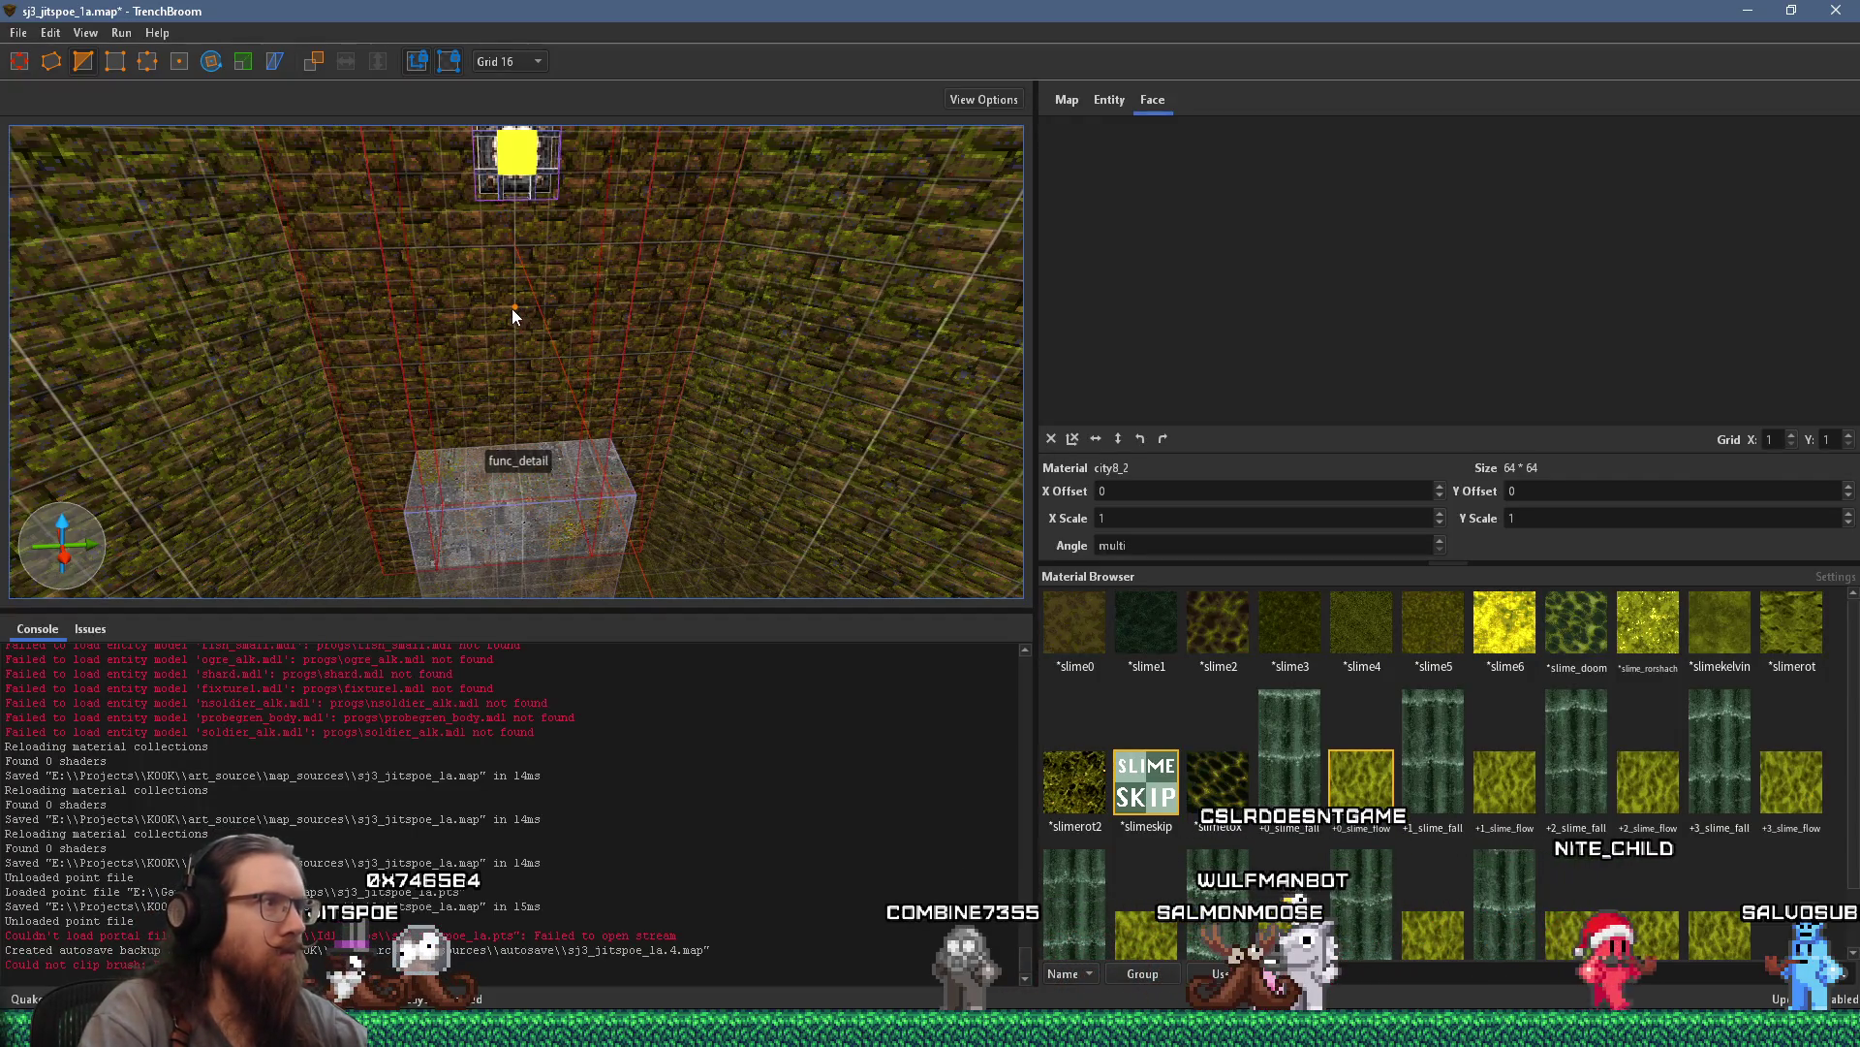
Leave the Clip tool and select brushes on and around the func_detail block
{"action": "key", "text": "Escape"}
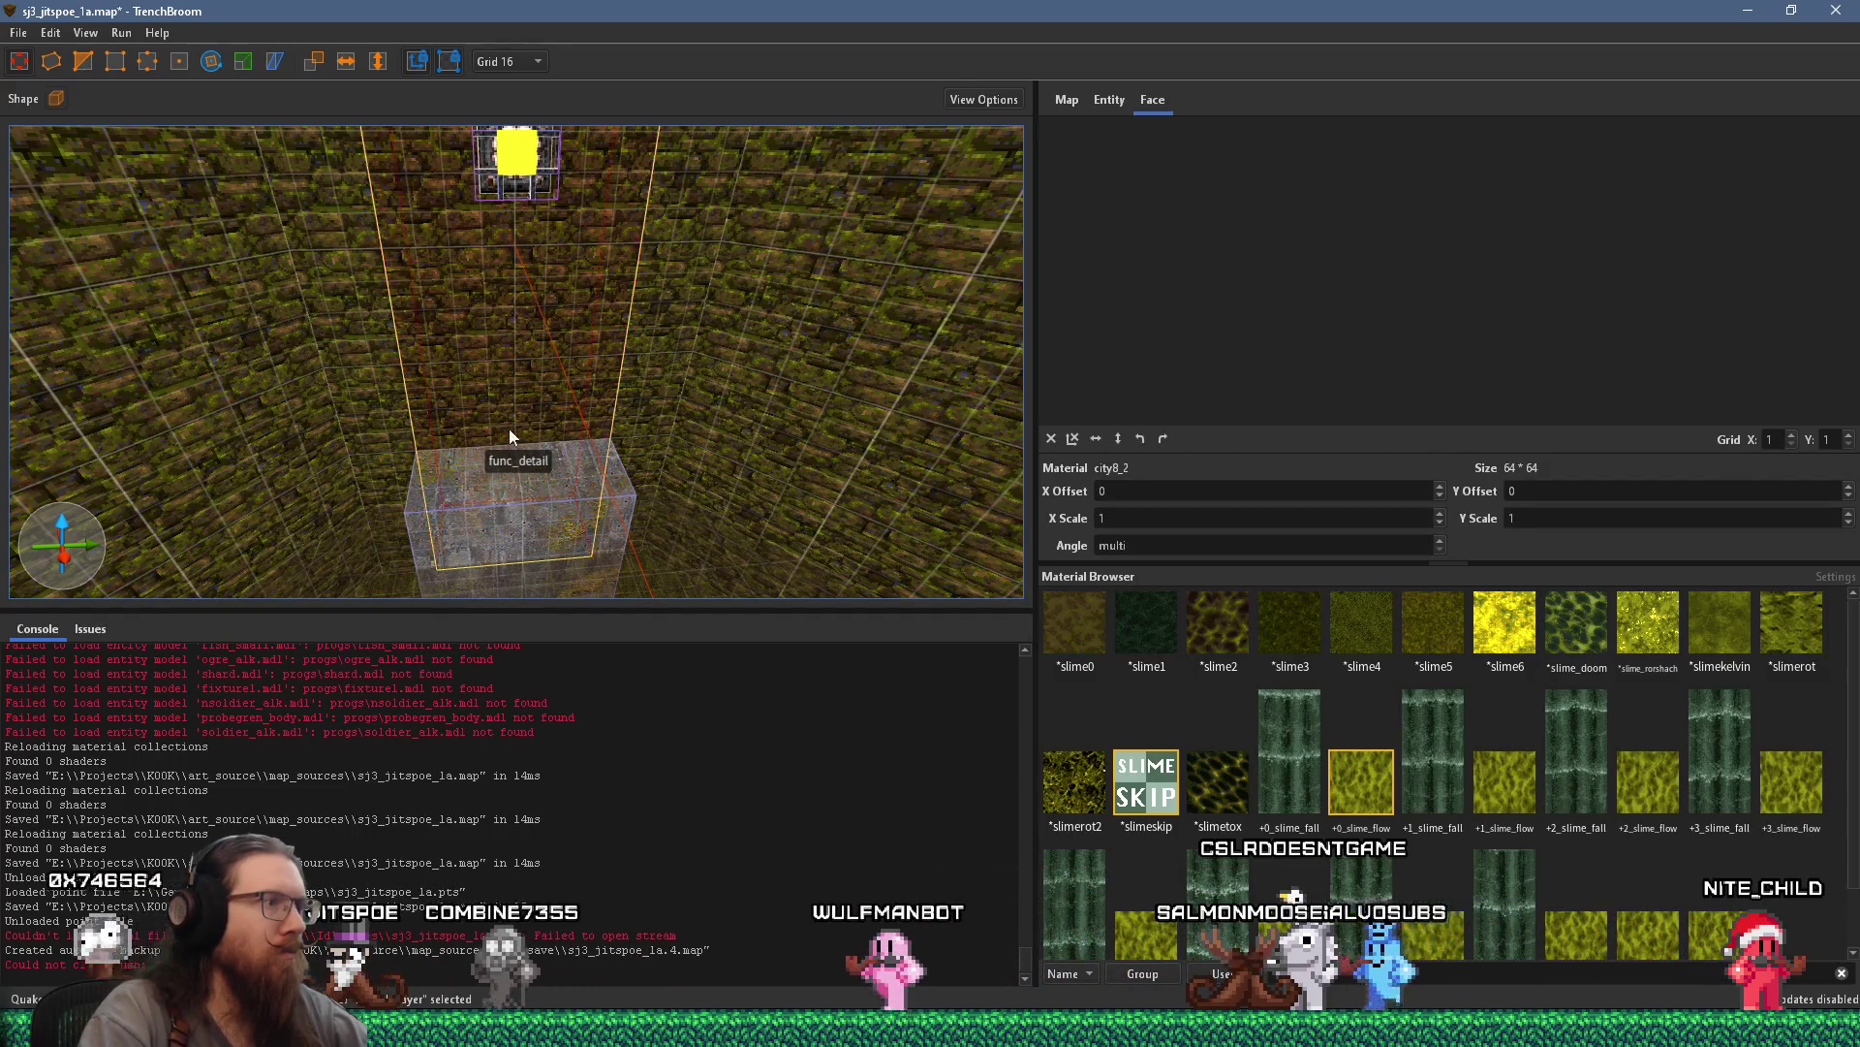
{"action": "scroll", "coordinate": [577, 467], "scroll_direction": "up", "scroll_amount": 3}
{"action": "left_click", "coordinate": [556, 378]}
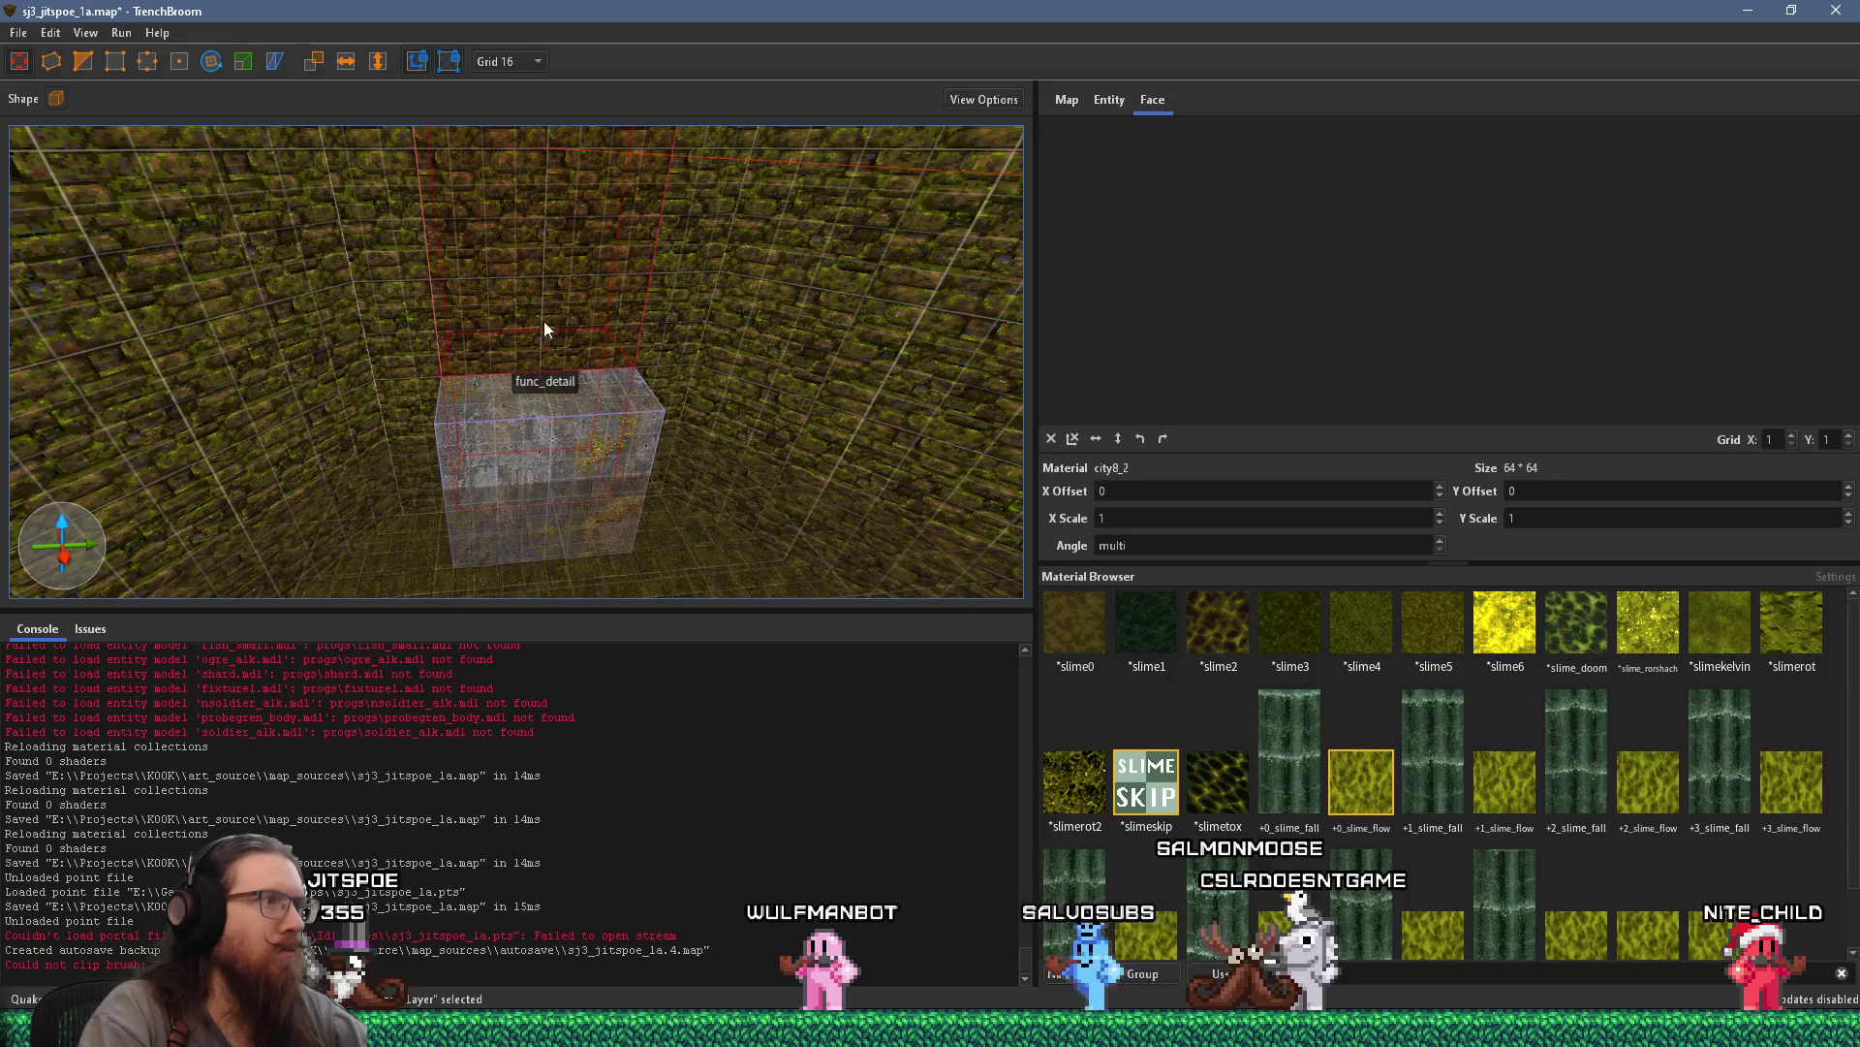
{"action": "scroll", "coordinate": [531, 266], "scroll_direction": "down", "scroll_amount": 2}
{"action": "scroll", "coordinate": [531, 252], "scroll_direction": "down", "scroll_amount": 2}
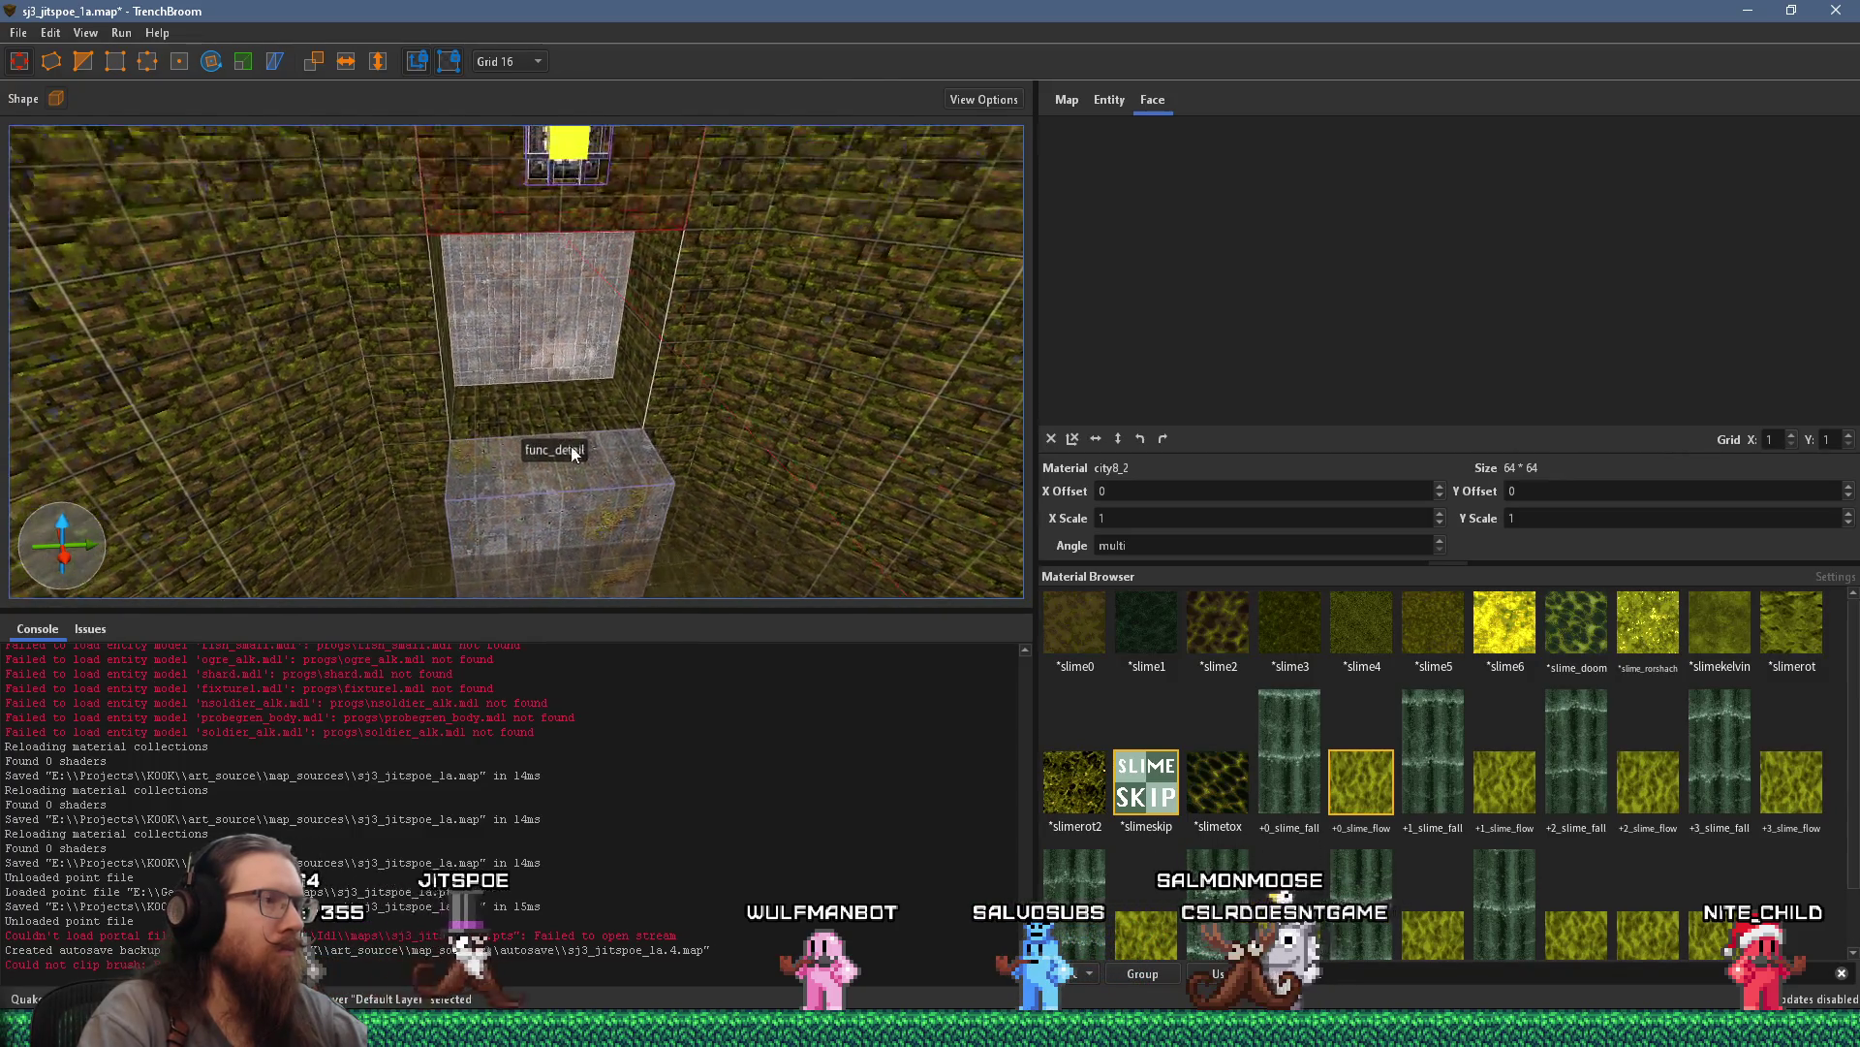
{"action": "left_click", "coordinate": [571, 446], "text": "shift"}
{"action": "scroll", "coordinate": [551, 475], "scroll_direction": "up", "scroll_amount": 5}
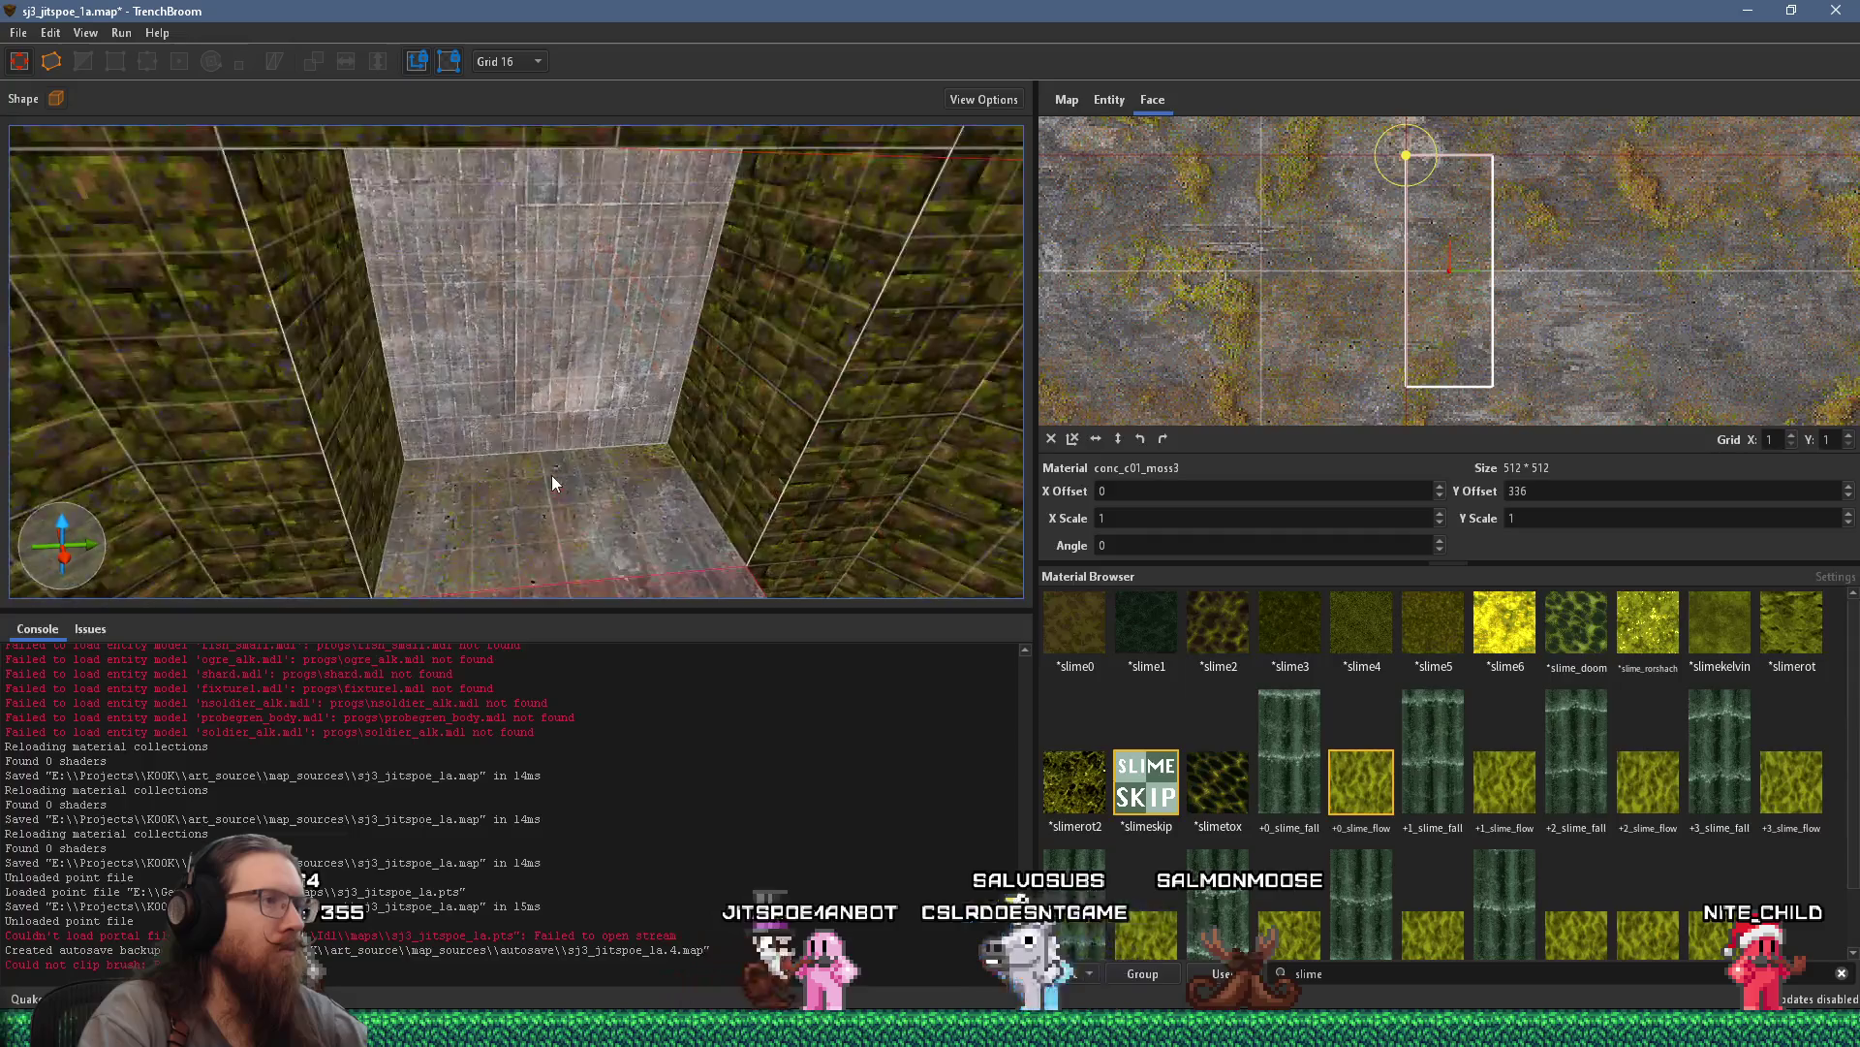
{"action": "left_click", "coordinate": [550, 468]}
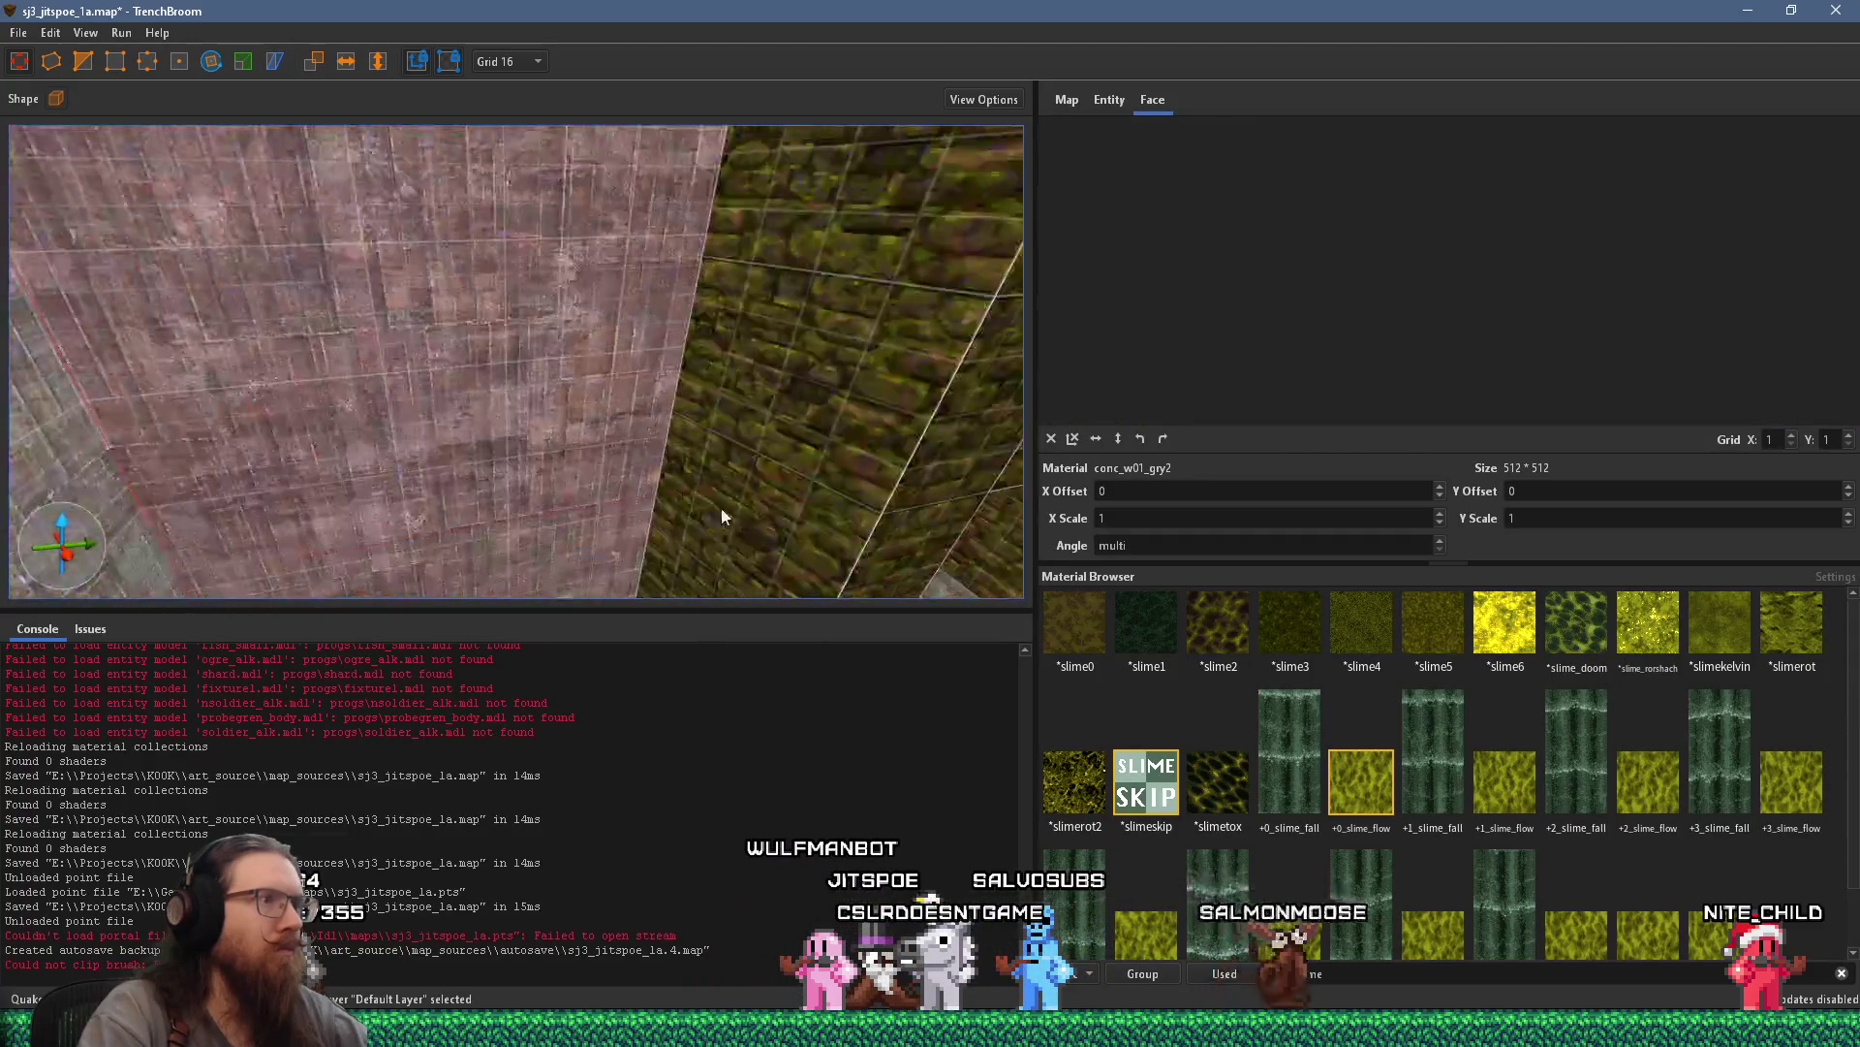
Orbit the camera over to the grey concrete block beside the mossy brick walls
{"action": "mouse_move", "coordinate": [574, 440]}
{"action": "left_mouse_down"}
{"action": "mouse_move", "coordinate": [517, 446]}
{"action": "mouse_move", "coordinate": [876, 441]}
{"action": "mouse_move", "coordinate": [720, 421]}
{"action": "mouse_move", "coordinate": [685, 359]}
{"action": "mouse_move", "coordinate": [588, 369]}
{"action": "mouse_move", "coordinate": [728, 378]}
{"action": "mouse_move", "coordinate": [1020, 306]}
{"action": "mouse_move", "coordinate": [311, 535]}
{"action": "mouse_move", "coordinate": [466, 406]}
{"action": "mouse_move", "coordinate": [257, 388]}
{"action": "mouse_move", "coordinate": [510, 420]}
{"action": "mouse_move", "coordinate": [195, 485]}
{"action": "mouse_move", "coordinate": [481, 369]}
{"action": "mouse_move", "coordinate": [413, 663]}
{"action": "mouse_move", "coordinate": [529, 318]}
{"action": "left_mouse_up"}
{"action": "mouse_move", "coordinate": [485, 228]}
{"action": "left_mouse_down"}
{"action": "mouse_move", "coordinate": [835, 457]}
{"action": "mouse_move", "coordinate": [872, 574]}
{"action": "mouse_move", "coordinate": [907, 315]}
{"action": "mouse_move", "coordinate": [842, 297]}
{"action": "left_mouse_up"}
{"action": "mouse_move", "coordinate": [575, 466]}
{"action": "left_mouse_down"}
{"action": "mouse_move", "coordinate": [431, 258]}
{"action": "mouse_move", "coordinate": [334, 258]}
{"action": "mouse_move", "coordinate": [501, 436]}
{"action": "mouse_move", "coordinate": [421, 344]}
{"action": "mouse_move", "coordinate": [221, 210]}
{"action": "mouse_move", "coordinate": [275, 248]}
{"action": "mouse_move", "coordinate": [286, 376]}
{"action": "mouse_move", "coordinate": [468, 471]}
{"action": "mouse_move", "coordinate": [391, 472]}
{"action": "mouse_move", "coordinate": [594, 343]}
{"action": "mouse_move", "coordinate": [458, 440]}
{"action": "mouse_move", "coordinate": [642, 667]}
{"action": "mouse_move", "coordinate": [328, 394]}
{"action": "mouse_move", "coordinate": [754, 496]}
{"action": "mouse_move", "coordinate": [538, 476]}
{"action": "mouse_move", "coordinate": [592, 447]}
{"action": "mouse_move", "coordinate": [856, 450]}
{"action": "mouse_move", "coordinate": [771, 472]}
{"action": "mouse_move", "coordinate": [761, 417]}
{"action": "mouse_move", "coordinate": [860, 271]}
{"action": "mouse_move", "coordinate": [961, 186]}
{"action": "mouse_move", "coordinate": [869, 273]}
{"action": "mouse_move", "coordinate": [926, 247]}
{"action": "mouse_move", "coordinate": [438, 416]}
{"action": "mouse_move", "coordinate": [410, 451]}
{"action": "mouse_move", "coordinate": [285, 461]}
{"action": "mouse_move", "coordinate": [255, 482]}
{"action": "mouse_move", "coordinate": [348, 432]}
{"action": "mouse_move", "coordinate": [496, 427]}
{"action": "mouse_move", "coordinate": [638, 382]}
{"action": "left_mouse_up"}
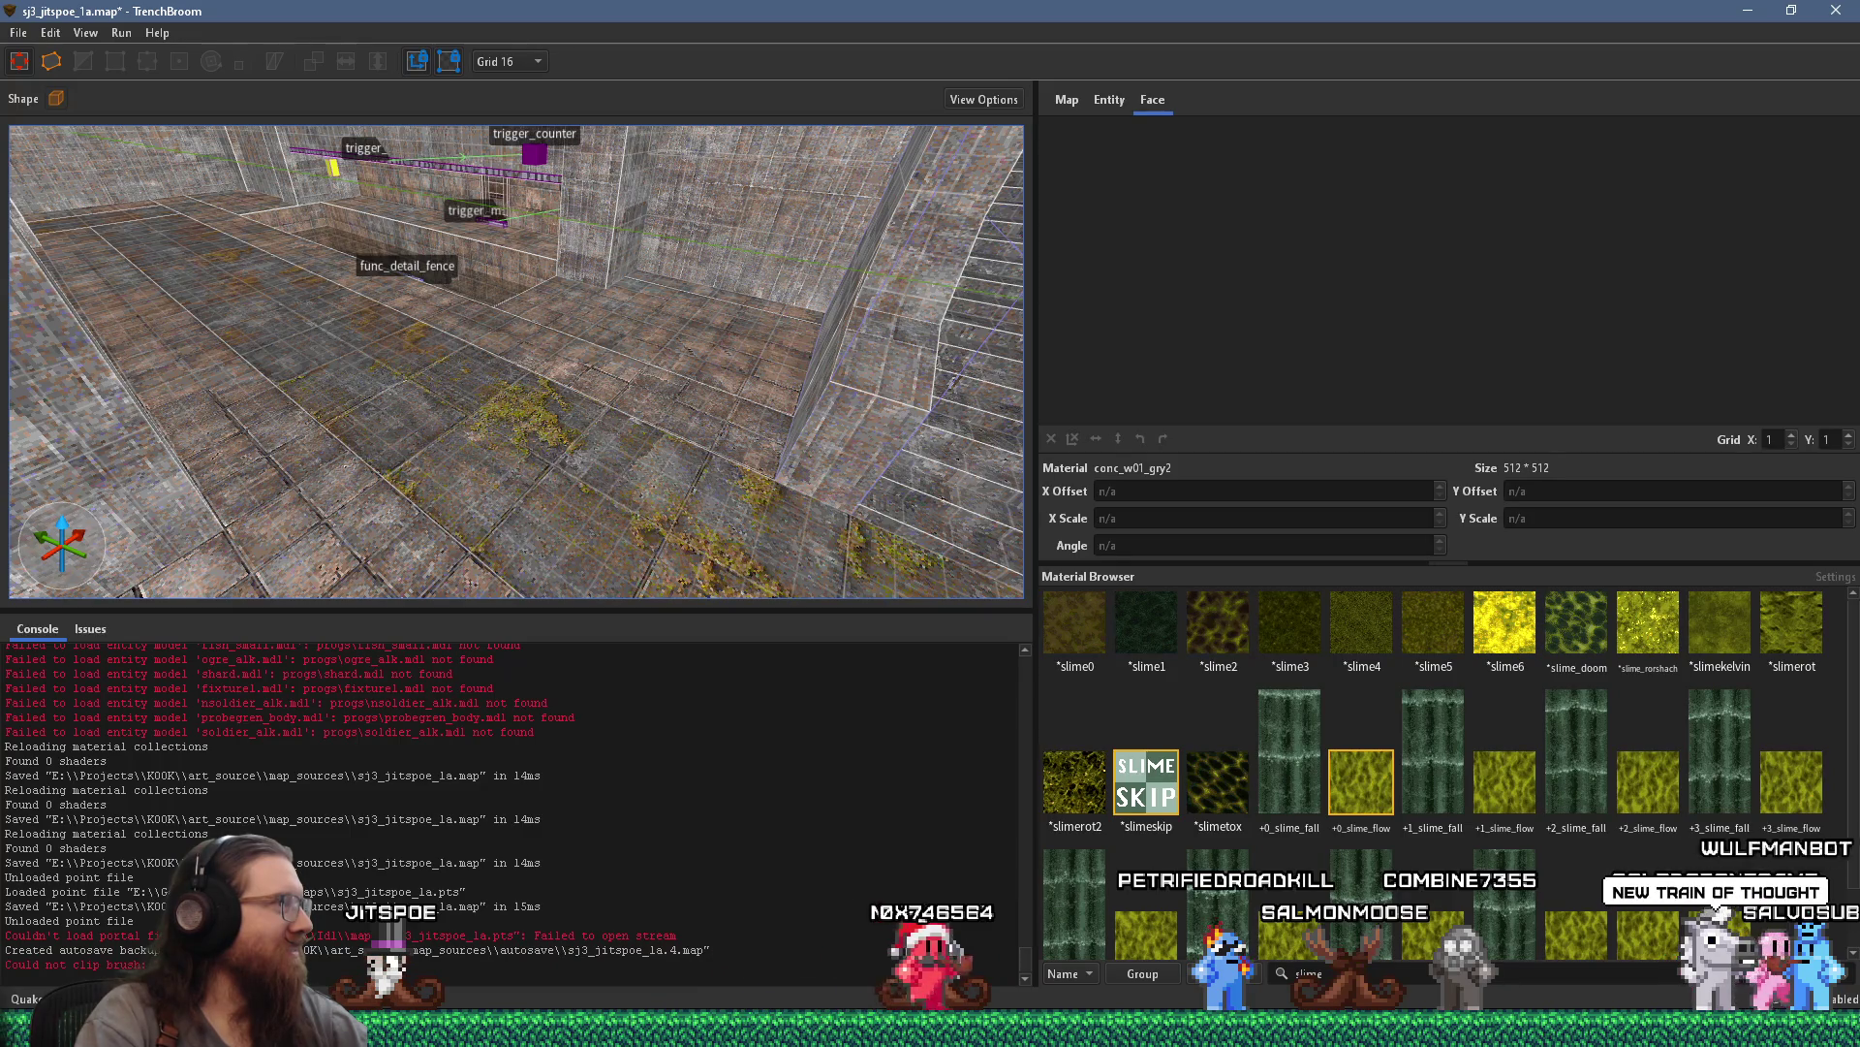
Select the mossy upper wall face near the fixtures and scroll to the conc_f01 materials
{"action": "scroll", "coordinate": [525, 397], "scroll_direction": "up", "scroll_amount": 10}
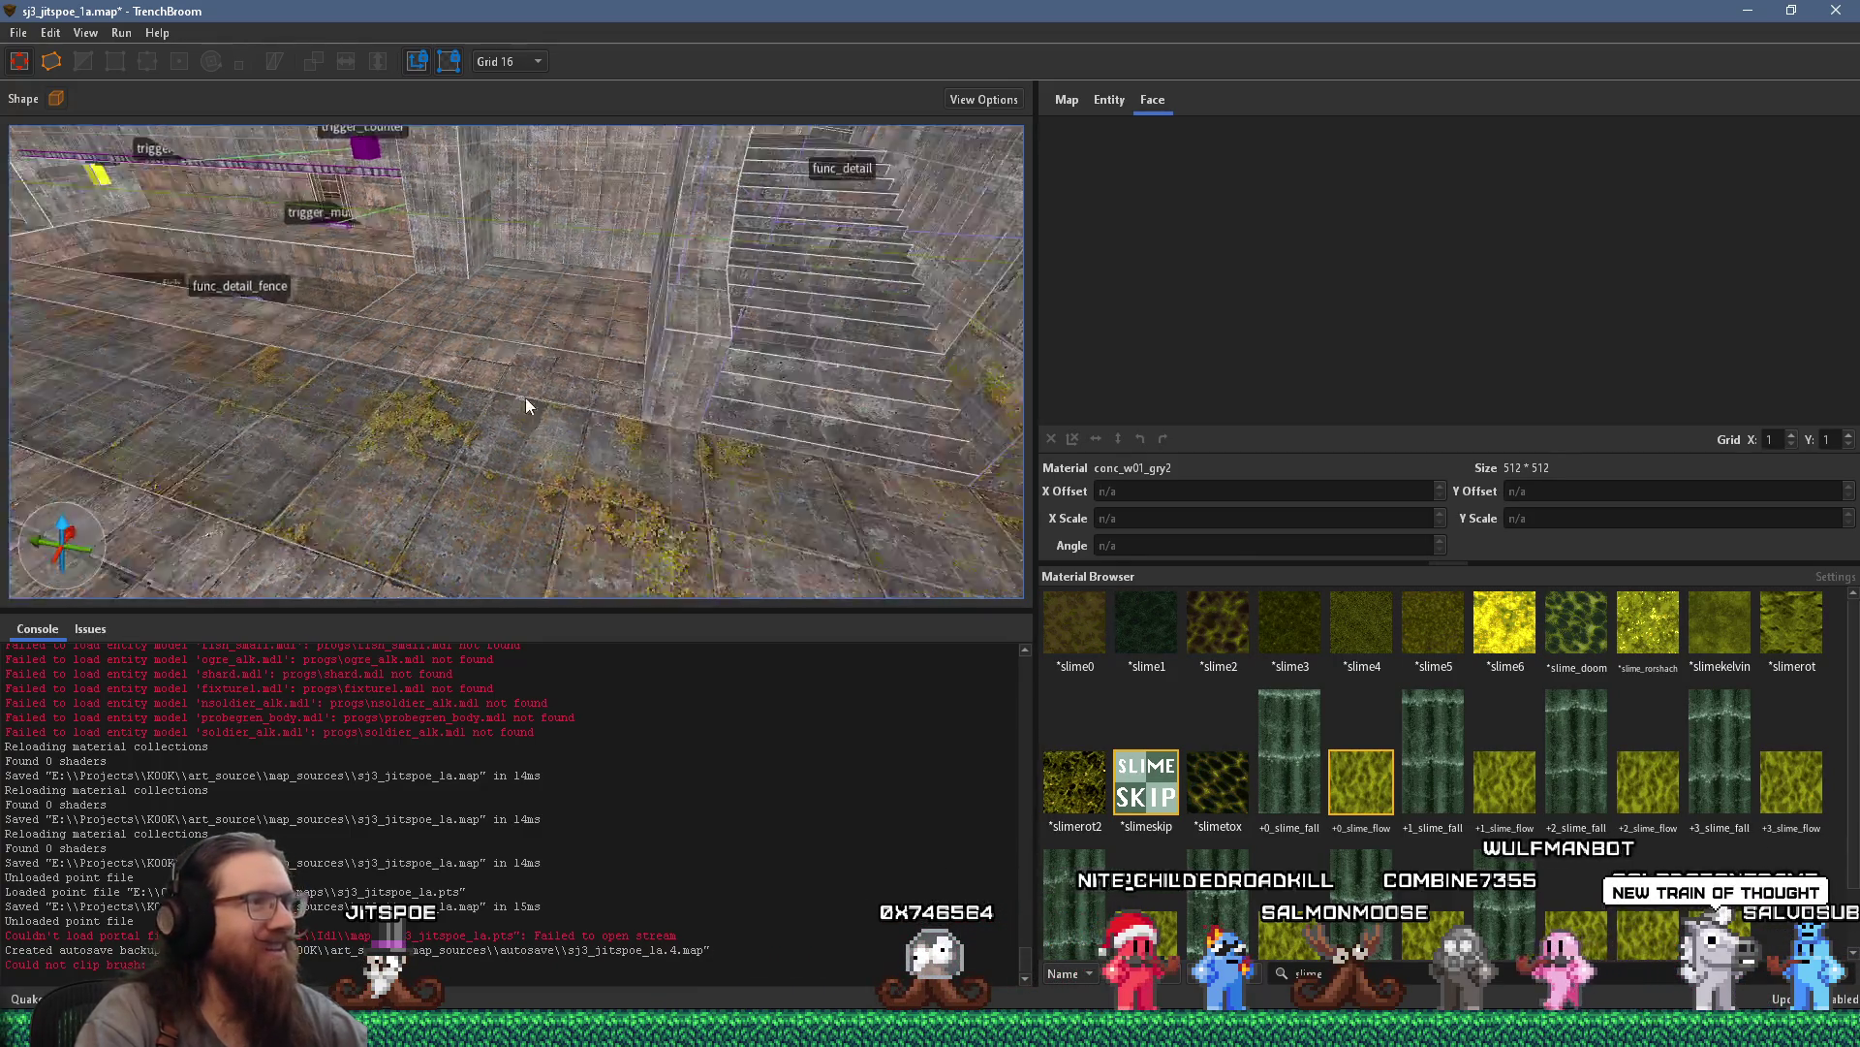
{"action": "scroll", "coordinate": [595, 348], "scroll_direction": "down", "scroll_amount": 10}
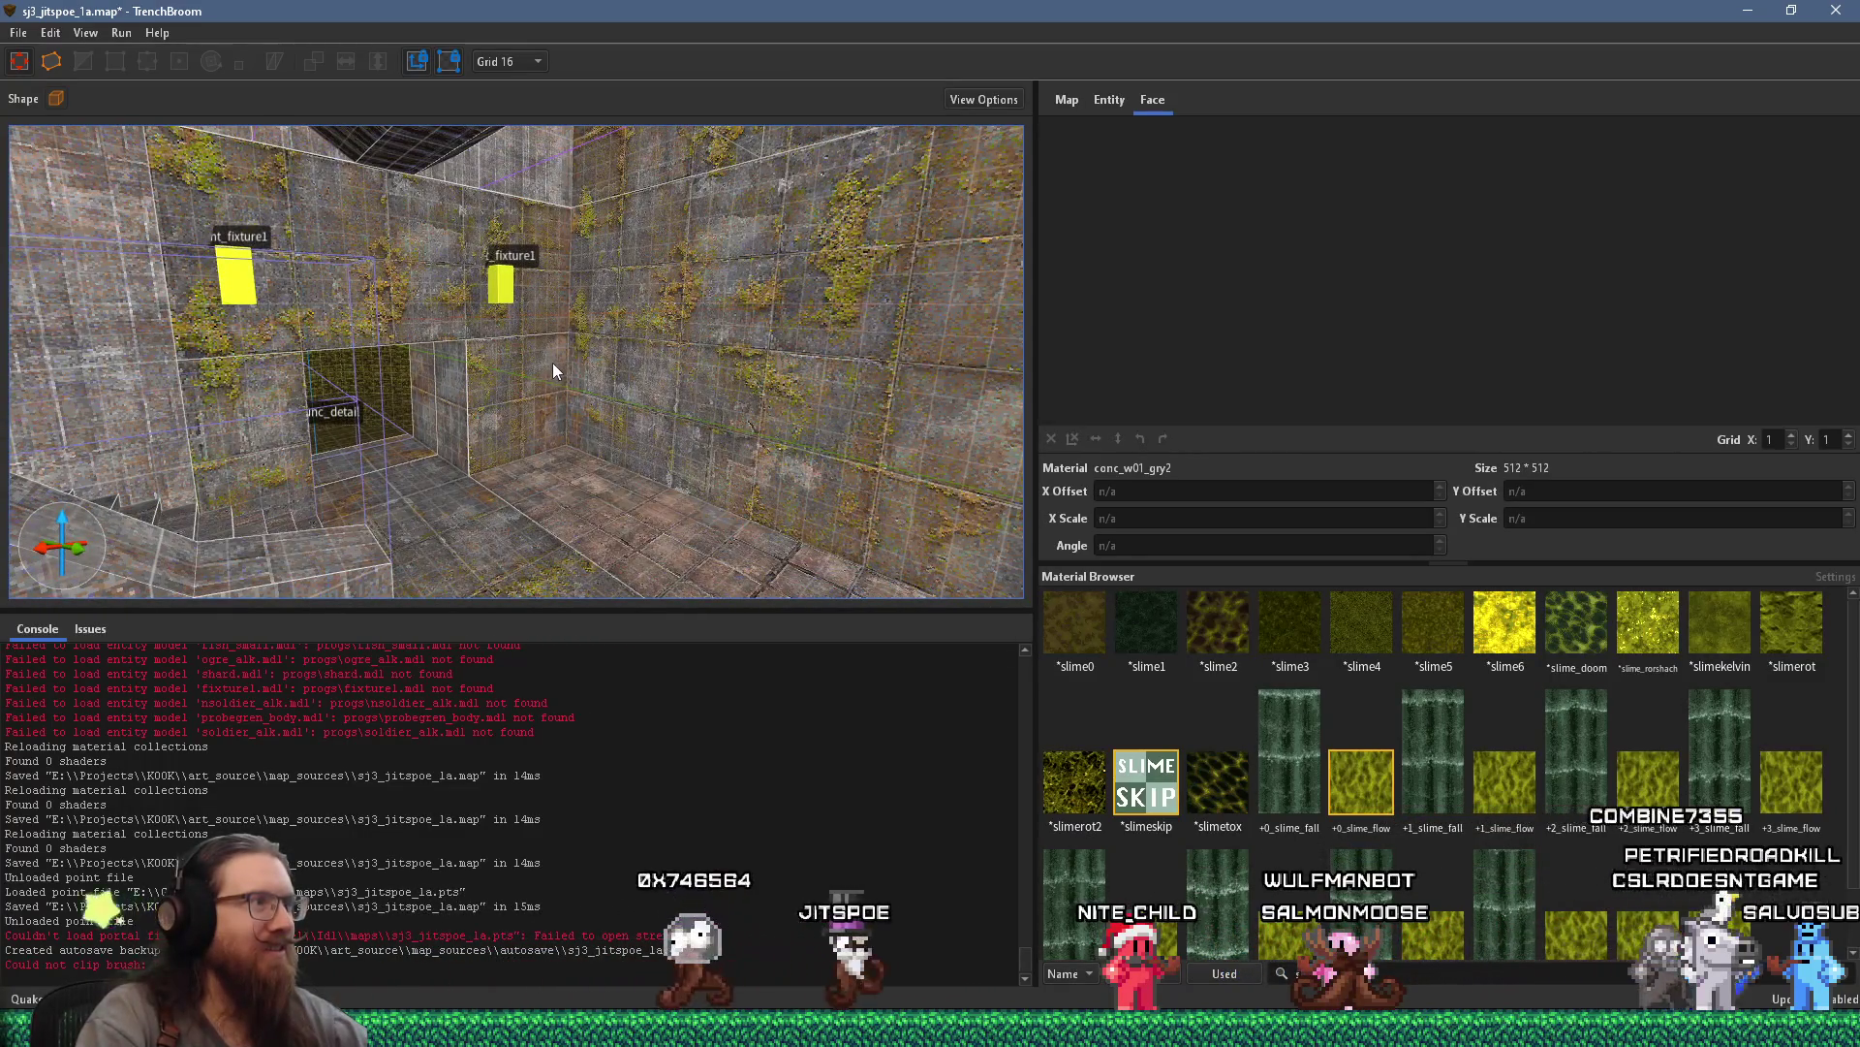
{"action": "left_click", "coordinate": [360, 293], "text": "shift"}
{"action": "scroll", "coordinate": [736, 347], "scroll_direction": "up", "scroll_amount": 5}
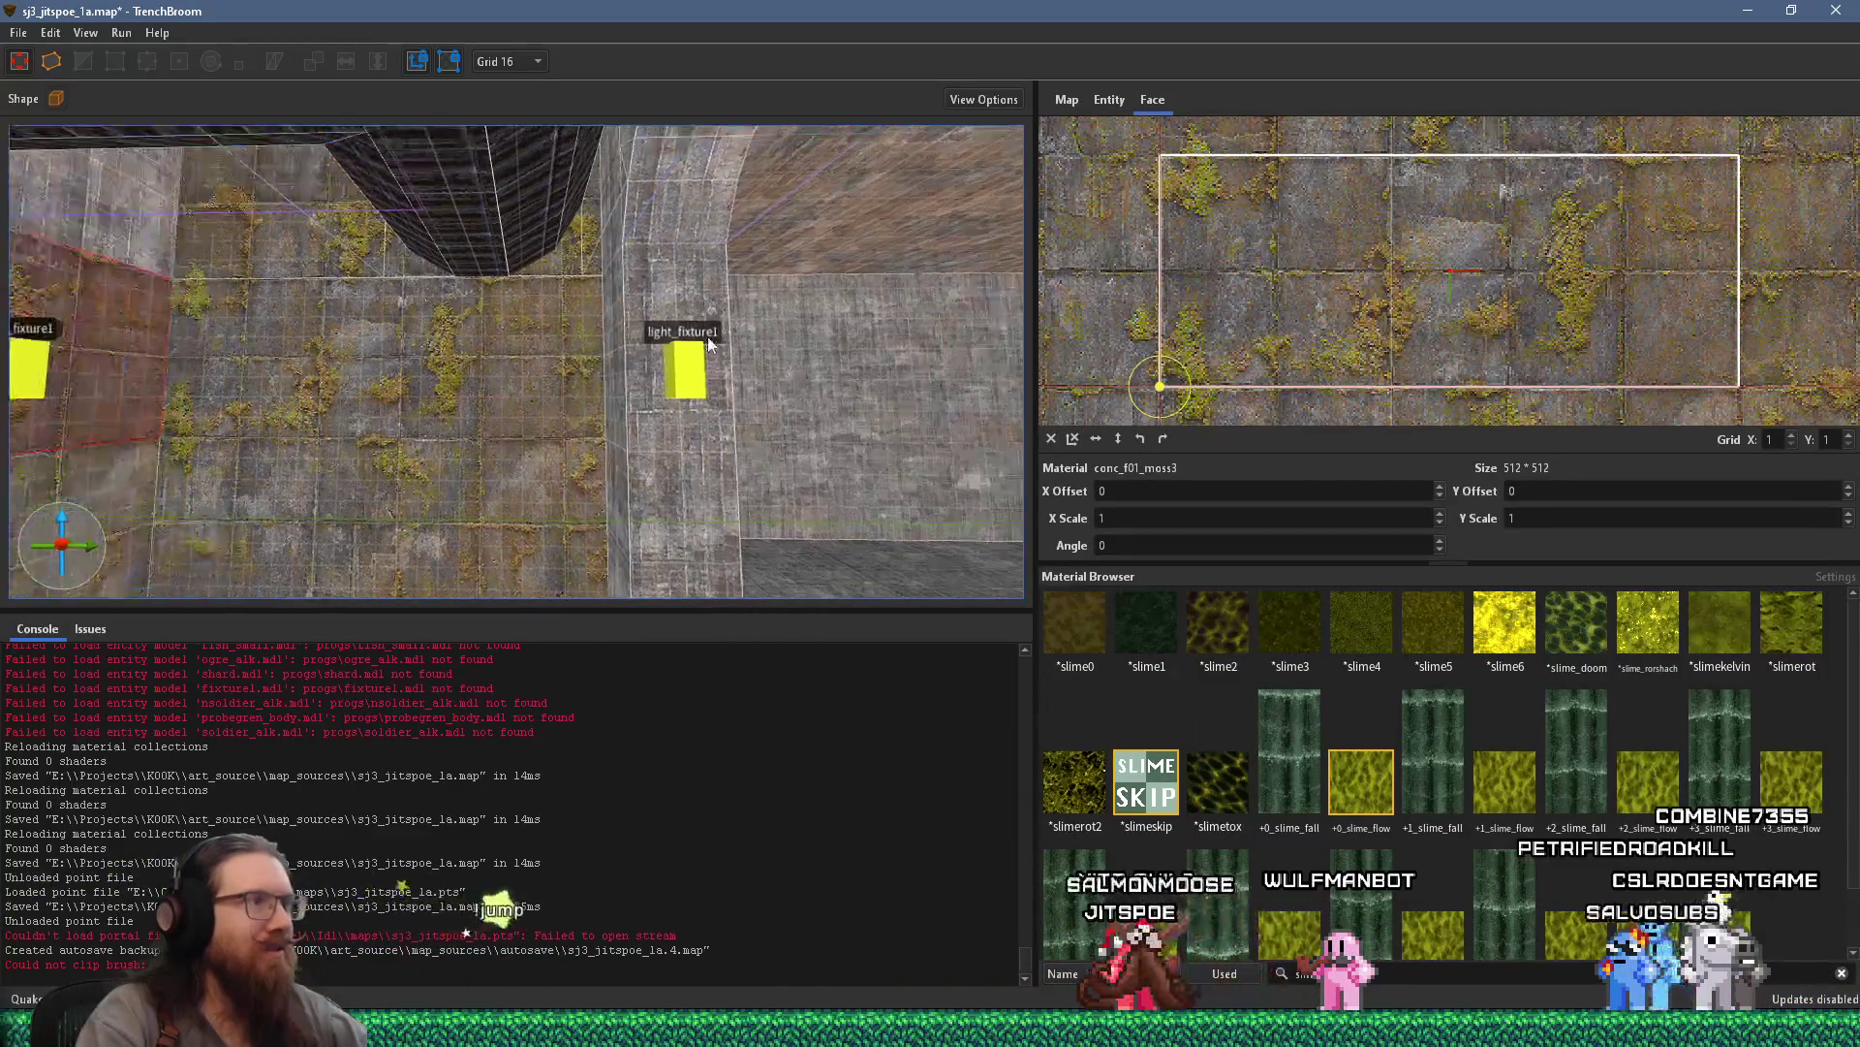
{"action": "scroll", "coordinate": [684, 330], "scroll_direction": "down", "scroll_amount": 8}
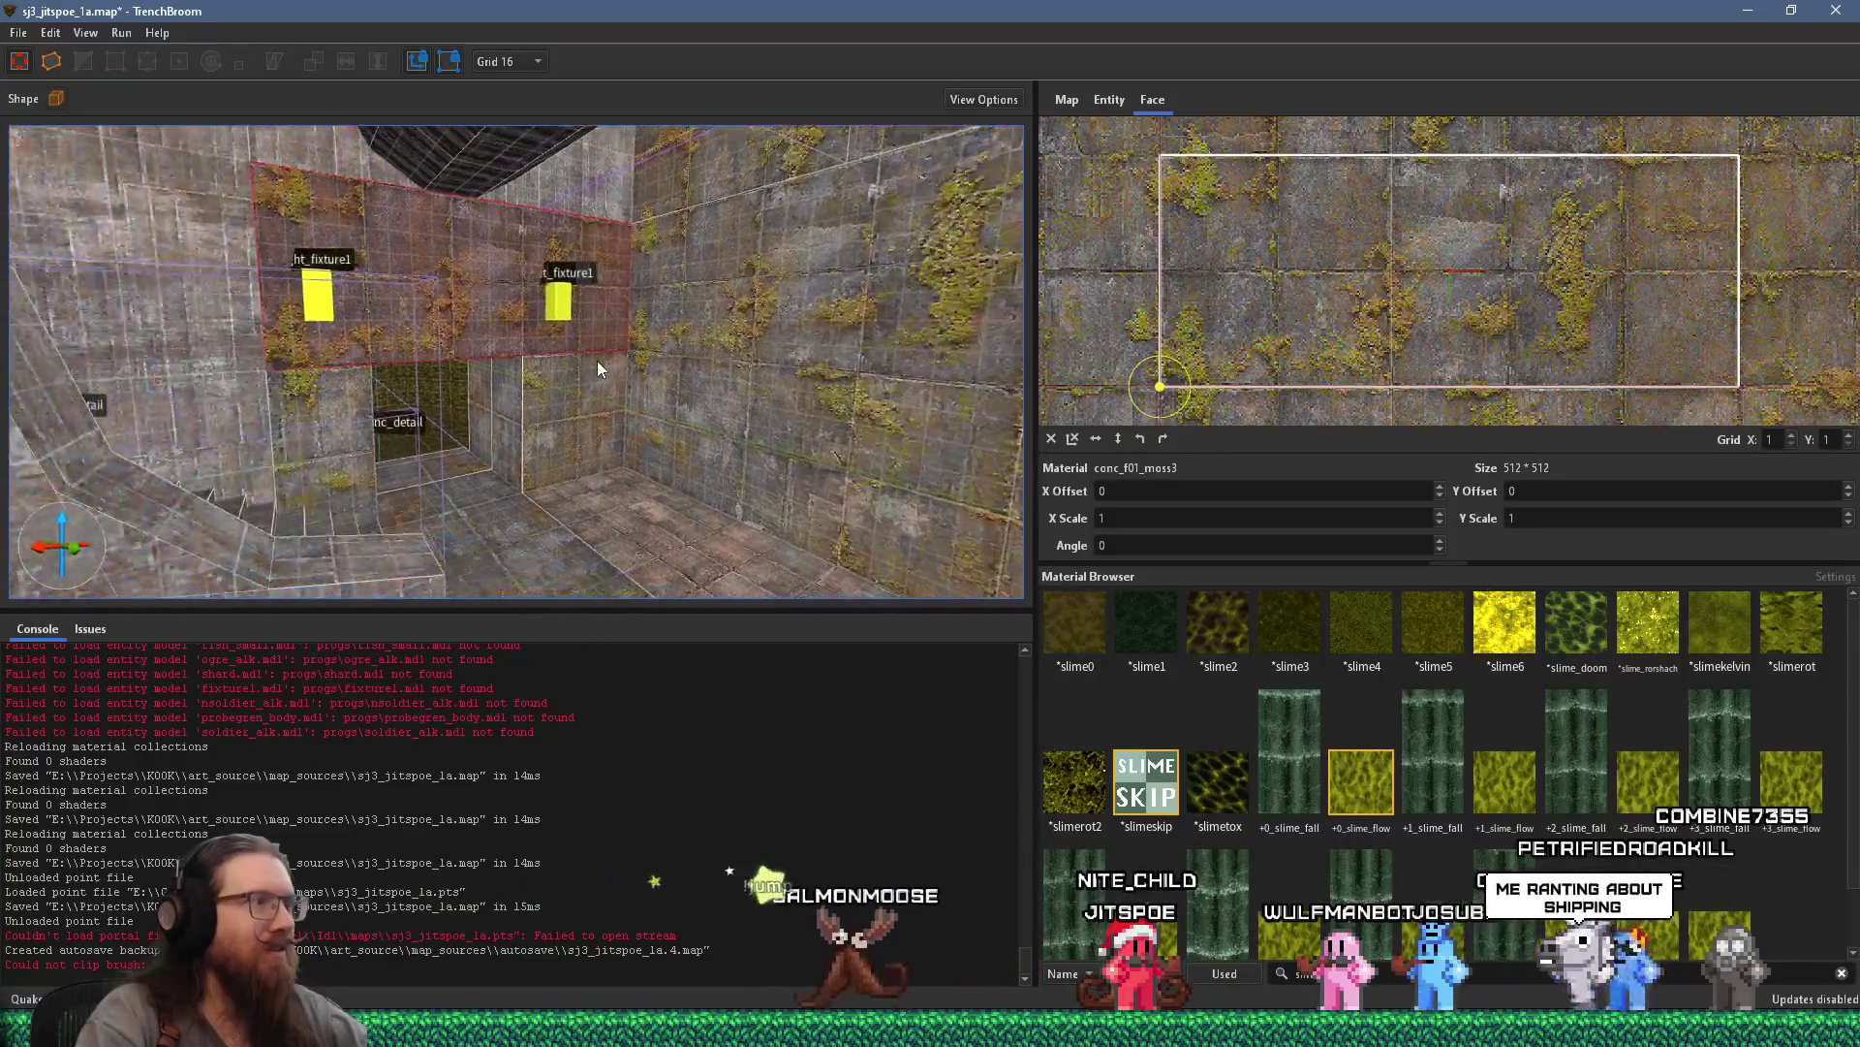
{"action": "scroll", "coordinate": [598, 370], "scroll_direction": "down", "scroll_amount": 1}
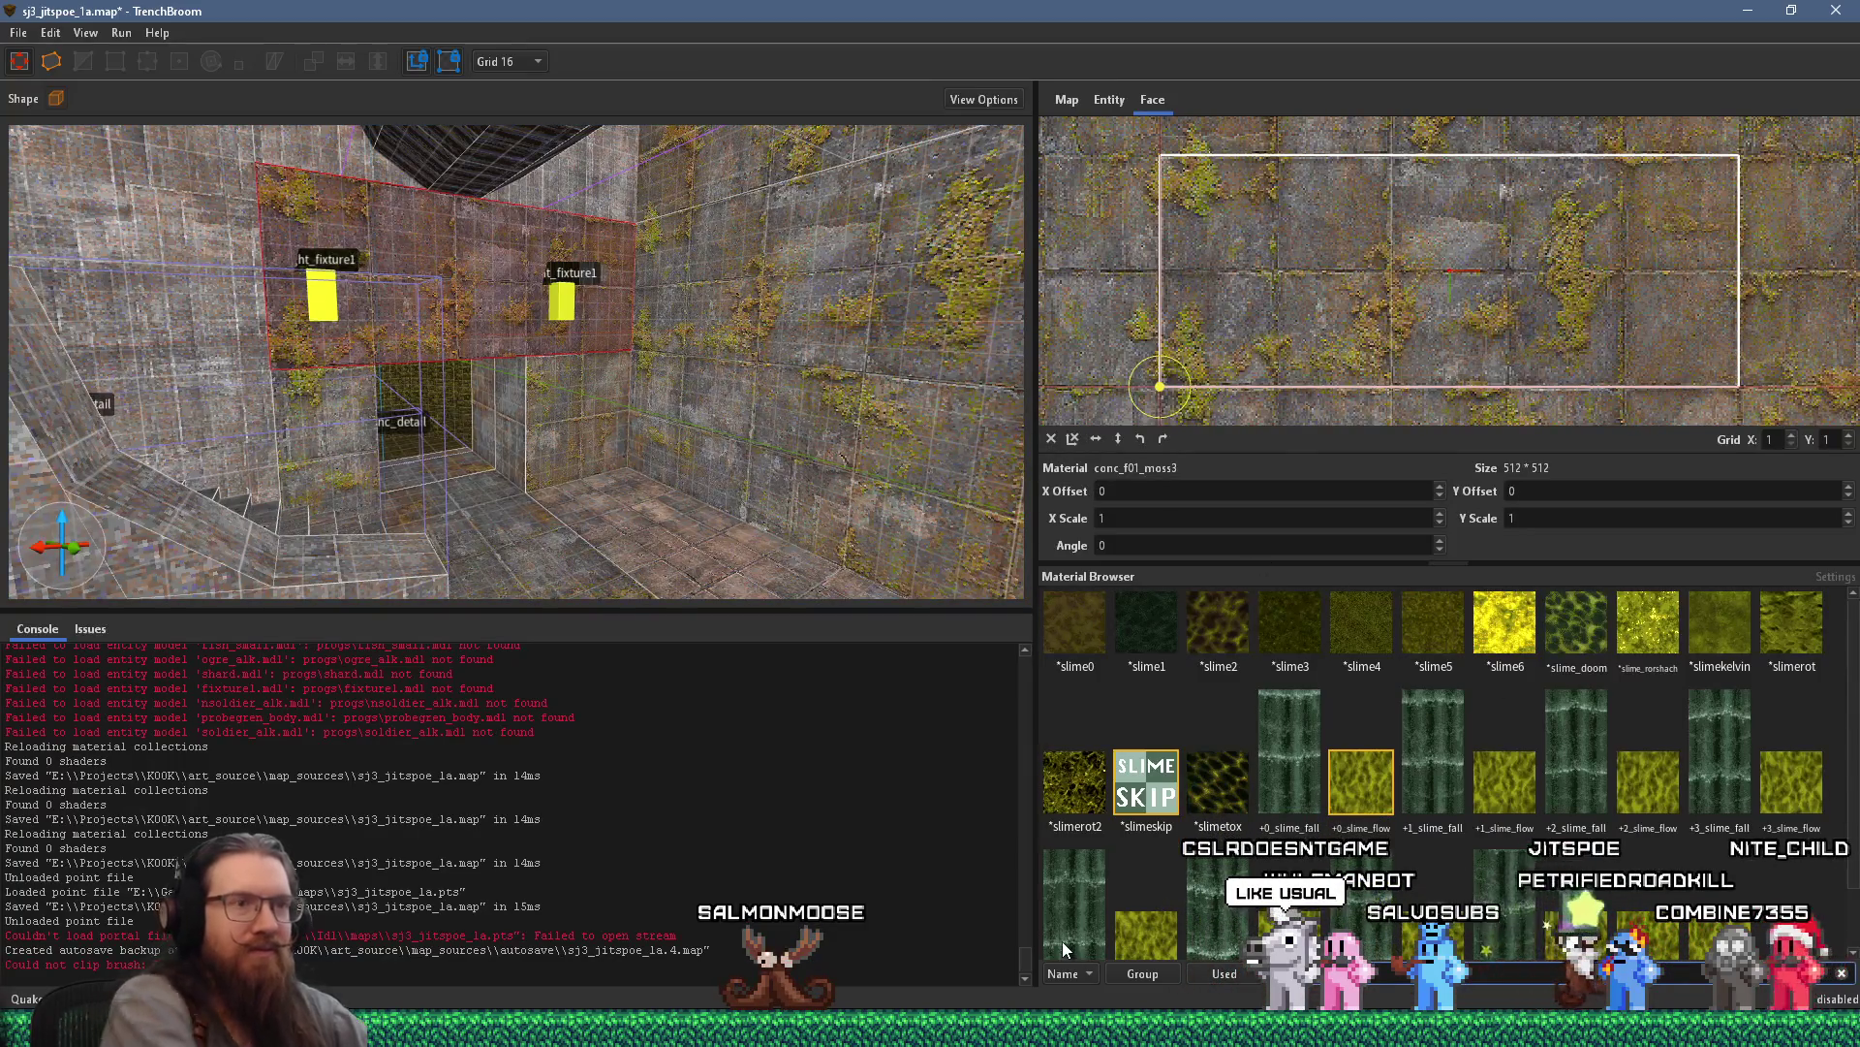
{"action": "scroll", "coordinate": [1065, 944], "scroll_direction": "up", "scroll_amount": 10}
{"action": "scroll", "coordinate": [1064, 945], "scroll_direction": "down", "scroll_amount": 5}
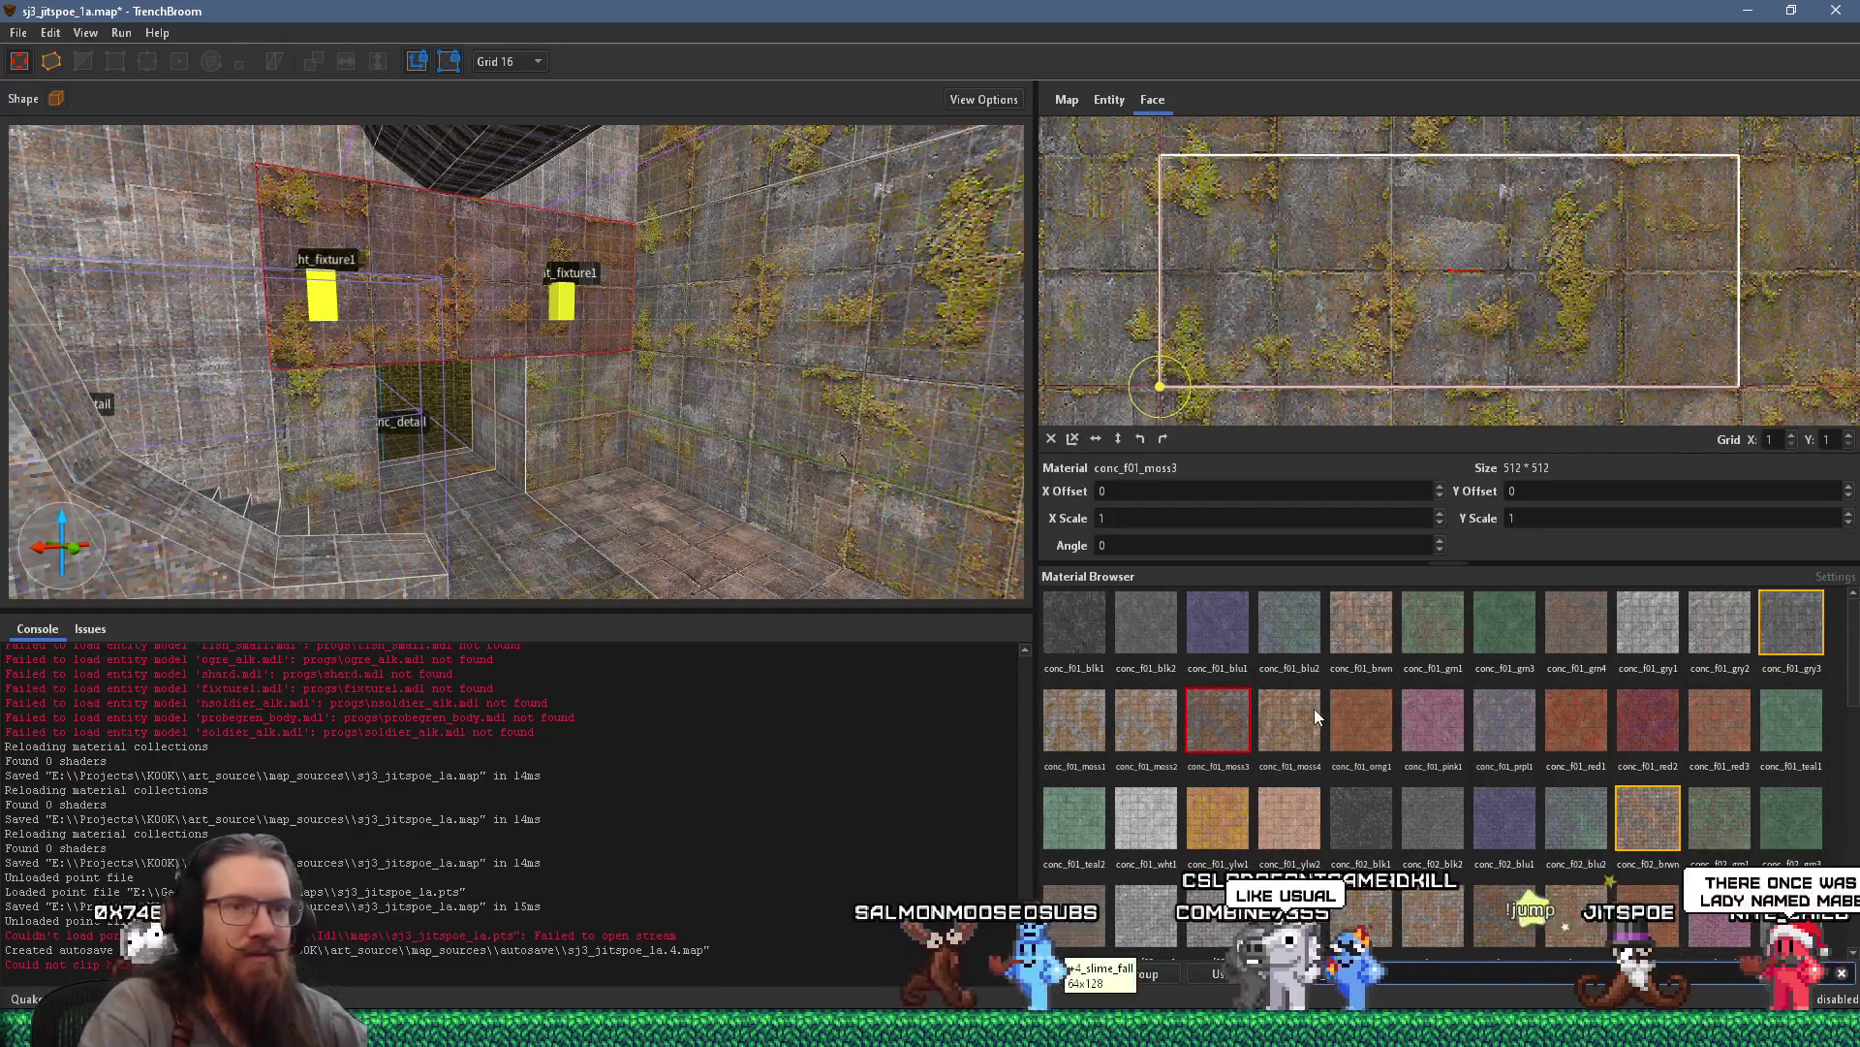
Apply conc_f01_gry3 to the selected wall face and the mossy face beside fixture1
{"action": "left_click", "coordinate": [1800, 640]}
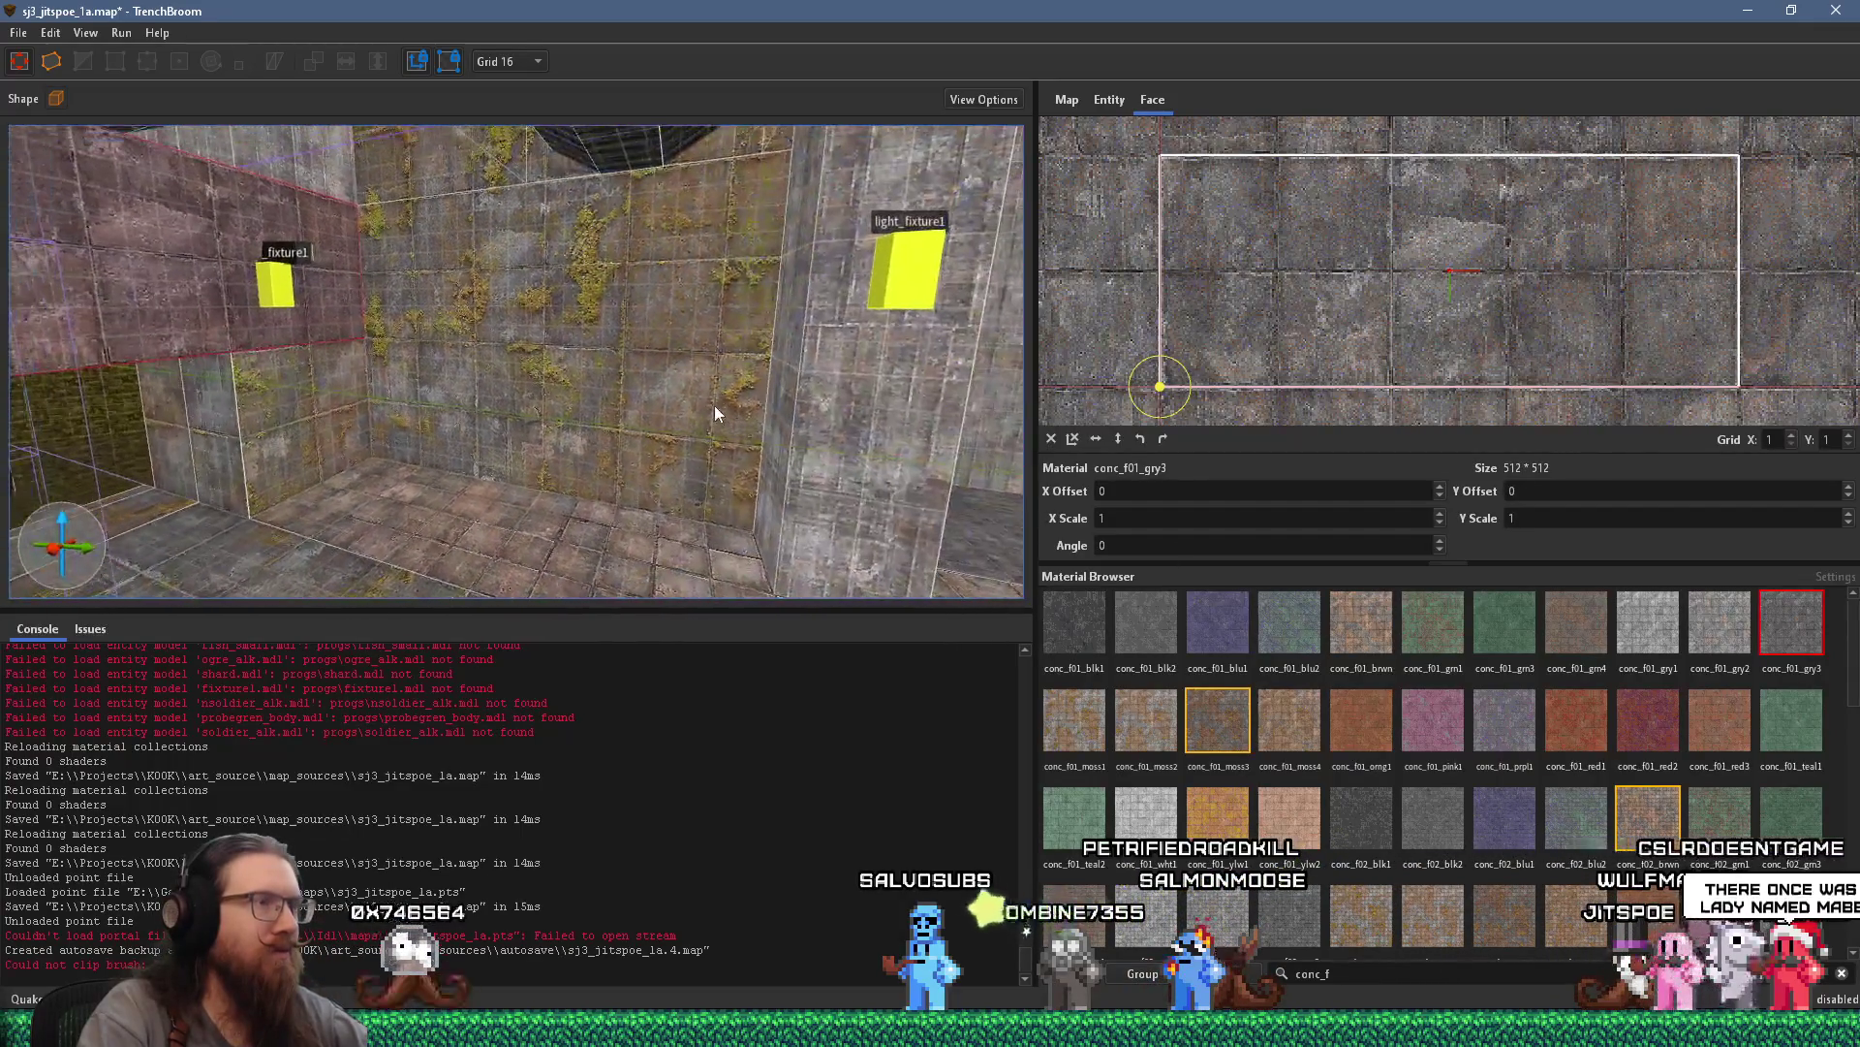
{"action": "key", "text": "Escape"}
{"action": "key", "text": "d"}
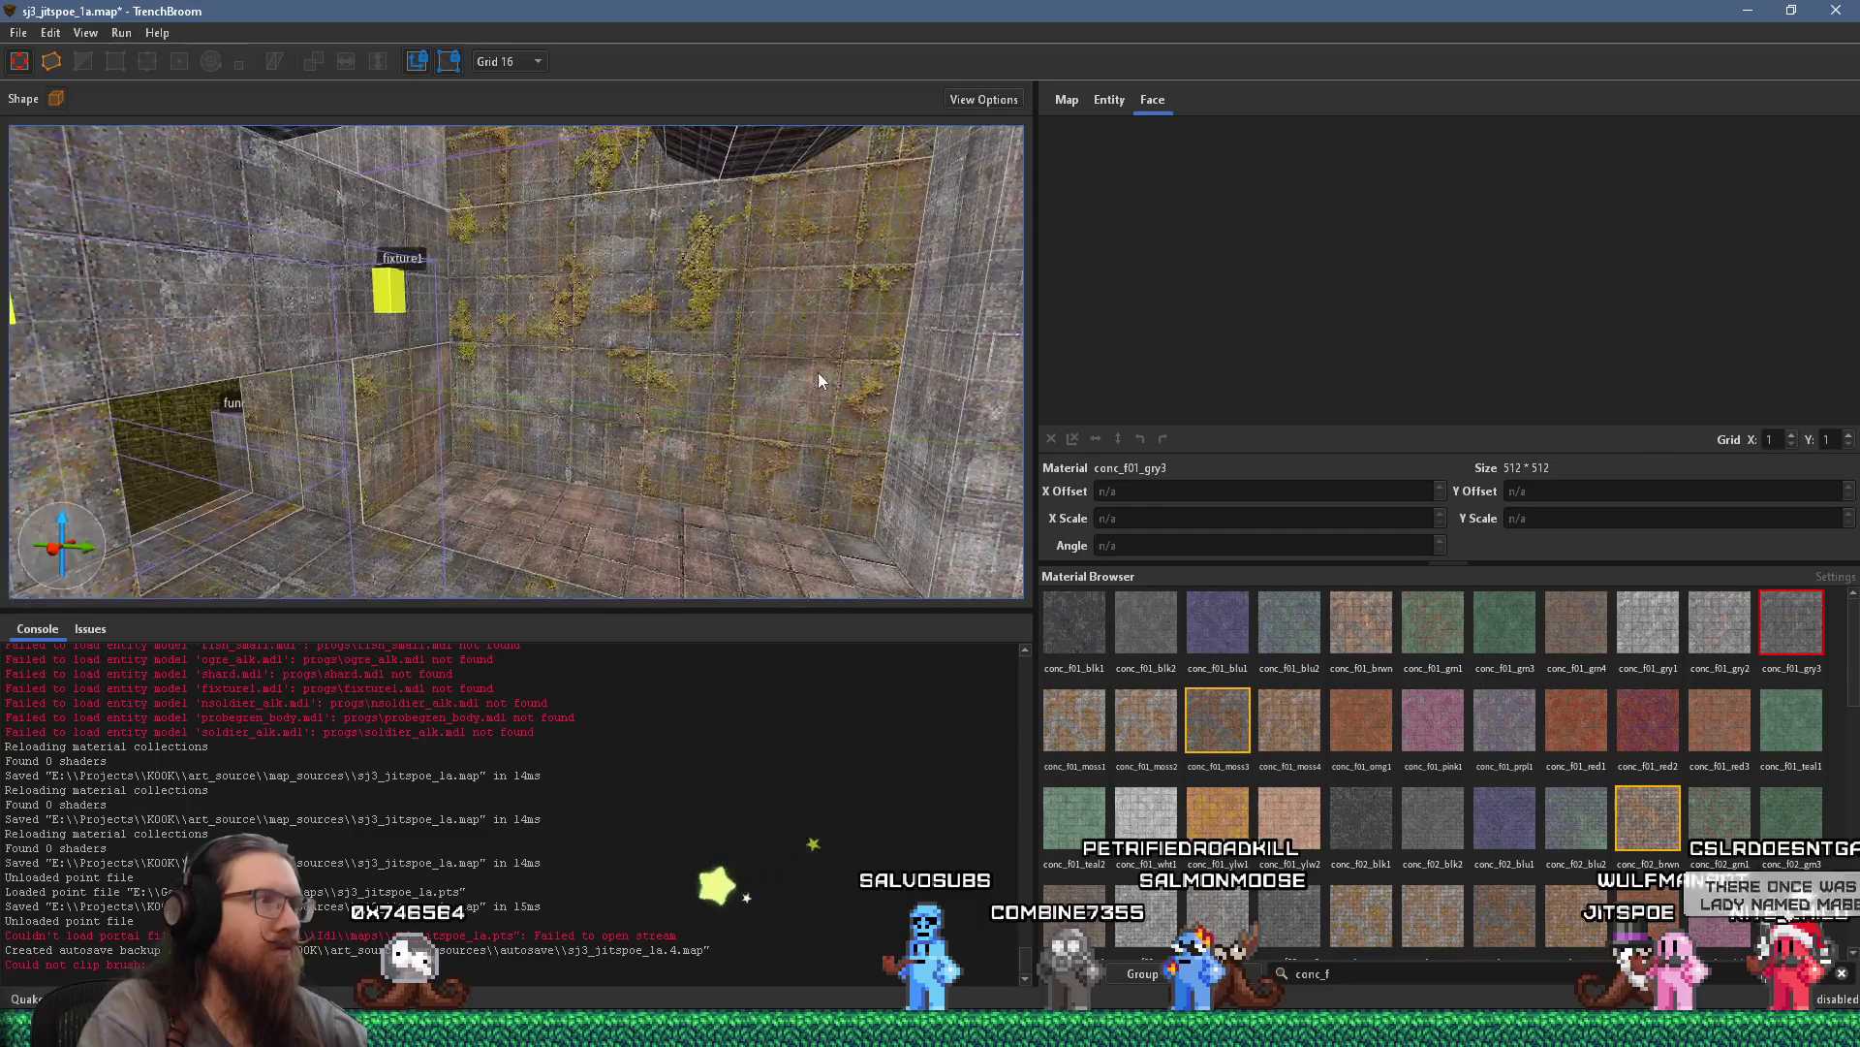
{"action": "left_click", "coordinate": [795, 435]}
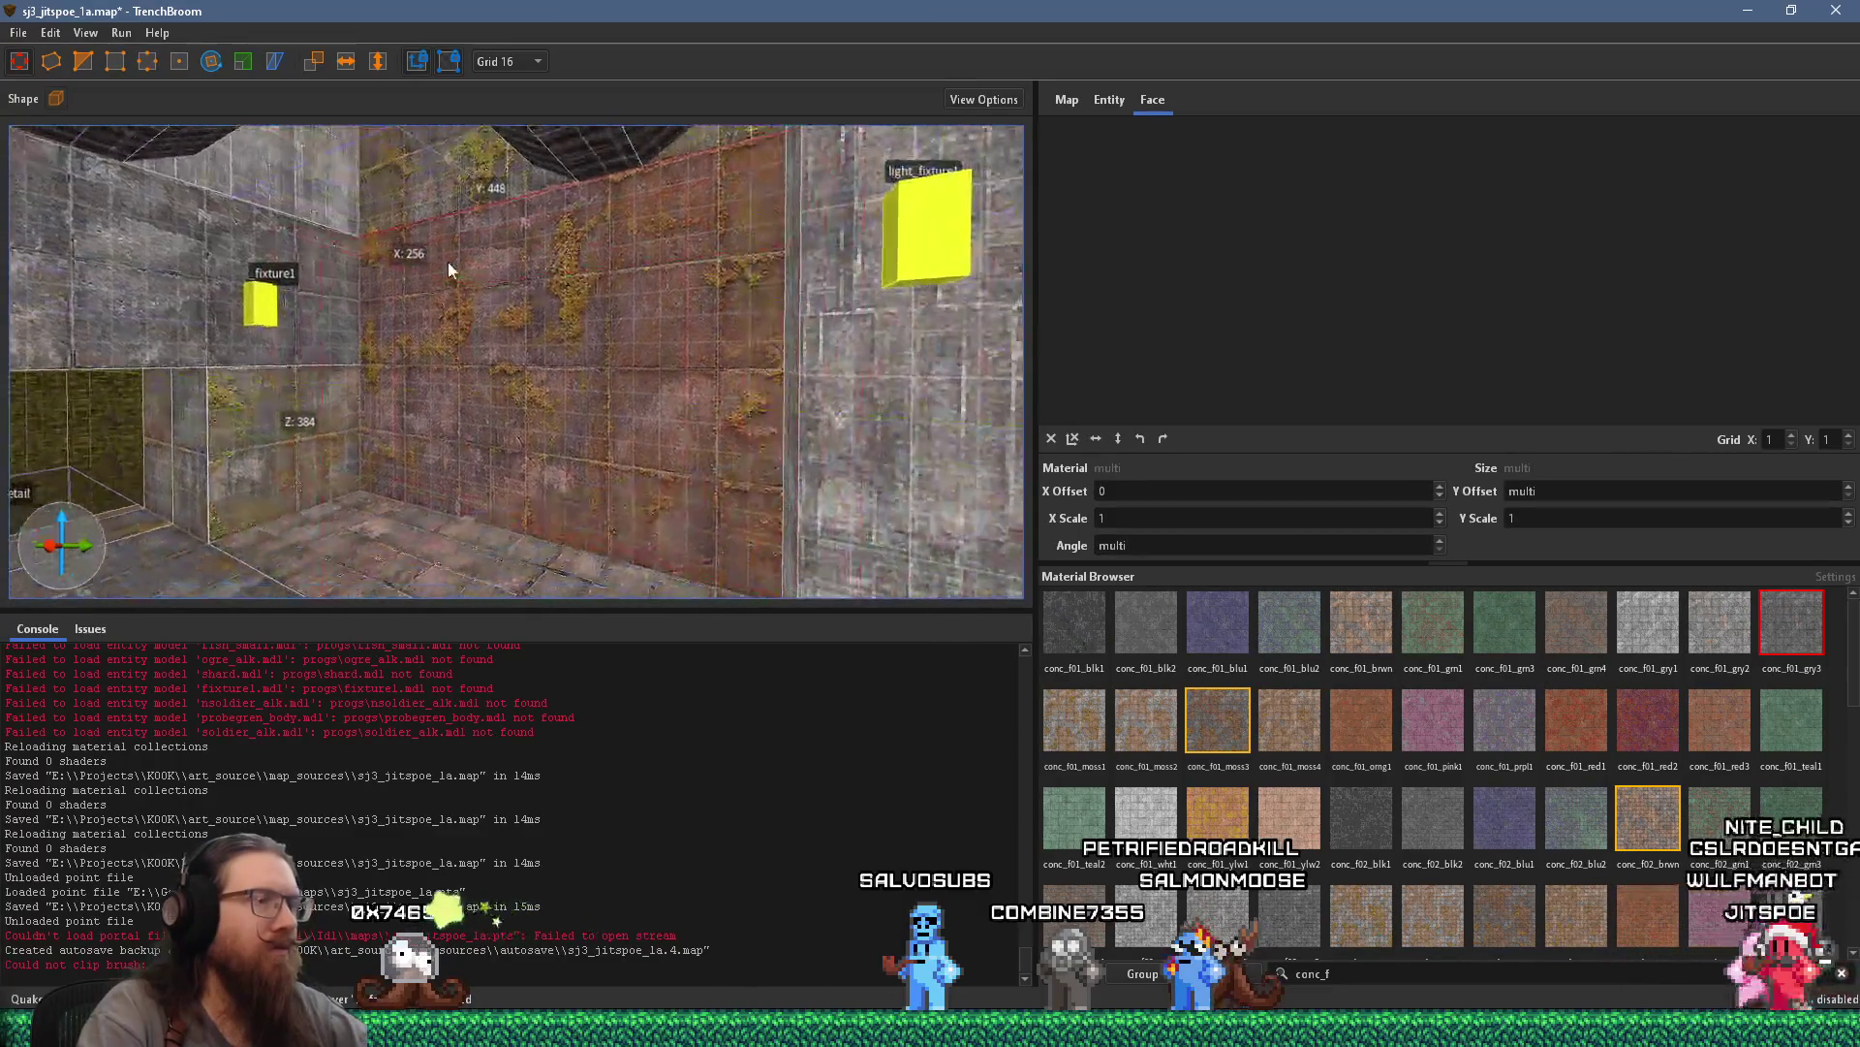
{"action": "key", "text": "s"}
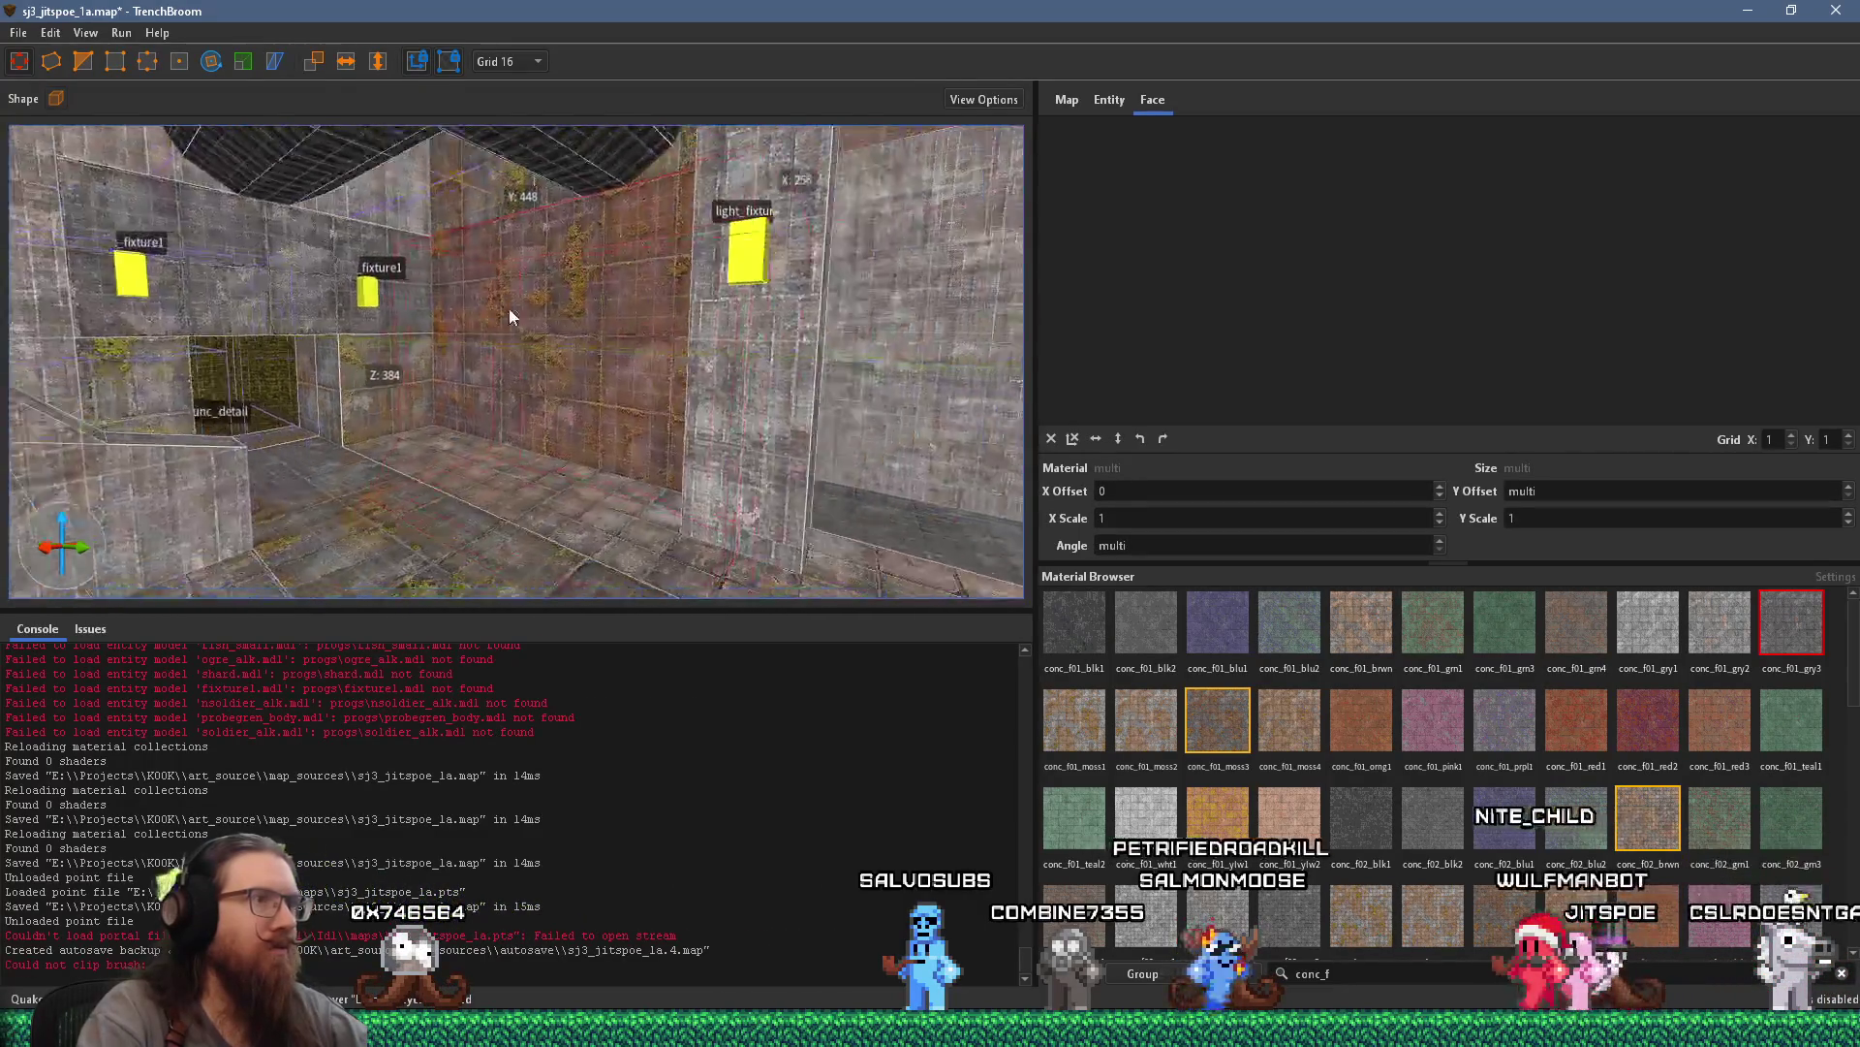
{"action": "key", "text": "s"}
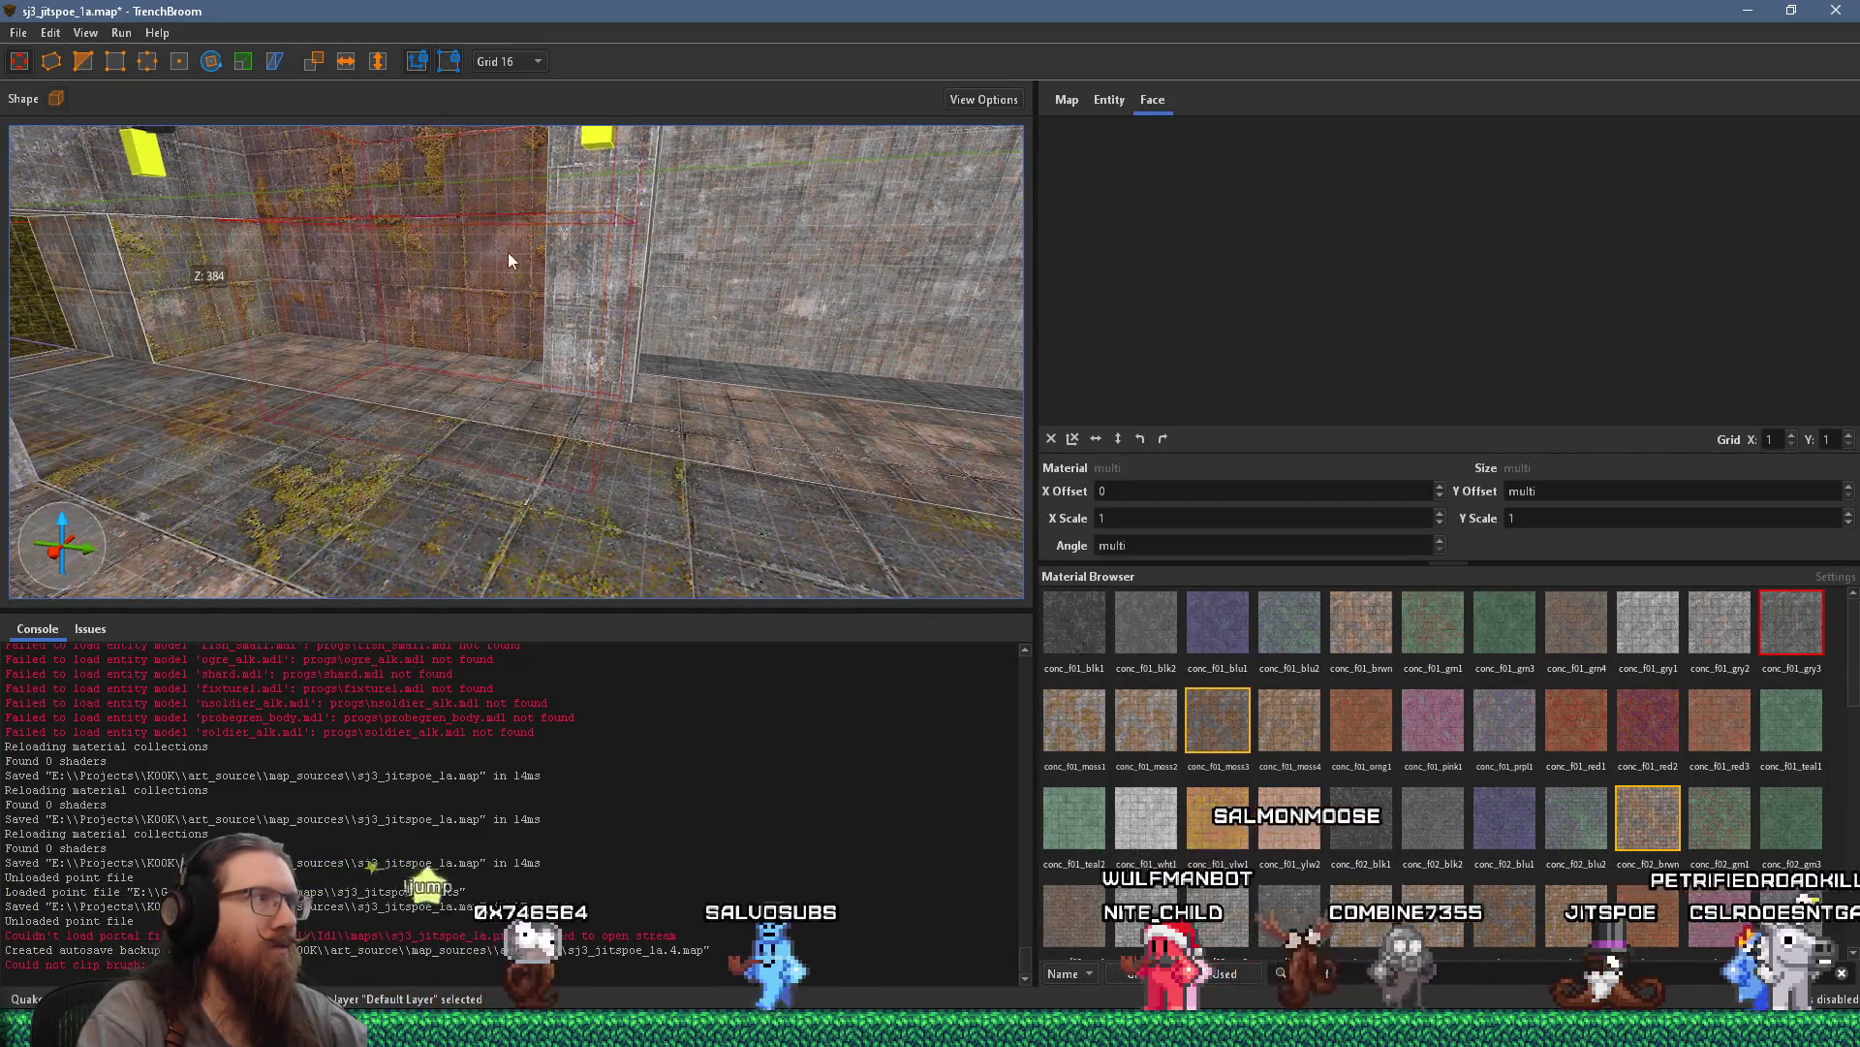
{"action": "key", "text": "w"}
{"action": "left_click", "coordinate": [644, 263], "text": "shift"}
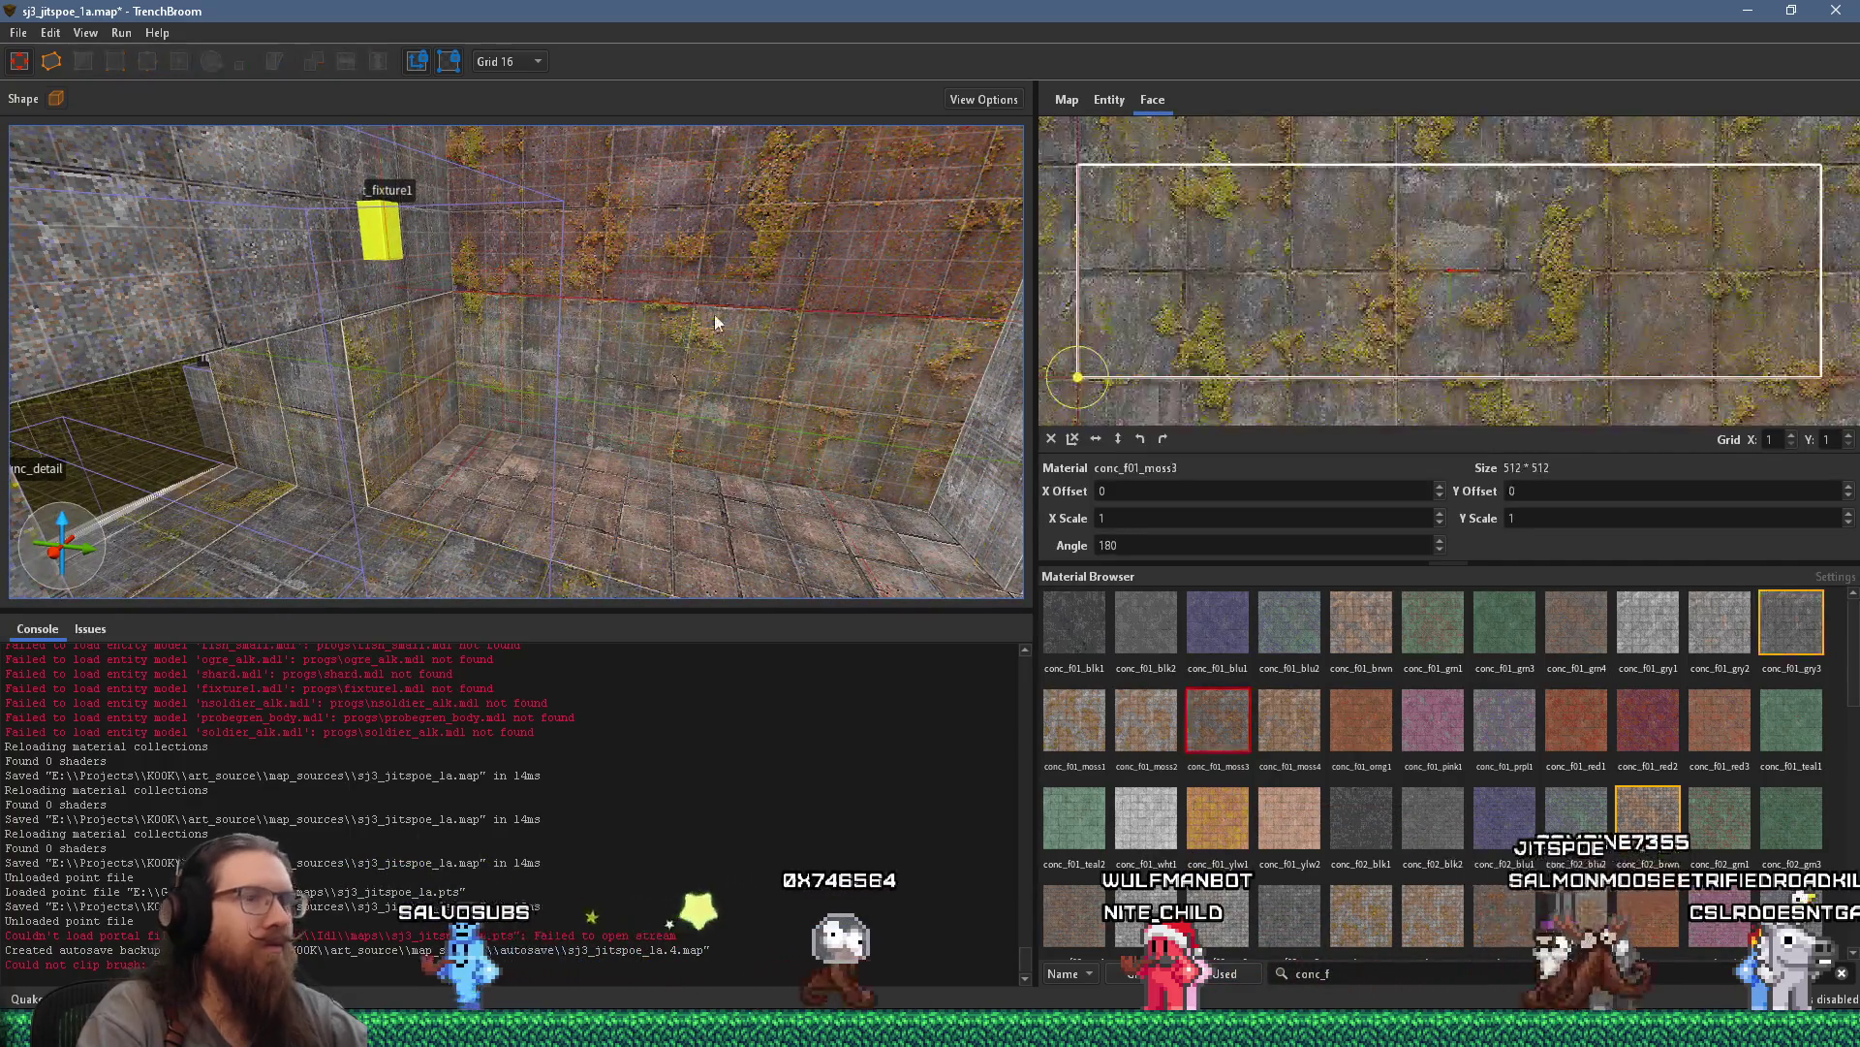
{"action": "left_click", "coordinate": [1761, 629]}
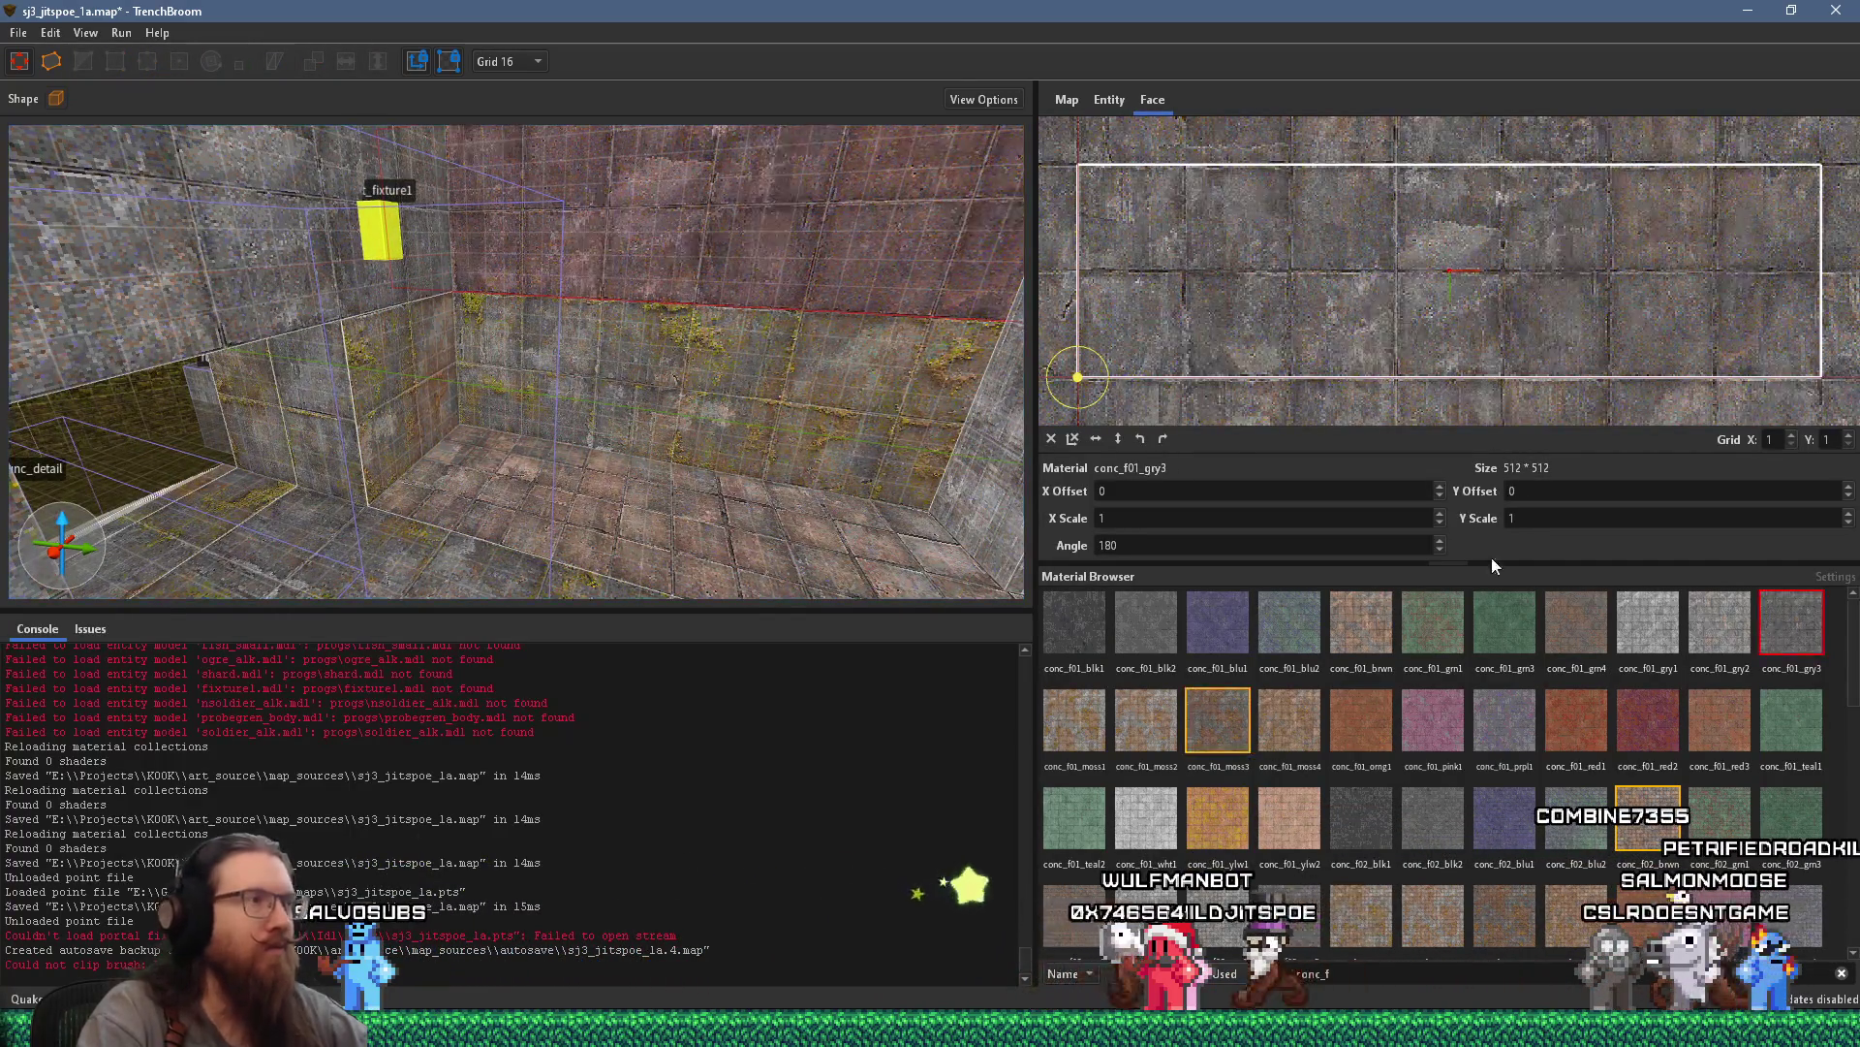
Fly along the mossy walls and check the retextured grey wall face
{"action": "key", "text": "w"}
{"action": "key", "text": "Escape"}
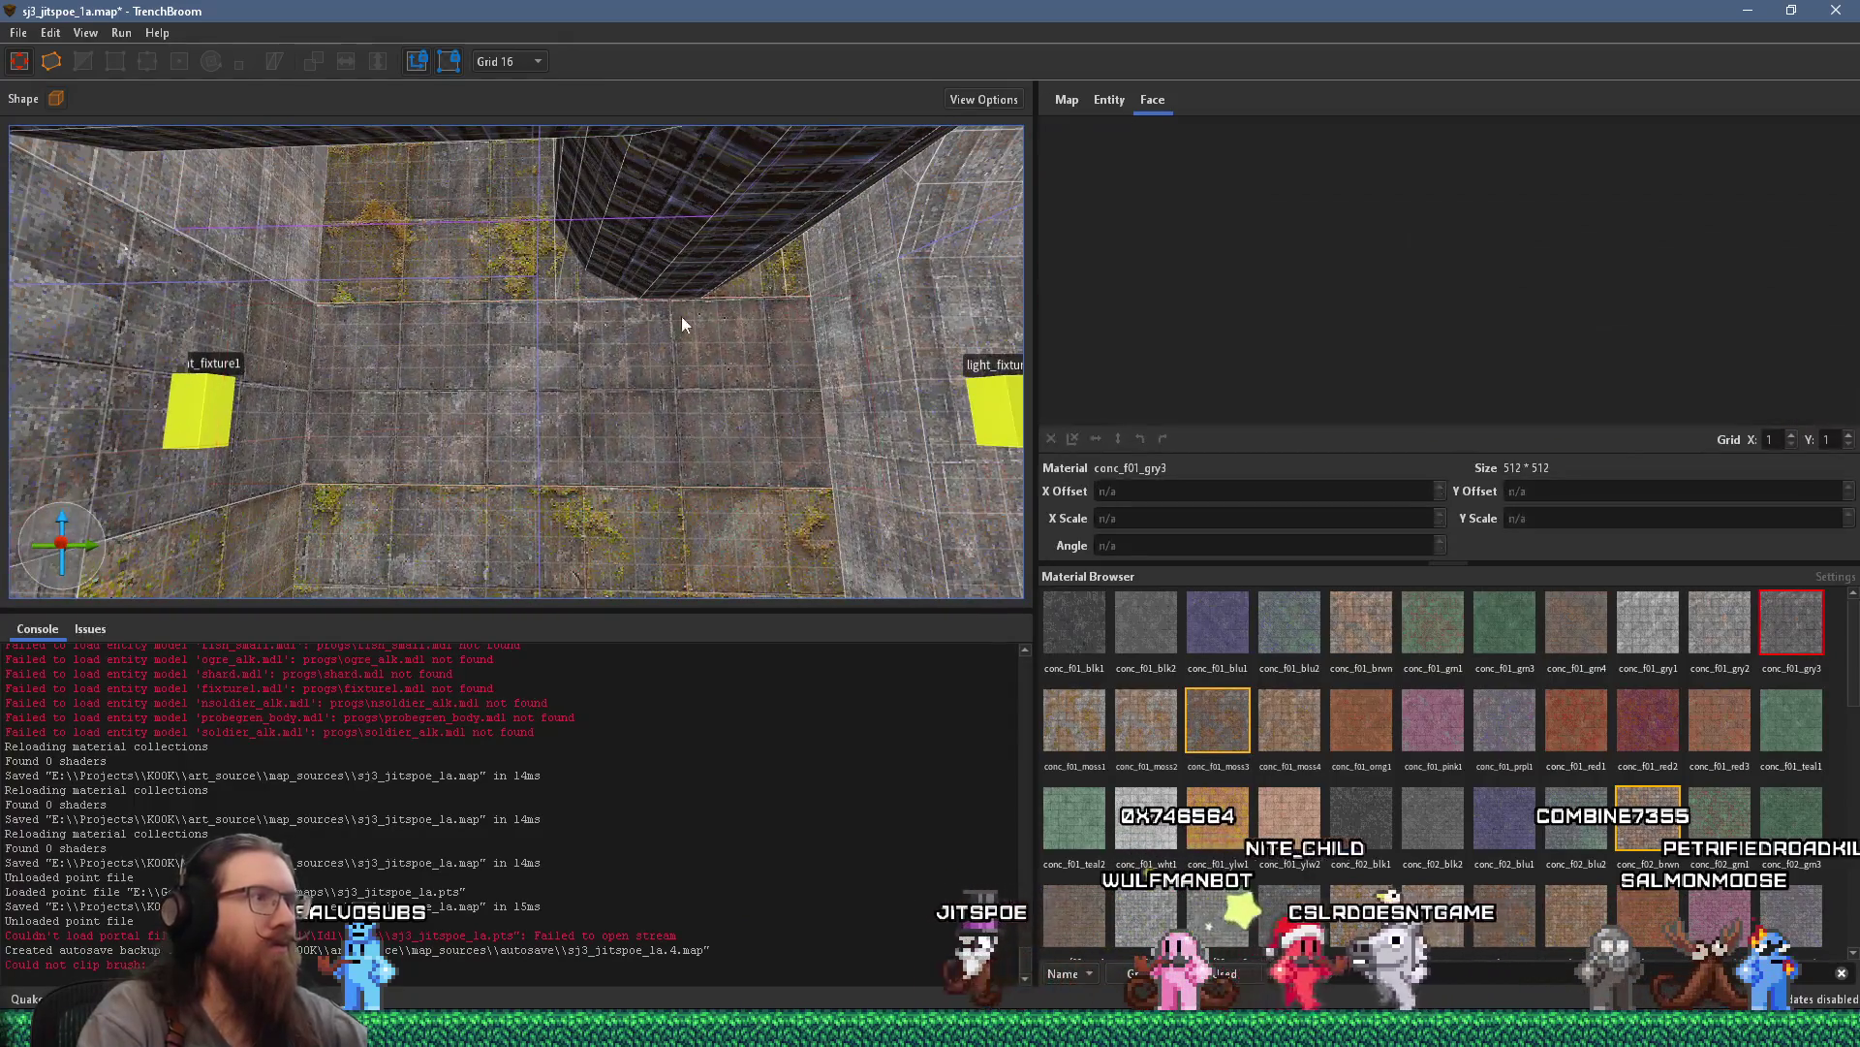
{"action": "key", "text": "w"}
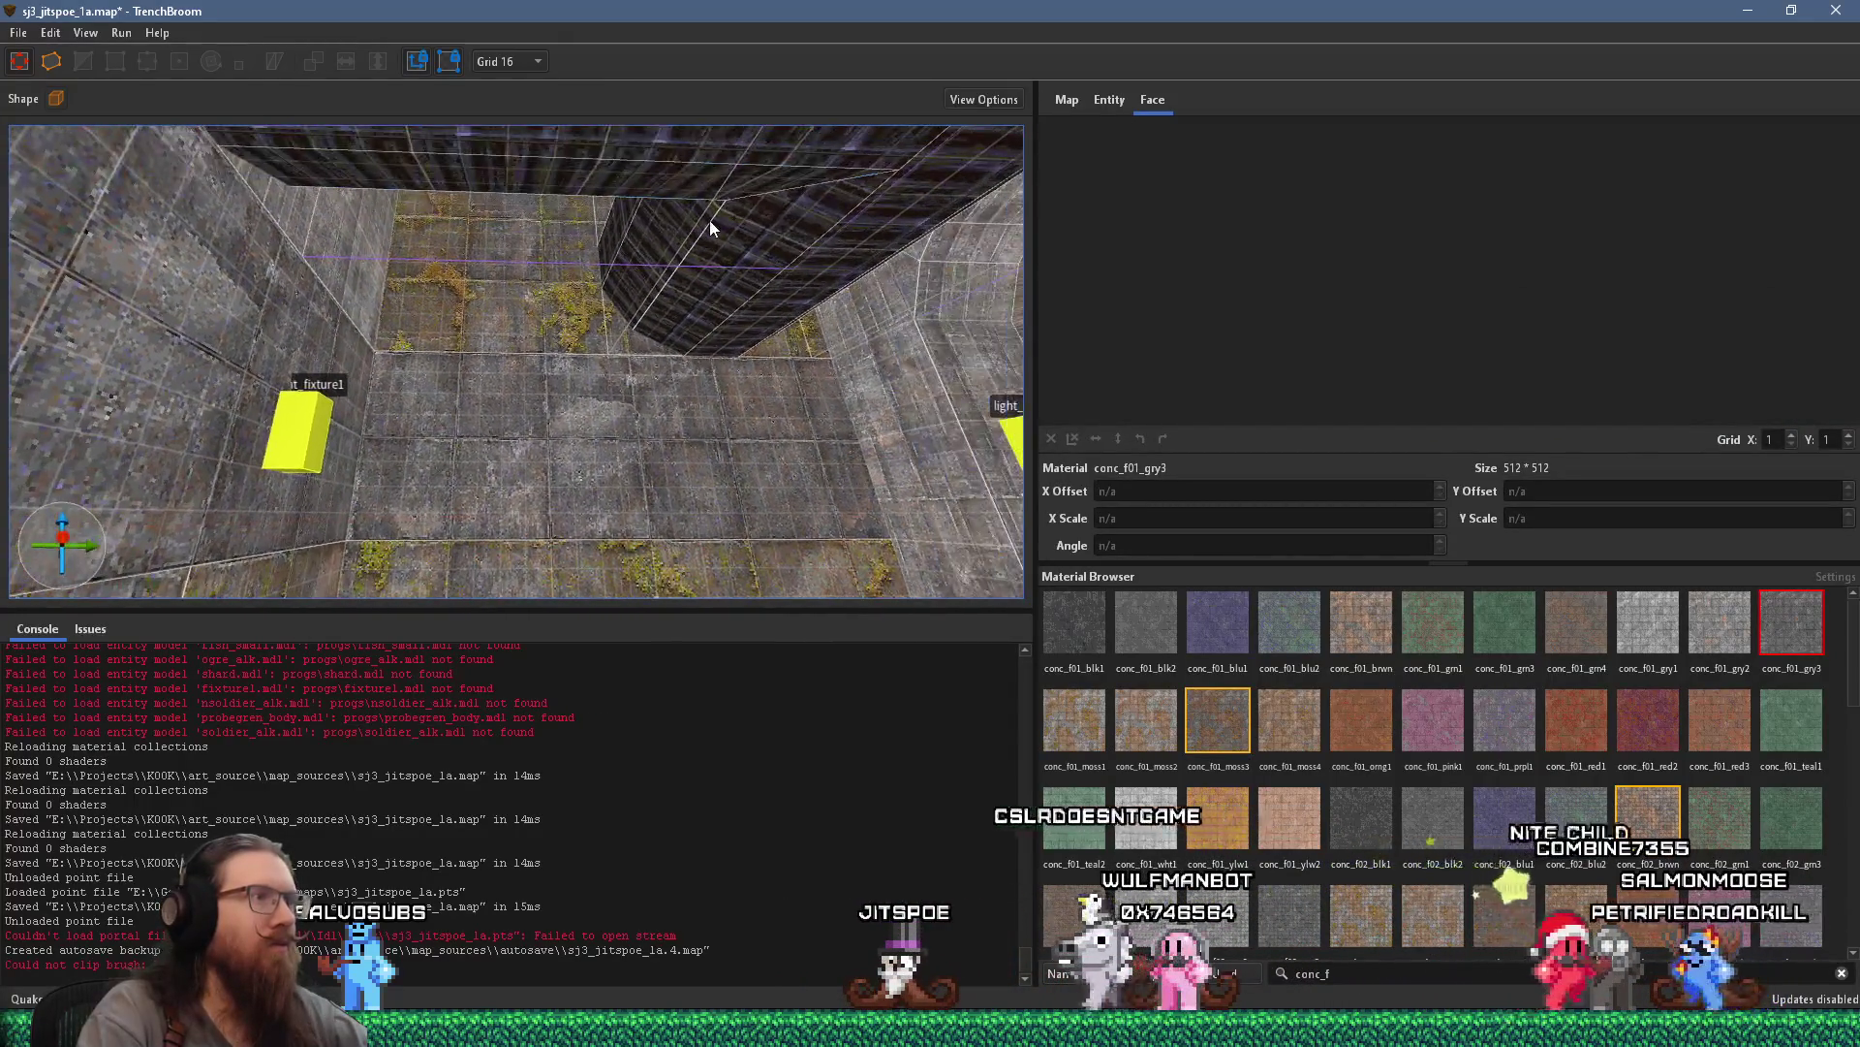
{"action": "key", "text": "s"}
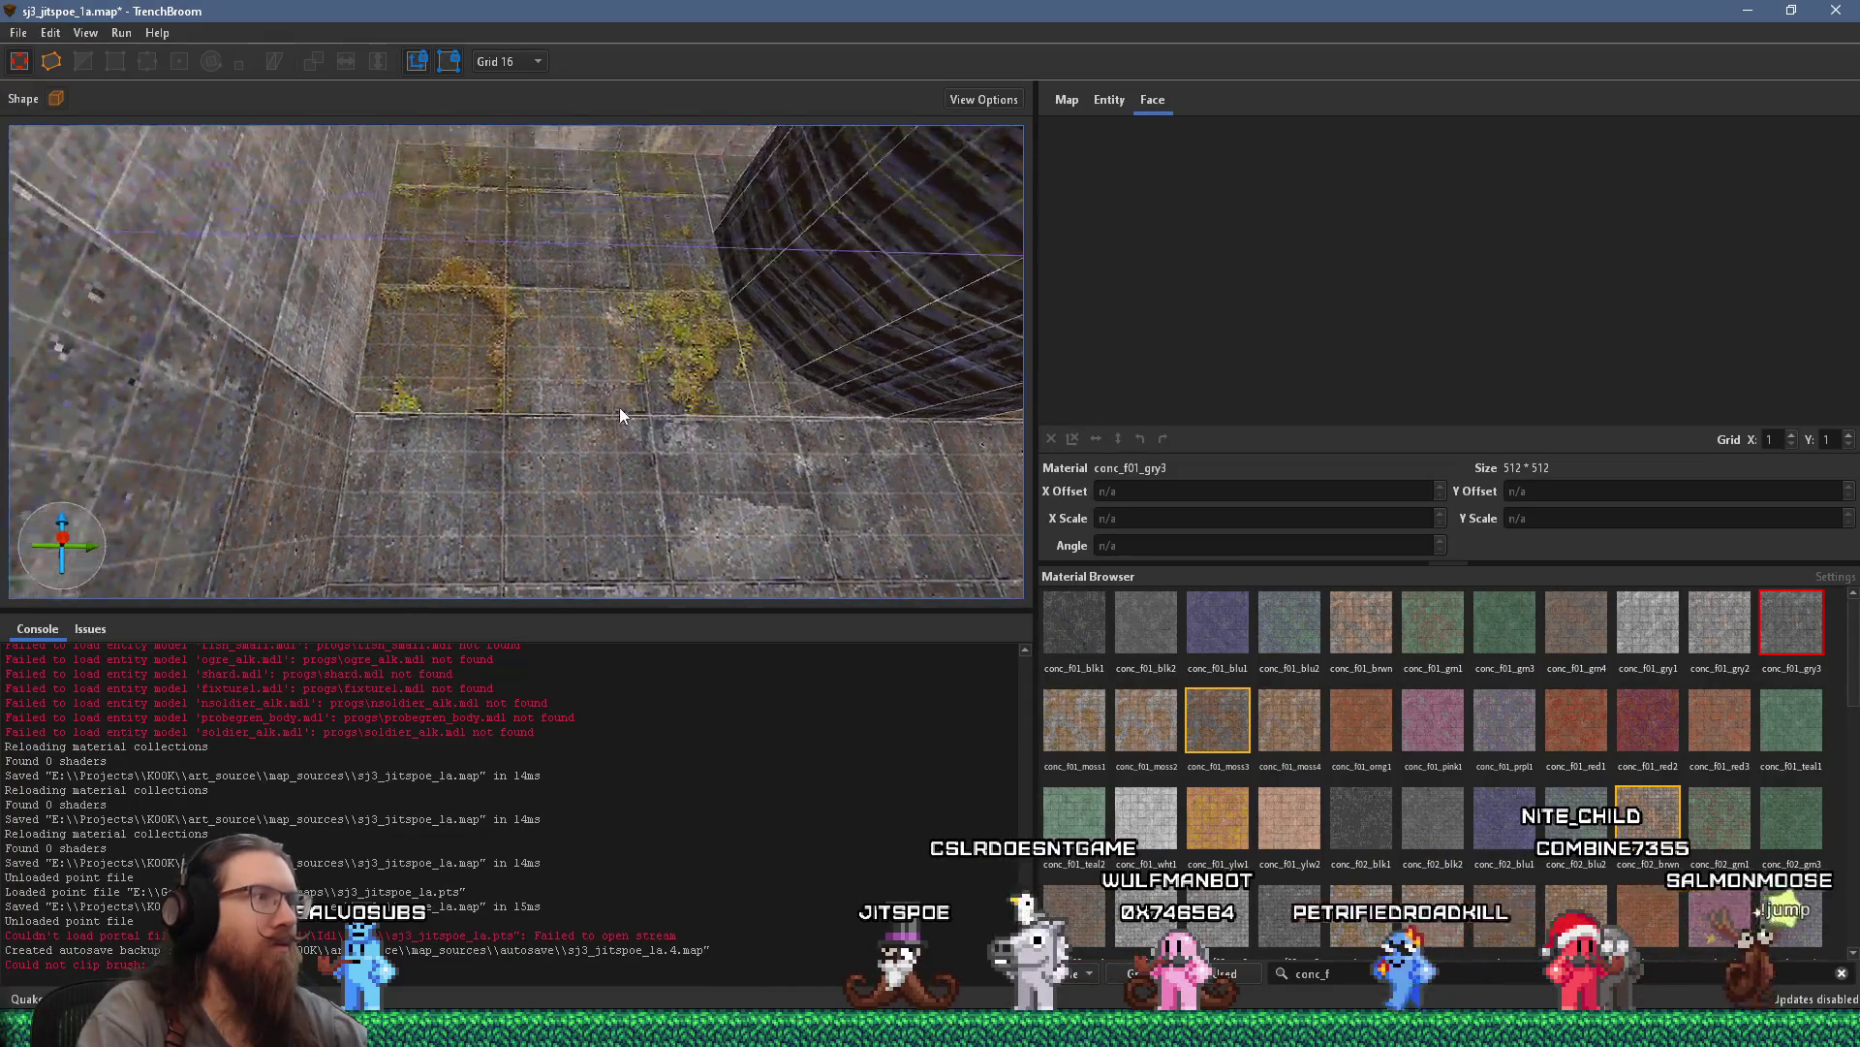
{"action": "left_click", "coordinate": [616, 332]}
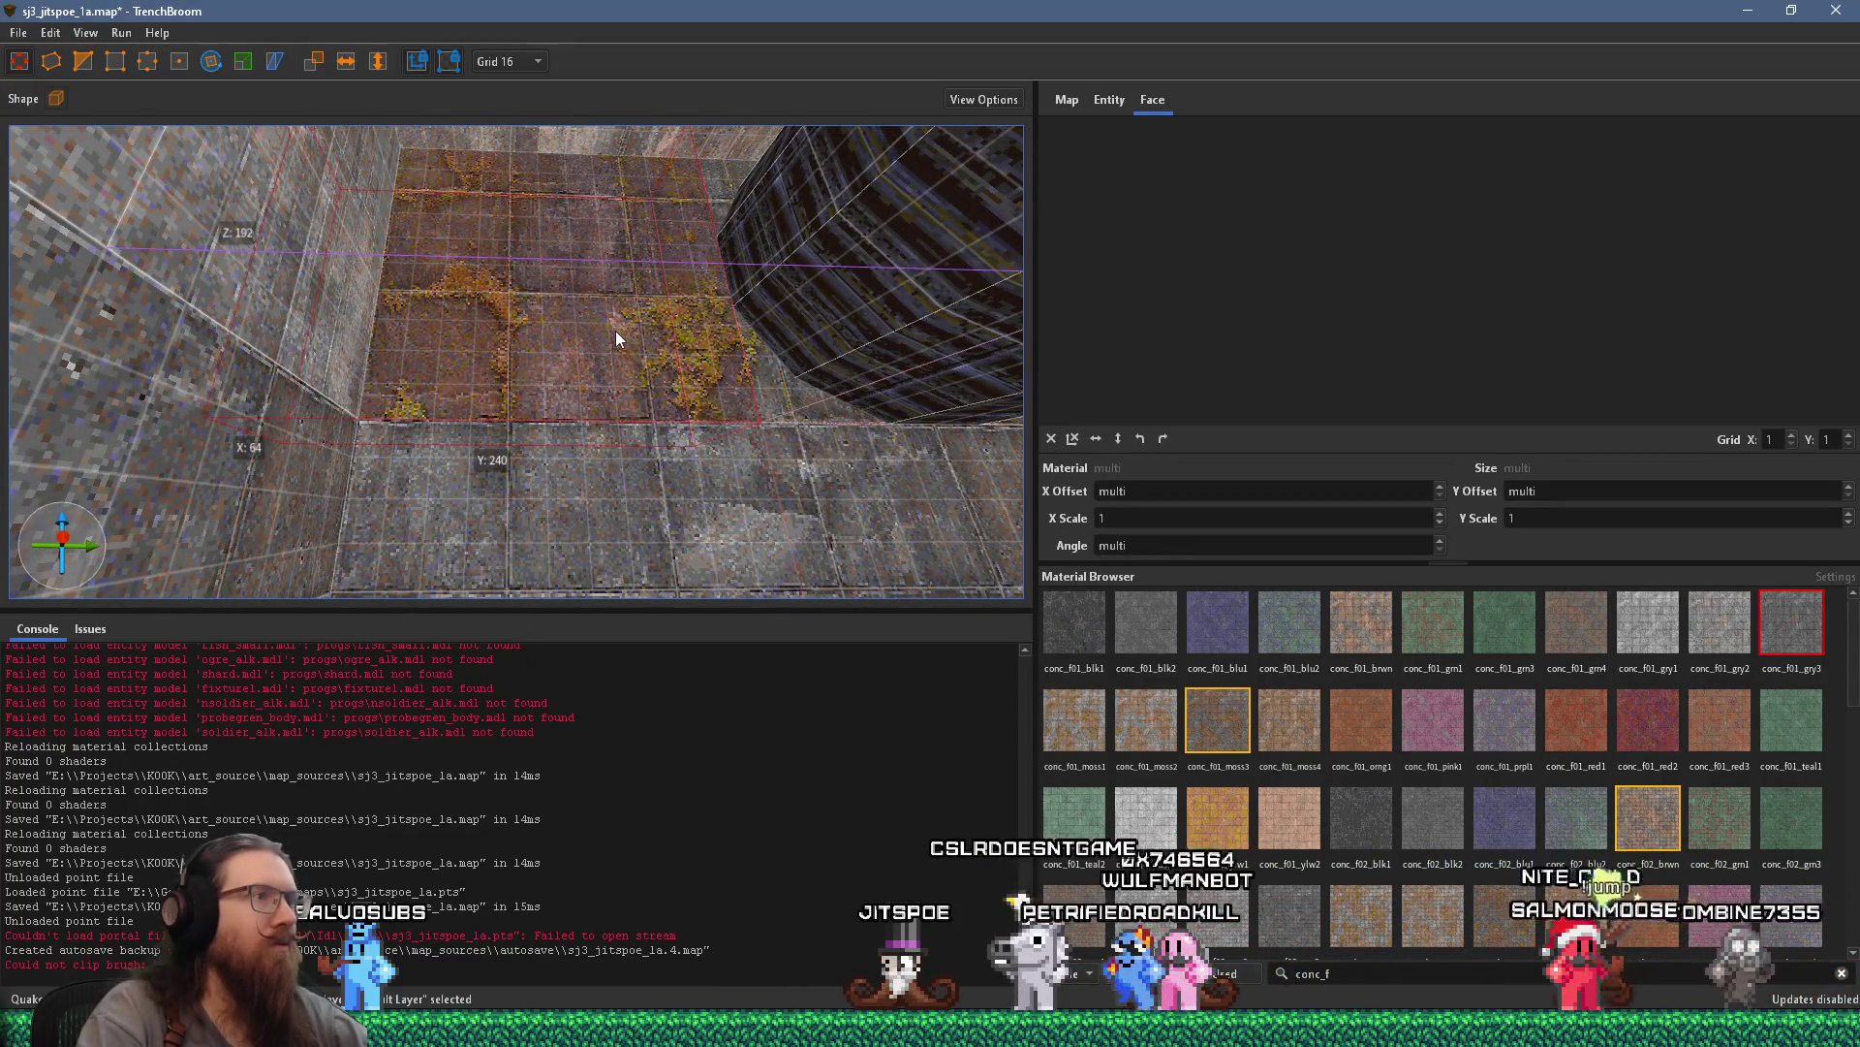
{"action": "key", "text": "w"}
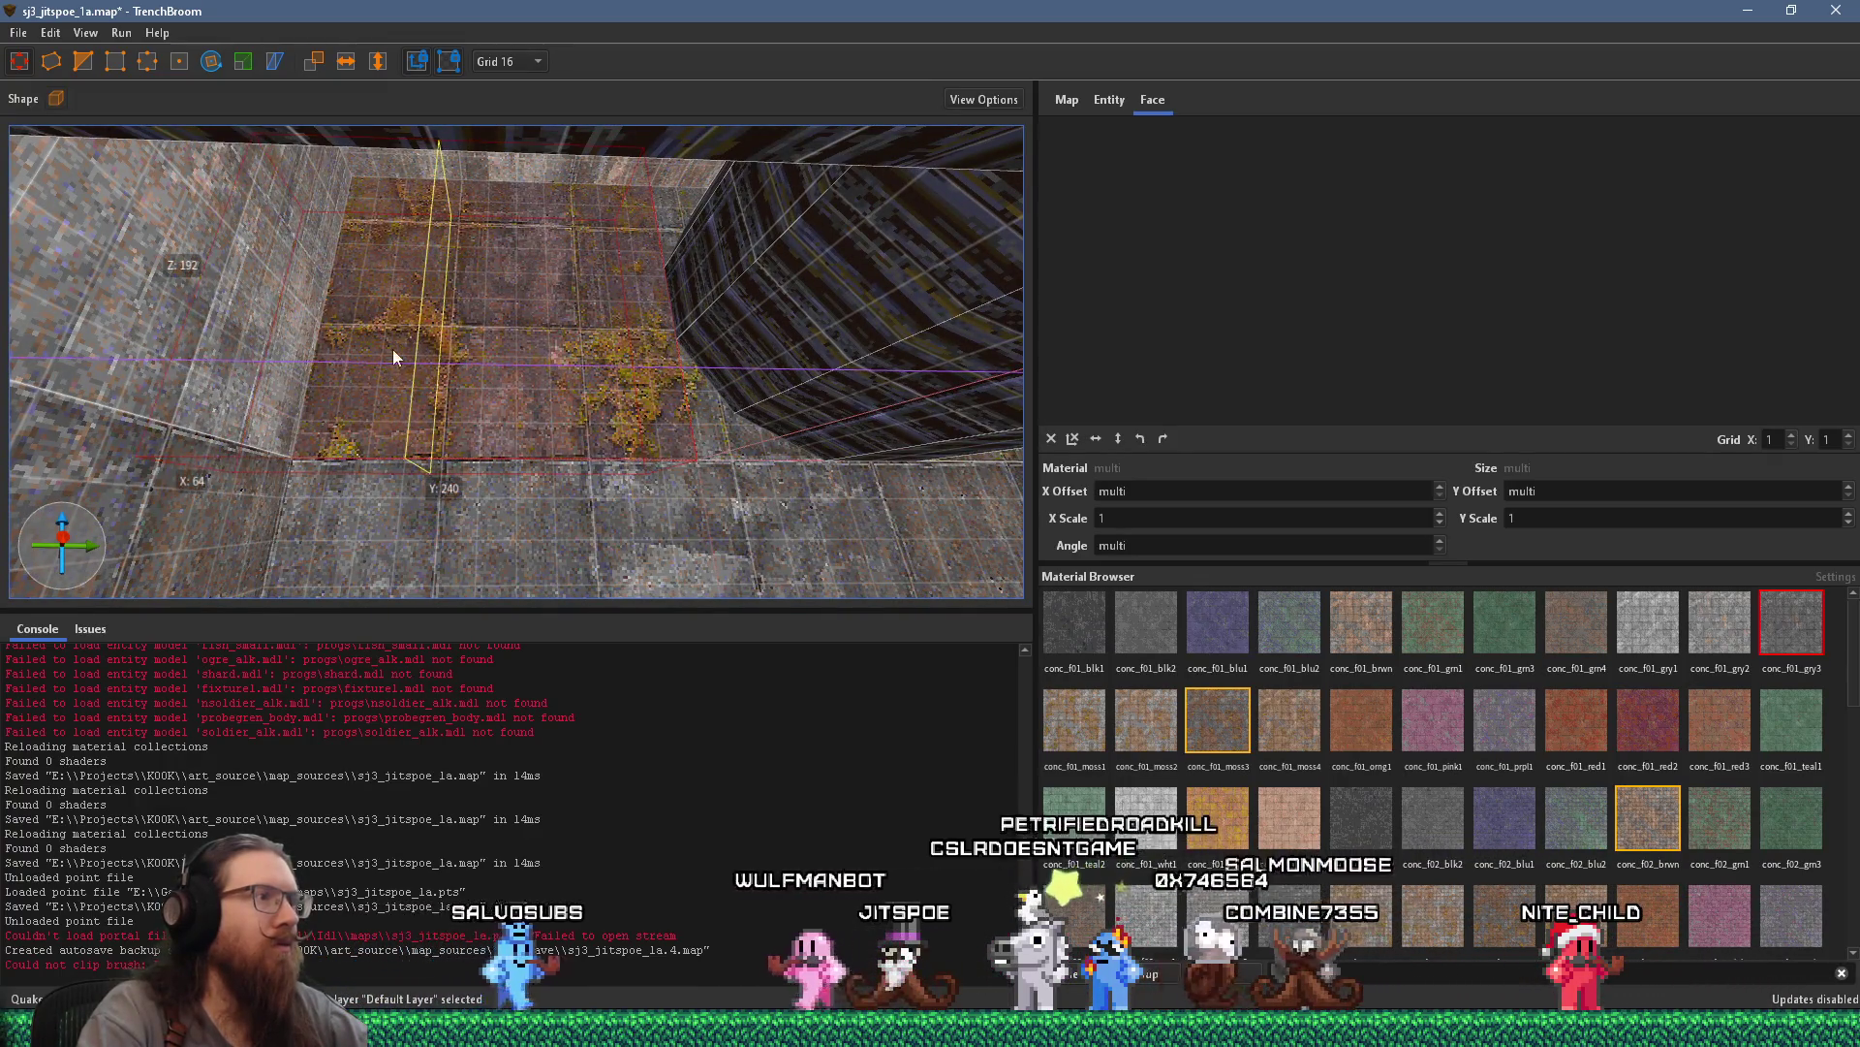
{"action": "left_click", "coordinate": [397, 457], "text": "shift"}
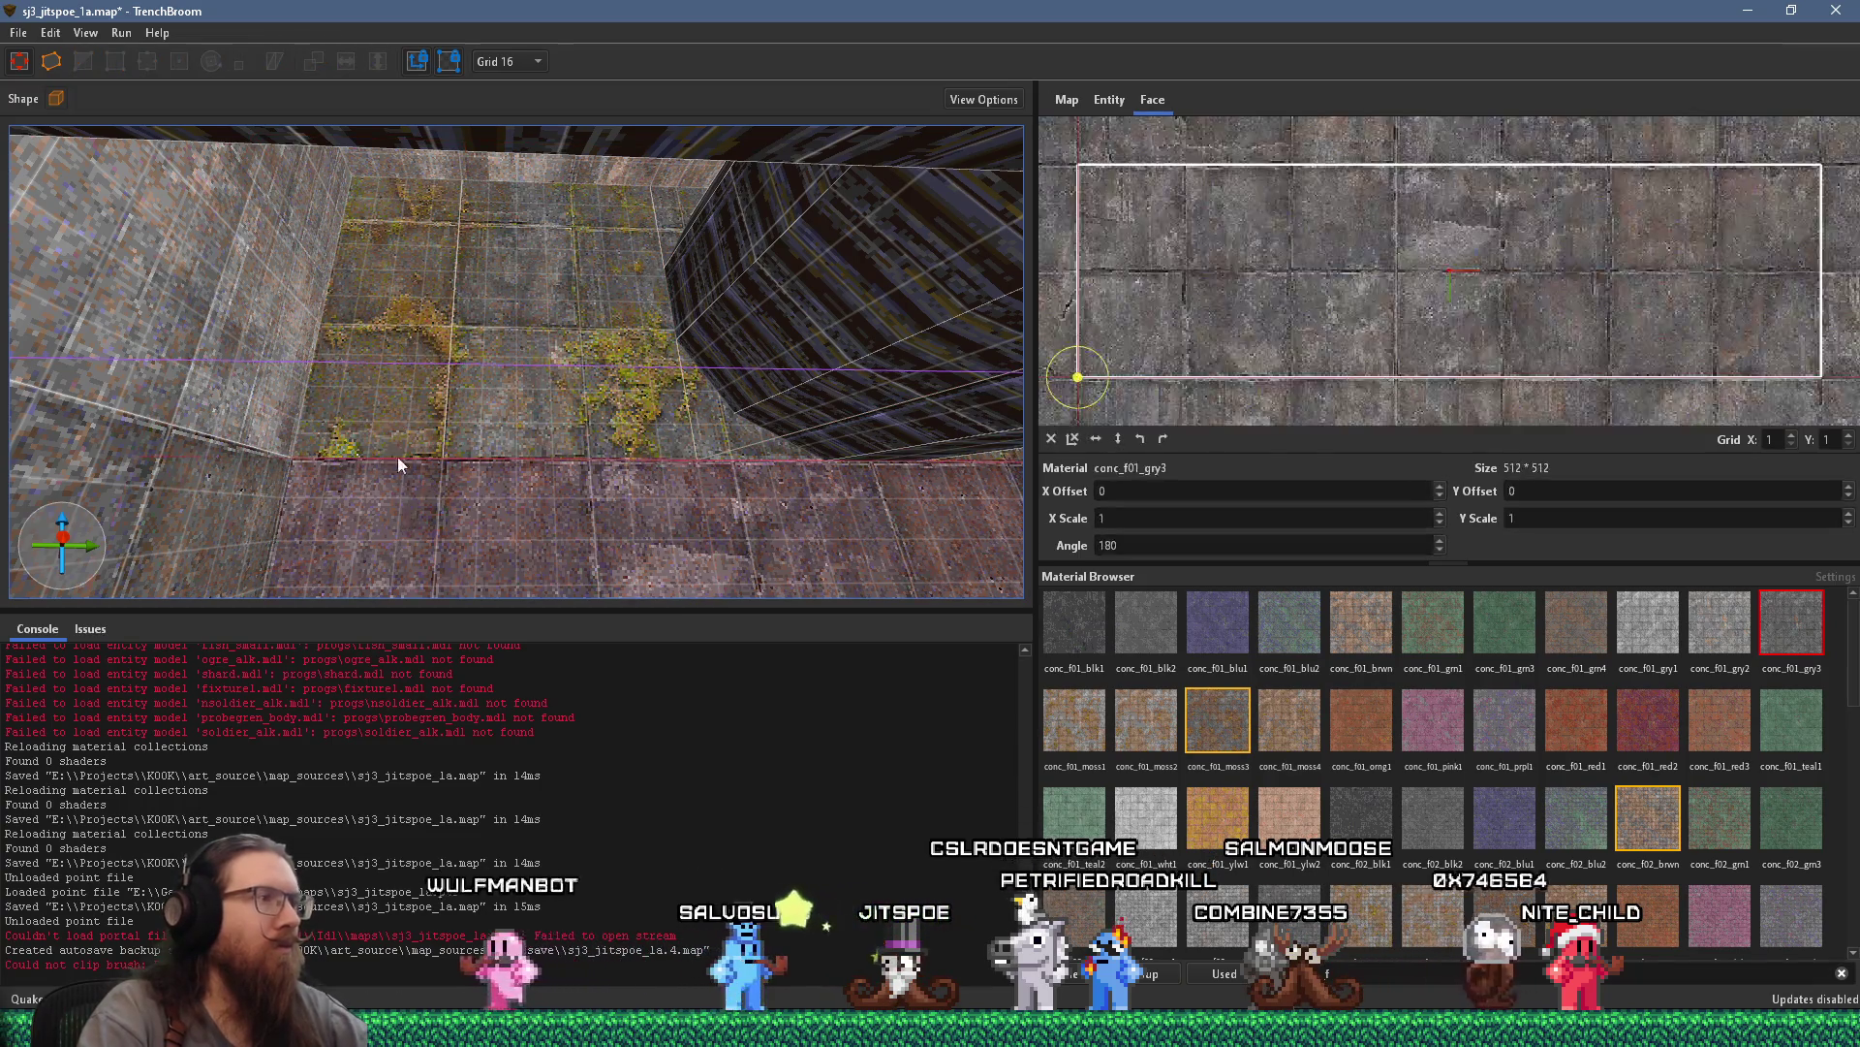
{"action": "key", "text": "Escape"}
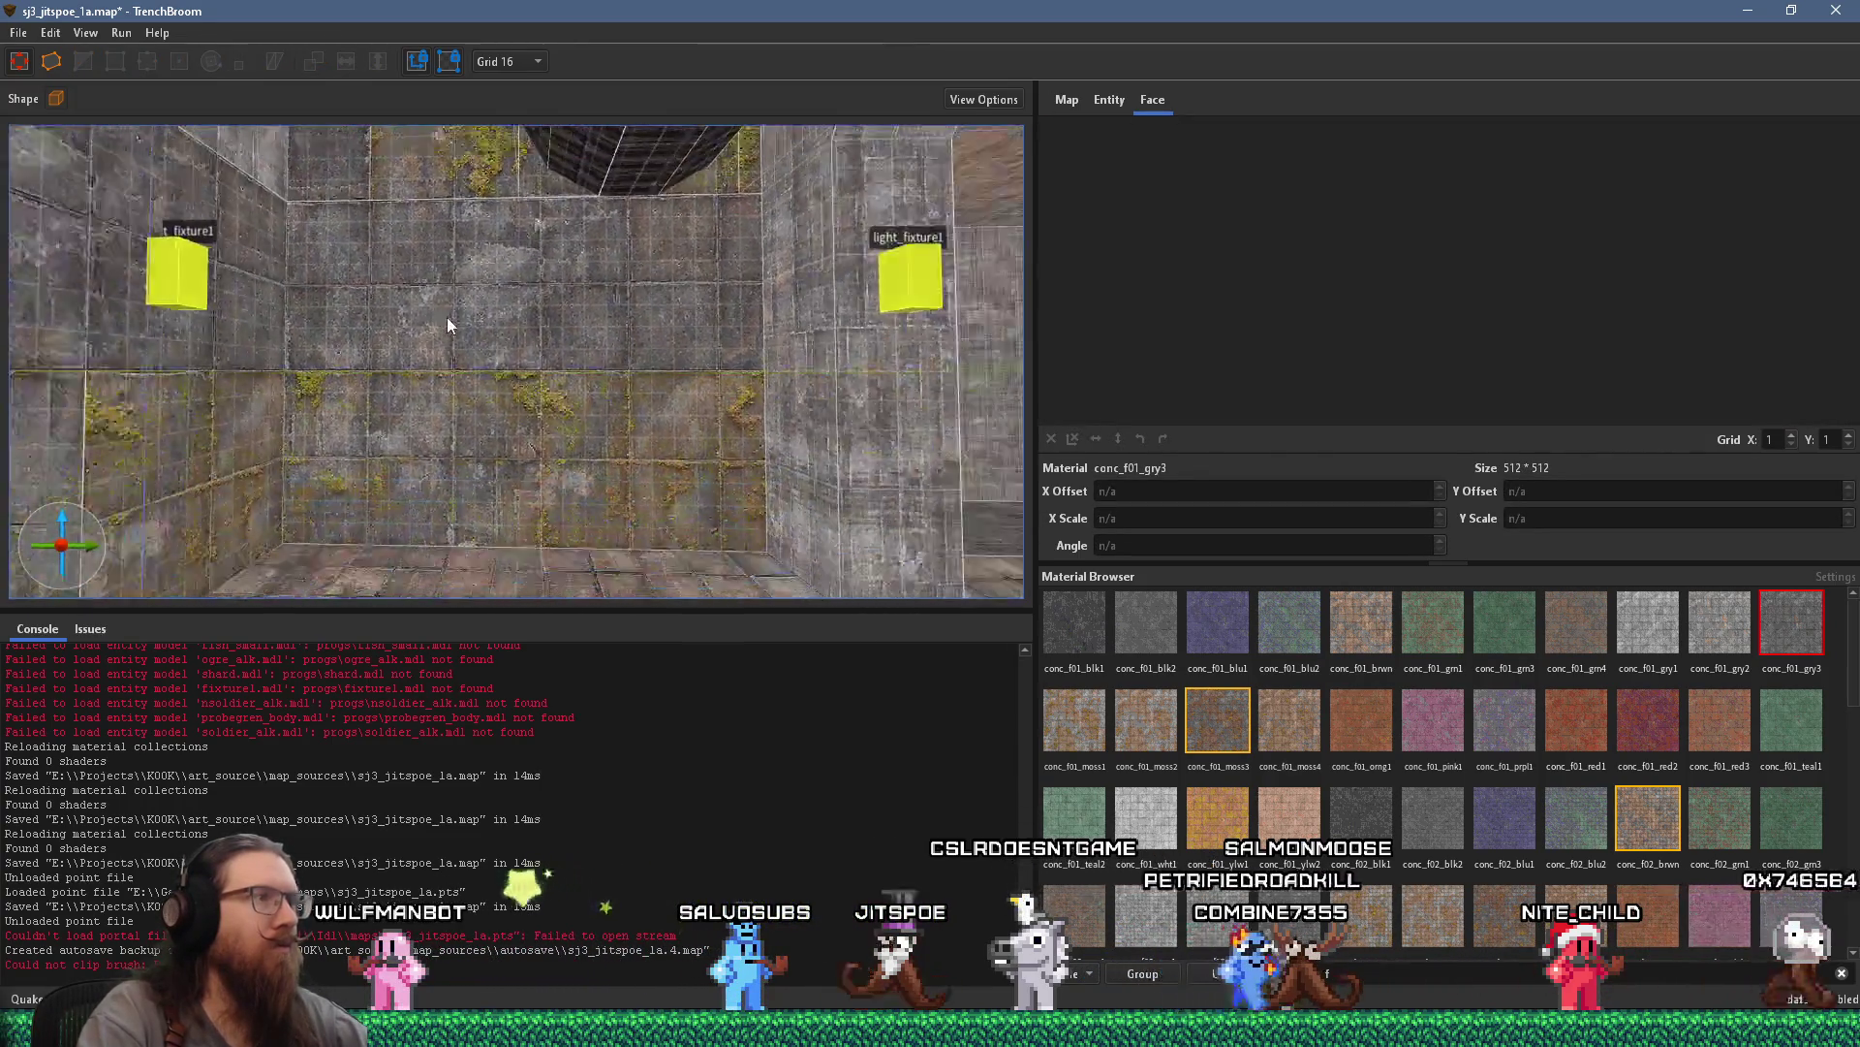
Apply conc_f01_gry3 to the mossy upper face by the corridor, then check the back wall face
{"action": "mouse_move", "coordinate": [575, 344]}
{"action": "left_mouse_down"}
{"action": "mouse_move", "coordinate": [348, 315]}
{"action": "mouse_move", "coordinate": [322, 378]}
{"action": "mouse_move", "coordinate": [381, 415]}
{"action": "mouse_move", "coordinate": [351, 402]}
{"action": "mouse_move", "coordinate": [465, 401]}
{"action": "mouse_move", "coordinate": [341, 393]}
{"action": "left_mouse_up"}
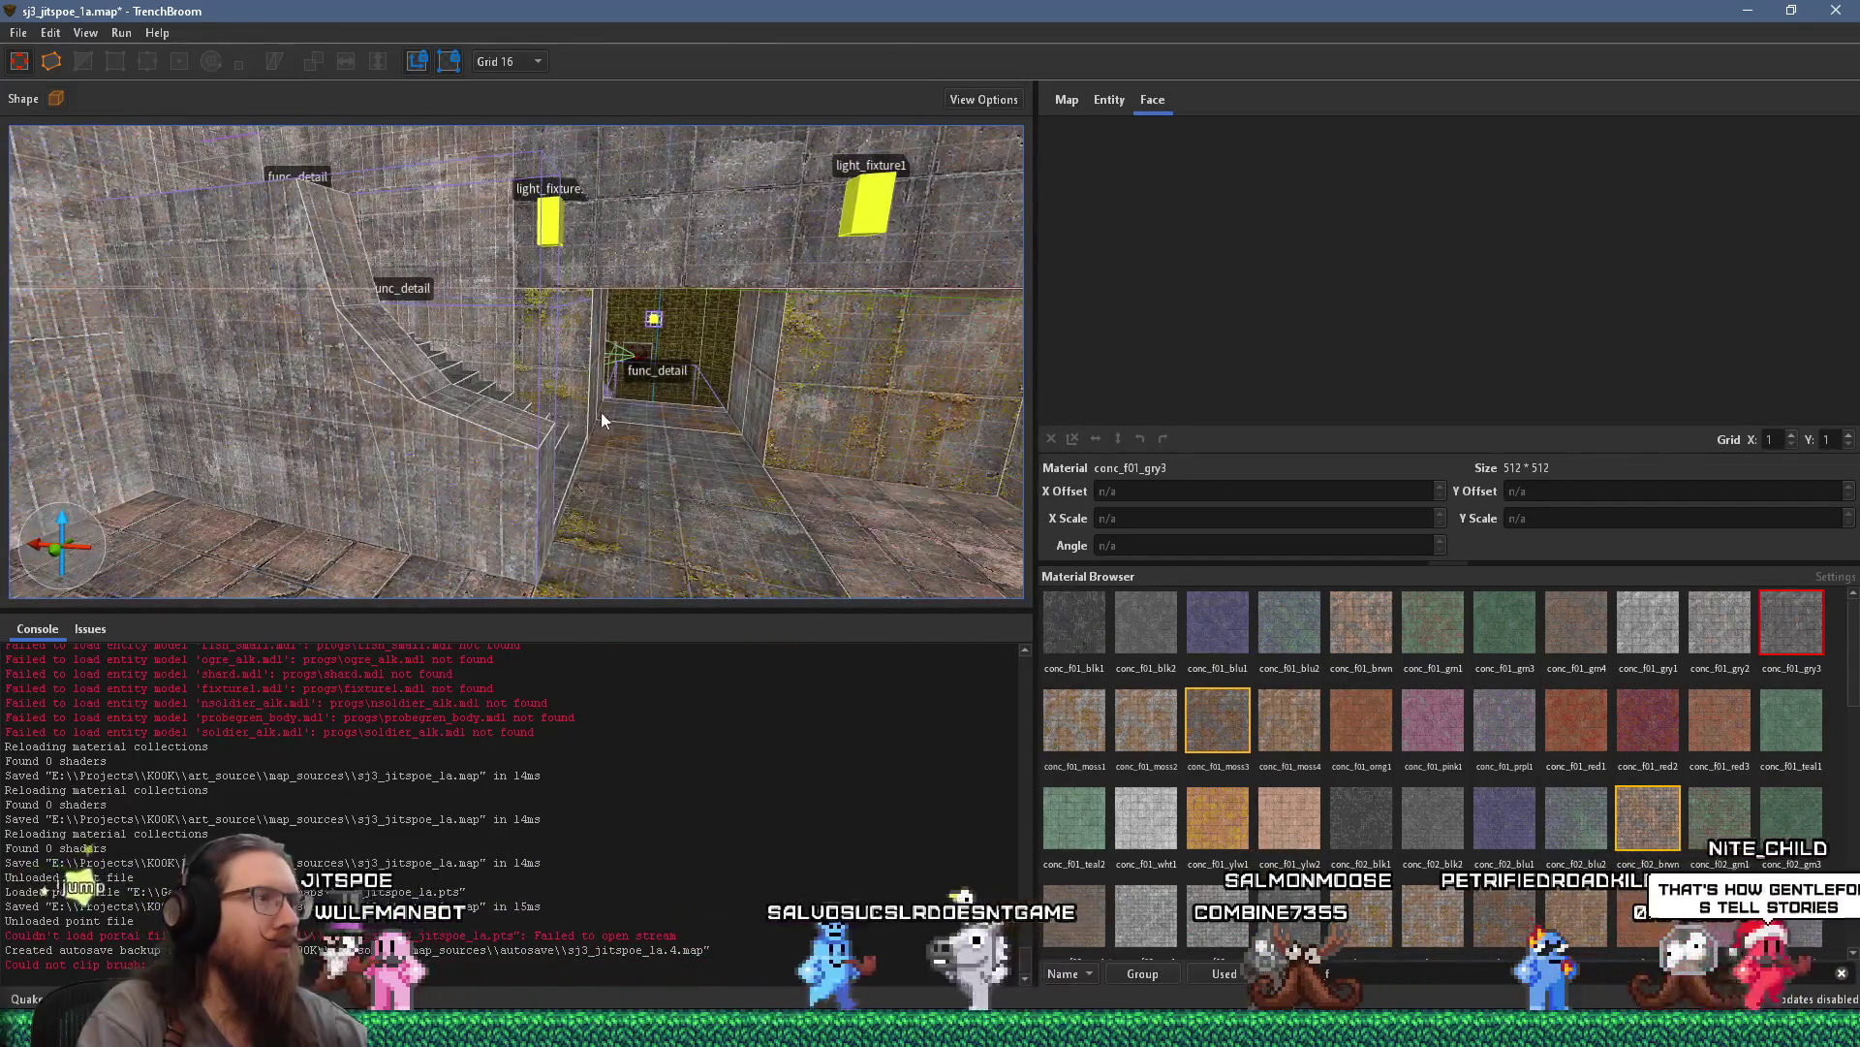
{"action": "mouse_move", "coordinate": [601, 411]}
{"action": "left_mouse_down"}
{"action": "mouse_move", "coordinate": [305, 377]}
{"action": "mouse_move", "coordinate": [367, 359]}
{"action": "mouse_move", "coordinate": [258, 338]}
{"action": "mouse_move", "coordinate": [499, 395]}
{"action": "mouse_move", "coordinate": [518, 333]}
{"action": "mouse_move", "coordinate": [494, 332]}
{"action": "mouse_move", "coordinate": [822, 354]}
{"action": "mouse_move", "coordinate": [743, 284]}
{"action": "left_mouse_up"}
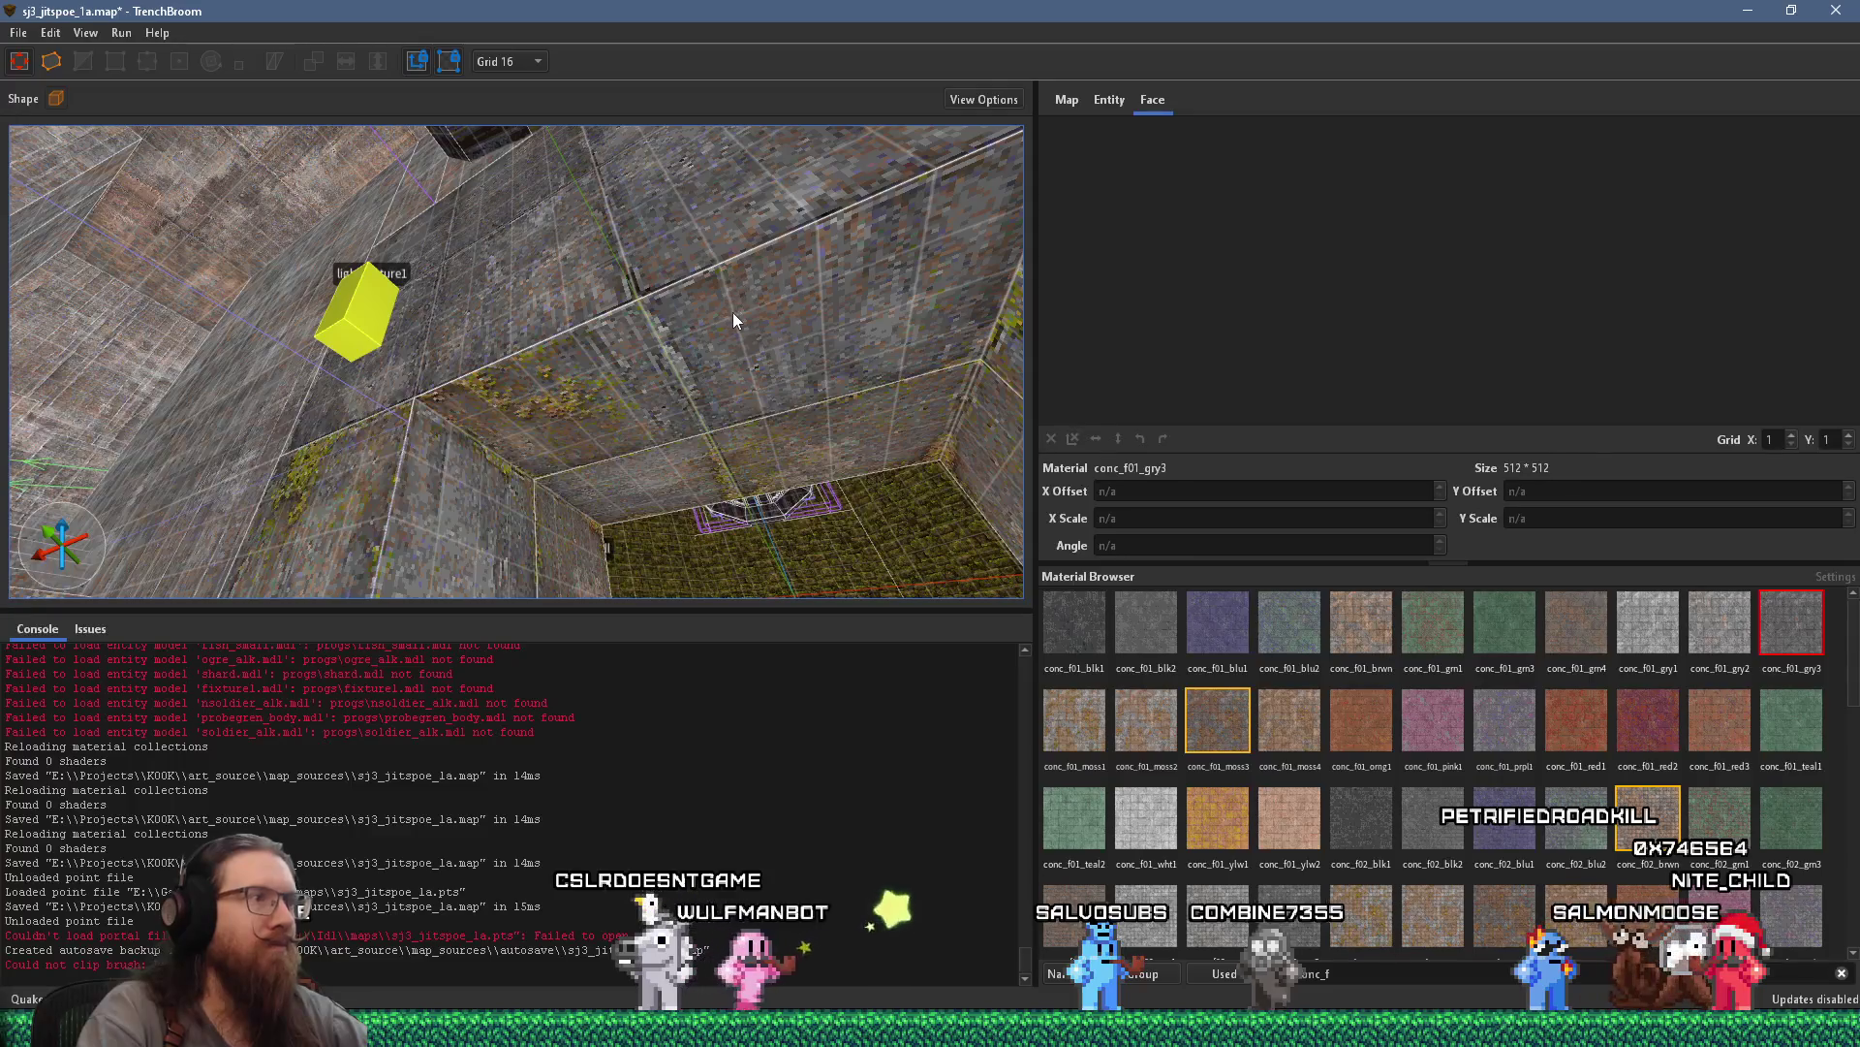
{"action": "left_click", "coordinate": [734, 320], "text": "shift"}
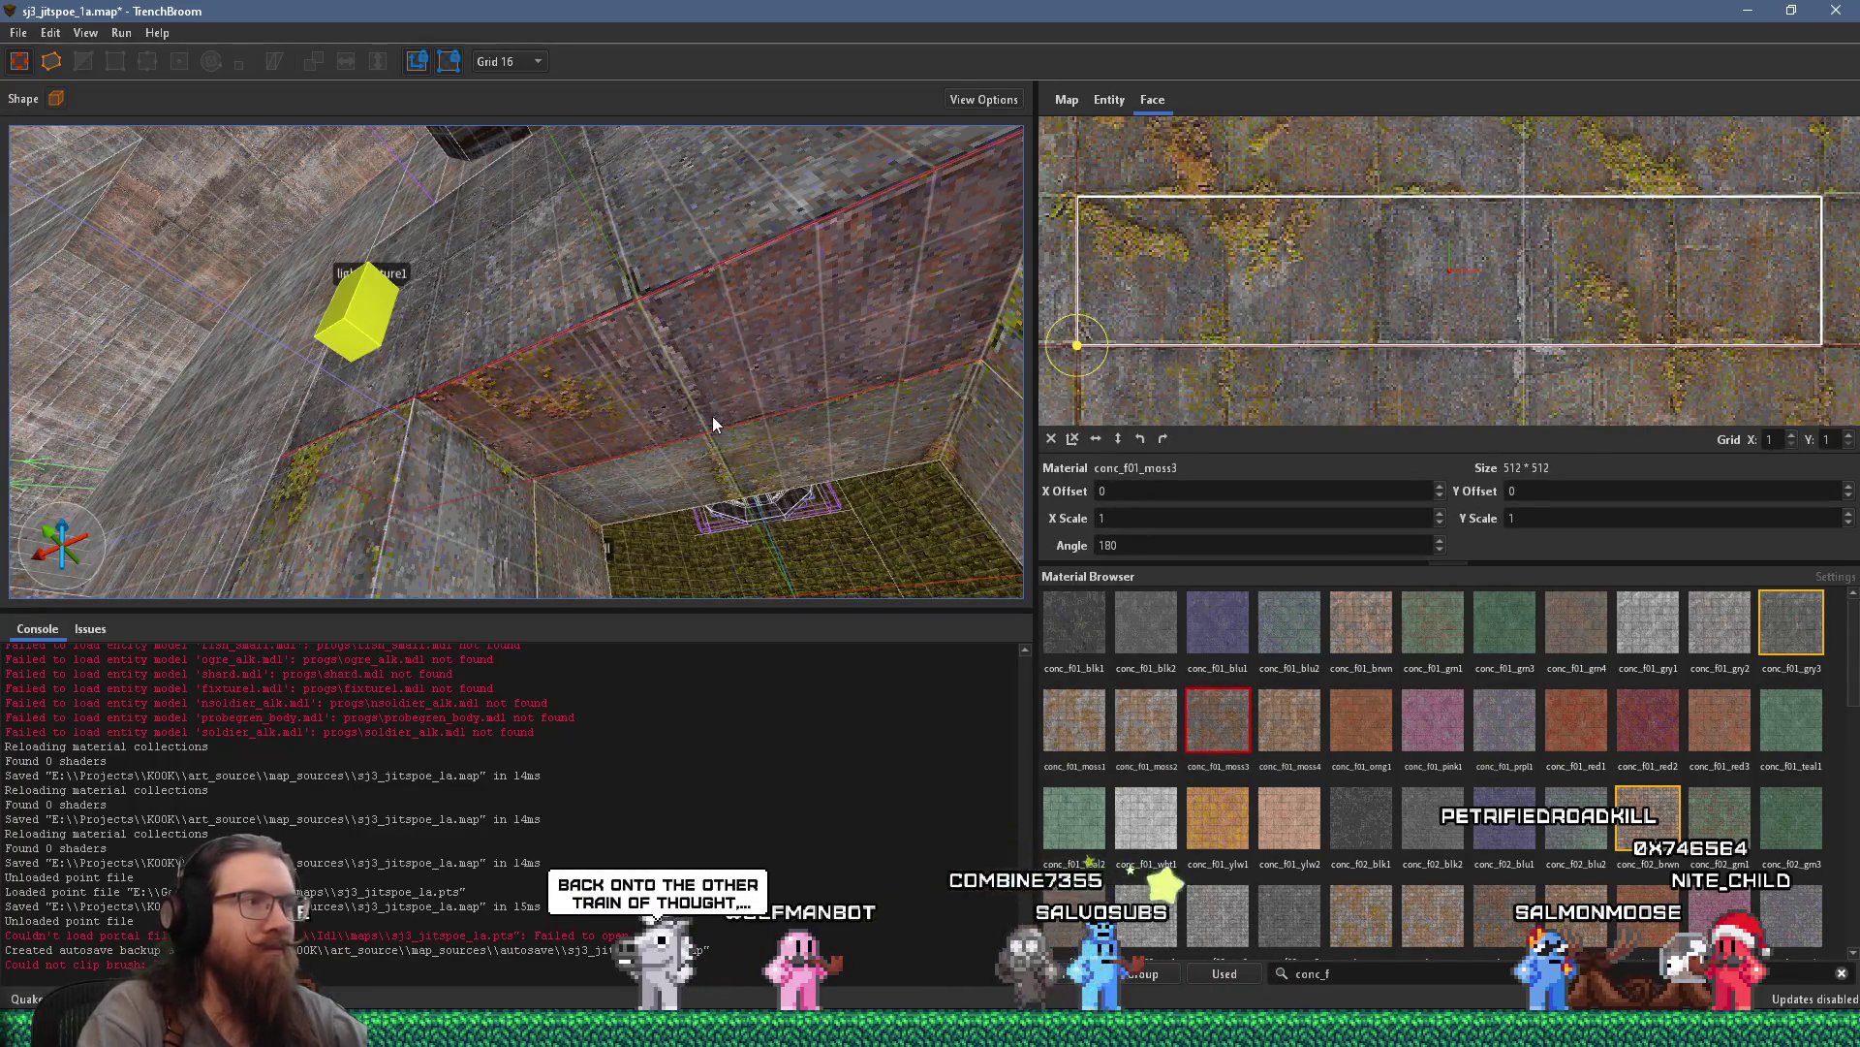
{"action": "left_click", "coordinate": [1784, 626]}
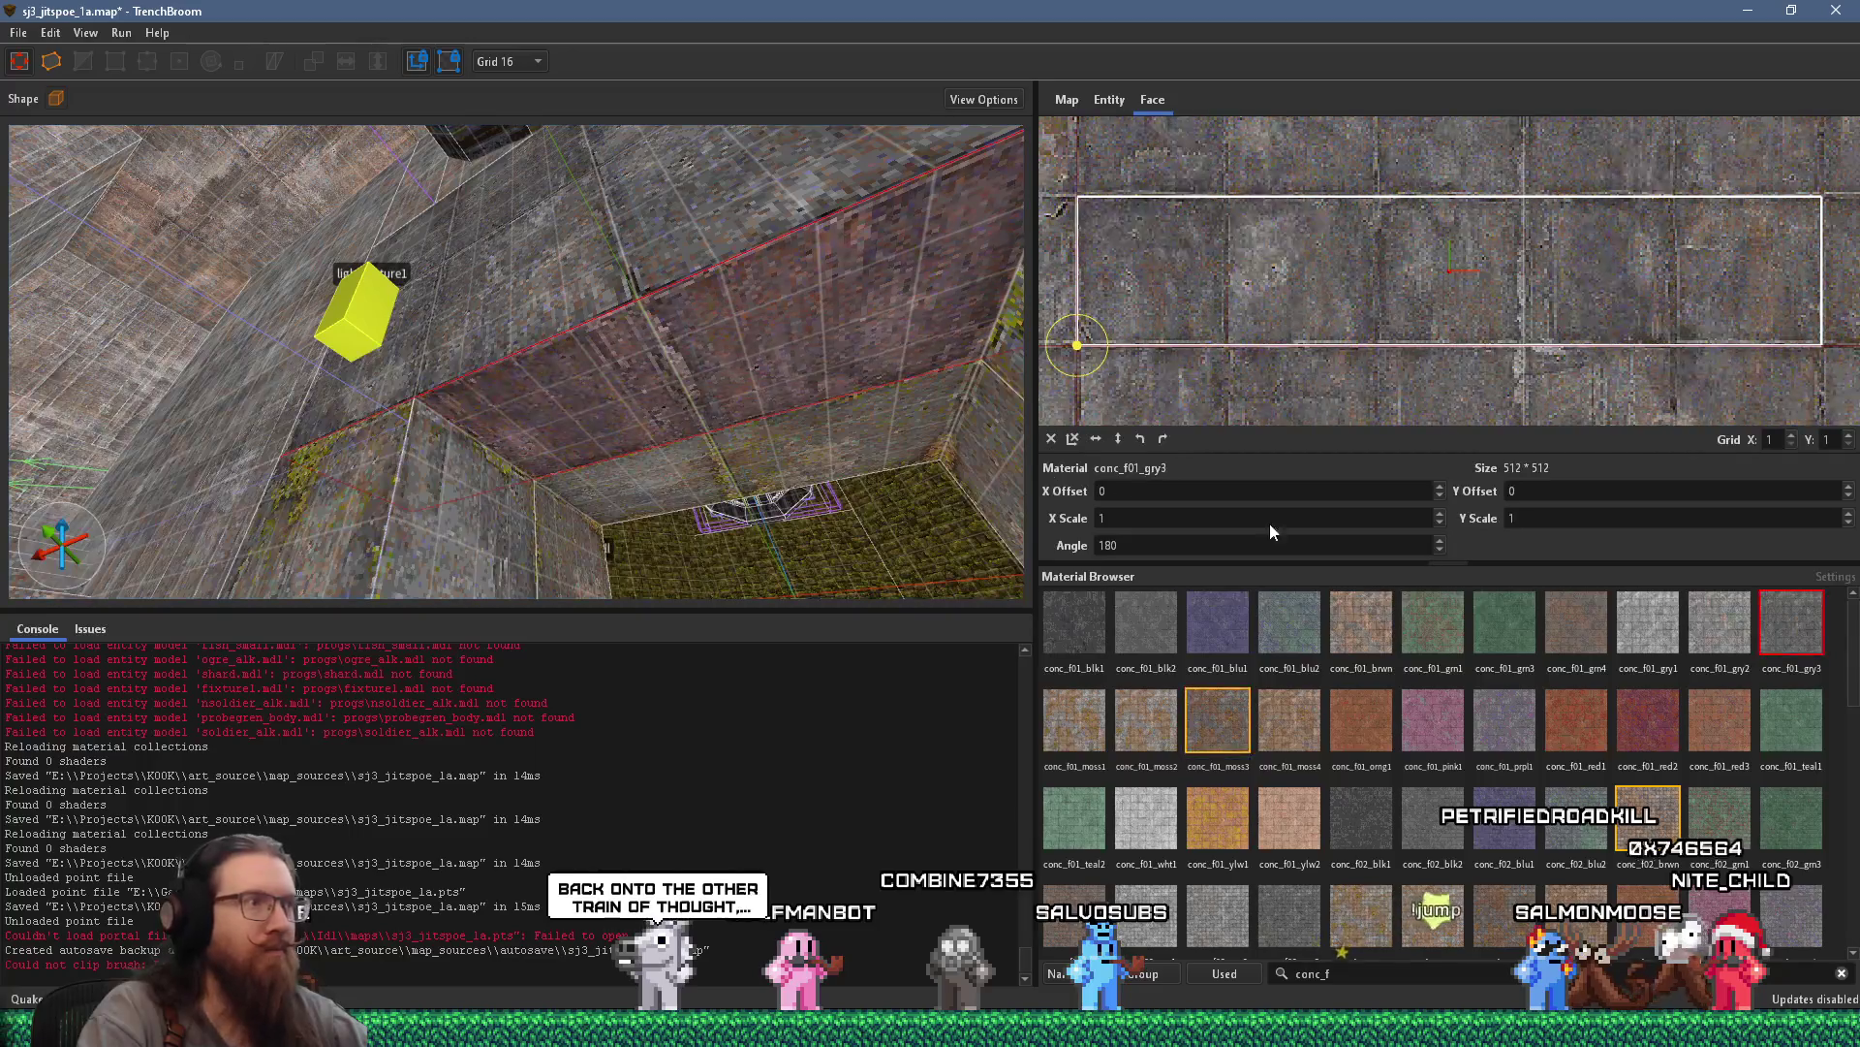
{"action": "left_click_drag", "start_coordinate": [853, 349], "coordinate": [739, 317]}
{"action": "left_click", "coordinate": [740, 327], "text": "shift"}
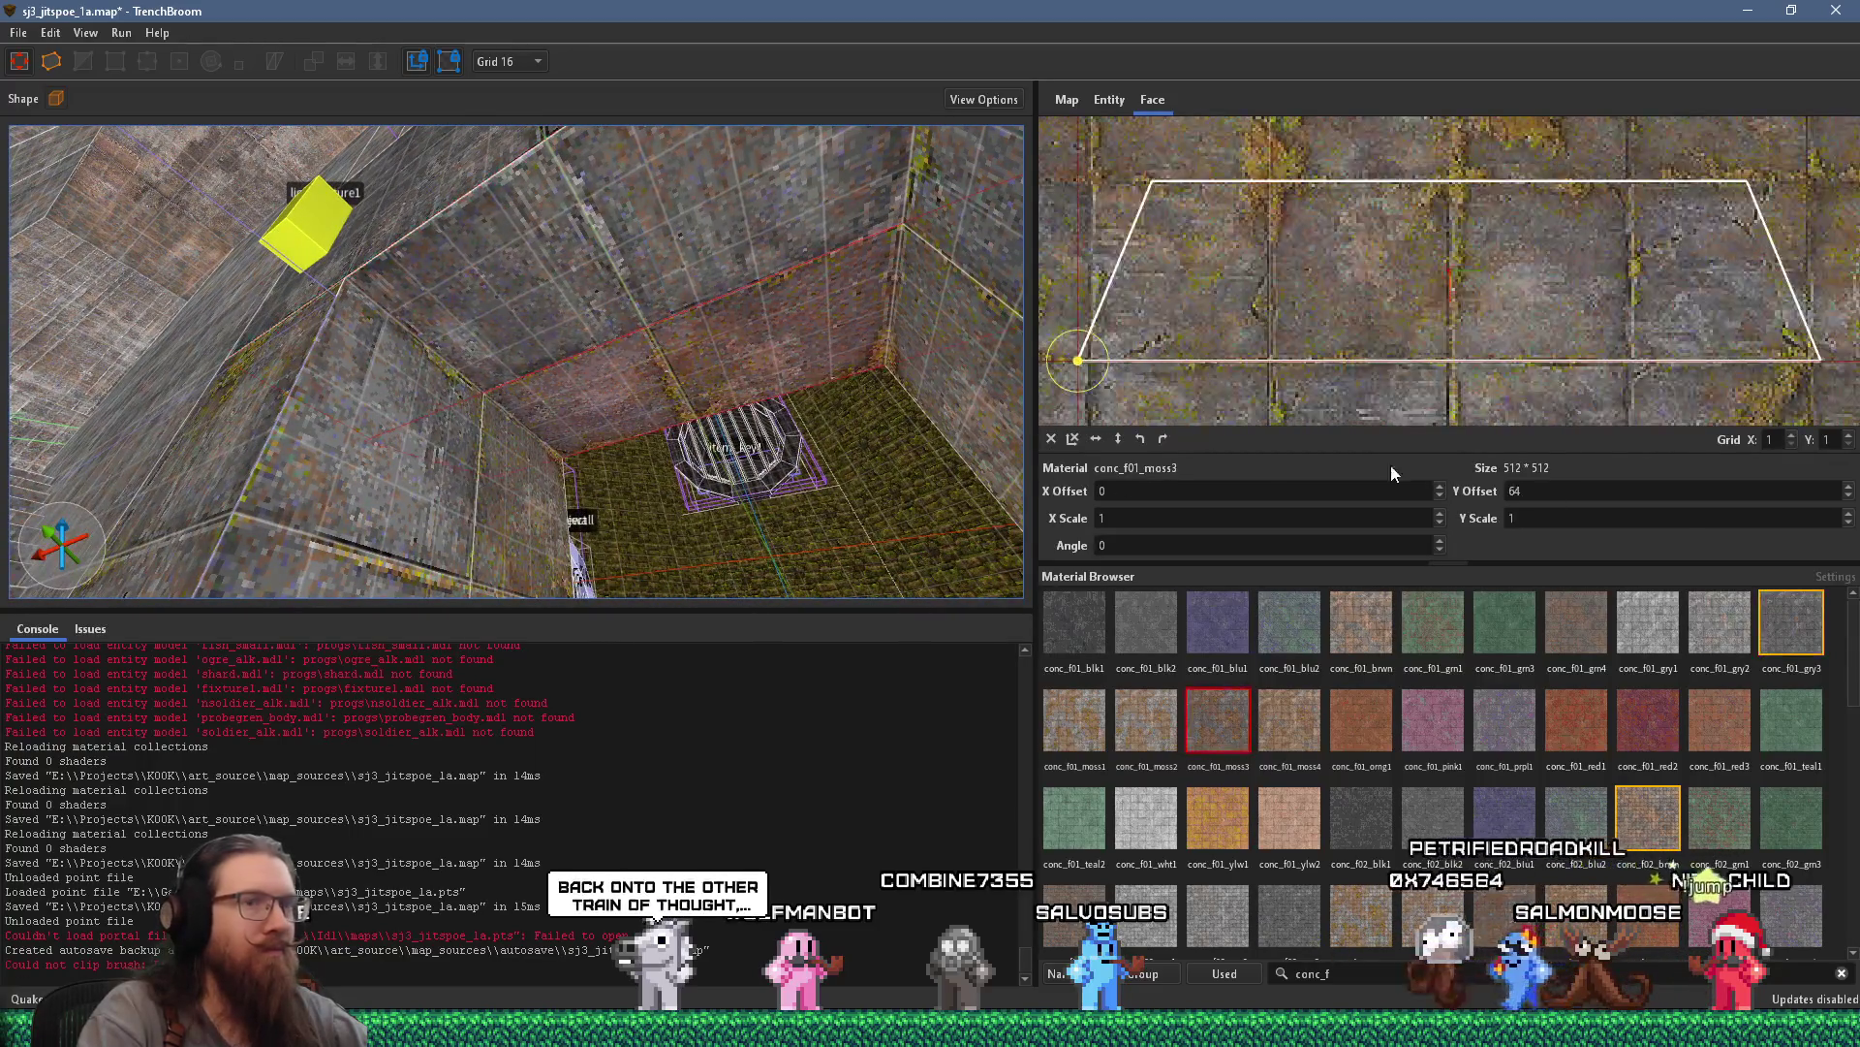
{"action": "scroll", "coordinate": [759, 357], "scroll_direction": "up", "scroll_amount": 10}
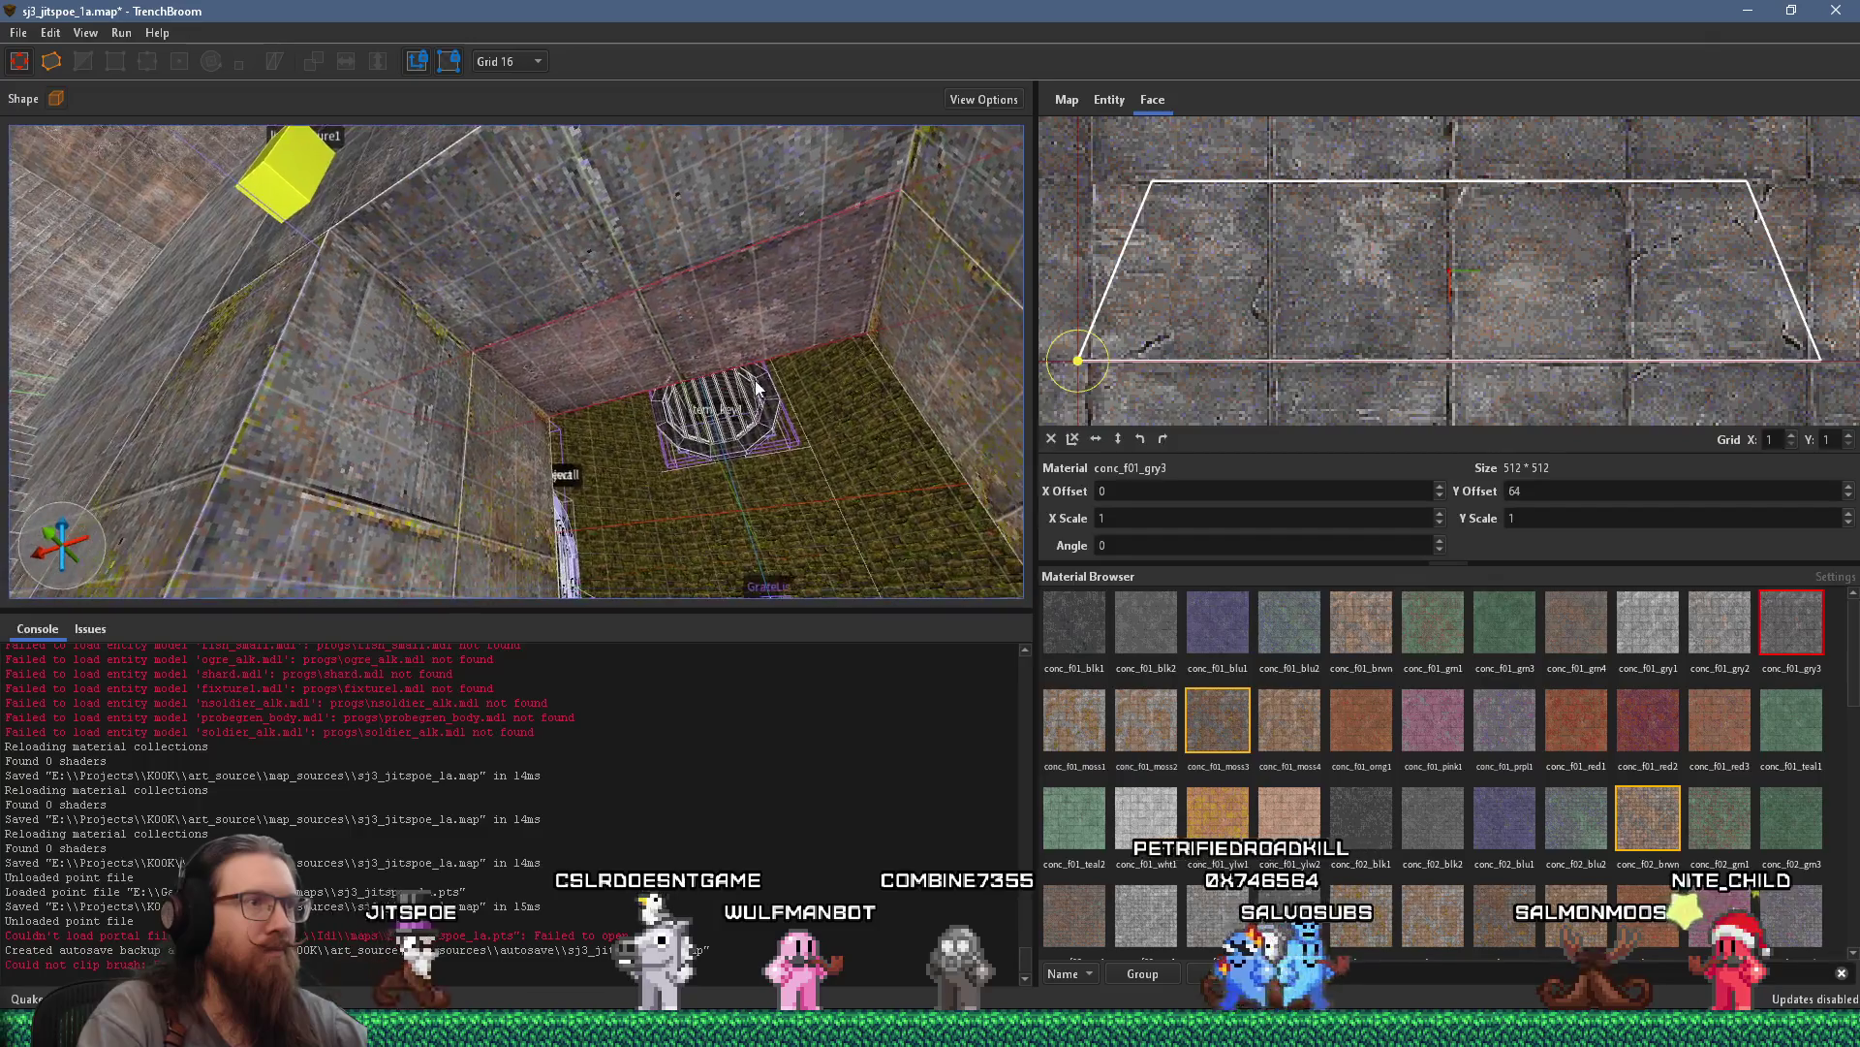
{"action": "key", "text": "Escape"}
{"action": "scroll", "coordinate": [388, 402], "scroll_direction": "down", "scroll_amount": 10}
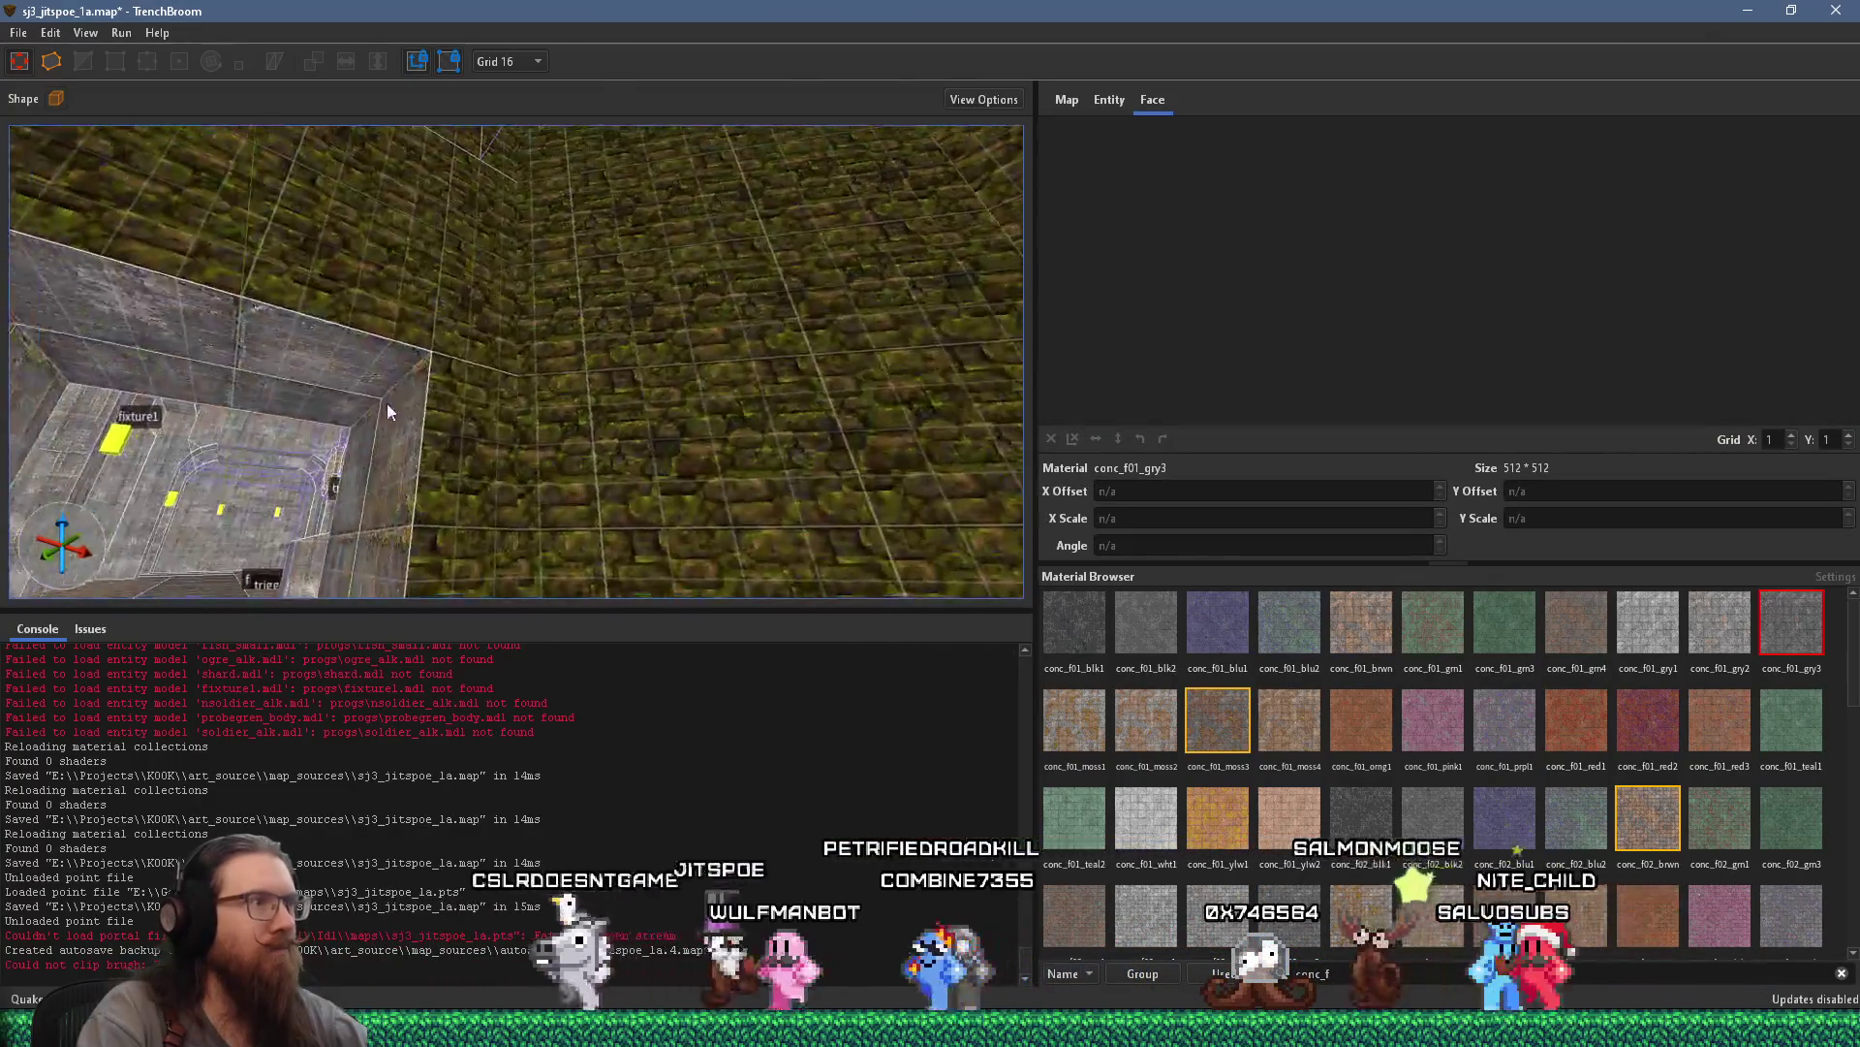
{"action": "scroll", "coordinate": [675, 373], "scroll_direction": "up", "scroll_amount": 6}
{"action": "left_click_drag", "start_coordinate": [655, 388], "coordinate": [592, 385]}
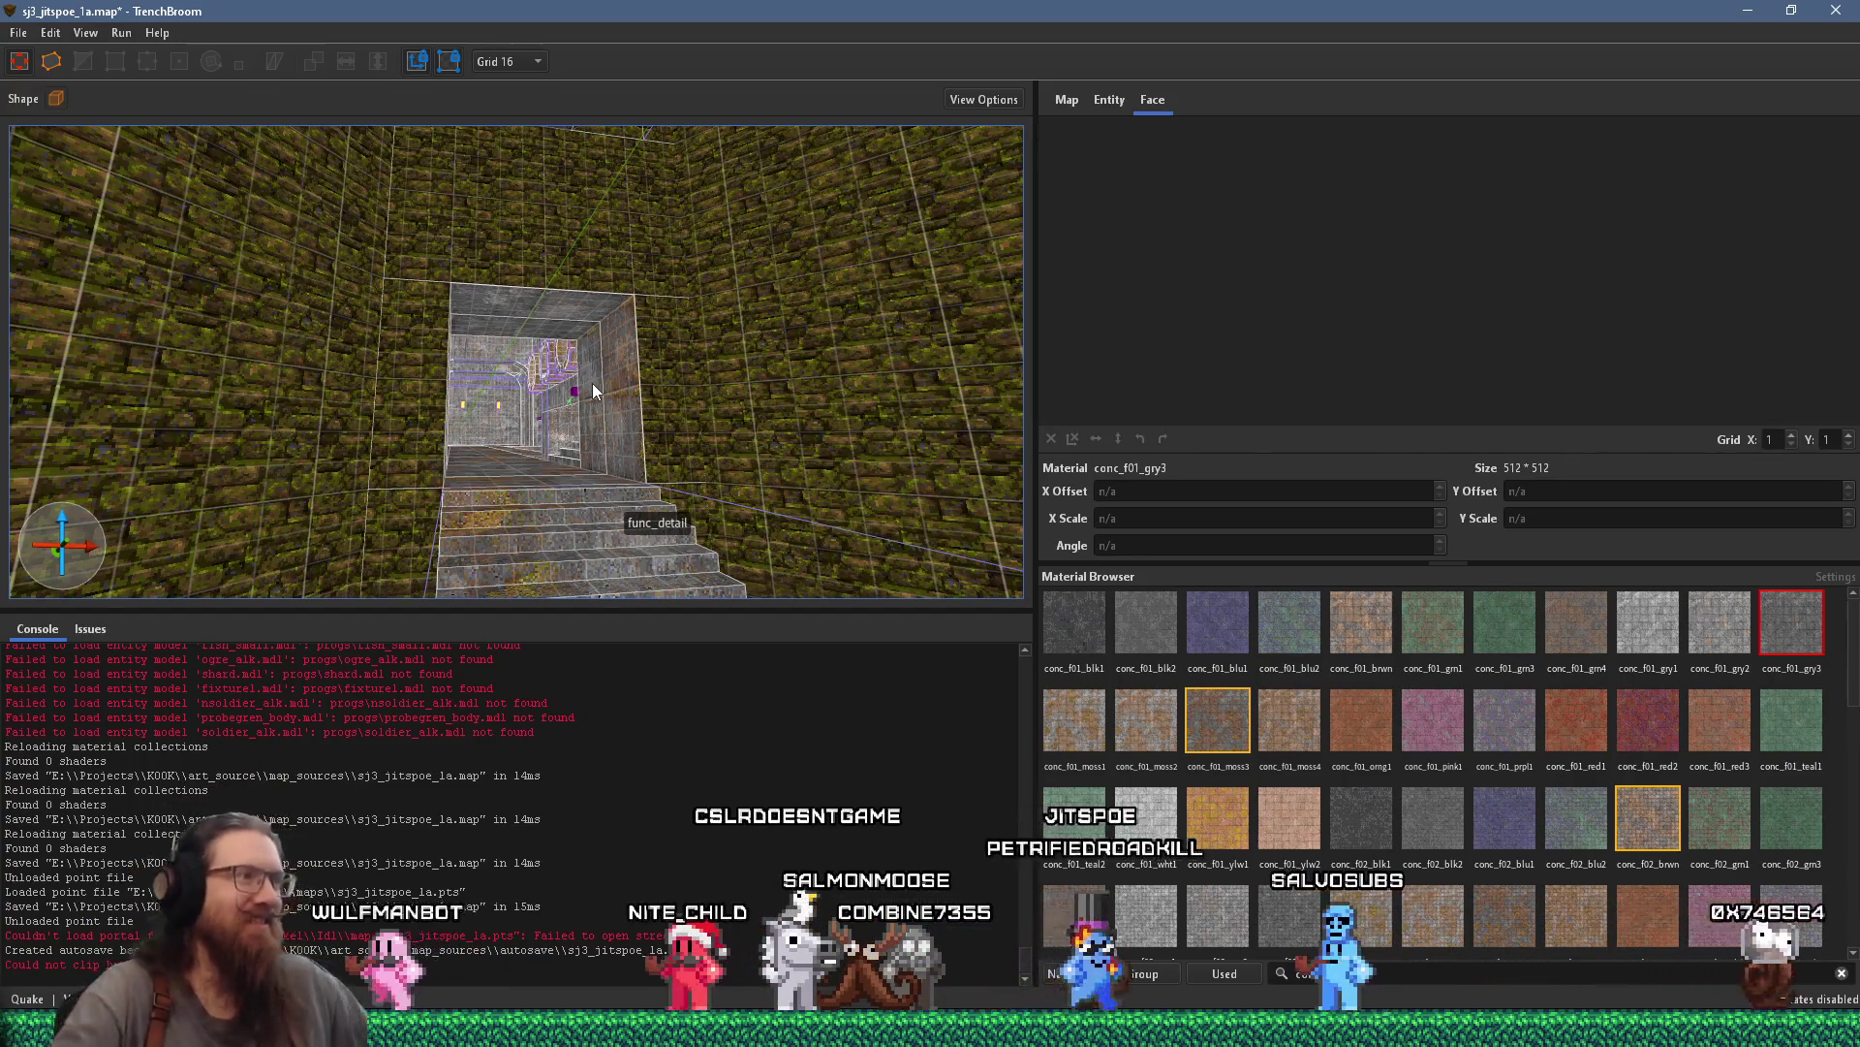
{"action": "scroll", "coordinate": [679, 394], "scroll_direction": "up", "scroll_amount": 5}
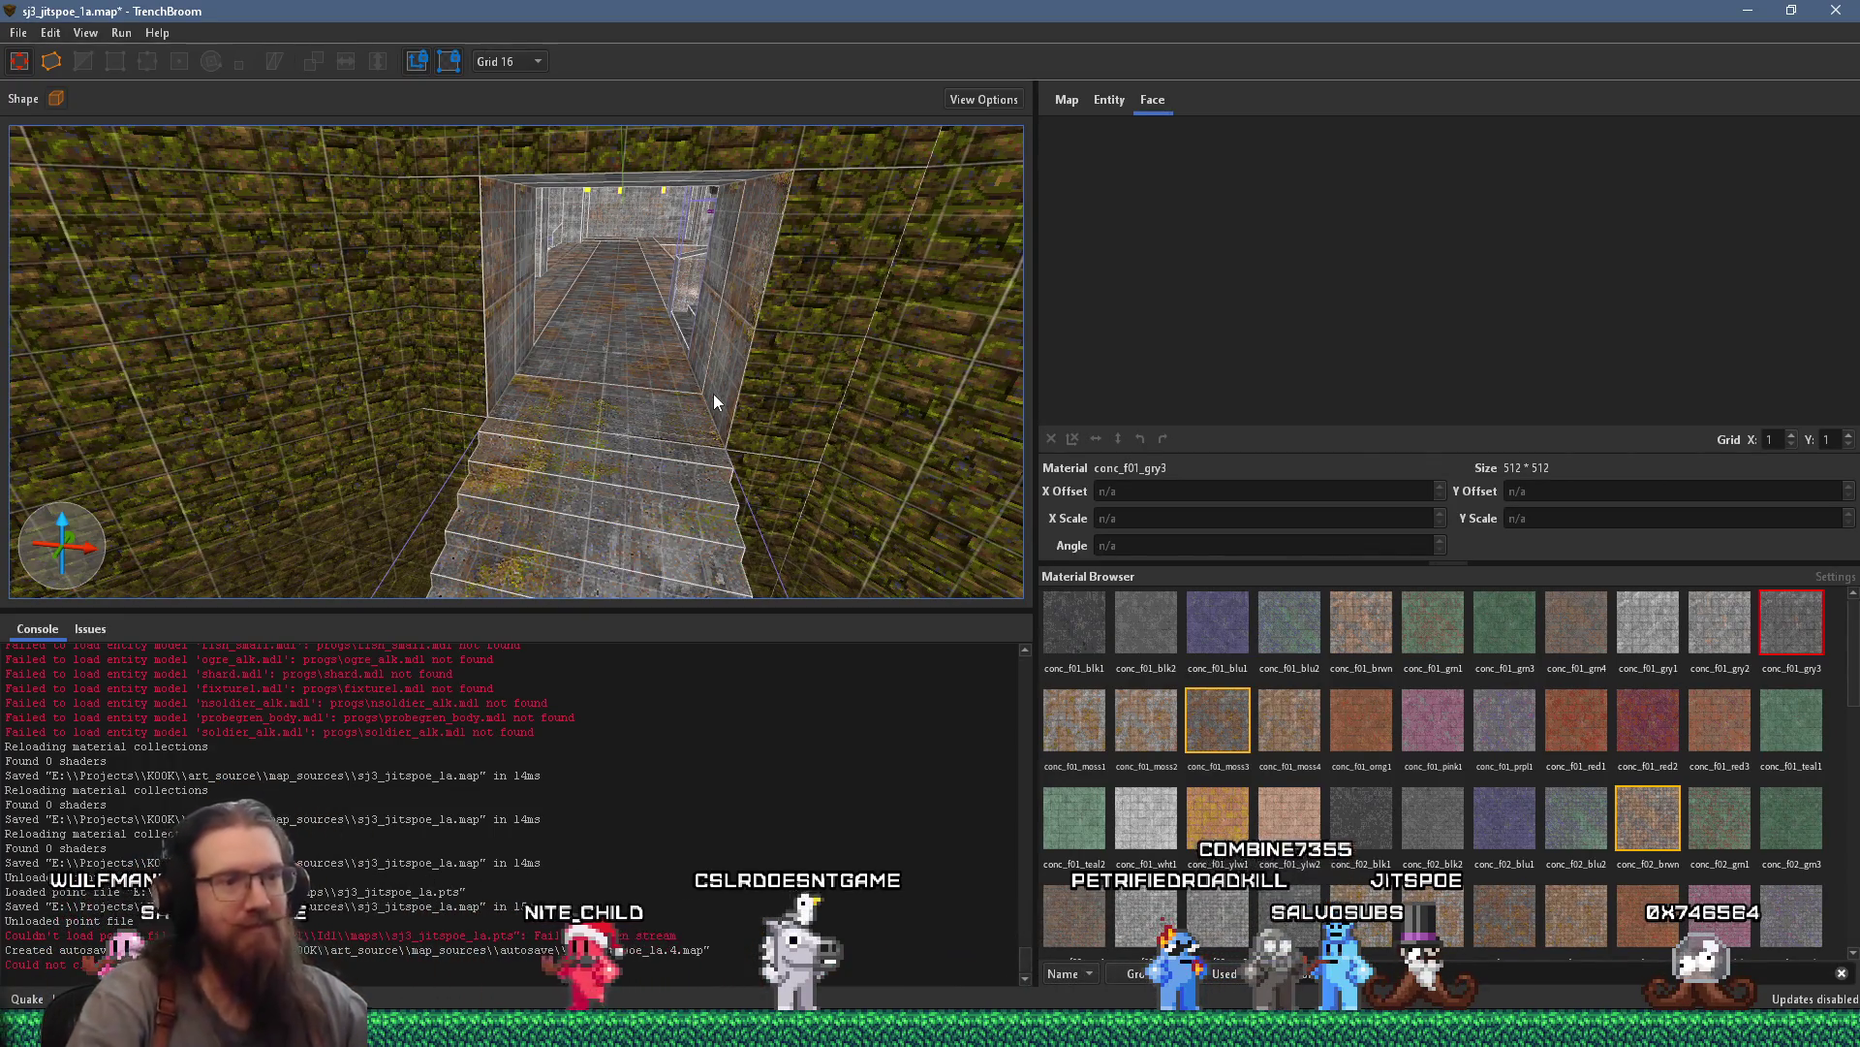
{"action": "scroll", "coordinate": [572, 343], "scroll_direction": "up", "scroll_amount": 5}
{"action": "scroll", "coordinate": [749, 306], "scroll_direction": "up", "scroll_amount": 5}
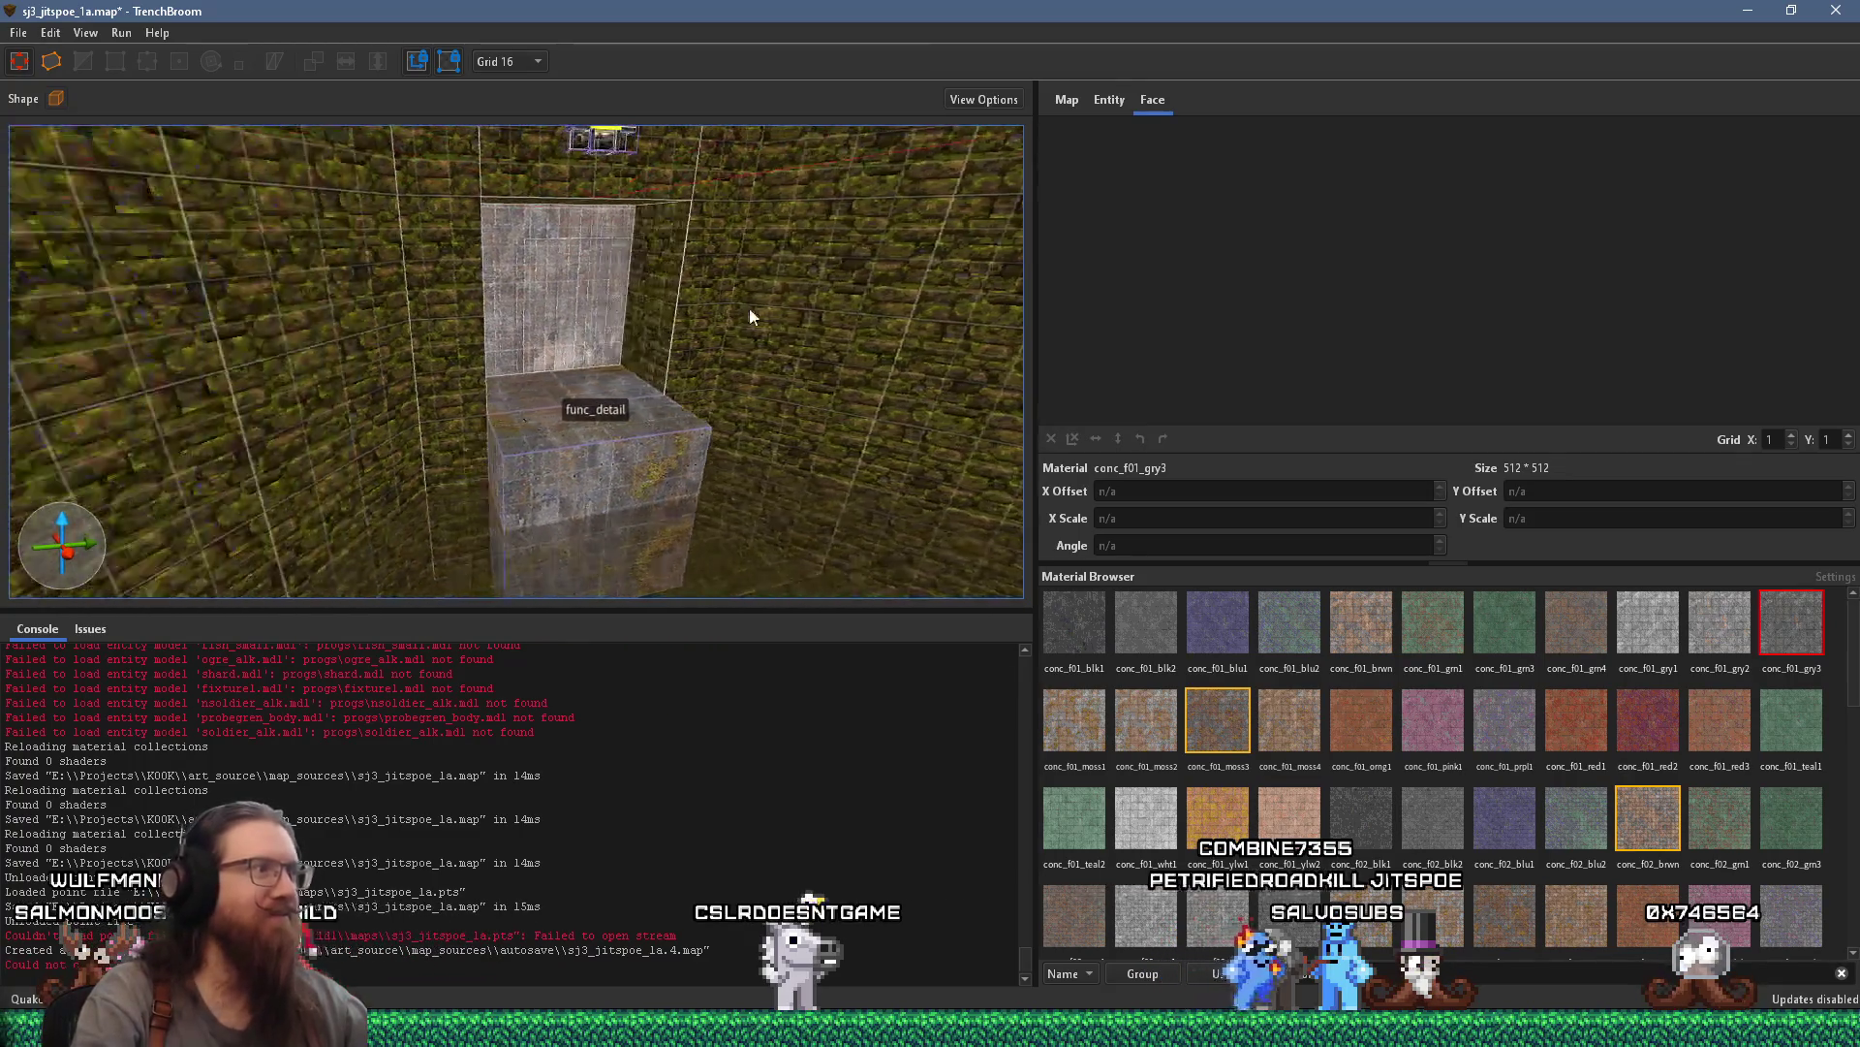
{"action": "scroll", "coordinate": [696, 344], "scroll_direction": "down", "scroll_amount": 10}
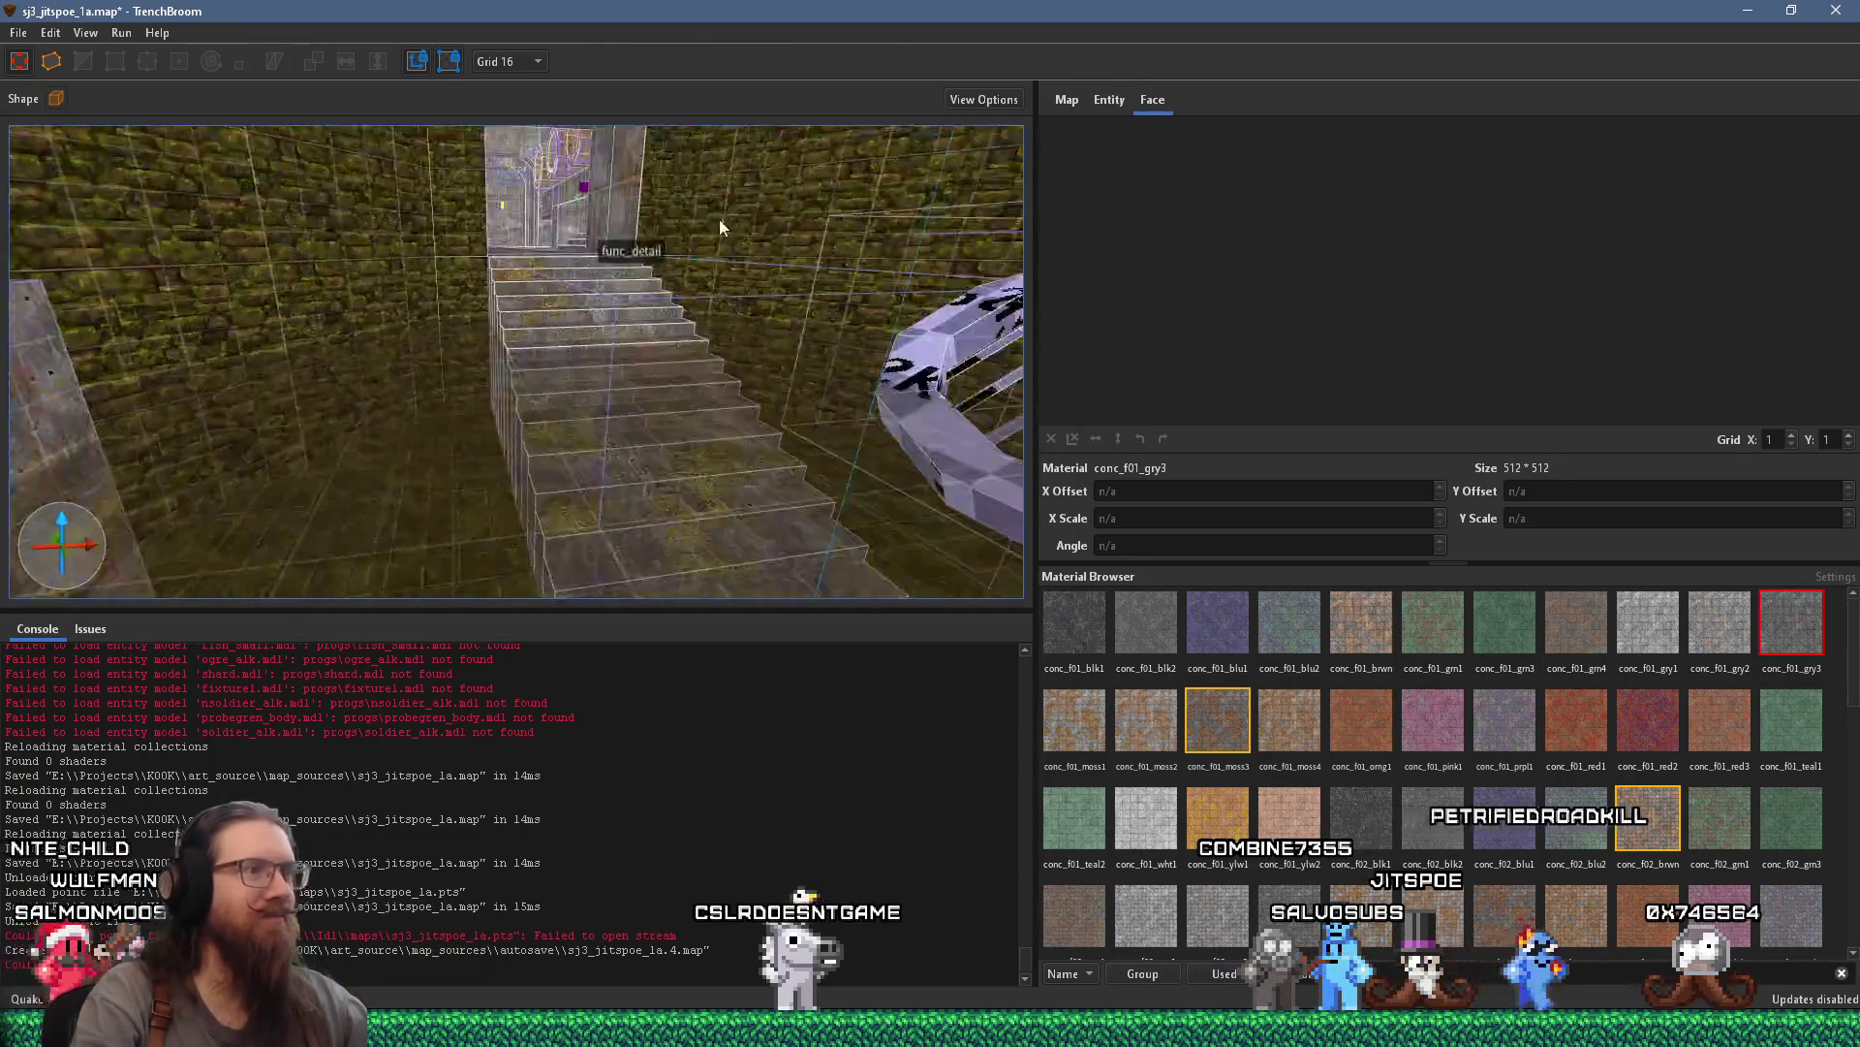
{"action": "scroll", "coordinate": [734, 243], "scroll_direction": "up", "scroll_amount": 10}
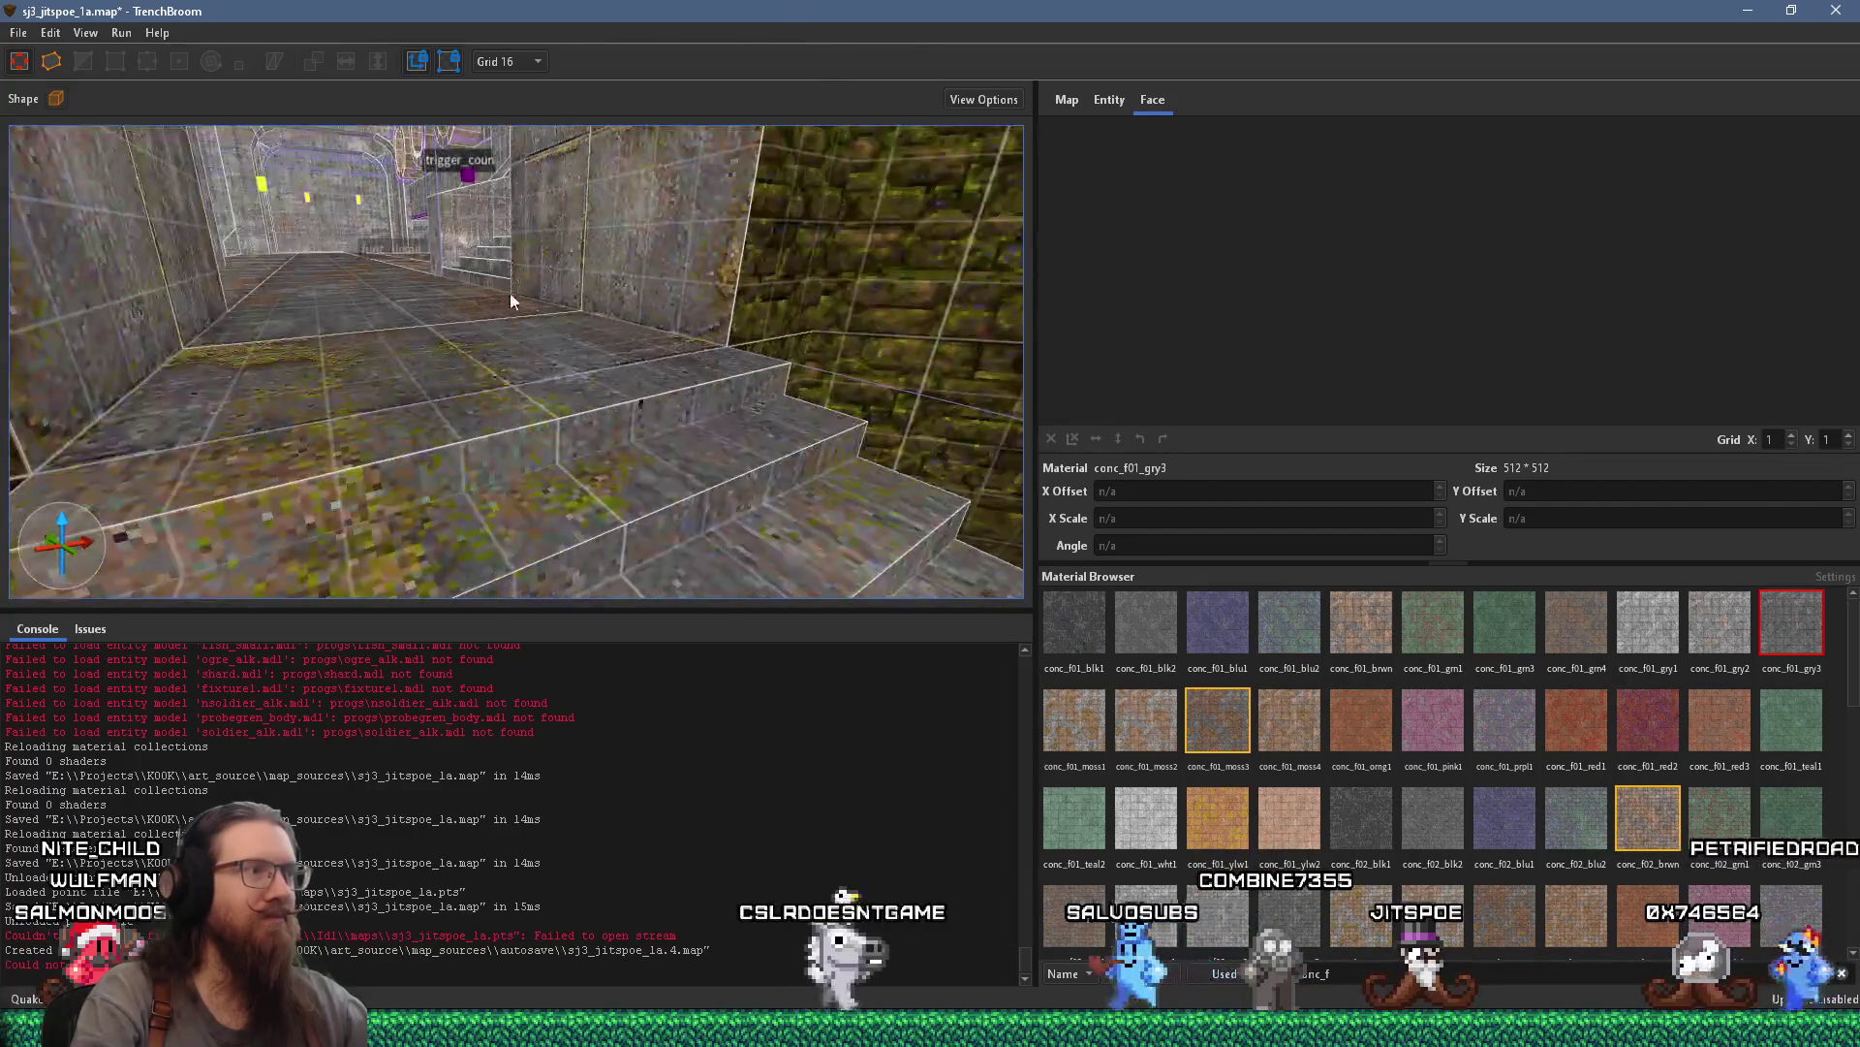
{"action": "scroll", "coordinate": [624, 312], "scroll_direction": "up", "scroll_amount": 10}
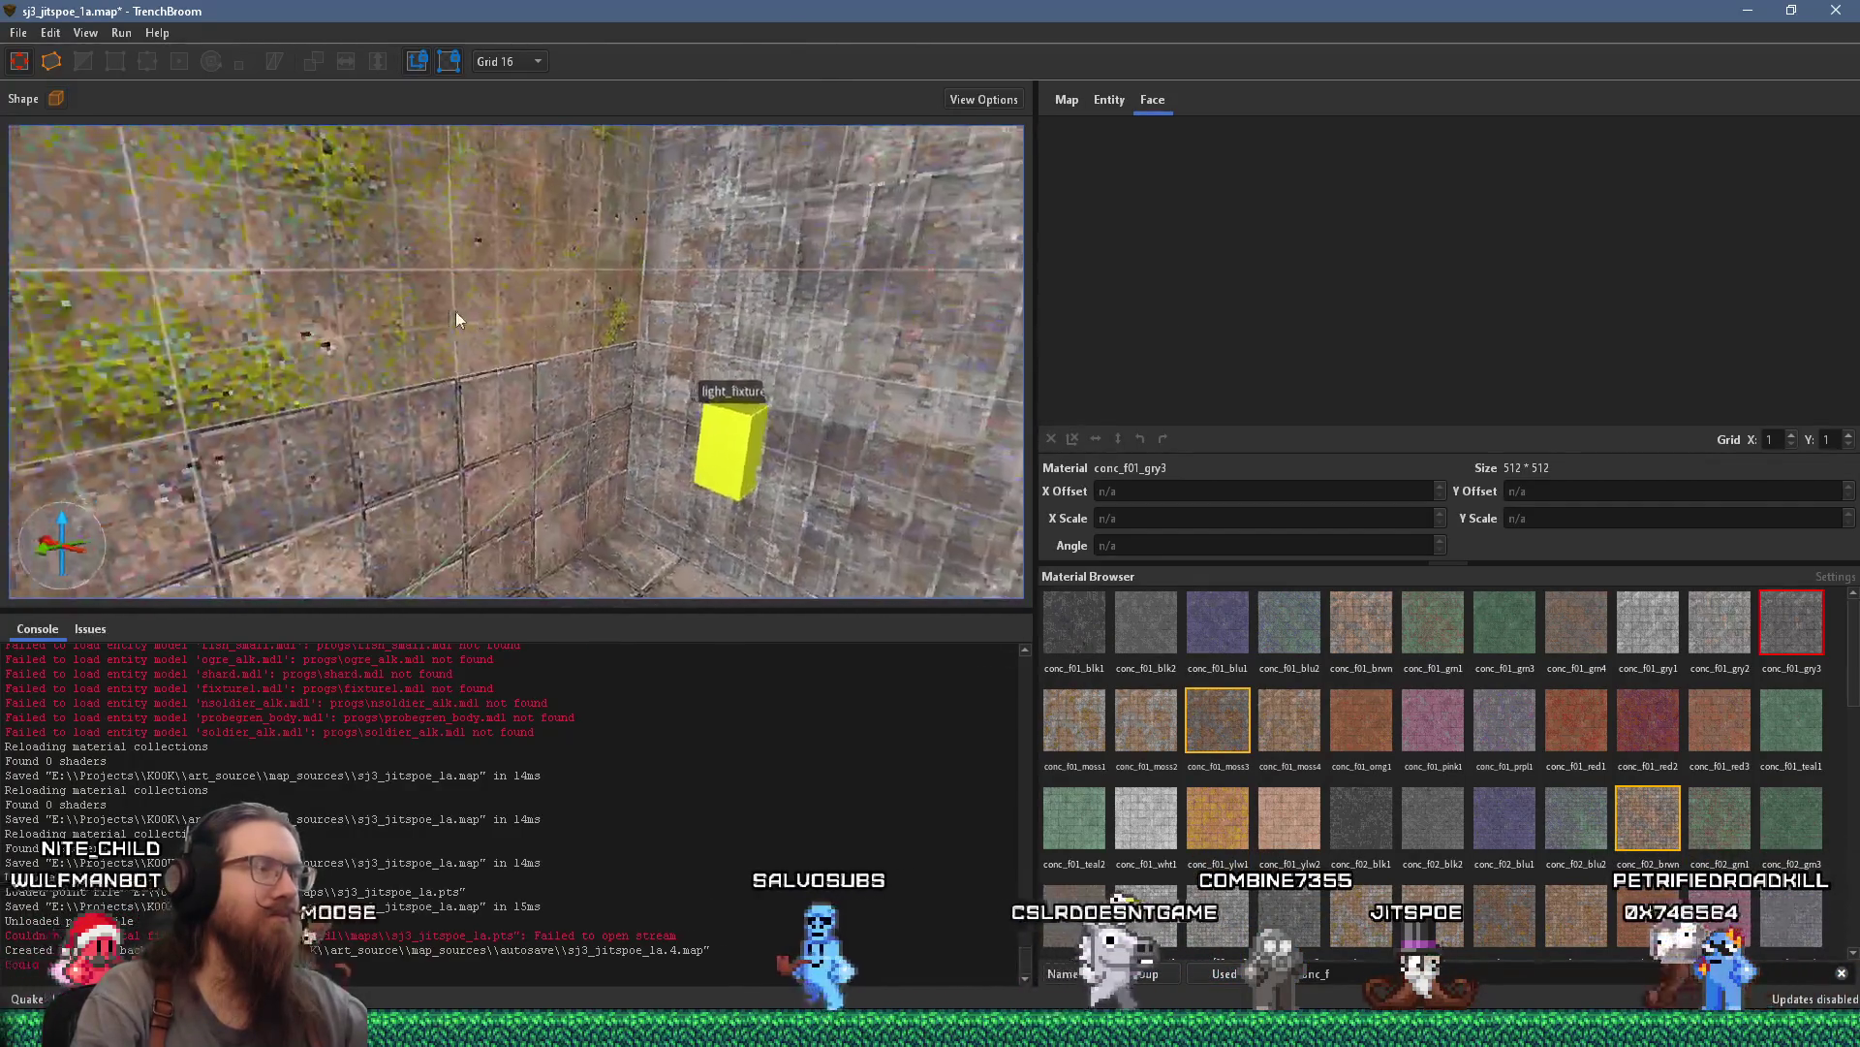
{"action": "scroll", "coordinate": [738, 291], "scroll_direction": "up", "scroll_amount": 10}
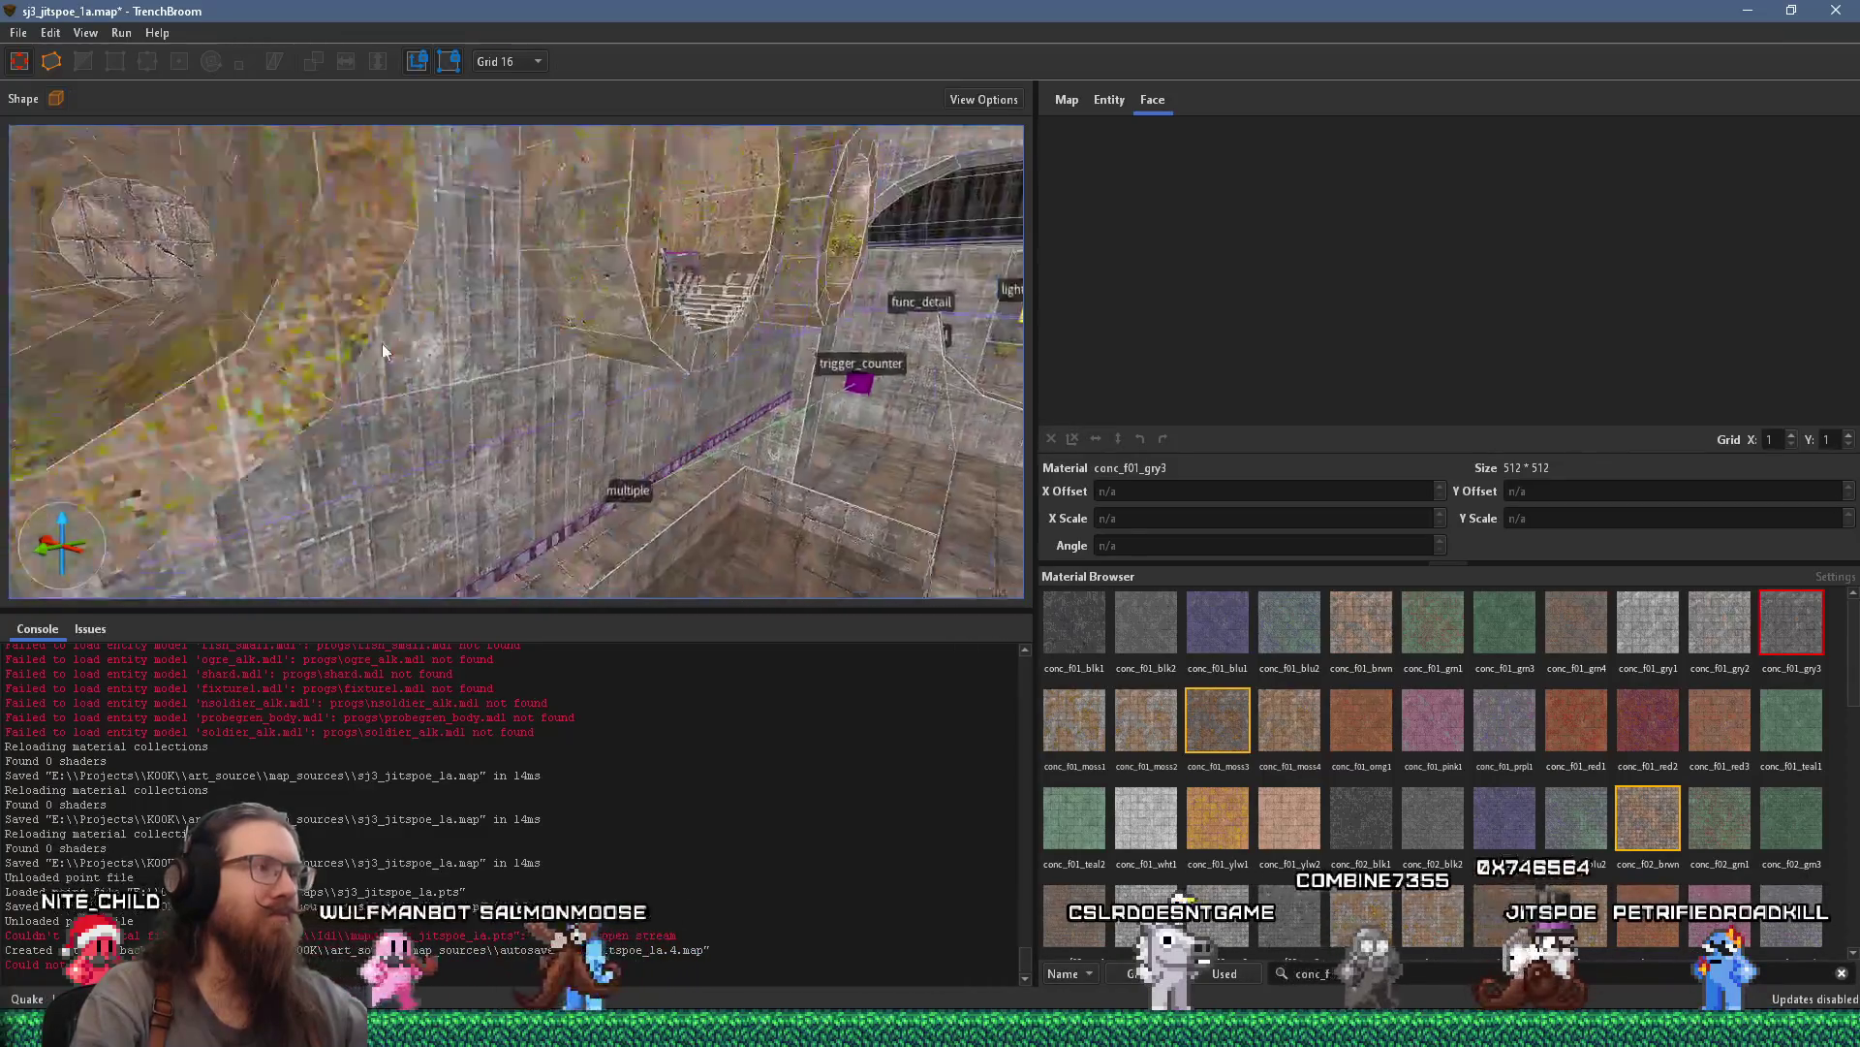
{"action": "scroll", "coordinate": [426, 314], "scroll_direction": "up", "scroll_amount": 10}
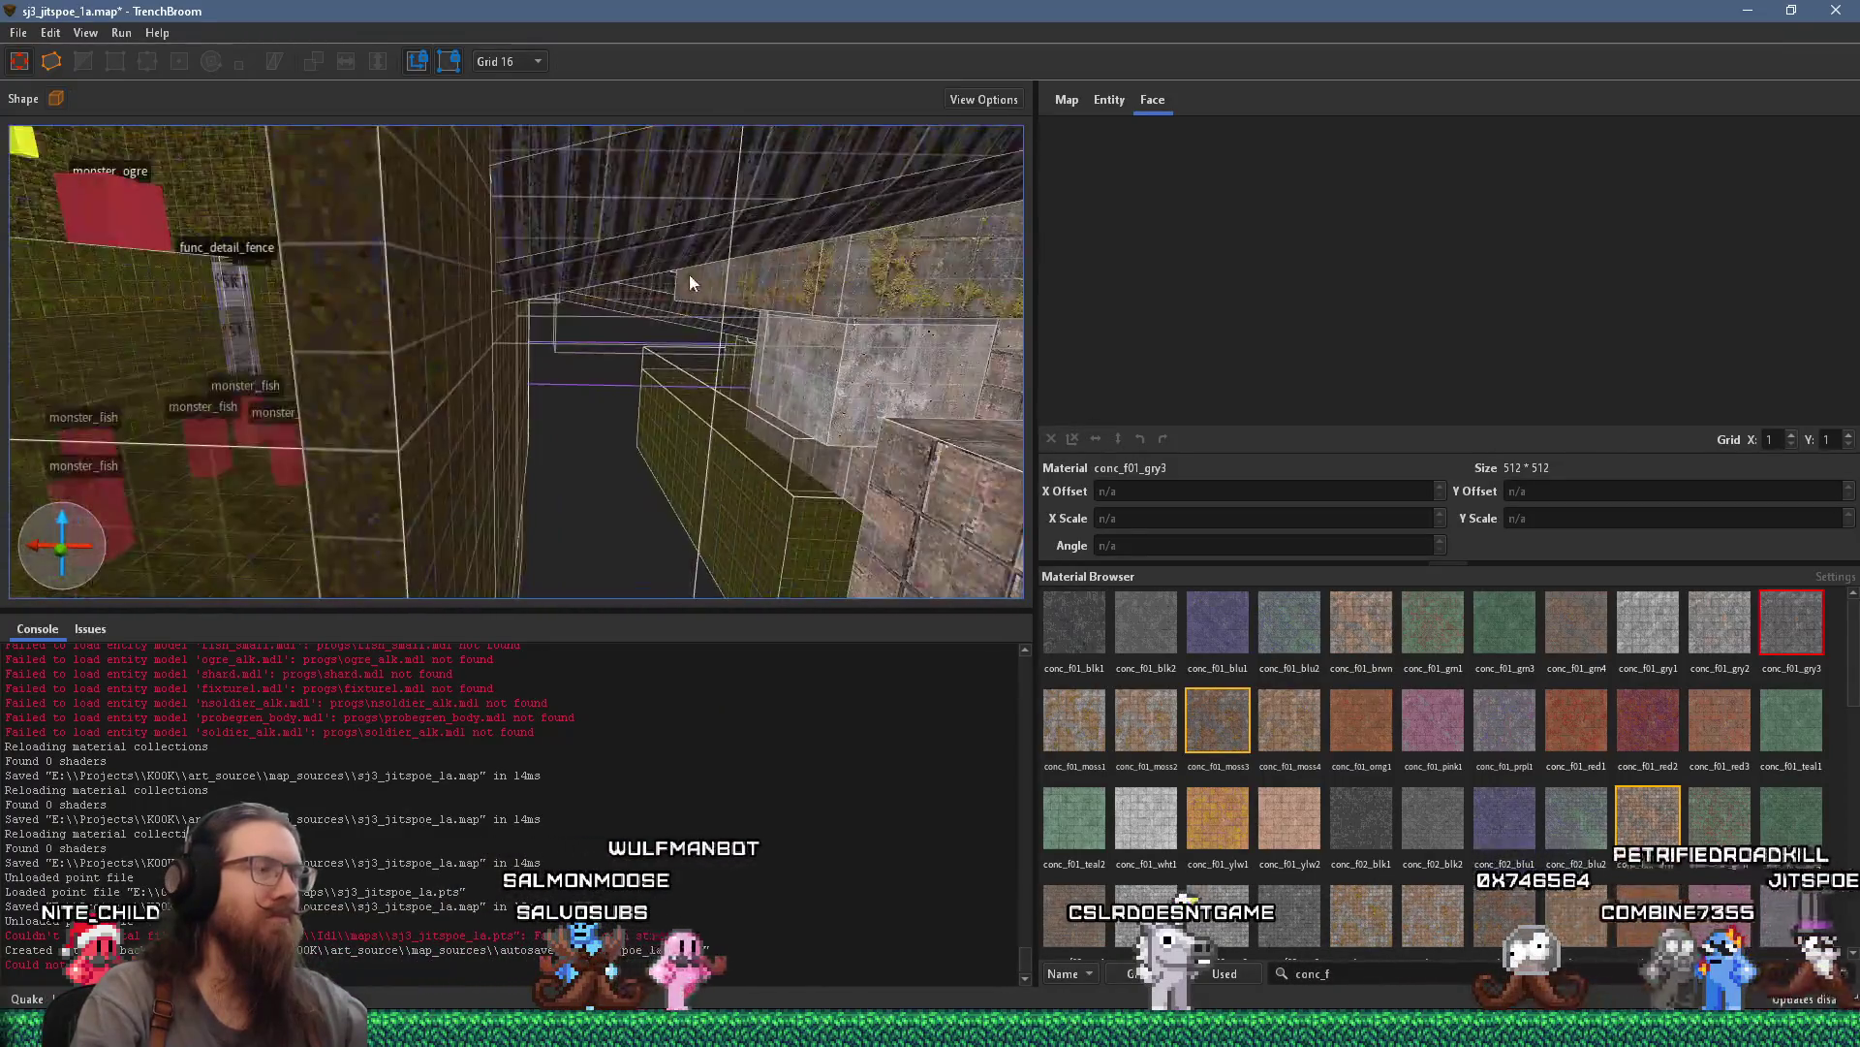
{"action": "scroll", "coordinate": [712, 274], "scroll_direction": "up", "scroll_amount": 10}
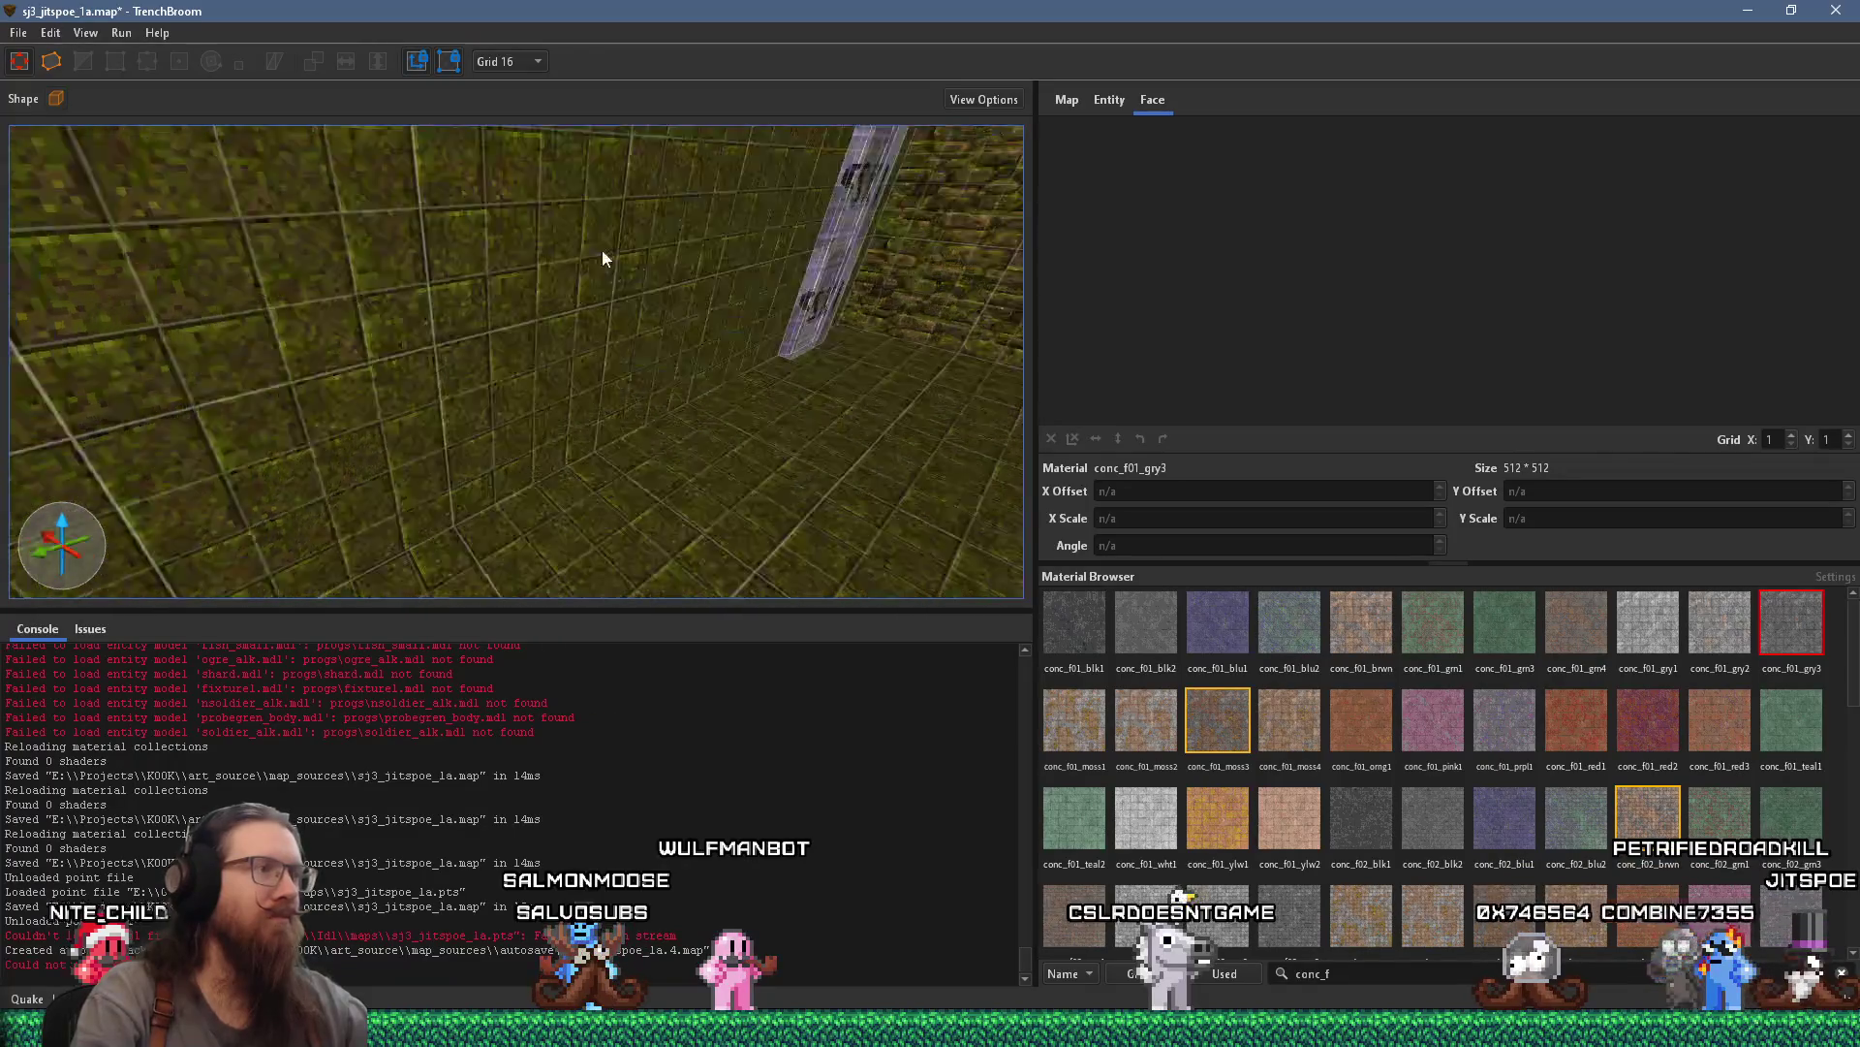
{"action": "scroll", "coordinate": [332, 432], "scroll_direction": "down", "scroll_amount": 5}
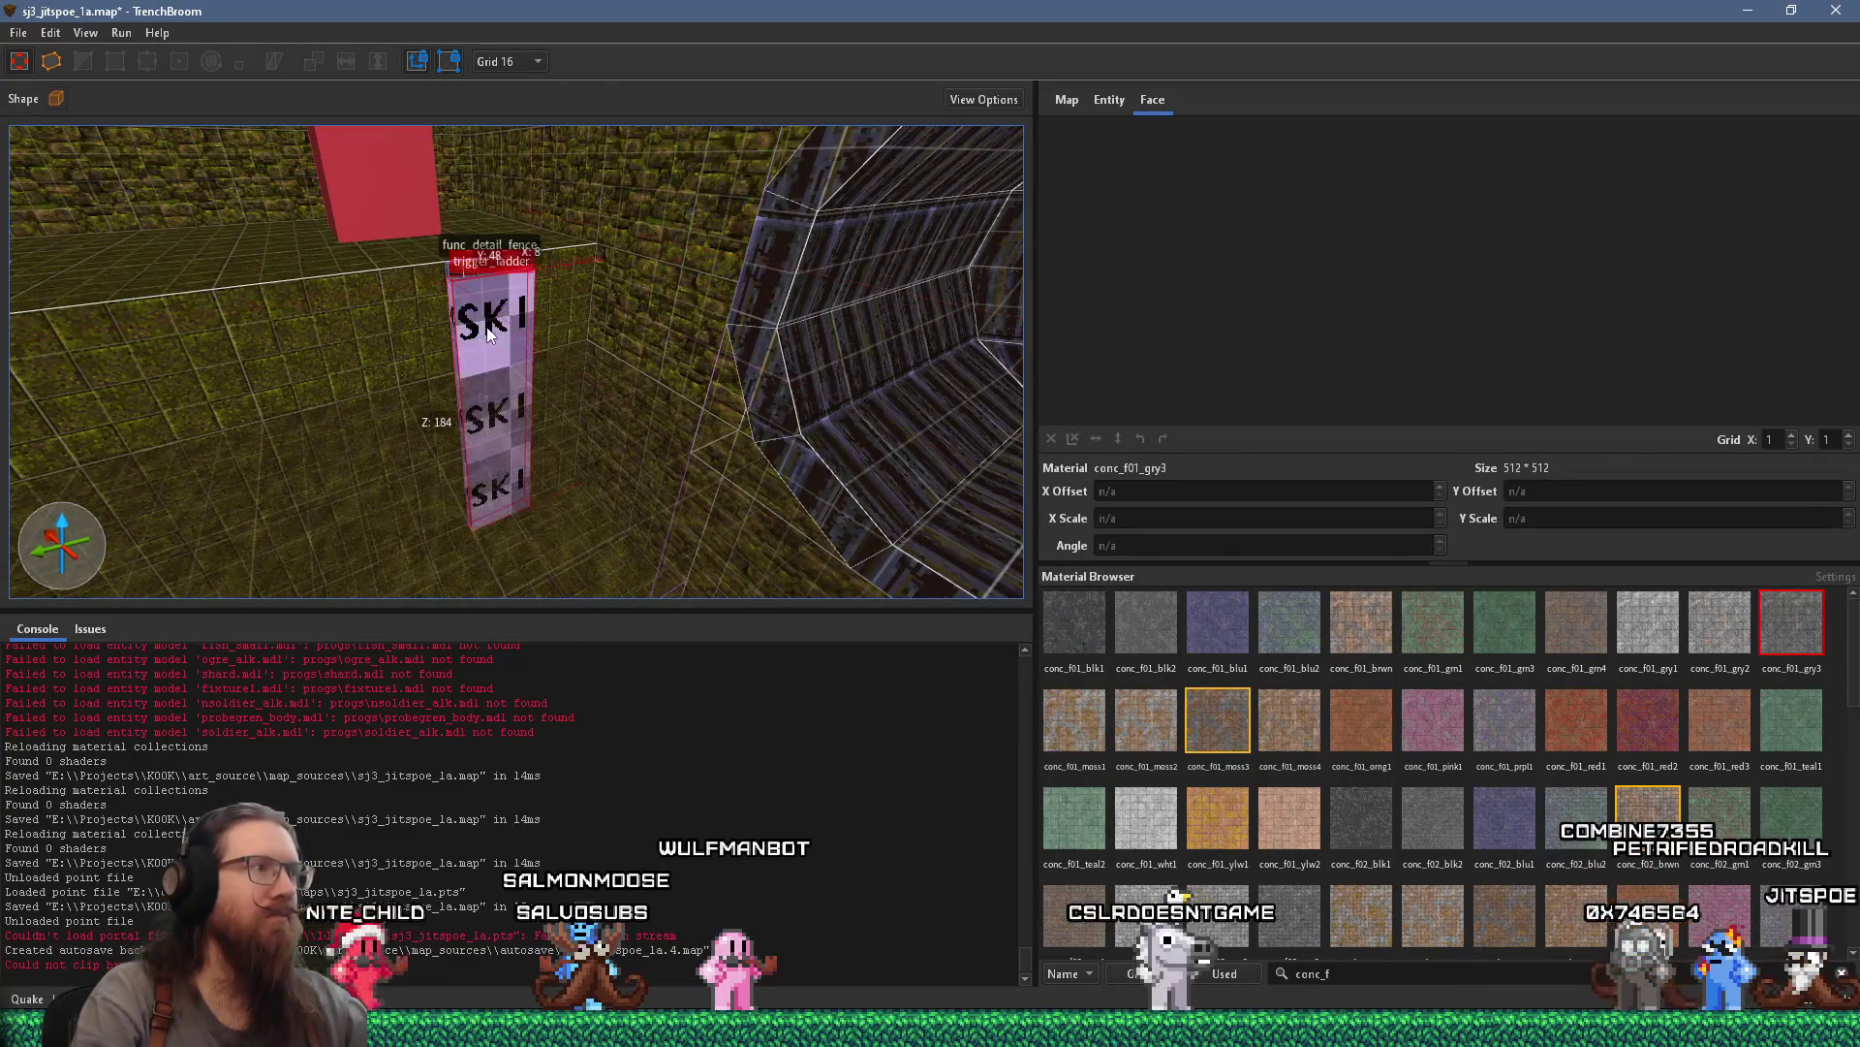
Select the SKI trigger_ladder brush and flip it horizontally
{"action": "left_click", "coordinate": [489, 334]}
{"action": "scroll", "coordinate": [582, 349], "scroll_direction": "up", "scroll_amount": 3}
{"action": "scroll", "coordinate": [621, 260], "scroll_direction": "down", "scroll_amount": 5}
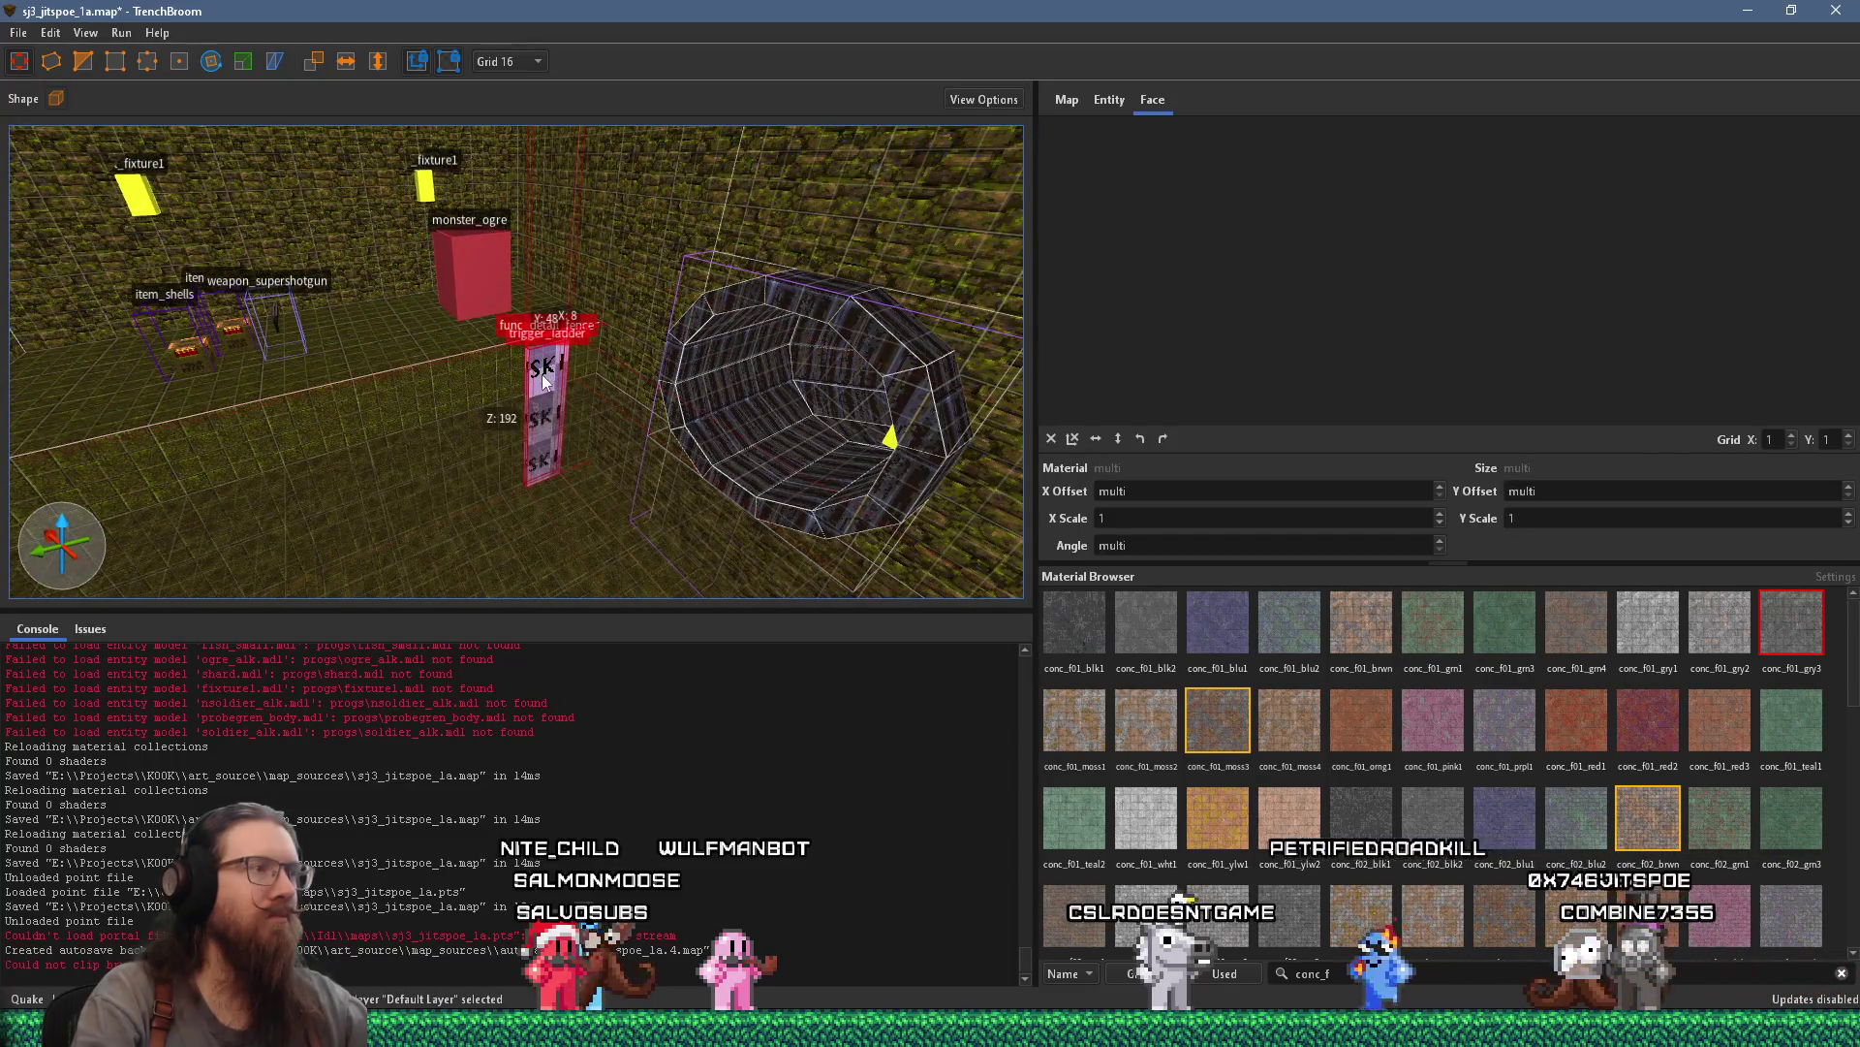
{"action": "mouse_move", "coordinate": [543, 369]}
{"action": "left_mouse_down"}
{"action": "mouse_move", "coordinate": [863, 401]}
{"action": "mouse_move", "coordinate": [667, 535]}
{"action": "mouse_move", "coordinate": [587, 426]}
{"action": "mouse_move", "coordinate": [801, 423]}
{"action": "mouse_move", "coordinate": [785, 484]}
{"action": "left_mouse_up"}
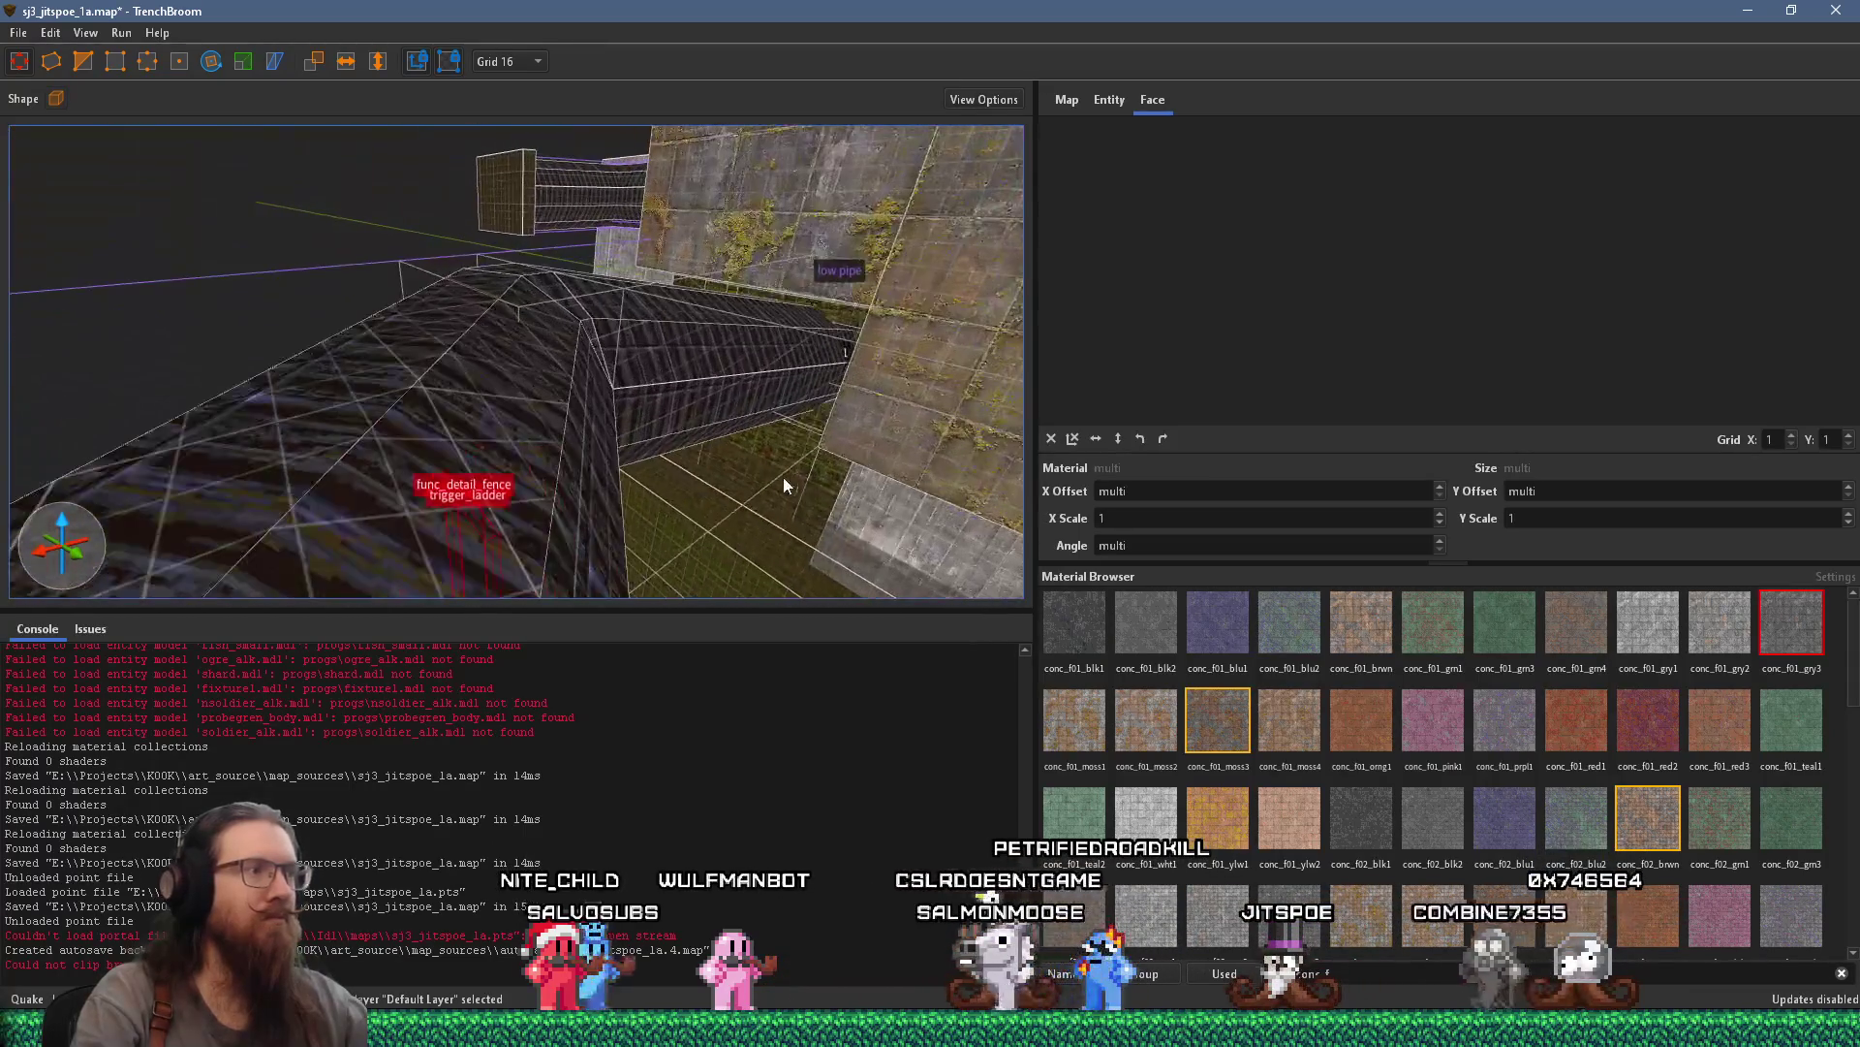
{"action": "mouse_move", "coordinate": [476, 540]}
{"action": "left_mouse_down"}
{"action": "mouse_move", "coordinate": [900, 435]}
{"action": "mouse_move", "coordinate": [978, 395]}
{"action": "mouse_move", "coordinate": [745, 401]}
{"action": "mouse_move", "coordinate": [564, 442]}
{"action": "mouse_move", "coordinate": [538, 484]}
{"action": "left_mouse_up"}
{"action": "mouse_move", "coordinate": [374, 433]}
{"action": "left_mouse_down"}
{"action": "mouse_move", "coordinate": [732, 438]}
{"action": "mouse_move", "coordinate": [528, 365]}
{"action": "mouse_move", "coordinate": [483, 404]}
{"action": "mouse_move", "coordinate": [478, 339]}
{"action": "mouse_move", "coordinate": [743, 316]}
{"action": "mouse_move", "coordinate": [668, 426]}
{"action": "mouse_move", "coordinate": [581, 418]}
{"action": "mouse_move", "coordinate": [540, 453]}
{"action": "mouse_move", "coordinate": [439, 275]}
{"action": "left_mouse_up"}
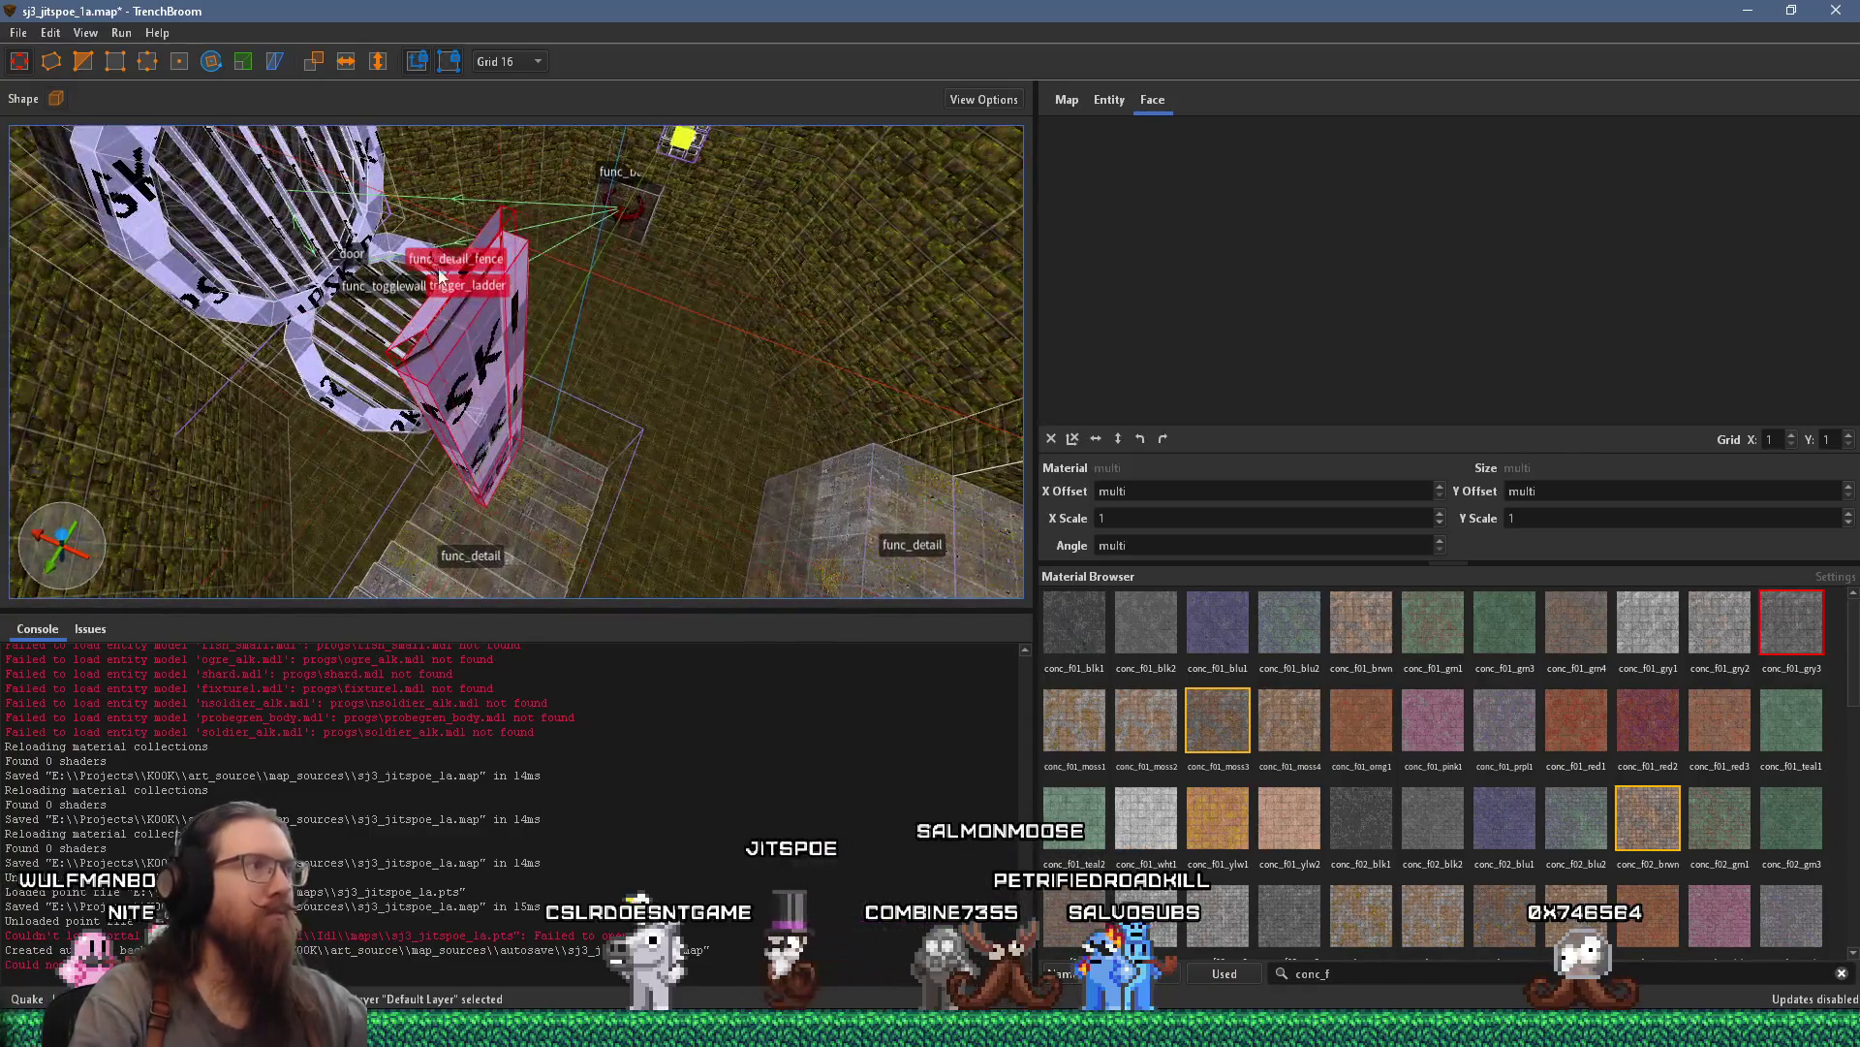
{"action": "left_click", "coordinate": [345, 61]}
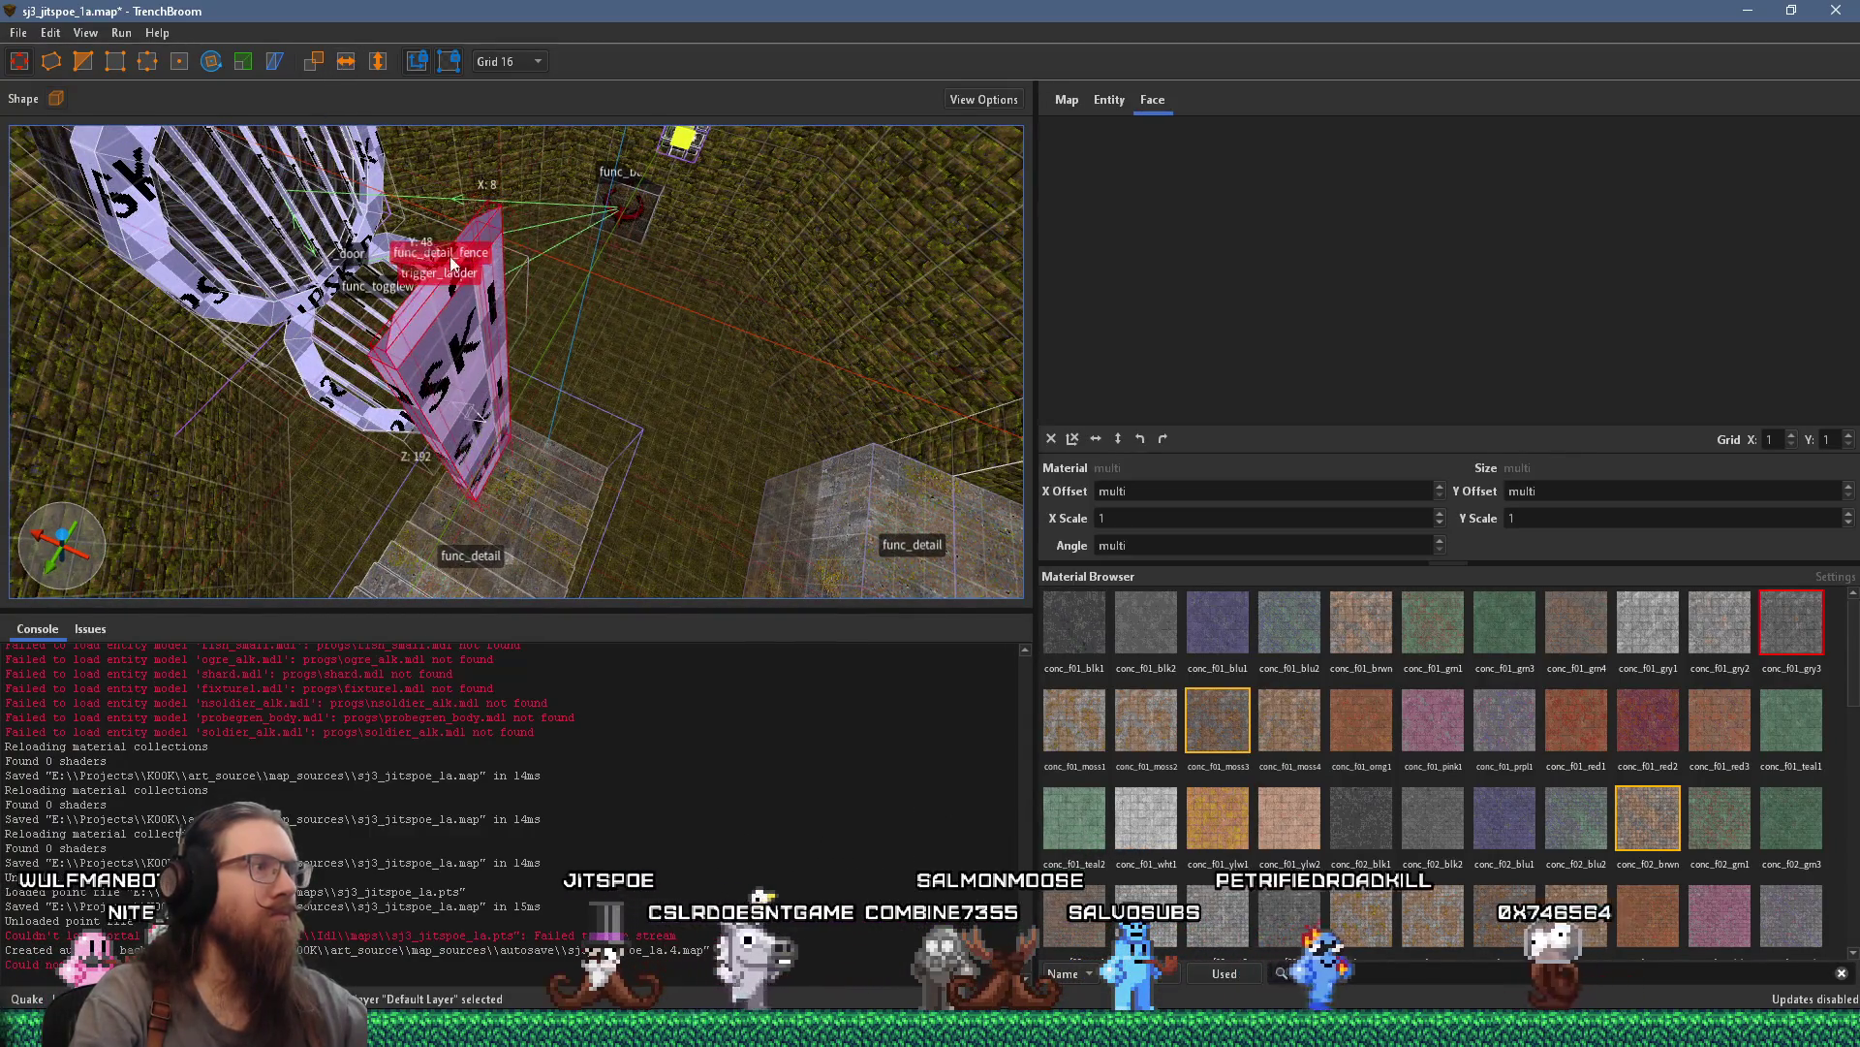
Orbit around the flipped ladder to inspect its mirrored lettering
{"action": "mouse_move", "coordinate": [796, 321]}
{"action": "left_mouse_down"}
{"action": "mouse_move", "coordinate": [870, 345]}
{"action": "mouse_move", "coordinate": [769, 380]}
{"action": "mouse_move", "coordinate": [280, 284]}
{"action": "mouse_move", "coordinate": [785, 219]}
{"action": "left_mouse_up"}
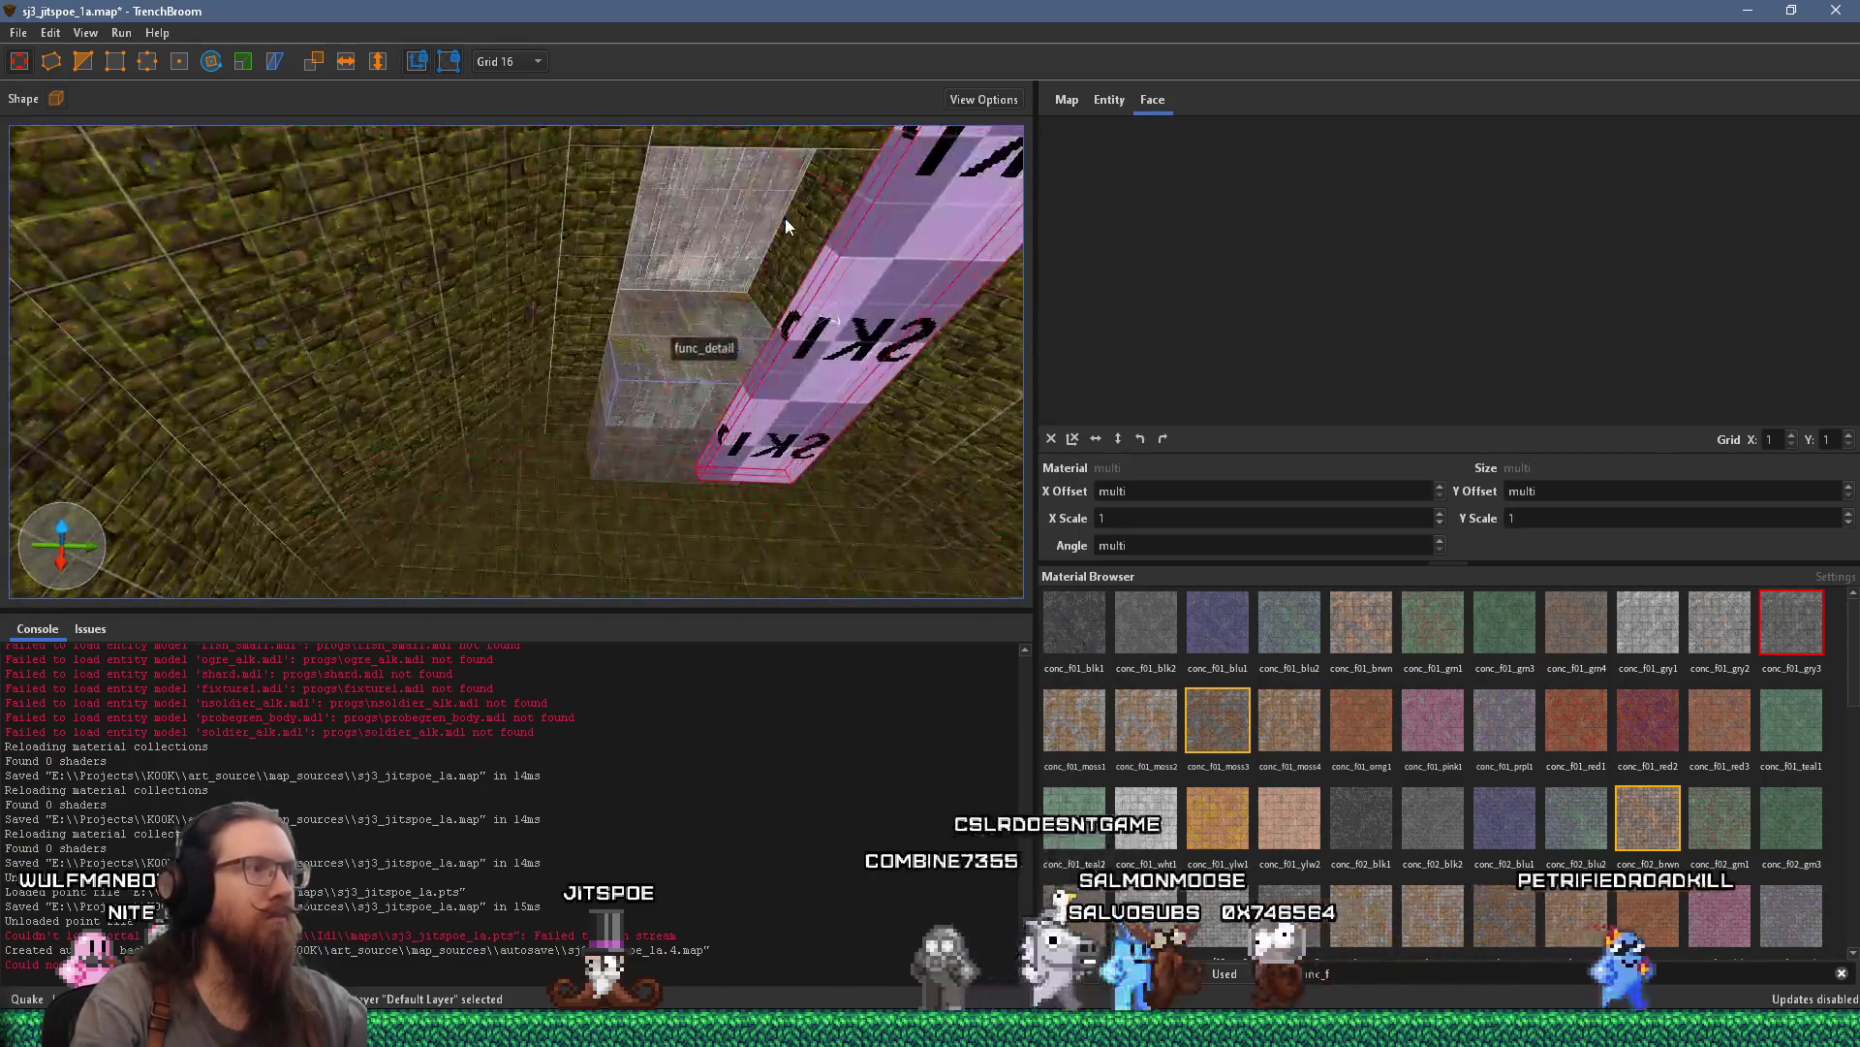
{"action": "left_click_drag", "start_coordinate": [940, 241], "coordinate": [715, 476]}
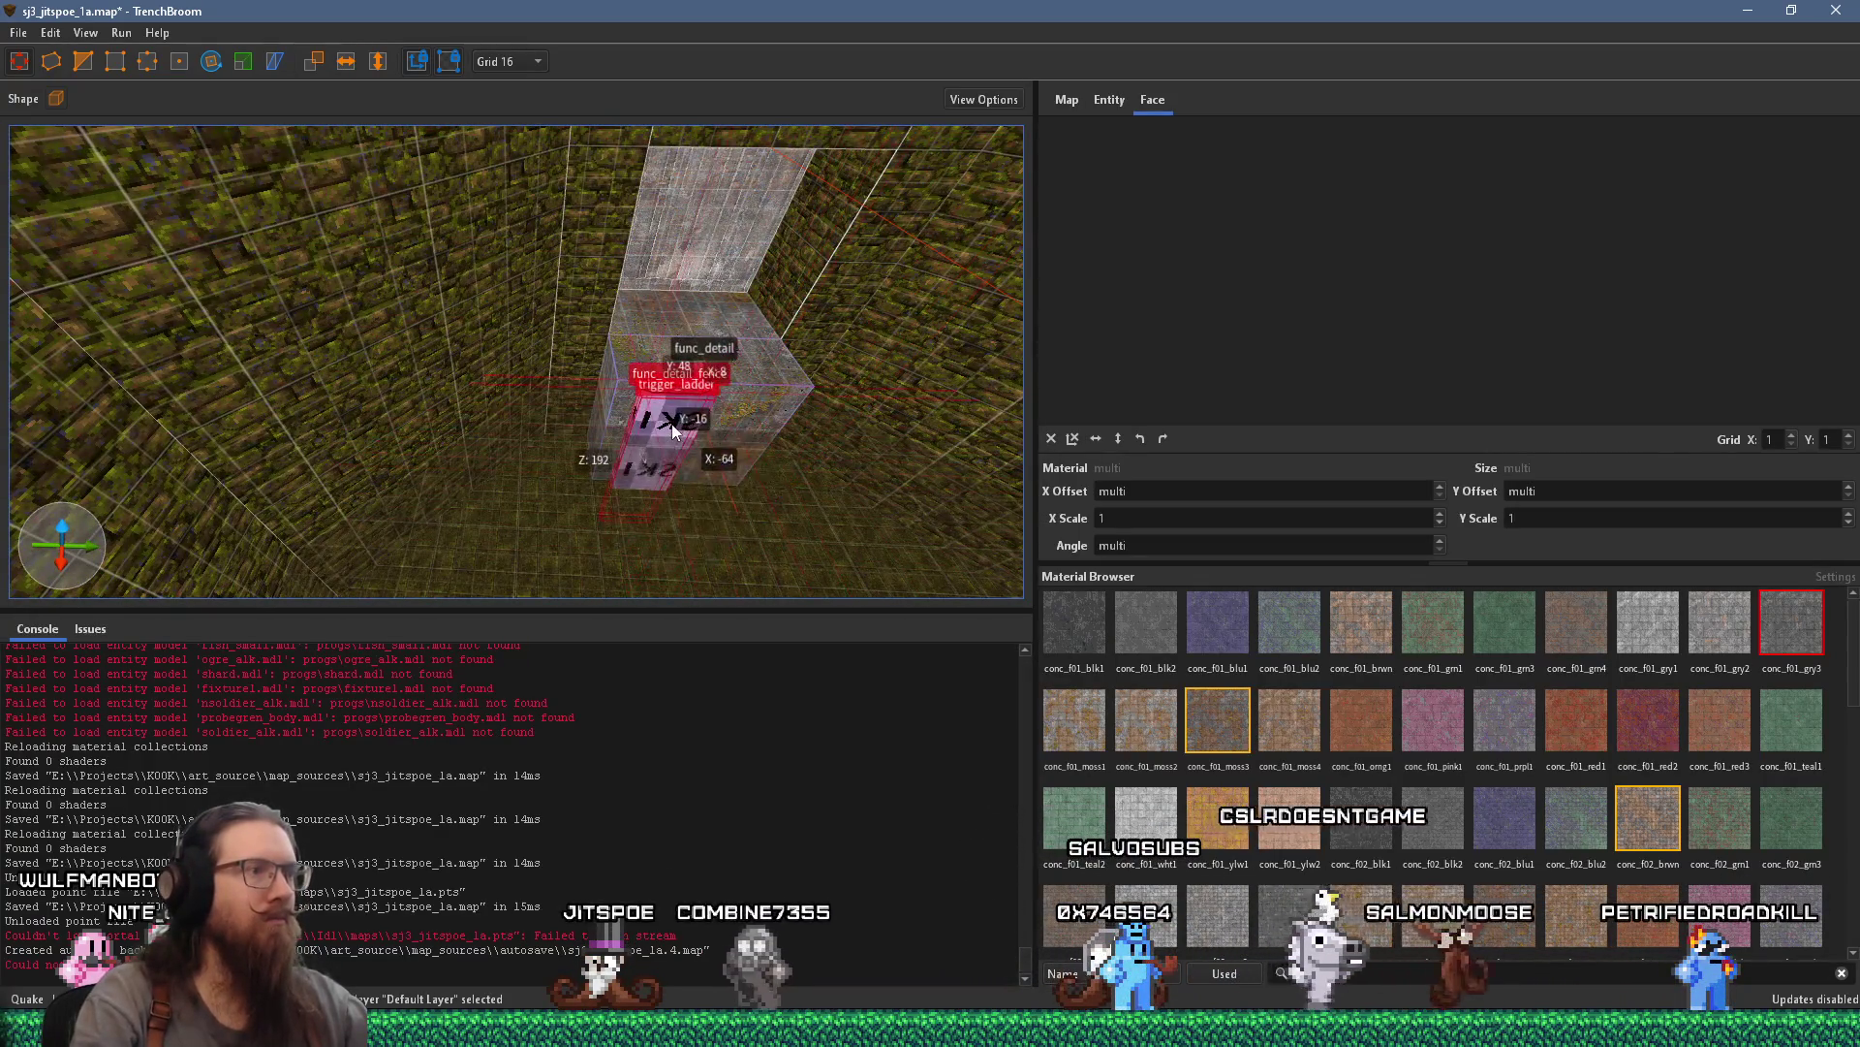
{"action": "scroll", "coordinate": [708, 417], "scroll_direction": "up", "scroll_amount": 5}
{"action": "mouse_move", "coordinate": [555, 386]}
{"action": "left_mouse_down"}
{"action": "mouse_move", "coordinate": [384, 310]}
{"action": "mouse_move", "coordinate": [382, 194]}
{"action": "left_mouse_up"}
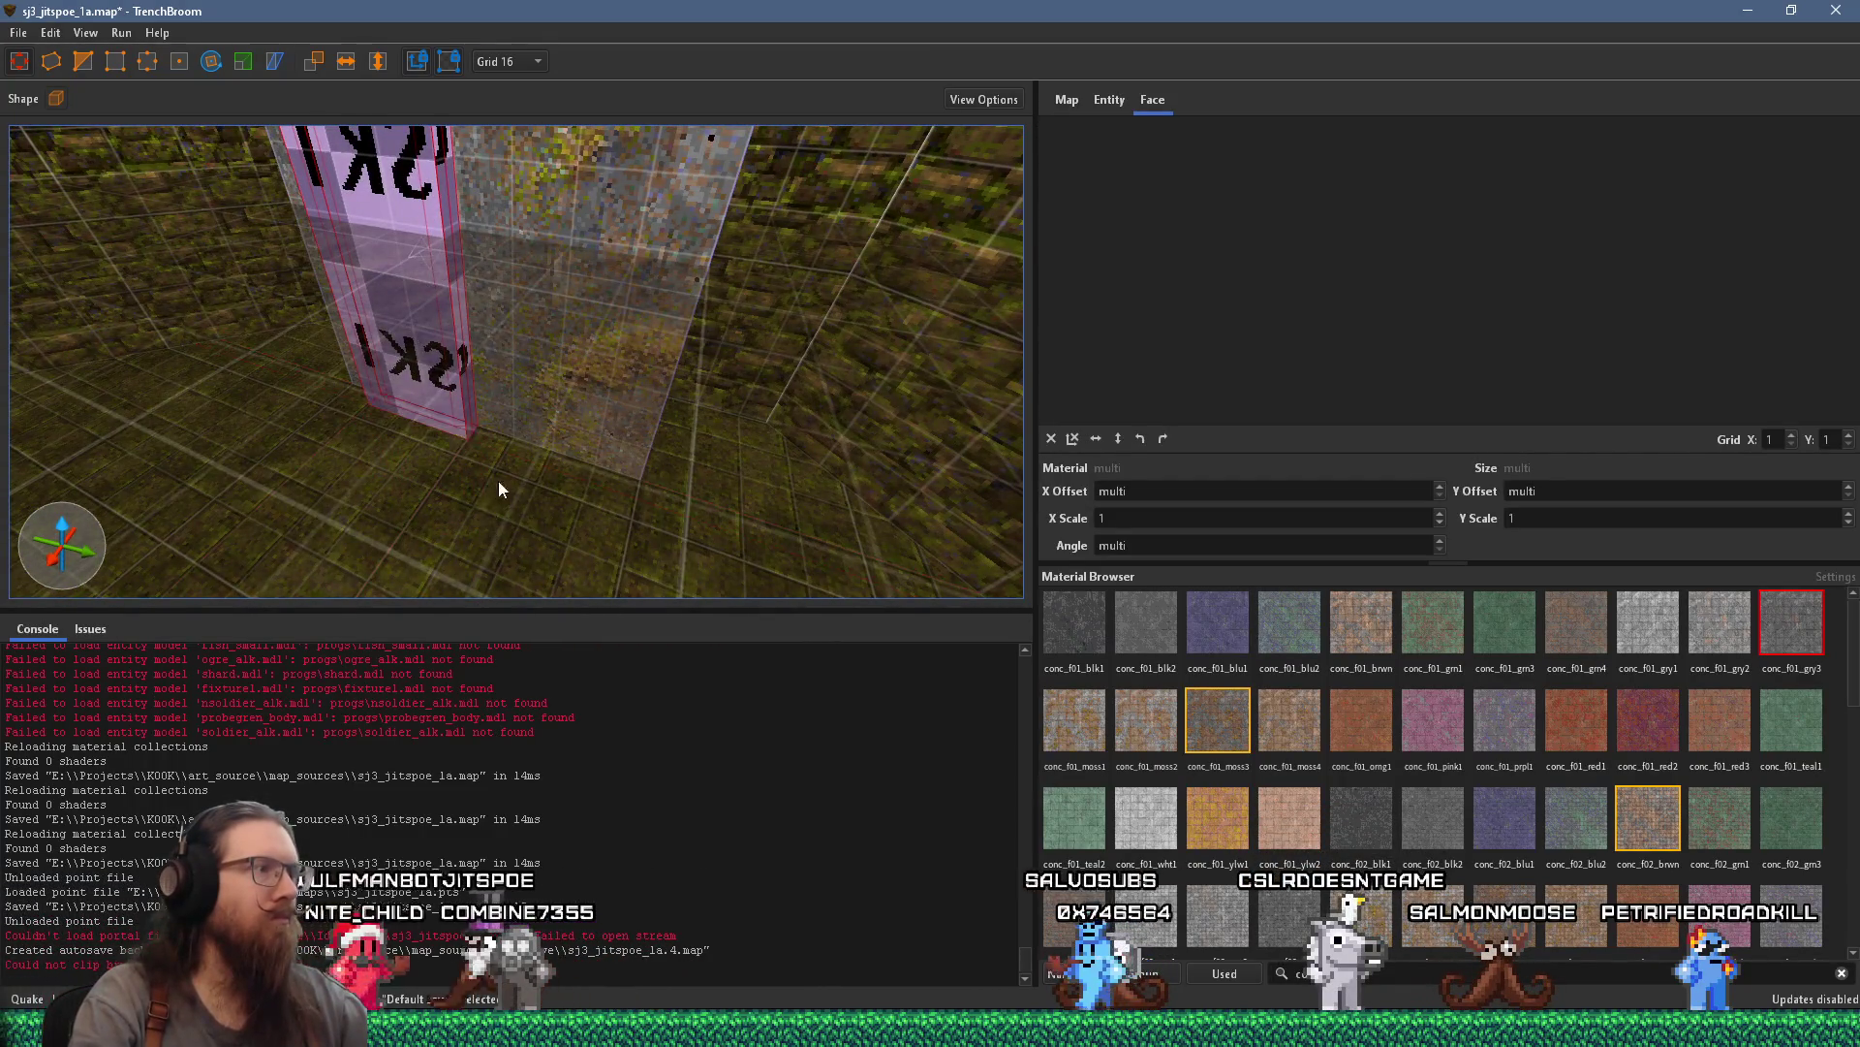
{"action": "left_click_drag", "start_coordinate": [499, 481], "coordinate": [586, 636]}
{"action": "key", "text": "Escape"}
{"action": "mouse_move", "coordinate": [566, 573]}
{"action": "left_mouse_down"}
{"action": "mouse_move", "coordinate": [541, 458]}
{"action": "mouse_move", "coordinate": [709, 356]}
{"action": "left_mouse_up"}
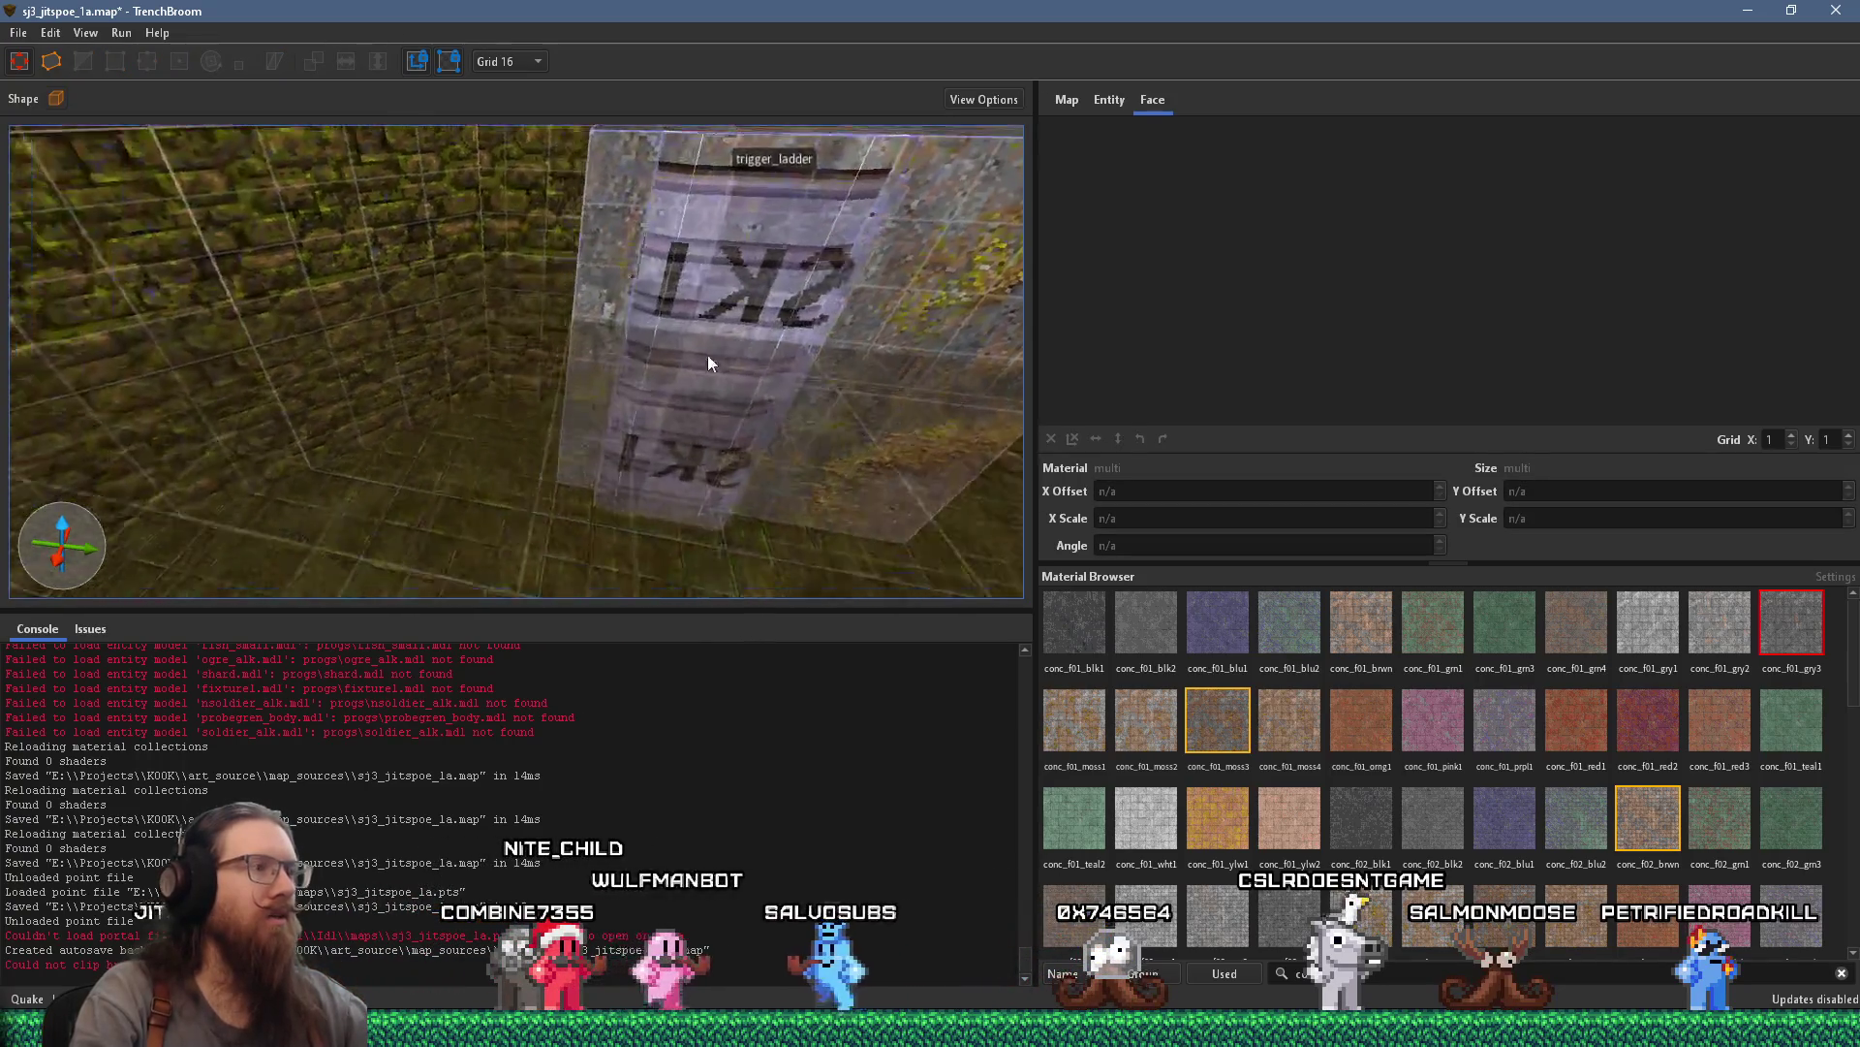
{"action": "scroll", "coordinate": [708, 362], "scroll_direction": "down", "scroll_amount": 3}
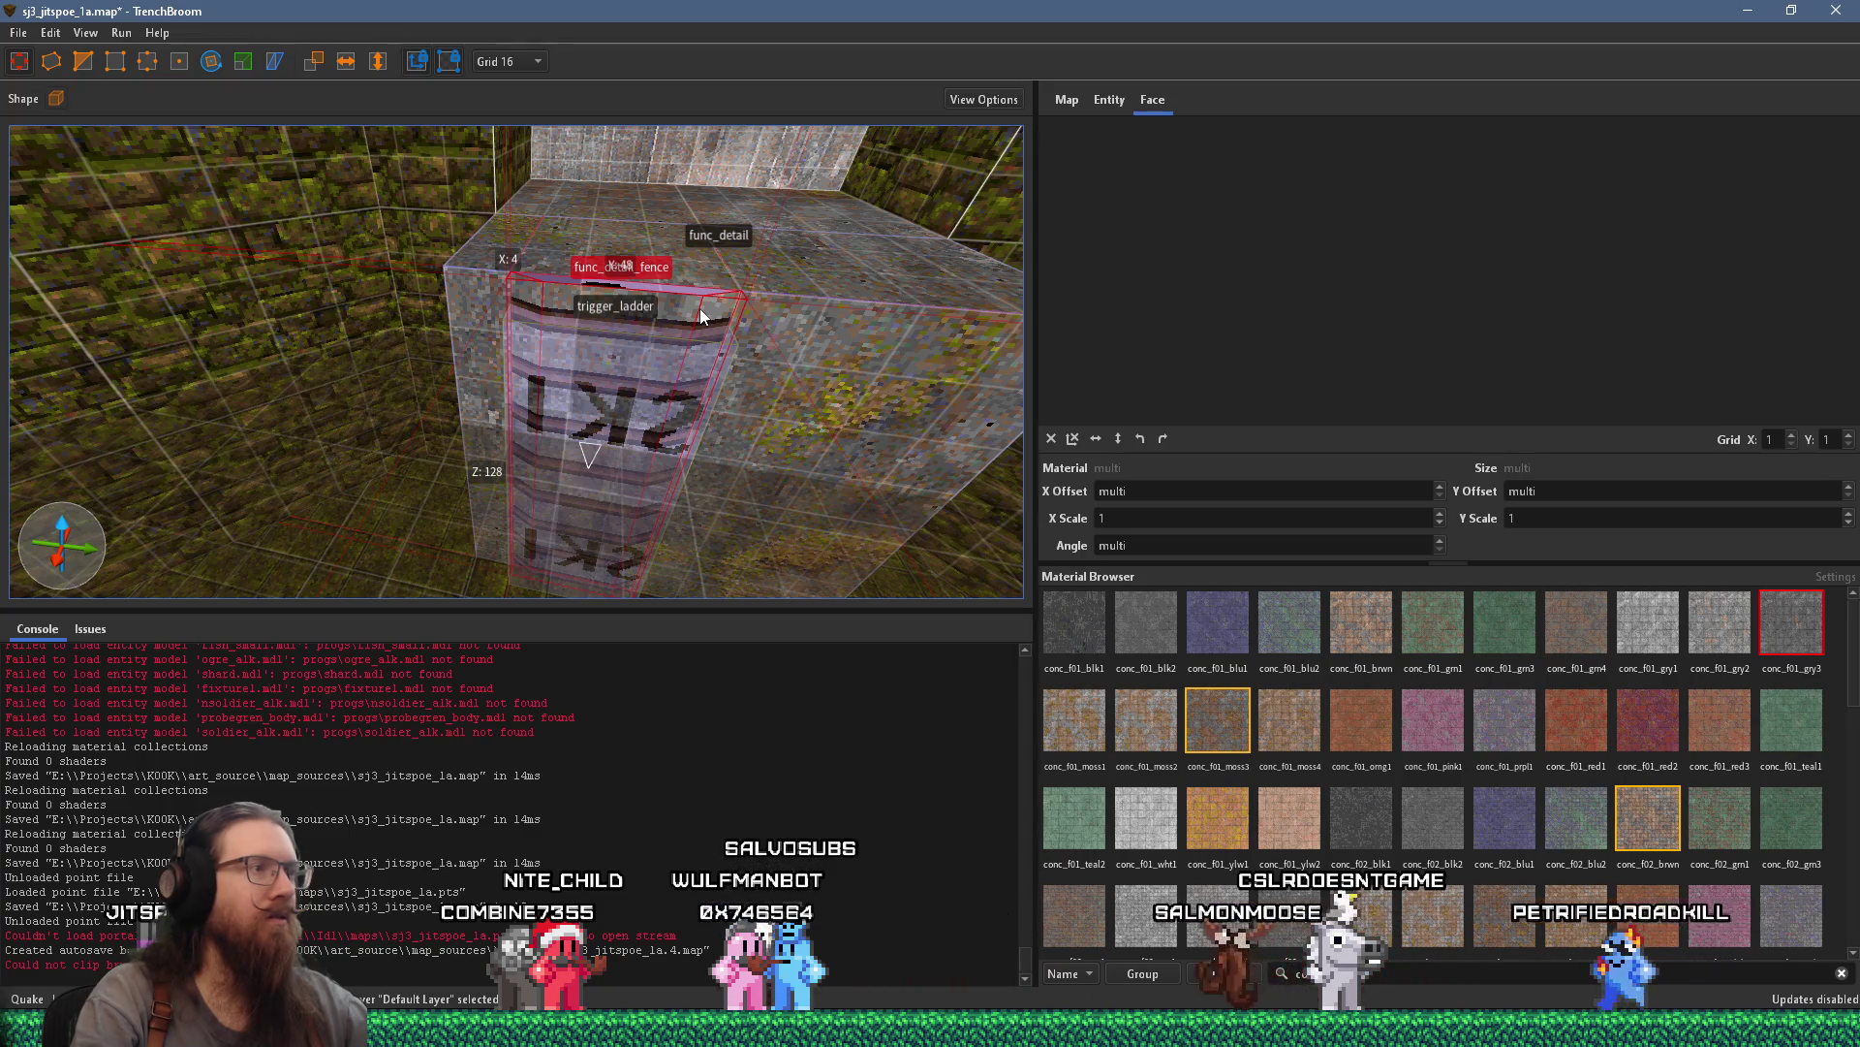
{"action": "mouse_move", "coordinate": [698, 309]}
{"action": "left_mouse_down"}
{"action": "mouse_move", "coordinate": [617, 350]}
{"action": "mouse_move", "coordinate": [420, 318]}
{"action": "mouse_move", "coordinate": [482, 290]}
{"action": "left_mouse_up"}
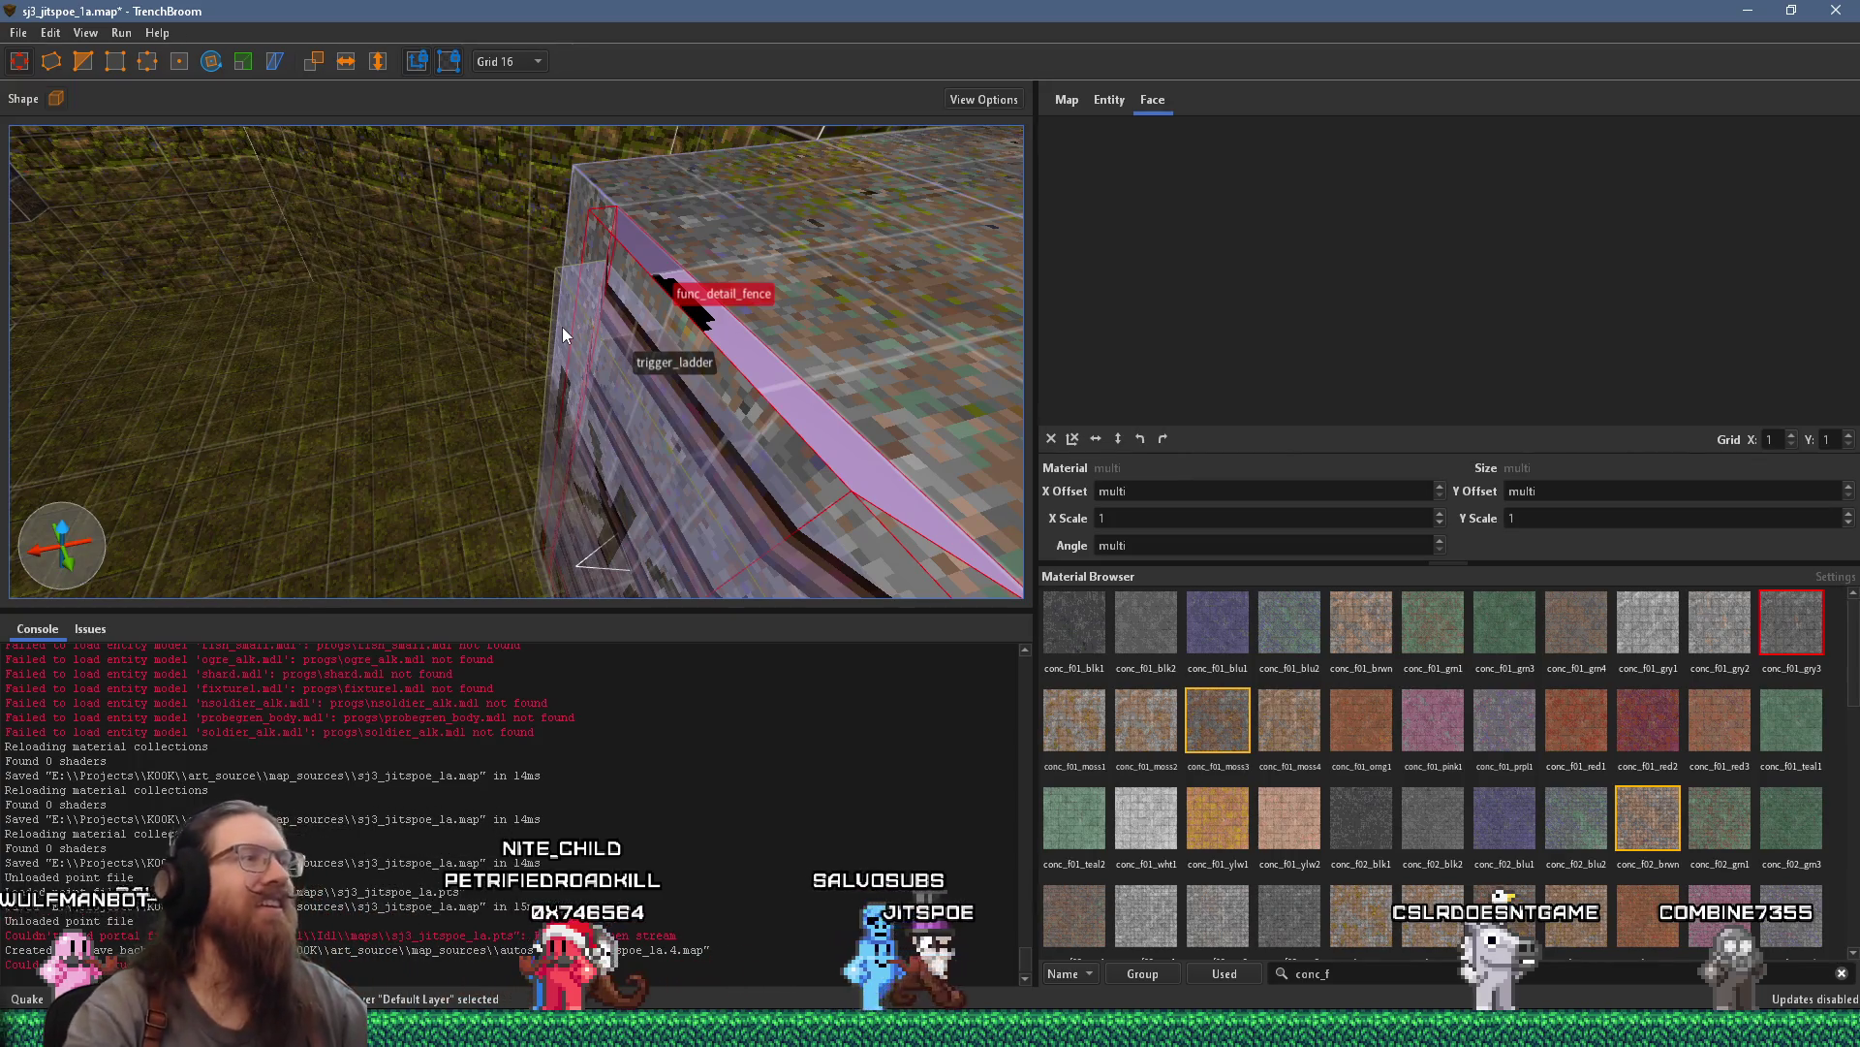
{"action": "scroll", "coordinate": [757, 316], "scroll_direction": "down", "scroll_amount": 5}
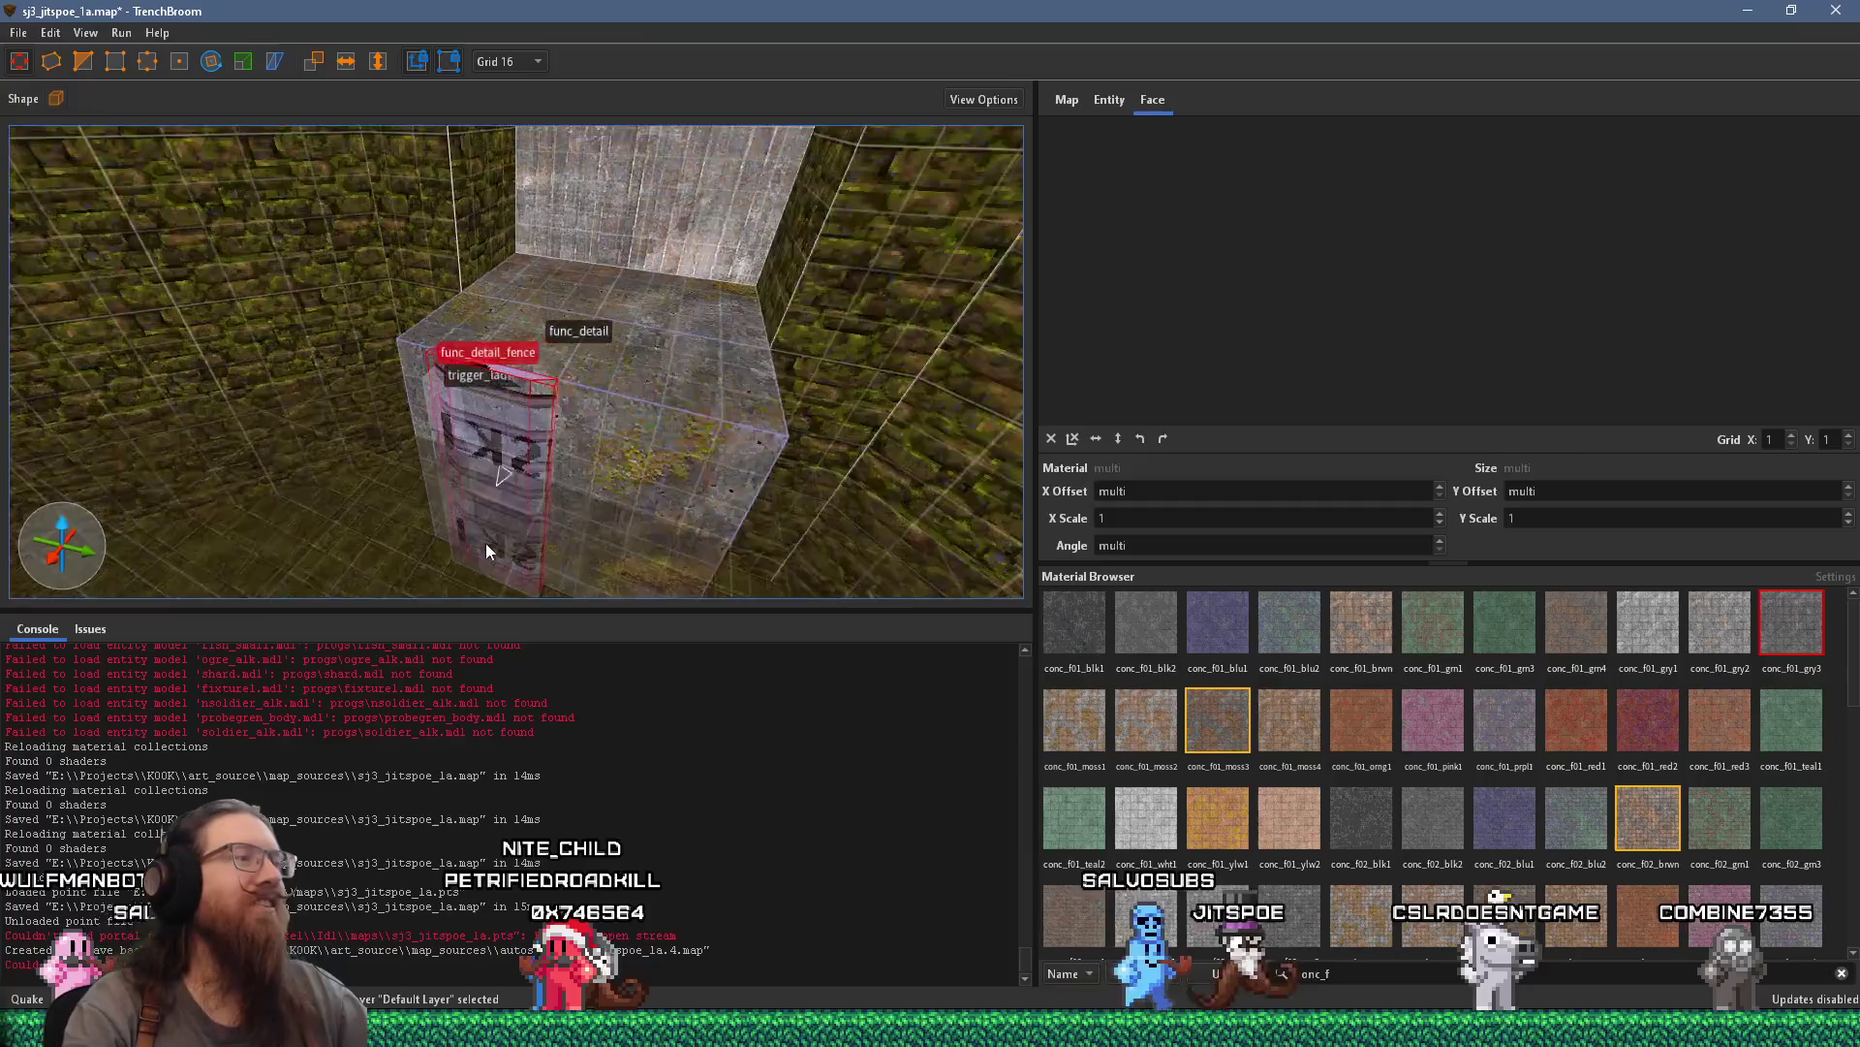
{"action": "key", "text": "ctrl+u"}
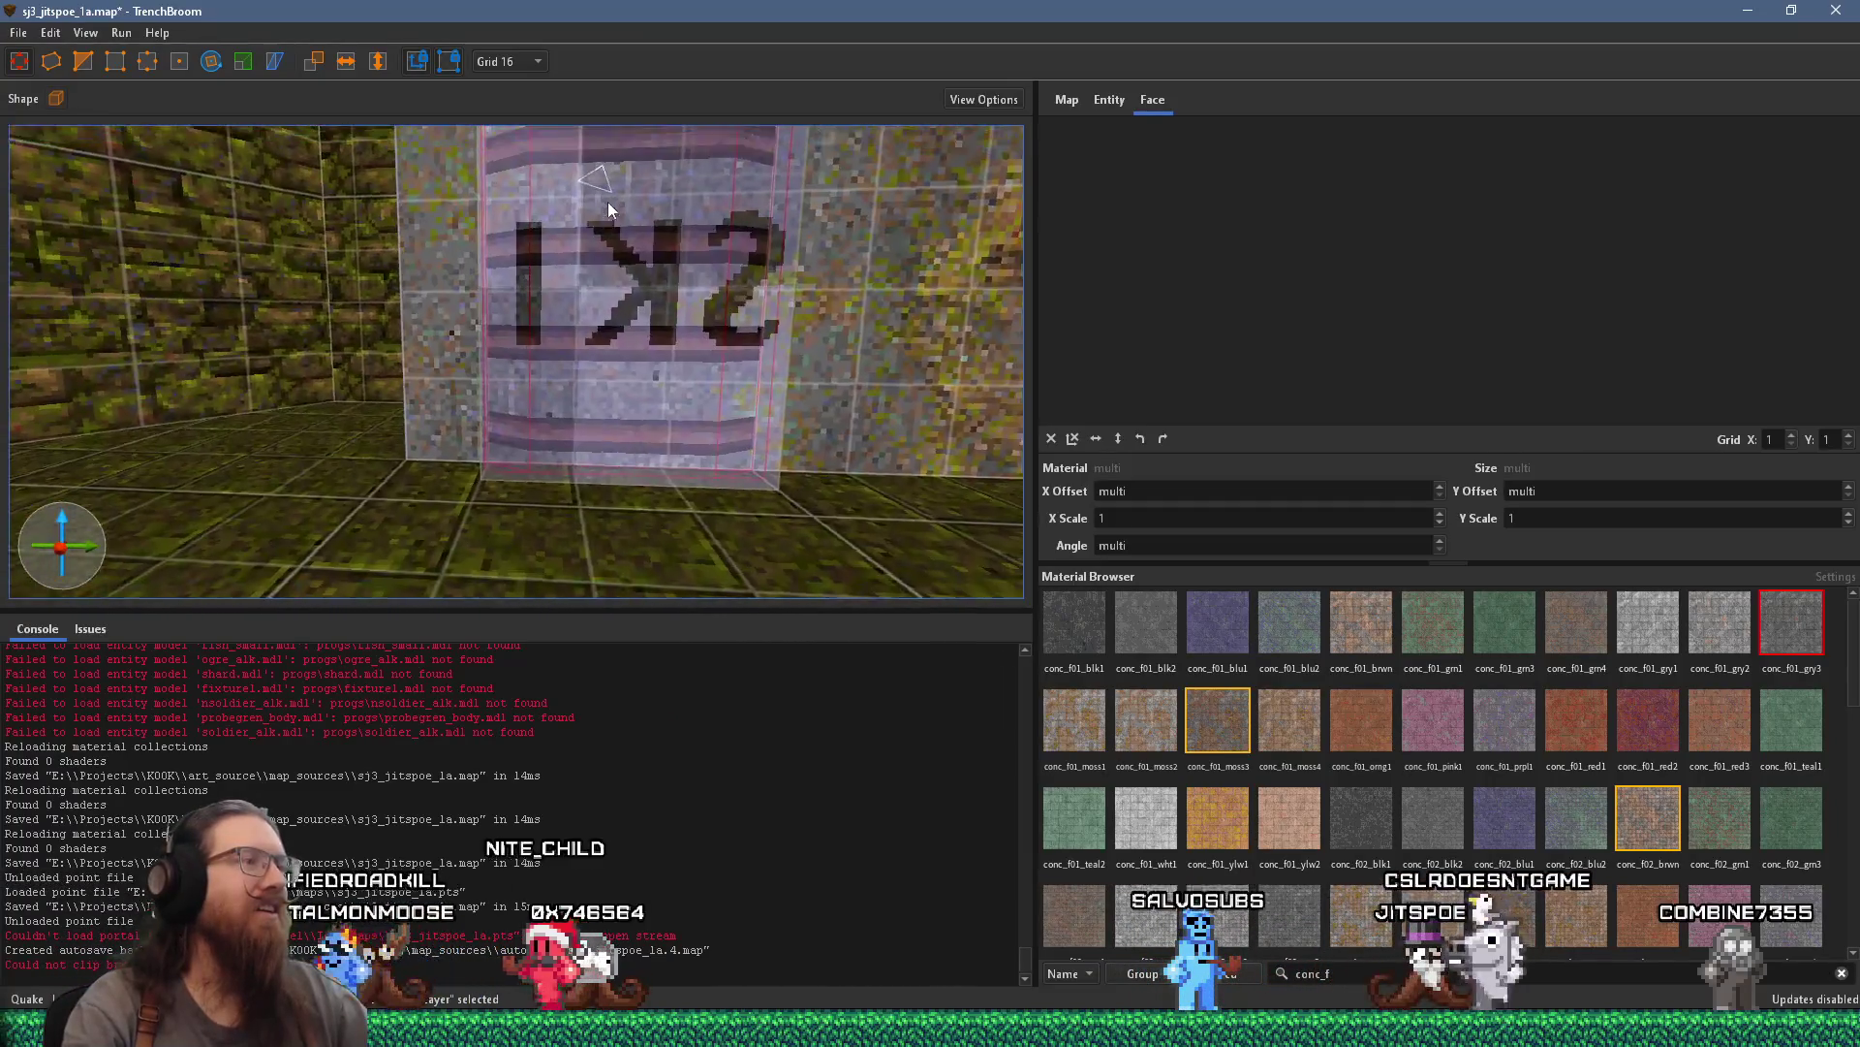
{"action": "left_click_drag", "start_coordinate": [609, 203], "coordinate": [623, 432]}
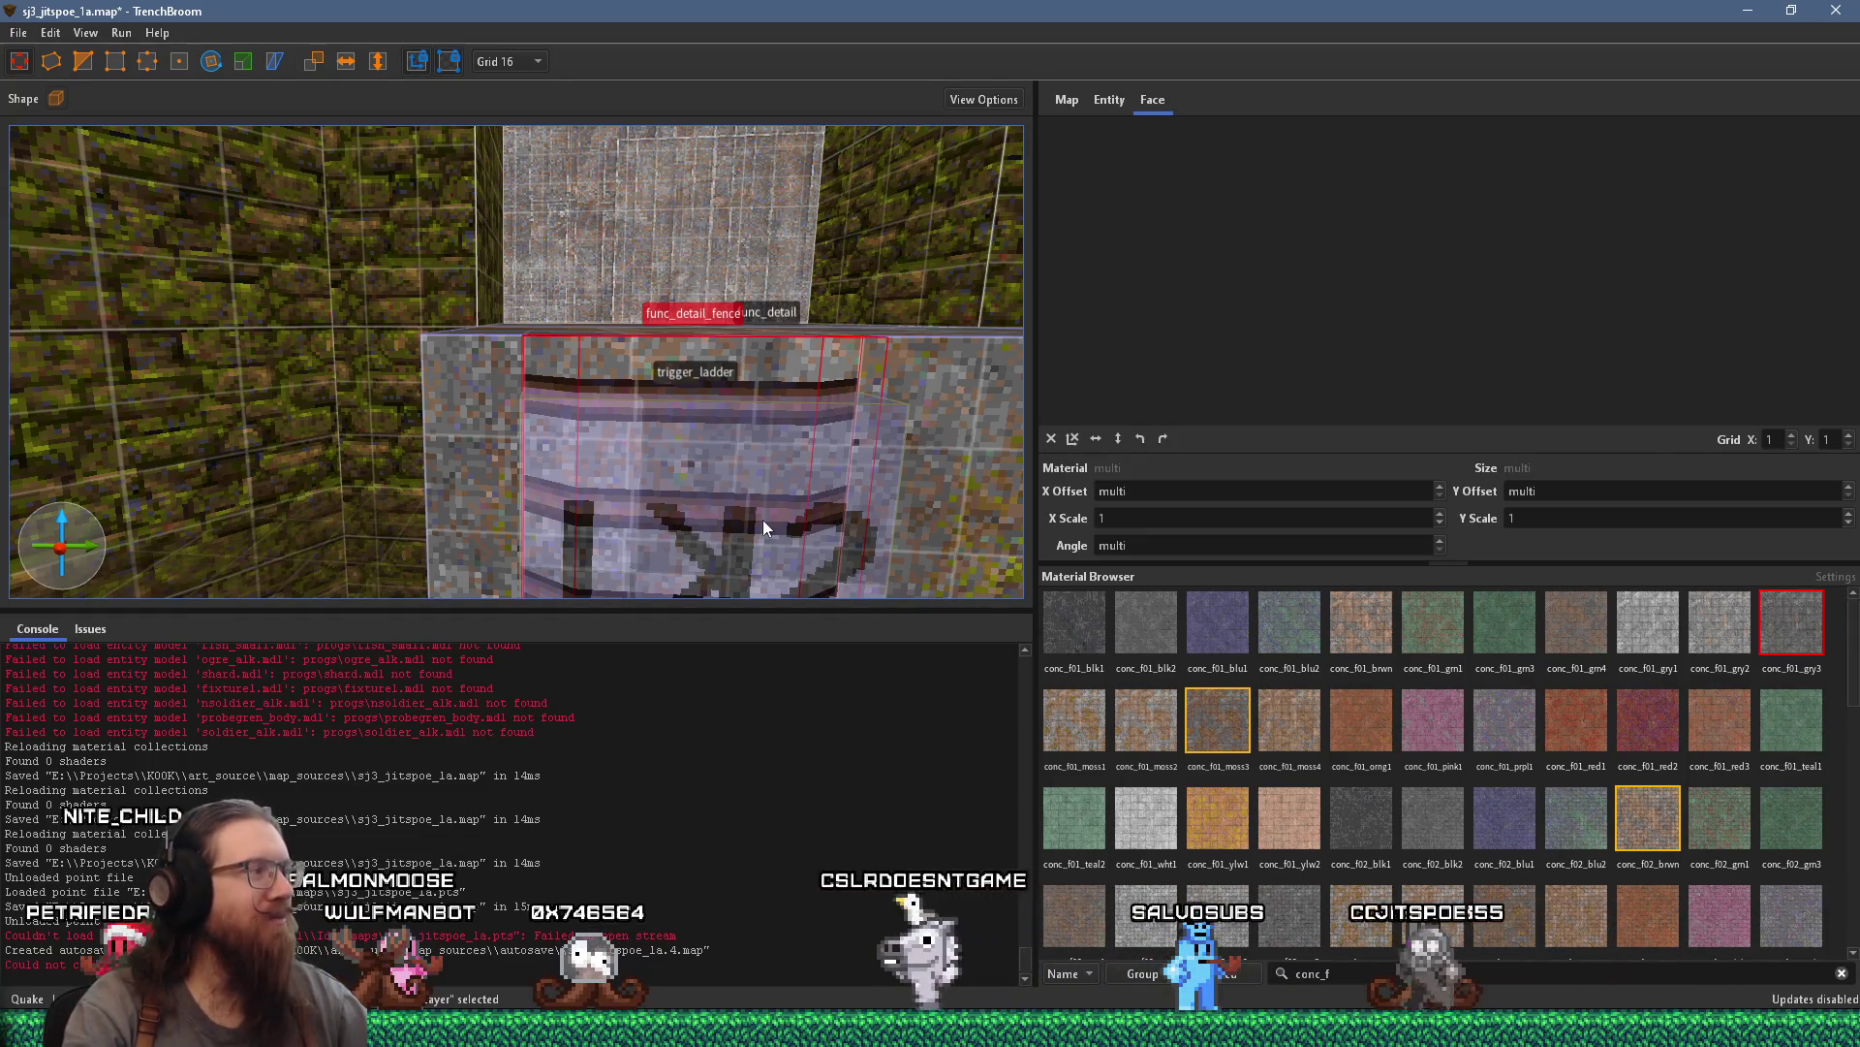
{"action": "mouse_move", "coordinate": [565, 354]}
{"action": "left_mouse_down"}
{"action": "mouse_move", "coordinate": [600, 315]}
{"action": "mouse_move", "coordinate": [540, 452]}
{"action": "mouse_move", "coordinate": [542, 369]}
{"action": "mouse_move", "coordinate": [568, 341]}
{"action": "mouse_move", "coordinate": [551, 443]}
{"action": "mouse_move", "coordinate": [544, 420]}
{"action": "mouse_move", "coordinate": [394, 413]}
{"action": "mouse_move", "coordinate": [366, 394]}
{"action": "mouse_move", "coordinate": [594, 437]}
{"action": "mouse_move", "coordinate": [461, 441]}
{"action": "mouse_move", "coordinate": [711, 424]}
{"action": "left_mouse_up"}
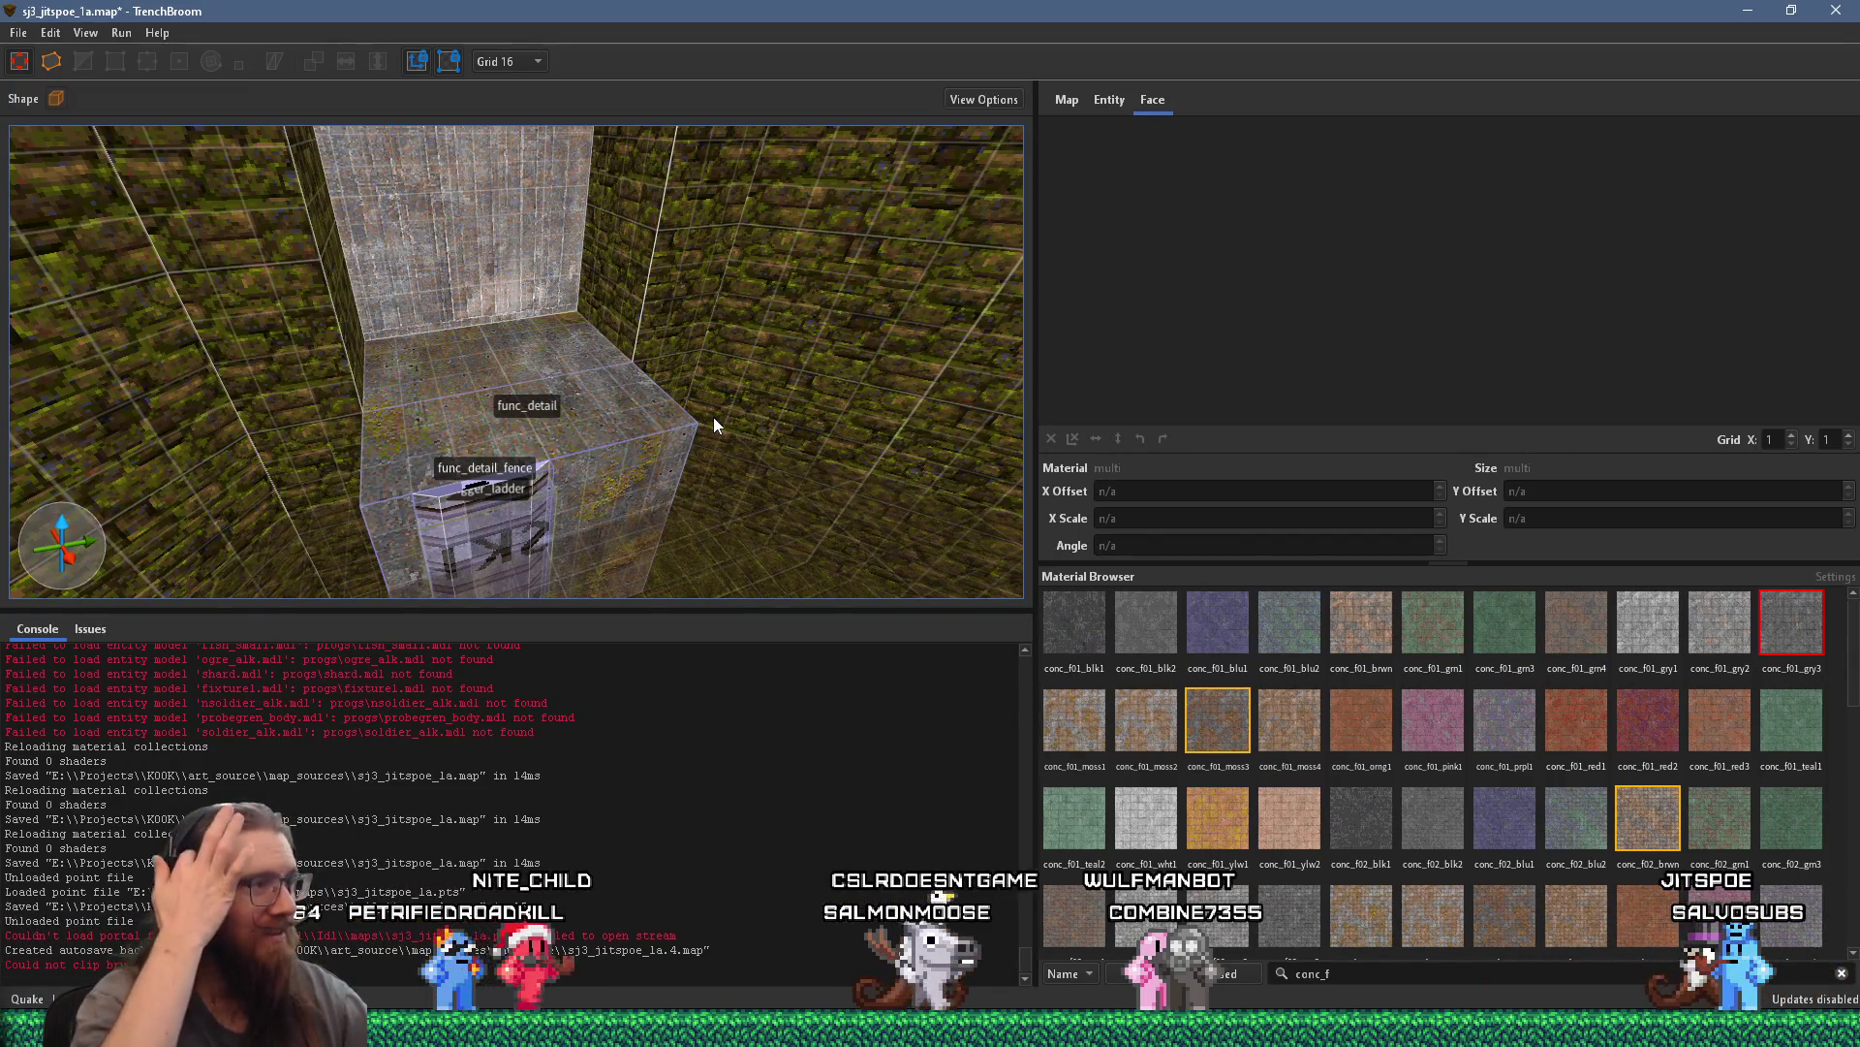
Drag the monster_grenadeprobe lower and closer in the spikes room, then select a concrete wall face
{"action": "mouse_move", "coordinate": [714, 418]}
{"action": "left_mouse_down"}
{"action": "mouse_move", "coordinate": [529, 409]}
{"action": "mouse_move", "coordinate": [695, 375]}
{"action": "left_mouse_up"}
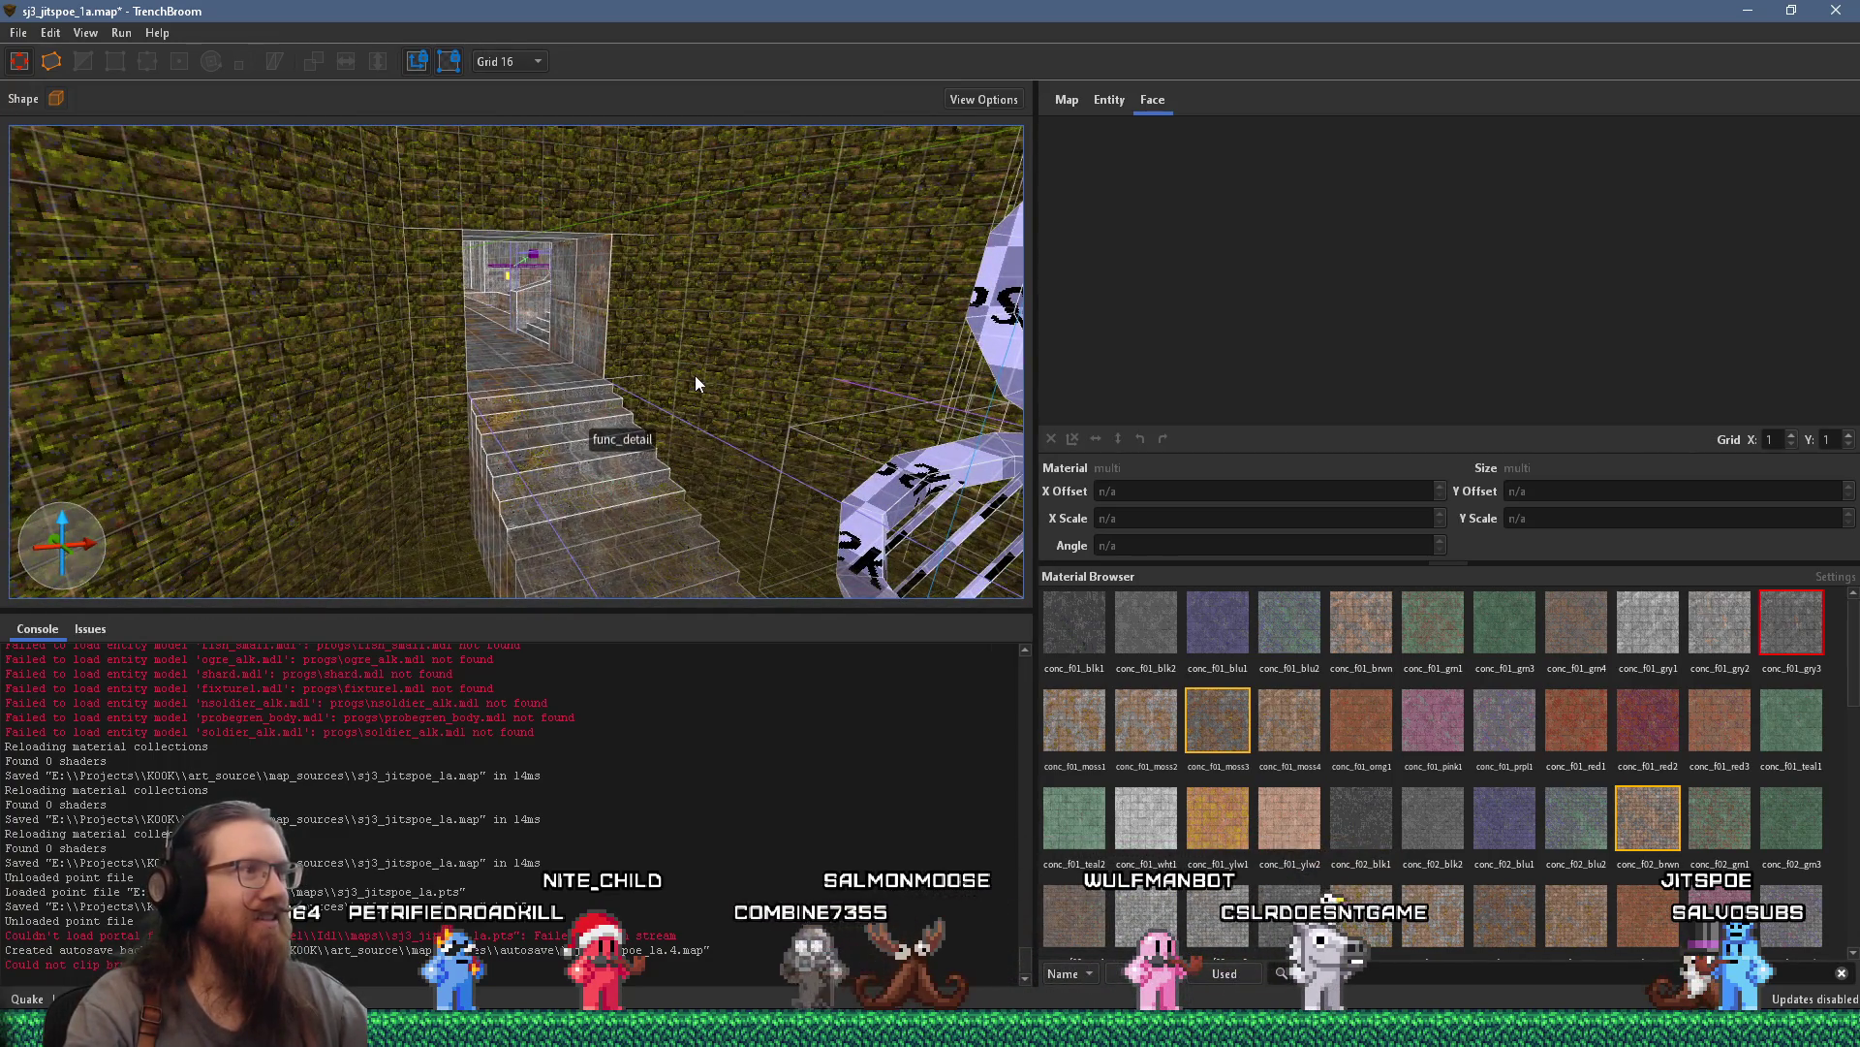
{"action": "mouse_move", "coordinate": [695, 376]}
{"action": "left_mouse_down"}
{"action": "mouse_move", "coordinate": [475, 384]}
{"action": "mouse_move", "coordinate": [557, 406]}
{"action": "mouse_move", "coordinate": [514, 435]}
{"action": "mouse_move", "coordinate": [743, 415]}
{"action": "mouse_move", "coordinate": [593, 403]}
{"action": "mouse_move", "coordinate": [675, 281]}
{"action": "mouse_move", "coordinate": [791, 236]}
{"action": "mouse_move", "coordinate": [934, 253]}
{"action": "mouse_move", "coordinate": [837, 350]}
{"action": "mouse_move", "coordinate": [755, 498]}
{"action": "mouse_move", "coordinate": [633, 454]}
{"action": "mouse_move", "coordinate": [984, 362]}
{"action": "left_mouse_up"}
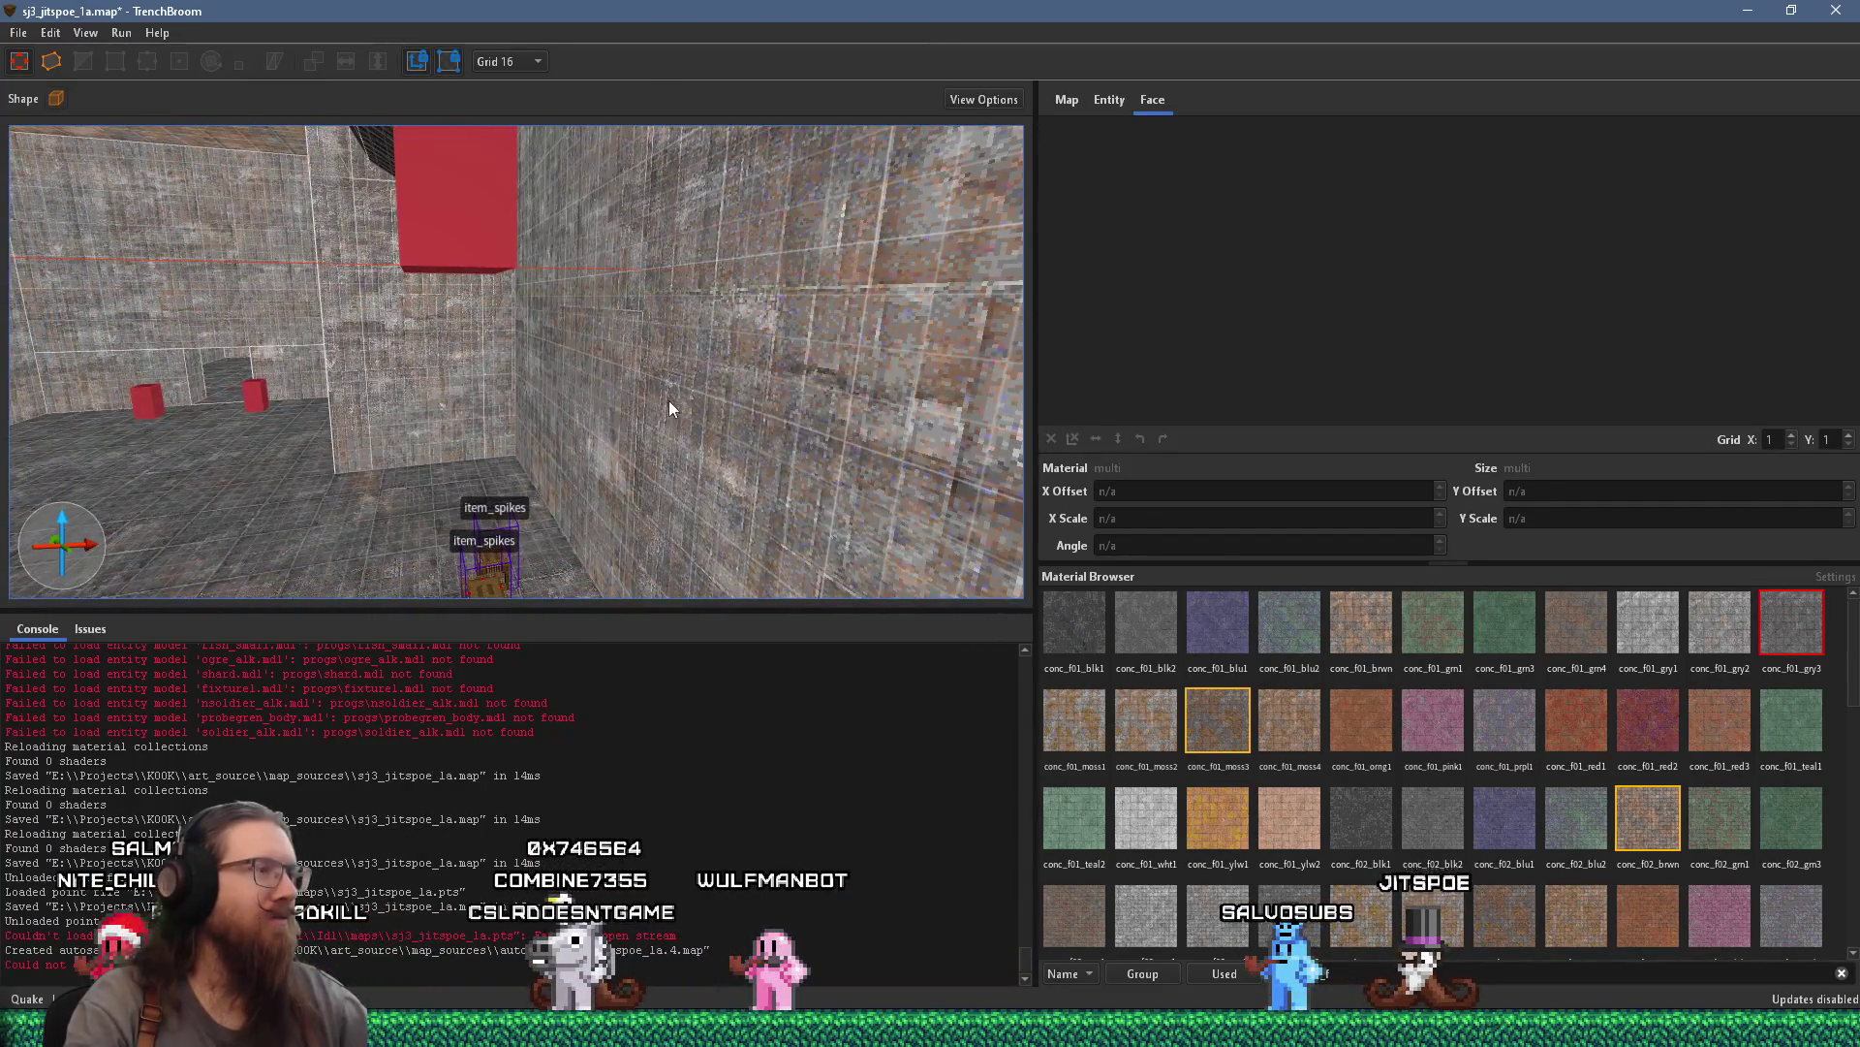
{"action": "mouse_move", "coordinate": [668, 399]}
{"action": "left_mouse_down"}
{"action": "mouse_move", "coordinate": [614, 424]}
{"action": "mouse_move", "coordinate": [1059, 363]}
{"action": "mouse_move", "coordinate": [947, 383]}
{"action": "mouse_move", "coordinate": [1166, 505]}
{"action": "mouse_move", "coordinate": [815, 665]}
{"action": "mouse_move", "coordinate": [670, 444]}
{"action": "mouse_move", "coordinate": [323, 477]}
{"action": "mouse_move", "coordinate": [75, 428]}
{"action": "mouse_move", "coordinate": [336, 387]}
{"action": "mouse_move", "coordinate": [553, 429]}
{"action": "mouse_move", "coordinate": [429, 426]}
{"action": "mouse_move", "coordinate": [564, 312]}
{"action": "mouse_move", "coordinate": [446, 394]}
{"action": "mouse_move", "coordinate": [895, 321]}
{"action": "mouse_move", "coordinate": [739, 319]}
{"action": "mouse_move", "coordinate": [823, 278]}
{"action": "mouse_move", "coordinate": [954, 338]}
{"action": "mouse_move", "coordinate": [716, 408]}
{"action": "mouse_move", "coordinate": [681, 380]}
{"action": "left_mouse_up"}
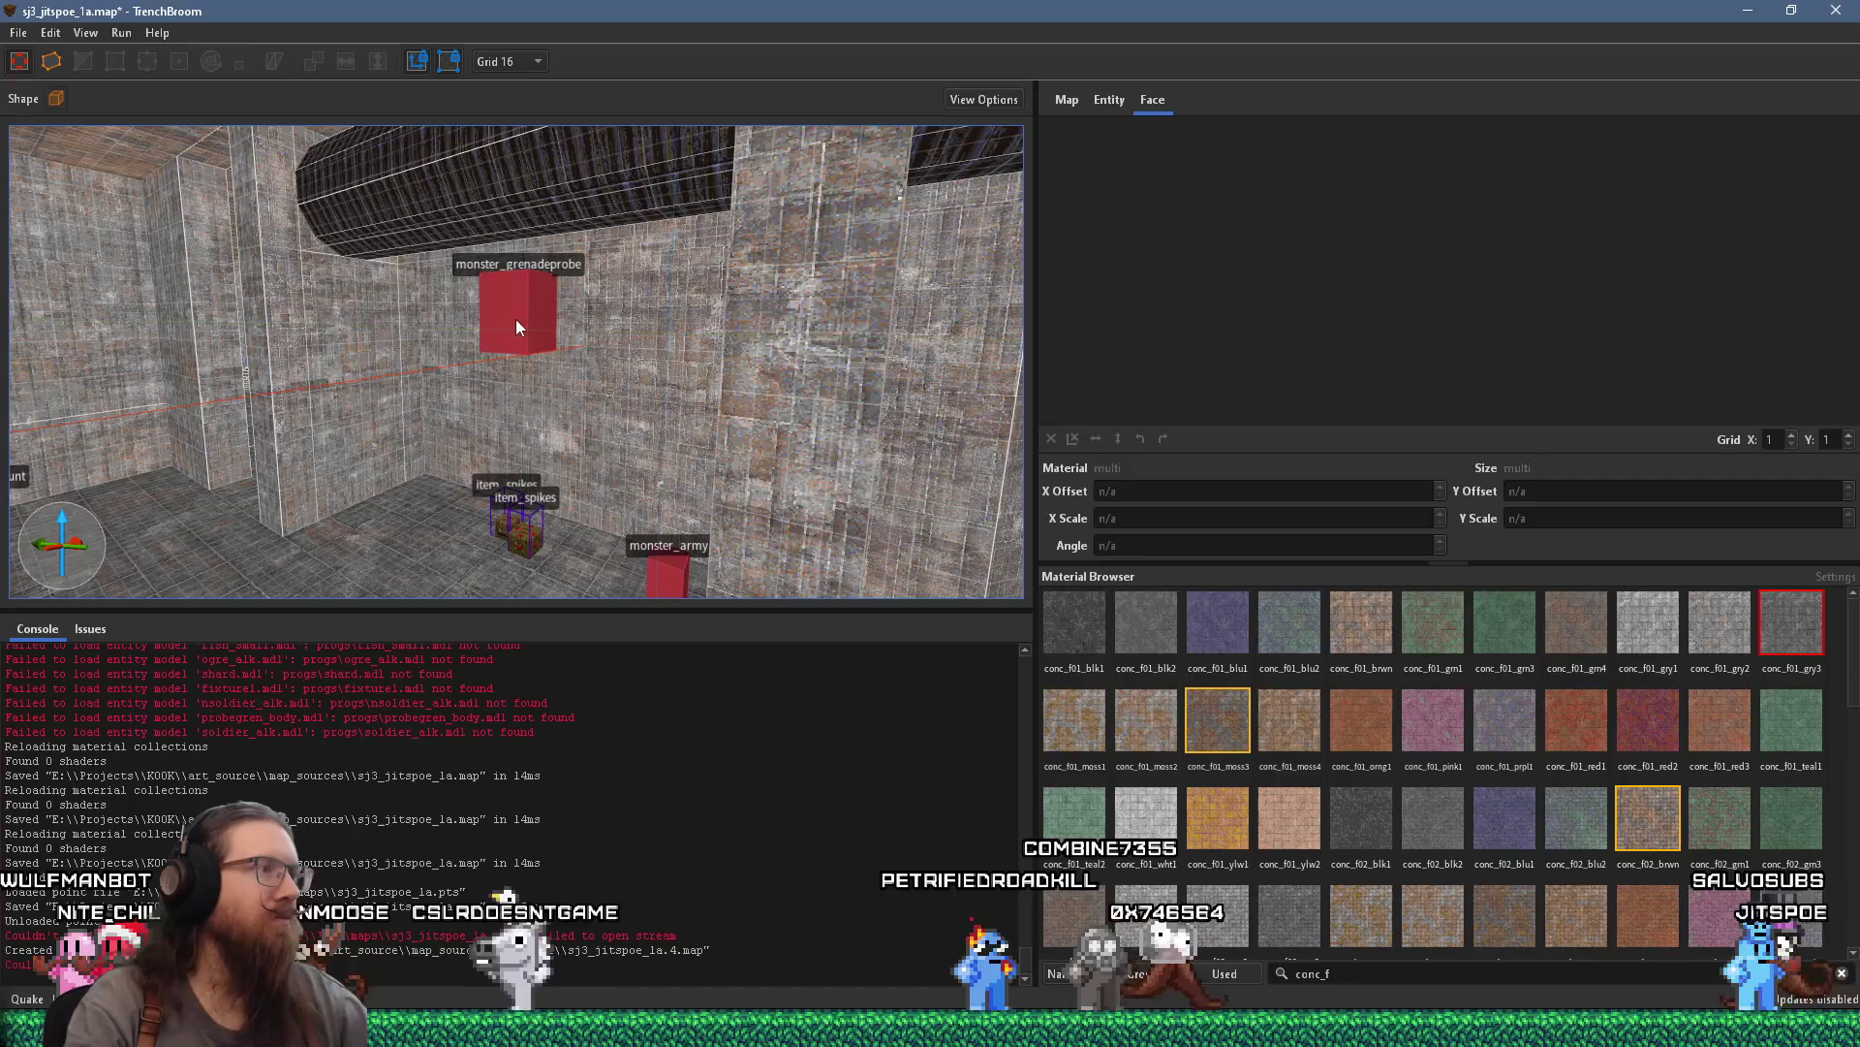
{"action": "left_click_drag", "start_coordinate": [515, 318], "coordinate": [514, 403]}
{"action": "scroll", "coordinate": [621, 380], "scroll_direction": "up", "scroll_amount": 3}
{"action": "key", "text": "Escape"}
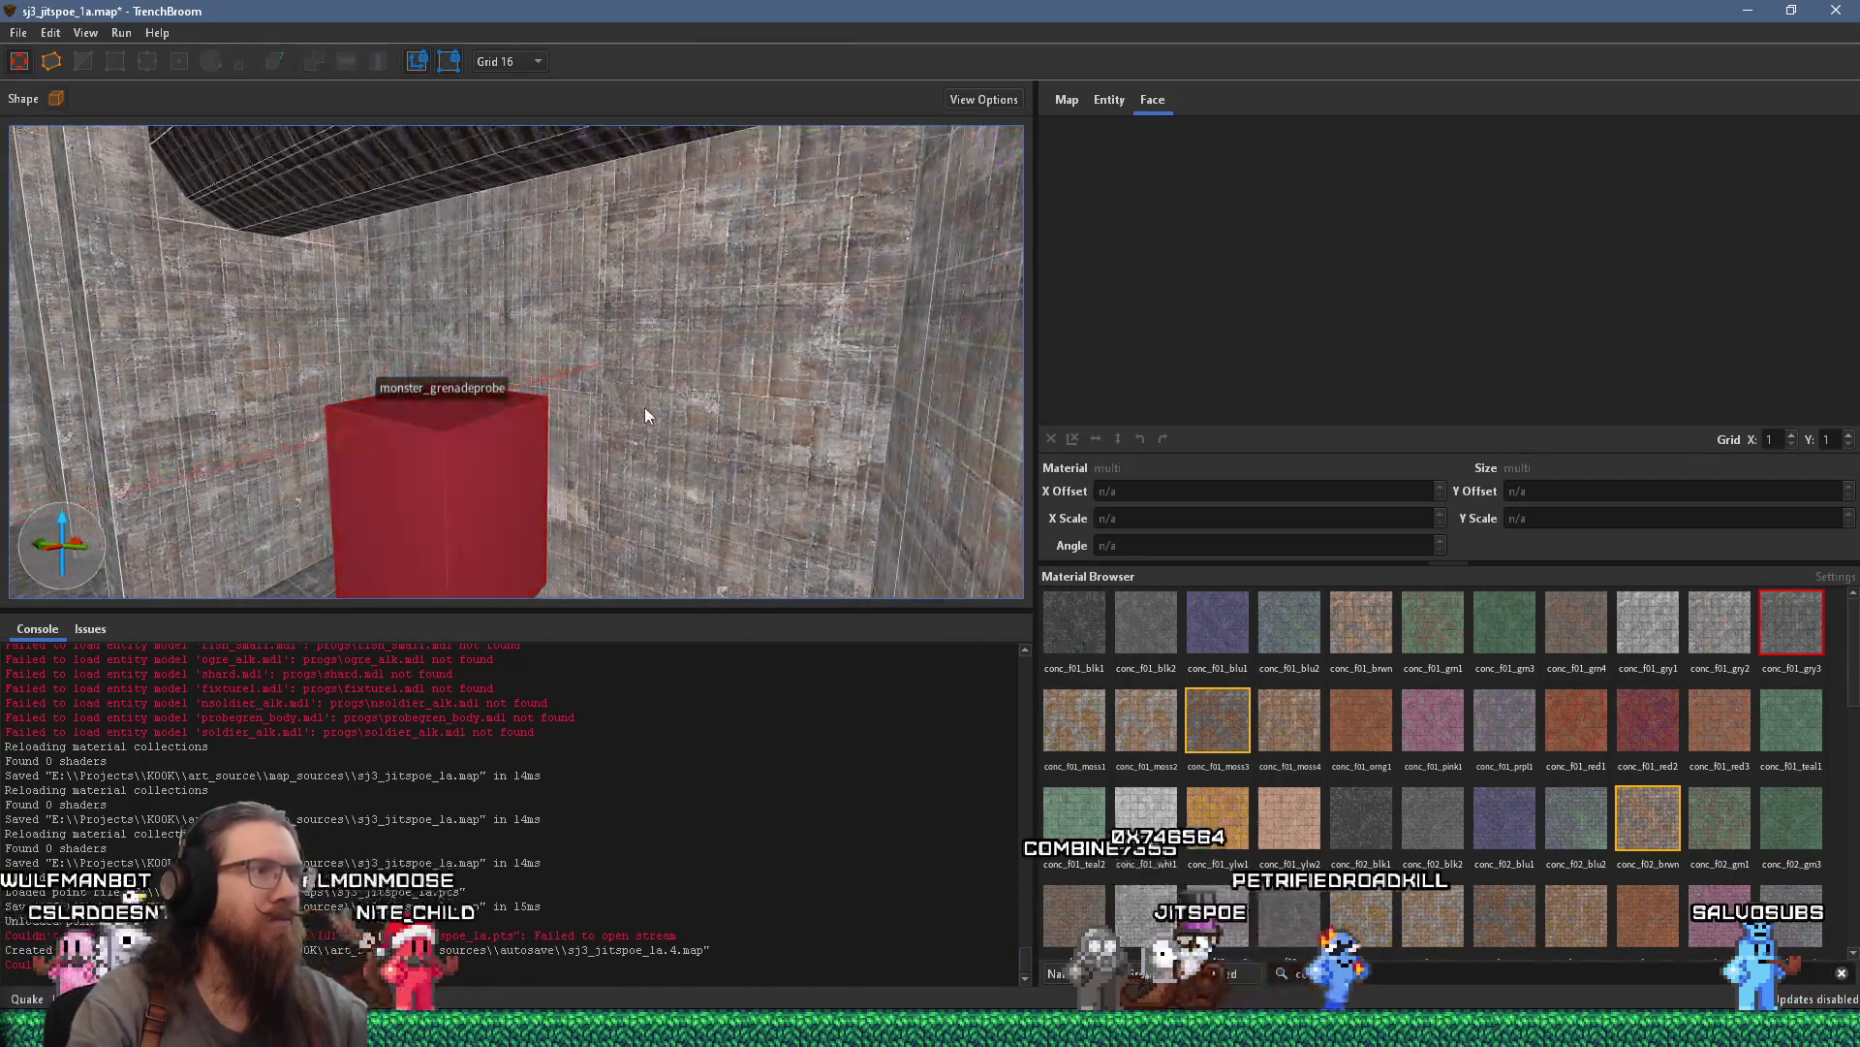
{"action": "left_click", "coordinate": [656, 408], "text": "shift"}
{"action": "mouse_move", "coordinate": [655, 408]}
{"action": "left_mouse_down"}
{"action": "mouse_move", "coordinate": [764, 389]}
{"action": "mouse_move", "coordinate": [187, 441]}
{"action": "mouse_move", "coordinate": [639, 403]}
{"action": "mouse_move", "coordinate": [418, 385]}
{"action": "mouse_move", "coordinate": [662, 374]}
{"action": "mouse_move", "coordinate": [37, 414]}
{"action": "mouse_move", "coordinate": [725, 391]}
{"action": "mouse_move", "coordinate": [598, 388]}
{"action": "mouse_move", "coordinate": [762, 400]}
{"action": "left_mouse_up"}
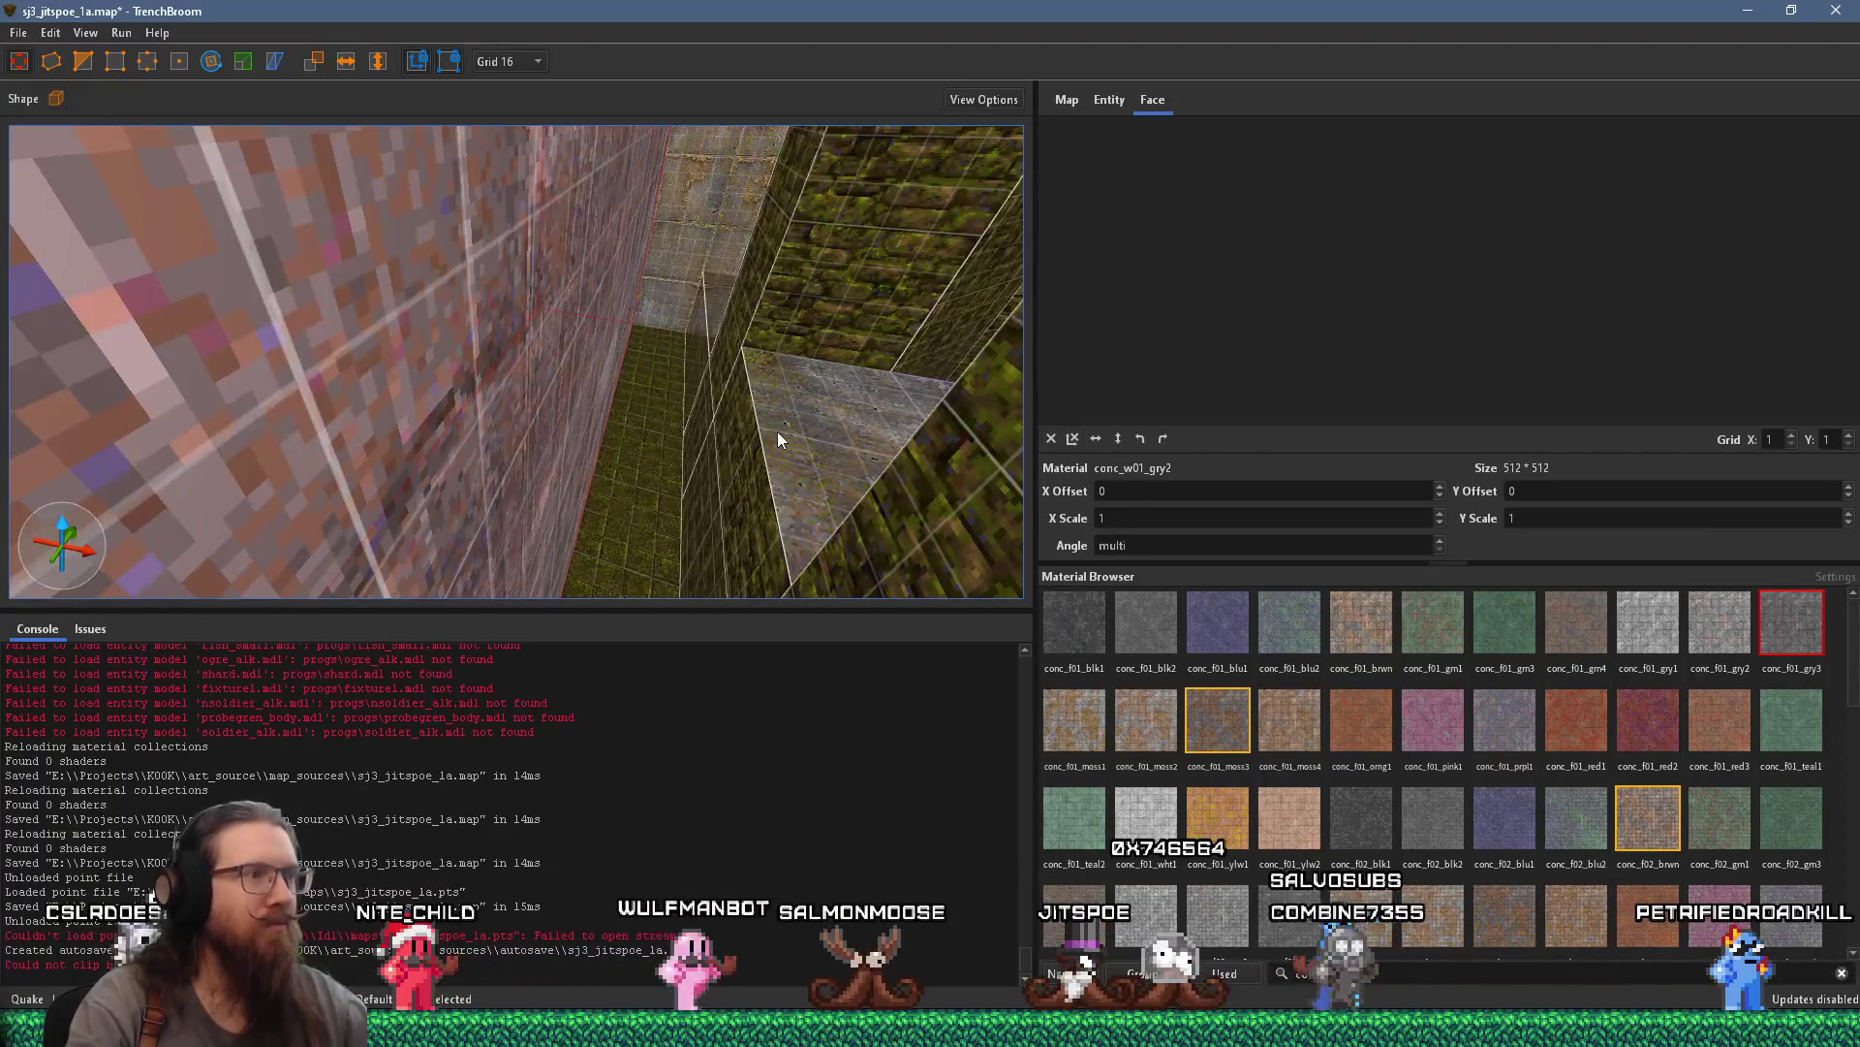
Select the triangular, floor and func_detail brushes beside the ladder
{"action": "left_click", "coordinate": [754, 465]}
{"action": "left_click", "coordinate": [578, 473], "text": "ctrl"}
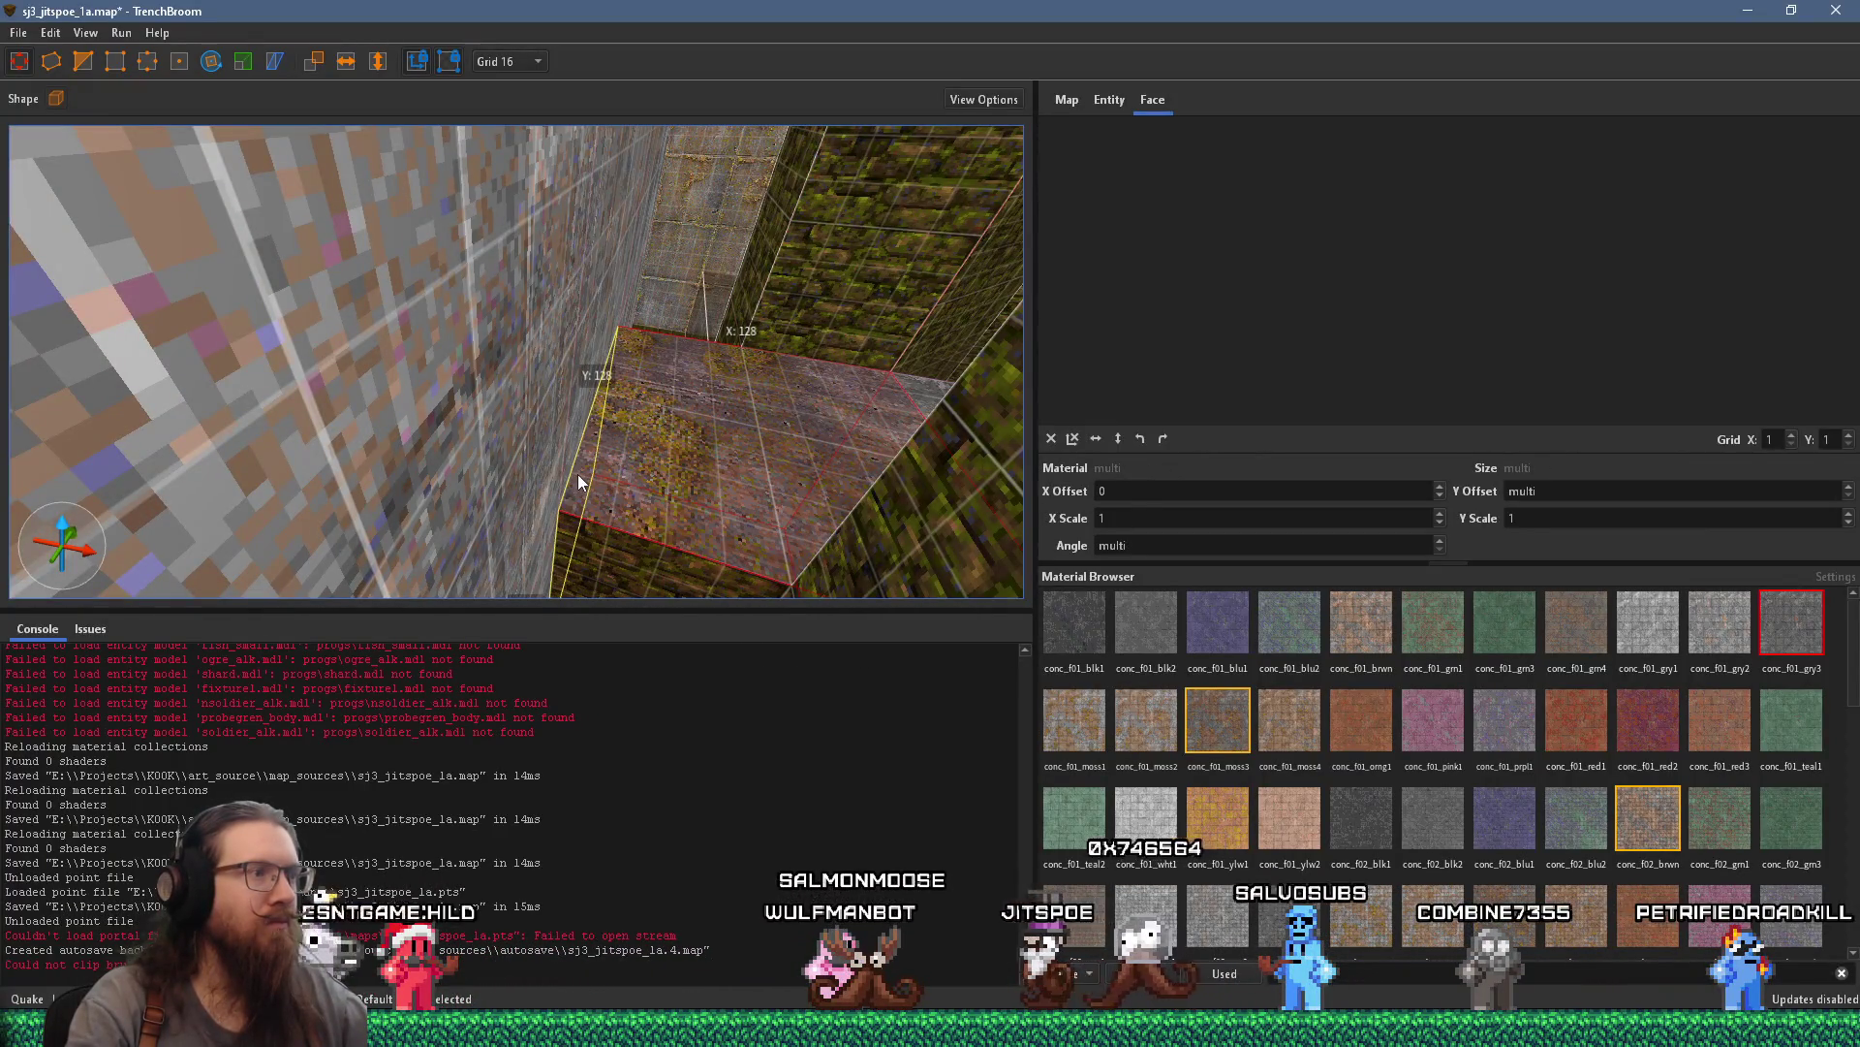
{"action": "mouse_move", "coordinate": [577, 481]}
{"action": "left_mouse_down"}
{"action": "mouse_move", "coordinate": [452, 370]}
{"action": "mouse_move", "coordinate": [192, 331]}
{"action": "mouse_move", "coordinate": [223, 205]}
{"action": "mouse_move", "coordinate": [382, 220]}
{"action": "mouse_move", "coordinate": [560, 386]}
{"action": "mouse_move", "coordinate": [473, 356]}
{"action": "mouse_move", "coordinate": [581, 352]}
{"action": "left_mouse_up"}
{"action": "left_click", "coordinate": [629, 357]}
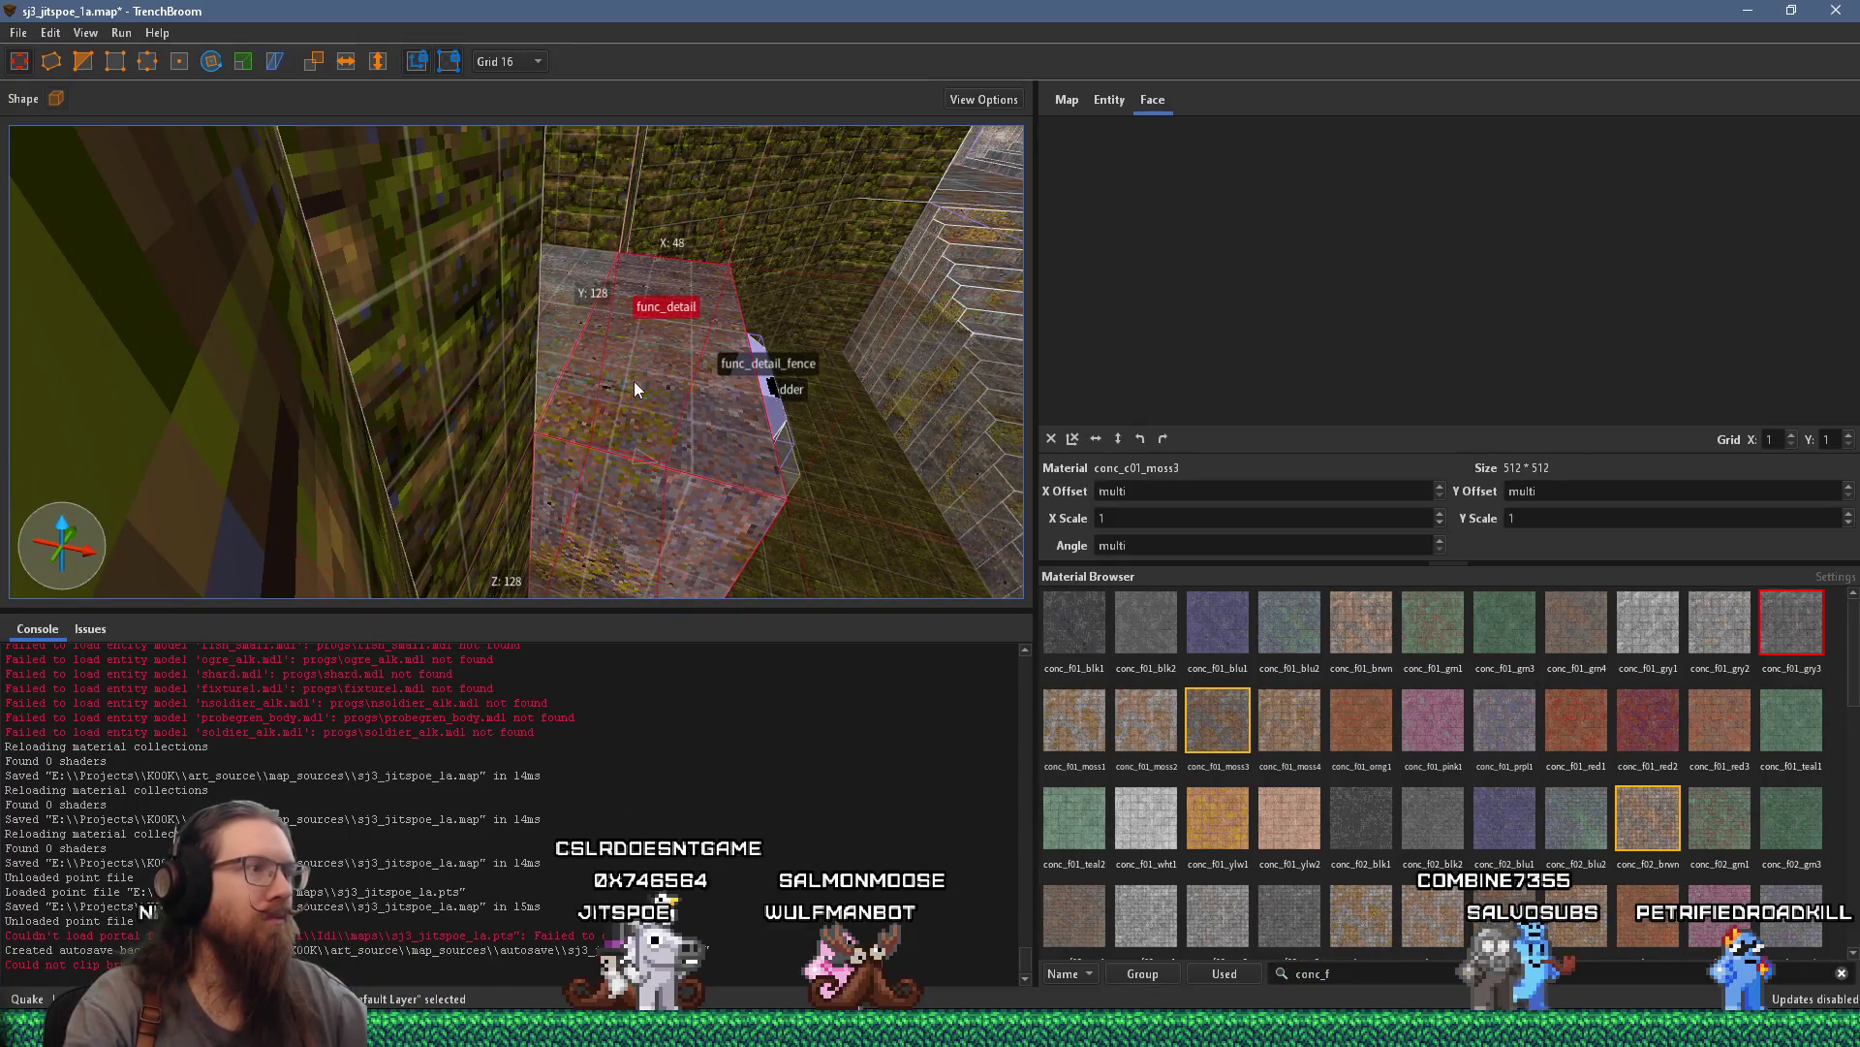
{"action": "left_click", "coordinate": [557, 342], "text": "shift"}
{"action": "left_click", "coordinate": [581, 363]}
{"action": "scroll", "coordinate": [586, 339], "scroll_direction": "up", "scroll_amount": 3}
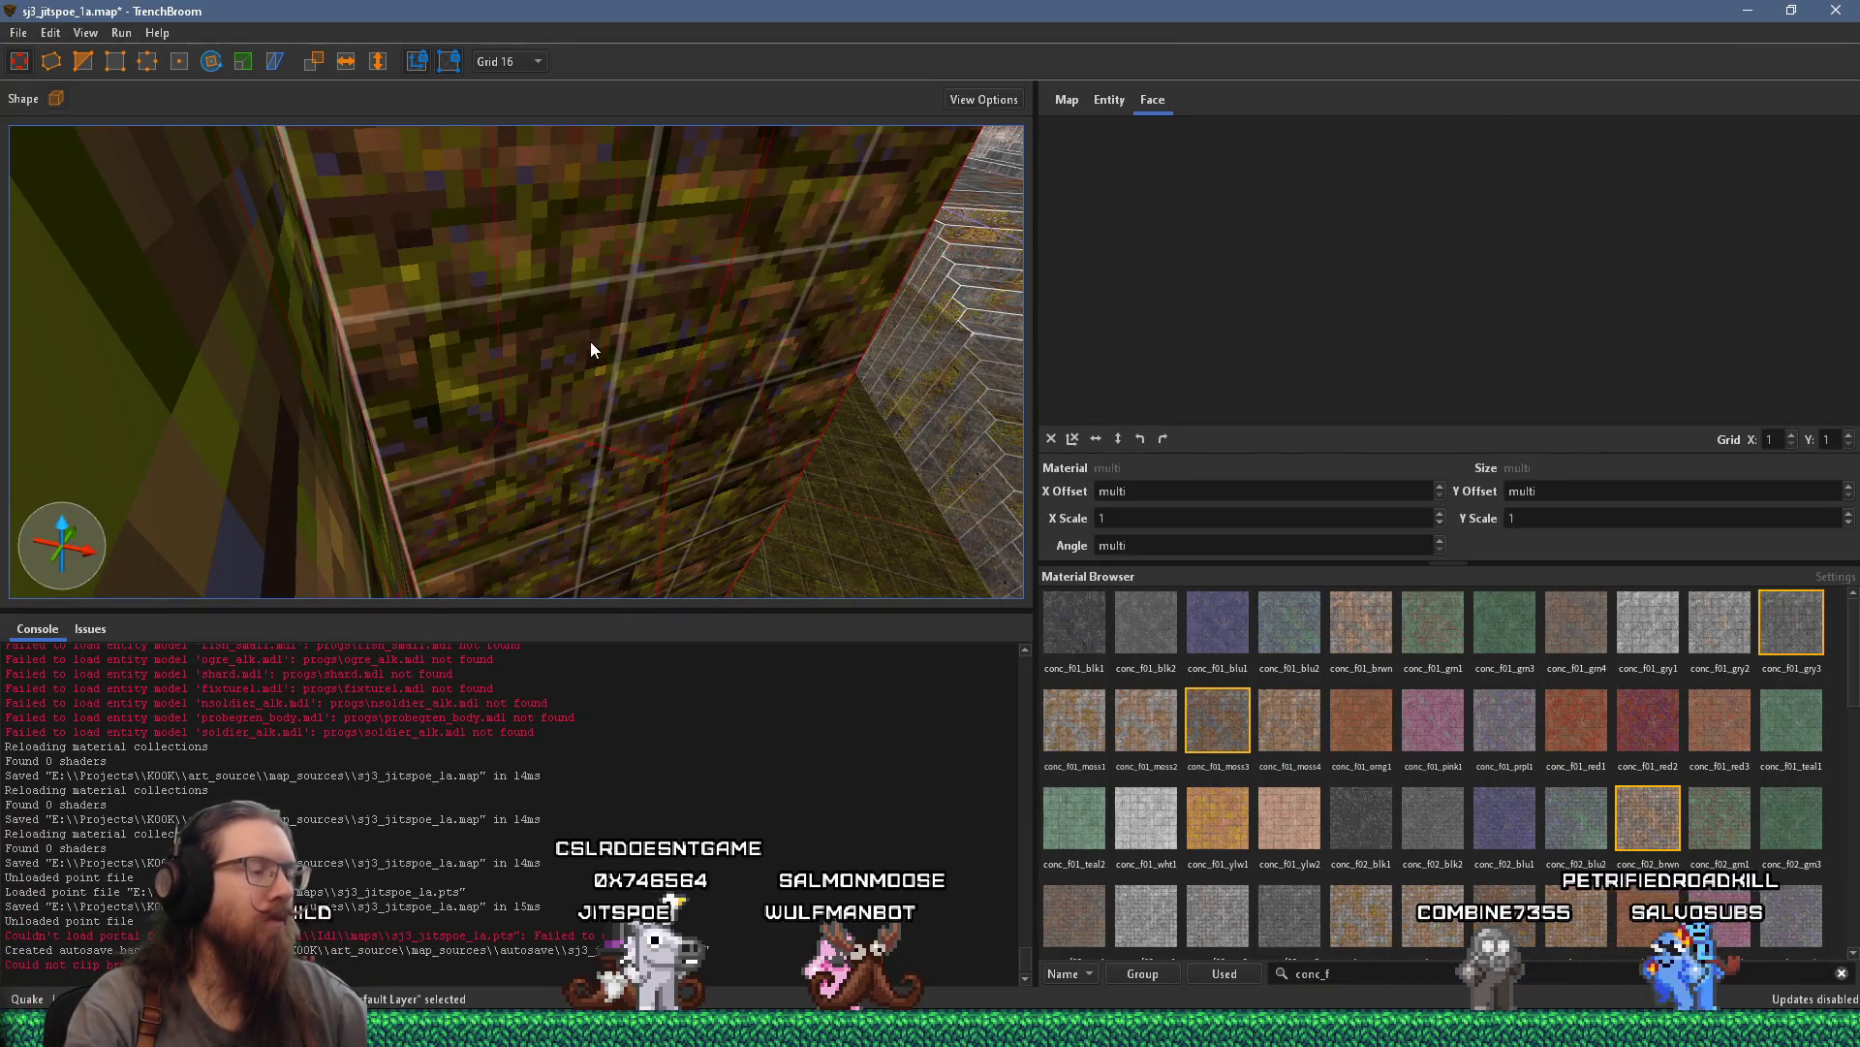
{"action": "scroll", "coordinate": [624, 351], "scroll_direction": "down", "scroll_amount": 3}
Narrow the selection to a single conc_c01_moss3 face (512 × 512, unscaled, unrotated)
{"action": "left_click", "coordinate": [579, 312], "text": "shift"}
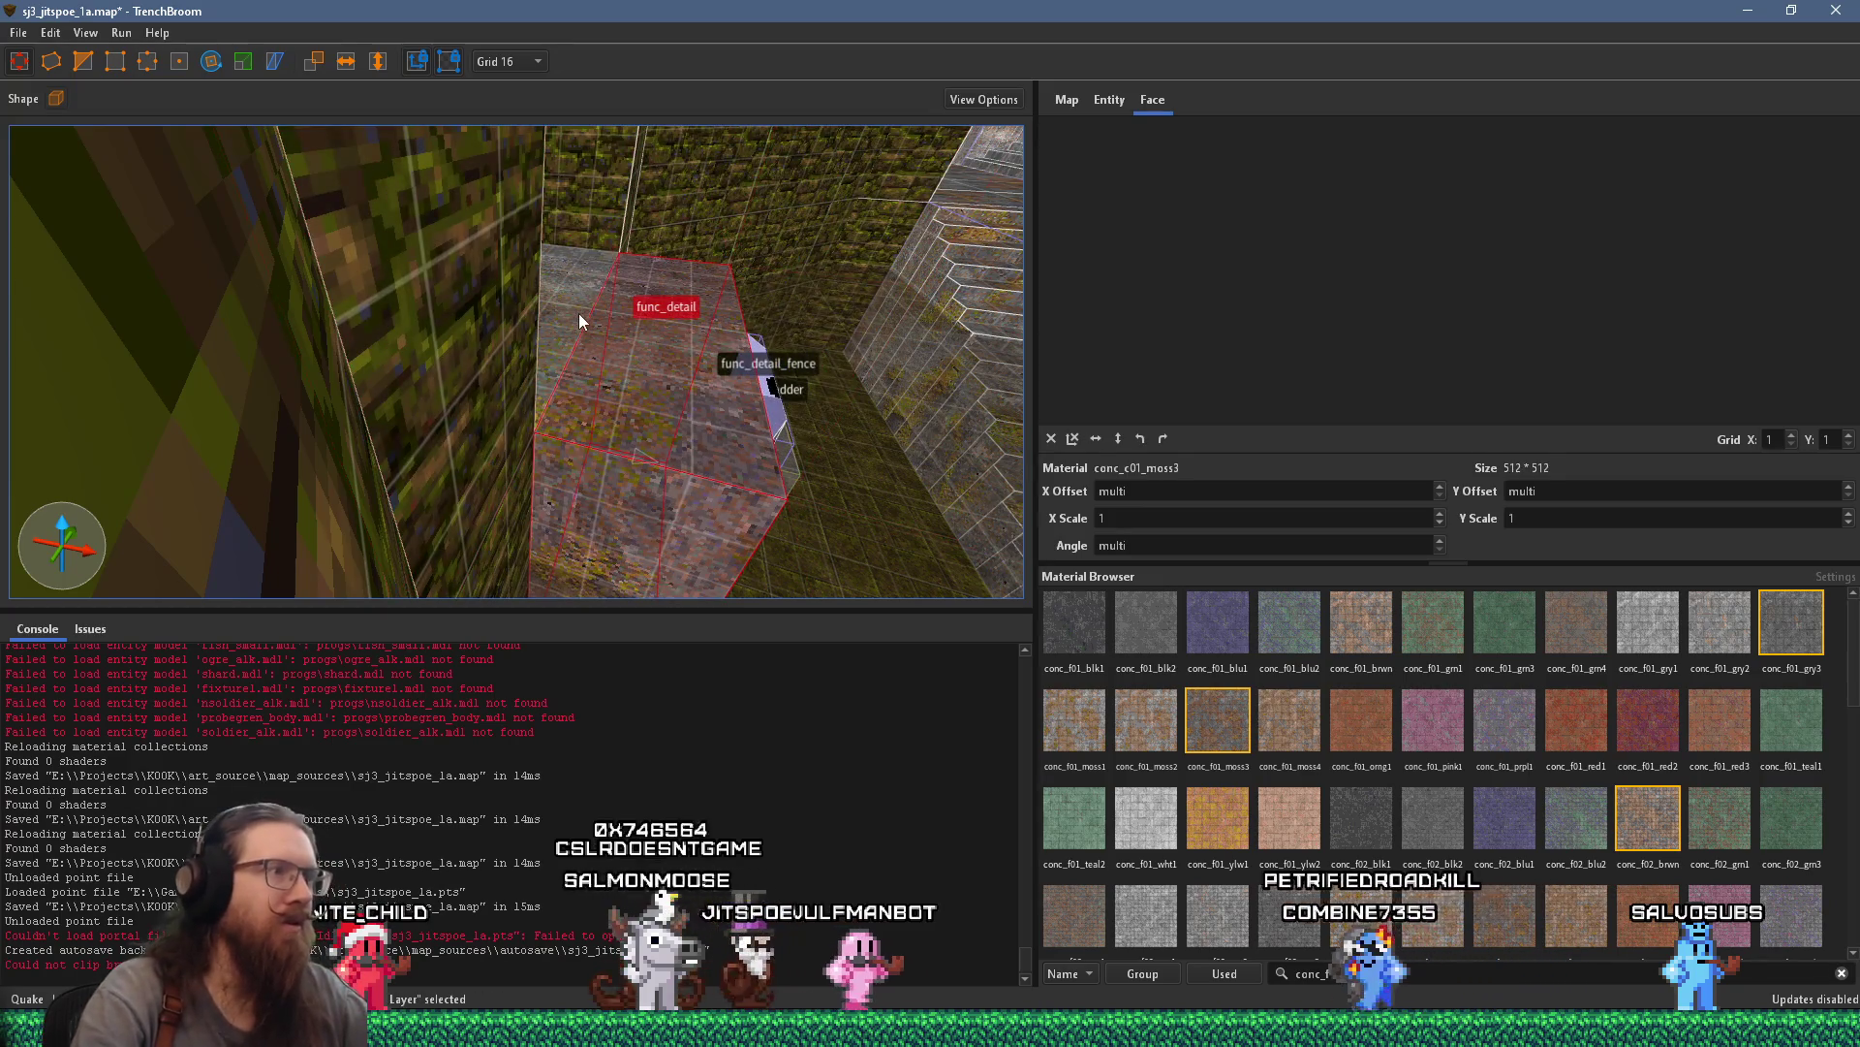
{"action": "left_click", "coordinate": [683, 381], "text": "ctrl+shift"}
{"action": "left_click", "coordinate": [734, 392], "text": "ctrl+shift"}
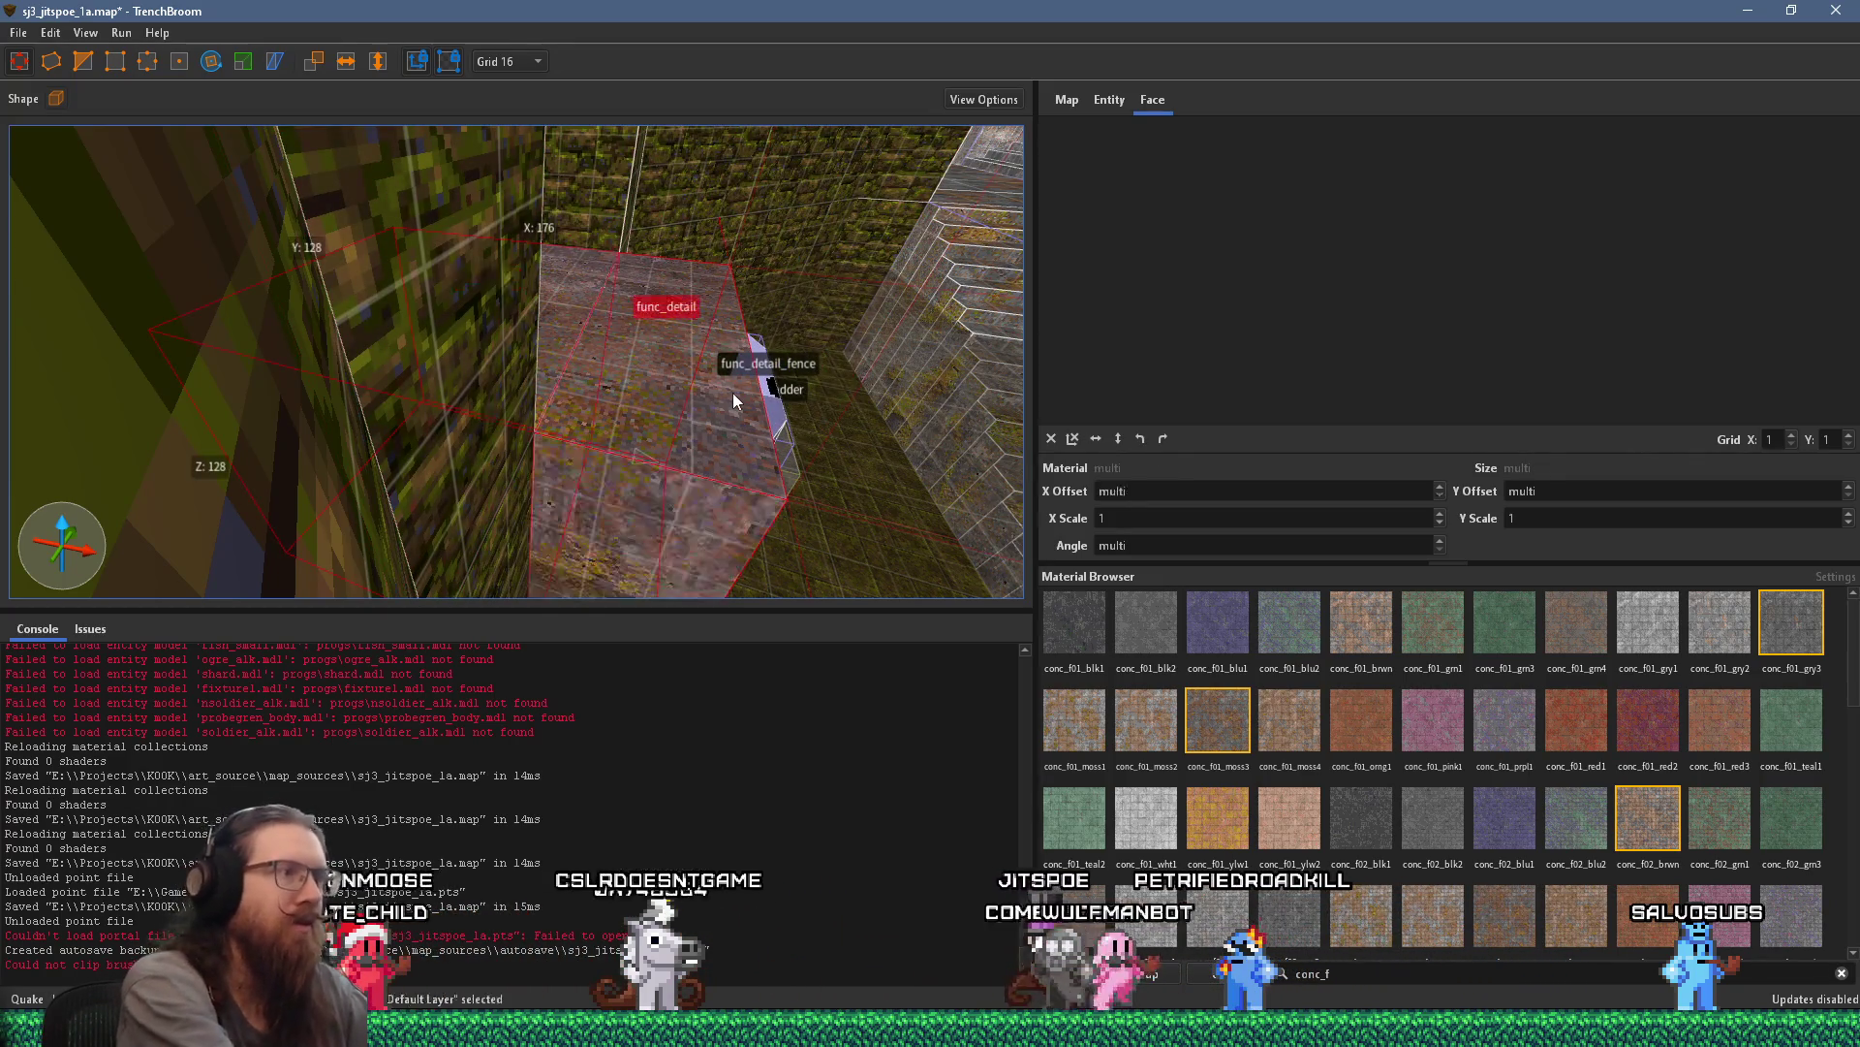
{"action": "left_click", "coordinate": [600, 327], "text": "ctrl+shift"}
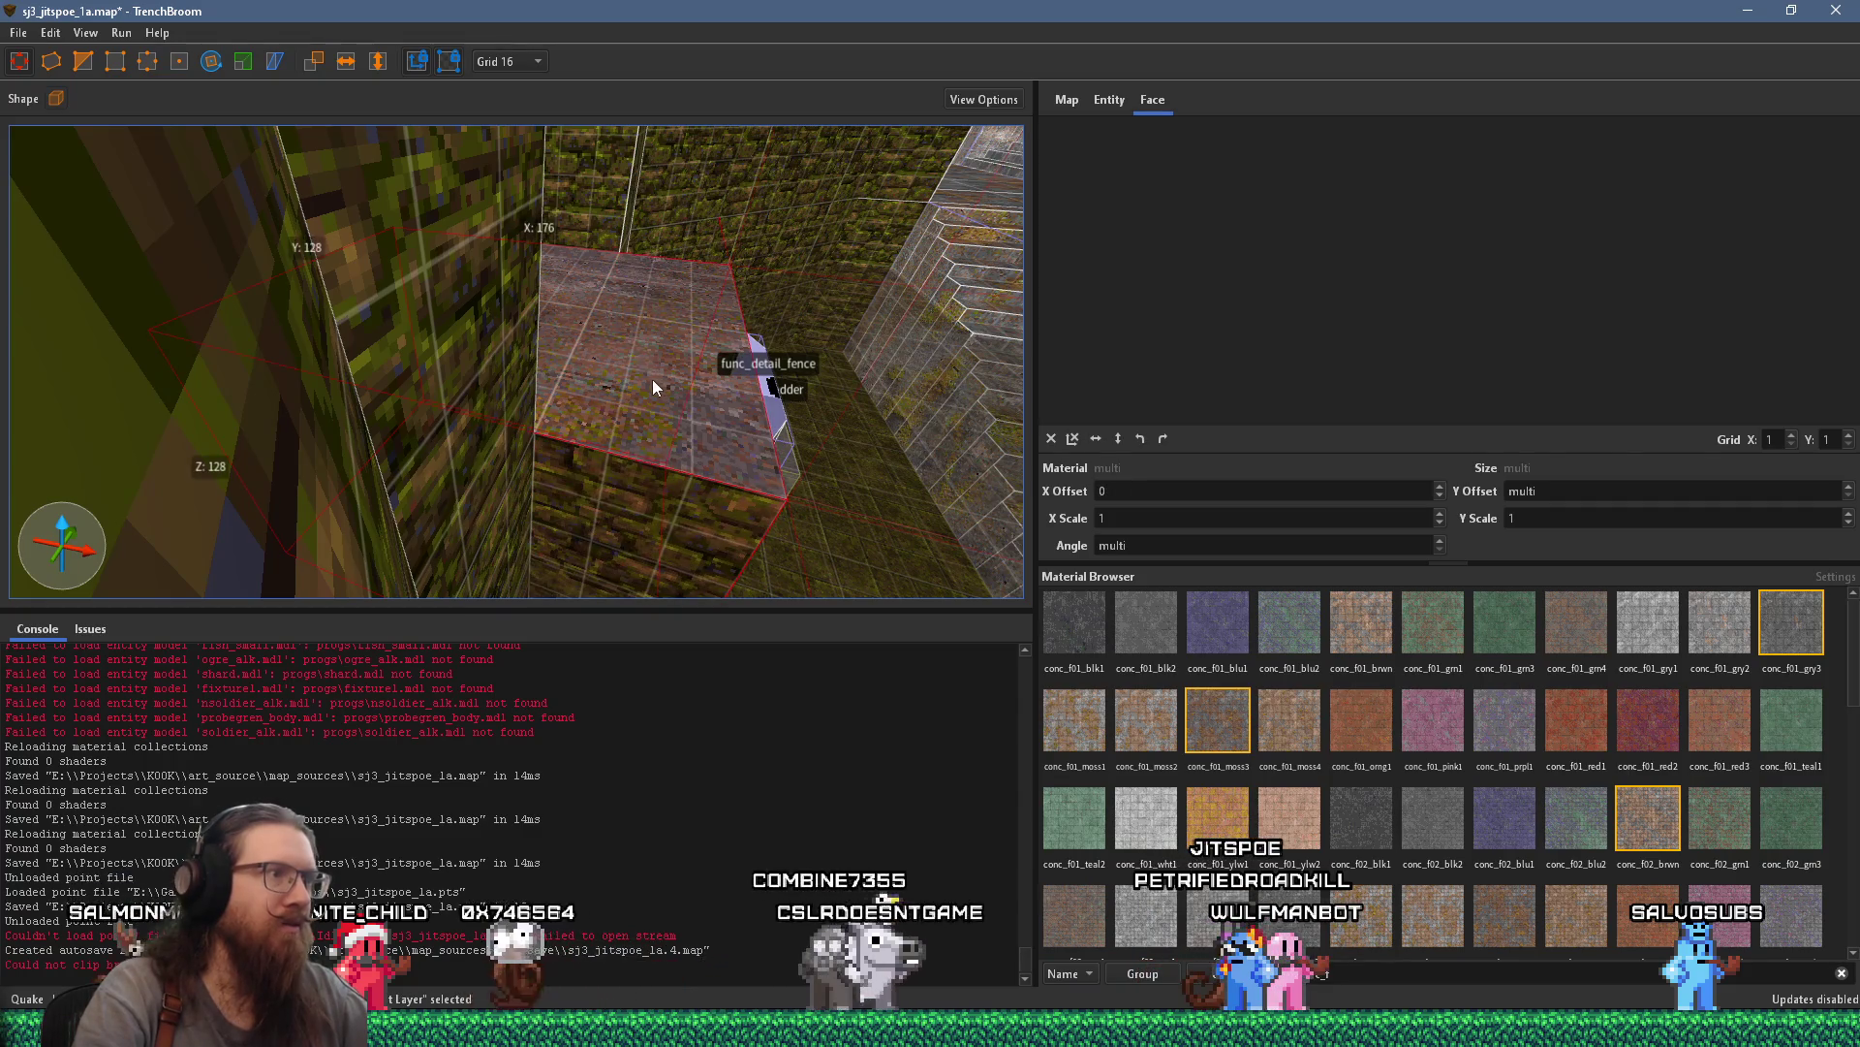
{"action": "scroll", "coordinate": [653, 380], "scroll_direction": "up", "scroll_amount": 3}
{"action": "left_click", "coordinate": [359, 281], "text": "shift"}
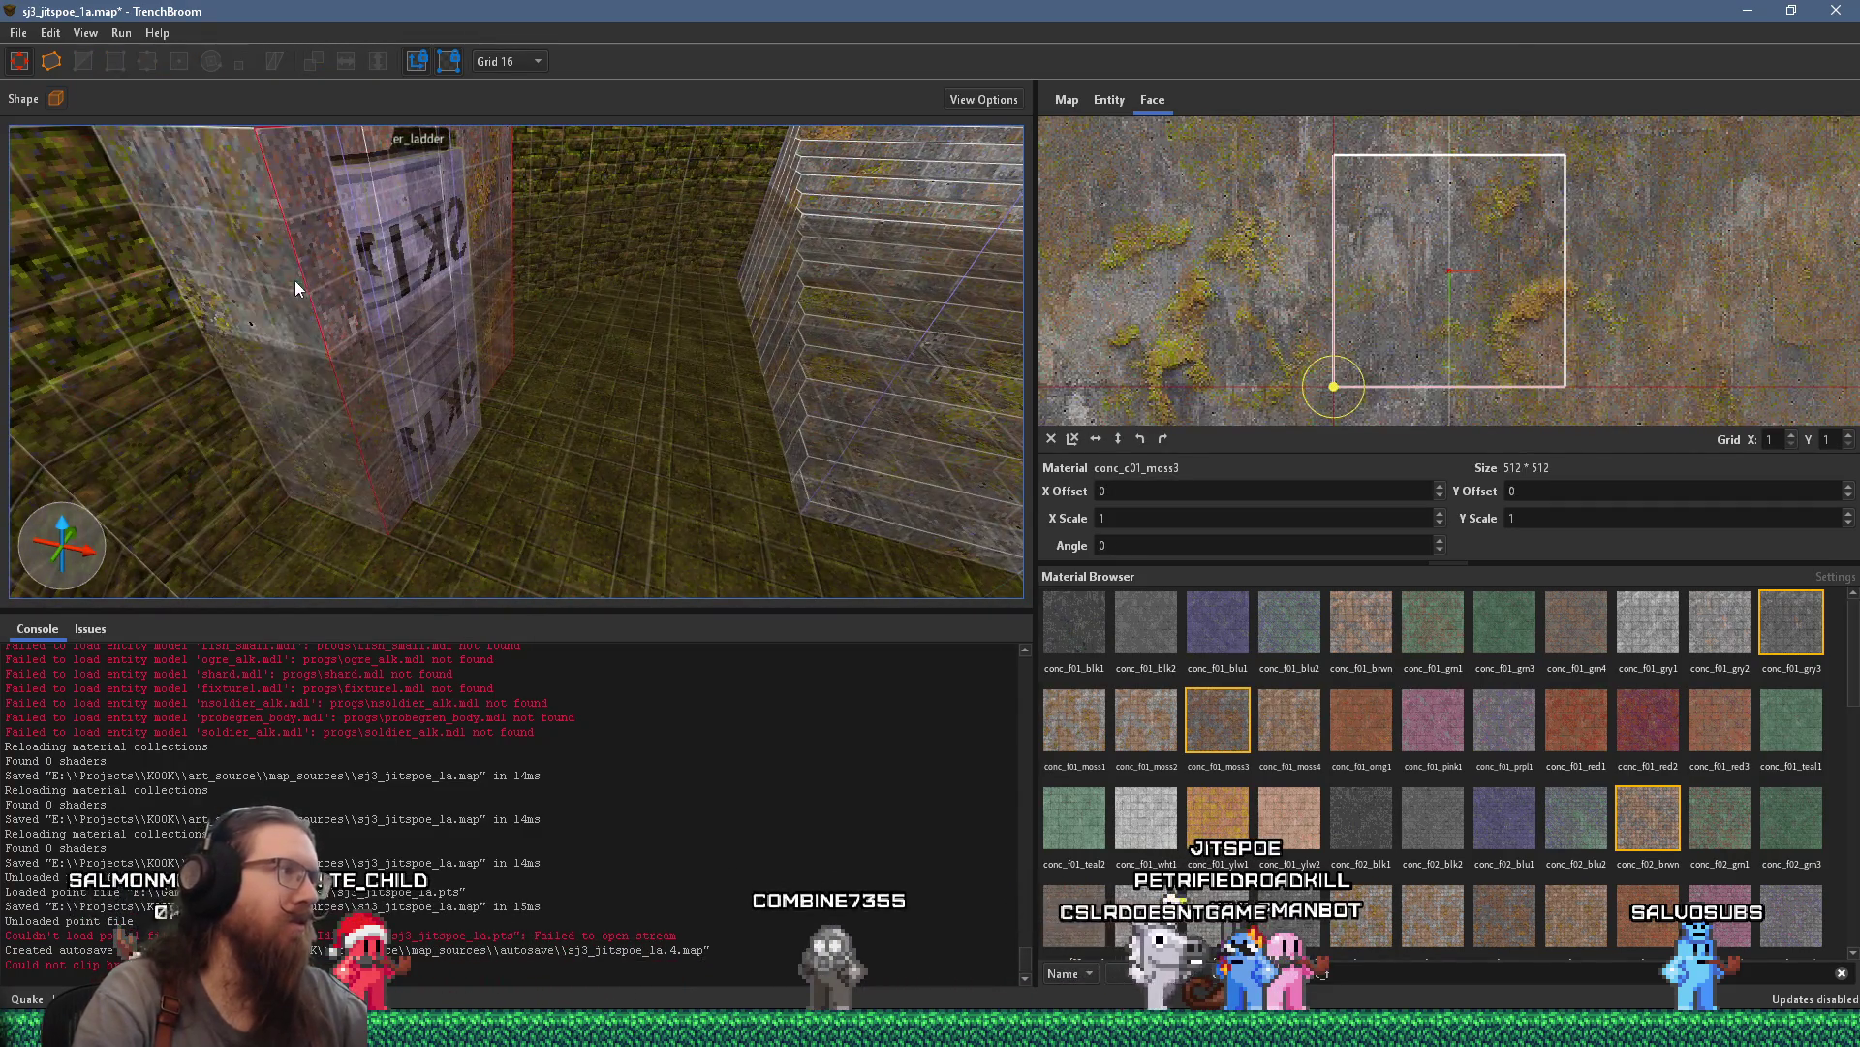
Turn toward the stairs and select the mossy city8_2 wall face (64 × 64, unscaled)
{"action": "mouse_move", "coordinate": [344, 397]}
{"action": "left_mouse_down"}
{"action": "mouse_move", "coordinate": [81, 396]}
{"action": "mouse_move", "coordinate": [93, 378]}
{"action": "mouse_move", "coordinate": [344, 384]}
{"action": "mouse_move", "coordinate": [648, 293]}
{"action": "mouse_move", "coordinate": [768, 499]}
{"action": "mouse_move", "coordinate": [662, 422]}
{"action": "left_mouse_up"}
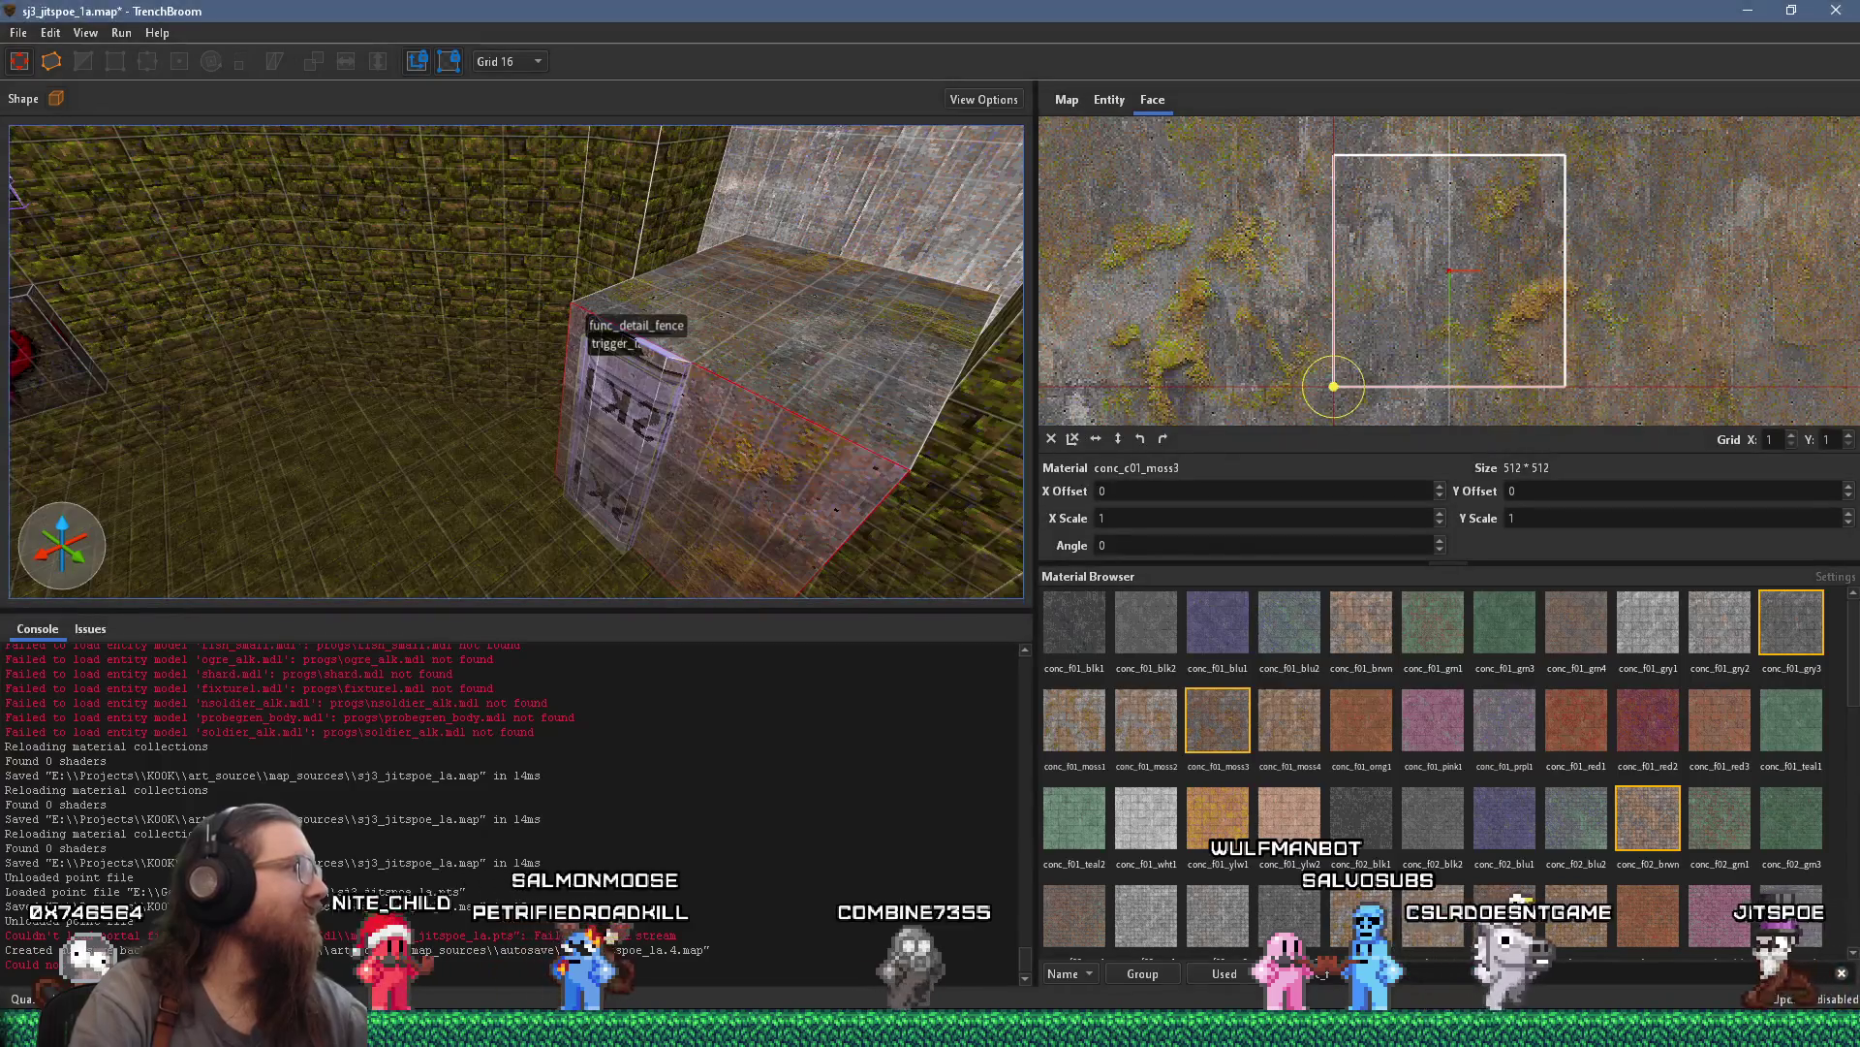
{"action": "mouse_move", "coordinate": [678, 378]}
{"action": "left_mouse_down"}
{"action": "mouse_move", "coordinate": [719, 377]}
{"action": "mouse_move", "coordinate": [566, 309]}
{"action": "mouse_move", "coordinate": [510, 328]}
{"action": "mouse_move", "coordinate": [483, 304]}
{"action": "mouse_move", "coordinate": [594, 212]}
{"action": "mouse_move", "coordinate": [543, 192]}
{"action": "mouse_move", "coordinate": [579, 374]}
{"action": "left_mouse_up"}
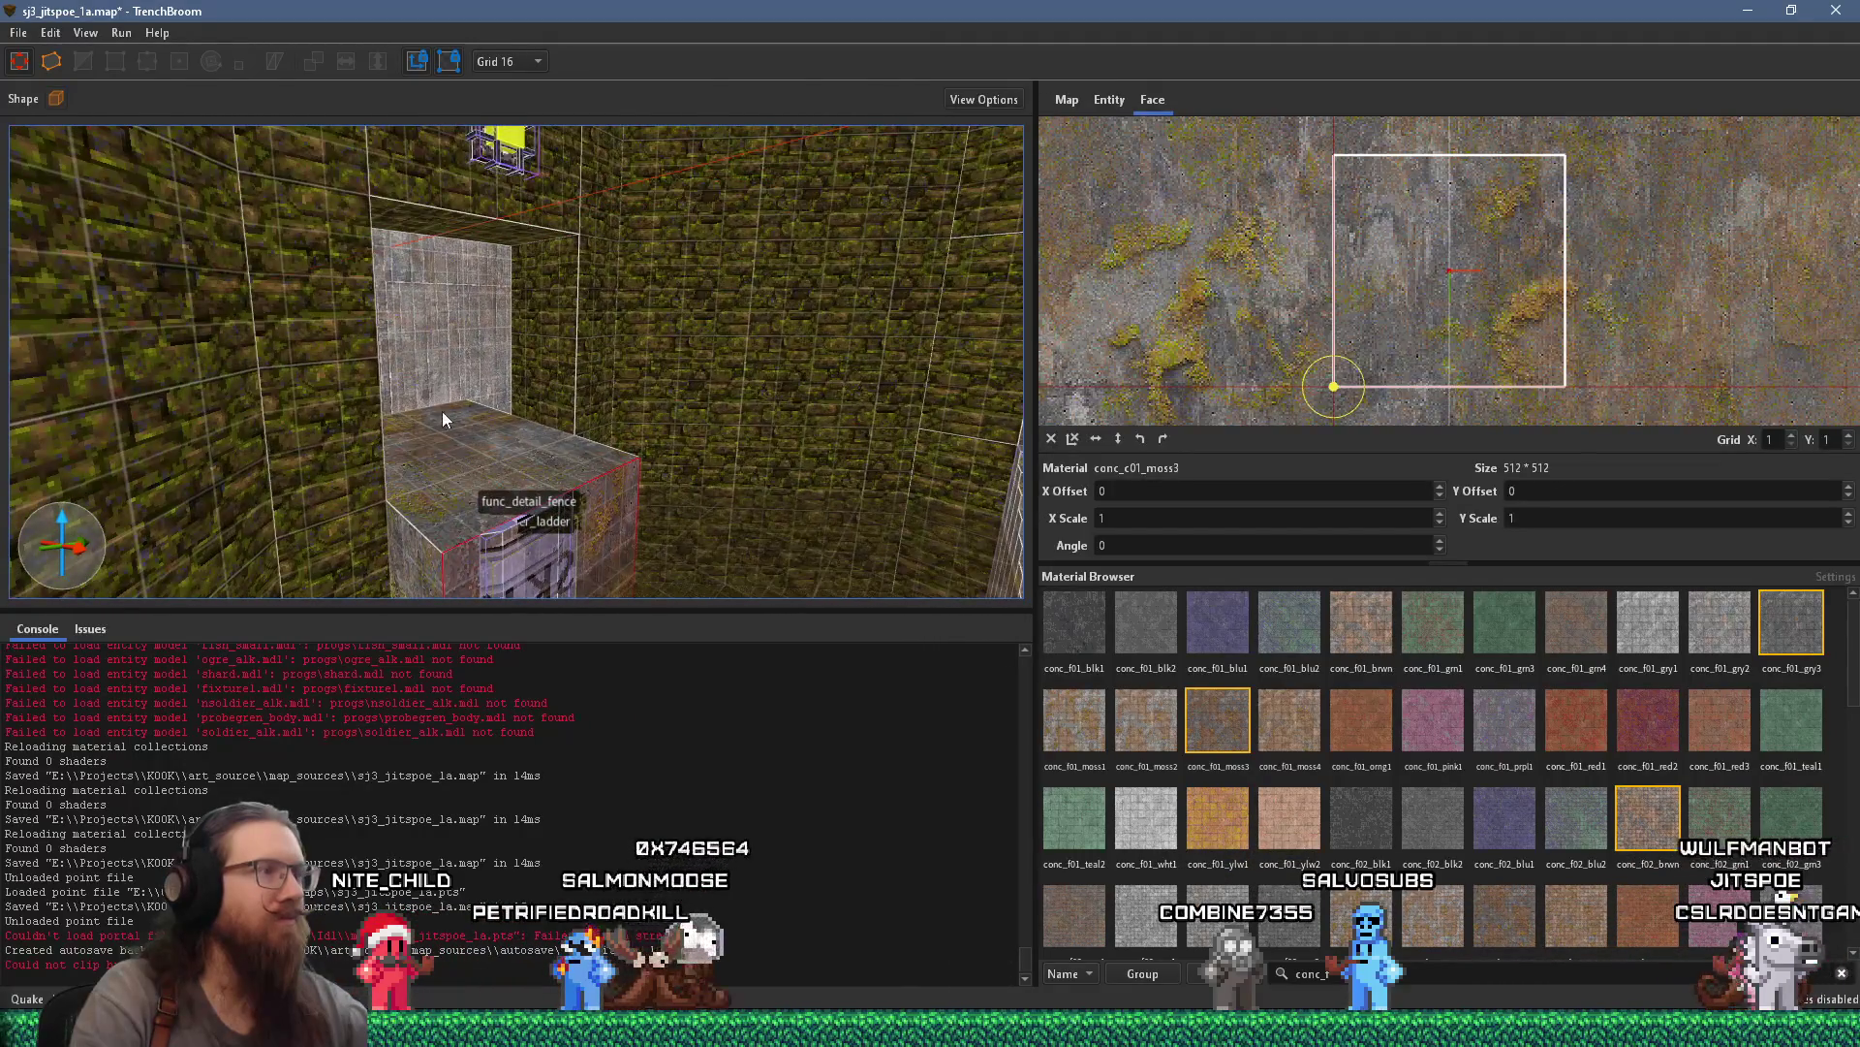
{"action": "mouse_move", "coordinate": [444, 419]}
{"action": "left_mouse_down"}
{"action": "mouse_move", "coordinate": [420, 407]}
{"action": "mouse_move", "coordinate": [601, 457]}
{"action": "mouse_move", "coordinate": [169, 514]}
{"action": "mouse_move", "coordinate": [622, 327]}
{"action": "left_mouse_up"}
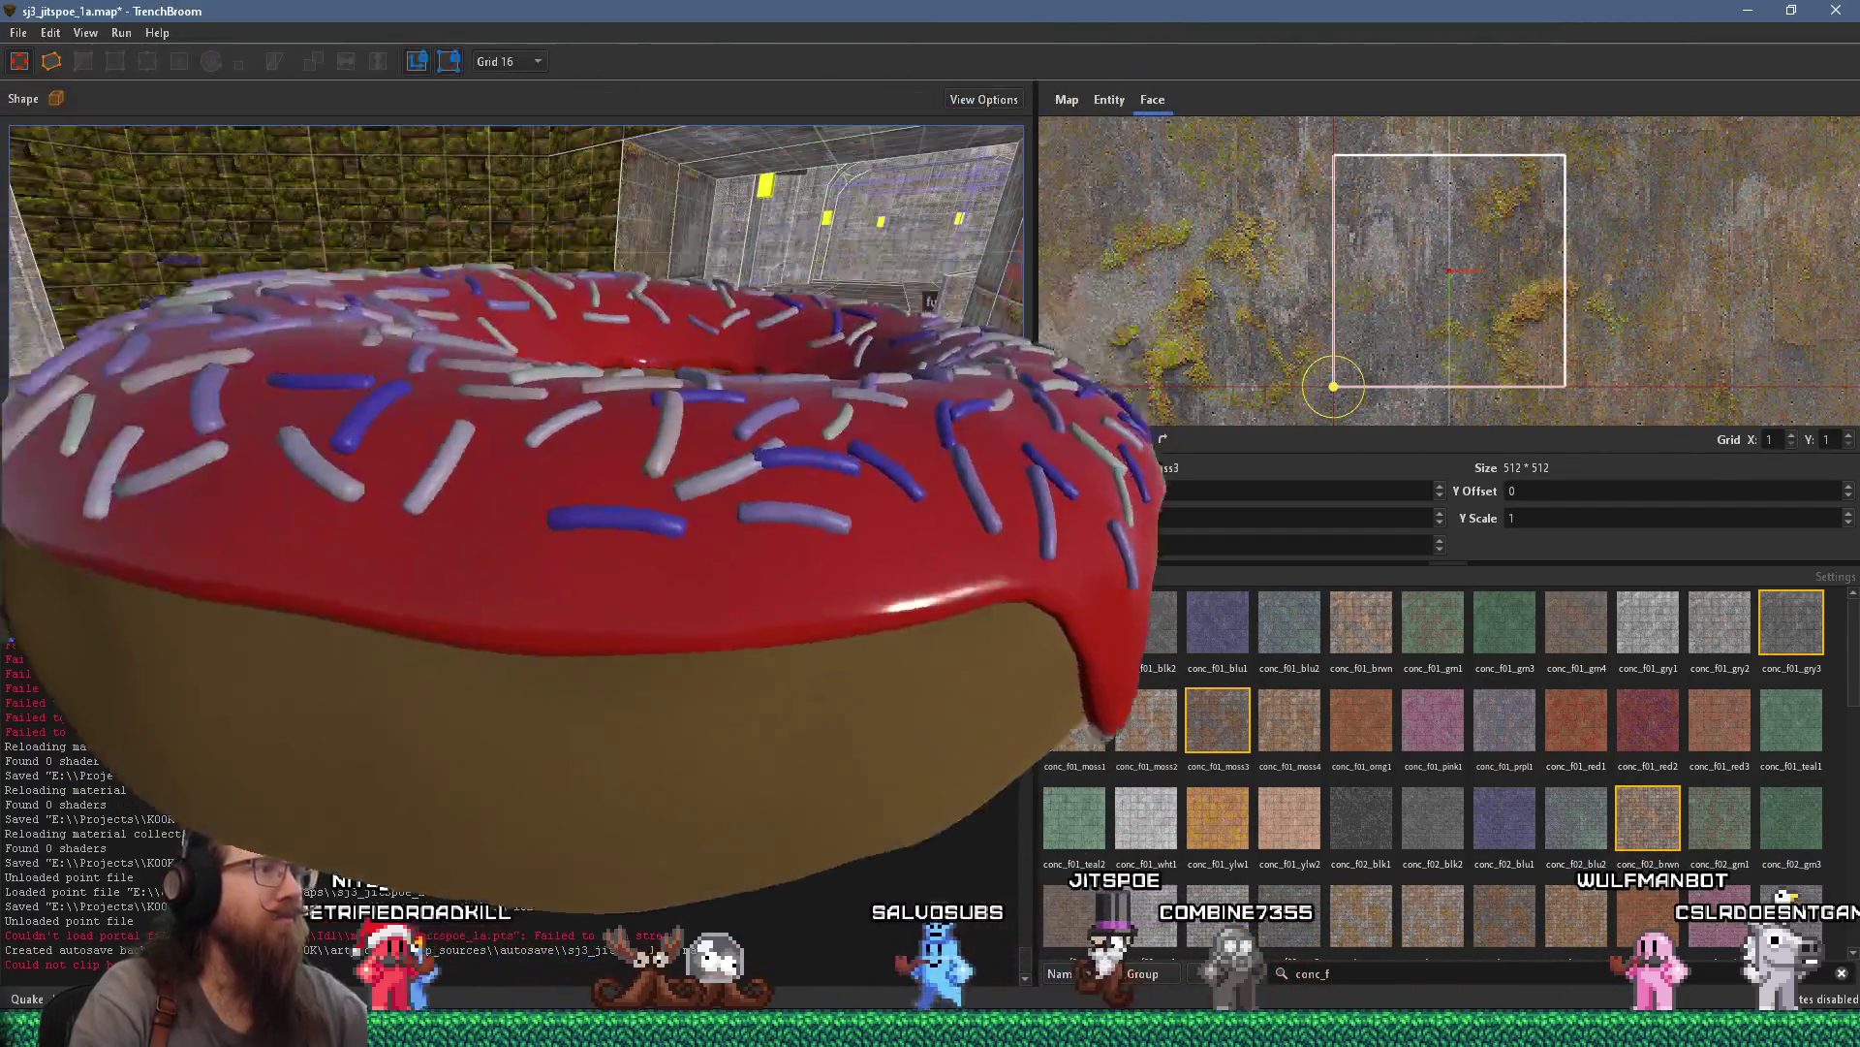
{"action": "left_click", "coordinate": [620, 310], "text": "shift"}
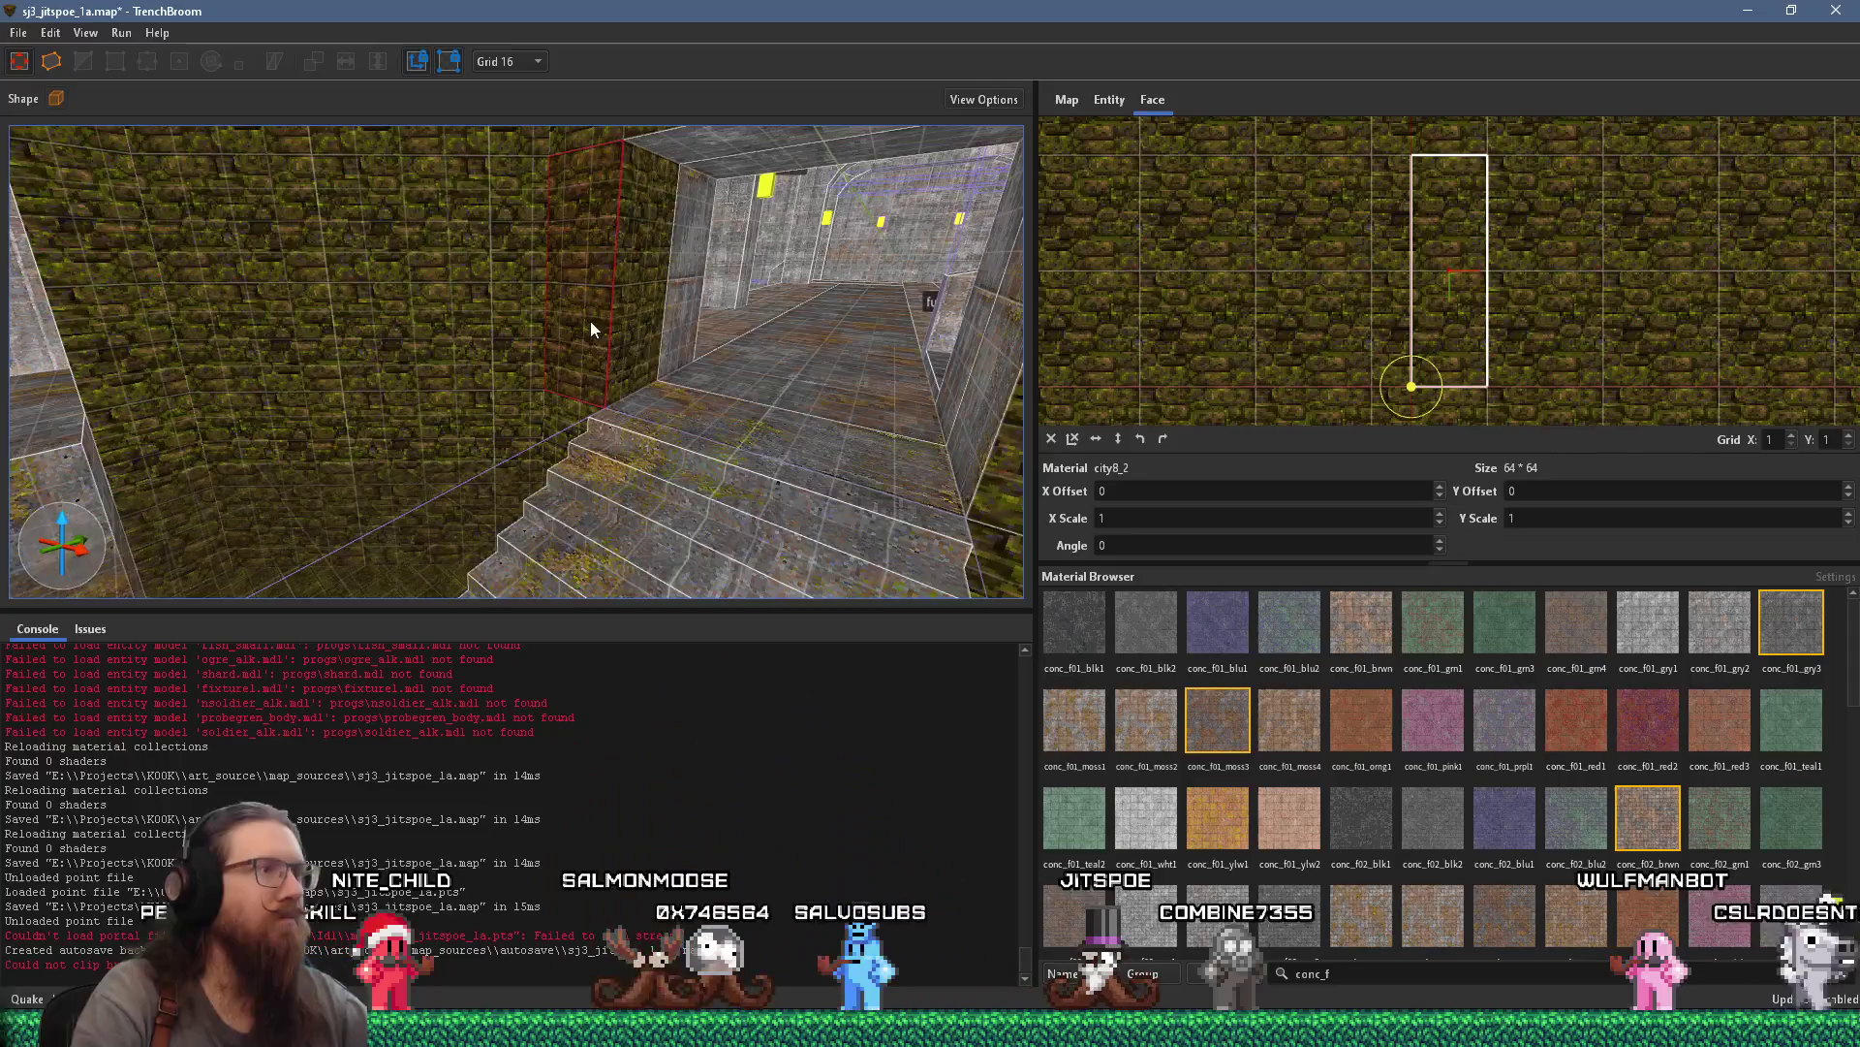
{"action": "mouse_move", "coordinate": [591, 321]}
{"action": "left_mouse_down"}
{"action": "mouse_move", "coordinate": [609, 339]}
{"action": "mouse_move", "coordinate": [890, 351]}
{"action": "mouse_move", "coordinate": [813, 371]}
{"action": "mouse_move", "coordinate": [659, 353]}
{"action": "mouse_move", "coordinate": [678, 316]}
{"action": "mouse_move", "coordinate": [633, 374]}
{"action": "left_mouse_up"}
{"action": "key", "text": "Escape"}
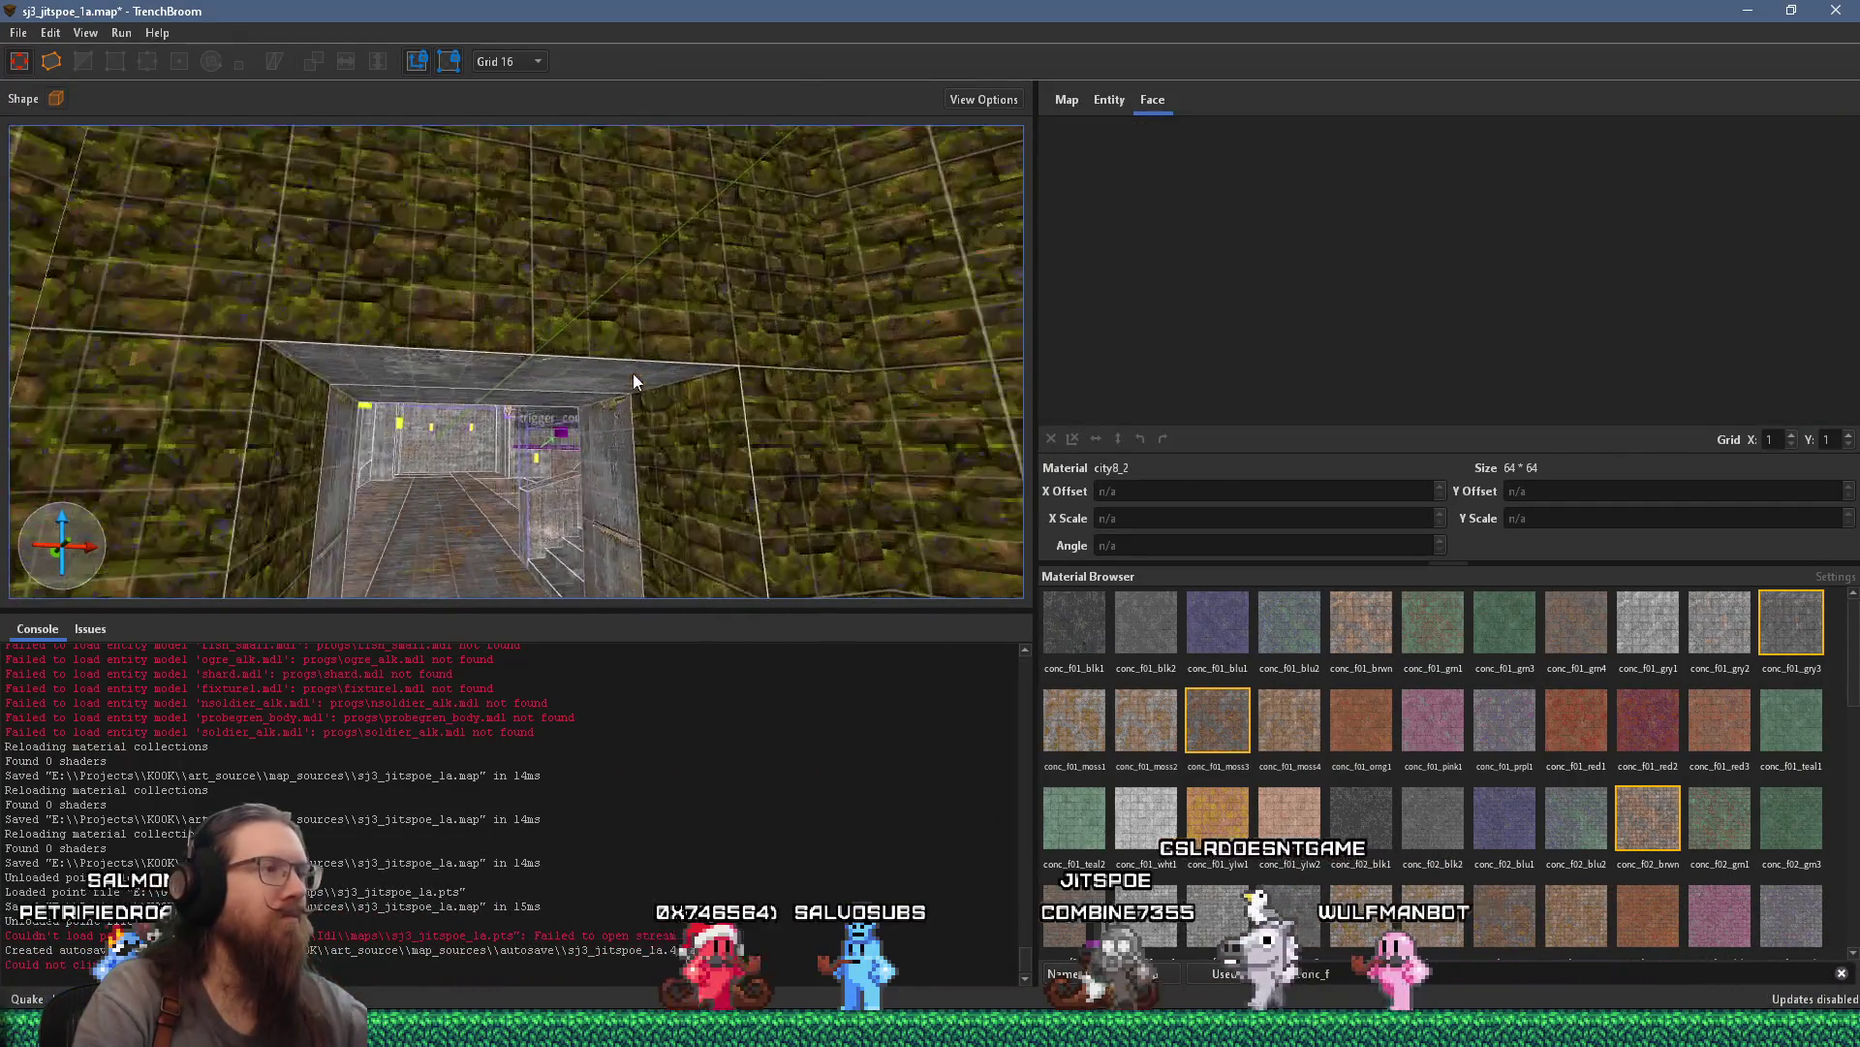
{"action": "scroll", "coordinate": [626, 289], "scroll_direction": "up", "scroll_amount": 5}
{"action": "scroll", "coordinate": [589, 239], "scroll_direction": "up", "scroll_amount": 3}
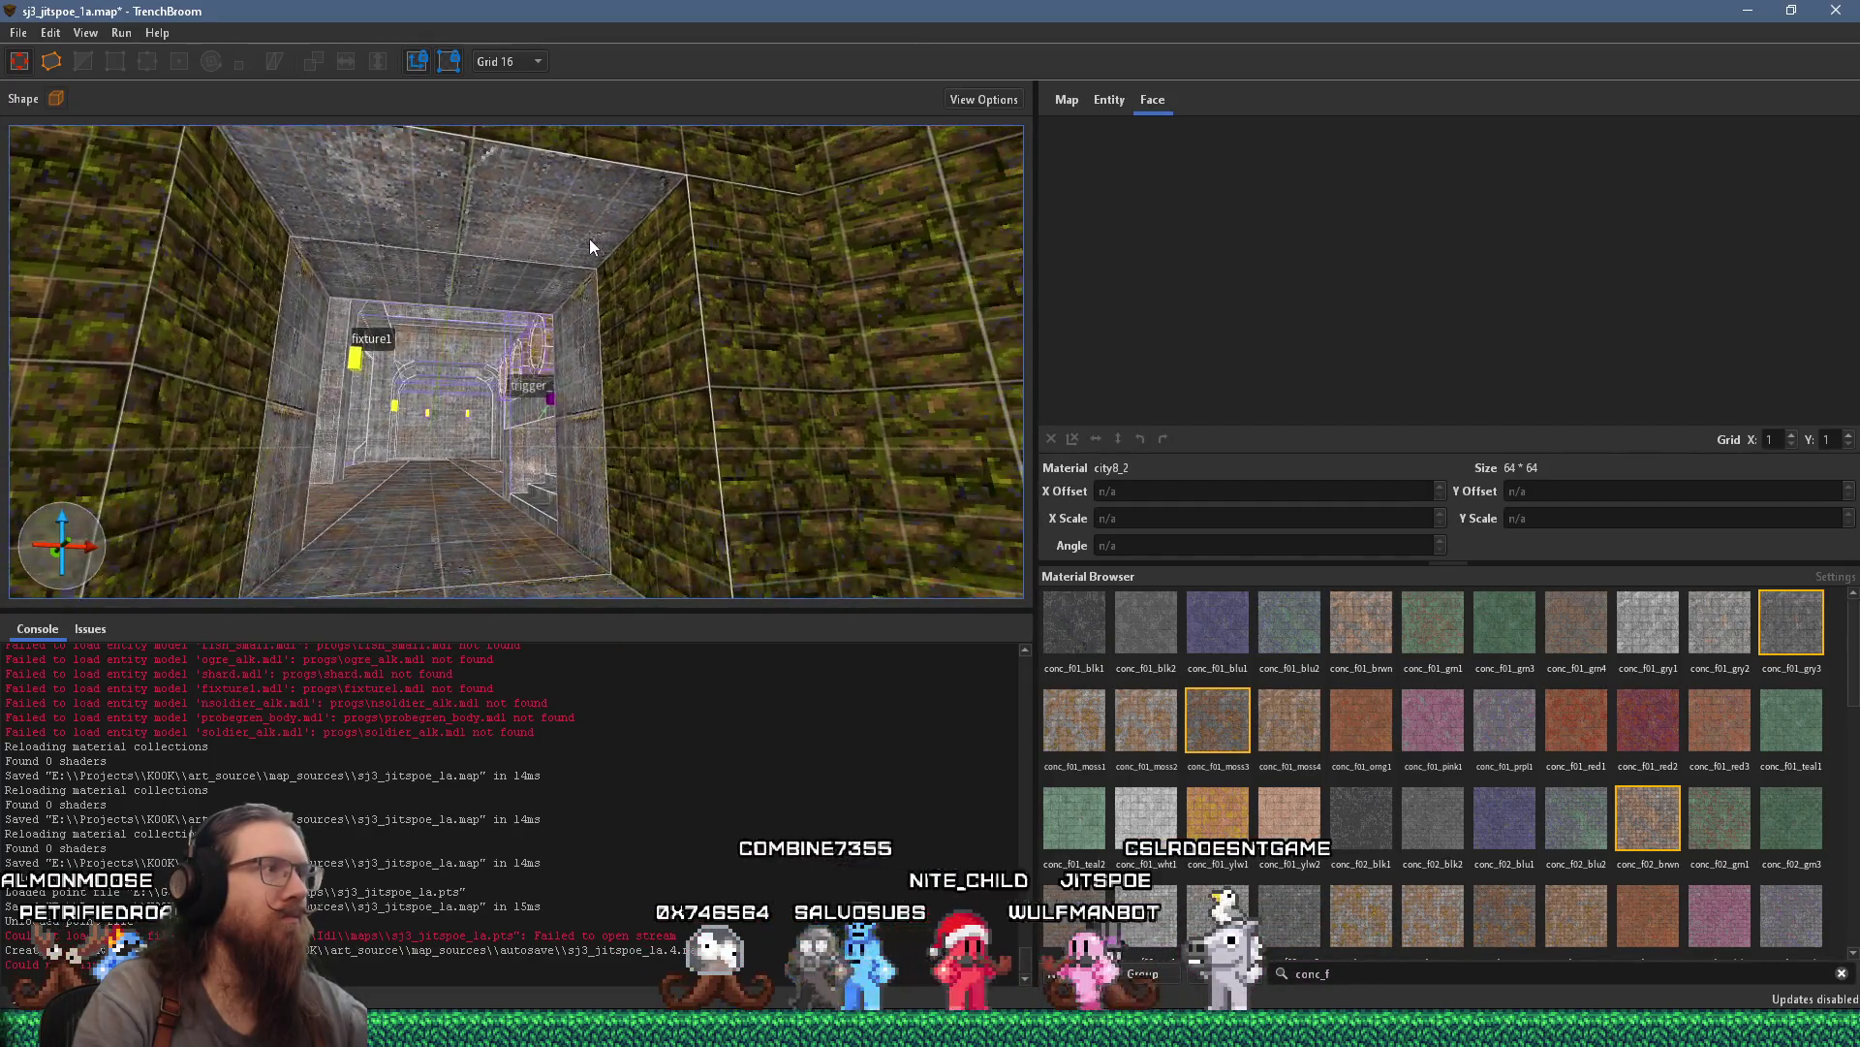
{"action": "scroll", "coordinate": [567, 240], "scroll_direction": "down", "scroll_amount": 4}
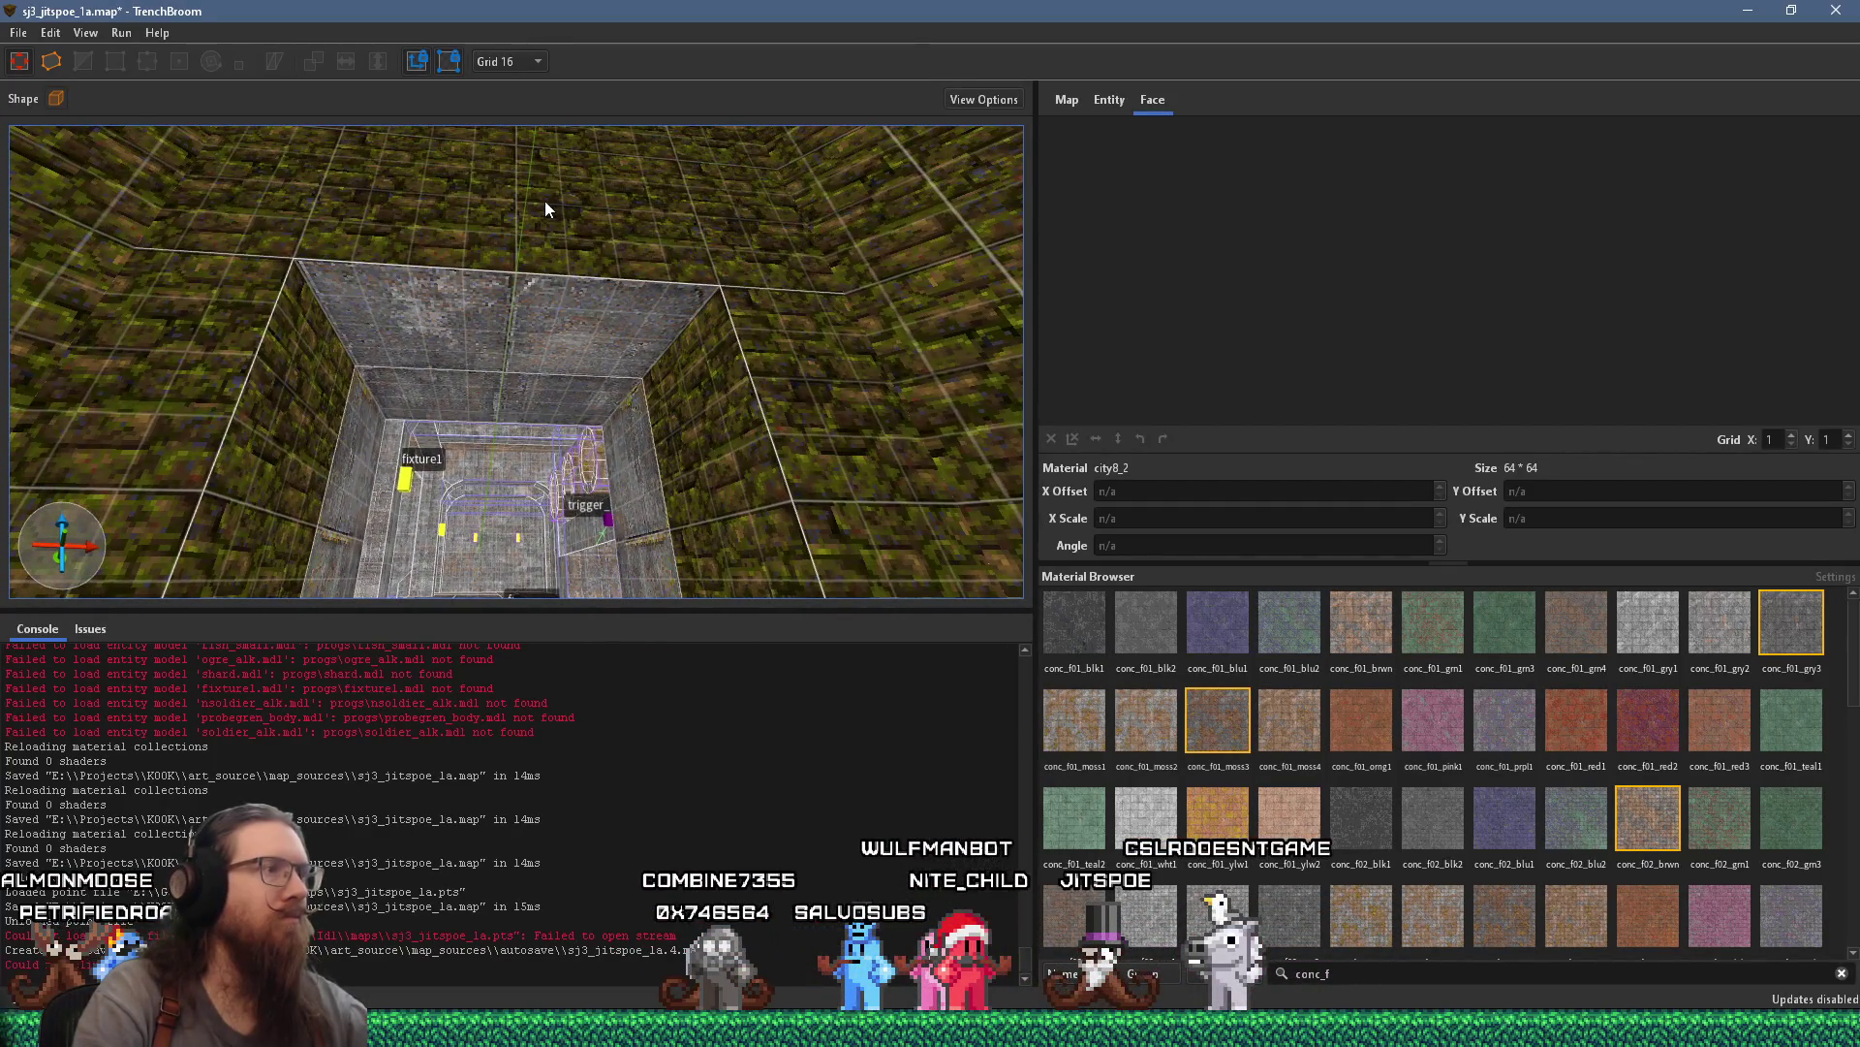
{"action": "left_click", "coordinate": [589, 262], "text": "shift"}
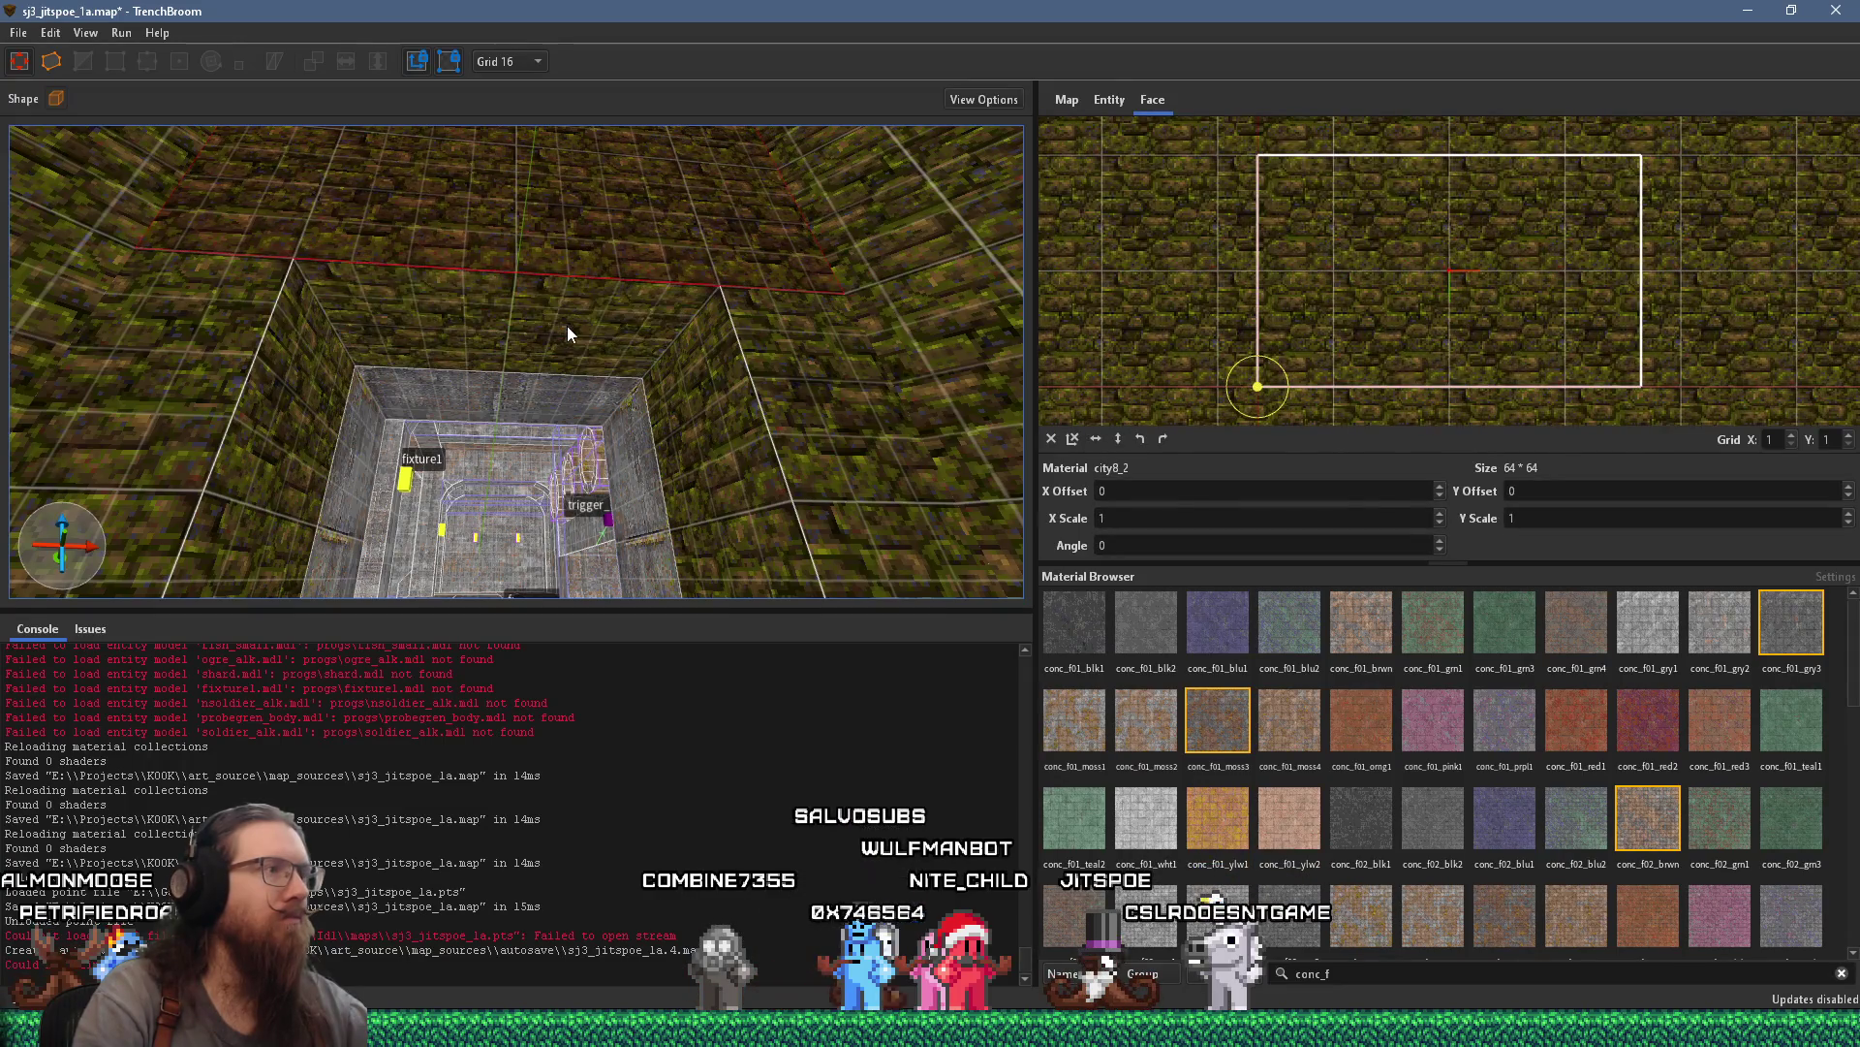
{"action": "key", "text": "Escape"}
{"action": "mouse_move", "coordinate": [631, 338]}
{"action": "left_mouse_down"}
{"action": "mouse_move", "coordinate": [461, 514]}
{"action": "mouse_move", "coordinate": [290, 378]}
{"action": "mouse_move", "coordinate": [454, 409]}
{"action": "mouse_move", "coordinate": [481, 347]}
{"action": "mouse_move", "coordinate": [512, 371]}
{"action": "mouse_move", "coordinate": [464, 299]}
{"action": "mouse_move", "coordinate": [633, 355]}
{"action": "mouse_move", "coordinate": [859, 383]}
{"action": "mouse_move", "coordinate": [909, 429]}
{"action": "mouse_move", "coordinate": [649, 286]}
{"action": "mouse_move", "coordinate": [629, 228]}
{"action": "mouse_move", "coordinate": [630, 493]}
{"action": "mouse_move", "coordinate": [714, 423]}
{"action": "mouse_move", "coordinate": [838, 427]}
{"action": "mouse_move", "coordinate": [792, 471]}
{"action": "mouse_move", "coordinate": [287, 545]}
{"action": "mouse_move", "coordinate": [683, 381]}
{"action": "mouse_move", "coordinate": [442, 236]}
{"action": "left_mouse_up"}
Pick up the conc_f01_moss3 material from a face and clear the selection
{"action": "left_click", "coordinate": [483, 156]}
{"action": "key", "text": "Escape"}
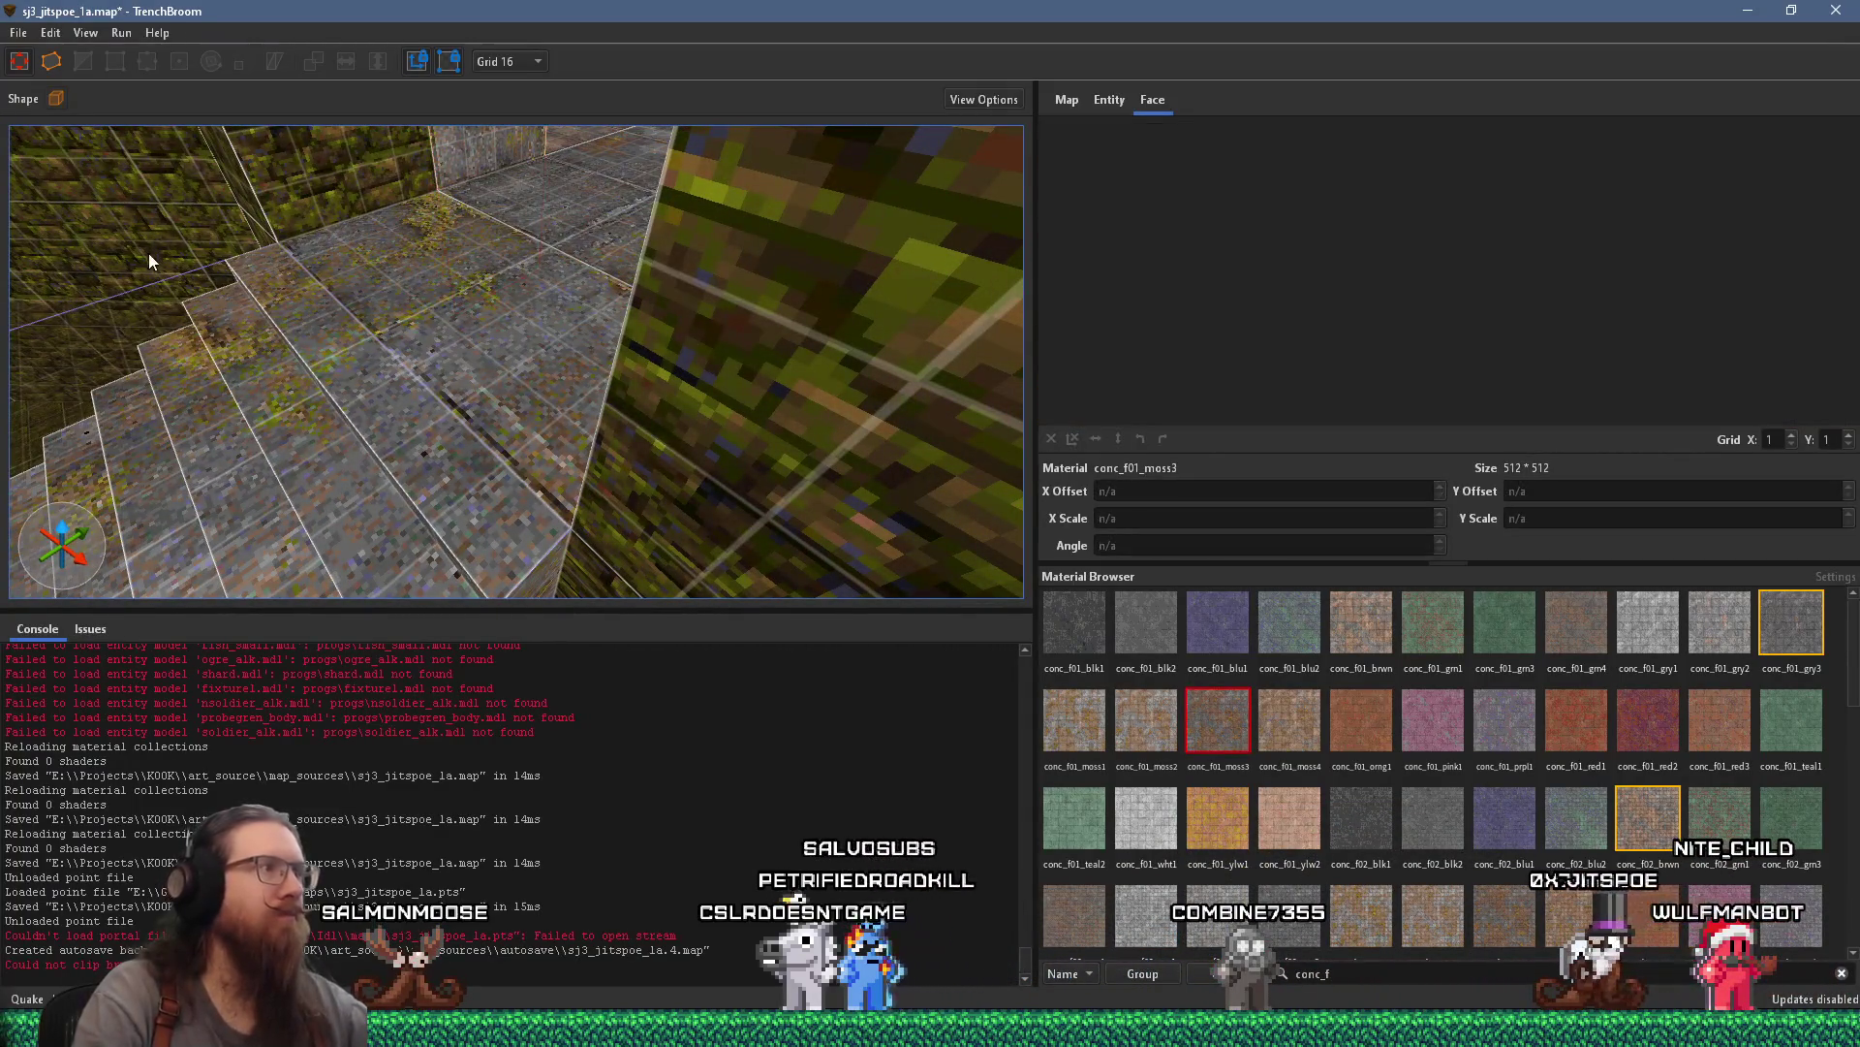
{"action": "mouse_move", "coordinate": [149, 253]}
{"action": "left_mouse_down"}
{"action": "mouse_move", "coordinate": [528, 290]}
{"action": "mouse_move", "coordinate": [759, 248]}
{"action": "mouse_move", "coordinate": [682, 291]}
{"action": "mouse_move", "coordinate": [664, 367]}
{"action": "left_mouse_up"}
{"action": "key", "text": "alt+Tab"}
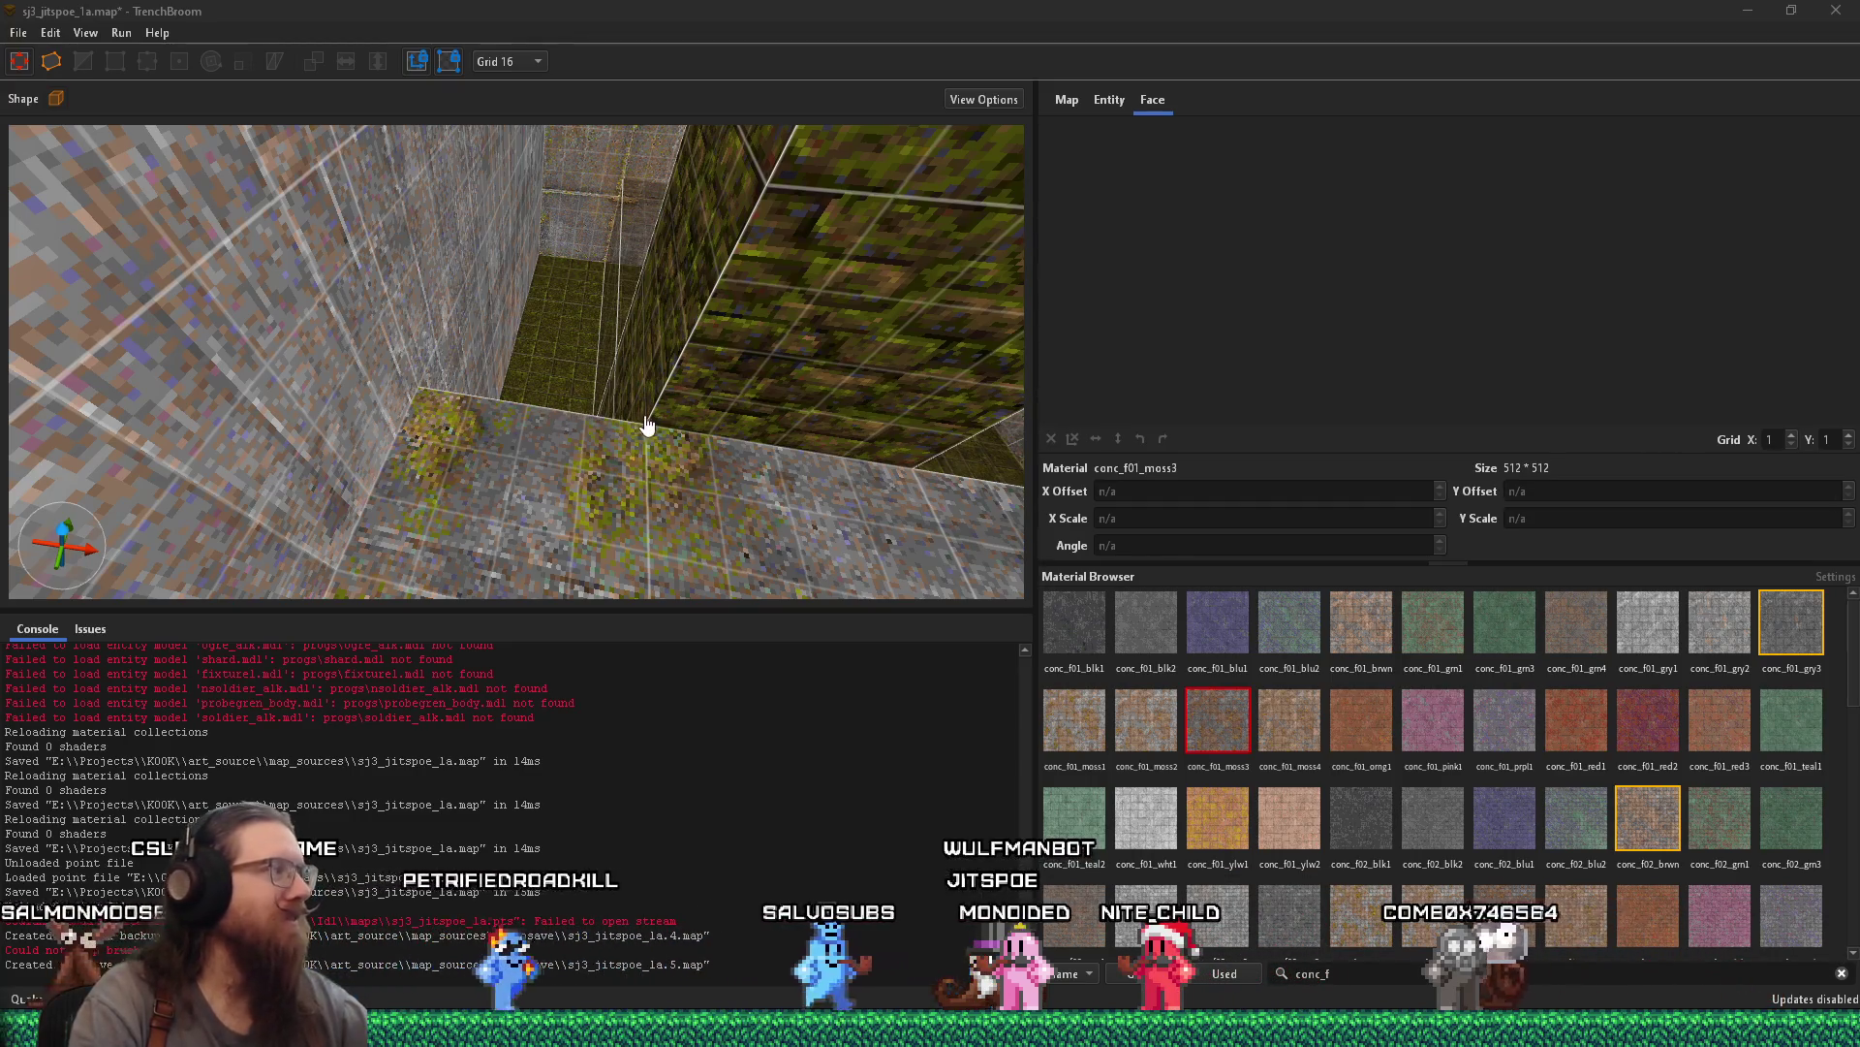
Draw a 16 × 32 brush on the floor beside the mossy wall and inspect it
{"action": "mouse_move", "coordinate": [646, 418]}
{"action": "left_mouse_down"}
{"action": "mouse_move", "coordinate": [523, 344]}
{"action": "mouse_move", "coordinate": [577, 393]}
{"action": "mouse_move", "coordinate": [623, 371]}
{"action": "mouse_move", "coordinate": [614, 175]}
{"action": "mouse_move", "coordinate": [595, 344]}
{"action": "mouse_move", "coordinate": [522, 433]}
{"action": "mouse_move", "coordinate": [688, 478]}
{"action": "mouse_move", "coordinate": [609, 477]}
{"action": "mouse_move", "coordinate": [591, 371]}
{"action": "mouse_move", "coordinate": [377, 407]}
{"action": "left_mouse_up"}
{"action": "key", "text": "s"}
{"action": "key", "text": "Escape"}
{"action": "mouse_move", "coordinate": [555, 483]}
{"action": "left_mouse_down"}
{"action": "mouse_move", "coordinate": [261, 543]}
{"action": "mouse_move", "coordinate": [560, 235]}
{"action": "mouse_move", "coordinate": [482, 445]}
{"action": "mouse_move", "coordinate": [344, 292]}
{"action": "mouse_move", "coordinate": [313, 304]}
{"action": "mouse_move", "coordinate": [422, 268]}
{"action": "mouse_move", "coordinate": [421, 197]}
{"action": "mouse_move", "coordinate": [444, 337]}
{"action": "mouse_move", "coordinate": [606, 343]}
{"action": "mouse_move", "coordinate": [657, 365]}
{"action": "mouse_move", "coordinate": [586, 347]}
{"action": "mouse_move", "coordinate": [573, 435]}
{"action": "left_mouse_up"}
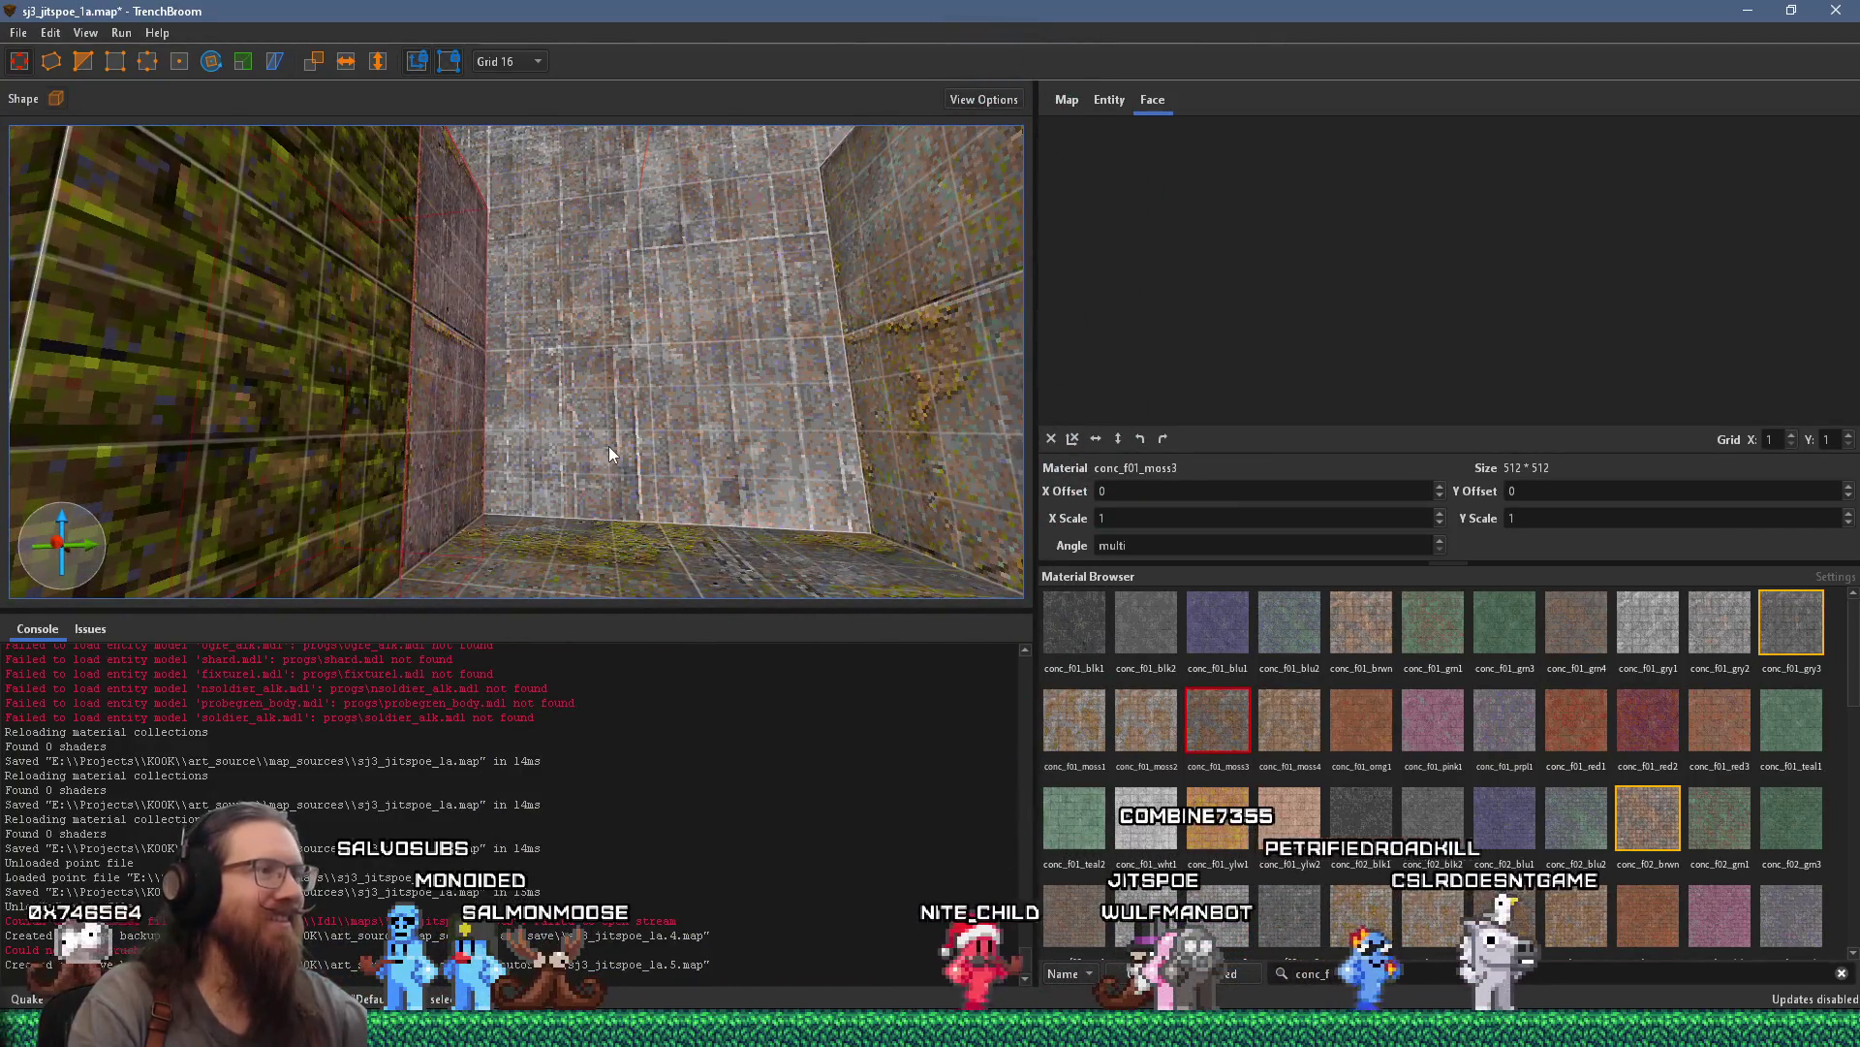
{"action": "key", "text": "ctrl+z"}
{"action": "key", "text": "ctrl+z"}
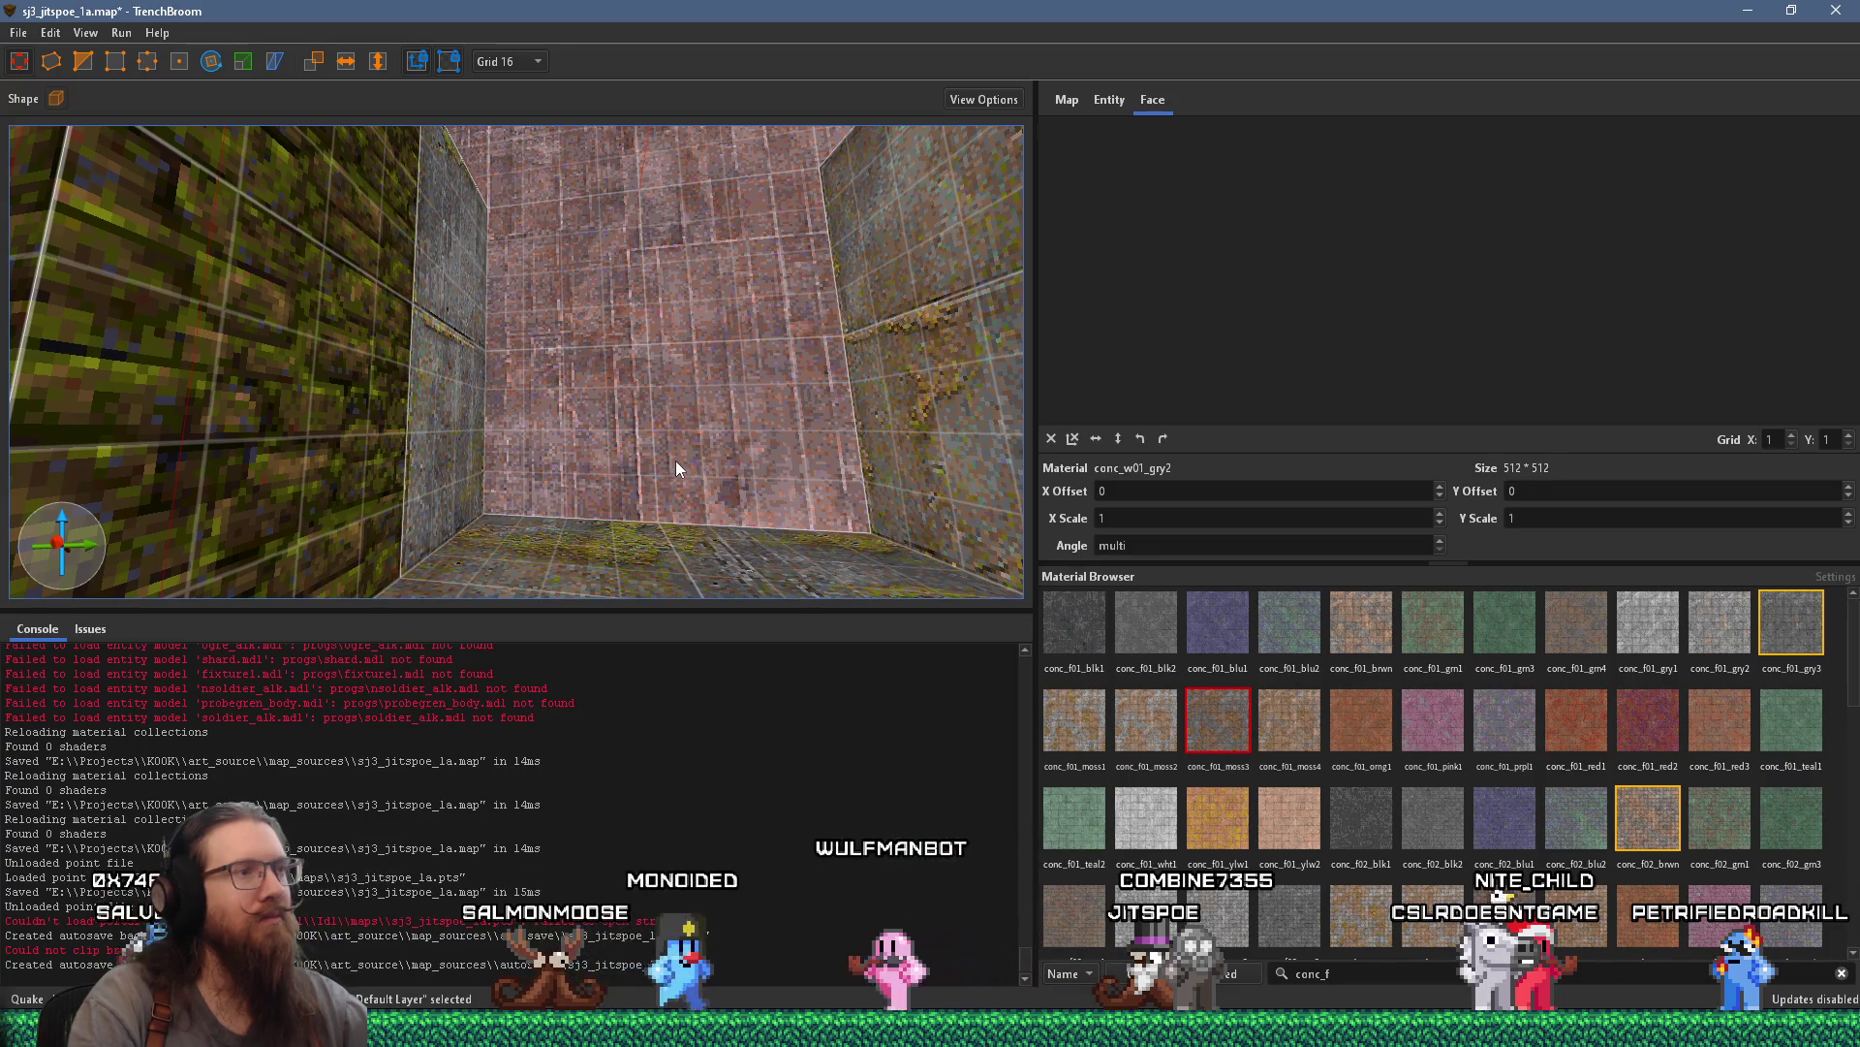
{"action": "mouse_move", "coordinate": [656, 472]}
{"action": "left_mouse_down"}
{"action": "mouse_move", "coordinate": [458, 412]}
{"action": "mouse_move", "coordinate": [675, 692]}
{"action": "mouse_move", "coordinate": [638, 572]}
{"action": "mouse_move", "coordinate": [482, 445]}
{"action": "mouse_move", "coordinate": [481, 405]}
{"action": "mouse_move", "coordinate": [577, 399]}
{"action": "left_mouse_up"}
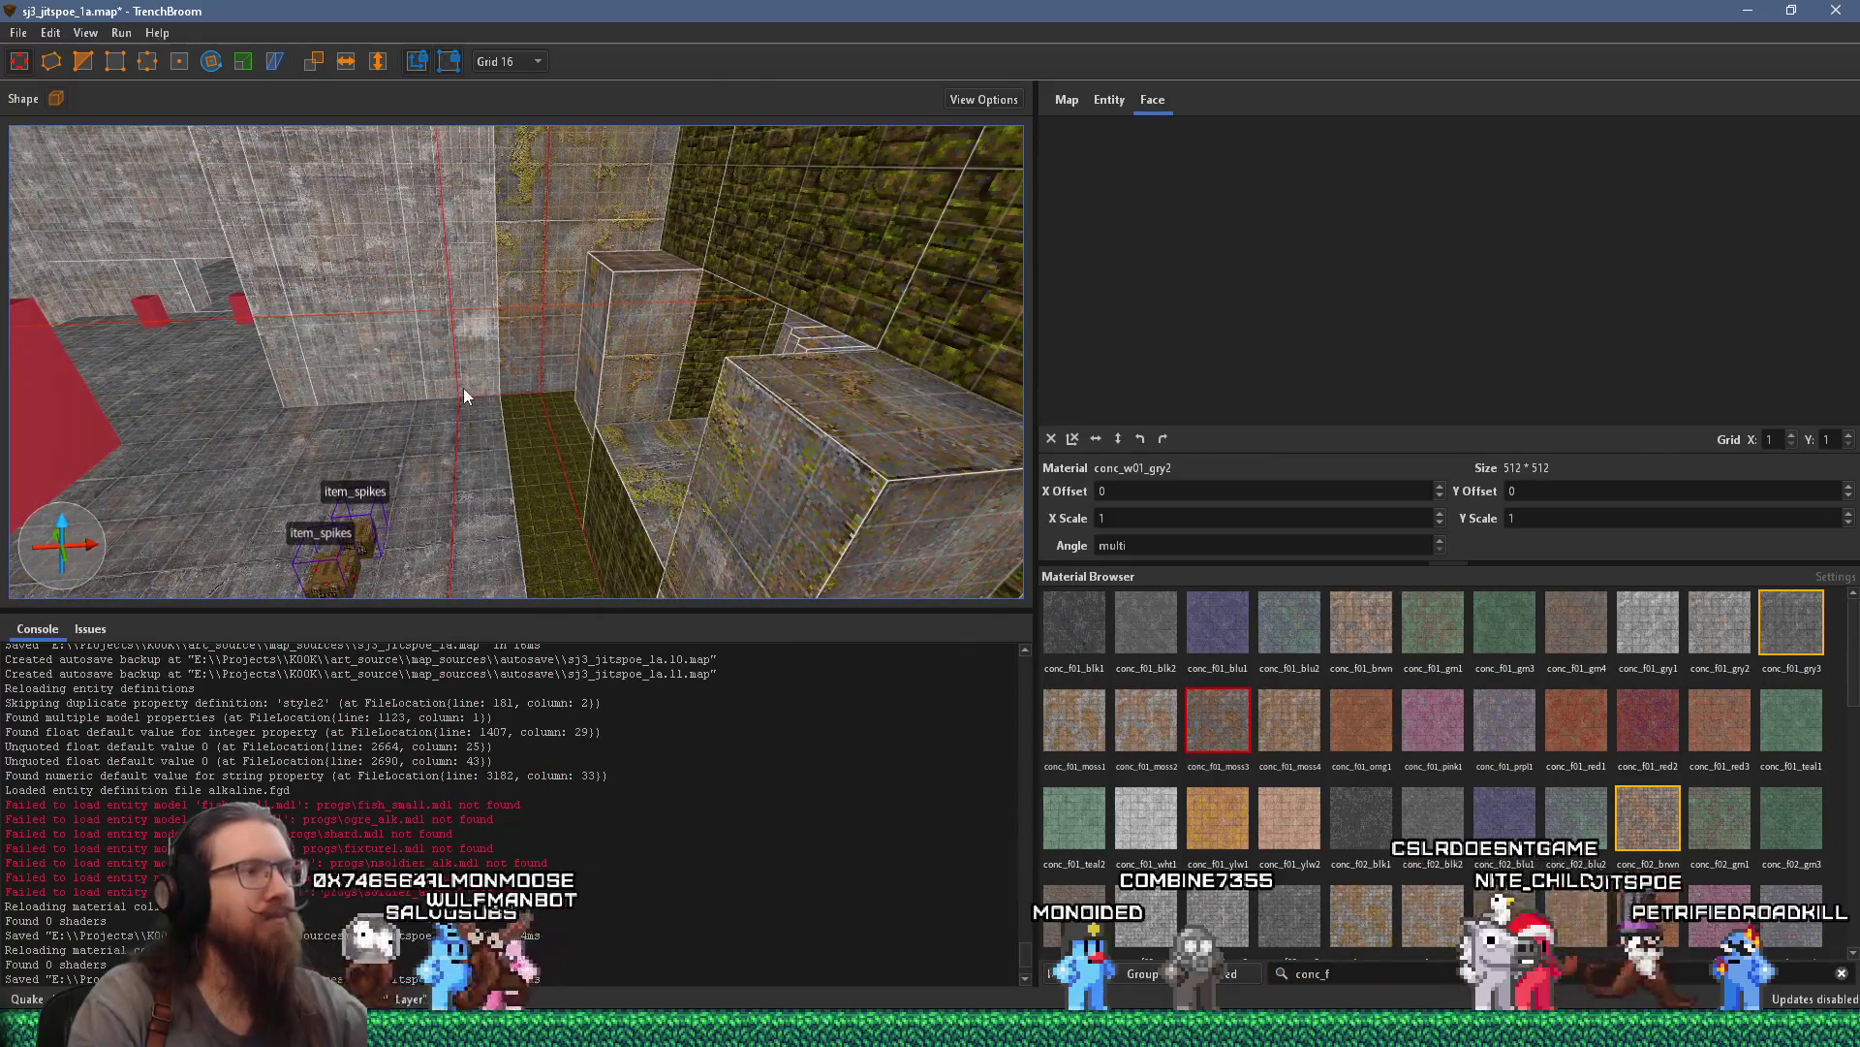
{"action": "mouse_move", "coordinate": [464, 388]}
{"action": "left_mouse_down"}
{"action": "mouse_move", "coordinate": [765, 356]}
{"action": "mouse_move", "coordinate": [758, 325]}
{"action": "mouse_move", "coordinate": [528, 360]}
{"action": "mouse_move", "coordinate": [603, 421]}
{"action": "mouse_move", "coordinate": [685, 436]}
{"action": "mouse_move", "coordinate": [262, 345]}
{"action": "mouse_move", "coordinate": [298, 358]}
{"action": "left_mouse_up"}
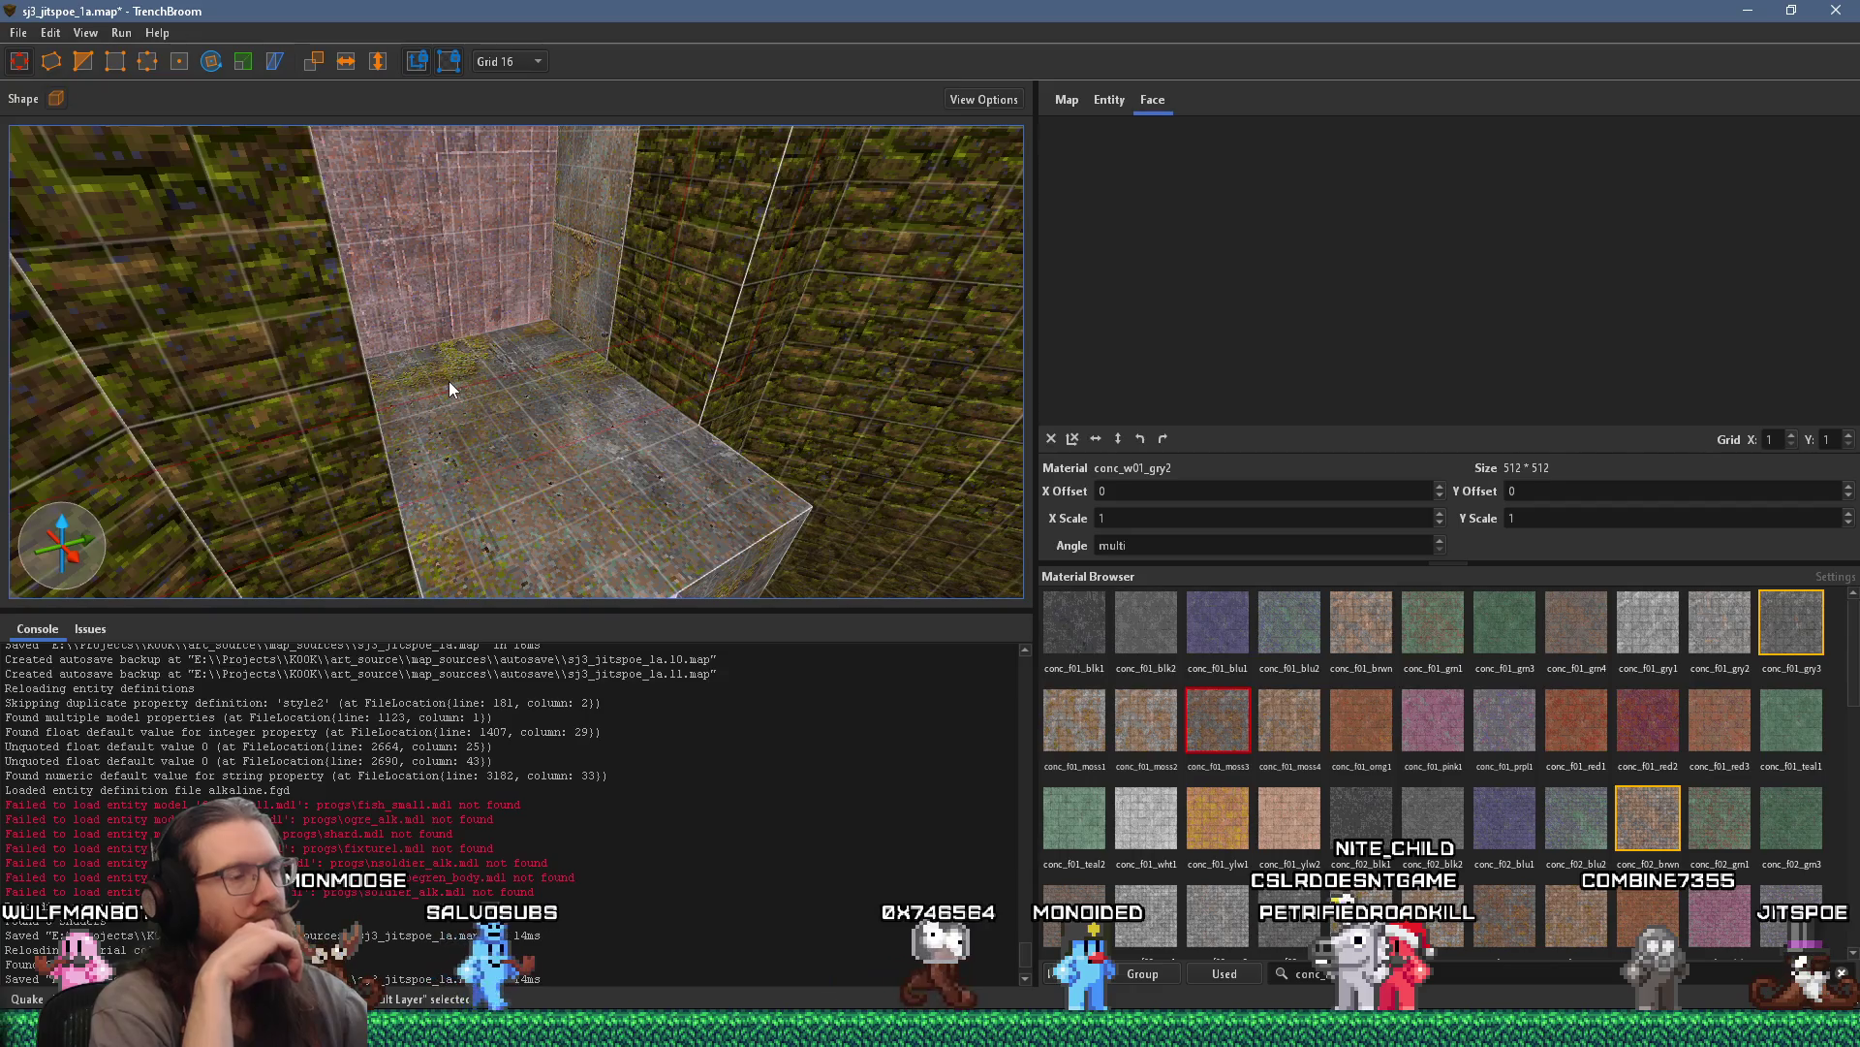
{"action": "mouse_move", "coordinate": [450, 382]}
{"action": "left_mouse_down"}
{"action": "mouse_move", "coordinate": [595, 429]}
{"action": "mouse_move", "coordinate": [665, 409]}
{"action": "left_mouse_up"}
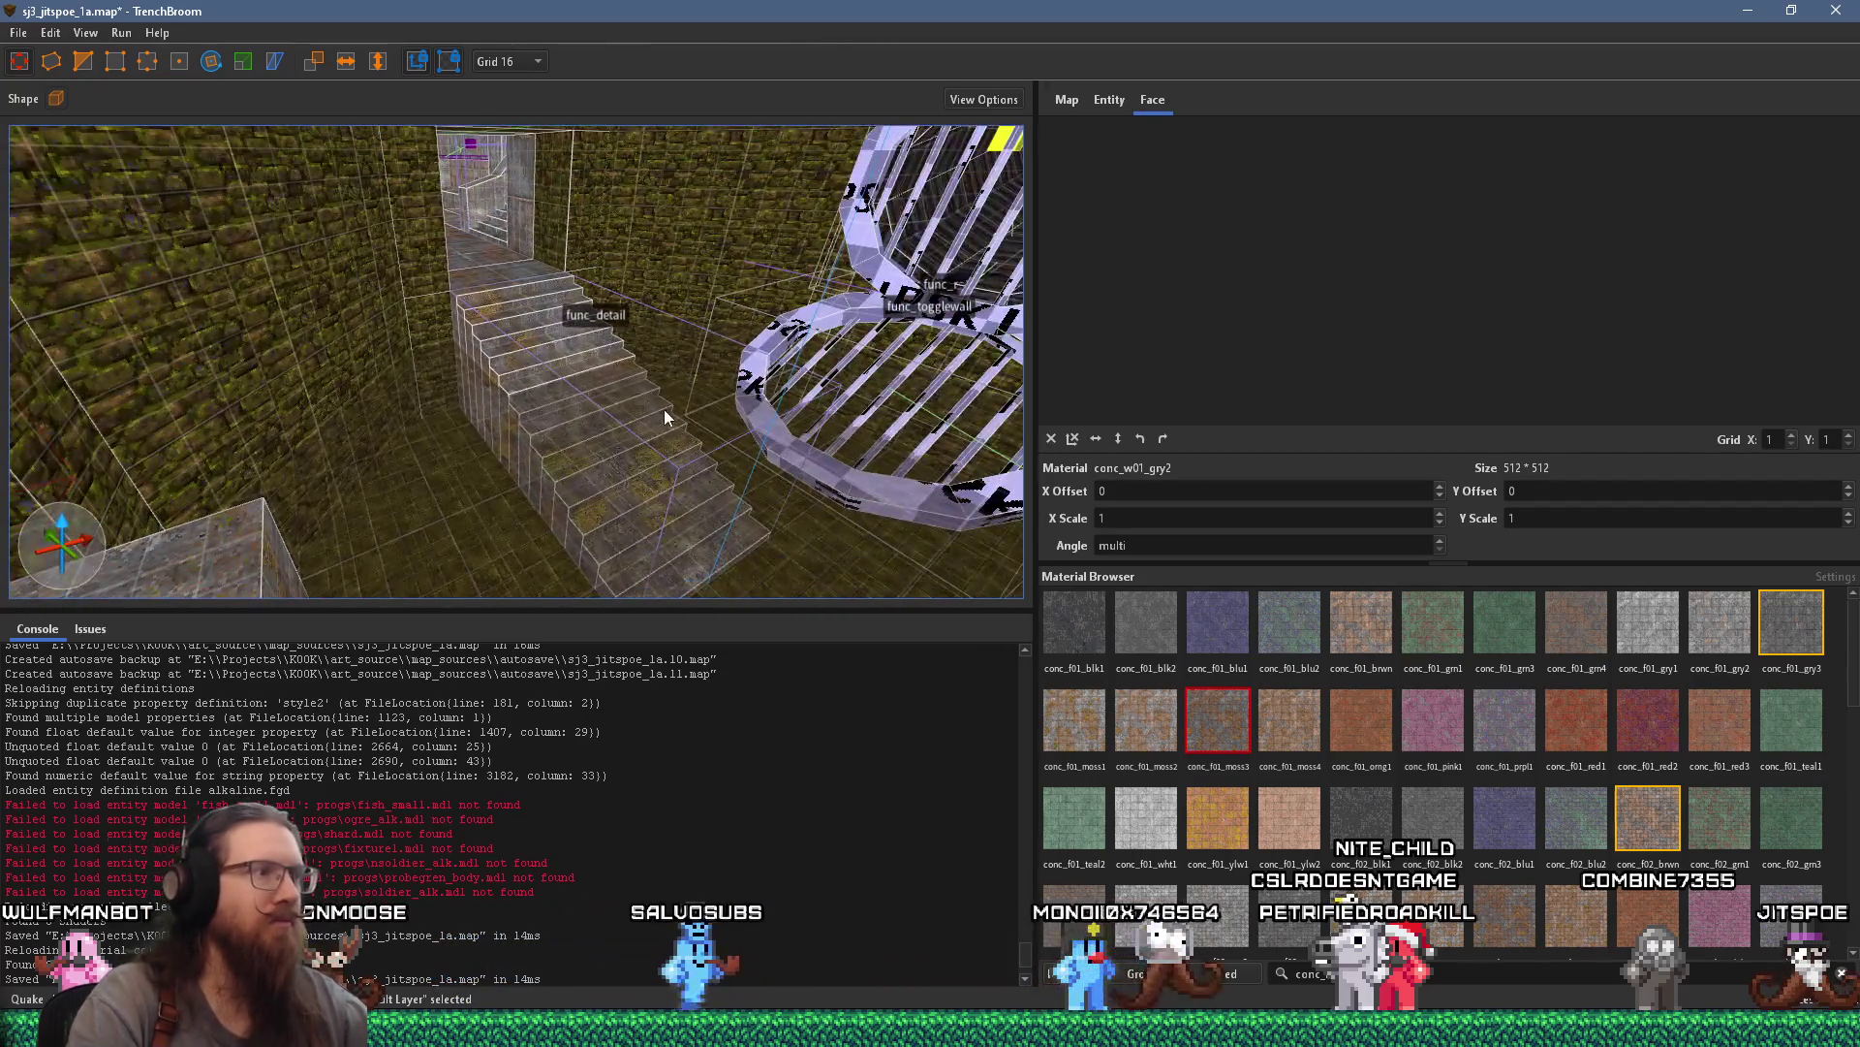
{"action": "left_click", "coordinate": [562, 328]}
{"action": "mouse_move", "coordinate": [562, 329]}
{"action": "left_mouse_down"}
{"action": "mouse_move", "coordinate": [624, 388]}
{"action": "mouse_move", "coordinate": [611, 403]}
{"action": "mouse_move", "coordinate": [377, 362]}
{"action": "left_mouse_up"}
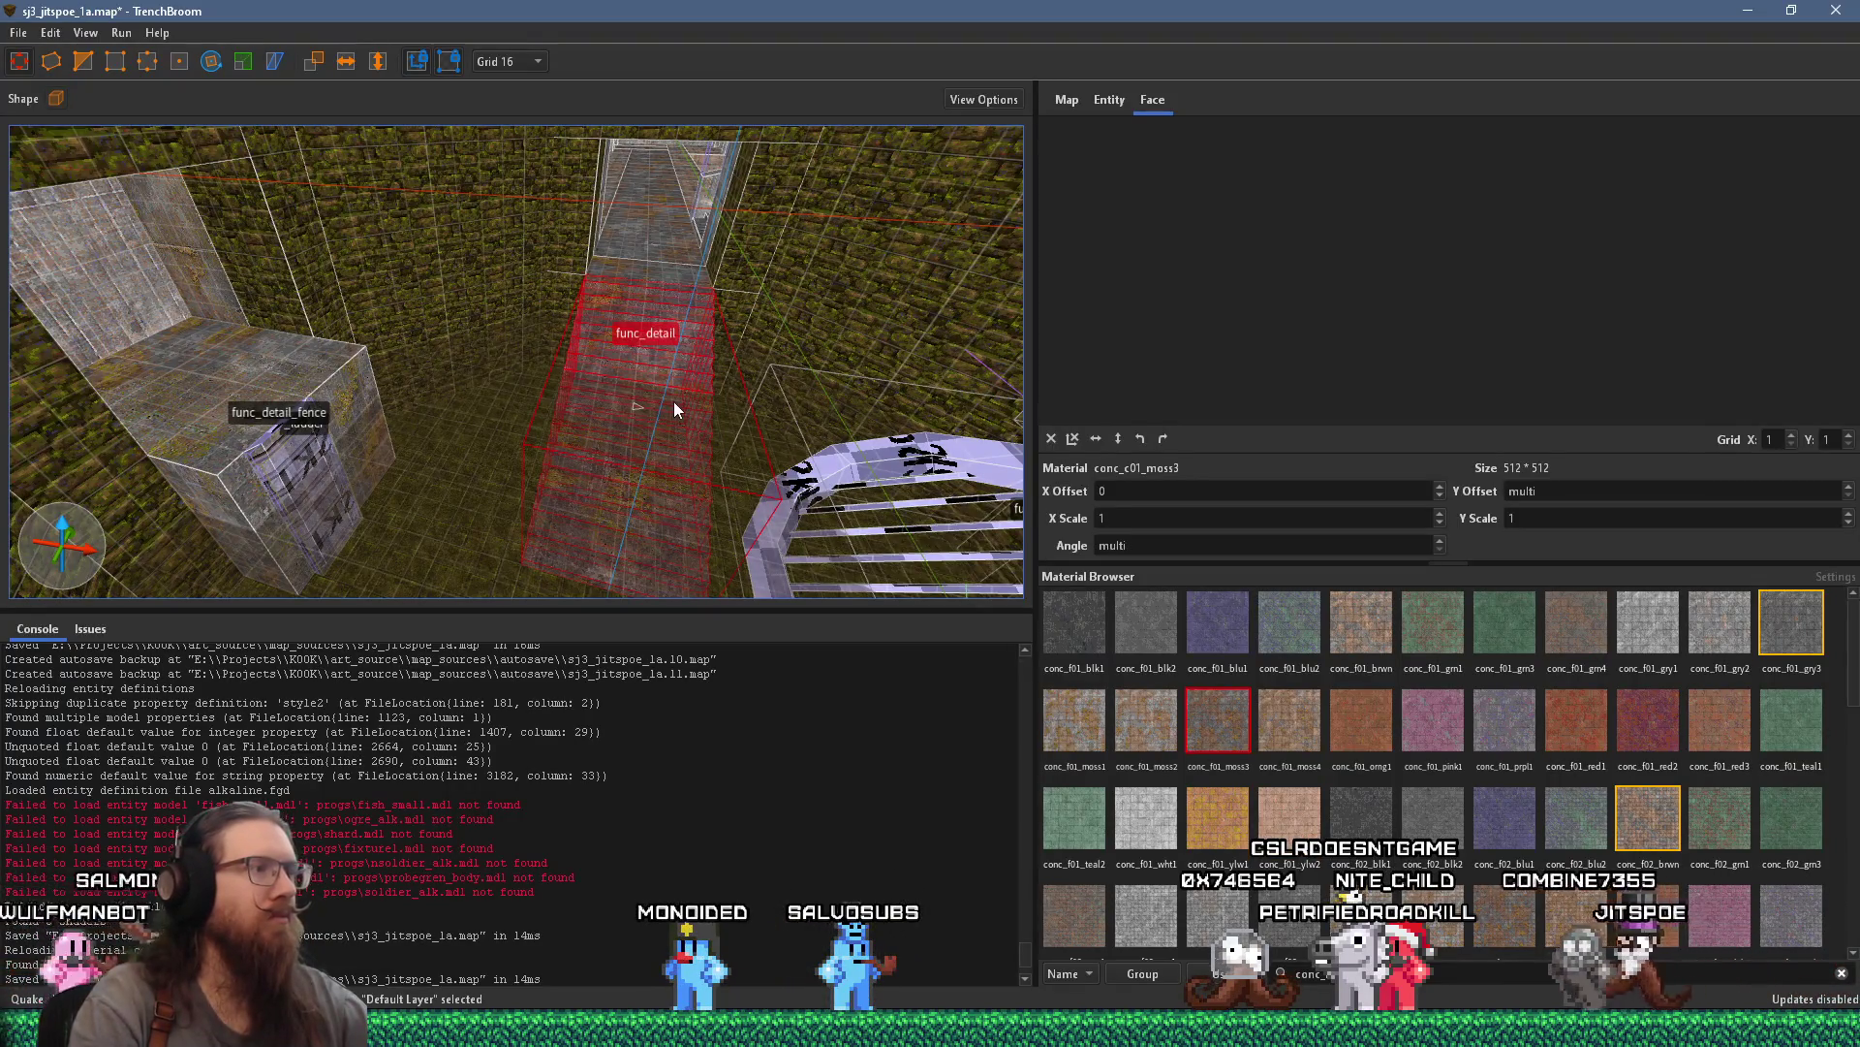
{"action": "mouse_move", "coordinate": [680, 399]}
{"action": "left_mouse_down"}
{"action": "mouse_move", "coordinate": [476, 420]}
{"action": "mouse_move", "coordinate": [430, 453]}
{"action": "left_mouse_up"}
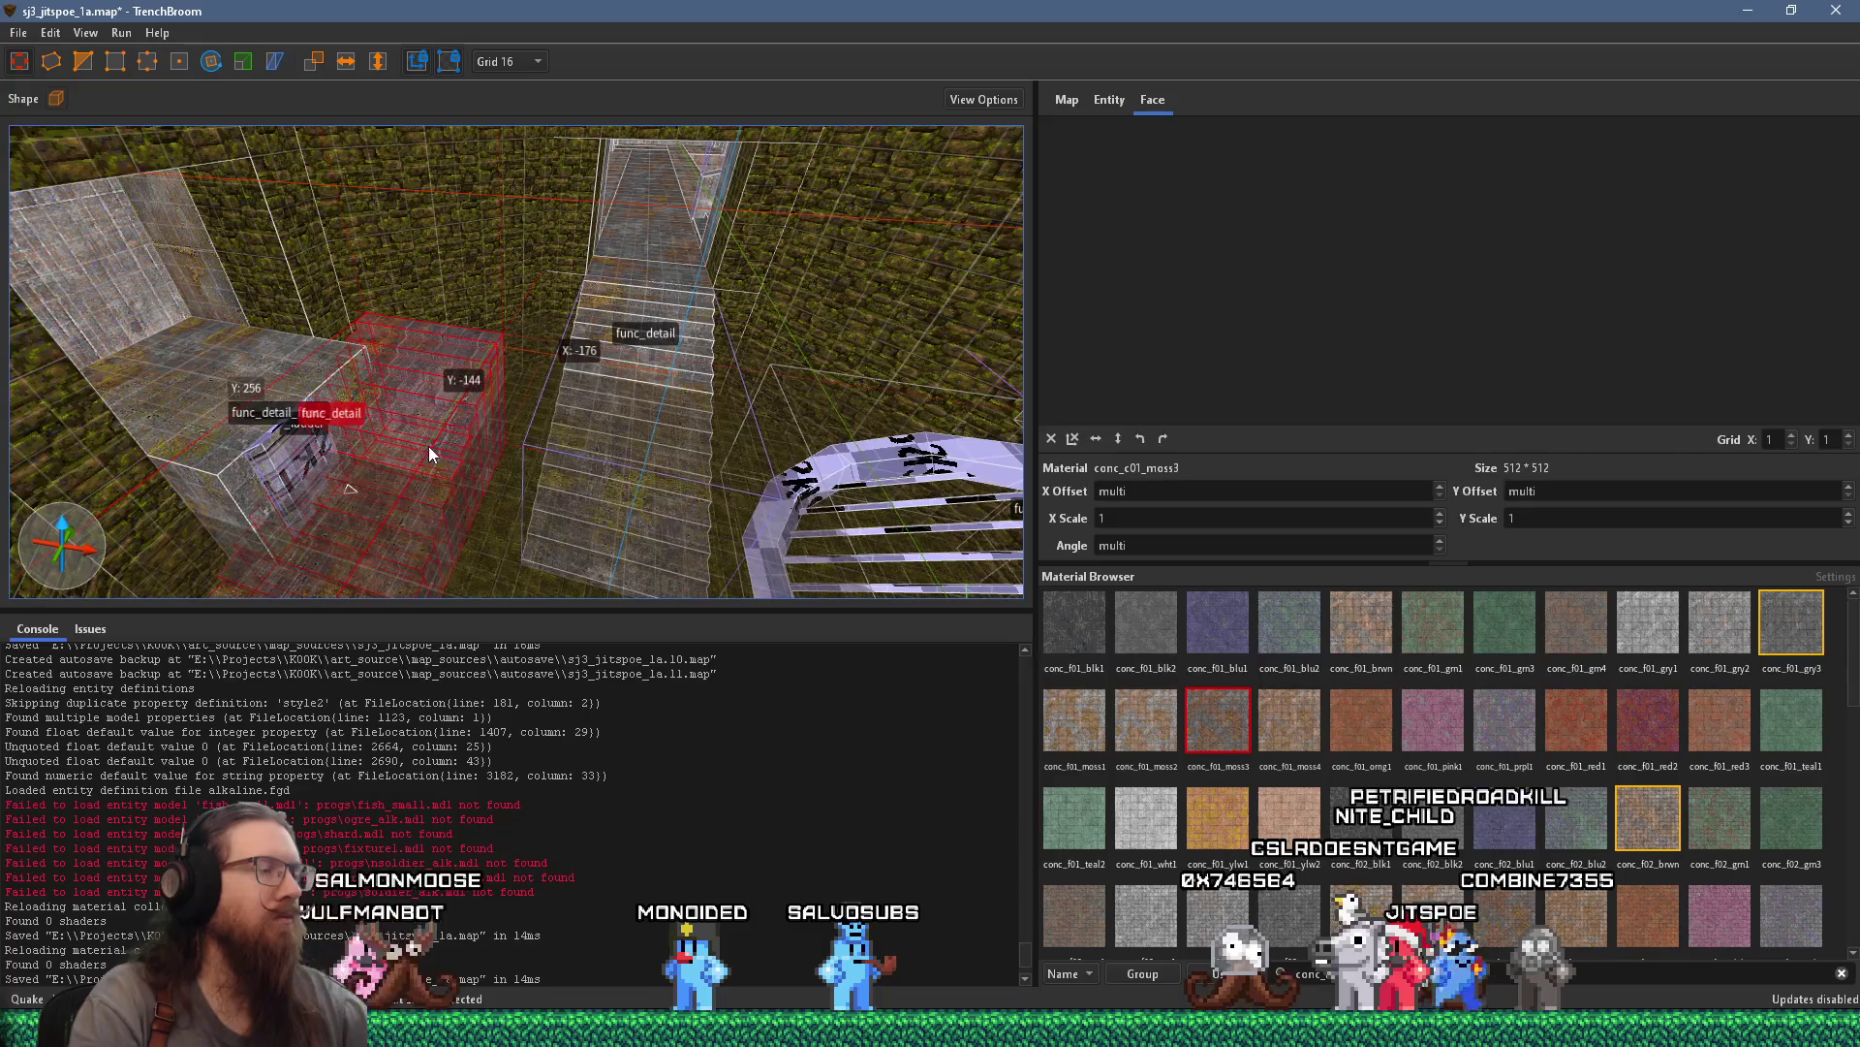
{"action": "left_click", "coordinate": [203, 69]}
{"action": "mouse_move", "coordinate": [226, 172]}
{"action": "left_mouse_down"}
{"action": "mouse_move", "coordinate": [454, 237]}
{"action": "mouse_move", "coordinate": [421, 237]}
{"action": "mouse_move", "coordinate": [571, 194]}
{"action": "mouse_move", "coordinate": [671, 83]}
{"action": "mouse_move", "coordinate": [424, 158]}
{"action": "mouse_move", "coordinate": [329, 69]}
{"action": "left_mouse_up"}
{"action": "mouse_move", "coordinate": [505, 321]}
{"action": "left_mouse_down"}
{"action": "mouse_move", "coordinate": [648, 305]}
{"action": "mouse_move", "coordinate": [699, 325]}
{"action": "mouse_move", "coordinate": [504, 124]}
{"action": "mouse_move", "coordinate": [520, 142]}
{"action": "left_mouse_up"}
{"action": "scroll", "coordinate": [542, 127], "scroll_direction": "up", "scroll_amount": 3}
{"action": "left_click_drag", "start_coordinate": [550, 362], "coordinate": [502, 266]}
{"action": "scroll", "coordinate": [531, 351], "scroll_direction": "up", "scroll_amount": 2}
{"action": "mouse_move", "coordinate": [534, 350]}
{"action": "left_mouse_down"}
{"action": "mouse_move", "coordinate": [504, 442]}
{"action": "mouse_move", "coordinate": [435, 392]}
{"action": "mouse_move", "coordinate": [477, 174]}
{"action": "mouse_move", "coordinate": [372, 135]}
{"action": "mouse_move", "coordinate": [475, 135]}
{"action": "mouse_move", "coordinate": [666, 282]}
{"action": "mouse_move", "coordinate": [548, 378]}
{"action": "mouse_move", "coordinate": [921, 365]}
{"action": "mouse_move", "coordinate": [370, 381]}
{"action": "mouse_move", "coordinate": [796, 250]}
{"action": "mouse_move", "coordinate": [766, 266]}
{"action": "mouse_move", "coordinate": [1010, 390]}
{"action": "mouse_move", "coordinate": [980, 517]}
{"action": "left_mouse_up"}
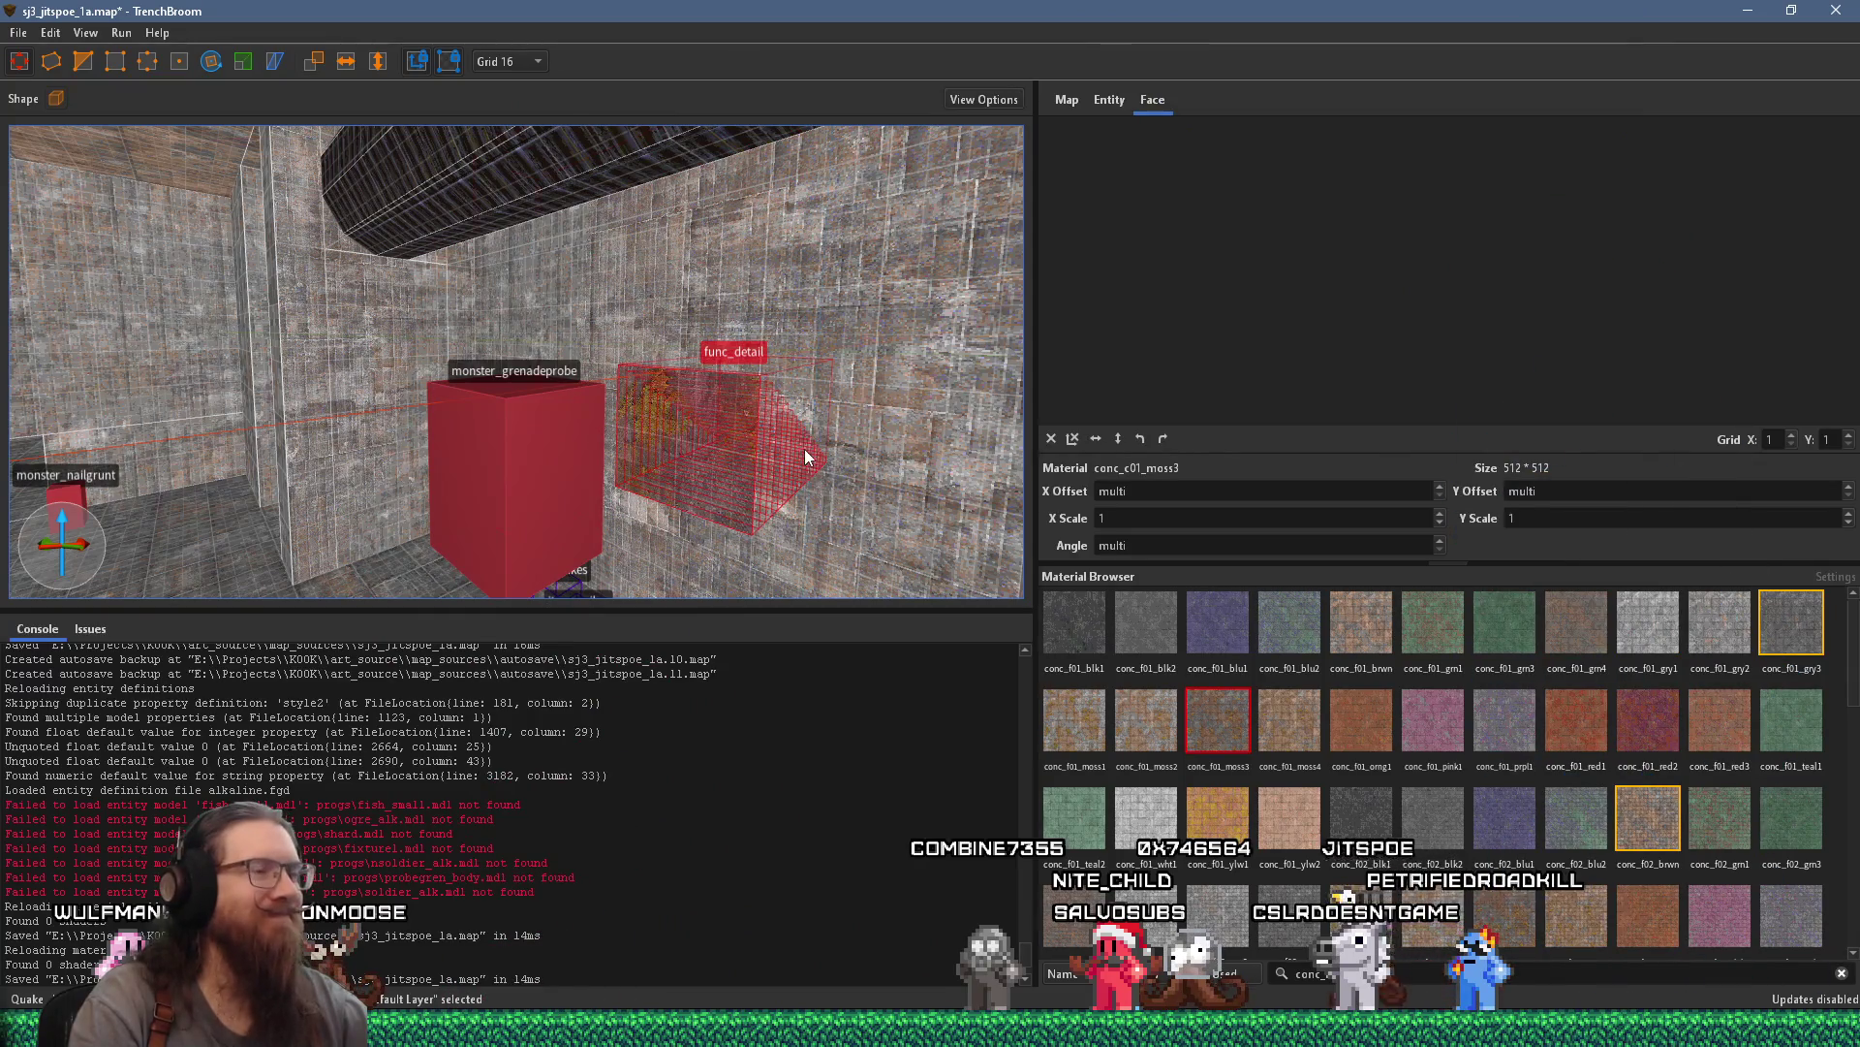
{"action": "mouse_move", "coordinate": [808, 458]}
{"action": "left_mouse_down"}
{"action": "mouse_move", "coordinate": [755, 459]}
{"action": "mouse_move", "coordinate": [734, 433]}
{"action": "mouse_move", "coordinate": [865, 407]}
{"action": "mouse_move", "coordinate": [537, 398]}
{"action": "mouse_move", "coordinate": [540, 431]}
{"action": "left_mouse_up"}
{"action": "left_click", "coordinate": [535, 398]}
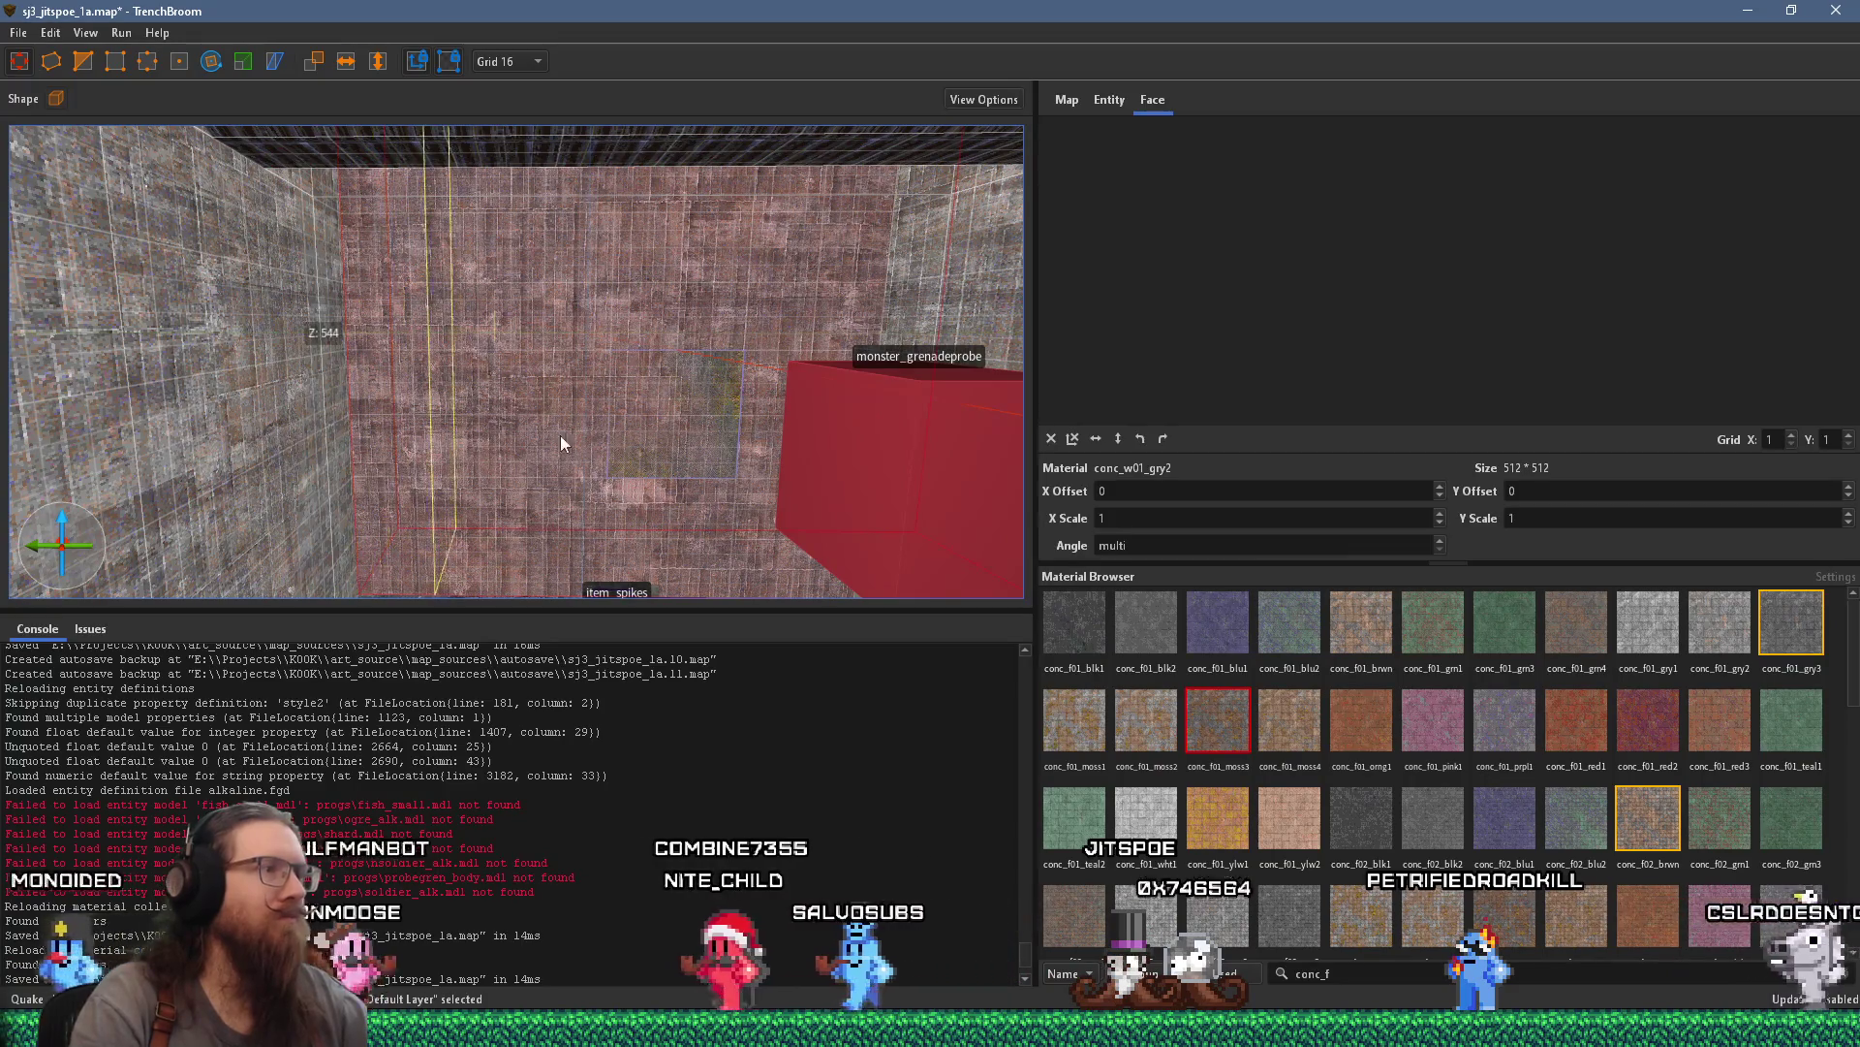
{"action": "left_click_drag", "start_coordinate": [717, 452], "coordinate": [543, 446]}
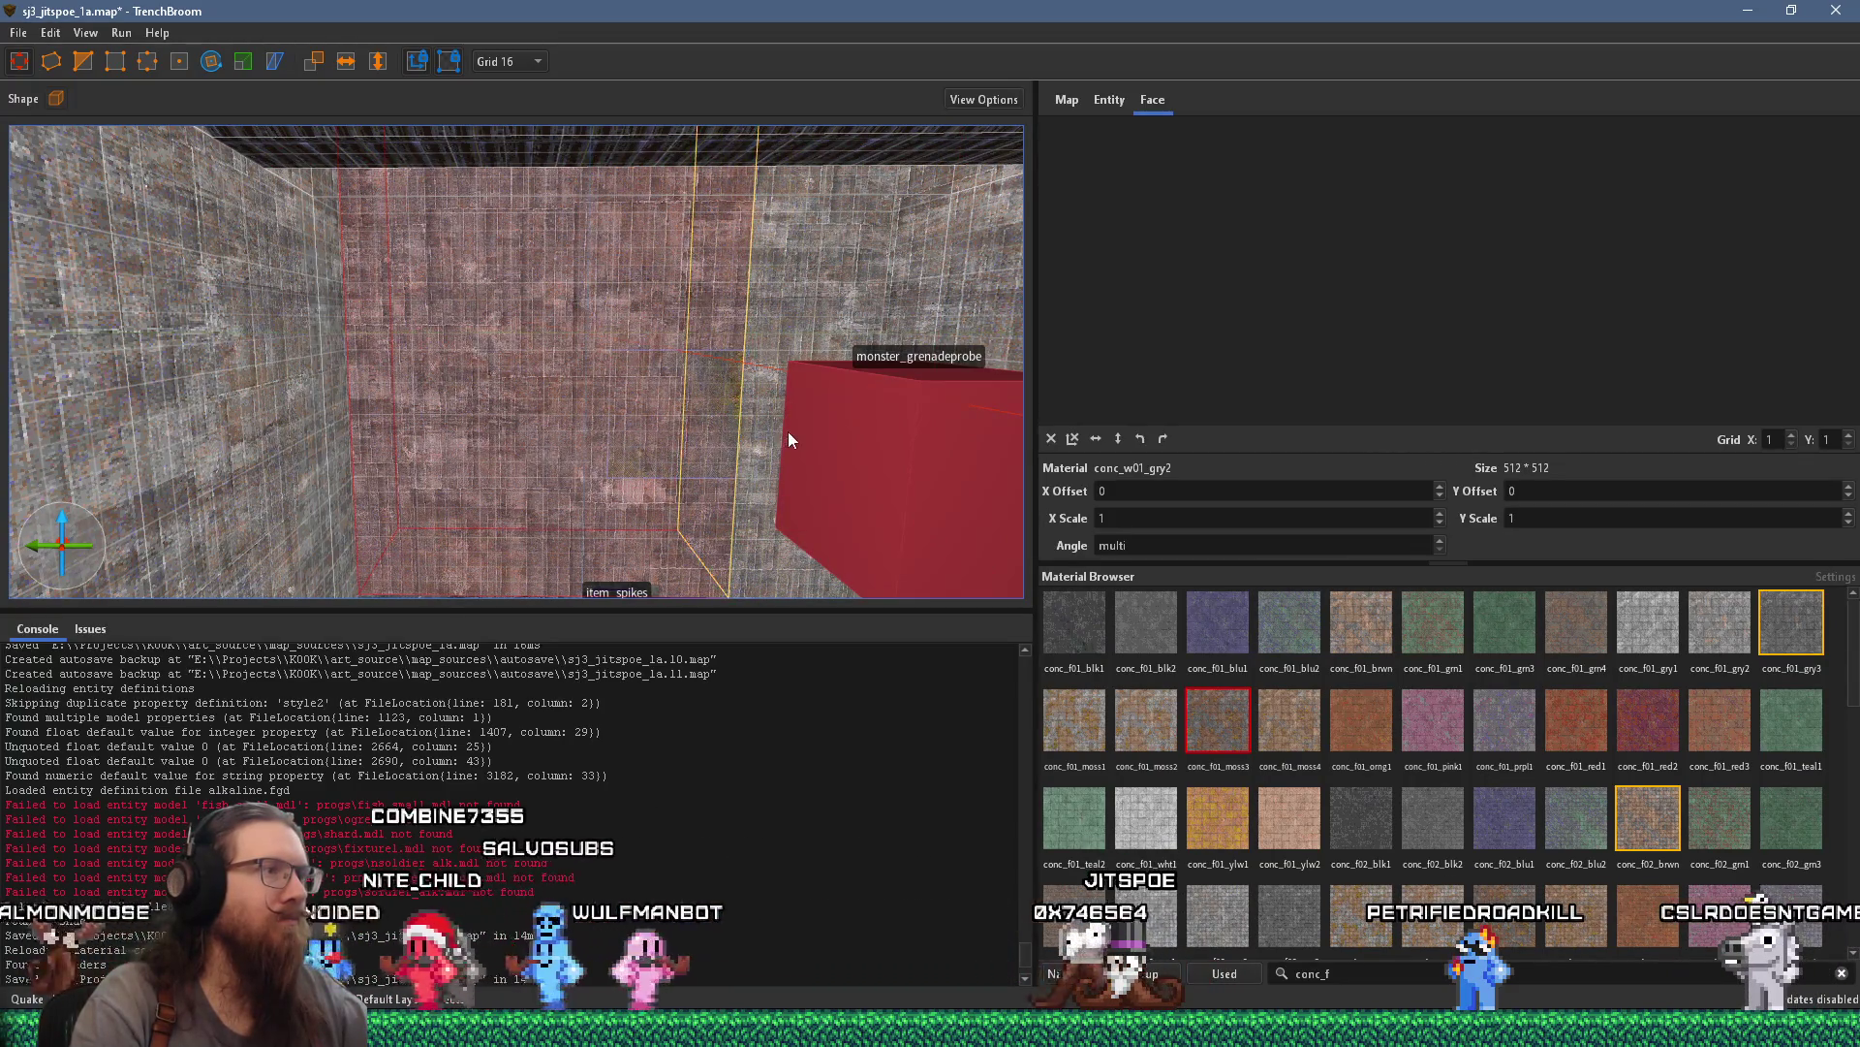
{"action": "left_click_drag", "start_coordinate": [799, 429], "coordinate": [637, 433]}
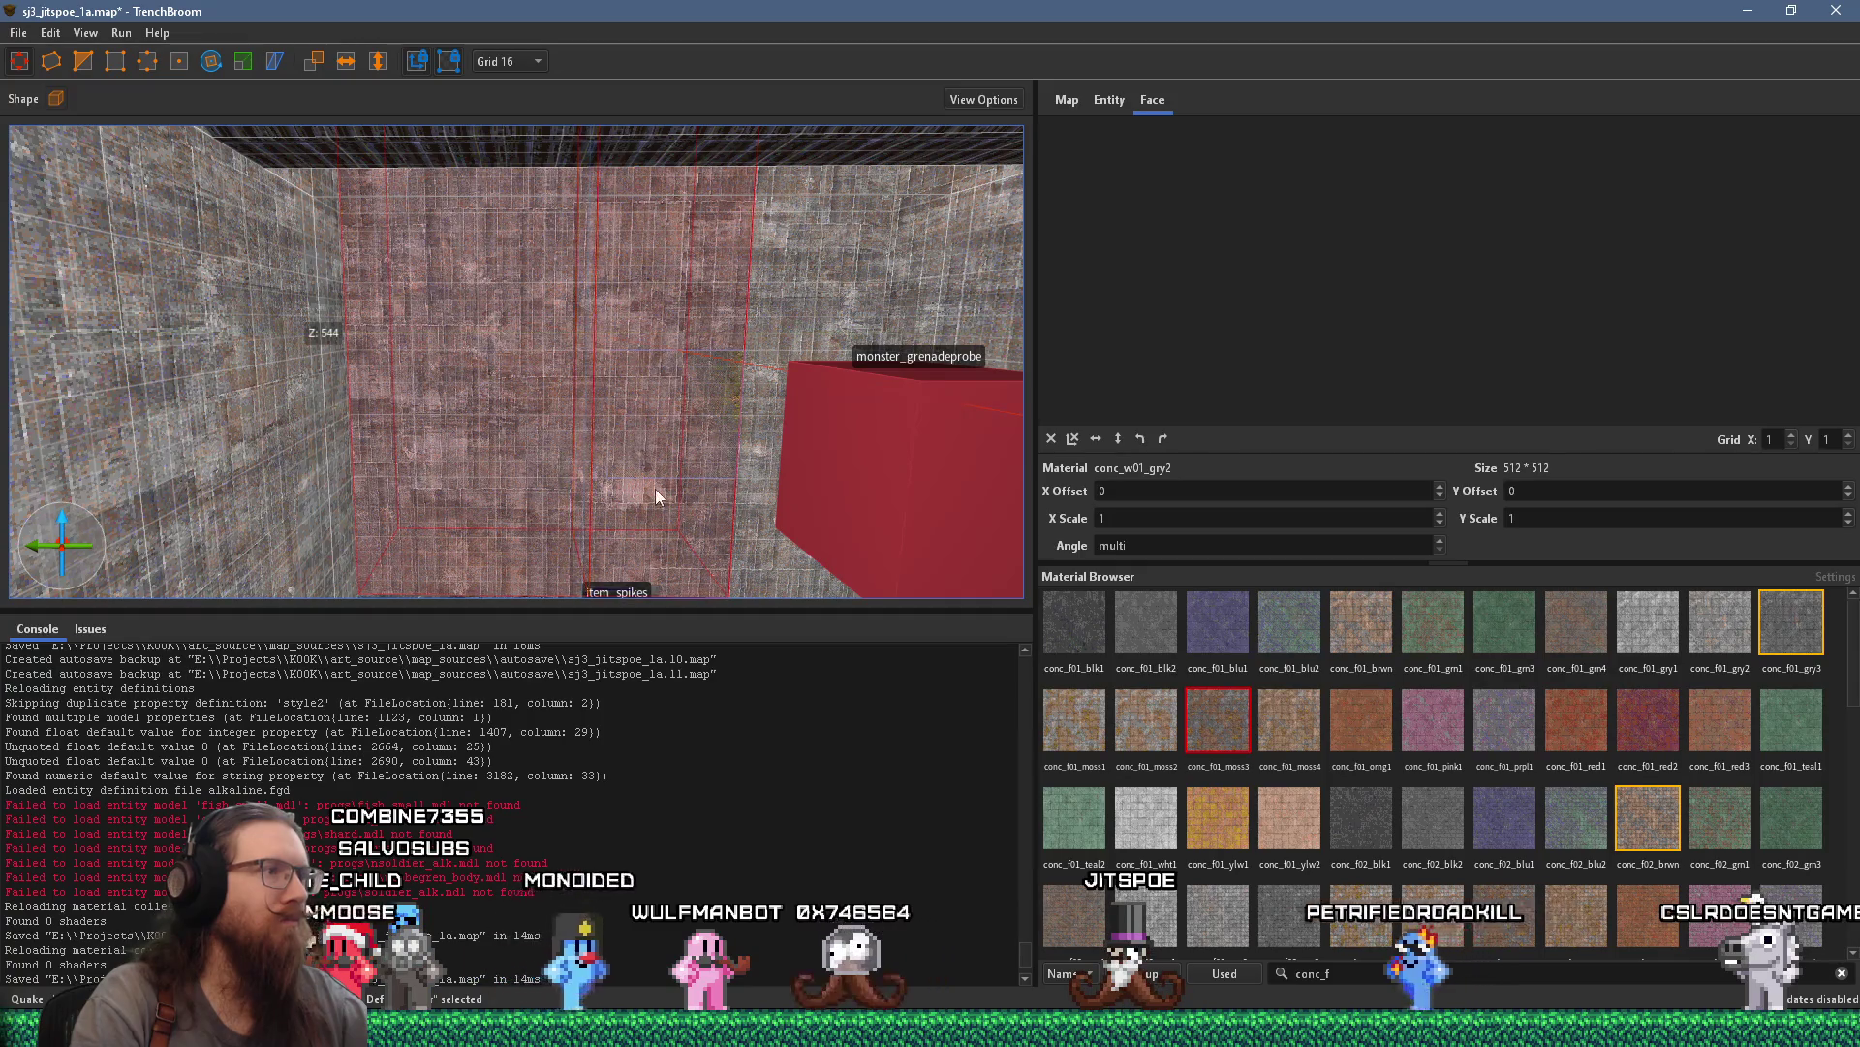
{"action": "scroll", "coordinate": [656, 488], "scroll_direction": "down", "scroll_amount": 4}
{"action": "left_click_drag", "start_coordinate": [651, 594], "coordinate": [665, 407]}
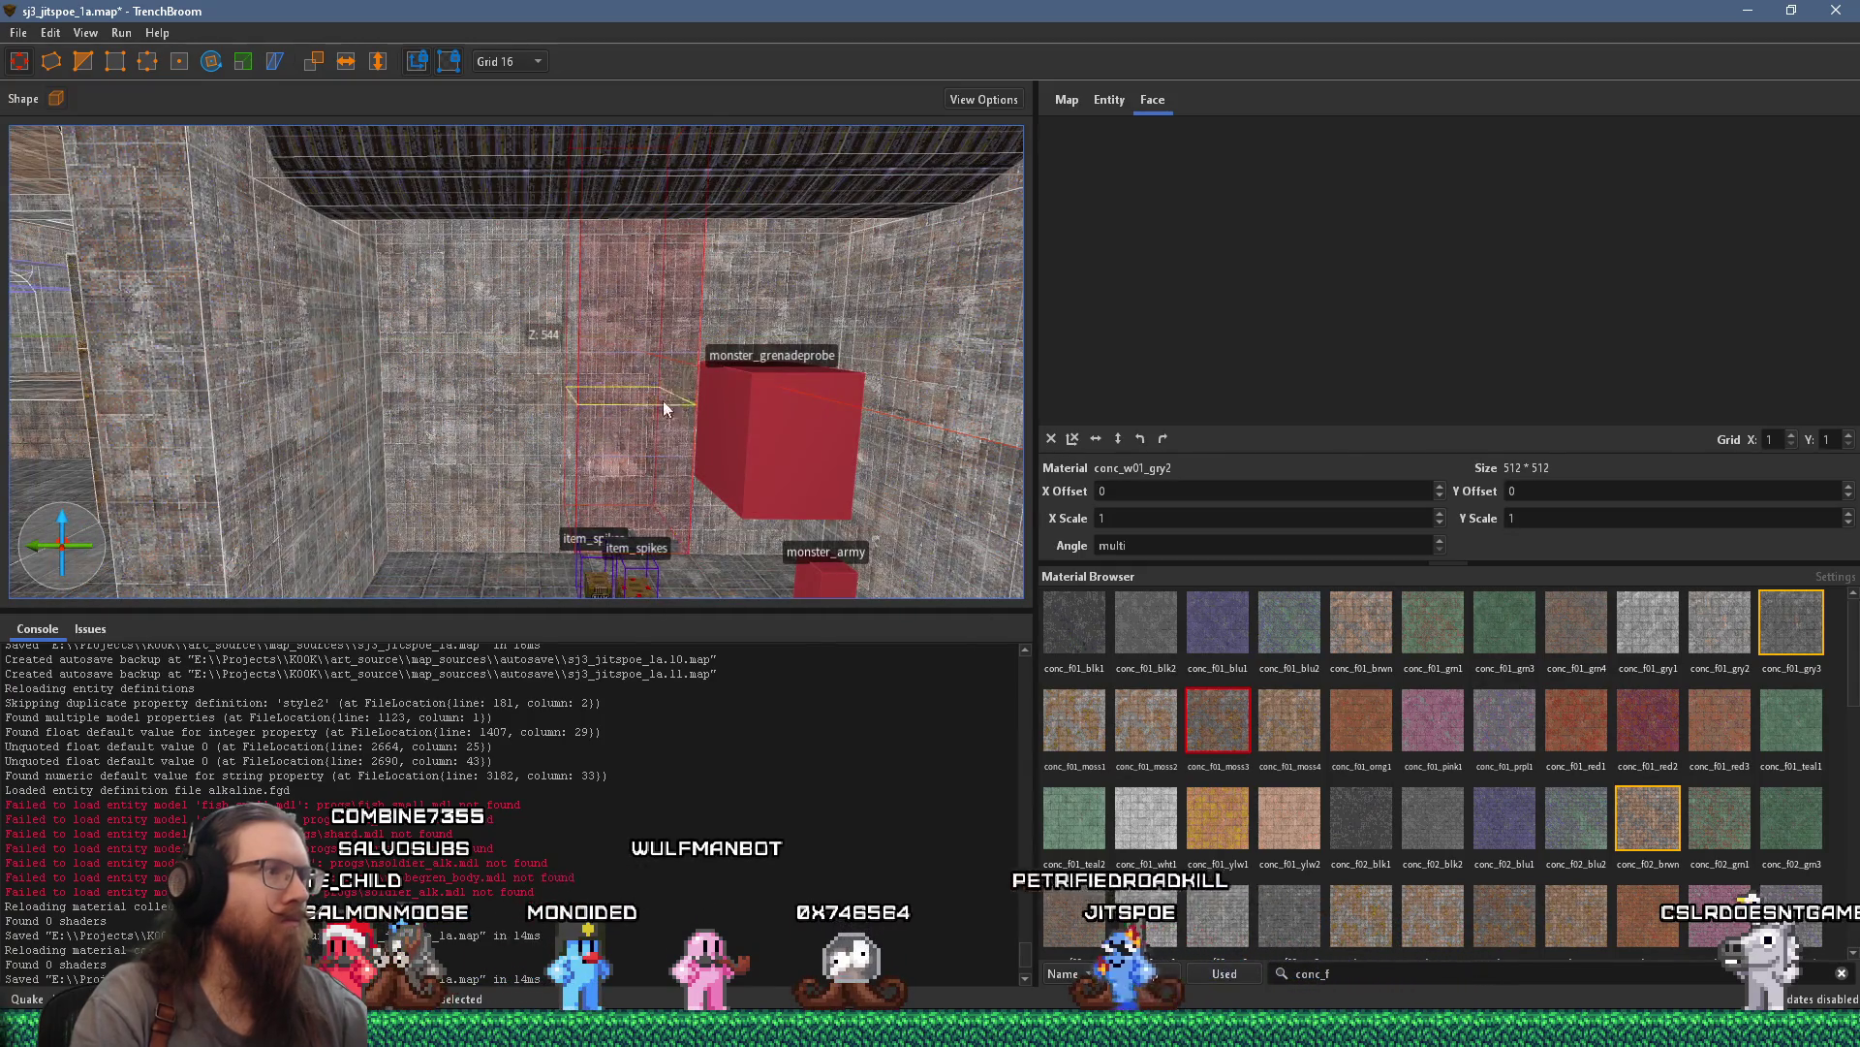
{"action": "mouse_move", "coordinate": [671, 247]}
{"action": "left_mouse_down"}
{"action": "mouse_move", "coordinate": [656, 306]}
{"action": "mouse_move", "coordinate": [637, 255]}
{"action": "mouse_move", "coordinate": [625, 447]}
{"action": "left_mouse_up"}
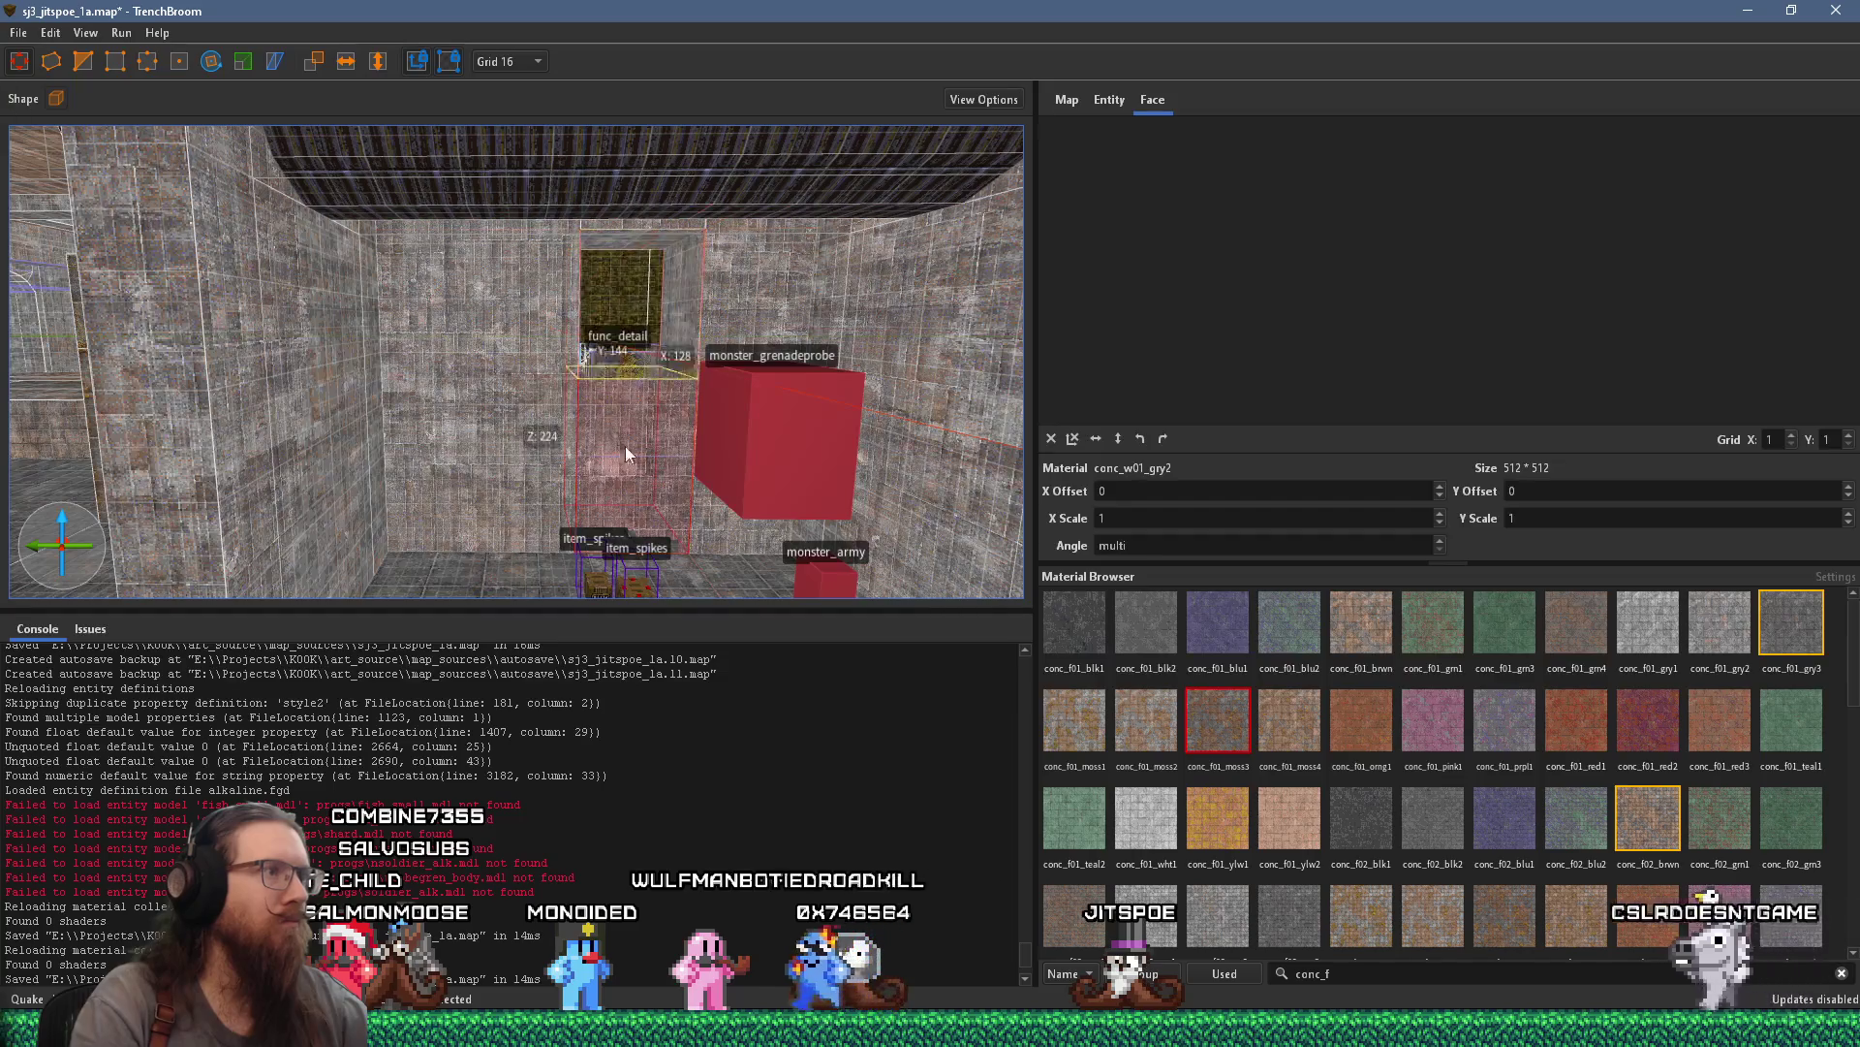
{"action": "scroll", "coordinate": [649, 447], "scroll_direction": "up", "scroll_amount": 5}
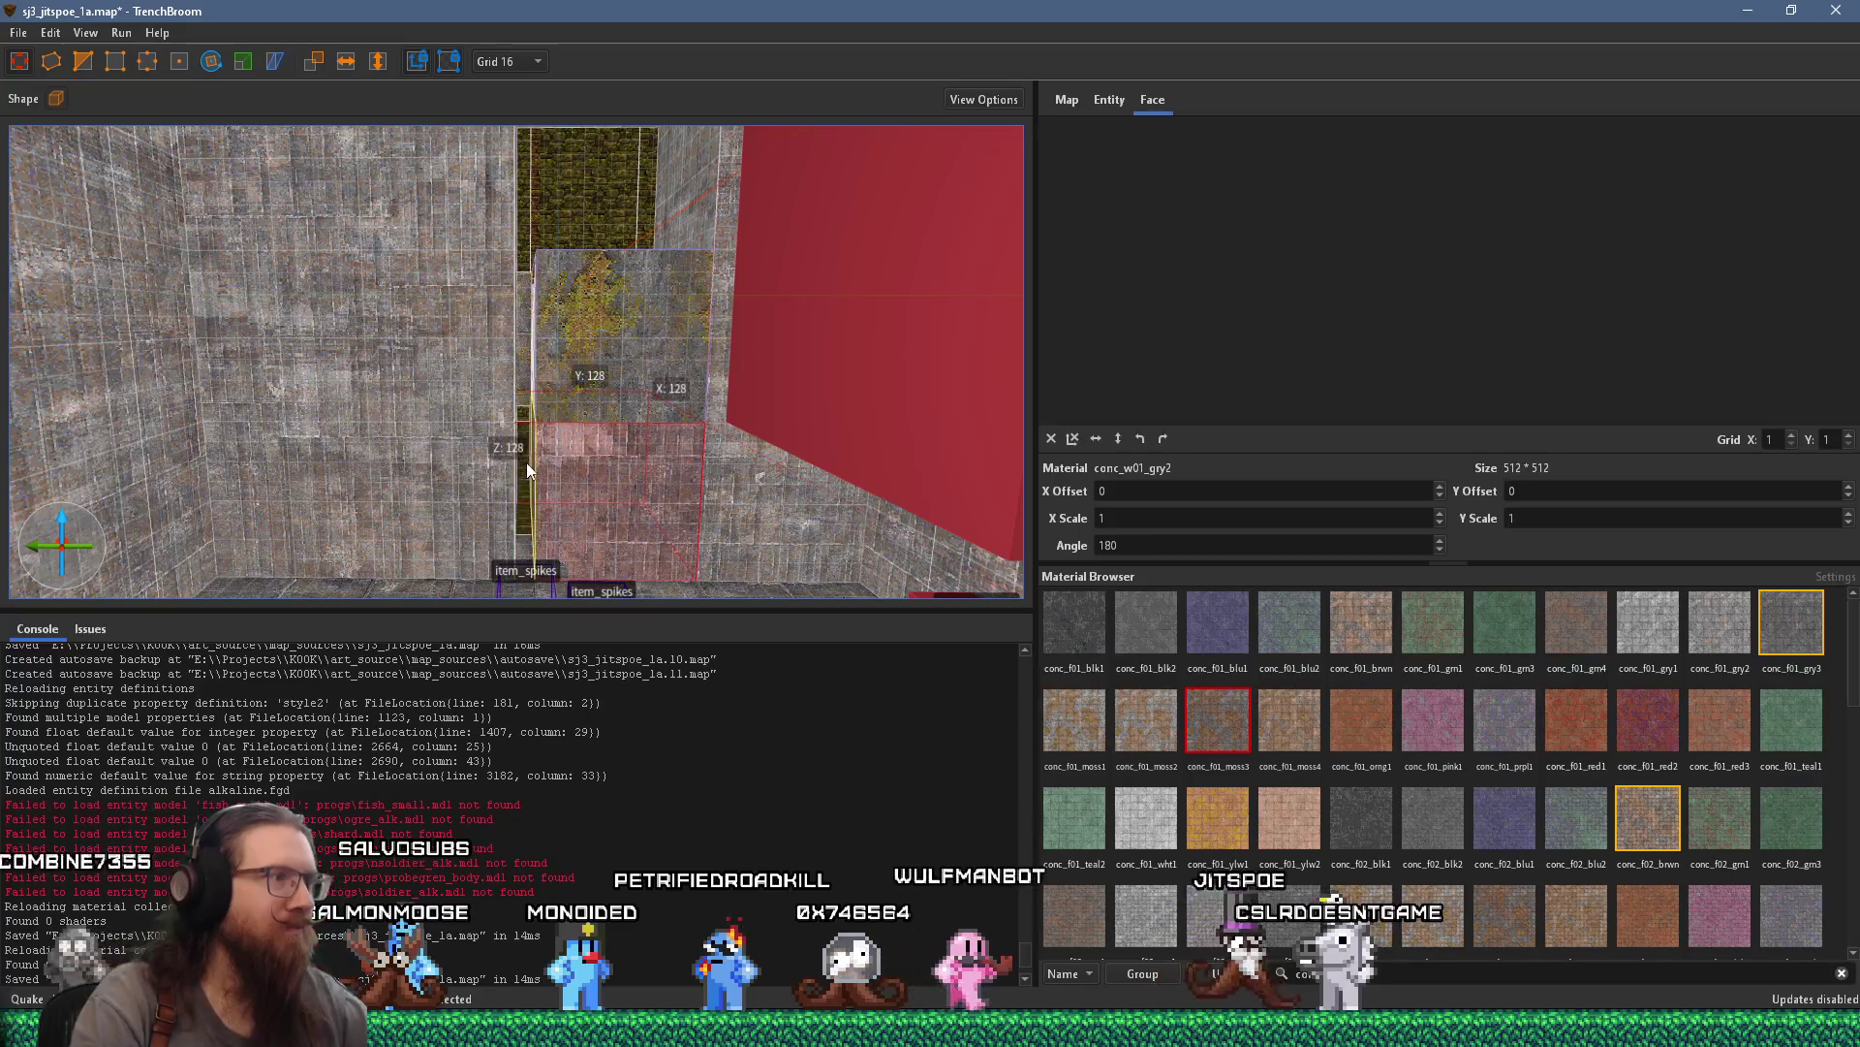
{"action": "left_click", "coordinate": [524, 462]}
{"action": "mouse_move", "coordinate": [582, 377]}
{"action": "left_mouse_down"}
{"action": "mouse_move", "coordinate": [595, 209]}
{"action": "mouse_move", "coordinate": [443, 161]}
{"action": "mouse_move", "coordinate": [469, 354]}
{"action": "mouse_move", "coordinate": [587, 478]}
{"action": "mouse_move", "coordinate": [558, 528]}
{"action": "mouse_move", "coordinate": [470, 513]}
{"action": "mouse_move", "coordinate": [566, 354]}
{"action": "mouse_move", "coordinate": [637, 327]}
{"action": "left_mouse_up"}
Select the wall brush and the stair brushes and make them a func_group
{"action": "left_click", "coordinate": [717, 437], "text": "shift"}
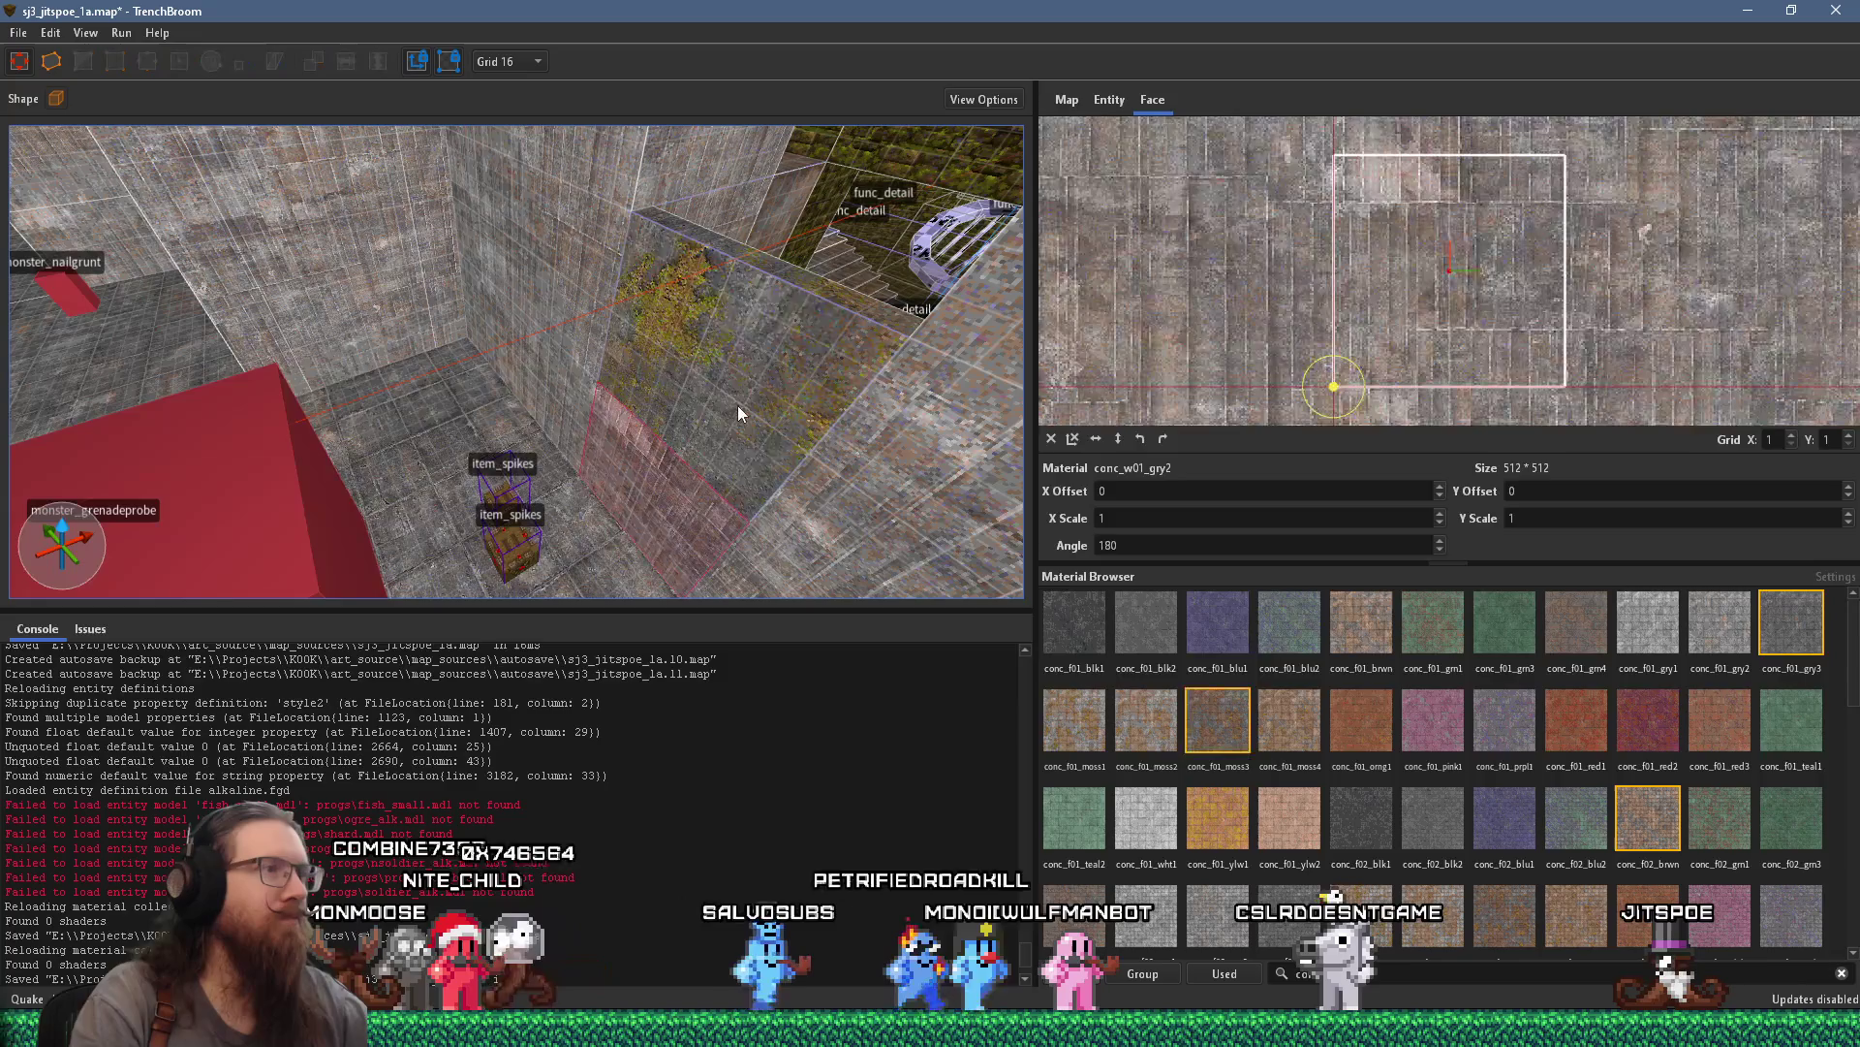
{"action": "mouse_move", "coordinate": [737, 405]}
{"action": "left_mouse_down"}
{"action": "mouse_move", "coordinate": [579, 512]}
{"action": "mouse_move", "coordinate": [643, 498]}
{"action": "left_mouse_up"}
{"action": "left_click", "coordinate": [651, 492]}
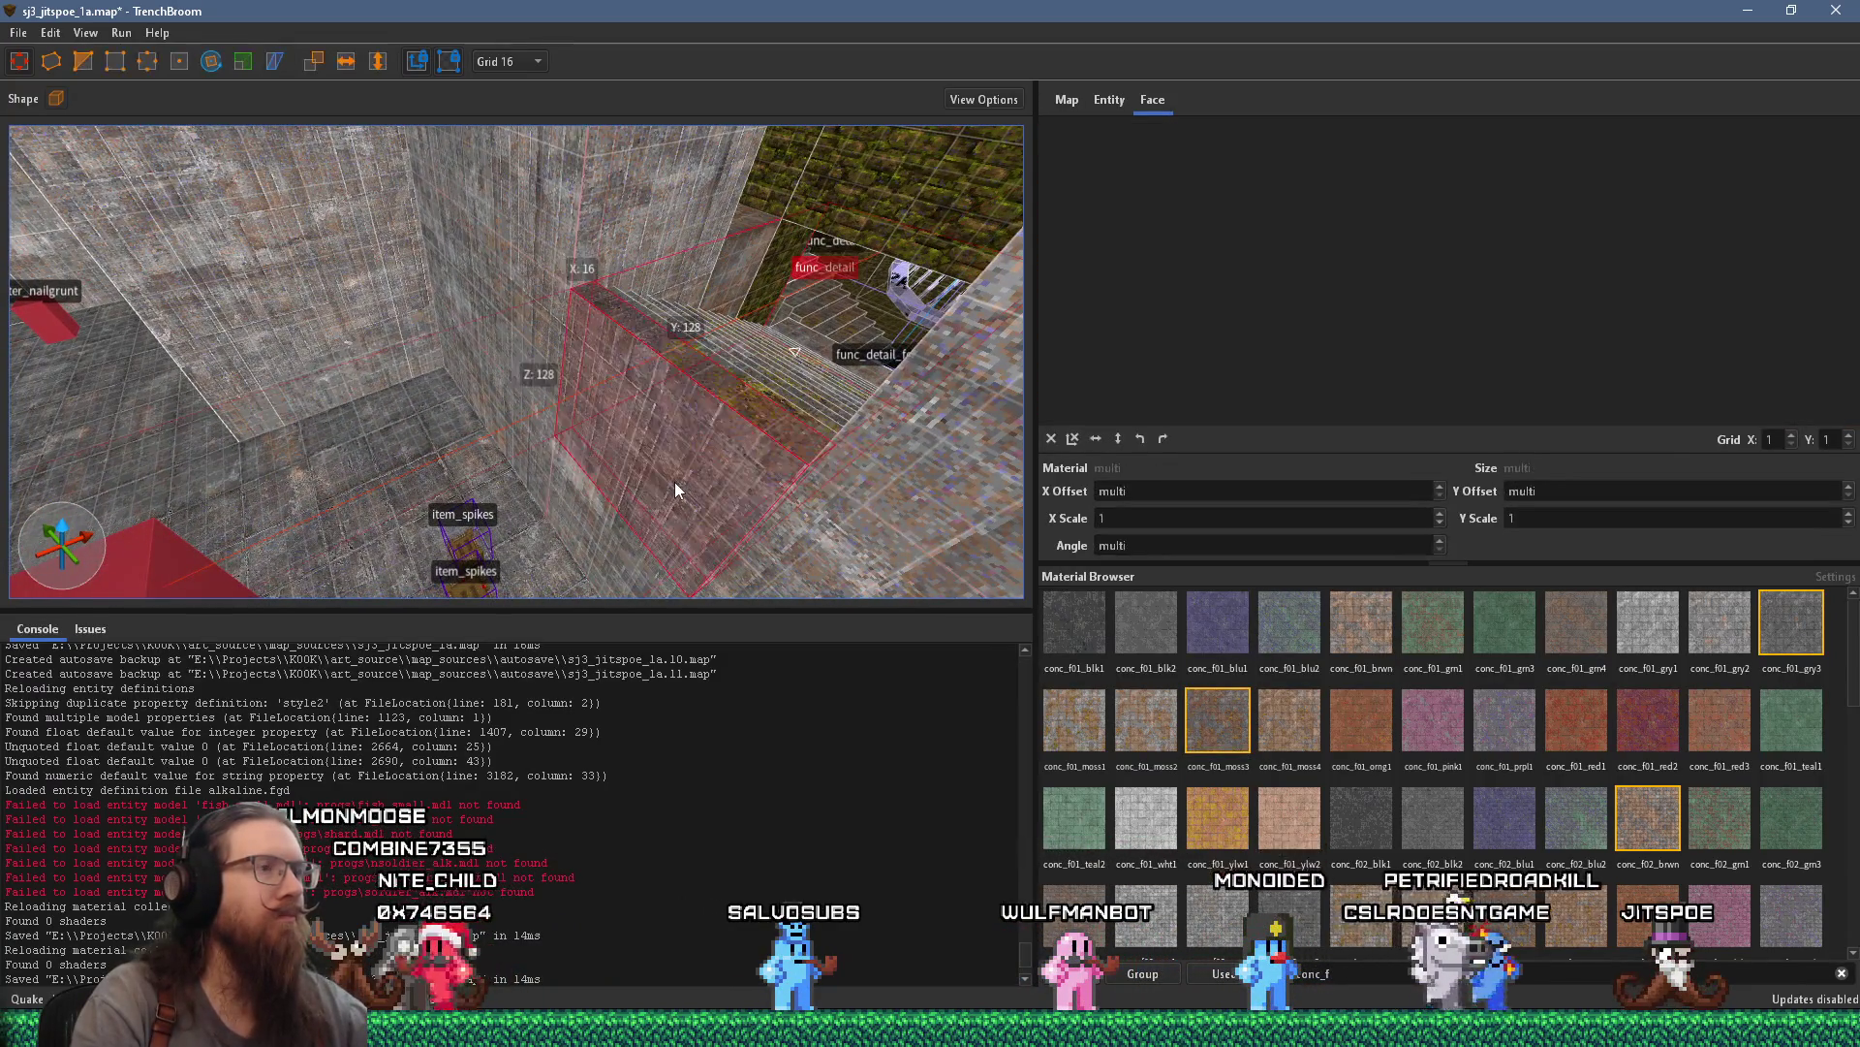
{"action": "mouse_move", "coordinate": [675, 481]}
{"action": "left_mouse_down"}
{"action": "mouse_move", "coordinate": [704, 586]}
{"action": "mouse_move", "coordinate": [775, 519]}
{"action": "left_mouse_up"}
{"action": "left_click", "coordinate": [823, 488], "text": "ctrl"}
{"action": "right_click", "coordinate": [824, 487]}
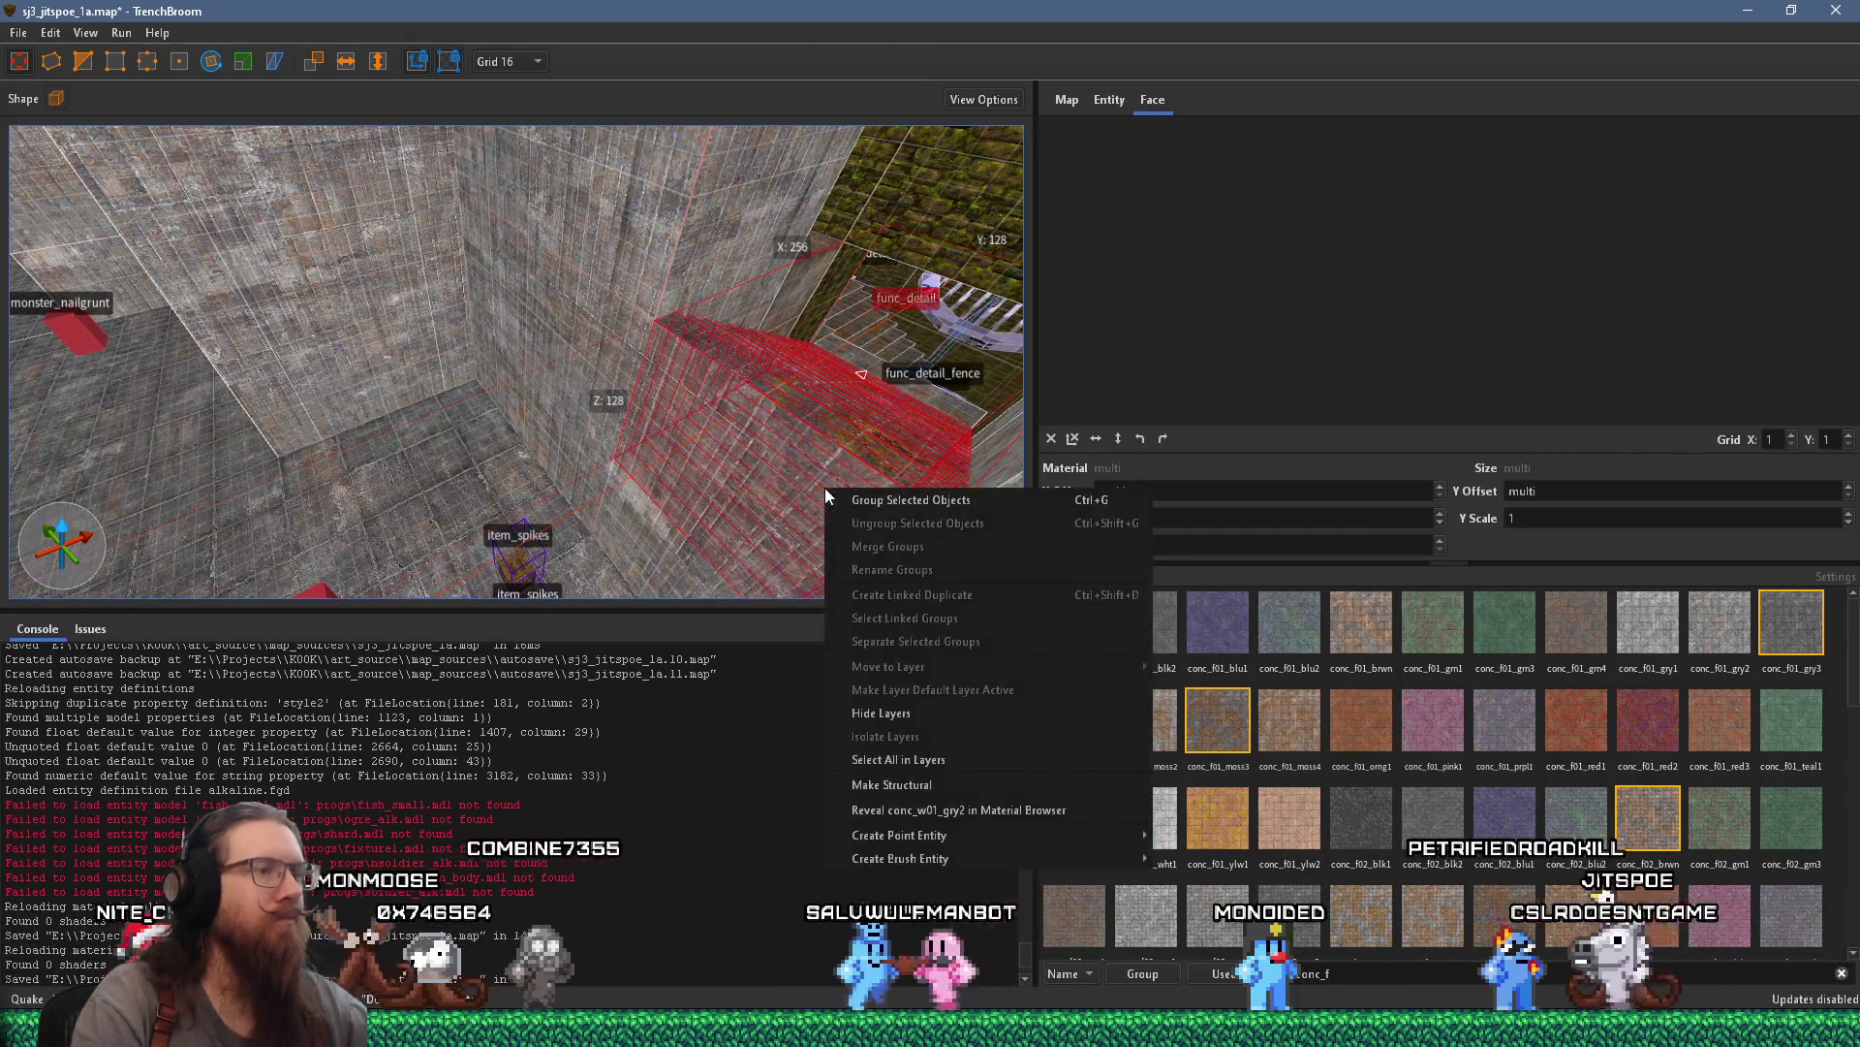
{"action": "left_click", "coordinate": [984, 858]}
{"action": "mouse_move", "coordinate": [1220, 867]}
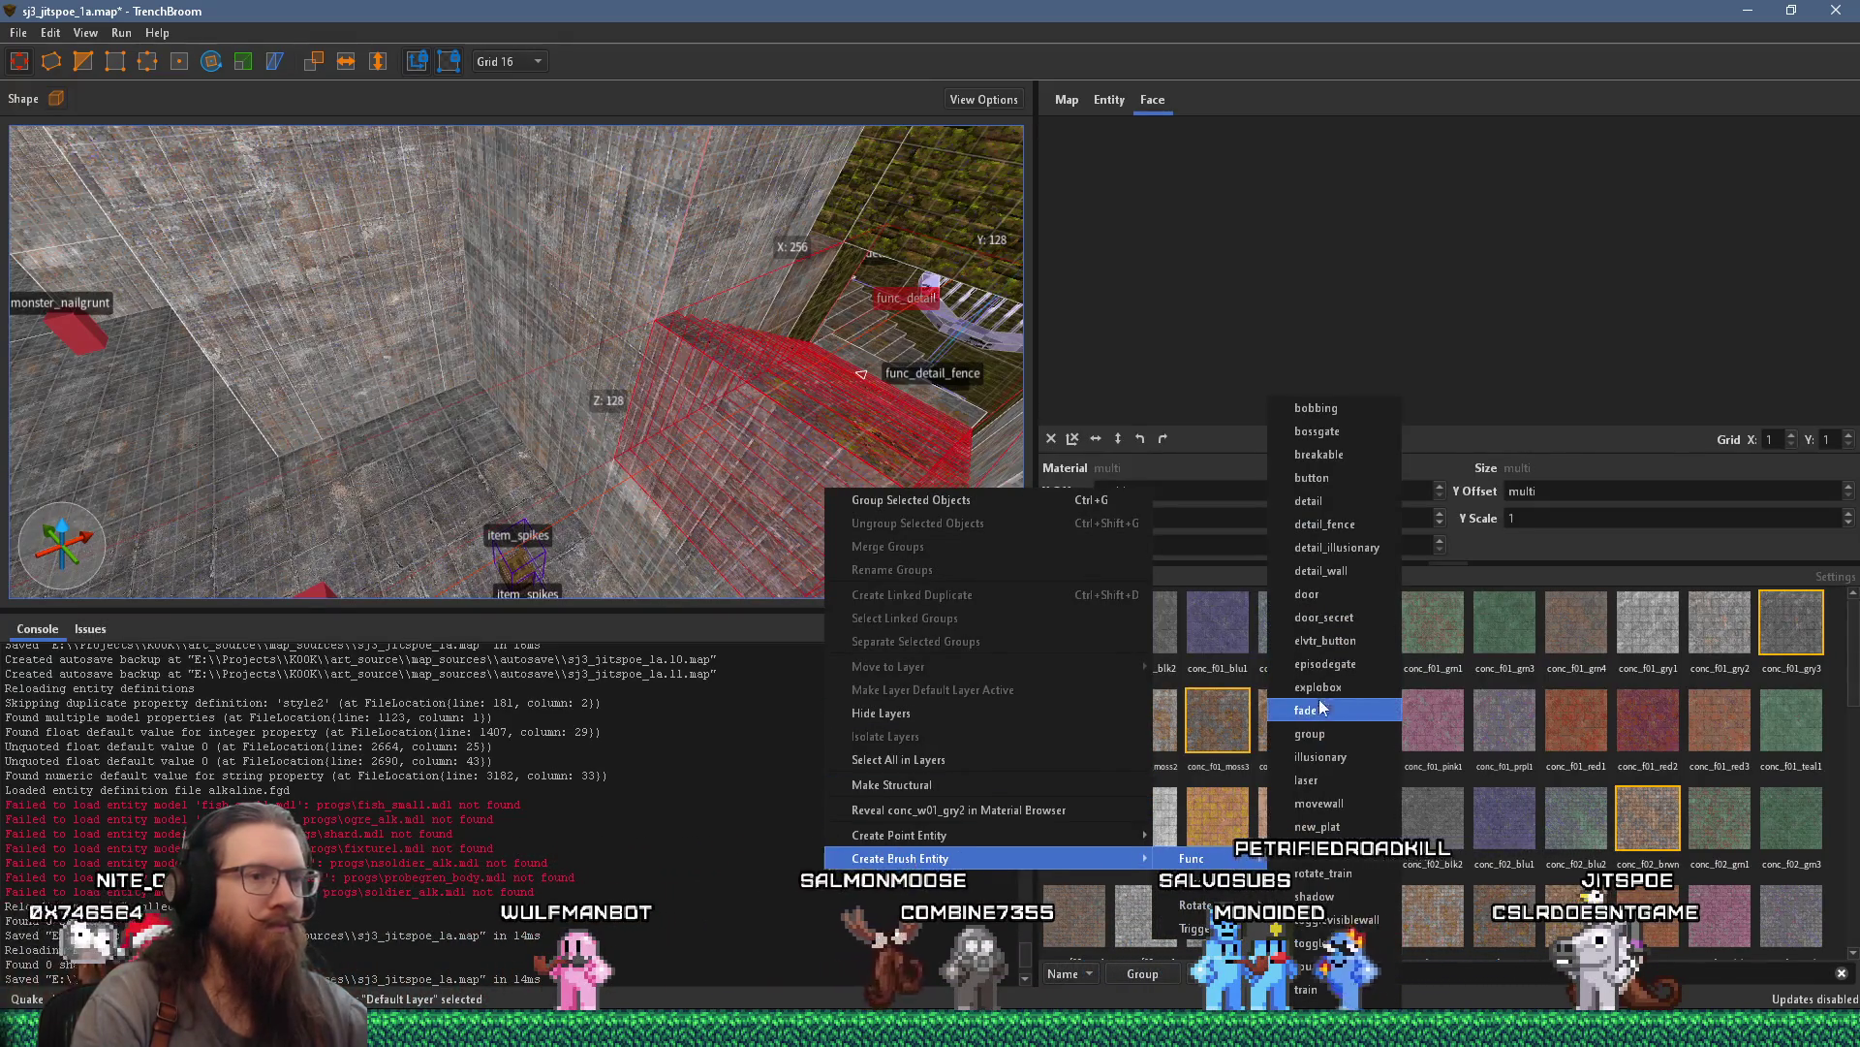
{"action": "left_click", "coordinate": [1320, 735]}
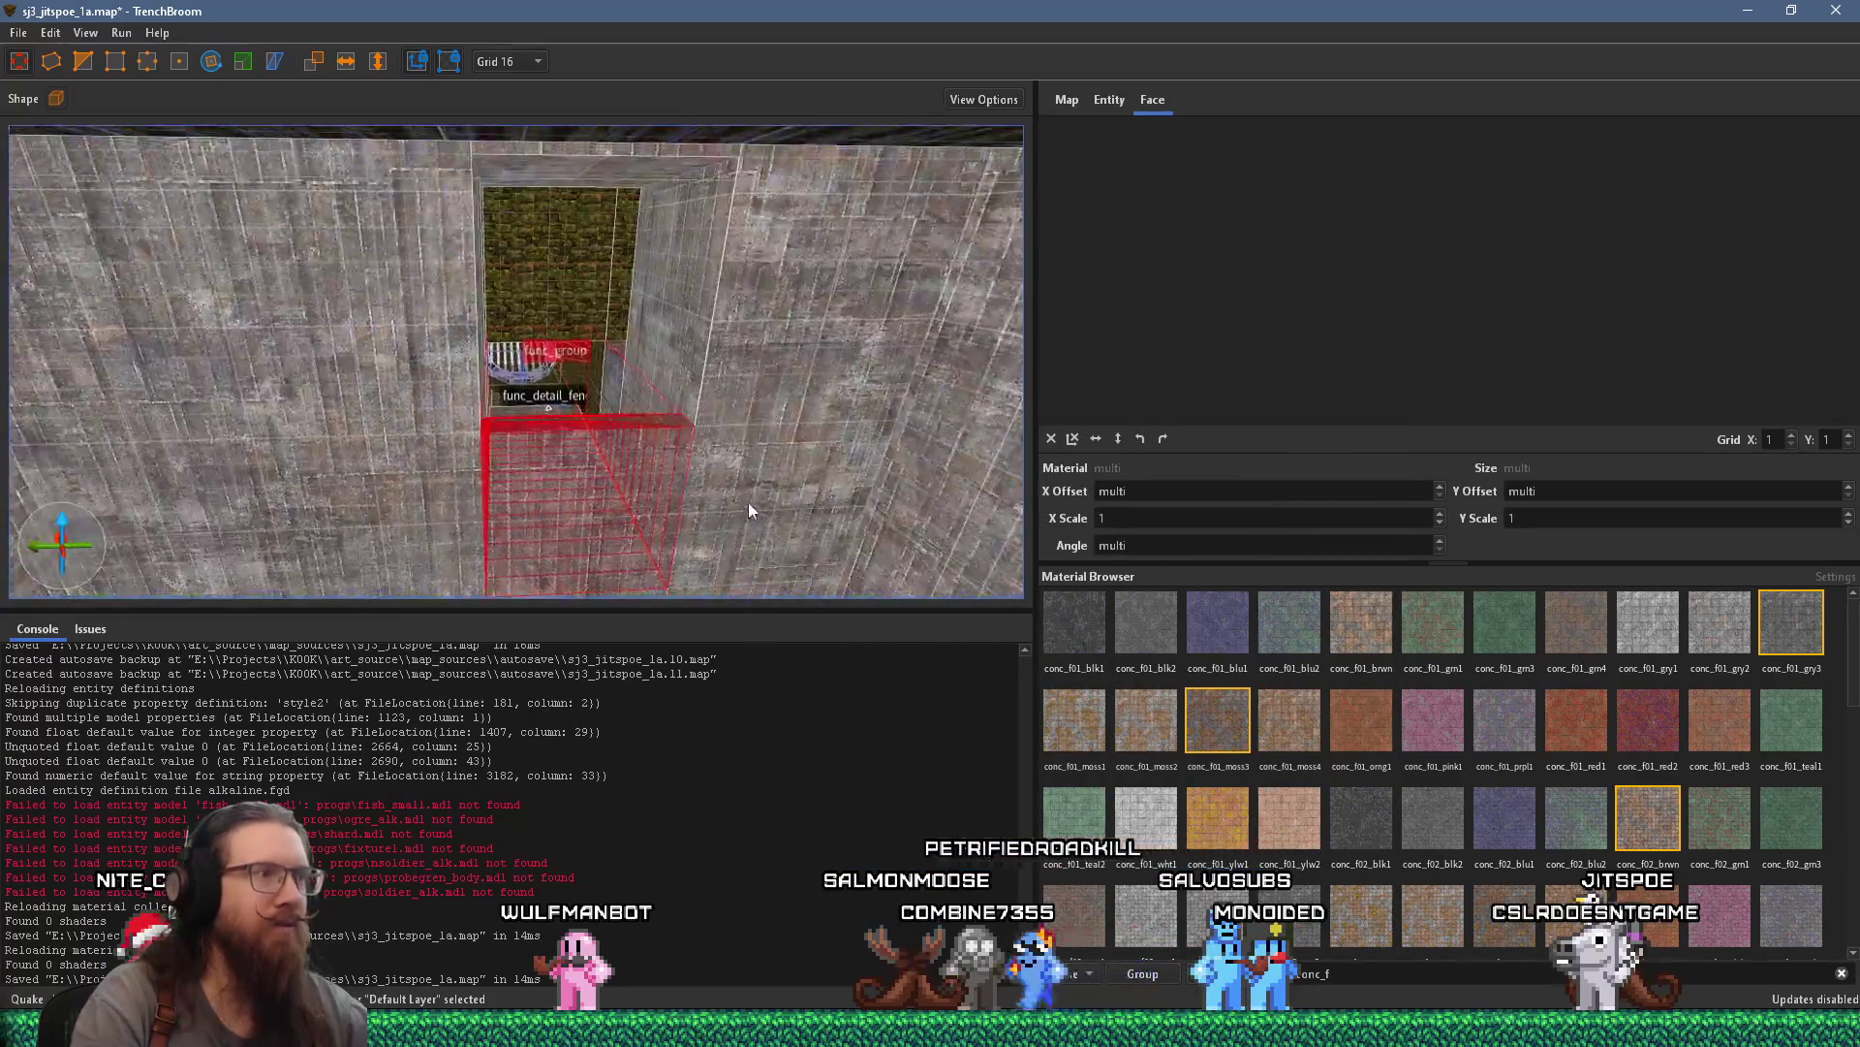
{"action": "key", "text": "w"}
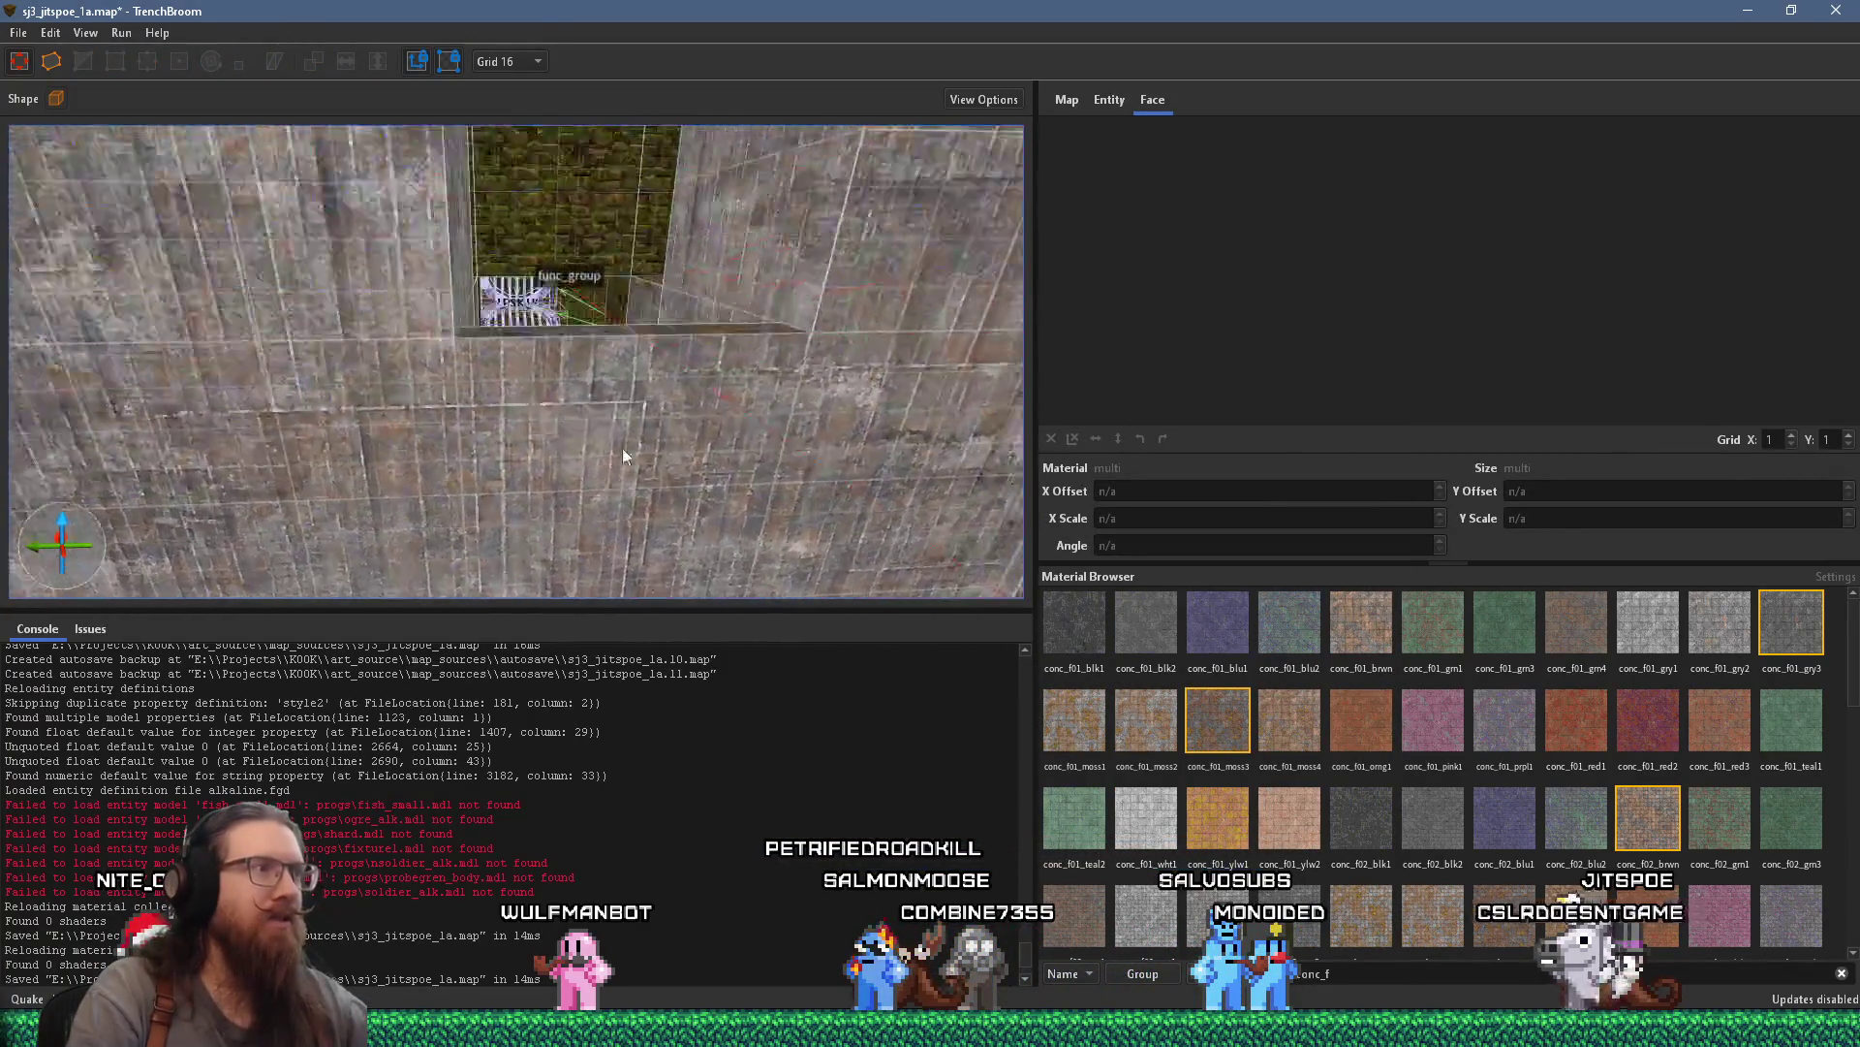
{"action": "mouse_move", "coordinate": [678, 487]}
{"action": "left_mouse_down"}
{"action": "mouse_move", "coordinate": [687, 456]}
{"action": "mouse_move", "coordinate": [525, 406]}
{"action": "mouse_move", "coordinate": [611, 406]}
{"action": "mouse_move", "coordinate": [676, 553]}
{"action": "mouse_move", "coordinate": [630, 415]}
{"action": "mouse_move", "coordinate": [867, 418]}
{"action": "mouse_move", "coordinate": [781, 400]}
{"action": "mouse_move", "coordinate": [718, 444]}
{"action": "left_mouse_up"}
{"action": "mouse_move", "coordinate": [626, 387]}
{"action": "left_mouse_down"}
{"action": "mouse_move", "coordinate": [620, 526]}
{"action": "mouse_move", "coordinate": [617, 380]}
{"action": "mouse_move", "coordinate": [578, 407]}
{"action": "mouse_move", "coordinate": [346, 454]}
{"action": "left_mouse_up"}
{"action": "left_click", "coordinate": [610, 500]}
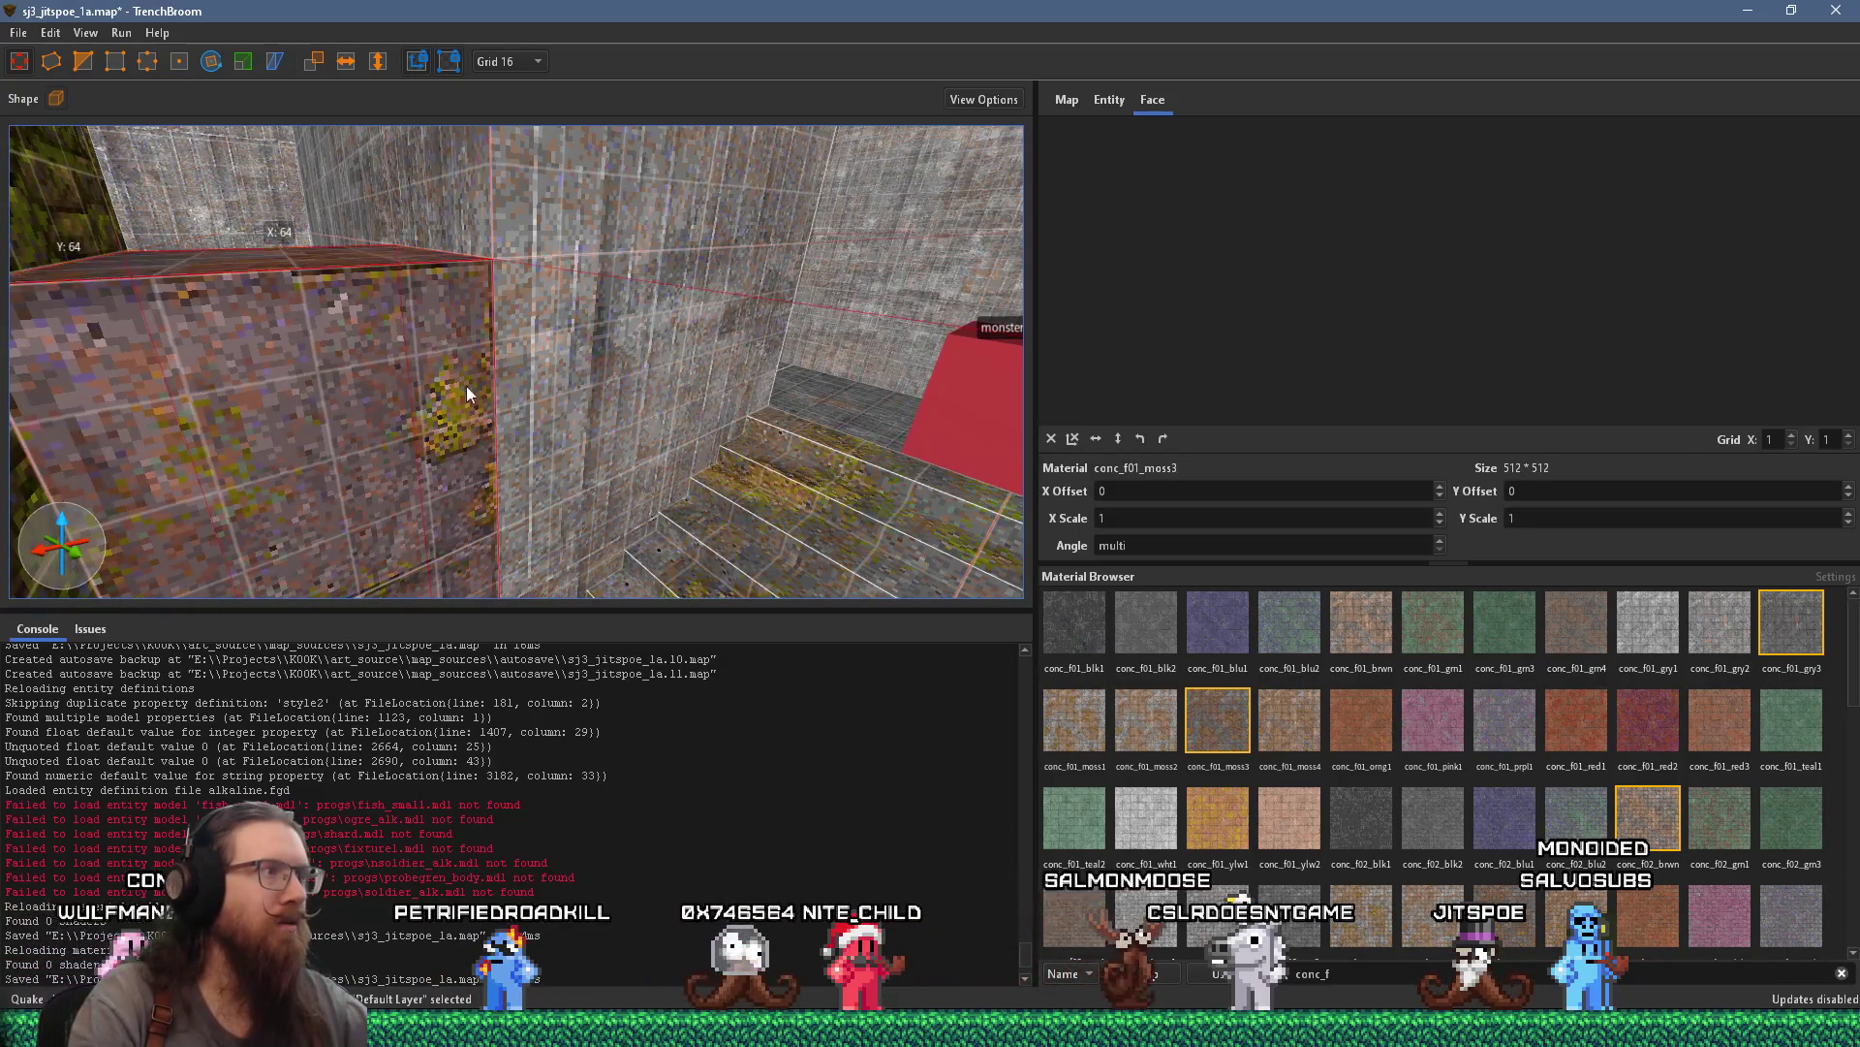
{"action": "mouse_move", "coordinate": [467, 385]}
{"action": "left_mouse_down"}
{"action": "mouse_move", "coordinate": [419, 301]}
{"action": "mouse_move", "coordinate": [453, 292]}
{"action": "mouse_move", "coordinate": [603, 408]}
{"action": "mouse_move", "coordinate": [619, 430]}
{"action": "mouse_move", "coordinate": [595, 464]}
{"action": "mouse_move", "coordinate": [613, 449]}
{"action": "mouse_move", "coordinate": [460, 489]}
{"action": "mouse_move", "coordinate": [497, 408]}
{"action": "mouse_move", "coordinate": [423, 440]}
{"action": "mouse_move", "coordinate": [460, 388]}
{"action": "mouse_move", "coordinate": [398, 490]}
{"action": "mouse_move", "coordinate": [493, 540]}
{"action": "mouse_move", "coordinate": [492, 298]}
{"action": "left_mouse_up"}
{"action": "left_click", "coordinate": [487, 584]}
{"action": "mouse_move", "coordinate": [436, 357]}
{"action": "left_mouse_down"}
{"action": "mouse_move", "coordinate": [697, 403]}
{"action": "mouse_move", "coordinate": [429, 386]}
{"action": "mouse_move", "coordinate": [438, 258]}
{"action": "left_mouse_up"}
{"action": "mouse_move", "coordinate": [321, 316]}
{"action": "left_mouse_down"}
{"action": "mouse_move", "coordinate": [361, 280]}
{"action": "mouse_move", "coordinate": [369, 190]}
{"action": "mouse_move", "coordinate": [362, 236]}
{"action": "mouse_move", "coordinate": [620, 454]}
{"action": "mouse_move", "coordinate": [663, 416]}
{"action": "mouse_move", "coordinate": [505, 466]}
{"action": "mouse_move", "coordinate": [498, 513]}
{"action": "mouse_move", "coordinate": [581, 212]}
{"action": "mouse_move", "coordinate": [531, 415]}
{"action": "mouse_move", "coordinate": [554, 542]}
{"action": "mouse_move", "coordinate": [546, 470]}
{"action": "mouse_move", "coordinate": [479, 467]}
{"action": "mouse_move", "coordinate": [541, 563]}
{"action": "mouse_move", "coordinate": [487, 457]}
{"action": "mouse_move", "coordinate": [467, 501]}
{"action": "left_mouse_up"}
{"action": "left_click", "coordinate": [497, 512]}
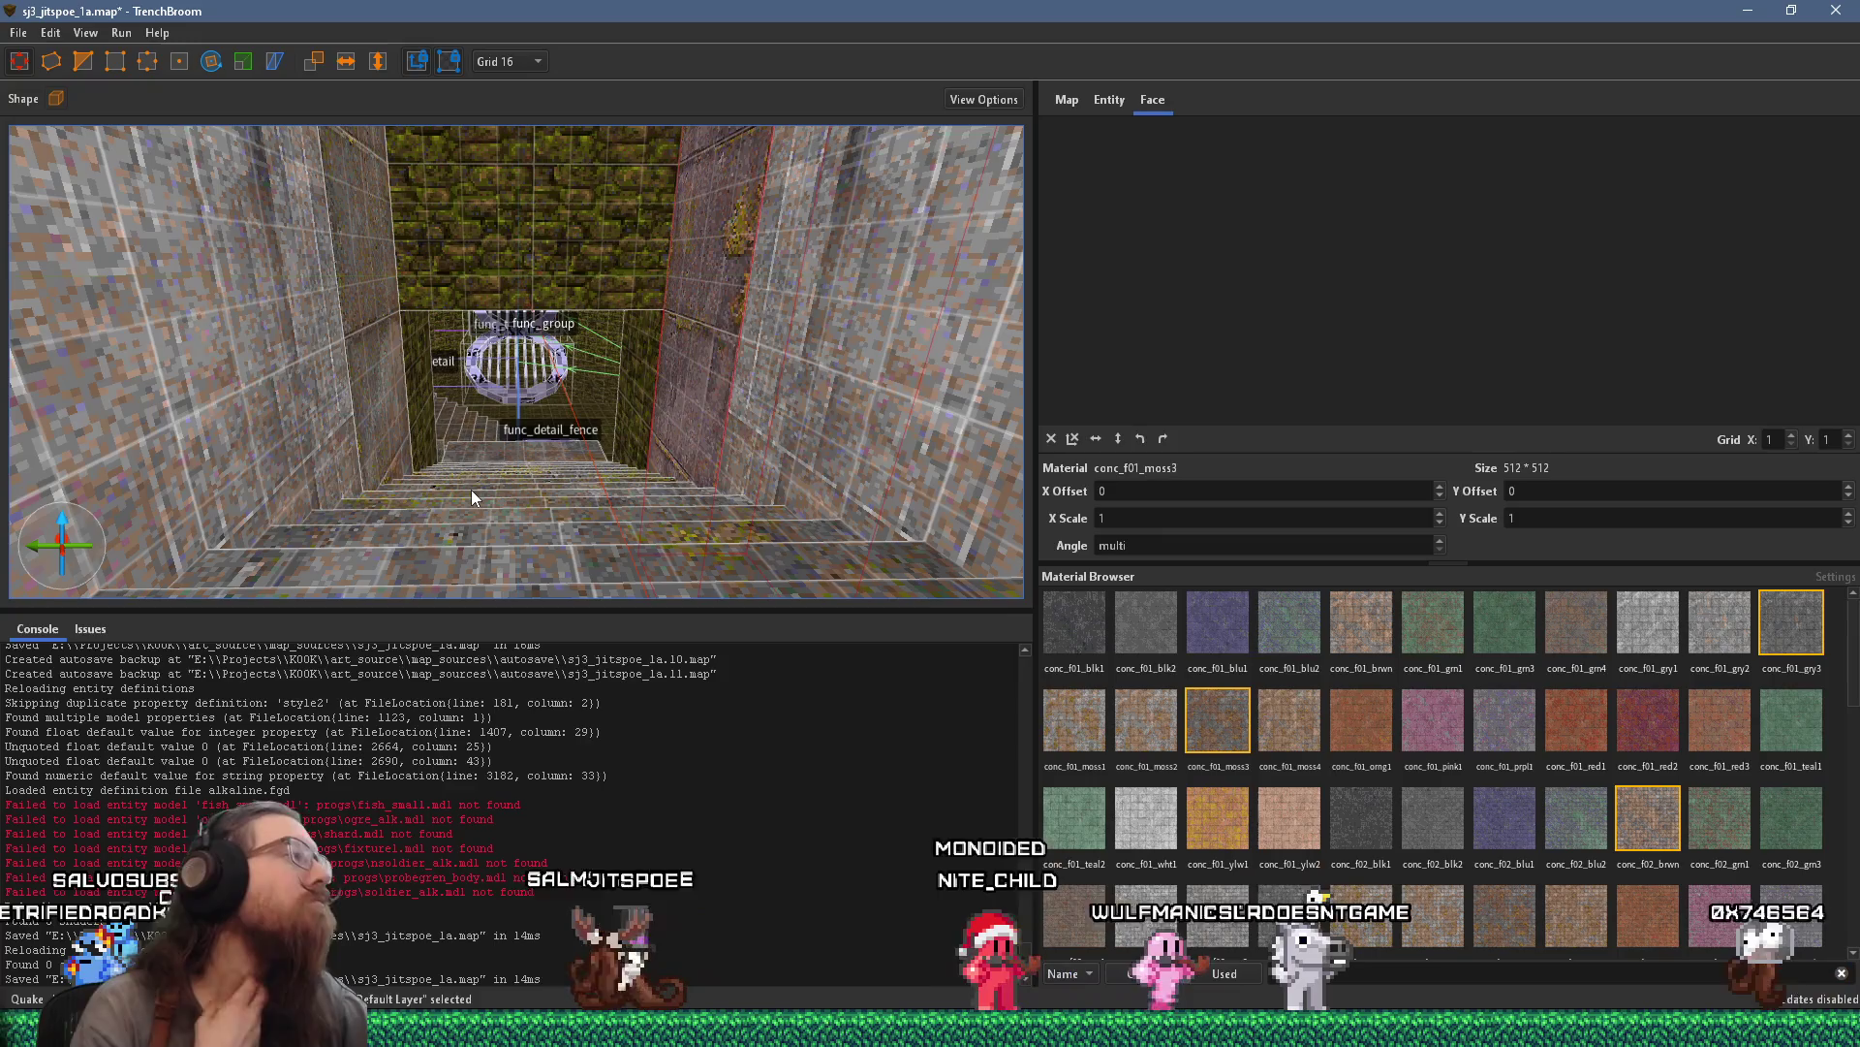
{"action": "mouse_move", "coordinate": [475, 479]}
{"action": "left_mouse_down"}
{"action": "mouse_move", "coordinate": [558, 287]}
{"action": "mouse_move", "coordinate": [586, 432]}
{"action": "mouse_move", "coordinate": [293, 434]}
{"action": "mouse_move", "coordinate": [533, 472]}
{"action": "mouse_move", "coordinate": [557, 328]}
{"action": "mouse_move", "coordinate": [581, 517]}
{"action": "mouse_move", "coordinate": [564, 452]}
{"action": "left_mouse_up"}
{"action": "left_click", "coordinate": [577, 506]}
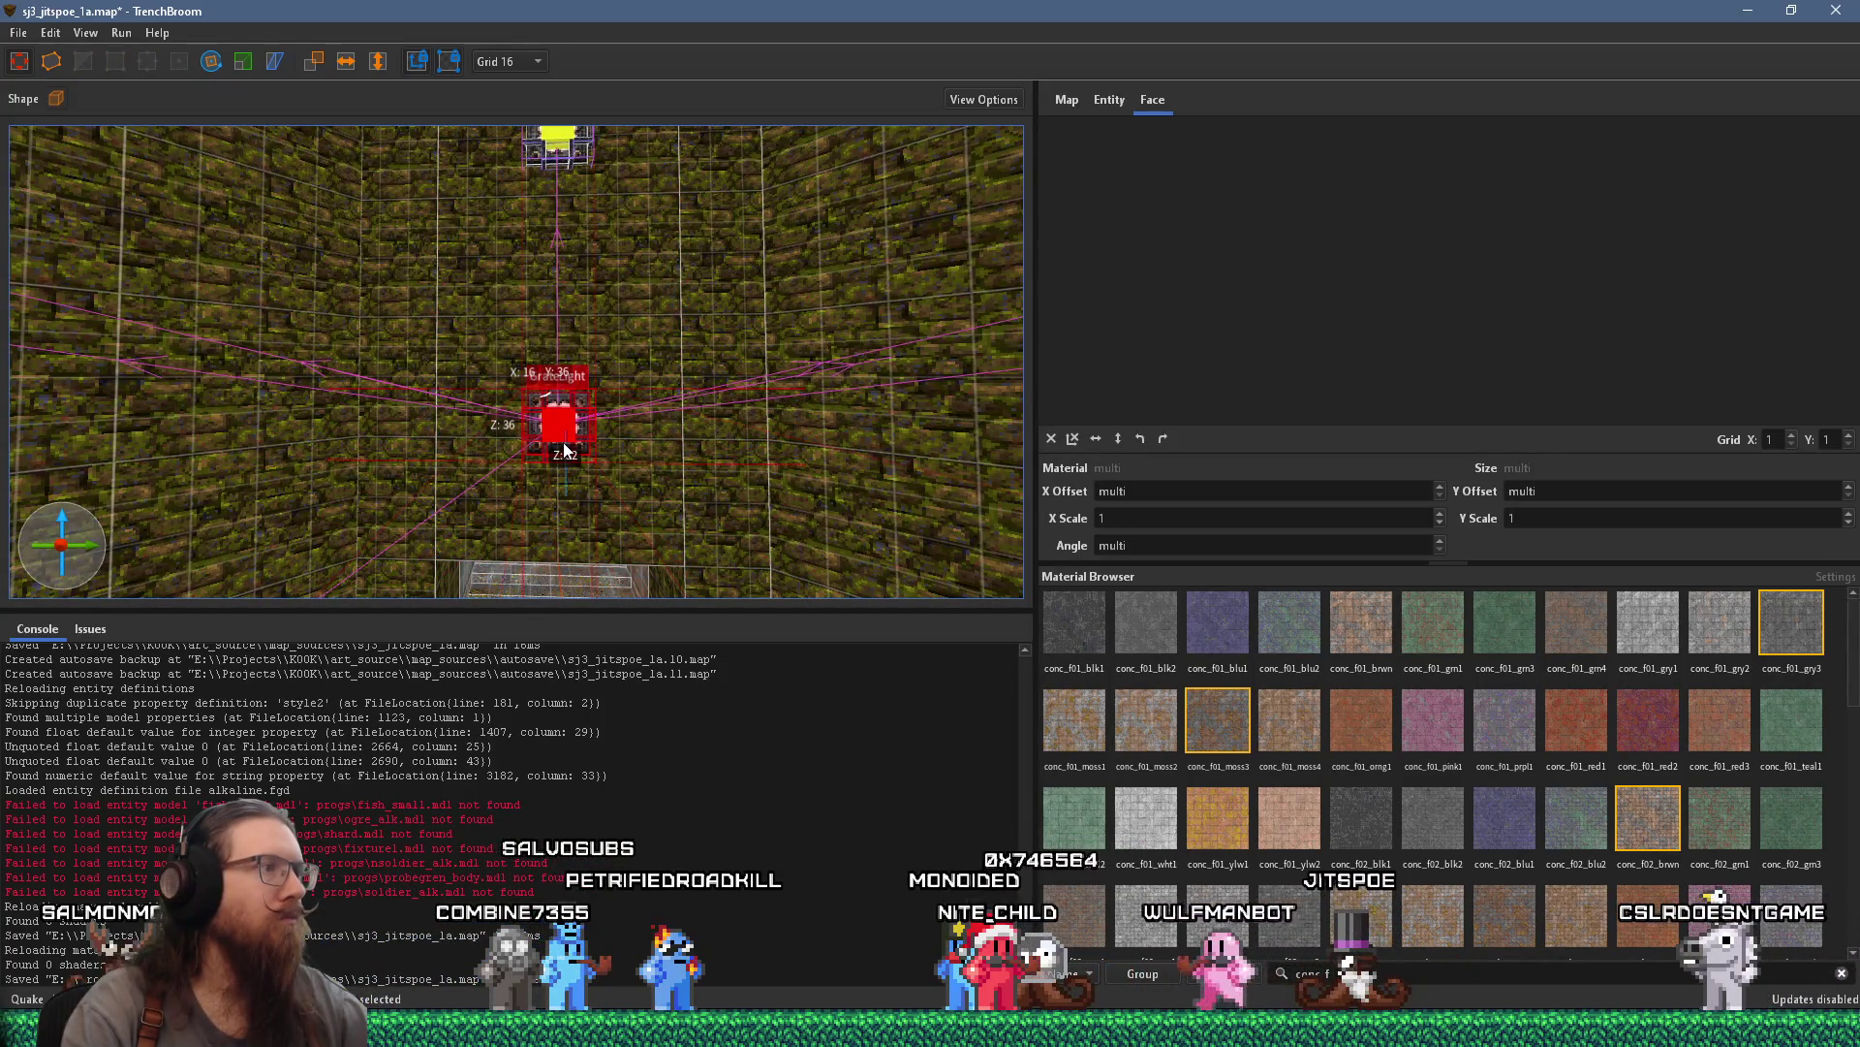
Lower the mossy brick lintel brush above the stair opening 32 units into a slab across the opening's top
{"action": "key", "text": "Escape"}
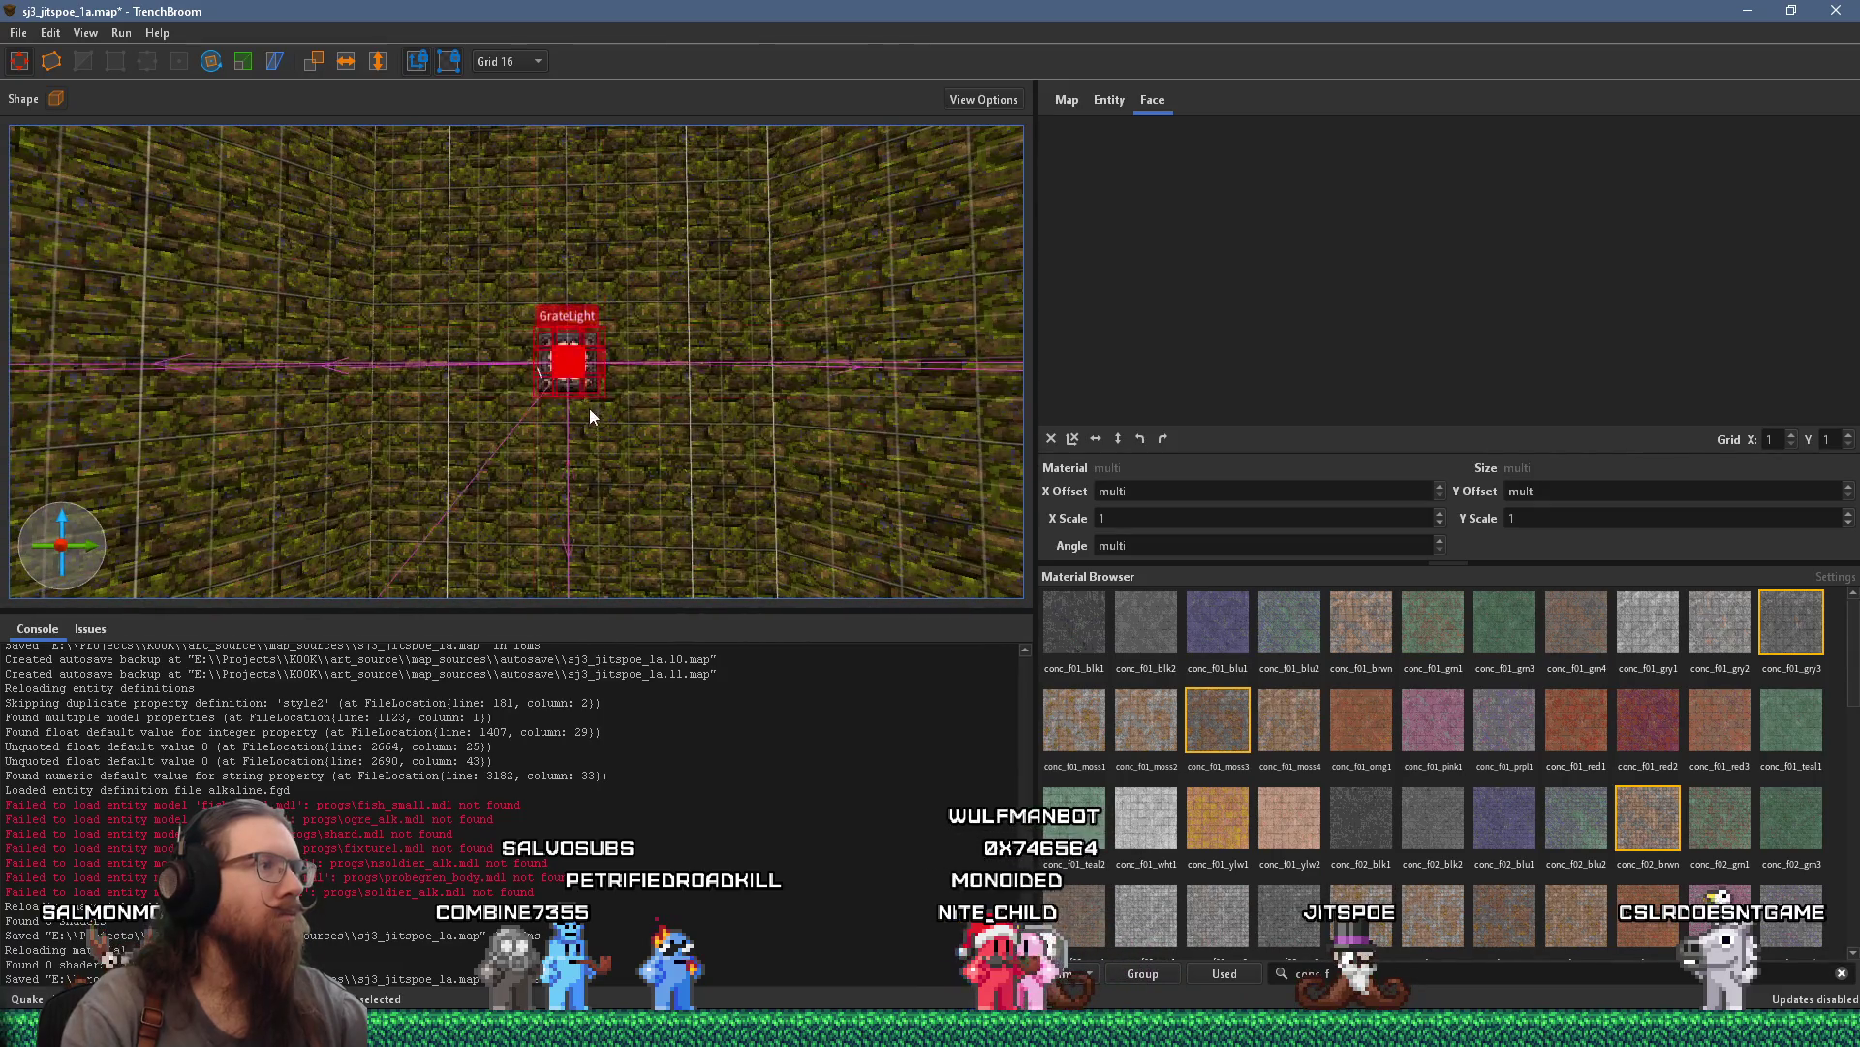
{"action": "mouse_move", "coordinate": [589, 408]}
{"action": "left_mouse_down"}
{"action": "mouse_move", "coordinate": [585, 592]}
{"action": "mouse_move", "coordinate": [602, 241]}
{"action": "mouse_move", "coordinate": [628, 396]}
{"action": "left_mouse_up"}
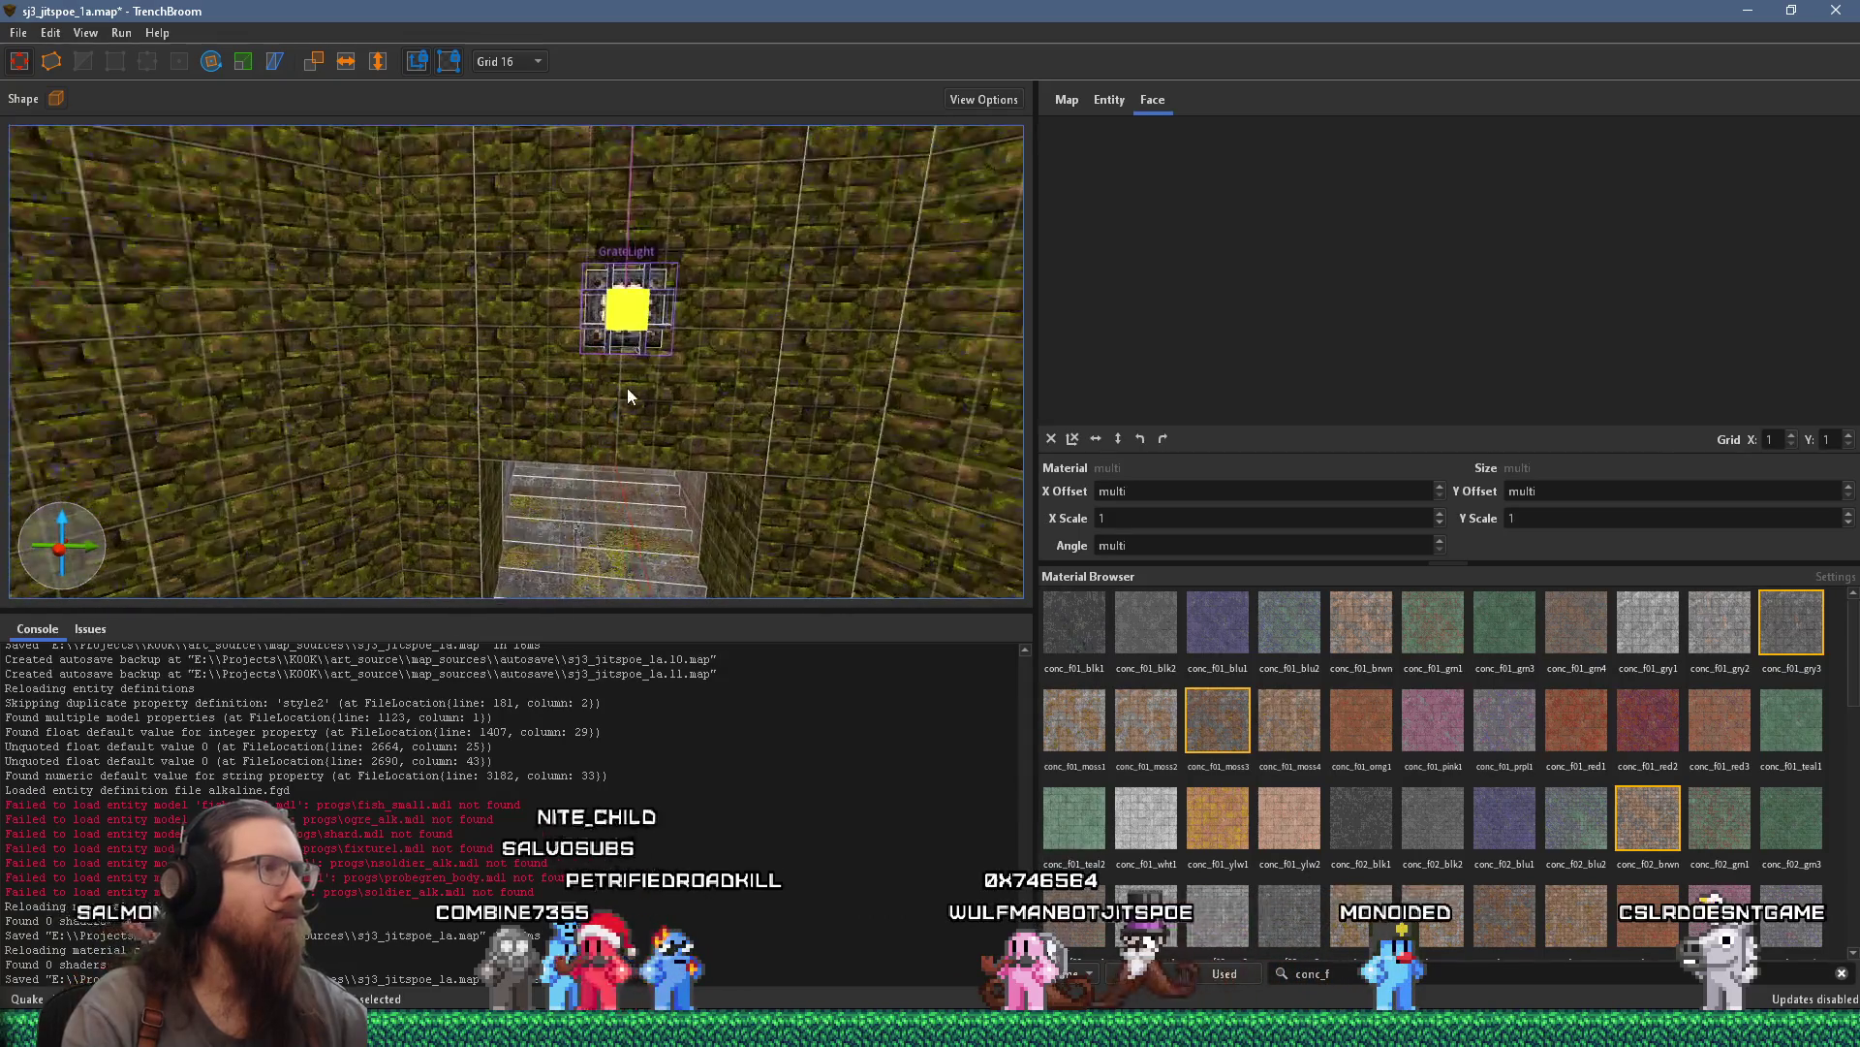
{"action": "scroll", "coordinate": [653, 423], "scroll_direction": "up", "scroll_amount": 3}
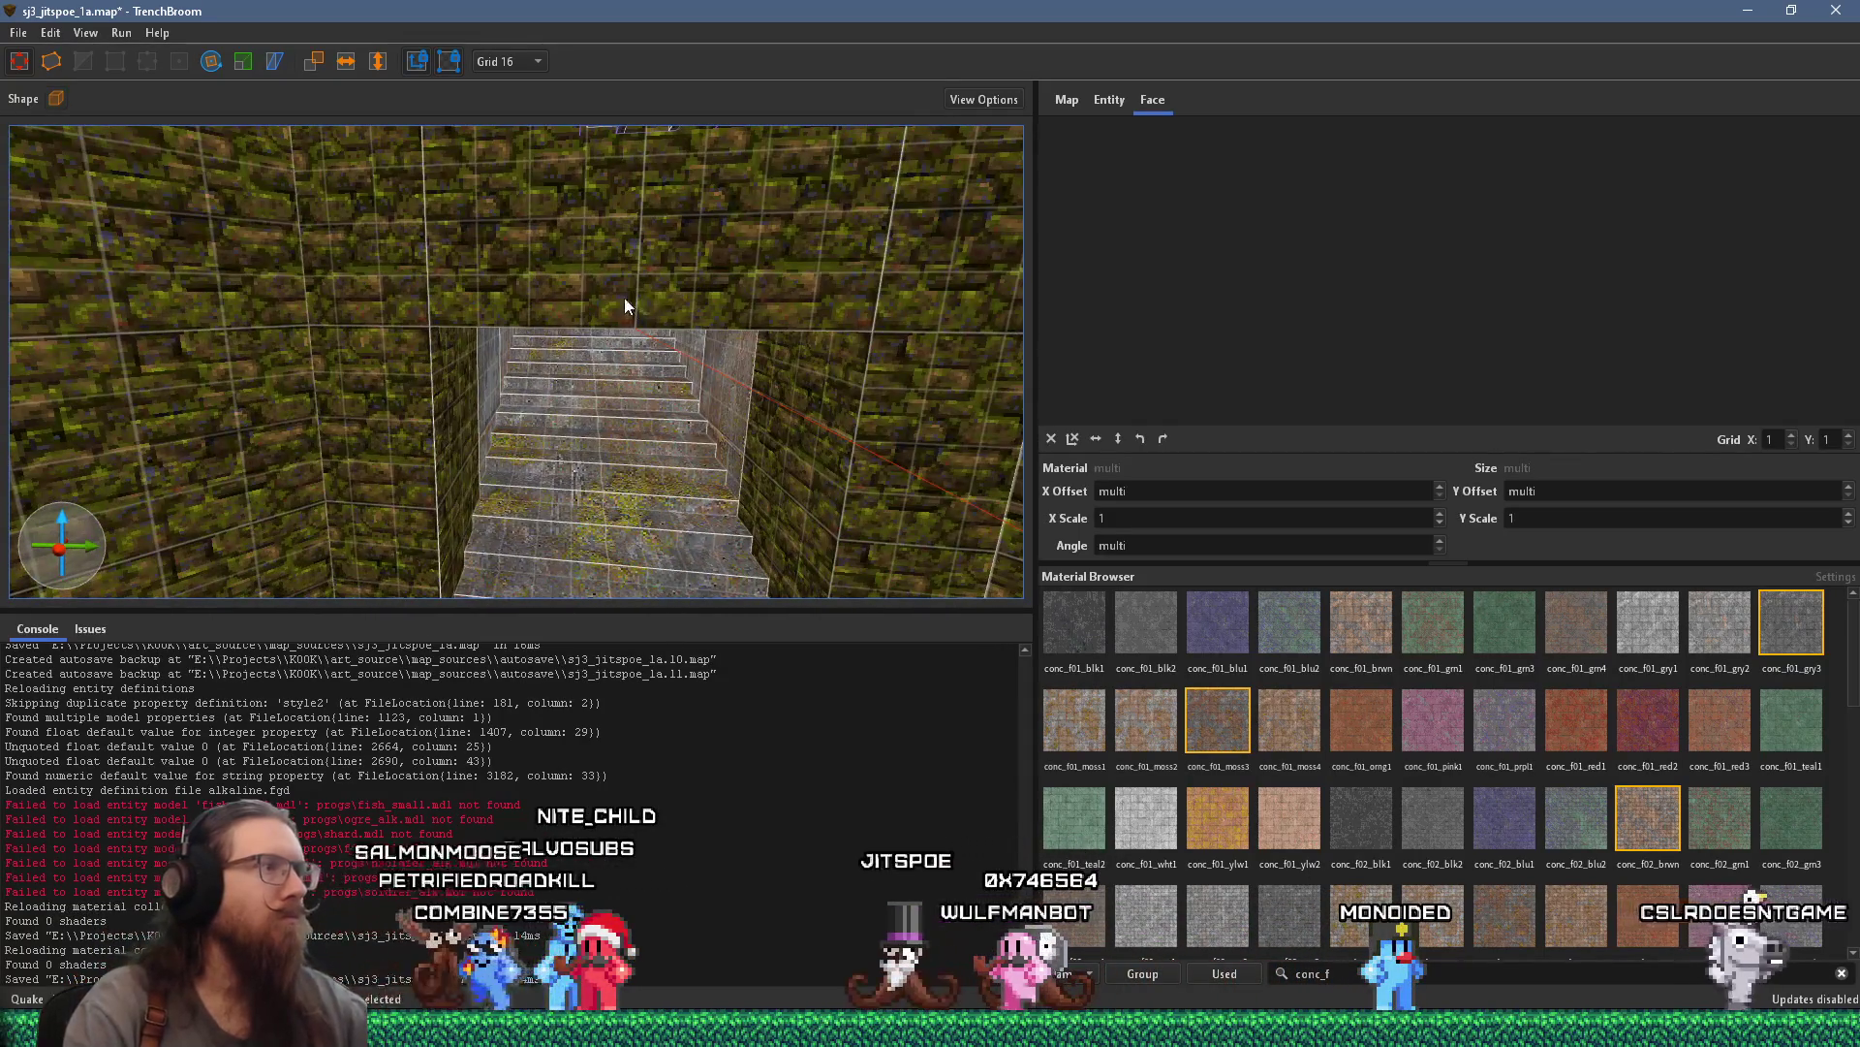
{"action": "left_click", "coordinate": [624, 298]}
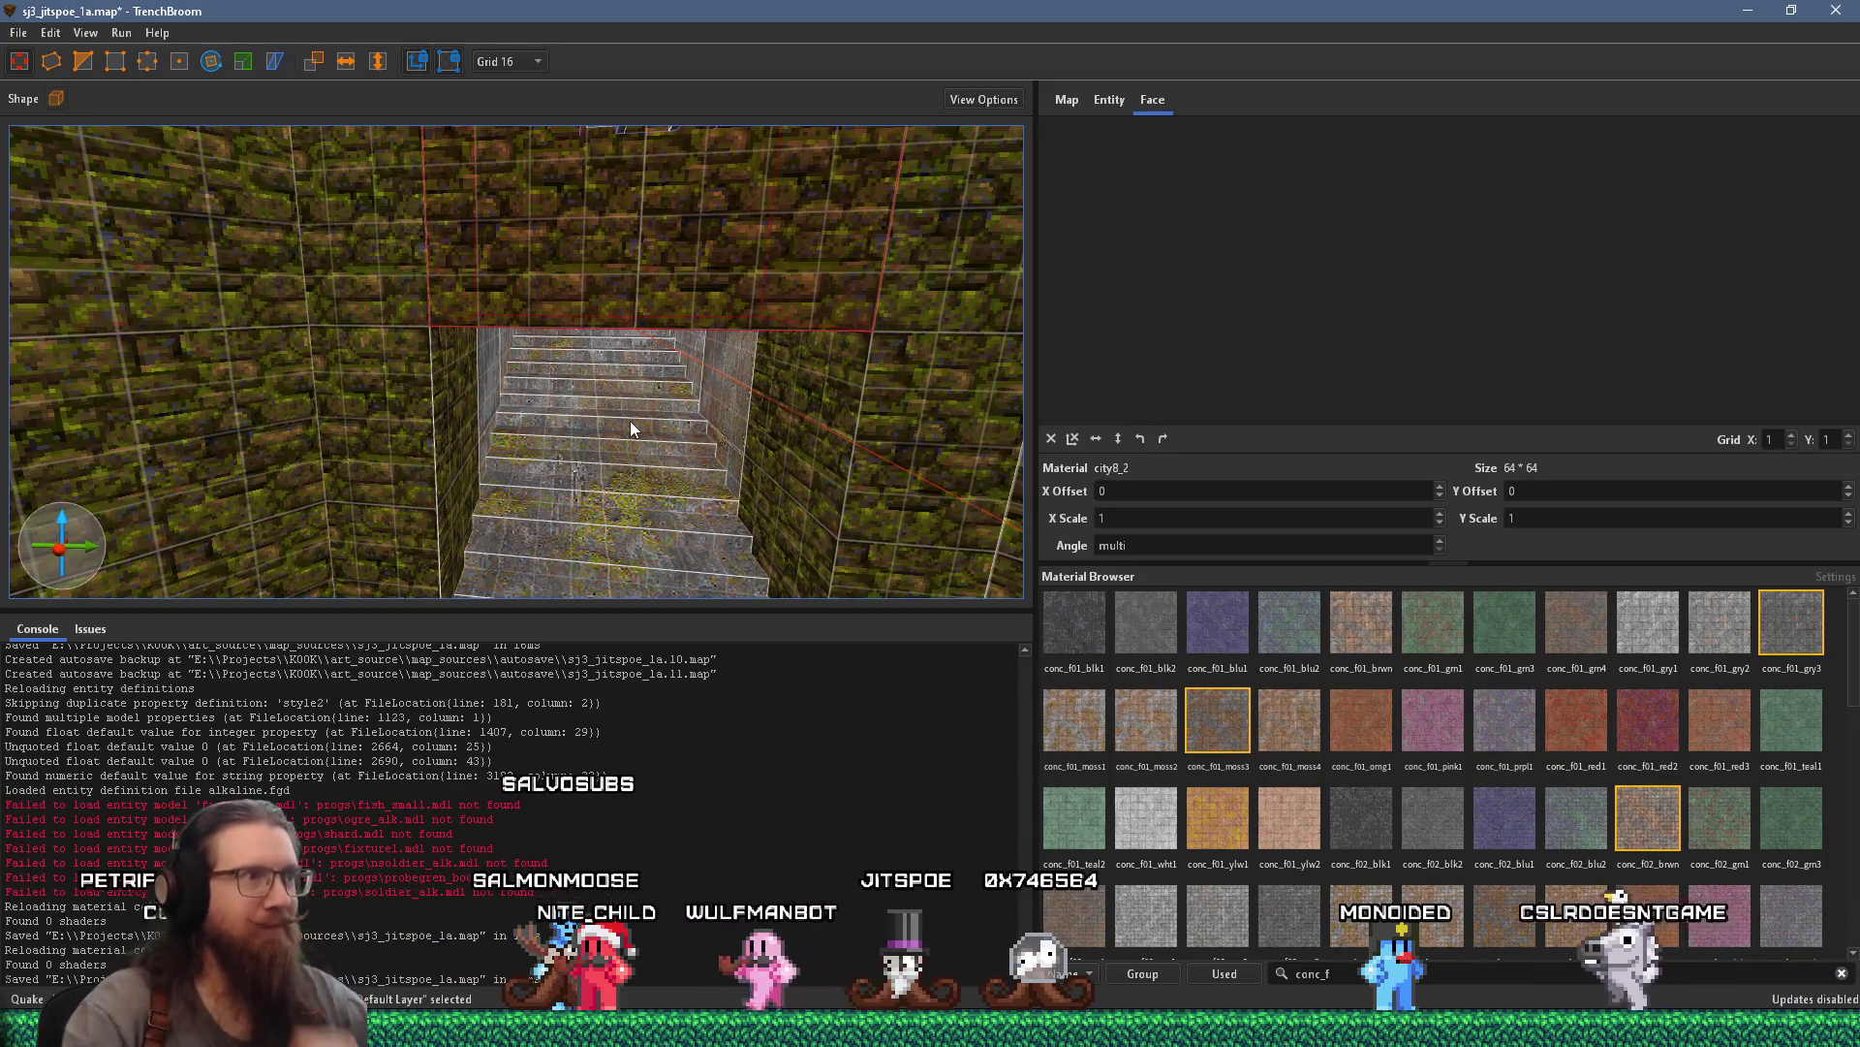
{"action": "mouse_move", "coordinate": [607, 301]}
{"action": "left_mouse_down"}
{"action": "mouse_move", "coordinate": [608, 139]}
{"action": "mouse_move", "coordinate": [544, 137]}
{"action": "mouse_move", "coordinate": [600, 122]}
{"action": "mouse_move", "coordinate": [599, 176]}
{"action": "left_mouse_up"}
{"action": "scroll", "coordinate": [544, 133], "scroll_direction": "up", "scroll_amount": 2}
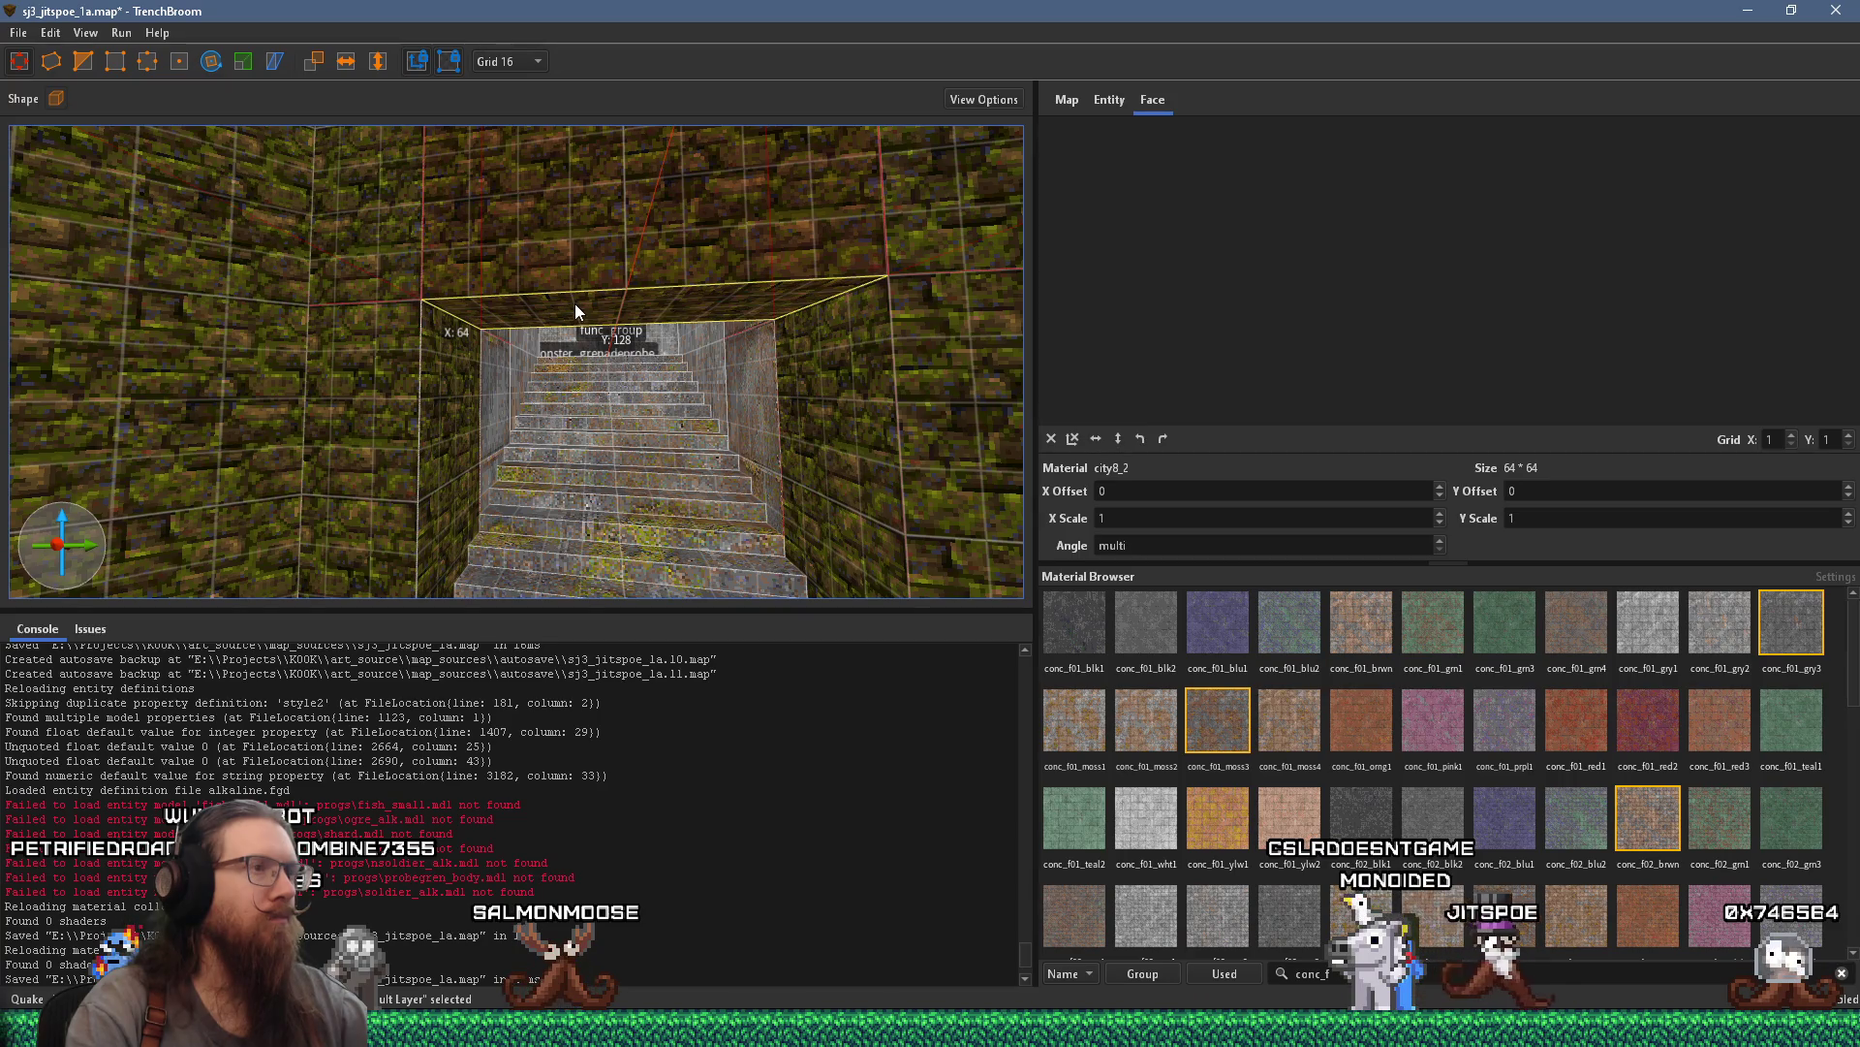
{"action": "left_click_drag", "start_coordinate": [576, 311], "coordinate": [563, 355]}
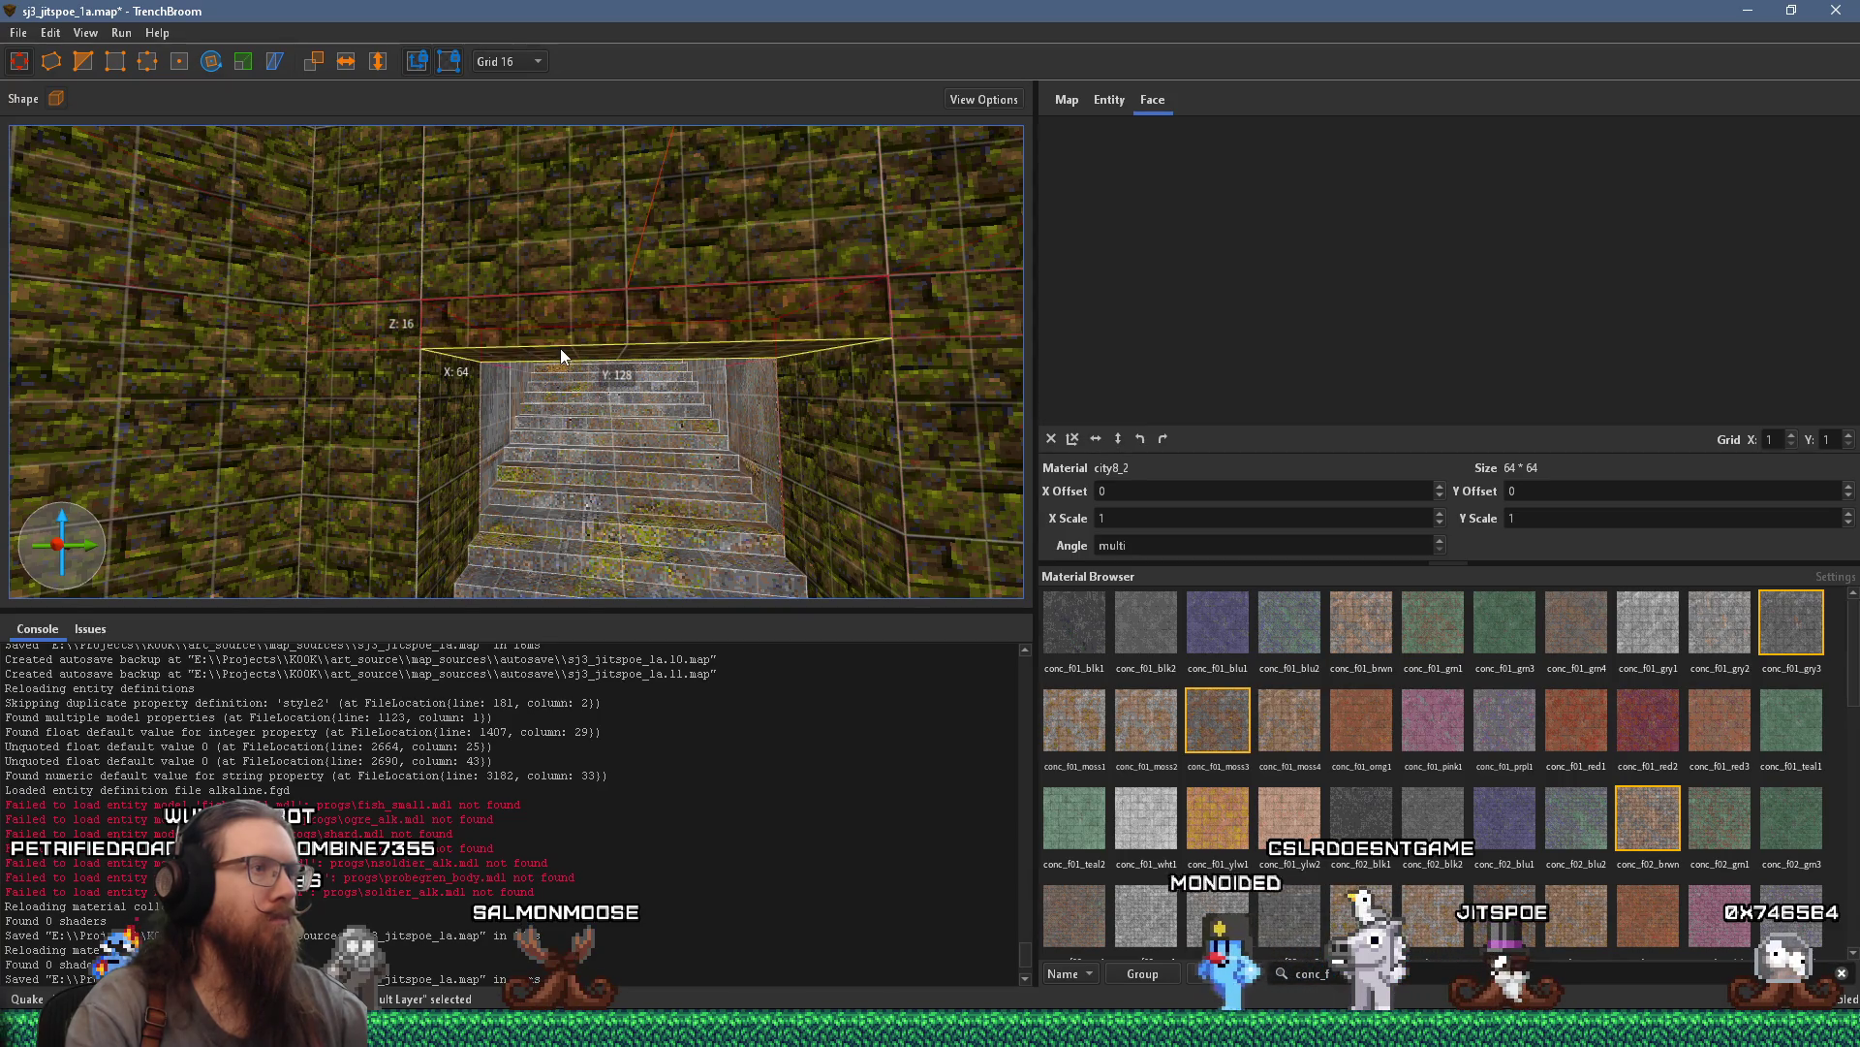
{"action": "left_click_drag", "start_coordinate": [560, 348], "coordinate": [544, 391]}
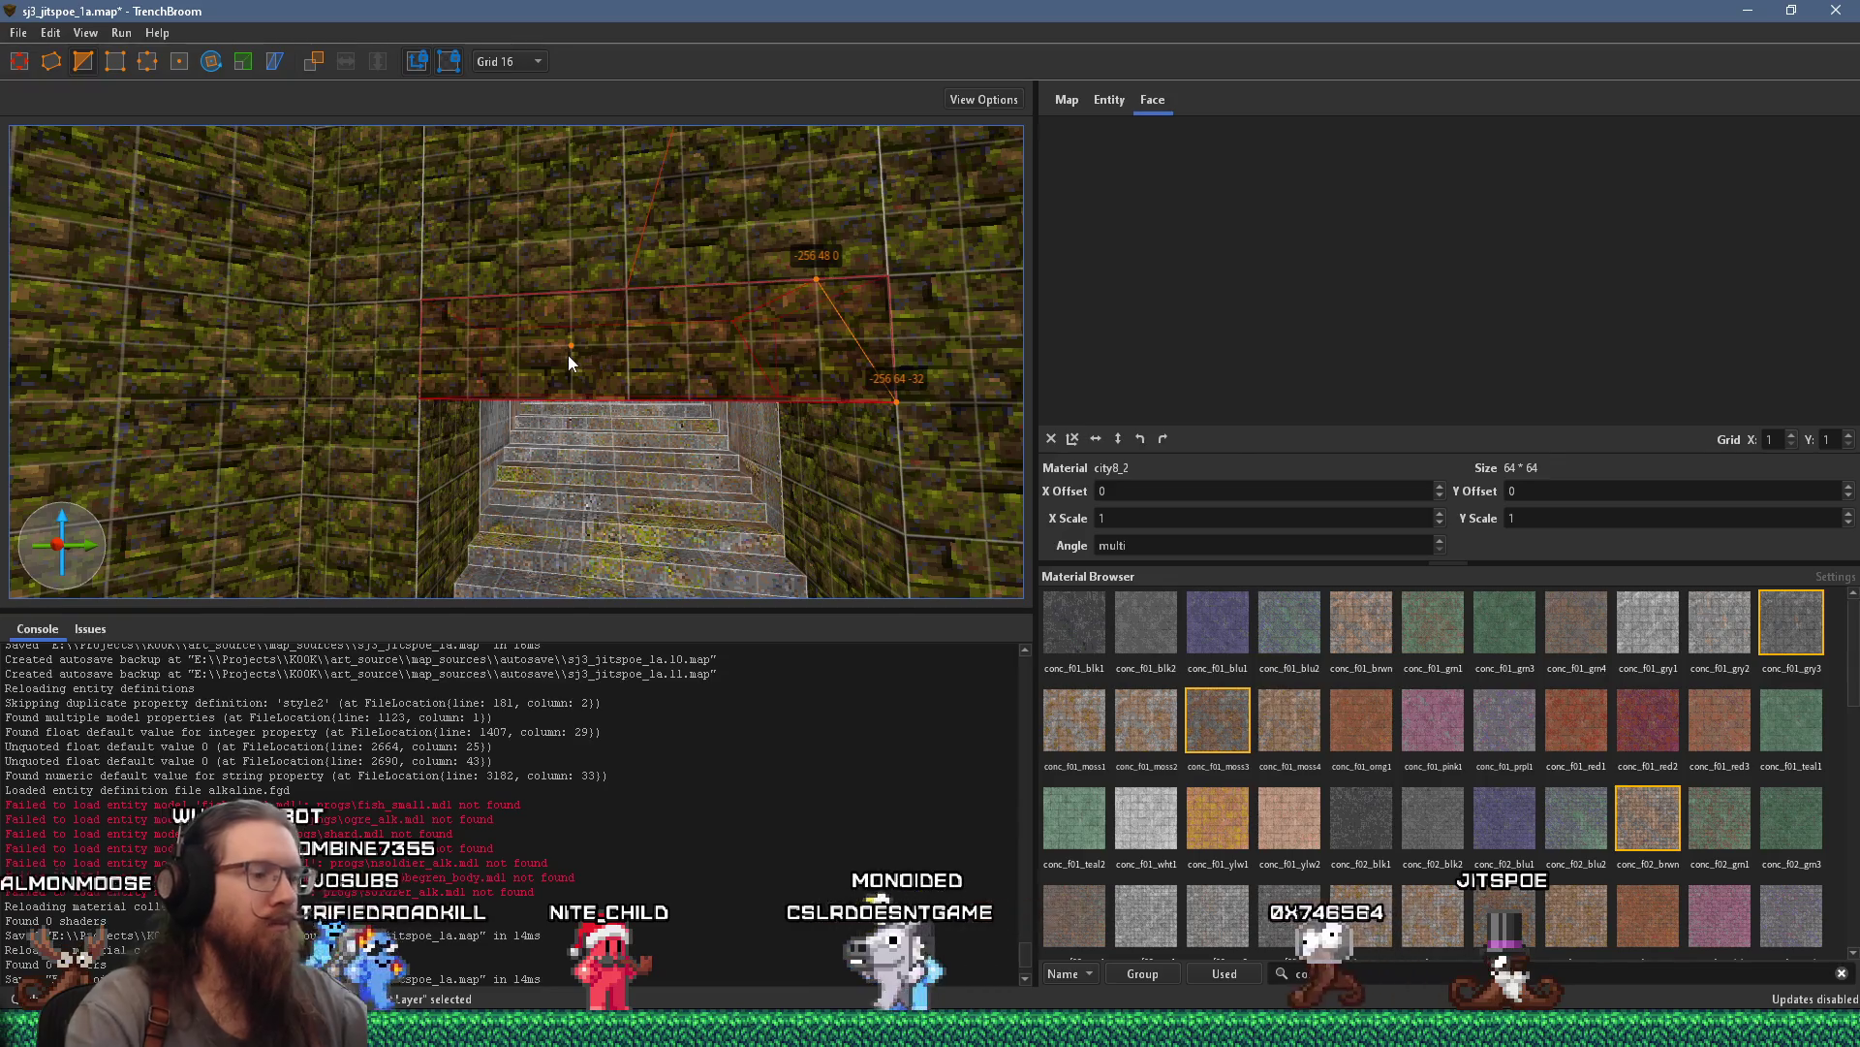
Select the slab above the stair opening and raise it one grid step
{"action": "type", "text": "nc_f"}
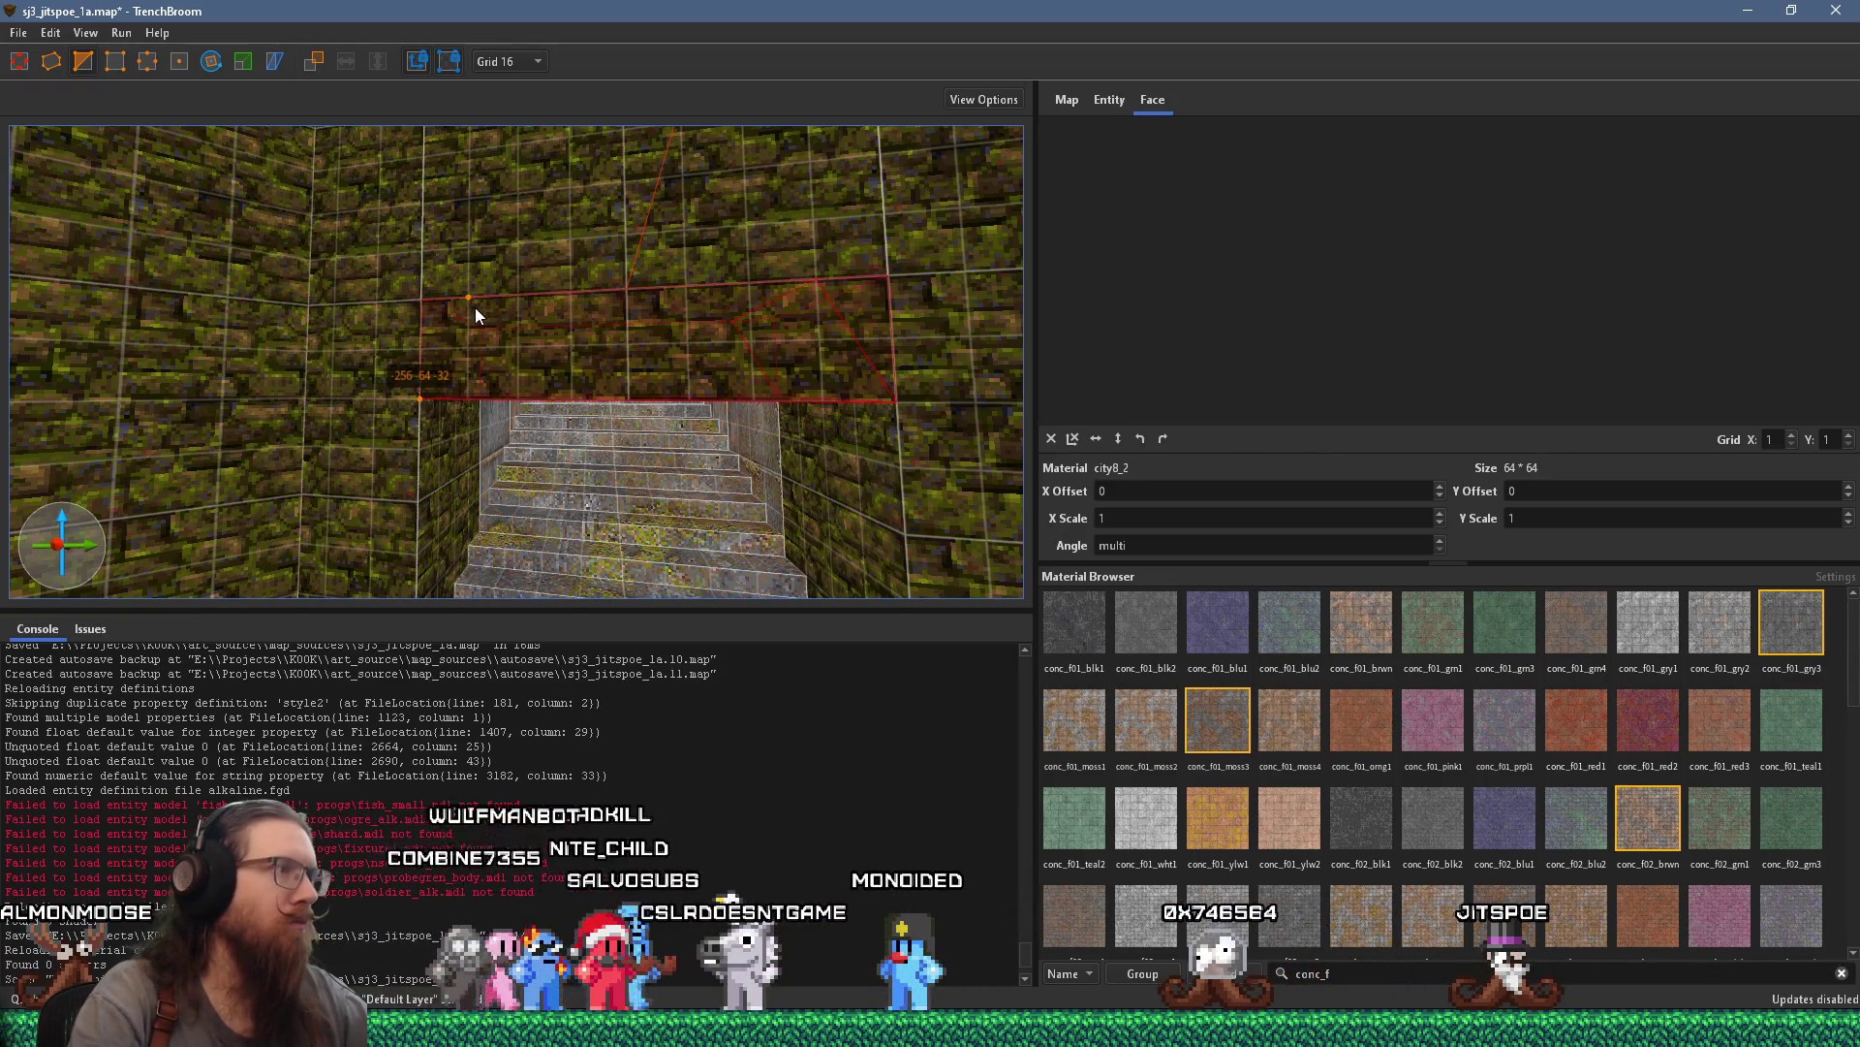
{"action": "left_click", "coordinate": [487, 306]}
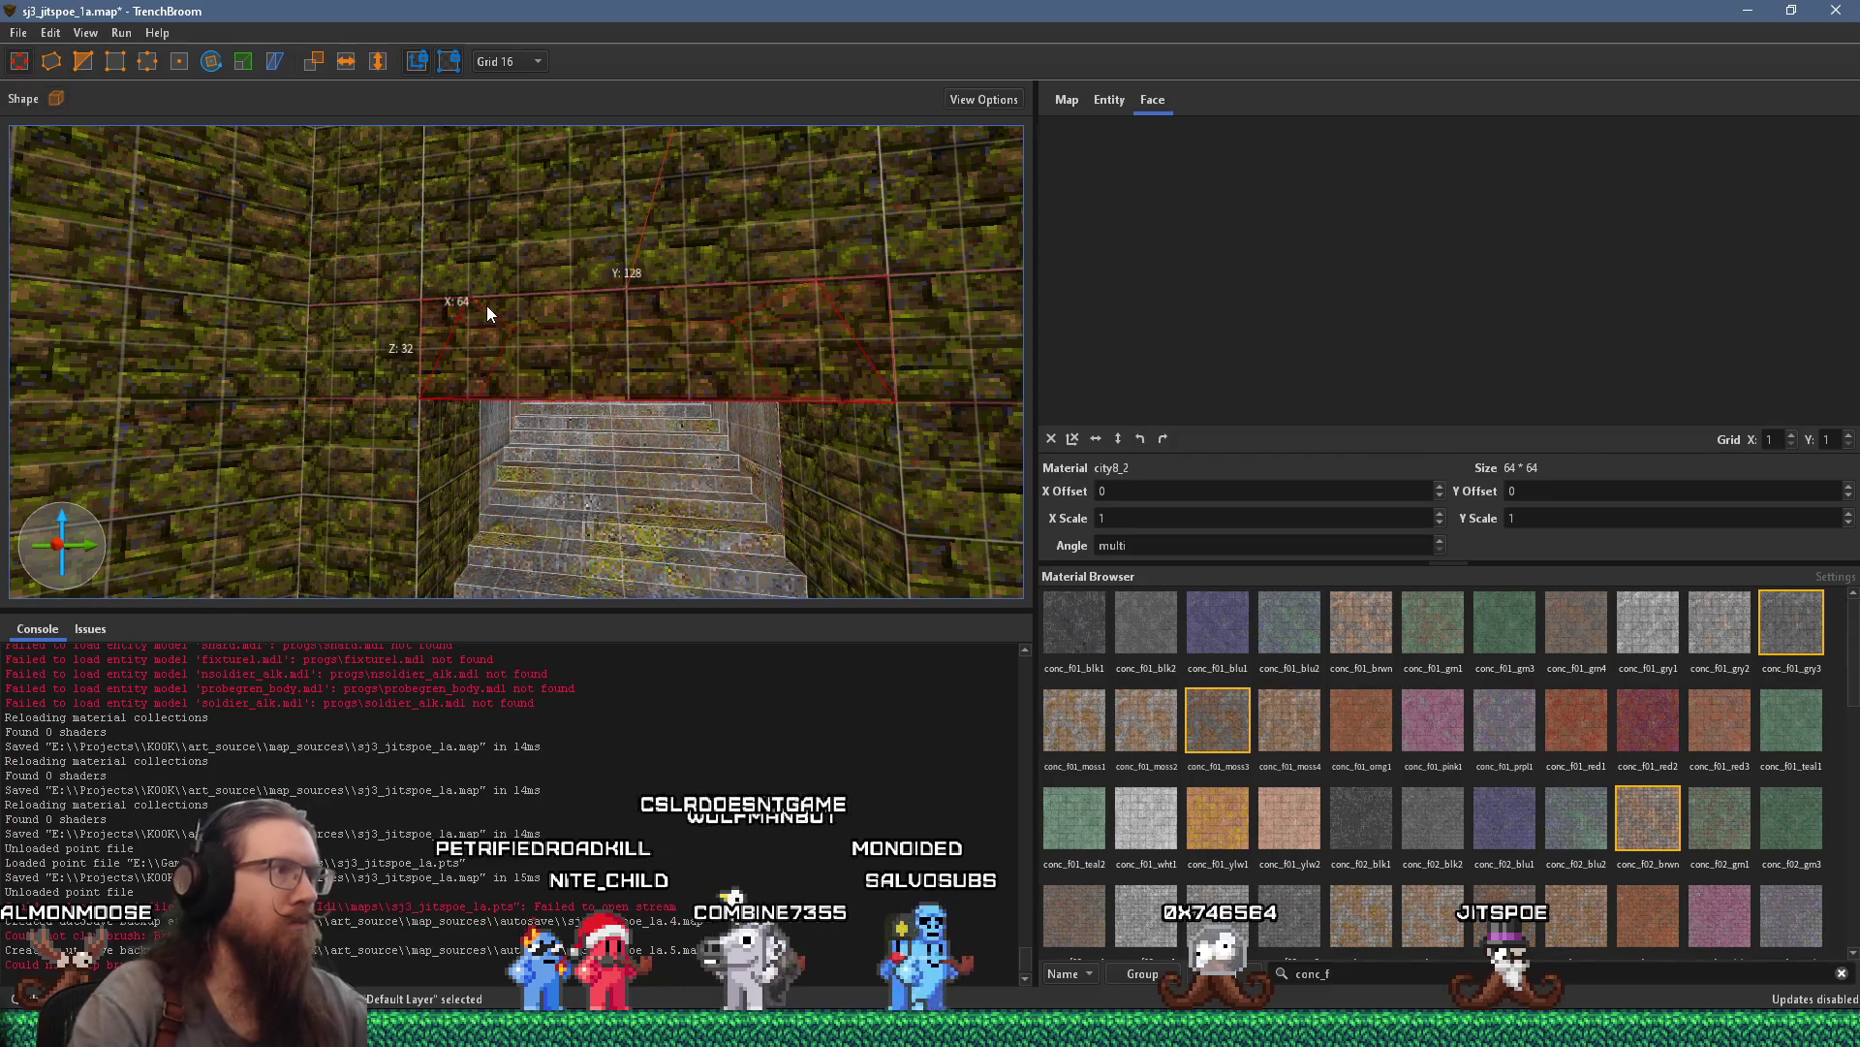
{"action": "key", "text": "Escape"}
{"action": "scroll", "coordinate": [551, 414], "scroll_direction": "up", "scroll_amount": 5}
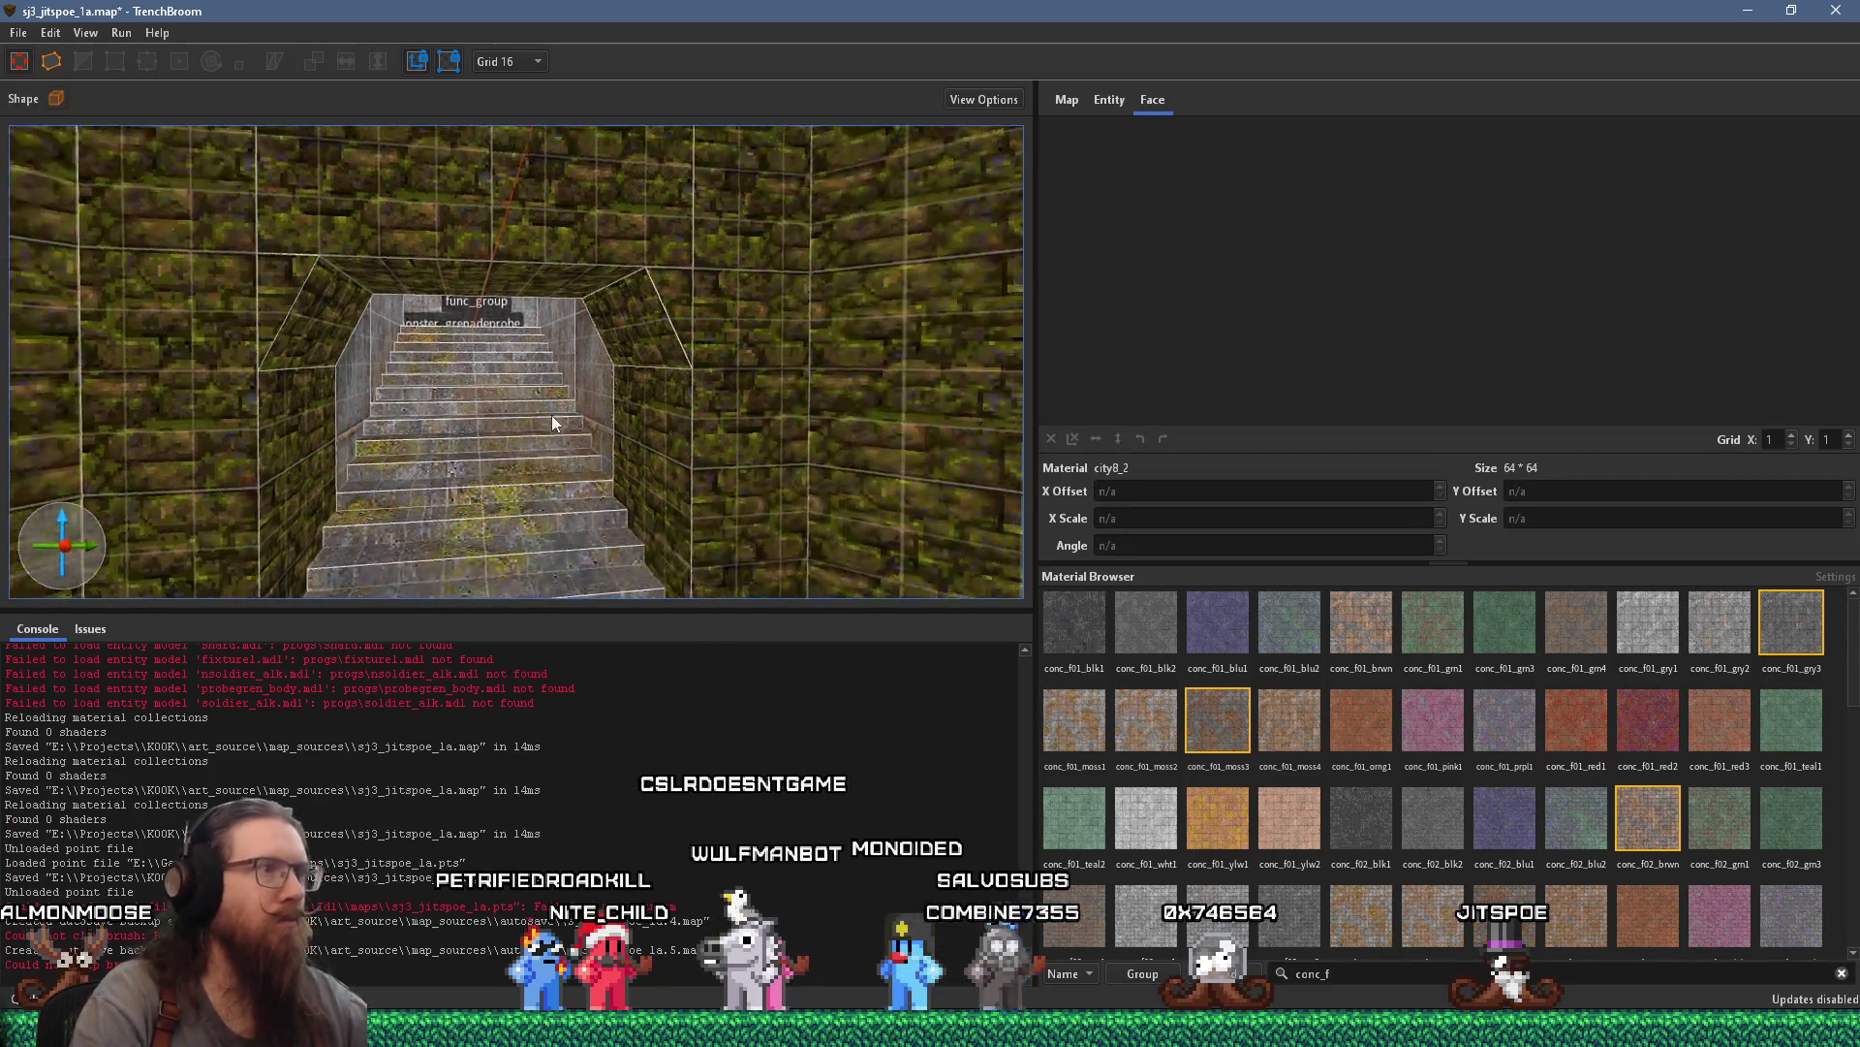
{"action": "left_click_drag", "start_coordinate": [578, 334], "coordinate": [603, 469]}
{"action": "scroll", "coordinate": [548, 373], "scroll_direction": "up", "scroll_amount": 2}
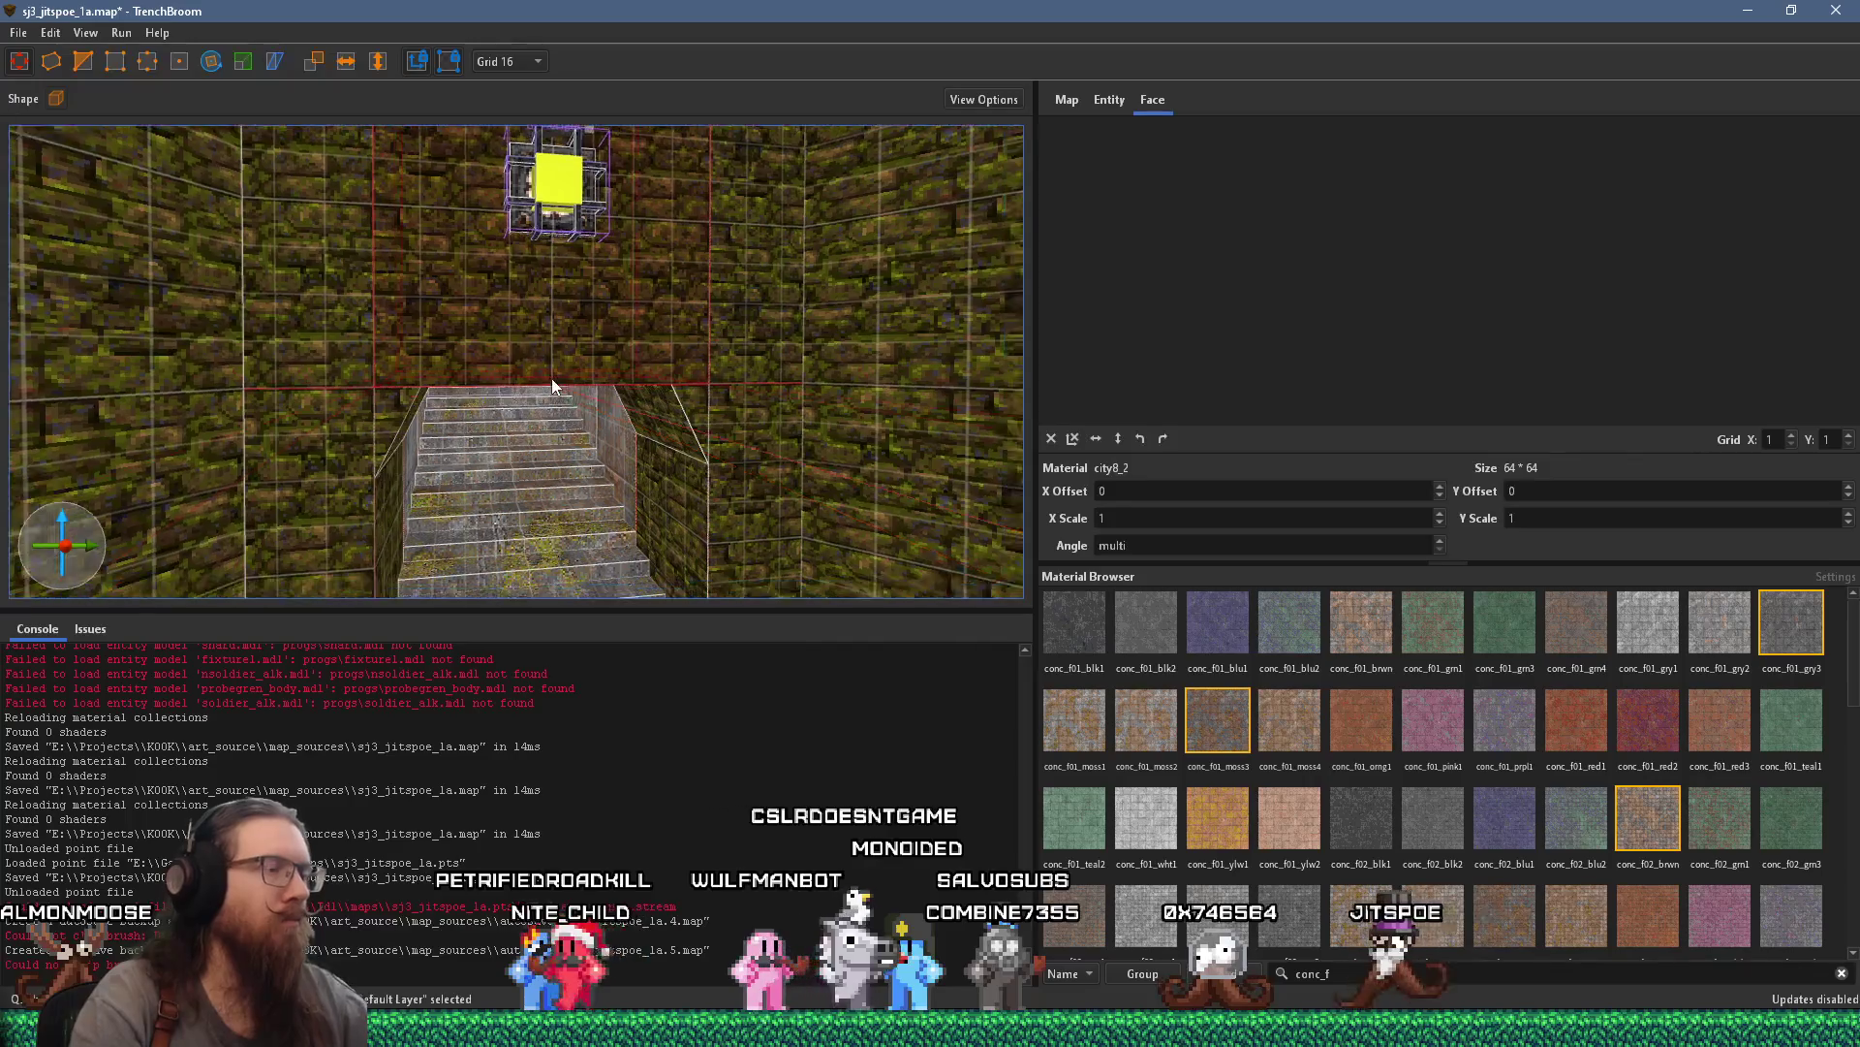
{"action": "left_click", "coordinate": [548, 379]}
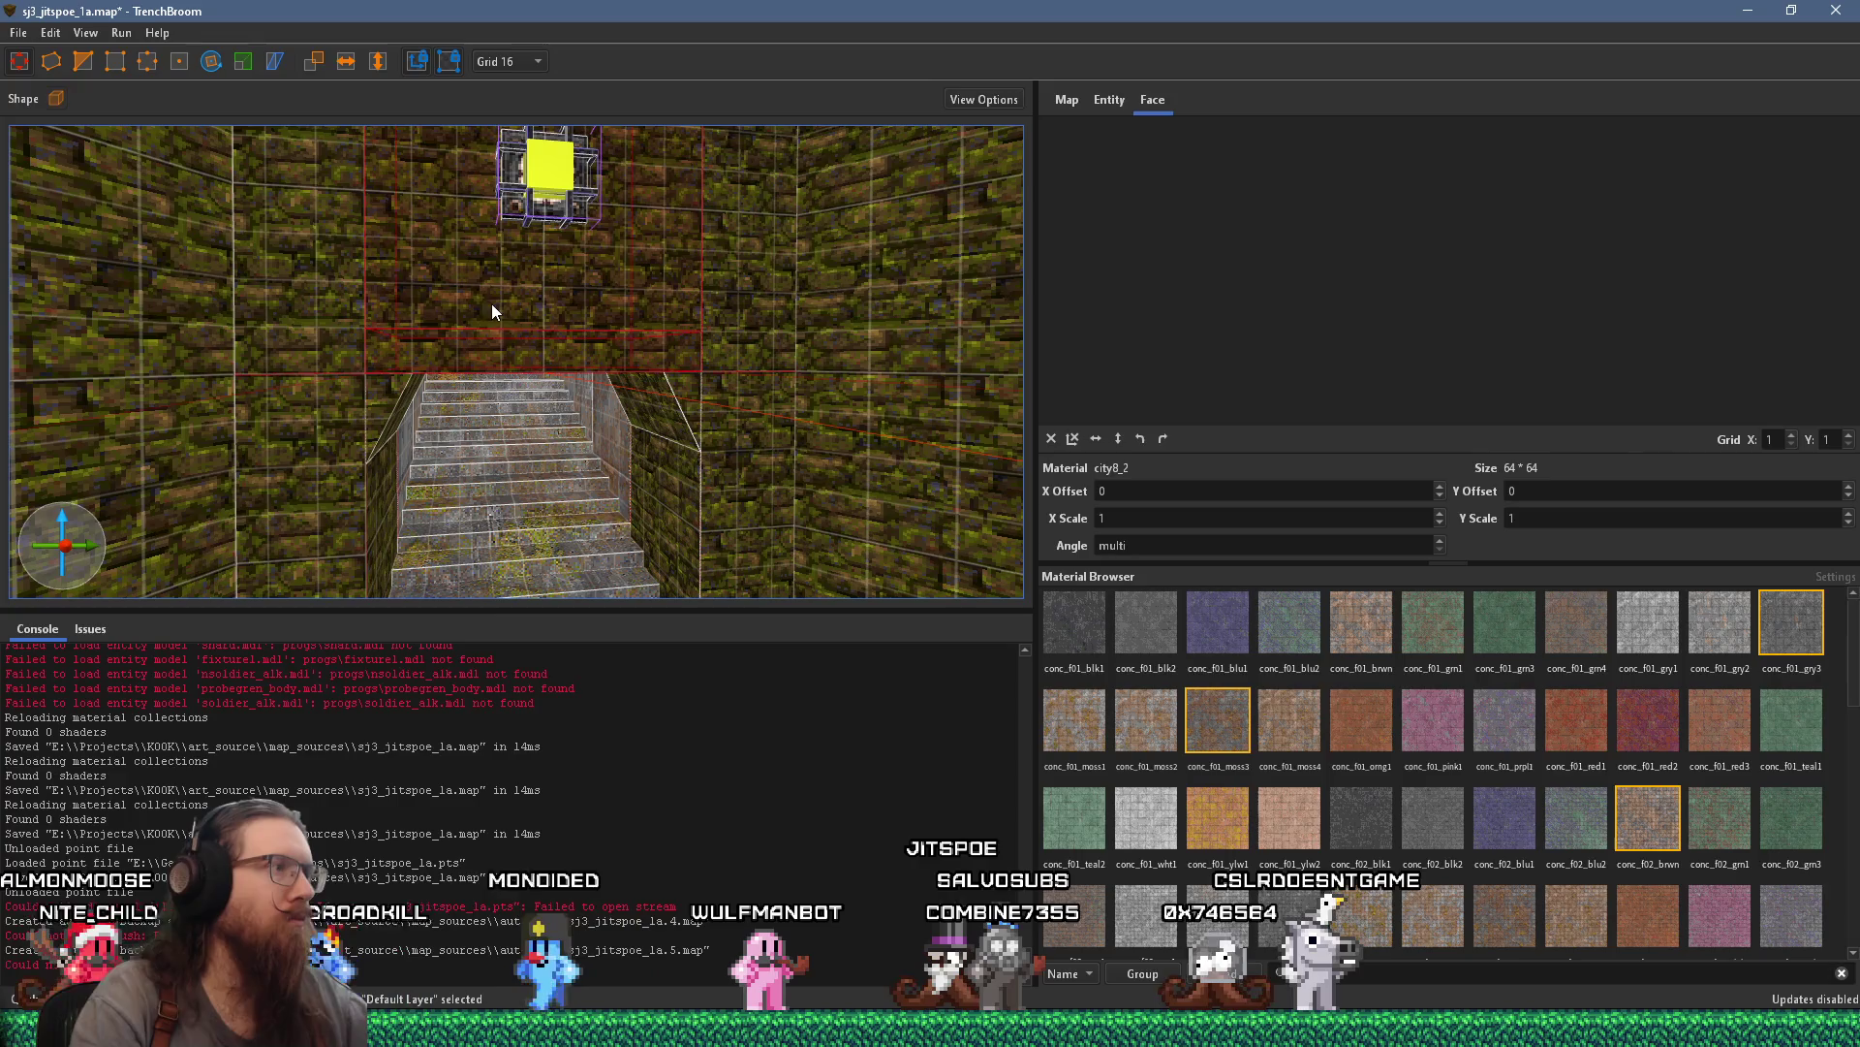
{"action": "key", "text": "Escape"}
{"action": "left_click", "coordinate": [488, 356]}
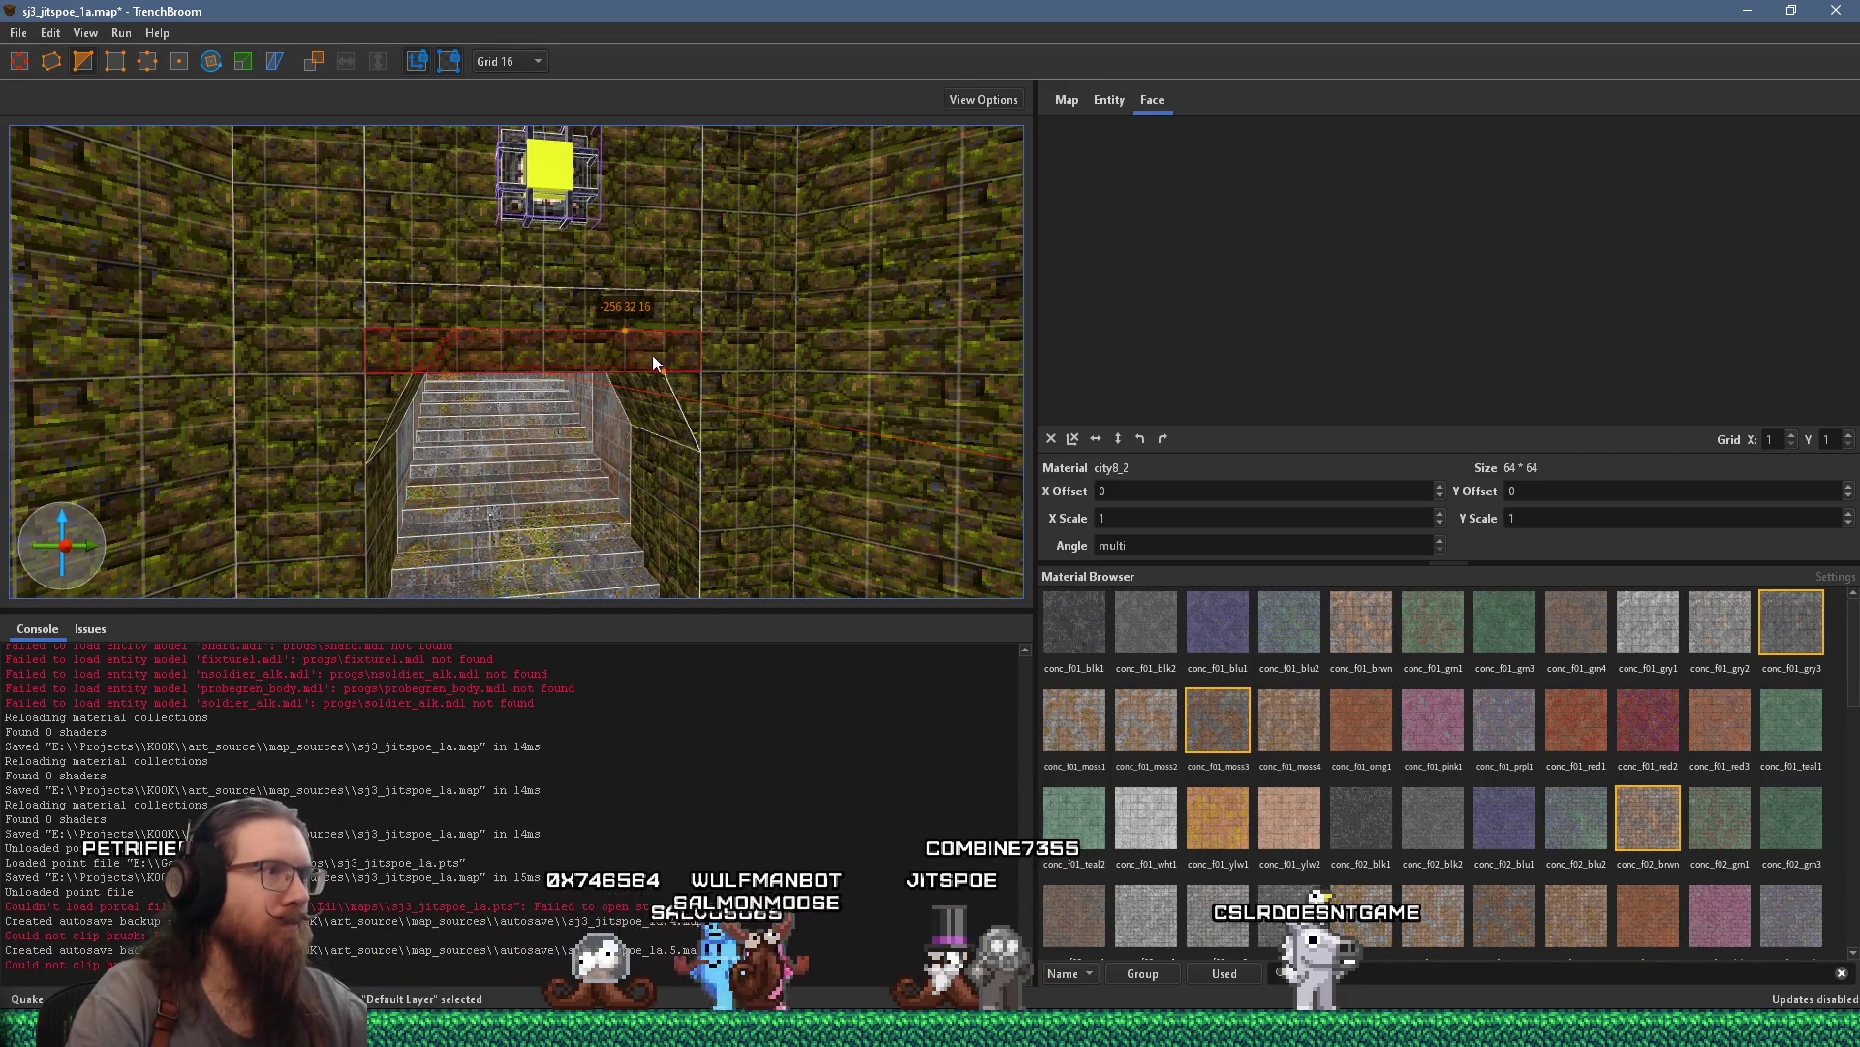
{"action": "left_click", "coordinate": [637, 337]}
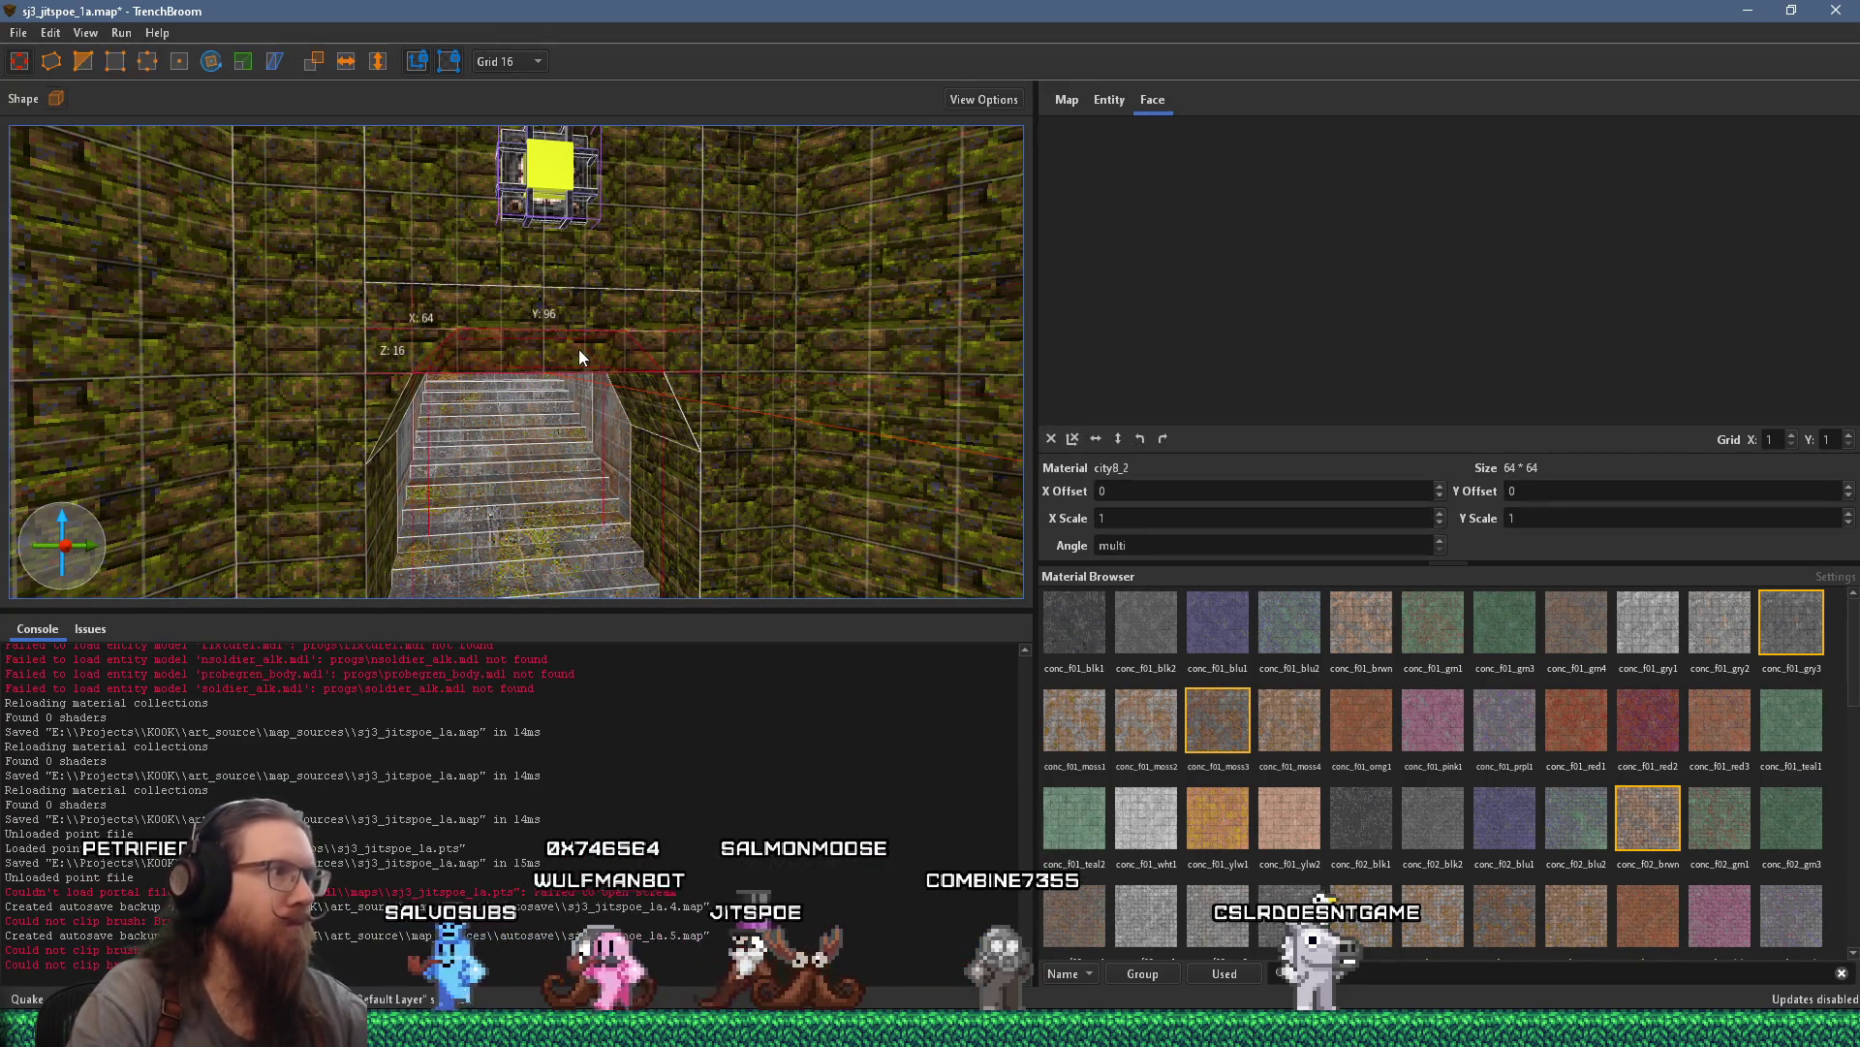
{"action": "left_click_drag", "start_coordinate": [578, 348], "coordinate": [588, 318]}
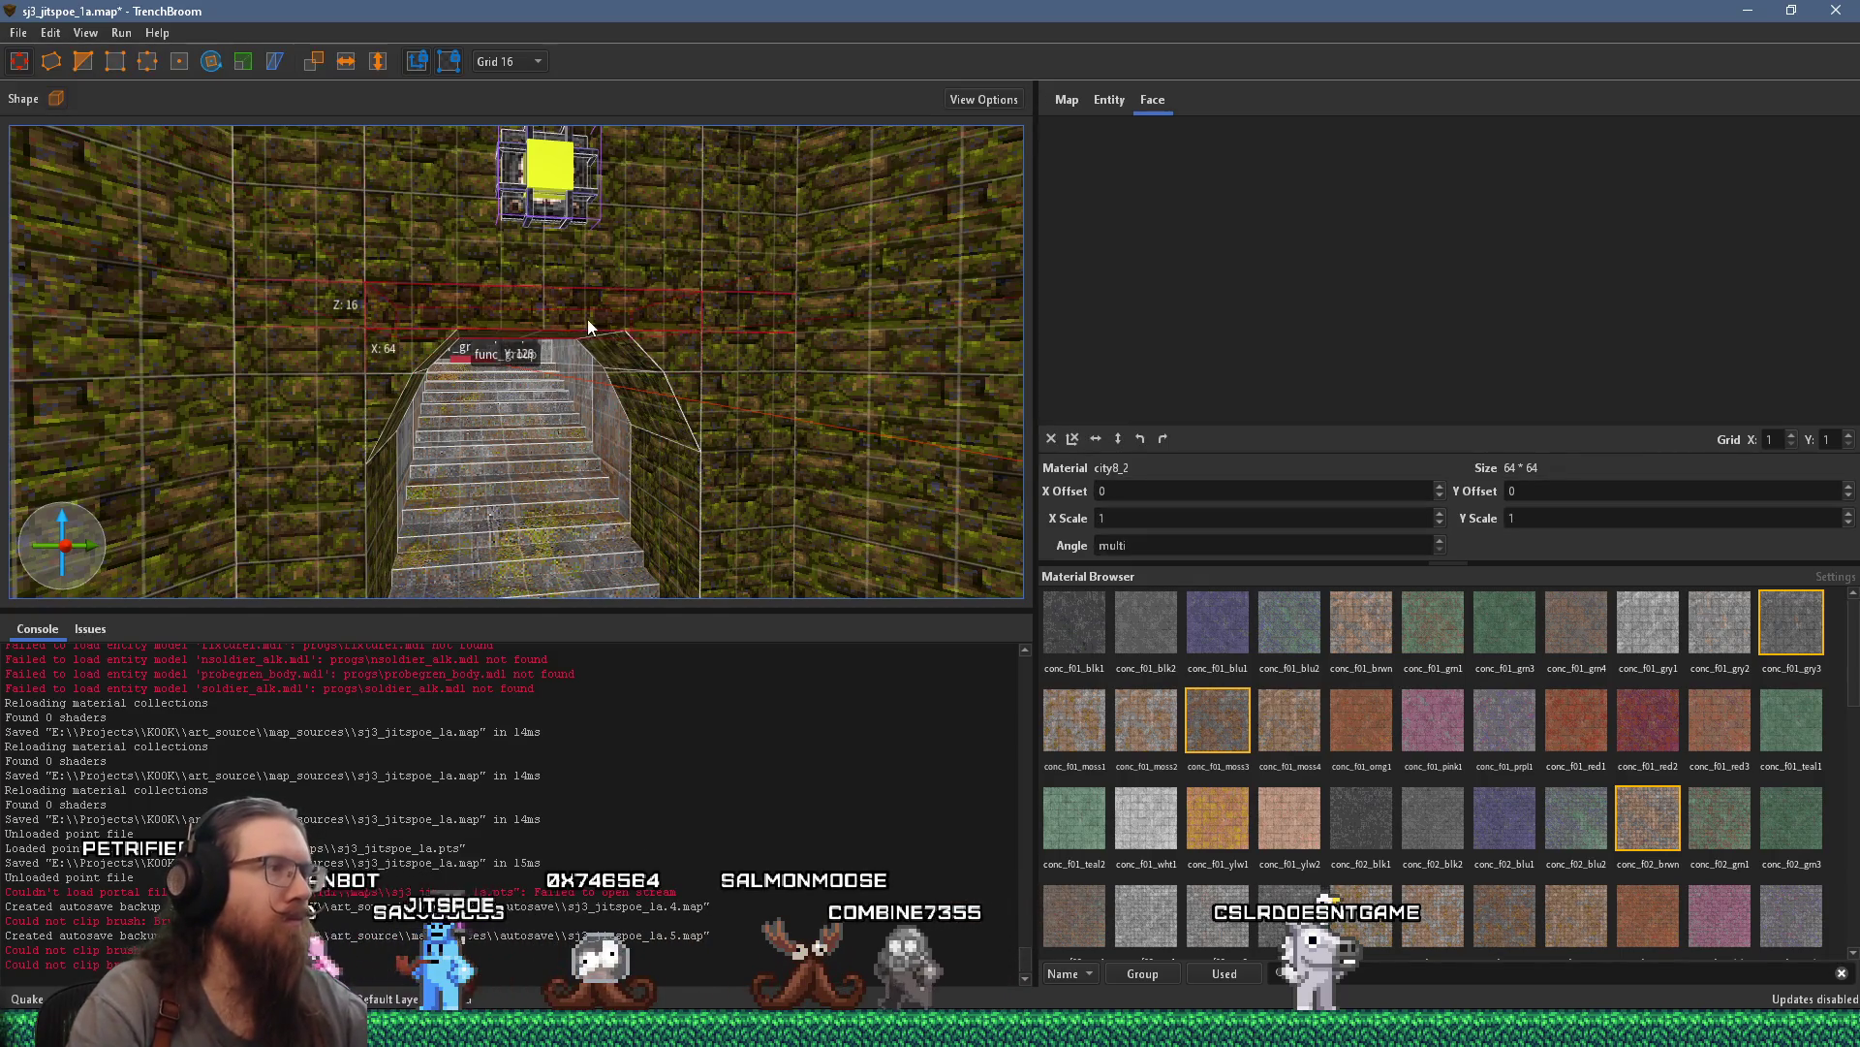
Clip the slab at a slope so the stair entrance gets a pointed, arch-like top
{"action": "left_click", "coordinate": [90, 55]}
{"action": "key", "text": "w"}
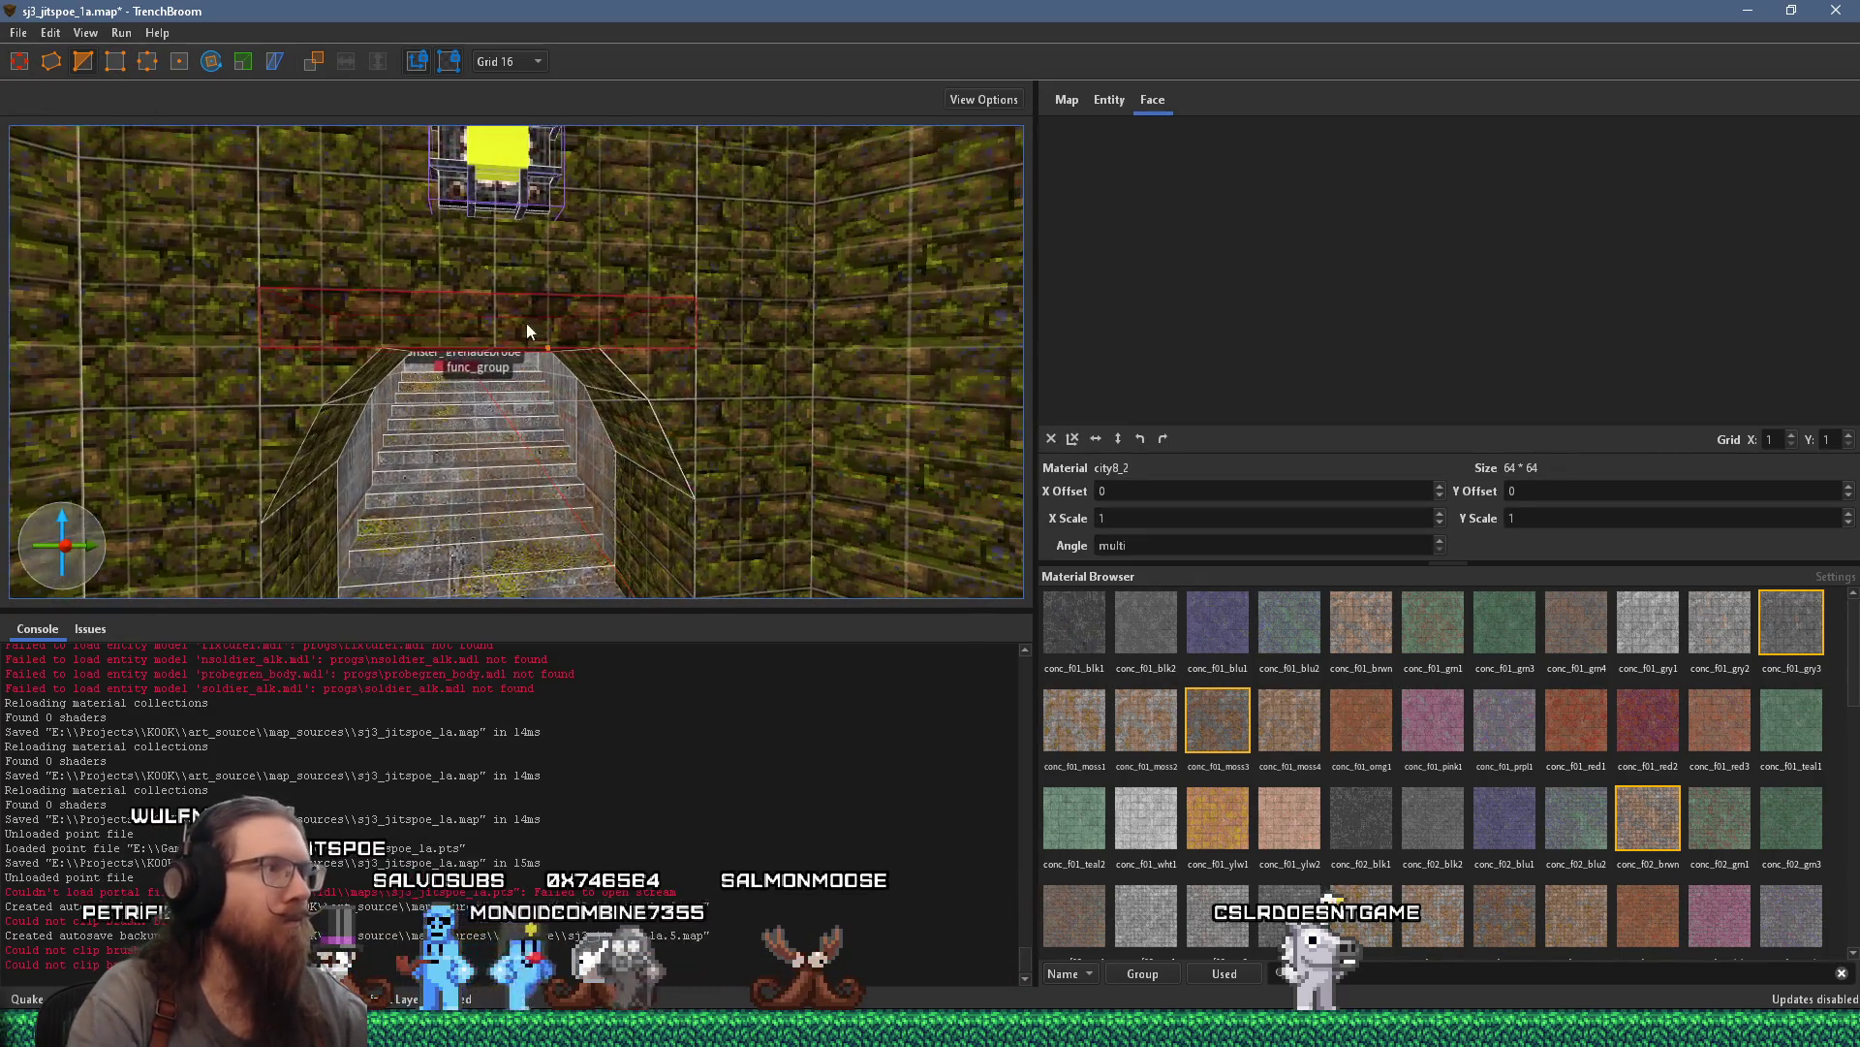
{"action": "left_click", "coordinate": [508, 306]}
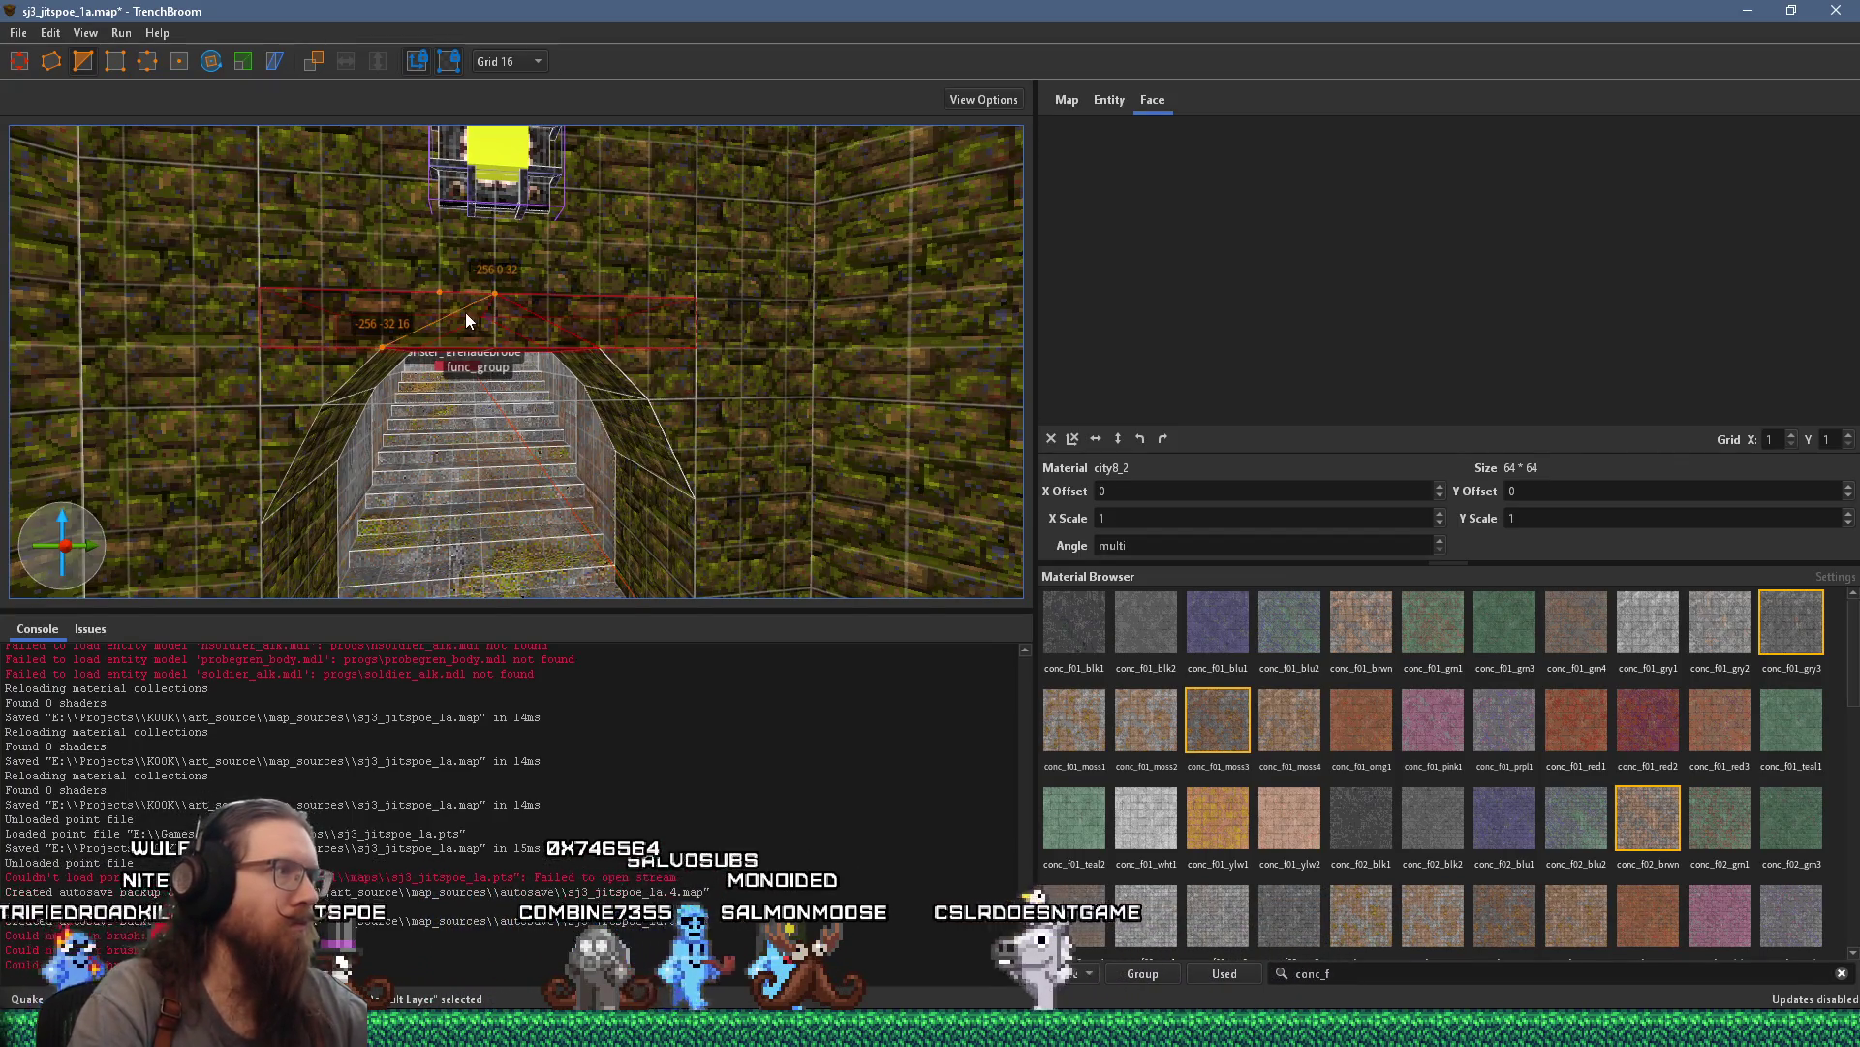
{"action": "key", "text": "Return"}
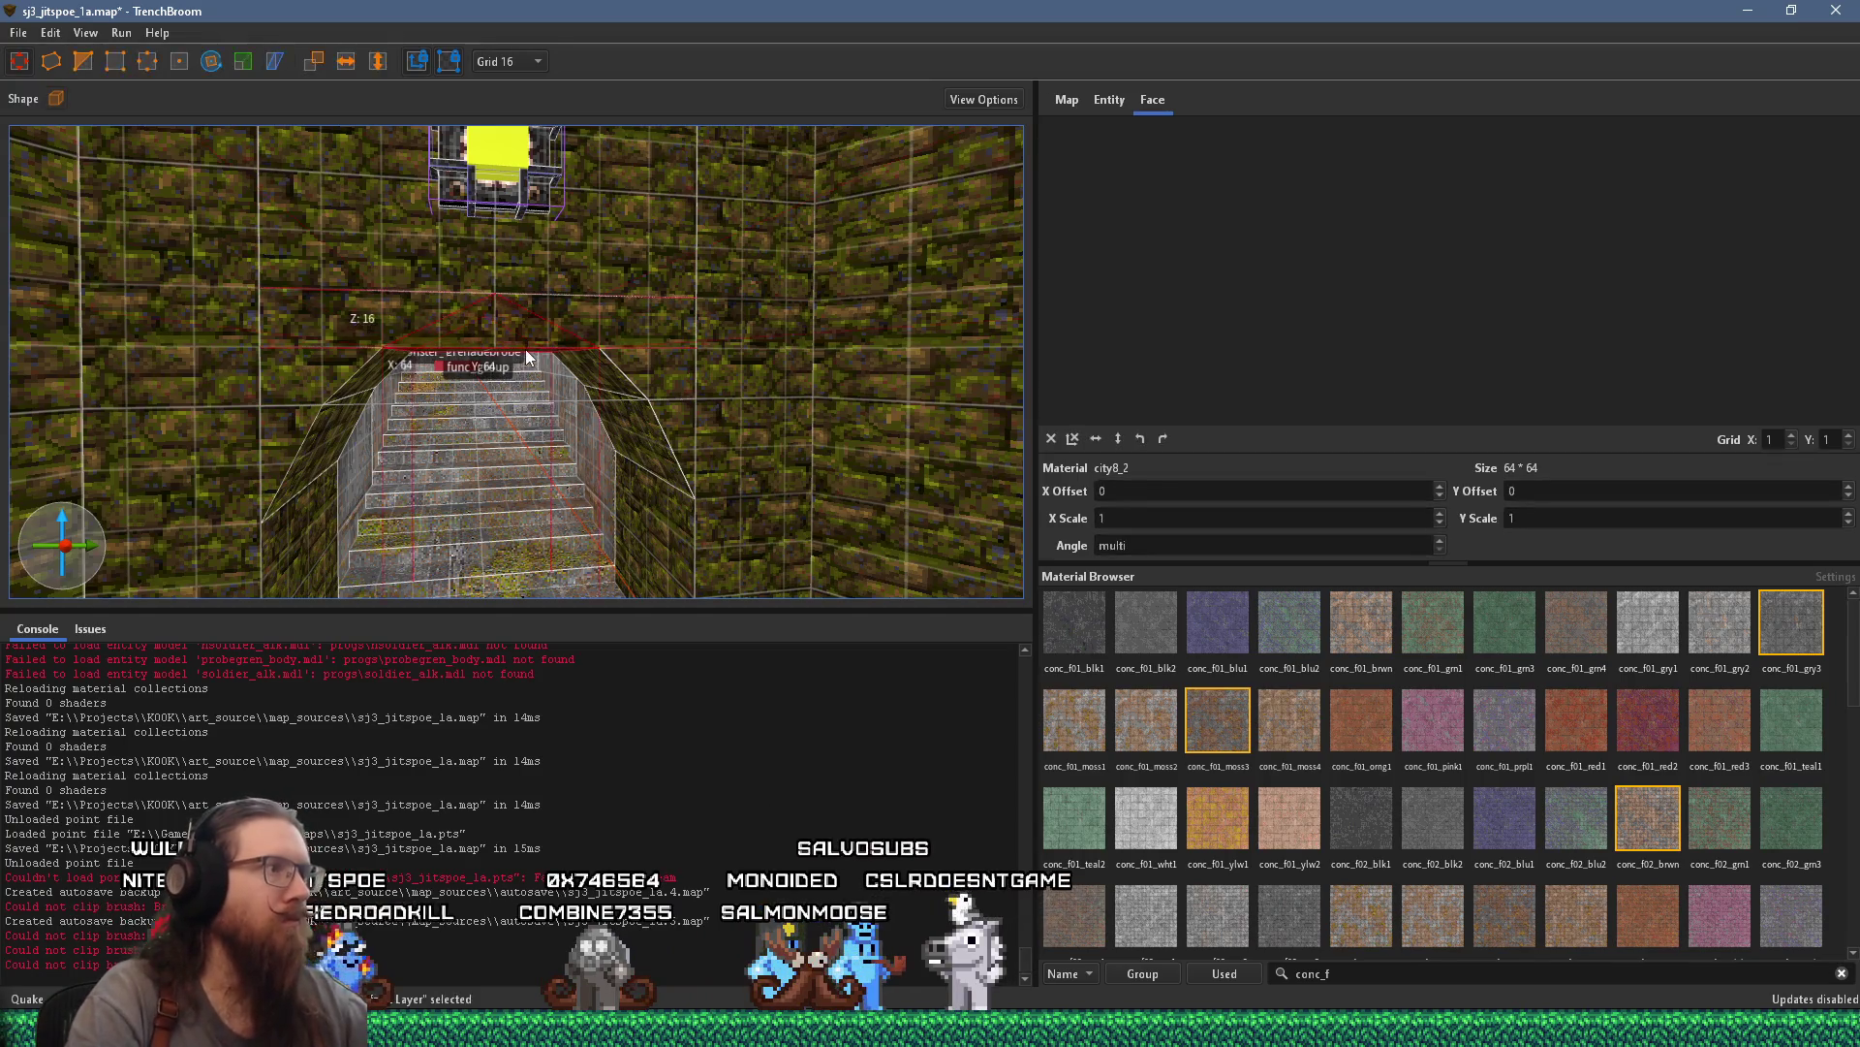
{"action": "key", "text": "Escape"}
{"action": "scroll", "coordinate": [563, 337], "scroll_direction": "down", "scroll_amount": 5}
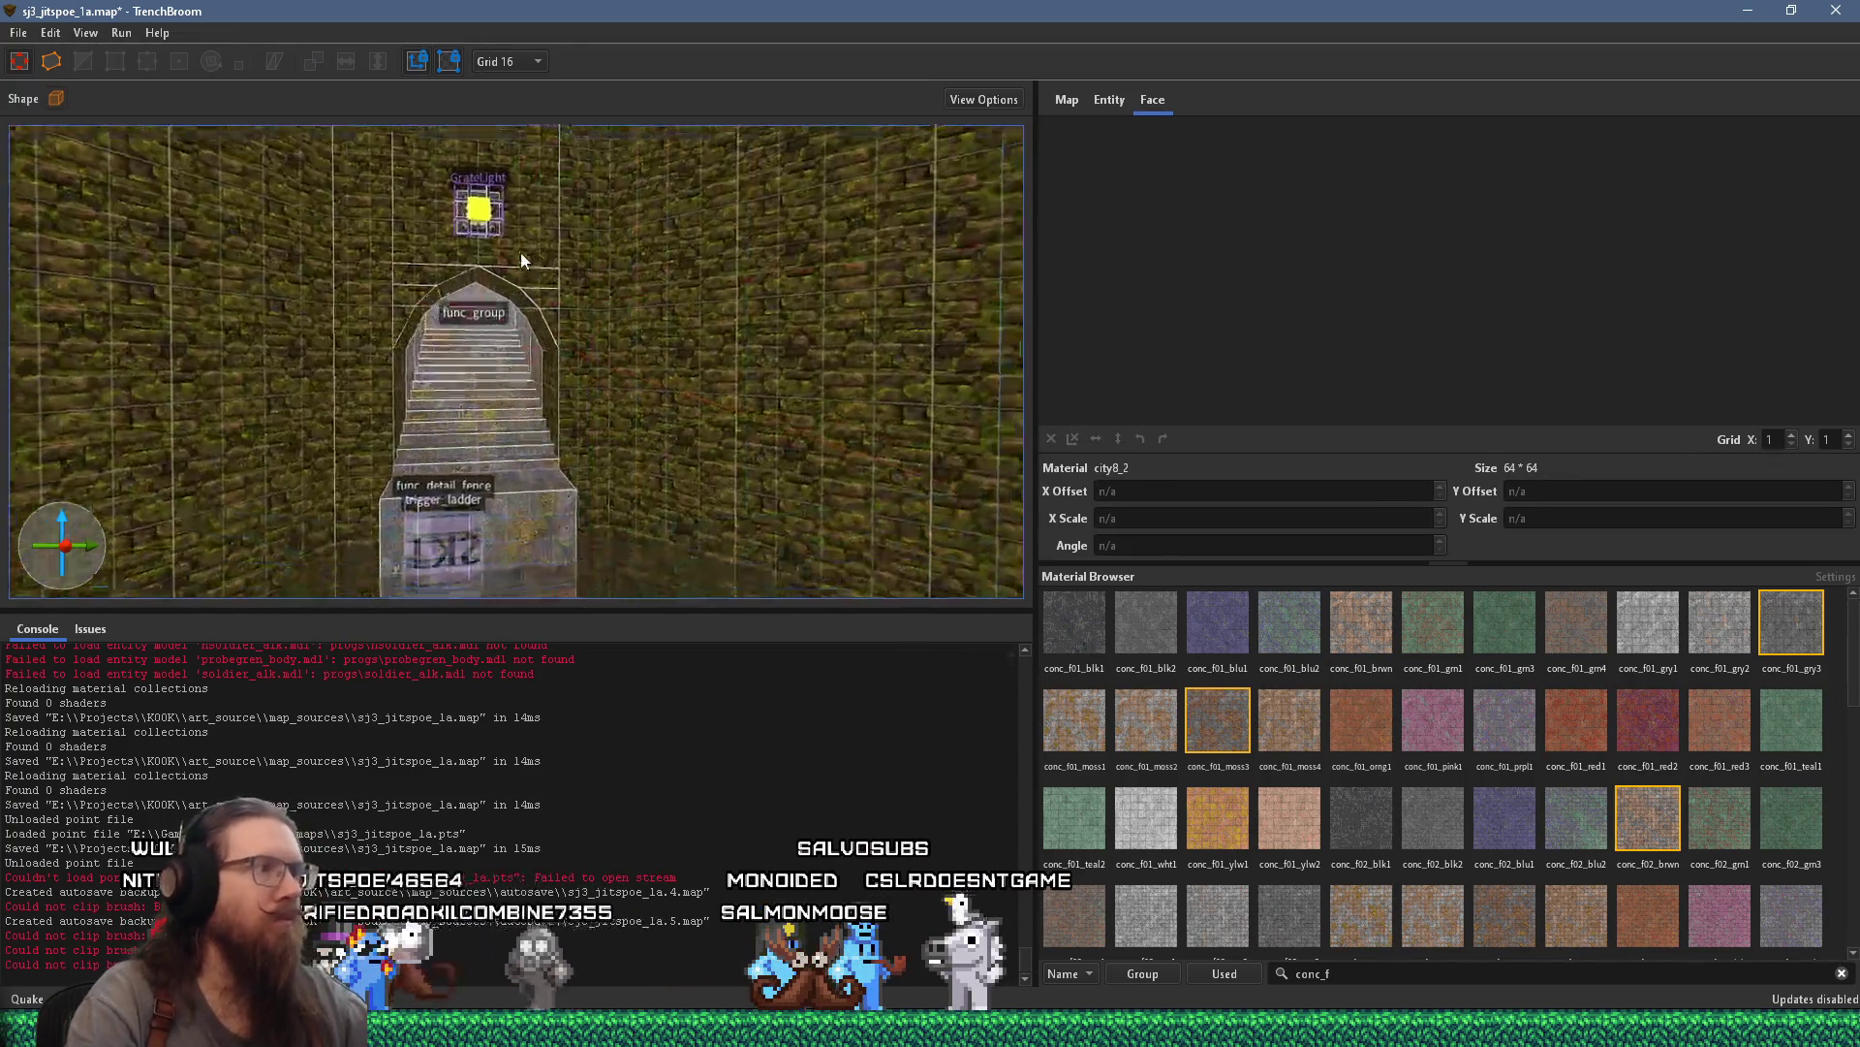
Fly down the stairwell until the wall opening holding the func_group grate is centred in view
{"action": "mouse_move", "coordinate": [436, 234]}
{"action": "left_mouse_down"}
{"action": "mouse_move", "coordinate": [544, 258]}
{"action": "mouse_move", "coordinate": [733, 388]}
{"action": "mouse_move", "coordinate": [552, 412]}
{"action": "mouse_move", "coordinate": [594, 388]}
{"action": "mouse_move", "coordinate": [392, 455]}
{"action": "mouse_move", "coordinate": [235, 286]}
{"action": "mouse_move", "coordinate": [515, 319]}
{"action": "mouse_move", "coordinate": [511, 396]}
{"action": "mouse_move", "coordinate": [478, 419]}
{"action": "mouse_move", "coordinate": [713, 361]}
{"action": "mouse_move", "coordinate": [500, 428]}
{"action": "mouse_move", "coordinate": [523, 441]}
{"action": "mouse_move", "coordinate": [490, 490]}
{"action": "mouse_move", "coordinate": [688, 503]}
{"action": "mouse_move", "coordinate": [704, 534]}
{"action": "mouse_move", "coordinate": [629, 505]}
{"action": "mouse_move", "coordinate": [693, 430]}
{"action": "mouse_move", "coordinate": [408, 425]}
{"action": "mouse_move", "coordinate": [476, 424]}
{"action": "left_mouse_up"}
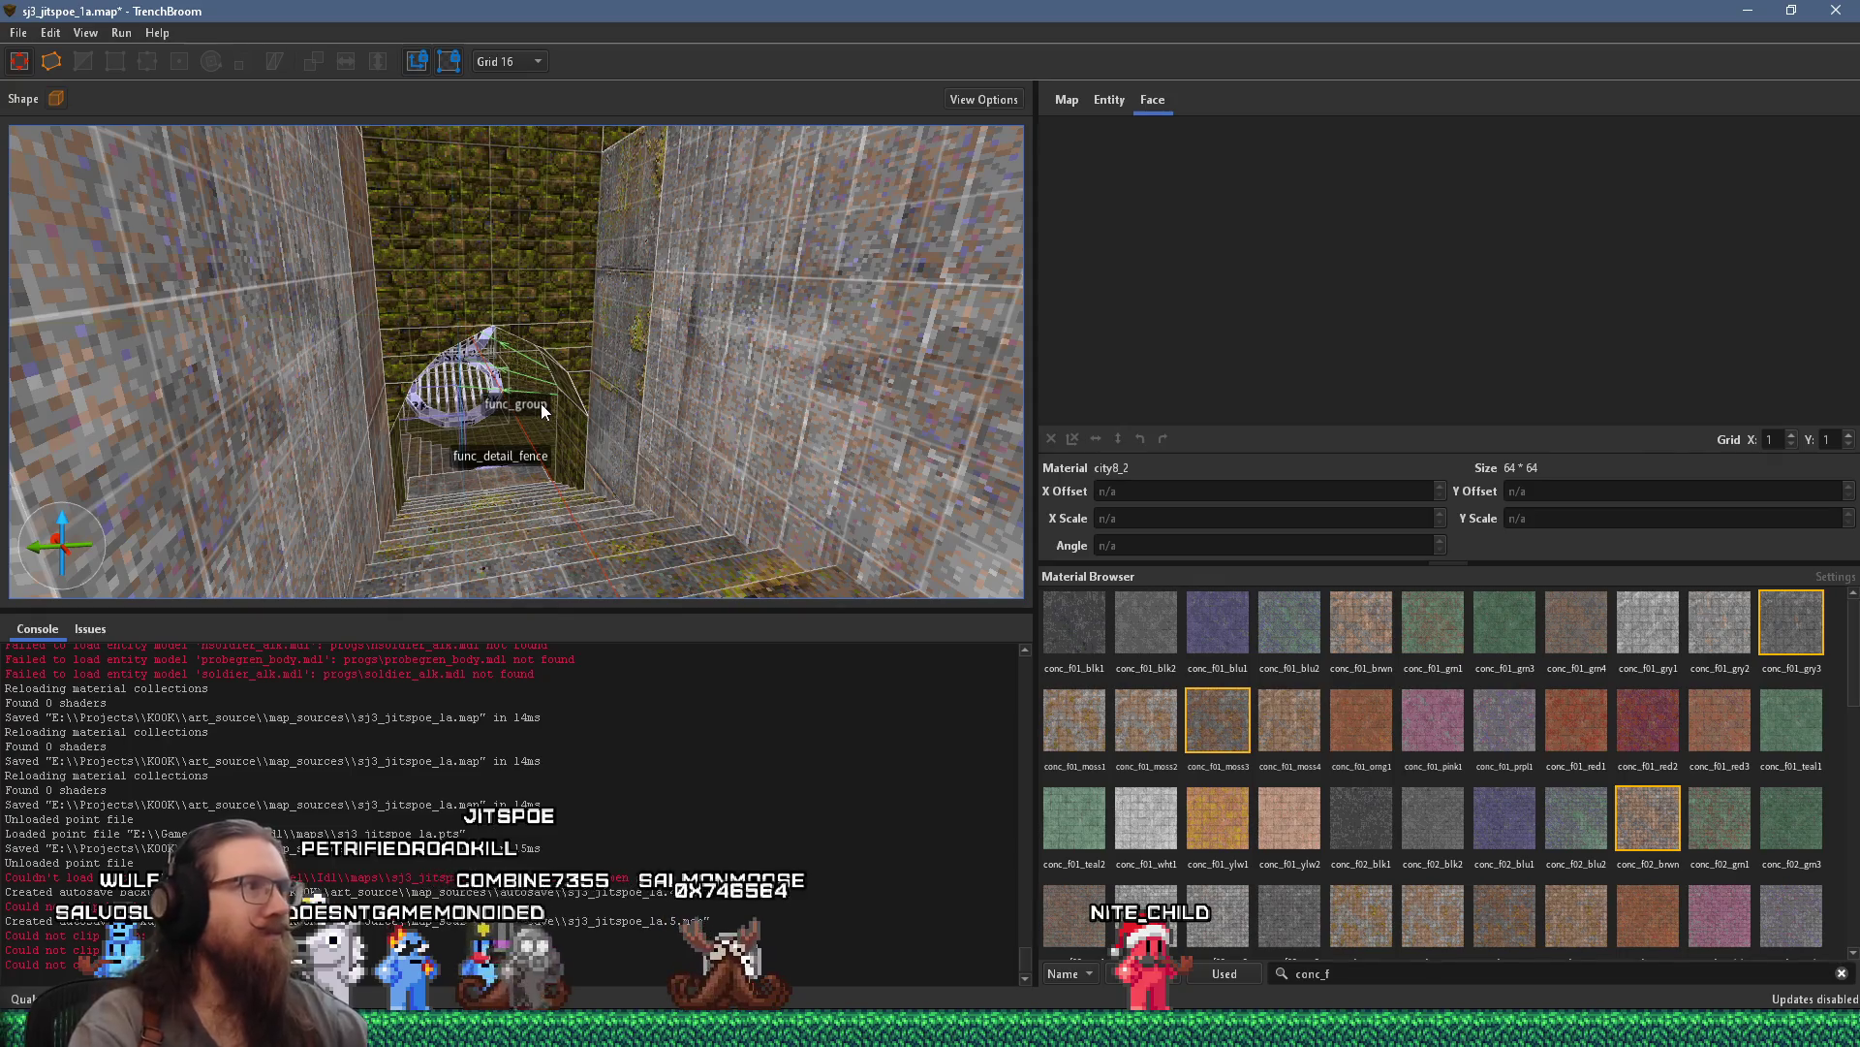
{"action": "key", "text": "ctrl+u"}
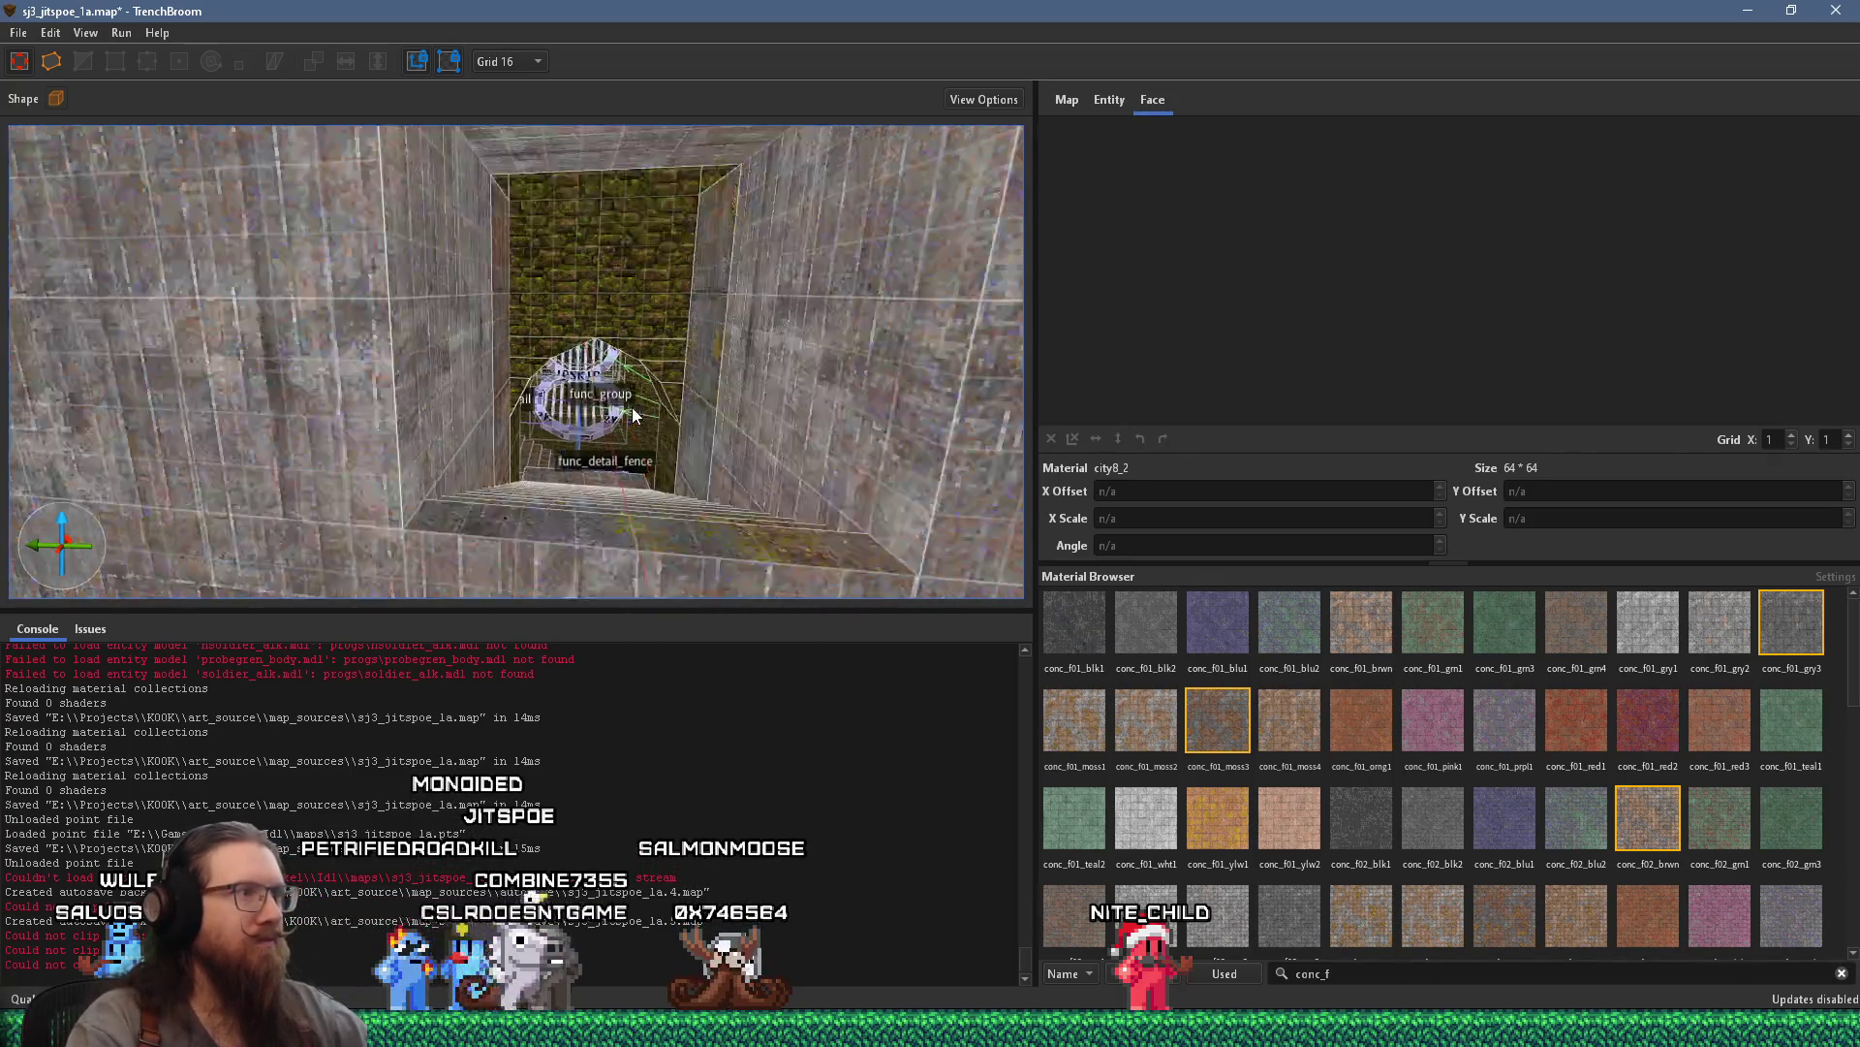
{"action": "key", "text": "w"}
{"action": "mouse_move", "coordinate": [635, 407]}
{"action": "left_mouse_down"}
{"action": "mouse_move", "coordinate": [649, 473]}
{"action": "mouse_move", "coordinate": [601, 380]}
{"action": "mouse_move", "coordinate": [748, 354]}
{"action": "mouse_move", "coordinate": [663, 351]}
{"action": "left_mouse_up"}
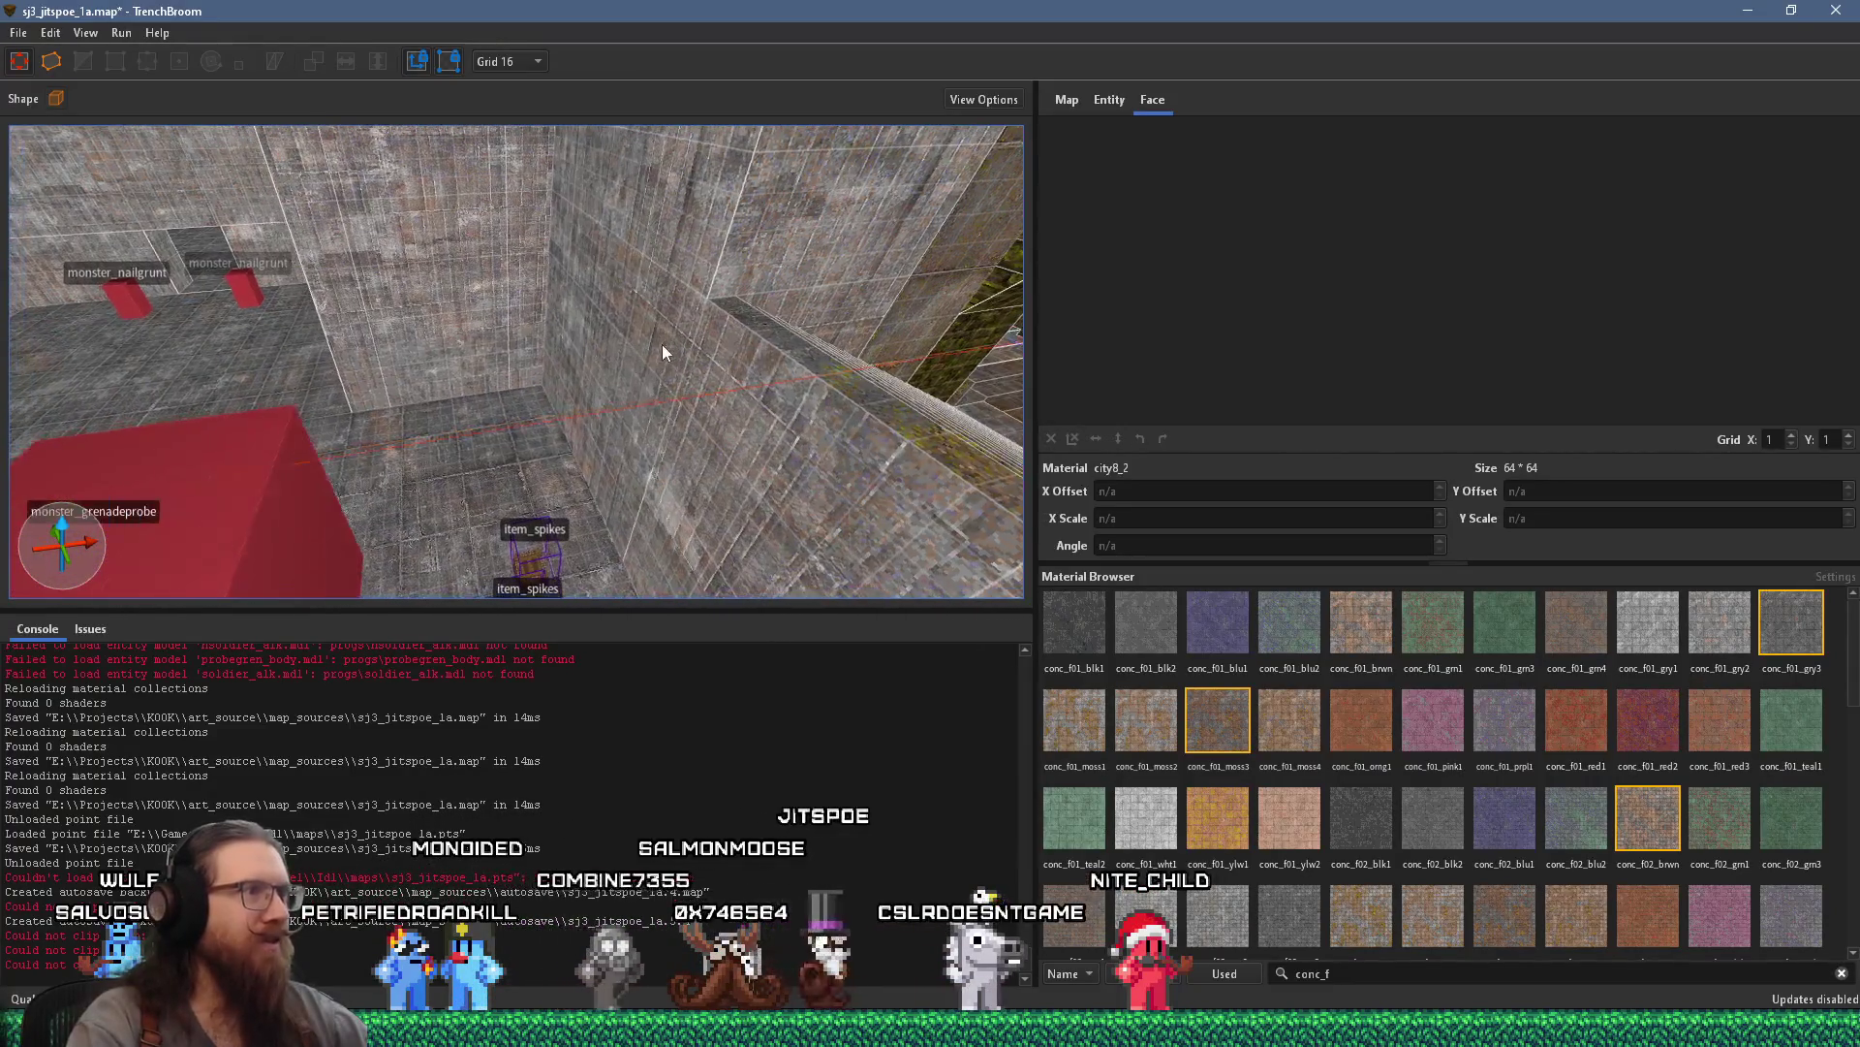
{"action": "mouse_move", "coordinate": [551, 396]}
{"action": "left_mouse_down"}
{"action": "mouse_move", "coordinate": [549, 328]}
{"action": "mouse_move", "coordinate": [703, 301]}
{"action": "mouse_move", "coordinate": [558, 259]}
{"action": "mouse_move", "coordinate": [550, 356]}
{"action": "mouse_move", "coordinate": [476, 493]}
{"action": "mouse_move", "coordinate": [441, 406]}
{"action": "mouse_move", "coordinate": [485, 480]}
{"action": "mouse_move", "coordinate": [703, 500]}
{"action": "mouse_move", "coordinate": [478, 531]}
{"action": "mouse_move", "coordinate": [457, 438]}
{"action": "mouse_move", "coordinate": [382, 623]}
{"action": "mouse_move", "coordinate": [549, 397]}
{"action": "mouse_move", "coordinate": [570, 446]}
{"action": "mouse_move", "coordinate": [670, 466]}
{"action": "mouse_move", "coordinate": [677, 561]}
{"action": "mouse_move", "coordinate": [139, 479]}
{"action": "mouse_move", "coordinate": [554, 441]}
{"action": "mouse_move", "coordinate": [411, 432]}
{"action": "mouse_move", "coordinate": [176, 466]}
{"action": "mouse_move", "coordinate": [412, 417]}
{"action": "left_mouse_up"}
{"action": "key", "text": "w"}
{"action": "key", "text": "w"}
{"action": "left_click", "coordinate": [658, 556]}
{"action": "key", "text": "Escape"}
Draw a 16-unit-thick ledge brush on the concrete wall just beneath the grate opening
{"action": "mouse_move", "coordinate": [406, 309]}
{"action": "left_mouse_down"}
{"action": "mouse_move", "coordinate": [723, 381]}
{"action": "mouse_move", "coordinate": [676, 393]}
{"action": "mouse_move", "coordinate": [503, 252]}
{"action": "mouse_move", "coordinate": [625, 251]}
{"action": "left_mouse_up"}
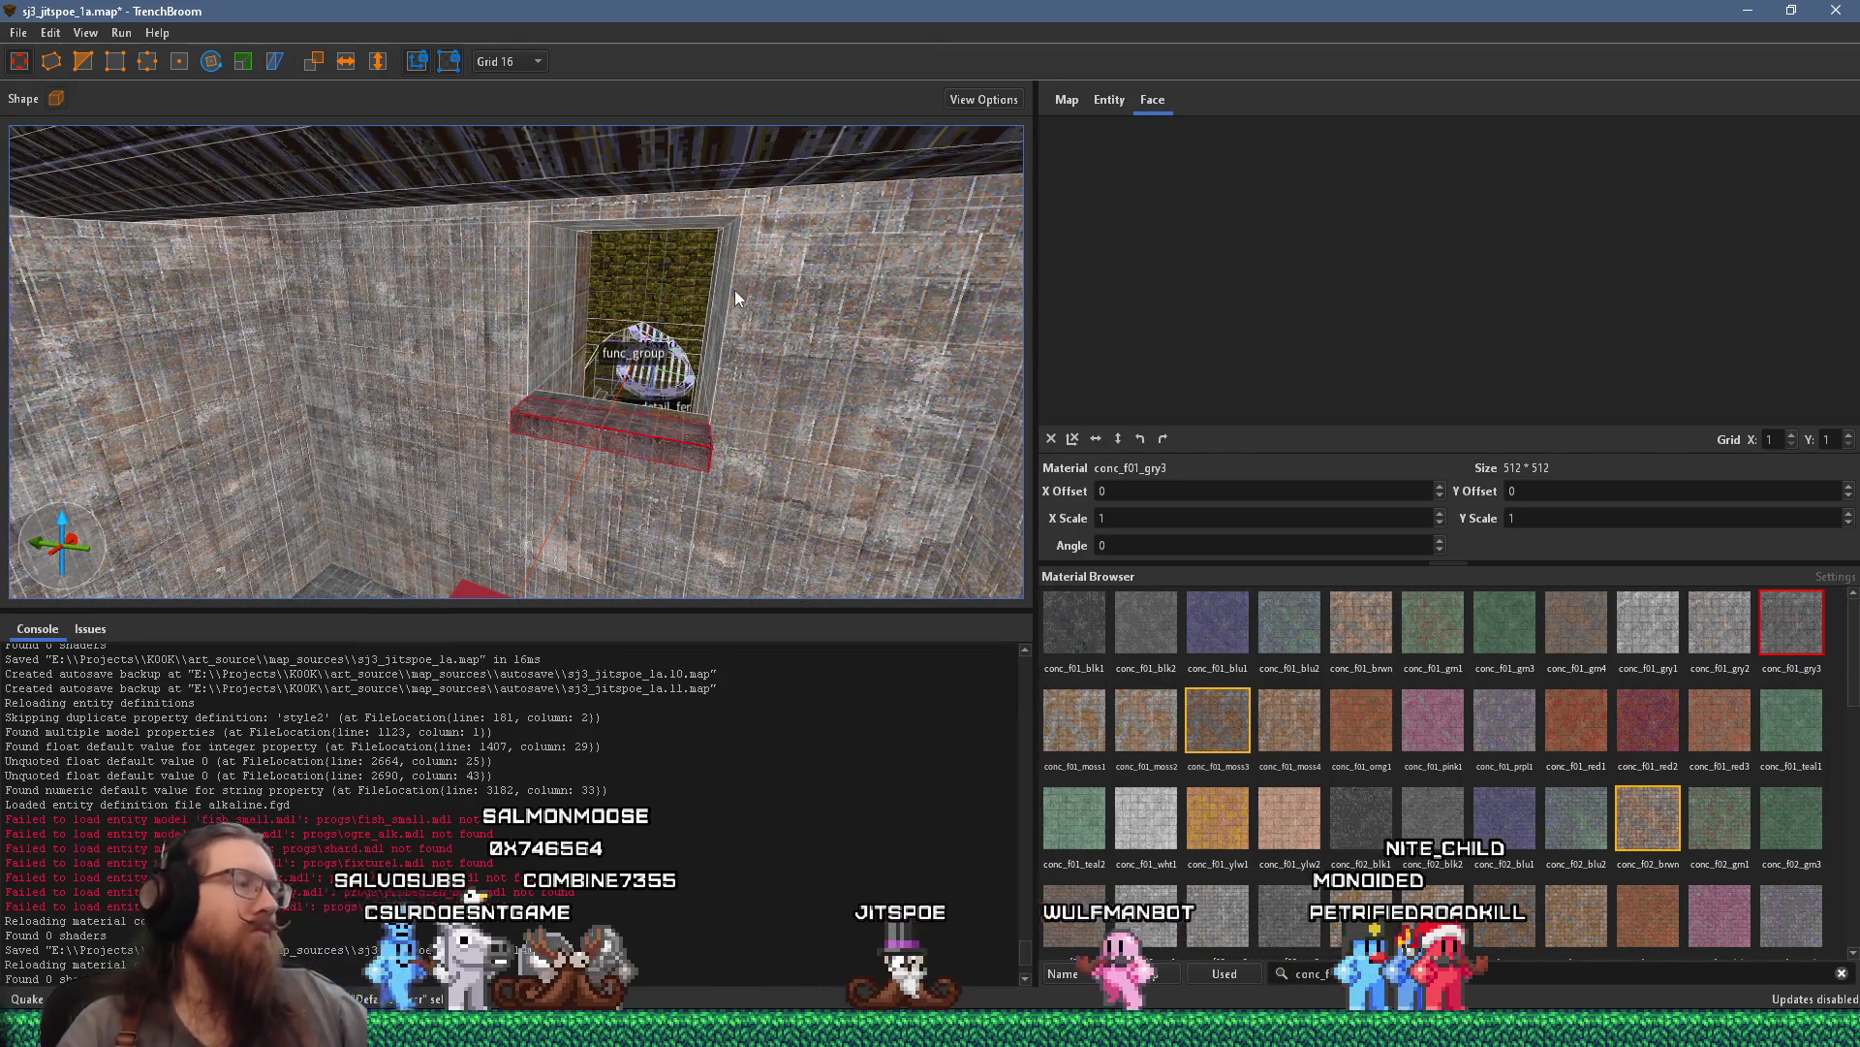
{"action": "mouse_move", "coordinate": [733, 289]}
{"action": "left_mouse_down"}
{"action": "mouse_move", "coordinate": [706, 307]}
{"action": "mouse_move", "coordinate": [821, 334]}
{"action": "mouse_move", "coordinate": [614, 369]}
{"action": "mouse_move", "coordinate": [741, 383]}
{"action": "mouse_move", "coordinate": [757, 336]}
{"action": "mouse_move", "coordinate": [671, 403]}
{"action": "mouse_move", "coordinate": [734, 390]}
{"action": "left_mouse_up"}
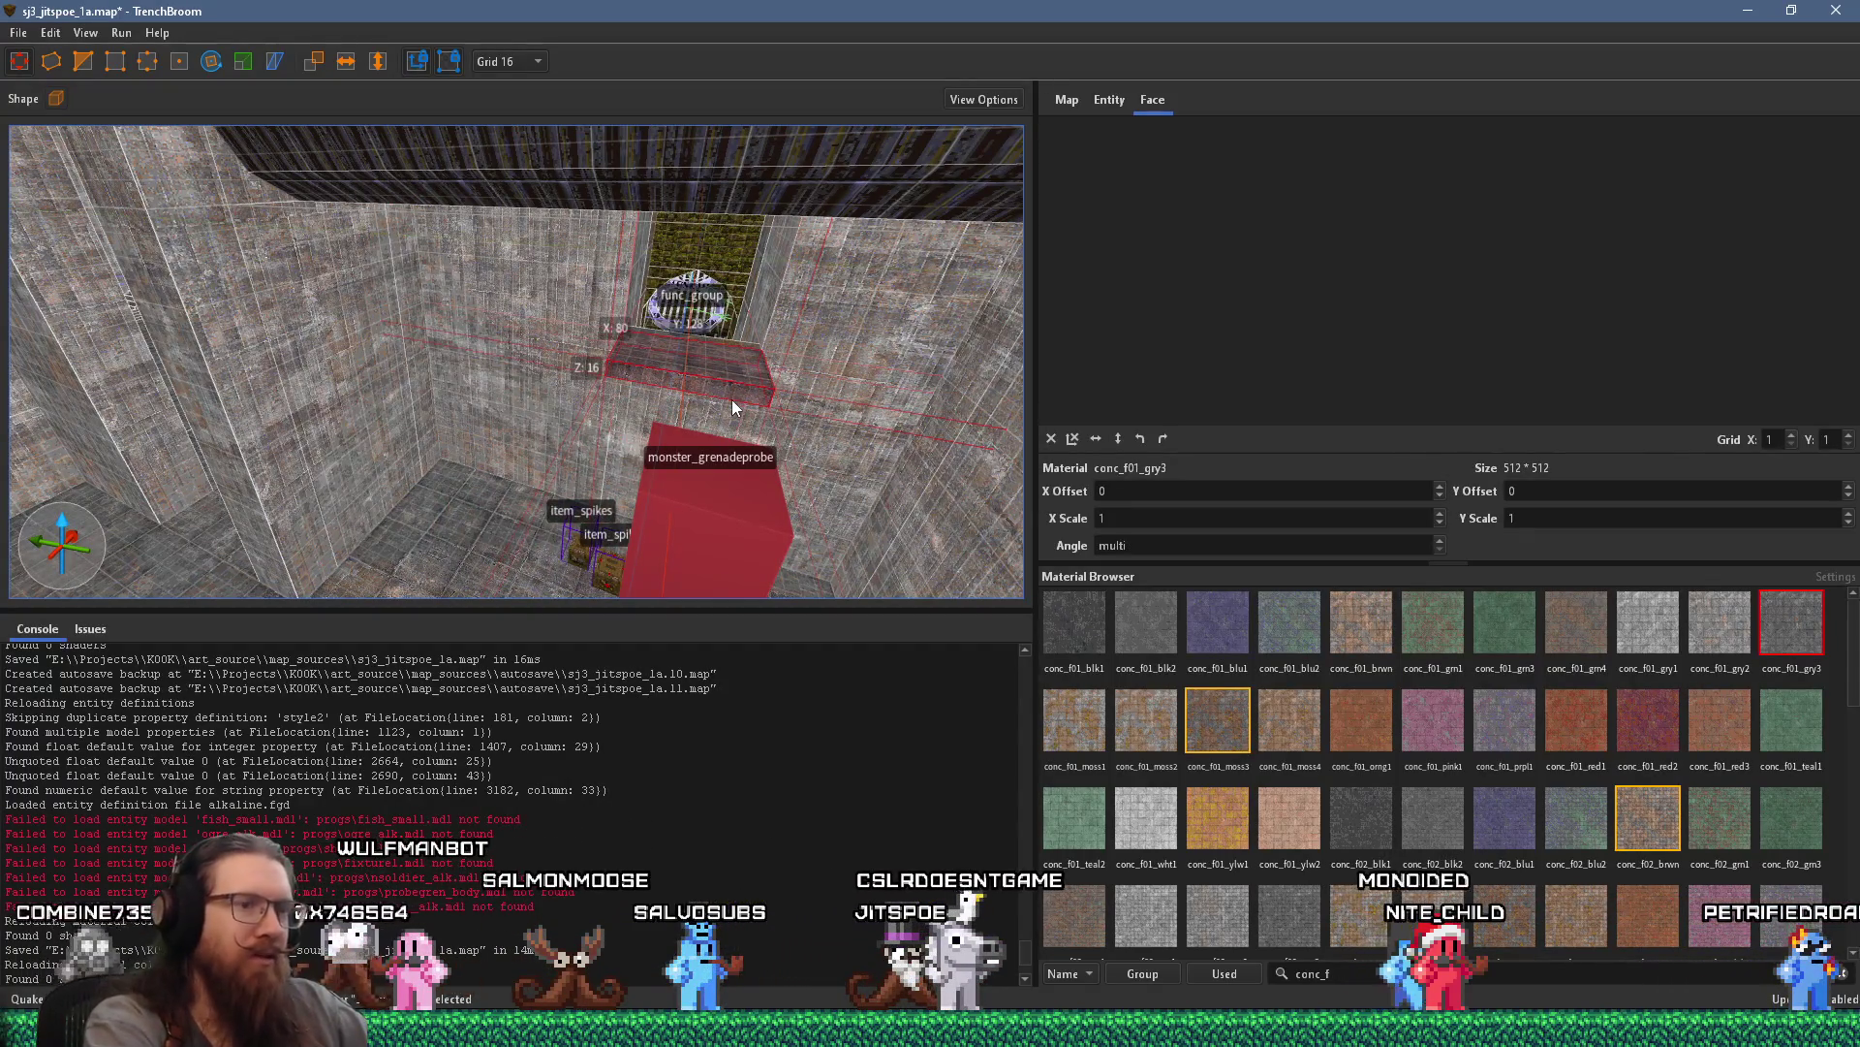
Filter the Material Browser for grate textures and apply metal_iron3f02 to the ledge slab
{"action": "scroll", "coordinate": [1431, 723], "scroll_direction": "down", "scroll_amount": 5}
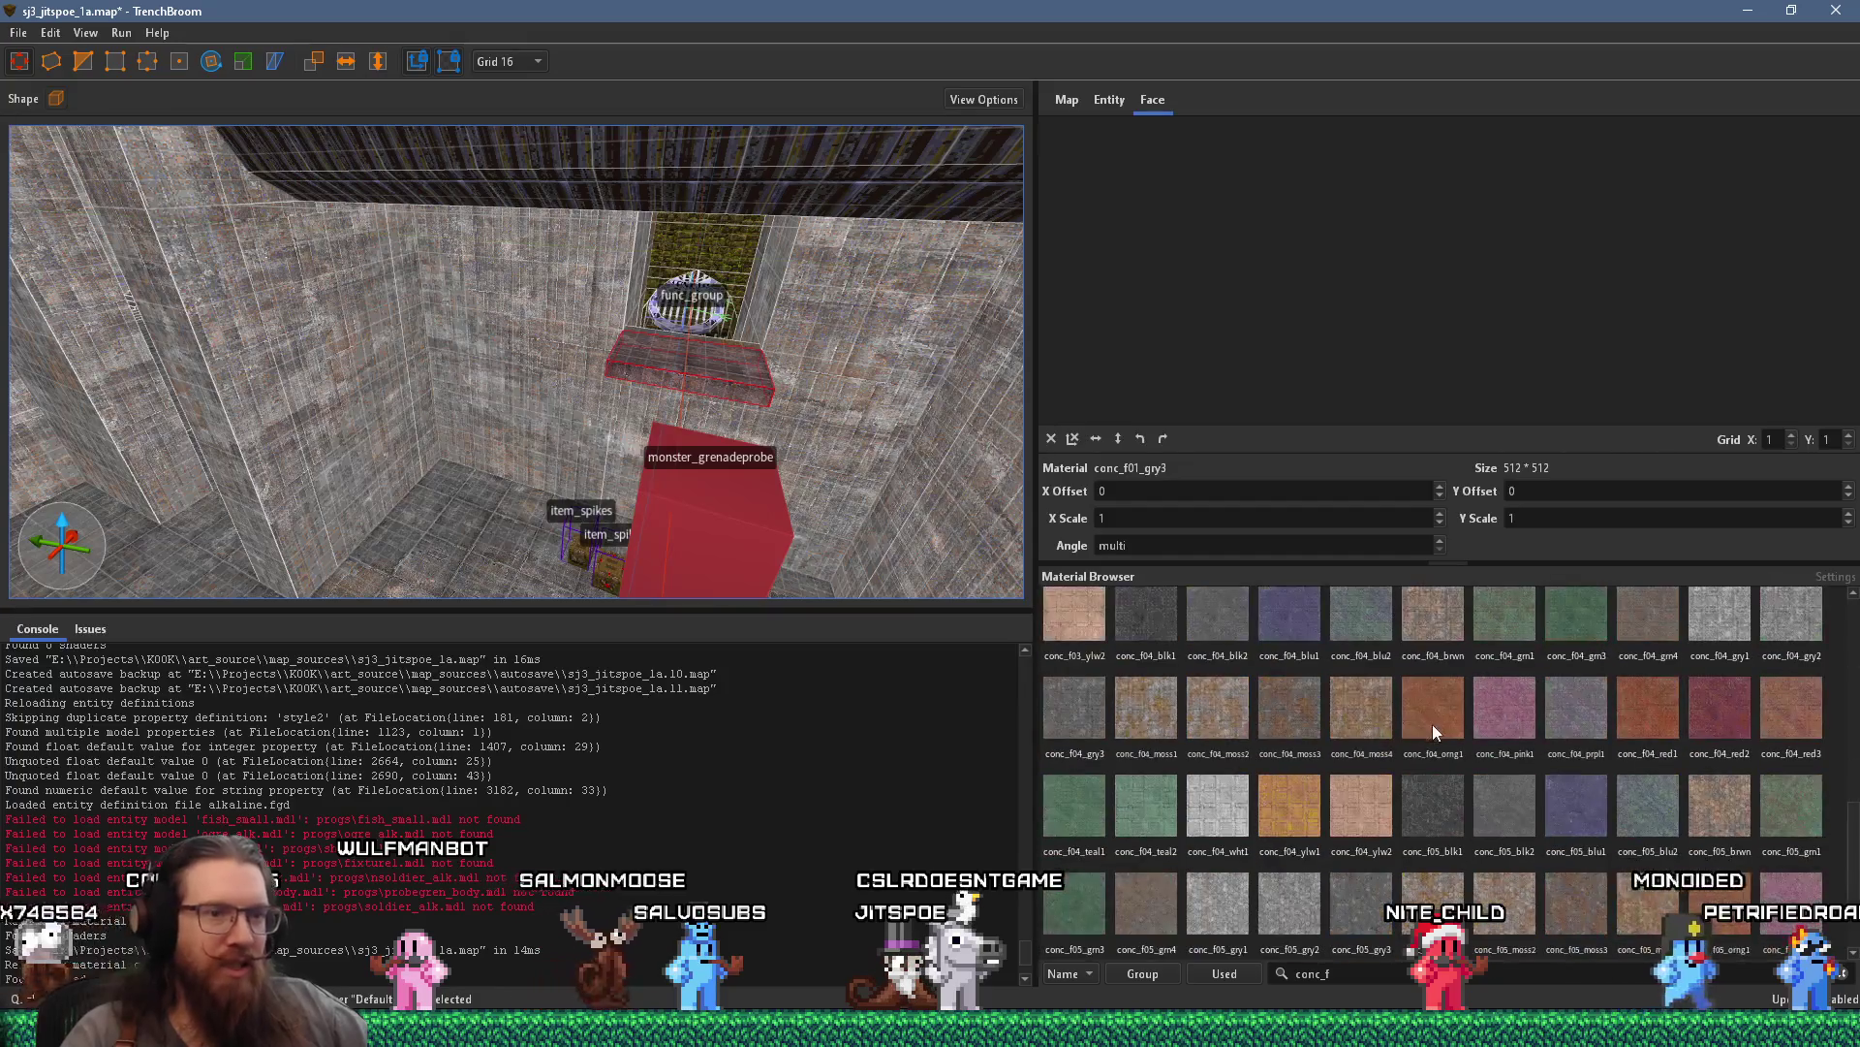
{"action": "scroll", "coordinate": [1440, 738], "scroll_direction": "down", "scroll_amount": 2}
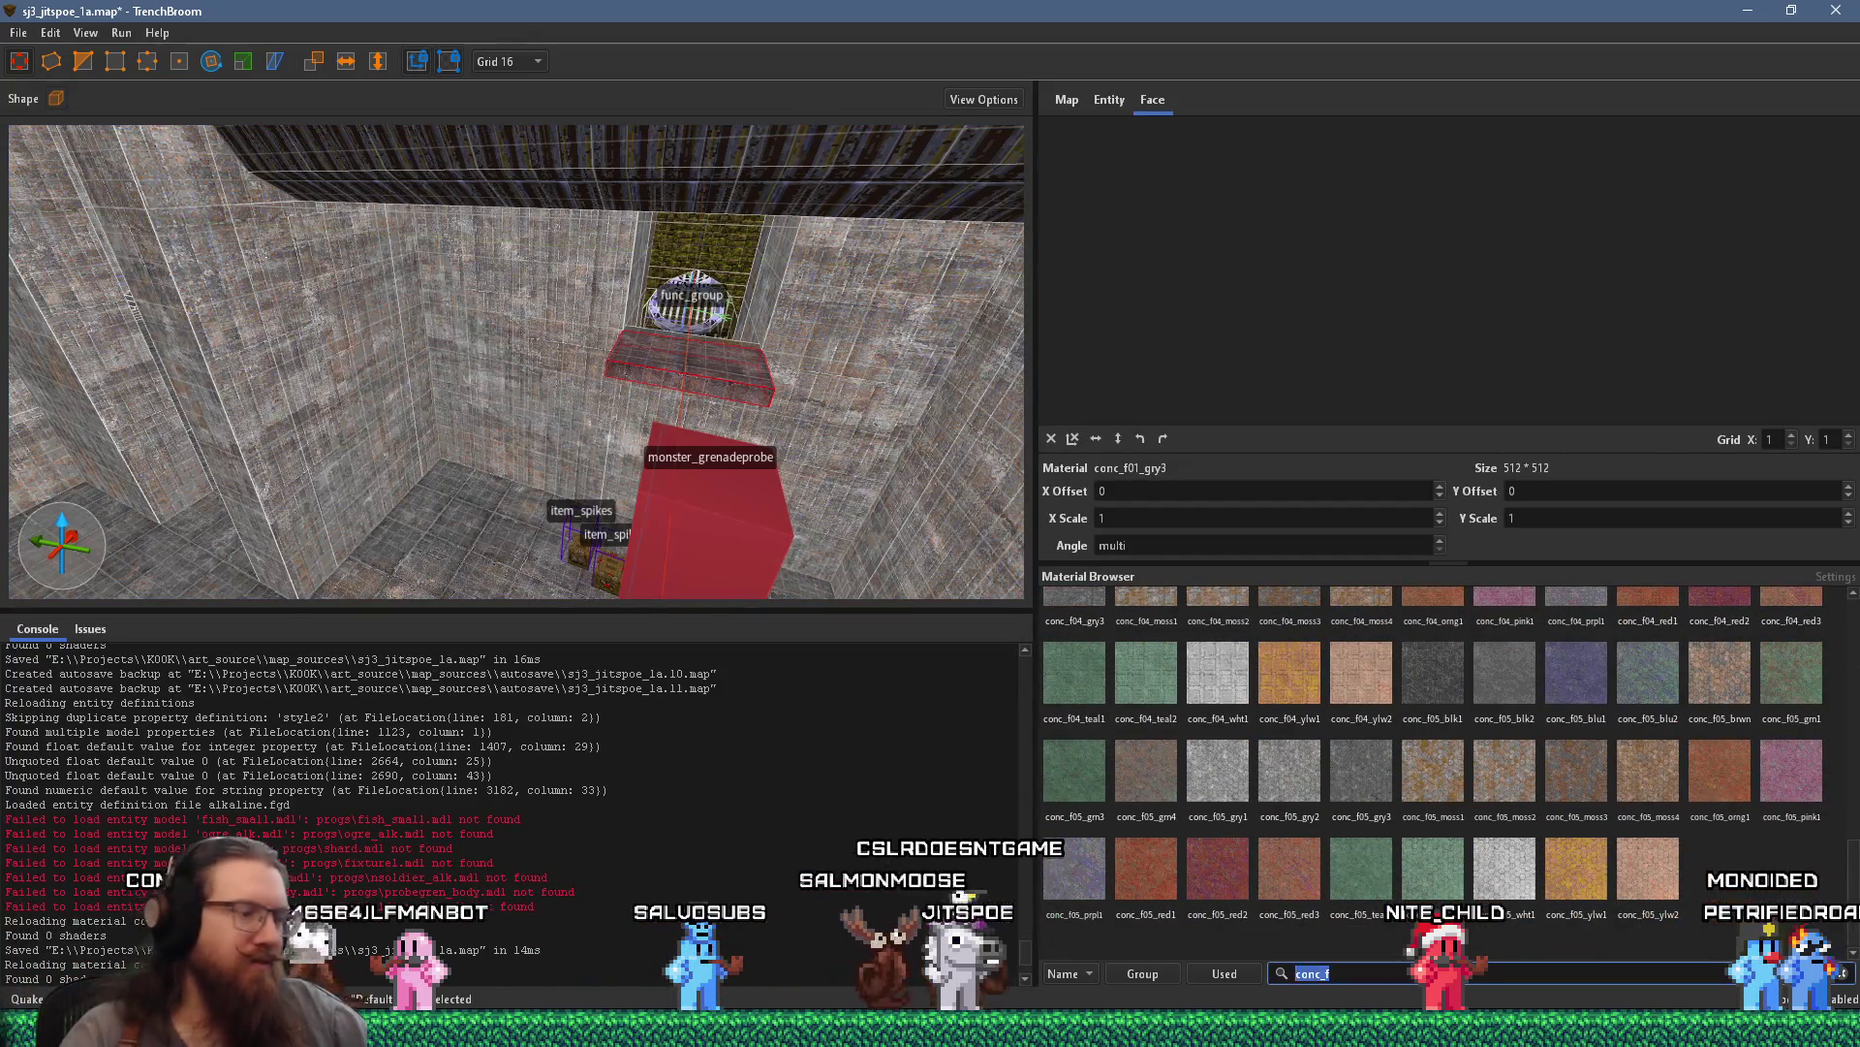
{"action": "type", "text": "grate"}
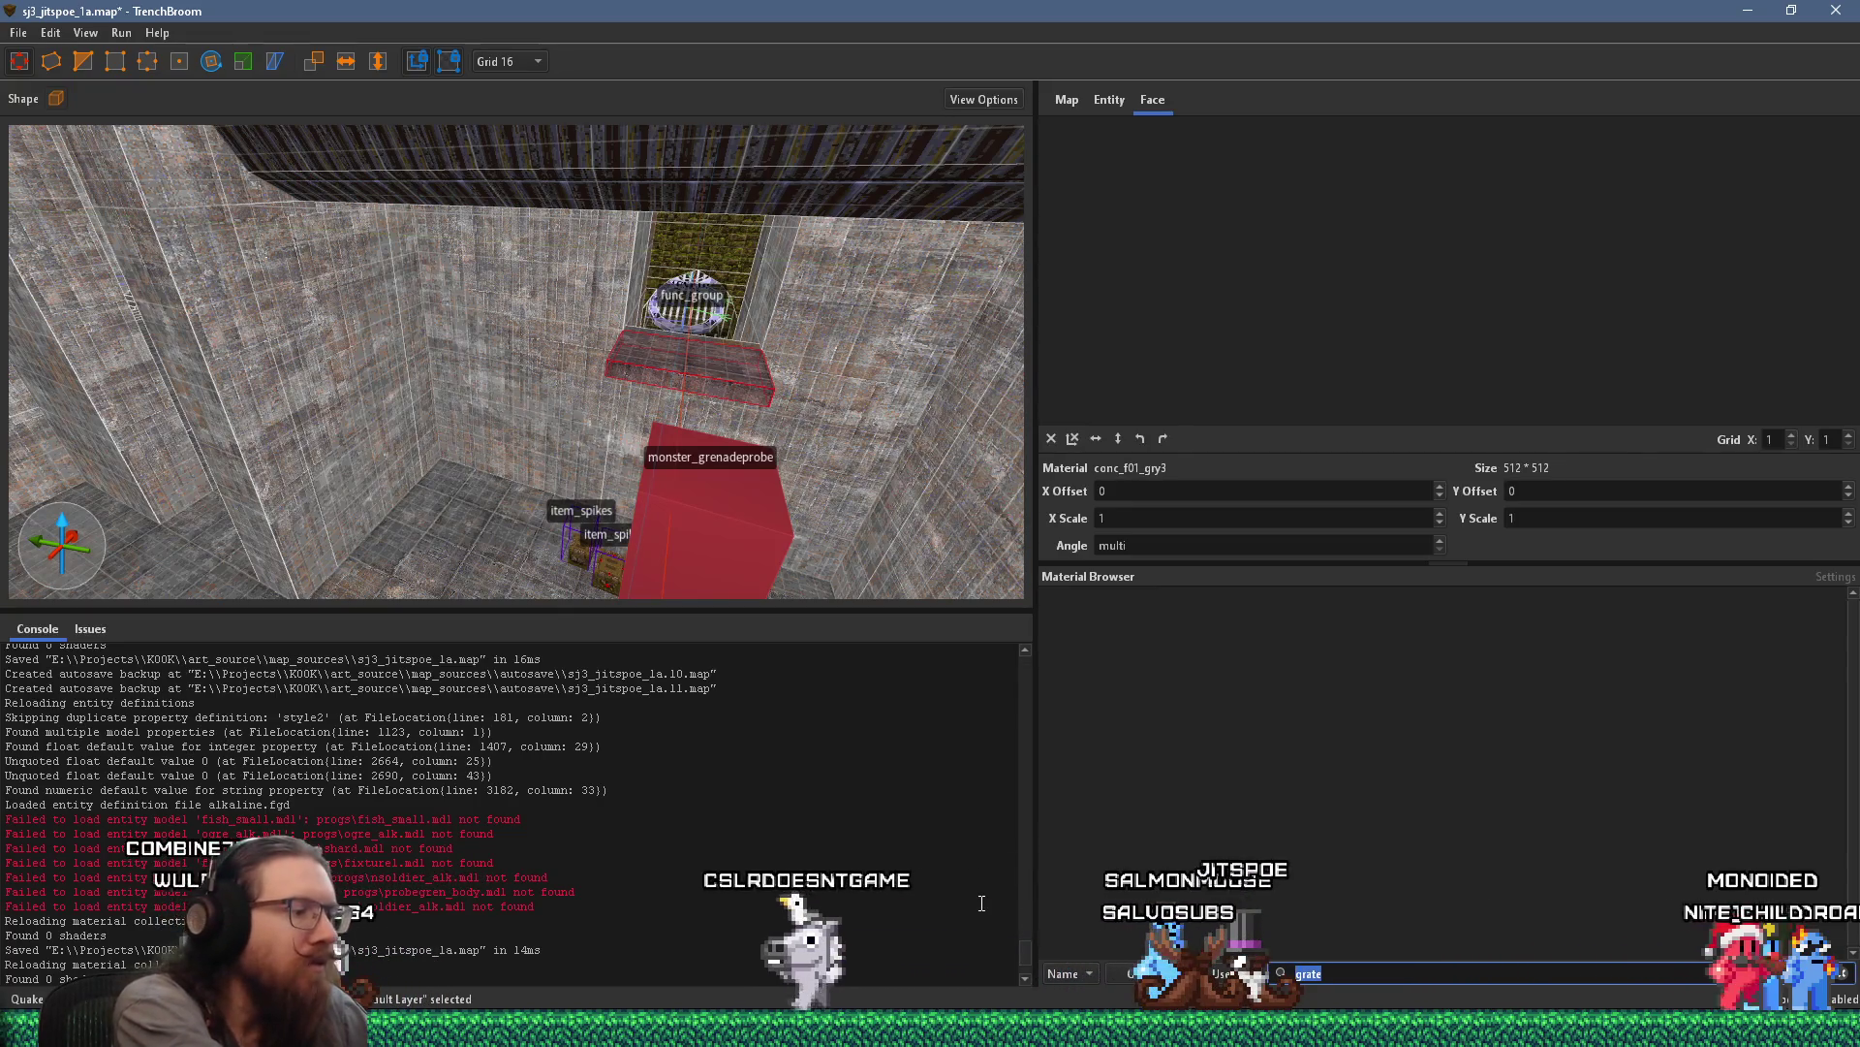
{"action": "key", "text": "BackSpace"}
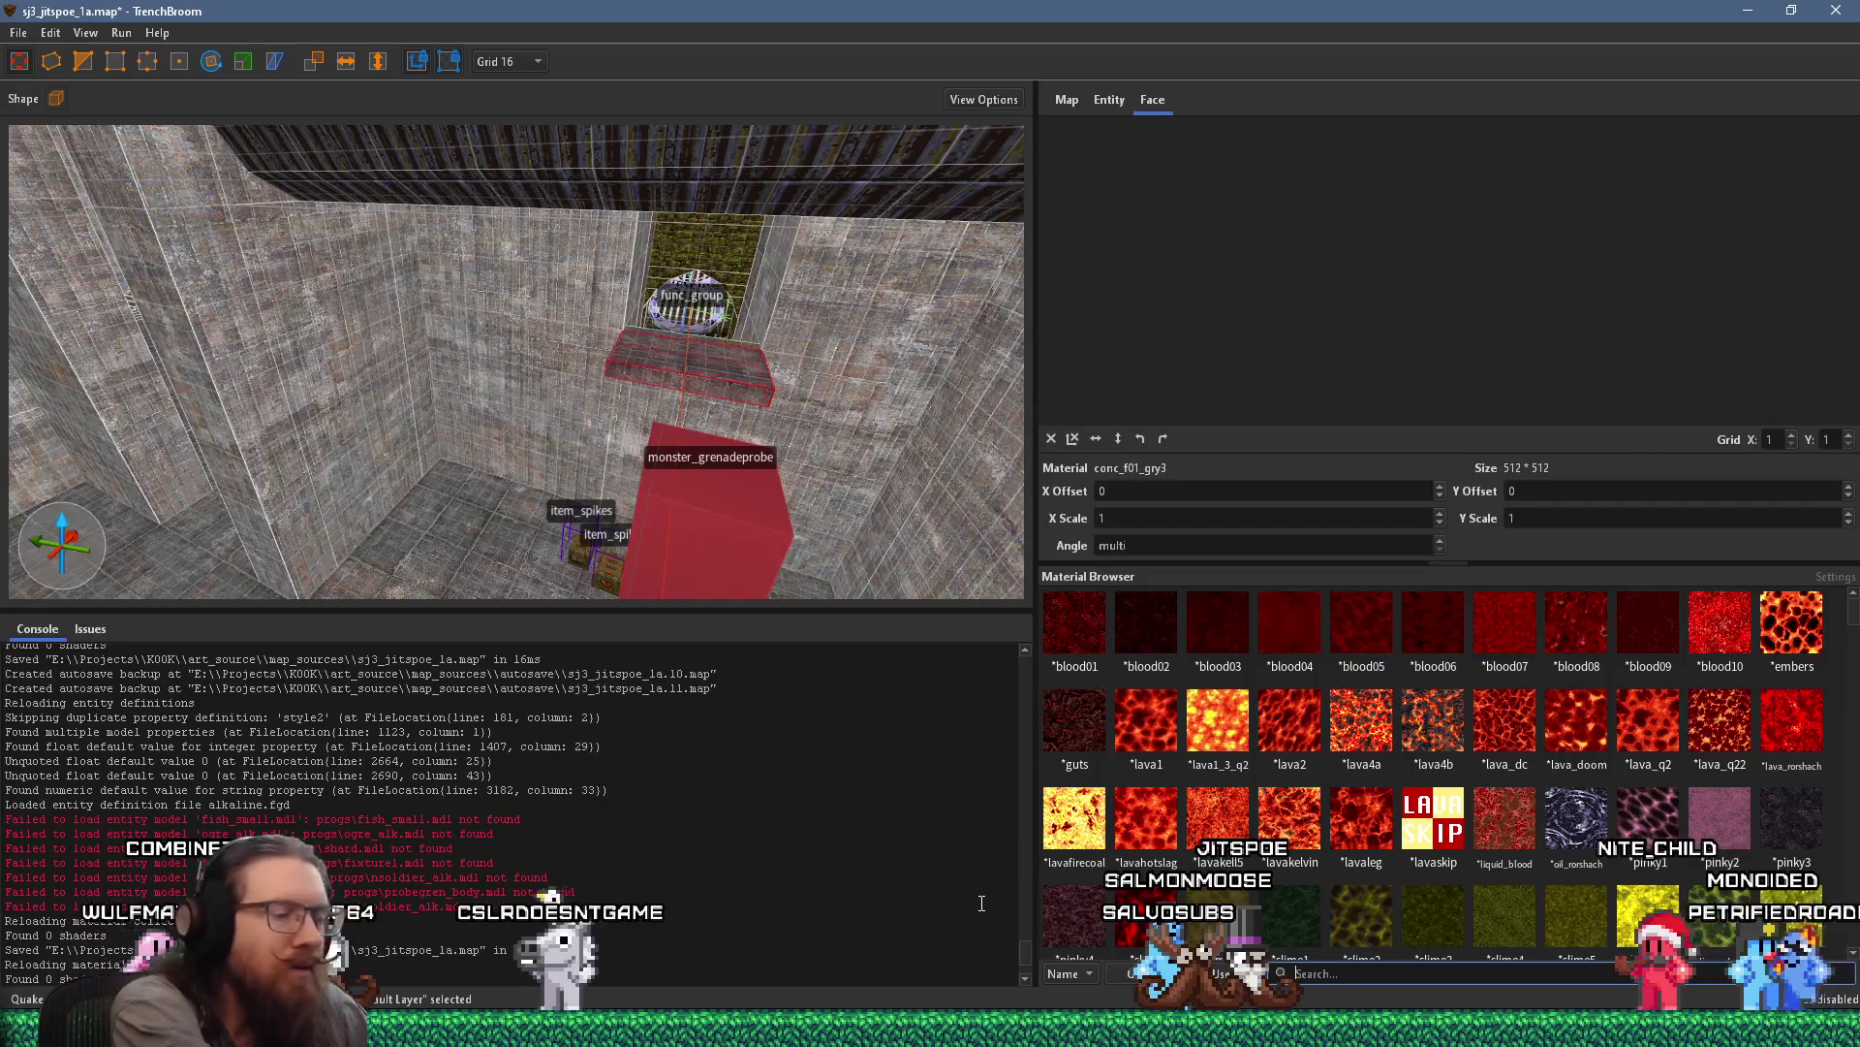
{"action": "type", "text": "c"}
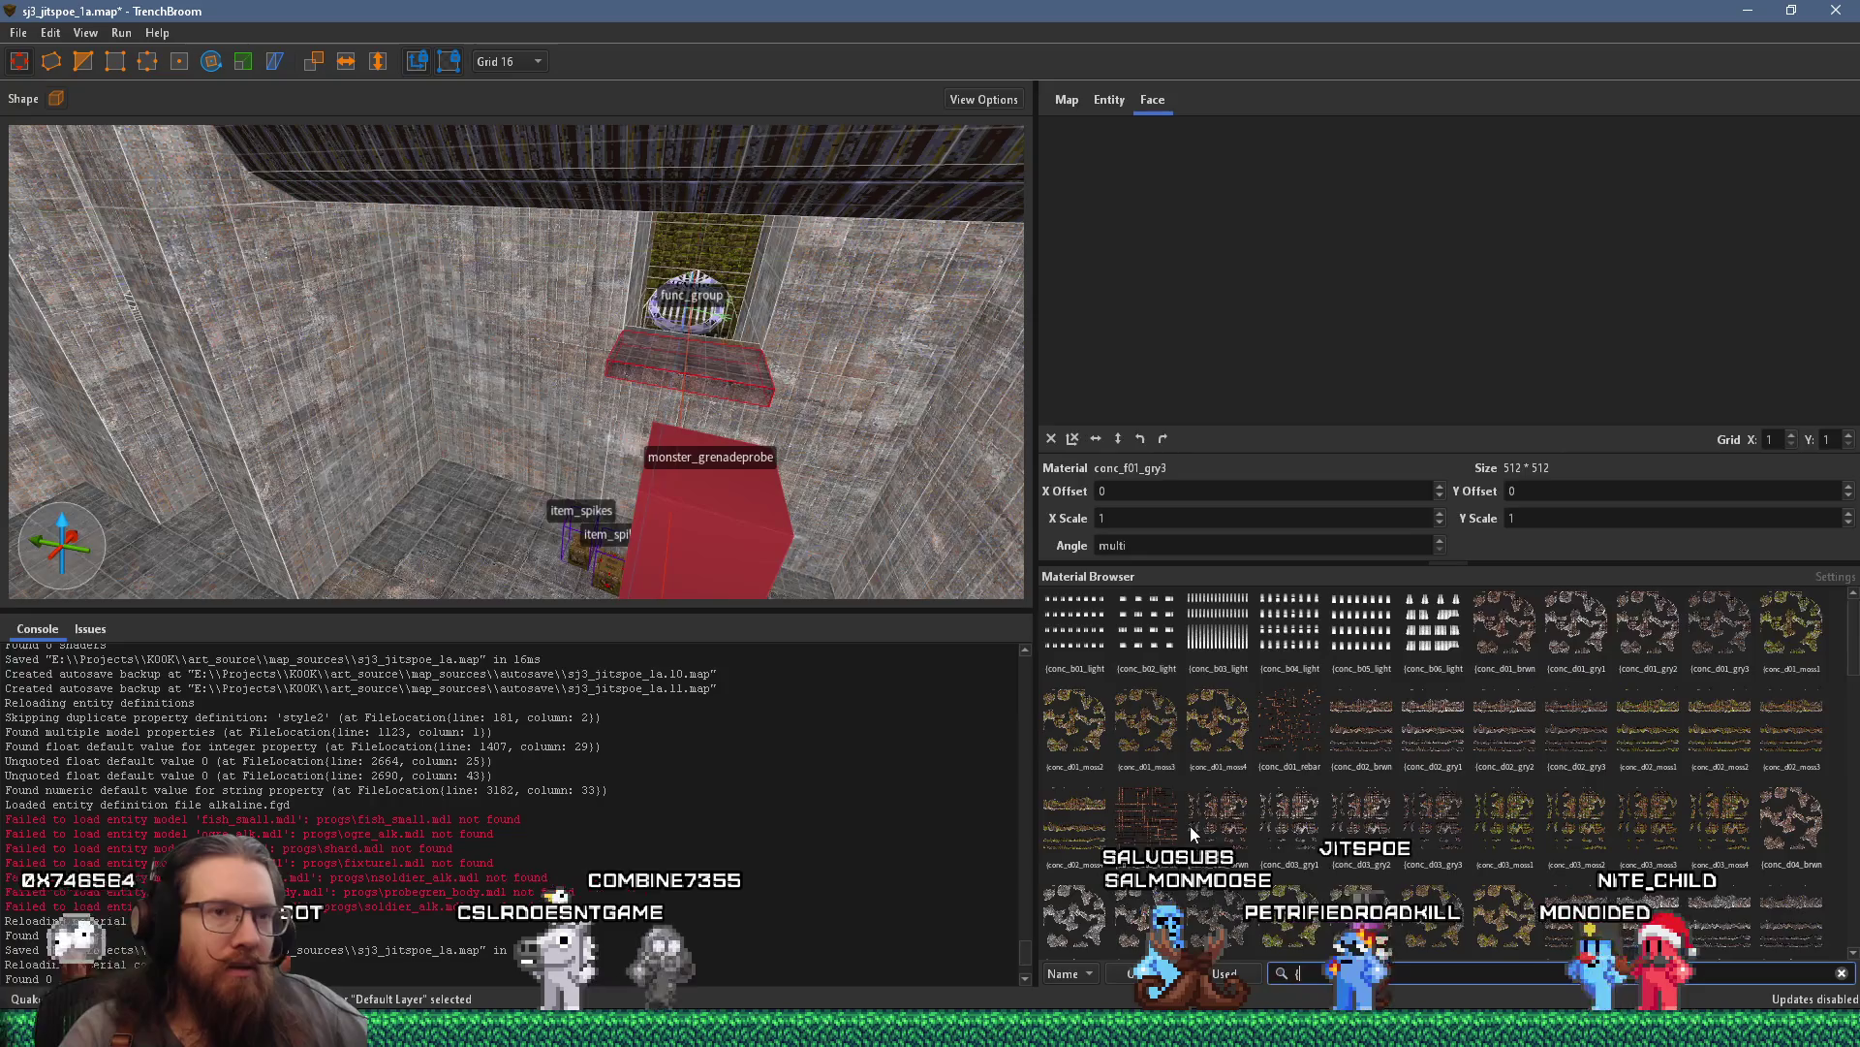
{"action": "scroll", "coordinate": [1191, 826], "scroll_direction": "down", "scroll_amount": 5}
{"action": "scroll", "coordinate": [1193, 832], "scroll_direction": "down", "scroll_amount": 5}
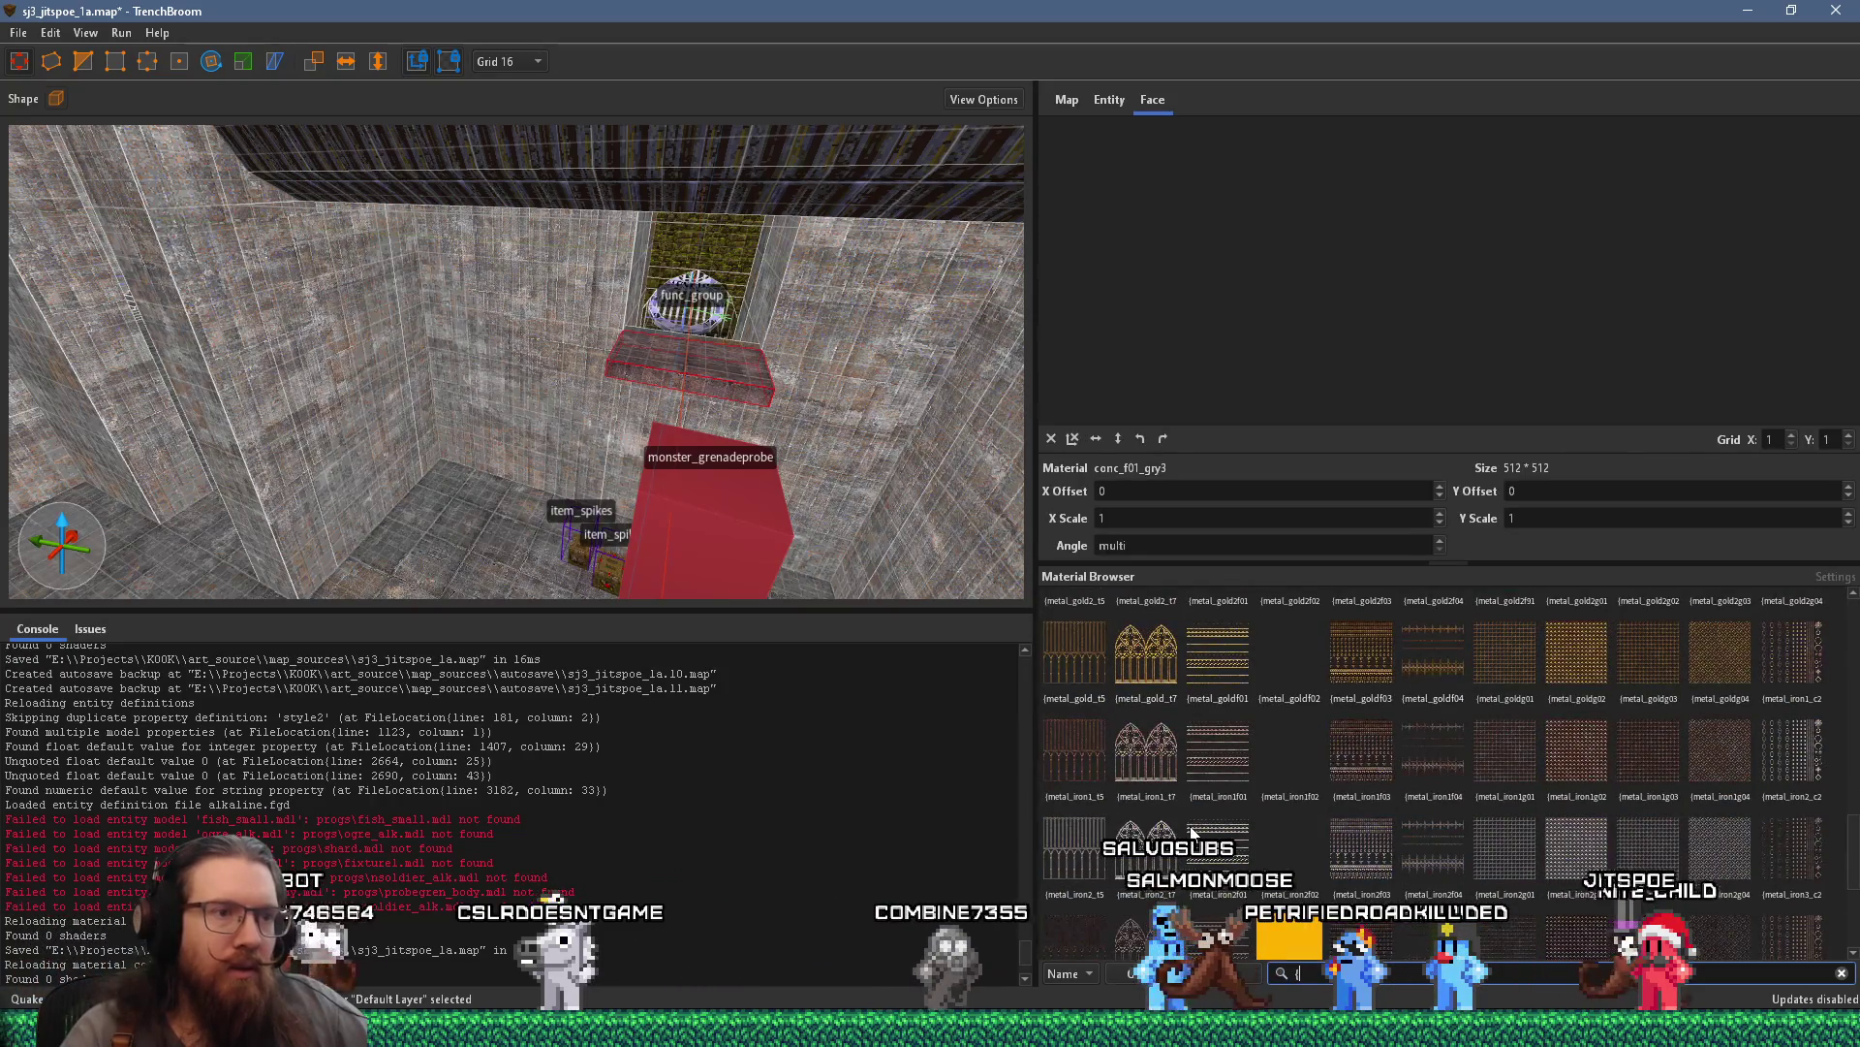
{"action": "scroll", "coordinate": [1192, 833], "scroll_direction": "down", "scroll_amount": 3}
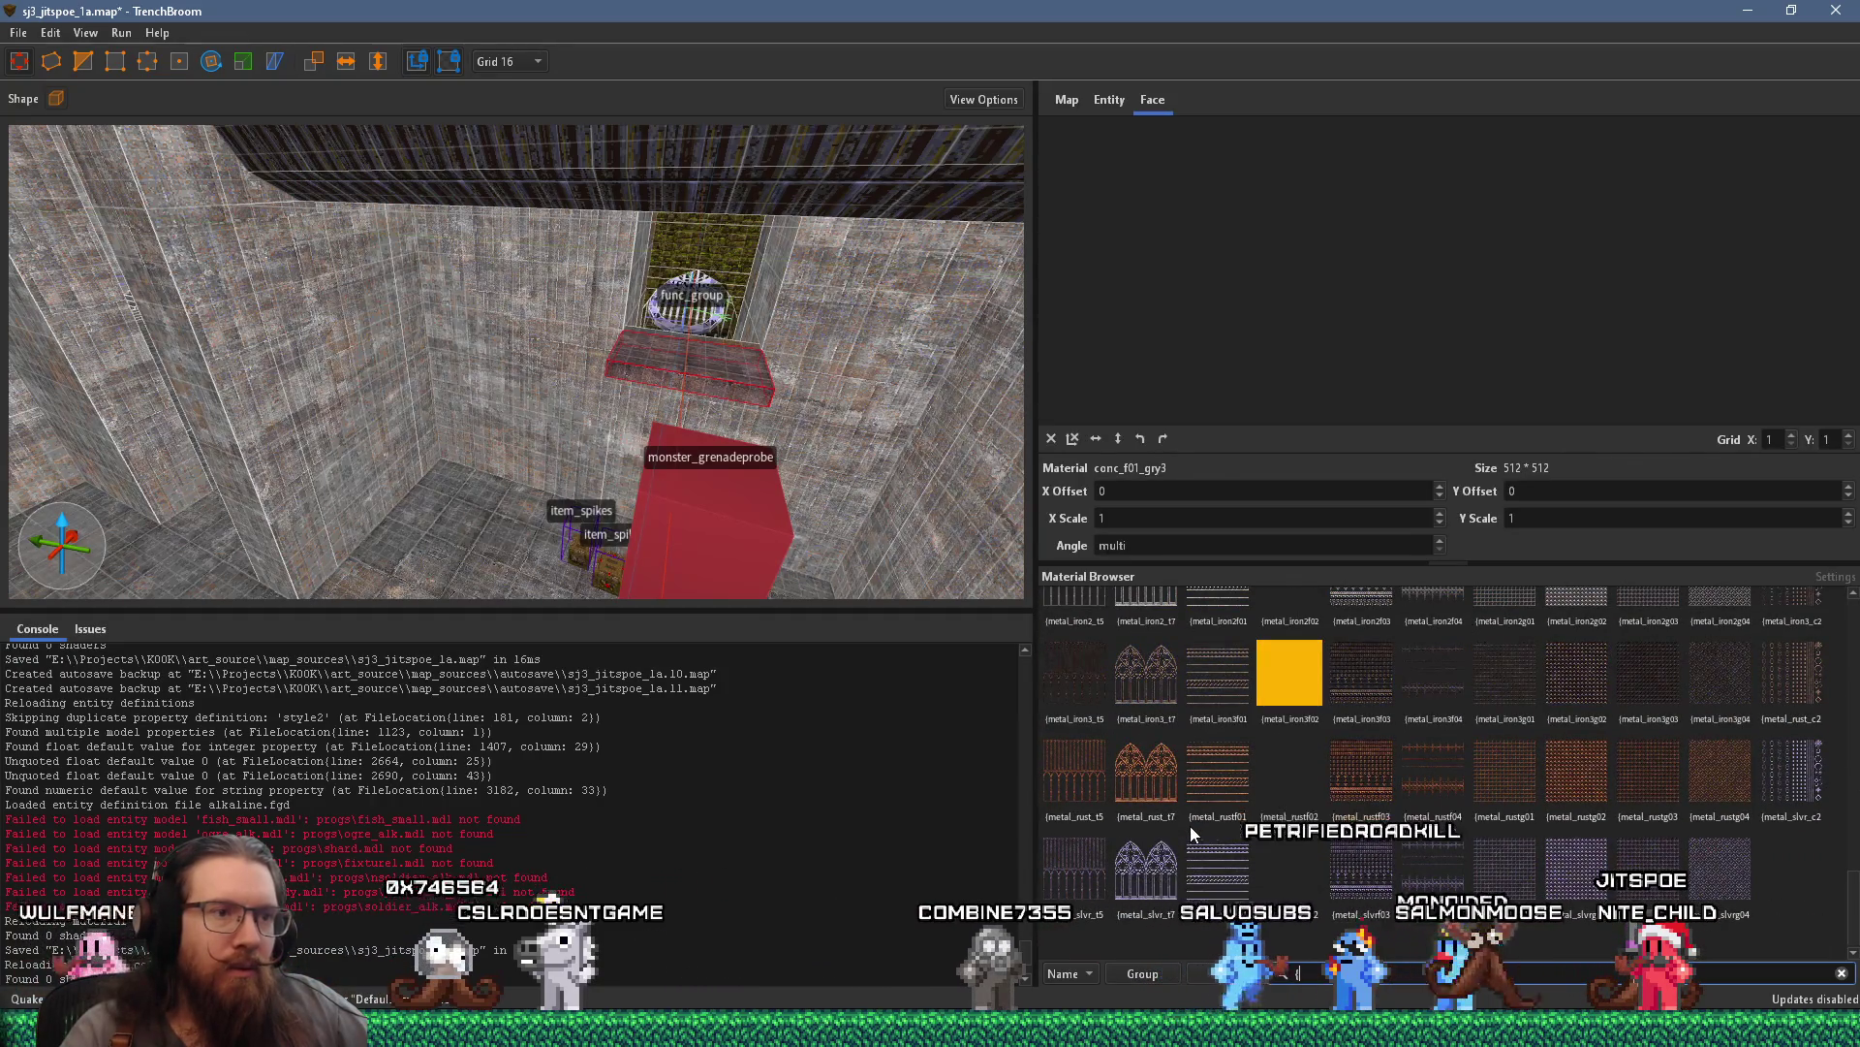
{"action": "scroll", "coordinate": [1190, 826], "scroll_direction": "up", "scroll_amount": 1}
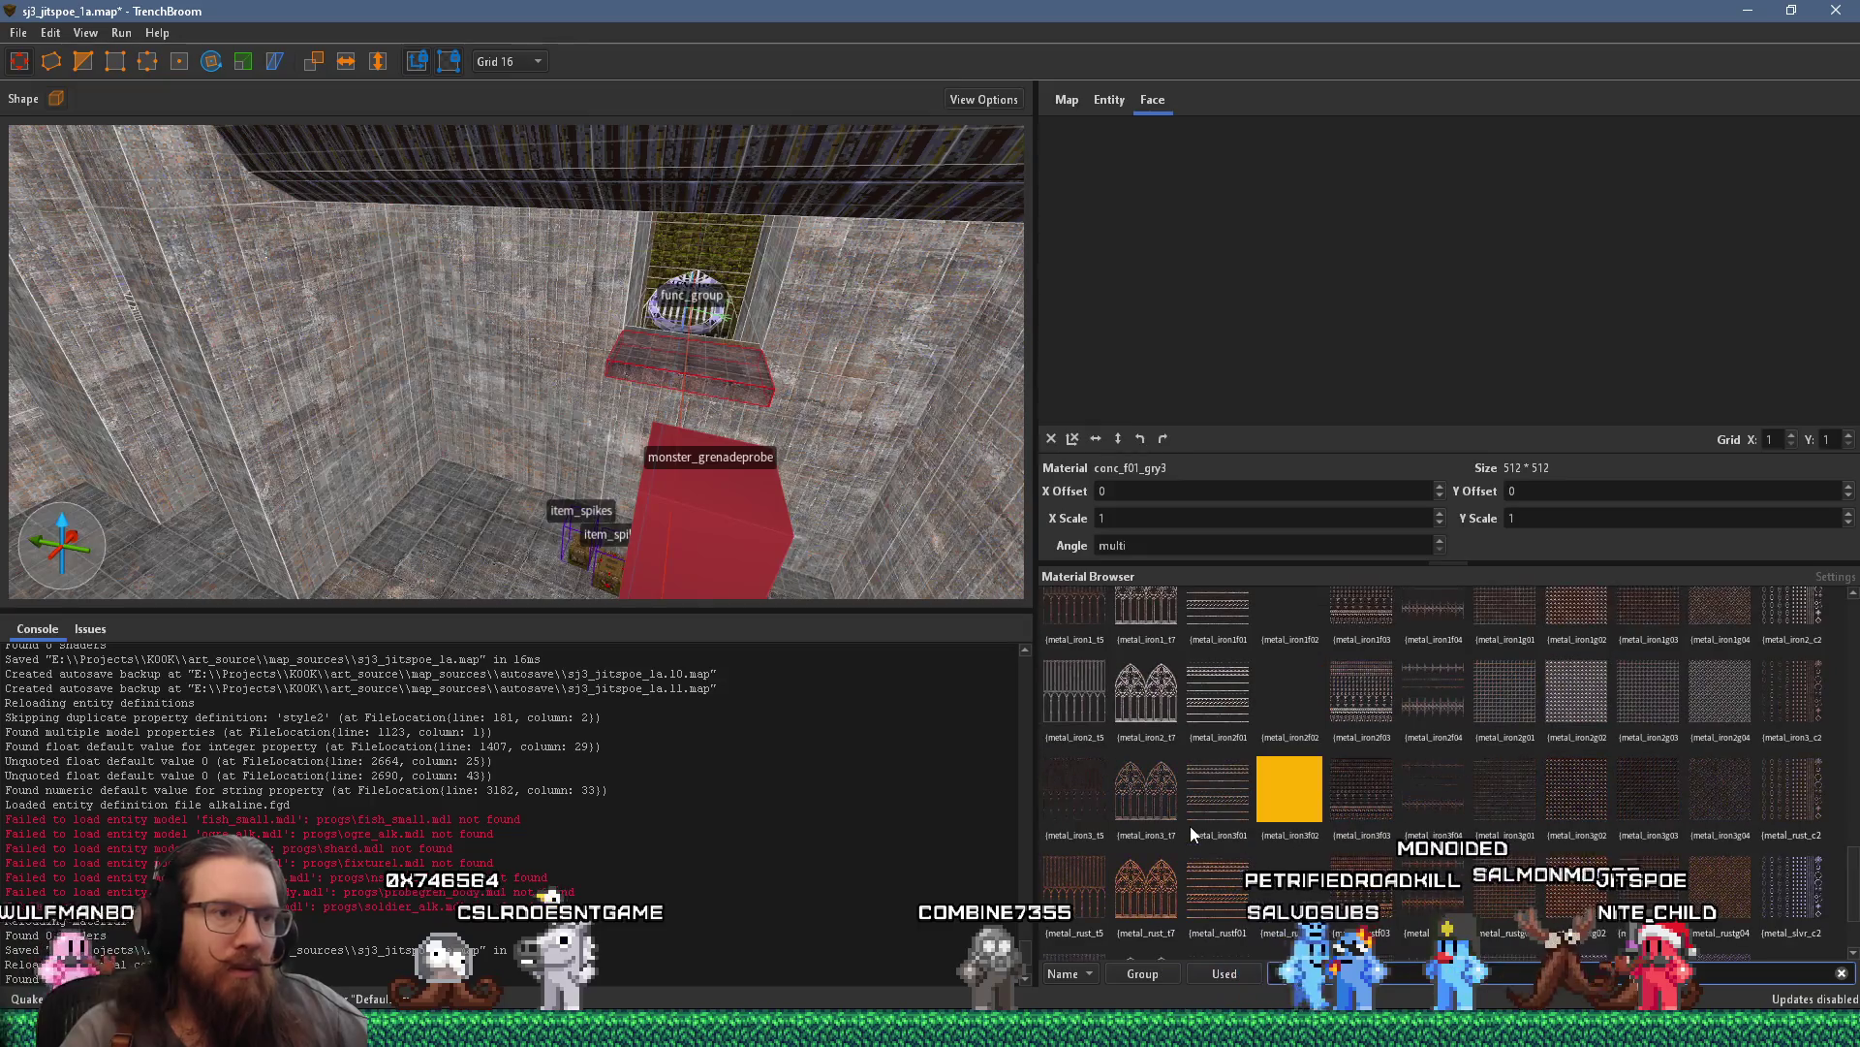
{"action": "left_click", "coordinate": [1274, 818]}
Try metal_iron3g03, metal_rustg04, metal_rust_c2 and metal_iron1g03 on the slab
{"action": "scroll", "coordinate": [654, 423], "scroll_direction": "up", "scroll_amount": 3}
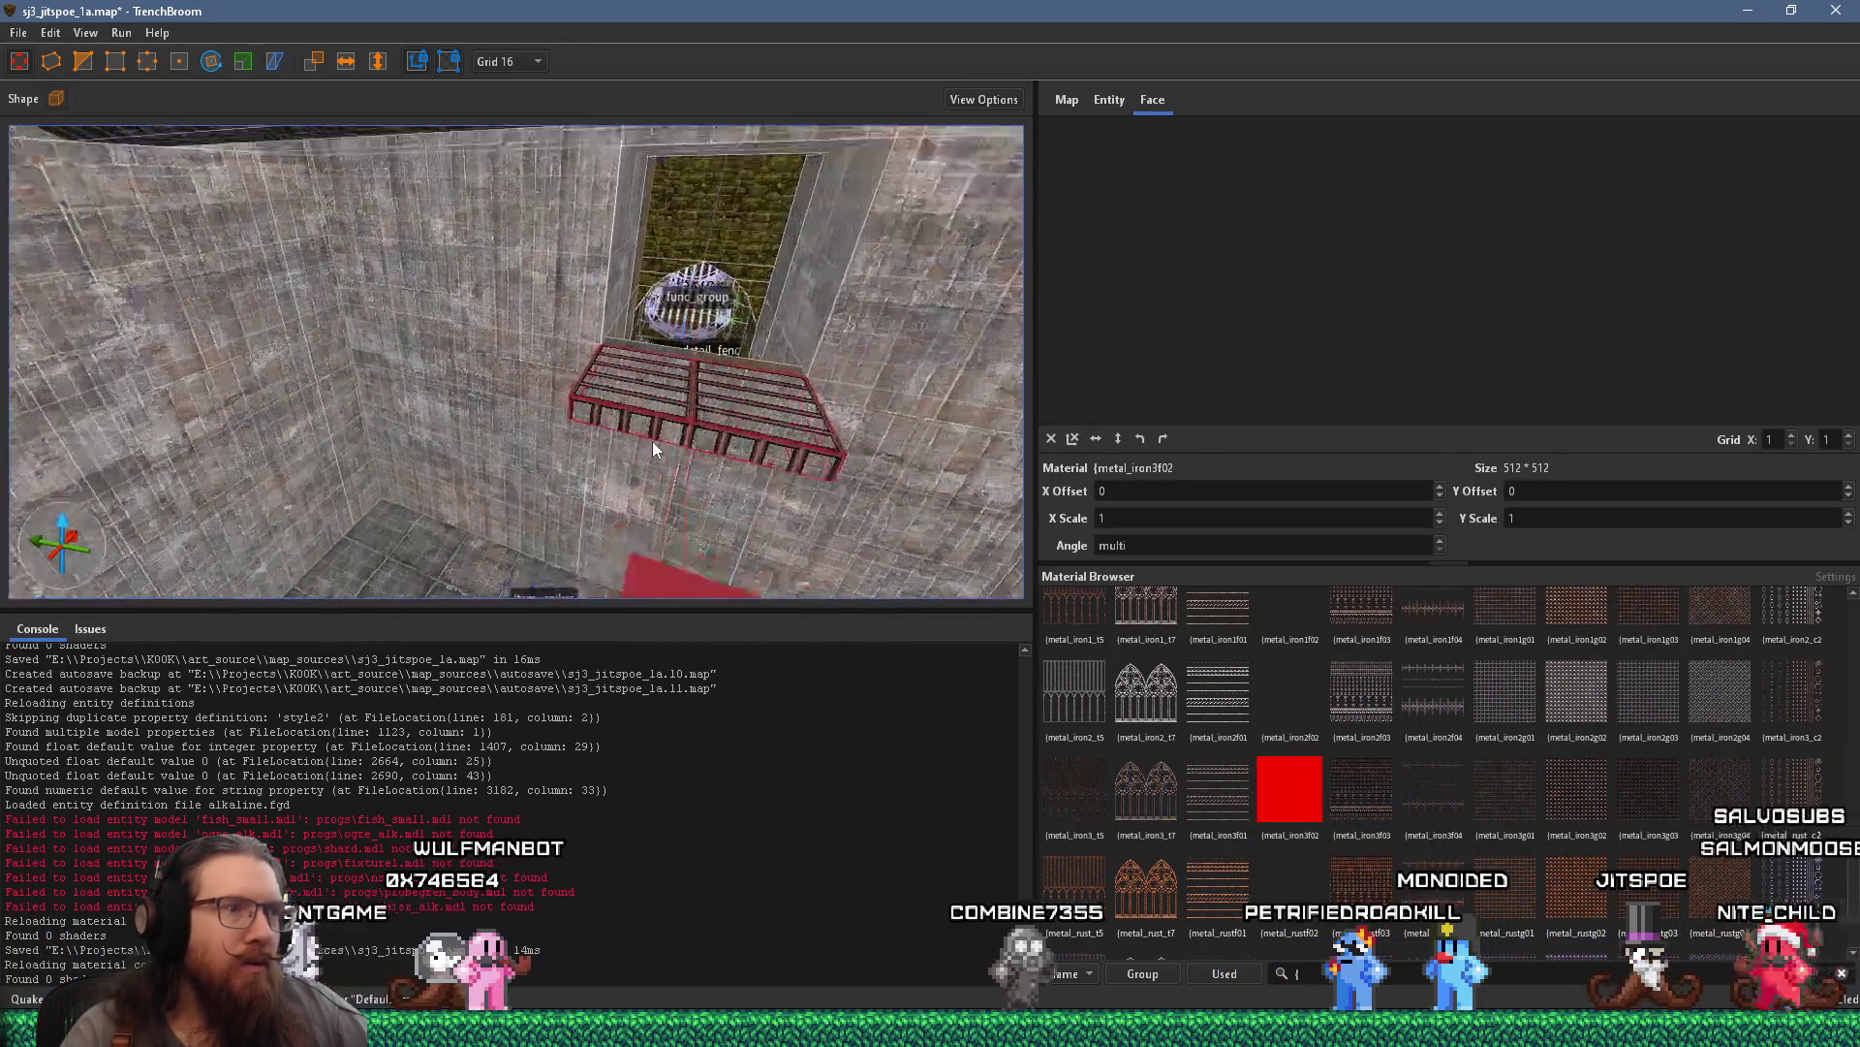
{"action": "scroll", "coordinate": [653, 440], "scroll_direction": "up", "scroll_amount": 3}
{"action": "scroll", "coordinate": [545, 455], "scroll_direction": "up", "scroll_amount": 2}
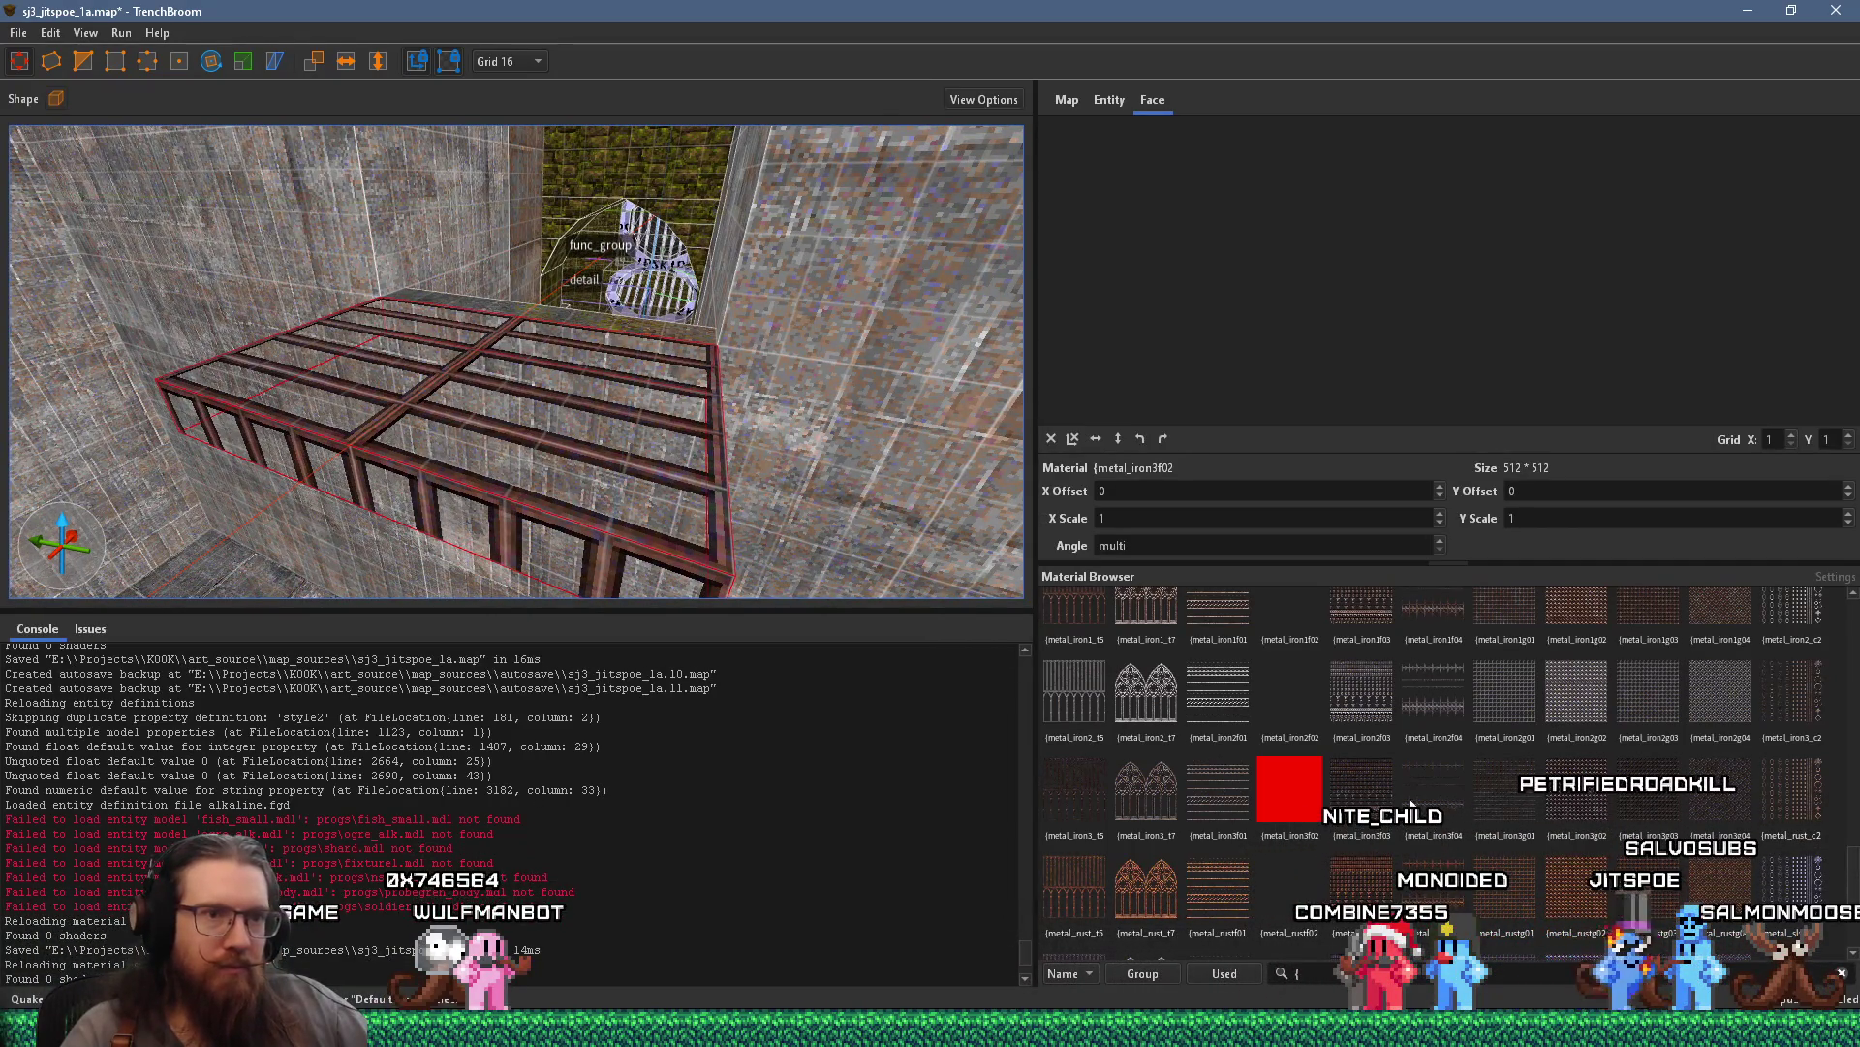
{"action": "left_click", "coordinate": [1505, 690]}
{"action": "left_click", "coordinate": [1647, 691]}
{"action": "left_click", "coordinate": [1650, 818]}
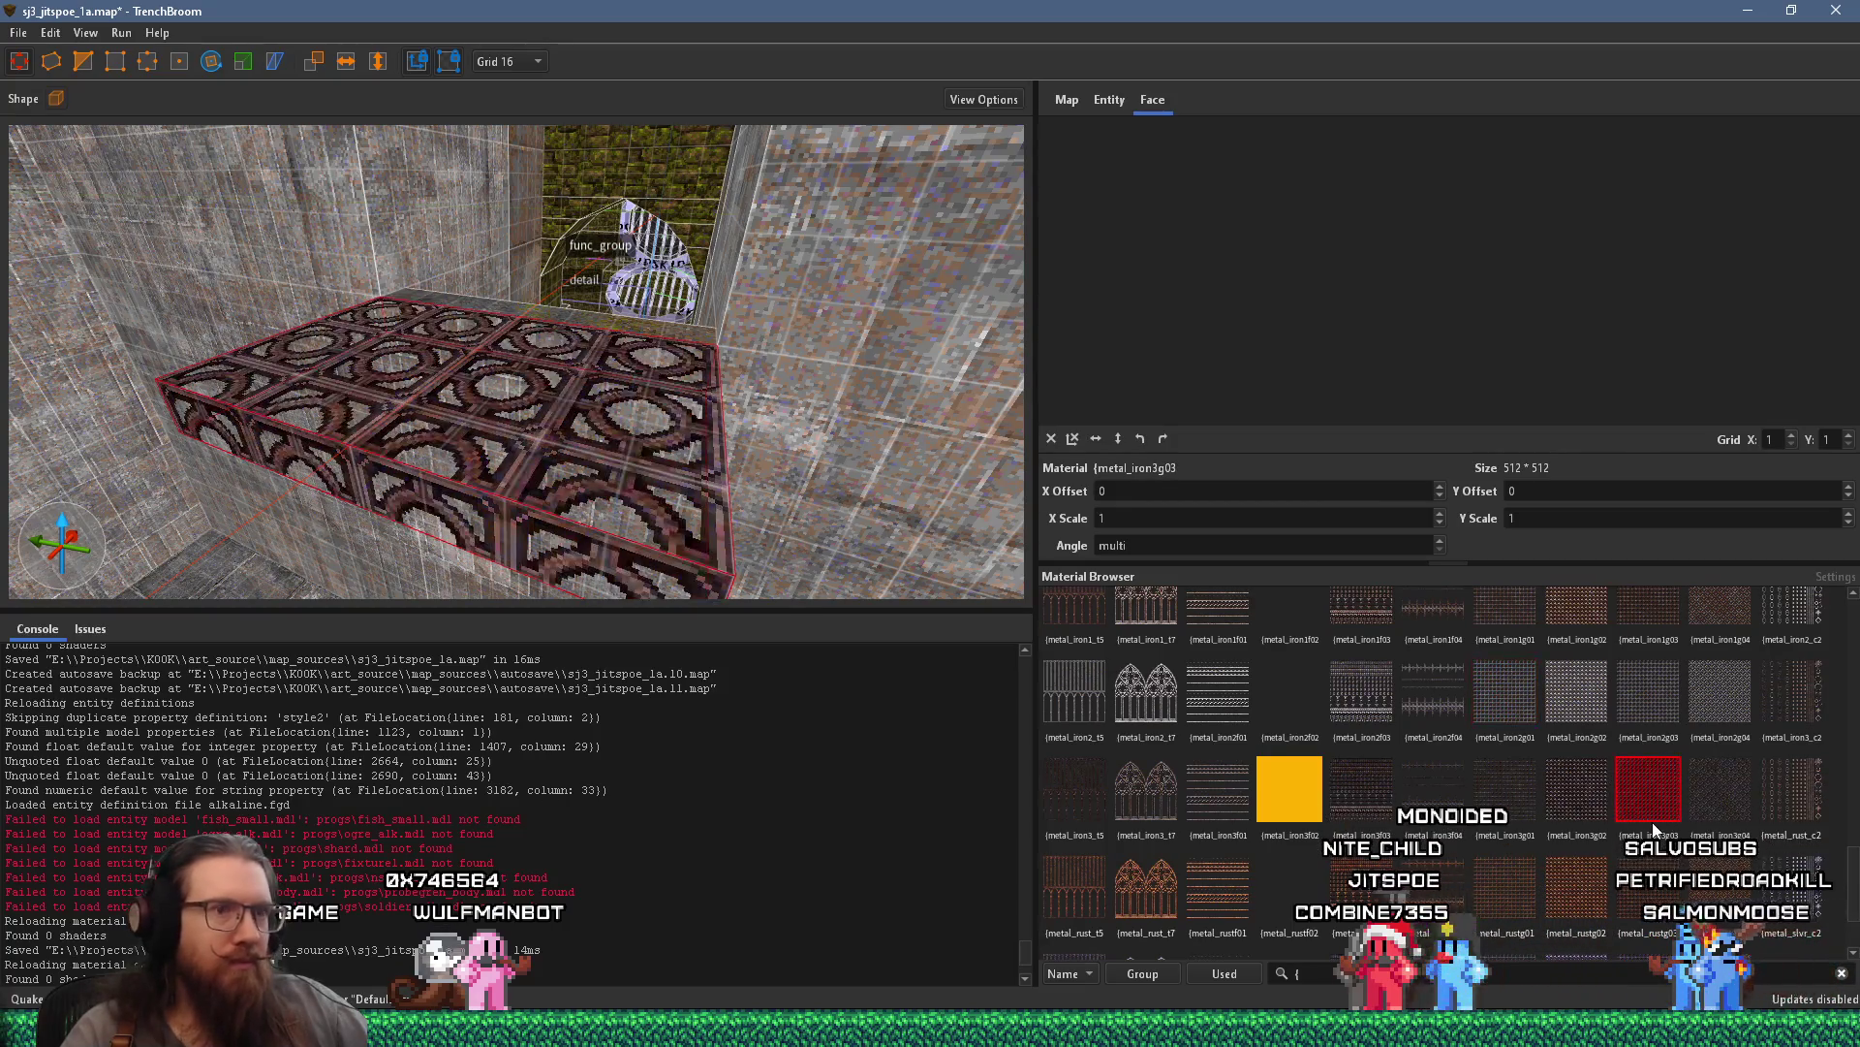
{"action": "left_click", "coordinate": [1719, 787]}
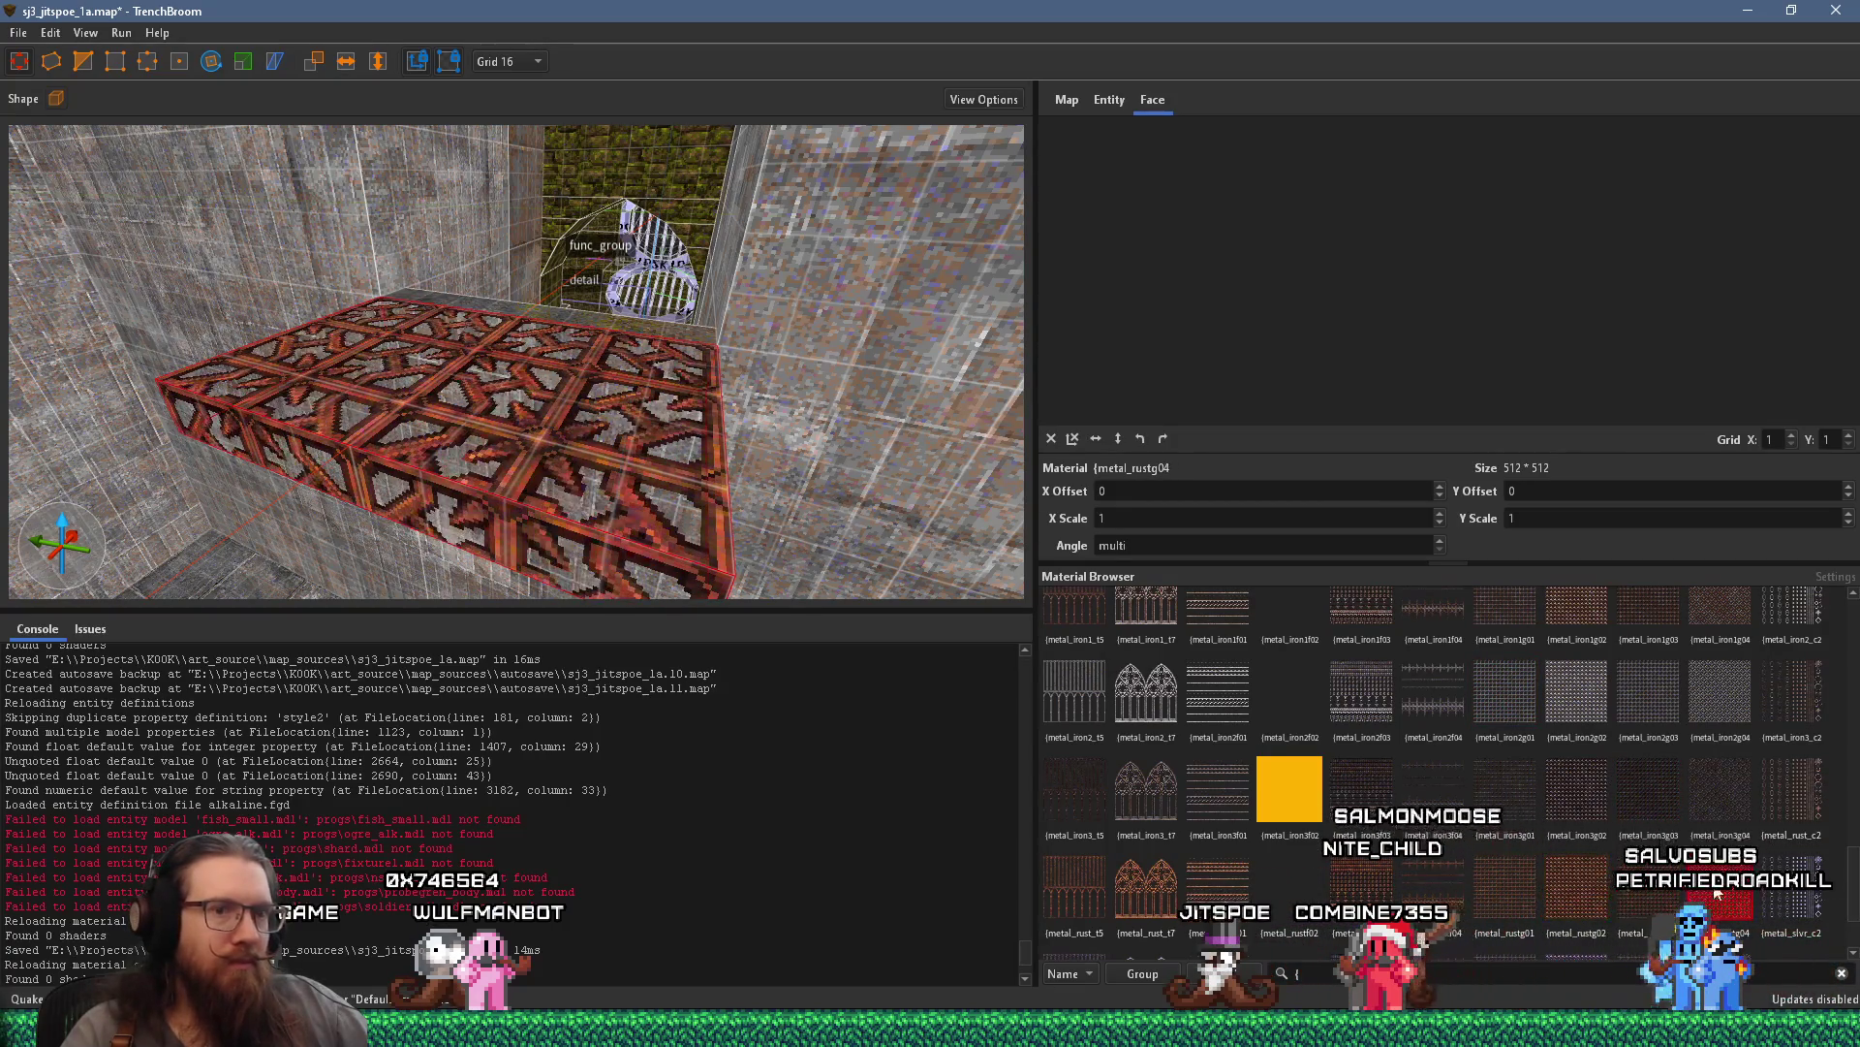
{"action": "left_click", "coordinate": [1769, 816]}
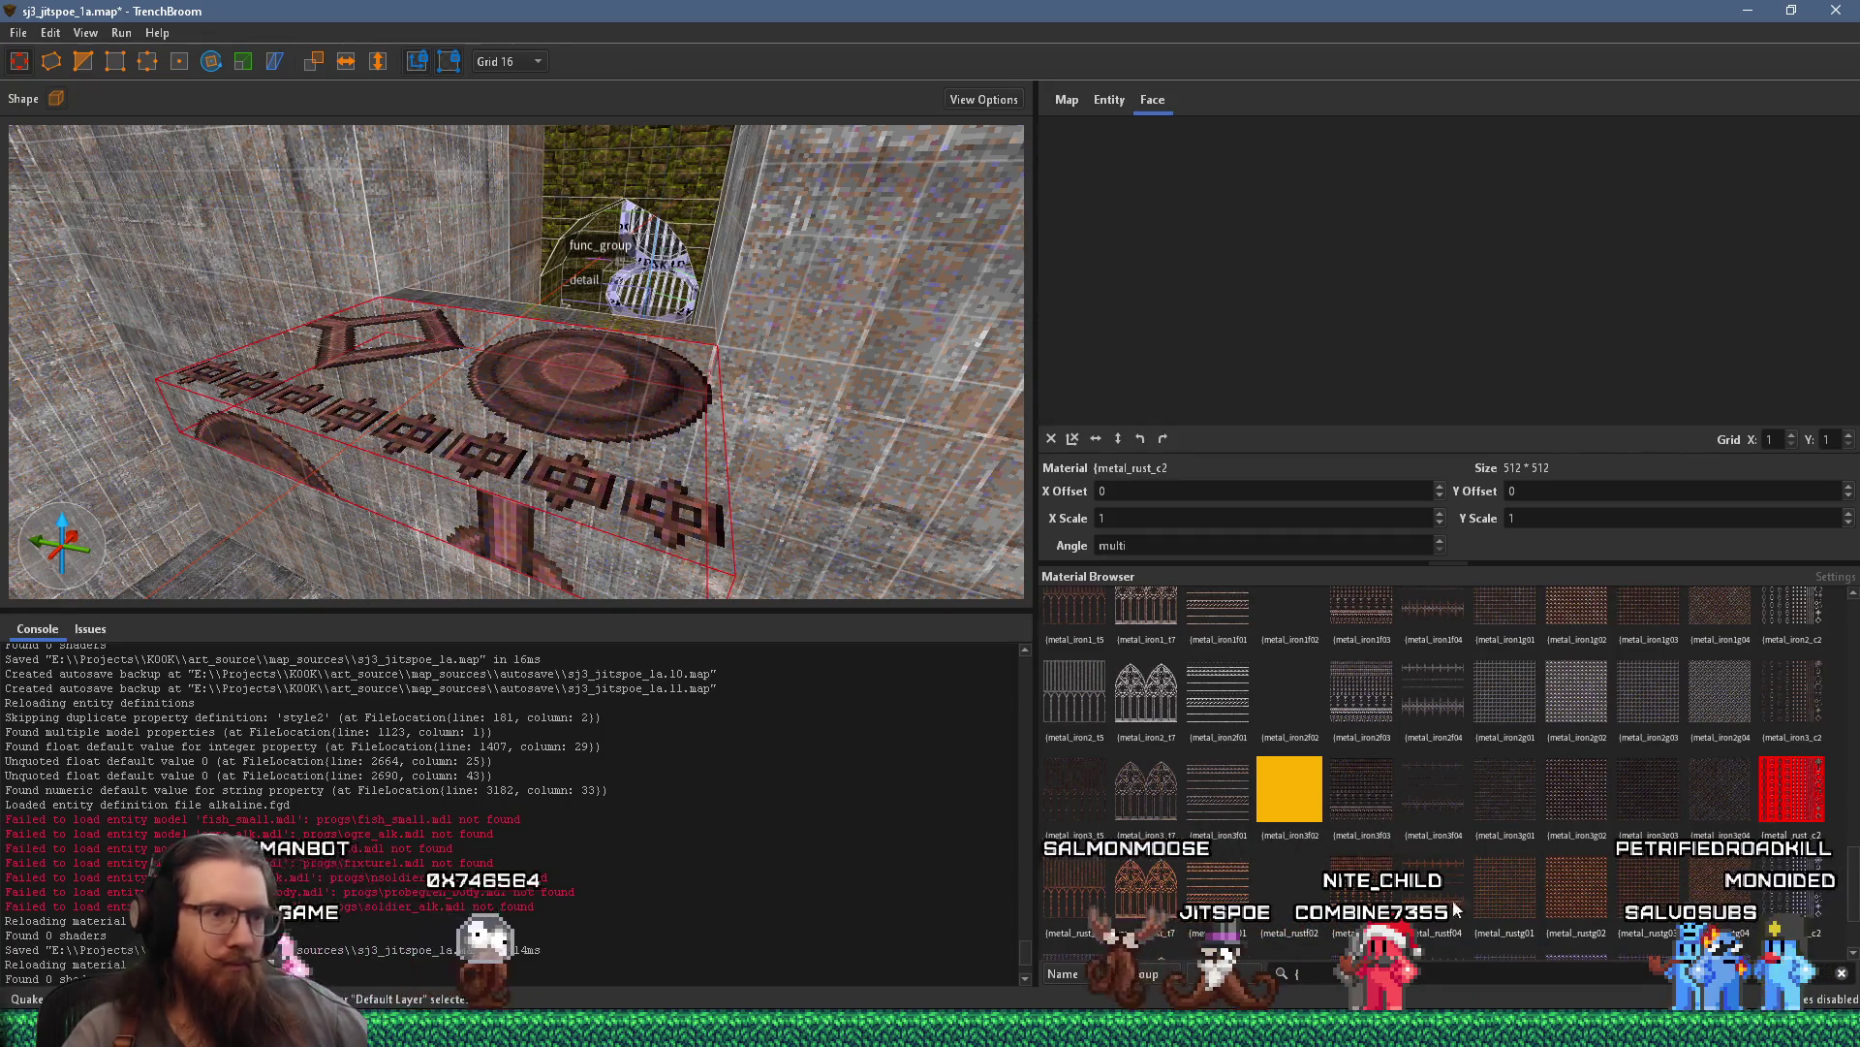
{"action": "left_click", "coordinate": [1639, 609]}
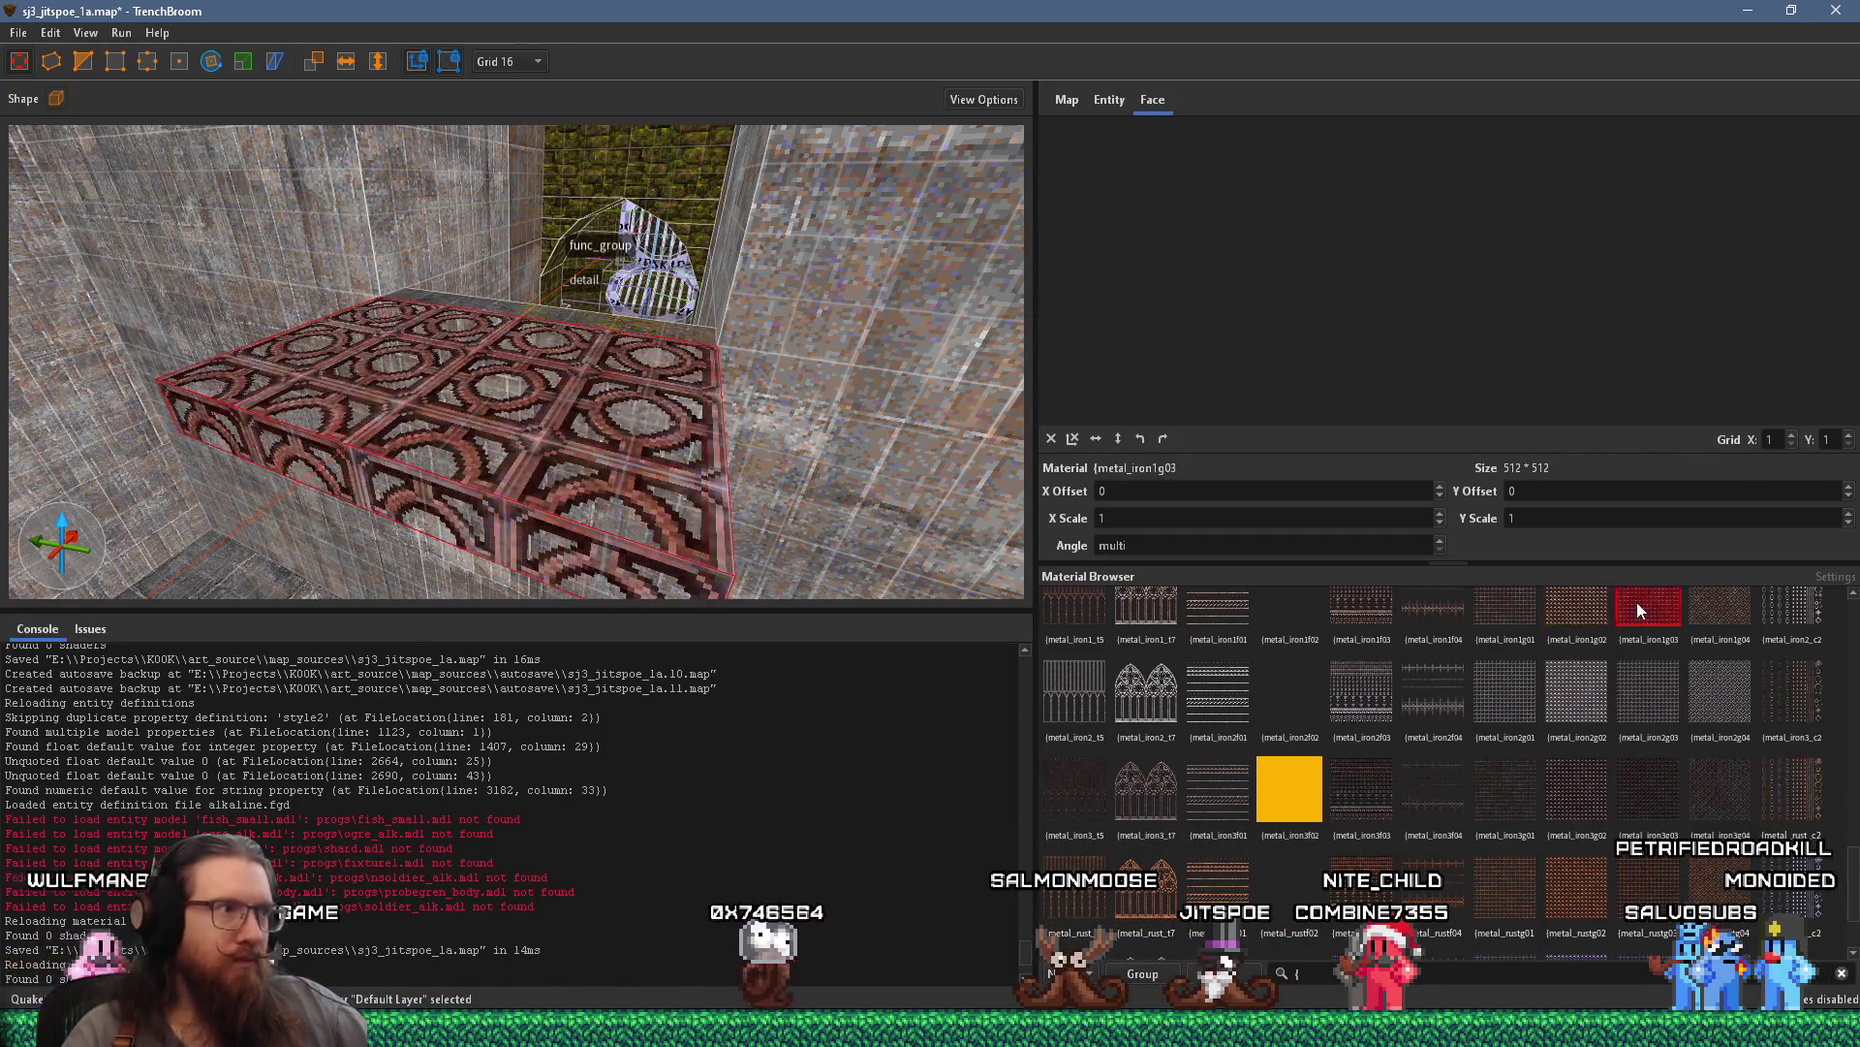
Try metal_goldg01, metal_coppg03 and conc_d07_gry2, finally settling on cracked conc_d08_brwn concrete
{"action": "scroll", "coordinate": [1644, 697], "scroll_direction": "up", "scroll_amount": 5}
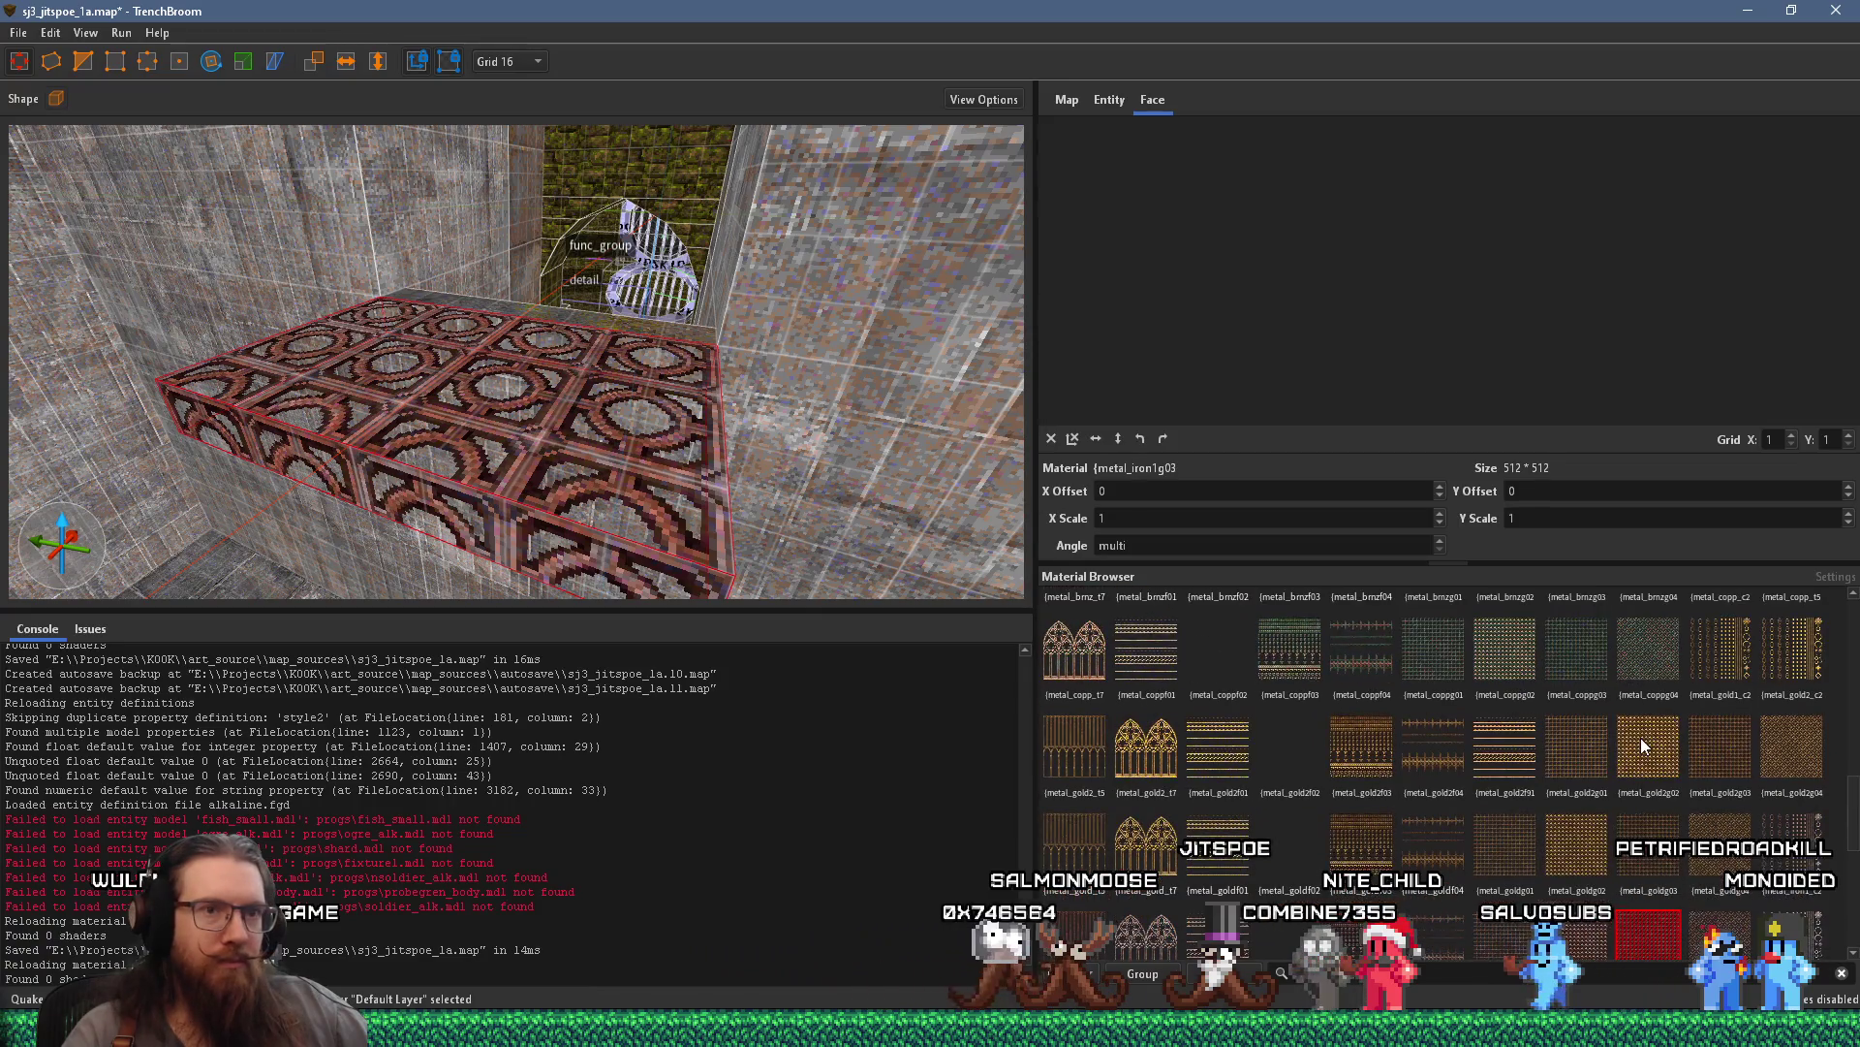
{"action": "left_click", "coordinate": [1561, 864]}
{"action": "left_click", "coordinate": [1503, 858]}
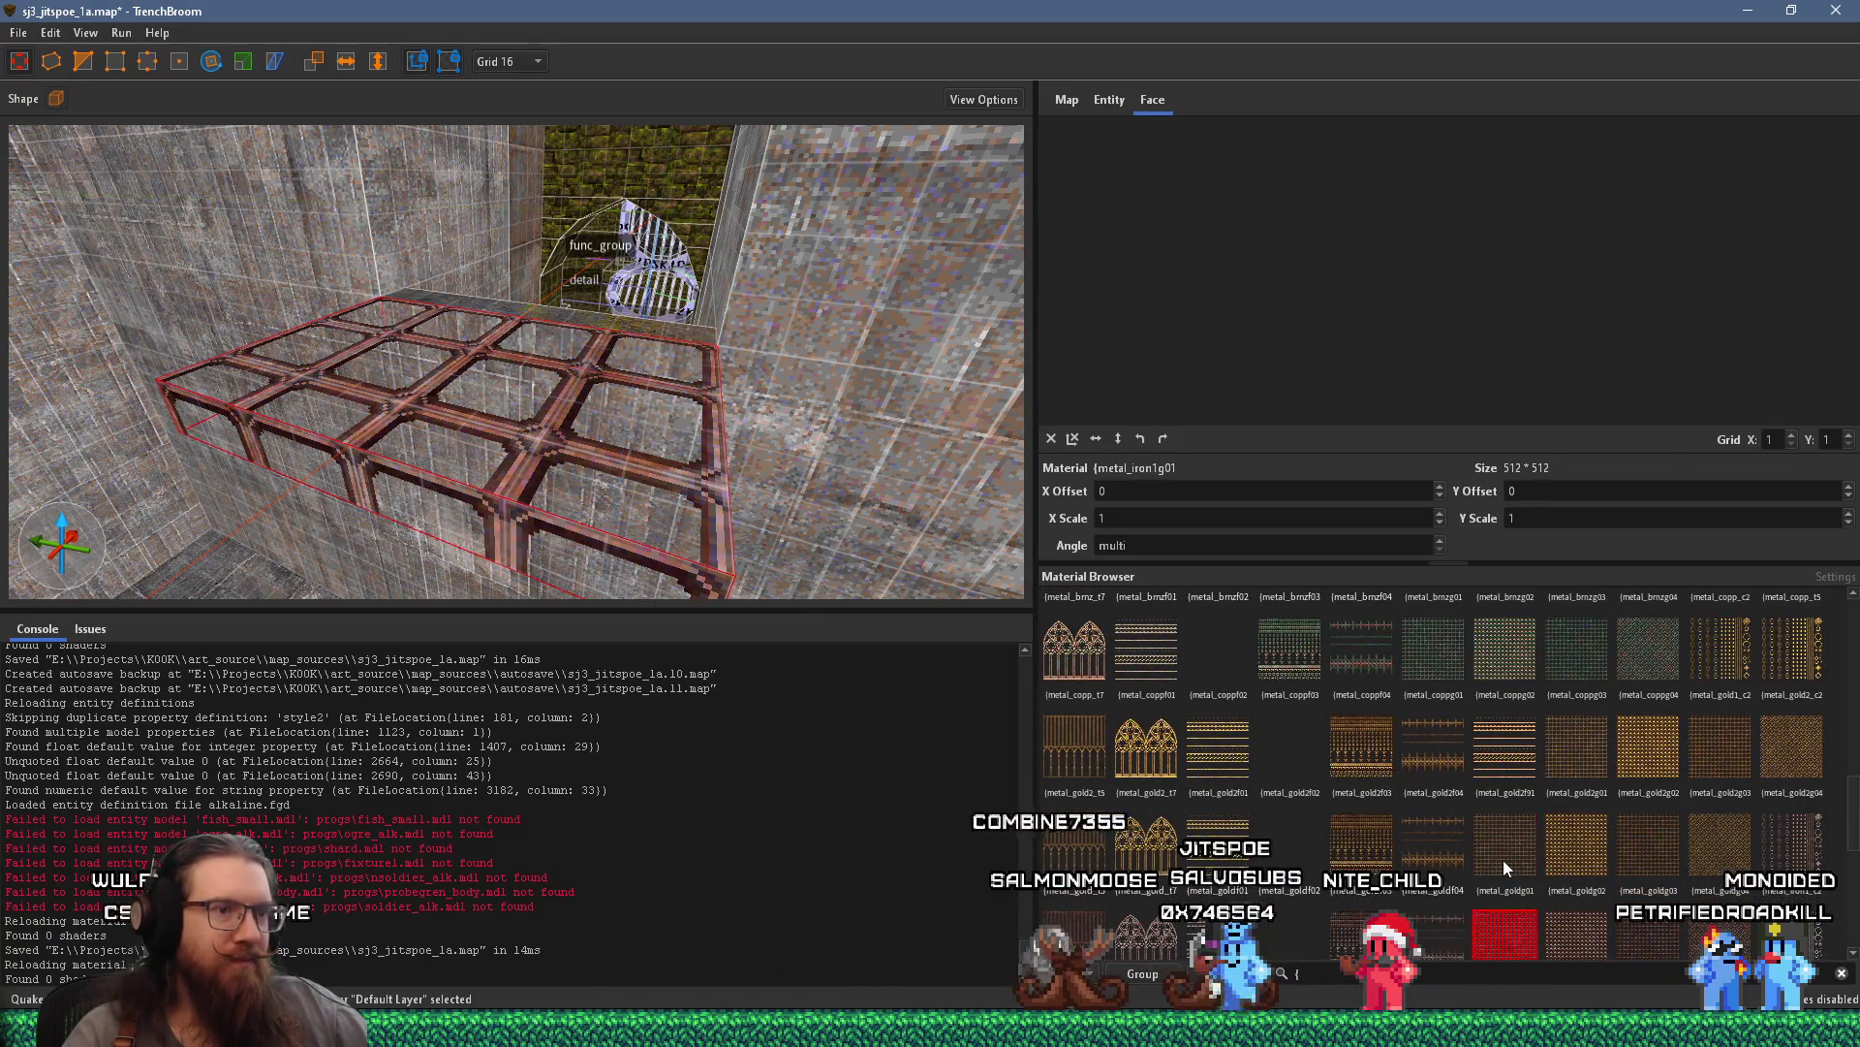
{"action": "left_click", "coordinate": [1593, 671]}
{"action": "scroll", "coordinate": [1454, 775], "scroll_direction": "up", "scroll_amount": 5}
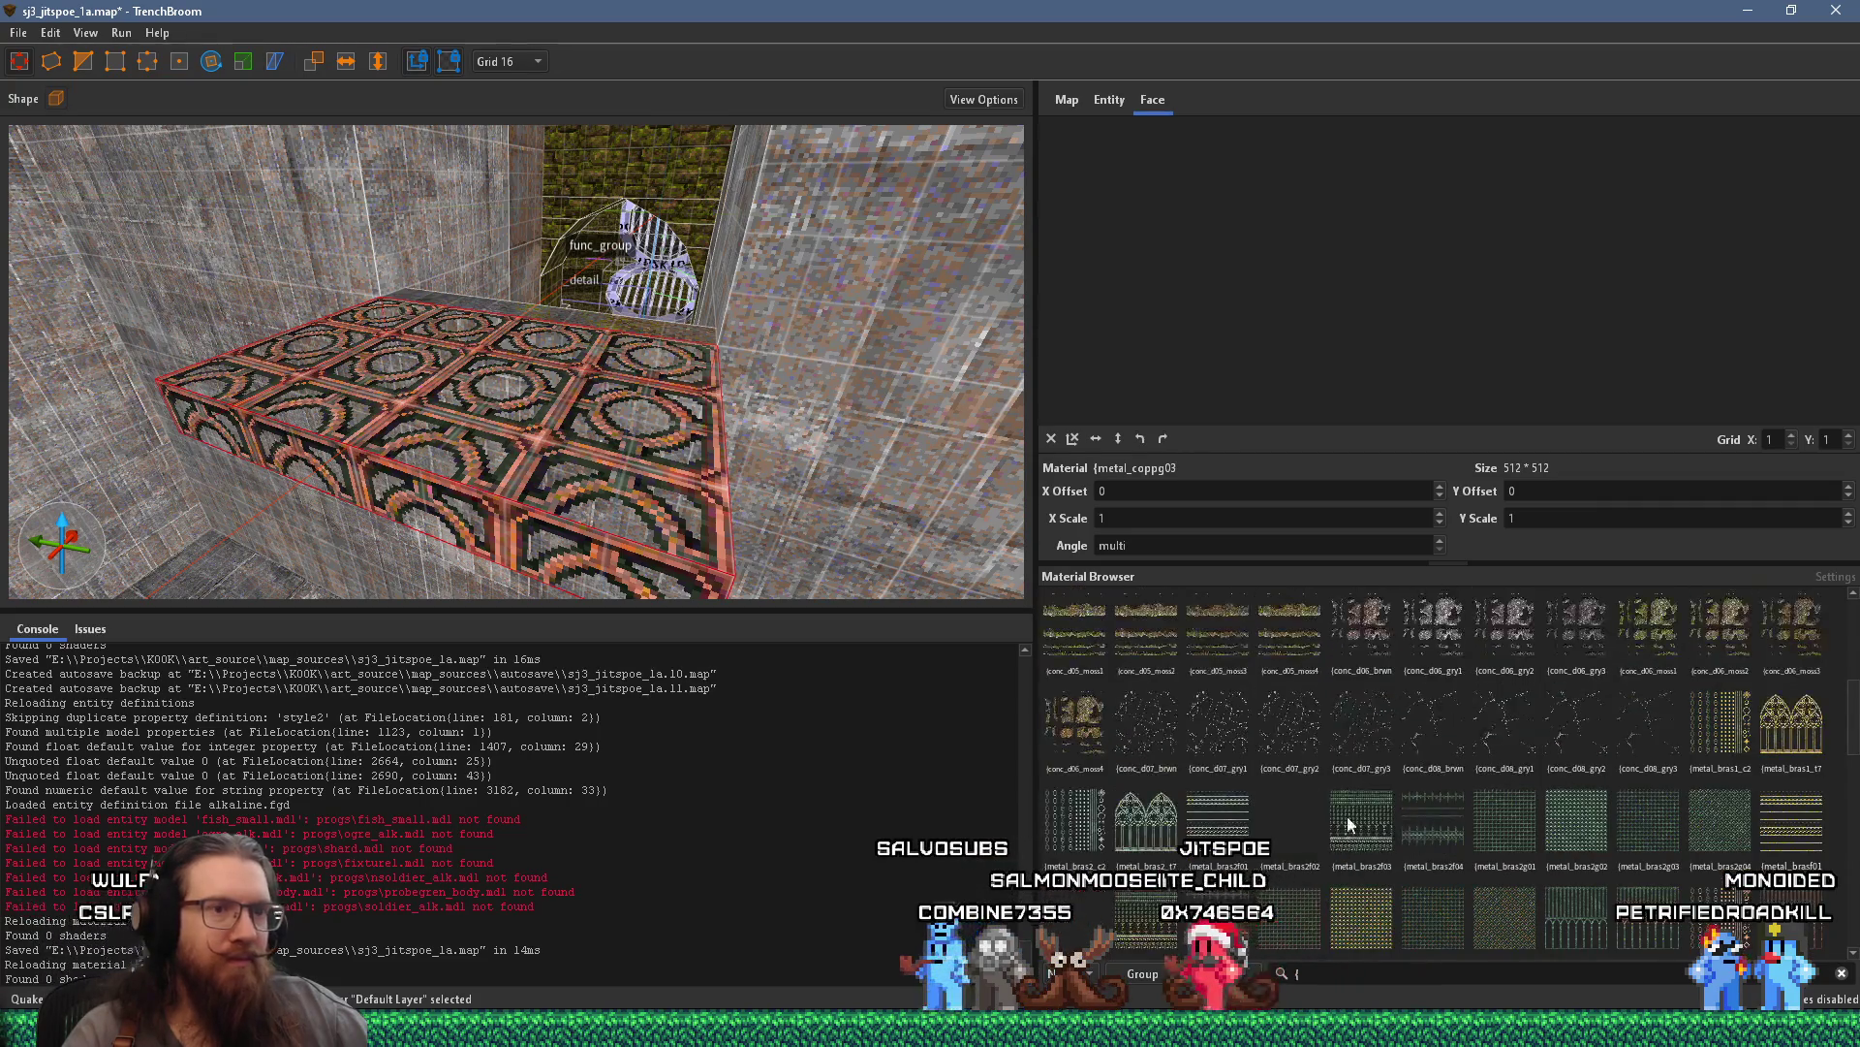
{"action": "left_click", "coordinate": [1298, 717]}
{"action": "left_click", "coordinate": [1412, 719]}
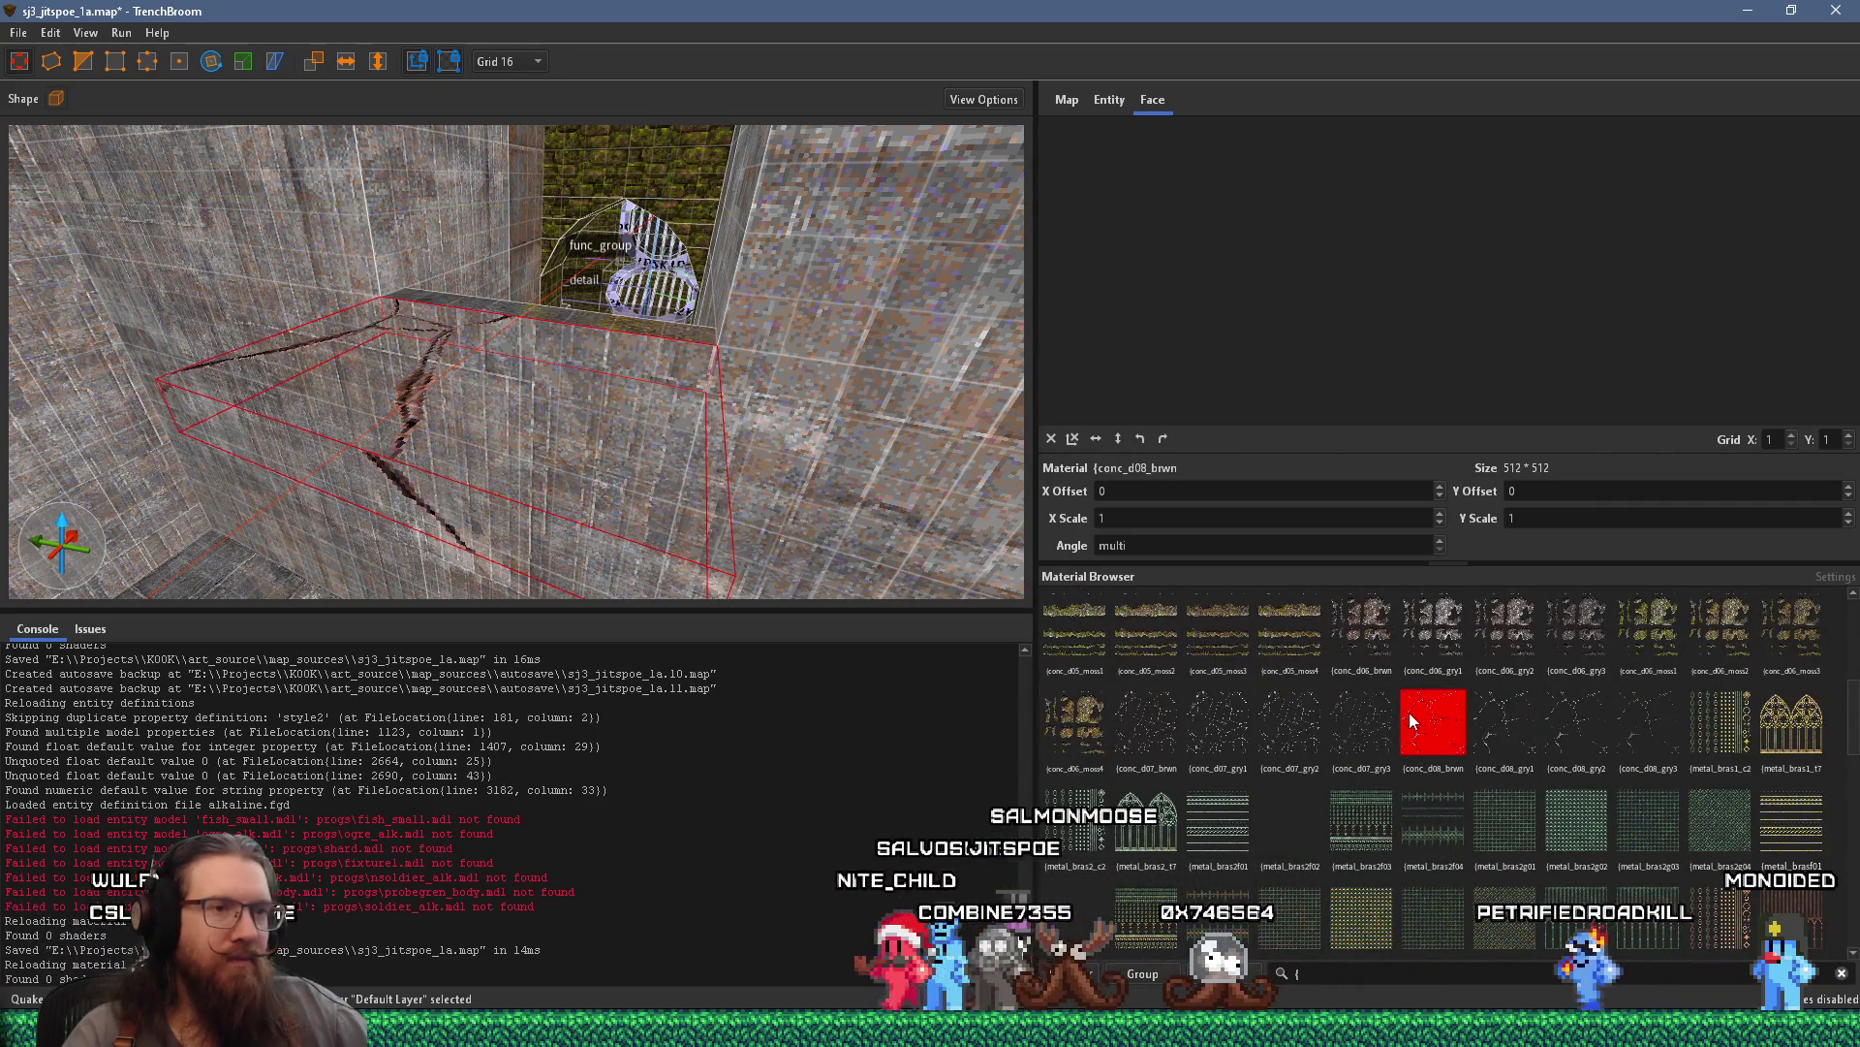
{"action": "scroll", "coordinate": [1412, 720], "scroll_direction": "up", "scroll_amount": 3}
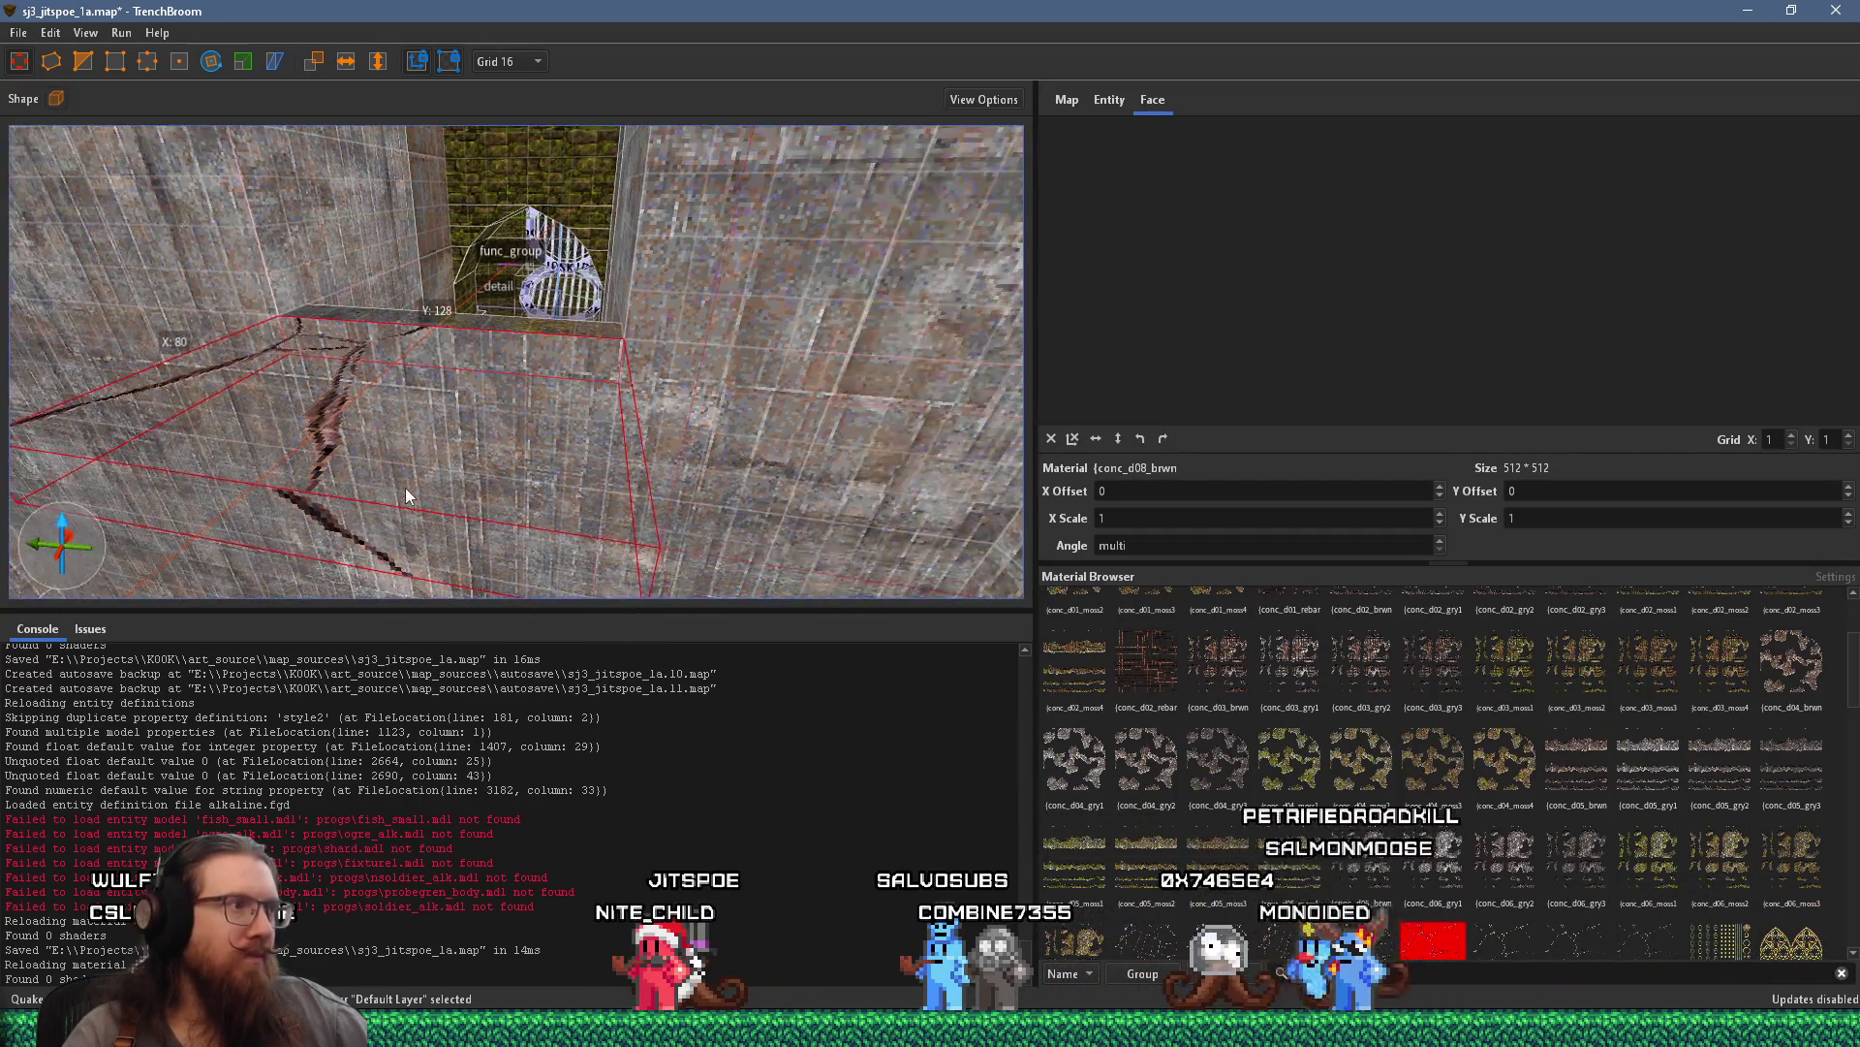
{"action": "mouse_move", "coordinate": [406, 487]}
{"action": "left_mouse_down"}
{"action": "mouse_move", "coordinate": [529, 479]}
{"action": "mouse_move", "coordinate": [545, 445]}
{"action": "left_mouse_up"}
{"action": "scroll", "coordinate": [542, 466], "scroll_direction": "down", "scroll_amount": 2}
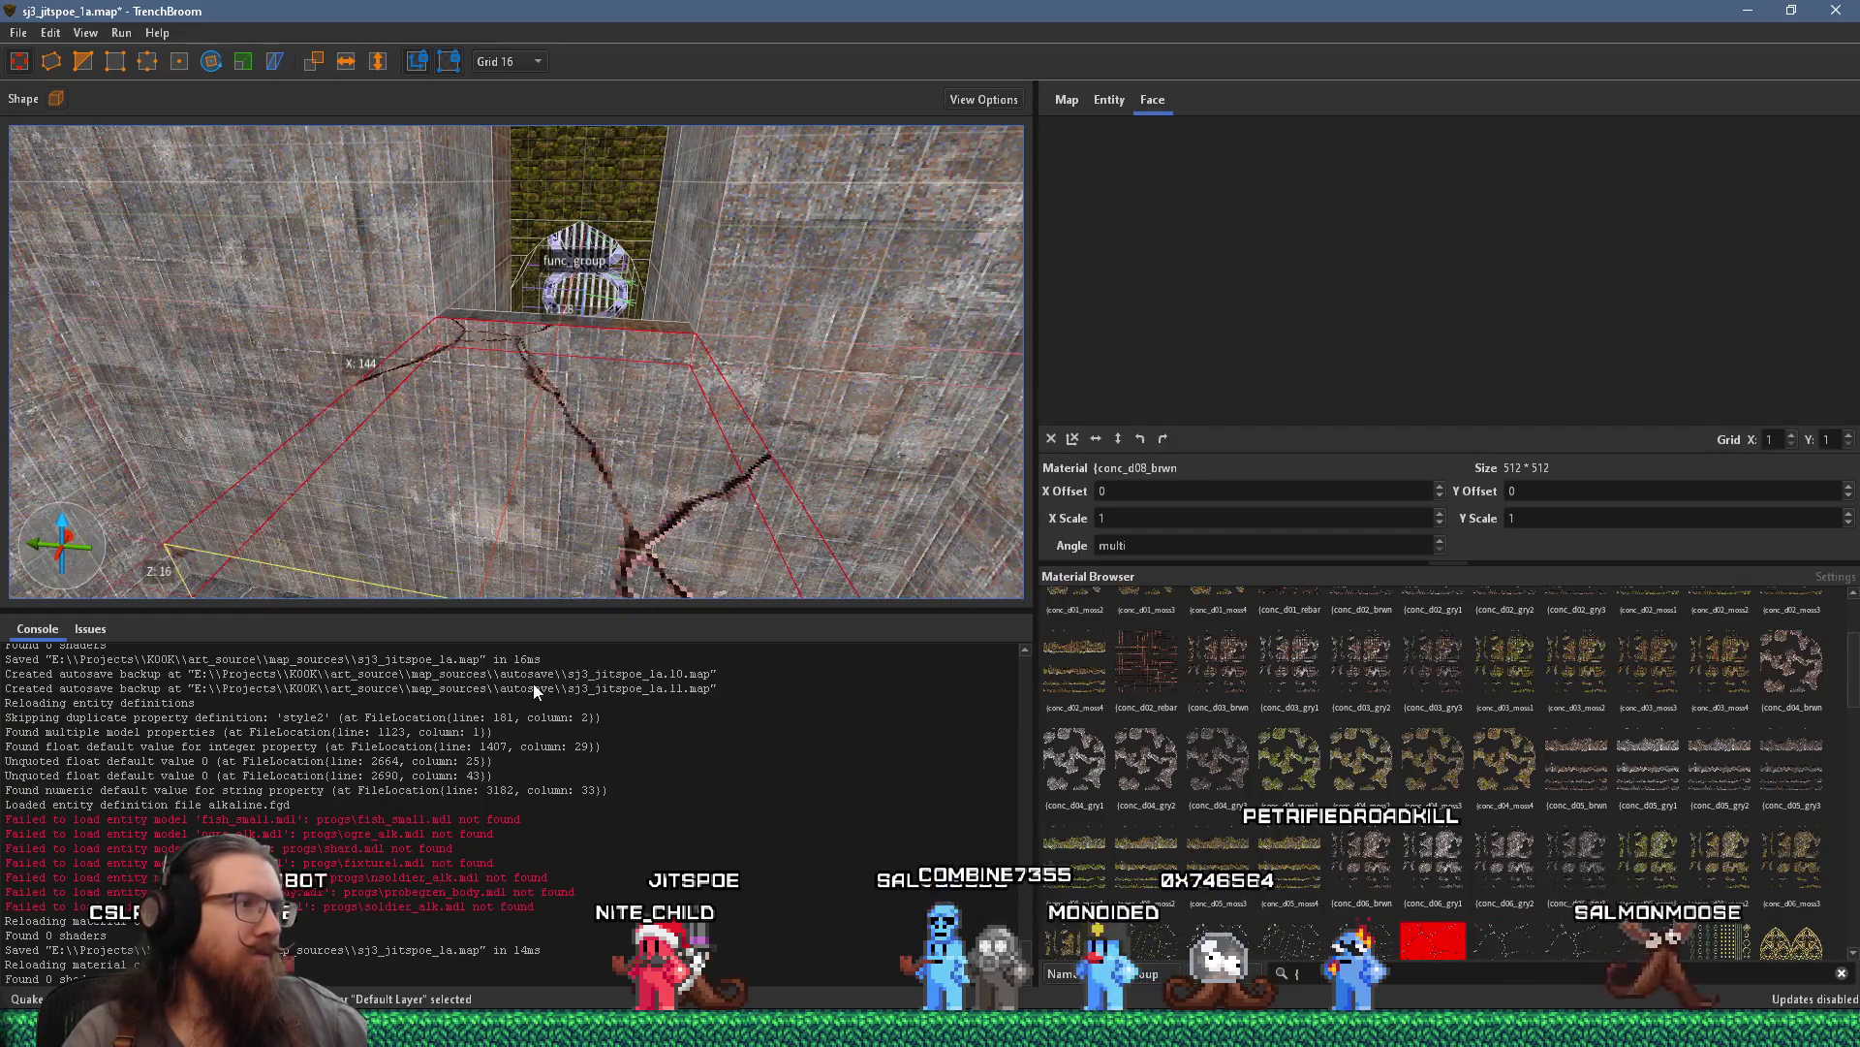
{"action": "scroll", "coordinate": [534, 569], "scroll_direction": "down", "scroll_amount": 1}
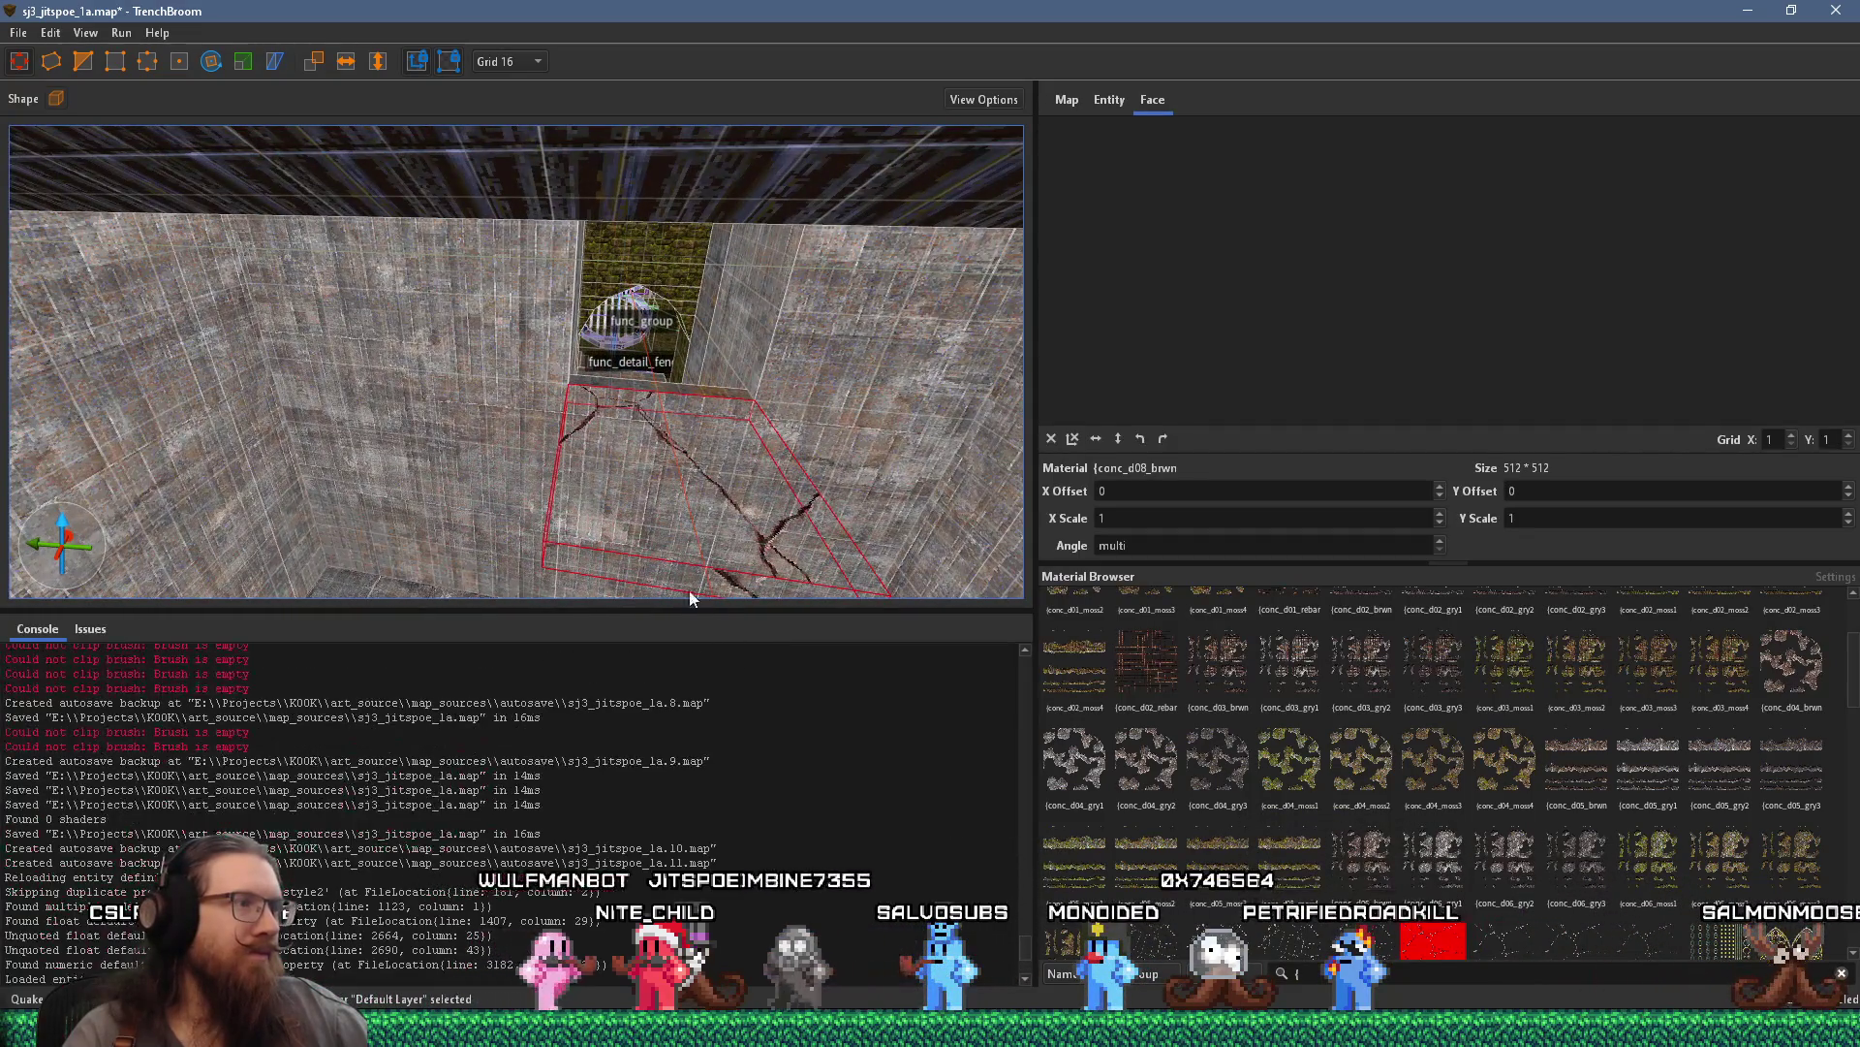
{"action": "scroll", "coordinate": [557, 543], "scroll_direction": "up", "scroll_amount": 2}
{"action": "scroll", "coordinate": [485, 524], "scroll_direction": "down", "scroll_amount": 2}
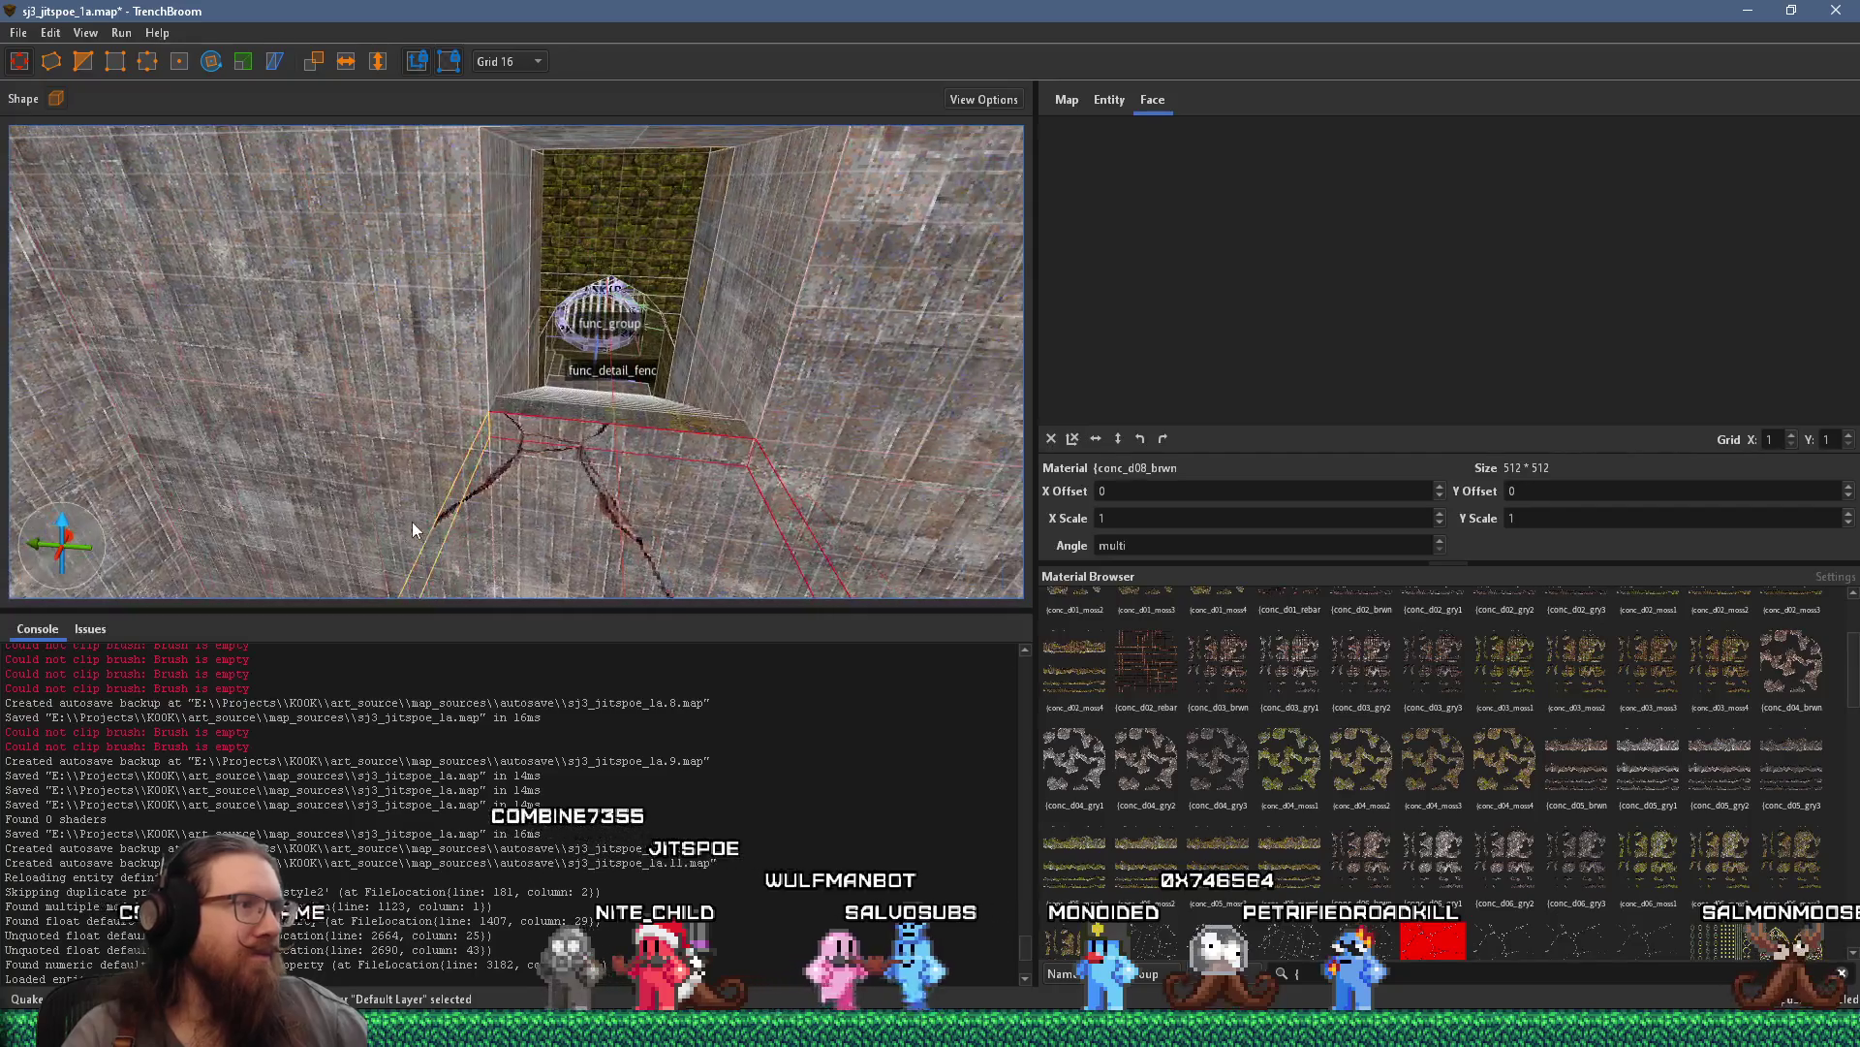
{"action": "scroll", "coordinate": [406, 534], "scroll_direction": "down", "scroll_amount": 1}
{"action": "mouse_move", "coordinate": [406, 534]}
{"action": "left_mouse_down"}
{"action": "mouse_move", "coordinate": [432, 373]}
{"action": "mouse_move", "coordinate": [519, 413]}
{"action": "mouse_move", "coordinate": [174, 316]}
{"action": "mouse_move", "coordinate": [623, 454]}
{"action": "left_mouse_up"}
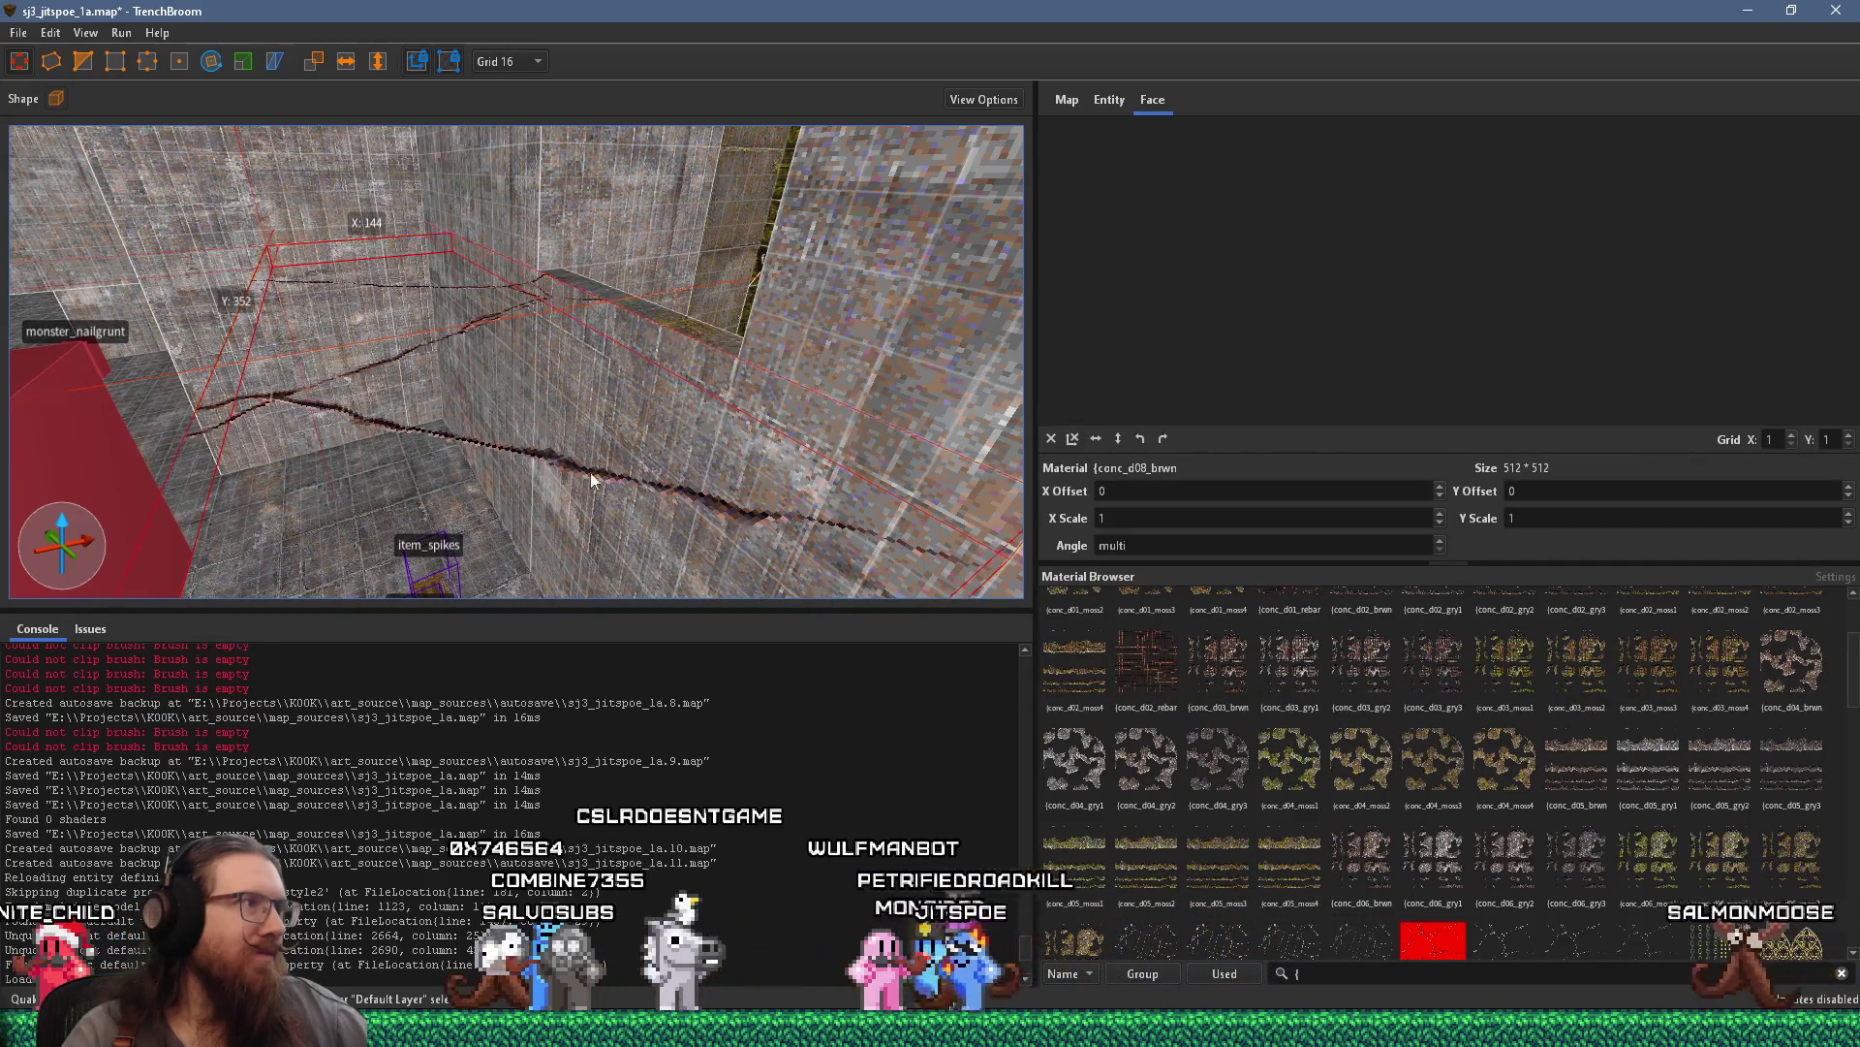
{"action": "mouse_move", "coordinate": [827, 592]}
{"action": "left_mouse_down"}
{"action": "mouse_move", "coordinate": [575, 444]}
{"action": "mouse_move", "coordinate": [778, 484]}
{"action": "mouse_move", "coordinate": [644, 483]}
{"action": "mouse_move", "coordinate": [438, 560]}
{"action": "mouse_move", "coordinate": [994, 457]}
{"action": "mouse_move", "coordinate": [814, 476]}
{"action": "mouse_move", "coordinate": [601, 428]}
{"action": "mouse_move", "coordinate": [708, 400]}
{"action": "mouse_move", "coordinate": [736, 418]}
{"action": "left_mouse_up"}
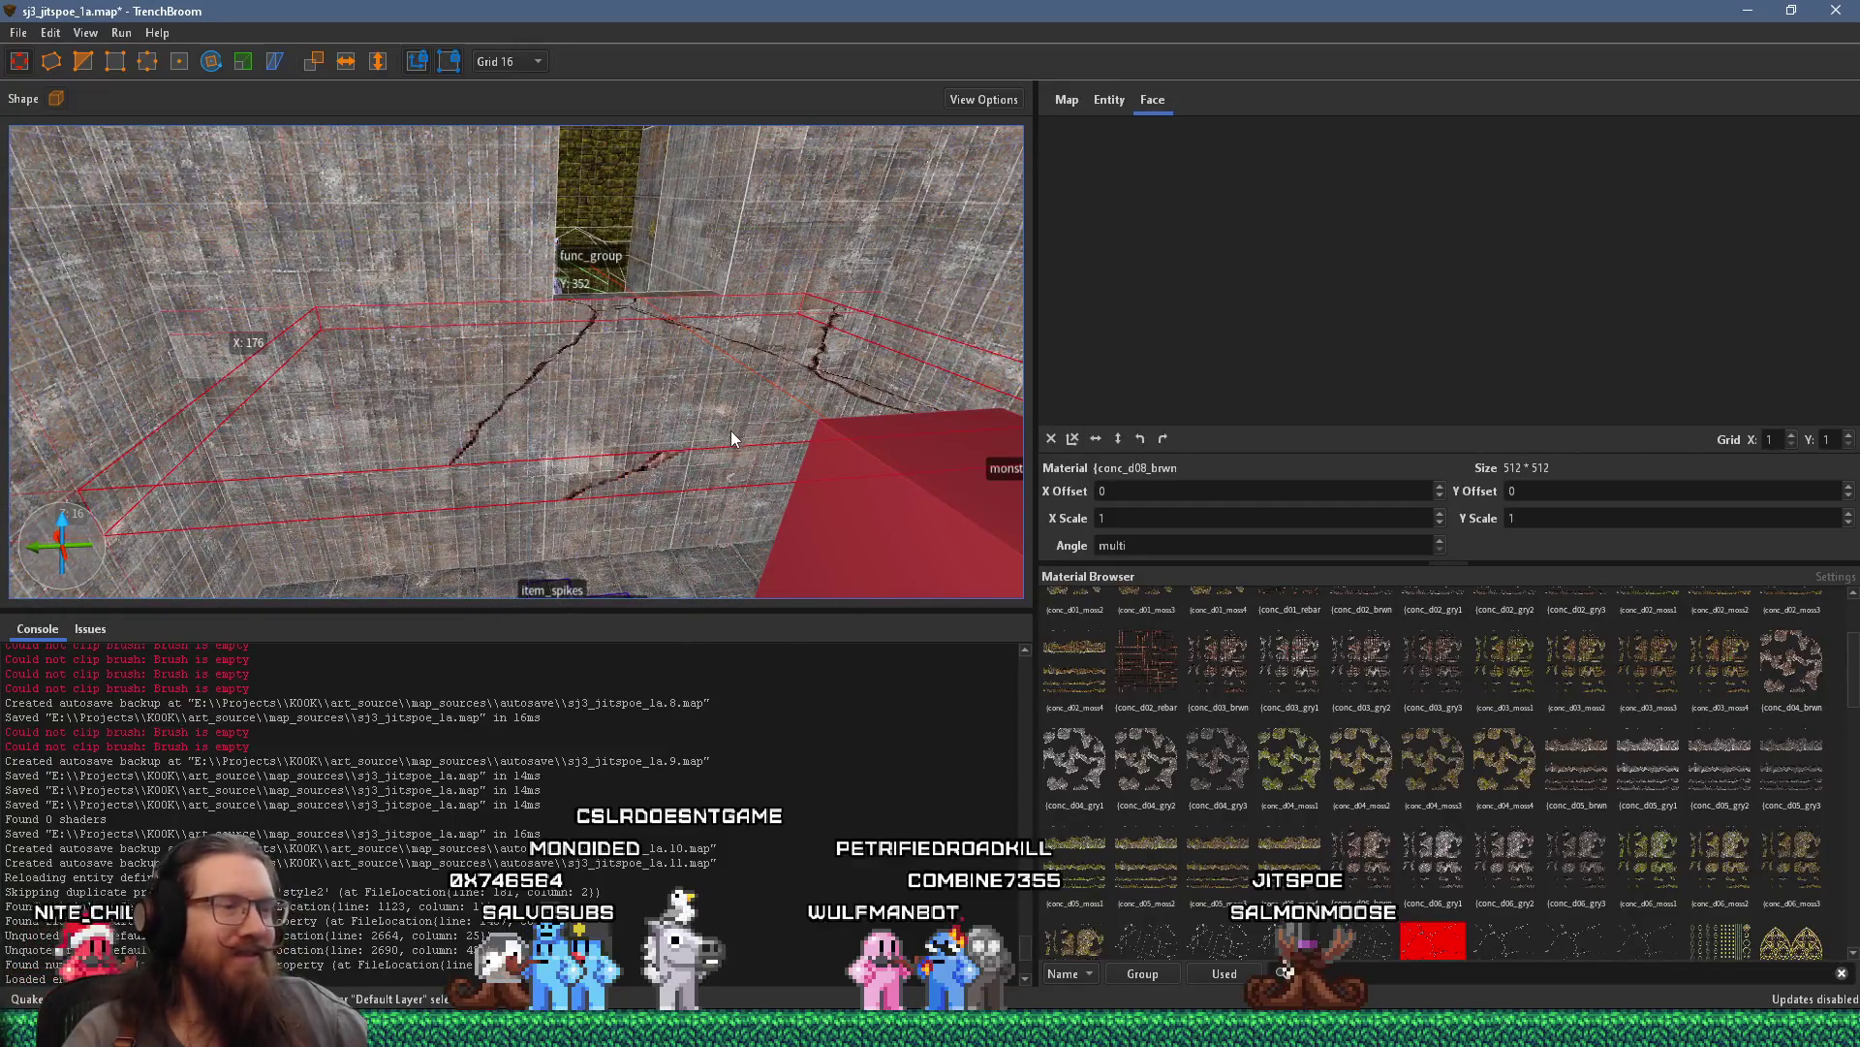
Apply the skip material to the brush over the pit
{"action": "left_click", "coordinate": [694, 476], "text": "shift"}
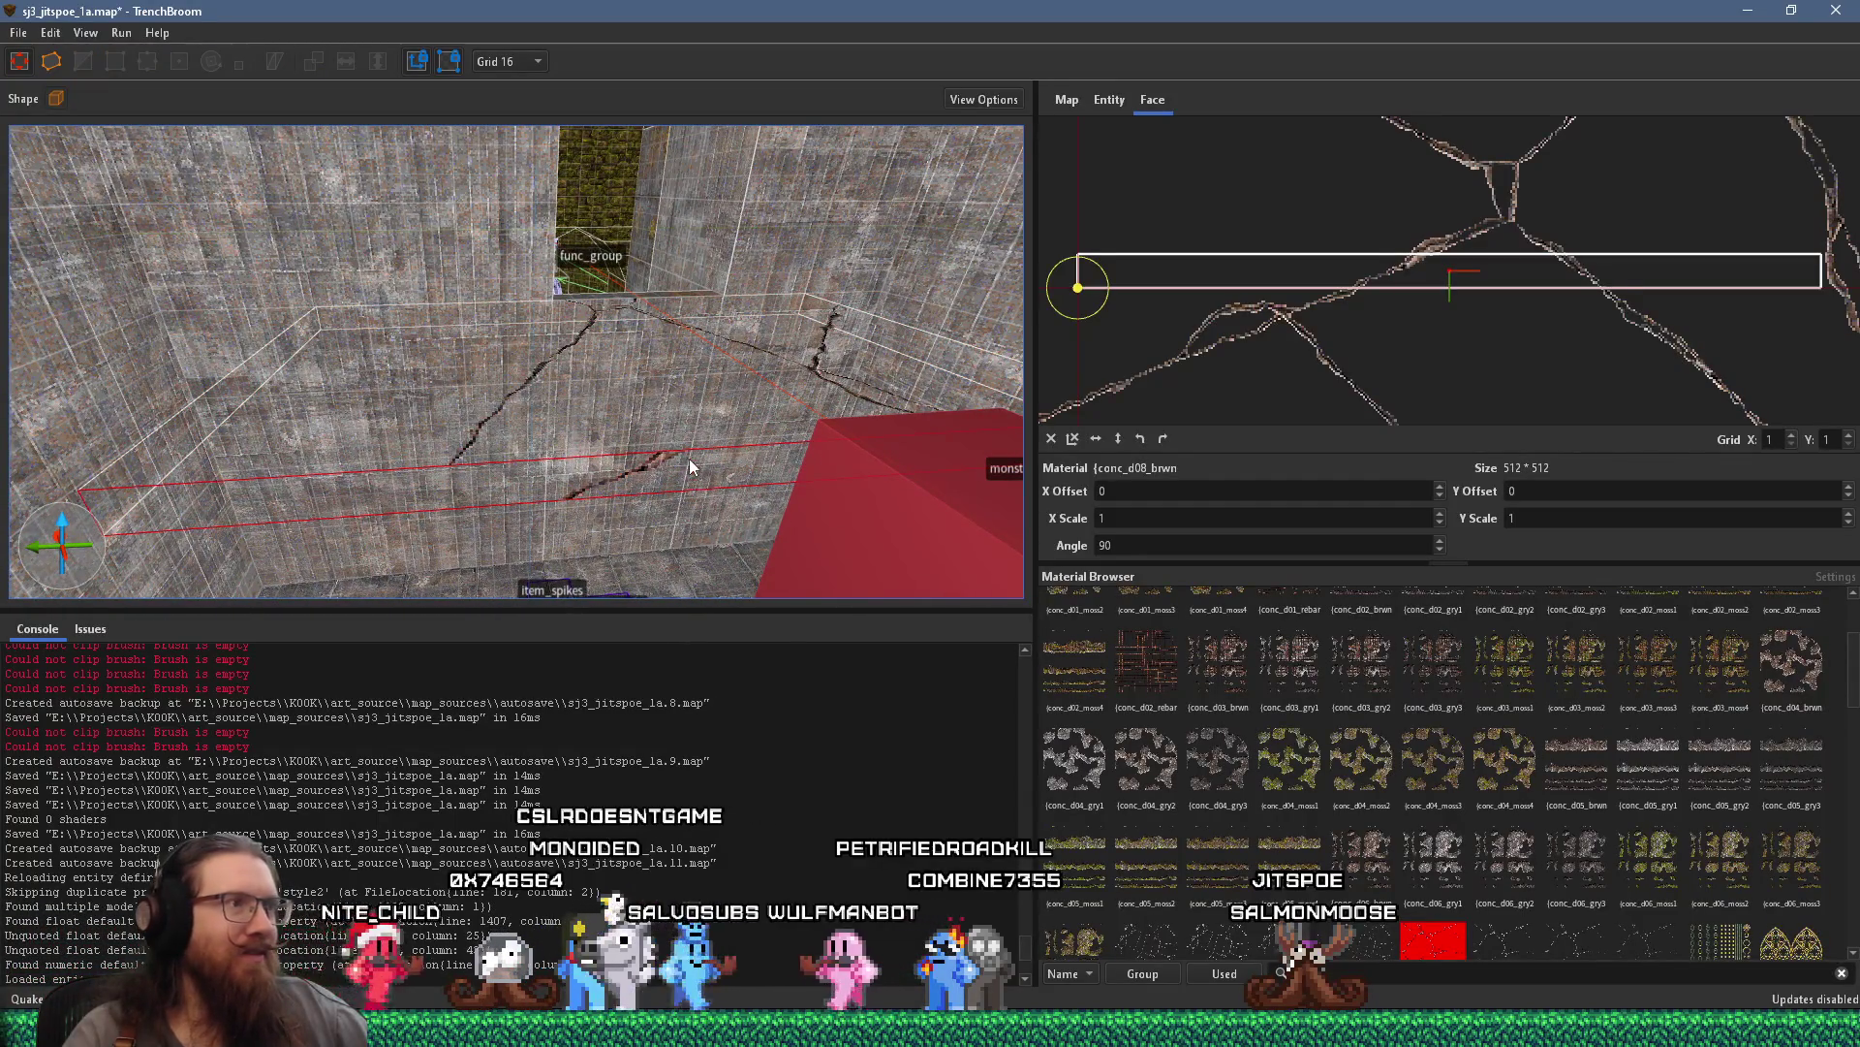
{"action": "left_click", "coordinate": [732, 397]}
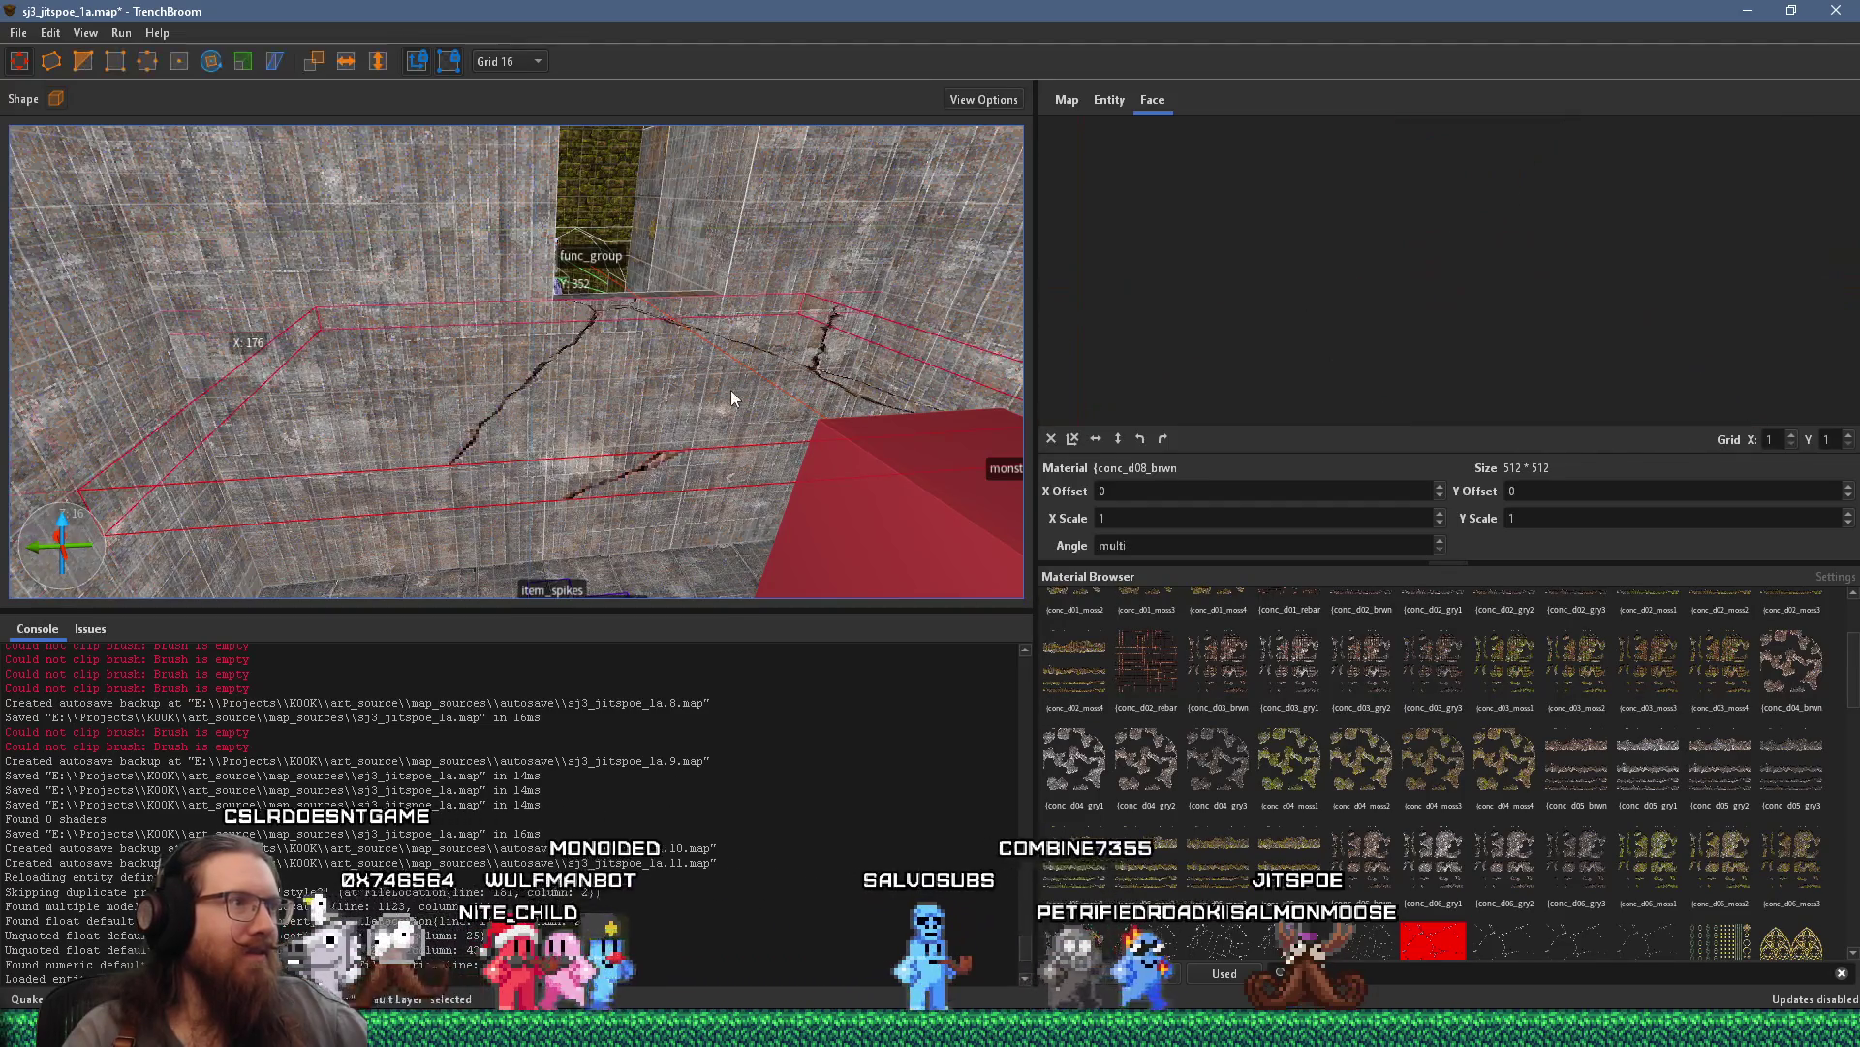
{"action": "left_click_drag", "start_coordinate": [712, 394], "coordinate": [722, 350]}
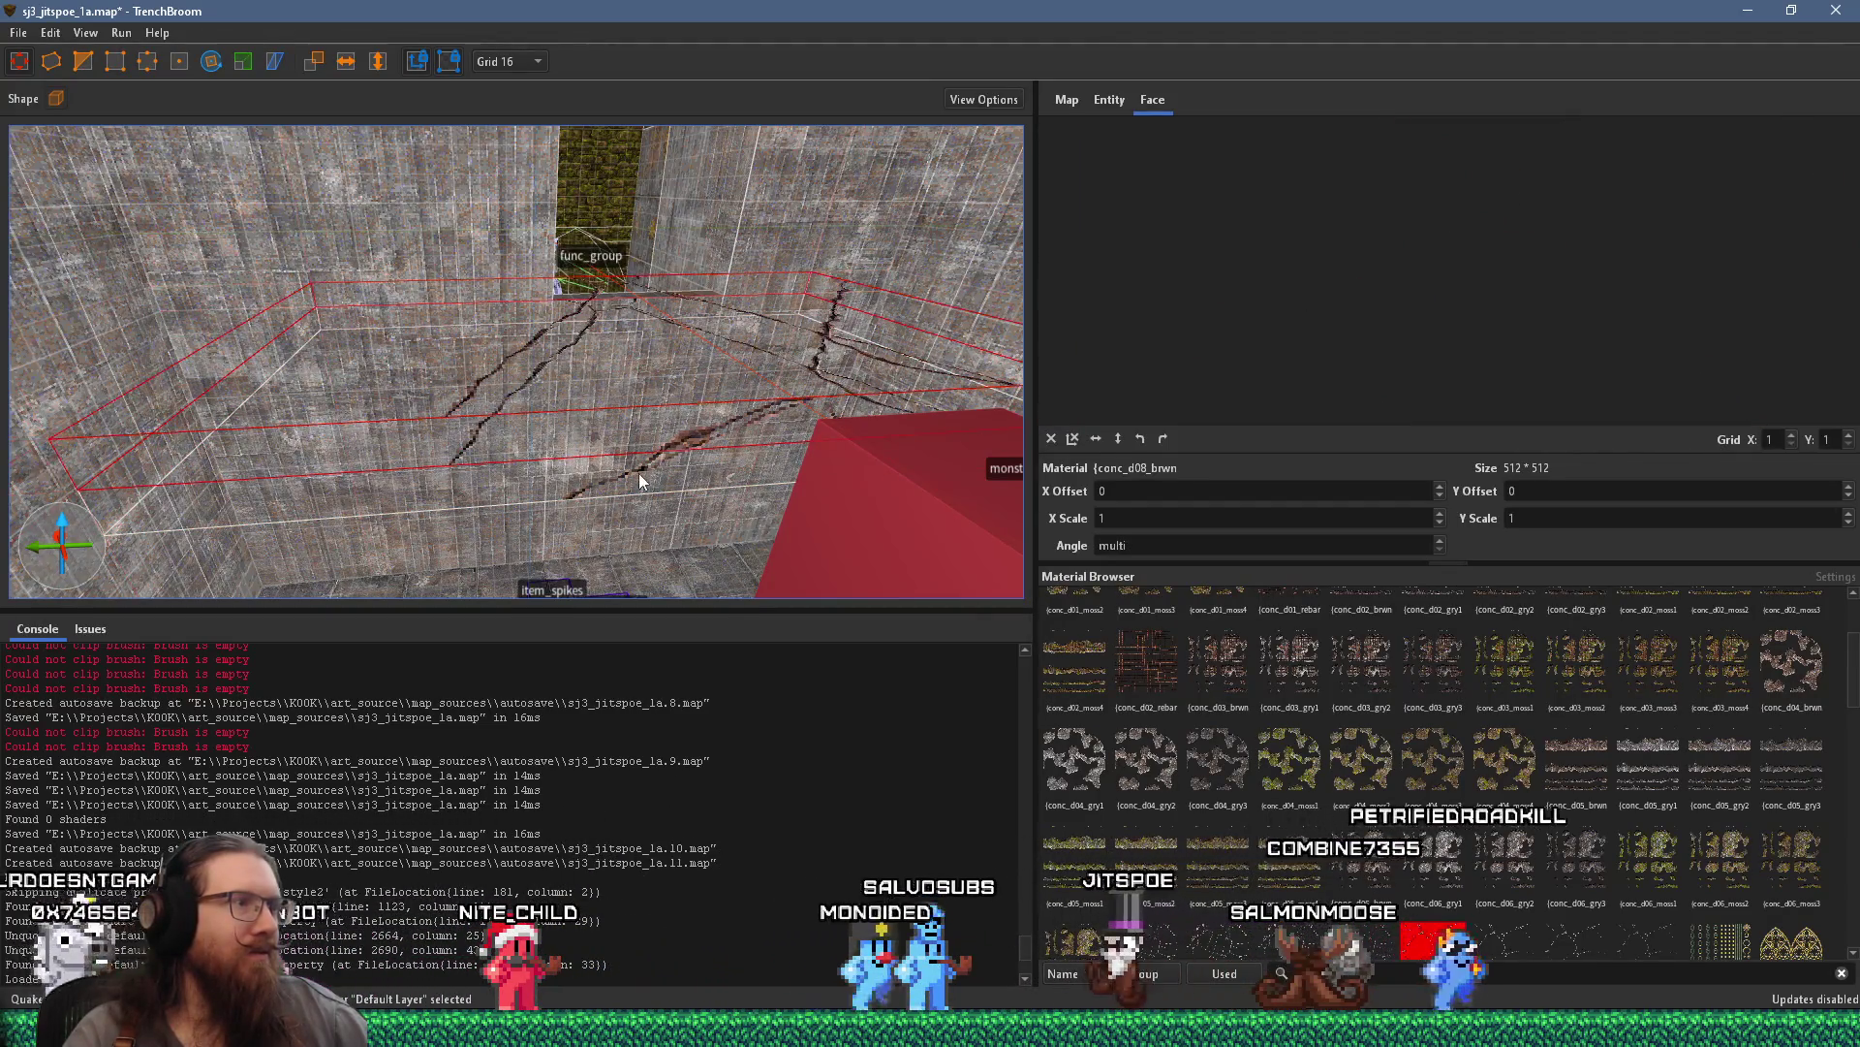
{"action": "key", "text": "ctrl+z"}
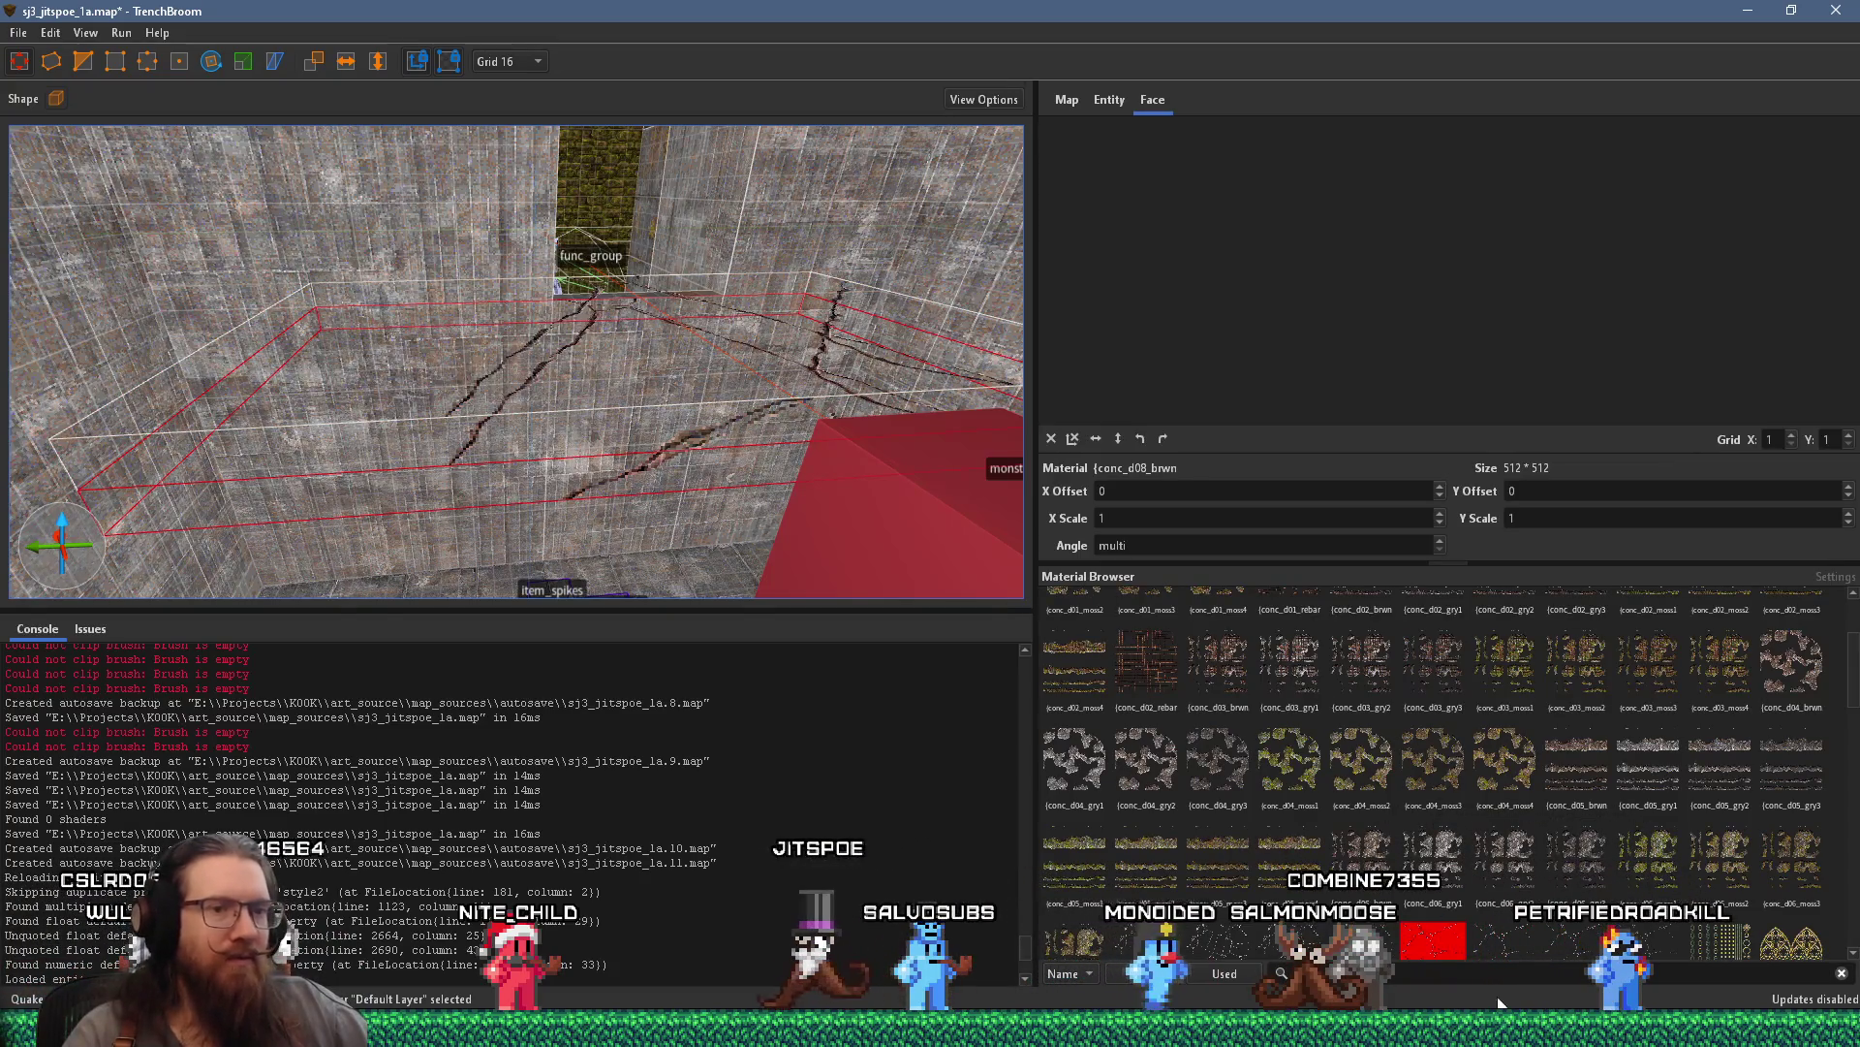
{"action": "type", "text": "skip"}
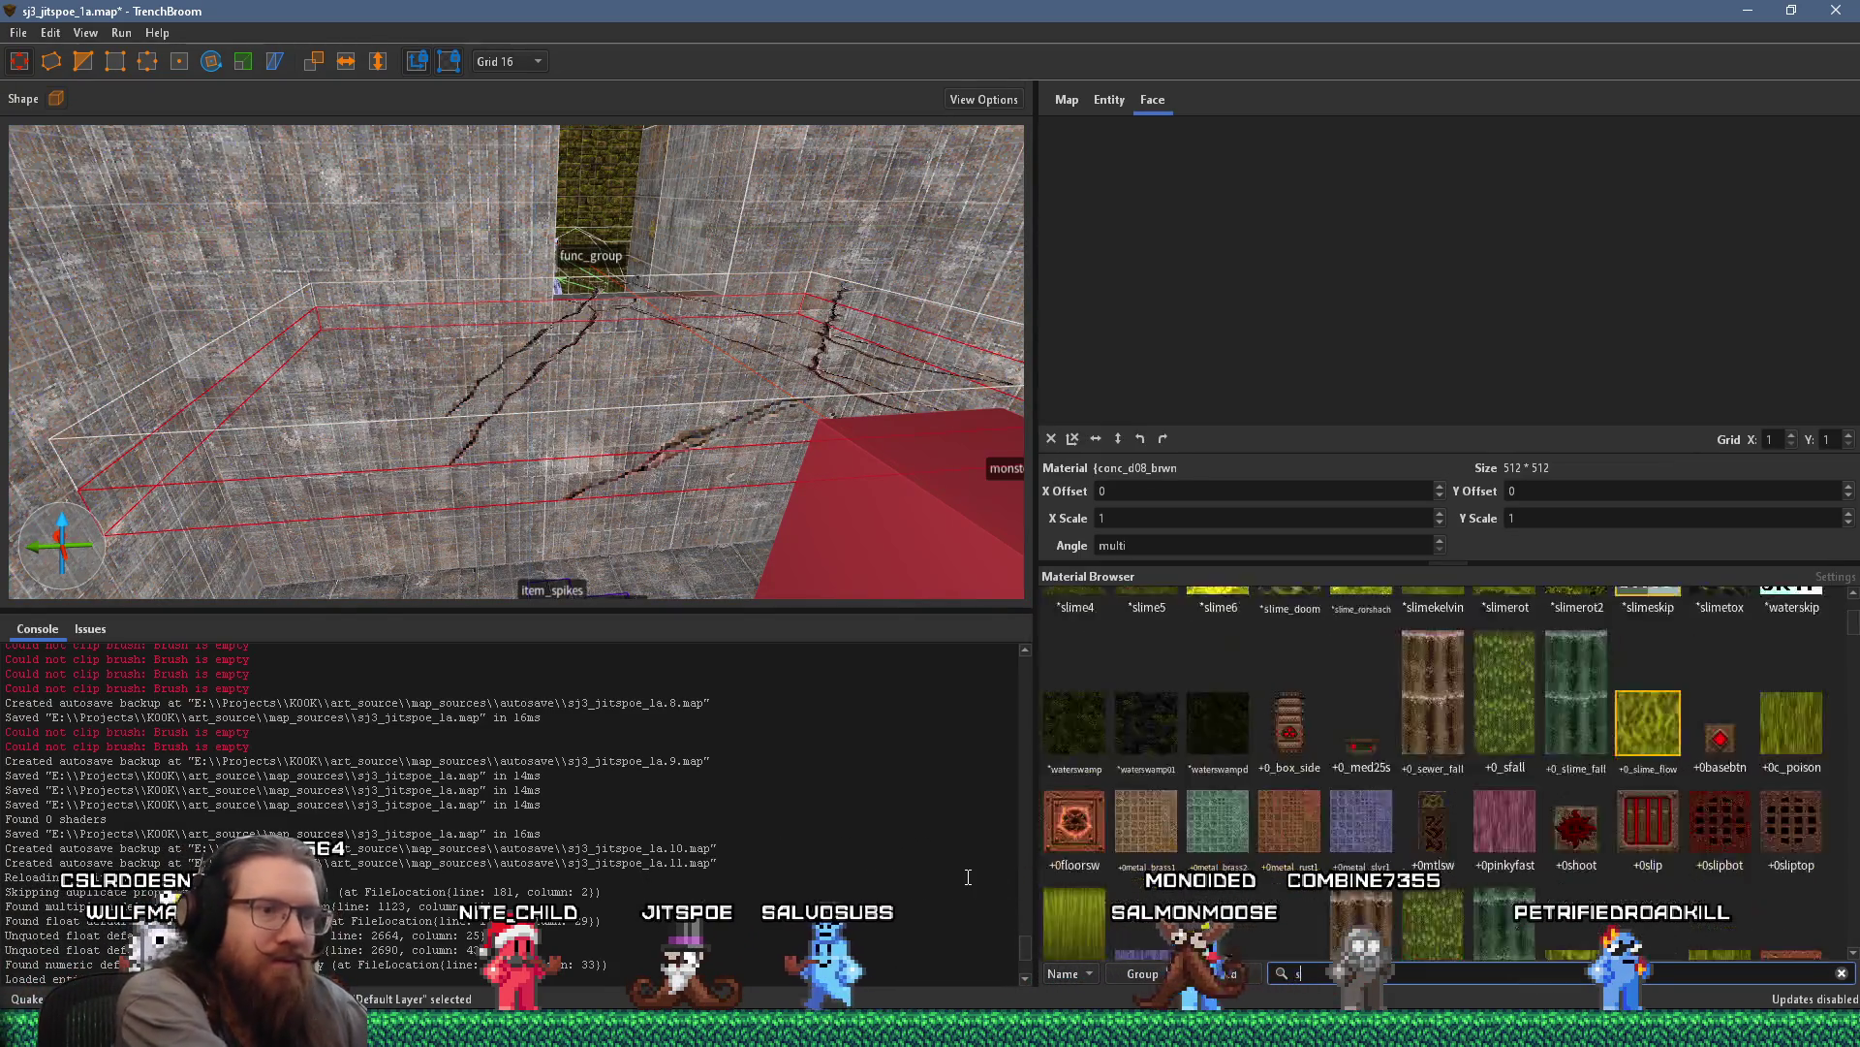
{"action": "left_click", "coordinate": [1362, 626]}
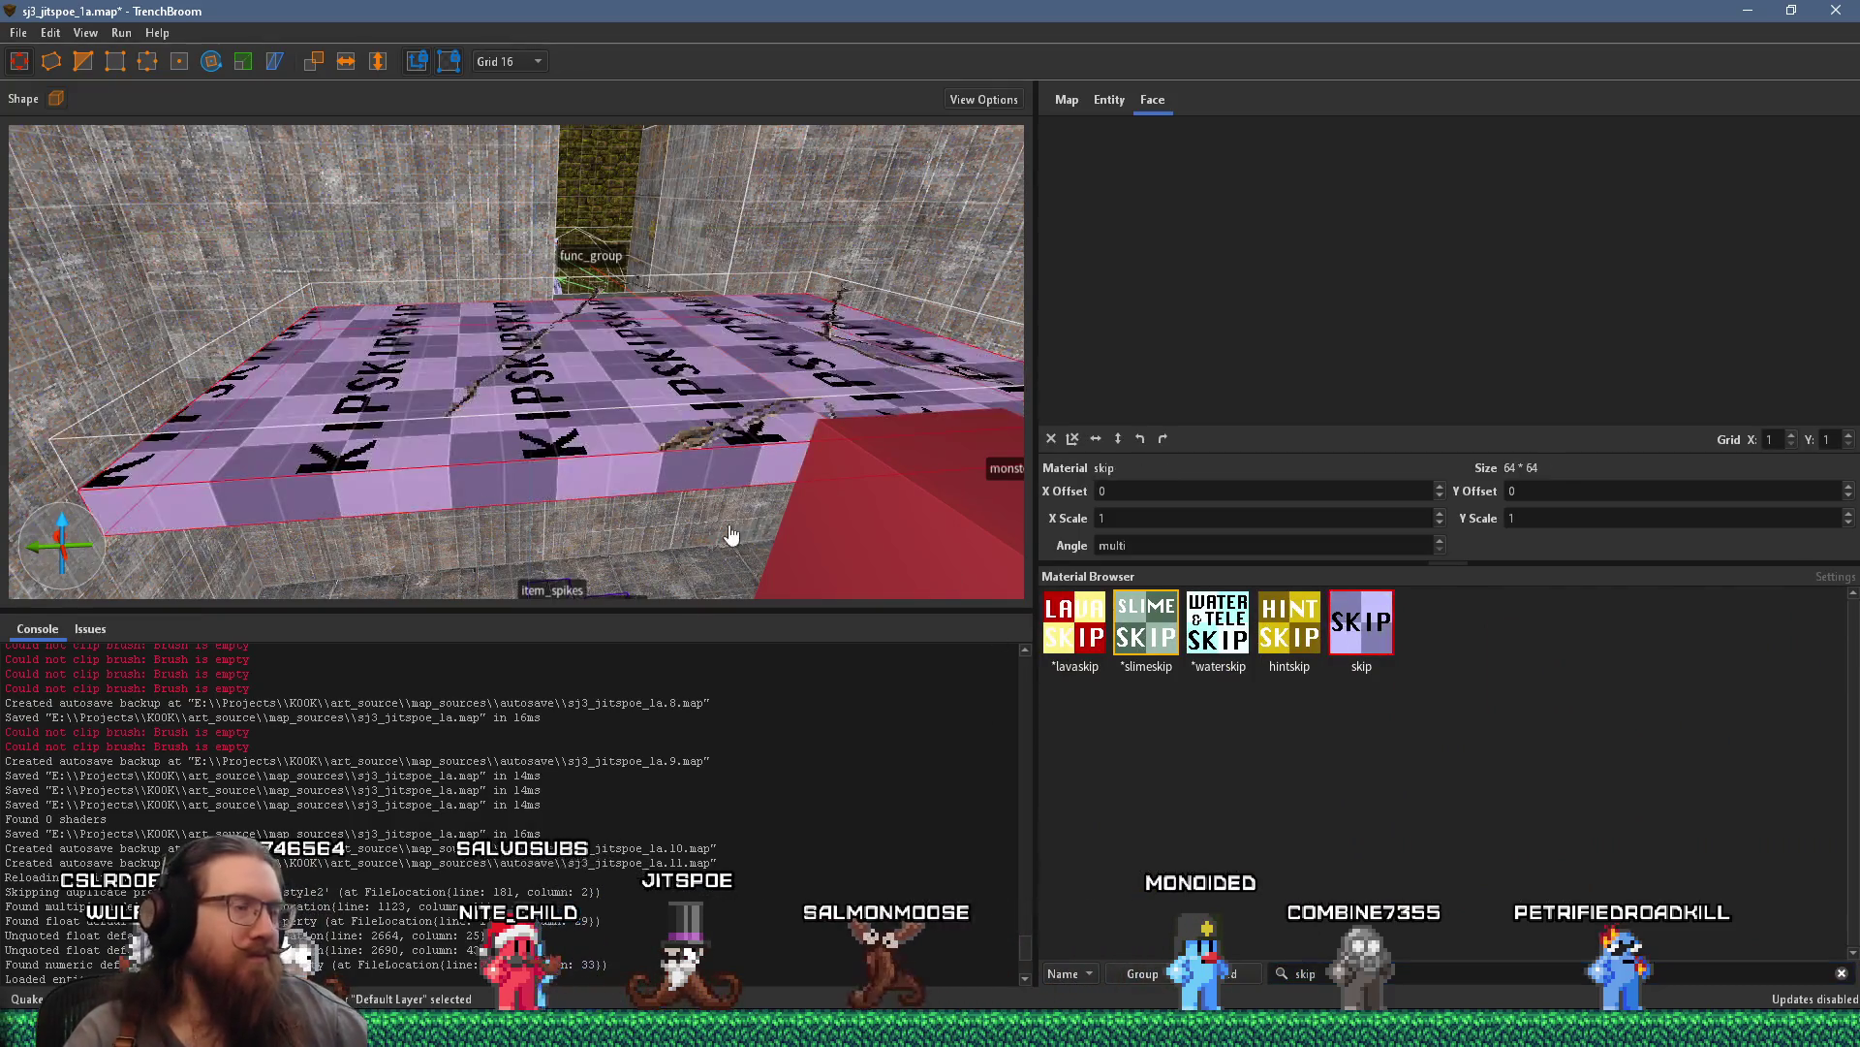
Drag the brush's top face up to make it 48 units tall
{"action": "scroll", "coordinate": [567, 464], "scroll_direction": "up", "scroll_amount": 2}
{"action": "left_click", "coordinate": [568, 443], "text": "shift"}
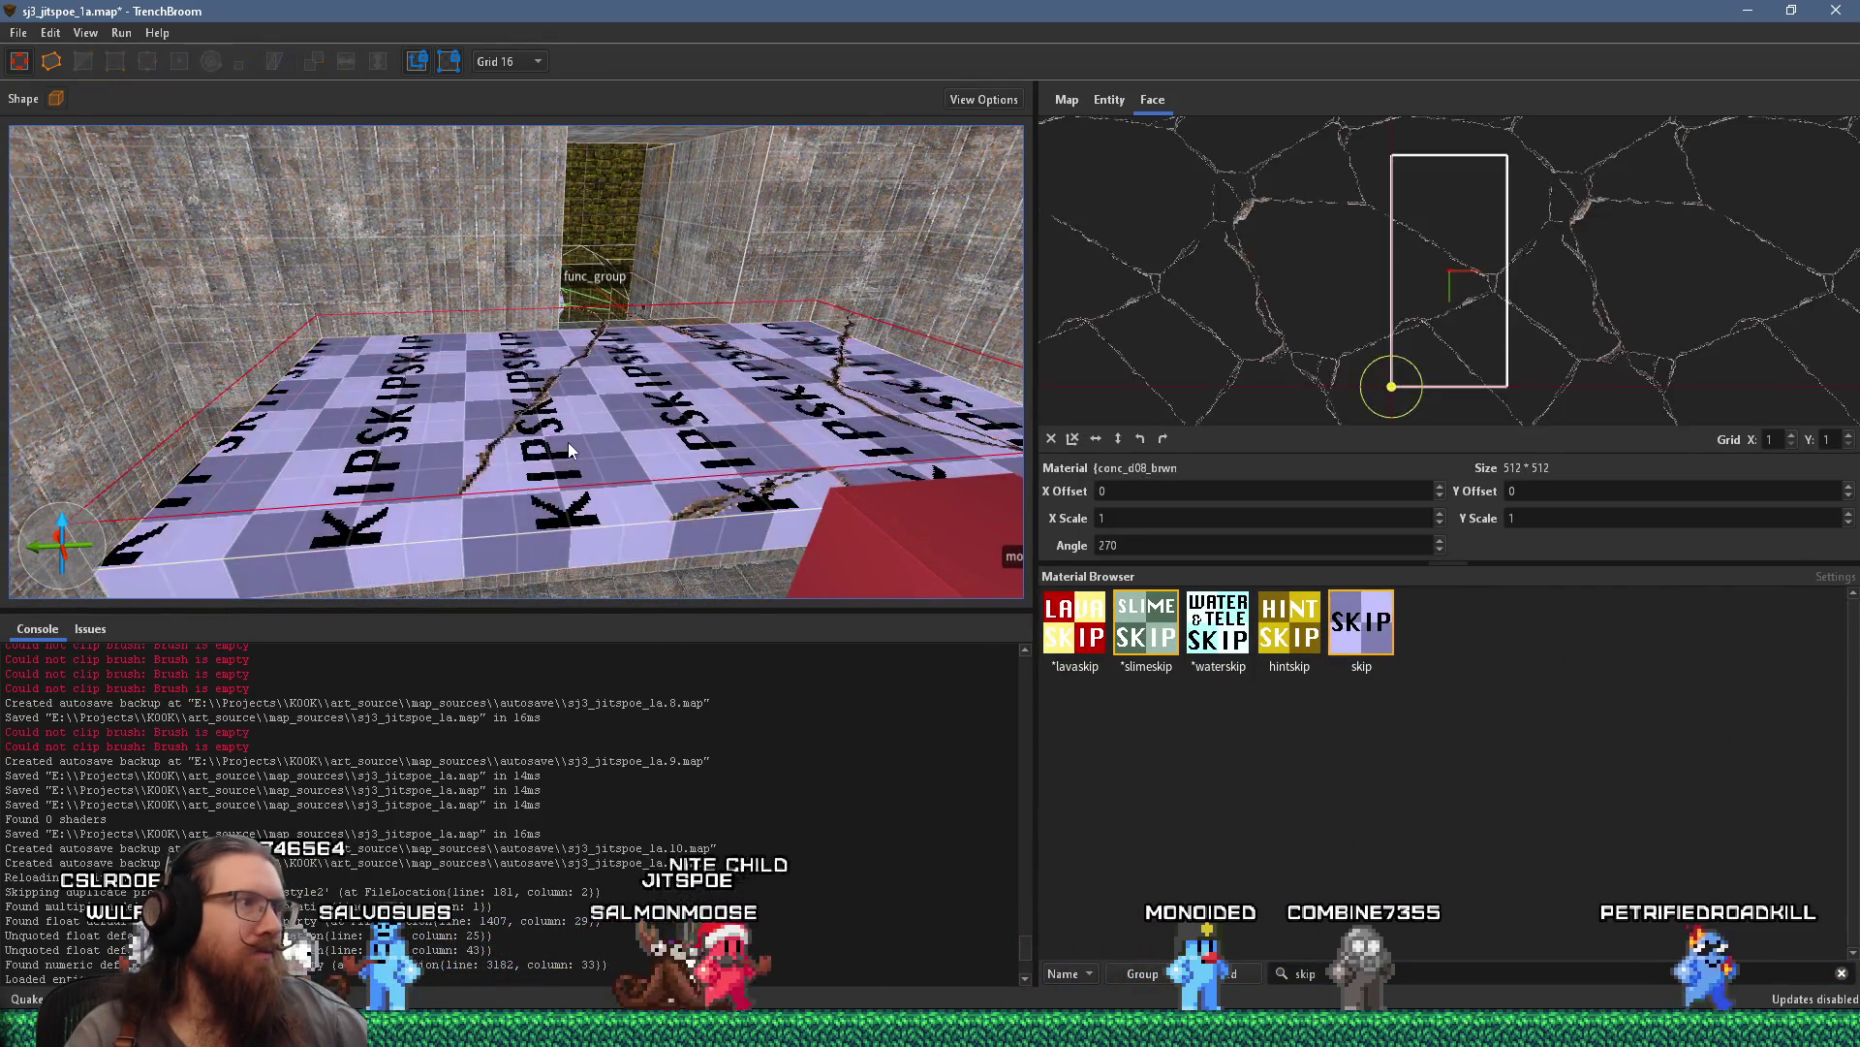
{"action": "left_click", "coordinate": [585, 435]}
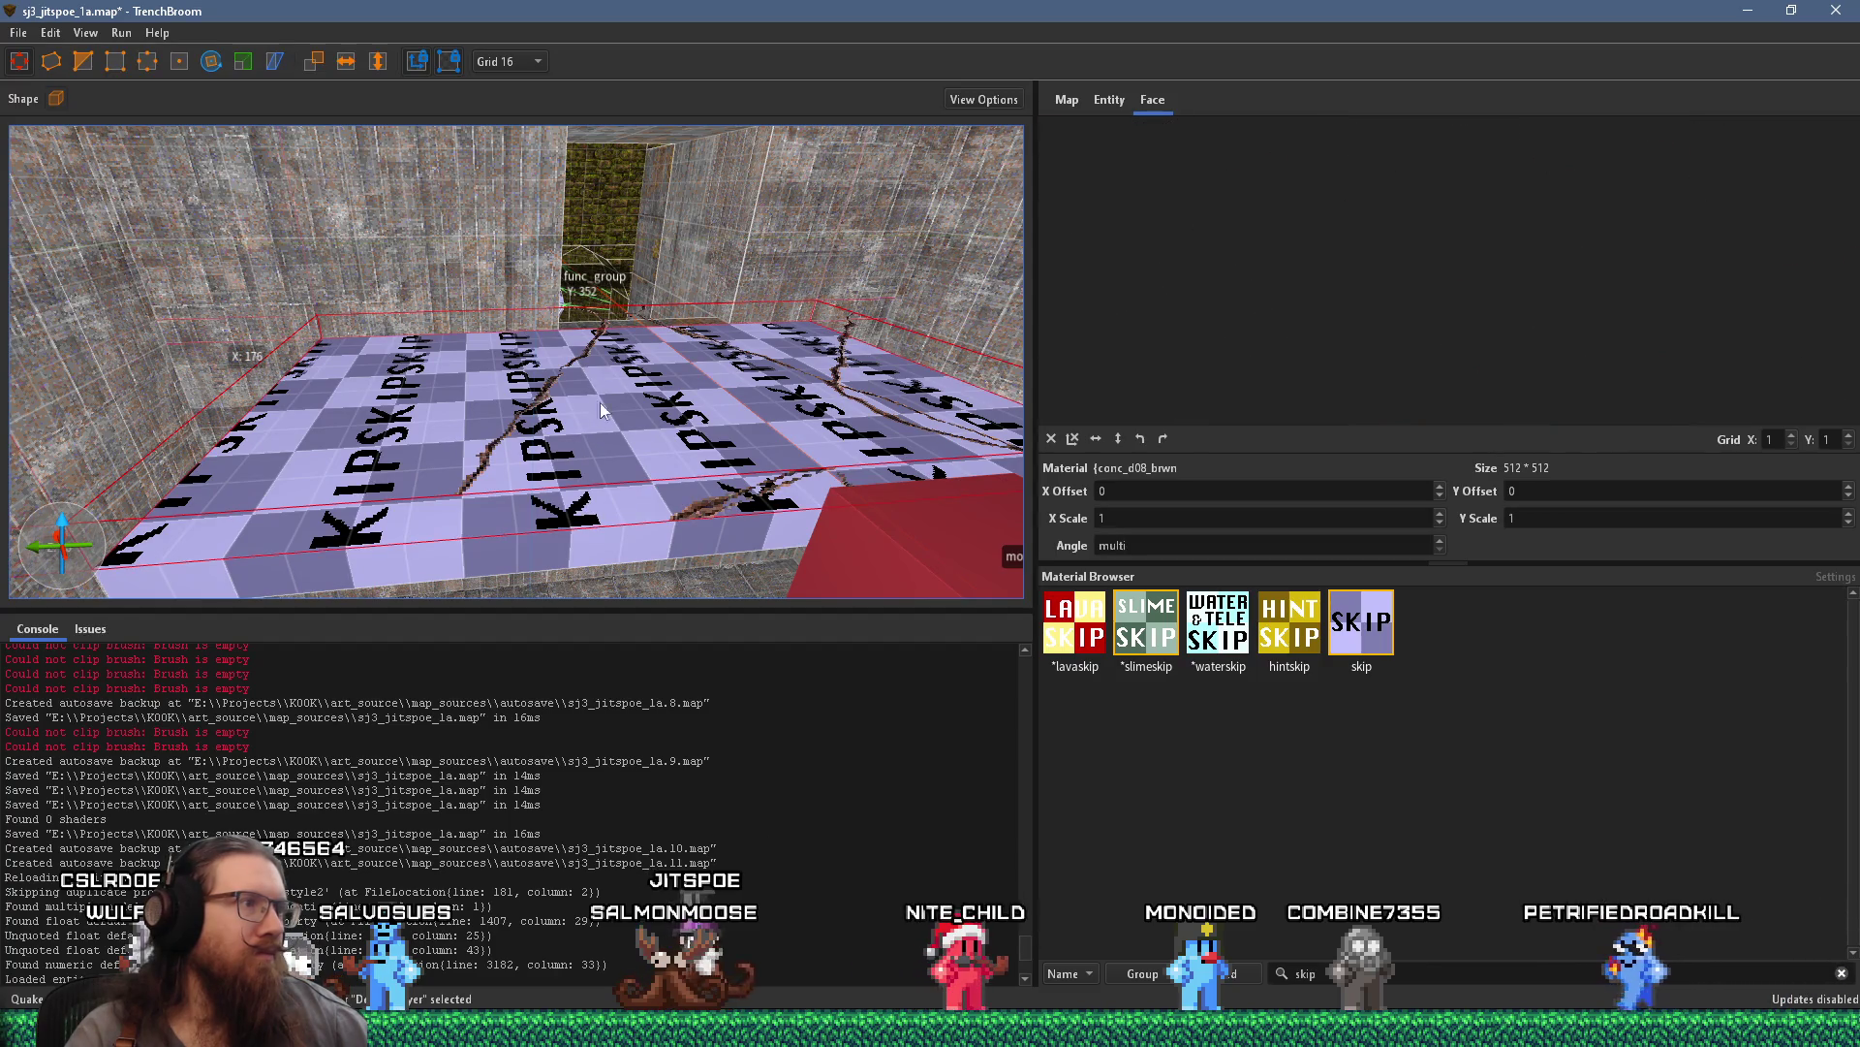
{"action": "left_click_drag", "start_coordinate": [600, 411], "coordinate": [621, 336]}
{"action": "left_click", "coordinate": [581, 495], "text": "shift"}
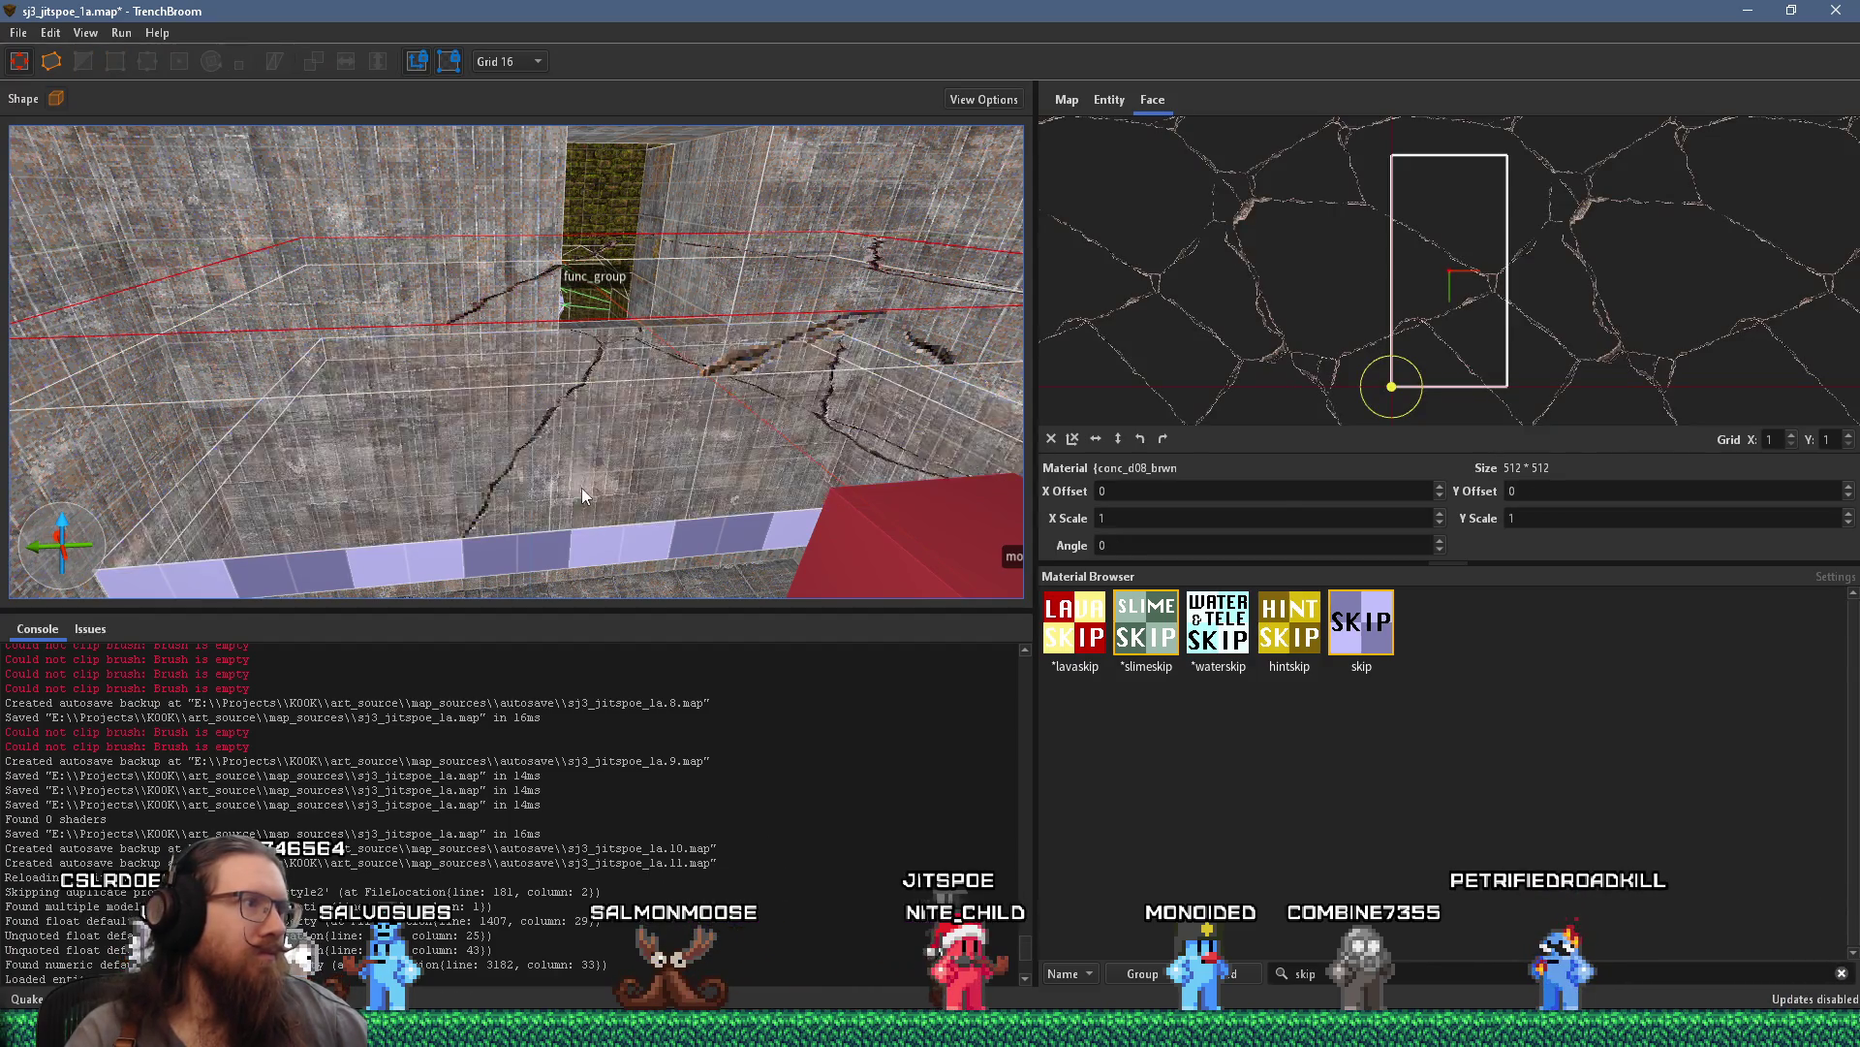
Convert the skip slab into a func_detail_fence brush entity
{"action": "left_click", "coordinate": [599, 516]}
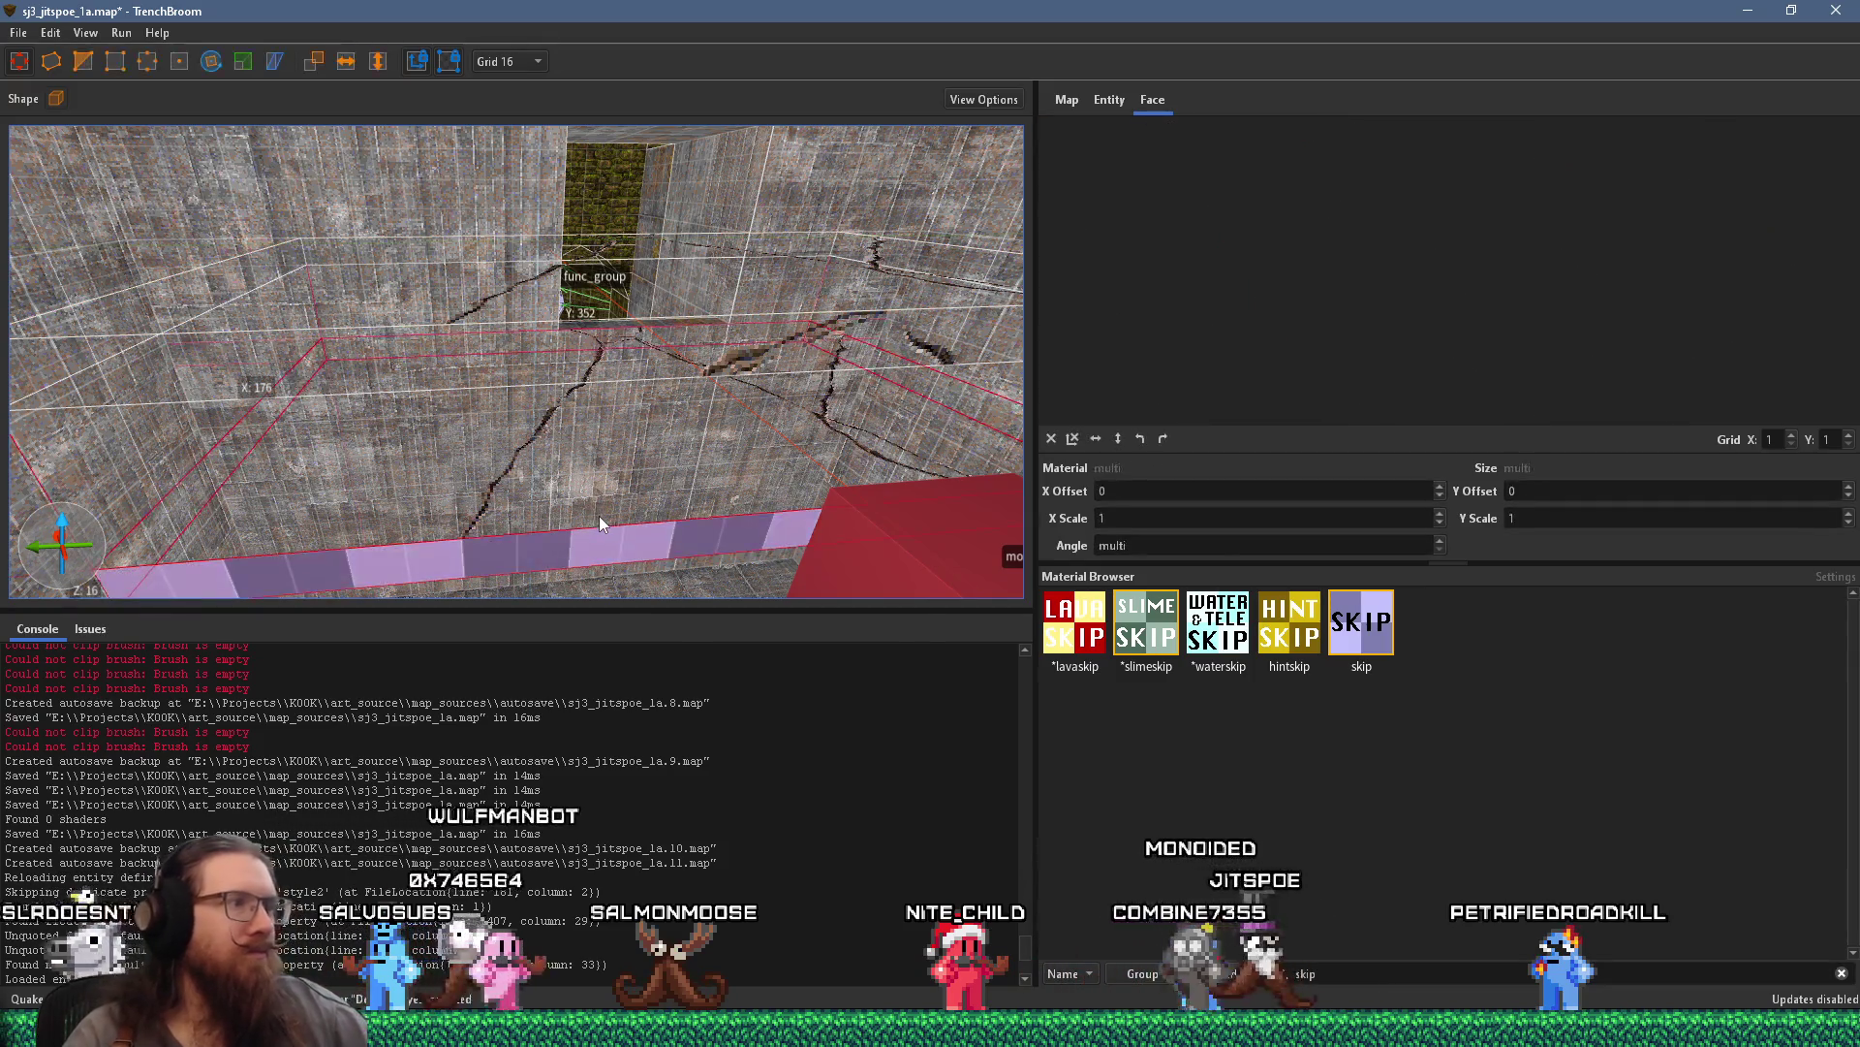
{"action": "right_click", "coordinate": [600, 517]}
{"action": "mouse_move", "coordinate": [808, 889]}
{"action": "mouse_move", "coordinate": [996, 895]}
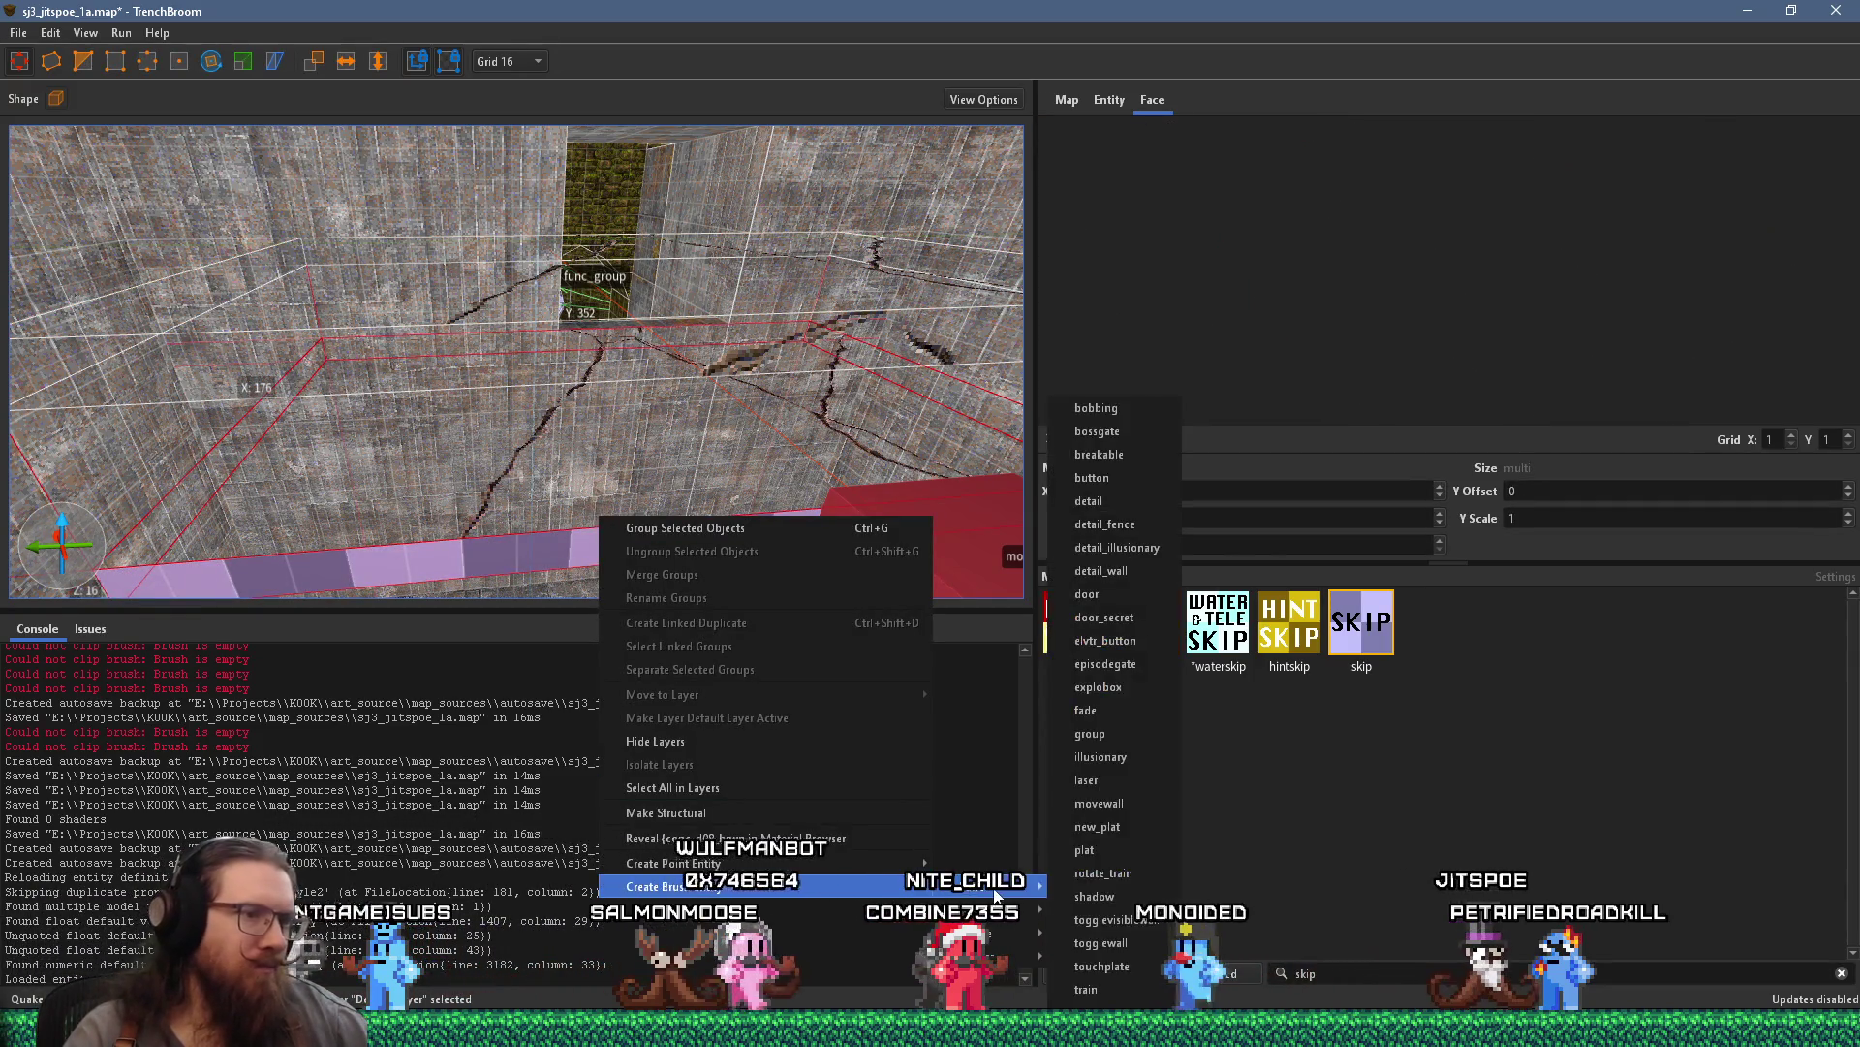
{"action": "left_click", "coordinate": [1160, 525]}
{"action": "scroll", "coordinate": [762, 531], "scroll_direction": "up", "scroll_amount": 5}
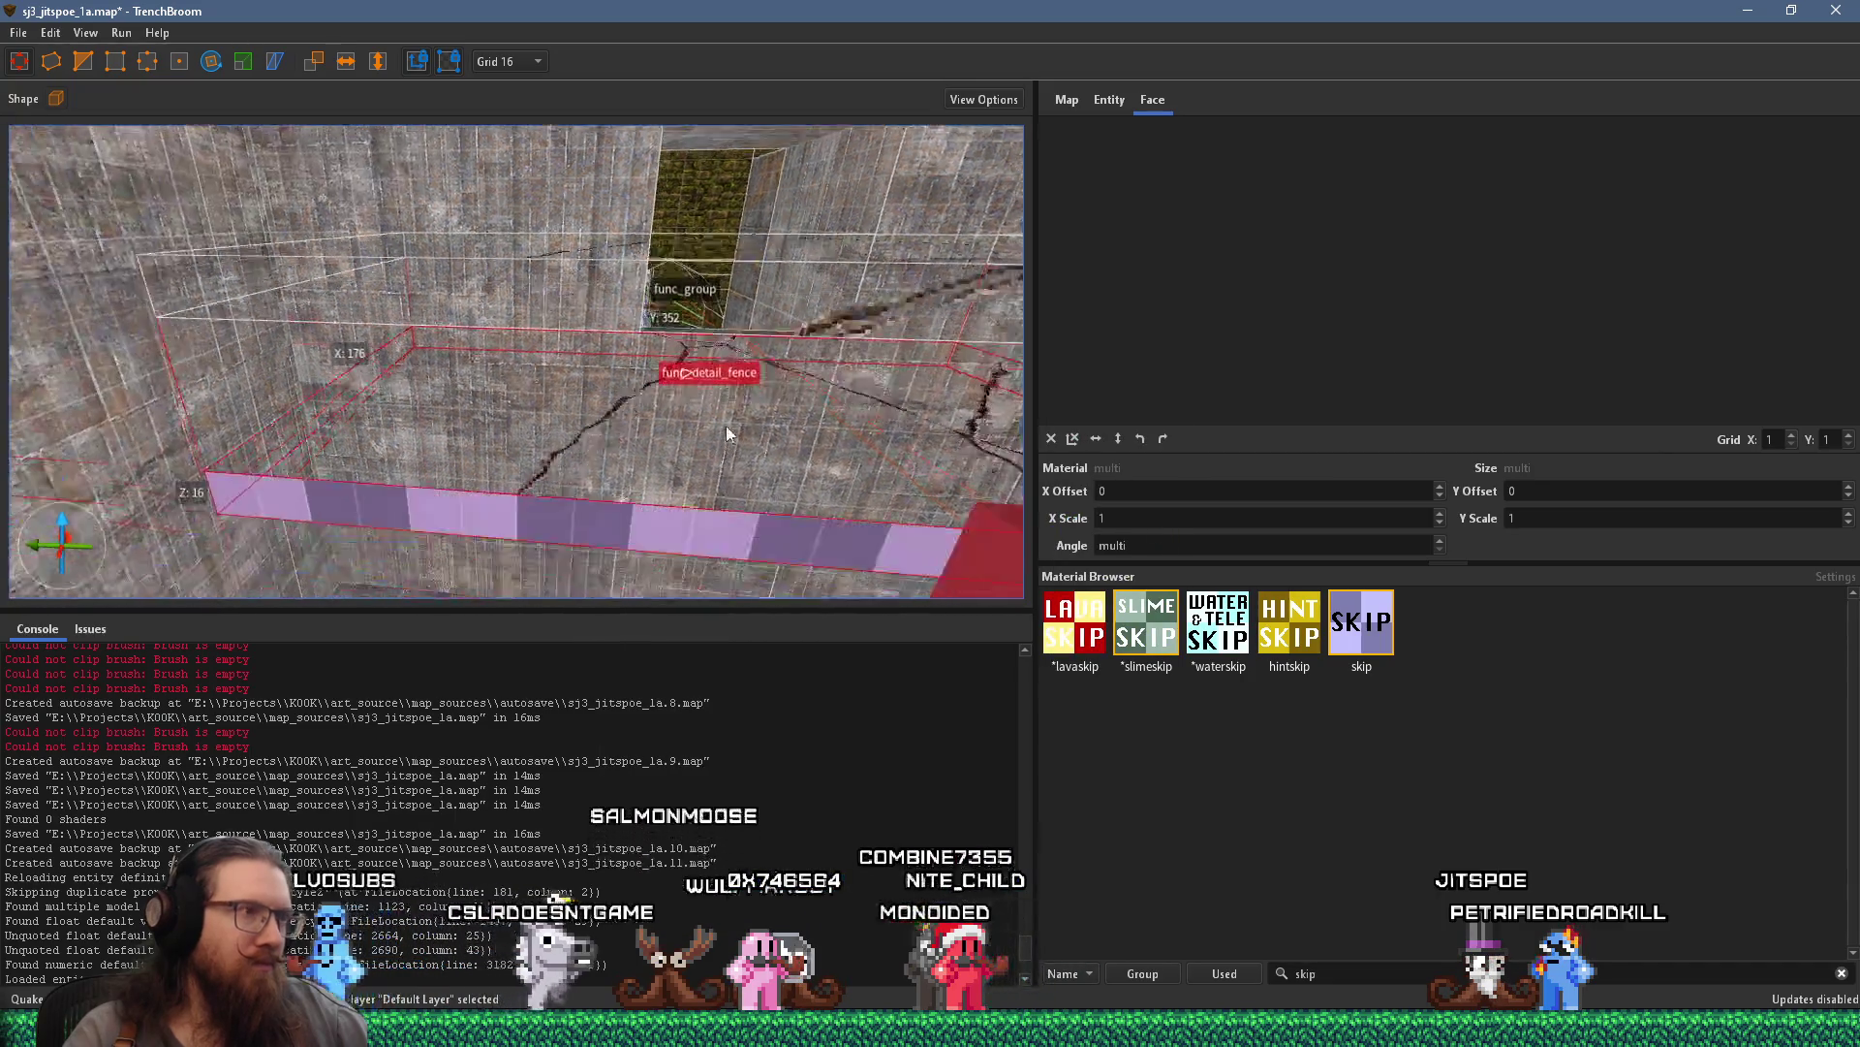
{"action": "scroll", "coordinate": [697, 382], "scroll_direction": "down", "scroll_amount": 3}
{"action": "scroll", "coordinate": [671, 397], "scroll_direction": "down", "scroll_amount": 1}
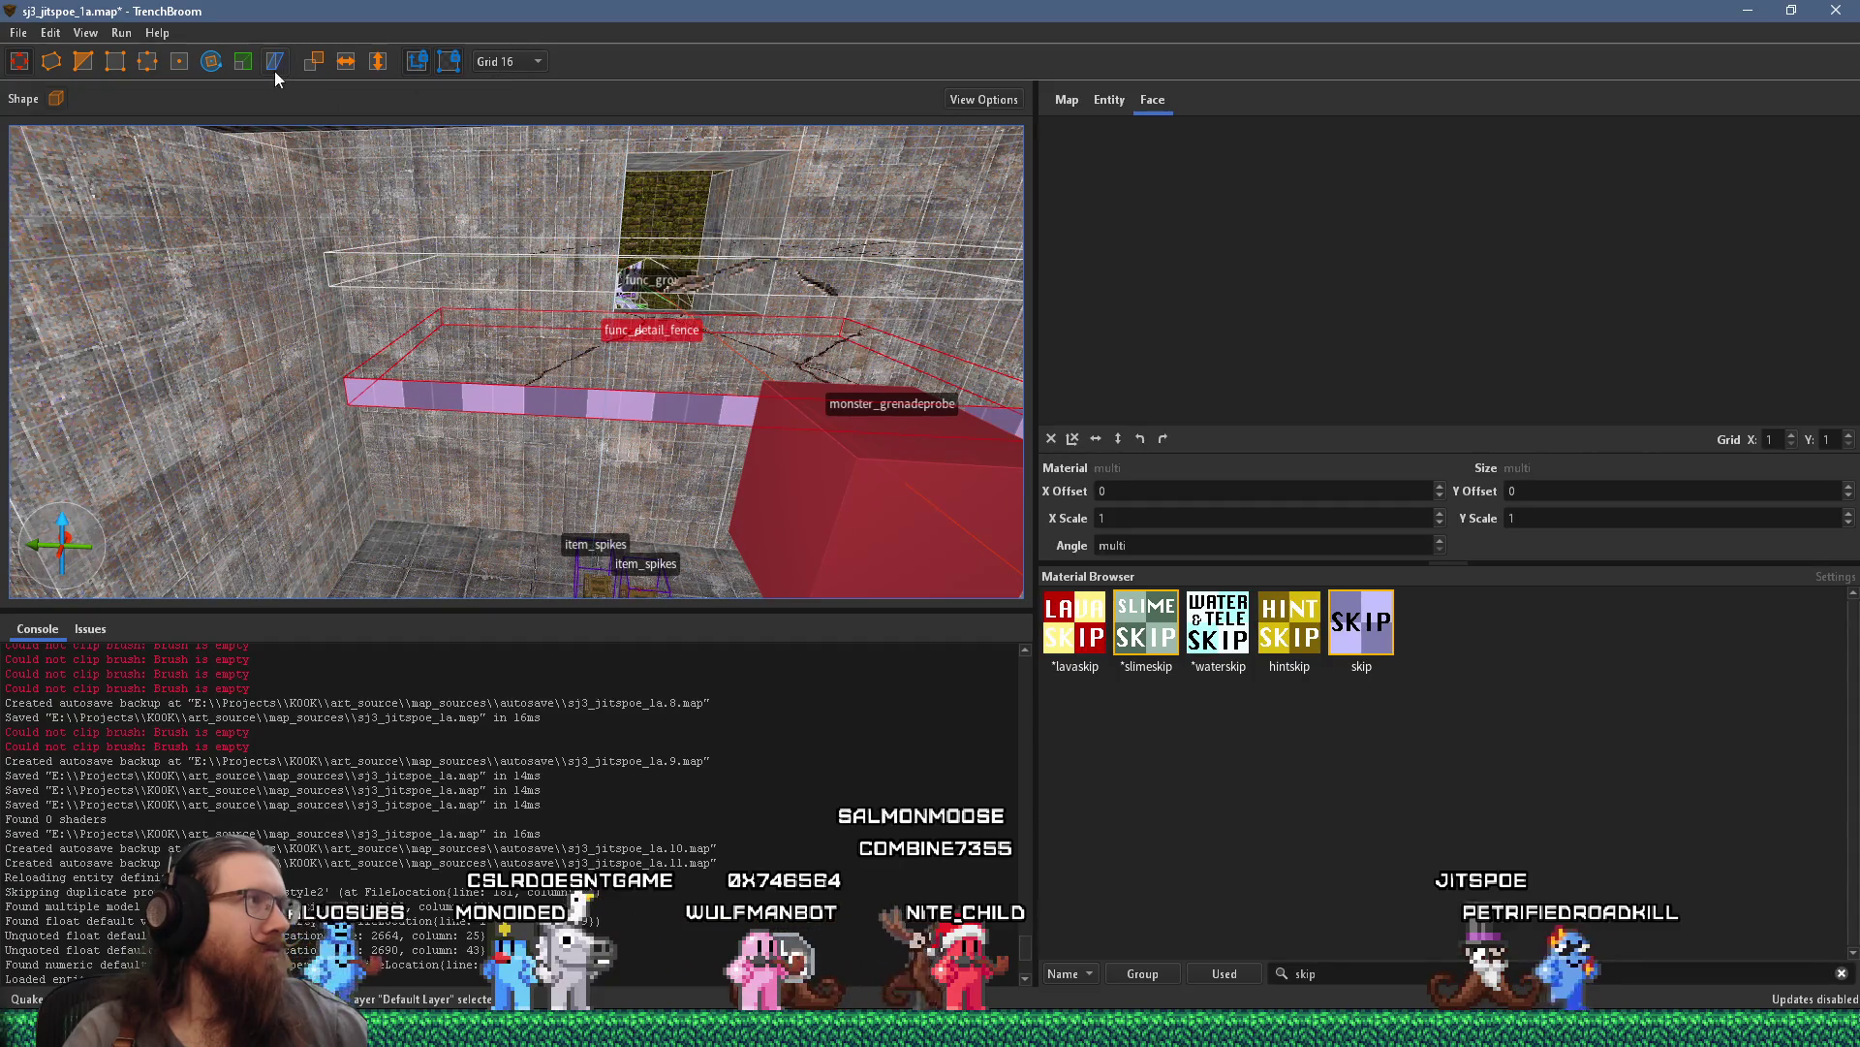
{"action": "left_click", "coordinate": [212, 62]}
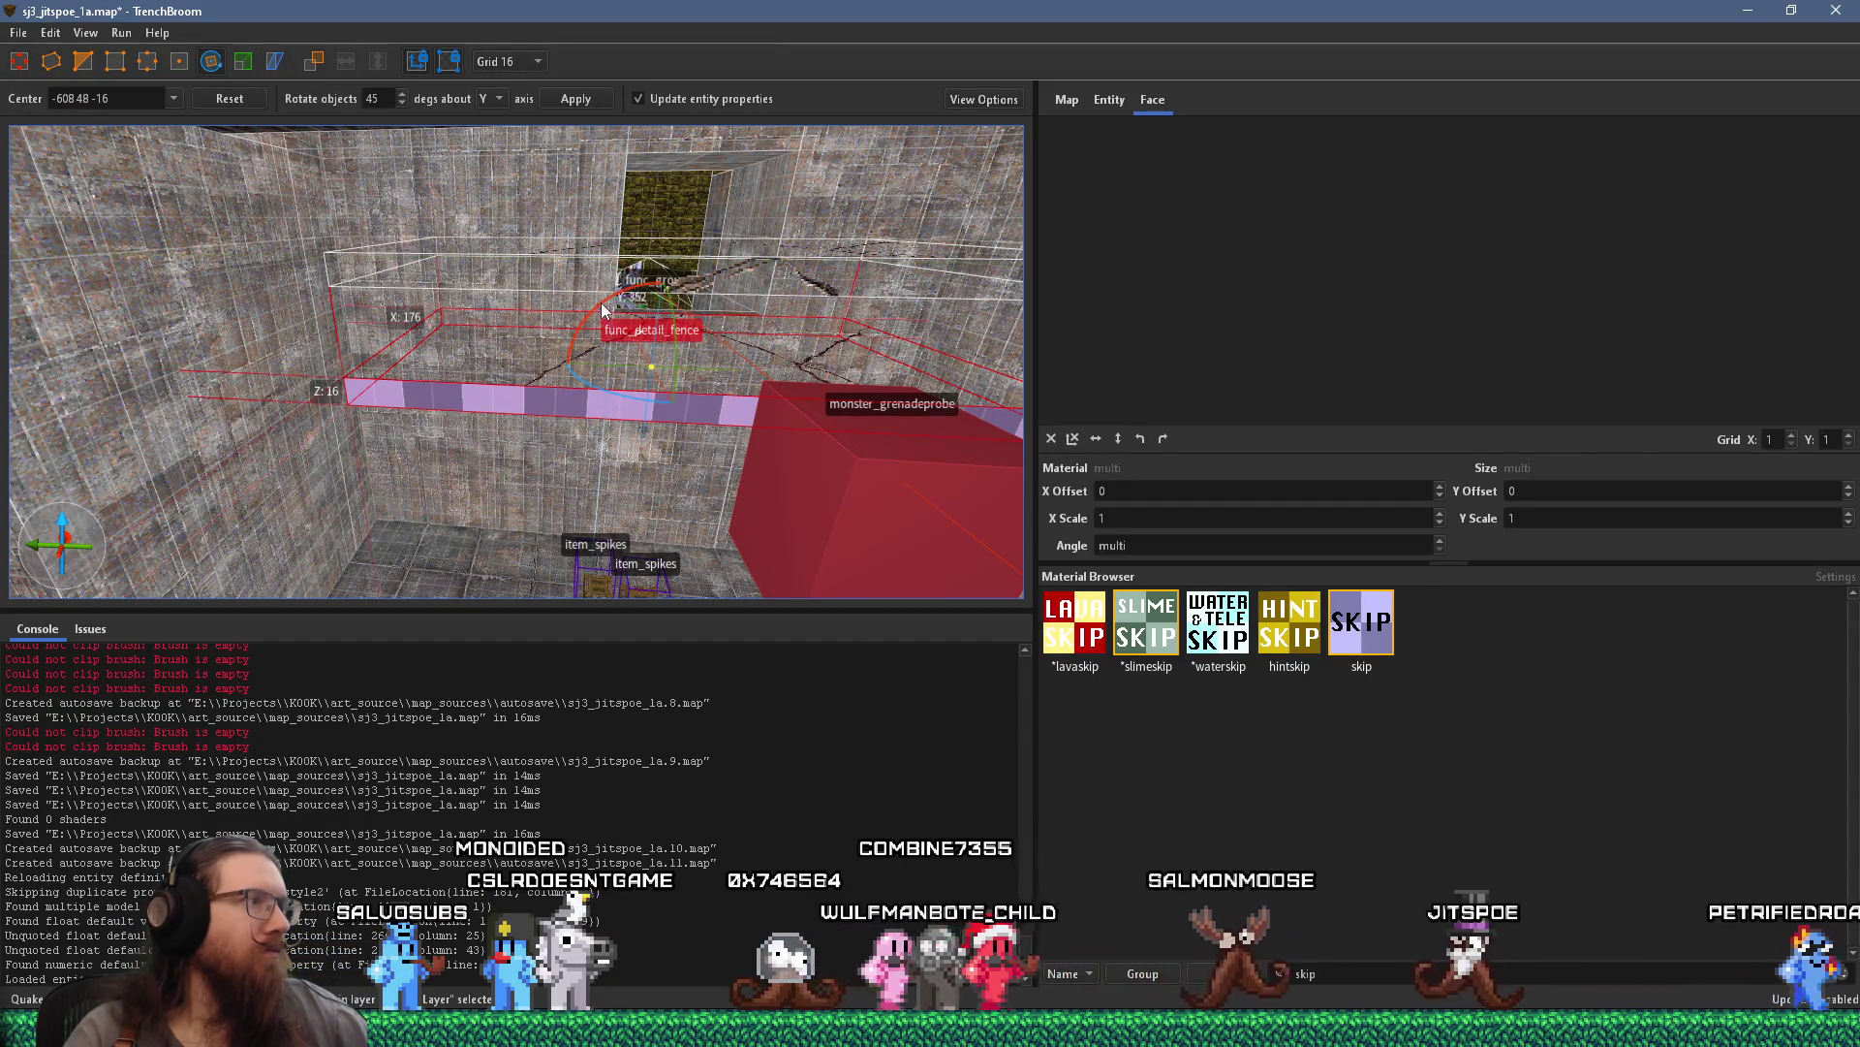
Rotate the fence brush 90° upright and move it against the wall beside the tunnel opening
{"action": "mouse_move", "coordinate": [603, 310]}
{"action": "left_mouse_down"}
{"action": "mouse_move", "coordinate": [387, 419]}
{"action": "mouse_move", "coordinate": [369, 501]}
{"action": "mouse_move", "coordinate": [621, 396]}
{"action": "mouse_move", "coordinate": [796, 385]}
{"action": "mouse_move", "coordinate": [731, 416]}
{"action": "mouse_move", "coordinate": [679, 389]}
{"action": "left_mouse_up"}
{"action": "scroll", "coordinate": [581, 339], "scroll_direction": "down", "scroll_amount": 3}
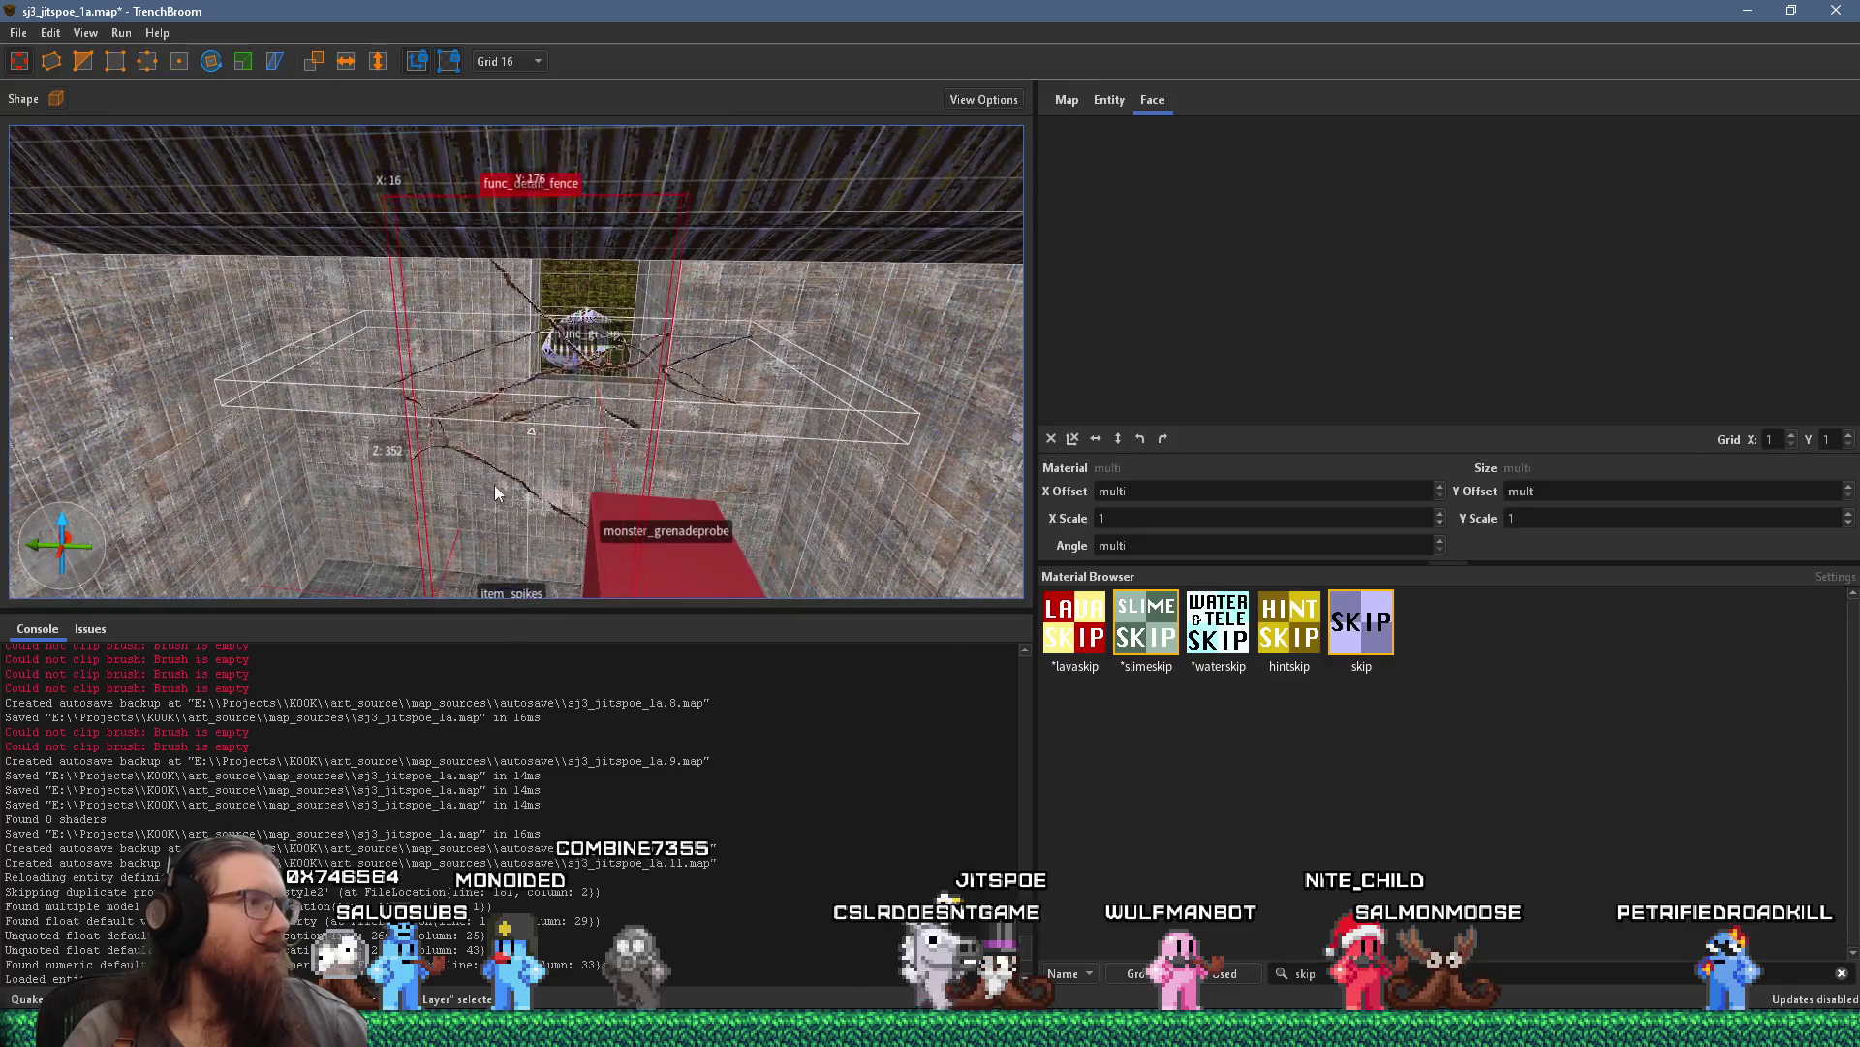
{"action": "mouse_move", "coordinate": [494, 484]}
{"action": "left_mouse_down"}
{"action": "mouse_move", "coordinate": [749, 435]}
{"action": "mouse_move", "coordinate": [371, 409]}
{"action": "mouse_move", "coordinate": [401, 441]}
{"action": "mouse_move", "coordinate": [778, 461]}
{"action": "mouse_move", "coordinate": [756, 434]}
{"action": "mouse_move", "coordinate": [783, 451]}
{"action": "left_mouse_up"}
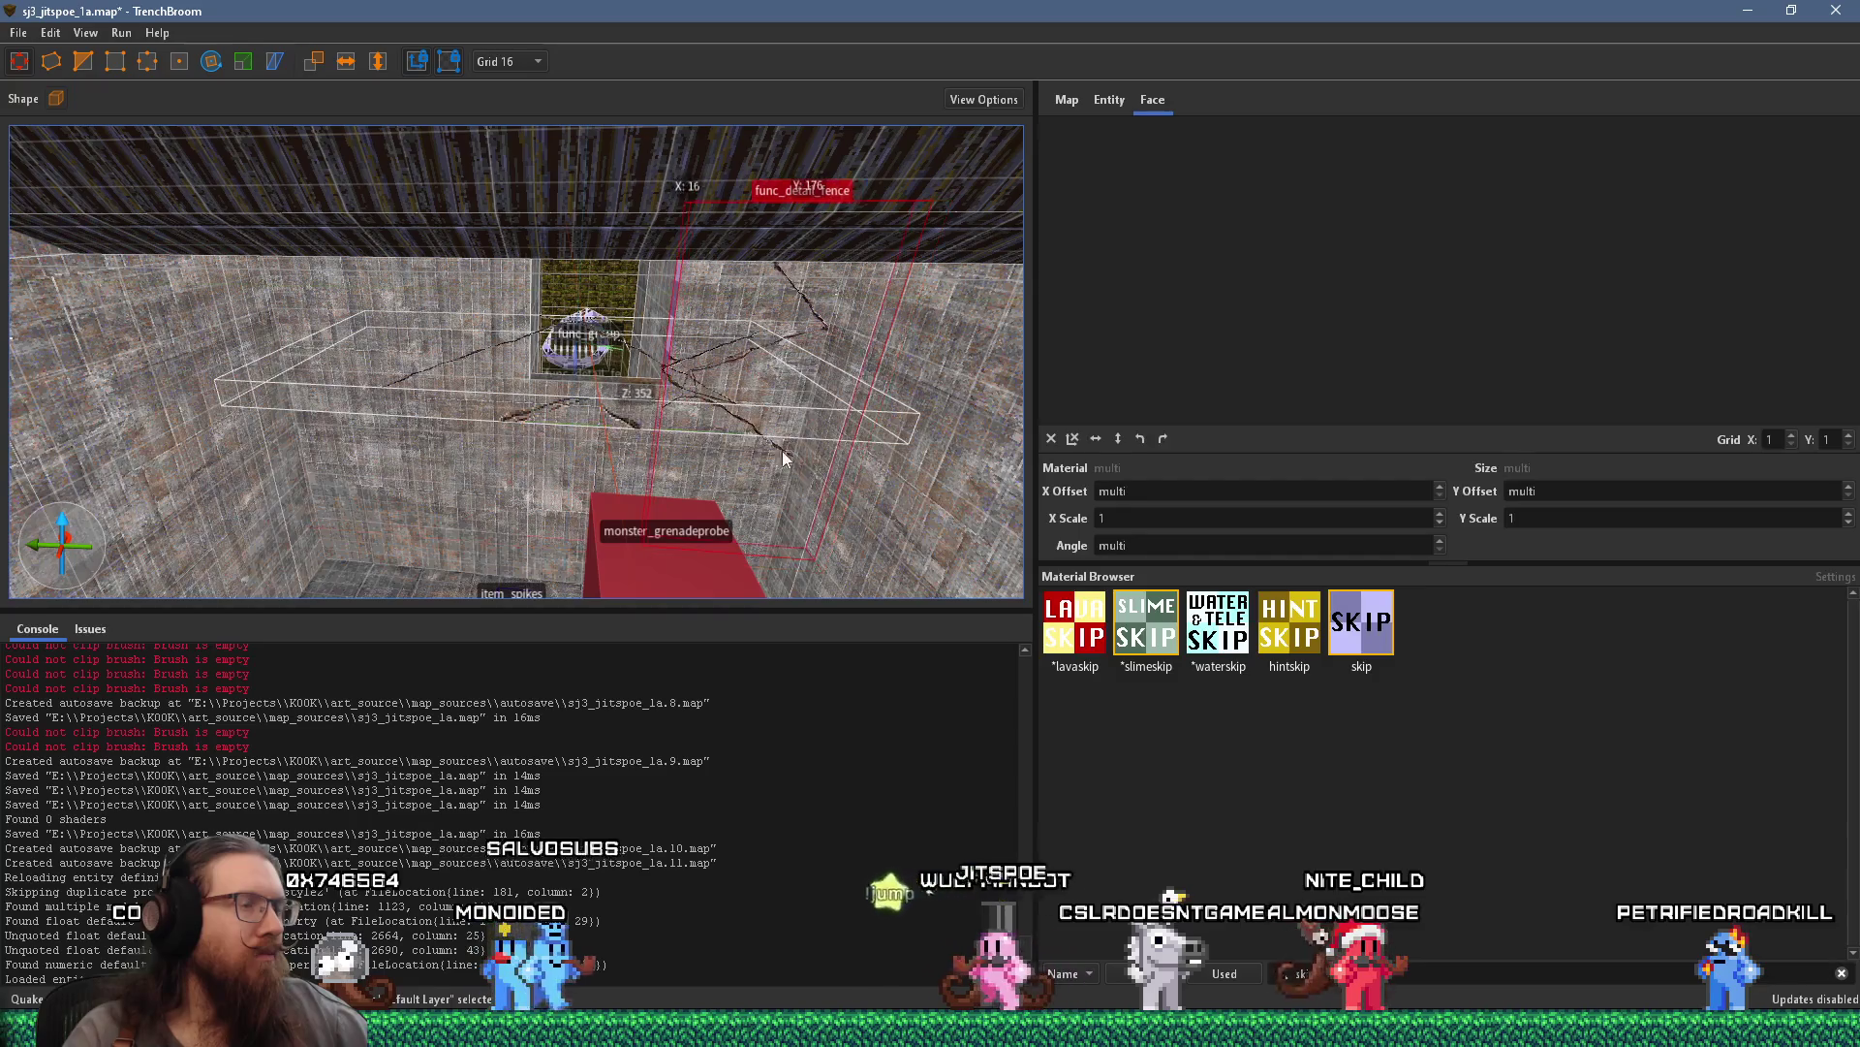
{"action": "scroll", "coordinate": [782, 451], "scroll_direction": "up", "scroll_amount": 5}
{"action": "mouse_move", "coordinate": [690, 278]}
{"action": "left_mouse_down"}
{"action": "mouse_move", "coordinate": [786, 379]}
{"action": "mouse_move", "coordinate": [945, 359]}
{"action": "left_mouse_up"}
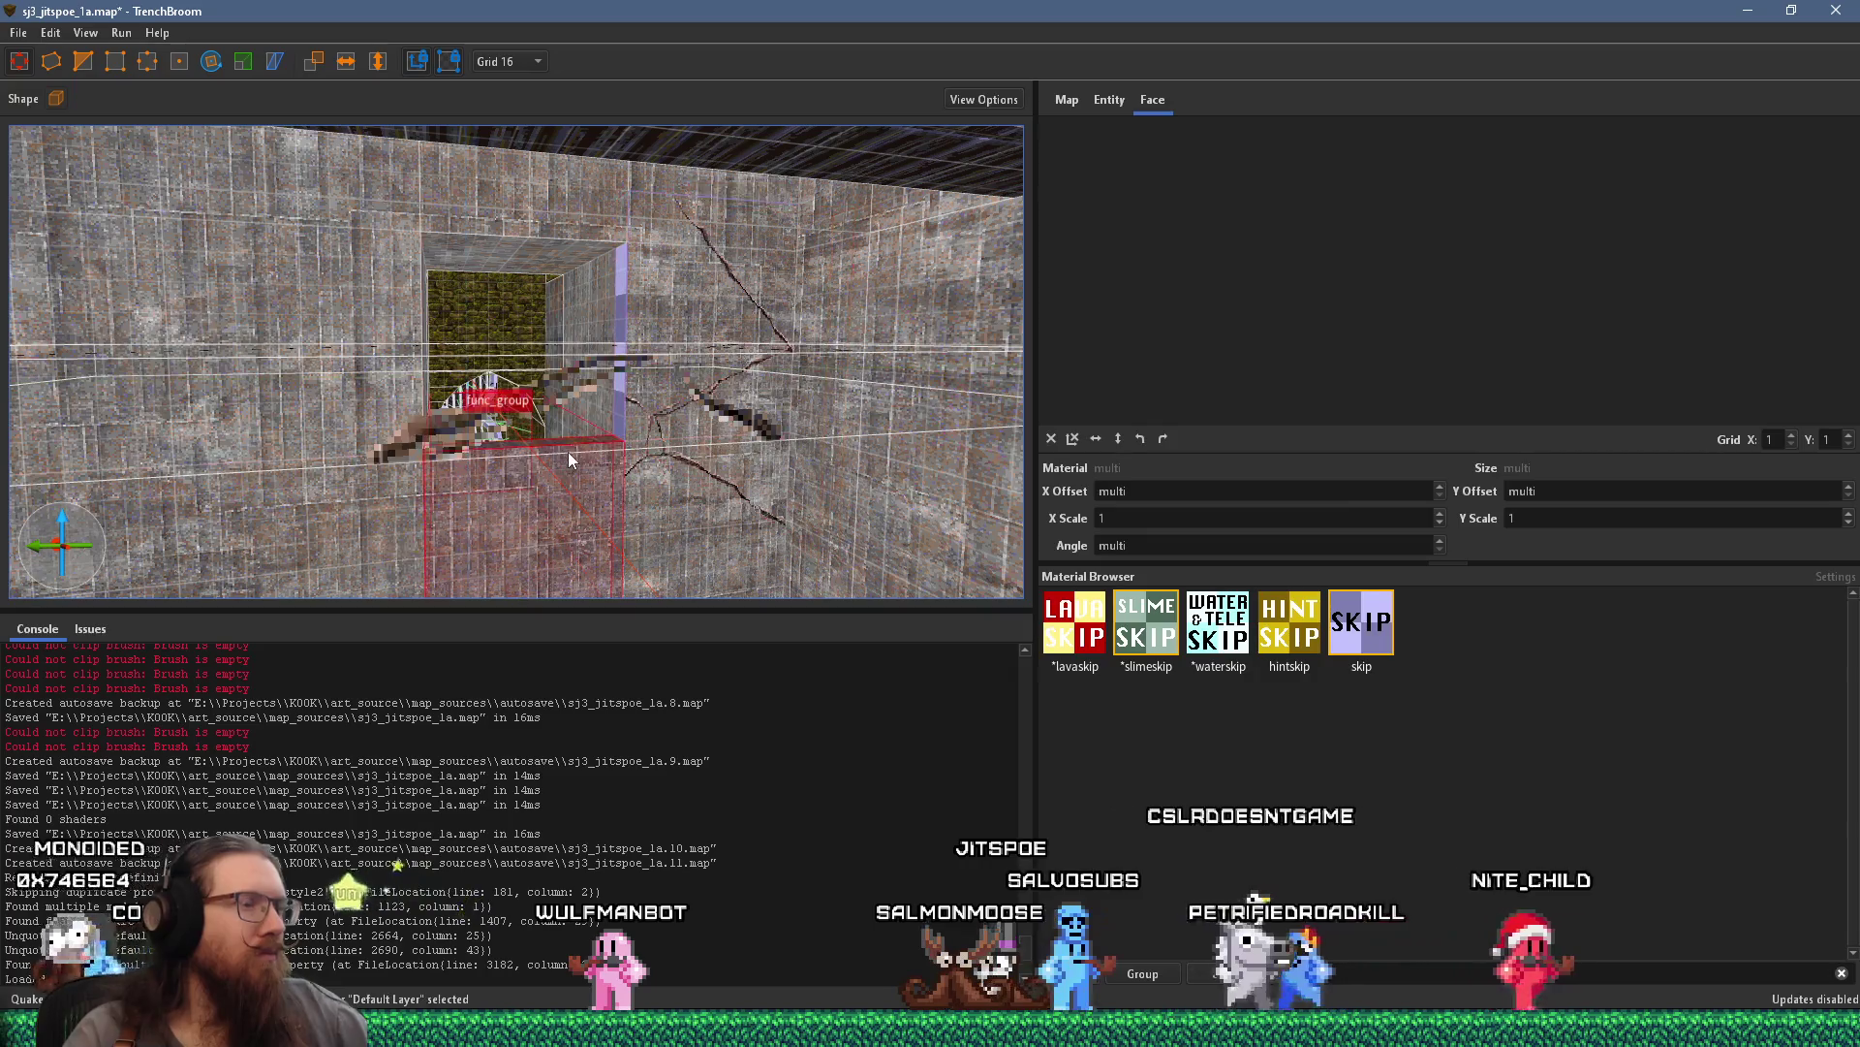
Delete the stray fence brush copy and reselect the purple skip strip brush
{"action": "key", "text": "Escape"}
{"action": "left_click", "coordinate": [630, 376]}
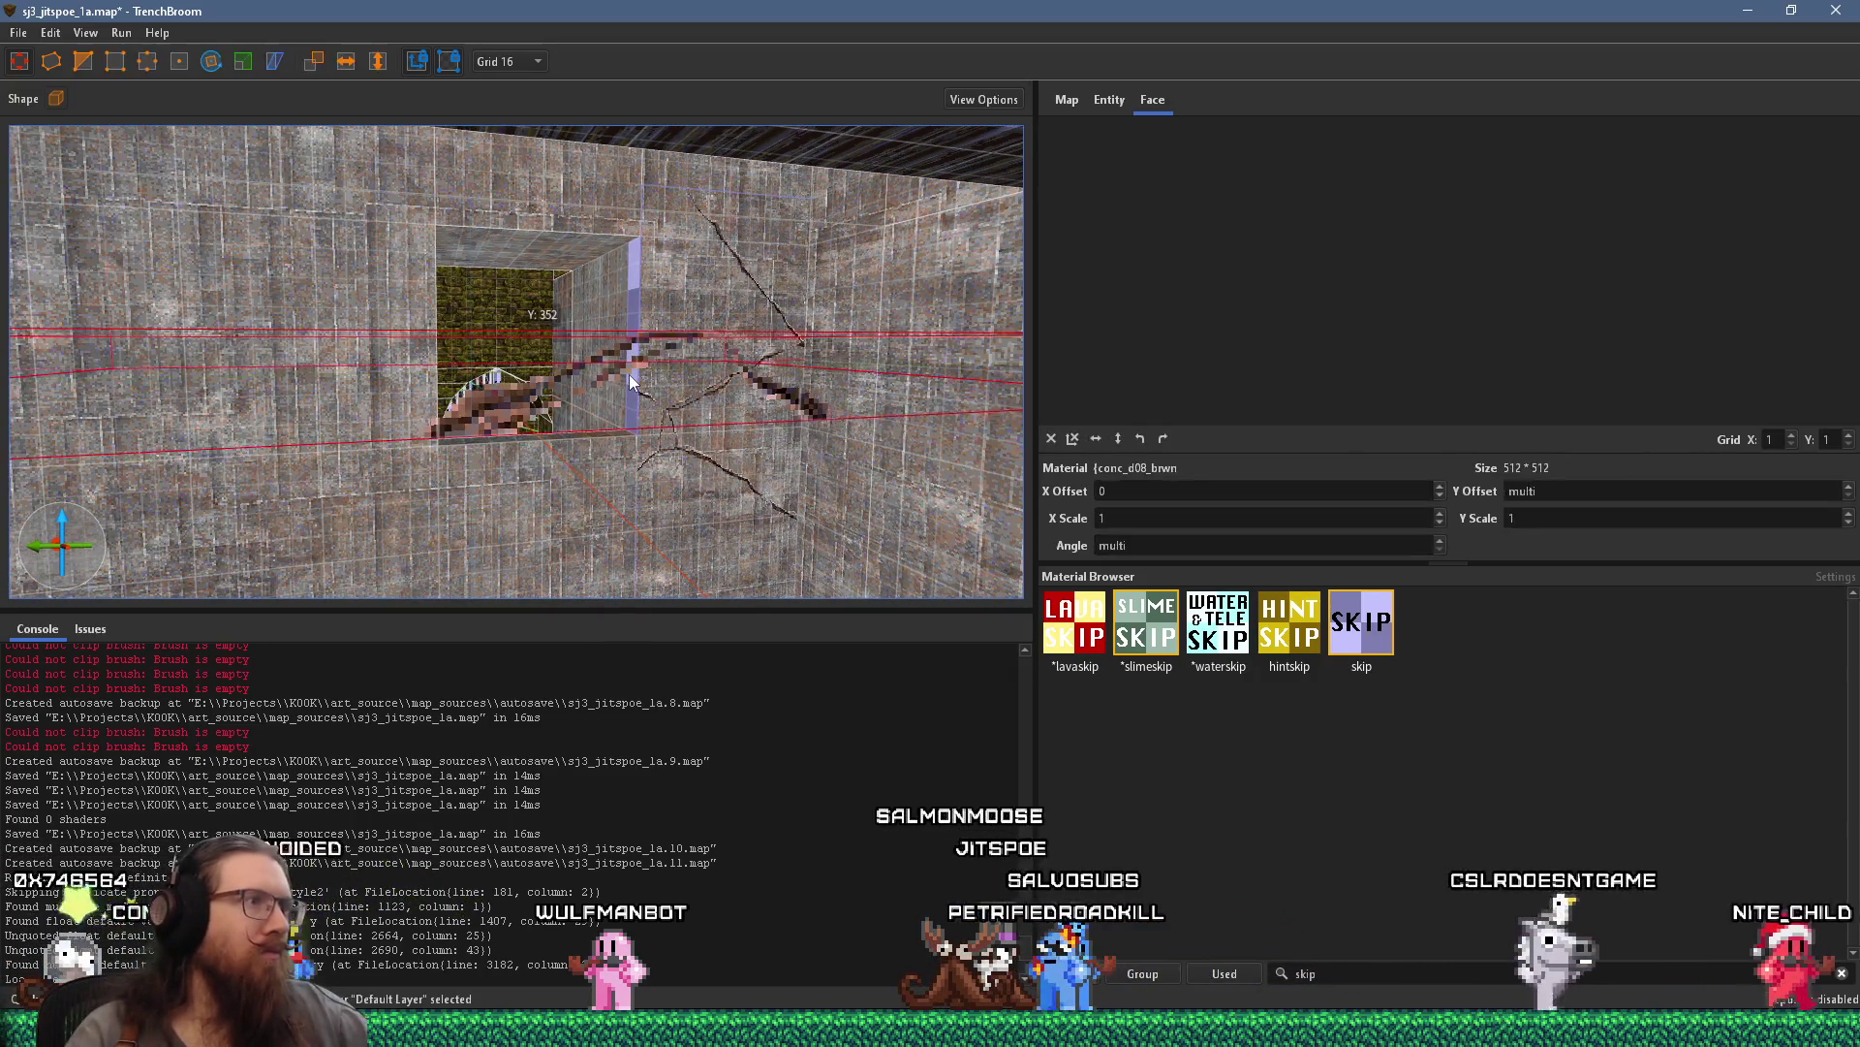
{"action": "key", "text": "Delete"}
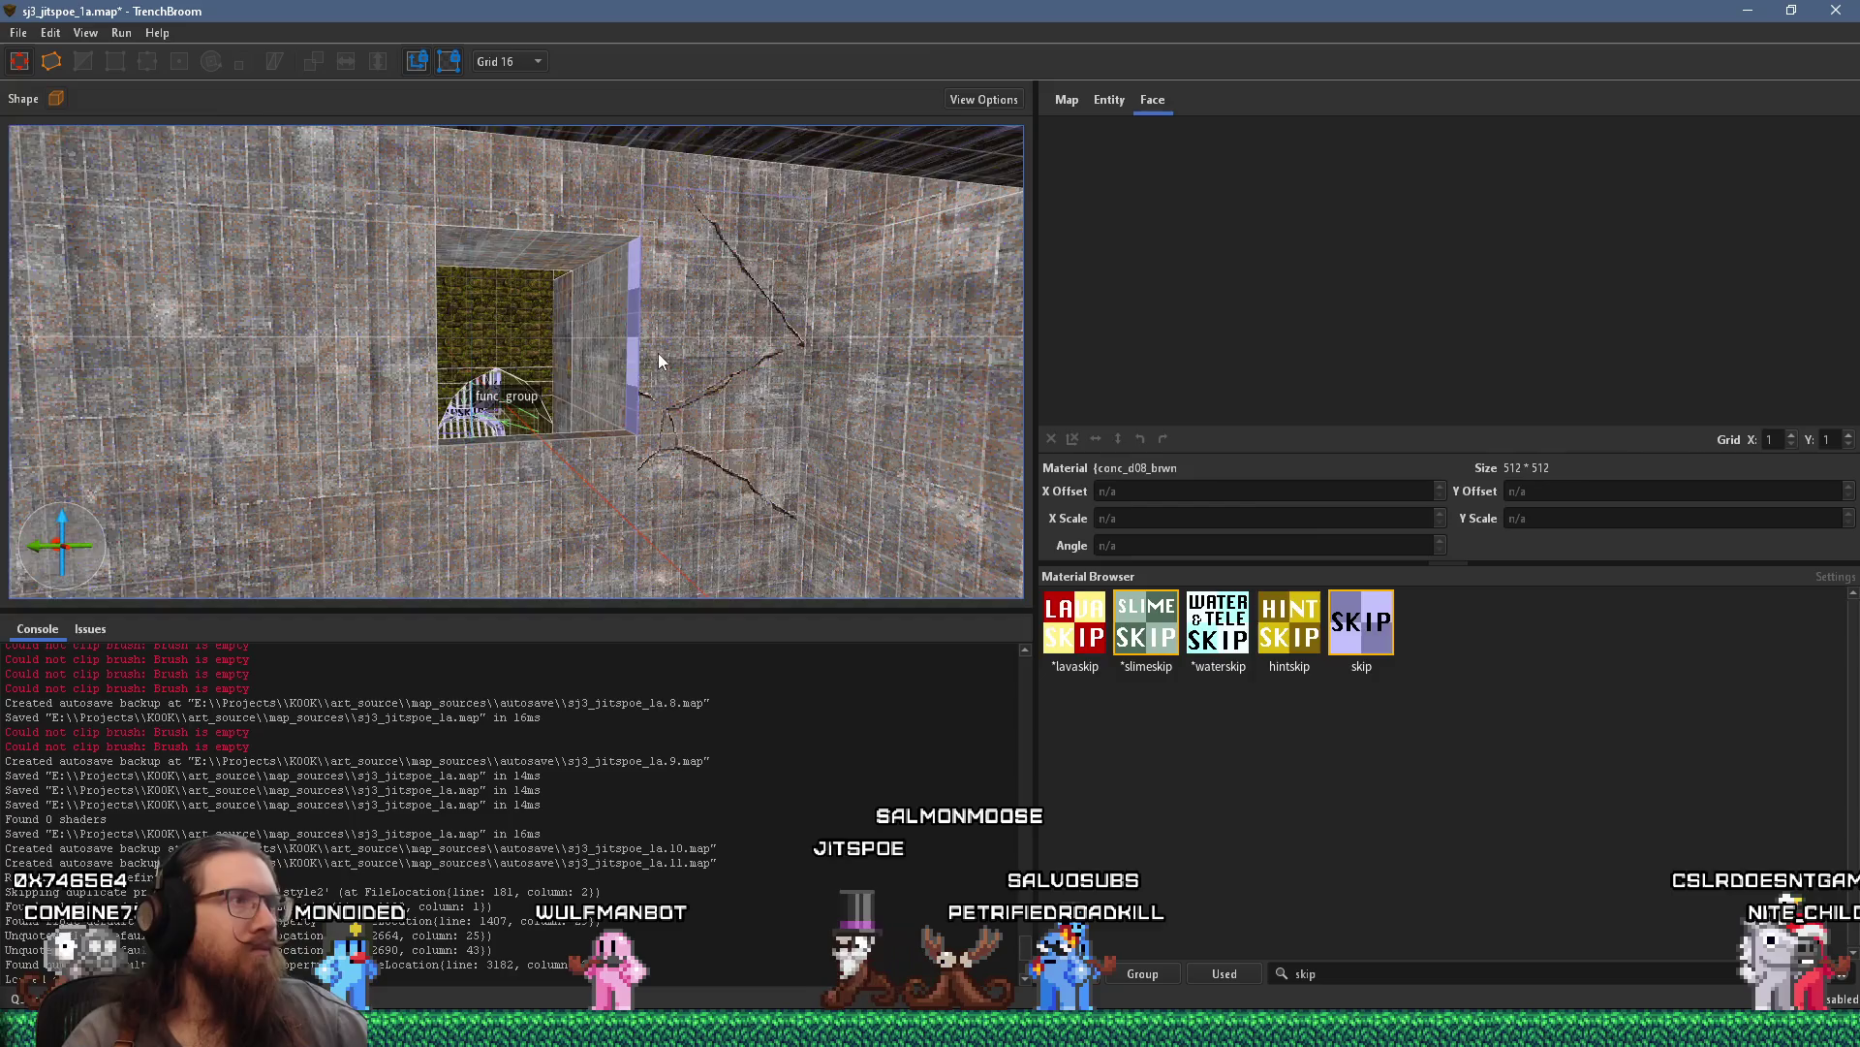
{"action": "scroll", "coordinate": [658, 352], "scroll_direction": "up", "scroll_amount": 3}
{"action": "left_click", "coordinate": [692, 356]}
{"action": "scroll", "coordinate": [746, 368], "scroll_direction": "up", "scroll_amount": 3}
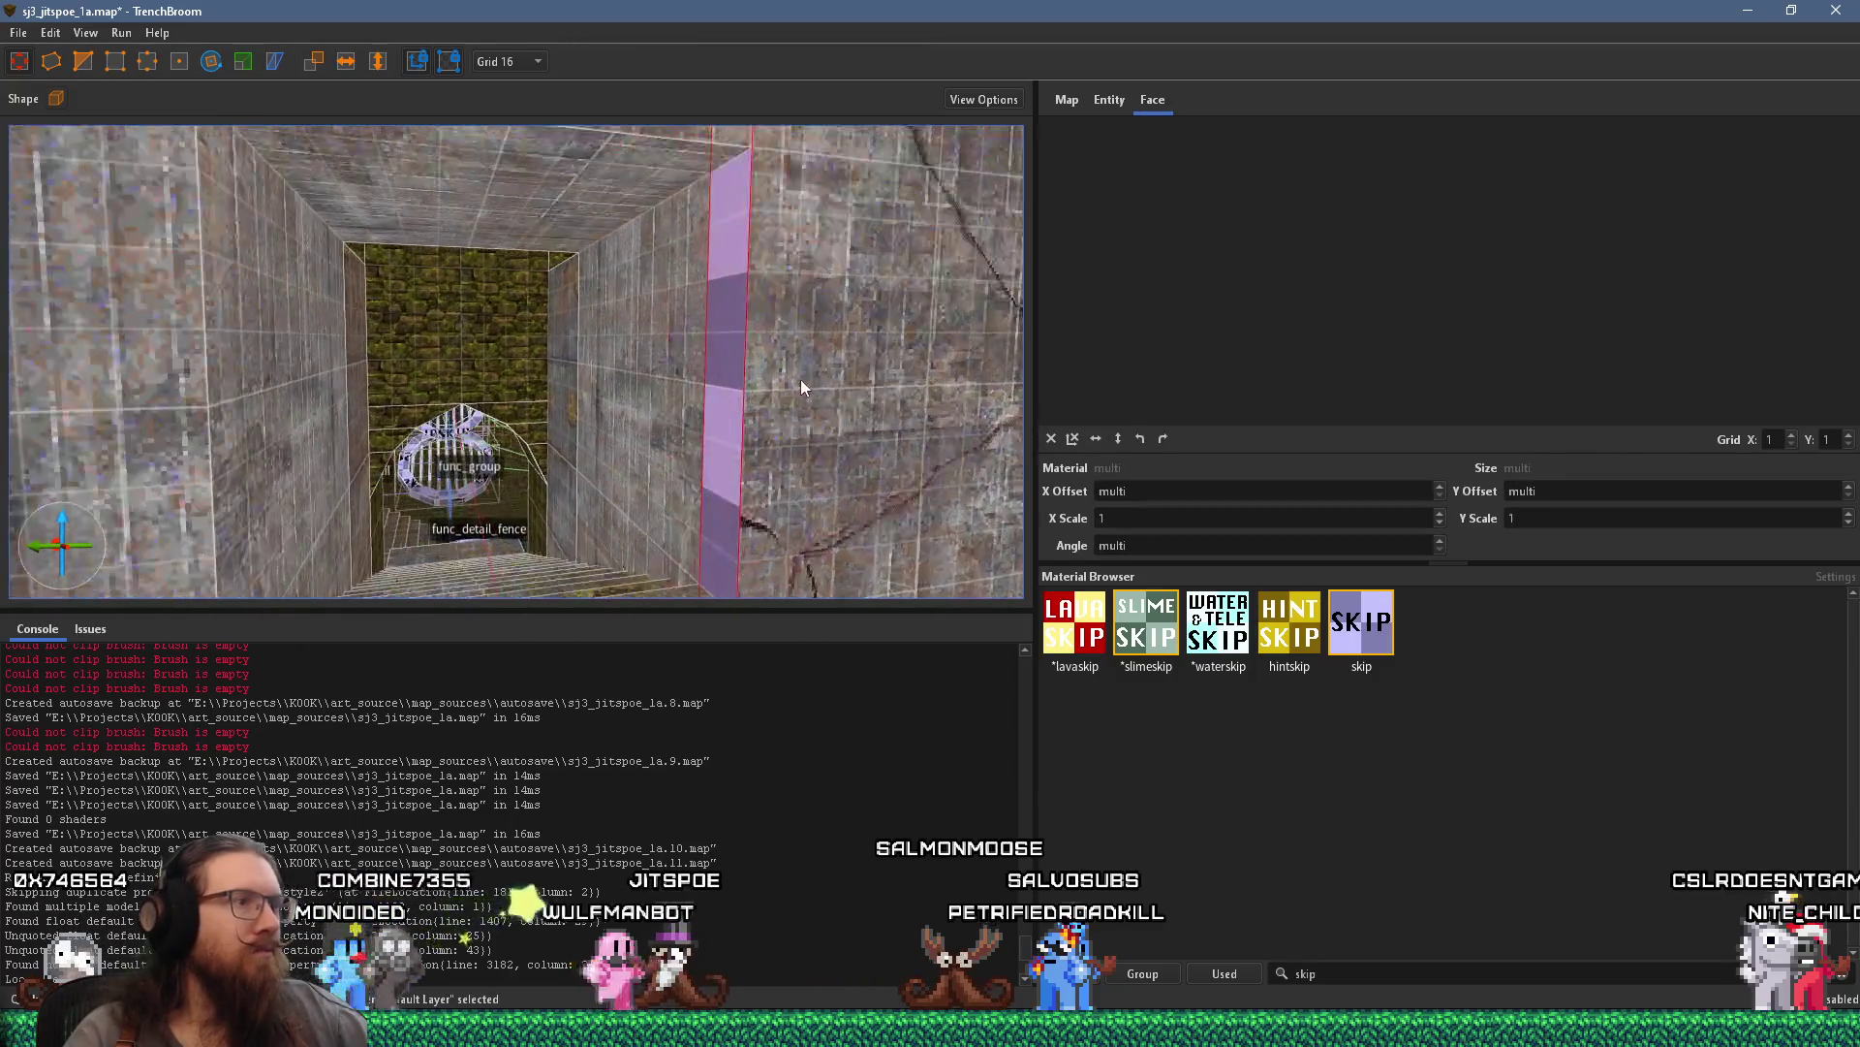
{"action": "scroll", "coordinate": [777, 421], "scroll_direction": "up", "scroll_amount": 3}
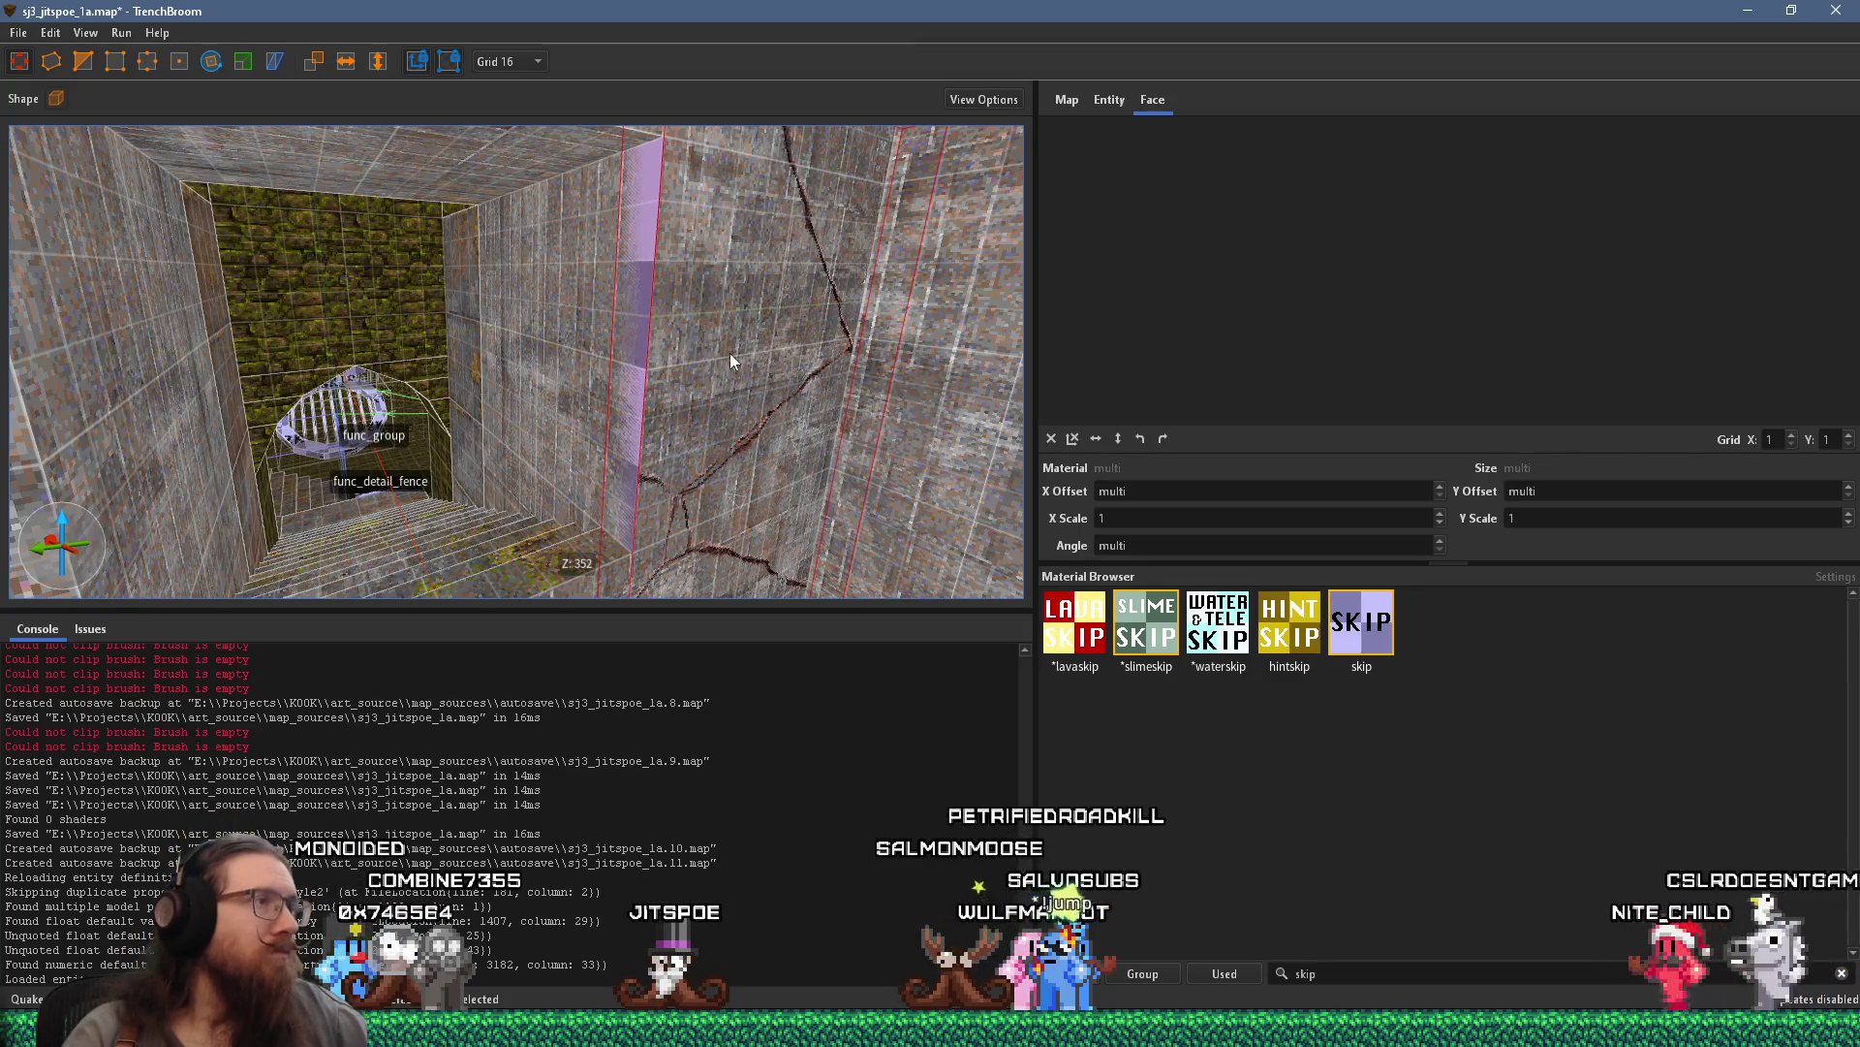
{"action": "scroll", "coordinate": [731, 353], "scroll_direction": "up", "scroll_amount": 2}
{"action": "left_click", "coordinate": [727, 422]}
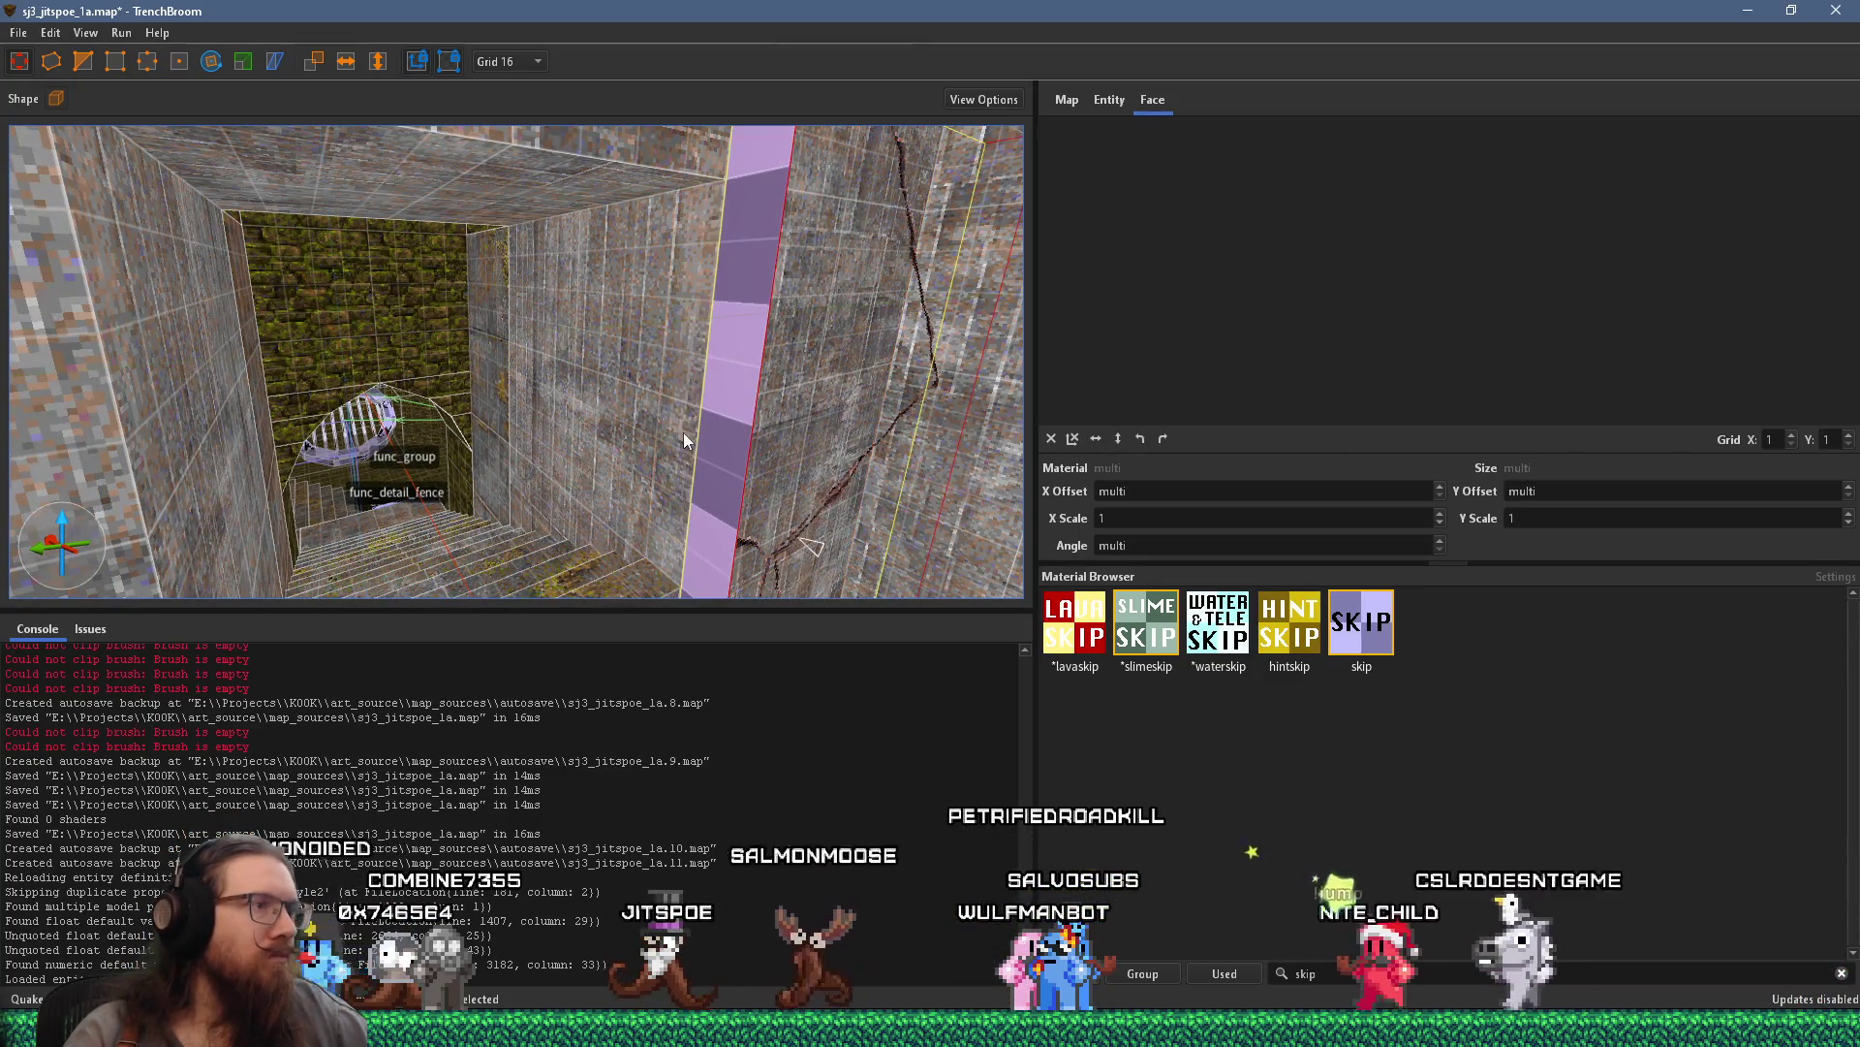
{"action": "left_click", "coordinate": [520, 60]}
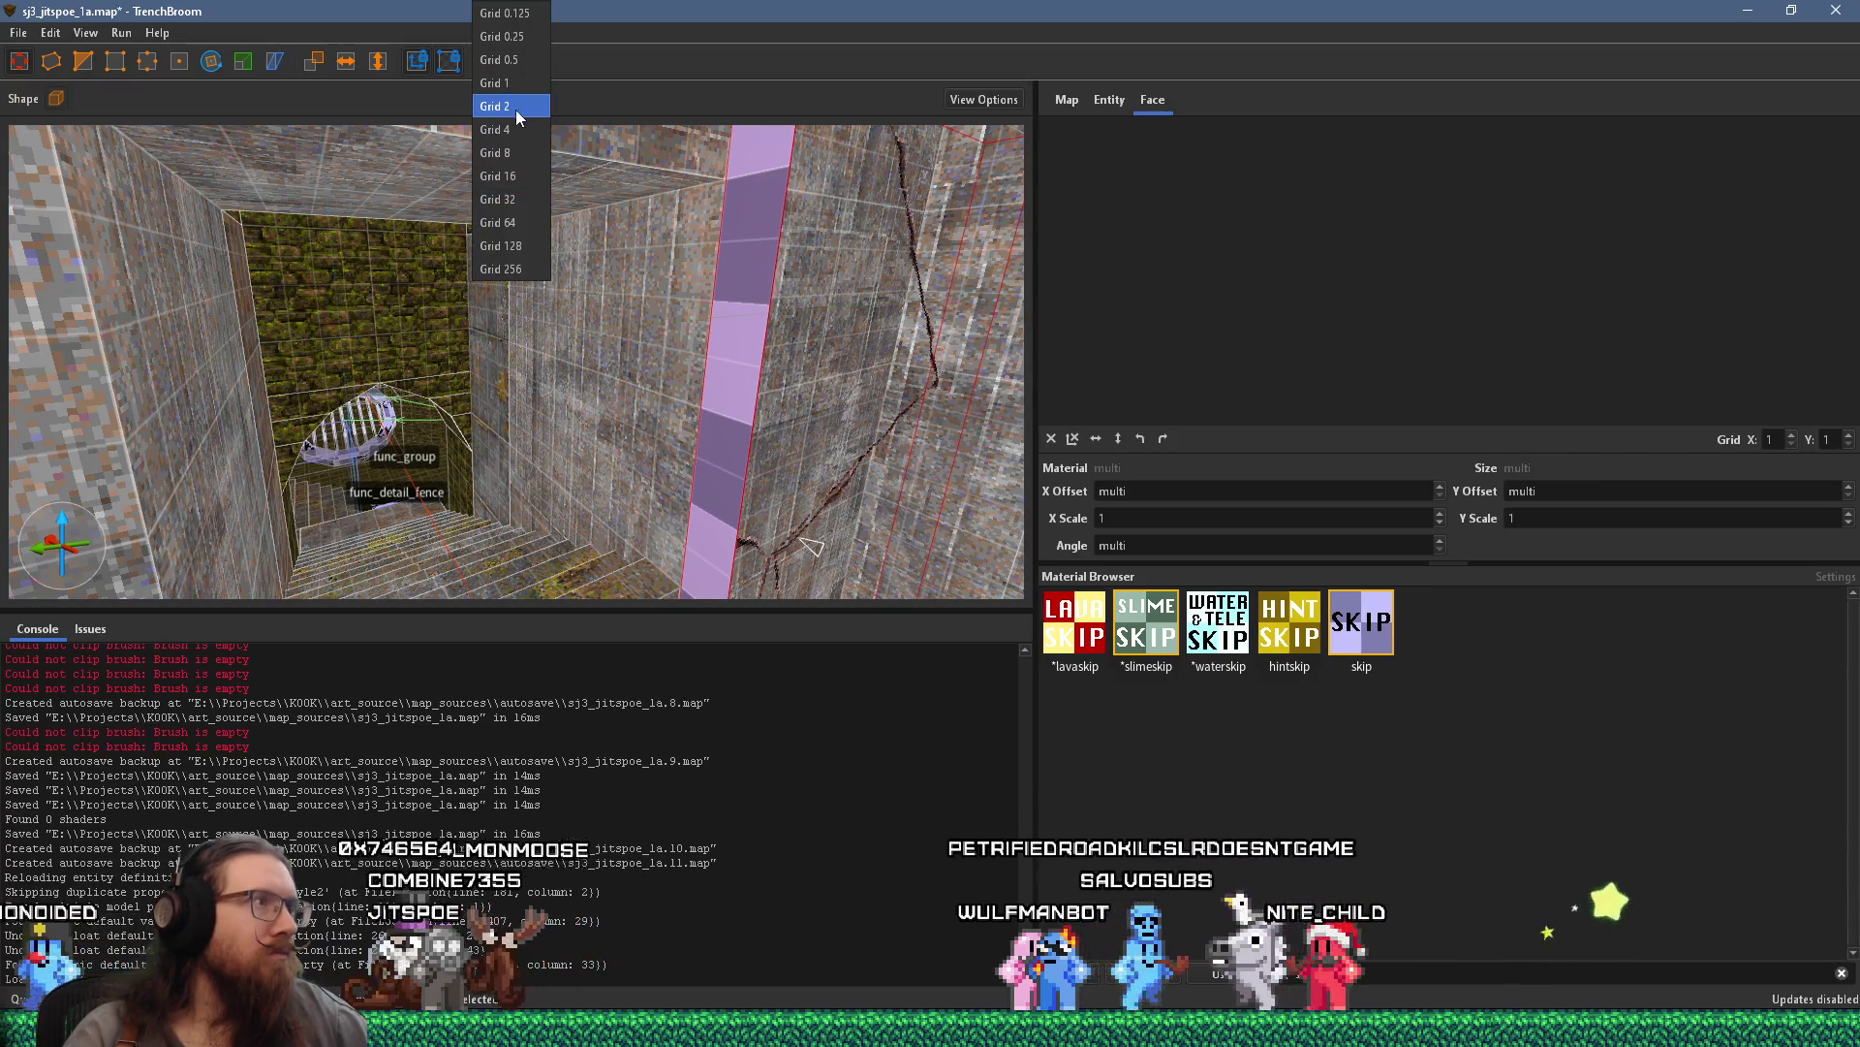
Switch to a 0.5-unit grid and pull the fence brush's edge flush against the cracked wall
{"action": "left_click", "coordinate": [511, 60]}
{"action": "key", "text": "d"}
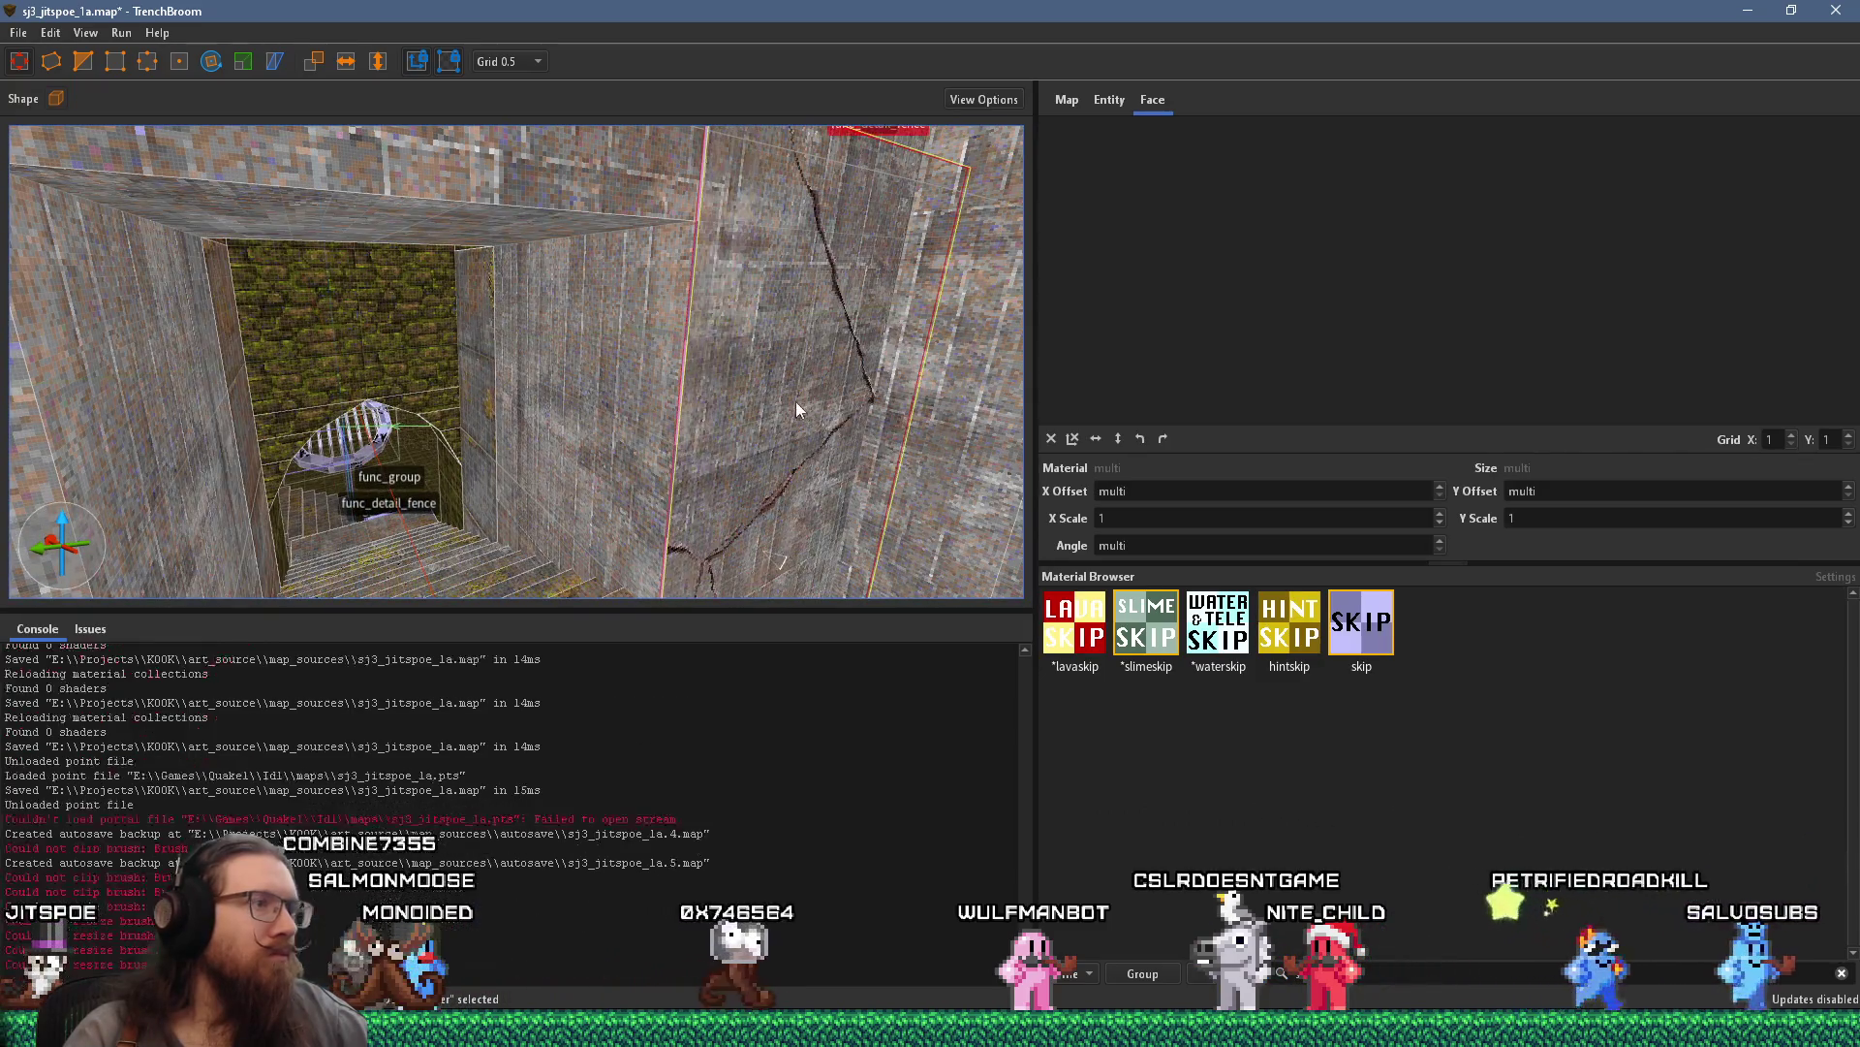
{"action": "scroll", "coordinate": [687, 313], "scroll_direction": "up", "scroll_amount": 3}
{"action": "scroll", "coordinate": [648, 330], "scroll_direction": "up", "scroll_amount": 3}
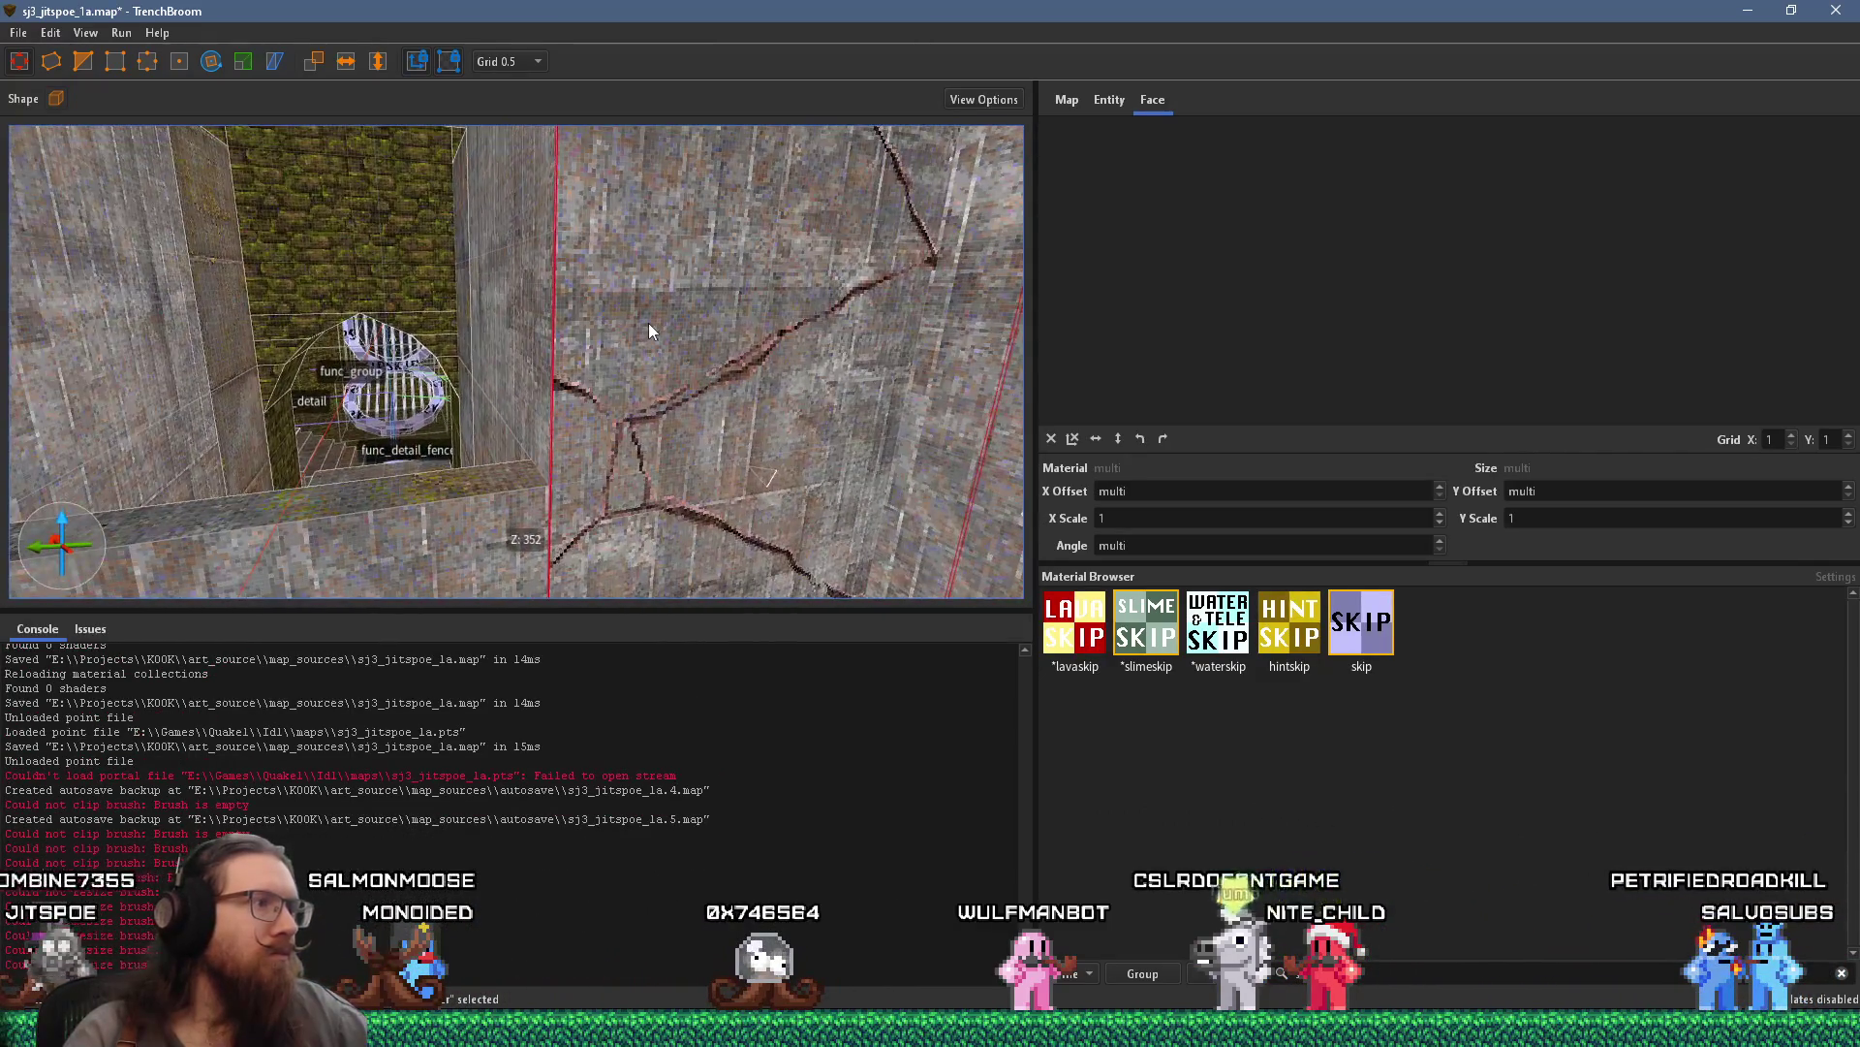
{"action": "key", "text": "d"}
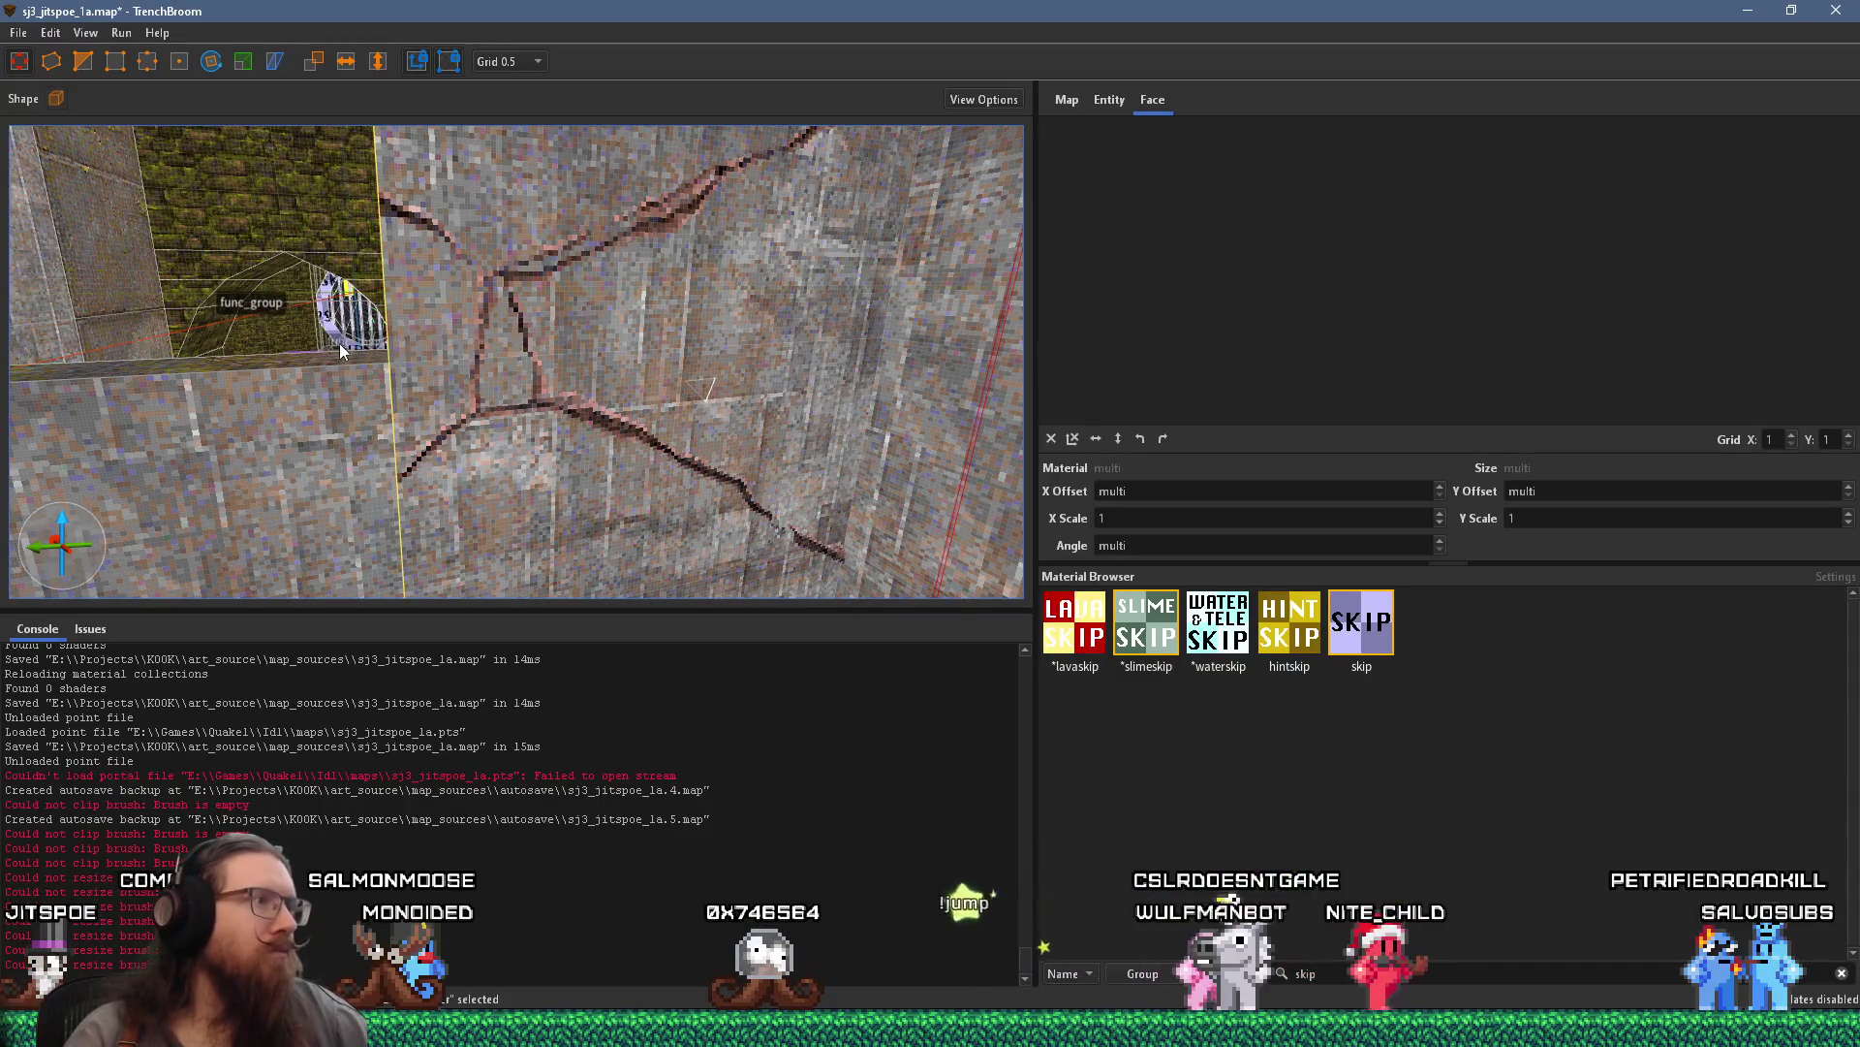
{"action": "left_click_drag", "start_coordinate": [382, 351], "coordinate": [429, 355]}
{"action": "key", "text": "Escape"}
{"action": "scroll", "coordinate": [432, 359], "scroll_direction": "down", "scroll_amount": 6}
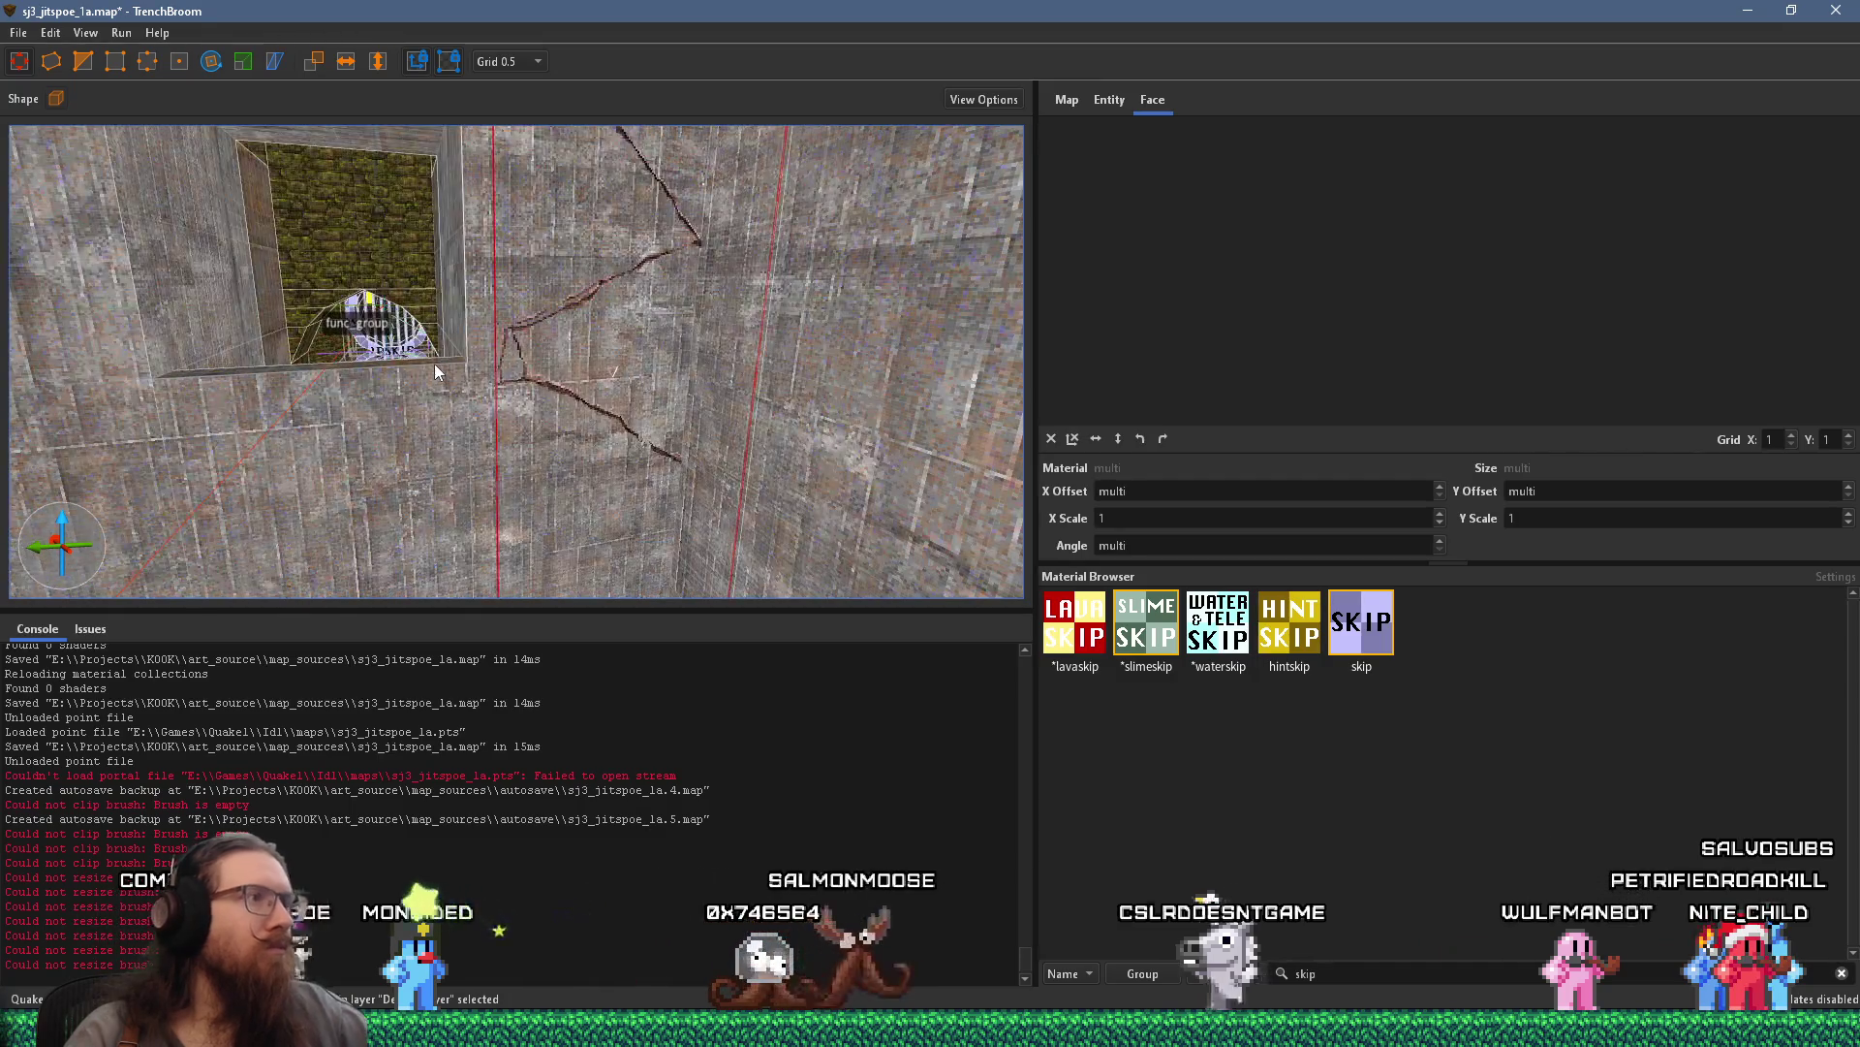
{"action": "mouse_move", "coordinate": [629, 431]}
{"action": "left_mouse_down"}
{"action": "mouse_move", "coordinate": [544, 420]}
{"action": "mouse_move", "coordinate": [485, 247]}
{"action": "mouse_move", "coordinate": [653, 442]}
{"action": "left_mouse_up"}
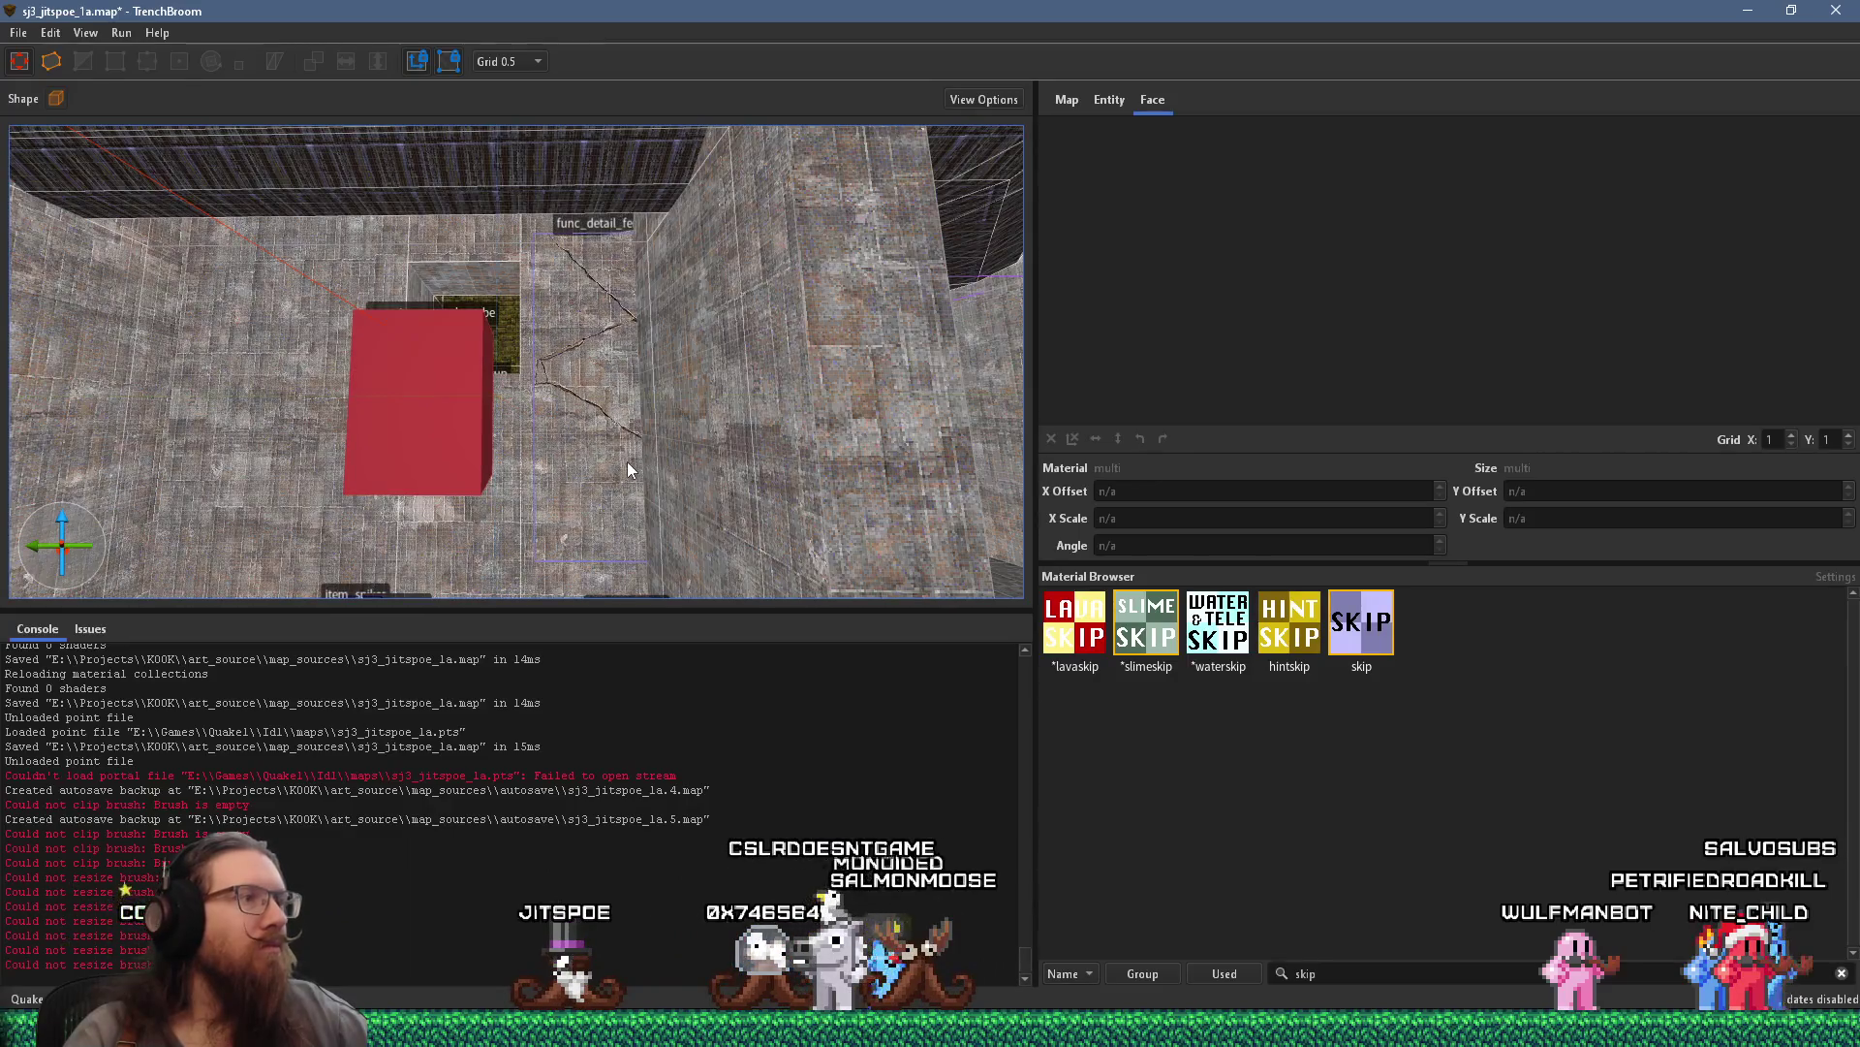
{"action": "left_click", "coordinate": [627, 461]}
{"action": "scroll", "coordinate": [632, 580], "scroll_direction": "up", "scroll_amount": 5}
Reset the grid to 16 and shrink the func_detail_fence brush from 352 to 240 units
{"action": "left_click", "coordinate": [507, 61]}
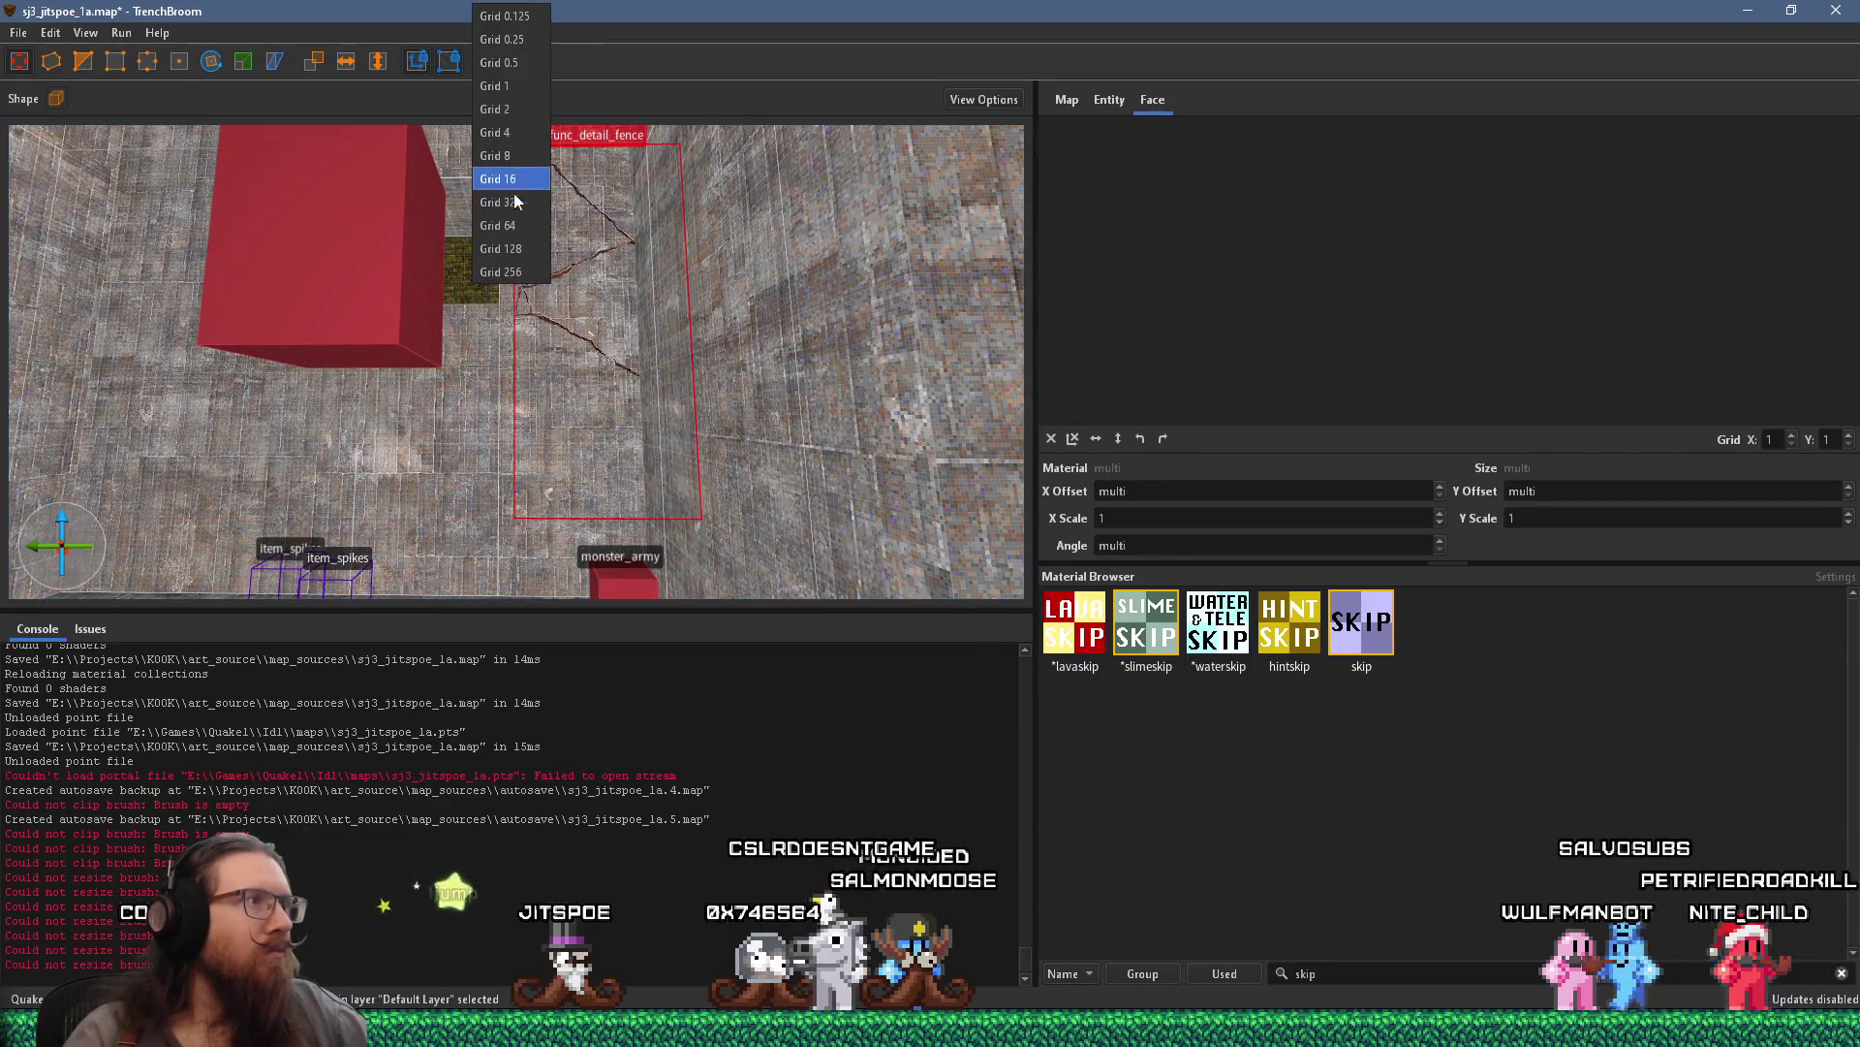
{"action": "left_click", "coordinate": [507, 179]}
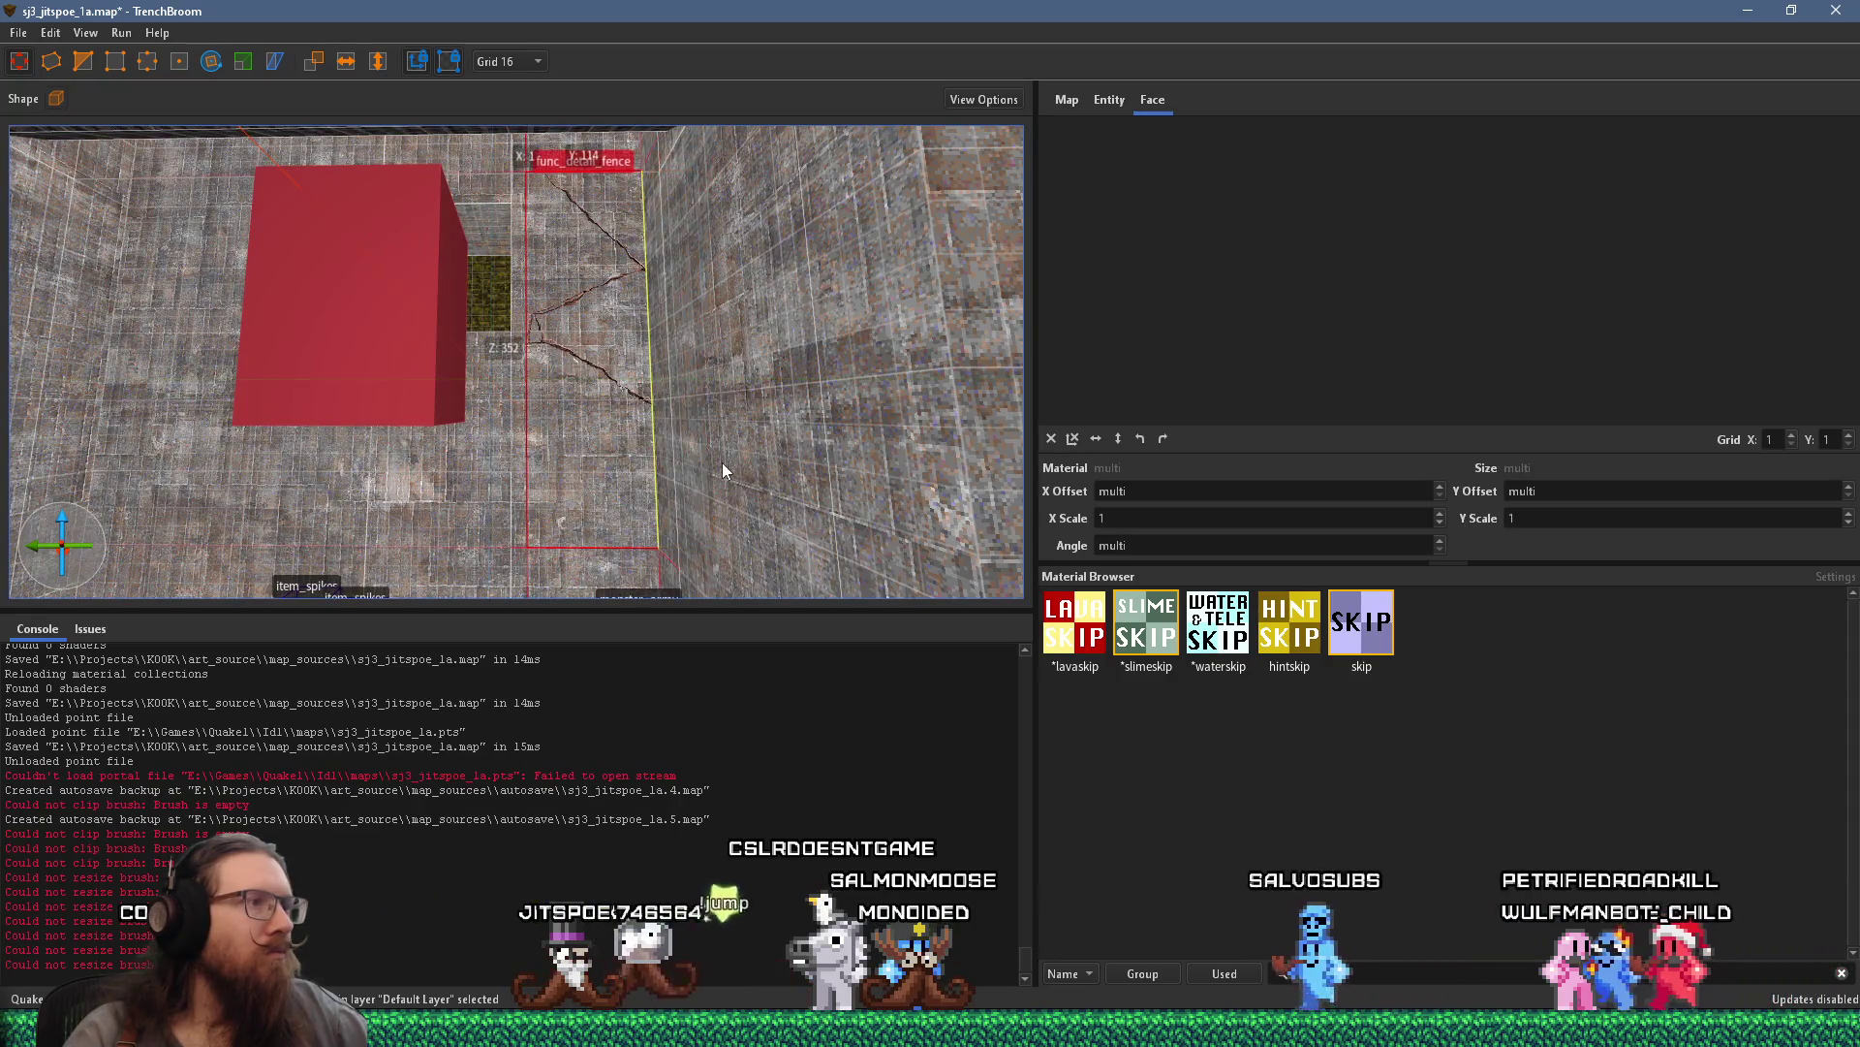
{"action": "mouse_move", "coordinate": [726, 464]}
{"action": "left_mouse_down"}
{"action": "mouse_move", "coordinate": [572, 594]}
{"action": "mouse_move", "coordinate": [587, 455]}
{"action": "left_mouse_up"}
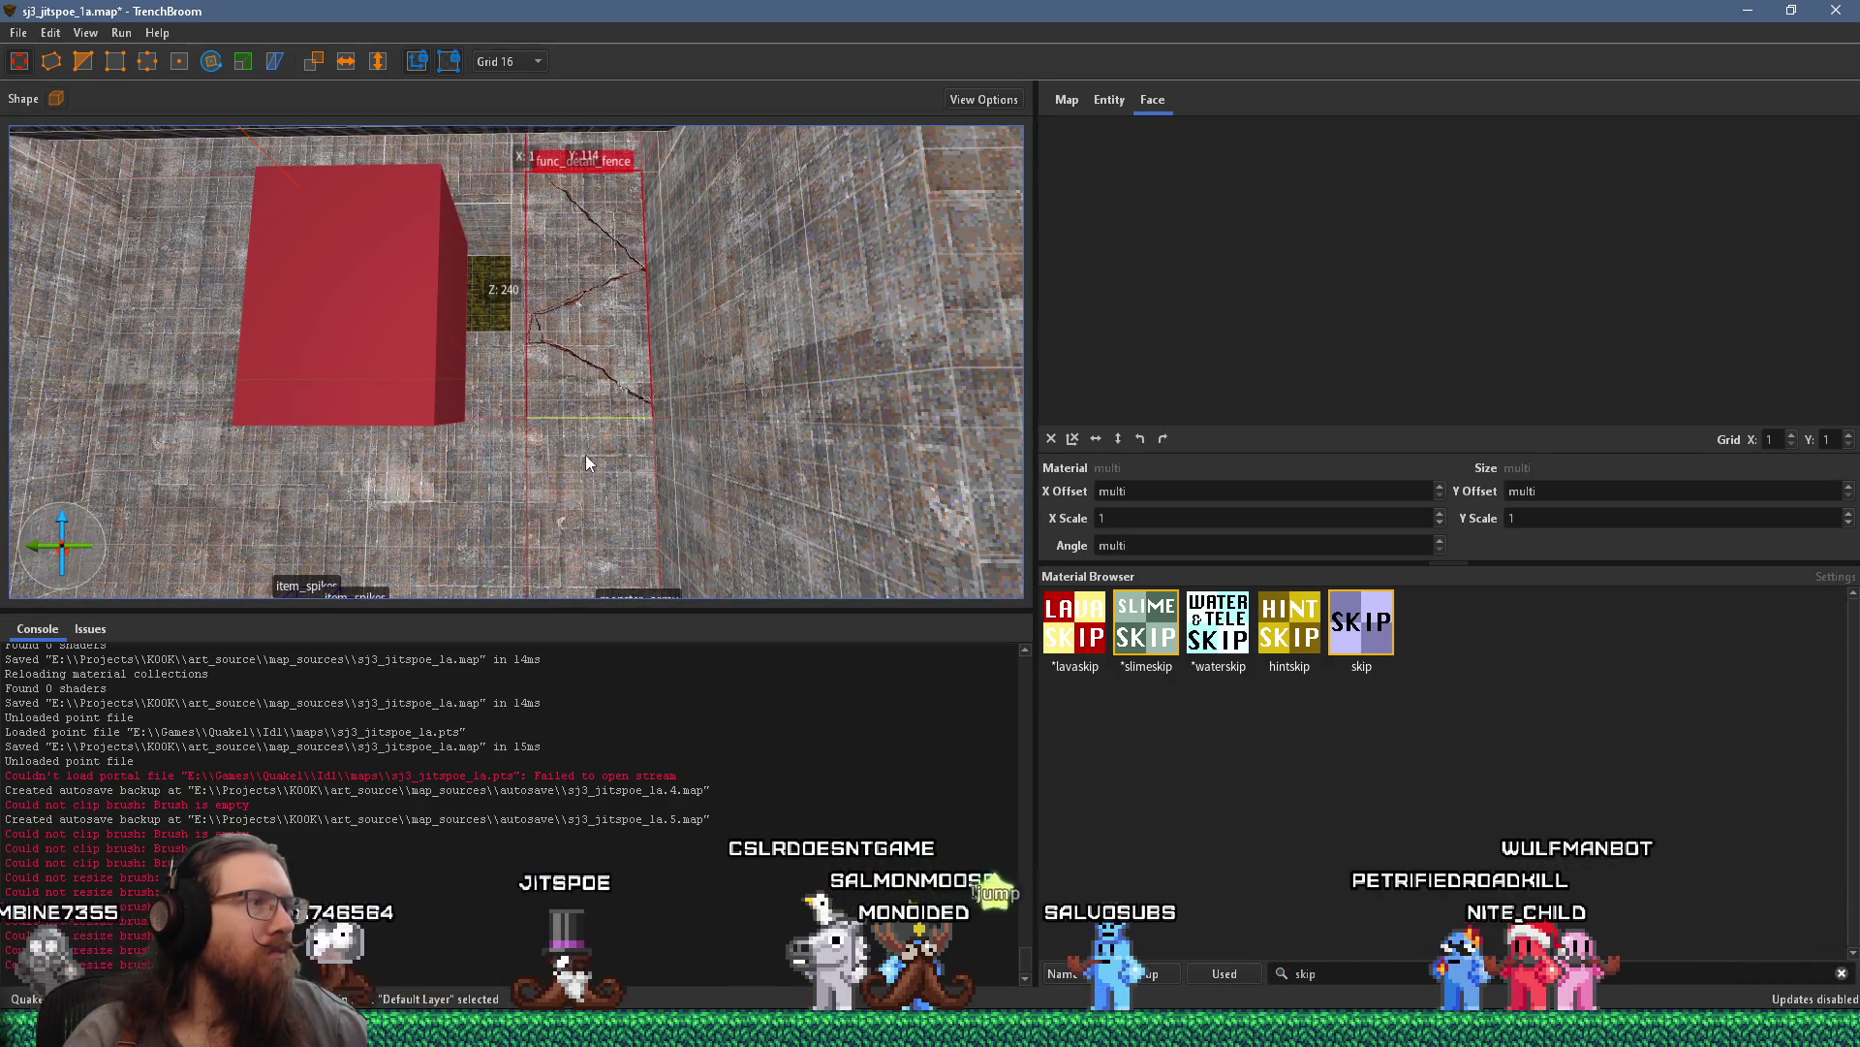
{"action": "key", "text": "Escape"}
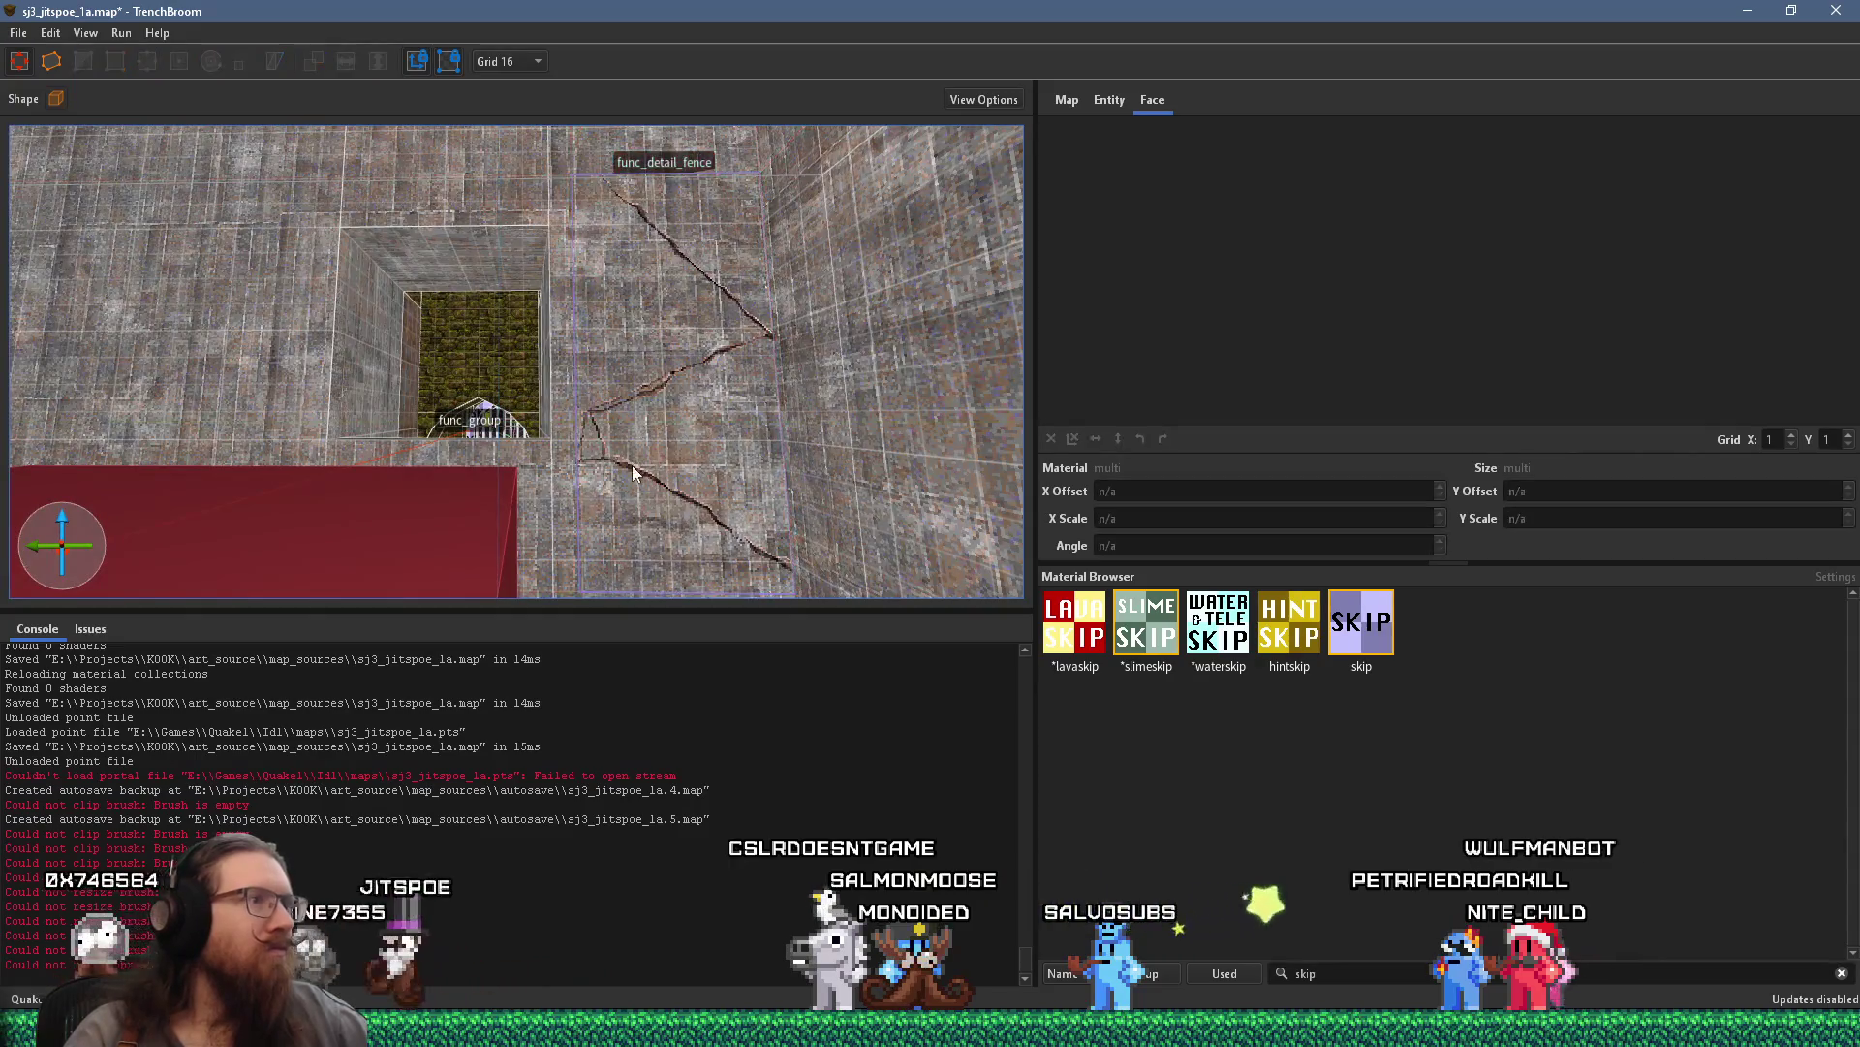
{"action": "scroll", "coordinate": [612, 499], "scroll_direction": "down", "scroll_amount": 8}
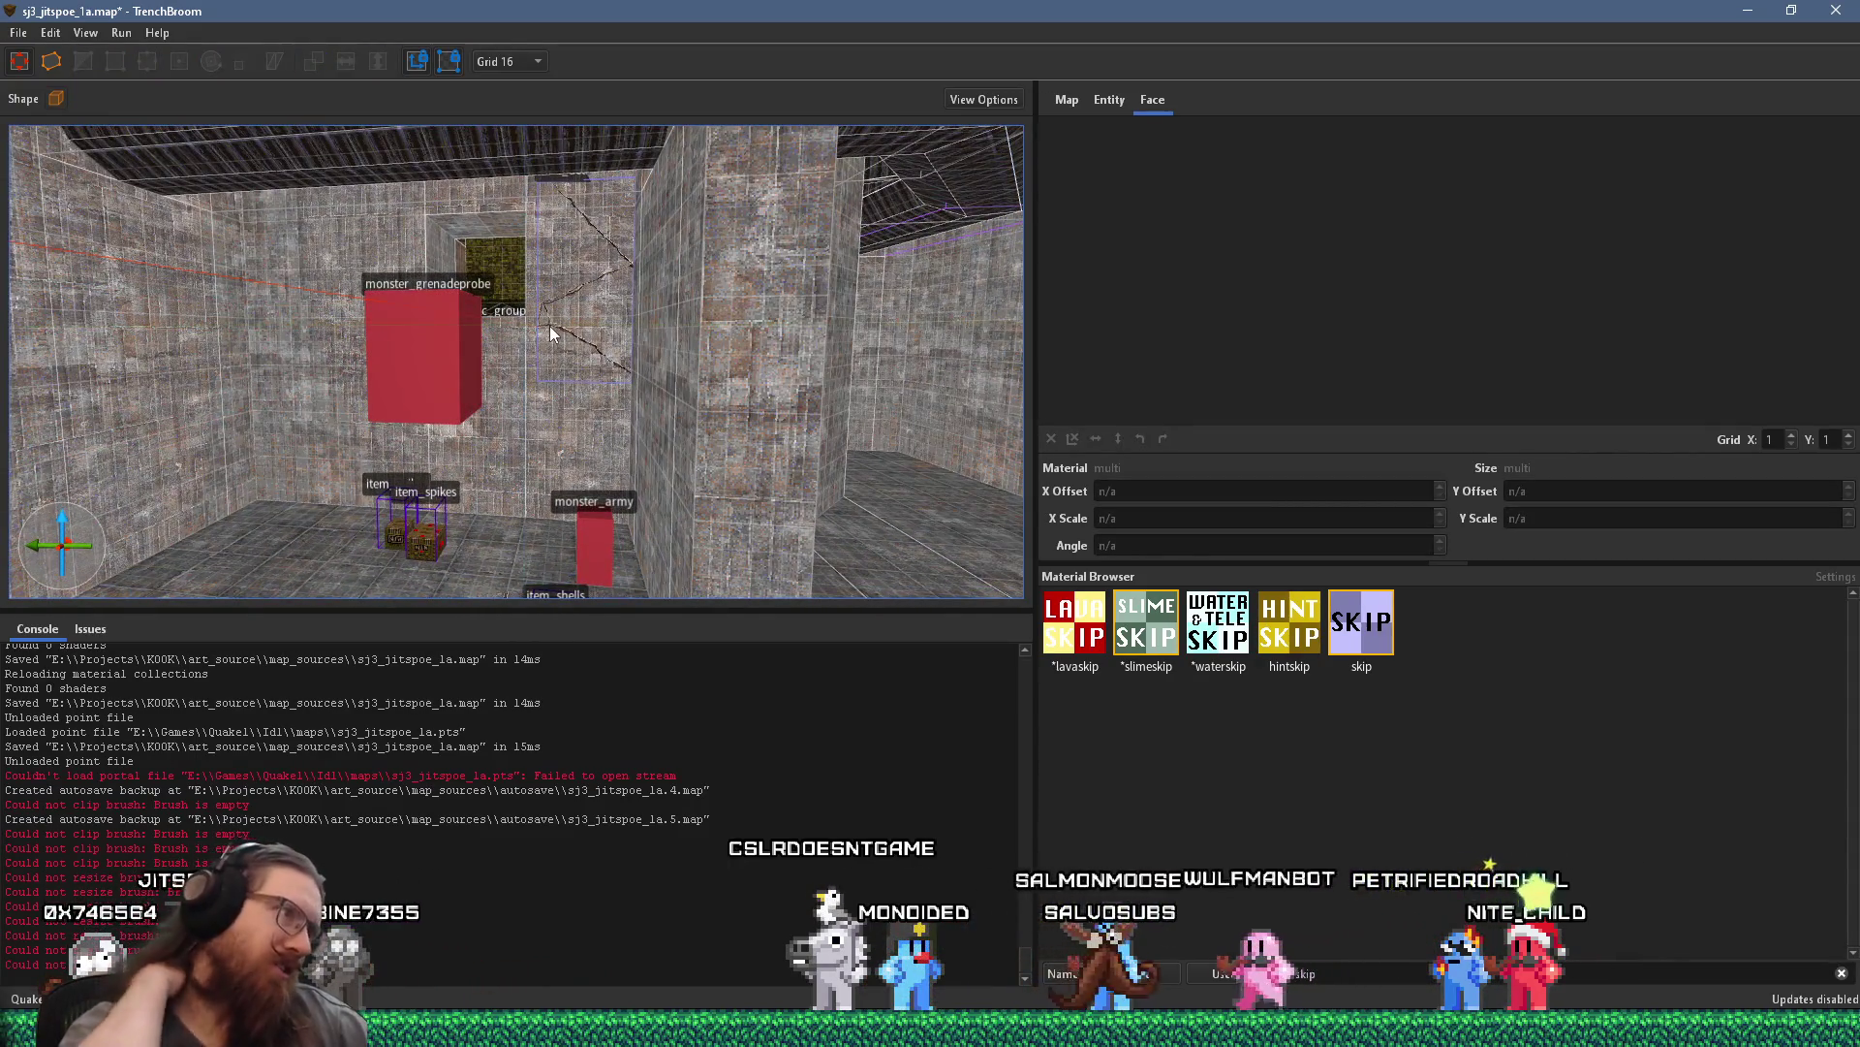
{"action": "scroll", "coordinate": [828, 559], "scroll_direction": "up", "scroll_amount": 6}
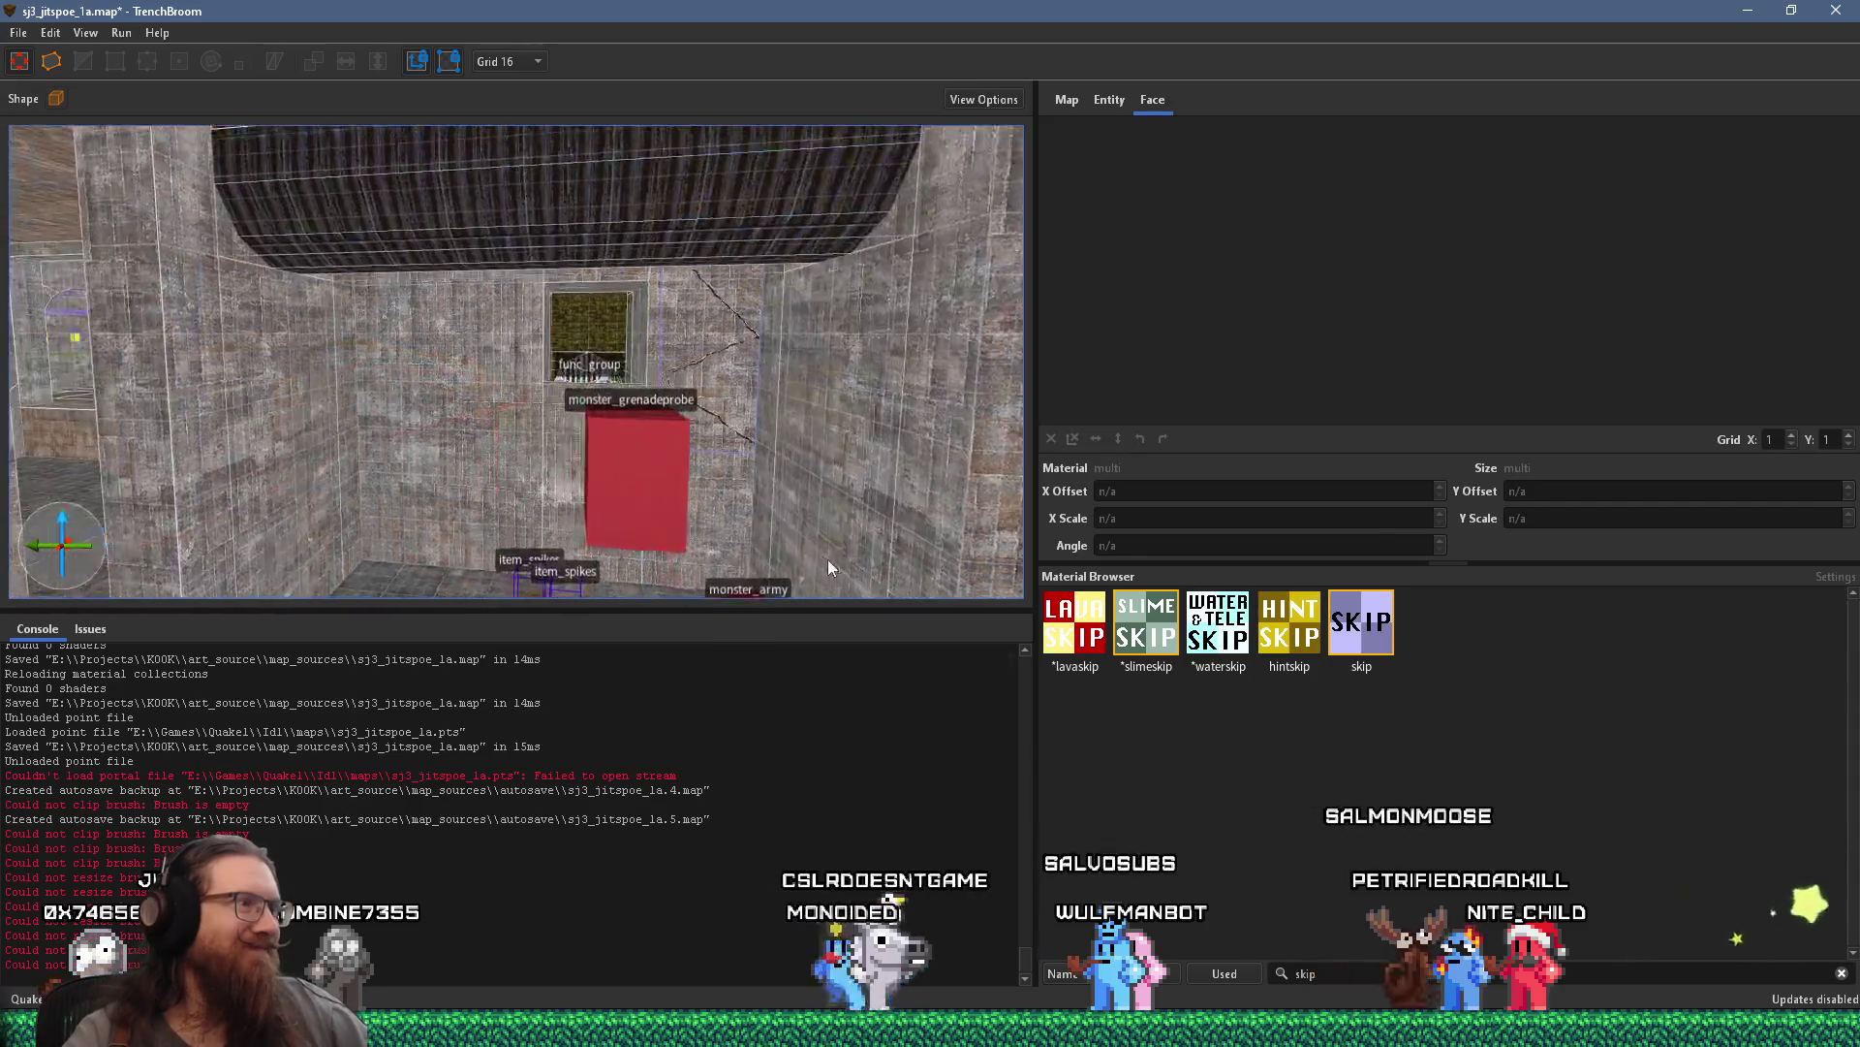
{"action": "scroll", "coordinate": [449, 436], "scroll_direction": "up", "scroll_amount": 10}
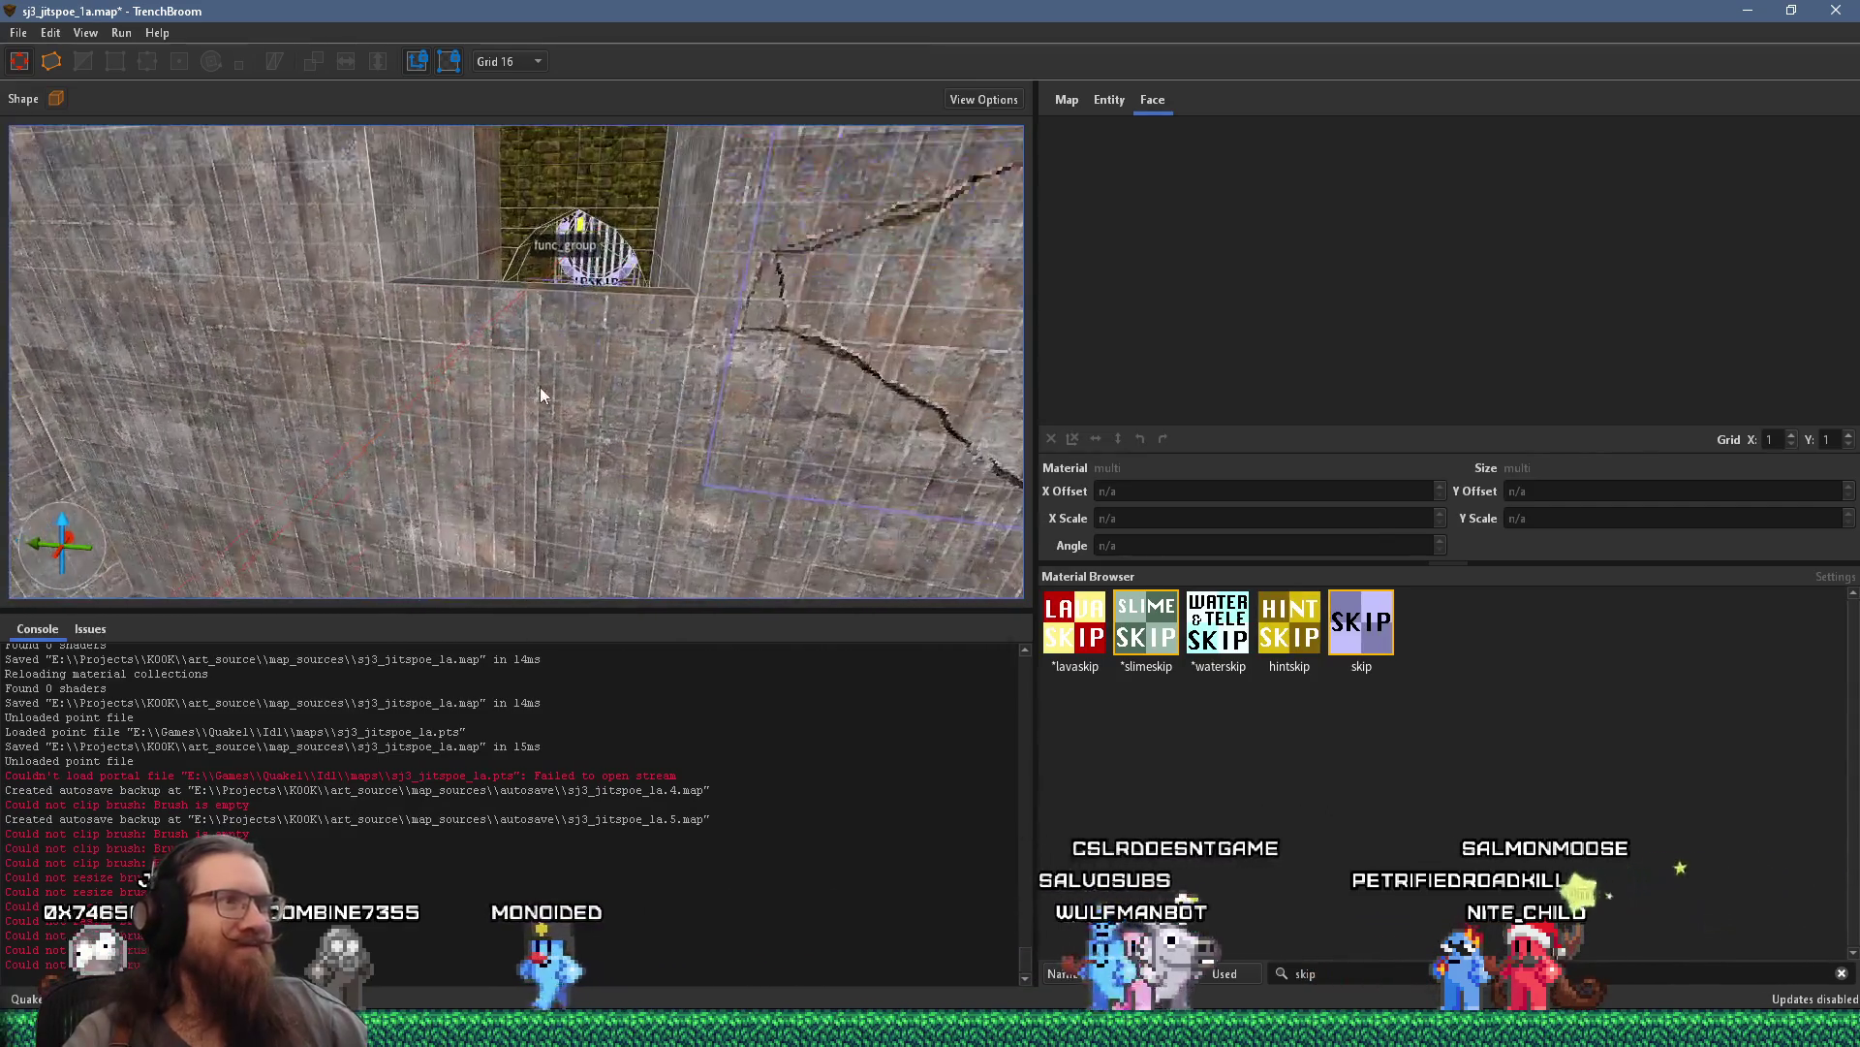
{"action": "left_click_drag", "start_coordinate": [417, 500], "coordinate": [647, 538]}
{"action": "scroll", "coordinate": [648, 539], "scroll_direction": "up", "scroll_amount": 3}
Select the cracked wall brush and set the grid to 0.125 units
{"action": "scroll", "coordinate": [648, 539], "scroll_direction": "up", "scroll_amount": 3}
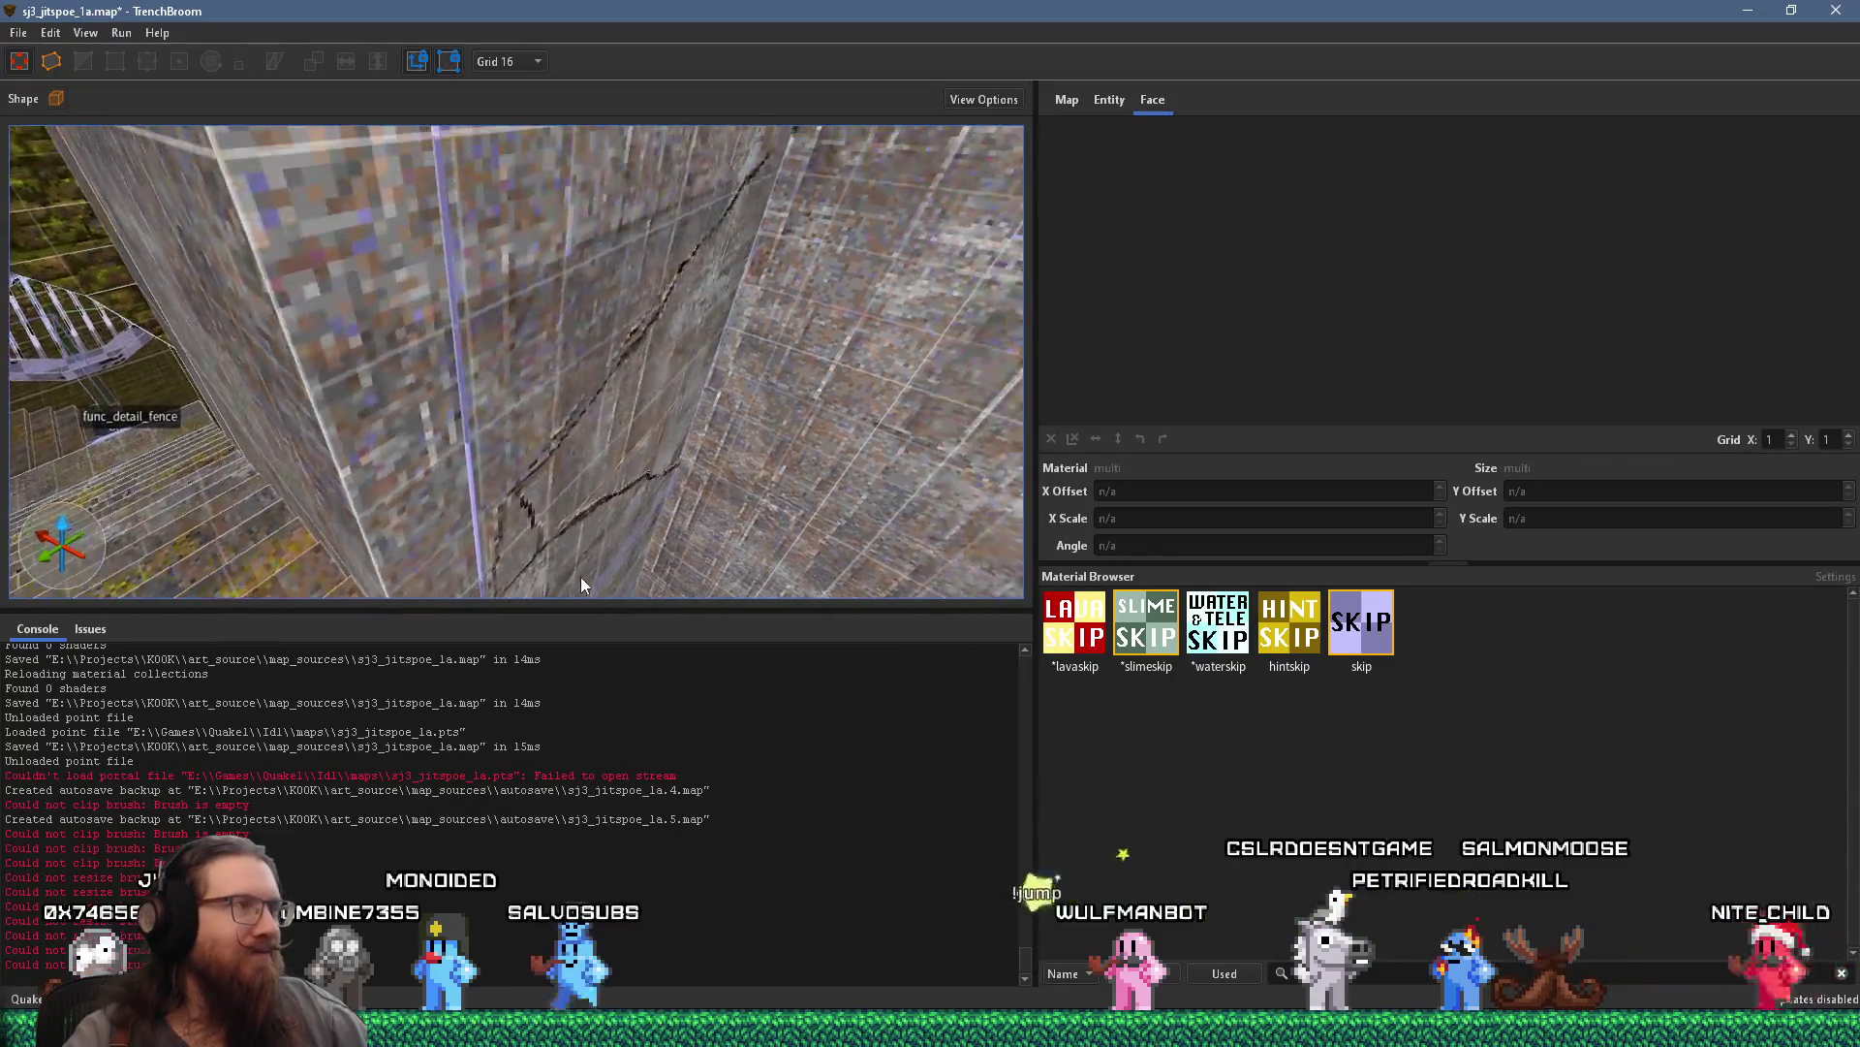
{"action": "left_click", "coordinate": [567, 487]}
{"action": "left_click", "coordinate": [529, 62]}
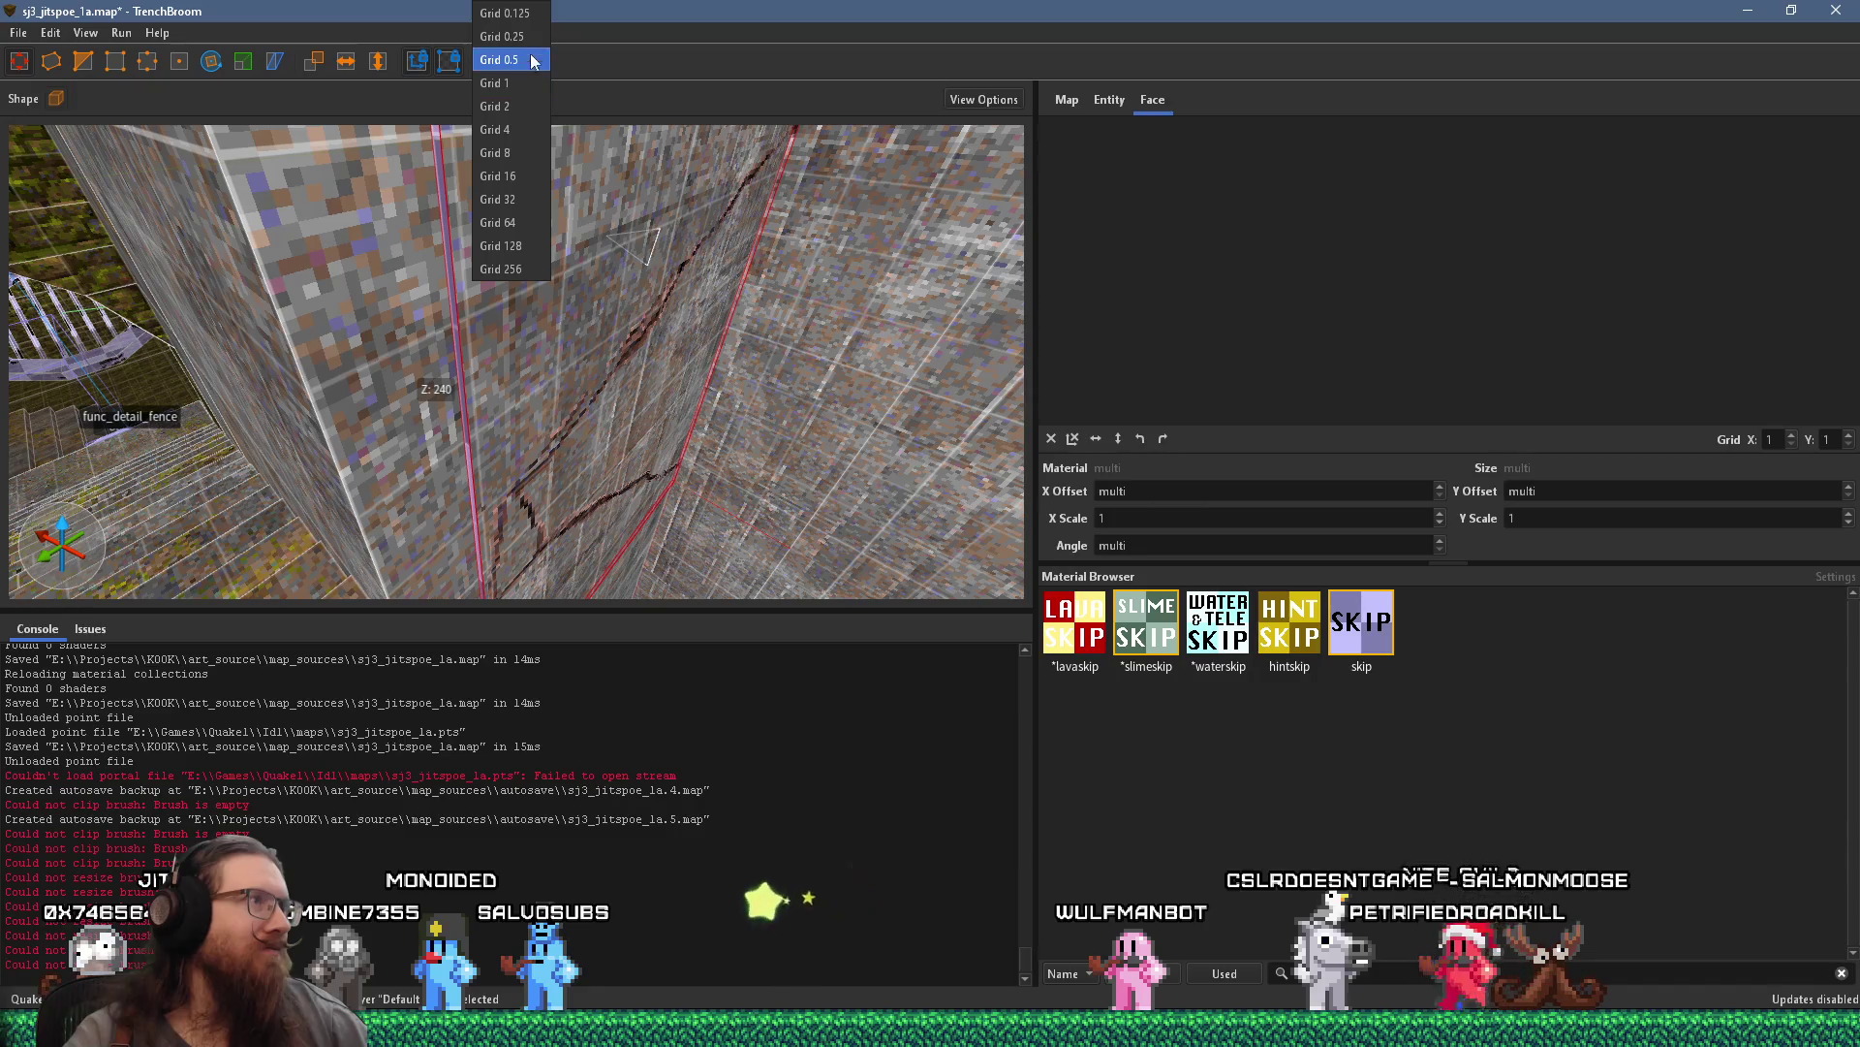
{"action": "left_click", "coordinate": [532, 12]}
Deselect the wall brush and look around the cracked wall area before saving
{"action": "scroll", "coordinate": [615, 180], "scroll_direction": "up", "scroll_amount": 5}
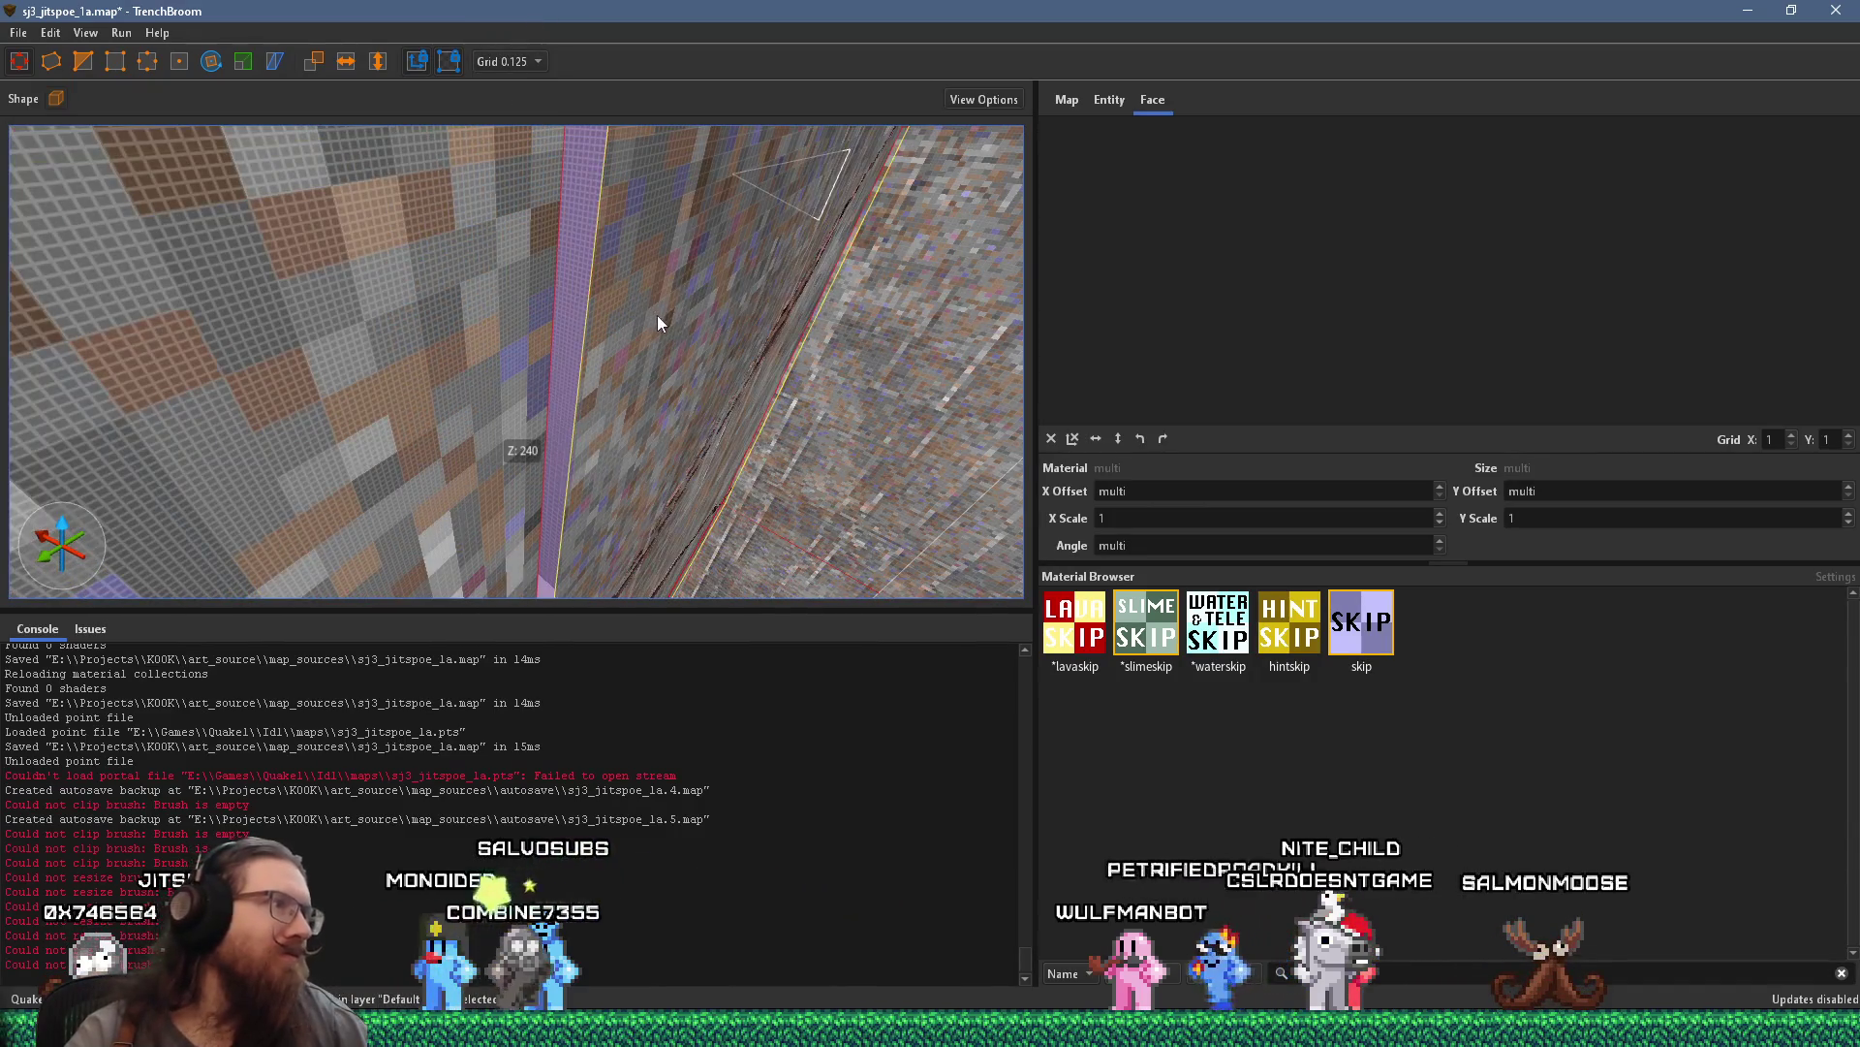
{"action": "scroll", "coordinate": [632, 304], "scroll_direction": "down", "scroll_amount": 1}
{"action": "scroll", "coordinate": [716, 409], "scroll_direction": "down", "scroll_amount": 3}
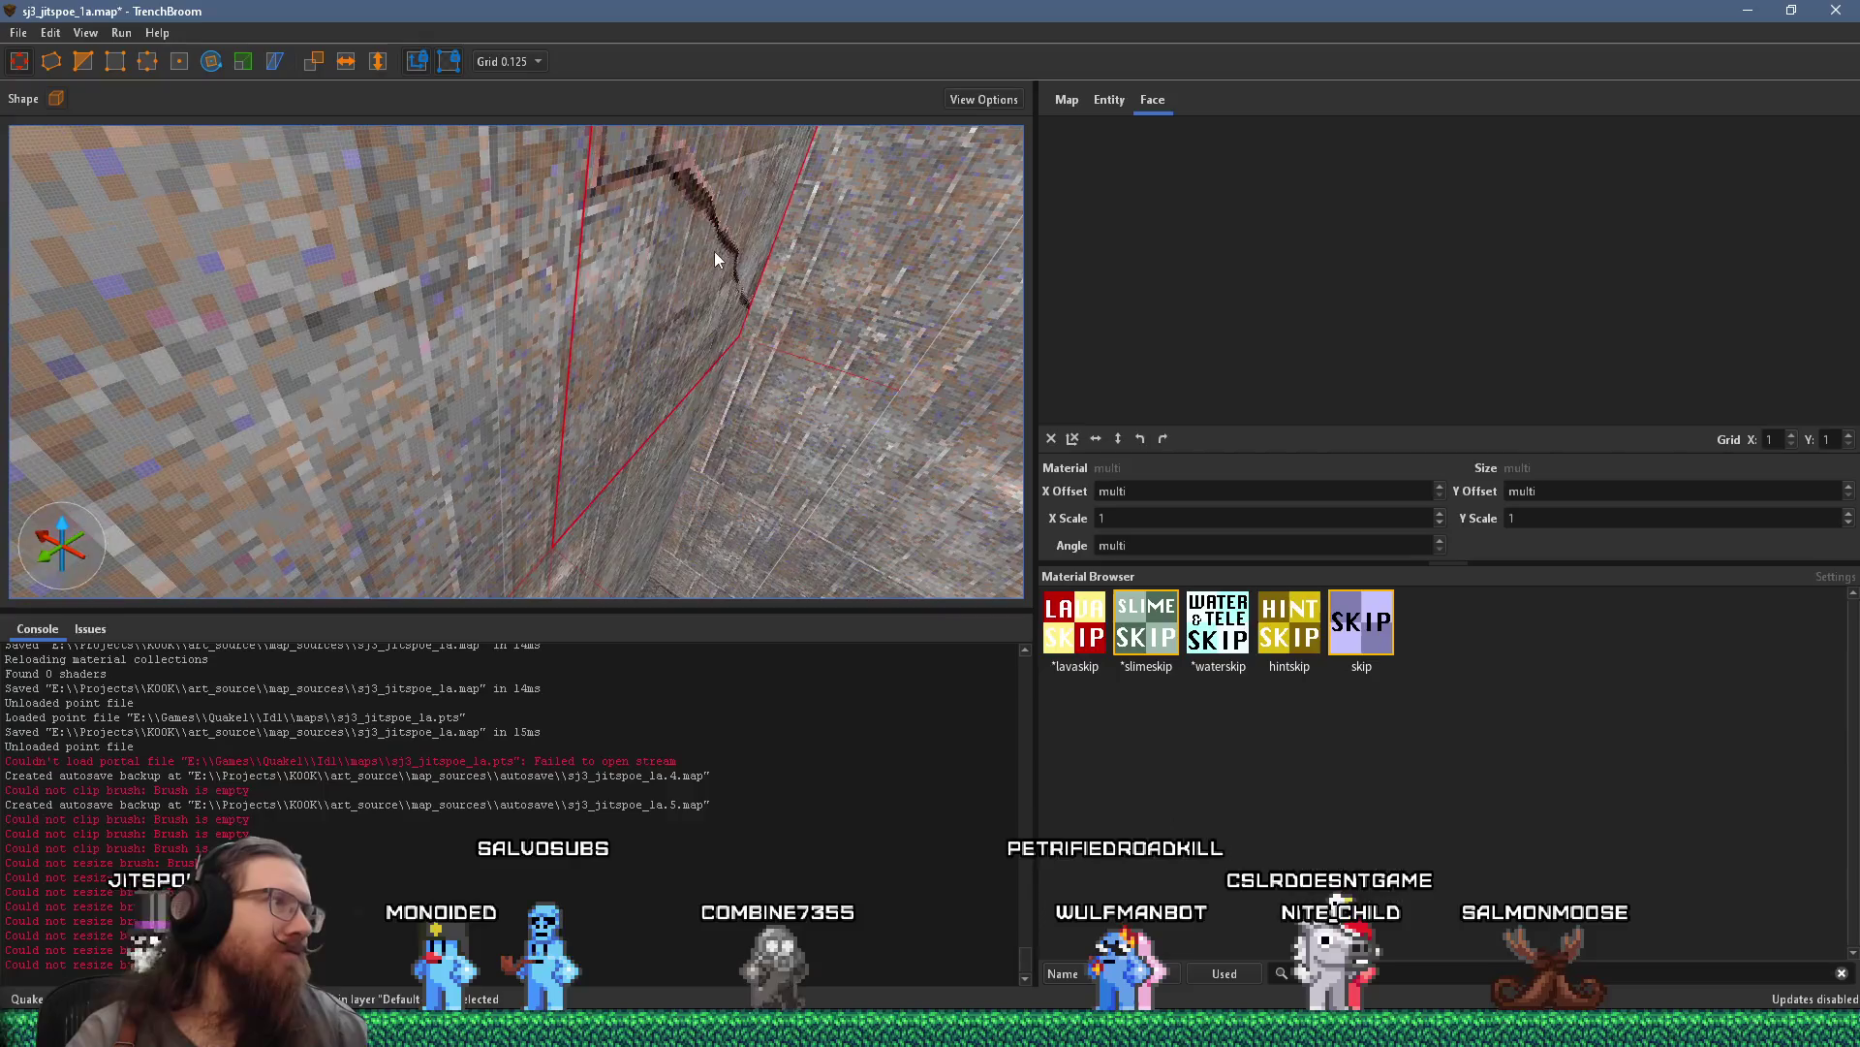
{"action": "key", "text": "Escape"}
{"action": "scroll", "coordinate": [647, 239], "scroll_direction": "down", "scroll_amount": 3}
{"action": "mouse_move", "coordinate": [518, 304]}
{"action": "left_mouse_down"}
{"action": "mouse_move", "coordinate": [505, 312]}
{"action": "mouse_move", "coordinate": [544, 332]}
{"action": "mouse_move", "coordinate": [717, 345]}
{"action": "mouse_move", "coordinate": [529, 280]}
{"action": "mouse_move", "coordinate": [627, 336]}
{"action": "mouse_move", "coordinate": [682, 388]}
{"action": "mouse_move", "coordinate": [676, 412]}
{"action": "mouse_move", "coordinate": [776, 421]}
{"action": "mouse_move", "coordinate": [612, 342]}
{"action": "mouse_move", "coordinate": [696, 349]}
{"action": "left_mouse_up"}
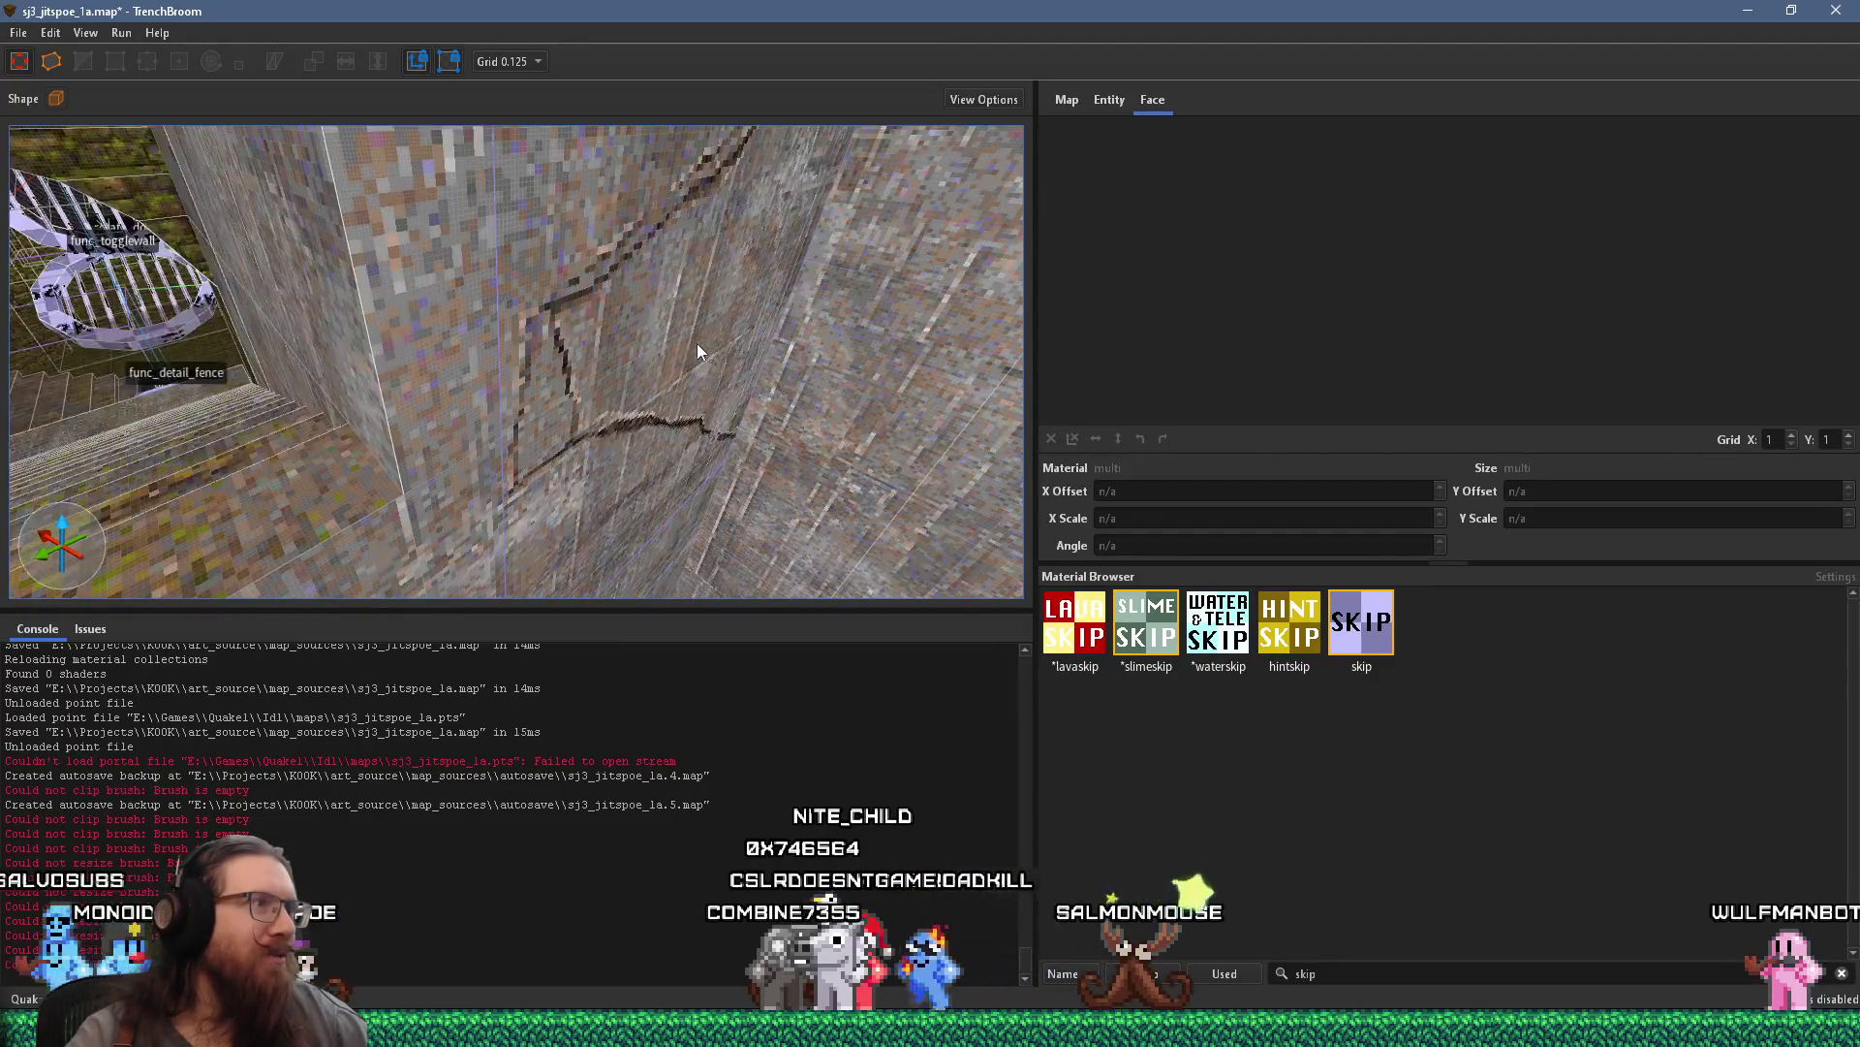
{"action": "left_click", "coordinate": [20, 32]}
Save the map and compile it with the alkaline dev profile
{"action": "left_click", "coordinate": [103, 103]}
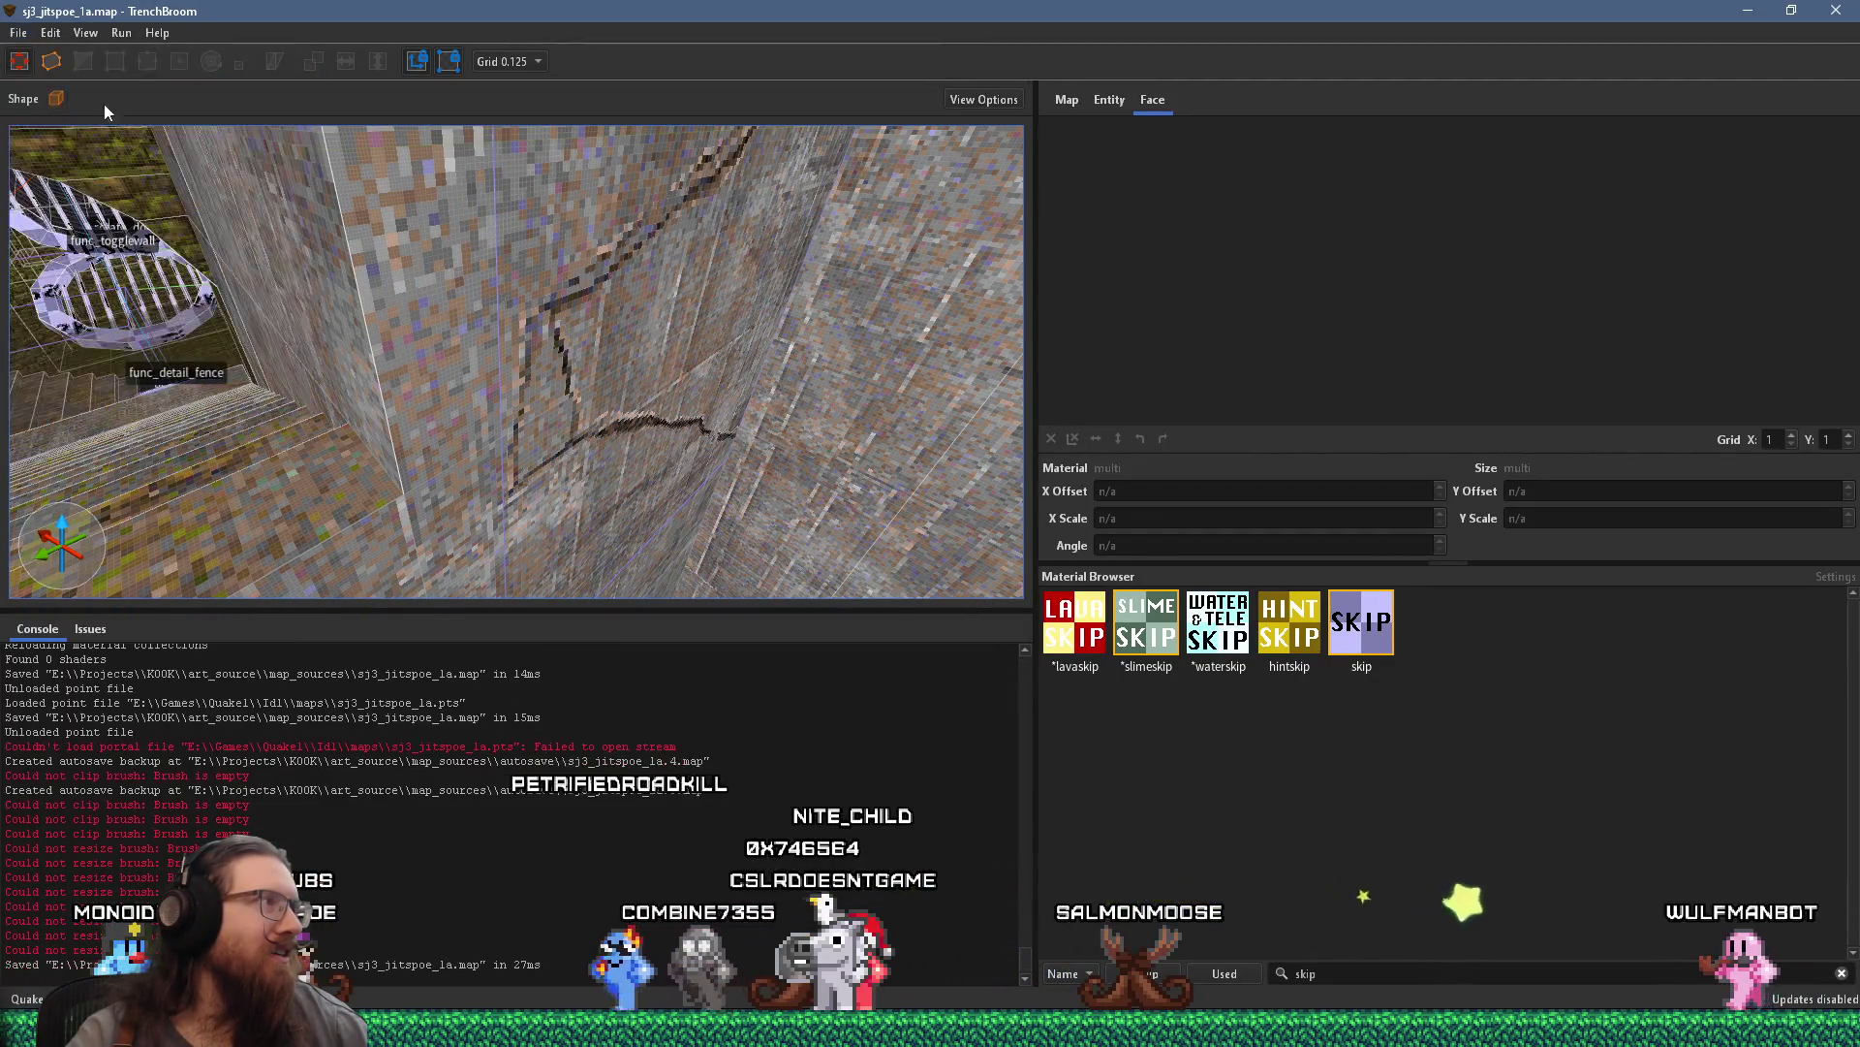
{"action": "left_click", "coordinate": [121, 32]}
{"action": "left_click", "coordinate": [137, 57]}
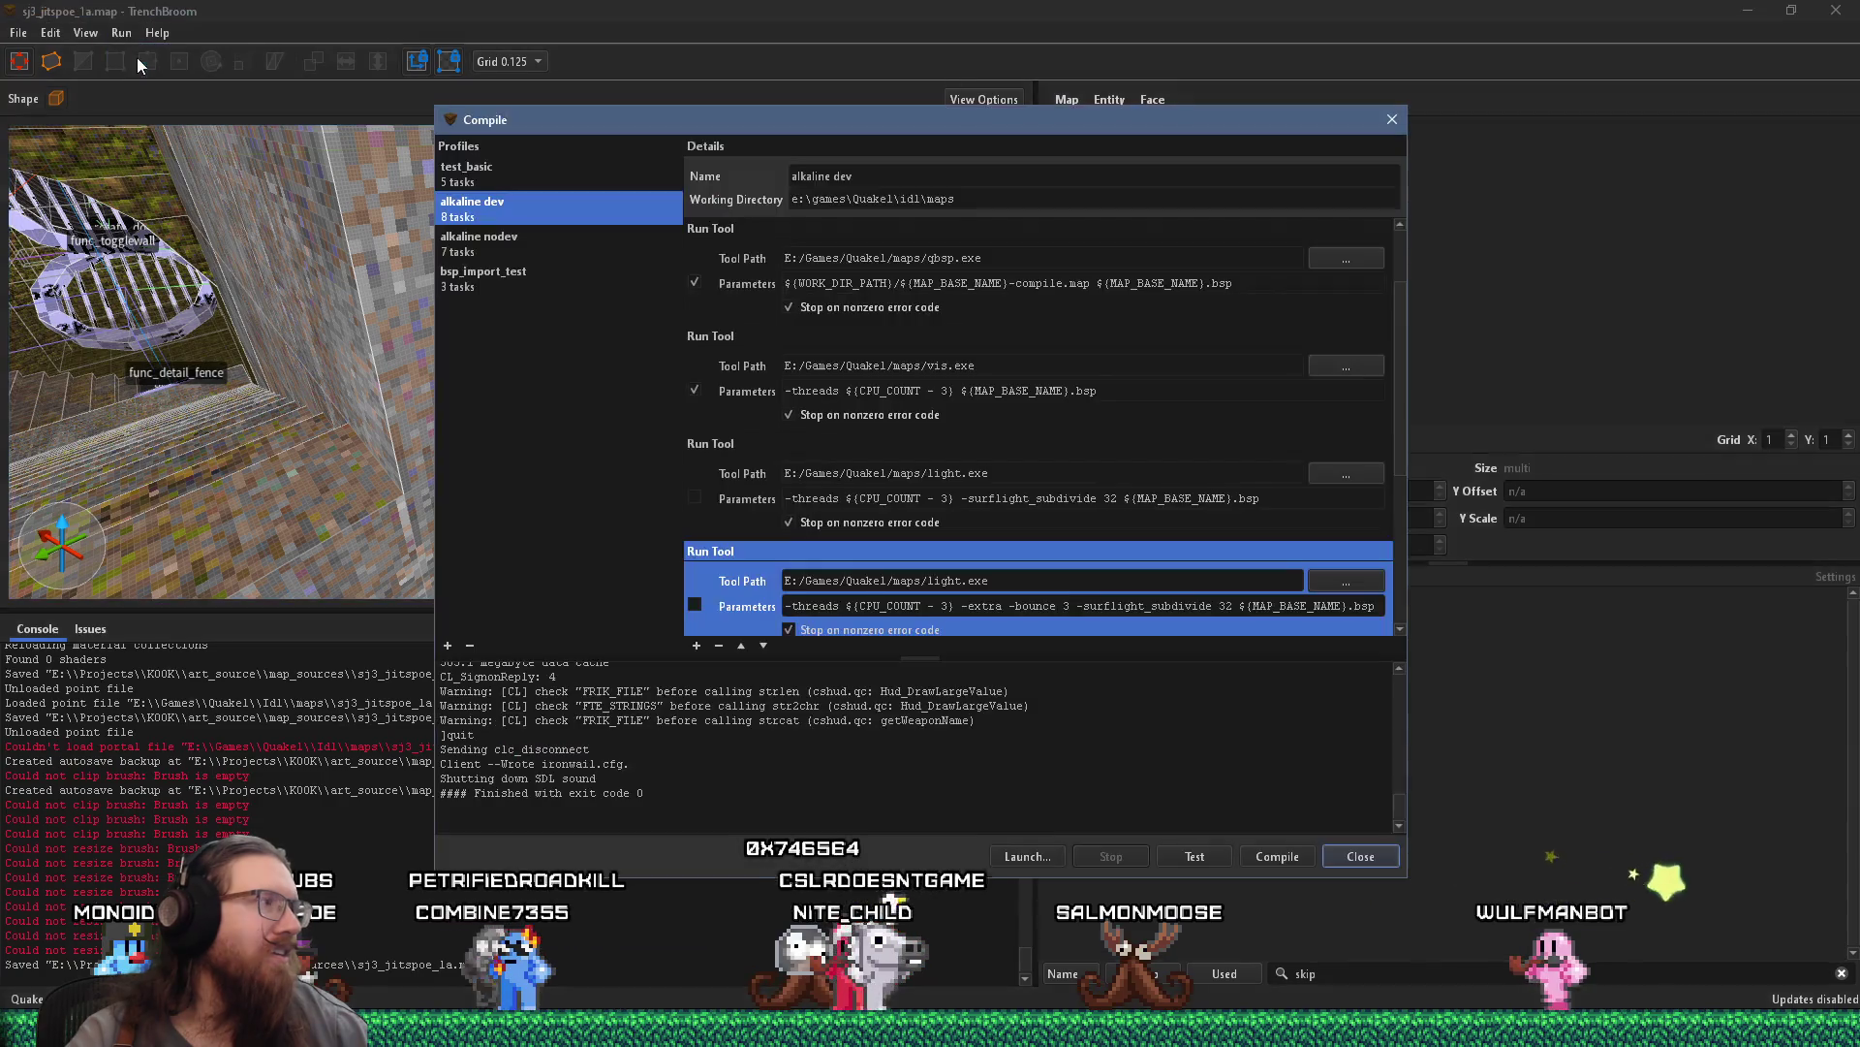
{"action": "left_click", "coordinate": [1285, 863]}
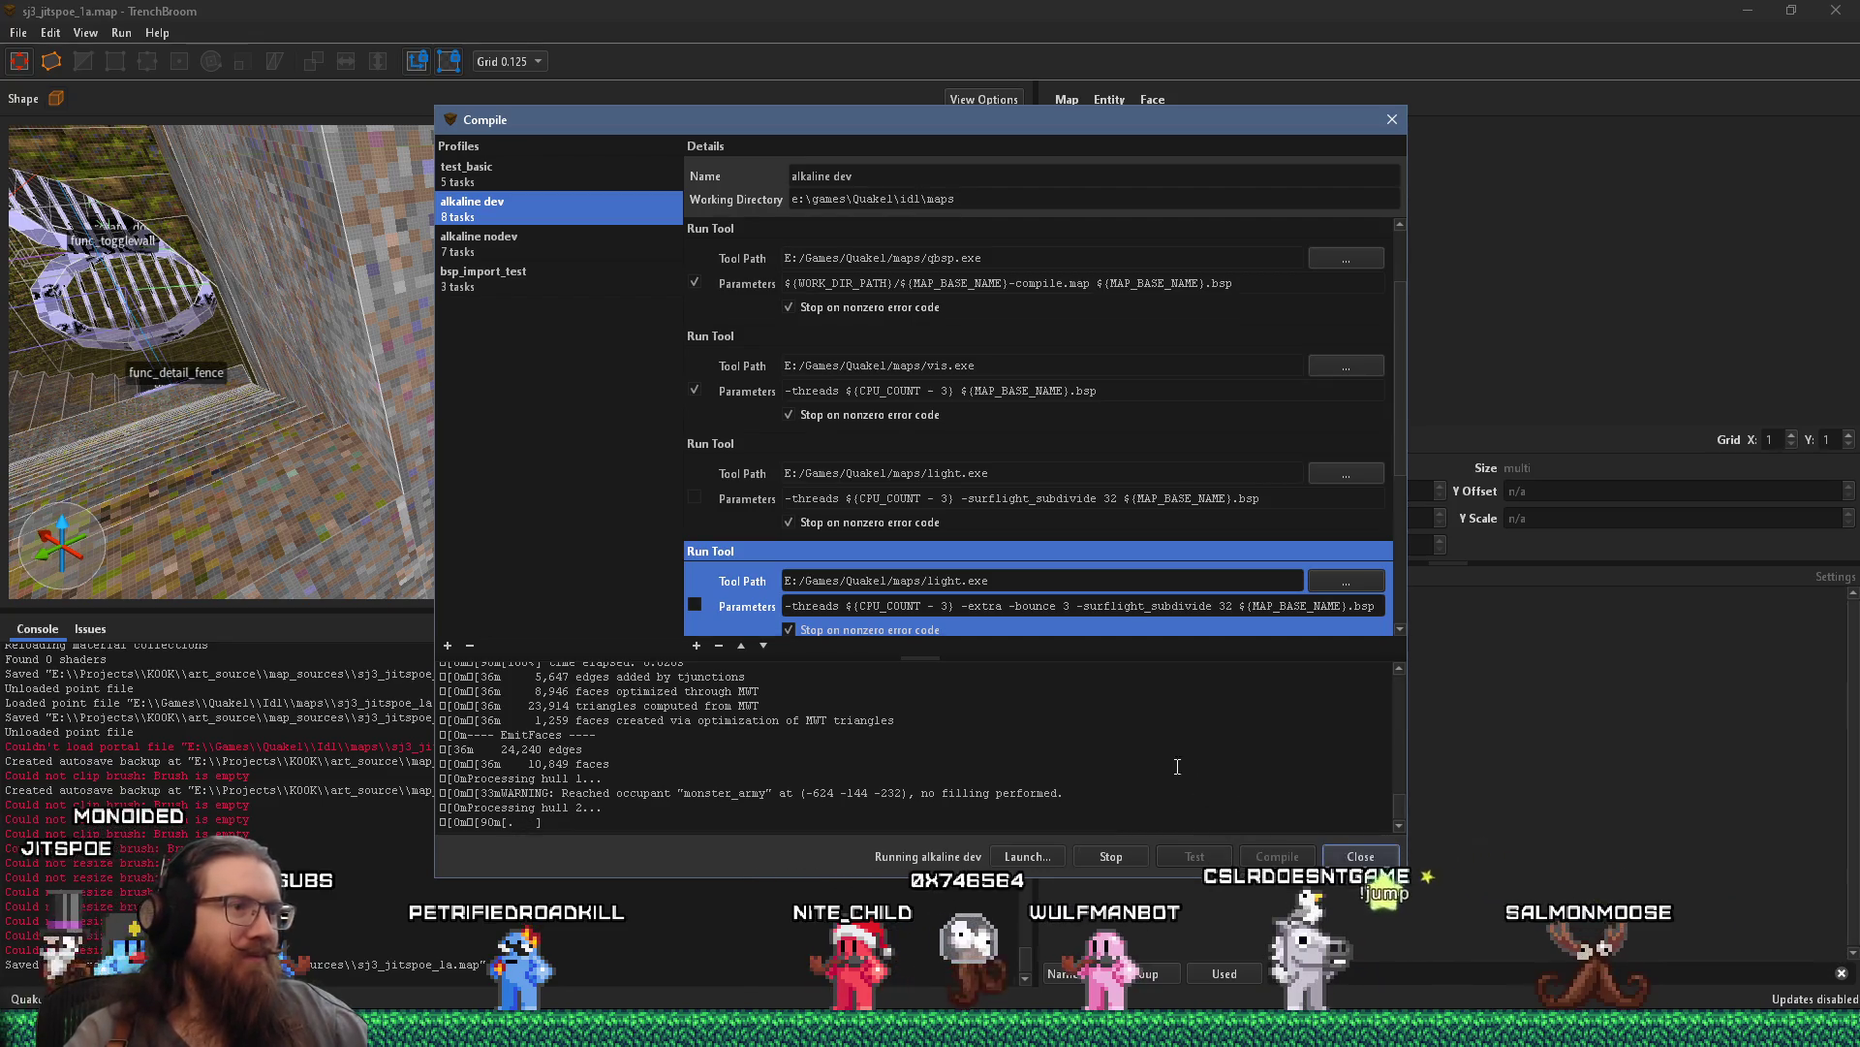
Rerun the alkaline dev compile so sj3_jitspoe_1a launches in Ironwail
{"action": "scroll", "coordinate": [1184, 523], "scroll_direction": "down", "scroll_amount": 3}
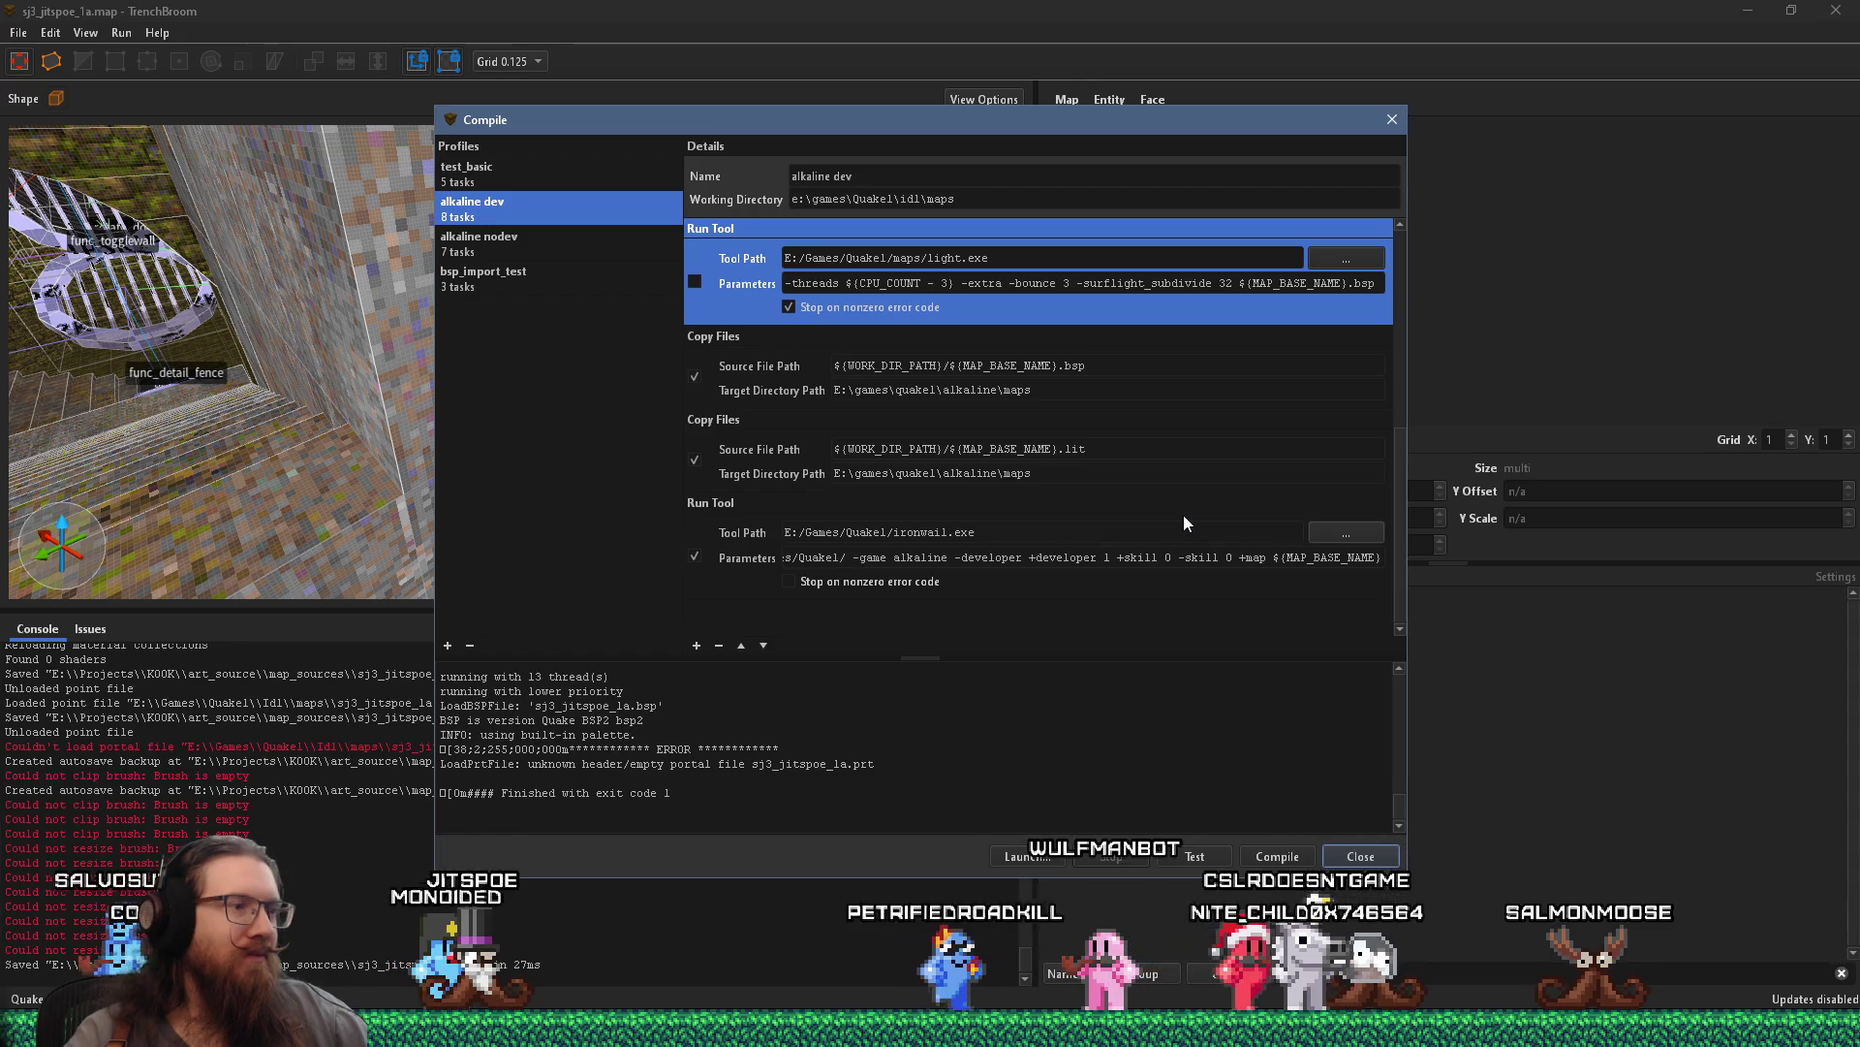
{"action": "scroll", "coordinate": [1183, 524], "scroll_direction": "up", "scroll_amount": 3}
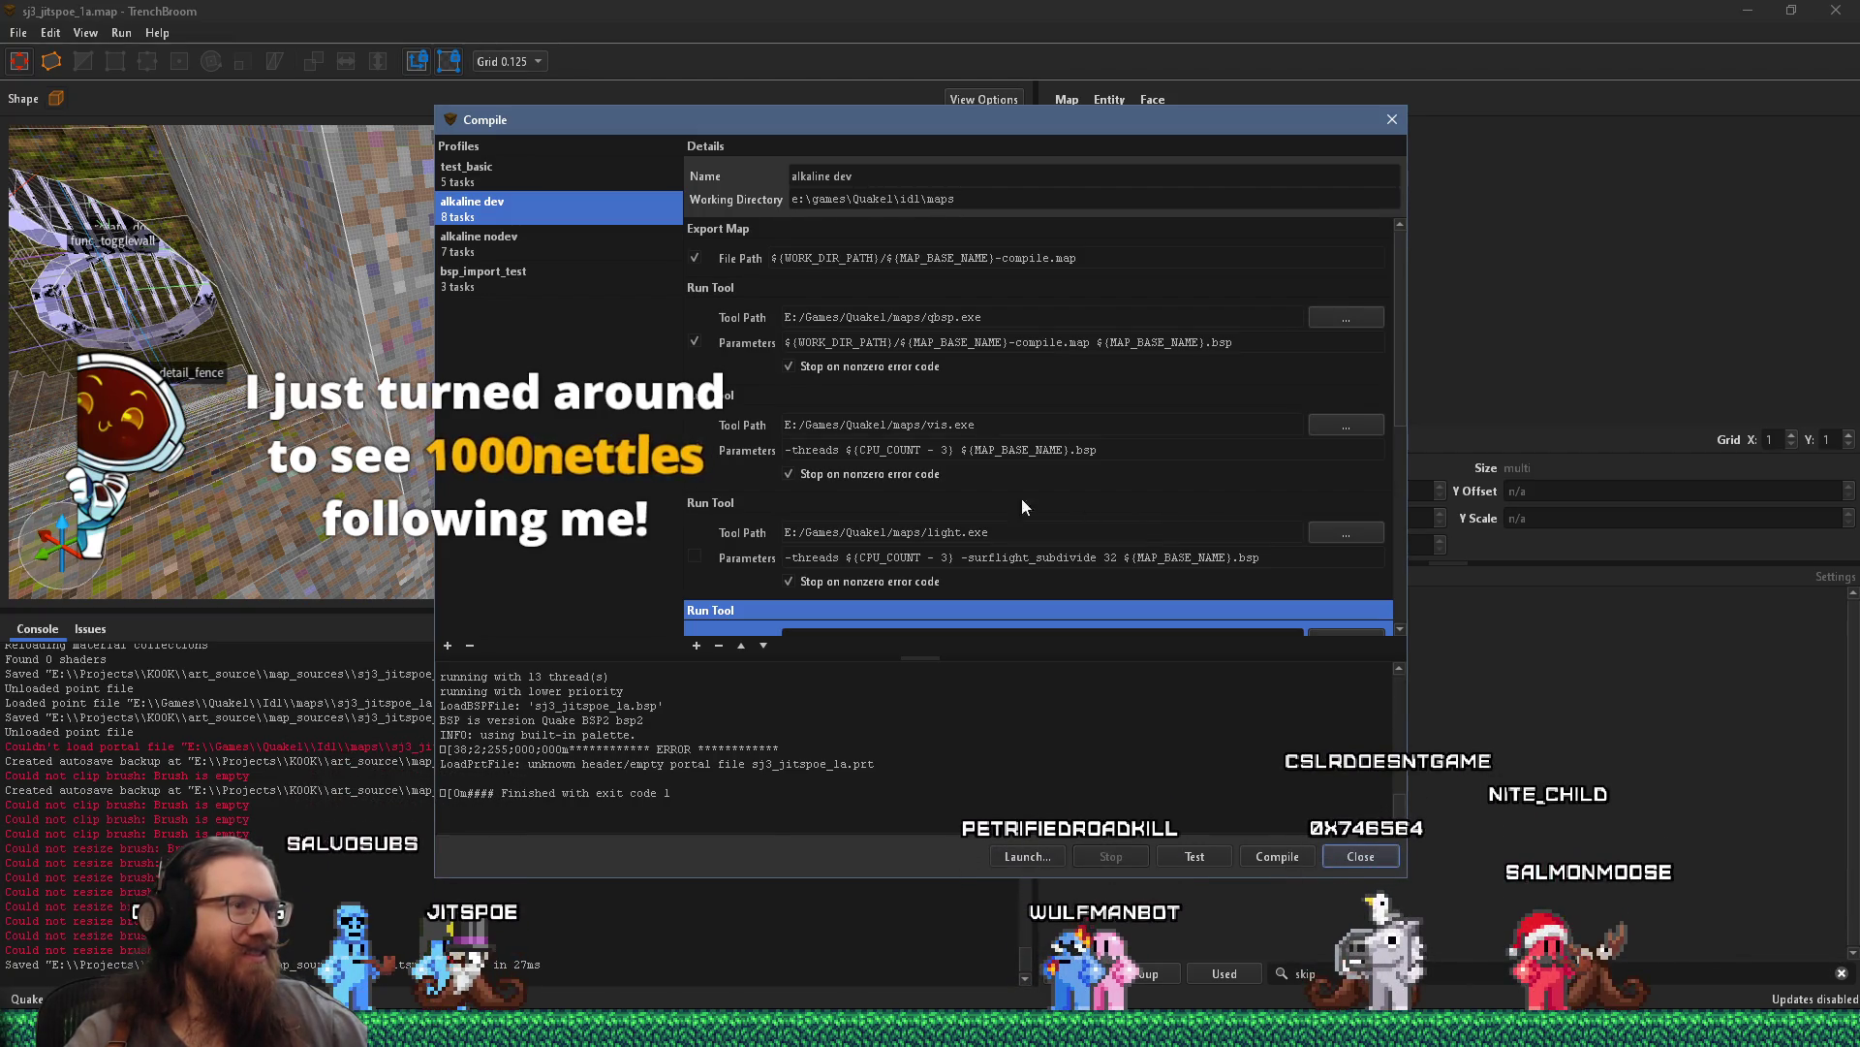
{"action": "left_click", "coordinate": [1281, 858]}
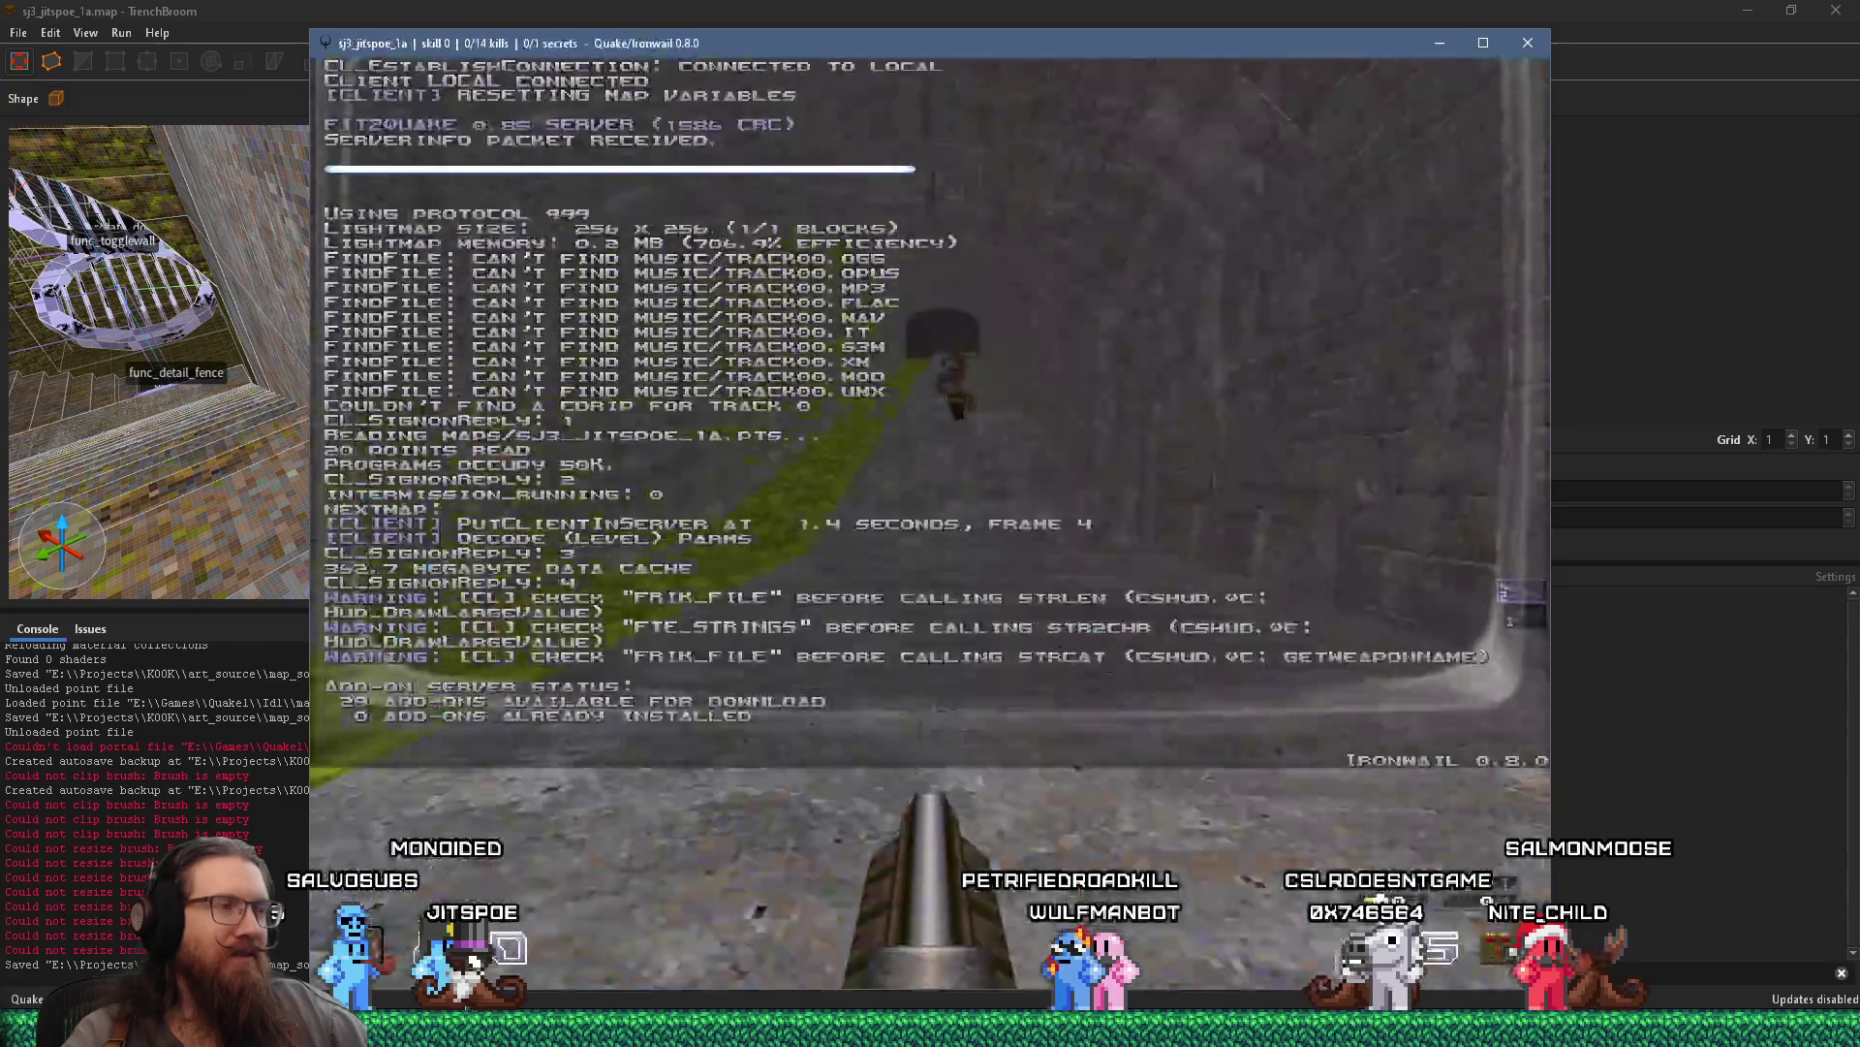
Advance through the arch and corridor into the courtyard, grabbing the nailgun and attacking the soldier
{"action": "key", "text": "w"}
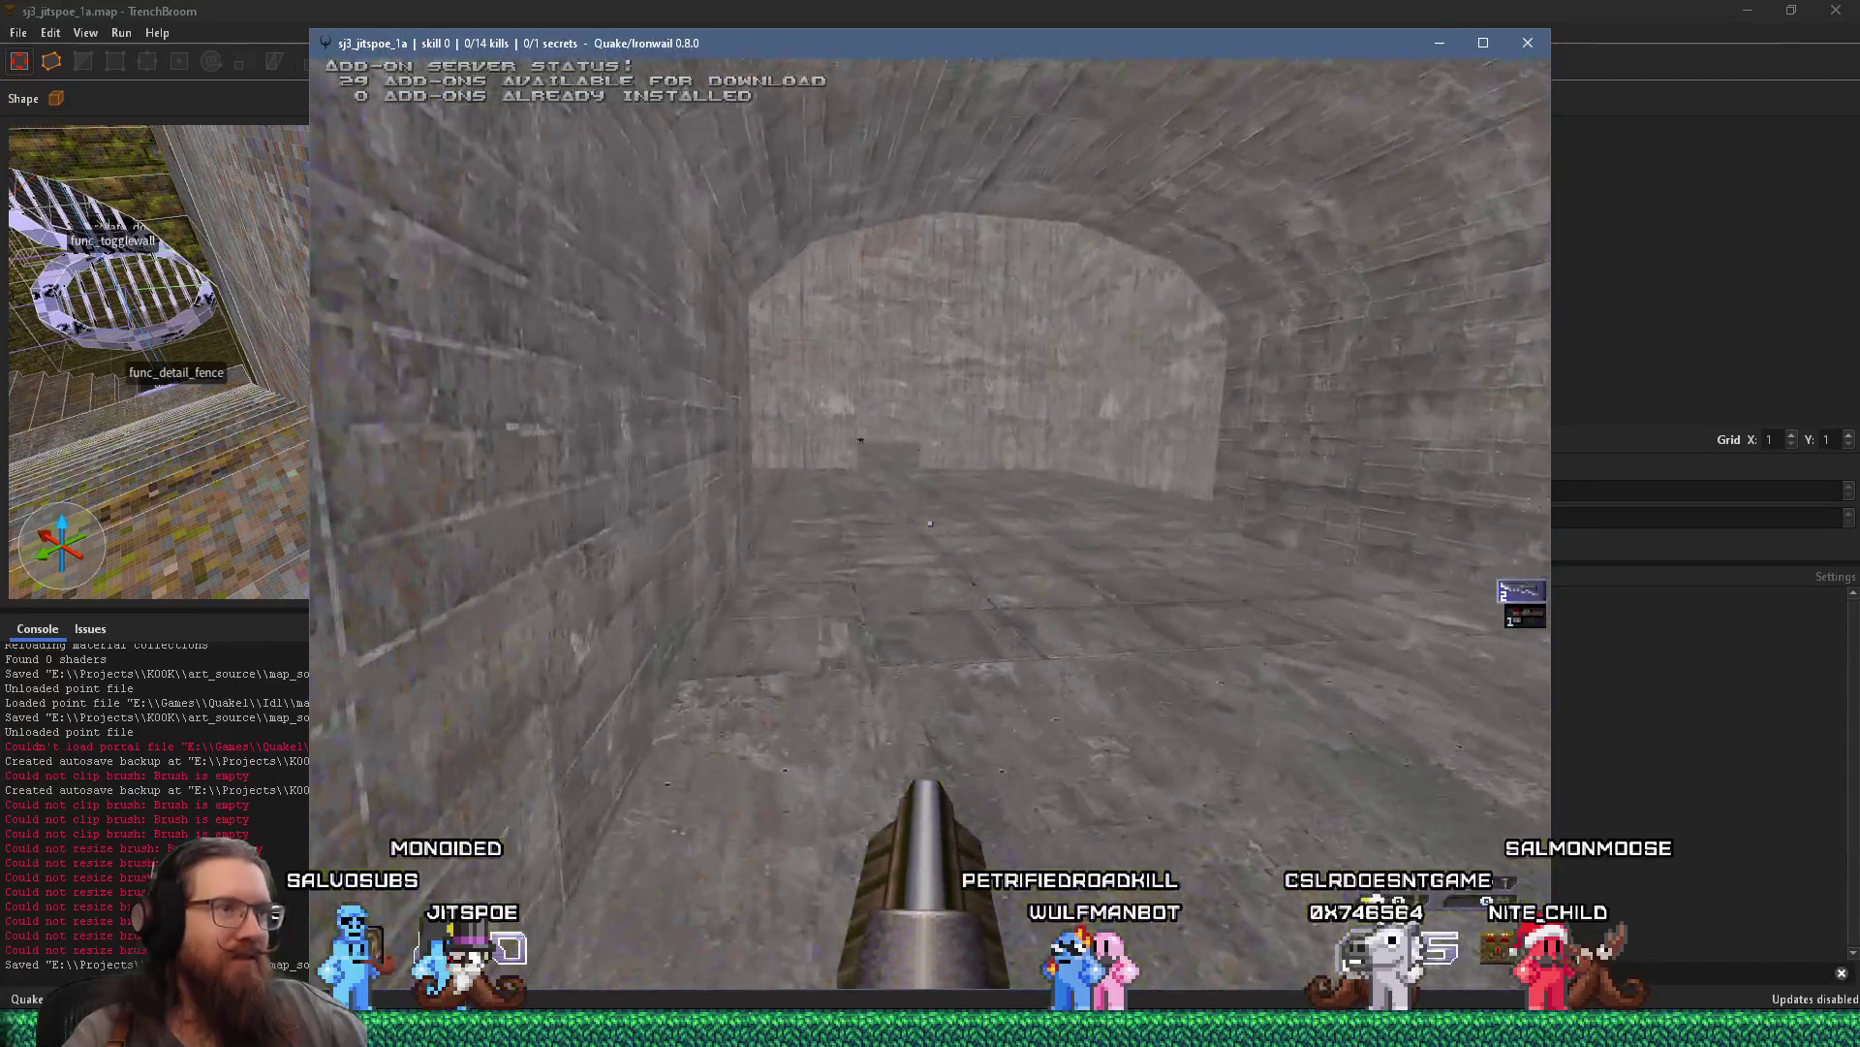
{"action": "key", "text": "w"}
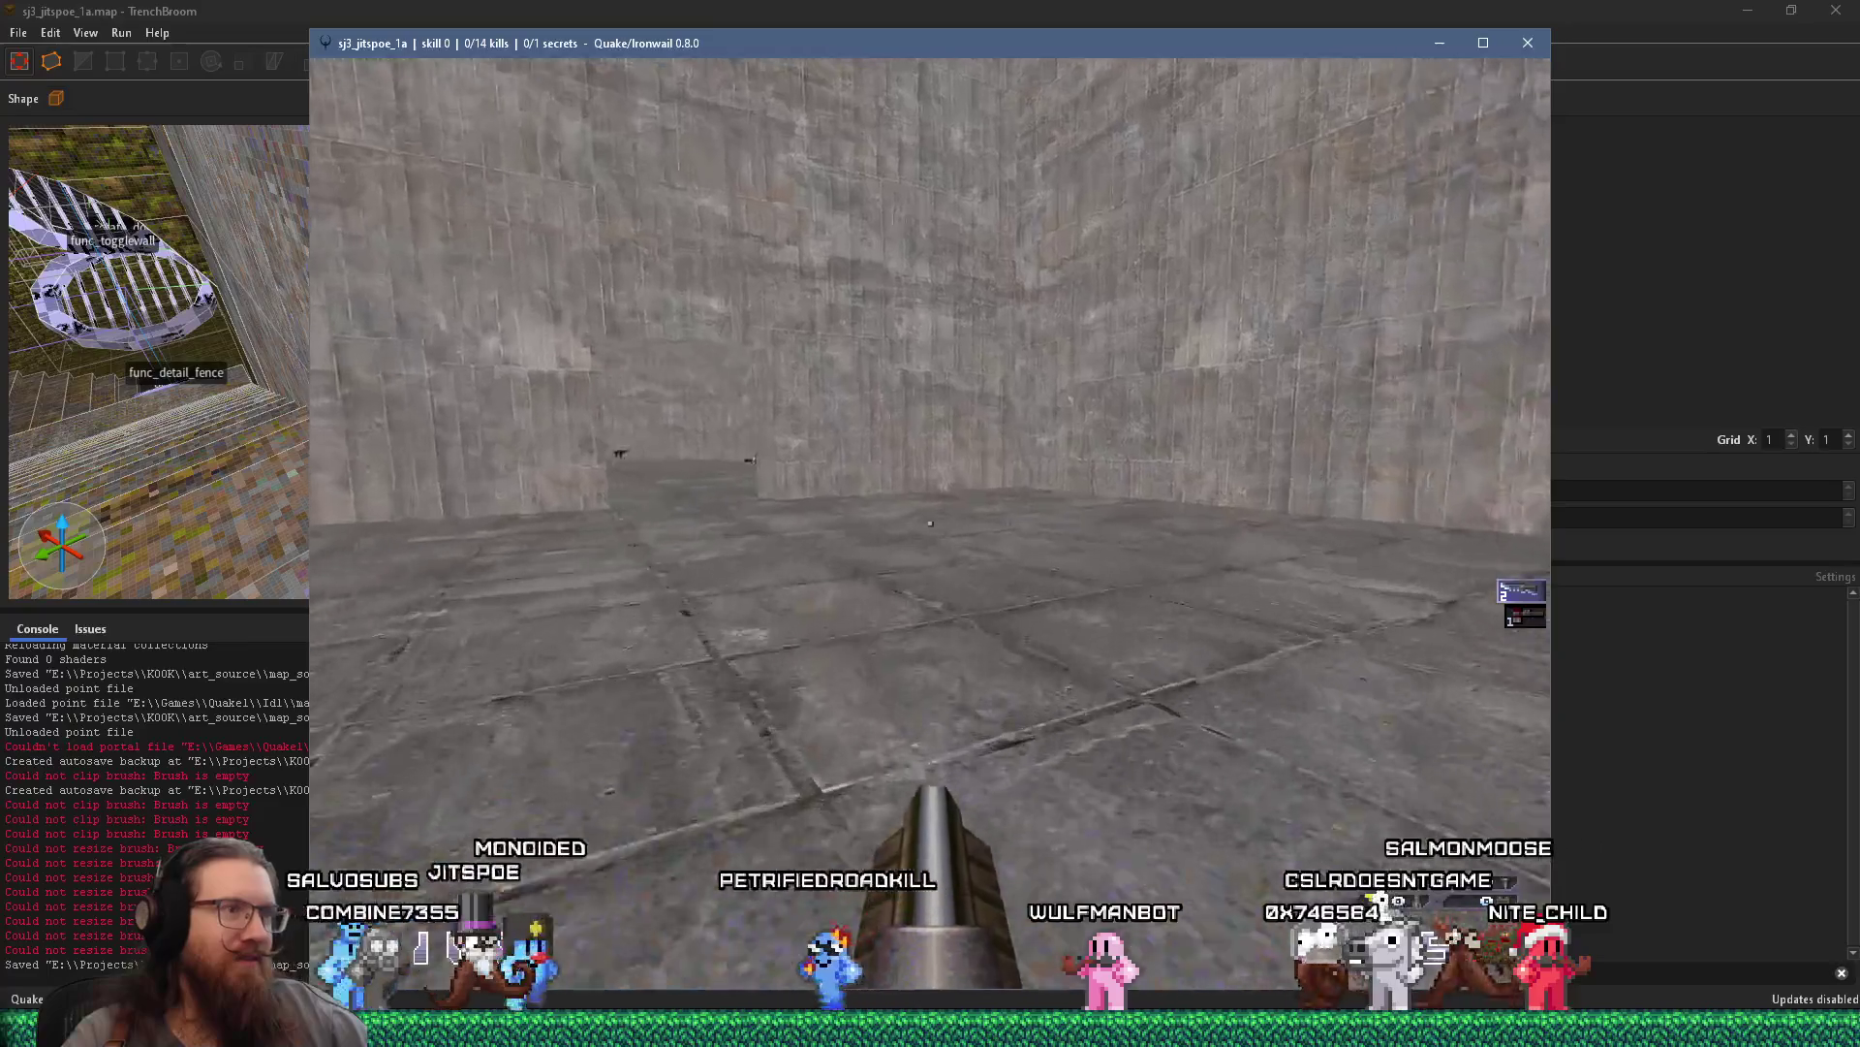
{"action": "key", "text": "w"}
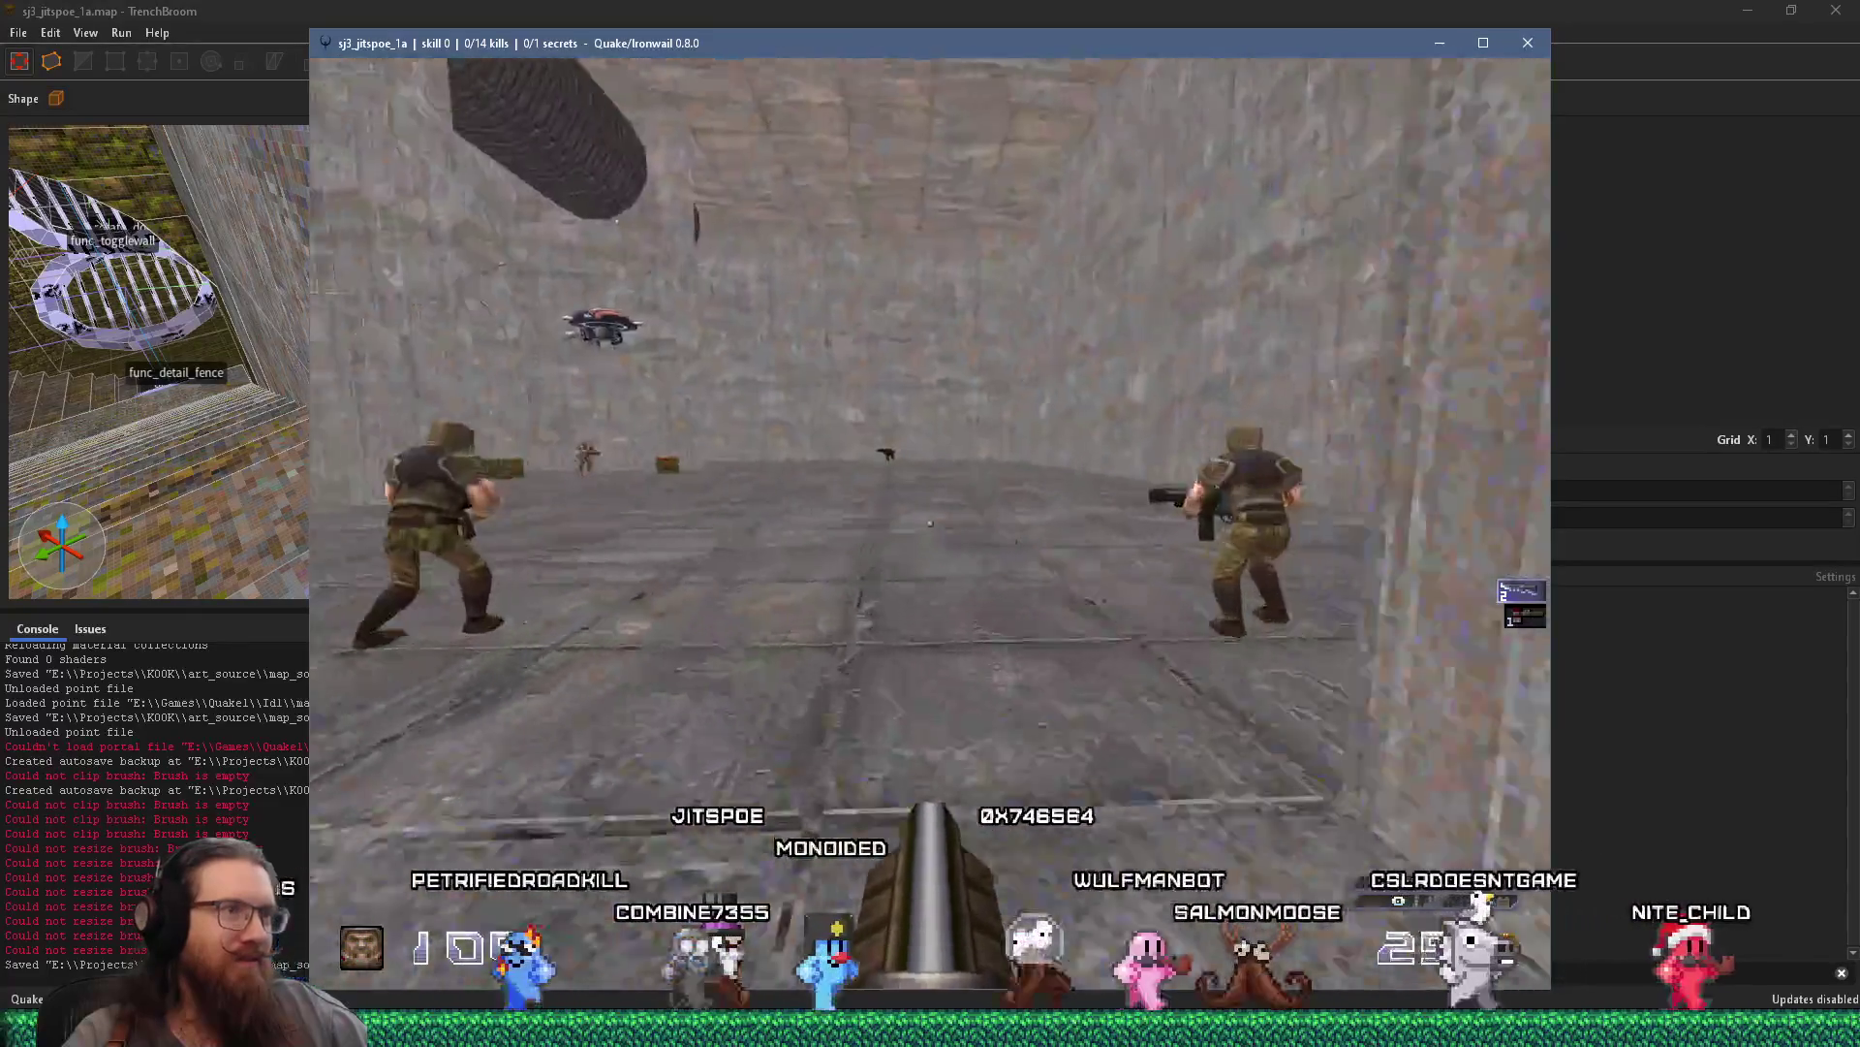
{"action": "key", "text": "w"}
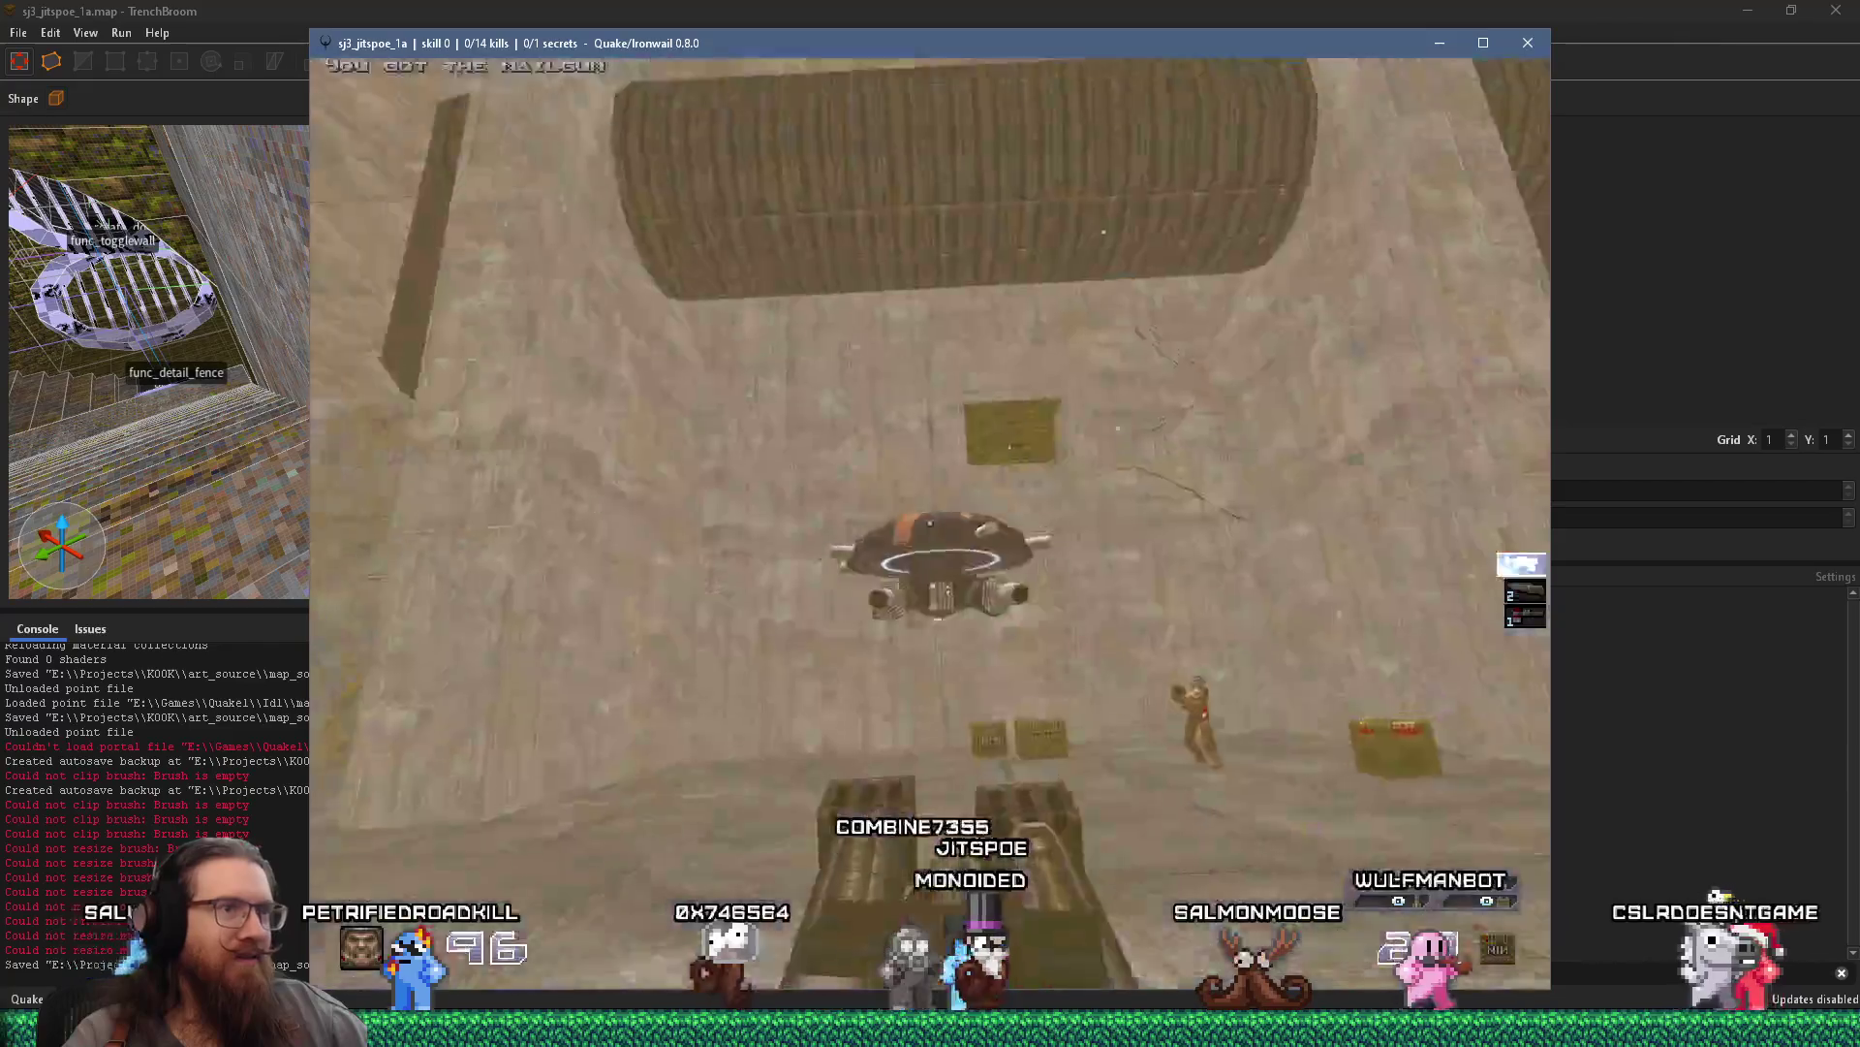
{"action": "key", "text": "w"}
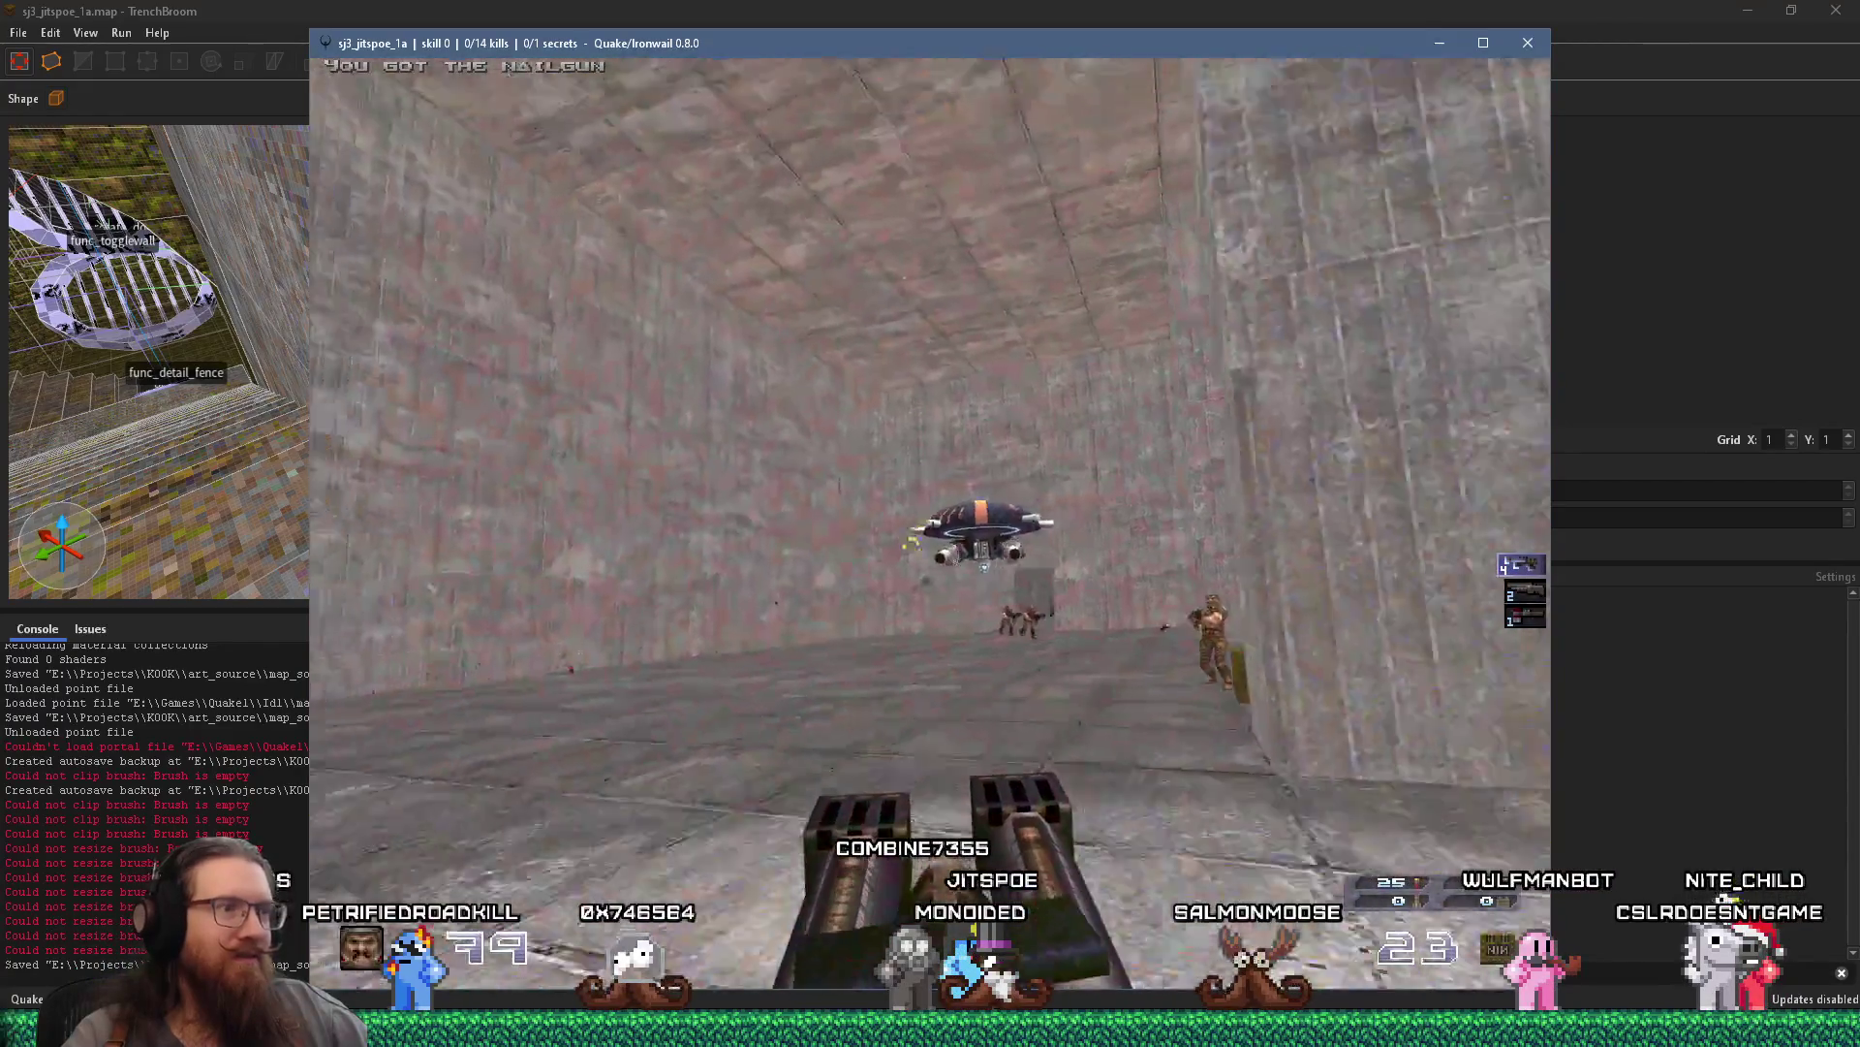
{"action": "key", "text": "w"}
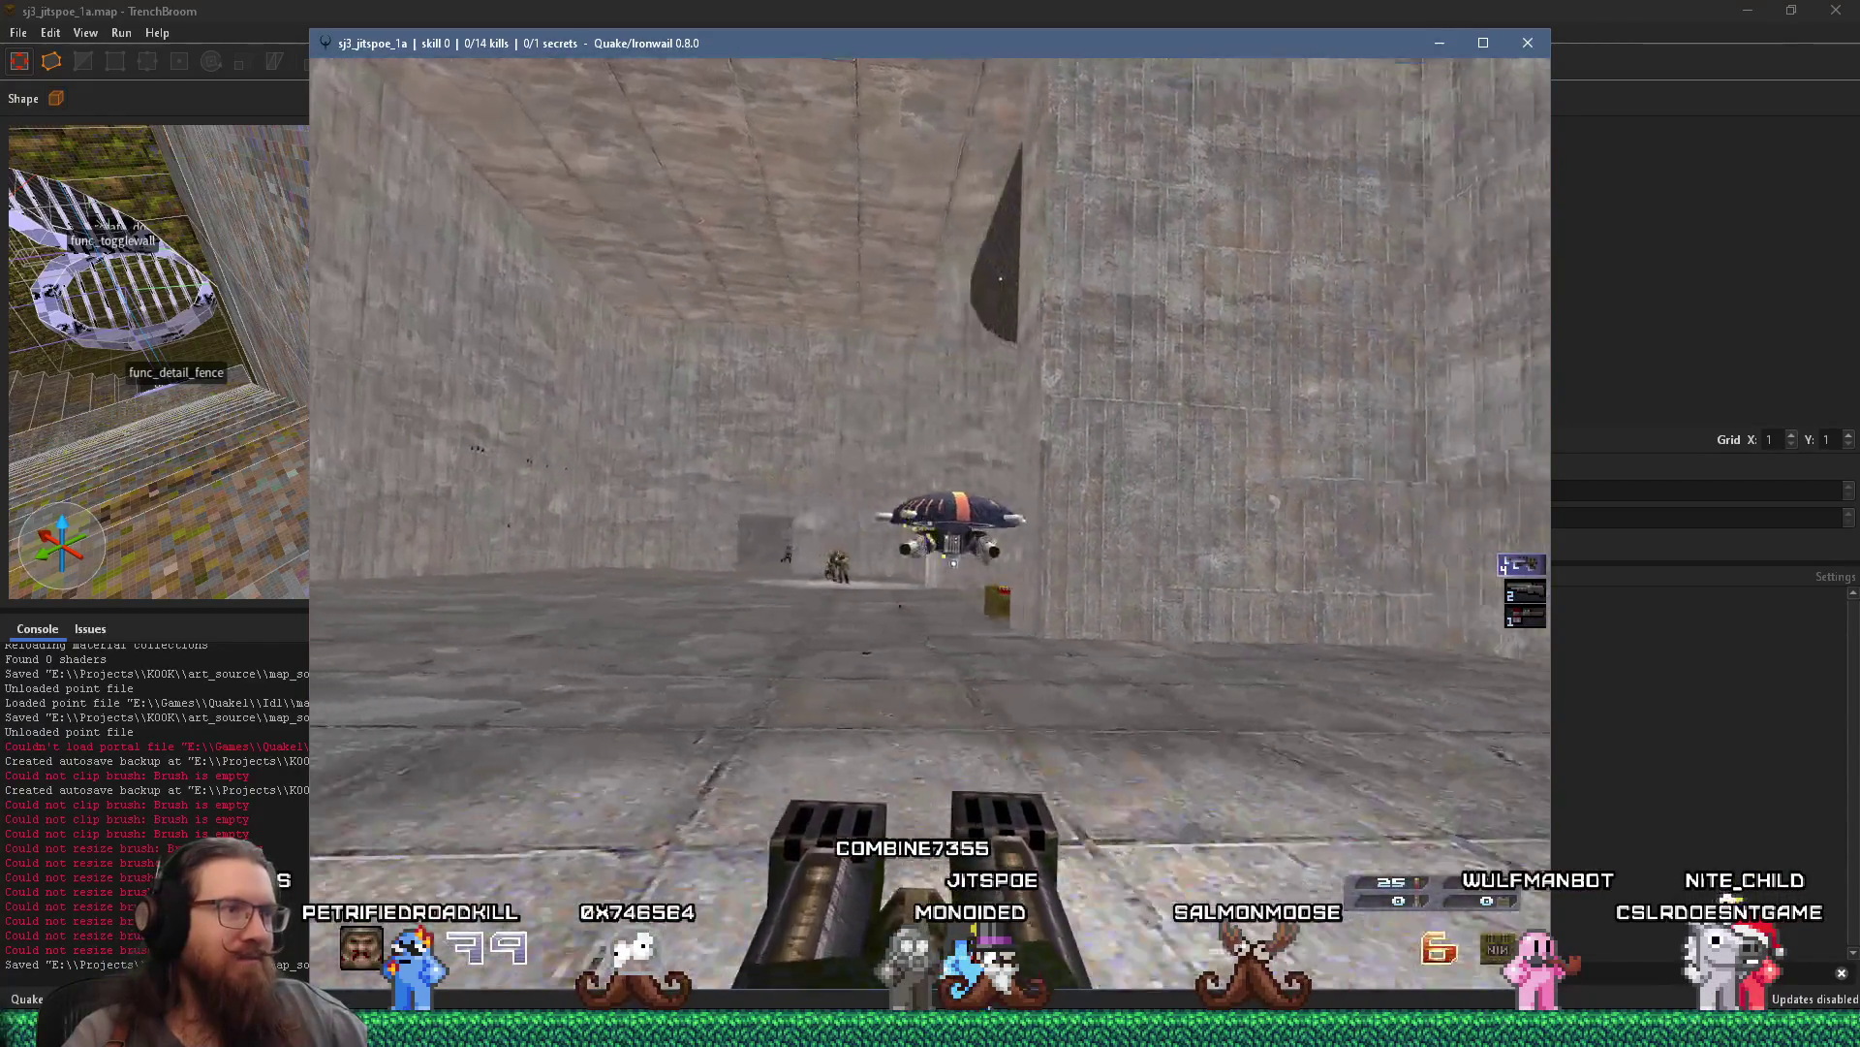
Switch weapons and grenade the larger room's monsters, then look up the shaft and open the console
{"action": "key", "text": "2"}
{"action": "key", "text": "w"}
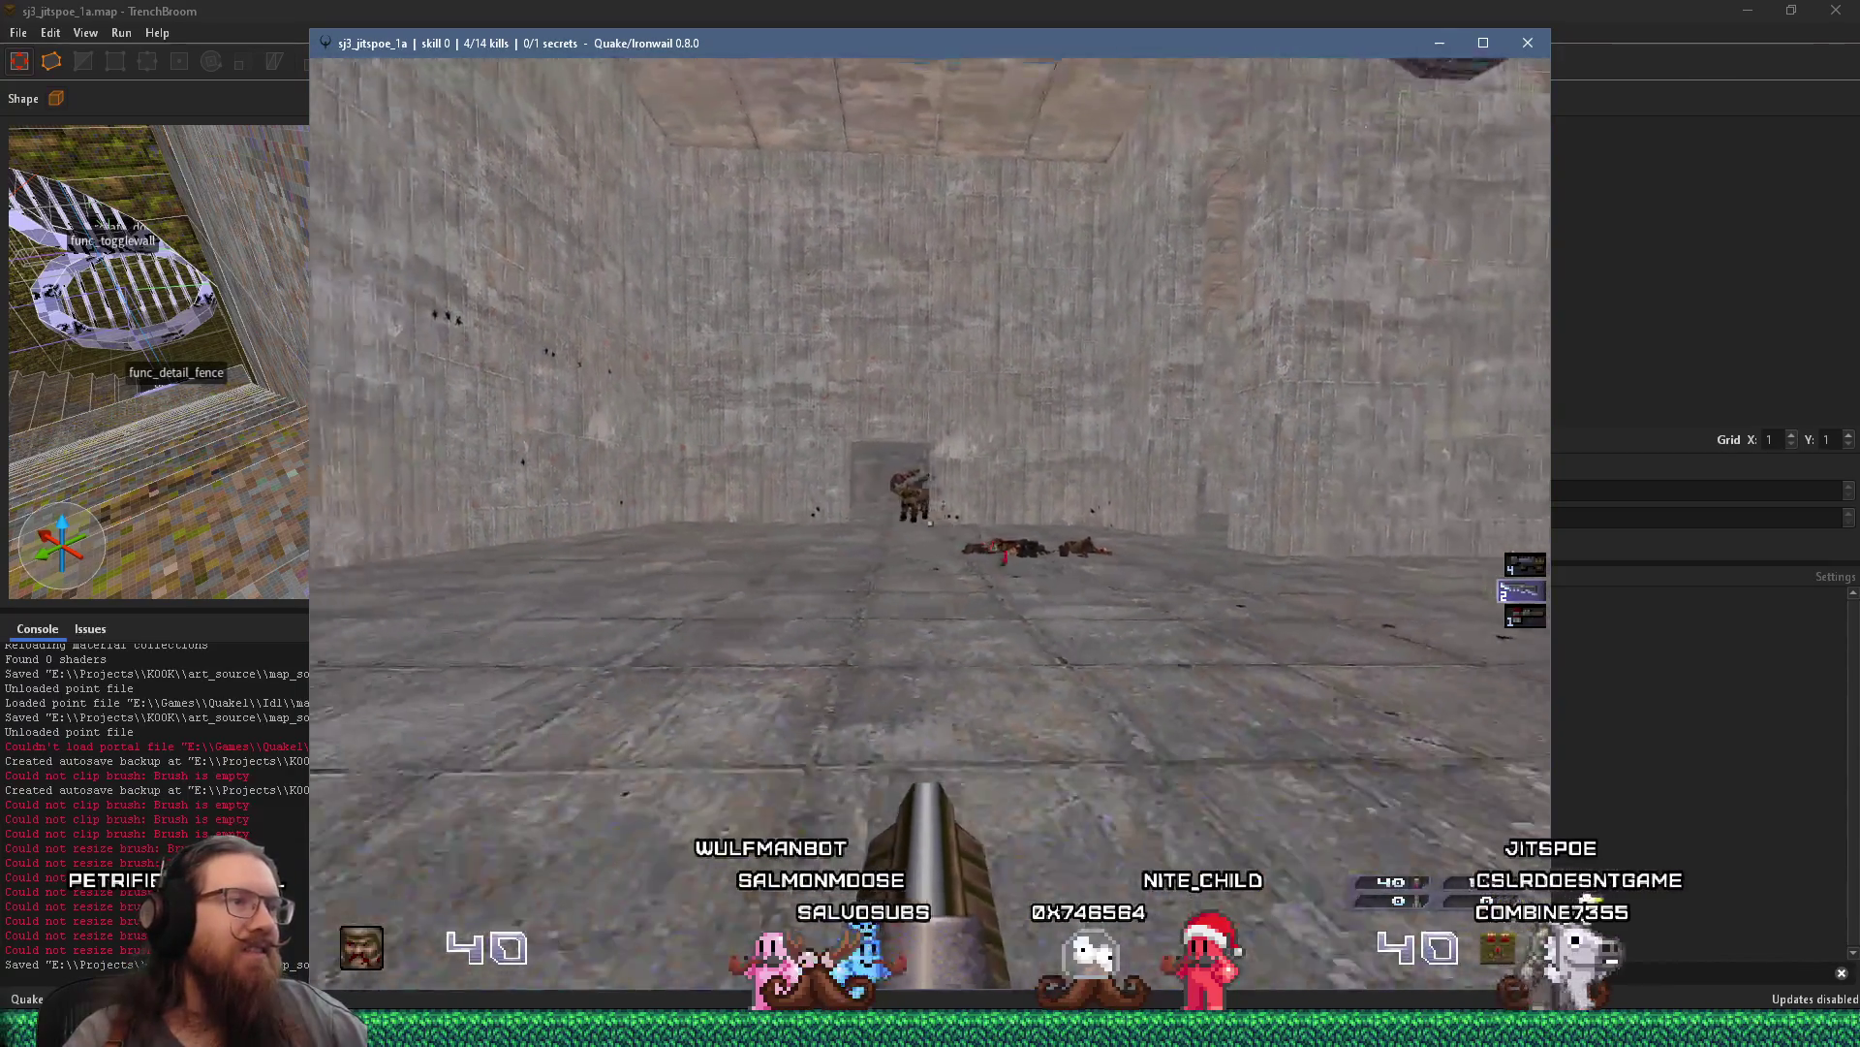
{"action": "left_click", "coordinate": [932, 523]}
{"action": "left_click", "coordinate": [931, 524]}
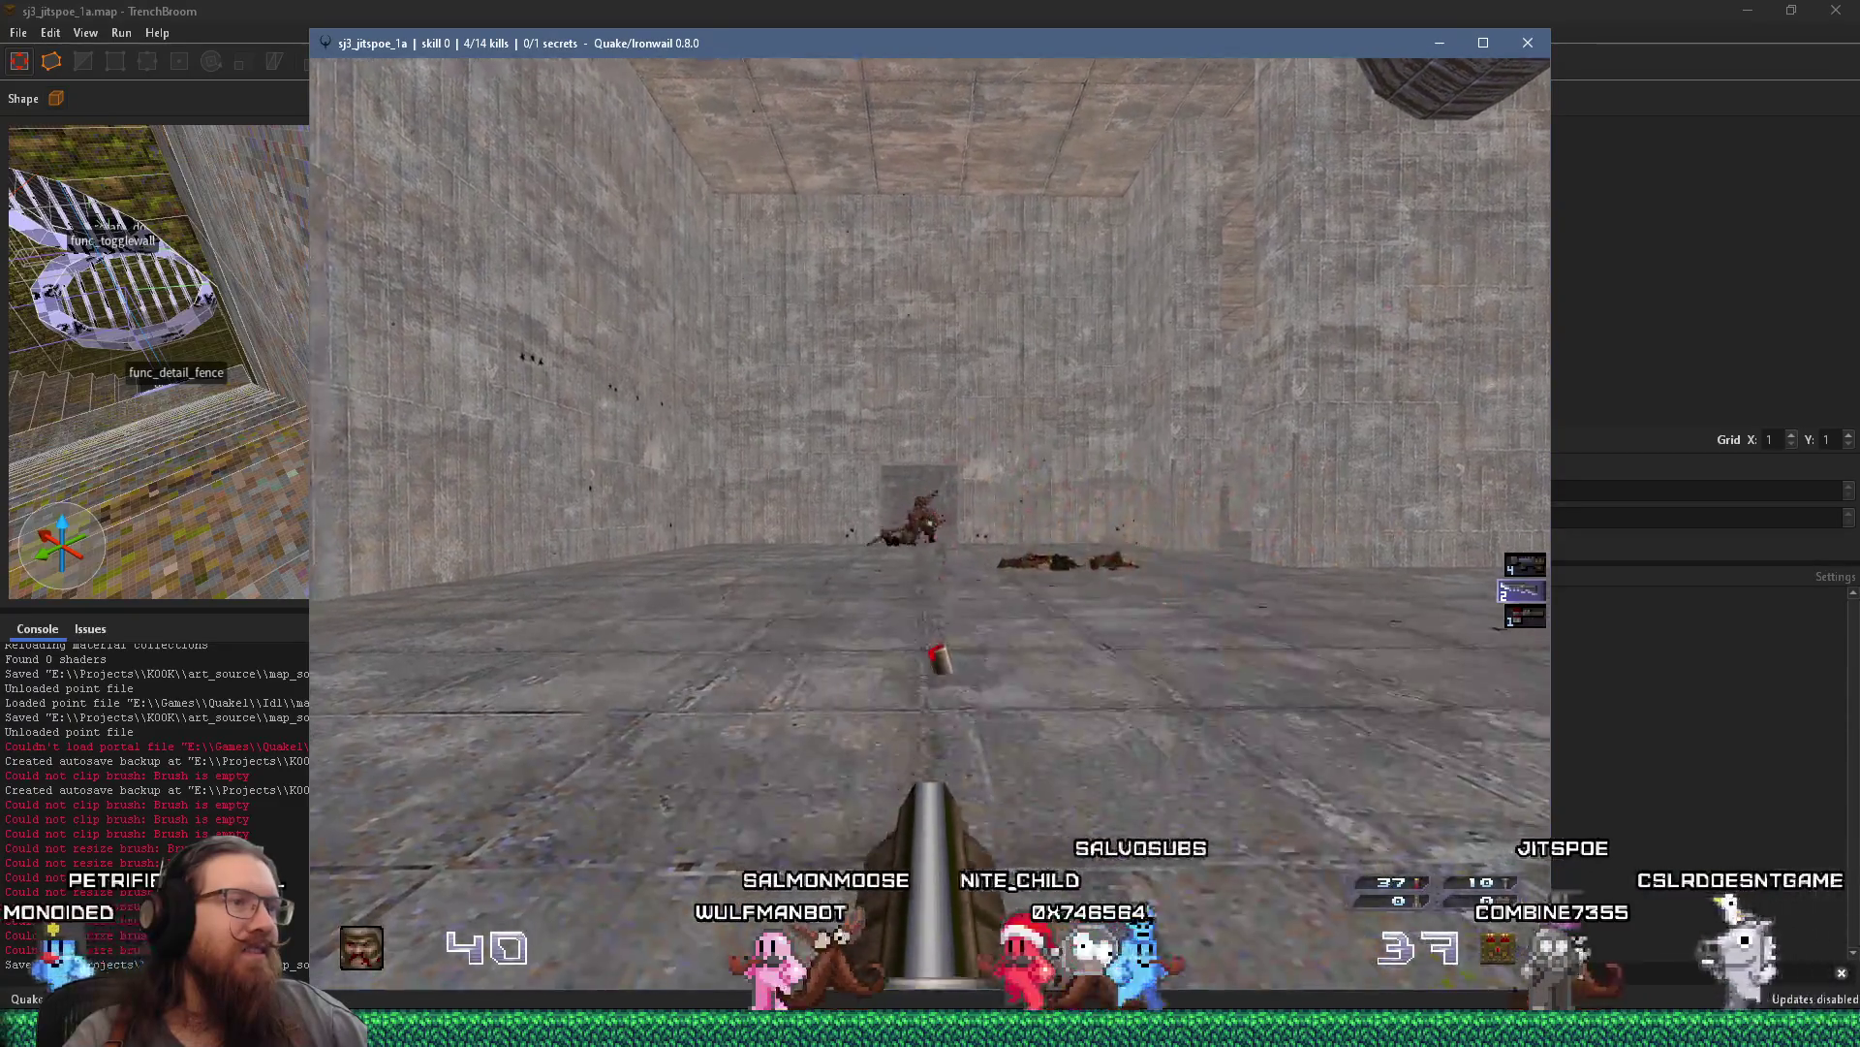
{"action": "left_click", "coordinate": [931, 523]}
{"action": "left_click", "coordinate": [930, 523]}
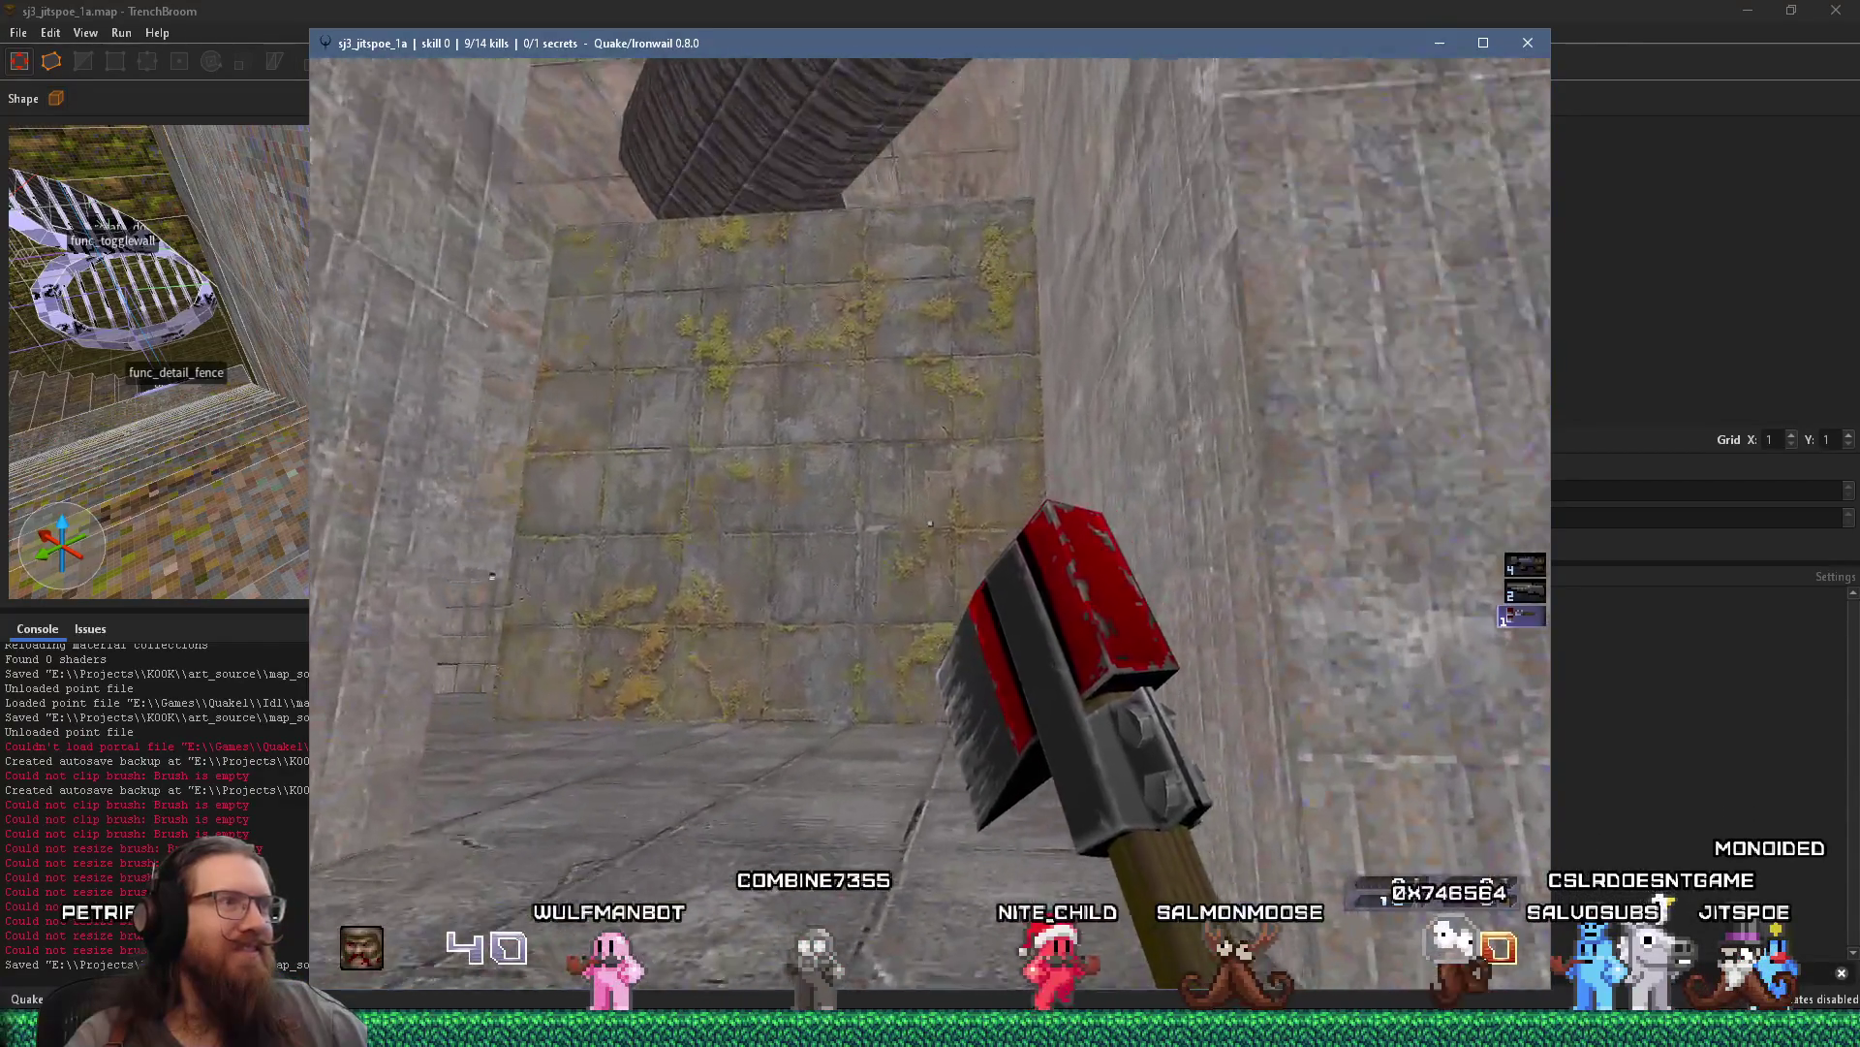
{"action": "key", "text": "w"}
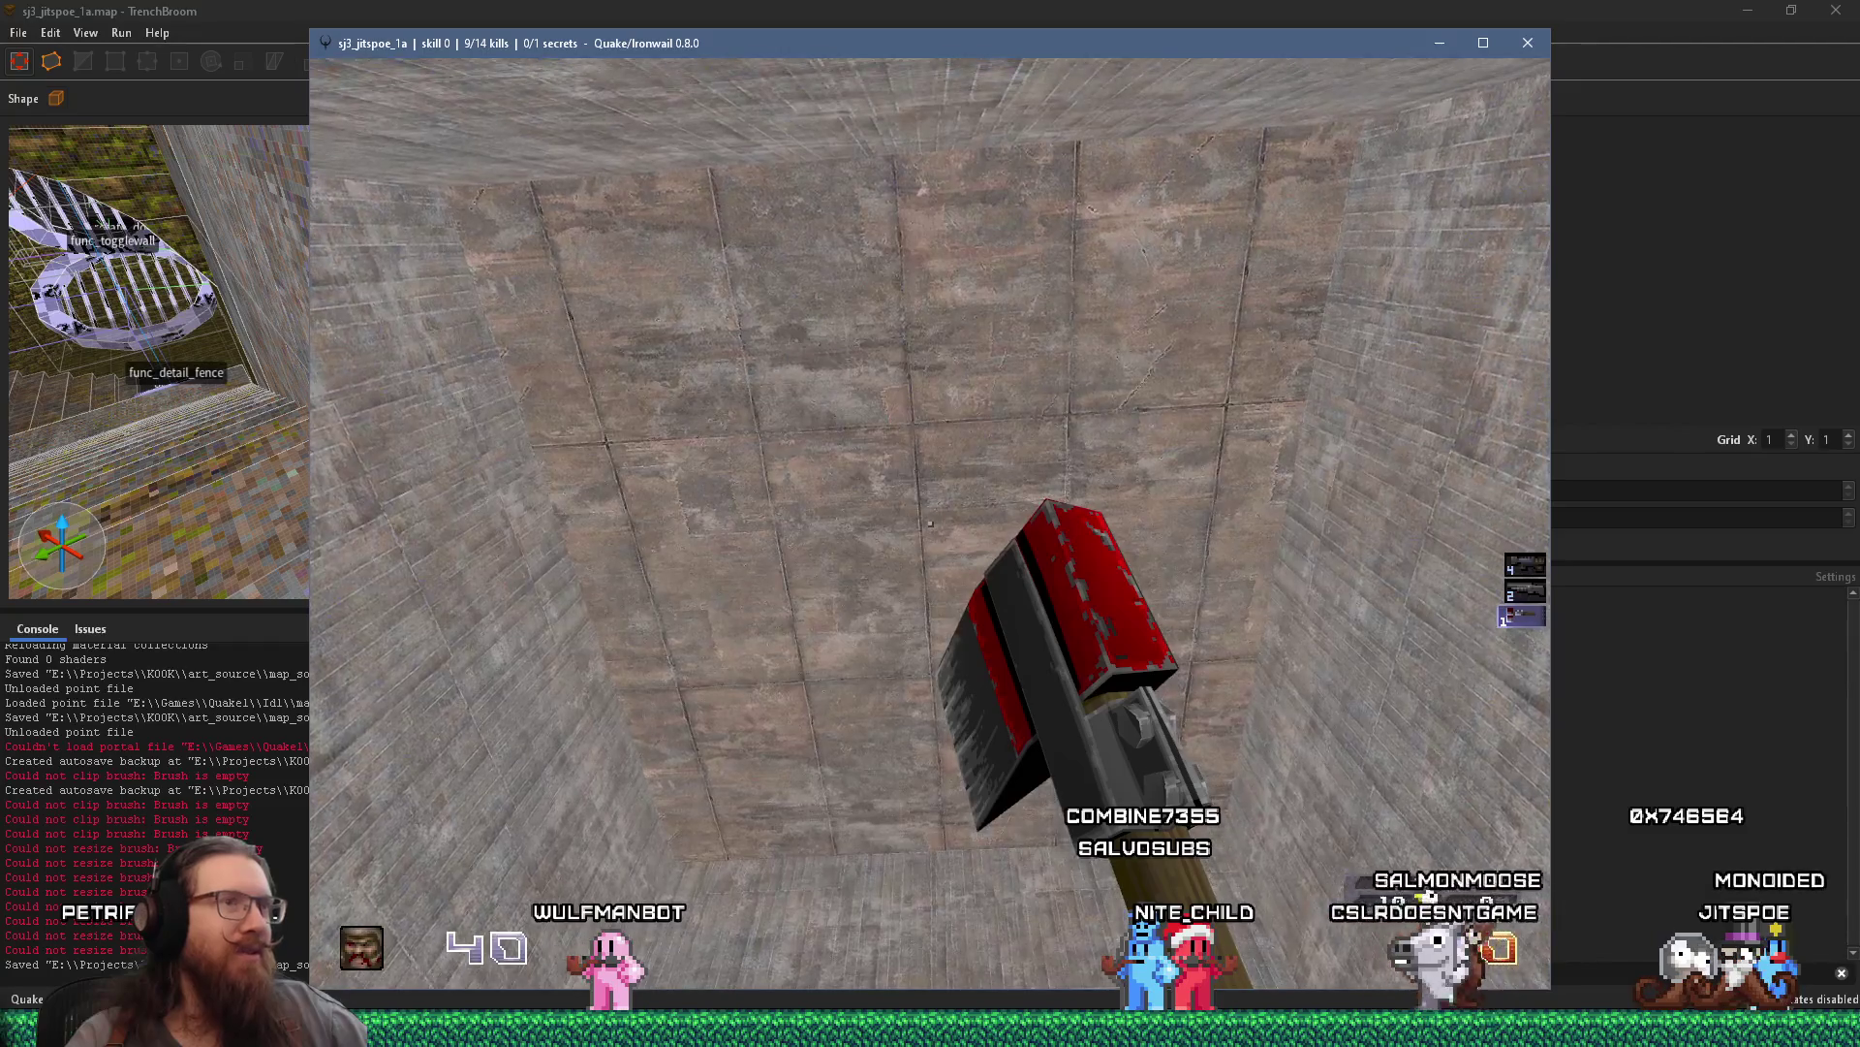
{"action": "key", "text": "grave"}
Quit Ironwail with the quit command and close the Compile dialog
{"action": "type", "text": "quit"}
{"action": "key", "text": "Return"}
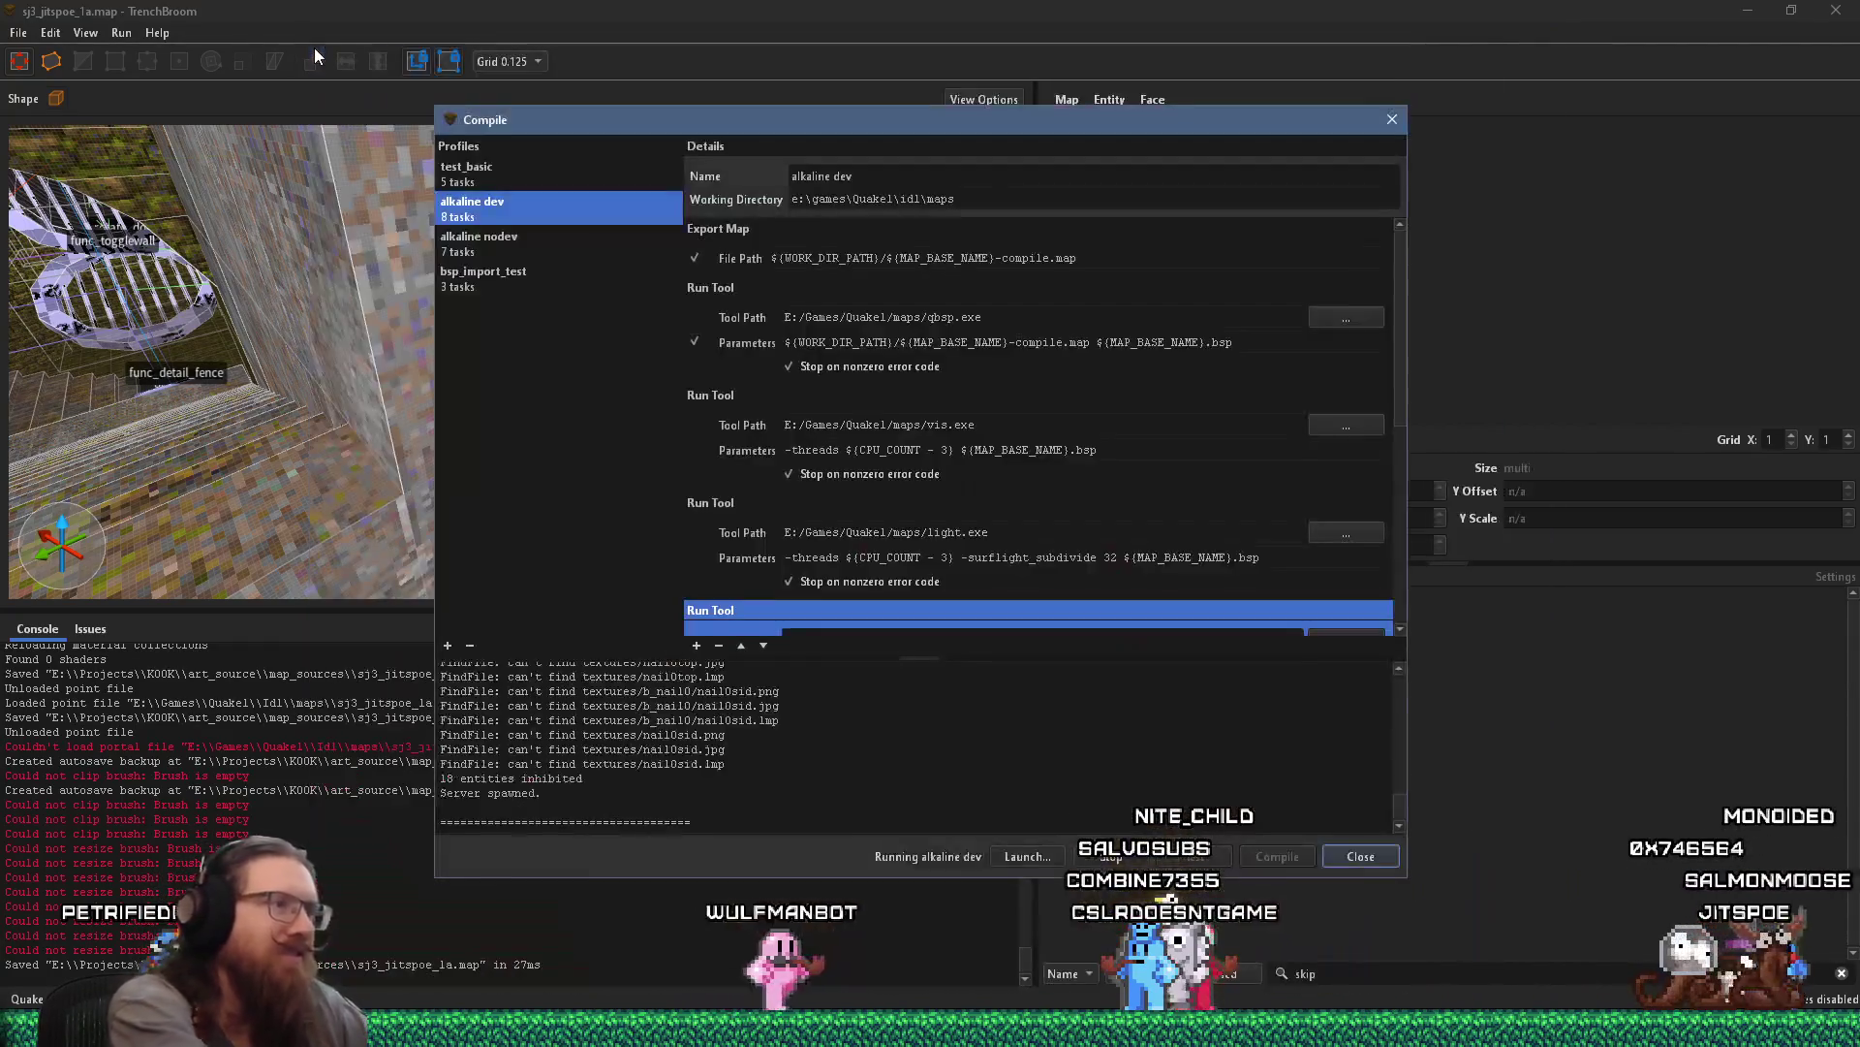
{"action": "key", "text": "Escape"}
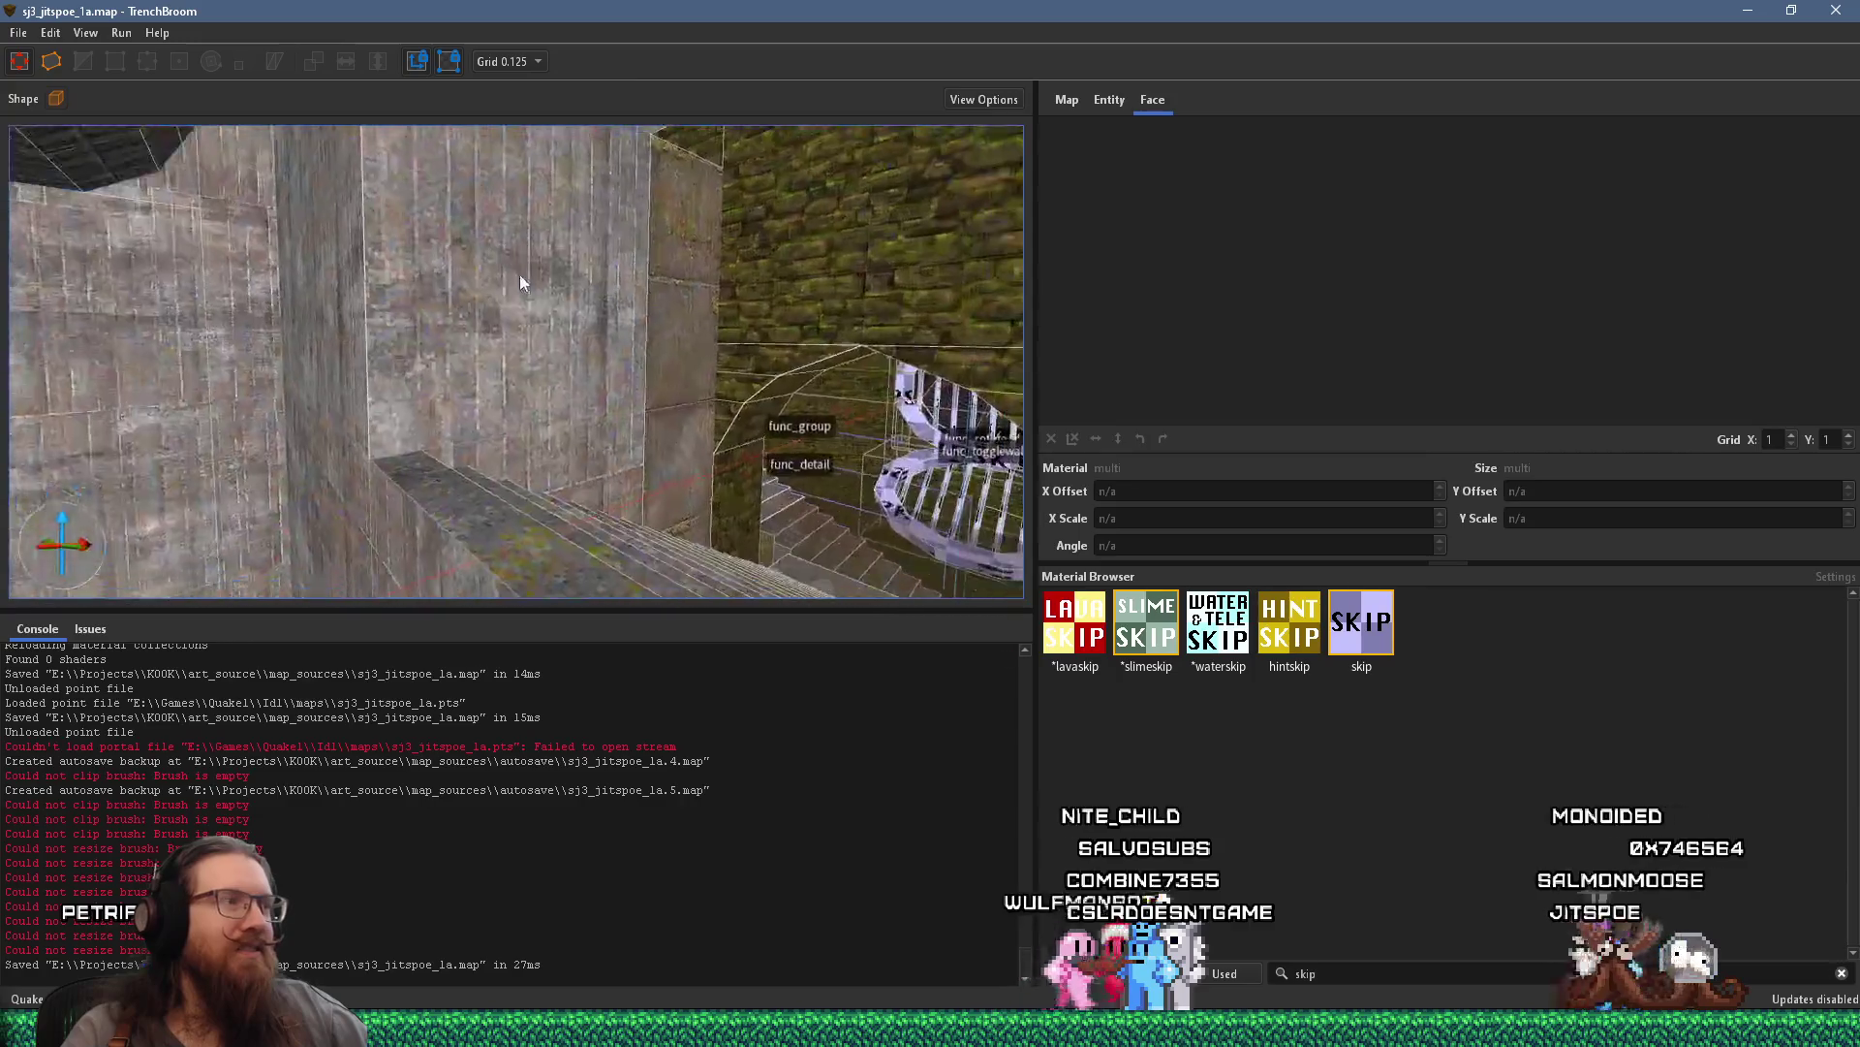
Select the conc_w04_brwn ceiling face, set grid 32, and change its texture Y offset from 64 to 128
{"action": "mouse_move", "coordinate": [611, 374]}
{"action": "left_mouse_down"}
{"action": "mouse_move", "coordinate": [625, 512]}
{"action": "mouse_move", "coordinate": [634, 495]}
{"action": "mouse_move", "coordinate": [735, 499]}
{"action": "mouse_move", "coordinate": [698, 333]}
{"action": "left_mouse_up"}
{"action": "left_click", "coordinate": [715, 336]}
{"action": "scroll", "coordinate": [715, 335], "scroll_direction": "up", "scroll_amount": 2}
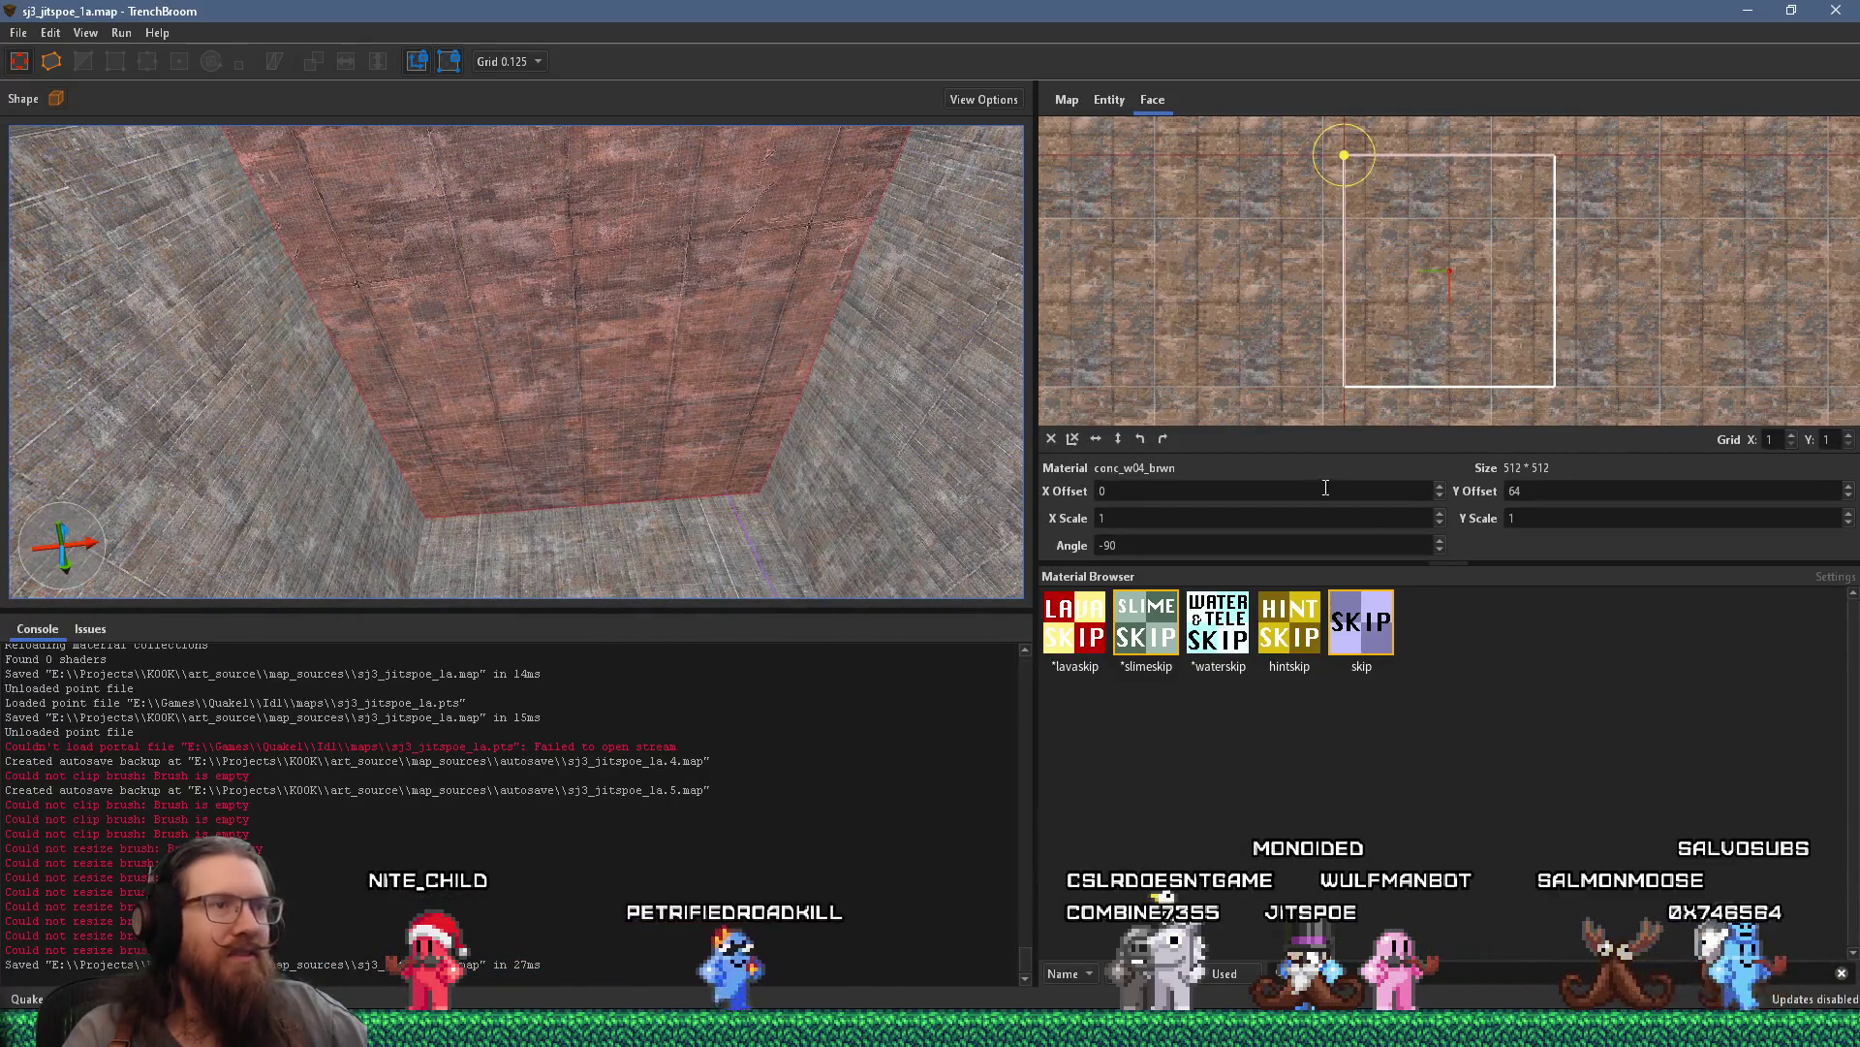
{"action": "left_click", "coordinate": [536, 62]}
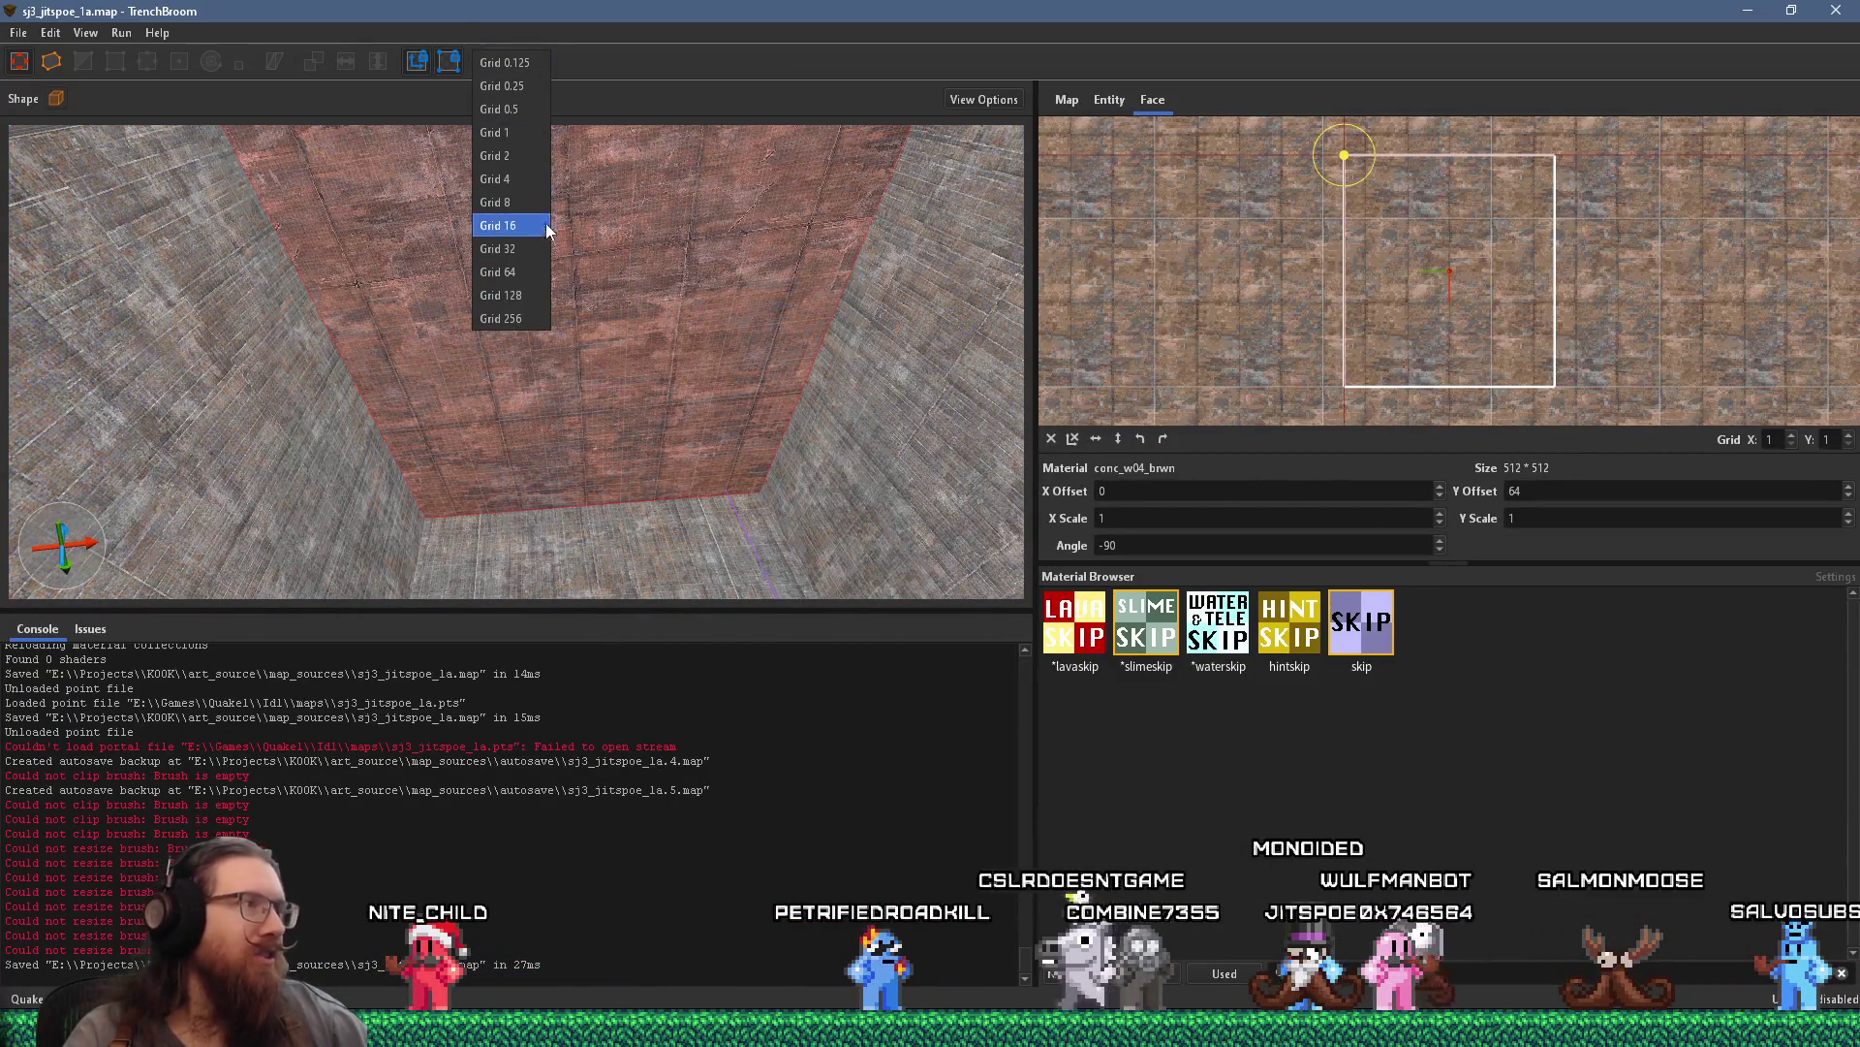
{"action": "left_click", "coordinate": [548, 250]}
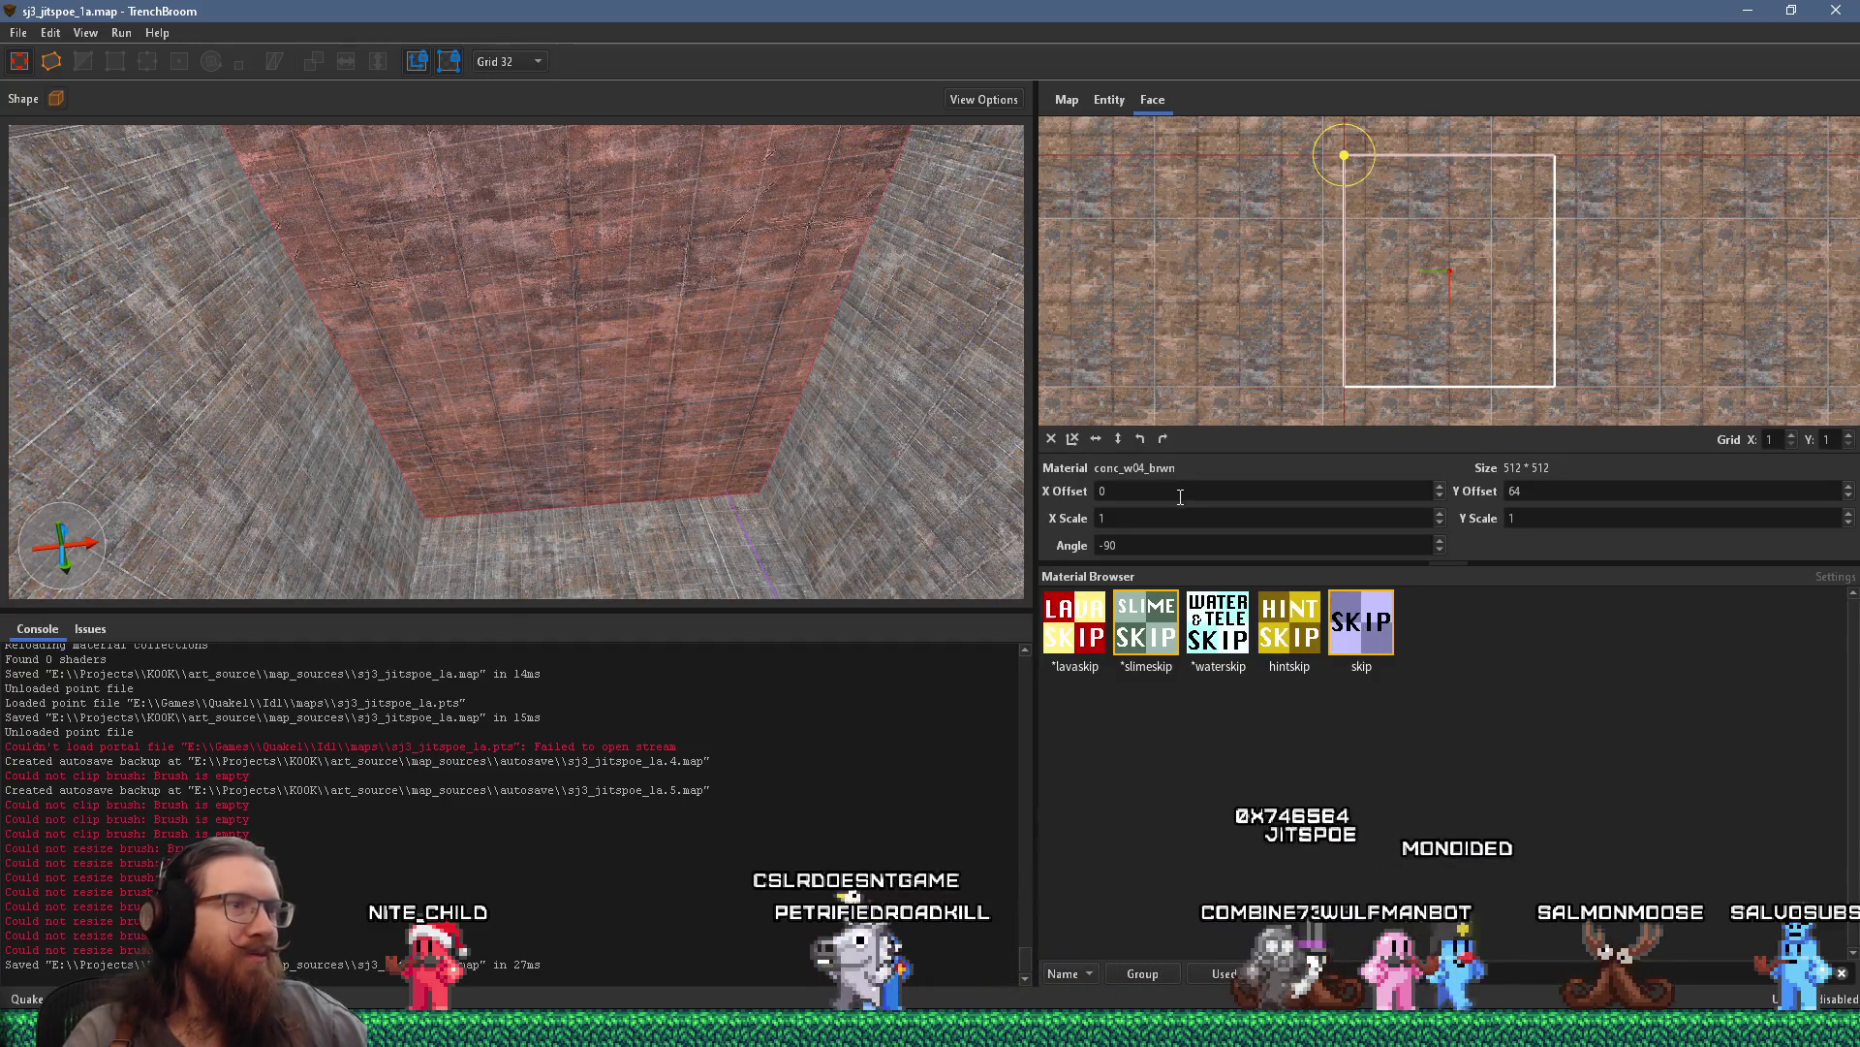
{"action": "double_click", "coordinate": [1290, 496]}
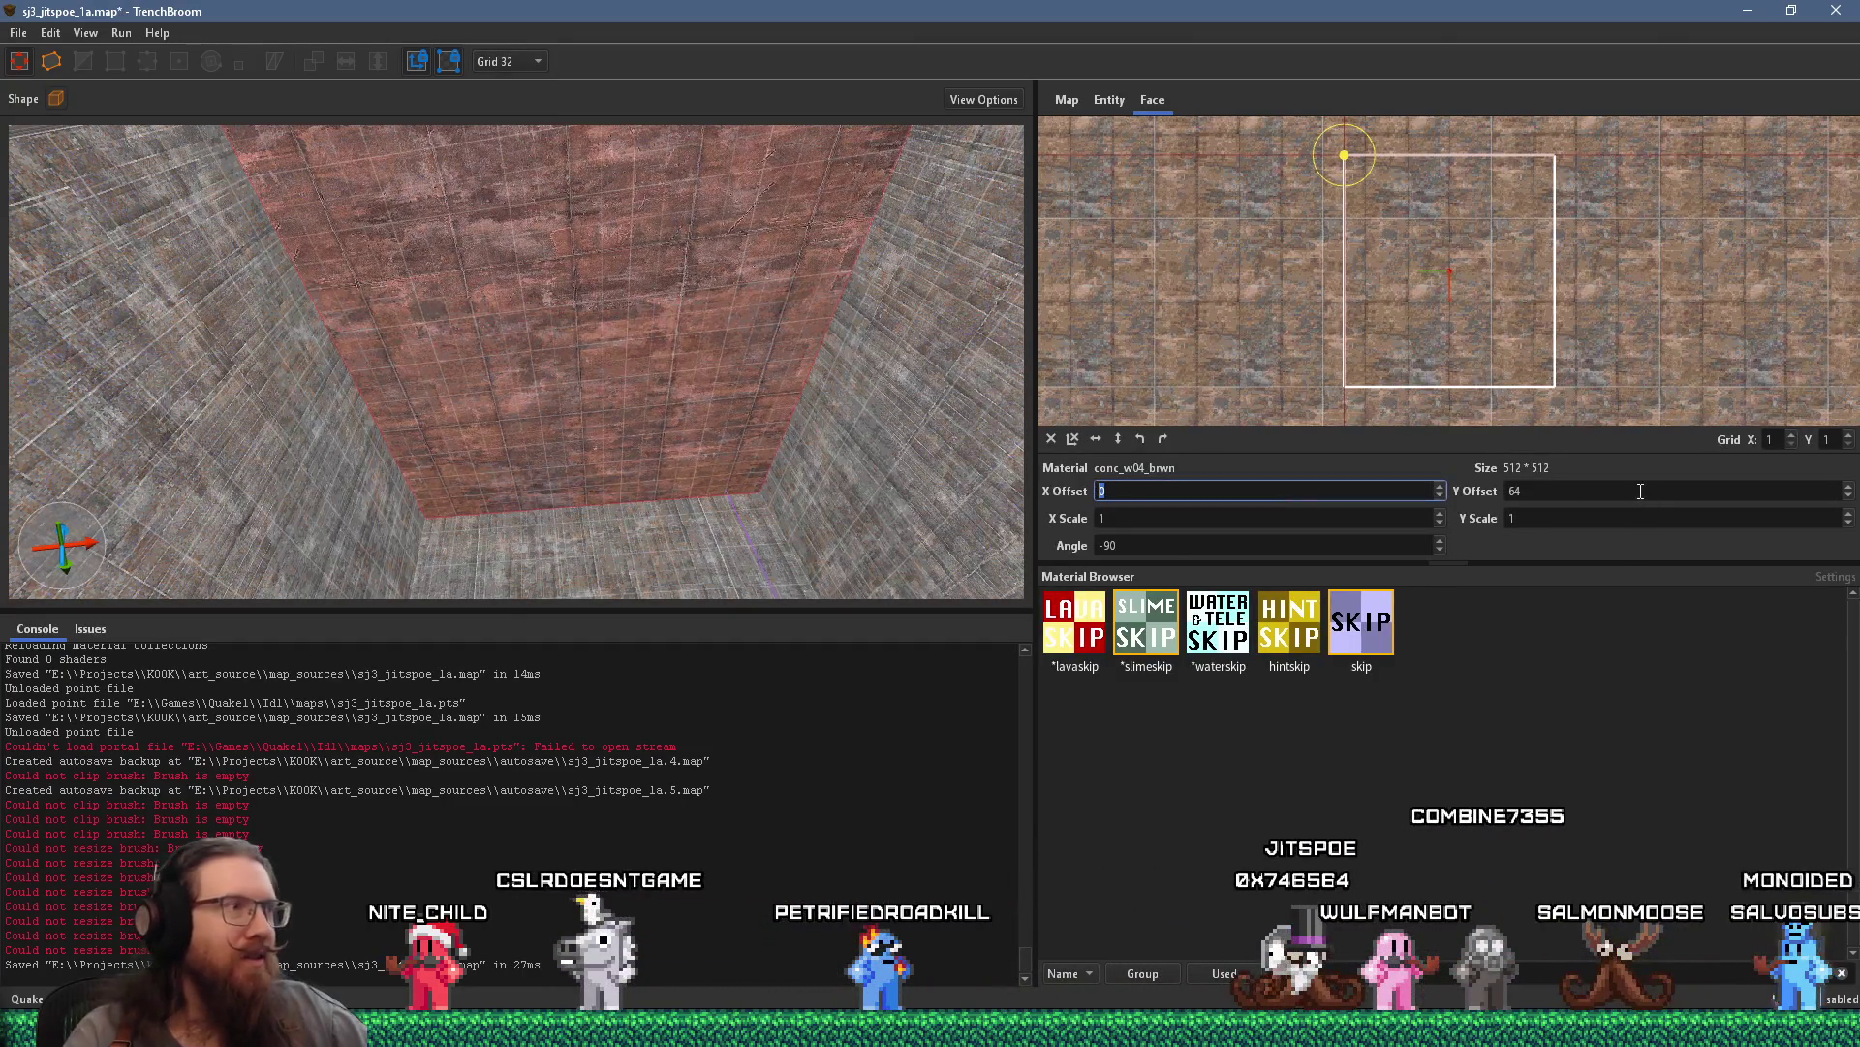
{"action": "scroll", "coordinate": [1642, 492], "scroll_direction": "up", "scroll_amount": 2}
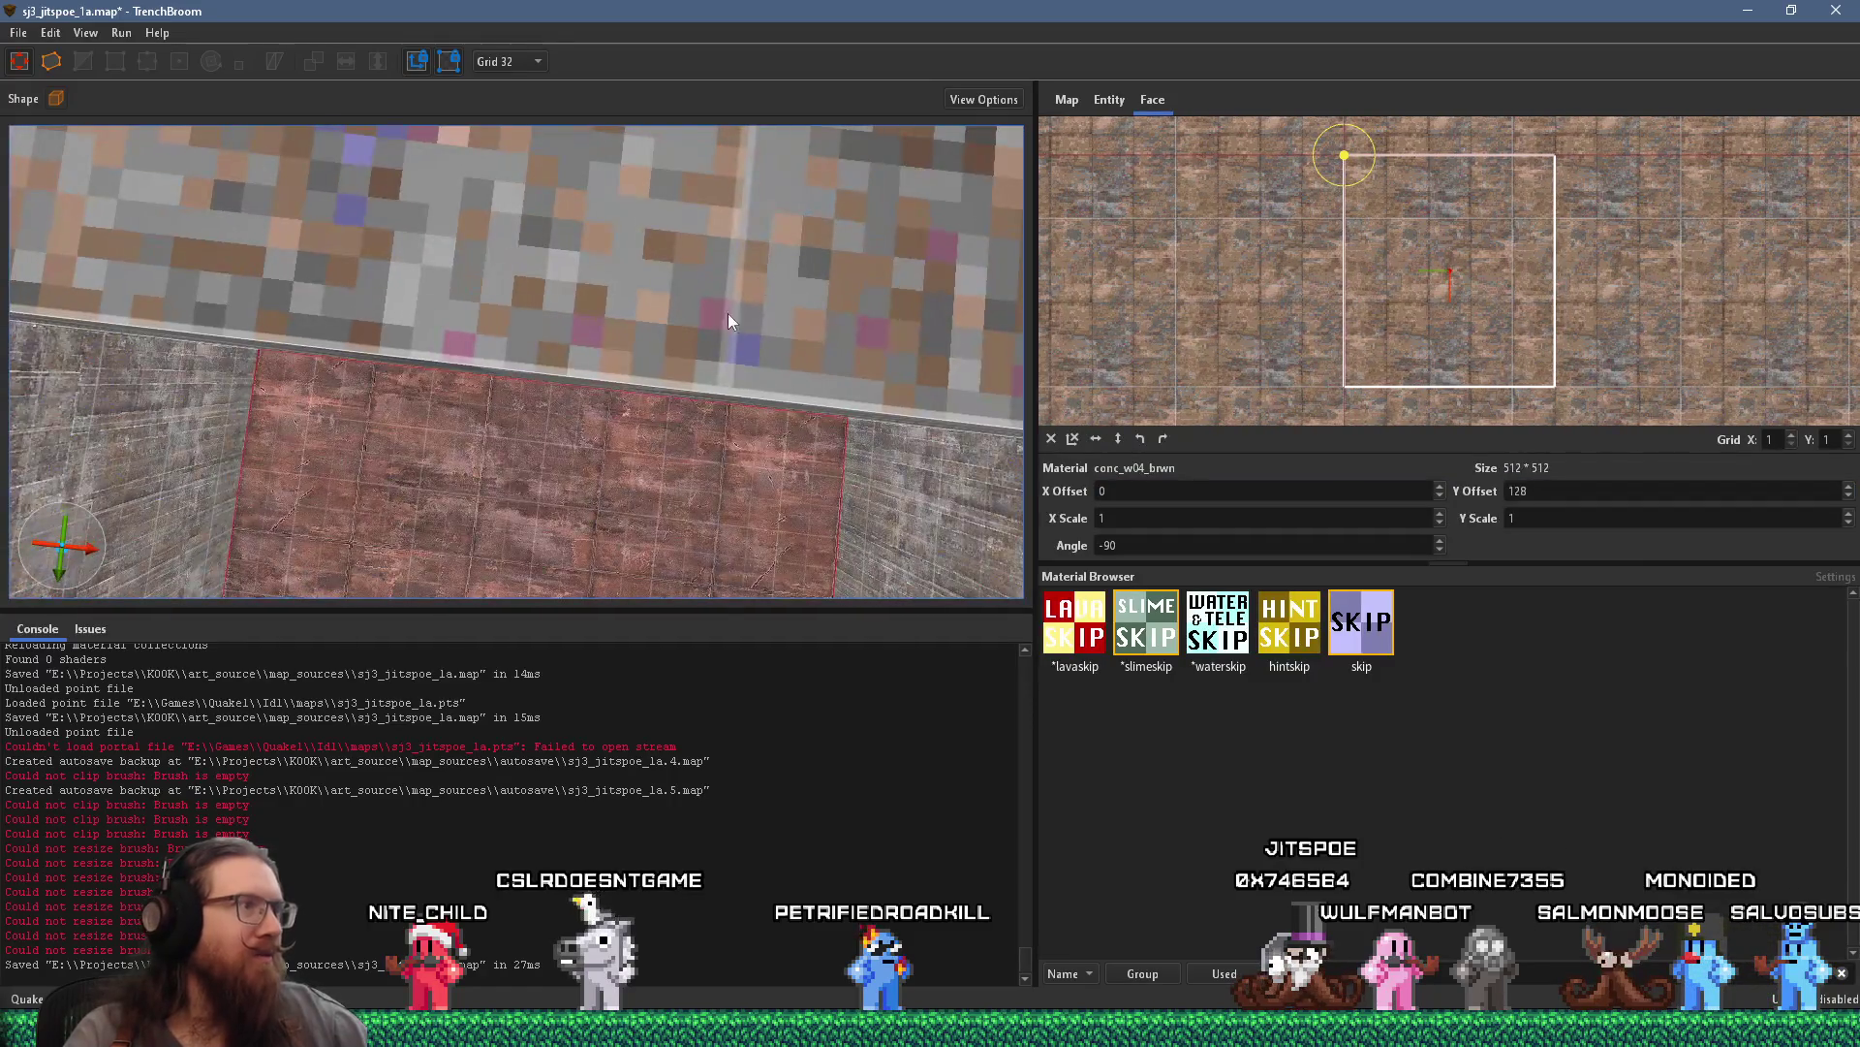
{"action": "key", "text": "Escape"}
Fly the camera past the grenade probe room up into the stepped shaft, then clear the skip material filter
{"action": "mouse_move", "coordinate": [607, 473]}
{"action": "left_mouse_down"}
{"action": "mouse_move", "coordinate": [545, 498]}
{"action": "mouse_move", "coordinate": [793, 591]}
{"action": "mouse_move", "coordinate": [784, 484]}
{"action": "mouse_move", "coordinate": [580, 544]}
{"action": "left_mouse_up"}
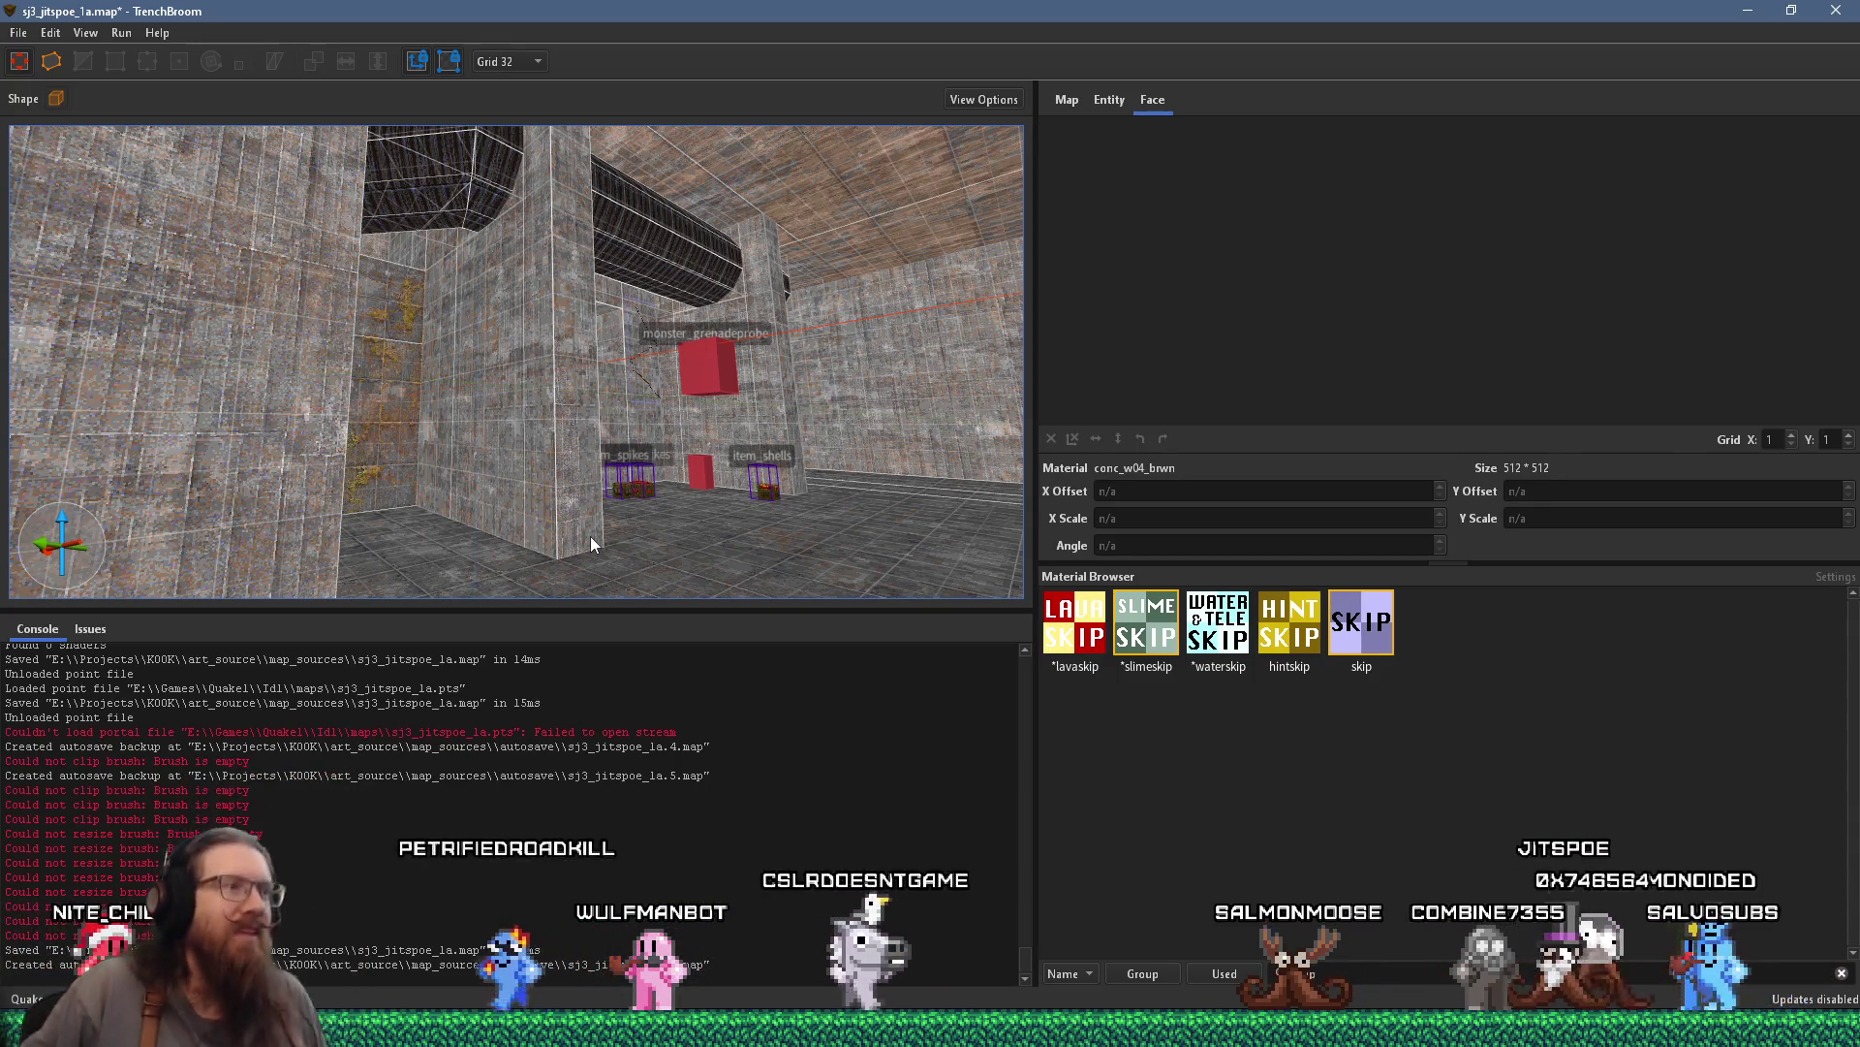
{"action": "key", "text": "w"}
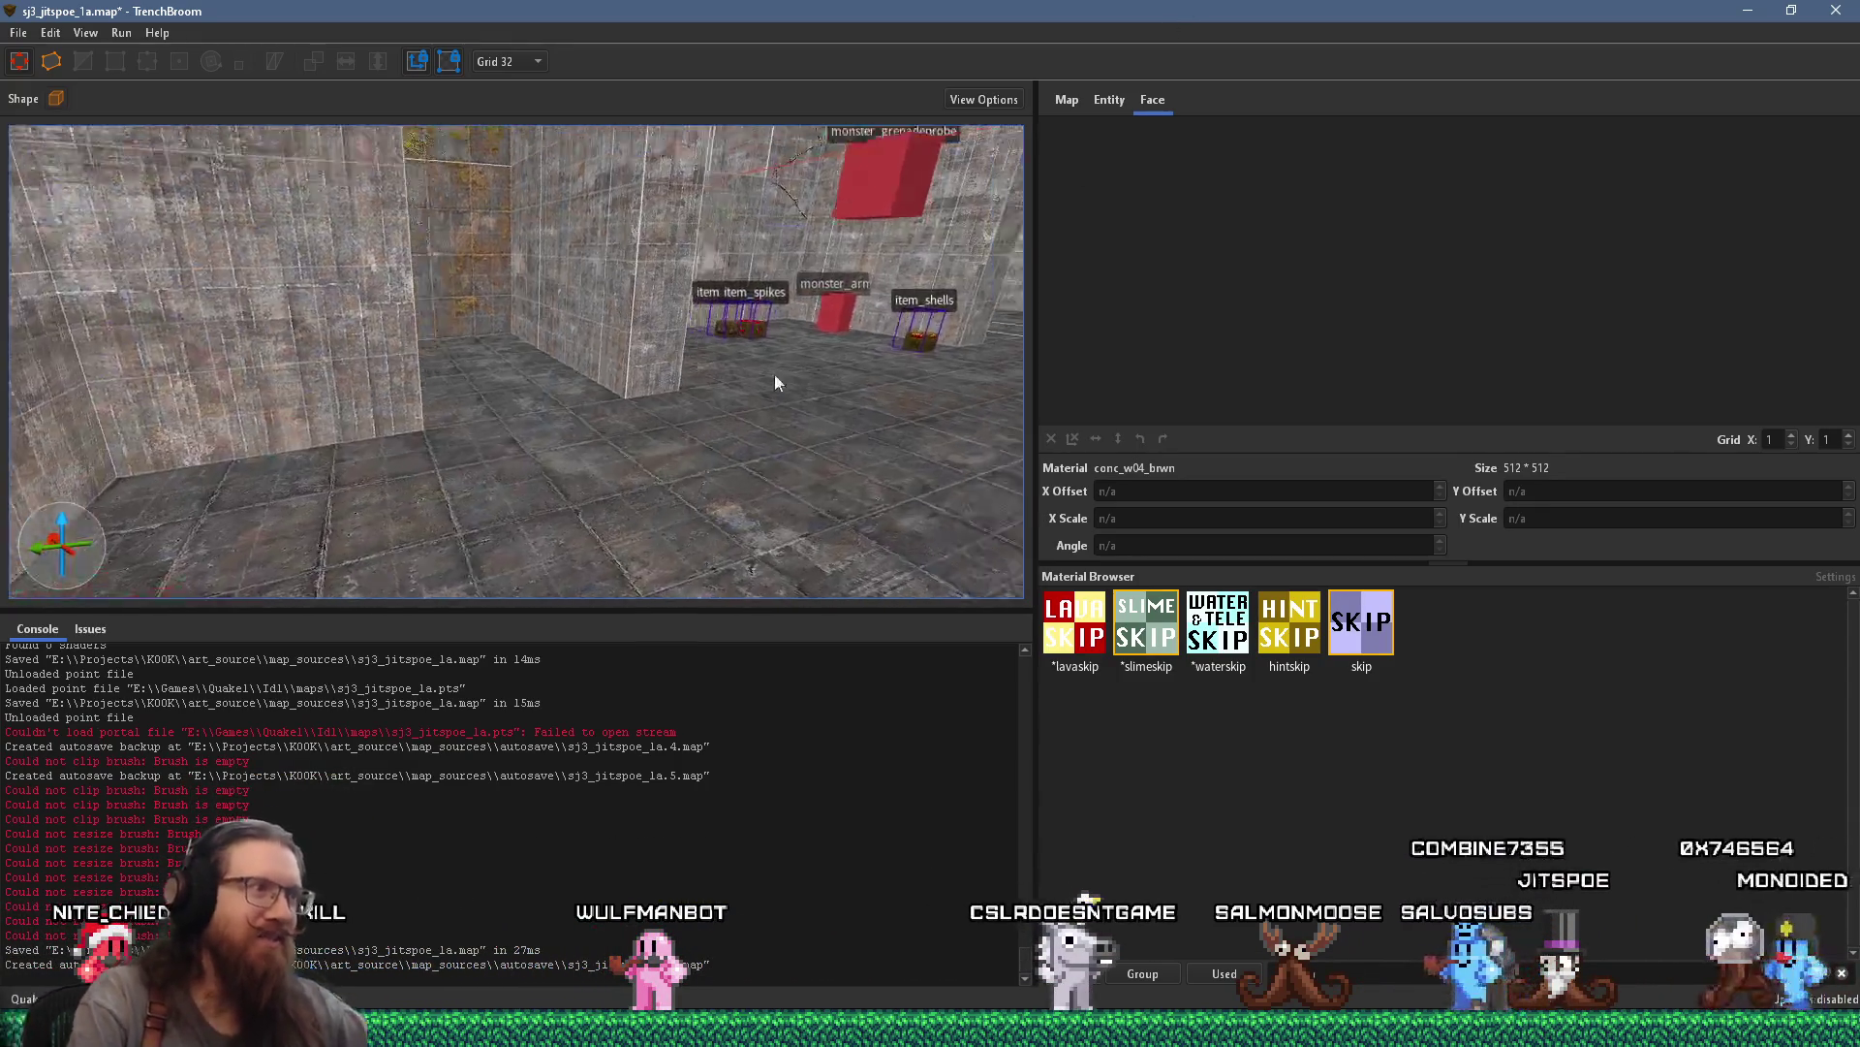
{"action": "key", "text": "w"}
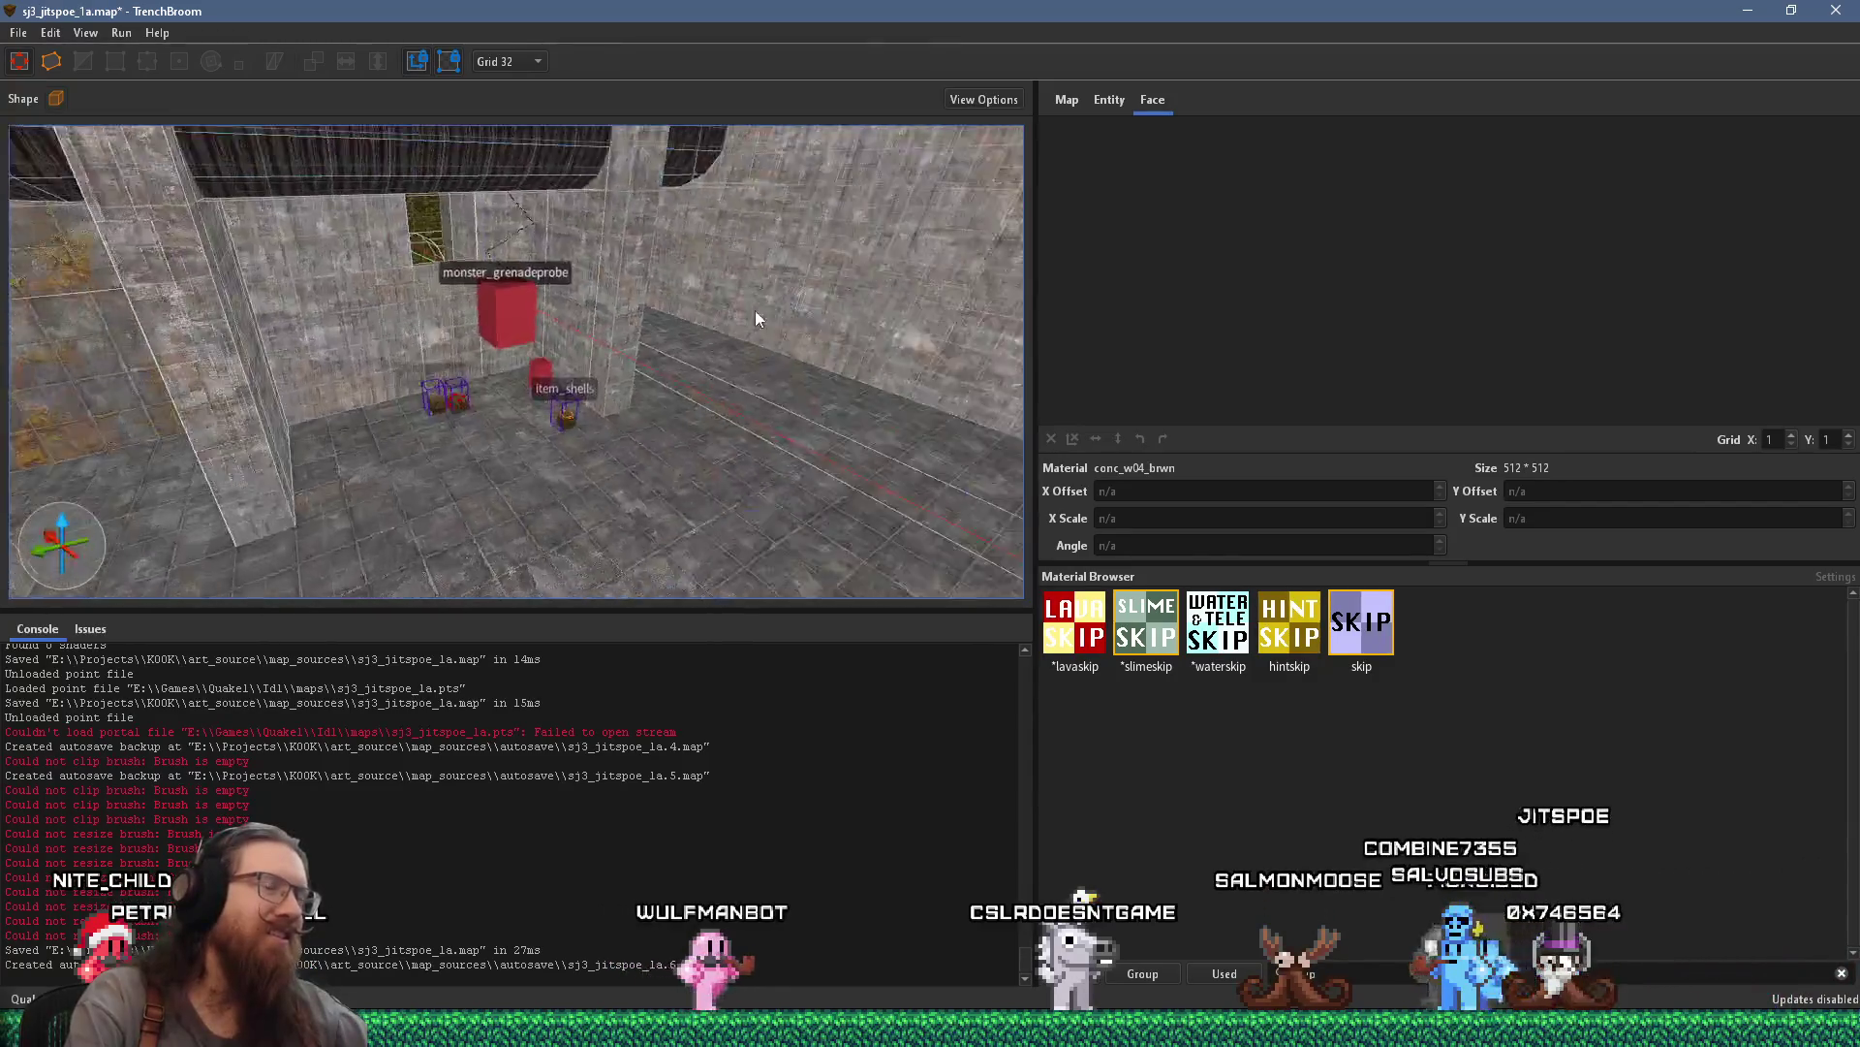
{"action": "key", "text": "w"}
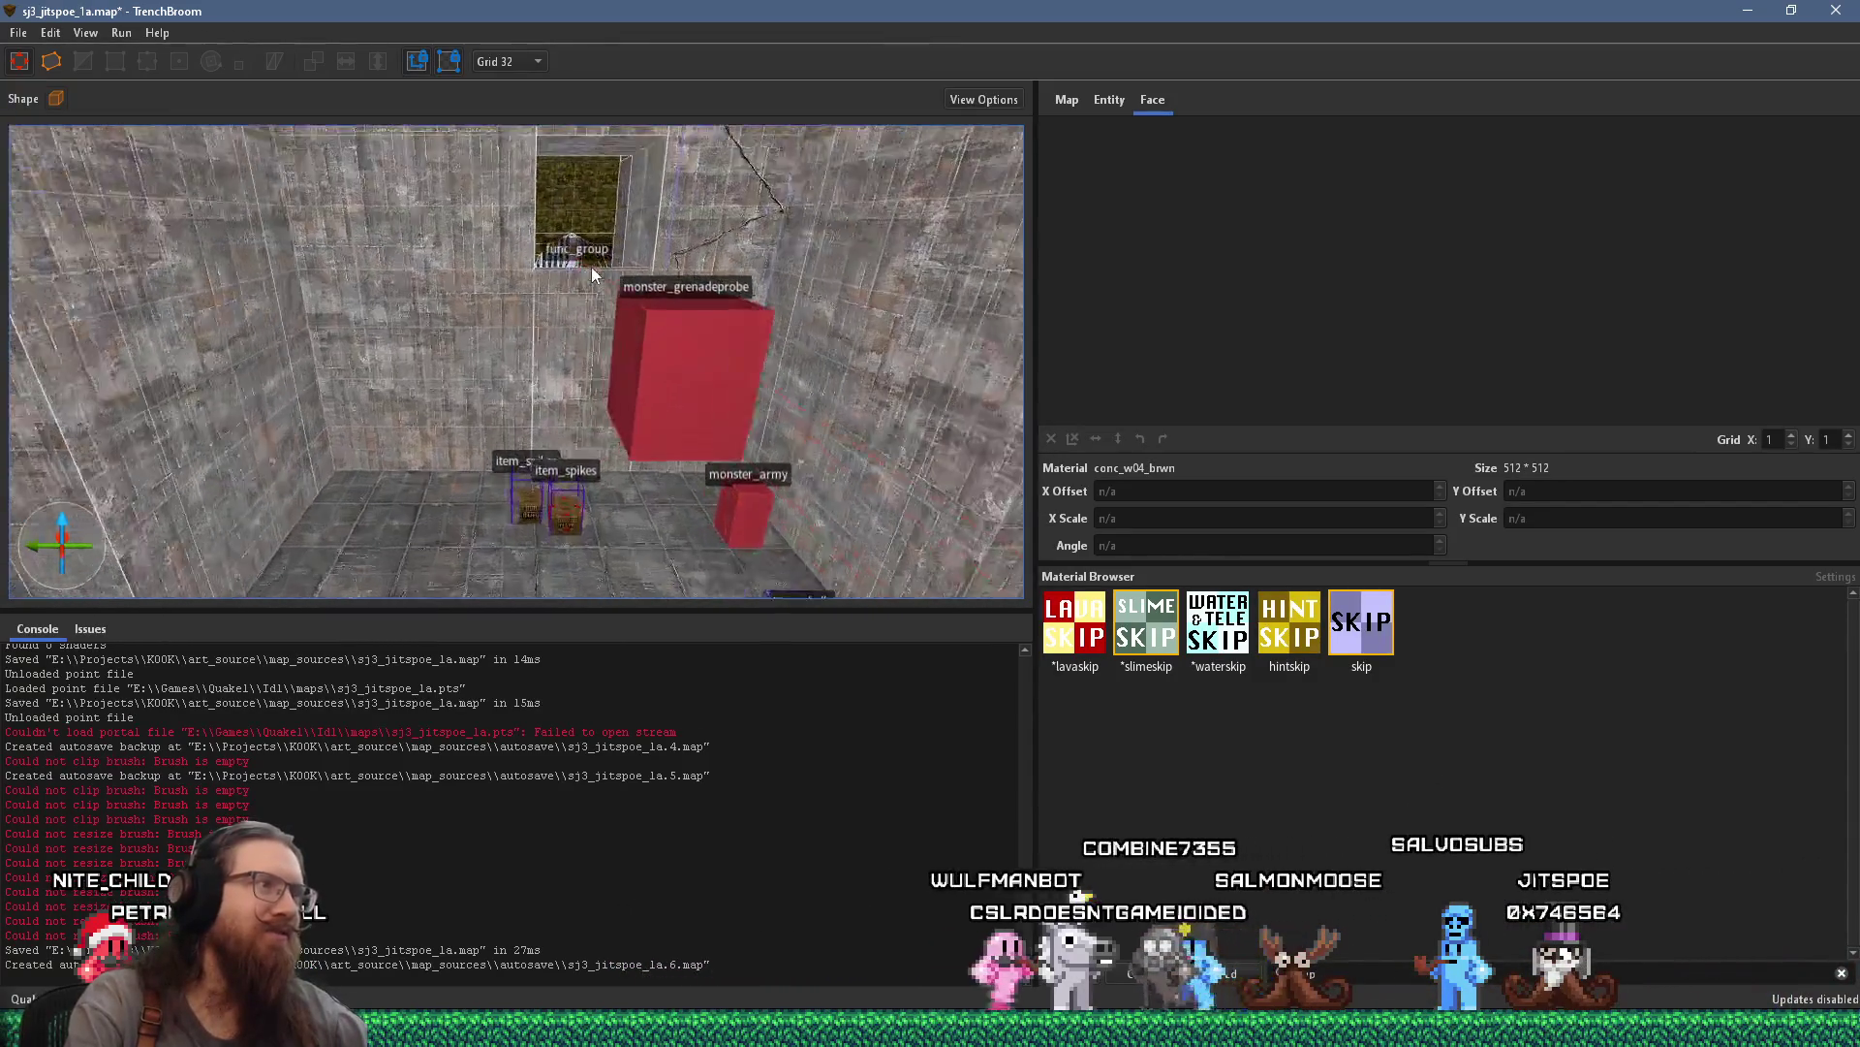
{"action": "key", "text": "w"}
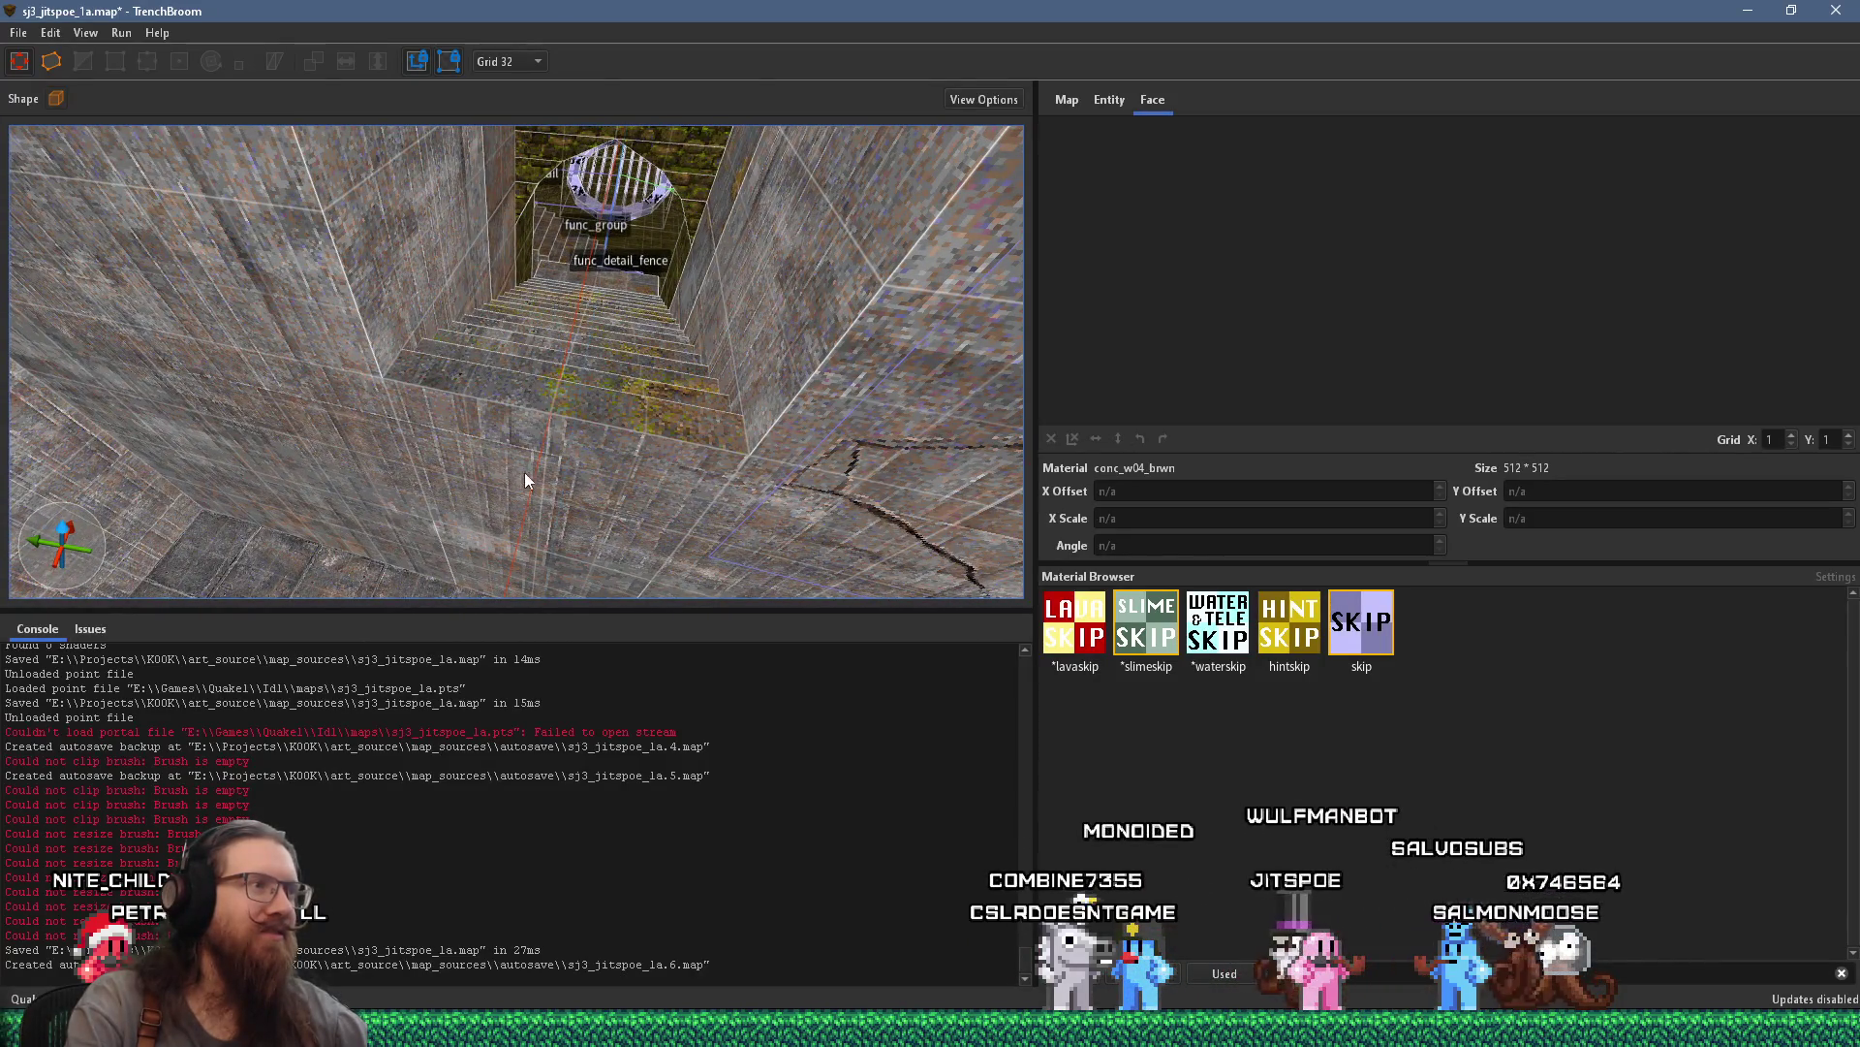
{"action": "left_click", "coordinate": [1359, 979]}
{"action": "key", "text": "BackSpace"}
{"action": "key", "text": "BackSpace"}
{"action": "key", "text": "BackSpace"}
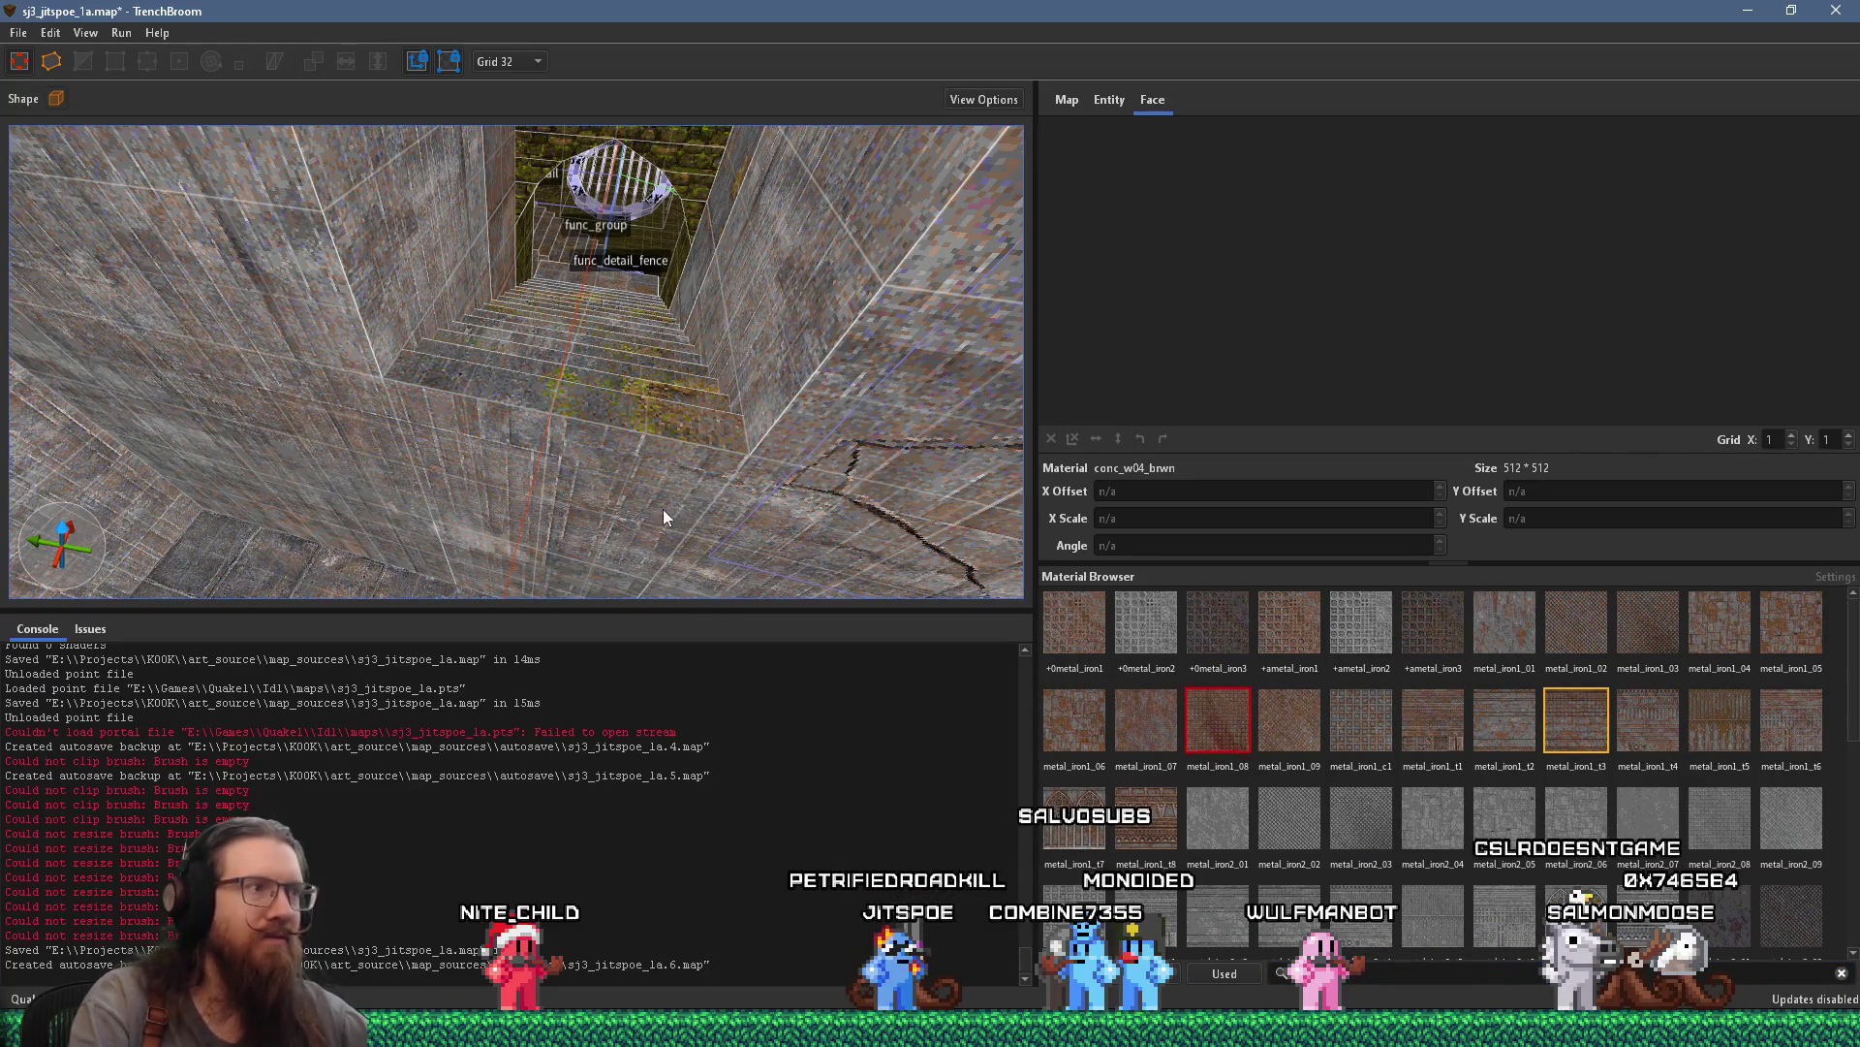
Draw a new block on the shaft floor and try metal_iron1_07, metal_iron1_06 and metal_iron1_09 on it
{"action": "mouse_move", "coordinate": [553, 420]}
{"action": "left_mouse_down"}
{"action": "mouse_move", "coordinate": [707, 527]}
{"action": "mouse_move", "coordinate": [777, 548]}
{"action": "left_mouse_up"}
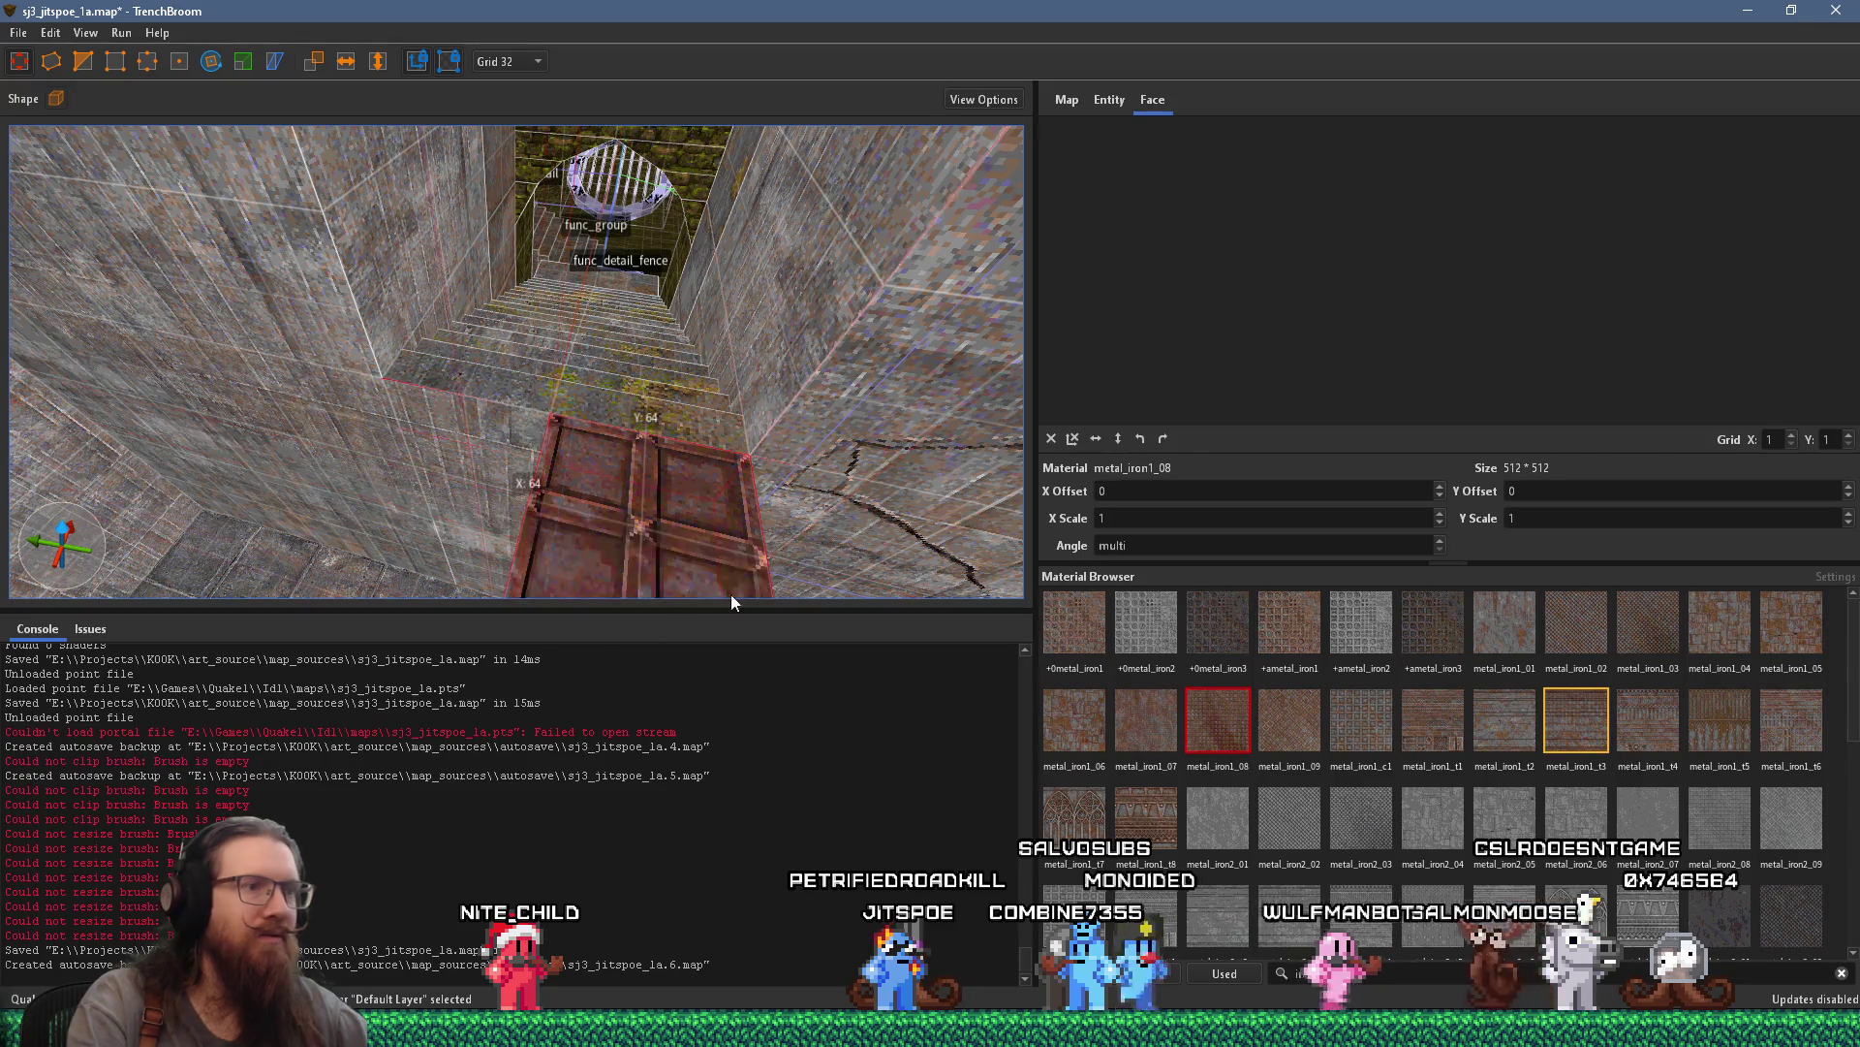
{"action": "scroll", "coordinate": [470, 504], "scroll_direction": "up", "scroll_amount": 6}
{"action": "scroll", "coordinate": [561, 450], "scroll_direction": "down", "scroll_amount": 6}
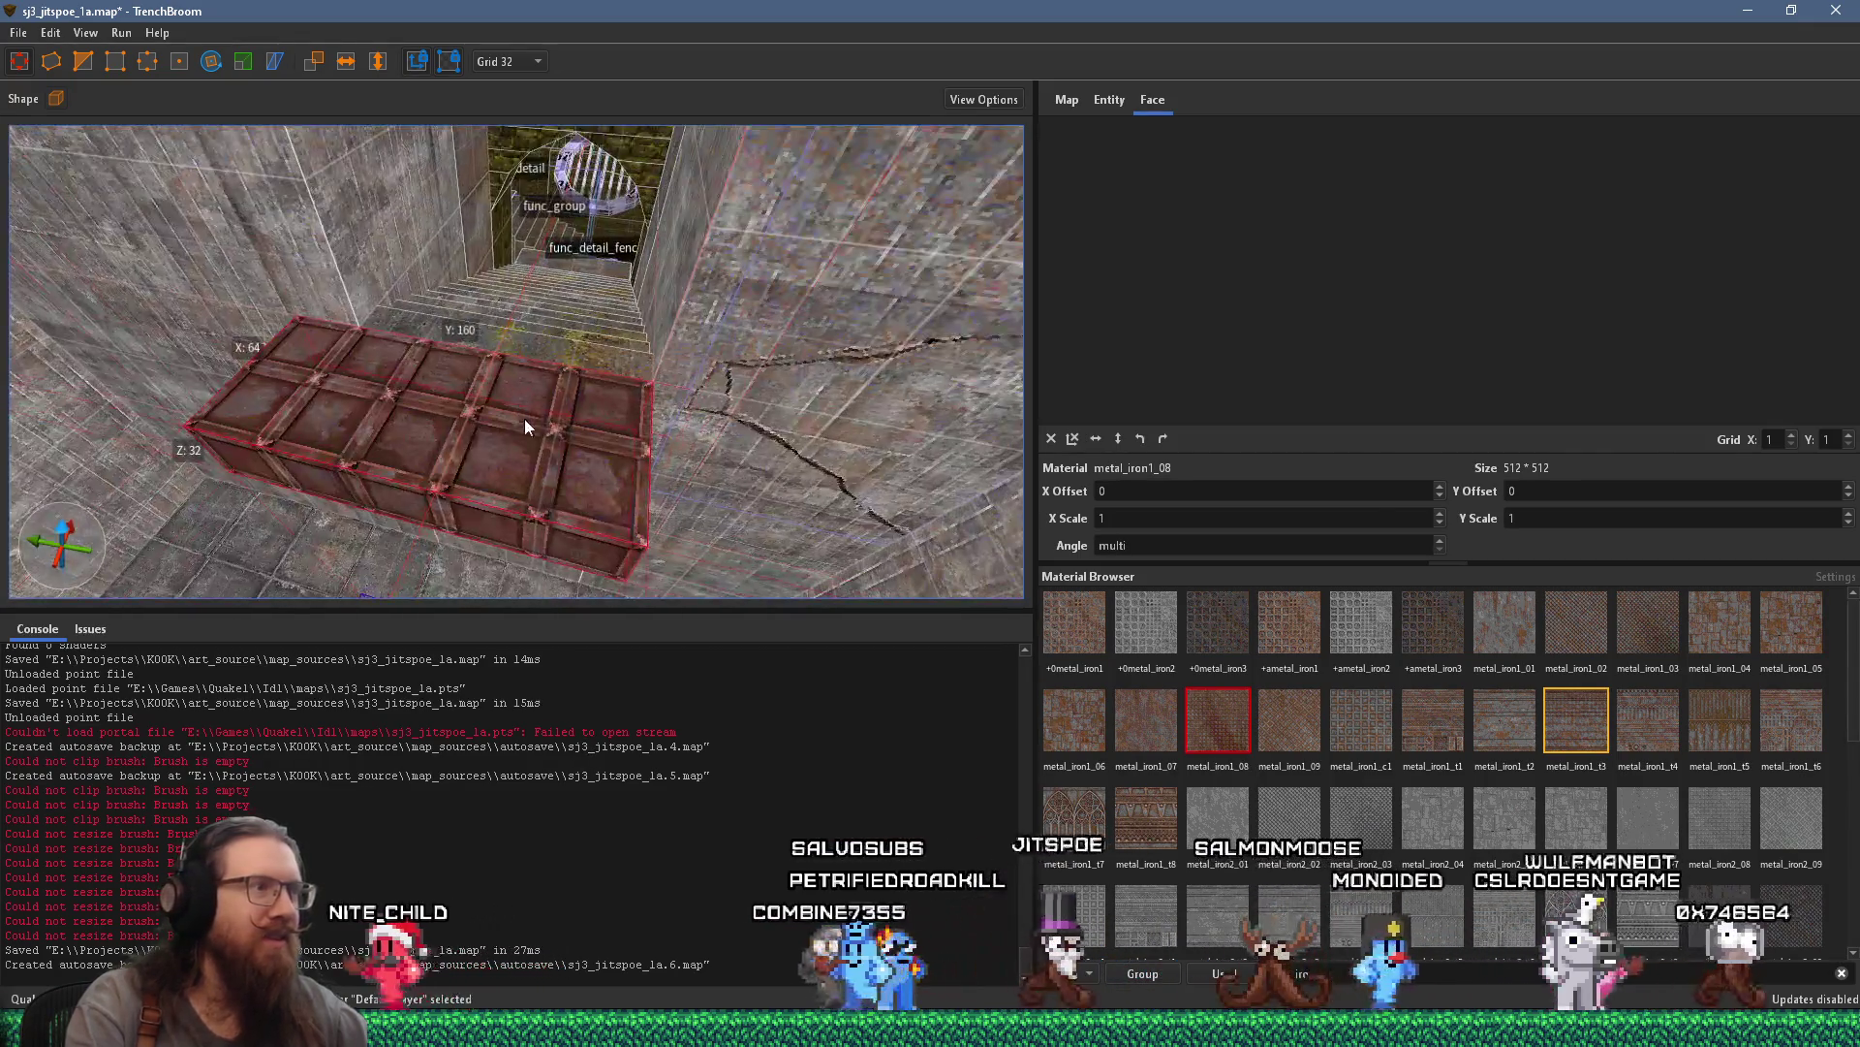
{"action": "left_click", "coordinate": [1140, 722]}
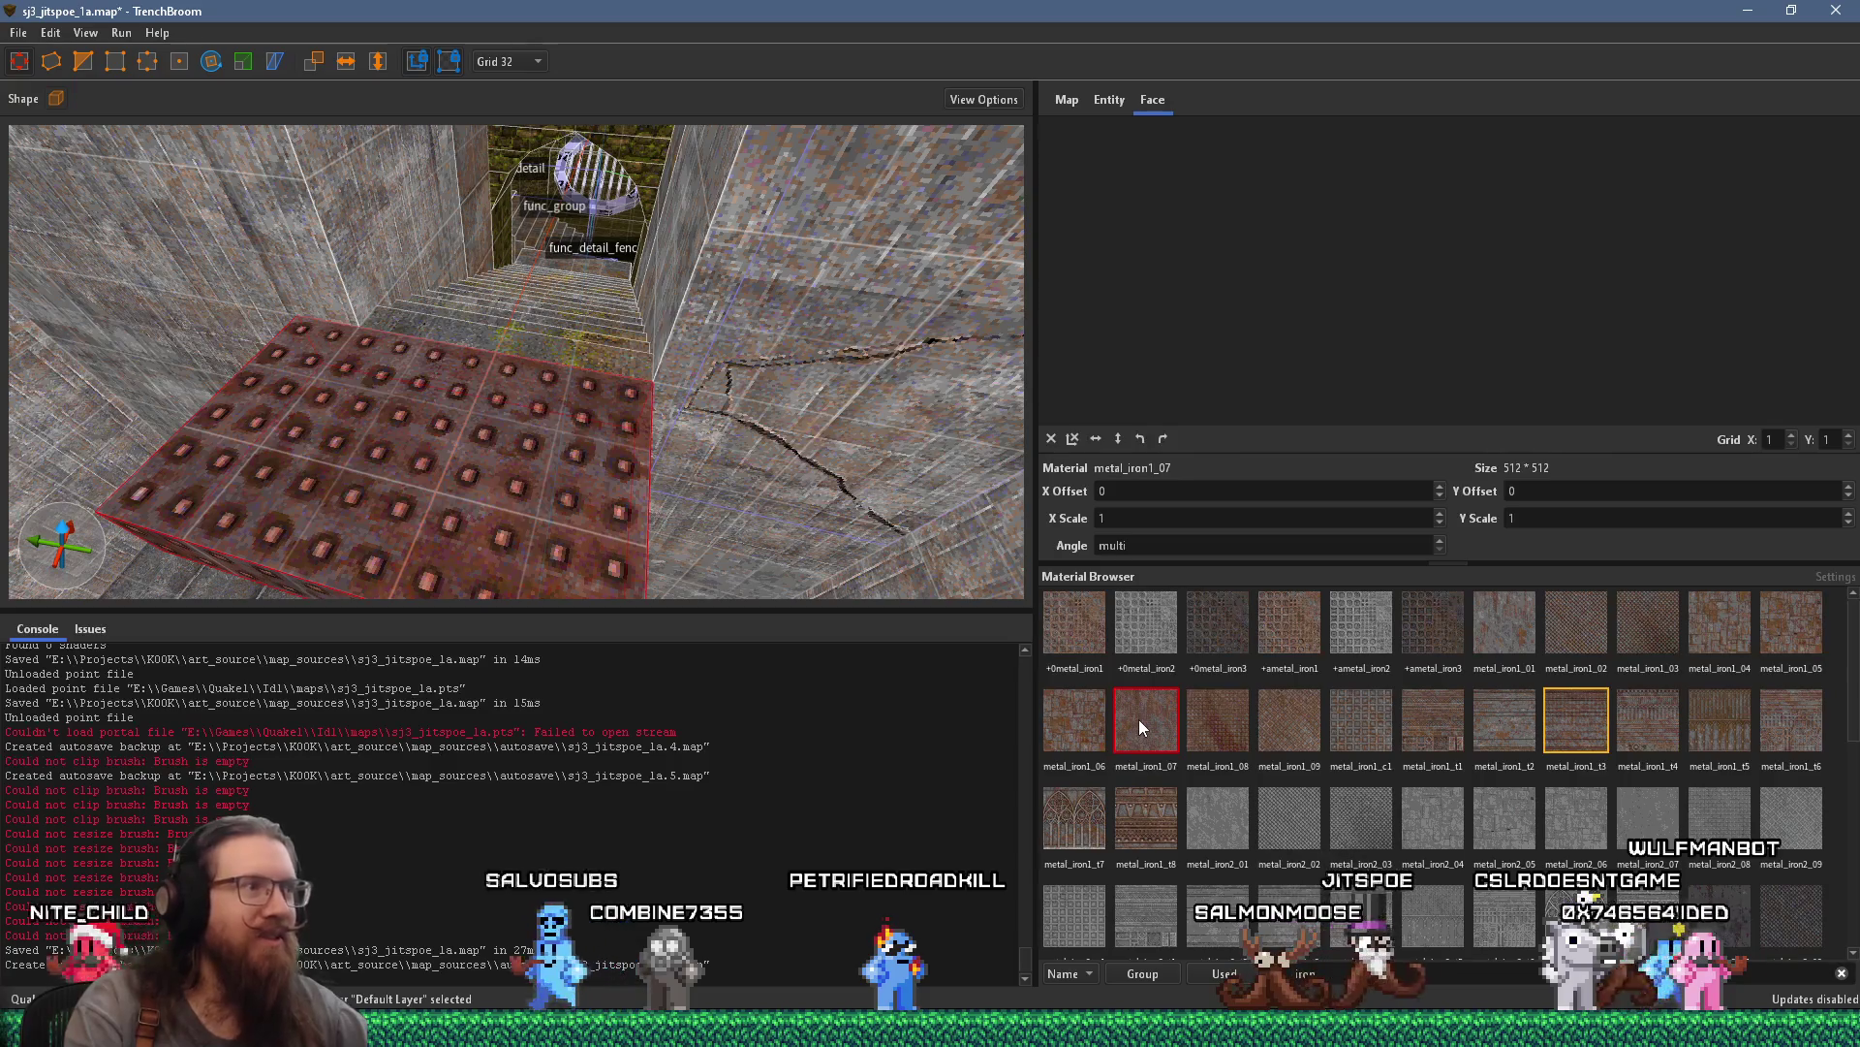
{"action": "left_click", "coordinate": [1090, 719]}
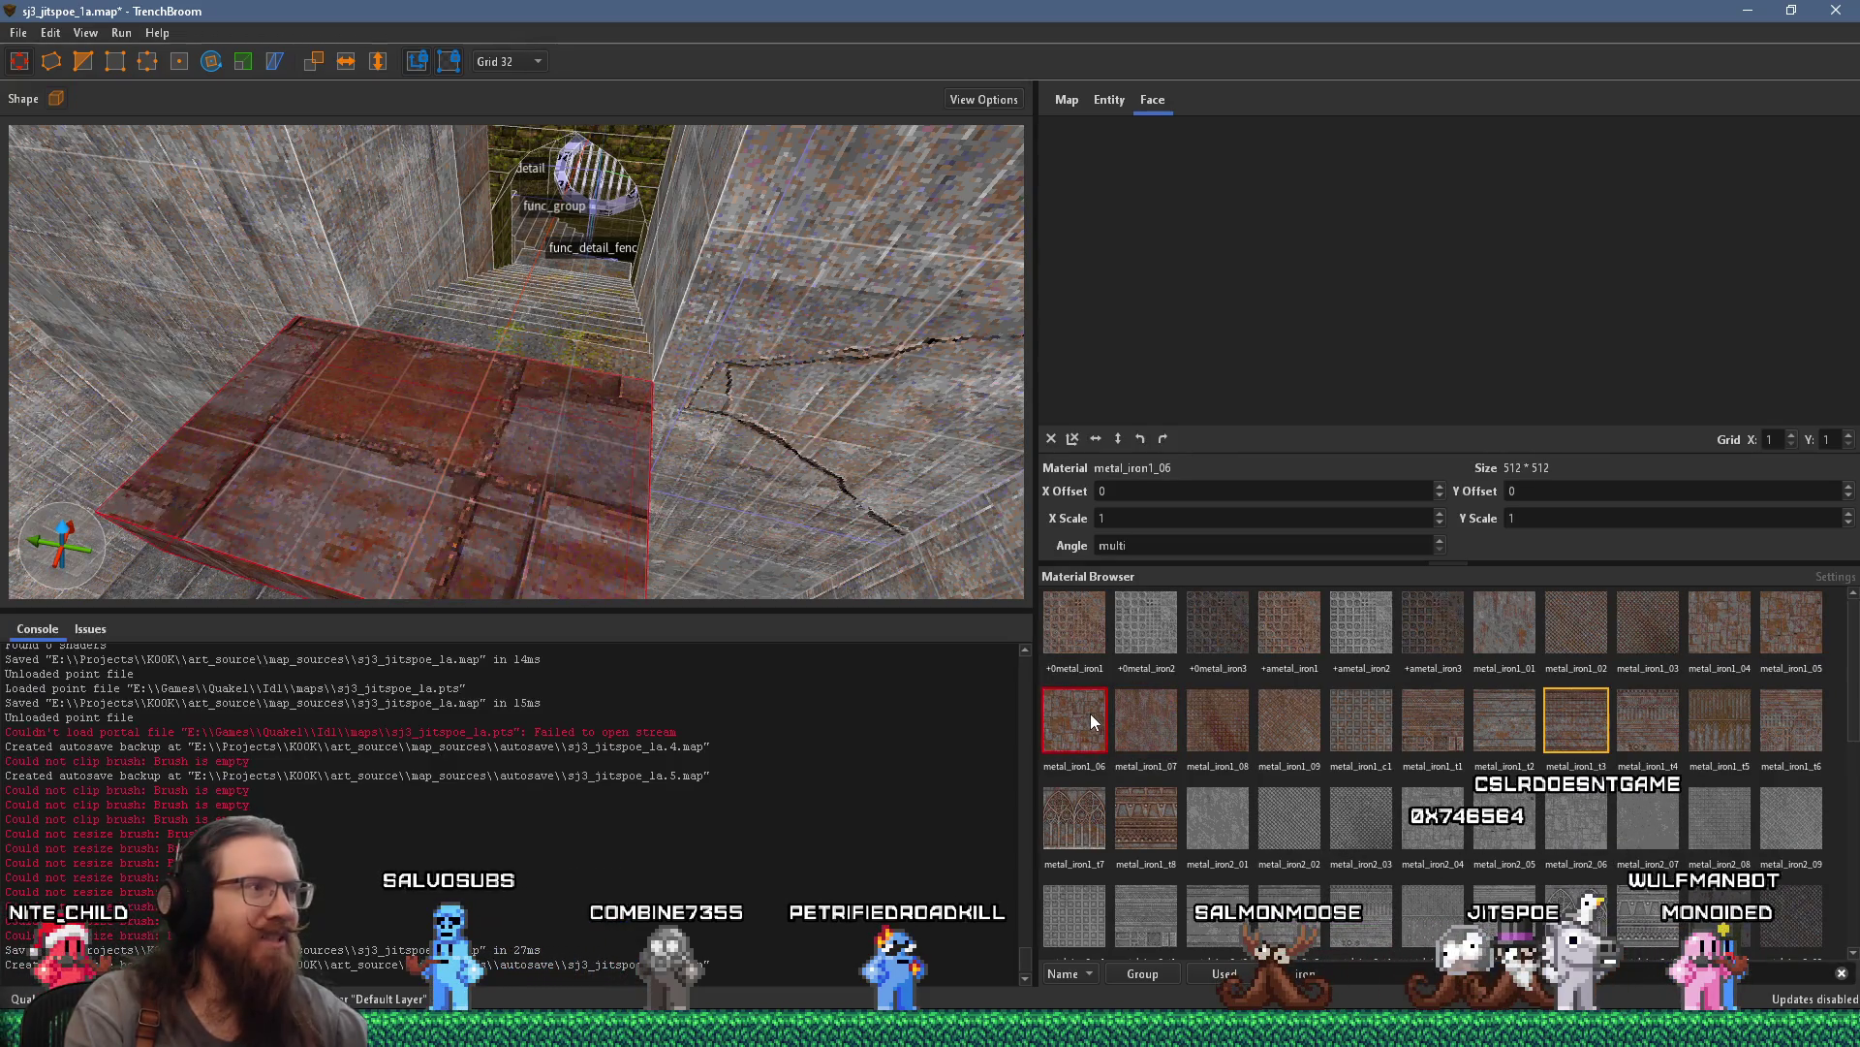
{"action": "left_click", "coordinate": [1360, 716]}
{"action": "left_click", "coordinate": [1318, 727]}
{"action": "left_click", "coordinate": [1288, 723]}
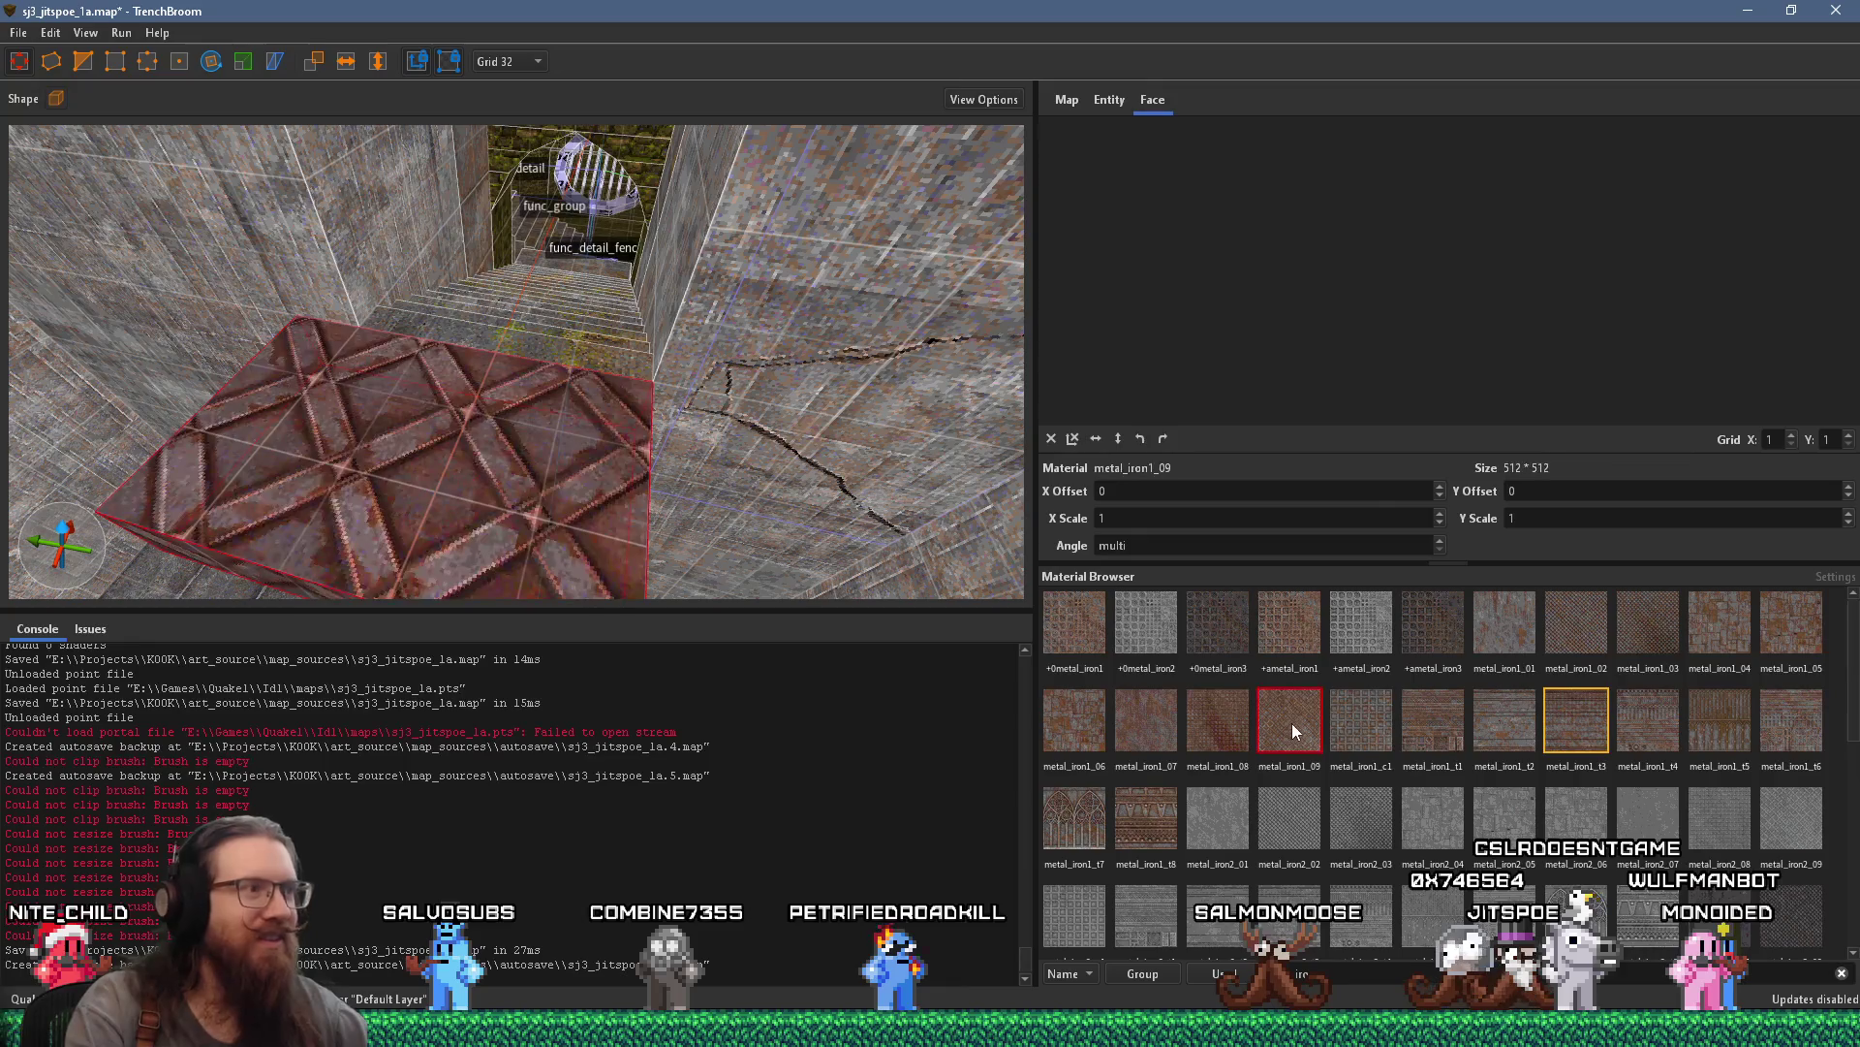
Try +ametal_iron3, metal_iron1_02 through _05, and metal_iron1_t6 through _t2 on the block
{"action": "left_click", "coordinate": [1426, 640]}
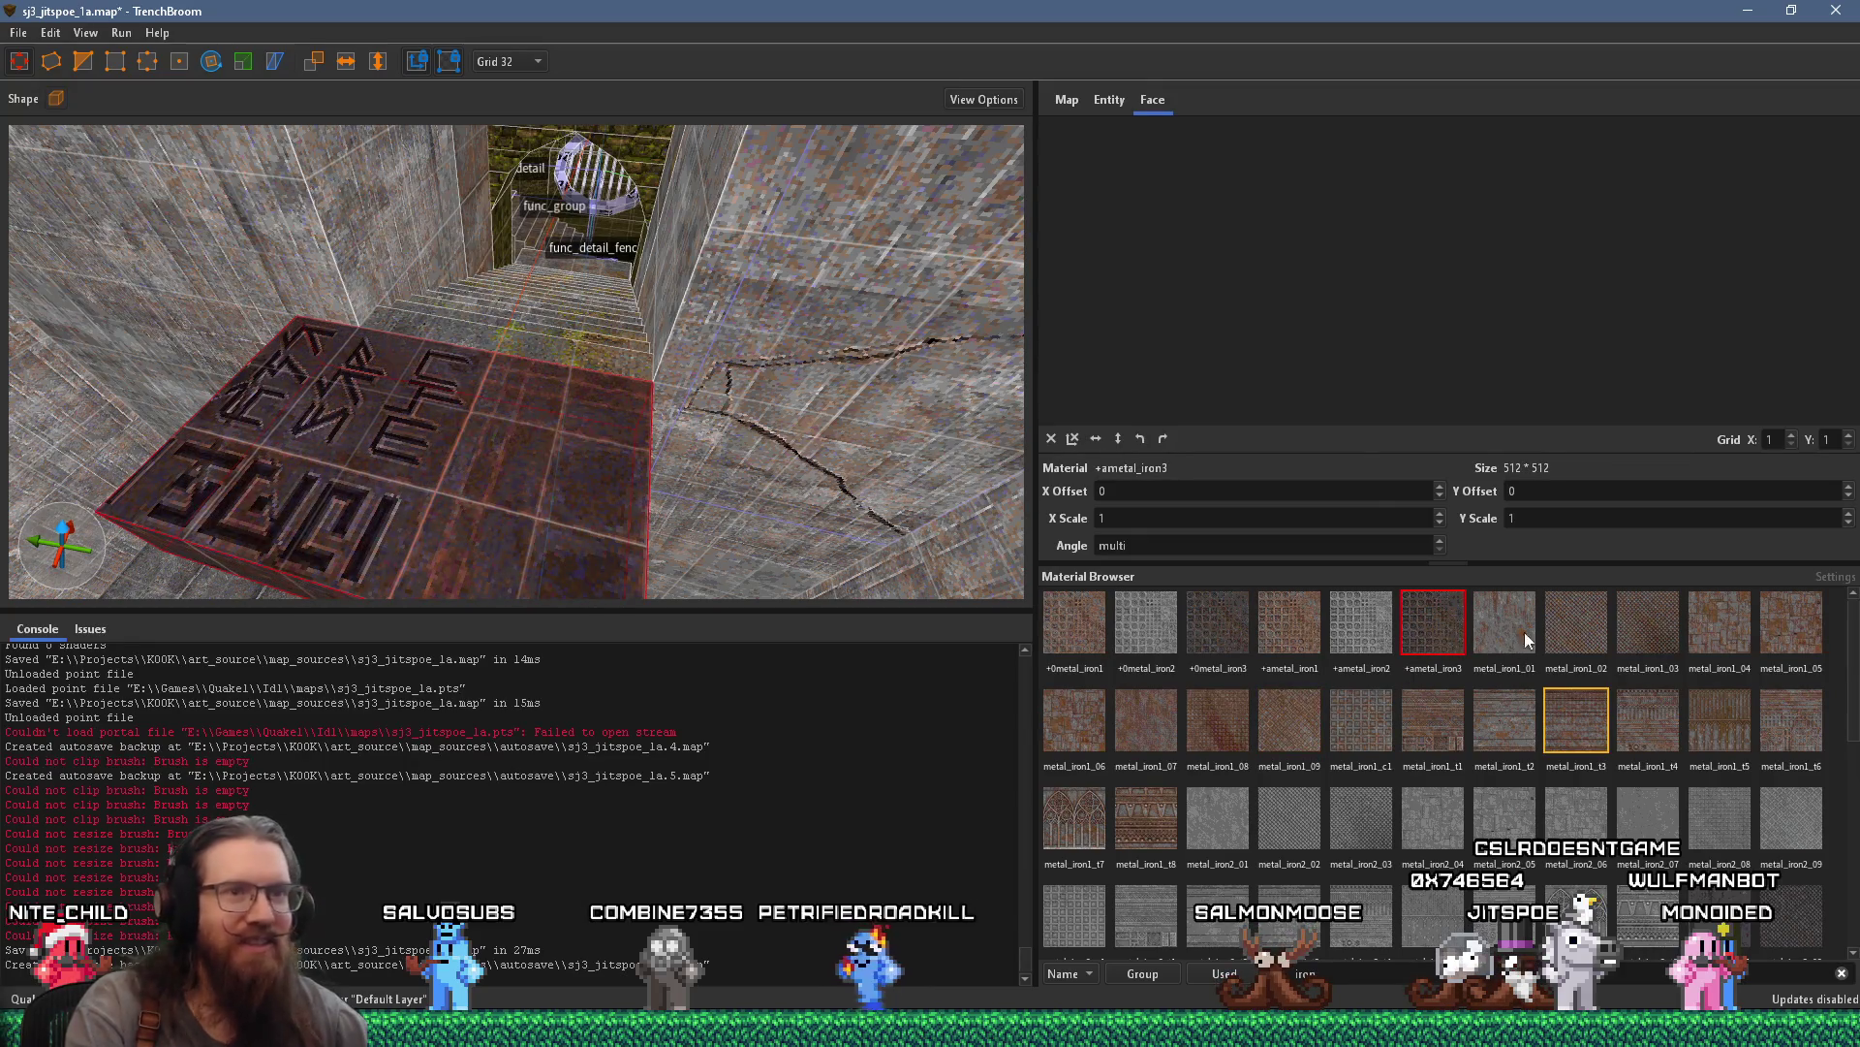
{"action": "left_click", "coordinate": [1565, 621]}
{"action": "left_click", "coordinate": [1668, 611]}
{"action": "left_click", "coordinate": [1701, 673]}
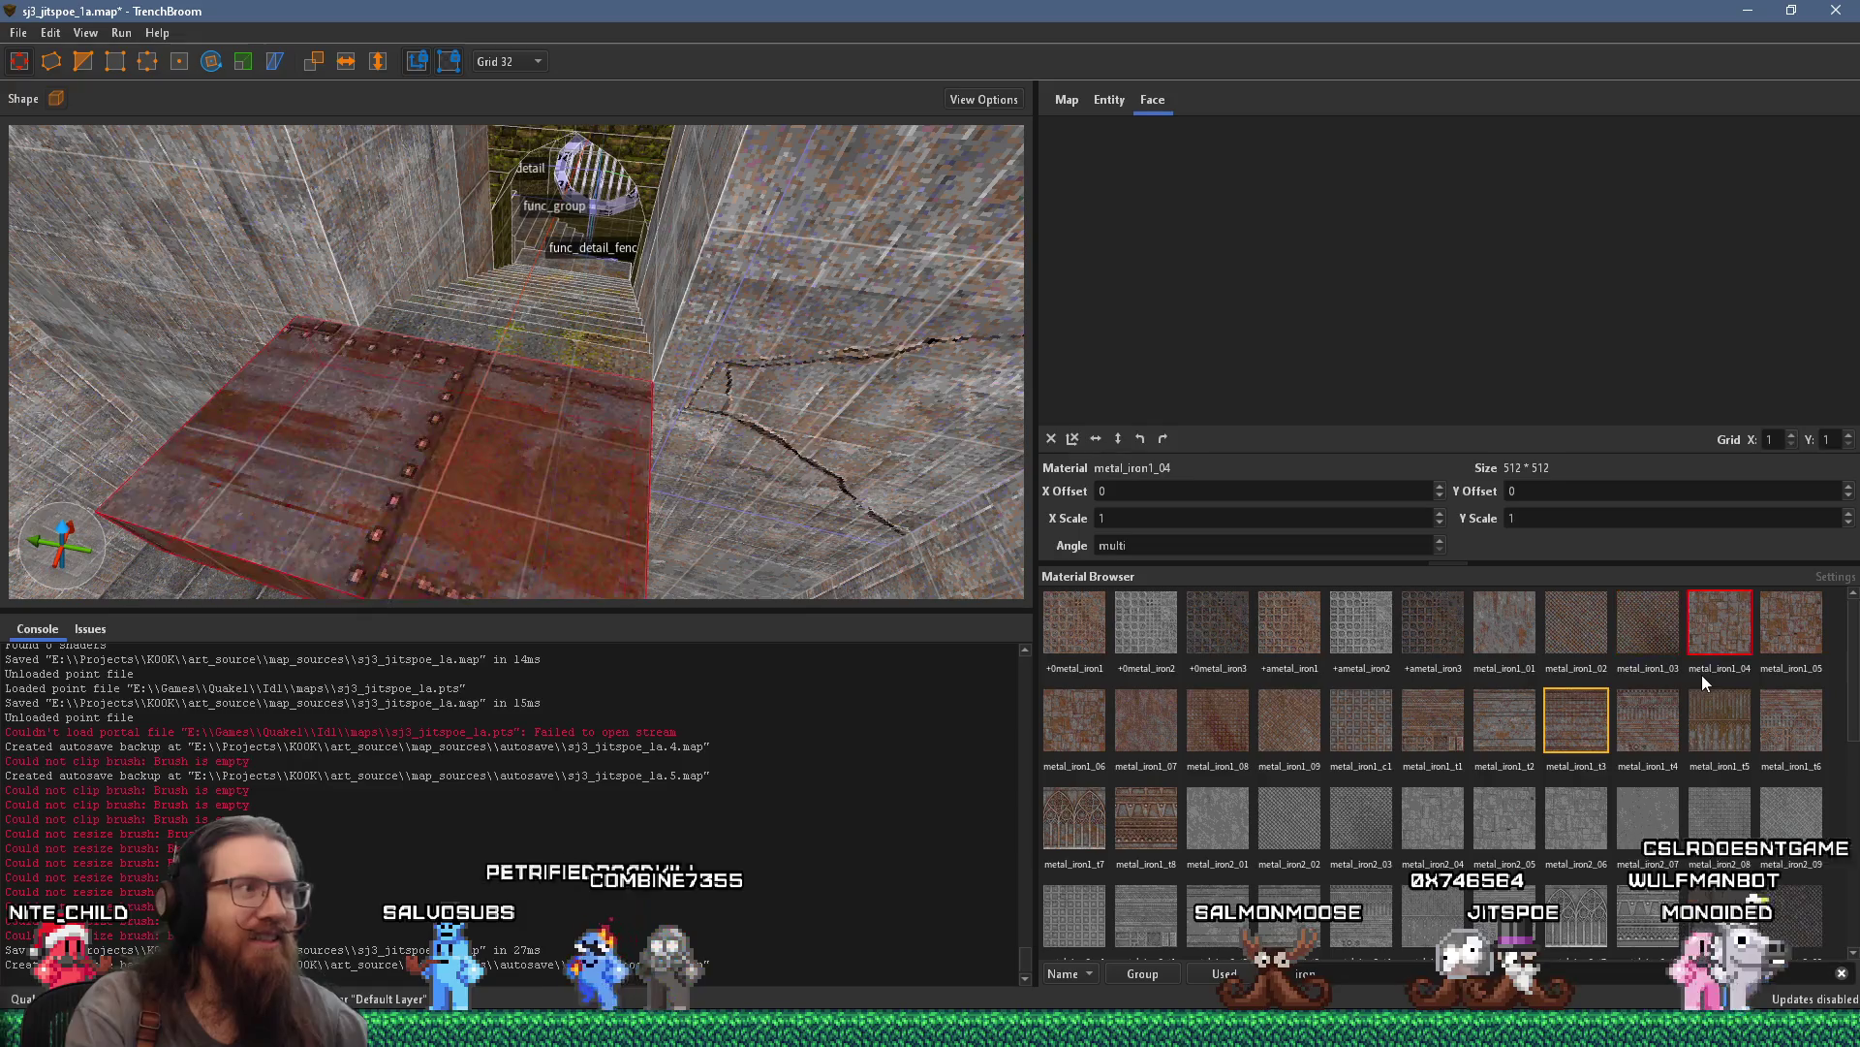
{"action": "left_click", "coordinate": [1763, 617]}
{"action": "left_click", "coordinate": [1762, 713]}
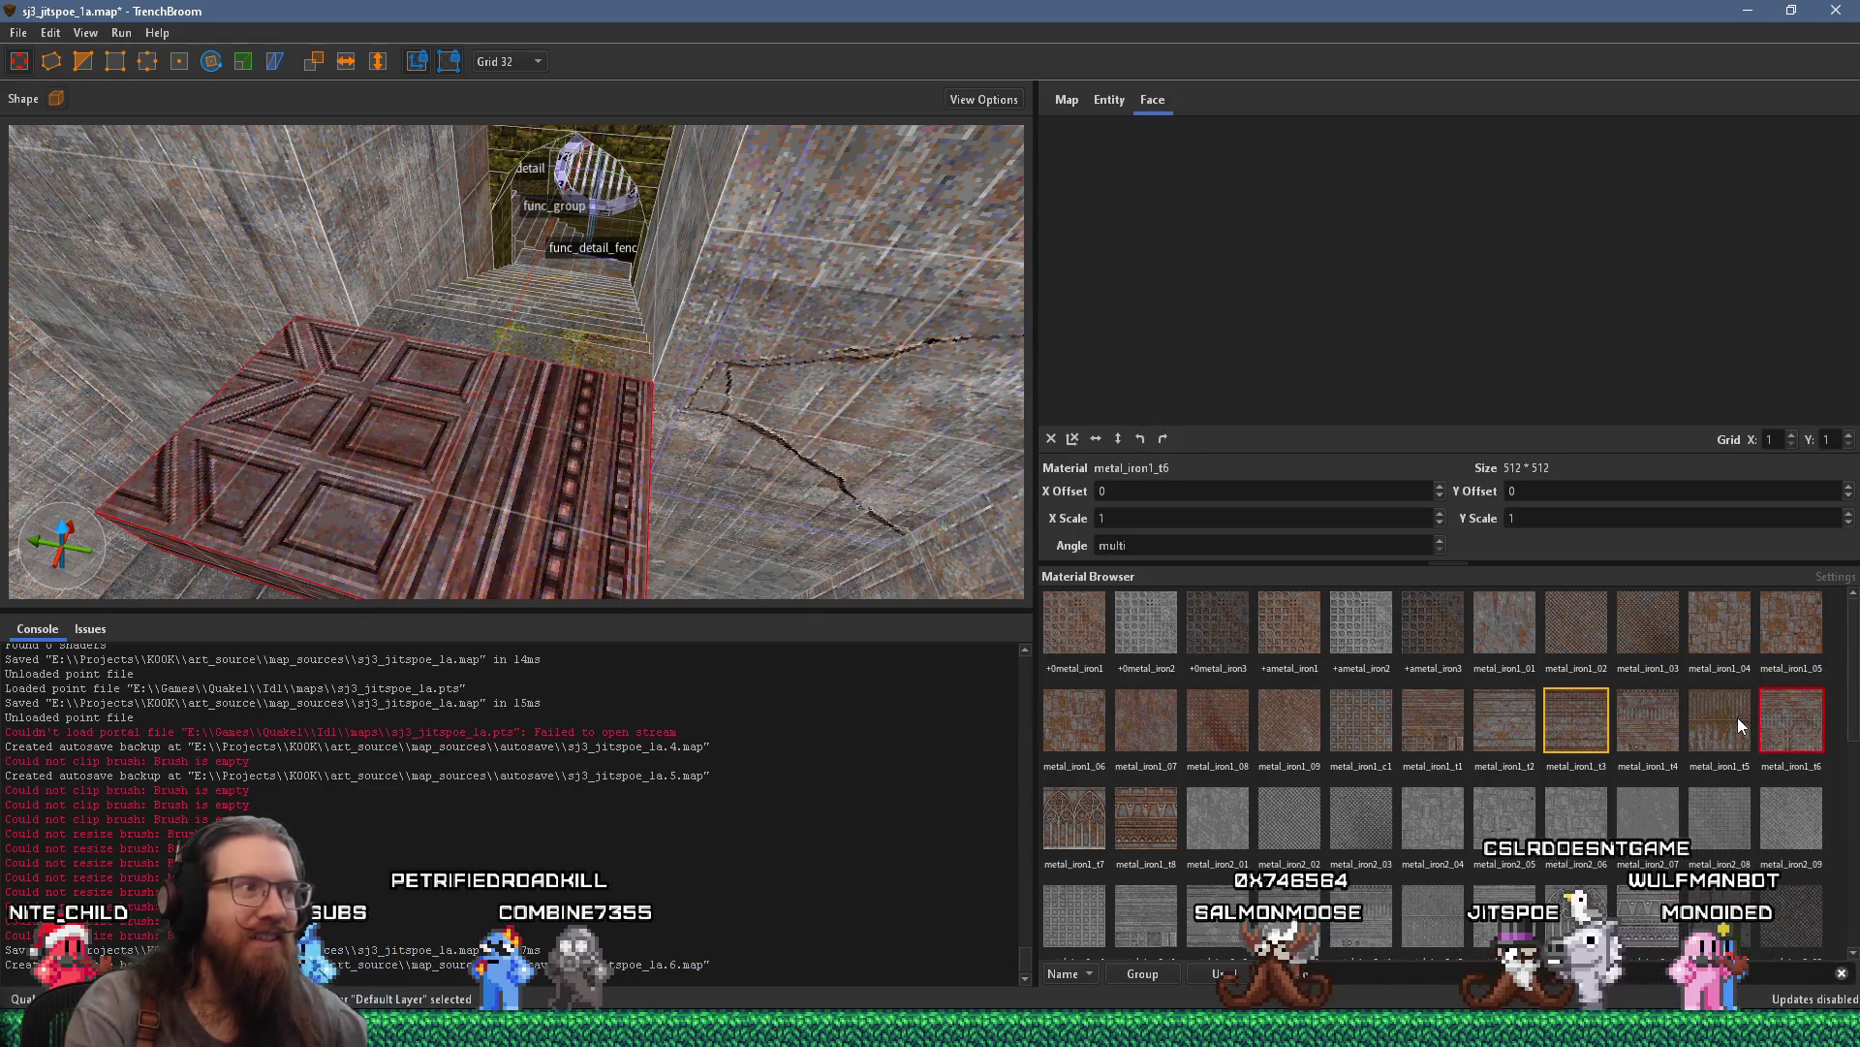
{"action": "left_click", "coordinate": [1715, 719]}
{"action": "left_click", "coordinate": [1639, 723]}
{"action": "left_click", "coordinate": [1552, 726]}
{"action": "left_click", "coordinate": [1478, 725]}
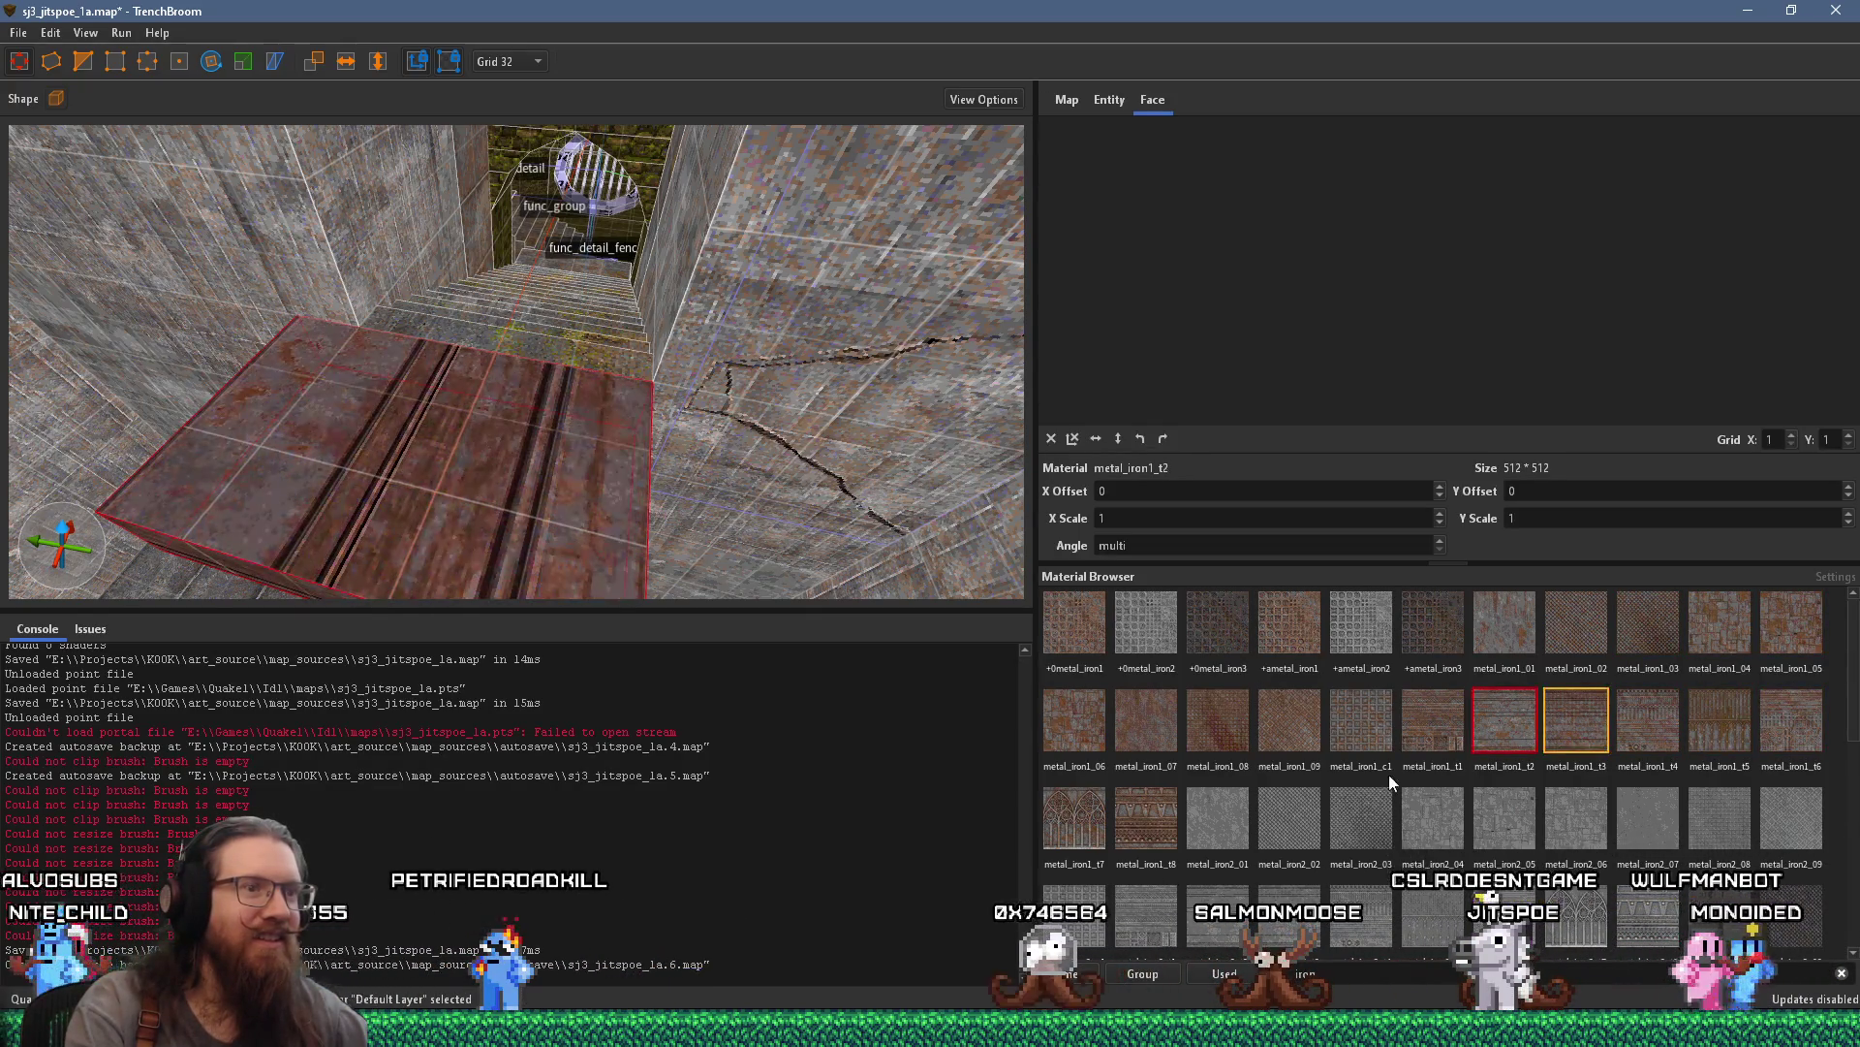
Try metal_iron1_t8, metal_iron2_01, _t7 and _06–_08, finally settling on lettered +0metal_iron1
{"action": "left_click", "coordinate": [1164, 806]}
{"action": "left_click", "coordinate": [1228, 811]}
{"action": "left_click", "coordinate": [1067, 803]}
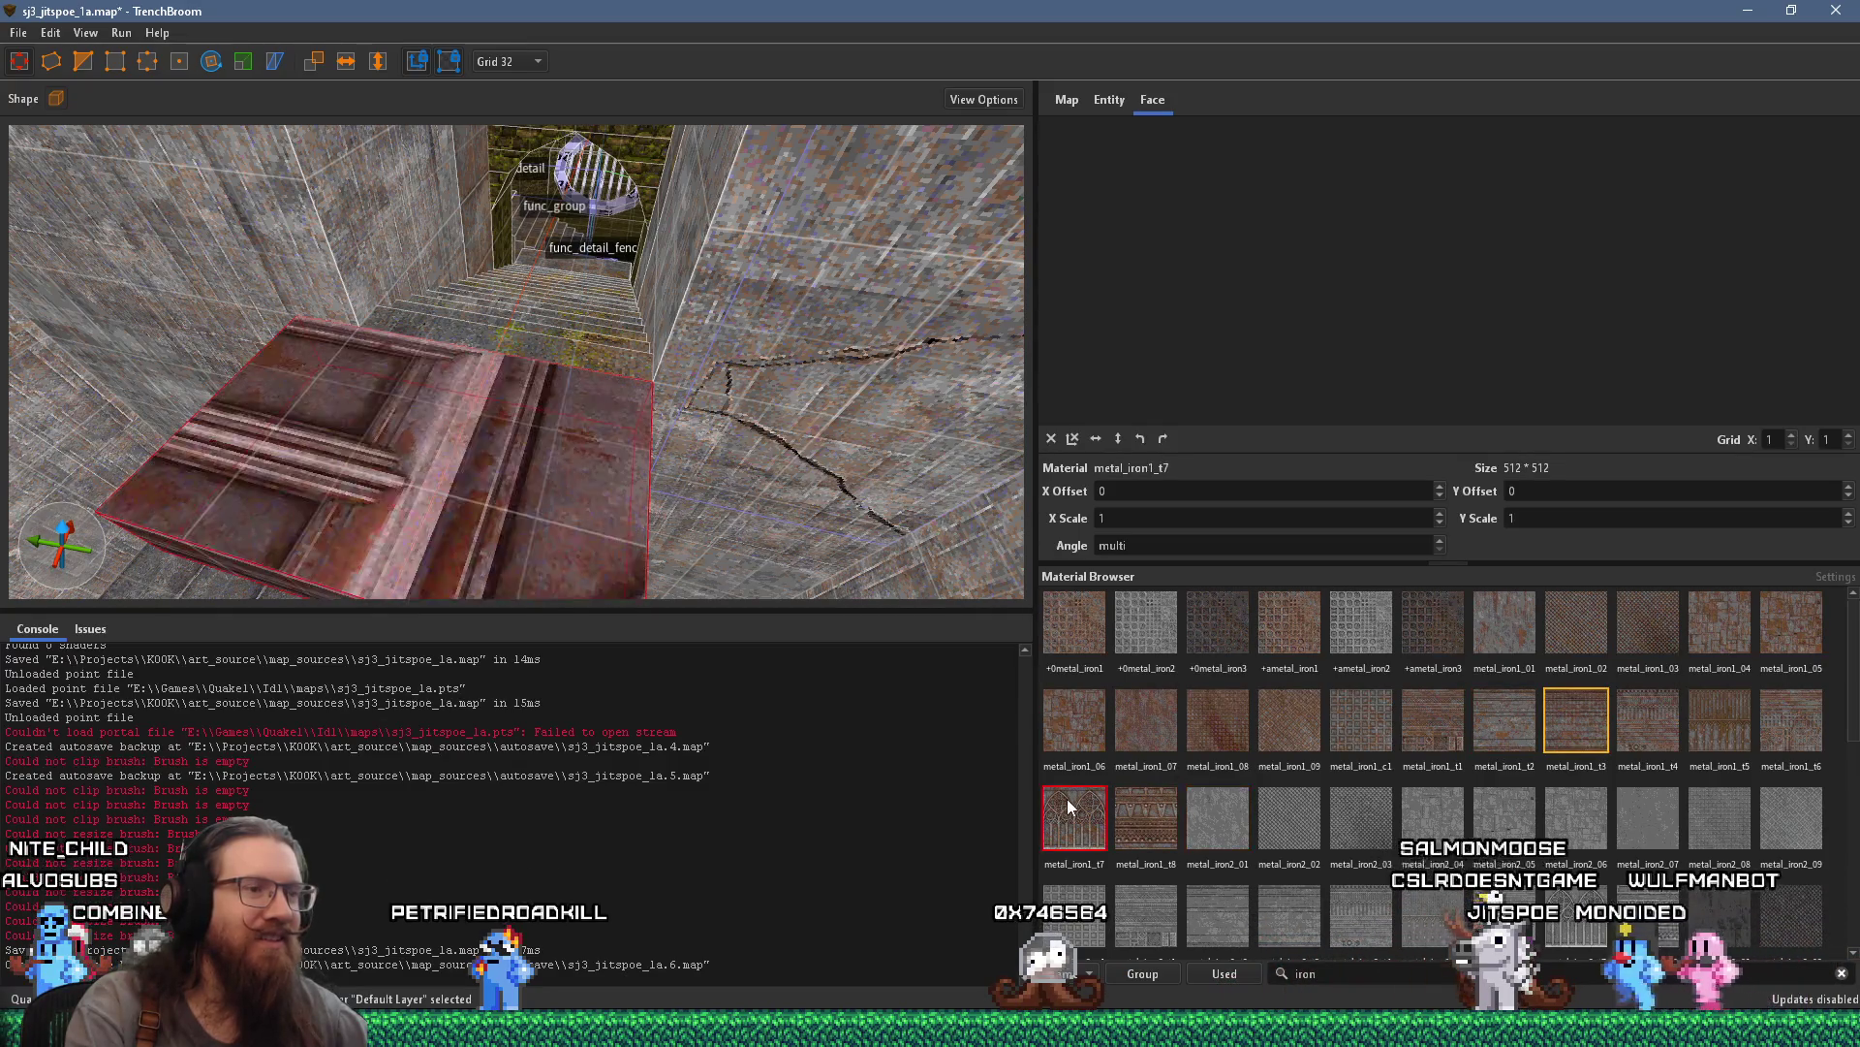
{"action": "left_click", "coordinate": [1080, 733]}
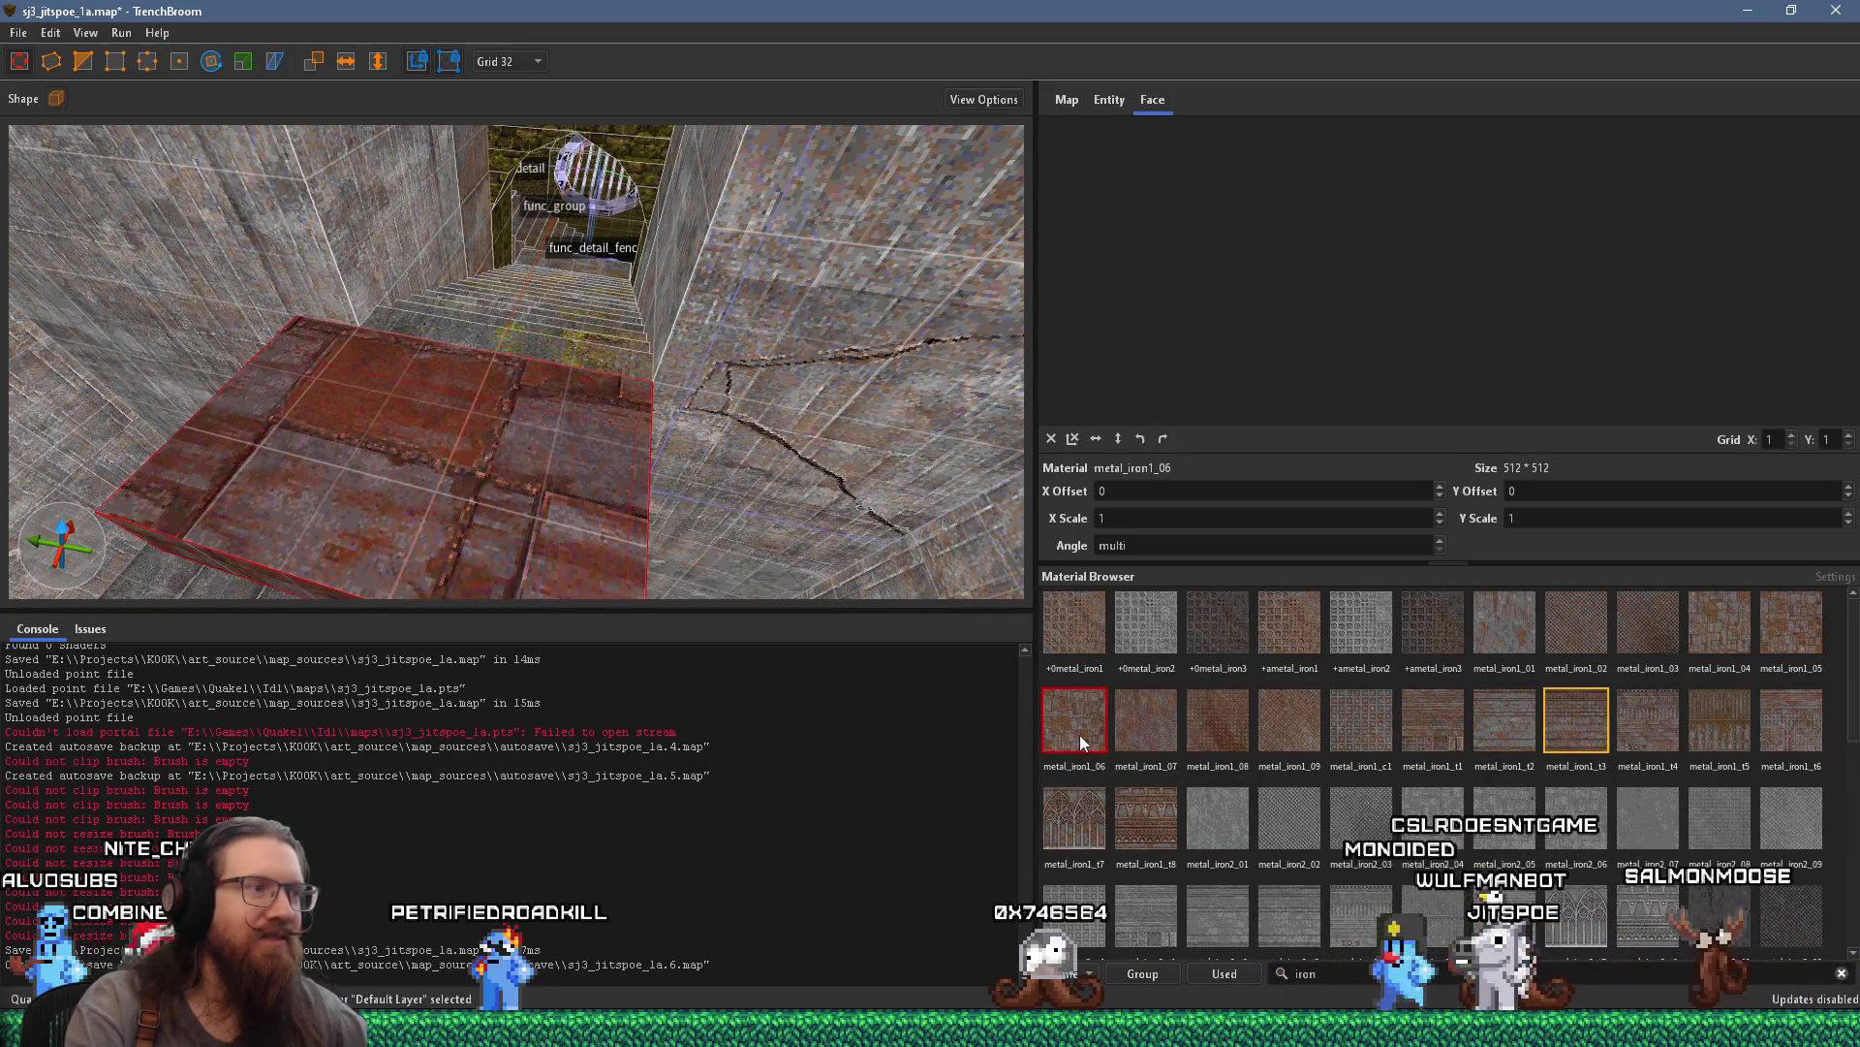
{"action": "left_click", "coordinate": [1143, 716]}
{"action": "left_click", "coordinate": [1223, 717]}
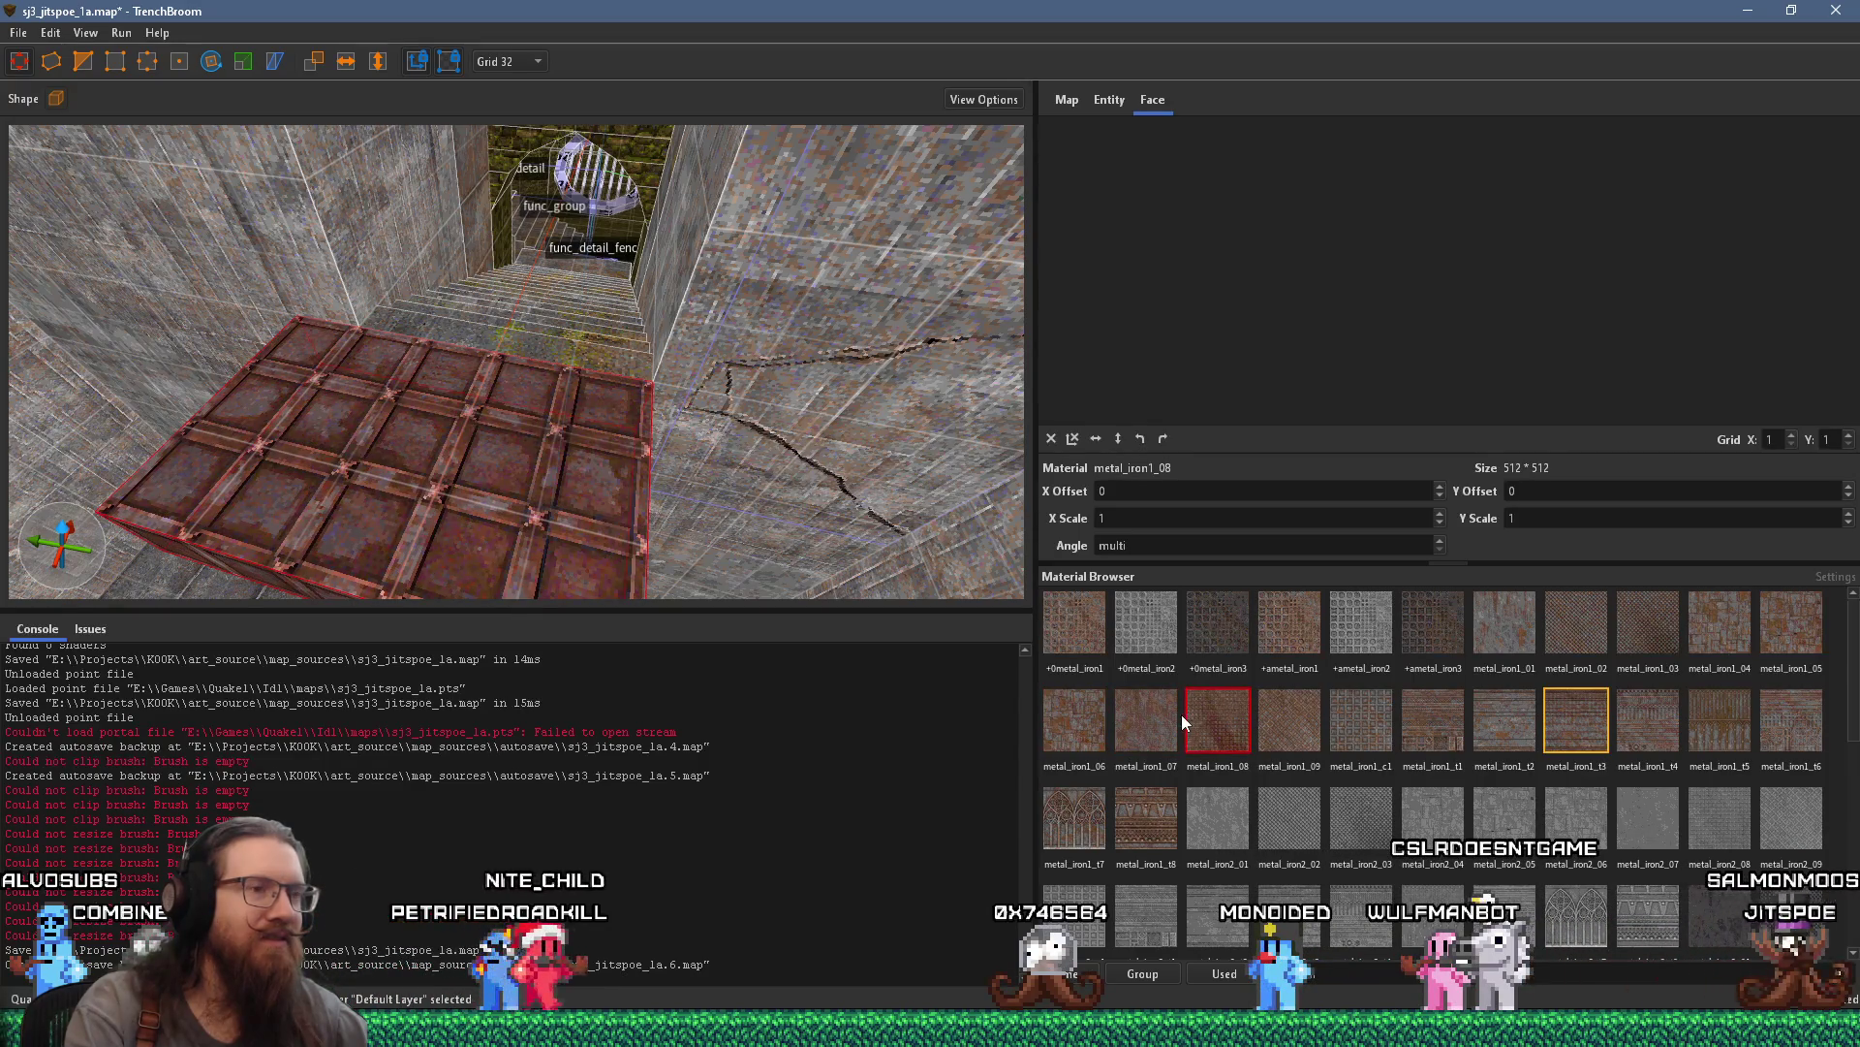
{"action": "left_click", "coordinate": [1150, 718]}
{"action": "left_click", "coordinate": [1091, 644]}
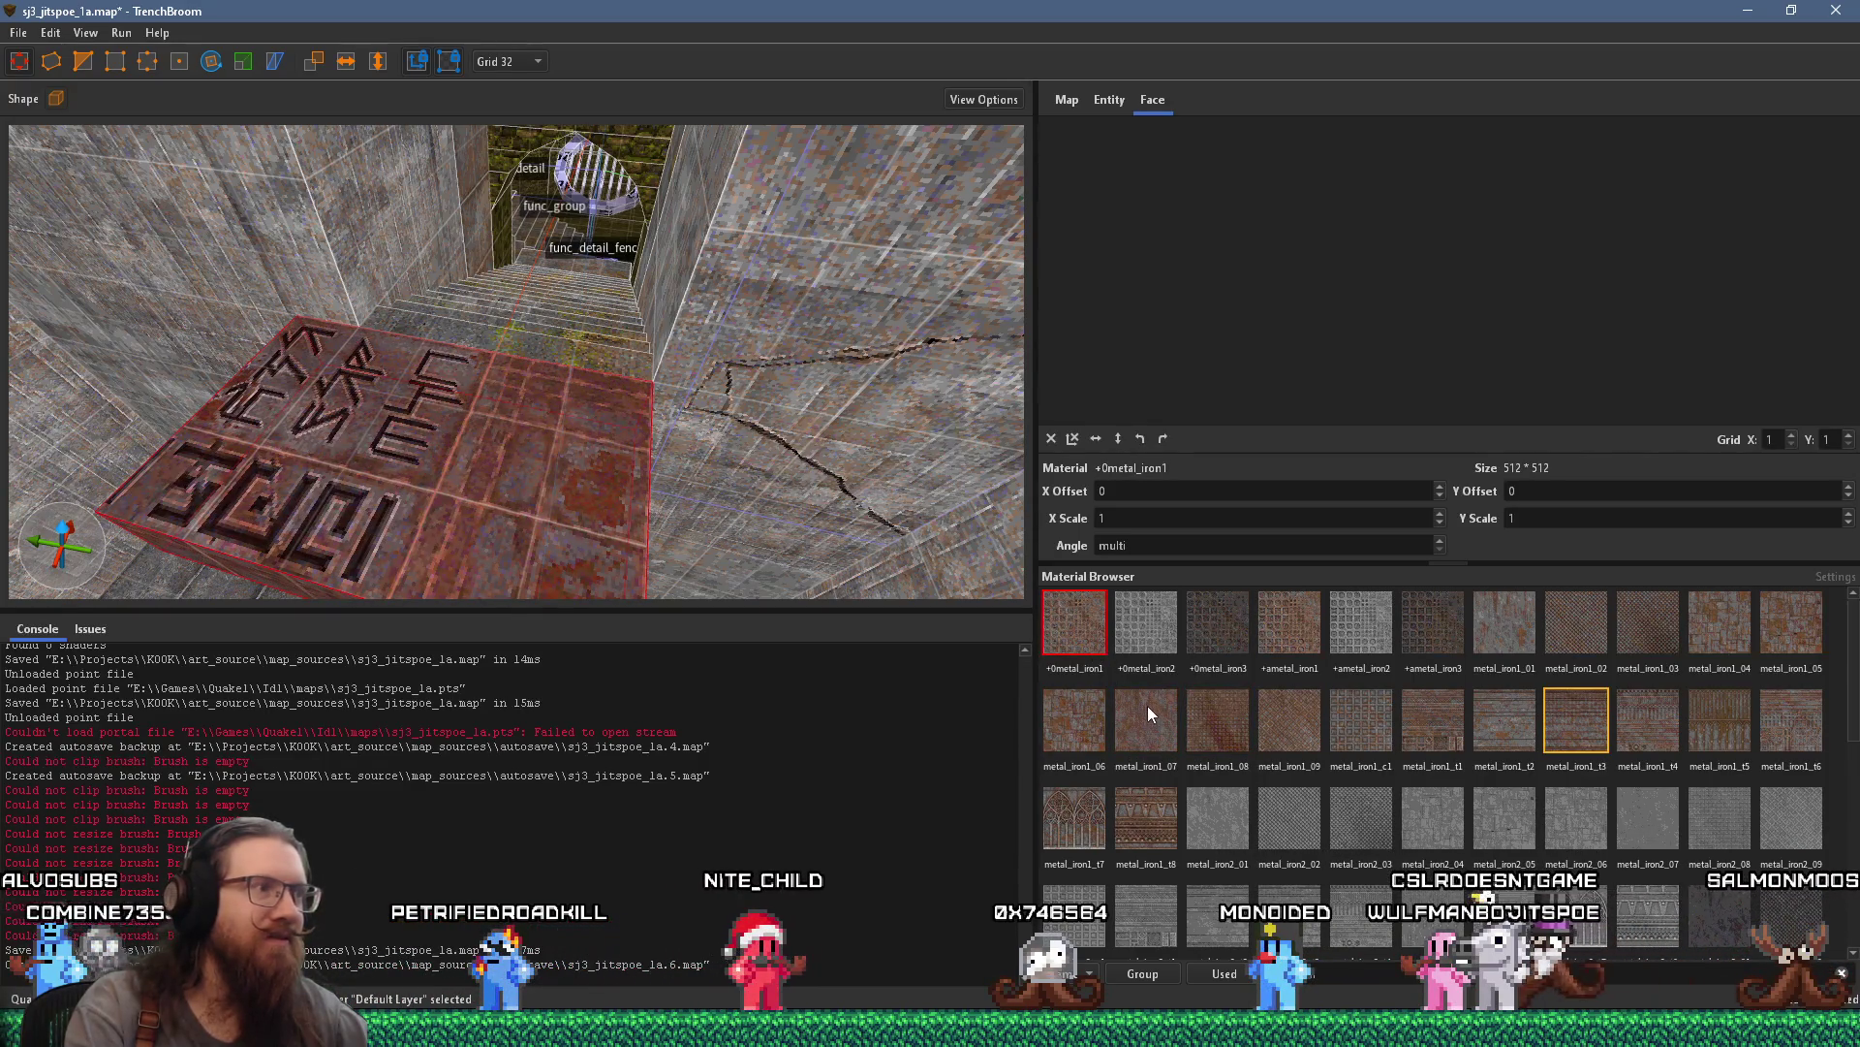
Apply the plain rusty metal_iron1_01 material to the block and select it
{"action": "mouse_move", "coordinate": [557, 378]}
{"action": "left_mouse_down"}
{"action": "mouse_move", "coordinate": [554, 434]}
{"action": "mouse_move", "coordinate": [548, 377]}
{"action": "left_mouse_up"}
{"action": "mouse_move", "coordinate": [475, 442]}
{"action": "left_mouse_down"}
{"action": "mouse_move", "coordinate": [416, 418]}
{"action": "mouse_move", "coordinate": [444, 382]}
{"action": "mouse_move", "coordinate": [617, 309]}
{"action": "left_mouse_up"}
{"action": "left_click", "coordinate": [1491, 633]}
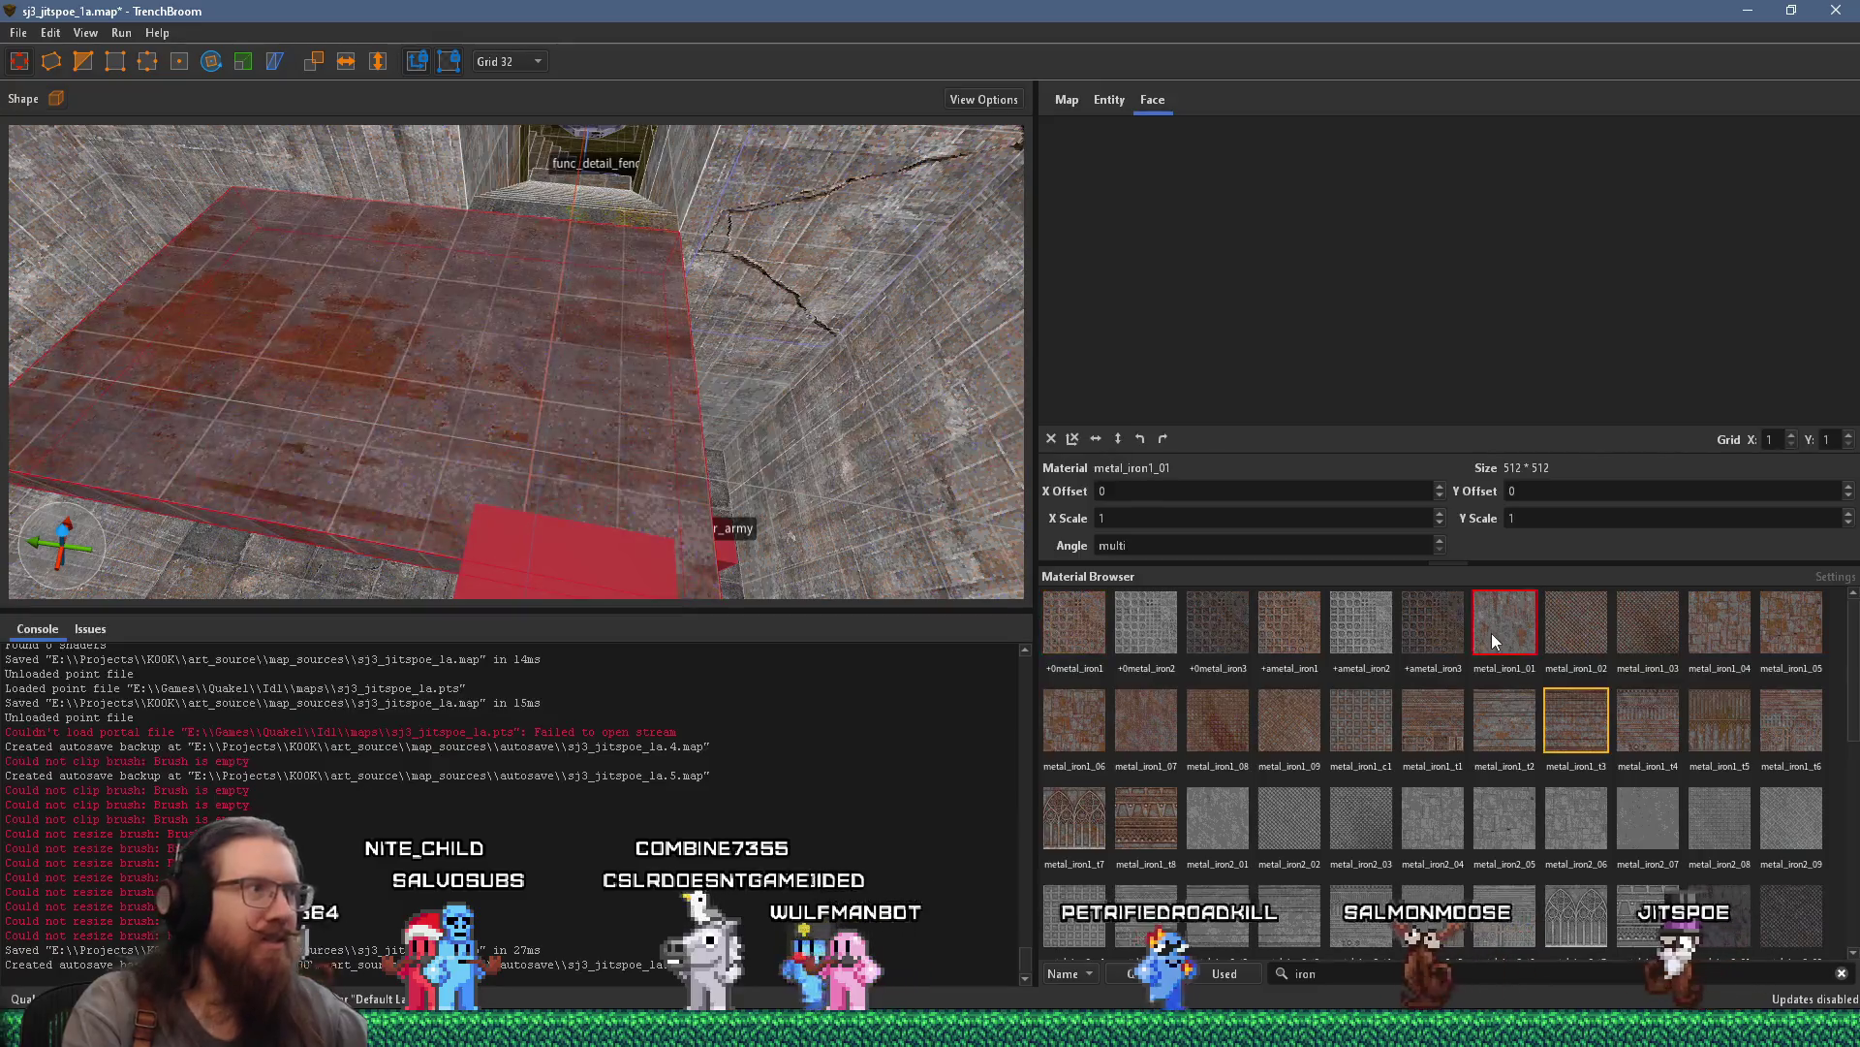
{"action": "mouse_move", "coordinate": [614, 444]}
{"action": "left_mouse_down"}
{"action": "mouse_move", "coordinate": [921, 396]}
{"action": "mouse_move", "coordinate": [669, 413]}
{"action": "mouse_move", "coordinate": [817, 277]}
{"action": "mouse_move", "coordinate": [693, 451]}
{"action": "mouse_move", "coordinate": [624, 304]}
{"action": "mouse_move", "coordinate": [634, 278]}
{"action": "mouse_move", "coordinate": [828, 292]}
{"action": "mouse_move", "coordinate": [705, 418]}
{"action": "mouse_move", "coordinate": [534, 479]}
{"action": "mouse_move", "coordinate": [384, 470]}
{"action": "mouse_move", "coordinate": [395, 431]}
{"action": "mouse_move", "coordinate": [425, 438]}
{"action": "mouse_move", "coordinate": [502, 253]}
{"action": "mouse_move", "coordinate": [493, 370]}
{"action": "mouse_move", "coordinate": [423, 364]}
{"action": "left_mouse_up"}
{"action": "left_click", "coordinate": [534, 476]}
{"action": "mouse_move", "coordinate": [534, 476]}
{"action": "left_mouse_down"}
{"action": "mouse_move", "coordinate": [216, 431]}
{"action": "mouse_move", "coordinate": [499, 415]}
{"action": "mouse_move", "coordinate": [479, 229]}
{"action": "mouse_move", "coordinate": [491, 141]}
{"action": "mouse_move", "coordinate": [420, 315]}
{"action": "left_mouse_up"}
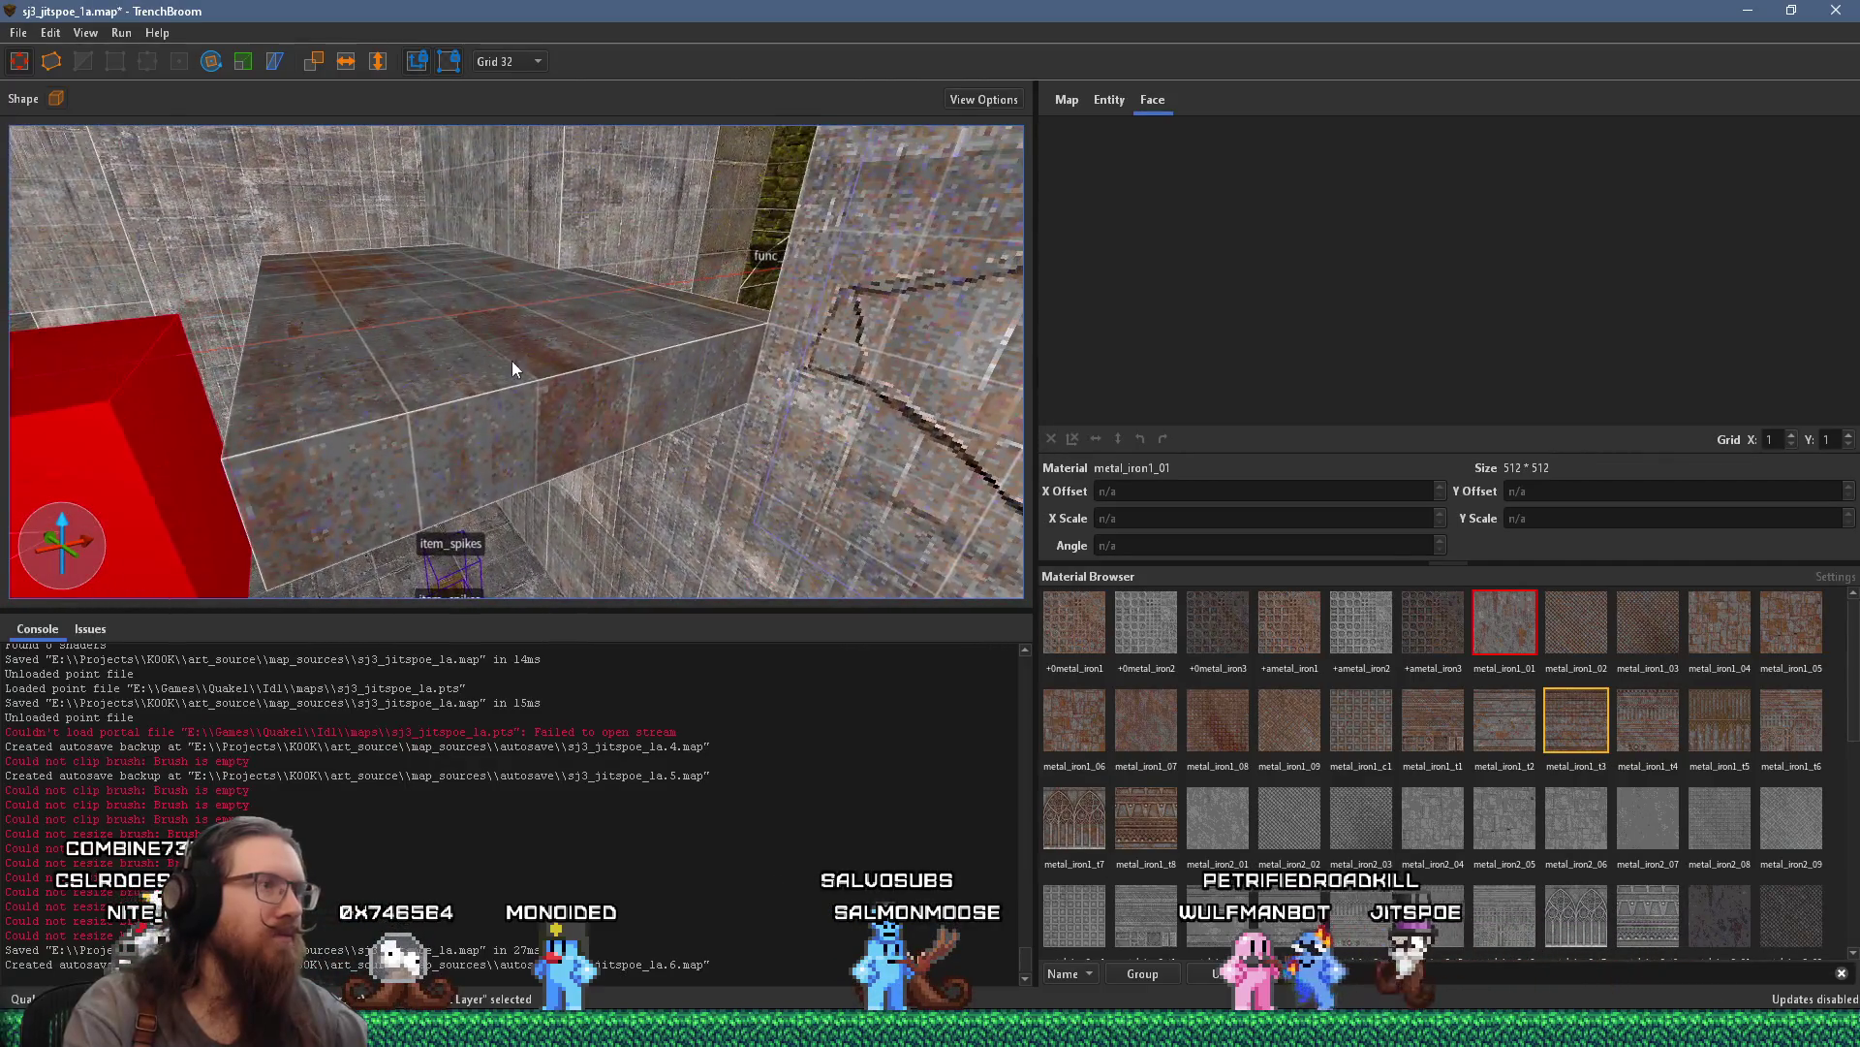
{"action": "left_click", "coordinate": [523, 349]}
Set the grid to 8 and flatten the block into an 8-unit-tall slab
{"action": "left_click", "coordinate": [509, 62]}
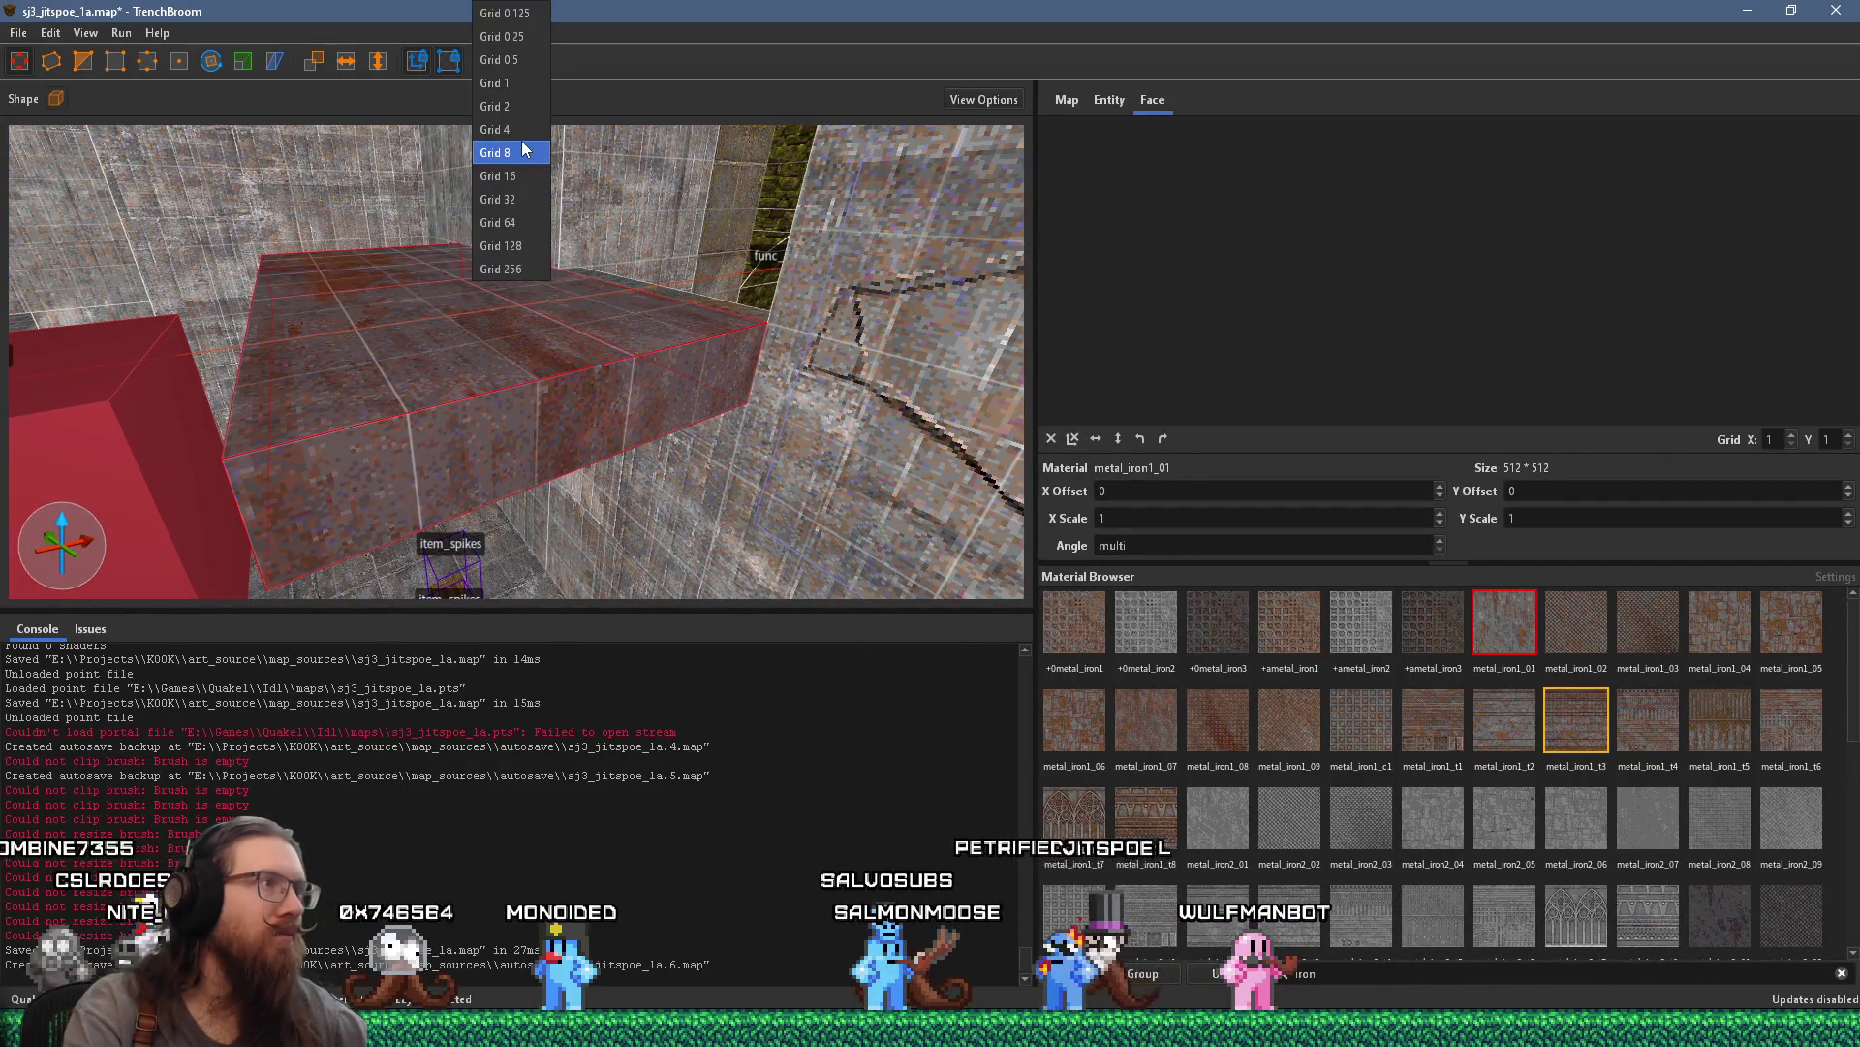
{"action": "left_click", "coordinate": [496, 83]}
{"action": "left_click", "coordinate": [505, 61]}
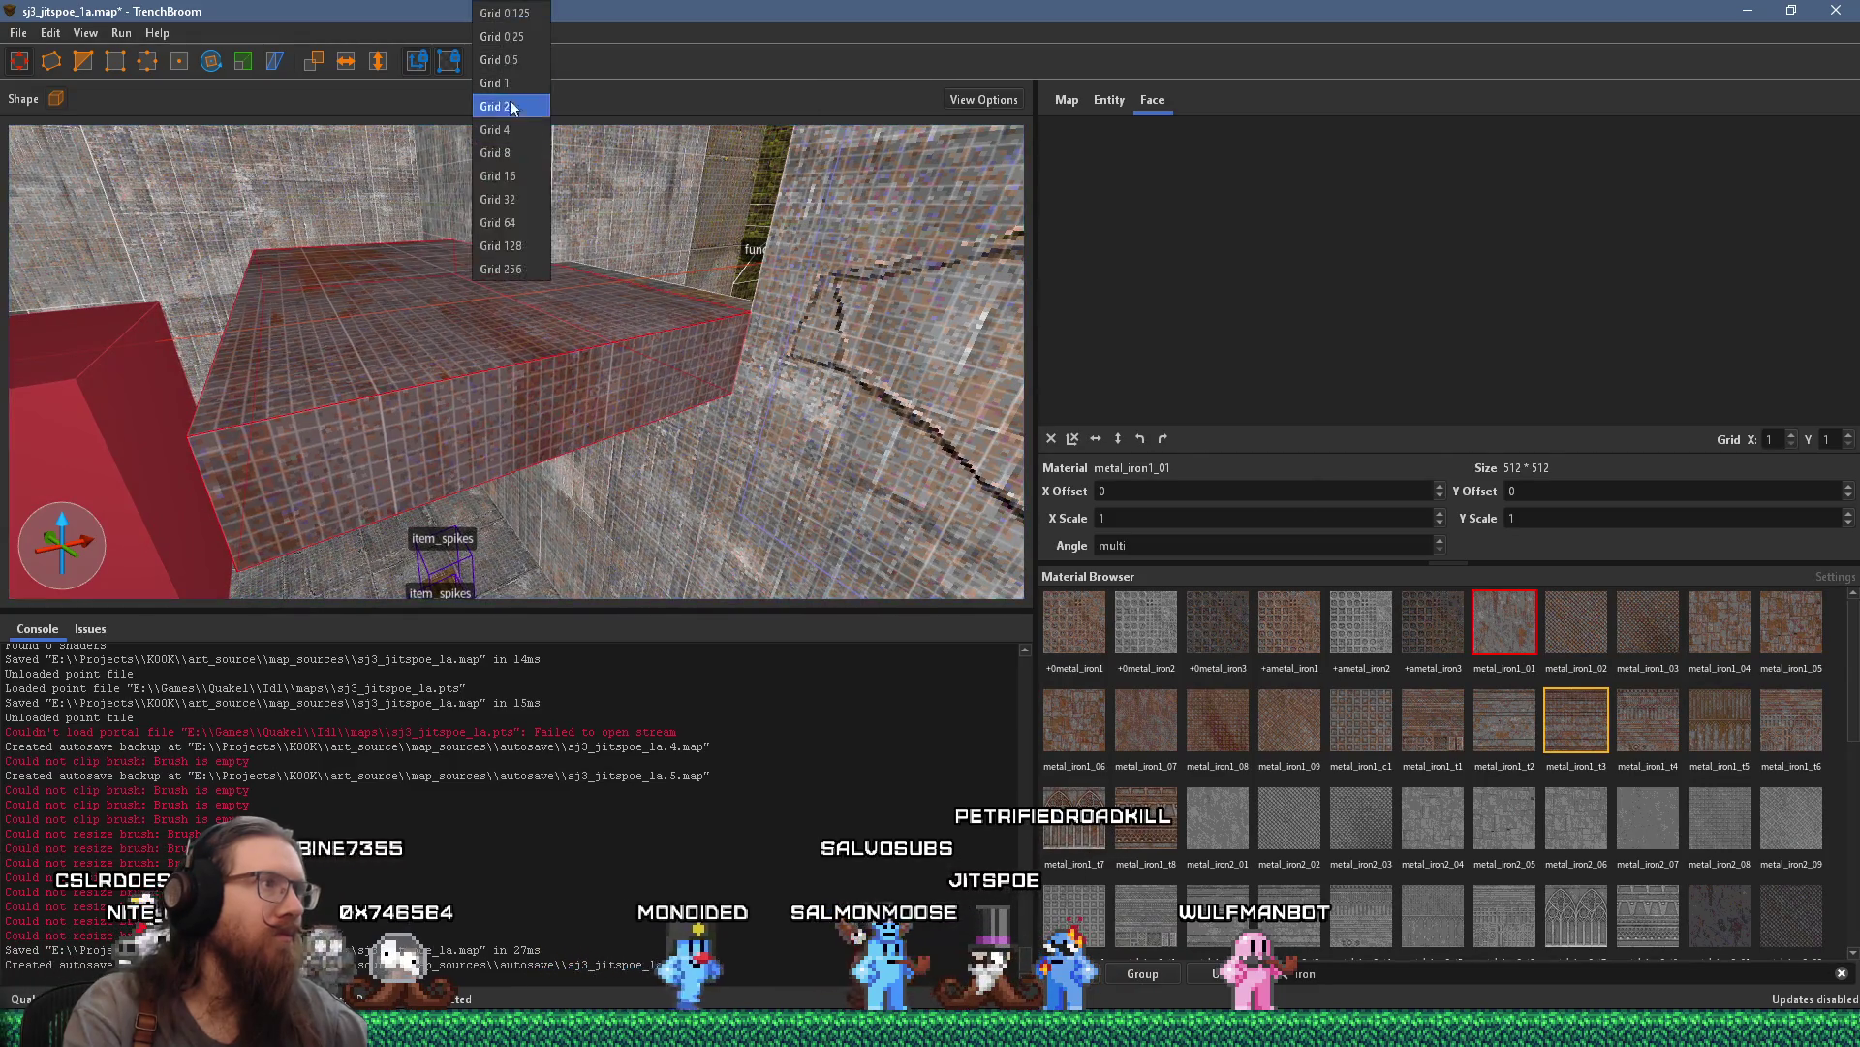
{"action": "left_click", "coordinate": [495, 153]}
{"action": "mouse_move", "coordinate": [574, 394]}
{"action": "left_mouse_down"}
{"action": "mouse_move", "coordinate": [561, 497]}
{"action": "mouse_move", "coordinate": [508, 341]}
{"action": "mouse_move", "coordinate": [576, 225]}
{"action": "mouse_move", "coordinate": [591, 490]}
{"action": "mouse_move", "coordinate": [612, 538]}
{"action": "mouse_move", "coordinate": [530, 481]}
{"action": "mouse_move", "coordinate": [537, 495]}
{"action": "mouse_move", "coordinate": [524, 406]}
{"action": "mouse_move", "coordinate": [493, 449]}
{"action": "left_mouse_up"}
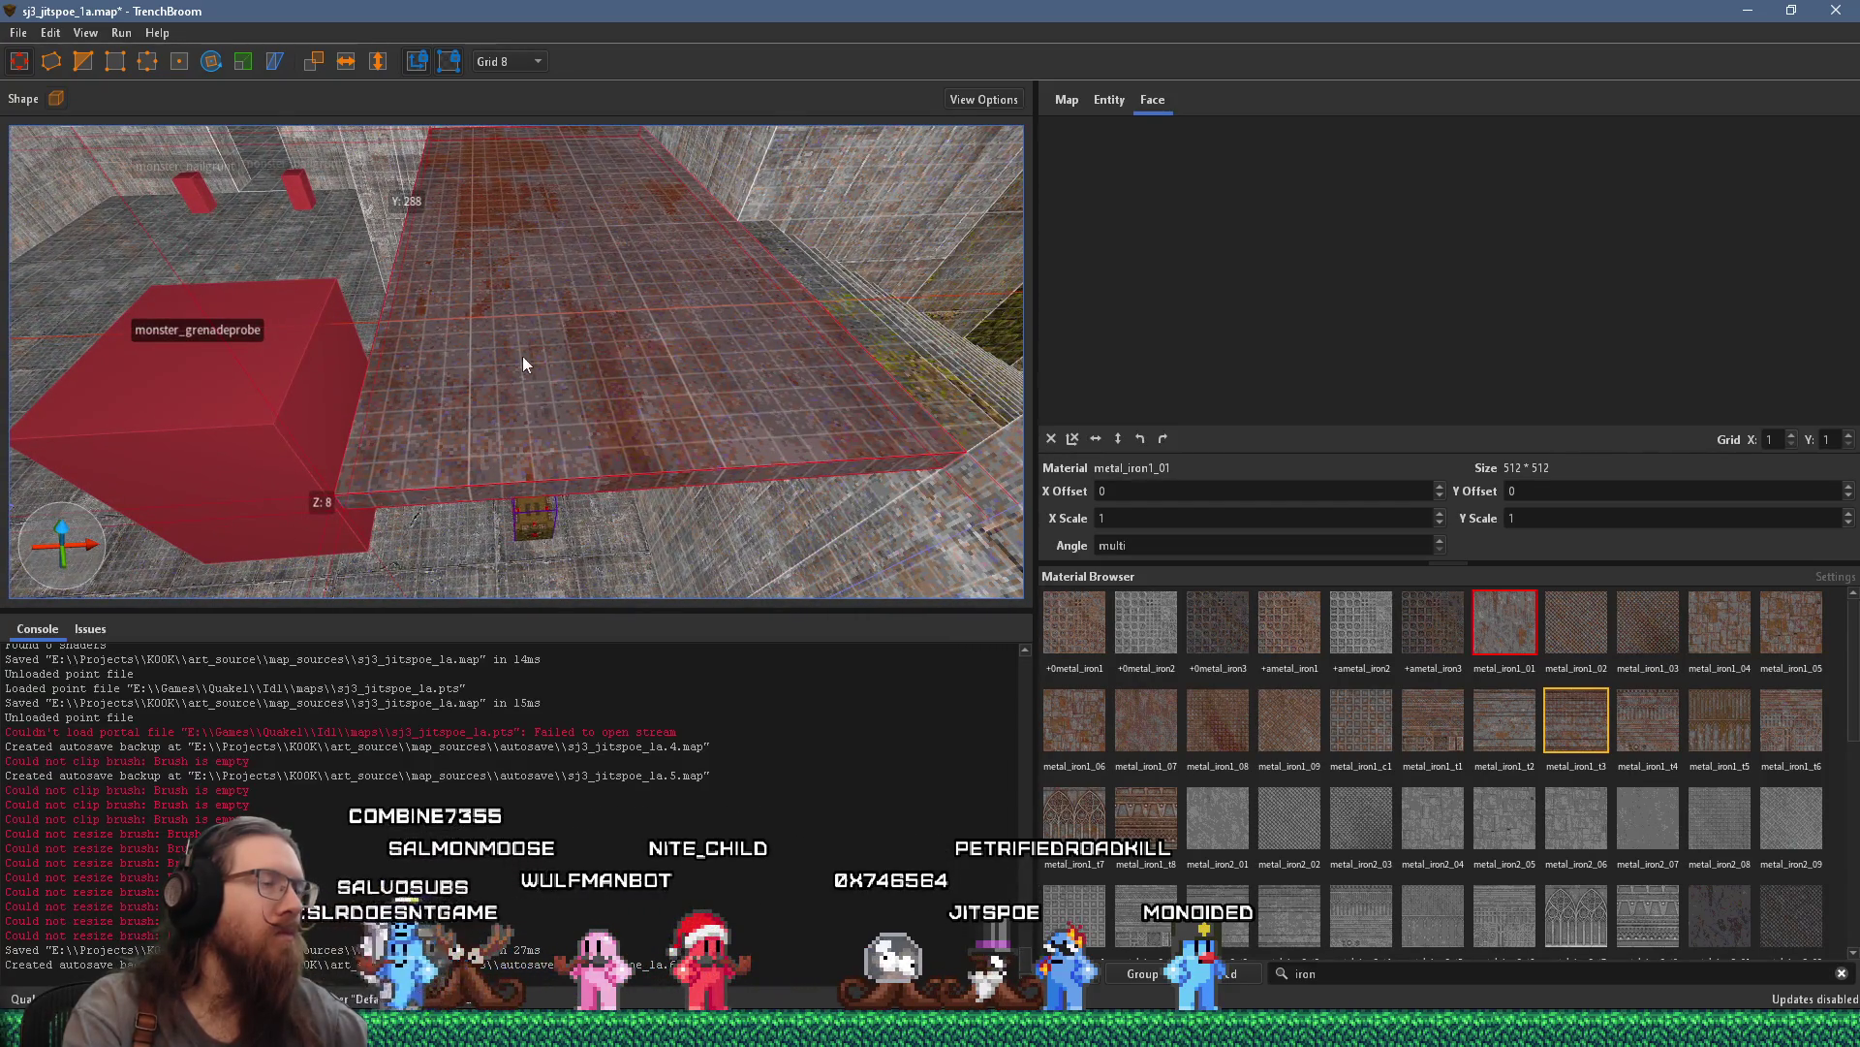
Pull the slab's far edge in by 8 units and inspect the finished platform
{"action": "left_click_drag", "start_coordinate": [522, 359], "coordinate": [521, 443]}
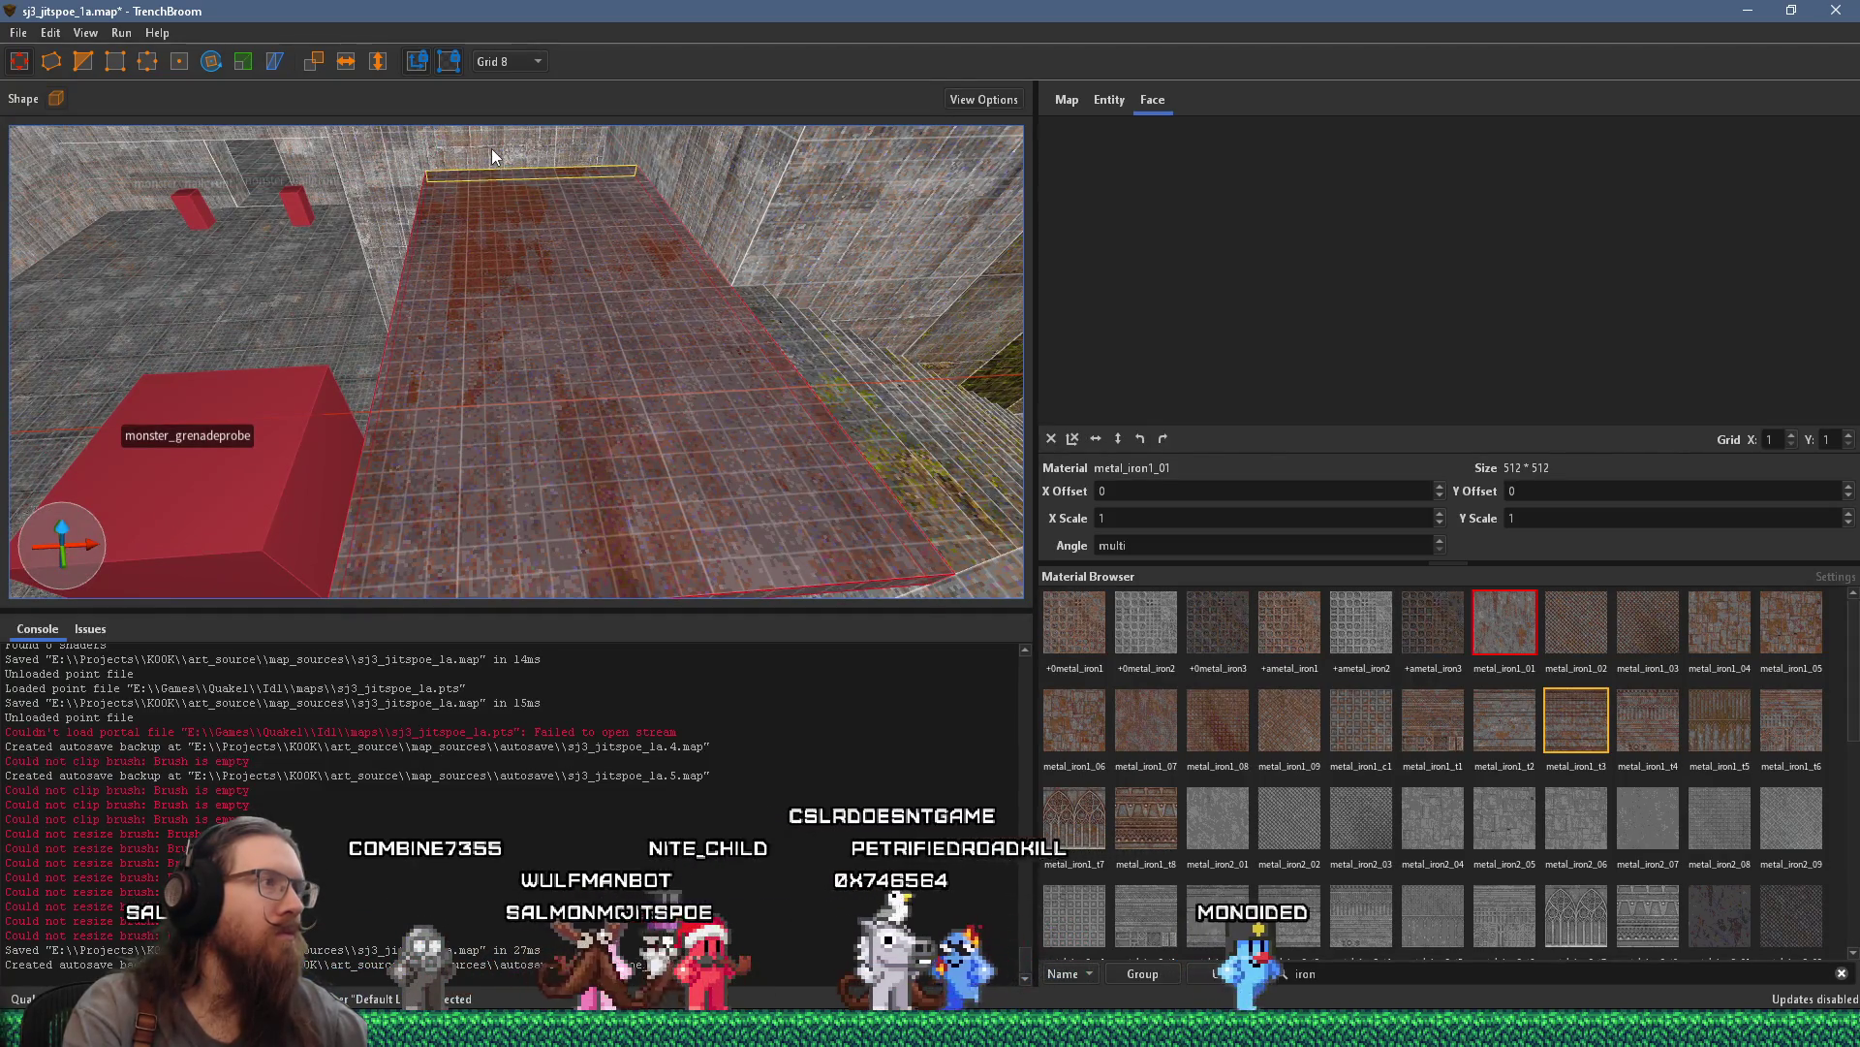
{"action": "mouse_move", "coordinate": [529, 386]}
{"action": "left_mouse_down"}
{"action": "mouse_move", "coordinate": [560, 422]}
{"action": "mouse_move", "coordinate": [539, 249]}
{"action": "left_mouse_up"}
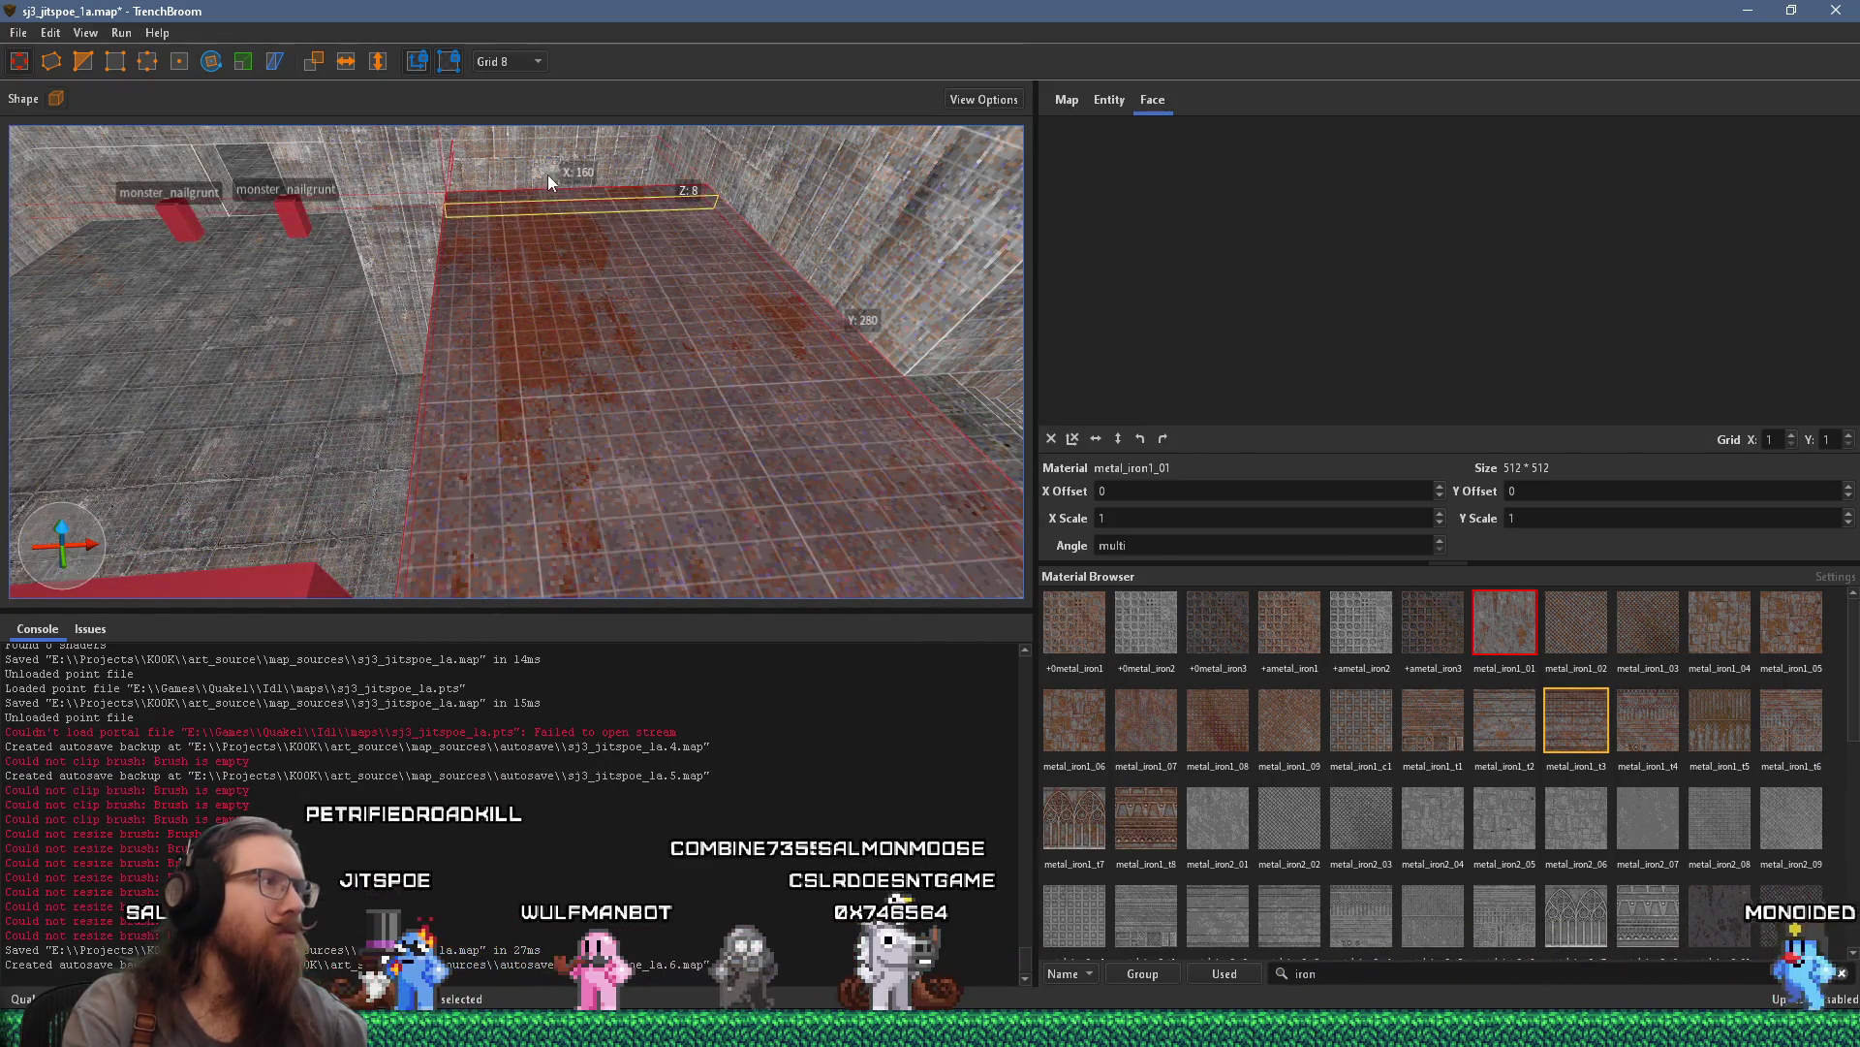
{"action": "left_click_drag", "start_coordinate": [548, 173], "coordinate": [554, 189]}
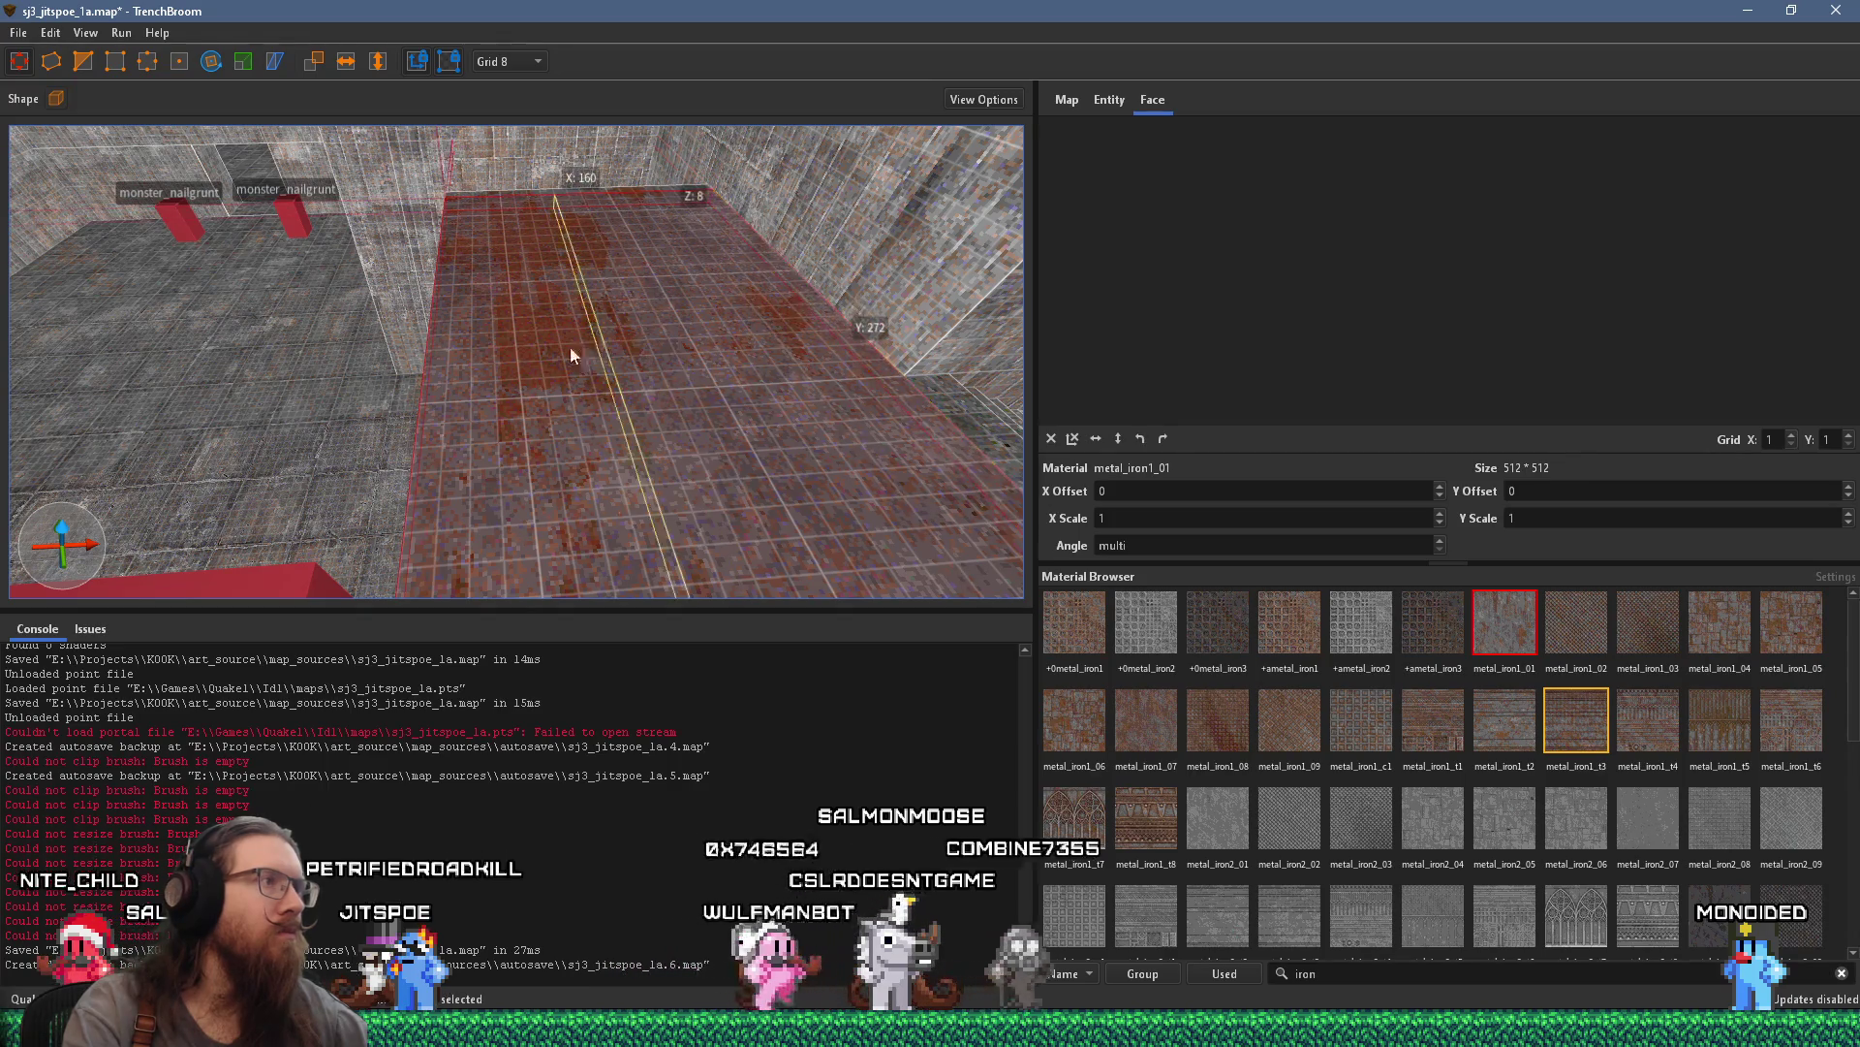
{"action": "mouse_move", "coordinate": [458, 367]}
{"action": "left_mouse_down"}
{"action": "mouse_move", "coordinate": [504, 362]}
{"action": "mouse_move", "coordinate": [679, 233]}
{"action": "mouse_move", "coordinate": [591, 278]}
{"action": "mouse_move", "coordinate": [583, 337]}
{"action": "mouse_move", "coordinate": [793, 448]}
{"action": "mouse_move", "coordinate": [447, 368]}
{"action": "mouse_move", "coordinate": [403, 294]}
{"action": "mouse_move", "coordinate": [629, 397]}
{"action": "left_mouse_up"}
{"action": "key", "text": "Escape"}
{"action": "left_click", "coordinate": [433, 320]}
{"action": "mouse_move", "coordinate": [679, 471]}
{"action": "left_mouse_down"}
{"action": "mouse_move", "coordinate": [607, 411]}
{"action": "mouse_move", "coordinate": [617, 465]}
{"action": "mouse_move", "coordinate": [823, 597]}
{"action": "mouse_move", "coordinate": [761, 461]}
{"action": "left_mouse_up"}
{"action": "key", "text": "Escape"}
{"action": "left_click_drag", "start_coordinate": [623, 490], "coordinate": [786, 460]}
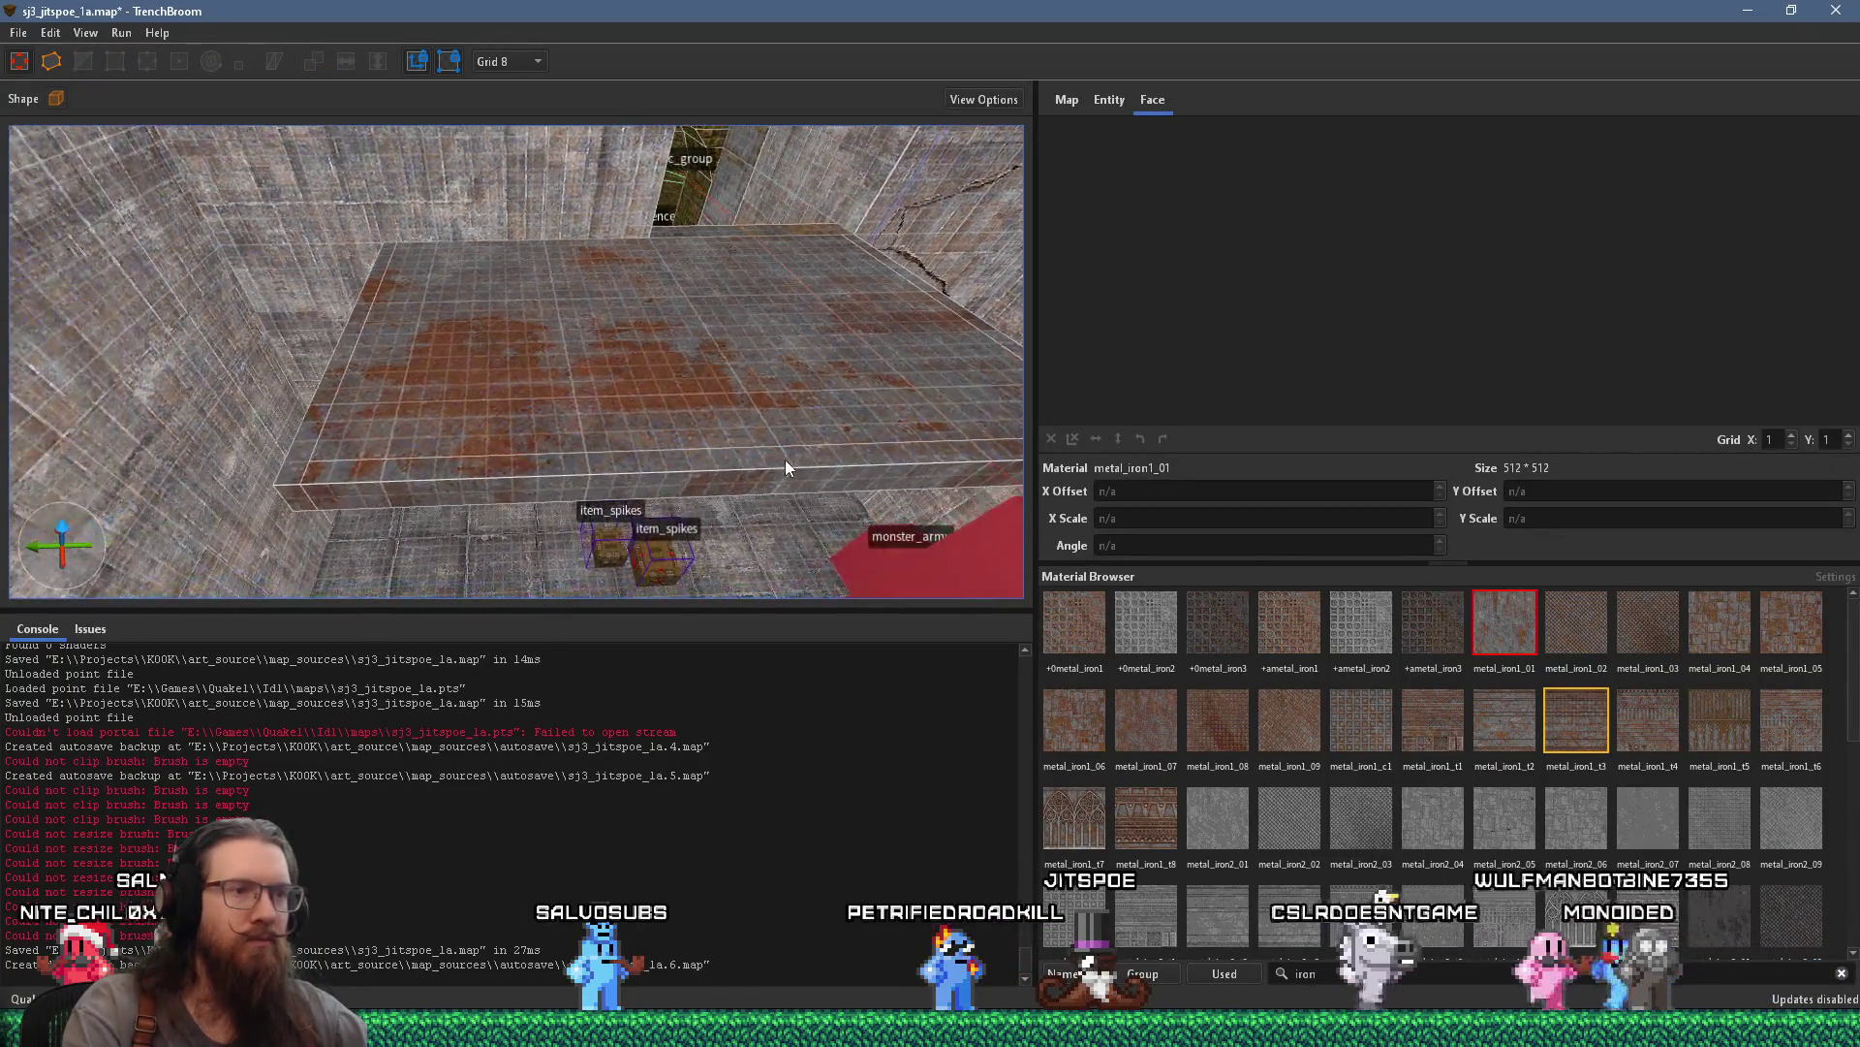
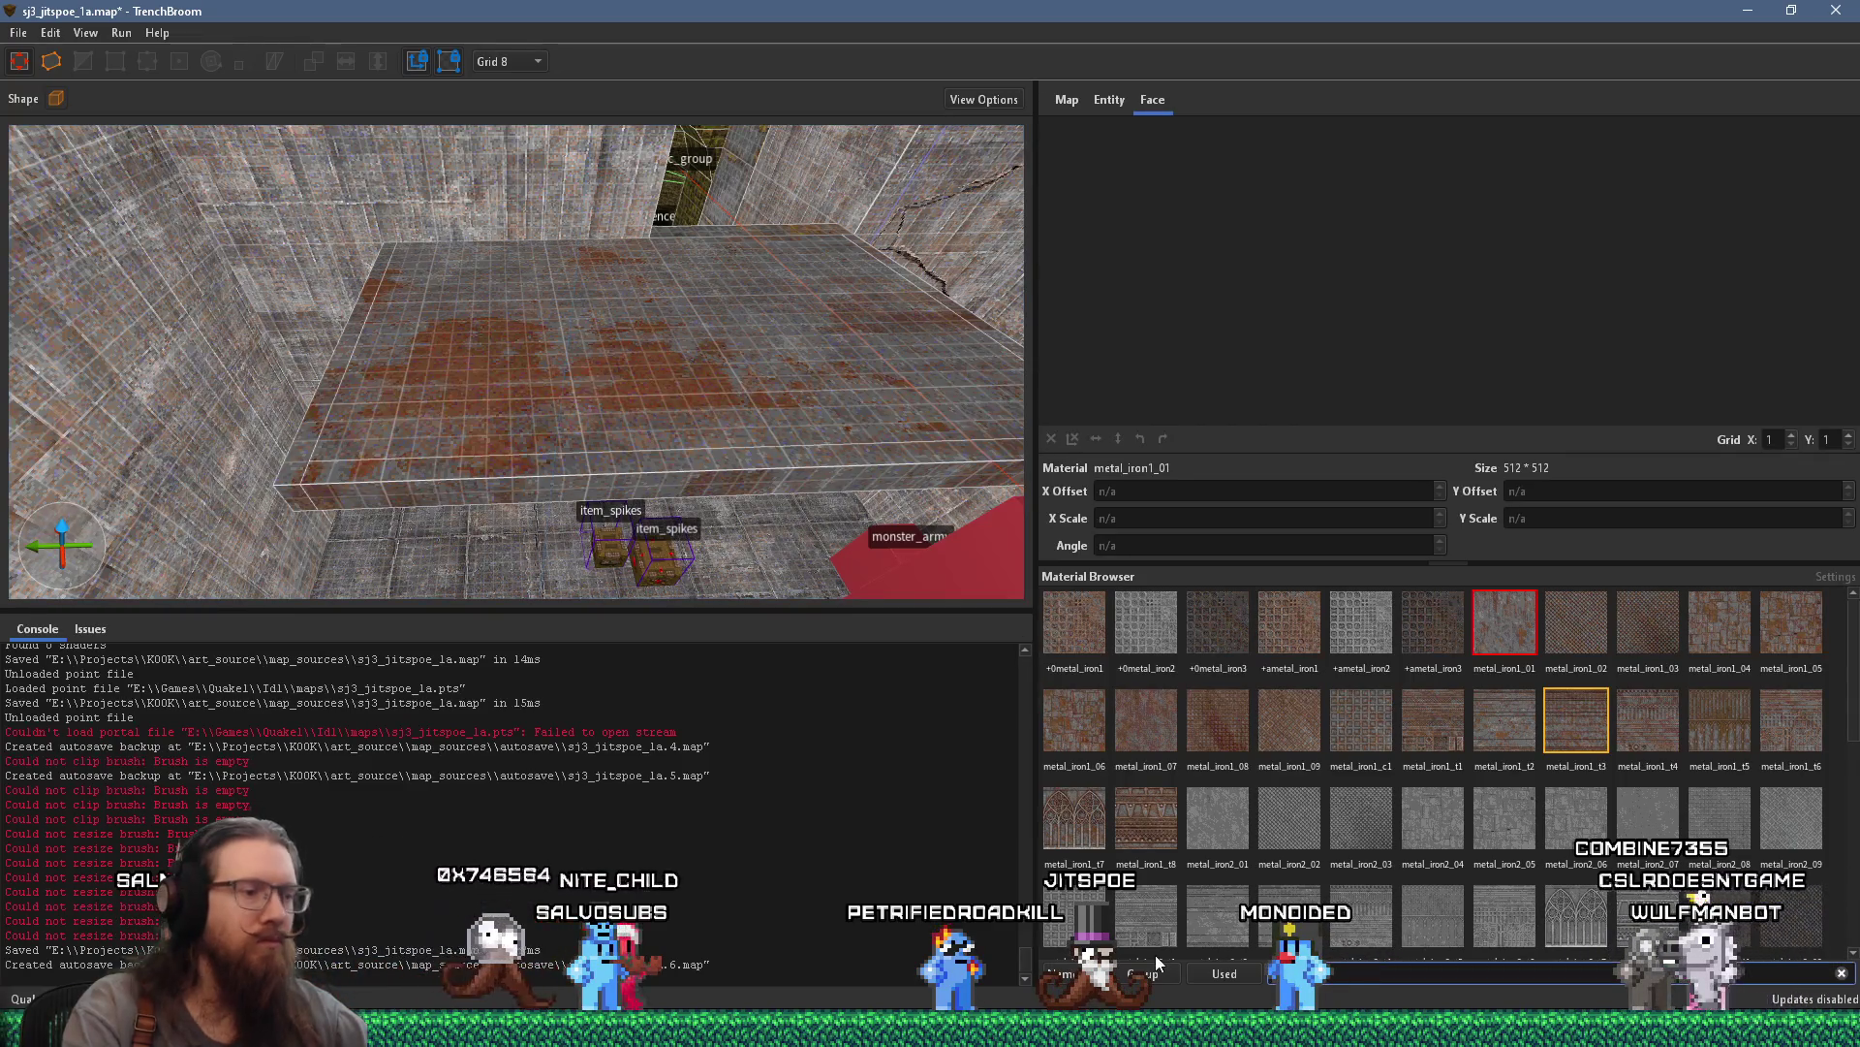
Make the metal_iron3f02 bars the current material in the Material Browser
{"action": "scroll", "coordinate": [1157, 953], "scroll_direction": "up", "scroll_amount": 5}
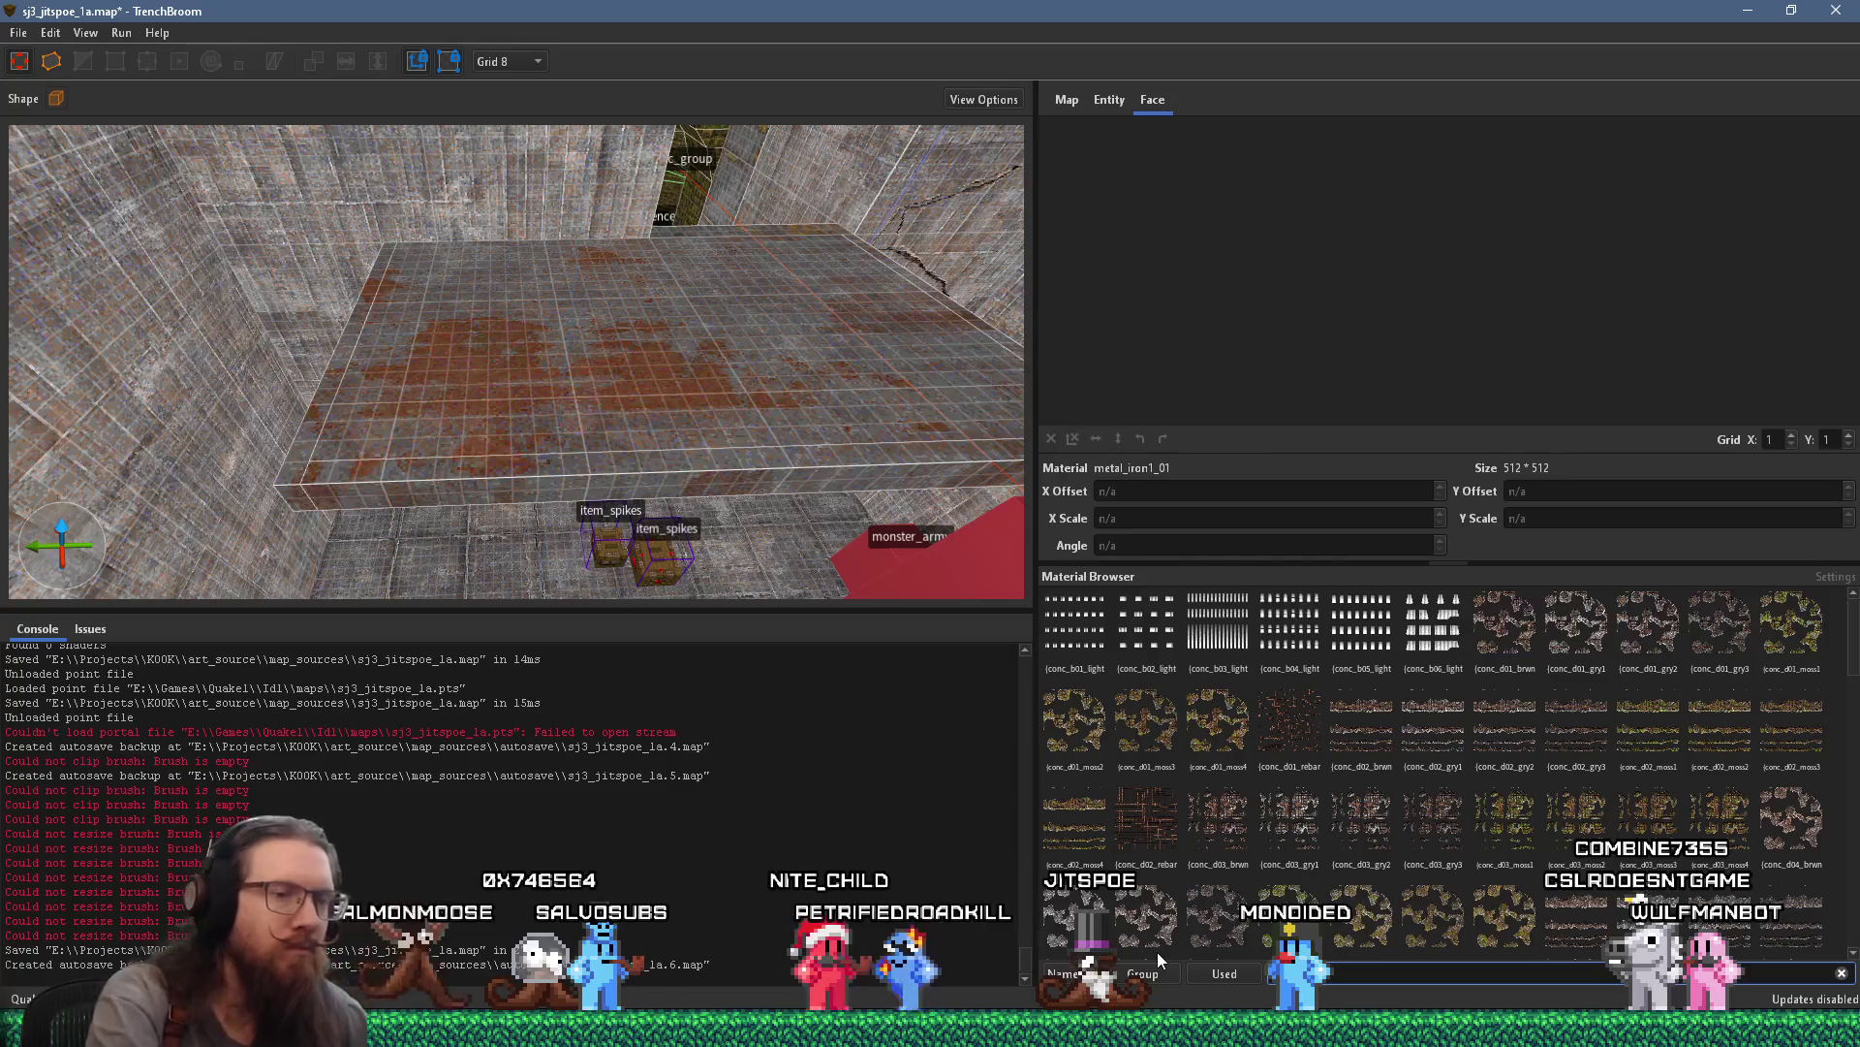
{"action": "scroll", "coordinate": [1400, 785], "scroll_direction": "down", "scroll_amount": 5}
{"action": "scroll", "coordinate": [1413, 741], "scroll_direction": "up", "scroll_amount": 3}
{"action": "left_click", "coordinate": [1428, 748]}
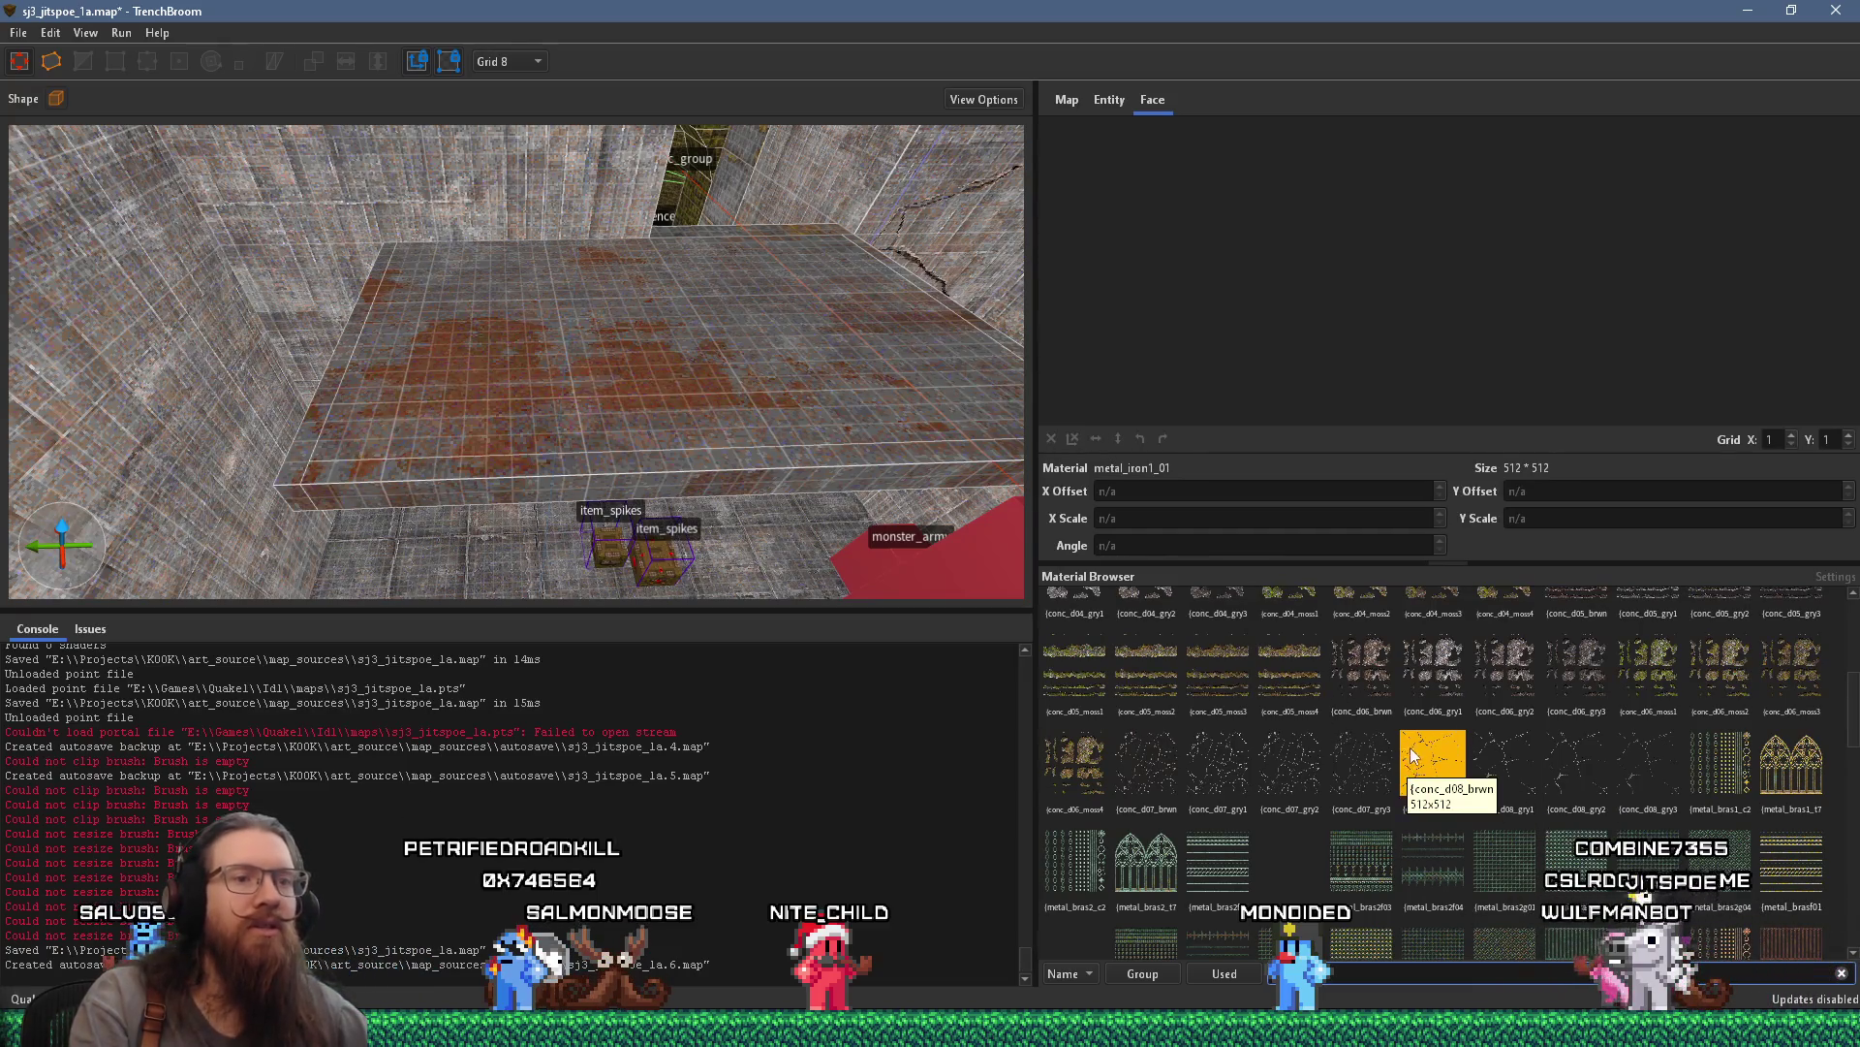
{"action": "scroll", "coordinate": [1429, 804], "scroll_direction": "up", "scroll_amount": 3}
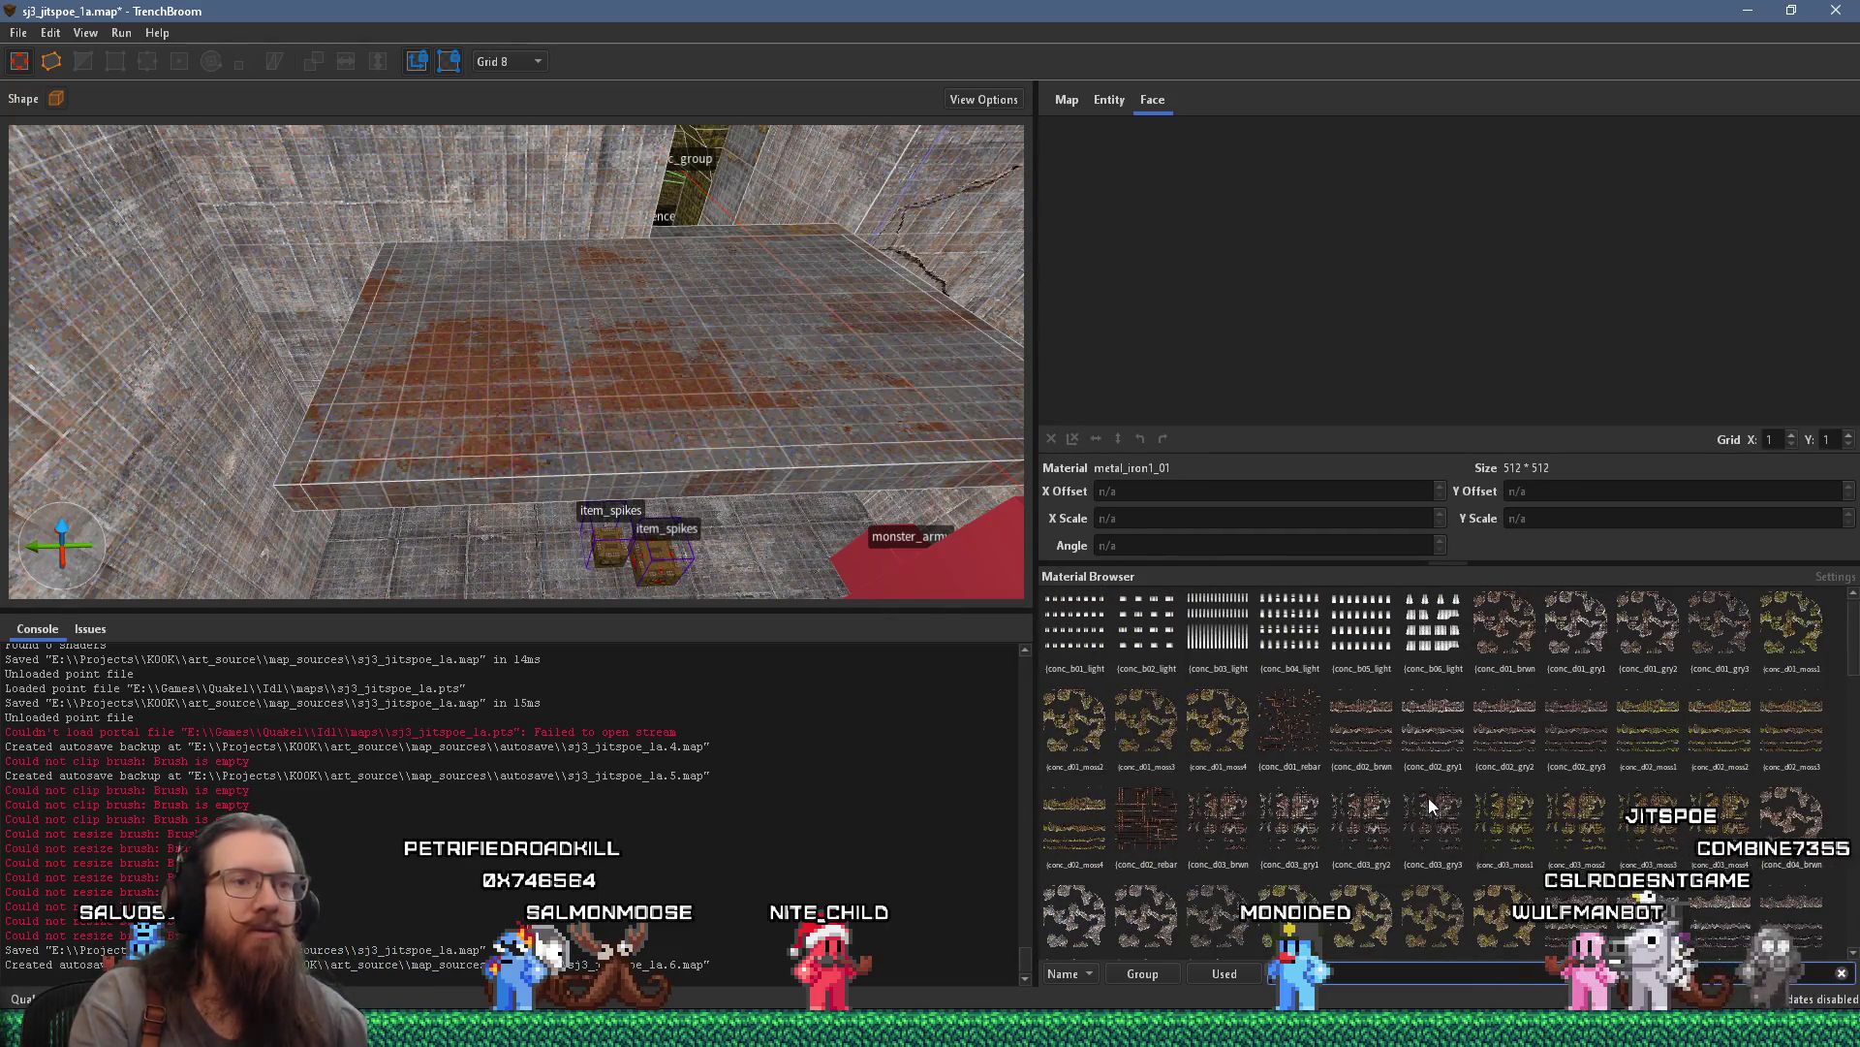
{"action": "scroll", "coordinate": [1428, 795], "scroll_direction": "down", "scroll_amount": 10}
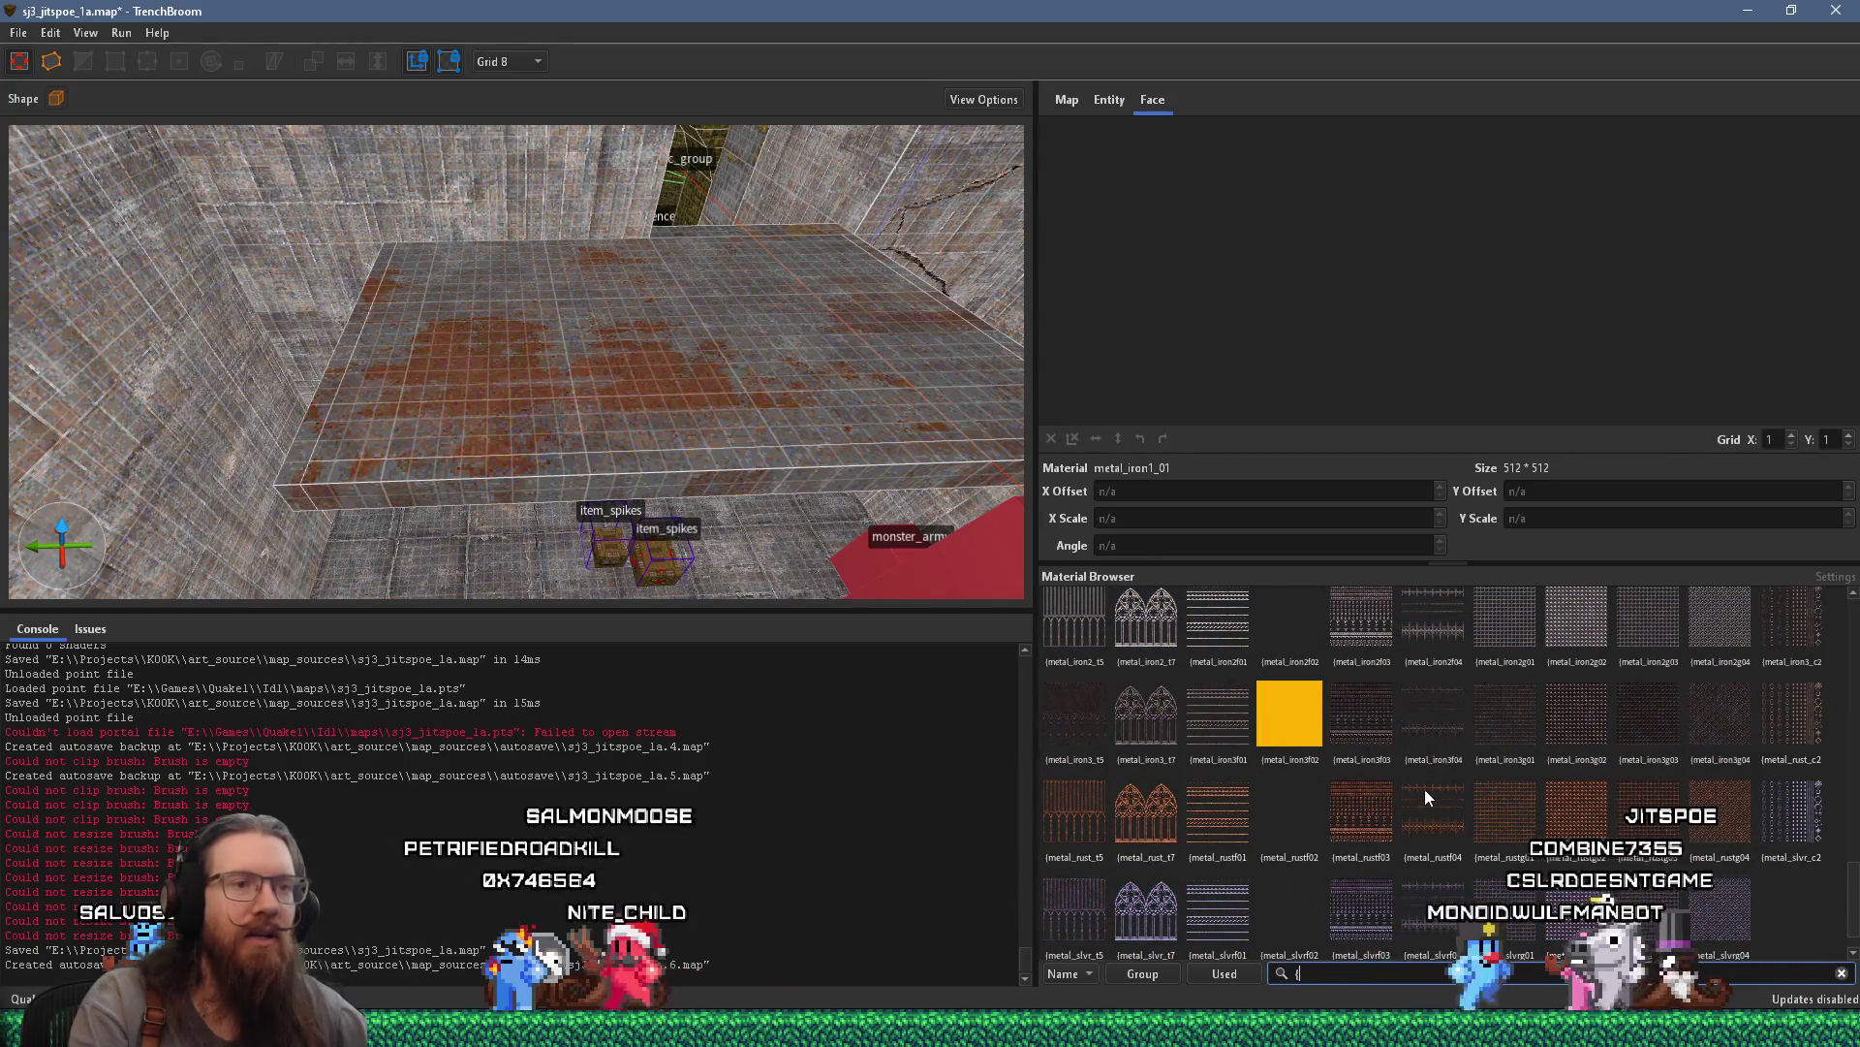
{"action": "left_click", "coordinate": [1295, 731]}
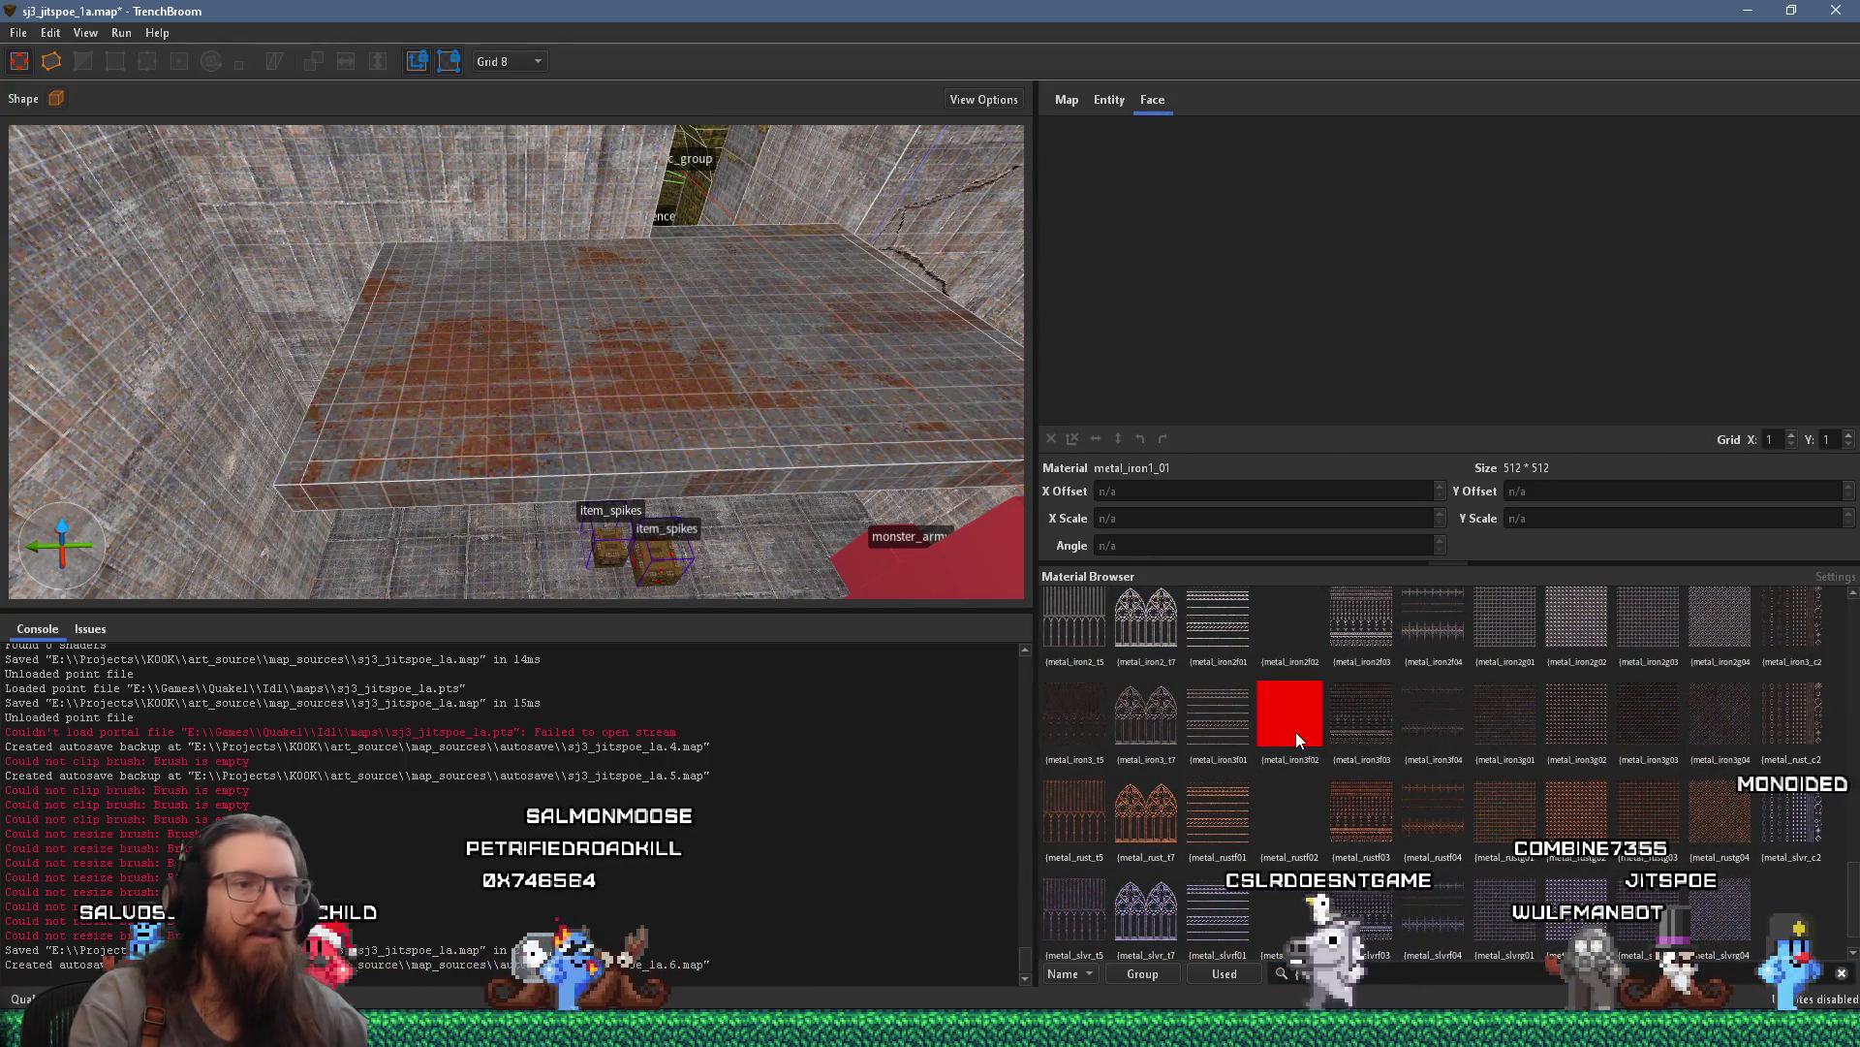
Draw a new thin brush on the room floor and centre the view on it
{"action": "scroll", "coordinate": [883, 479], "scroll_direction": "up", "scroll_amount": 2}
{"action": "mouse_move", "coordinate": [759, 507]}
{"action": "left_mouse_down"}
{"action": "mouse_move", "coordinate": [871, 508]}
{"action": "mouse_move", "coordinate": [908, 351]}
{"action": "left_mouse_up"}
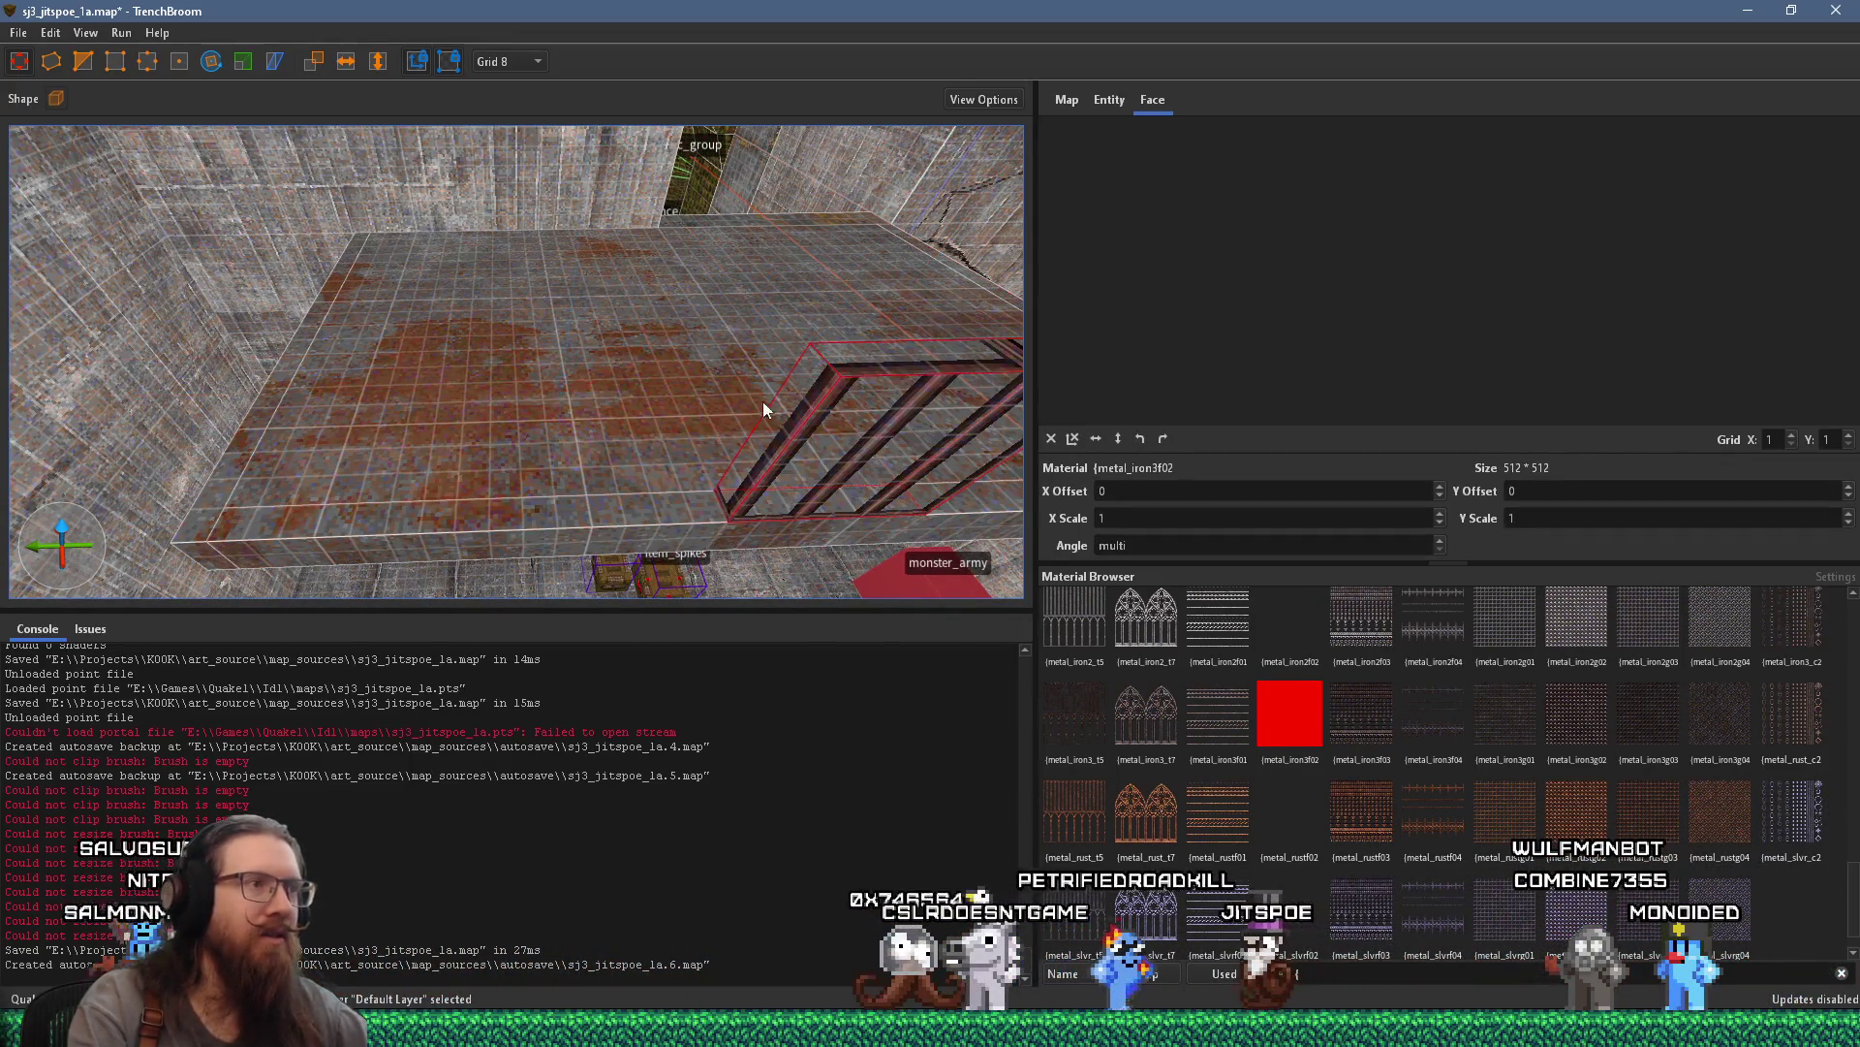
{"action": "key", "text": "w"}
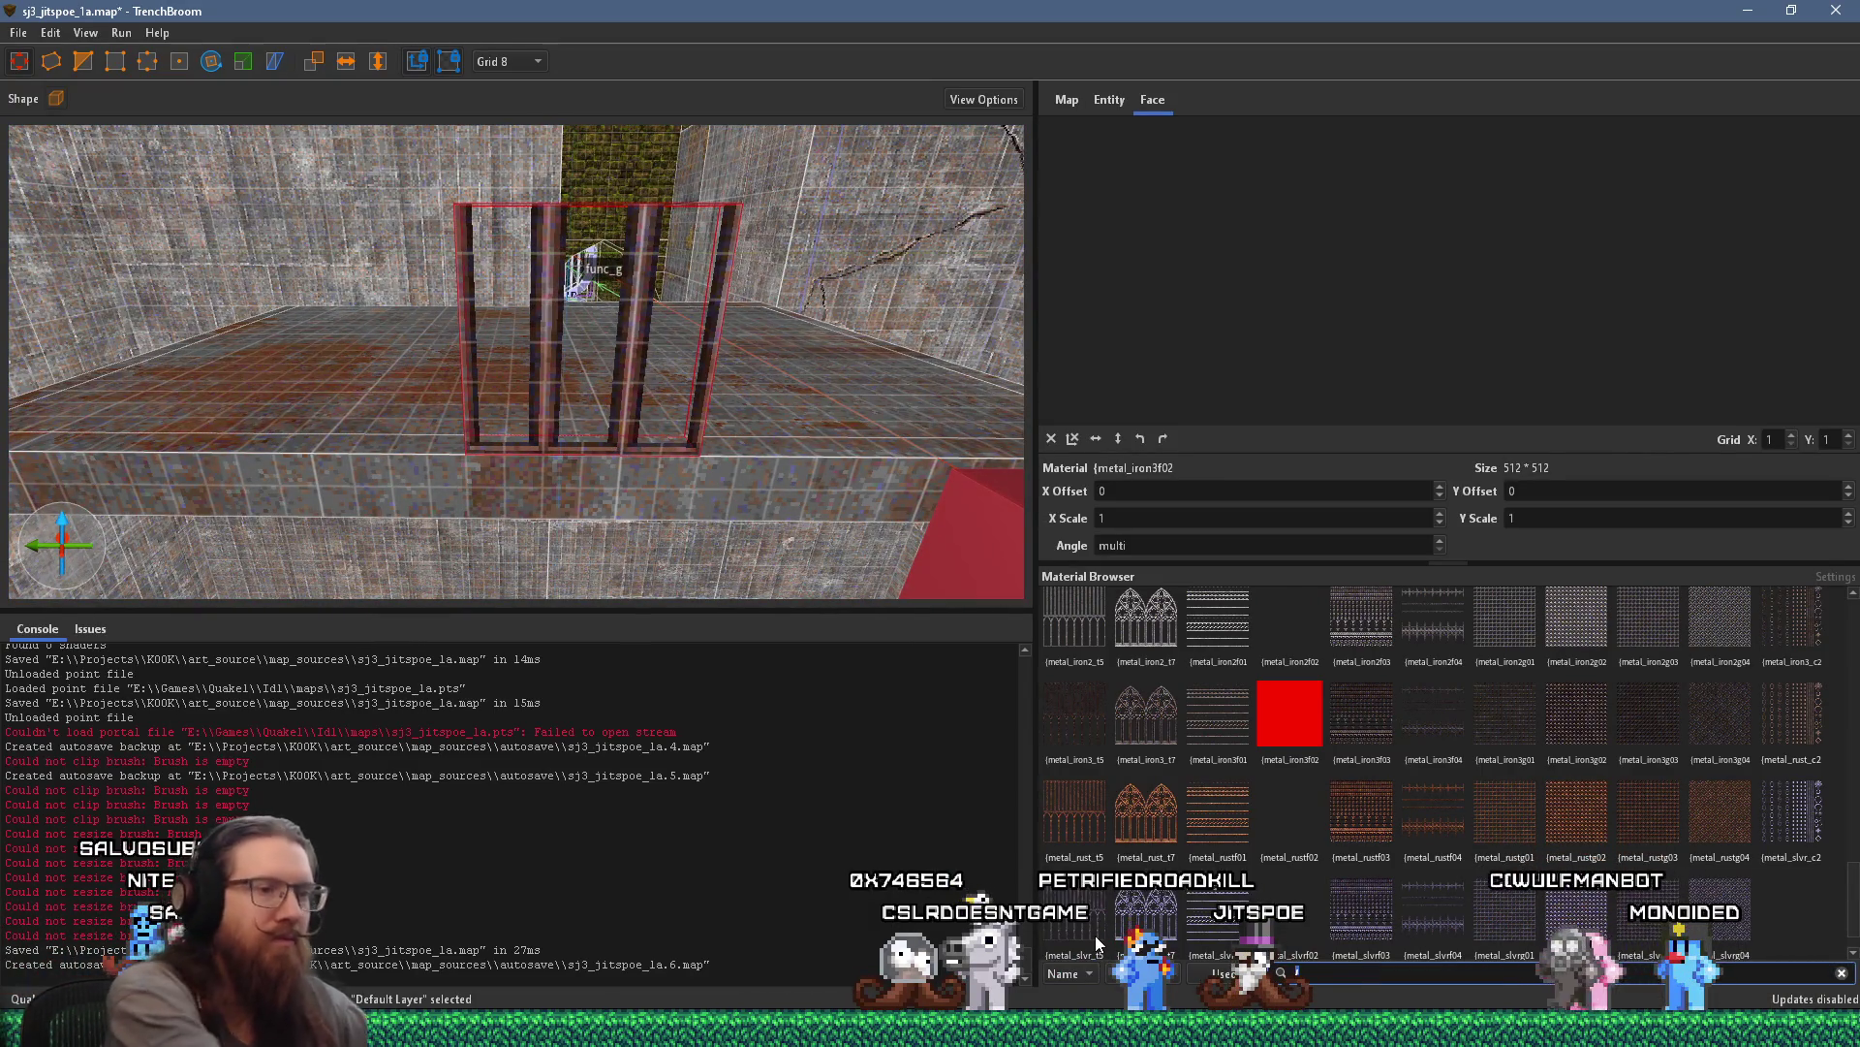
Texture the brush with skip, then put metal_iron3f02 bars on one selected face
{"action": "type", "text": "skip"}
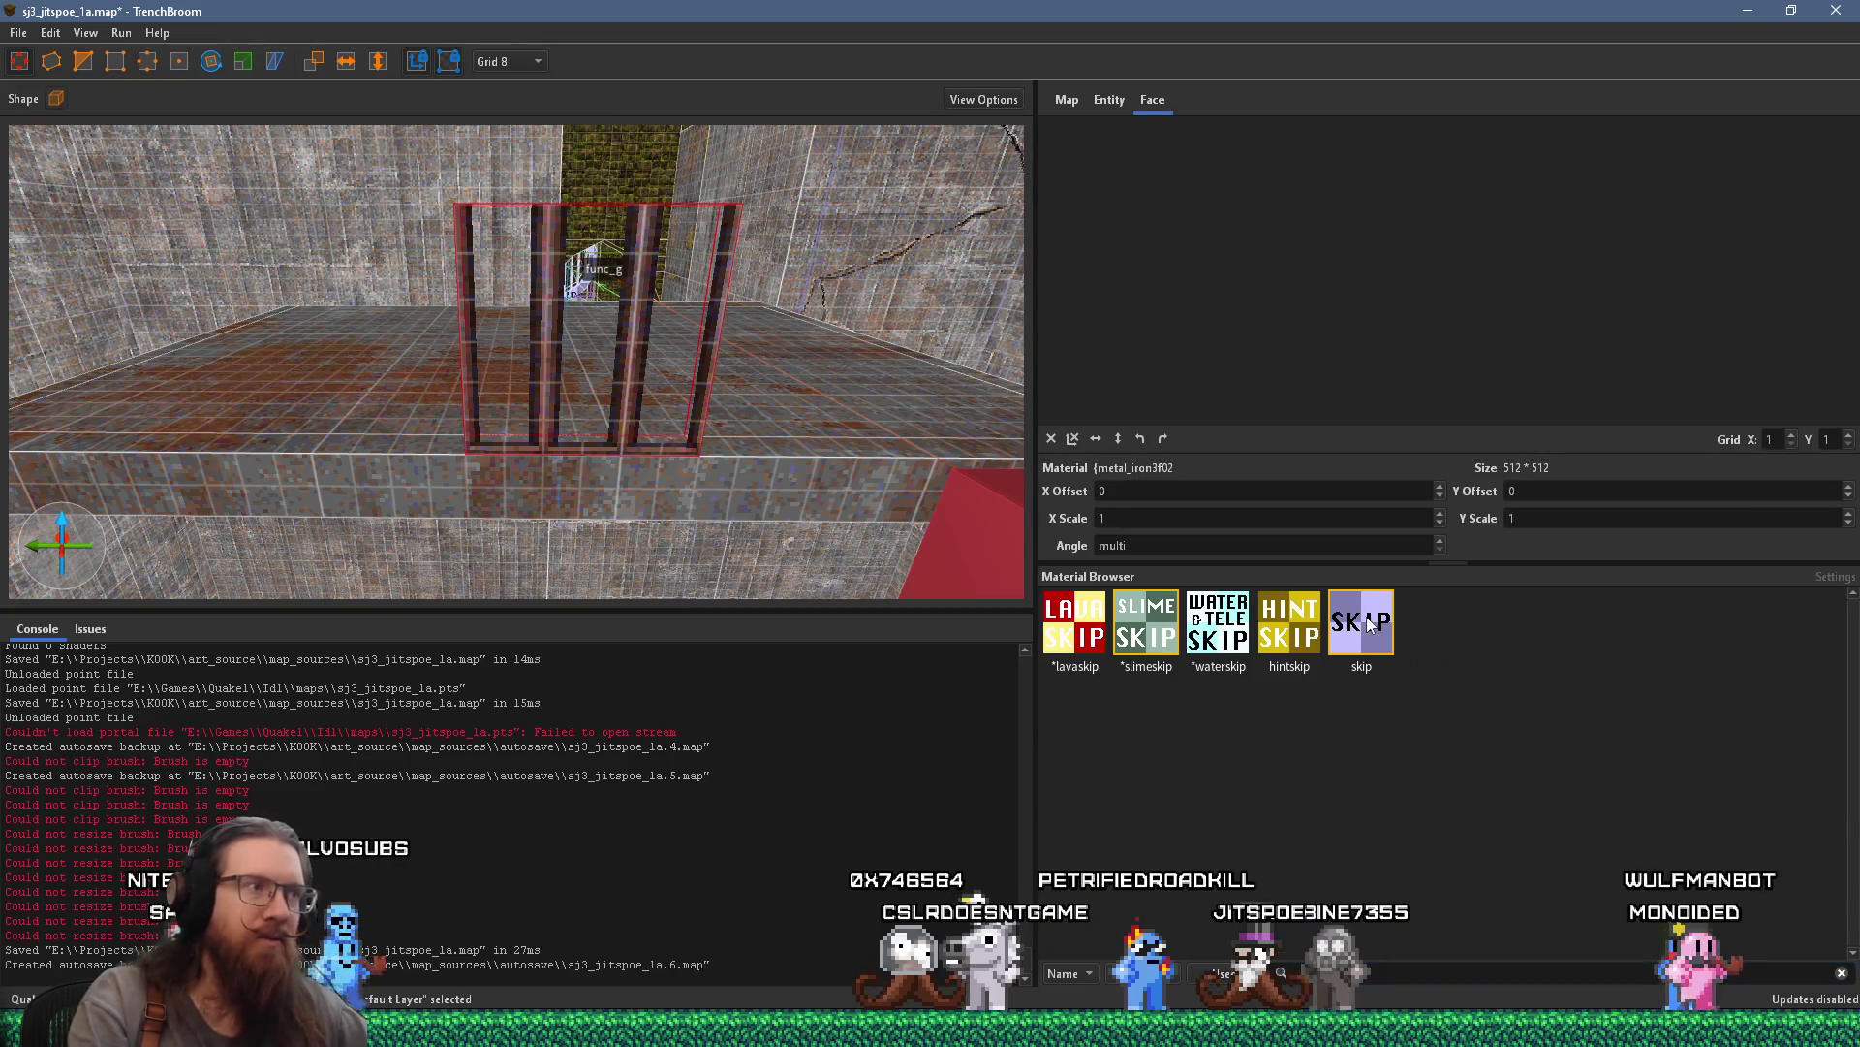
{"action": "left_click", "coordinate": [1369, 624]}
{"action": "left_click", "coordinate": [651, 452], "text": "shift"}
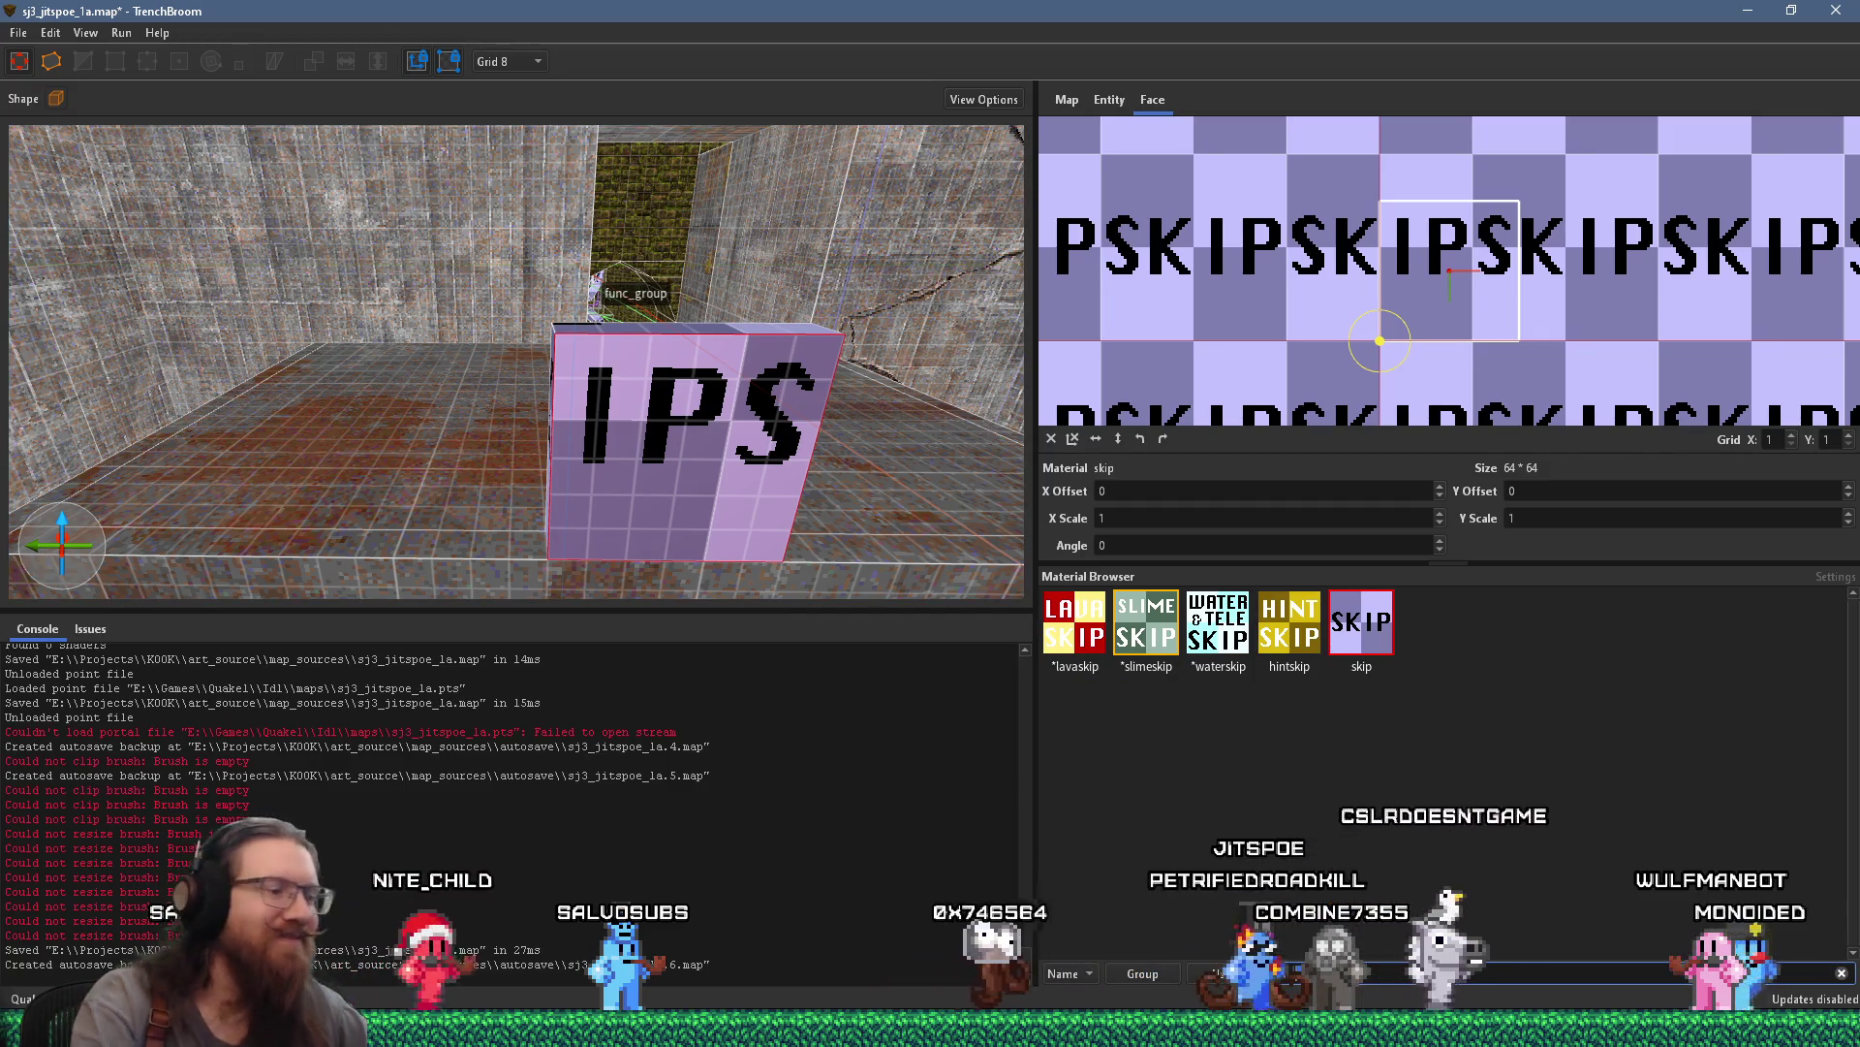
{"action": "left_click", "coordinate": [1843, 972]}
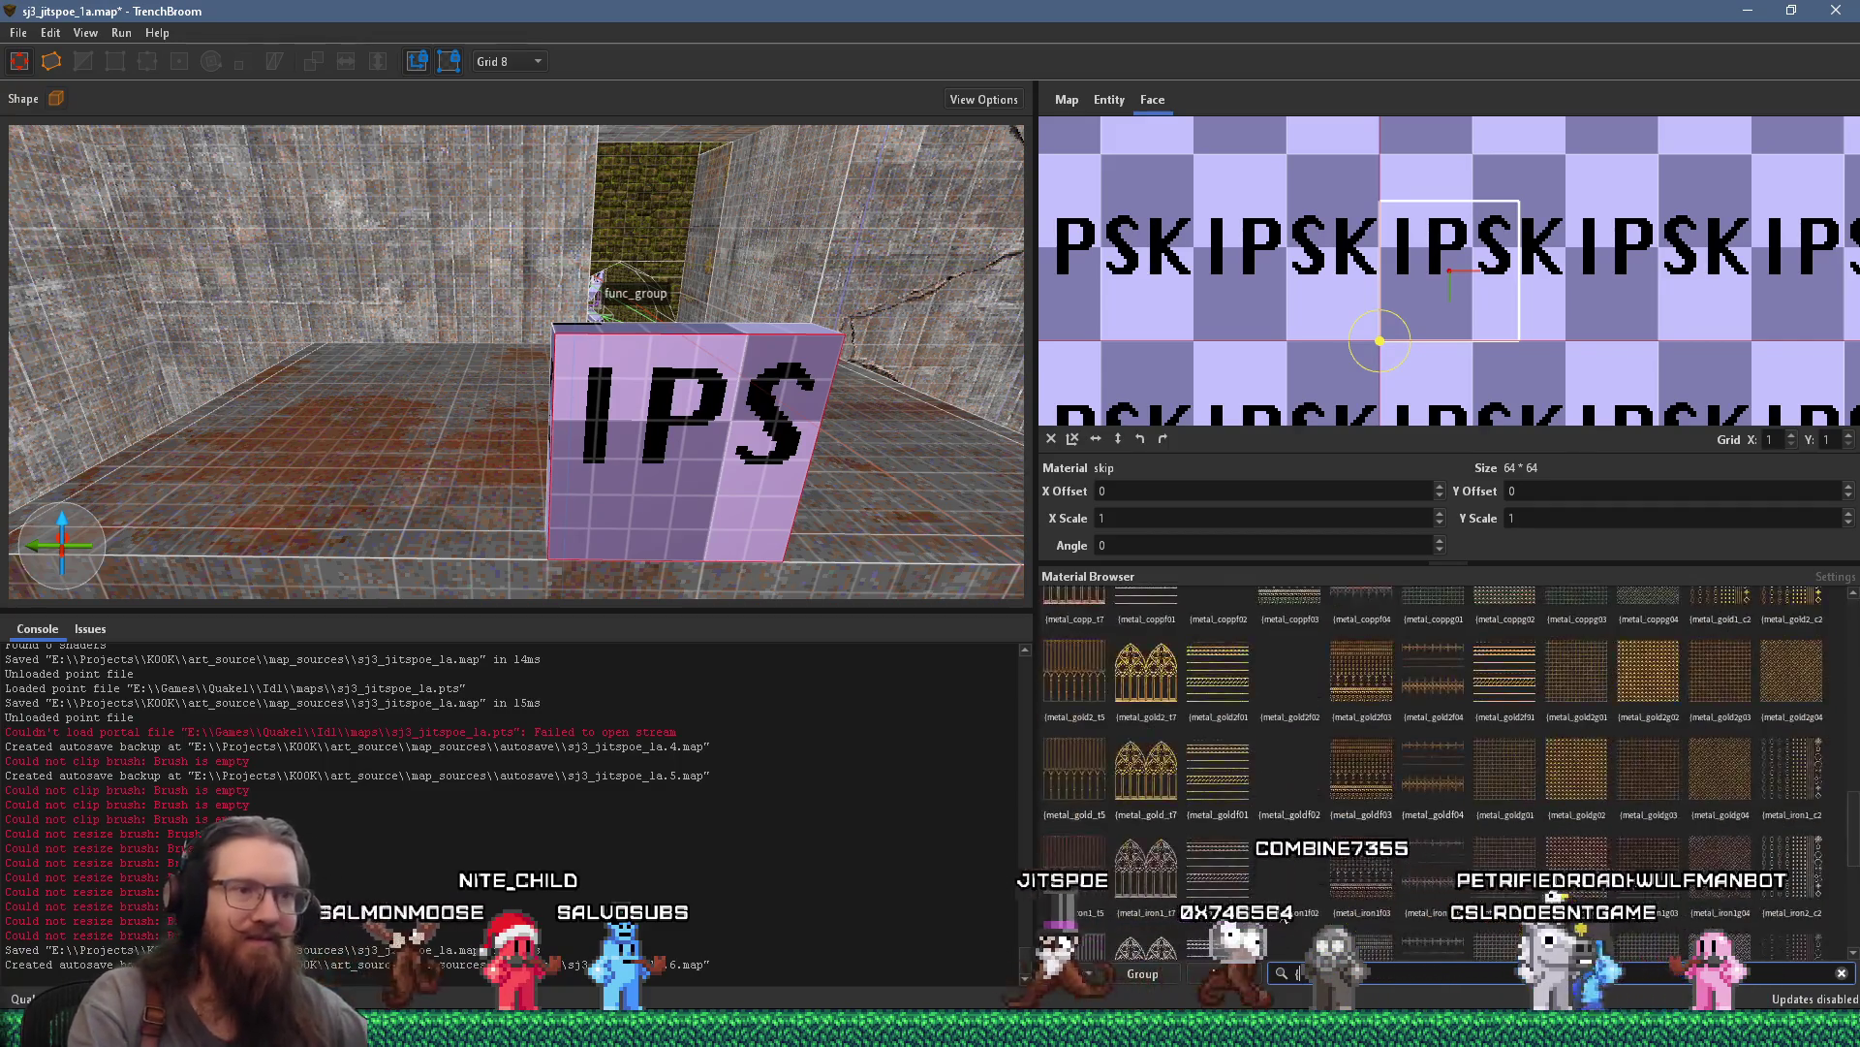
{"action": "scroll", "coordinate": [1289, 680], "scroll_direction": "down", "scroll_amount": 10}
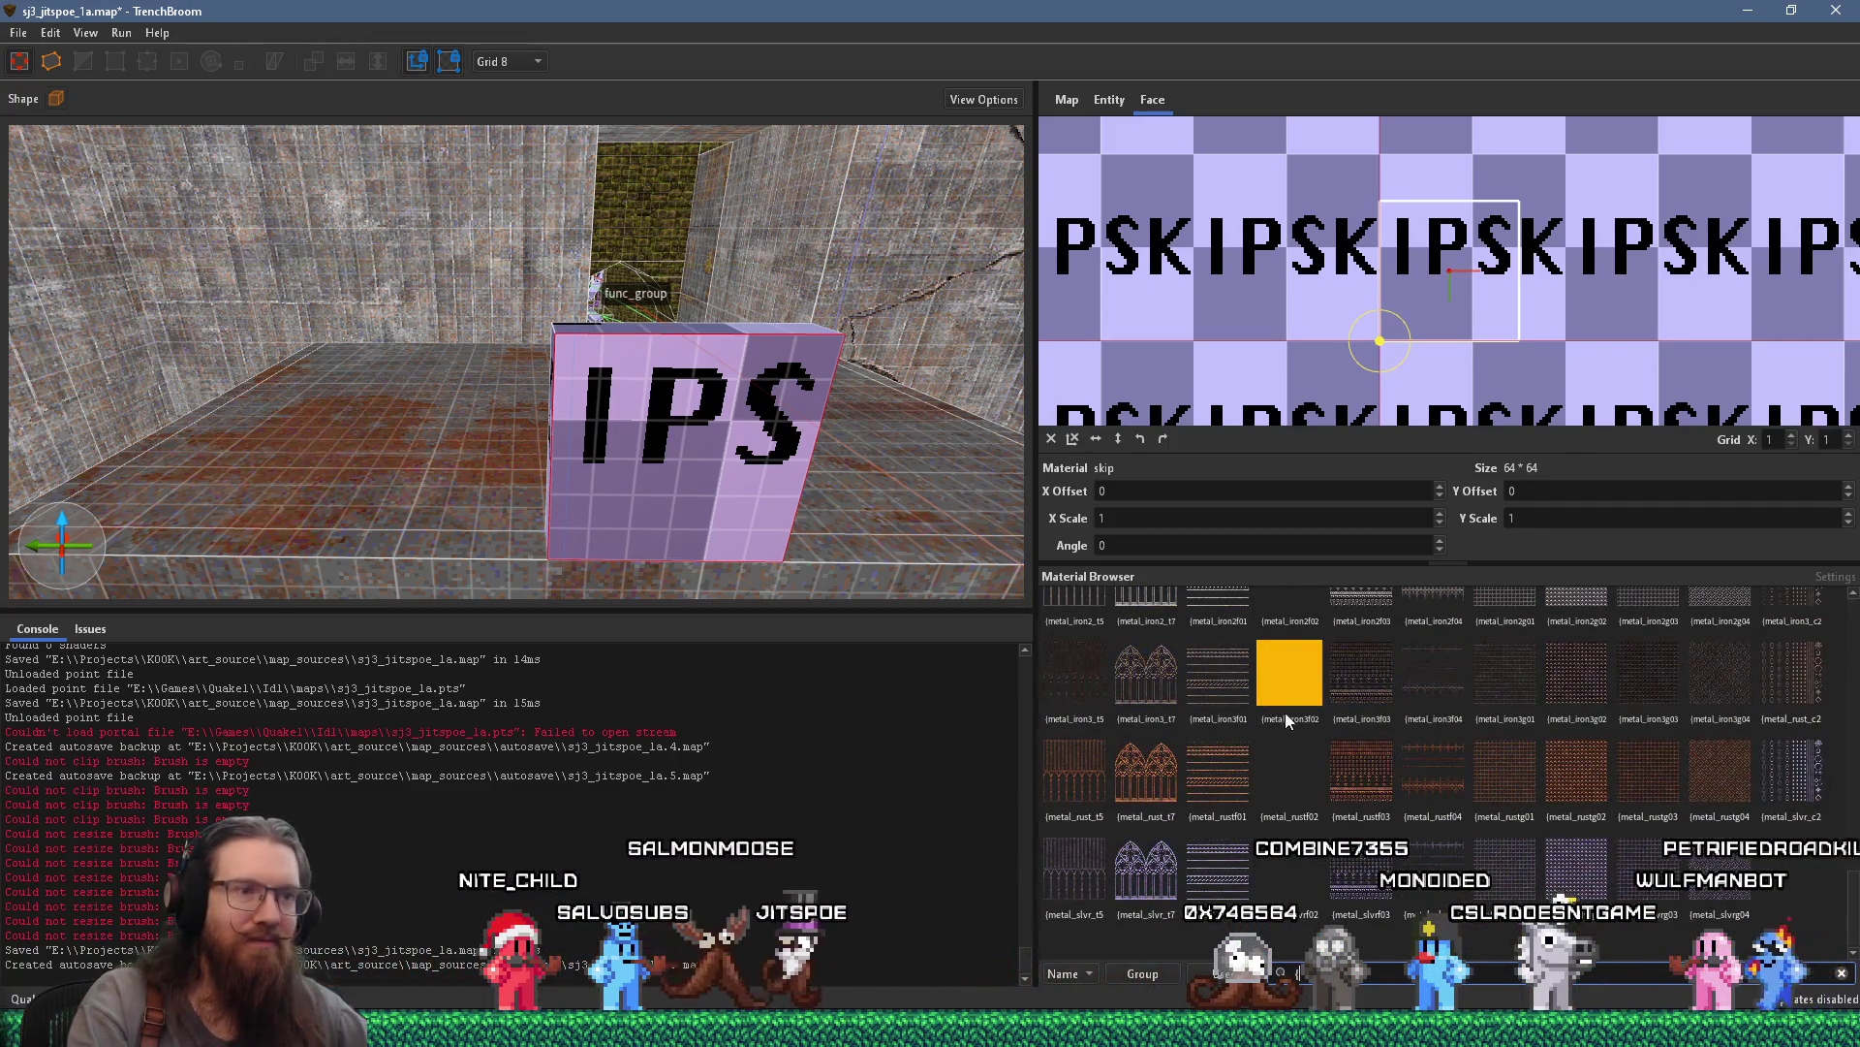
{"action": "left_click", "coordinate": [1290, 672]}
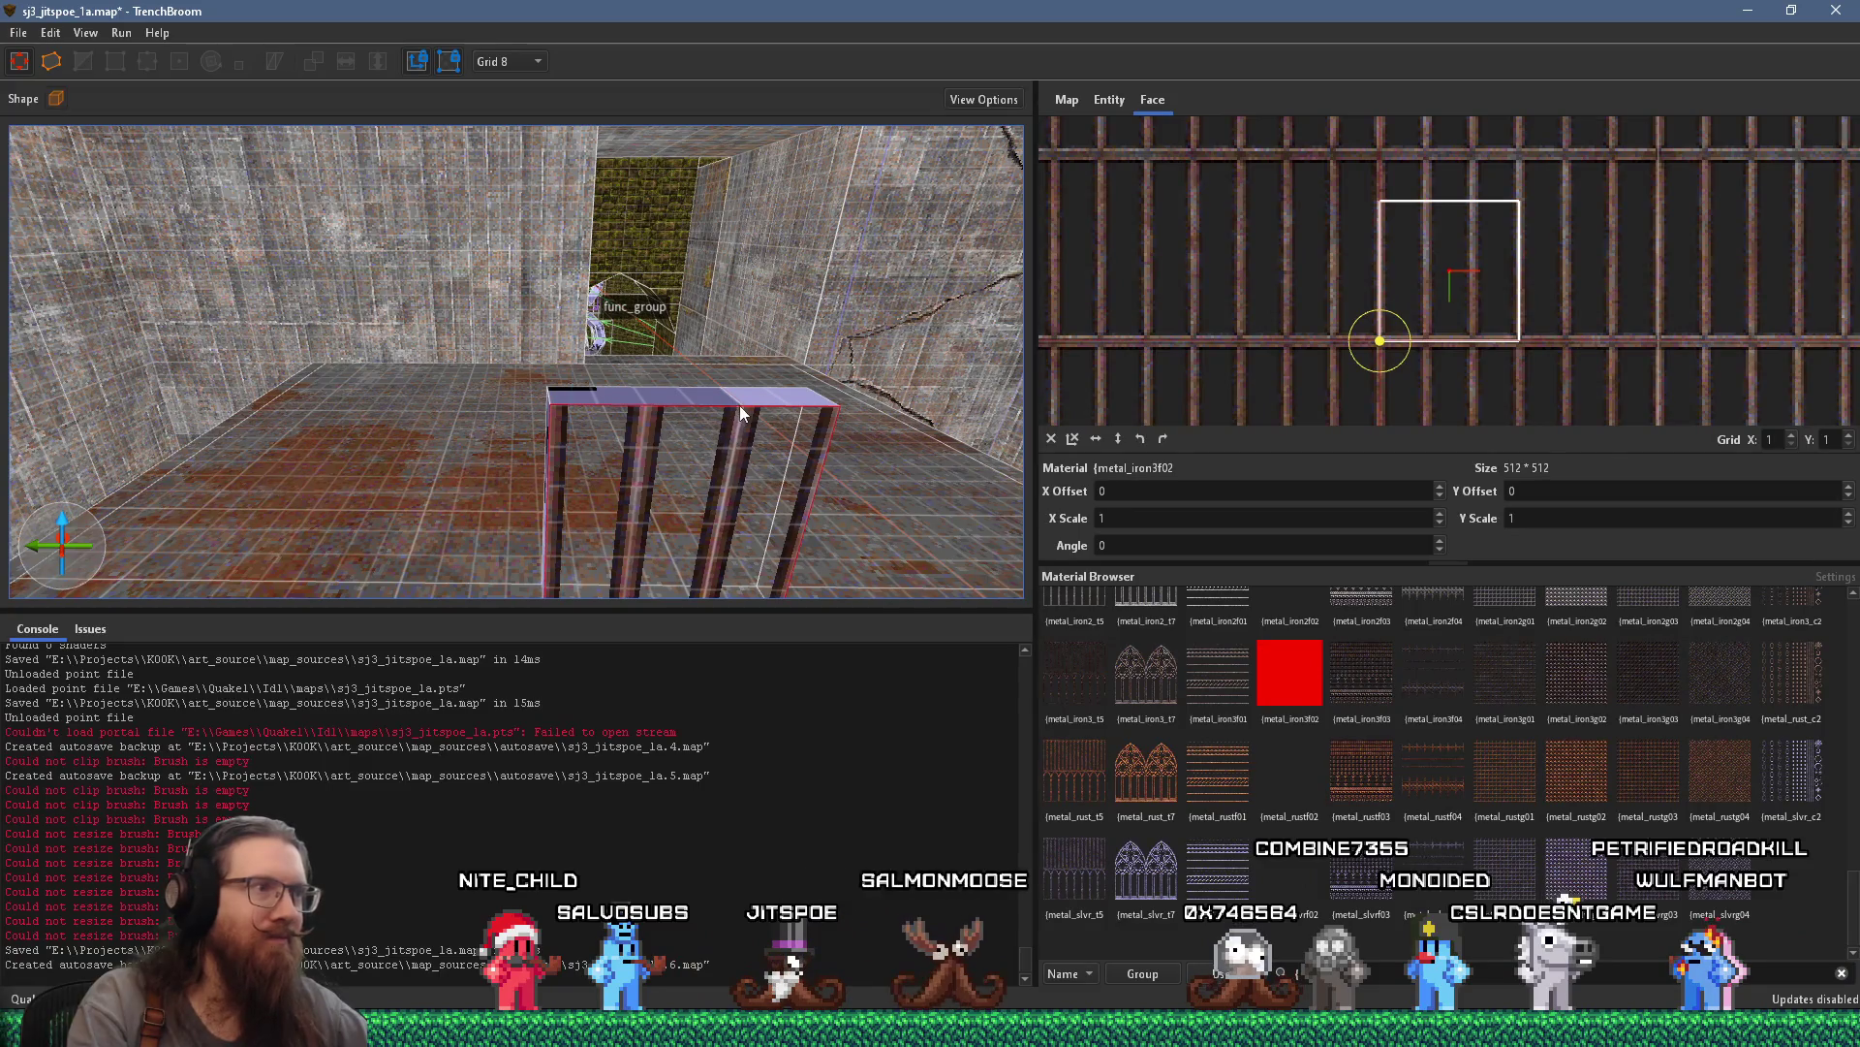
Resize the grate brush into a thin 32-unit-tall slab and select its barred face
{"action": "left_click", "coordinate": [740, 406]}
{"action": "left_click_drag", "start_coordinate": [739, 405], "coordinate": [762, 280]}
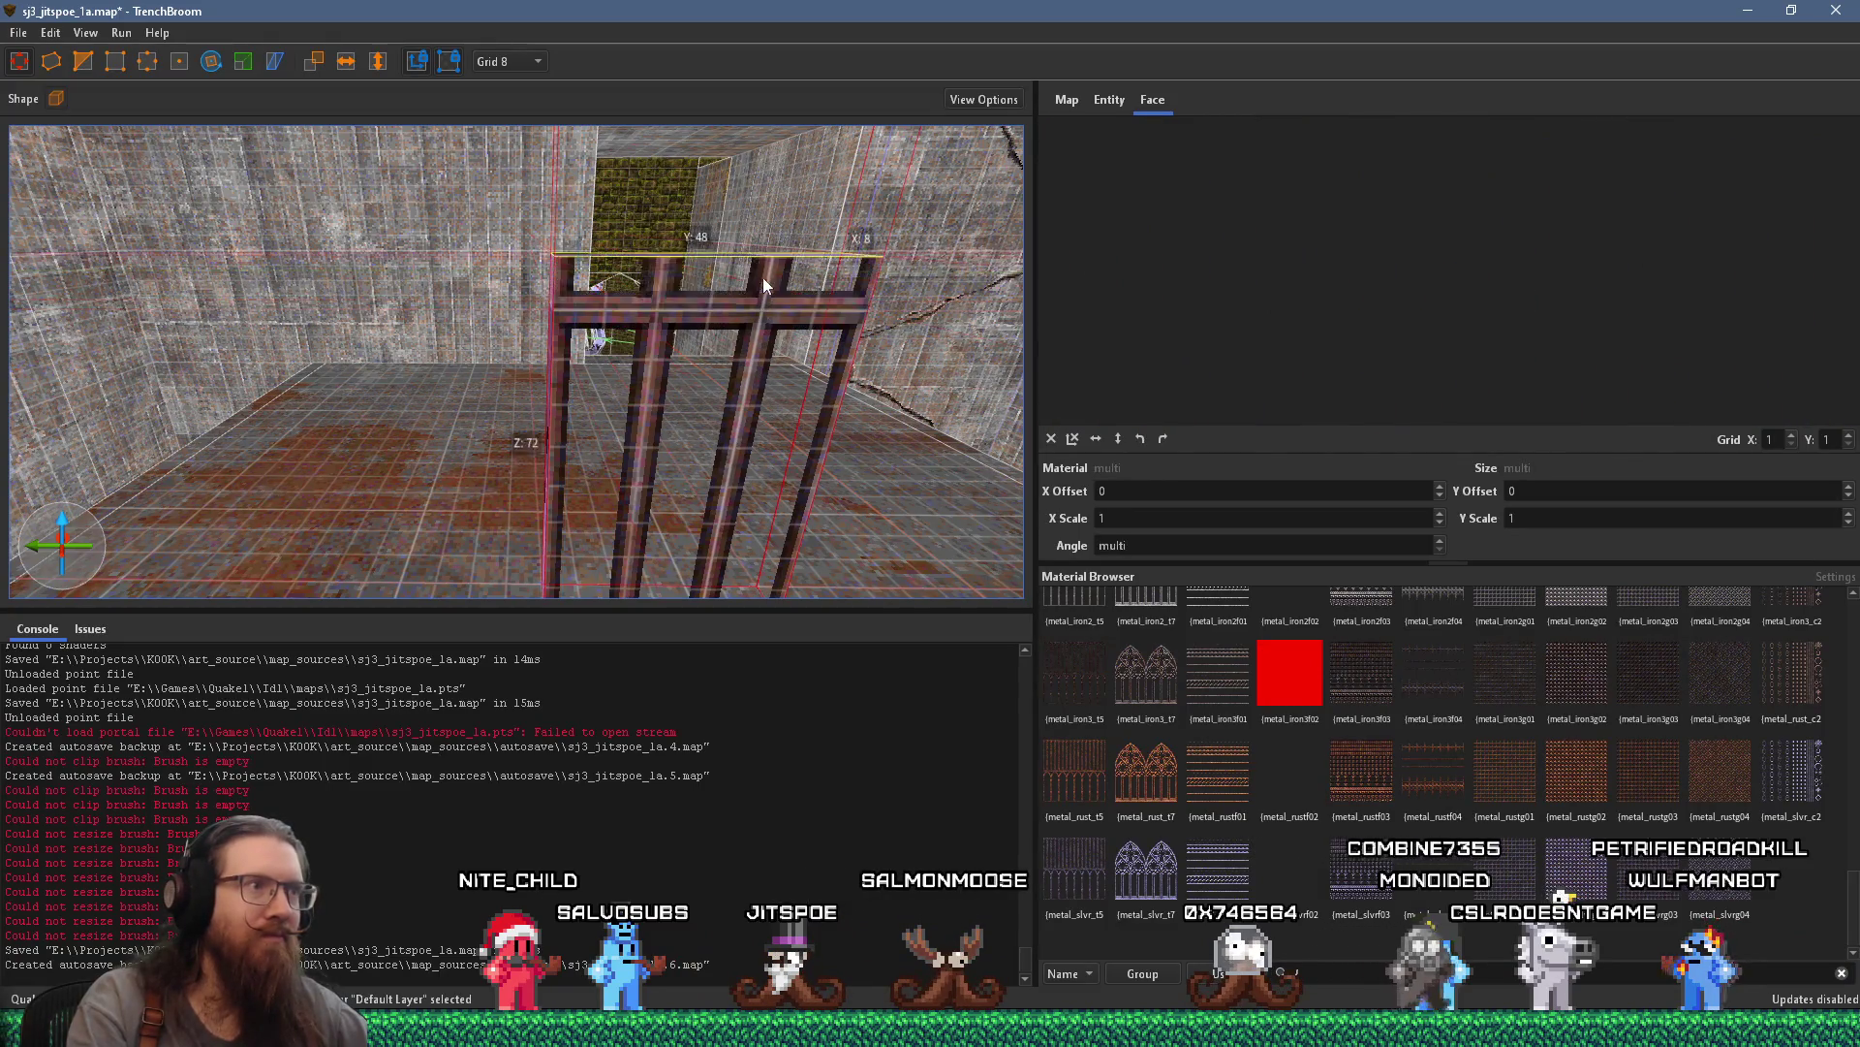
{"action": "scroll", "coordinate": [684, 230], "scroll_direction": "down", "scroll_amount": 5}
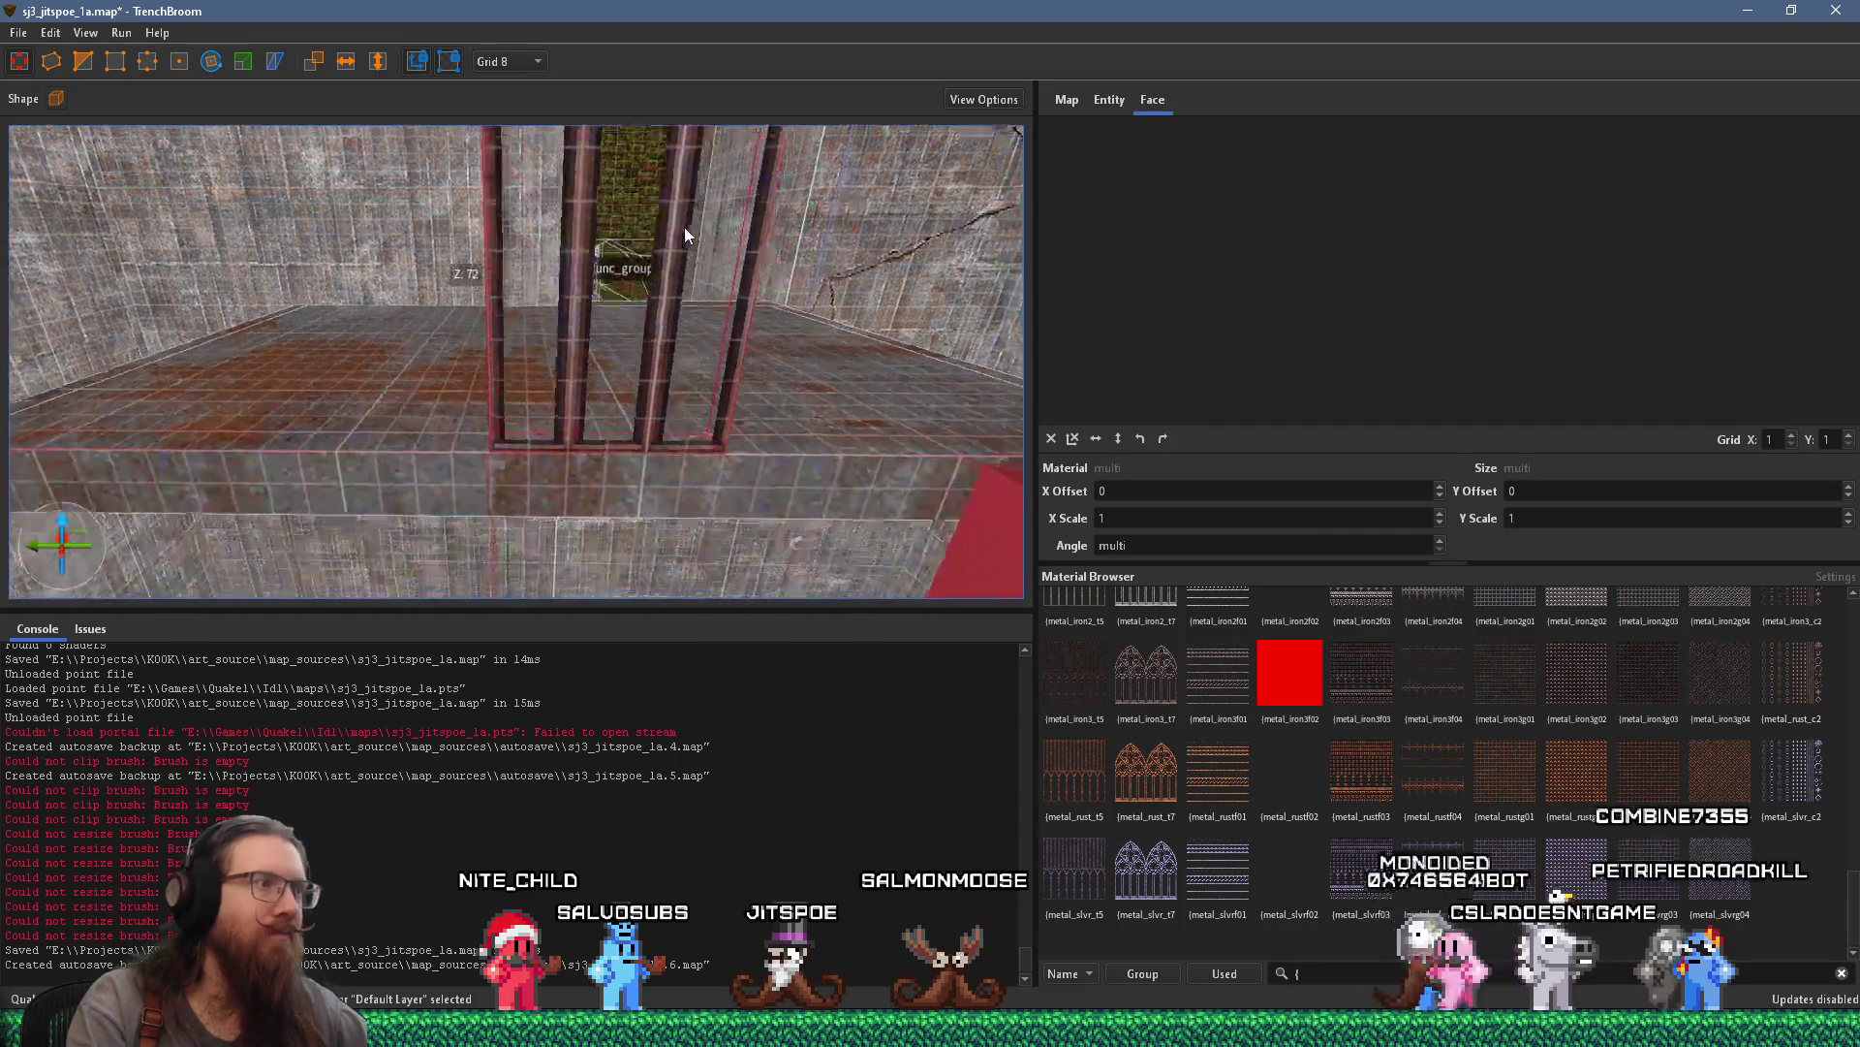
{"action": "scroll", "coordinate": [681, 254], "scroll_direction": "down", "scroll_amount": 5}
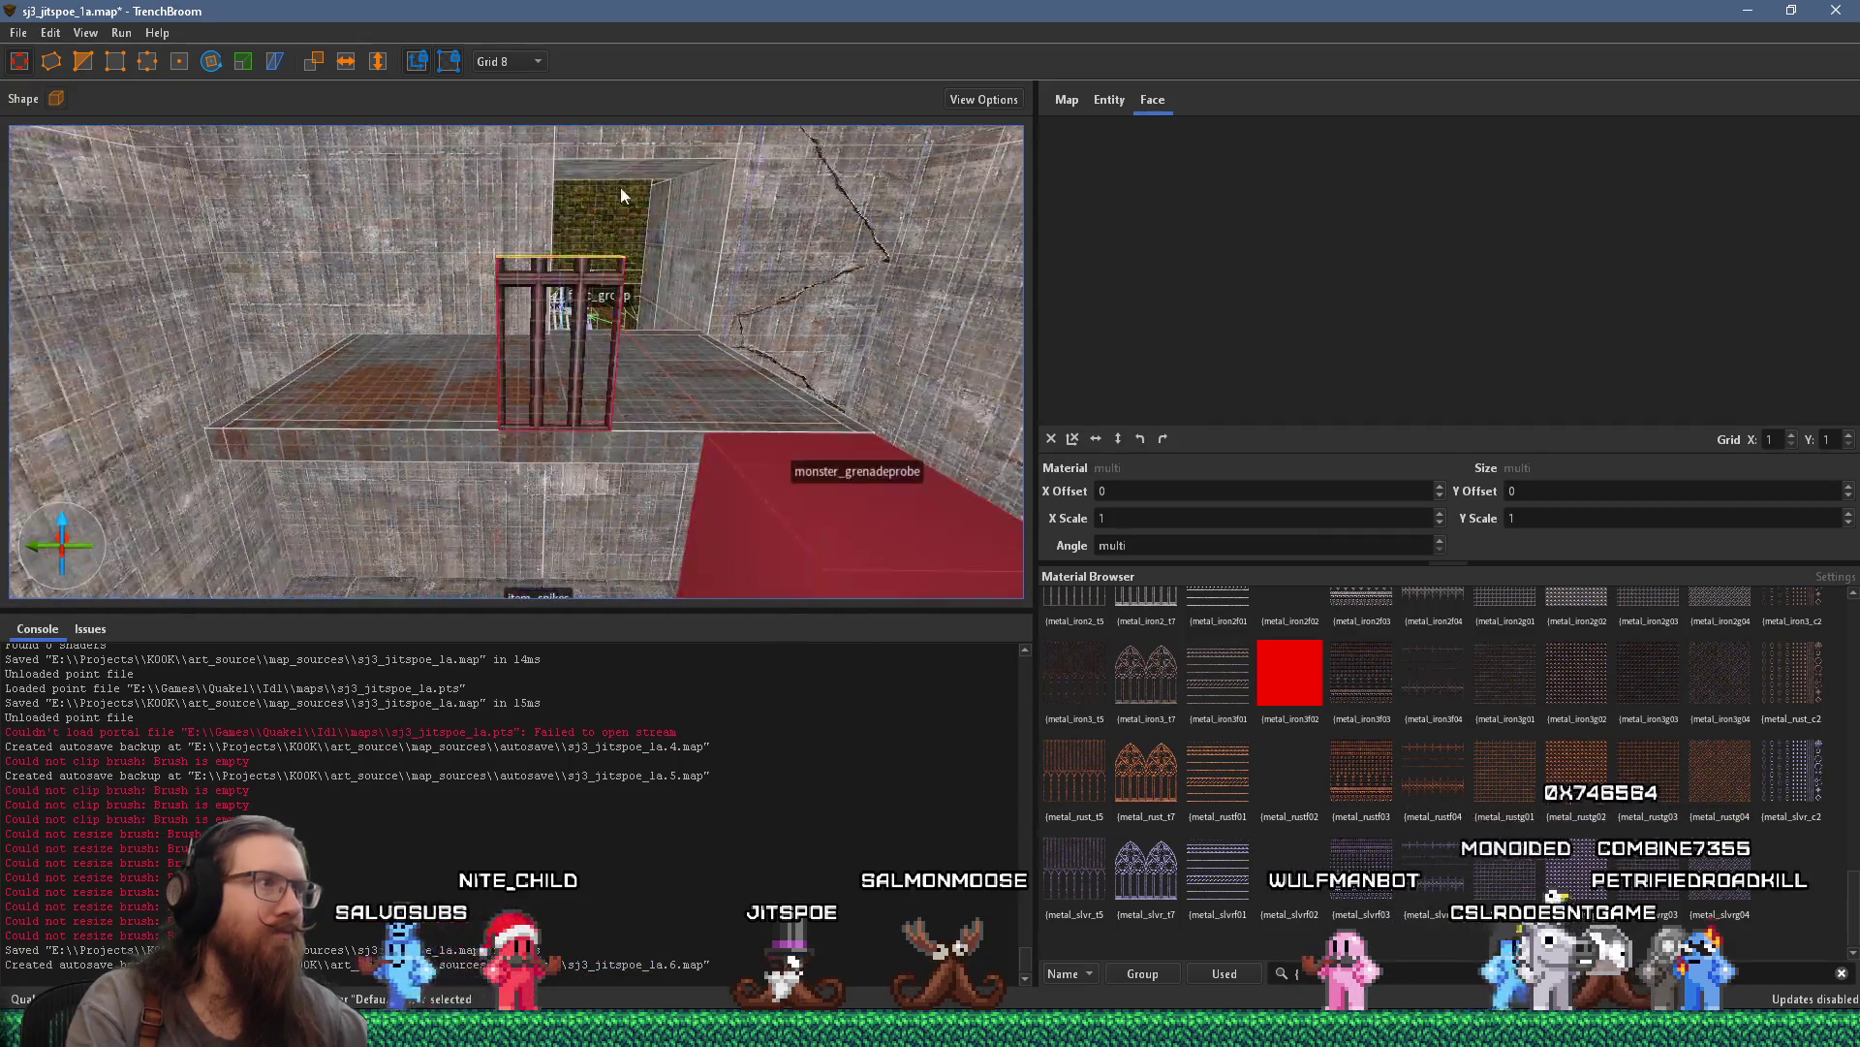
{"action": "mouse_move", "coordinate": [546, 226]}
{"action": "left_mouse_down"}
{"action": "mouse_move", "coordinate": [540, 395]}
{"action": "mouse_move", "coordinate": [553, 336]}
{"action": "left_mouse_up"}
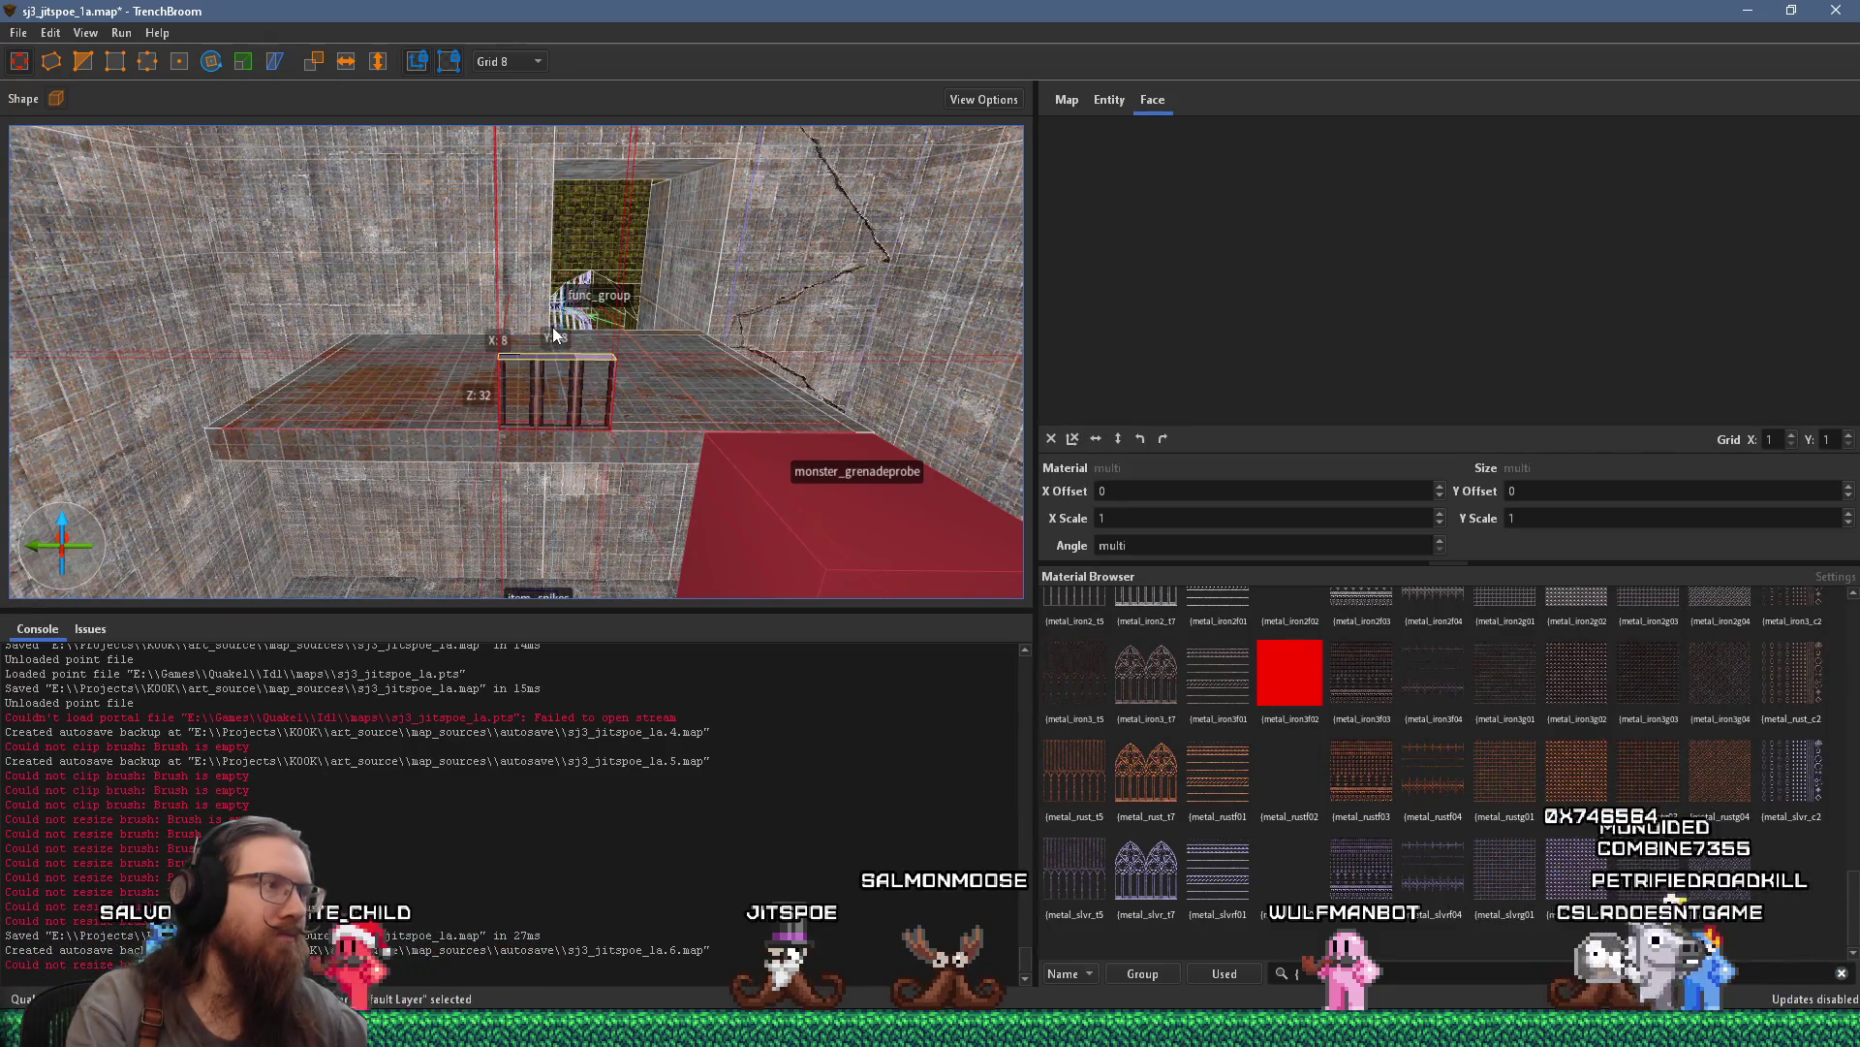
{"action": "scroll", "coordinate": [554, 329], "scroll_direction": "up", "scroll_amount": 2}
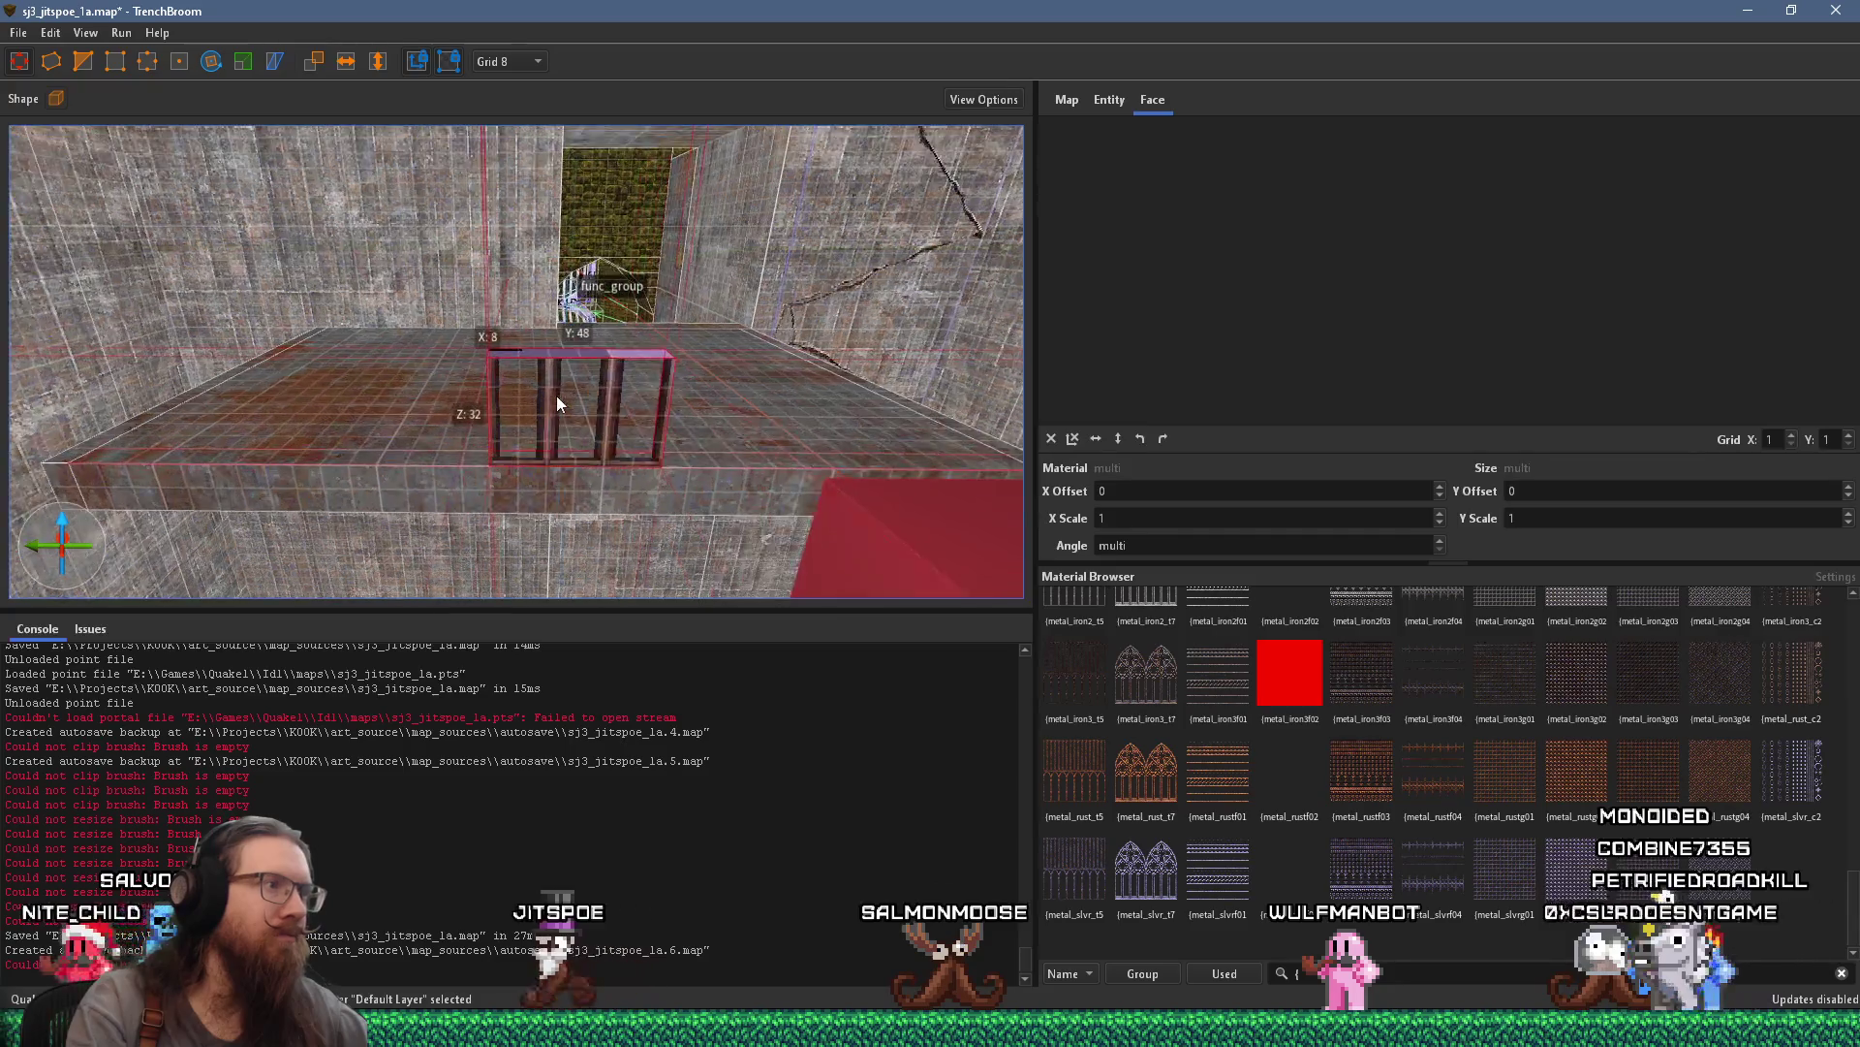
{"action": "scroll", "coordinate": [563, 407], "scroll_direction": "up", "scroll_amount": 2}
{"action": "left_click", "coordinate": [578, 419], "text": "shift"}
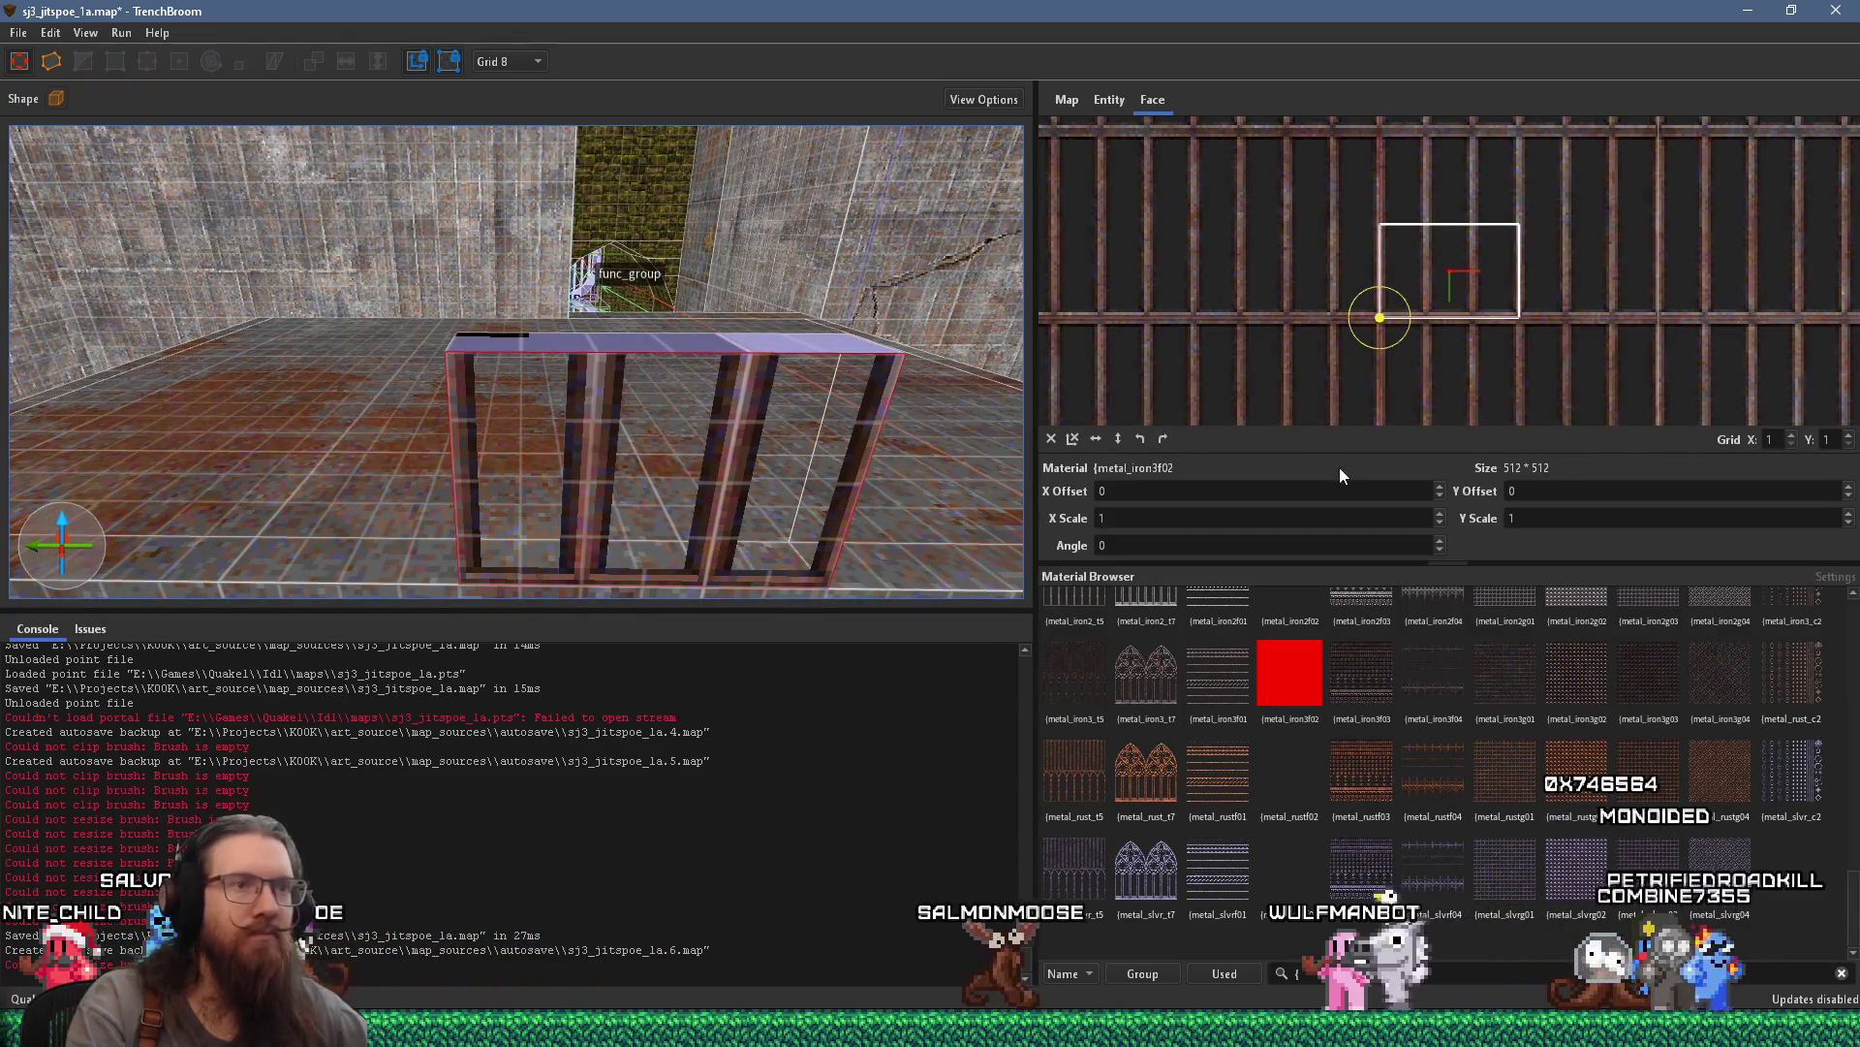
Shift the bar texture on the face to Y Offset -34
{"action": "scroll", "coordinate": [1530, 491], "scroll_direction": "down", "scroll_amount": 5}
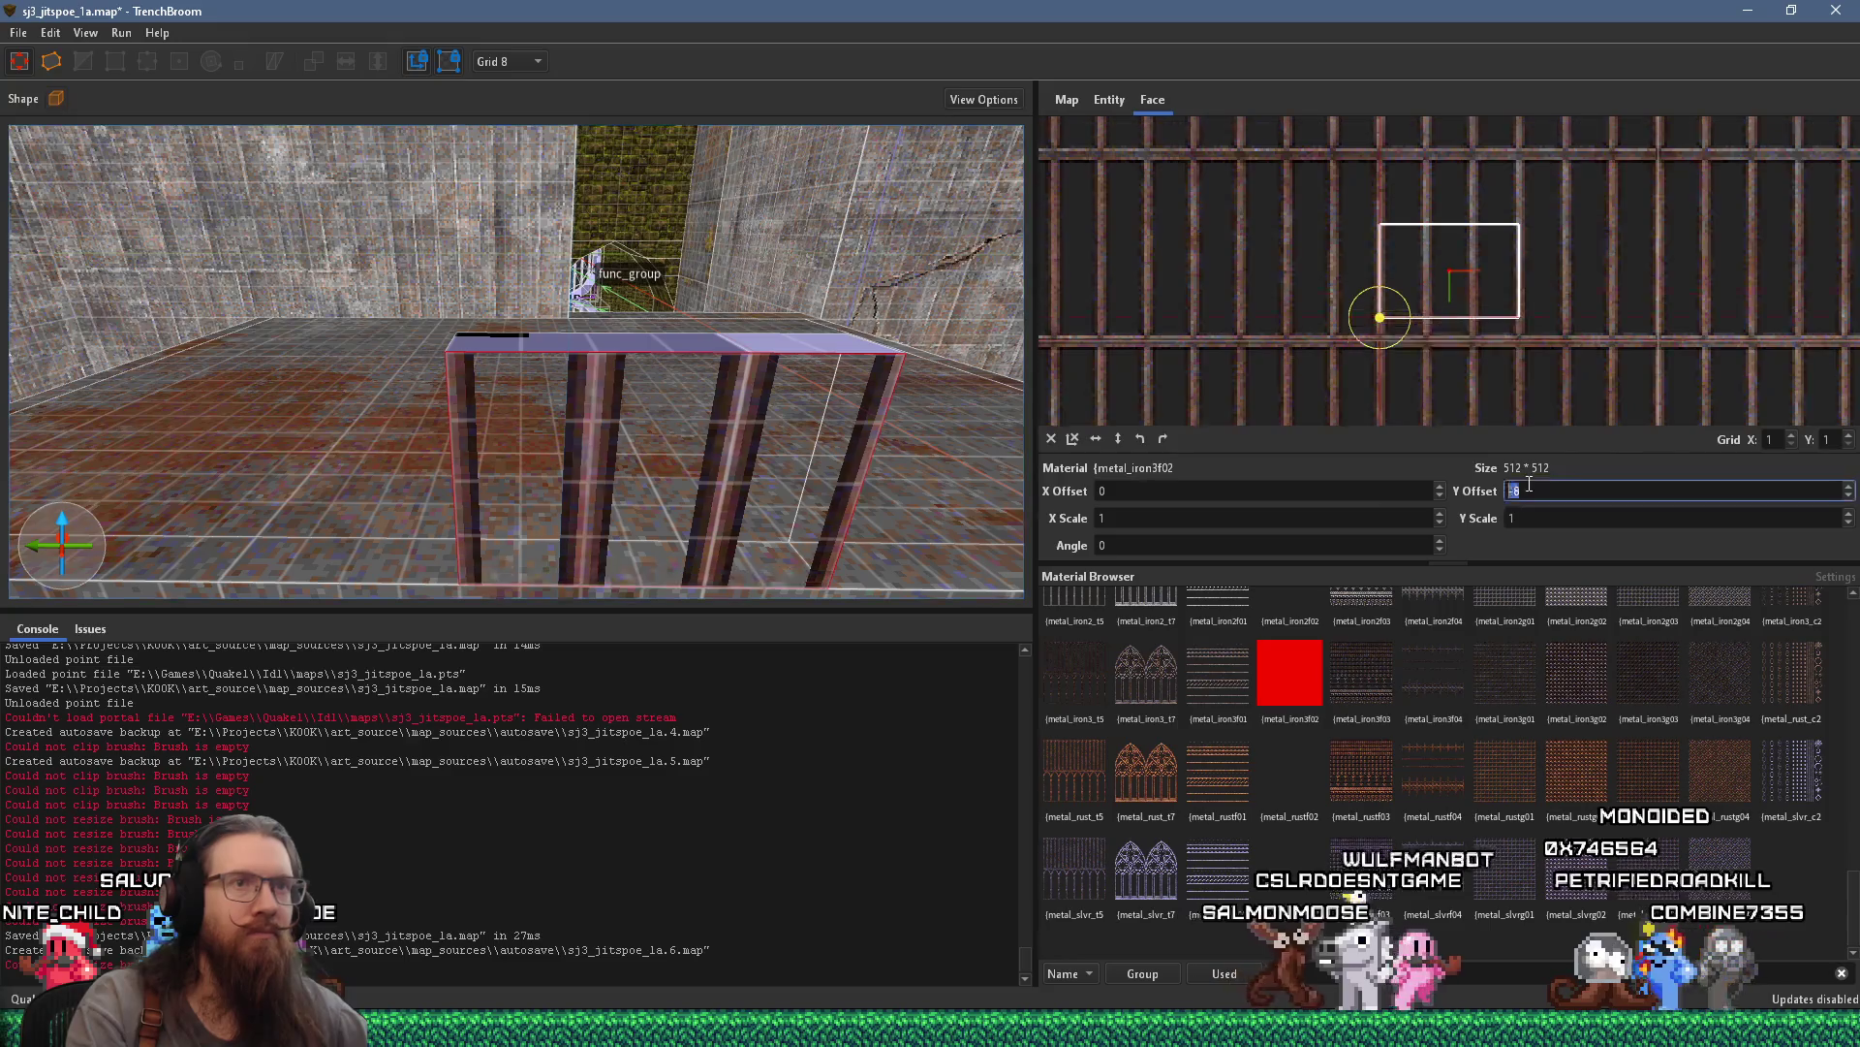
{"action": "scroll", "coordinate": [1486, 269], "scroll_direction": "up", "scroll_amount": 3}
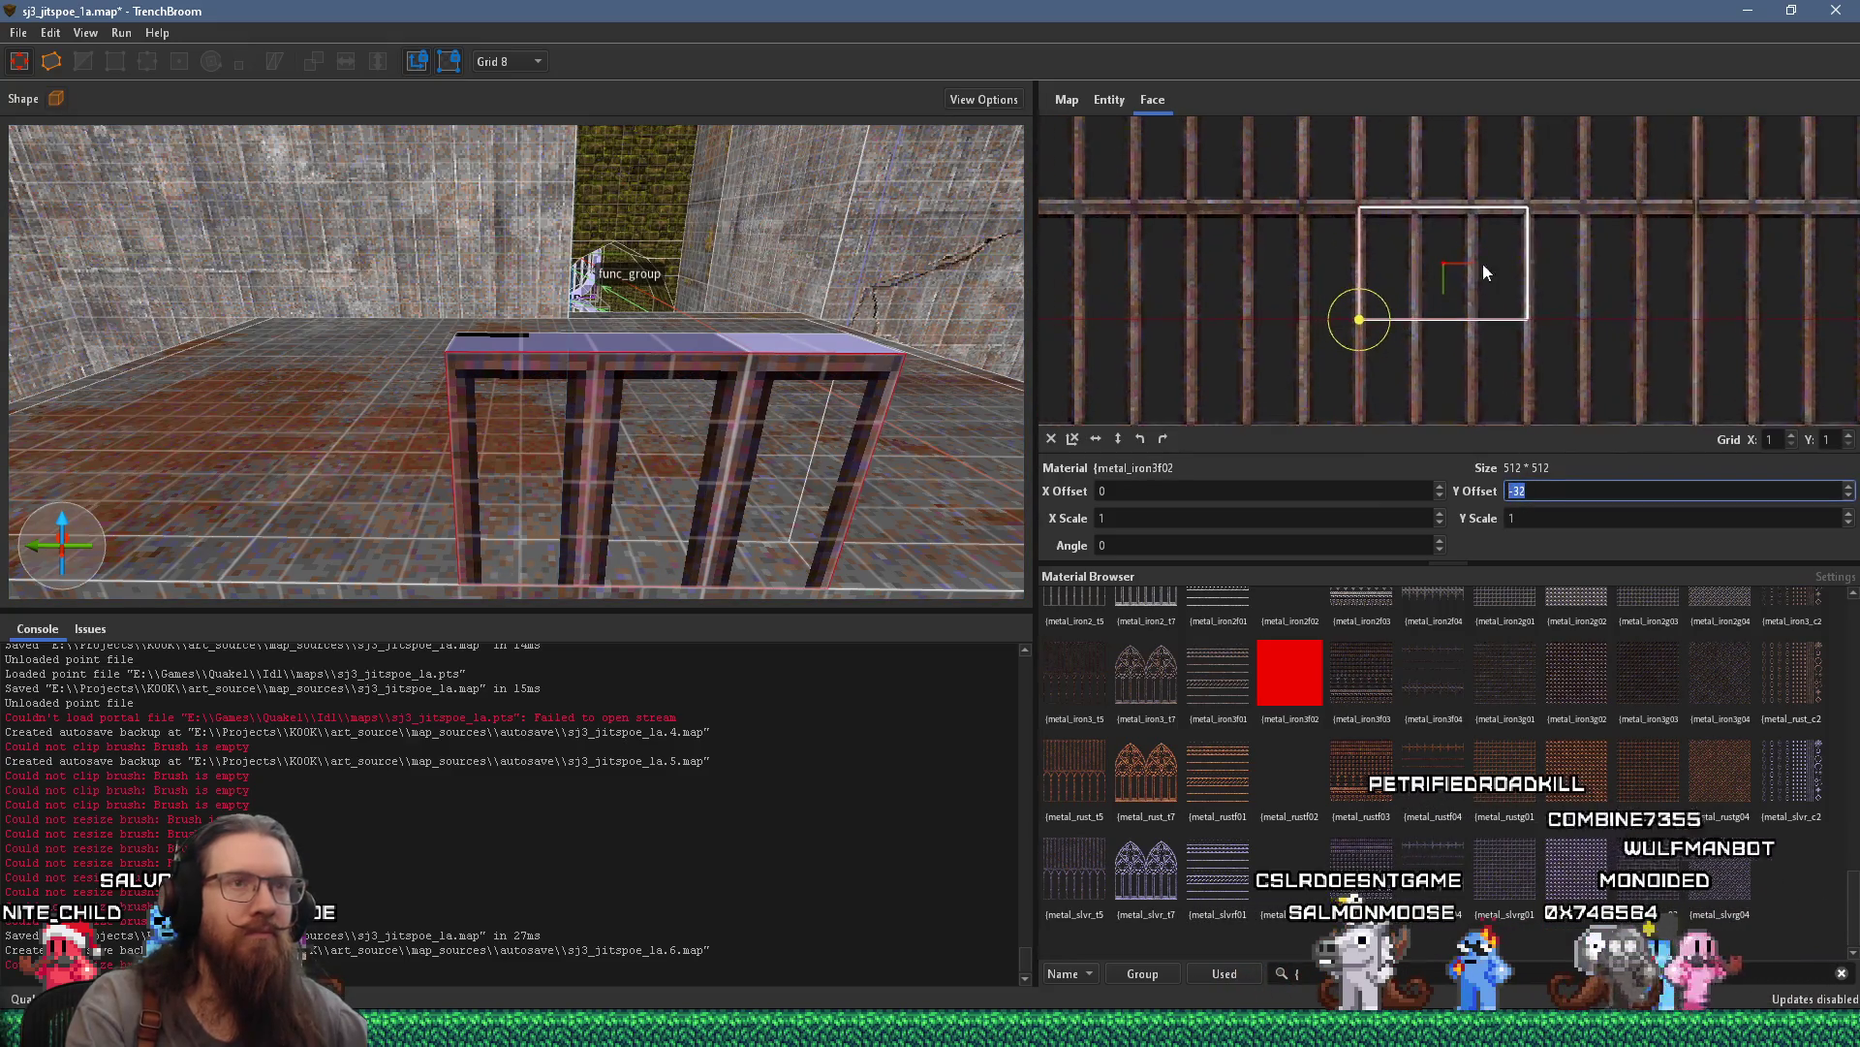
{"action": "left_click_drag", "start_coordinate": [1429, 242], "coordinate": [1409, 272]}
Select the whole grate brush and set the grid size to 4
{"action": "scroll", "coordinate": [784, 332], "scroll_direction": "down", "scroll_amount": 5}
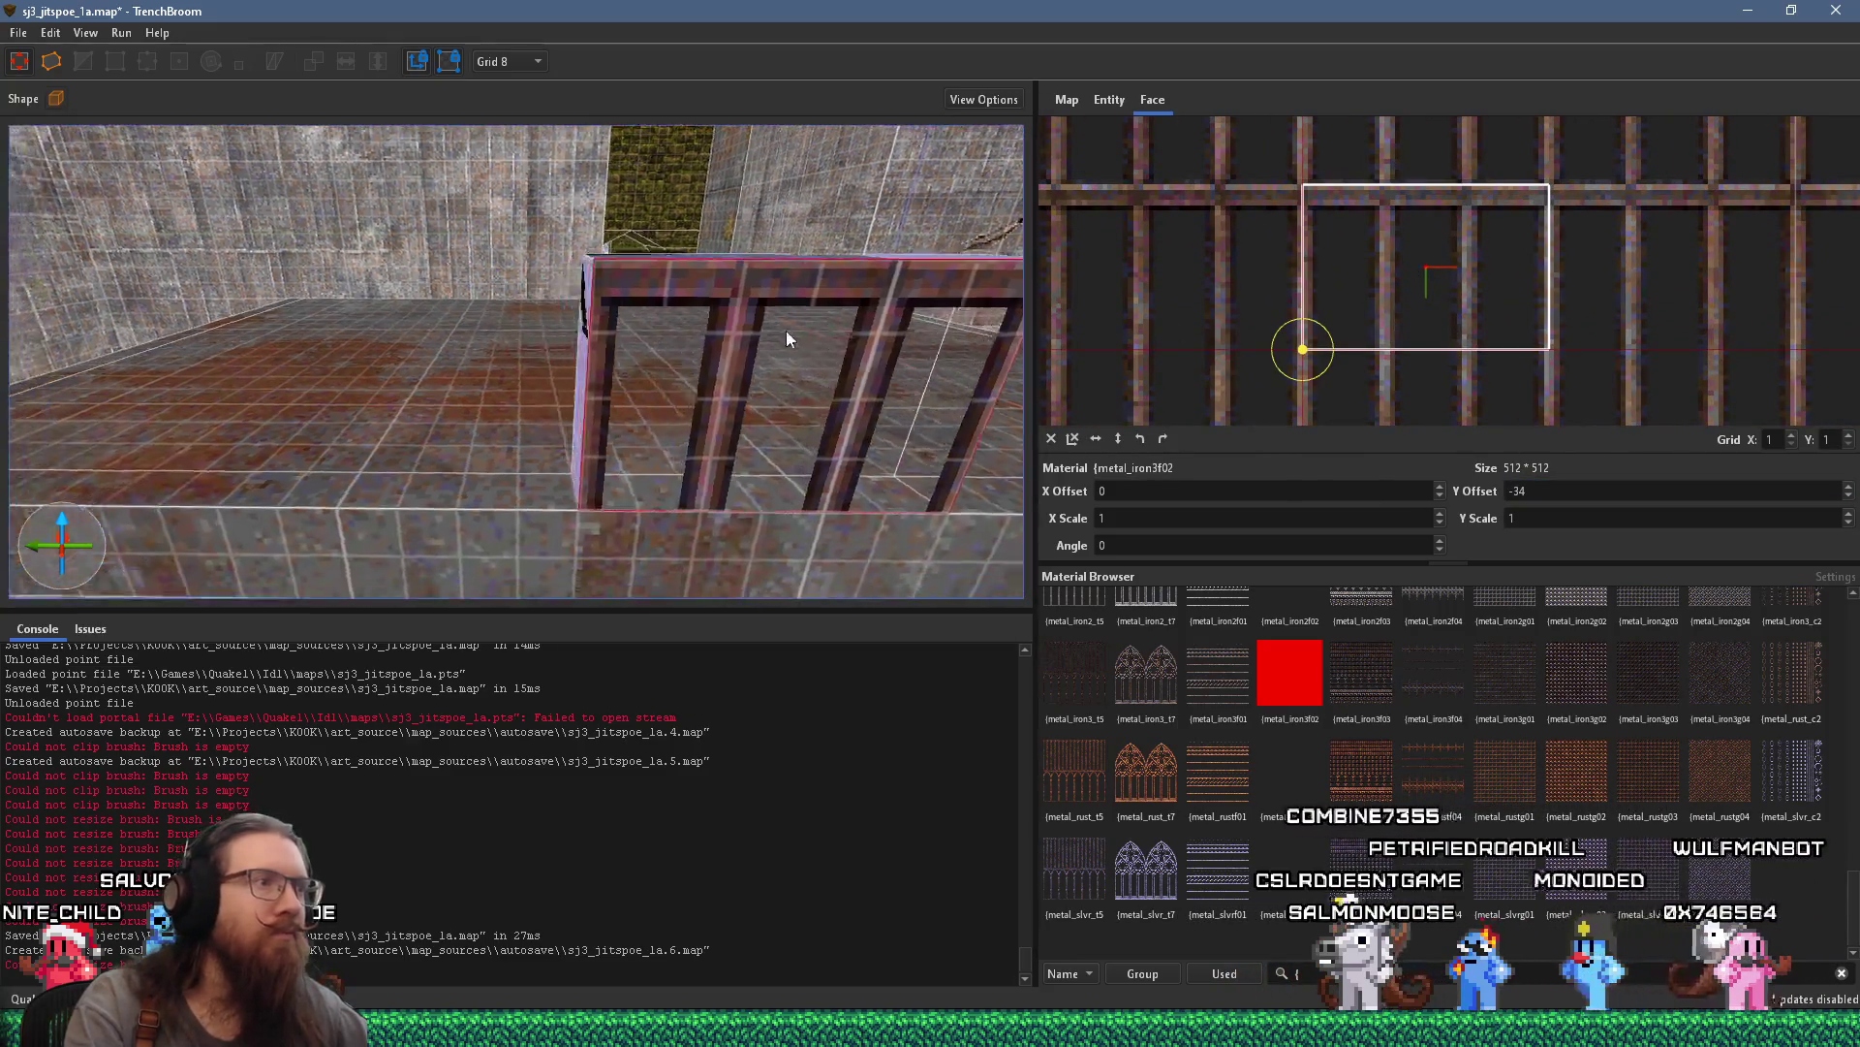
{"action": "left_click", "coordinate": [714, 402]}
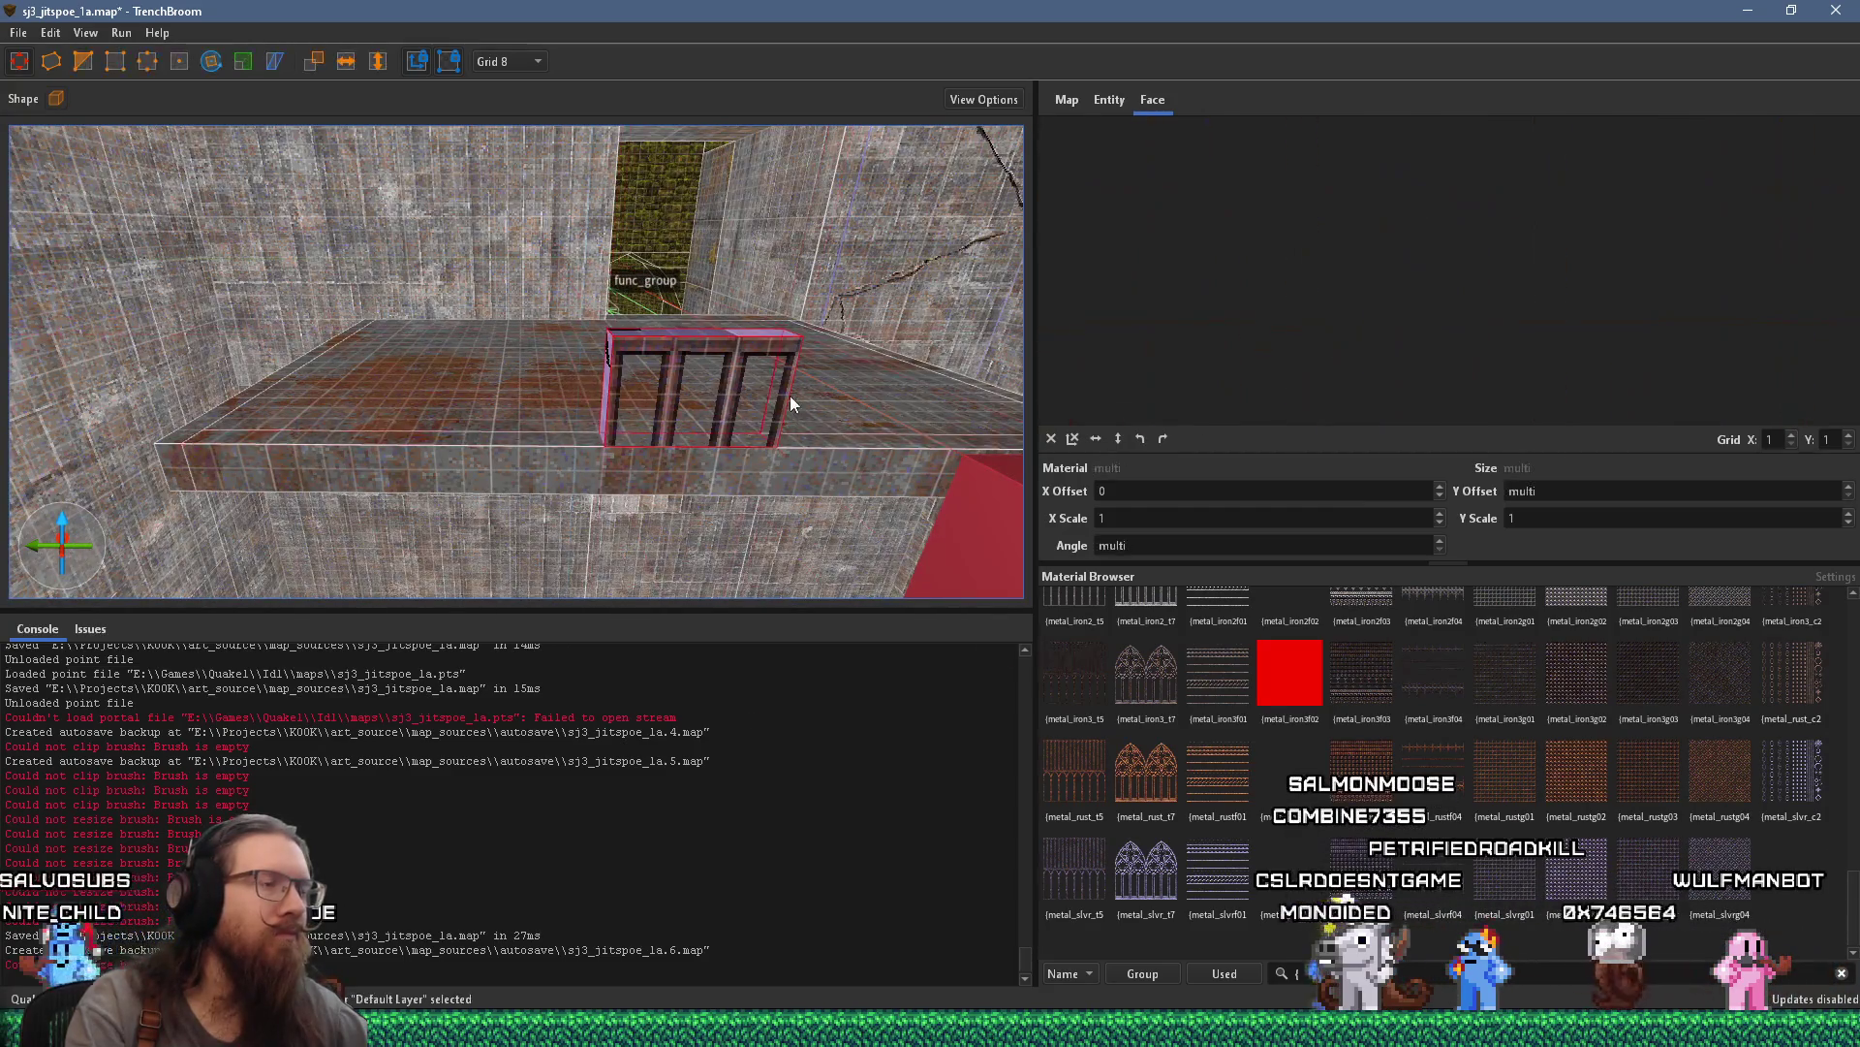
{"action": "scroll", "coordinate": [765, 390], "scroll_direction": "down", "scroll_amount": 5}
{"action": "left_click_drag", "start_coordinate": [731, 467], "coordinate": [758, 496]}
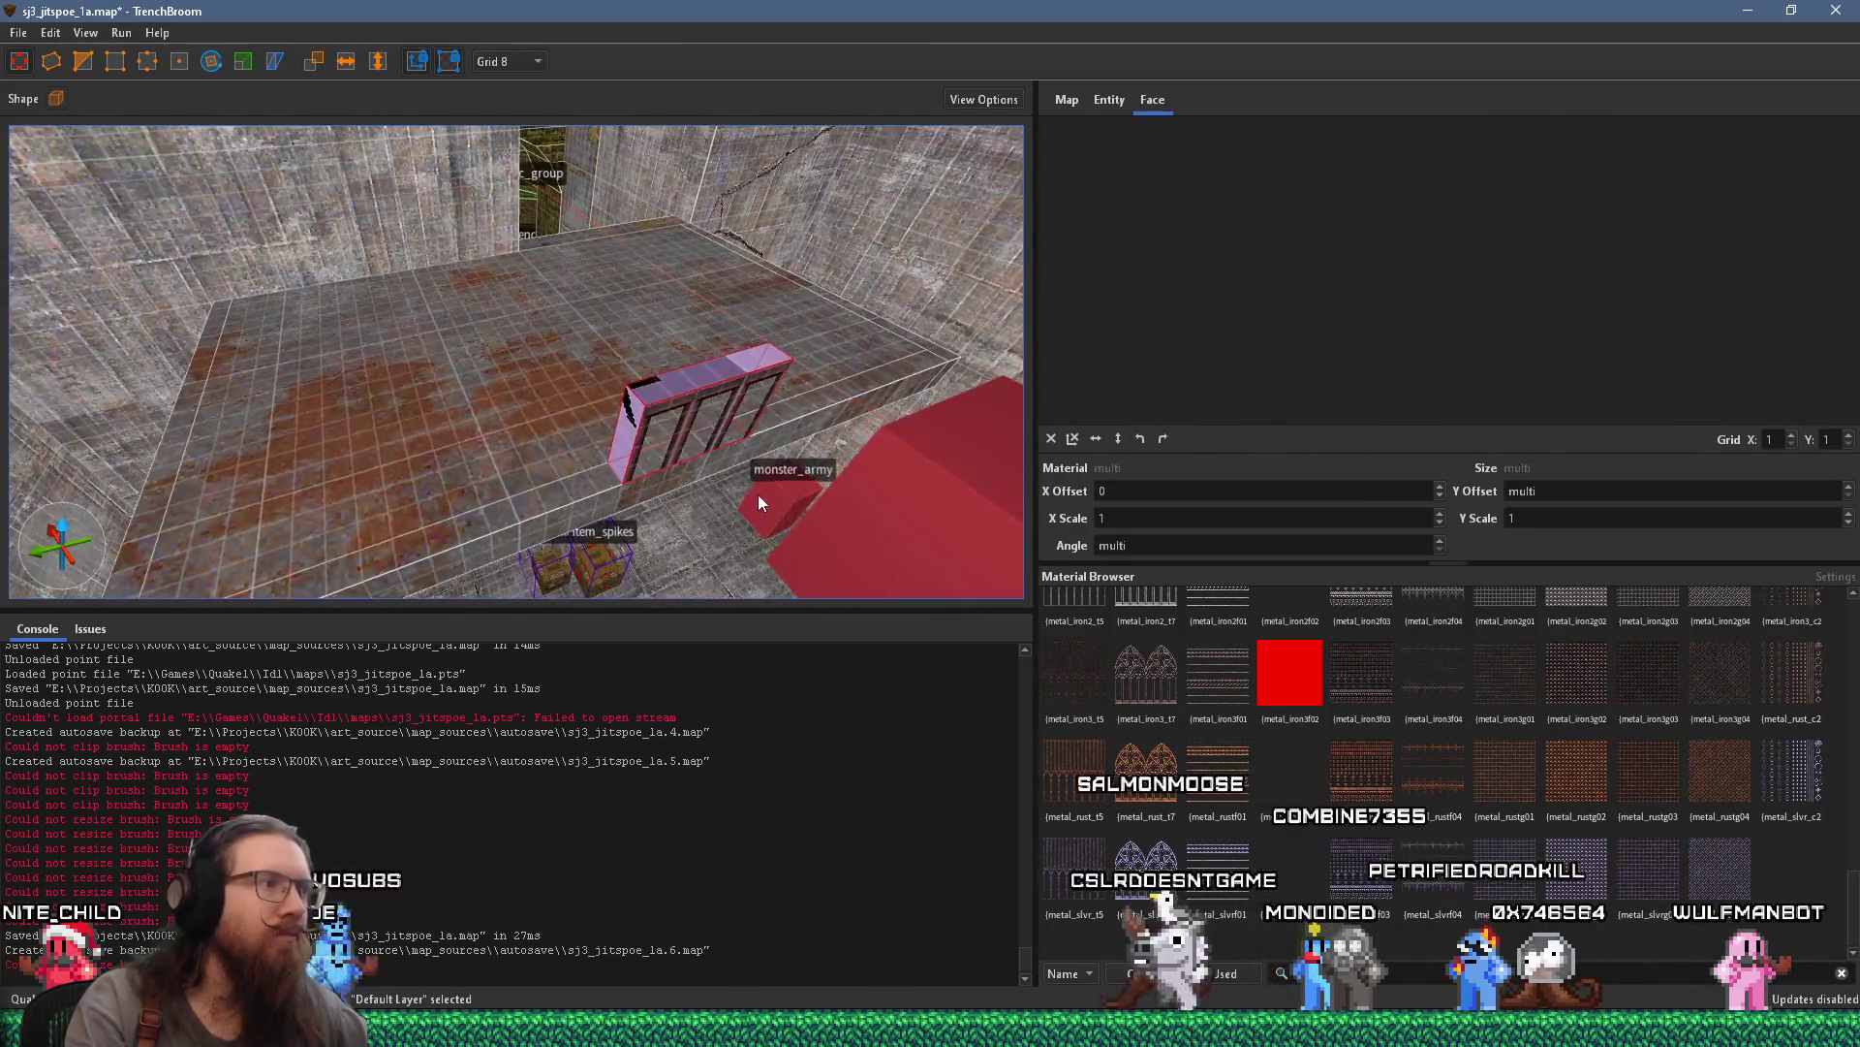
{"action": "left_click", "coordinate": [521, 64]}
{"action": "left_click", "coordinate": [527, 133]}
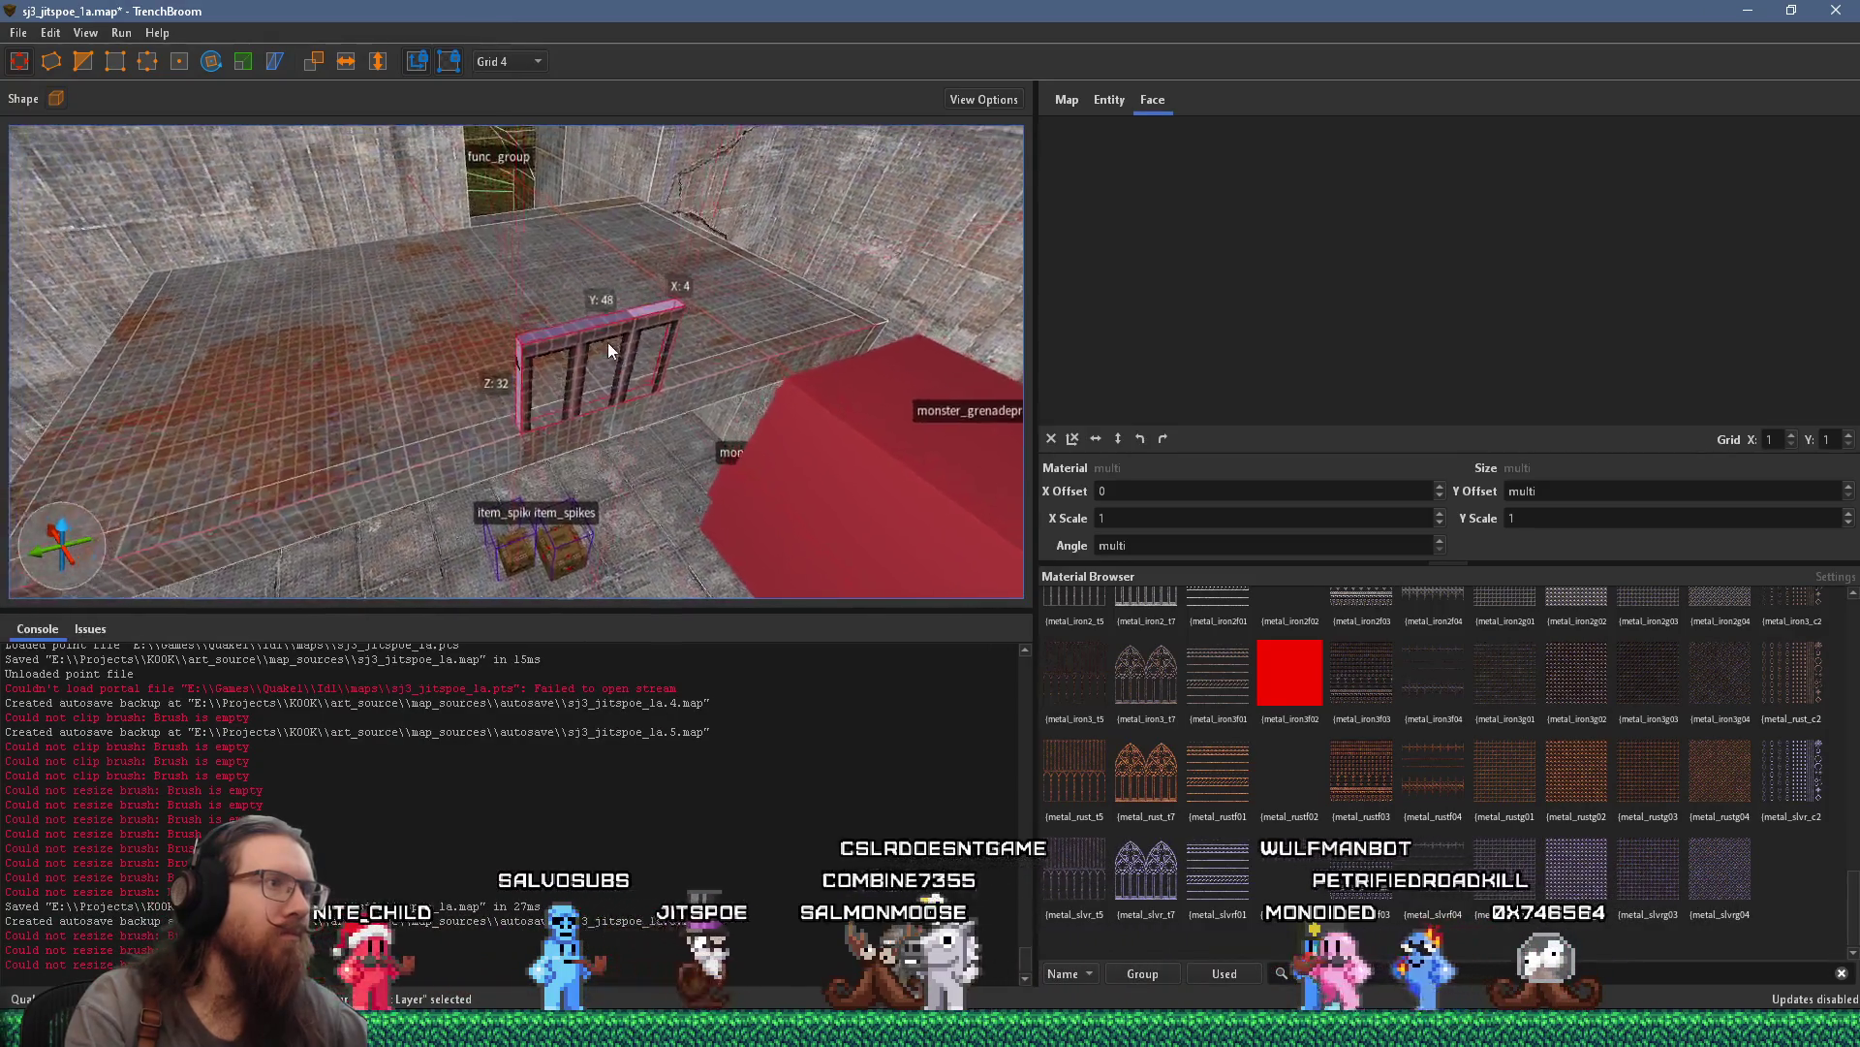
Apply metal_iron3f02 bars to the grate's top face with Y Offset -222
{"action": "left_click", "coordinate": [631, 290], "text": "shift"}
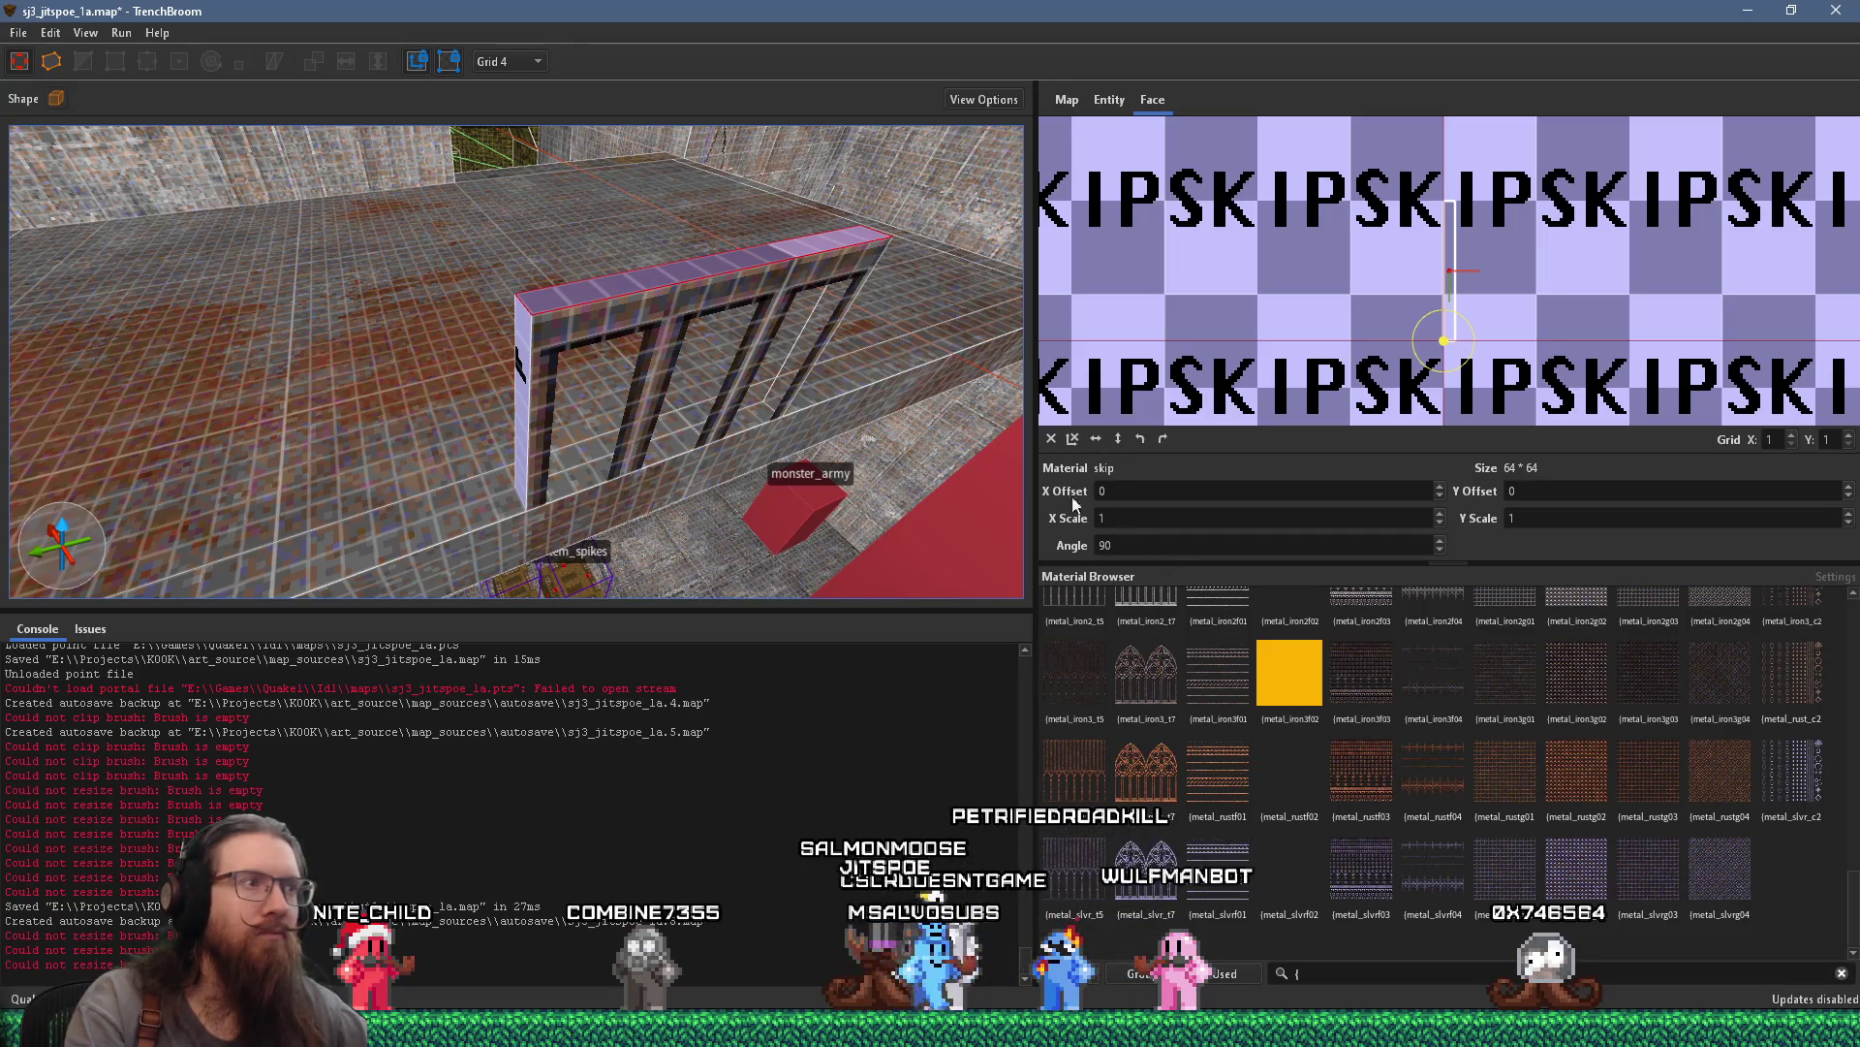
{"action": "left_click", "coordinate": [708, 291], "text": "shift"}
{"action": "left_click", "coordinate": [703, 272], "text": "shift"}
{"action": "scroll", "coordinate": [1465, 255], "scroll_direction": "down", "scroll_amount": 3}
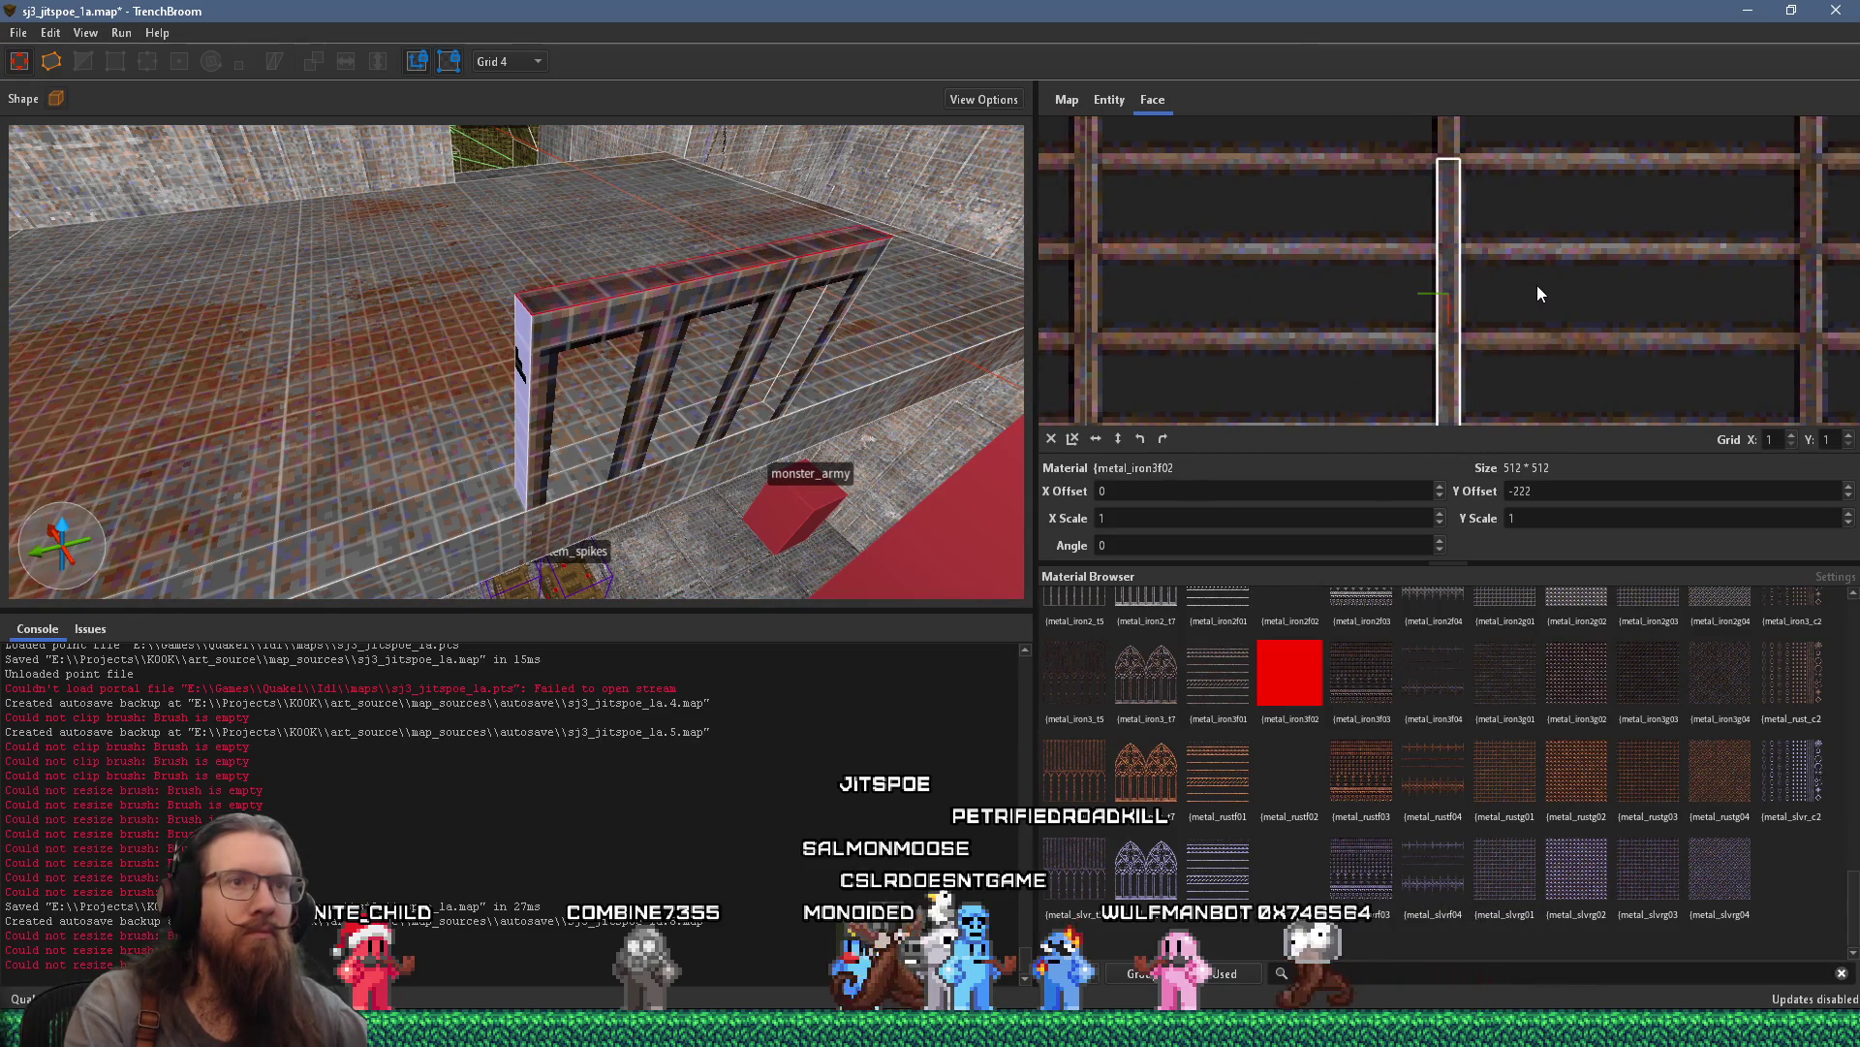
{"action": "scroll", "coordinate": [704, 344], "scroll_direction": "down", "scroll_amount": 3}
{"action": "scroll", "coordinate": [704, 345], "scroll_direction": "down", "scroll_amount": 4}
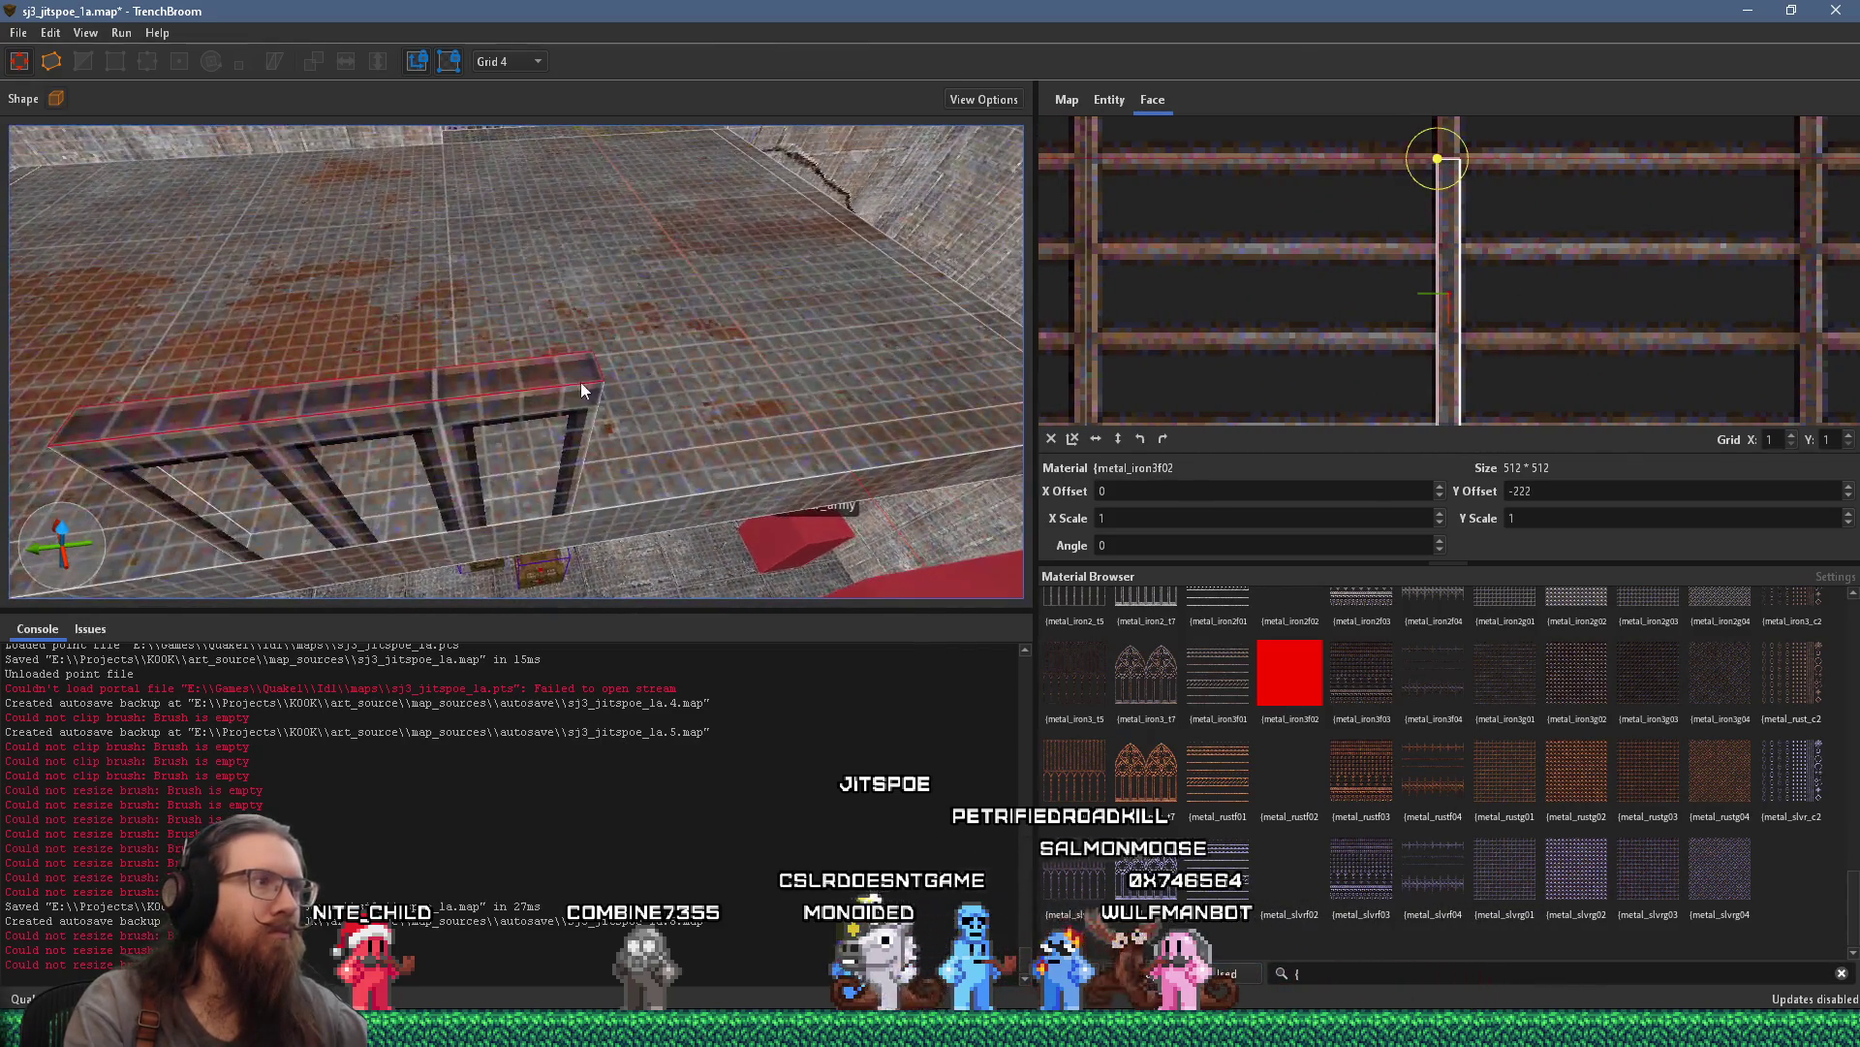
{"action": "left_click", "coordinate": [486, 418]}
{"action": "scroll", "coordinate": [496, 417], "scroll_direction": "down", "scroll_amount": 3}
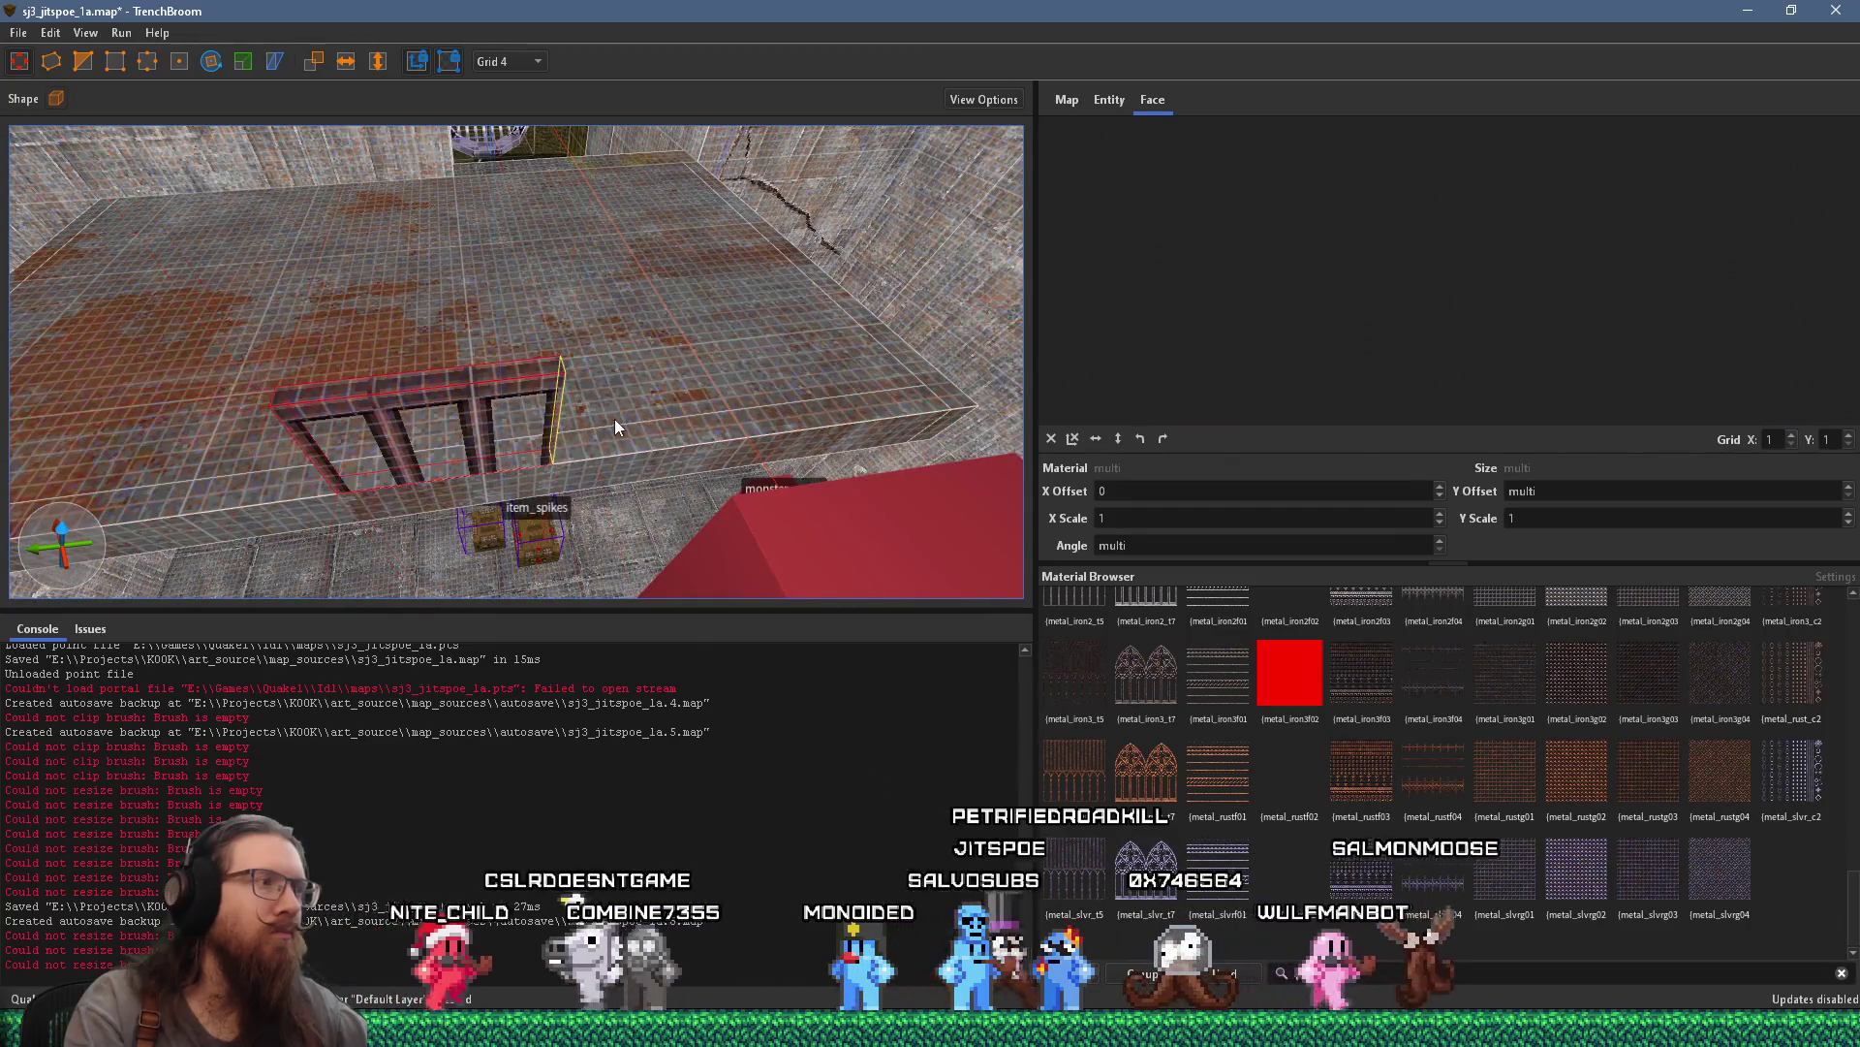
Lengthen the grate into a longer balcony railing
{"action": "left_click_drag", "start_coordinate": [615, 418], "coordinate": [1011, 412]}
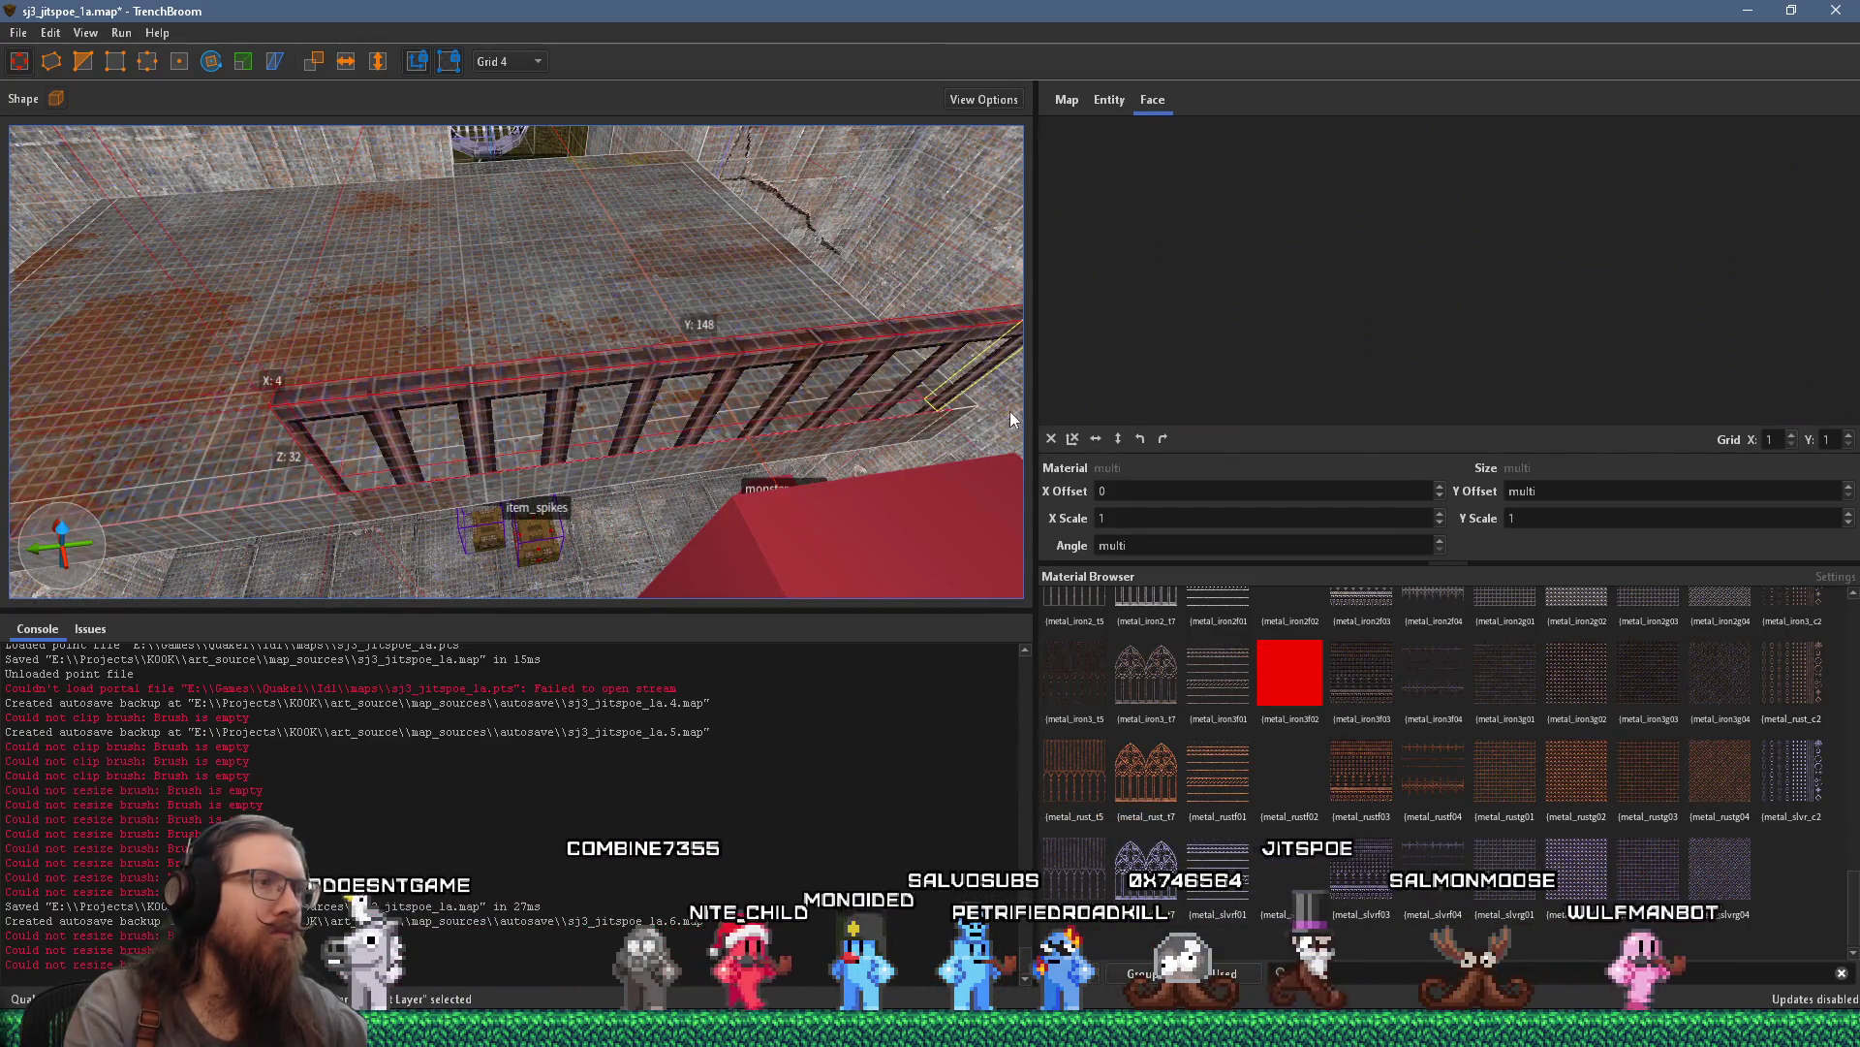
{"action": "scroll", "coordinate": [905, 435], "scroll_direction": "up", "scroll_amount": 3}
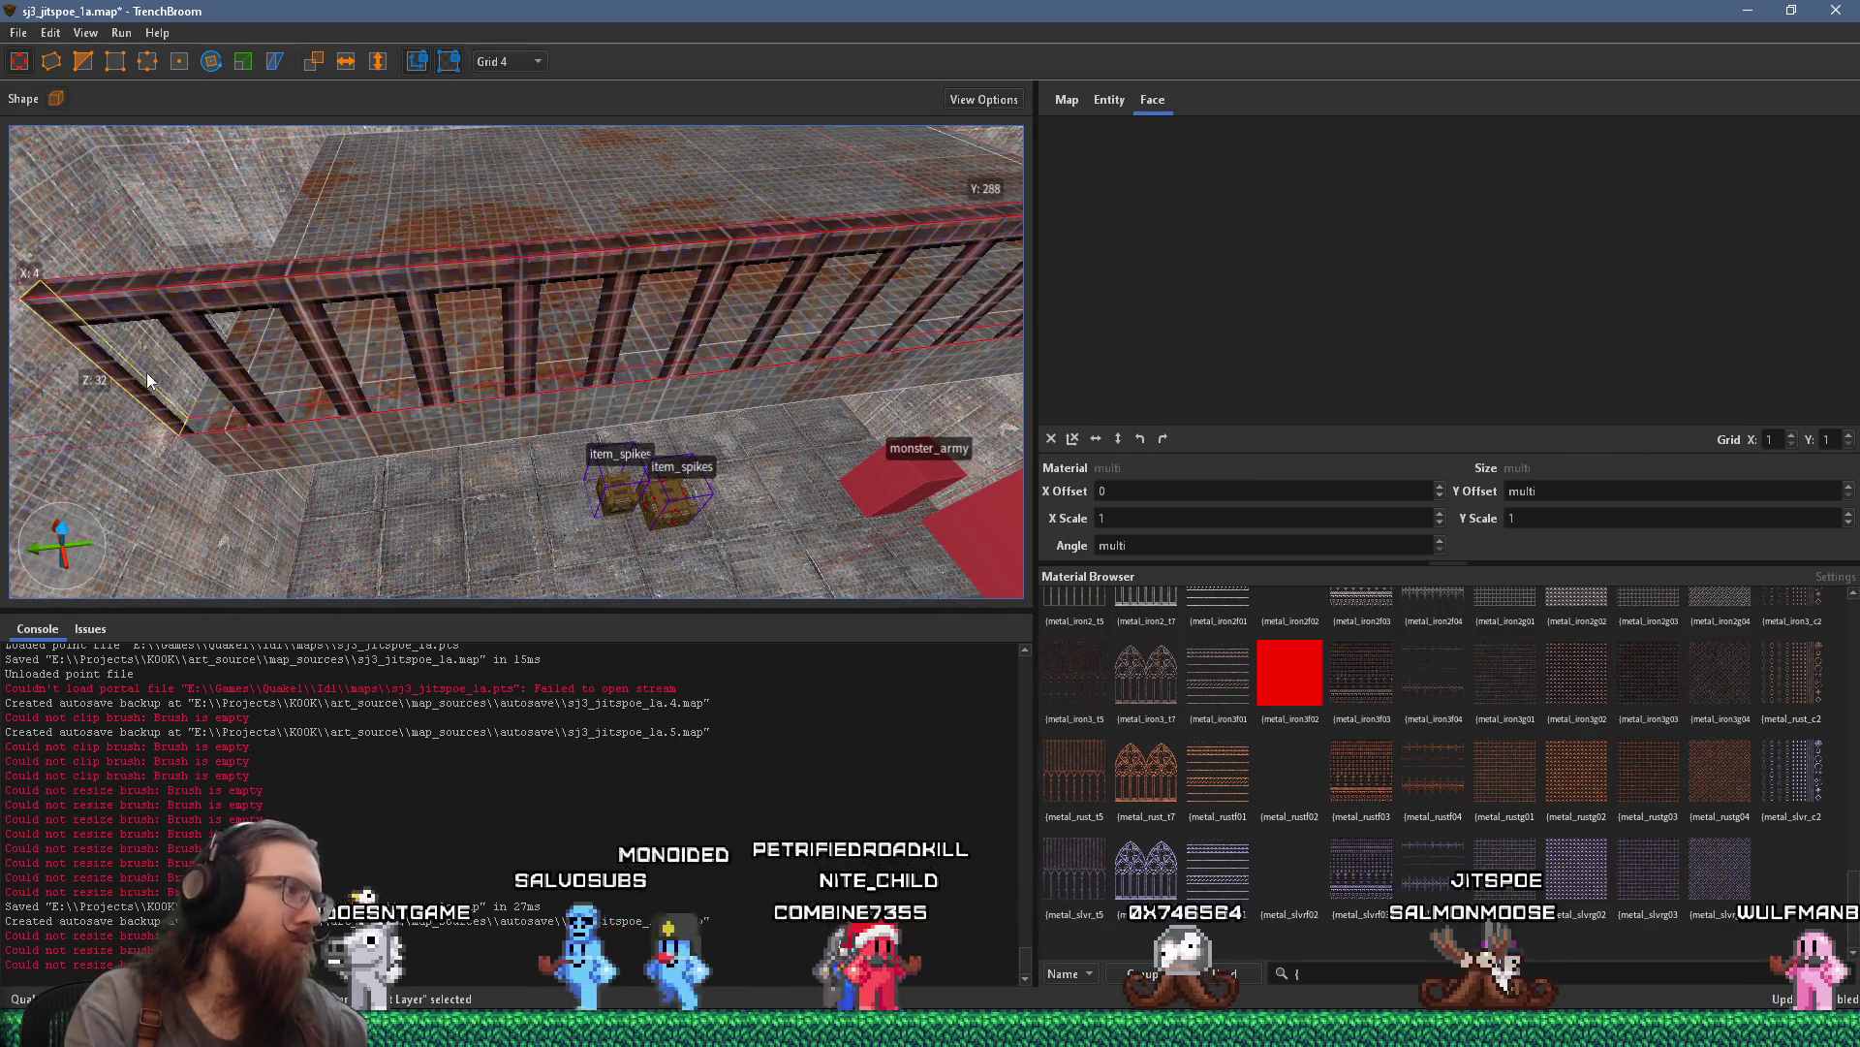
{"action": "scroll", "coordinate": [233, 313], "scroll_direction": "up", "scroll_amount": 5}
{"action": "scroll", "coordinate": [338, 229], "scroll_direction": "down", "scroll_amount": 5}
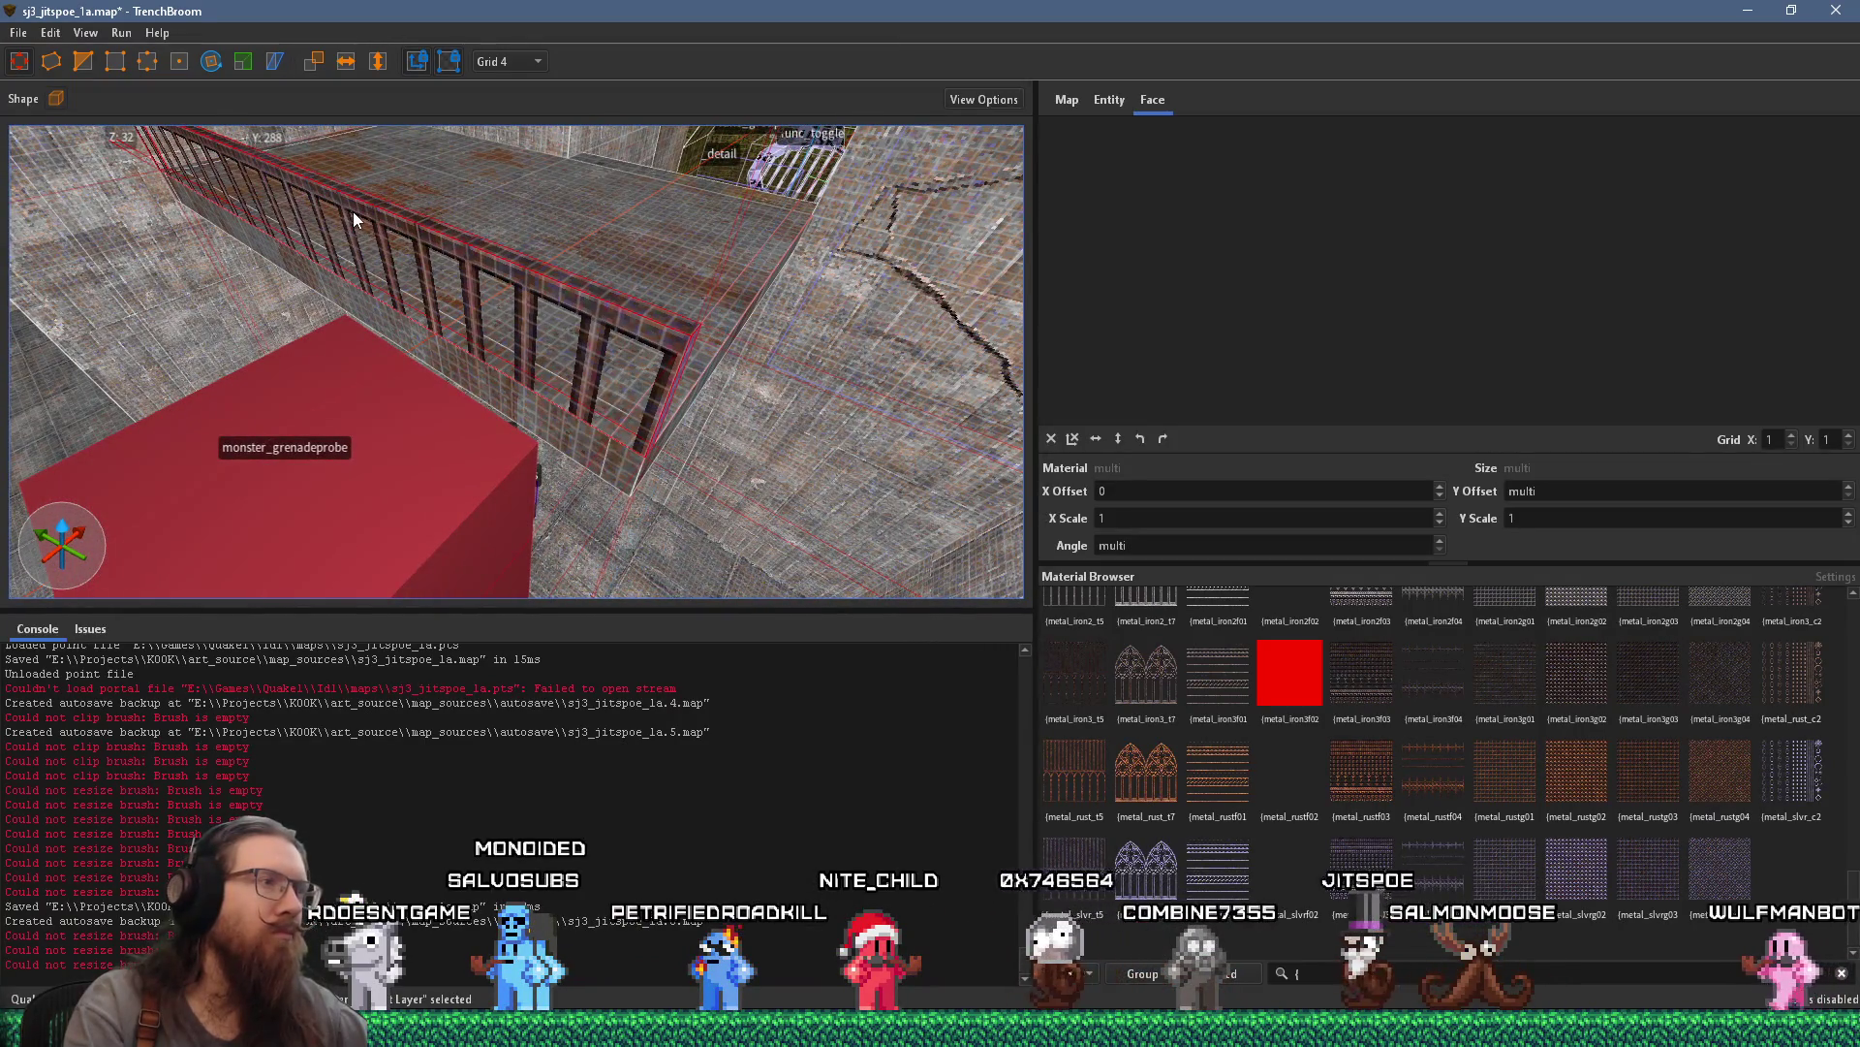
{"action": "scroll", "coordinate": [317, 206], "scroll_direction": "down", "scroll_amount": 2}
{"action": "mouse_move", "coordinate": [317, 206]}
{"action": "left_mouse_down"}
{"action": "mouse_move", "coordinate": [286, 210]}
{"action": "mouse_move", "coordinate": [302, 222]}
{"action": "mouse_move", "coordinate": [214, 142]}
{"action": "left_mouse_up"}
Check the railing's end face with the vertex tool, then select the whole railing
{"action": "left_click", "coordinate": [82, 61]}
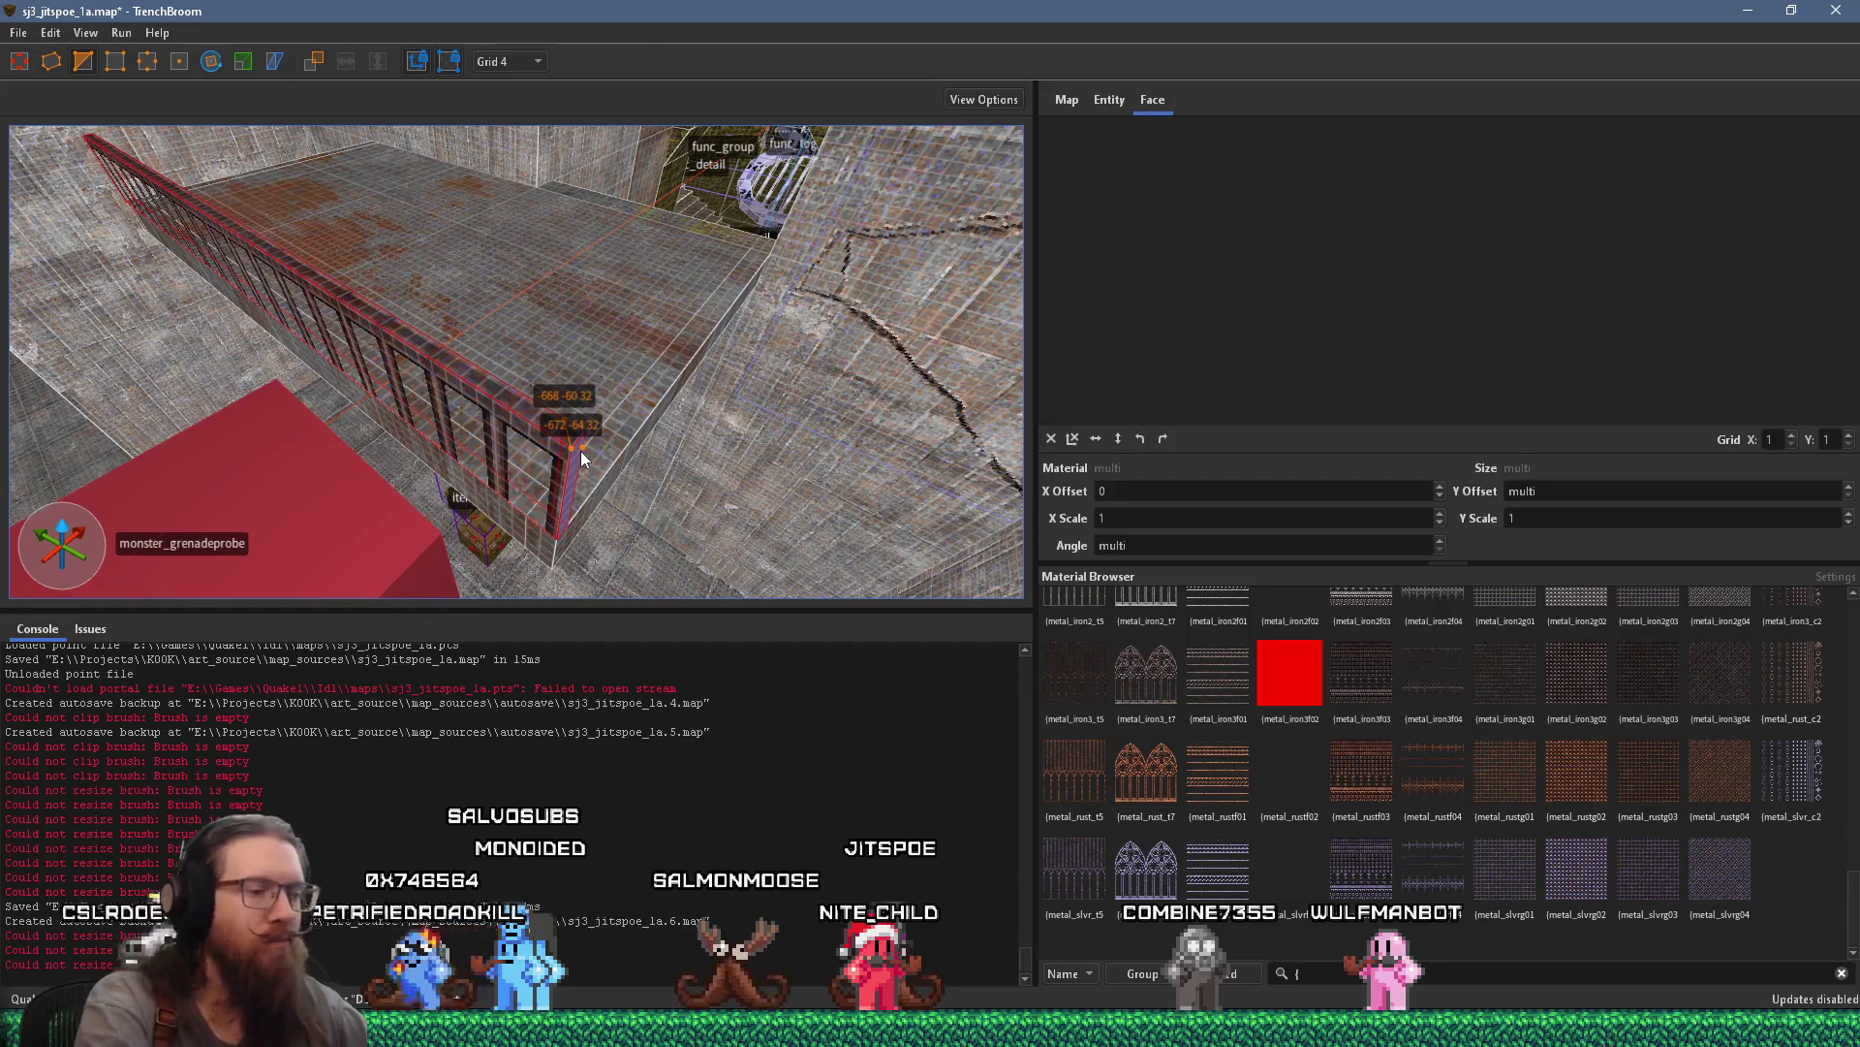
{"action": "mouse_move", "coordinate": [579, 450]}
{"action": "left_mouse_down"}
{"action": "mouse_move", "coordinate": [617, 548]}
{"action": "mouse_move", "coordinate": [531, 417]}
{"action": "mouse_move", "coordinate": [532, 380]}
{"action": "mouse_move", "coordinate": [435, 397]}
{"action": "mouse_move", "coordinate": [638, 461]}
{"action": "mouse_move", "coordinate": [810, 406]}
{"action": "mouse_move", "coordinate": [719, 420]}
{"action": "left_mouse_up"}
{"action": "left_click", "coordinate": [810, 404], "text": "shift"}
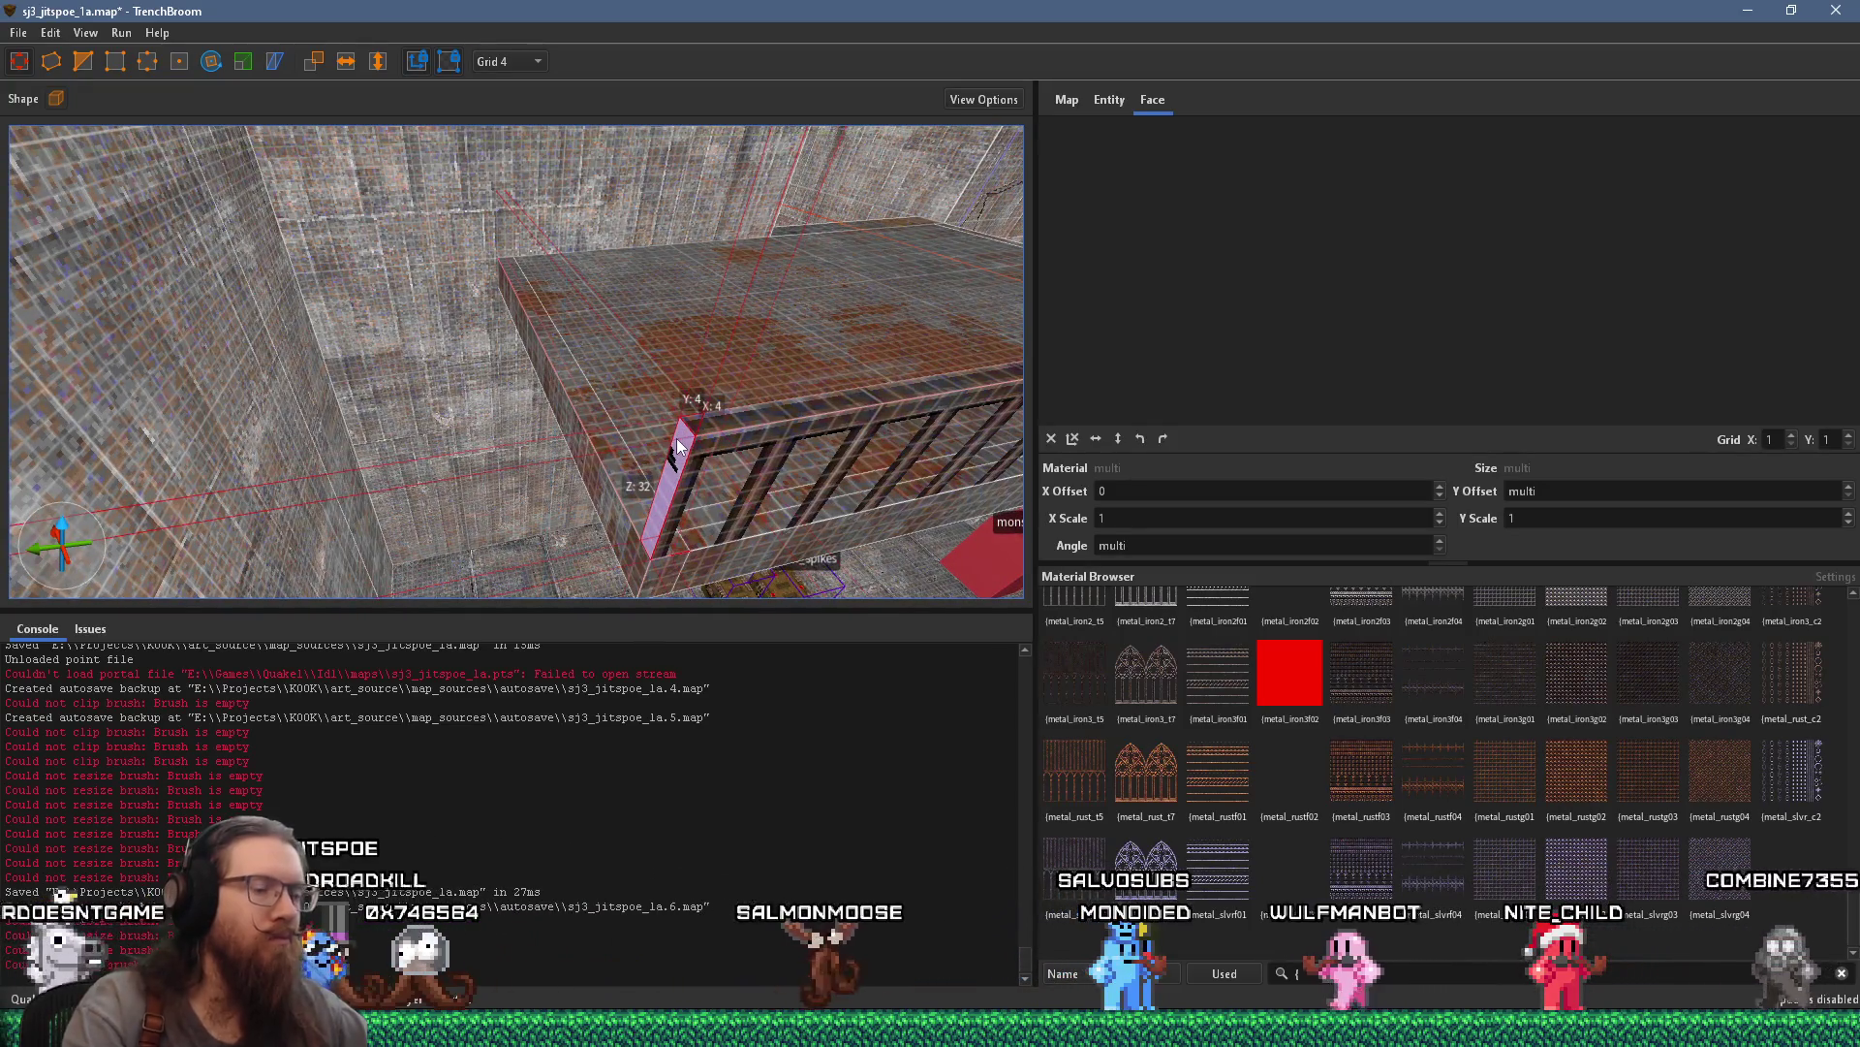
{"action": "key", "text": "Escape"}
{"action": "left_click_drag", "start_coordinate": [675, 437], "coordinate": [217, 400]}
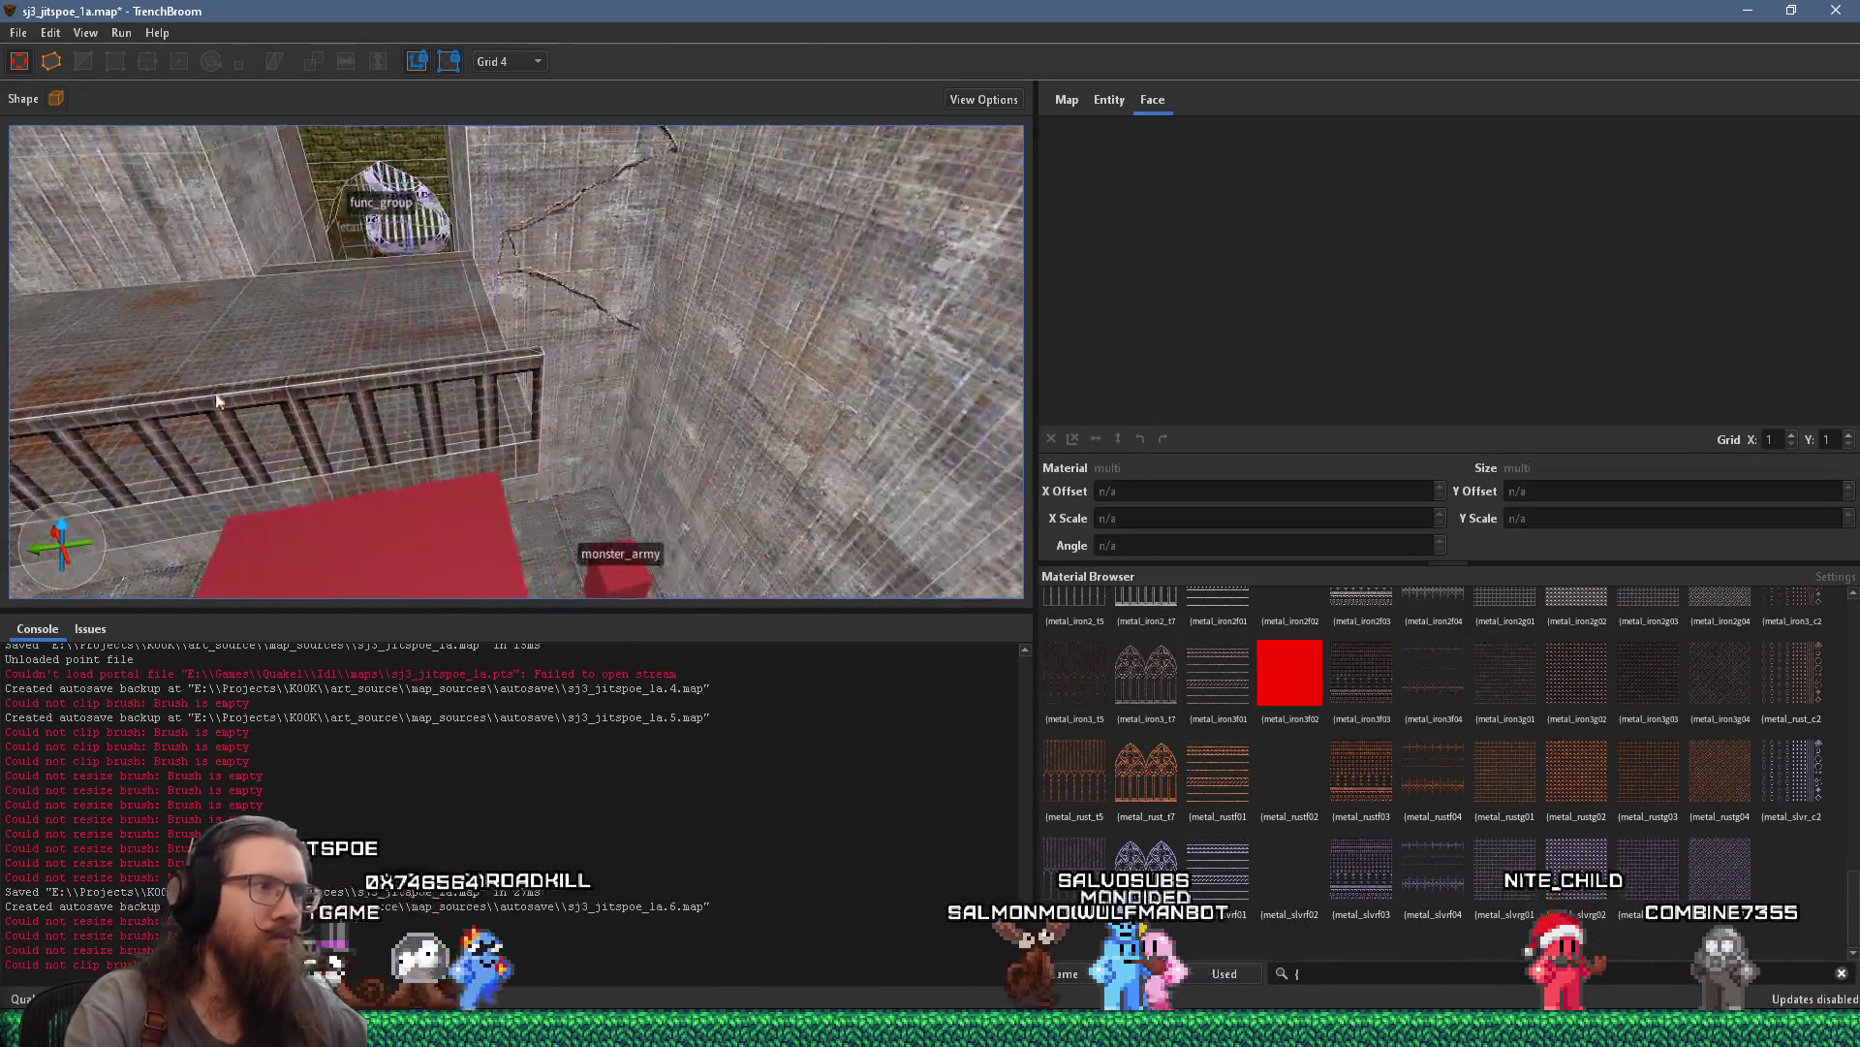
{"action": "left_click", "coordinate": [536, 349], "text": "shift"}
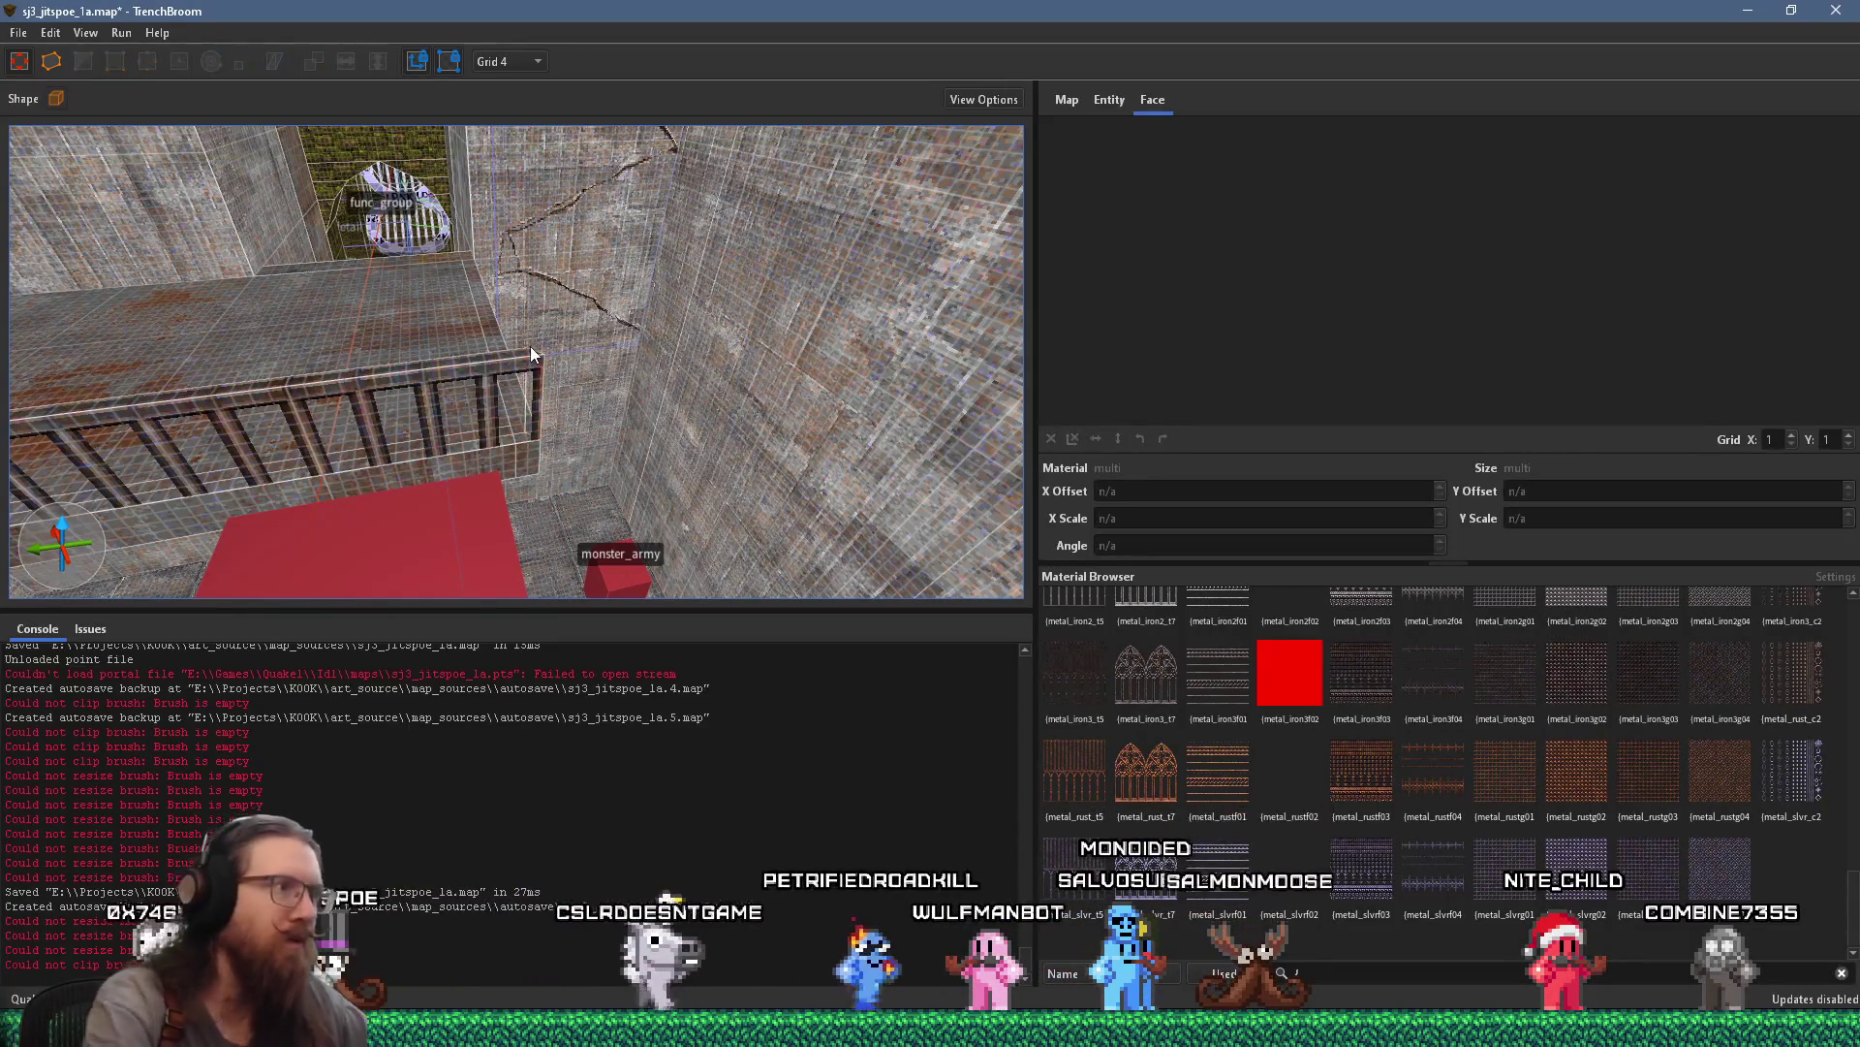
{"action": "mouse_move", "coordinate": [451, 367]}
{"action": "left_mouse_down"}
{"action": "mouse_move", "coordinate": [383, 381]}
{"action": "mouse_move", "coordinate": [603, 414]}
{"action": "mouse_move", "coordinate": [523, 386]}
{"action": "mouse_move", "coordinate": [616, 387]}
{"action": "mouse_move", "coordinate": [580, 402]}
{"action": "mouse_move", "coordinate": [470, 322]}
{"action": "left_mouse_up"}
{"action": "right_click", "coordinate": [626, 397]}
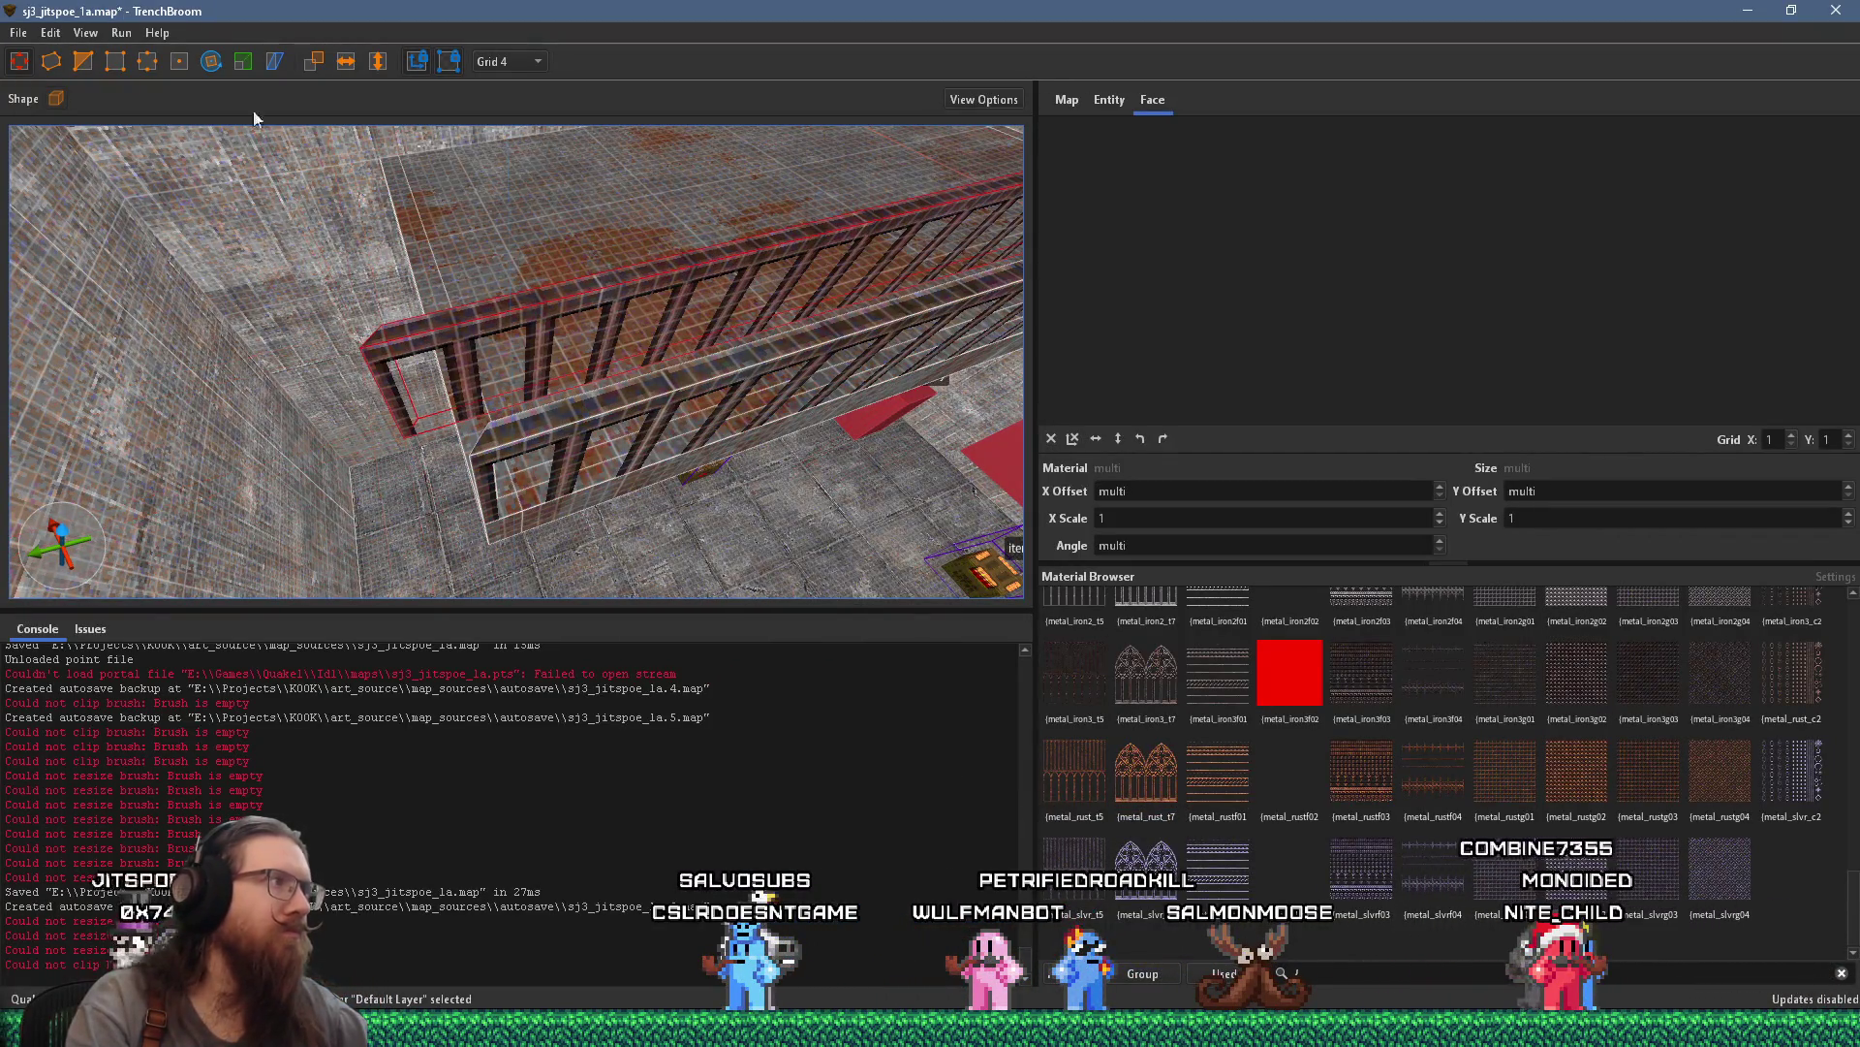
Rotate the railing 90° about the vertical axis and move it against the left wall
{"action": "left_click", "coordinate": [211, 62]}
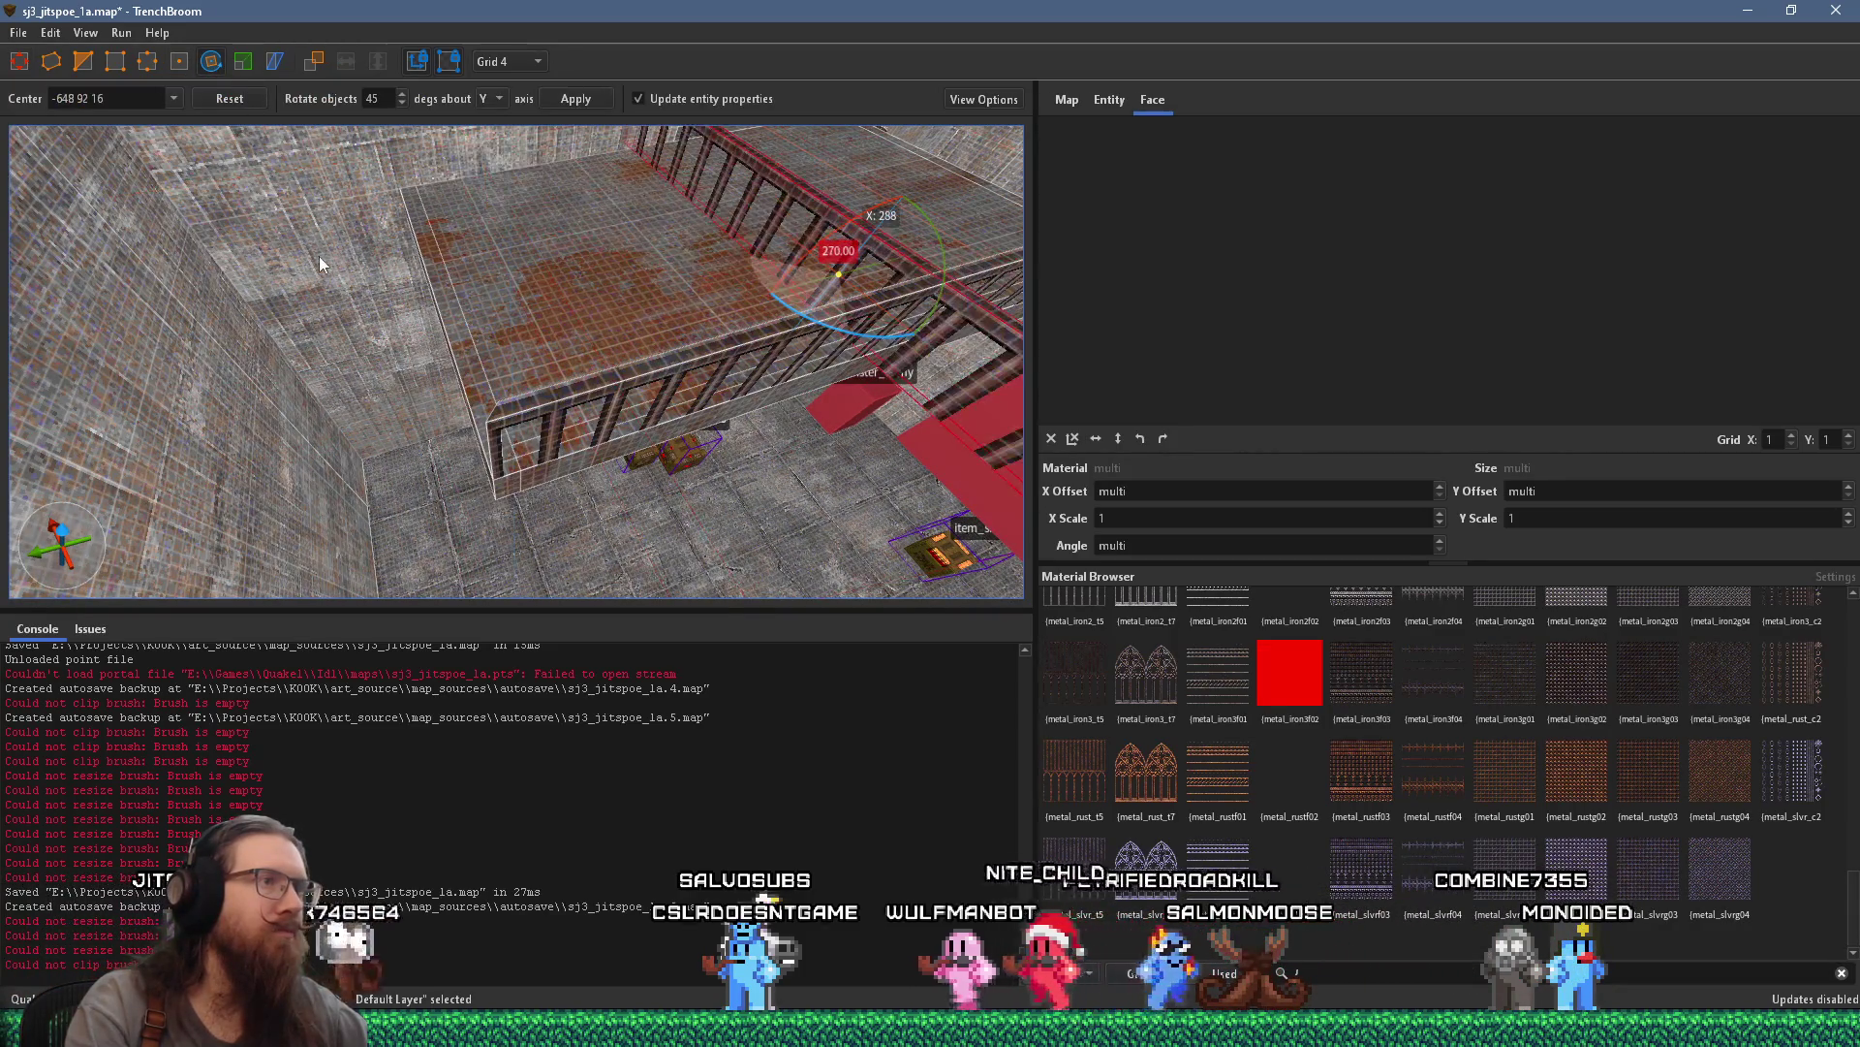
{"action": "mouse_move", "coordinate": [167, 229]}
{"action": "left_mouse_down"}
{"action": "mouse_move", "coordinate": [465, 258]}
{"action": "mouse_move", "coordinate": [275, 215]}
{"action": "left_mouse_up"}
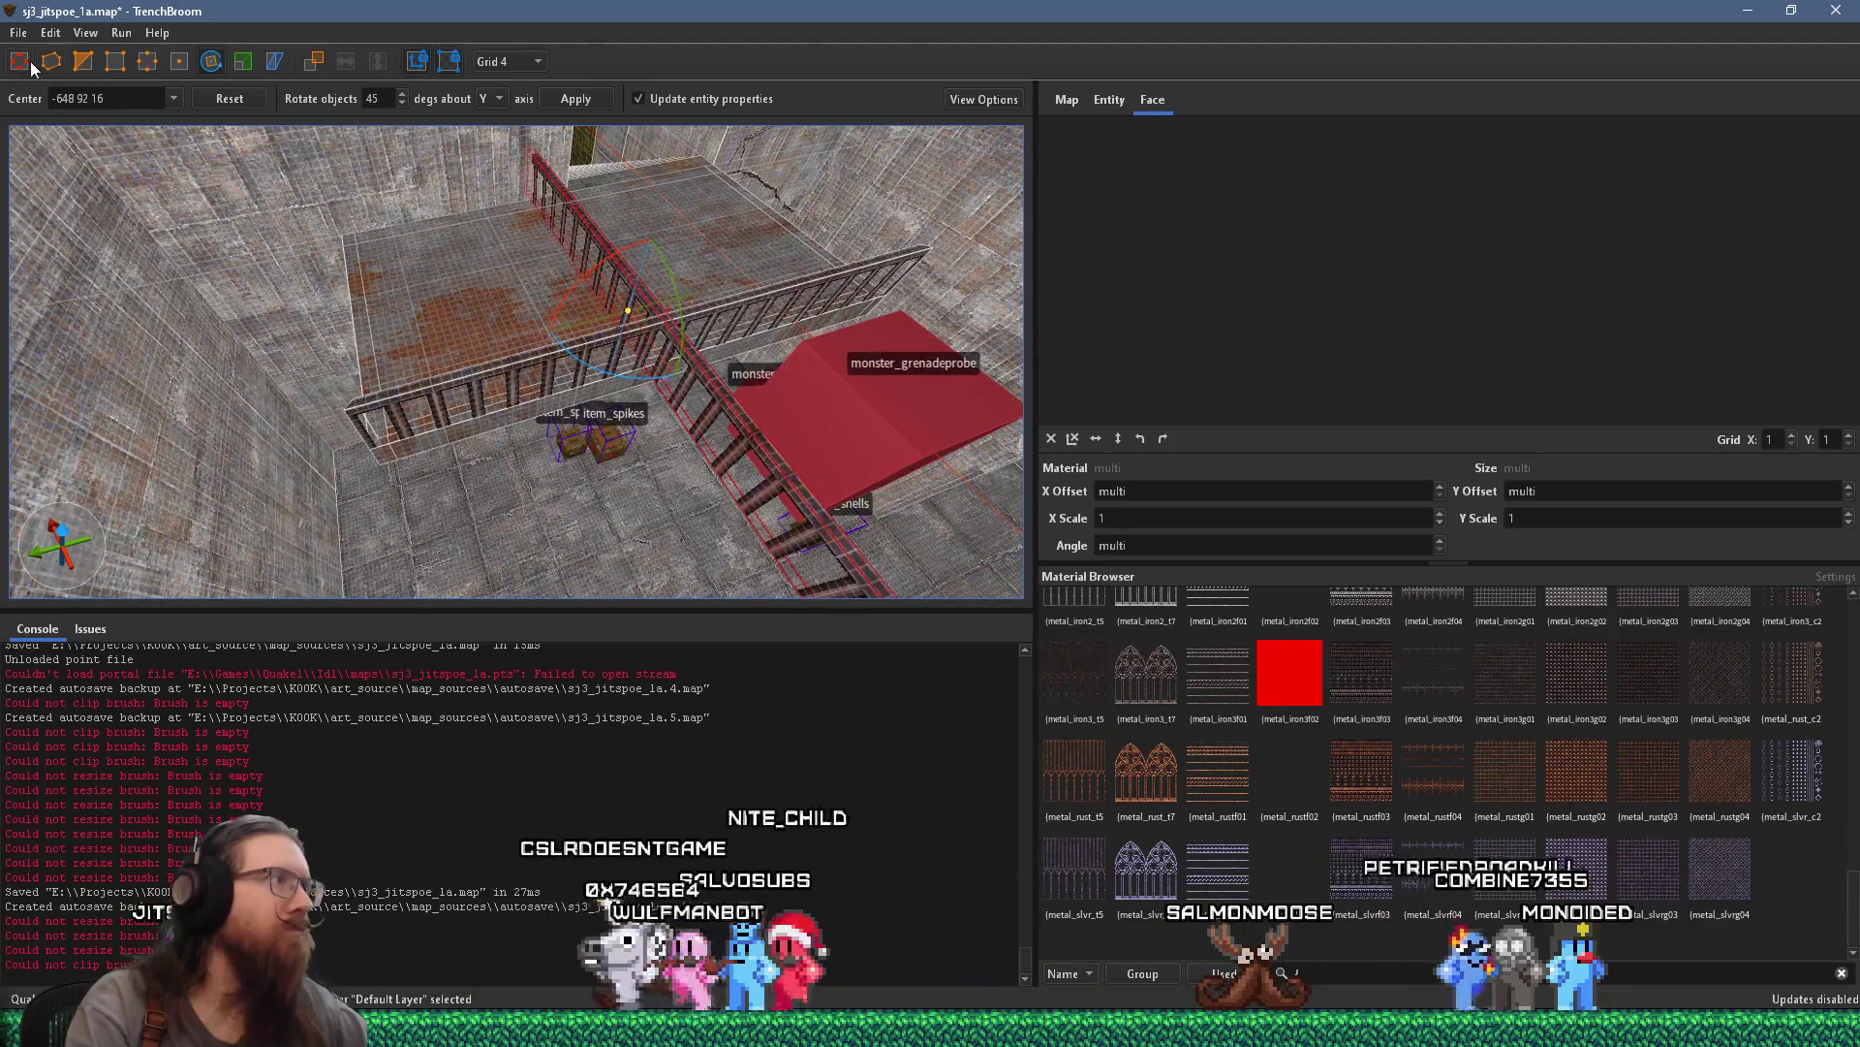
{"action": "key", "text": "Escape"}
{"action": "mouse_move", "coordinate": [729, 405]}
{"action": "left_mouse_down"}
{"action": "mouse_move", "coordinate": [256, 242]}
{"action": "mouse_move", "coordinate": [340, 277]}
{"action": "left_mouse_up"}
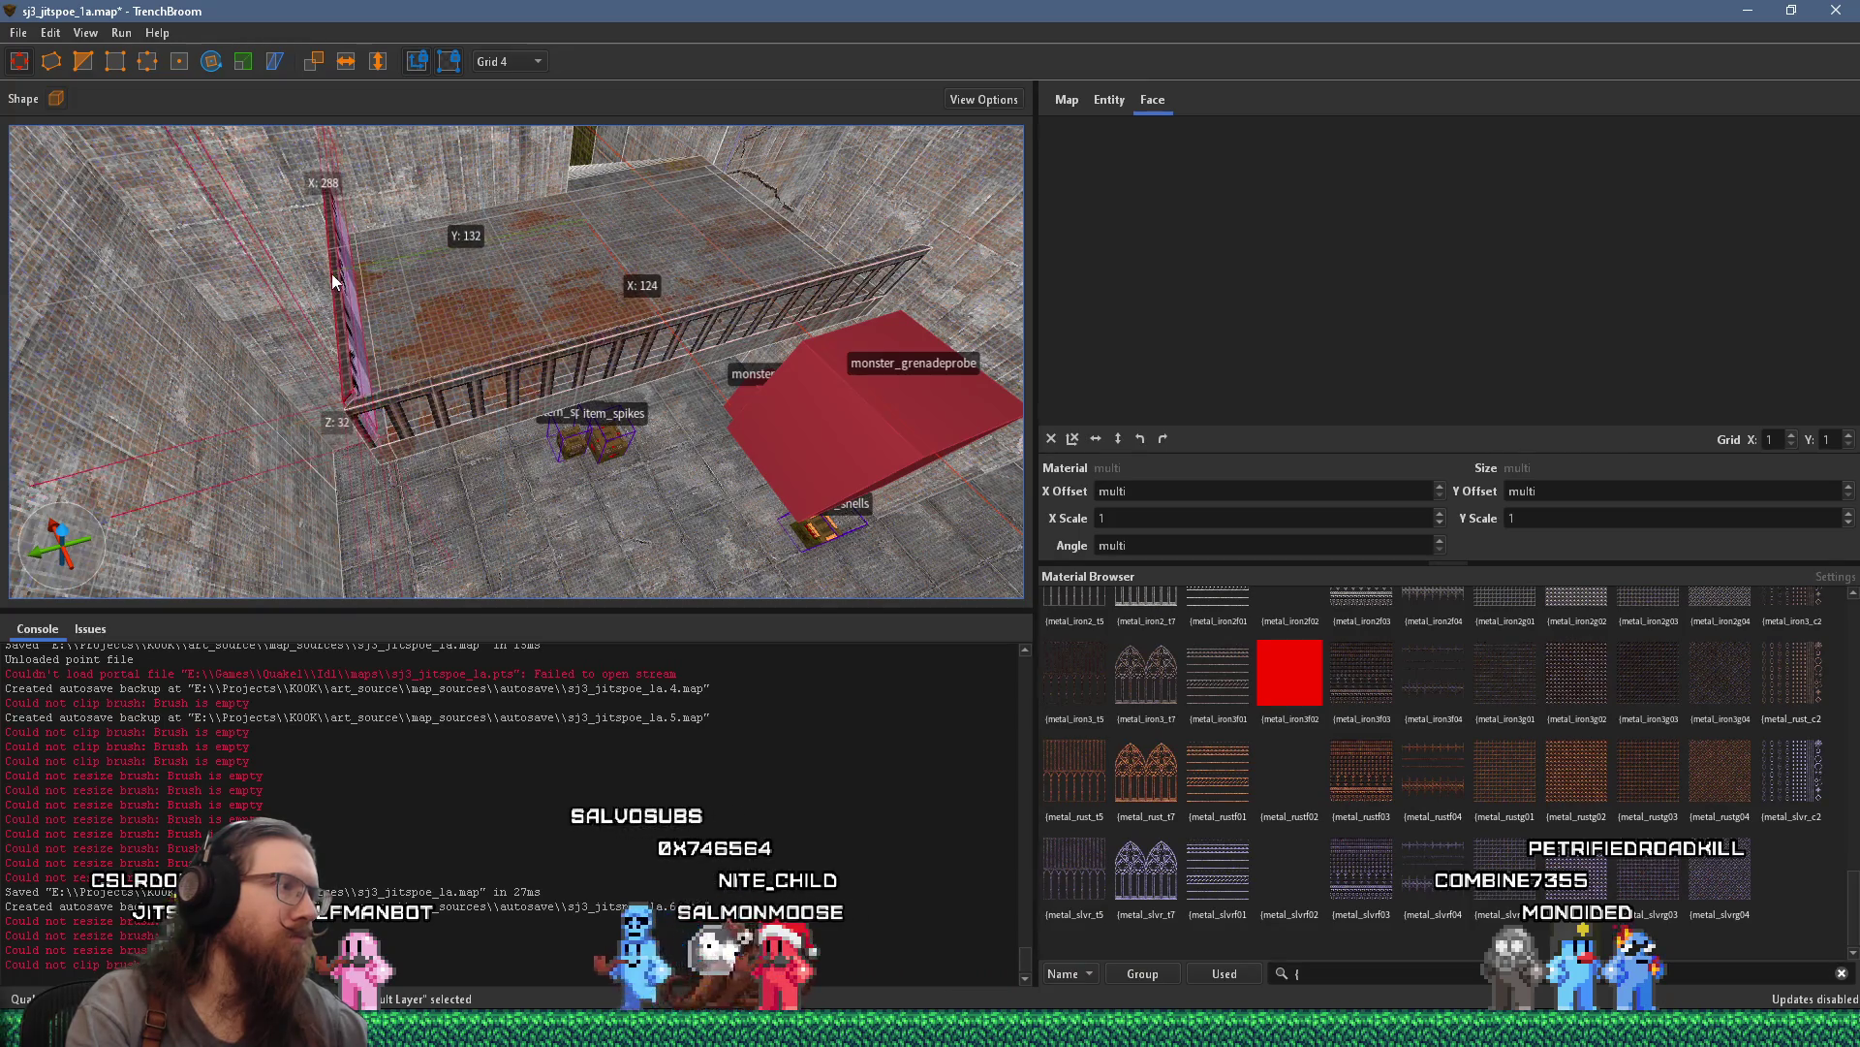
Stretch the pink fence brush to the right
{"action": "scroll", "coordinate": [450, 399], "scroll_direction": "up", "scroll_amount": 5}
{"action": "scroll", "coordinate": [449, 398], "scroll_direction": "down", "scroll_amount": 8}
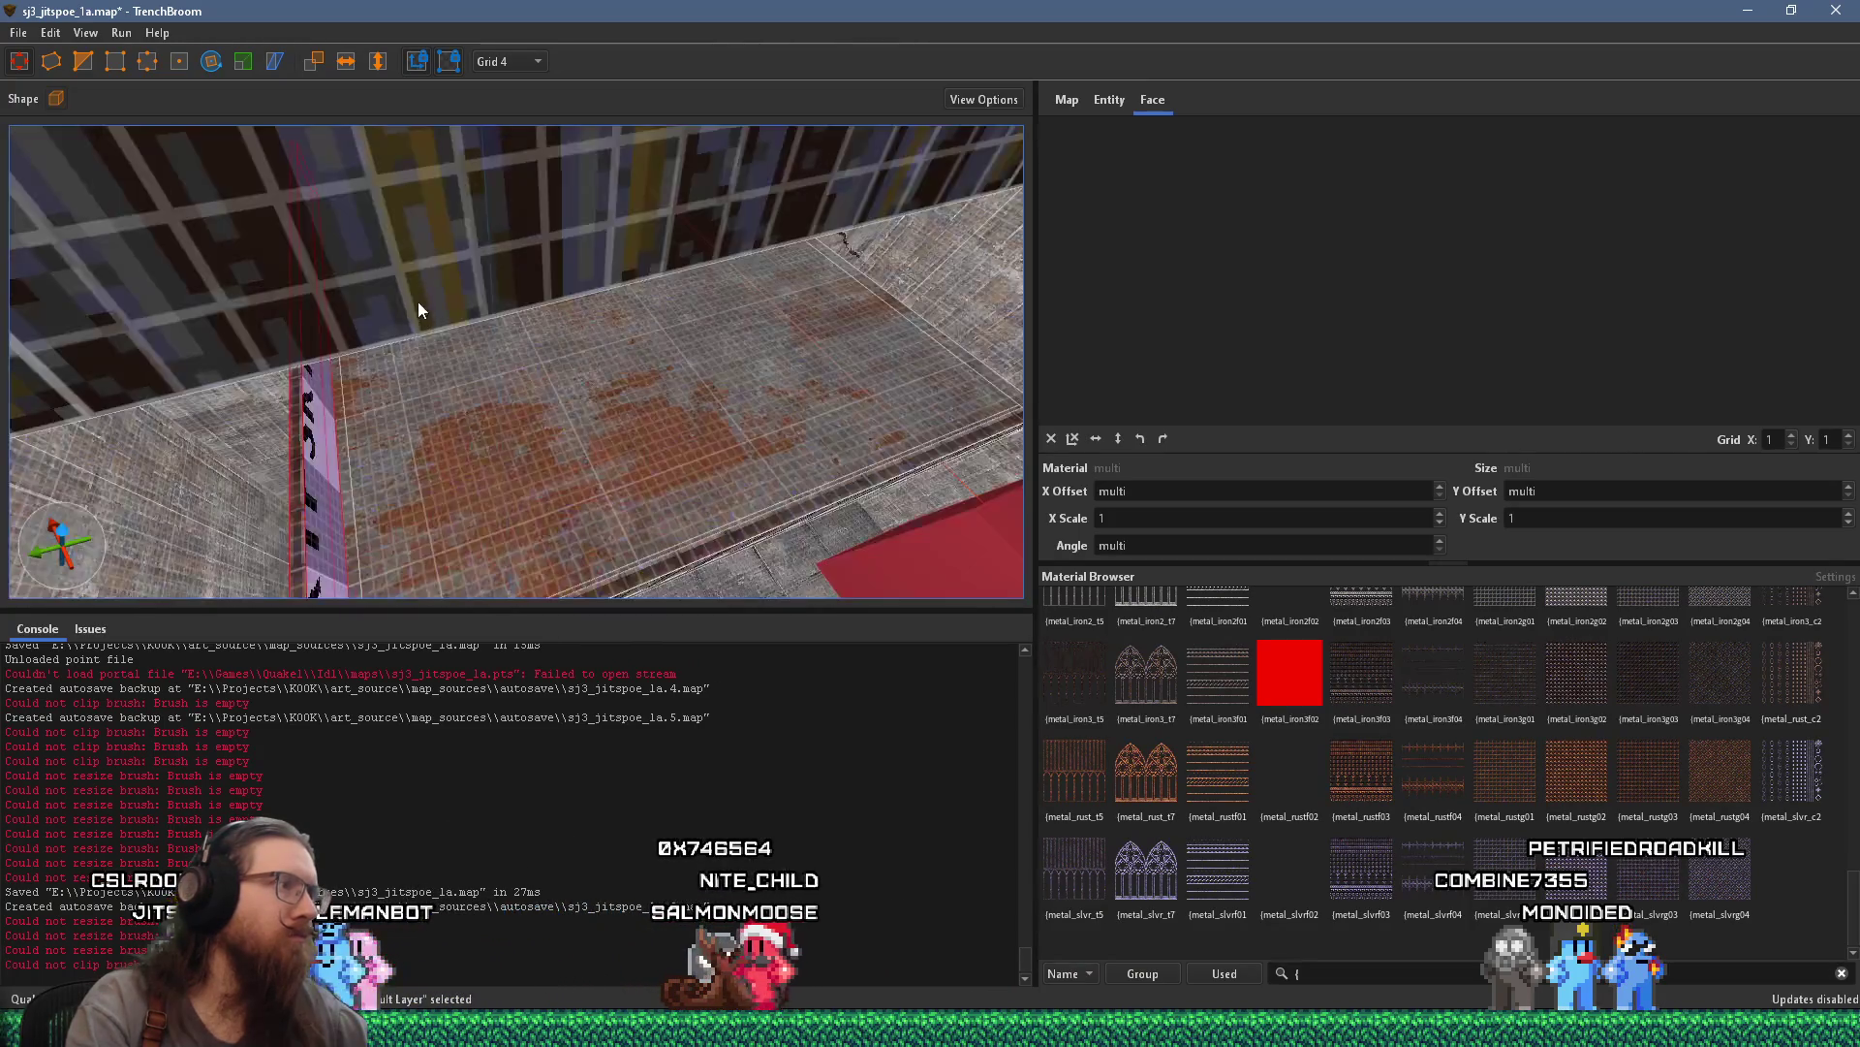
{"action": "left_click_drag", "start_coordinate": [628, 256], "coordinate": [970, 233]}
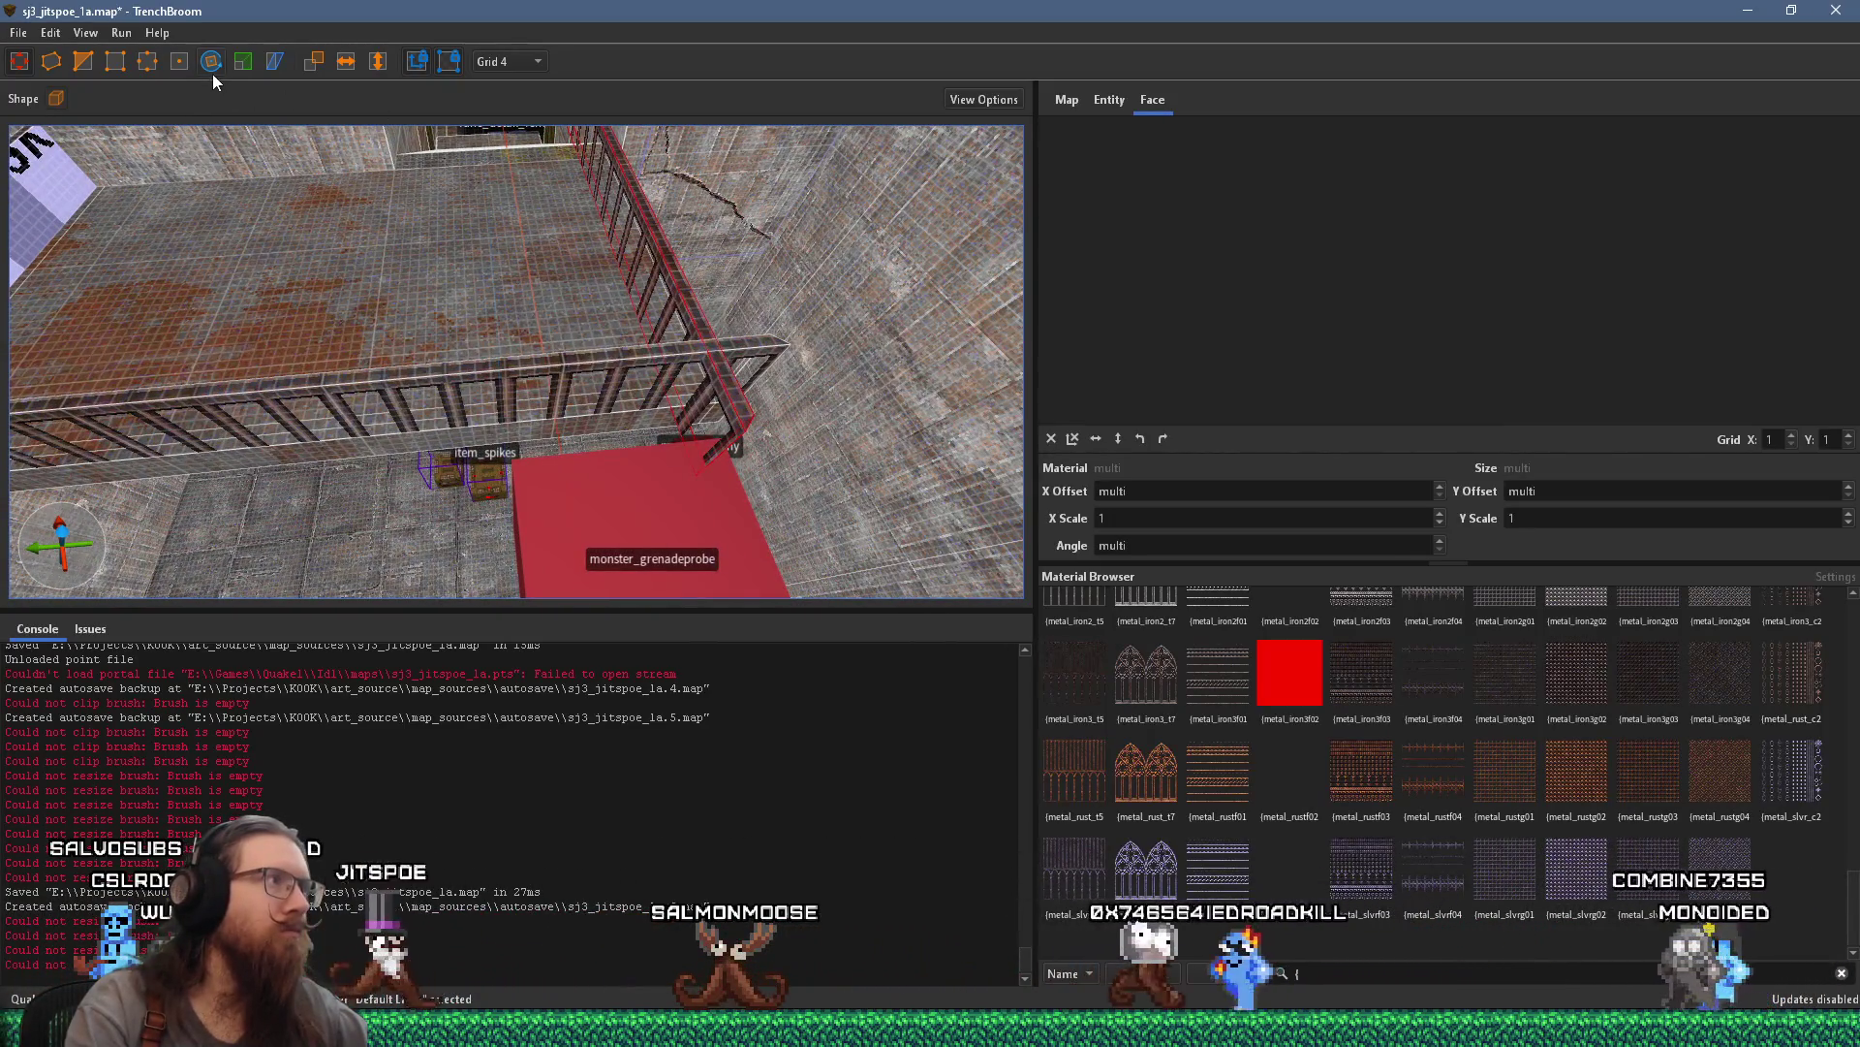
{"action": "left_click_drag", "start_coordinate": [396, 135], "coordinate": [483, 254]}
{"action": "mouse_move", "coordinate": [527, 312]}
{"action": "left_mouse_down"}
{"action": "mouse_move", "coordinate": [574, 253]}
{"action": "mouse_move", "coordinate": [558, 250]}
{"action": "mouse_move", "coordinate": [624, 342]}
{"action": "mouse_move", "coordinate": [603, 277]}
{"action": "mouse_move", "coordinate": [136, 323]}
{"action": "left_mouse_up"}
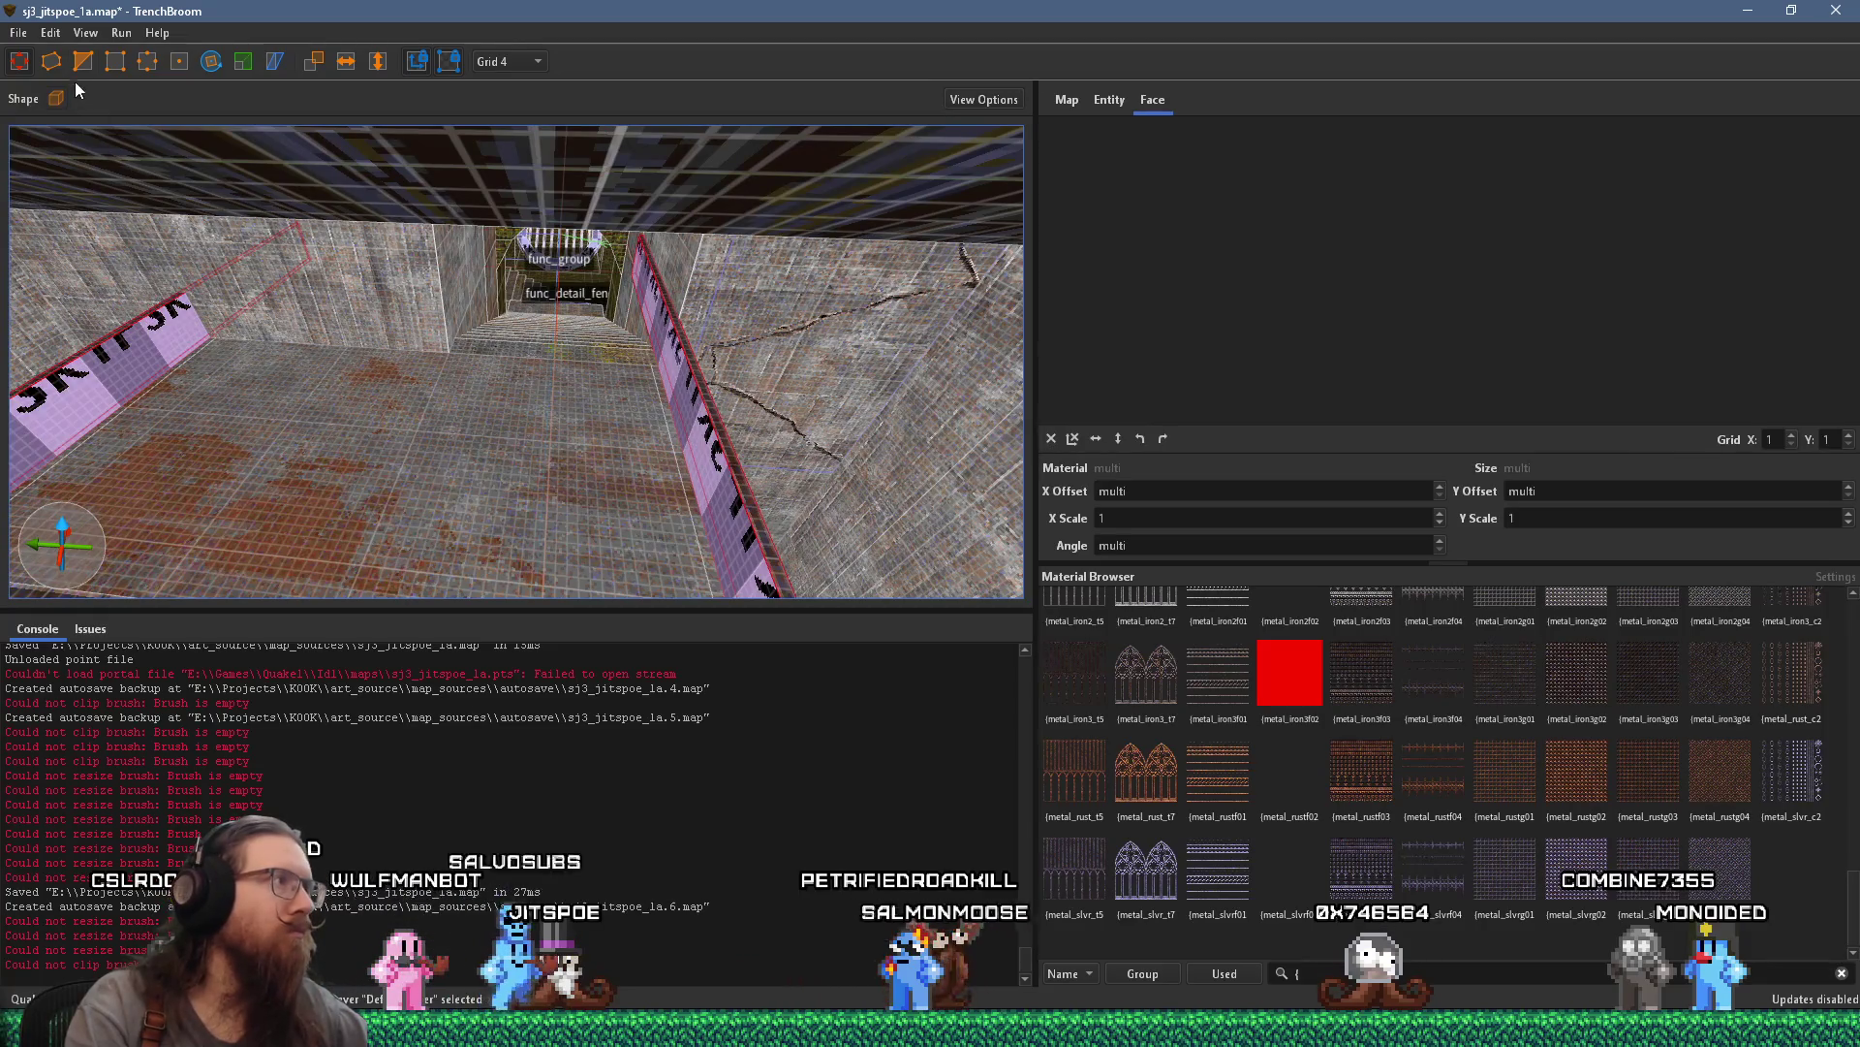
Select the pink side brush, place two clip points, then cancel the clip
{"action": "left_click", "coordinate": [247, 260]}
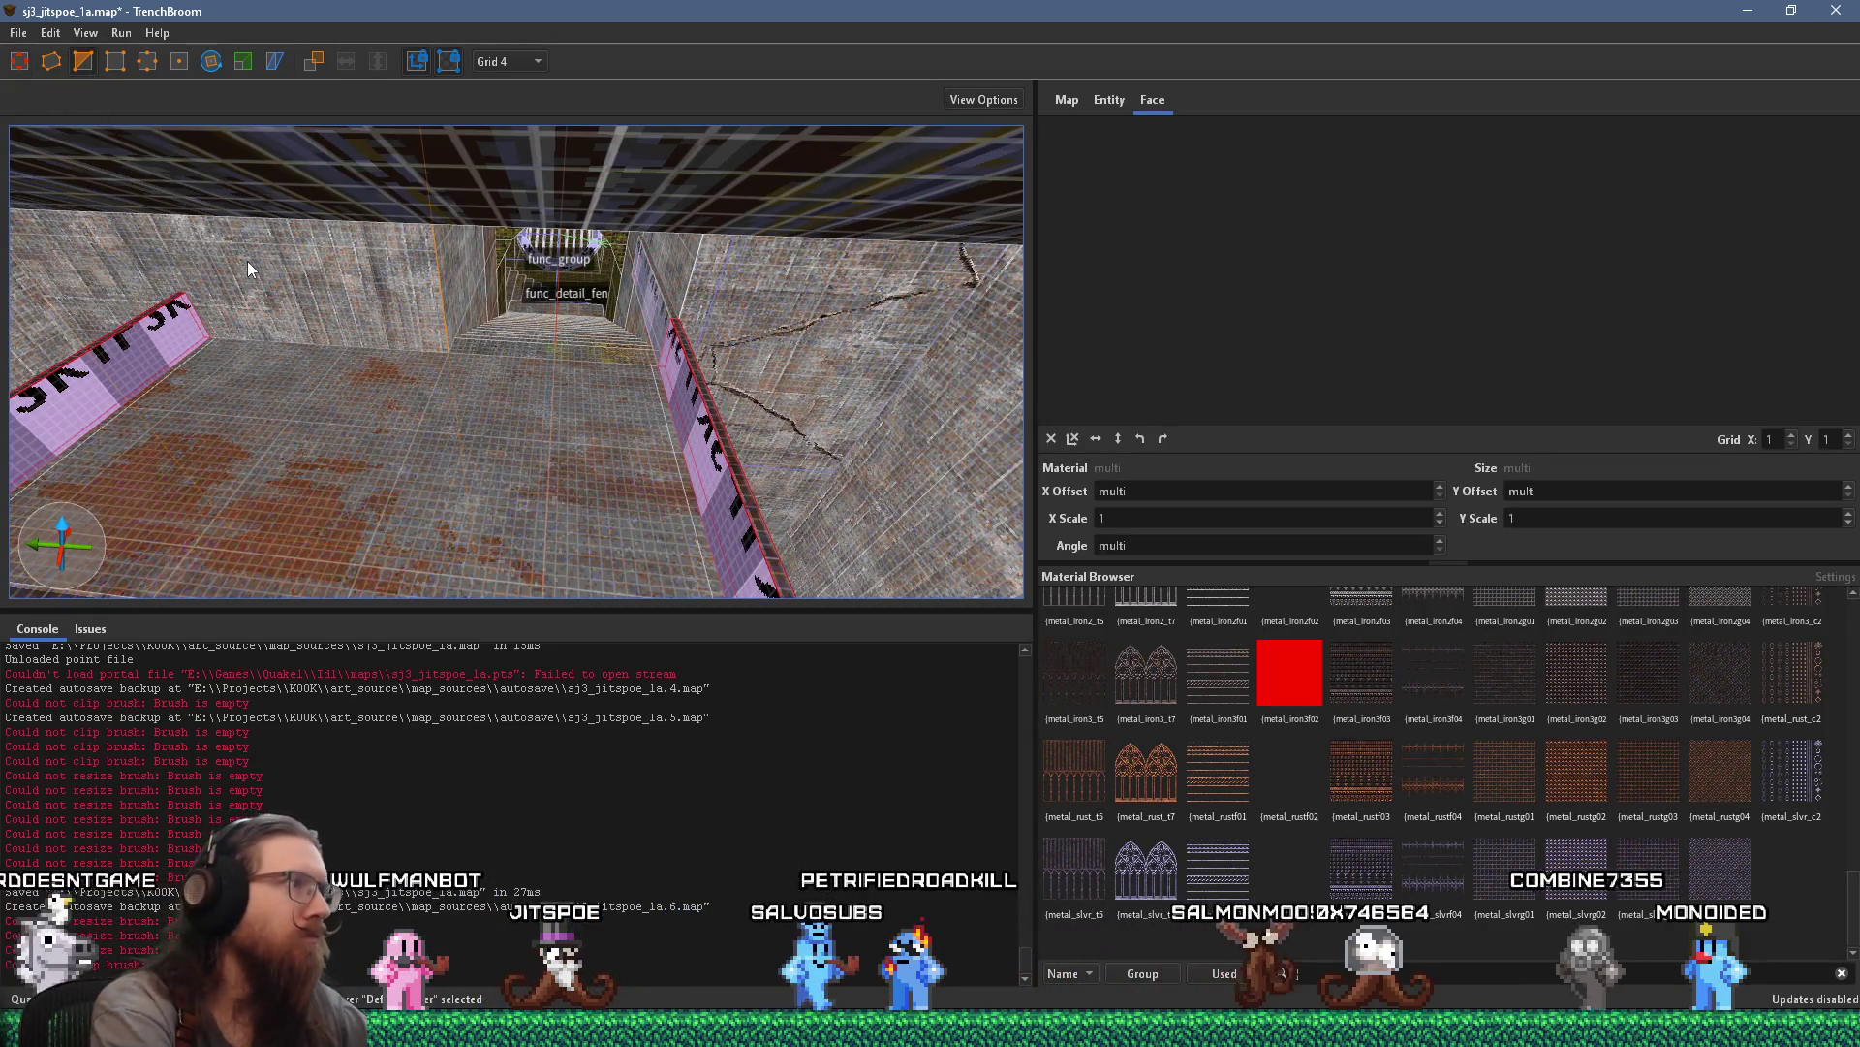
{"action": "mouse_move", "coordinate": [247, 260]}
{"action": "left_mouse_down"}
{"action": "mouse_move", "coordinate": [432, 368]}
{"action": "mouse_move", "coordinate": [391, 310]}
{"action": "mouse_move", "coordinate": [516, 363]}
{"action": "mouse_move", "coordinate": [642, 447]}
{"action": "mouse_move", "coordinate": [613, 446]}
{"action": "mouse_move", "coordinate": [632, 415]}
{"action": "mouse_move", "coordinate": [584, 424]}
{"action": "left_mouse_up"}
{"action": "left_click", "coordinate": [582, 427]}
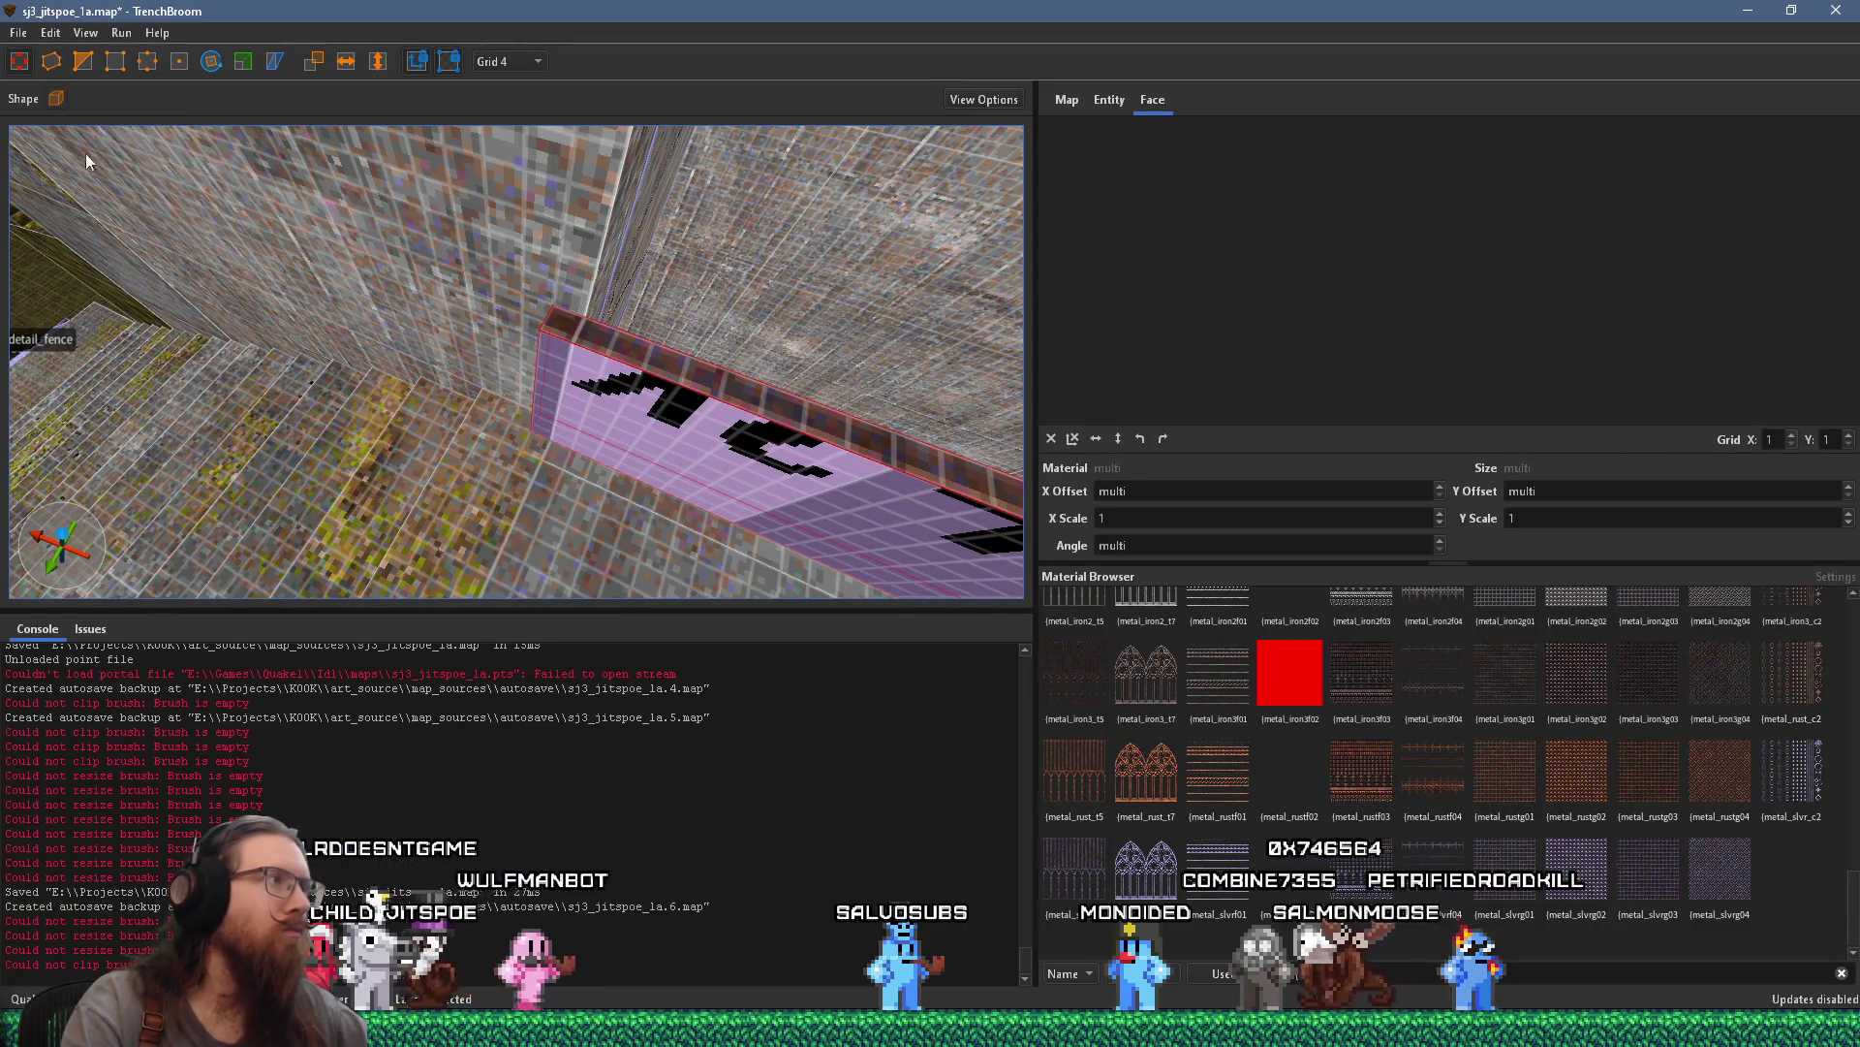
{"action": "left_click", "coordinate": [568, 338], "text": "shift"}
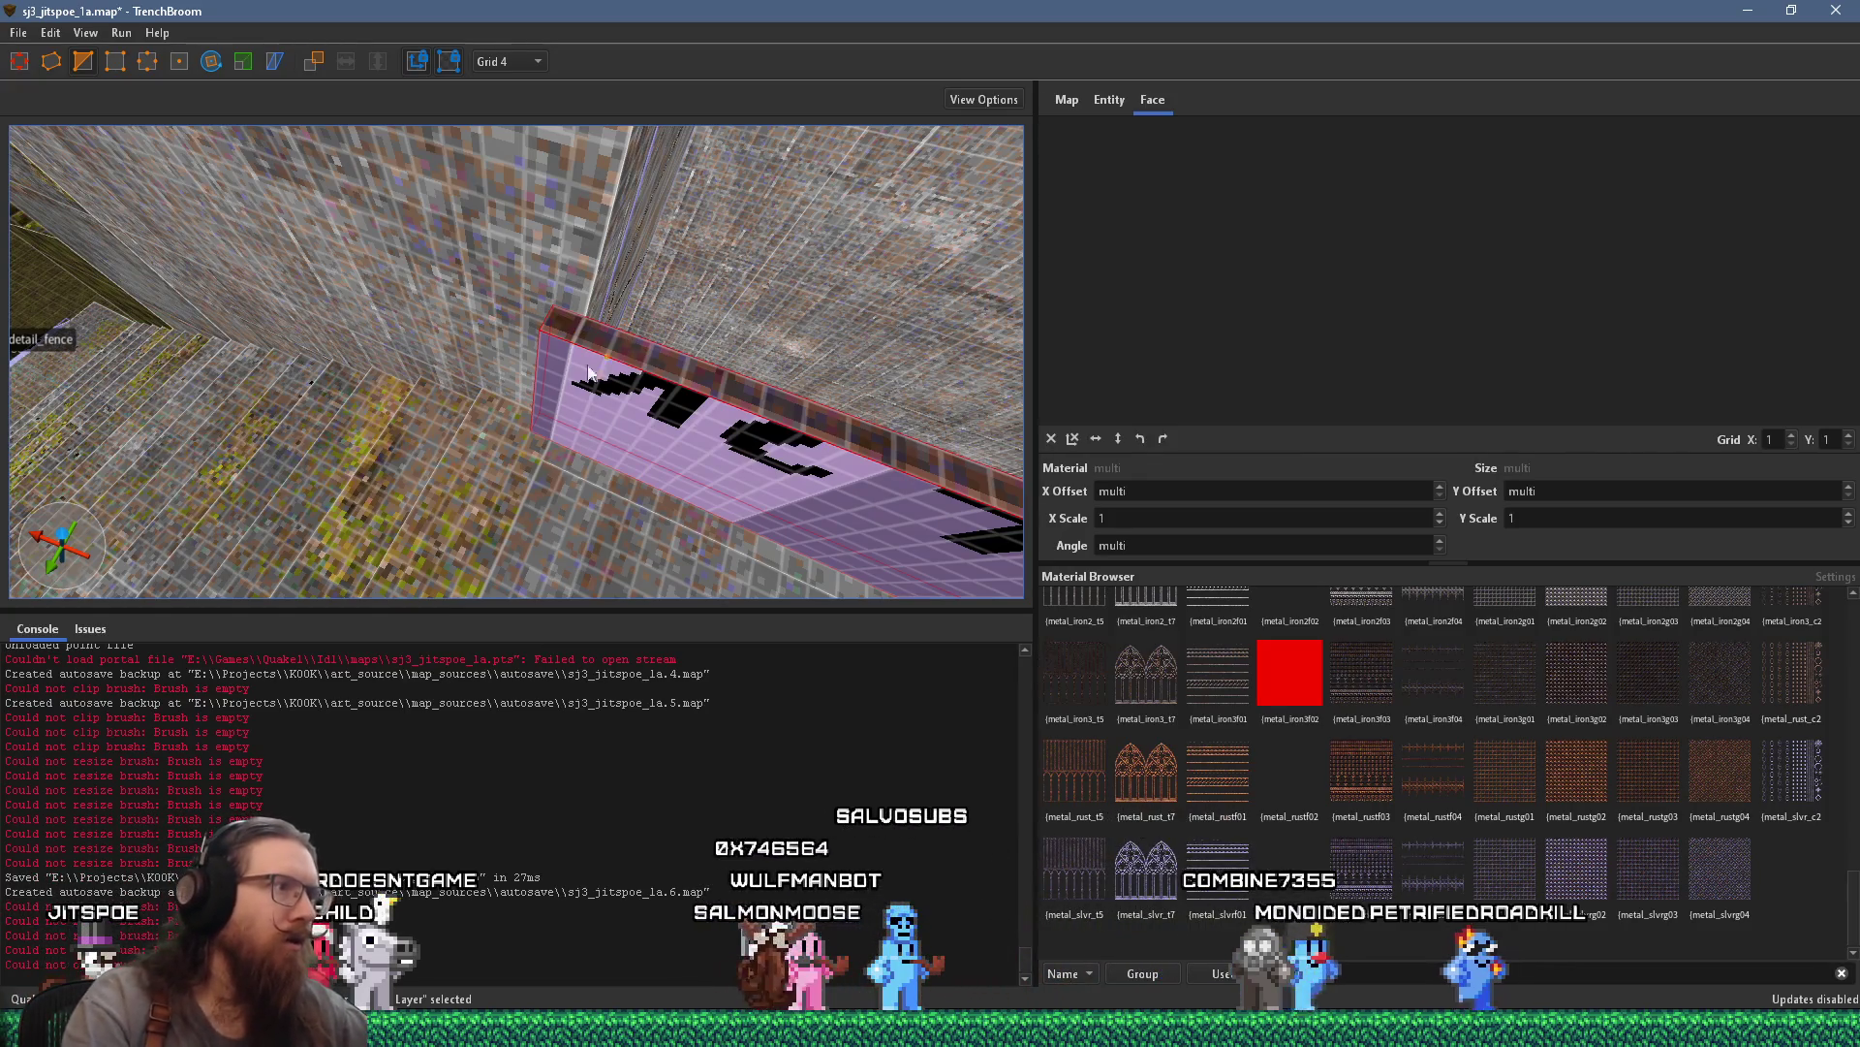
{"action": "left_click", "coordinate": [559, 388]}
{"action": "left_click", "coordinate": [556, 306]}
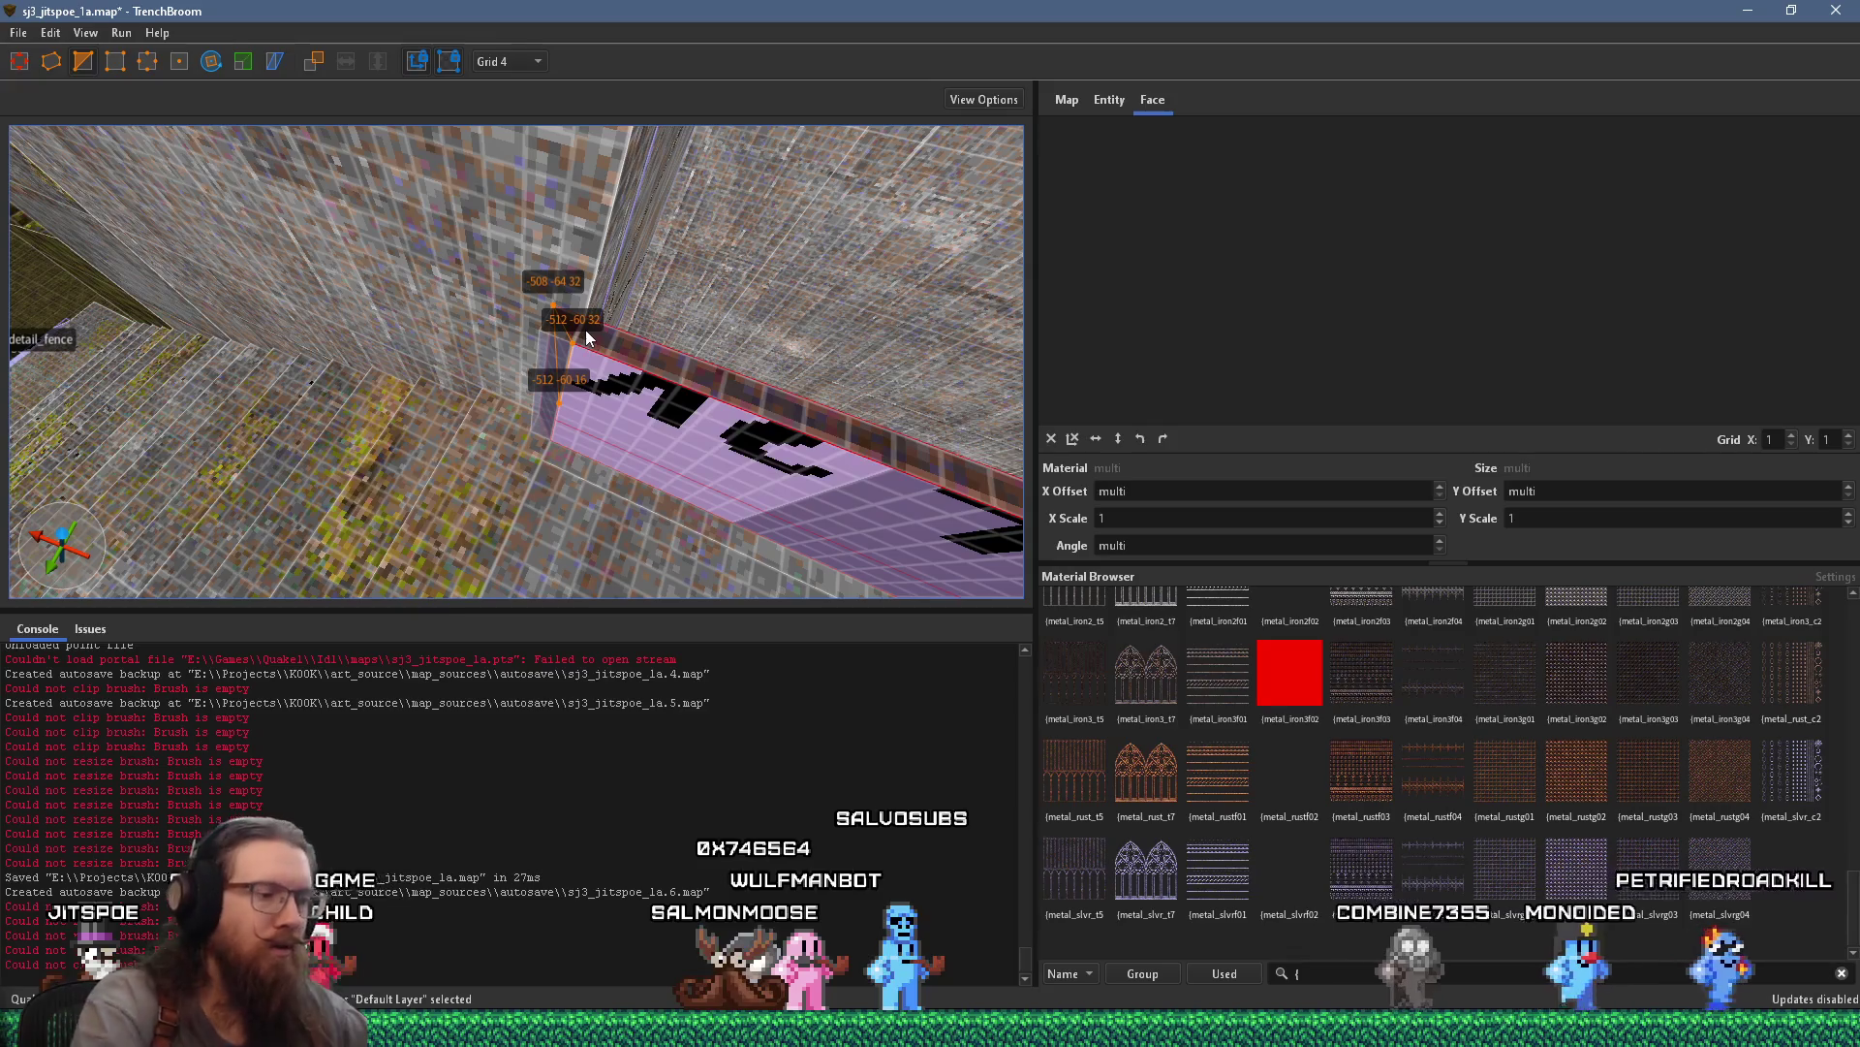
{"action": "key", "text": "Escape"}
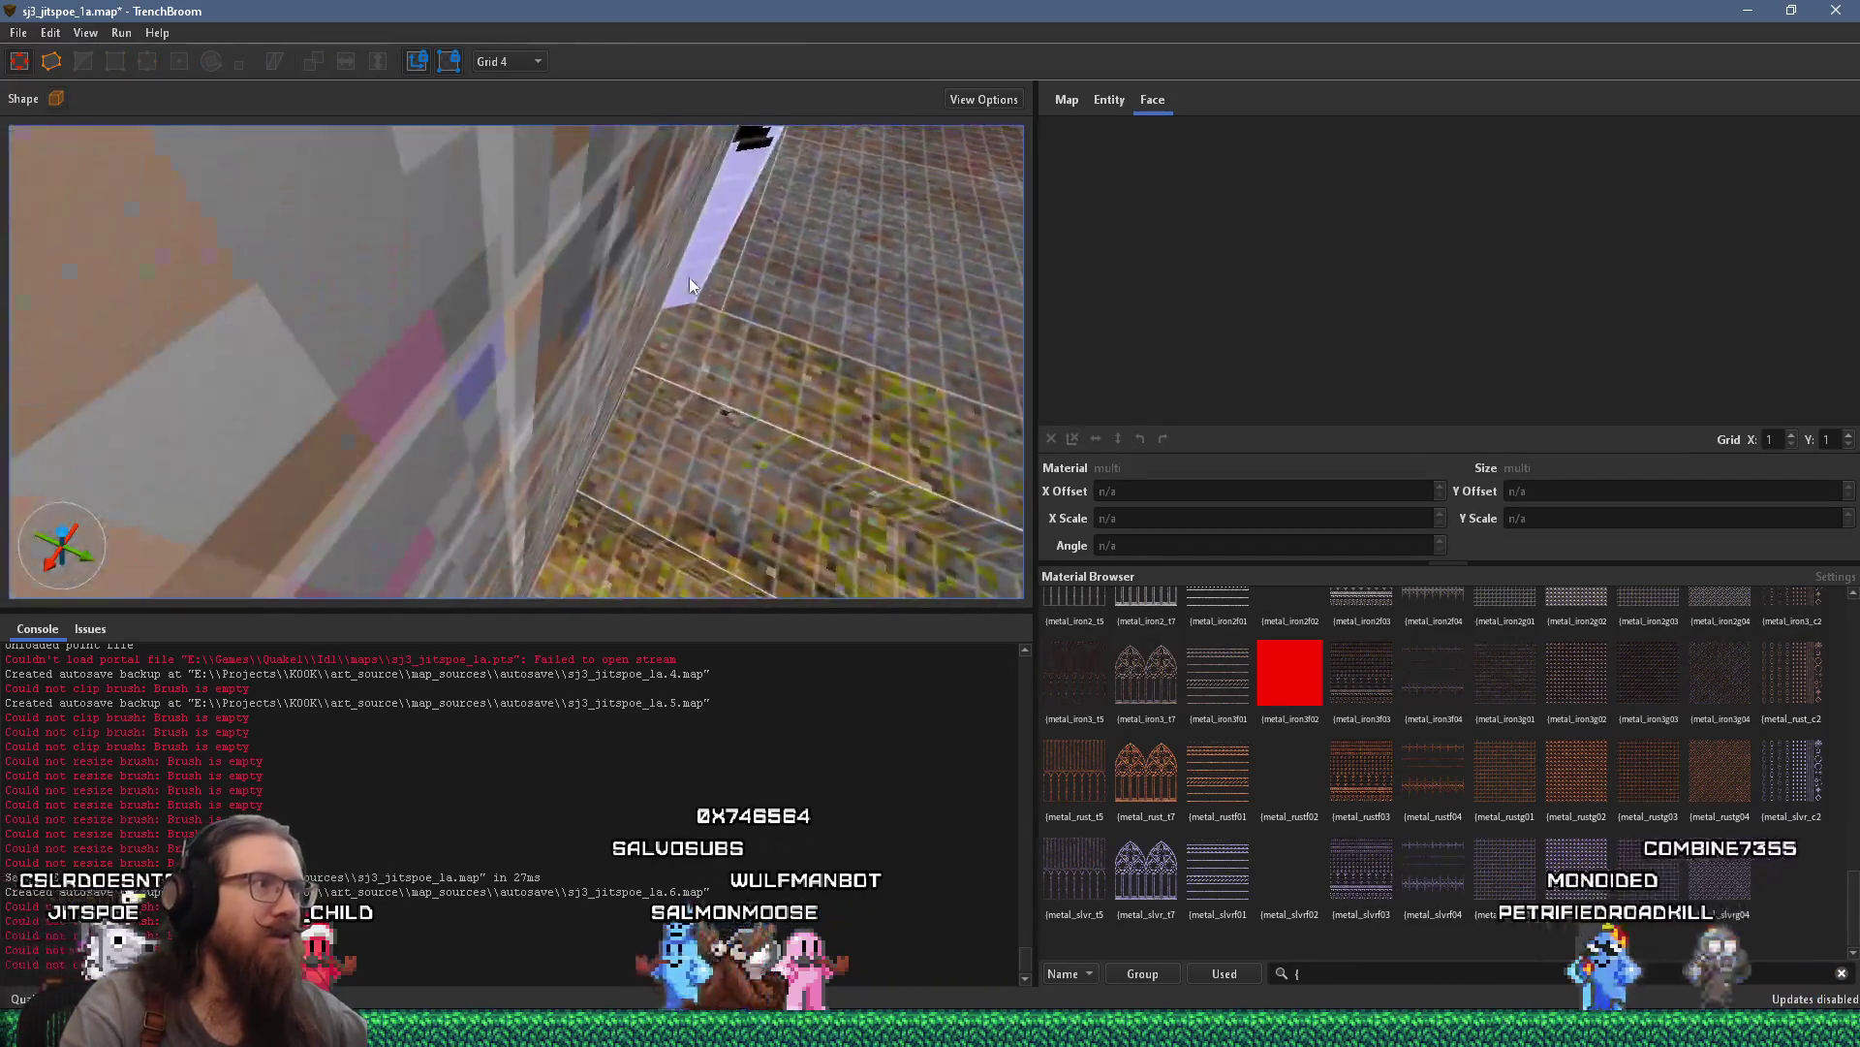
Orbit under the balcony and select the ledge brush beneath the railing
{"action": "left_click", "coordinate": [413, 366]}
{"action": "mouse_move", "coordinate": [413, 366]}
{"action": "left_mouse_down"}
{"action": "mouse_move", "coordinate": [484, 321]}
{"action": "mouse_move", "coordinate": [391, 360]}
{"action": "mouse_move", "coordinate": [310, 333]}
{"action": "mouse_move", "coordinate": [282, 249]}
{"action": "mouse_move", "coordinate": [280, 79]}
{"action": "mouse_move", "coordinate": [316, 84]}
{"action": "mouse_move", "coordinate": [254, 85]}
{"action": "mouse_move", "coordinate": [283, 231]}
{"action": "mouse_move", "coordinate": [526, 222]}
{"action": "mouse_move", "coordinate": [493, 253]}
{"action": "mouse_move", "coordinate": [278, 306]}
{"action": "mouse_move", "coordinate": [667, 343]}
{"action": "mouse_move", "coordinate": [636, 312]}
{"action": "mouse_move", "coordinate": [510, 444]}
{"action": "mouse_move", "coordinate": [379, 440]}
{"action": "mouse_move", "coordinate": [554, 429]}
{"action": "mouse_move", "coordinate": [736, 383]}
{"action": "mouse_move", "coordinate": [898, 388]}
{"action": "mouse_move", "coordinate": [893, 366]}
{"action": "mouse_move", "coordinate": [755, 275]}
{"action": "mouse_move", "coordinate": [831, 312]}
{"action": "mouse_move", "coordinate": [770, 370]}
{"action": "mouse_move", "coordinate": [836, 374]}
{"action": "mouse_move", "coordinate": [676, 430]}
{"action": "mouse_move", "coordinate": [656, 468]}
{"action": "left_mouse_up"}
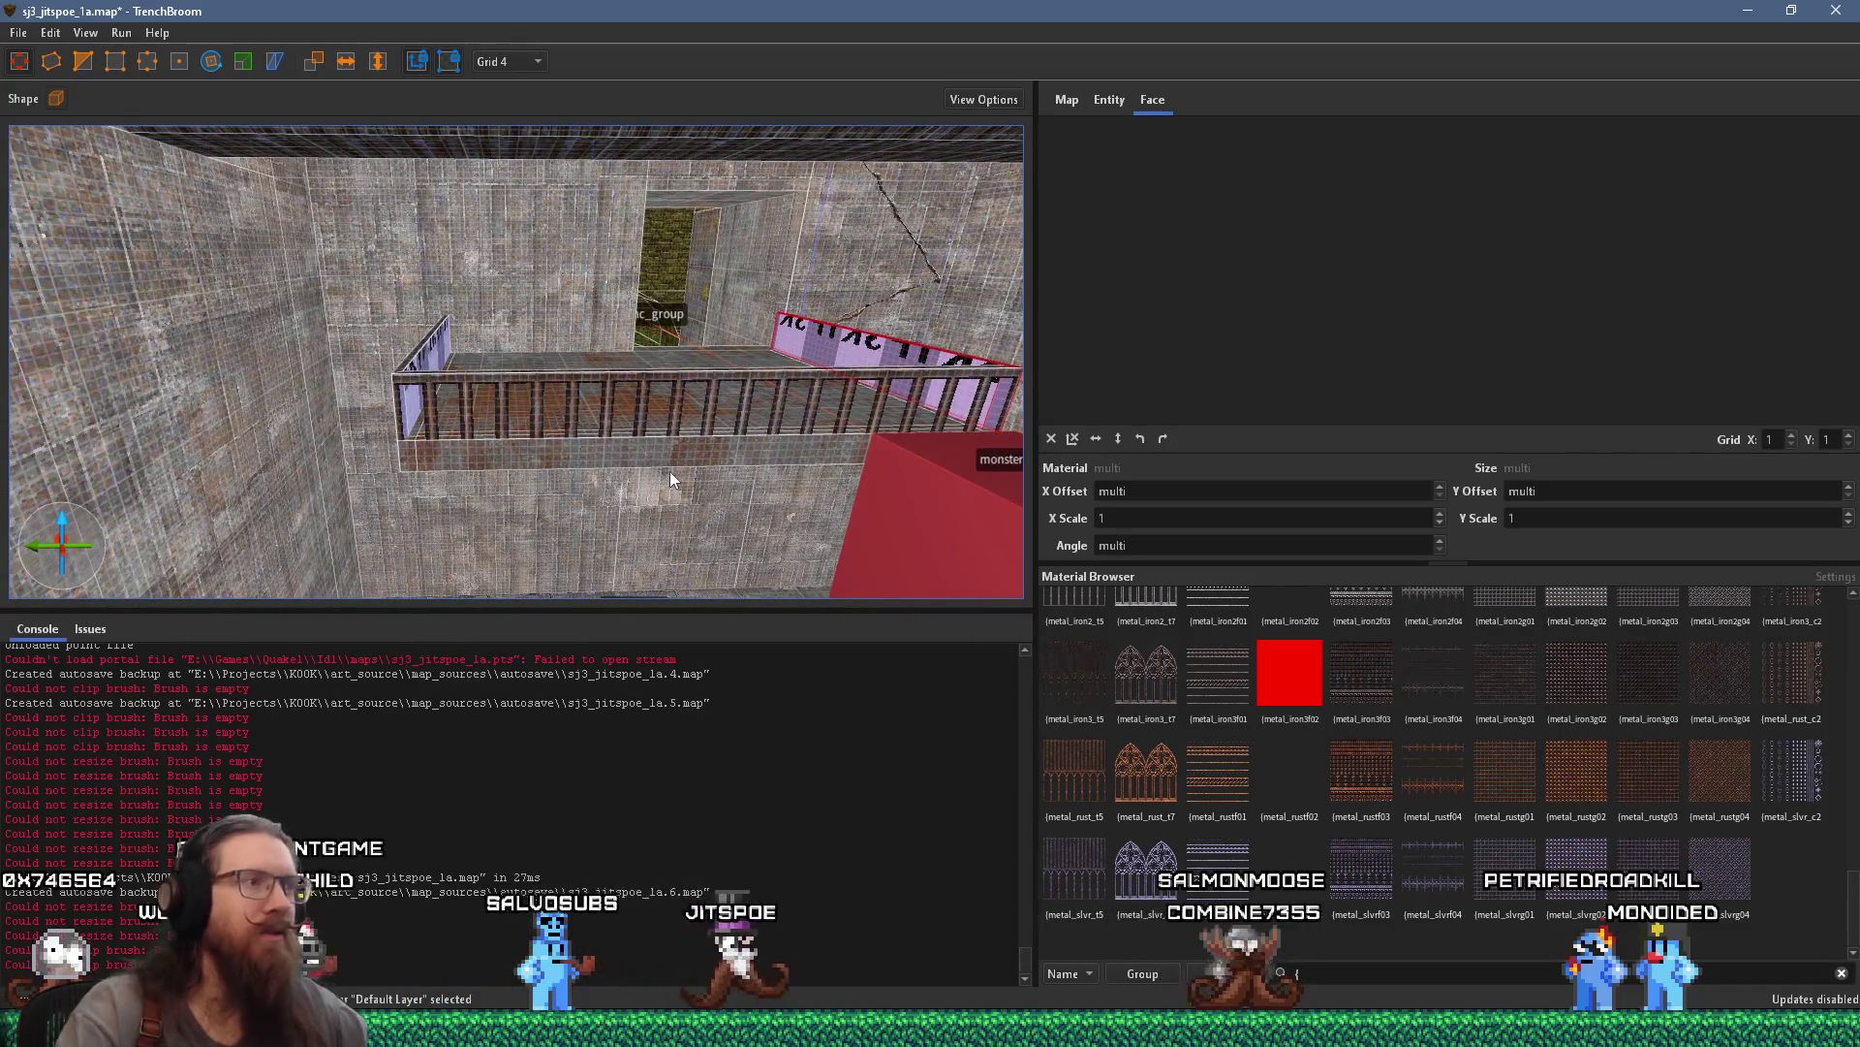
{"action": "mouse_move", "coordinate": [674, 347]}
{"action": "left_mouse_down"}
{"action": "mouse_move", "coordinate": [513, 398]}
{"action": "mouse_move", "coordinate": [485, 389]}
{"action": "mouse_move", "coordinate": [502, 100]}
{"action": "mouse_move", "coordinate": [608, 76]}
{"action": "mouse_move", "coordinate": [606, 193]}
{"action": "mouse_move", "coordinate": [602, 93]}
{"action": "mouse_move", "coordinate": [648, 18]}
{"action": "mouse_move", "coordinate": [668, 175]}
{"action": "left_mouse_up"}
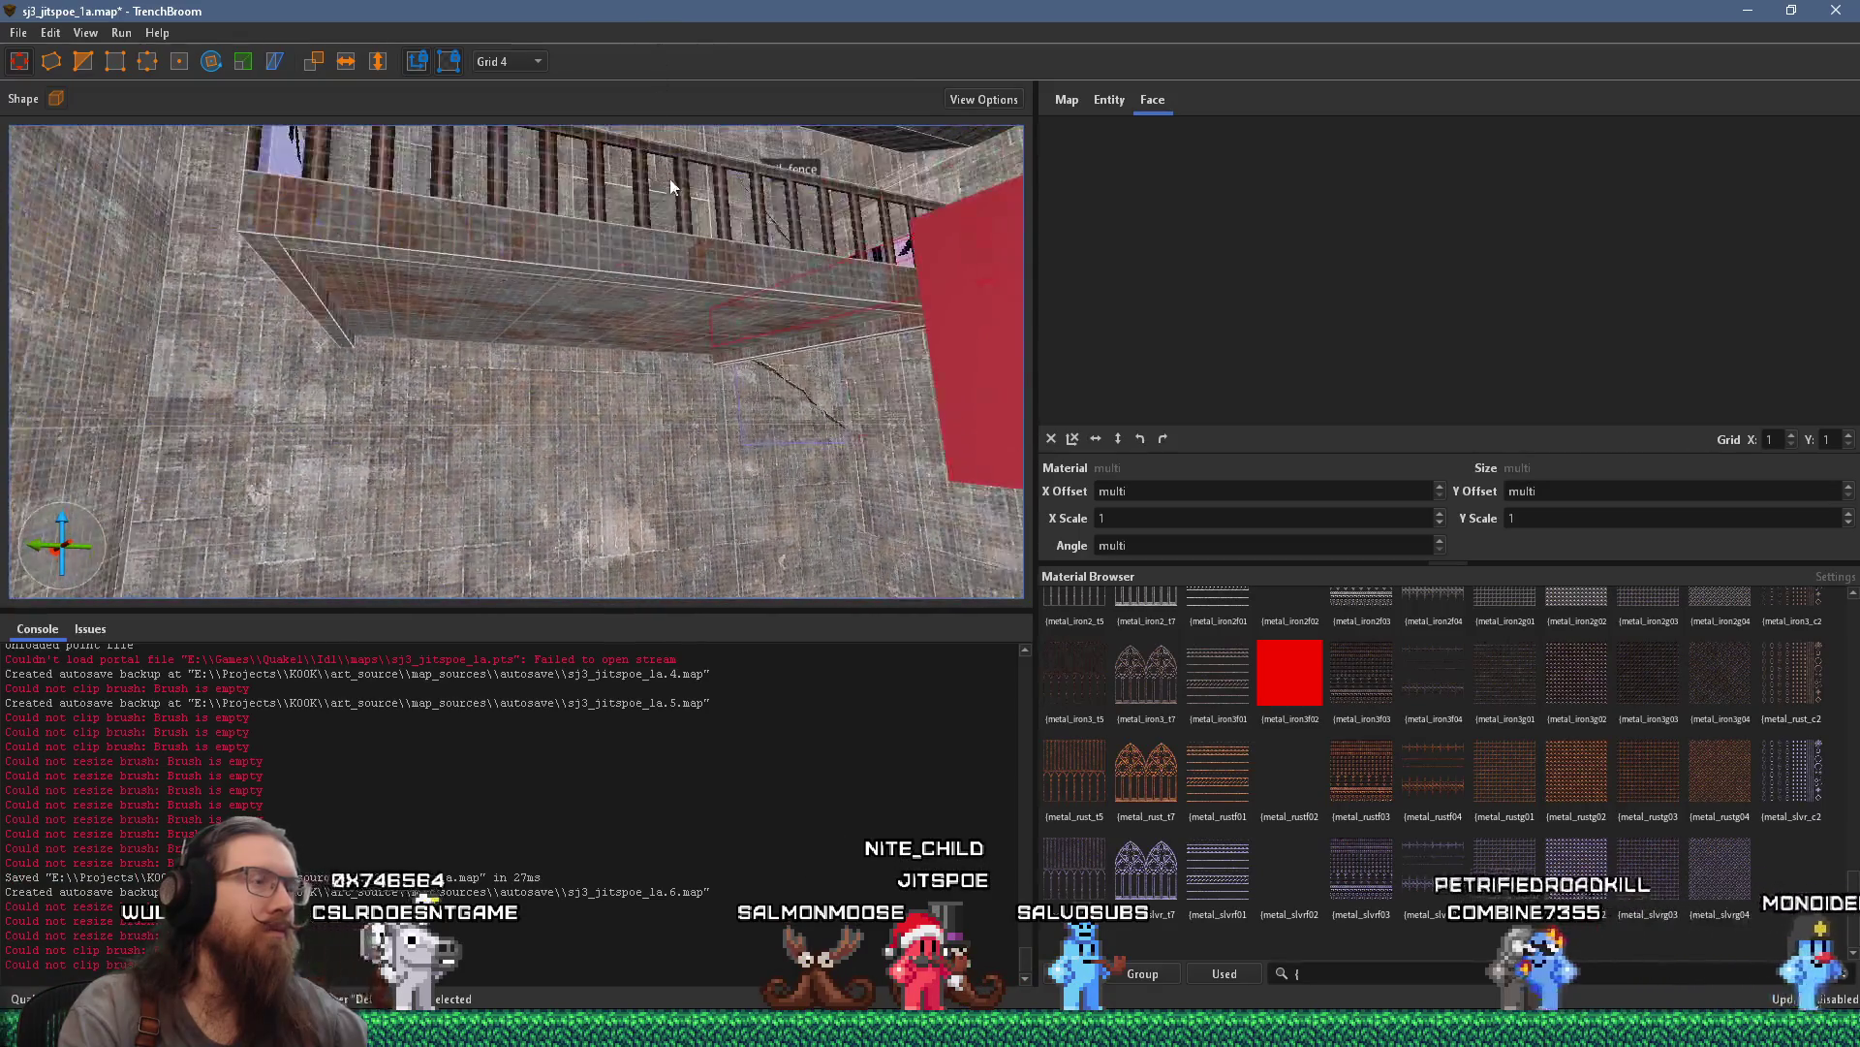
{"action": "scroll", "coordinate": [654, 307], "scroll_direction": "up", "scroll_amount": 3}
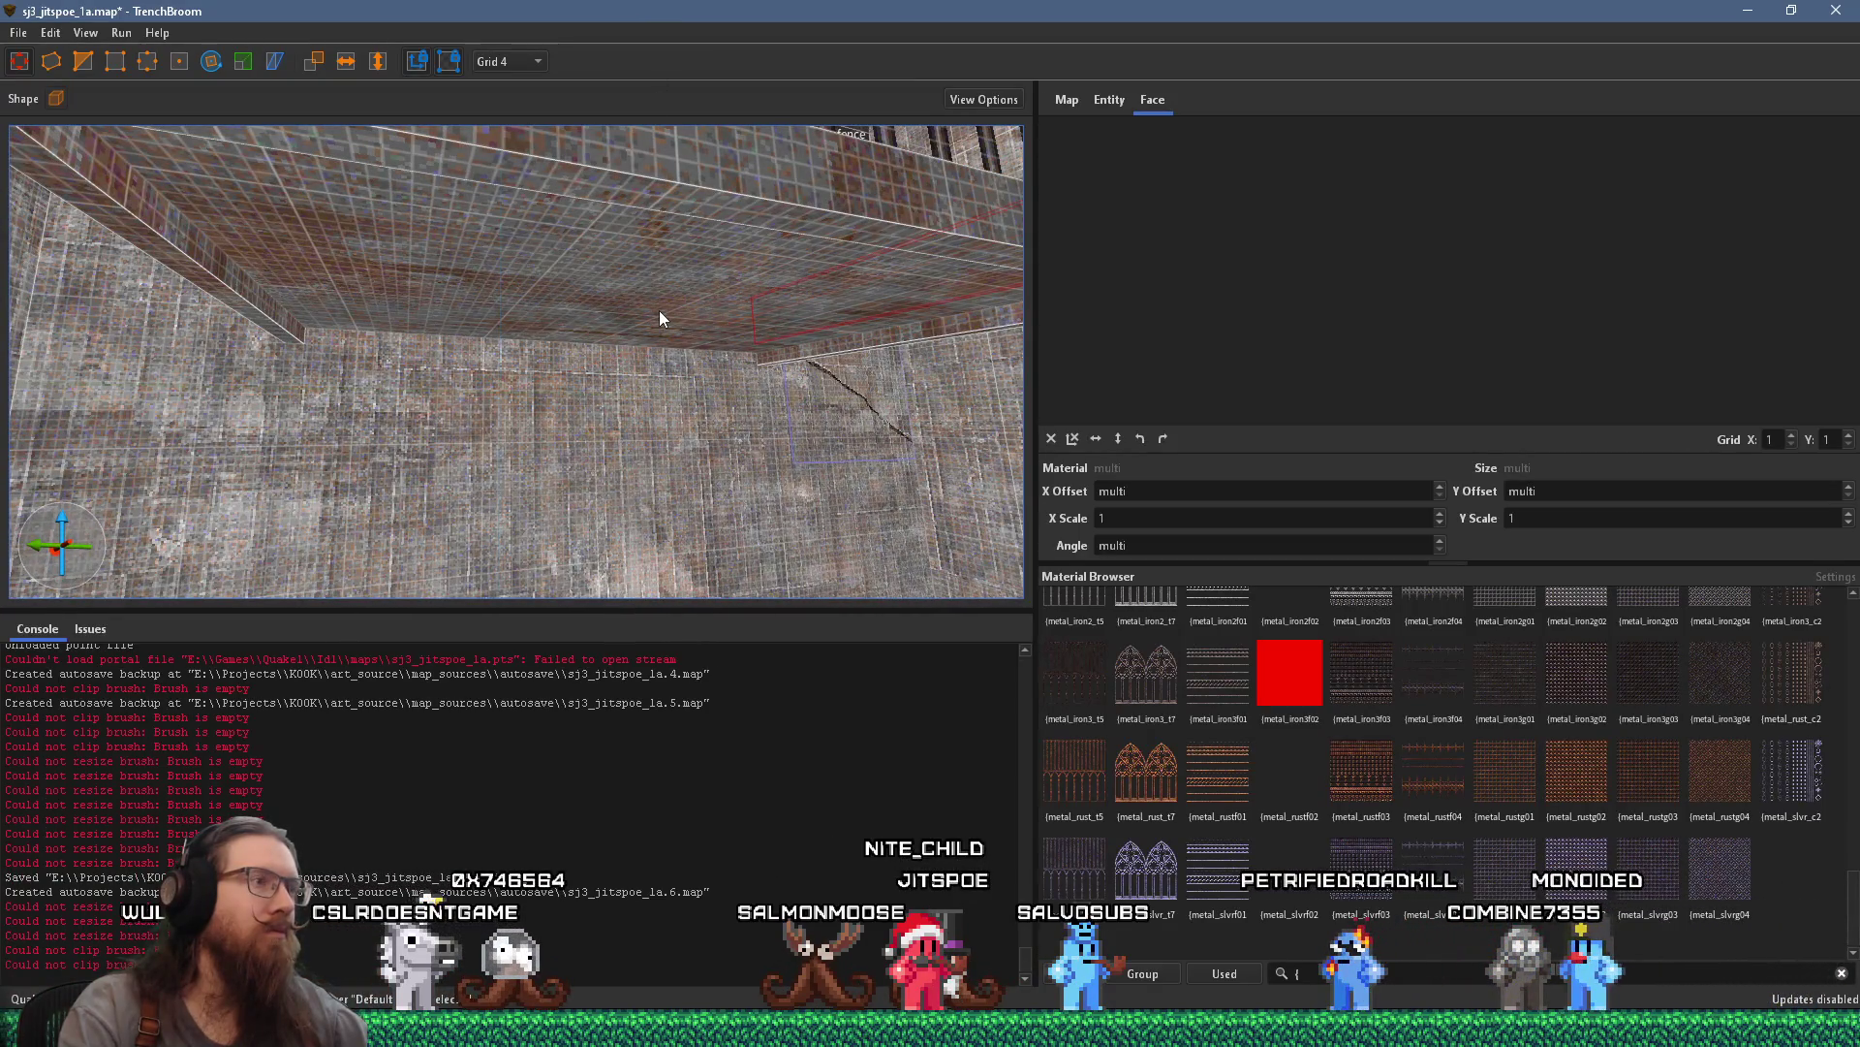
{"action": "scroll", "coordinate": [653, 269], "scroll_direction": "down", "scroll_amount": 3}
{"action": "mouse_move", "coordinate": [596, 434]}
{"action": "left_mouse_down"}
{"action": "mouse_move", "coordinate": [621, 259]}
{"action": "mouse_move", "coordinate": [649, 238]}
{"action": "mouse_move", "coordinate": [828, 277]}
{"action": "mouse_move", "coordinate": [754, 270]}
{"action": "mouse_move", "coordinate": [751, 343]}
{"action": "mouse_move", "coordinate": [795, 342]}
{"action": "mouse_move", "coordinate": [699, 193]}
{"action": "mouse_move", "coordinate": [668, 215]}
{"action": "left_mouse_up"}
{"action": "left_click", "coordinate": [623, 264]}
{"action": "scroll", "coordinate": [748, 341], "scroll_direction": "up", "scroll_amount": 4}
{"action": "left_click", "coordinate": [809, 327]}
{"action": "mouse_move", "coordinate": [643, 149]}
{"action": "left_mouse_down"}
{"action": "mouse_move", "coordinate": [633, 427]}
{"action": "mouse_move", "coordinate": [464, 361]}
{"action": "left_mouse_up"}
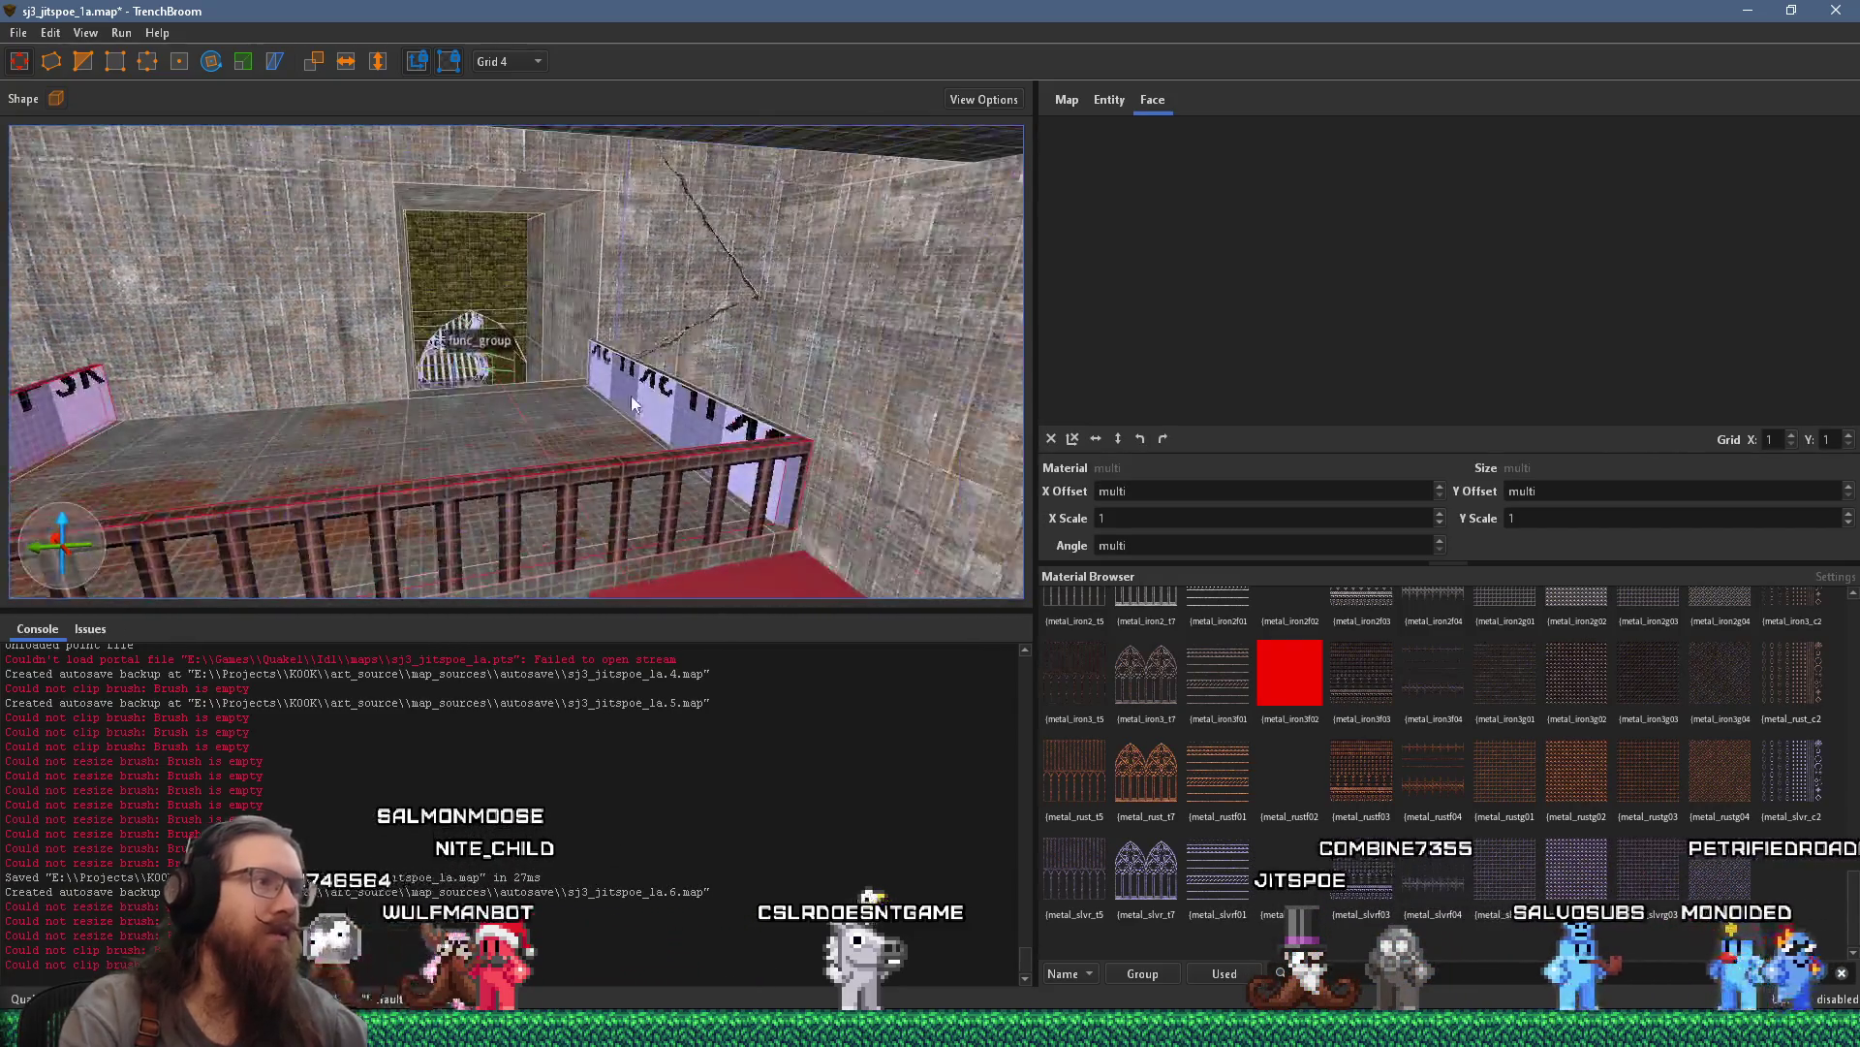
{"action": "right_click", "coordinate": [647, 396]}
Turn the selected railing into a func_detail_fence entity
{"action": "mouse_move", "coordinate": [746, 773]}
{"action": "mouse_move", "coordinate": [1000, 771]}
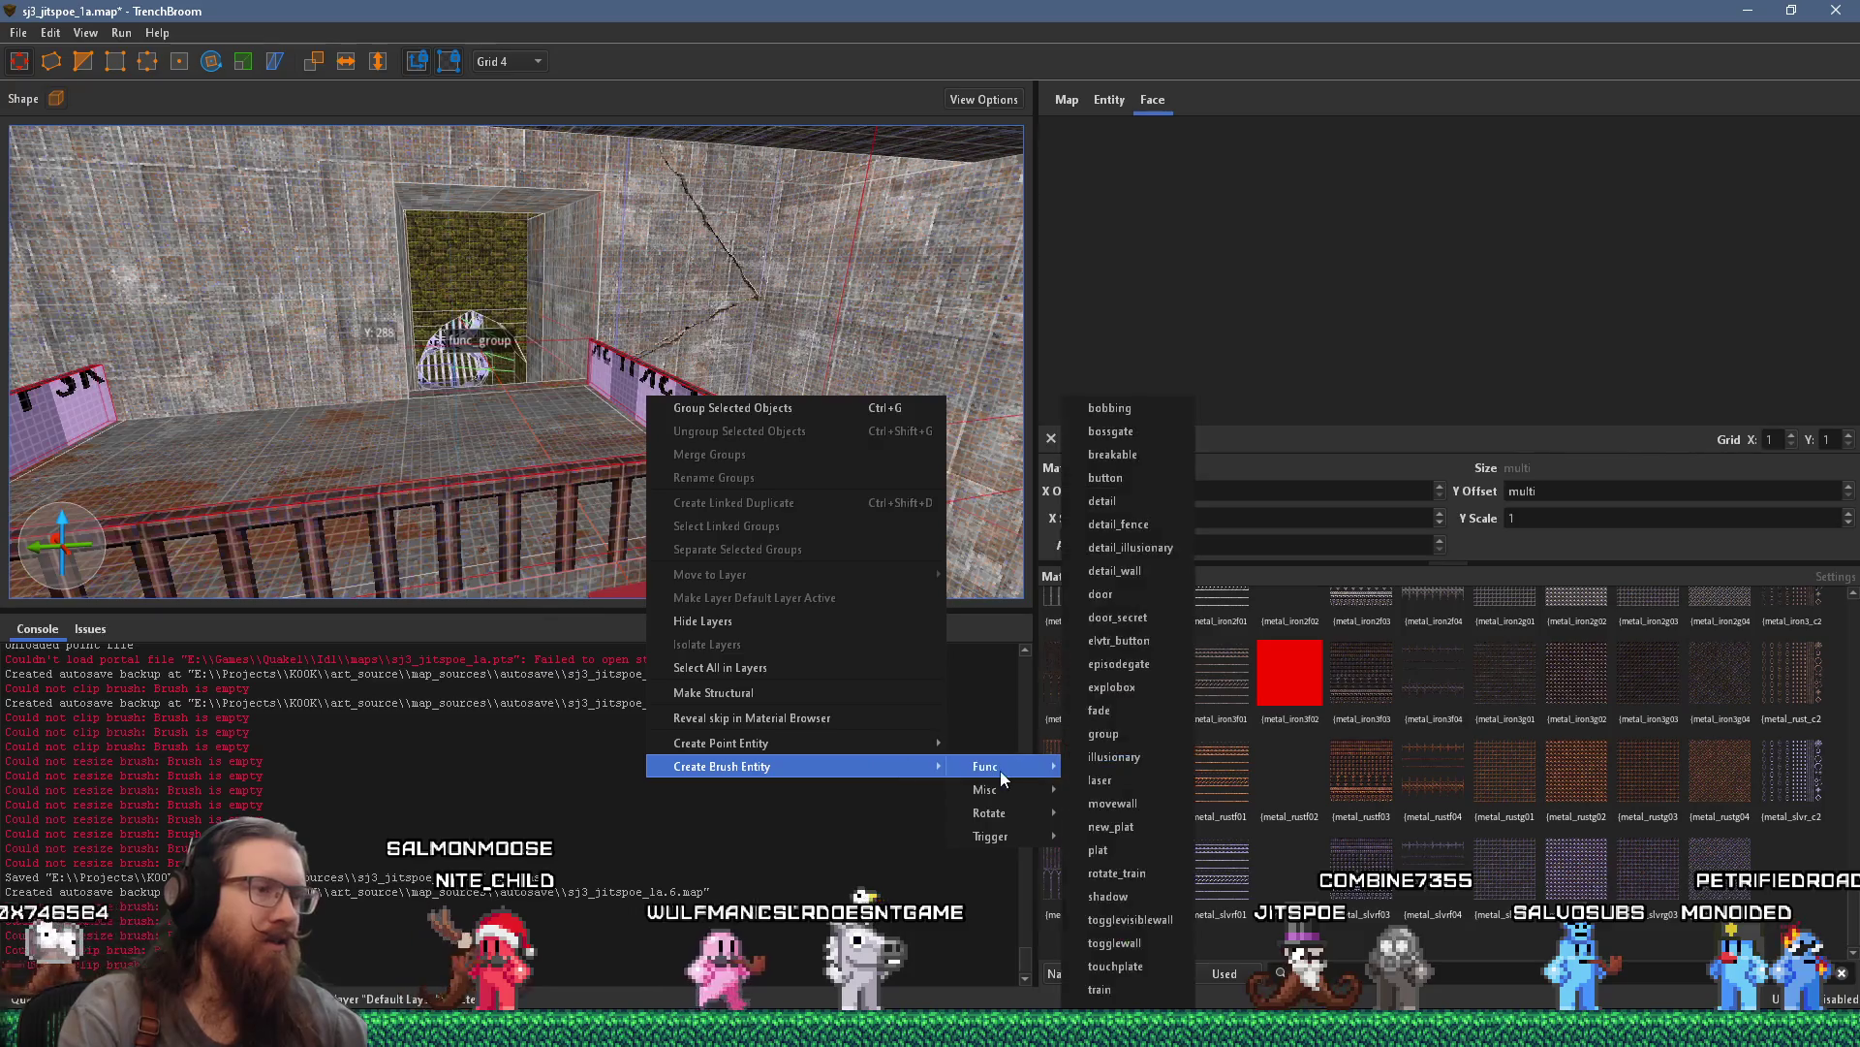
{"action": "left_click", "coordinate": [1153, 527]}
Make the box brush below the fence a func_detail_wall entity
{"action": "mouse_move", "coordinate": [747, 539]}
{"action": "left_mouse_down"}
{"action": "mouse_move", "coordinate": [659, 484]}
{"action": "mouse_move", "coordinate": [936, 279]}
{"action": "mouse_move", "coordinate": [542, 326]}
{"action": "mouse_move", "coordinate": [455, 416]}
{"action": "mouse_move", "coordinate": [437, 316]}
{"action": "mouse_move", "coordinate": [491, 228]}
{"action": "mouse_move", "coordinate": [162, 283]}
{"action": "mouse_move", "coordinate": [659, 225]}
{"action": "left_mouse_up"}
{"action": "left_click", "coordinate": [455, 417]}
{"action": "right_click", "coordinate": [659, 225]}
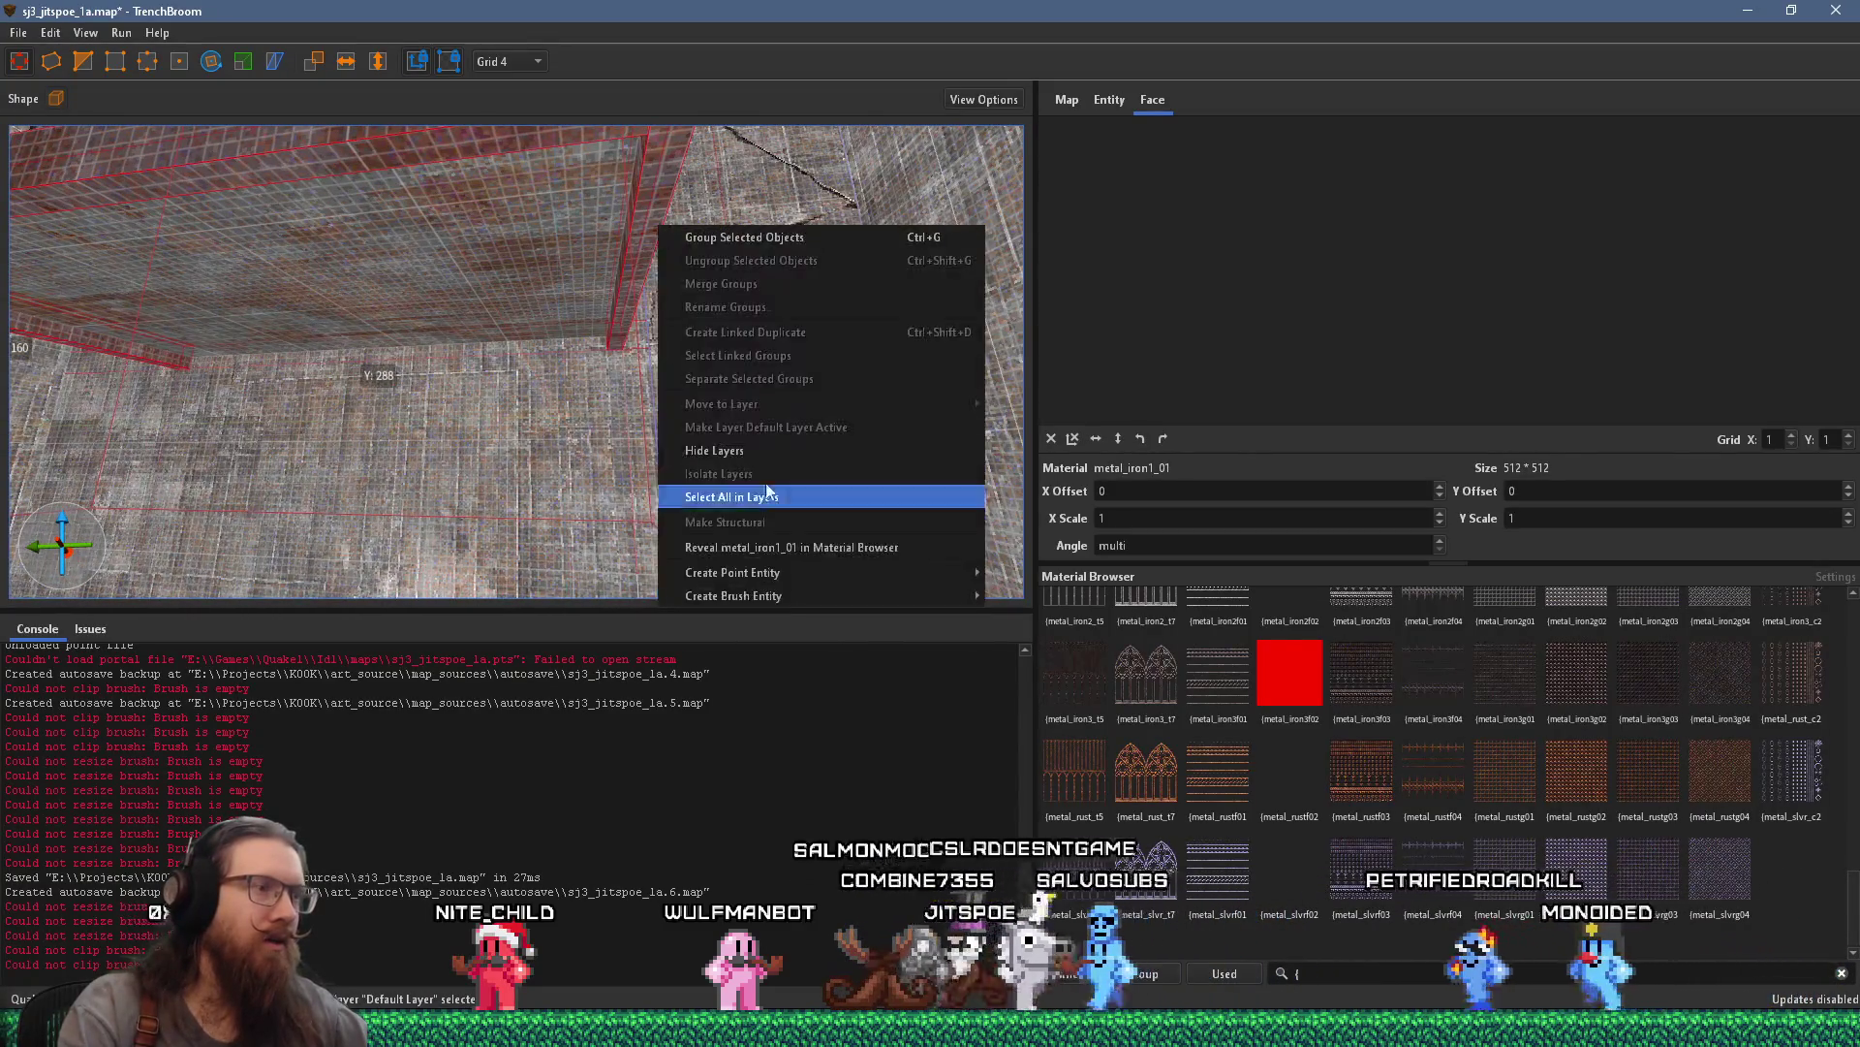
{"action": "mouse_move", "coordinate": [859, 595]}
{"action": "mouse_move", "coordinate": [1041, 595]}
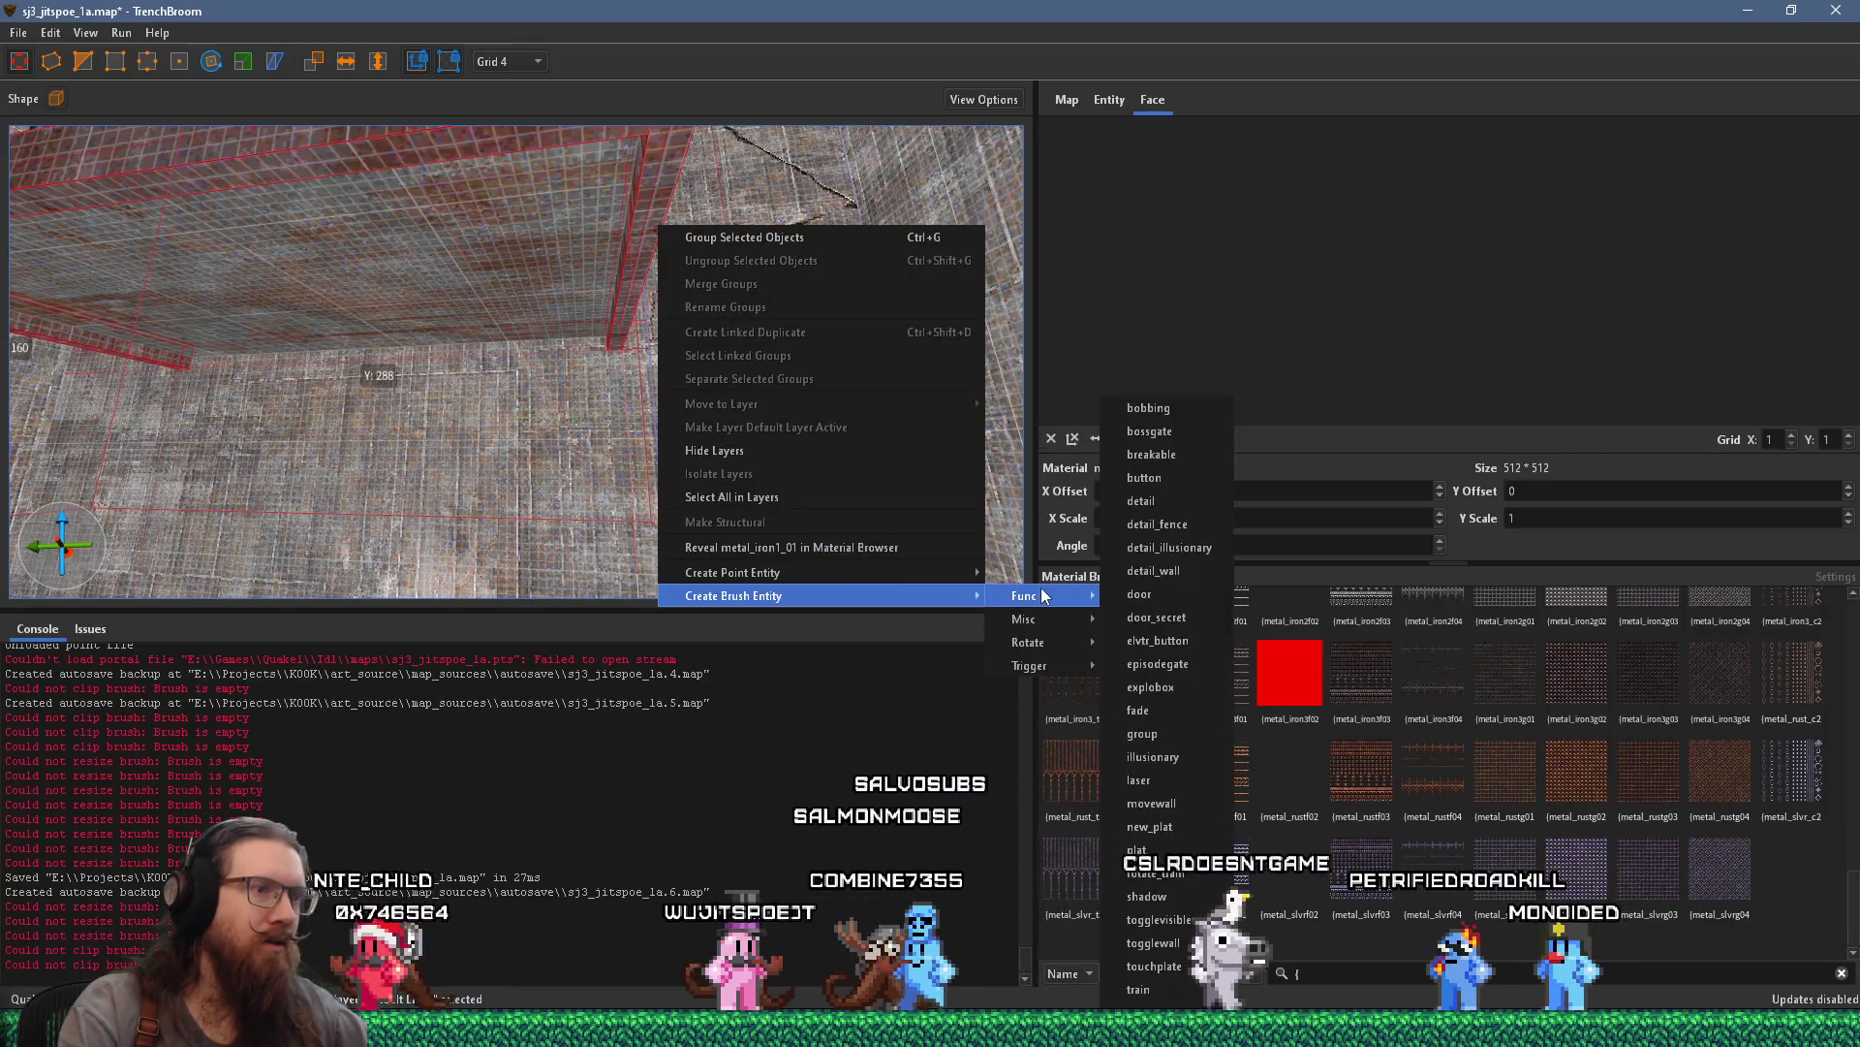
{"action": "left_click", "coordinate": [1212, 572]}
{"action": "mouse_move", "coordinate": [684, 419]}
{"action": "left_mouse_down"}
{"action": "mouse_move", "coordinate": [577, 339]}
{"action": "mouse_move", "coordinate": [565, 423]}
{"action": "mouse_move", "coordinate": [407, 437]}
{"action": "mouse_move", "coordinate": [448, 259]}
{"action": "left_mouse_up"}
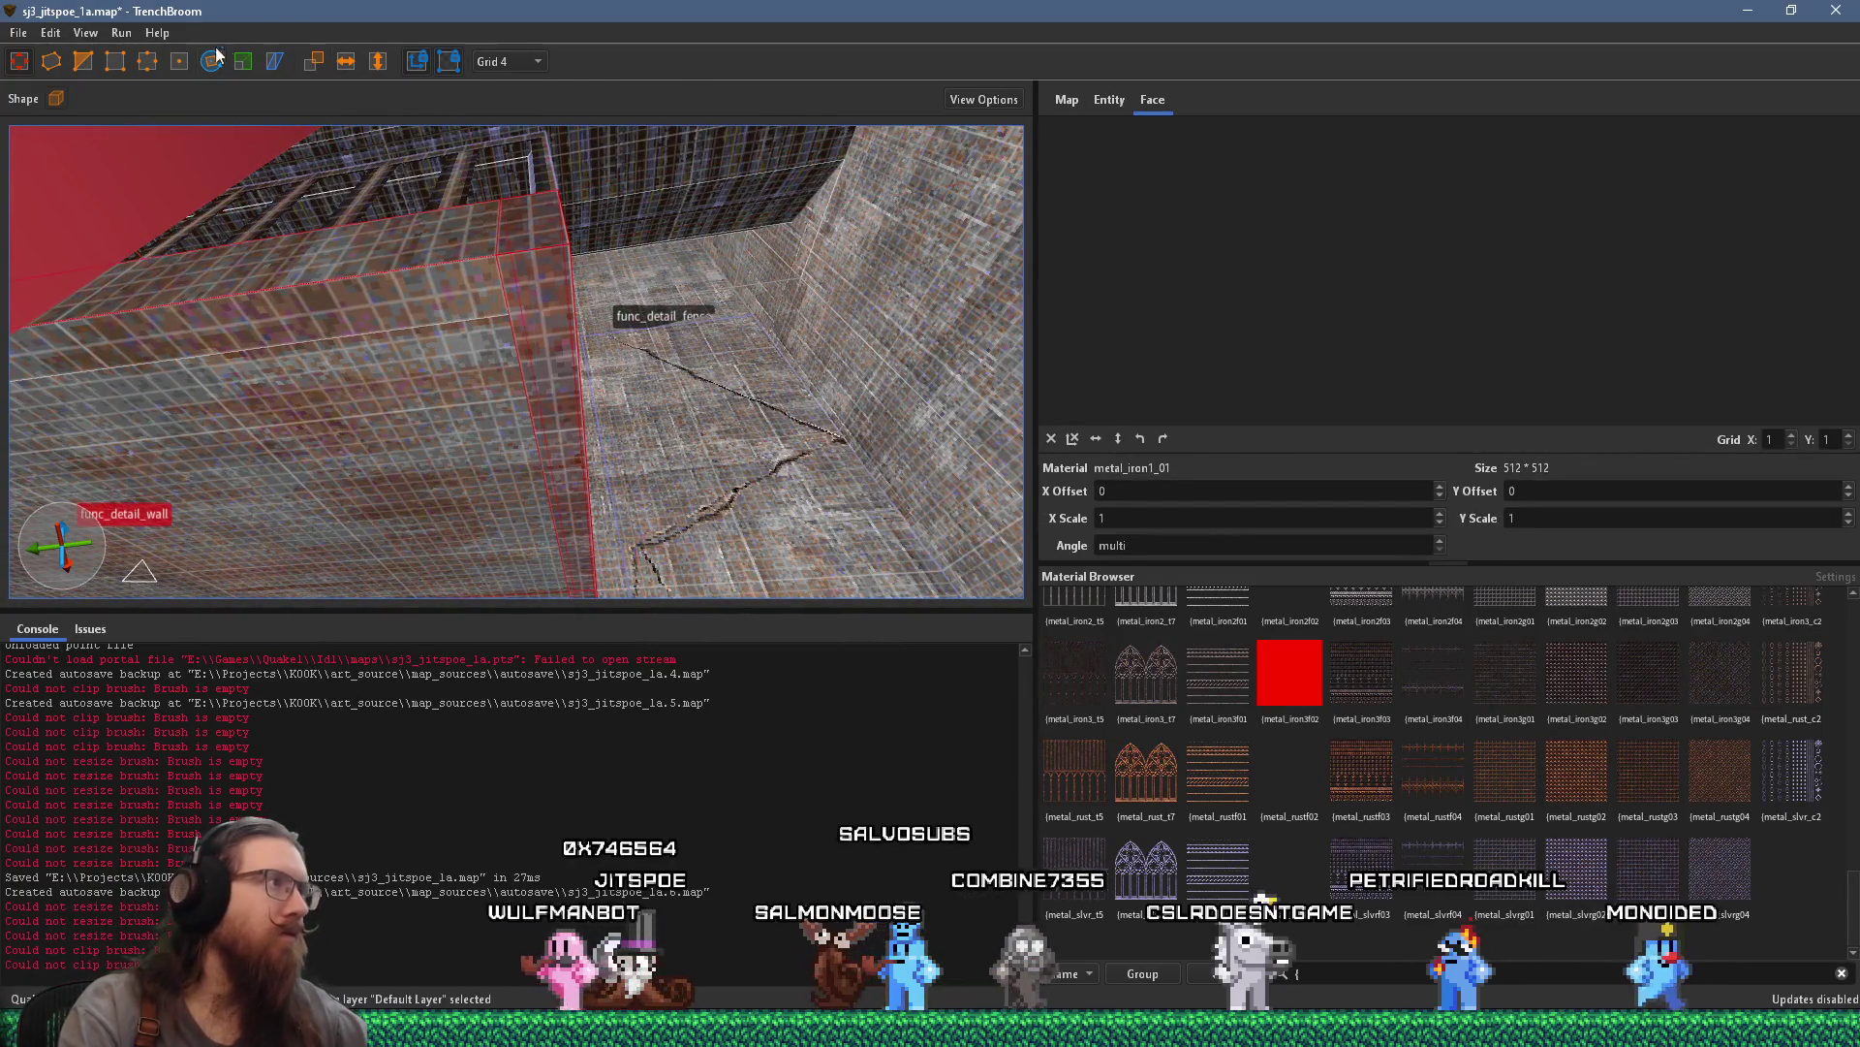
Move the brush's top corner vertex 4 units in vertex mode, then deselect
{"action": "key", "text": "v"}
{"action": "left_click_drag", "start_coordinate": [502, 227], "coordinate": [513, 270]}
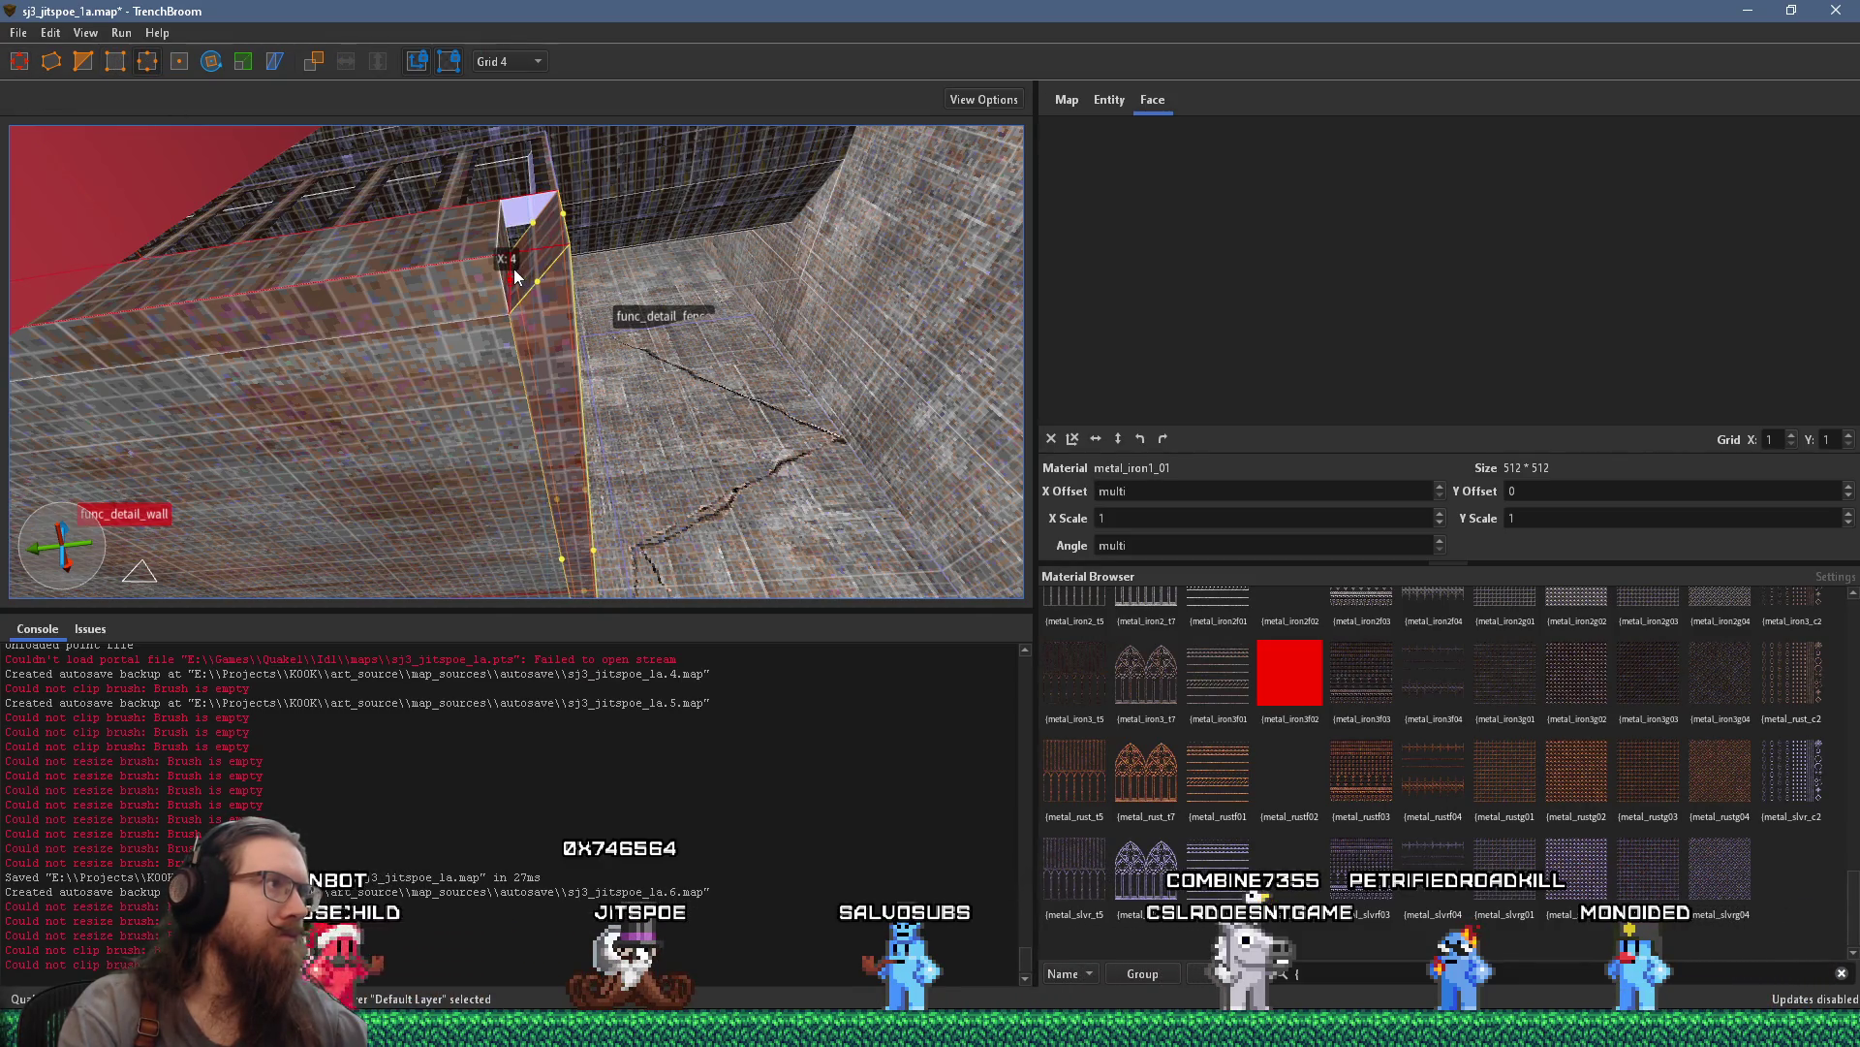
{"action": "key", "text": "v"}
{"action": "key", "text": "Escape"}
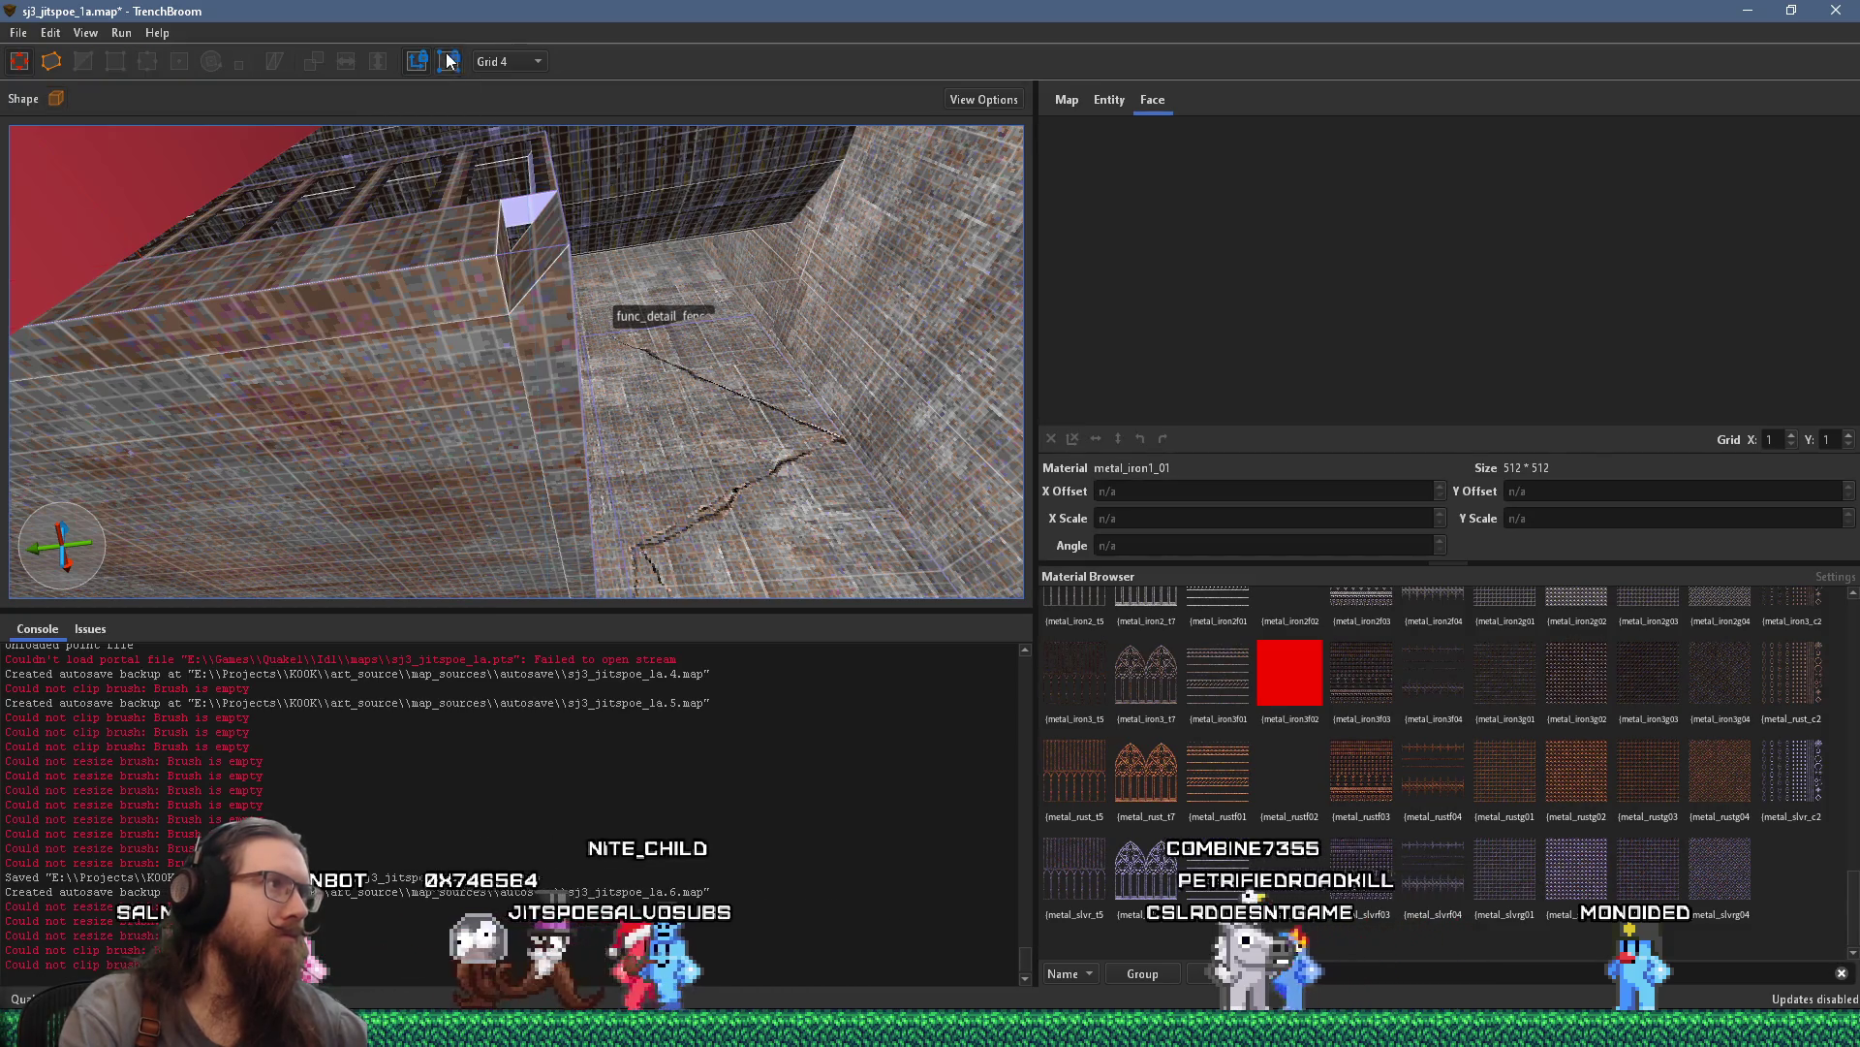
Pull the func_detail_wall's end edge into the corner, then undo it
{"action": "left_click", "coordinate": [437, 229]}
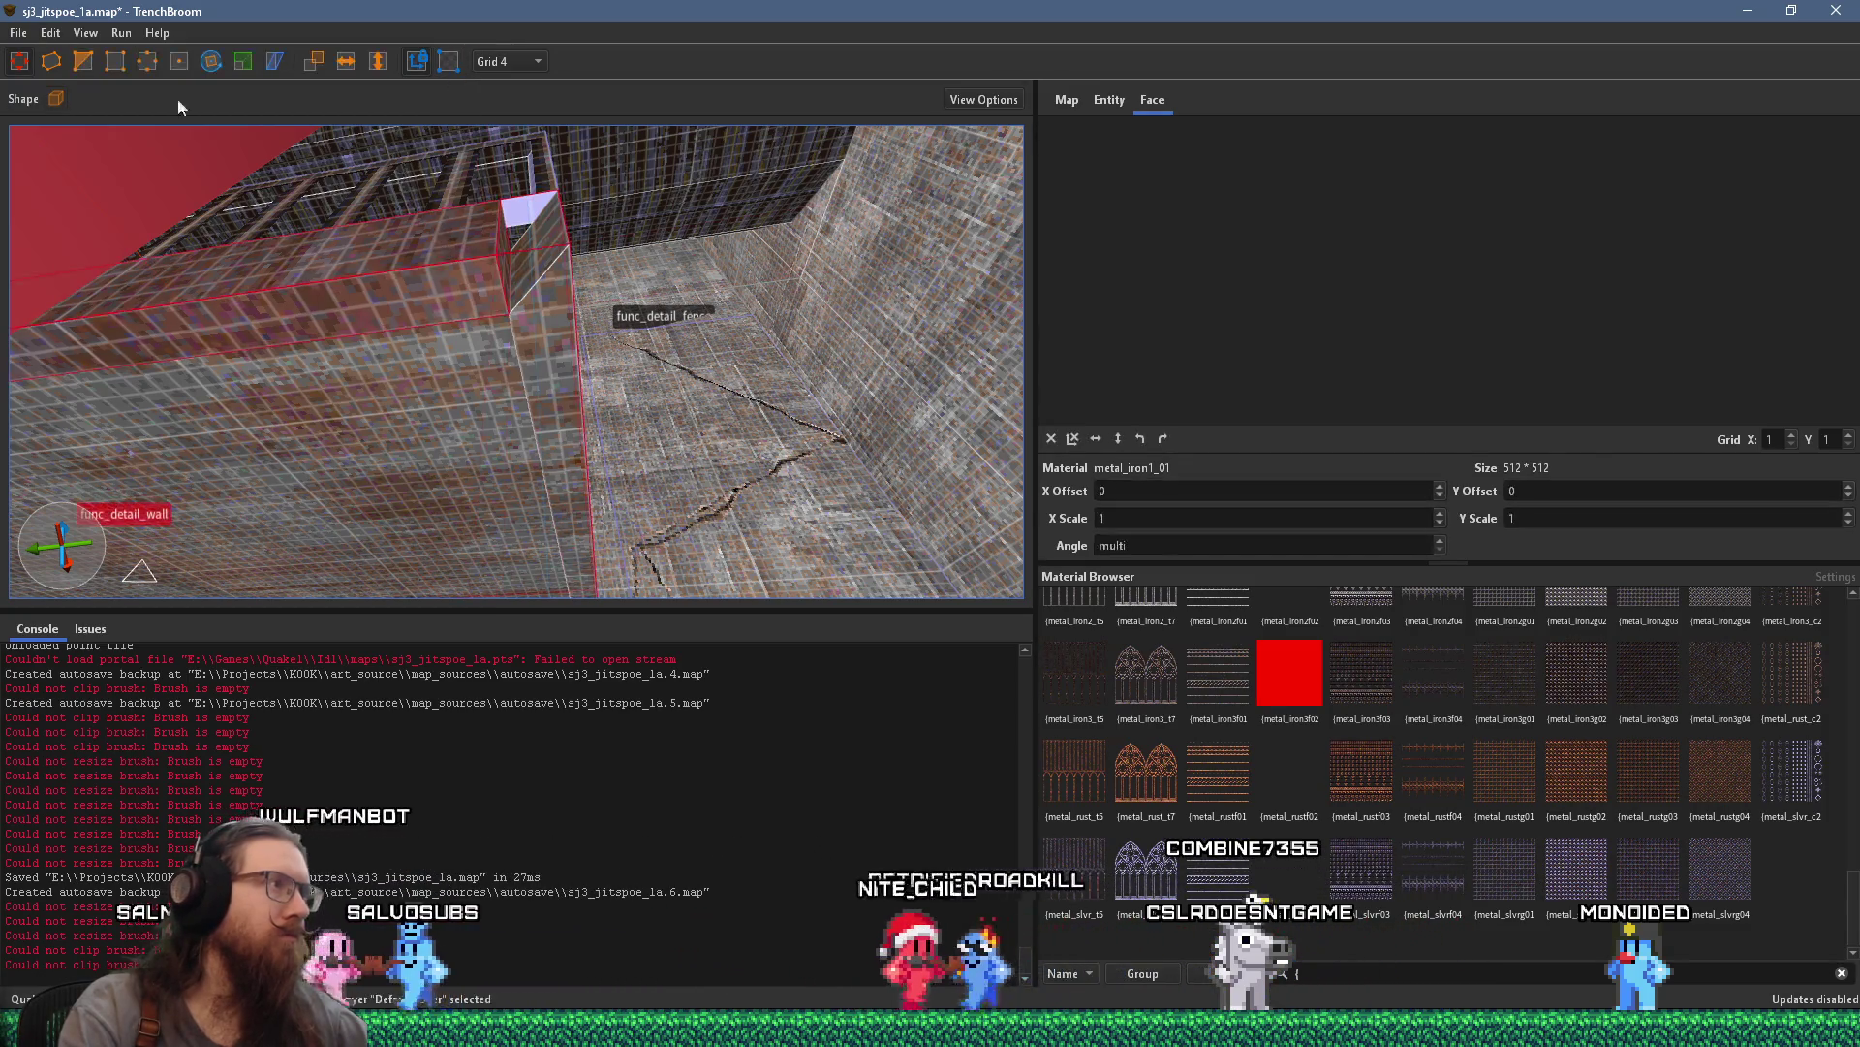
{"action": "left_click", "coordinate": [143, 59]}
{"action": "mouse_move", "coordinate": [483, 228]}
{"action": "left_mouse_down"}
{"action": "mouse_move", "coordinate": [539, 200]}
{"action": "mouse_move", "coordinate": [553, 219]}
{"action": "mouse_move", "coordinate": [472, 196]}
{"action": "left_mouse_up"}
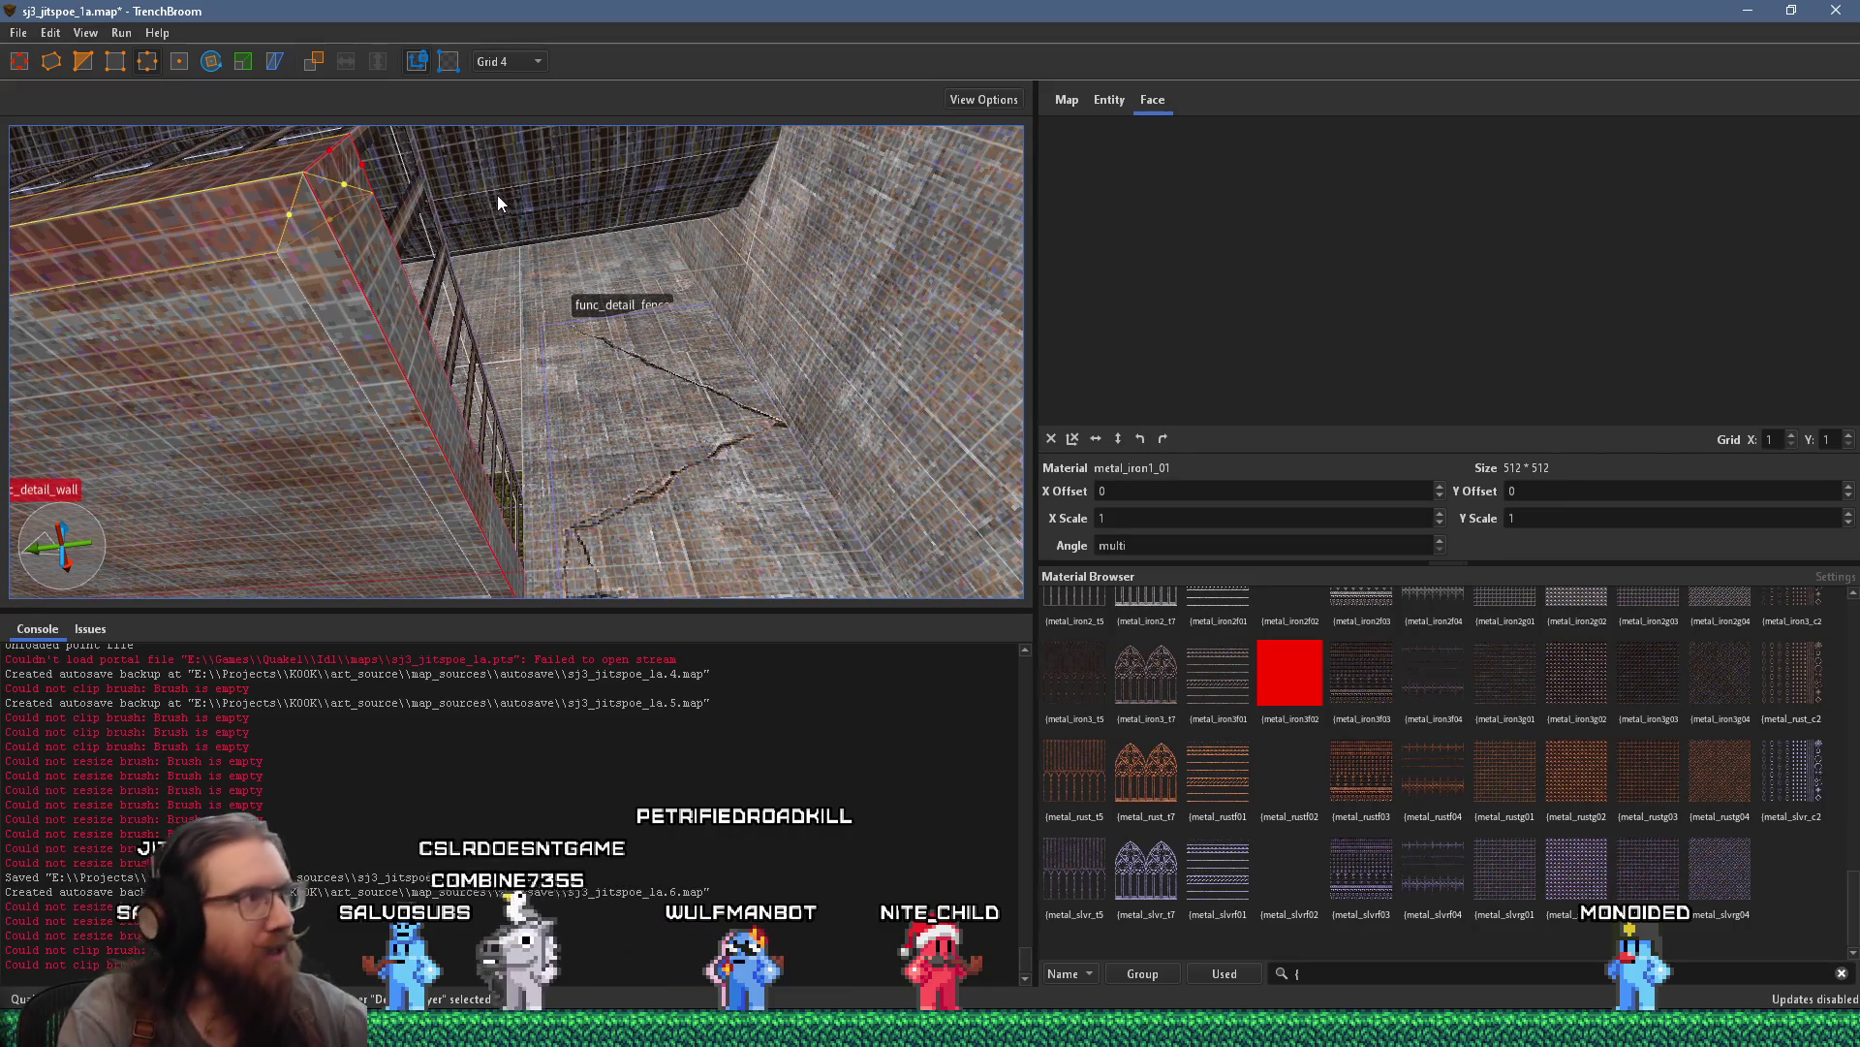
{"action": "key", "text": "ctrl+z"}
Reshape the wall brush's corner and top edge, then deselect and pick the rail's front face
{"action": "mouse_move", "coordinate": [335, 207]}
{"action": "left_mouse_down"}
{"action": "mouse_move", "coordinate": [408, 181]}
{"action": "mouse_move", "coordinate": [467, 258]}
{"action": "left_mouse_up"}
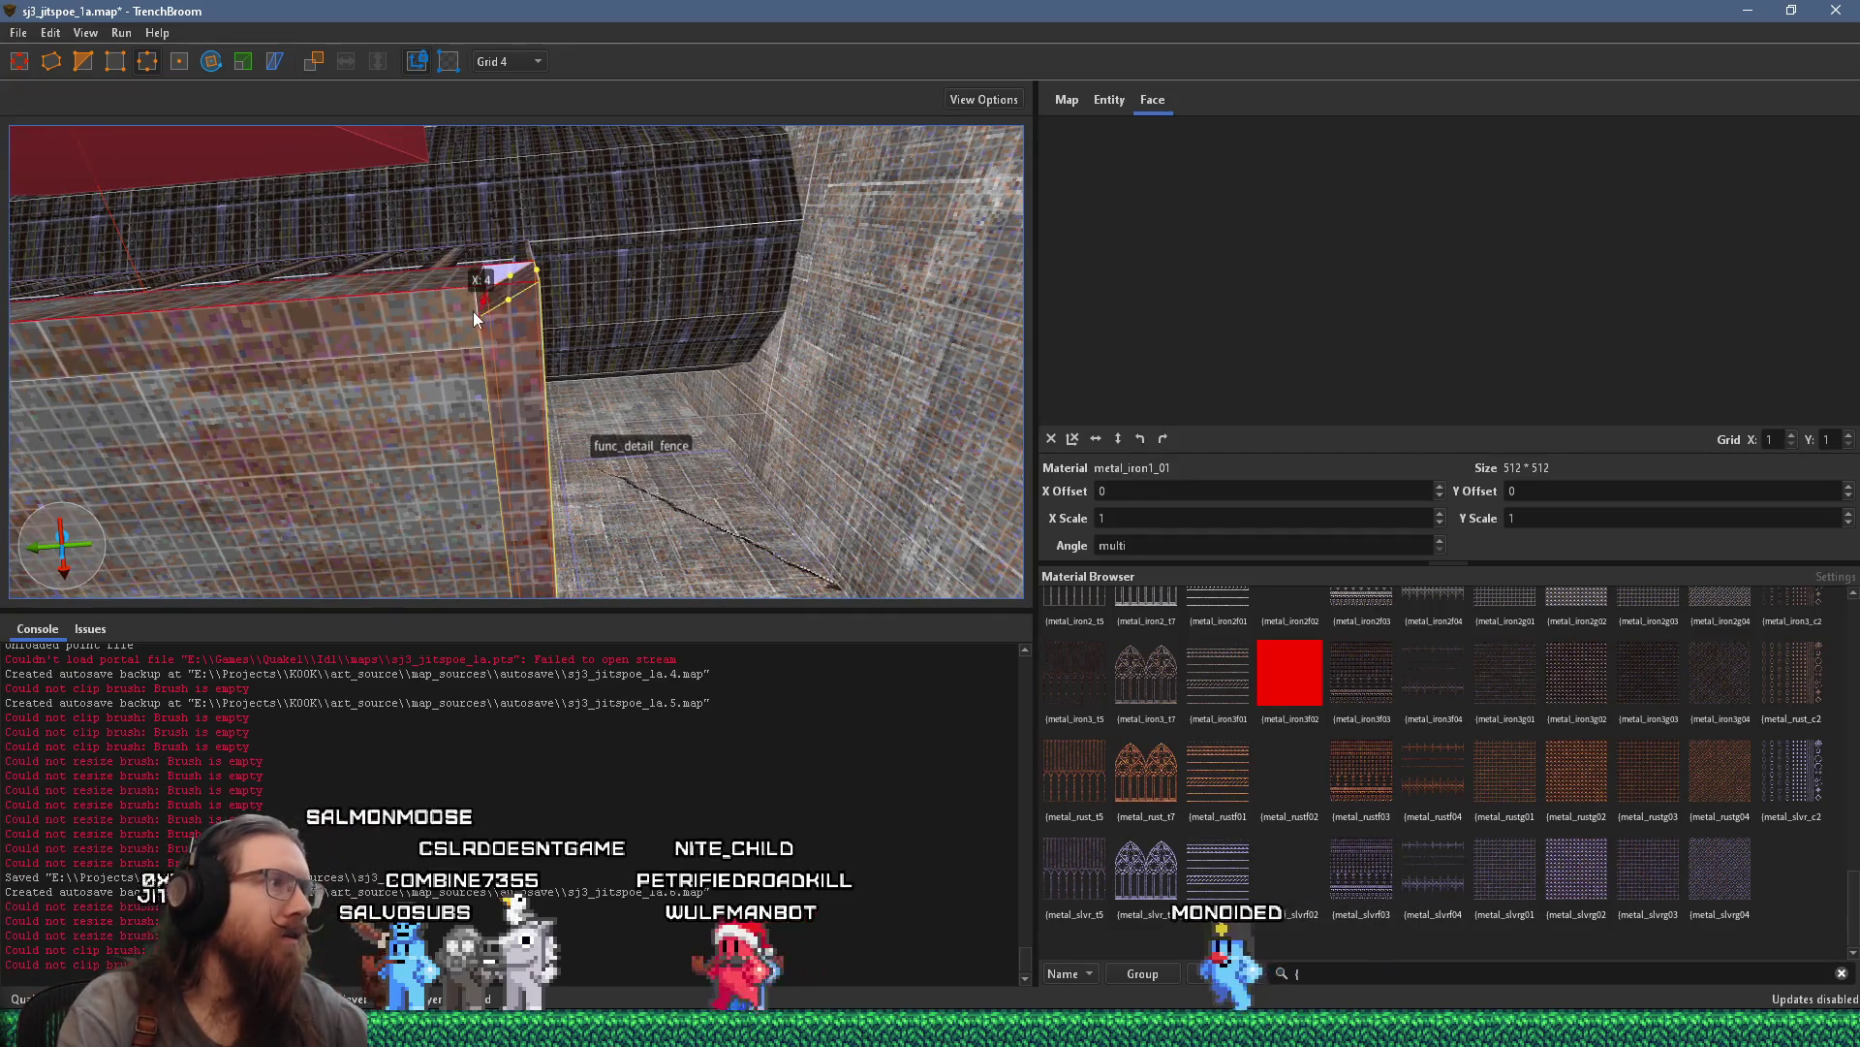
{"action": "left_click", "coordinate": [464, 286]}
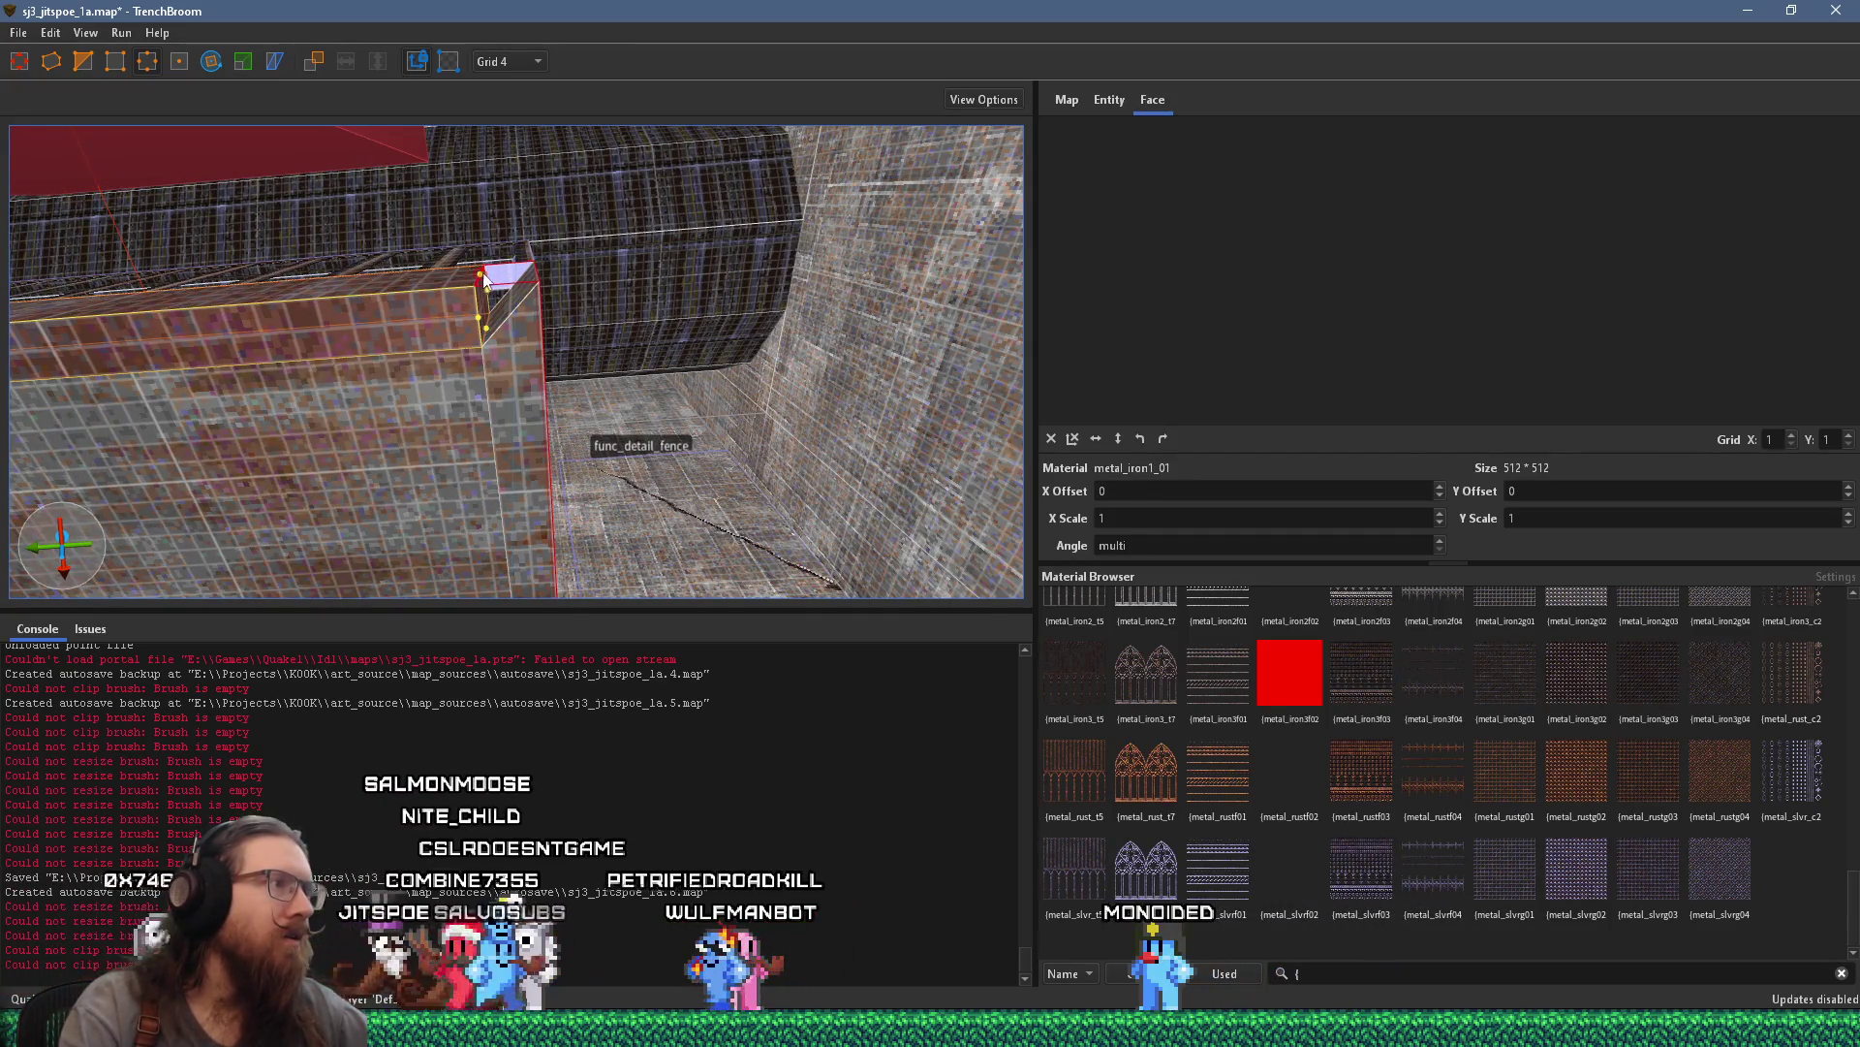
{"action": "scroll", "coordinate": [843, 216], "scroll_direction": "up", "scroll_amount": 5}
{"action": "scroll", "coordinate": [843, 216], "scroll_direction": "down", "scroll_amount": 5}
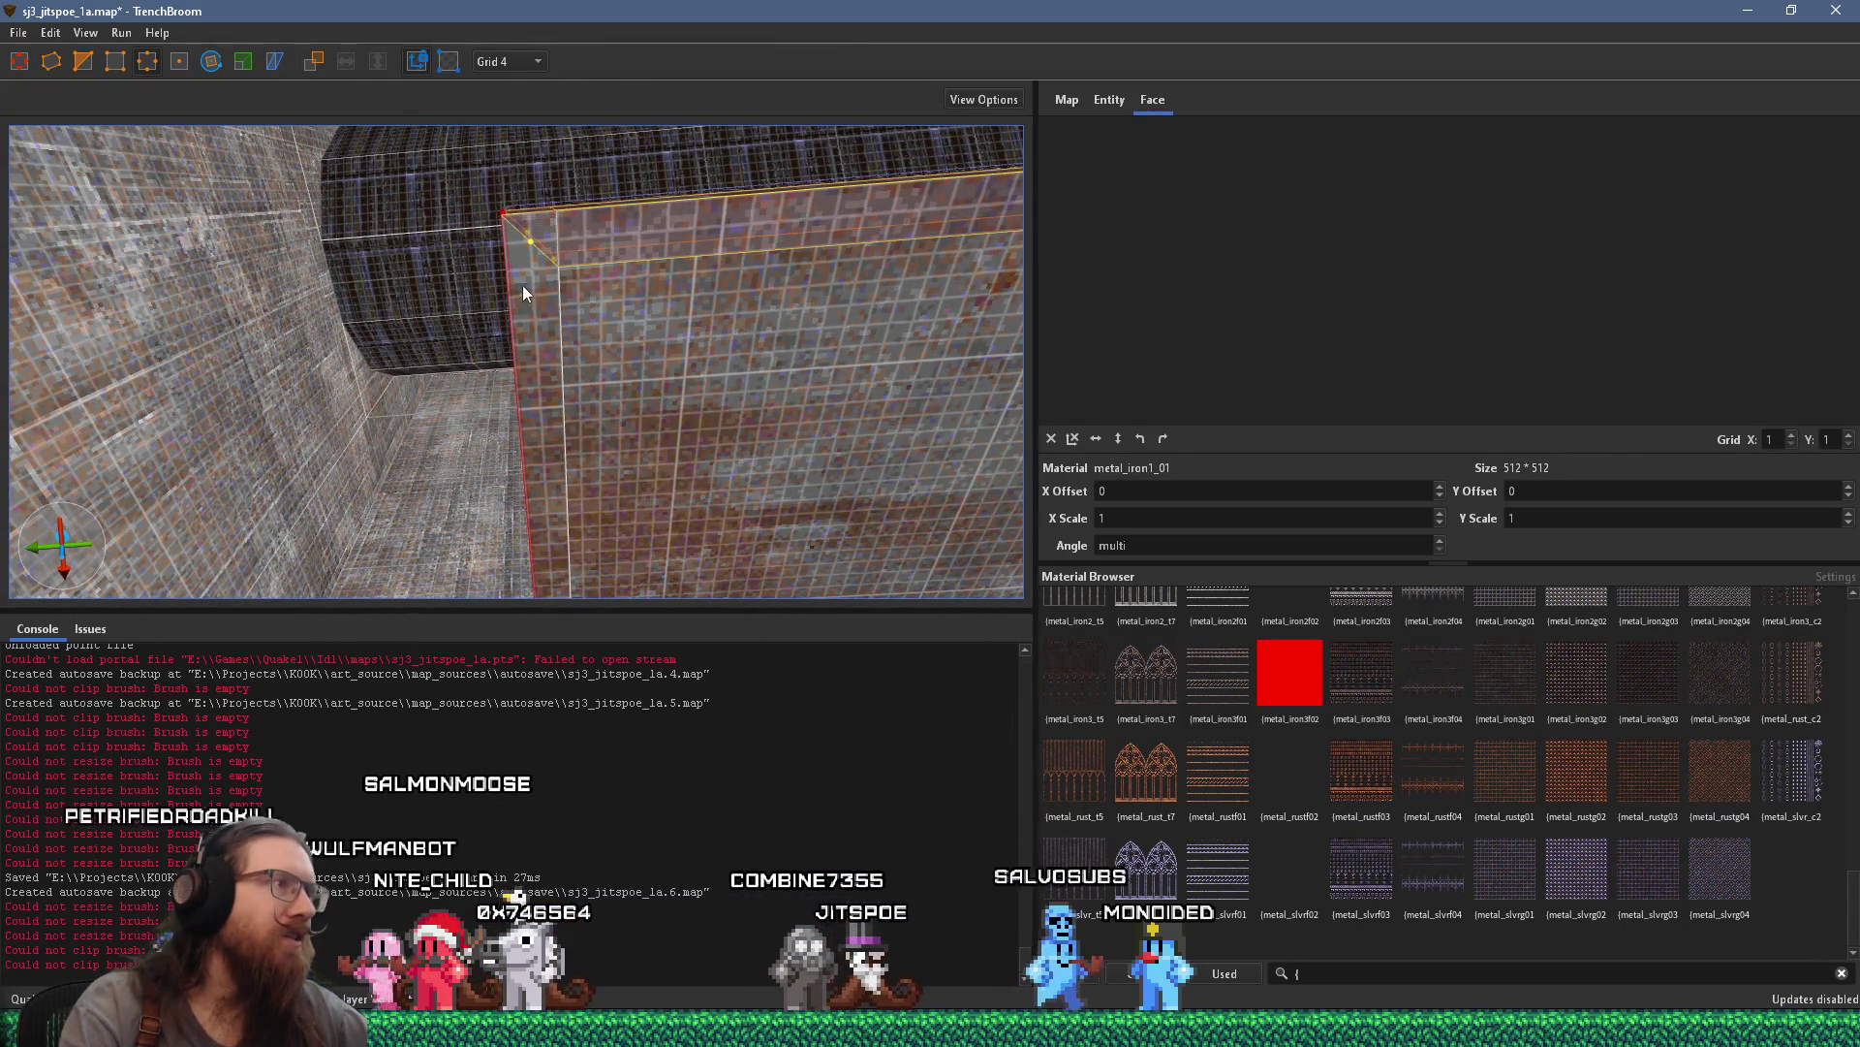
{"action": "left_click", "coordinate": [547, 216]}
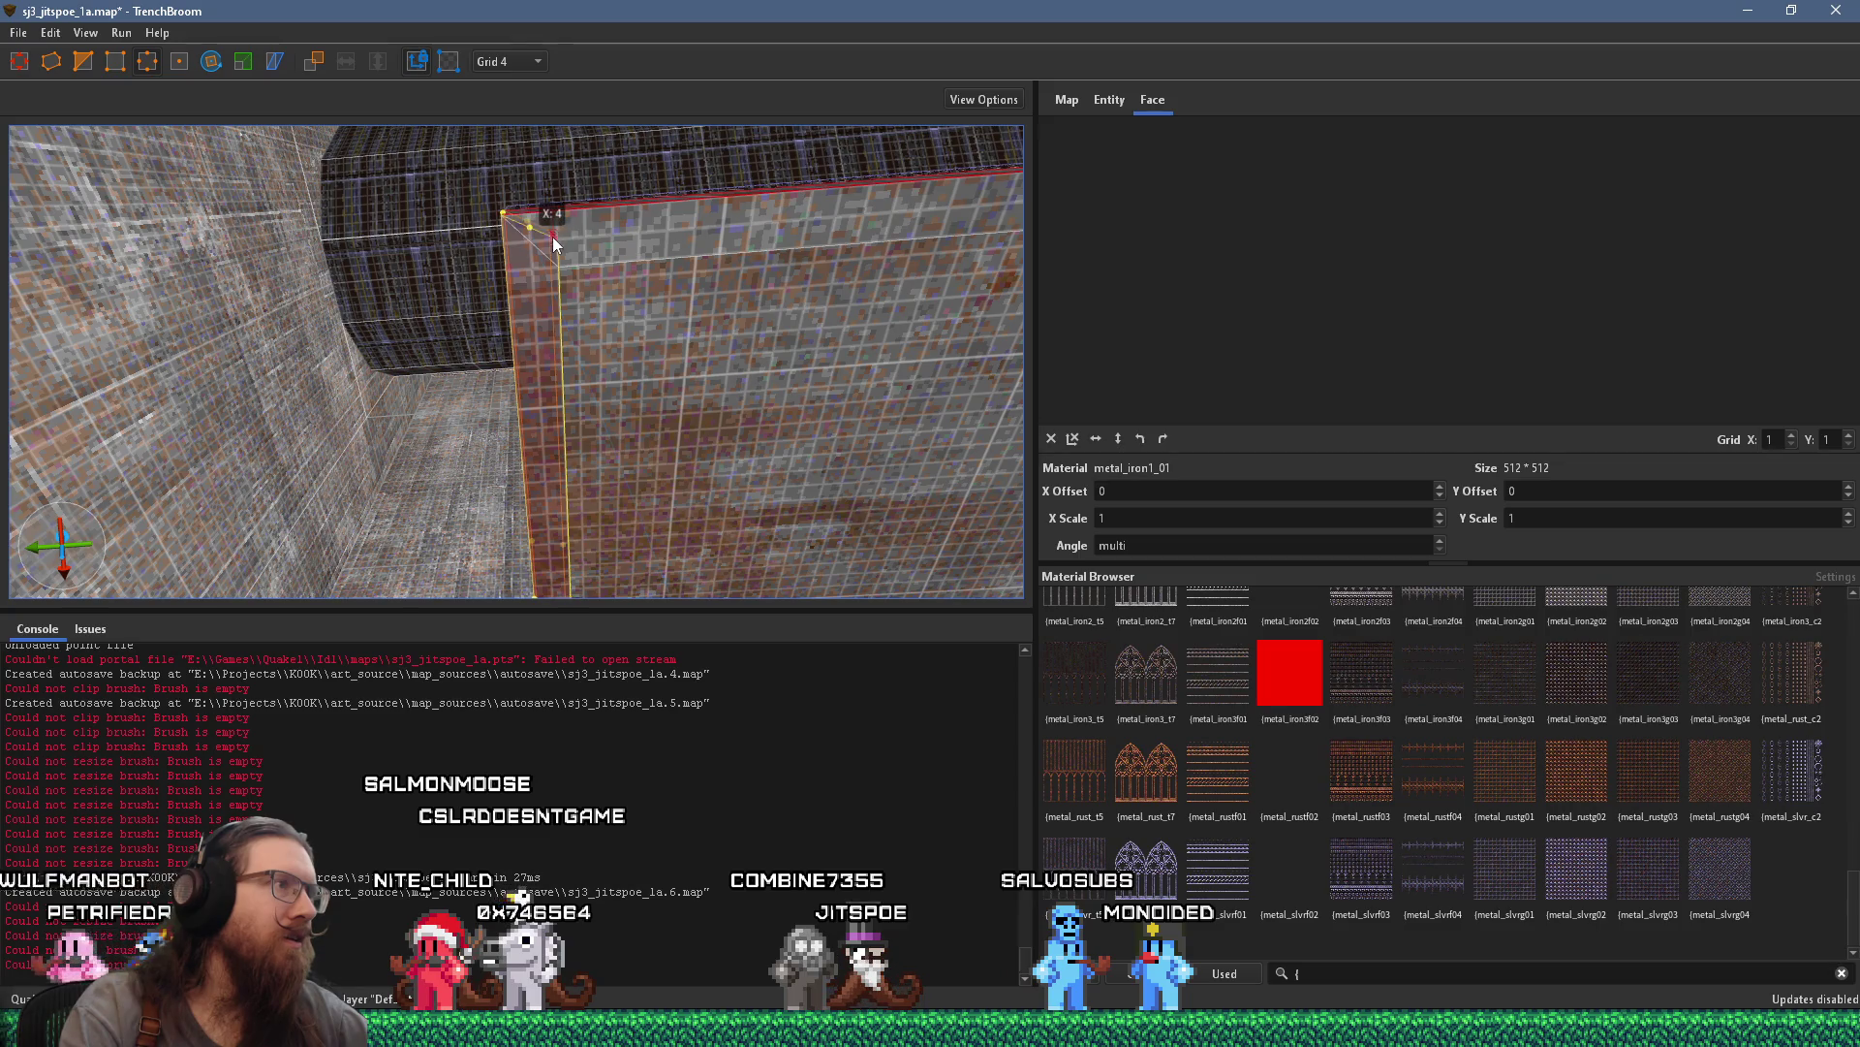
{"action": "scroll", "coordinate": [552, 250], "scroll_direction": "down", "scroll_amount": 3}
{"action": "key", "text": "Escape"}
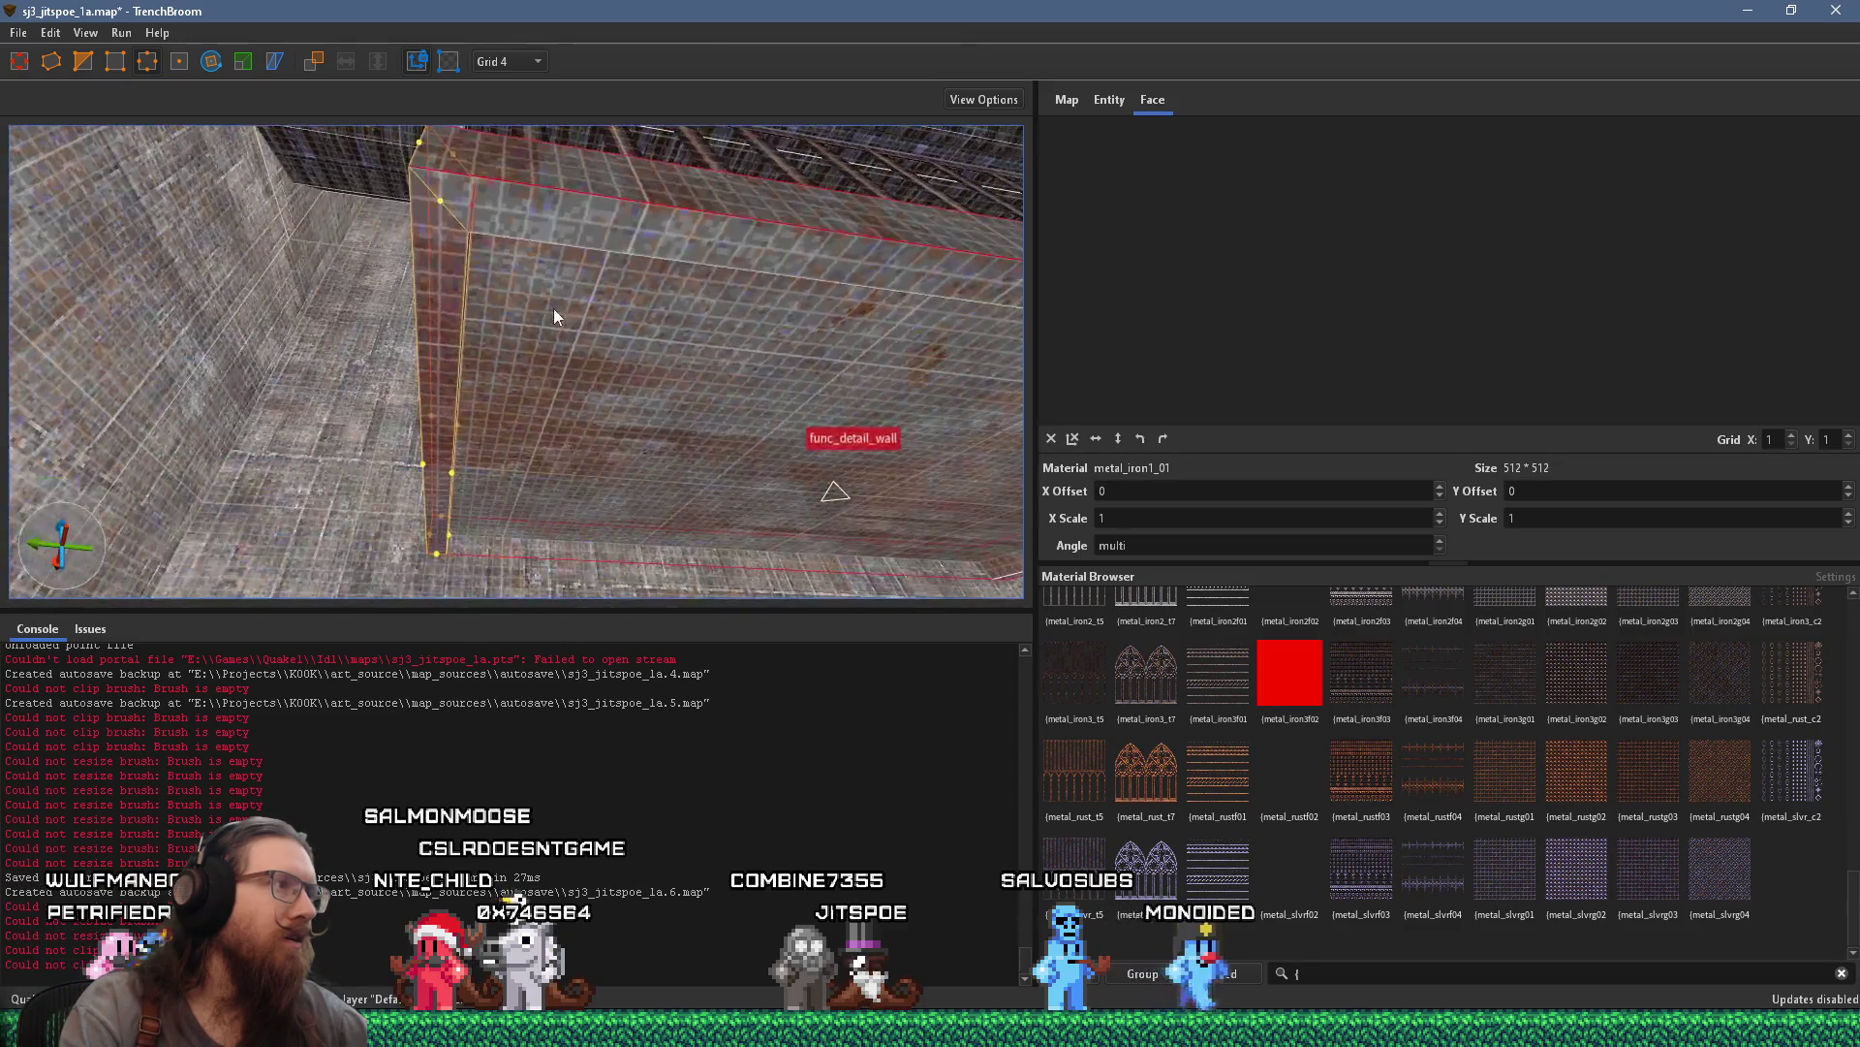
{"action": "scroll", "coordinate": [571, 449], "scroll_direction": "down", "scroll_amount": 3}
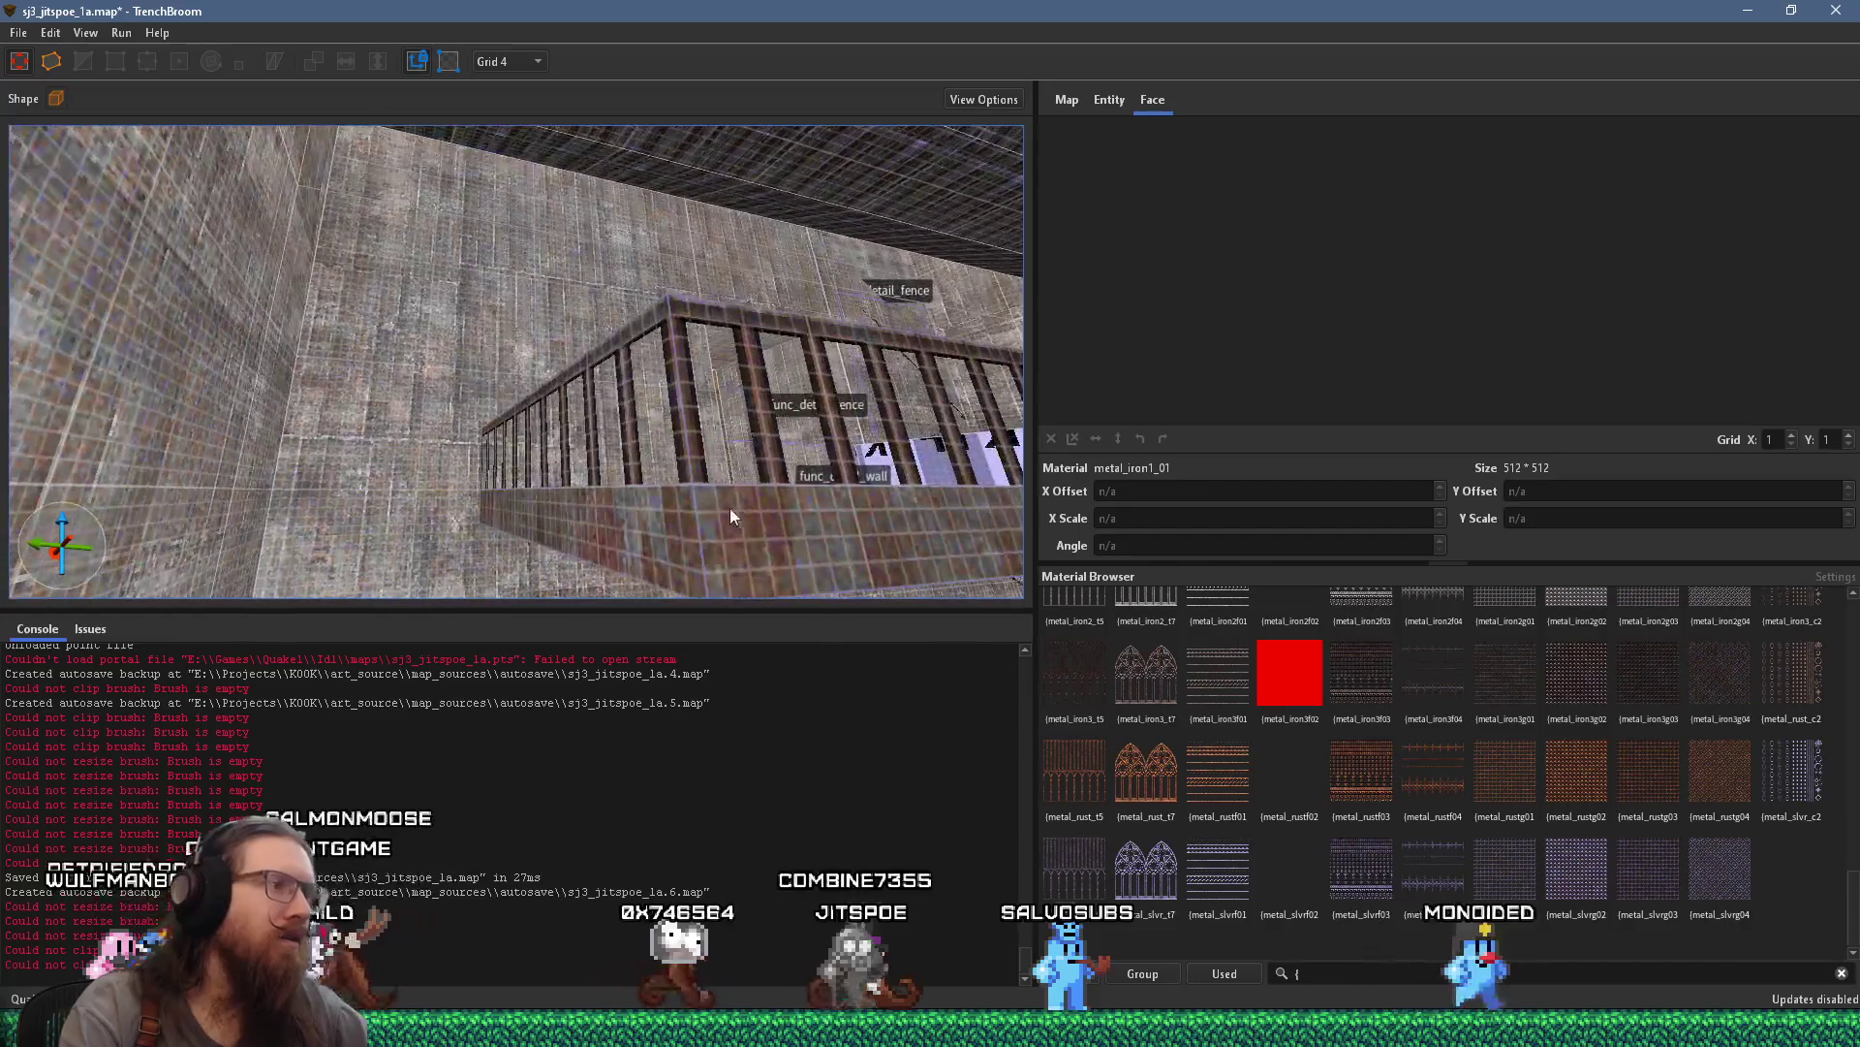
{"action": "left_click", "coordinate": [759, 528], "text": "shift"}
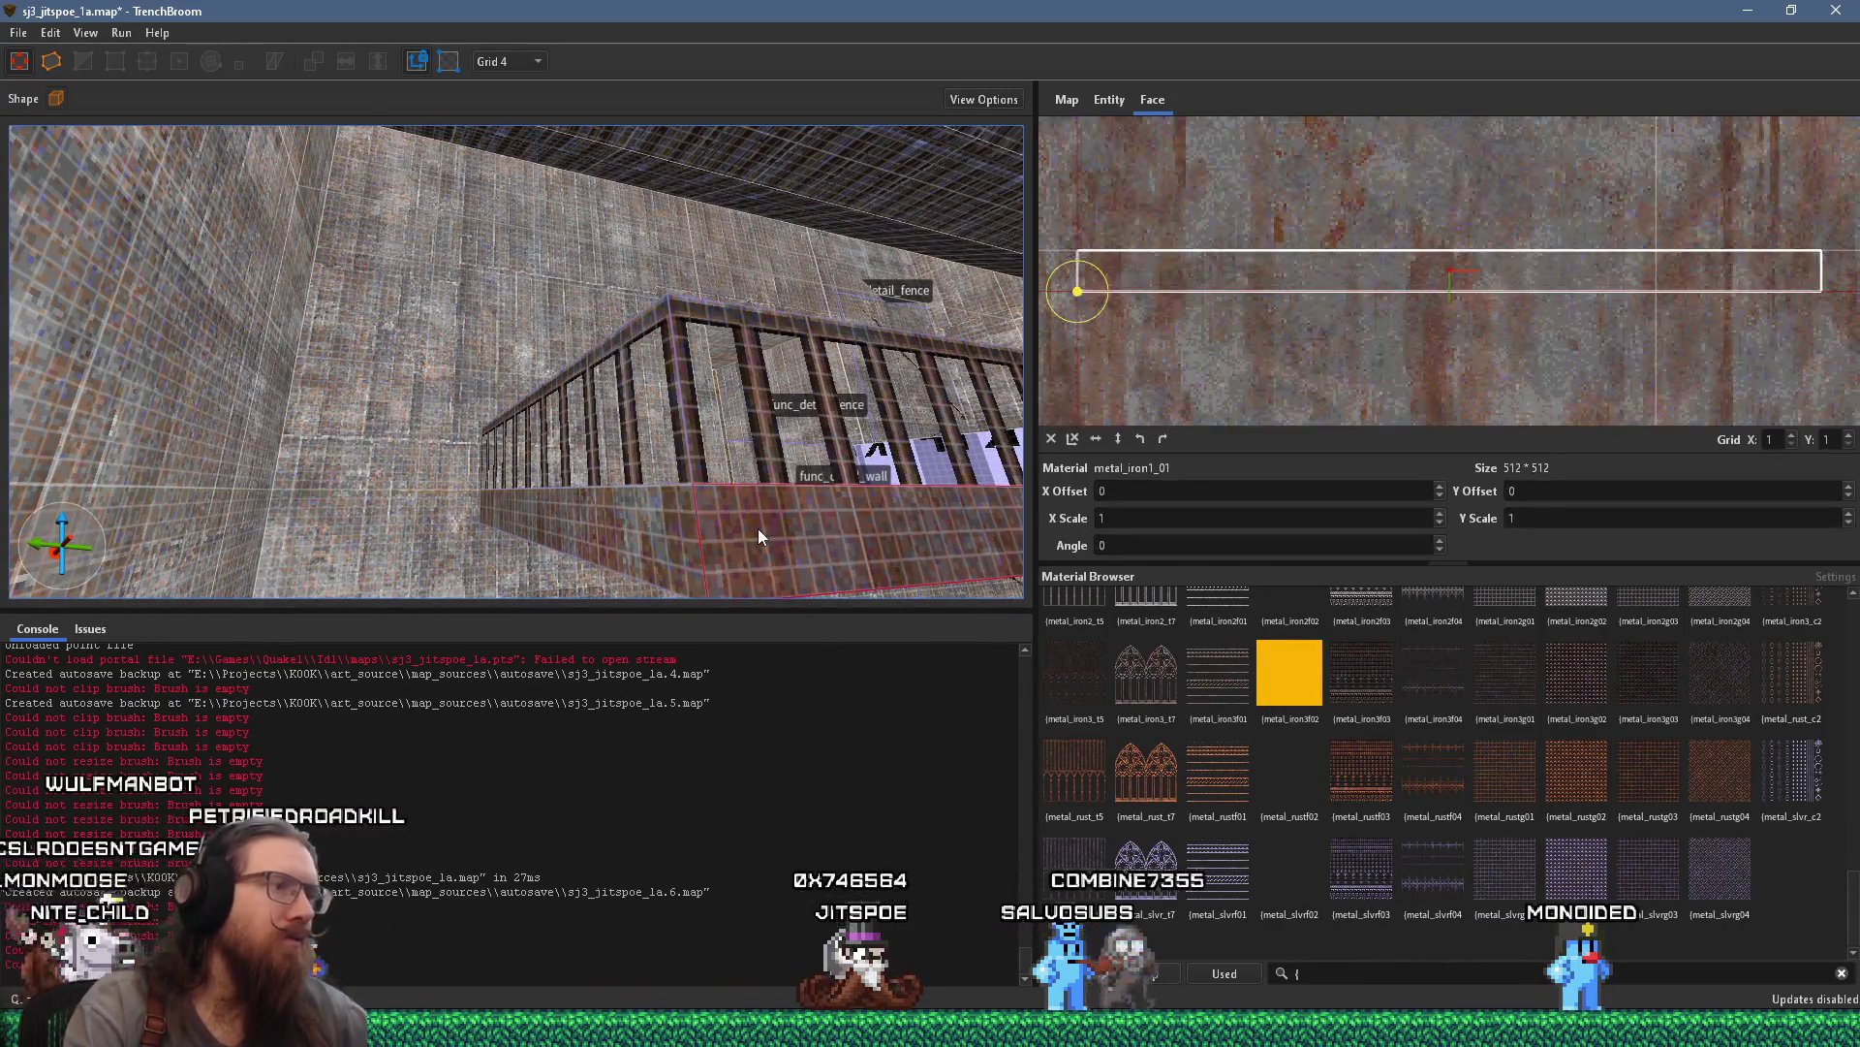
Set the metal_iron1_01 rail face's texture offset to -384
{"action": "scroll", "coordinate": [678, 520], "scroll_direction": "up", "scroll_amount": 3}
{"action": "mouse_move", "coordinate": [653, 500]}
{"action": "left_mouse_down"}
{"action": "mouse_move", "coordinate": [918, 494]}
{"action": "mouse_move", "coordinate": [818, 467]}
{"action": "mouse_move", "coordinate": [592, 526]}
{"action": "left_mouse_up"}
{"action": "scroll", "coordinate": [594, 534], "scroll_direction": "down", "scroll_amount": 3}
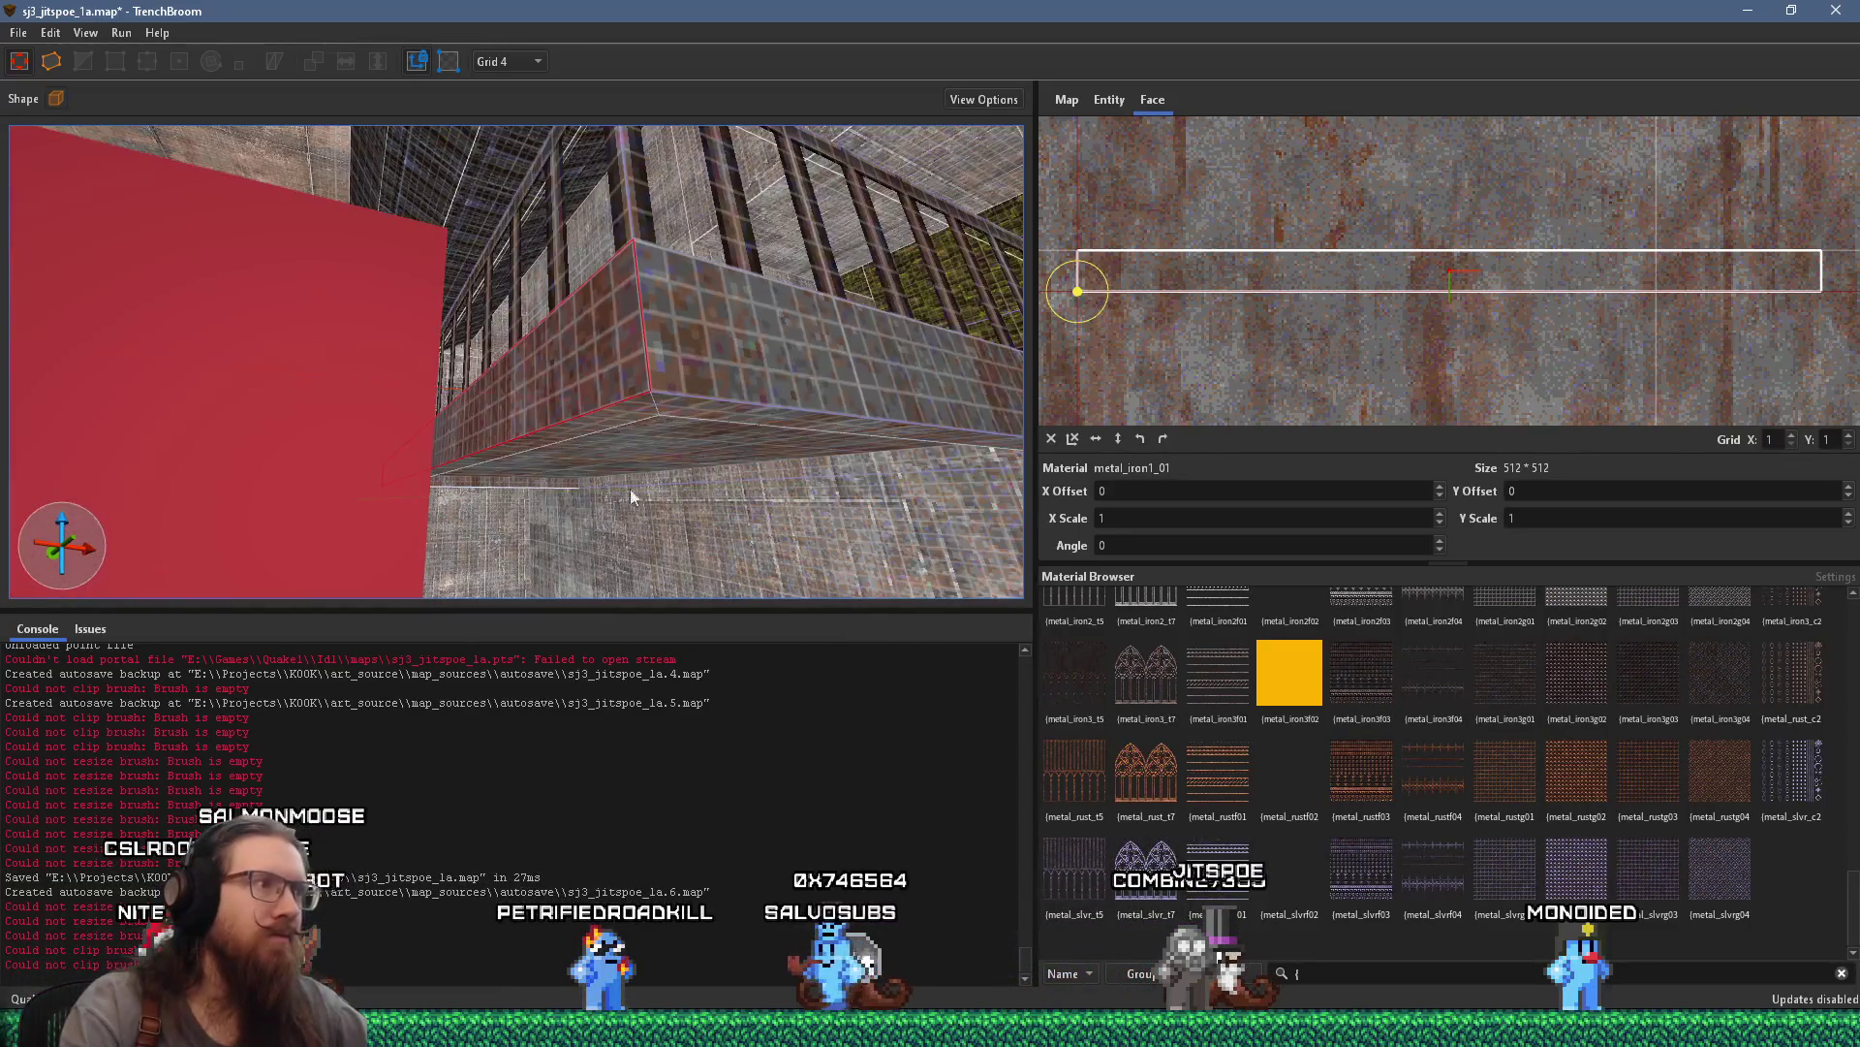
{"action": "left_click", "coordinate": [760, 424], "text": "alt+shift"}
{"action": "key", "text": "ctrl+z"}
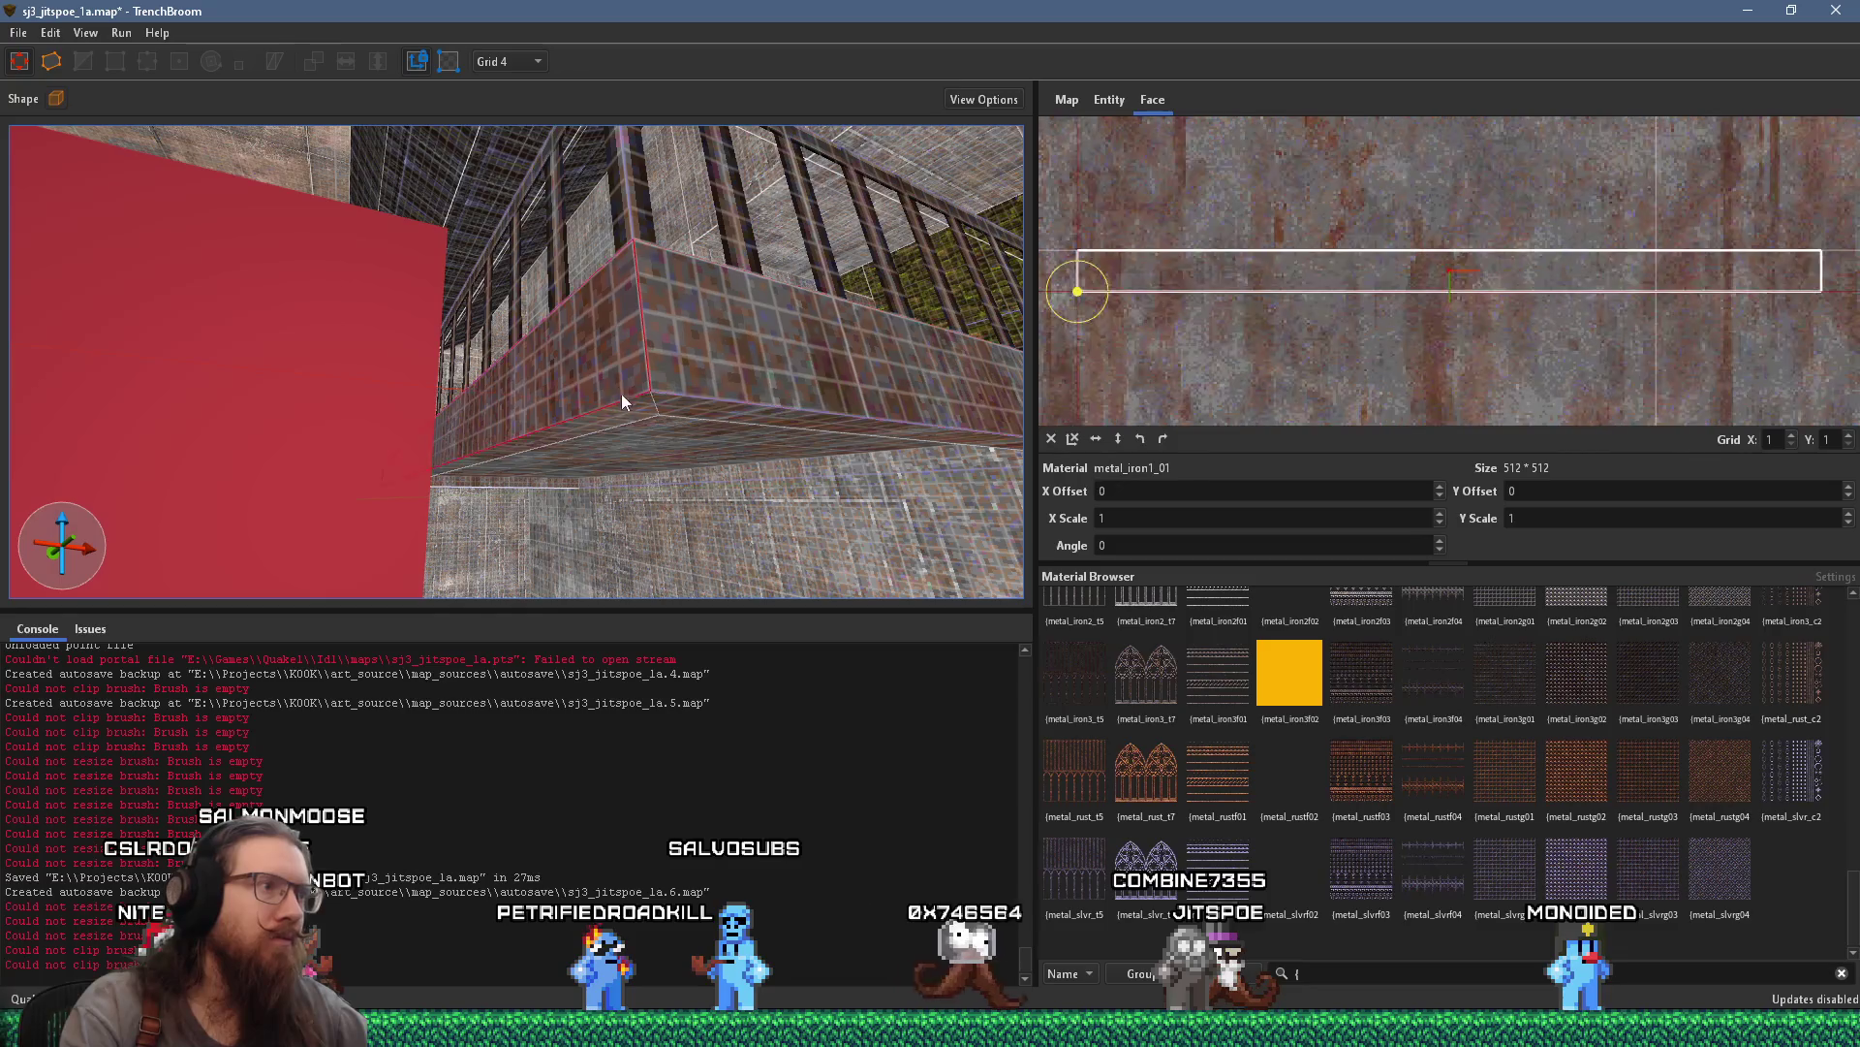
{"action": "mouse_move", "coordinate": [563, 418]}
{"action": "left_mouse_down"}
{"action": "mouse_move", "coordinate": [728, 409]}
{"action": "mouse_move", "coordinate": [557, 448]}
{"action": "mouse_move", "coordinate": [836, 382]}
{"action": "mouse_move", "coordinate": [802, 257]}
{"action": "mouse_move", "coordinate": [608, 184]}
{"action": "mouse_move", "coordinate": [688, 270]}
{"action": "mouse_move", "coordinate": [863, 341]}
{"action": "mouse_move", "coordinate": [786, 233]}
{"action": "mouse_move", "coordinate": [668, 211]}
{"action": "mouse_move", "coordinate": [324, 255]}
{"action": "left_mouse_up"}
{"action": "left_click", "coordinate": [609, 186], "text": "alt+shift"}
Align the other rail faces and the ceiling beam, ending at X Offset 224, Y Offset 80
{"action": "left_click", "coordinate": [867, 321], "text": "shift"}
{"action": "left_click", "coordinate": [327, 260], "text": "shift"}
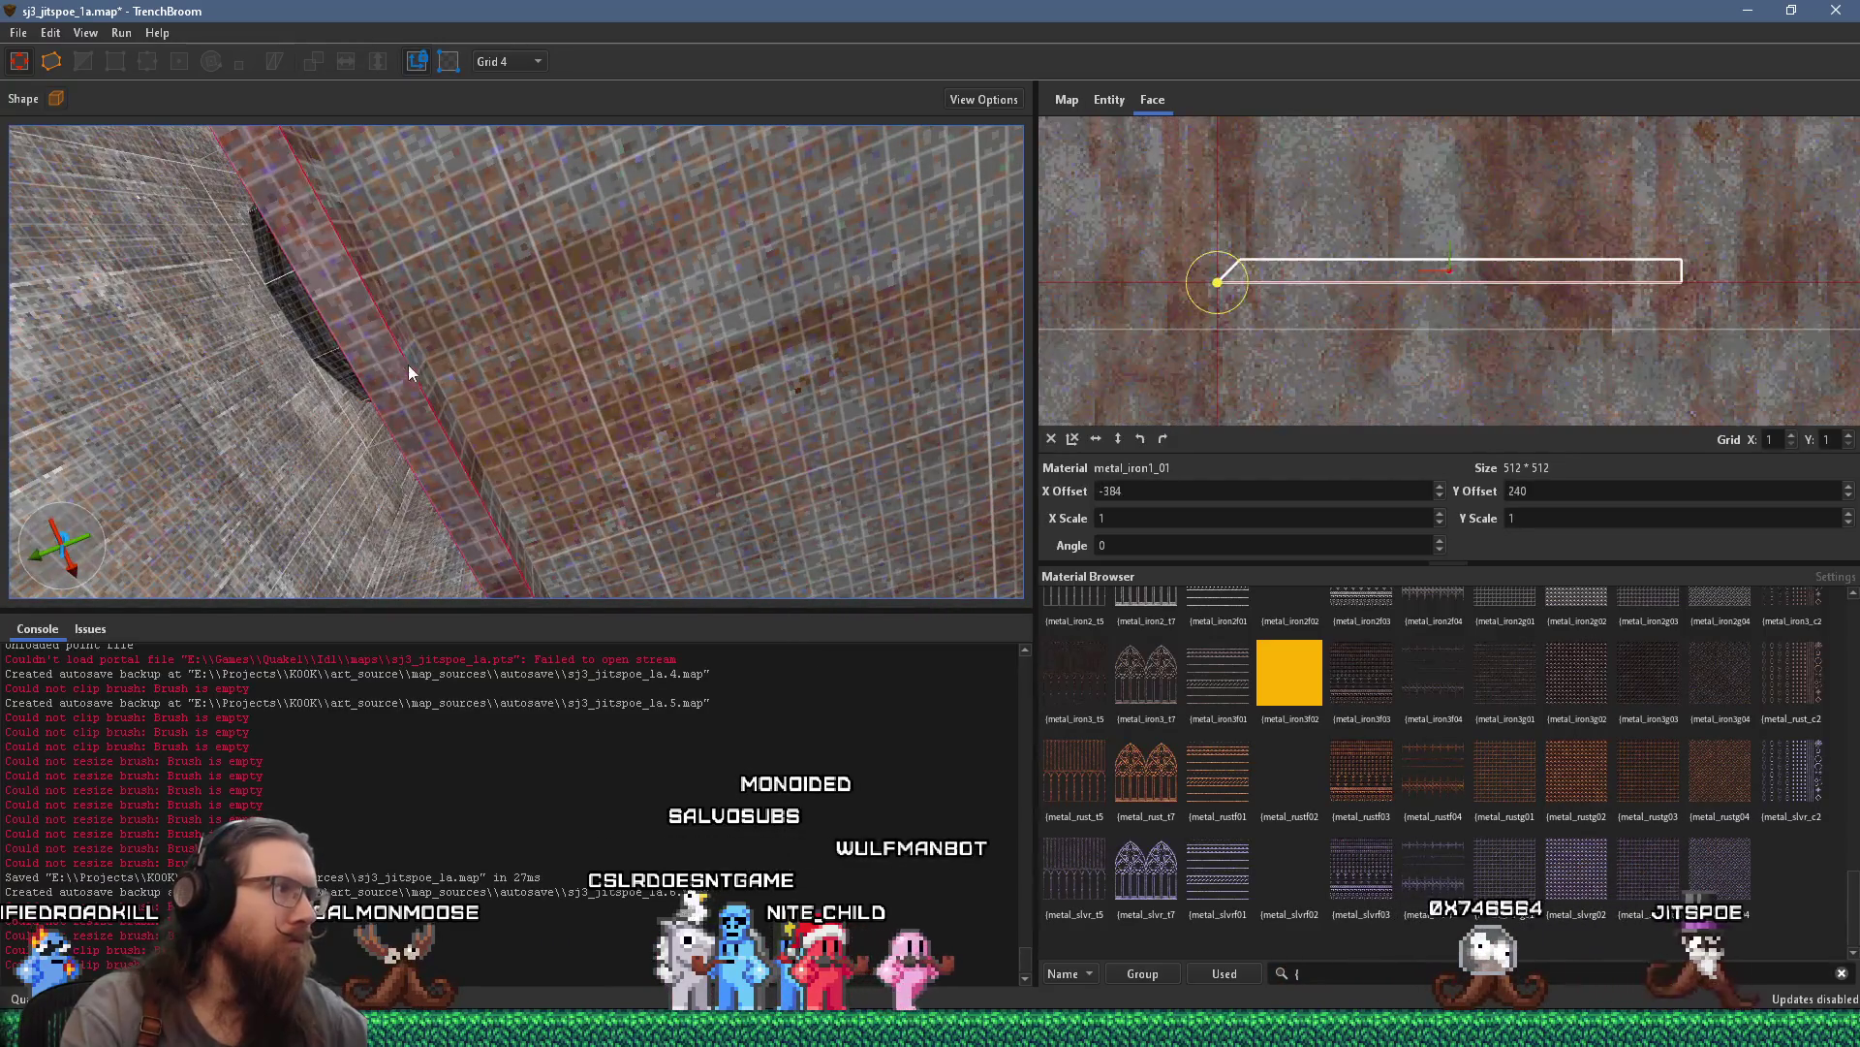
{"action": "left_click_drag", "start_coordinate": [422, 368], "coordinate": [554, 431]}
{"action": "mouse_move", "coordinate": [621, 574]}
{"action": "left_mouse_down"}
{"action": "mouse_move", "coordinate": [586, 323]}
{"action": "mouse_move", "coordinate": [663, 417]}
{"action": "mouse_move", "coordinate": [512, 238]}
{"action": "mouse_move", "coordinate": [759, 313]}
{"action": "mouse_move", "coordinate": [676, 245]}
{"action": "mouse_move", "coordinate": [615, 231]}
{"action": "mouse_move", "coordinate": [650, 270]}
{"action": "mouse_move", "coordinate": [679, 393]}
{"action": "mouse_move", "coordinate": [615, 403]}
{"action": "mouse_move", "coordinate": [483, 304]}
{"action": "mouse_move", "coordinate": [681, 508]}
{"action": "mouse_move", "coordinate": [542, 454]}
{"action": "mouse_move", "coordinate": [621, 438]}
{"action": "mouse_move", "coordinate": [780, 489]}
{"action": "mouse_move", "coordinate": [737, 523]}
{"action": "mouse_move", "coordinate": [617, 529]}
{"action": "mouse_move", "coordinate": [678, 385]}
{"action": "mouse_move", "coordinate": [601, 415]}
{"action": "mouse_move", "coordinate": [253, 138]}
{"action": "left_mouse_up"}
{"action": "left_click", "coordinate": [591, 211]}
Set the grid size to 16
{"action": "left_click", "coordinate": [17, 36]}
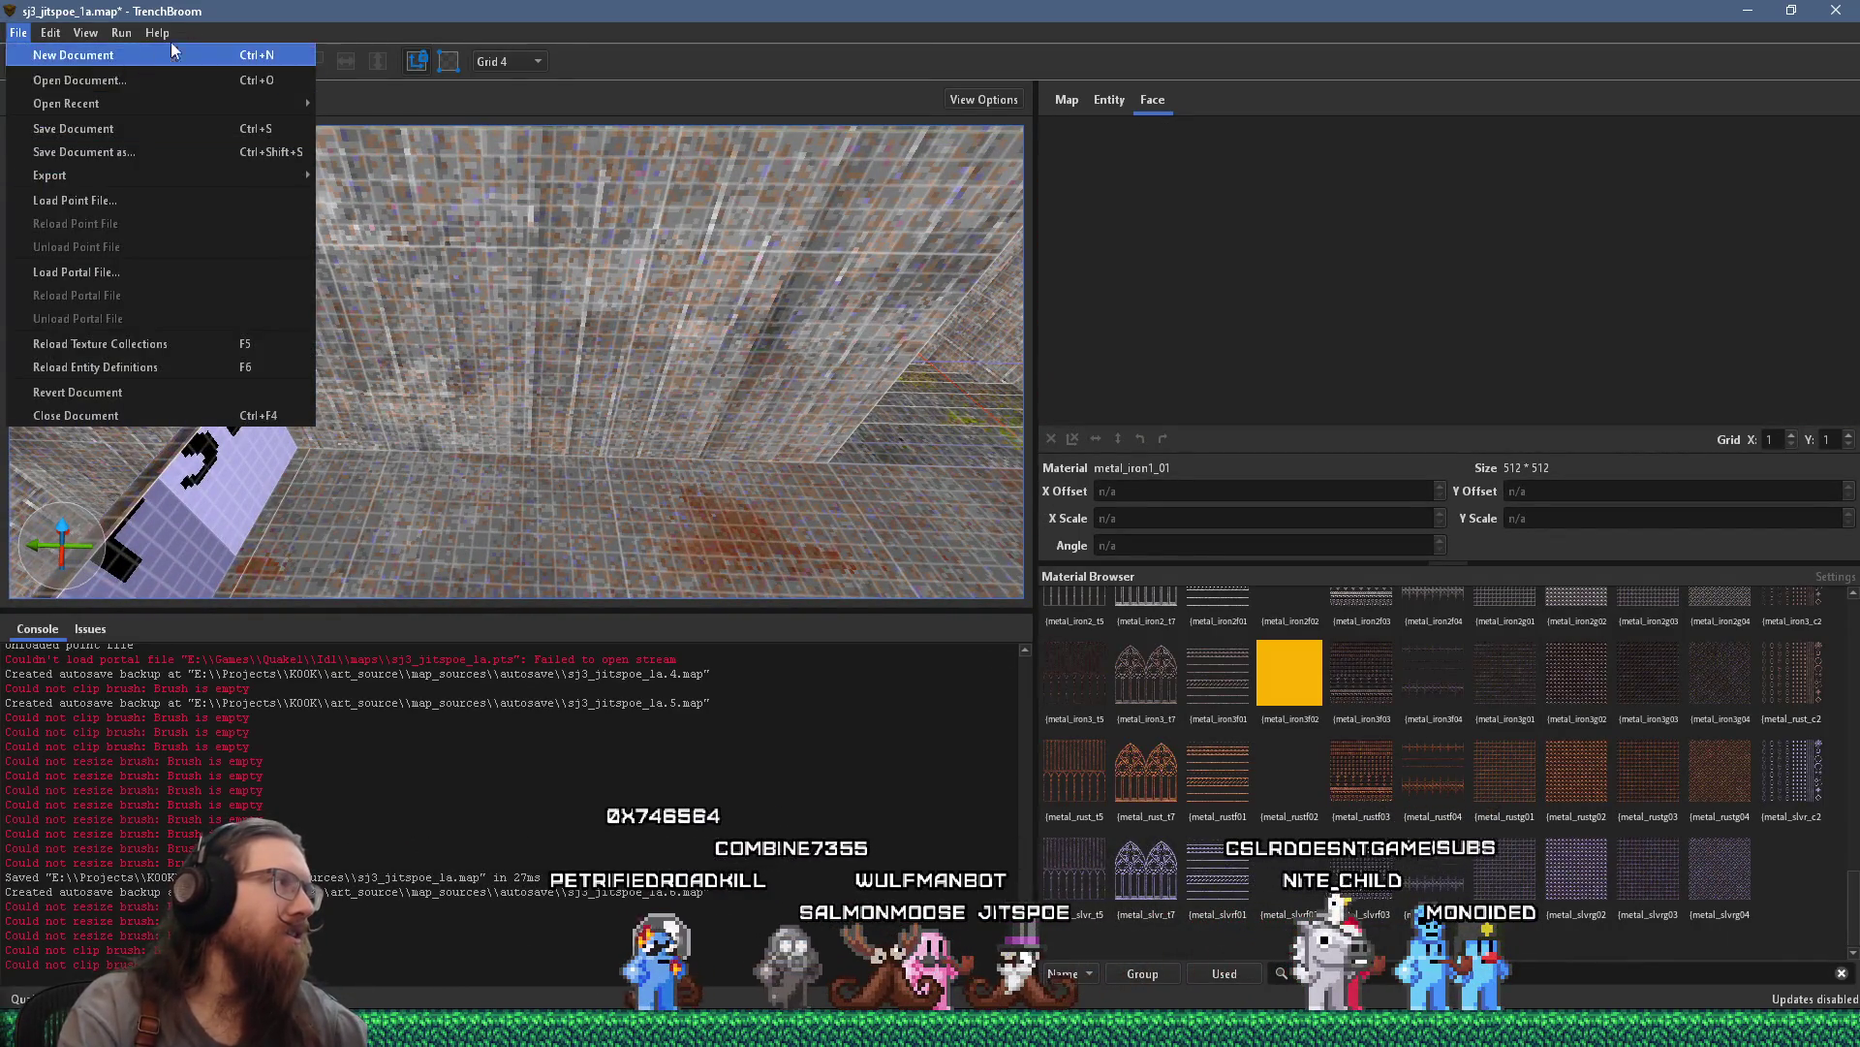
{"action": "left_click", "coordinate": [523, 61]}
{"action": "left_click", "coordinate": [498, 175]}
{"action": "mouse_move", "coordinate": [499, 188]}
{"action": "left_mouse_down"}
{"action": "mouse_move", "coordinate": [593, 257]}
{"action": "mouse_move", "coordinate": [610, 307]}
{"action": "mouse_move", "coordinate": [532, 208]}
{"action": "left_mouse_up"}
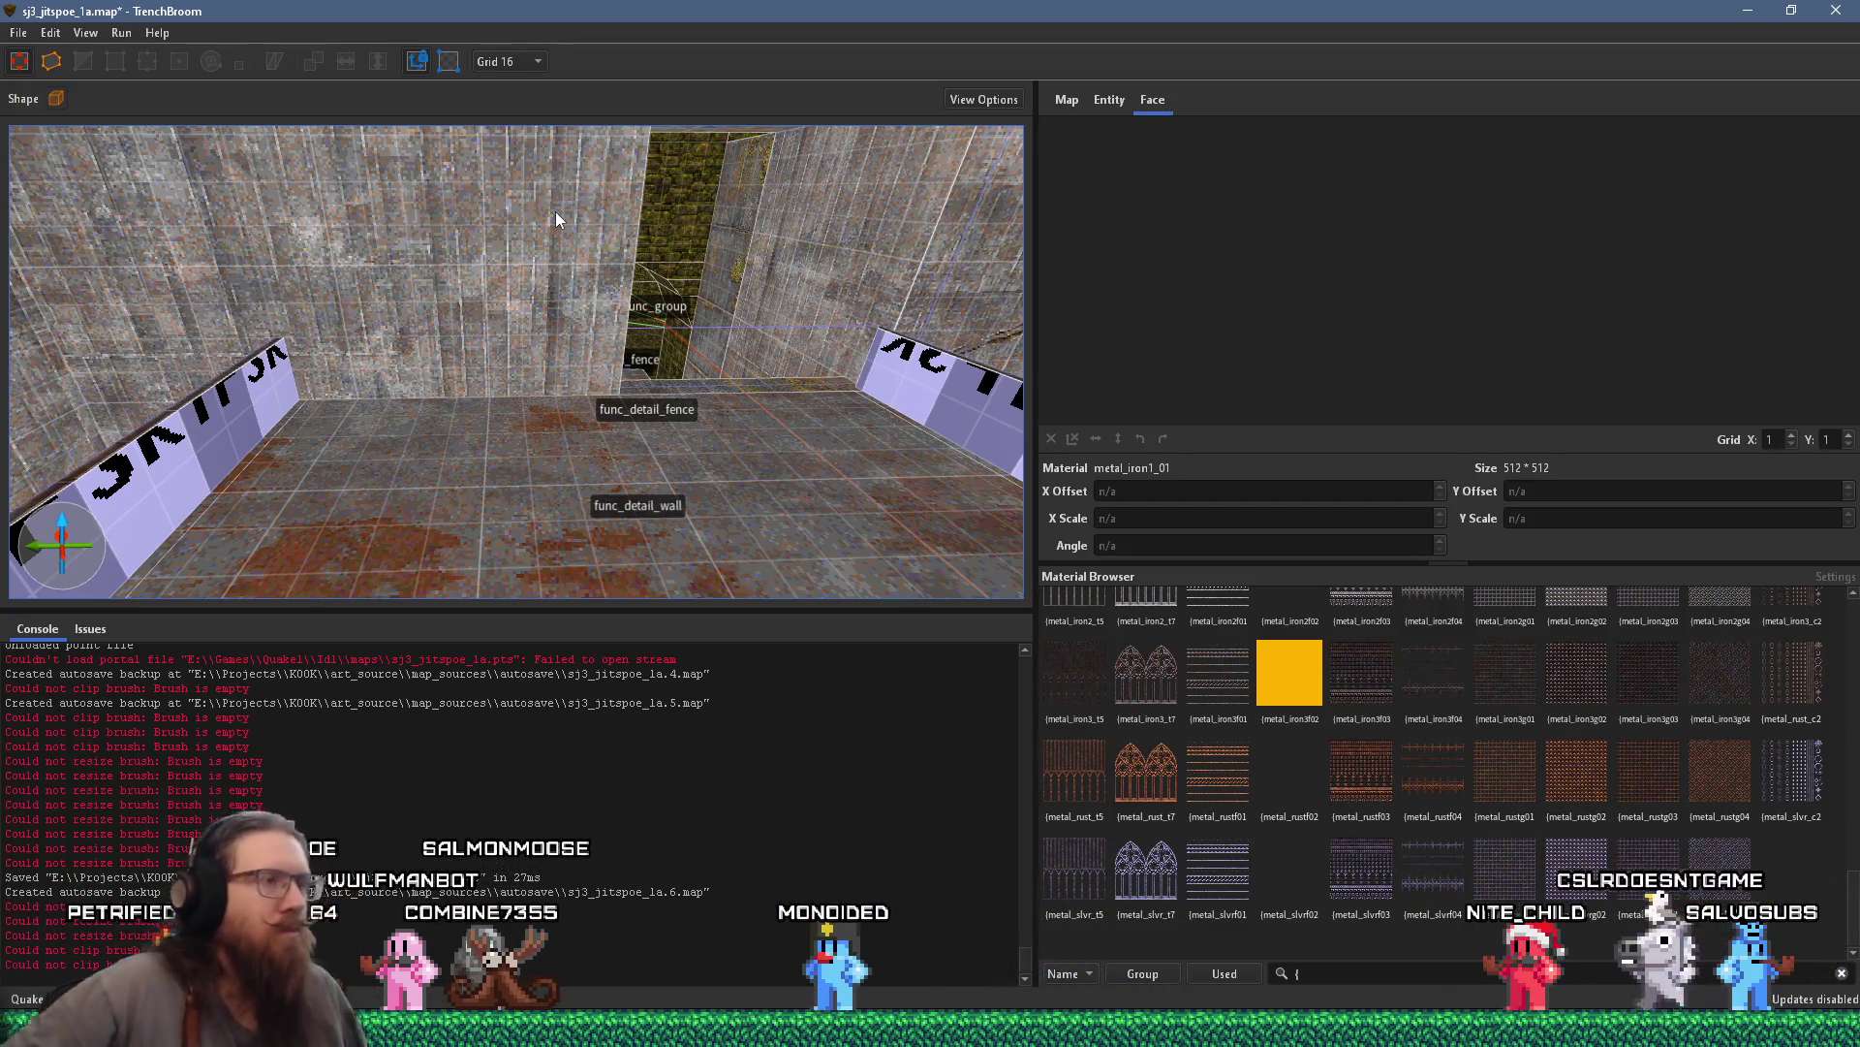
{"action": "scroll", "coordinate": [535, 373], "scroll_direction": "down", "scroll_amount": 10}
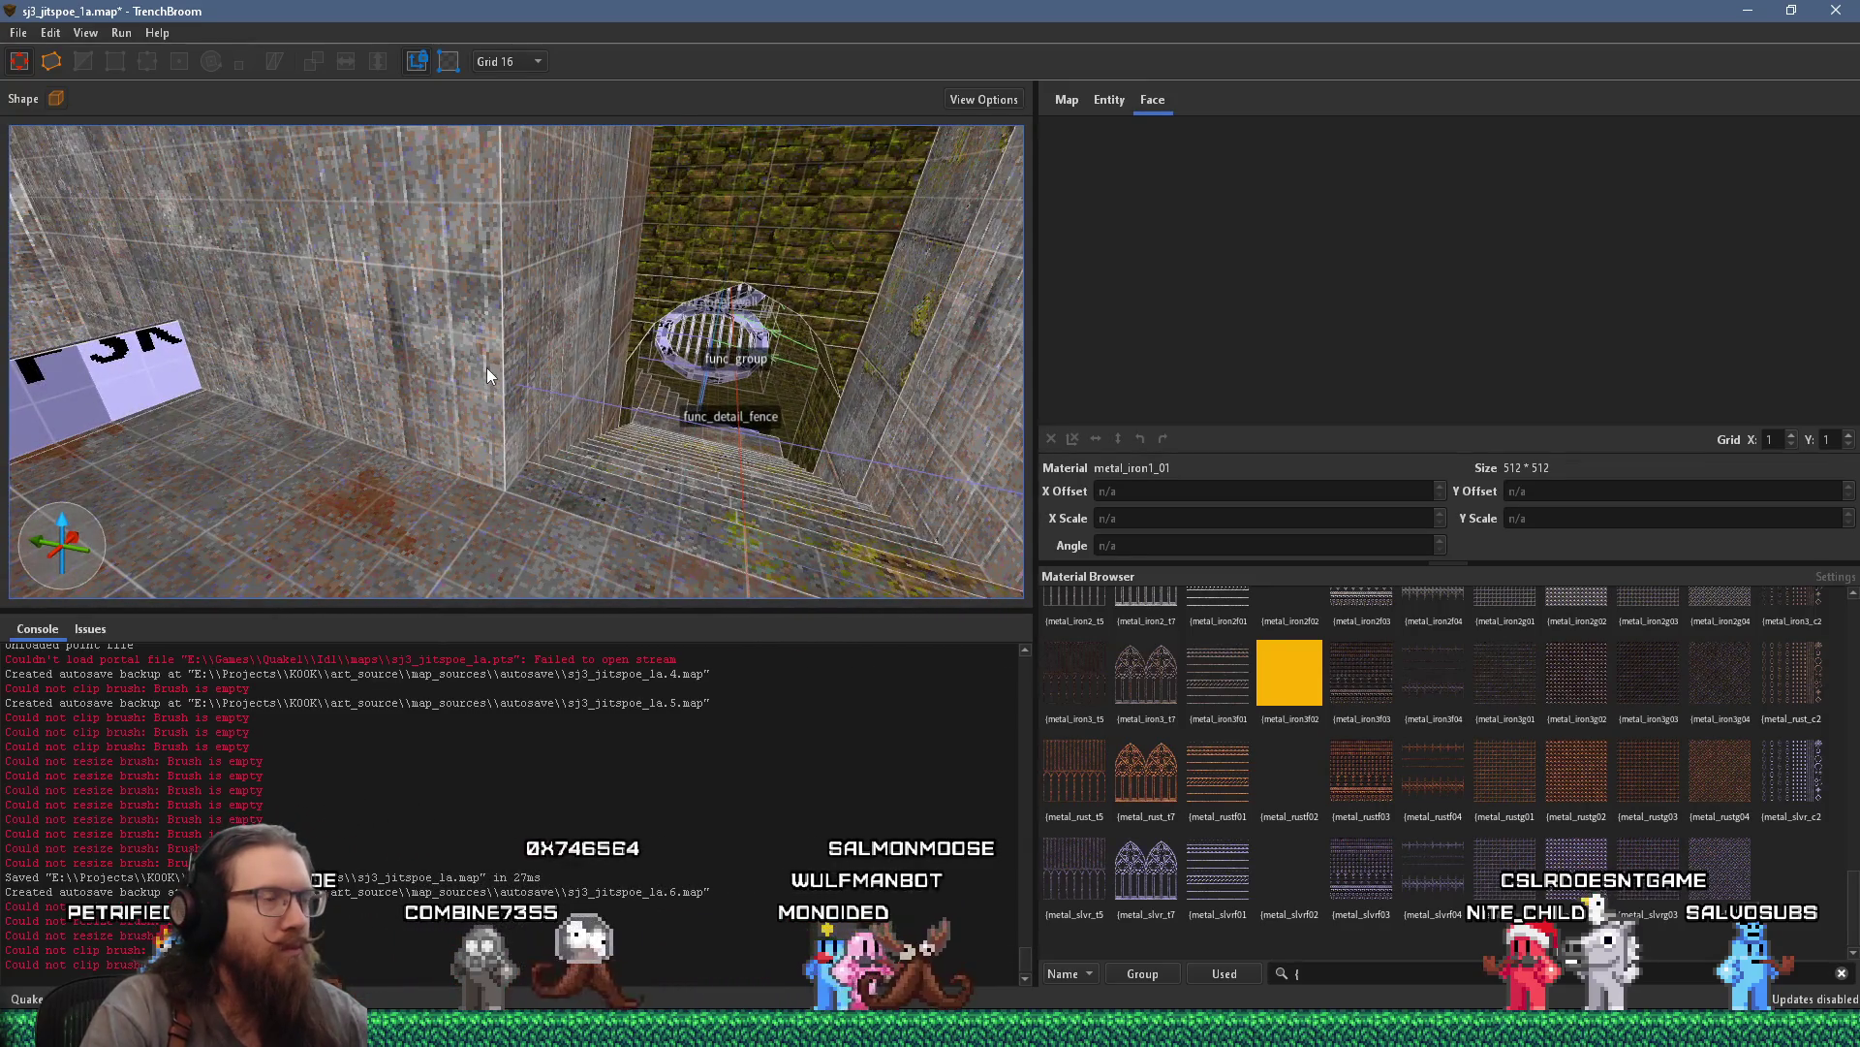
{"action": "scroll", "coordinate": [486, 367], "scroll_direction": "up", "scroll_amount": 5}
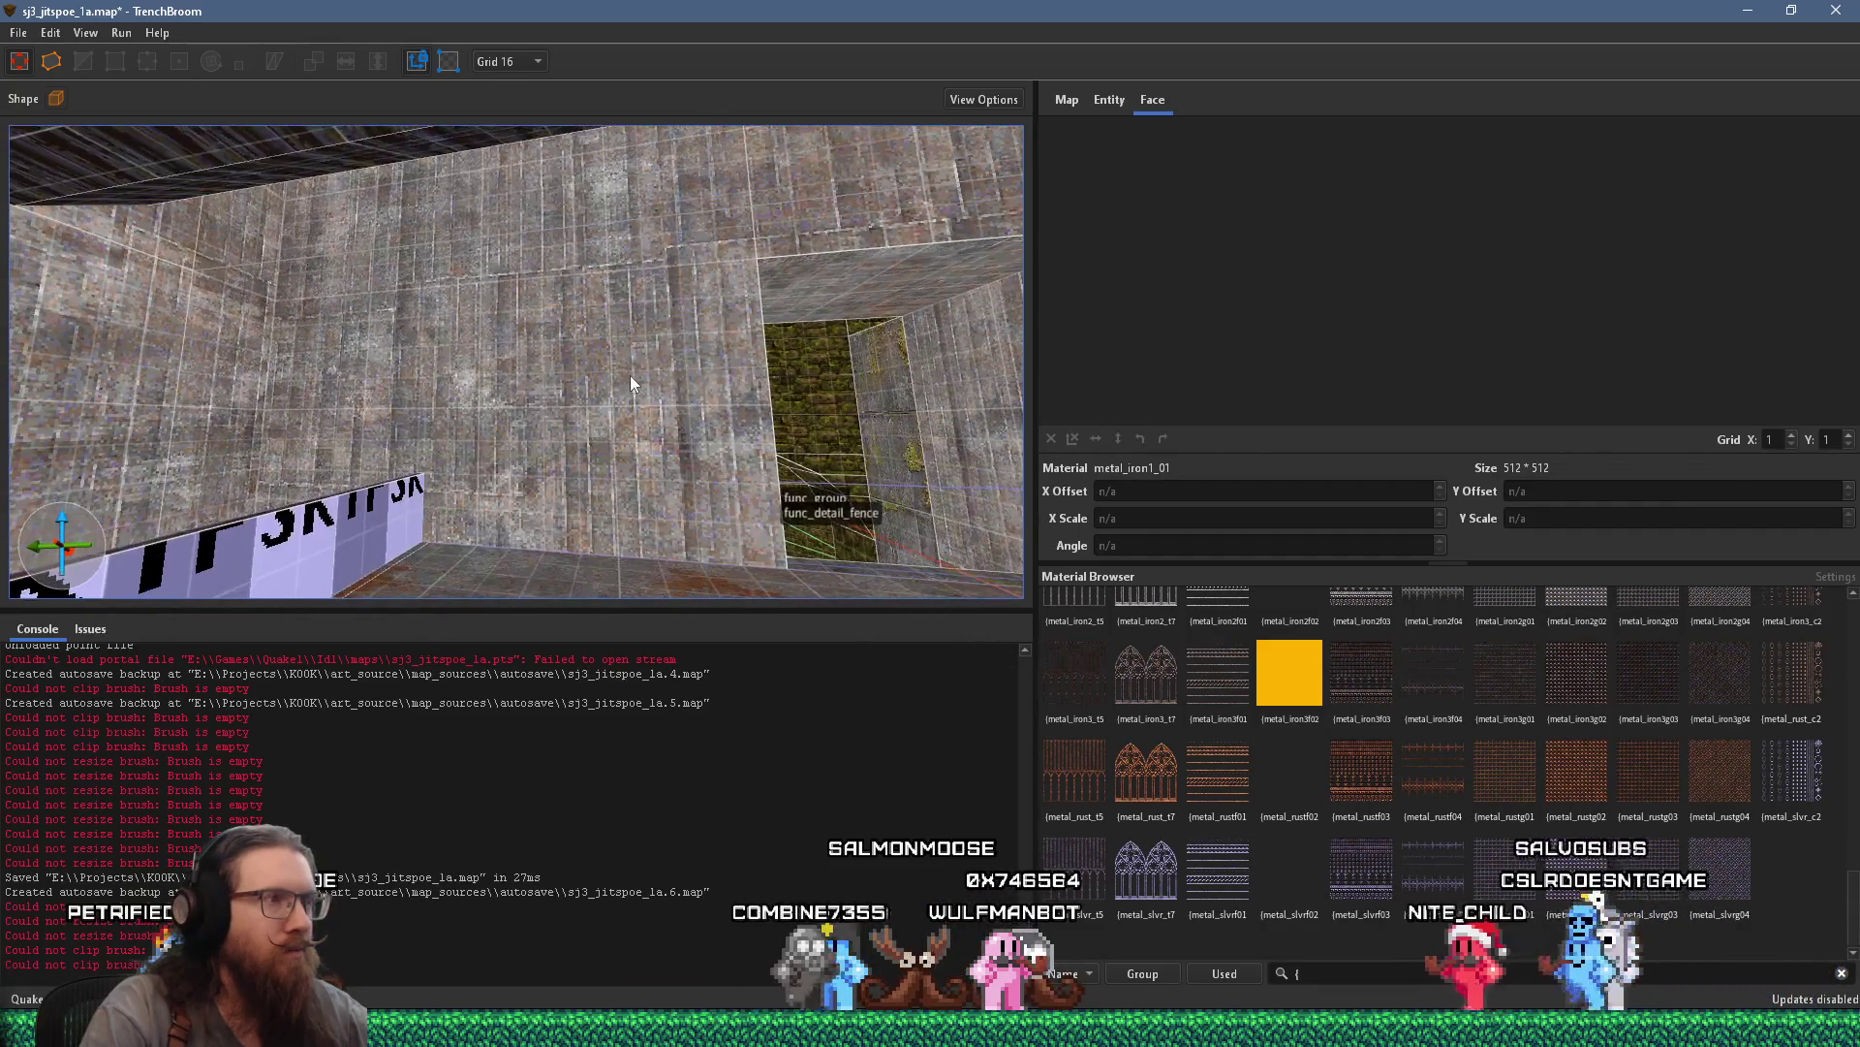
Stretch the mossy block's top face out to 256 units long
{"action": "left_click", "coordinate": [630, 376]}
{"action": "scroll", "coordinate": [274, 345], "scroll_direction": "down", "scroll_amount": 8}
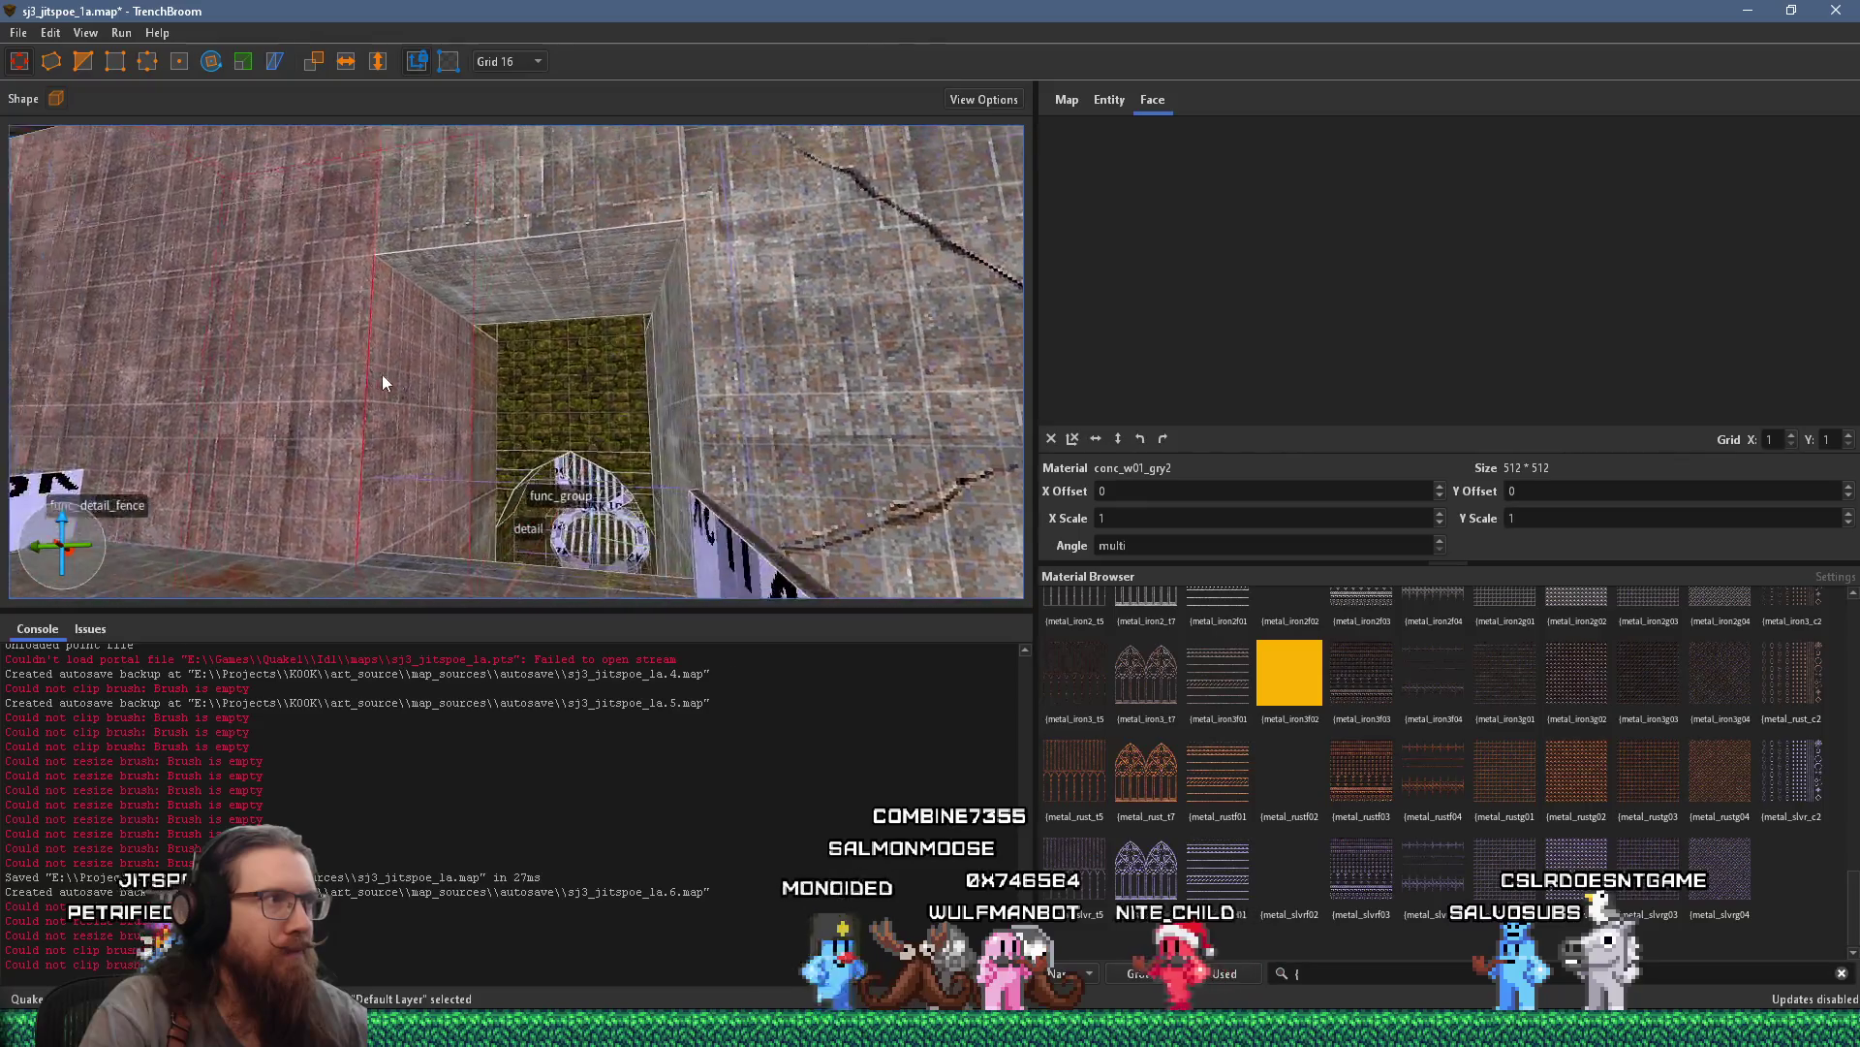
{"action": "mouse_move", "coordinate": [647, 312]}
{"action": "left_mouse_down"}
{"action": "mouse_move", "coordinate": [607, 221]}
{"action": "mouse_move", "coordinate": [589, 423]}
{"action": "mouse_move", "coordinate": [783, 374]}
{"action": "mouse_move", "coordinate": [822, 422]}
{"action": "mouse_move", "coordinate": [730, 447]}
{"action": "mouse_move", "coordinate": [642, 433]}
{"action": "left_mouse_up"}
{"action": "left_click", "coordinate": [651, 371]}
{"action": "mouse_move", "coordinate": [652, 370]}
{"action": "left_mouse_down"}
{"action": "mouse_move", "coordinate": [495, 647]}
{"action": "mouse_move", "coordinate": [554, 499]}
{"action": "mouse_move", "coordinate": [514, 511]}
{"action": "mouse_move", "coordinate": [497, 566]}
{"action": "mouse_move", "coordinate": [504, 435]}
{"action": "mouse_move", "coordinate": [738, 349]}
{"action": "mouse_move", "coordinate": [578, 403]}
{"action": "mouse_move", "coordinate": [775, 357]}
{"action": "mouse_move", "coordinate": [480, 325]}
{"action": "mouse_move", "coordinate": [612, 441]}
{"action": "mouse_move", "coordinate": [588, 418]}
{"action": "mouse_move", "coordinate": [768, 249]}
{"action": "mouse_move", "coordinate": [720, 82]}
{"action": "mouse_move", "coordinate": [622, 48]}
{"action": "mouse_move", "coordinate": [624, 315]}
{"action": "mouse_move", "coordinate": [622, 194]}
{"action": "mouse_move", "coordinate": [622, 219]}
{"action": "left_mouse_up"}
Select a grey concrete wall face and orbit up toward the fence and ceiling
{"action": "left_click", "coordinate": [591, 394]}
{"action": "mouse_move", "coordinate": [595, 526]}
{"action": "left_mouse_down"}
{"action": "mouse_move", "coordinate": [702, 289]}
{"action": "mouse_move", "coordinate": [655, 290]}
{"action": "mouse_move", "coordinate": [587, 525]}
{"action": "left_mouse_up"}
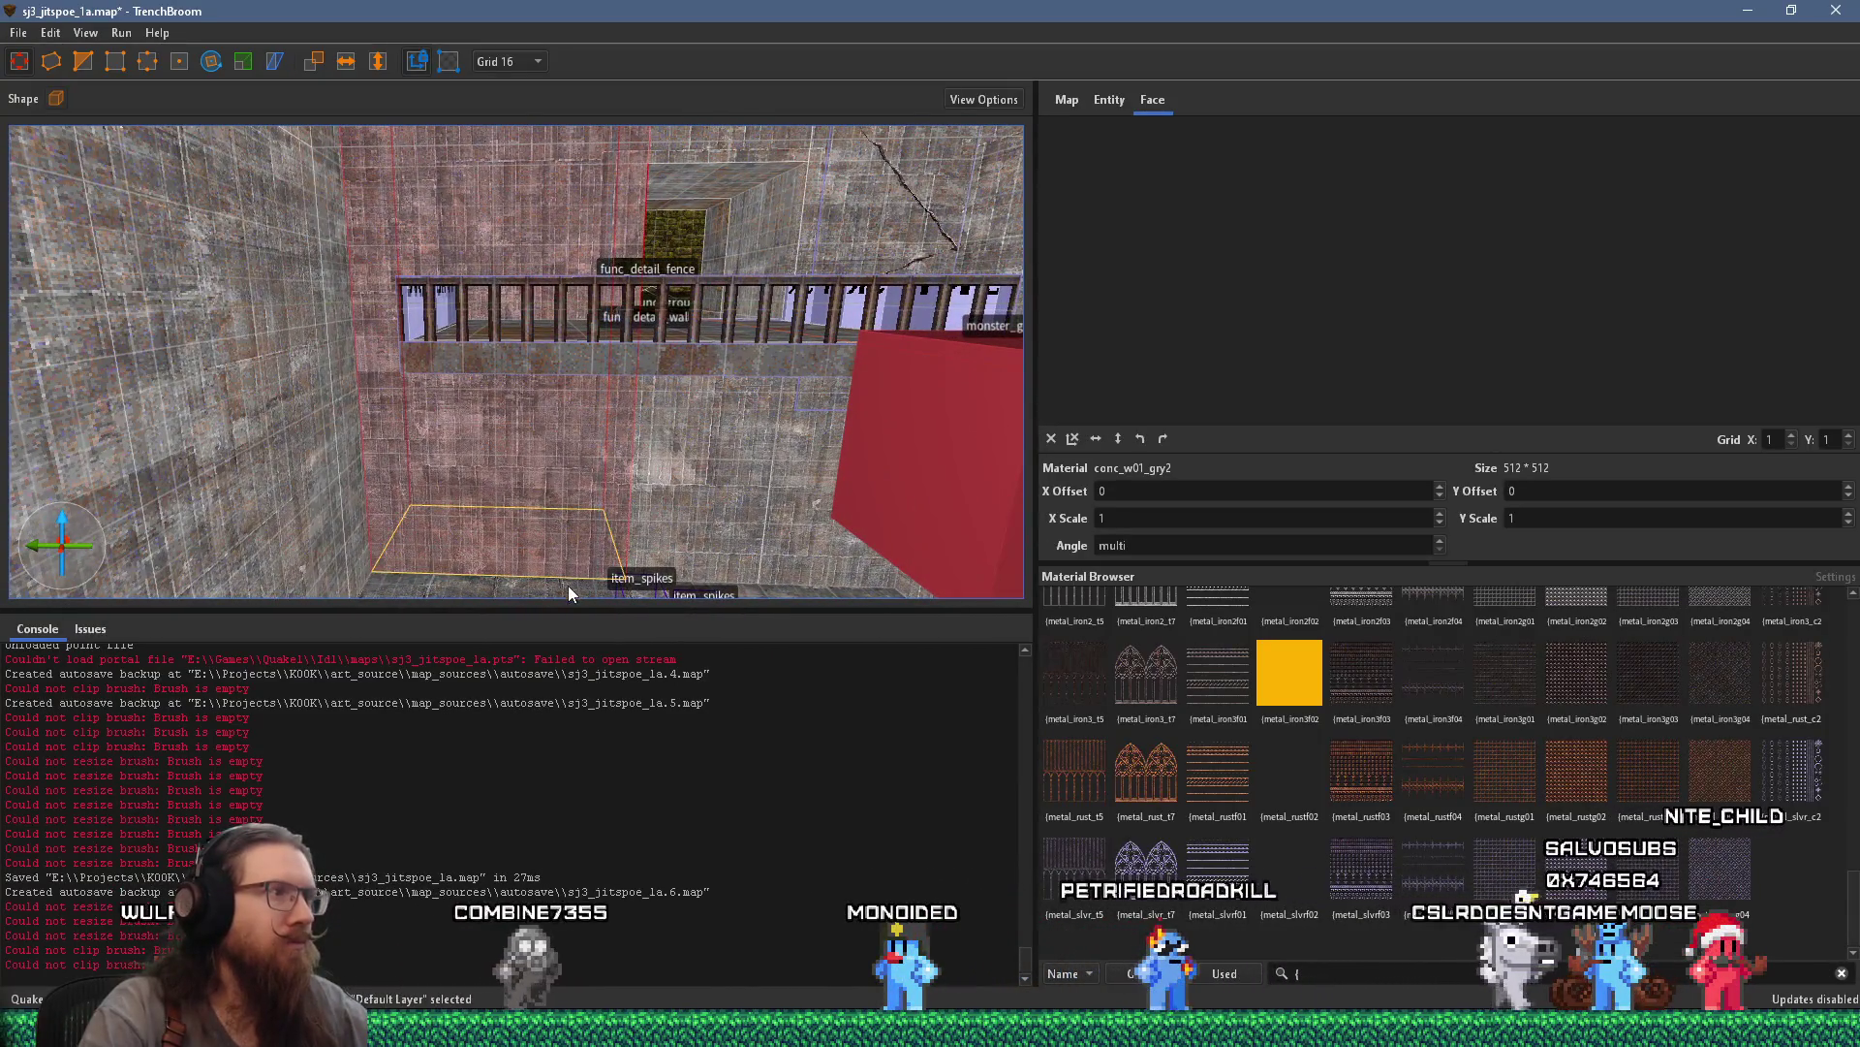
{"action": "mouse_move", "coordinate": [607, 326]}
{"action": "left_mouse_down"}
{"action": "mouse_move", "coordinate": [604, 515]}
{"action": "mouse_move", "coordinate": [533, 443]}
{"action": "mouse_move", "coordinate": [521, 389]}
{"action": "left_mouse_up"}
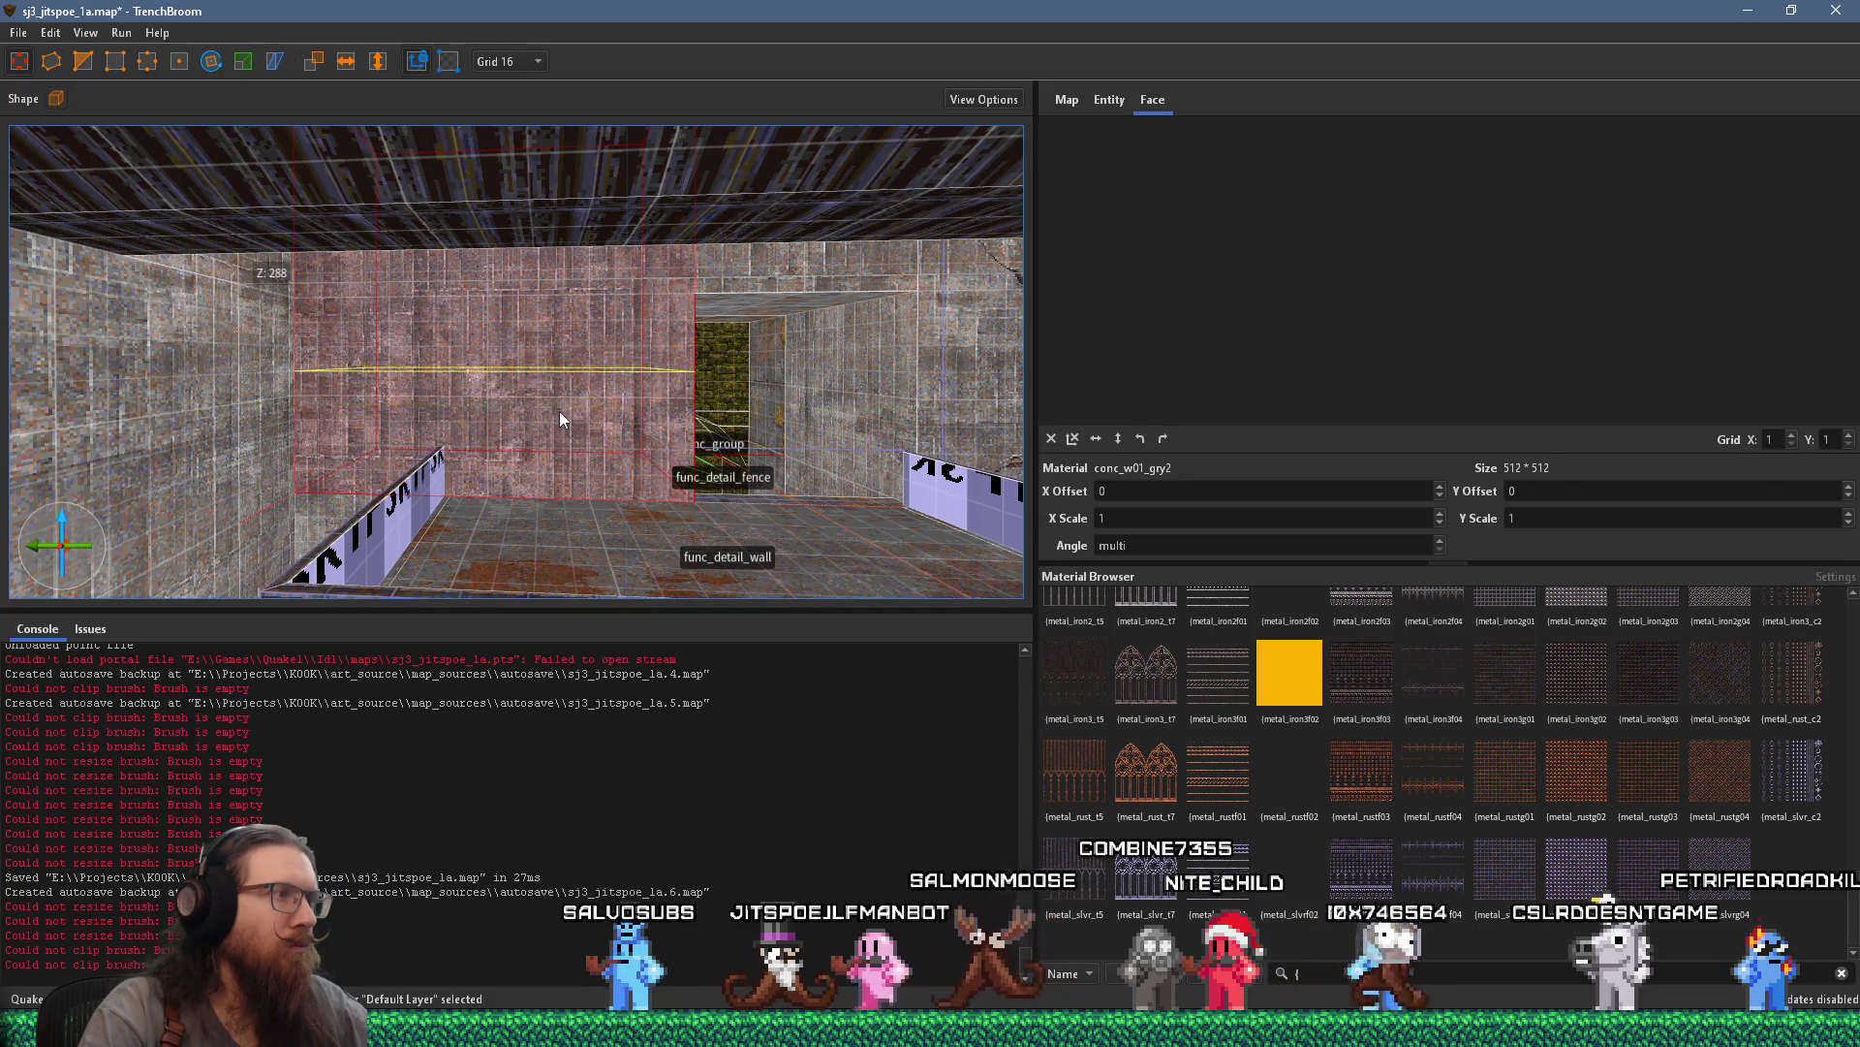
Clip the wall brush down to 96 units tall and delete it to open a doorway
{"action": "left_click", "coordinate": [560, 384]}
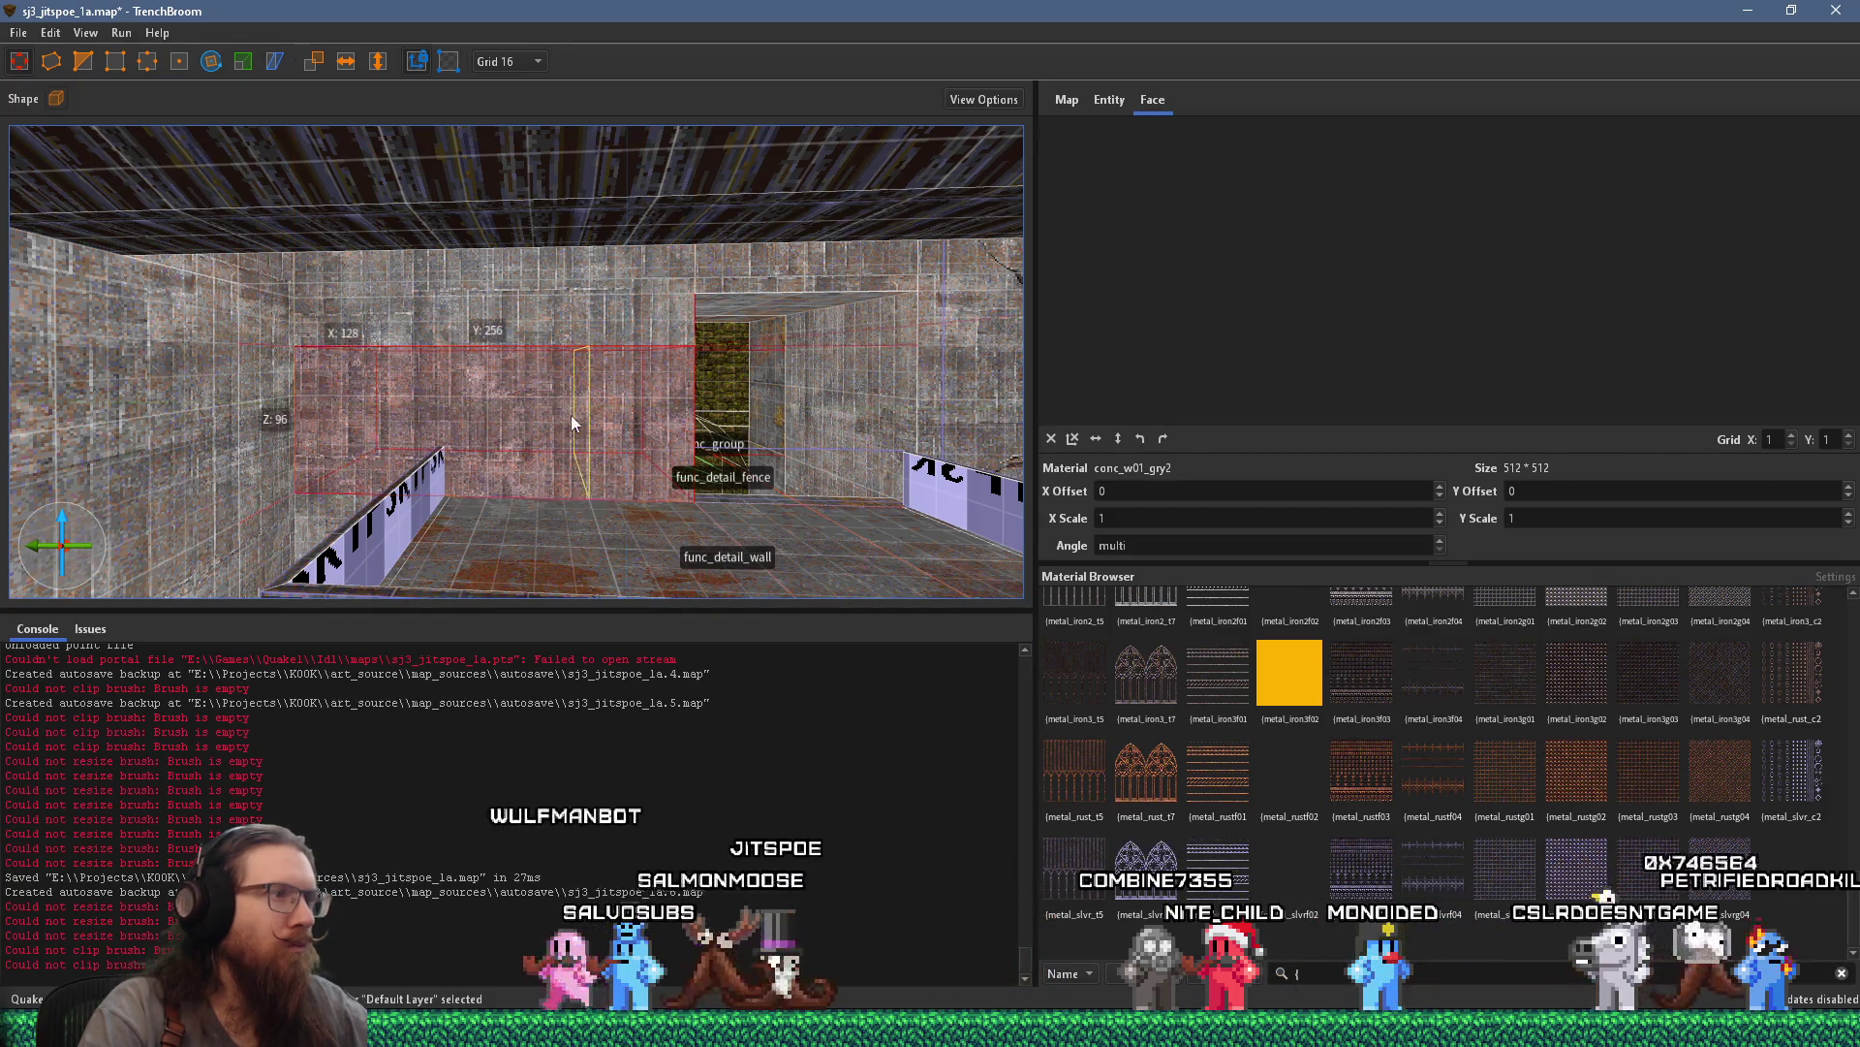
{"action": "left_click", "coordinate": [599, 418]}
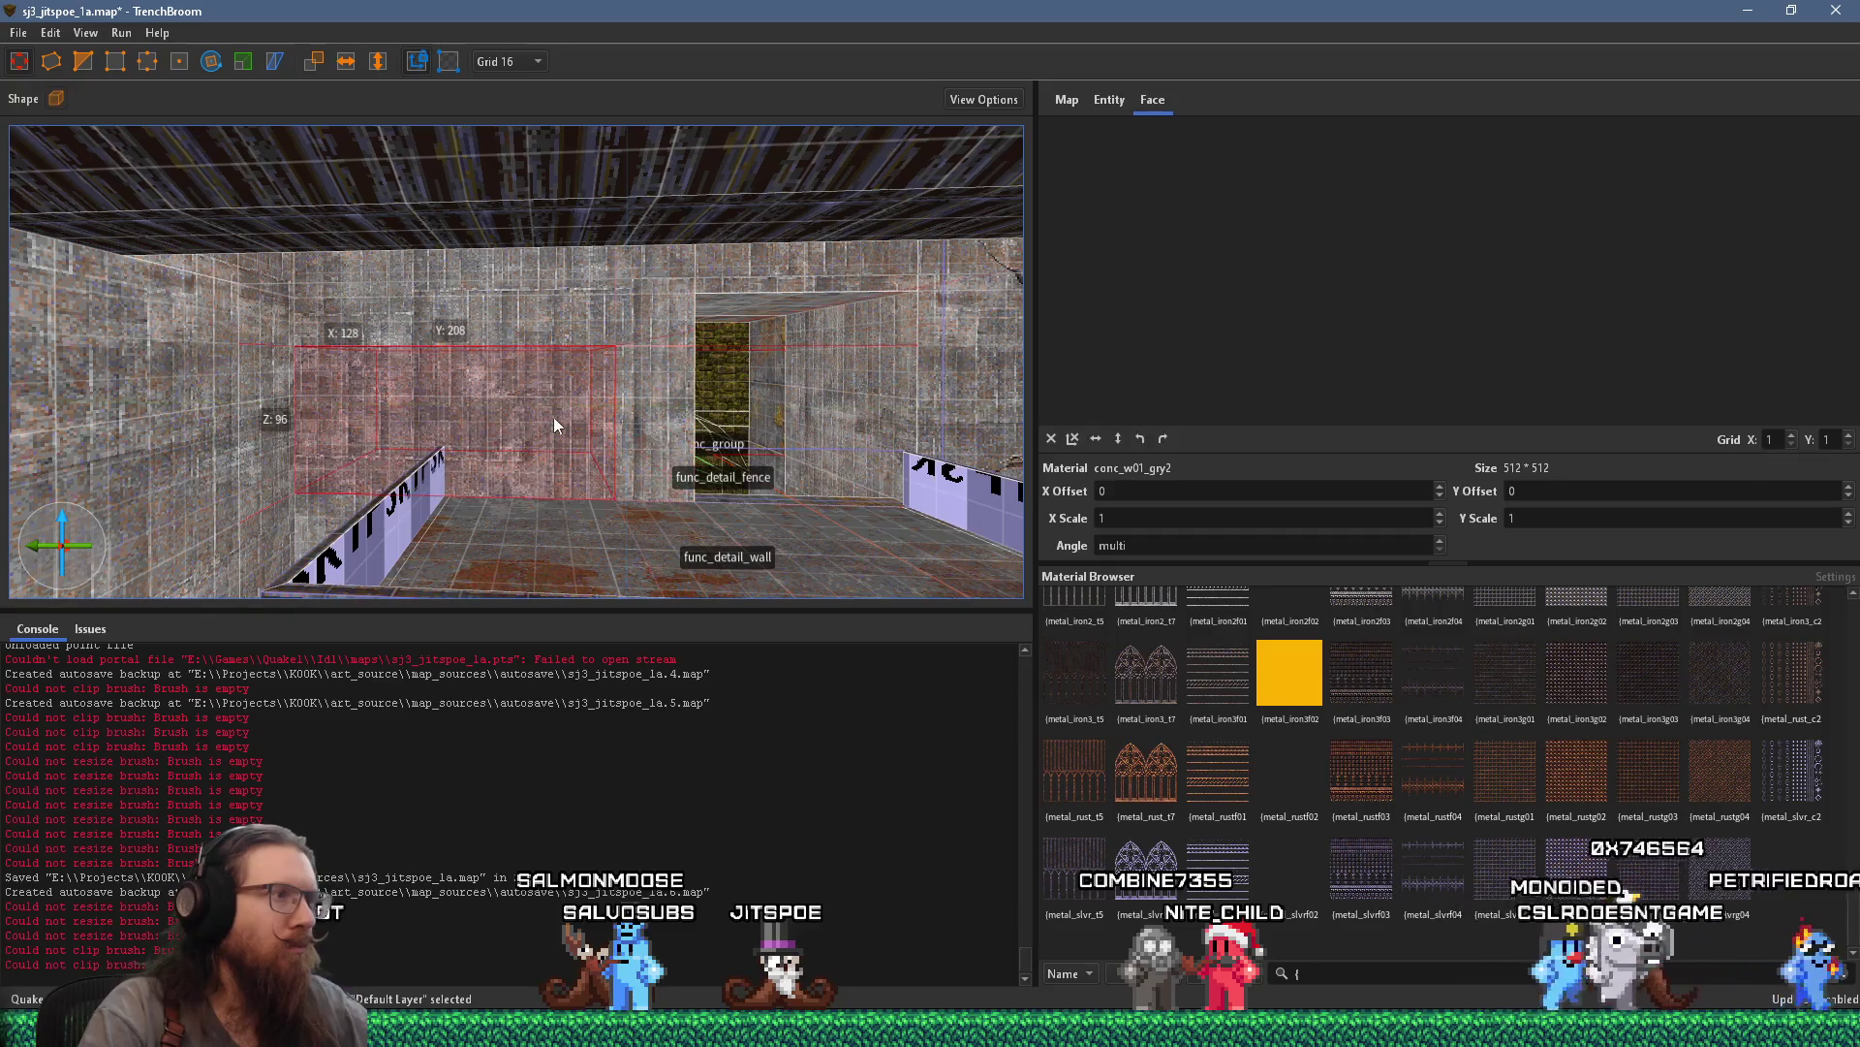
{"action": "key", "text": "c"}
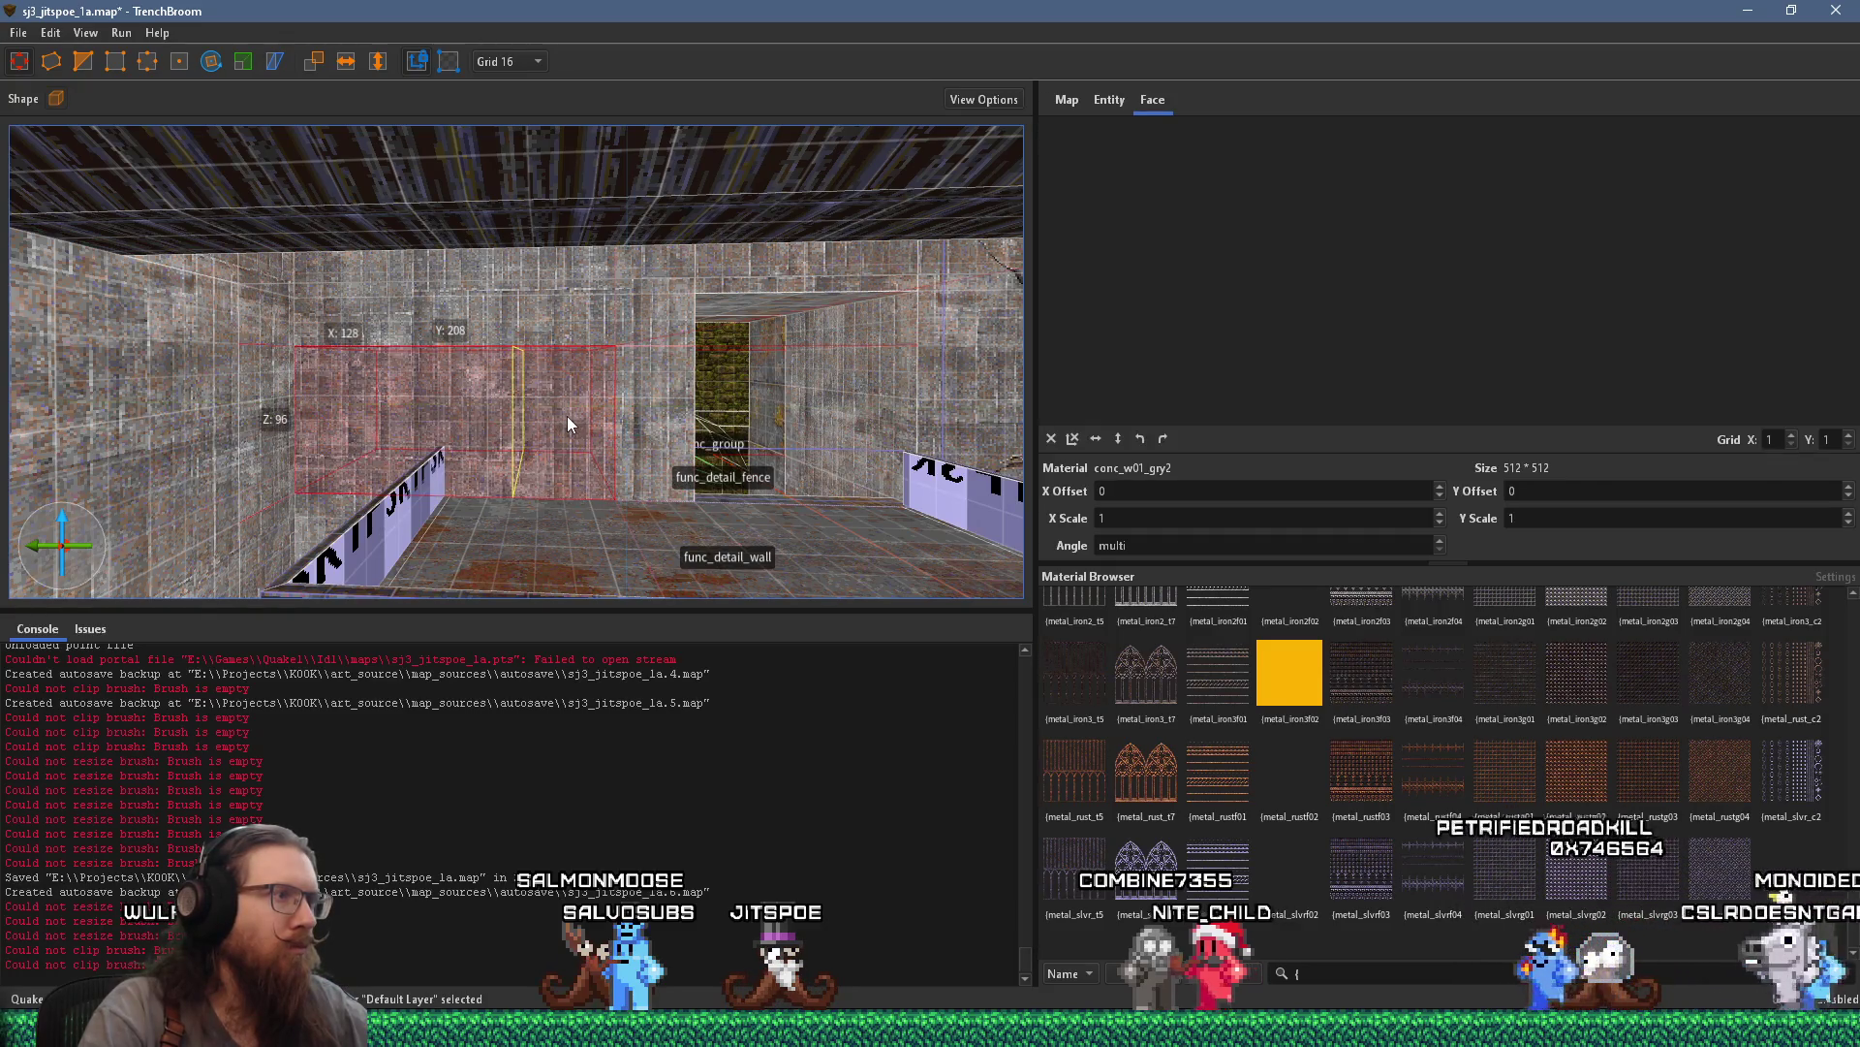
{"action": "key", "text": "ctrl+k"}
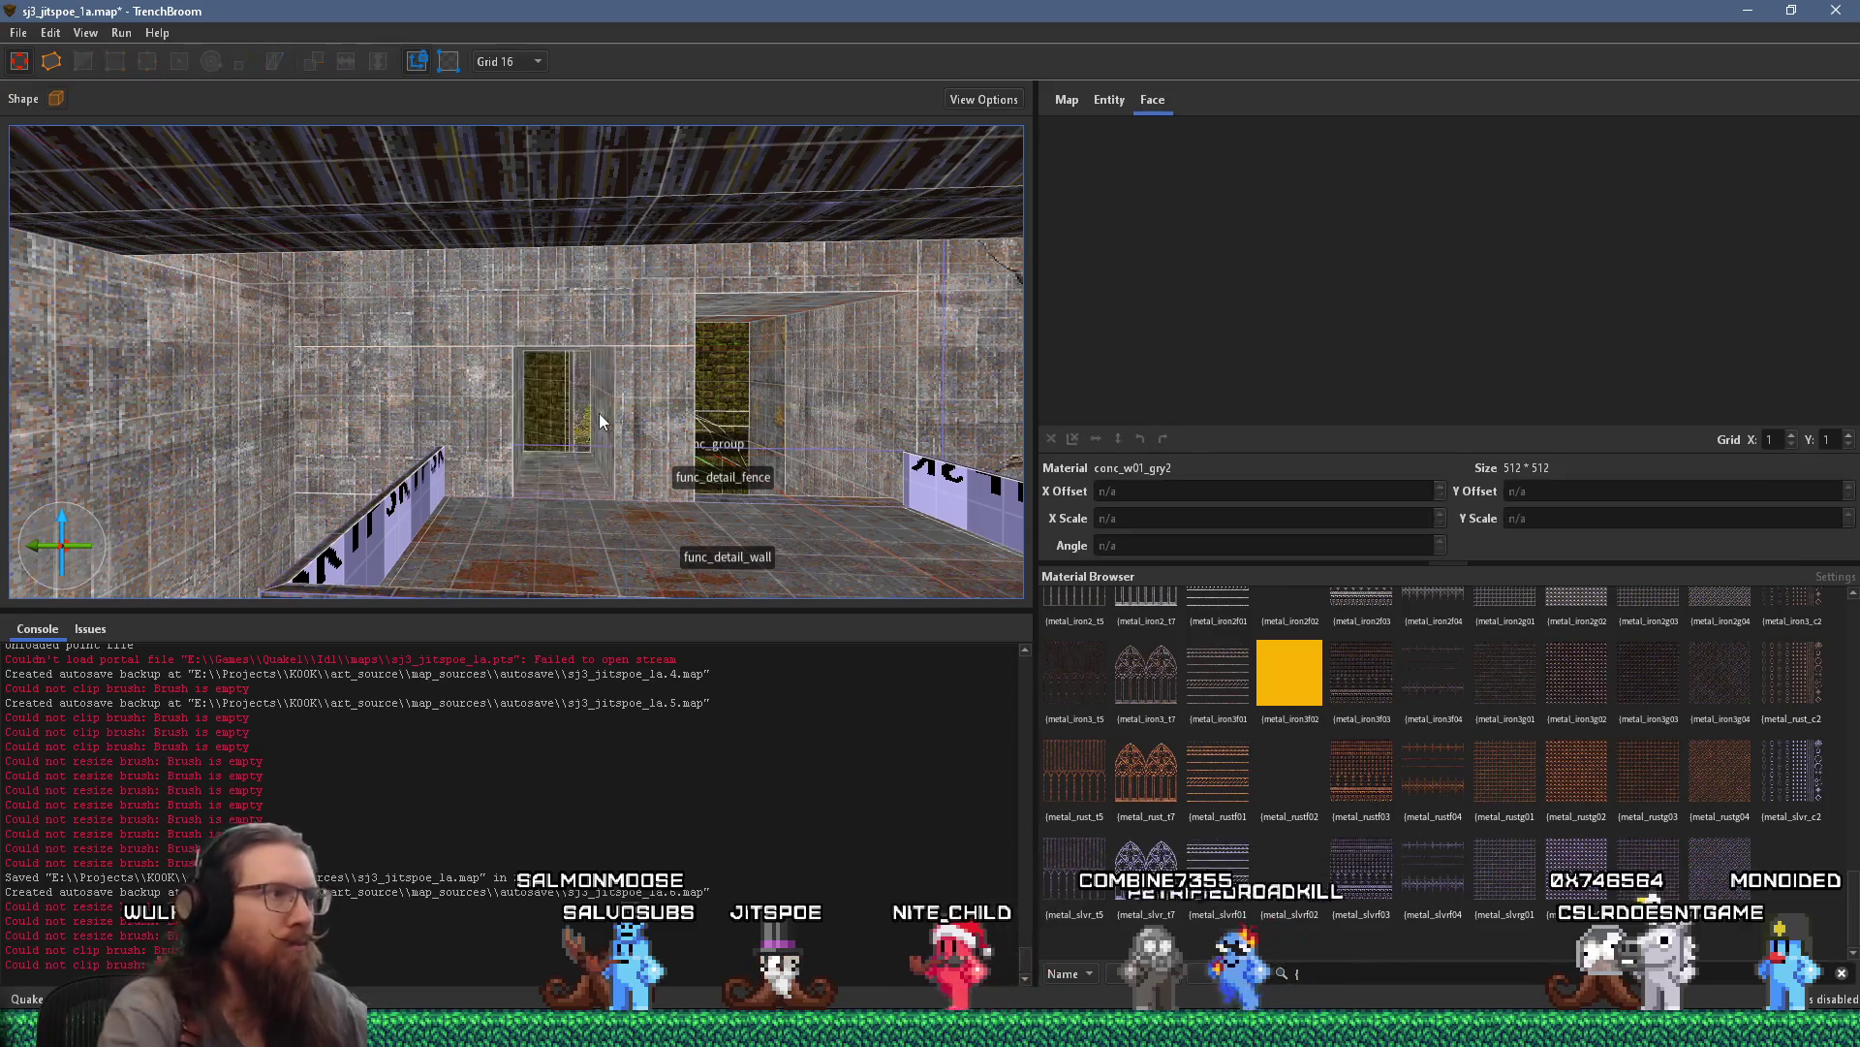
Move the func_door brush into the opening in the room's back wall
{"action": "mouse_move", "coordinate": [599, 413]}
{"action": "left_mouse_down"}
{"action": "mouse_move", "coordinate": [383, 453]}
{"action": "mouse_move", "coordinate": [585, 453]}
{"action": "mouse_move", "coordinate": [349, 488]}
{"action": "mouse_move", "coordinate": [591, 428]}
{"action": "mouse_move", "coordinate": [809, 419]}
{"action": "mouse_move", "coordinate": [425, 419]}
{"action": "mouse_move", "coordinate": [694, 386]}
{"action": "mouse_move", "coordinate": [609, 372]}
{"action": "left_mouse_up"}
{"action": "left_click", "coordinate": [610, 373]}
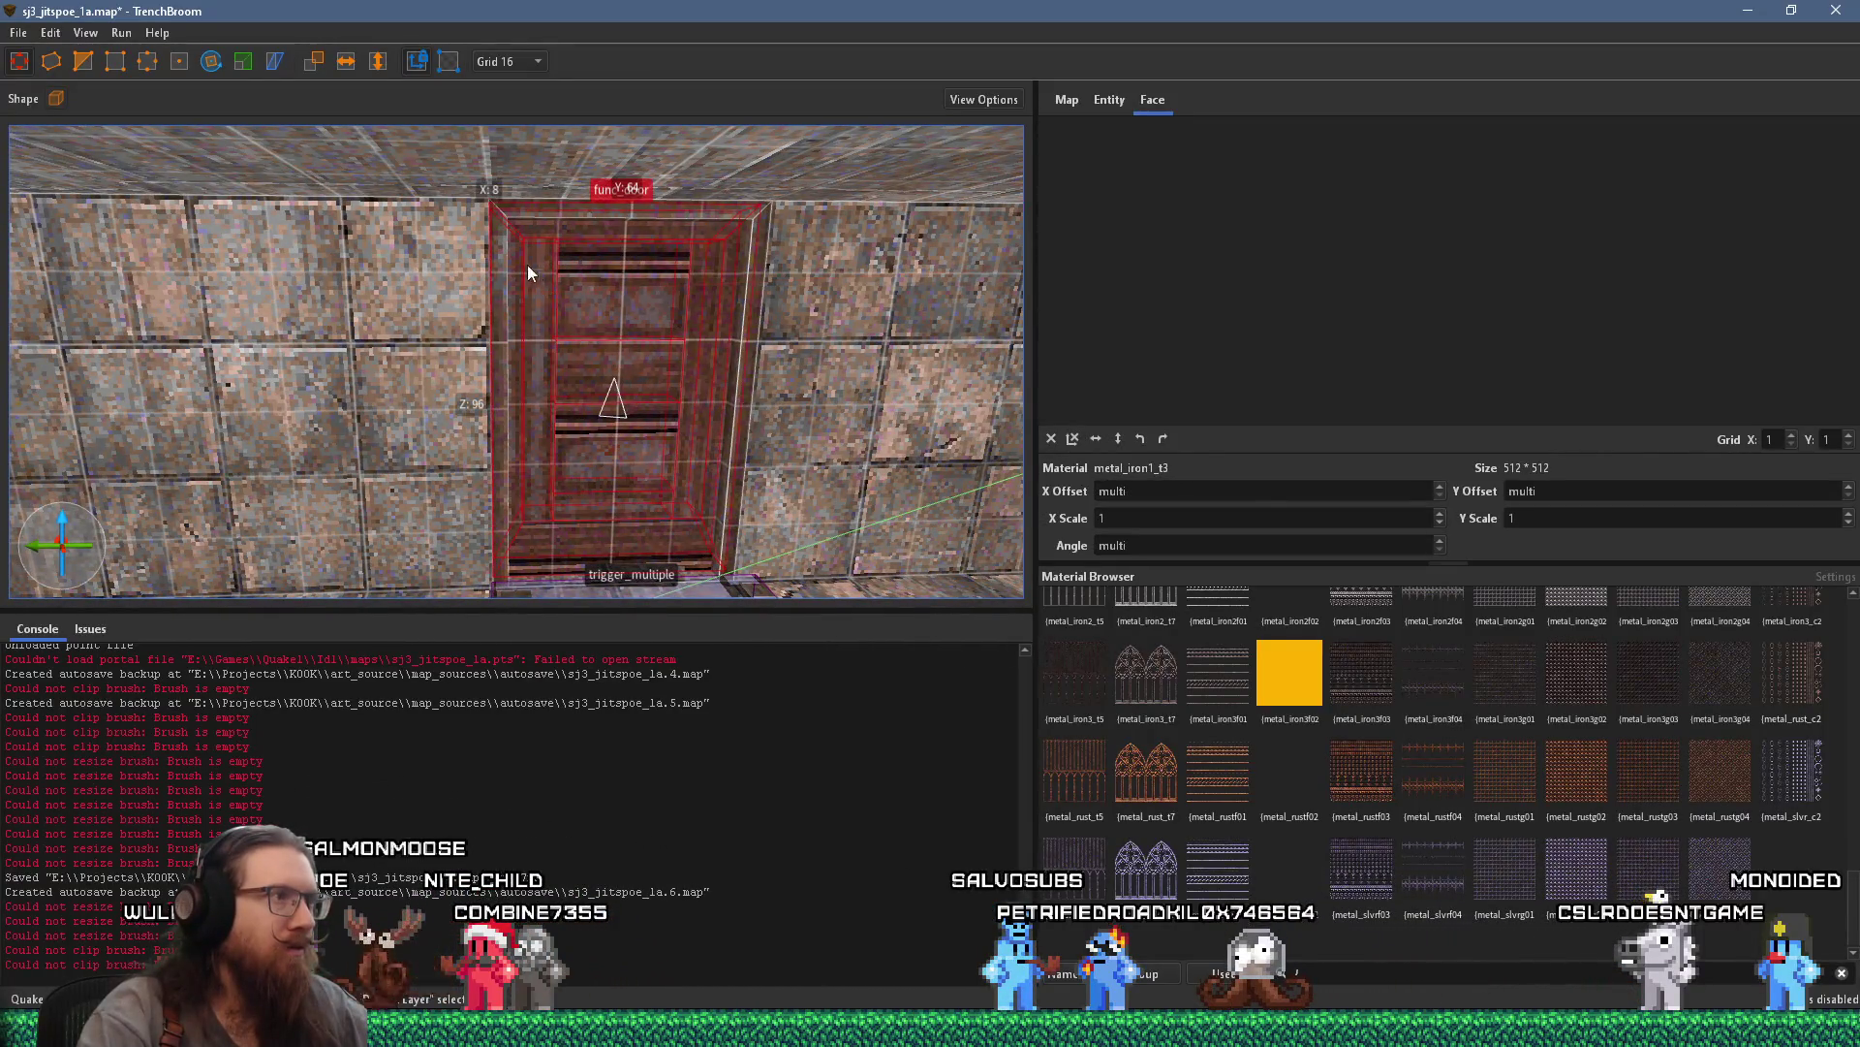
{"action": "mouse_move", "coordinate": [726, 325]}
{"action": "left_mouse_down"}
{"action": "mouse_move", "coordinate": [752, 443]}
{"action": "mouse_move", "coordinate": [459, 206]}
{"action": "mouse_move", "coordinate": [437, 289]}
{"action": "mouse_move", "coordinate": [728, 465]}
{"action": "mouse_move", "coordinate": [664, 509]}
{"action": "mouse_move", "coordinate": [676, 498]}
{"action": "left_mouse_up"}
{"action": "mouse_move", "coordinate": [465, 420]}
{"action": "left_mouse_down"}
{"action": "mouse_move", "coordinate": [969, 405]}
{"action": "mouse_move", "coordinate": [260, 440]}
{"action": "mouse_move", "coordinate": [236, 463]}
{"action": "mouse_move", "coordinate": [554, 500]}
{"action": "mouse_move", "coordinate": [818, 409]}
{"action": "mouse_move", "coordinate": [417, 514]}
{"action": "mouse_move", "coordinate": [932, 411]}
{"action": "mouse_move", "coordinate": [214, 517]}
{"action": "mouse_move", "coordinate": [429, 352]}
{"action": "mouse_move", "coordinate": [412, 355]}
{"action": "mouse_move", "coordinate": [397, 274]}
{"action": "mouse_move", "coordinate": [368, 350]}
{"action": "left_mouse_up"}
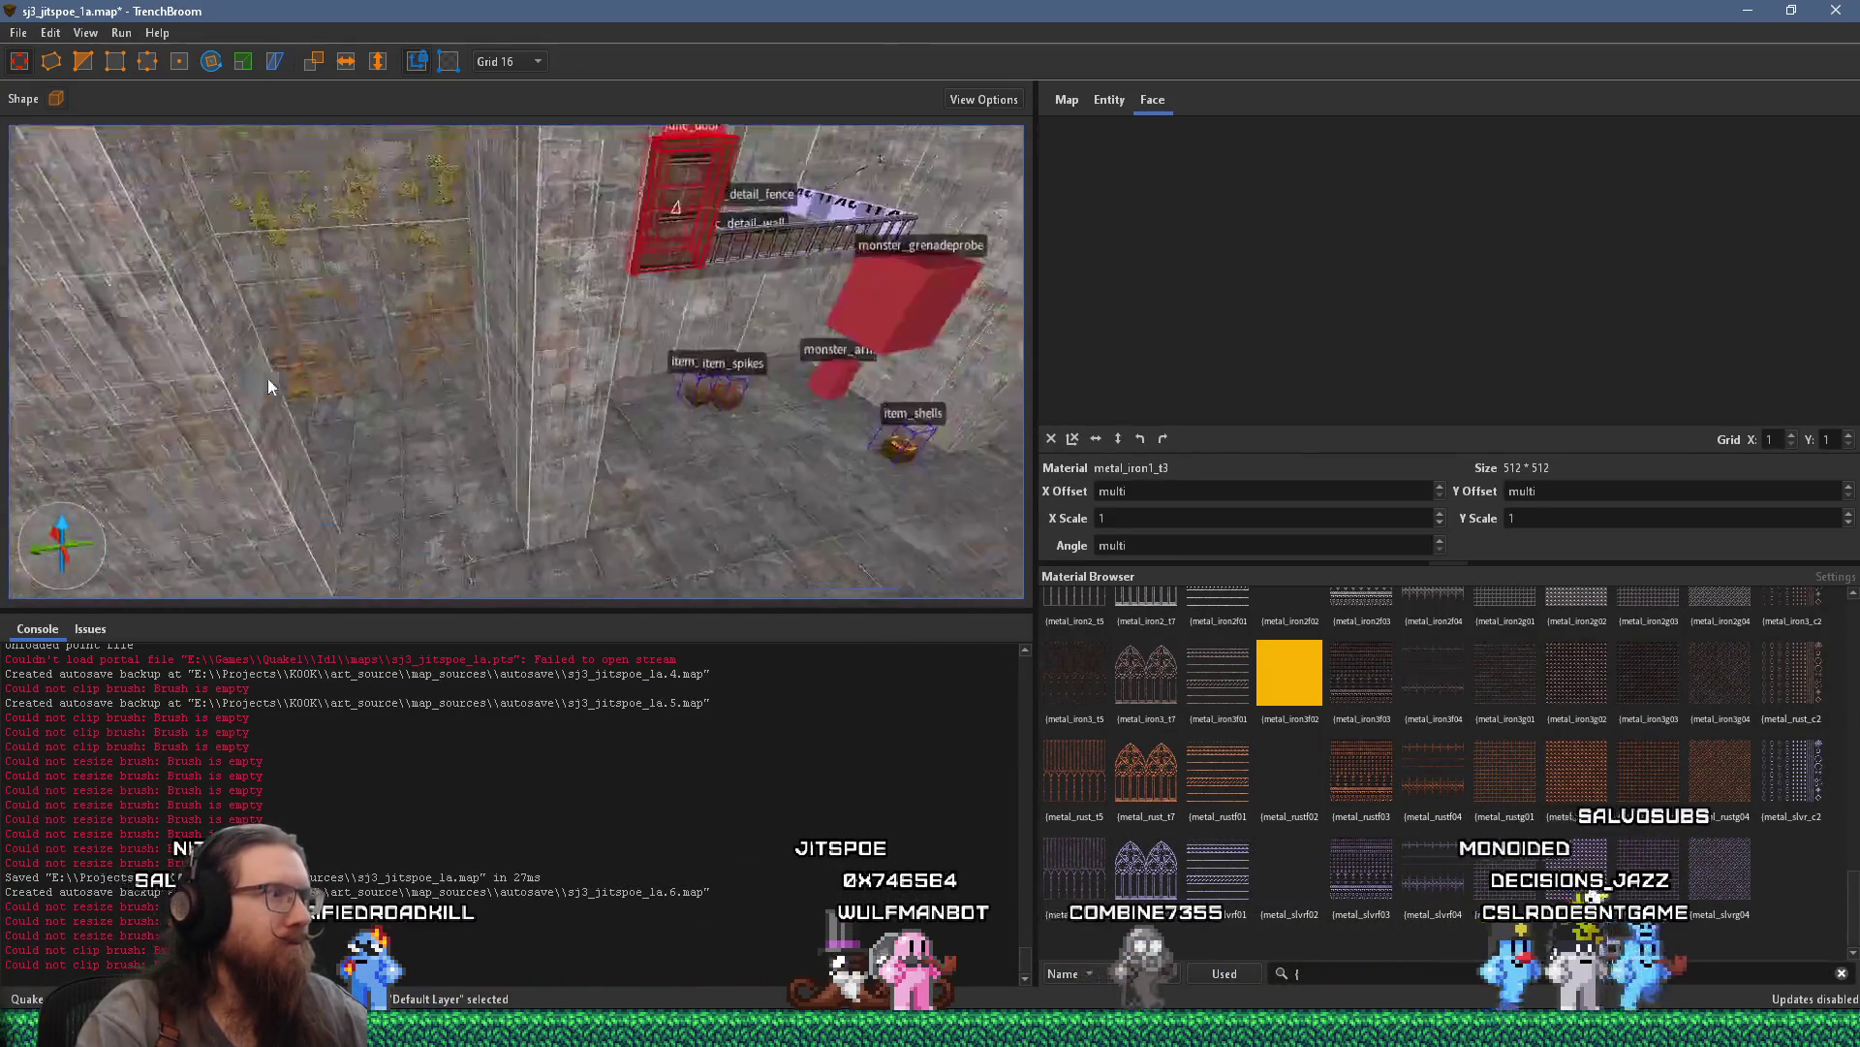
{"action": "mouse_move", "coordinate": [207, 446]}
{"action": "left_mouse_down"}
{"action": "mouse_move", "coordinate": [463, 383]}
{"action": "mouse_move", "coordinate": [464, 328]}
{"action": "mouse_move", "coordinate": [458, 367]}
{"action": "mouse_move", "coordinate": [476, 329]}
{"action": "mouse_move", "coordinate": [565, 298]}
{"action": "mouse_move", "coordinate": [492, 298]}
{"action": "mouse_move", "coordinate": [491, 316]}
{"action": "left_mouse_up"}
{"action": "scroll", "coordinate": [492, 307], "scroll_direction": "down", "scroll_amount": 5}
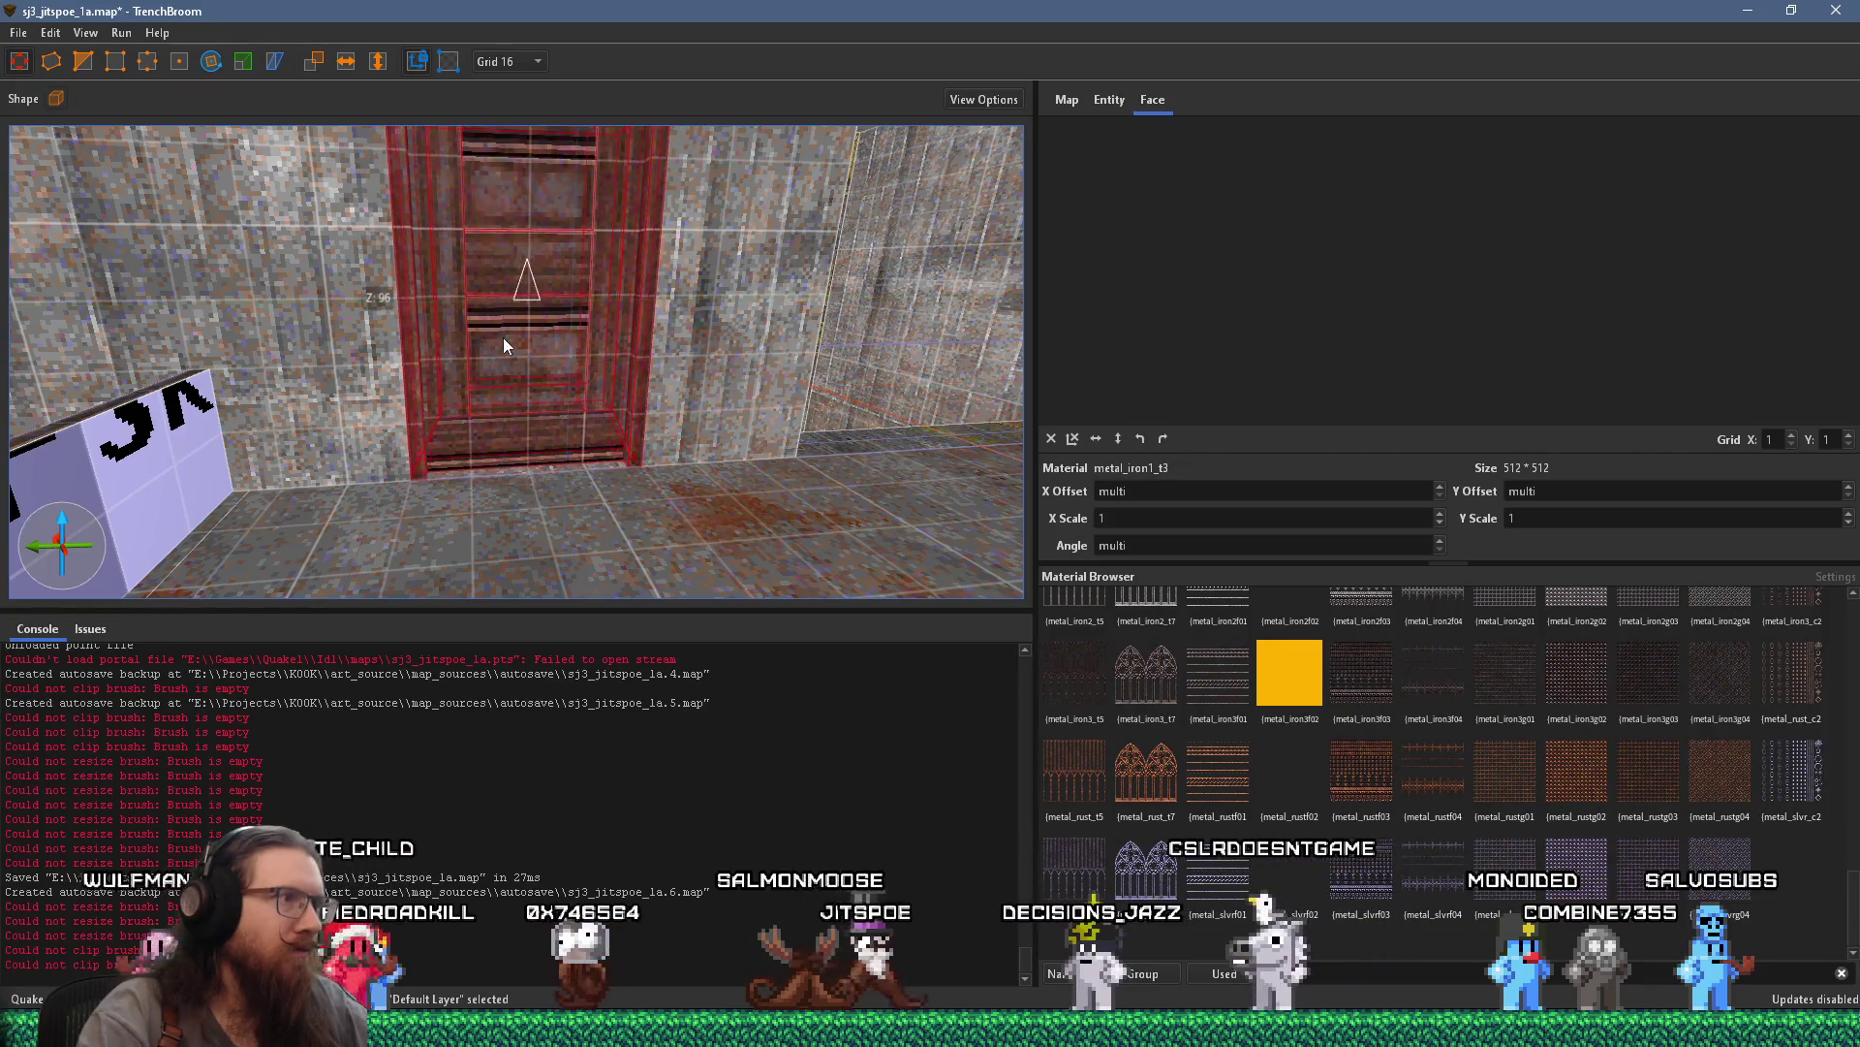
{"action": "key", "text": "a"}
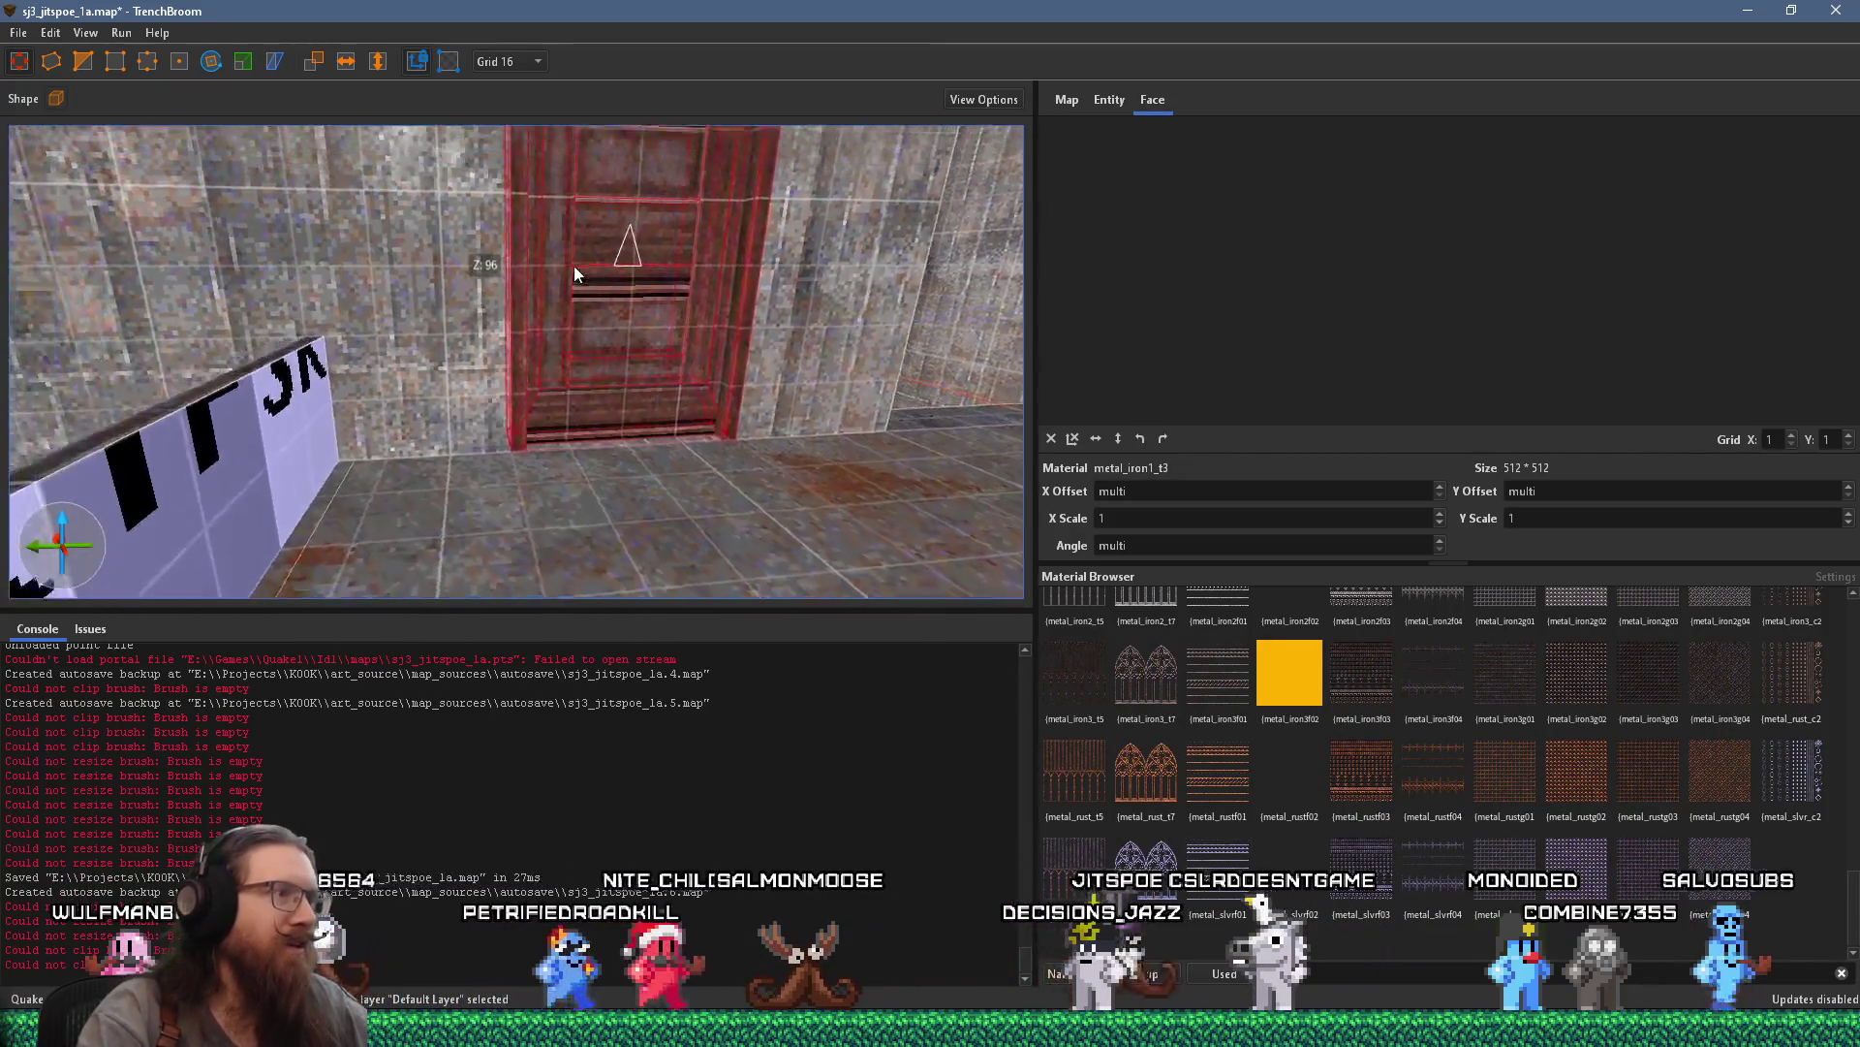
{"action": "left_click_drag", "start_coordinate": [560, 323], "coordinate": [502, 373]}
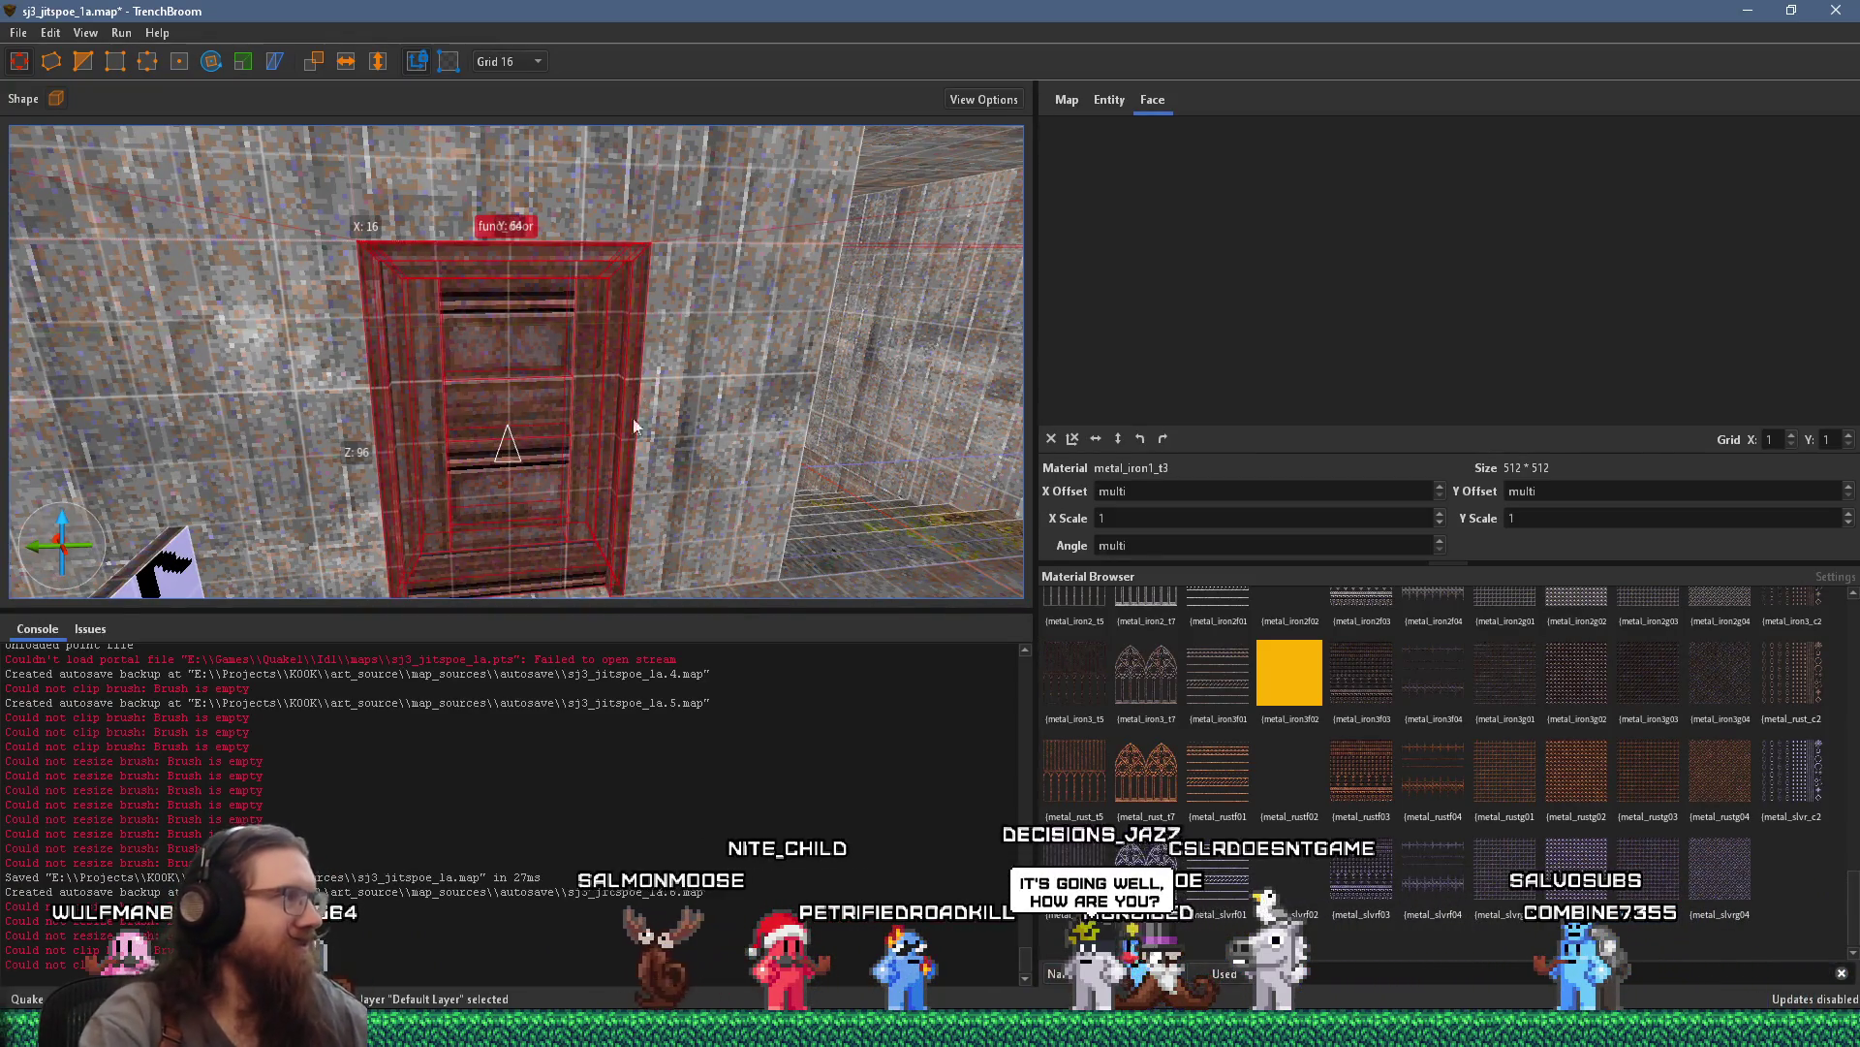
{"action": "key", "text": "s"}
Select the whole func_door entity and show its entity properties
{"action": "key", "text": "Escape"}
{"action": "key", "text": "w"}
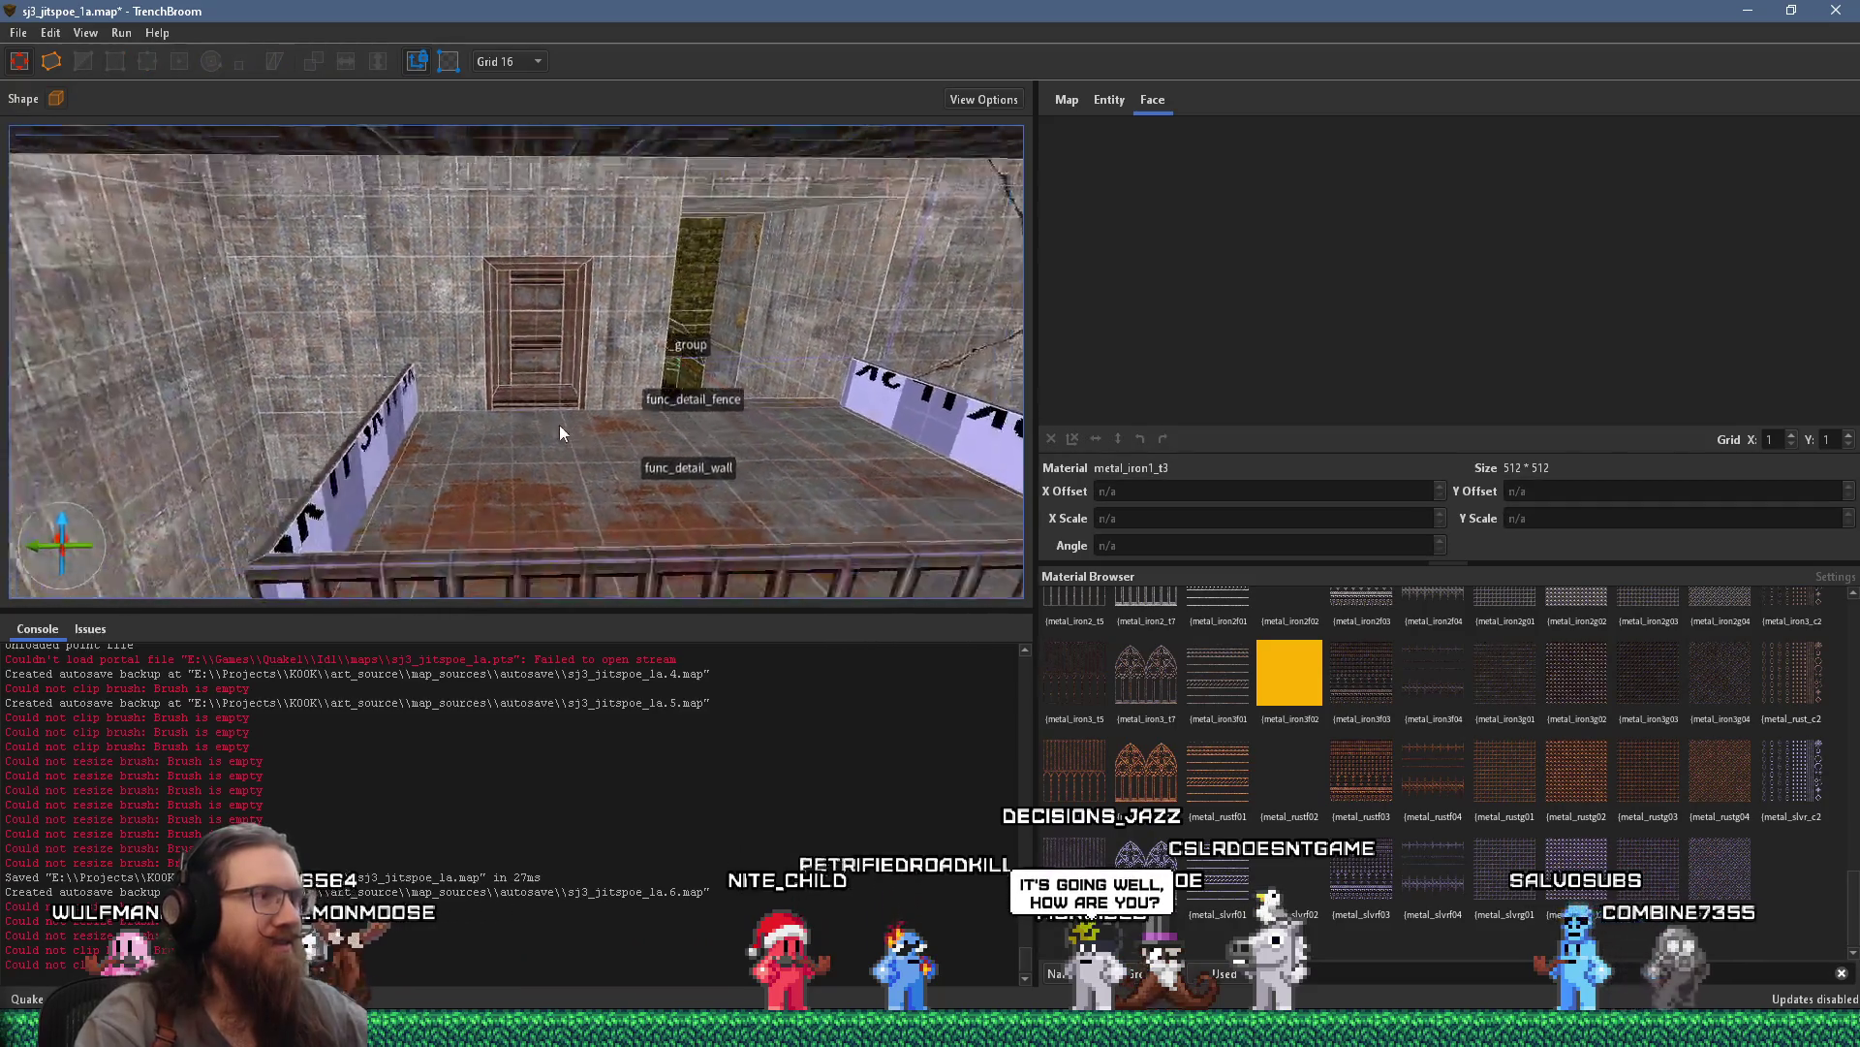
{"action": "left_click", "coordinate": [536, 367]}
{"action": "double_click", "coordinate": [537, 369]}
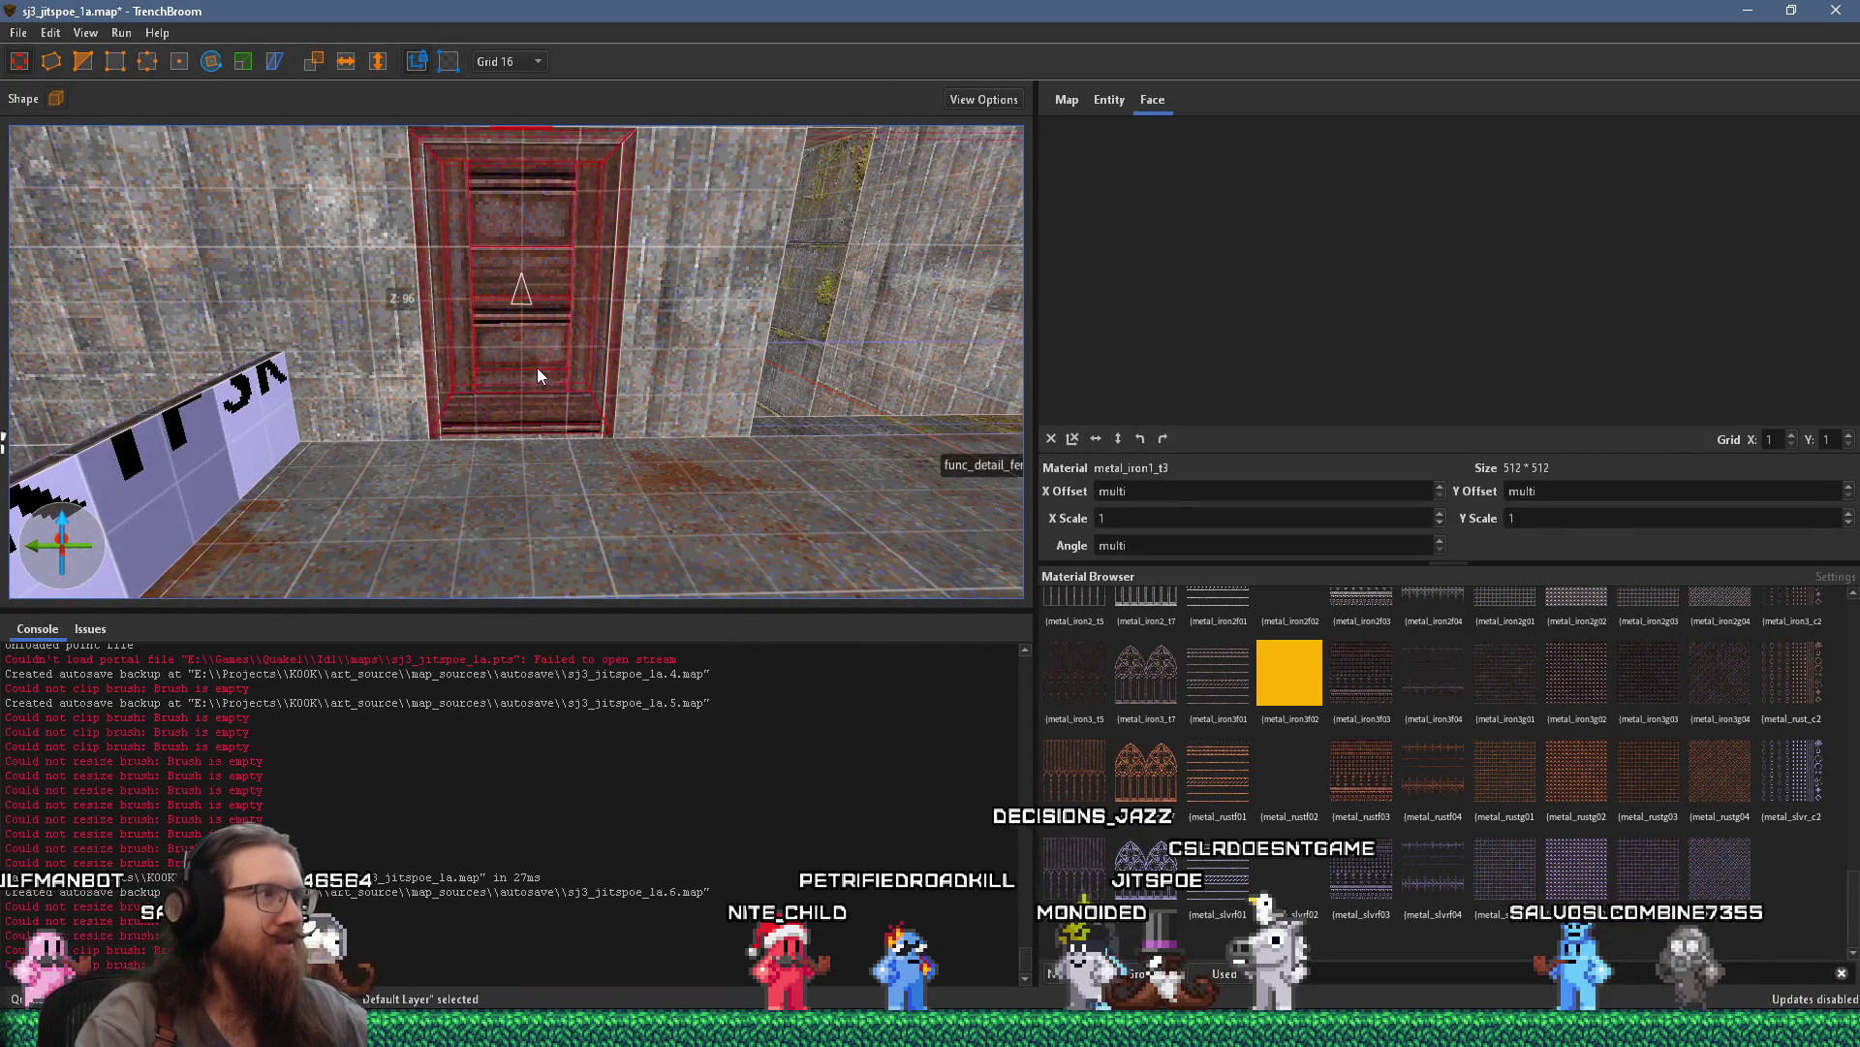
{"action": "left_click", "coordinate": [1102, 105]}
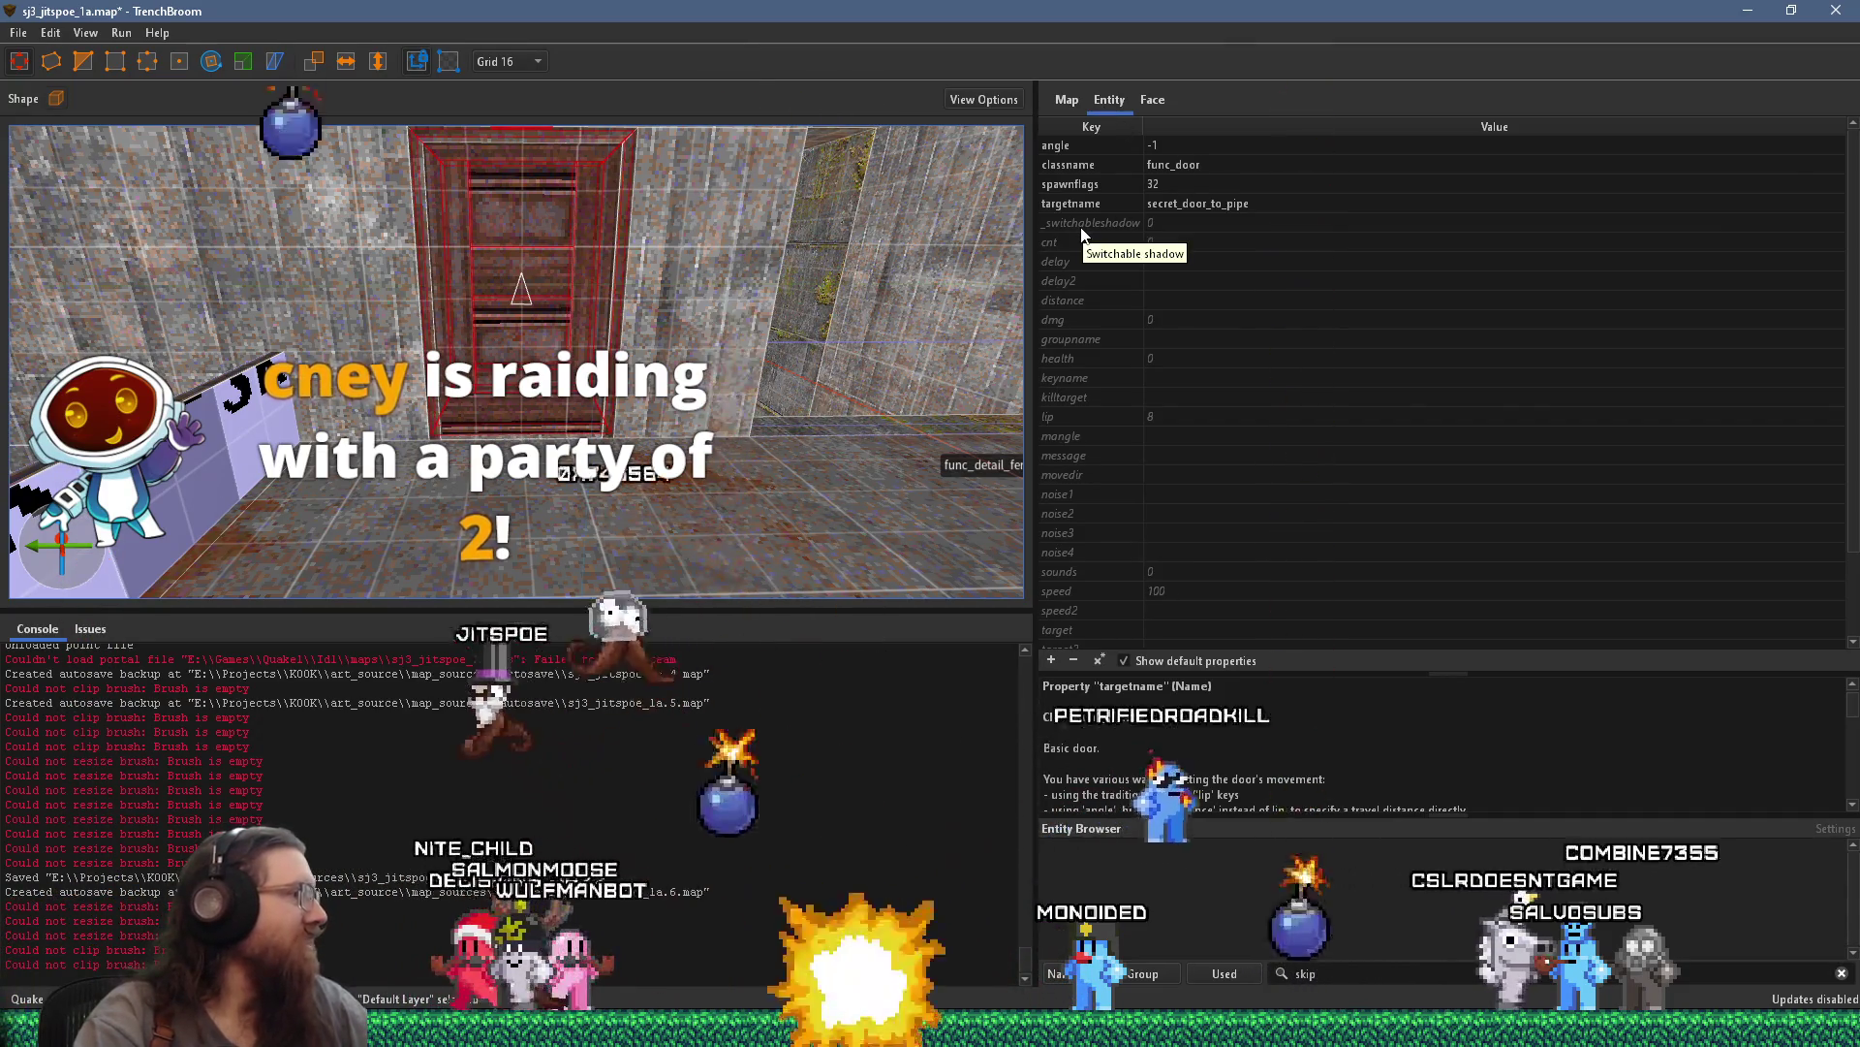
Remove the targetname property from the secret door
{"action": "scroll", "coordinate": [517, 362], "scroll_direction": "down", "scroll_amount": 5}
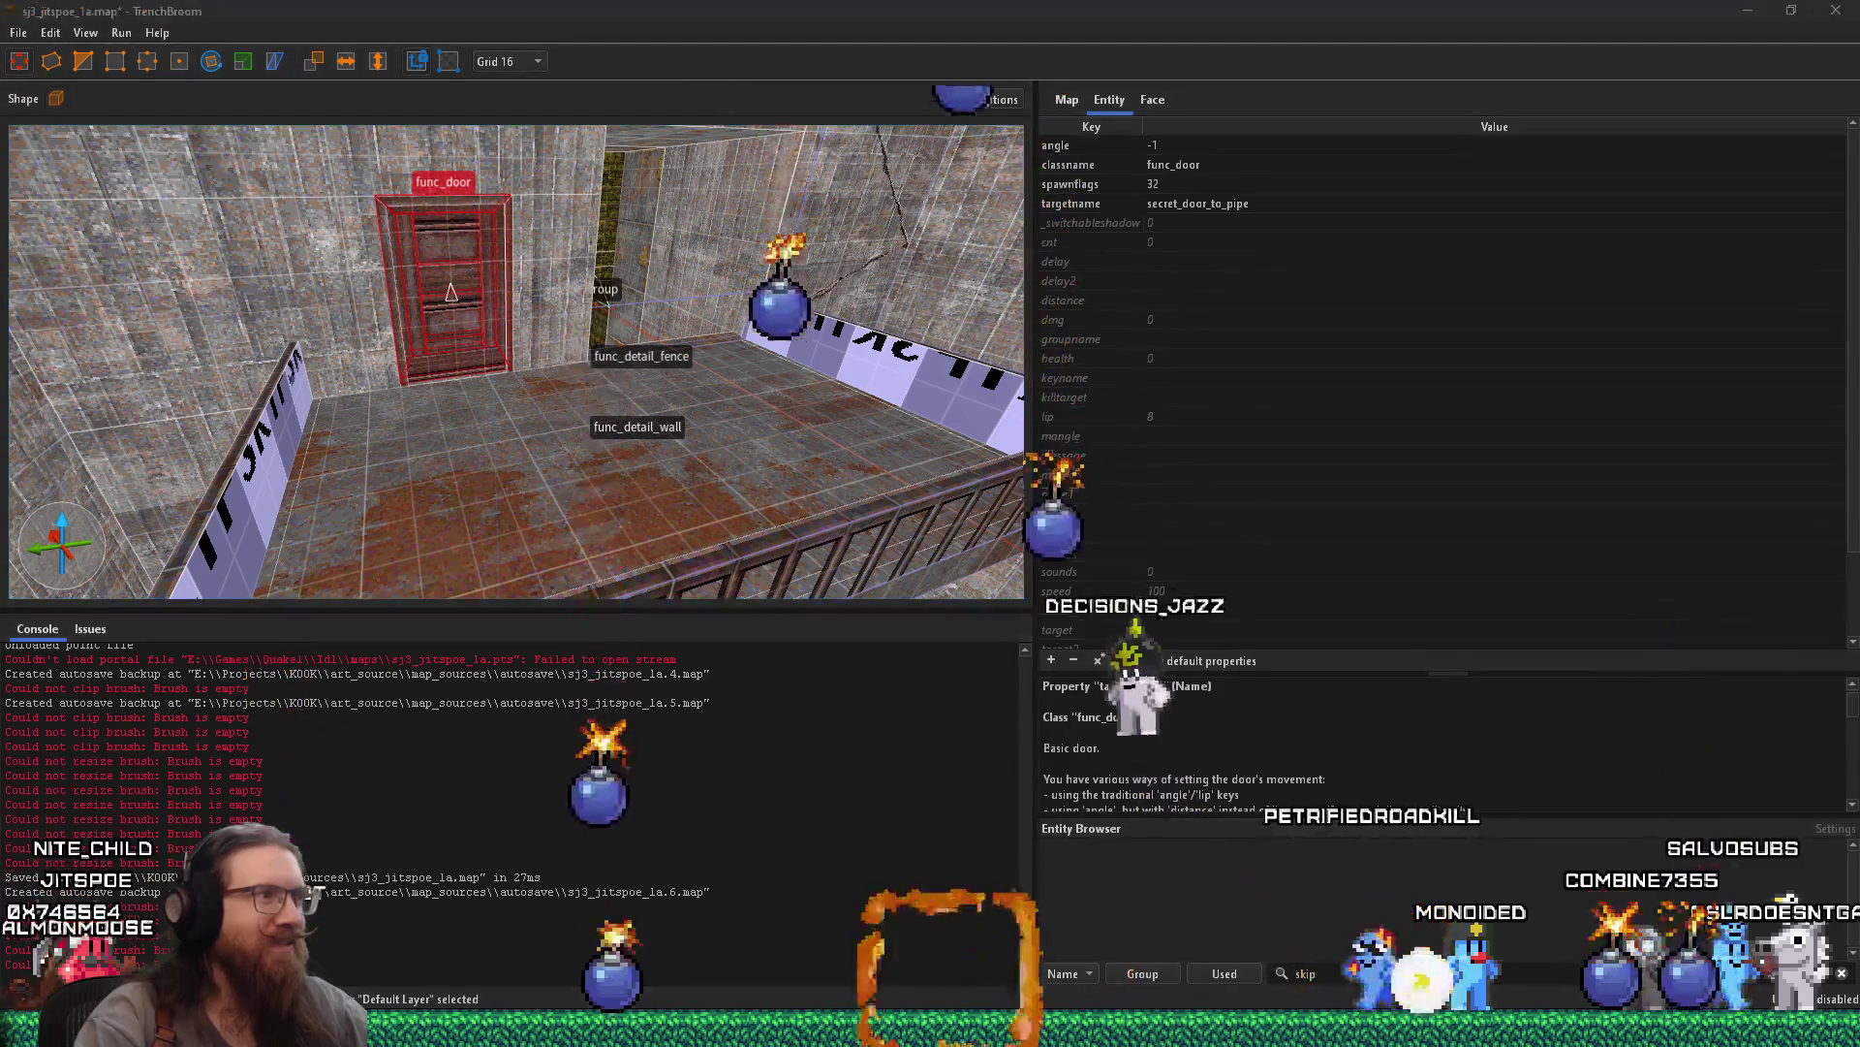
{"action": "mouse_move", "coordinate": [320, 563]}
{"action": "left_mouse_down"}
{"action": "mouse_move", "coordinate": [499, 487]}
{"action": "mouse_move", "coordinate": [313, 443]}
{"action": "mouse_move", "coordinate": [301, 455]}
{"action": "mouse_move", "coordinate": [659, 403]}
{"action": "left_mouse_up"}
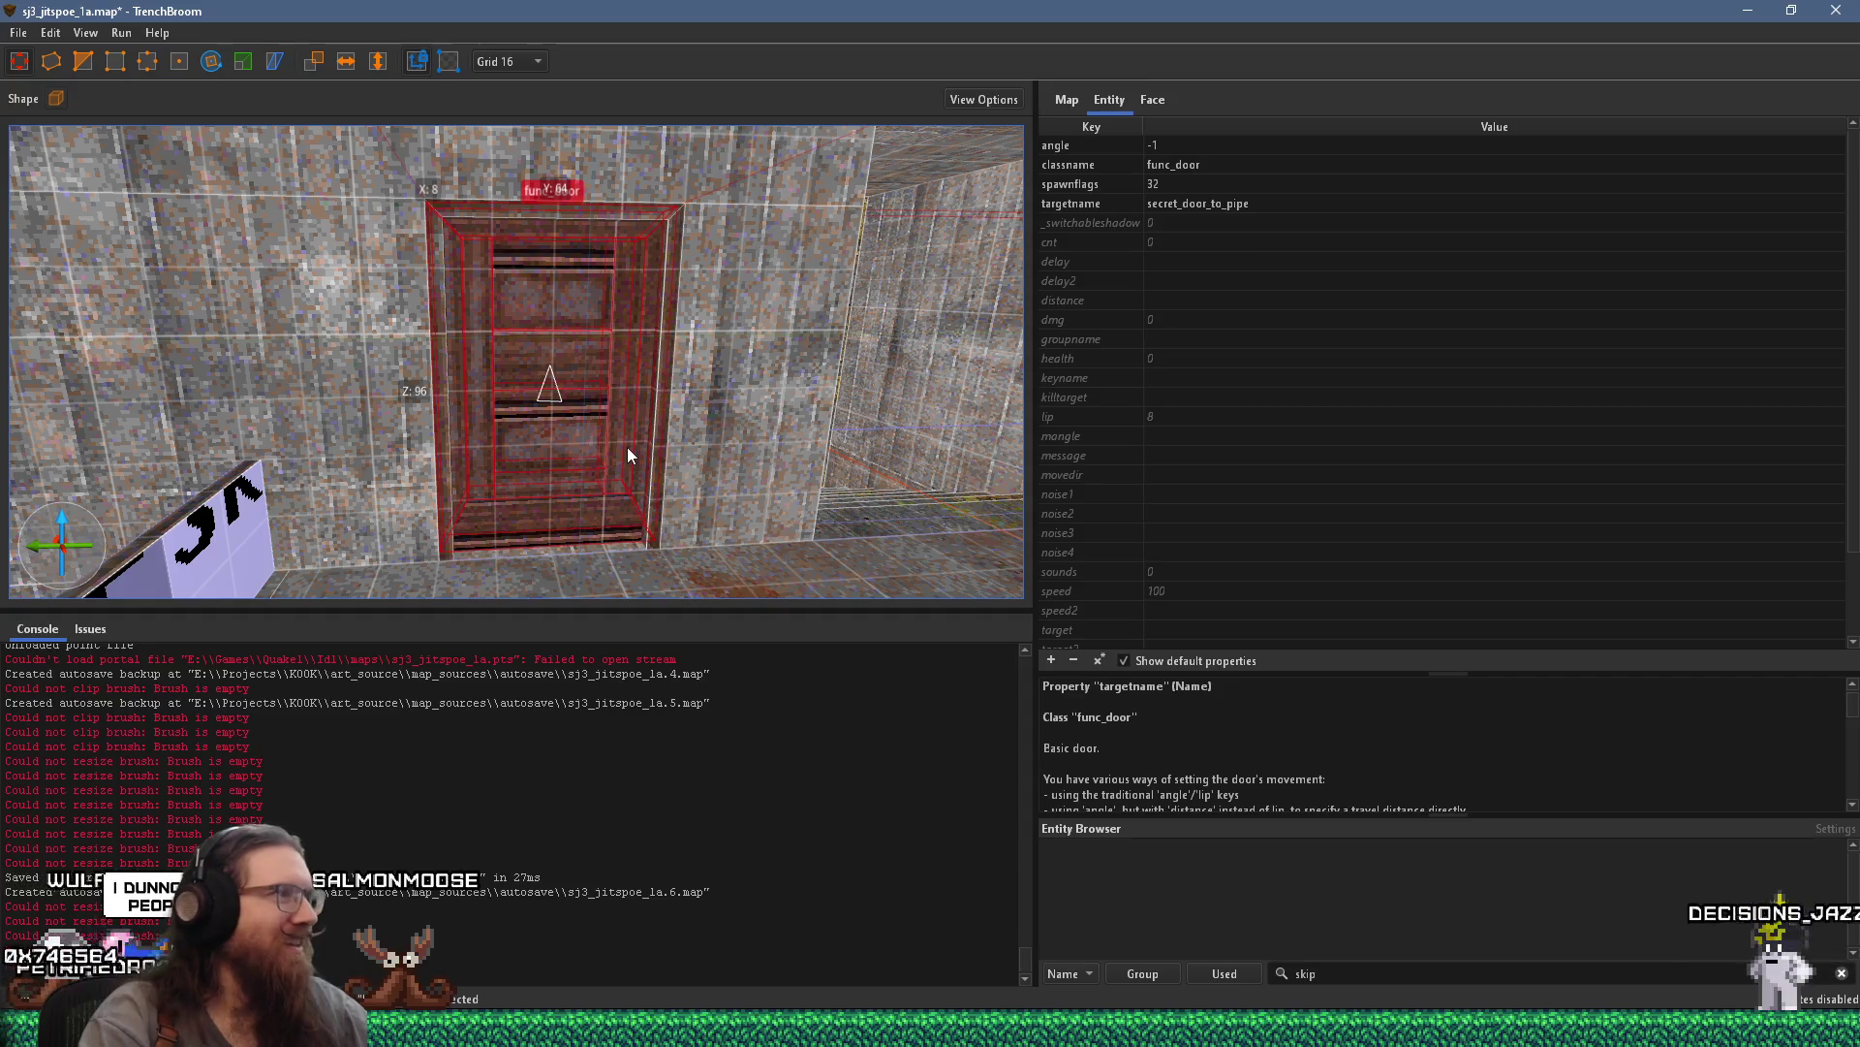
{"action": "mouse_move", "coordinate": [627, 445]}
{"action": "left_mouse_down"}
{"action": "mouse_move", "coordinate": [606, 422]}
{"action": "mouse_move", "coordinate": [652, 379]}
{"action": "mouse_move", "coordinate": [763, 390]}
{"action": "mouse_move", "coordinate": [585, 432]}
{"action": "left_mouse_up"}
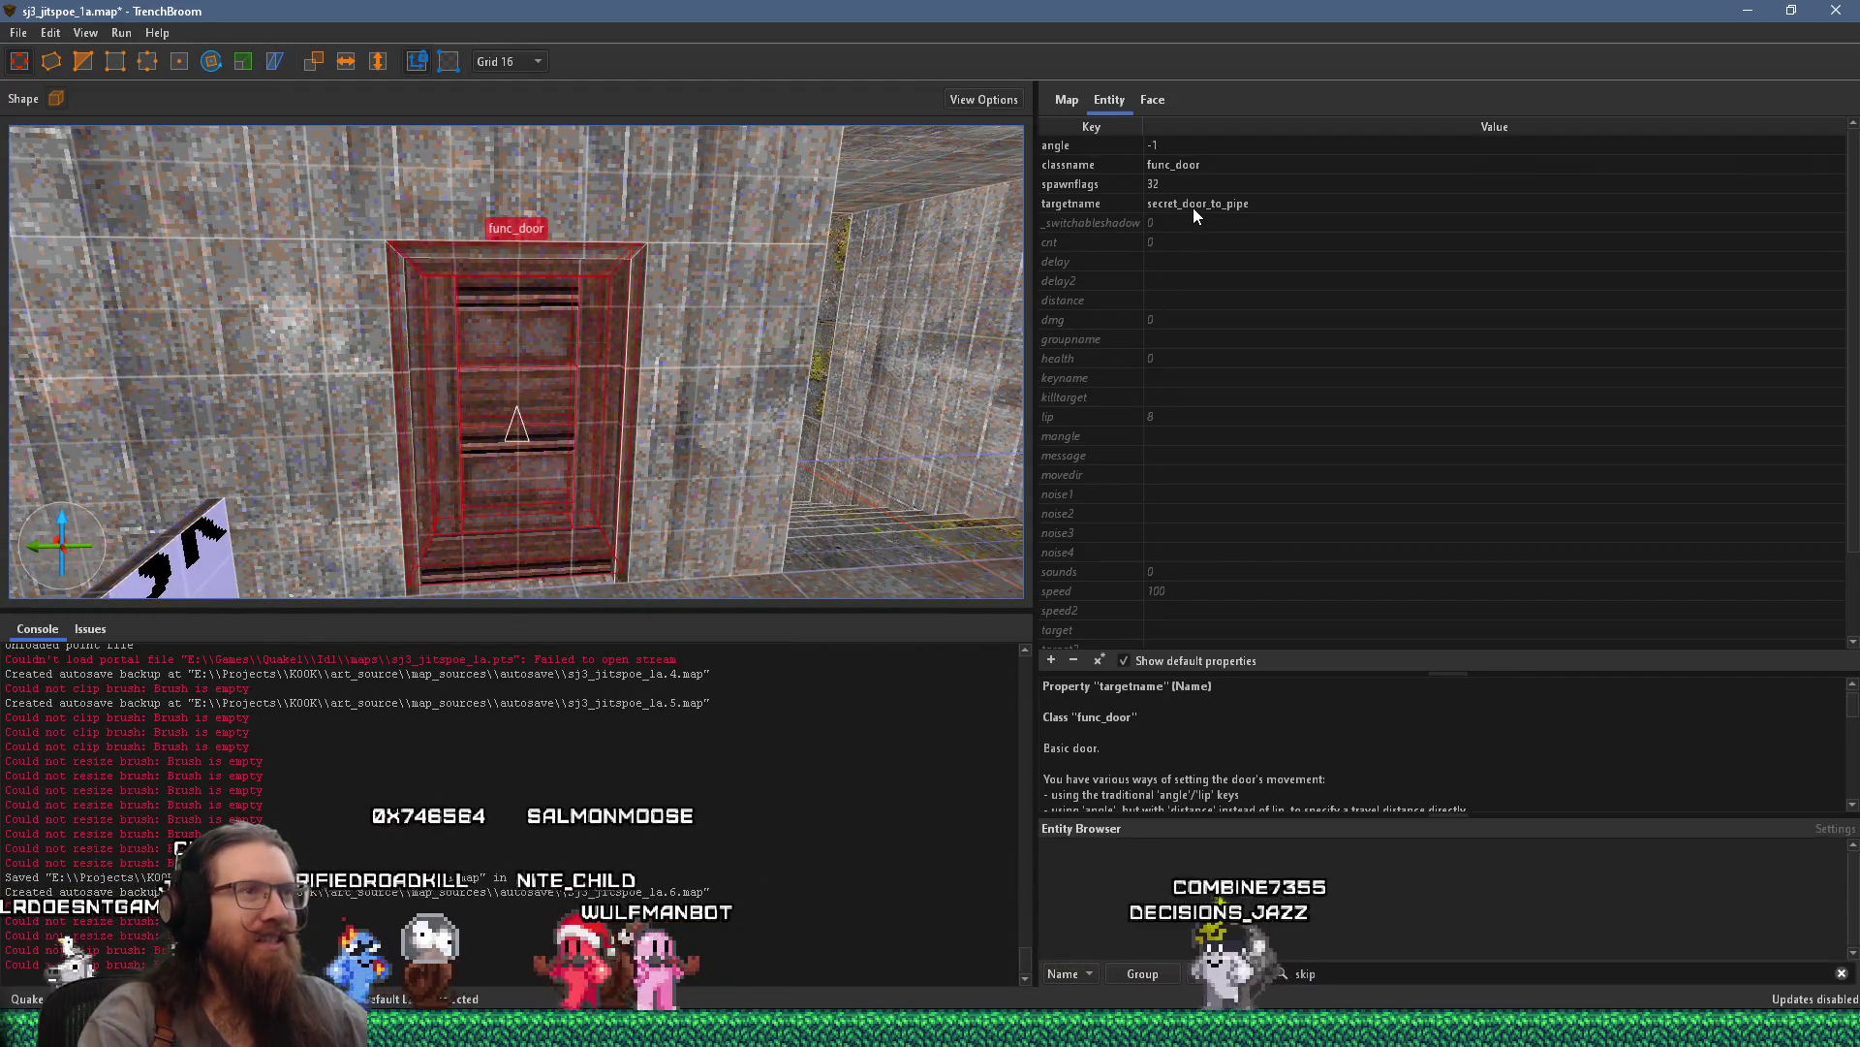
{"action": "left_click", "coordinate": [1109, 201]}
{"action": "left_click", "coordinate": [1075, 660]}
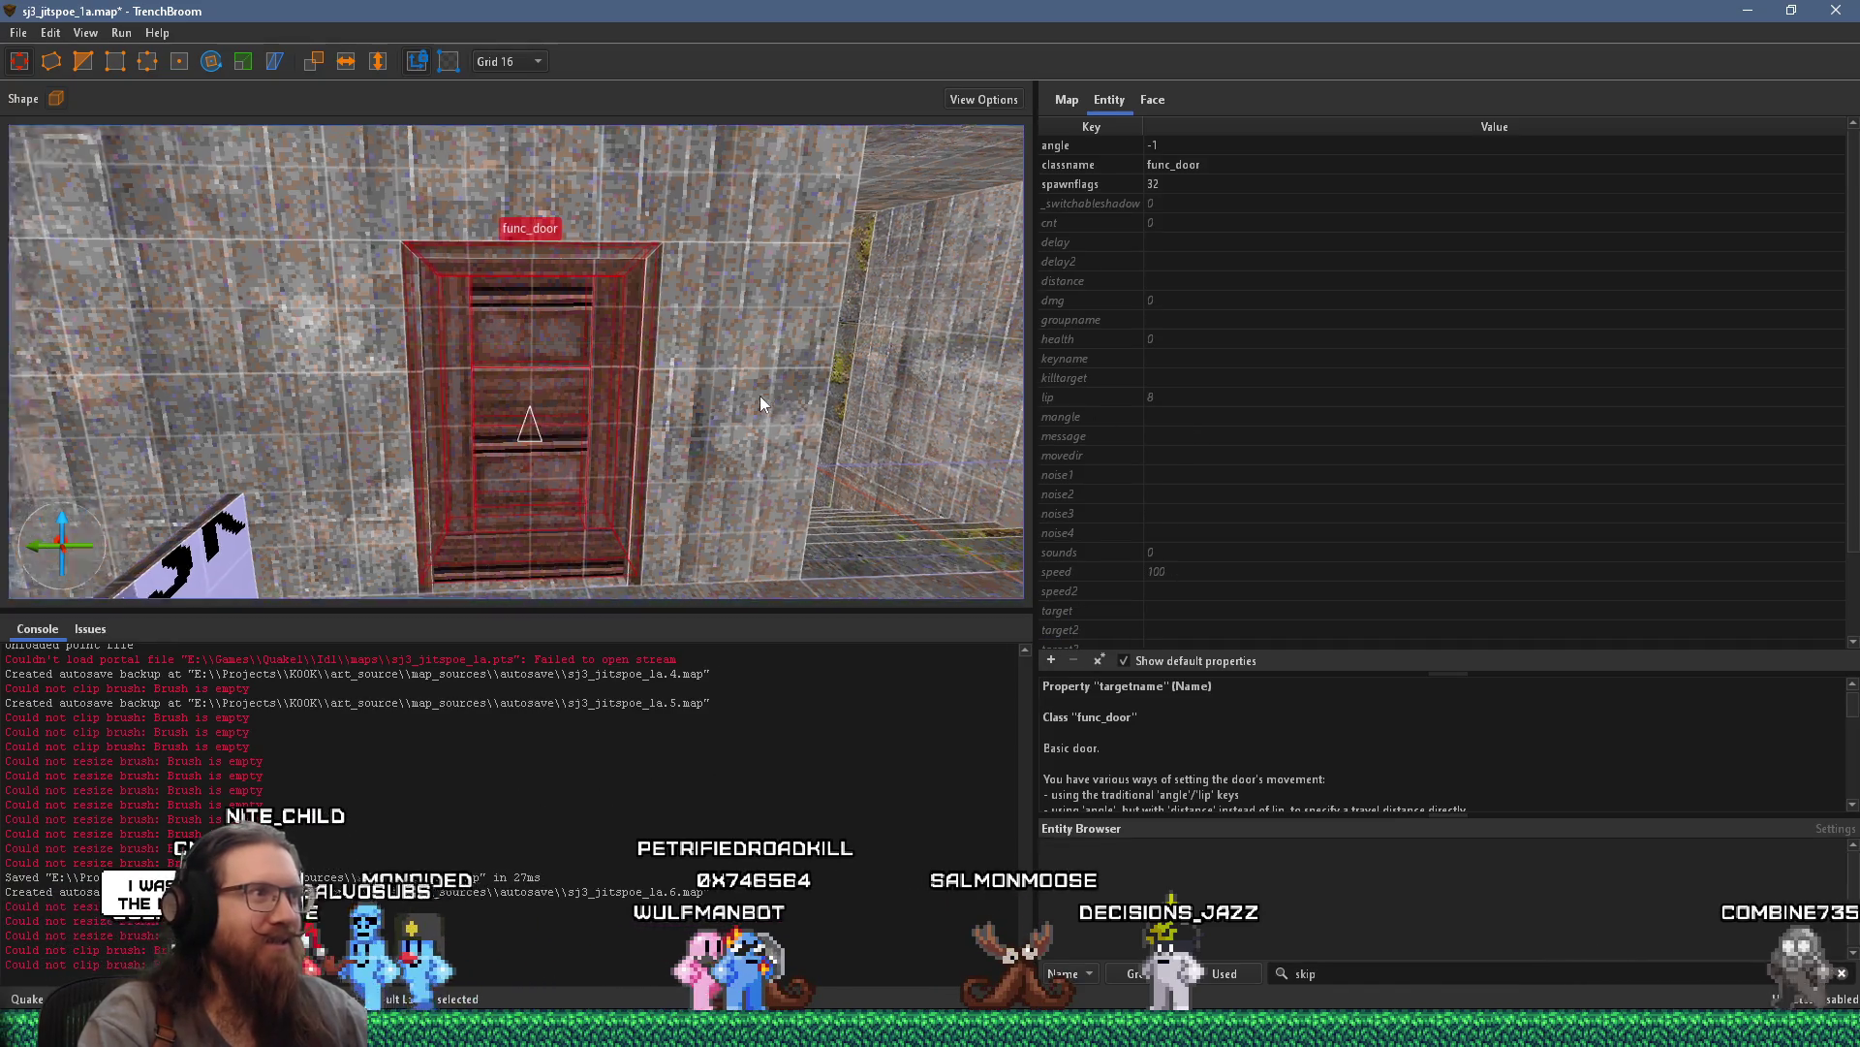
Uncheck the door's Toggle spawnflag so spawnflags read 0
{"action": "key", "text": "Escape"}
{"action": "scroll", "coordinate": [748, 380], "scroll_direction": "down", "scroll_amount": 5}
{"action": "scroll", "coordinate": [677, 241], "scroll_direction": "up", "scroll_amount": 5}
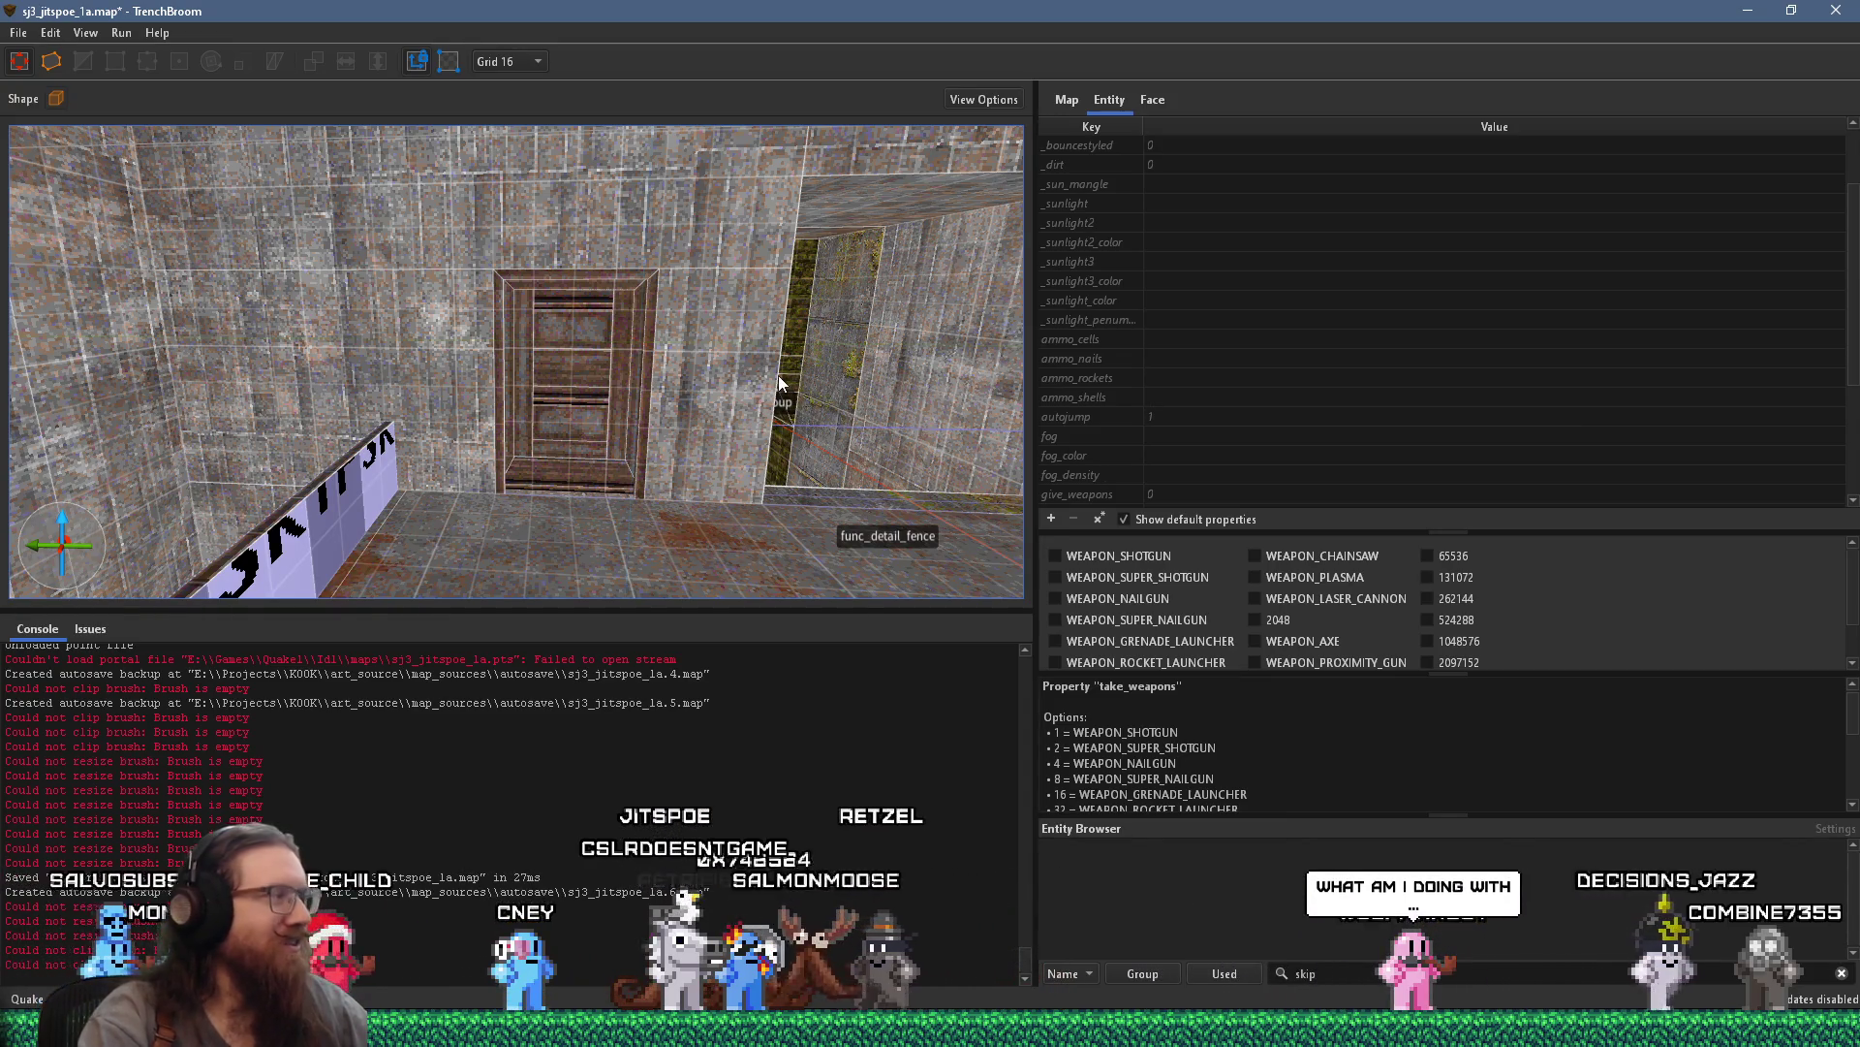
{"action": "scroll", "coordinate": [879, 357], "scroll_direction": "up", "scroll_amount": 3}
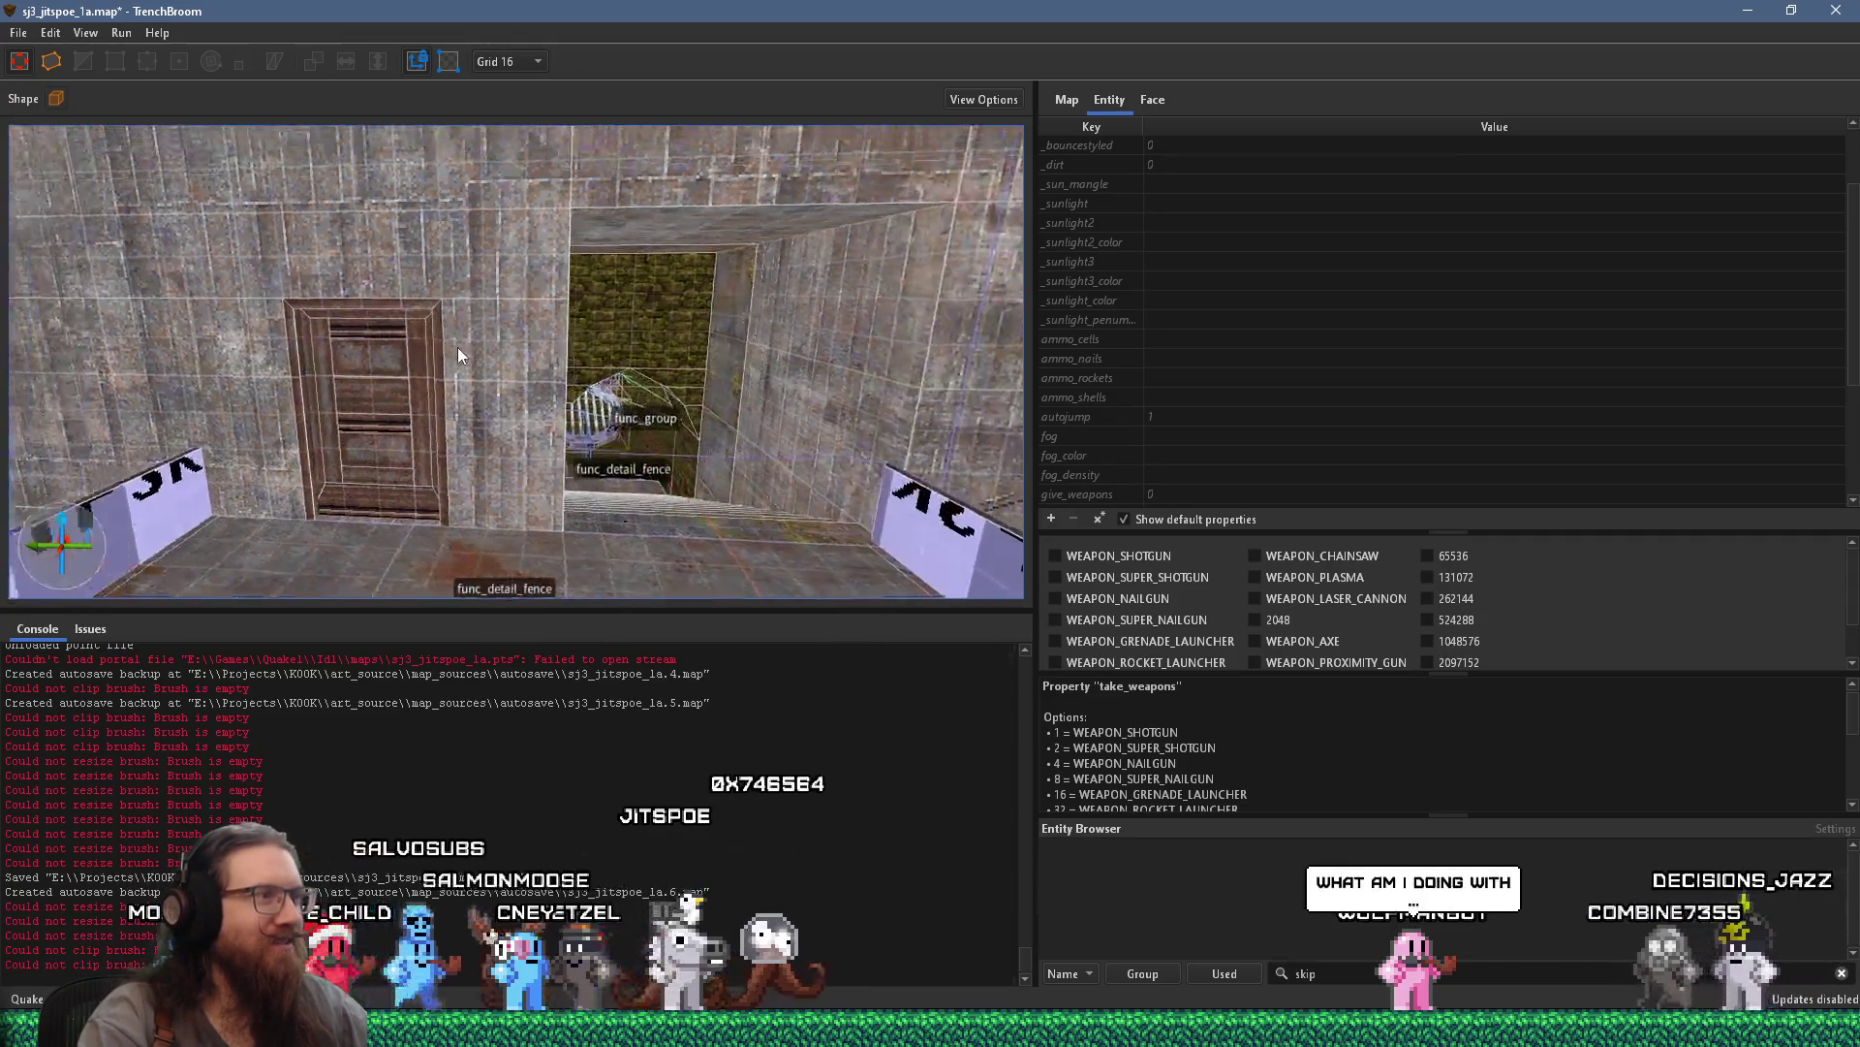
{"action": "scroll", "coordinate": [446, 345], "scroll_direction": "up", "scroll_amount": 4}
{"action": "scroll", "coordinate": [427, 394], "scroll_direction": "up", "scroll_amount": 1}
{"action": "left_click", "coordinate": [435, 384]}
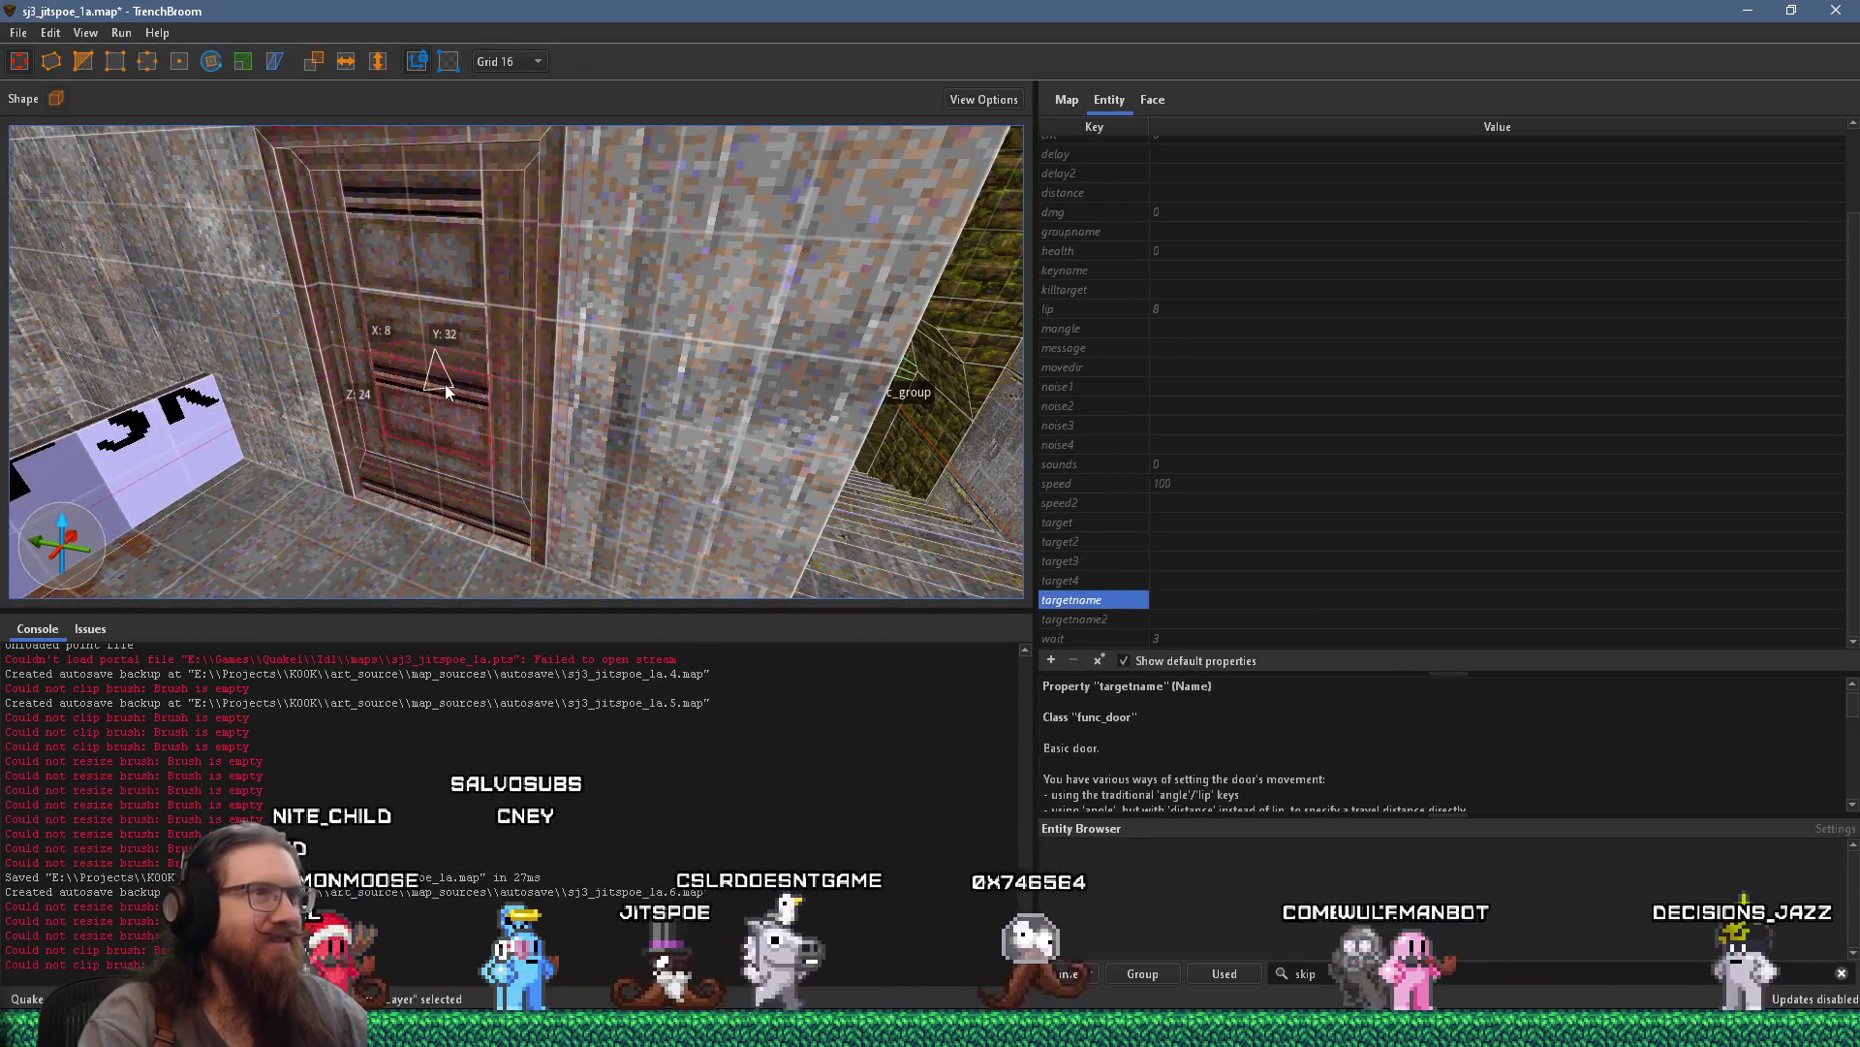
{"action": "left_click", "coordinate": [1097, 185]}
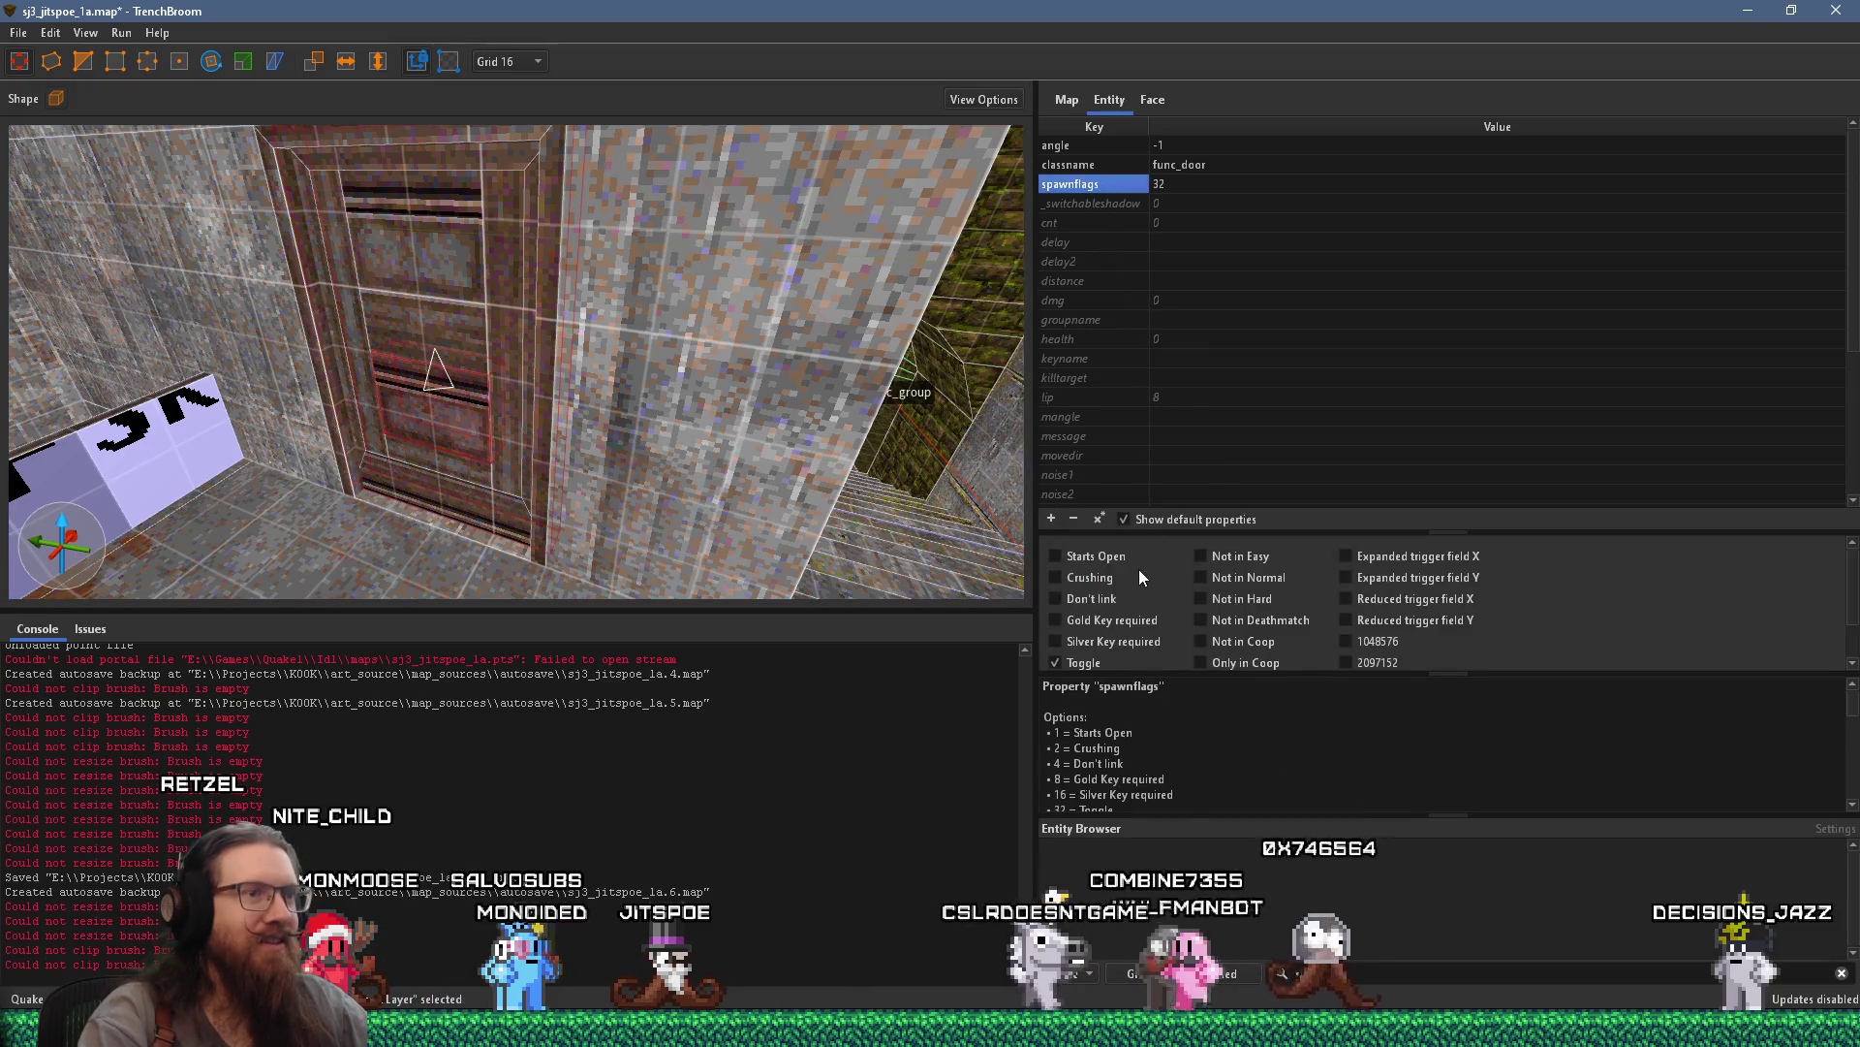
{"action": "left_click", "coordinate": [1057, 663]}
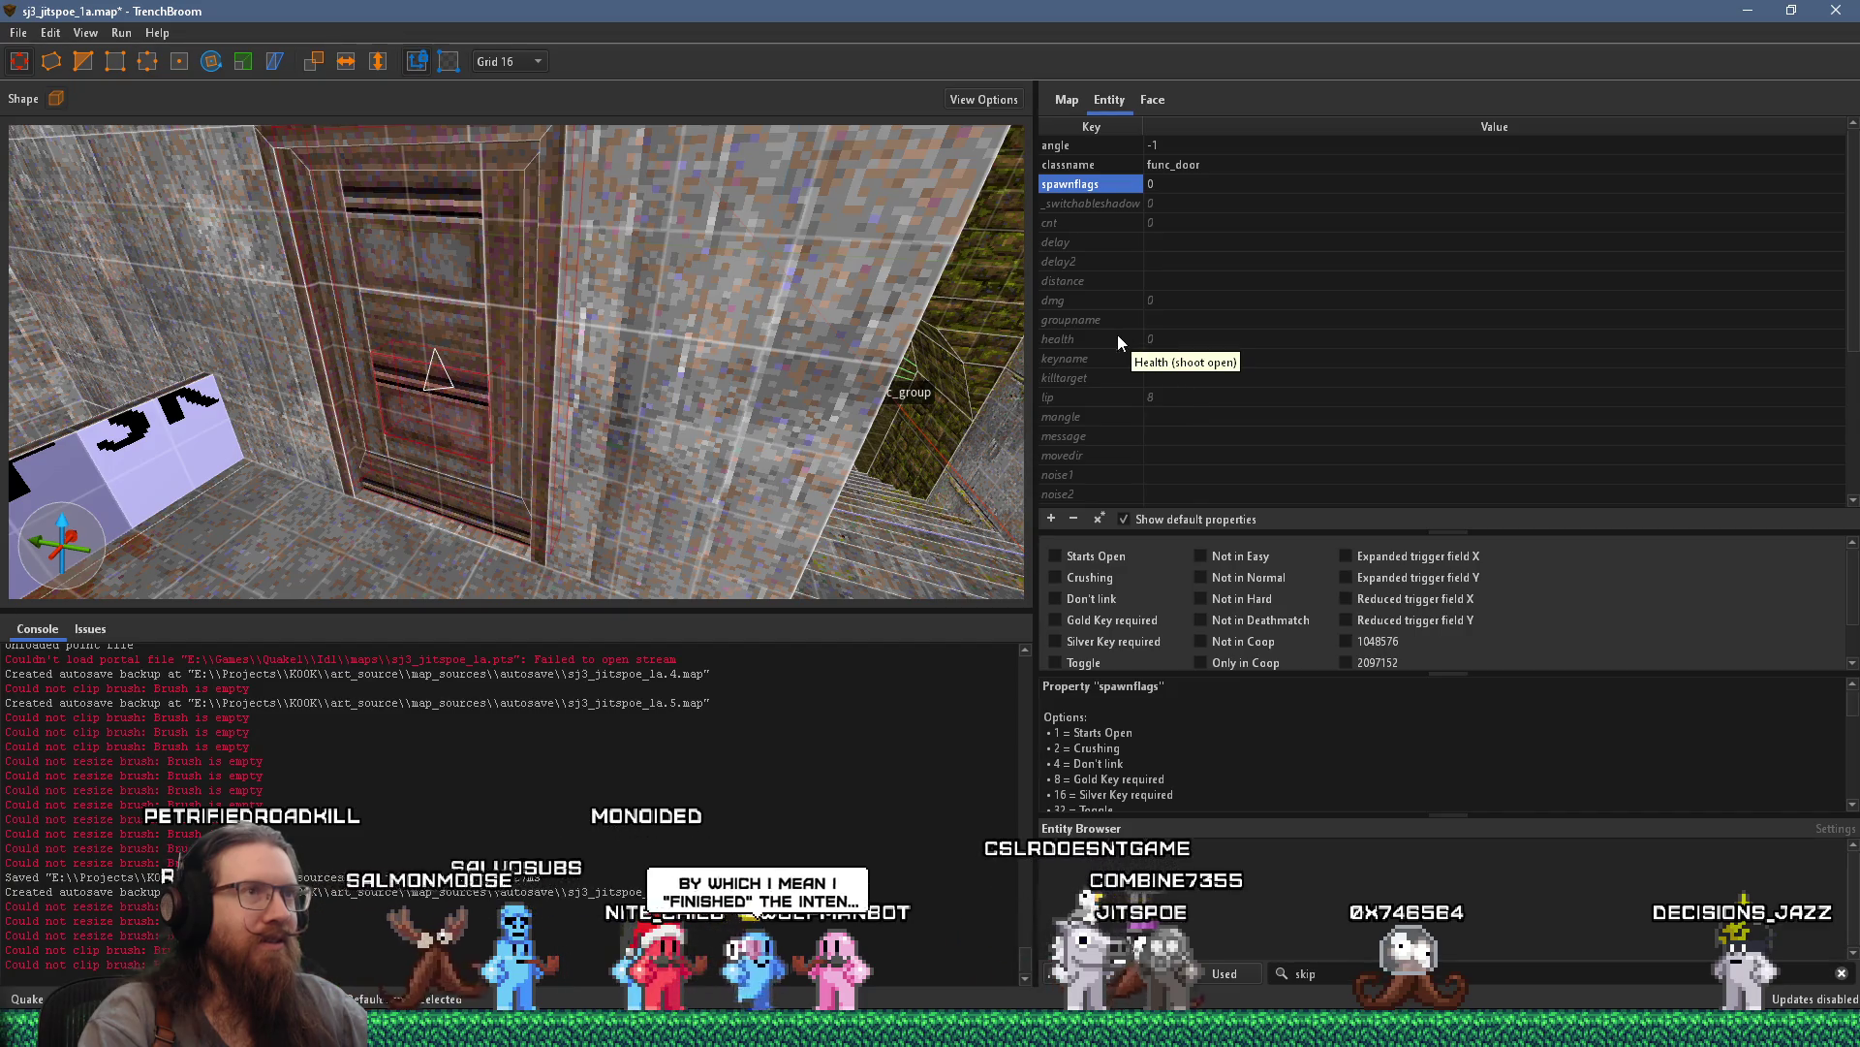
Fly up close to the door and select the wall brush in front of it
{"action": "key", "text": "d"}
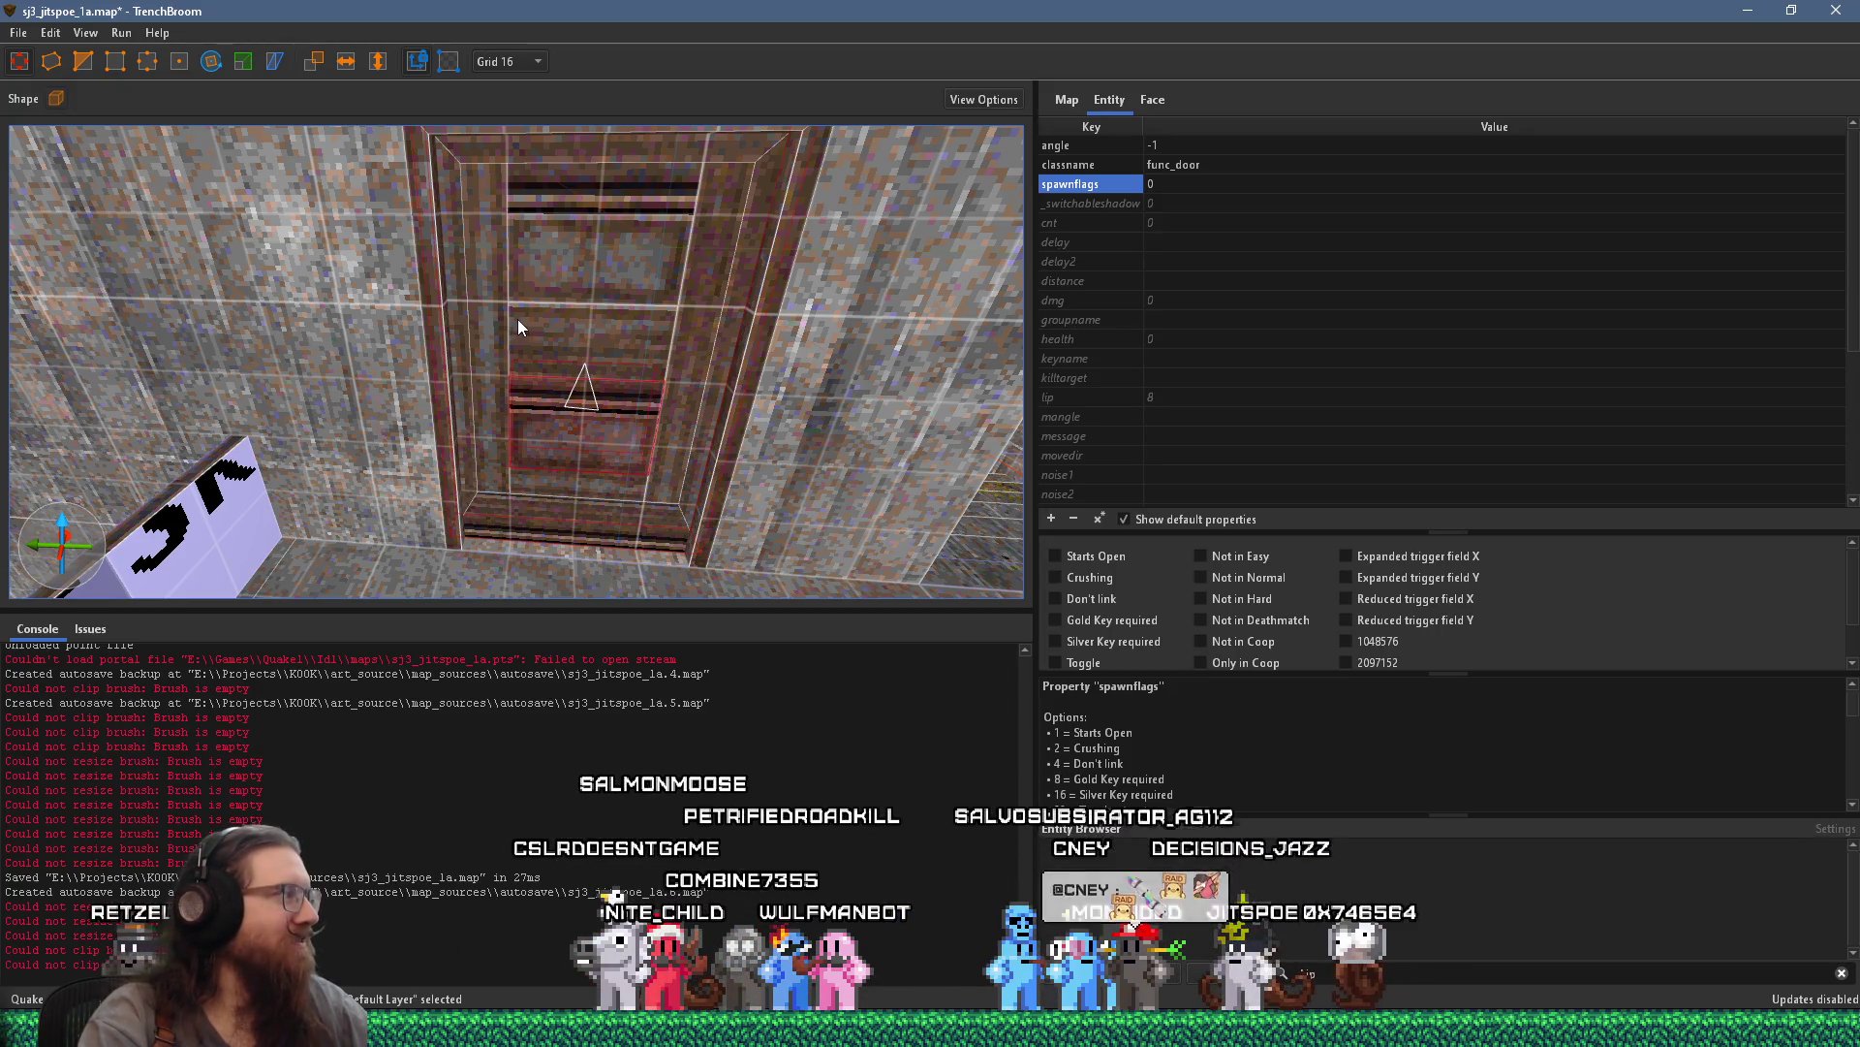
{"action": "mouse_move", "coordinate": [517, 319]}
{"action": "left_mouse_down"}
{"action": "mouse_move", "coordinate": [683, 315]}
{"action": "mouse_move", "coordinate": [789, 341]}
{"action": "mouse_move", "coordinate": [761, 267]}
{"action": "mouse_move", "coordinate": [728, 261]}
{"action": "mouse_move", "coordinate": [613, 332]}
{"action": "mouse_move", "coordinate": [514, 322]}
{"action": "mouse_move", "coordinate": [537, 323]}
{"action": "mouse_move", "coordinate": [594, 254]}
{"action": "mouse_move", "coordinate": [597, 66]}
{"action": "mouse_move", "coordinate": [702, 135]}
{"action": "mouse_move", "coordinate": [1140, 170]}
{"action": "mouse_move", "coordinate": [919, 161]}
{"action": "mouse_move", "coordinate": [525, 270]}
{"action": "mouse_move", "coordinate": [405, 352]}
{"action": "mouse_move", "coordinate": [354, 329]}
{"action": "mouse_move", "coordinate": [350, 213]}
{"action": "mouse_move", "coordinate": [386, 398]}
{"action": "mouse_move", "coordinate": [430, 333]}
{"action": "mouse_move", "coordinate": [458, 470]}
{"action": "mouse_move", "coordinate": [426, 441]}
{"action": "mouse_move", "coordinate": [437, 463]}
{"action": "mouse_move", "coordinate": [411, 262]}
{"action": "mouse_move", "coordinate": [777, 260]}
{"action": "mouse_move", "coordinate": [740, 303]}
{"action": "mouse_move", "coordinate": [727, 383]}
{"action": "left_mouse_up"}
{"action": "left_click", "coordinate": [354, 329]}
{"action": "key", "text": "w"}
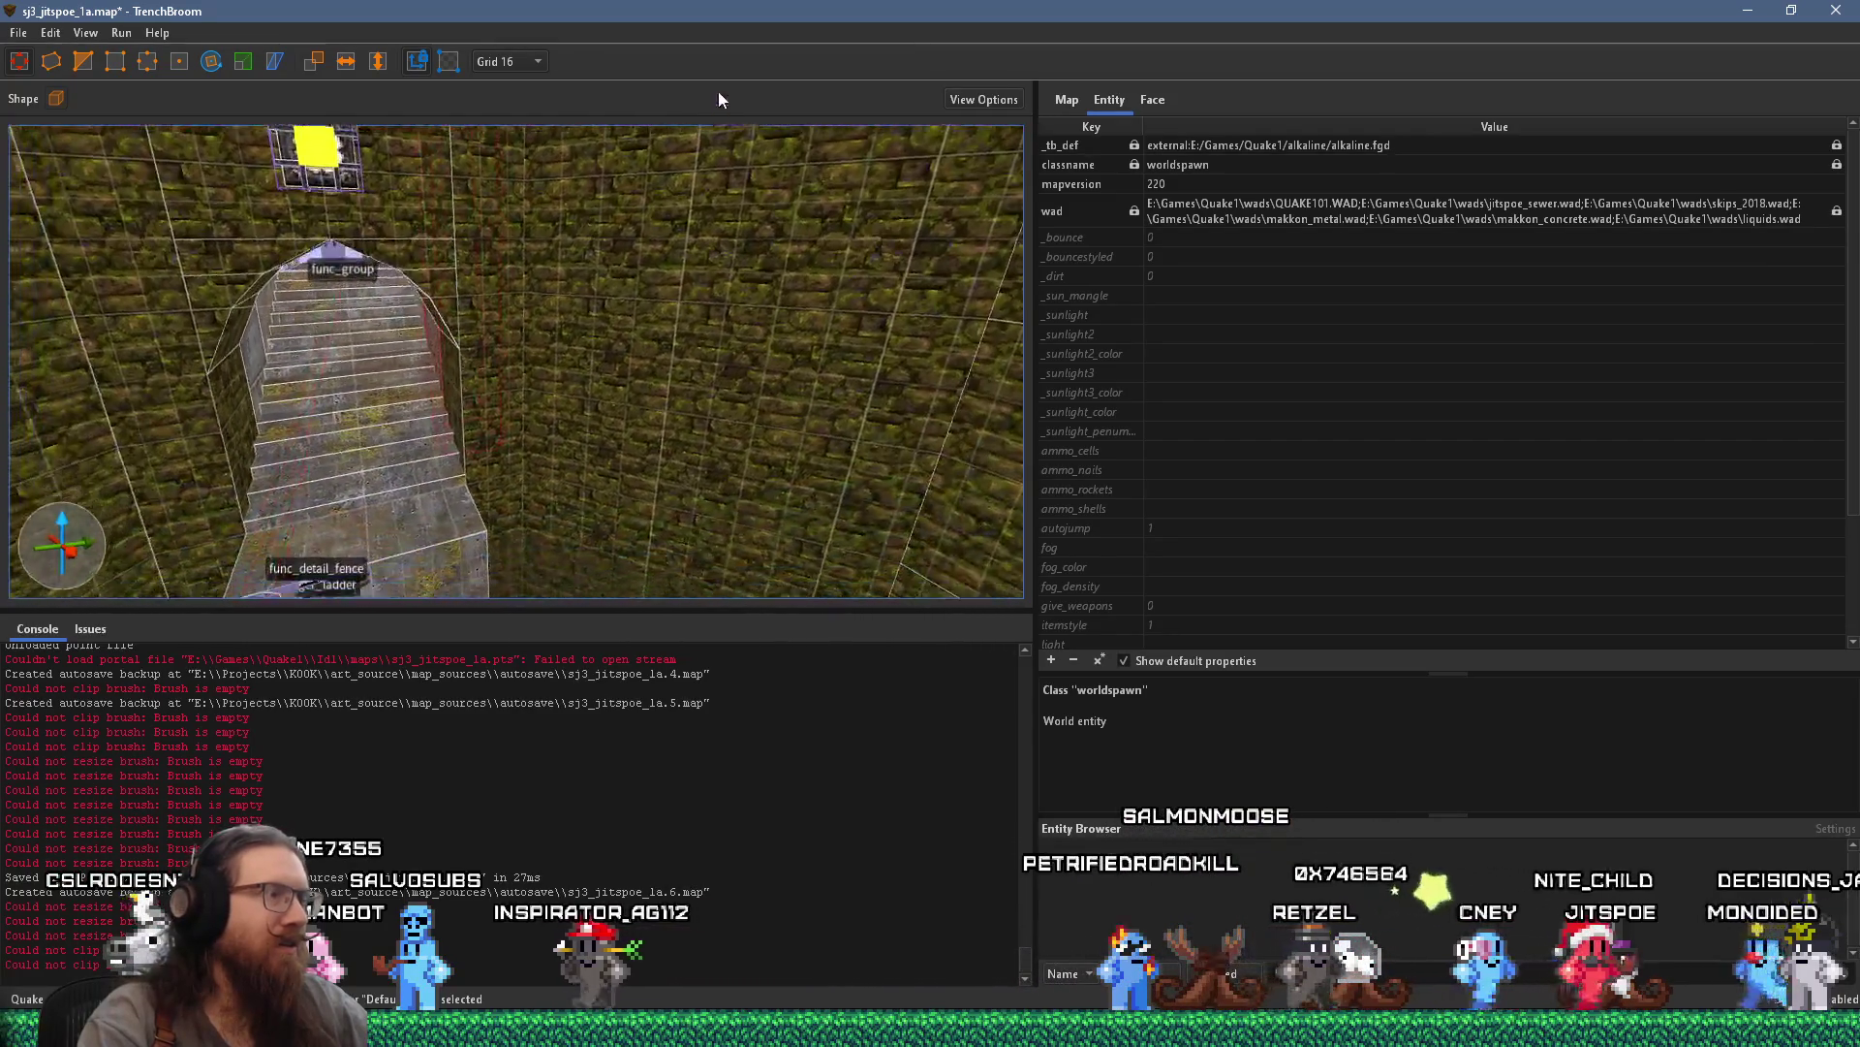
{"action": "key", "text": "w"}
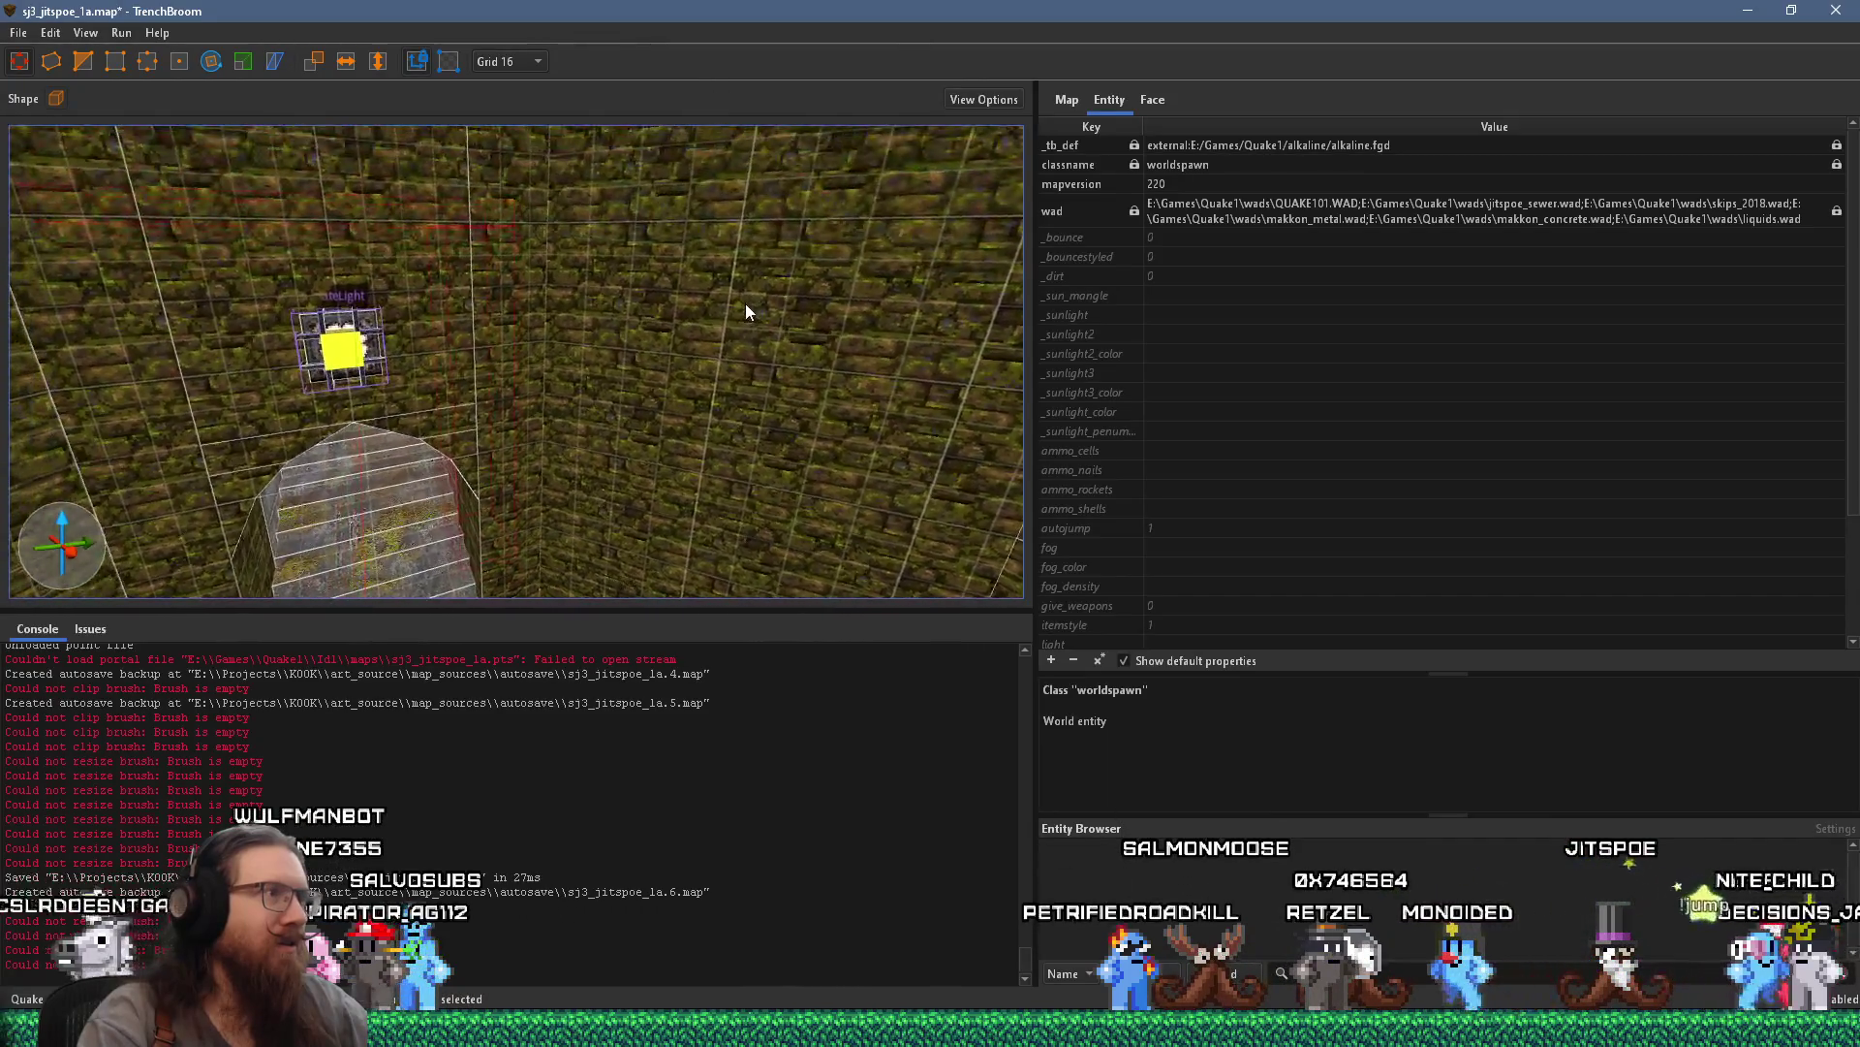
{"action": "key", "text": "w"}
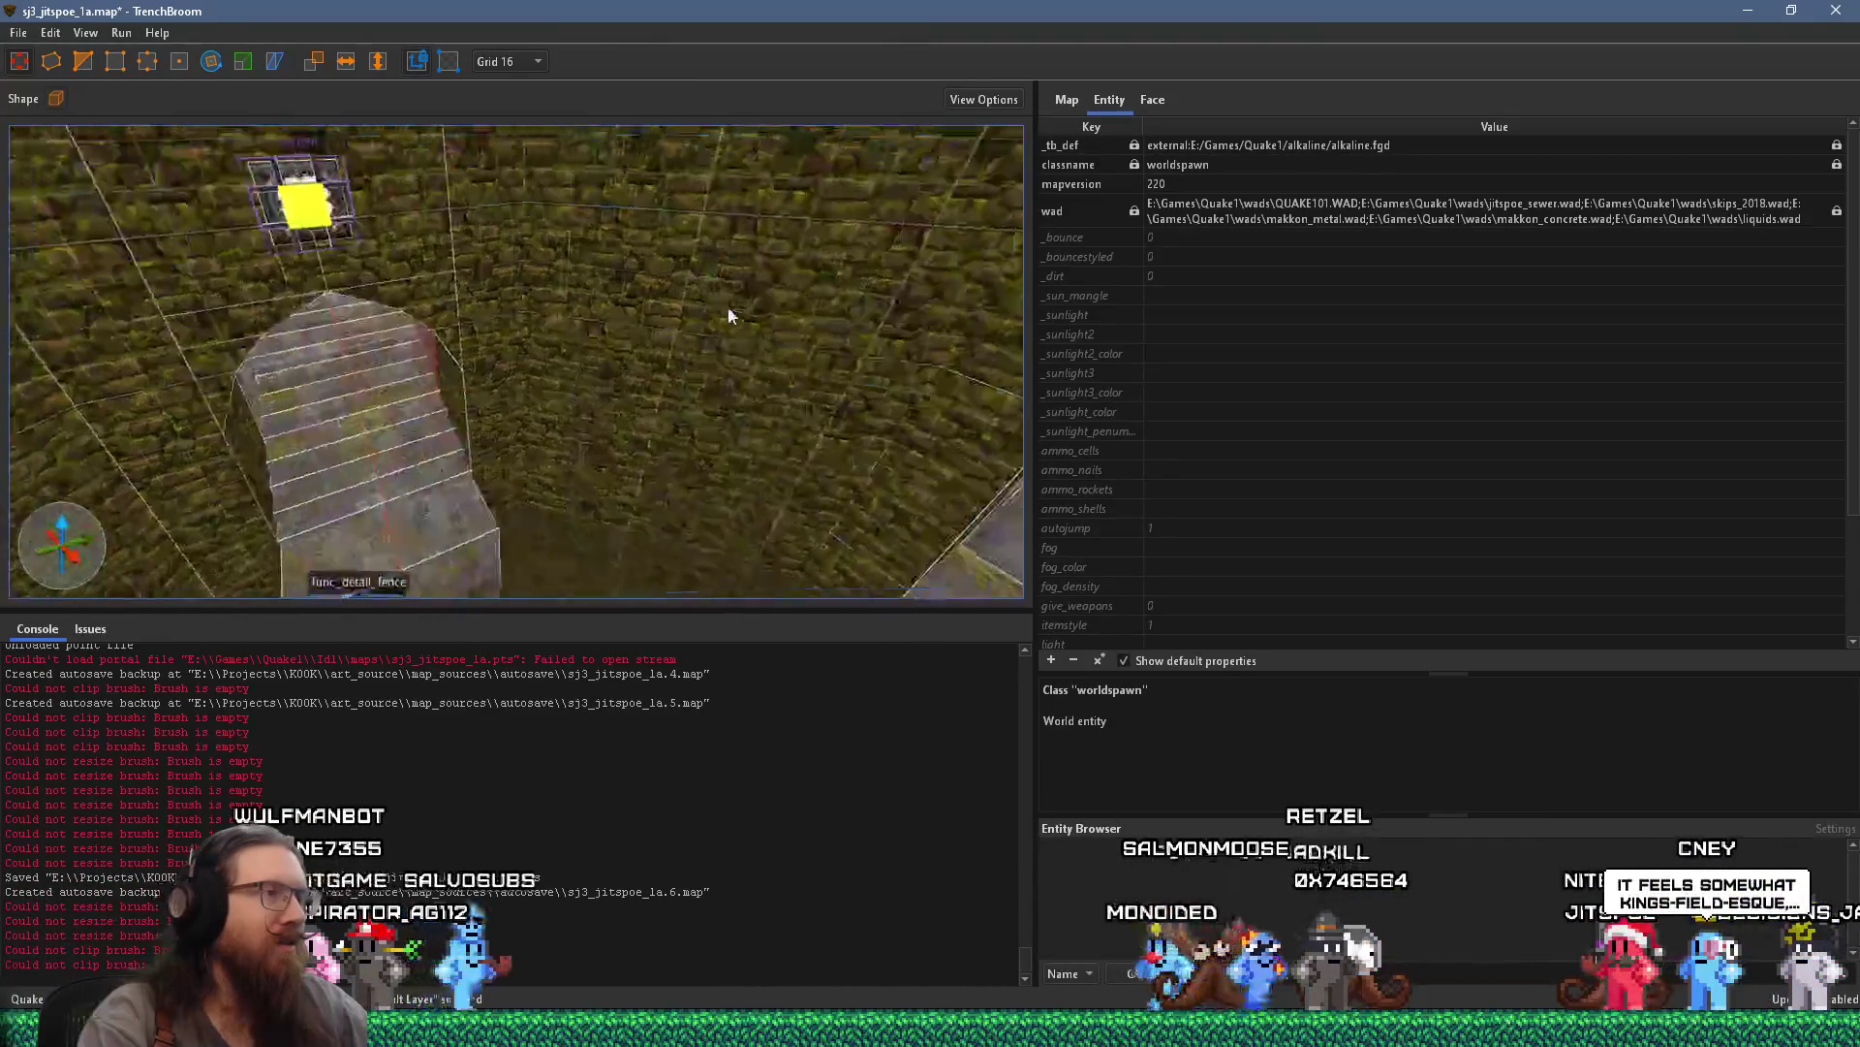
{"action": "key", "text": "w"}
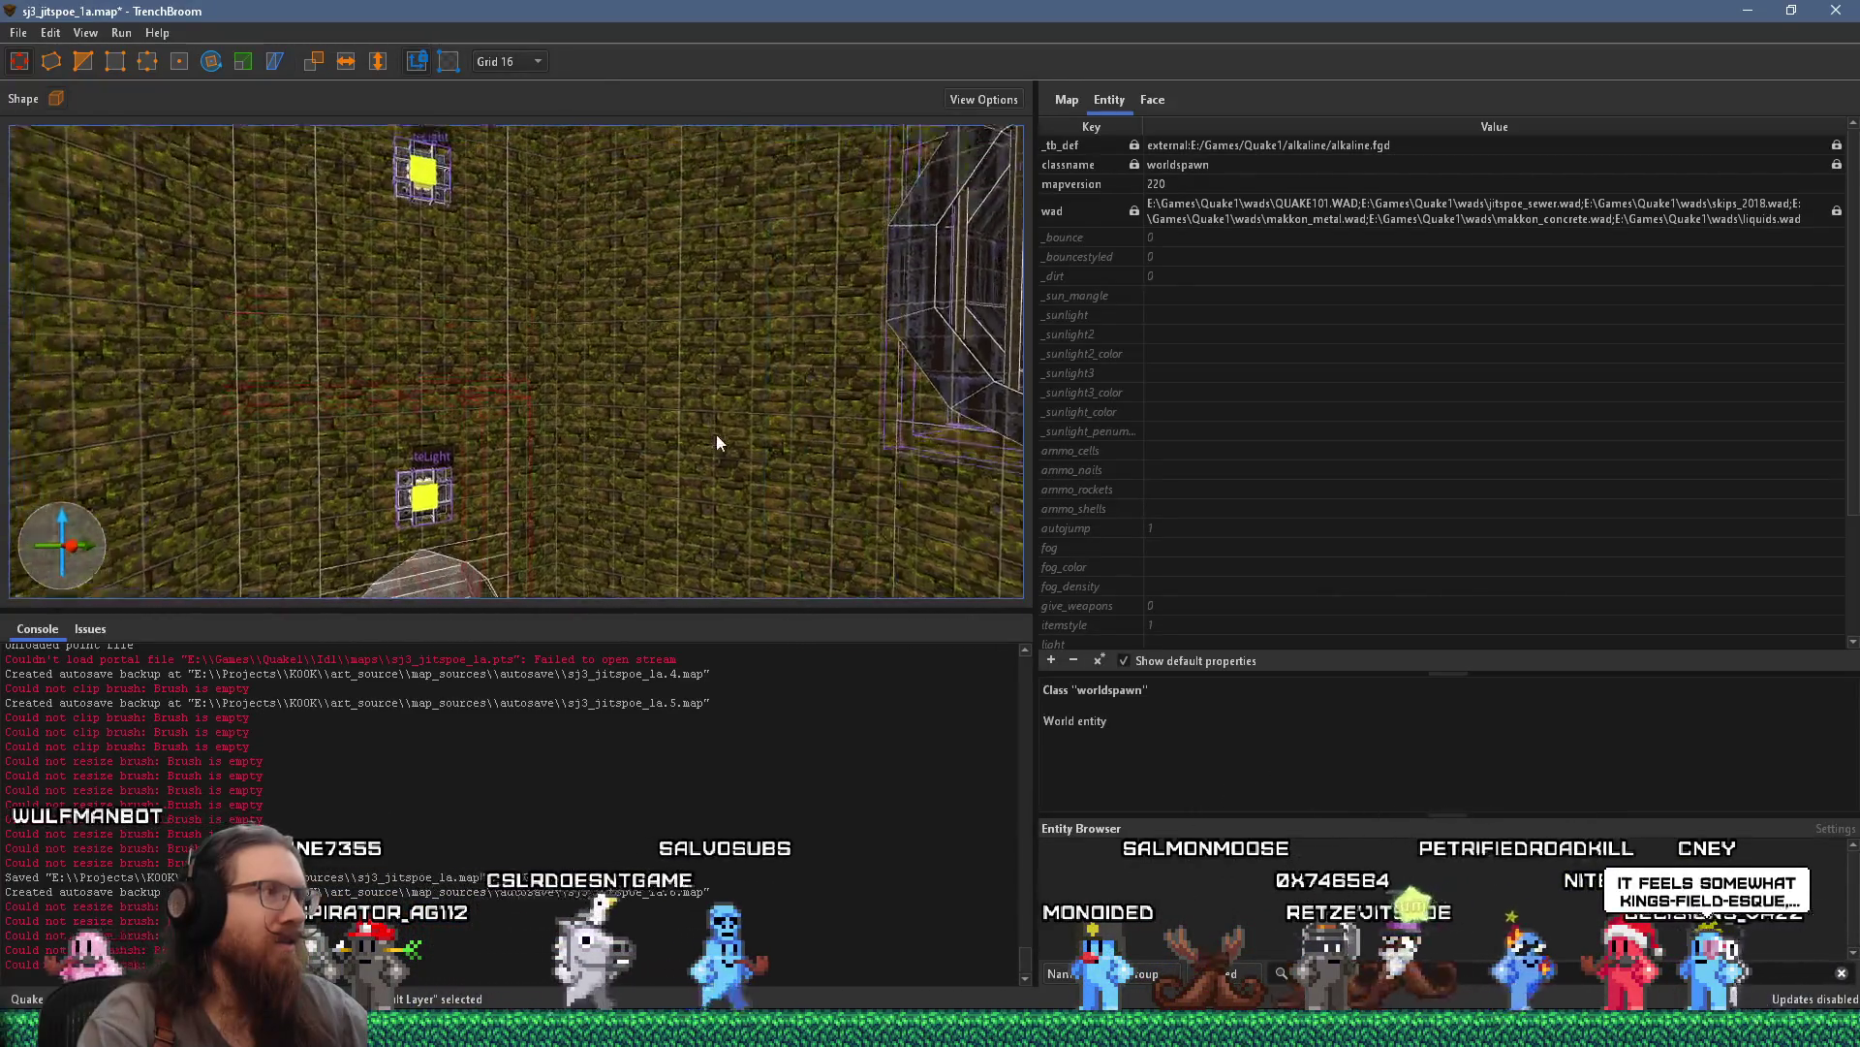
{"action": "key", "text": "w"}
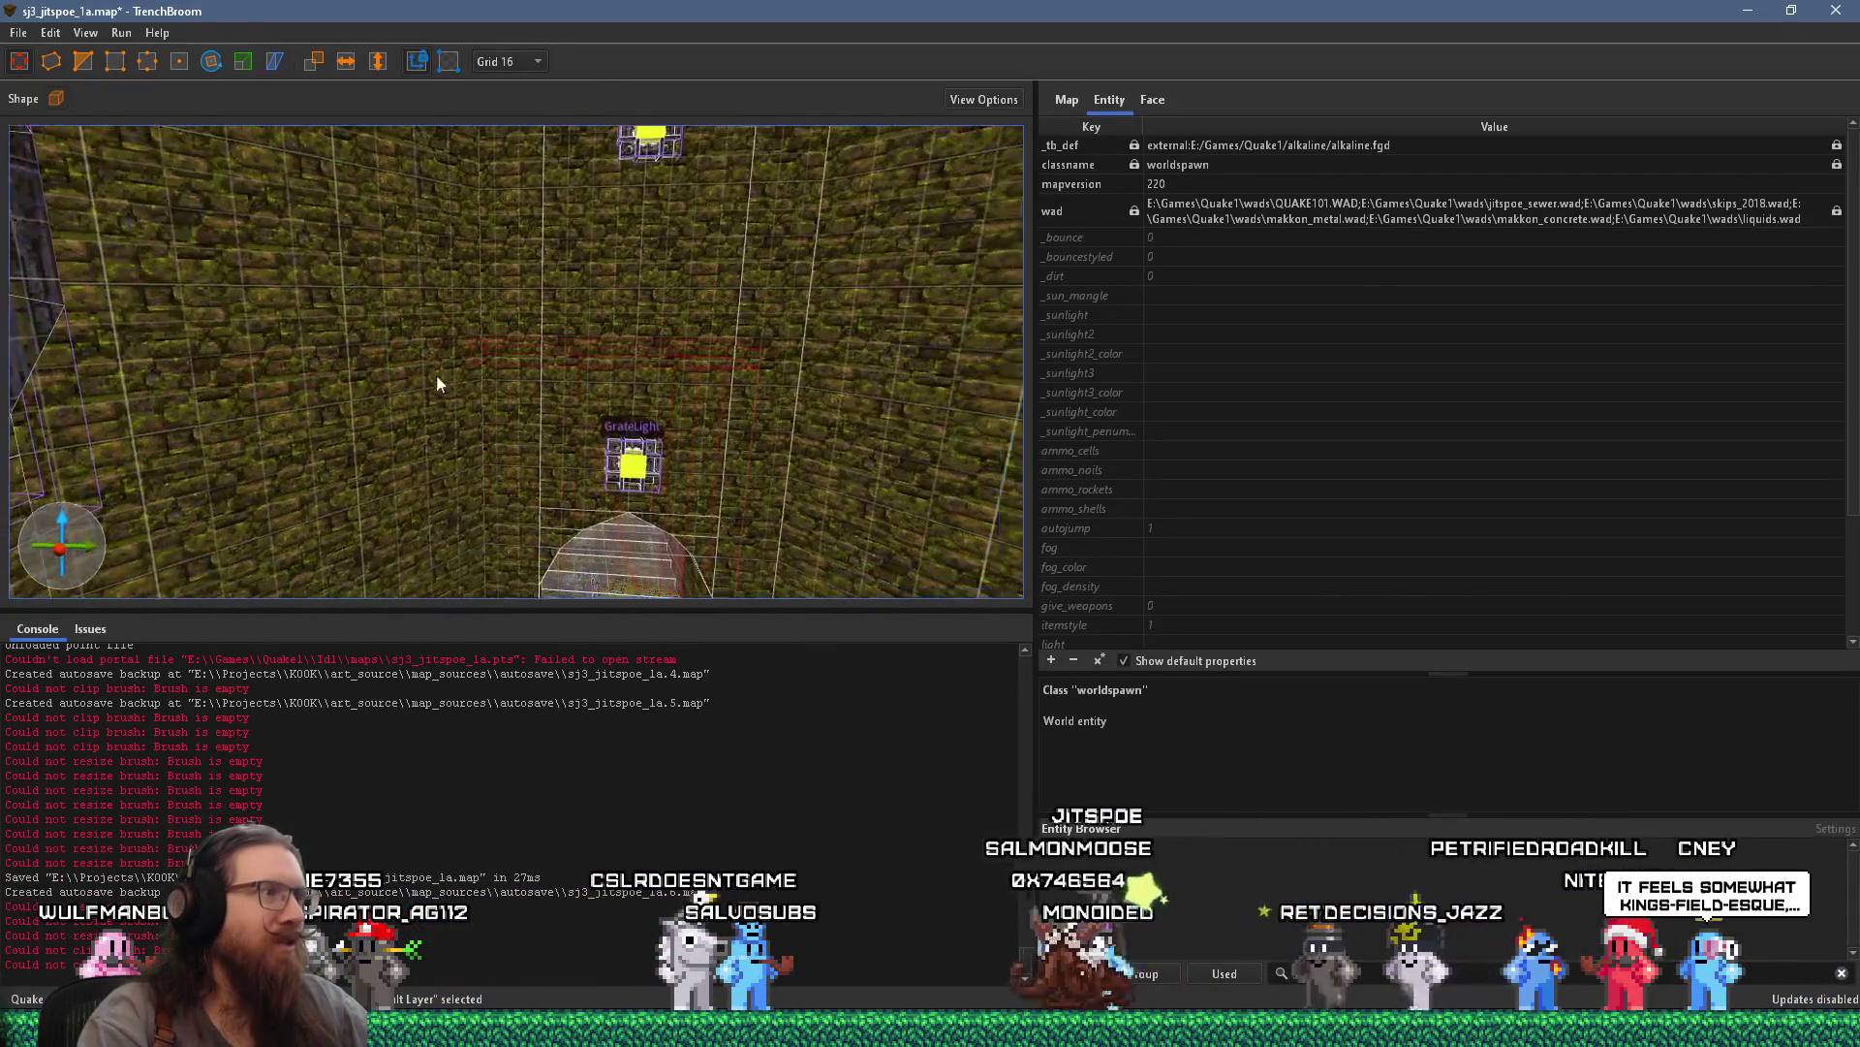
{"action": "key", "text": "w"}
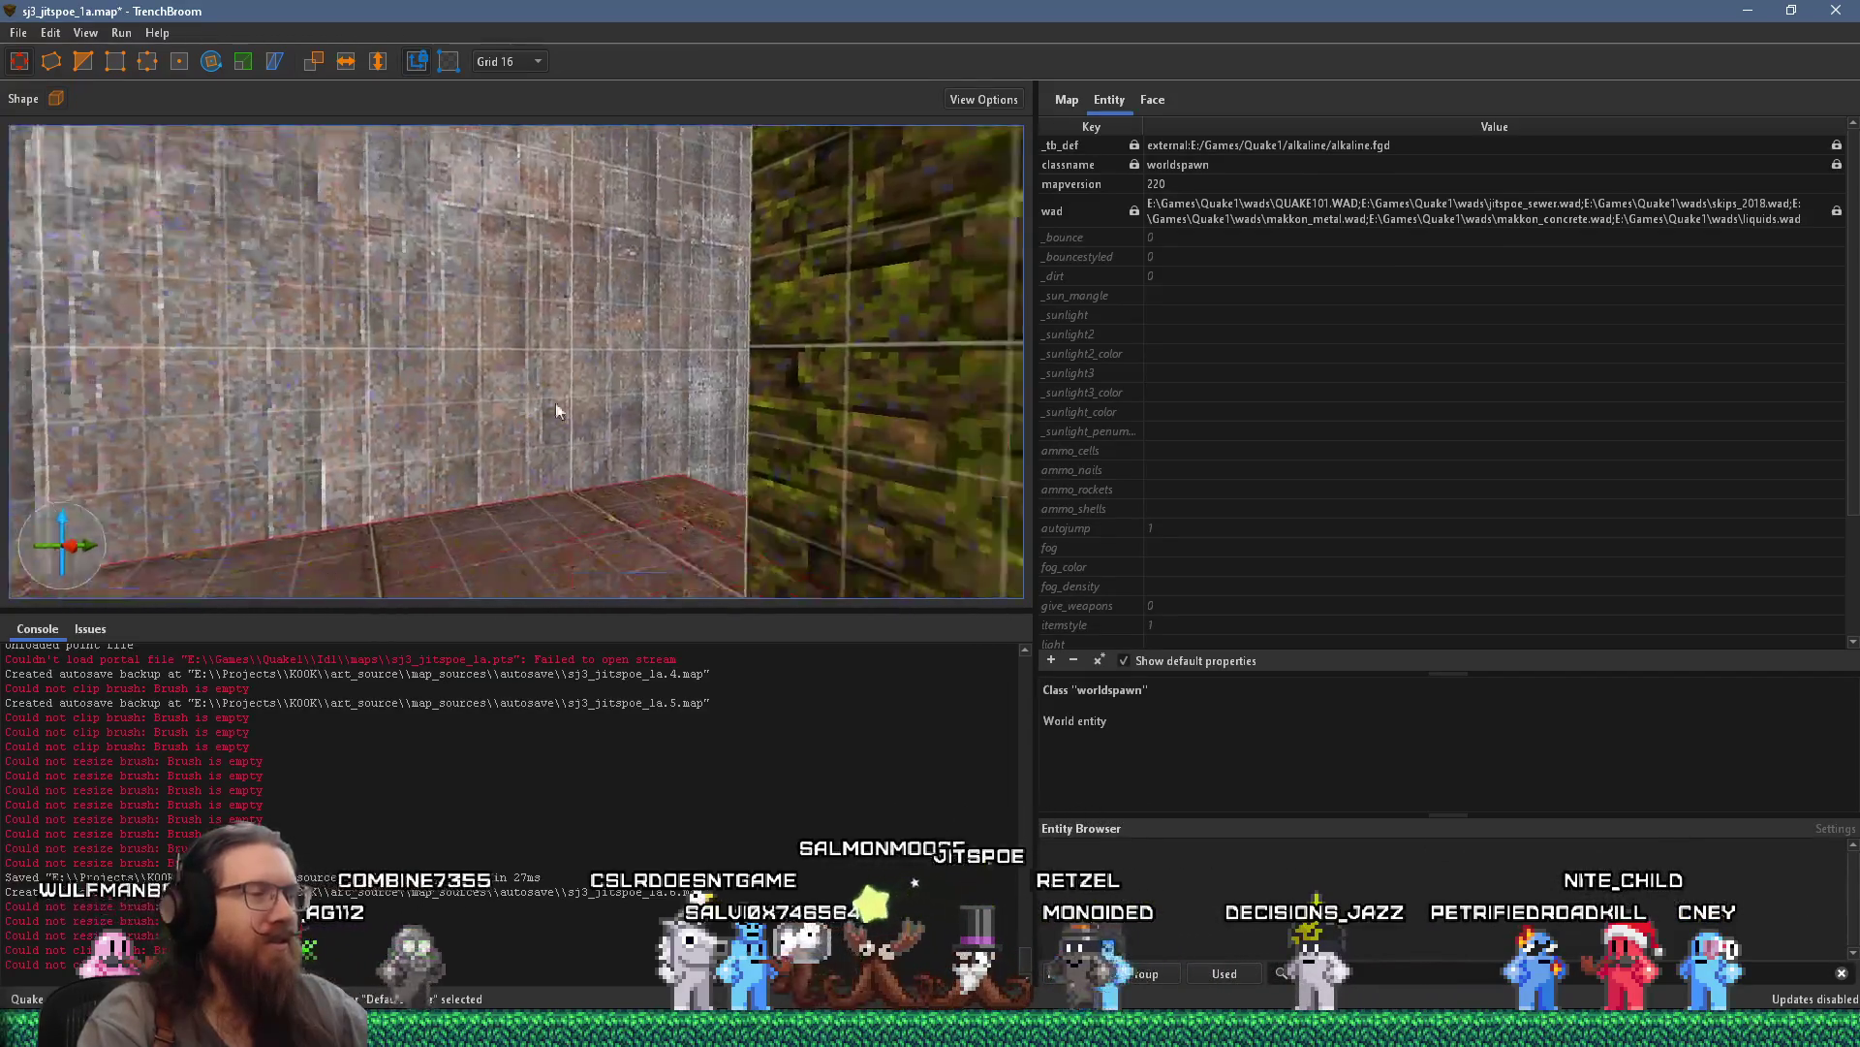
{"action": "key", "text": "w"}
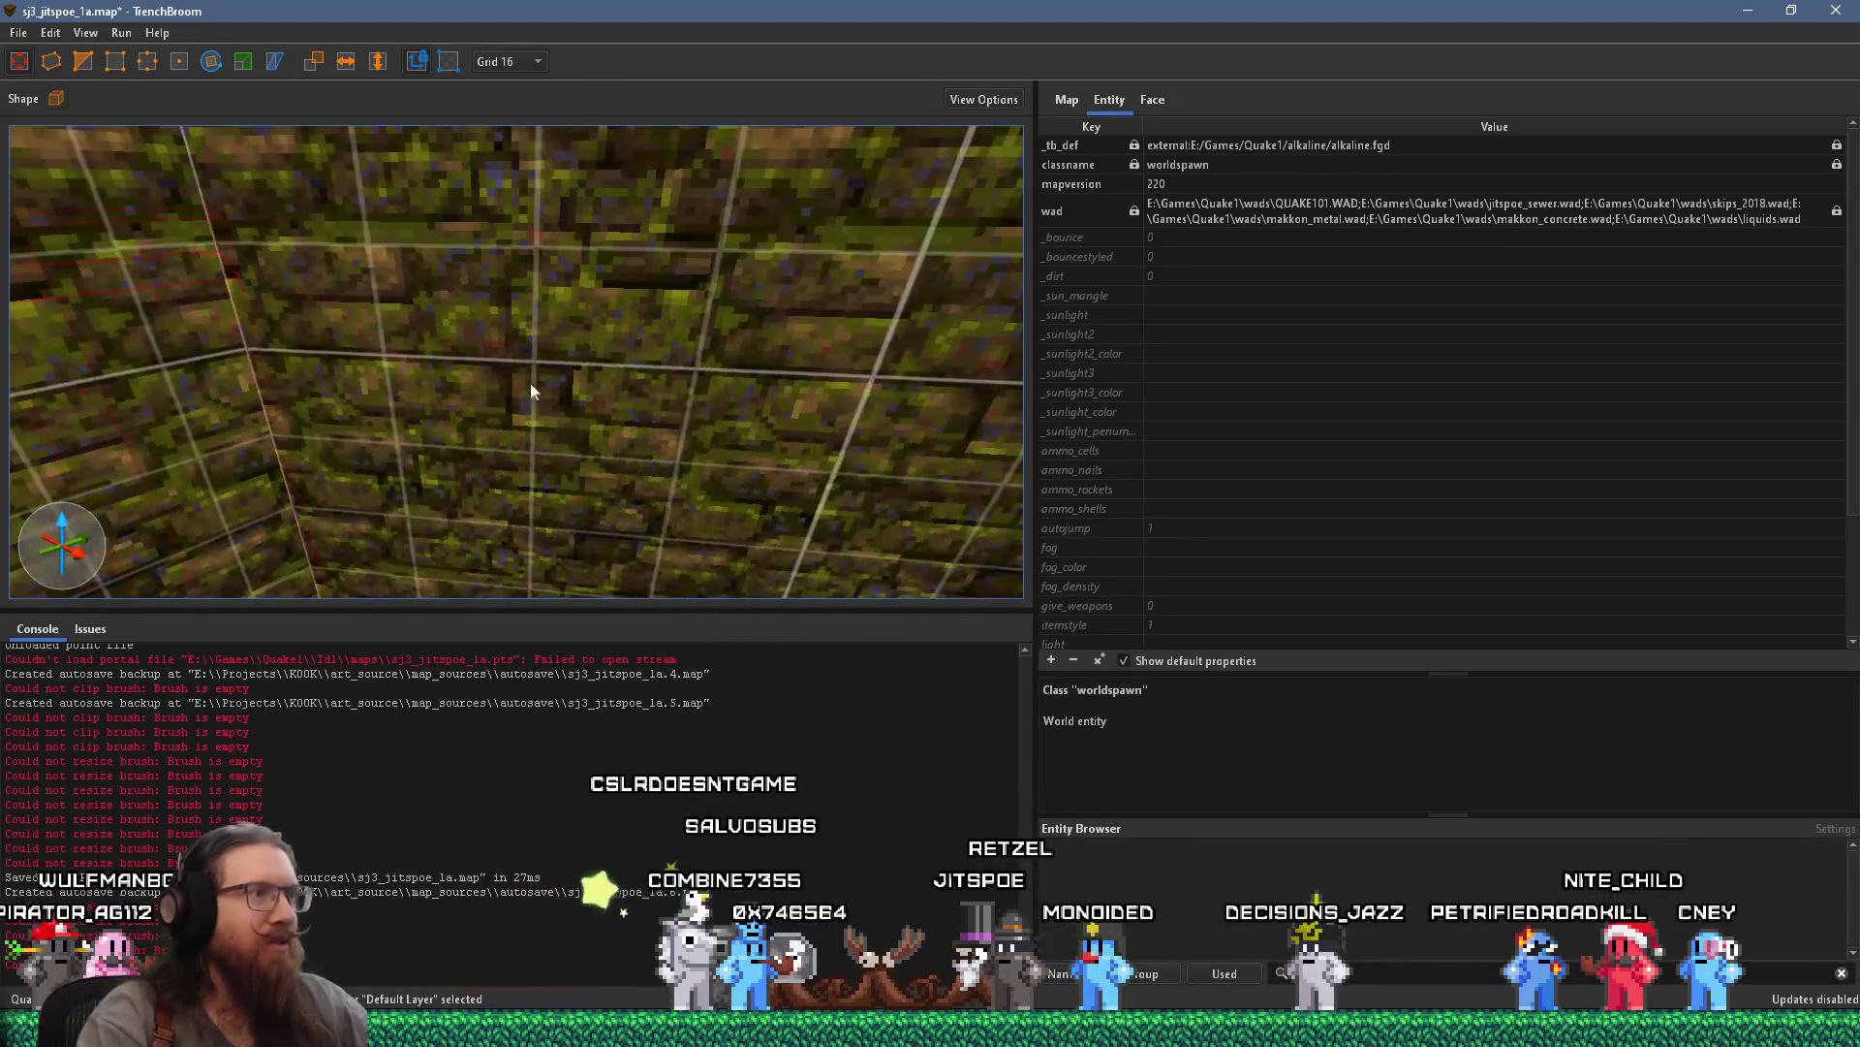
{"action": "key", "text": "w"}
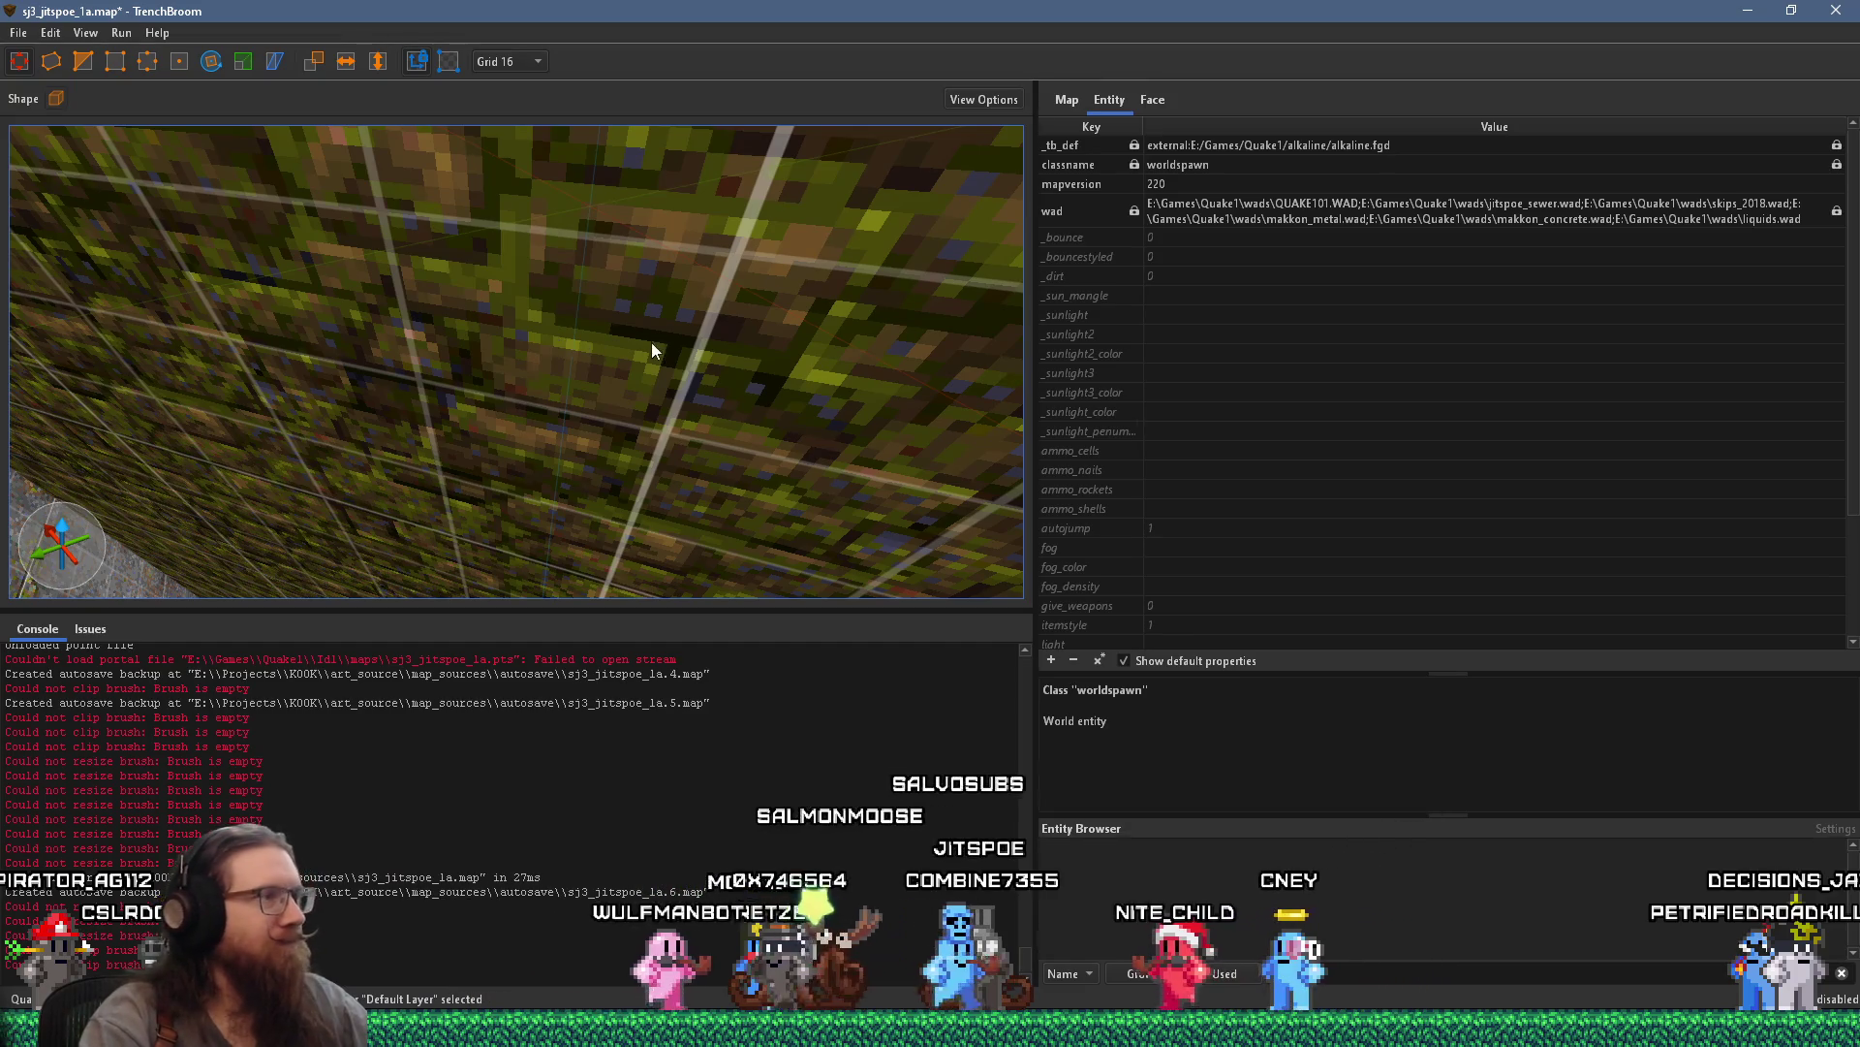
{"action": "key", "text": "s"}
{"action": "key", "text": "w"}
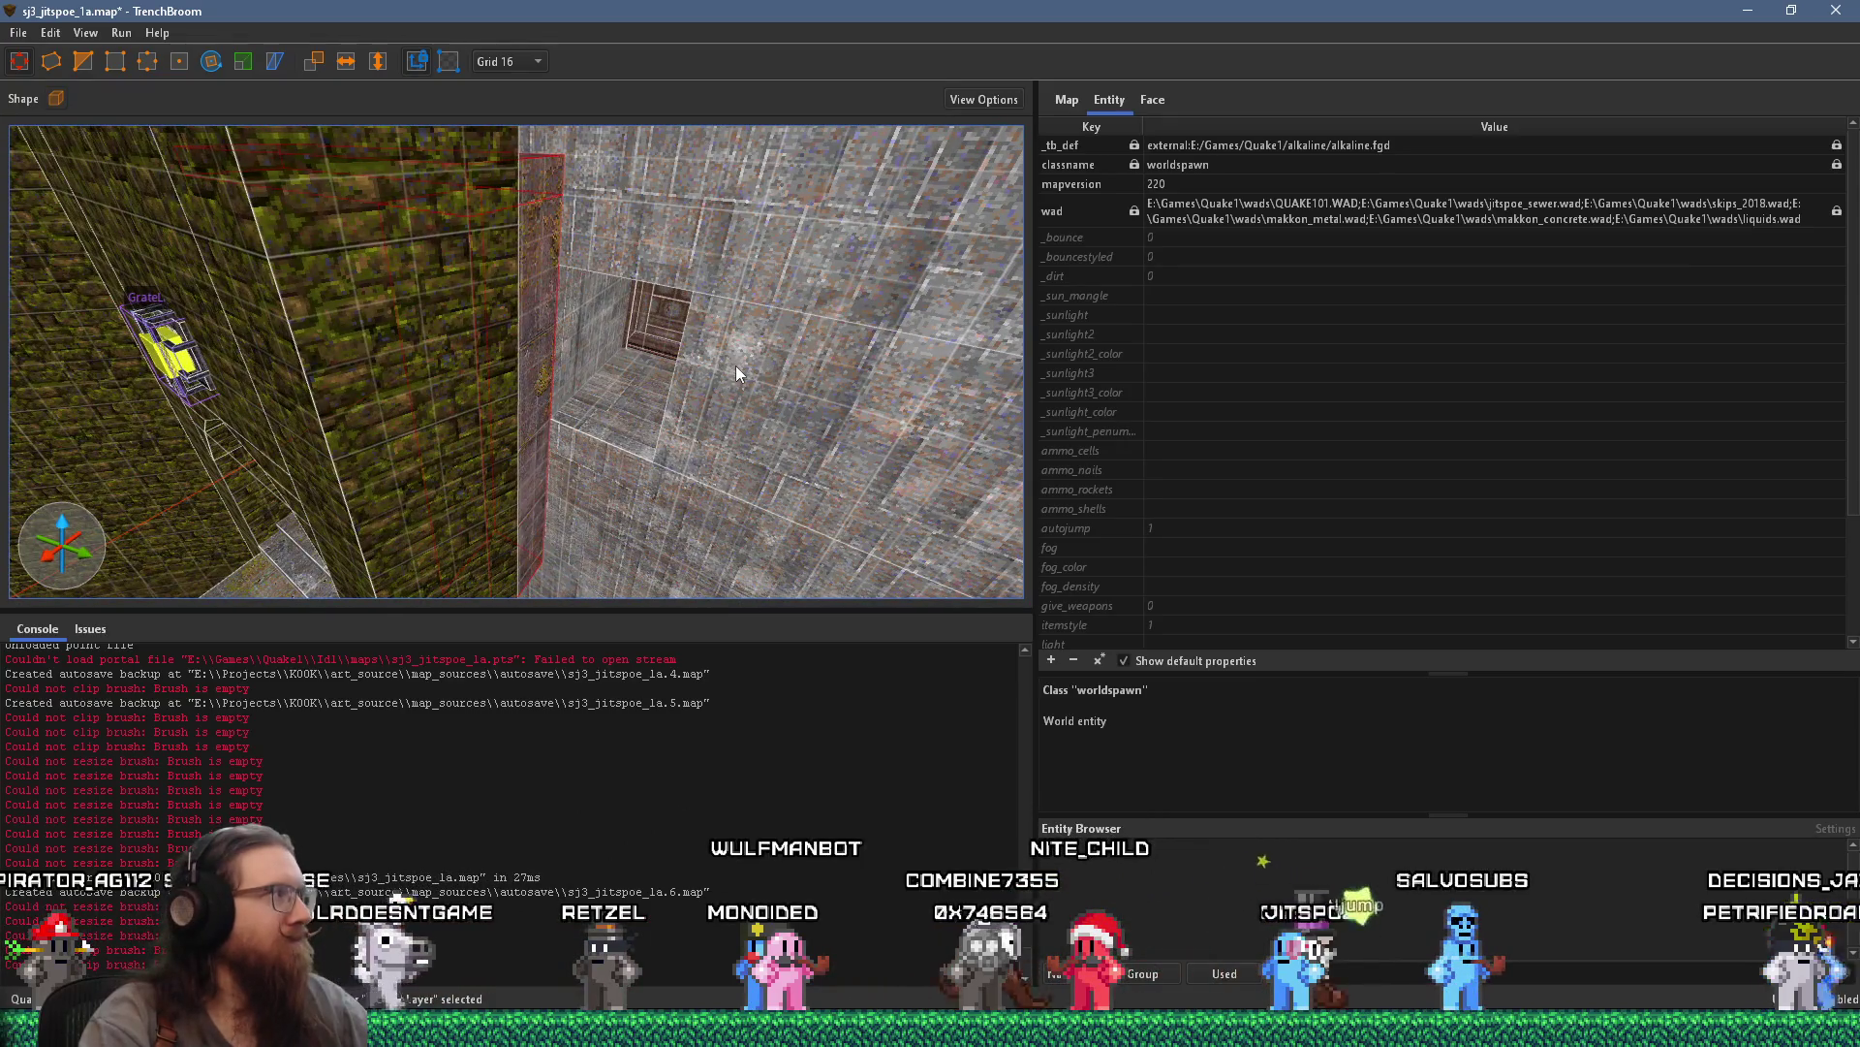
{"action": "key", "text": "w"}
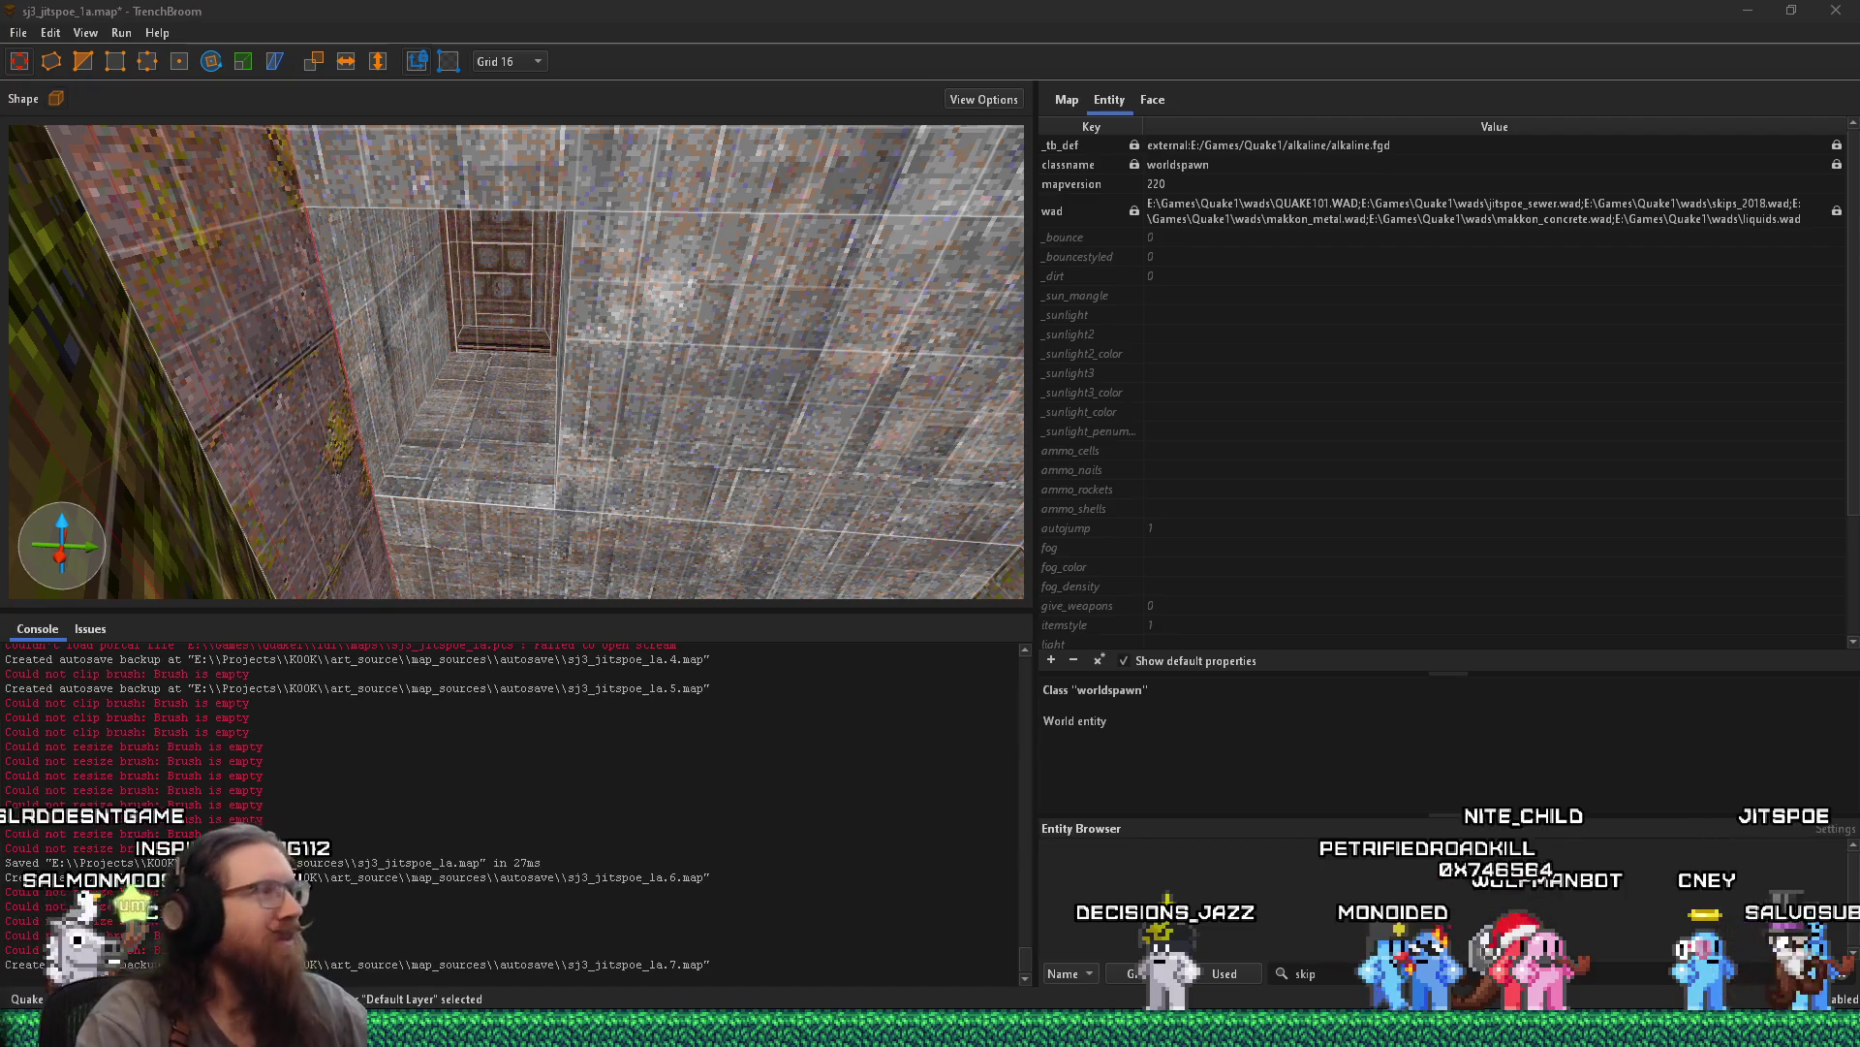
{"action": "scroll", "coordinate": [494, 443], "scroll_direction": "up", "scroll_amount": 10}
{"action": "scroll", "coordinate": [481, 437], "scroll_direction": "down", "scroll_amount": 10}
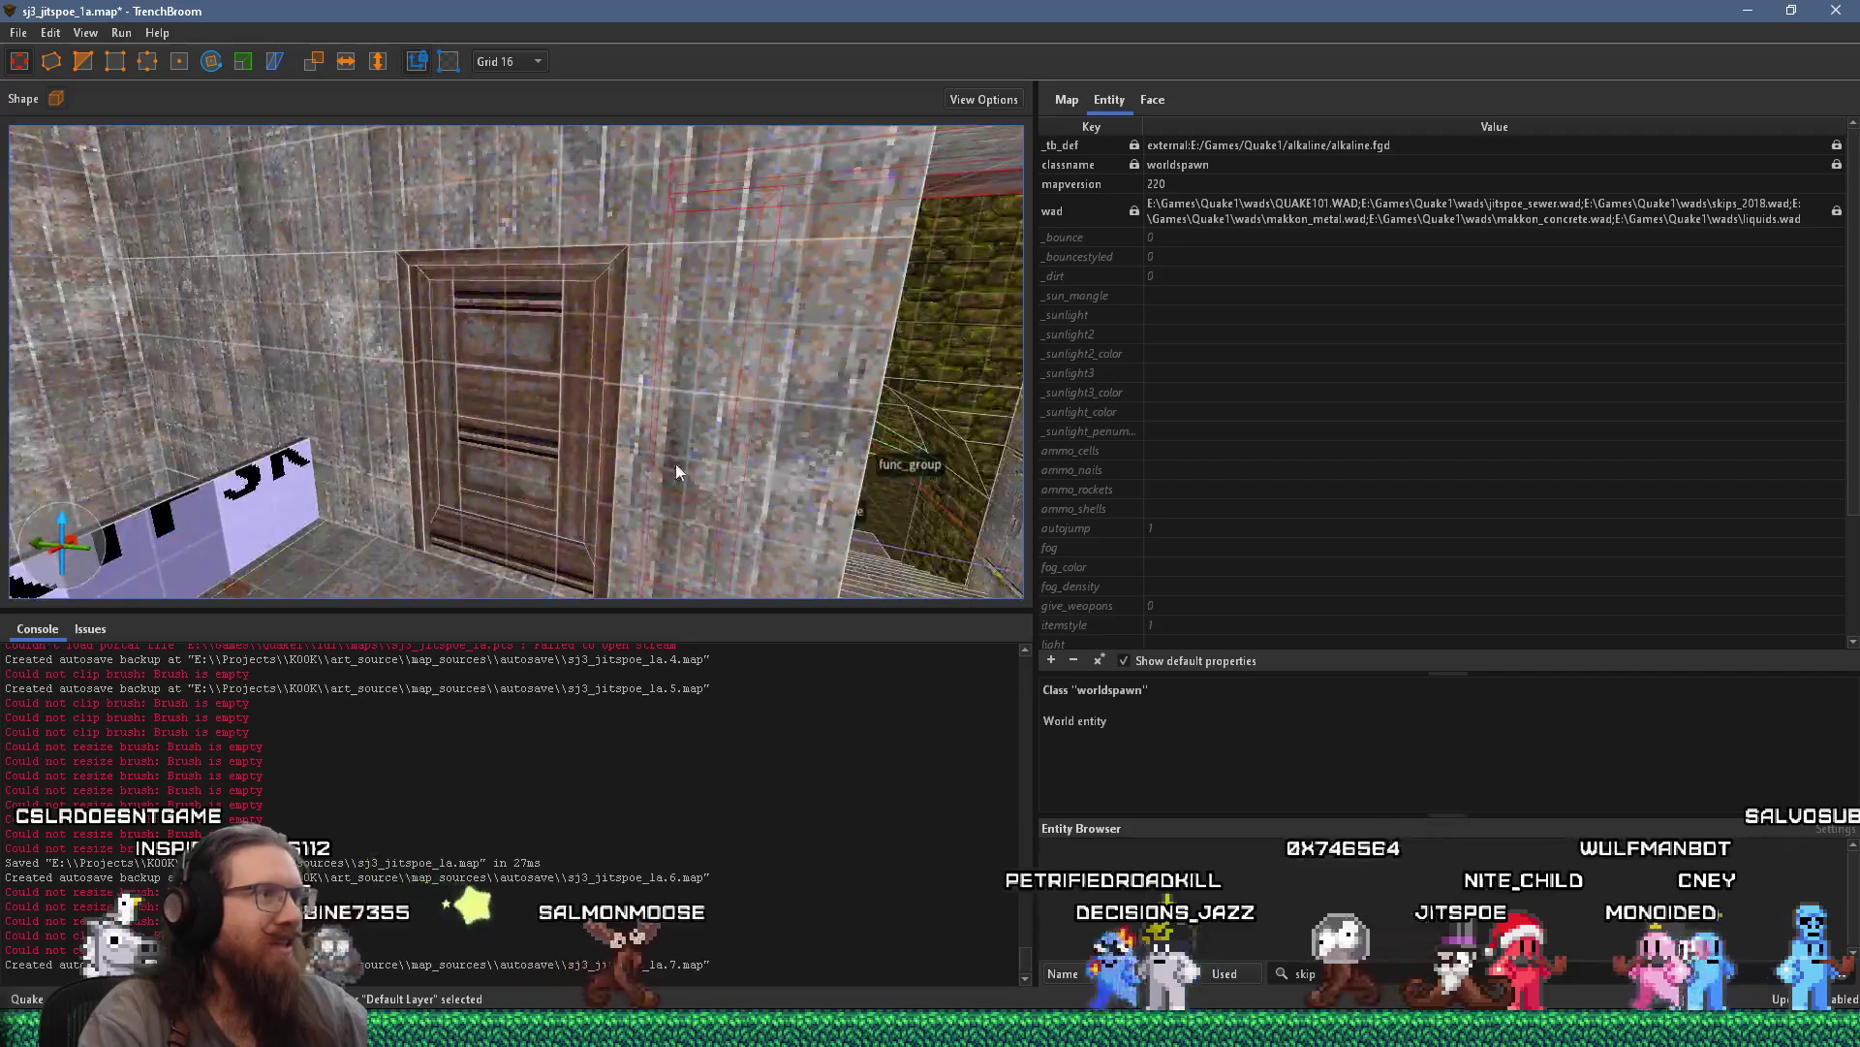
{"action": "key", "text": "Escape"}
{"action": "scroll", "coordinate": [660, 389], "scroll_direction": "up", "scroll_amount": 5}
{"action": "scroll", "coordinate": [355, 379], "scroll_direction": "up", "scroll_amount": 1}
{"action": "mouse_move", "coordinate": [358, 446]}
{"action": "left_mouse_down"}
{"action": "mouse_move", "coordinate": [349, 480]}
{"action": "mouse_move", "coordinate": [678, 487]}
{"action": "mouse_move", "coordinate": [632, 477]}
{"action": "left_mouse_up"}
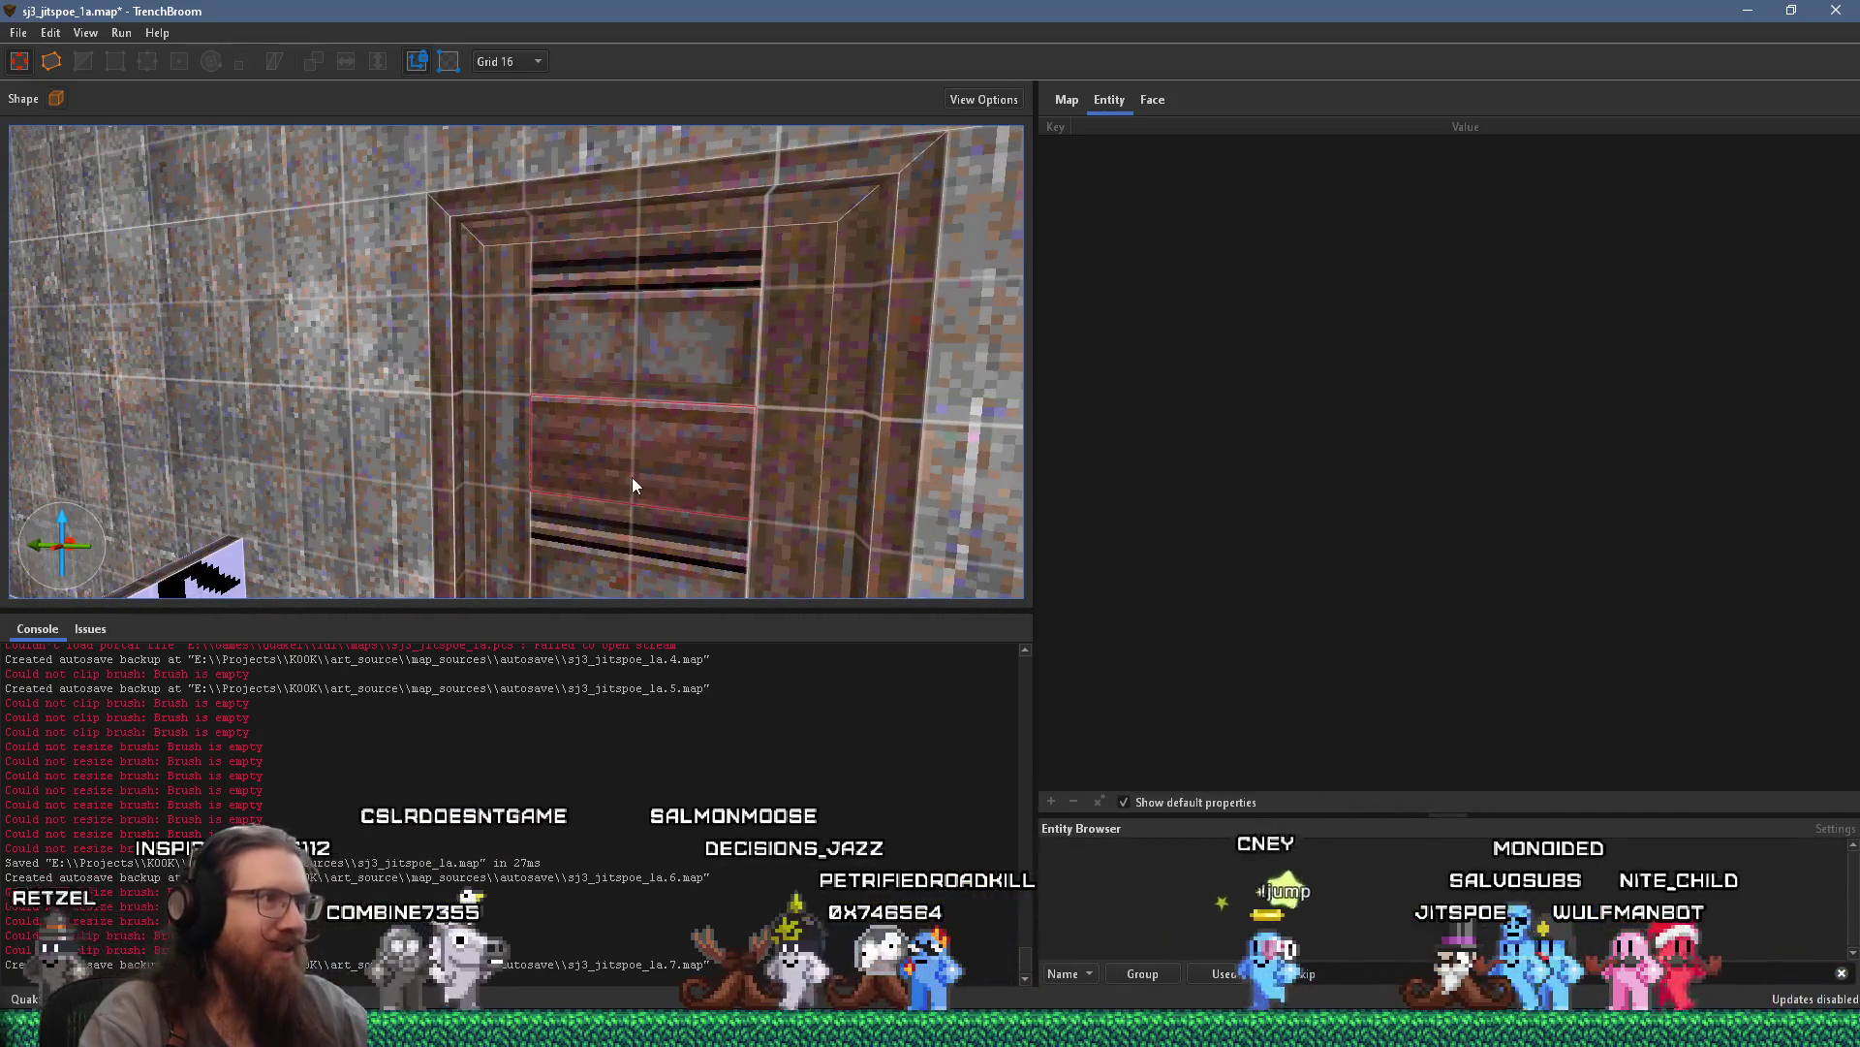
{"action": "mouse_move", "coordinate": [778, 492]}
{"action": "left_mouse_down"}
{"action": "mouse_move", "coordinate": [283, 453]}
{"action": "mouse_move", "coordinate": [356, 476]}
{"action": "mouse_move", "coordinate": [656, 462]}
{"action": "mouse_move", "coordinate": [696, 478]}
{"action": "mouse_move", "coordinate": [453, 441]}
{"action": "mouse_move", "coordinate": [298, 476]}
{"action": "mouse_move", "coordinate": [287, 452]}
{"action": "left_mouse_up"}
{"action": "mouse_move", "coordinate": [450, 507]}
{"action": "left_mouse_down"}
{"action": "mouse_move", "coordinate": [281, 524]}
{"action": "mouse_move", "coordinate": [757, 500]}
{"action": "mouse_move", "coordinate": [931, 457]}
{"action": "mouse_move", "coordinate": [457, 453]}
{"action": "mouse_move", "coordinate": [425, 427]}
{"action": "mouse_move", "coordinate": [345, 428]}
{"action": "mouse_move", "coordinate": [449, 452]}
{"action": "mouse_move", "coordinate": [411, 474]}
{"action": "mouse_move", "coordinate": [431, 536]}
{"action": "mouse_move", "coordinate": [428, 465]}
{"action": "mouse_move", "coordinate": [631, 513]}
{"action": "mouse_move", "coordinate": [642, 571]}
{"action": "left_mouse_up"}
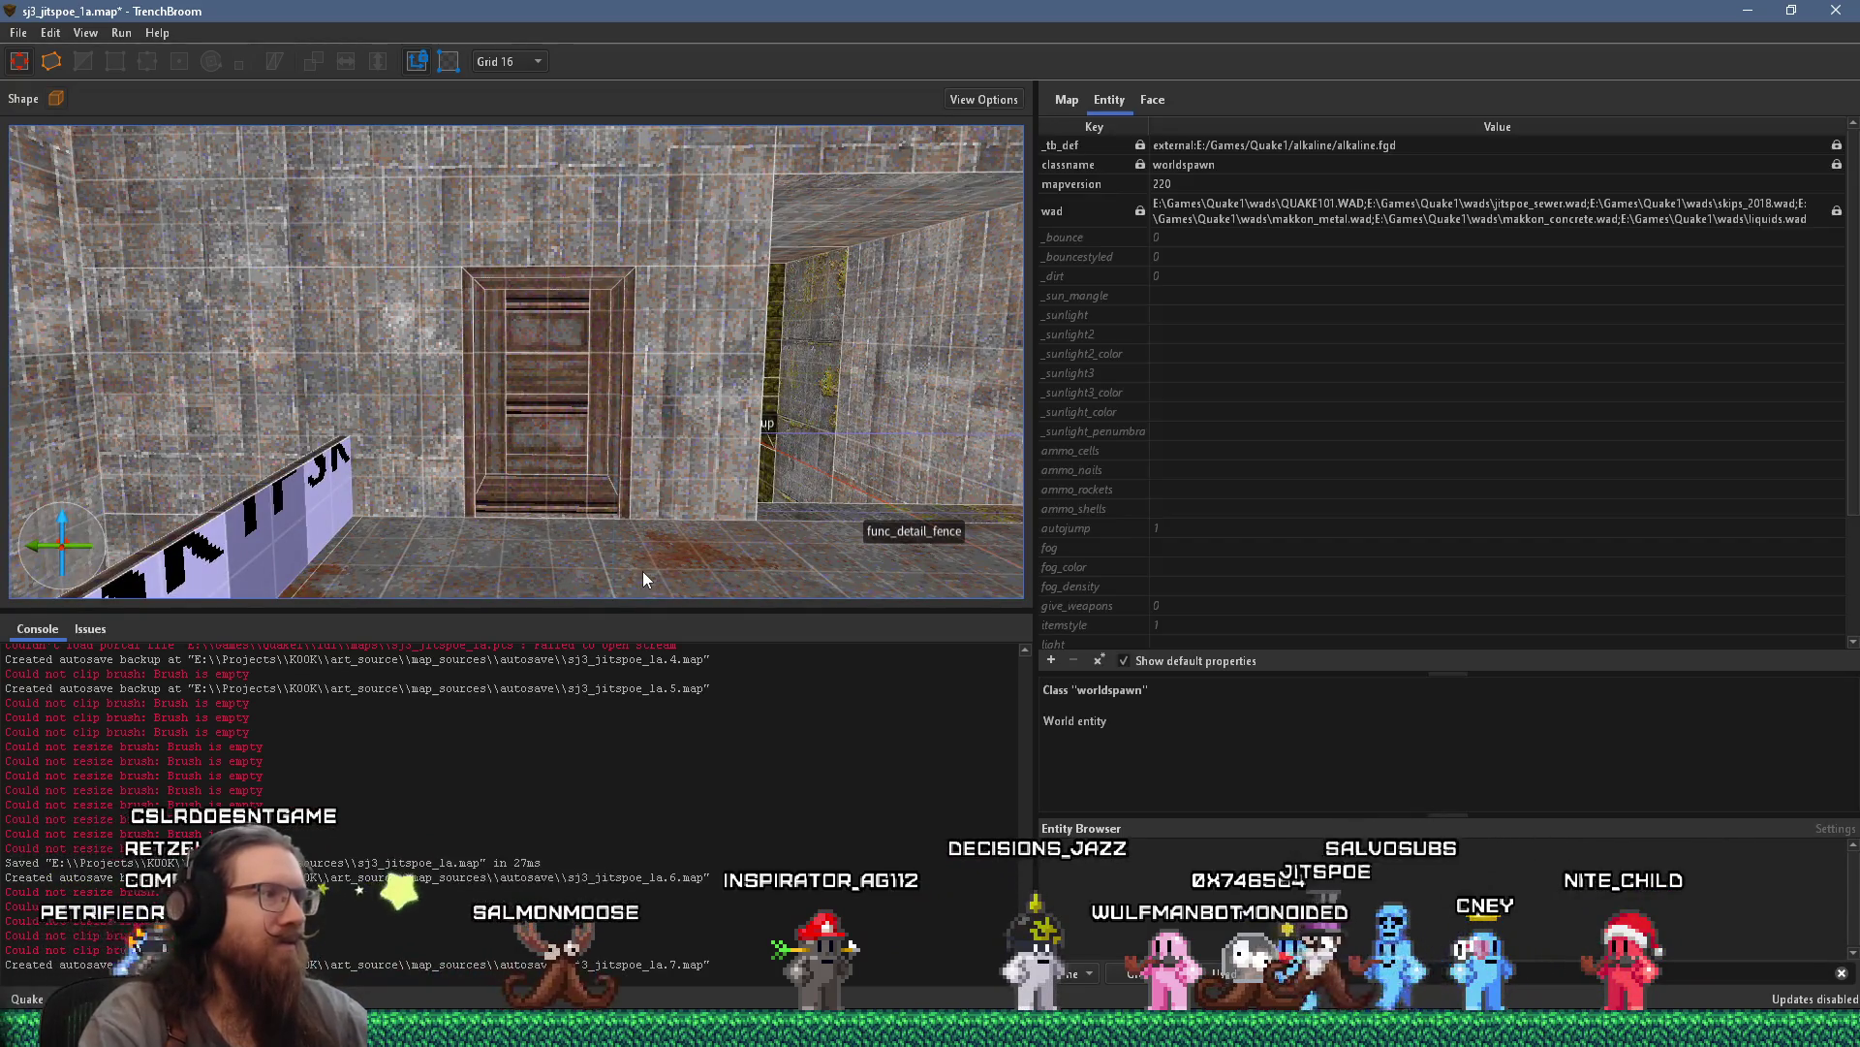
{"action": "scroll", "coordinate": [643, 579], "scroll_direction": "up", "scroll_amount": 5}
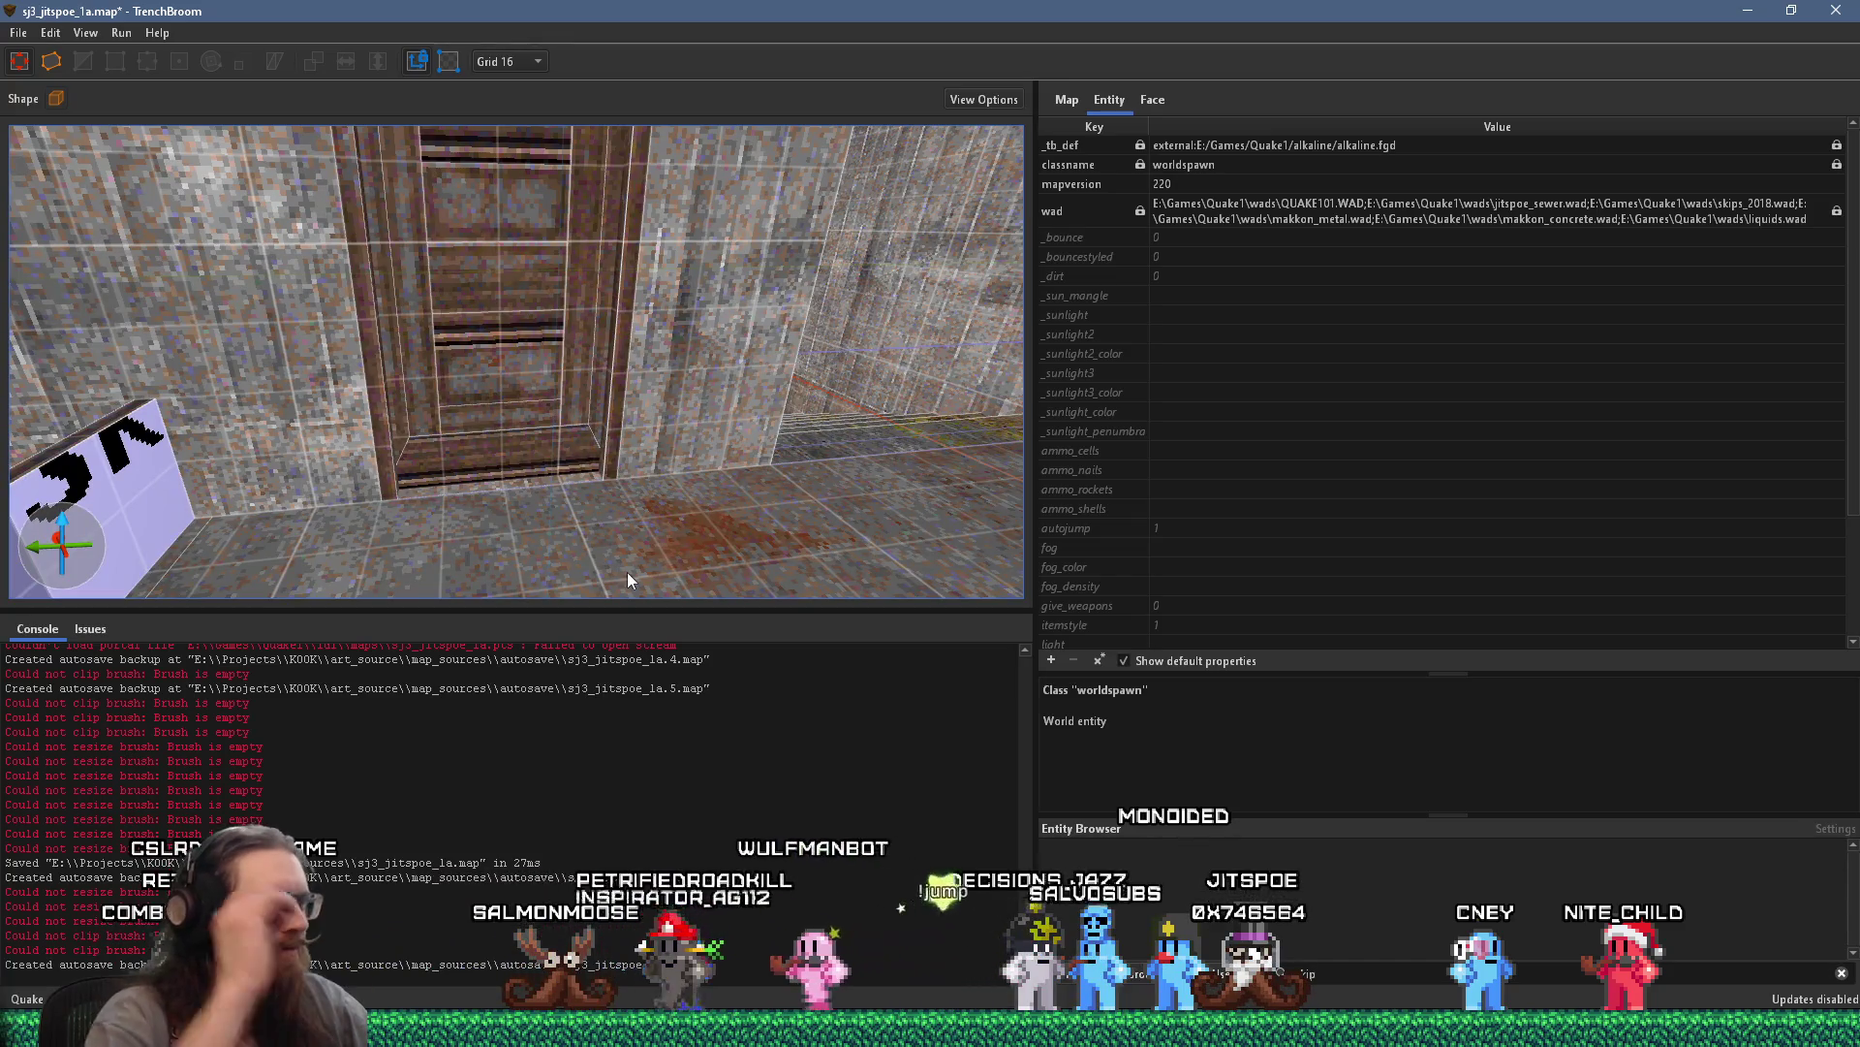
{"action": "mouse_move", "coordinate": [626, 572]}
{"action": "left_mouse_down"}
{"action": "mouse_move", "coordinate": [600, 479]}
{"action": "mouse_move", "coordinate": [609, 514]}
{"action": "left_mouse_up"}
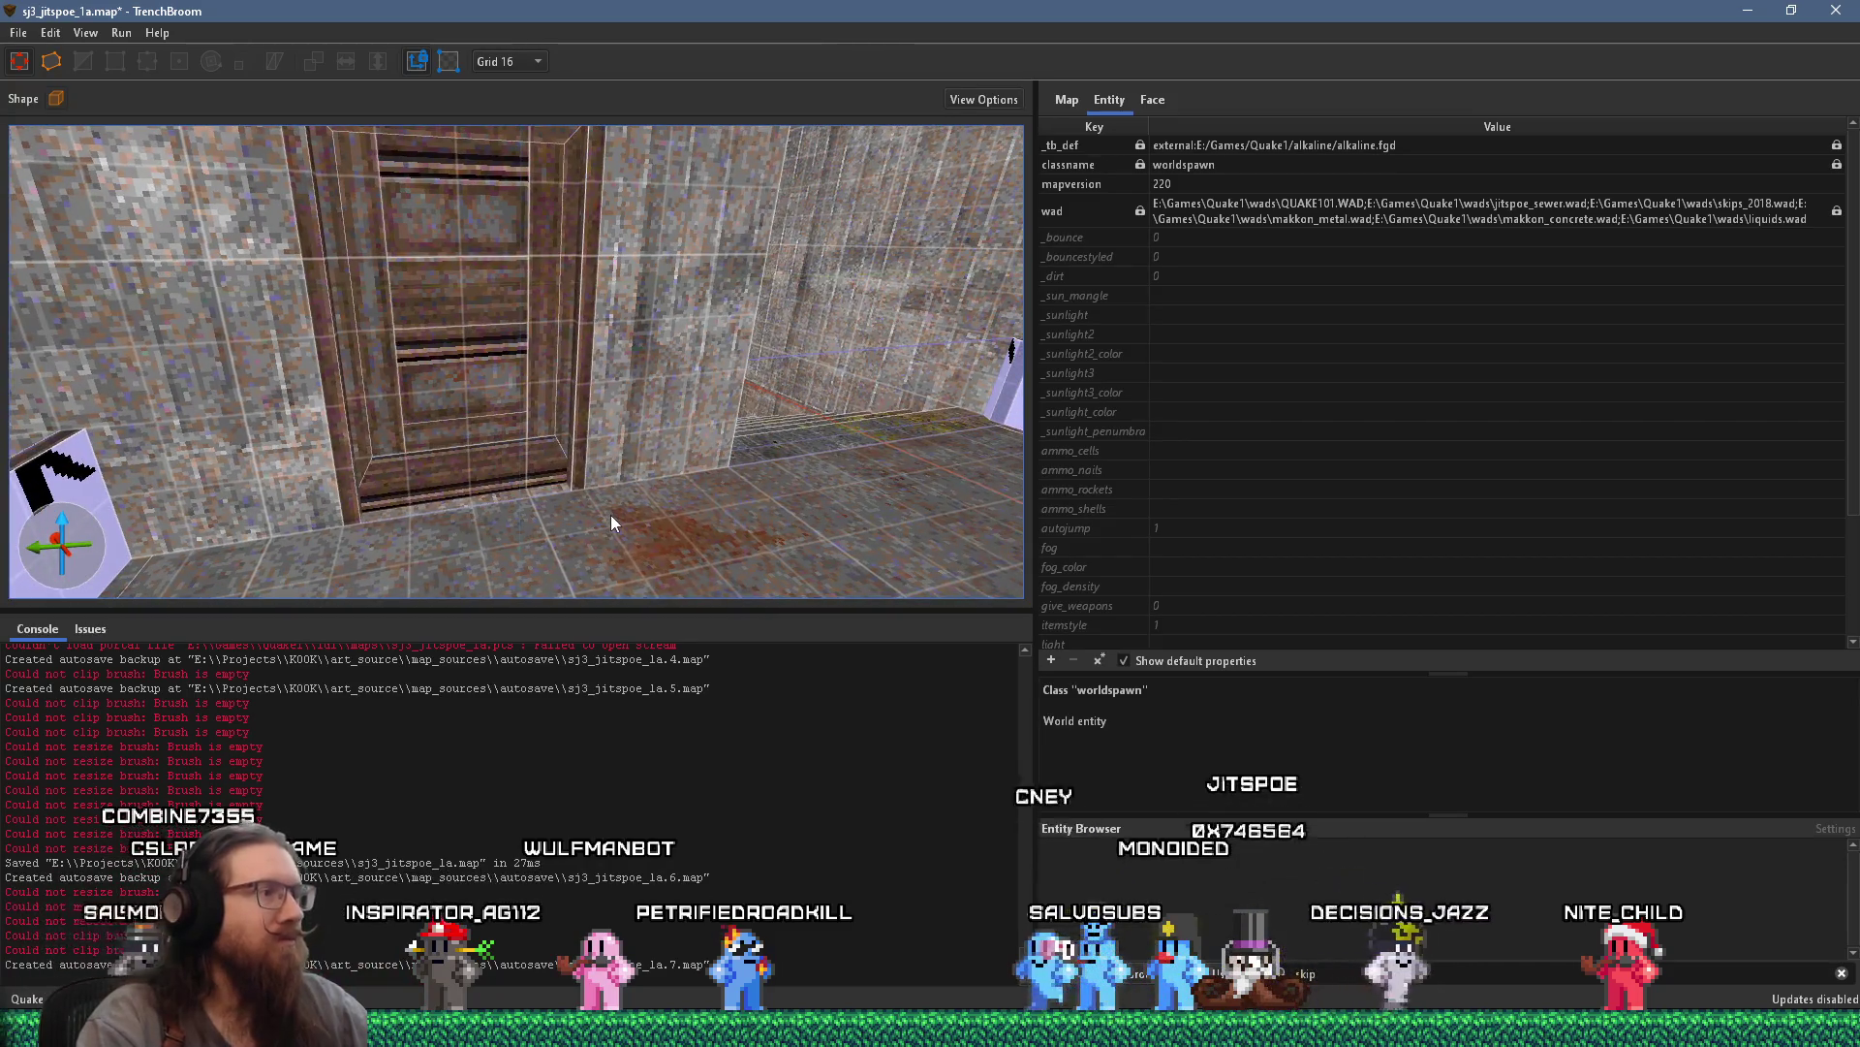
{"action": "scroll", "coordinate": [597, 342], "scroll_direction": "up", "scroll_amount": 2}
{"action": "scroll", "coordinate": [452, 460], "scroll_direction": "up", "scroll_amount": 2}
{"action": "scroll", "coordinate": [452, 461], "scroll_direction": "down", "scroll_amount": 2}
{"action": "mouse_move", "coordinate": [451, 470]}
{"action": "left_mouse_down"}
{"action": "mouse_move", "coordinate": [477, 393]}
{"action": "mouse_move", "coordinate": [556, 377]}
{"action": "left_mouse_up"}
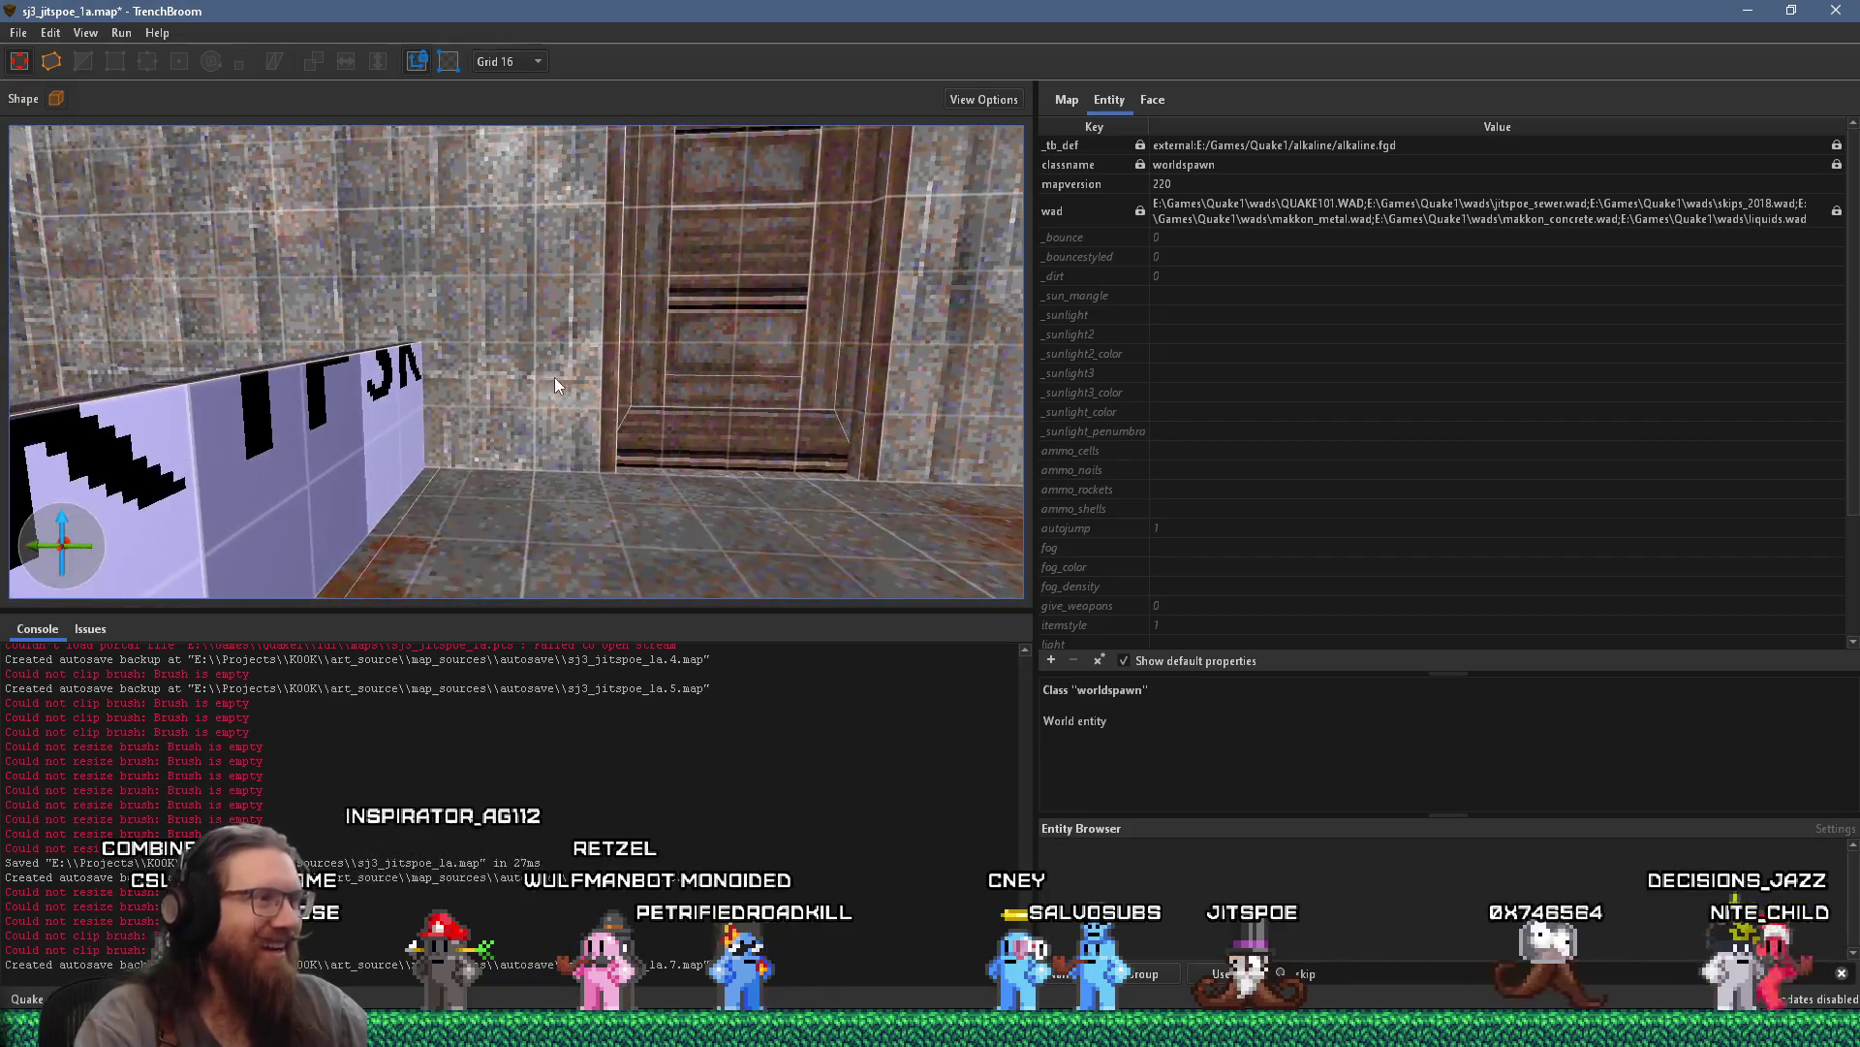
{"action": "scroll", "coordinate": [547, 391], "scroll_direction": "down", "scroll_amount": 4}
{"action": "scroll", "coordinate": [513, 424], "scroll_direction": "up", "scroll_amount": 5}
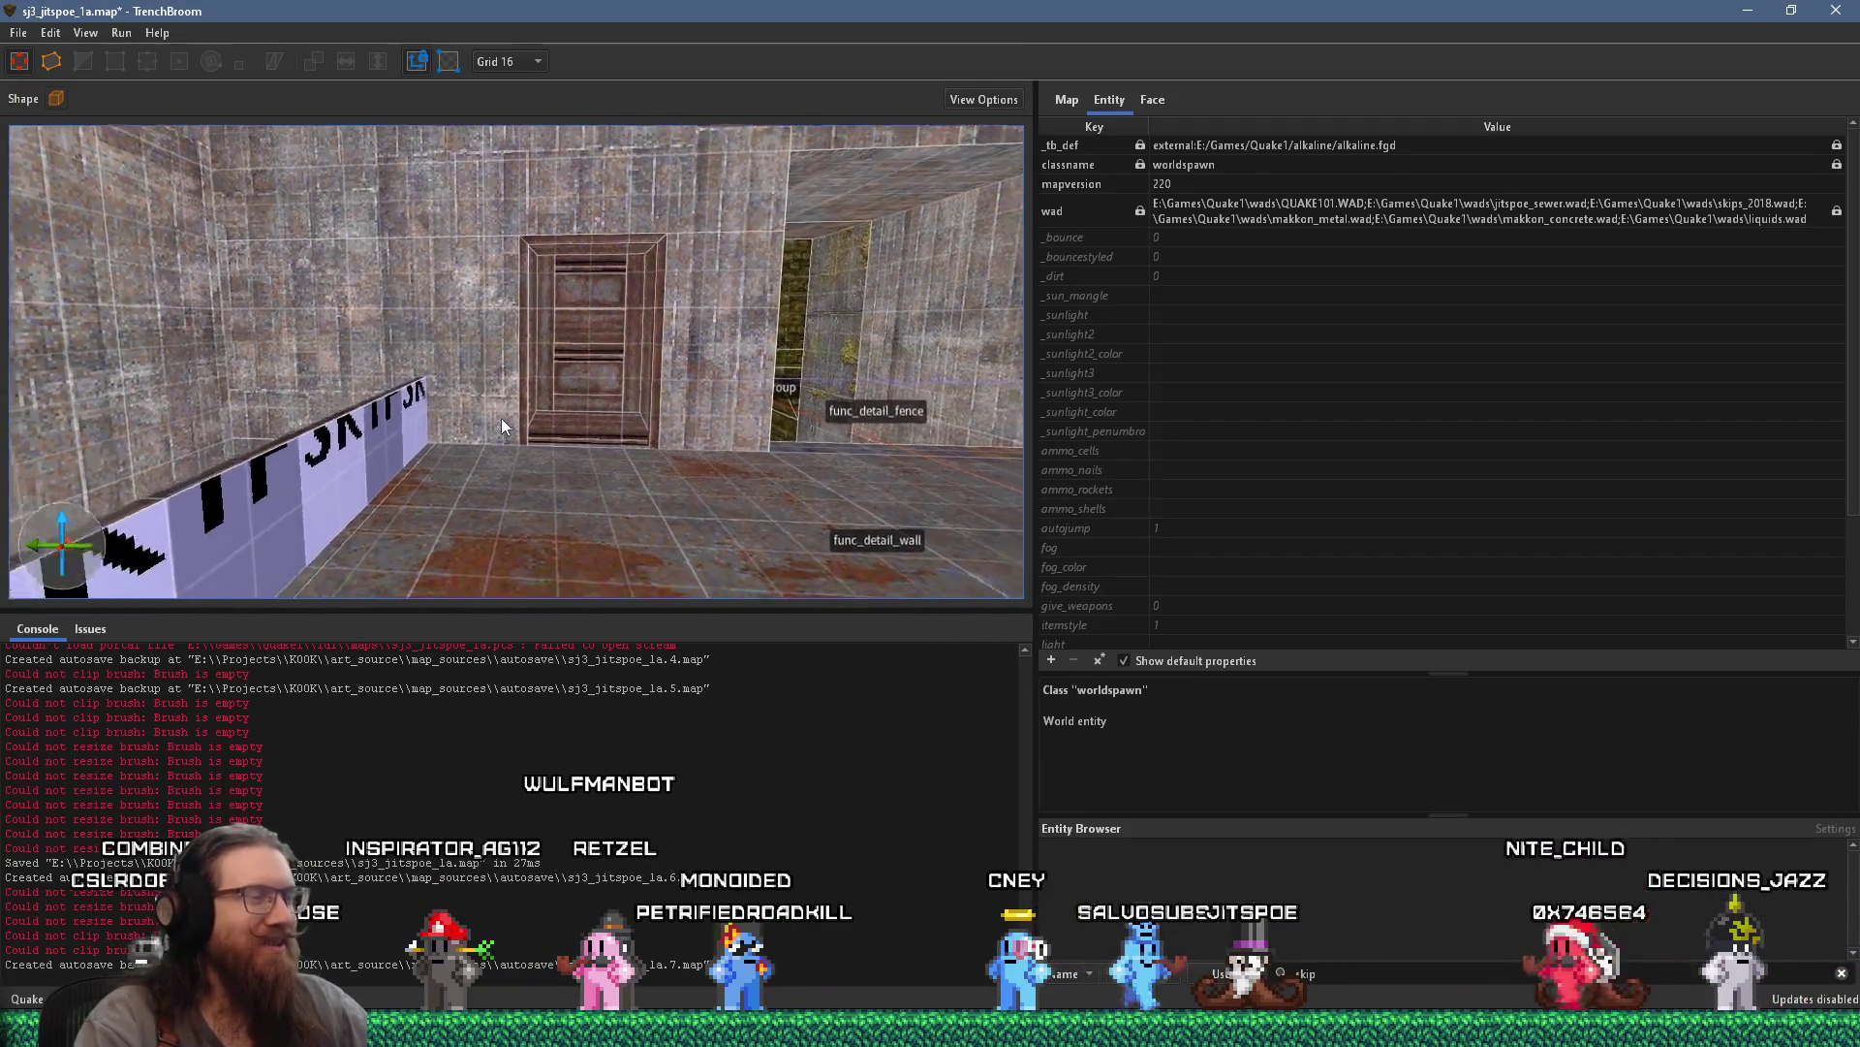
{"action": "mouse_move", "coordinate": [536, 410]}
{"action": "left_mouse_down"}
{"action": "mouse_move", "coordinate": [357, 420]}
{"action": "mouse_move", "coordinate": [574, 471]}
{"action": "left_mouse_up"}
{"action": "scroll", "coordinate": [601, 581], "scroll_direction": "down", "scroll_amount": 10}
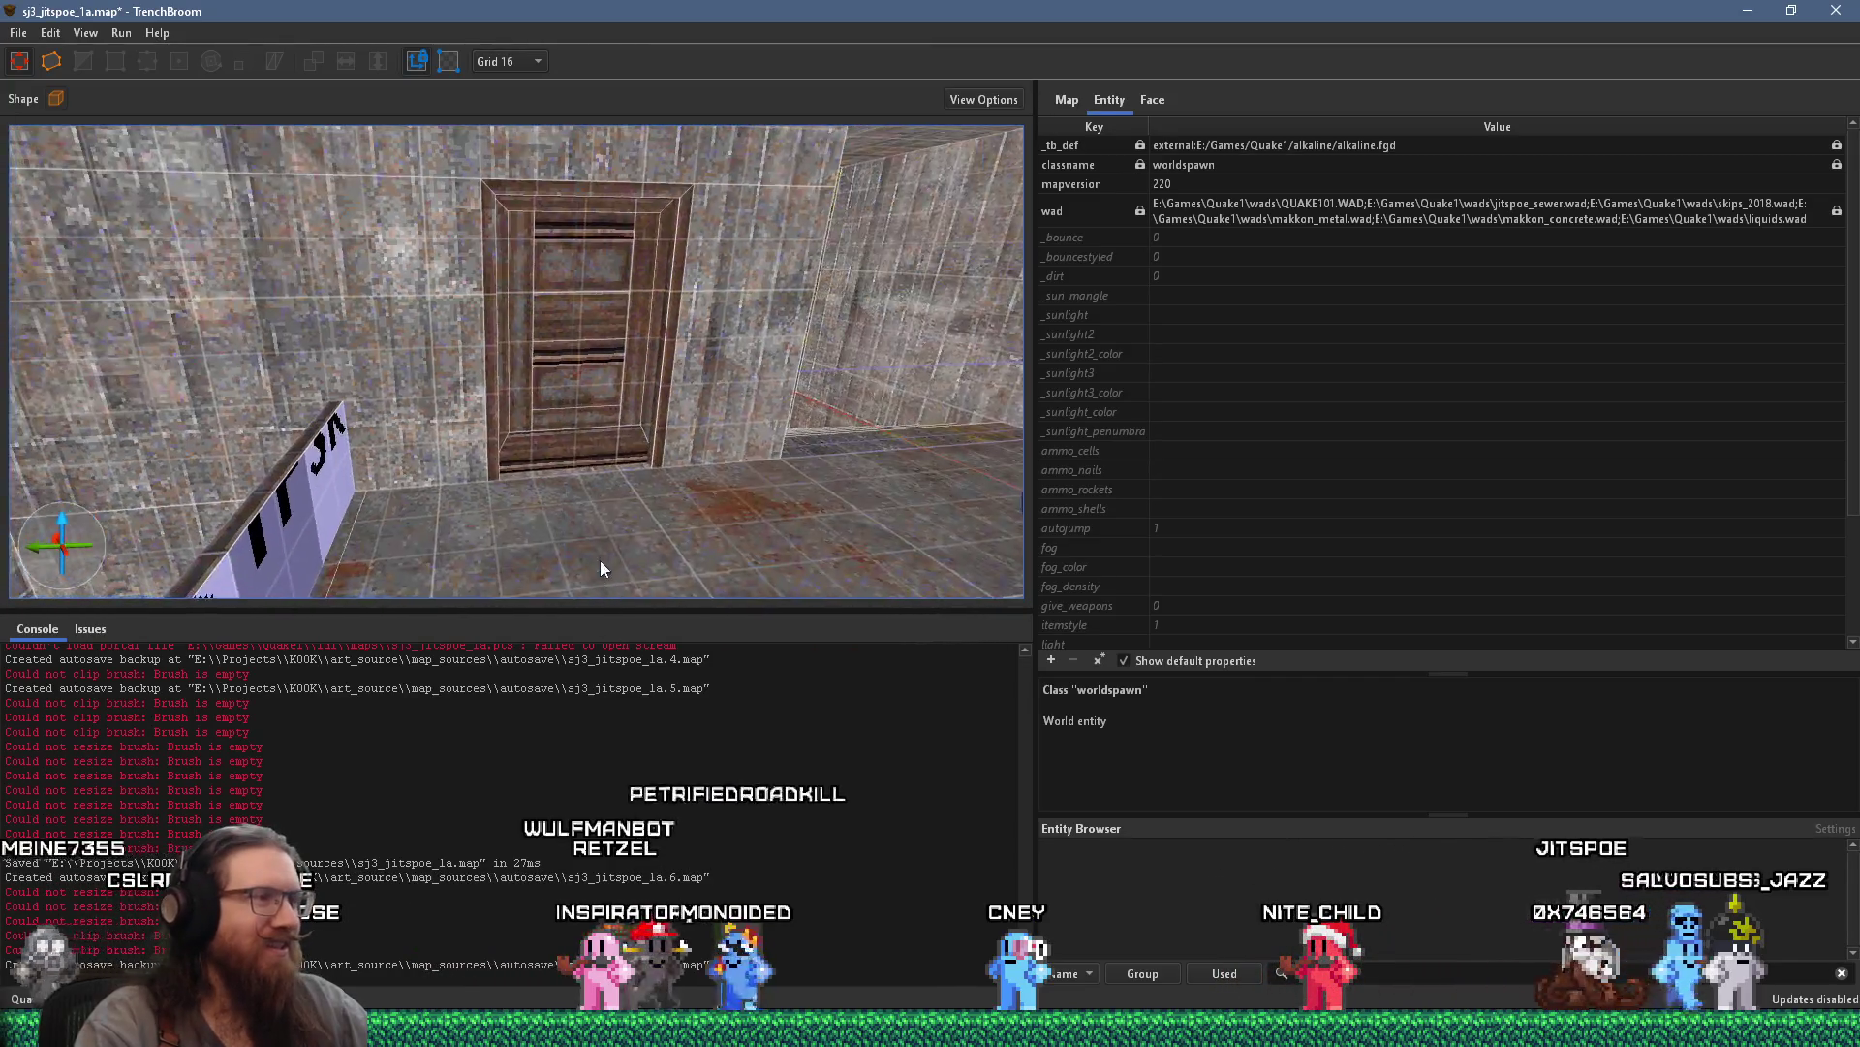
{"action": "mouse_move", "coordinate": [449, 391]}
{"action": "left_mouse_down"}
{"action": "mouse_move", "coordinate": [543, 438]}
{"action": "mouse_move", "coordinate": [701, 419]}
{"action": "mouse_move", "coordinate": [592, 562]}
{"action": "mouse_move", "coordinate": [589, 536]}
{"action": "left_mouse_up"}
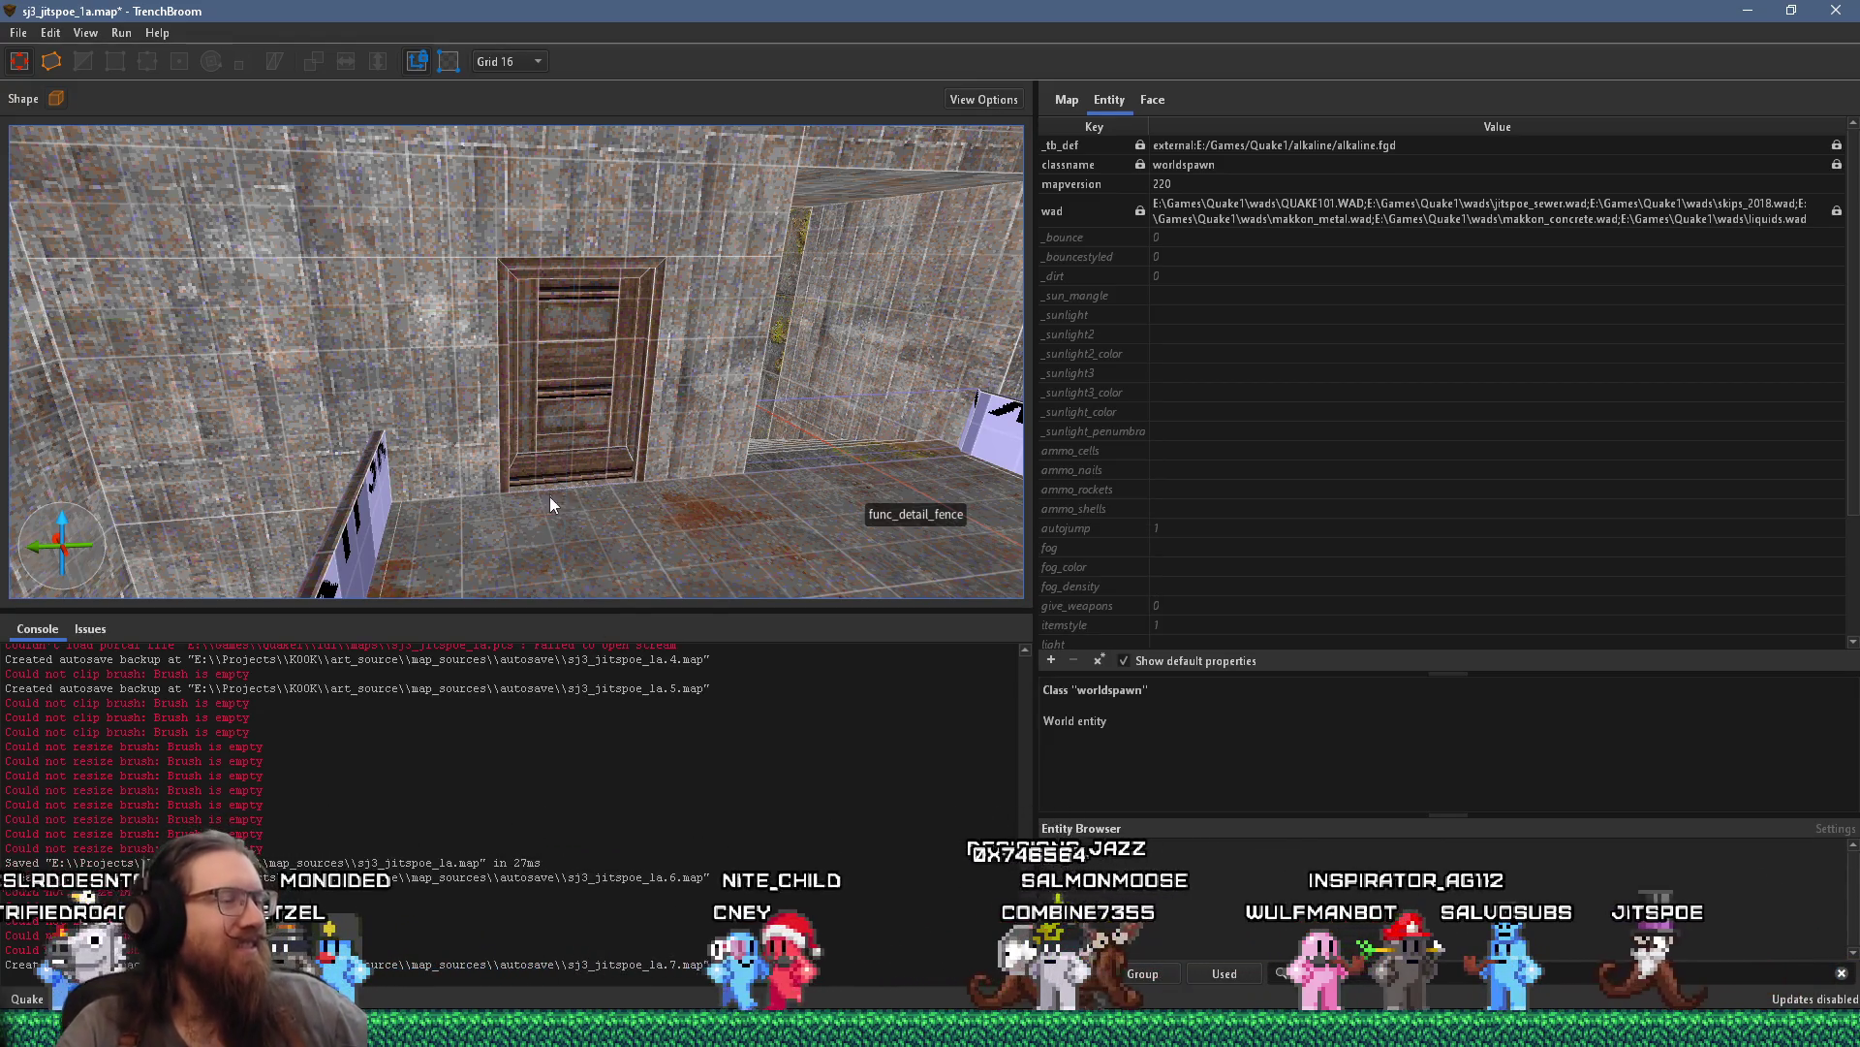
{"action": "mouse_move", "coordinate": [550, 496]}
{"action": "left_mouse_down"}
{"action": "mouse_move", "coordinate": [683, 479]}
{"action": "mouse_move", "coordinate": [876, 401]}
{"action": "mouse_move", "coordinate": [940, 406]}
{"action": "mouse_move", "coordinate": [872, 339]}
{"action": "mouse_move", "coordinate": [755, 282]}
{"action": "mouse_move", "coordinate": [634, 252]}
{"action": "mouse_move", "coordinate": [636, 269]}
{"action": "left_mouse_up"}
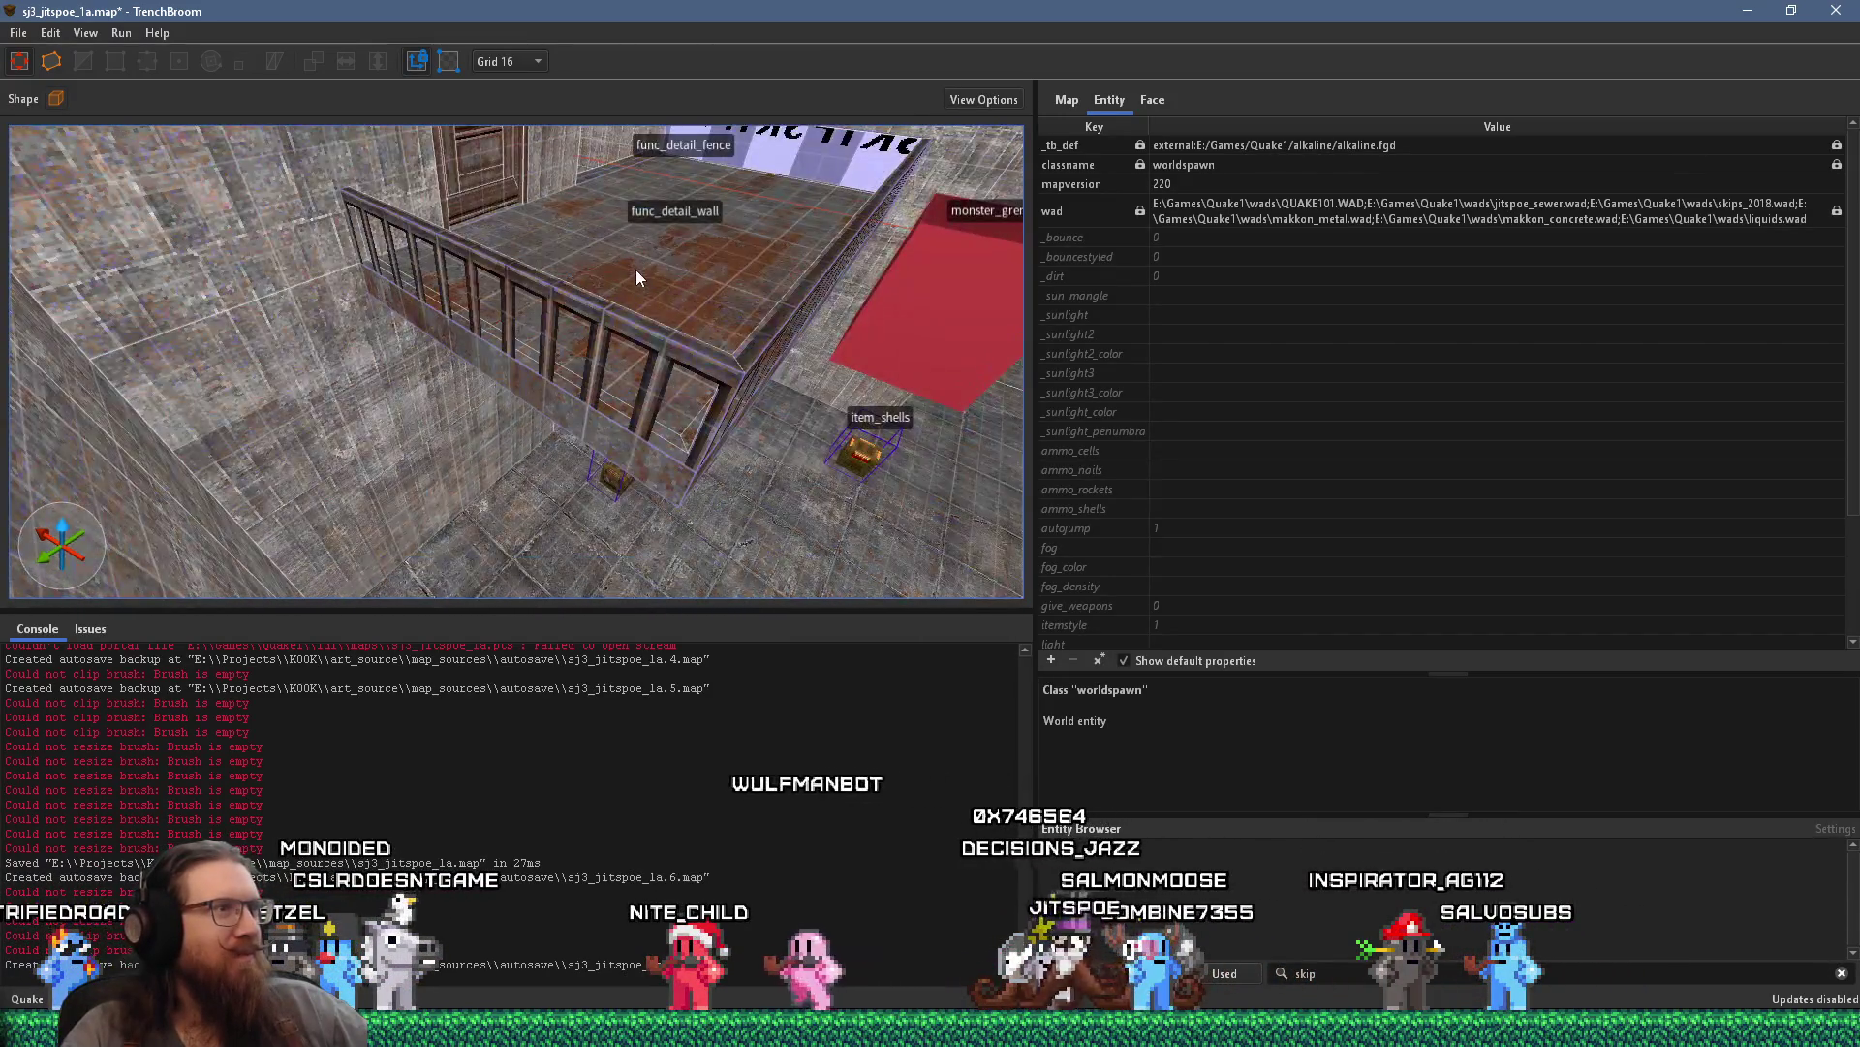
Select the stone wall brush in the shaft corner, past the railing, and center it in view
{"action": "left_click", "coordinate": [635, 378]}
{"action": "mouse_move", "coordinate": [565, 406]}
{"action": "left_mouse_down"}
{"action": "mouse_move", "coordinate": [645, 399]}
{"action": "mouse_move", "coordinate": [586, 365]}
{"action": "mouse_move", "coordinate": [754, 343]}
{"action": "mouse_move", "coordinate": [740, 426]}
{"action": "mouse_move", "coordinate": [727, 399]}
{"action": "mouse_move", "coordinate": [465, 432]}
{"action": "mouse_move", "coordinate": [478, 415]}
{"action": "mouse_move", "coordinate": [453, 464]}
{"action": "mouse_move", "coordinate": [565, 450]}
{"action": "mouse_move", "coordinate": [539, 529]}
{"action": "mouse_move", "coordinate": [574, 470]}
{"action": "mouse_move", "coordinate": [580, 509]}
{"action": "mouse_move", "coordinate": [610, 428]}
{"action": "mouse_move", "coordinate": [726, 421]}
{"action": "mouse_move", "coordinate": [727, 463]}
{"action": "mouse_move", "coordinate": [591, 572]}
{"action": "mouse_move", "coordinate": [487, 588]}
{"action": "mouse_move", "coordinate": [730, 509]}
{"action": "mouse_move", "coordinate": [649, 525]}
{"action": "mouse_move", "coordinate": [714, 449]}
{"action": "mouse_move", "coordinate": [679, 484]}
{"action": "mouse_move", "coordinate": [738, 484]}
{"action": "mouse_move", "coordinate": [704, 424]}
{"action": "left_mouse_up"}
{"action": "left_click", "coordinate": [714, 386]}
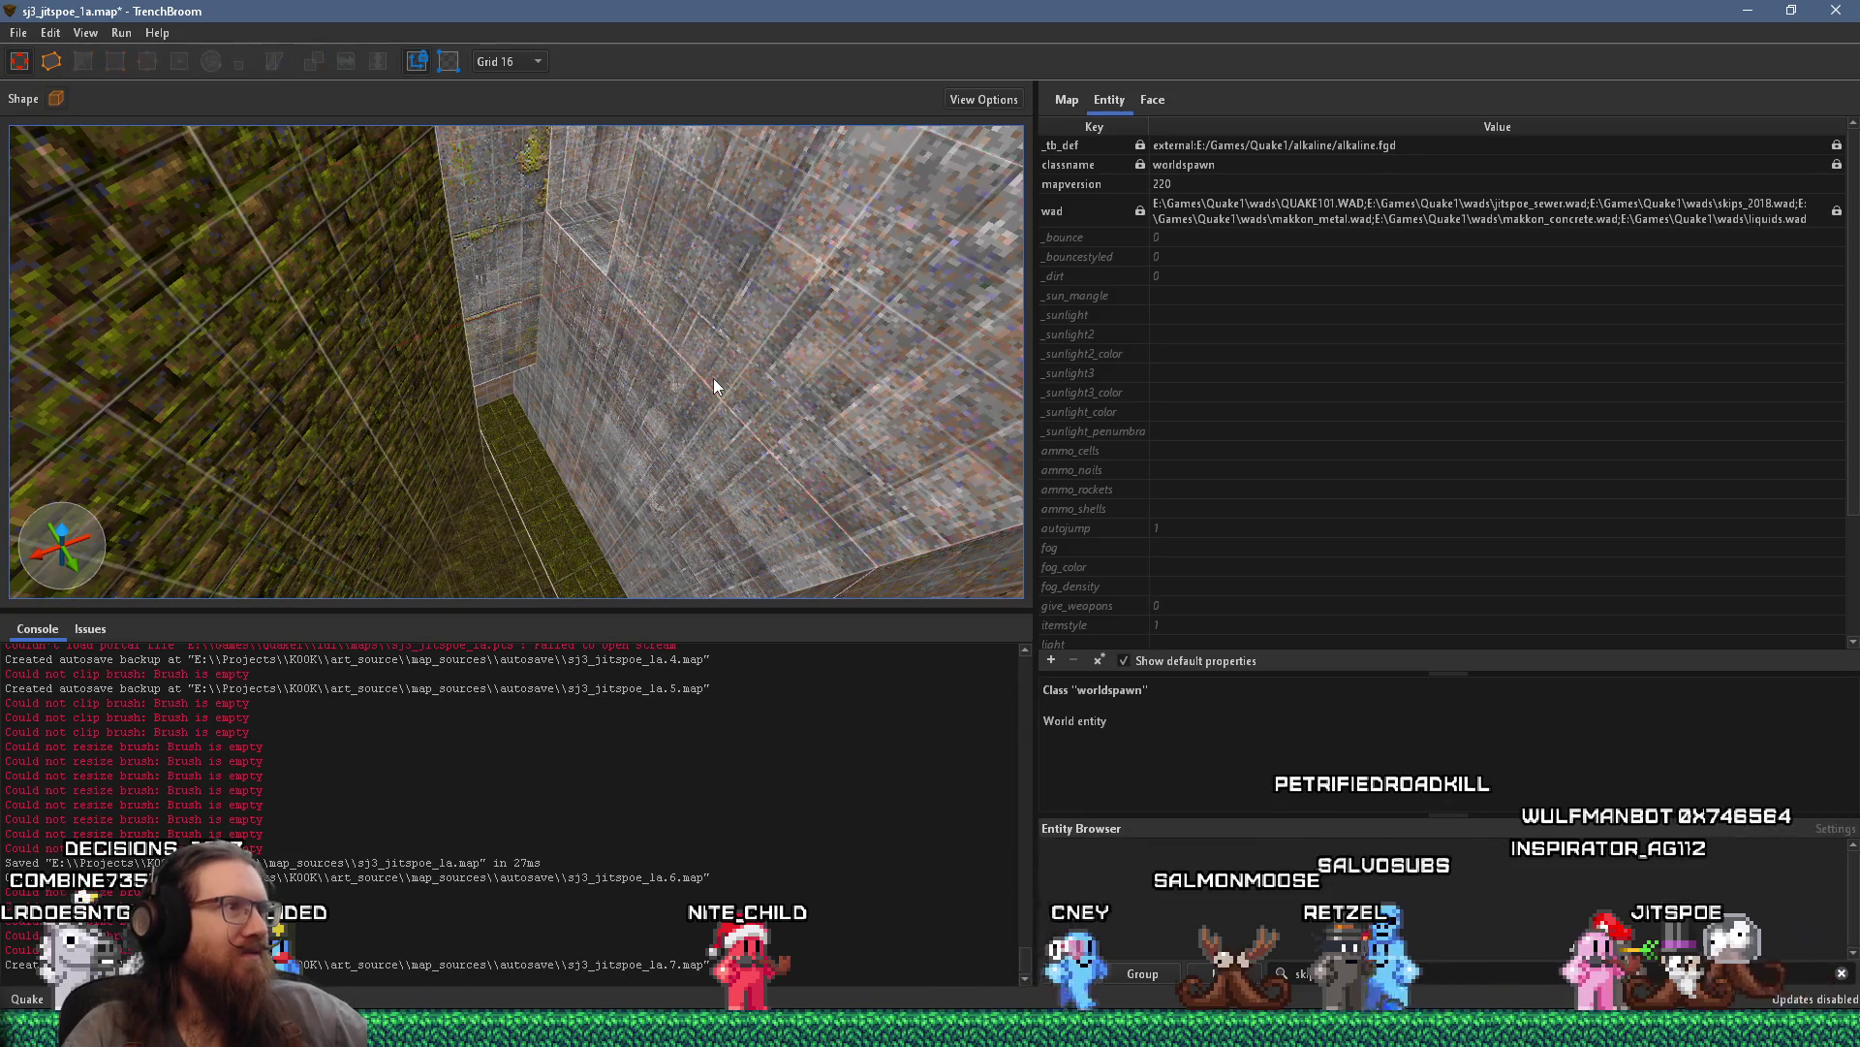
{"action": "left_click", "coordinate": [758, 358]}
{"action": "mouse_move", "coordinate": [641, 453]}
{"action": "left_mouse_down"}
{"action": "mouse_move", "coordinate": [705, 560]}
{"action": "mouse_move", "coordinate": [731, 537]}
{"action": "mouse_move", "coordinate": [704, 555]}
{"action": "left_mouse_up"}
{"action": "mouse_move", "coordinate": [368, 171]}
{"action": "left_mouse_down"}
{"action": "mouse_move", "coordinate": [627, 418]}
{"action": "mouse_move", "coordinate": [754, 506]}
{"action": "mouse_move", "coordinate": [738, 484]}
{"action": "left_mouse_up"}
Move the sloped brush's corner vertex into place, exit vertex editing, and select the ceiling brush
{"action": "left_click", "coordinate": [81, 63]}
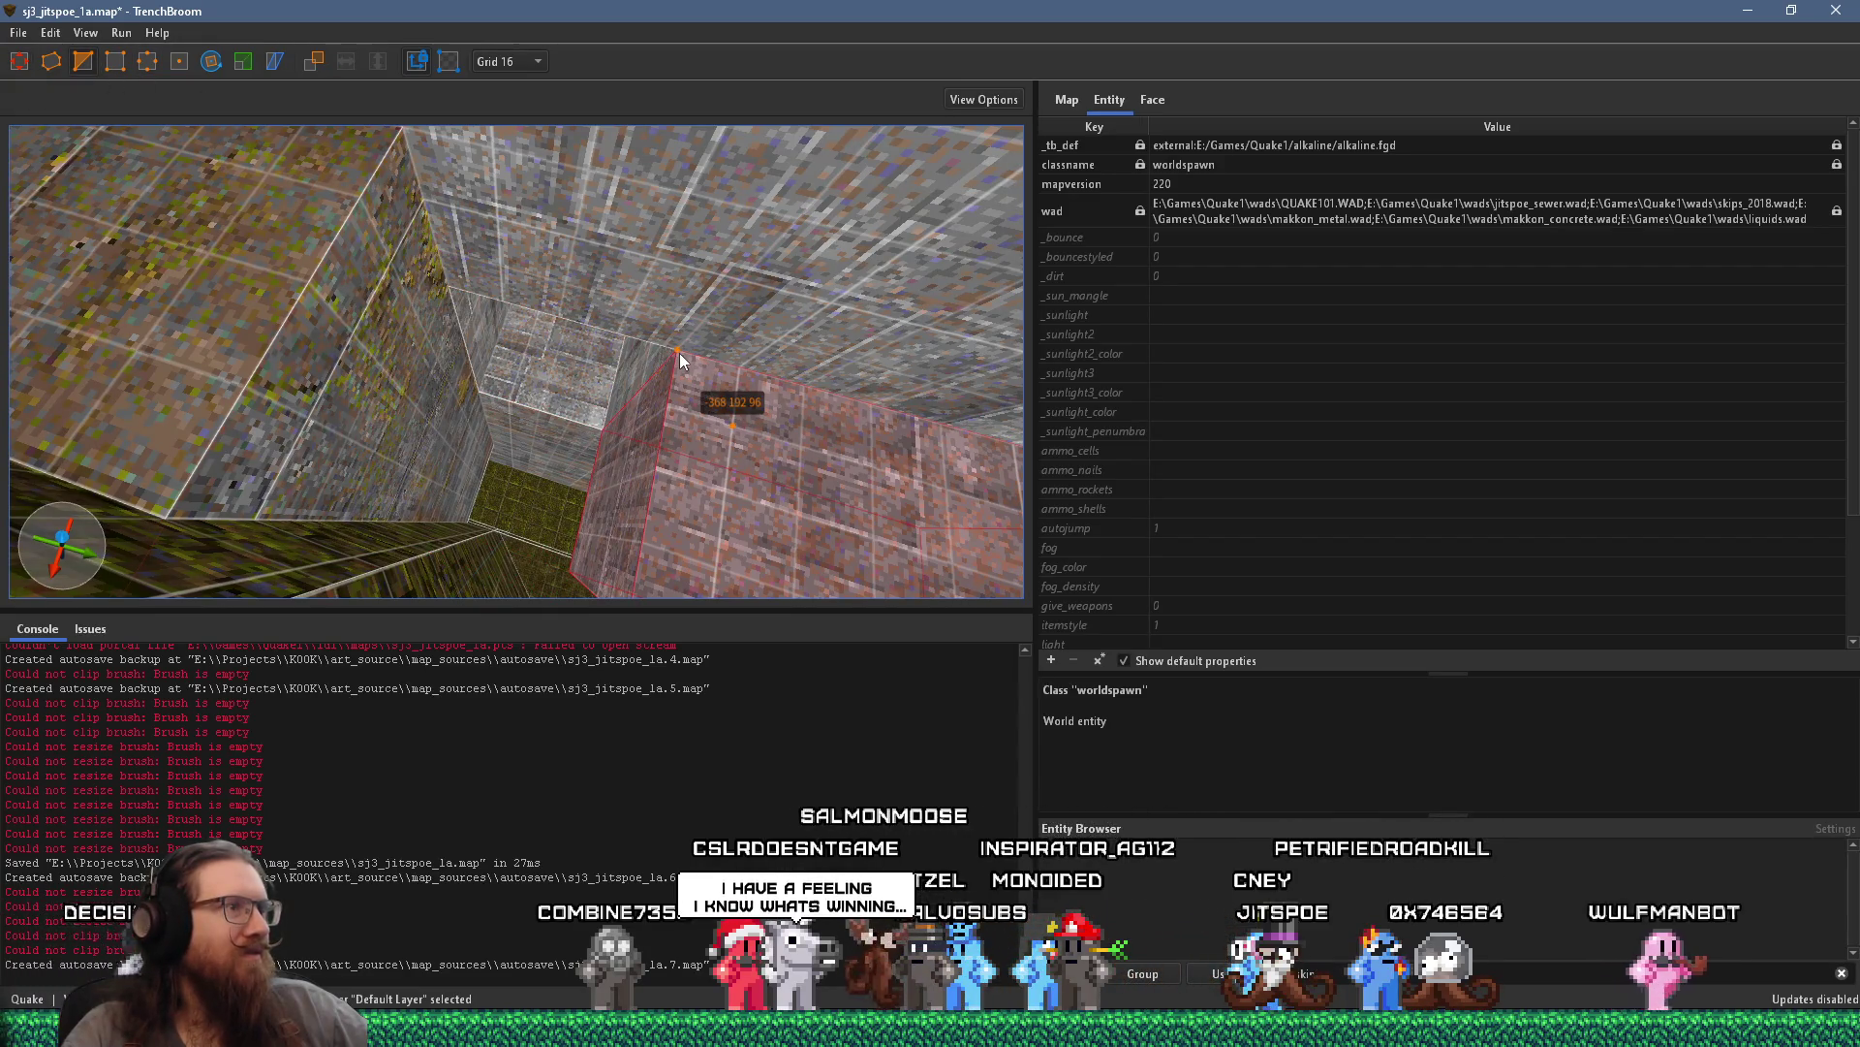
{"action": "key", "text": "ctrl+z"}
{"action": "key", "text": "ctrl+z"}
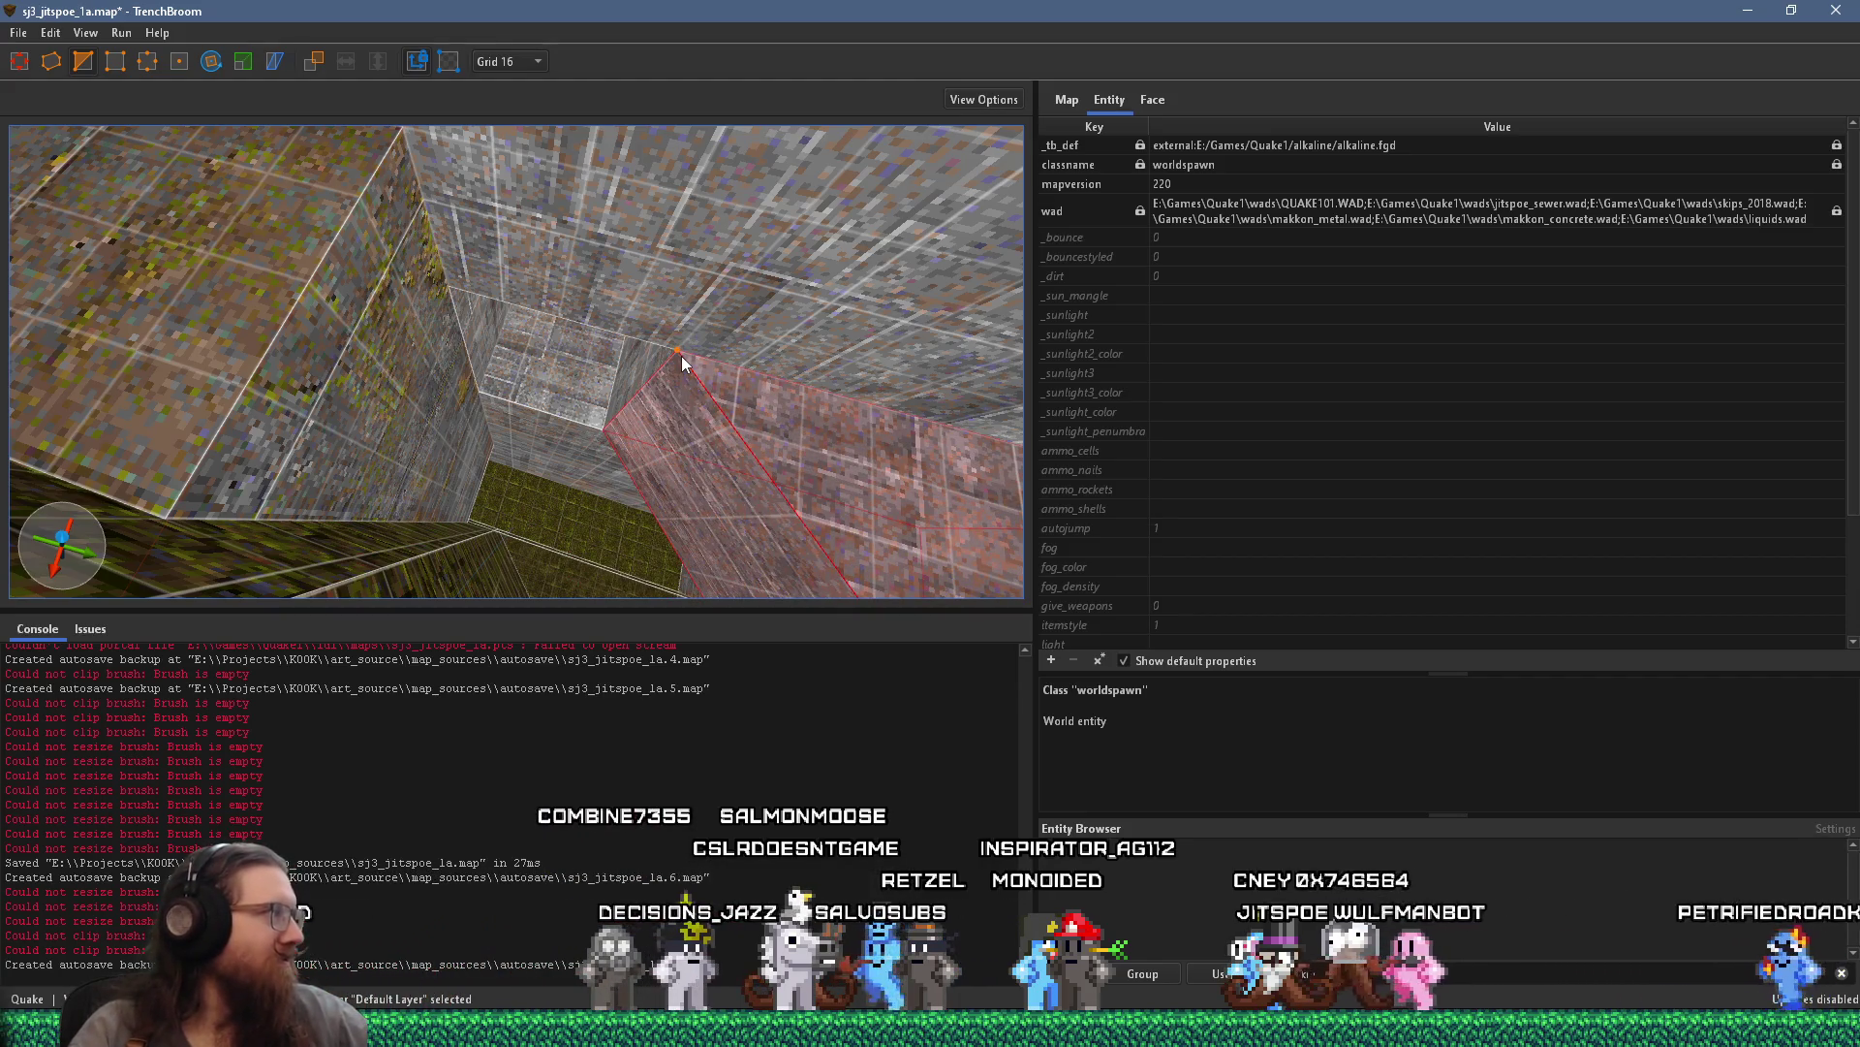
{"action": "key", "text": "Escape"}
{"action": "key", "text": "Escape"}
{"action": "mouse_move", "coordinate": [683, 356]}
{"action": "left_mouse_down"}
{"action": "mouse_move", "coordinate": [705, 398]}
{"action": "mouse_move", "coordinate": [760, 382]}
{"action": "mouse_move", "coordinate": [434, 285]}
{"action": "mouse_move", "coordinate": [595, 307]}
{"action": "left_mouse_up"}
{"action": "left_click", "coordinate": [626, 308]}
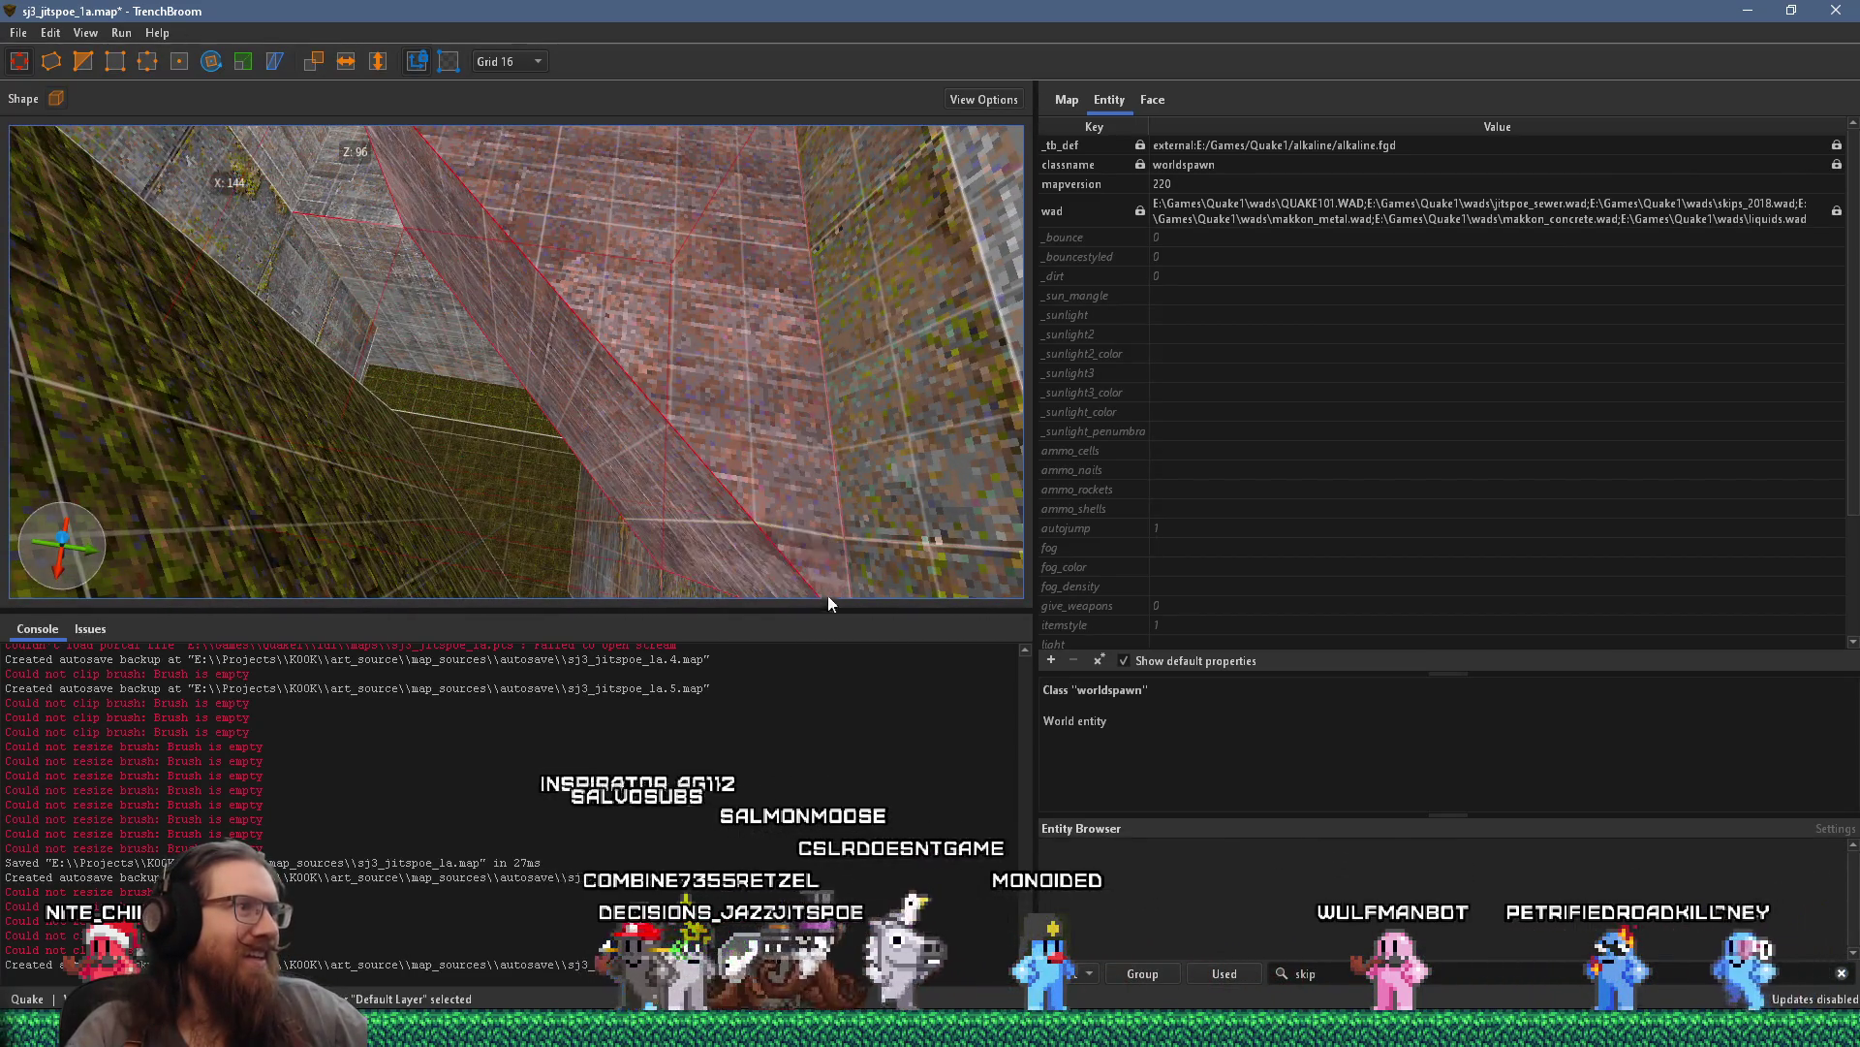
{"action": "mouse_move", "coordinate": [794, 569]}
{"action": "left_mouse_down"}
{"action": "mouse_move", "coordinate": [657, 505]}
{"action": "mouse_move", "coordinate": [582, 535]}
{"action": "mouse_move", "coordinate": [473, 432]}
{"action": "mouse_move", "coordinate": [232, 499]}
{"action": "mouse_move", "coordinate": [321, 489]}
{"action": "mouse_move", "coordinate": [571, 403]}
{"action": "mouse_move", "coordinate": [685, 301]}
{"action": "mouse_move", "coordinate": [528, 469]}
{"action": "mouse_move", "coordinate": [497, 460]}
{"action": "mouse_move", "coordinate": [626, 427]}
{"action": "mouse_move", "coordinate": [566, 473]}
{"action": "left_mouse_up"}
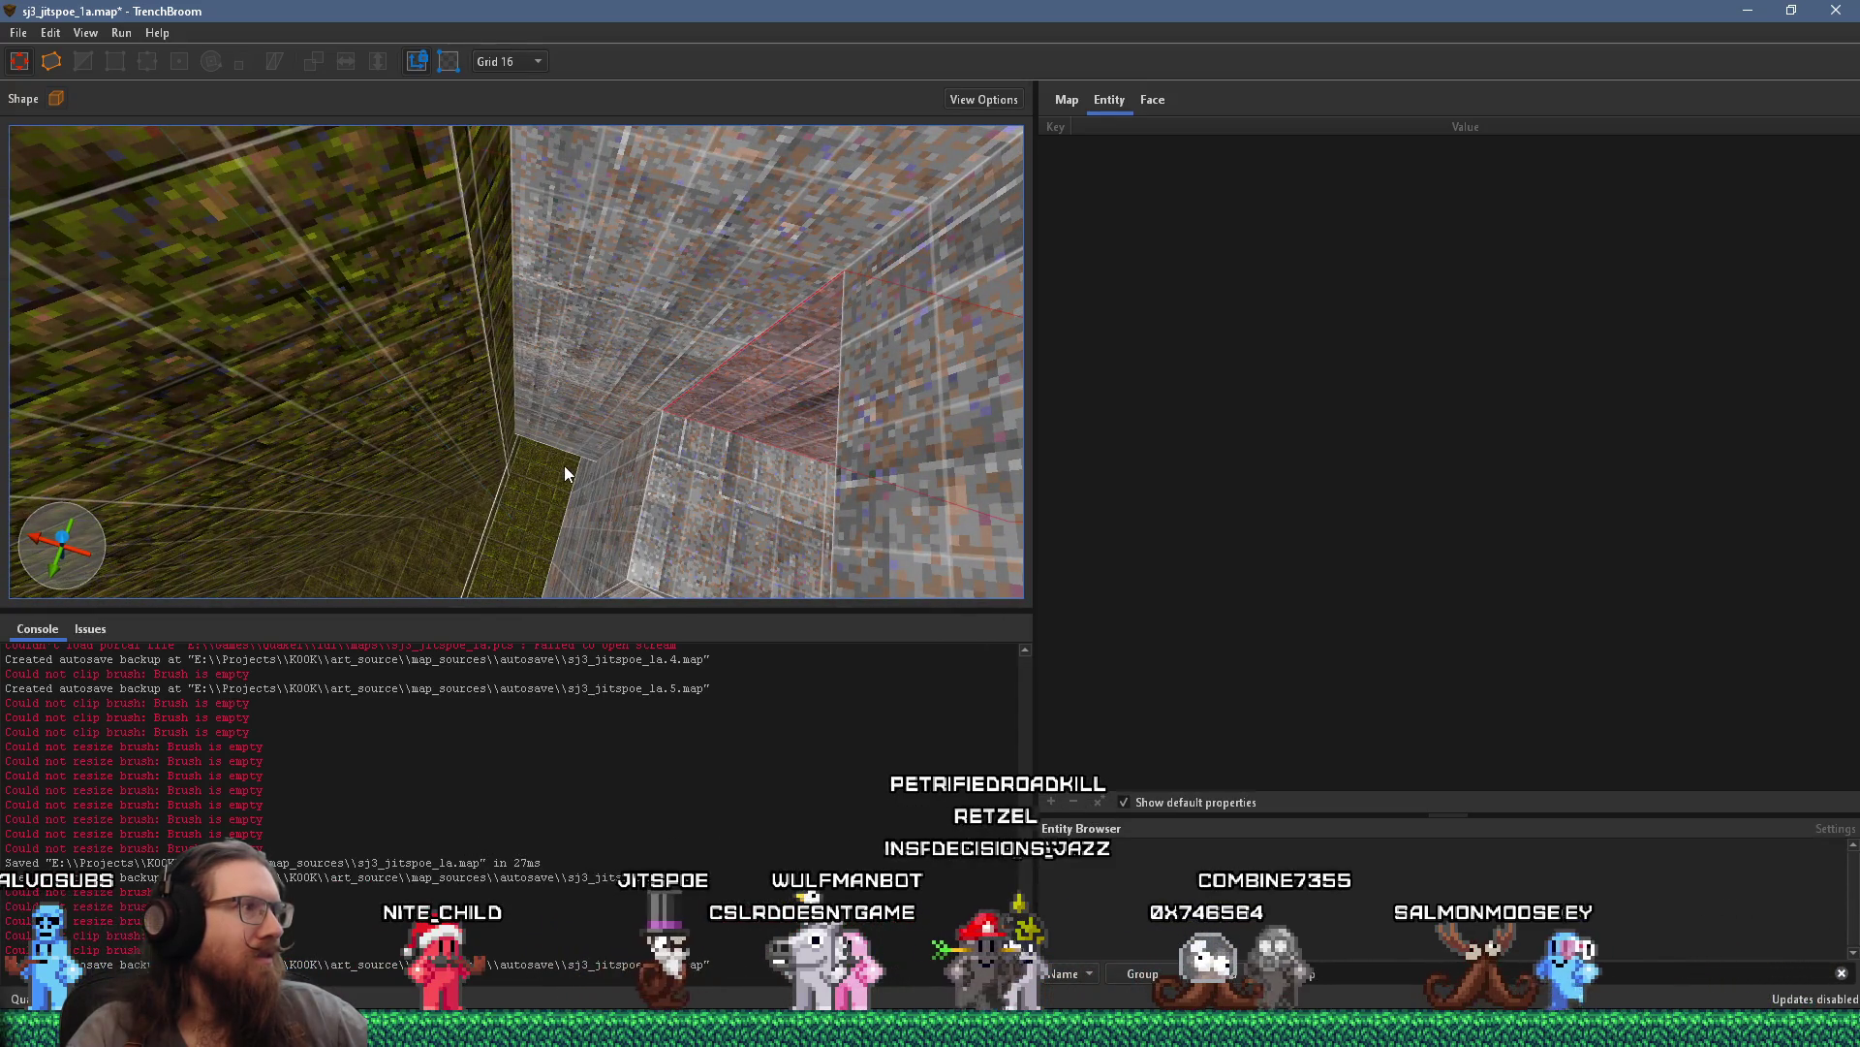
Stretch the new slab against the mossy wall to 64×128×16 and inspect it
{"action": "key", "text": "Escape"}
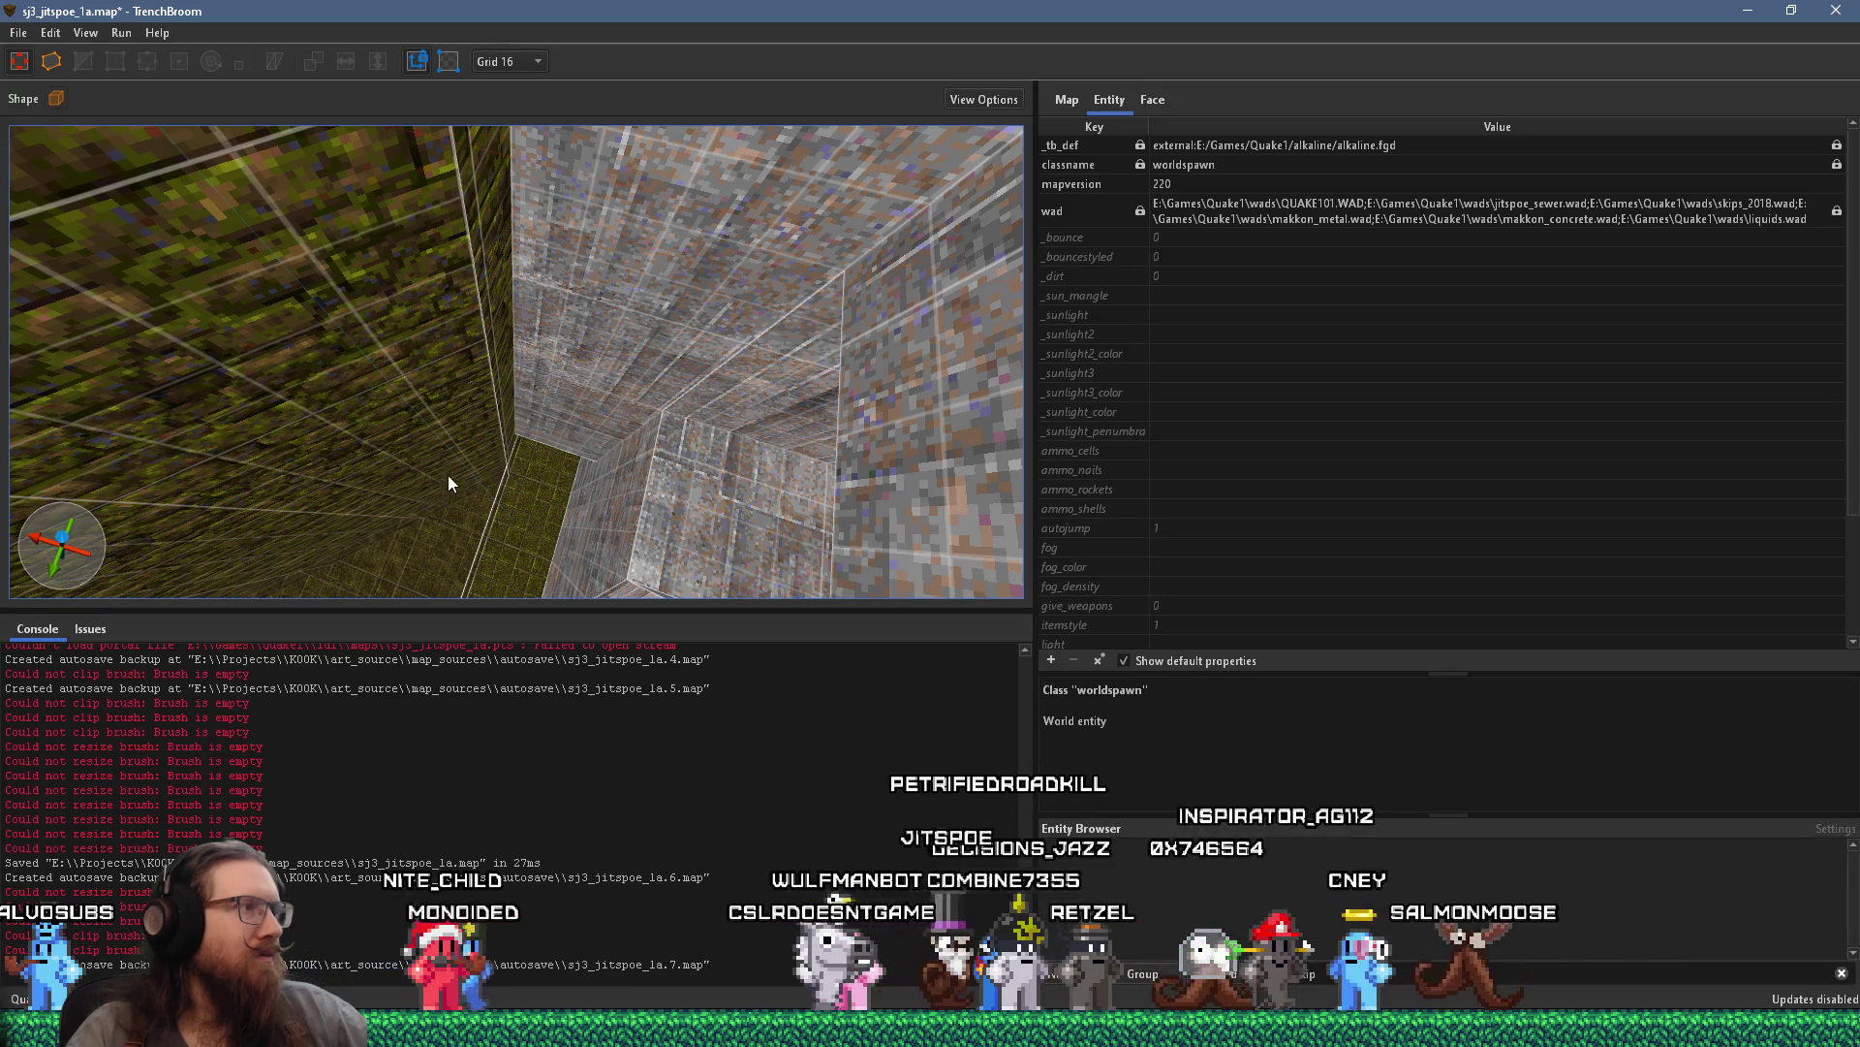
{"action": "mouse_move", "coordinate": [422, 471]}
{"action": "left_mouse_down"}
{"action": "mouse_move", "coordinate": [437, 476]}
{"action": "mouse_move", "coordinate": [422, 452]}
{"action": "mouse_move", "coordinate": [677, 400]}
{"action": "mouse_move", "coordinate": [726, 370]}
{"action": "mouse_move", "coordinate": [703, 396]}
{"action": "mouse_move", "coordinate": [607, 398]}
{"action": "mouse_move", "coordinate": [711, 385]}
{"action": "mouse_move", "coordinate": [636, 463]}
{"action": "left_mouse_up"}
{"action": "scroll", "coordinate": [611, 442], "scroll_direction": "down", "scroll_amount": 3}
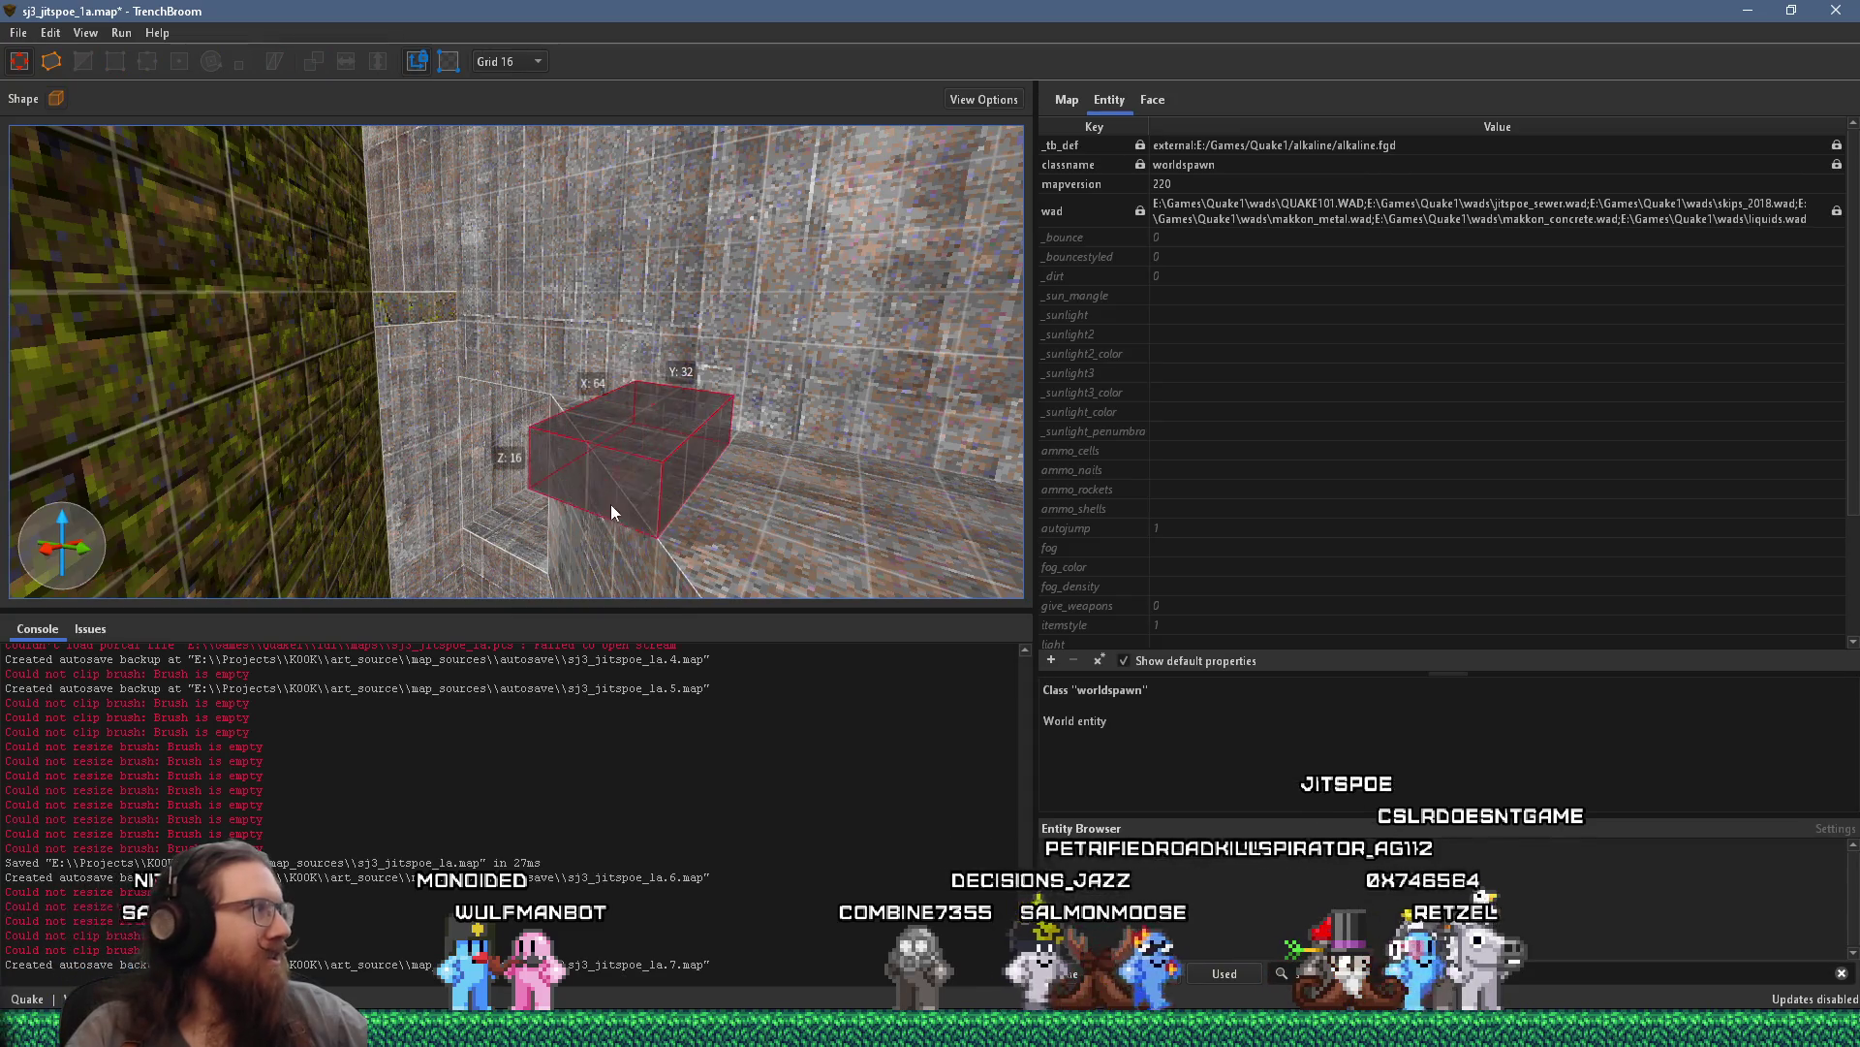
{"action": "mouse_move", "coordinate": [539, 398]}
{"action": "left_mouse_down"}
{"action": "mouse_move", "coordinate": [359, 356]}
{"action": "mouse_move", "coordinate": [415, 397]}
{"action": "mouse_move", "coordinate": [406, 426]}
{"action": "left_mouse_up"}
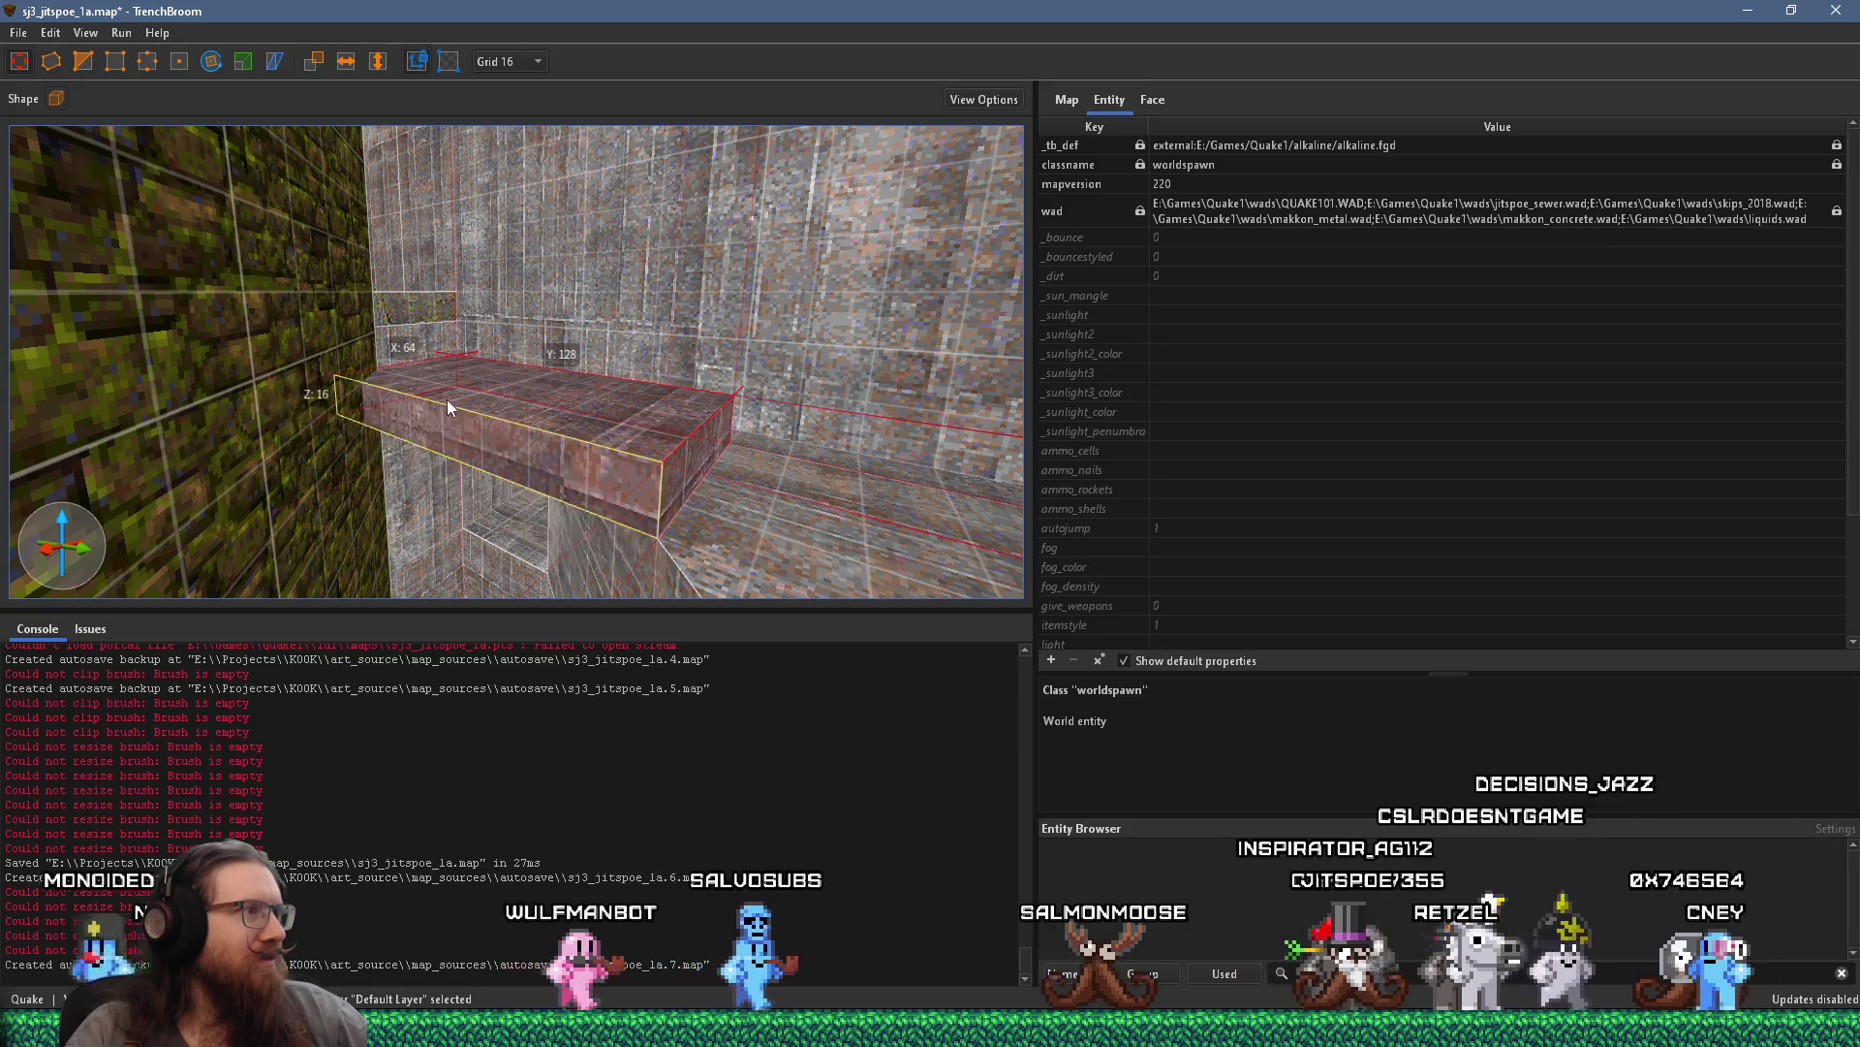
{"action": "scroll", "coordinate": [455, 391], "scroll_direction": "up", "scroll_amount": 5}
{"action": "scroll", "coordinate": [466, 485], "scroll_direction": "down", "scroll_amount": 6}
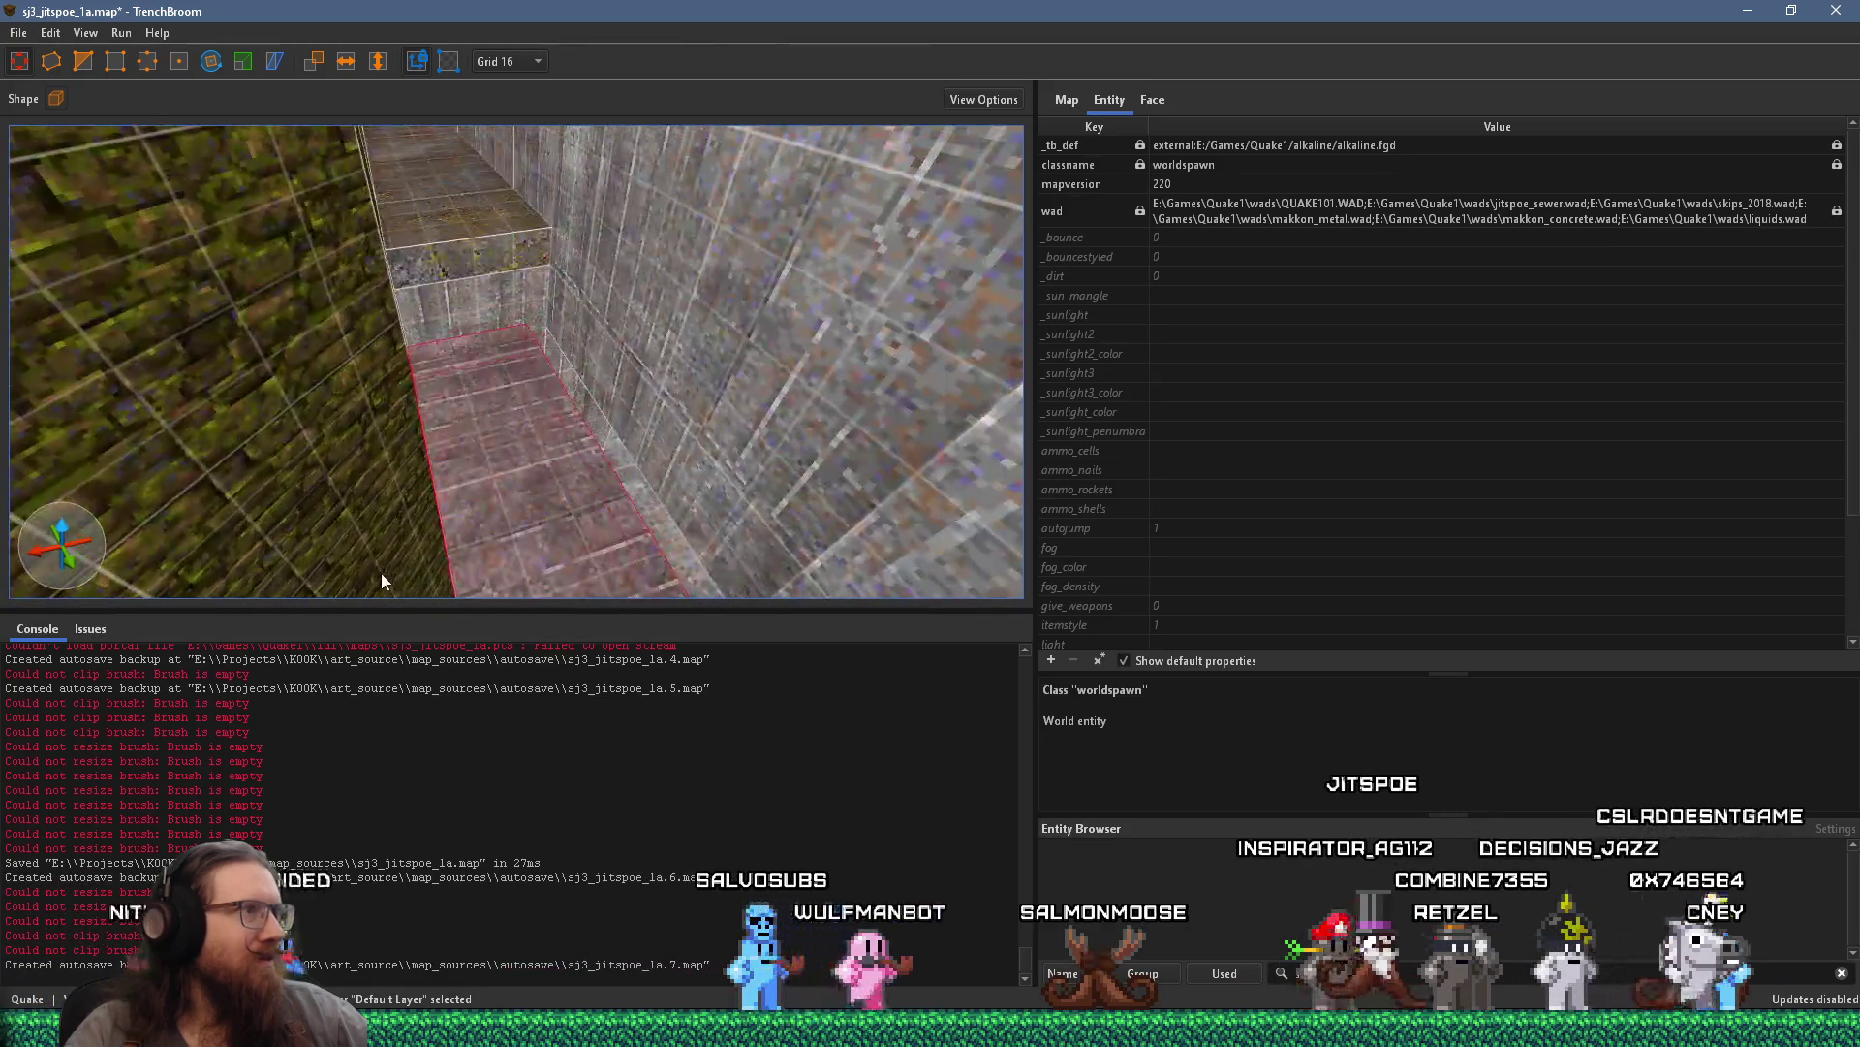
{"action": "mouse_move", "coordinate": [383, 579]}
{"action": "left_mouse_down"}
{"action": "mouse_move", "coordinate": [450, 606]}
{"action": "mouse_move", "coordinate": [417, 567]}
{"action": "mouse_move", "coordinate": [342, 539]}
{"action": "left_mouse_up"}
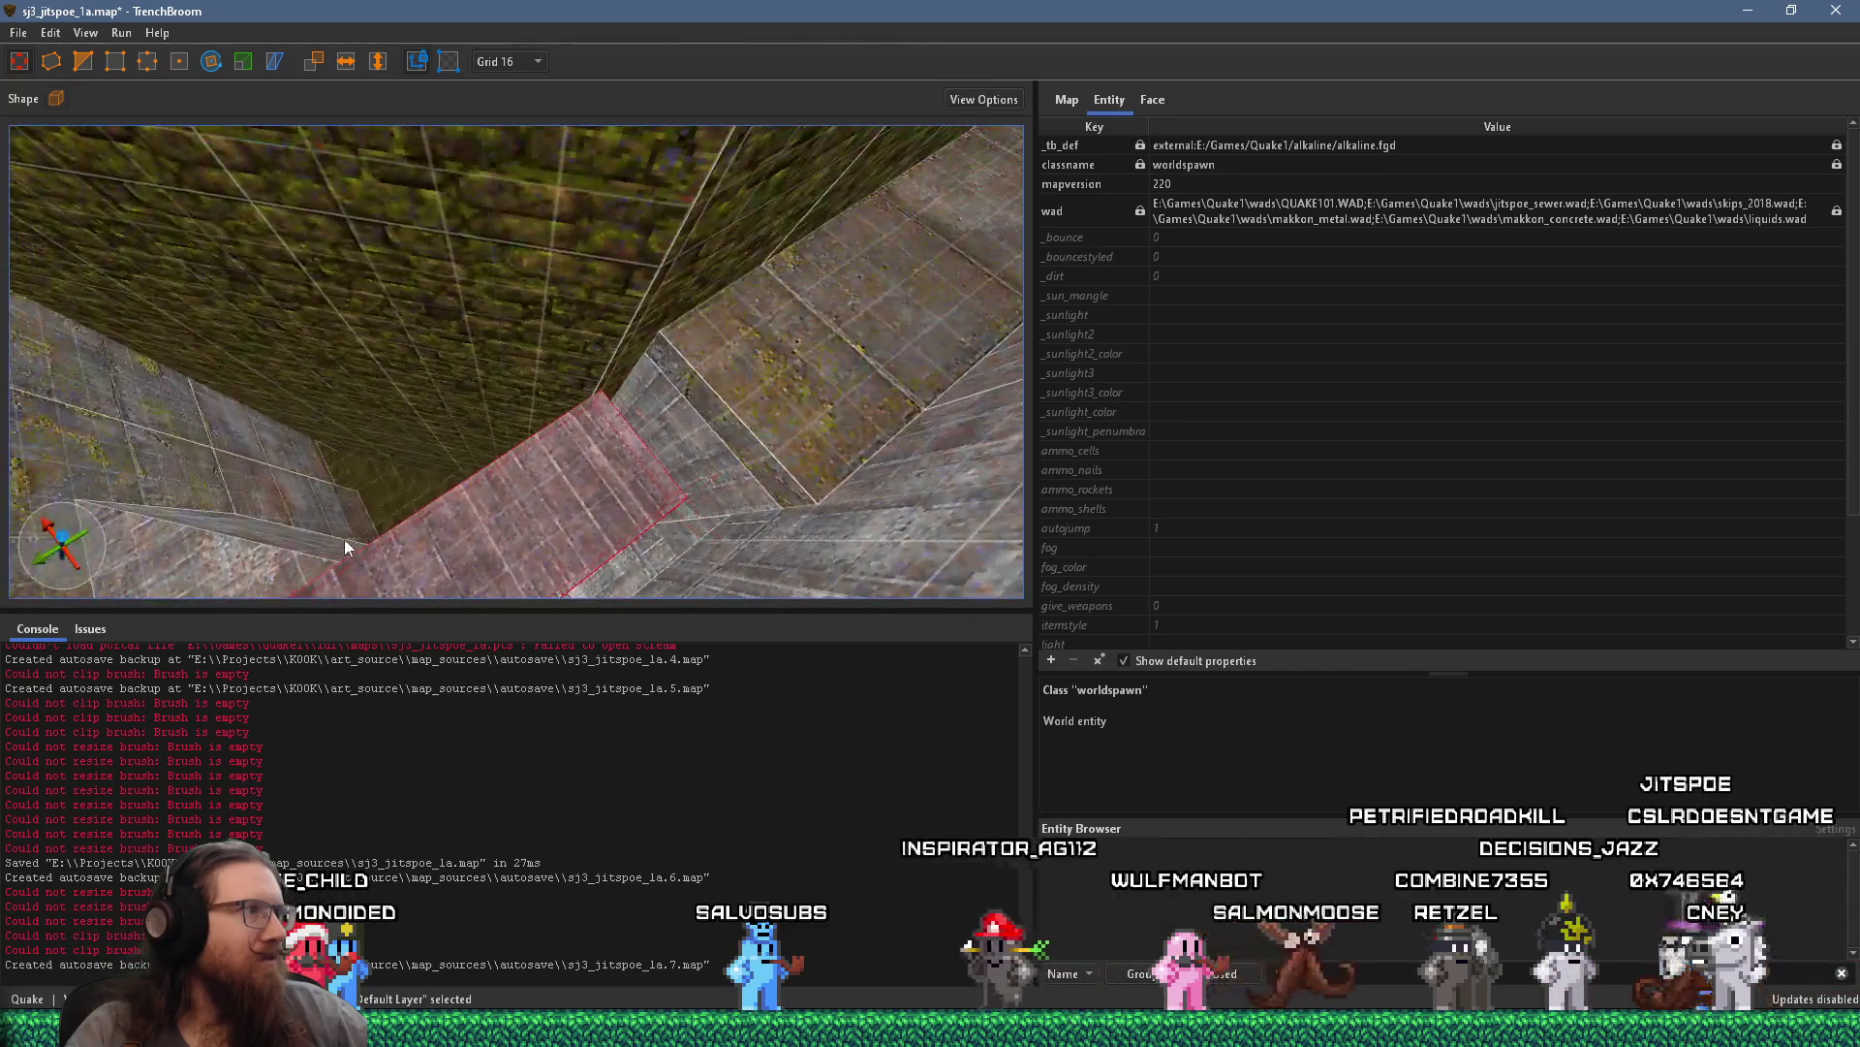
{"action": "mouse_move", "coordinate": [275, 403]}
{"action": "left_mouse_down"}
{"action": "mouse_move", "coordinate": [597, 473]}
{"action": "mouse_move", "coordinate": [502, 521]}
{"action": "left_mouse_up"}
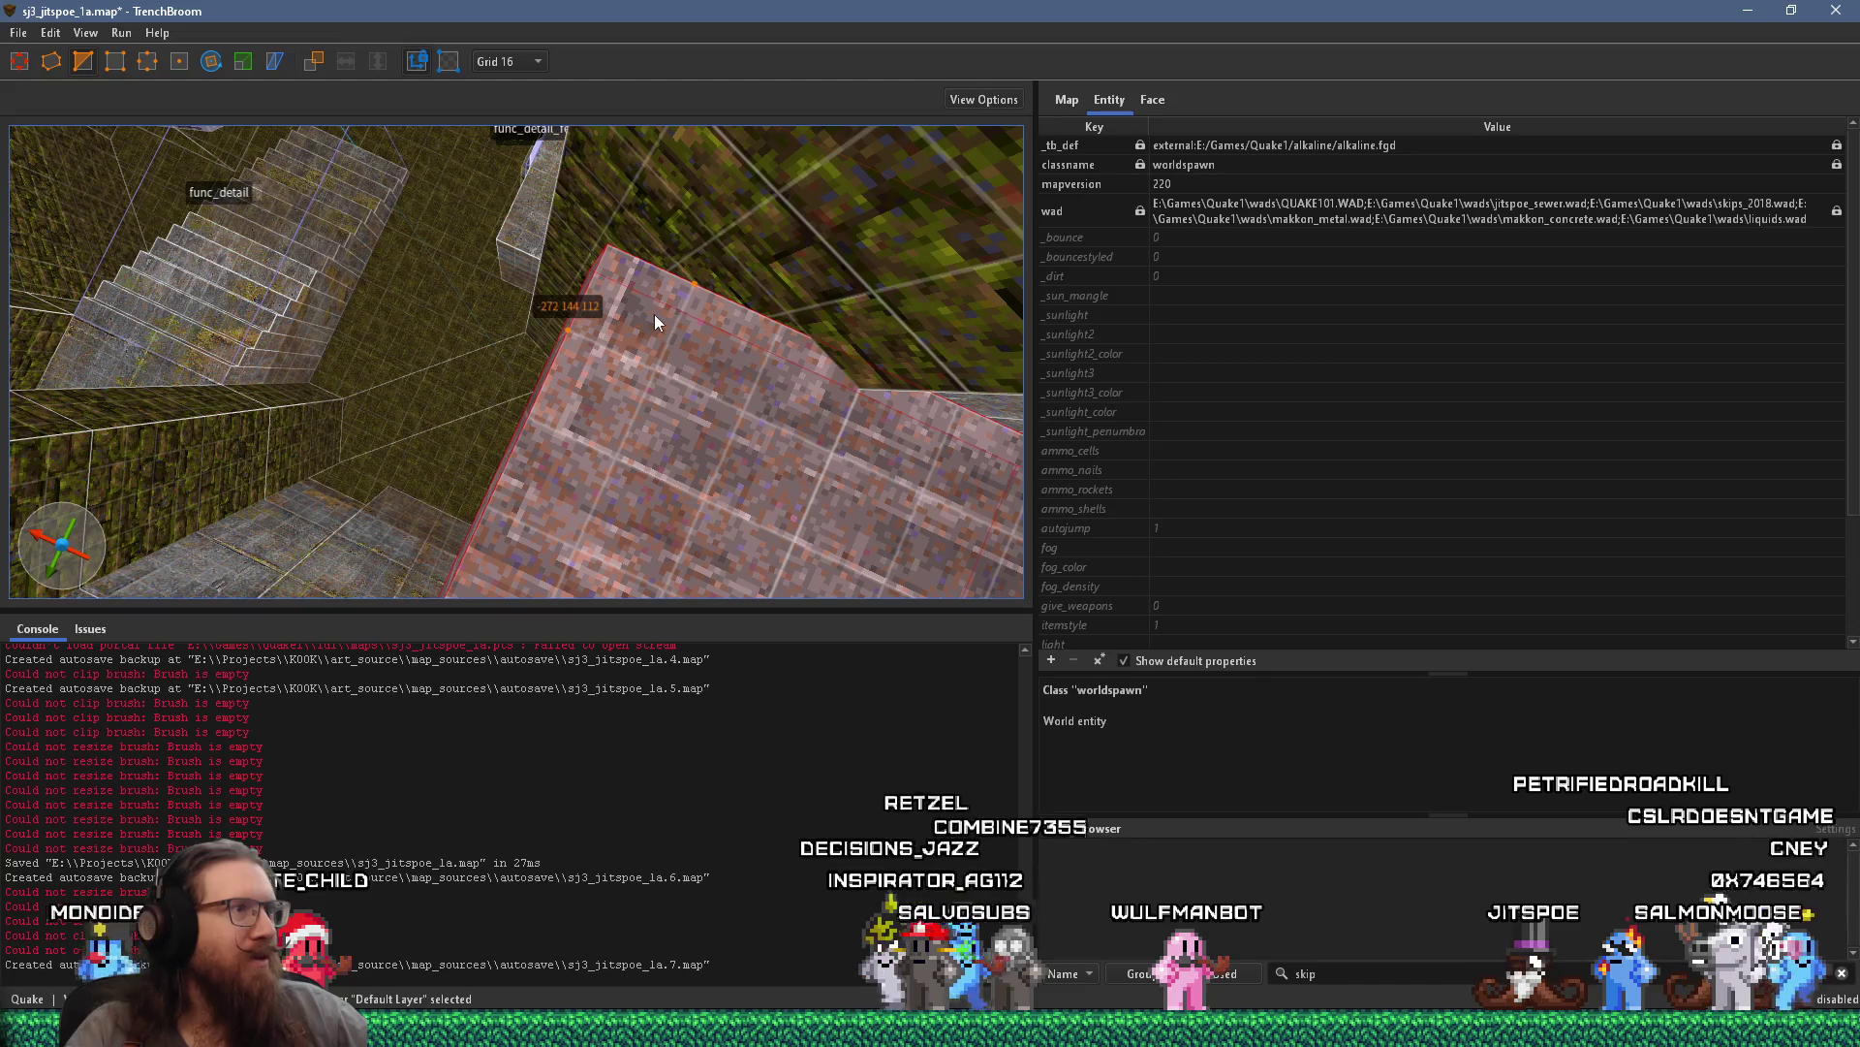
{"action": "mouse_move", "coordinate": [654, 340]}
{"action": "left_mouse_down"}
{"action": "mouse_move", "coordinate": [624, 329]}
{"action": "mouse_move", "coordinate": [700, 281]}
{"action": "left_mouse_up"}
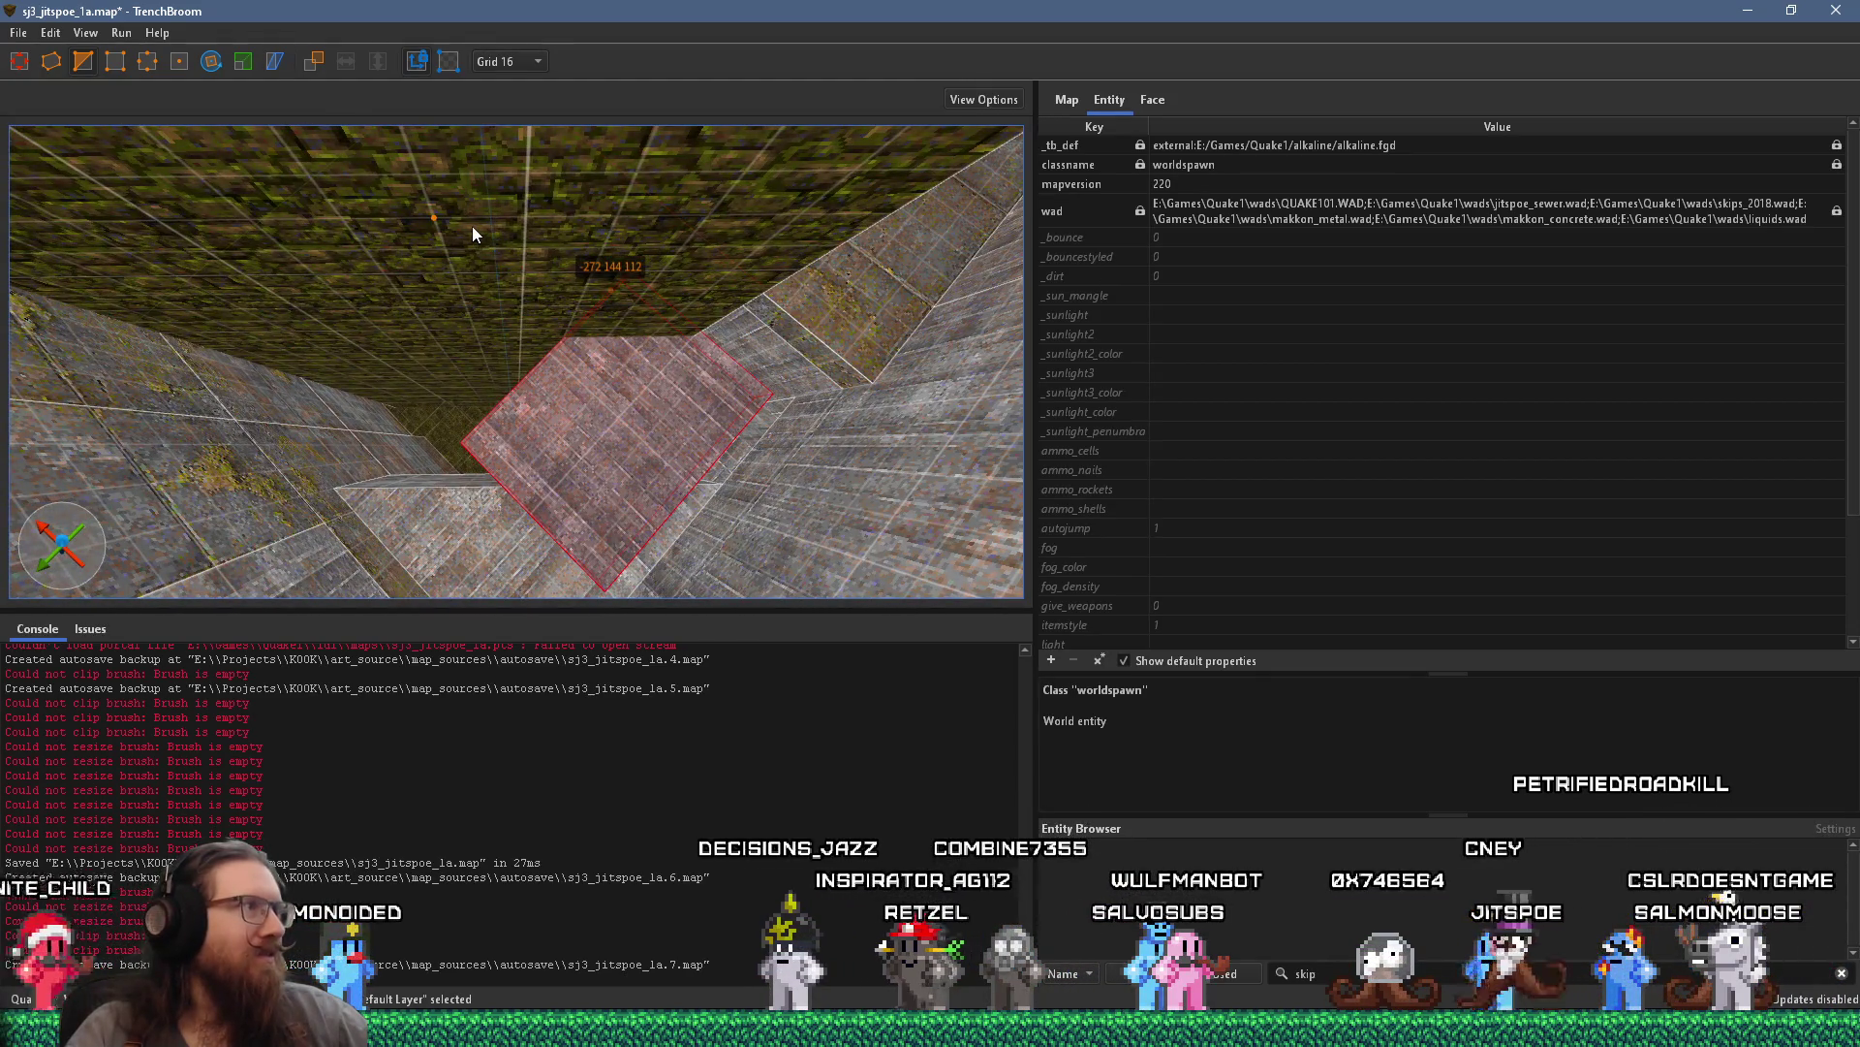
Stretch the pink floor slab to 256 units, reaching across the shaft to the grey wall
{"action": "key", "text": "Escape"}
{"action": "key", "text": "ctrl+z"}
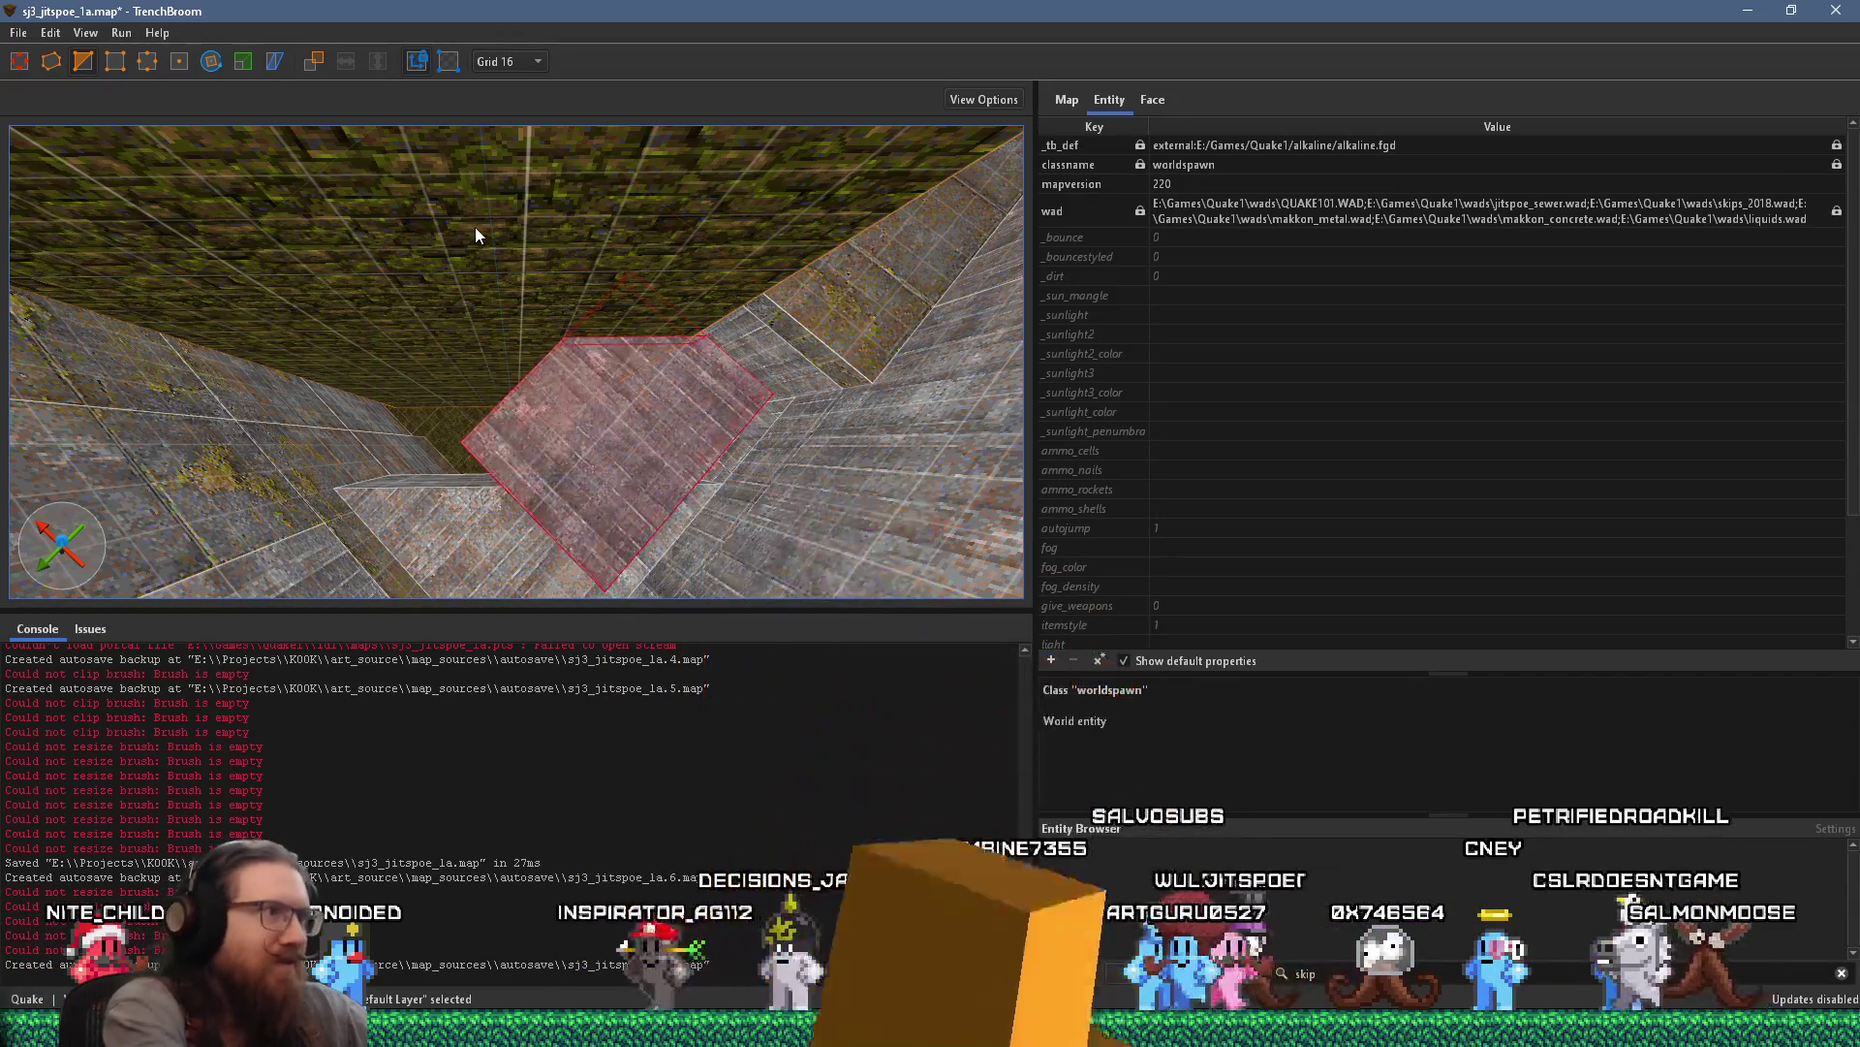
{"action": "key", "text": "Escape"}
{"action": "left_click", "coordinate": [515, 406]}
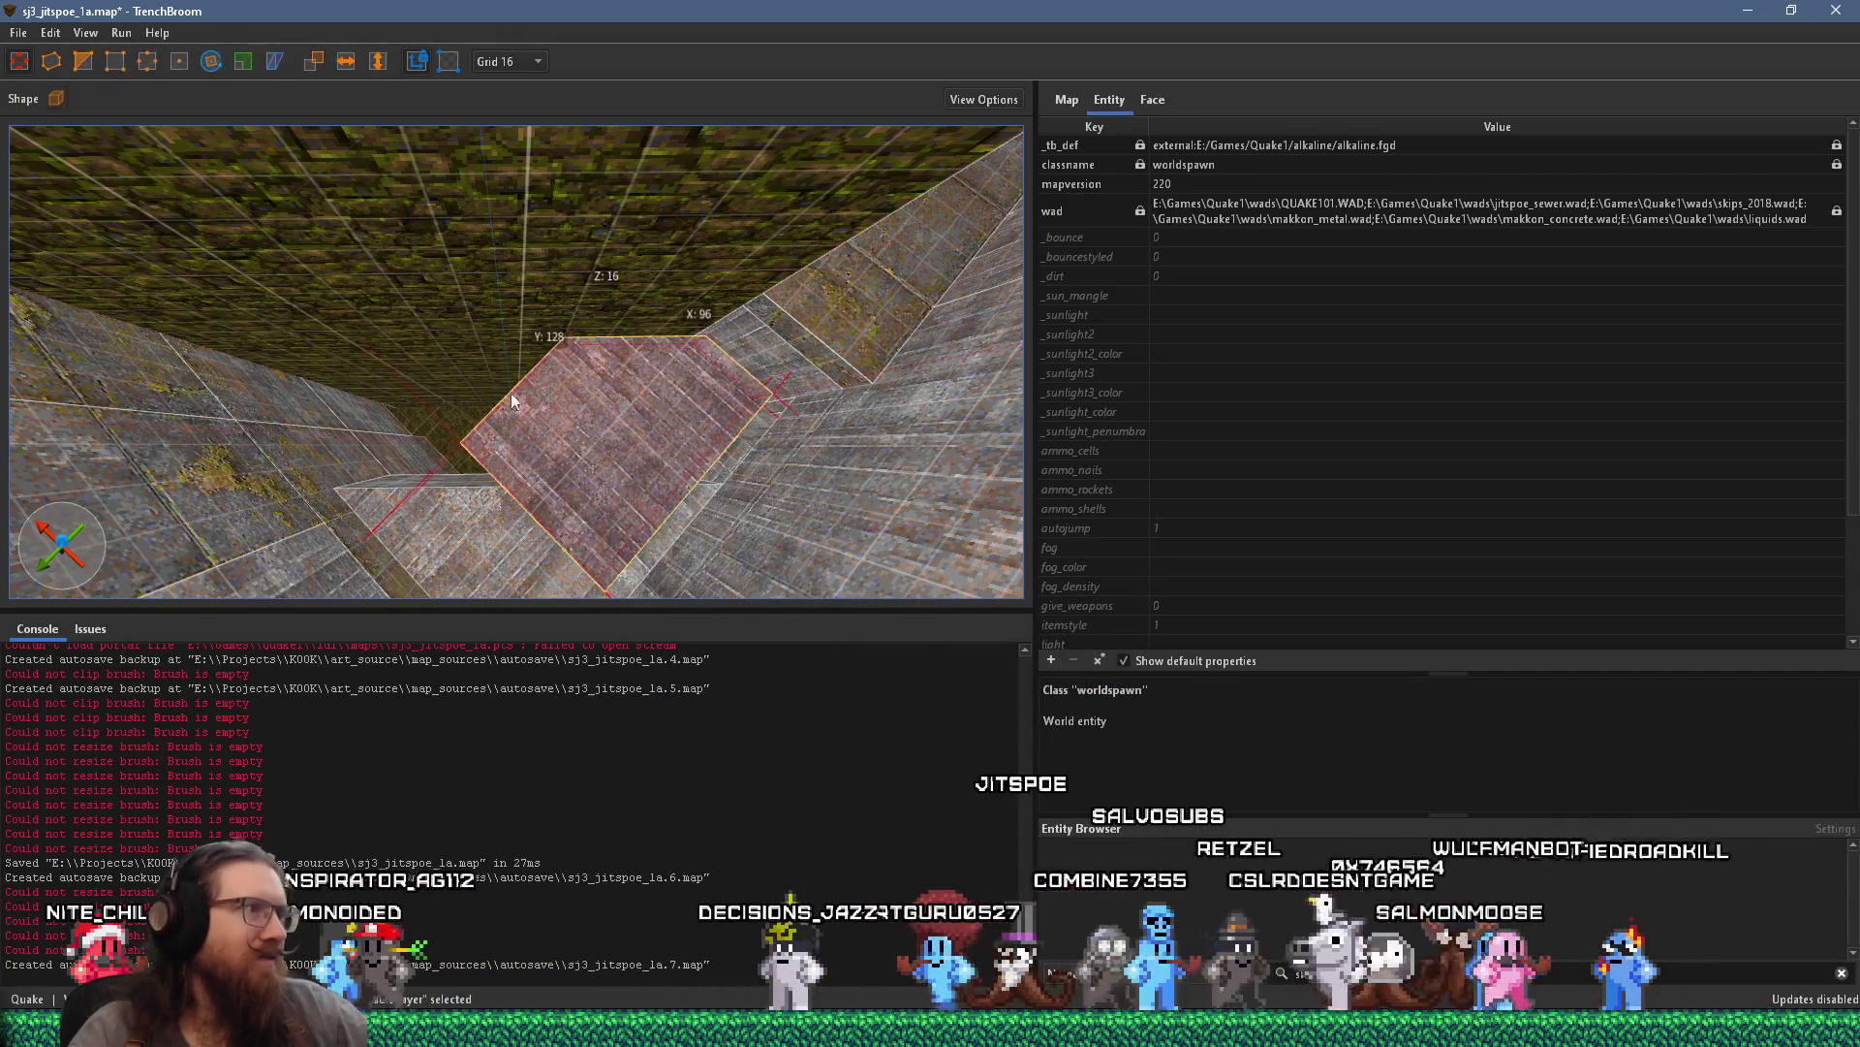
{"action": "mouse_move", "coordinate": [466, 476]}
{"action": "left_mouse_down"}
{"action": "mouse_move", "coordinate": [268, 584]}
{"action": "mouse_move", "coordinate": [328, 568]}
{"action": "left_mouse_up"}
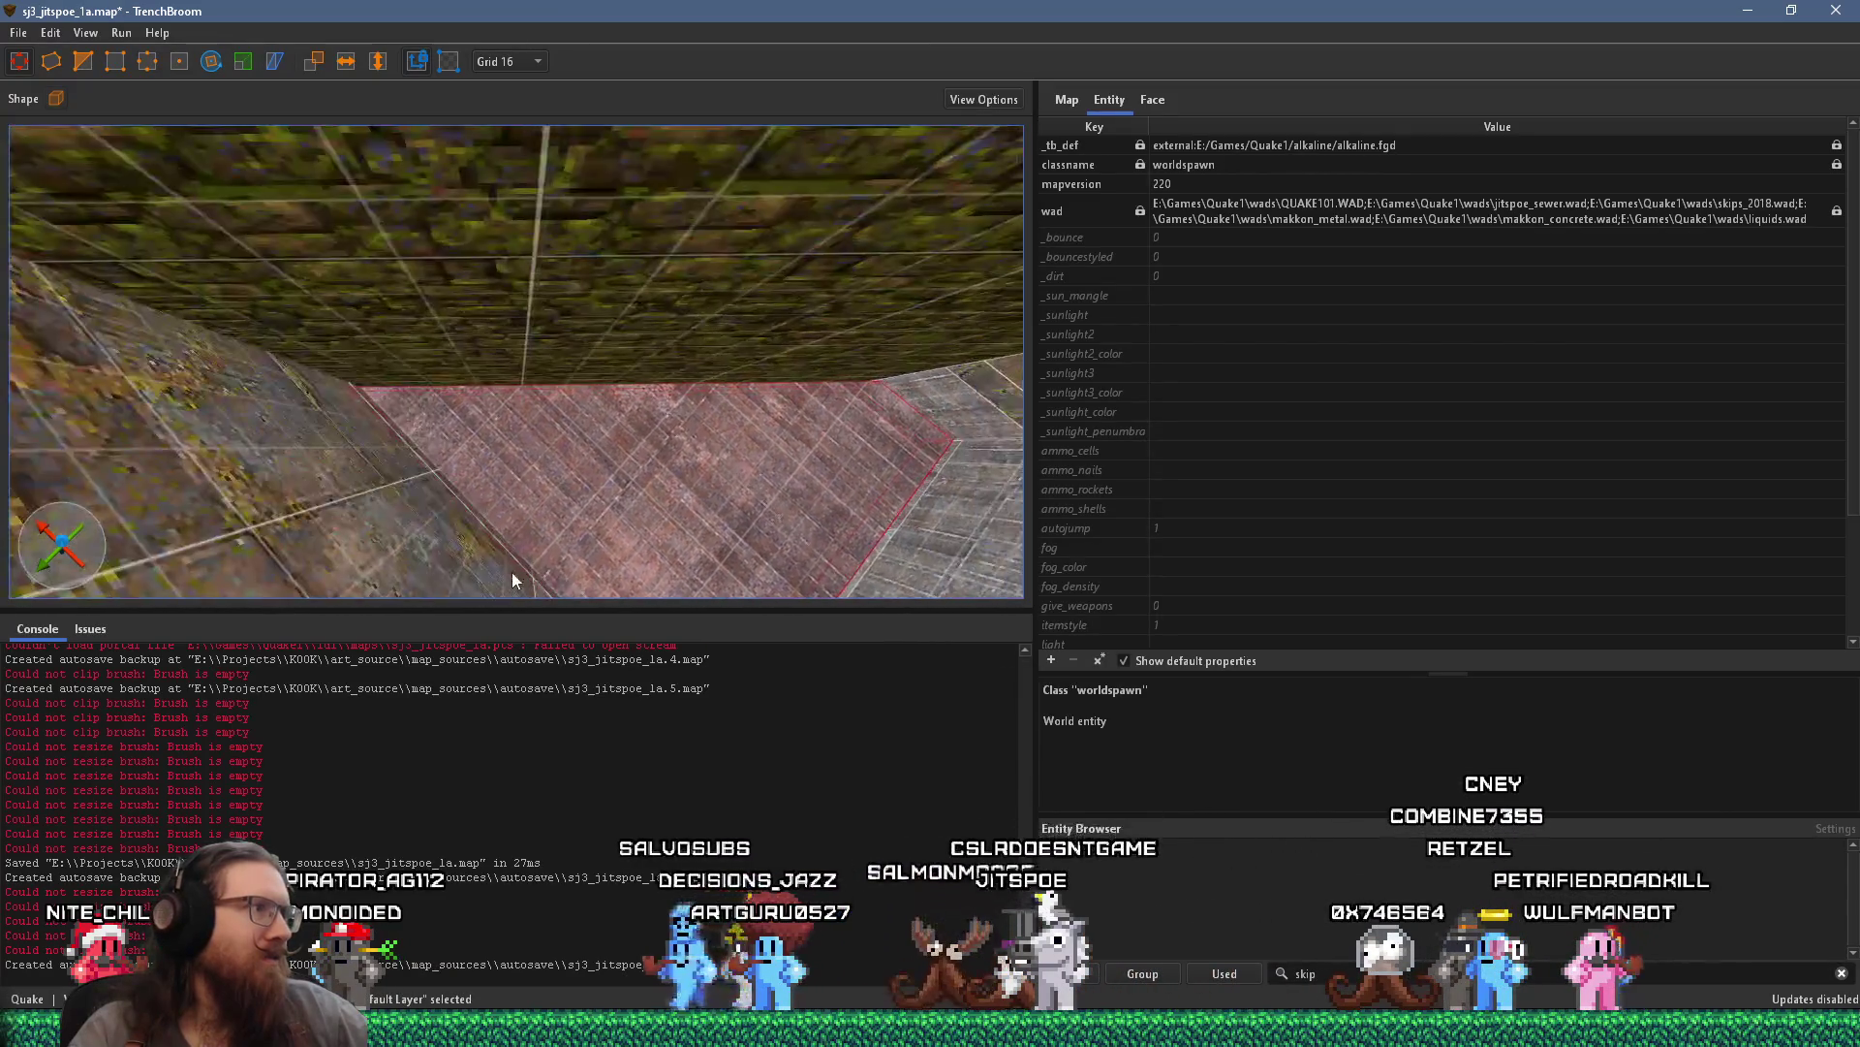
{"action": "mouse_move", "coordinate": [499, 559]}
{"action": "left_mouse_down"}
{"action": "mouse_move", "coordinate": [691, 589]}
{"action": "mouse_move", "coordinate": [548, 454]}
{"action": "mouse_move", "coordinate": [589, 456]}
{"action": "mouse_move", "coordinate": [289, 443]}
{"action": "mouse_move", "coordinate": [350, 408]}
{"action": "left_mouse_up"}
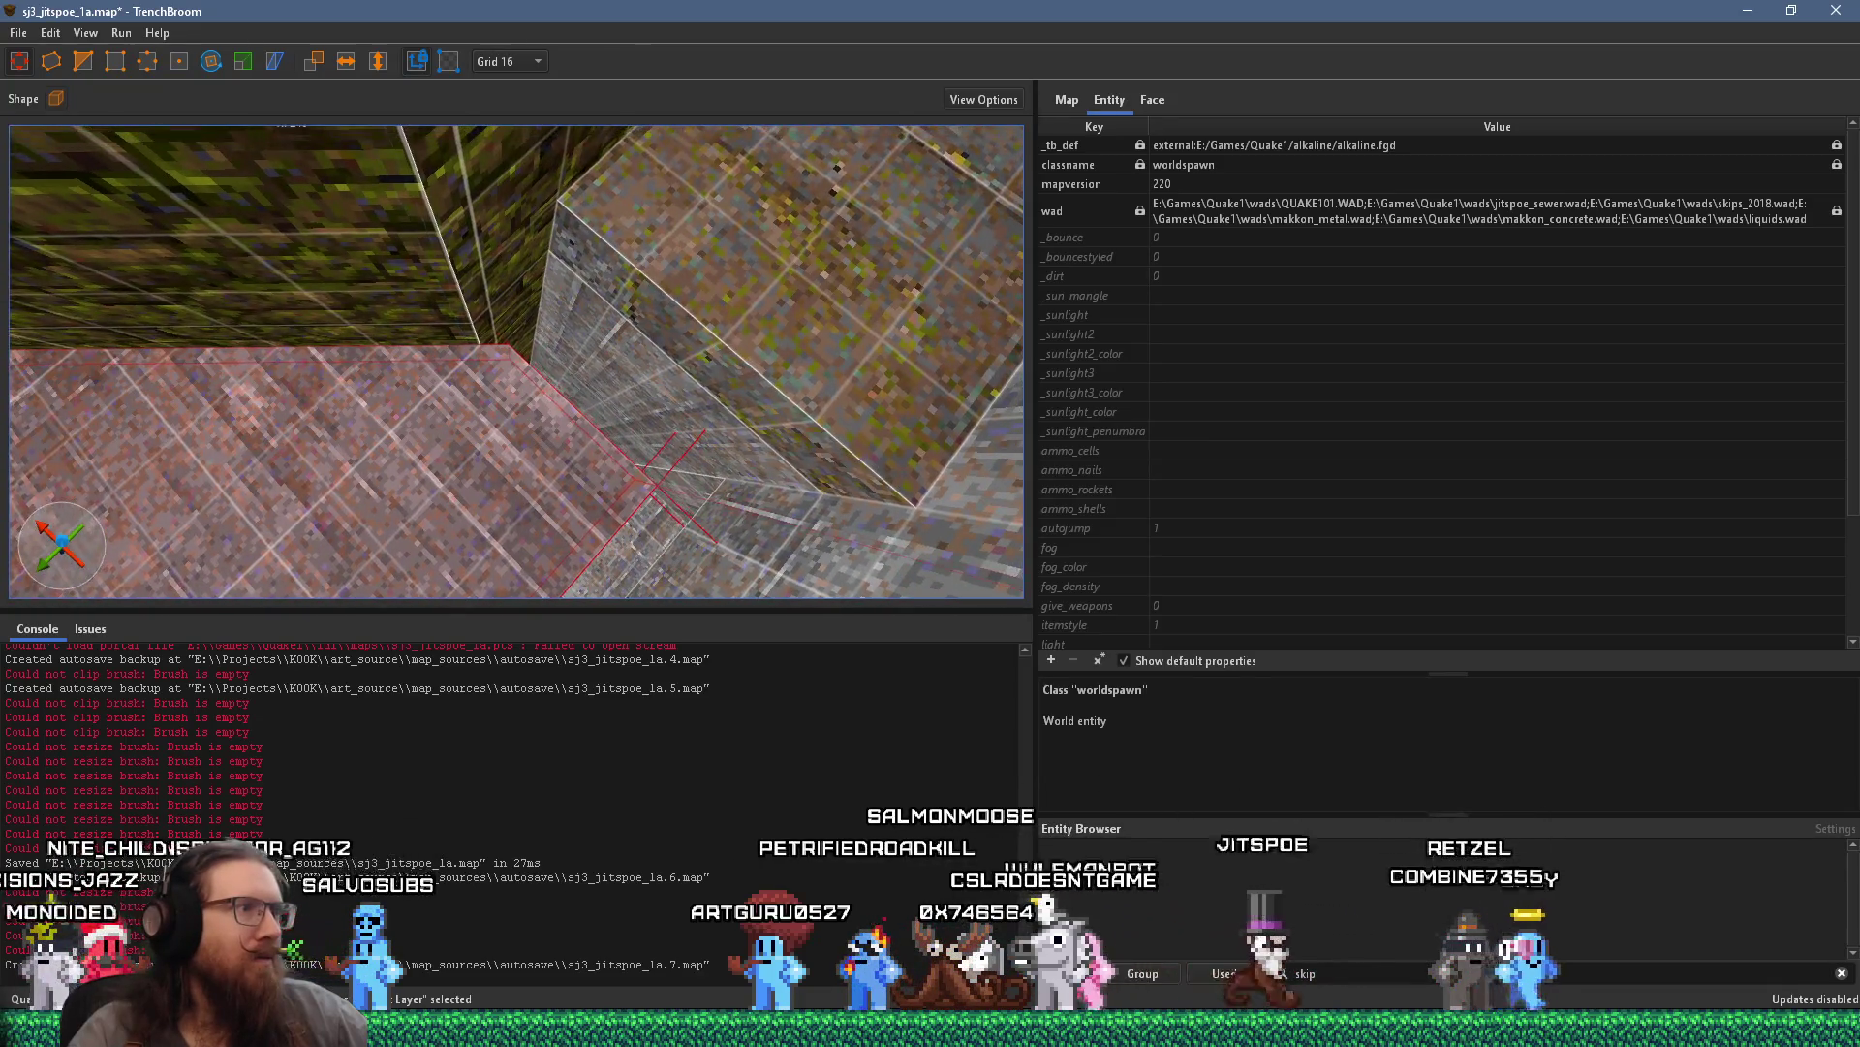
{"action": "mouse_move", "coordinate": [502, 318]}
{"action": "left_mouse_down"}
{"action": "mouse_move", "coordinate": [461, 345]}
{"action": "mouse_move", "coordinate": [515, 339]}
{"action": "mouse_move", "coordinate": [501, 267]}
{"action": "mouse_move", "coordinate": [477, 298]}
{"action": "mouse_move", "coordinate": [502, 332]}
{"action": "mouse_move", "coordinate": [574, 302]}
{"action": "mouse_move", "coordinate": [512, 315]}
{"action": "mouse_move", "coordinate": [493, 271]}
{"action": "mouse_move", "coordinate": [644, 129]}
{"action": "mouse_move", "coordinate": [515, 301]}
{"action": "mouse_move", "coordinate": [775, 280]}
{"action": "left_mouse_up"}
{"action": "mouse_move", "coordinate": [937, 289]}
{"action": "left_mouse_down"}
{"action": "mouse_move", "coordinate": [860, 385]}
{"action": "mouse_move", "coordinate": [790, 356]}
{"action": "mouse_move", "coordinate": [700, 375]}
{"action": "mouse_move", "coordinate": [700, 409]}
{"action": "mouse_move", "coordinate": [640, 281]}
{"action": "mouse_move", "coordinate": [507, 313]}
{"action": "mouse_move", "coordinate": [517, 279]}
{"action": "mouse_move", "coordinate": [664, 163]}
{"action": "mouse_move", "coordinate": [565, 392]}
{"action": "mouse_move", "coordinate": [664, 167]}
{"action": "mouse_move", "coordinate": [511, 153]}
{"action": "mouse_move", "coordinate": [507, 112]}
{"action": "mouse_move", "coordinate": [545, 167]}
{"action": "mouse_move", "coordinate": [511, 201]}
{"action": "mouse_move", "coordinate": [550, 344]}
{"action": "mouse_move", "coordinate": [550, 276]}
{"action": "mouse_move", "coordinate": [504, 270]}
{"action": "mouse_move", "coordinate": [593, 261]}
{"action": "mouse_move", "coordinate": [600, 178]}
{"action": "mouse_move", "coordinate": [523, 223]}
{"action": "mouse_move", "coordinate": [674, 193]}
{"action": "left_mouse_up"}
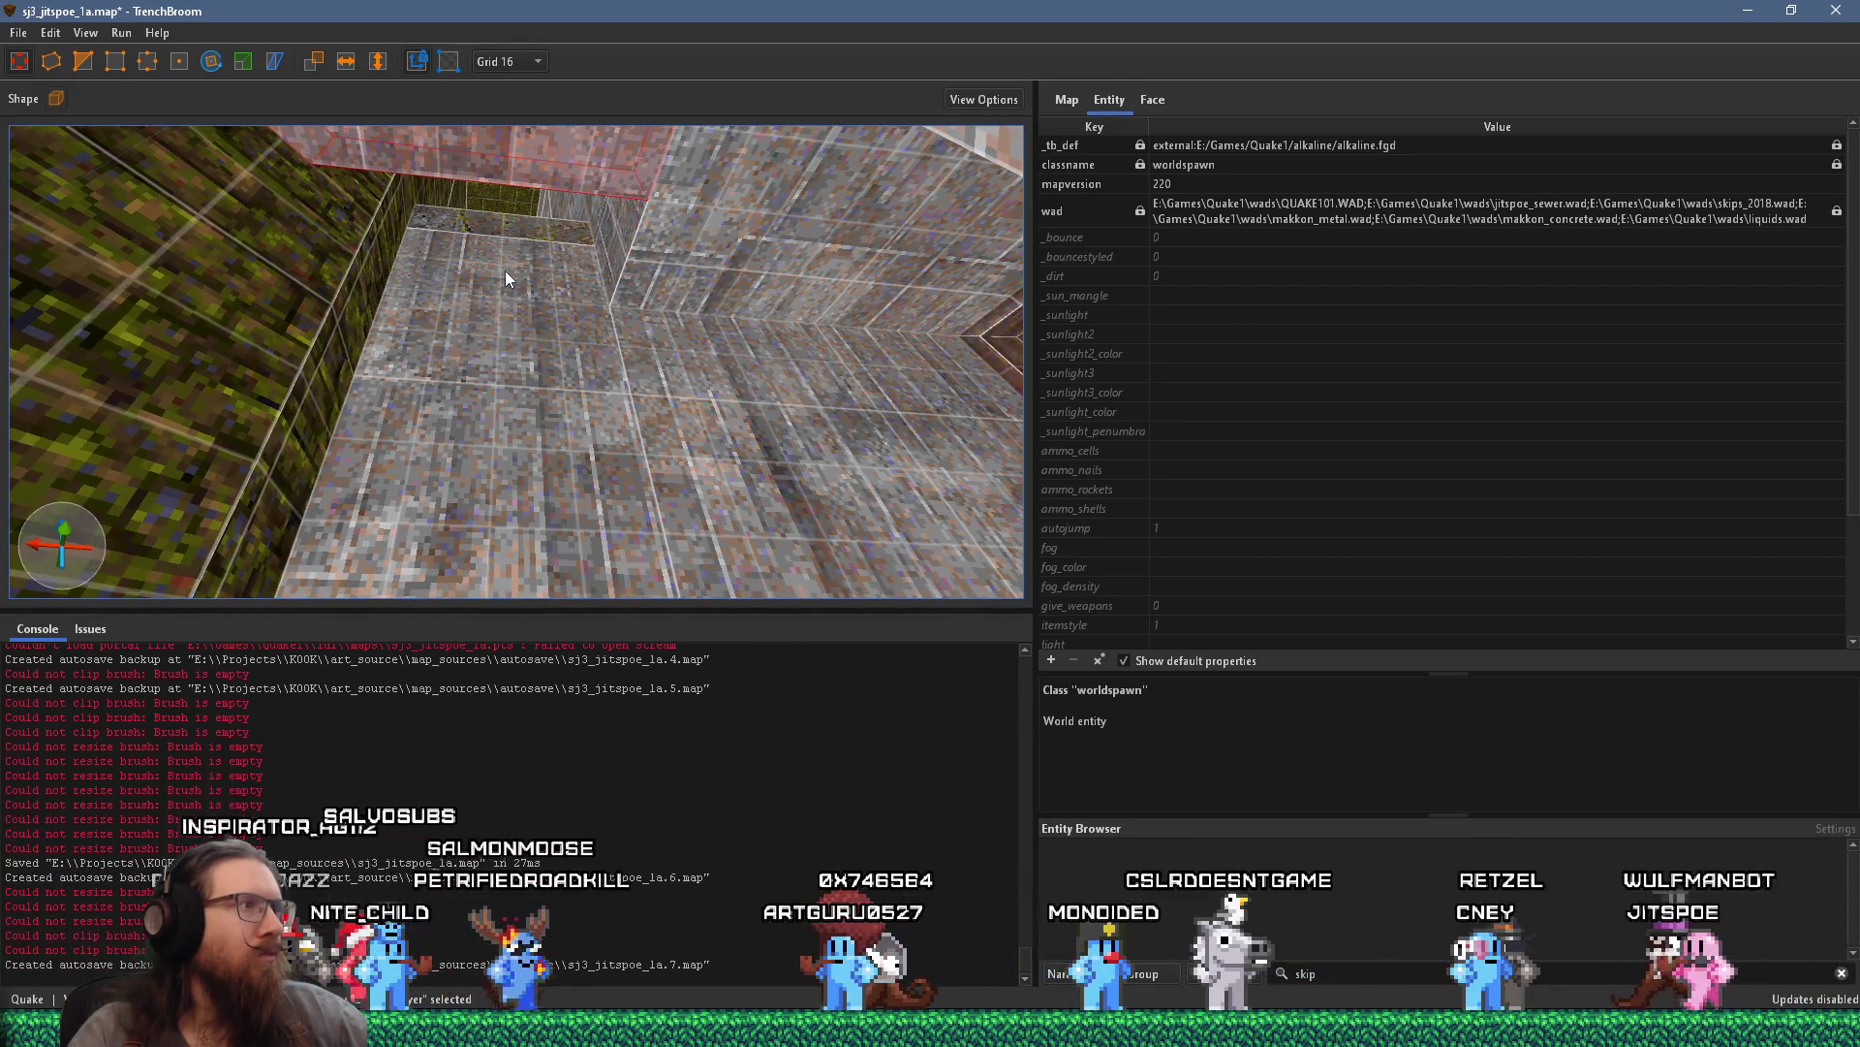
{"action": "key", "text": "Escape"}
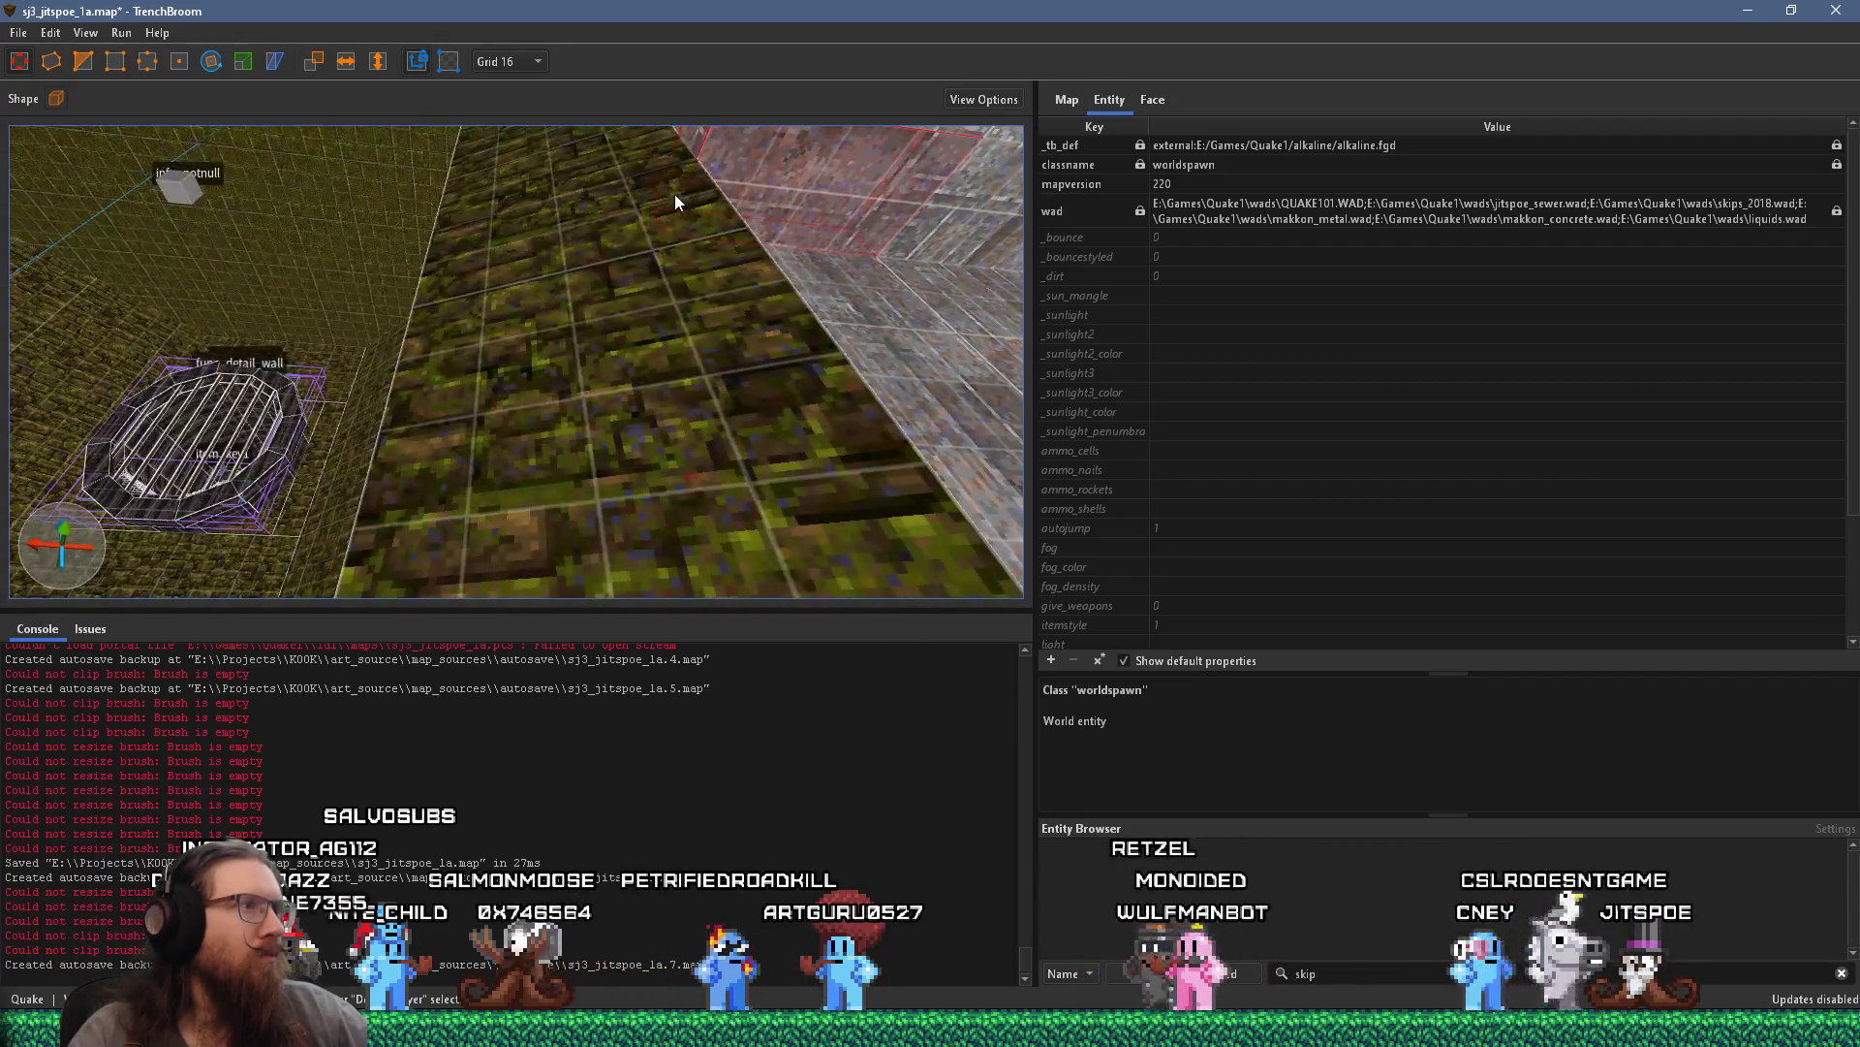
{"action": "key", "text": "c"}
{"action": "mouse_move", "coordinate": [605, 266]}
{"action": "left_mouse_down"}
{"action": "mouse_move", "coordinate": [508, 296]}
{"action": "mouse_move", "coordinate": [541, 305]}
{"action": "left_mouse_up"}
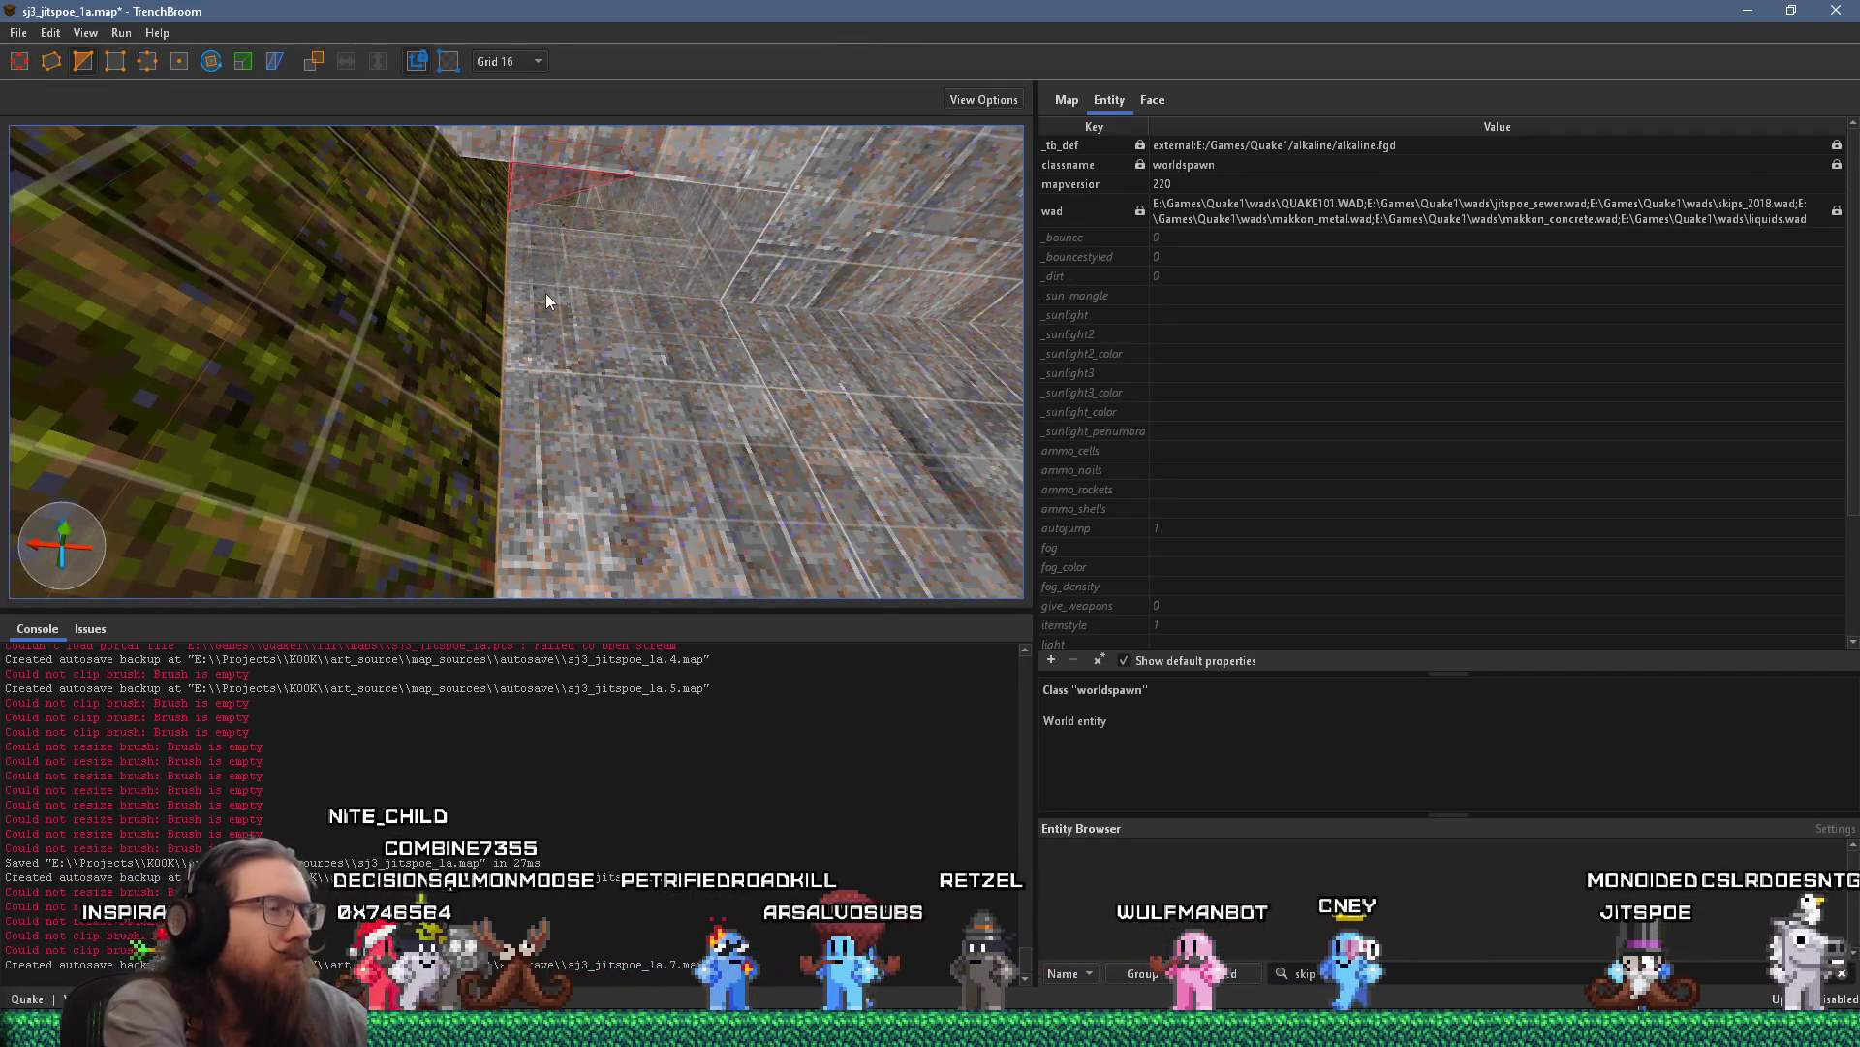
{"action": "key", "text": "ctrl+z"}
{"action": "left_click_drag", "start_coordinate": [855, 388], "coordinate": [653, 260]}
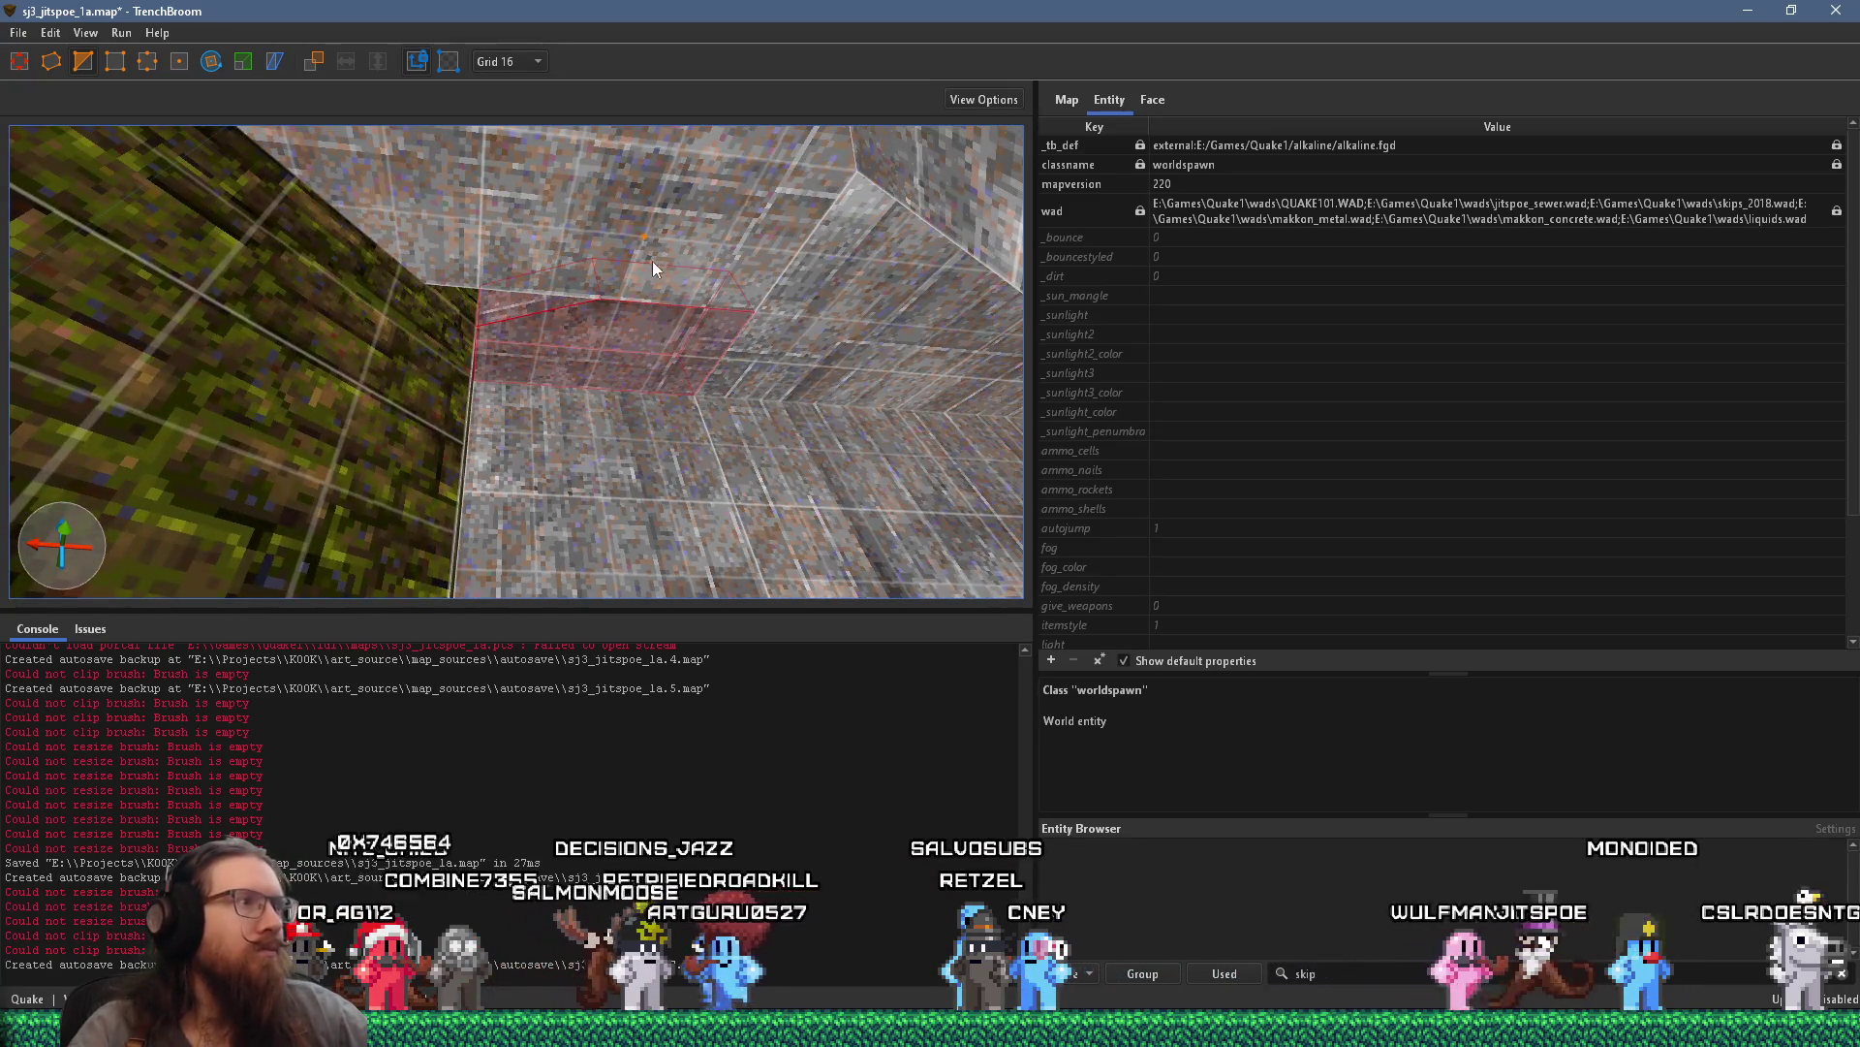
{"action": "left_click", "coordinate": [554, 303]}
{"action": "mouse_move", "coordinate": [492, 317]}
{"action": "left_mouse_down"}
{"action": "mouse_move", "coordinate": [661, 227]}
{"action": "mouse_move", "coordinate": [577, 279]}
{"action": "left_mouse_up"}
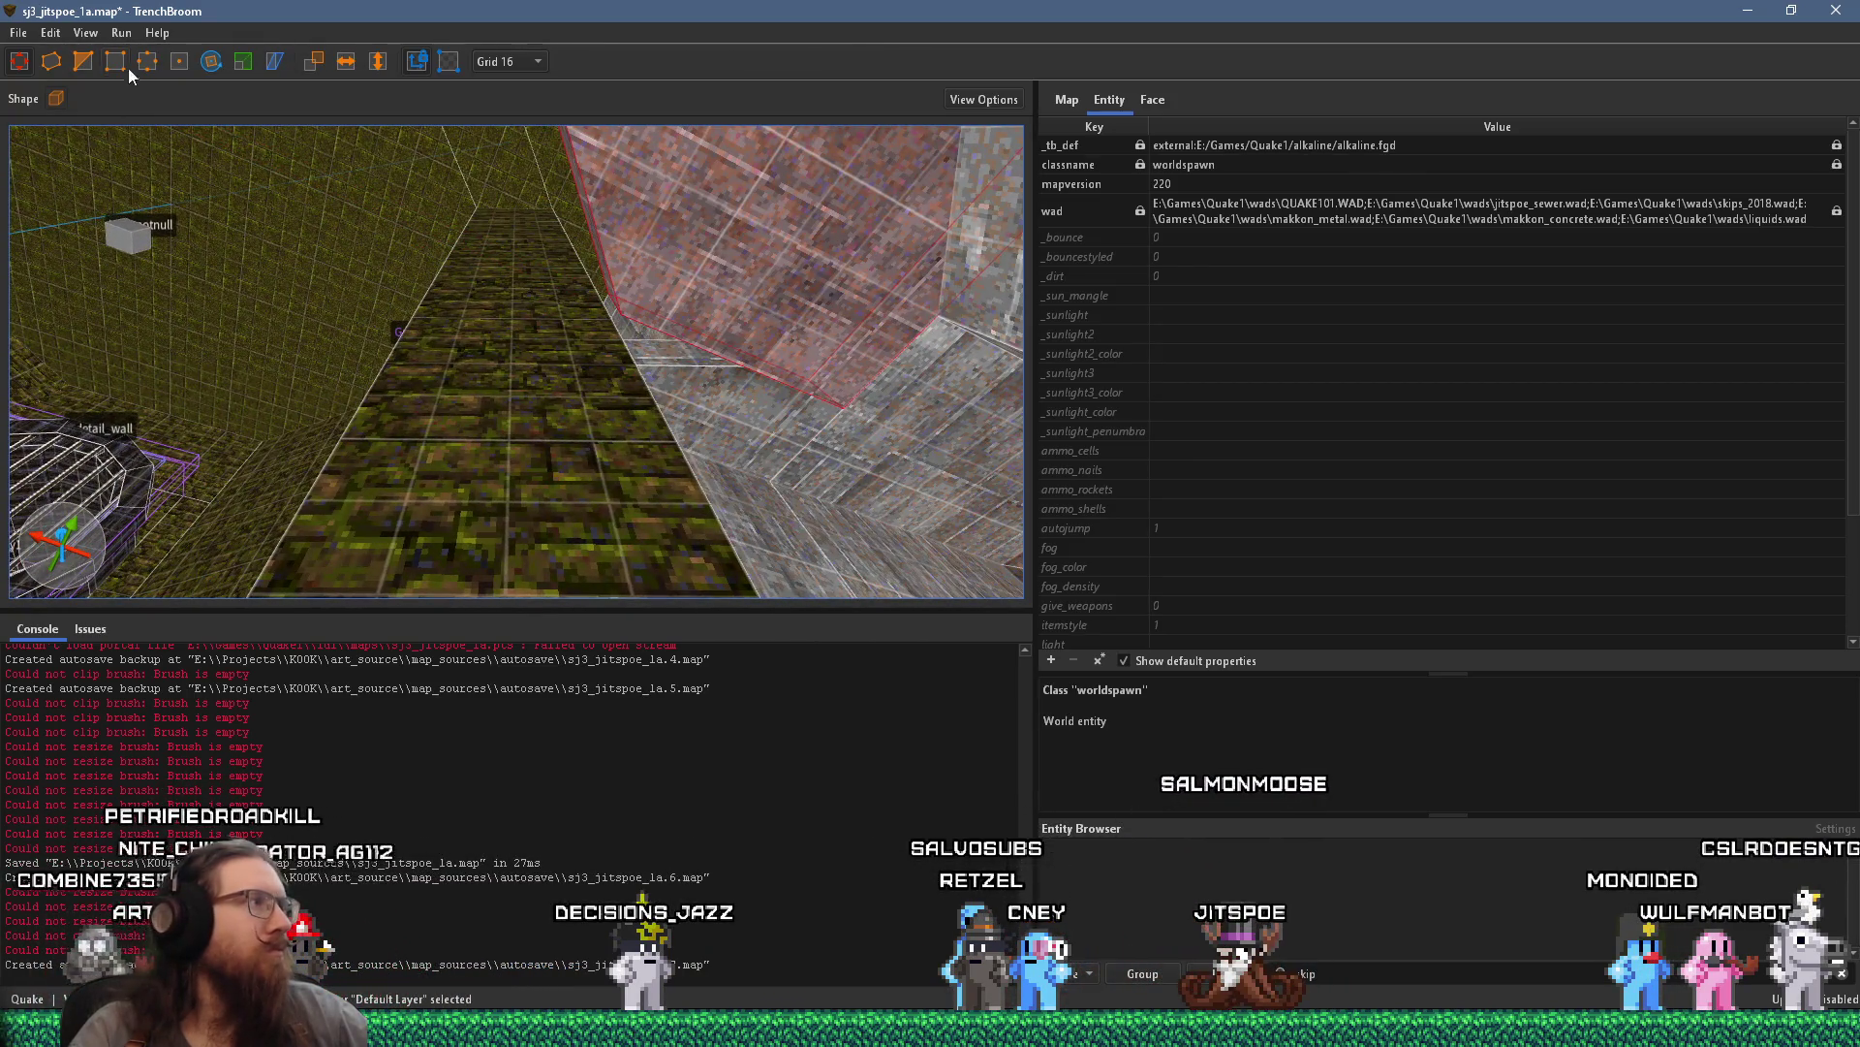
{"action": "left_click", "coordinate": [567, 400]}
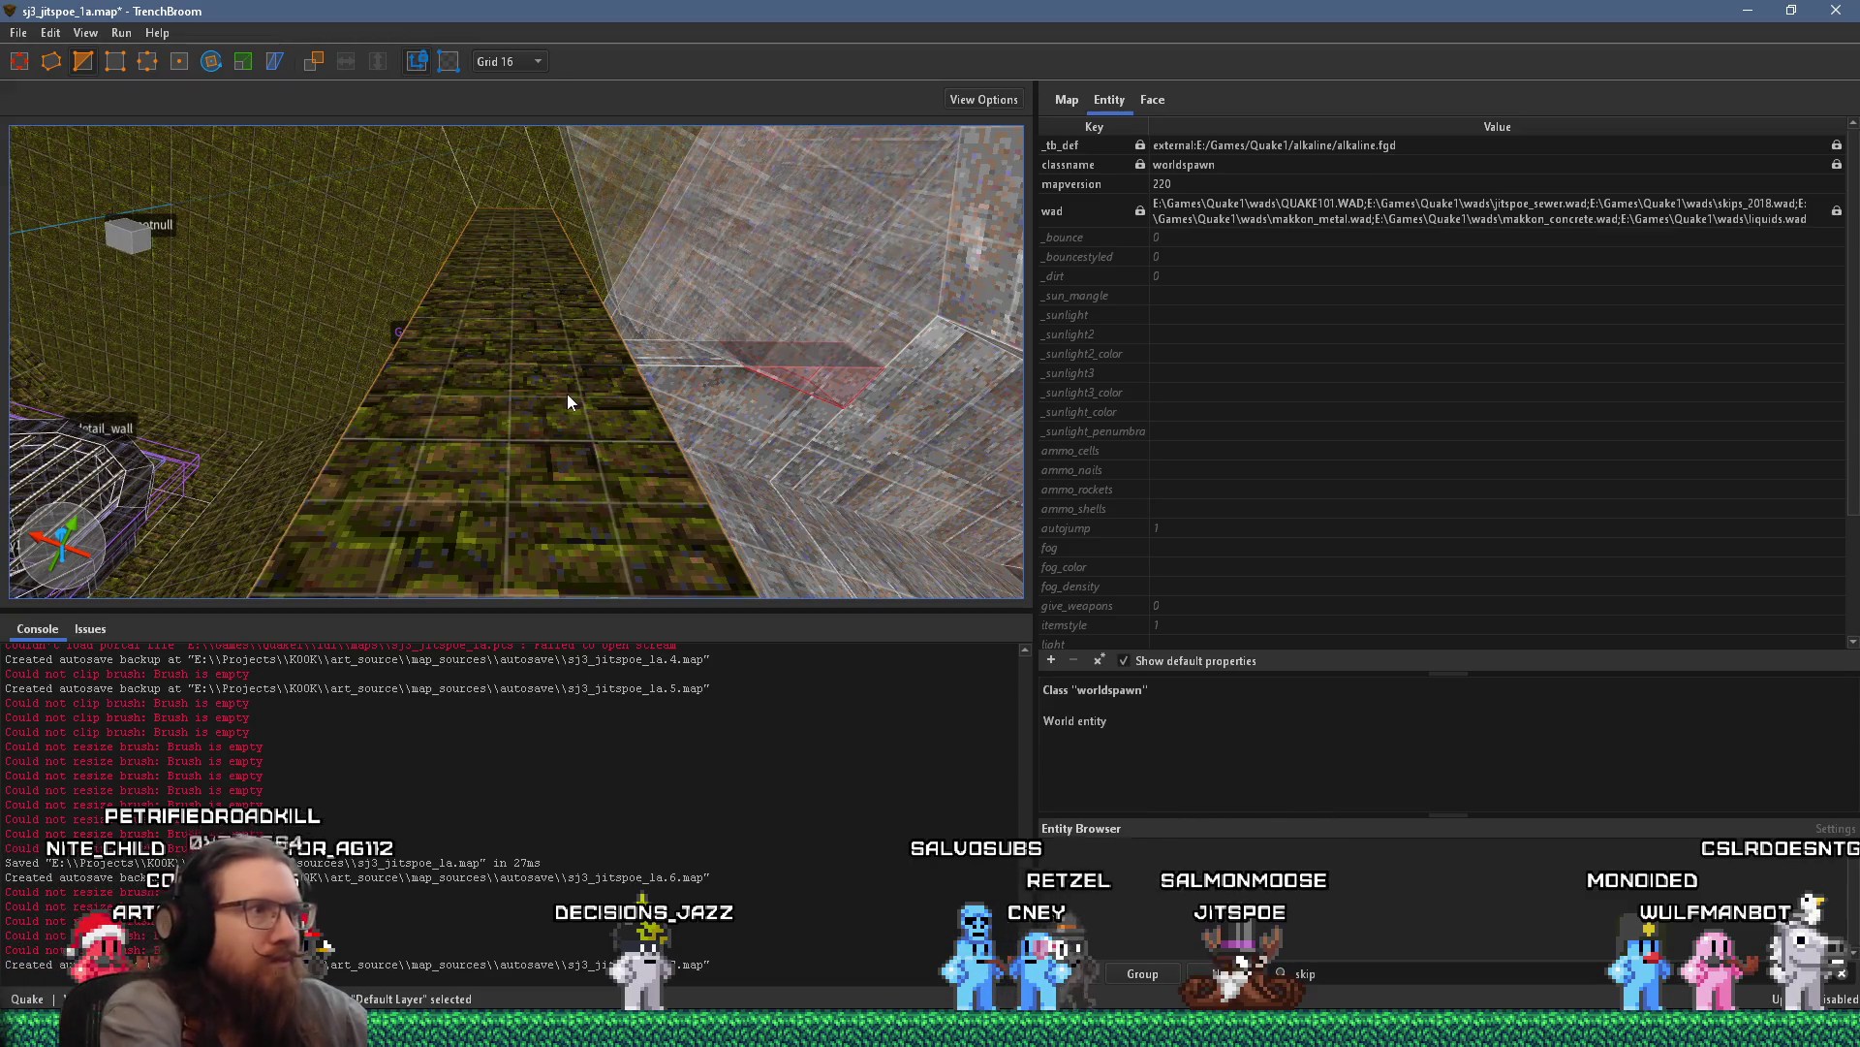
{"action": "key", "text": "ctrl+z"}
{"action": "mouse_move", "coordinate": [568, 394]}
{"action": "left_mouse_down"}
{"action": "mouse_move", "coordinate": [789, 369]}
{"action": "mouse_move", "coordinate": [682, 409]}
{"action": "mouse_move", "coordinate": [786, 357]}
{"action": "mouse_move", "coordinate": [615, 361]}
{"action": "left_mouse_up"}
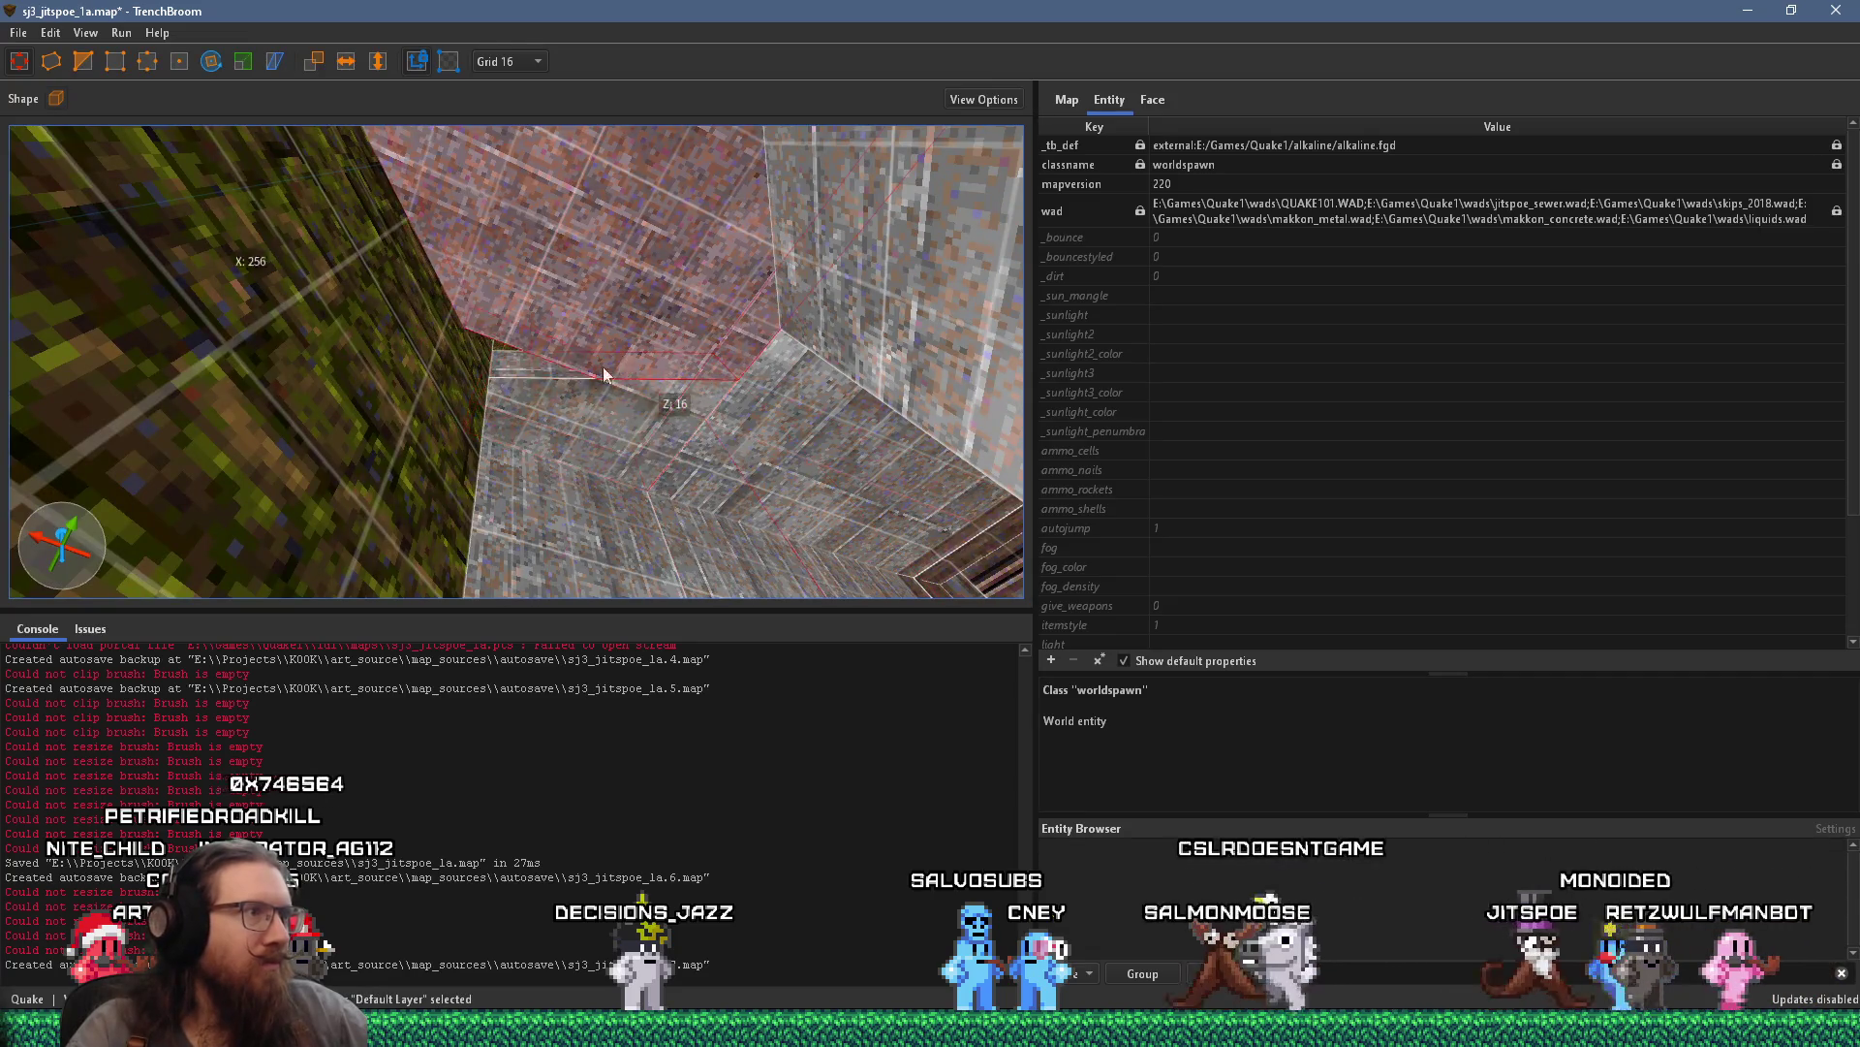
{"action": "mouse_move", "coordinate": [510, 443]}
{"action": "left_mouse_down"}
{"action": "mouse_move", "coordinate": [533, 450]}
{"action": "mouse_move", "coordinate": [512, 381]}
{"action": "mouse_move", "coordinate": [730, 493]}
{"action": "mouse_move", "coordinate": [586, 377]}
{"action": "mouse_move", "coordinate": [669, 531]}
{"action": "left_mouse_up"}
{"action": "key", "text": "Escape"}
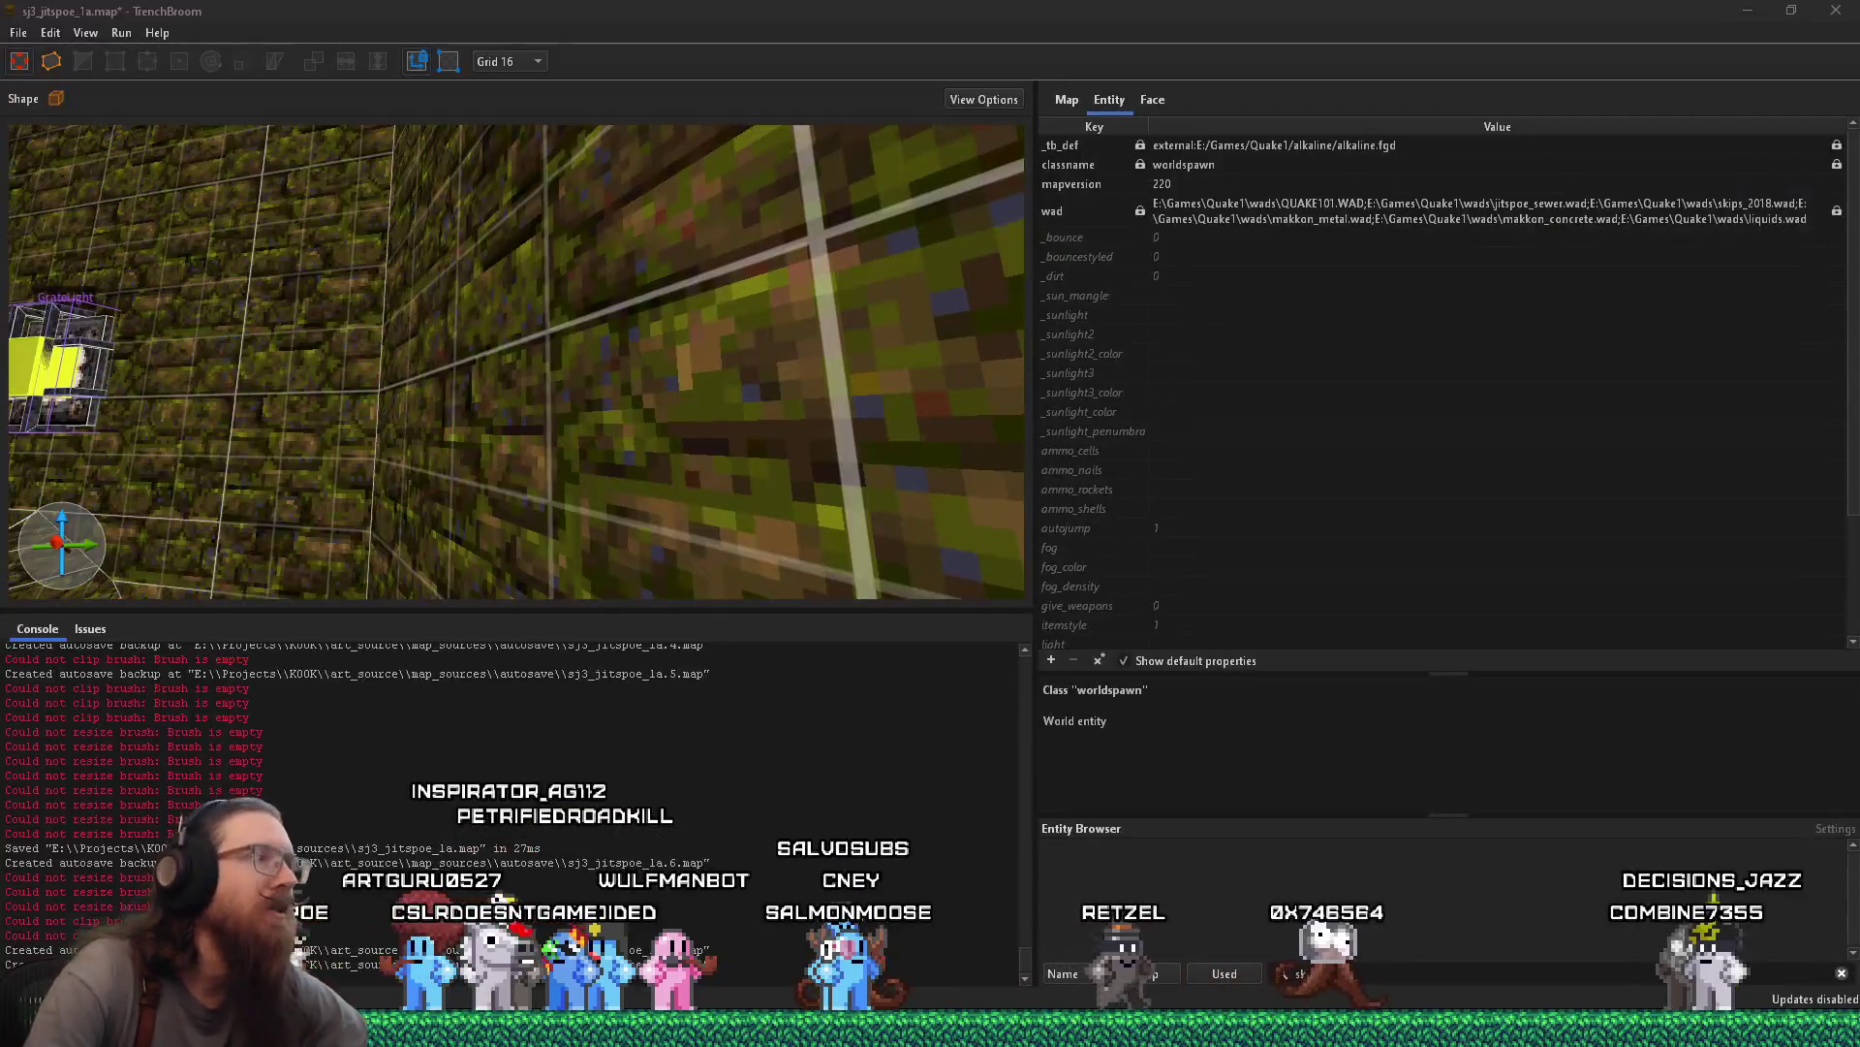
Return focus to the TrenchBroom window showing sj3_jitspoe_1a.map
{"action": "left_click", "coordinate": [415, 354]}
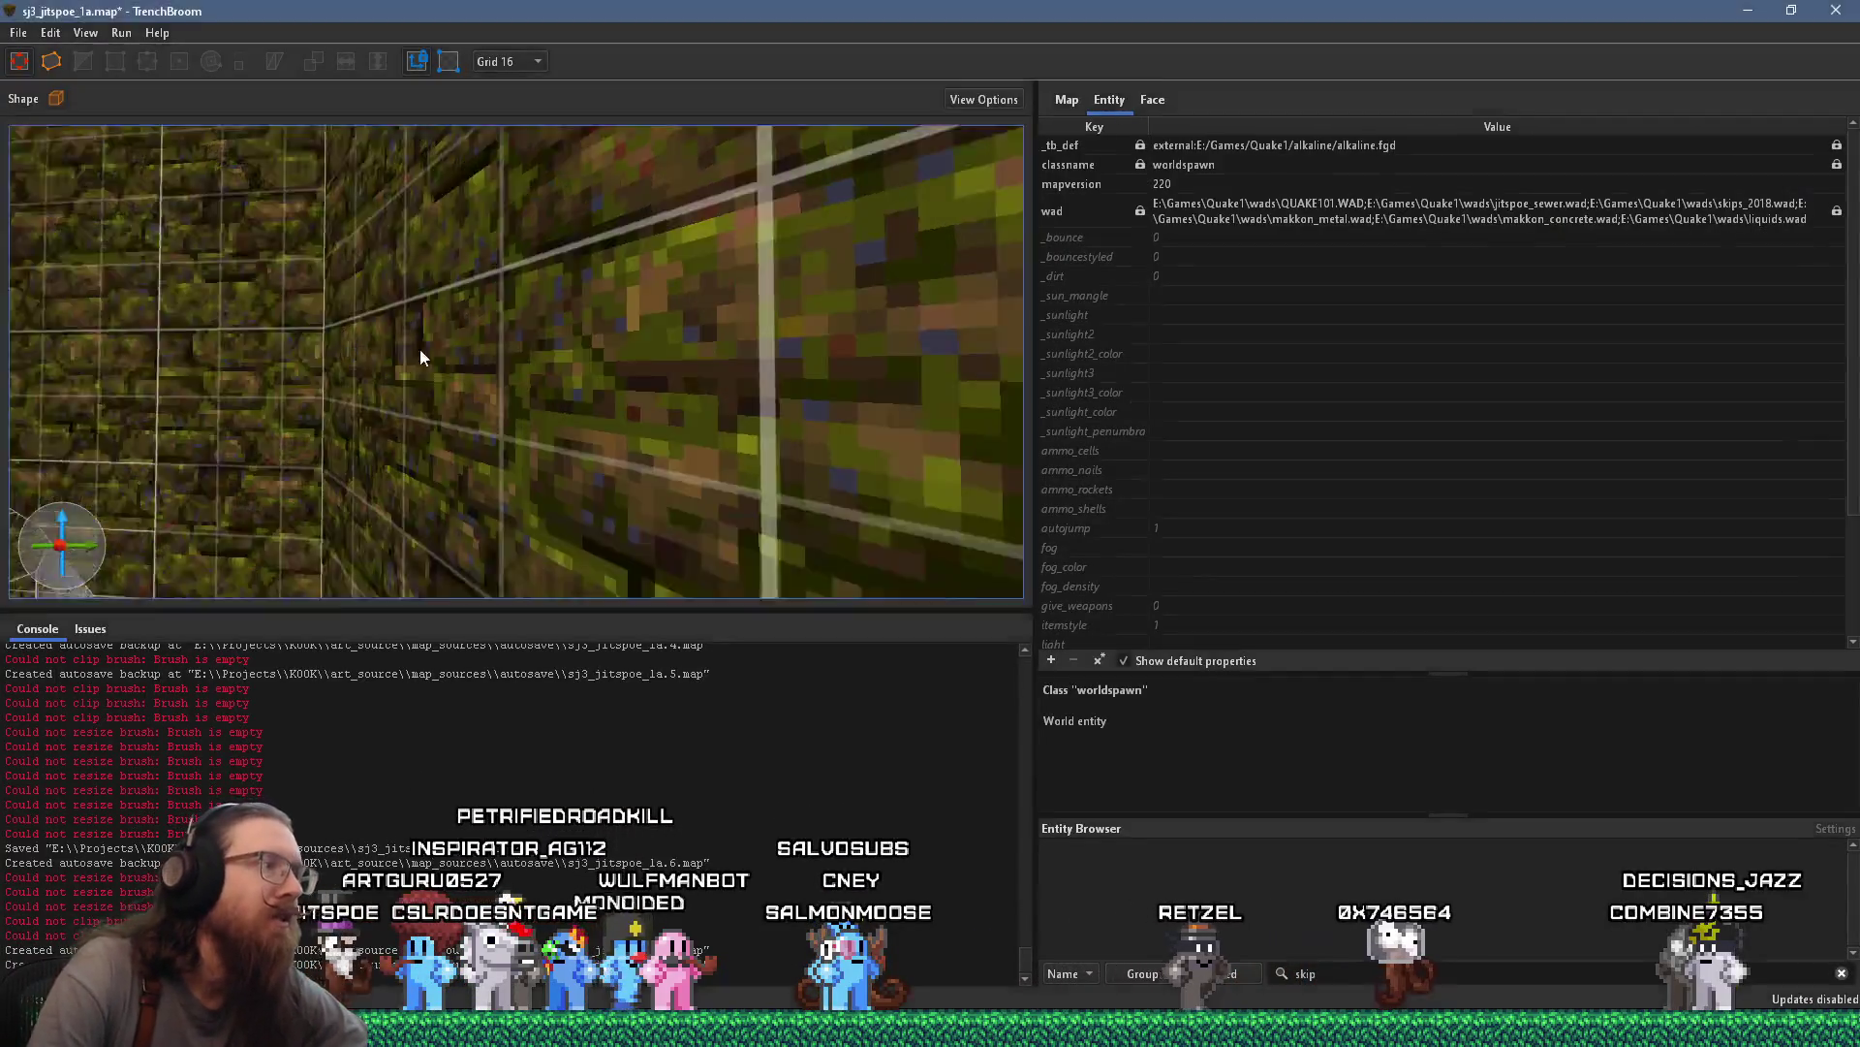
Widen the brush by the mossy wall from 32 to 64 units along X
{"action": "mouse_move", "coordinate": [815, 316]}
{"action": "left_mouse_down"}
{"action": "mouse_move", "coordinate": [774, 421]}
{"action": "mouse_move", "coordinate": [417, 490]}
{"action": "mouse_move", "coordinate": [279, 458]}
{"action": "mouse_move", "coordinate": [533, 345]}
{"action": "mouse_move", "coordinate": [603, 229]}
{"action": "mouse_move", "coordinate": [604, 180]}
{"action": "left_mouse_up"}
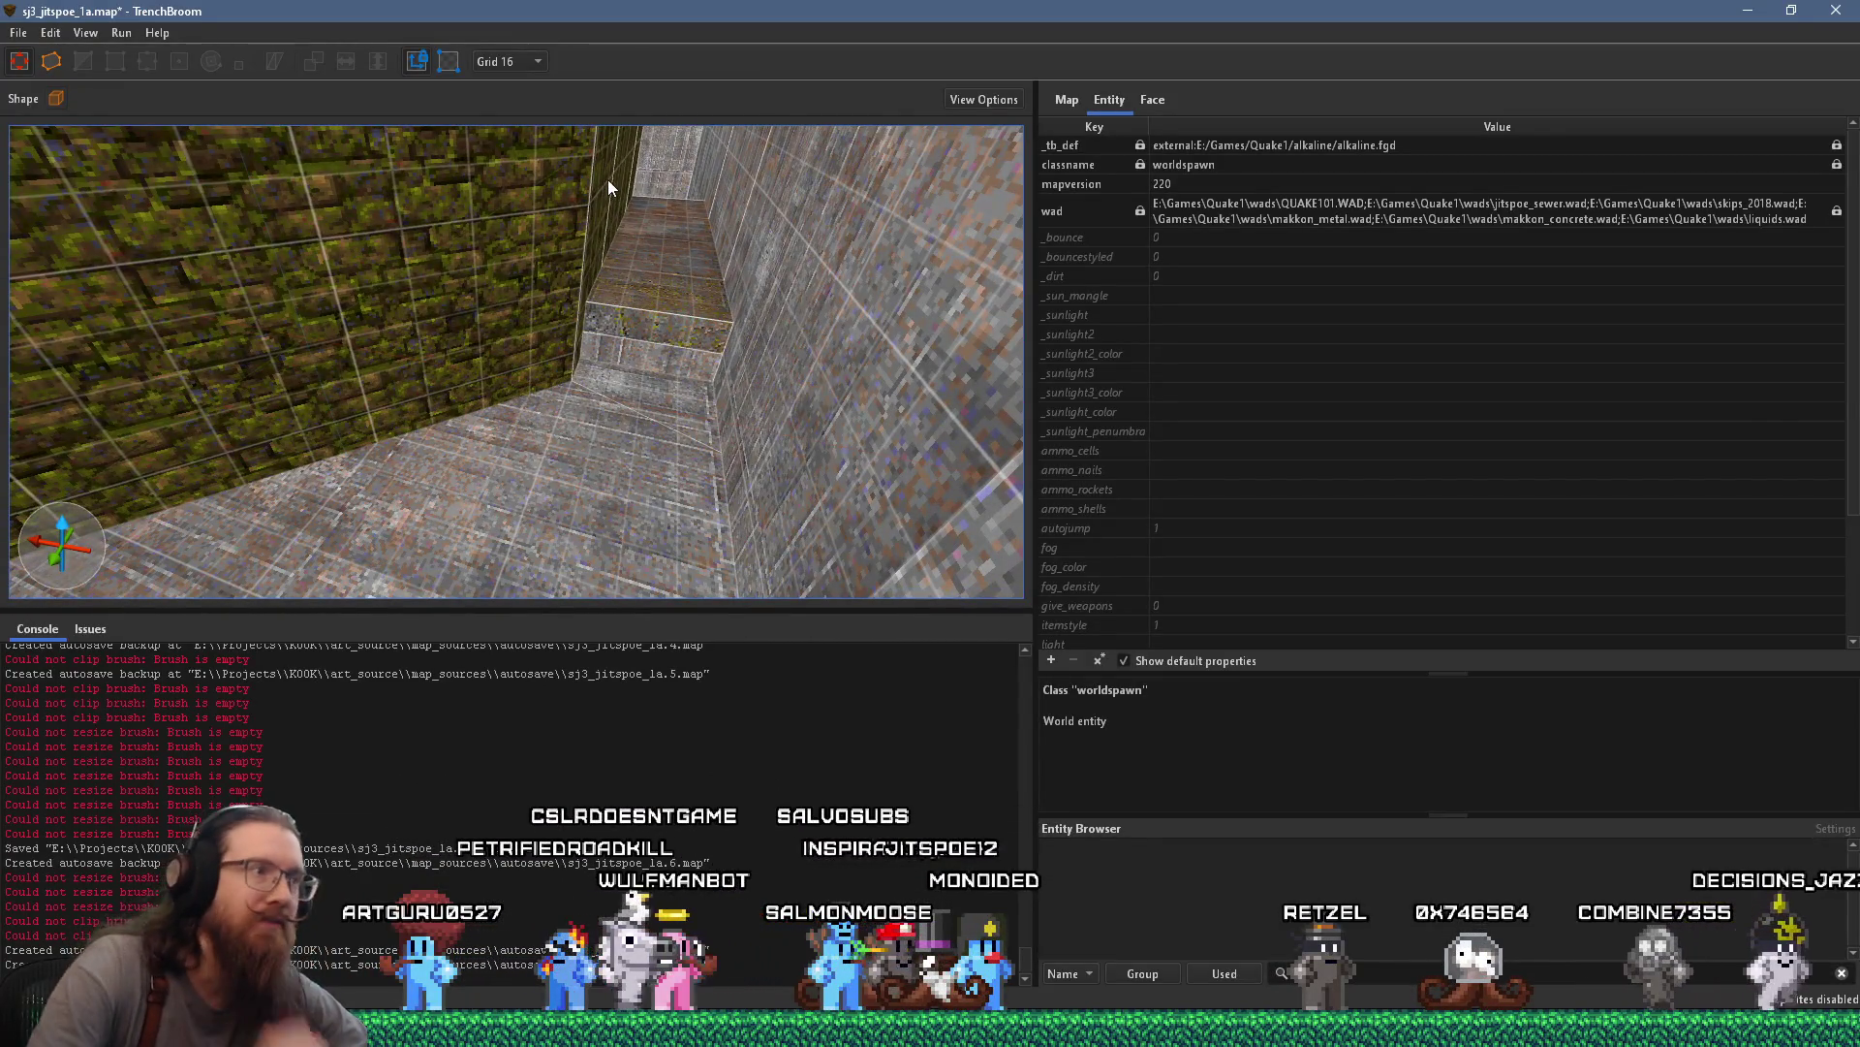
{"action": "mouse_move", "coordinate": [711, 419]}
{"action": "left_mouse_down"}
{"action": "mouse_move", "coordinate": [702, 200]}
{"action": "mouse_move", "coordinate": [693, 244]}
{"action": "mouse_move", "coordinate": [645, 112]}
{"action": "mouse_move", "coordinate": [520, 217]}
{"action": "mouse_move", "coordinate": [392, 199]}
{"action": "mouse_move", "coordinate": [208, 273]}
{"action": "mouse_move", "coordinate": [308, 304]}
{"action": "mouse_move", "coordinate": [526, 282]}
{"action": "mouse_move", "coordinate": [342, 317]}
{"action": "mouse_move", "coordinate": [382, 330]}
{"action": "mouse_move", "coordinate": [352, 344]}
{"action": "mouse_move", "coordinate": [893, 327]}
{"action": "mouse_move", "coordinate": [503, 416]}
{"action": "mouse_move", "coordinate": [607, 436]}
{"action": "mouse_move", "coordinate": [452, 397]}
{"action": "mouse_move", "coordinate": [552, 467]}
{"action": "mouse_move", "coordinate": [518, 428]}
{"action": "mouse_move", "coordinate": [617, 430]}
{"action": "mouse_move", "coordinate": [525, 254]}
{"action": "mouse_move", "coordinate": [469, 259]}
{"action": "mouse_move", "coordinate": [379, 449]}
{"action": "mouse_move", "coordinate": [420, 515]}
{"action": "mouse_move", "coordinate": [559, 534]}
{"action": "mouse_move", "coordinate": [743, 496]}
{"action": "mouse_move", "coordinate": [960, 534]}
{"action": "mouse_move", "coordinate": [1039, 507]}
{"action": "mouse_move", "coordinate": [863, 501]}
{"action": "mouse_move", "coordinate": [536, 433]}
{"action": "mouse_move", "coordinate": [454, 554]}
{"action": "mouse_move", "coordinate": [224, 422]}
{"action": "mouse_move", "coordinate": [308, 480]}
{"action": "mouse_move", "coordinate": [419, 435]}
{"action": "mouse_move", "coordinate": [519, 321]}
{"action": "left_mouse_up"}
{"action": "mouse_move", "coordinate": [594, 495]}
{"action": "left_mouse_down"}
{"action": "mouse_move", "coordinate": [454, 581]}
{"action": "mouse_move", "coordinate": [693, 528]}
{"action": "mouse_move", "coordinate": [652, 506]}
{"action": "mouse_move", "coordinate": [581, 528]}
{"action": "mouse_move", "coordinate": [490, 453]}
{"action": "mouse_move", "coordinate": [497, 525]}
{"action": "mouse_move", "coordinate": [407, 563]}
{"action": "mouse_move", "coordinate": [334, 528]}
{"action": "mouse_move", "coordinate": [470, 453]}
{"action": "left_mouse_up"}
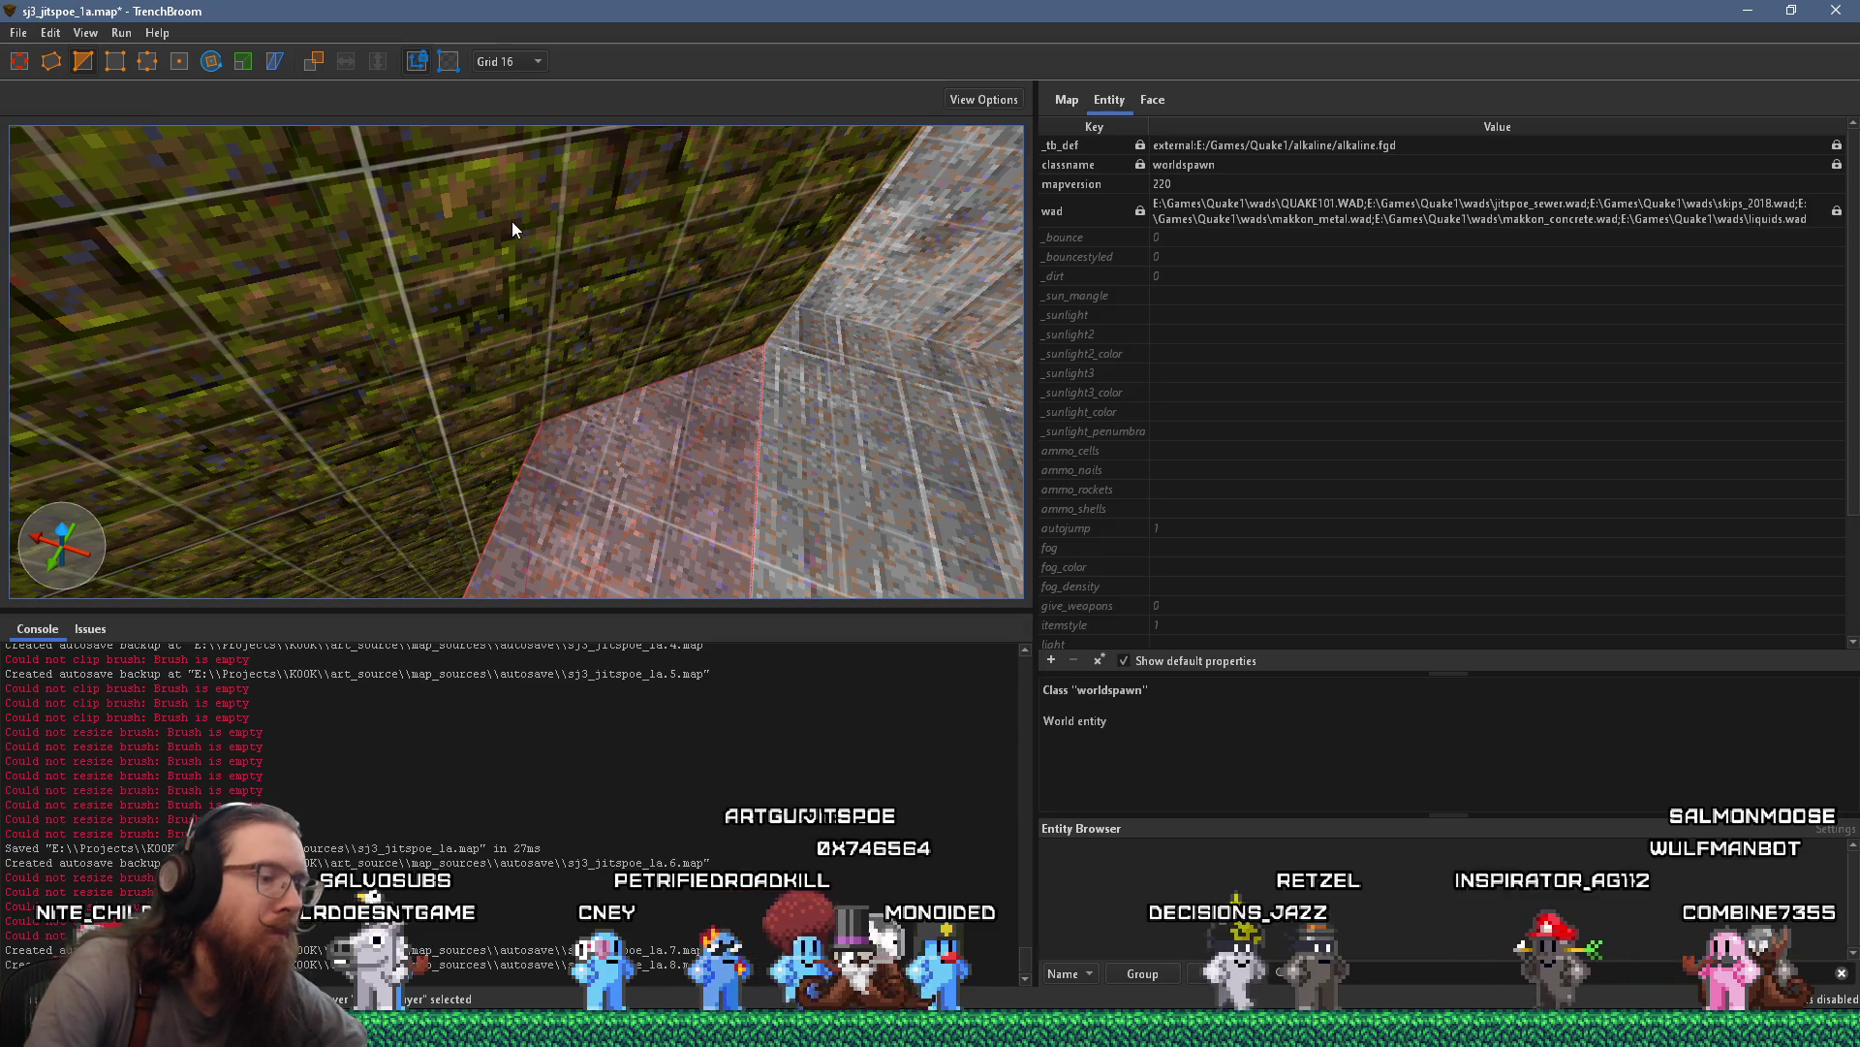
Draw a new brush on the floor beside the mossy wall
{"action": "mouse_move", "coordinate": [514, 223]}
{"action": "left_mouse_down"}
{"action": "mouse_move", "coordinate": [615, 283]}
{"action": "mouse_move", "coordinate": [558, 324]}
{"action": "mouse_move", "coordinate": [513, 257]}
{"action": "mouse_move", "coordinate": [383, 275]}
{"action": "mouse_move", "coordinate": [295, 179]}
{"action": "left_mouse_up"}
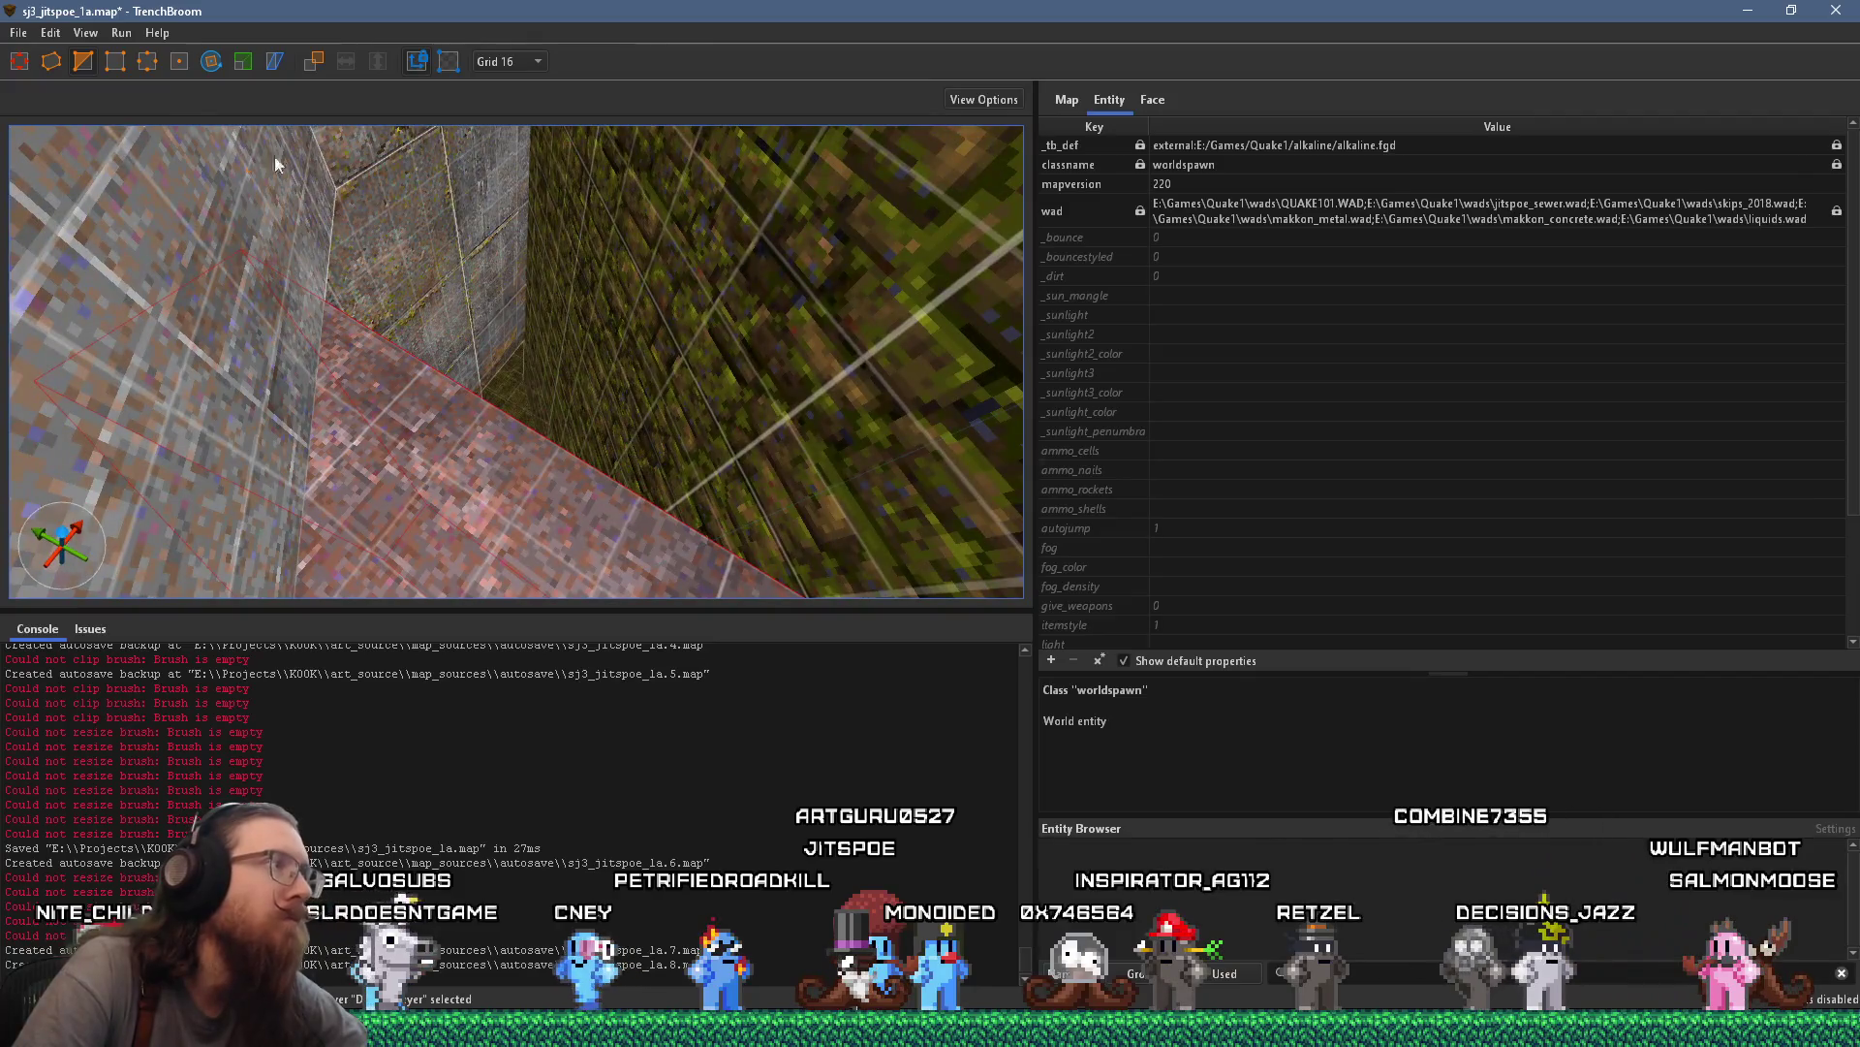
{"action": "left_click", "coordinate": [44, 66]}
{"action": "mouse_move", "coordinate": [538, 373]}
{"action": "left_mouse_down"}
{"action": "mouse_move", "coordinate": [514, 330]}
{"action": "mouse_move", "coordinate": [524, 291]}
{"action": "mouse_move", "coordinate": [698, 249]}
{"action": "mouse_move", "coordinate": [478, 116]}
{"action": "mouse_move", "coordinate": [595, 227]}
{"action": "mouse_move", "coordinate": [403, 251]}
{"action": "mouse_move", "coordinate": [419, 228]}
{"action": "mouse_move", "coordinate": [536, 234]}
{"action": "mouse_move", "coordinate": [605, 204]}
{"action": "mouse_move", "coordinate": [622, 255]}
{"action": "mouse_move", "coordinate": [511, 250]}
{"action": "mouse_move", "coordinate": [744, 245]}
{"action": "mouse_move", "coordinate": [550, 291]}
{"action": "mouse_move", "coordinate": [499, 264]}
{"action": "mouse_move", "coordinate": [709, 251]}
{"action": "mouse_move", "coordinate": [645, 308]}
{"action": "mouse_move", "coordinate": [734, 372]}
{"action": "left_mouse_up"}
{"action": "left_click", "coordinate": [694, 330]}
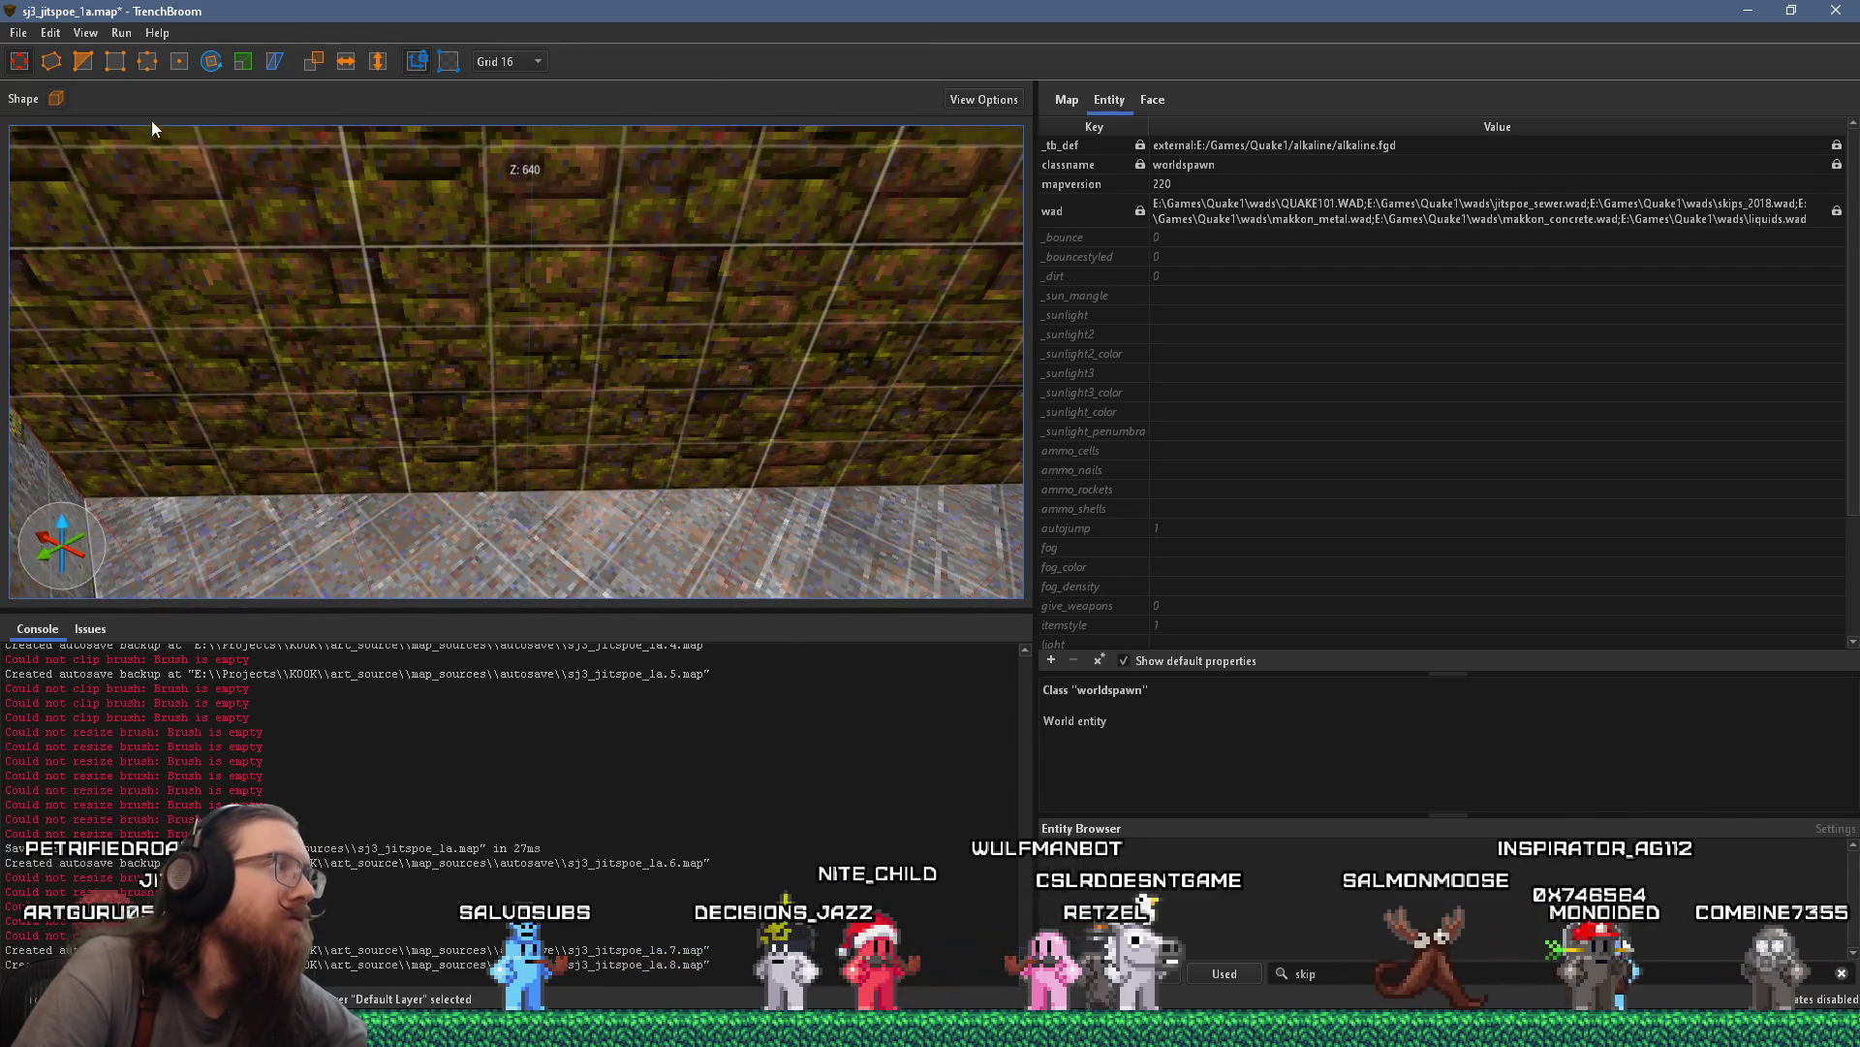
{"action": "key", "text": "Escape"}
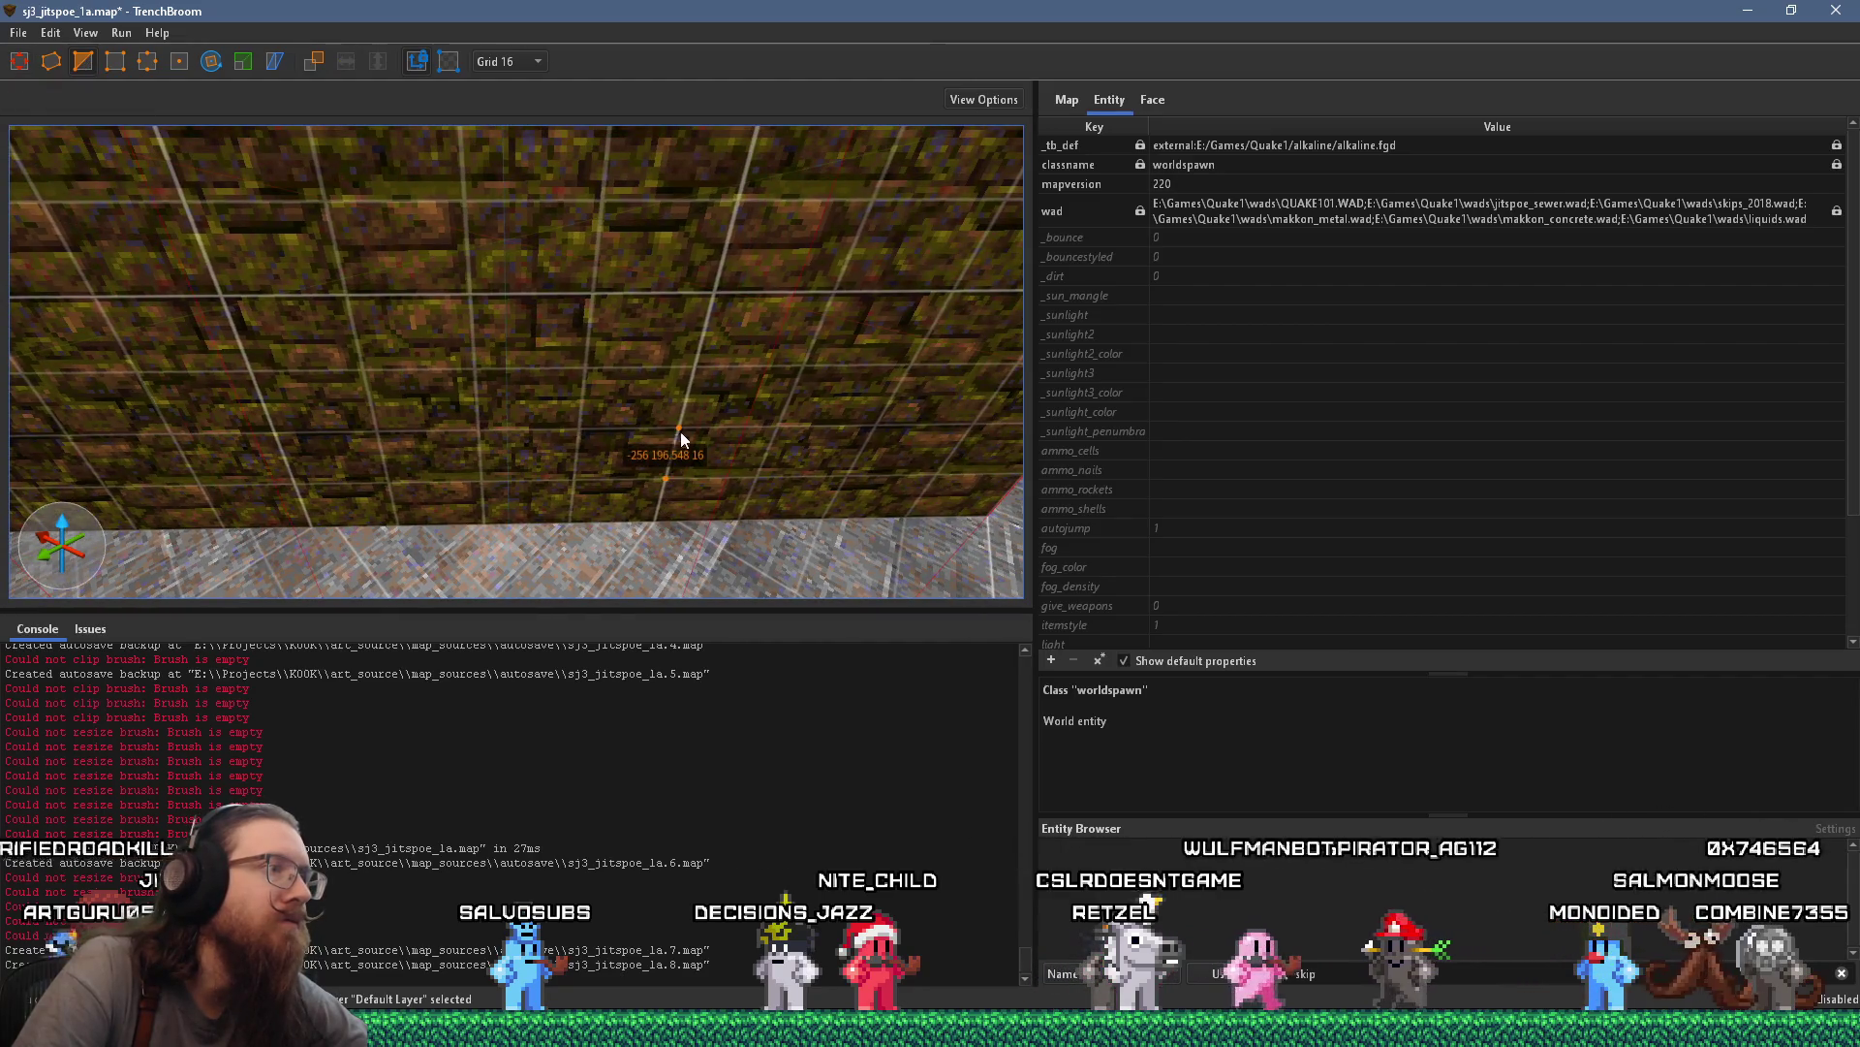
Try a clip along the wall base, toggling the kept side, then abandon it
{"action": "mouse_move", "coordinate": [647, 455]}
{"action": "left_mouse_down"}
{"action": "mouse_move", "coordinate": [907, 472]}
{"action": "mouse_move", "coordinate": [753, 455]}
{"action": "mouse_move", "coordinate": [821, 434]}
{"action": "mouse_move", "coordinate": [531, 436]}
{"action": "mouse_move", "coordinate": [519, 344]}
{"action": "mouse_move", "coordinate": [506, 408]}
{"action": "mouse_move", "coordinate": [565, 330]}
{"action": "mouse_move", "coordinate": [581, 361]}
{"action": "mouse_move", "coordinate": [579, 302]}
{"action": "left_mouse_up"}
{"action": "scroll", "coordinate": [594, 309], "scroll_direction": "up", "scroll_amount": 2}
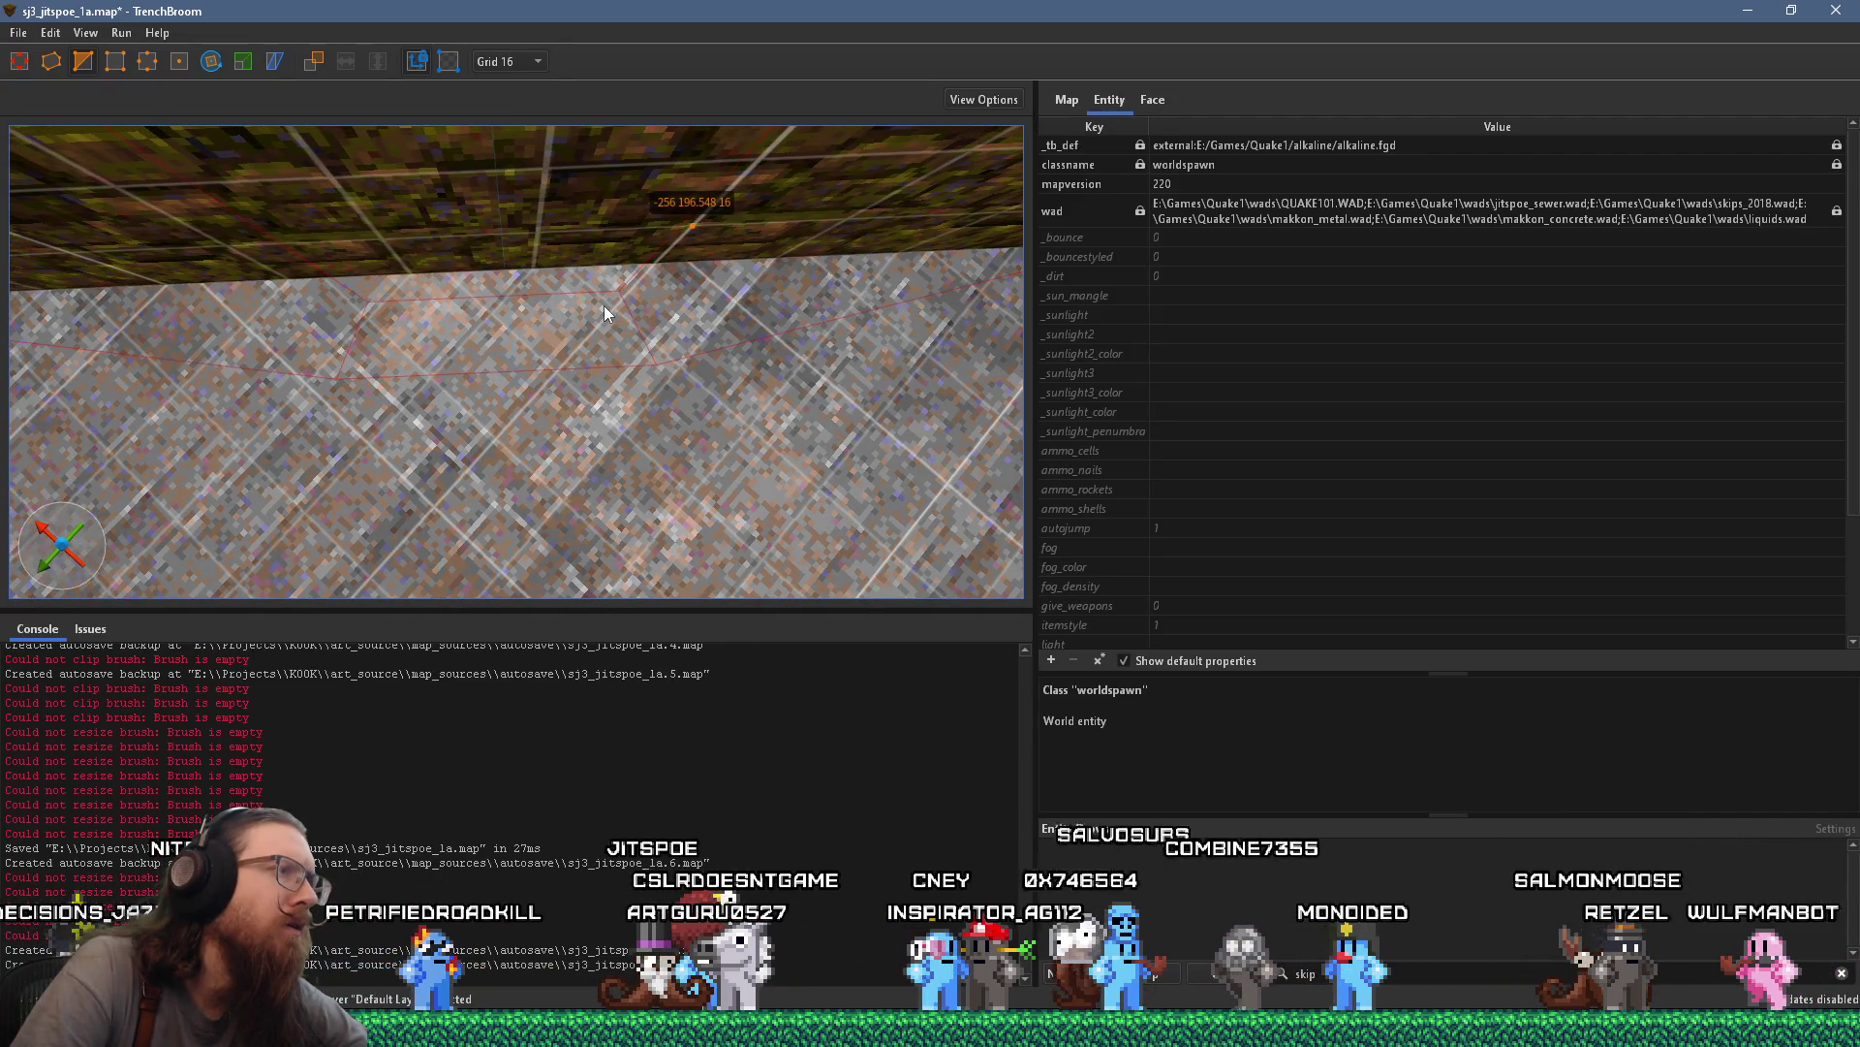
{"action": "key", "text": "d"}
{"action": "key", "text": "b"}
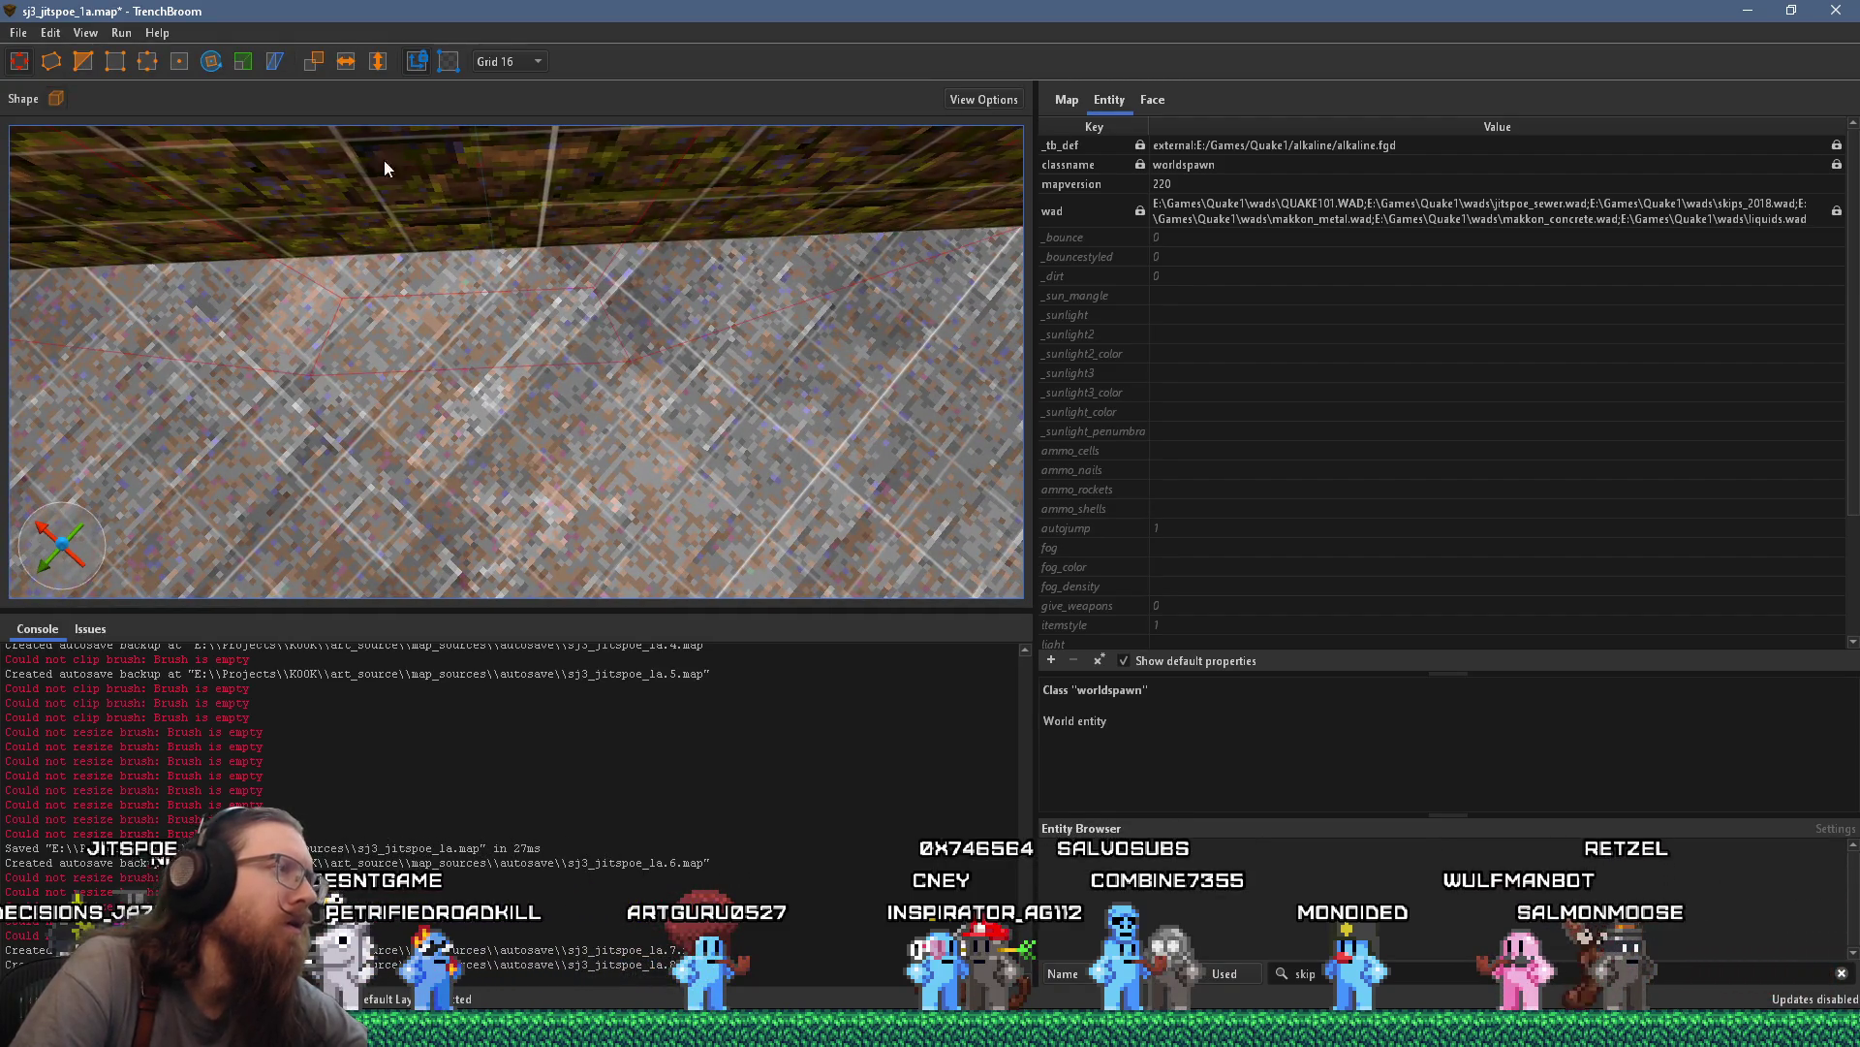
{"action": "left_click", "coordinate": [572, 464]}
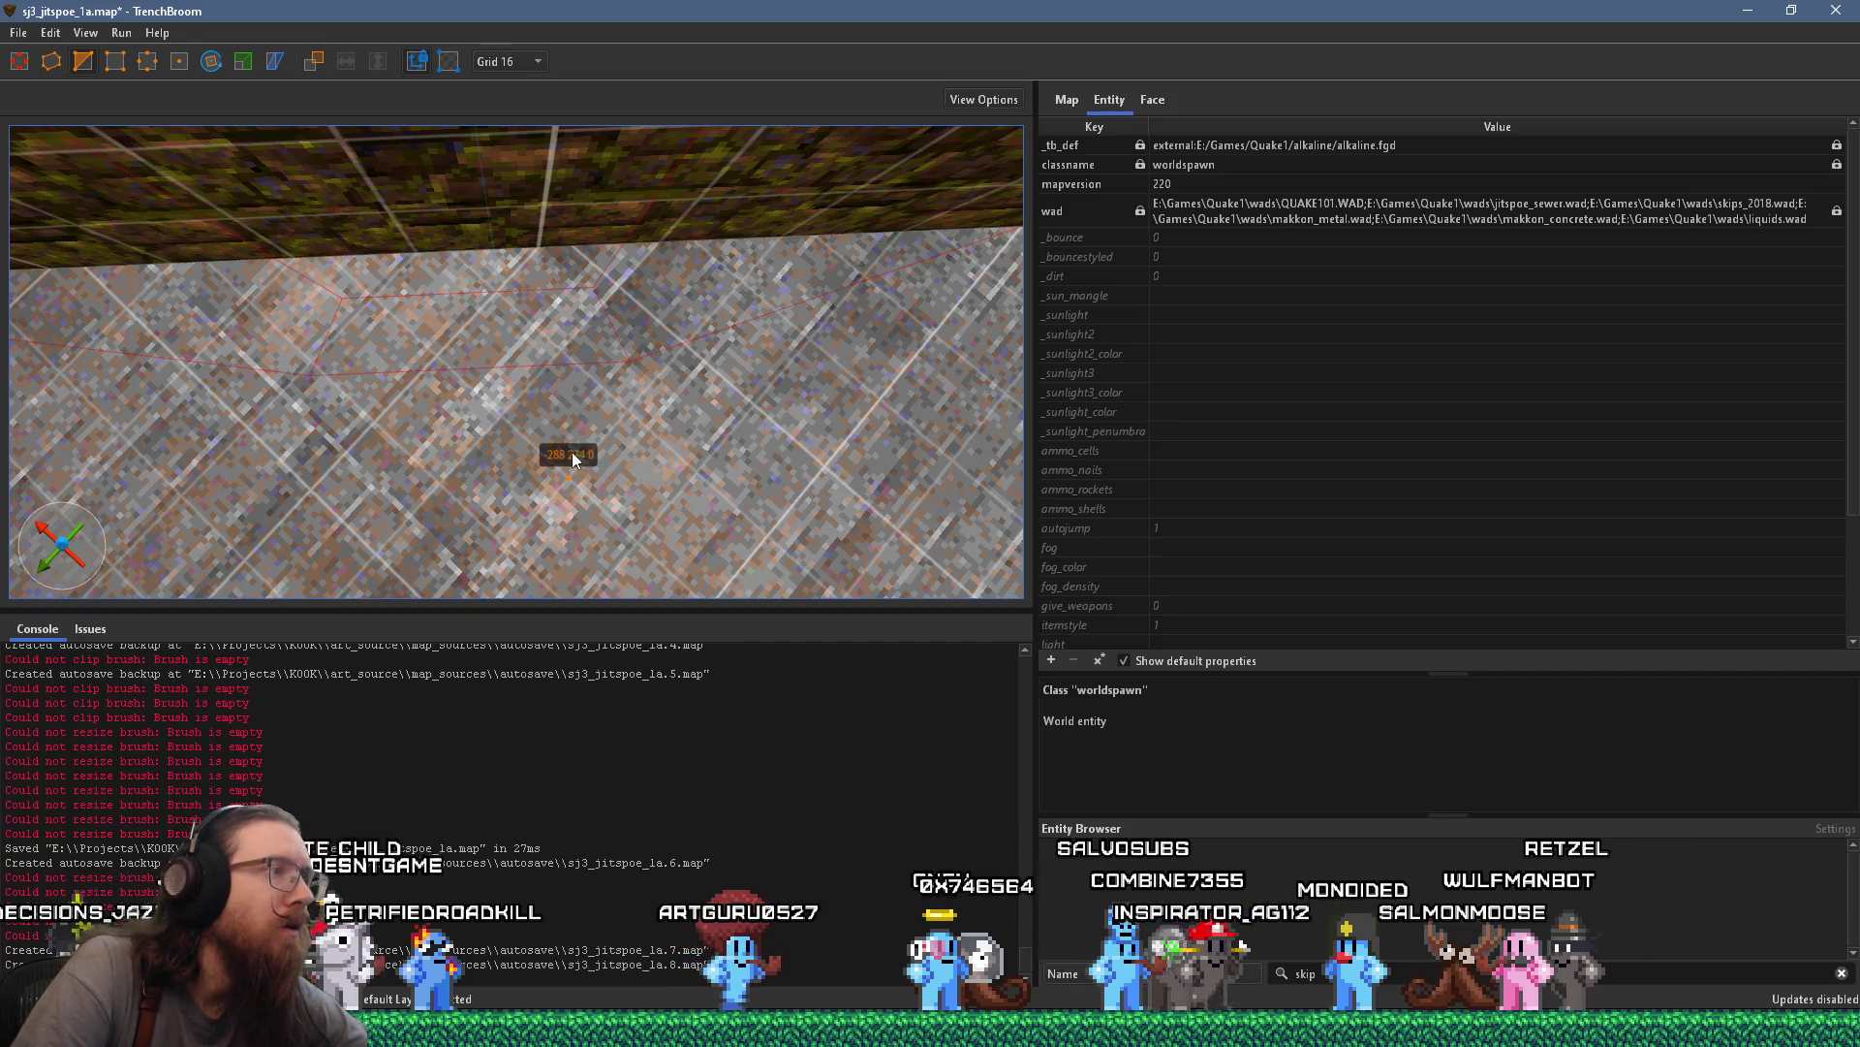
{"action": "left_click", "coordinate": [559, 359]}
{"action": "mouse_move", "coordinate": [572, 364]}
{"action": "left_mouse_down"}
{"action": "mouse_move", "coordinate": [528, 249]}
{"action": "mouse_move", "coordinate": [481, 193]}
{"action": "left_mouse_up"}
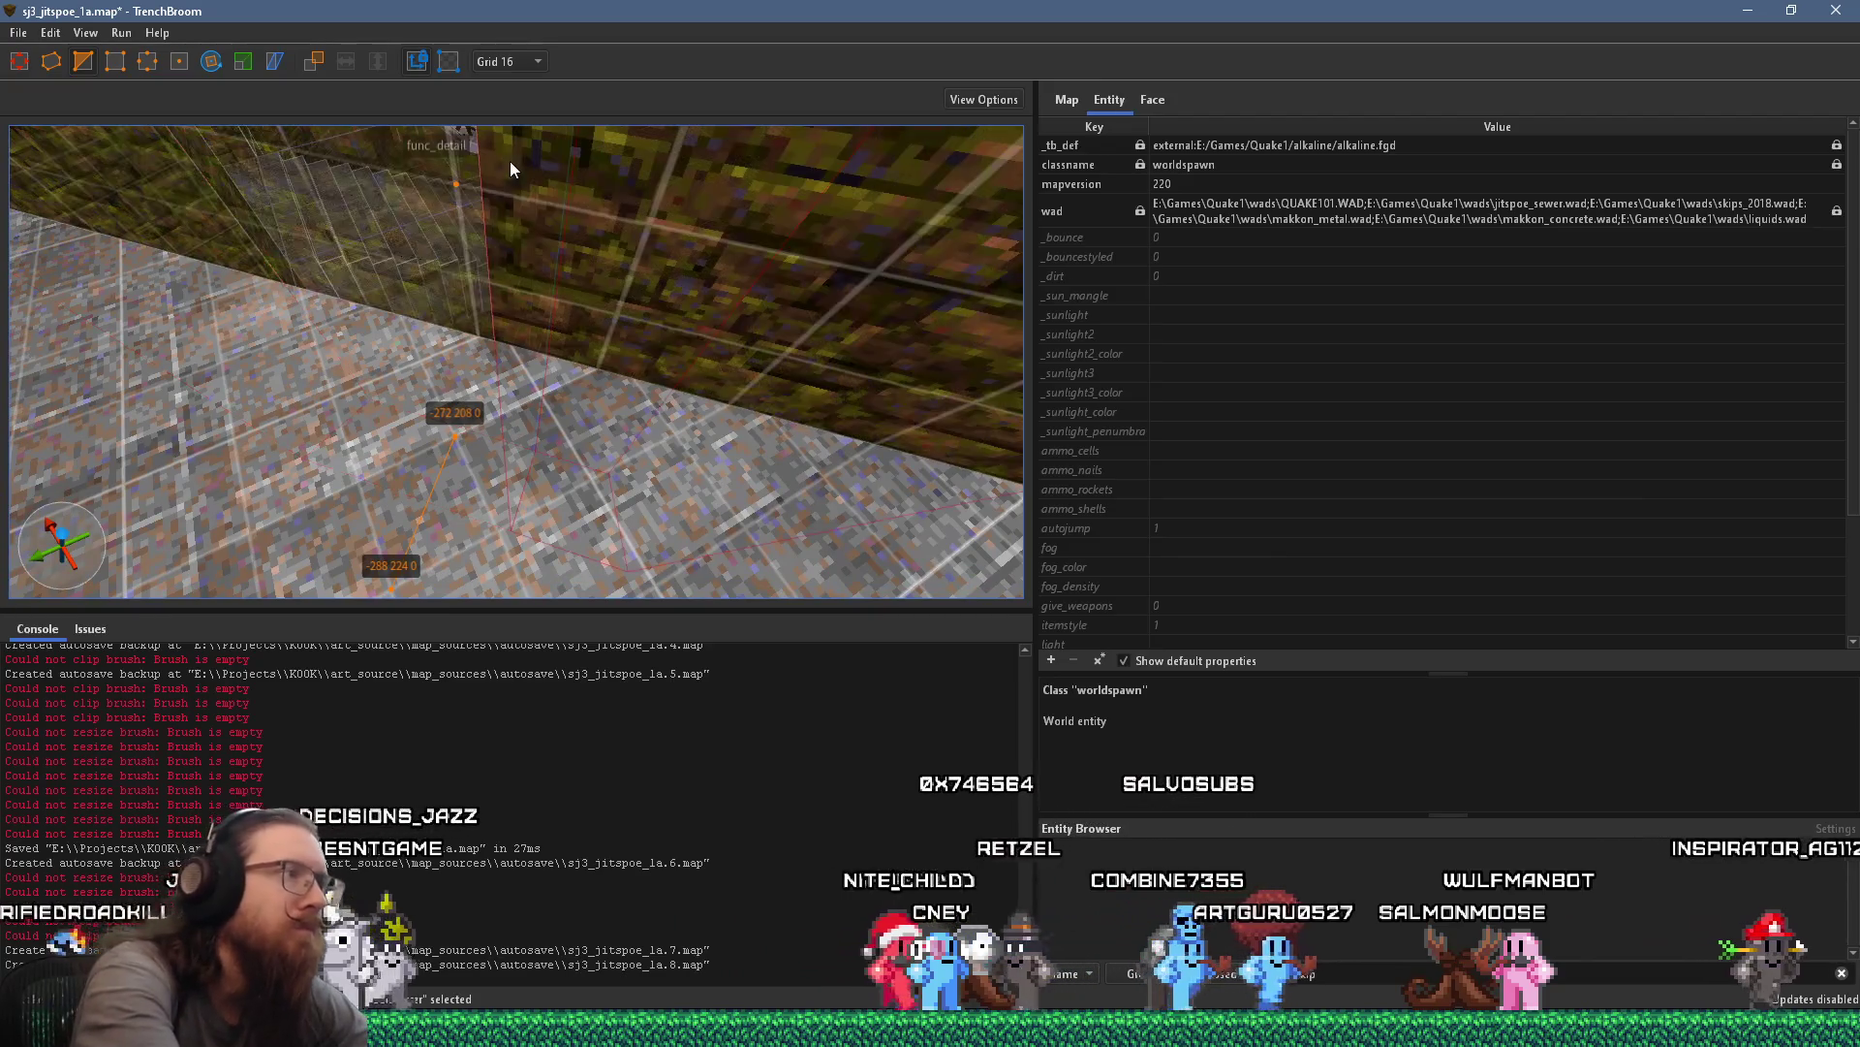
{"action": "key", "text": "Tab"}
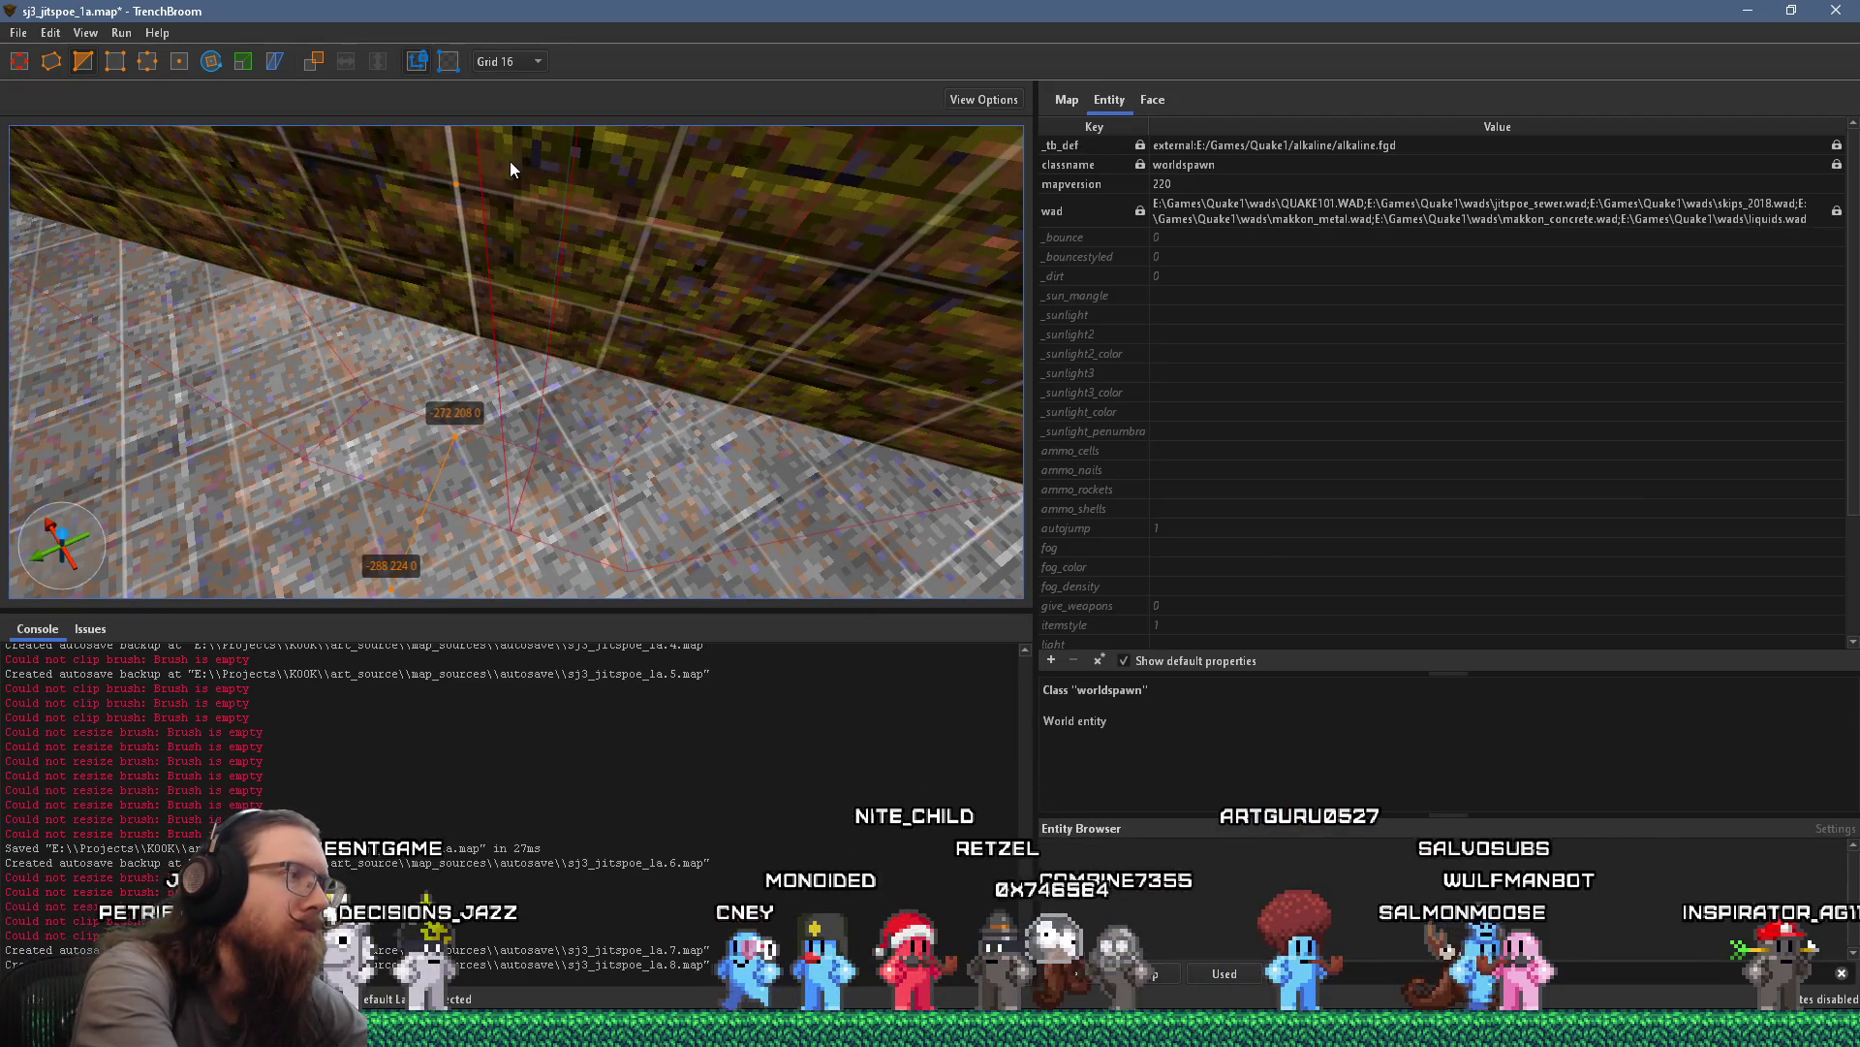
{"action": "mouse_move", "coordinate": [509, 164]}
{"action": "left_mouse_down"}
{"action": "mouse_move", "coordinate": [479, 272]}
{"action": "mouse_move", "coordinate": [605, 262]}
{"action": "mouse_move", "coordinate": [525, 320]}
{"action": "mouse_move", "coordinate": [560, 240]}
{"action": "left_mouse_up"}
{"action": "key", "text": "Tab"}
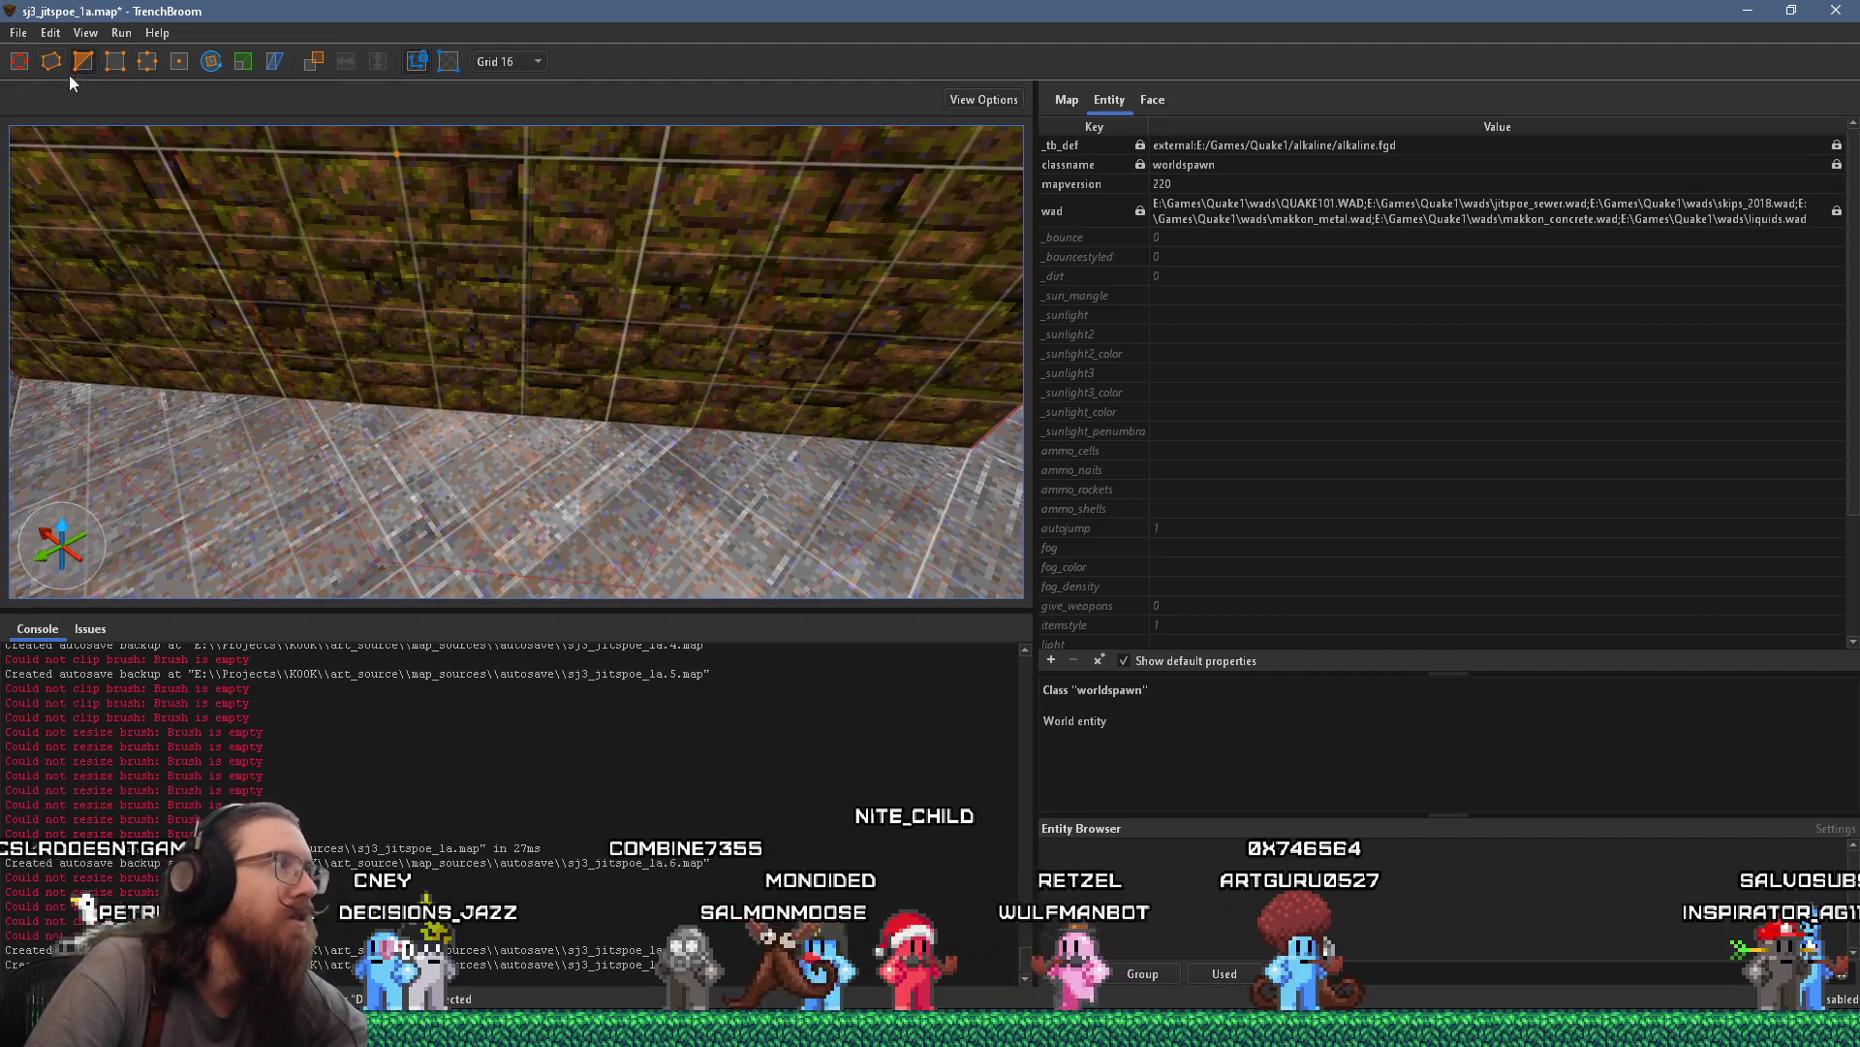
{"action": "left_click", "coordinate": [29, 69]}
Clip the brick wall brush through -192 272 0 and delete the cut-off piece
{"action": "mouse_move", "coordinate": [410, 263]}
{"action": "left_mouse_down"}
{"action": "mouse_move", "coordinate": [461, 291]}
{"action": "mouse_move", "coordinate": [532, 248]}
{"action": "mouse_move", "coordinate": [560, 362]}
{"action": "mouse_move", "coordinate": [541, 465]}
{"action": "left_mouse_up"}
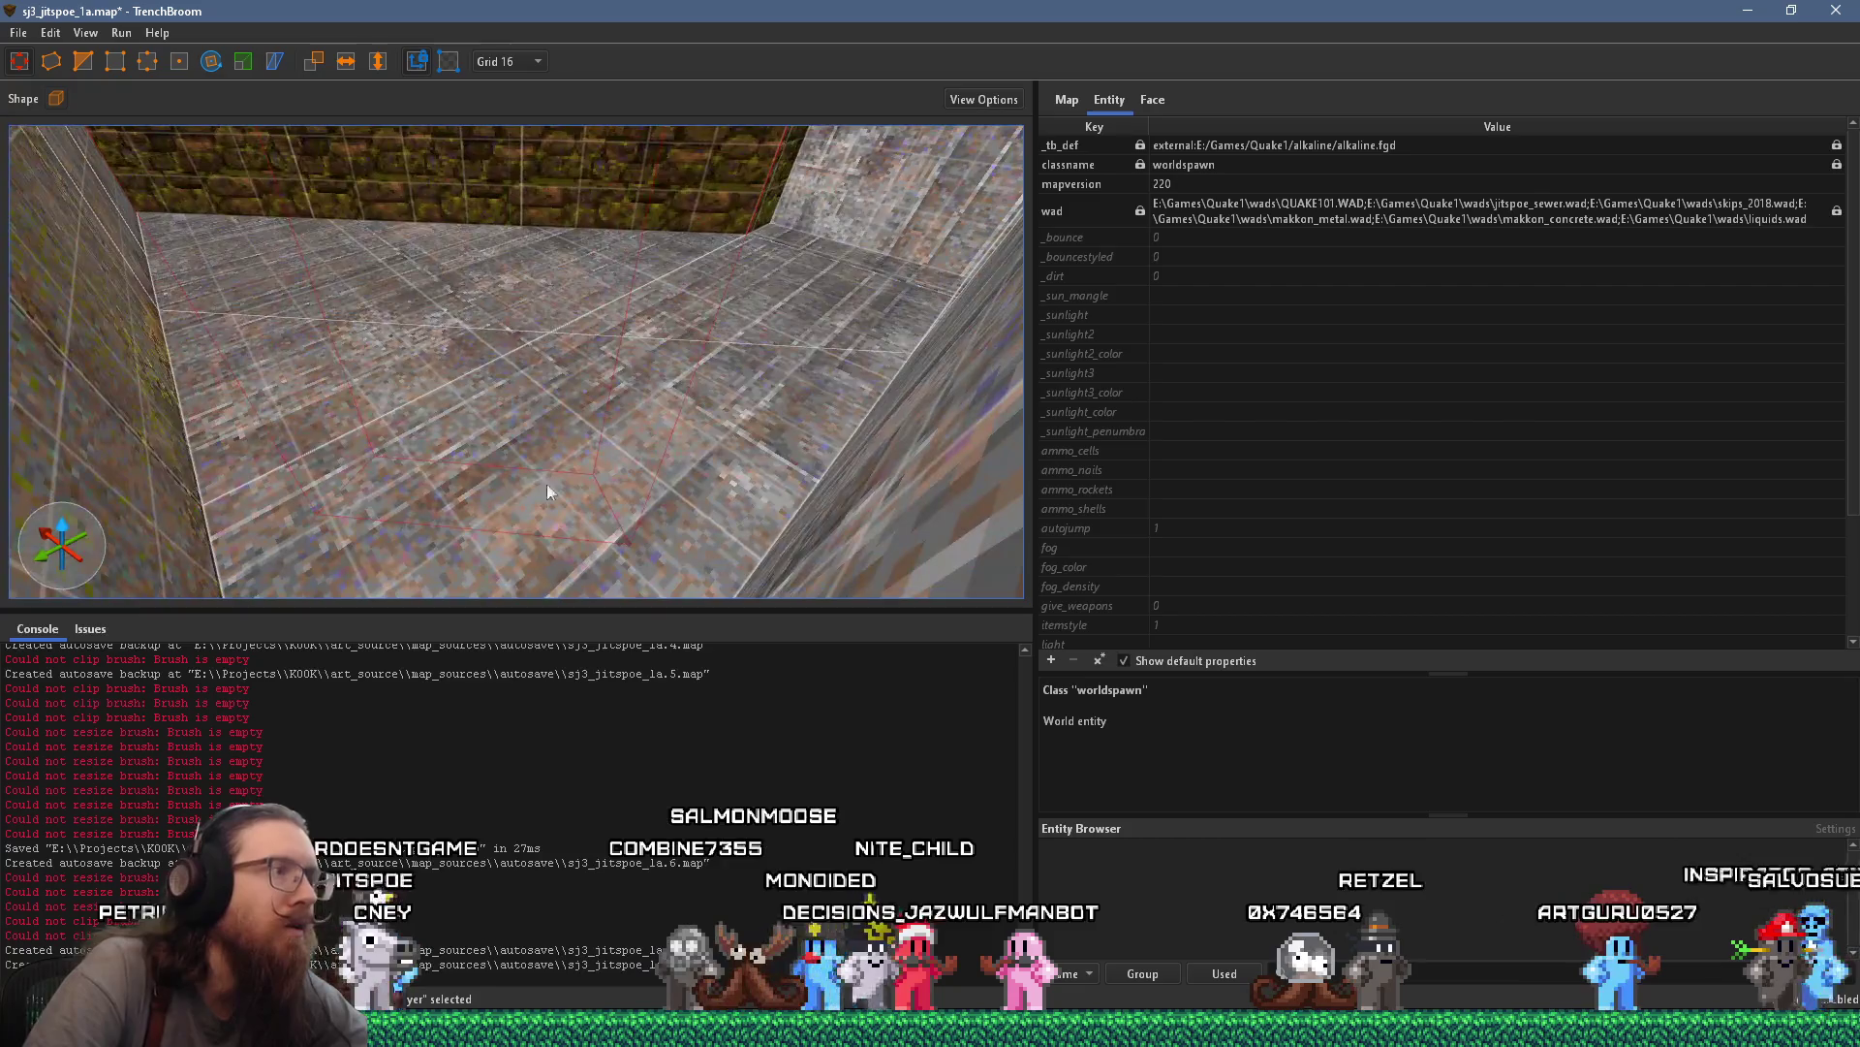
{"action": "mouse_move", "coordinate": [566, 282]}
{"action": "left_mouse_down"}
{"action": "mouse_move", "coordinate": [553, 374]}
{"action": "mouse_move", "coordinate": [549, 291]}
{"action": "mouse_move", "coordinate": [553, 419]}
{"action": "mouse_move", "coordinate": [402, 485]}
{"action": "mouse_move", "coordinate": [506, 240]}
{"action": "mouse_move", "coordinate": [533, 296]}
{"action": "mouse_move", "coordinate": [546, 163]}
{"action": "mouse_move", "coordinate": [535, 246]}
{"action": "left_mouse_up"}
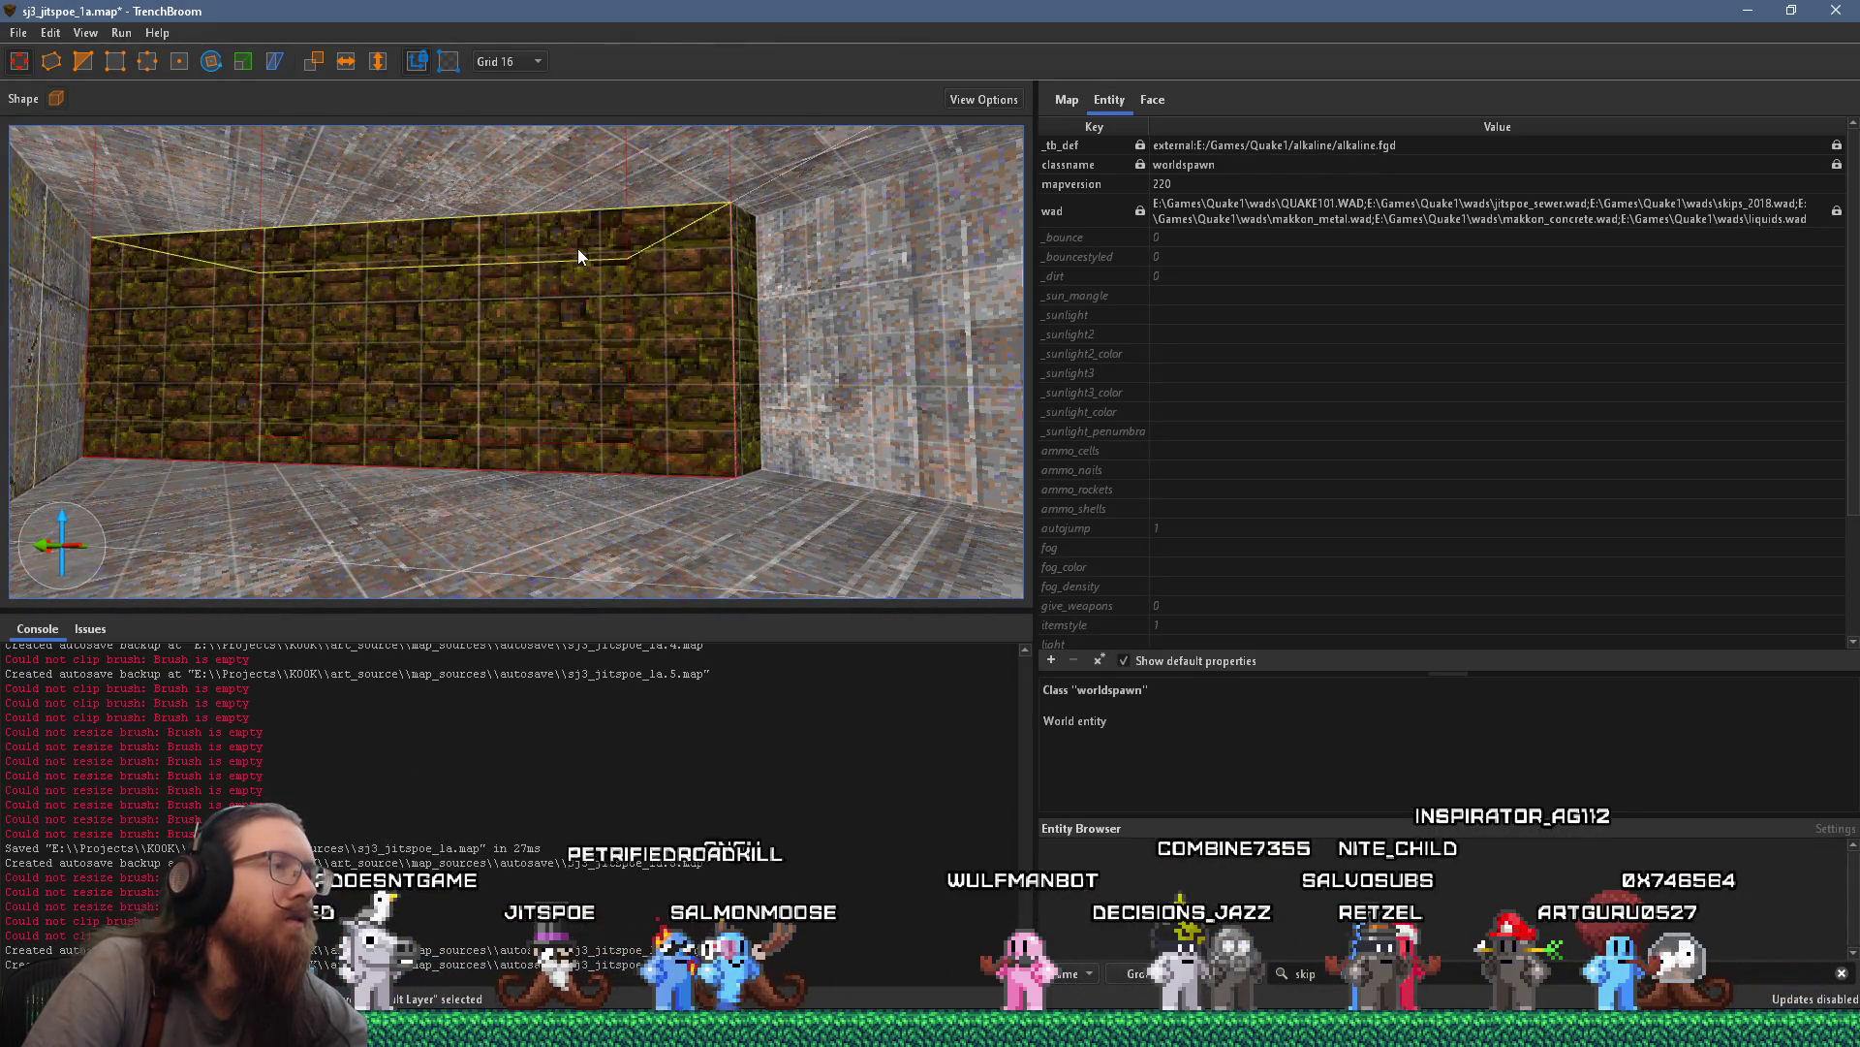
{"action": "key", "text": "Escape"}
{"action": "mouse_move", "coordinate": [551, 267]}
{"action": "left_mouse_down"}
{"action": "mouse_move", "coordinate": [590, 307]}
{"action": "mouse_move", "coordinate": [565, 489]}
{"action": "mouse_move", "coordinate": [583, 430]}
{"action": "mouse_move", "coordinate": [571, 466]}
{"action": "mouse_move", "coordinate": [544, 443]}
{"action": "mouse_move", "coordinate": [599, 446]}
{"action": "mouse_move", "coordinate": [531, 372]}
{"action": "left_mouse_up"}
{"action": "left_click", "coordinate": [547, 390]}
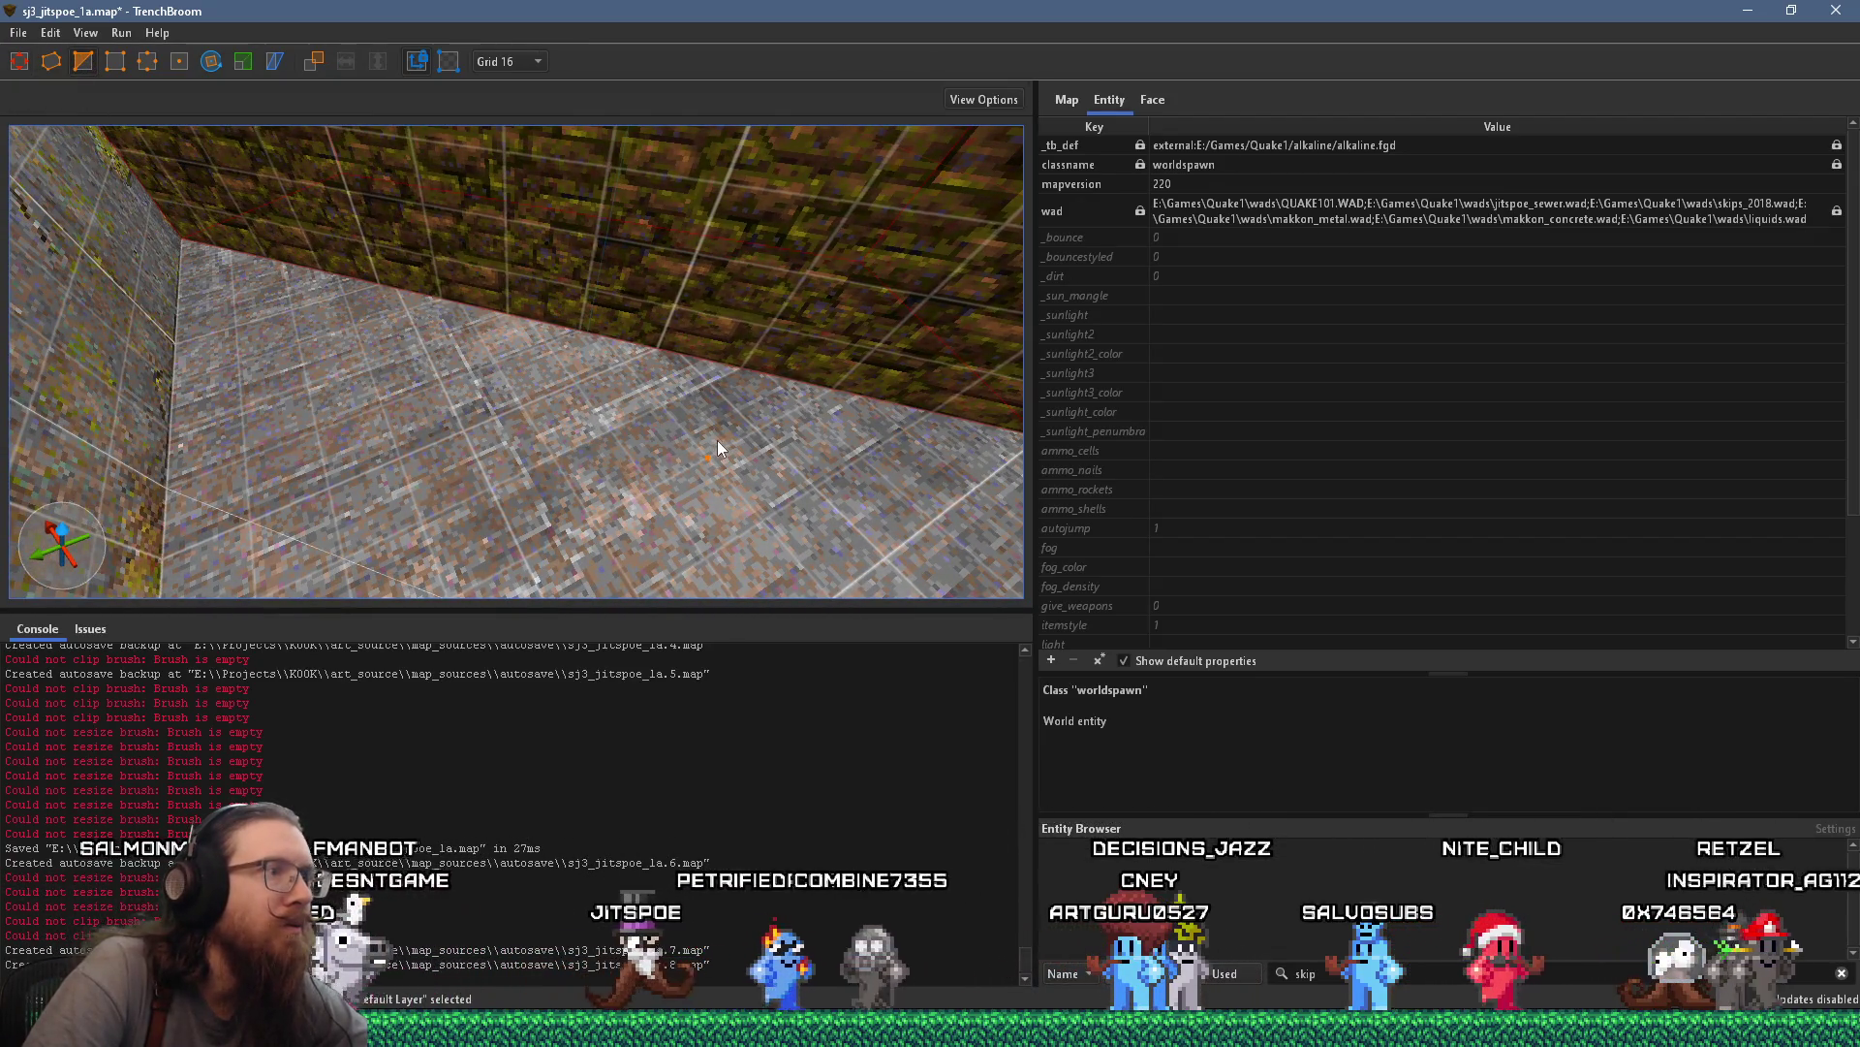
{"action": "left_click", "coordinate": [788, 415]}
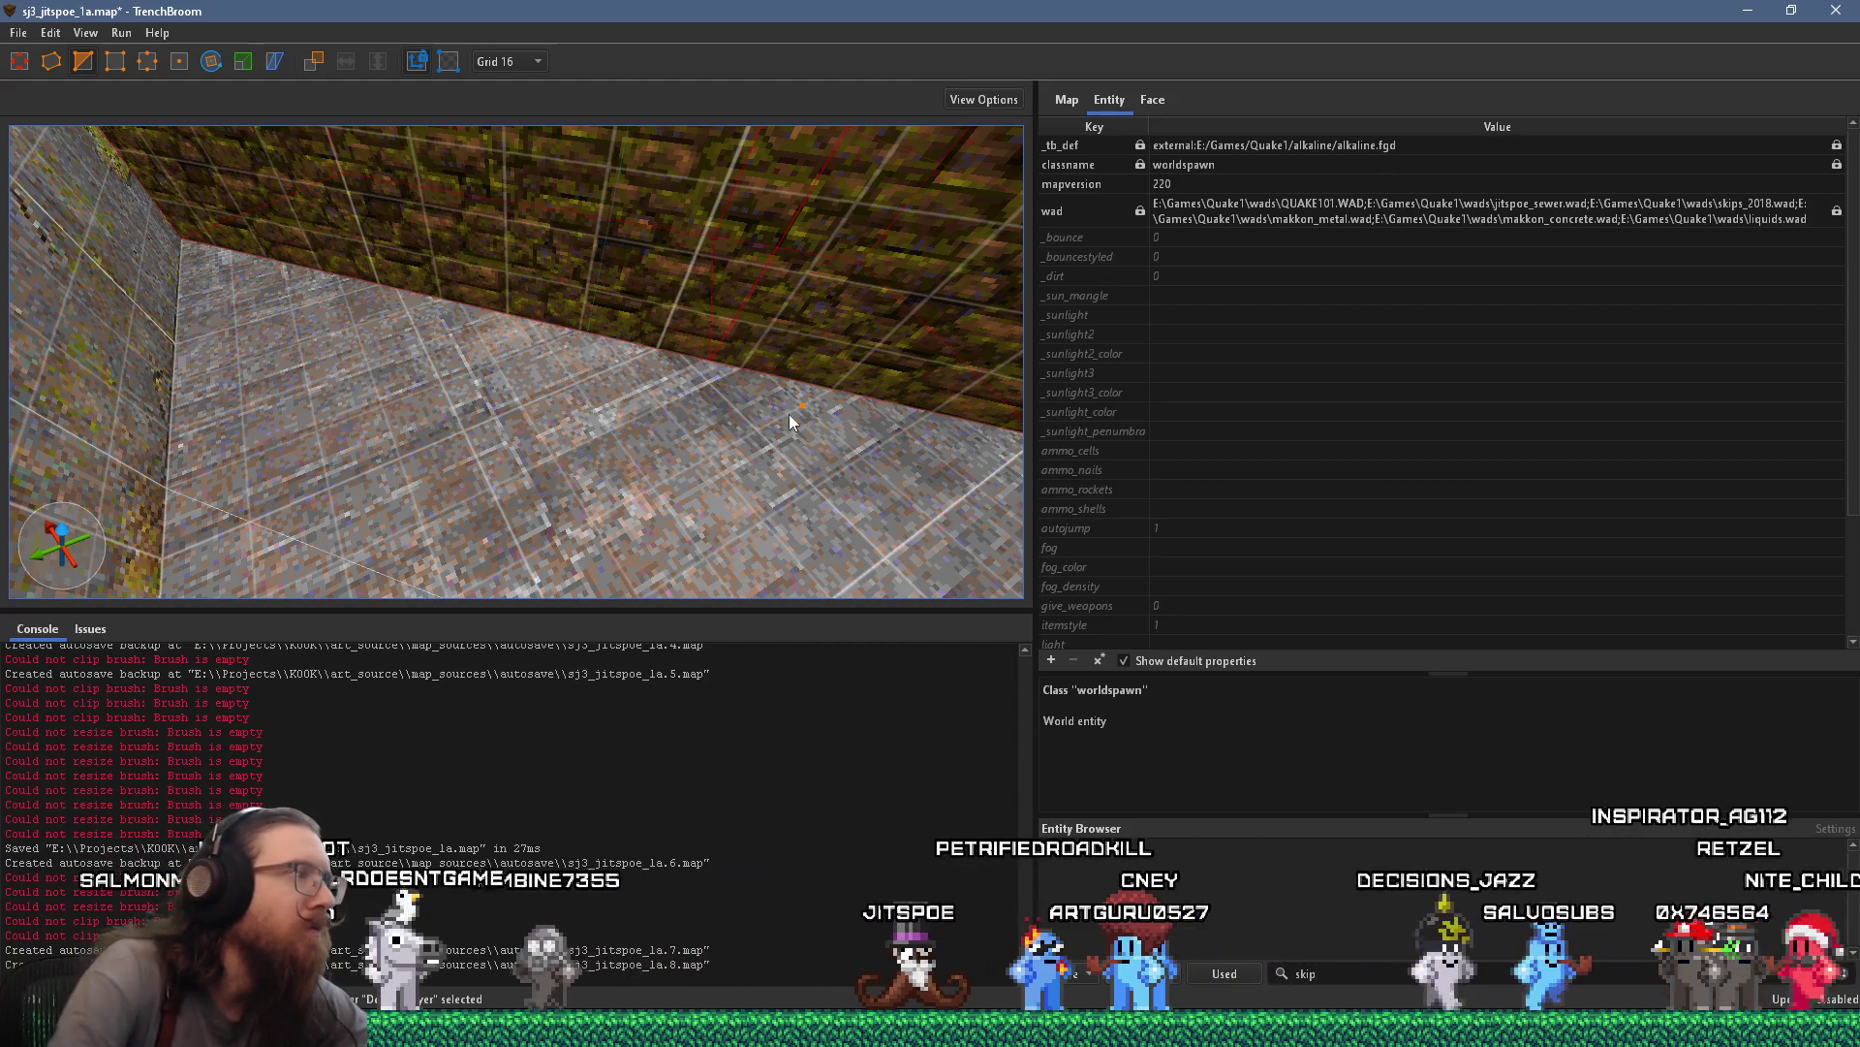
{"action": "left_click", "coordinate": [338, 307]}
{"action": "key", "text": "Return"}
{"action": "mouse_move", "coordinate": [342, 310]}
{"action": "left_mouse_down"}
{"action": "mouse_move", "coordinate": [482, 239]}
{"action": "mouse_move", "coordinate": [502, 172]}
{"action": "left_mouse_up"}
{"action": "key", "text": "Delete"}
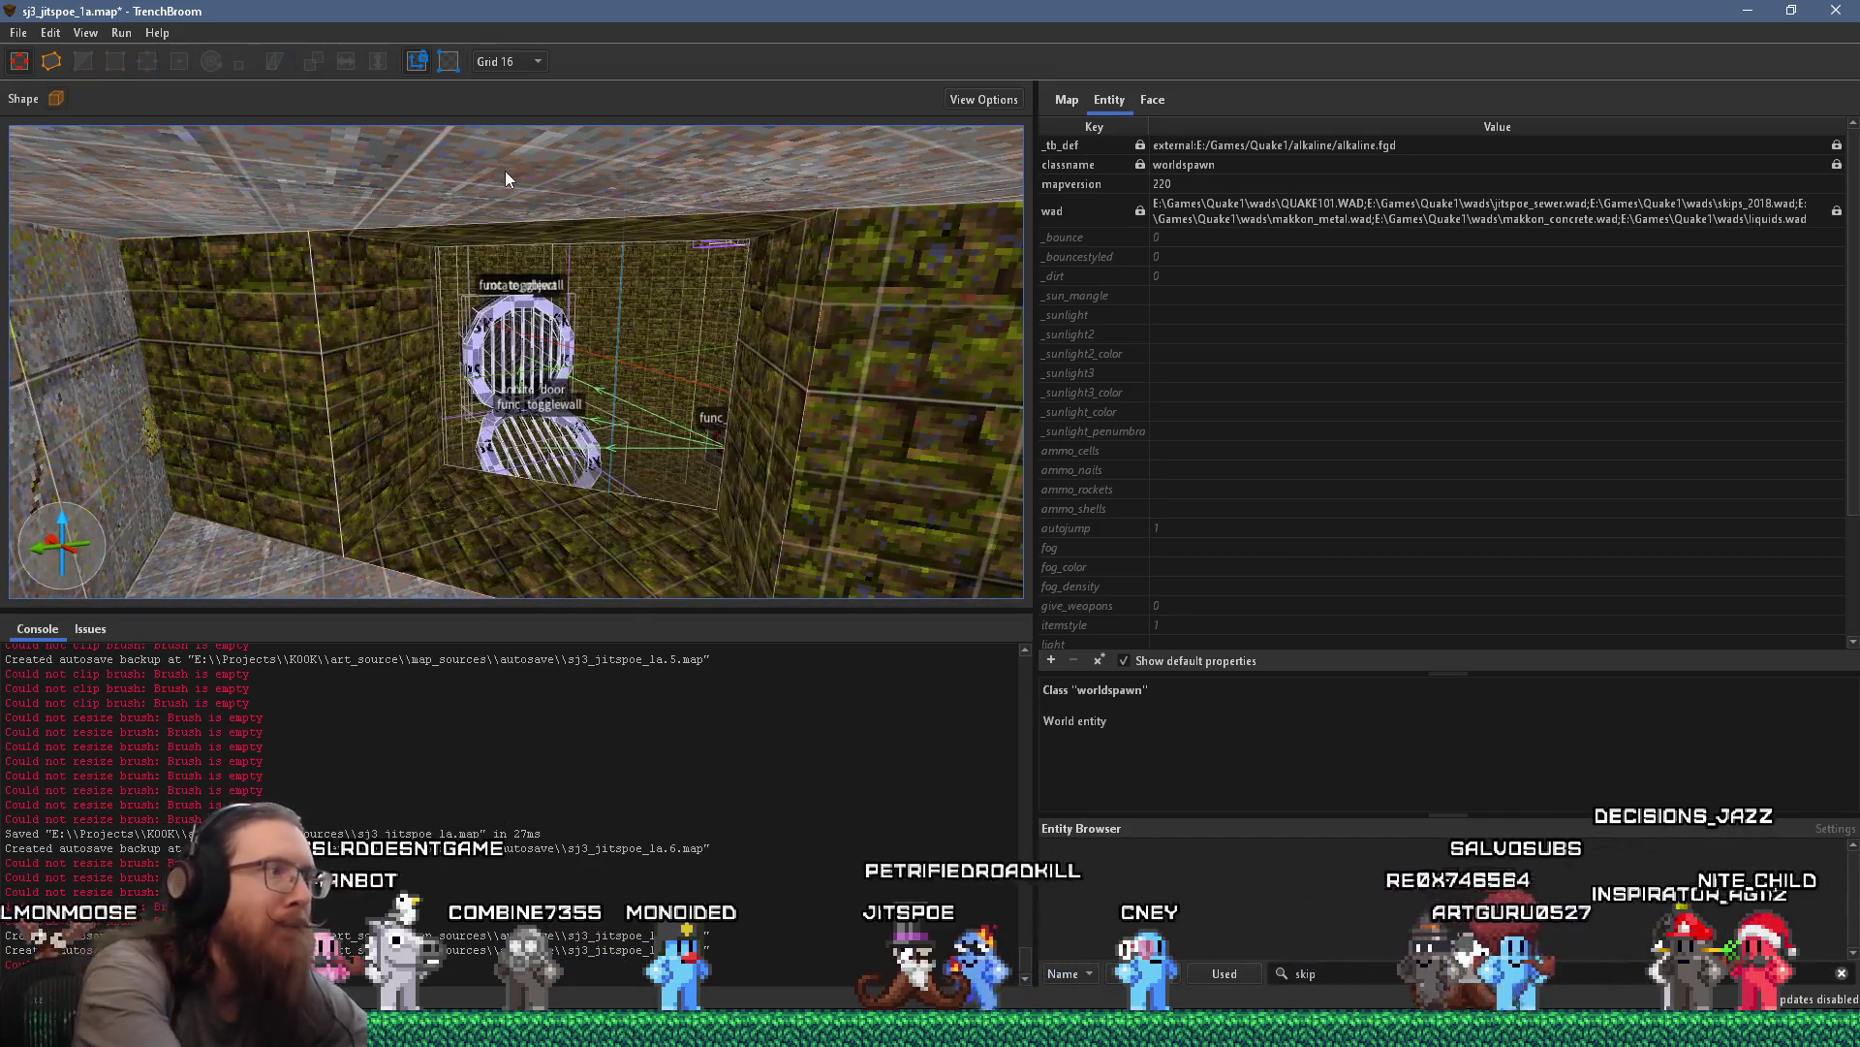
{"action": "mouse_move", "coordinate": [570, 366]}
{"action": "left_mouse_down"}
{"action": "mouse_move", "coordinate": [559, 347]}
{"action": "mouse_move", "coordinate": [429, 348]}
{"action": "mouse_move", "coordinate": [313, 298]}
{"action": "mouse_move", "coordinate": [327, 280]}
{"action": "mouse_move", "coordinate": [433, 328]}
{"action": "mouse_move", "coordinate": [573, 250]}
{"action": "left_mouse_up"}
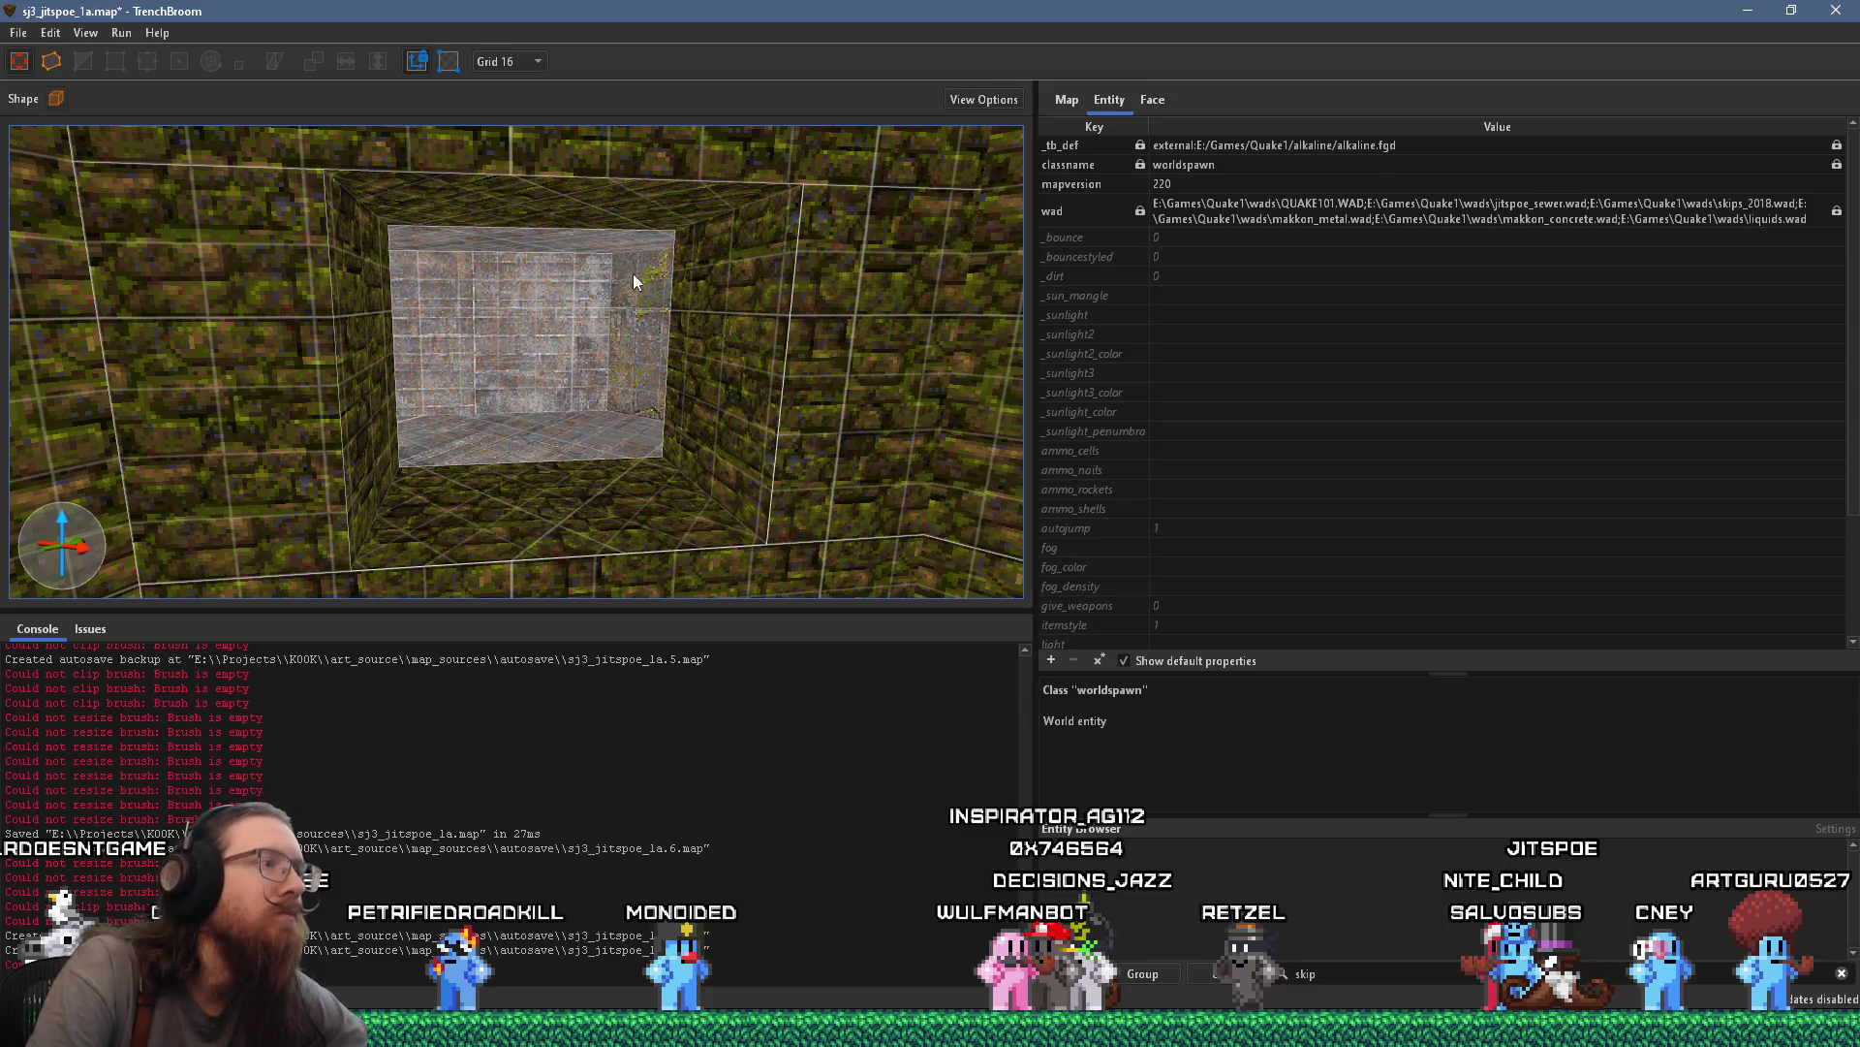
{"action": "scroll", "coordinate": [633, 275], "scroll_direction": "down", "scroll_amount": 3}
{"action": "mouse_move", "coordinate": [639, 284]}
{"action": "left_mouse_down"}
{"action": "mouse_move", "coordinate": [668, 123]}
{"action": "mouse_move", "coordinate": [675, 245]}
{"action": "mouse_move", "coordinate": [566, 232]}
{"action": "mouse_move", "coordinate": [601, 325]}
{"action": "mouse_move", "coordinate": [530, 279]}
{"action": "mouse_move", "coordinate": [574, 273]}
{"action": "mouse_move", "coordinate": [548, 241]}
{"action": "mouse_move", "coordinate": [661, 293]}
{"action": "mouse_move", "coordinate": [604, 309]}
{"action": "mouse_move", "coordinate": [766, 313]}
{"action": "mouse_move", "coordinate": [441, 286]}
{"action": "mouse_move", "coordinate": [351, 256]}
{"action": "mouse_move", "coordinate": [448, 277]}
{"action": "left_mouse_up"}
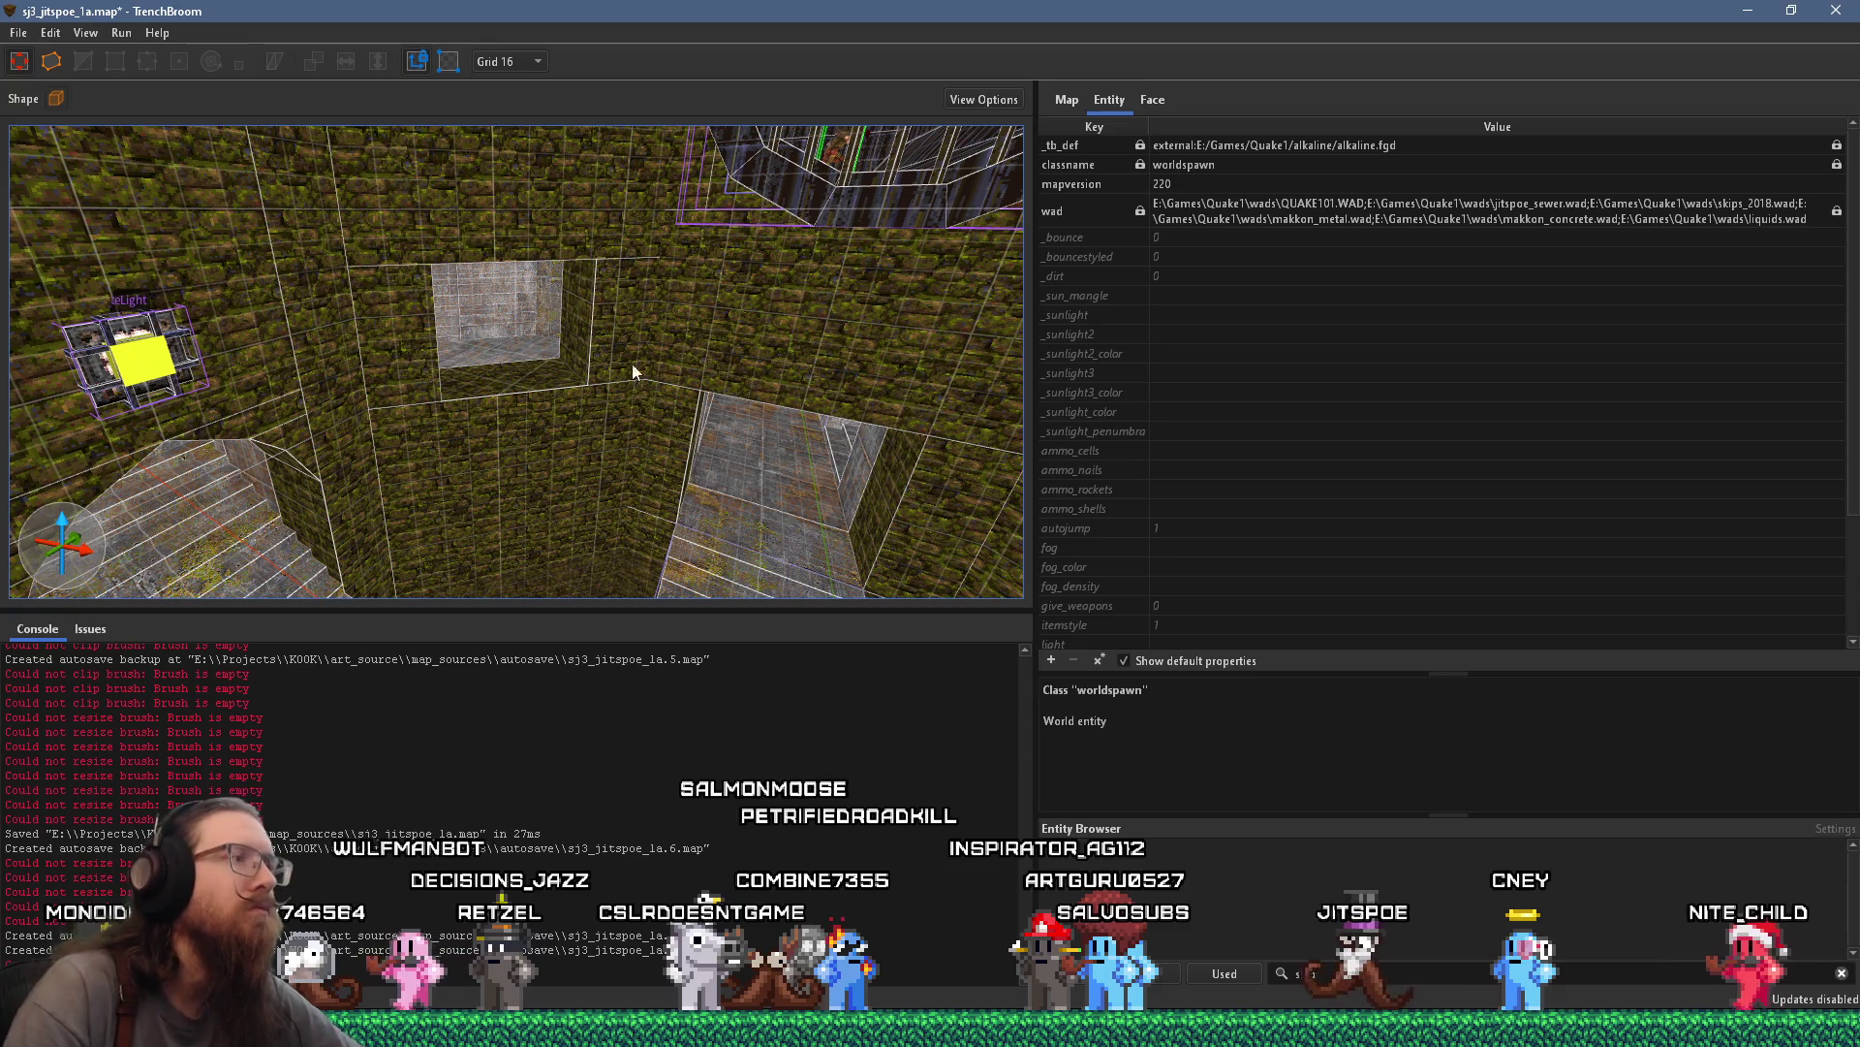
{"action": "mouse_move", "coordinate": [516, 430]}
{"action": "left_mouse_down"}
{"action": "mouse_move", "coordinate": [636, 449]}
{"action": "mouse_move", "coordinate": [568, 431]}
{"action": "mouse_move", "coordinate": [560, 383]}
{"action": "mouse_move", "coordinate": [522, 397]}
{"action": "mouse_move", "coordinate": [692, 412]}
{"action": "mouse_move", "coordinate": [489, 424]}
{"action": "mouse_move", "coordinate": [512, 428]}
{"action": "mouse_move", "coordinate": [509, 398]}
{"action": "mouse_move", "coordinate": [544, 383]}
{"action": "mouse_move", "coordinate": [516, 353]}
{"action": "mouse_move", "coordinate": [366, 364]}
{"action": "mouse_move", "coordinate": [430, 382]}
{"action": "mouse_move", "coordinate": [466, 304]}
{"action": "mouse_move", "coordinate": [591, 472]}
{"action": "mouse_move", "coordinate": [601, 420]}
{"action": "mouse_move", "coordinate": [754, 508]}
{"action": "mouse_move", "coordinate": [438, 403]}
{"action": "mouse_move", "coordinate": [869, 414]}
{"action": "mouse_move", "coordinate": [624, 392]}
{"action": "mouse_move", "coordinate": [897, 296]}
{"action": "mouse_move", "coordinate": [942, 198]}
{"action": "mouse_move", "coordinate": [968, 334]}
{"action": "mouse_move", "coordinate": [707, 366]}
{"action": "mouse_move", "coordinate": [780, 315]}
{"action": "mouse_move", "coordinate": [708, 371]}
{"action": "left_mouse_up"}
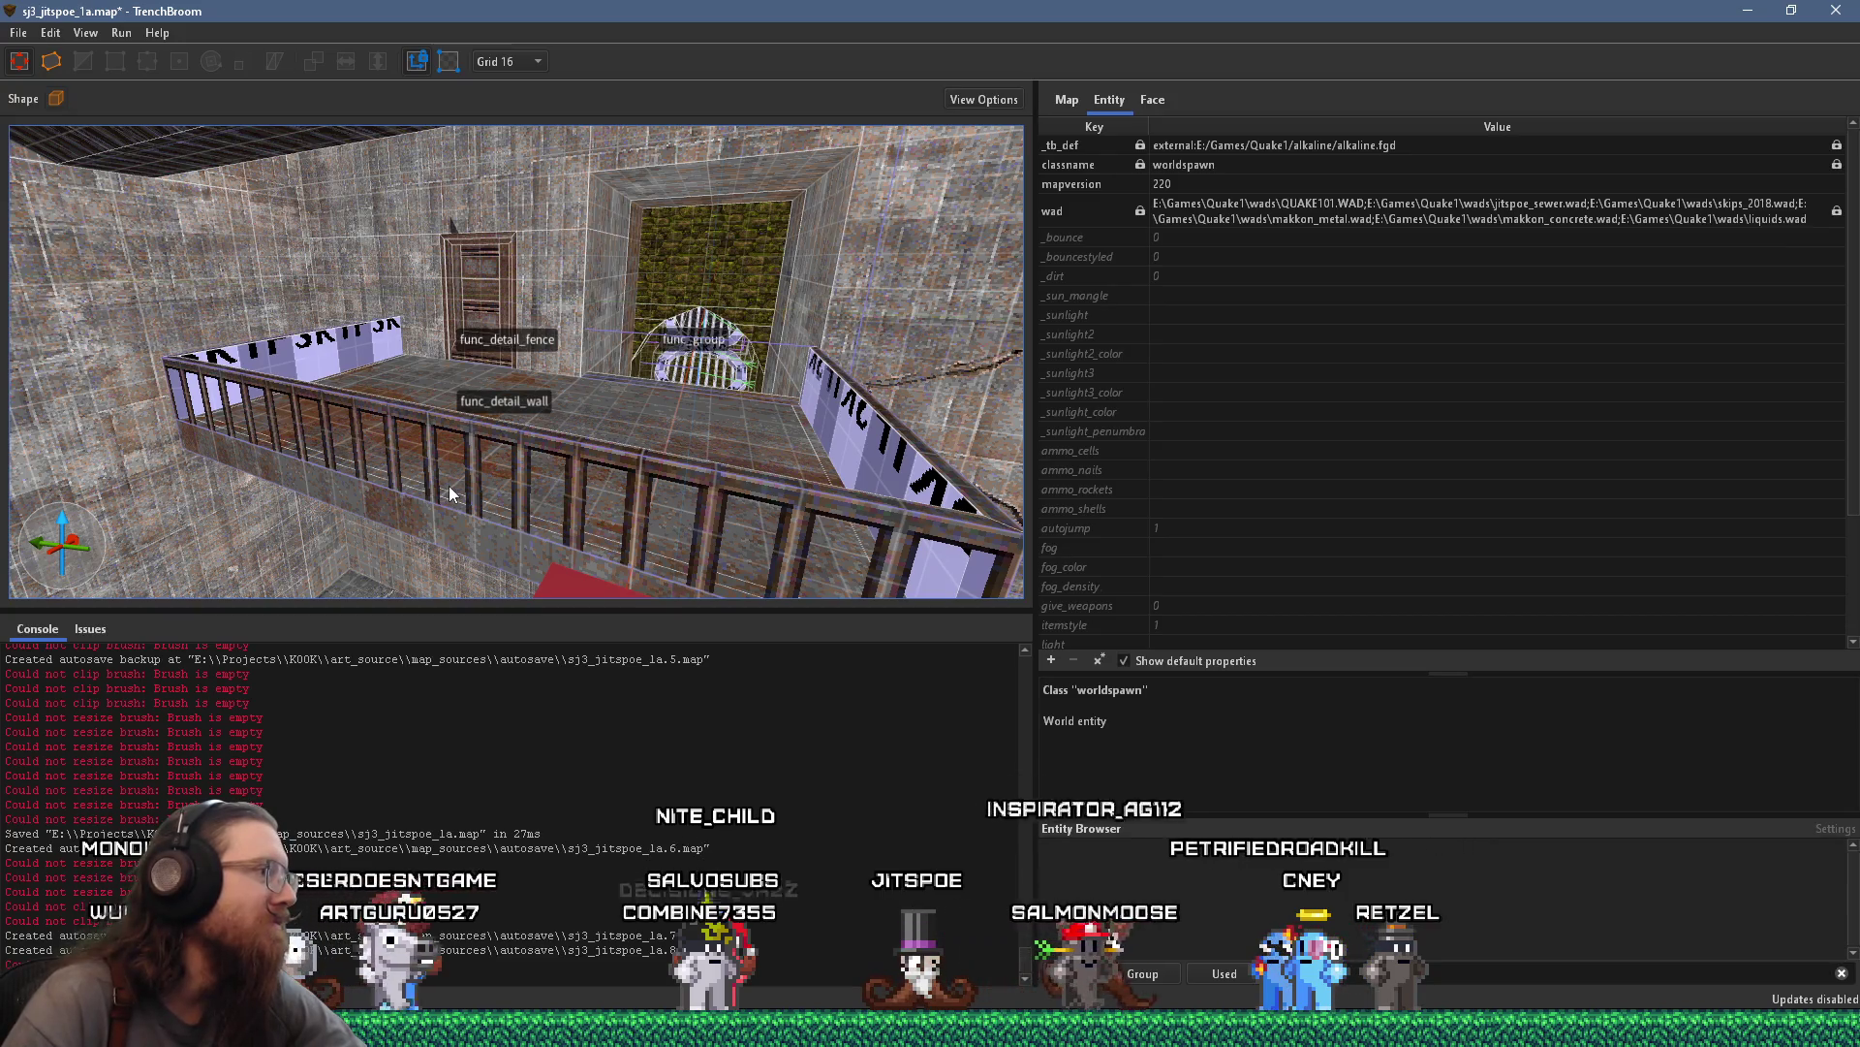
Select the func_detail_wall balcony floor plus the func_detail_fence railing and bring up the context menu
{"action": "mouse_move", "coordinate": [422, 353]}
{"action": "left_mouse_down"}
{"action": "mouse_move", "coordinate": [448, 419]}
{"action": "mouse_move", "coordinate": [569, 399]}
{"action": "mouse_move", "coordinate": [531, 434]}
{"action": "mouse_move", "coordinate": [630, 394]}
{"action": "mouse_move", "coordinate": [842, 412]}
{"action": "mouse_move", "coordinate": [360, 353]}
{"action": "mouse_move", "coordinate": [373, 434]}
{"action": "mouse_move", "coordinate": [375, 329]}
{"action": "mouse_move", "coordinate": [622, 501]}
{"action": "mouse_move", "coordinate": [586, 384]}
{"action": "left_mouse_up"}
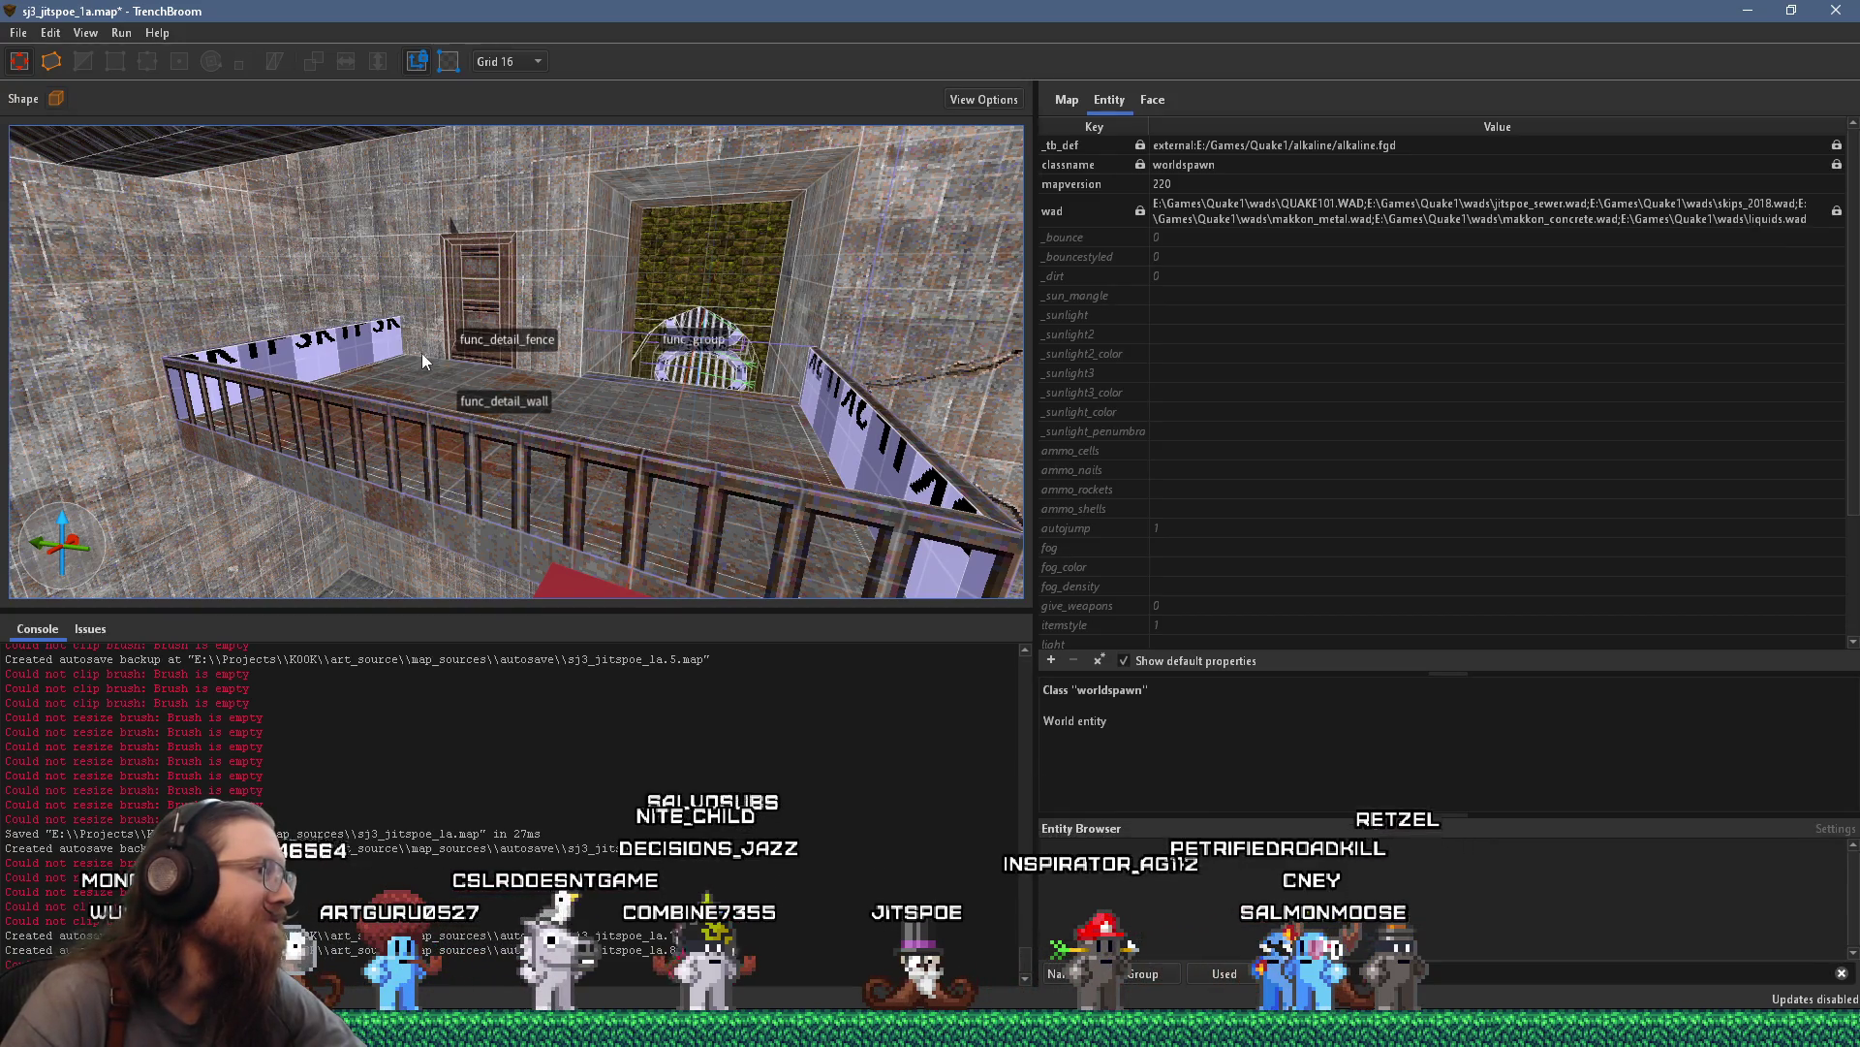
{"action": "scroll", "coordinate": [568, 399], "scroll_direction": "up", "scroll_amount": 3}
{"action": "left_click", "coordinate": [531, 435]}
{"action": "left_click", "coordinate": [785, 418]}
{"action": "key", "text": "Escape"}
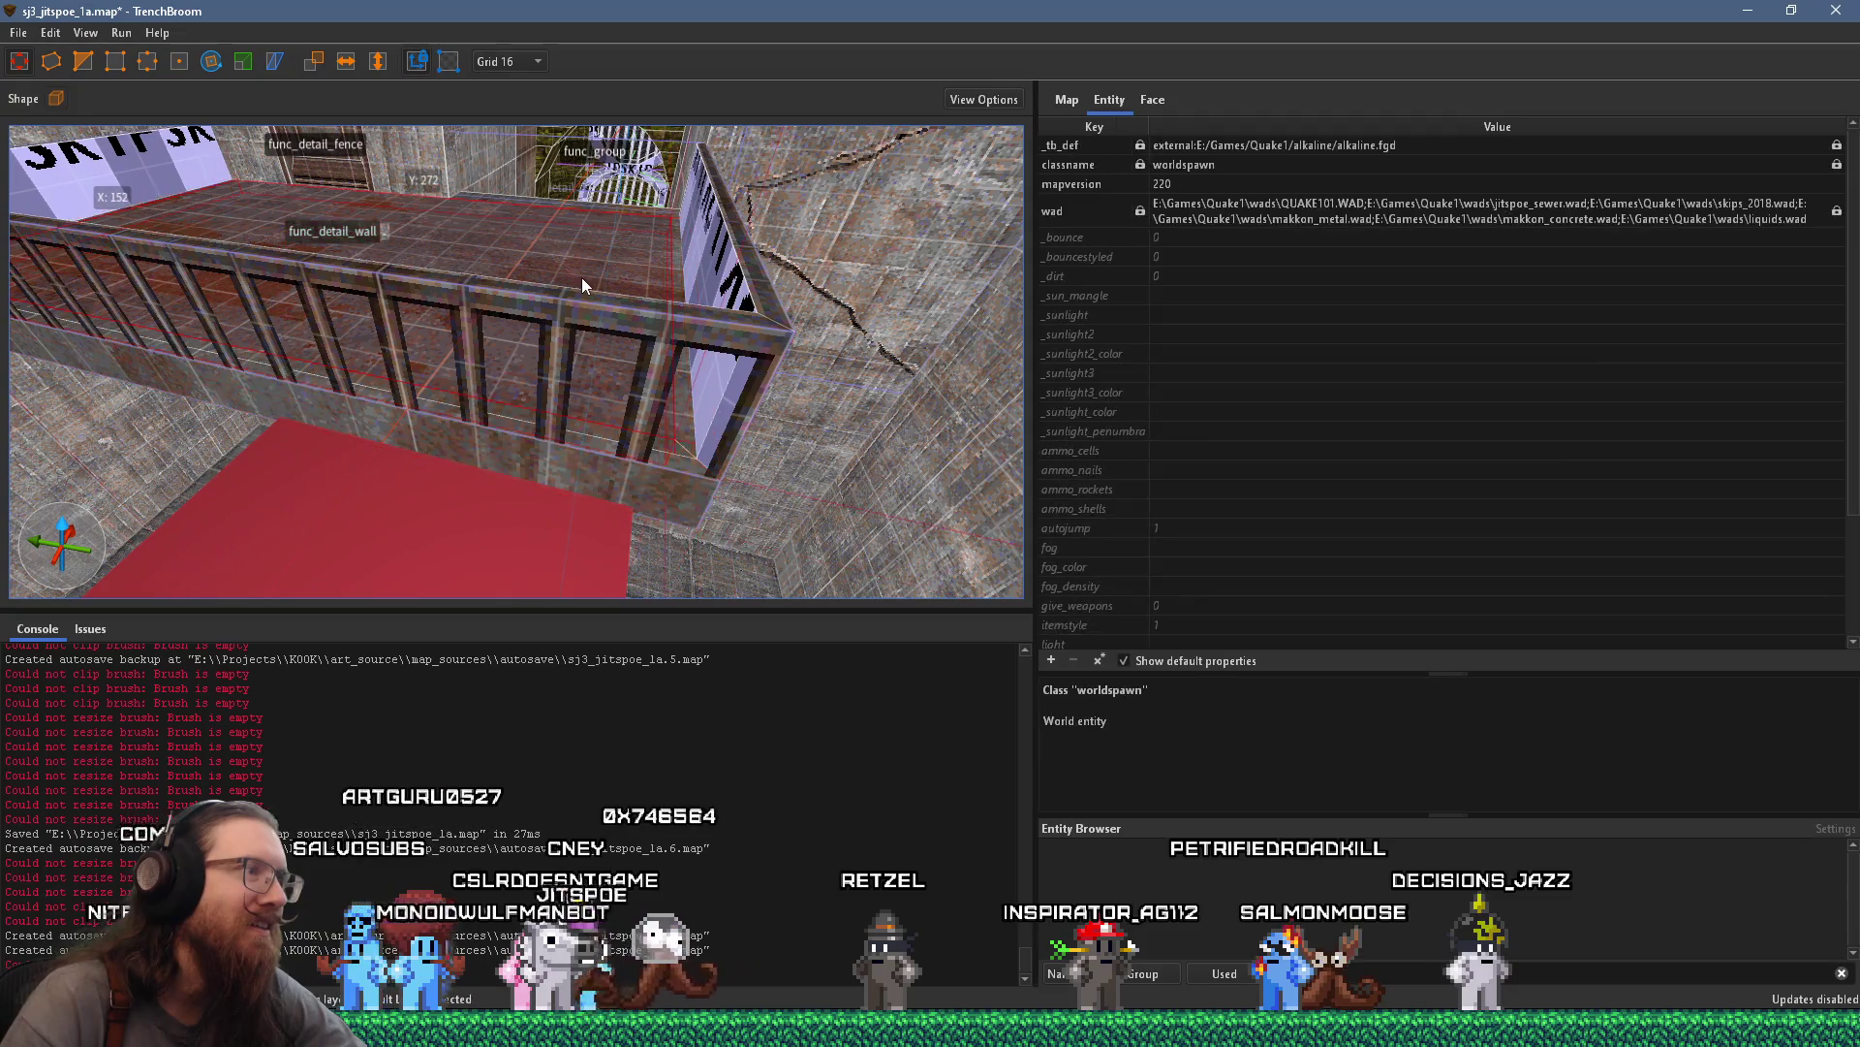
{"action": "left_click", "coordinate": [643, 469]}
{"action": "mouse_move", "coordinate": [676, 464]}
{"action": "left_mouse_down"}
{"action": "mouse_move", "coordinate": [624, 448]}
{"action": "mouse_move", "coordinate": [715, 446]}
{"action": "mouse_move", "coordinate": [716, 470]}
{"action": "mouse_move", "coordinate": [645, 484]}
{"action": "mouse_move", "coordinate": [465, 428]}
{"action": "mouse_move", "coordinate": [778, 449]}
{"action": "mouse_move", "coordinate": [720, 411]}
{"action": "mouse_move", "coordinate": [828, 378]}
{"action": "left_mouse_up"}
{"action": "mouse_move", "coordinate": [707, 372]}
{"action": "left_mouse_down"}
{"action": "mouse_move", "coordinate": [607, 468]}
{"action": "mouse_move", "coordinate": [678, 506]}
{"action": "mouse_move", "coordinate": [708, 410]}
{"action": "left_mouse_up"}
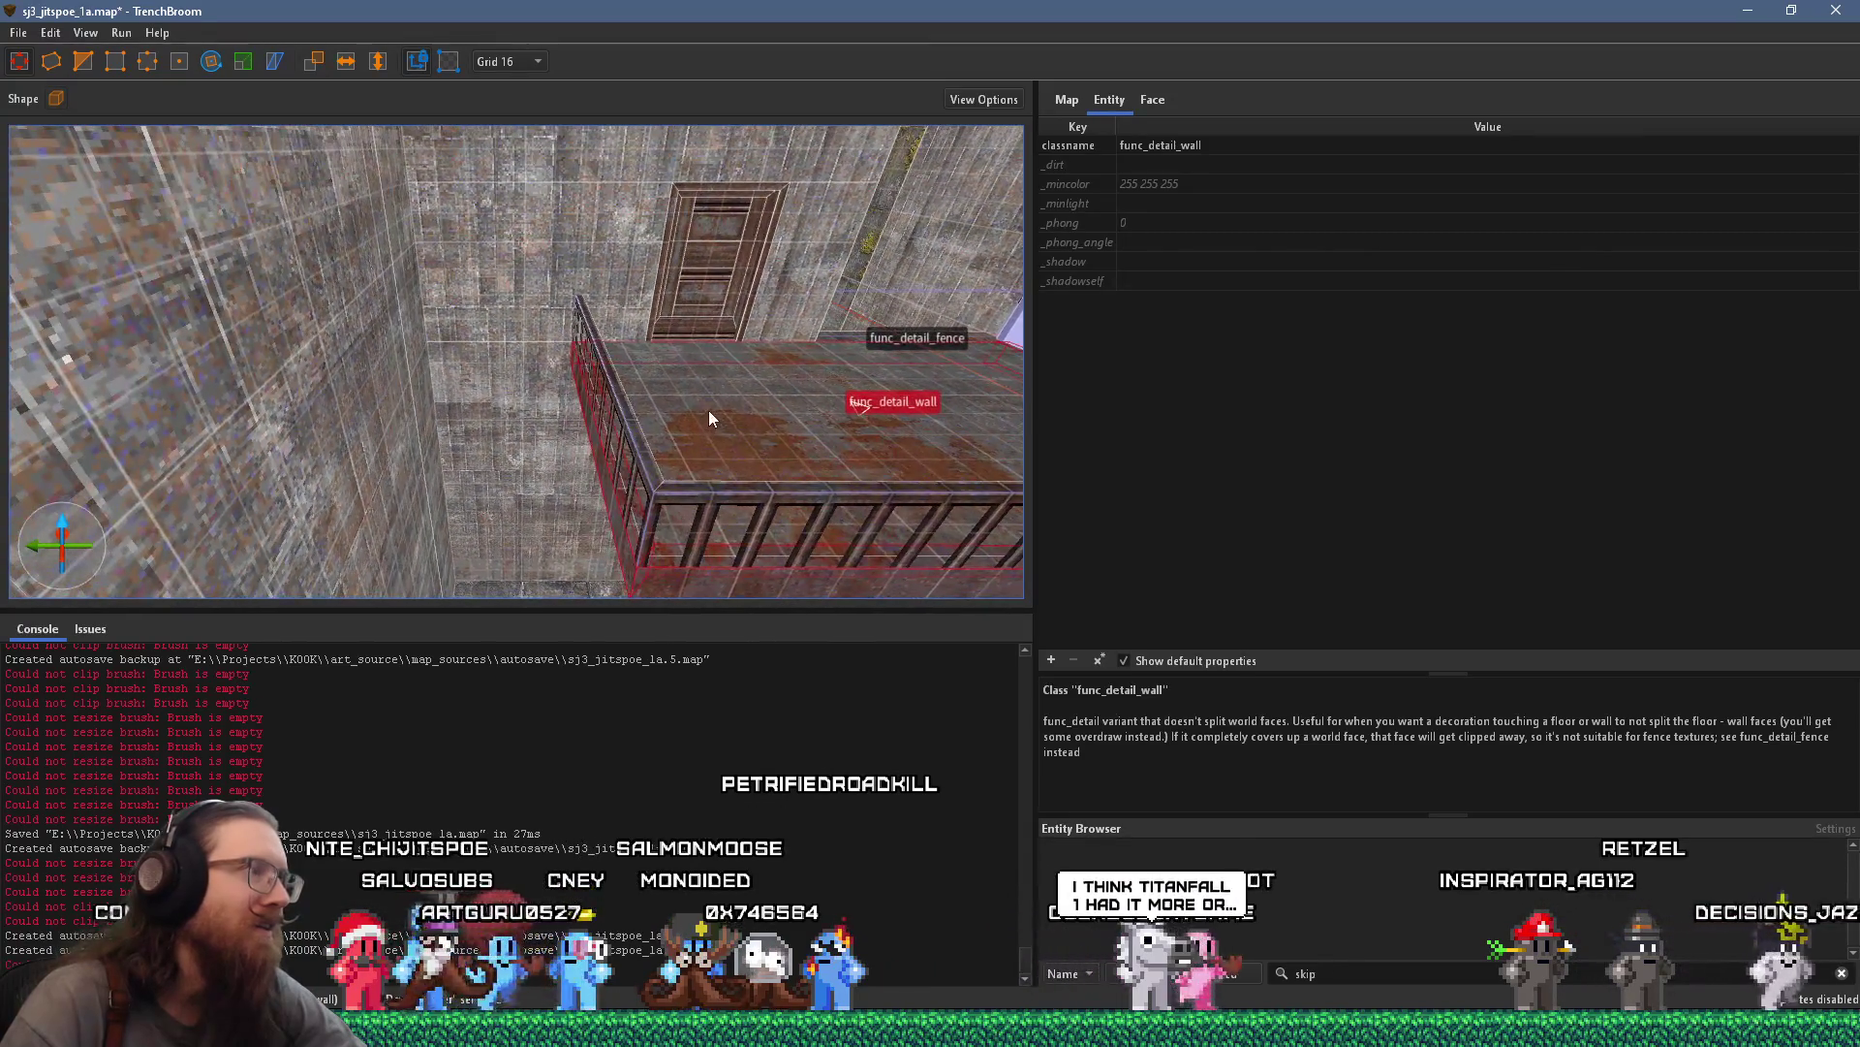
{"action": "left_click", "coordinate": [636, 443], "text": "ctrl"}
{"action": "mouse_move", "coordinate": [742, 512]}
{"action": "left_mouse_down"}
{"action": "mouse_move", "coordinate": [600, 535]}
{"action": "mouse_move", "coordinate": [704, 477]}
{"action": "mouse_move", "coordinate": [664, 449]}
{"action": "mouse_move", "coordinate": [549, 434]}
{"action": "mouse_move", "coordinate": [356, 308]}
{"action": "mouse_move", "coordinate": [552, 339]}
{"action": "mouse_move", "coordinate": [473, 534]}
{"action": "mouse_move", "coordinate": [415, 536]}
{"action": "left_mouse_up"}
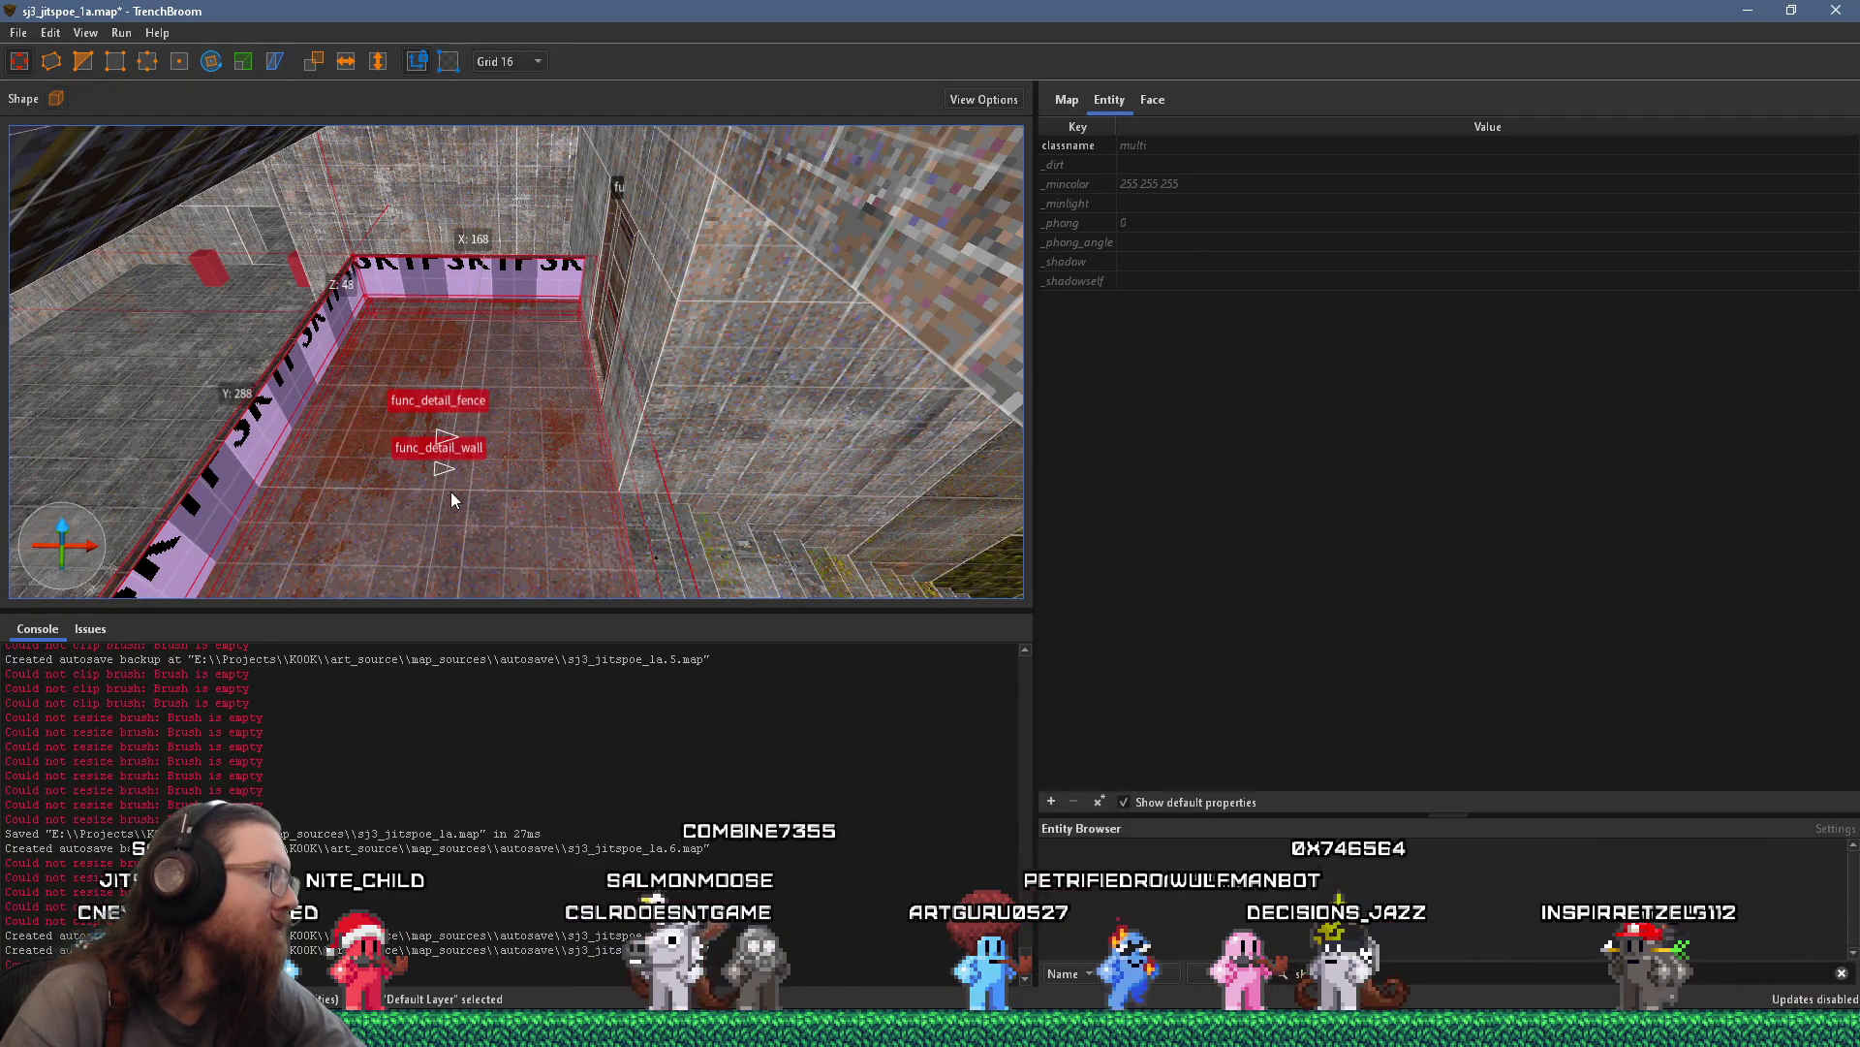
{"action": "right_click", "coordinate": [512, 422]}
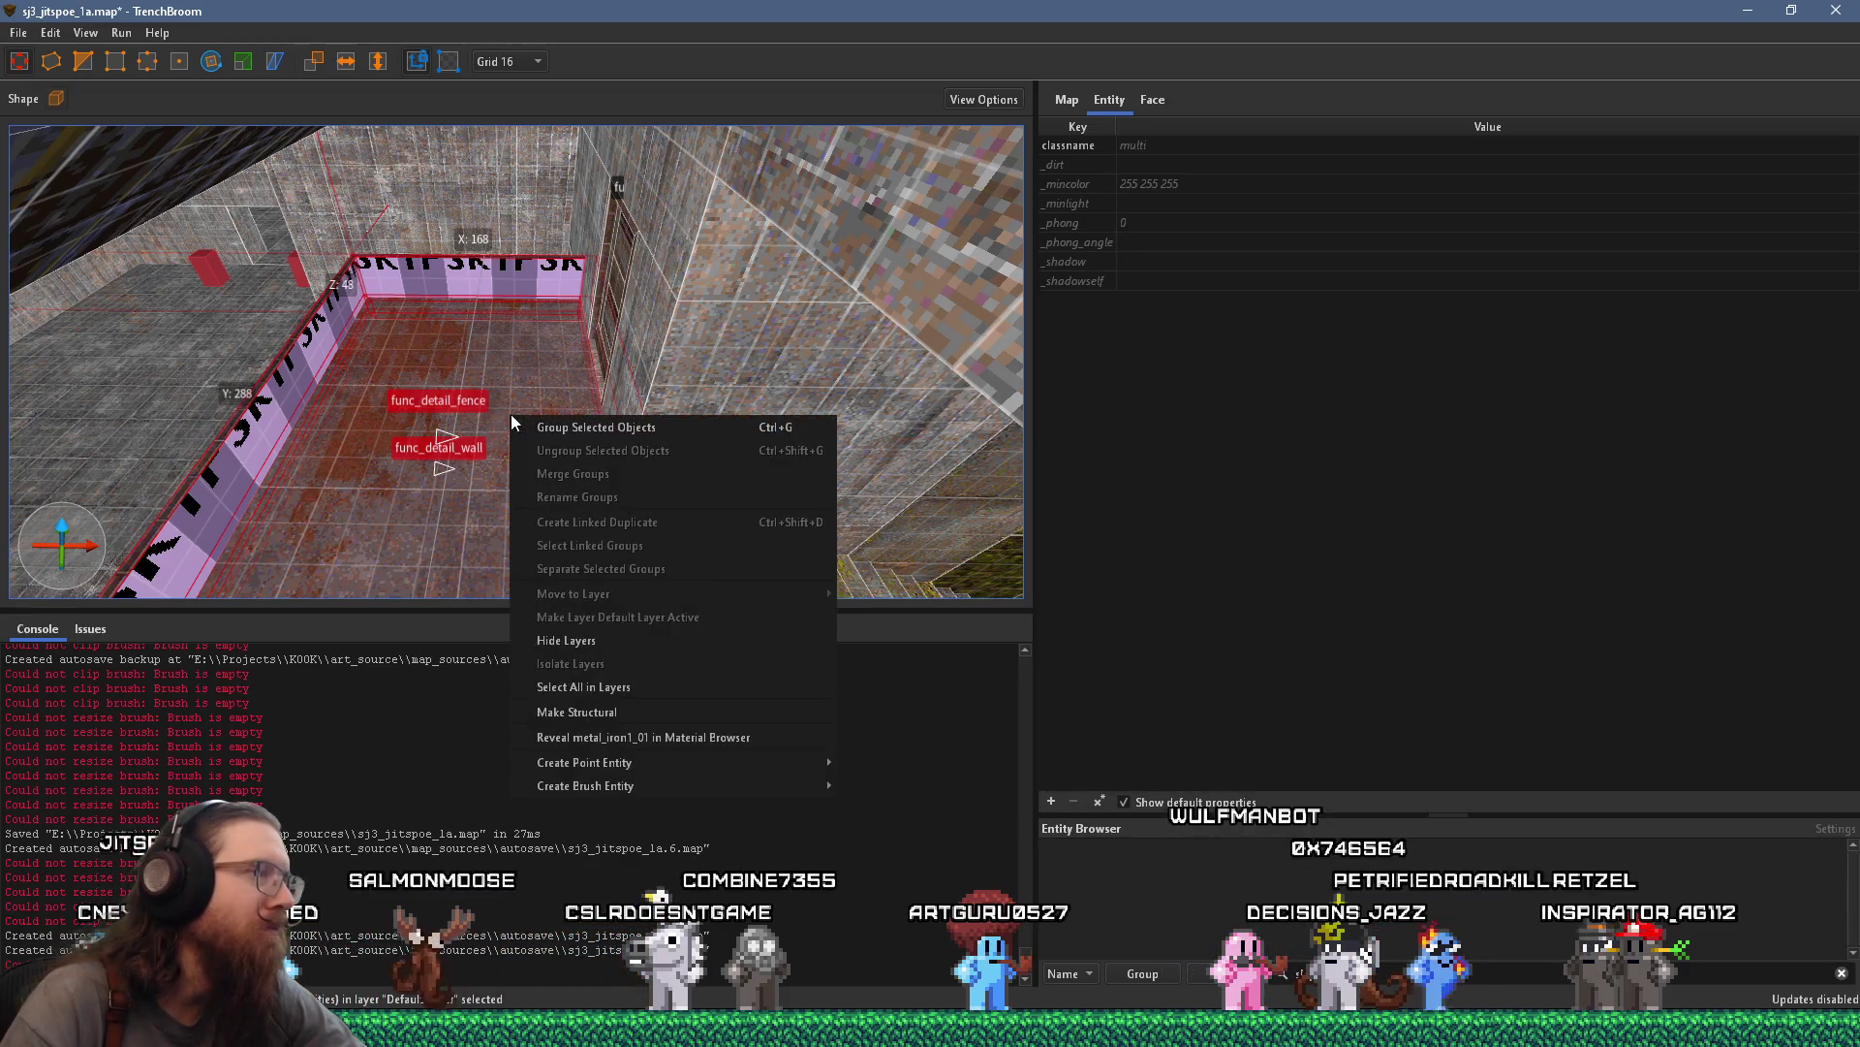
Group the selected balcony ledge and railing under the name 'Balcony'
{"action": "left_click", "coordinate": [671, 429]}
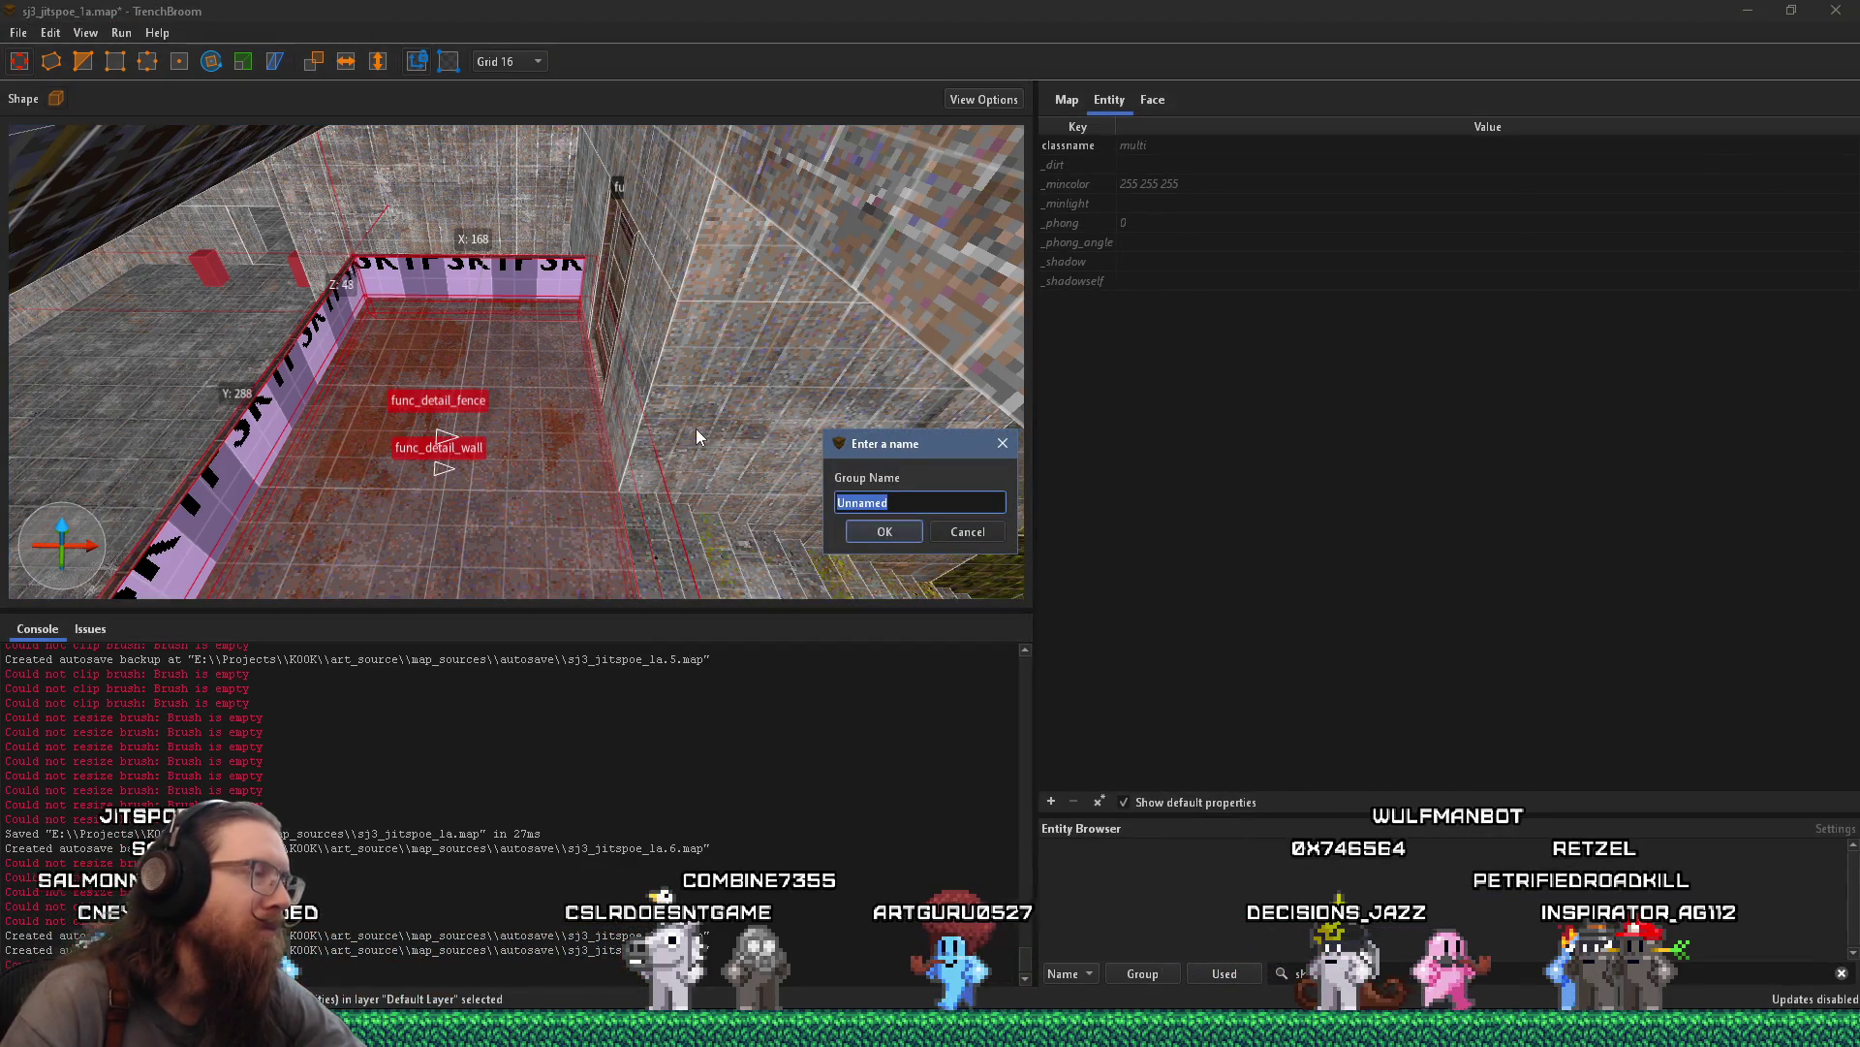
{"action": "type", "text": "Balcony"}
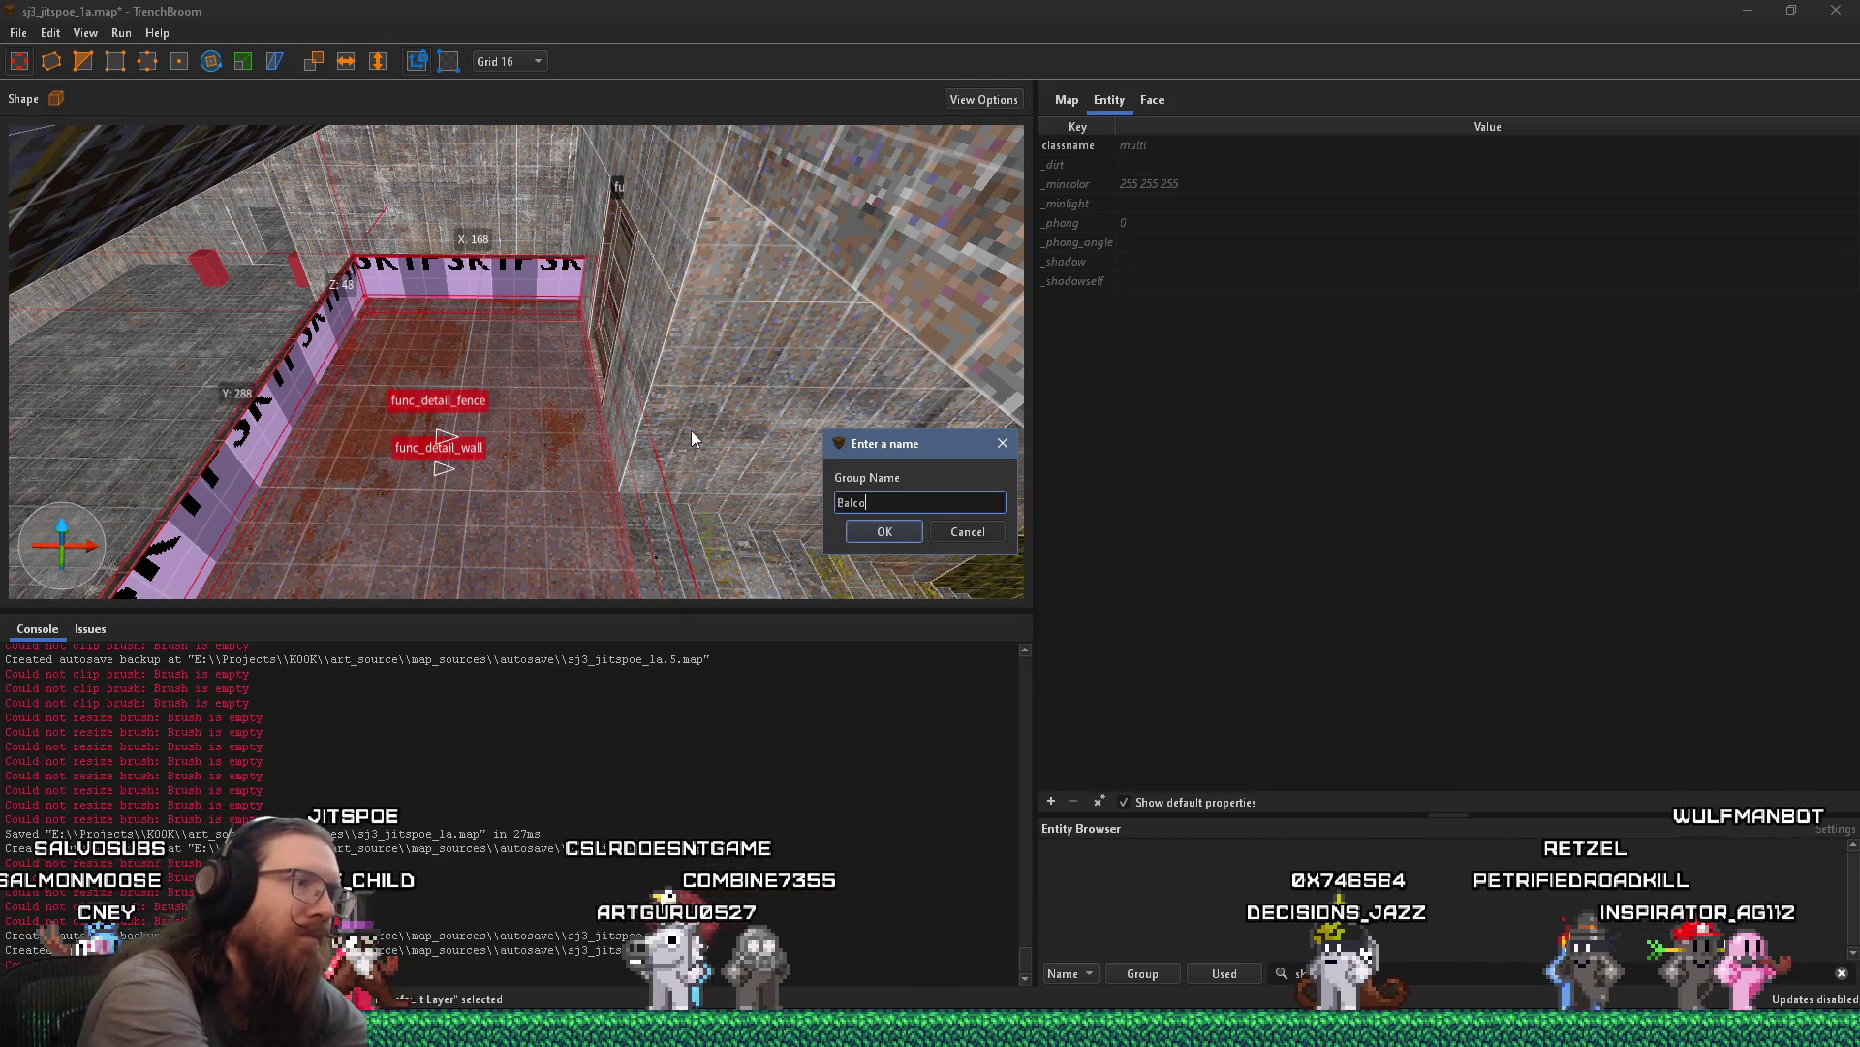
{"action": "key", "text": "Return"}
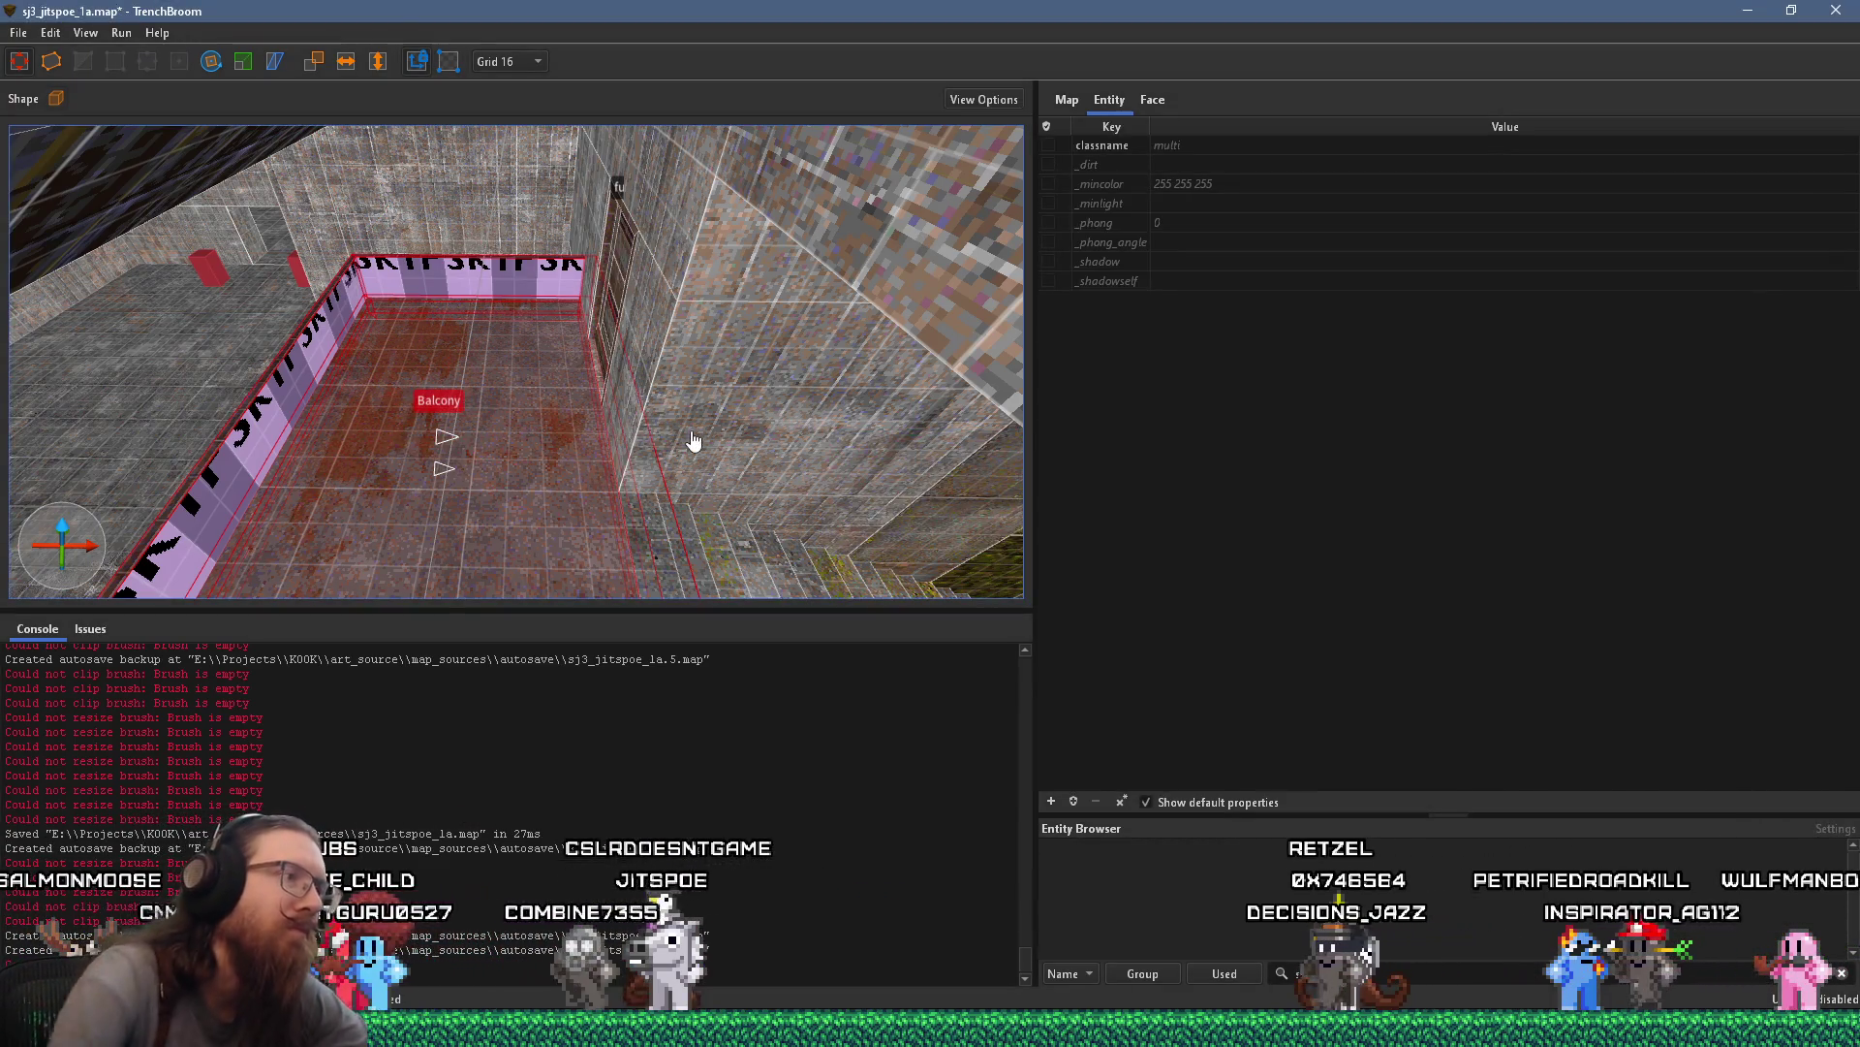
Inspect the Balcony group from an overhead view, then deselect it
{"action": "right_click", "coordinate": [533, 437]}
{"action": "left_click", "coordinate": [630, 535]}
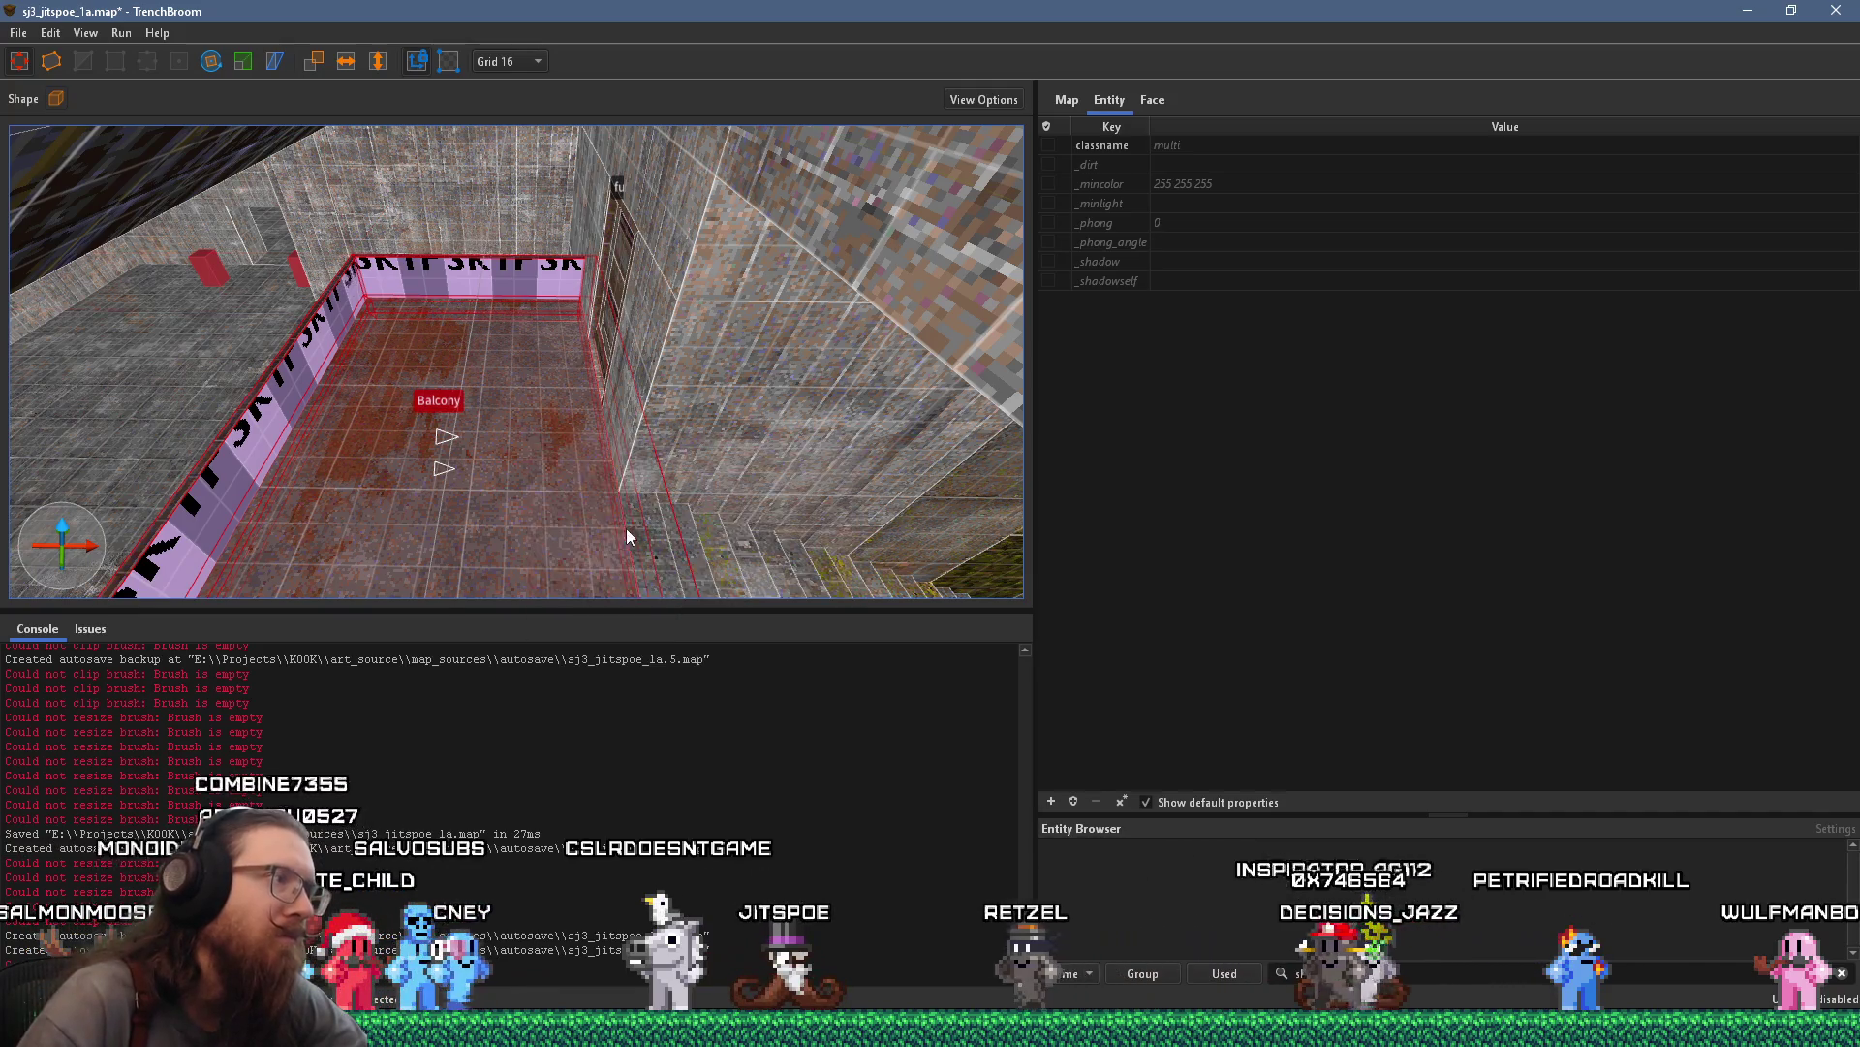
{"action": "mouse_move", "coordinate": [496, 508]}
{"action": "left_mouse_down"}
{"action": "mouse_move", "coordinate": [461, 499]}
{"action": "mouse_move", "coordinate": [577, 464]}
{"action": "mouse_move", "coordinate": [278, 331]}
{"action": "mouse_move", "coordinate": [364, 282]}
{"action": "mouse_move", "coordinate": [439, 294]}
{"action": "left_mouse_up"}
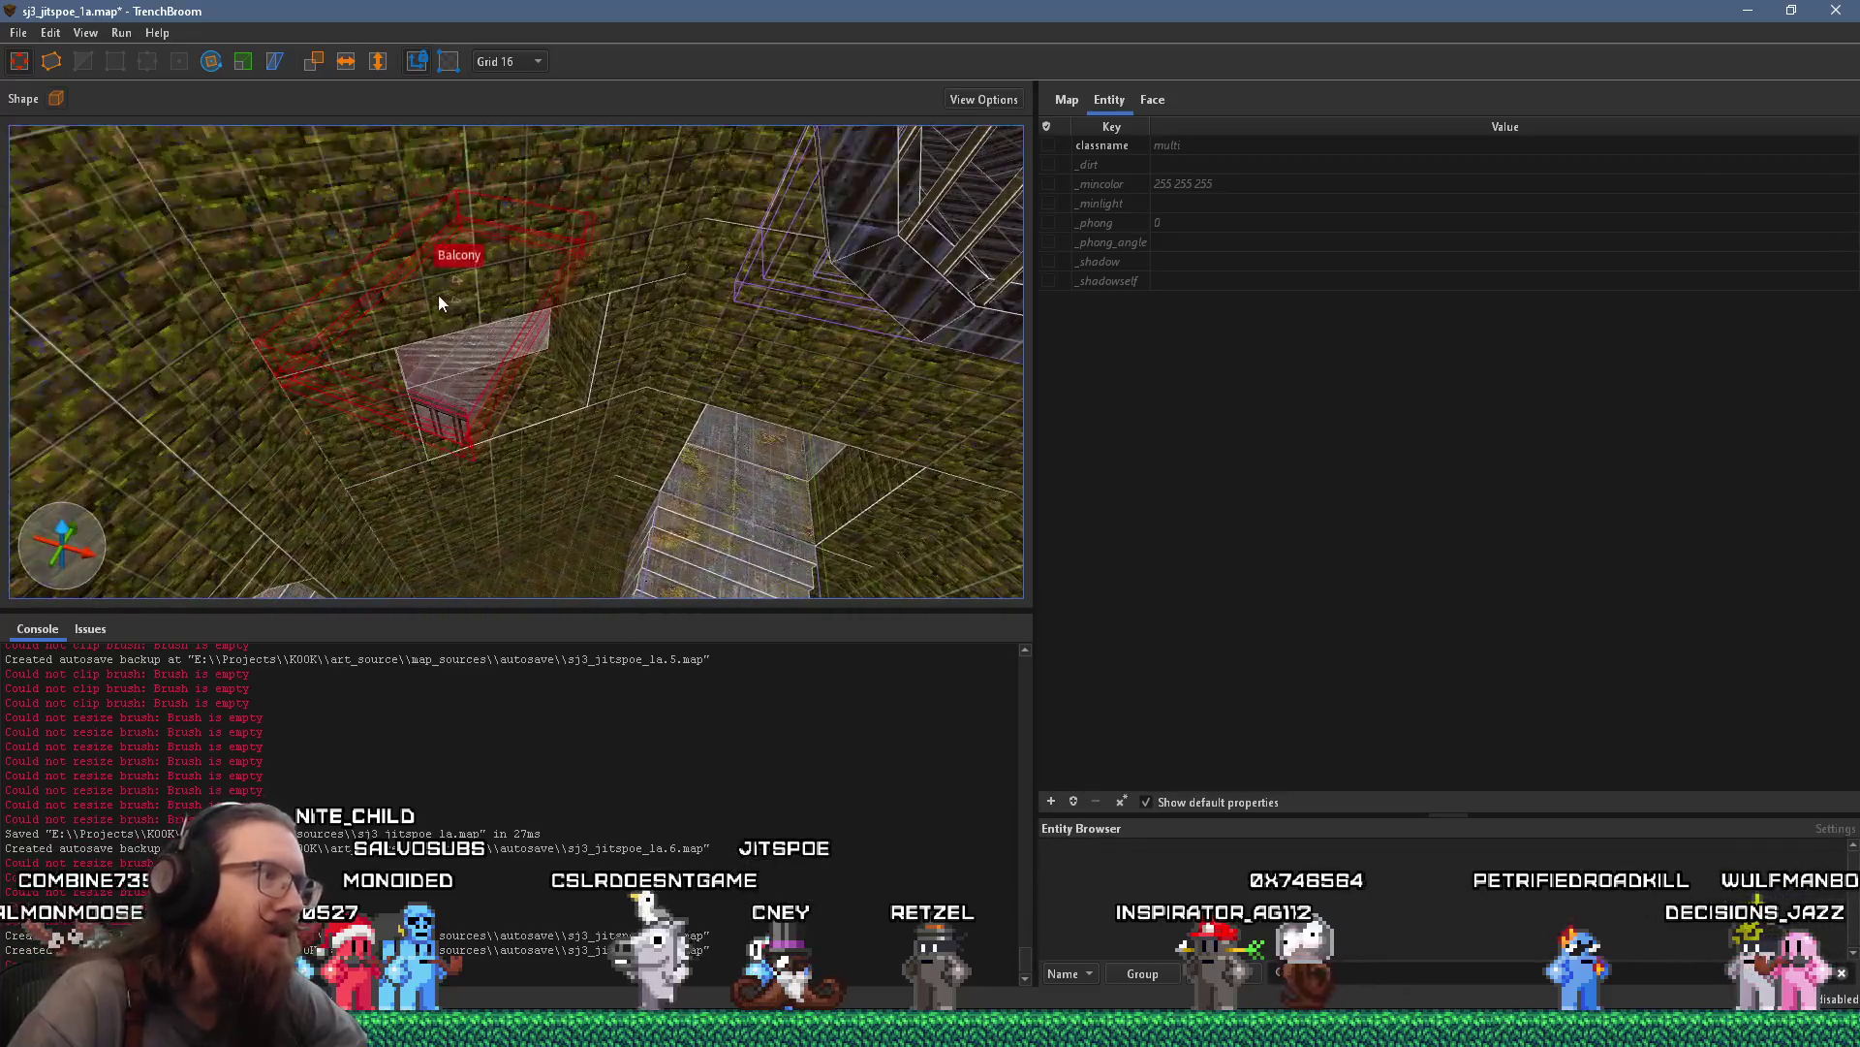
{"action": "scroll", "coordinate": [455, 320], "scroll_direction": "up", "scroll_amount": 3}
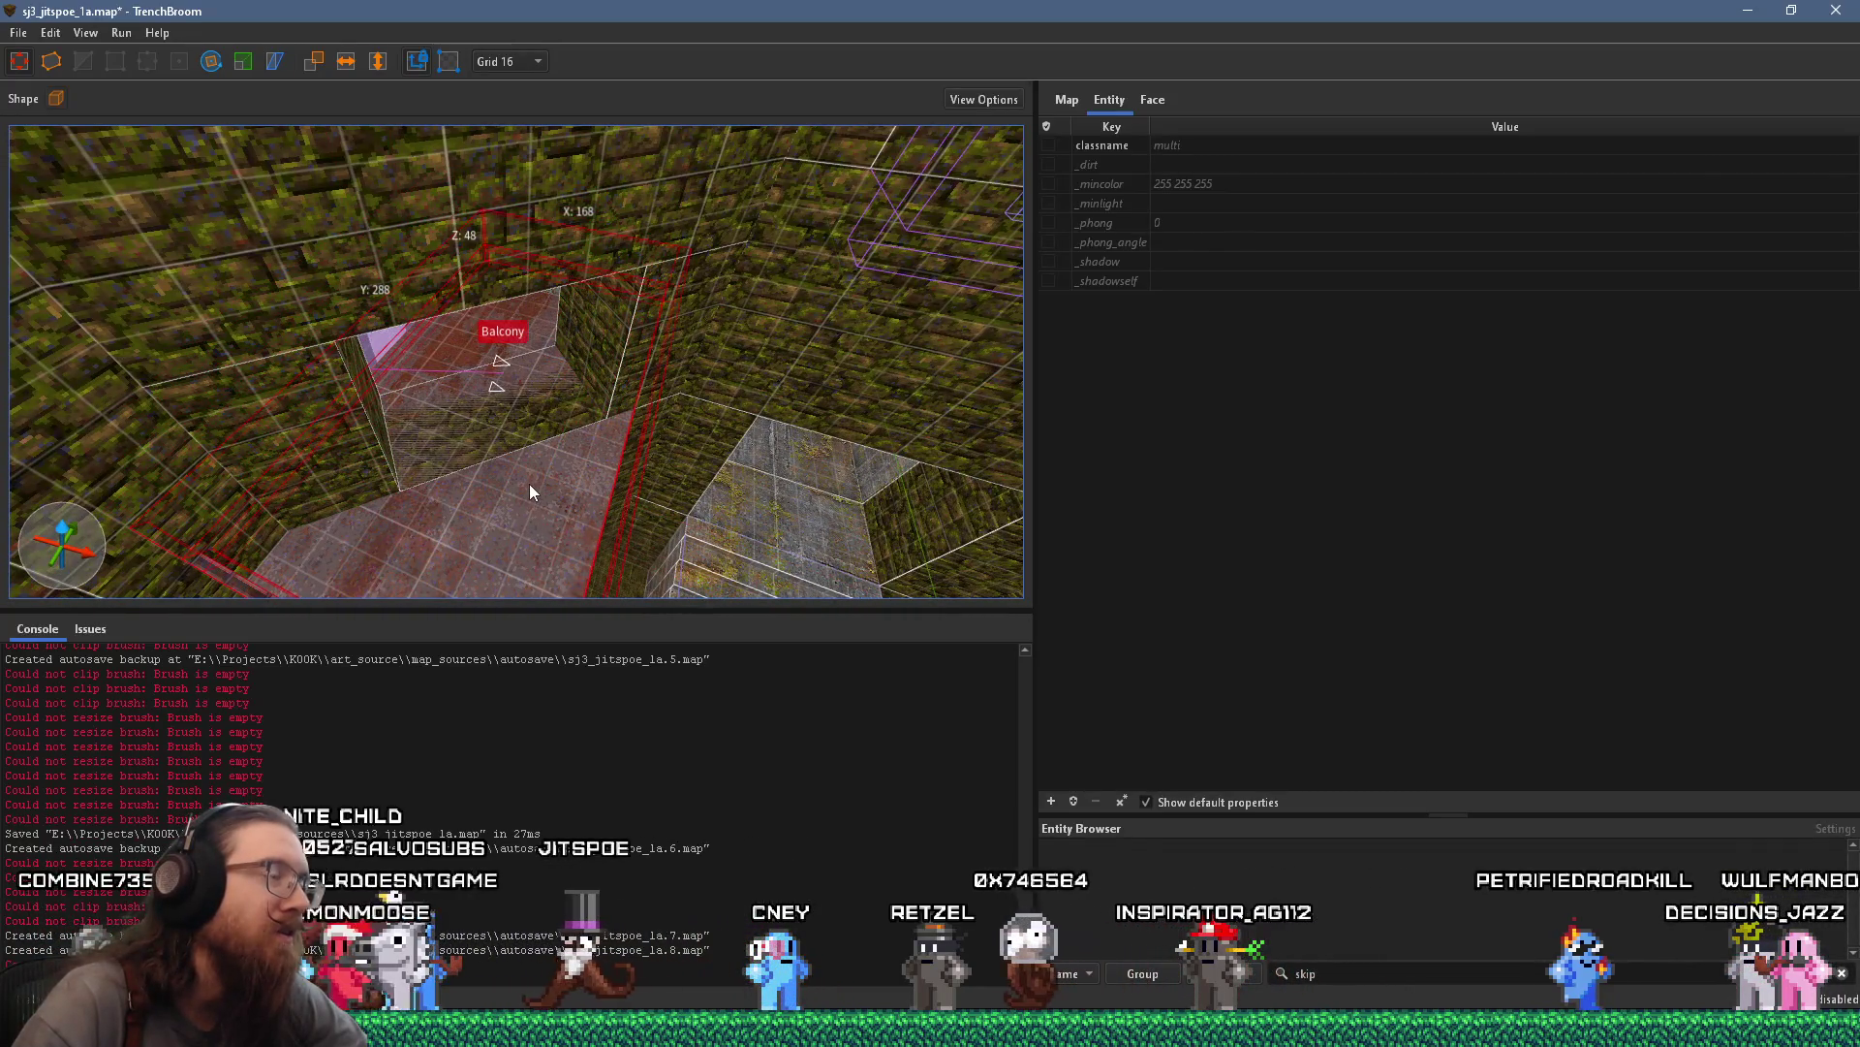
{"action": "mouse_move", "coordinate": [274, 198]}
{"action": "left_mouse_down"}
{"action": "mouse_move", "coordinate": [493, 439]}
{"action": "mouse_move", "coordinate": [559, 258]}
{"action": "mouse_move", "coordinate": [503, 352]}
{"action": "mouse_move", "coordinate": [499, 425]}
{"action": "left_mouse_up"}
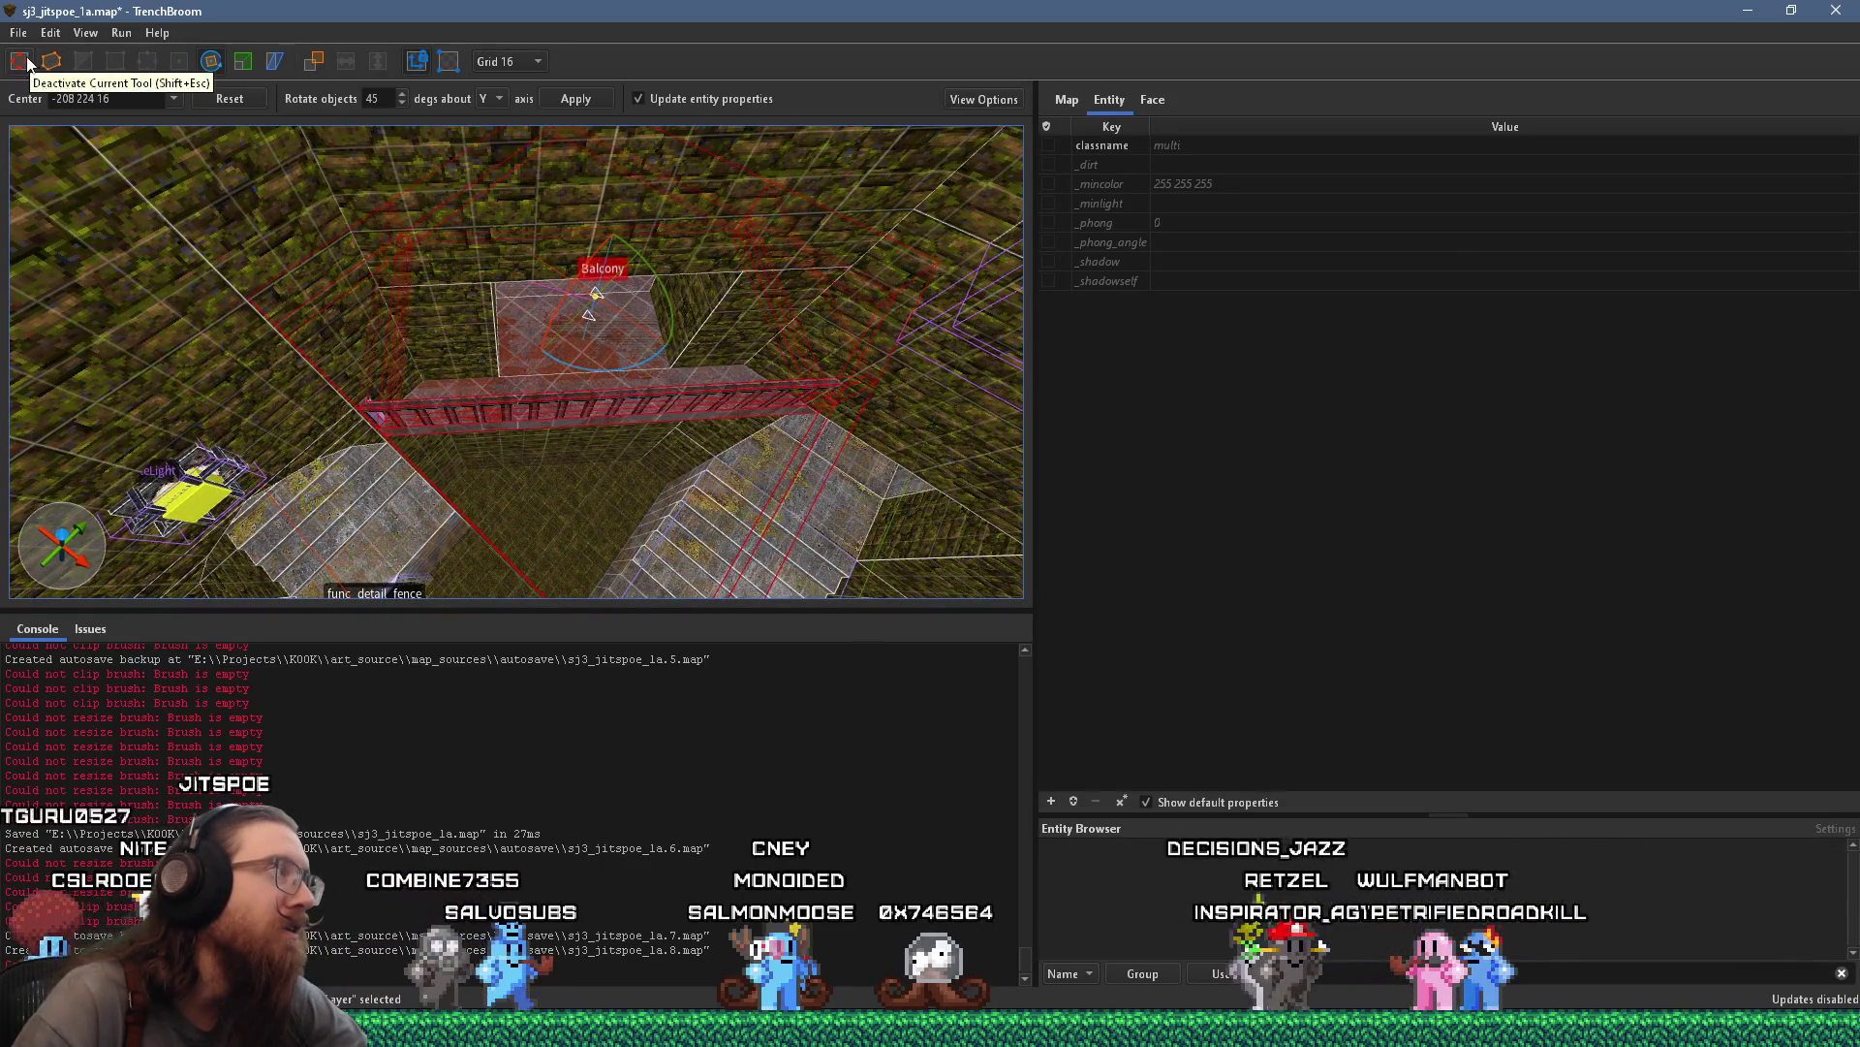
{"action": "mouse_move", "coordinate": [543, 333]}
{"action": "left_mouse_down"}
{"action": "mouse_move", "coordinate": [600, 332]}
{"action": "mouse_move", "coordinate": [596, 458]}
{"action": "mouse_move", "coordinate": [562, 342]}
{"action": "mouse_move", "coordinate": [594, 221]}
{"action": "mouse_move", "coordinate": [609, 229]}
{"action": "mouse_move", "coordinate": [614, 185]}
{"action": "mouse_move", "coordinate": [698, 82]}
{"action": "mouse_move", "coordinate": [549, 333]}
{"action": "mouse_move", "coordinate": [694, 224]}
{"action": "mouse_move", "coordinate": [729, 168]}
{"action": "mouse_move", "coordinate": [645, 53]}
{"action": "mouse_move", "coordinate": [528, 182]}
{"action": "mouse_move", "coordinate": [504, 359]}
{"action": "mouse_move", "coordinate": [416, 524]}
{"action": "left_mouse_up"}
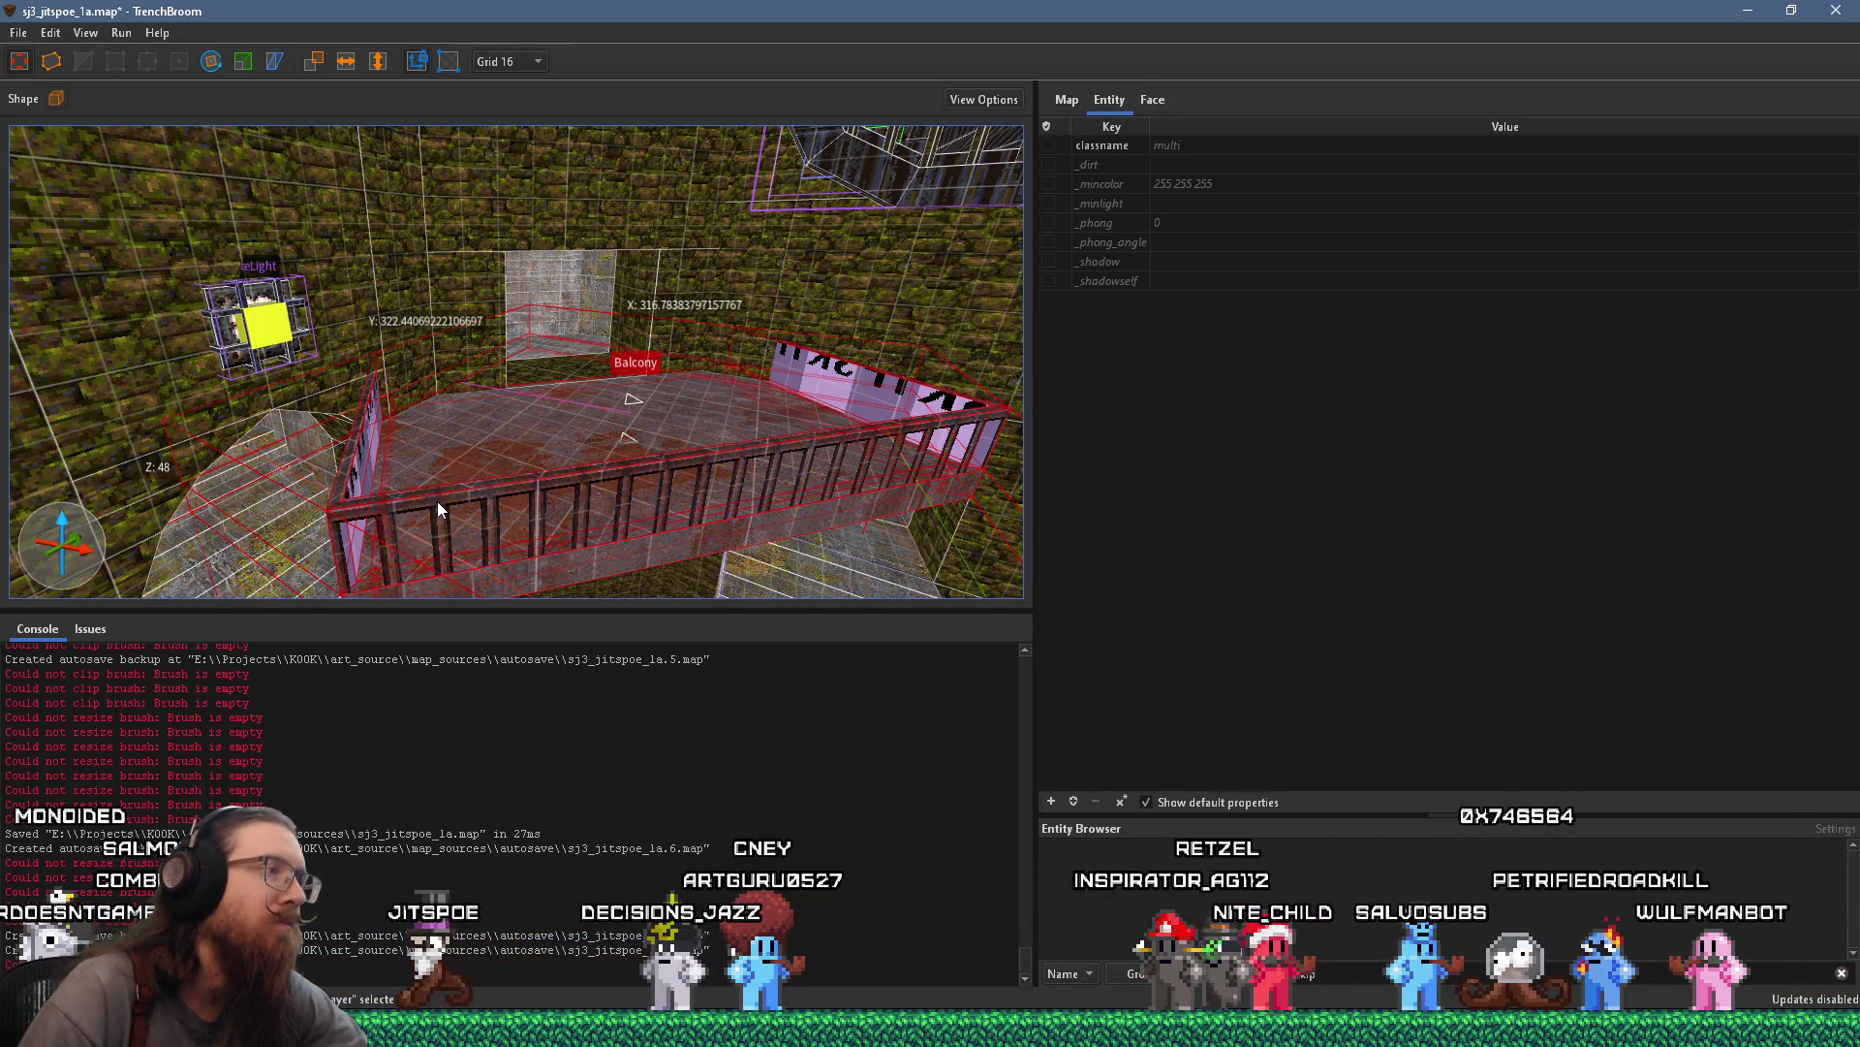
{"action": "key", "text": "Escape"}
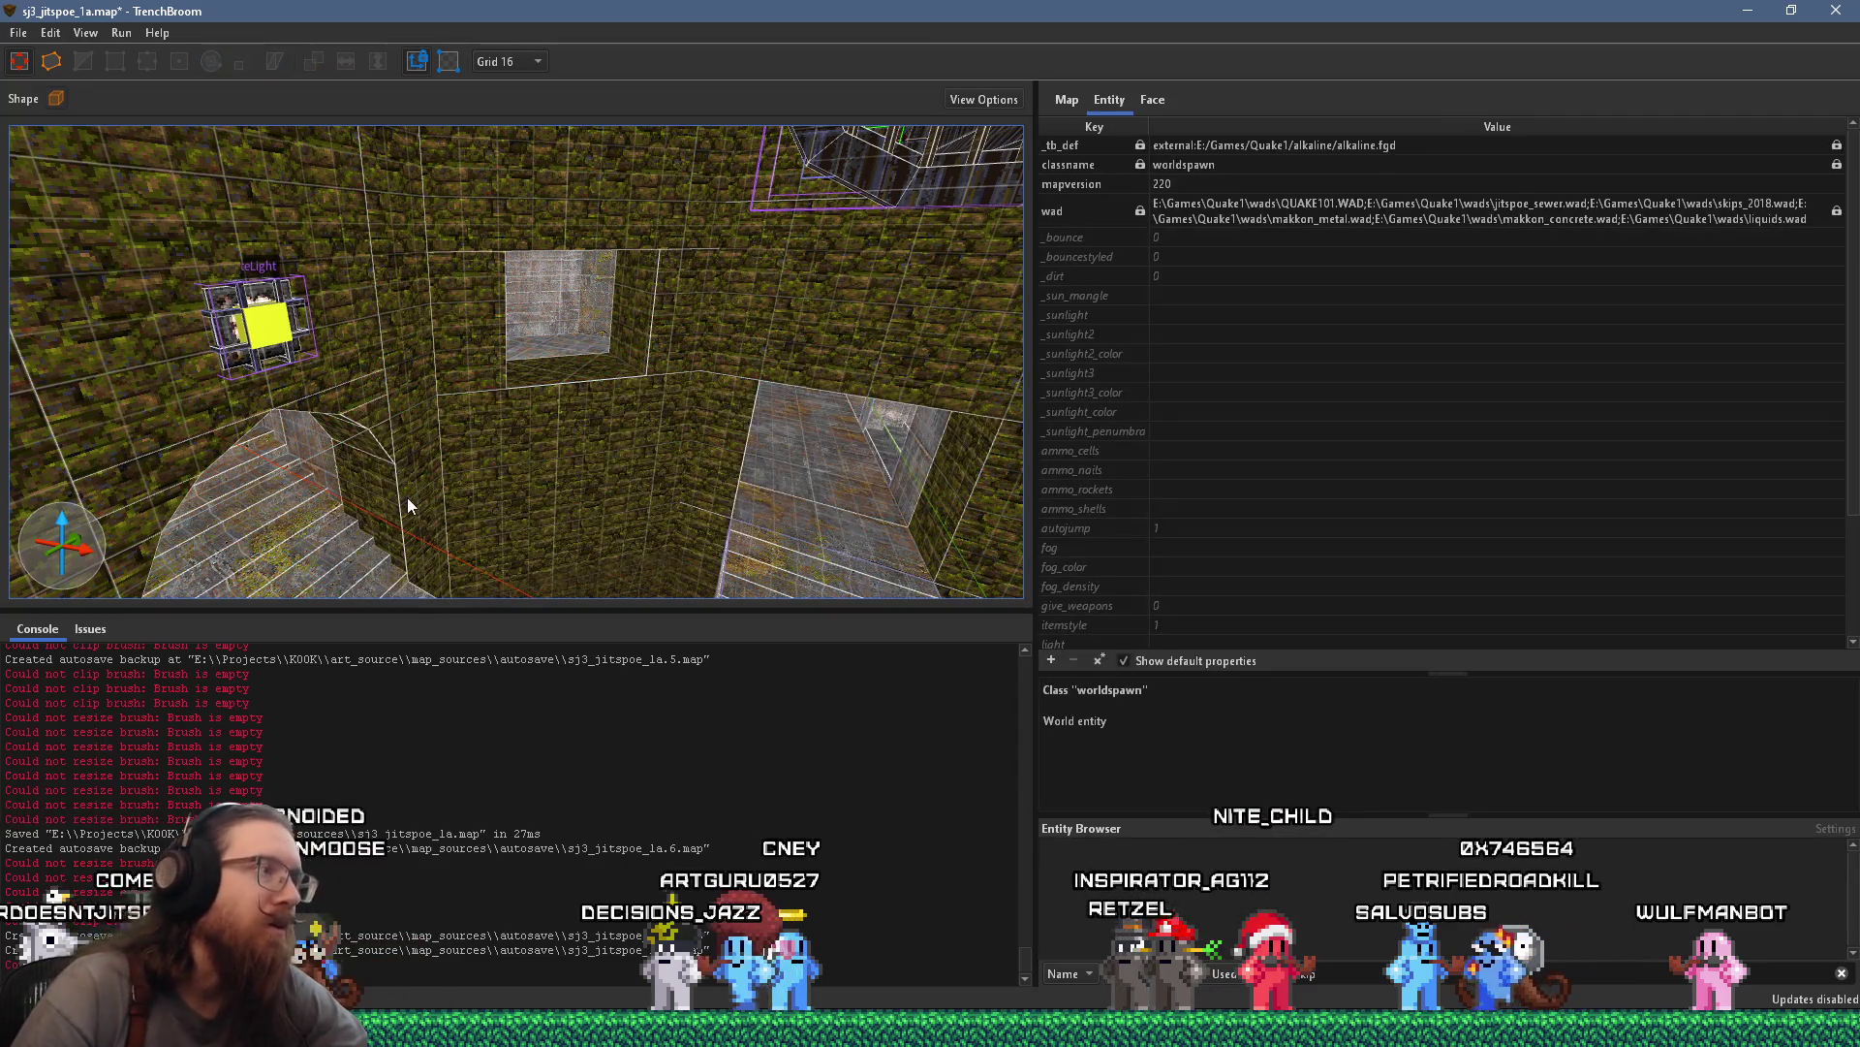
Lift the monster_army soldier onto the balcony floor at origin -624 16 24
{"action": "scroll", "coordinate": [683, 517], "scroll_direction": "up", "scroll_amount": 5}
{"action": "mouse_move", "coordinate": [684, 515]}
{"action": "left_mouse_down"}
{"action": "mouse_move", "coordinate": [447, 467]}
{"action": "mouse_move", "coordinate": [755, 385]}
{"action": "mouse_move", "coordinate": [682, 441]}
{"action": "mouse_move", "coordinate": [551, 457]}
{"action": "mouse_move", "coordinate": [946, 376]}
{"action": "mouse_move", "coordinate": [866, 408]}
{"action": "left_mouse_up"}
{"action": "left_click", "coordinate": [772, 396]}
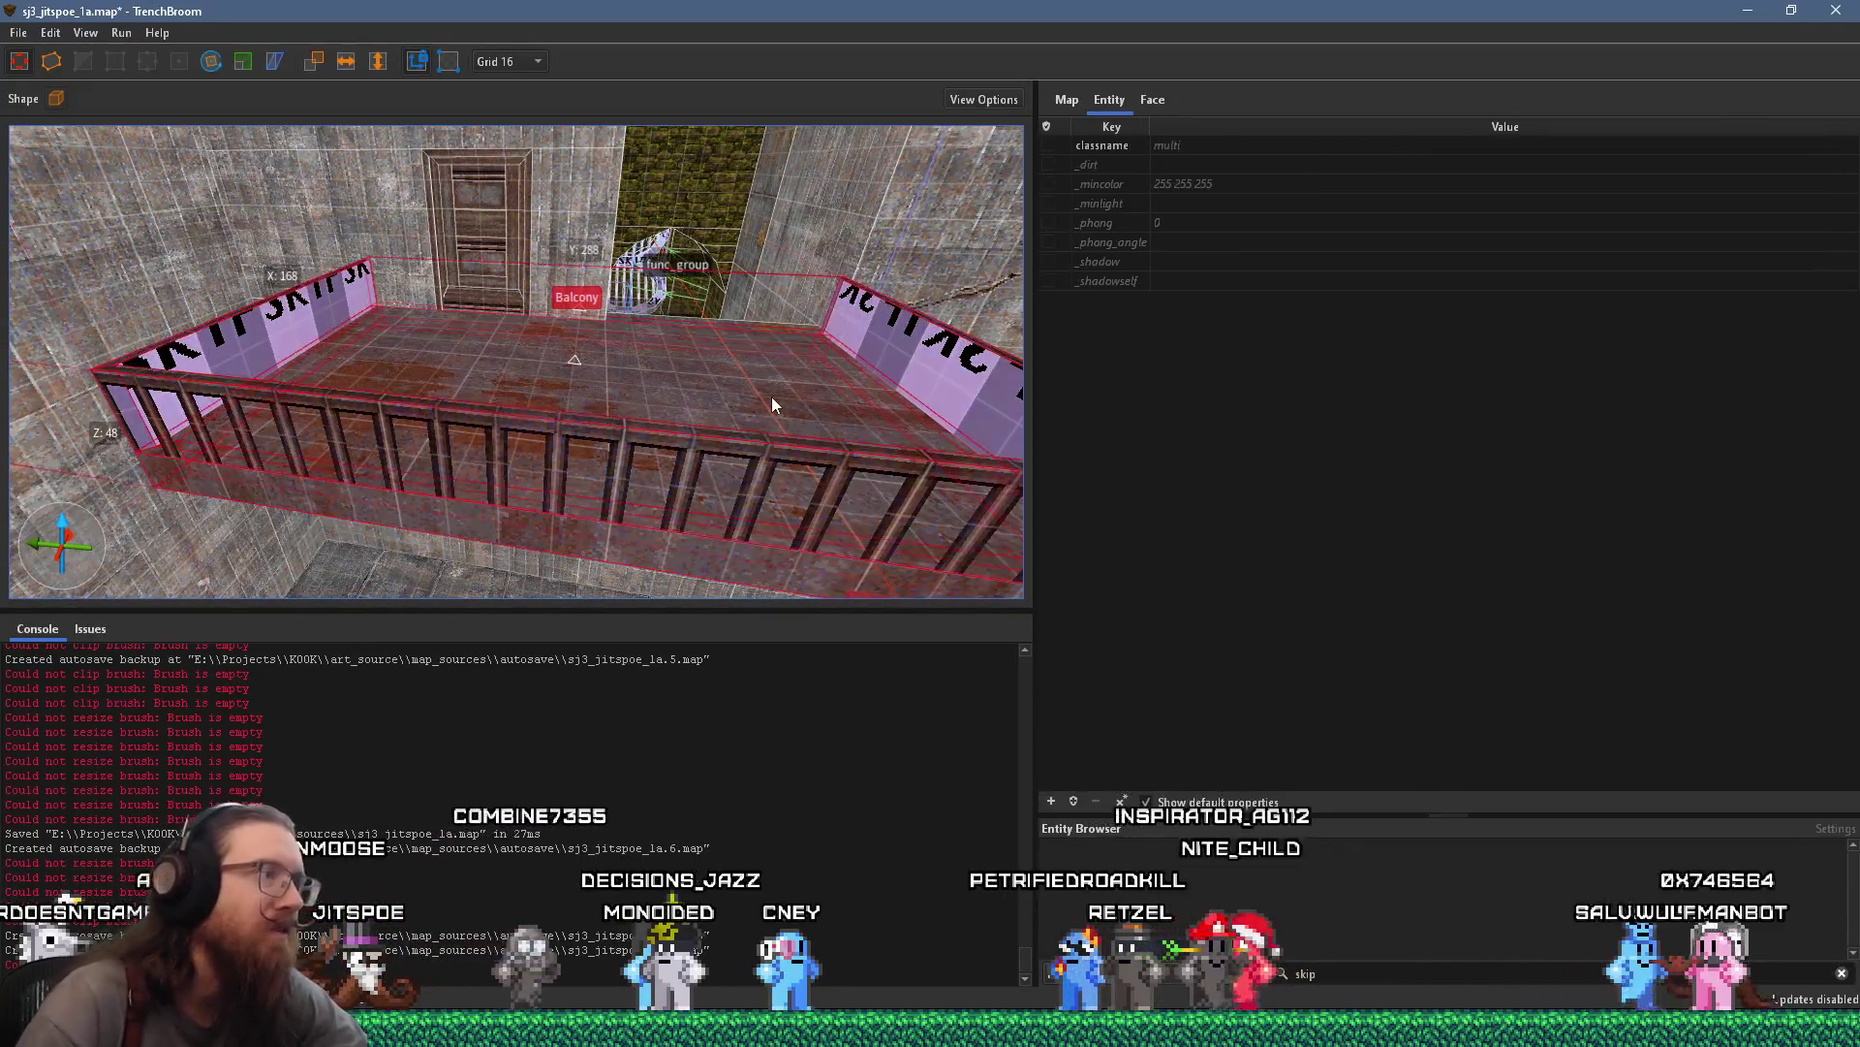
{"action": "right_click", "coordinate": [782, 389]}
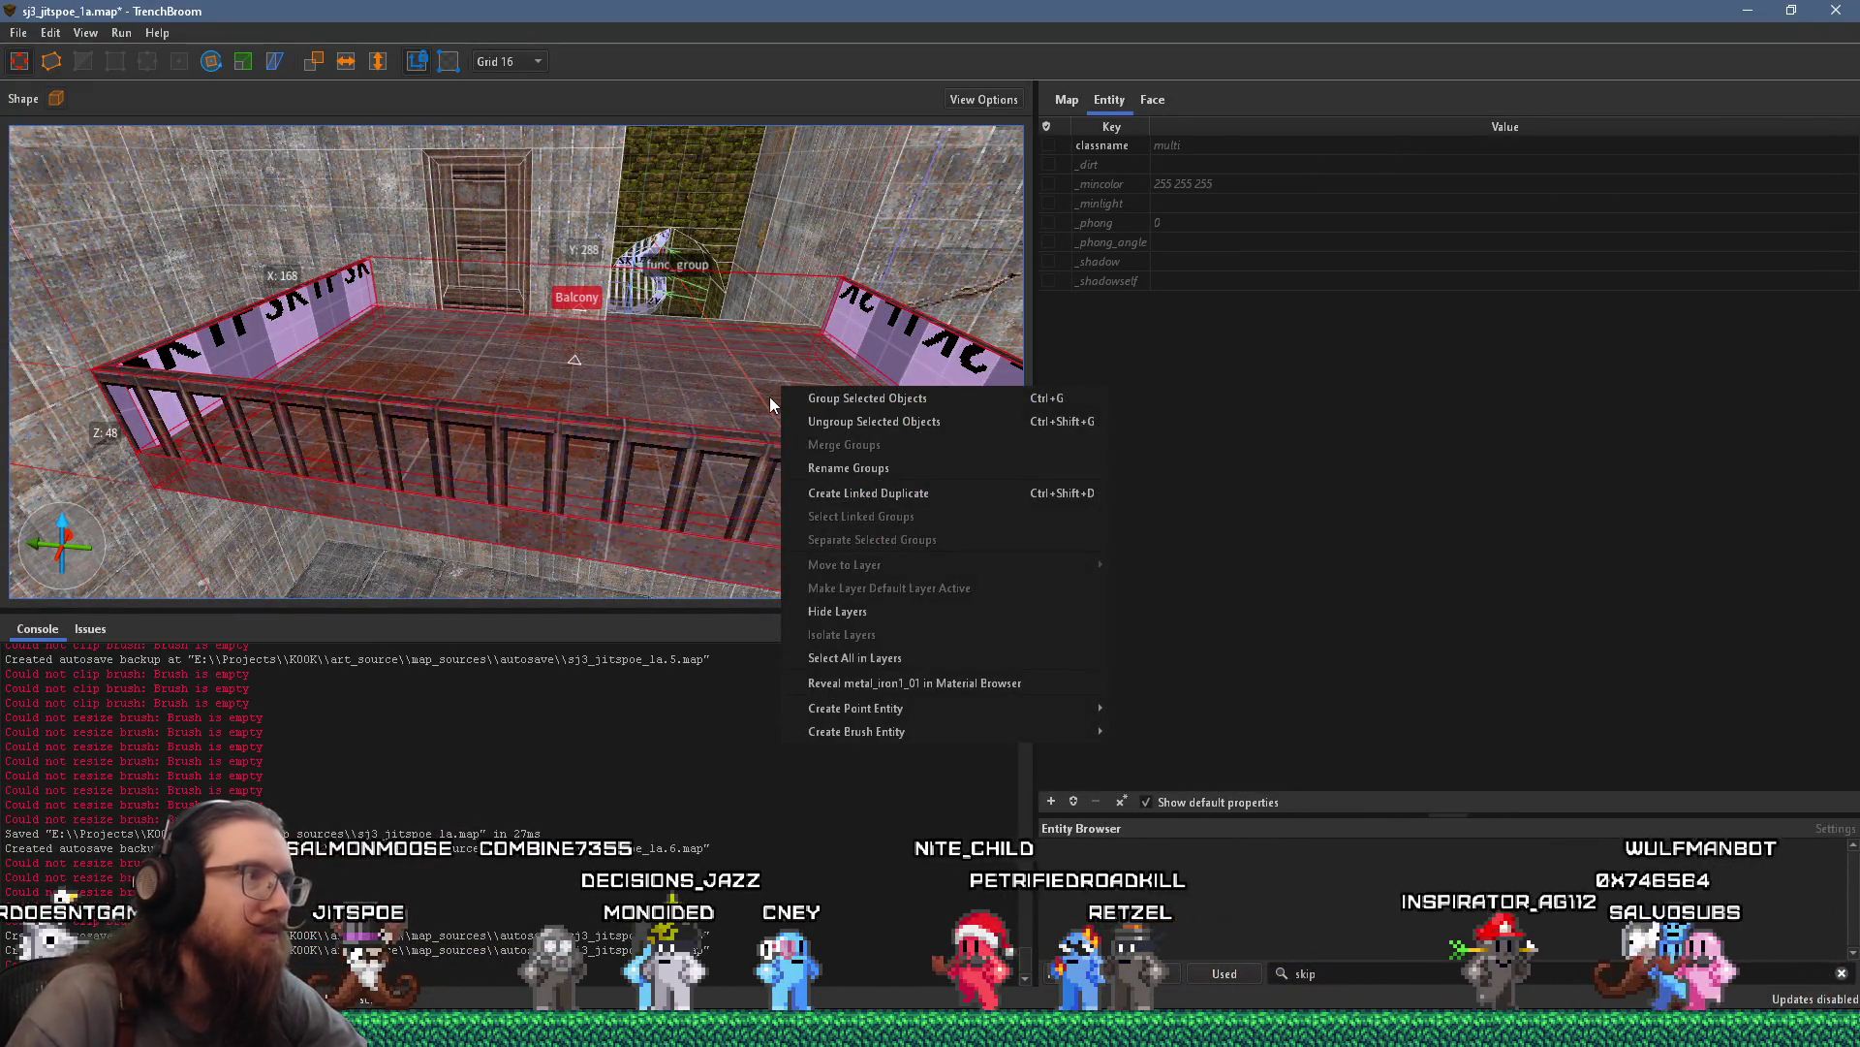
{"action": "mouse_move", "coordinate": [754, 394]}
{"action": "left_mouse_down"}
{"action": "mouse_move", "coordinate": [511, 376]}
{"action": "mouse_move", "coordinate": [524, 359]}
{"action": "mouse_move", "coordinate": [422, 250]}
{"action": "mouse_move", "coordinate": [370, 307]}
{"action": "mouse_move", "coordinate": [414, 471]}
{"action": "left_mouse_up"}
{"action": "scroll", "coordinate": [426, 457], "scroll_direction": "up", "scroll_amount": 6}
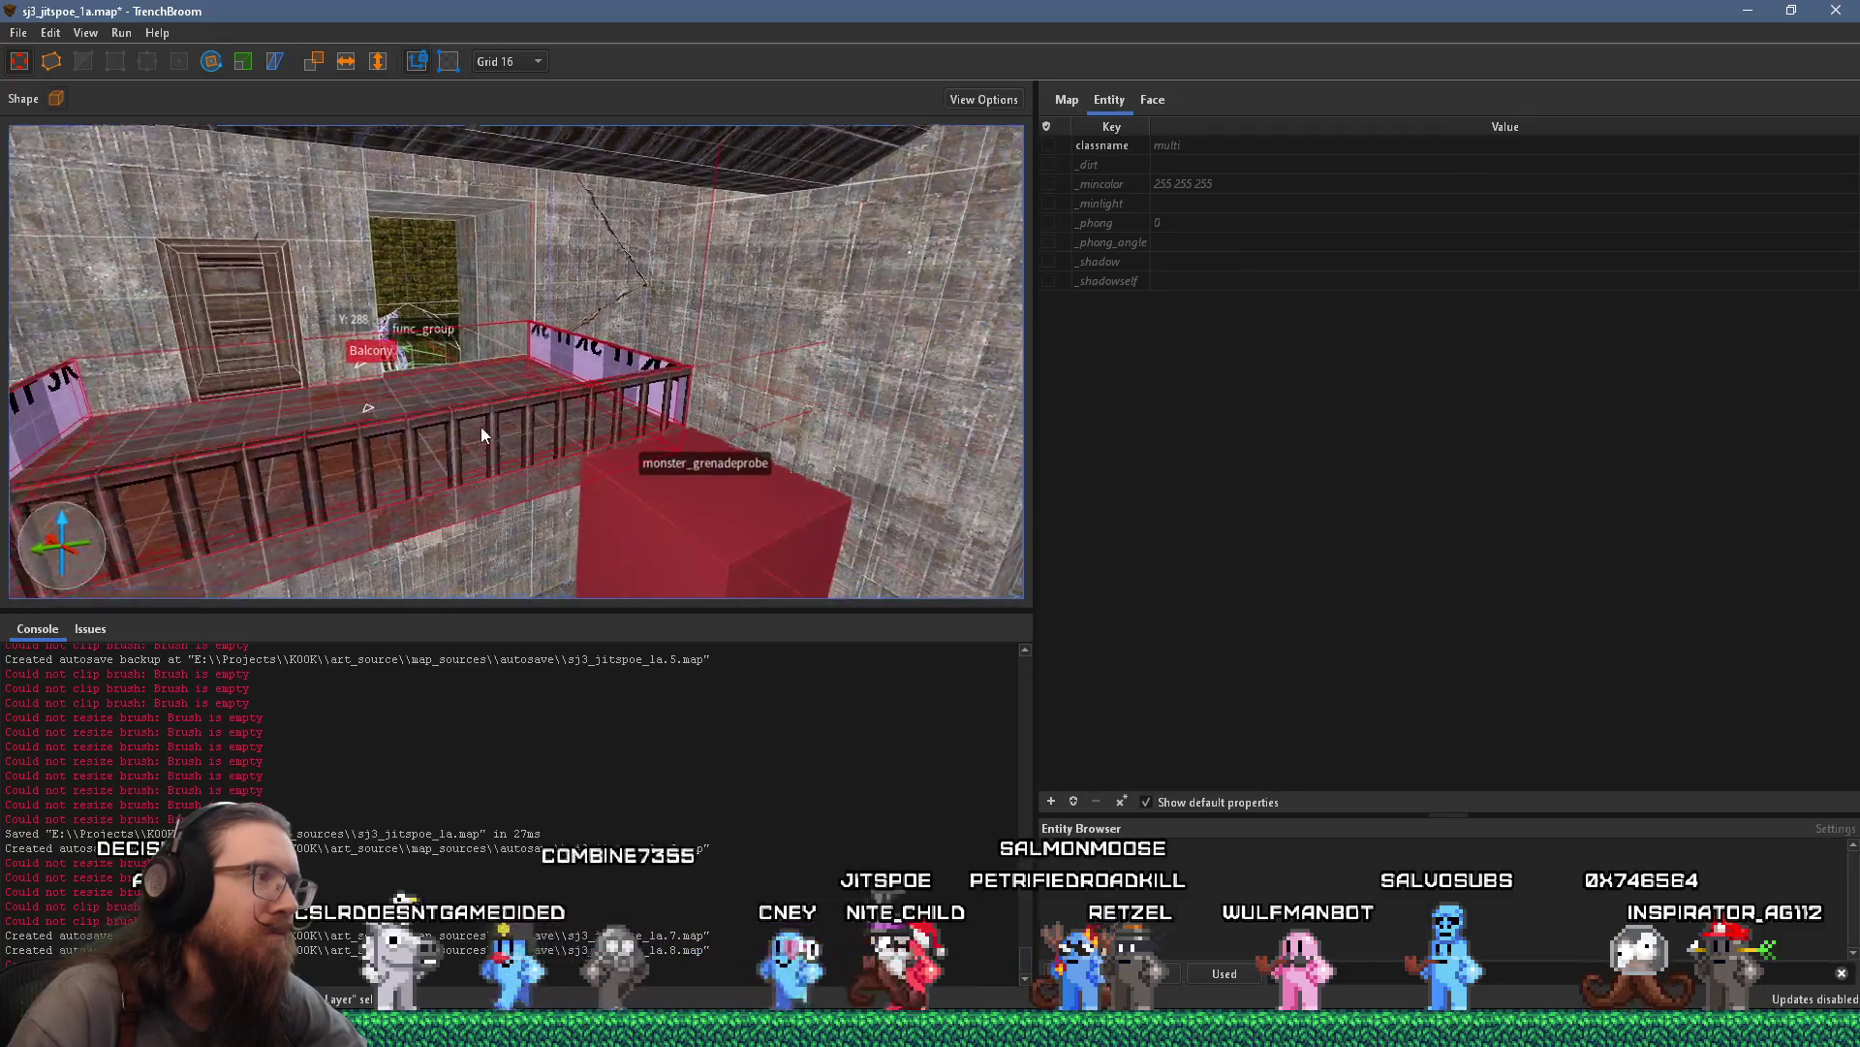
{"action": "scroll", "coordinate": [529, 325], "scroll_direction": "down", "scroll_amount": 8}
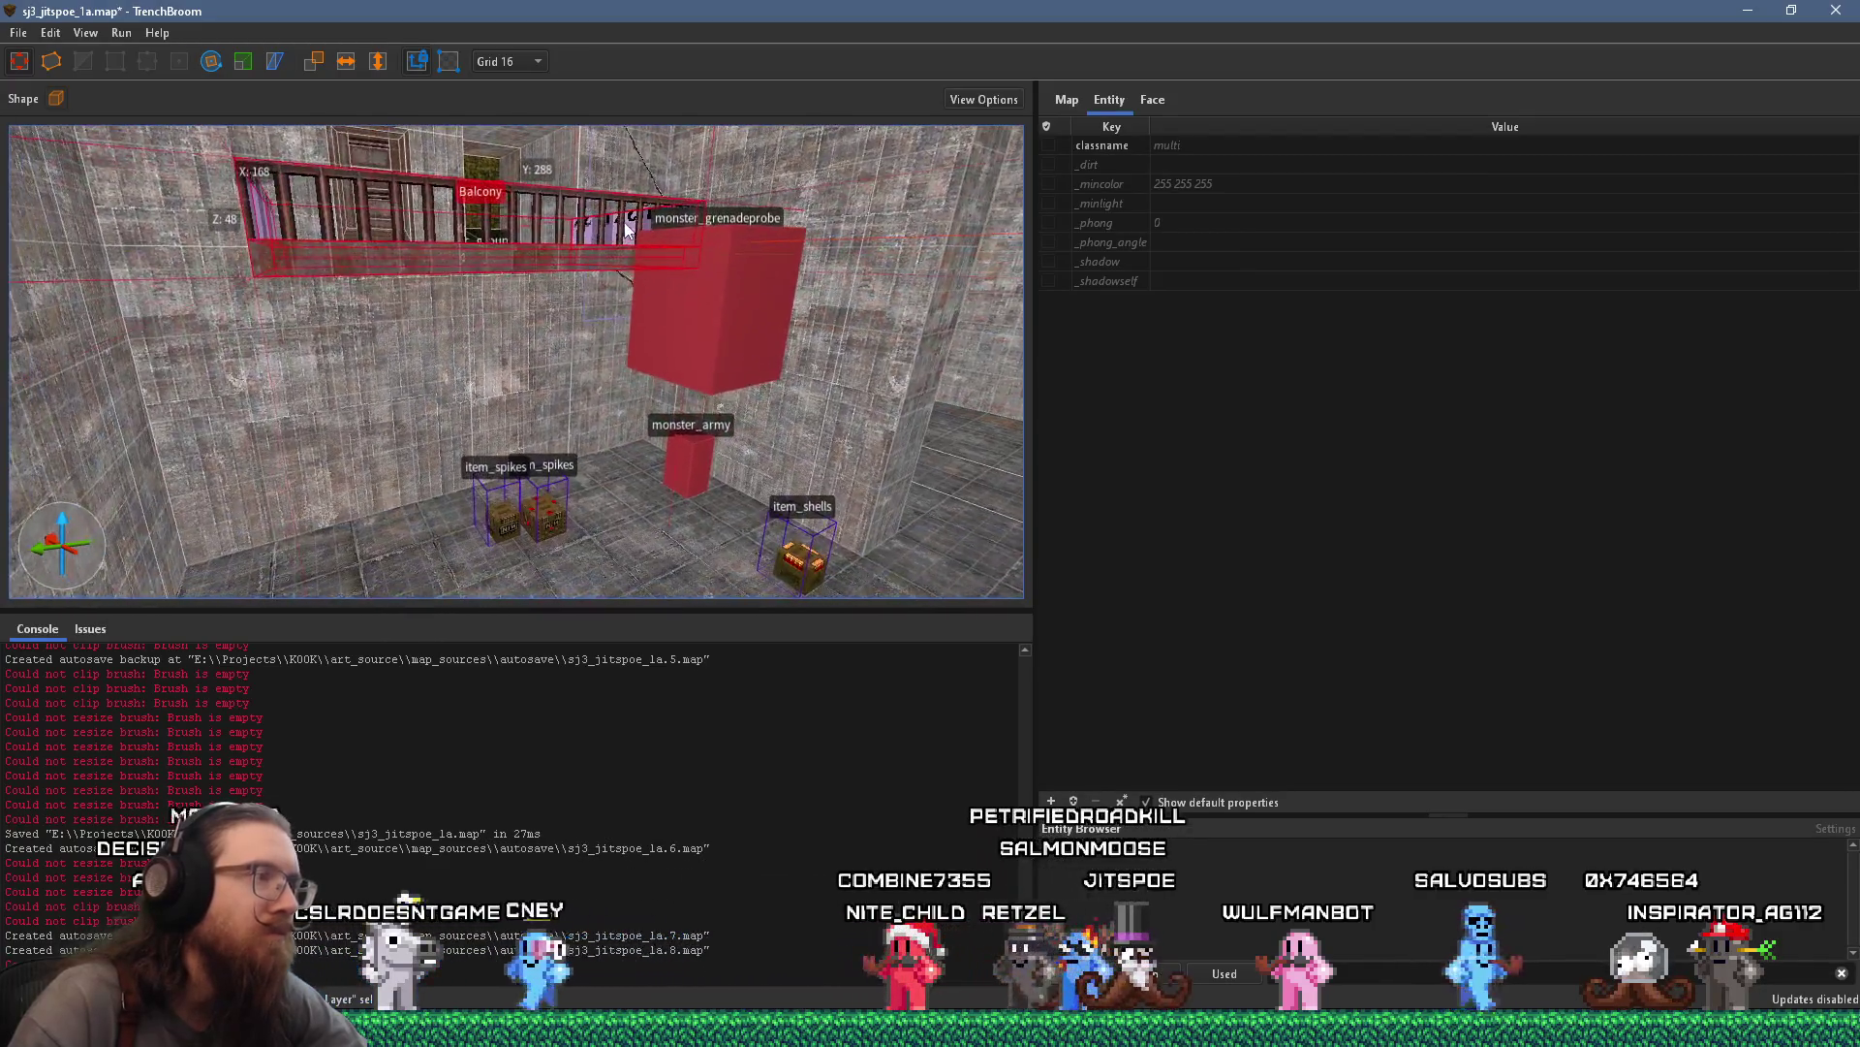
{"action": "left_click_drag", "start_coordinate": [646, 331], "coordinate": [625, 492]}
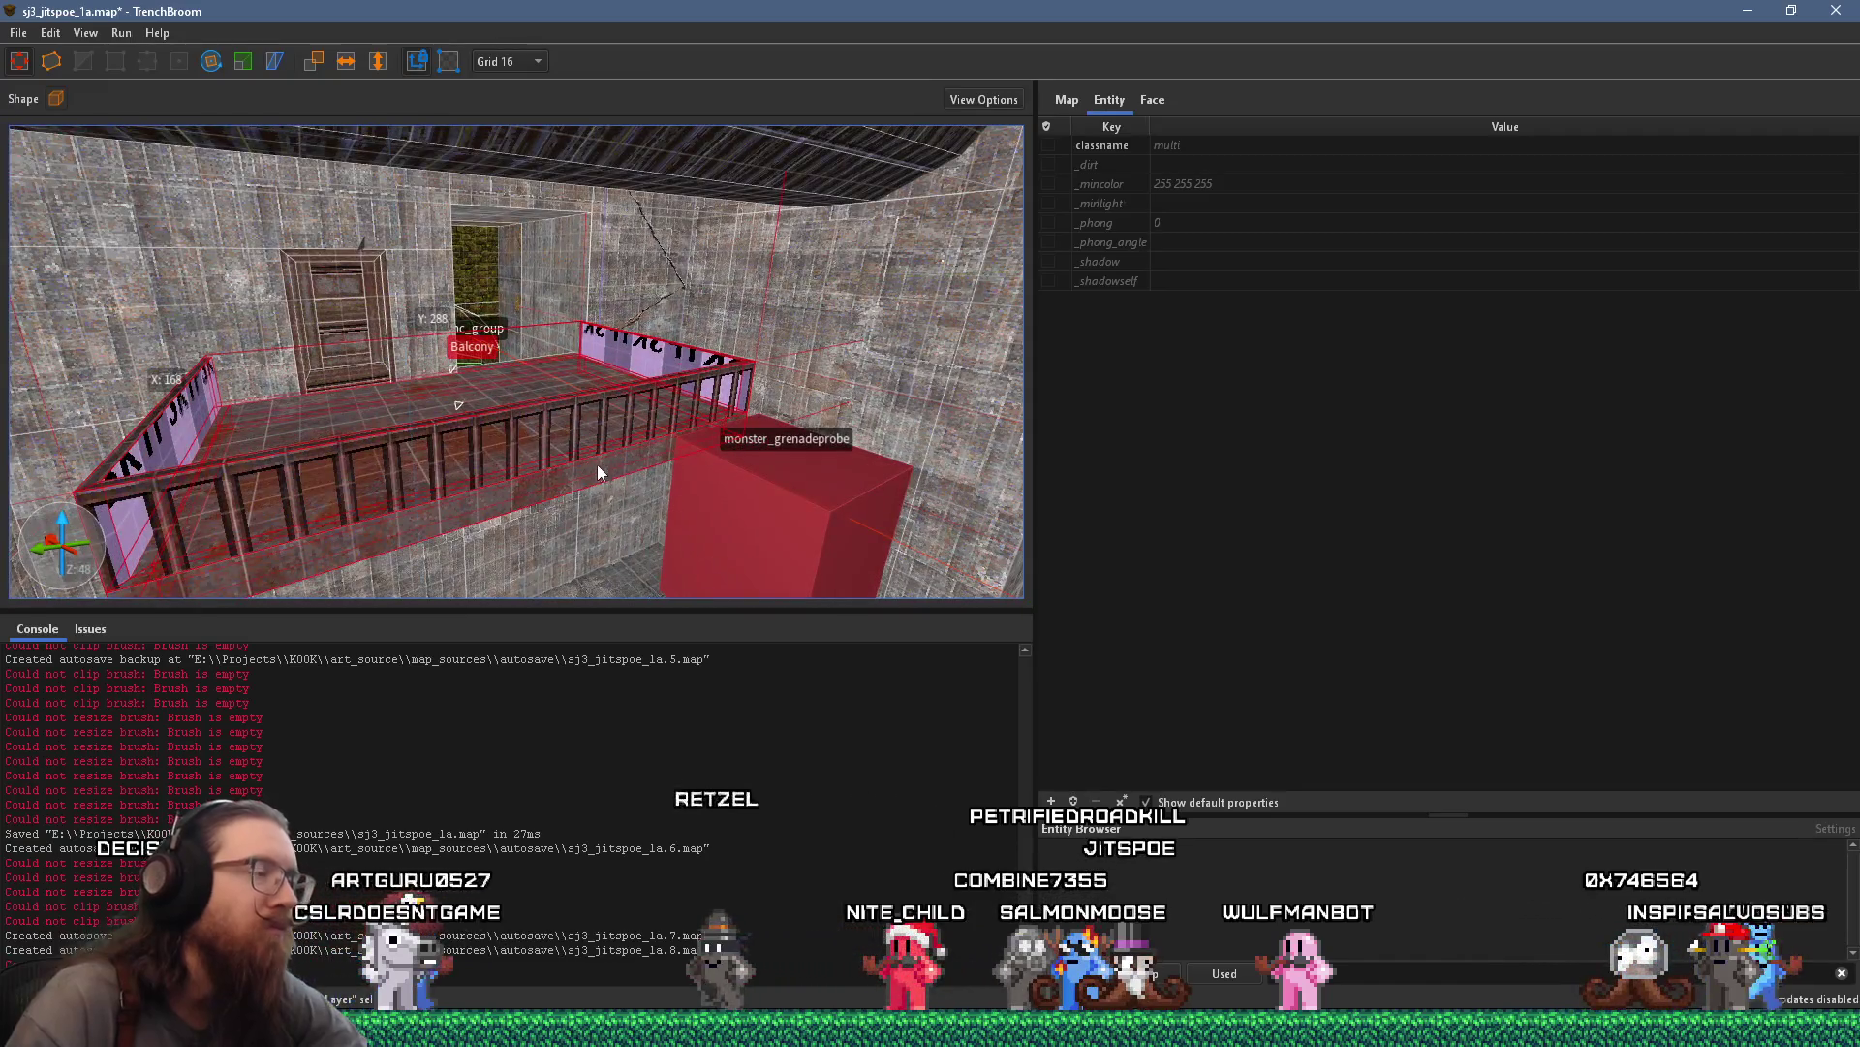
{"action": "scroll", "coordinate": [505, 427], "scroll_direction": "down", "scroll_amount": 5}
{"action": "scroll", "coordinate": [554, 489], "scroll_direction": "up", "scroll_amount": 2}
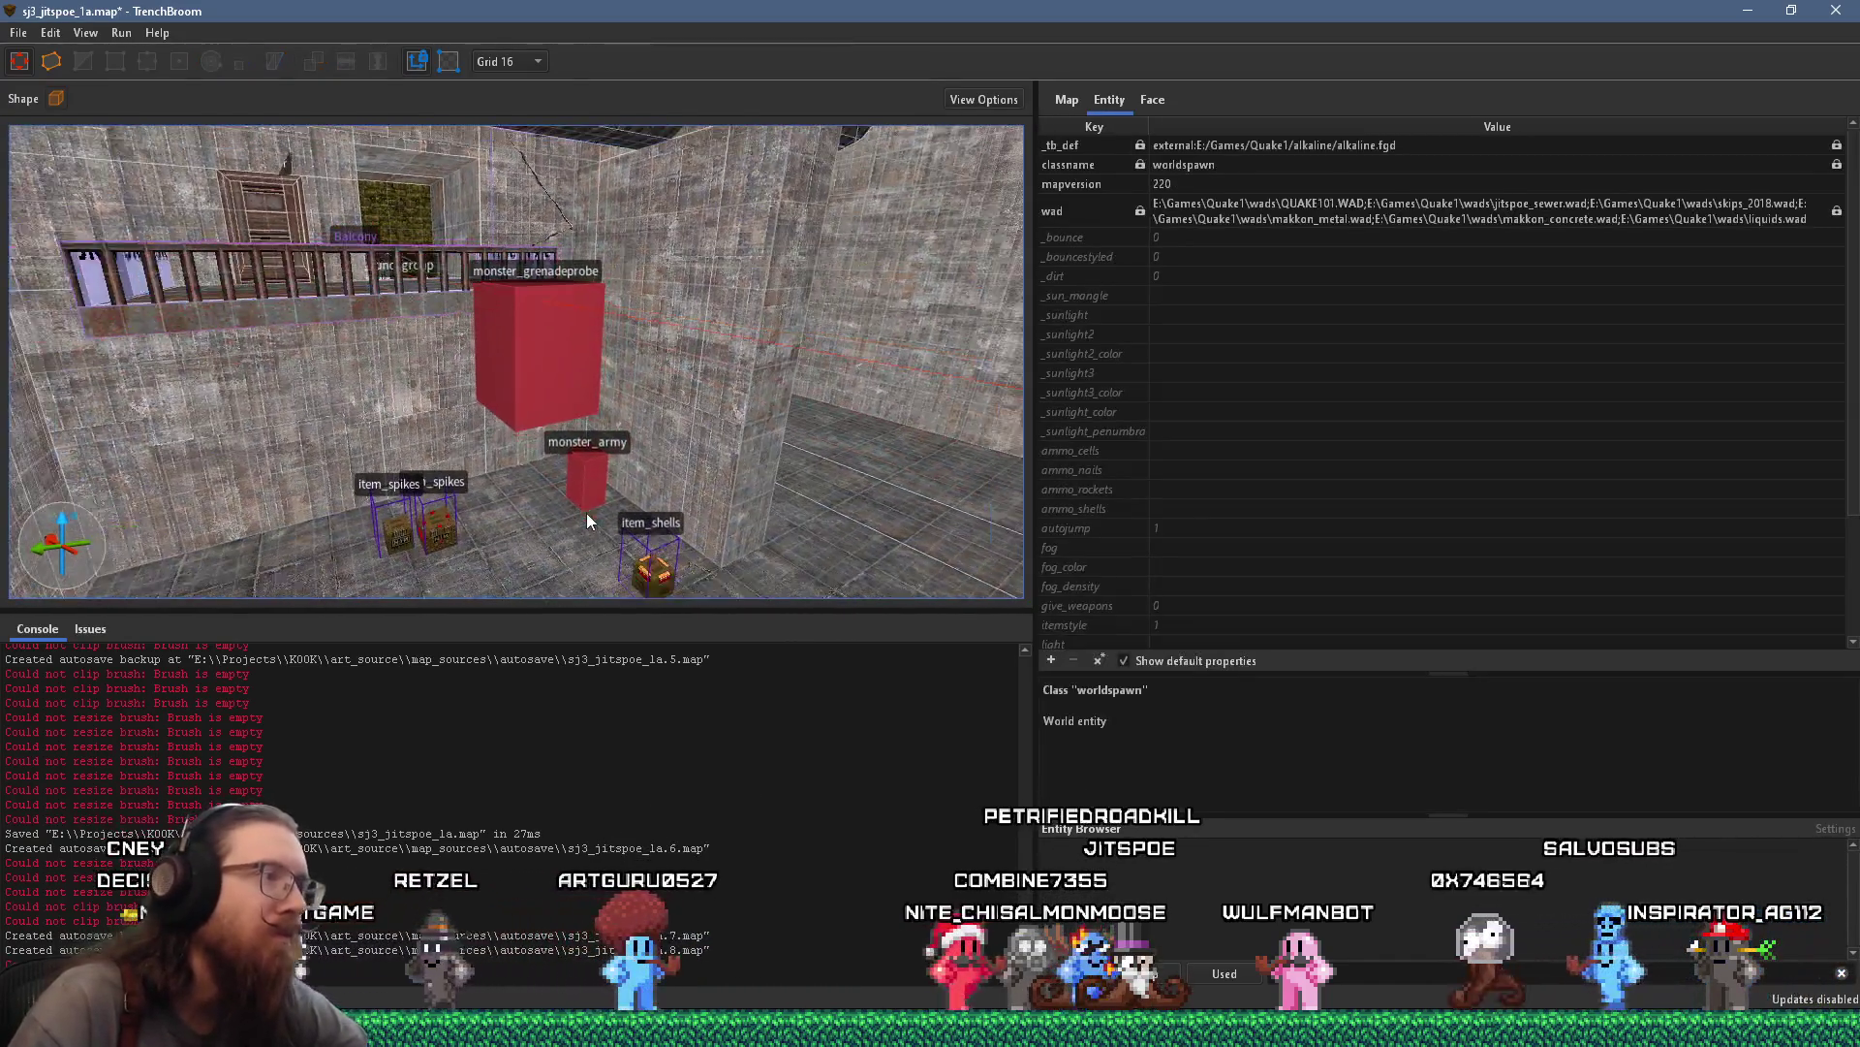
{"action": "left_click", "coordinate": [591, 477]}
{"action": "mouse_move", "coordinate": [590, 479]}
{"action": "left_mouse_down"}
{"action": "mouse_move", "coordinate": [537, 215]}
{"action": "mouse_move", "coordinate": [582, 258]}
{"action": "mouse_move", "coordinate": [493, 313]}
{"action": "mouse_move", "coordinate": [416, 295]}
{"action": "mouse_move", "coordinate": [633, 387]}
{"action": "mouse_move", "coordinate": [305, 334]}
{"action": "mouse_move", "coordinate": [307, 449]}
{"action": "left_mouse_up"}
Raise the balcony soldier 32 units with Page Up
{"action": "key", "text": "s"}
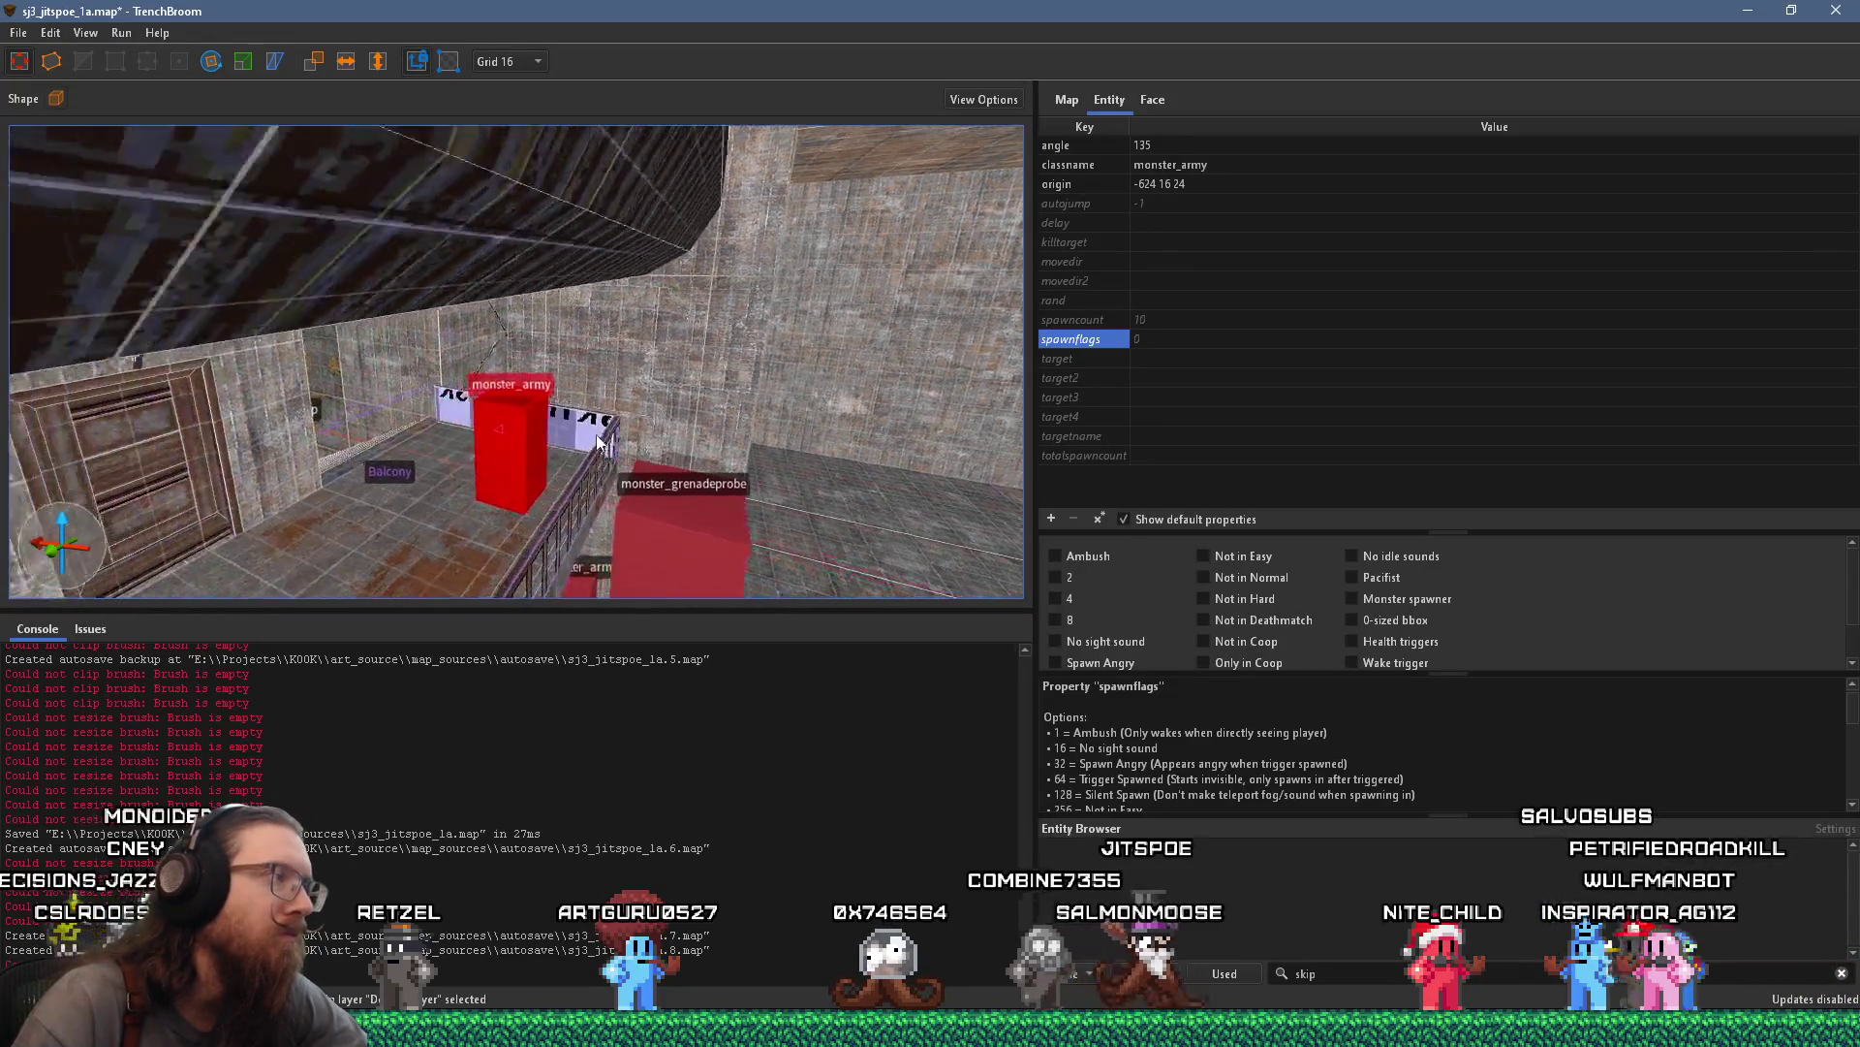
{"action": "key", "text": "w"}
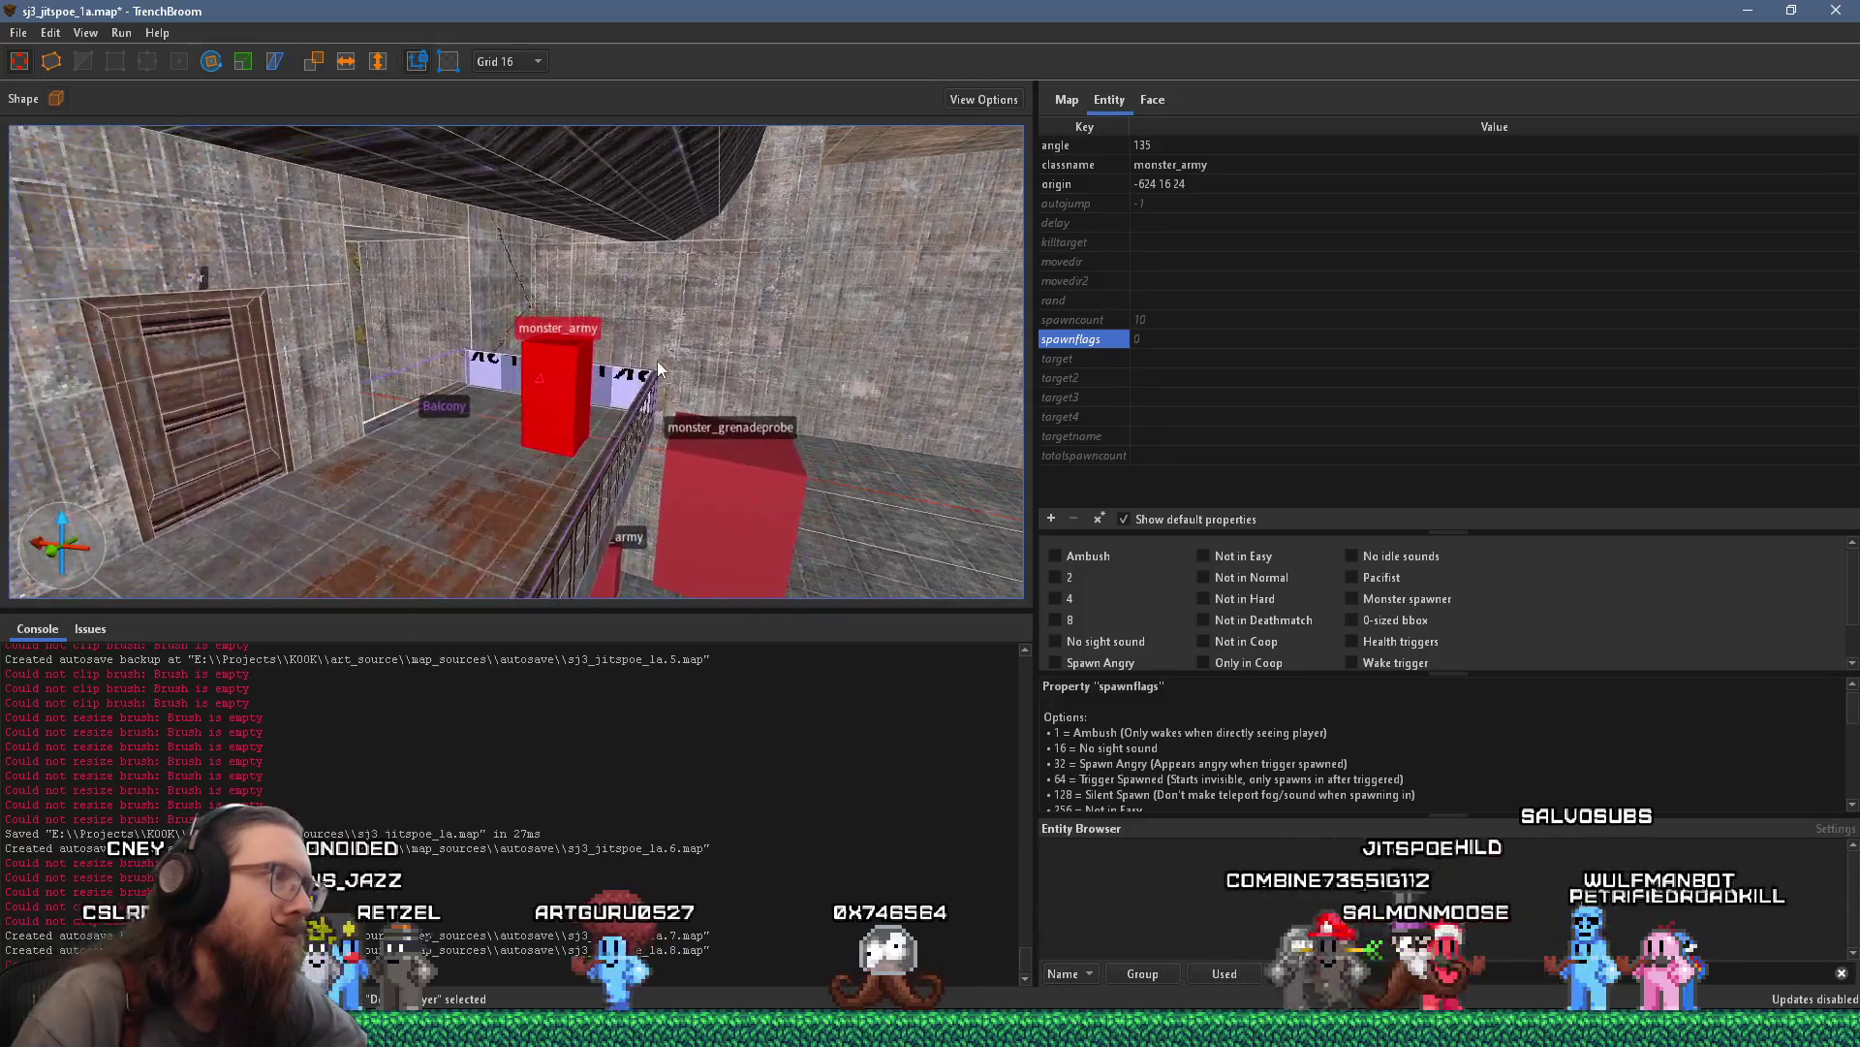
{"action": "key", "text": "a"}
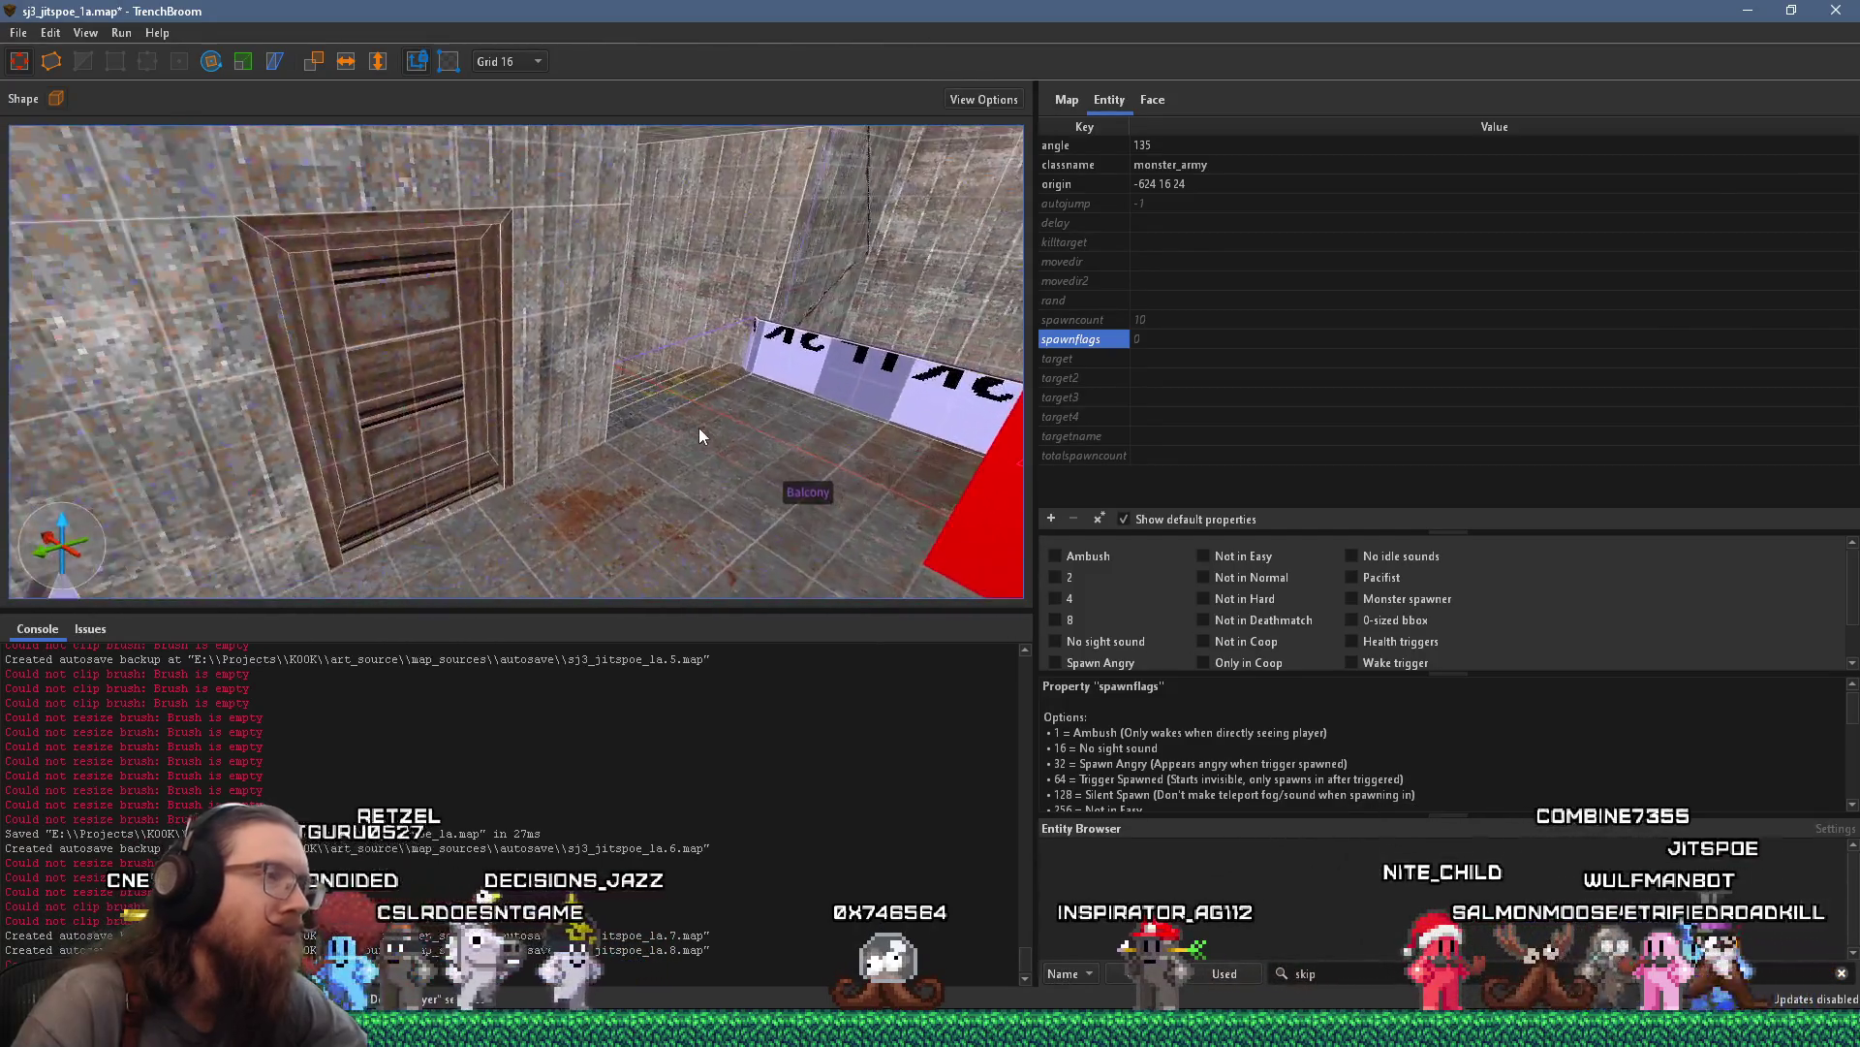
{"action": "key", "text": "s"}
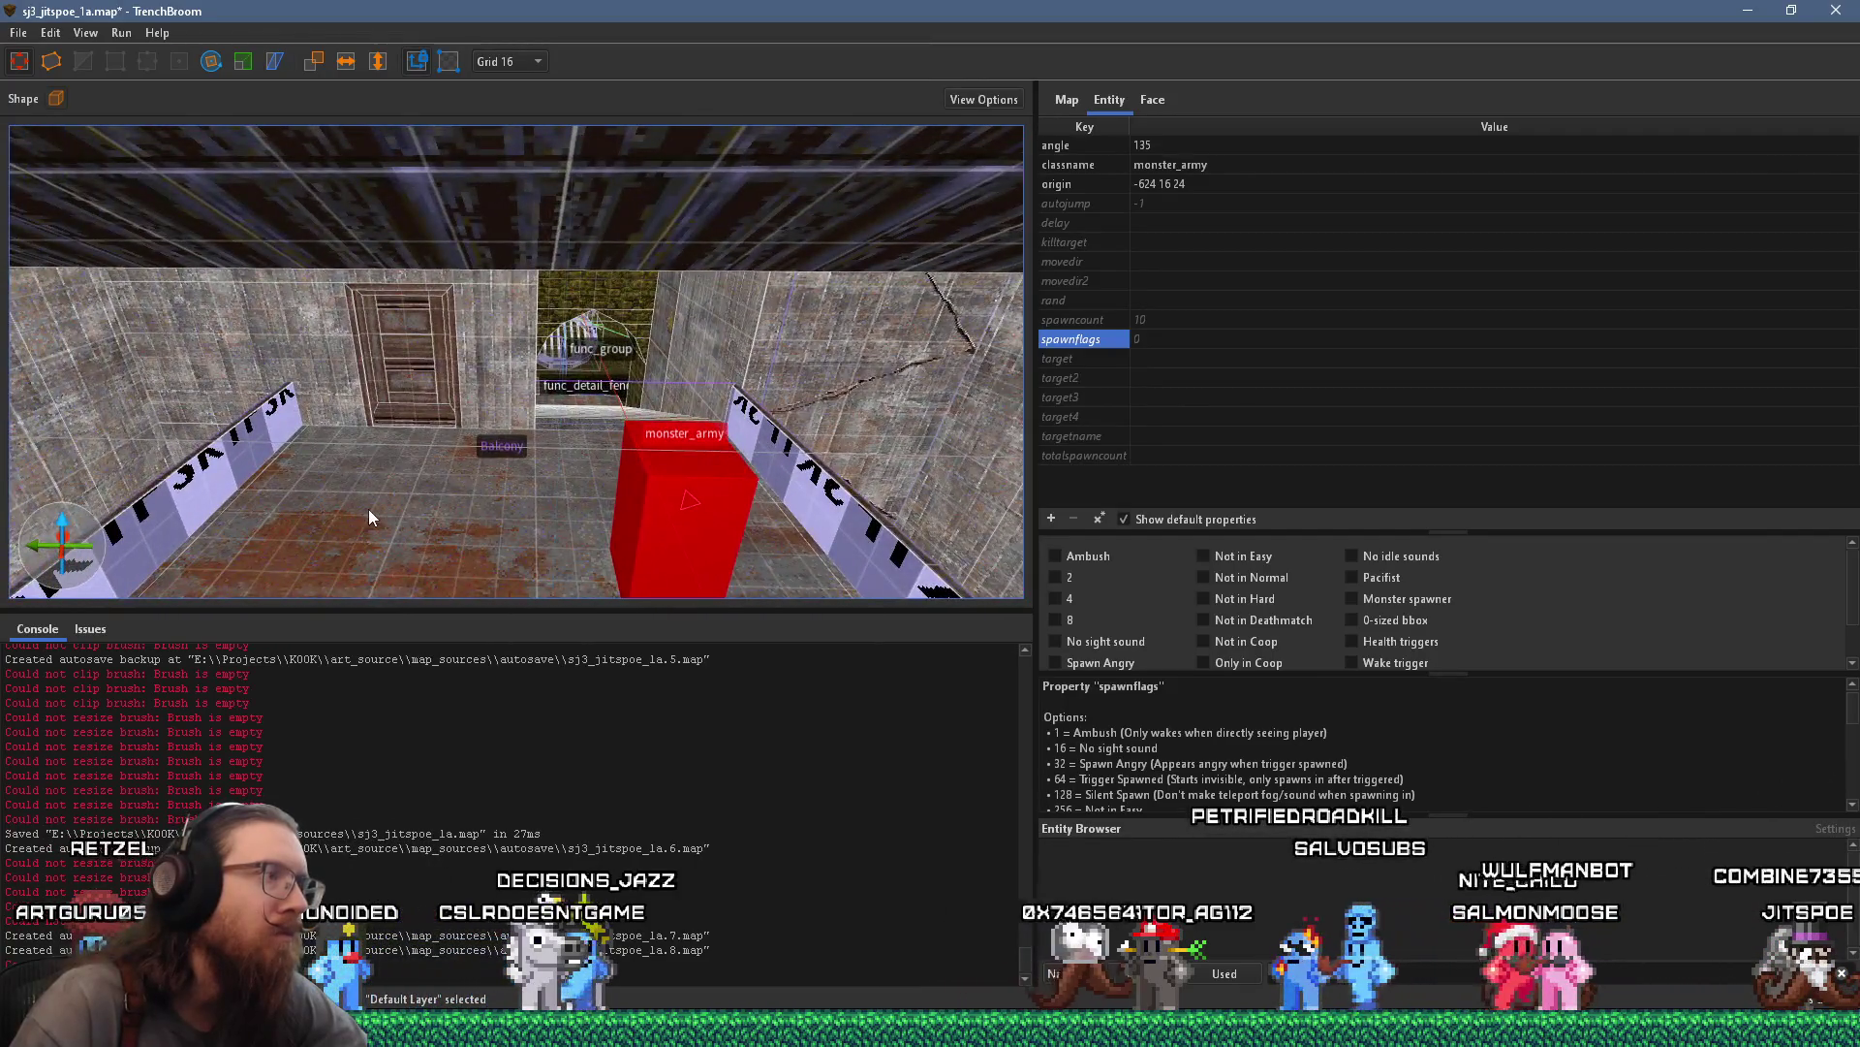
{"action": "key", "text": "a"}
{"action": "mouse_move", "coordinate": [450, 515]}
{"action": "left_mouse_down"}
{"action": "mouse_move", "coordinate": [348, 502]}
{"action": "mouse_move", "coordinate": [342, 471]}
{"action": "mouse_move", "coordinate": [393, 488]}
{"action": "left_mouse_up"}
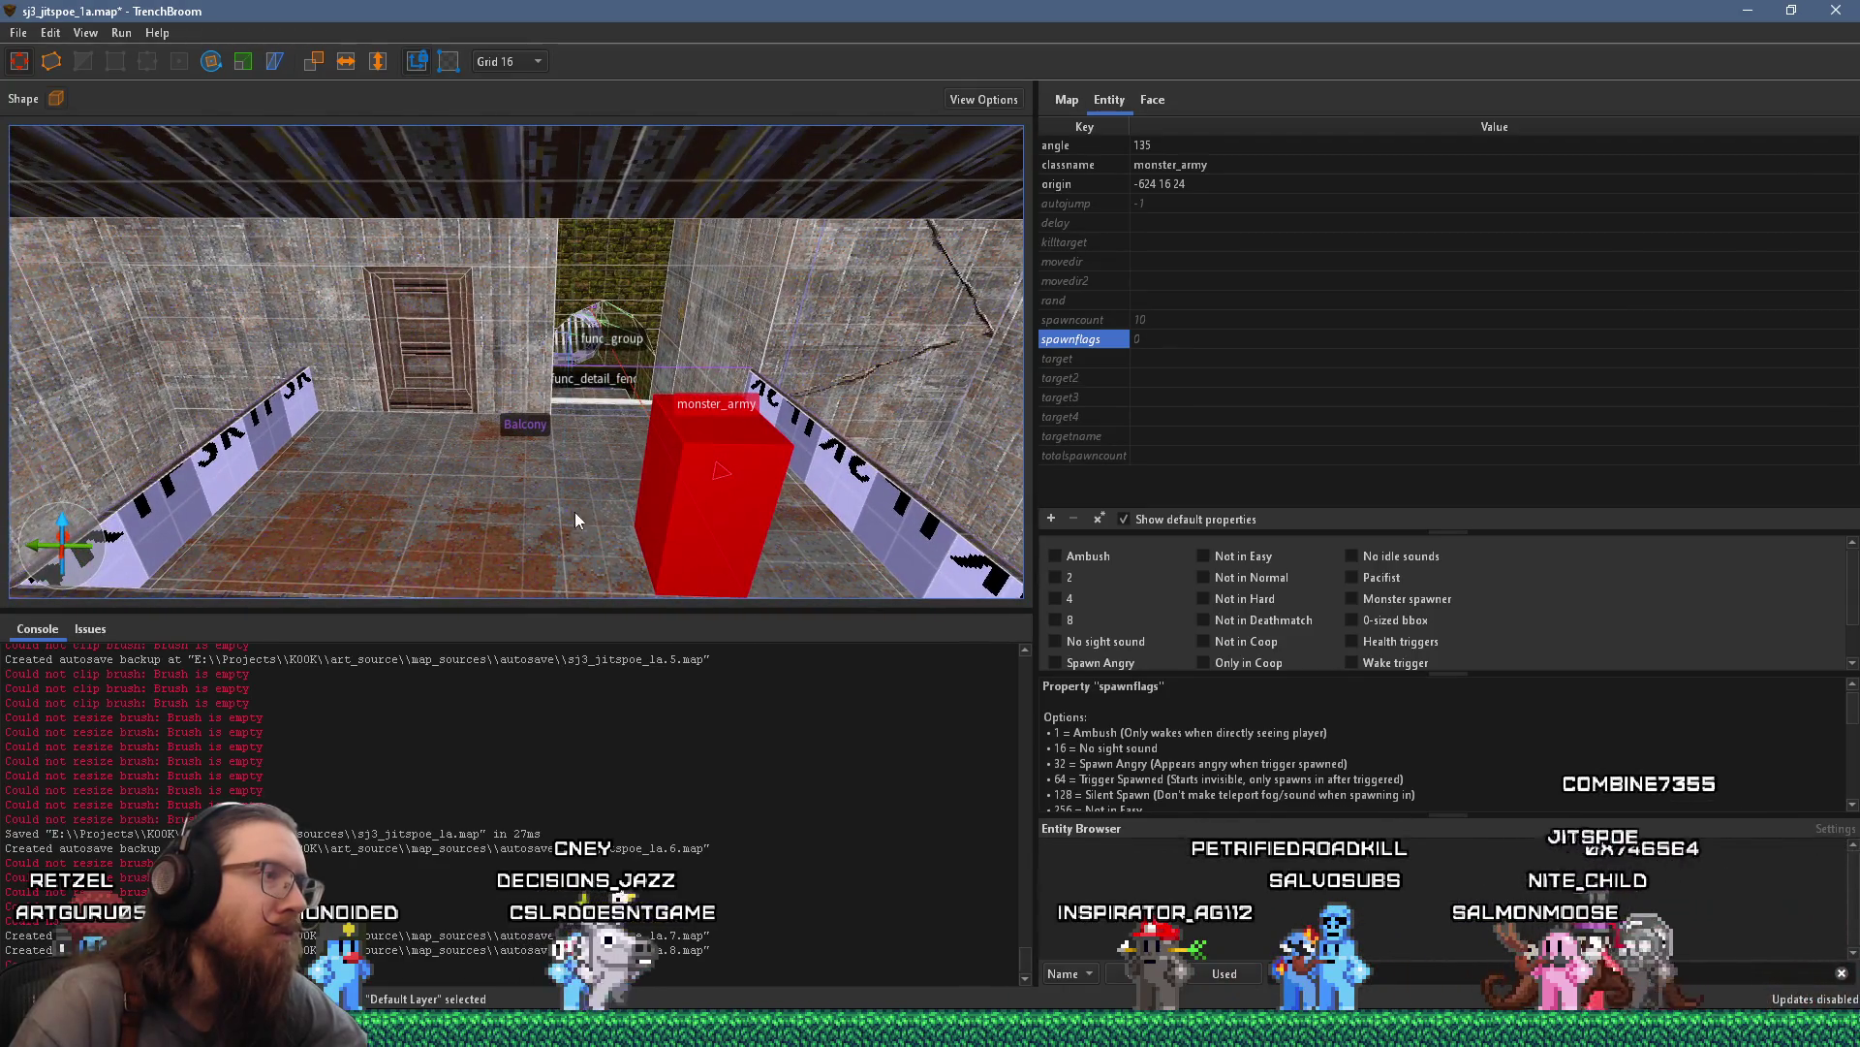
{"action": "key", "text": "Page_Up"}
{"action": "key", "text": "Page_Up"}
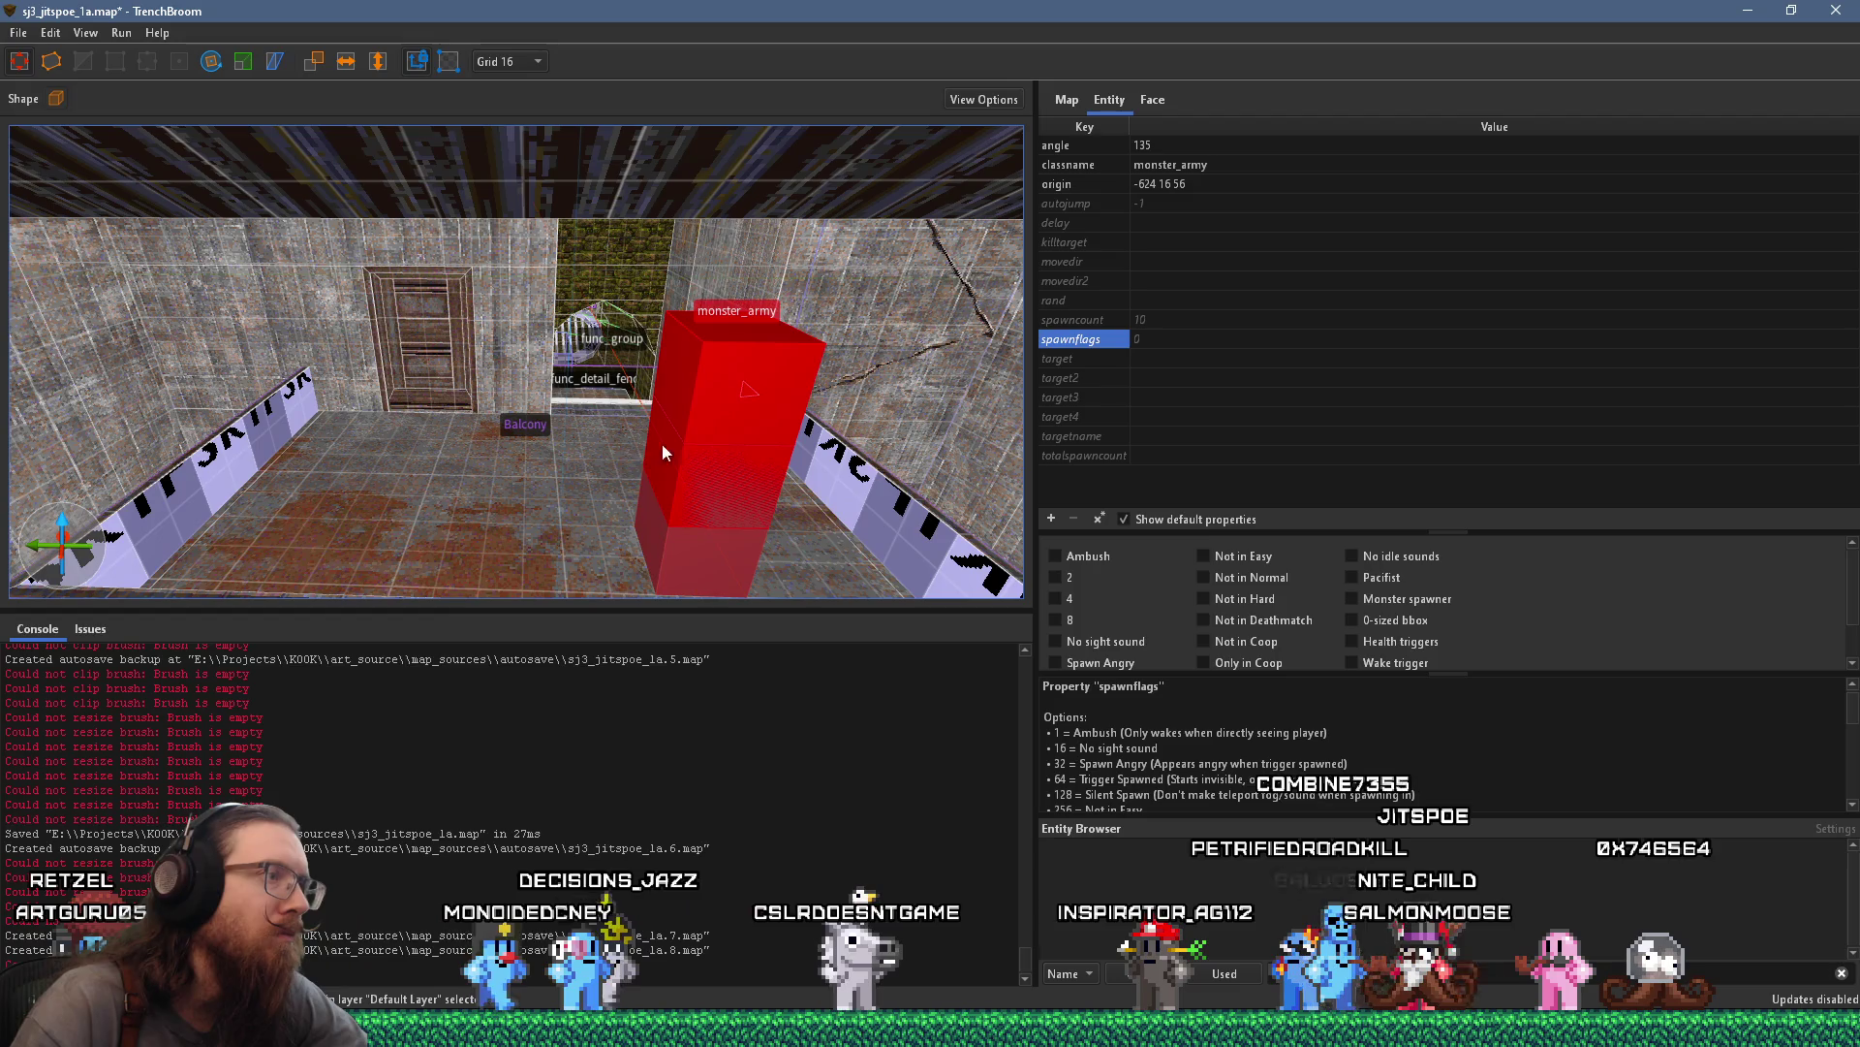
Duplicate the soldier to a second balcony spot and flag it Not in Easy
{"action": "mouse_move", "coordinate": [666, 461]}
{"action": "left_mouse_down"}
{"action": "mouse_move", "coordinate": [369, 458]}
{"action": "mouse_move", "coordinate": [375, 520]}
{"action": "left_mouse_up"}
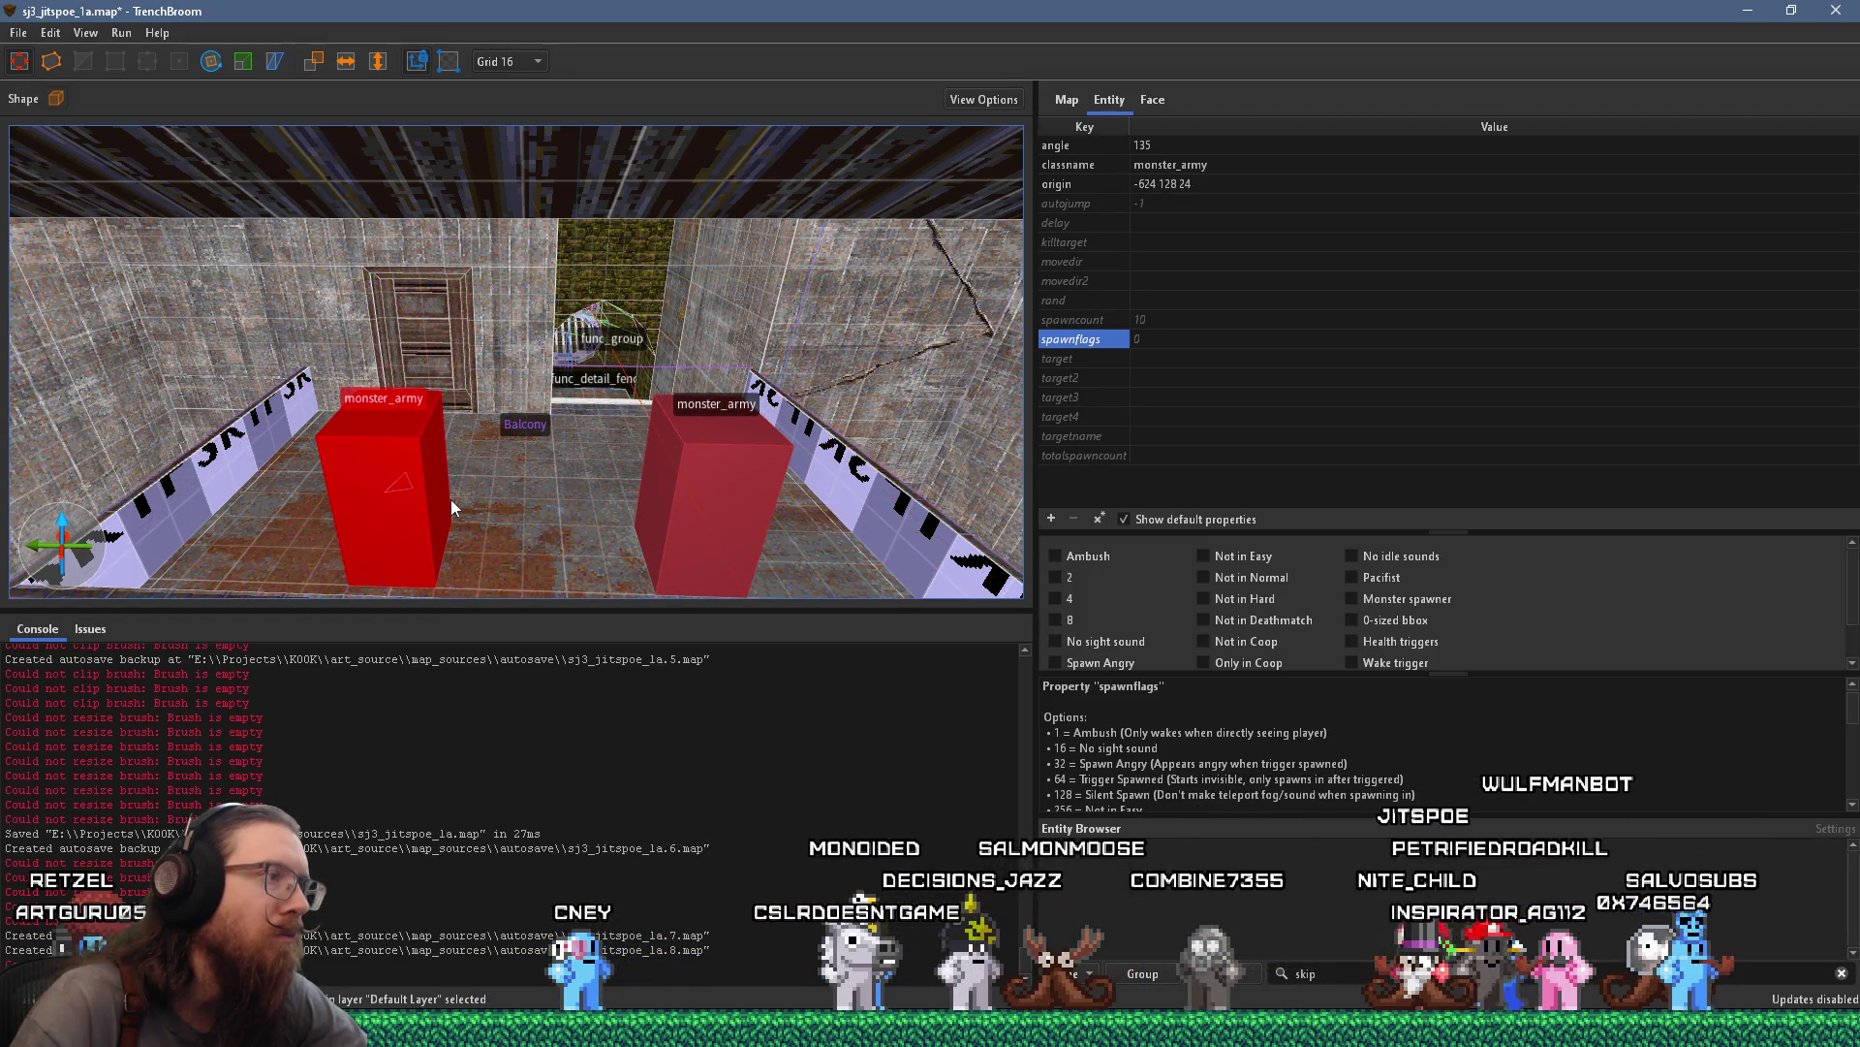
{"action": "scroll", "coordinate": [452, 499], "scroll_direction": "down", "scroll_amount": 5}
{"action": "mouse_move", "coordinate": [467, 458]}
{"action": "left_mouse_down"}
{"action": "mouse_move", "coordinate": [431, 413]}
{"action": "mouse_move", "coordinate": [446, 400]}
{"action": "left_mouse_up"}
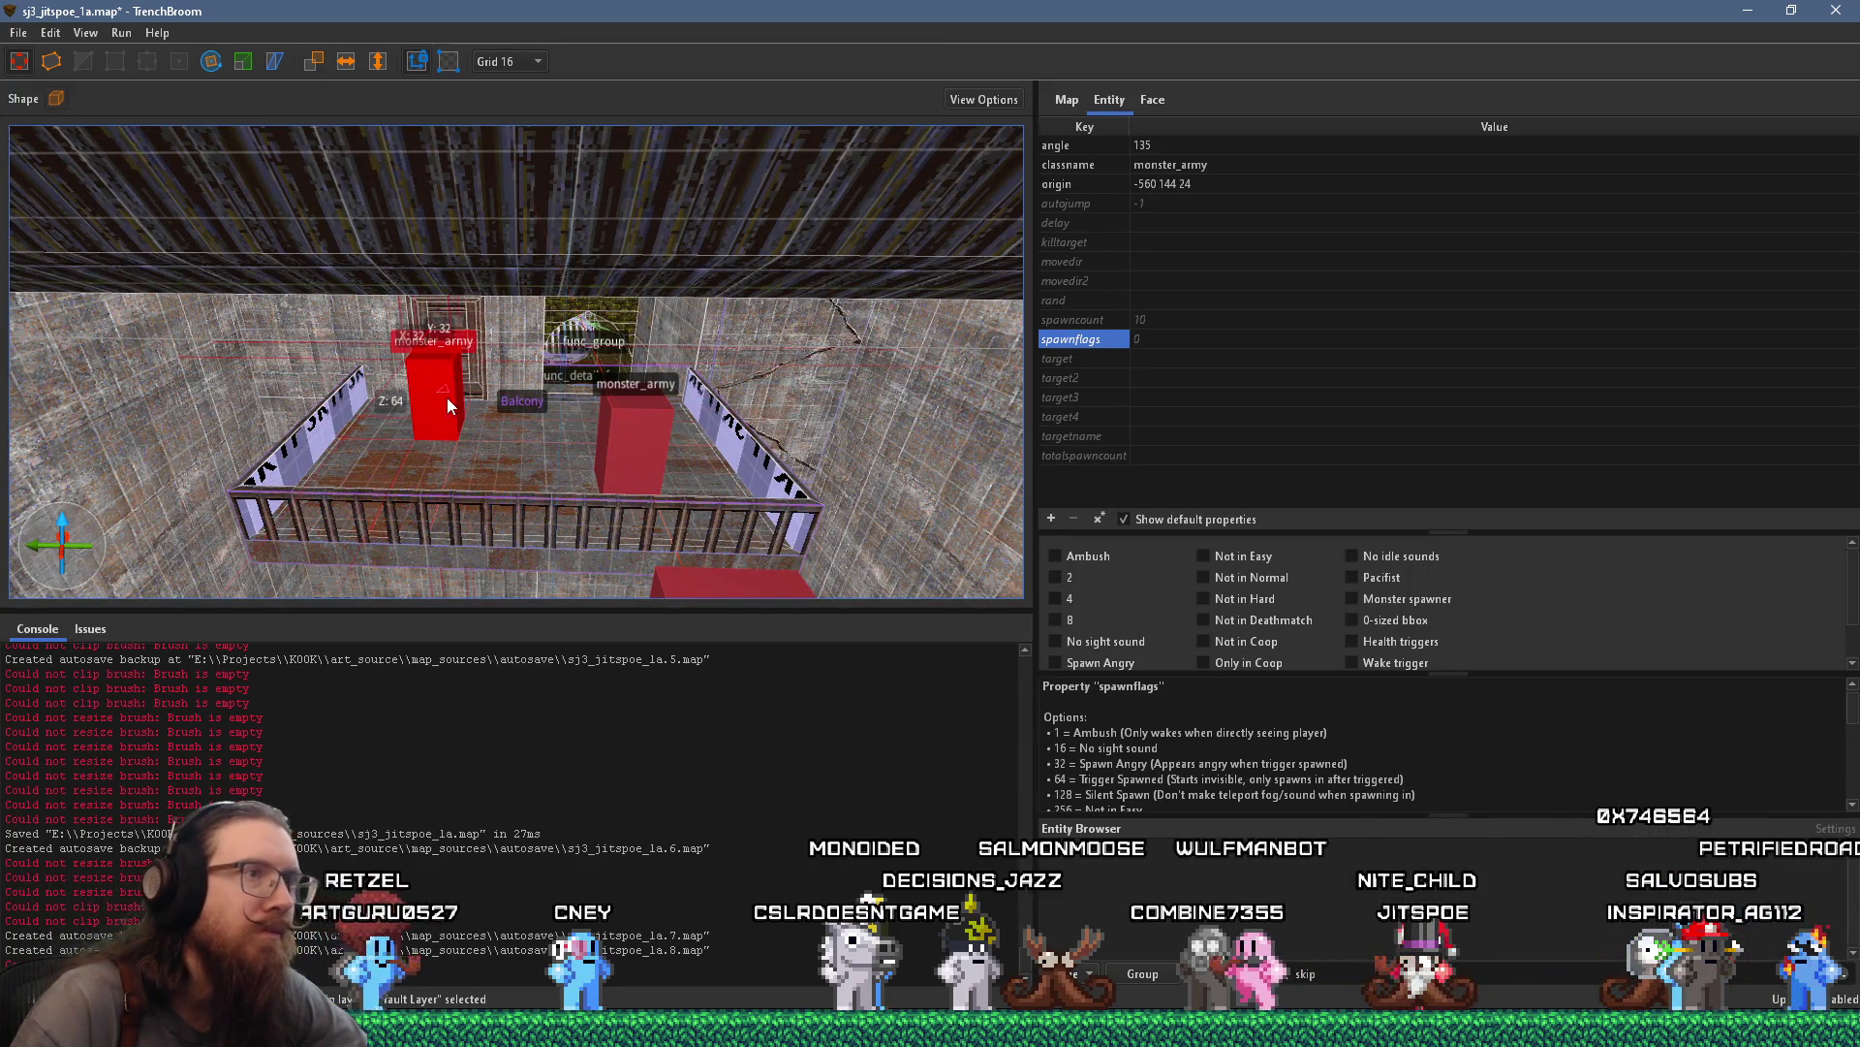
{"action": "scroll", "coordinate": [474, 418], "scroll_direction": "up", "scroll_amount": 2}
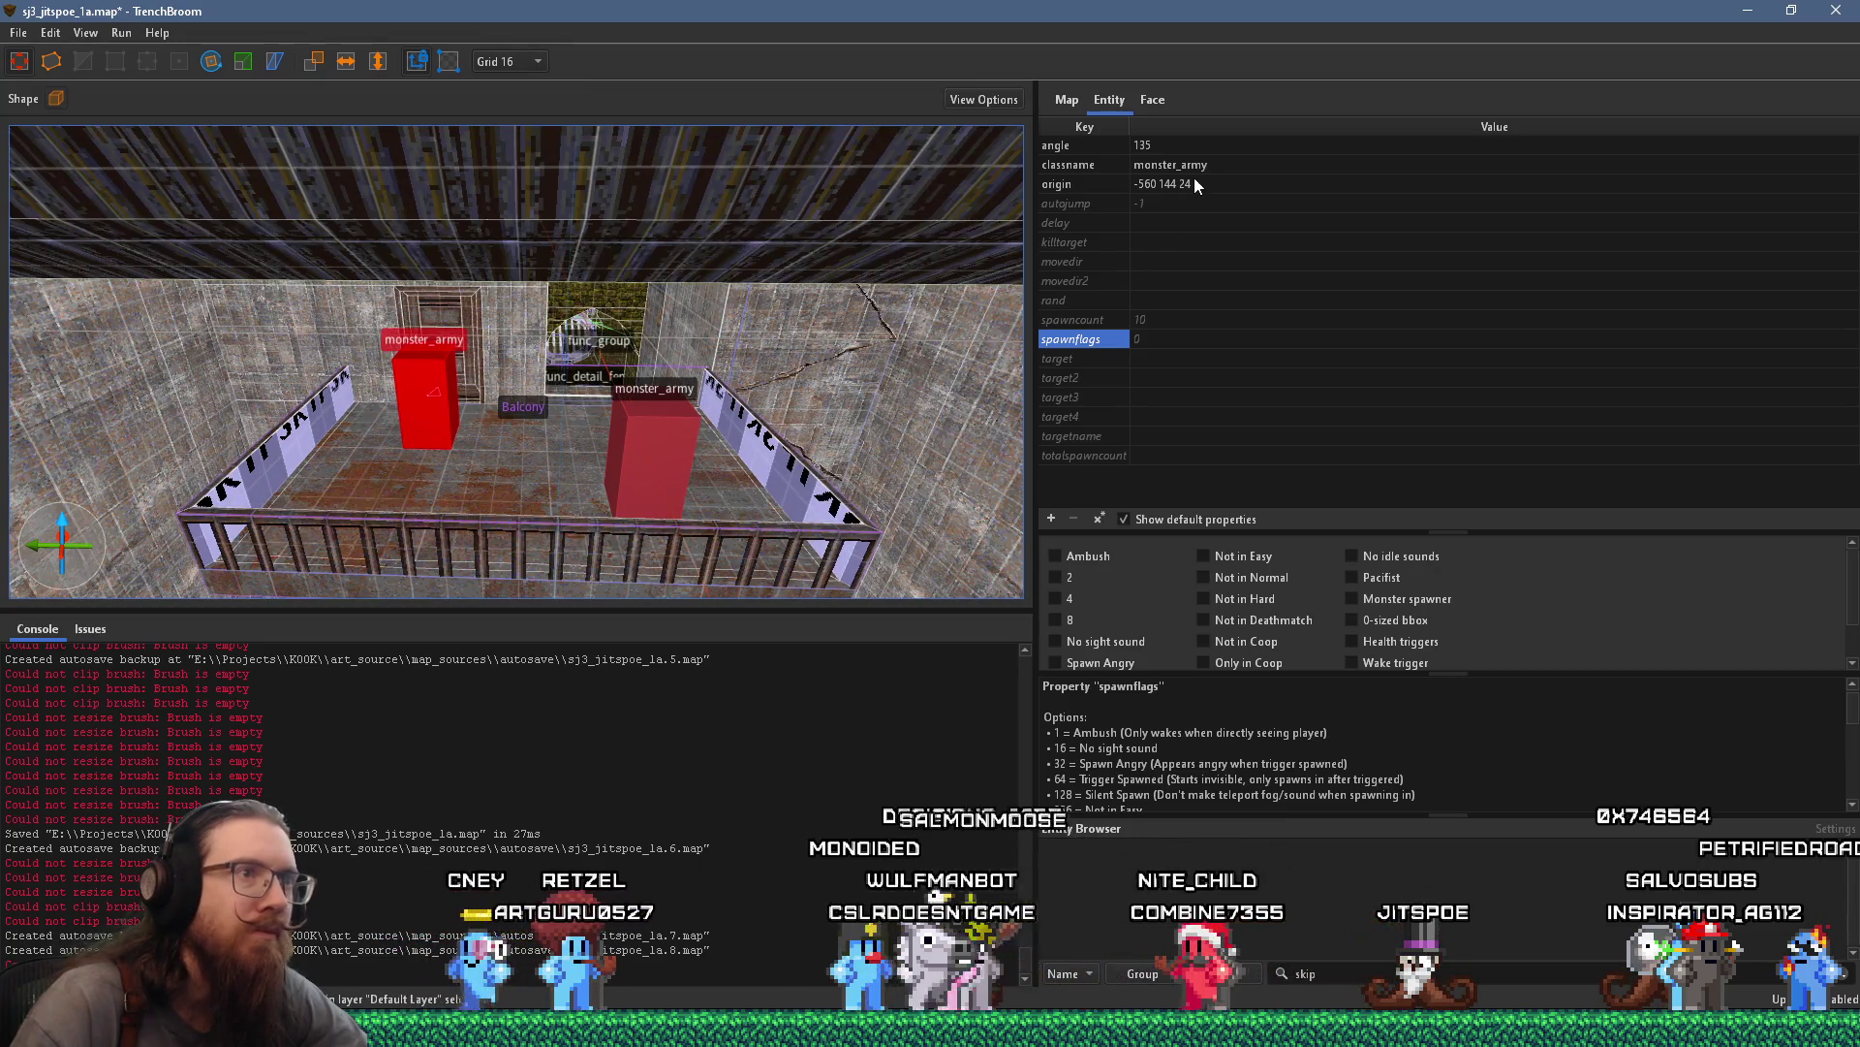
{"action": "left_click", "coordinate": [1101, 347]}
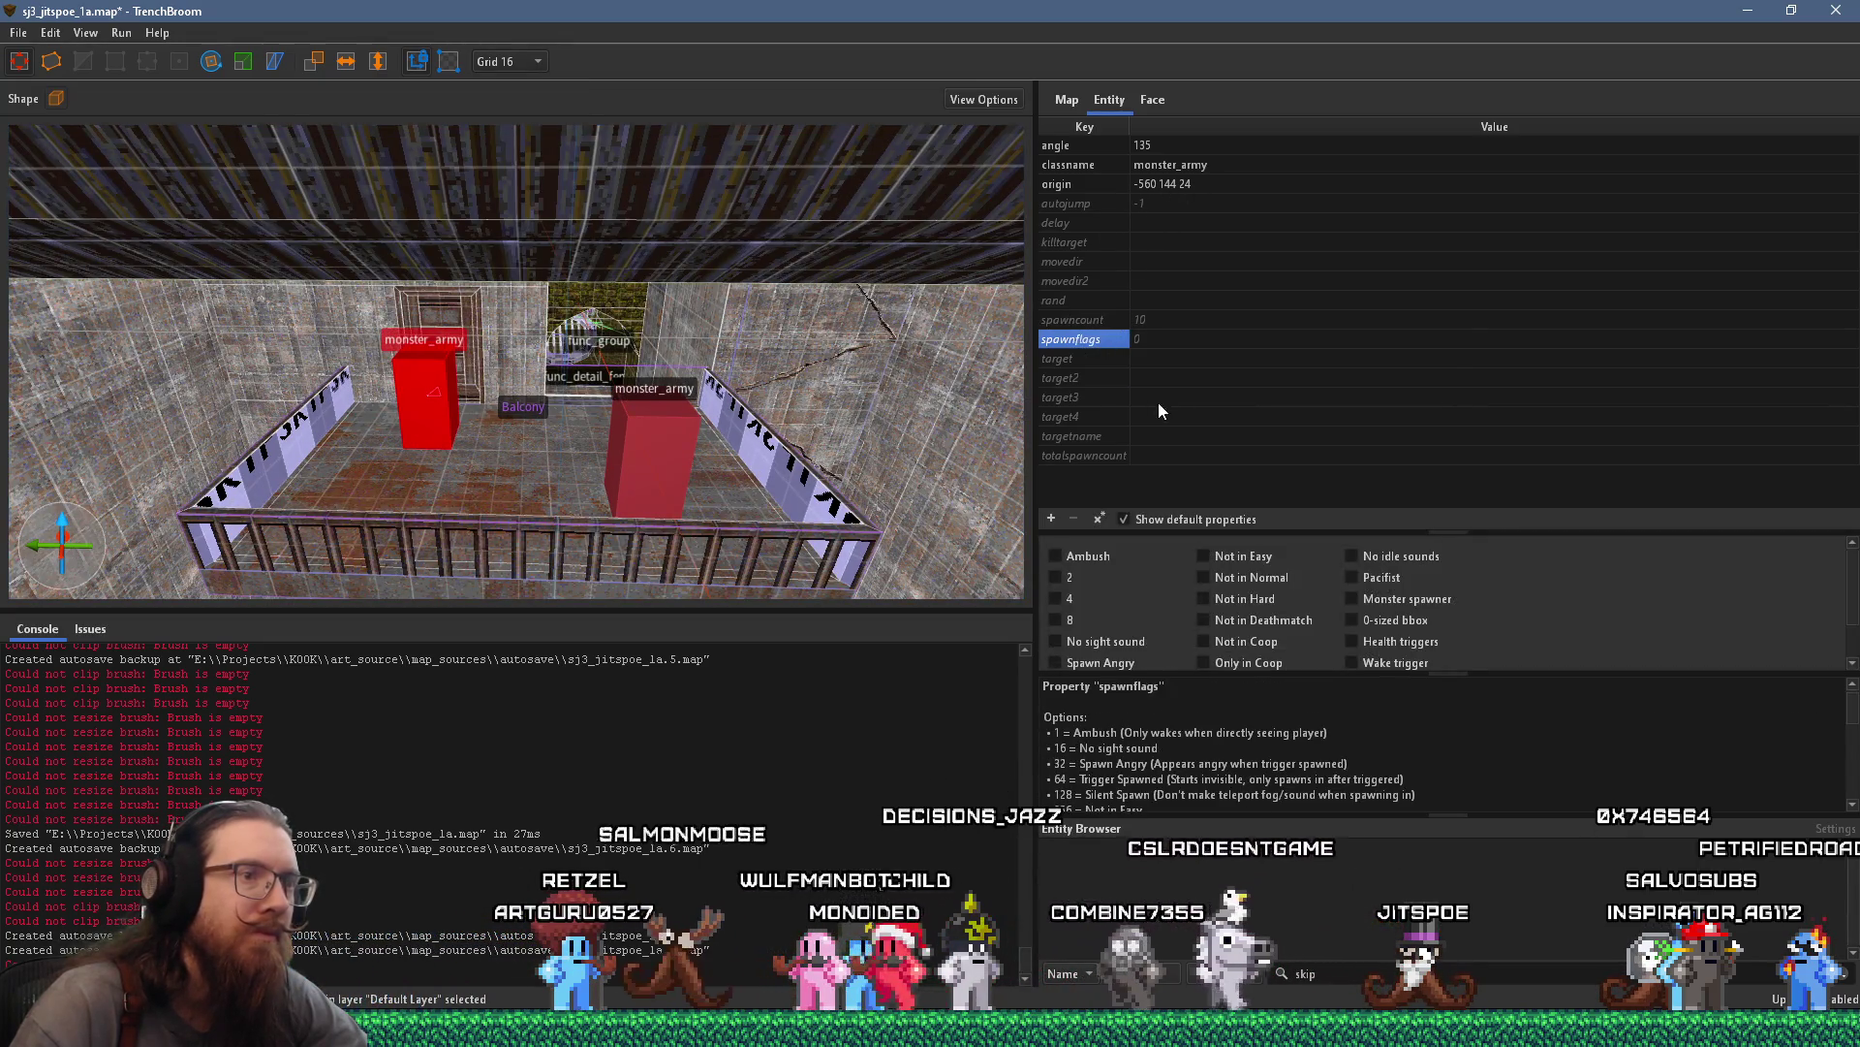
{"action": "left_click", "coordinate": [1245, 548]}
{"action": "scroll", "coordinate": [596, 406], "scroll_direction": "up", "scroll_amount": 1}
Duplicate the soldier to a third balcony spot, also flagged Not in Normal
{"action": "mouse_move", "coordinate": [510, 396]}
{"action": "left_mouse_down"}
{"action": "mouse_move", "coordinate": [629, 461]}
{"action": "mouse_move", "coordinate": [602, 441]}
{"action": "left_mouse_up"}
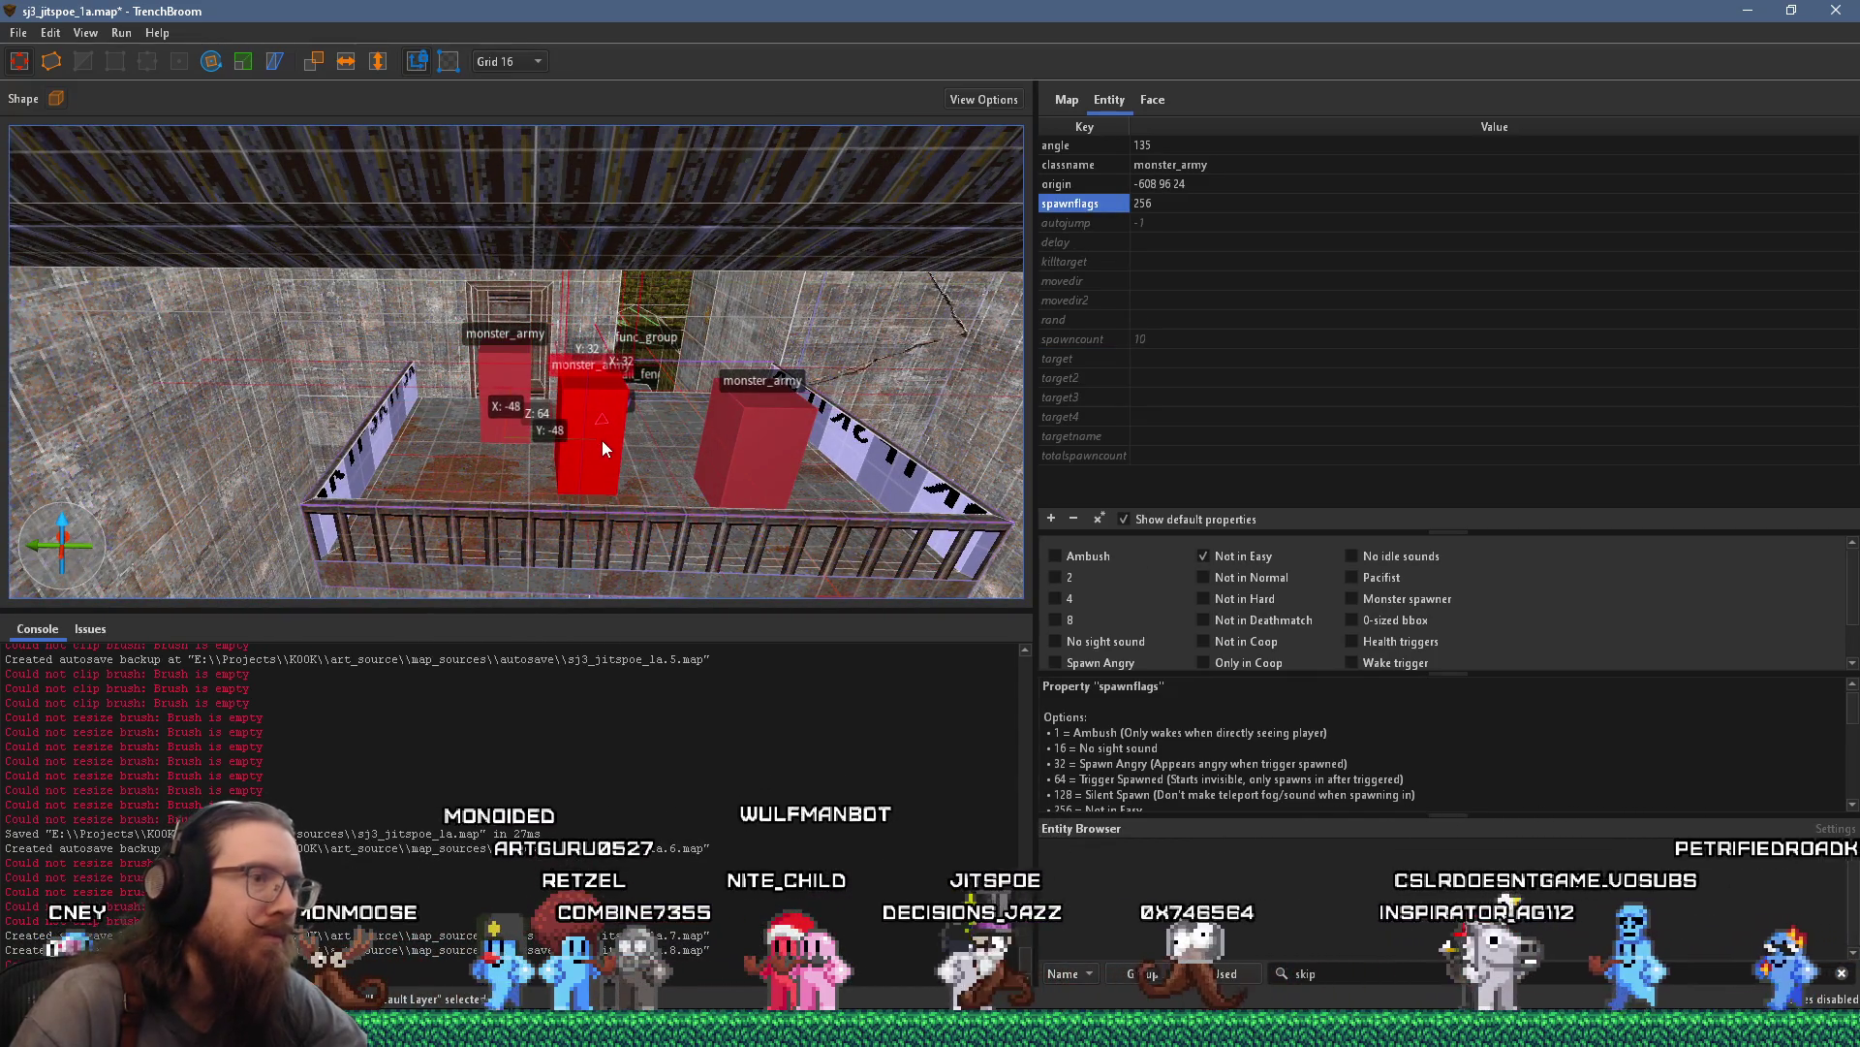
{"action": "left_click", "coordinate": [1272, 577]}
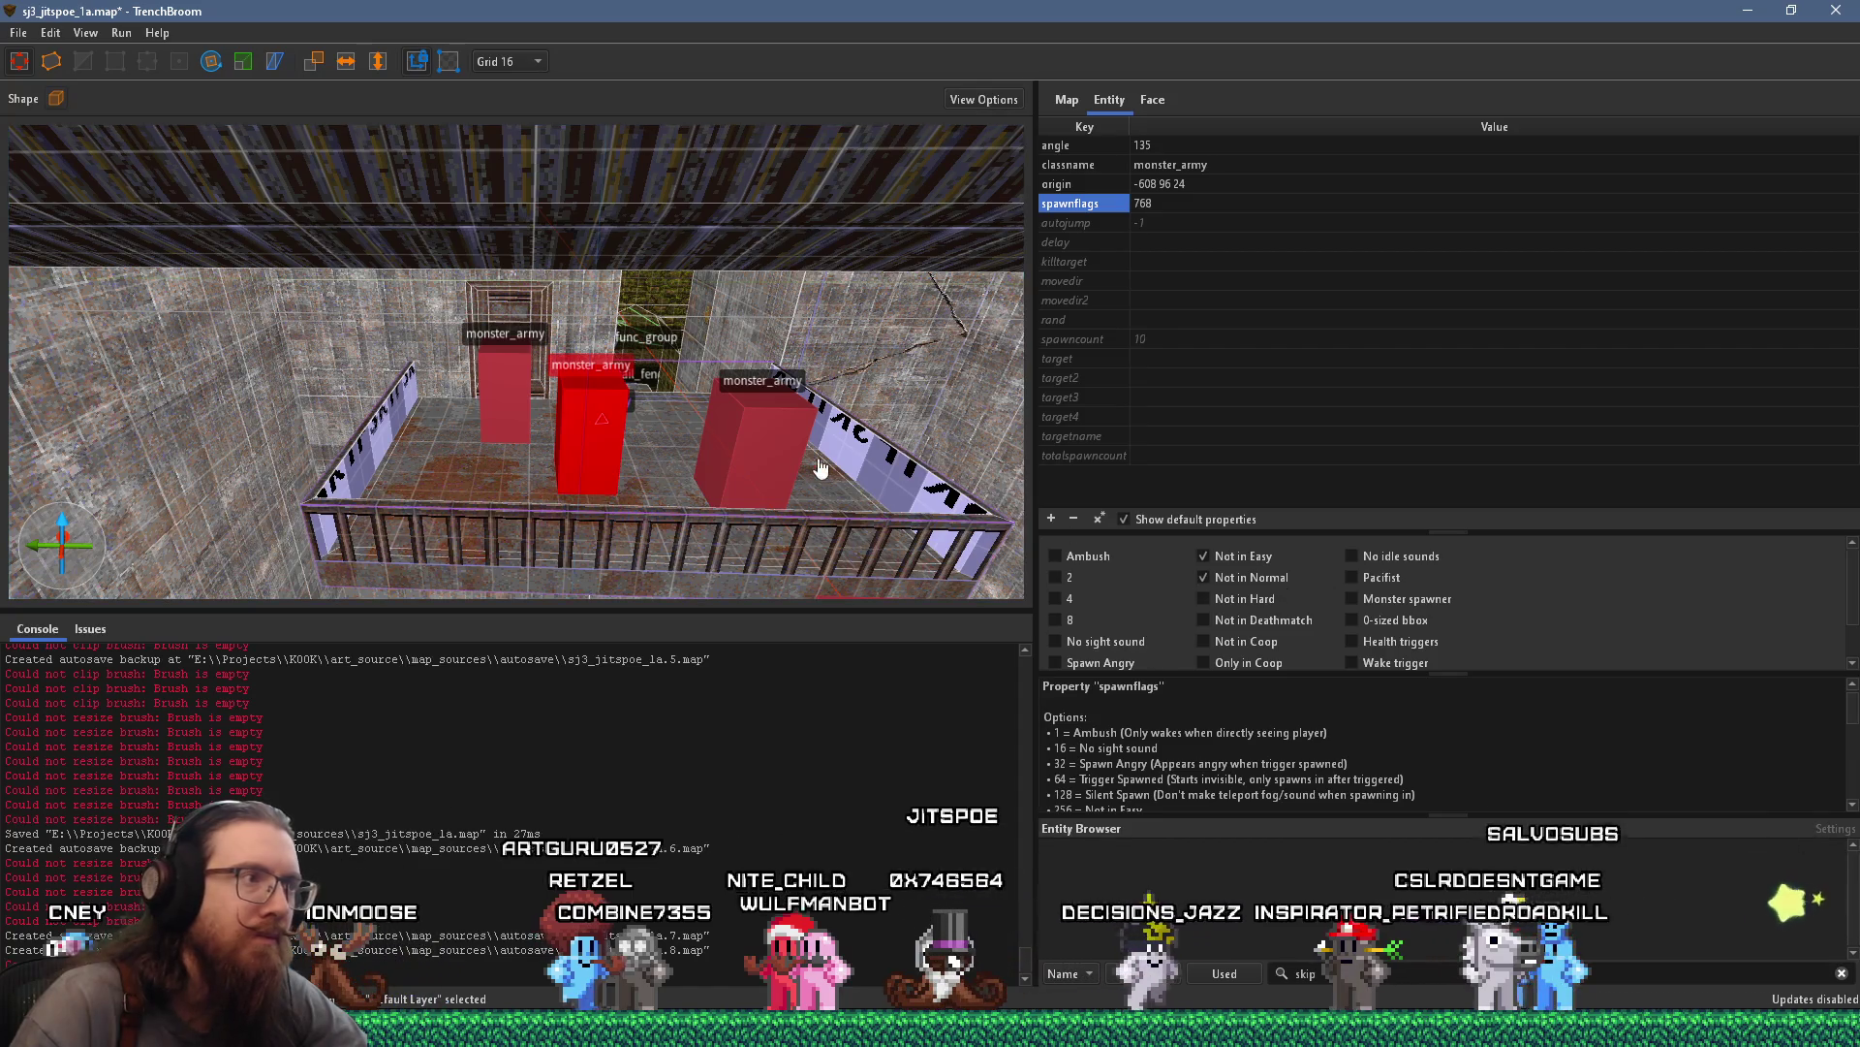
{"action": "scroll", "coordinate": [734, 481], "scroll_direction": "down", "scroll_amount": 1}
Turn the newest soldier to face 180° and shift it 32 units along X
{"action": "key", "text": "r"}
{"action": "left_click_drag", "start_coordinate": [531, 507], "coordinate": [569, 527]}
{"action": "scroll", "coordinate": [455, 397], "scroll_direction": "up", "scroll_amount": 3}
{"action": "scroll", "coordinate": [455, 396], "scroll_direction": "down", "scroll_amount": 5}
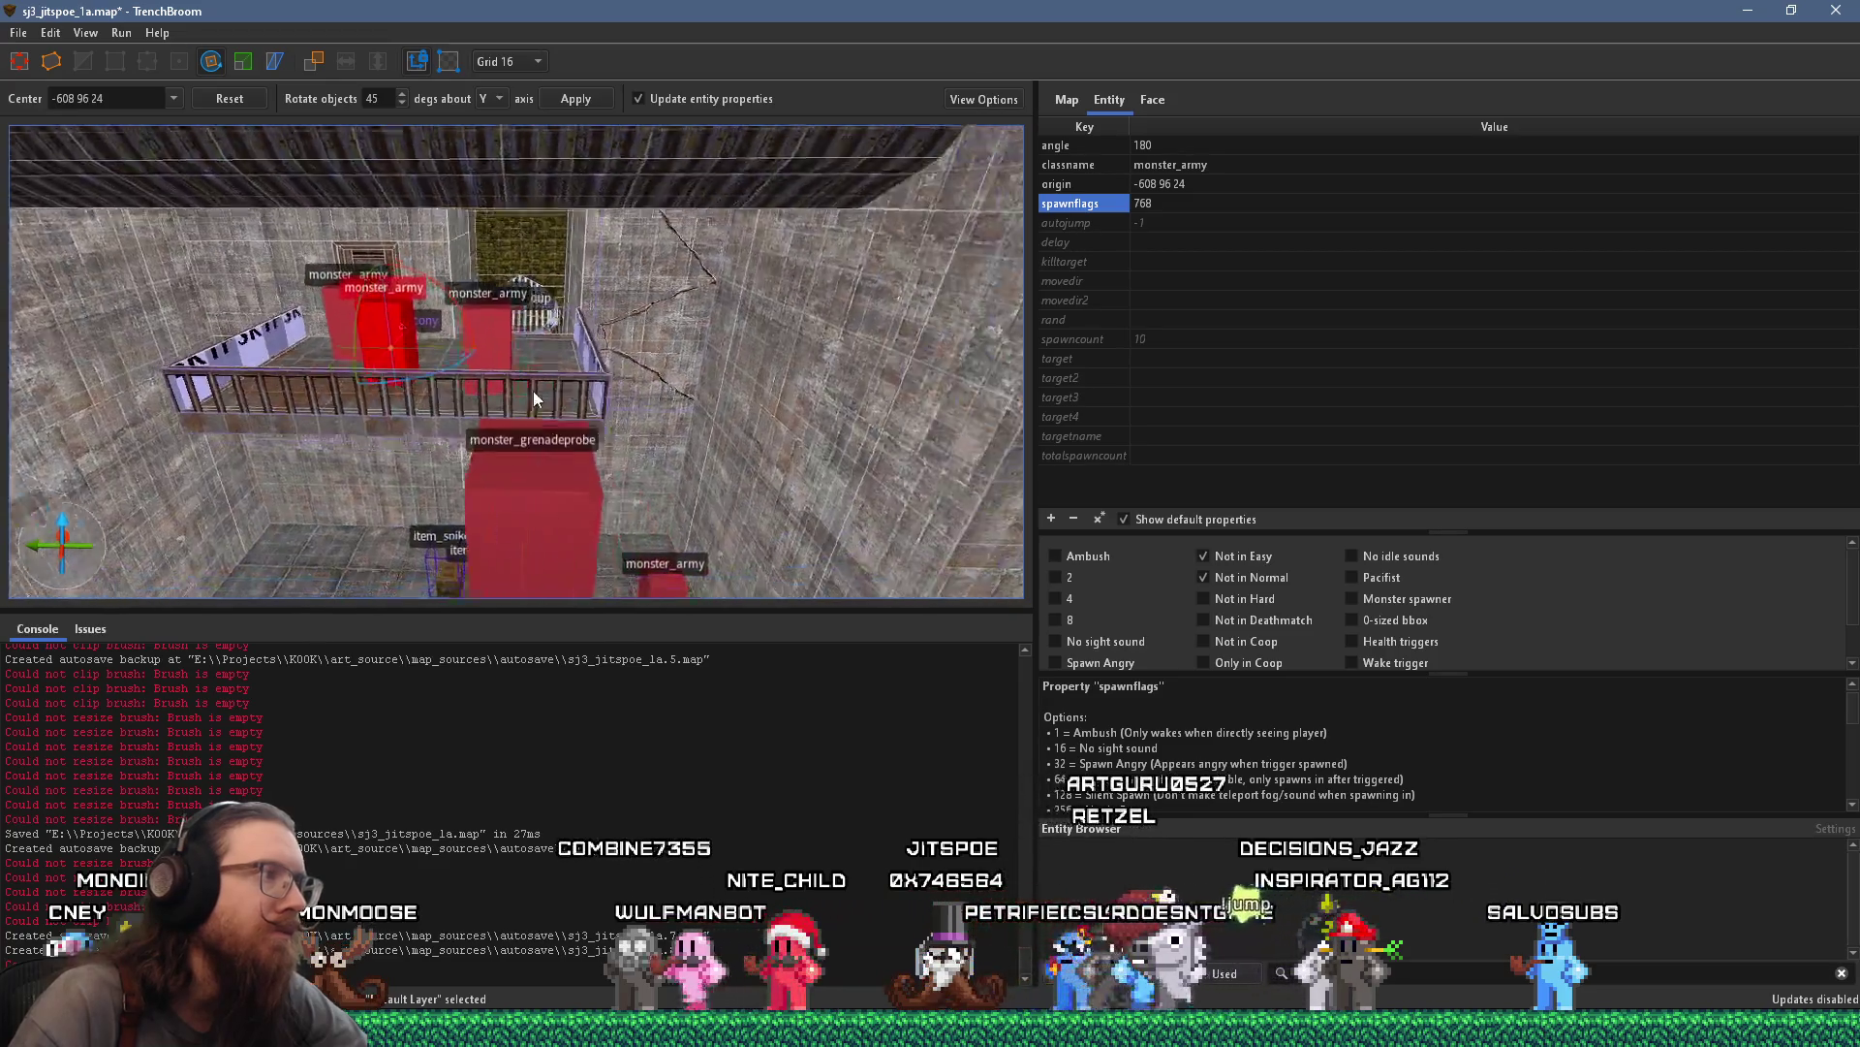
{"action": "scroll", "coordinate": [158, 343], "scroll_direction": "up", "scroll_amount": 3}
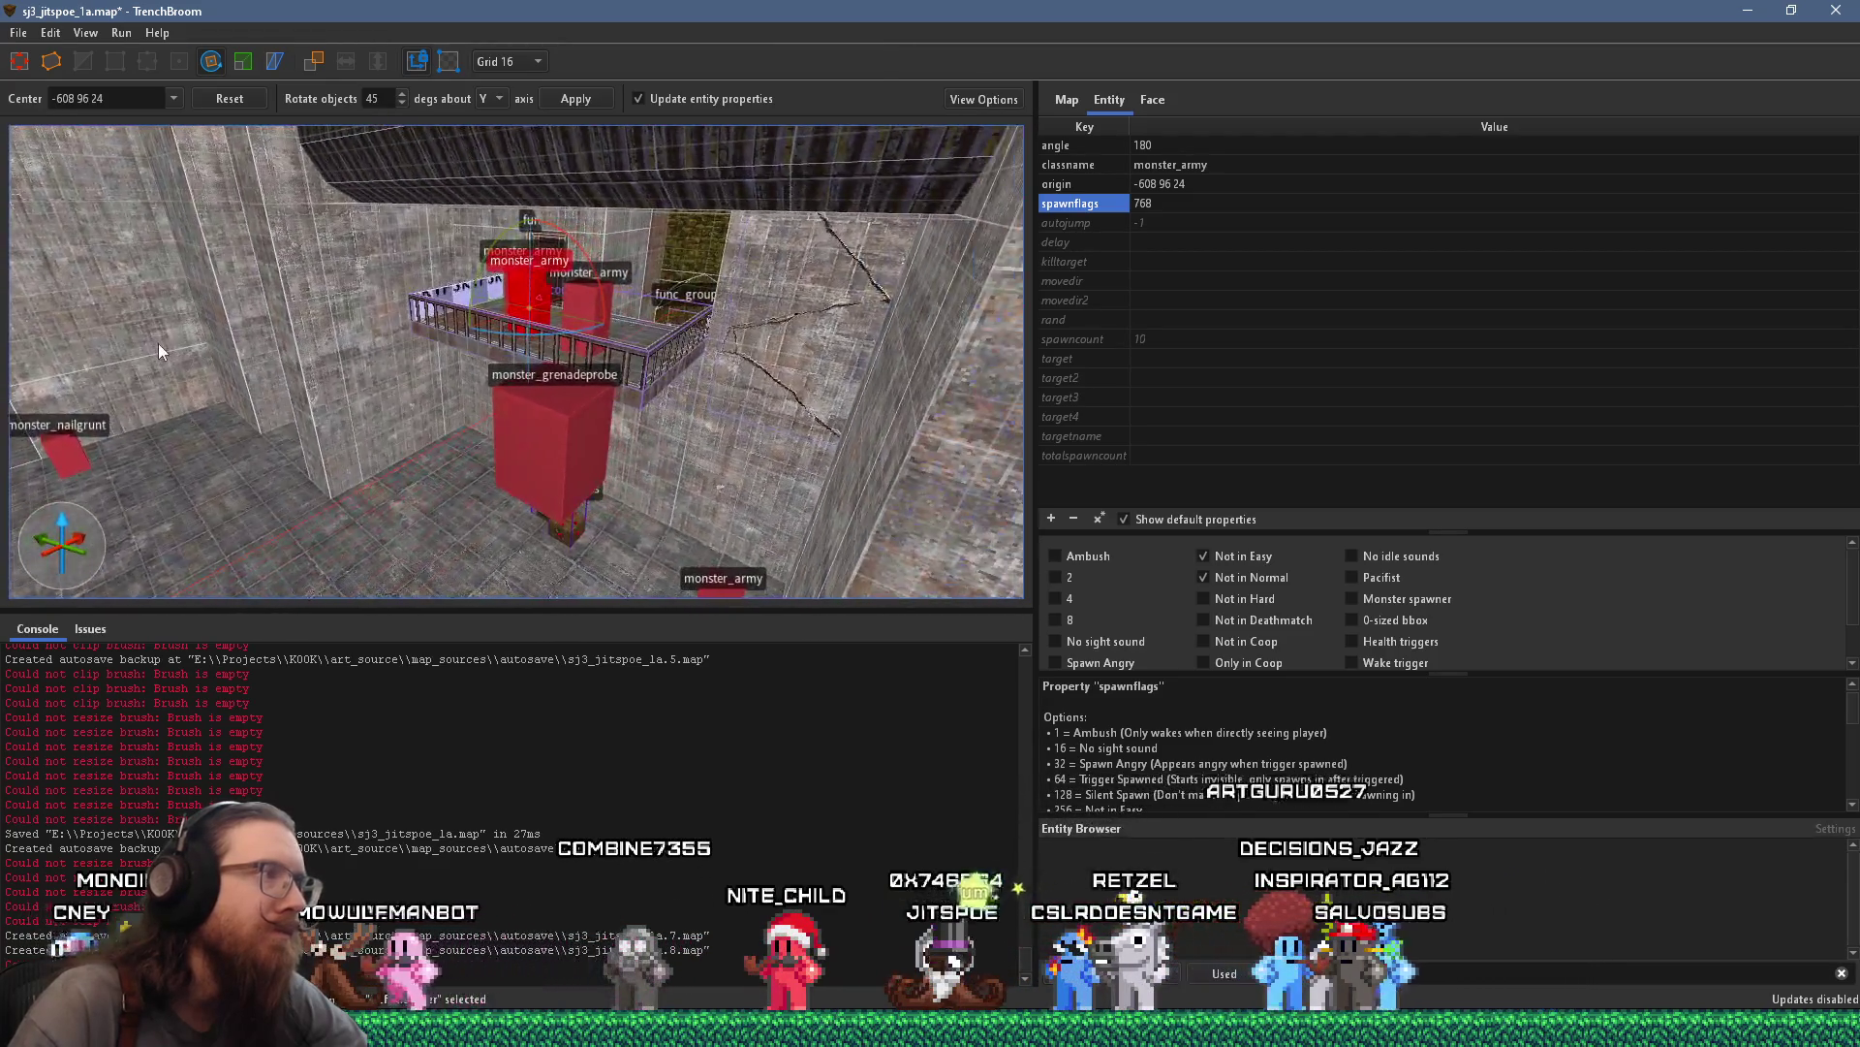
{"action": "scroll", "coordinate": [211, 429], "scroll_direction": "up", "scroll_amount": 5}
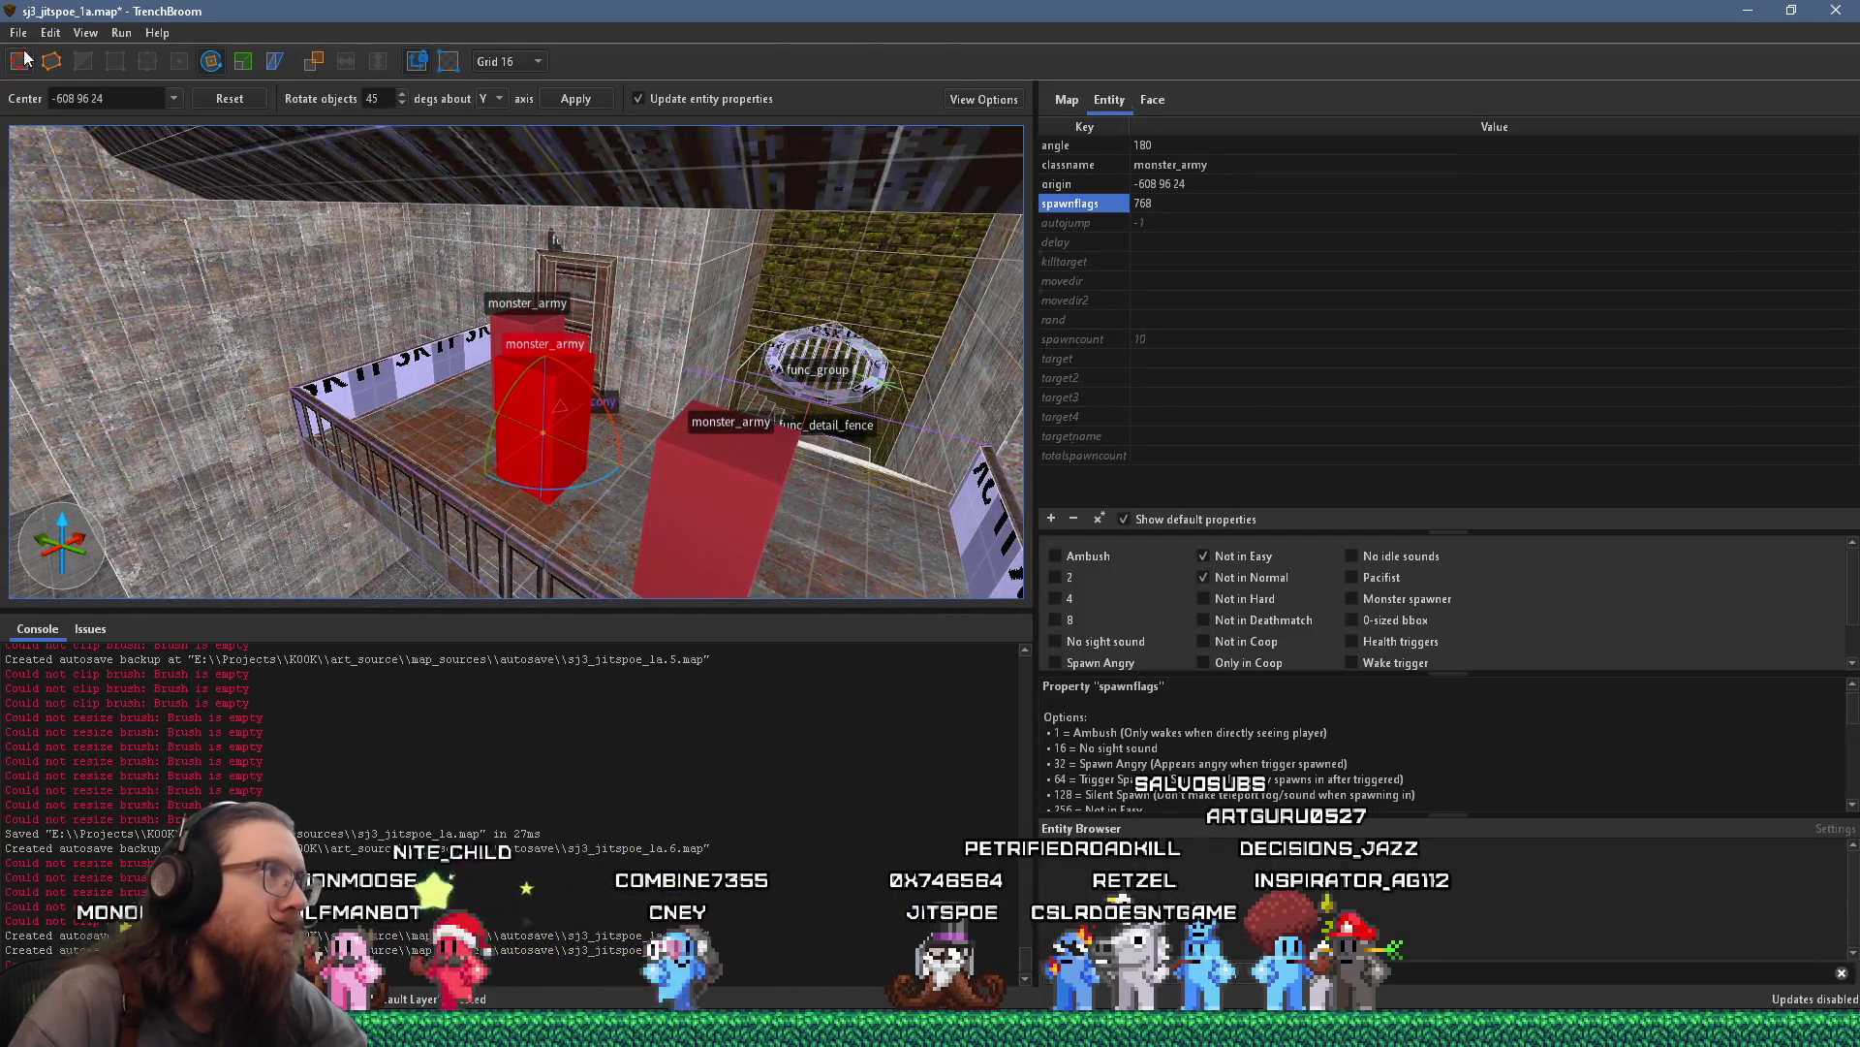
{"action": "key", "text": "r"}
{"action": "left_click_drag", "start_coordinate": [534, 454], "coordinate": [493, 486]}
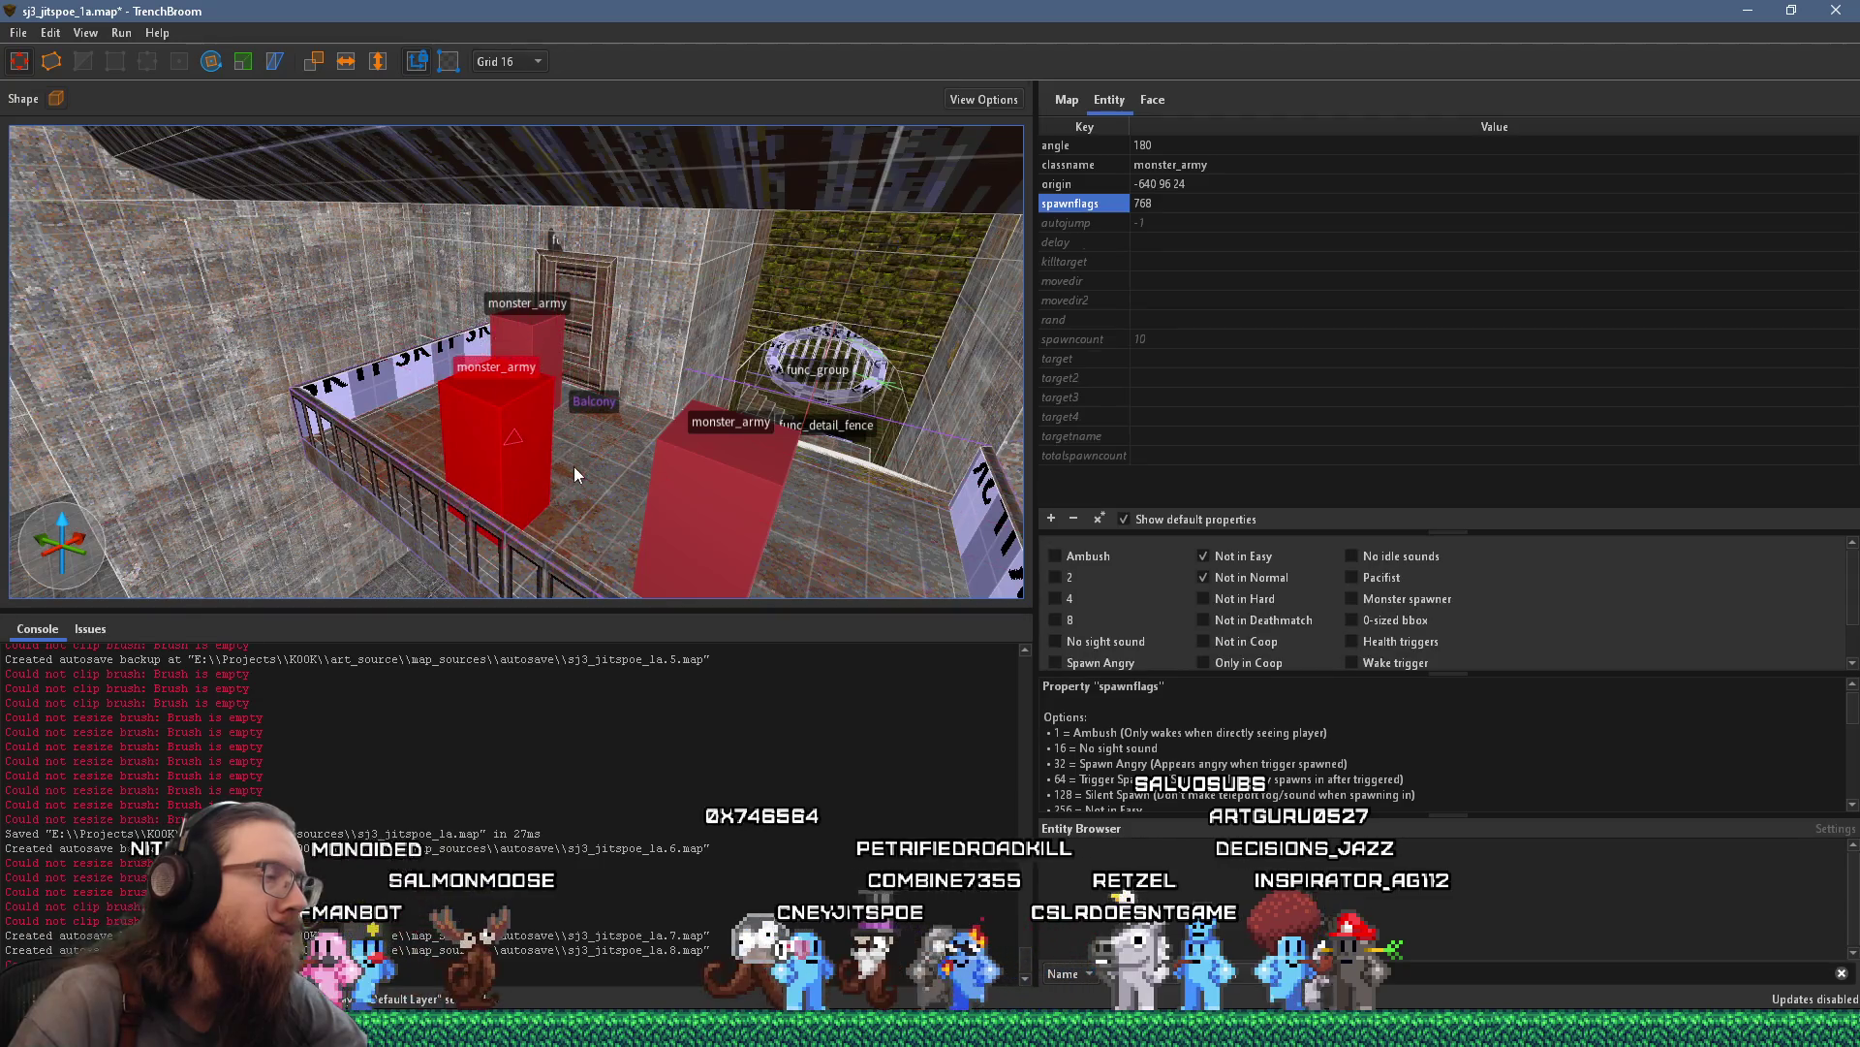
{"action": "scroll", "coordinate": [571, 467], "scroll_direction": "down", "scroll_amount": 4}
Move the soldier through the doorway down onto the stairs
{"action": "mouse_move", "coordinate": [331, 480]}
{"action": "left_mouse_down"}
{"action": "mouse_move", "coordinate": [694, 396]}
{"action": "mouse_move", "coordinate": [819, 302]}
{"action": "mouse_move", "coordinate": [857, 363]}
{"action": "left_mouse_up"}
{"action": "scroll", "coordinate": [856, 361], "scroll_direction": "up", "scroll_amount": 5}
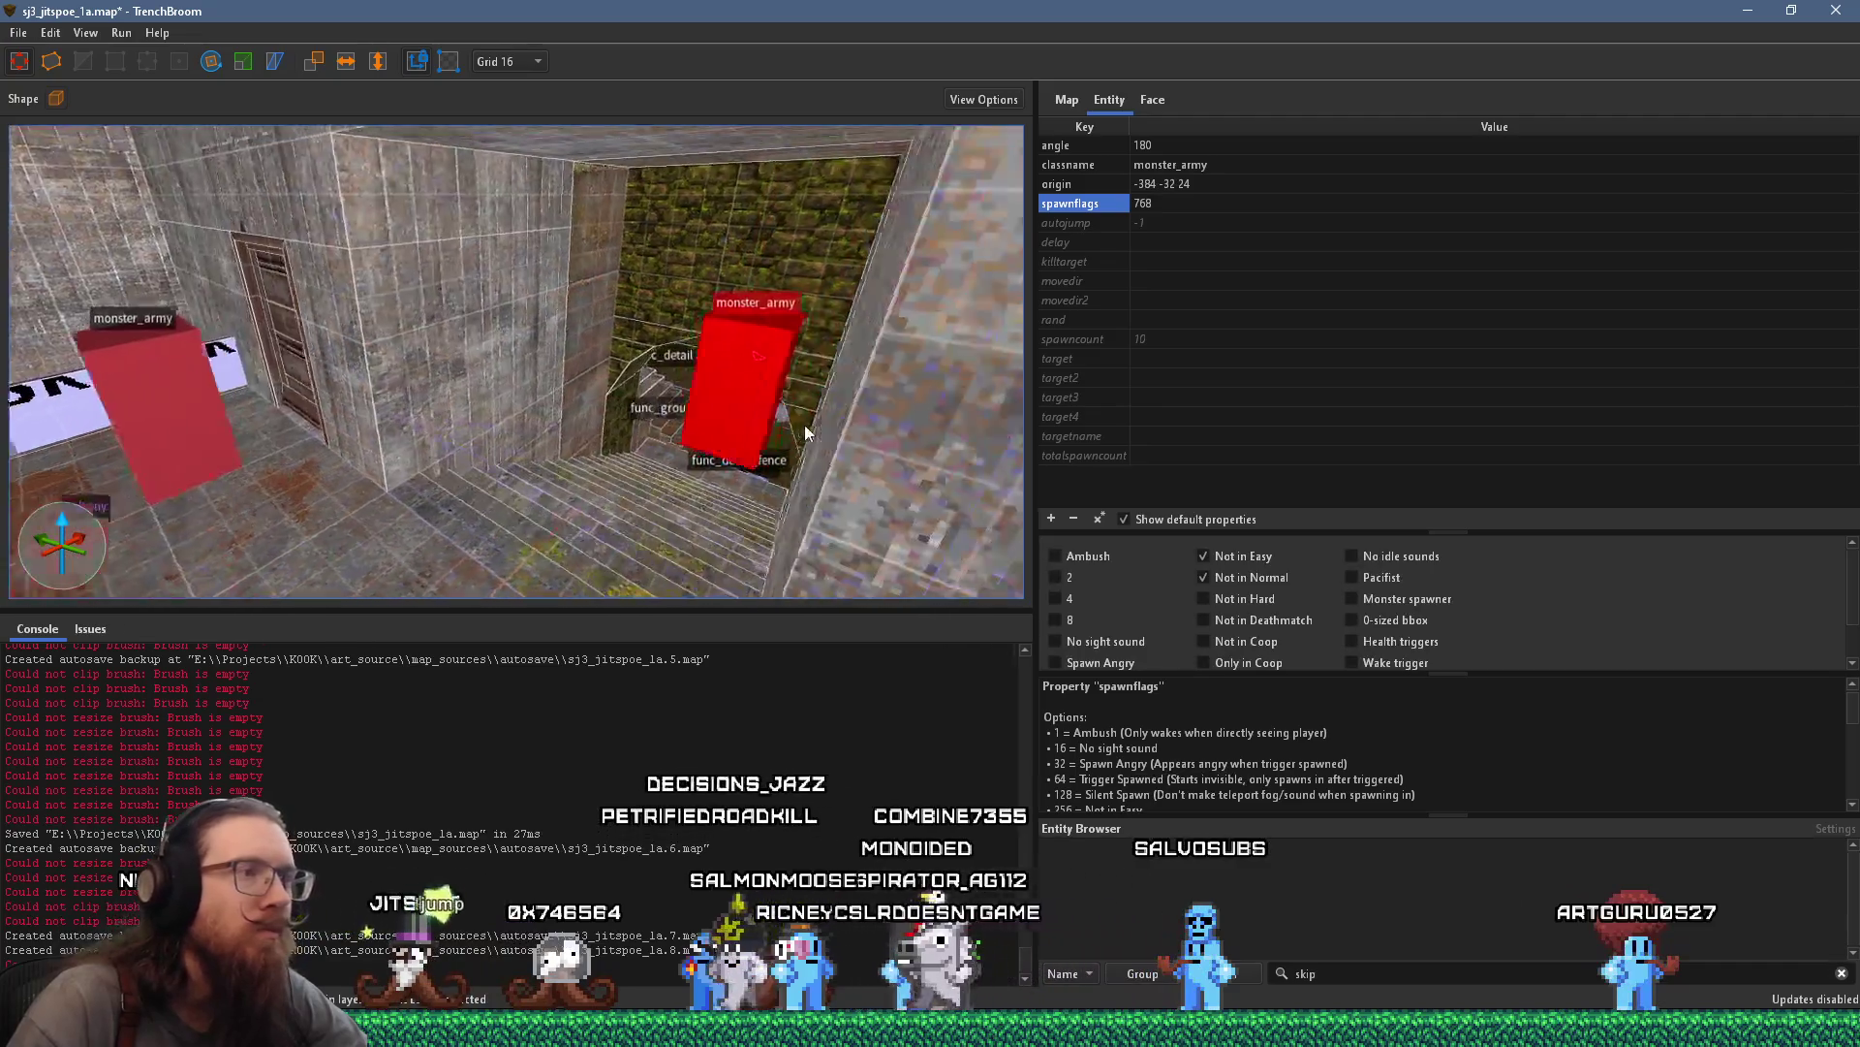
{"action": "mouse_move", "coordinate": [644, 364]}
{"action": "left_mouse_down"}
{"action": "mouse_move", "coordinate": [636, 342]}
{"action": "mouse_move", "coordinate": [648, 498]}
{"action": "mouse_move", "coordinate": [591, 457]}
{"action": "mouse_move", "coordinate": [680, 461]}
{"action": "mouse_move", "coordinate": [583, 270]}
{"action": "left_mouse_up"}
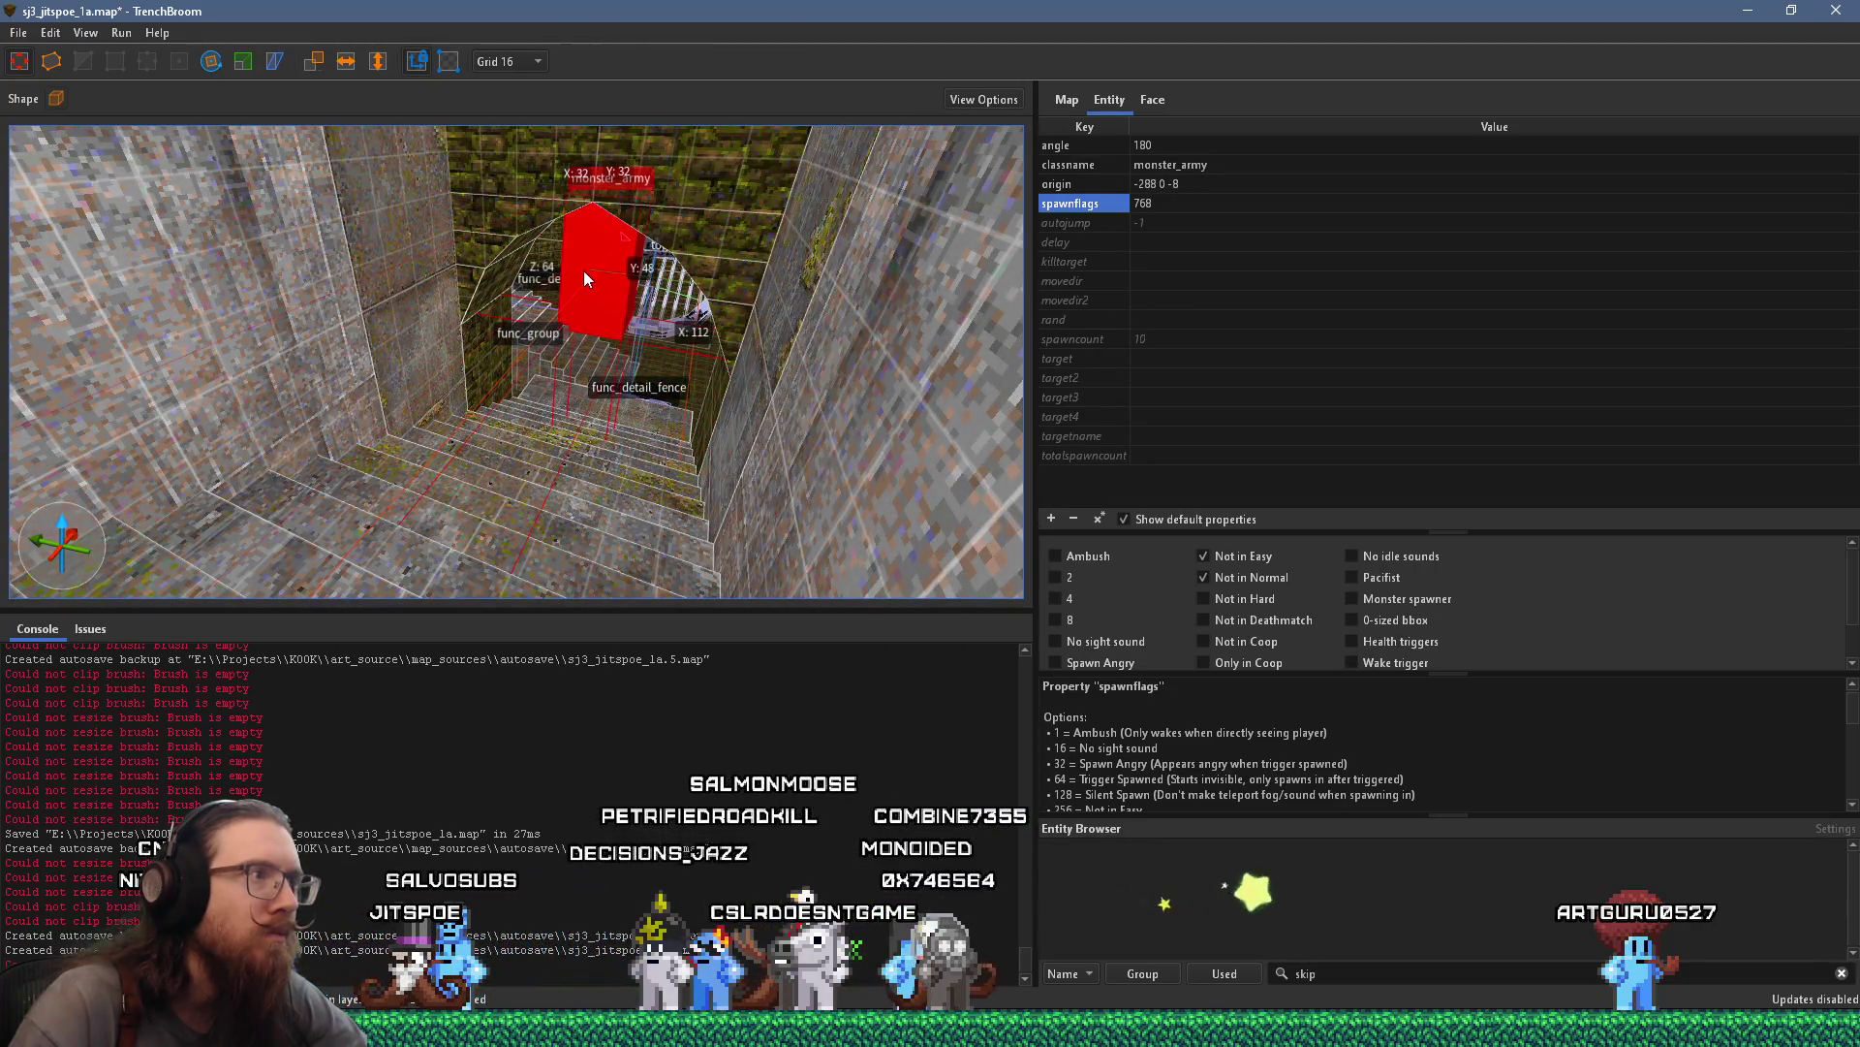
{"action": "scroll", "coordinate": [606, 318], "scroll_direction": "up", "scroll_amount": 5}
{"action": "scroll", "coordinate": [483, 395], "scroll_direction": "down", "scroll_amount": 5}
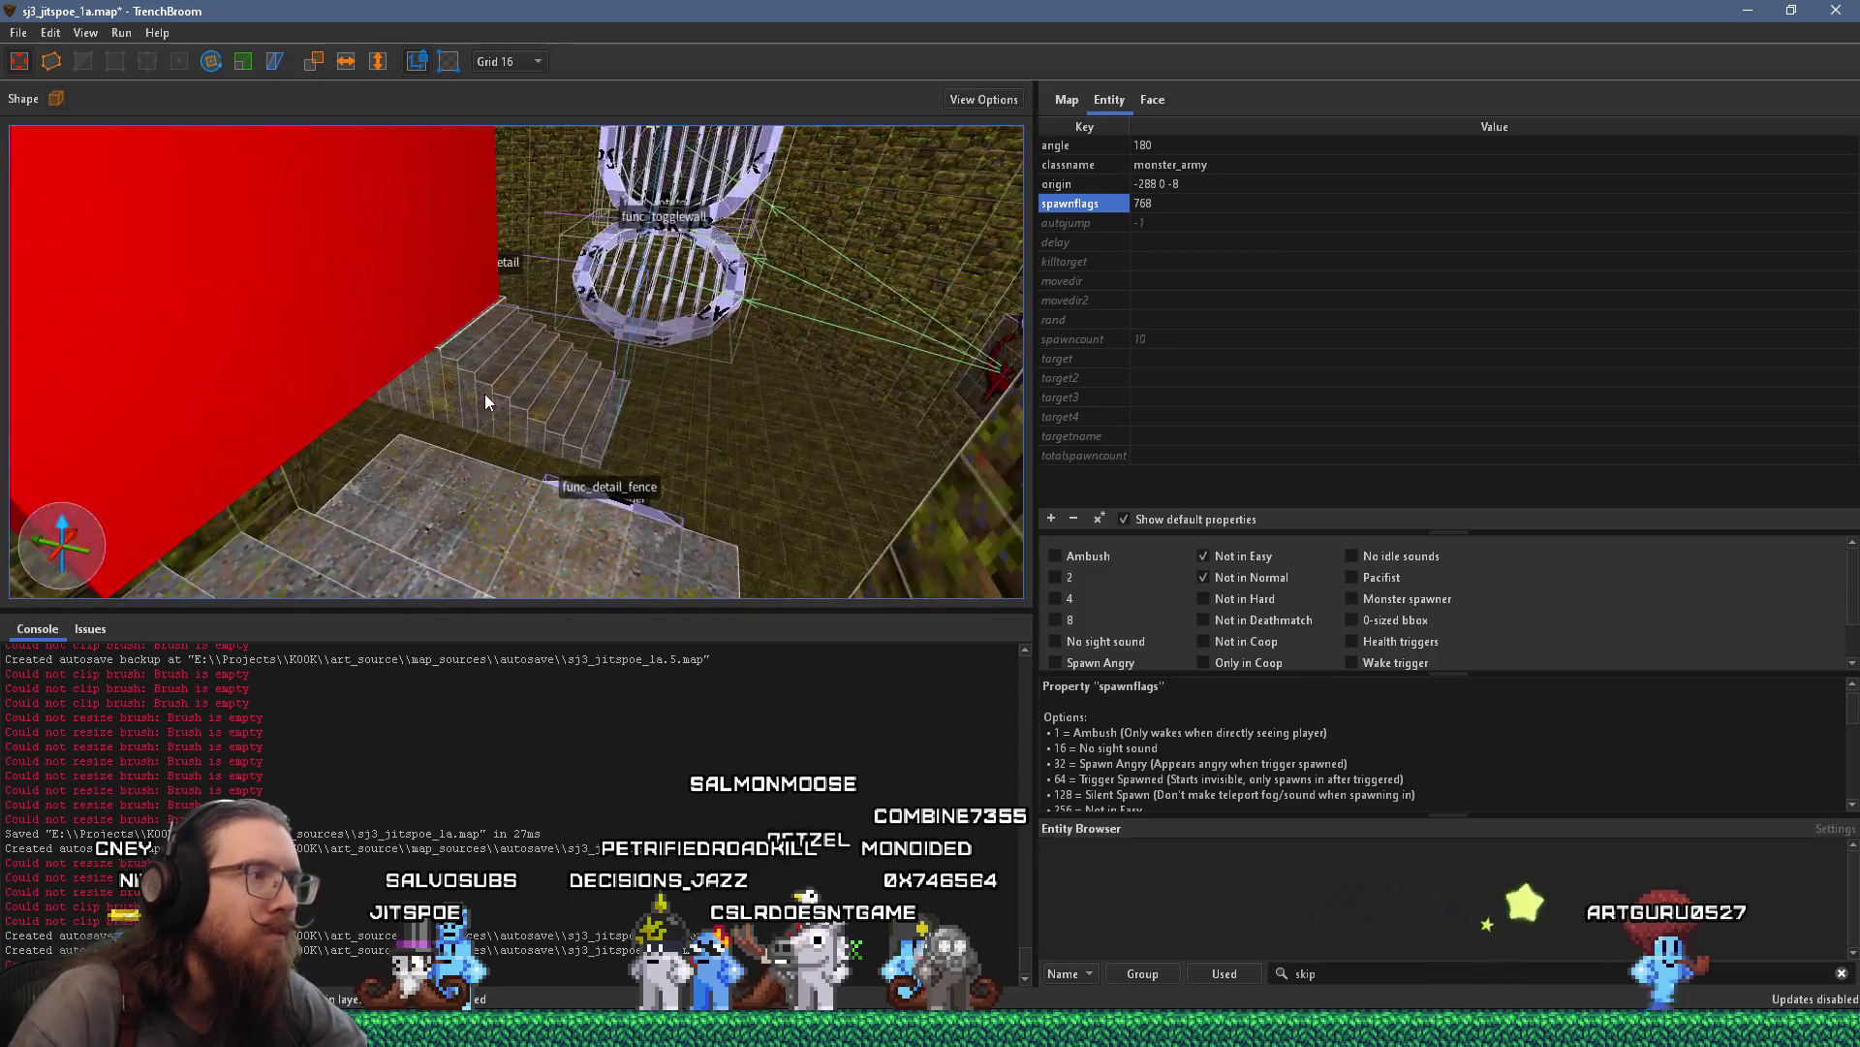
{"action": "mouse_move", "coordinate": [485, 394]}
{"action": "left_mouse_down"}
{"action": "mouse_move", "coordinate": [414, 391]}
{"action": "mouse_move", "coordinate": [468, 314]}
{"action": "mouse_move", "coordinate": [463, 164]}
{"action": "mouse_move", "coordinate": [538, 398]}
{"action": "mouse_move", "coordinate": [531, 322]}
{"action": "mouse_move", "coordinate": [473, 313]}
{"action": "mouse_move", "coordinate": [566, 342]}
{"action": "mouse_move", "coordinate": [700, 329]}
{"action": "mouse_move", "coordinate": [793, 347]}
{"action": "mouse_move", "coordinate": [458, 359]}
{"action": "mouse_move", "coordinate": [600, 274]}
{"action": "mouse_move", "coordinate": [714, 281]}
{"action": "mouse_move", "coordinate": [698, 323]}
{"action": "mouse_move", "coordinate": [527, 359]}
{"action": "mouse_move", "coordinate": [465, 420]}
{"action": "mouse_move", "coordinate": [488, 352]}
{"action": "left_mouse_up"}
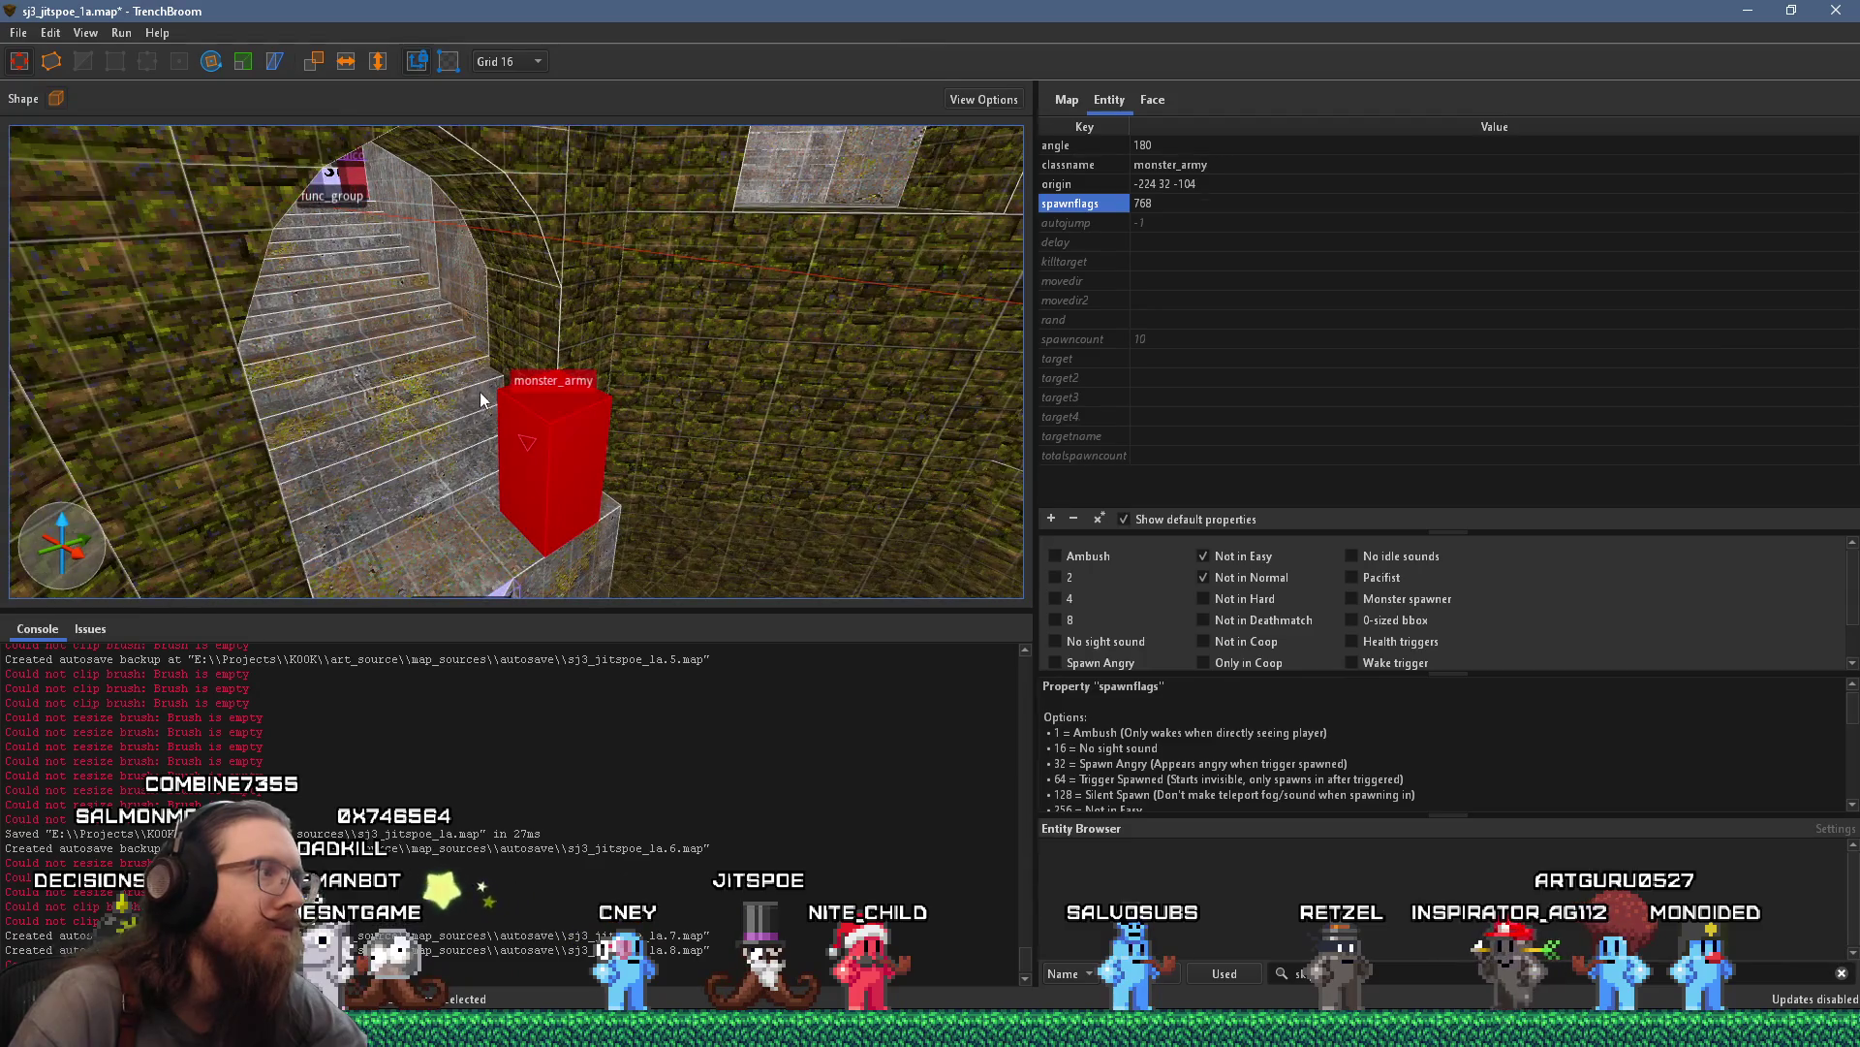
Turn the stair soldier to face 45° and flag it Ambush
{"action": "left_click", "coordinate": [211, 62]}
{"action": "left_click_drag", "start_coordinate": [538, 555], "coordinate": [276, 397]}
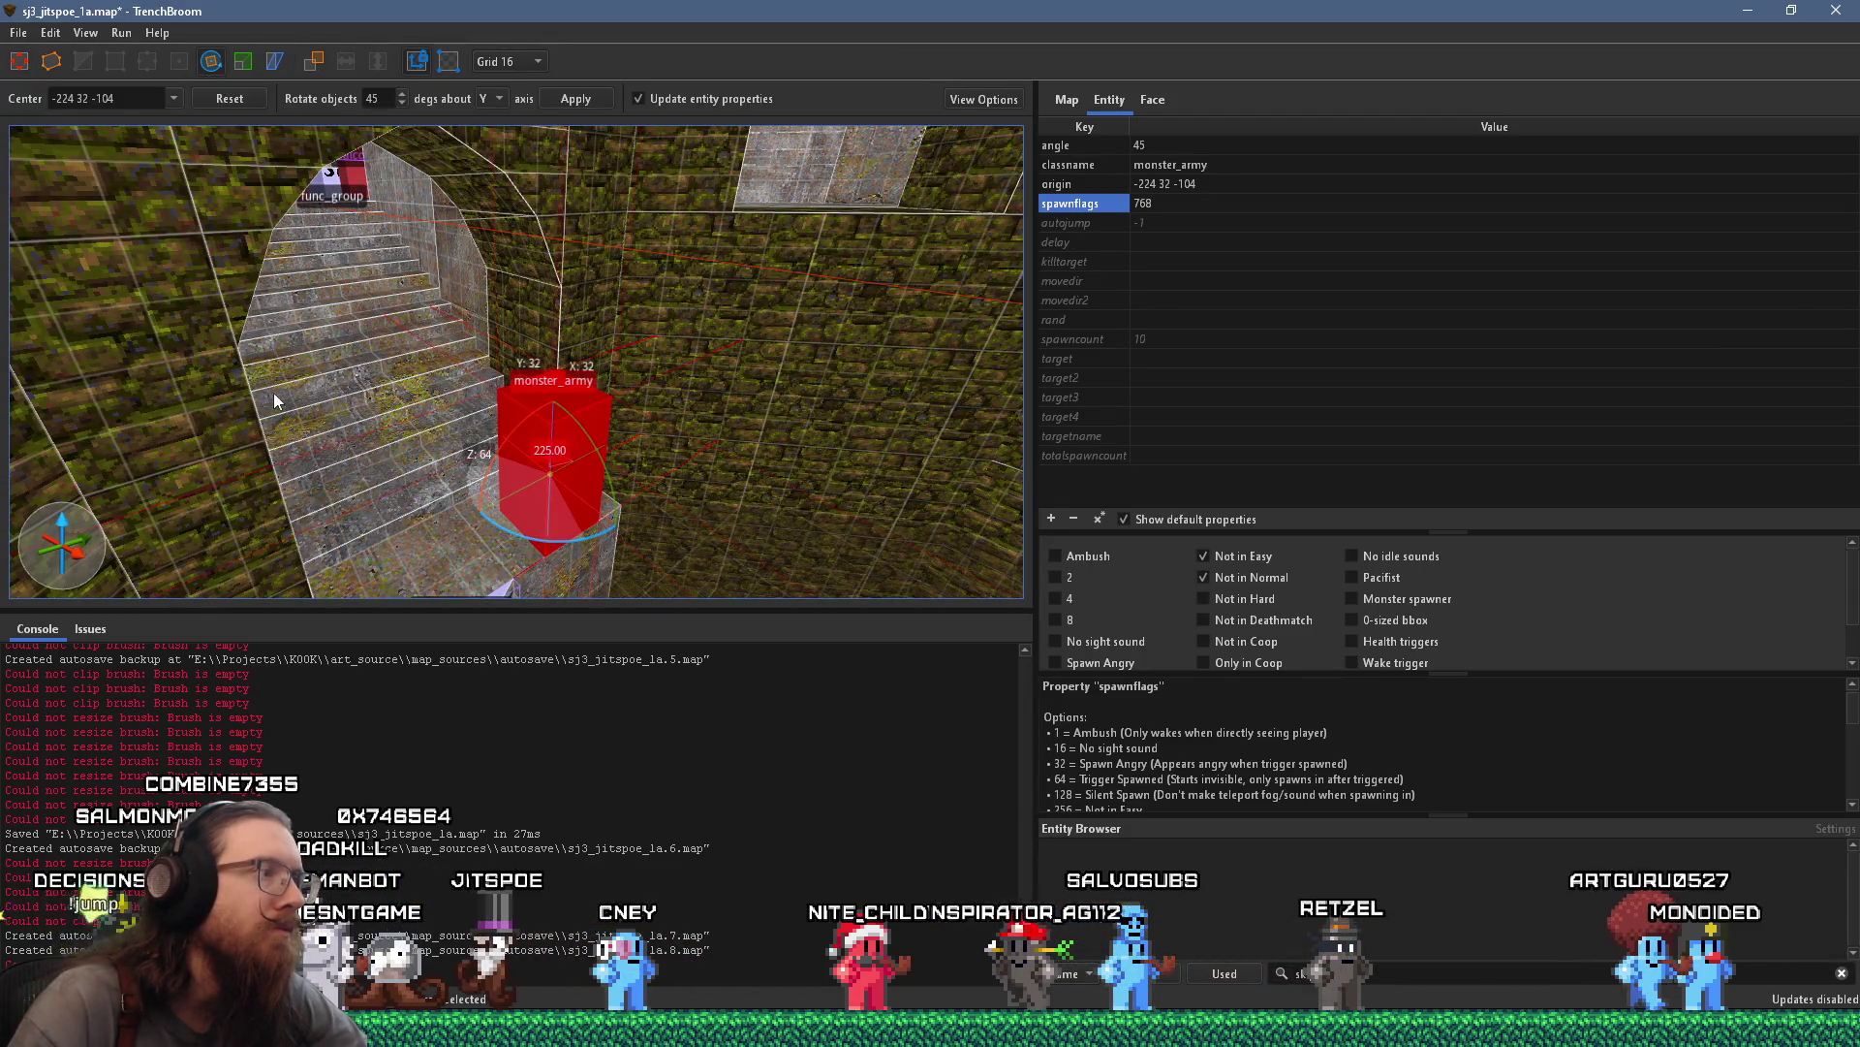
{"action": "mouse_move", "coordinate": [392, 401]}
{"action": "left_mouse_down"}
{"action": "mouse_move", "coordinate": [297, 375]}
{"action": "mouse_move", "coordinate": [596, 413]}
{"action": "mouse_move", "coordinate": [502, 421]}
{"action": "left_mouse_up"}
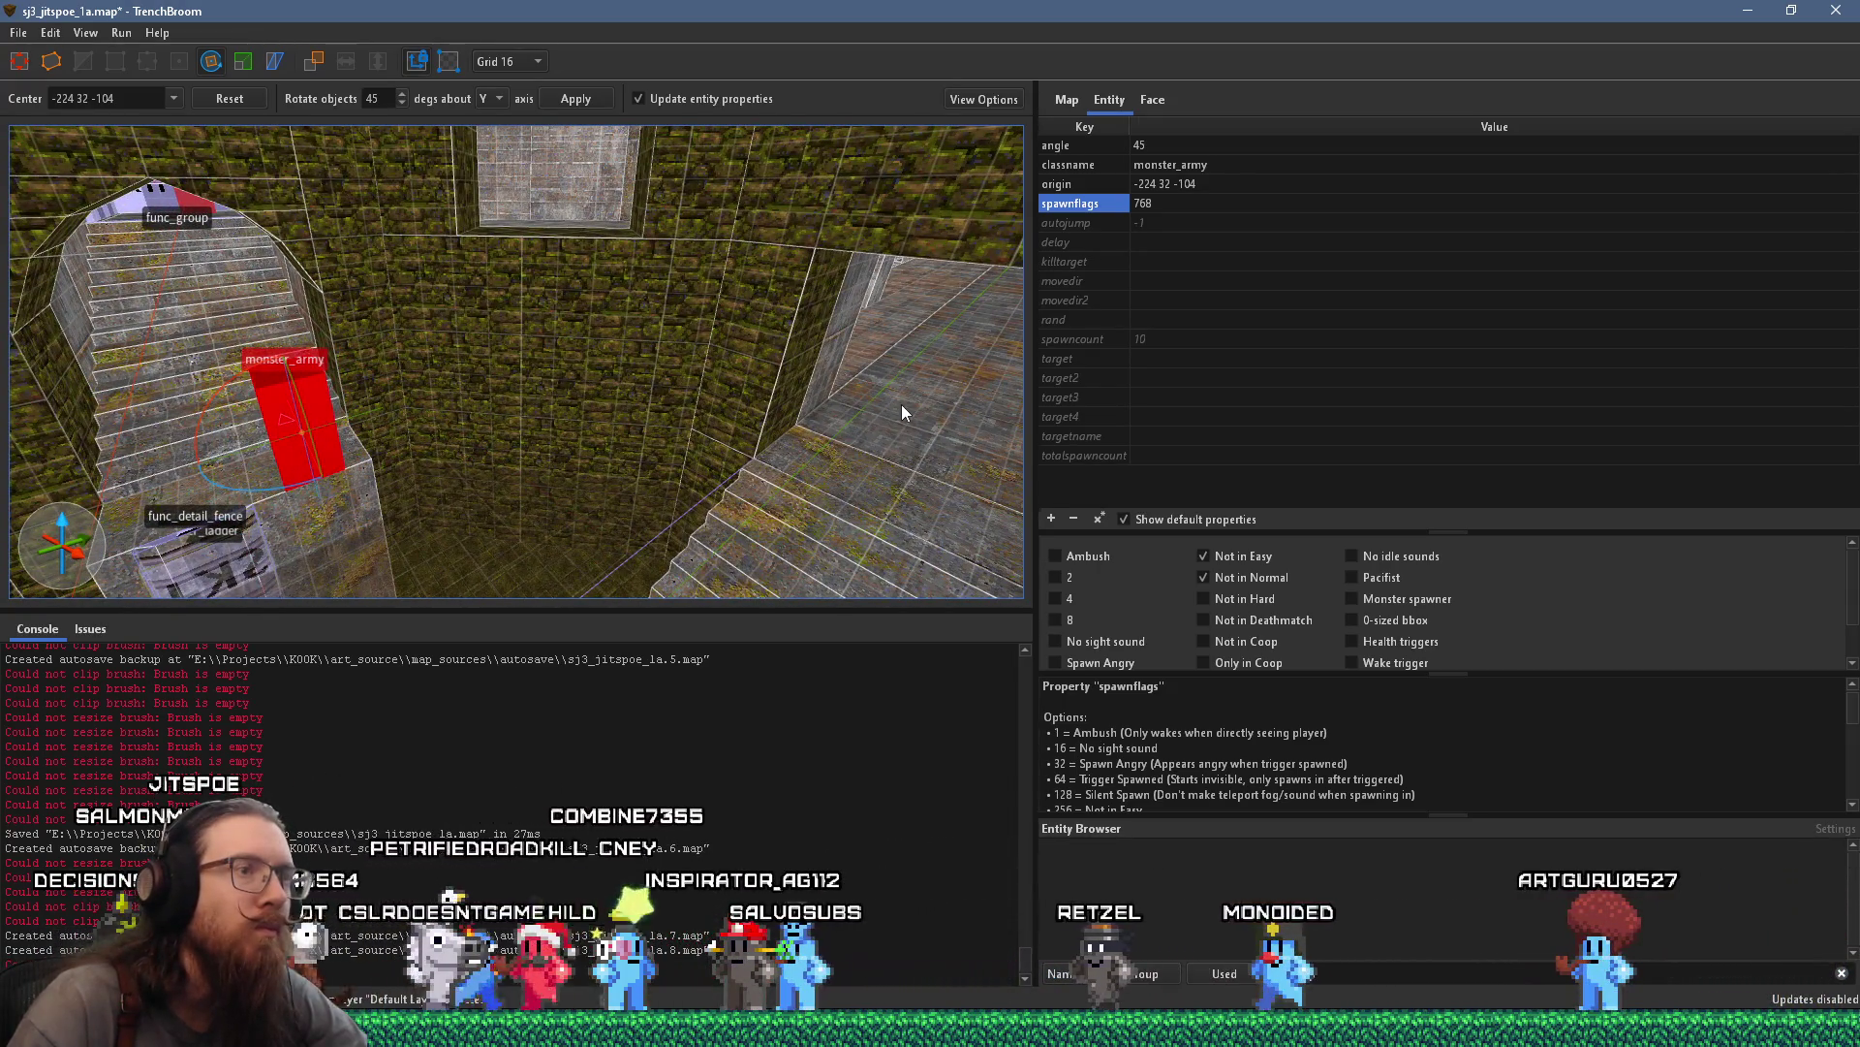
{"action": "left_click", "coordinate": [1056, 555]}
{"action": "mouse_move", "coordinate": [543, 433]}
{"action": "left_mouse_down"}
{"action": "mouse_move", "coordinate": [821, 471]}
{"action": "mouse_move", "coordinate": [784, 519]}
{"action": "left_mouse_up"}
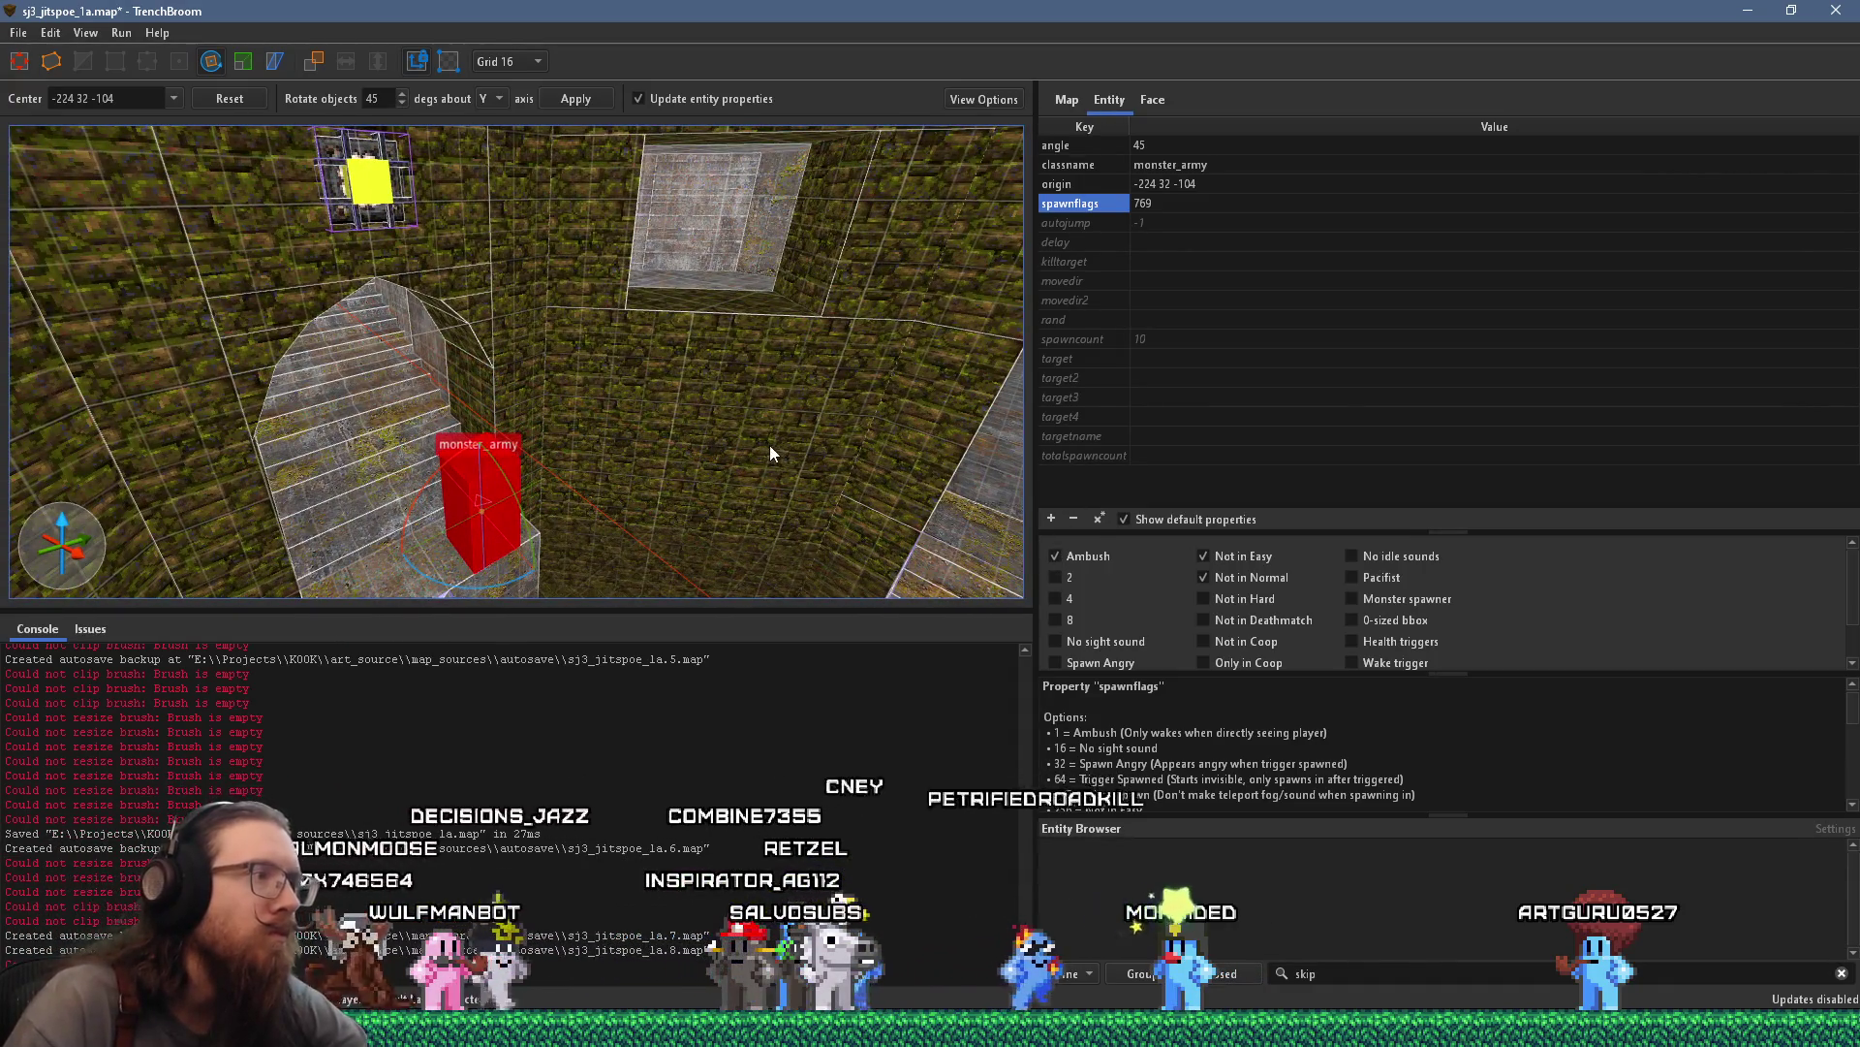
{"action": "key", "text": "r"}
{"action": "key", "text": "Escape"}
Re-enable Easy and Normal skill for the red soldier on the stairs
{"action": "mouse_move", "coordinate": [760, 433]}
{"action": "left_mouse_down"}
{"action": "mouse_move", "coordinate": [619, 439]}
{"action": "mouse_move", "coordinate": [546, 359]}
{"action": "mouse_move", "coordinate": [665, 373]}
{"action": "mouse_move", "coordinate": [993, 183]}
{"action": "mouse_move", "coordinate": [664, 370]}
{"action": "mouse_move", "coordinate": [655, 420]}
{"action": "left_mouse_up"}
{"action": "left_click", "coordinate": [613, 435]}
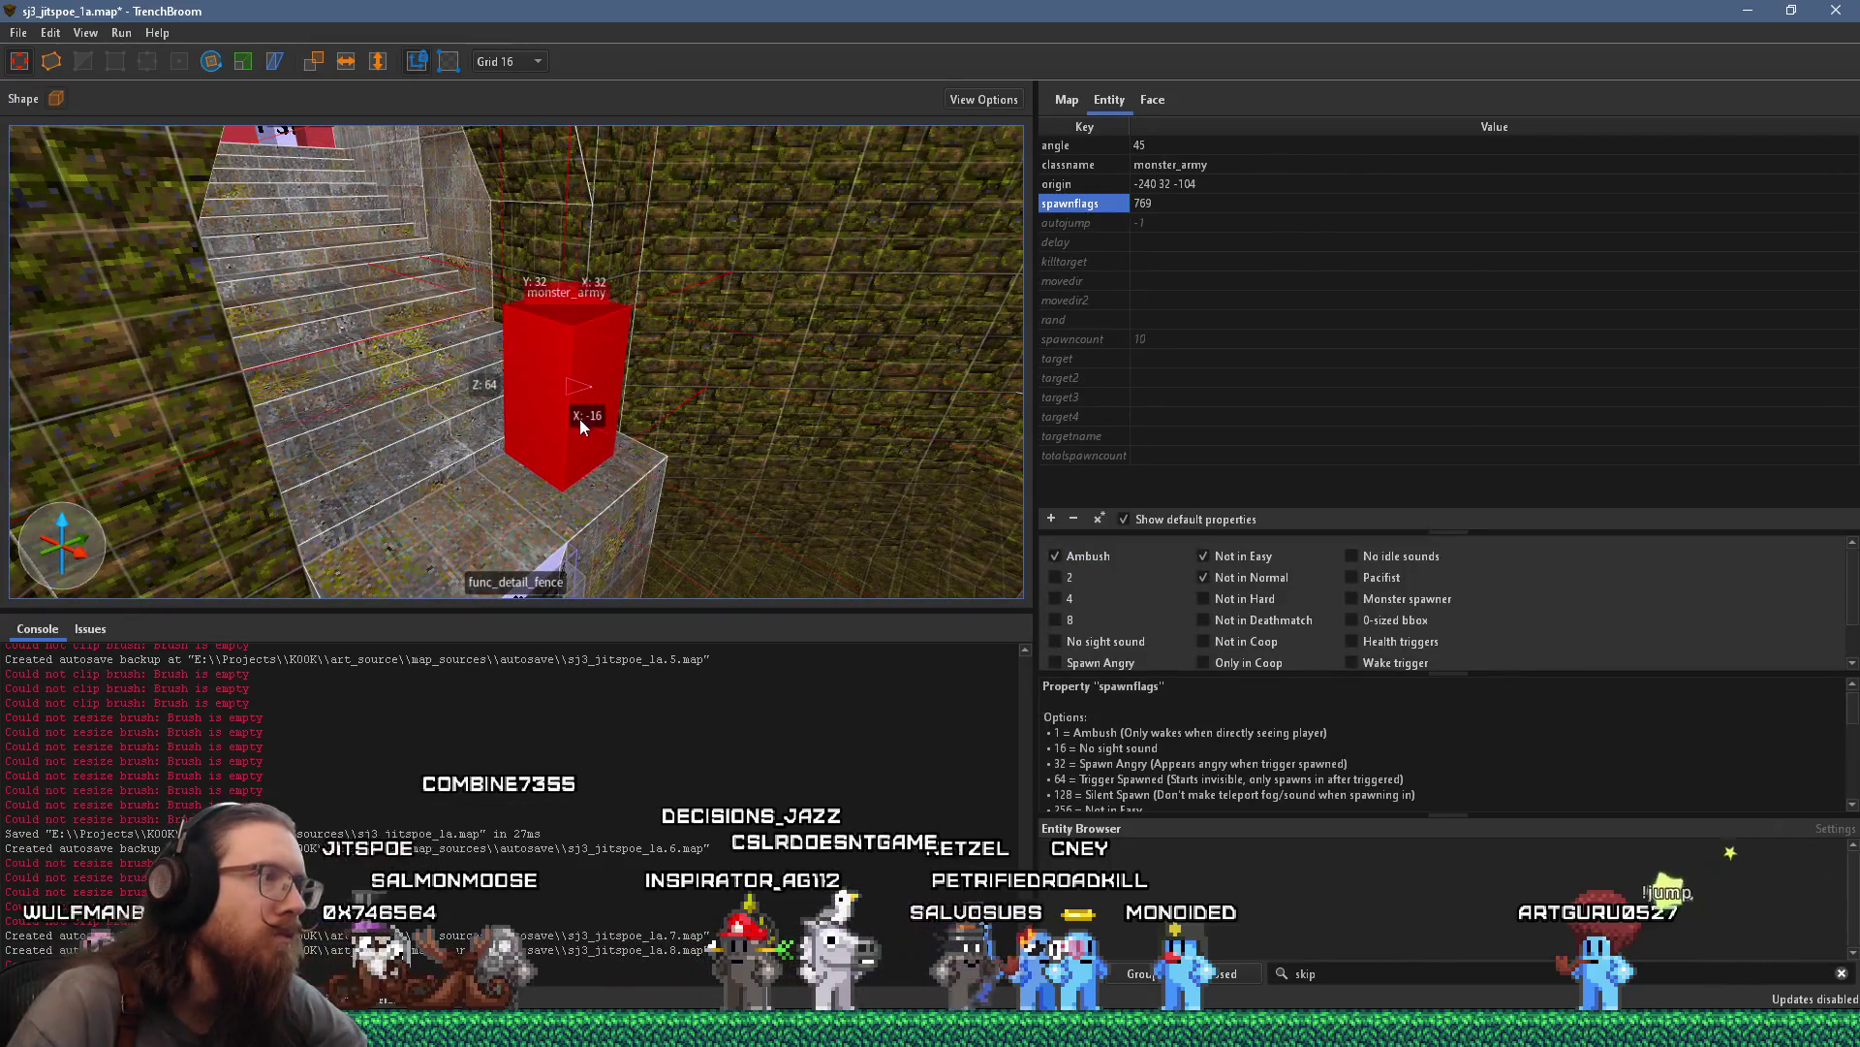
{"action": "scroll", "coordinate": [581, 419], "scroll_direction": "down", "scroll_amount": 5}
{"action": "key", "text": "Escape"}
{"action": "mouse_move", "coordinate": [556, 410]}
{"action": "left_mouse_down"}
{"action": "mouse_move", "coordinate": [412, 485]}
{"action": "mouse_move", "coordinate": [673, 311]}
{"action": "mouse_move", "coordinate": [789, 307]}
{"action": "mouse_move", "coordinate": [540, 429]}
{"action": "mouse_move", "coordinate": [609, 274]}
{"action": "mouse_move", "coordinate": [428, 384]}
{"action": "mouse_move", "coordinate": [611, 458]}
{"action": "mouse_move", "coordinate": [594, 333]}
{"action": "mouse_move", "coordinate": [507, 326]}
{"action": "mouse_move", "coordinate": [563, 257]}
{"action": "mouse_move", "coordinate": [493, 415]}
{"action": "left_mouse_up"}
{"action": "left_click", "coordinate": [493, 415]}
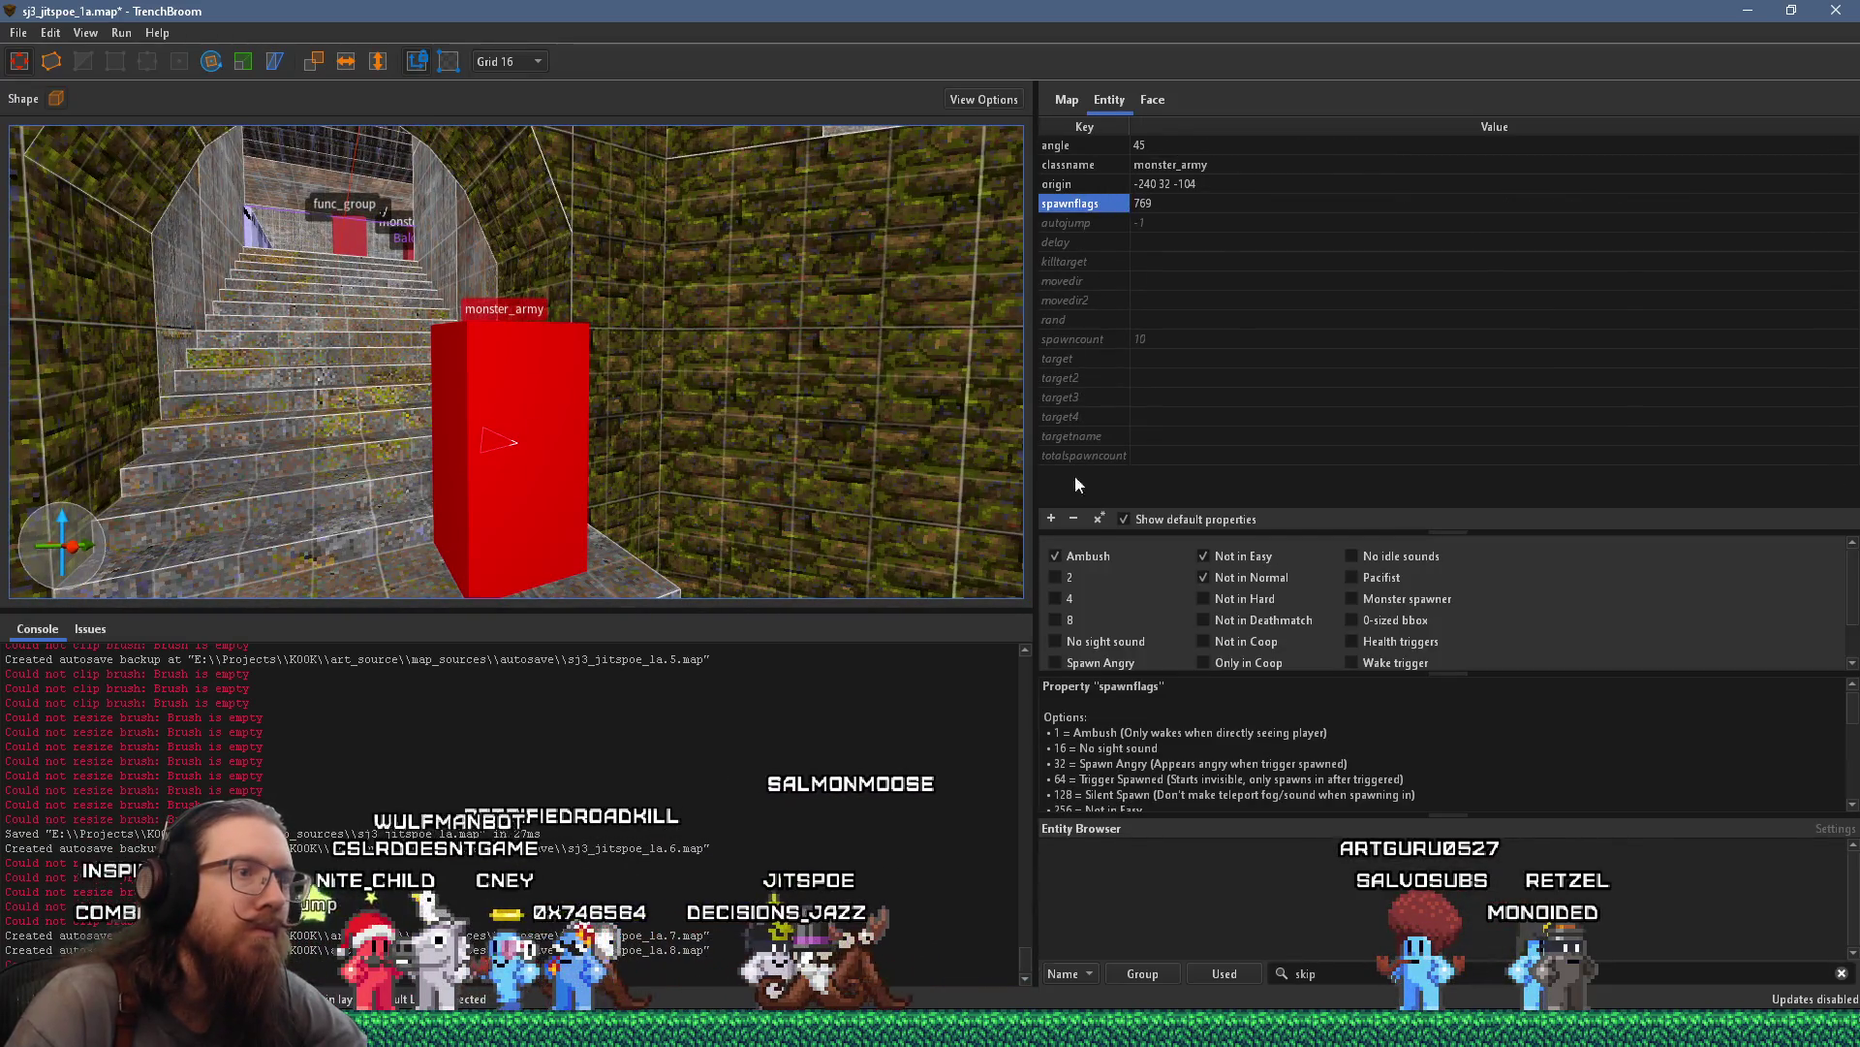
{"action": "left_click", "coordinate": [1204, 556]}
{"action": "left_click", "coordinate": [1204, 577]}
Duplicate the stair soldier twice, flagging the first copy Not in Easy
{"action": "mouse_move", "coordinate": [851, 487]}
{"action": "left_mouse_down"}
{"action": "mouse_move", "coordinate": [730, 419]}
{"action": "mouse_move", "coordinate": [735, 469]}
{"action": "mouse_move", "coordinate": [573, 451]}
{"action": "left_mouse_up"}
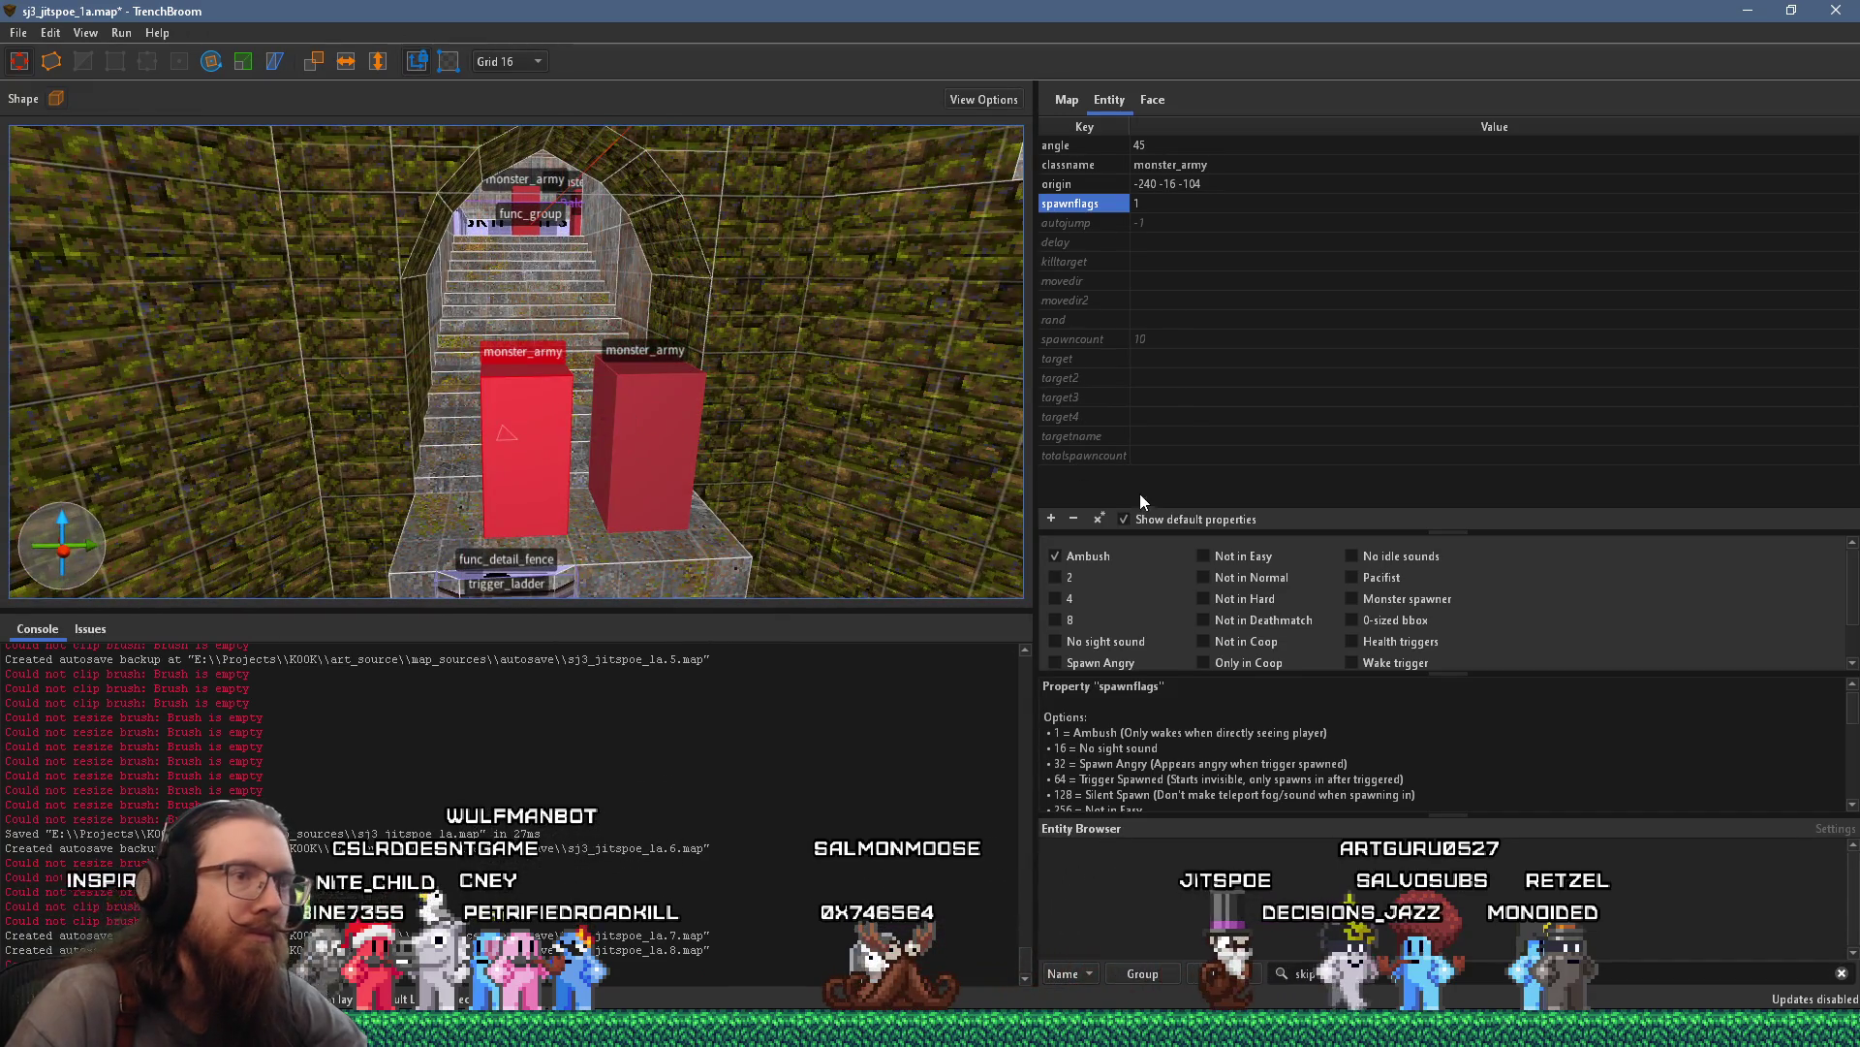
{"action": "left_click", "coordinate": [1204, 557]}
{"action": "mouse_move", "coordinate": [920, 504]}
{"action": "left_mouse_down"}
{"action": "mouse_move", "coordinate": [750, 464]}
{"action": "mouse_move", "coordinate": [851, 394]}
{"action": "mouse_move", "coordinate": [502, 437]}
{"action": "left_mouse_up"}
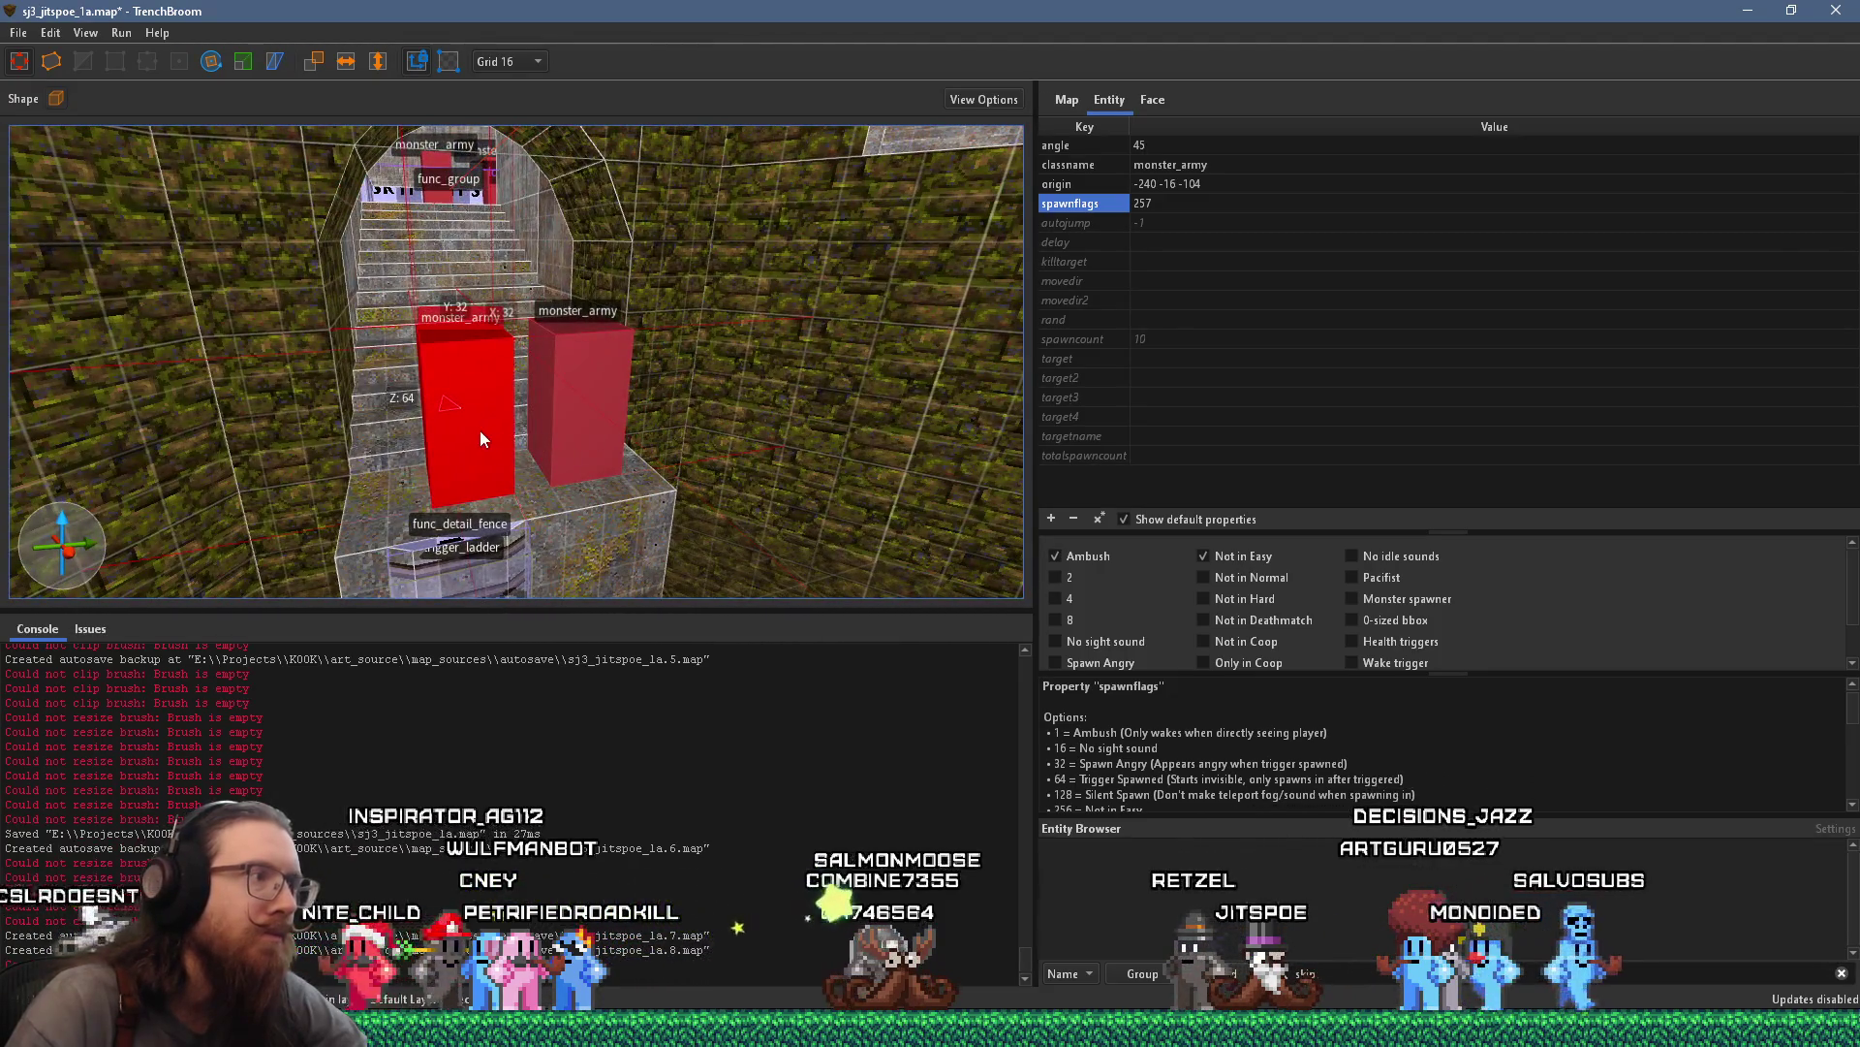
{"action": "key", "text": "ctrl+d"}
{"action": "key", "text": "Left"}
{"action": "key", "text": "Left"}
{"action": "left_click", "coordinate": [477, 432]}
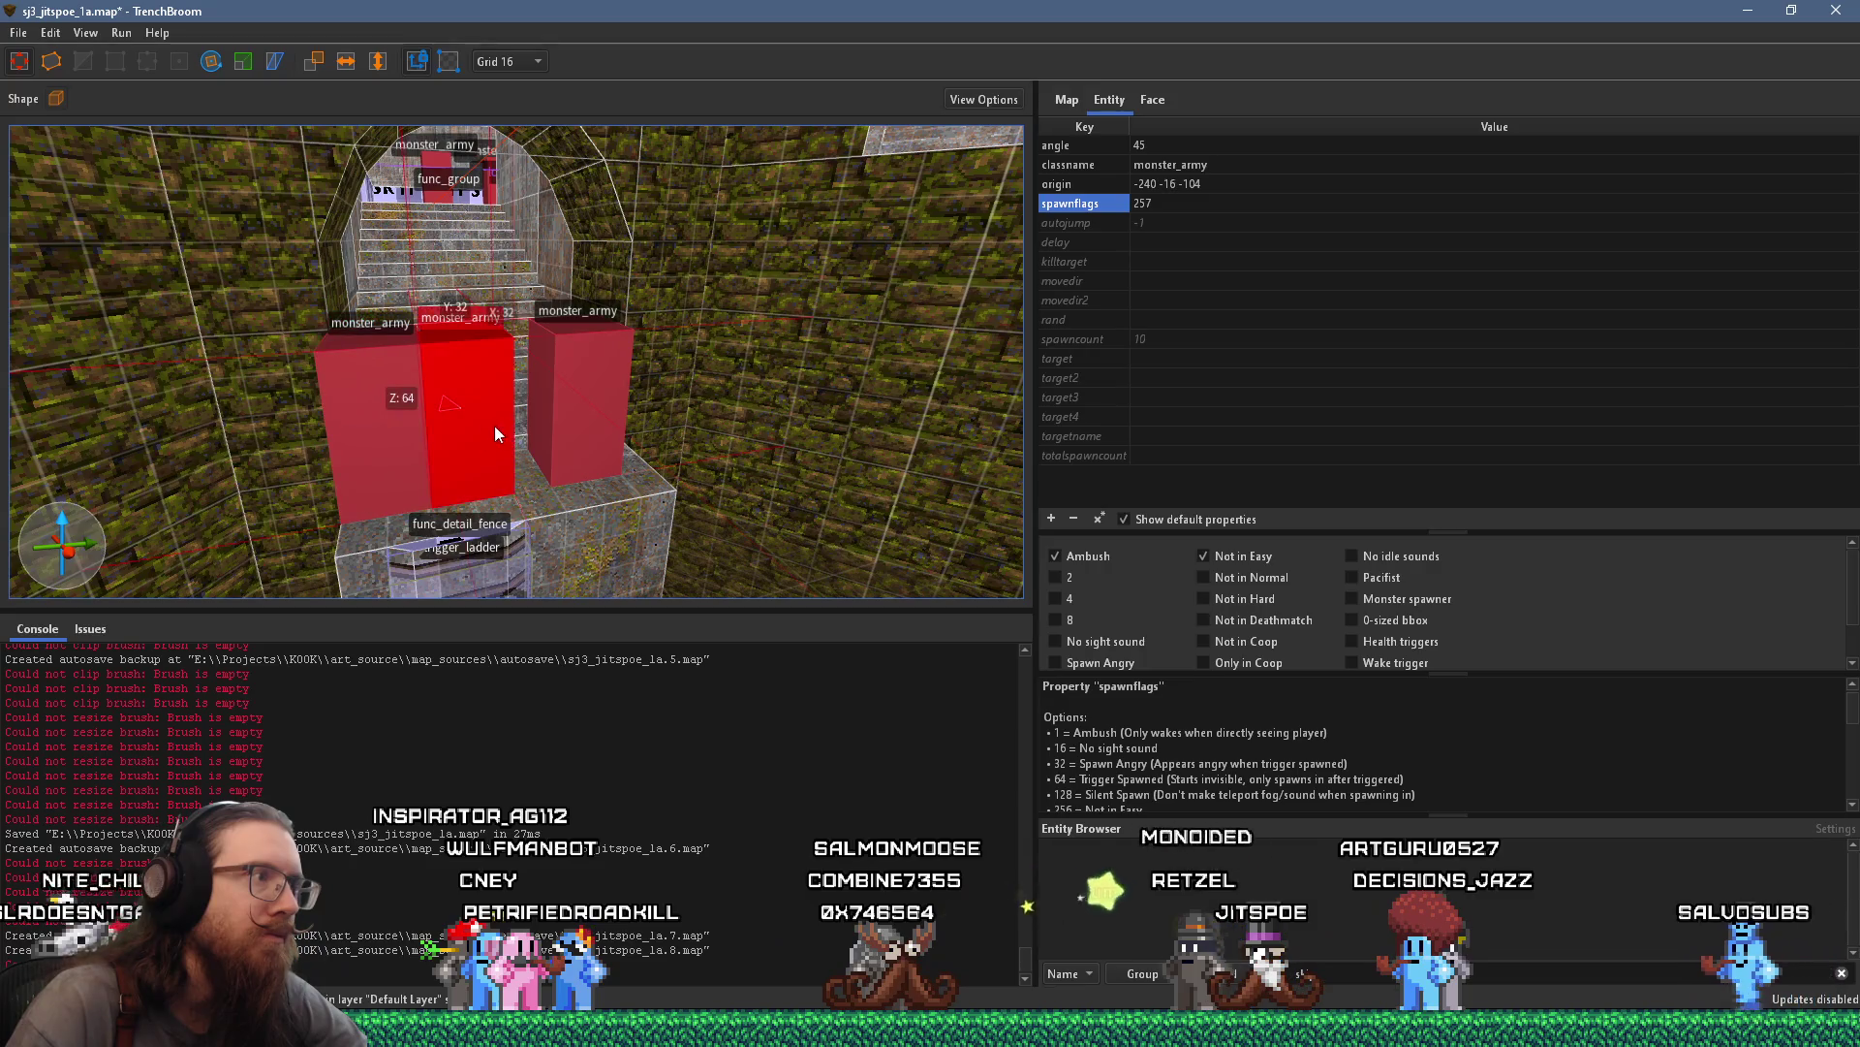
Raise the leftmost soldier 32 units, move it along the stairs and flag it Not in Normal
{"action": "mouse_move", "coordinate": [420, 403]}
{"action": "left_mouse_down"}
{"action": "mouse_move", "coordinate": [615, 382]}
{"action": "mouse_move", "coordinate": [614, 397]}
{"action": "mouse_move", "coordinate": [456, 397]}
{"action": "left_mouse_up"}
{"action": "left_click", "coordinate": [413, 457]}
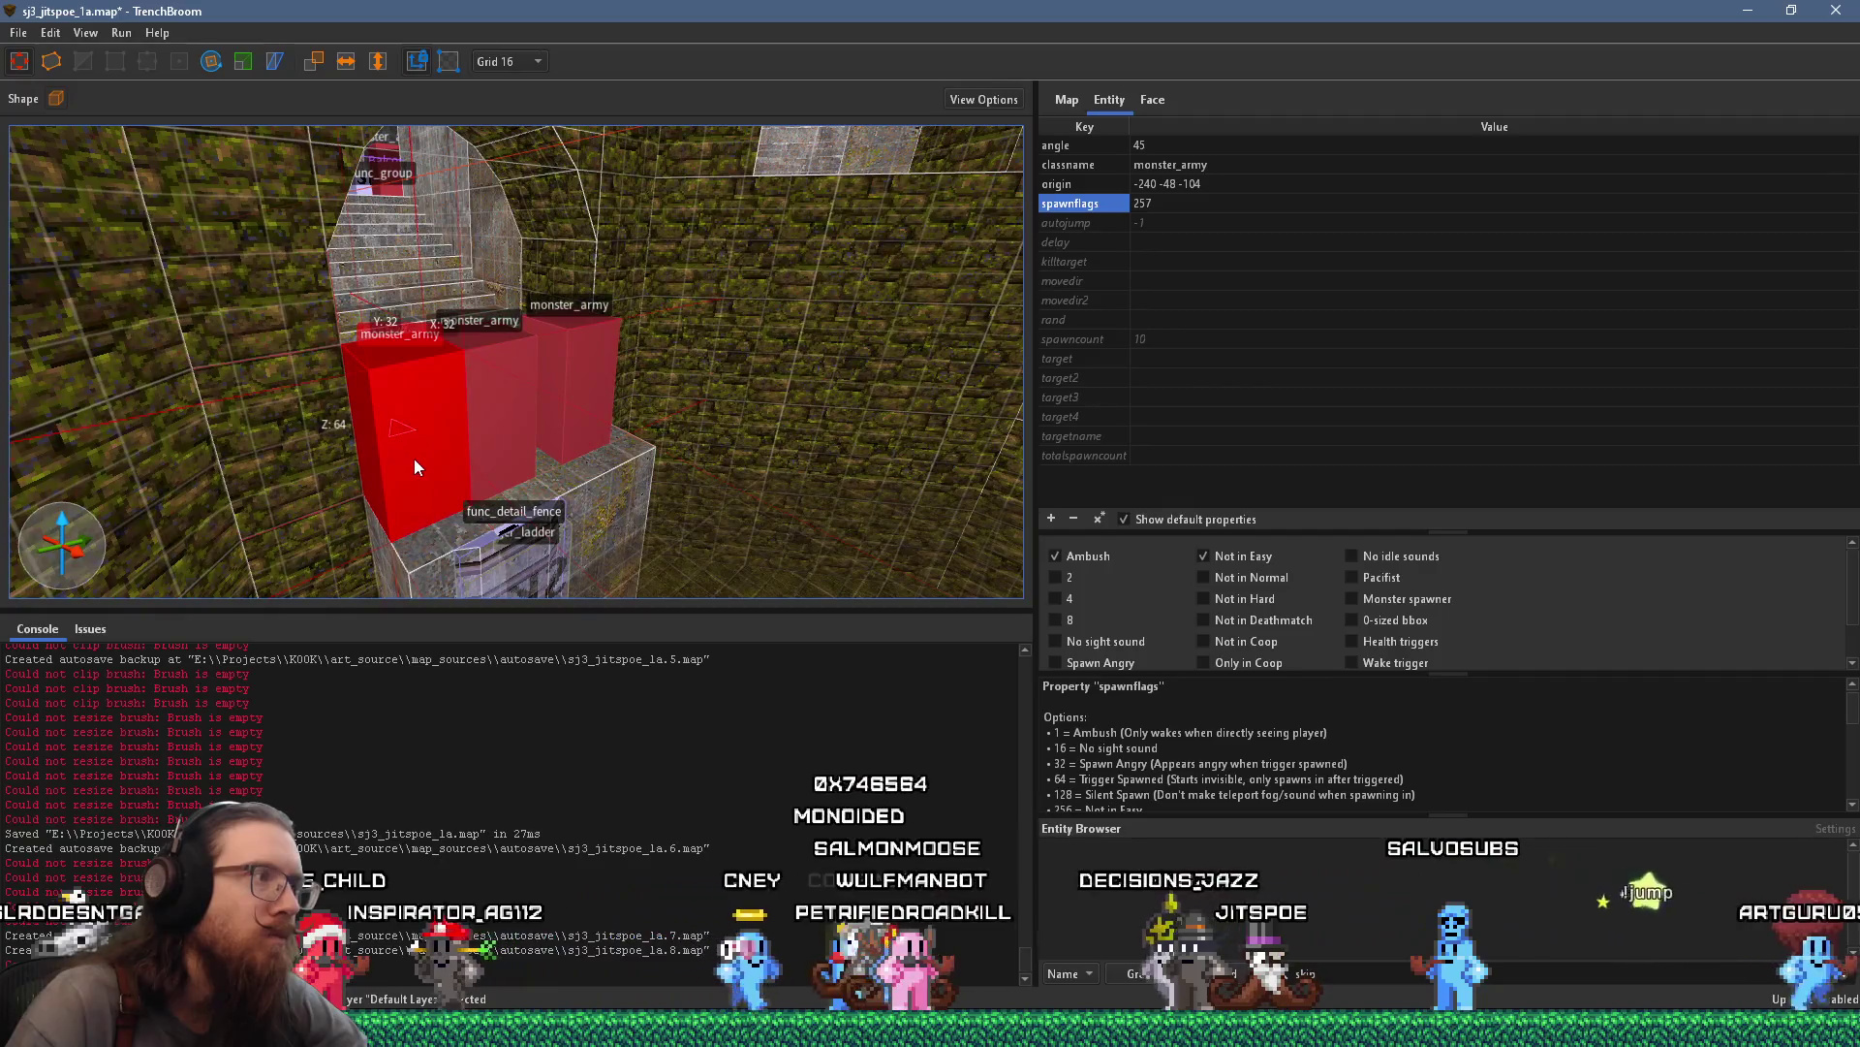
{"action": "left_click_drag", "start_coordinate": [414, 456], "coordinate": [410, 362]}
{"action": "mouse_move", "coordinate": [384, 503]}
{"action": "left_mouse_down"}
{"action": "mouse_move", "coordinate": [402, 374]}
{"action": "mouse_move", "coordinate": [507, 314]}
{"action": "mouse_move", "coordinate": [480, 354]}
{"action": "mouse_move", "coordinate": [492, 313]}
{"action": "left_mouse_up"}
{"action": "scroll", "coordinate": [508, 313], "scroll_direction": "up", "scroll_amount": 3}
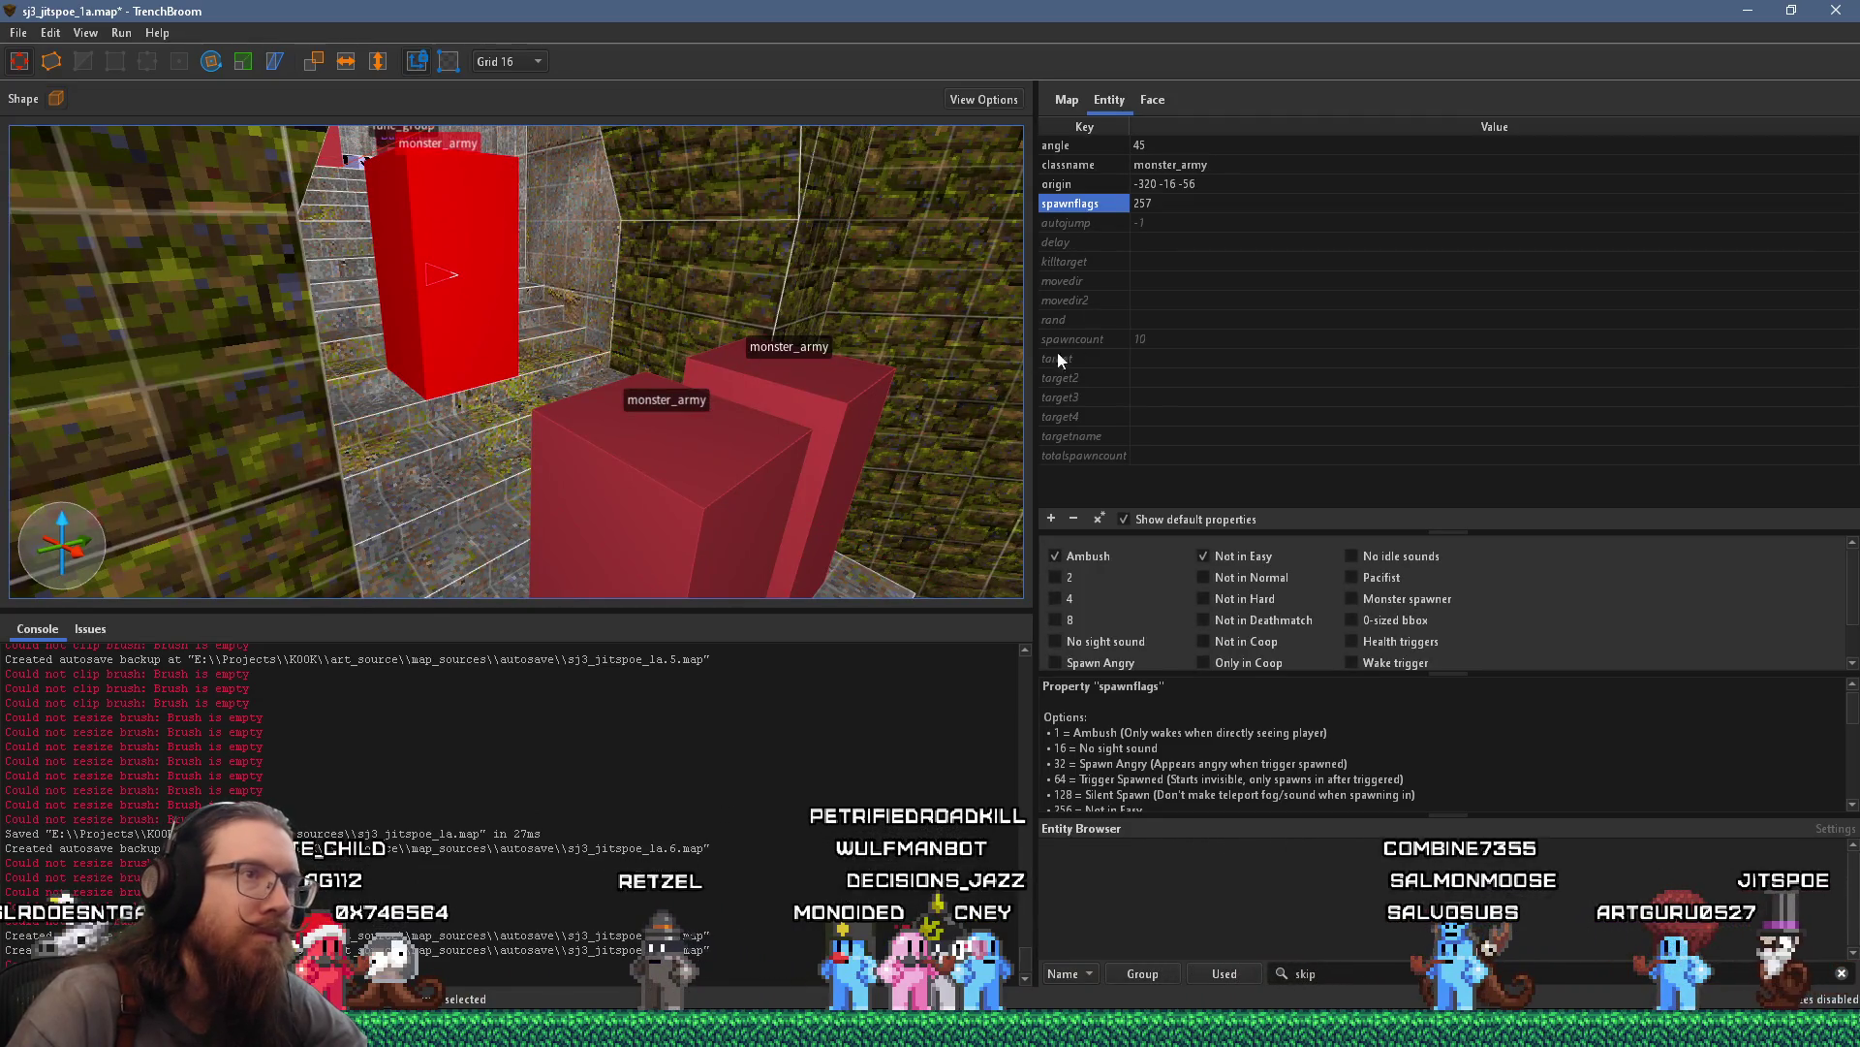
{"action": "left_click", "coordinate": [1221, 577]}
{"action": "scroll", "coordinate": [799, 439], "scroll_direction": "down", "scroll_amount": 10}
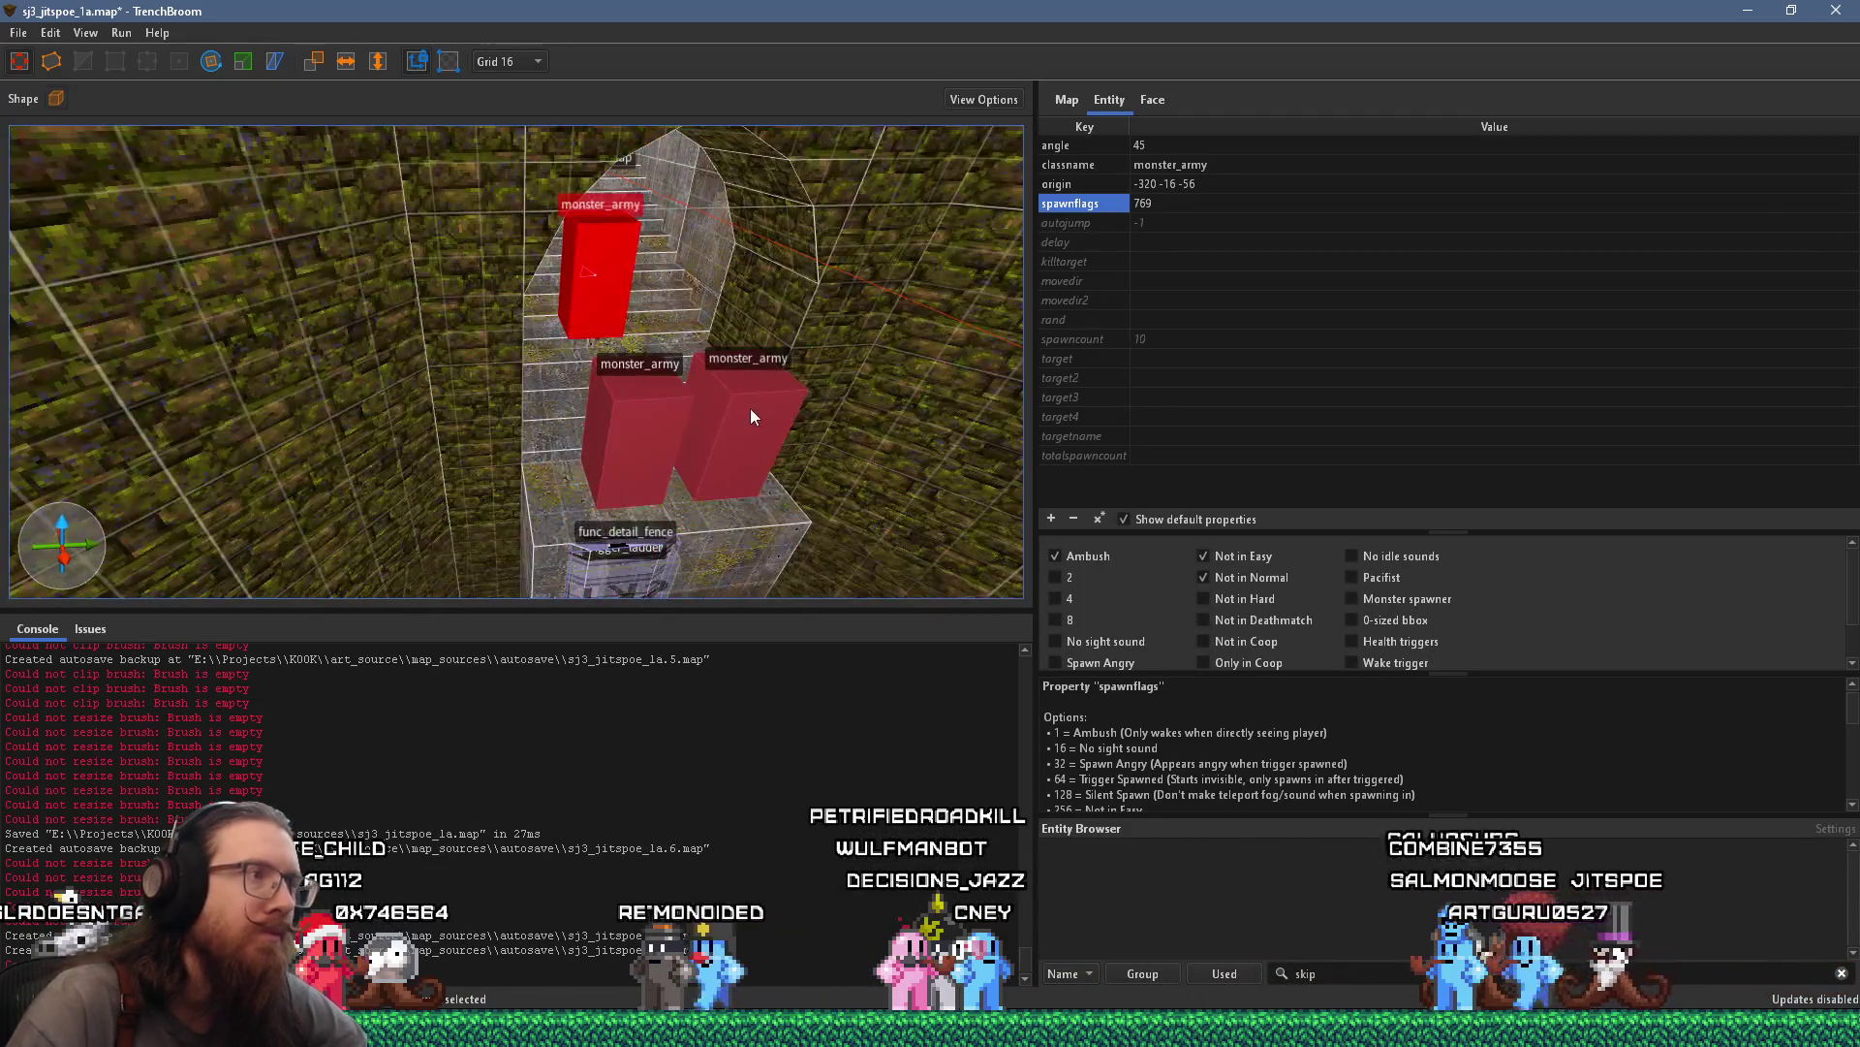
{"action": "key", "text": "Escape"}
{"action": "scroll", "coordinate": [621, 261], "scroll_direction": "up", "scroll_amount": 10}
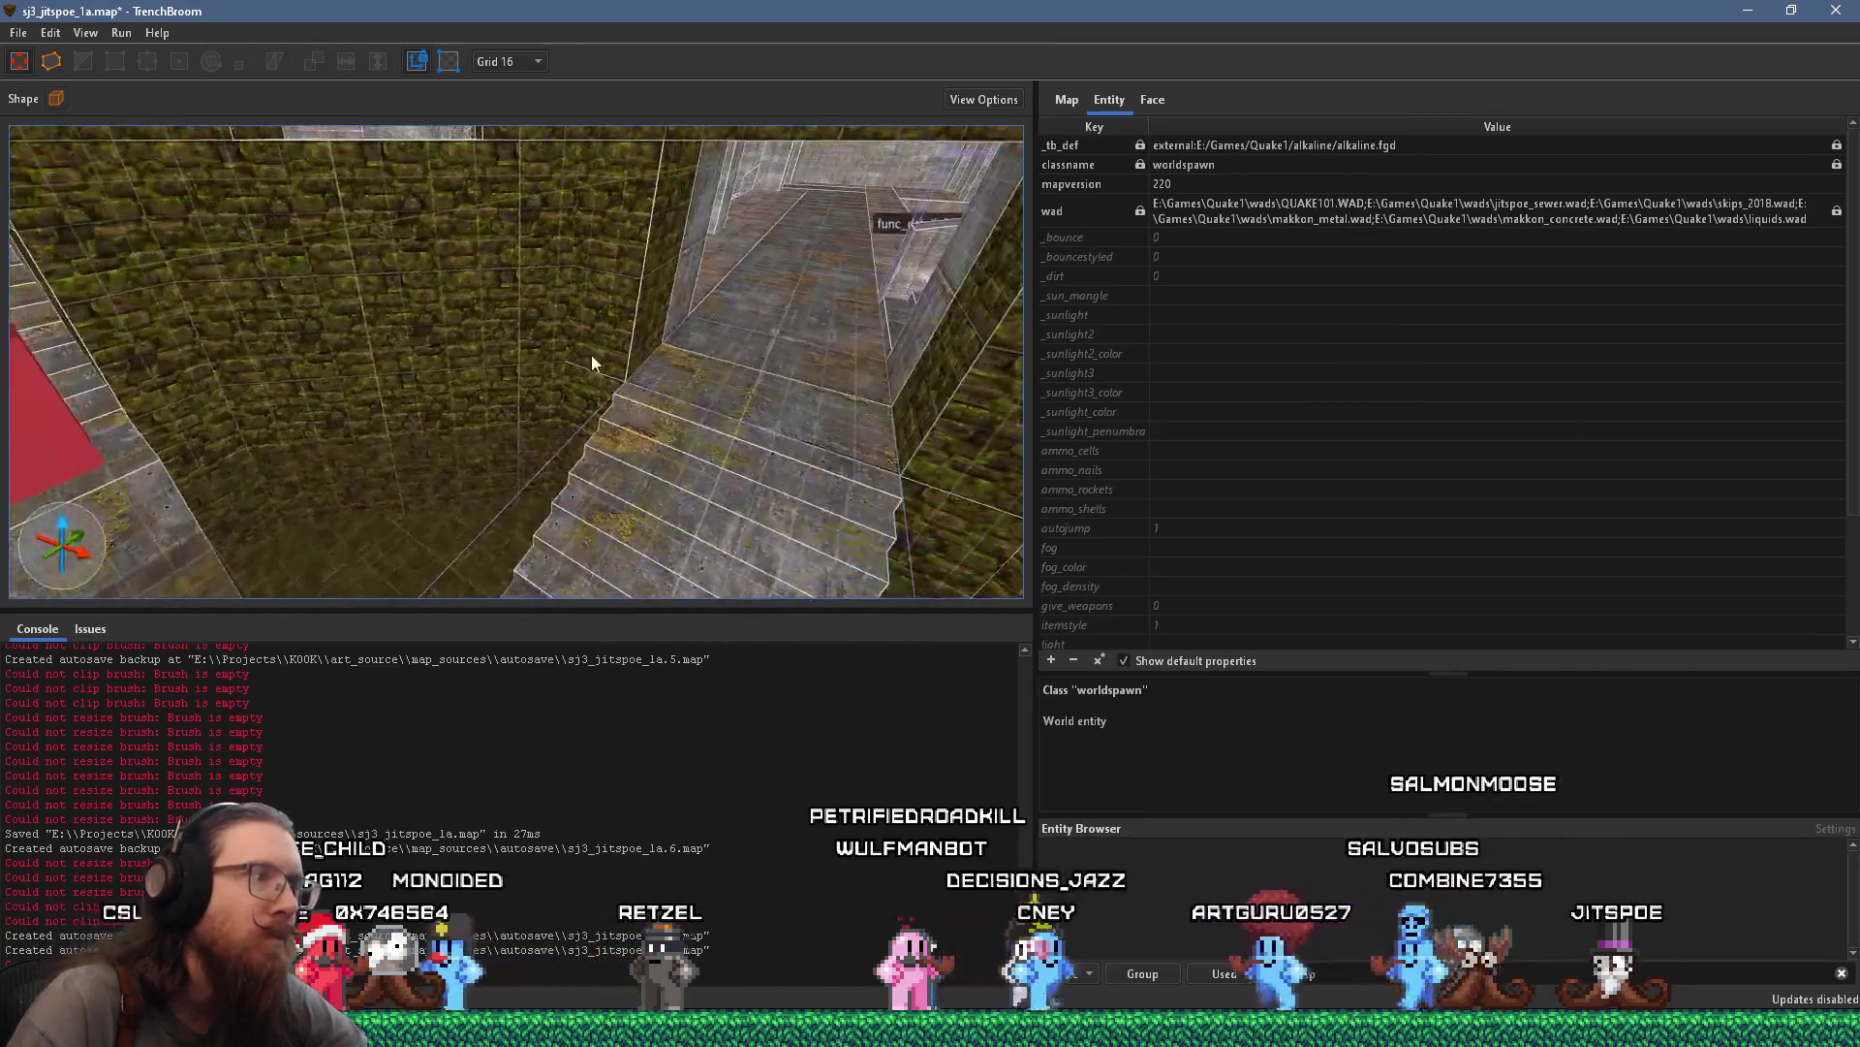
Create a monster_frogman point entity near the stairs
{"action": "scroll", "coordinate": [710, 266], "scroll_direction": "down", "scroll_amount": 5}
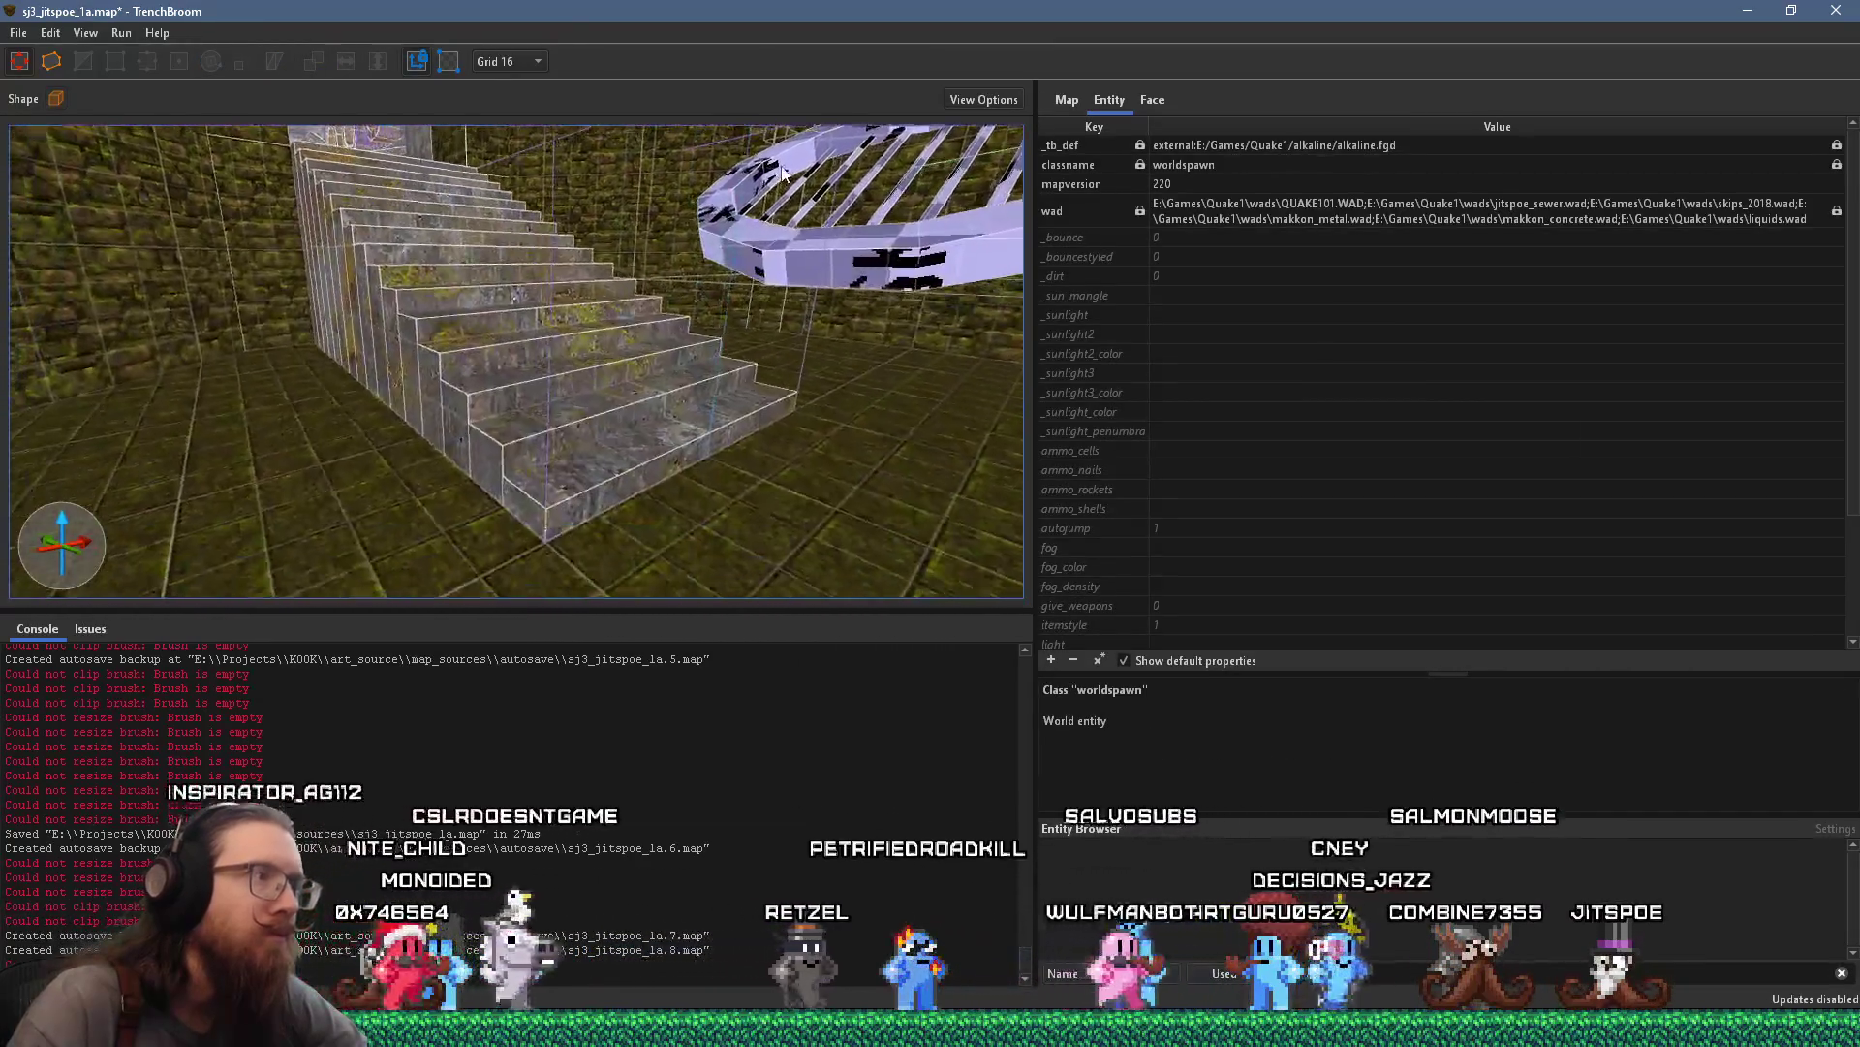
{"action": "right_click", "coordinate": [789, 445]}
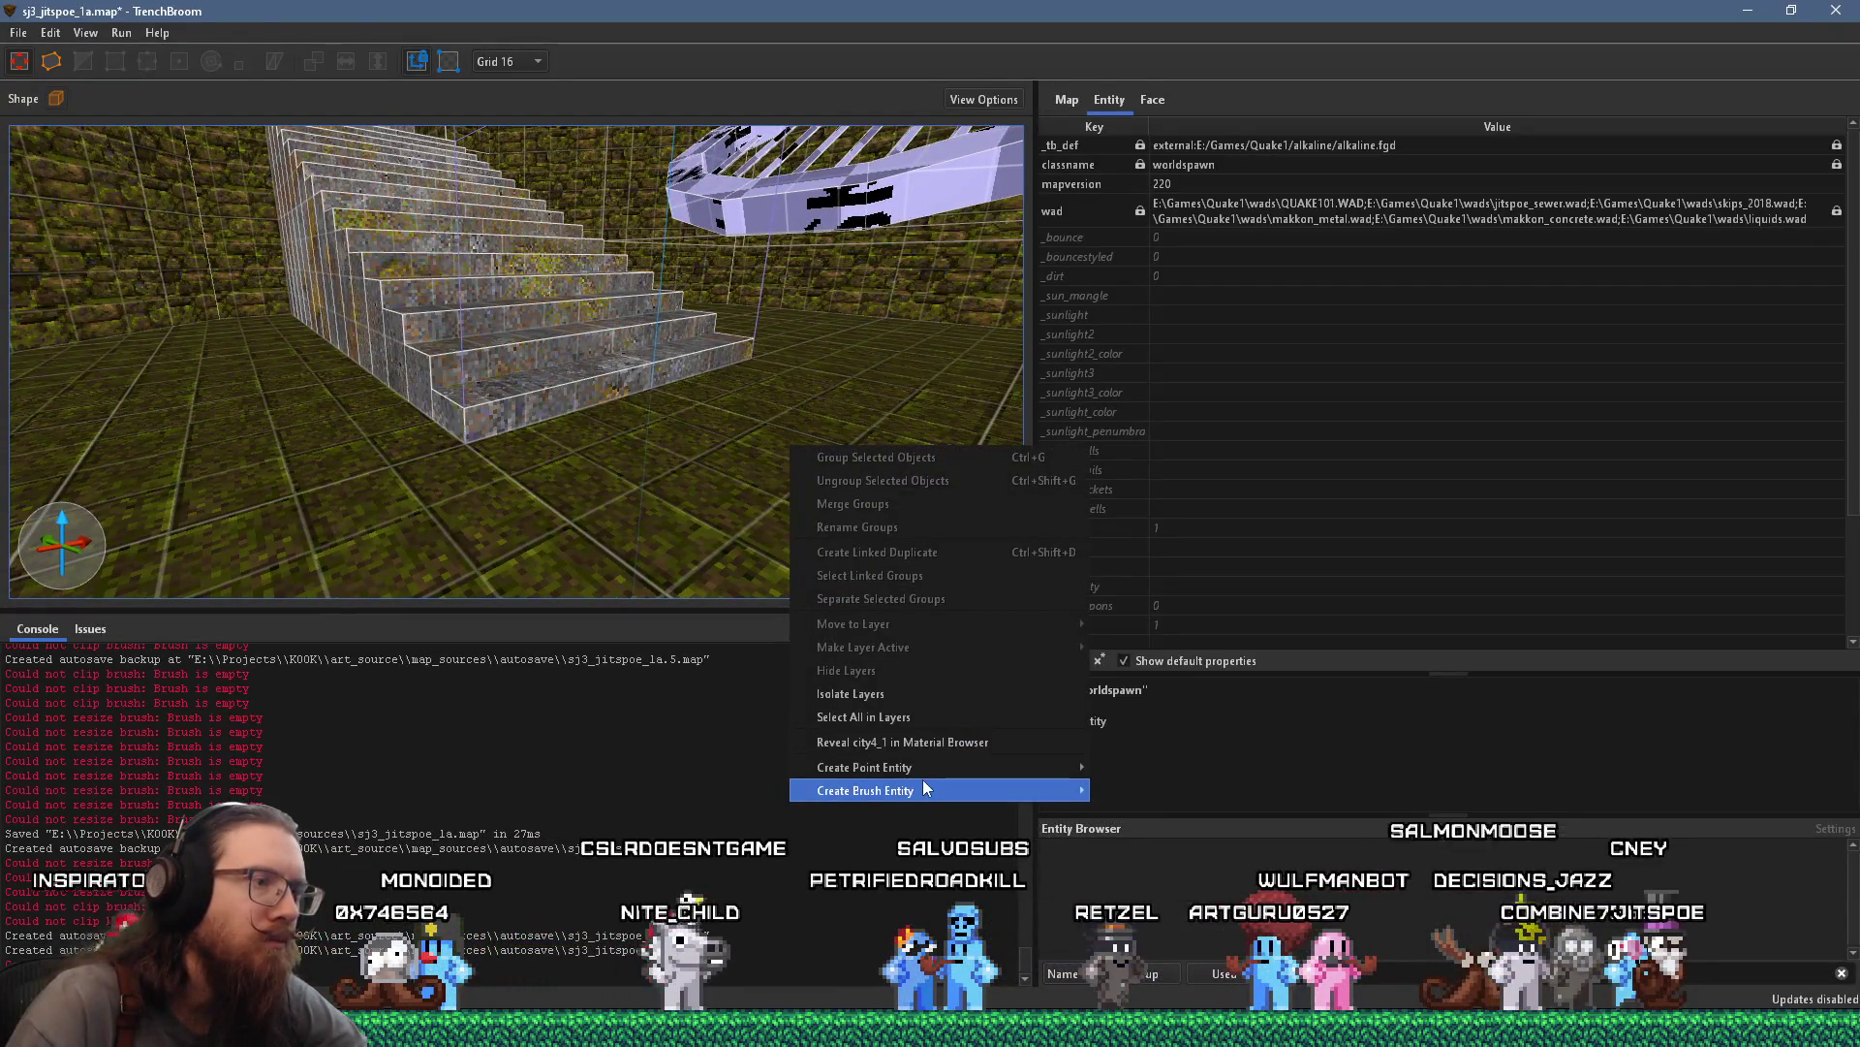
{"action": "mouse_move", "coordinate": [937, 791]}
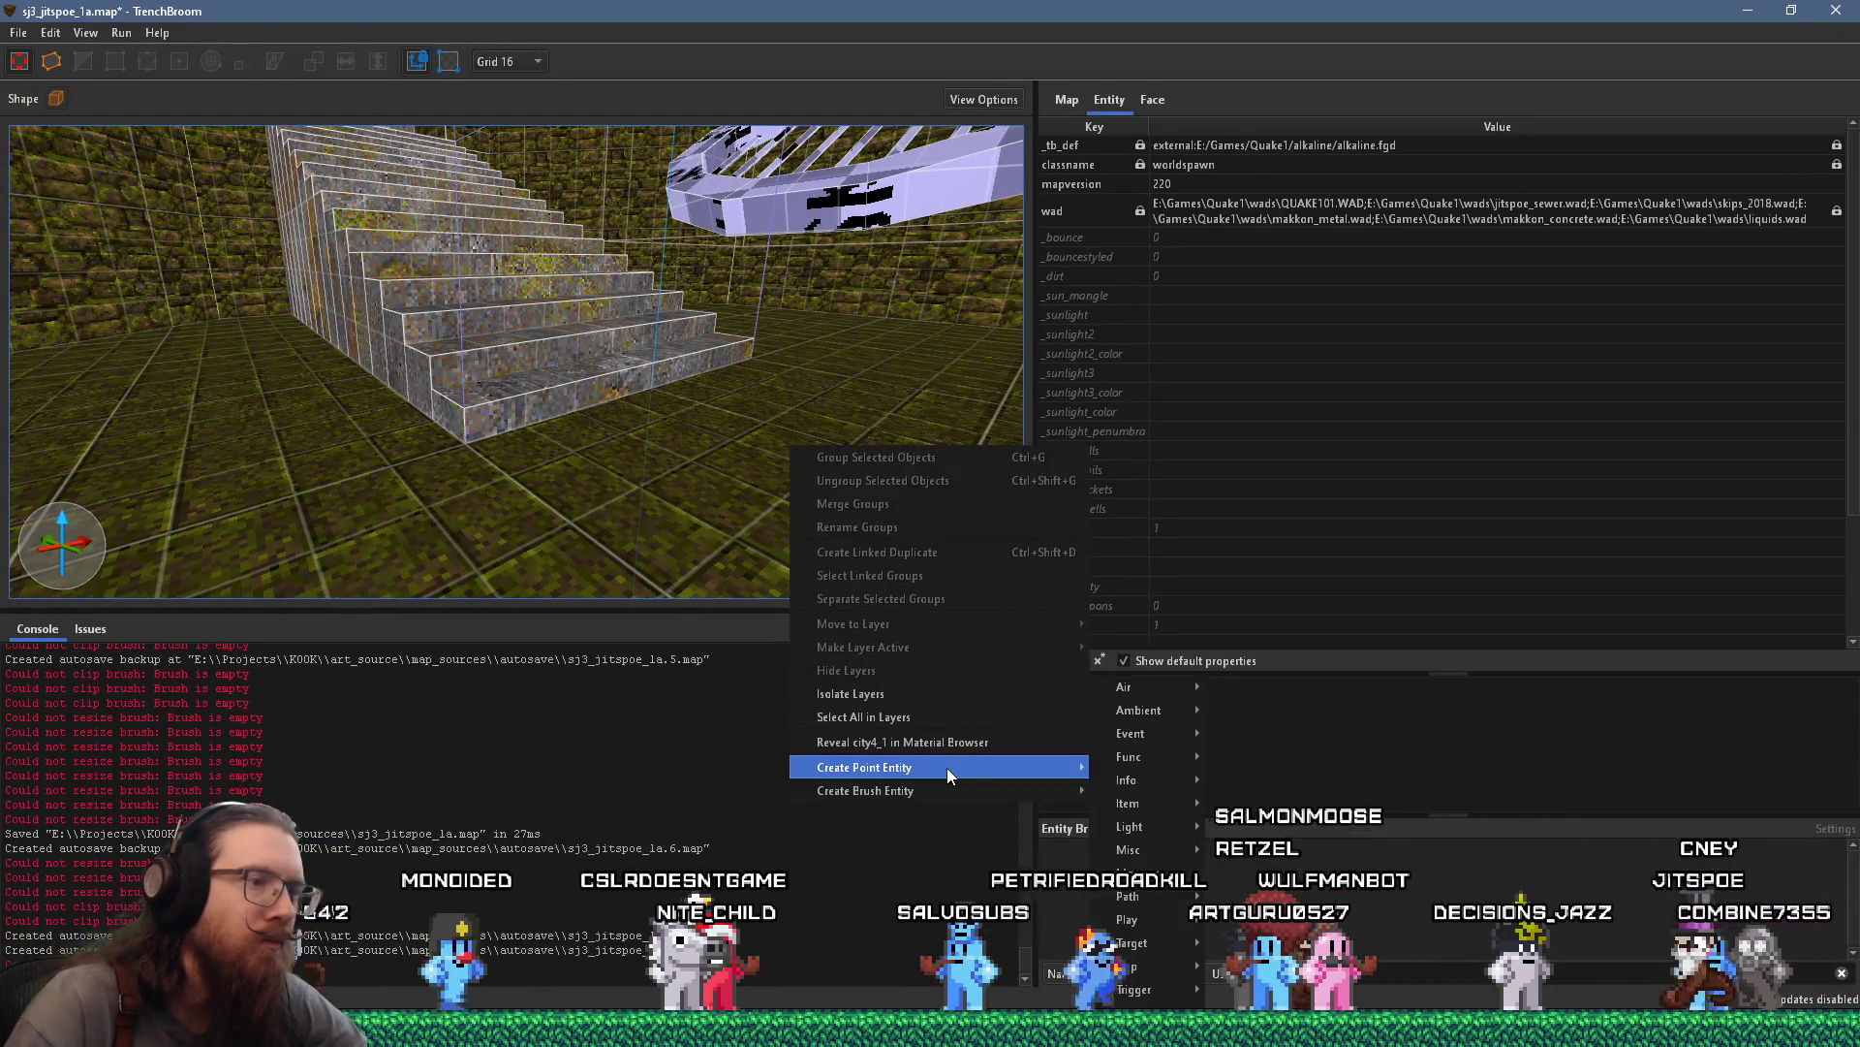
{"action": "mouse_move", "coordinate": [1179, 872]}
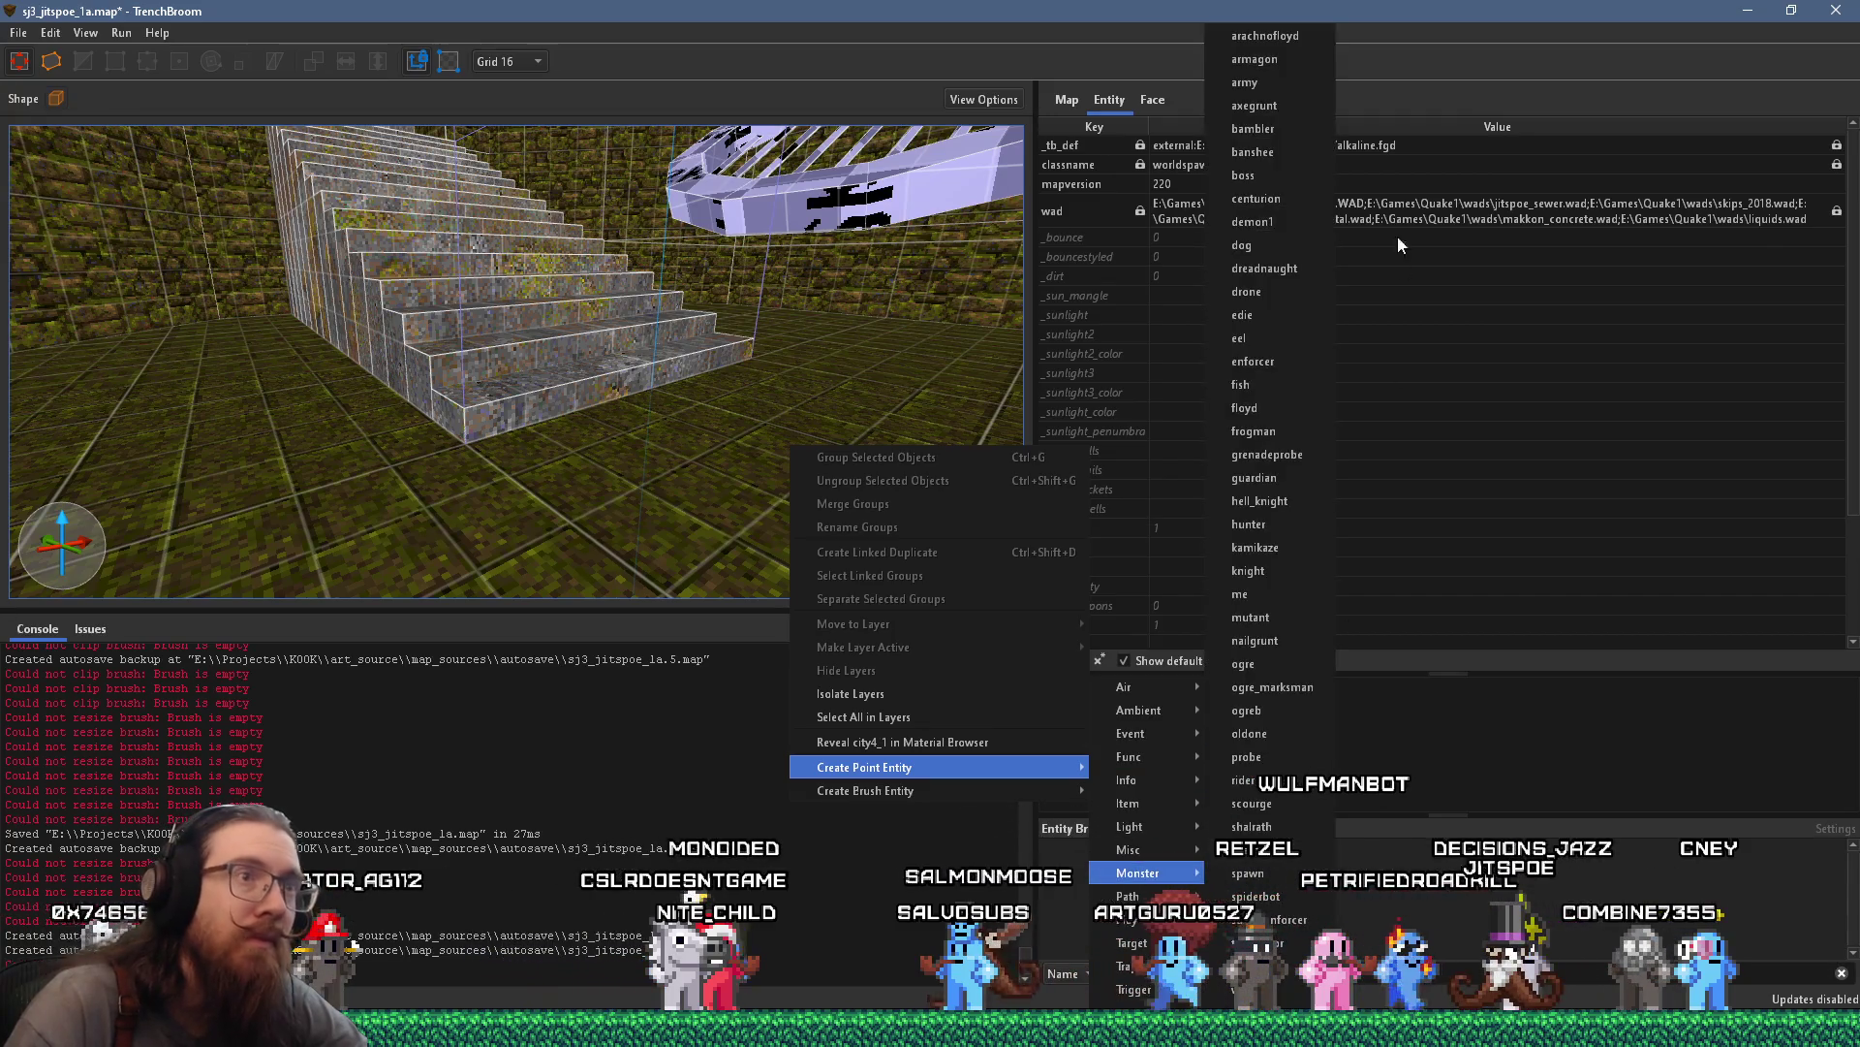
{"action": "left_click", "coordinate": [1278, 430]}
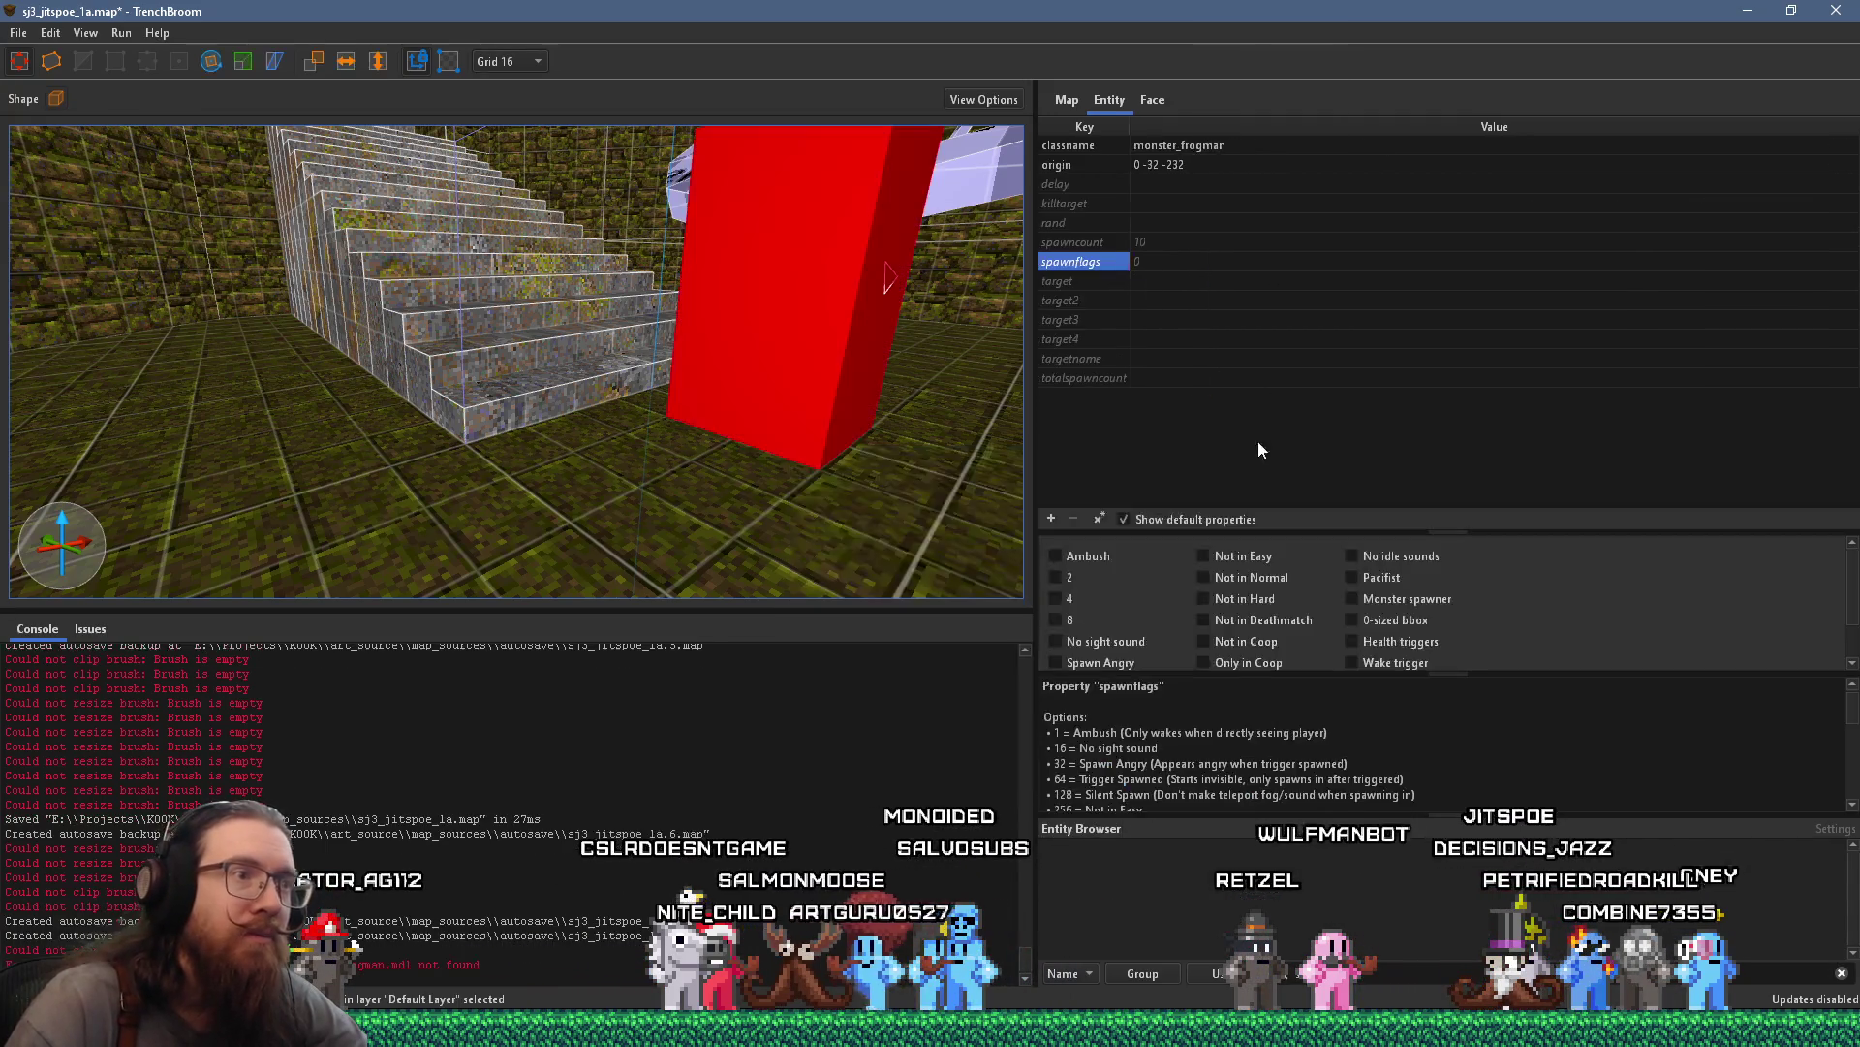
{"action": "mouse_move", "coordinate": [735, 513]}
{"action": "left_mouse_down"}
{"action": "mouse_move", "coordinate": [512, 516]}
{"action": "mouse_move", "coordinate": [469, 347]}
{"action": "mouse_move", "coordinate": [742, 586]}
{"action": "mouse_move", "coordinate": [750, 556]}
{"action": "mouse_move", "coordinate": [299, 414]}
{"action": "left_mouse_up"}
{"action": "scroll", "coordinate": [572, 395], "scroll_direction": "up", "scroll_amount": 10}
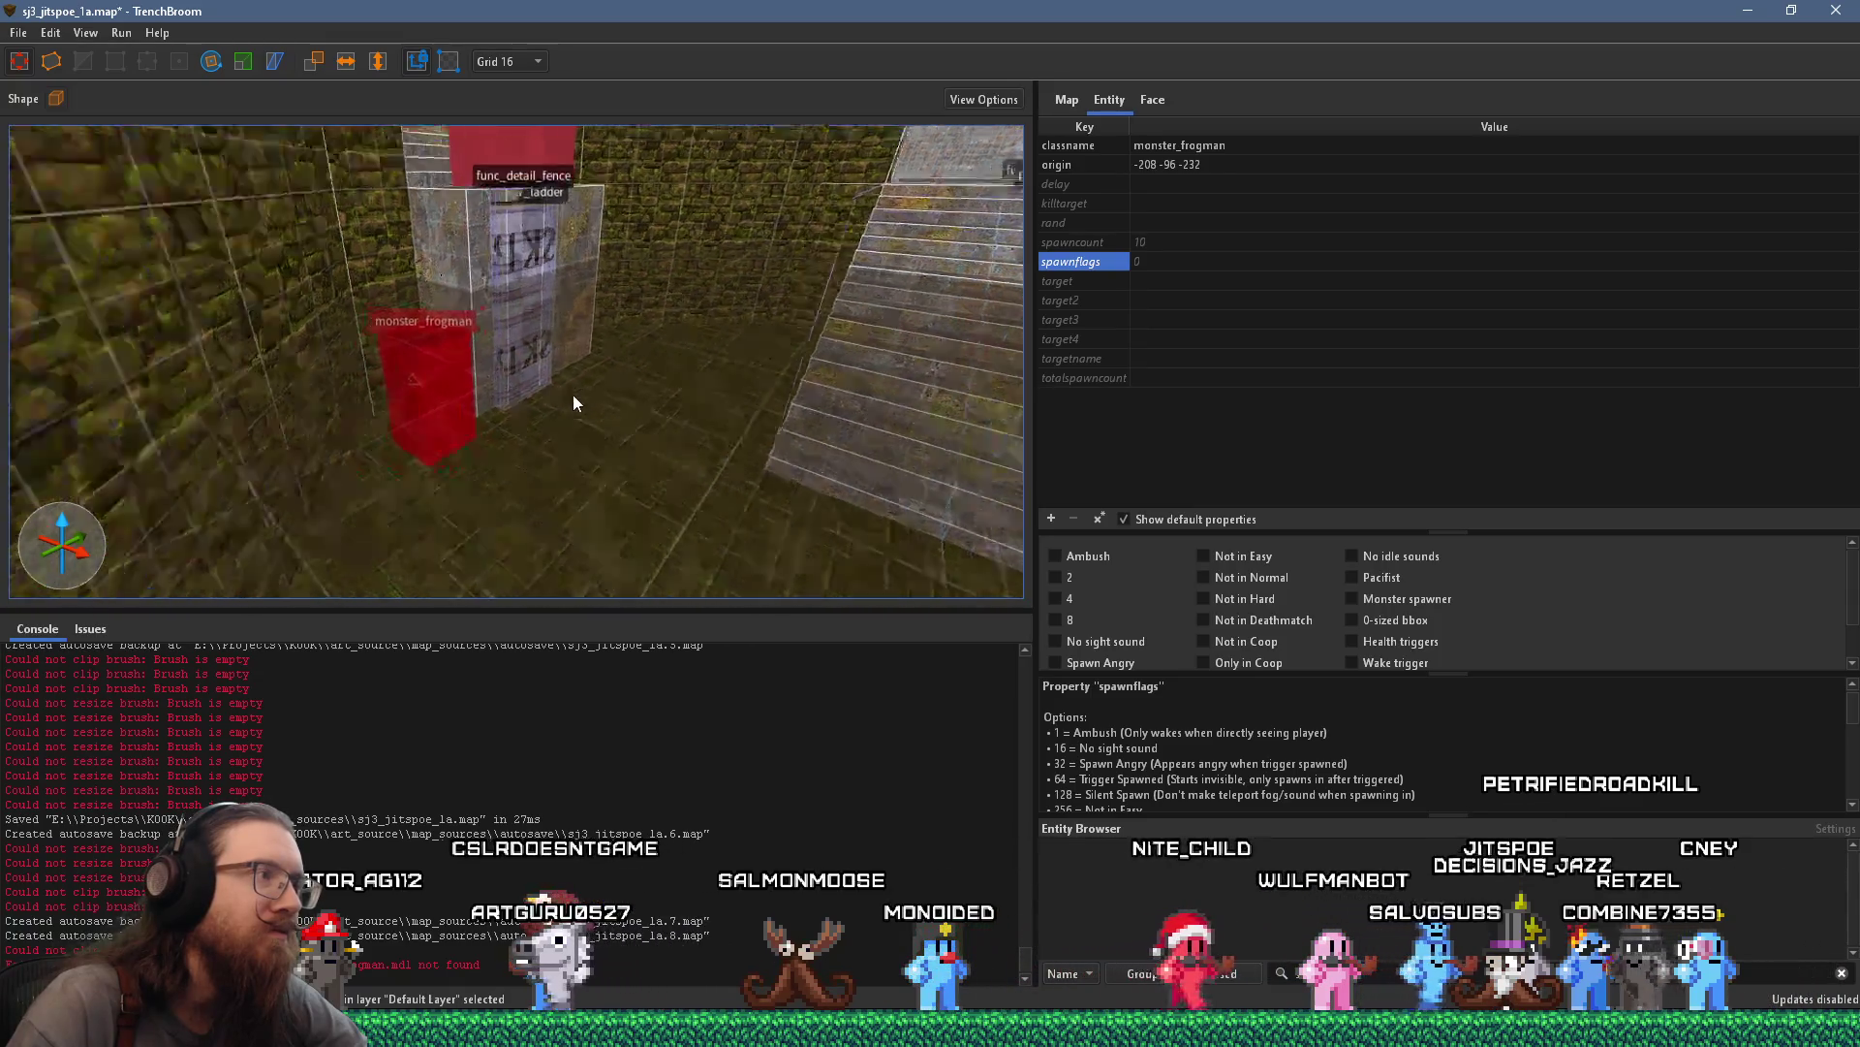
{"action": "mouse_move", "coordinate": [754, 397]}
{"action": "left_mouse_down"}
{"action": "mouse_move", "coordinate": [634, 465]}
{"action": "mouse_move", "coordinate": [538, 476]}
{"action": "mouse_move", "coordinate": [488, 360]}
{"action": "mouse_move", "coordinate": [688, 431]}
{"action": "mouse_move", "coordinate": [532, 408]}
{"action": "mouse_move", "coordinate": [312, 489]}
{"action": "mouse_move", "coordinate": [510, 416]}
{"action": "mouse_move", "coordinate": [423, 495]}
{"action": "mouse_move", "coordinate": [863, 388]}
{"action": "mouse_move", "coordinate": [882, 358]}
{"action": "left_mouse_up"}
Place the frogman beside the stairs below the grate, facing 270, flagged Not in Easy and Normal
{"action": "left_click", "coordinate": [1252, 564]}
{"action": "left_click_drag", "start_coordinate": [821, 495], "coordinate": [815, 511]}
{"action": "mouse_move", "coordinate": [505, 423]}
{"action": "left_mouse_down"}
{"action": "mouse_move", "coordinate": [1060, 467]}
{"action": "mouse_move", "coordinate": [668, 419]}
{"action": "mouse_move", "coordinate": [690, 430]}
{"action": "mouse_move", "coordinate": [781, 448]}
{"action": "mouse_move", "coordinate": [622, 367]}
{"action": "left_mouse_up"}
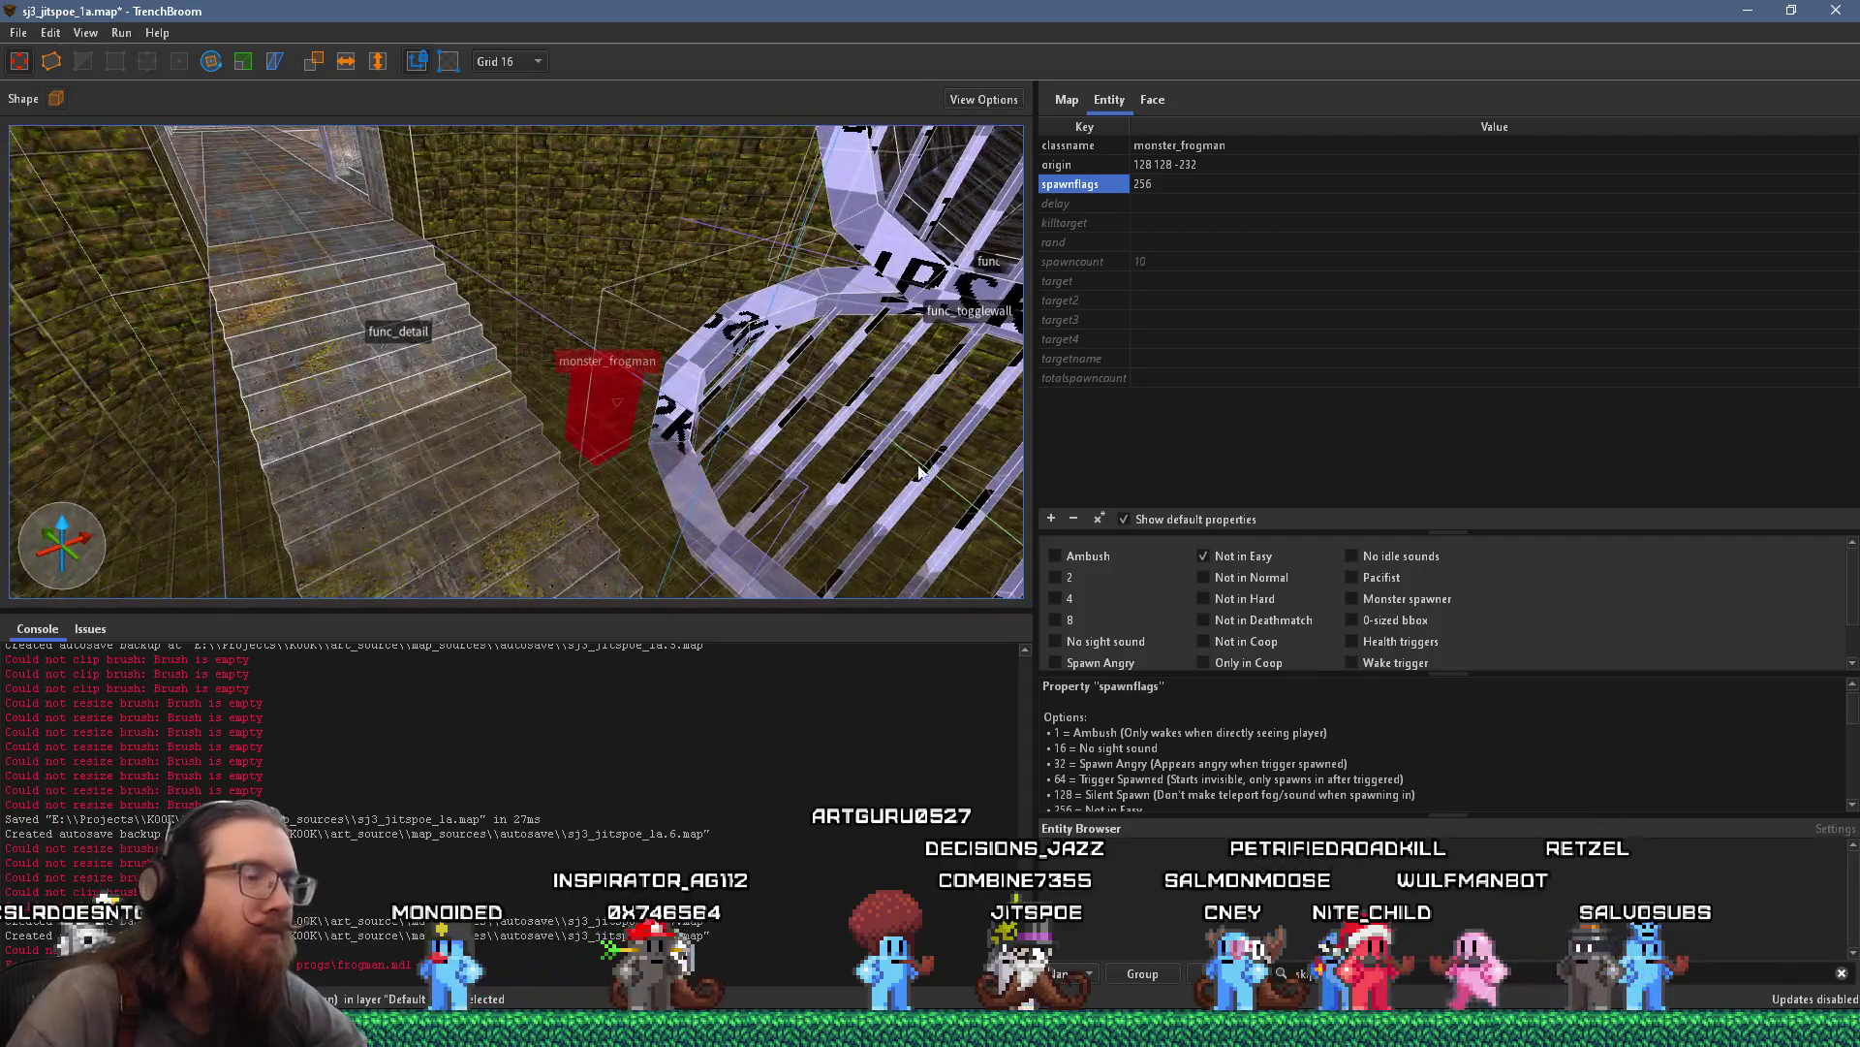
{"action": "left_click", "coordinate": [212, 61]}
{"action": "mouse_move", "coordinate": [622, 483]}
{"action": "left_mouse_down"}
{"action": "mouse_move", "coordinate": [494, 452]}
{"action": "mouse_move", "coordinate": [445, 413]}
{"action": "mouse_move", "coordinate": [463, 425]}
{"action": "left_mouse_up"}
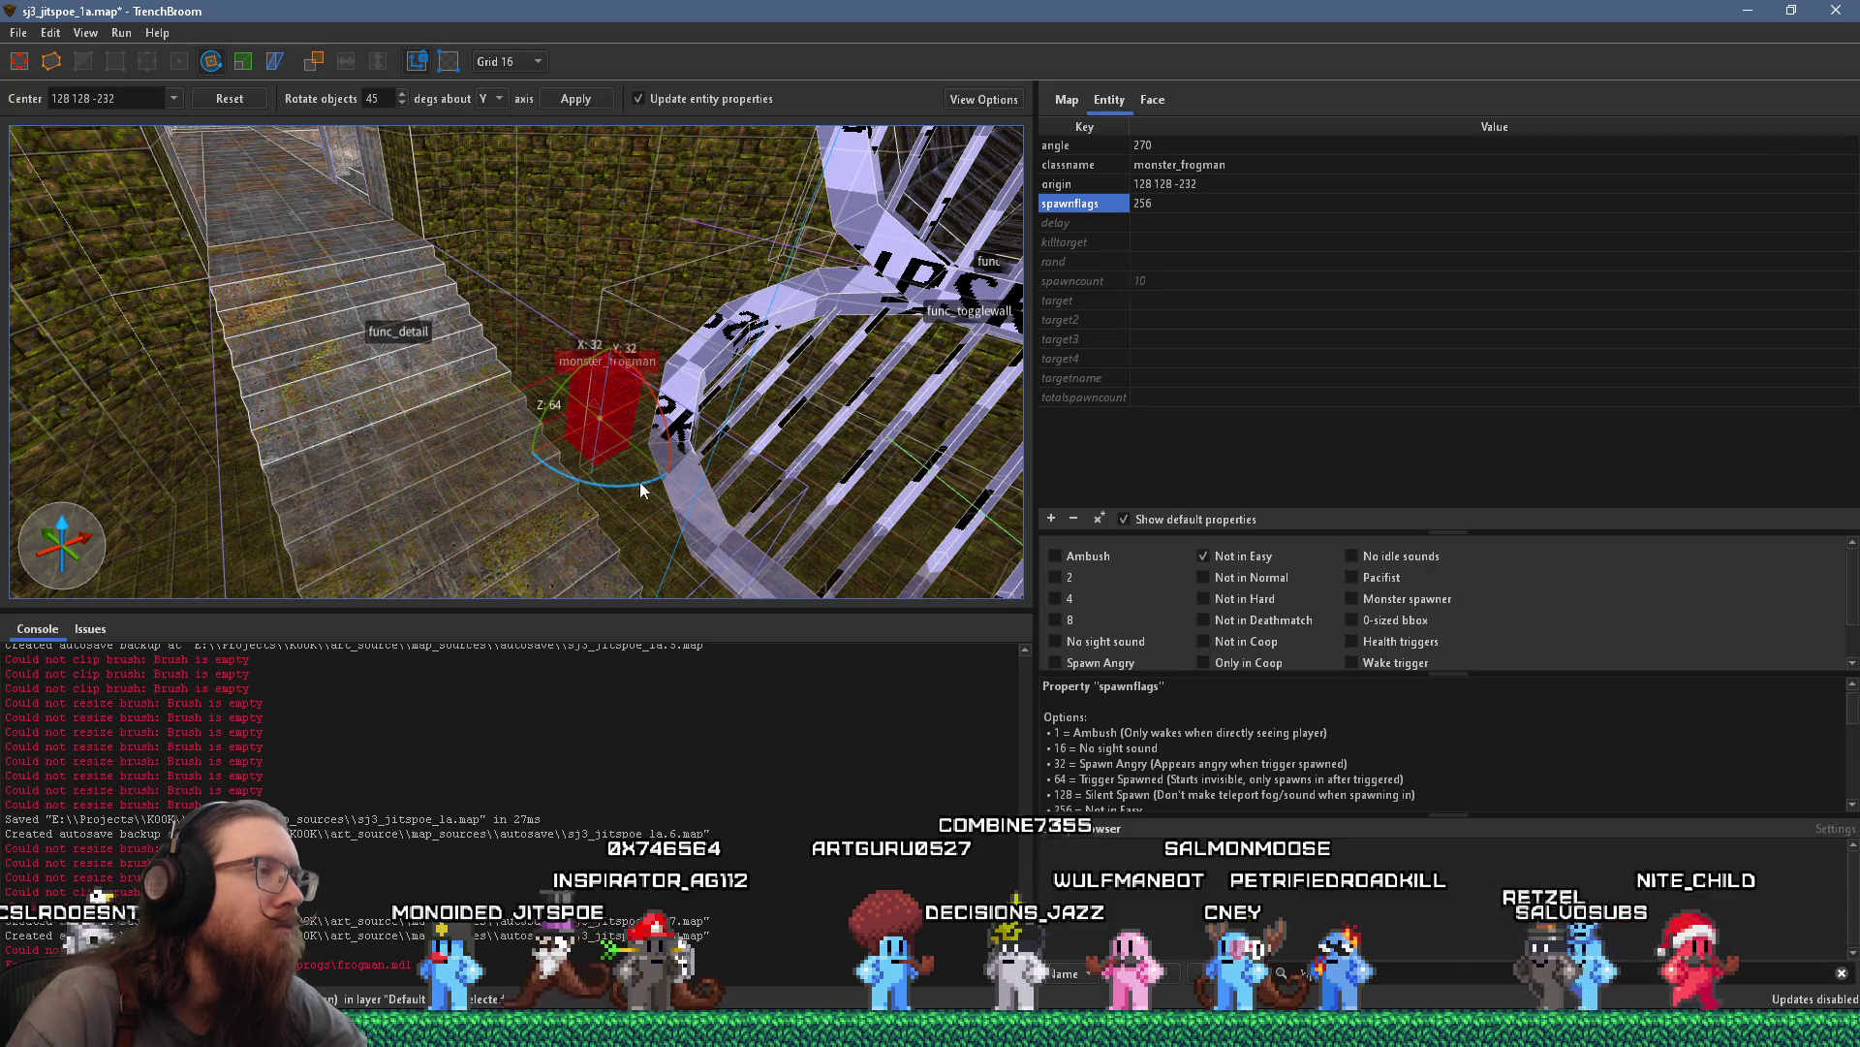
{"action": "scroll", "coordinate": [640, 482], "scroll_direction": "up", "scroll_amount": 3}
{"action": "left_click", "coordinate": [1249, 579]}
{"action": "mouse_move", "coordinate": [621, 456]}
{"action": "left_mouse_down"}
{"action": "mouse_move", "coordinate": [437, 481]}
{"action": "mouse_move", "coordinate": [691, 513]}
{"action": "mouse_move", "coordinate": [663, 473]}
{"action": "mouse_move", "coordinate": [763, 440]}
{"action": "mouse_move", "coordinate": [710, 305]}
{"action": "mouse_move", "coordinate": [728, 370]}
{"action": "mouse_move", "coordinate": [624, 400]}
{"action": "mouse_move", "coordinate": [559, 292]}
{"action": "mouse_move", "coordinate": [664, 444]}
{"action": "left_mouse_up"}
Create a monster_fish on the floor by the stairs
{"action": "right_click", "coordinate": [665, 444]}
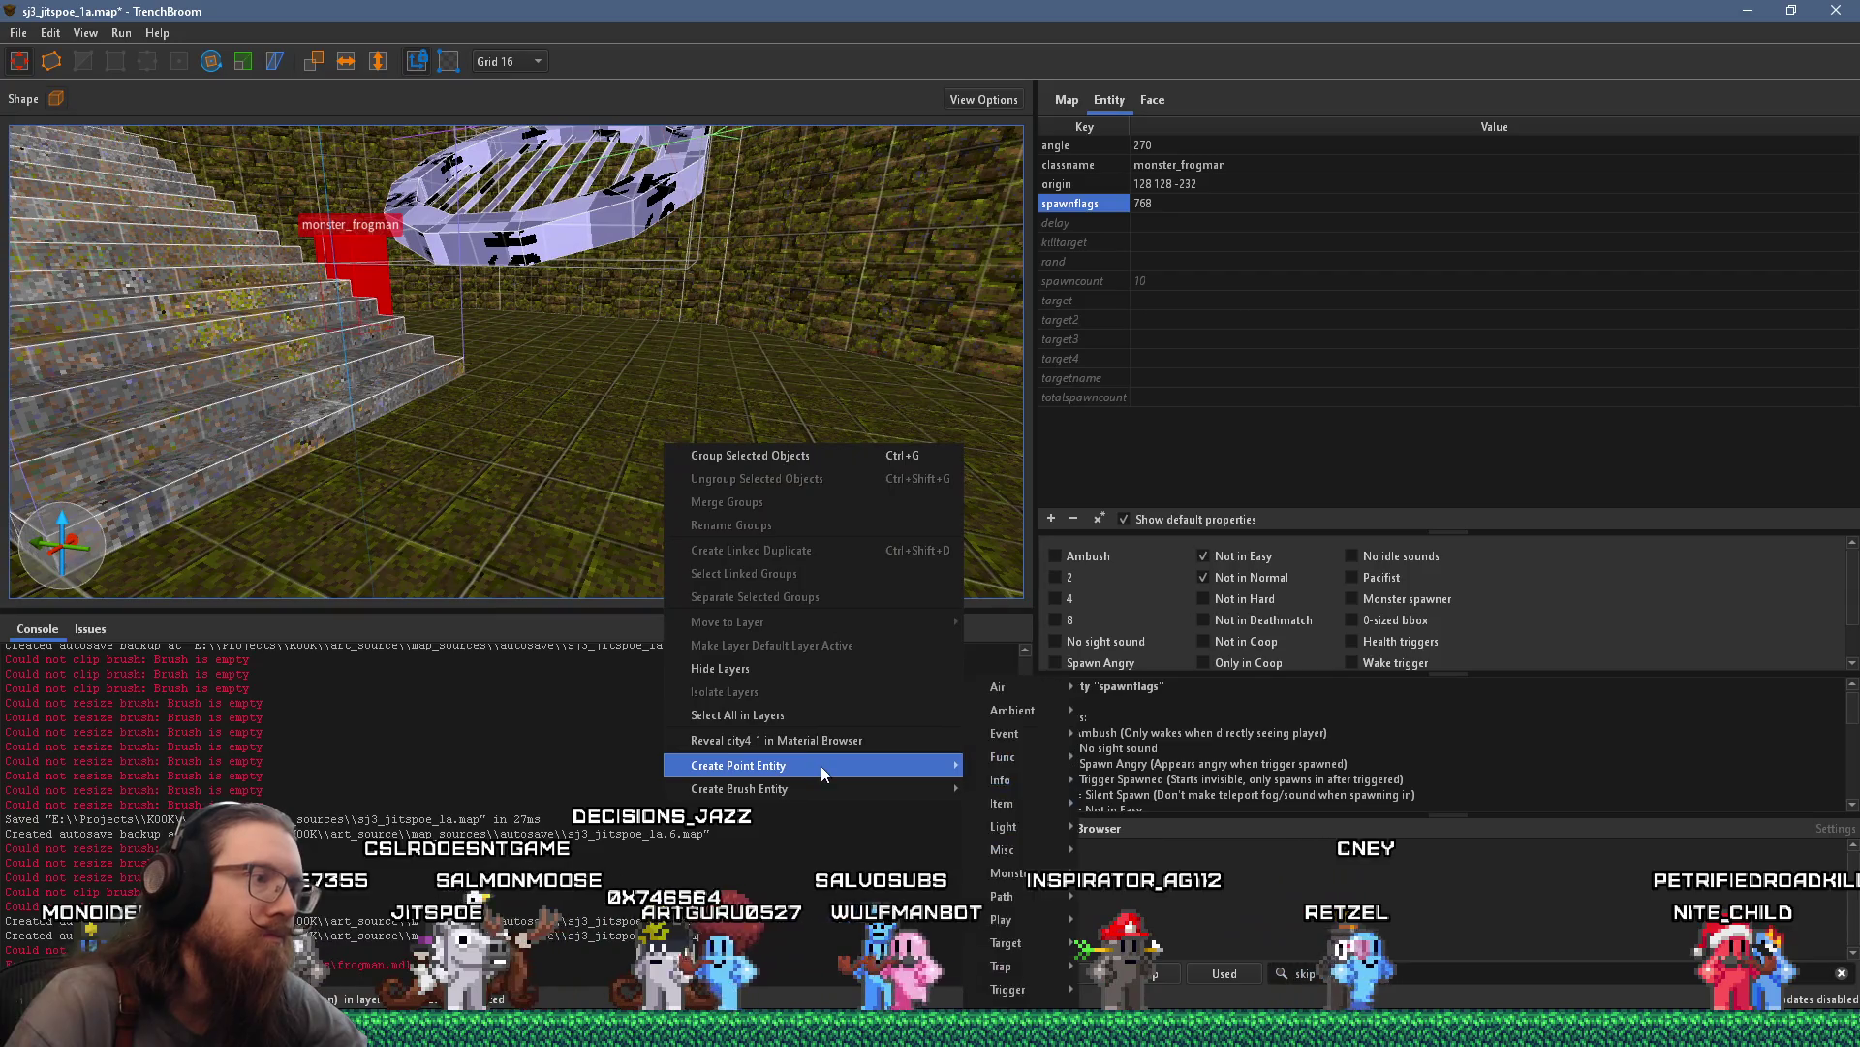
{"action": "mouse_move", "coordinate": [820, 765]}
{"action": "mouse_move", "coordinate": [1054, 879]}
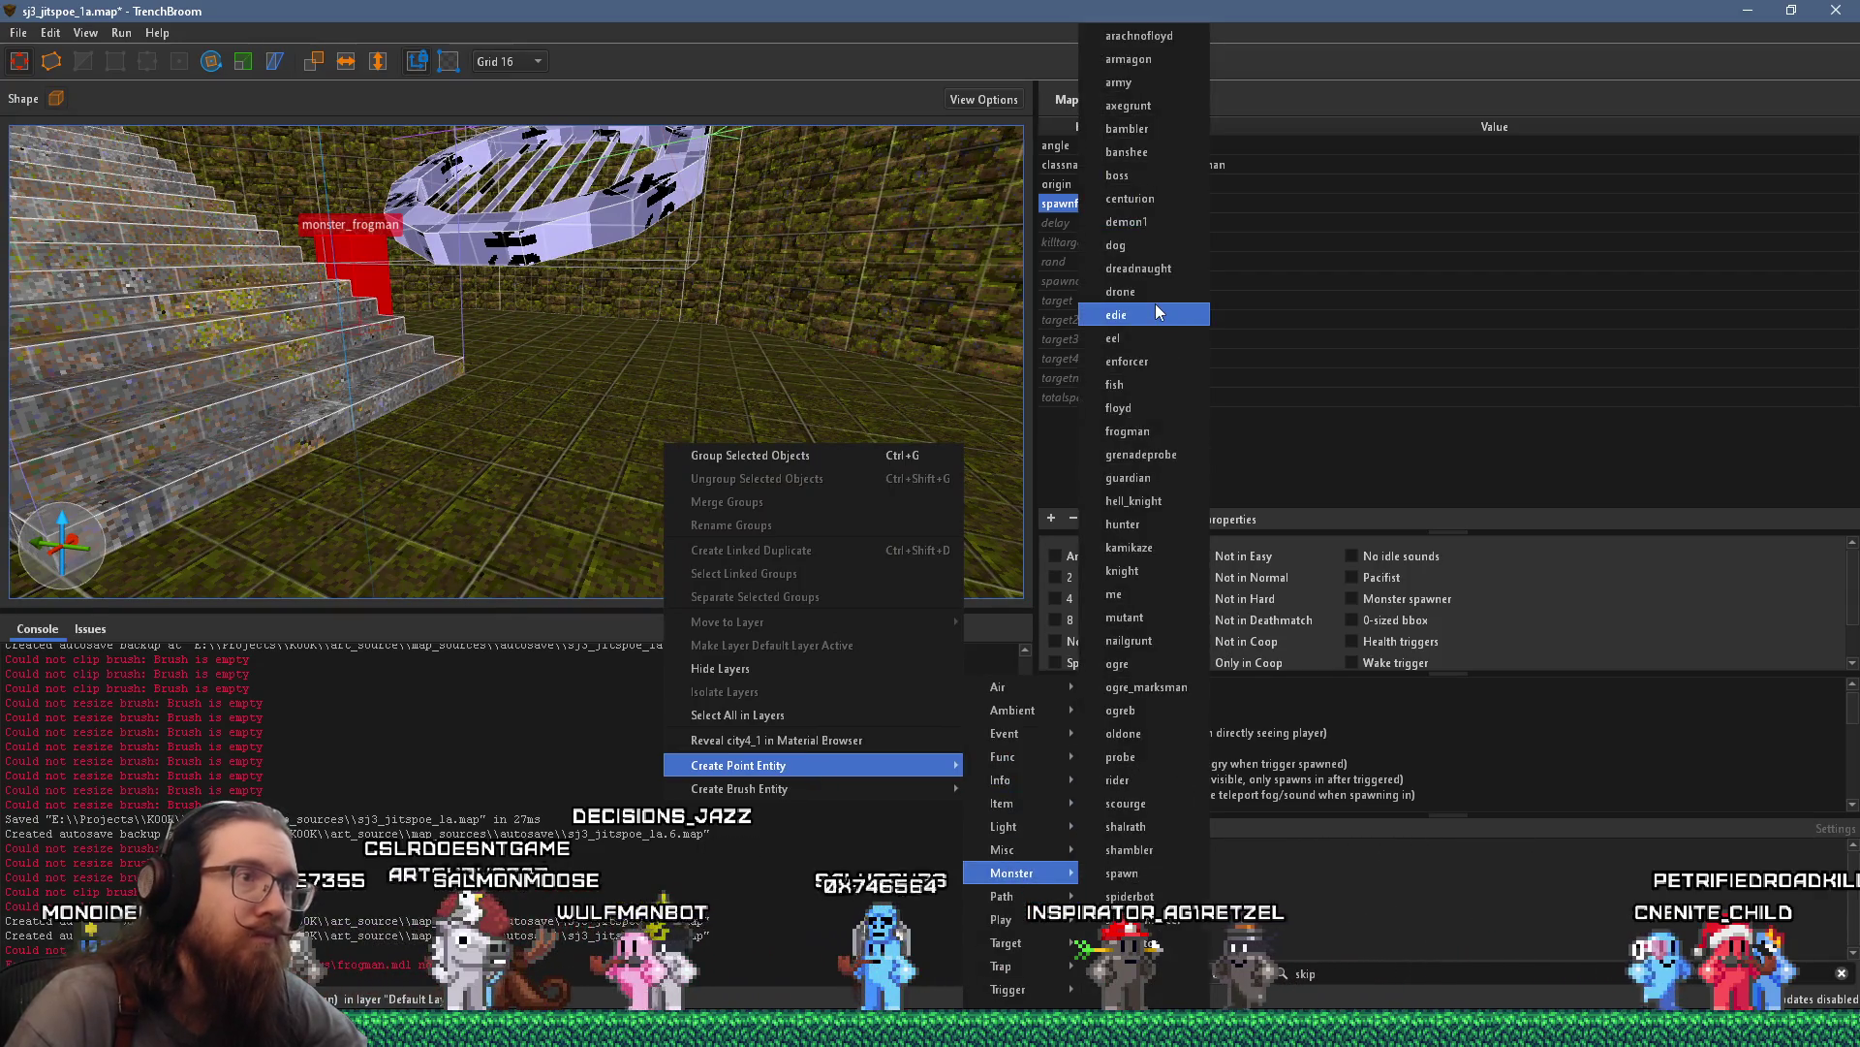
{"action": "left_click", "coordinate": [1170, 385]}
{"action": "key", "text": "s"}
{"action": "key", "text": "d"}
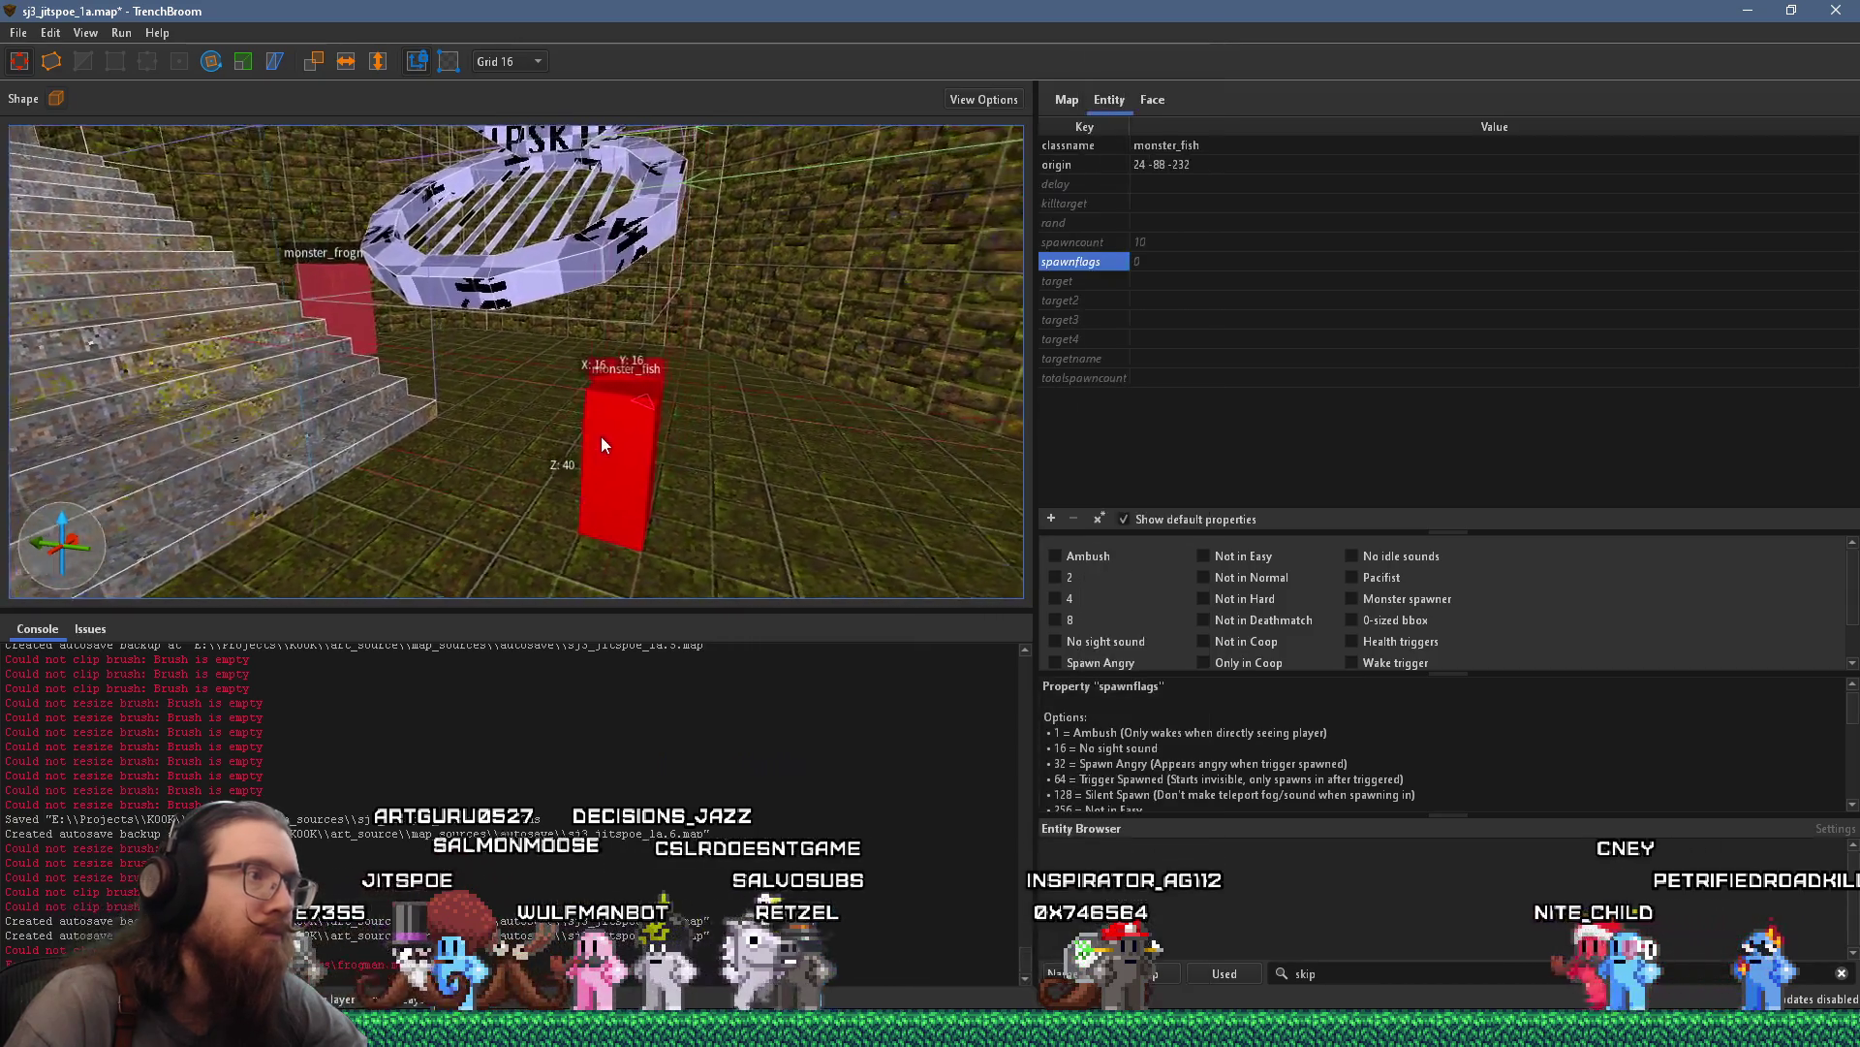
Turn the fish to face 135°, move it to 88 -56 -232 and flag it Not in Easy
{"action": "key", "text": "w"}
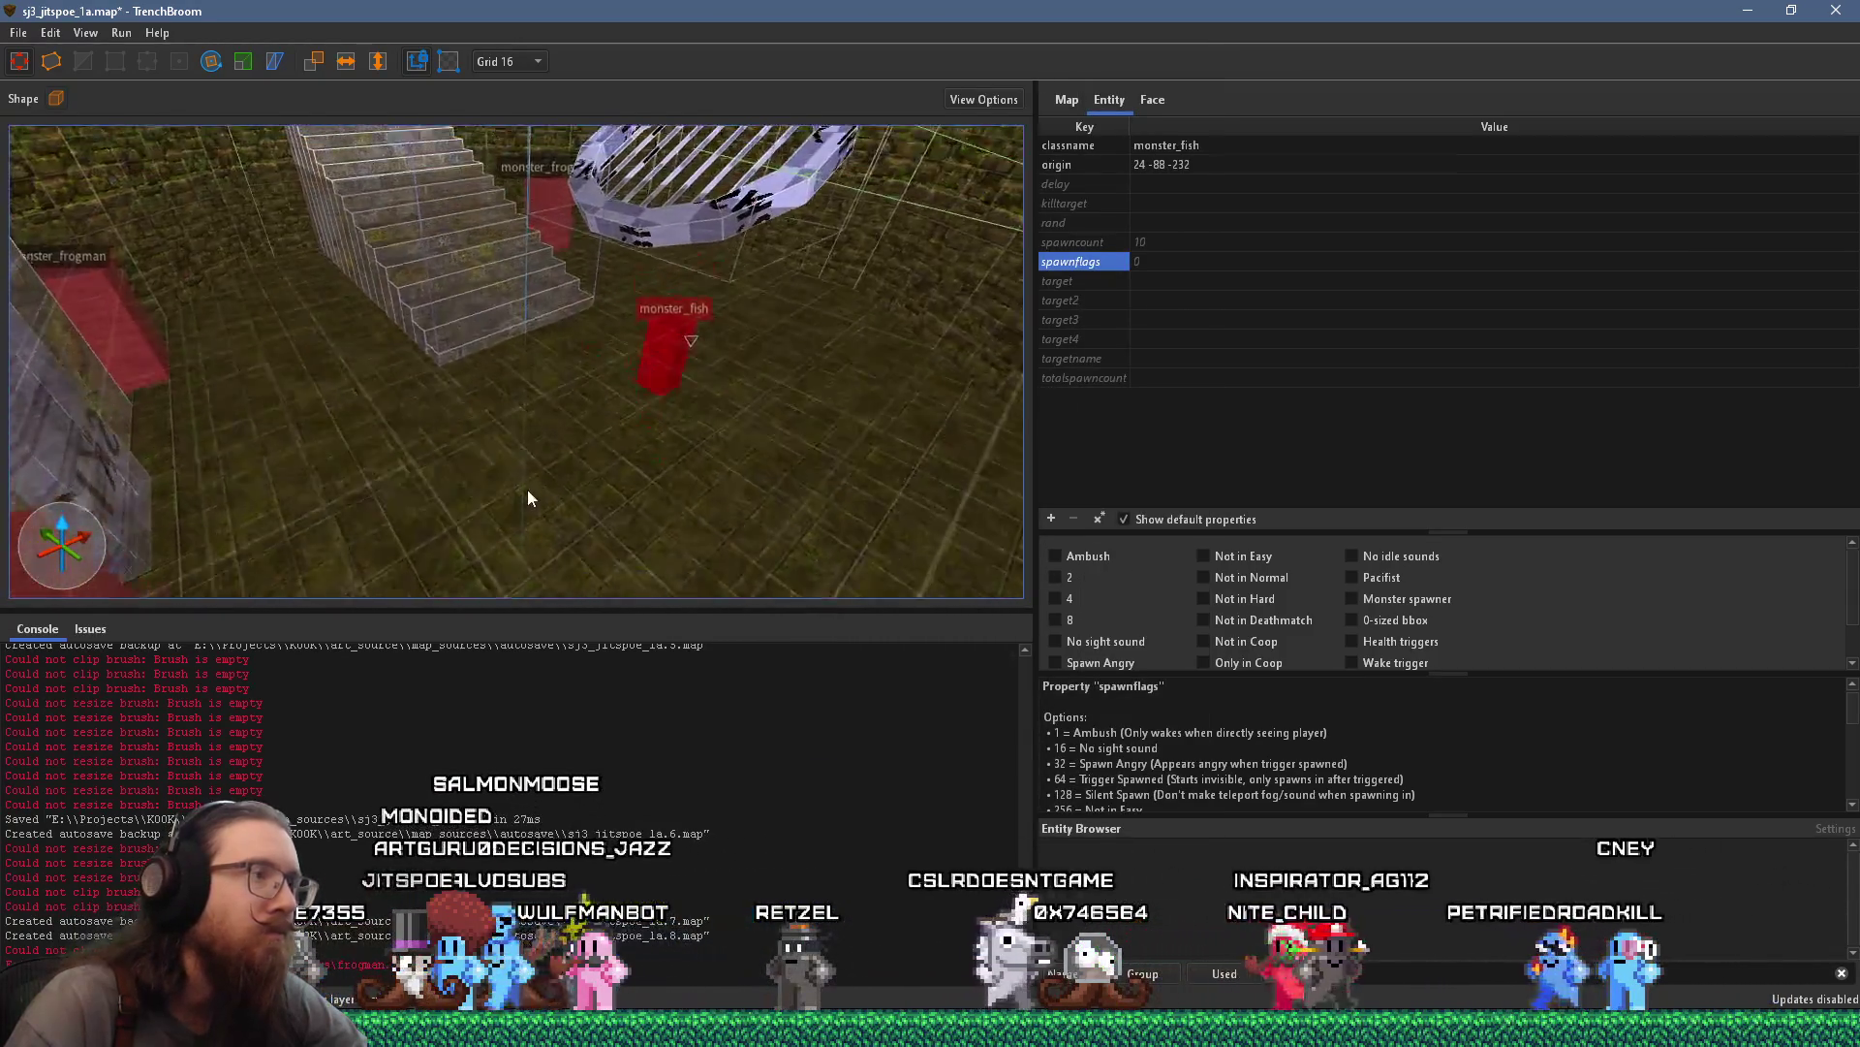
{"action": "left_click", "coordinate": [213, 64]}
{"action": "mouse_move", "coordinate": [699, 545]}
{"action": "left_mouse_down"}
{"action": "mouse_move", "coordinate": [560, 526]}
{"action": "mouse_move", "coordinate": [783, 390]}
{"action": "mouse_move", "coordinate": [786, 406]}
{"action": "left_mouse_up"}
{"action": "key", "text": "w"}
{"action": "left_click", "coordinate": [18, 62]}
{"action": "mouse_move", "coordinate": [667, 531]}
{"action": "left_mouse_down"}
{"action": "mouse_move", "coordinate": [820, 511]}
{"action": "mouse_move", "coordinate": [729, 603]}
{"action": "mouse_move", "coordinate": [631, 532]}
{"action": "mouse_move", "coordinate": [639, 374]}
{"action": "left_mouse_up"}
{"action": "left_click", "coordinate": [1204, 557]}
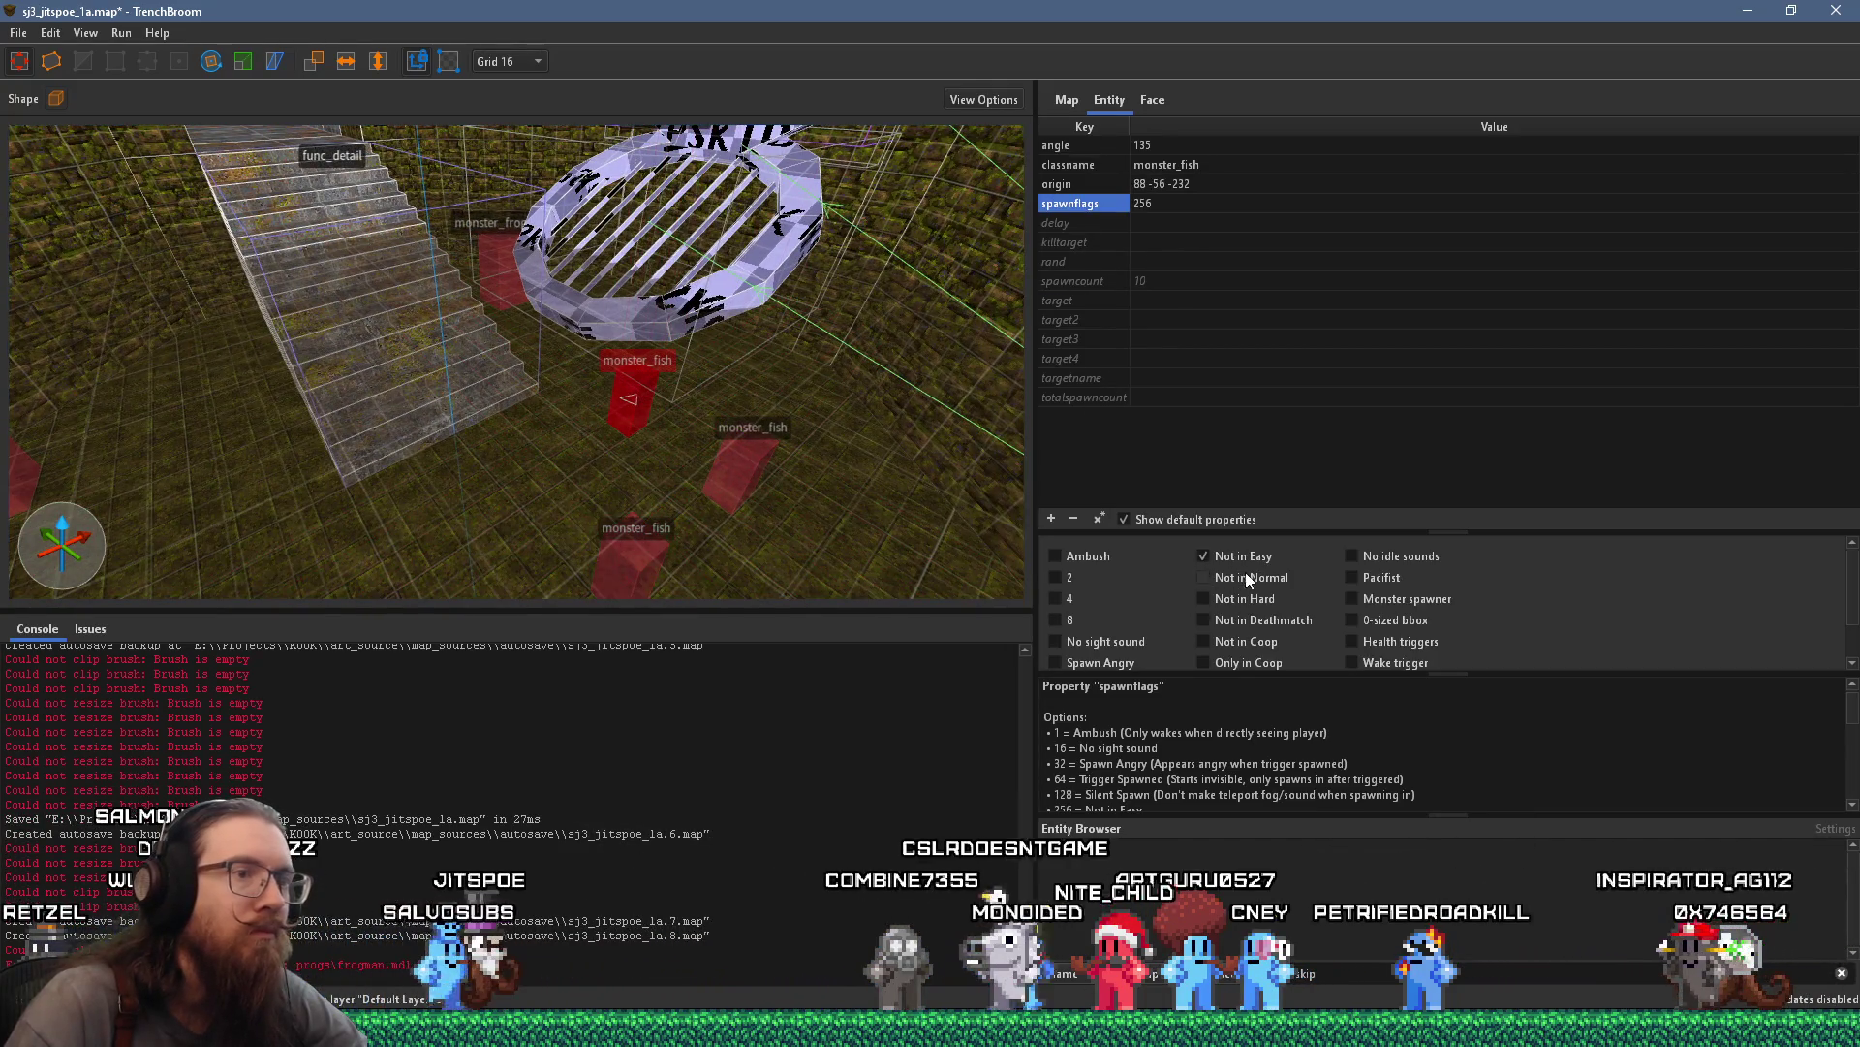
{"action": "scroll", "coordinate": [552, 399], "scroll_direction": "up", "scroll_amount": 5}
{"action": "key", "text": "Escape"}
{"action": "scroll", "coordinate": [525, 392], "scroll_direction": "up", "scroll_amount": 10}
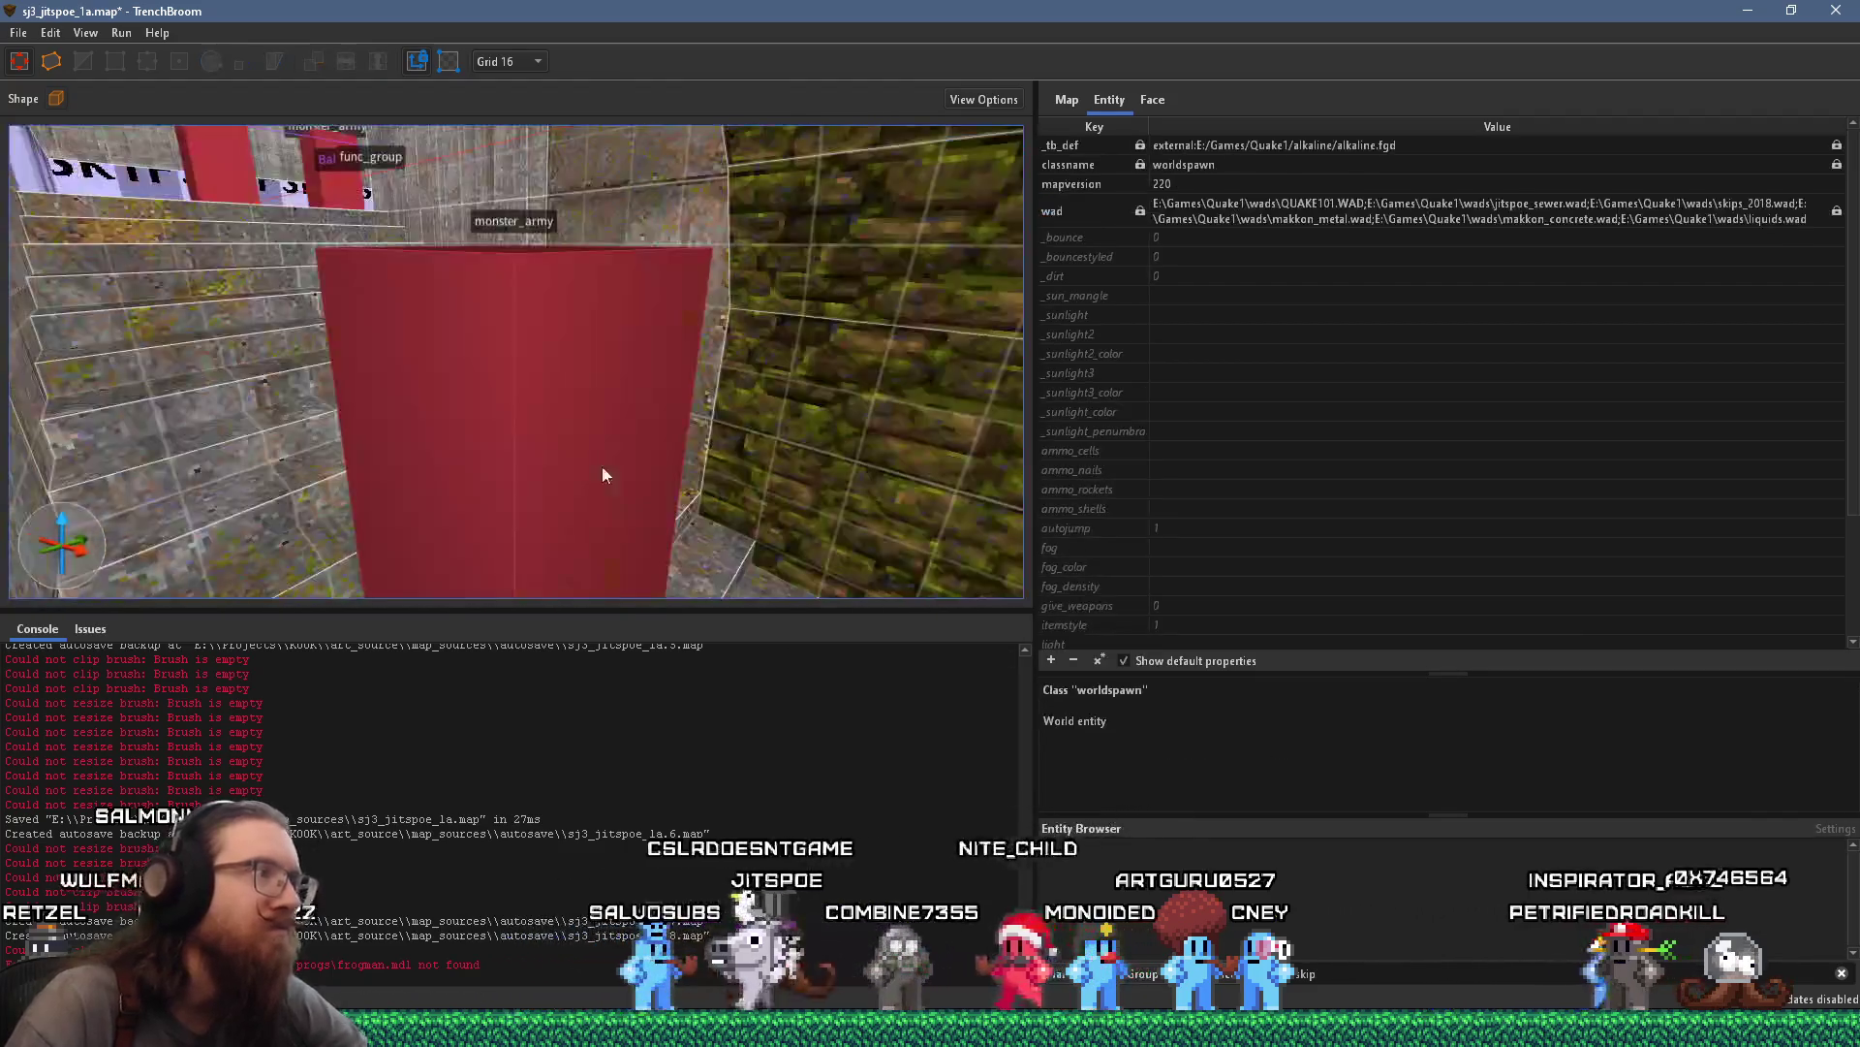
Create an item_shells box at origin -560 -16 0 and select its itemstyle property
{"action": "scroll", "coordinate": [576, 513], "scroll_direction": "up", "scroll_amount": 5}
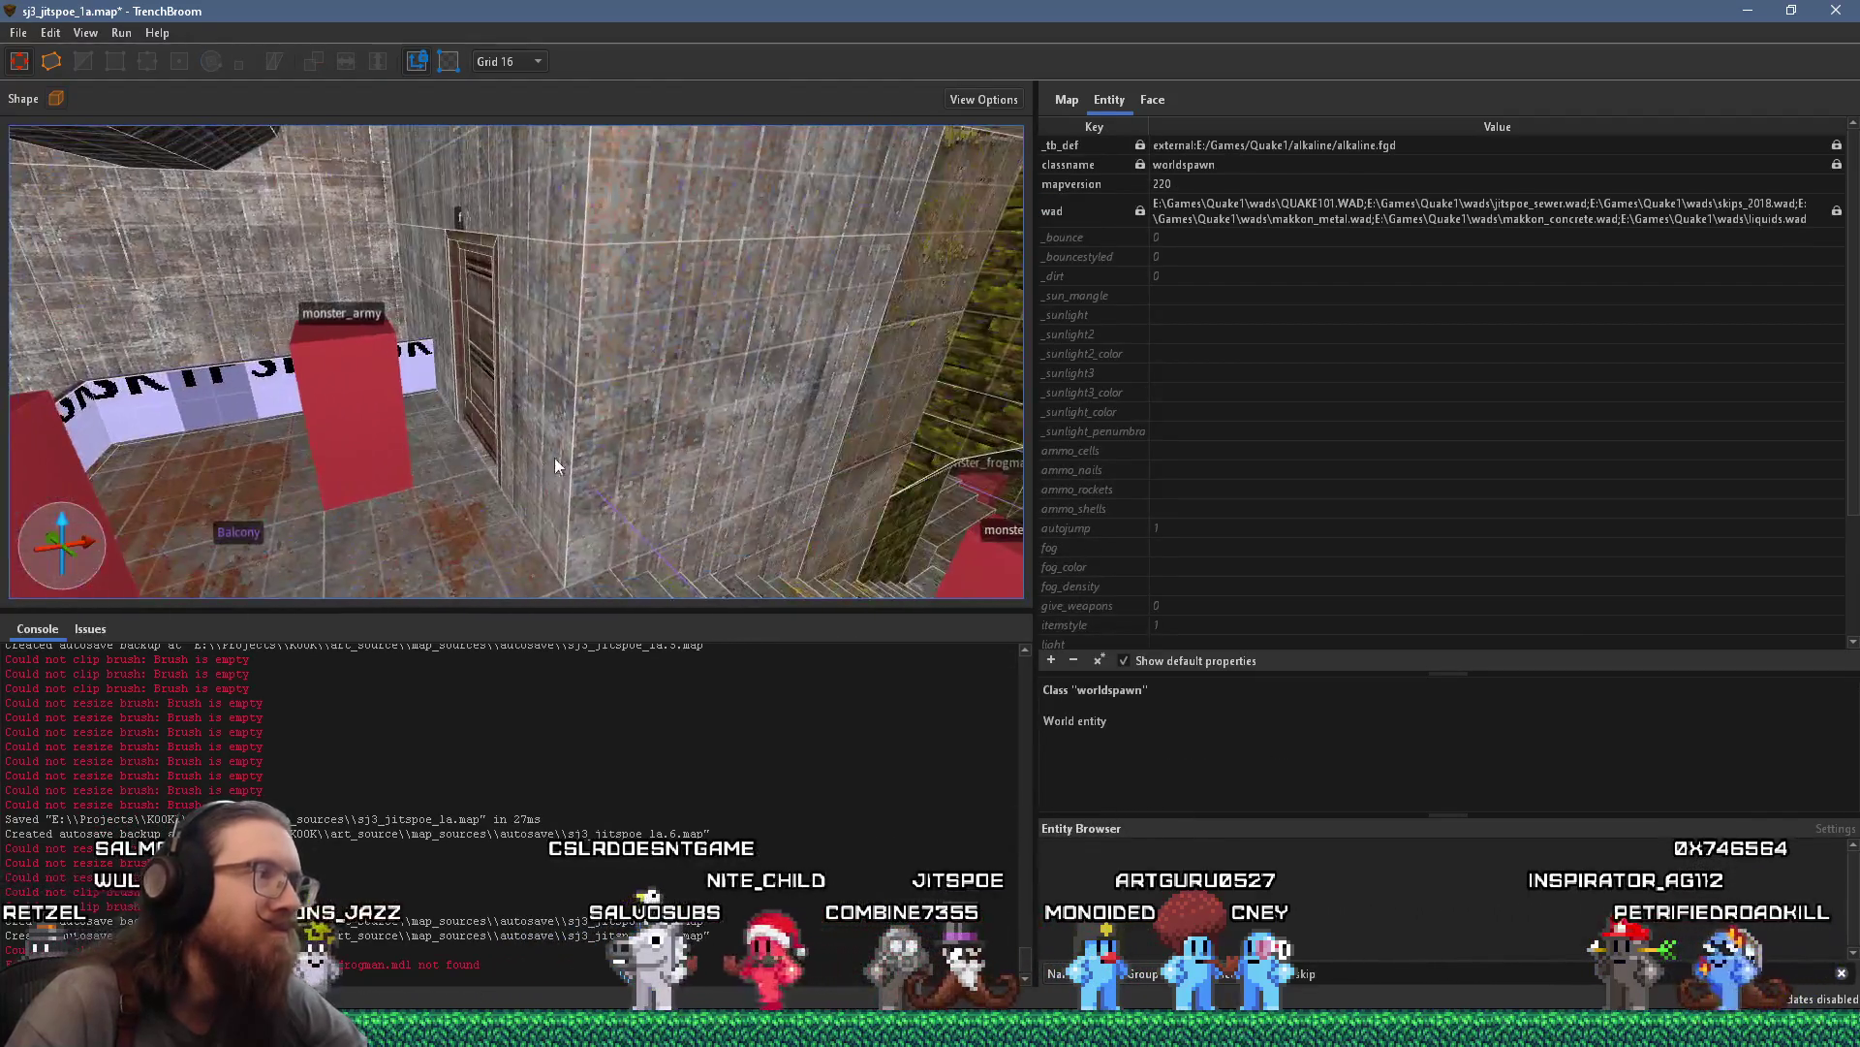
{"action": "scroll", "coordinate": [768, 287], "scroll_direction": "down", "scroll_amount": 5}
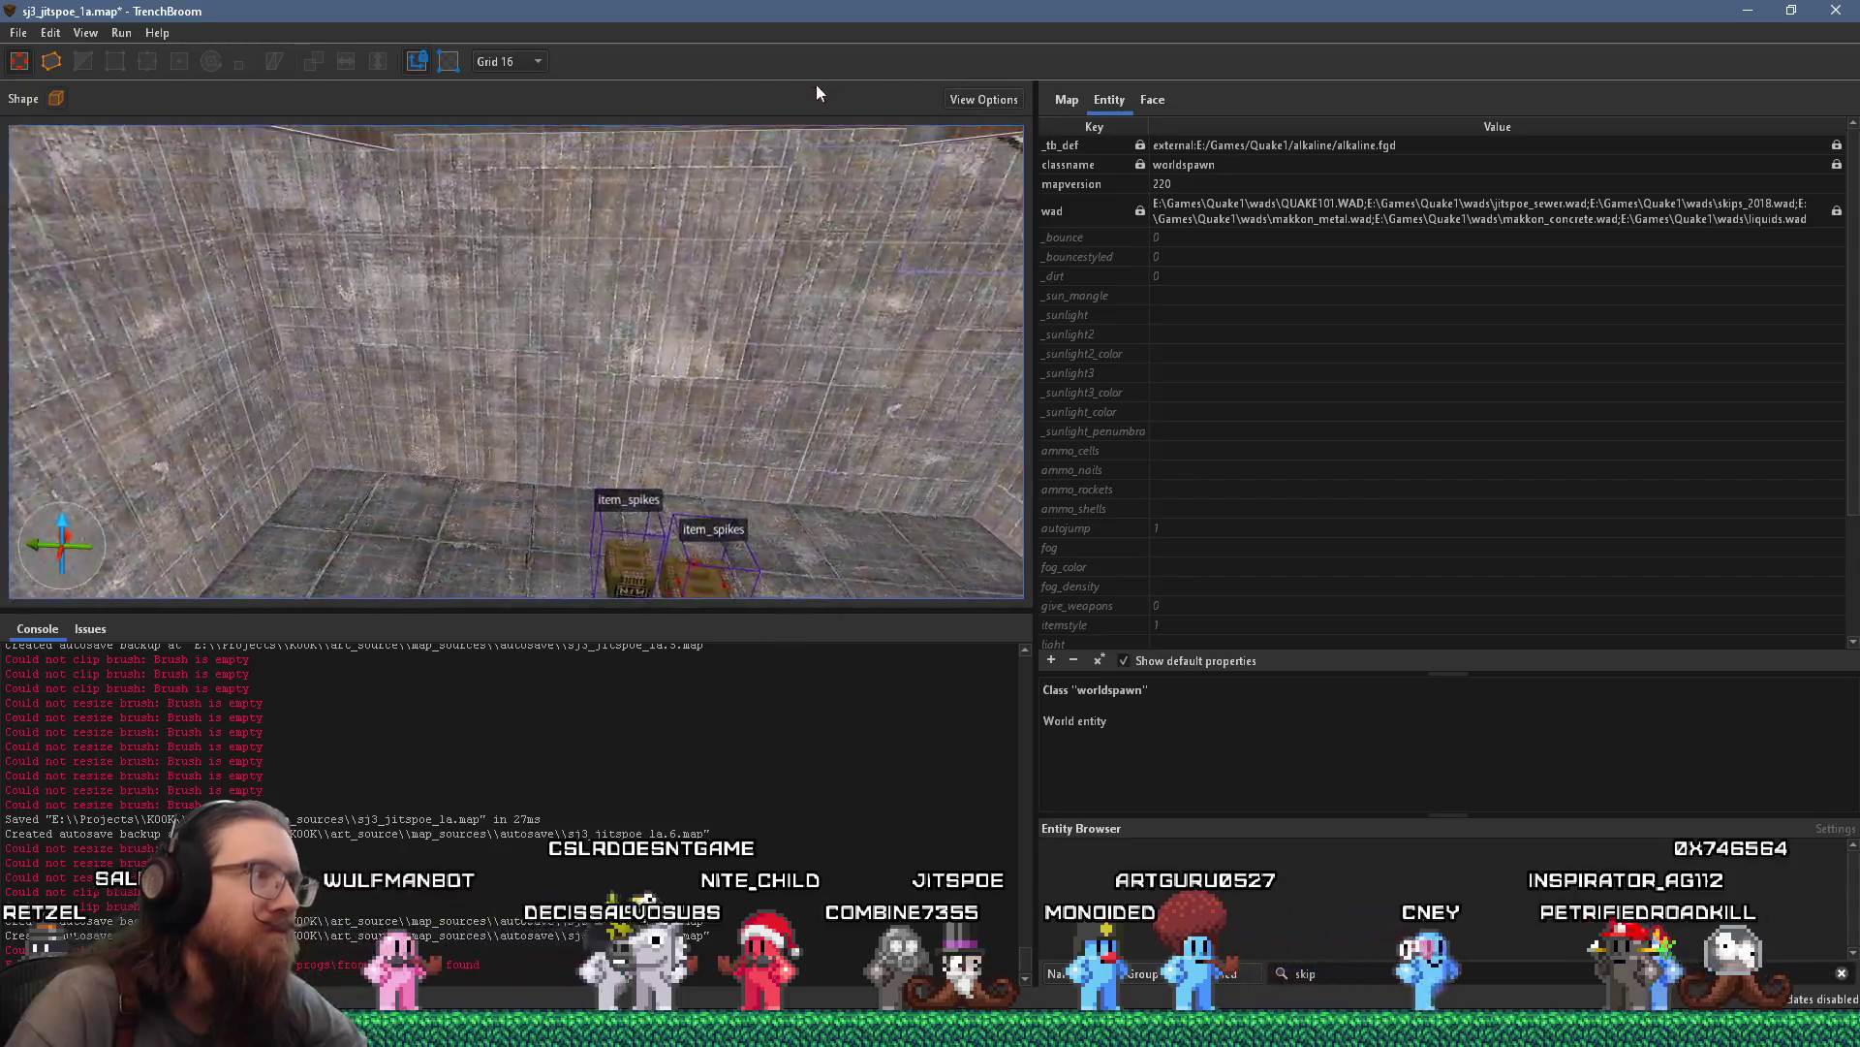
{"action": "scroll", "coordinate": [661, 491], "scroll_direction": "up", "scroll_amount": 5}
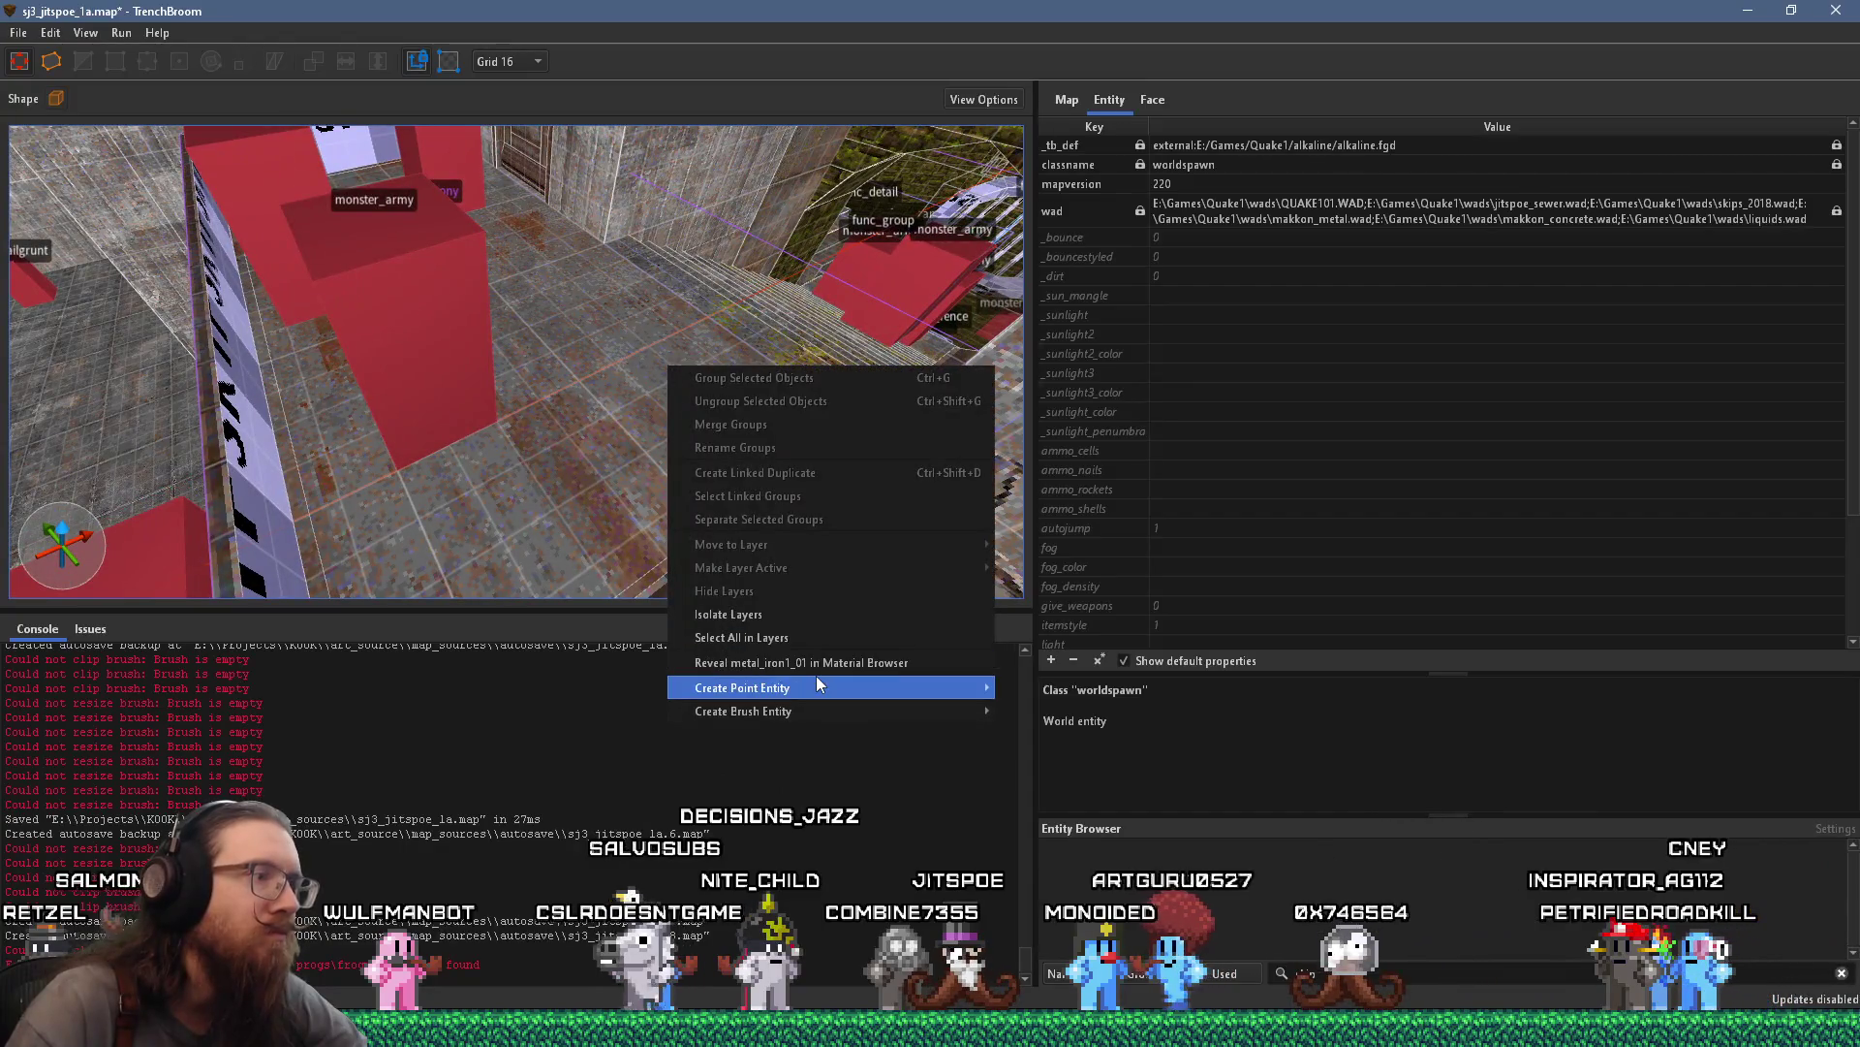
{"action": "mouse_move", "coordinate": [877, 688]}
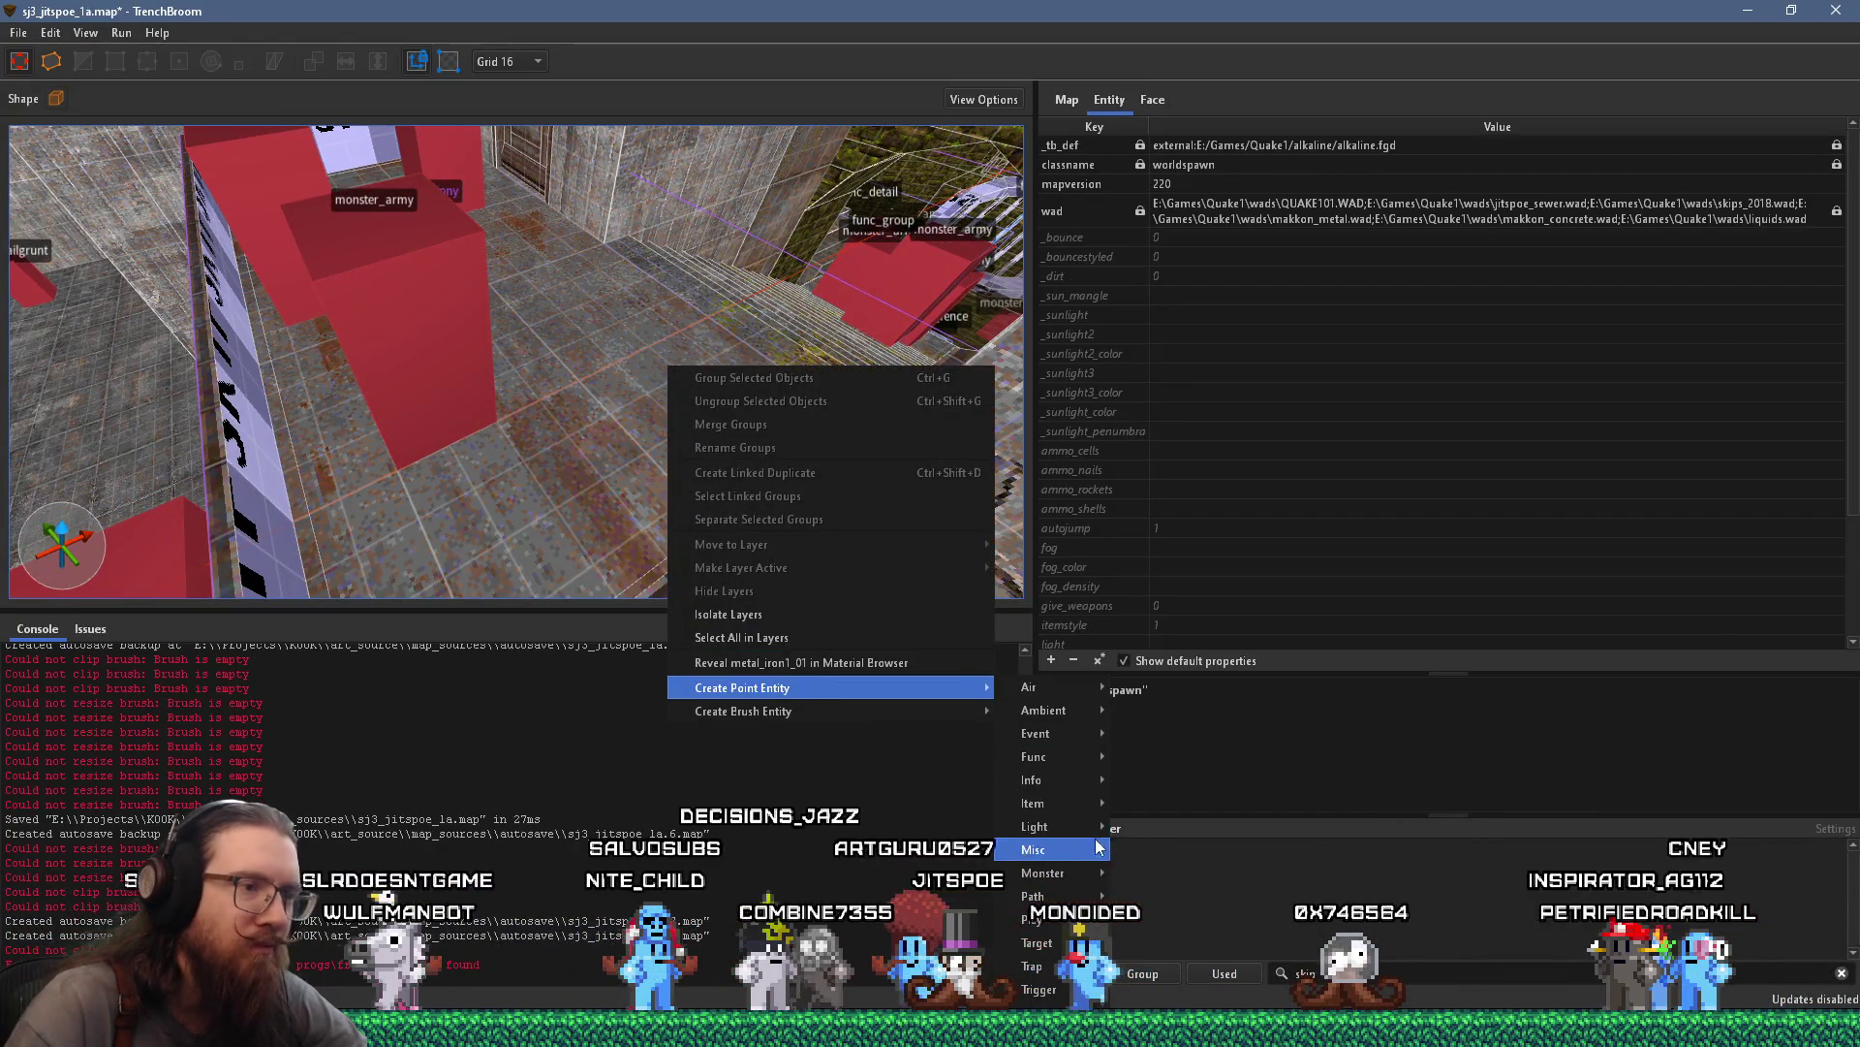
{"action": "mouse_move", "coordinate": [1070, 805]}
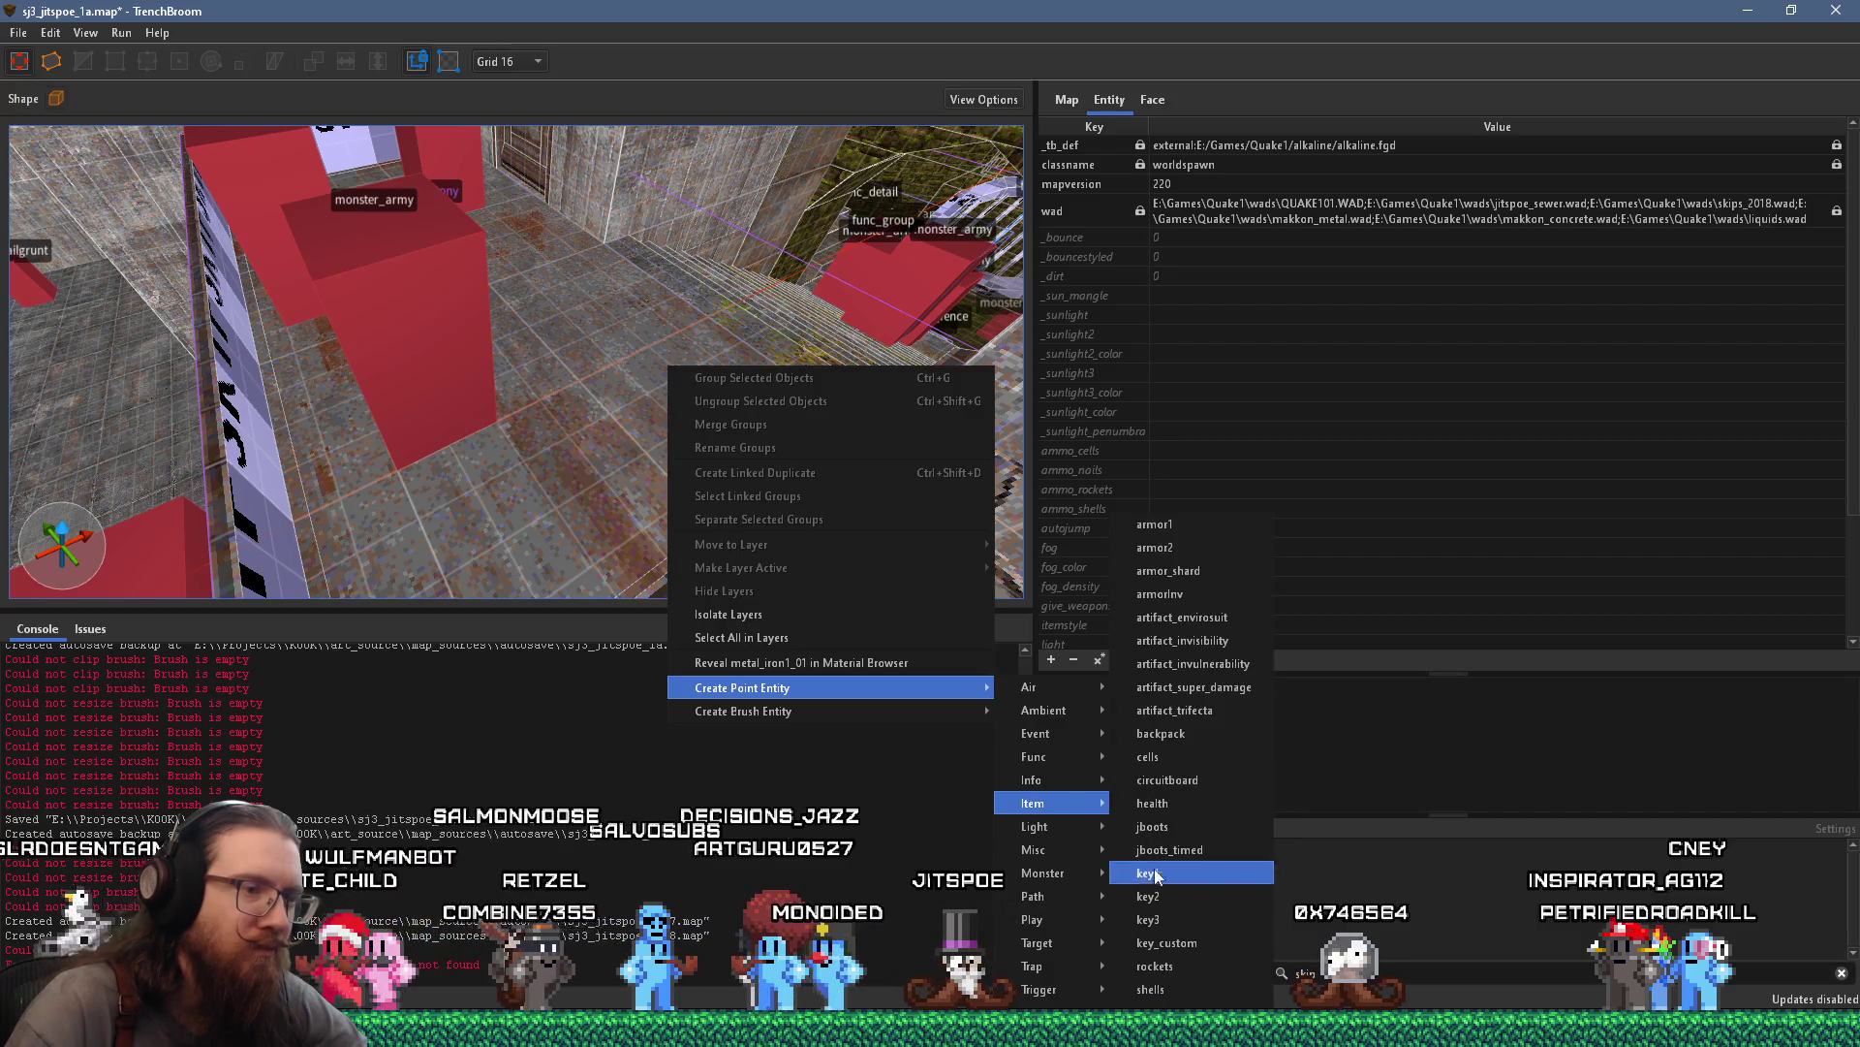
{"action": "left_click", "coordinate": [1153, 989]}
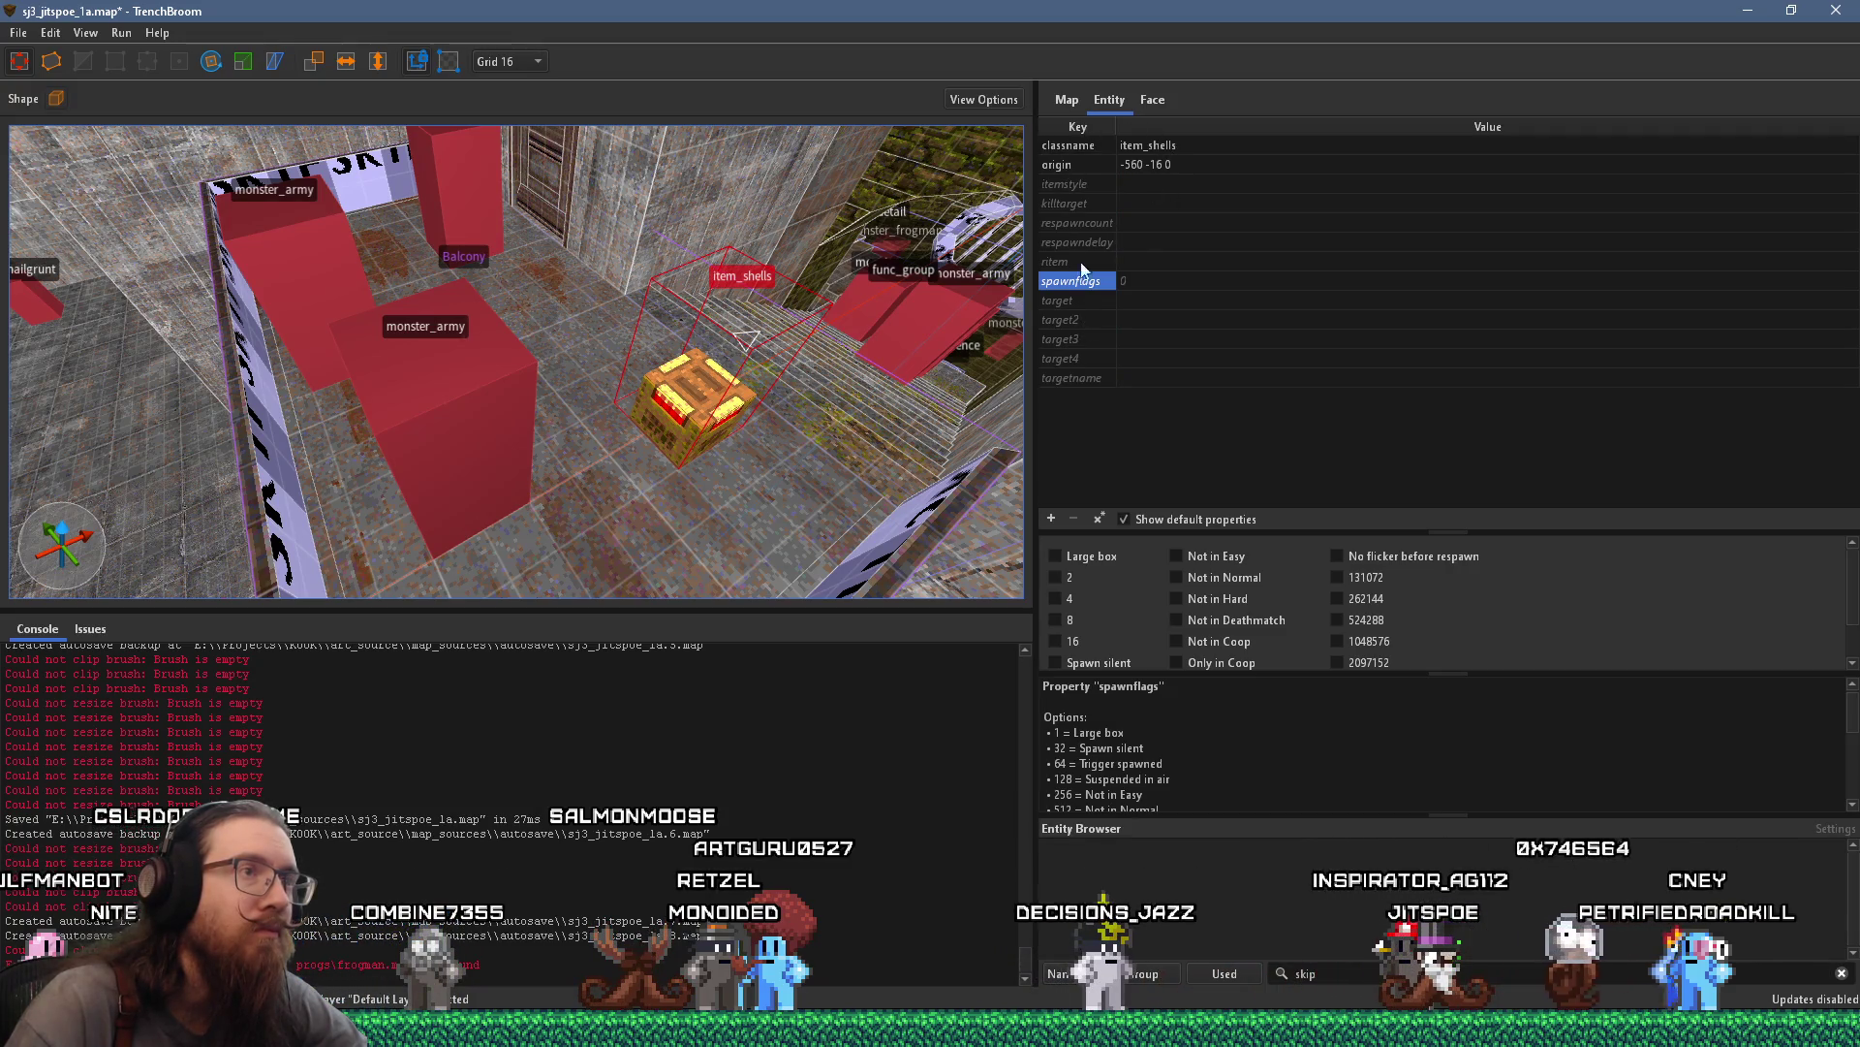
{"action": "left_click", "coordinate": [1083, 186]}
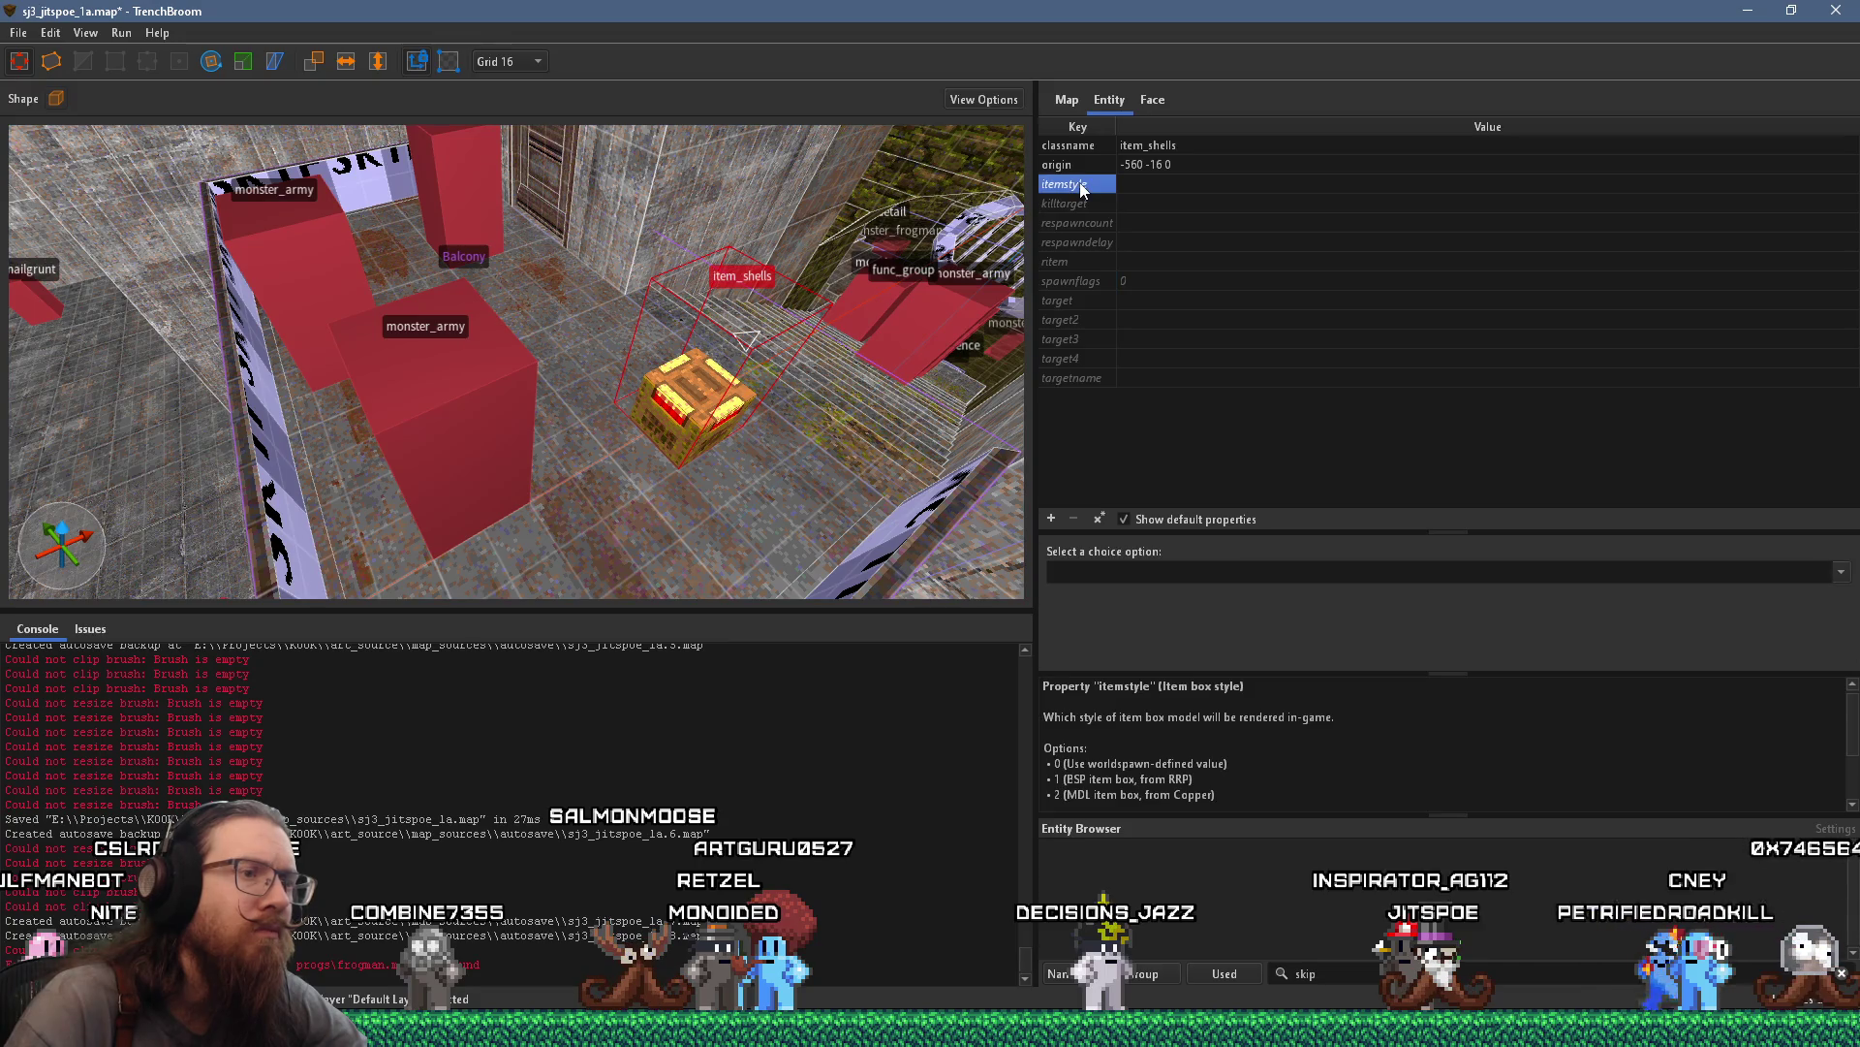
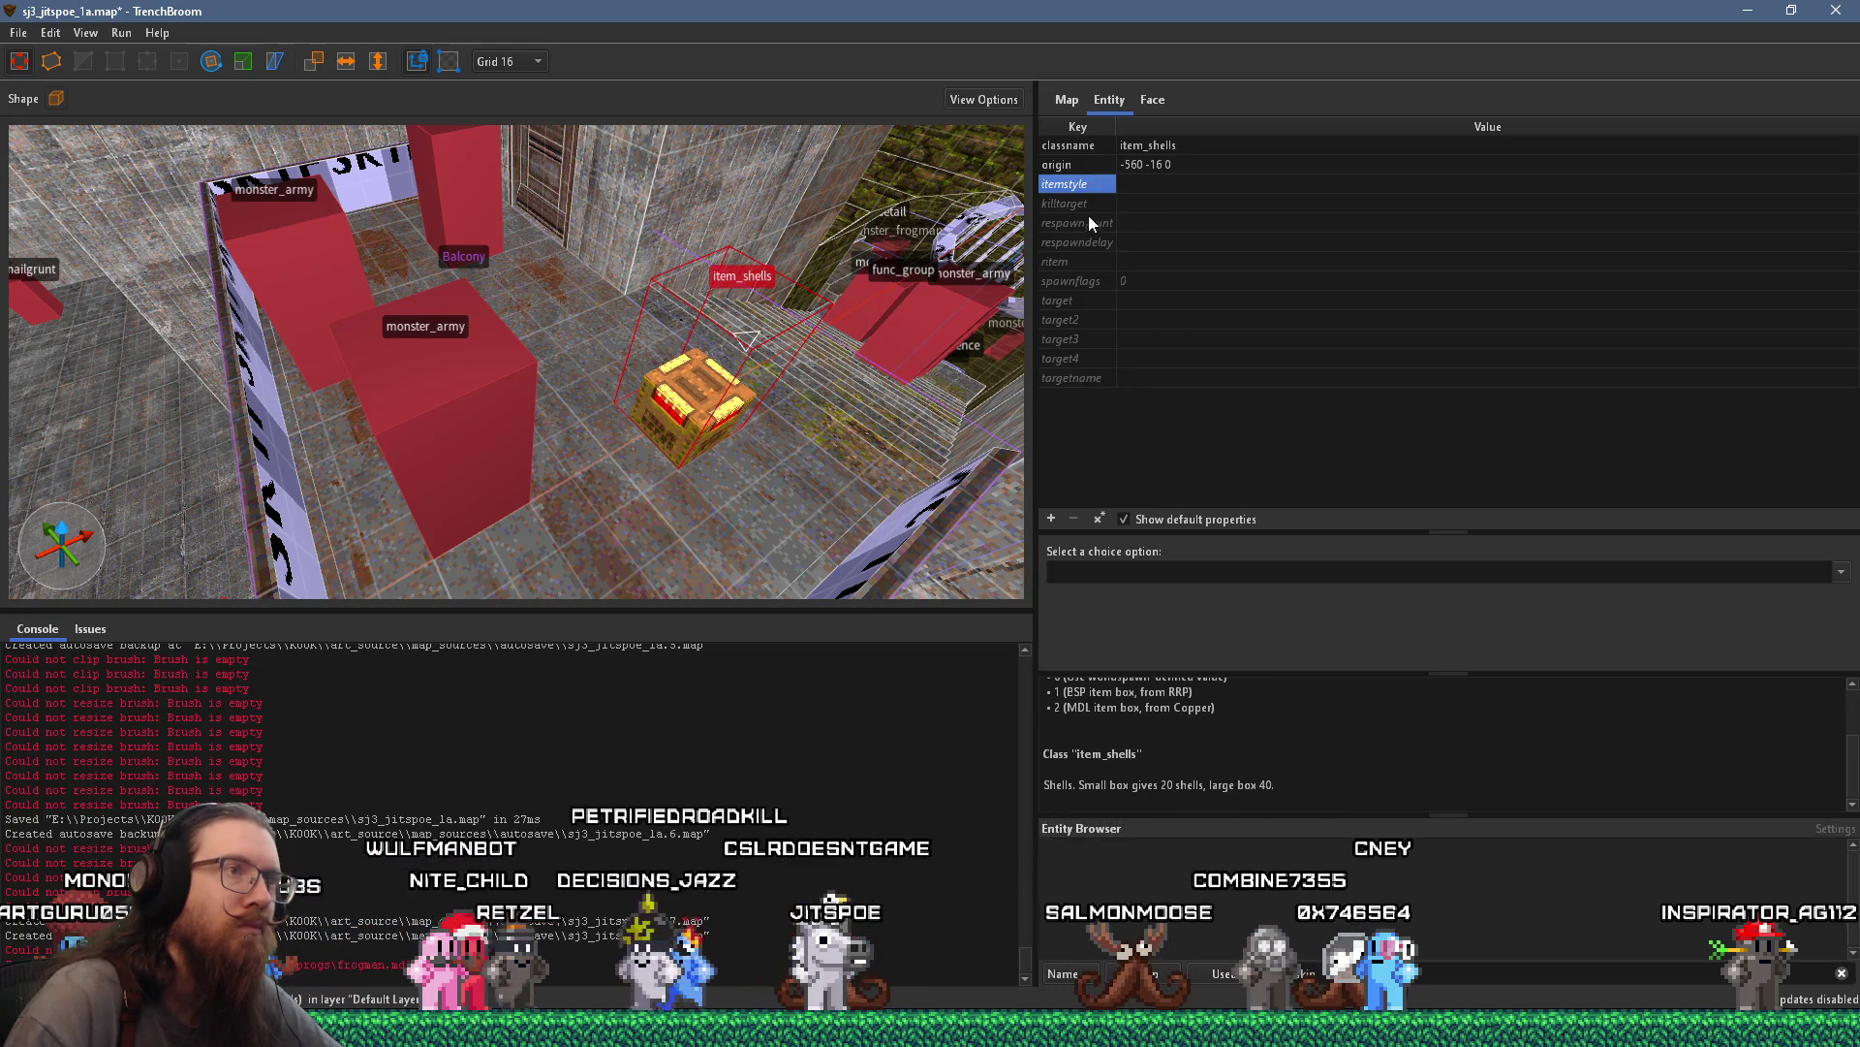
Tick Large box in the item_shells spawnflags, then move over to the corridor floor
{"action": "left_click", "coordinate": [1083, 283]}
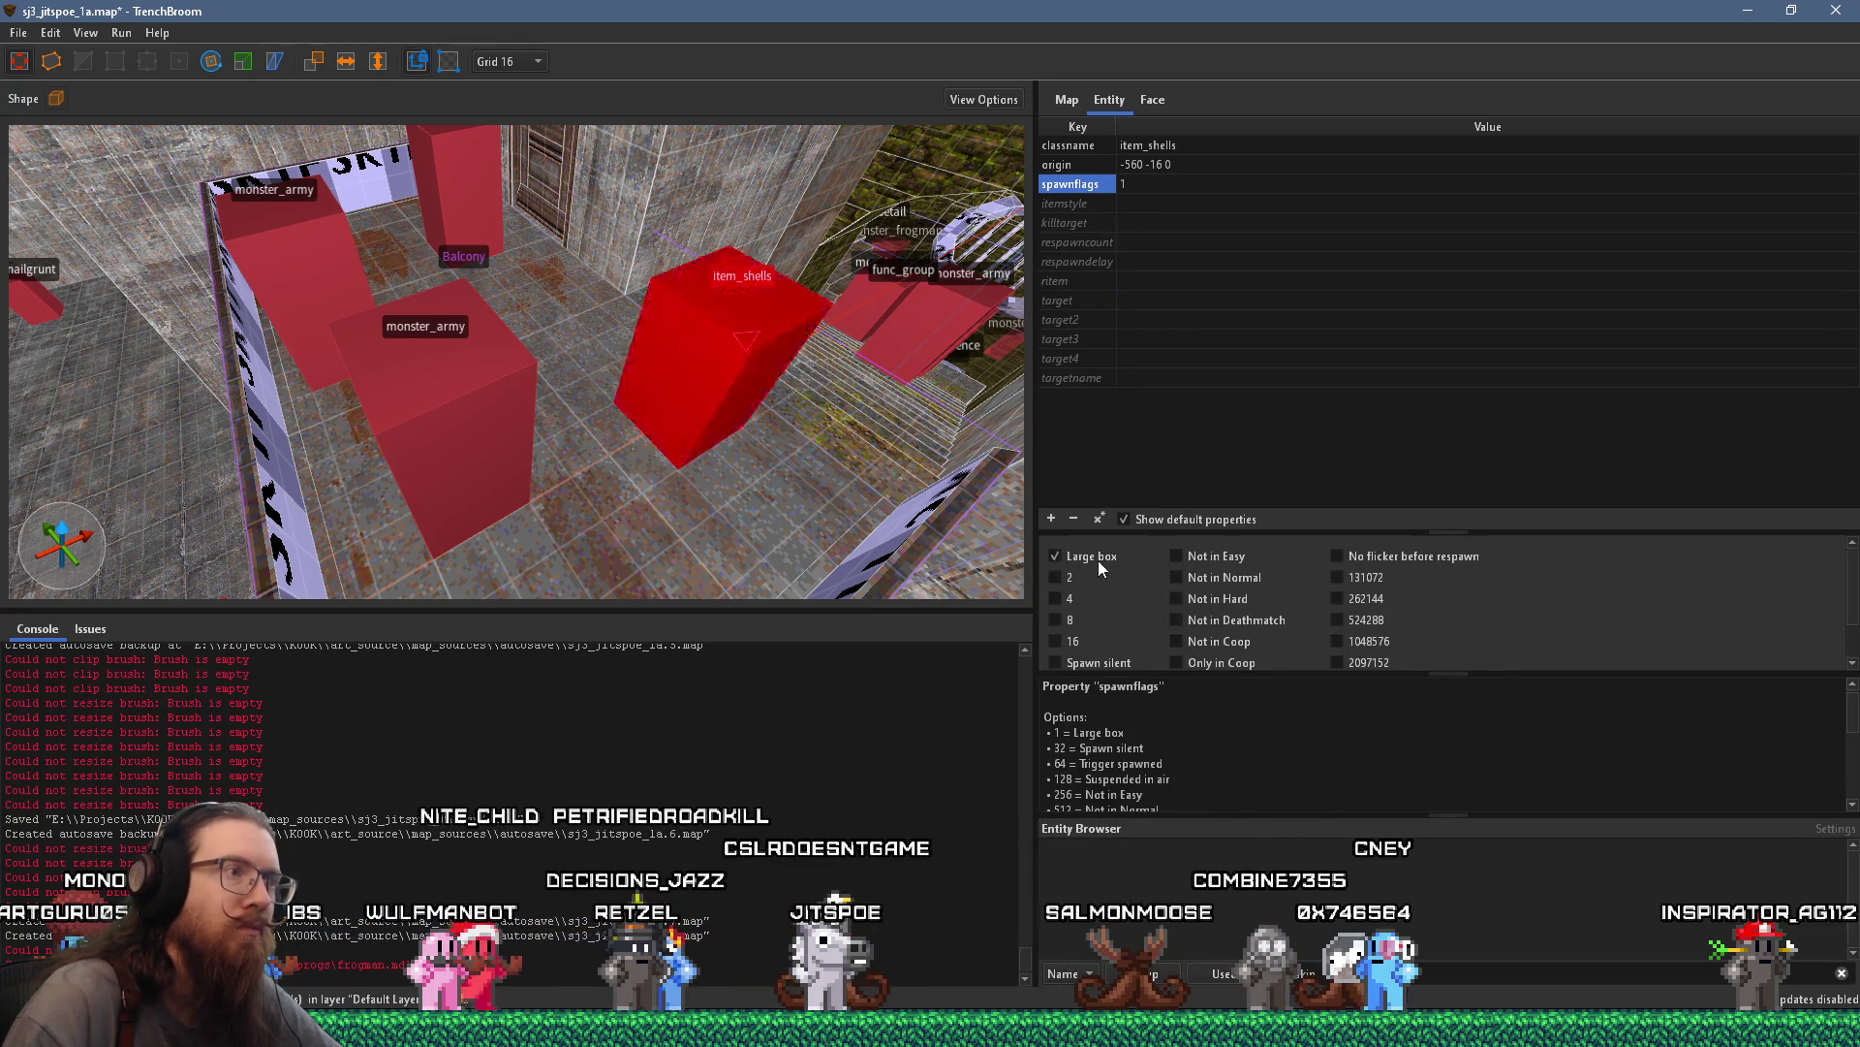
{"action": "mouse_move", "coordinate": [732, 401]}
{"action": "left_mouse_down"}
{"action": "mouse_move", "coordinate": [616, 467]}
{"action": "mouse_move", "coordinate": [862, 460]}
{"action": "mouse_move", "coordinate": [713, 269]}
{"action": "mouse_move", "coordinate": [814, 155]}
{"action": "mouse_move", "coordinate": [729, 318]}
{"action": "mouse_move", "coordinate": [670, 334]}
{"action": "mouse_move", "coordinate": [727, 358]}
{"action": "mouse_move", "coordinate": [787, 449]}
{"action": "mouse_move", "coordinate": [662, 382]}
{"action": "mouse_move", "coordinate": [531, 523]}
{"action": "mouse_move", "coordinate": [515, 363]}
{"action": "mouse_move", "coordinate": [397, 369]}
{"action": "mouse_move", "coordinate": [626, 383]}
{"action": "mouse_move", "coordinate": [463, 391]}
{"action": "mouse_move", "coordinate": [480, 420]}
{"action": "mouse_move", "coordinate": [600, 410]}
{"action": "left_mouse_up"}
{"action": "left_click", "coordinate": [553, 447]}
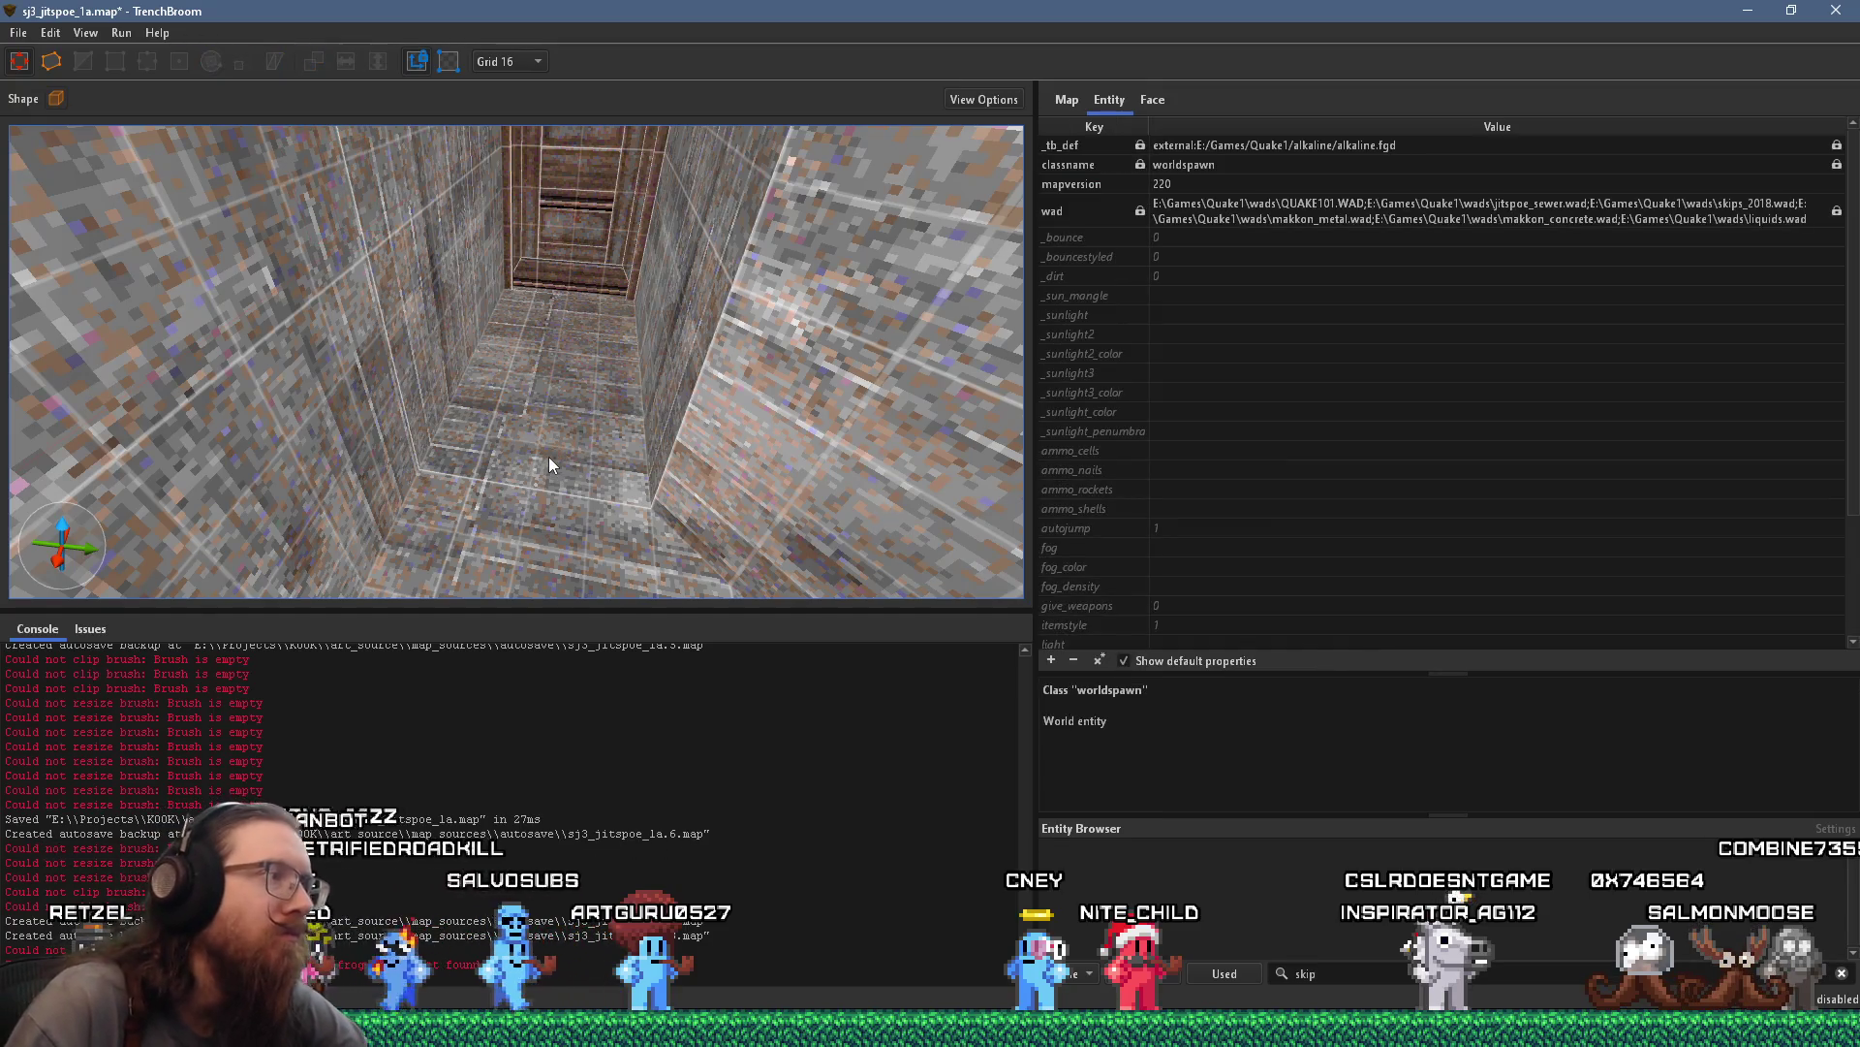
Create a monster_nailgrunt point entity on the corridor floor
{"action": "right_click", "coordinate": [550, 457]}
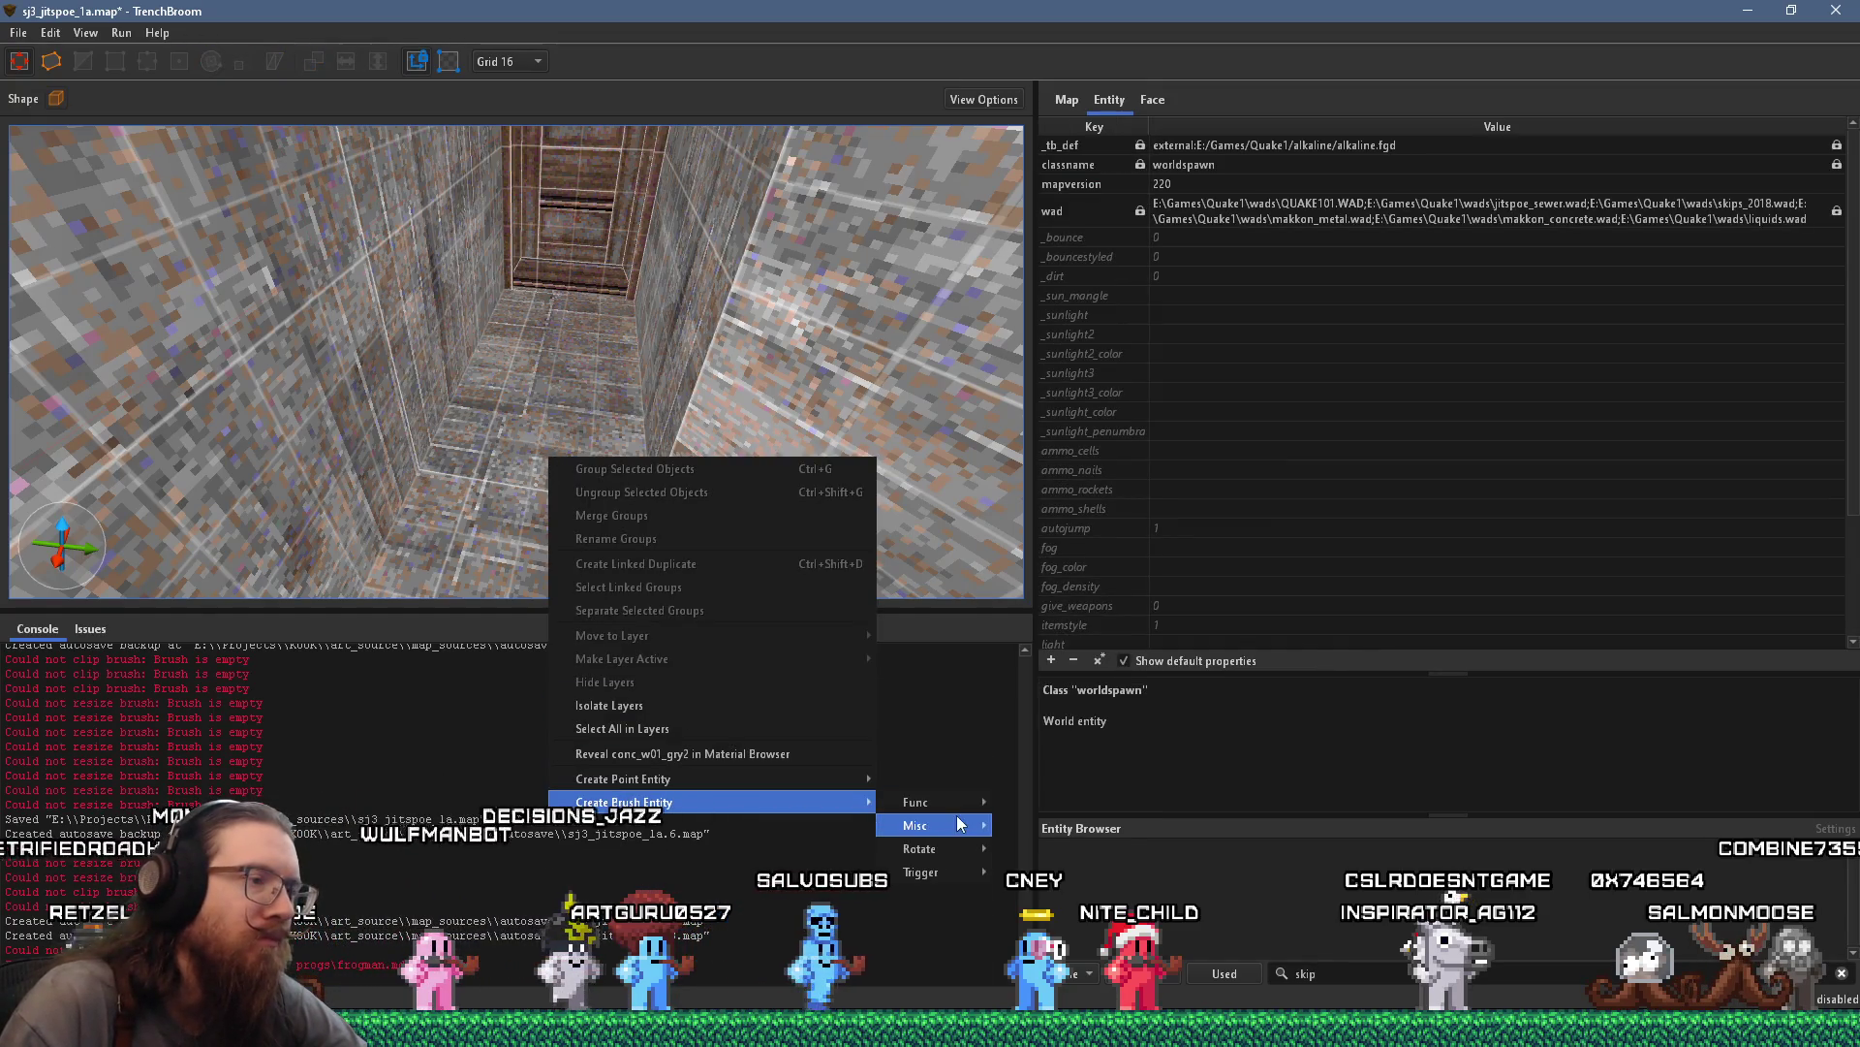
{"action": "mouse_move", "coordinate": [781, 783]}
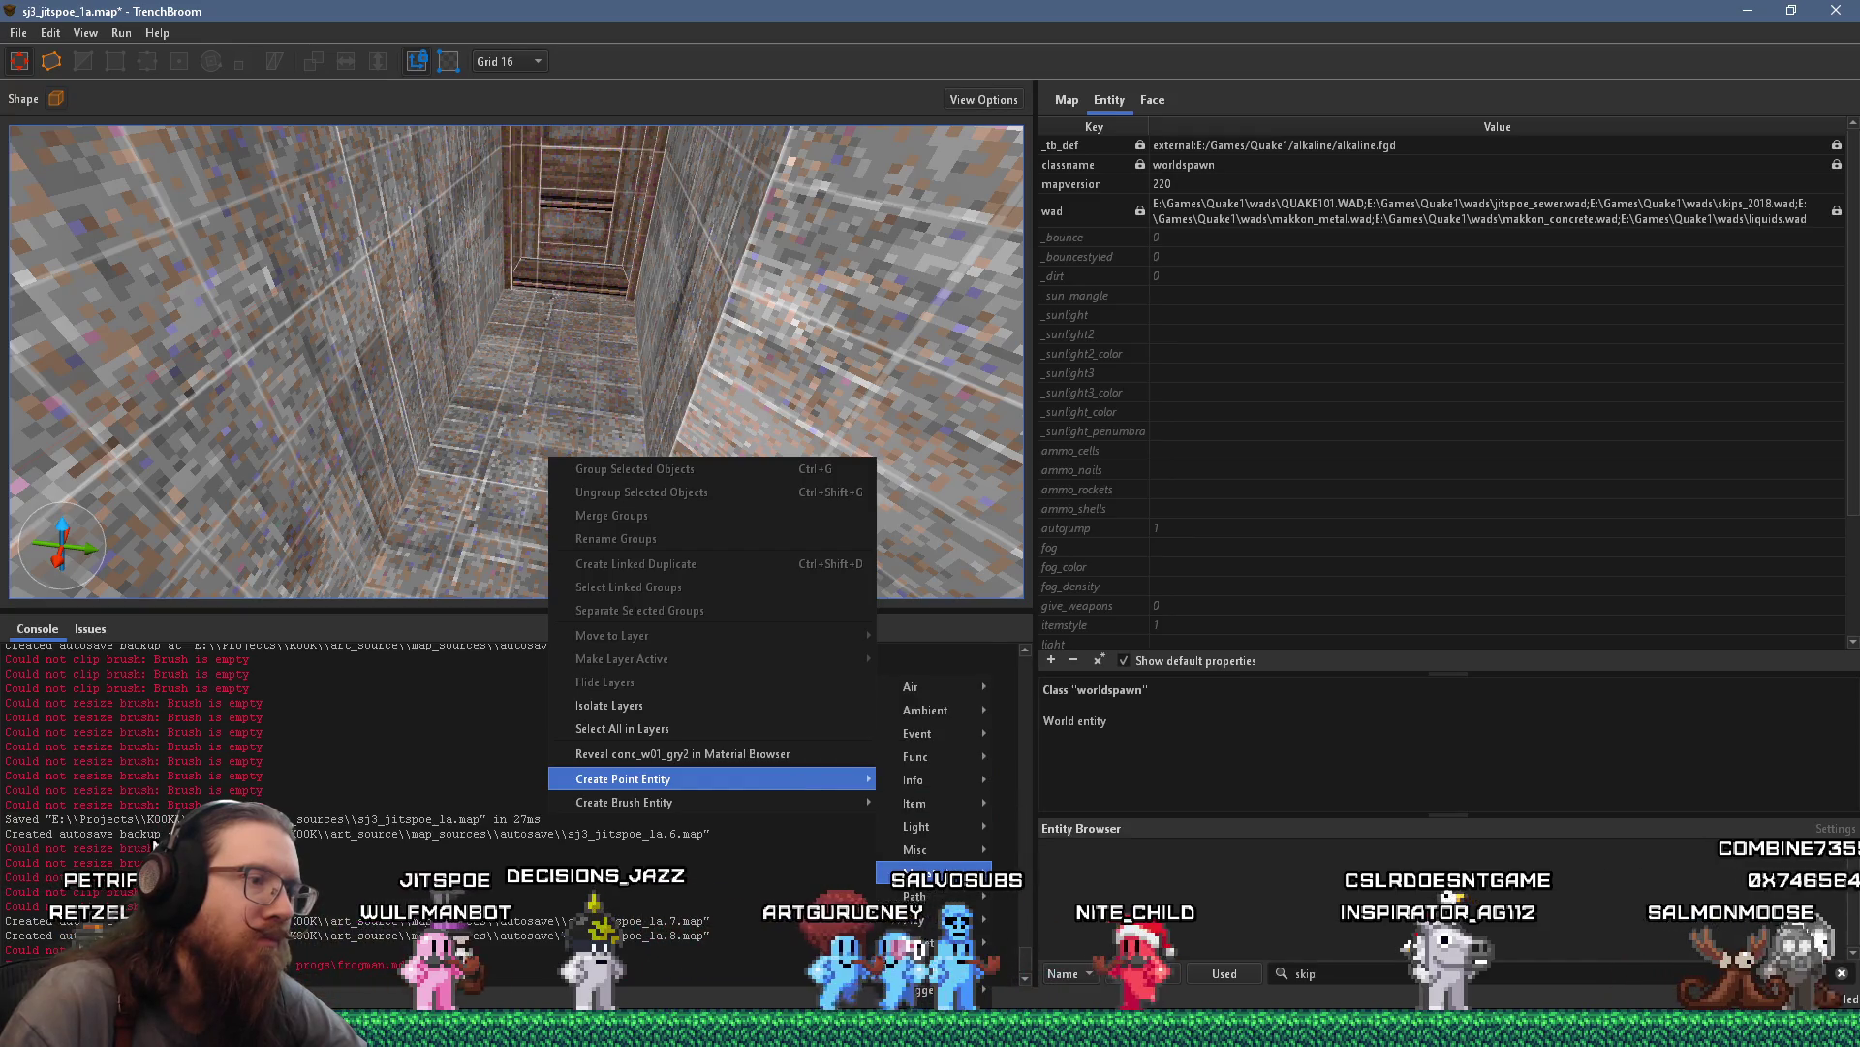
{"action": "mouse_move", "coordinate": [940, 872]}
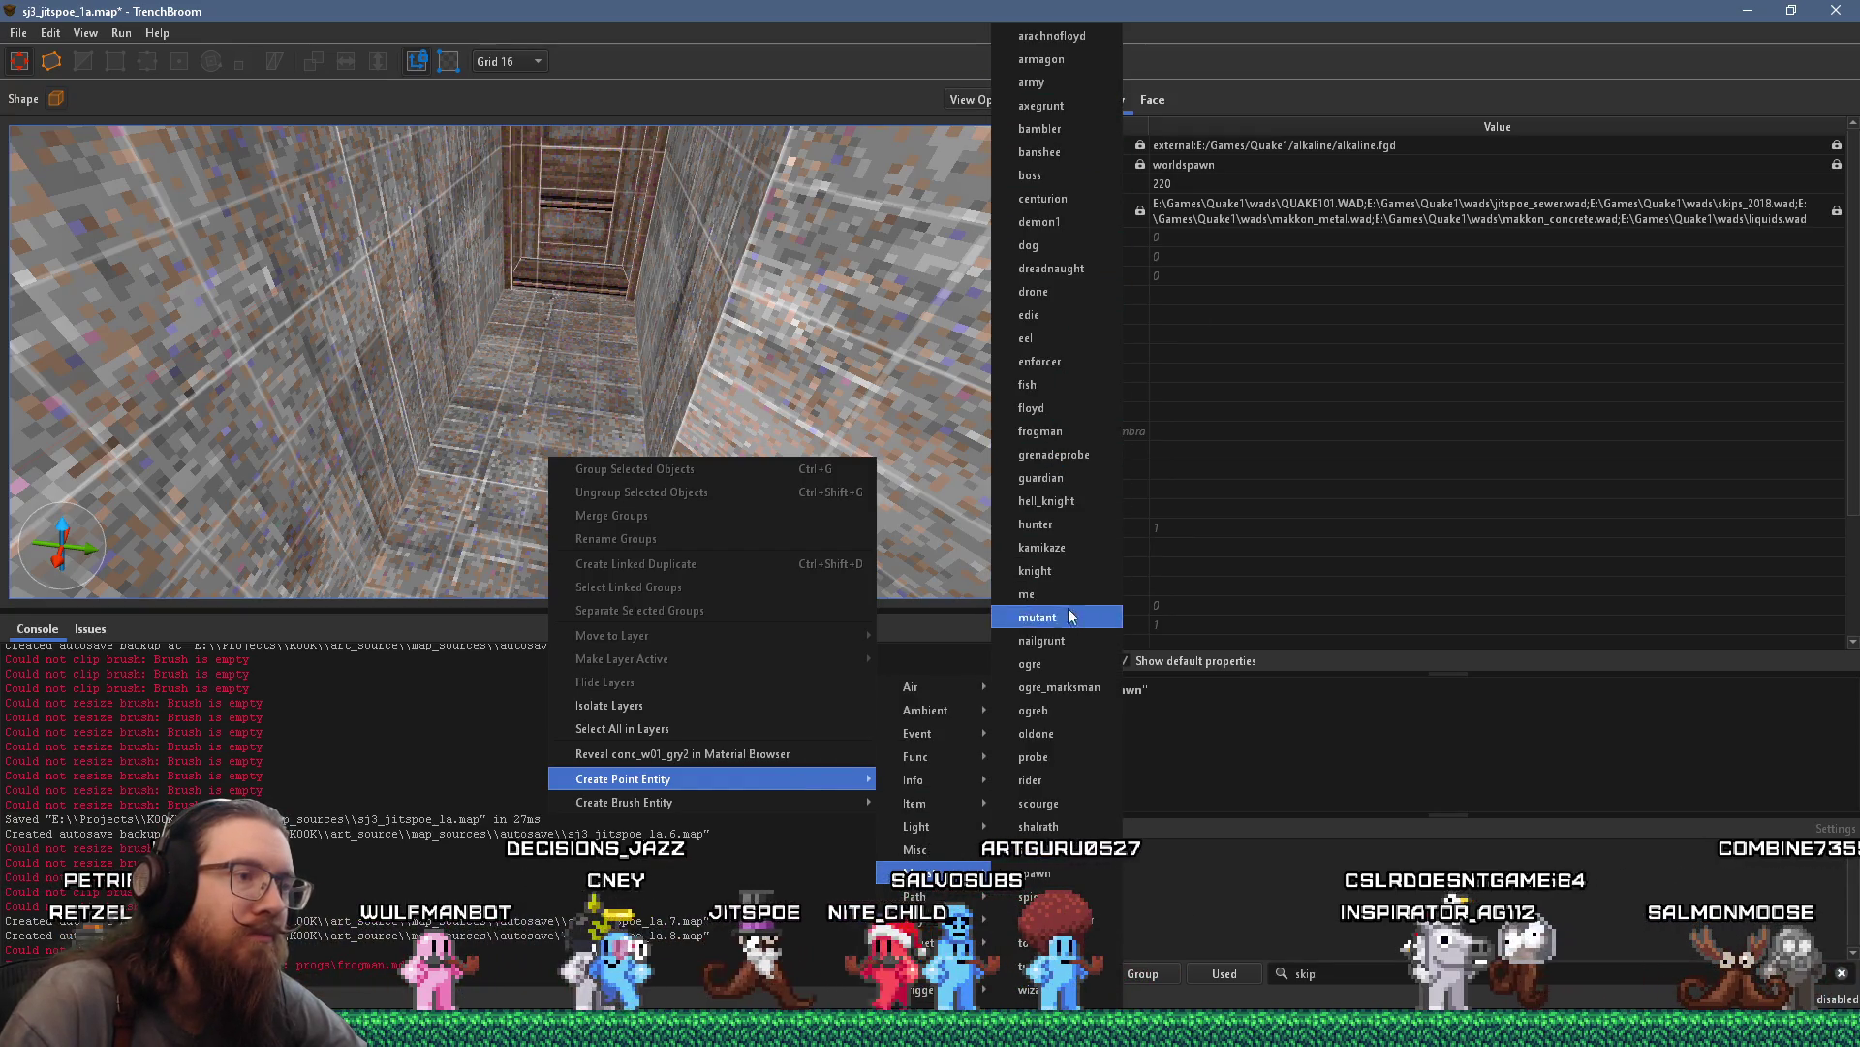
{"action": "left_click", "coordinate": [1062, 642]}
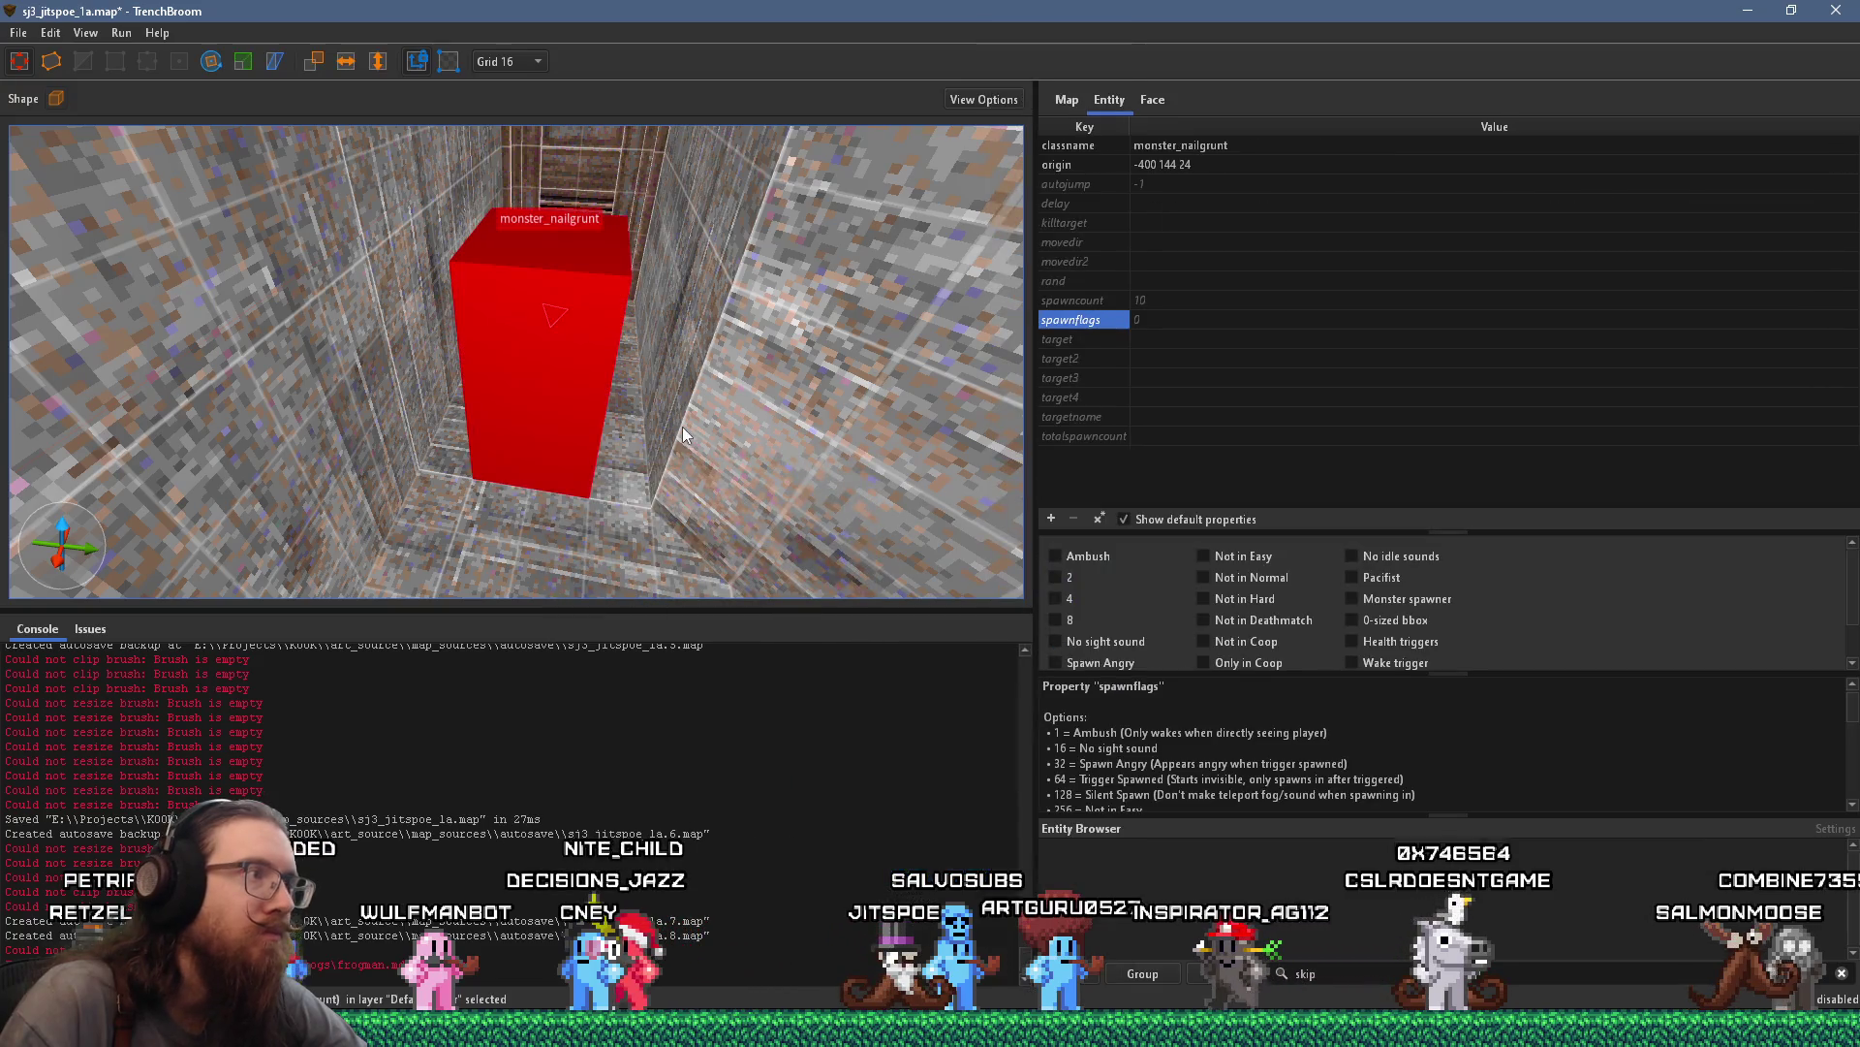
Rotate the nailgrunt to face 180 degrees
{"action": "mouse_move", "coordinate": [585, 528]}
{"action": "left_mouse_down"}
{"action": "mouse_move", "coordinate": [667, 339]}
{"action": "mouse_move", "coordinate": [616, 289]}
{"action": "mouse_move", "coordinate": [496, 258]}
{"action": "left_mouse_up"}
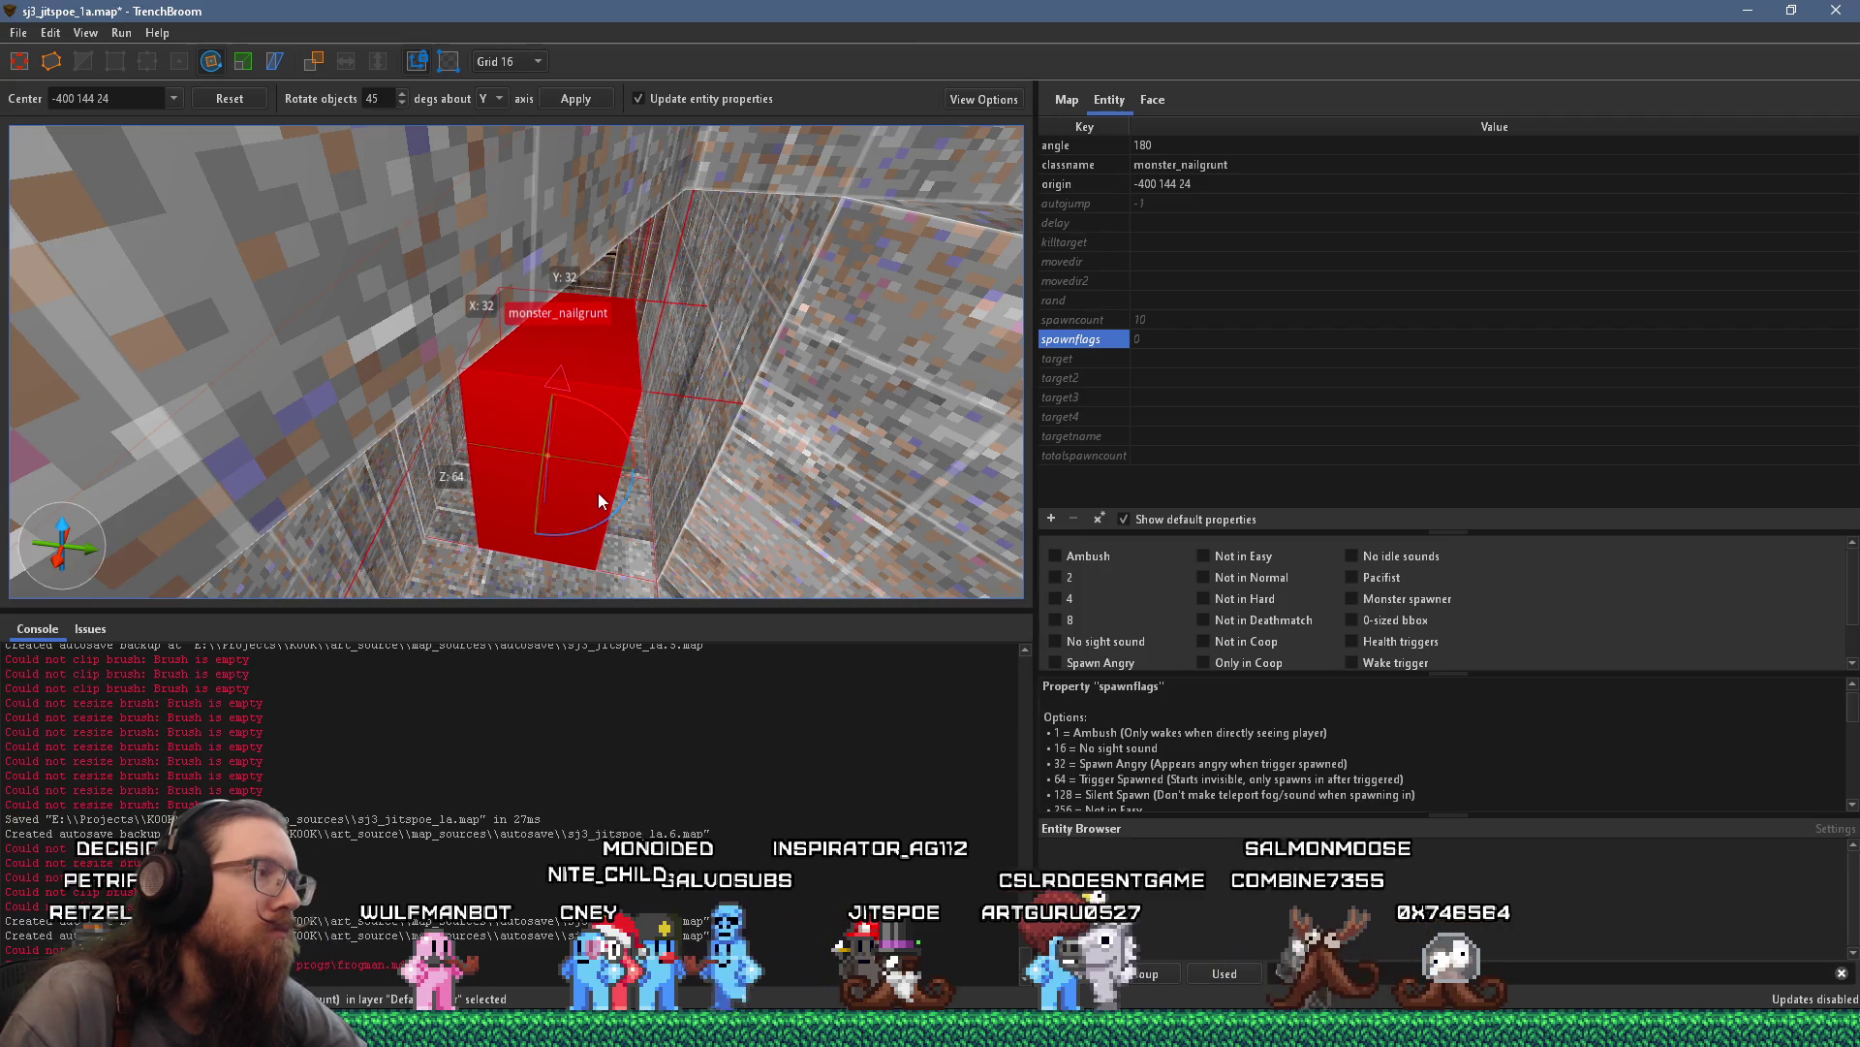
{"action": "scroll", "coordinate": [568, 410], "scroll_direction": "down", "scroll_amount": 5}
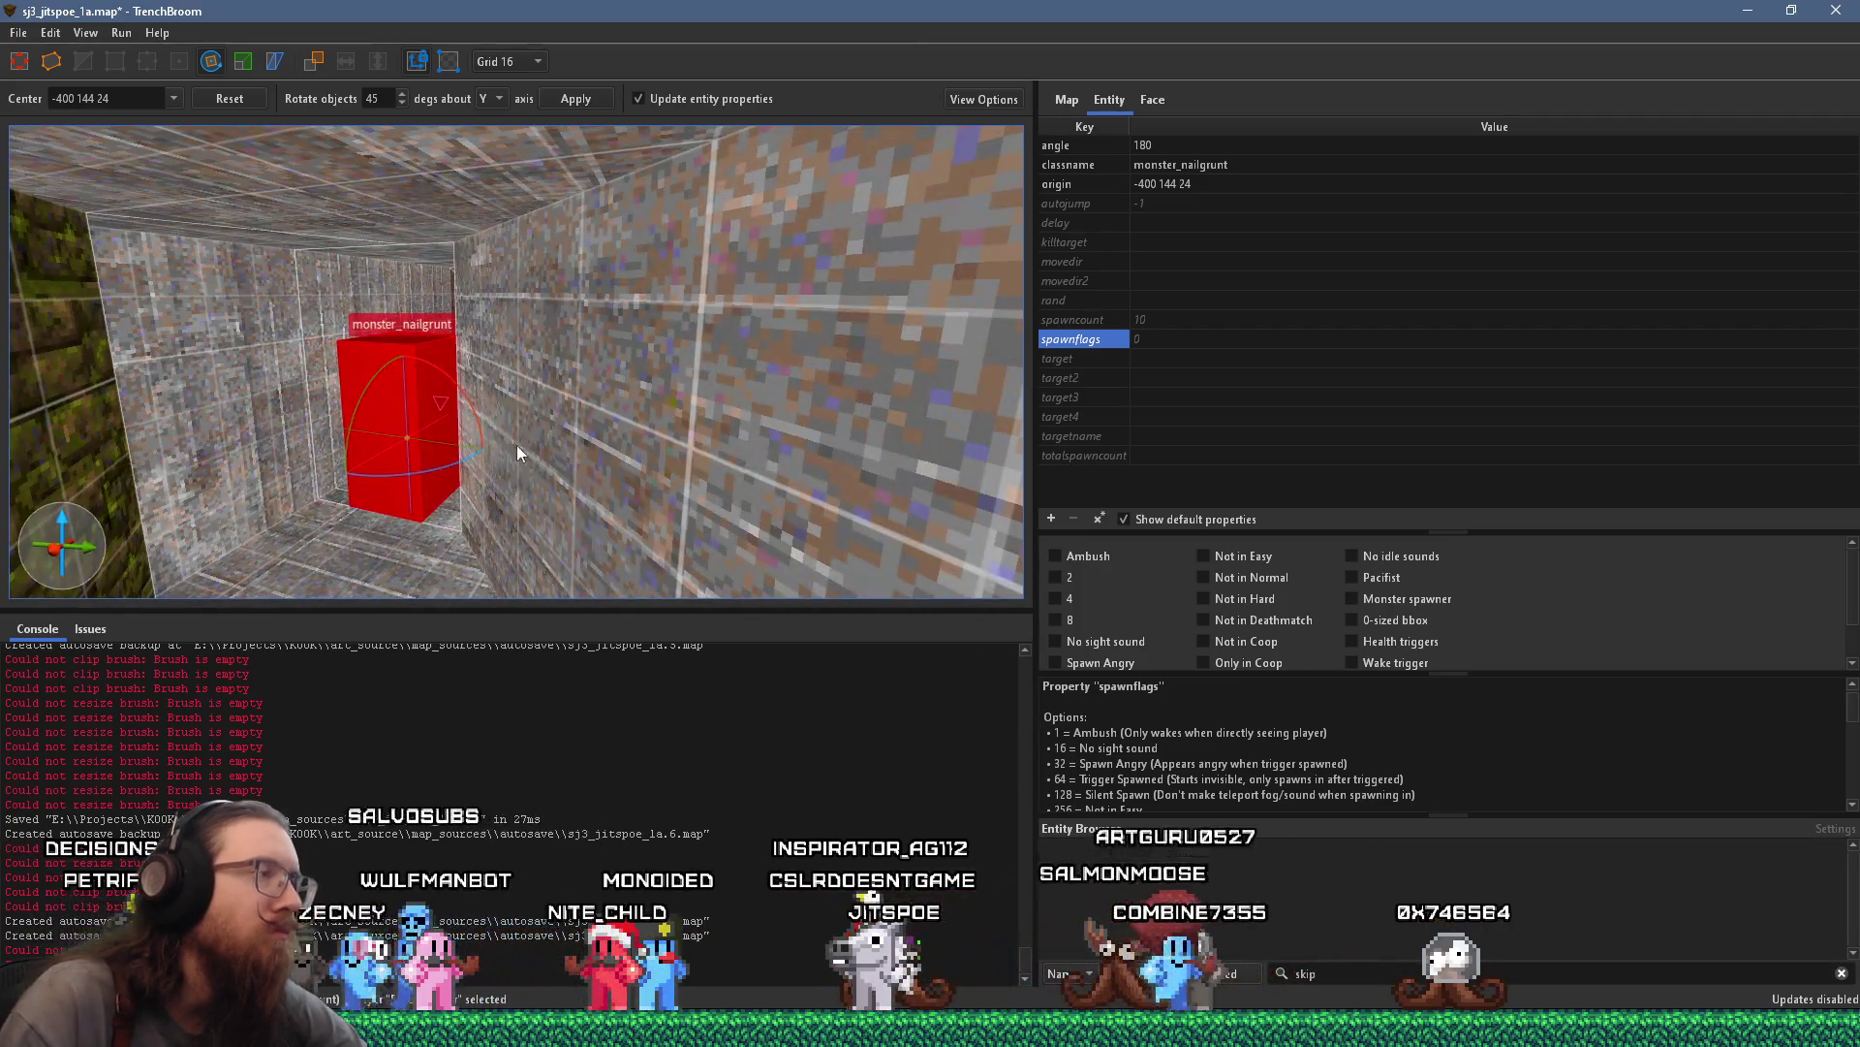
{"action": "key", "text": "r"}
{"action": "scroll", "coordinate": [527, 465], "scroll_direction": "down", "scroll_amount": 5}
{"action": "scroll", "coordinate": [522, 457], "scroll_direction": "down", "scroll_amount": 3}
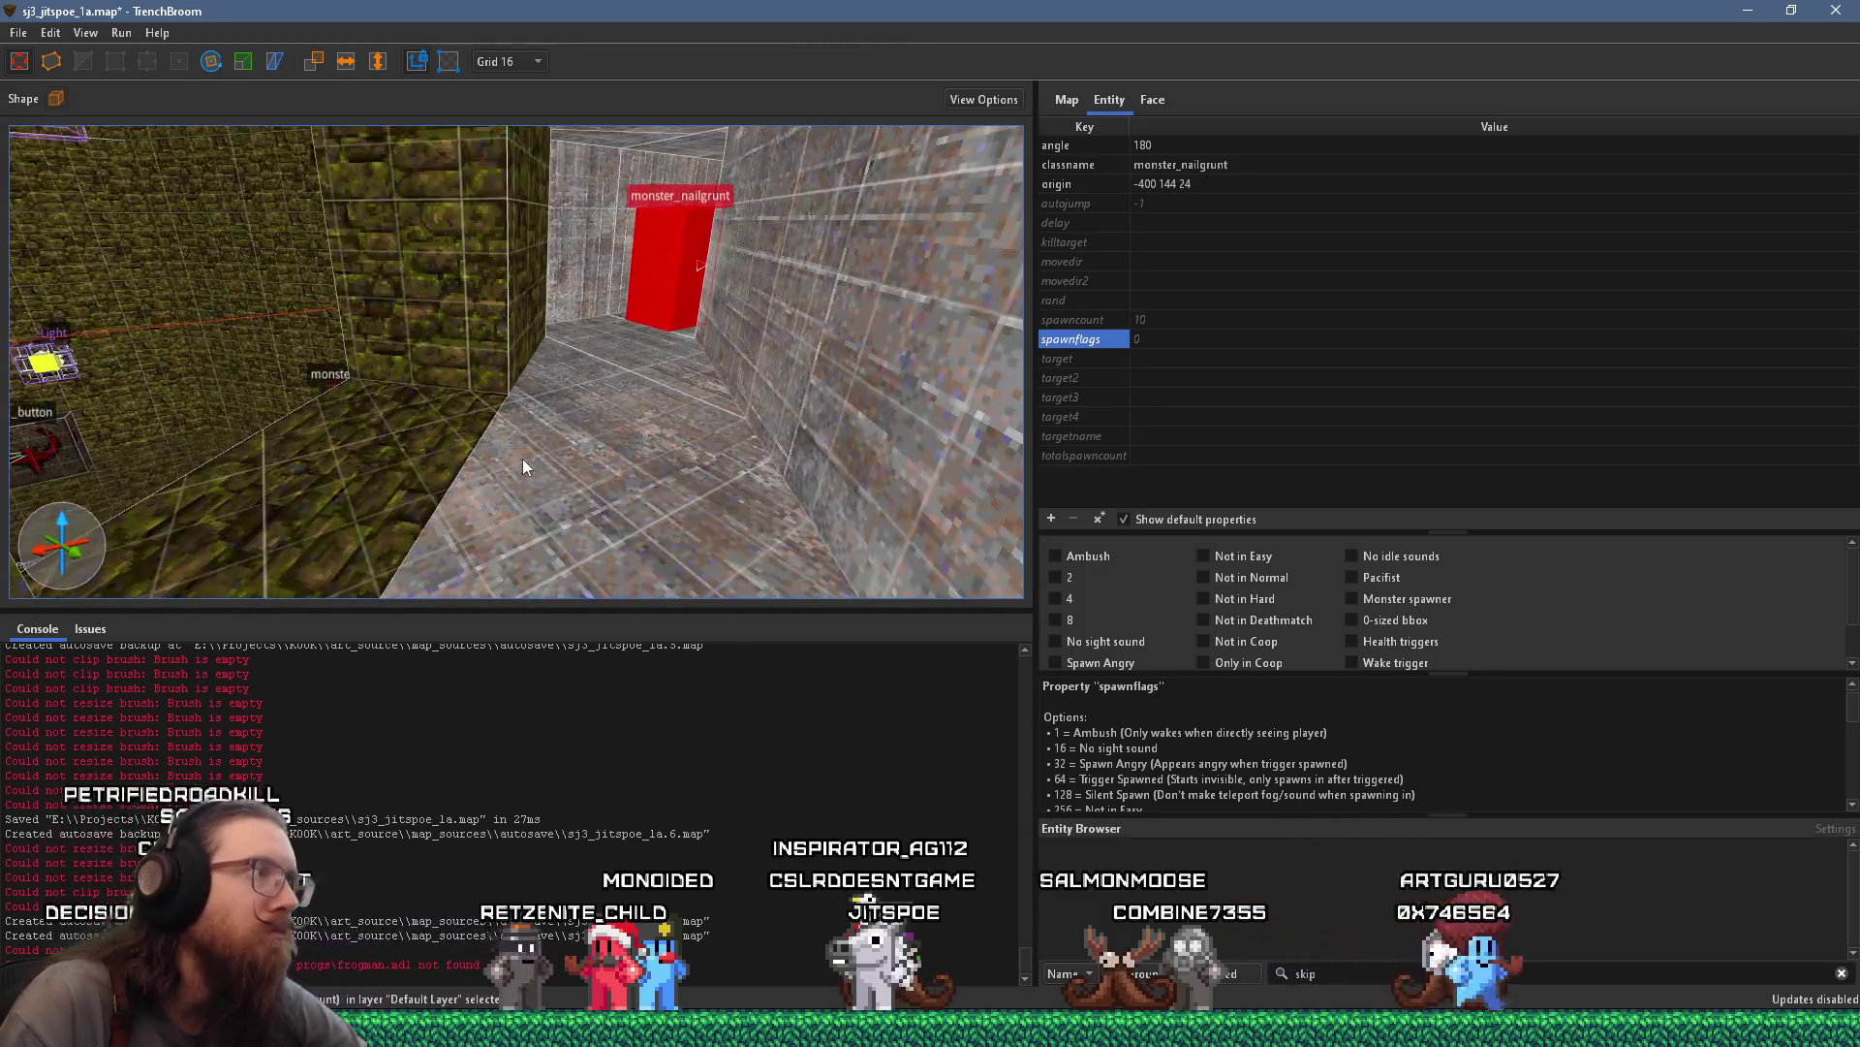
{"action": "key", "text": "Escape"}
{"action": "mouse_move", "coordinate": [653, 456]}
{"action": "left_mouse_down"}
{"action": "mouse_move", "coordinate": [935, 441]}
{"action": "mouse_move", "coordinate": [760, 367]}
{"action": "mouse_move", "coordinate": [756, 316]}
{"action": "mouse_move", "coordinate": [659, 376]}
{"action": "mouse_move", "coordinate": [719, 333]}
{"action": "mouse_move", "coordinate": [634, 356]}
{"action": "mouse_move", "coordinate": [649, 372]}
{"action": "mouse_move", "coordinate": [468, 461]}
{"action": "left_mouse_up"}
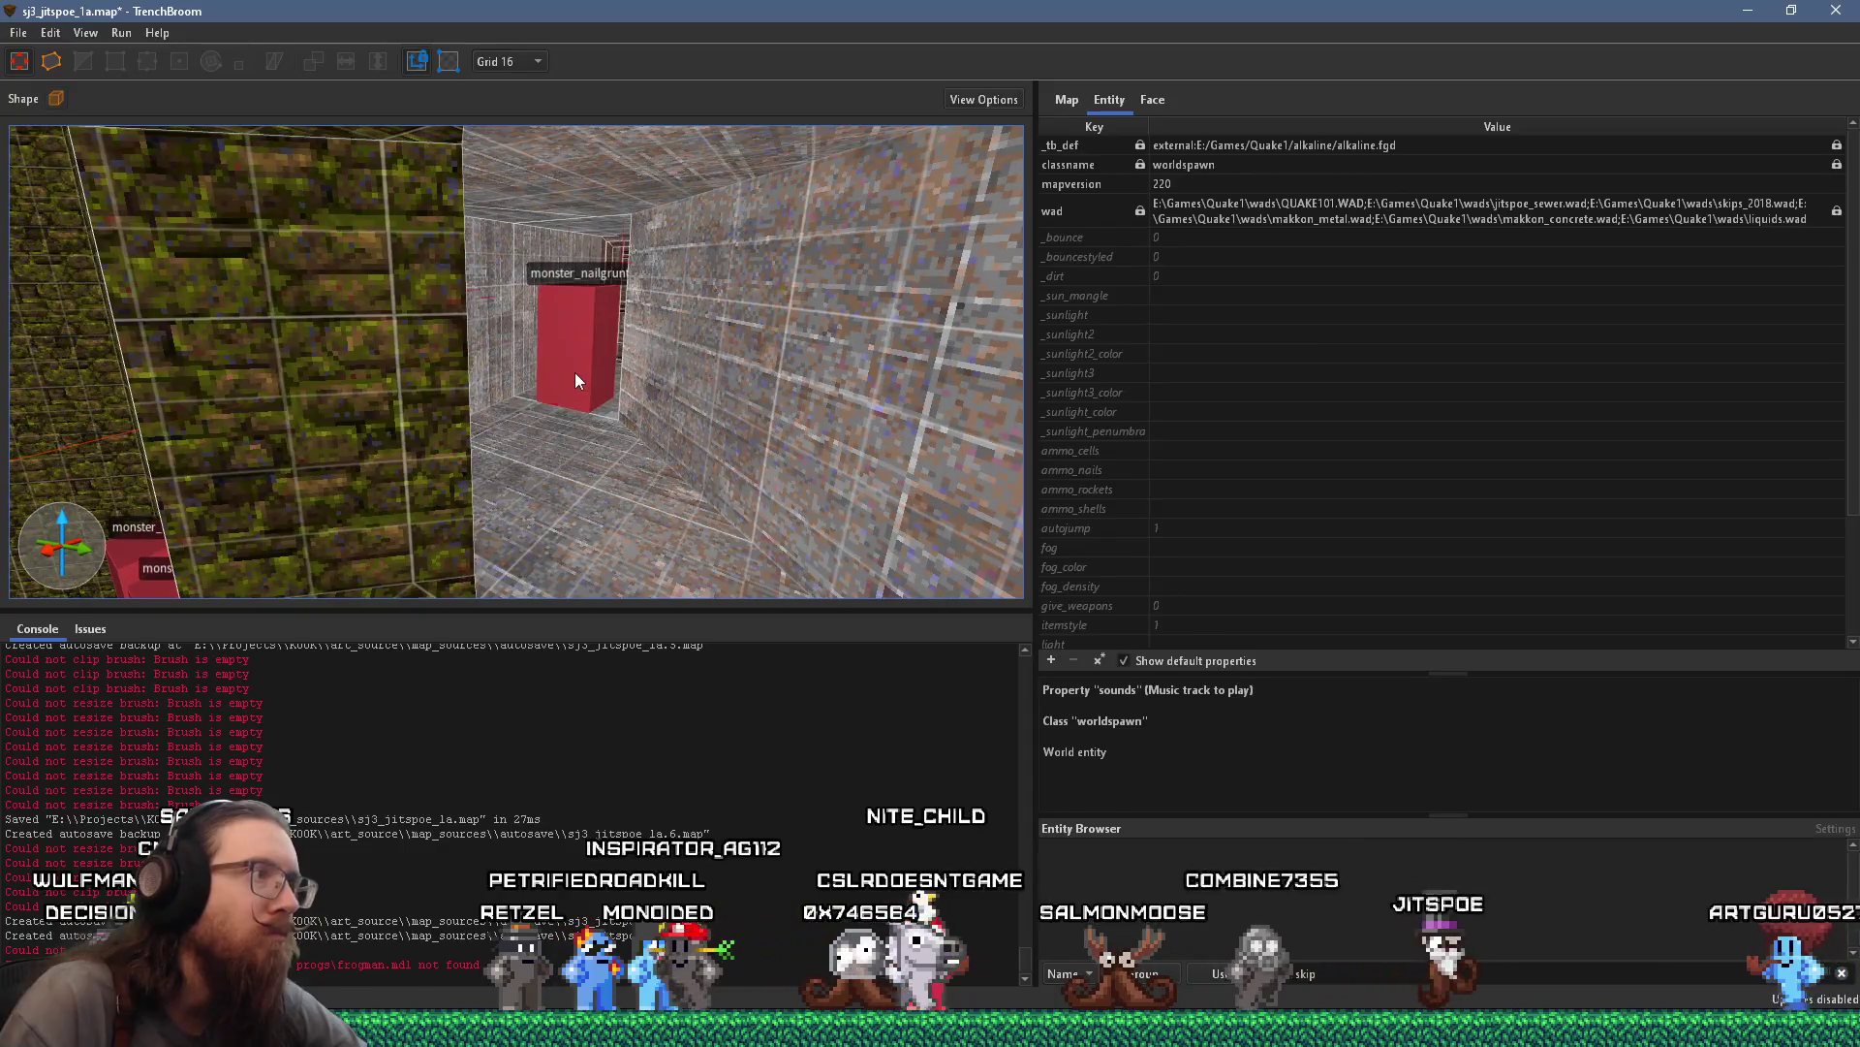
Set the nailgrunt's spawnflags to Ambush (value 1)
{"action": "left_click", "coordinate": [573, 372]}
{"action": "right_click", "coordinate": [574, 372]}
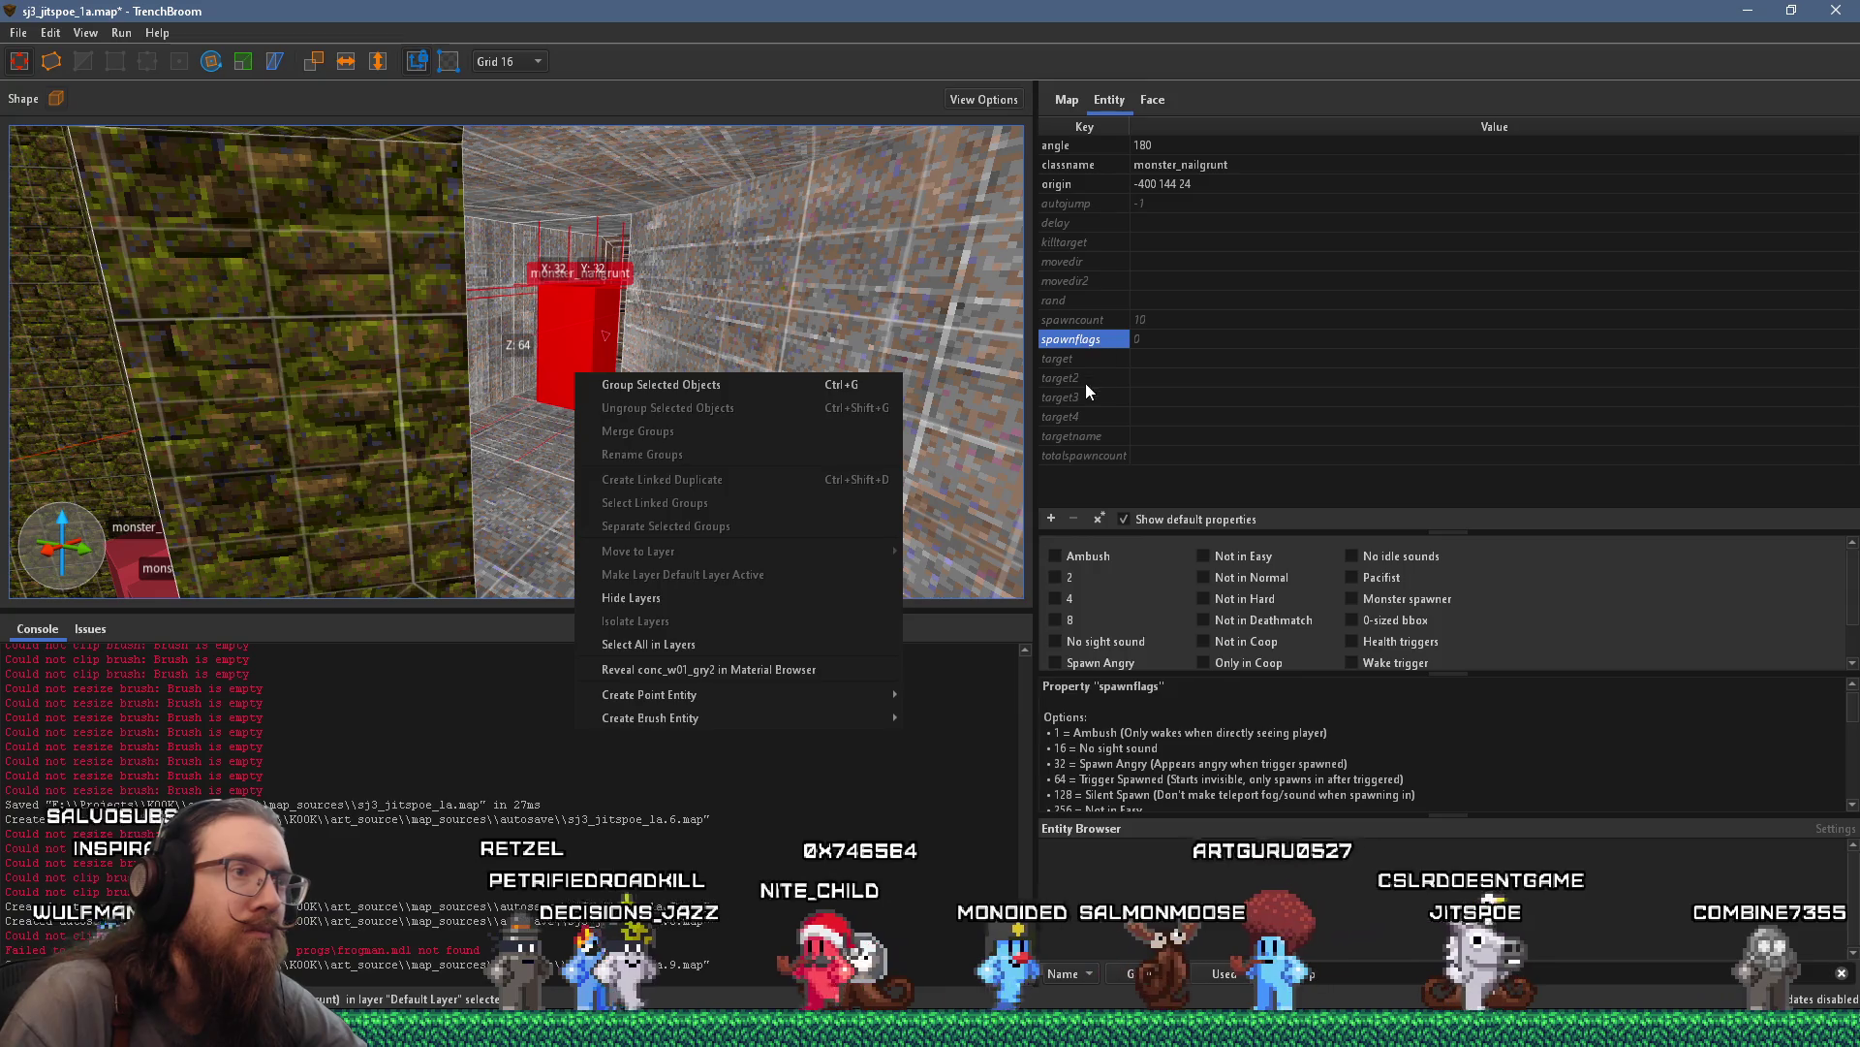
{"action": "double_click", "coordinate": [1101, 340]}
{"action": "type", "text": "1"}
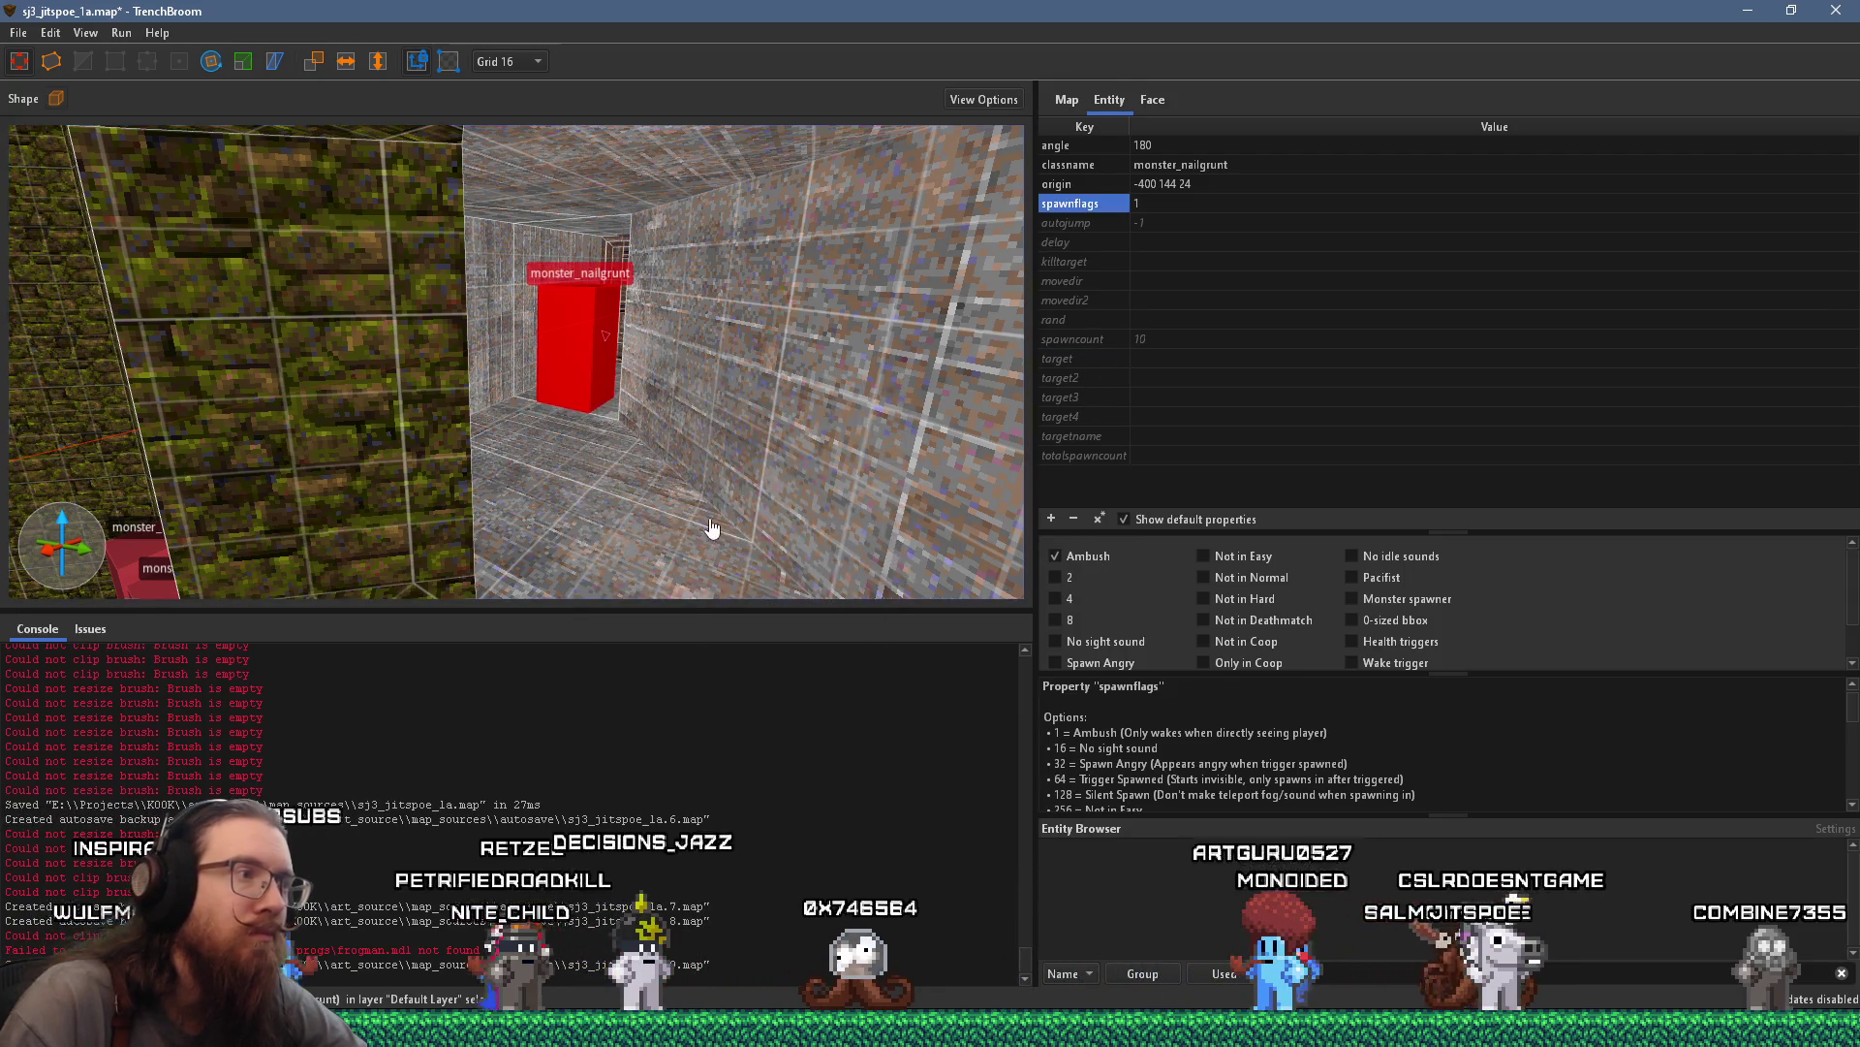
{"action": "key", "text": "Escape"}
{"action": "right_click", "coordinate": [637, 465]}
{"action": "mouse_move", "coordinate": [797, 794]}
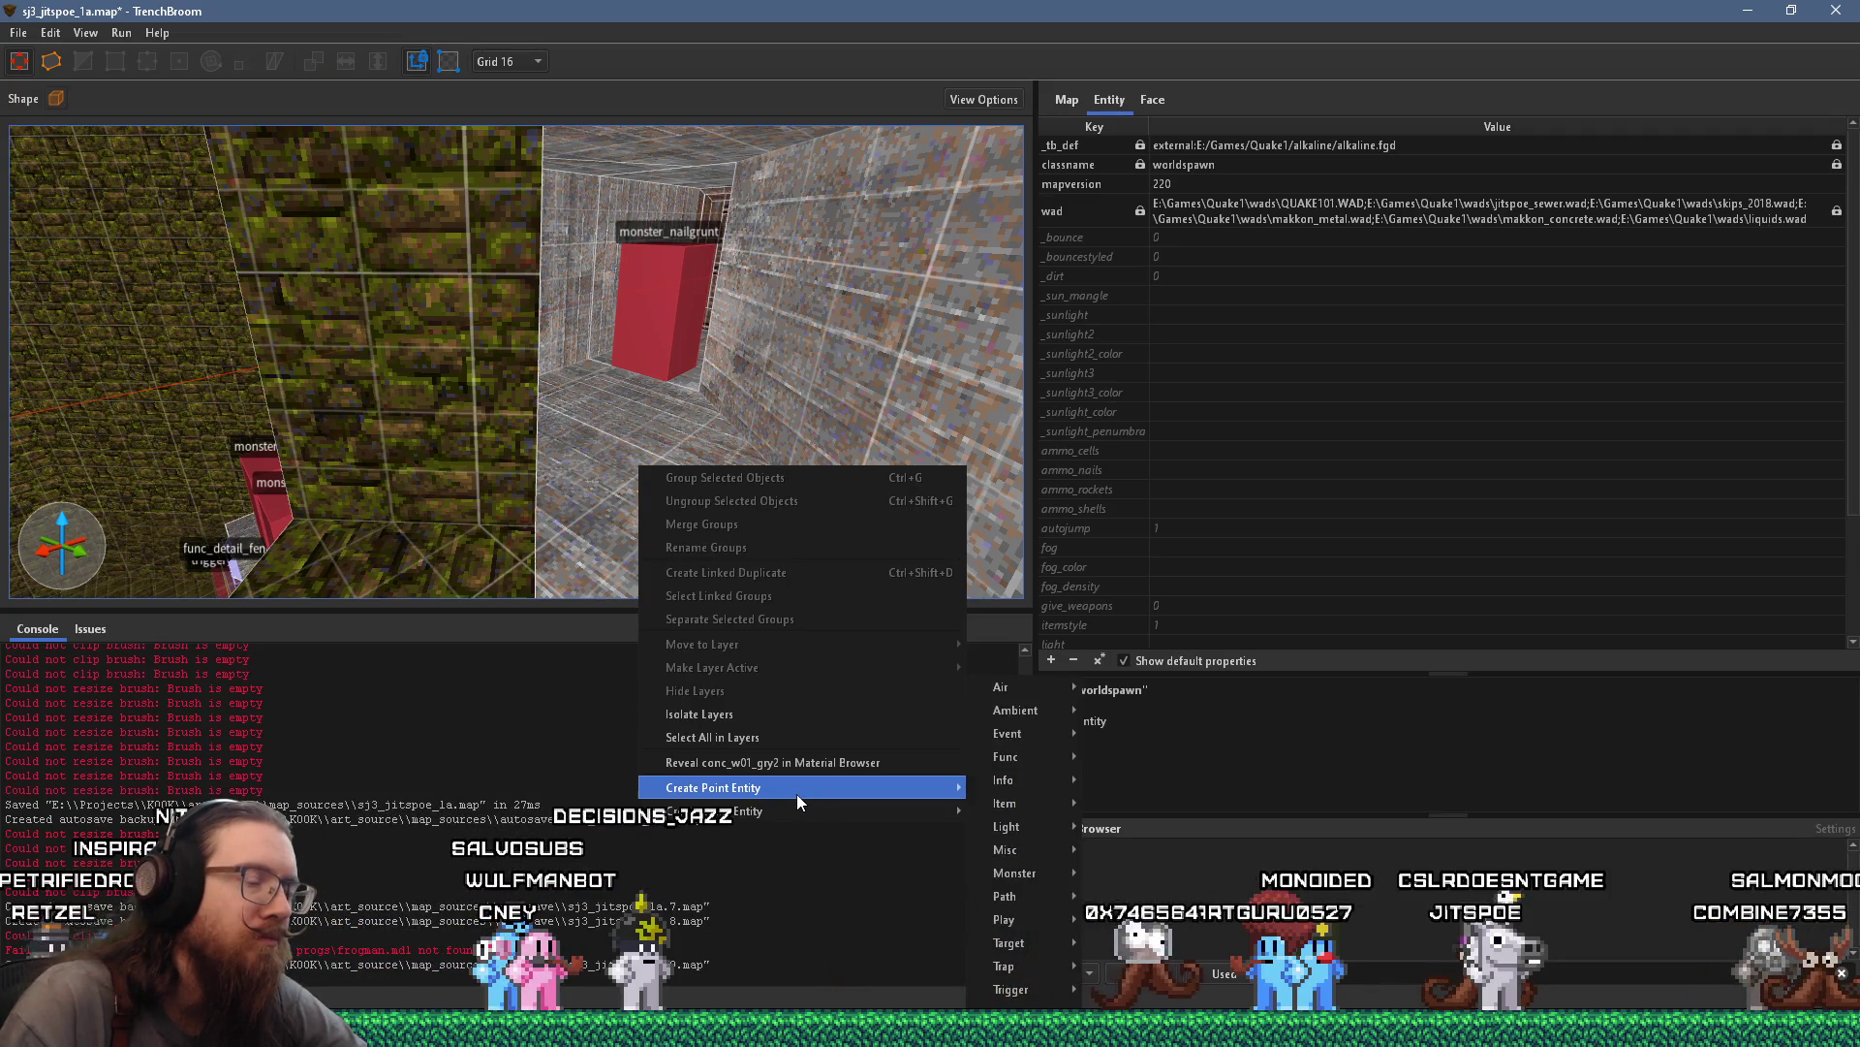
Create a monster_spawn entity and exclude it from Easy skill
{"action": "mouse_move", "coordinate": [1014, 876]}
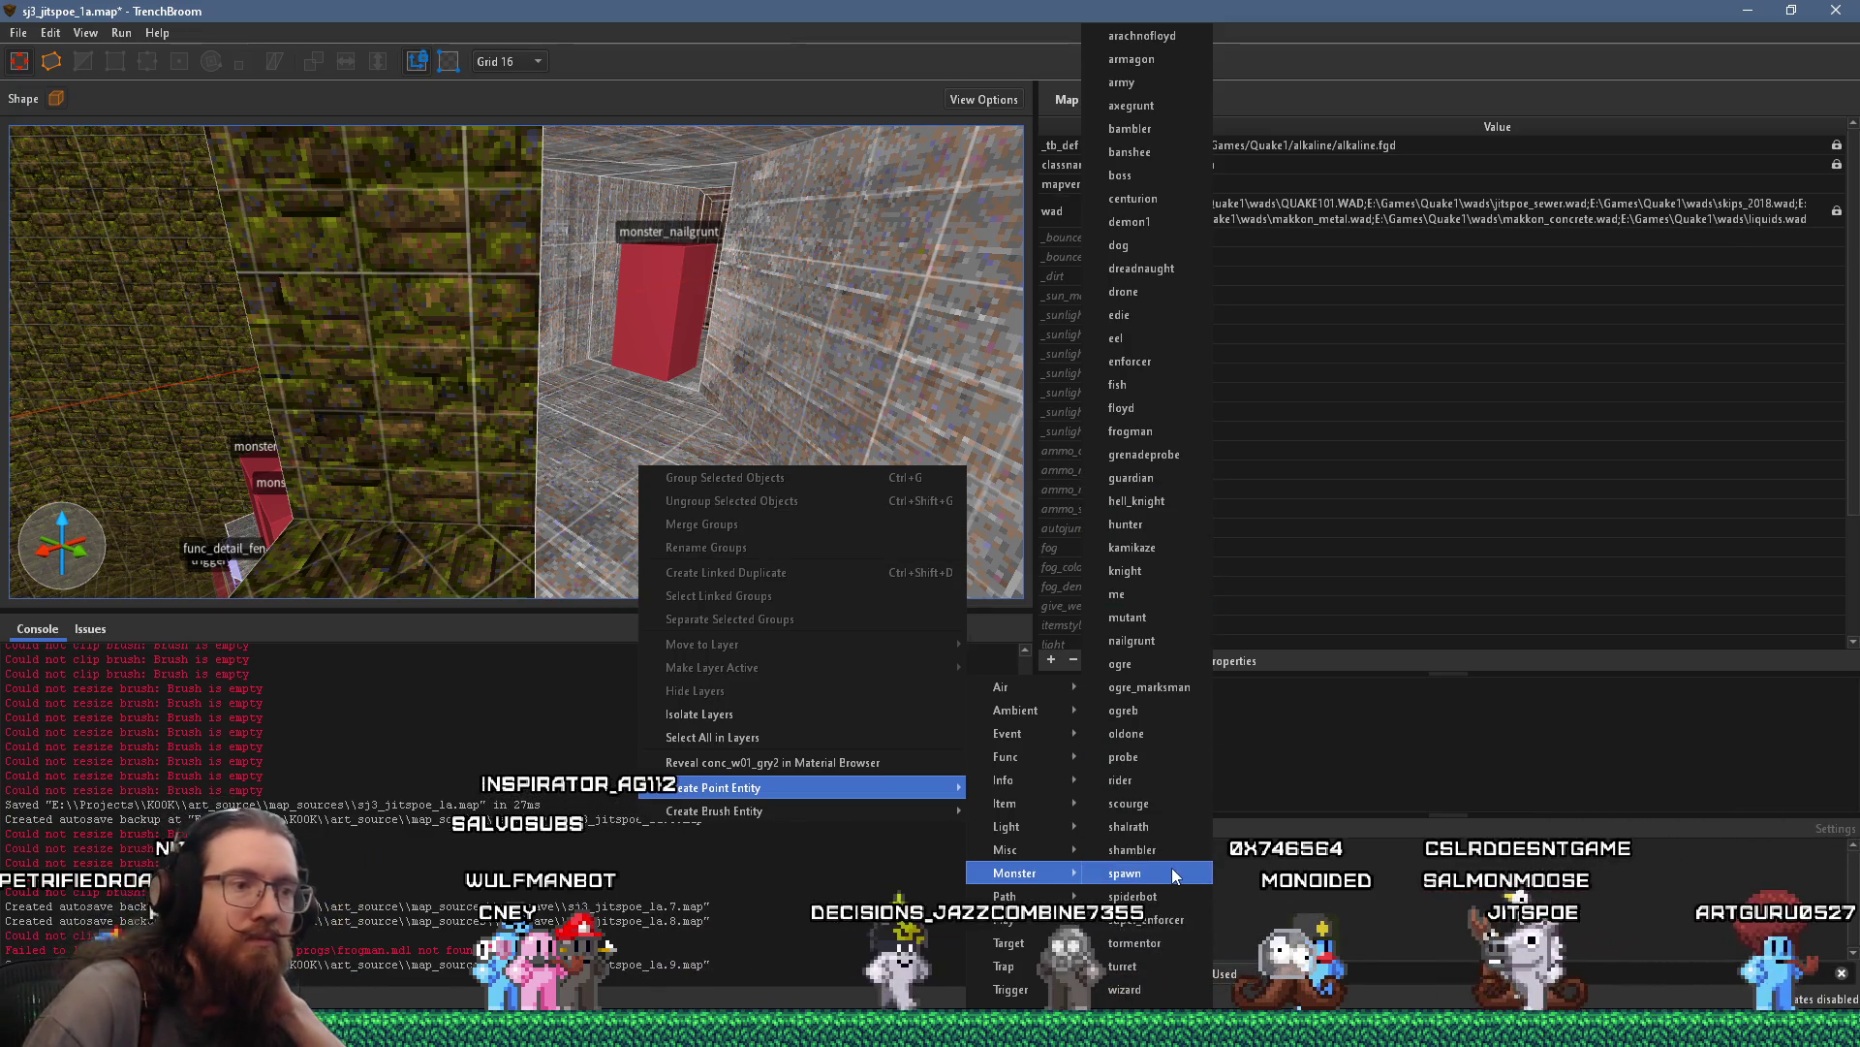
{"action": "left_click", "coordinate": [1144, 872]}
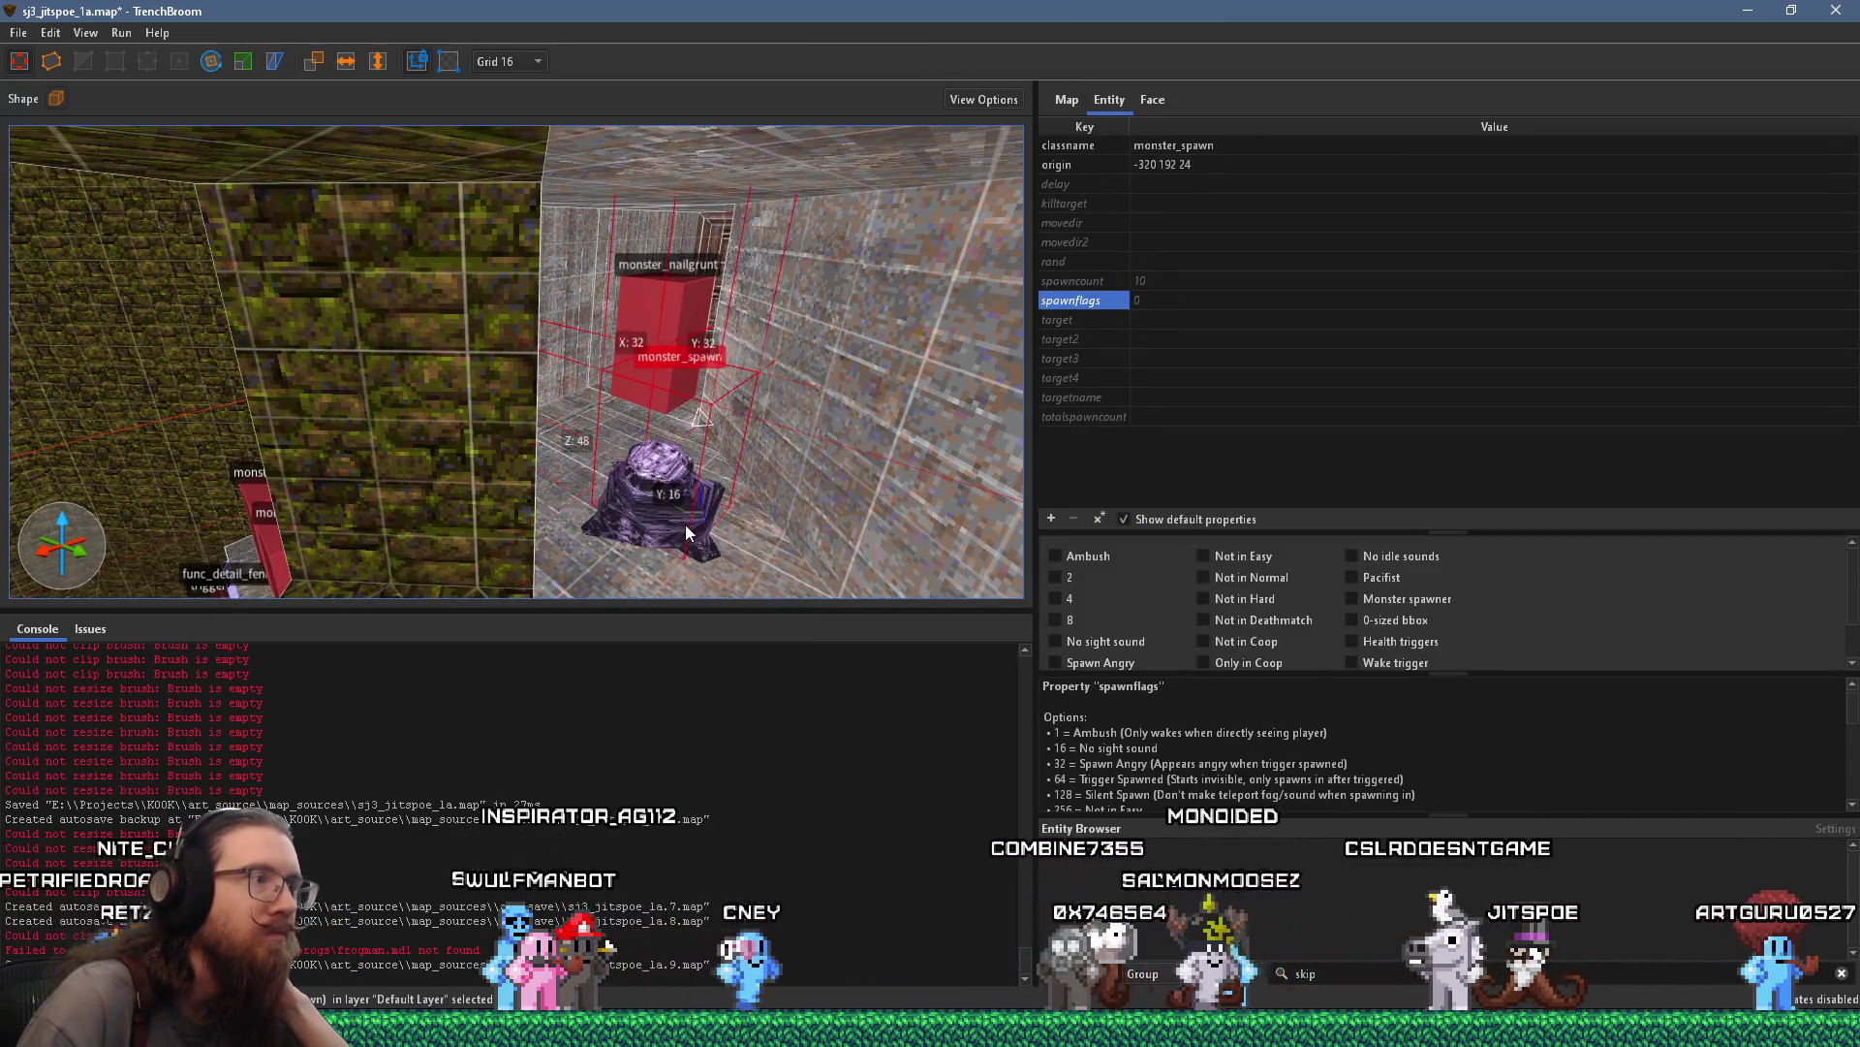
{"action": "mouse_move", "coordinate": [672, 516]}
{"action": "left_mouse_down"}
{"action": "mouse_move", "coordinate": [902, 399]}
{"action": "mouse_move", "coordinate": [789, 414]}
{"action": "mouse_move", "coordinate": [648, 512]}
{"action": "mouse_move", "coordinate": [1018, 586]}
{"action": "mouse_move", "coordinate": [835, 542]}
{"action": "mouse_move", "coordinate": [731, 562]}
{"action": "mouse_move", "coordinate": [573, 531]}
{"action": "mouse_move", "coordinate": [625, 541]}
{"action": "left_mouse_up"}
{"action": "left_click", "coordinate": [1256, 560]}
Move the spawner into the grey alcove and rotate it to face 225 degrees
{"action": "scroll", "coordinate": [502, 456], "scroll_direction": "down", "scroll_amount": 5}
{"action": "mouse_move", "coordinate": [381, 473]}
{"action": "left_mouse_down"}
{"action": "mouse_move", "coordinate": [631, 549]}
{"action": "mouse_move", "coordinate": [654, 529]}
{"action": "left_mouse_up"}
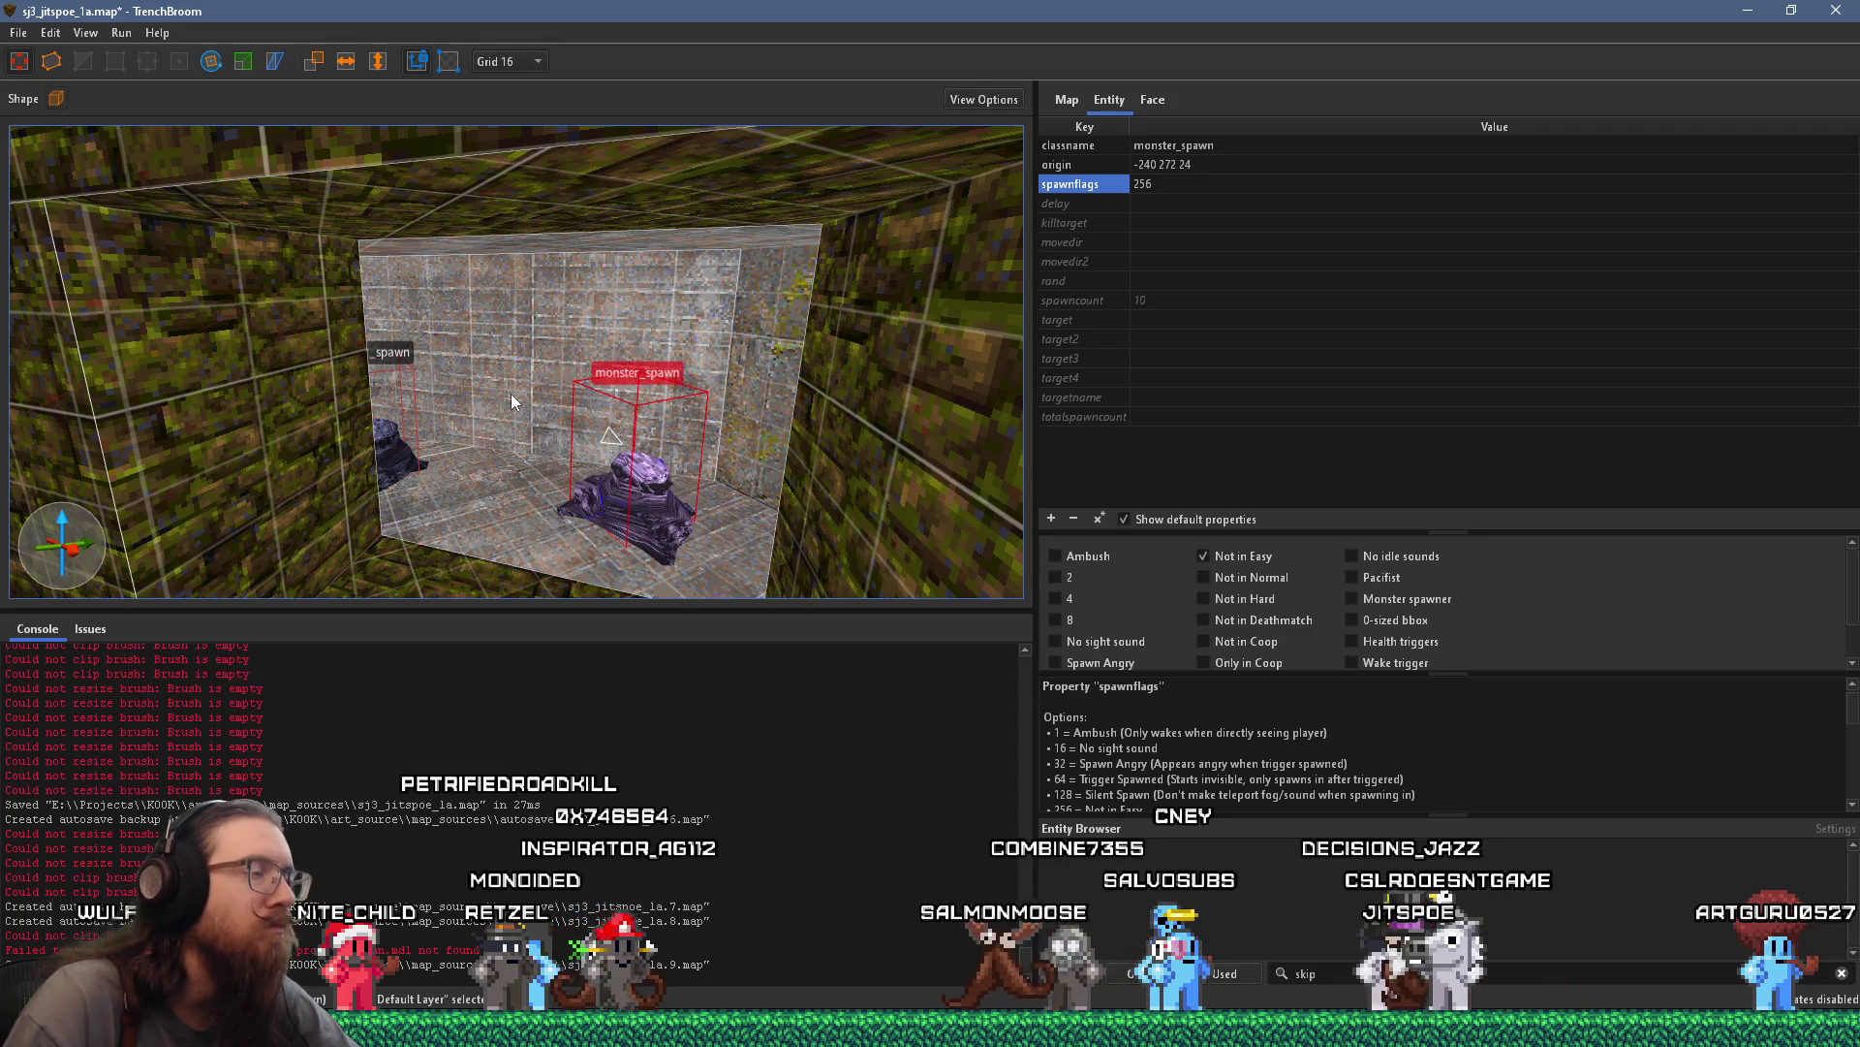
{"action": "scroll", "coordinate": [618, 482], "scroll_direction": "down", "scroll_amount": 5}
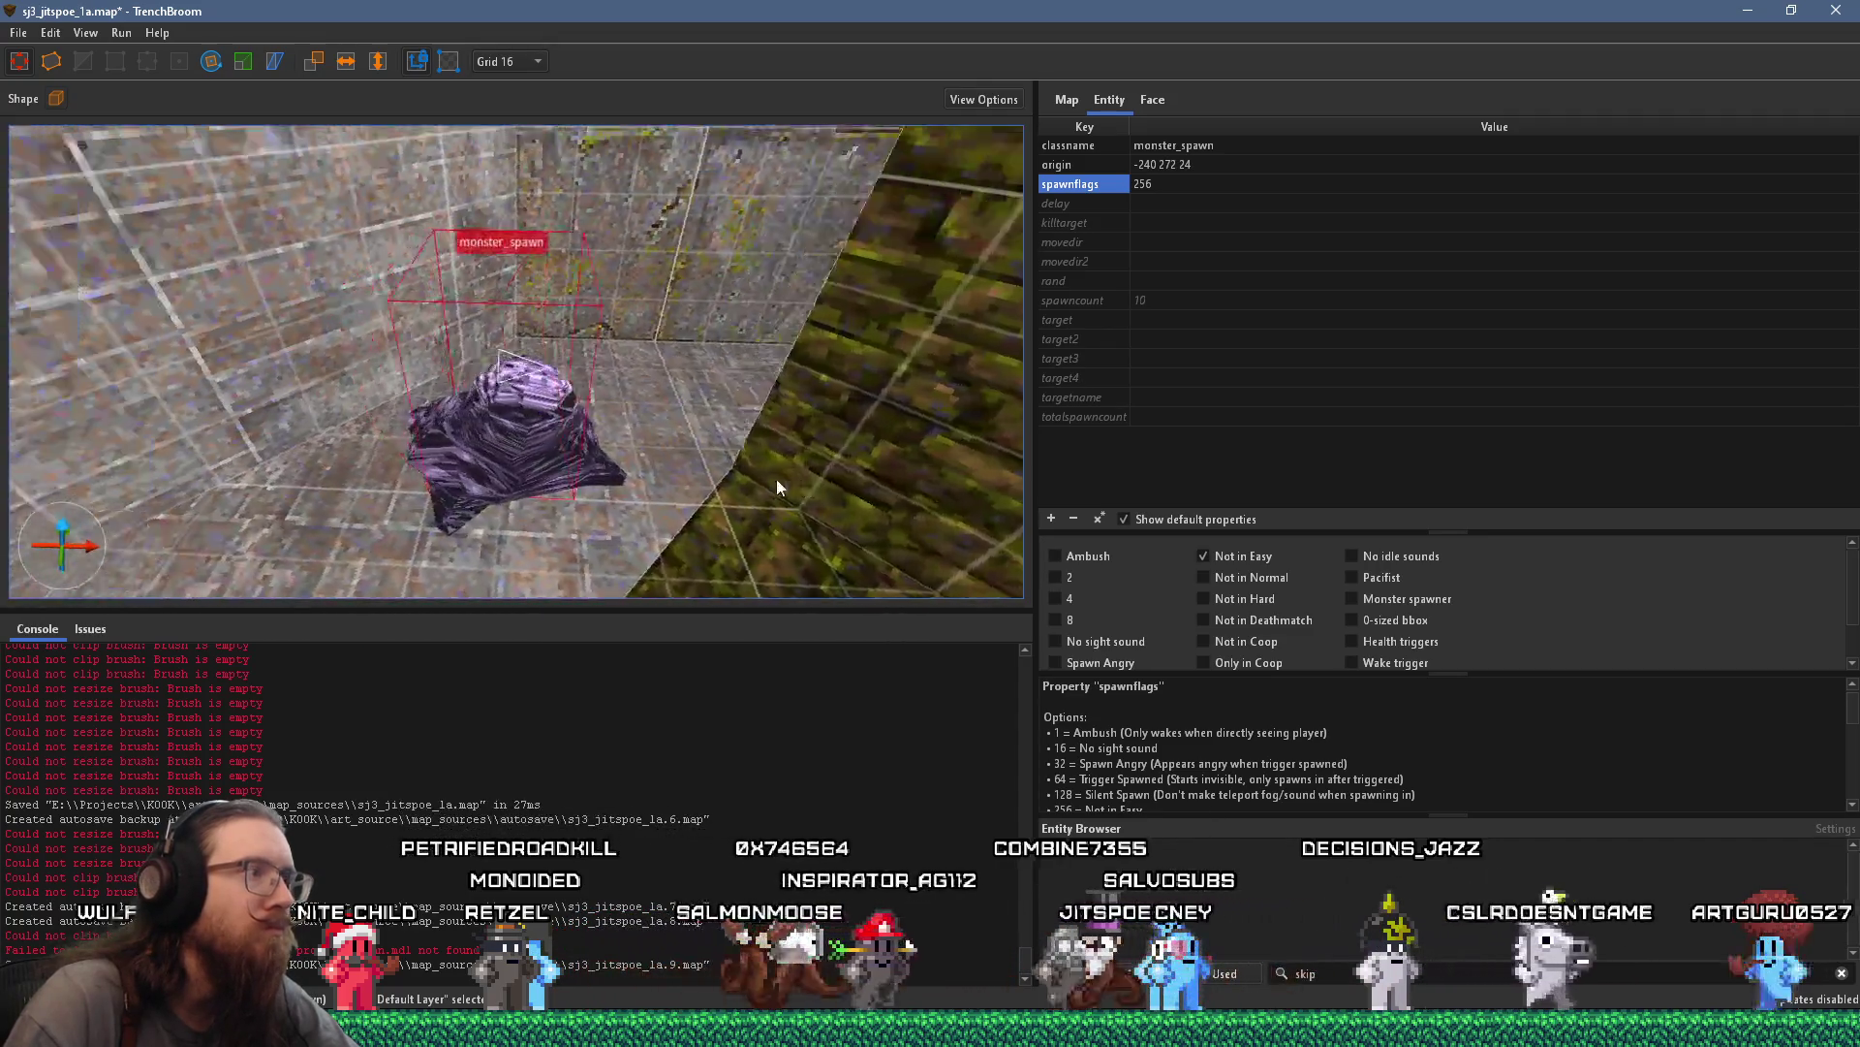
{"action": "key", "text": "r"}
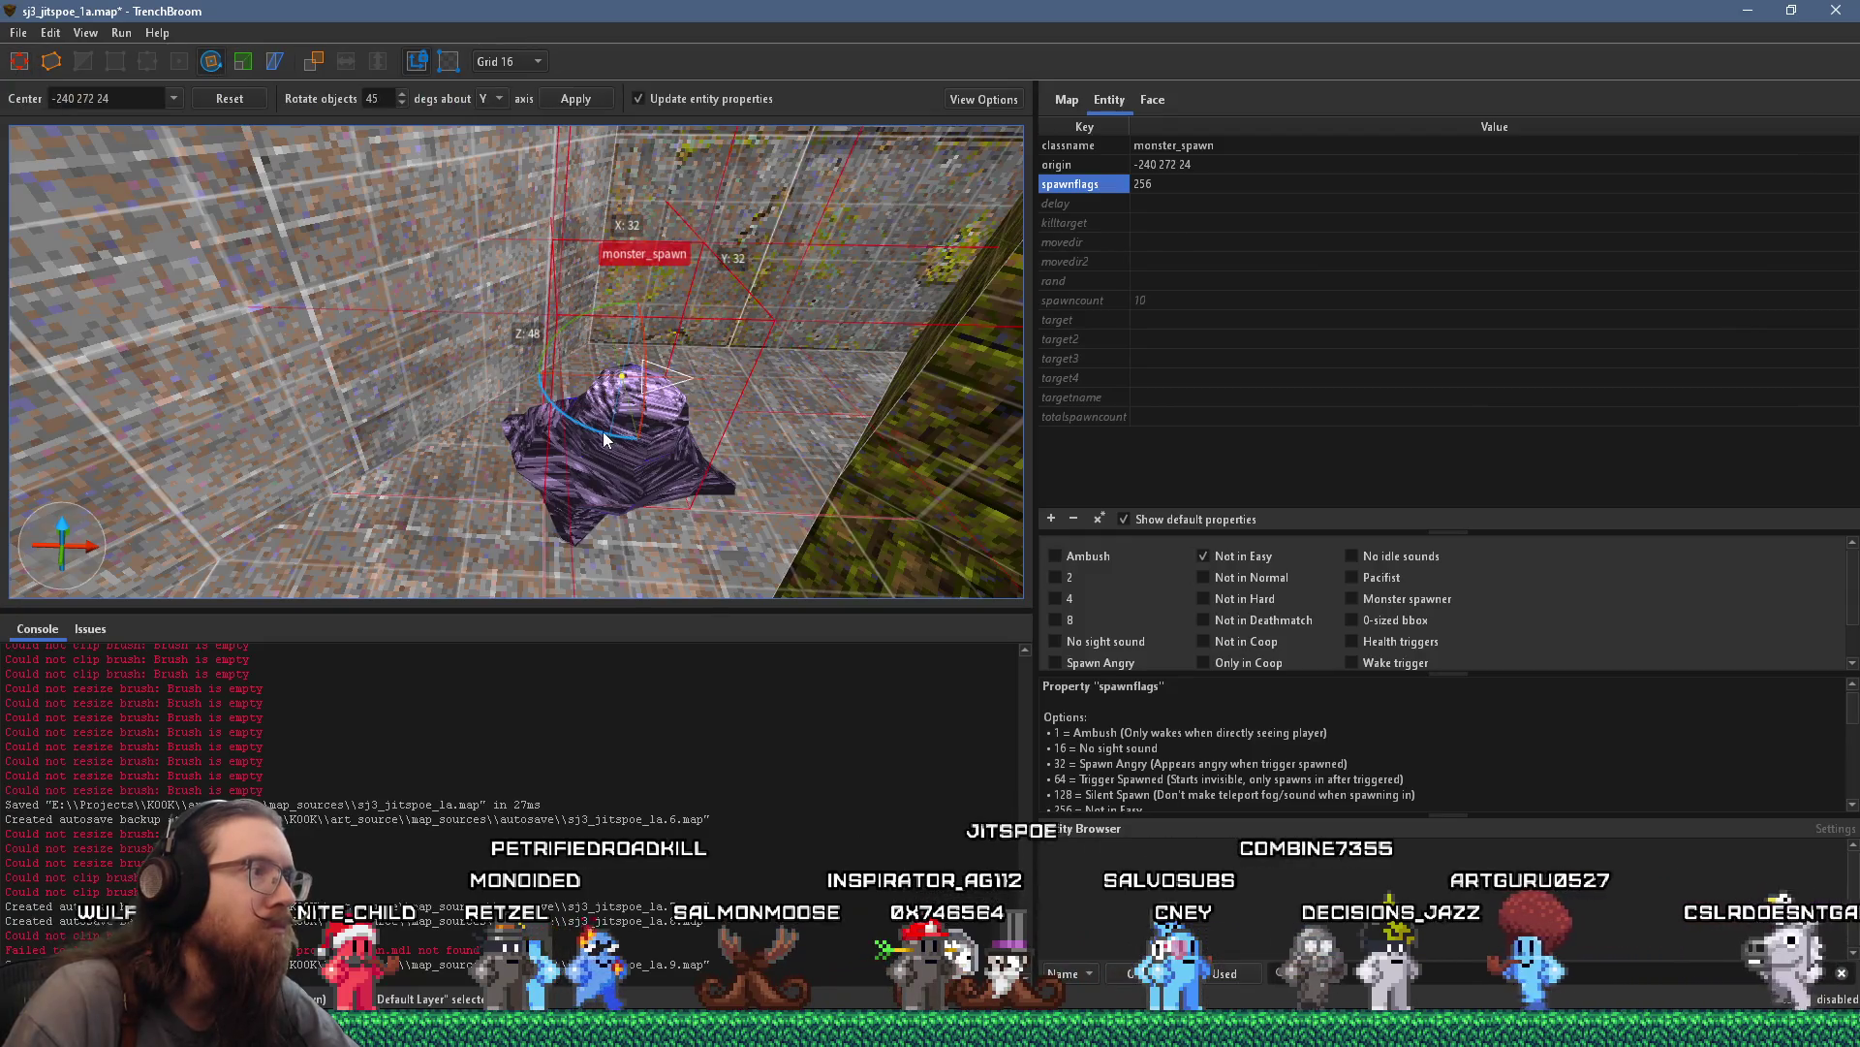
{"action": "left_click_drag", "start_coordinate": [602, 433], "coordinate": [527, 219]}
{"action": "key", "text": "r"}
{"action": "mouse_move", "coordinate": [525, 390]}
{"action": "left_mouse_down"}
{"action": "mouse_move", "coordinate": [743, 418]}
{"action": "mouse_move", "coordinate": [723, 381]}
{"action": "left_mouse_up"}
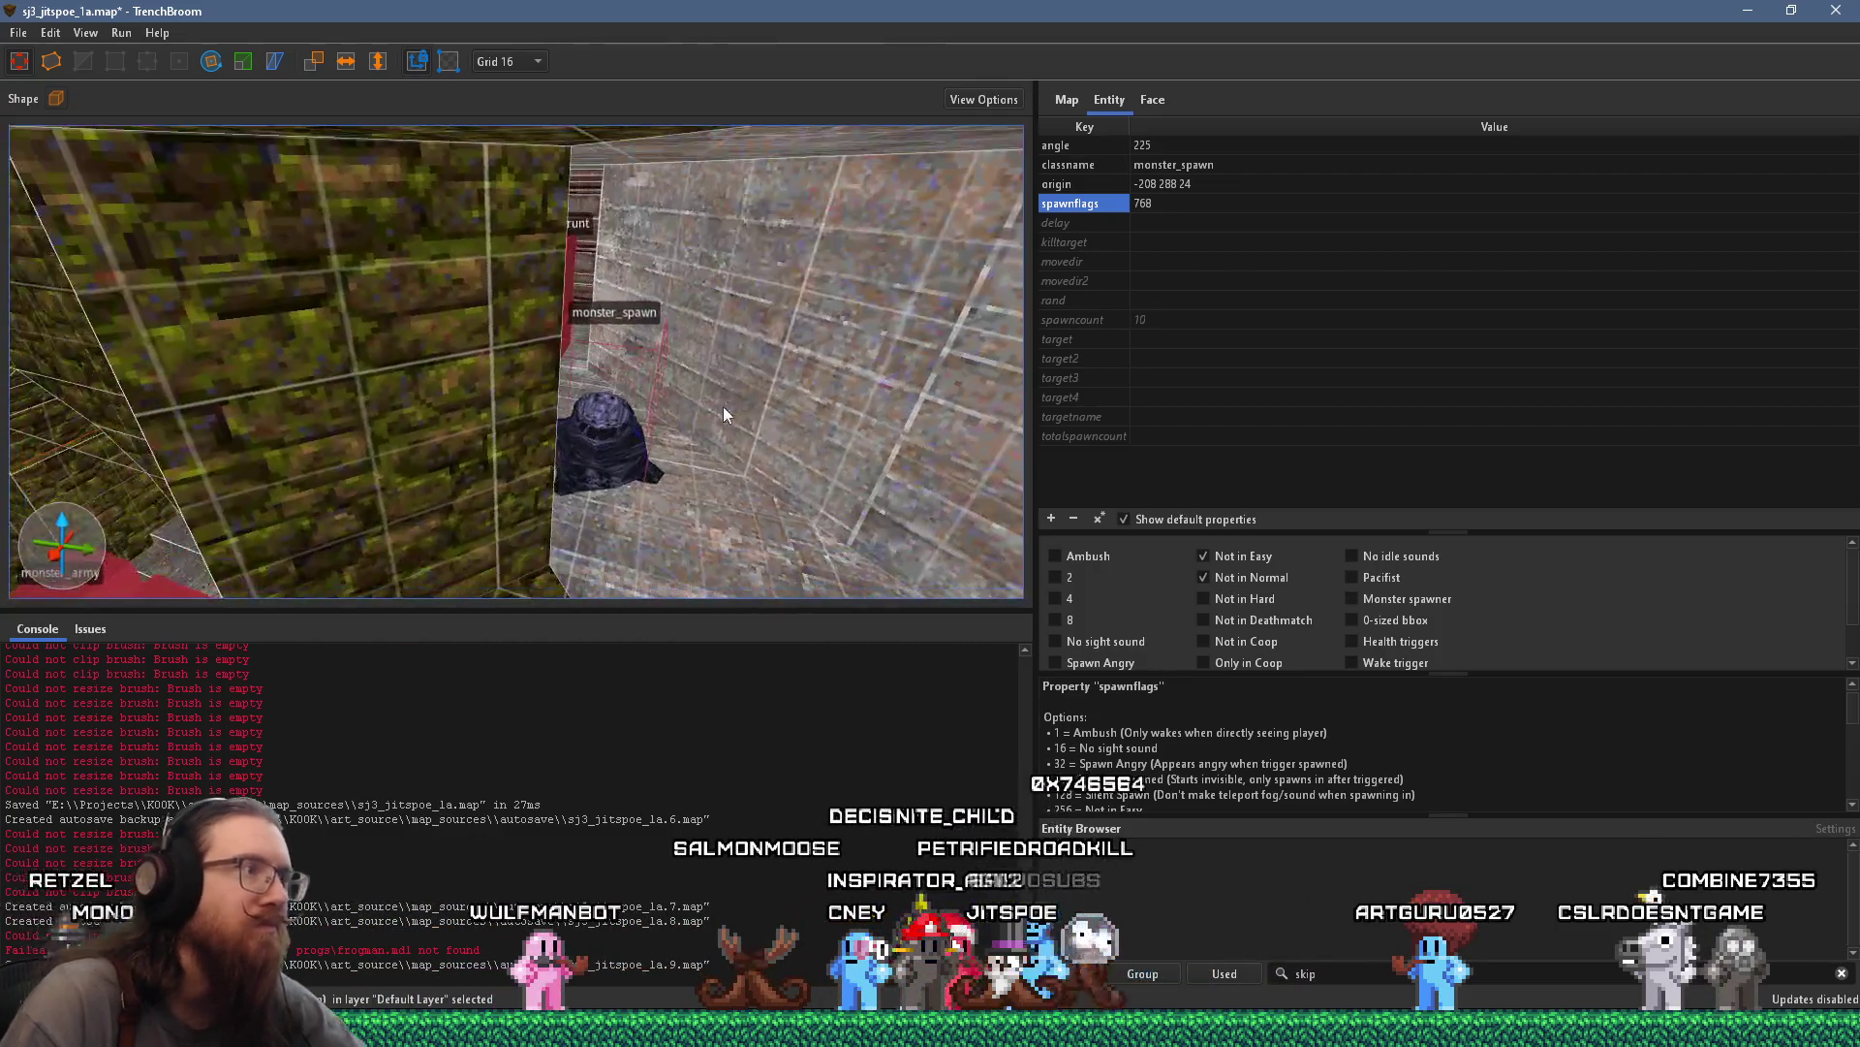
{"action": "left_click", "coordinate": [515, 477]}
Save the map with the new monsters, then select the balcony railing brushes
{"action": "scroll", "coordinate": [666, 417], "scroll_direction": "down", "scroll_amount": 5}
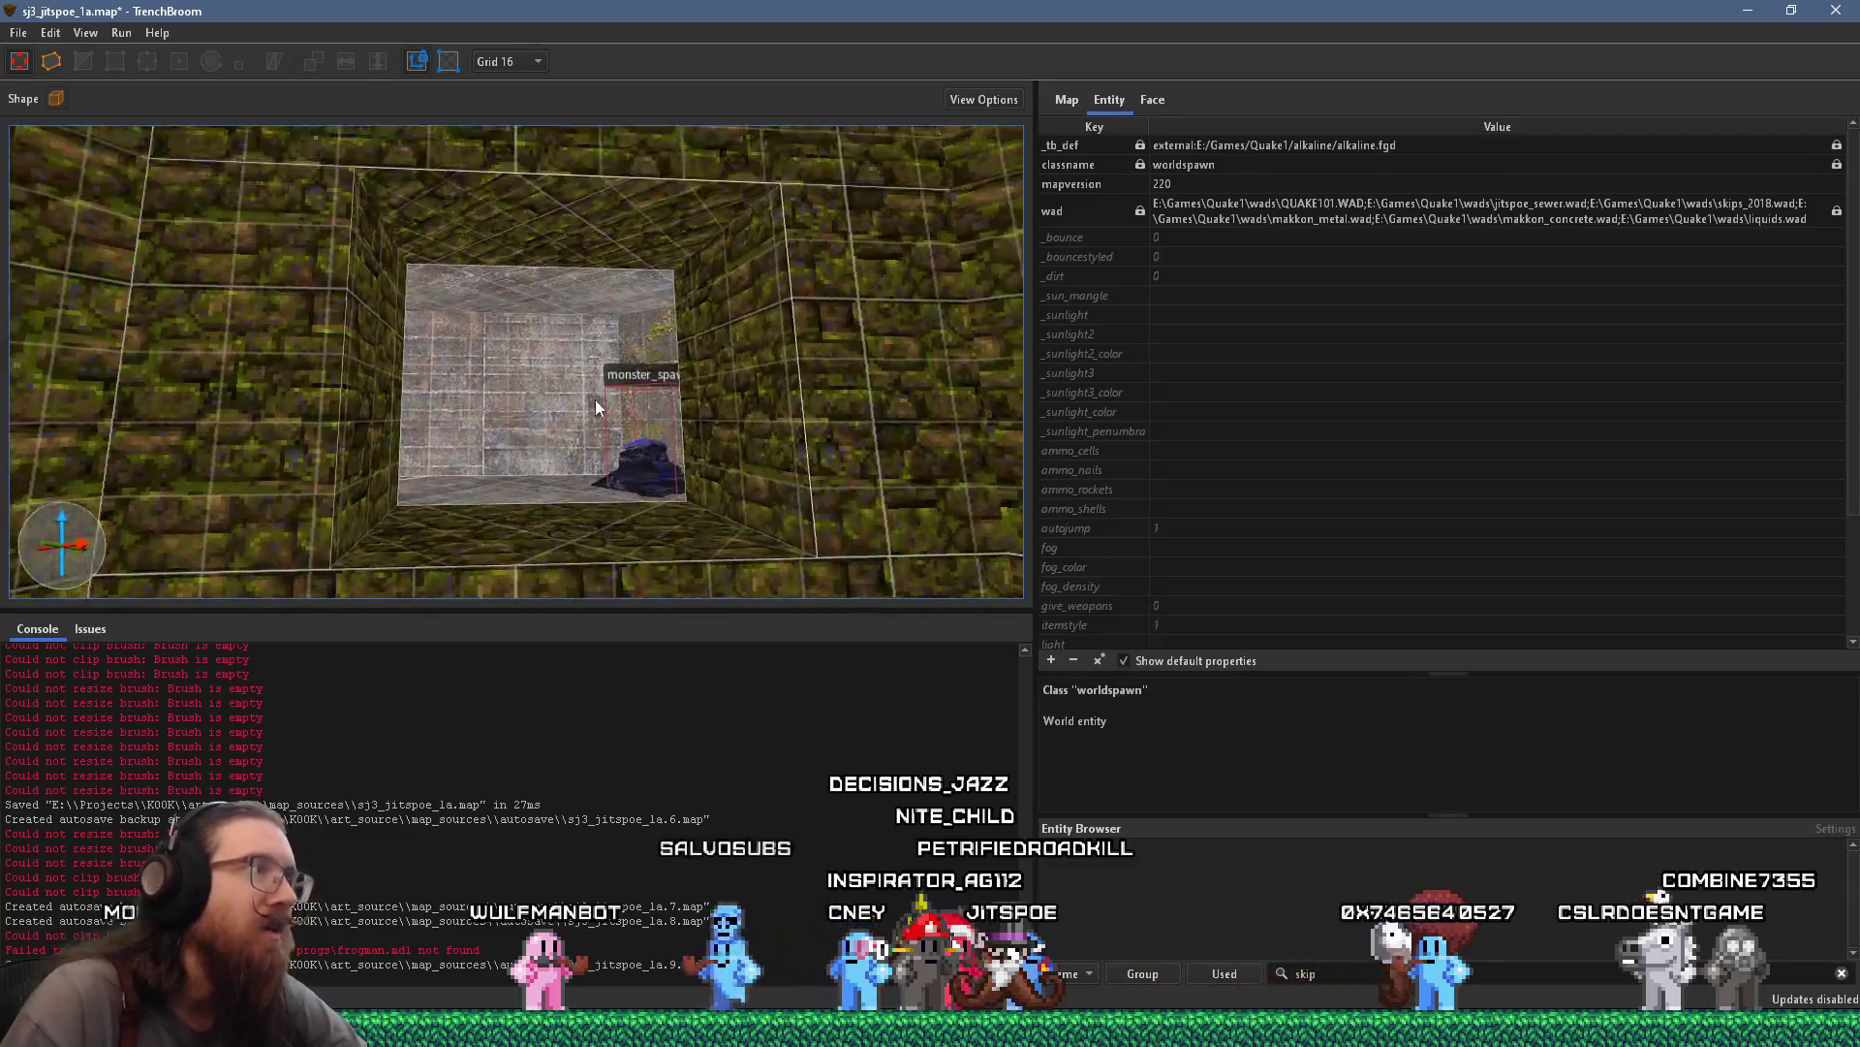
{"action": "scroll", "coordinate": [582, 484], "scroll_direction": "down", "scroll_amount": 5}
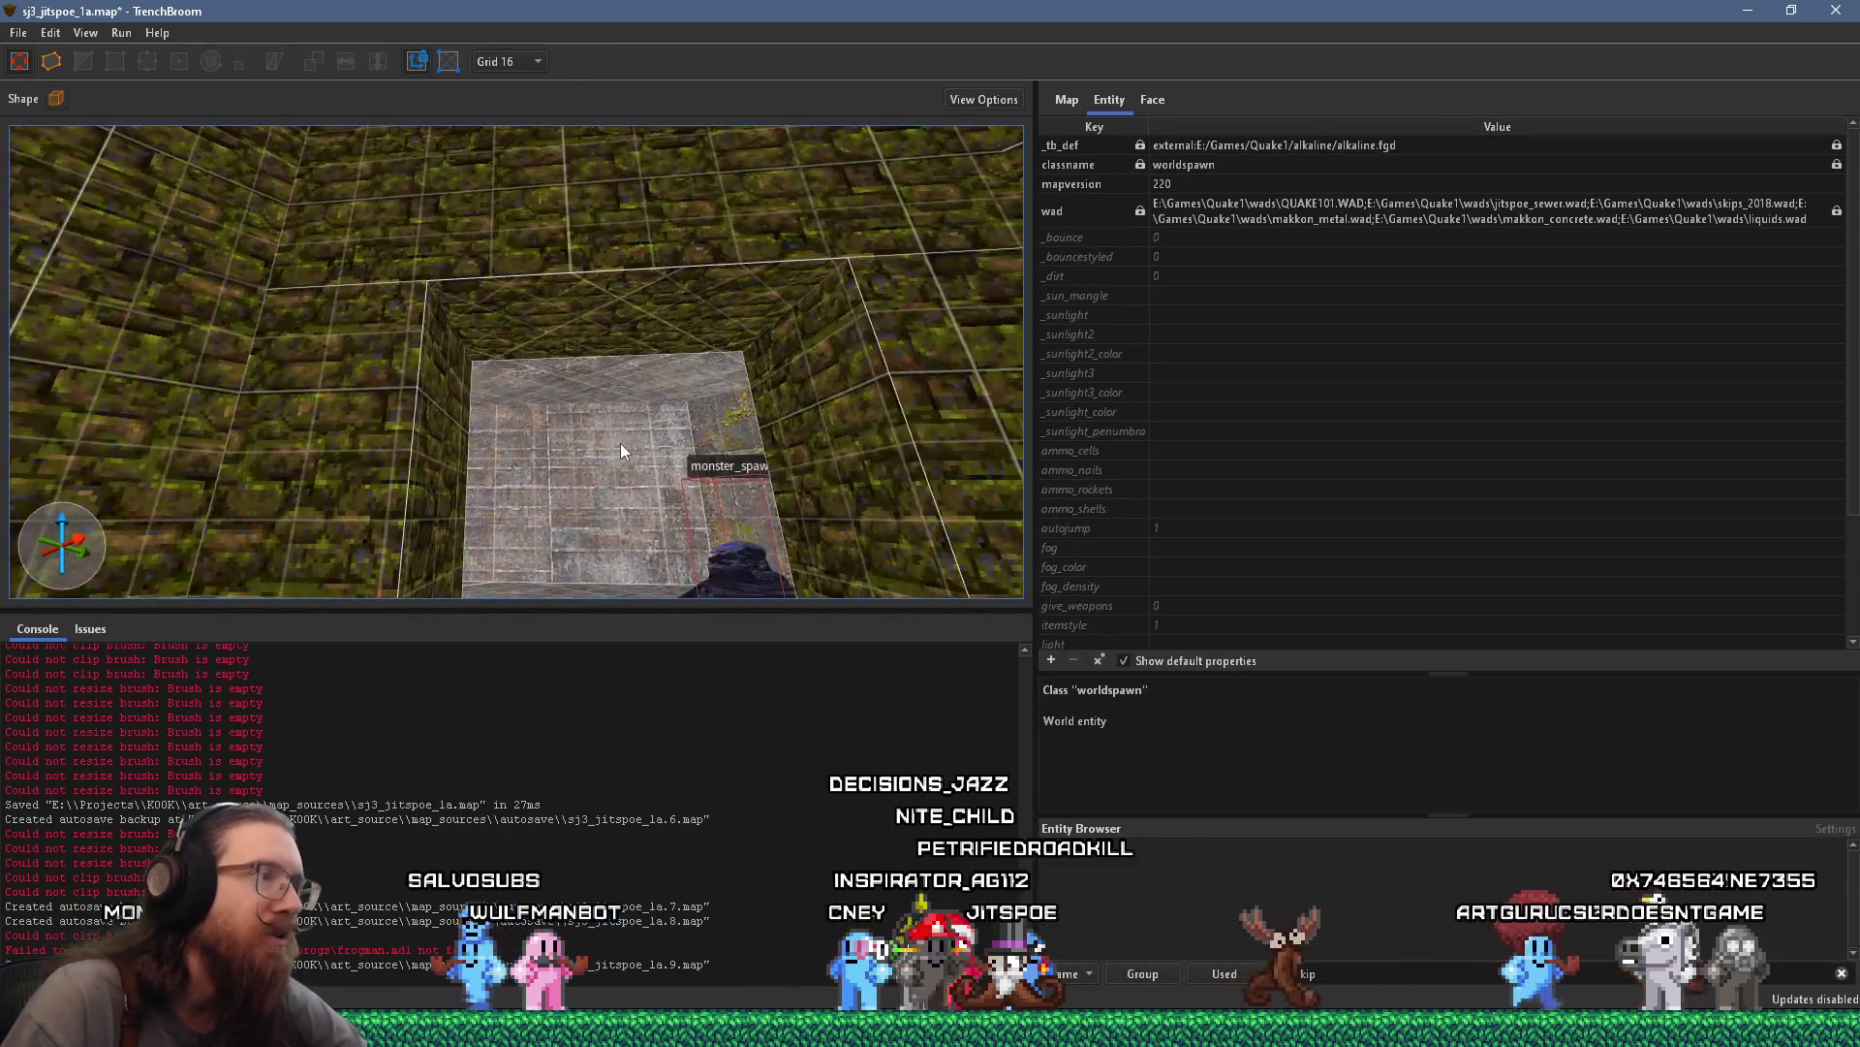
{"action": "scroll", "coordinate": [647, 533], "scroll_direction": "down", "scroll_amount": 5}
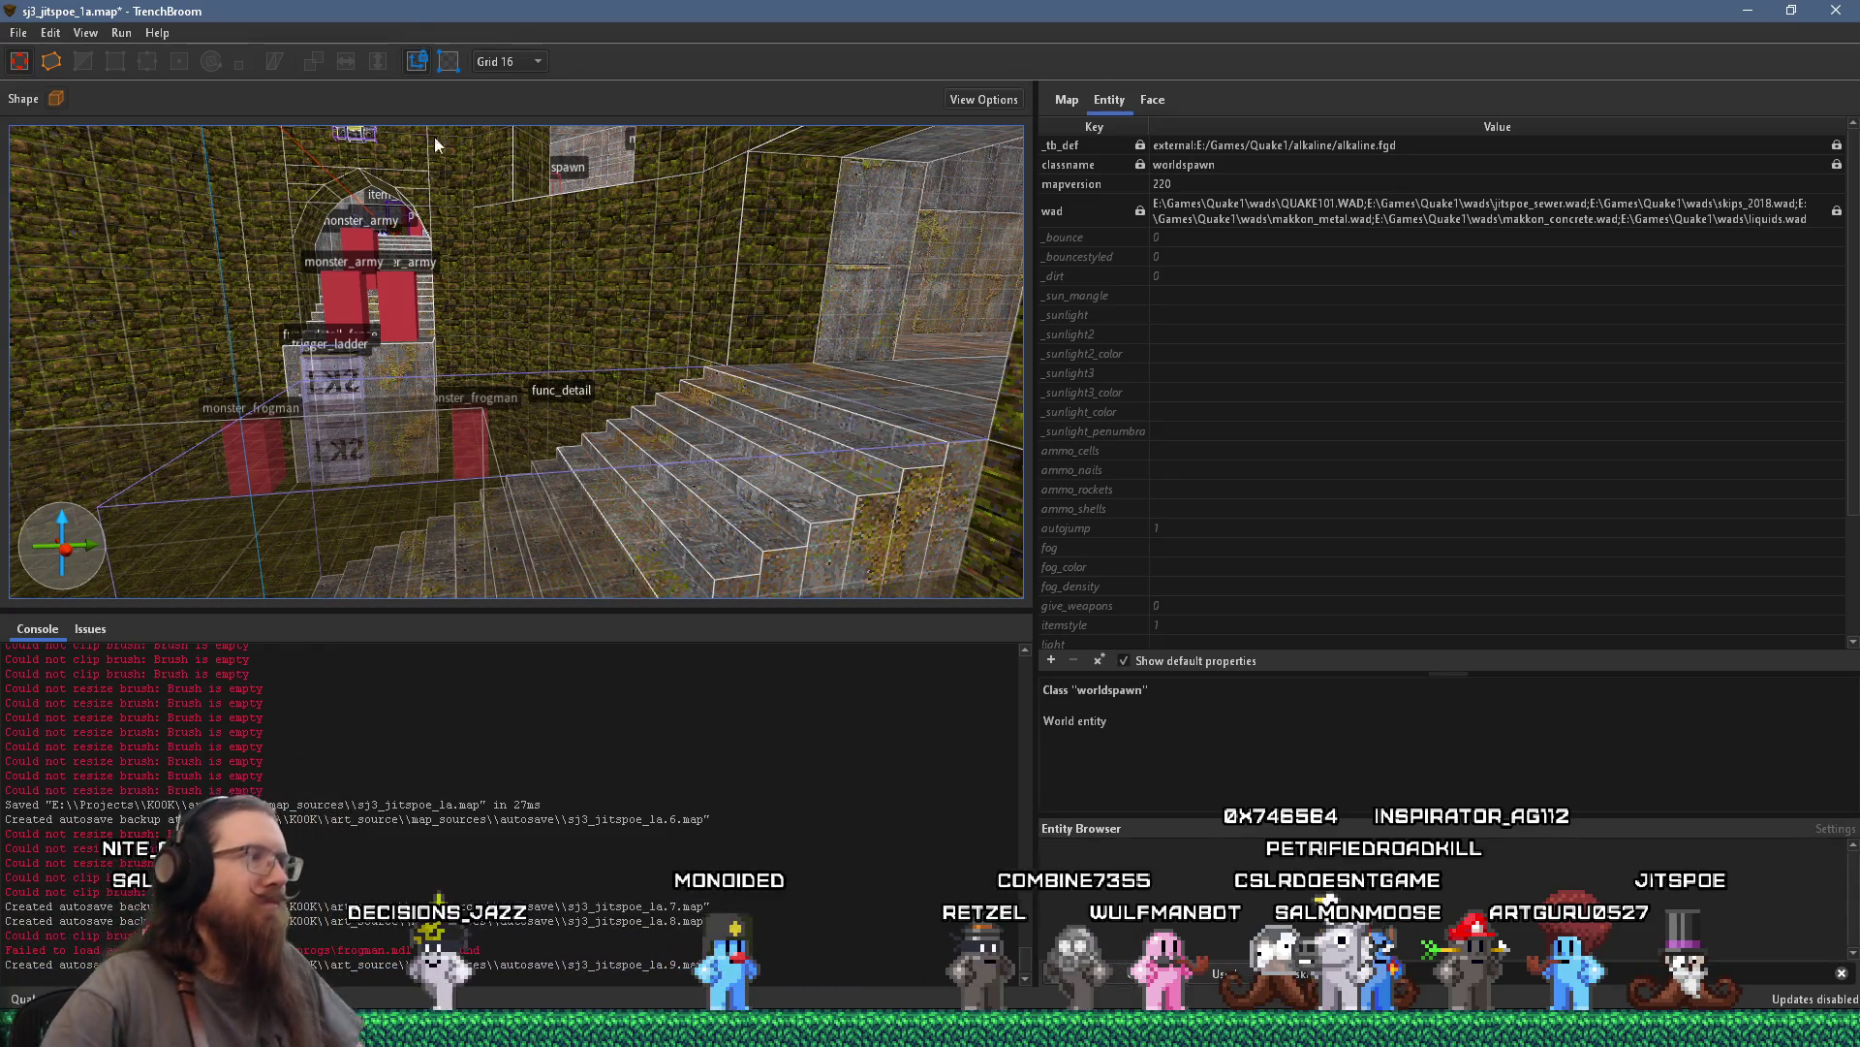
{"action": "scroll", "coordinate": [423, 404], "scroll_direction": "up", "scroll_amount": 5}
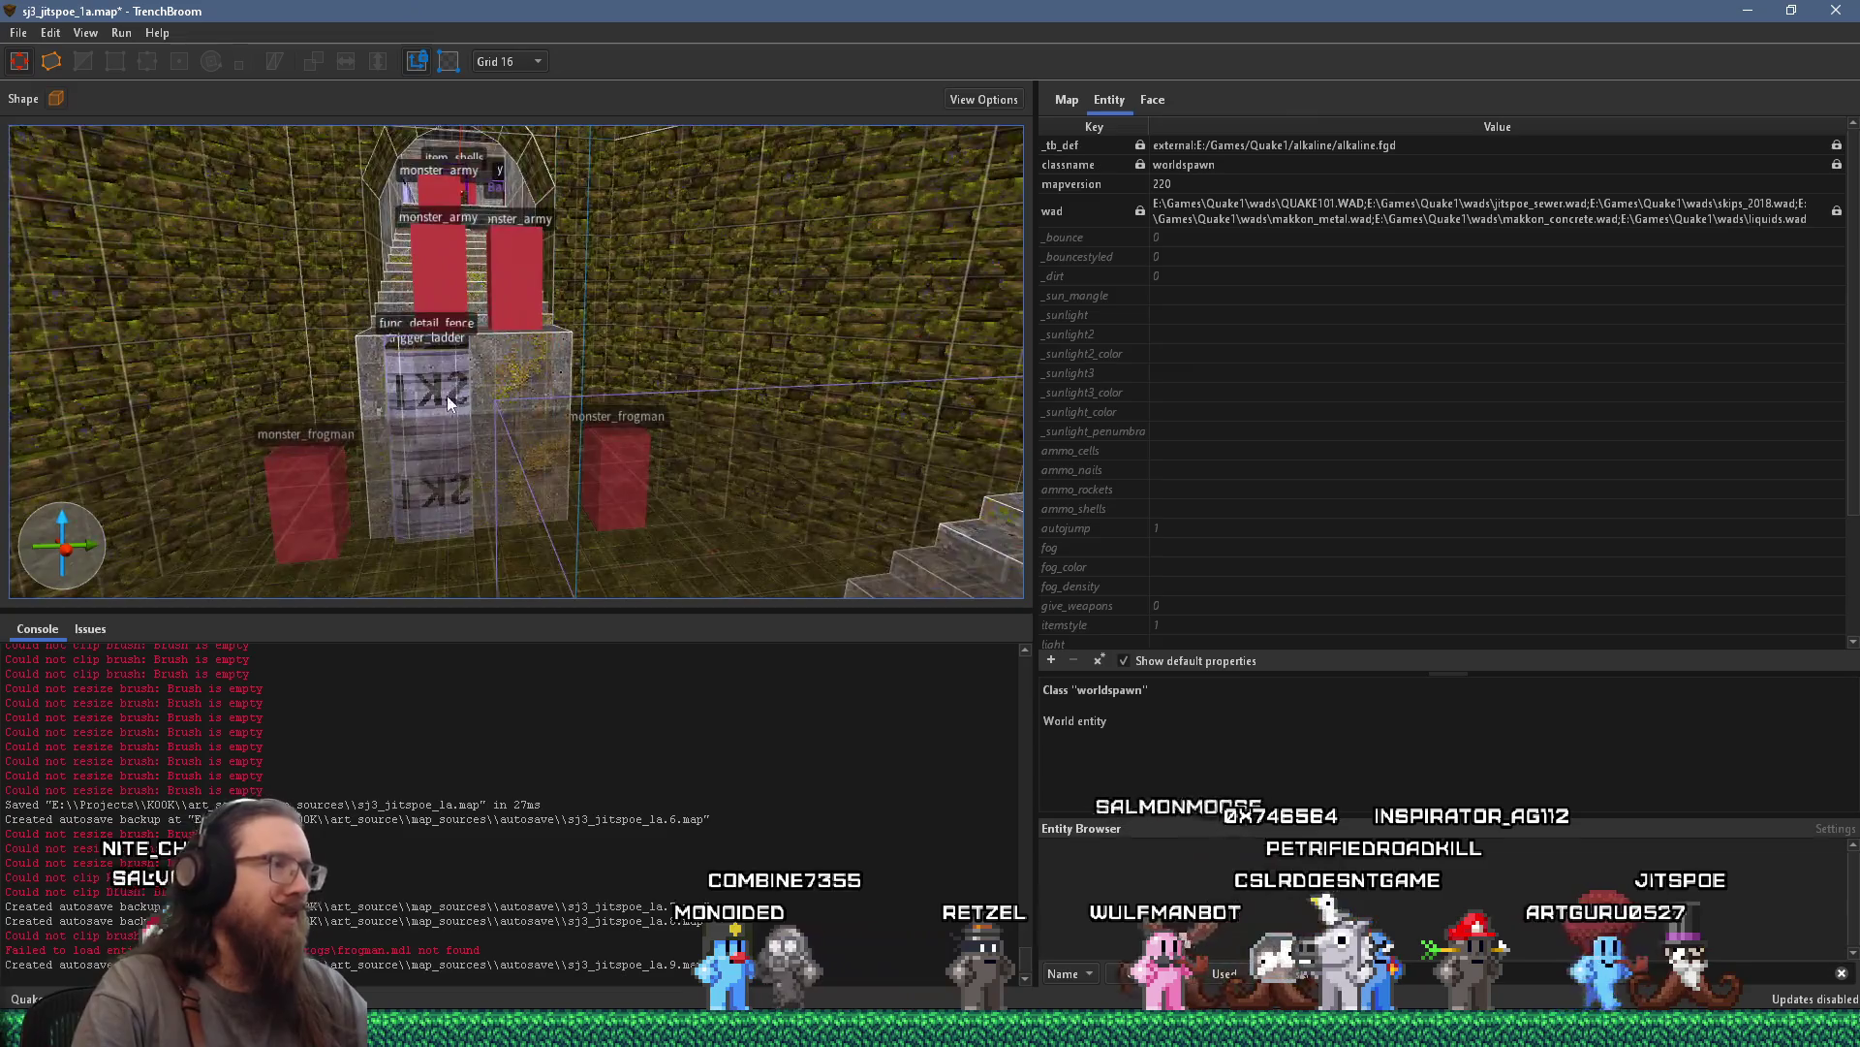
{"action": "left_click", "coordinate": [19, 33]}
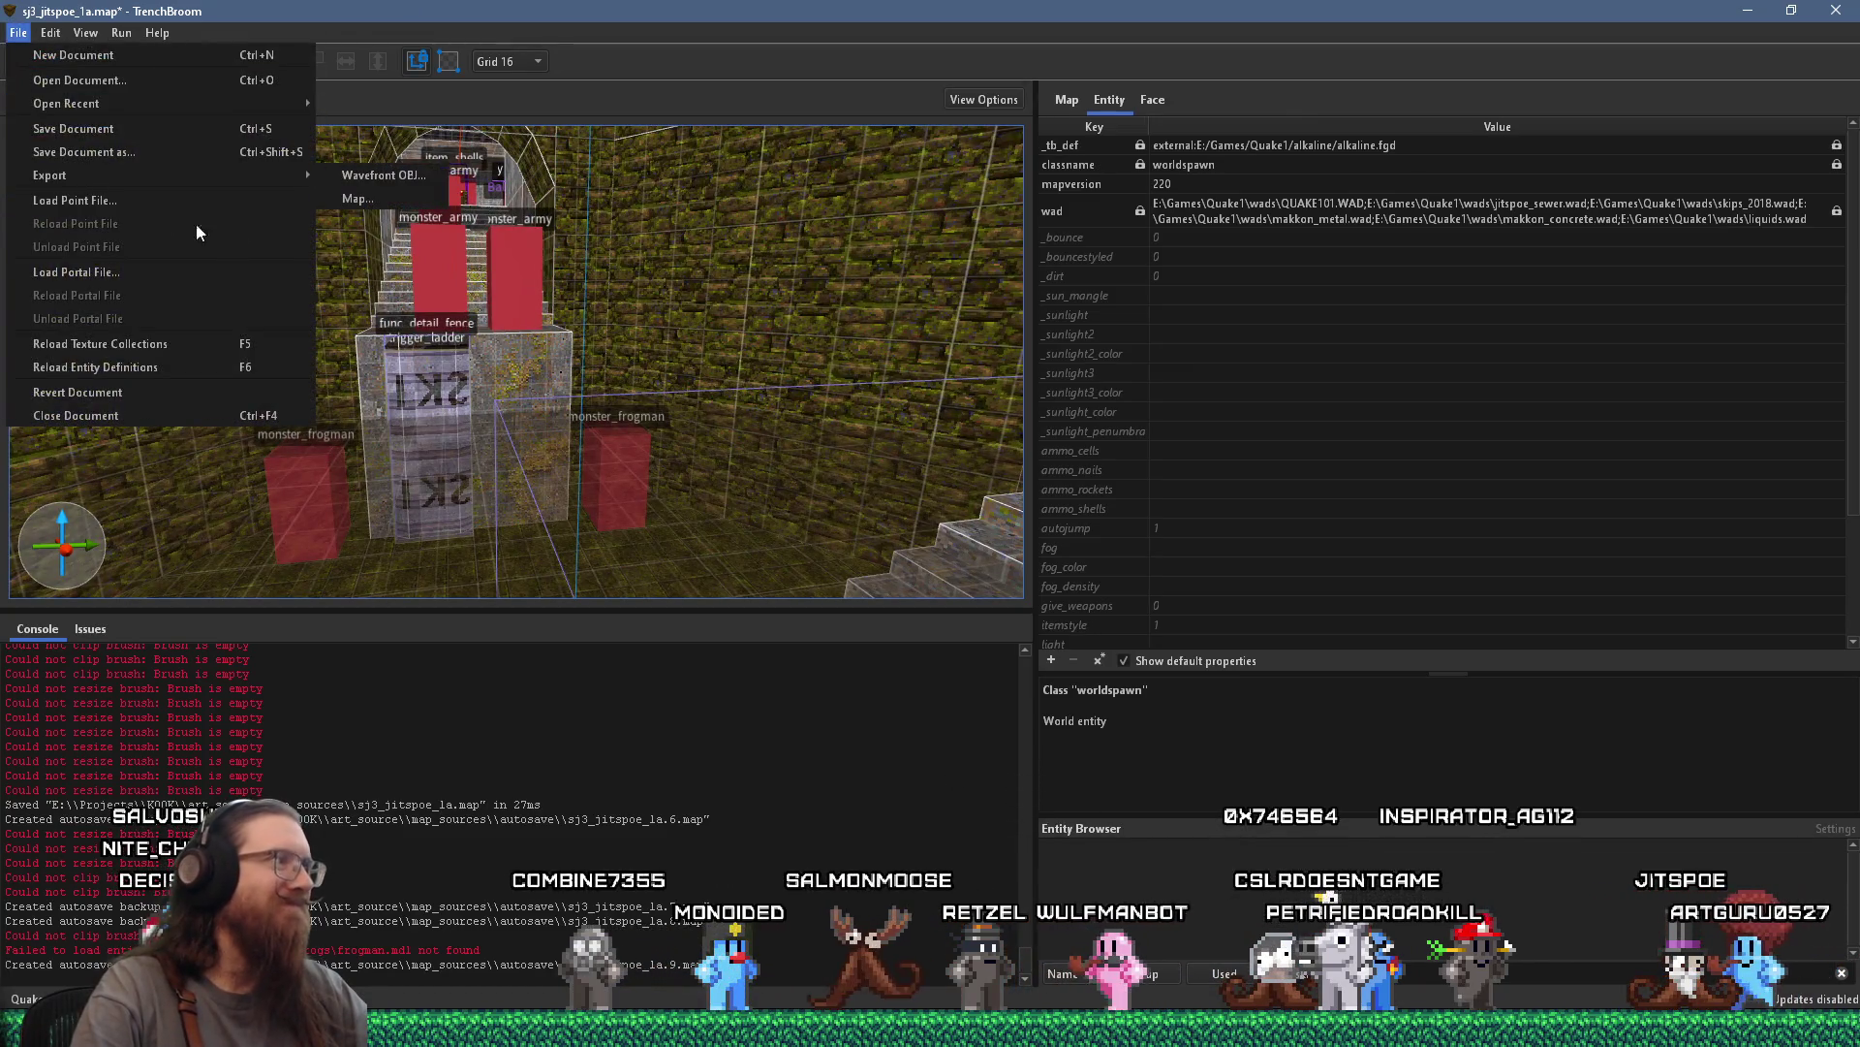
{"action": "key", "text": "Escape"}
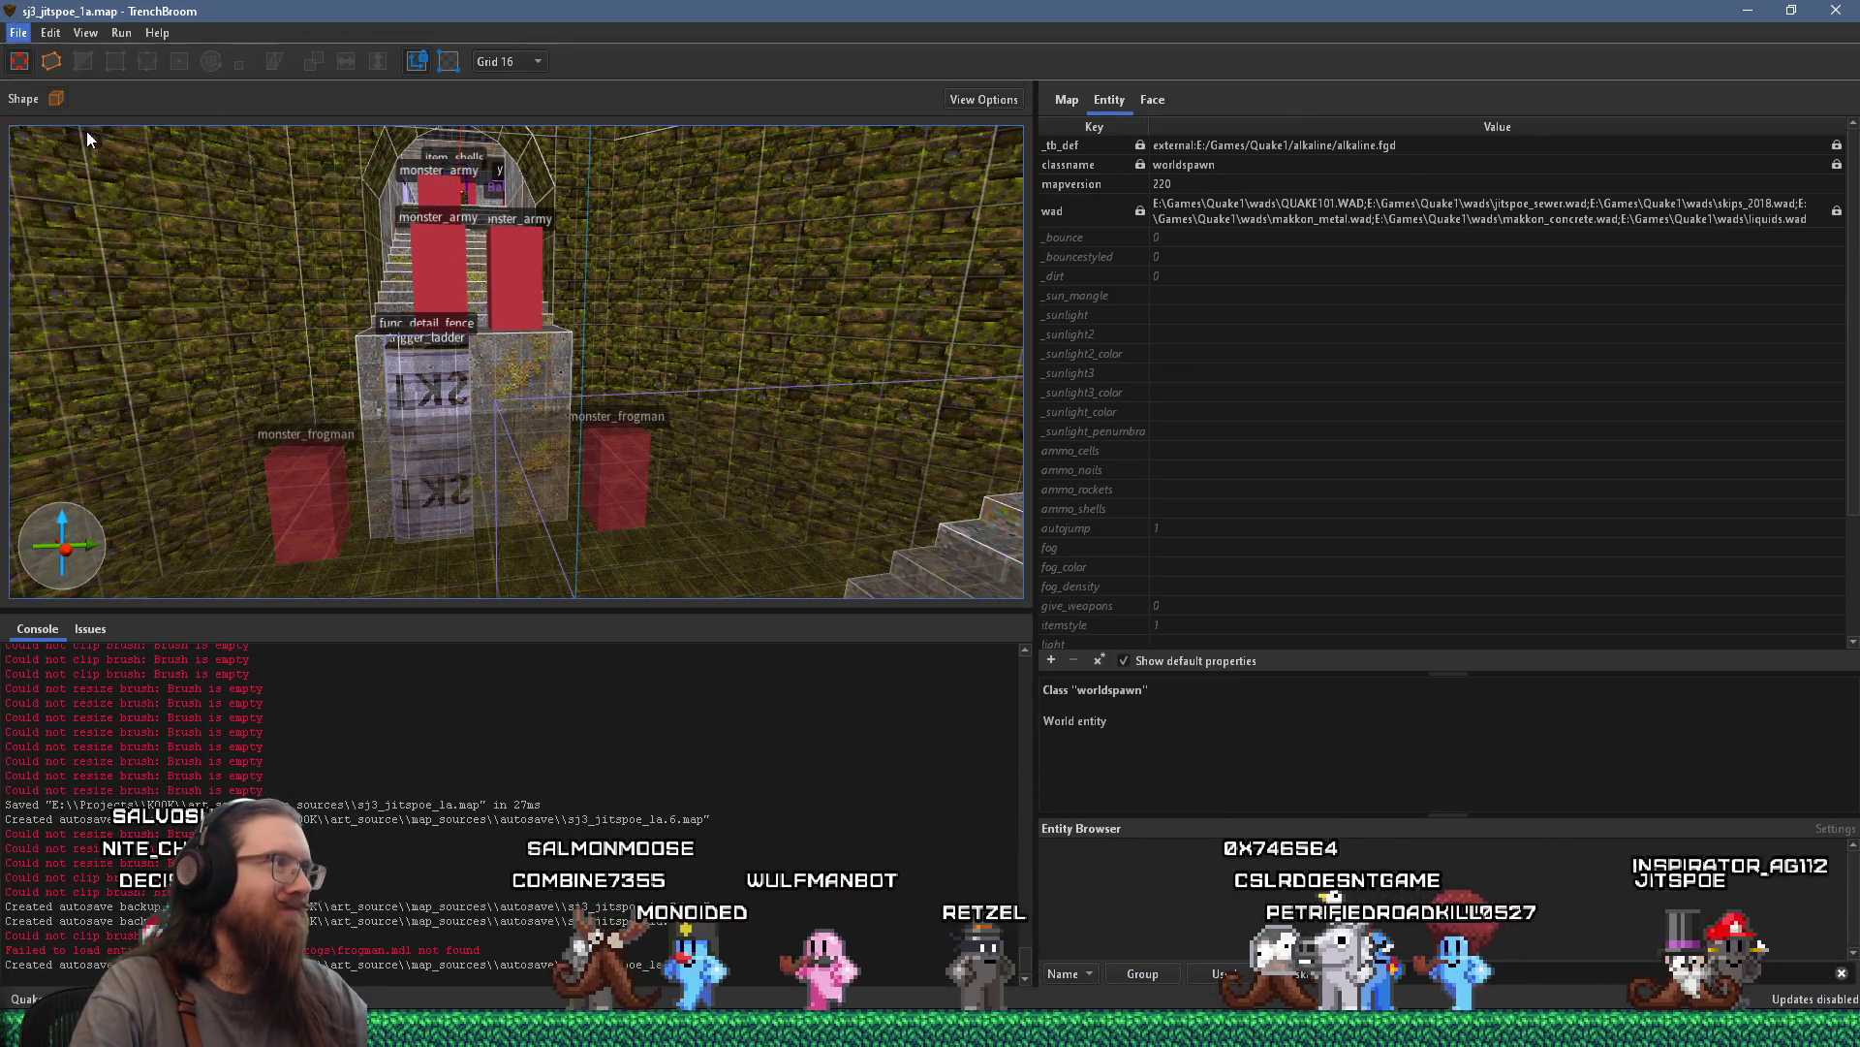
{"action": "mouse_move", "coordinate": [361, 281]}
{"action": "left_mouse_down"}
{"action": "mouse_move", "coordinate": [494, 332]}
{"action": "mouse_move", "coordinate": [740, 479]}
{"action": "mouse_move", "coordinate": [259, 548]}
{"action": "mouse_move", "coordinate": [352, 471]}
{"action": "mouse_move", "coordinate": [443, 340]}
{"action": "mouse_move", "coordinate": [653, 504]}
{"action": "left_mouse_up"}
{"action": "left_click", "coordinate": [535, 416]}
Ungroup the balcony into its fence and wall pieces and move them
{"action": "left_click_drag", "start_coordinate": [535, 415], "coordinate": [499, 407]}
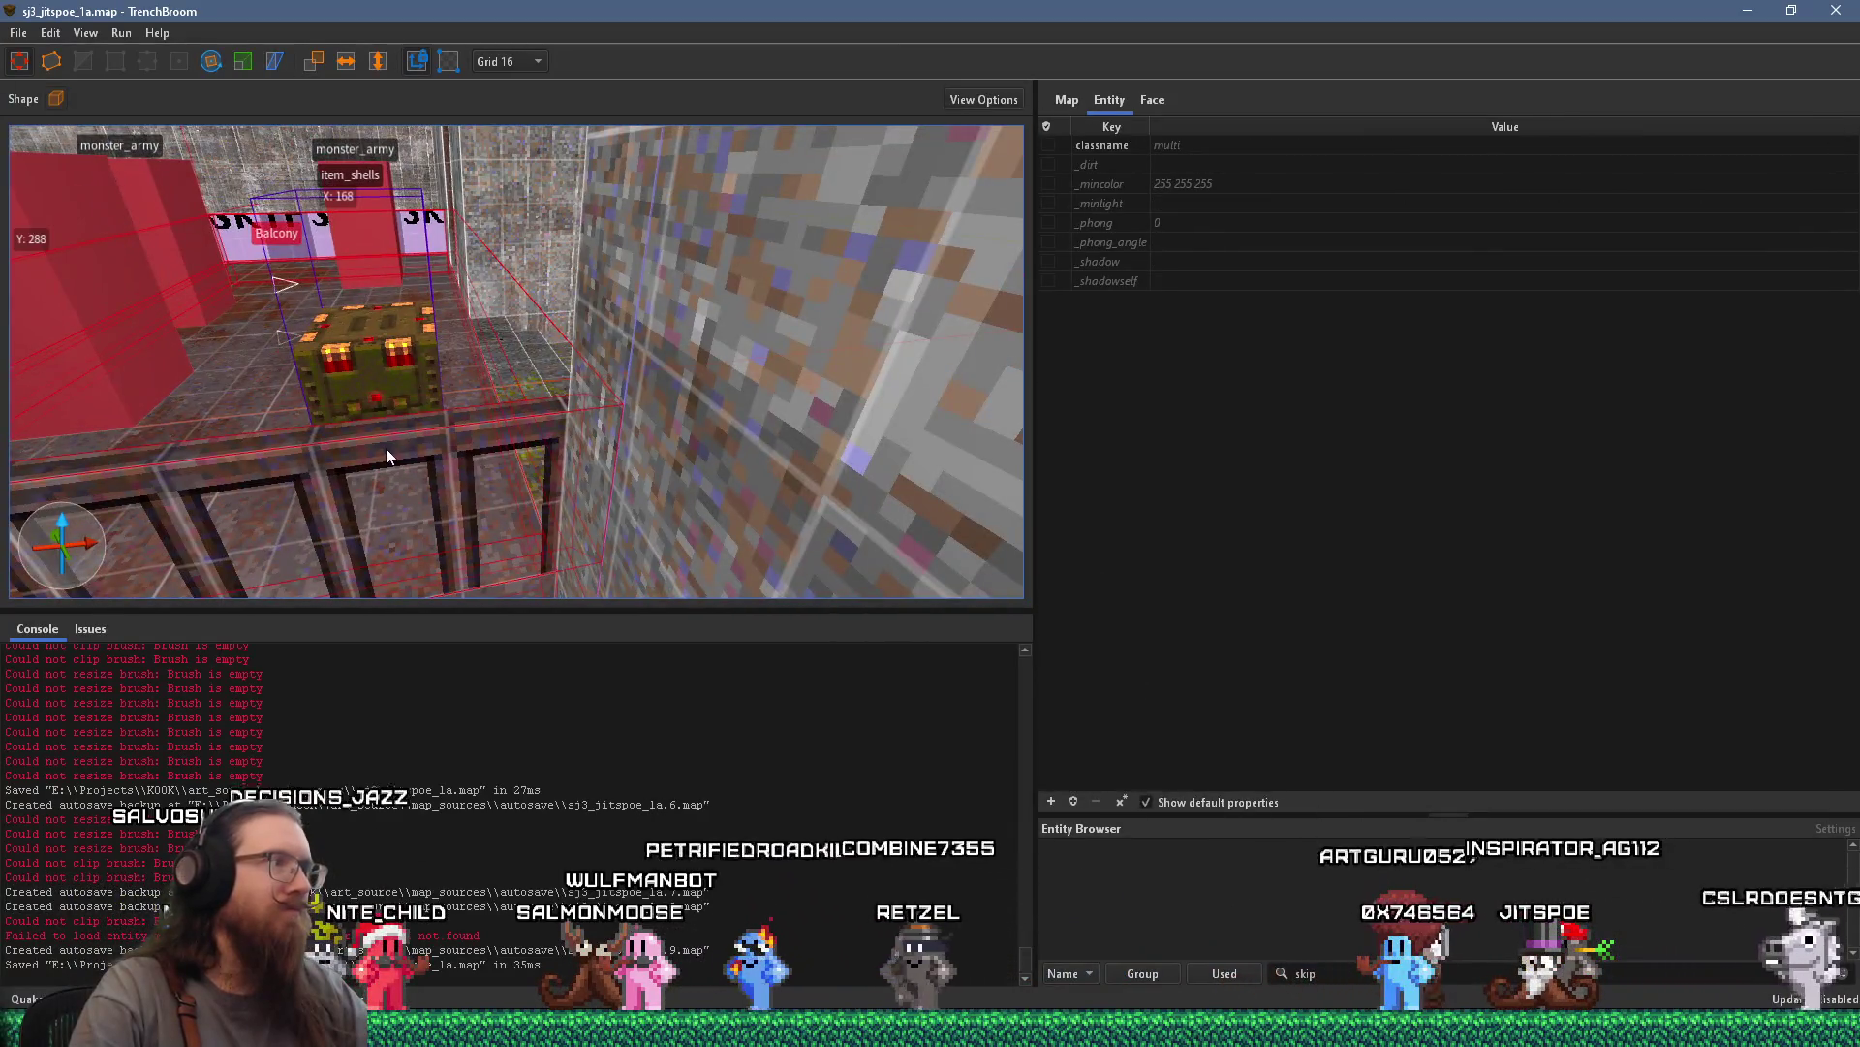
{"action": "scroll", "coordinate": [603, 412], "scroll_direction": "down", "scroll_amount": 8}
{"action": "right_click", "coordinate": [596, 409]}
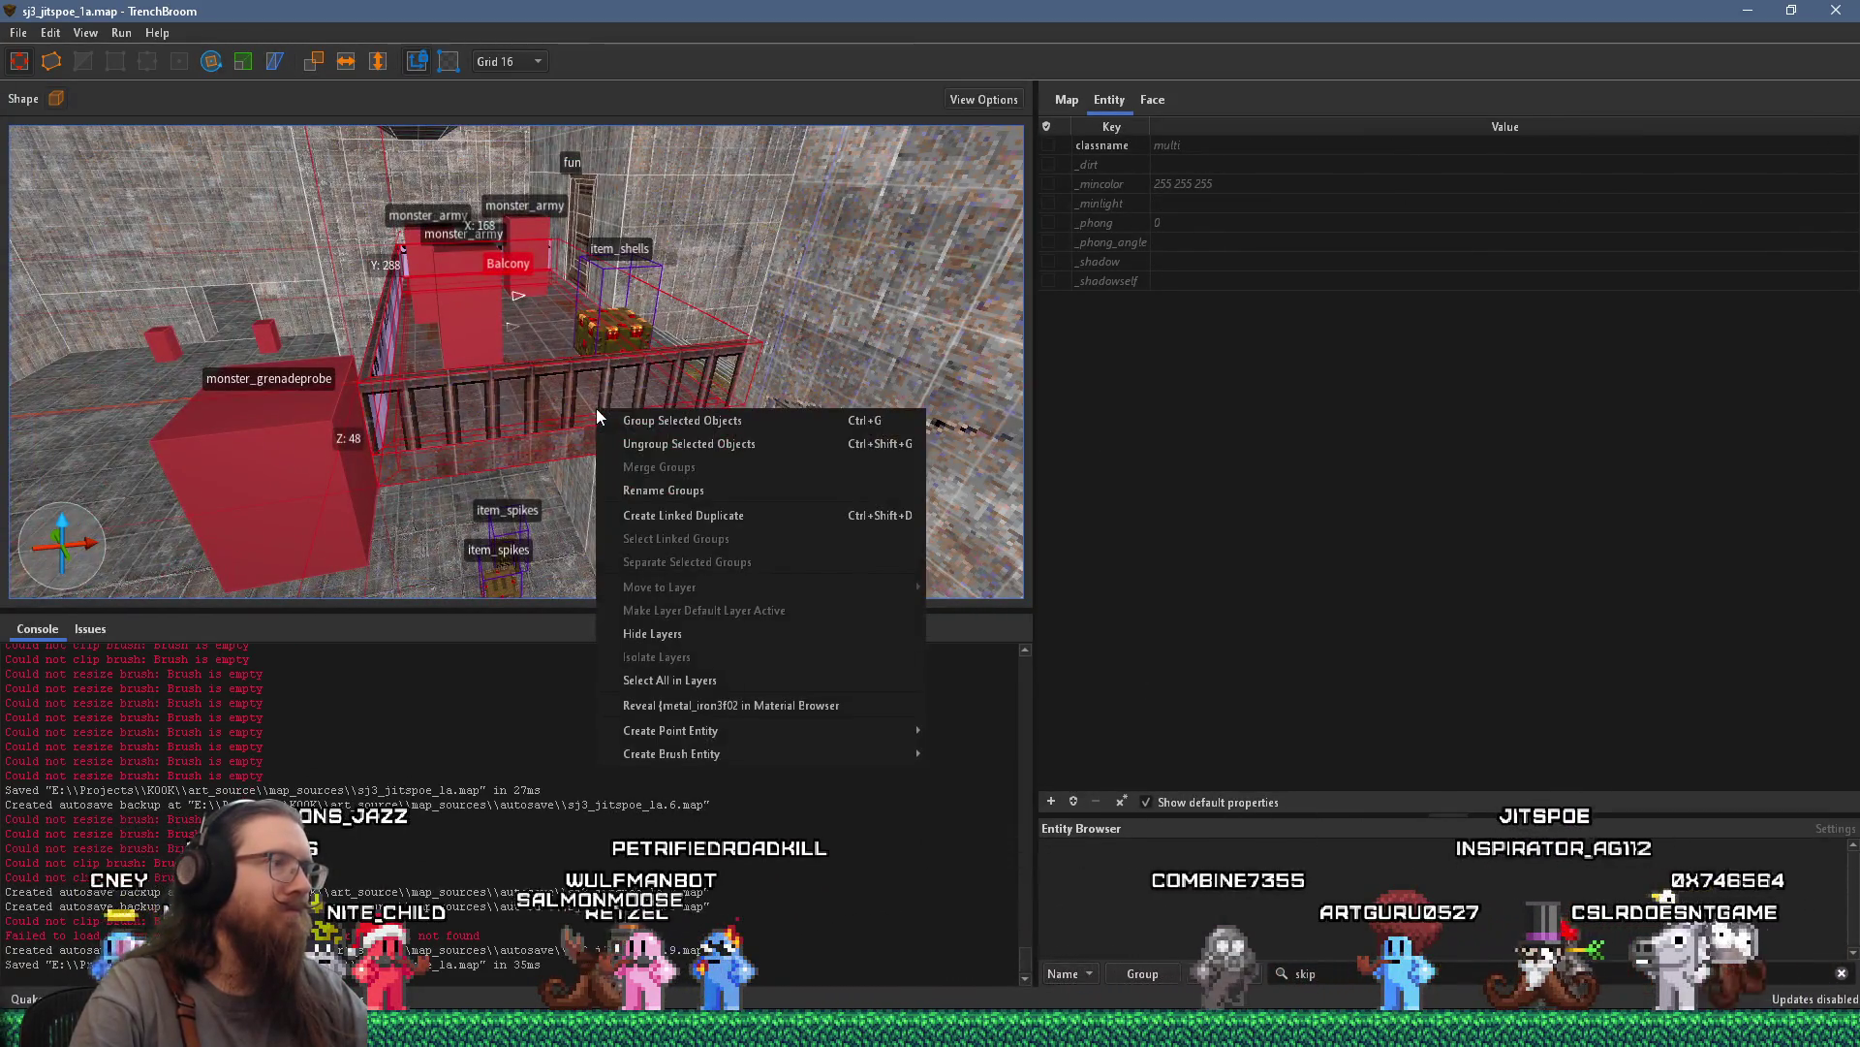
{"action": "left_click", "coordinate": [668, 444]}
{"action": "scroll", "coordinate": [597, 456], "scroll_direction": "up", "scroll_amount": 2}
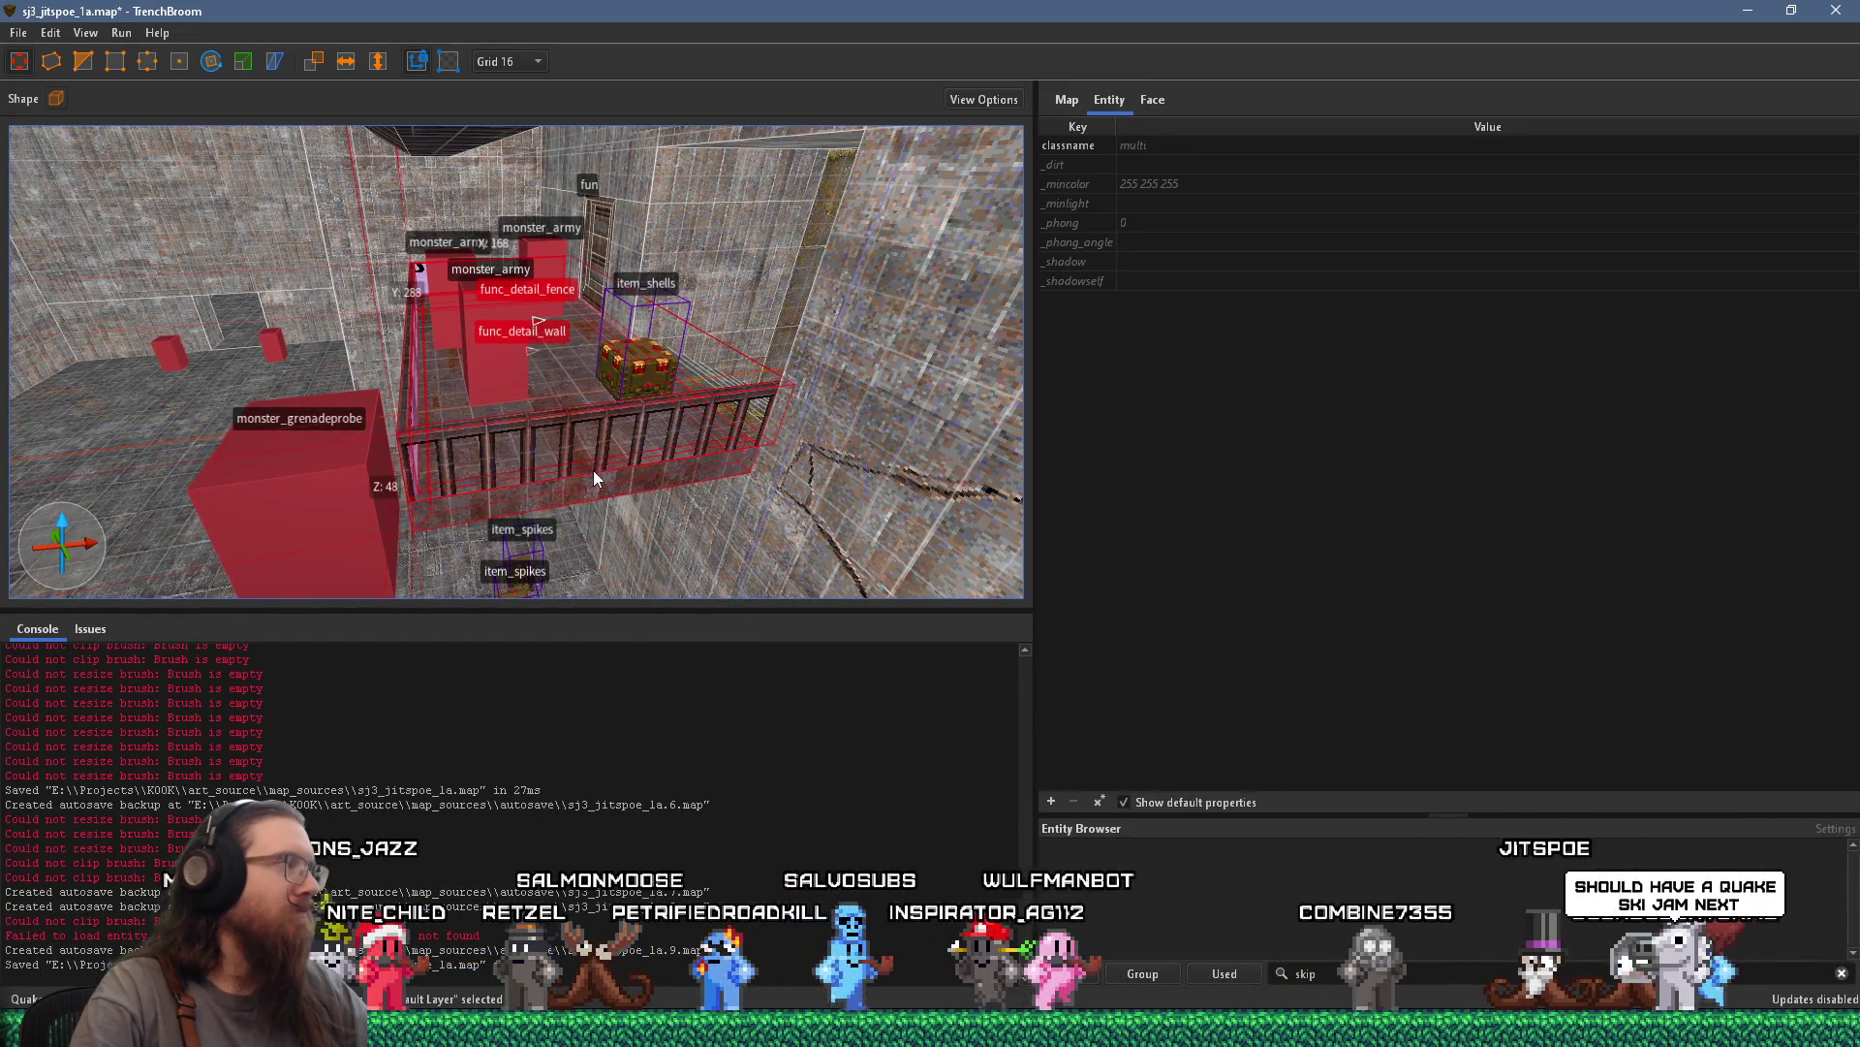
{"action": "left_click_drag", "start_coordinate": [591, 469], "coordinate": [847, 316]}
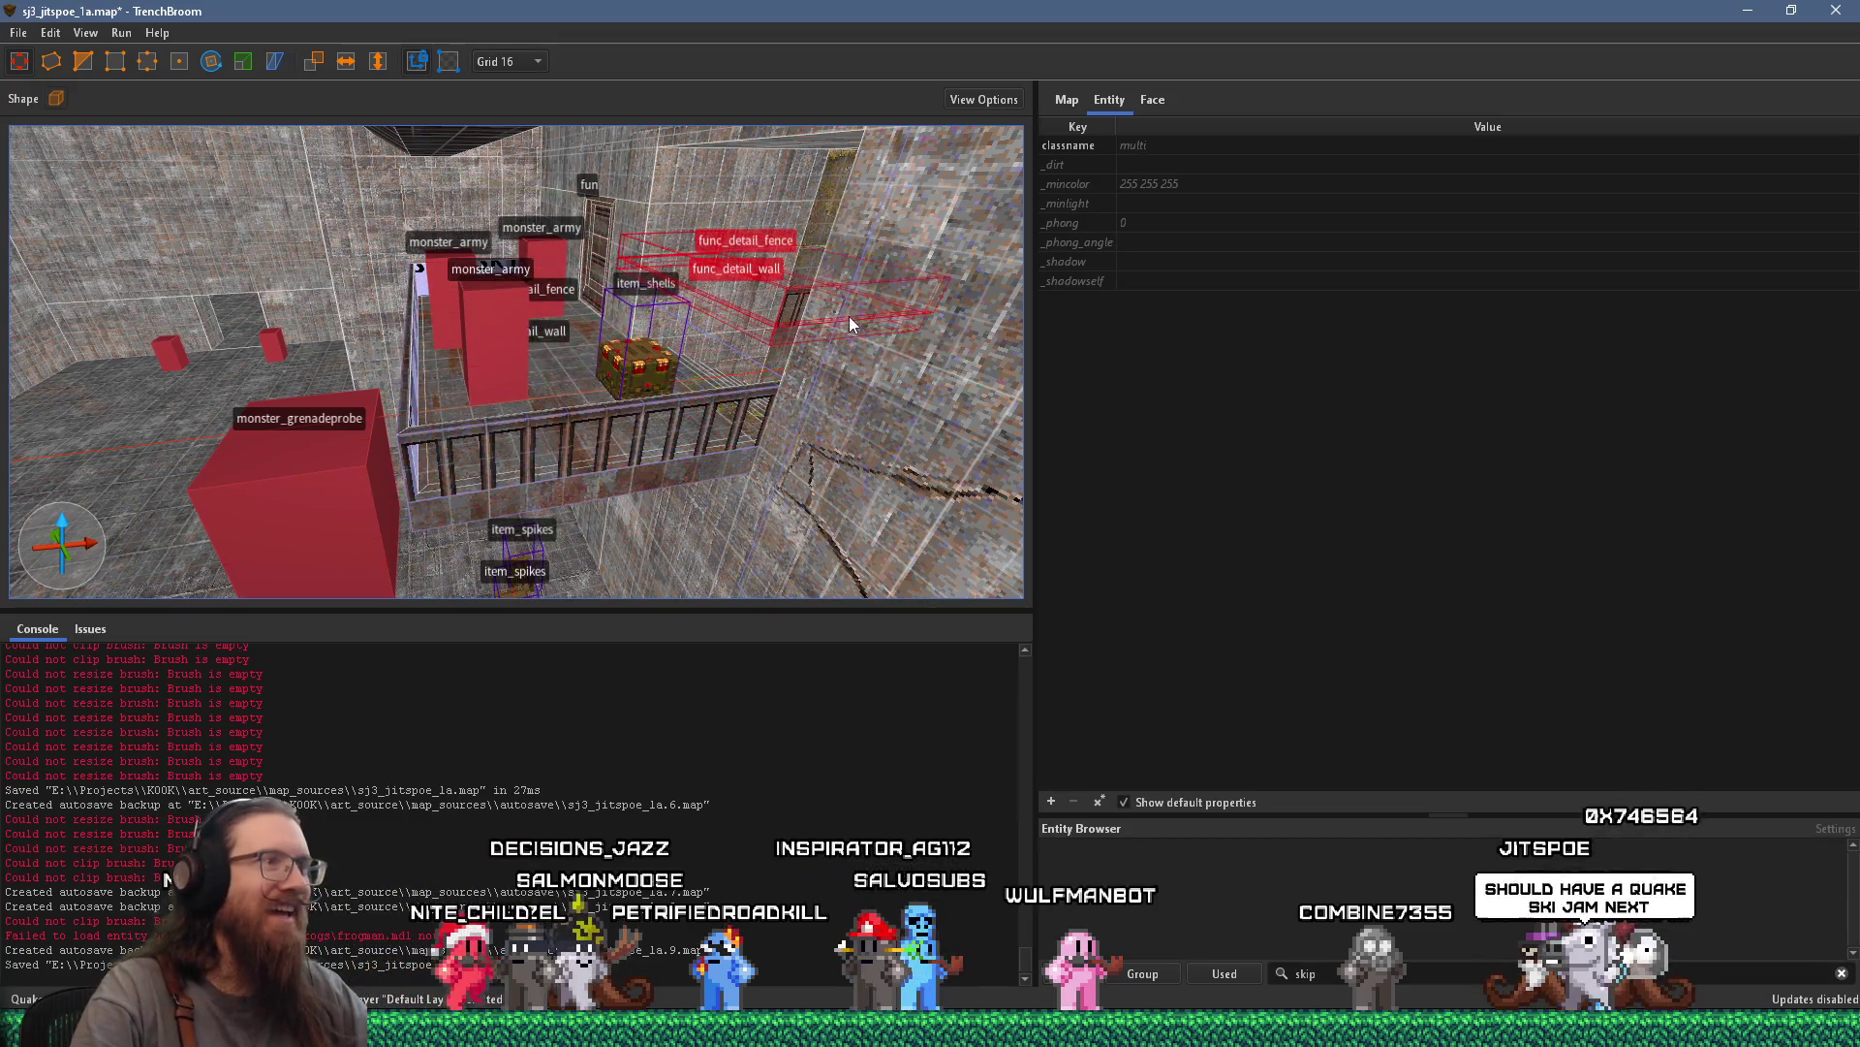
Rotate the fence and wall pieces, dropping the back floor and wall brushes from the selection
{"action": "mouse_move", "coordinate": [429, 441]}
{"action": "left_mouse_down"}
{"action": "mouse_move", "coordinate": [508, 367]}
{"action": "mouse_move", "coordinate": [548, 267]}
{"action": "mouse_move", "coordinate": [467, 227]}
{"action": "left_mouse_up"}
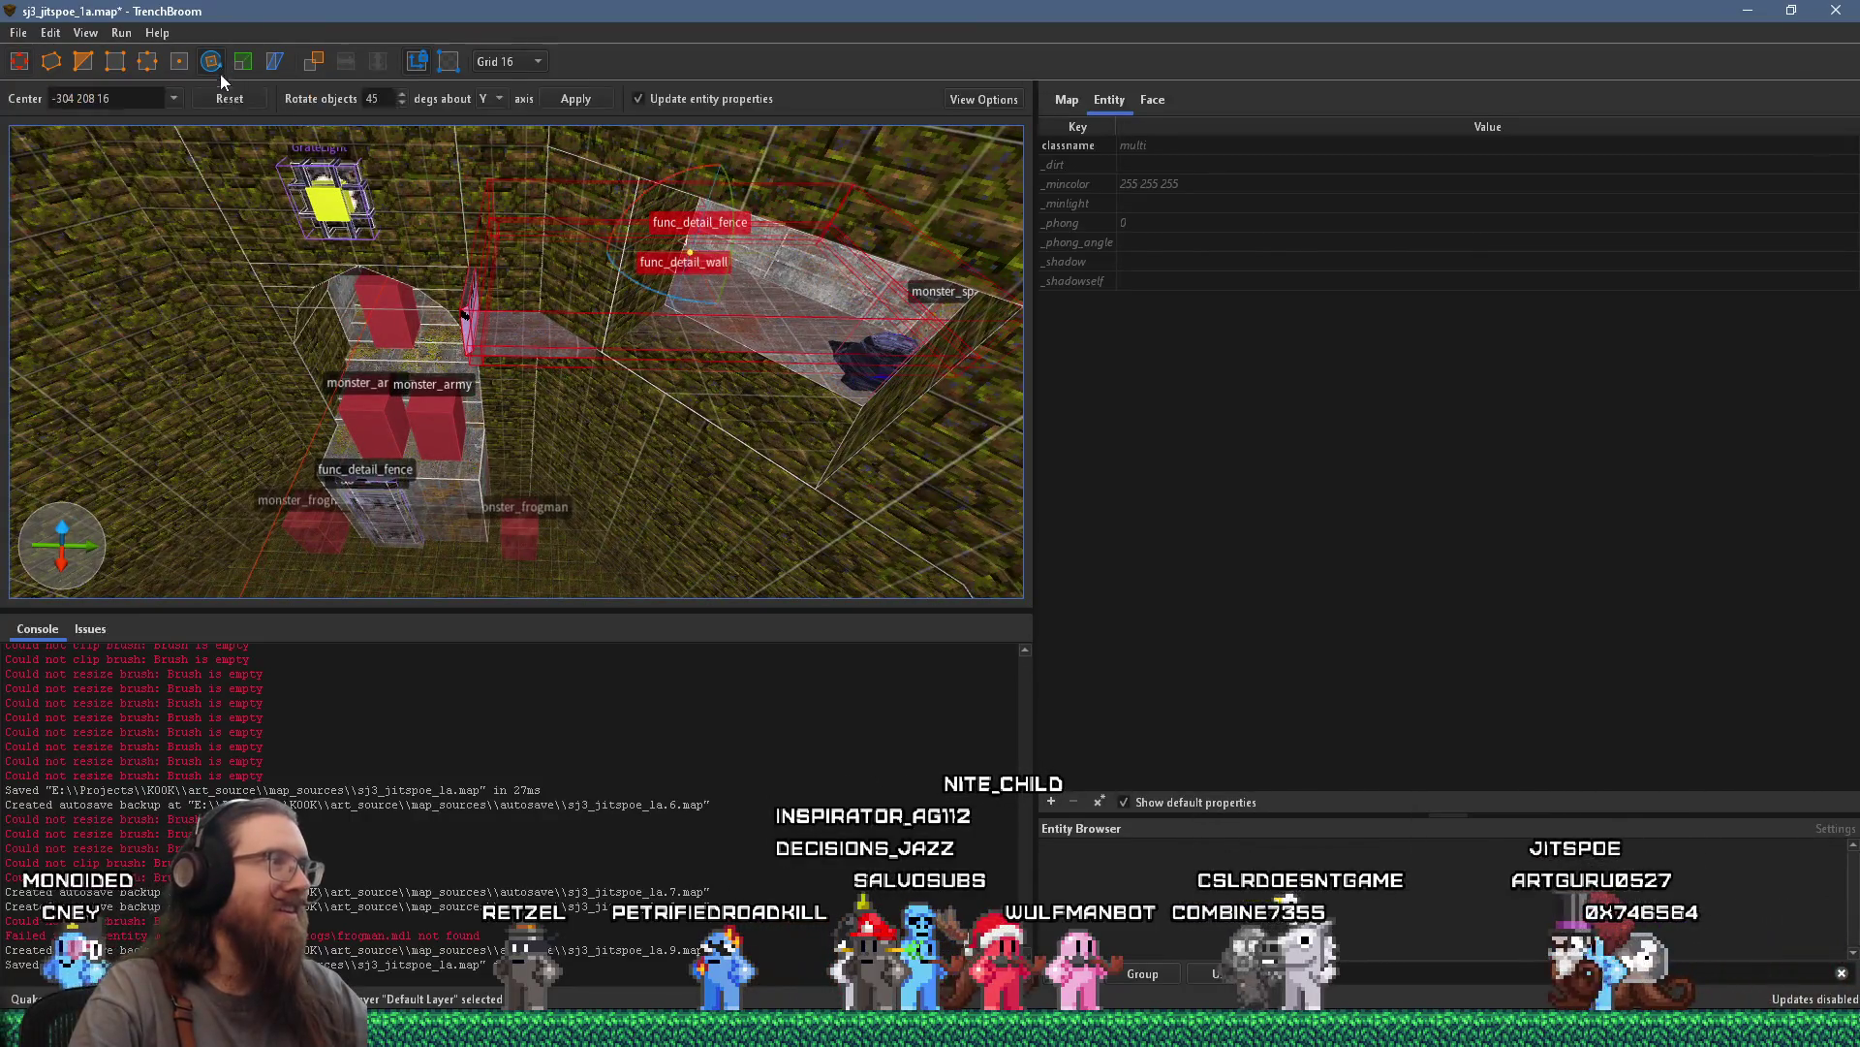
{"action": "left_click_drag", "start_coordinate": [667, 293], "coordinate": [870, 238]}
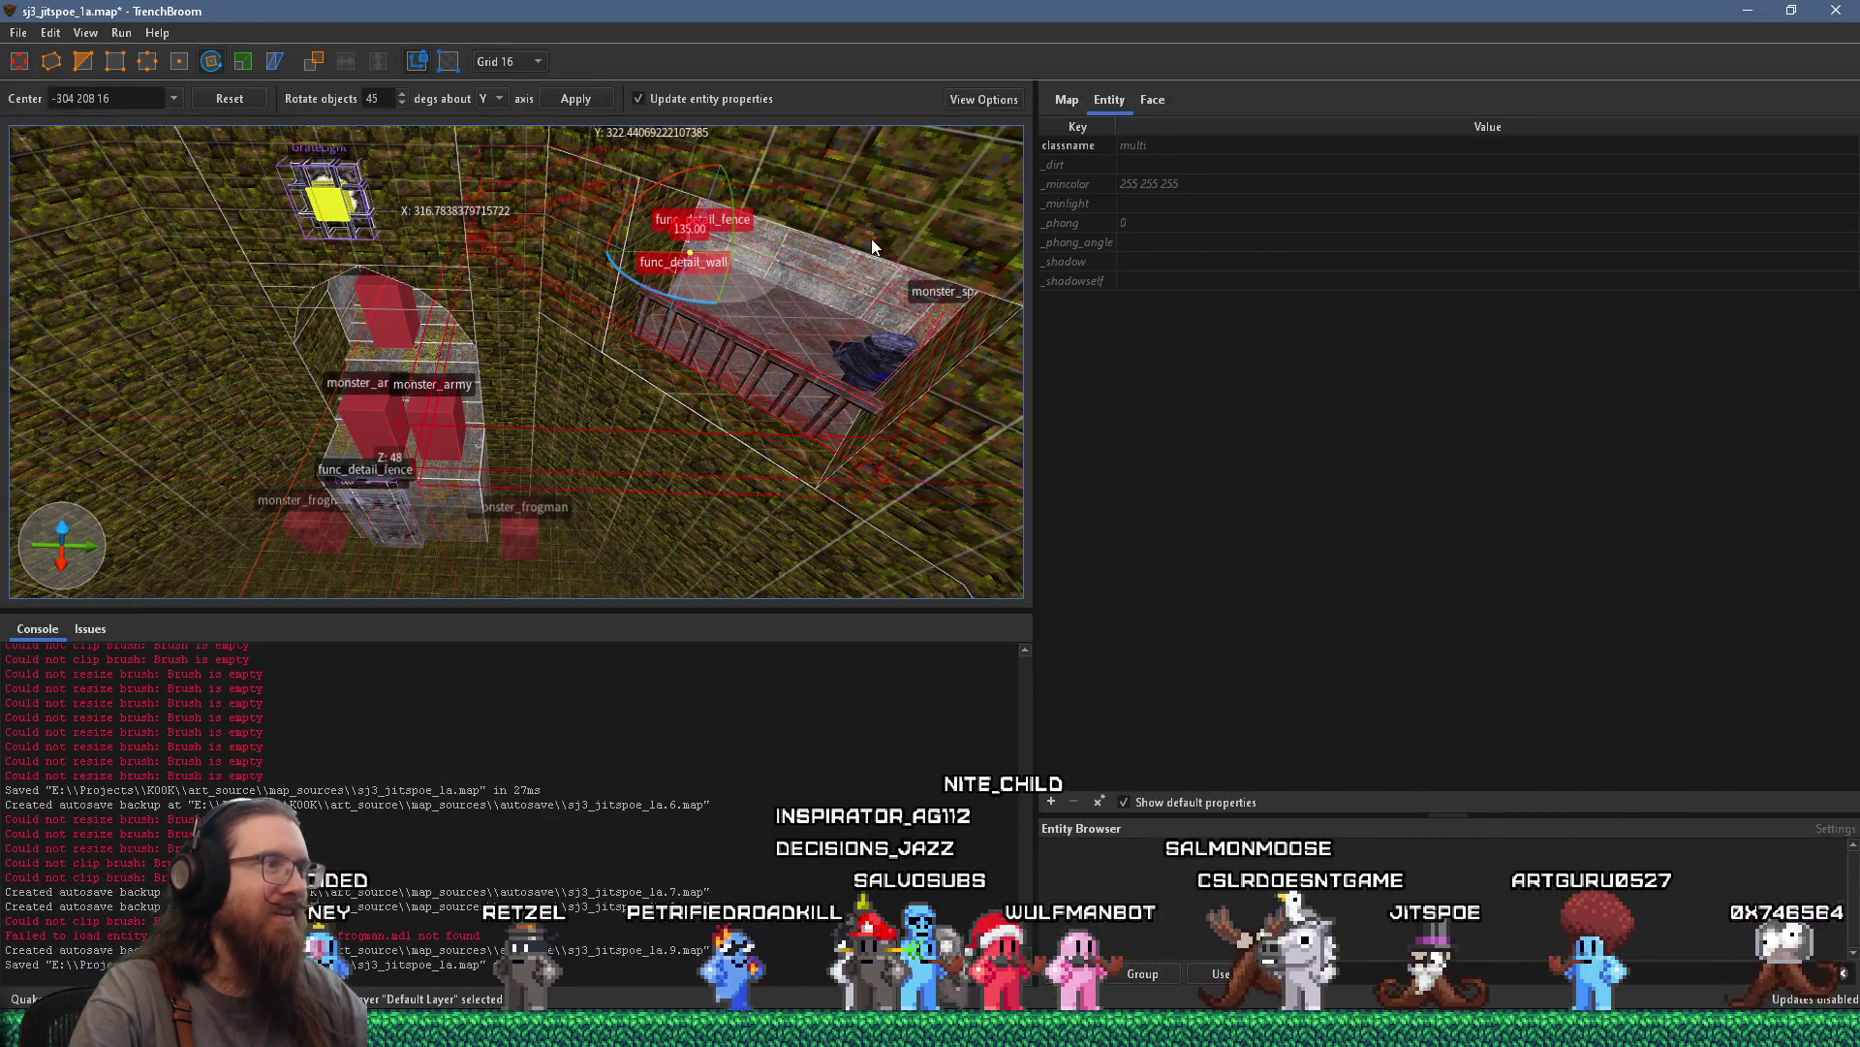
{"action": "mouse_move", "coordinate": [320, 230]}
{"action": "left_mouse_down"}
{"action": "mouse_move", "coordinate": [829, 508]}
{"action": "mouse_move", "coordinate": [787, 510]}
{"action": "mouse_move", "coordinate": [798, 520]}
{"action": "mouse_move", "coordinate": [811, 449]}
{"action": "mouse_move", "coordinate": [663, 439]}
{"action": "mouse_move", "coordinate": [550, 397]}
{"action": "mouse_move", "coordinate": [666, 411]}
{"action": "mouse_move", "coordinate": [101, 141]}
{"action": "left_mouse_up"}
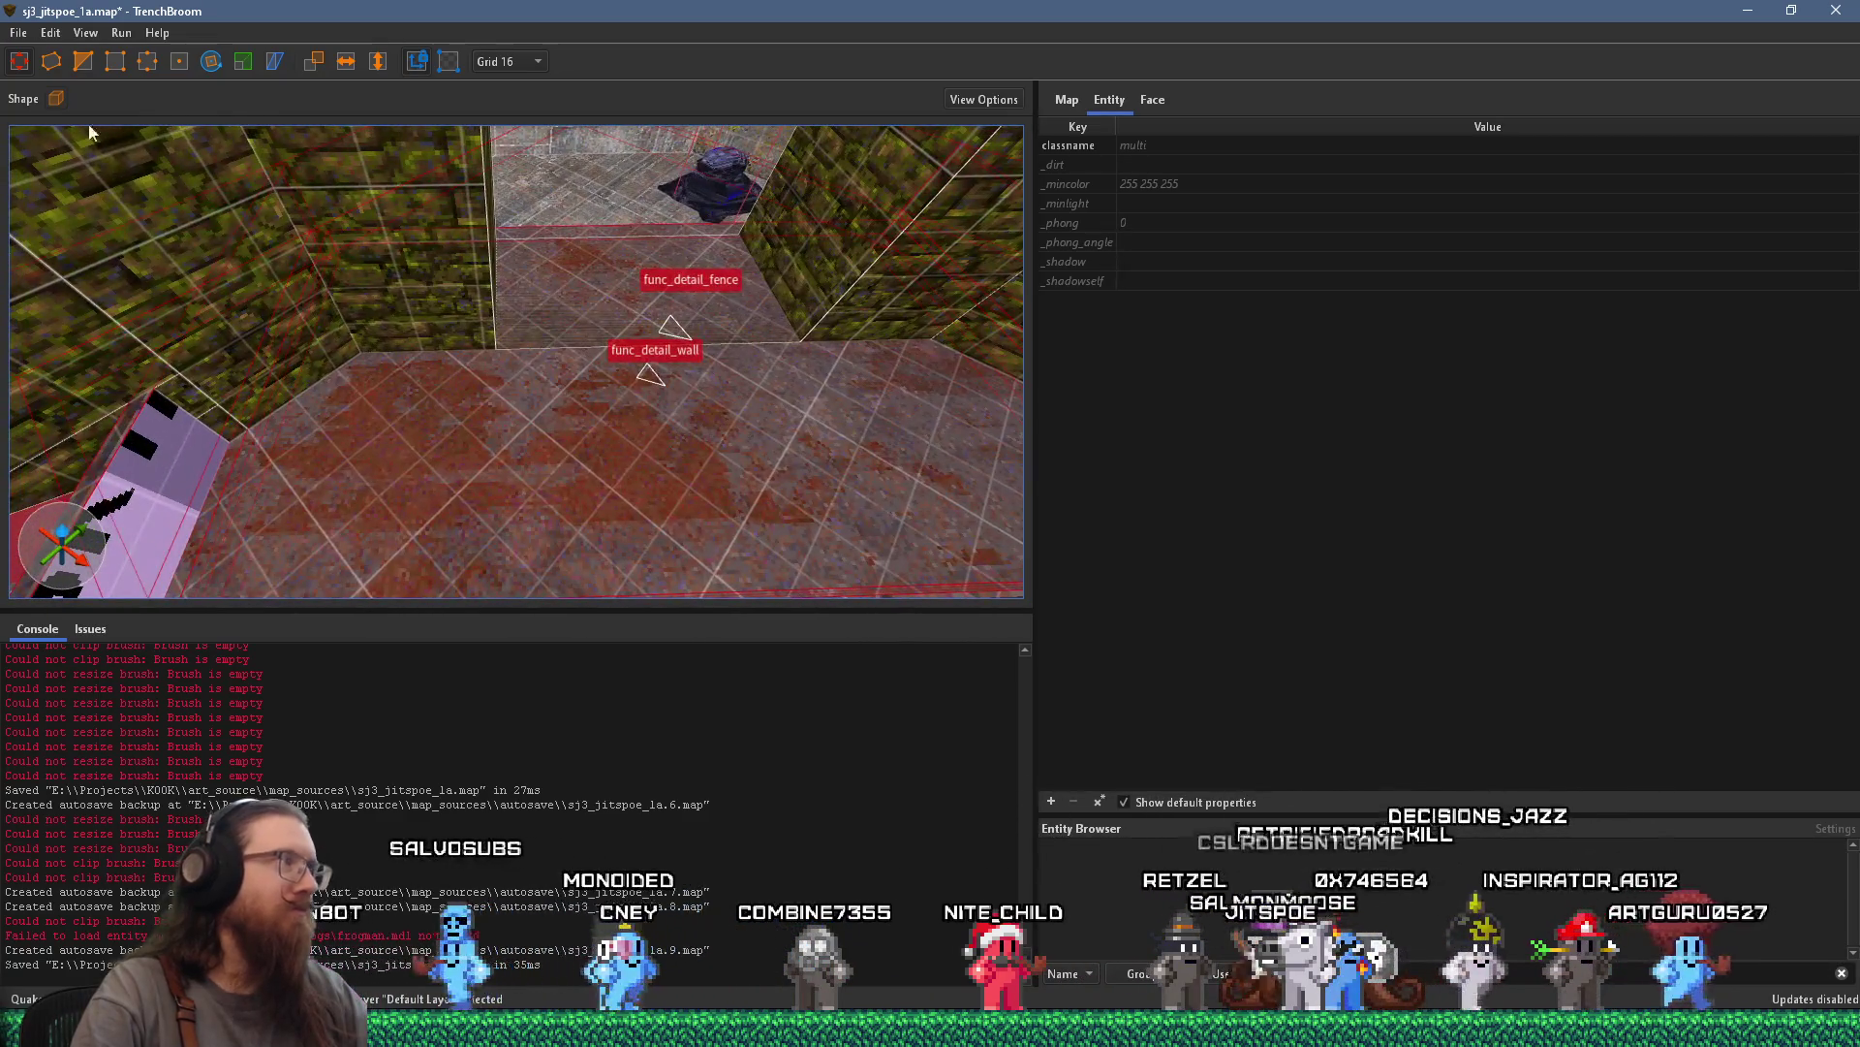
{"action": "left_click", "coordinate": [479, 307], "text": "ctrl"}
{"action": "left_click", "coordinate": [479, 307], "text": "ctrl"}
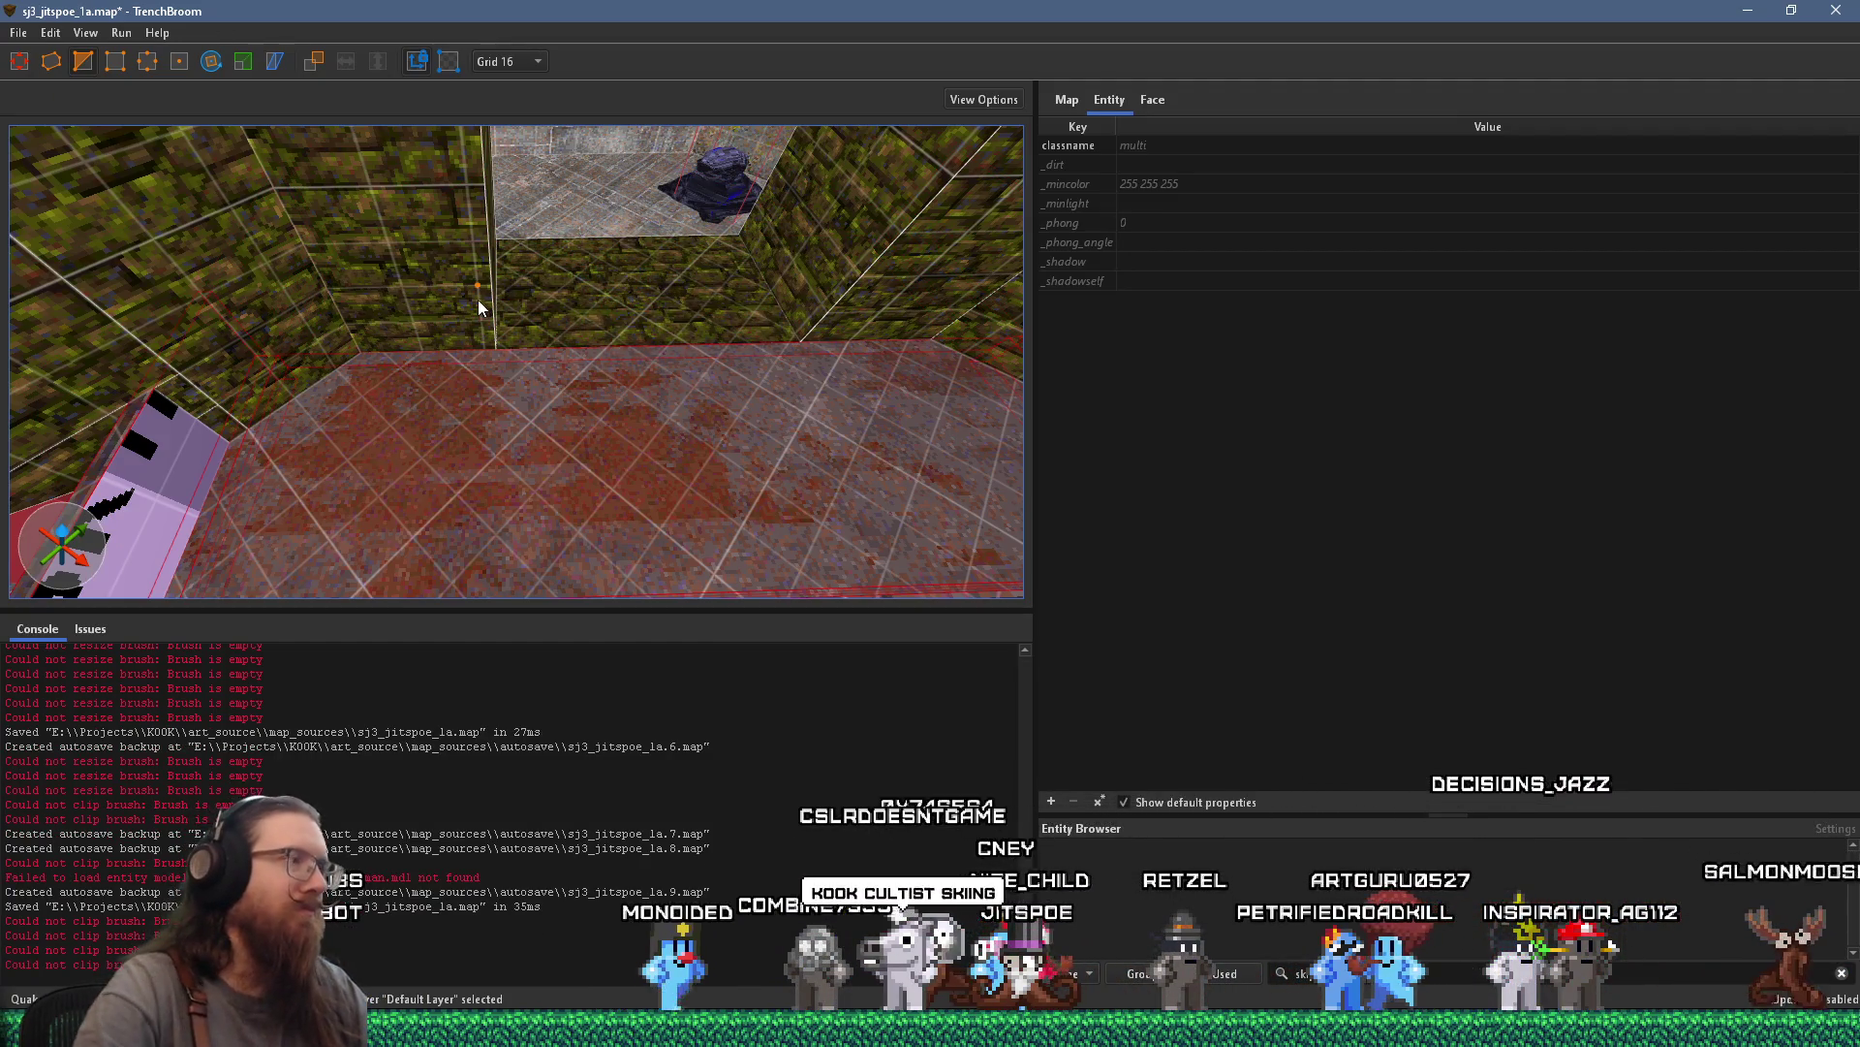
{"action": "mouse_move", "coordinate": [475, 387]}
{"action": "left_mouse_down"}
{"action": "mouse_move", "coordinate": [430, 333]}
{"action": "mouse_move", "coordinate": [295, 316]}
{"action": "mouse_move", "coordinate": [492, 421]}
{"action": "mouse_move", "coordinate": [496, 371]}
{"action": "mouse_move", "coordinate": [438, 269]}
{"action": "mouse_move", "coordinate": [455, 312]}
{"action": "mouse_move", "coordinate": [425, 186]}
{"action": "mouse_move", "coordinate": [310, 265]}
{"action": "mouse_move", "coordinate": [422, 497]}
{"action": "mouse_move", "coordinate": [468, 482]}
{"action": "left_mouse_up"}
Select only func_detail_wall and func_detail_fence
{"action": "key", "text": "Escape"}
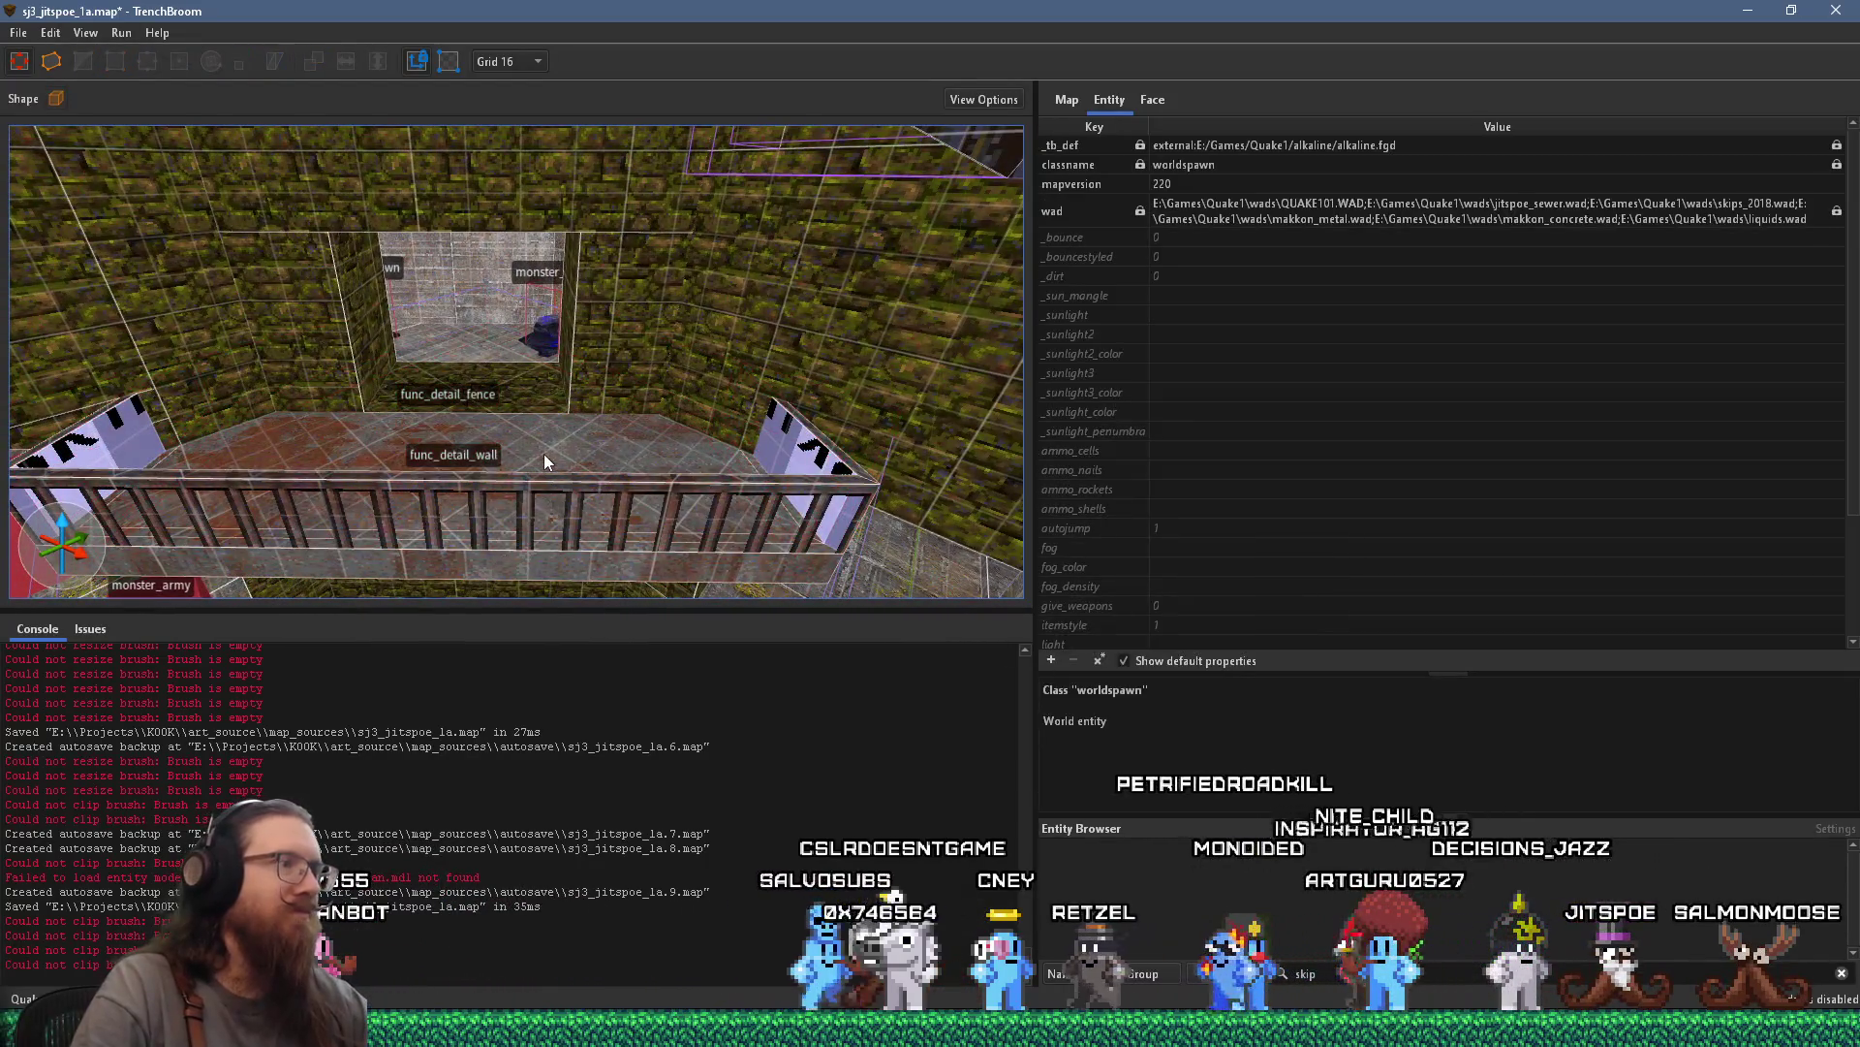
{"action": "left_click", "coordinate": [543, 455]}
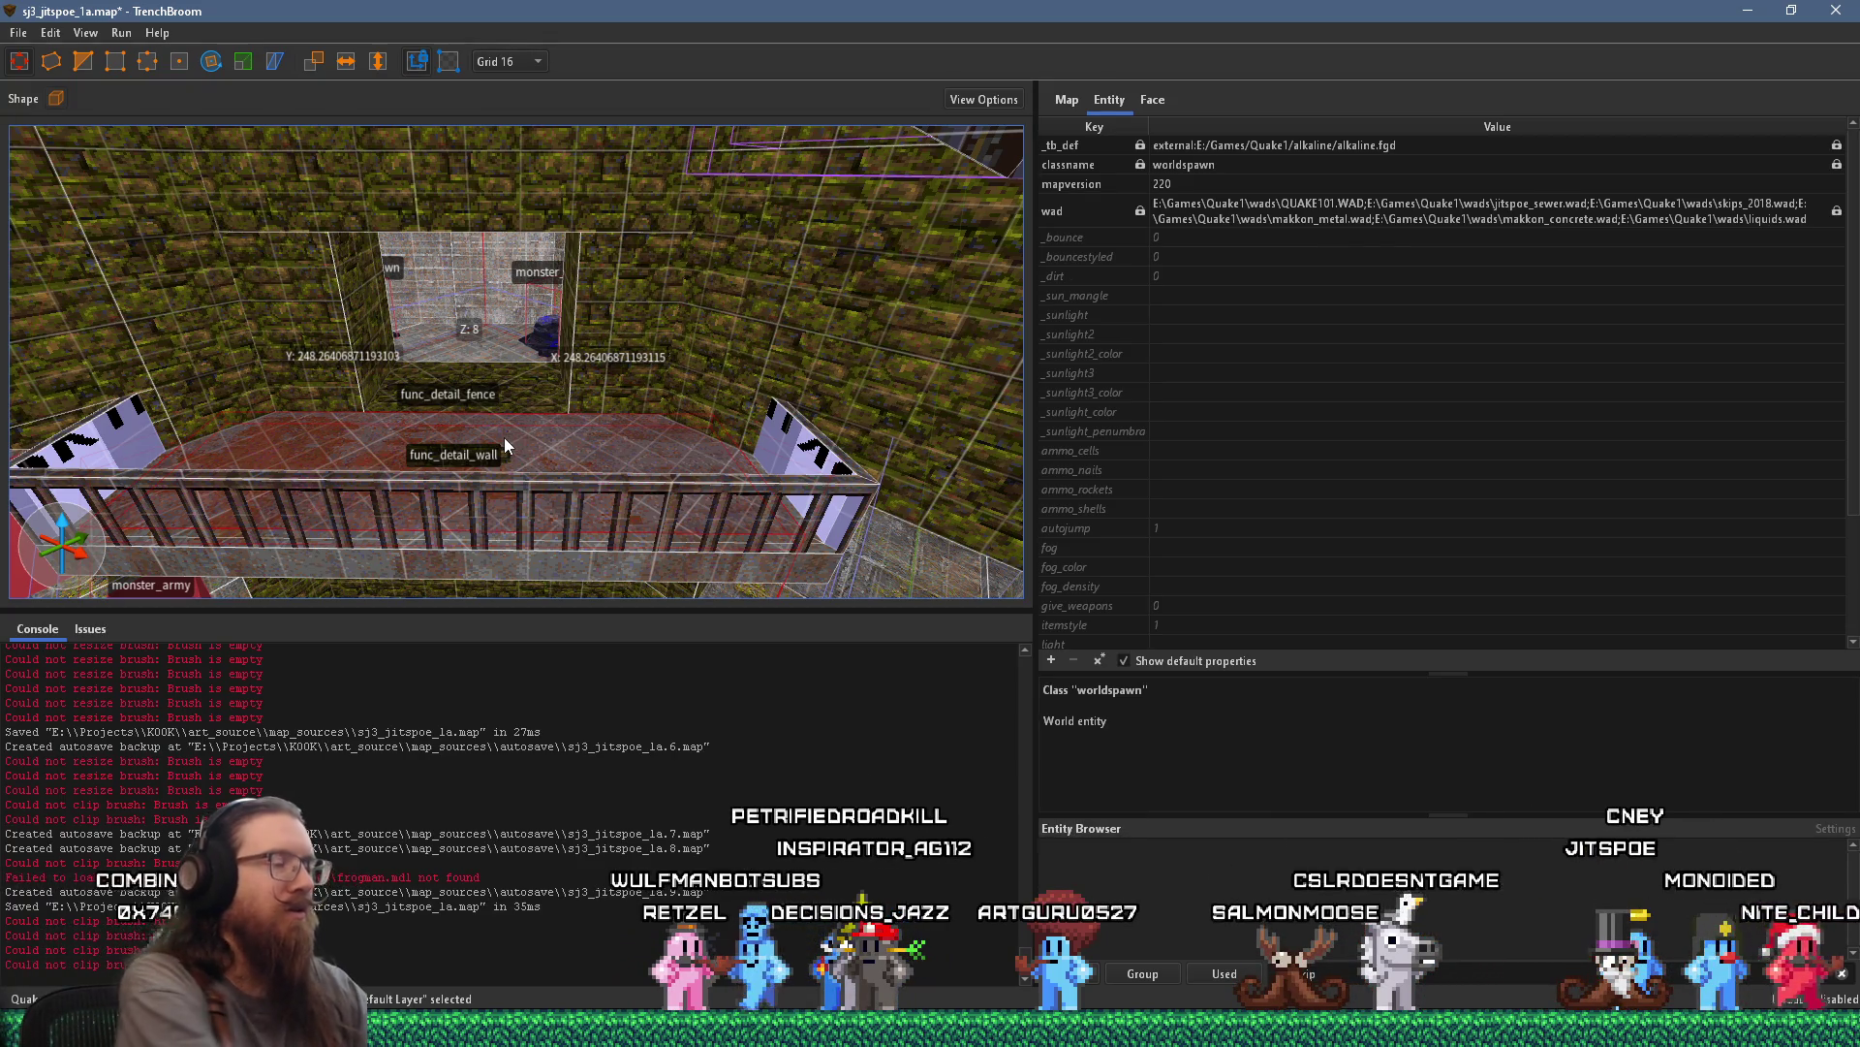
{"action": "left_click", "coordinate": [504, 438]}
{"action": "scroll", "coordinate": [504, 438], "scroll_direction": "down", "scroll_amount": 5}
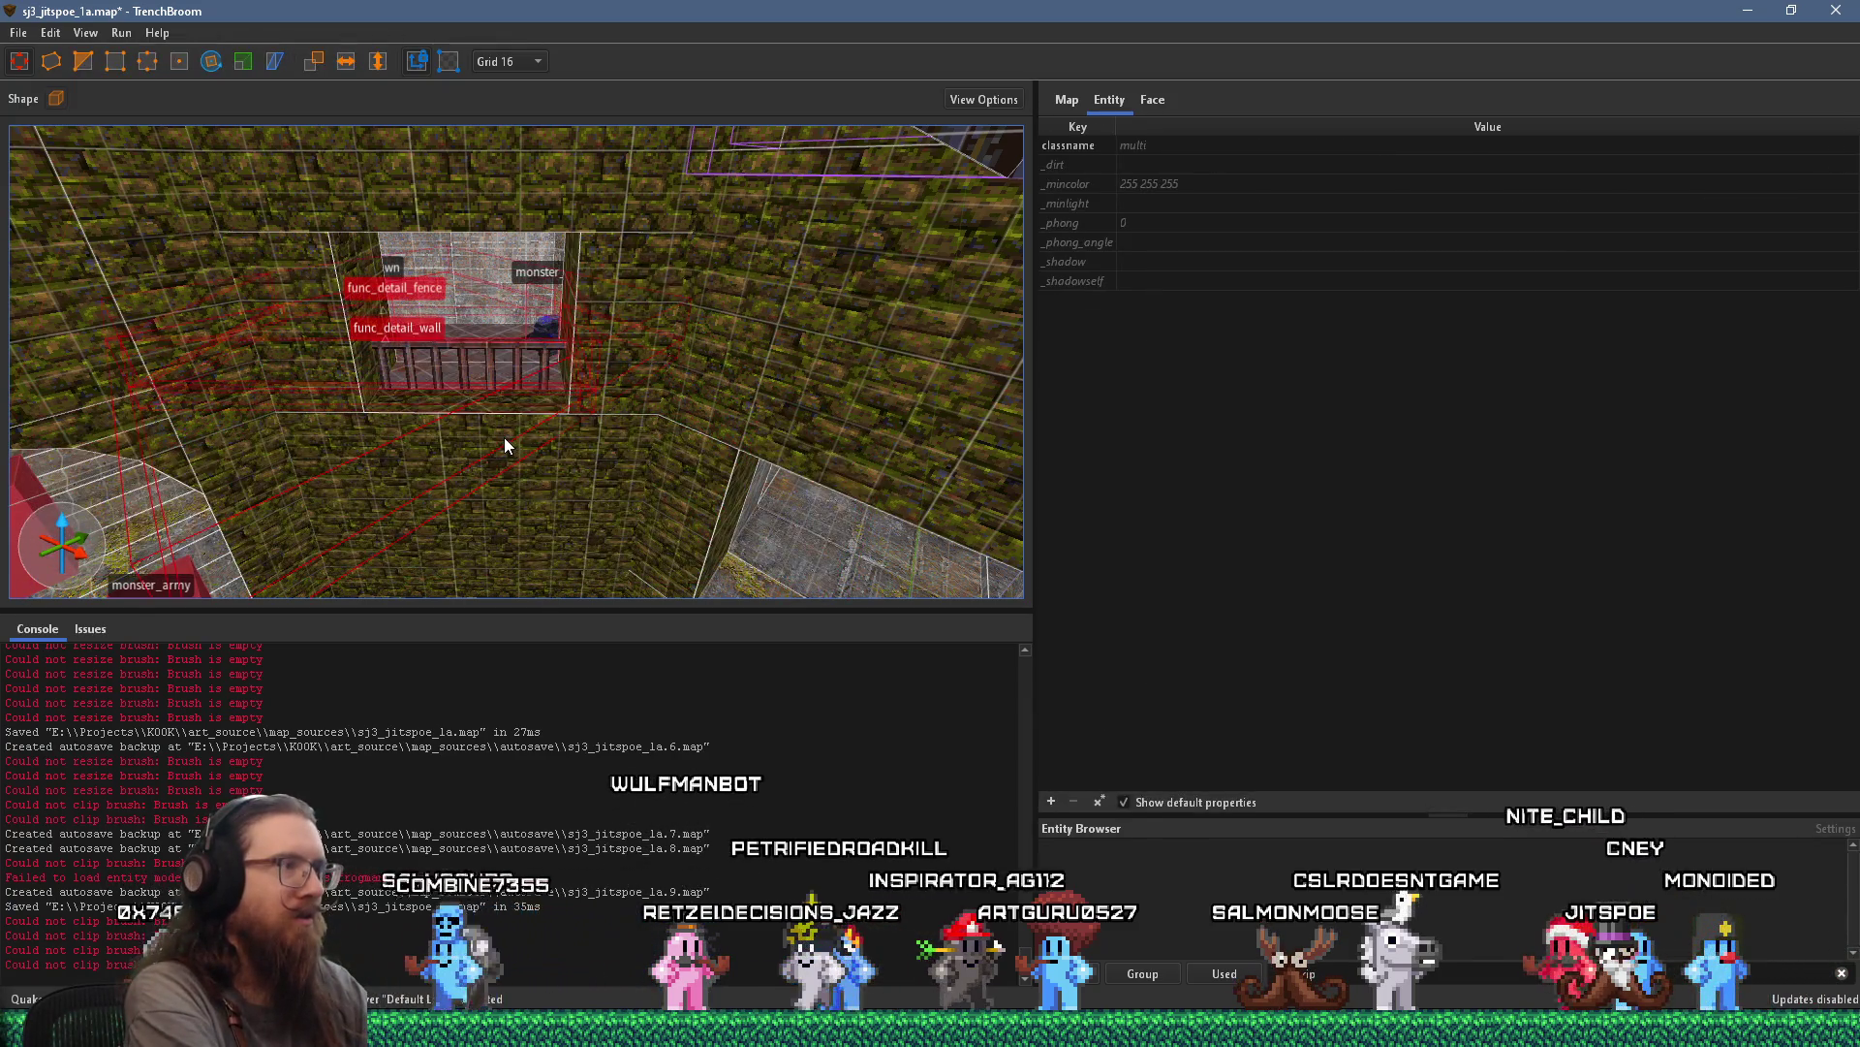
{"action": "key", "text": "ctrl+z"}
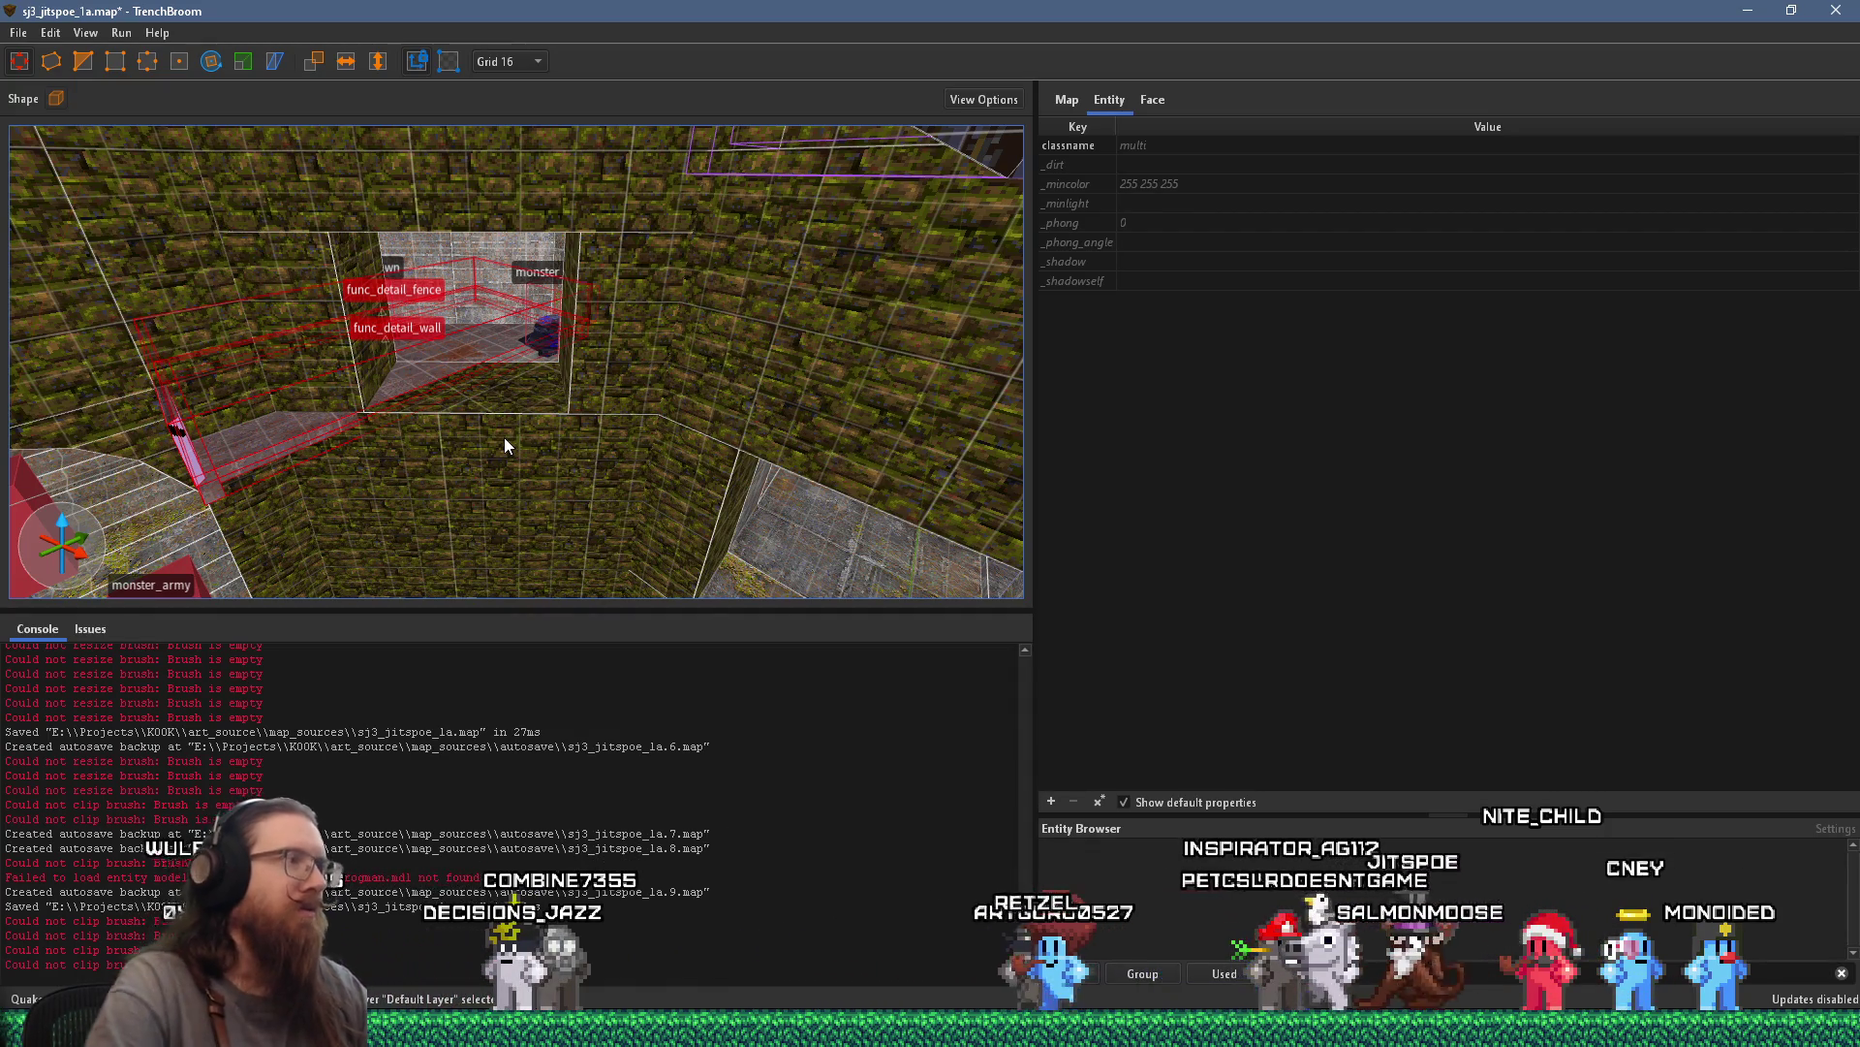
{"action": "scroll", "coordinate": [504, 438], "scroll_direction": "down", "scroll_amount": 8}
{"action": "mouse_move", "coordinate": [614, 417]}
{"action": "left_mouse_down"}
{"action": "mouse_move", "coordinate": [568, 318]}
{"action": "mouse_move", "coordinate": [631, 572]}
{"action": "mouse_move", "coordinate": [678, 443]}
{"action": "mouse_move", "coordinate": [811, 403]}
{"action": "mouse_move", "coordinate": [467, 317]}
{"action": "mouse_move", "coordinate": [1019, 426]}
{"action": "mouse_move", "coordinate": [484, 296]}
{"action": "mouse_move", "coordinate": [869, 426]}
{"action": "mouse_move", "coordinate": [734, 336]}
{"action": "mouse_move", "coordinate": [154, 520]}
{"action": "mouse_move", "coordinate": [659, 333]}
{"action": "mouse_move", "coordinate": [417, 411]}
{"action": "left_mouse_up"}
{"action": "right_click", "coordinate": [404, 416]}
Group the selected fence and wall as BalconySmall
{"action": "mouse_move", "coordinate": [563, 757]}
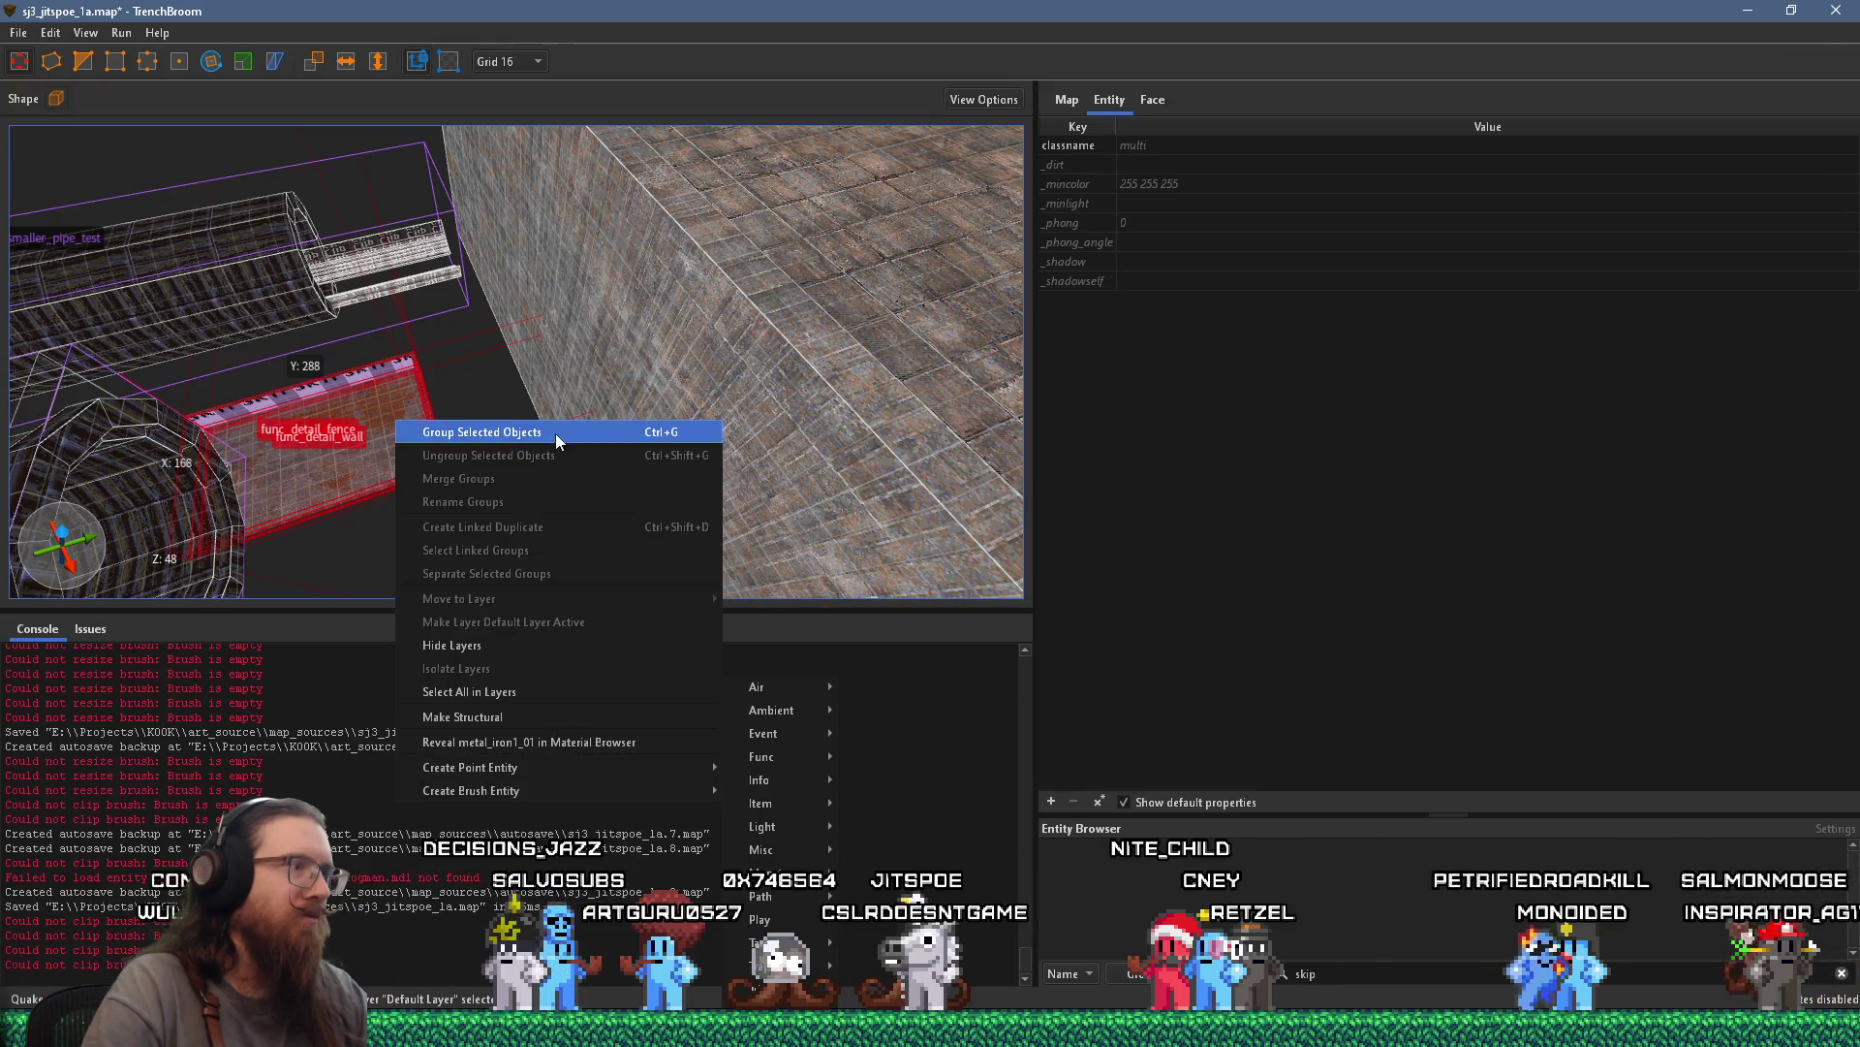
{"action": "left_click", "coordinate": [557, 433]}
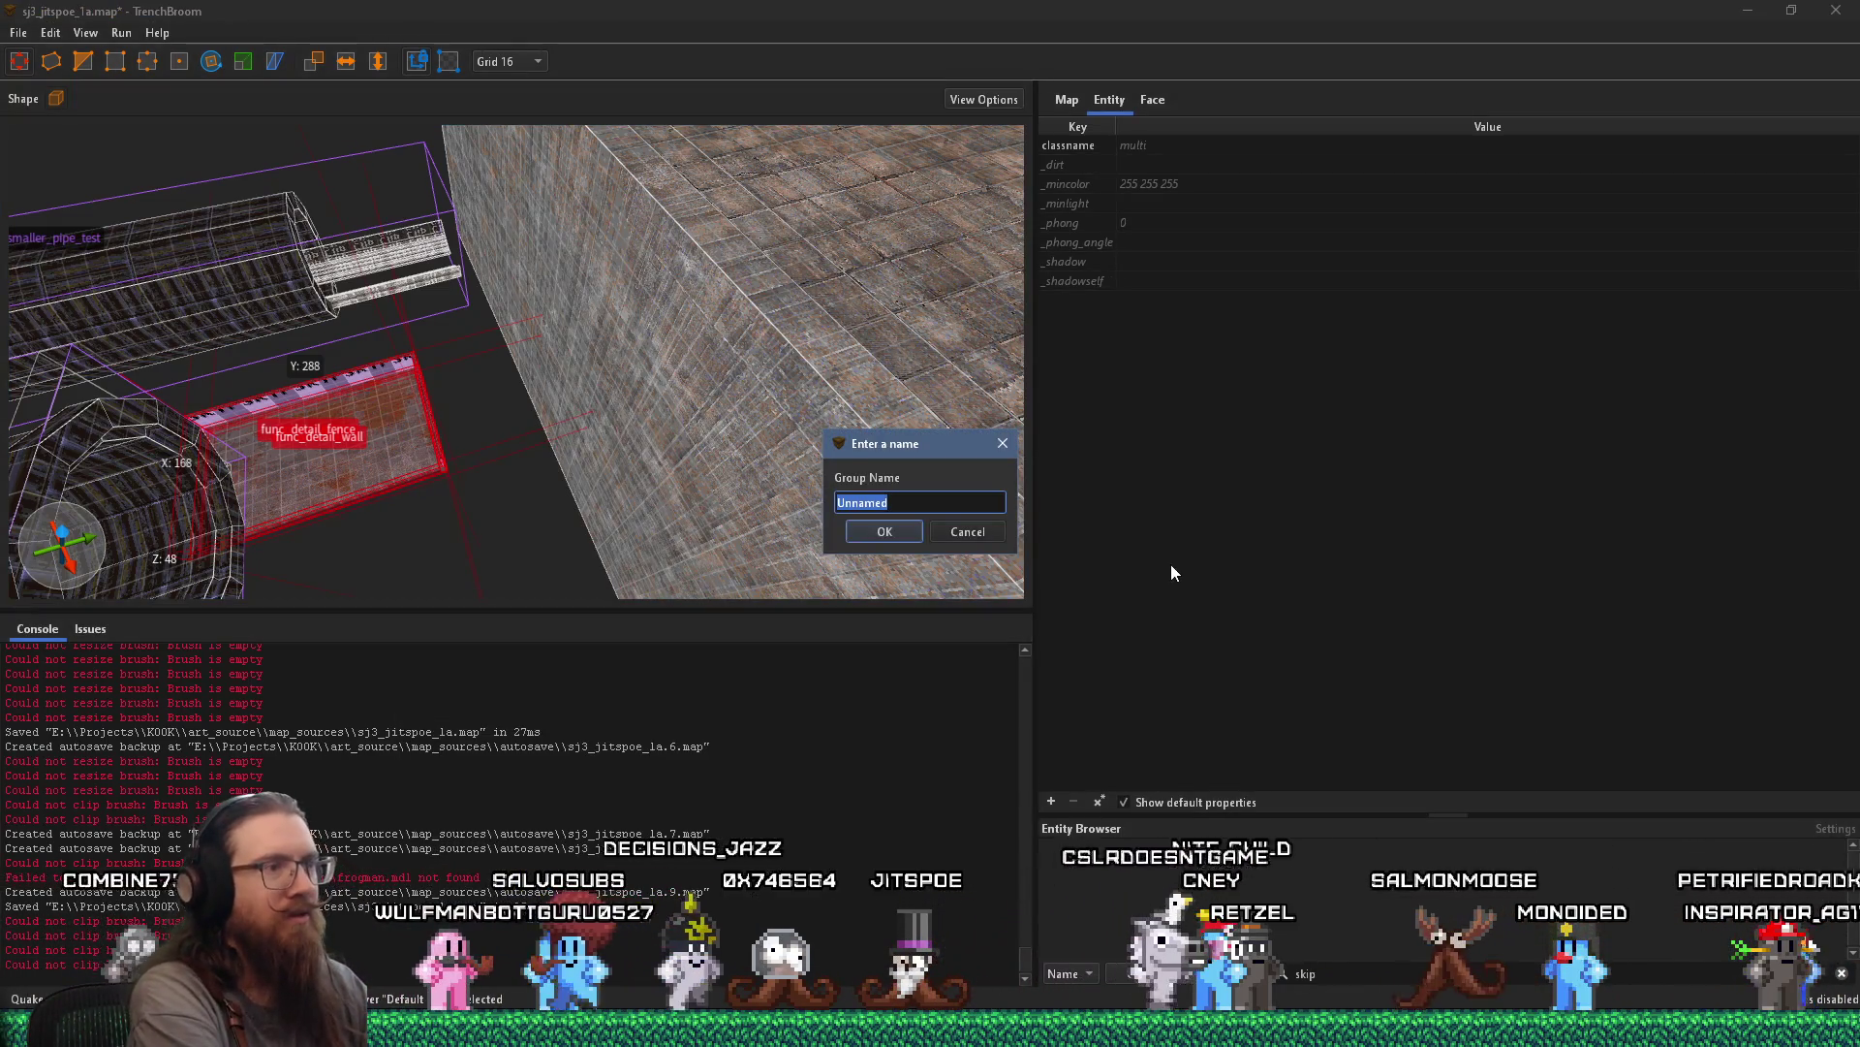
{"action": "type", "text": "Balcony"}
{"action": "type", "text": "Smal"}
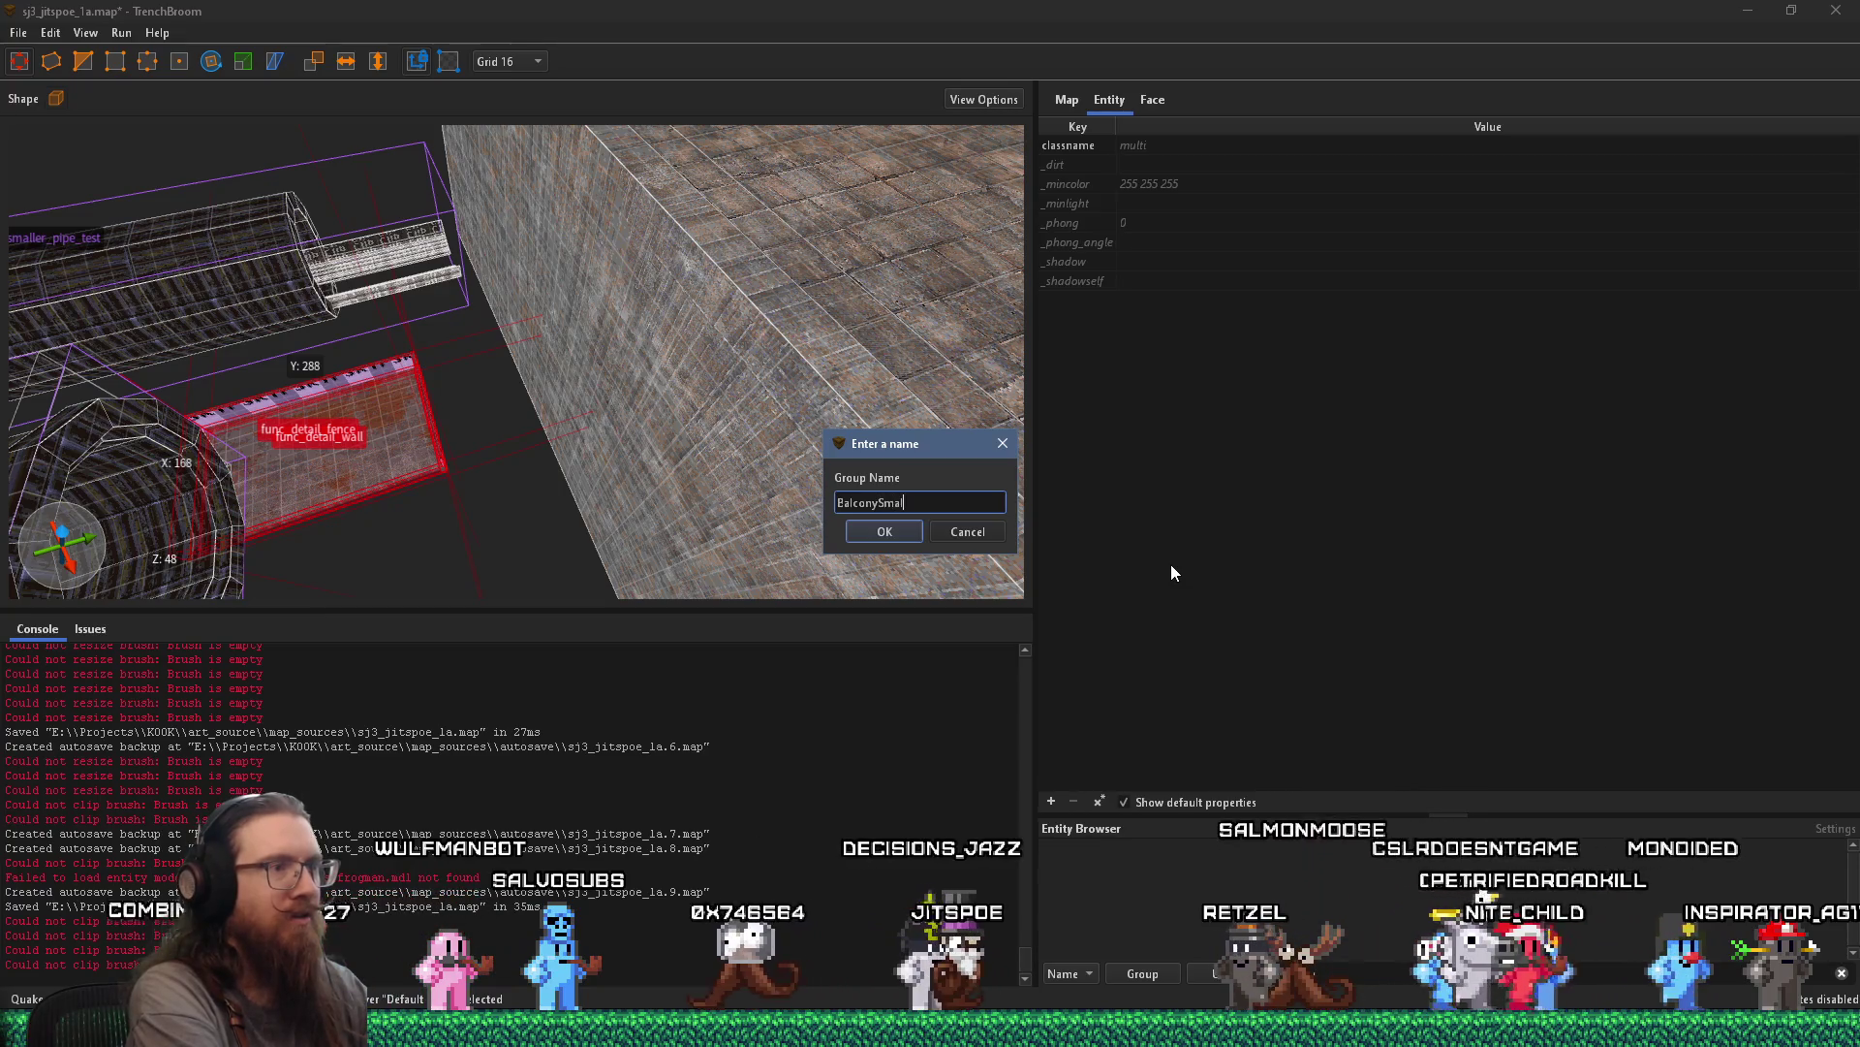
{"action": "key", "text": "Return"}
Place a linked duplicate of BalconySmall rotated 135 degrees elsewhere in the room
{"action": "right_click", "coordinate": [333, 397]}
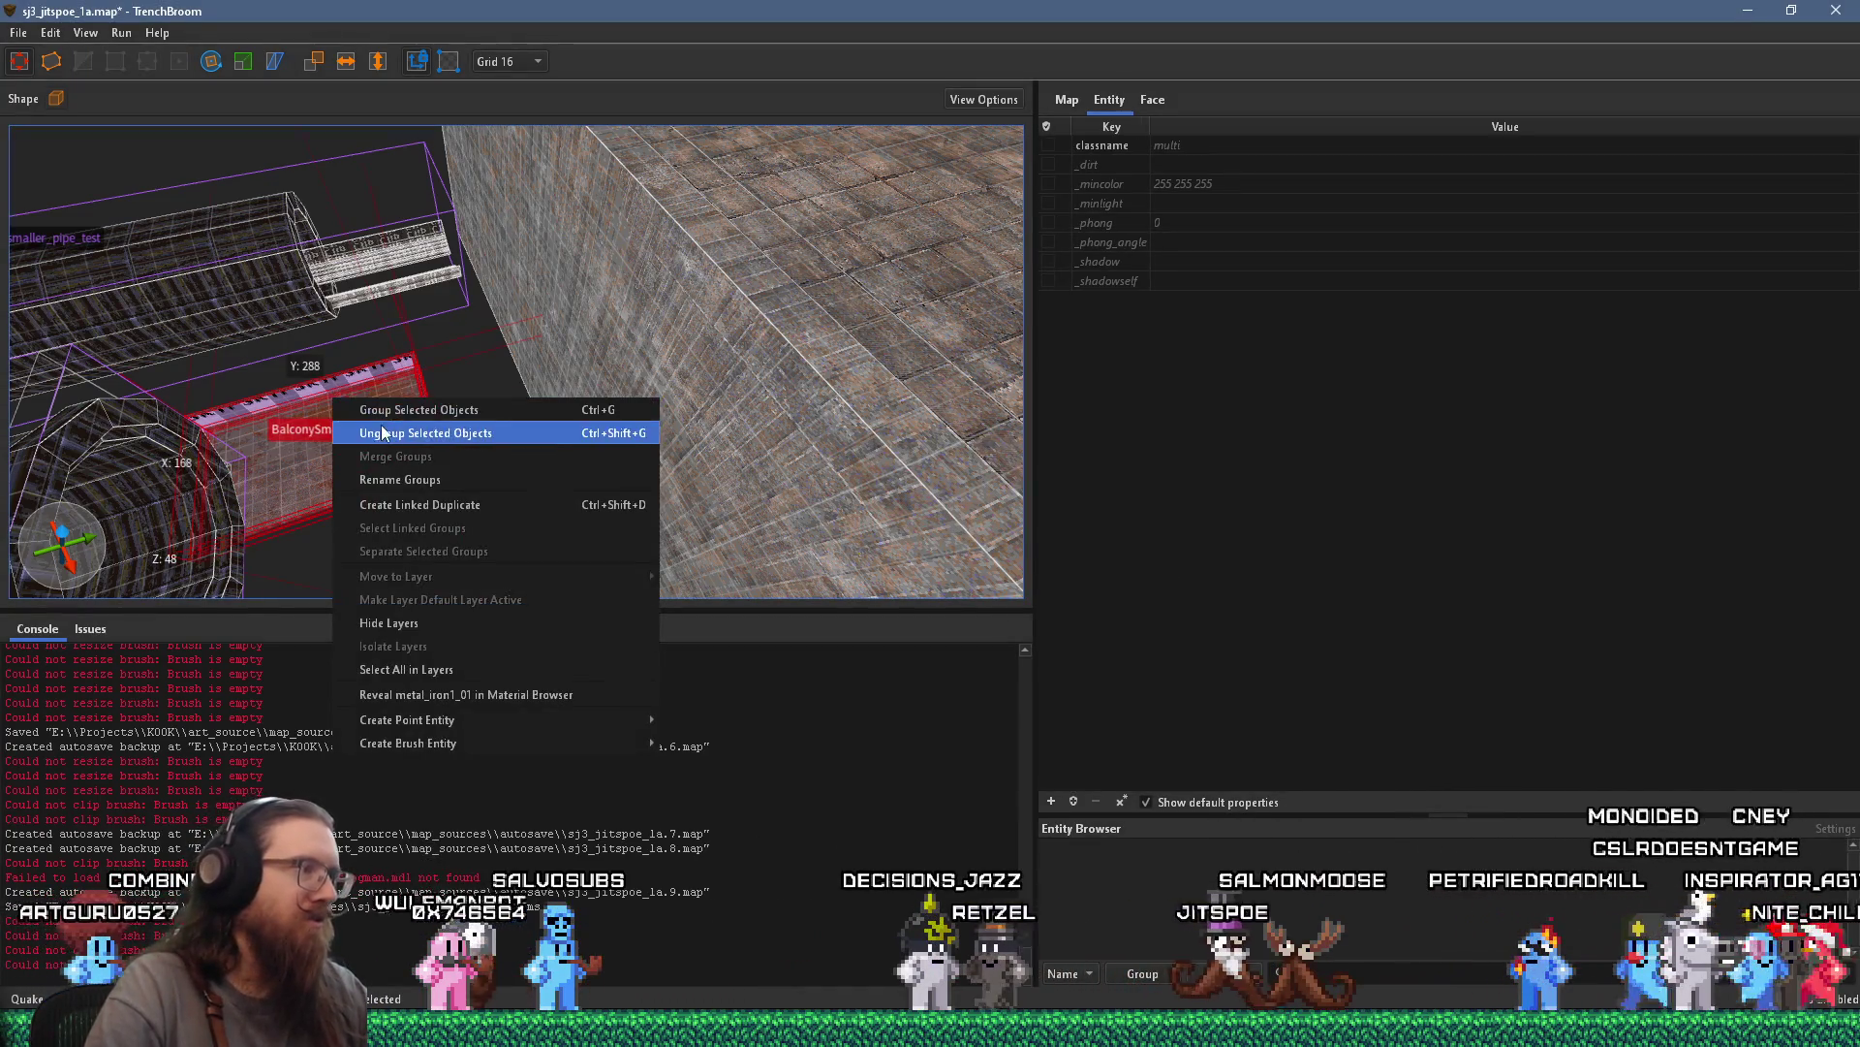
{"action": "left_click", "coordinate": [514, 506]}
{"action": "left_click_drag", "start_coordinate": [377, 451], "coordinate": [1024, 433]}
{"action": "mouse_move", "coordinate": [377, 411]}
{"action": "left_mouse_down"}
{"action": "mouse_move", "coordinate": [207, 388]}
{"action": "mouse_move", "coordinate": [915, 411]}
{"action": "mouse_move", "coordinate": [283, 230]}
{"action": "left_mouse_up"}
{"action": "left_click", "coordinate": [210, 61]}
{"action": "mouse_move", "coordinate": [528, 404]}
{"action": "left_mouse_down"}
{"action": "mouse_move", "coordinate": [711, 388]}
{"action": "mouse_move", "coordinate": [752, 297]}
{"action": "left_mouse_up"}
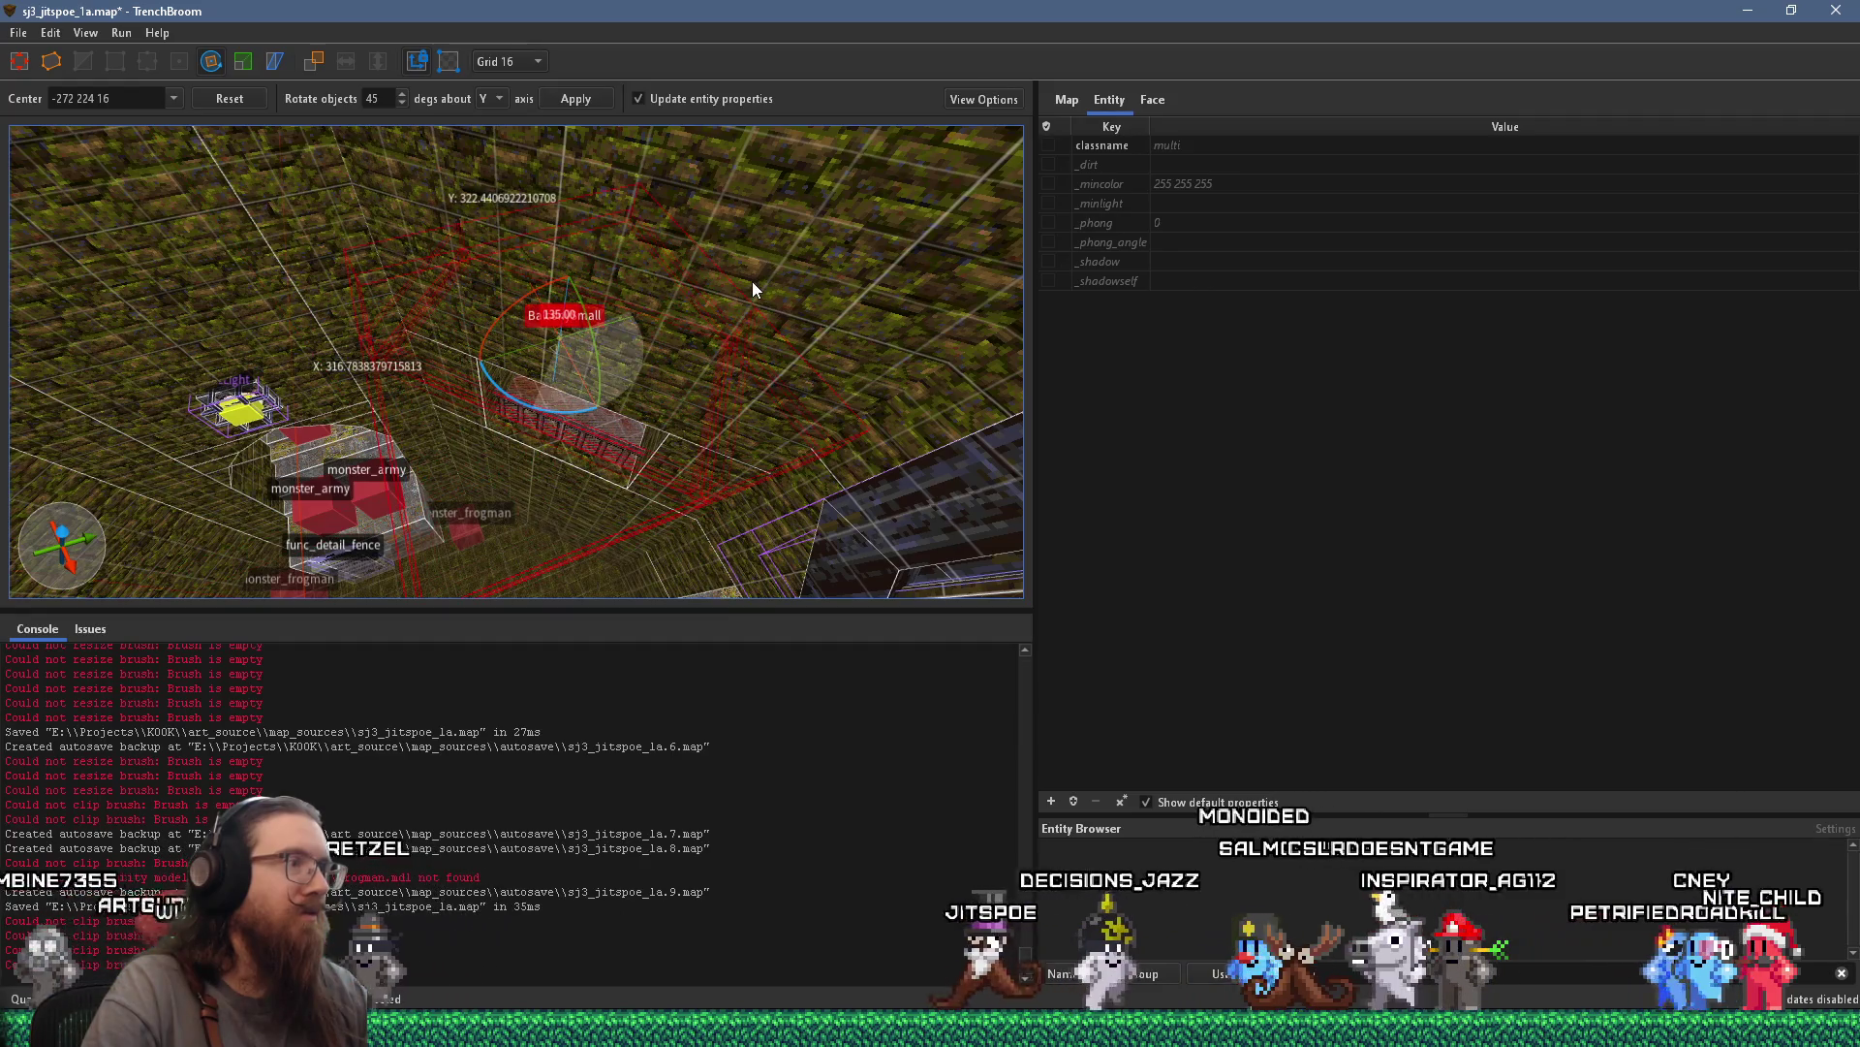
{"action": "key", "text": "r"}
{"action": "left_click_drag", "start_coordinate": [560, 370], "coordinate": [565, 509]}
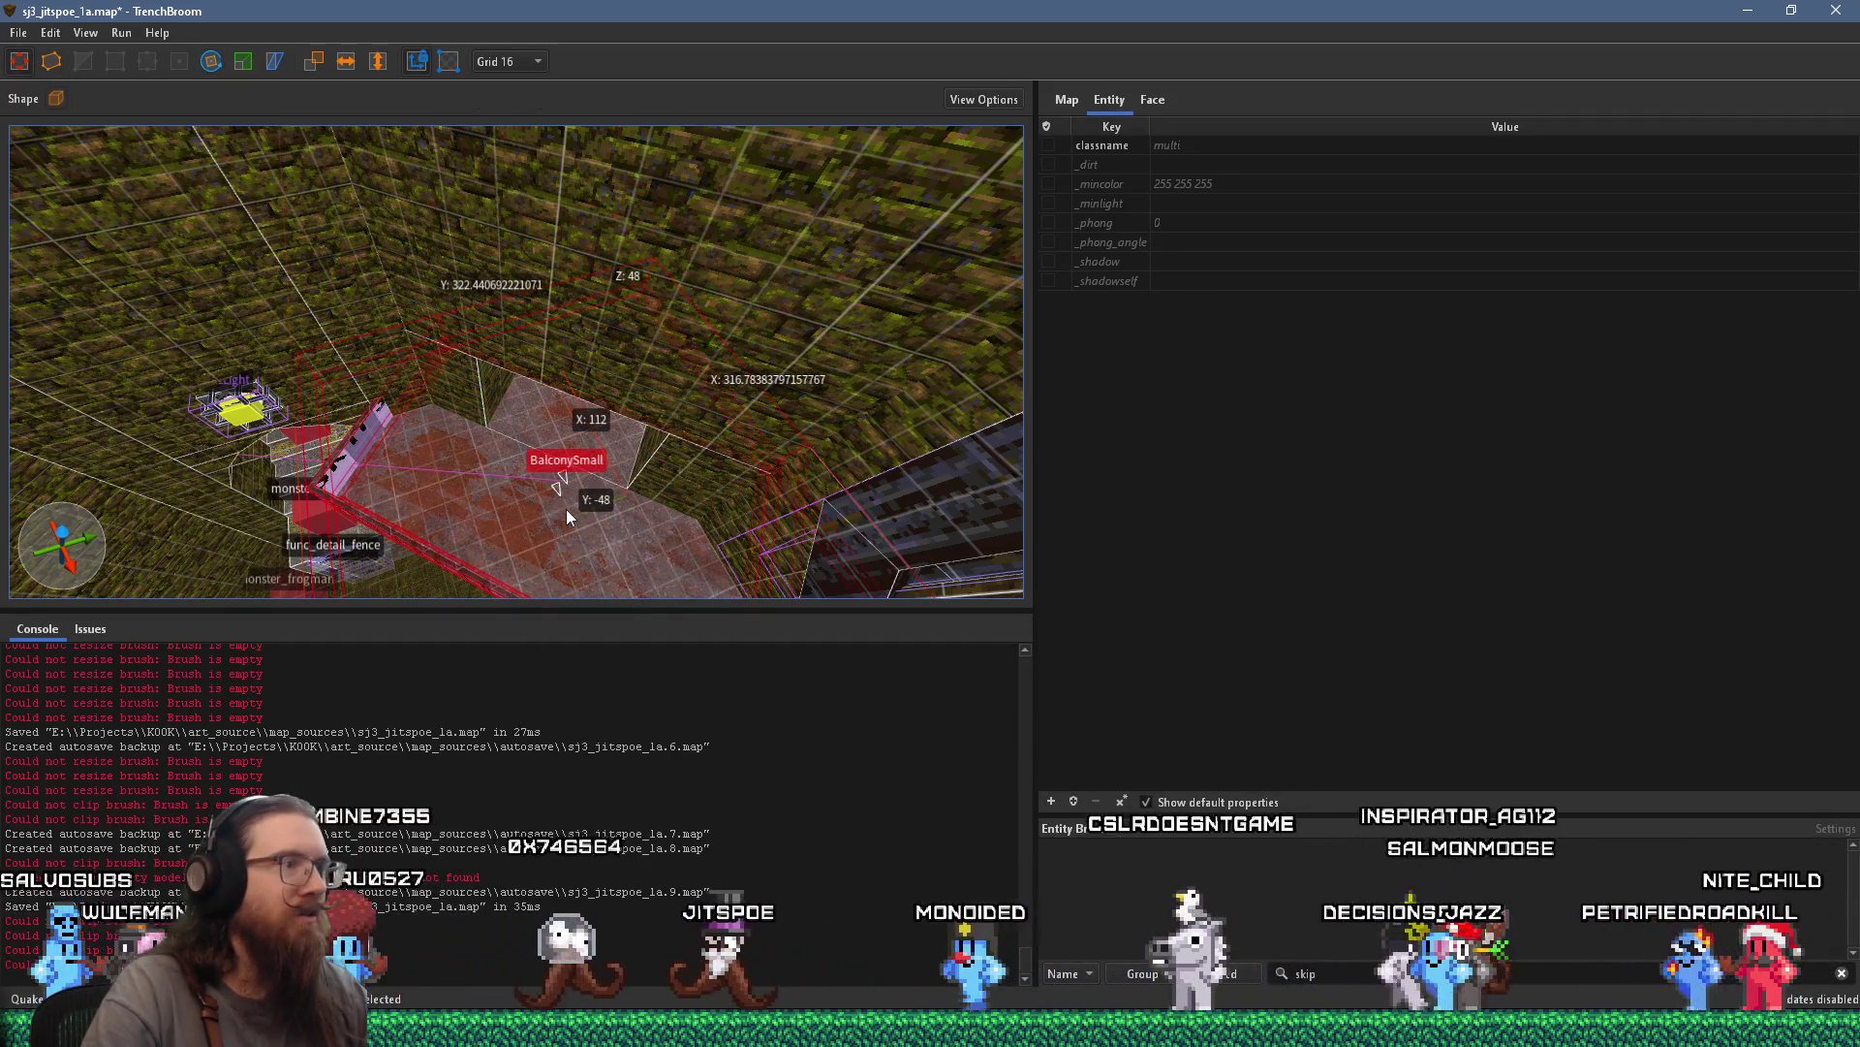
{"action": "scroll", "coordinate": [620, 504], "scroll_direction": "up", "scroll_amount": 3}
{"action": "scroll", "coordinate": [608, 508], "scroll_direction": "down", "scroll_amount": 4}
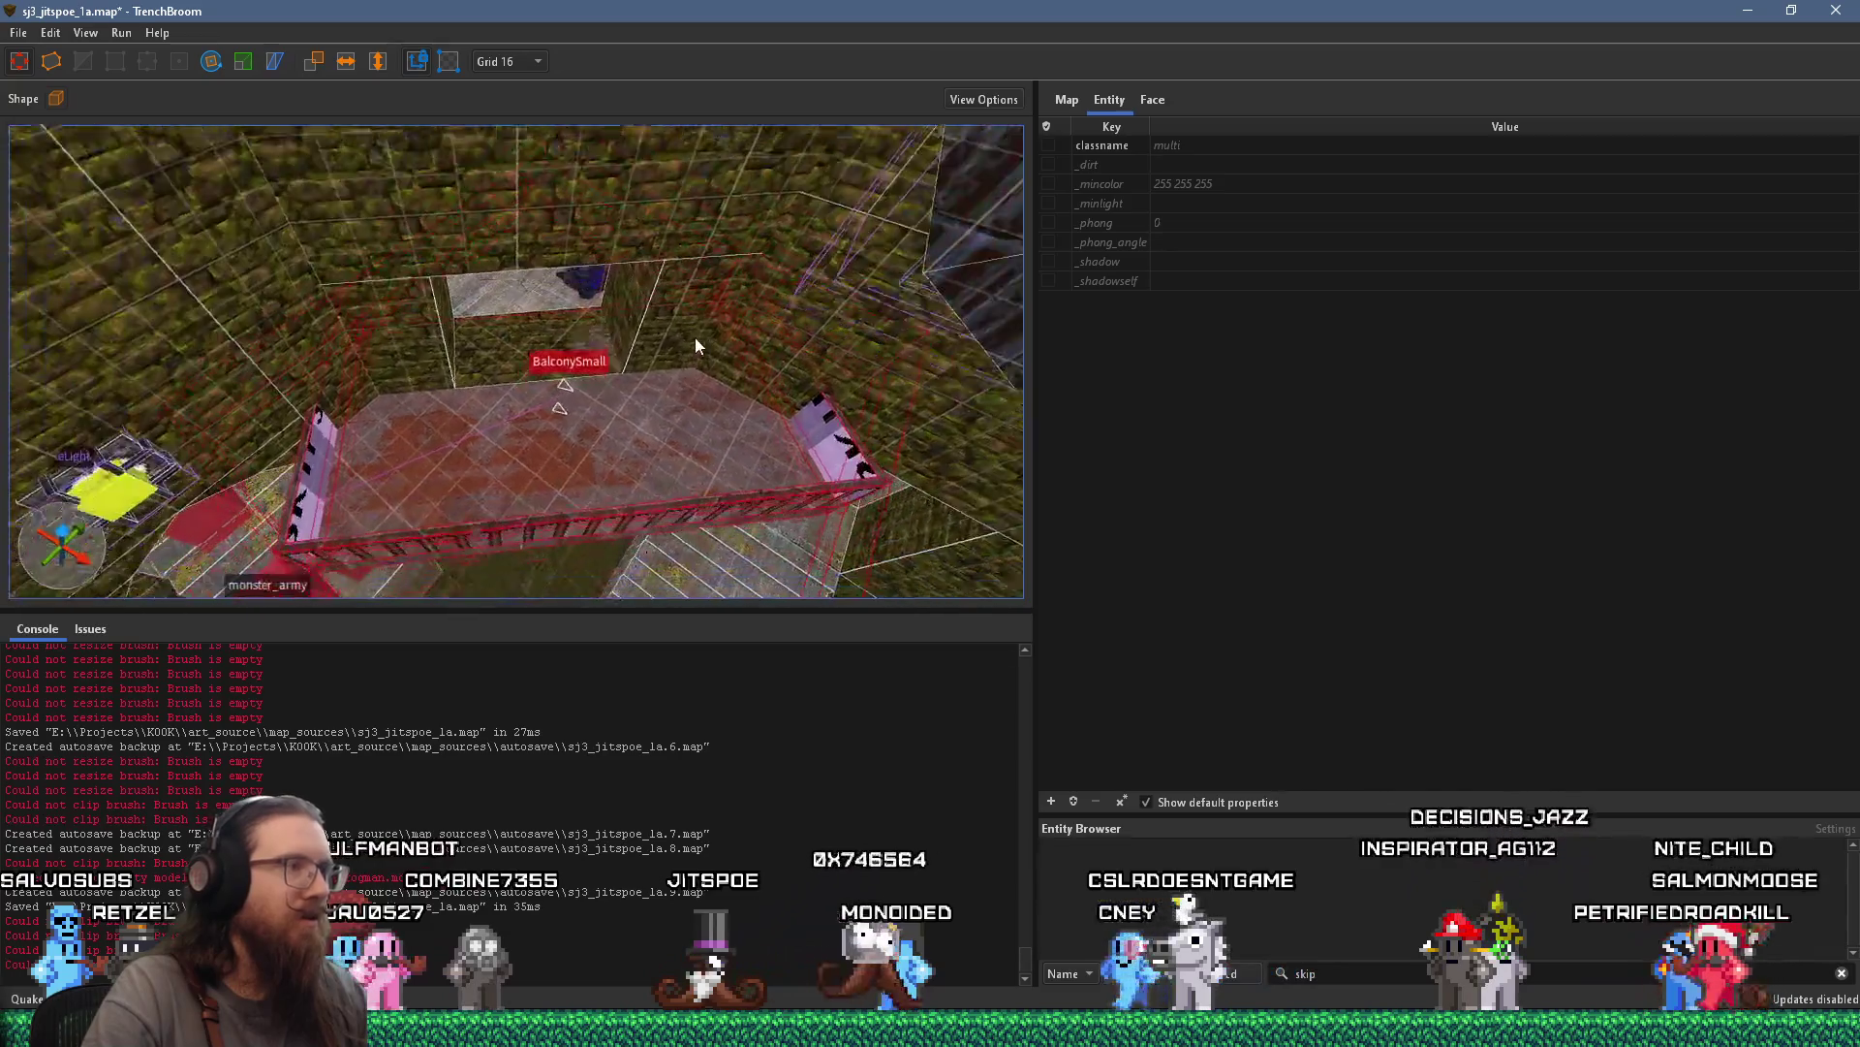
{"action": "mouse_move", "coordinate": [643, 353]}
{"action": "left_mouse_down"}
{"action": "mouse_move", "coordinate": [655, 403]}
{"action": "mouse_move", "coordinate": [500, 413]}
{"action": "mouse_move", "coordinate": [485, 393]}
{"action": "left_mouse_up"}
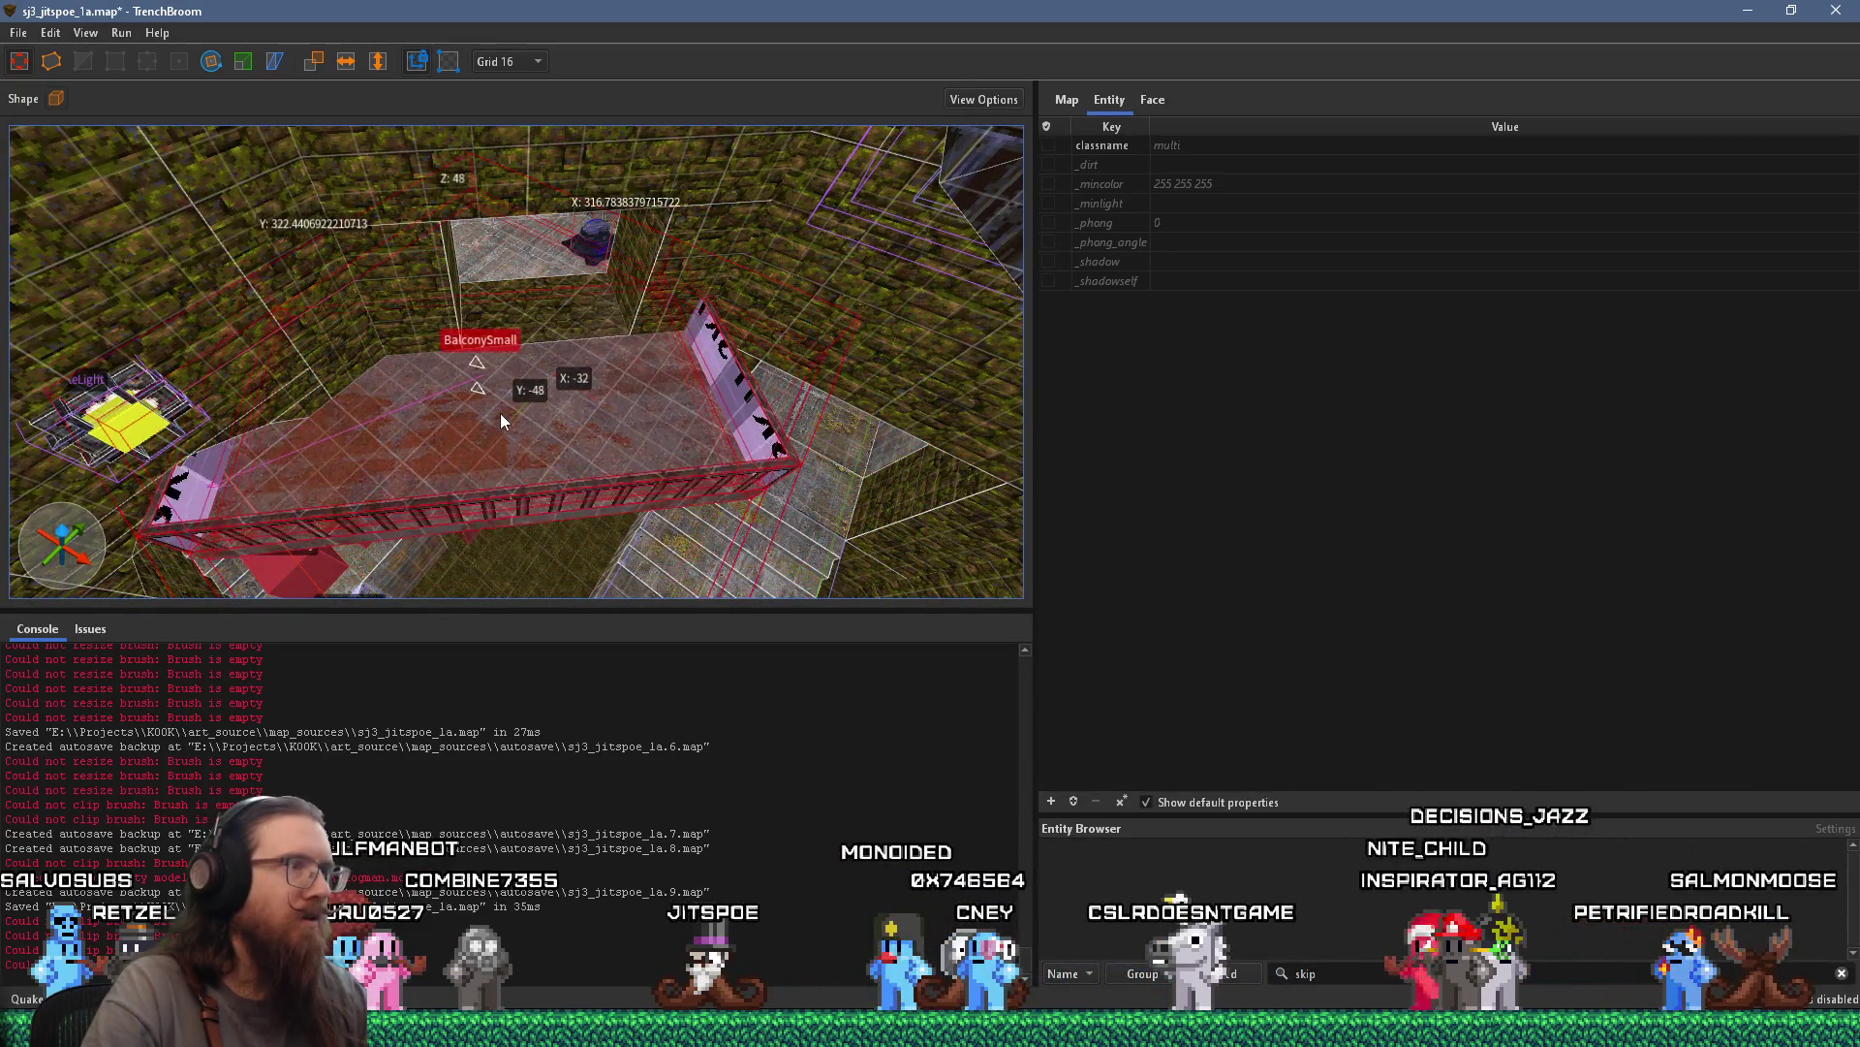
{"action": "scroll", "coordinate": [436, 417], "scroll_direction": "up", "scroll_amount": 2}
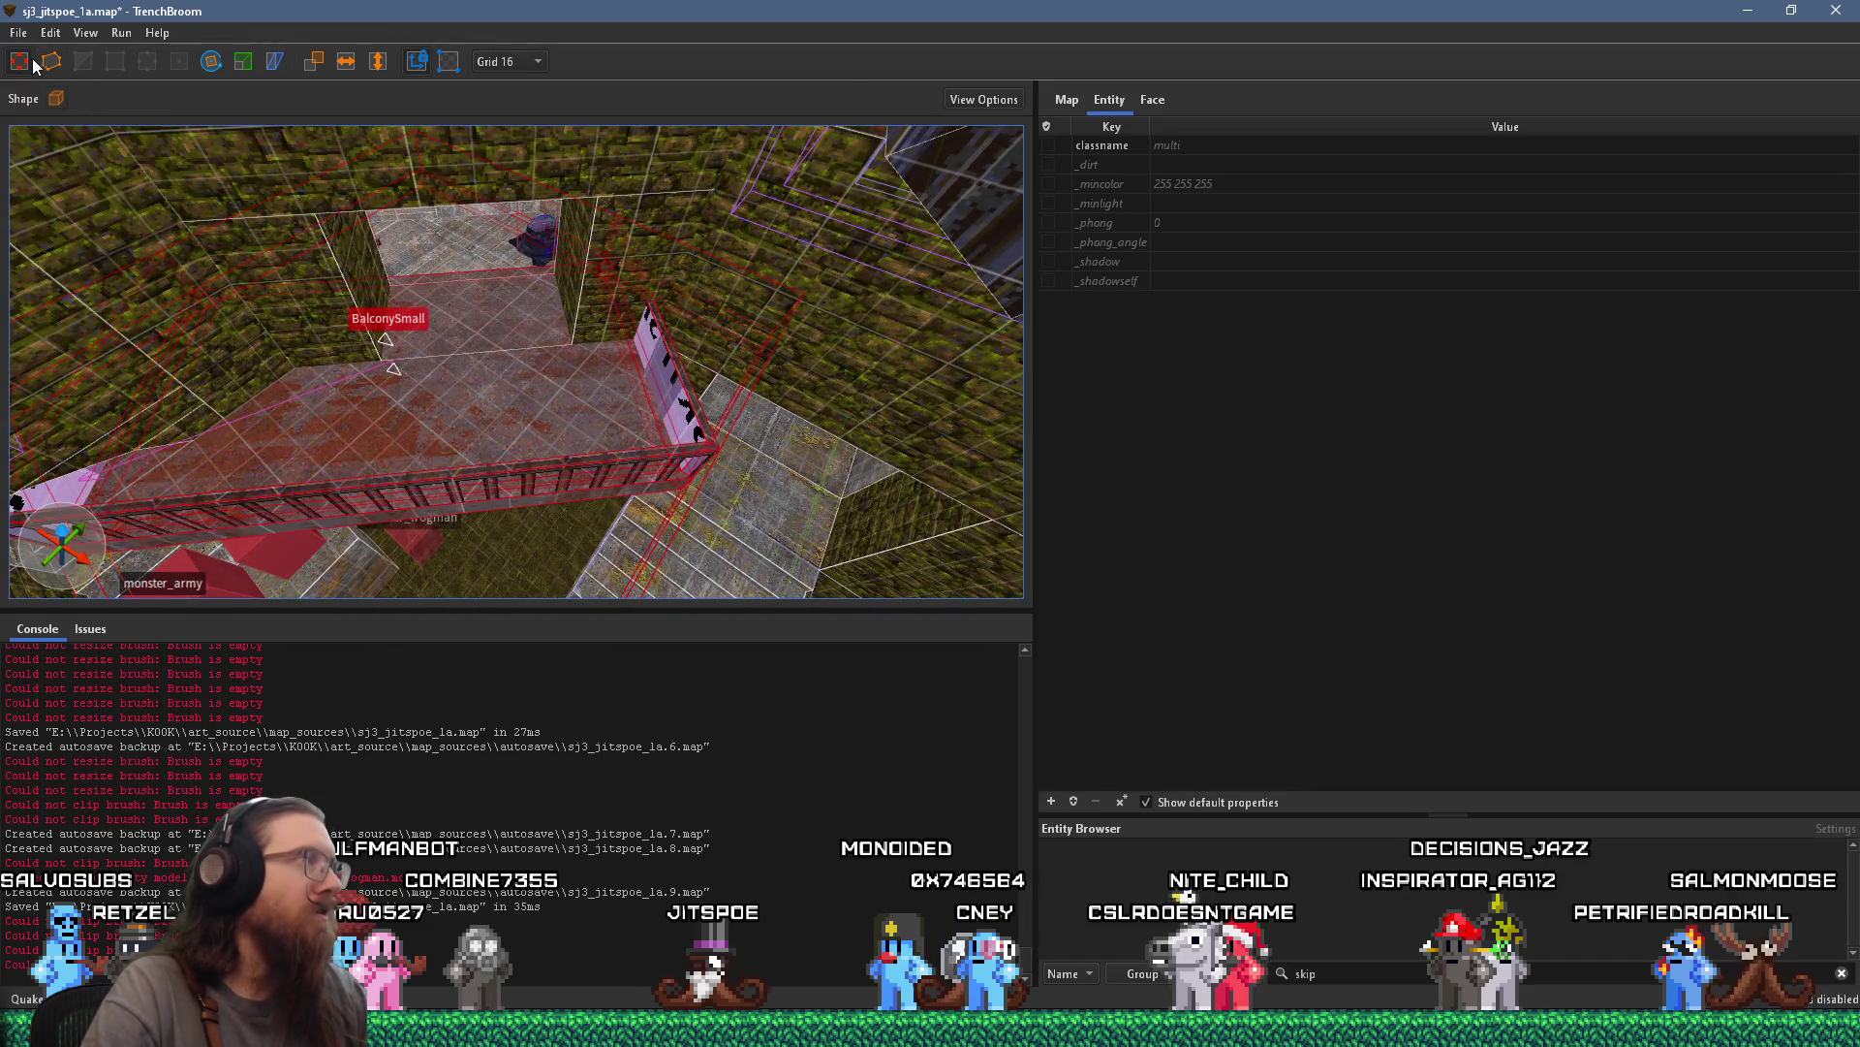
Enter vertex editing on the group's fence and wall, then exit and select a walkway brush
{"action": "left_click", "coordinate": [53, 61]}
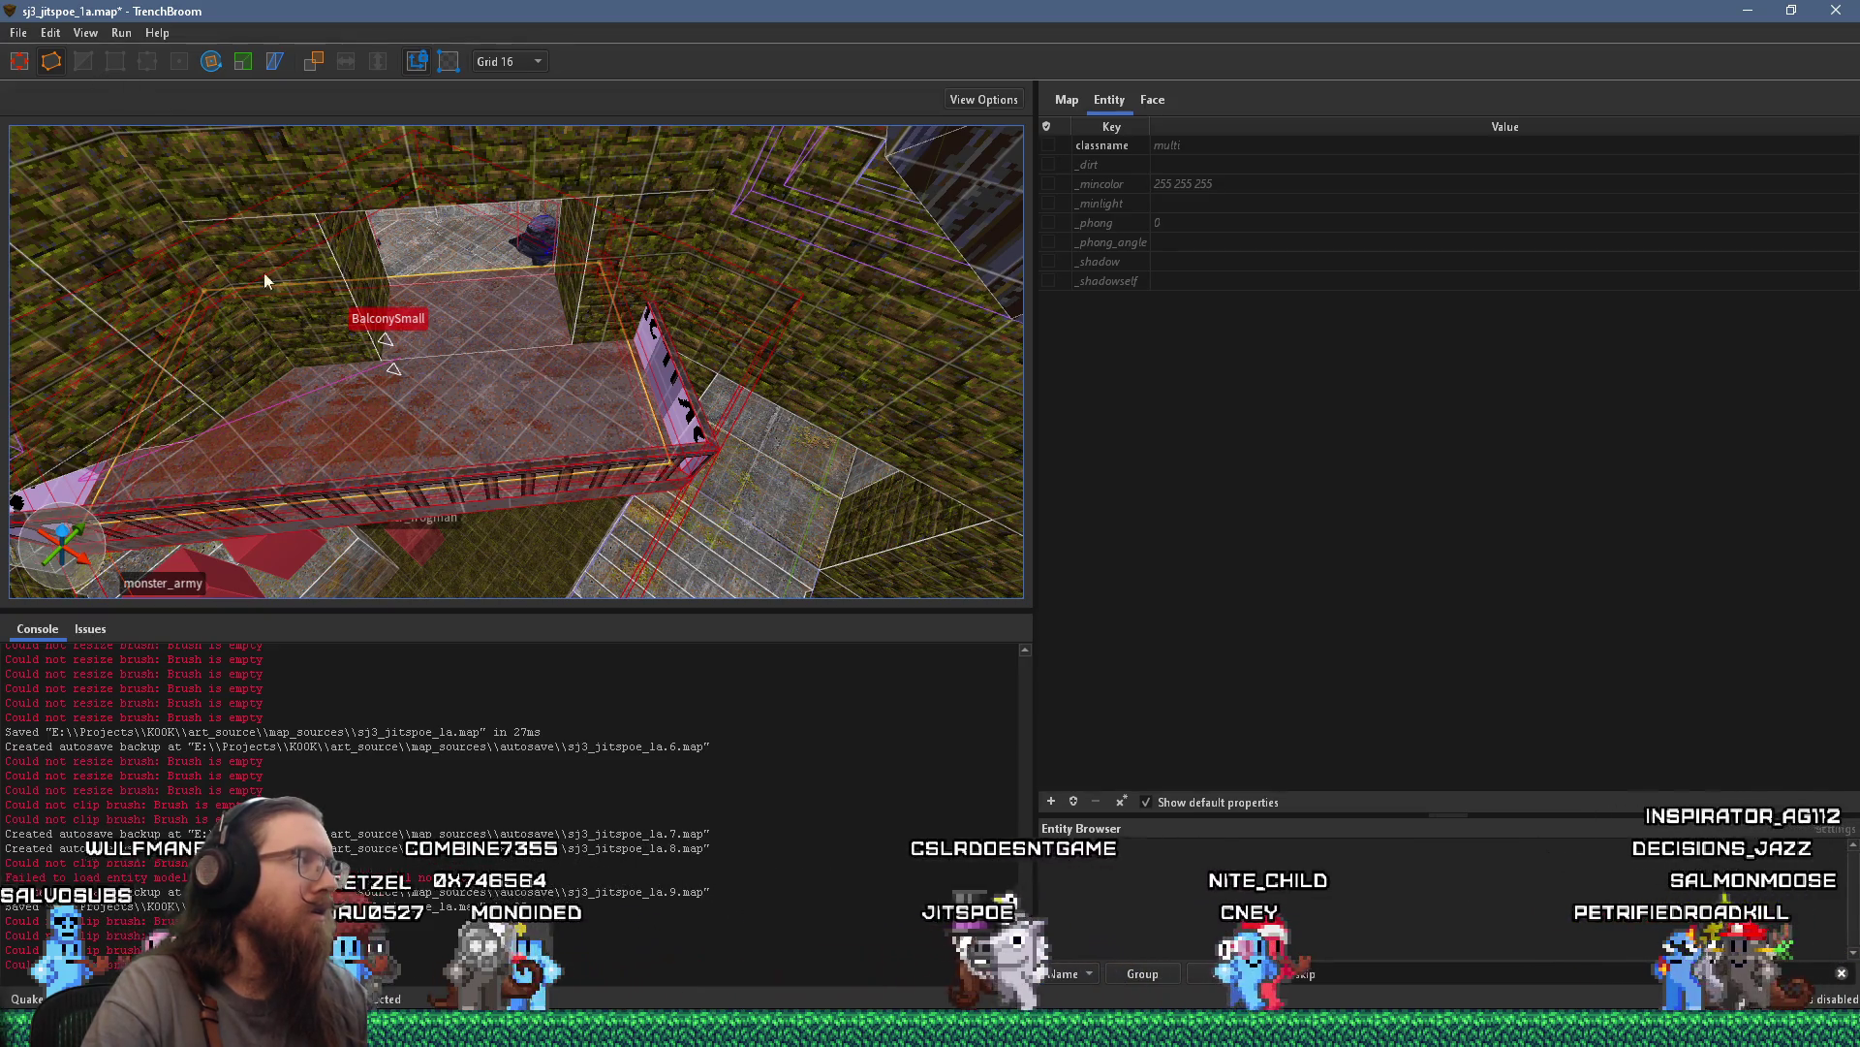
{"action": "key", "text": "Escape"}
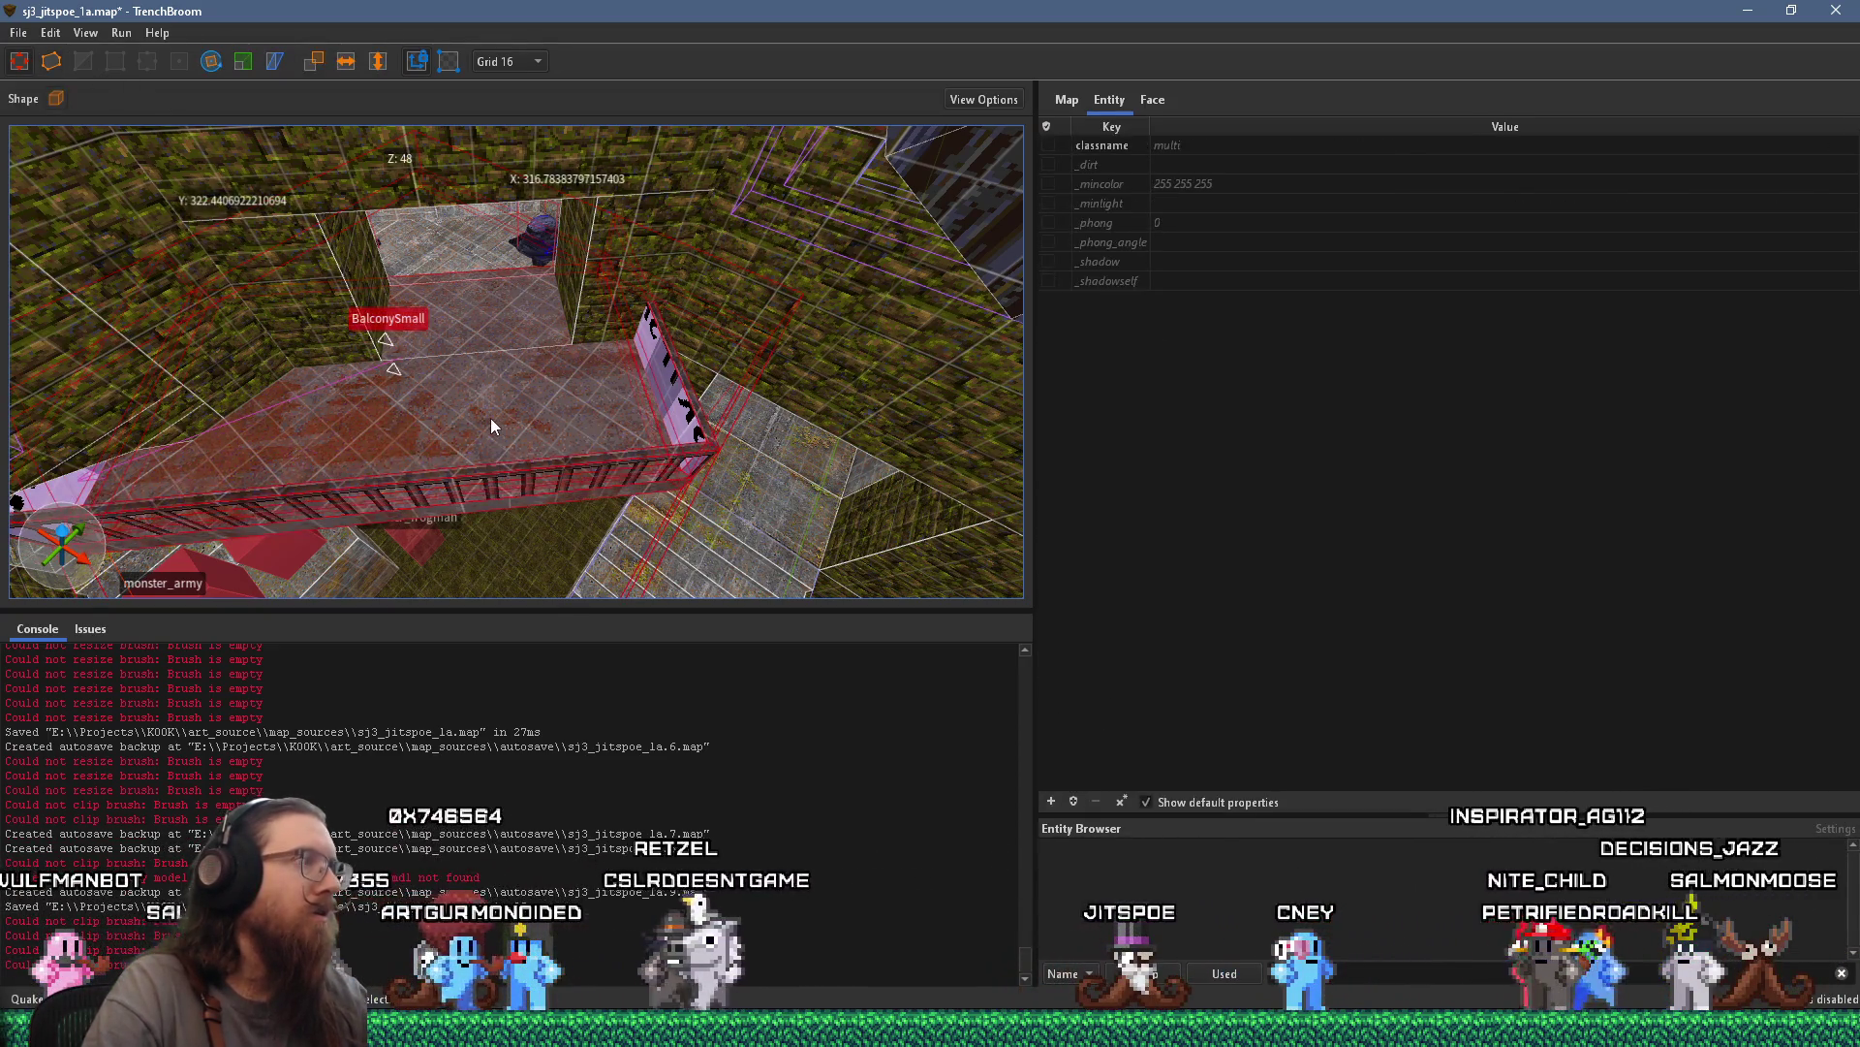
{"action": "left_click", "coordinate": [491, 416]}
{"action": "left_click", "coordinate": [490, 416]}
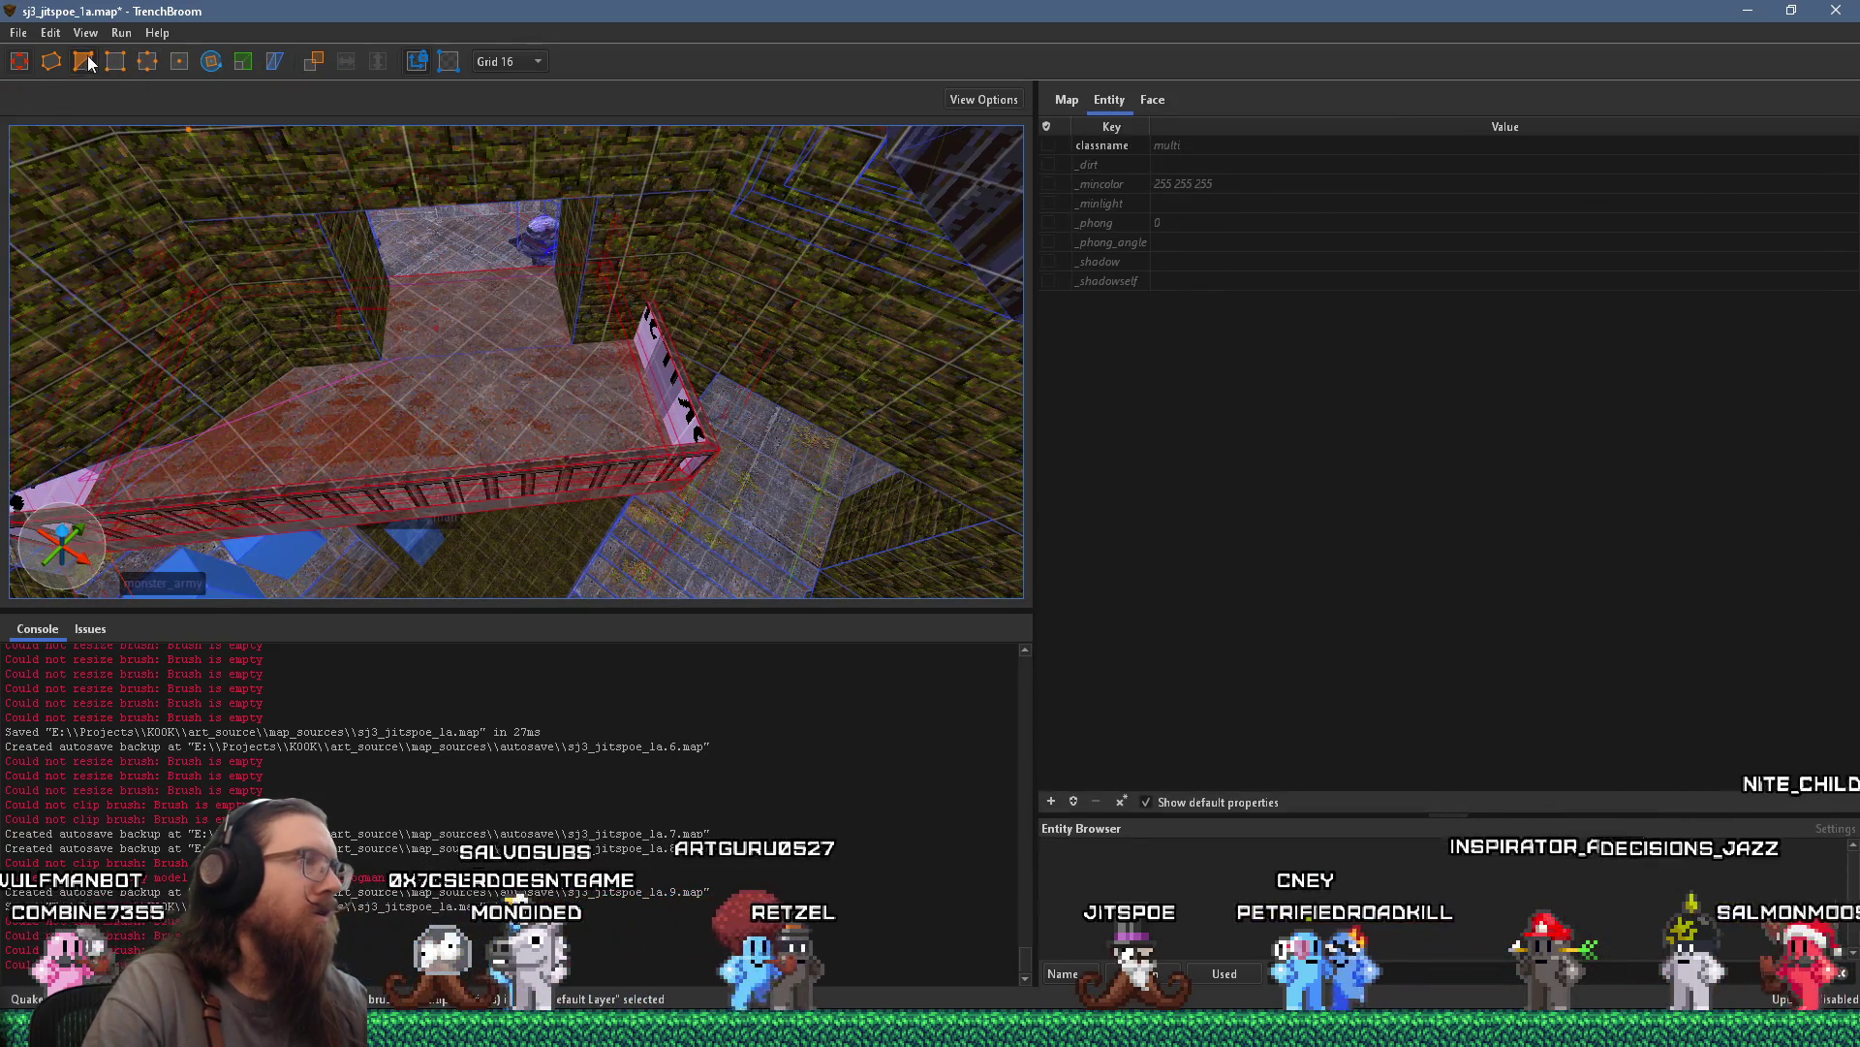
{"action": "key", "text": "v"}
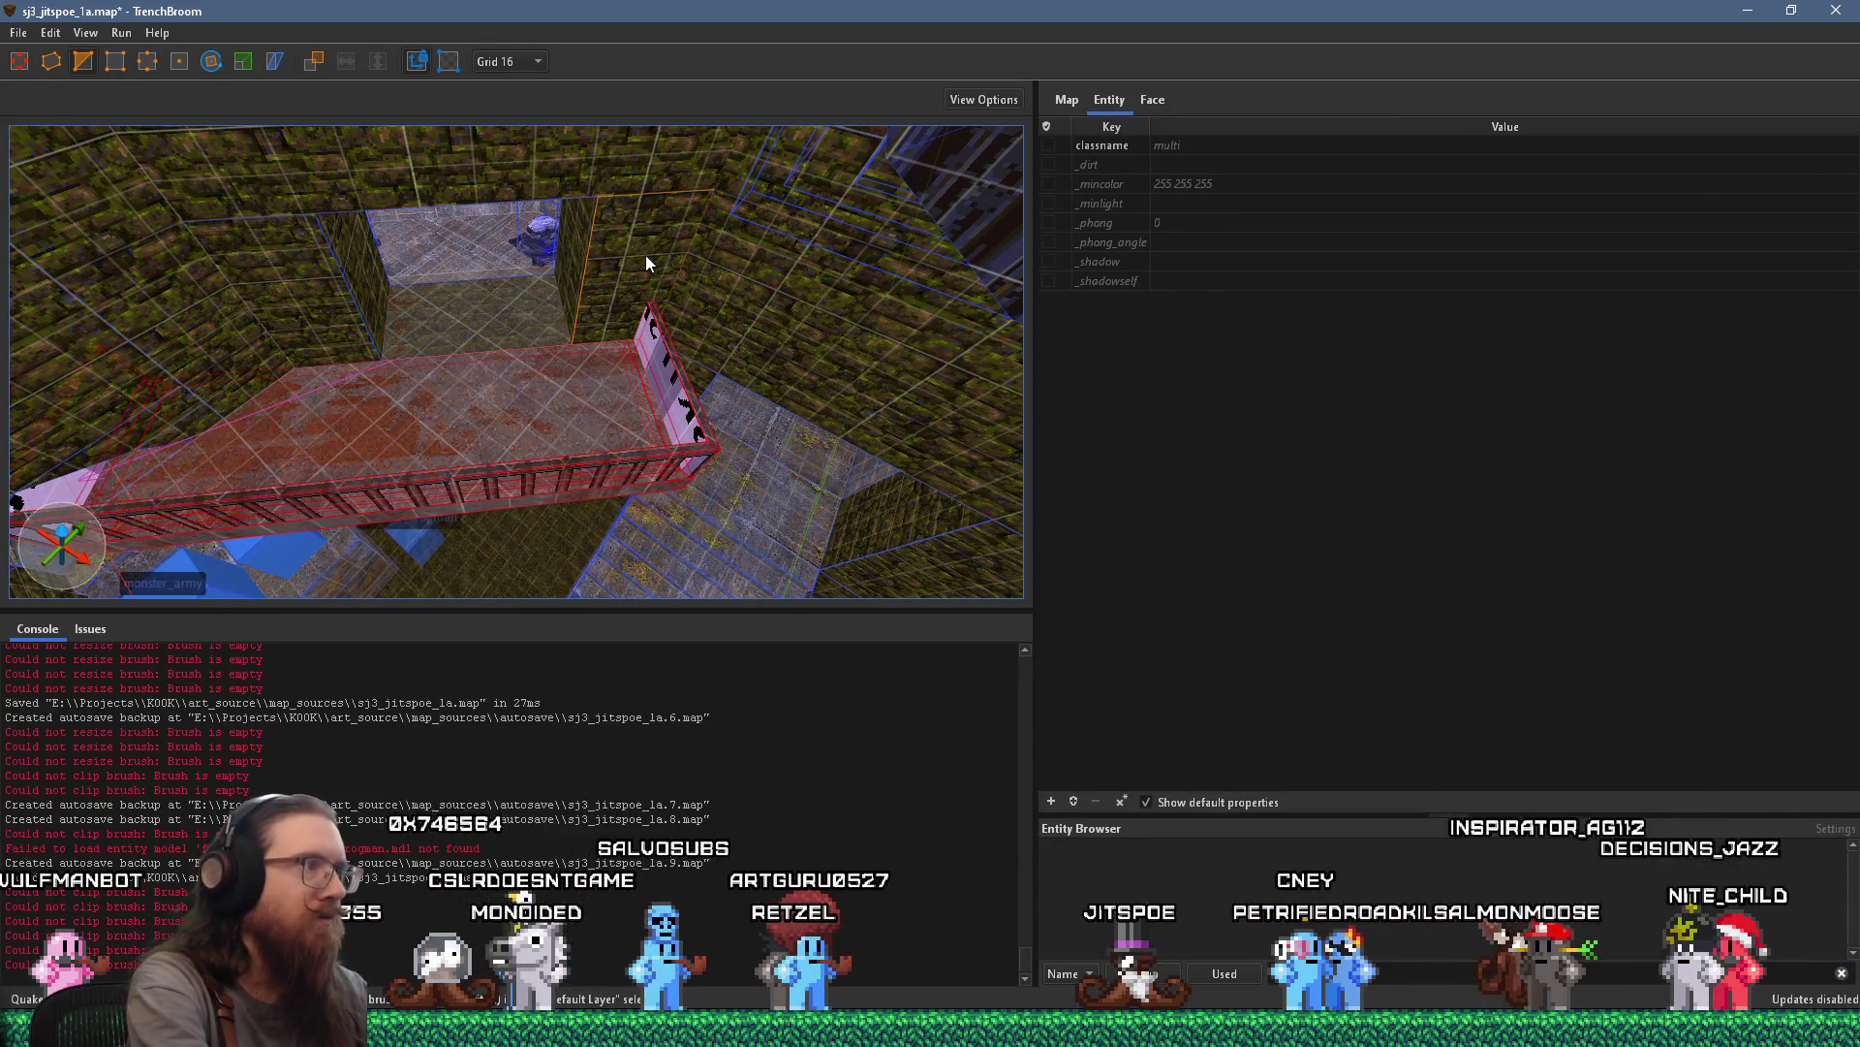
{"action": "mouse_move", "coordinate": [645, 254]}
{"action": "left_mouse_down"}
{"action": "mouse_move", "coordinate": [591, 312]}
{"action": "mouse_move", "coordinate": [654, 398]}
{"action": "mouse_move", "coordinate": [471, 335]}
{"action": "mouse_move", "coordinate": [709, 300]}
{"action": "mouse_move", "coordinate": [541, 314]}
{"action": "mouse_move", "coordinate": [776, 391]}
{"action": "mouse_move", "coordinate": [450, 306]}
{"action": "mouse_move", "coordinate": [764, 218]}
{"action": "mouse_move", "coordinate": [271, 264]}
{"action": "mouse_move", "coordinate": [583, 304]}
{"action": "mouse_move", "coordinate": [328, 314]}
{"action": "mouse_move", "coordinate": [428, 347]}
{"action": "mouse_move", "coordinate": [211, 346]}
{"action": "mouse_move", "coordinate": [601, 339]}
{"action": "mouse_move", "coordinate": [409, 276]}
{"action": "mouse_move", "coordinate": [283, 364]}
{"action": "mouse_move", "coordinate": [359, 349]}
{"action": "mouse_move", "coordinate": [286, 374]}
{"action": "mouse_move", "coordinate": [334, 356]}
{"action": "mouse_move", "coordinate": [86, 312]}
{"action": "mouse_move", "coordinate": [343, 308]}
{"action": "mouse_move", "coordinate": [189, 242]}
{"action": "mouse_move", "coordinate": [568, 312]}
{"action": "mouse_move", "coordinate": [527, 364]}
{"action": "mouse_move", "coordinate": [407, 343]}
{"action": "left_mouse_up"}
{"action": "key", "text": "Escape"}
{"action": "key", "text": "Escape"}
{"action": "left_click", "coordinate": [428, 292]}
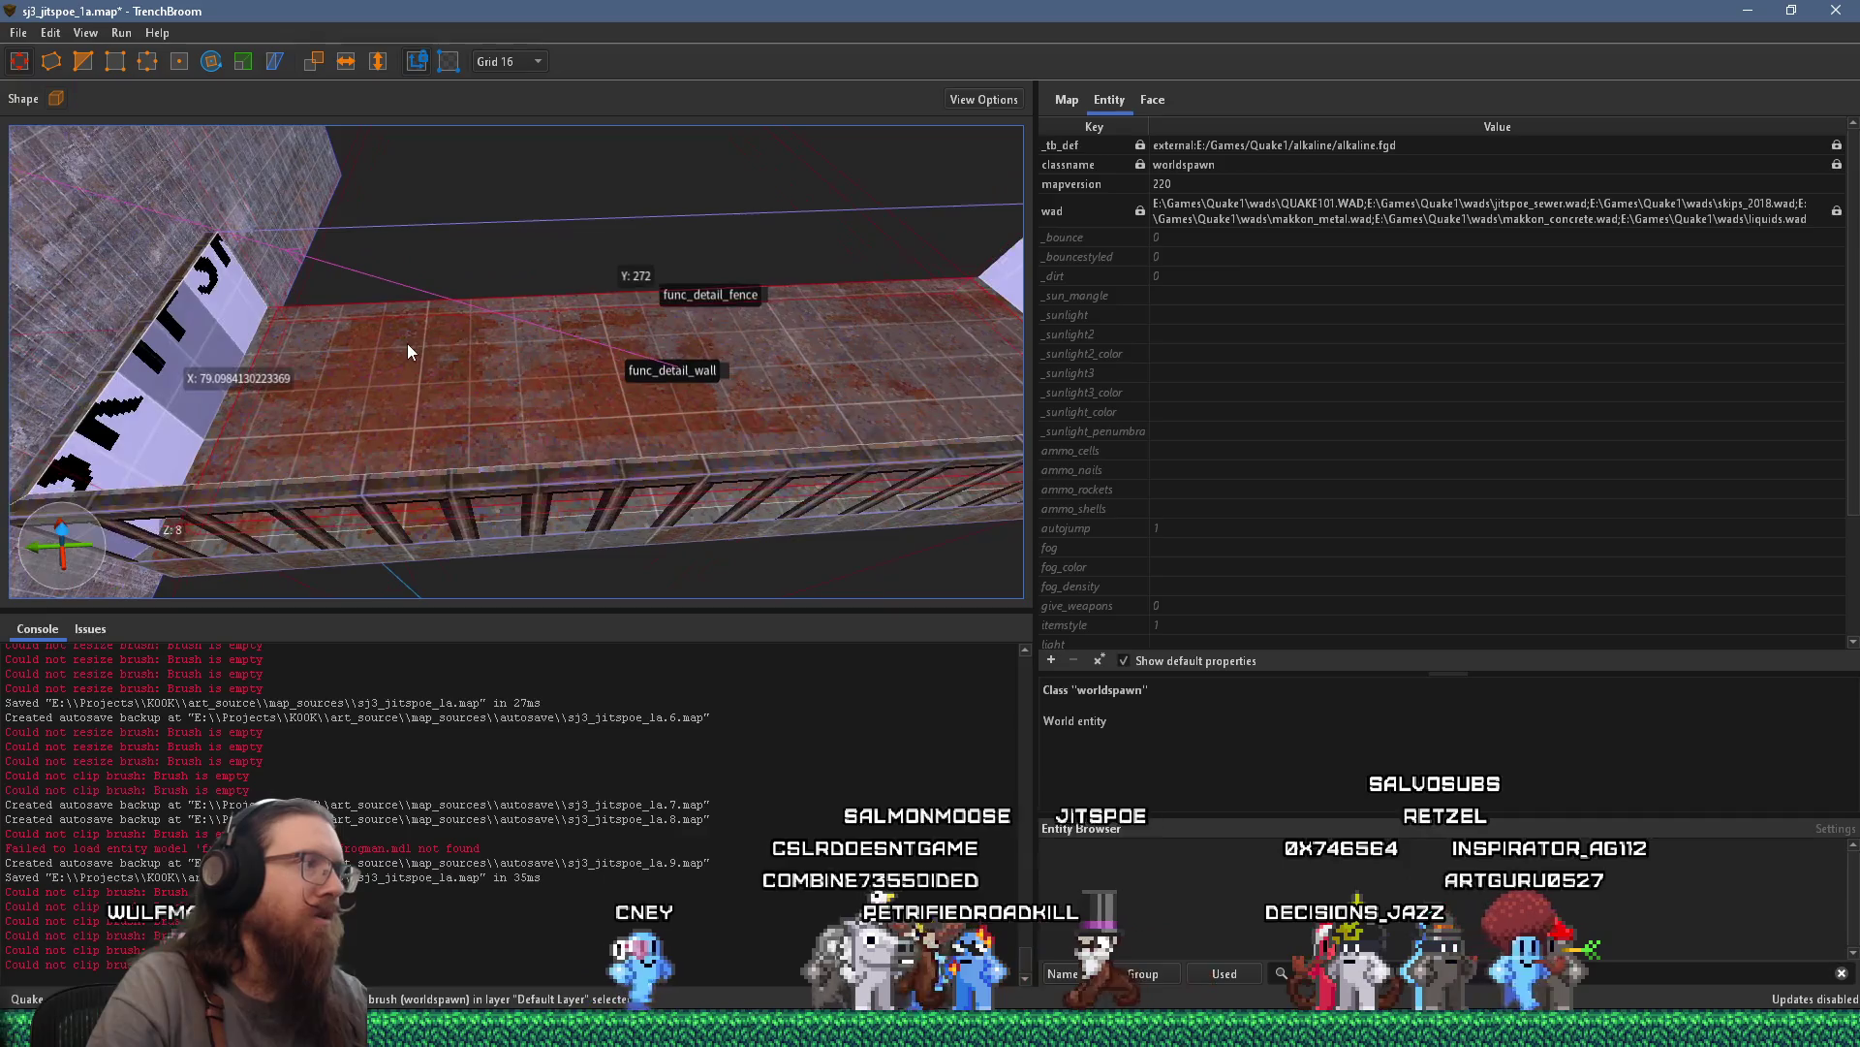
With the grid at 16, select the wall and fence and move the divider wall lower right
{"action": "left_click", "coordinate": [510, 64]}
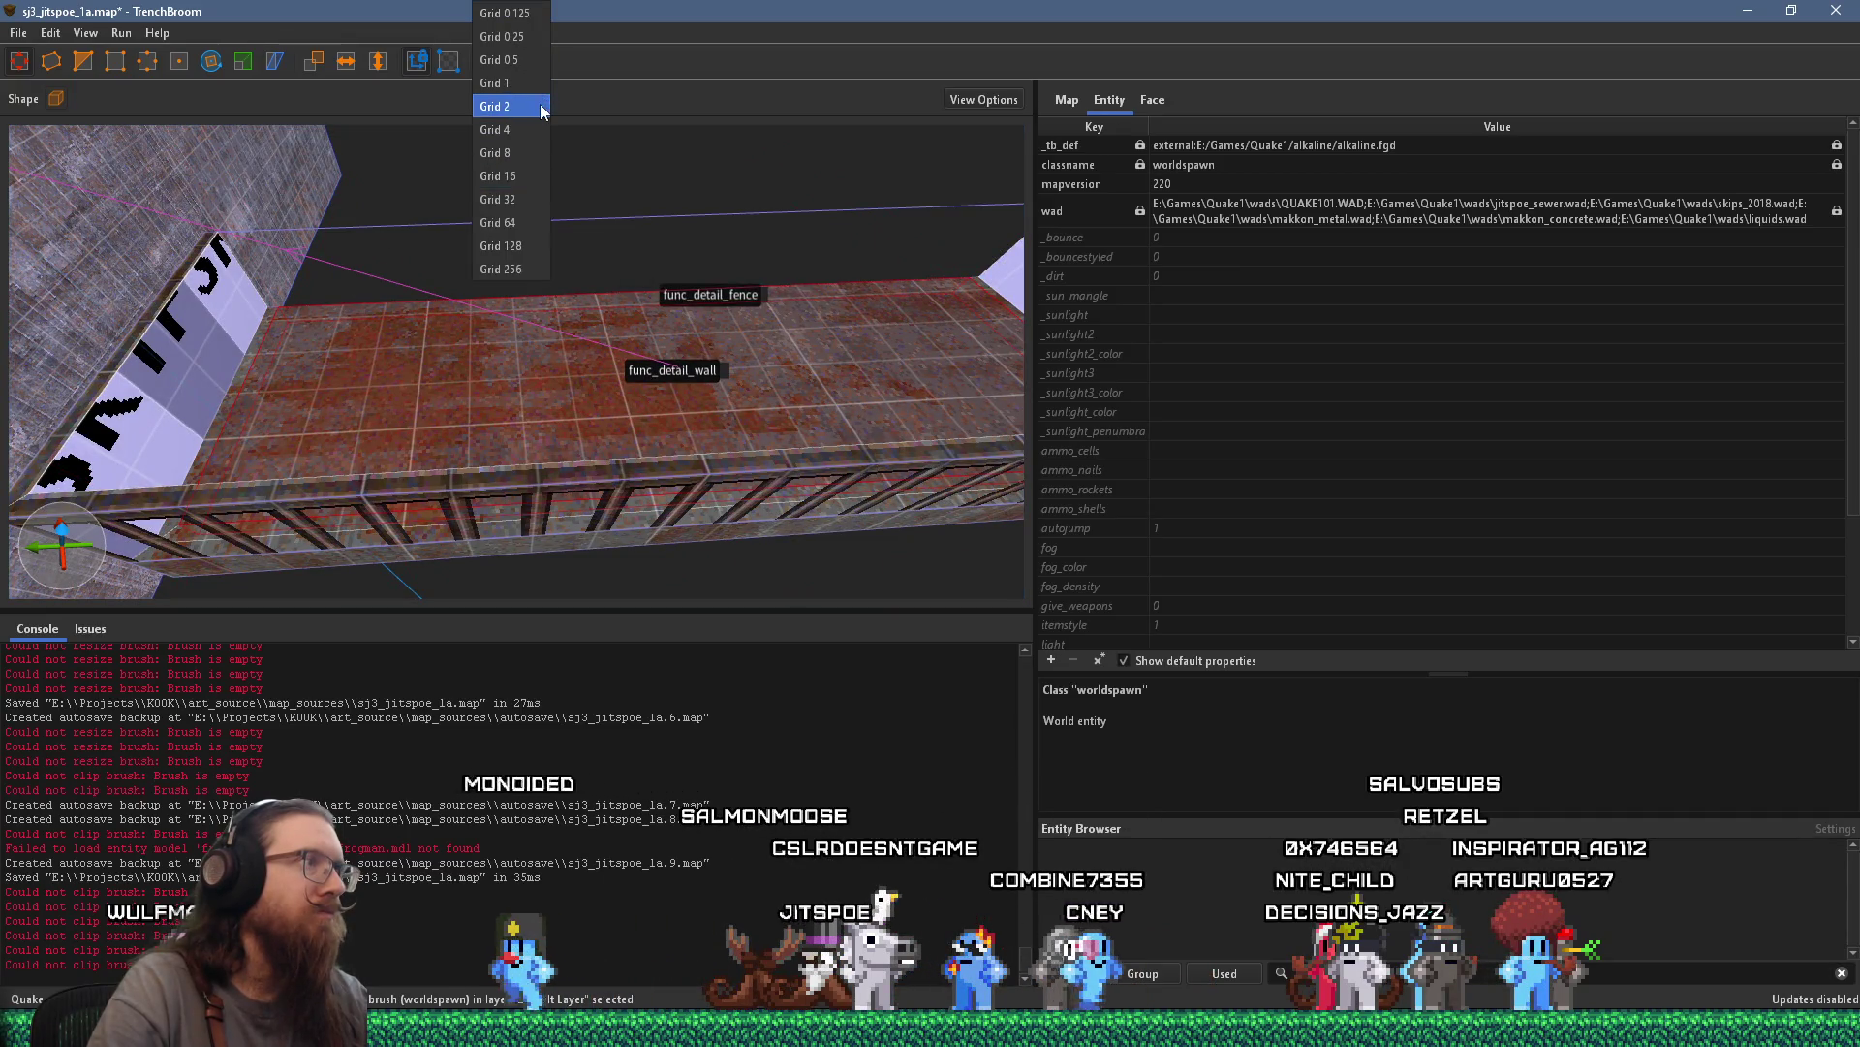
{"action": "left_click", "coordinate": [497, 175]}
{"action": "left_click_drag", "start_coordinate": [497, 194], "coordinate": [496, 223]}
{"action": "left_click", "coordinate": [279, 313]}
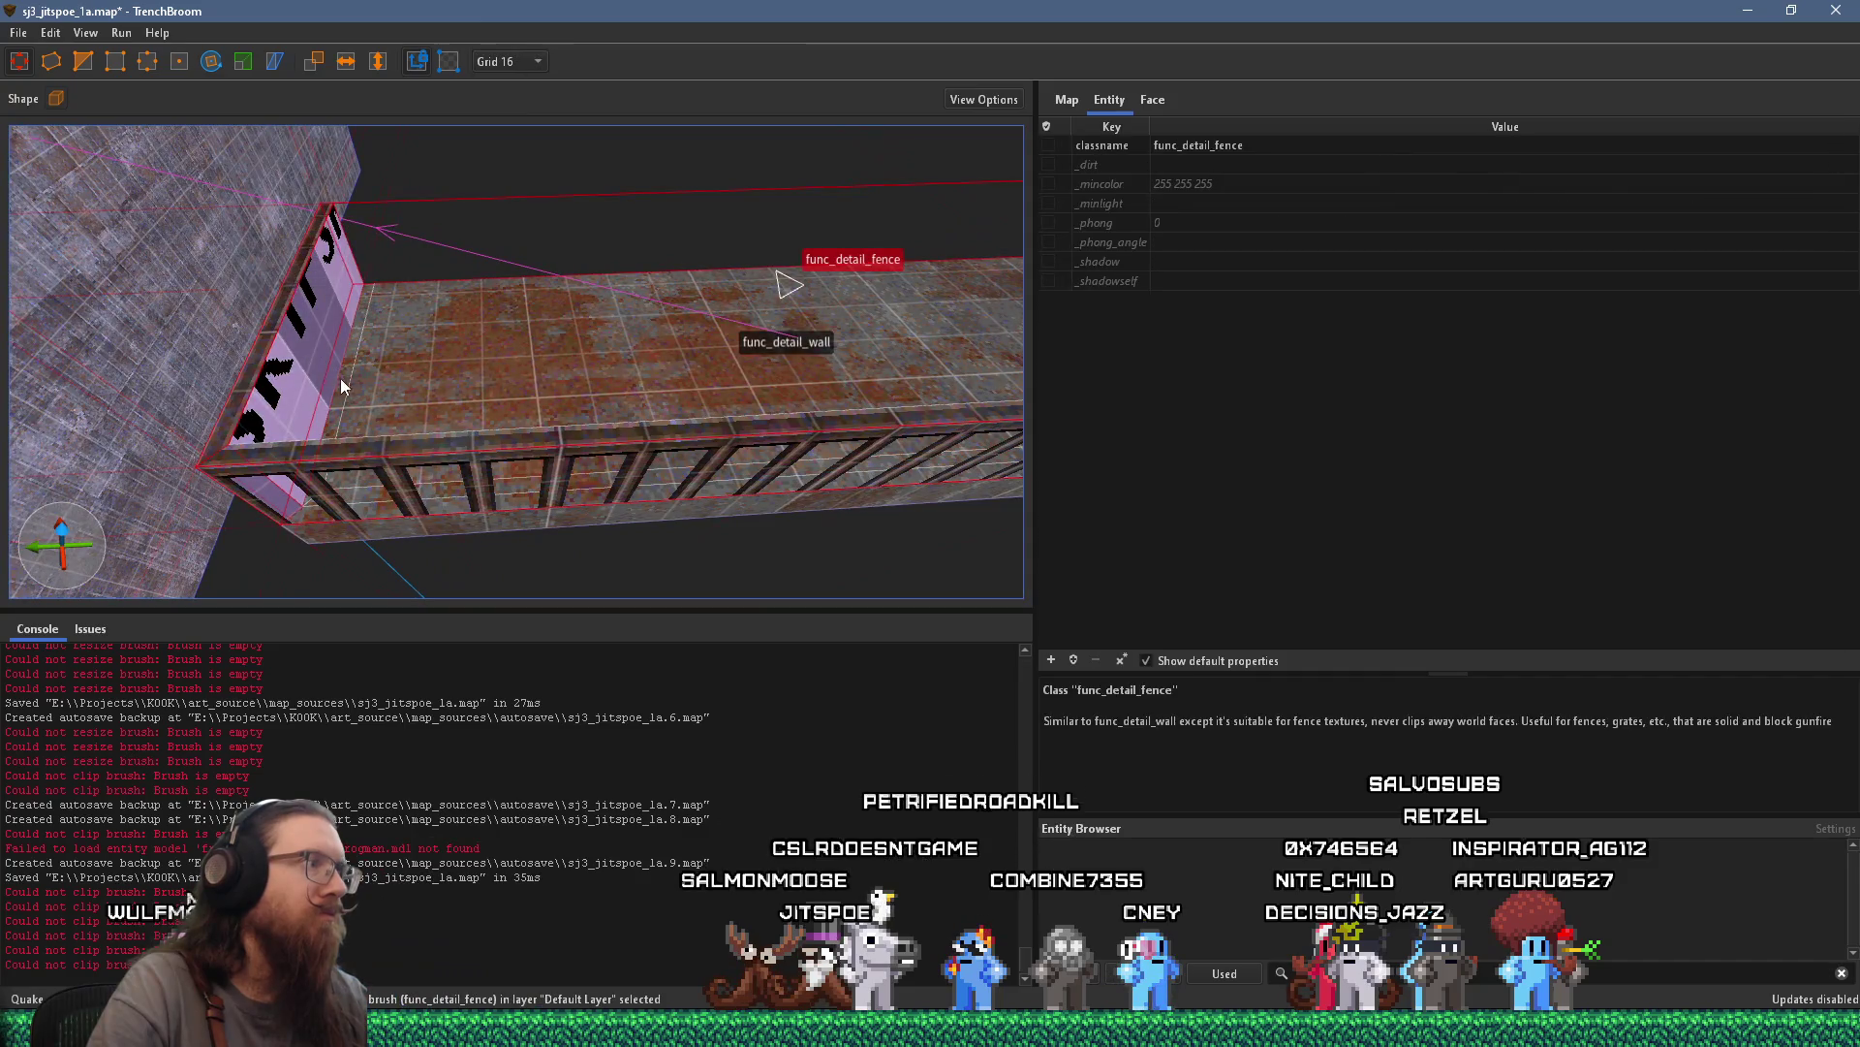
{"action": "left_click", "coordinate": [374, 385], "text": "ctrl"}
{"action": "mouse_move", "coordinate": [374, 386]}
{"action": "left_mouse_down"}
{"action": "mouse_move", "coordinate": [279, 422]}
{"action": "mouse_move", "coordinate": [187, 306]}
{"action": "mouse_move", "coordinate": [491, 325]}
{"action": "mouse_move", "coordinate": [374, 295]}
{"action": "mouse_move", "coordinate": [632, 439]}
{"action": "mouse_move", "coordinate": [484, 636]}
{"action": "mouse_move", "coordinate": [450, 403]}
{"action": "mouse_move", "coordinate": [200, 261]}
{"action": "mouse_move", "coordinate": [630, 322]}
{"action": "mouse_move", "coordinate": [354, 308]}
{"action": "mouse_move", "coordinate": [601, 271]}
{"action": "mouse_move", "coordinate": [274, 281]}
{"action": "mouse_move", "coordinate": [616, 306]}
{"action": "mouse_move", "coordinate": [324, 390]}
{"action": "mouse_move", "coordinate": [566, 312]}
{"action": "mouse_move", "coordinate": [449, 462]}
{"action": "mouse_move", "coordinate": [413, 463]}
{"action": "mouse_move", "coordinate": [560, 281]}
{"action": "left_mouse_up"}
{"action": "mouse_move", "coordinate": [465, 433]}
{"action": "left_mouse_down"}
{"action": "mouse_move", "coordinate": [541, 397]}
{"action": "mouse_move", "coordinate": [474, 259]}
{"action": "mouse_move", "coordinate": [665, 358]}
{"action": "mouse_move", "coordinate": [485, 268]}
{"action": "mouse_move", "coordinate": [587, 229]}
{"action": "mouse_move", "coordinate": [417, 236]}
{"action": "mouse_move", "coordinate": [686, 289]}
{"action": "mouse_move", "coordinate": [320, 272]}
{"action": "mouse_move", "coordinate": [724, 221]}
{"action": "mouse_move", "coordinate": [655, 146]}
{"action": "mouse_move", "coordinate": [594, 274]}
{"action": "mouse_move", "coordinate": [561, 183]}
{"action": "mouse_move", "coordinate": [760, 241]}
{"action": "mouse_move", "coordinate": [162, 299]}
{"action": "left_mouse_up"}
Set the grid to 8, delete the walkway floor brush and shorten the func_detail_wall strip
{"action": "scroll", "coordinate": [581, 329], "scroll_direction": "up", "scroll_amount": 10}
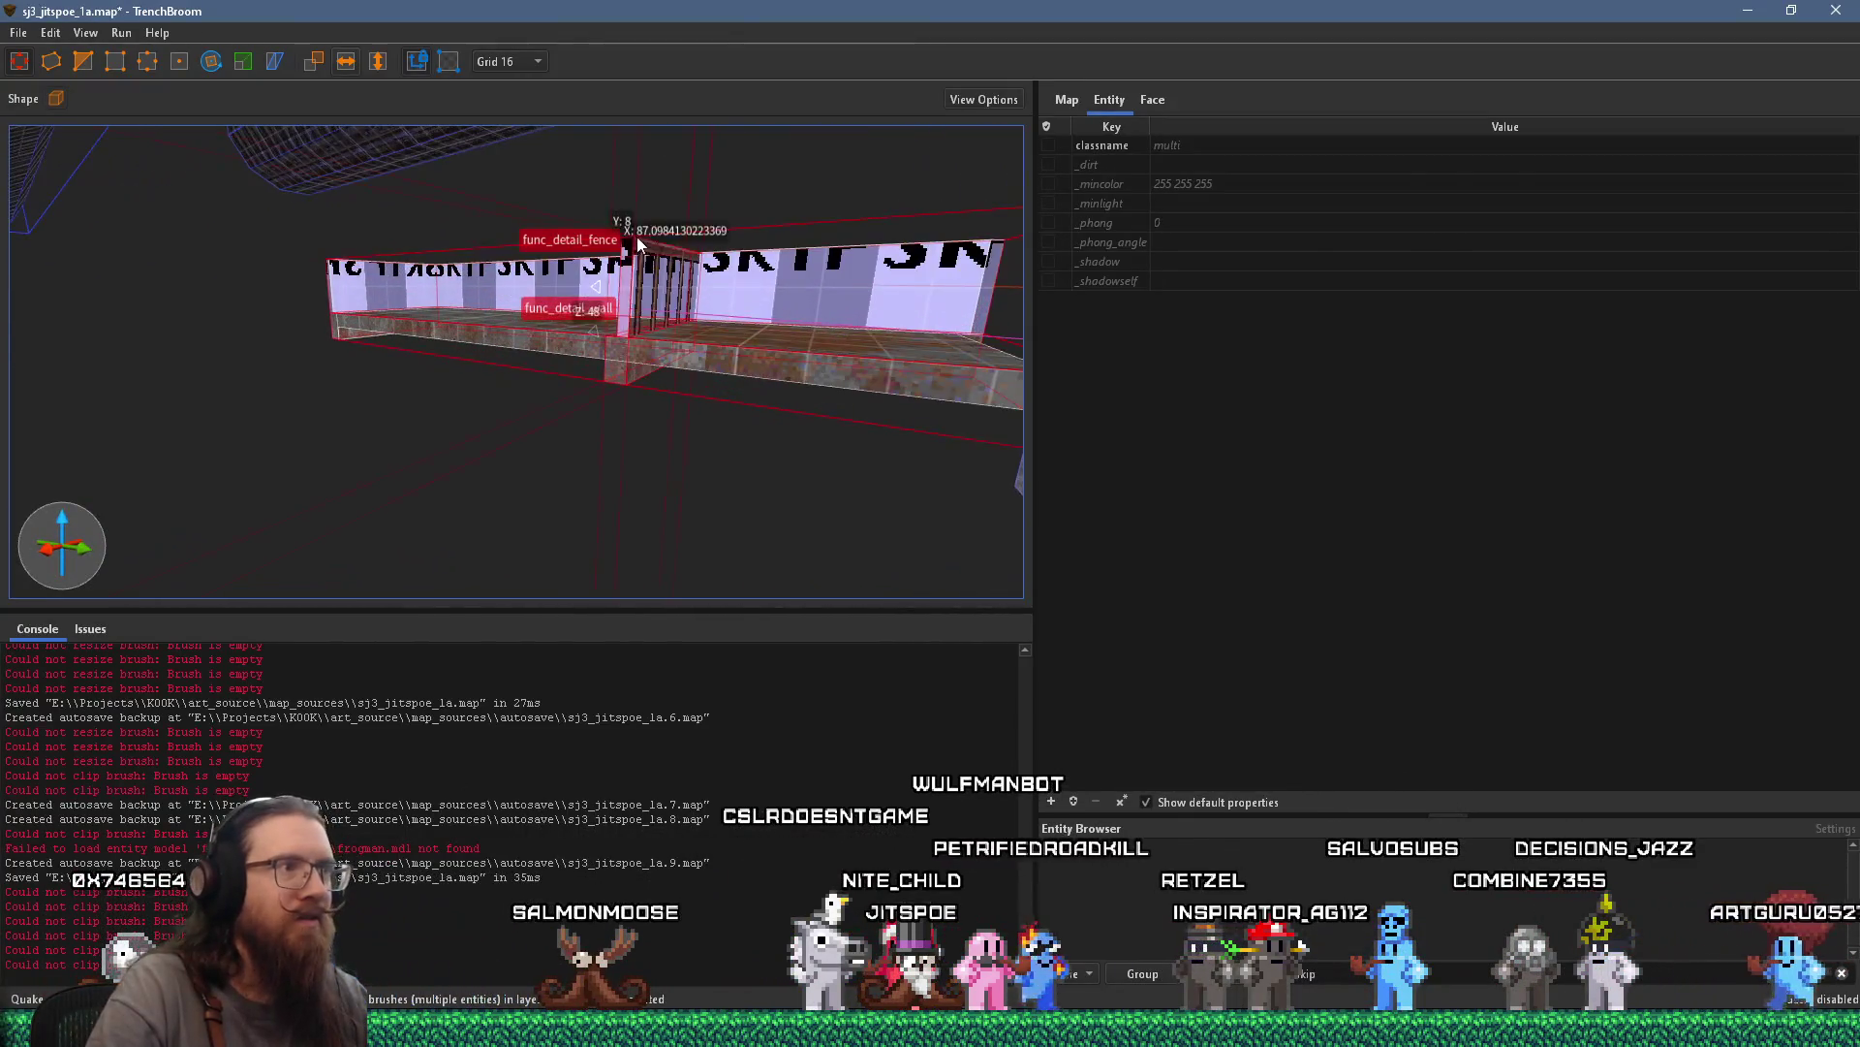
{"action": "left_click", "coordinate": [669, 414]}
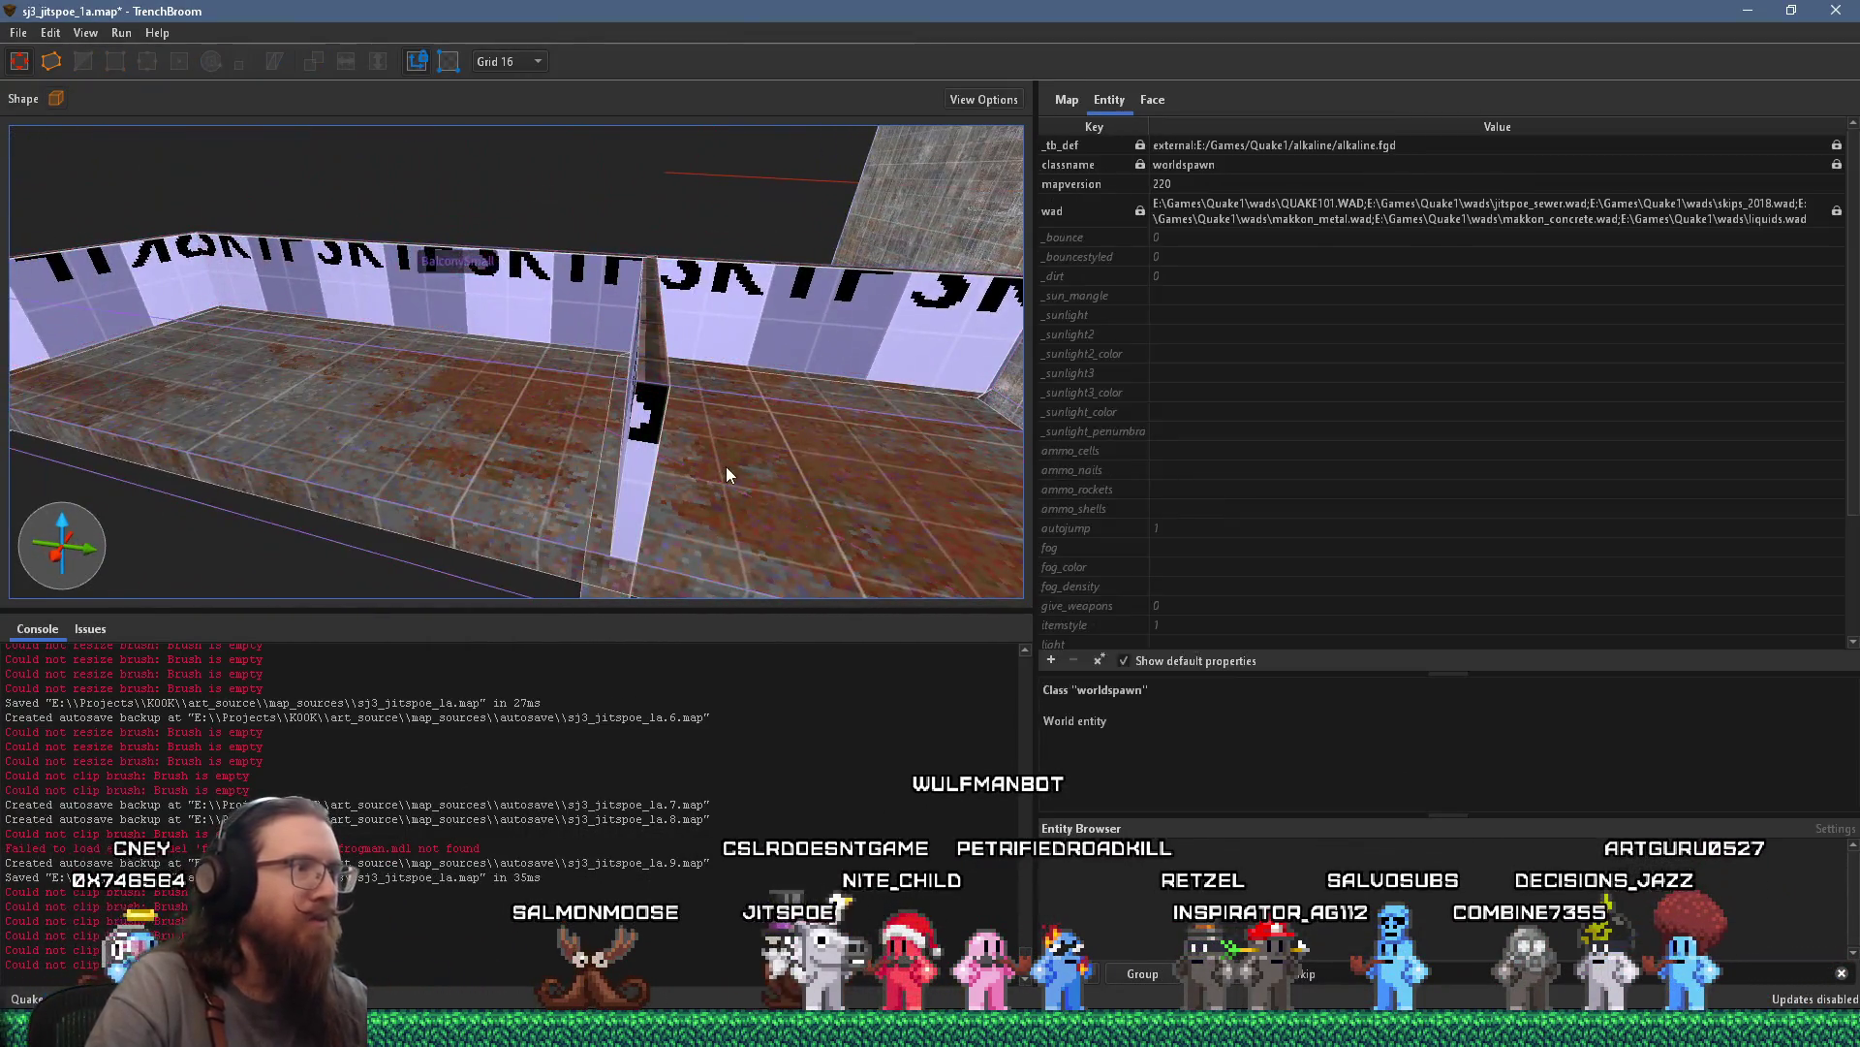
{"action": "left_click_drag", "start_coordinate": [741, 489], "coordinate": [765, 440]}
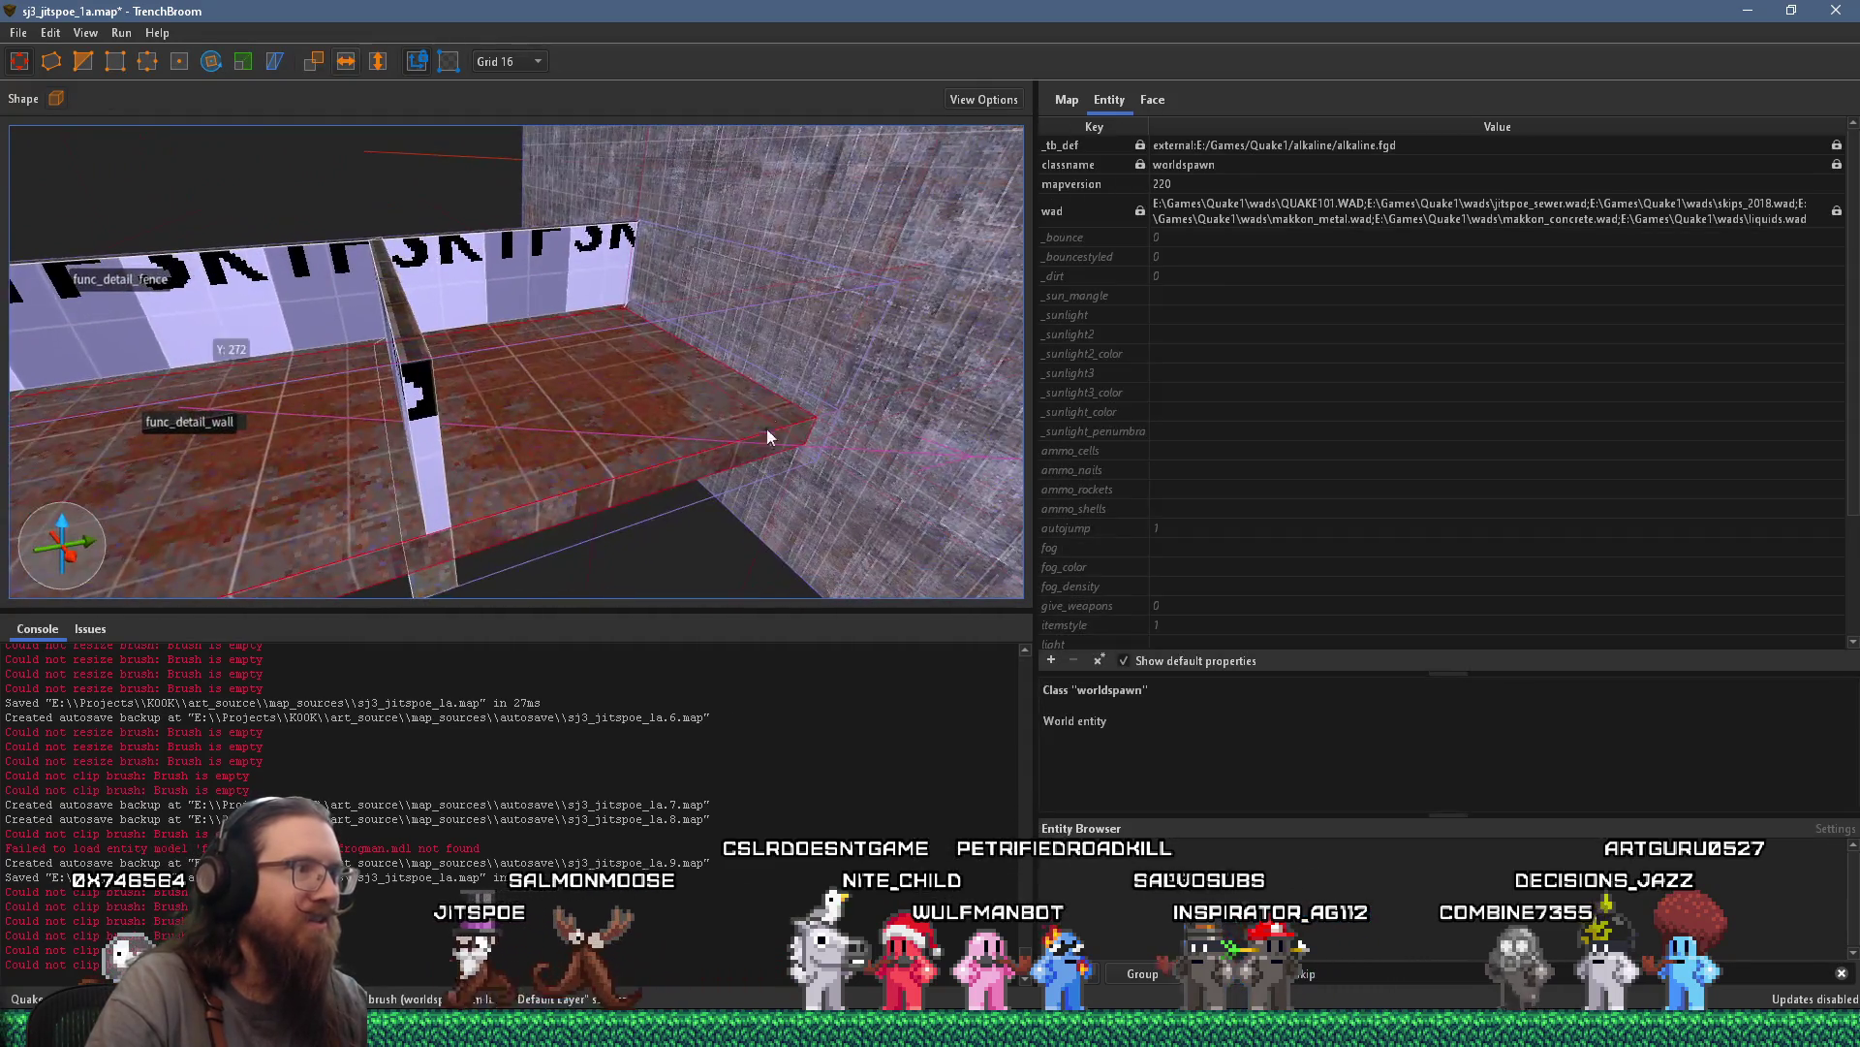
{"action": "left_click", "coordinate": [521, 61]}
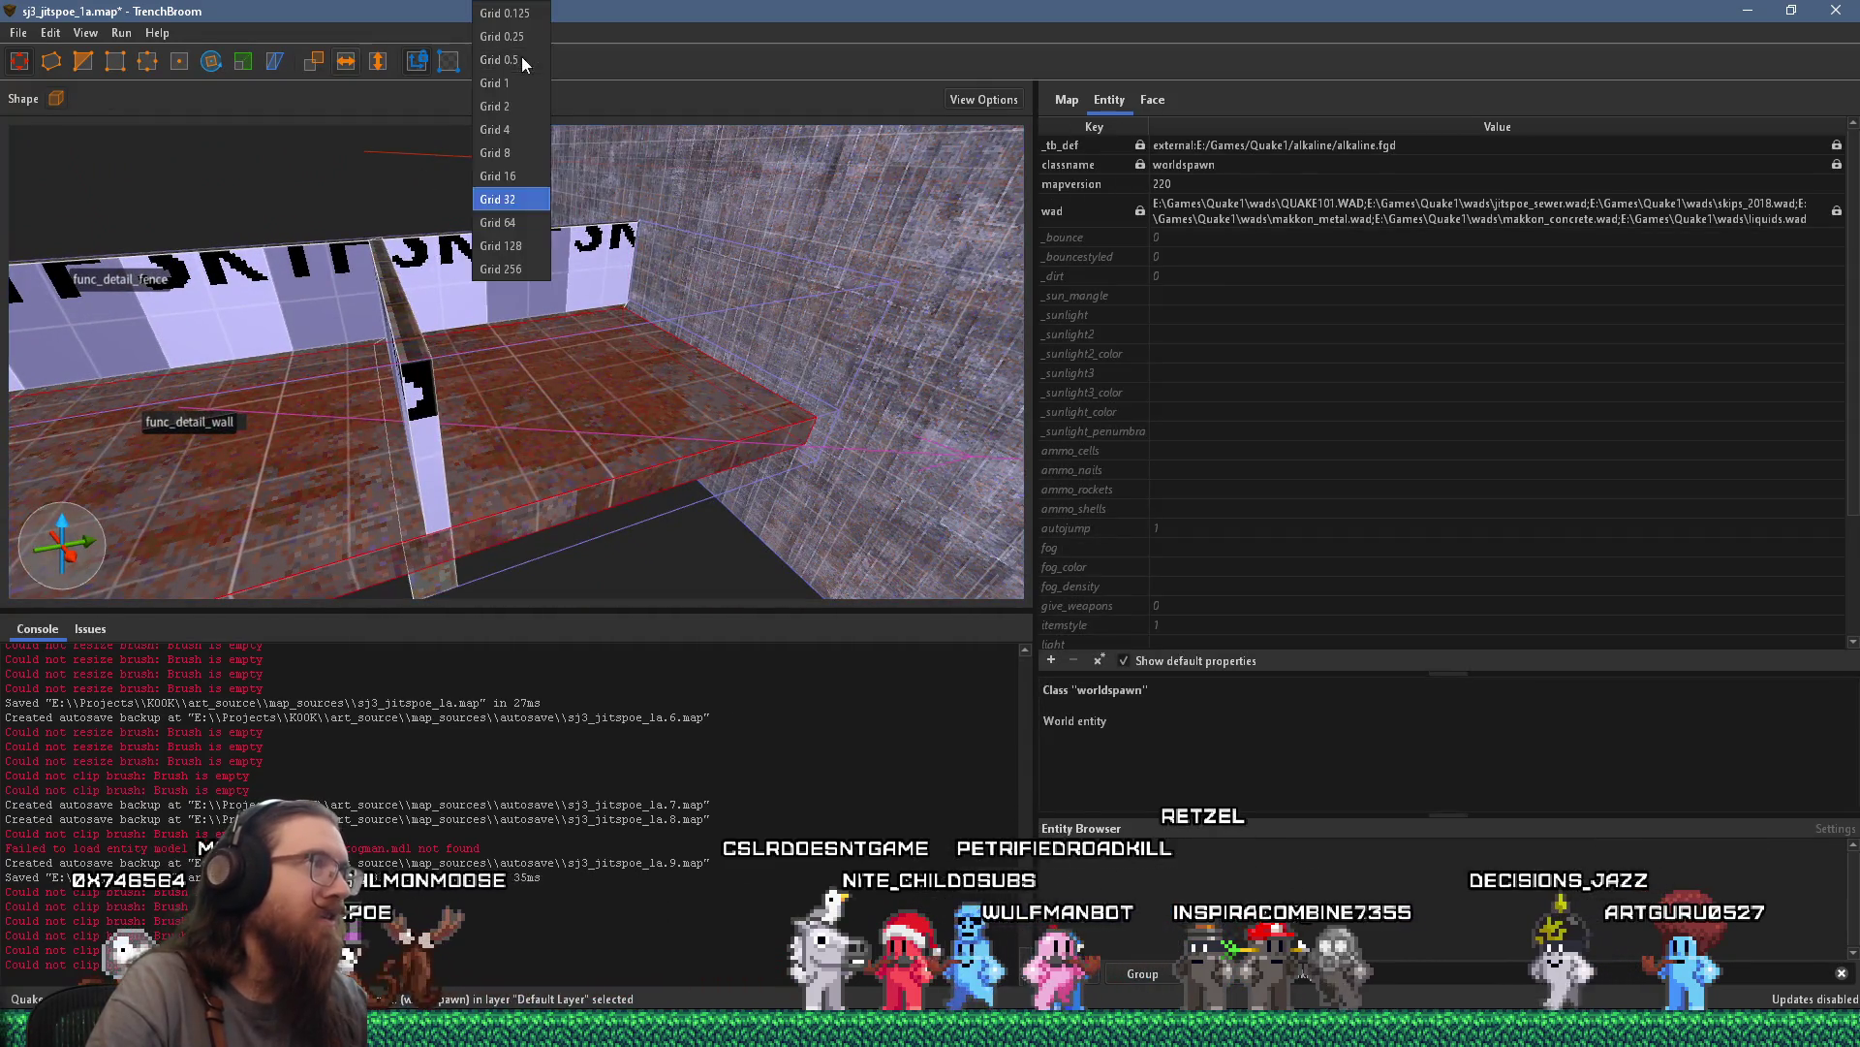
{"action": "left_click", "coordinate": [503, 151]}
{"action": "key", "text": "Delete"}
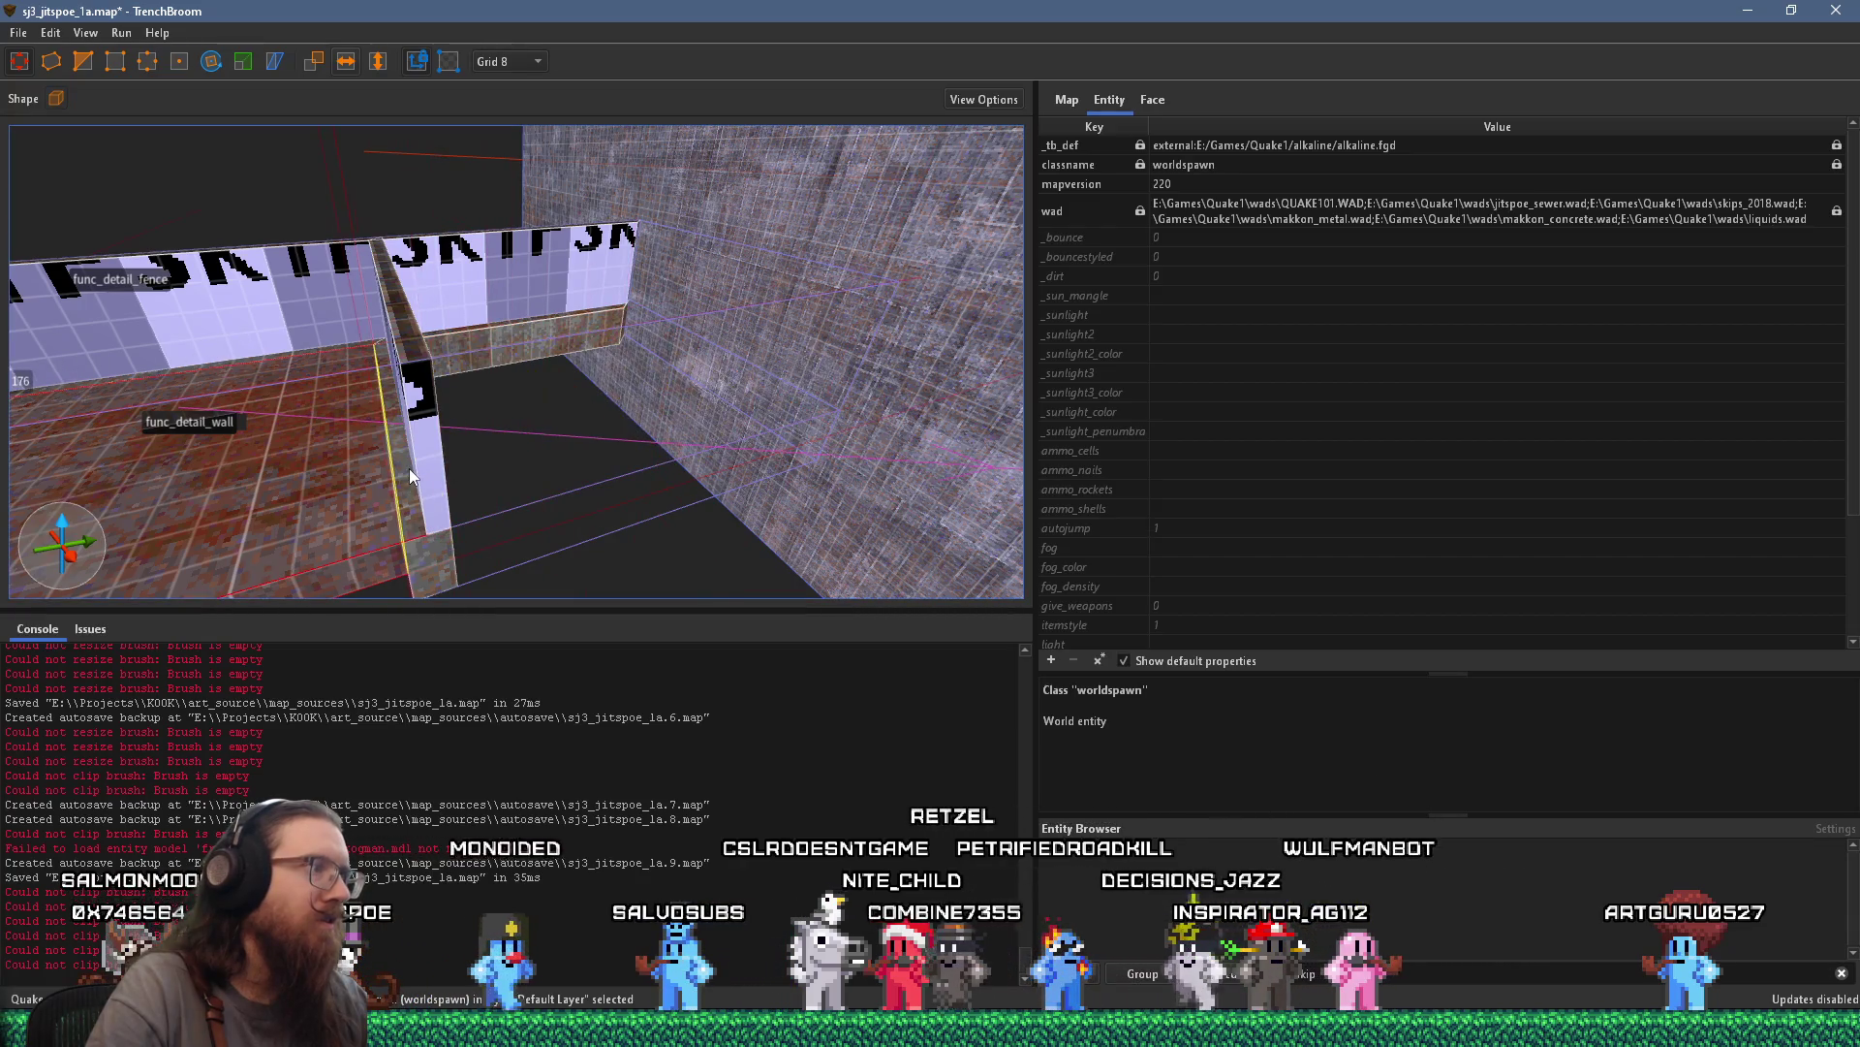
{"action": "left_click", "coordinate": [579, 335]}
{"action": "mouse_move", "coordinate": [637, 334]}
{"action": "left_mouse_down"}
{"action": "mouse_move", "coordinate": [422, 351]}
{"action": "mouse_move", "coordinate": [475, 341]}
{"action": "left_mouse_up"}
Inspect the fence, then save the map with File > Save Document
{"action": "left_click", "coordinate": [490, 306]}
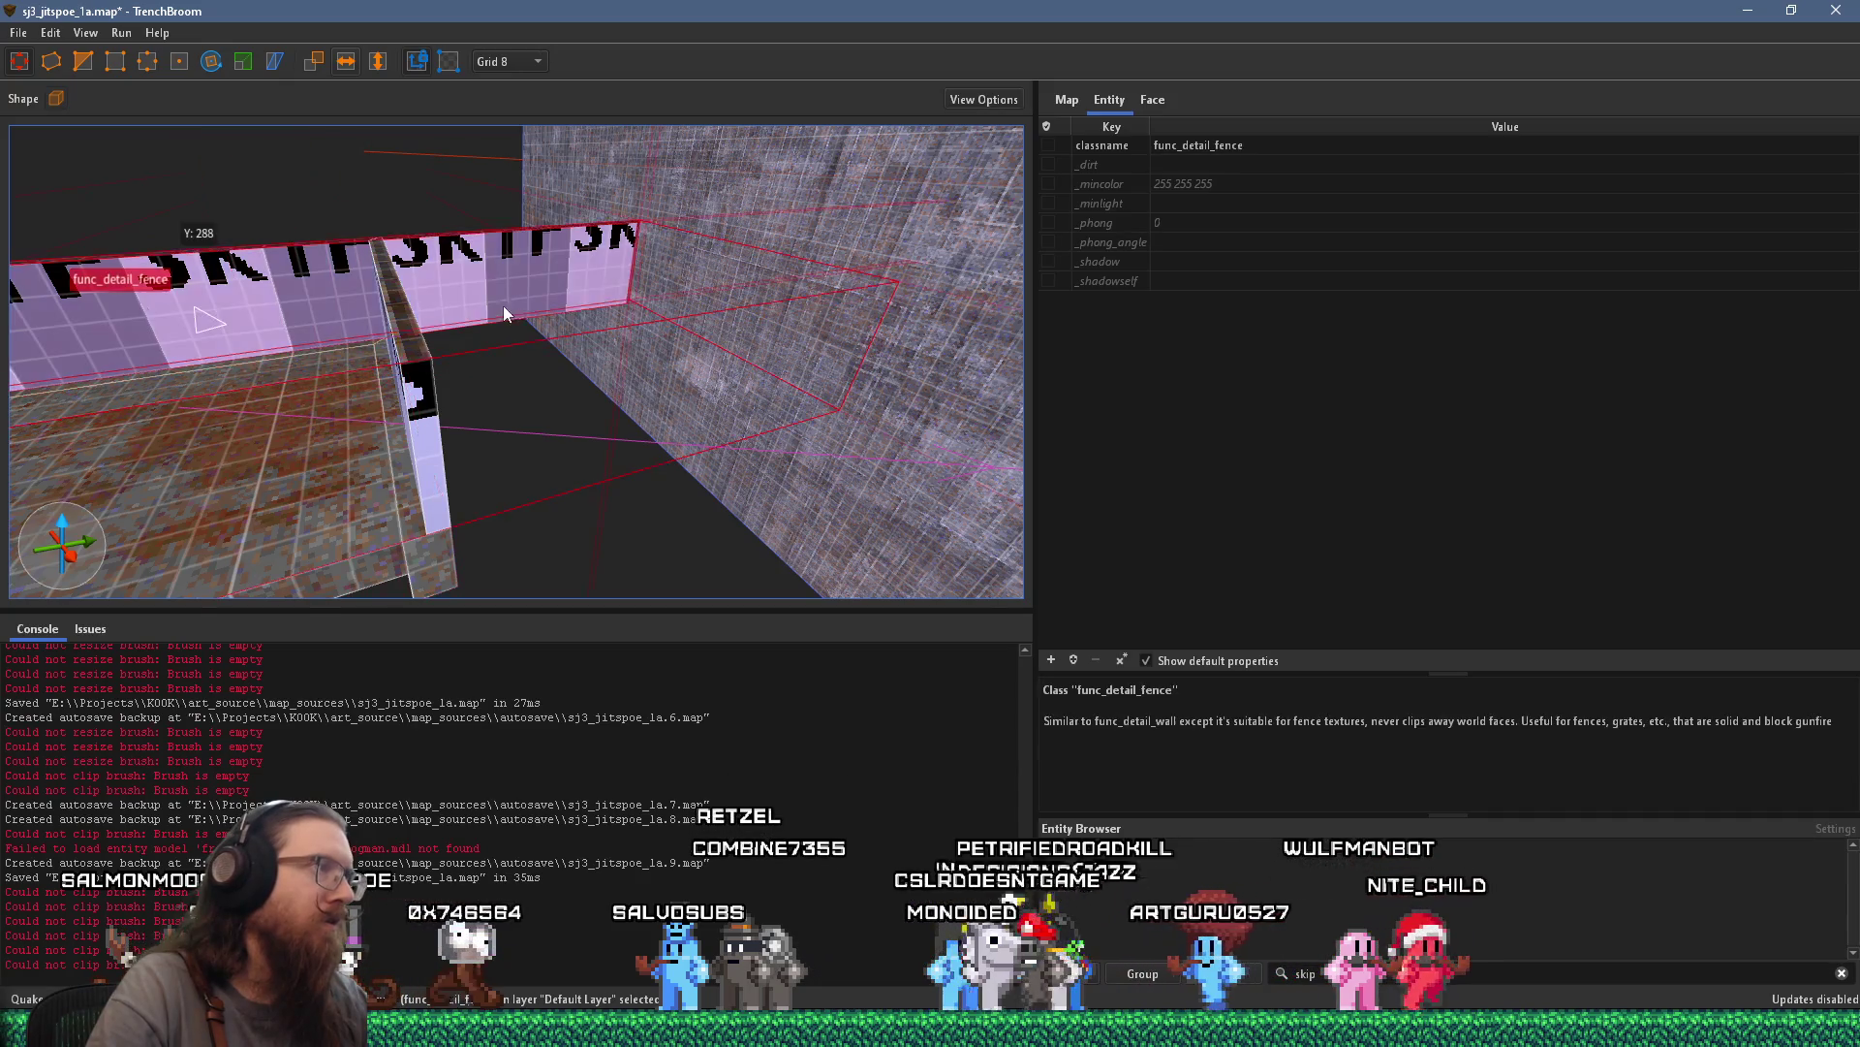
{"action": "scroll", "coordinate": [840, 387], "scroll_direction": "up", "scroll_amount": 3}
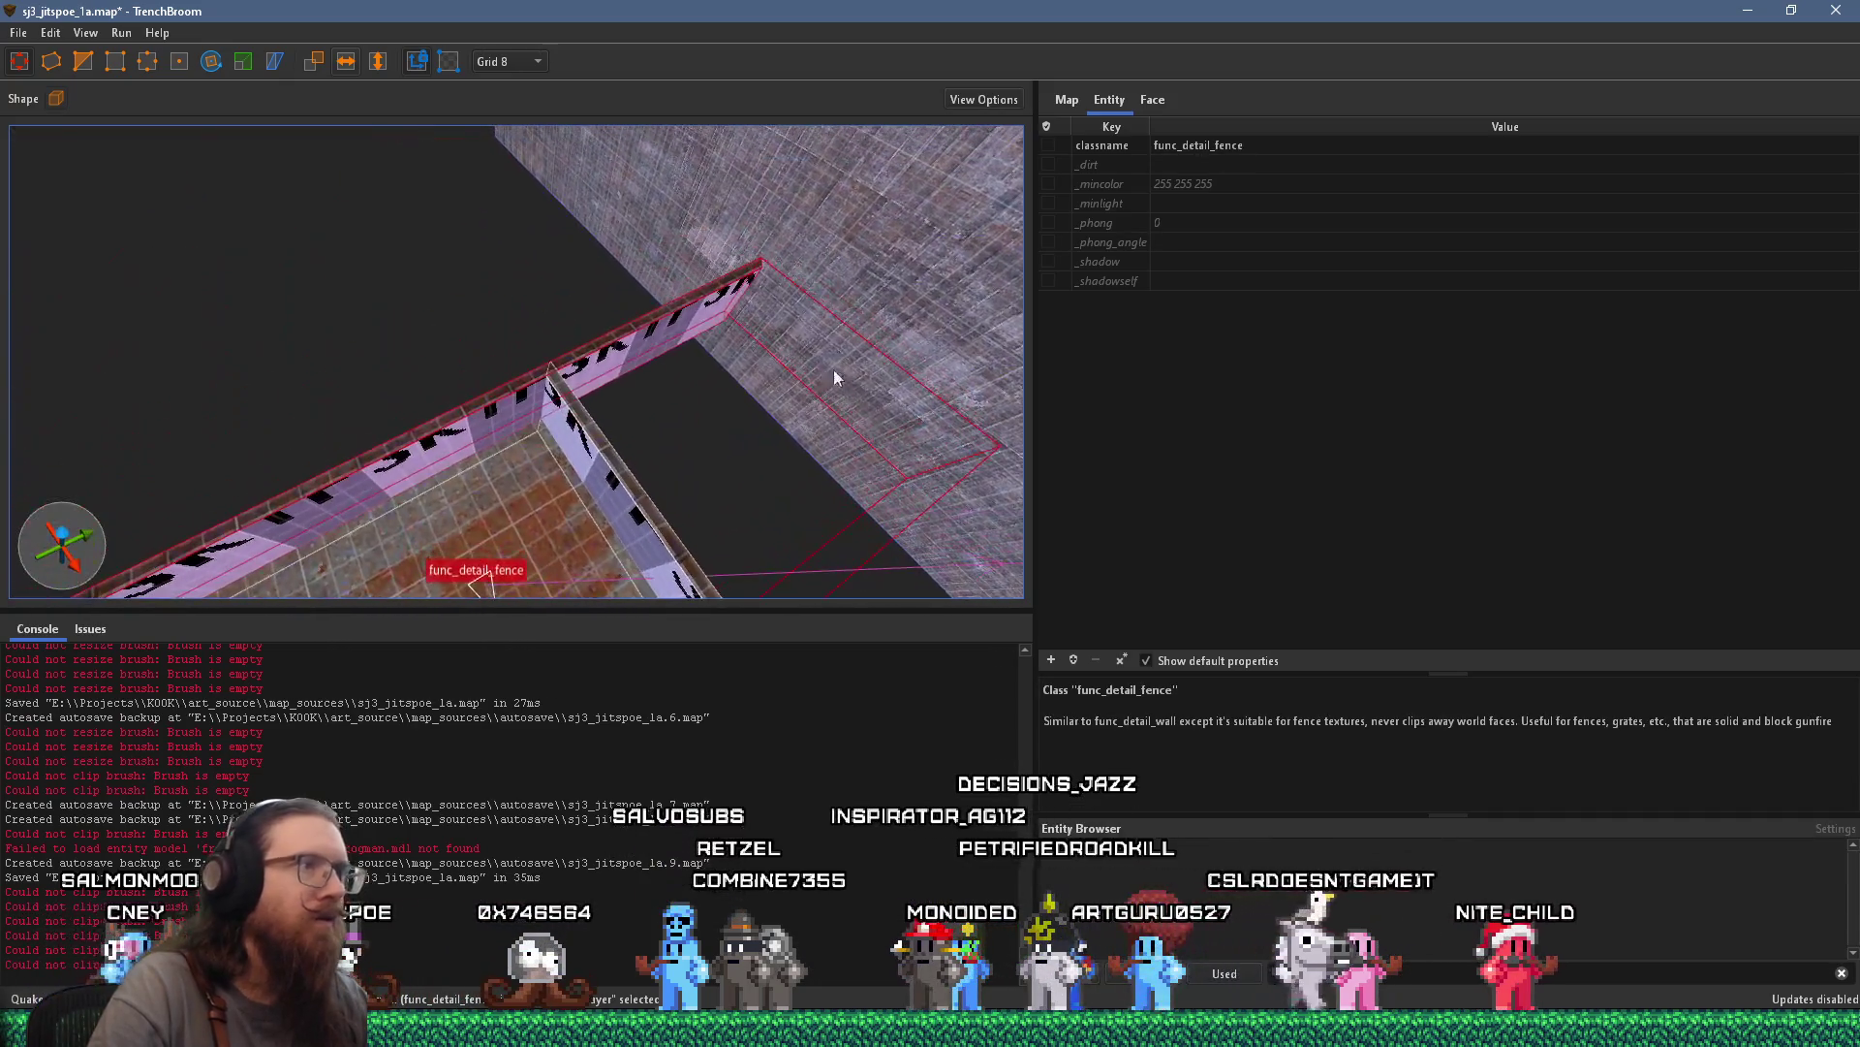
{"action": "mouse_move", "coordinate": [594, 388]}
{"action": "left_mouse_down"}
{"action": "mouse_move", "coordinate": [794, 213]}
{"action": "mouse_move", "coordinate": [621, 310]}
{"action": "mouse_move", "coordinate": [812, 237]}
{"action": "mouse_move", "coordinate": [680, 361]}
{"action": "left_mouse_up"}
{"action": "left_click", "coordinate": [812, 237]}
{"action": "scroll", "coordinate": [680, 362], "scroll_direction": "up", "scroll_amount": 2}
{"action": "scroll", "coordinate": [680, 362], "scroll_direction": "up", "scroll_amount": 3}
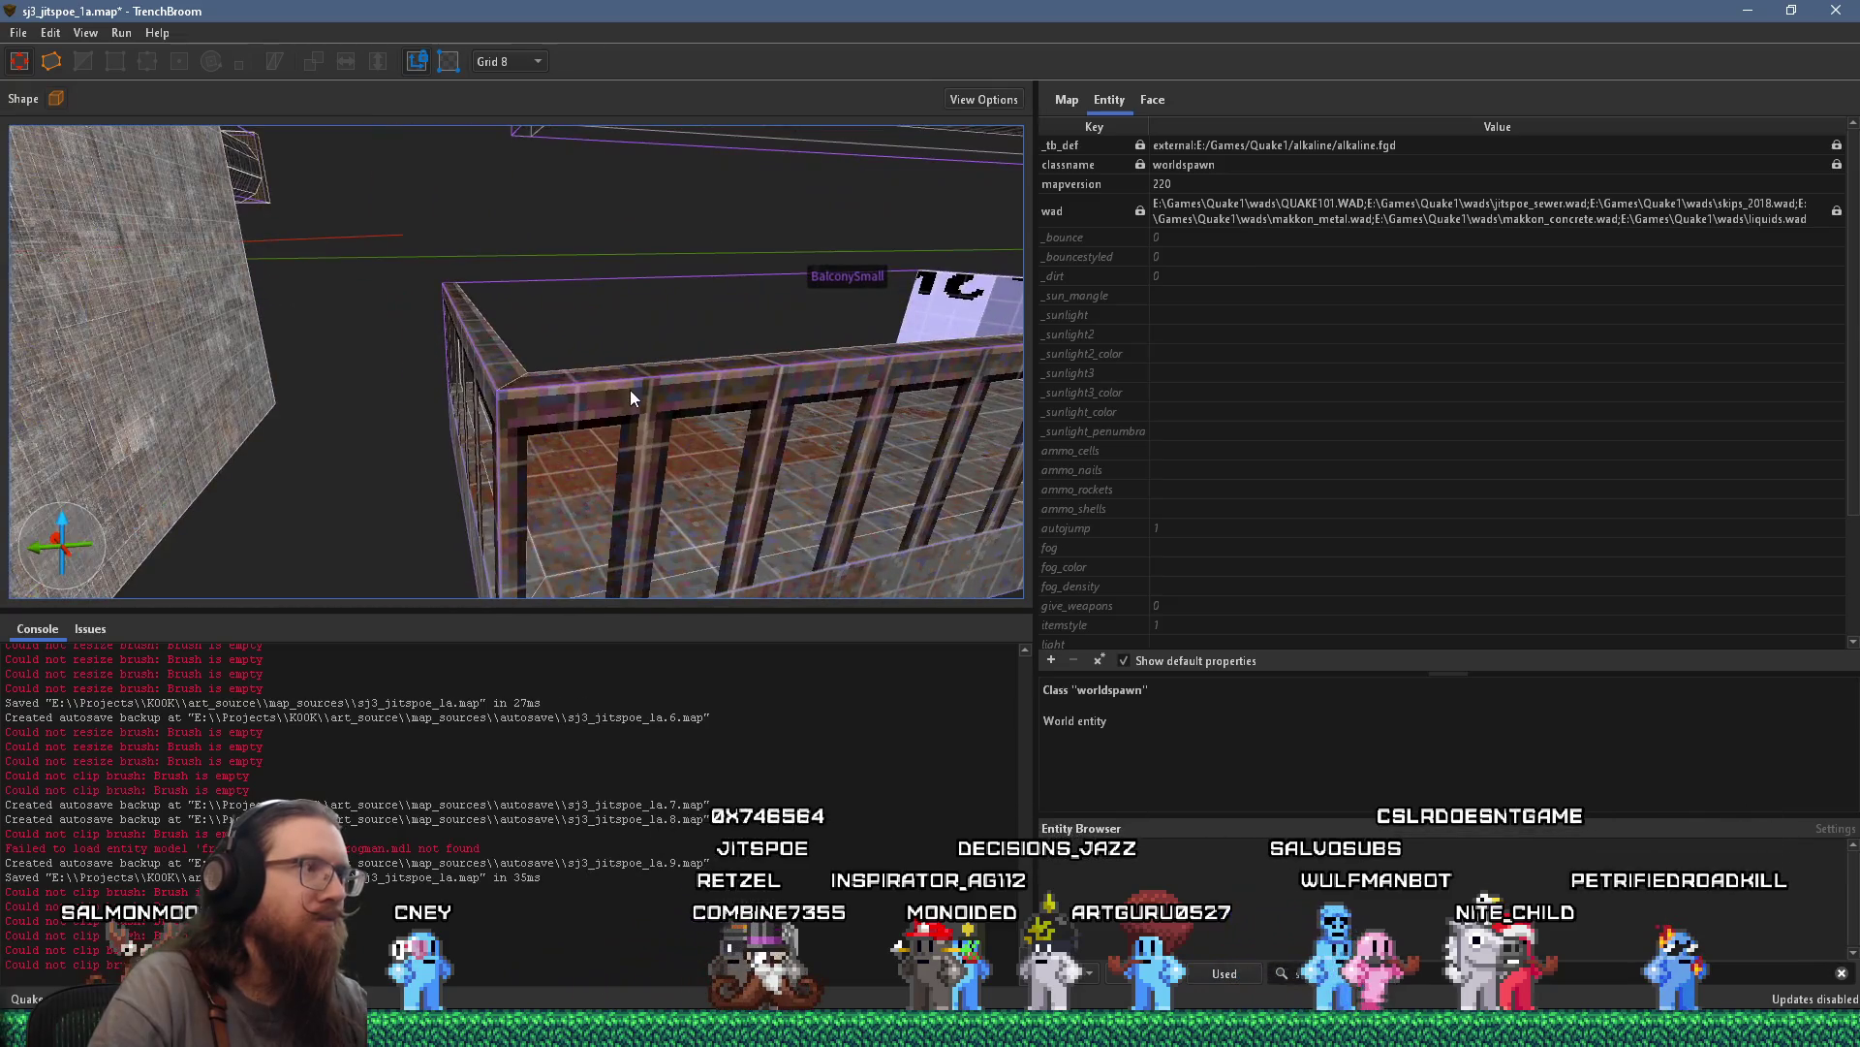
{"action": "left_click", "coordinate": [14, 34]}
{"action": "left_click", "coordinate": [65, 127]}
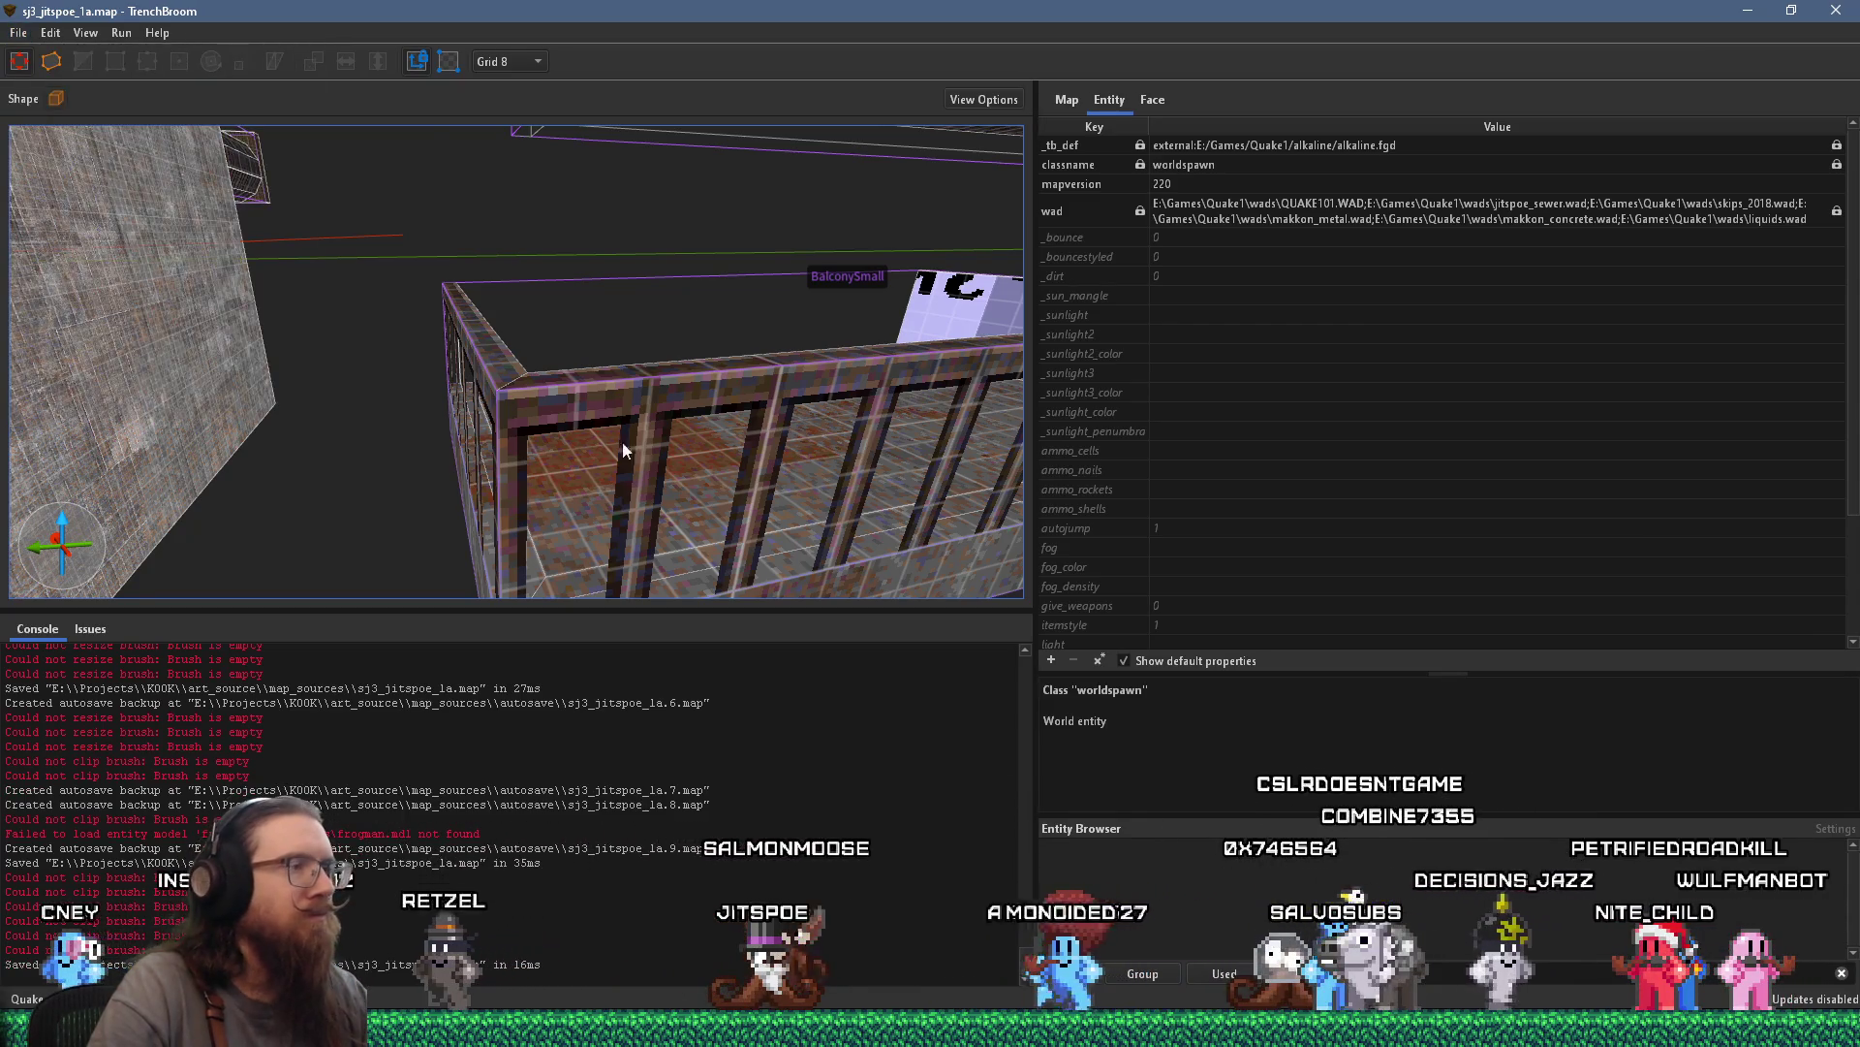
Select the func_detail_fence brush and orbit the view around it
{"action": "left_click", "coordinate": [640, 450]}
{"action": "key", "text": "Escape"}
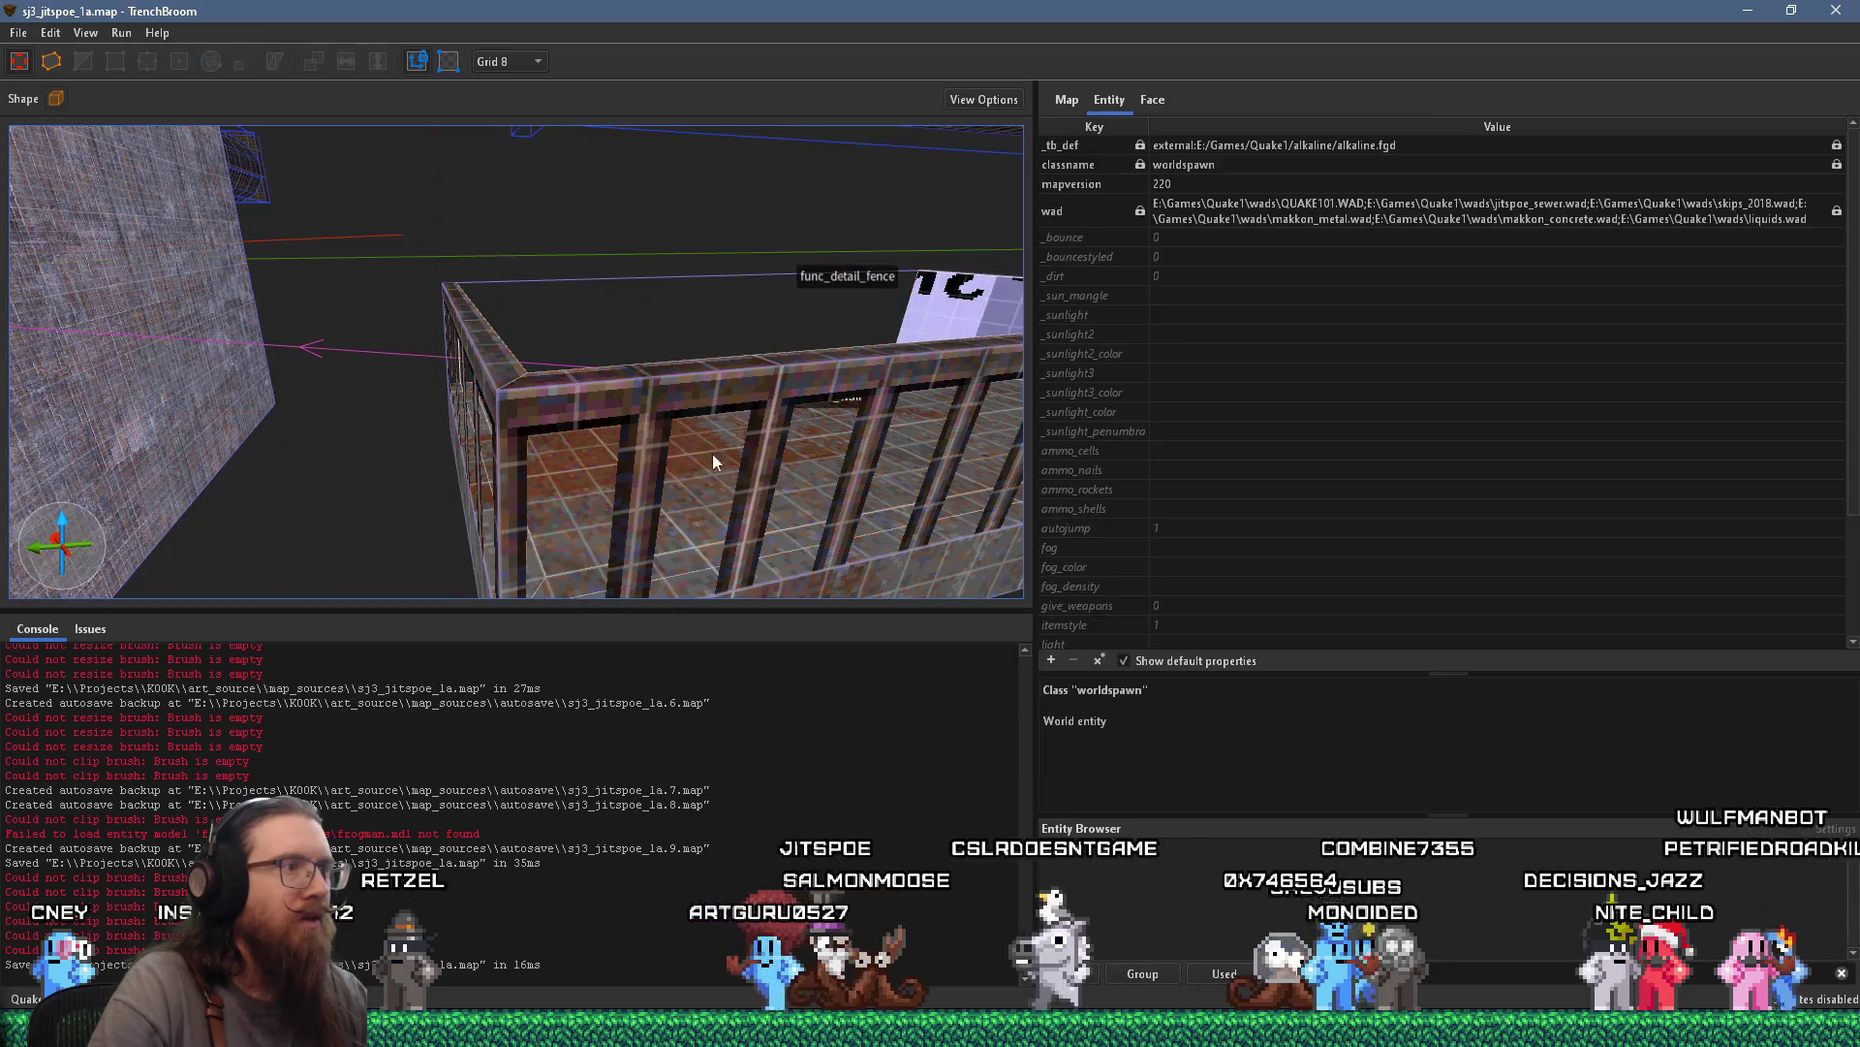
{"action": "left_click", "coordinate": [630, 308]}
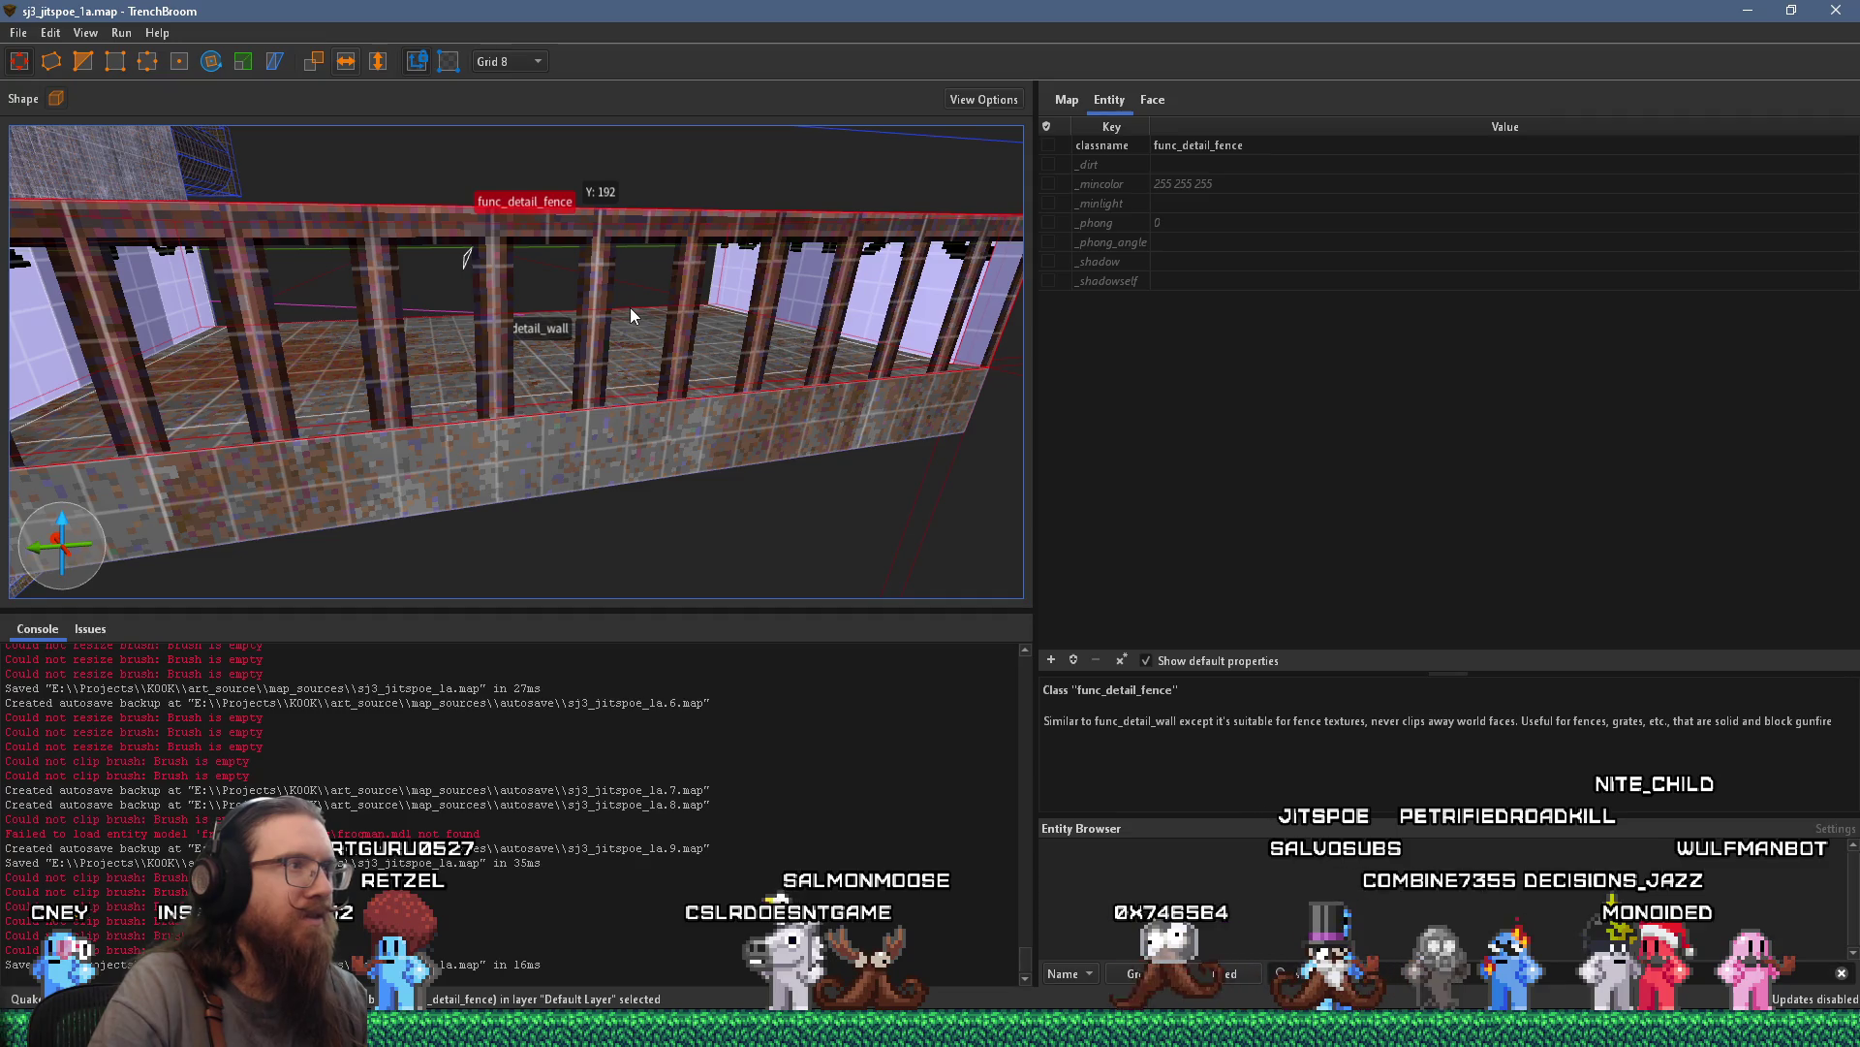
{"action": "mouse_move", "coordinate": [630, 307]}
{"action": "left_mouse_down"}
{"action": "mouse_move", "coordinate": [487, 317]}
{"action": "mouse_move", "coordinate": [637, 263]}
{"action": "mouse_move", "coordinate": [641, 301]}
{"action": "mouse_move", "coordinate": [711, 304]}
{"action": "mouse_move", "coordinate": [547, 297]}
{"action": "left_mouse_up"}
{"action": "scroll", "coordinate": [546, 295], "scroll_direction": "up", "scroll_amount": 2}
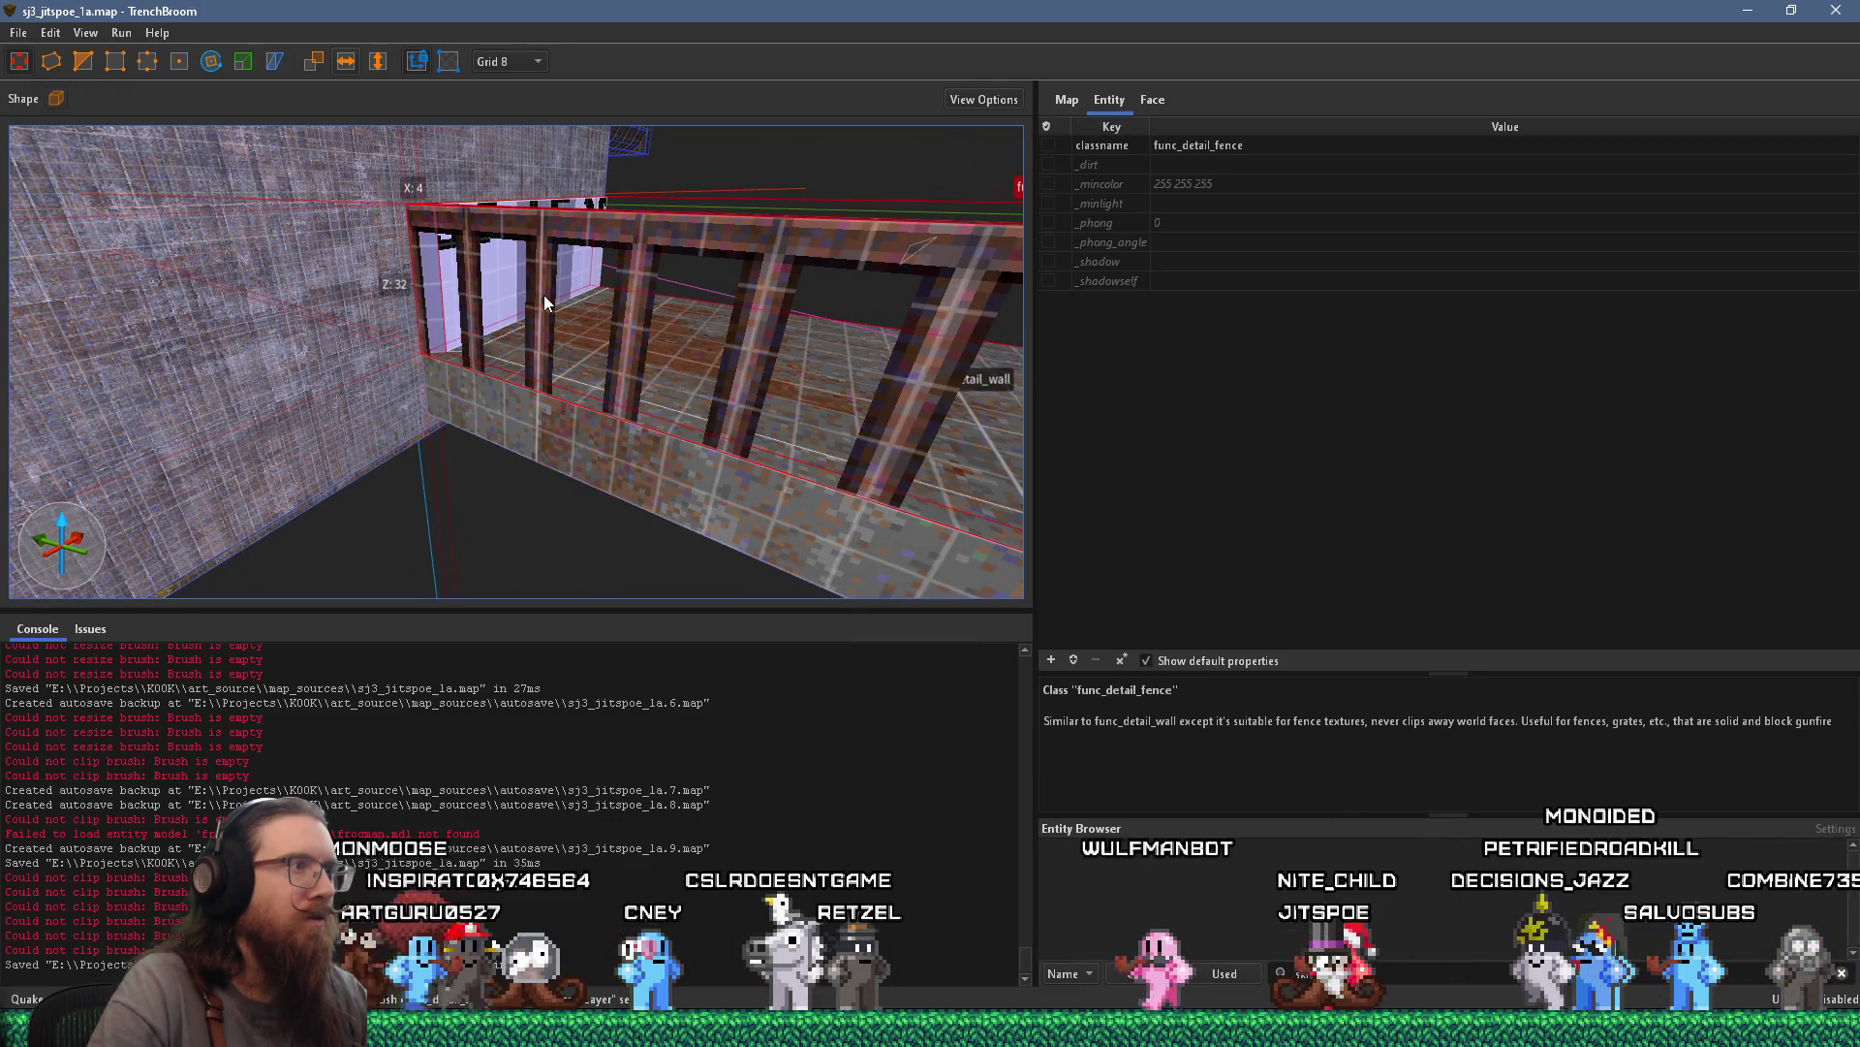
{"action": "mouse_move", "coordinate": [544, 294]}
{"action": "left_mouse_down"}
{"action": "mouse_move", "coordinate": [387, 305]}
{"action": "mouse_move", "coordinate": [369, 283]}
{"action": "mouse_move", "coordinate": [620, 310]}
{"action": "mouse_move", "coordinate": [570, 326]}
{"action": "left_mouse_up"}
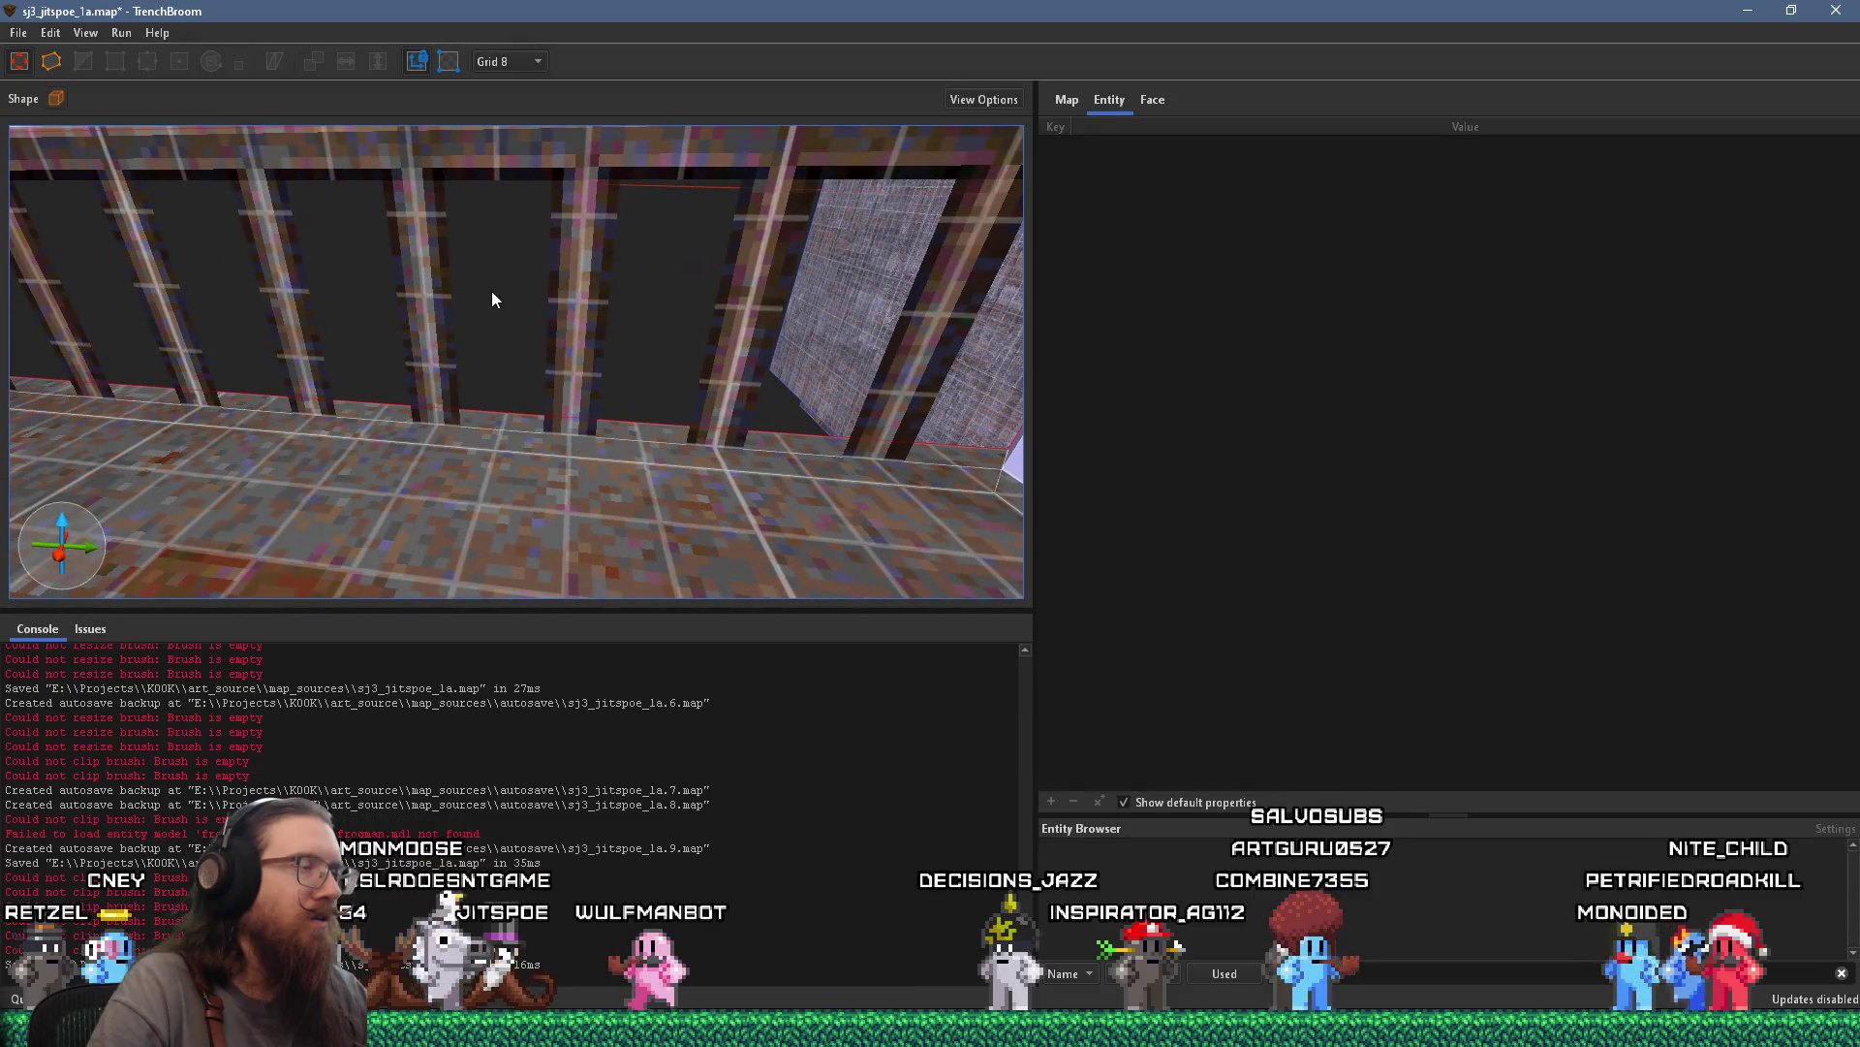
Show the Face properties and shift the fence's metal bar texture slightly sideways
{"action": "scroll", "coordinate": [491, 291], "scroll_direction": "down", "scroll_amount": 4}
{"action": "left_click", "coordinate": [1148, 99]}
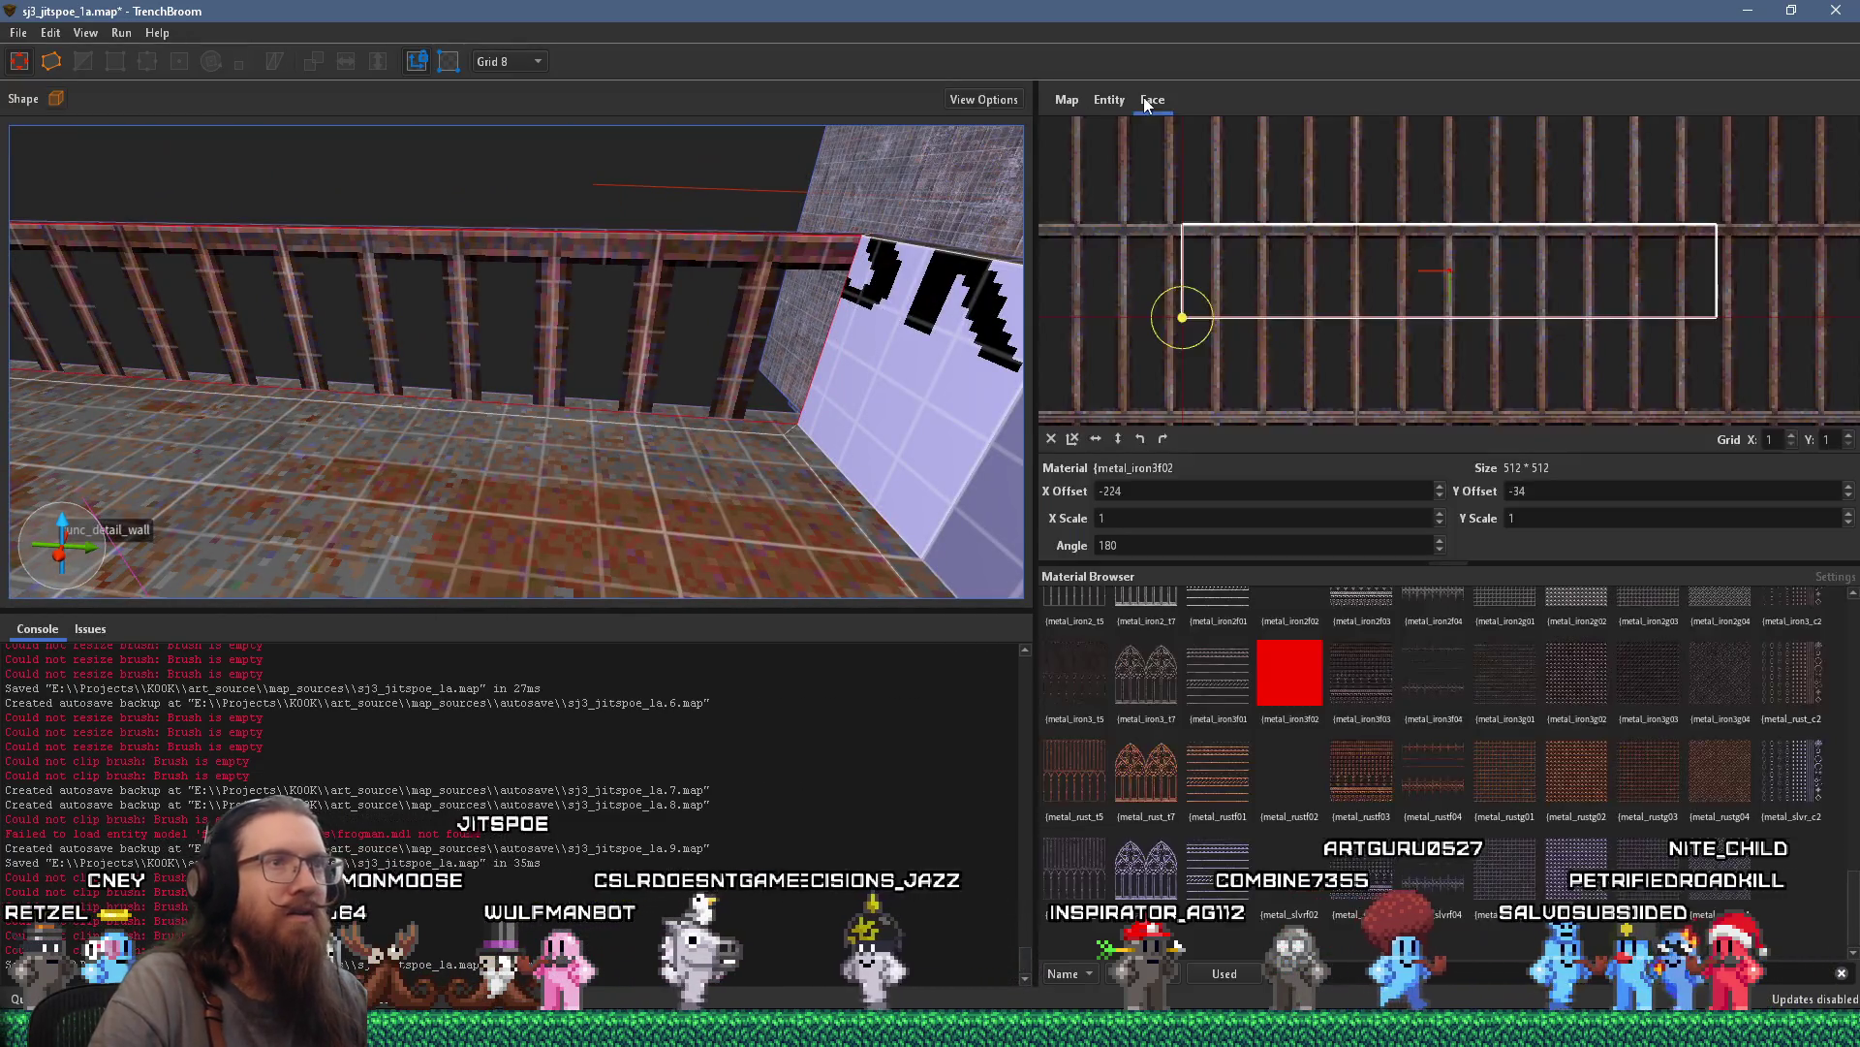
{"action": "scroll", "coordinate": [1212, 260], "scroll_direction": "up", "scroll_amount": 5}
{"action": "left_click_drag", "start_coordinate": [1212, 259], "coordinate": [1229, 260]}
{"action": "scroll", "coordinate": [1136, 271], "scroll_direction": "down", "scroll_amount": 1}
{"action": "scroll", "coordinate": [1432, 228], "scroll_direction": "down", "scroll_amount": 1}
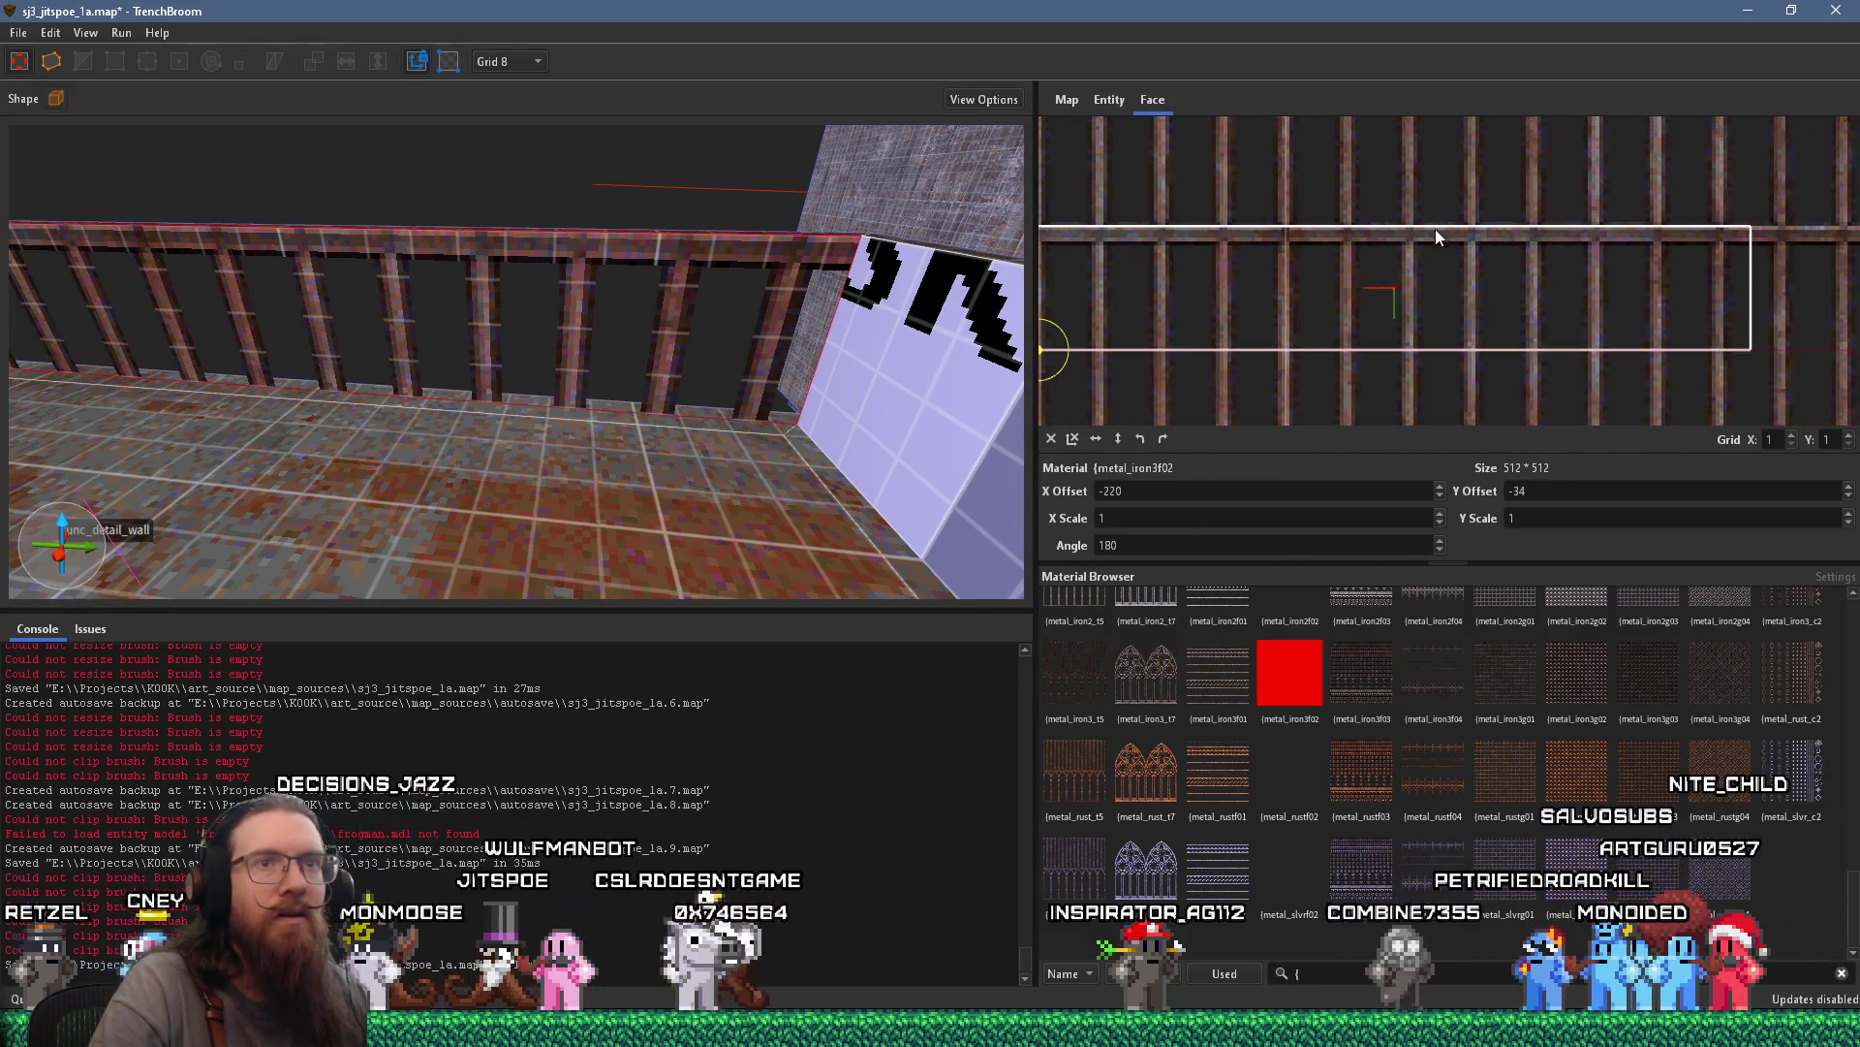
{"action": "scroll", "coordinate": [1724, 283], "scroll_direction": "down", "scroll_amount": 2}
Stretch the bar texture horizontally to an X scale of about 0.958 so it fits the rail
{"action": "left_click_drag", "start_coordinate": [1711, 287], "coordinate": [1364, 291]}
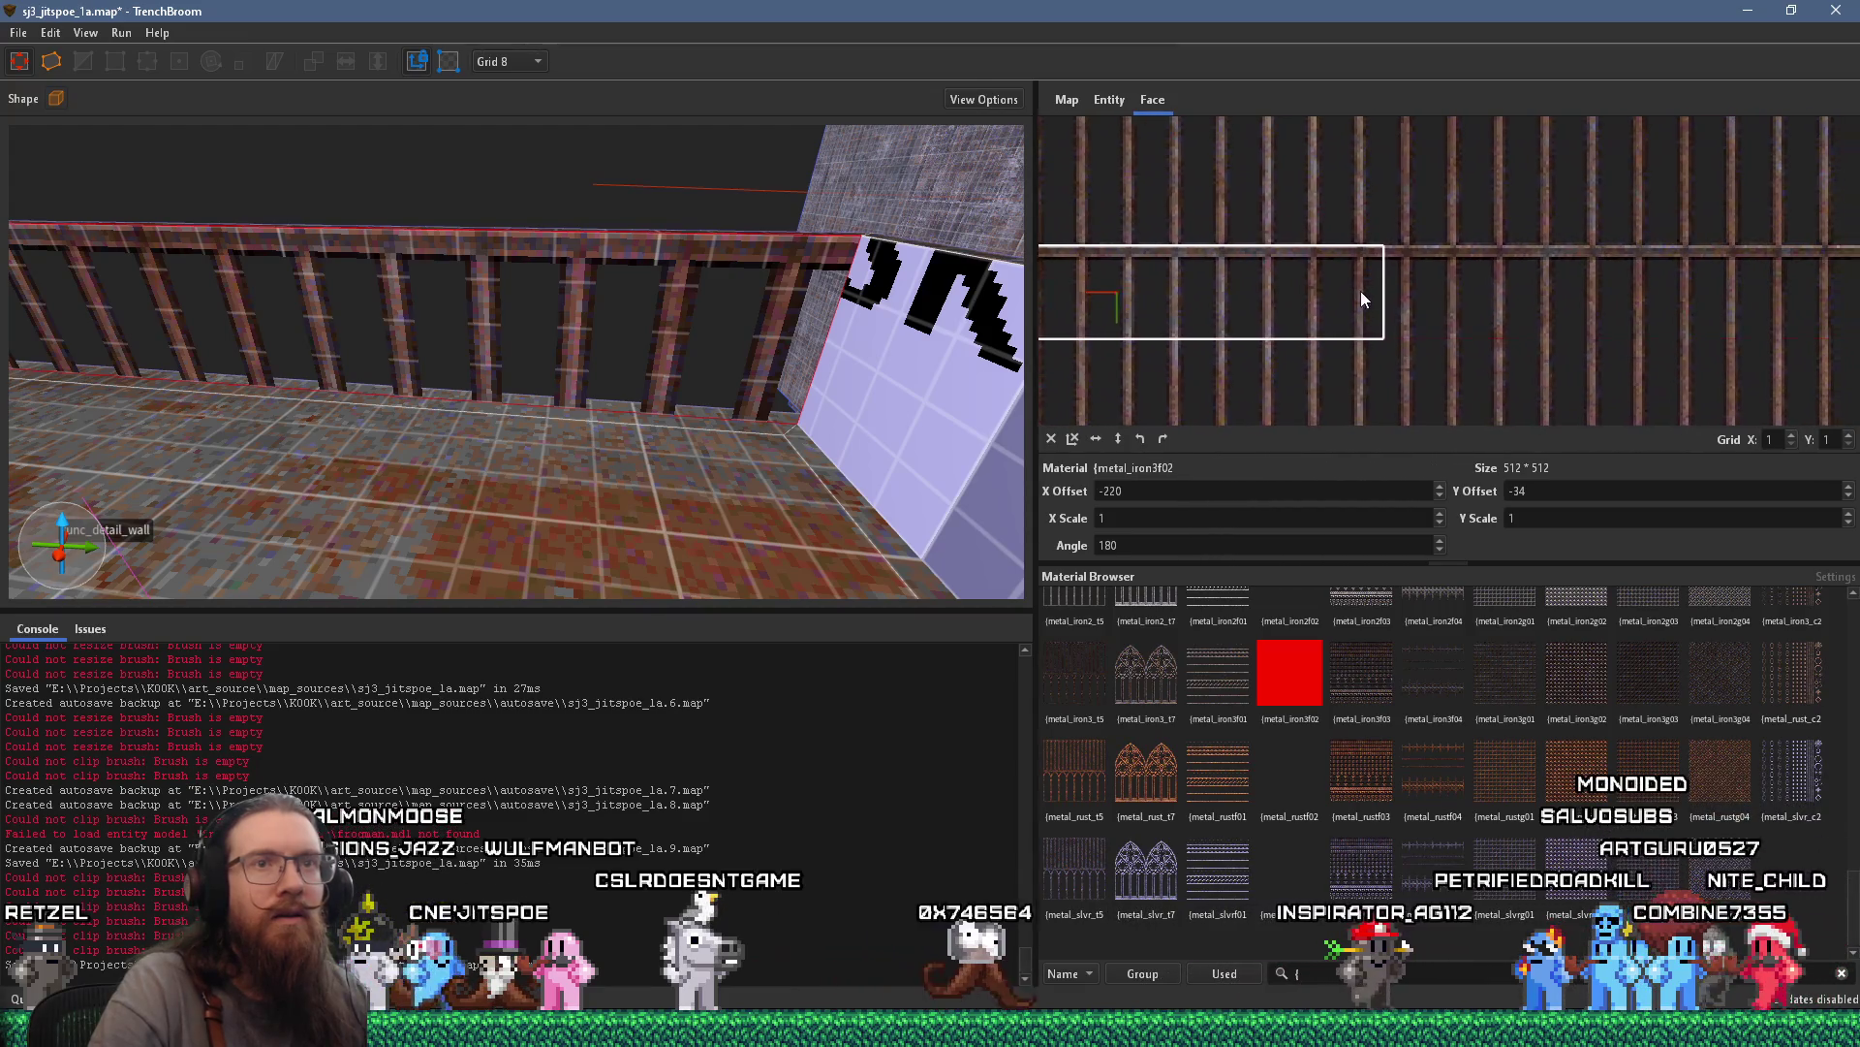
{"action": "scroll", "coordinate": [1700, 259], "scroll_direction": "down", "scroll_amount": 4}
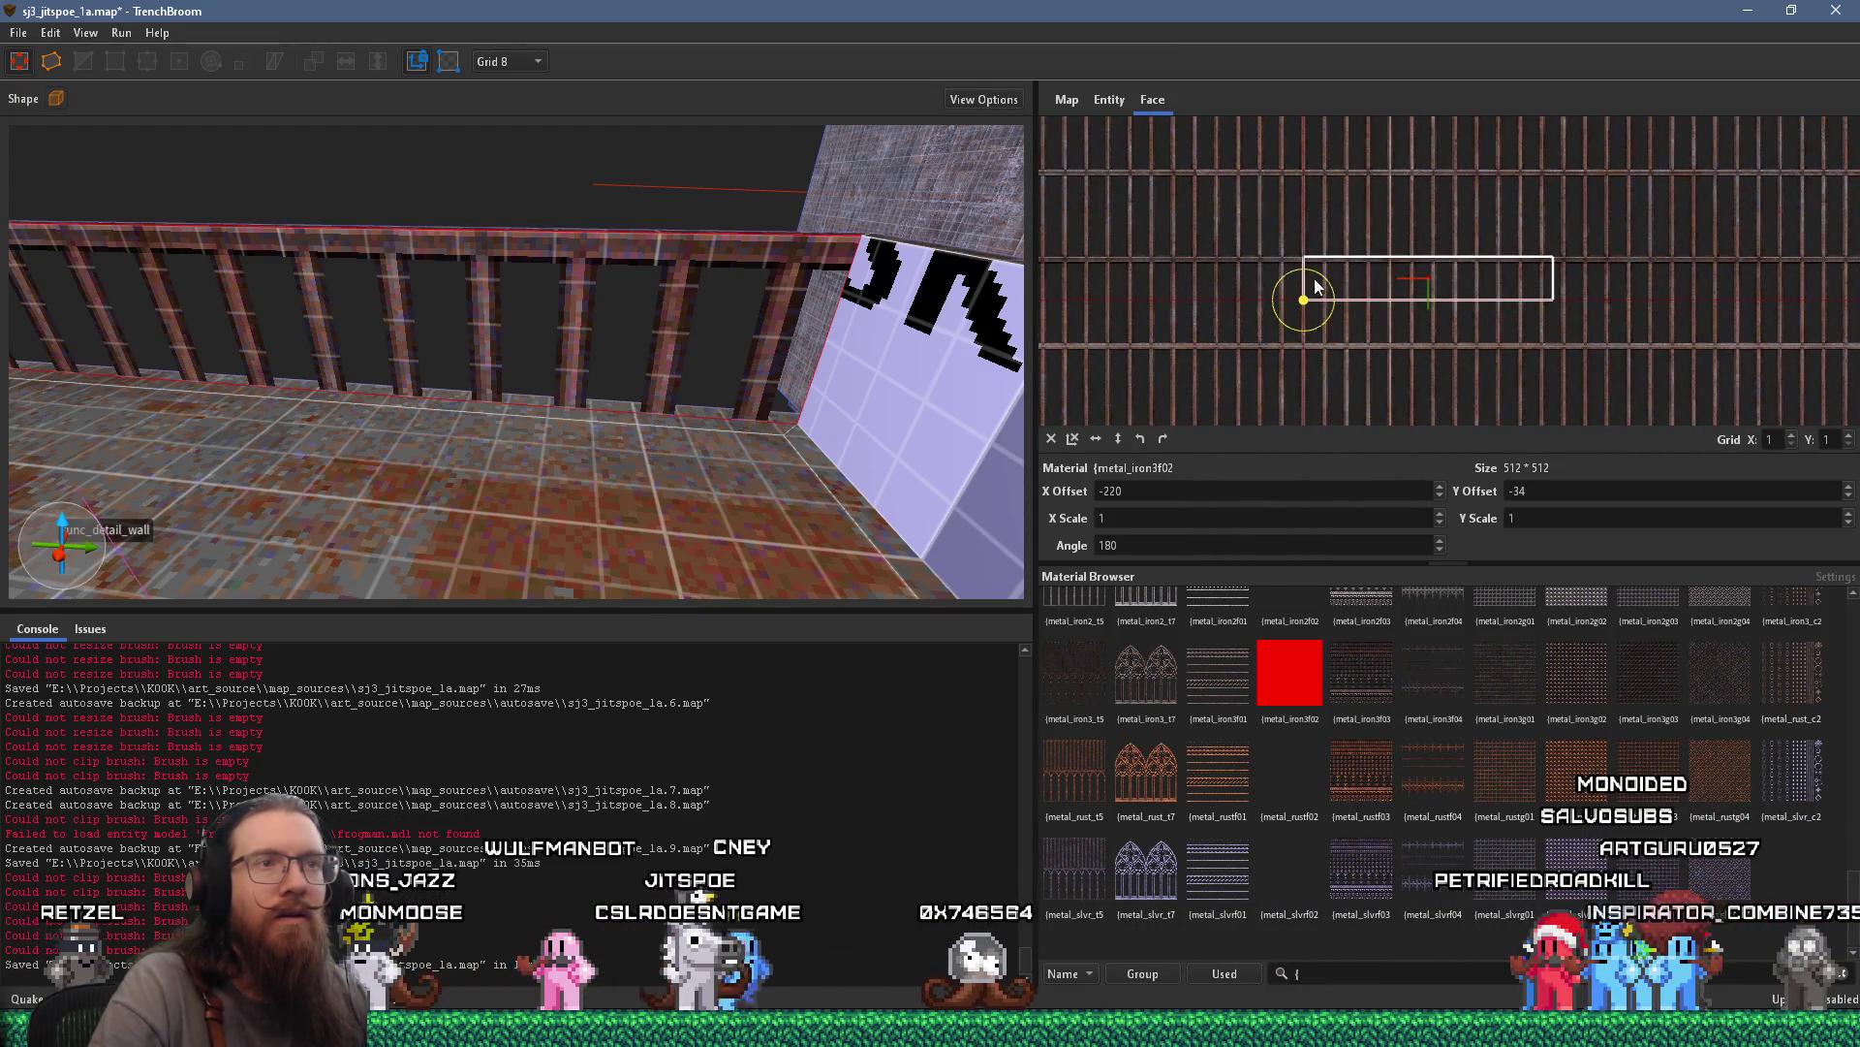
{"action": "mouse_move", "coordinate": [1696, 289]}
{"action": "left_mouse_down"}
{"action": "mouse_move", "coordinate": [1428, 319]}
{"action": "mouse_move", "coordinate": [1829, 273]}
{"action": "left_mouse_up"}
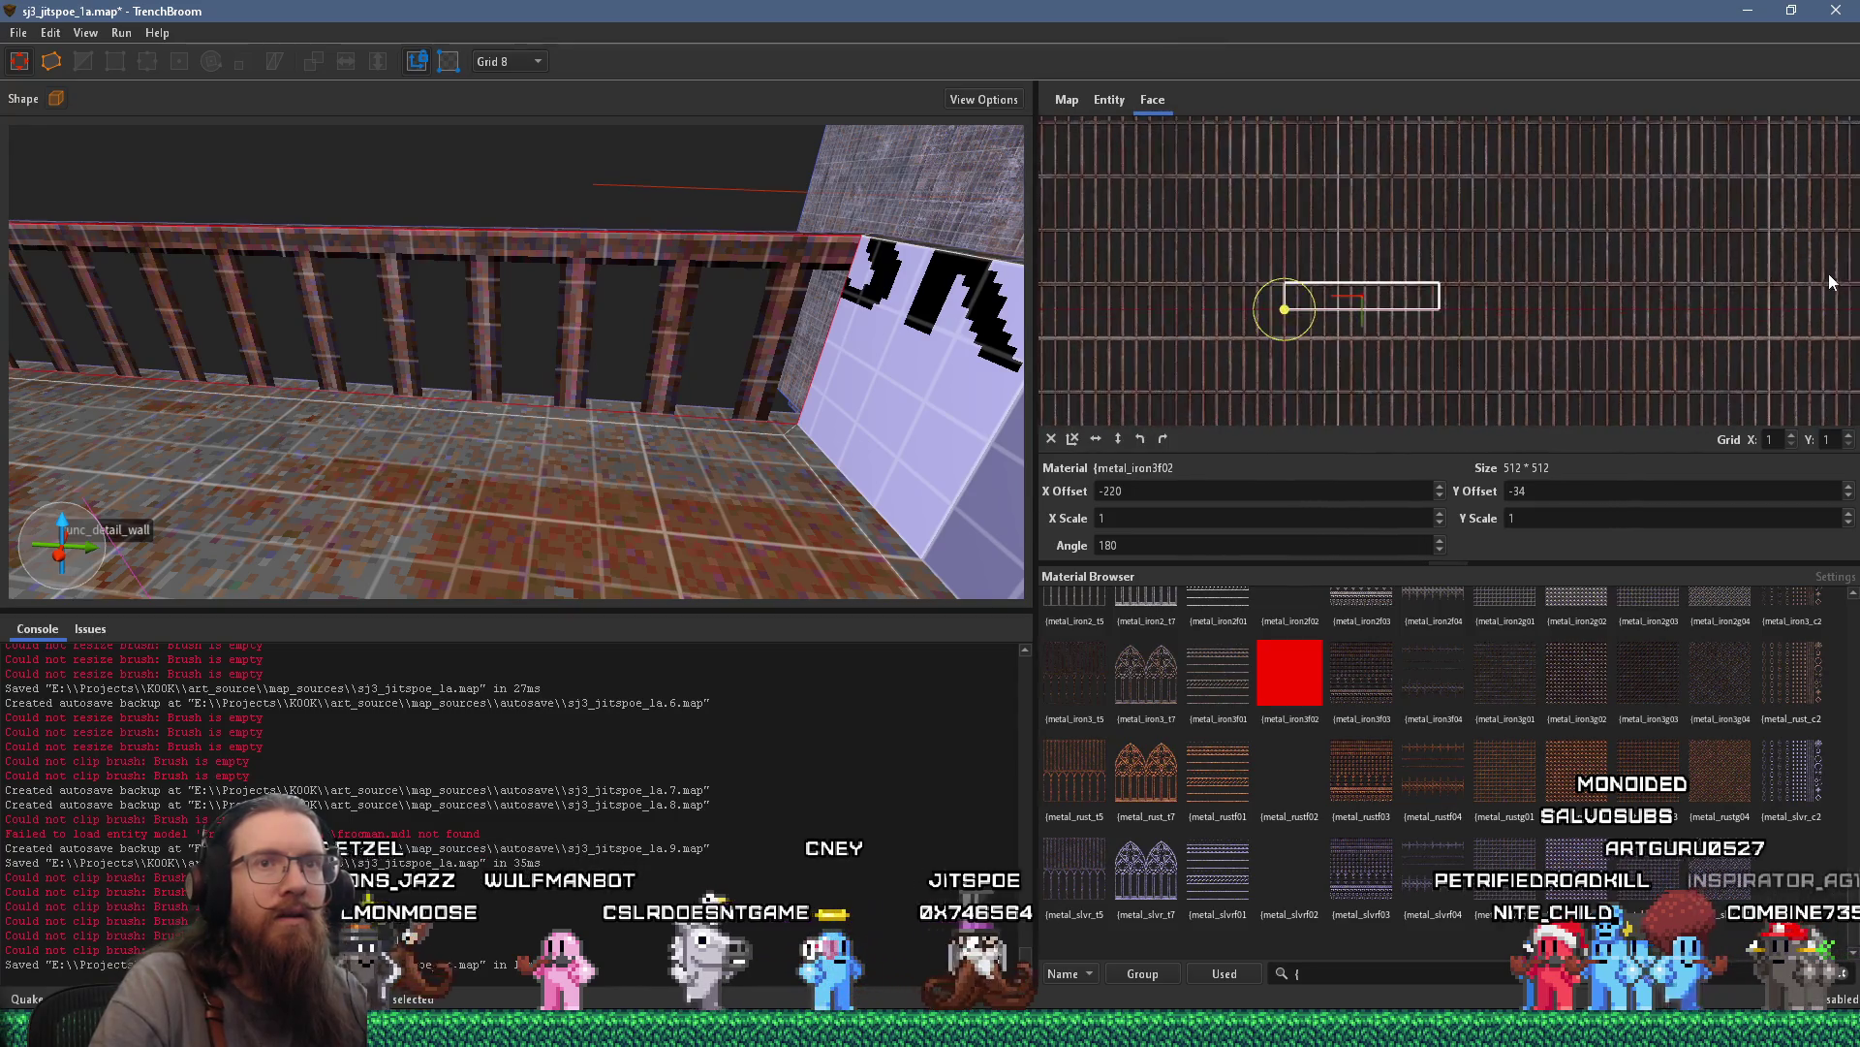
{"action": "scroll", "coordinate": [1566, 324], "scroll_direction": "up", "scroll_amount": 2}
{"action": "scroll", "coordinate": [1779, 437], "scroll_direction": "up", "scroll_amount": 15}
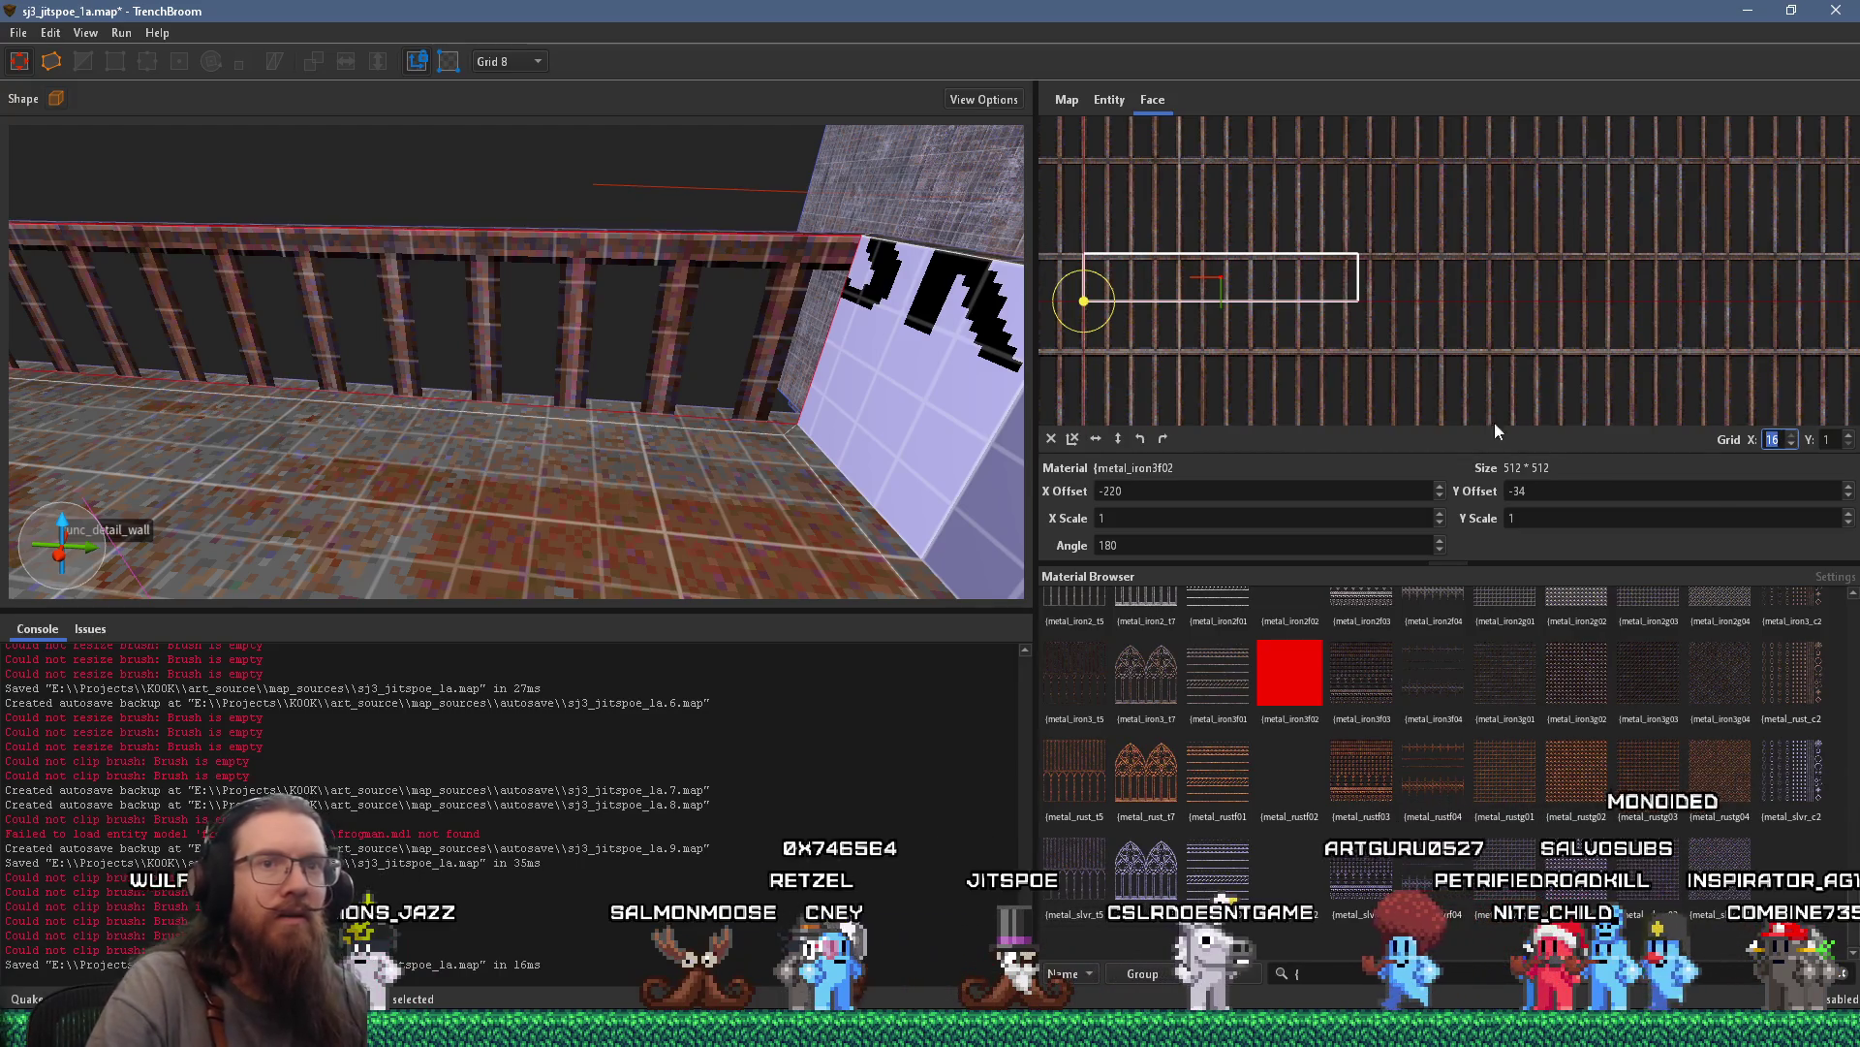
{"action": "scroll", "coordinate": [1369, 275], "scroll_direction": "up", "scroll_amount": 2}
{"action": "scroll", "coordinate": [1431, 265], "scroll_direction": "down", "scroll_amount": 1}
{"action": "scroll", "coordinate": [1424, 244], "scroll_direction": "up", "scroll_amount": 1}
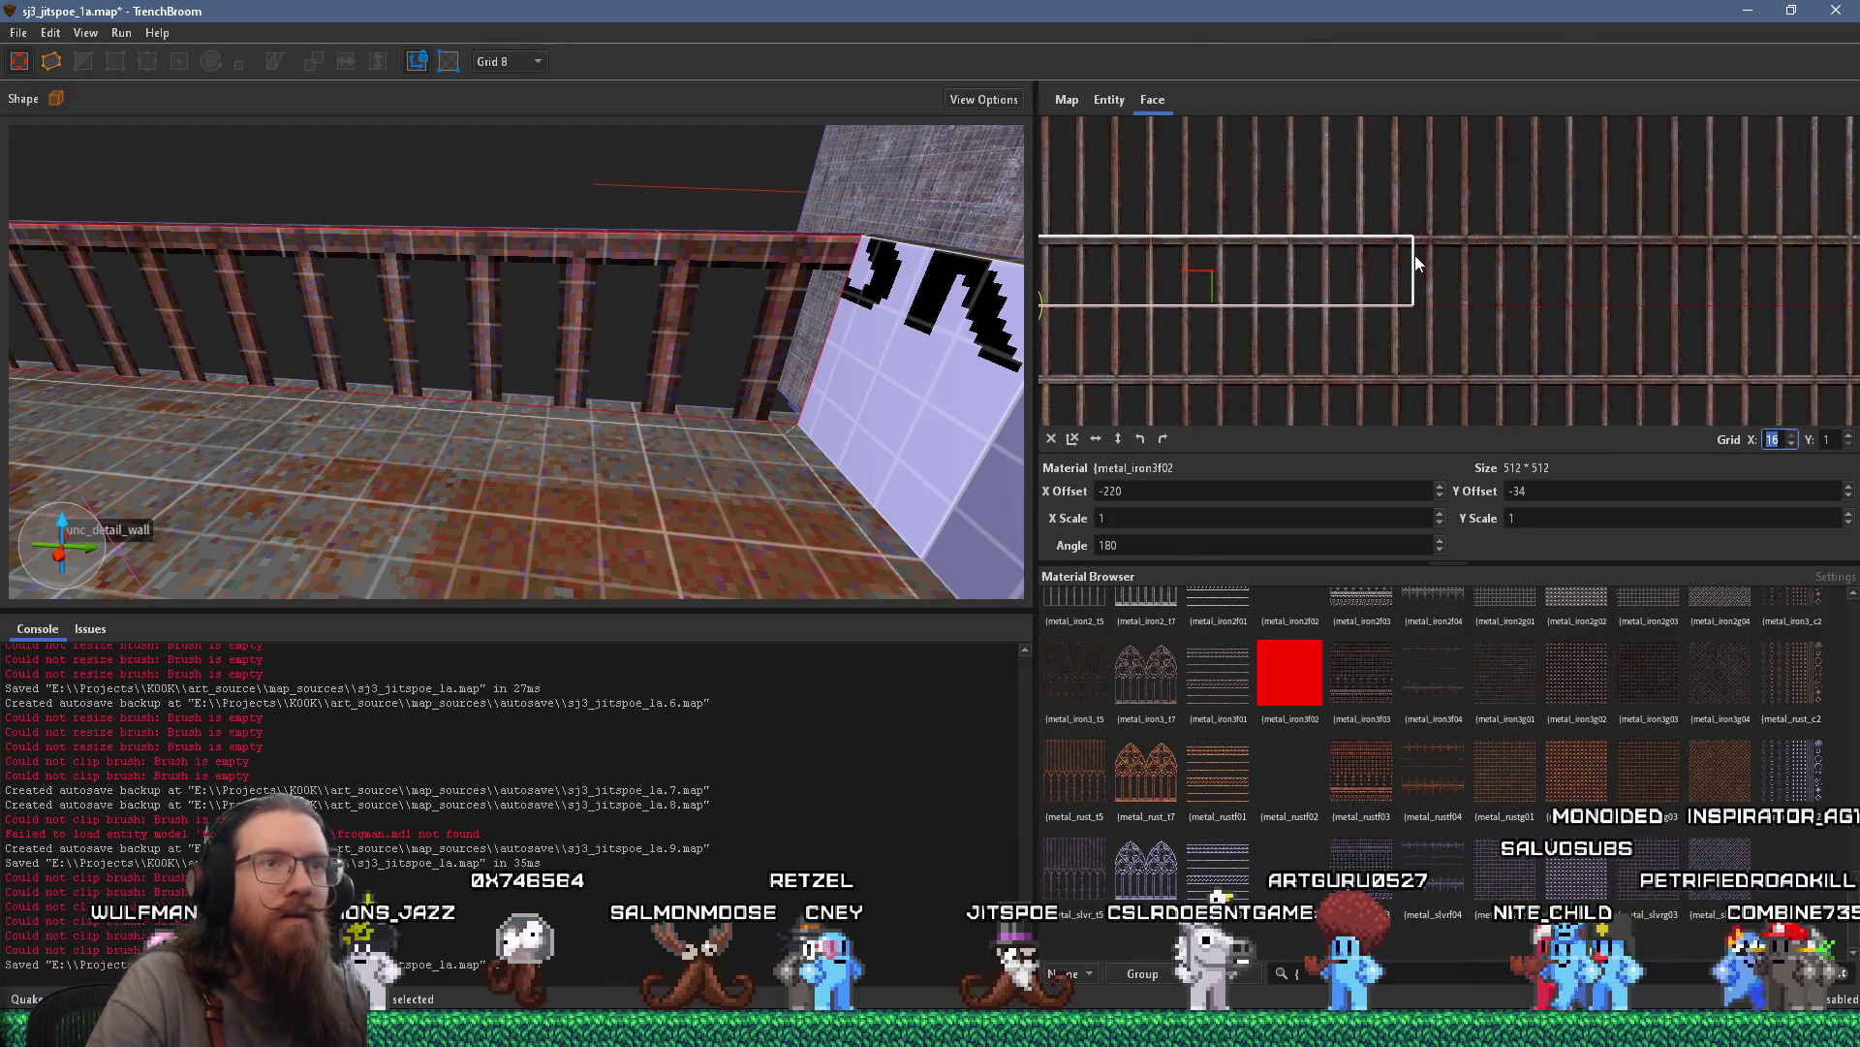
{"action": "left_click_drag", "start_coordinate": [1431, 271], "coordinate": [1416, 274]}
Check the adjoining wall face and the fence's metal face, then deselect both
{"action": "mouse_move", "coordinate": [678, 310]}
{"action": "left_mouse_down"}
{"action": "mouse_move", "coordinate": [621, 311]}
{"action": "mouse_move", "coordinate": [740, 306]}
{"action": "mouse_move", "coordinate": [606, 326]}
{"action": "mouse_move", "coordinate": [684, 312]}
{"action": "left_mouse_up"}
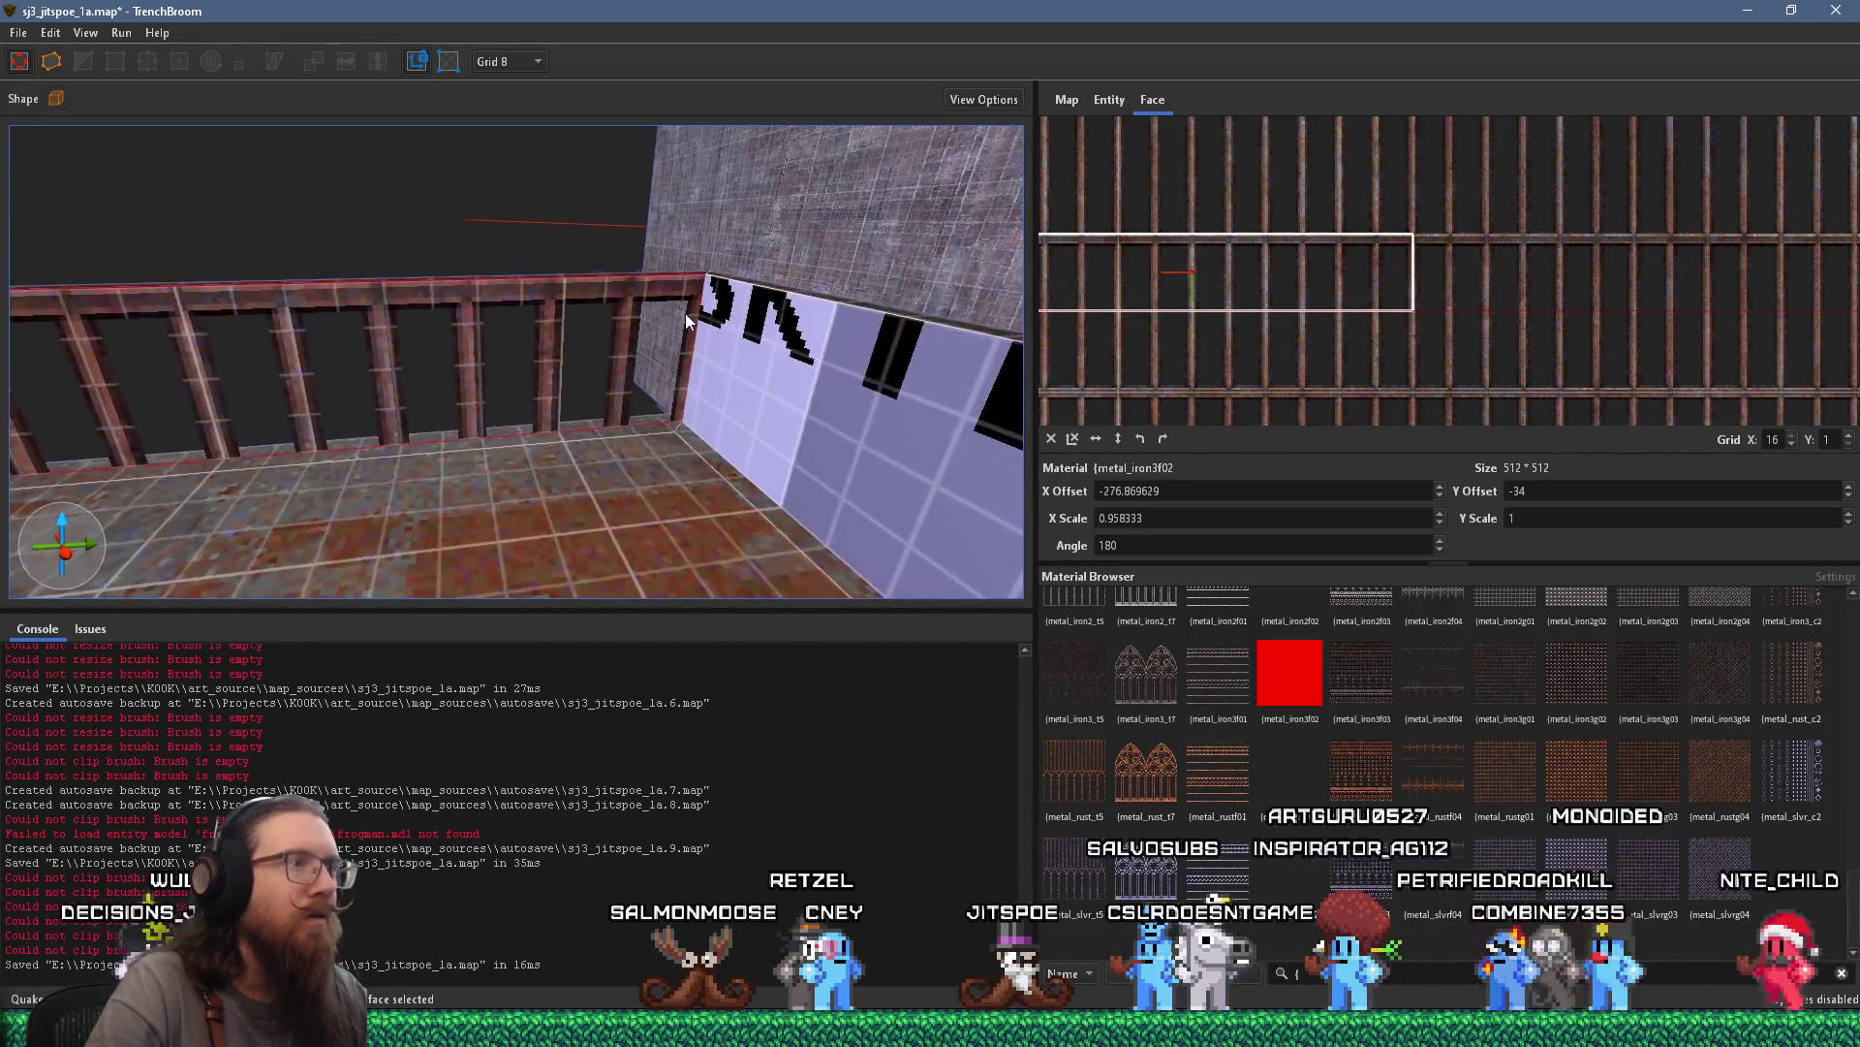
{"action": "left_click", "coordinate": [706, 339]}
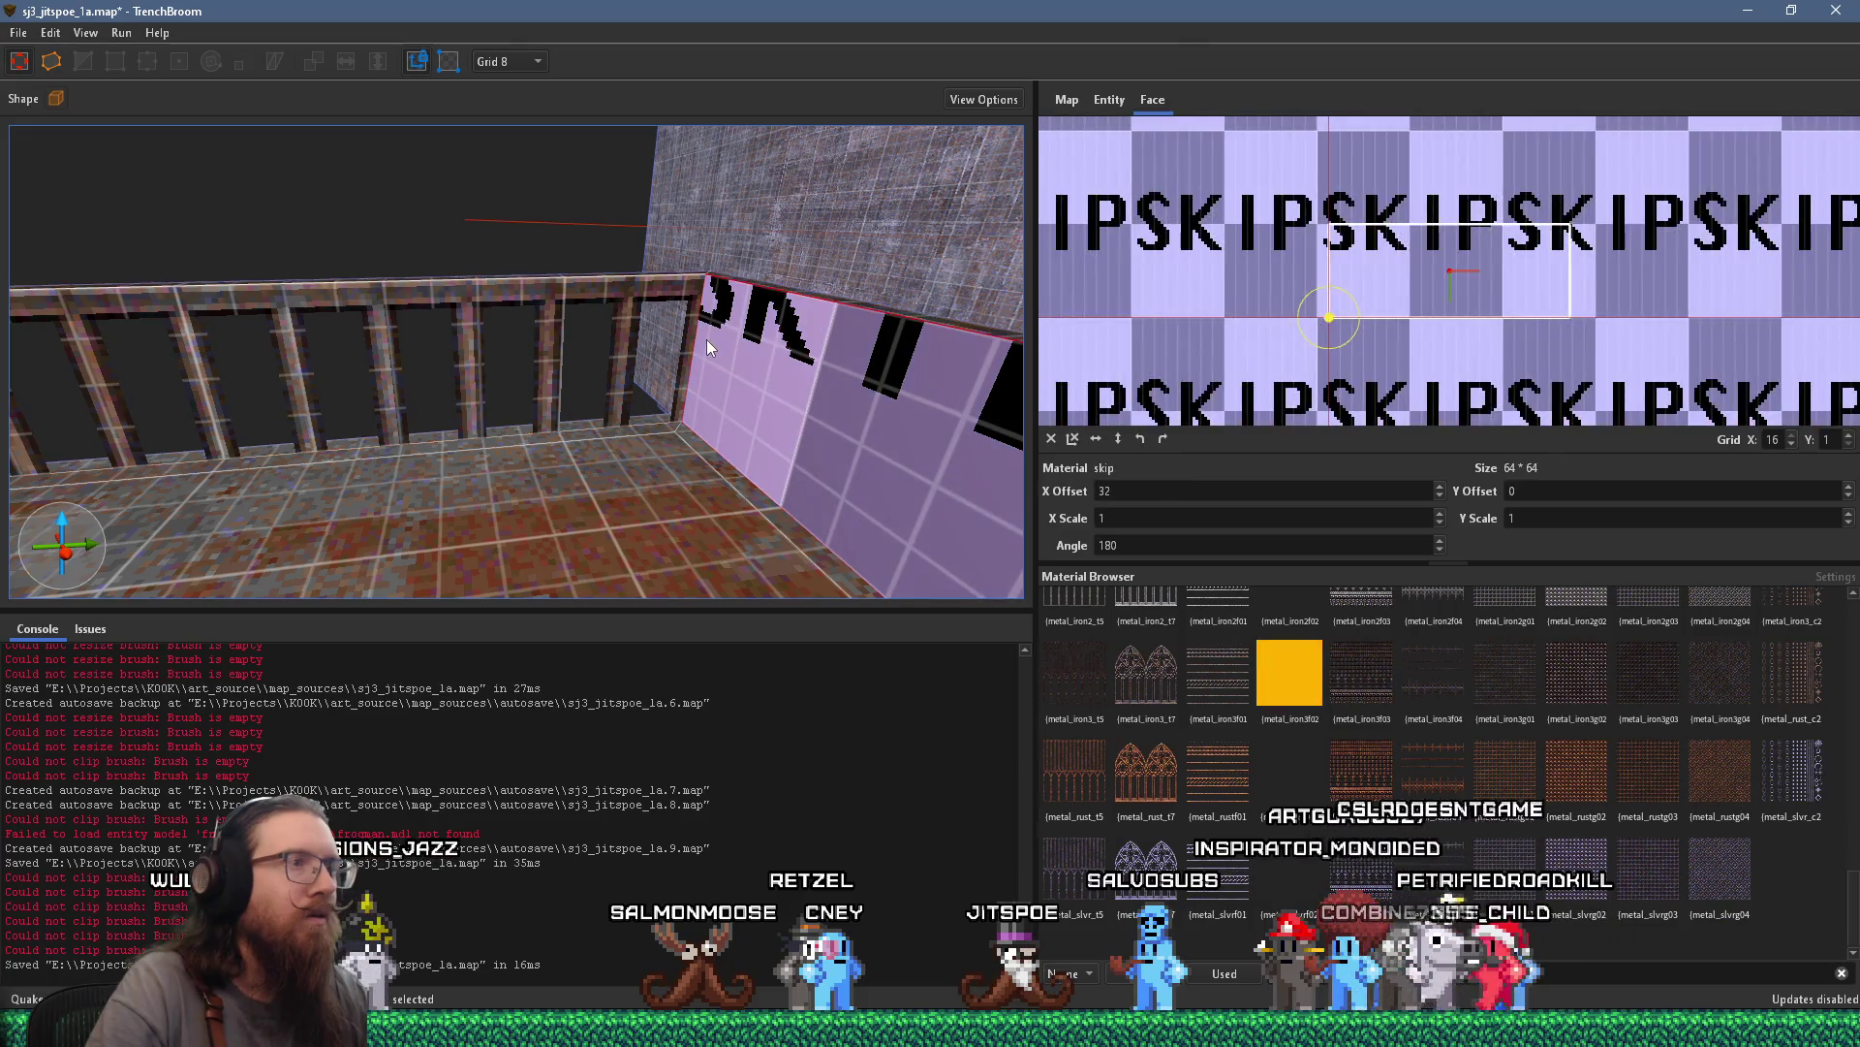
{"action": "left_click", "coordinate": [670, 331]}
{"action": "mouse_move", "coordinate": [737, 352]}
{"action": "left_mouse_down"}
{"action": "mouse_move", "coordinate": [777, 372]}
{"action": "mouse_move", "coordinate": [618, 382]}
{"action": "mouse_move", "coordinate": [521, 334]}
{"action": "mouse_move", "coordinate": [361, 349]}
{"action": "mouse_move", "coordinate": [508, 373]}
{"action": "mouse_move", "coordinate": [760, 353]}
{"action": "mouse_move", "coordinate": [415, 370]}
{"action": "left_mouse_up"}
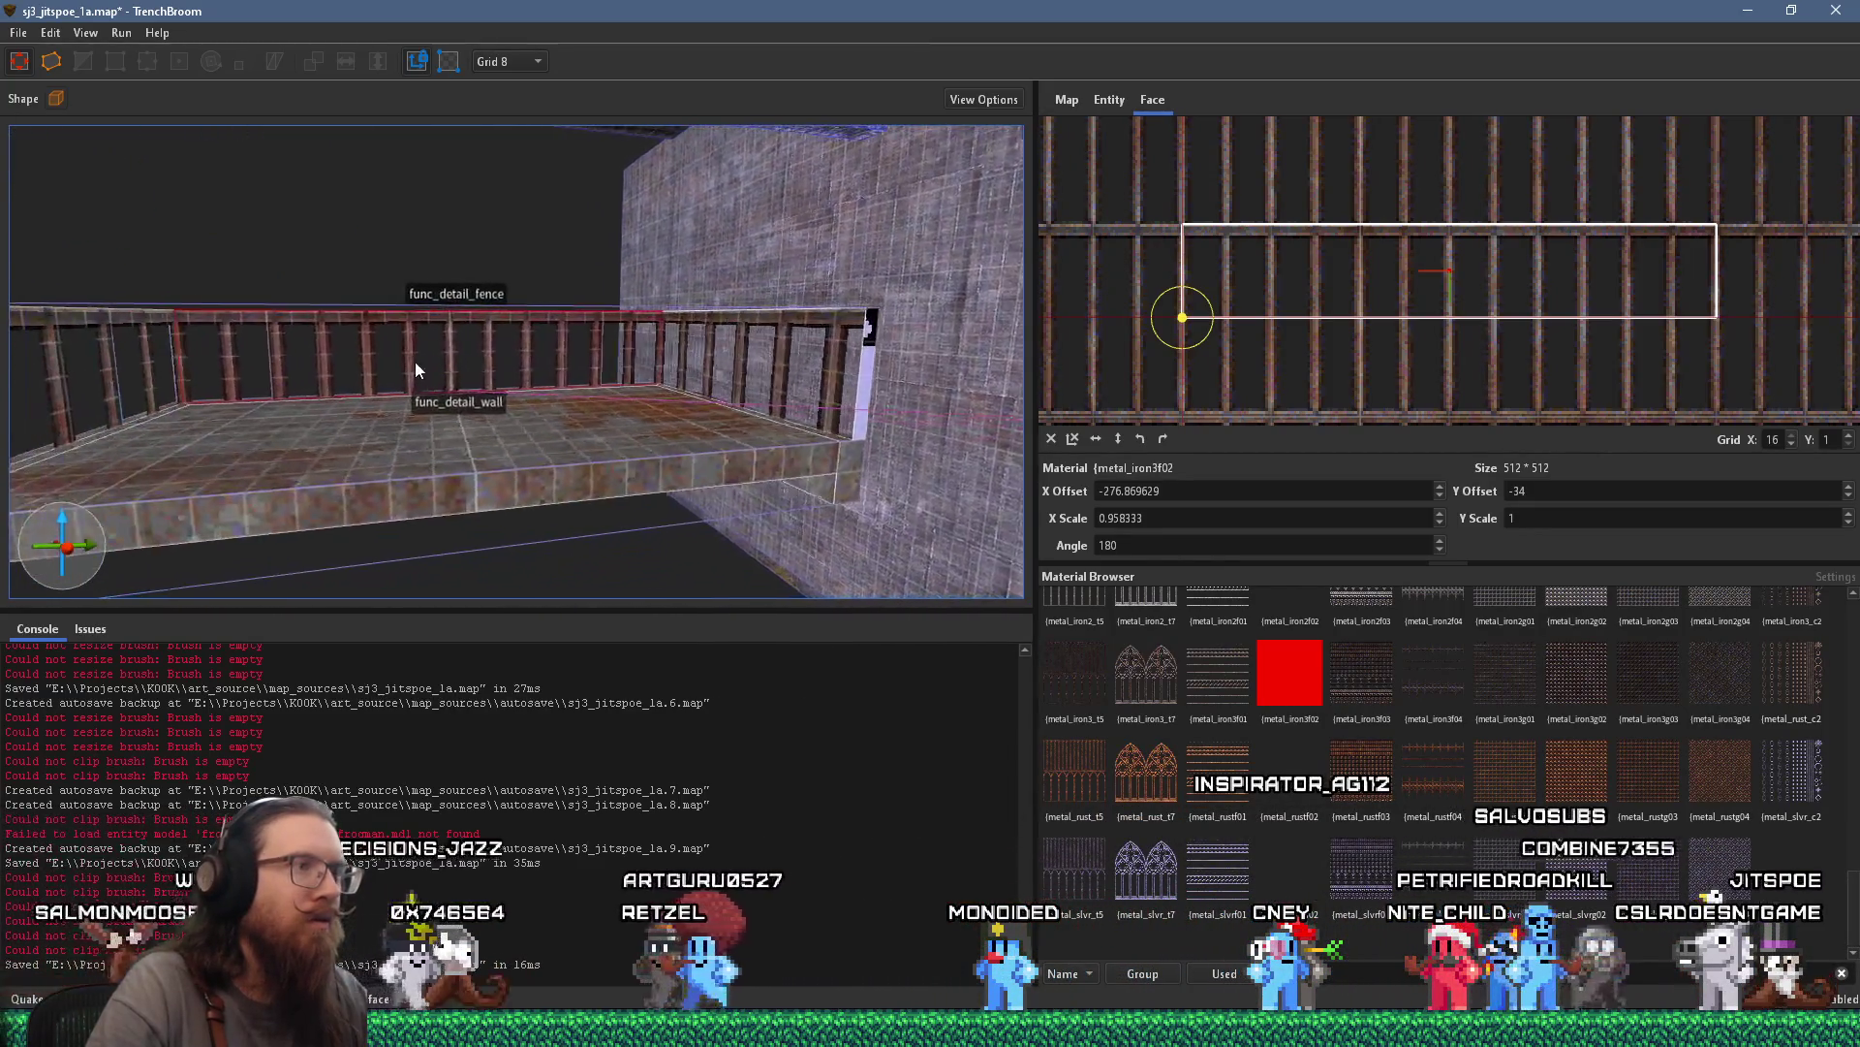
{"action": "left_click", "coordinate": [469, 368]}
{"action": "mouse_move", "coordinate": [528, 365]}
{"action": "left_mouse_down"}
{"action": "mouse_move", "coordinate": [581, 337]}
{"action": "mouse_move", "coordinate": [500, 415]}
{"action": "mouse_move", "coordinate": [574, 361]}
{"action": "mouse_move", "coordinate": [298, 368]}
{"action": "mouse_move", "coordinate": [400, 370]}
{"action": "left_mouse_up"}
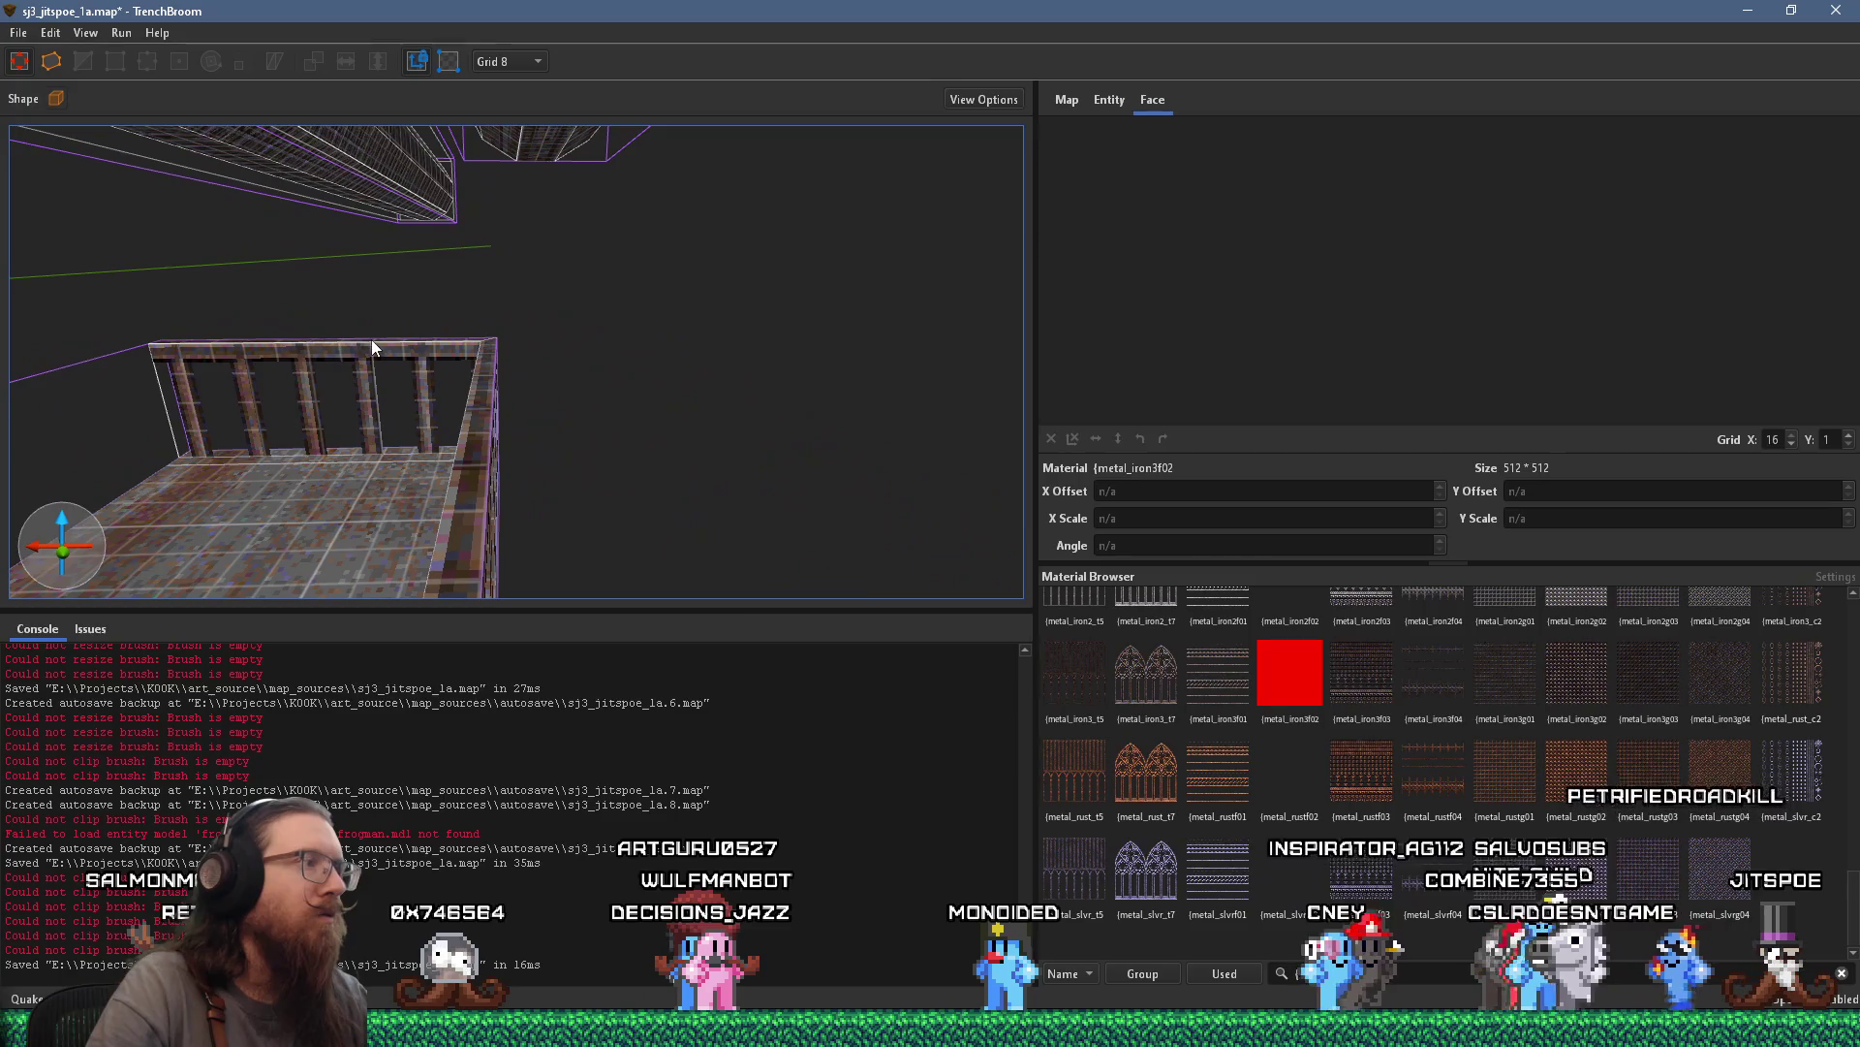
Save the map and orbit the view around the balcony
{"action": "left_click", "coordinate": [19, 32]}
{"action": "left_click", "coordinate": [64, 126]}
{"action": "mouse_move", "coordinate": [91, 119]}
{"action": "left_mouse_down"}
{"action": "mouse_move", "coordinate": [248, 245]}
{"action": "mouse_move", "coordinate": [211, 215]}
{"action": "mouse_move", "coordinate": [405, 235]}
{"action": "mouse_move", "coordinate": [502, 206]}
{"action": "mouse_move", "coordinate": [345, 235]}
{"action": "left_mouse_up"}
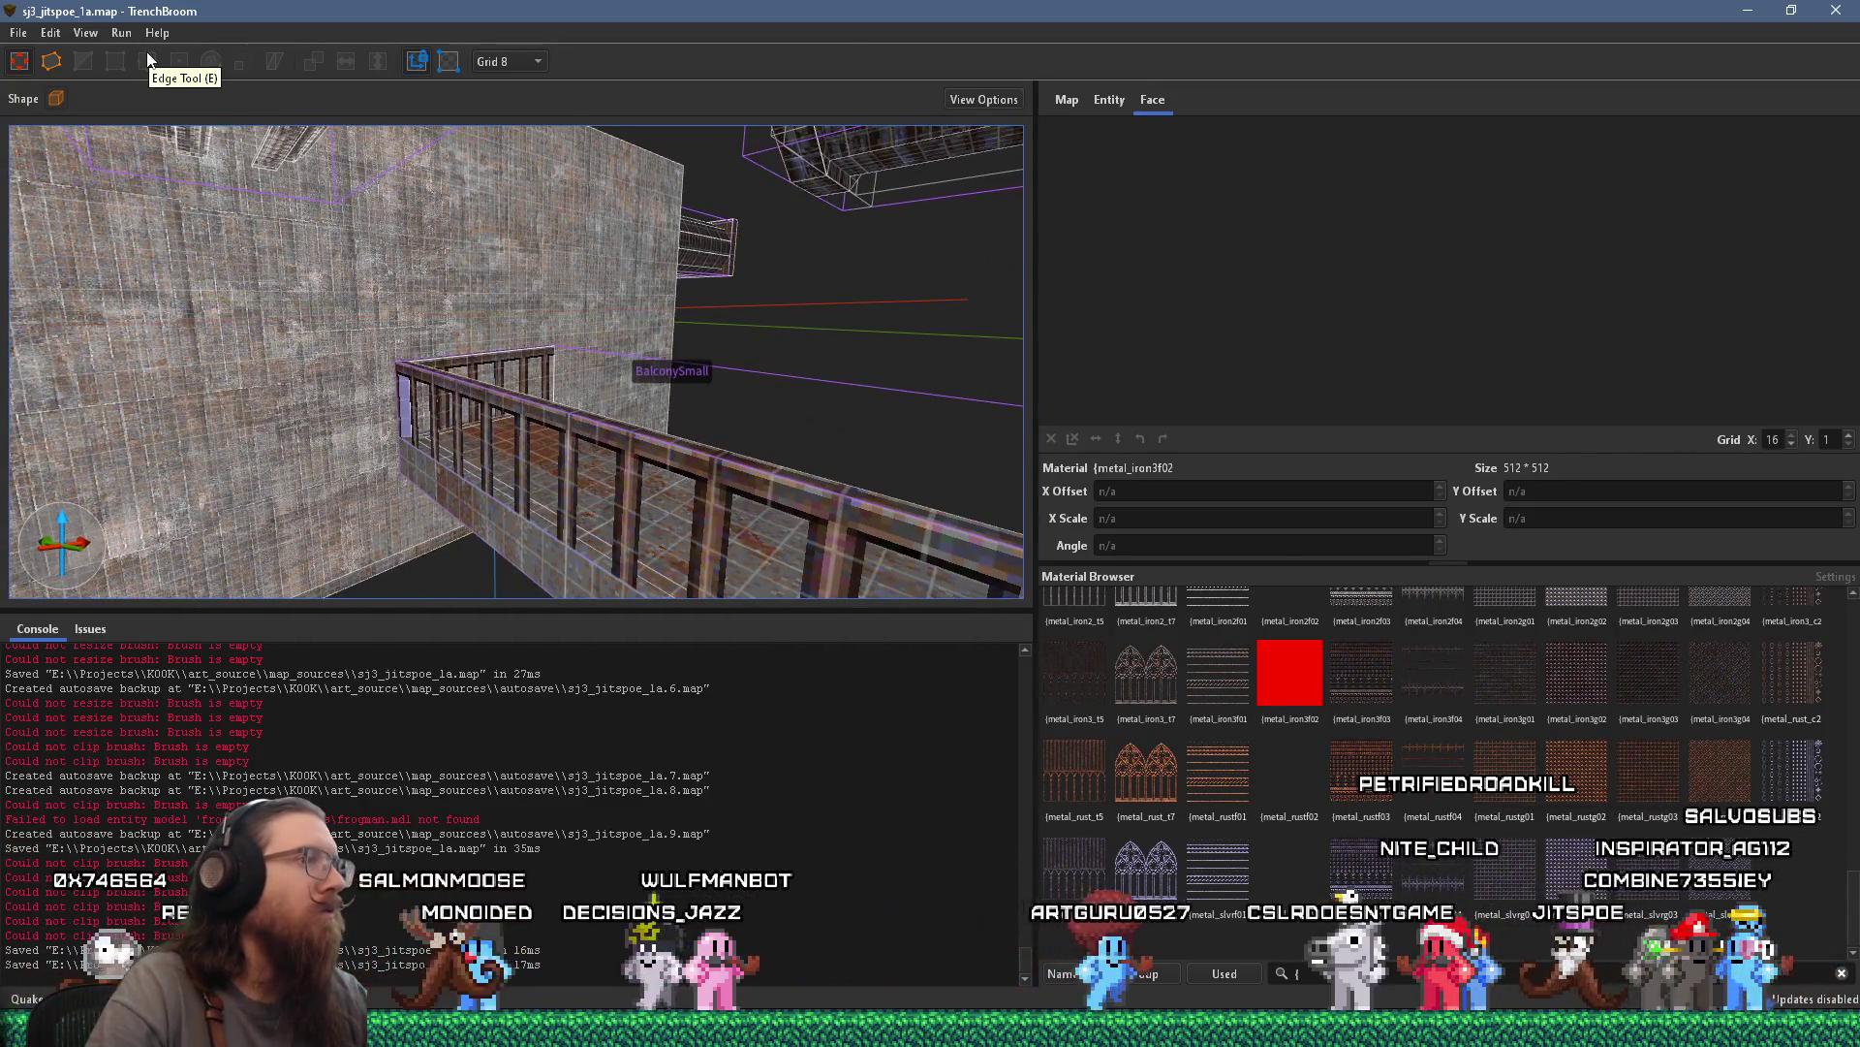
Fly in and out along the mossy concrete walls and balcony railing, ending by selecting the func_button brush
{"action": "scroll", "coordinate": [532, 334], "scroll_direction": "up", "scroll_amount": 3}
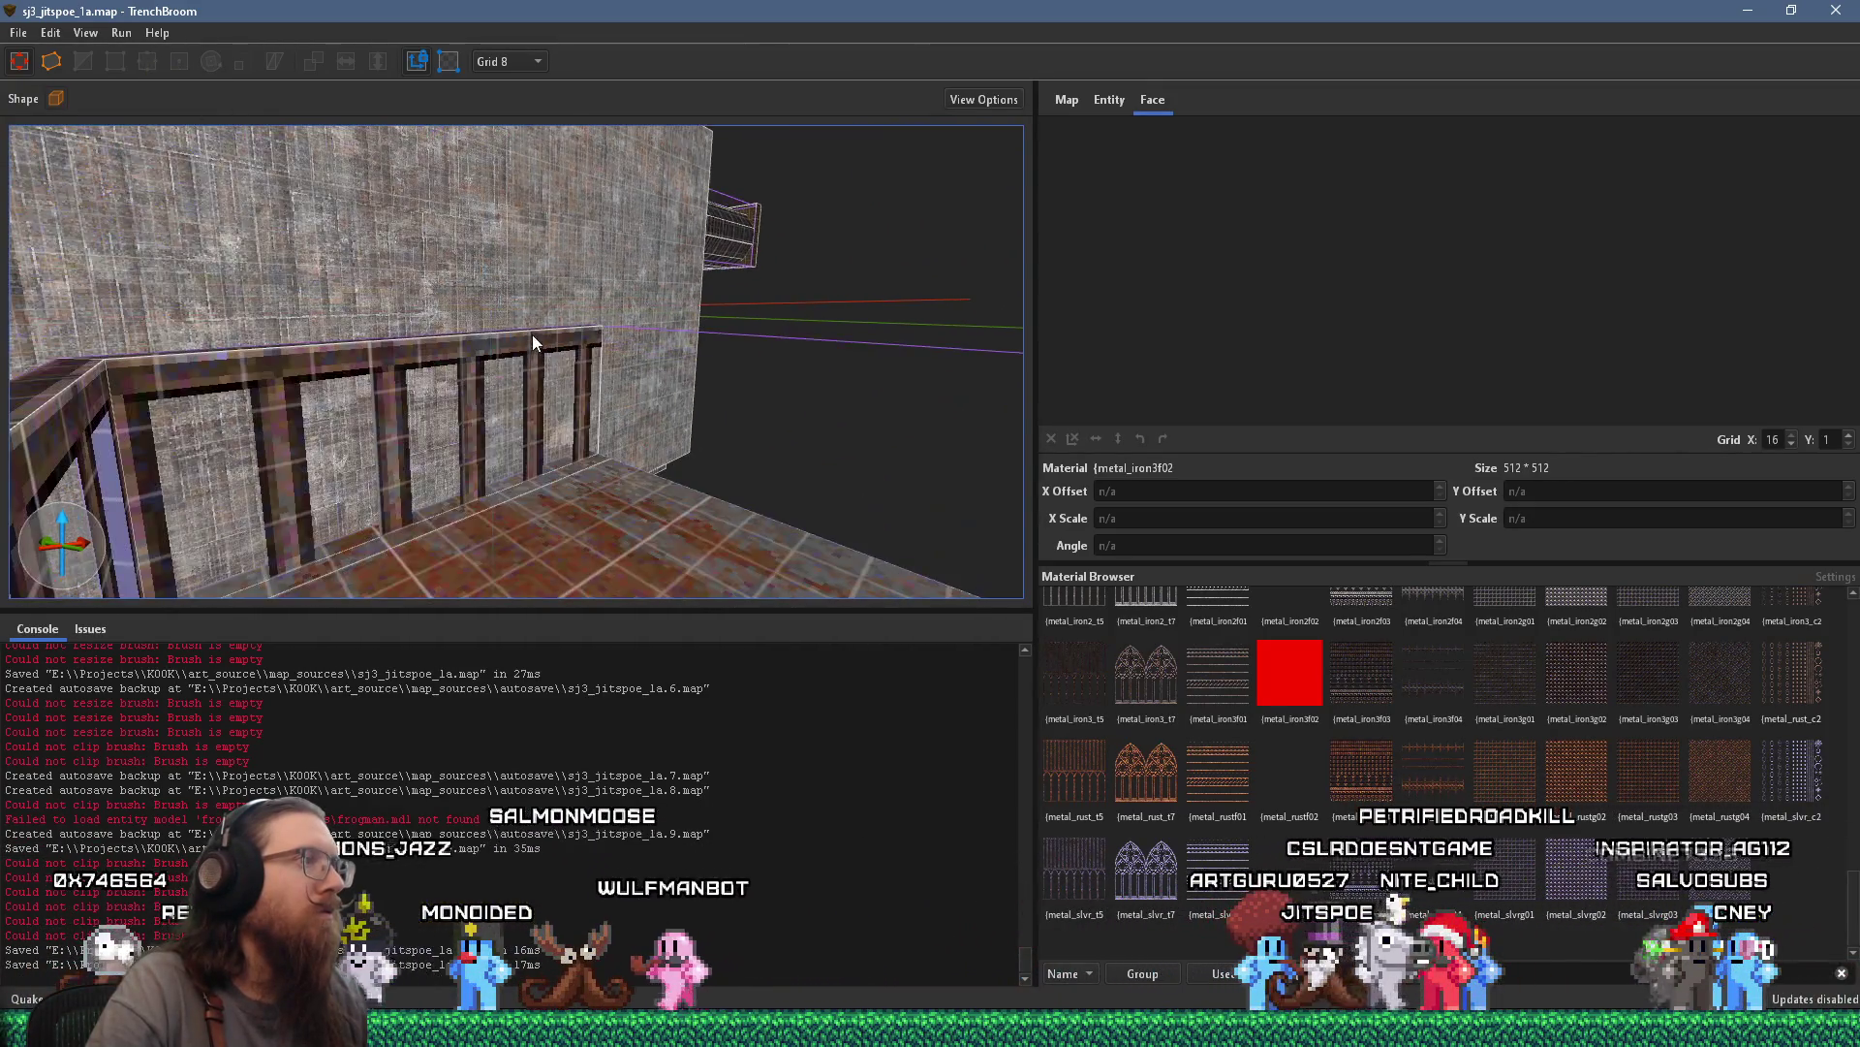
{"action": "scroll", "coordinate": [527, 291], "scroll_direction": "up", "scroll_amount": 5}
{"action": "scroll", "coordinate": [555, 299], "scroll_direction": "up", "scroll_amount": 6}
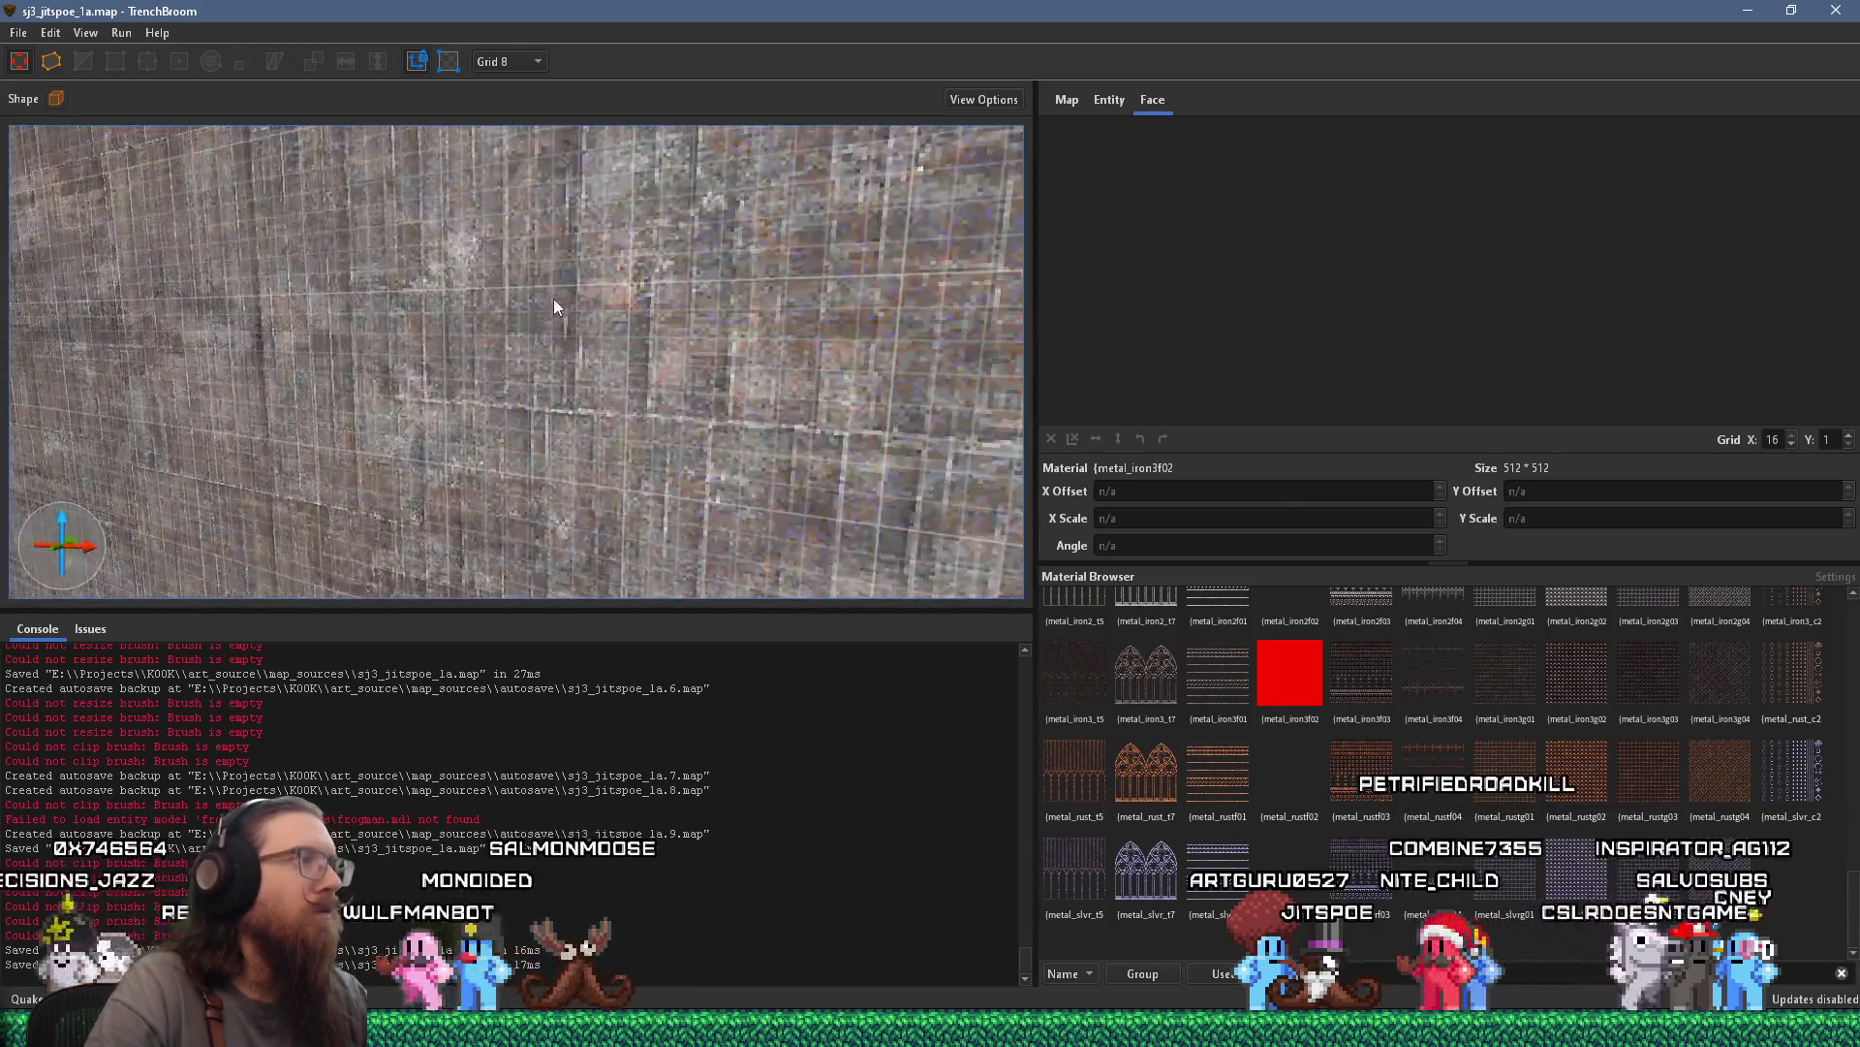
{"action": "scroll", "coordinate": [788, 300], "scroll_direction": "down", "scroll_amount": 5}
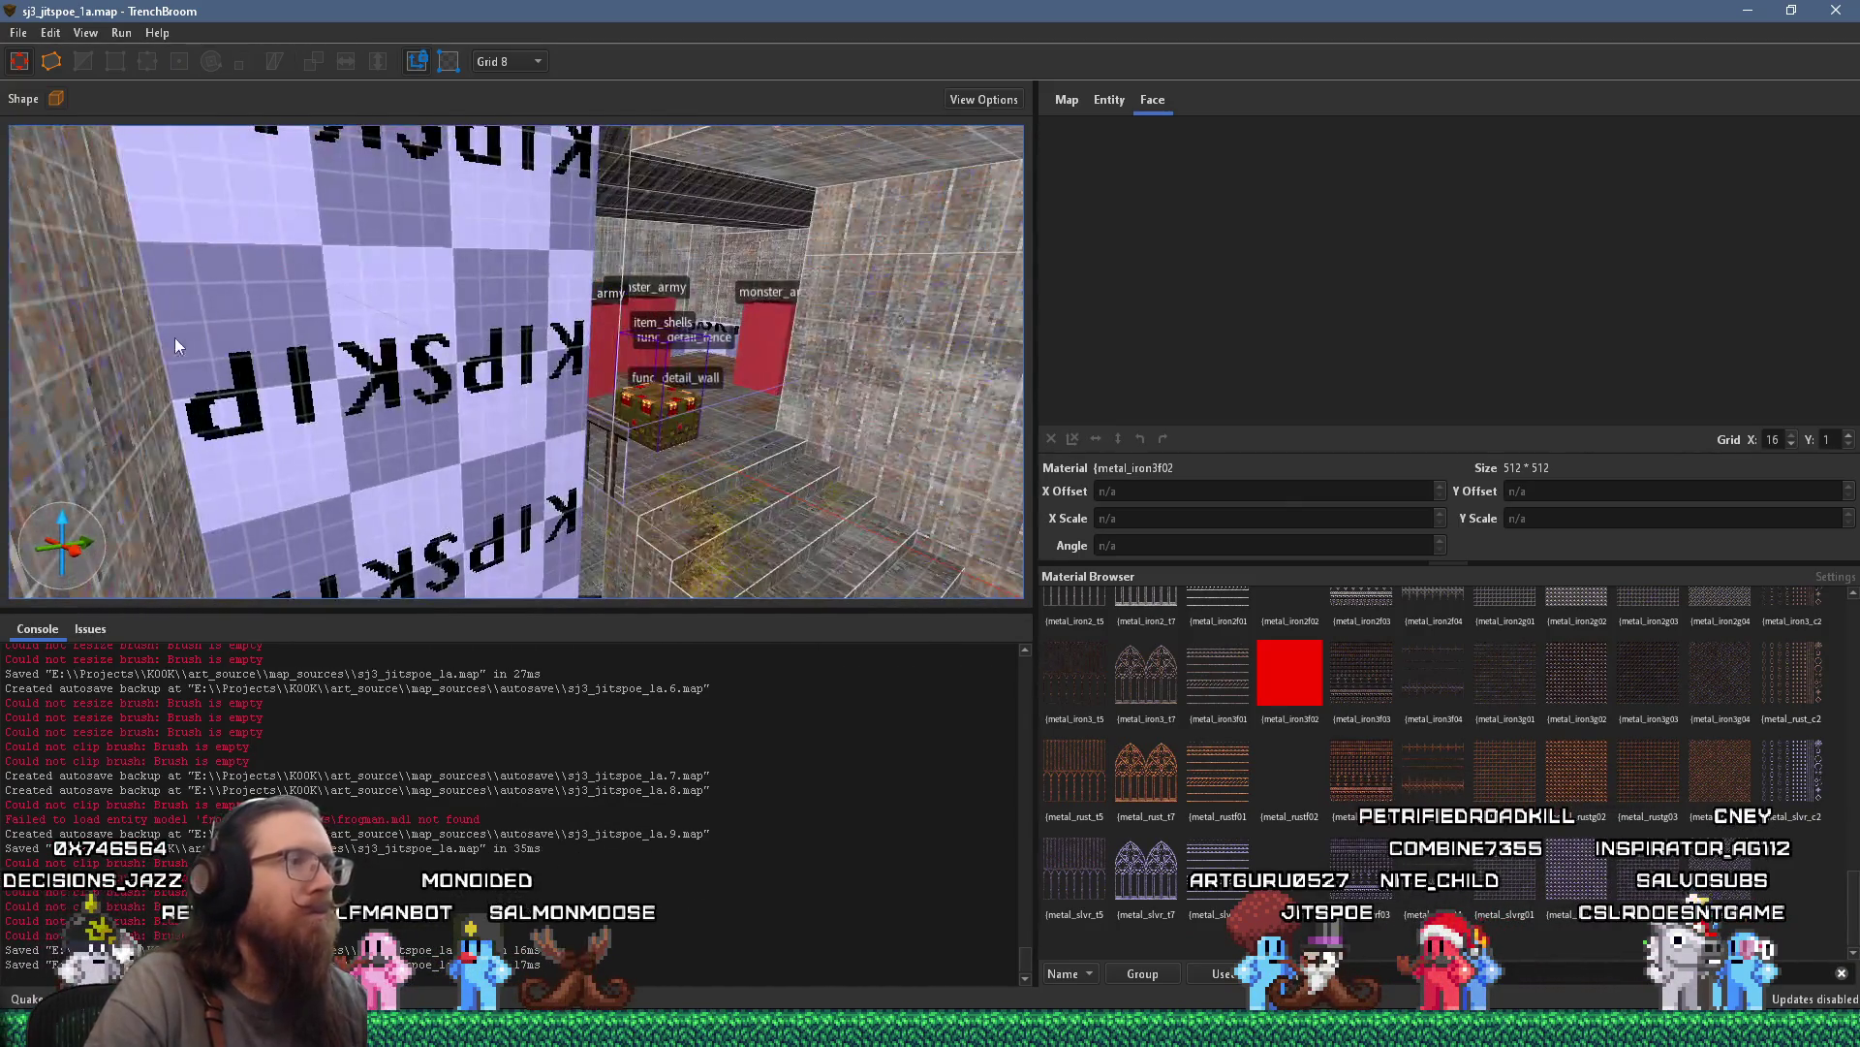
{"action": "scroll", "coordinate": [457, 281], "scroll_direction": "up", "scroll_amount": 5}
{"action": "scroll", "coordinate": [552, 276], "scroll_direction": "down", "scroll_amount": 10}
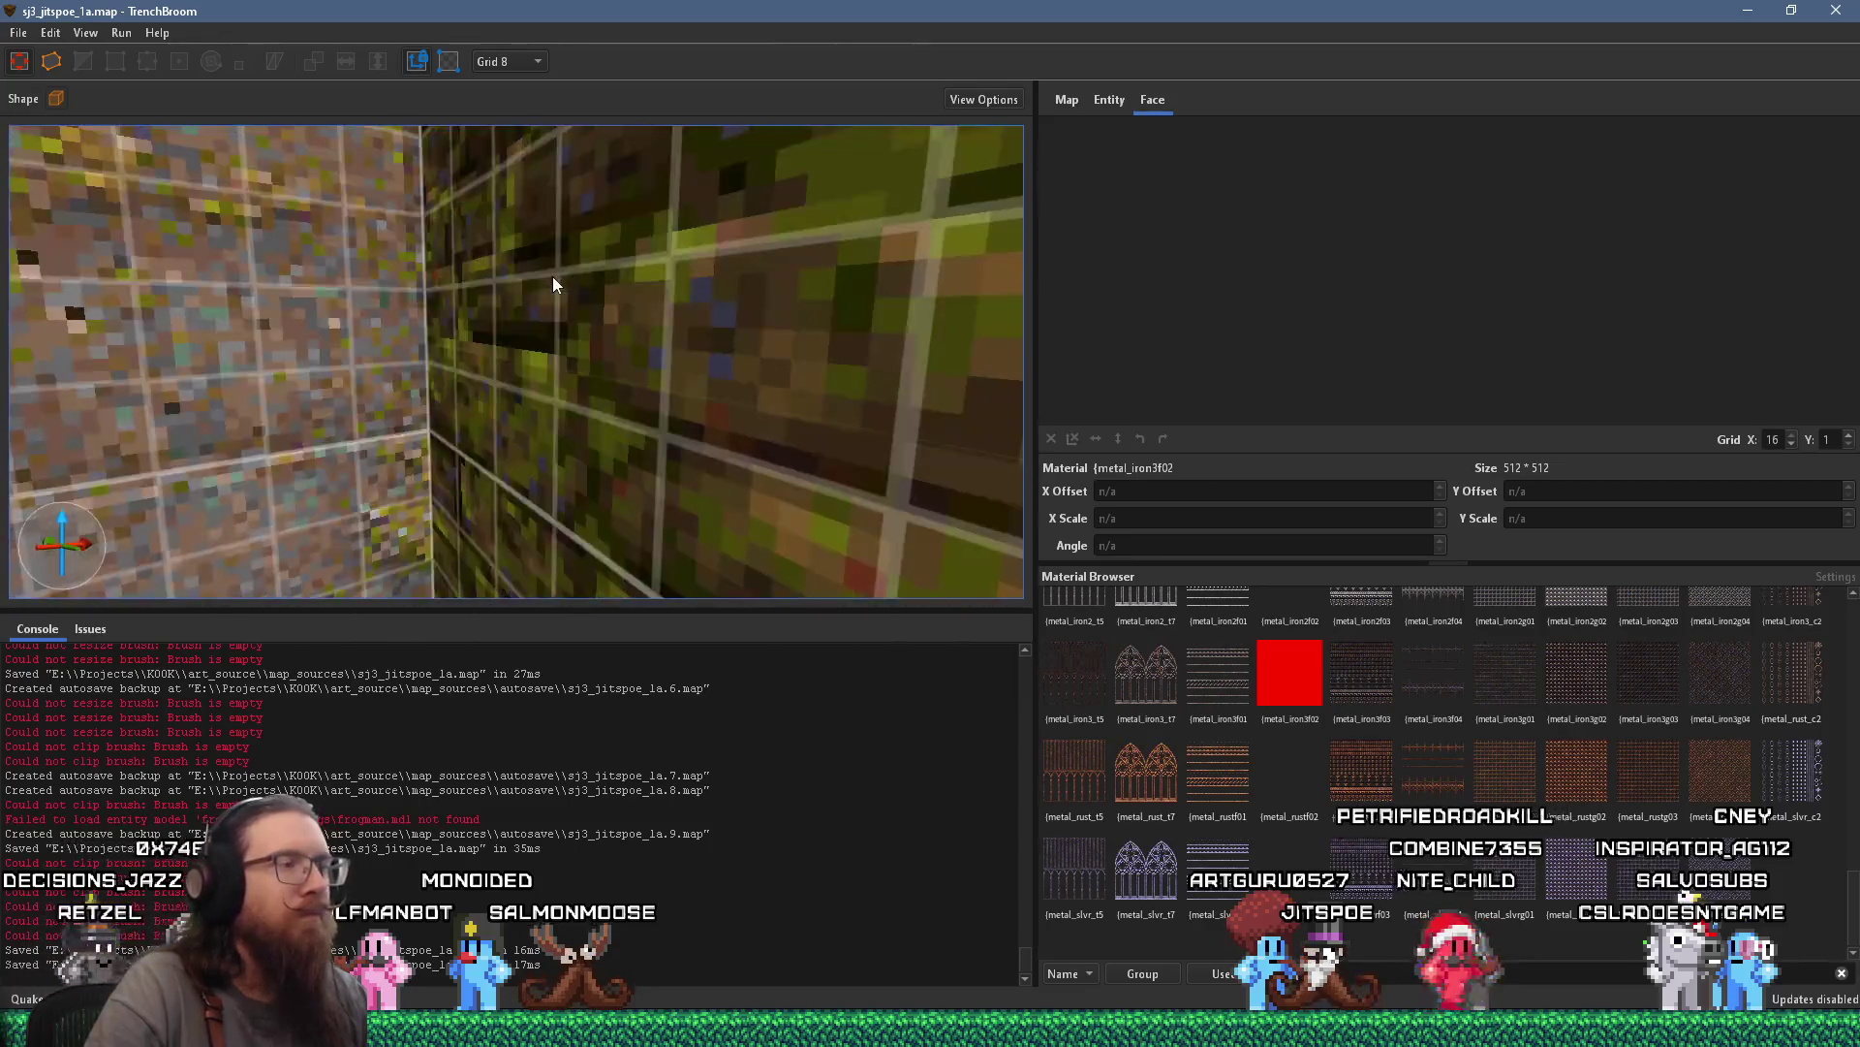
{"action": "scroll", "coordinate": [440, 283], "scroll_direction": "up", "scroll_amount": 4}
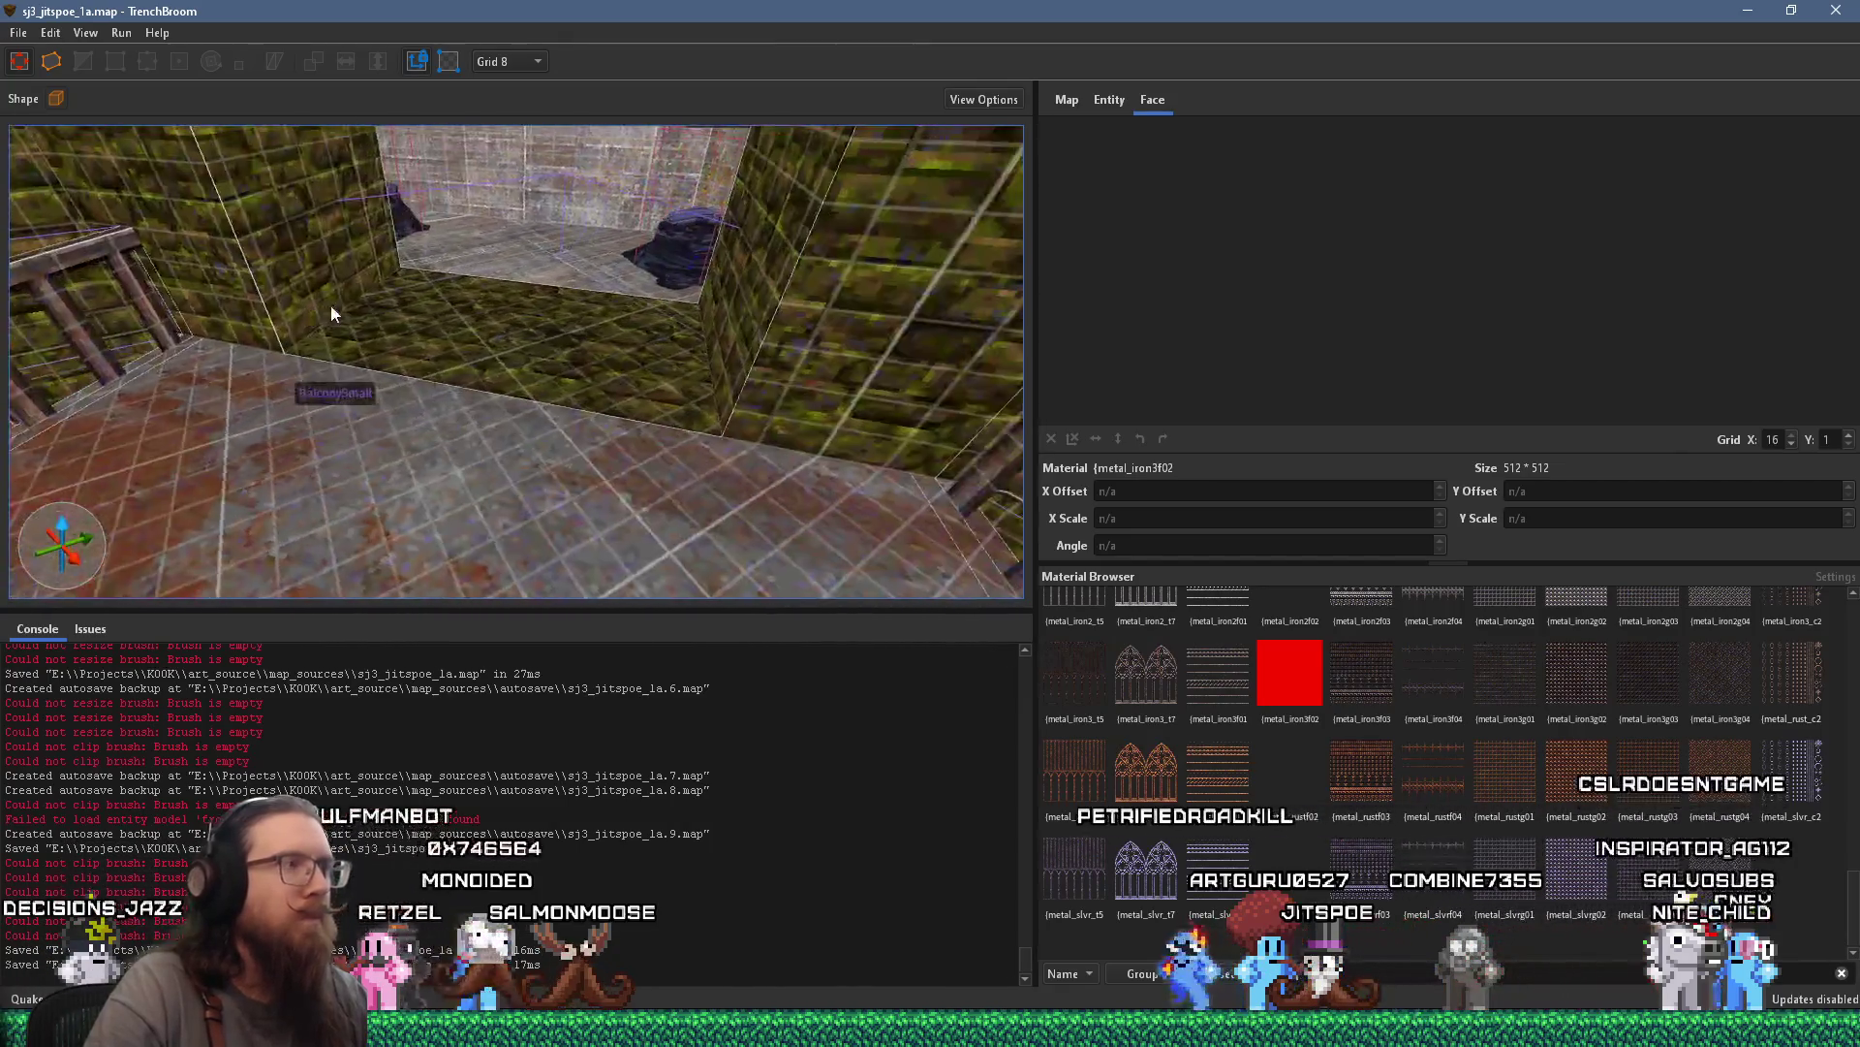
{"action": "scroll", "coordinate": [426, 281], "scroll_direction": "down", "scroll_amount": 5}
{"action": "scroll", "coordinate": [407, 278], "scroll_direction": "up", "scroll_amount": 5}
{"action": "scroll", "coordinate": [407, 281], "scroll_direction": "down", "scroll_amount": 5}
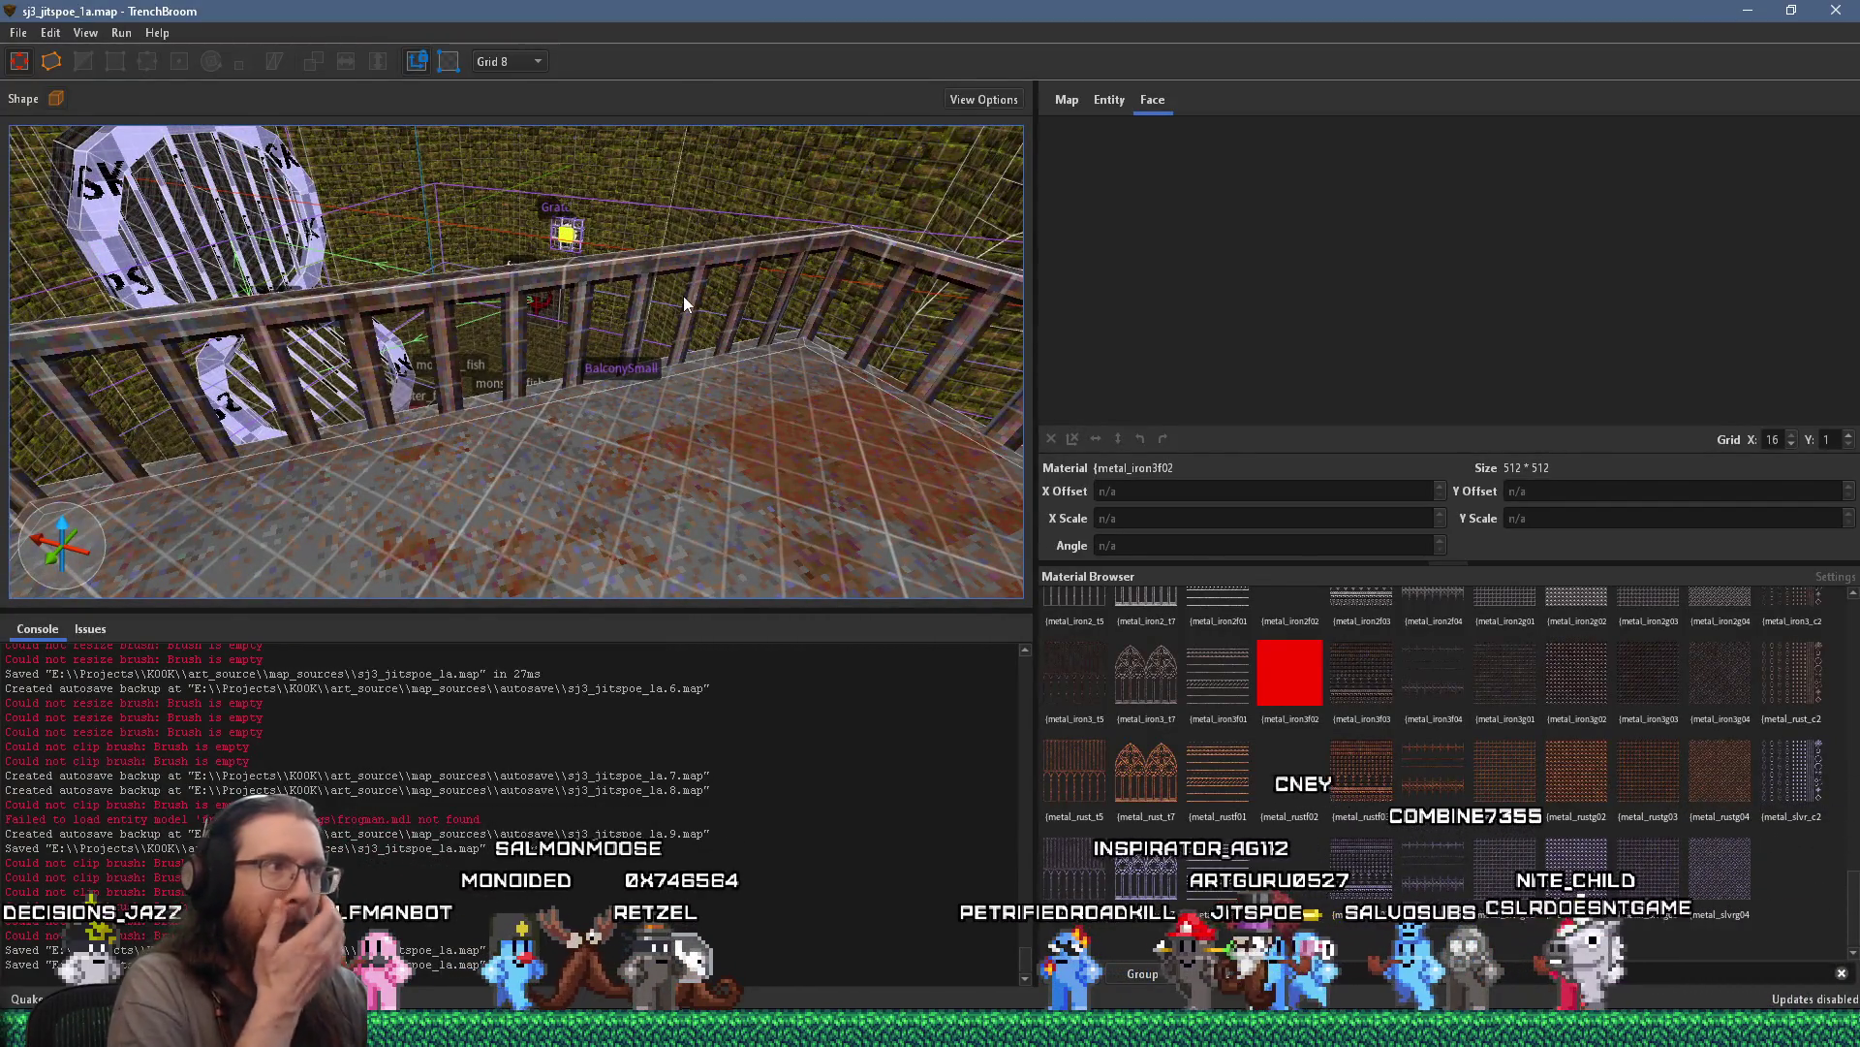
{"action": "scroll", "coordinate": [633, 266], "scroll_direction": "up", "scroll_amount": 3}
{"action": "scroll", "coordinate": [582, 257], "scroll_direction": "up", "scroll_amount": 5}
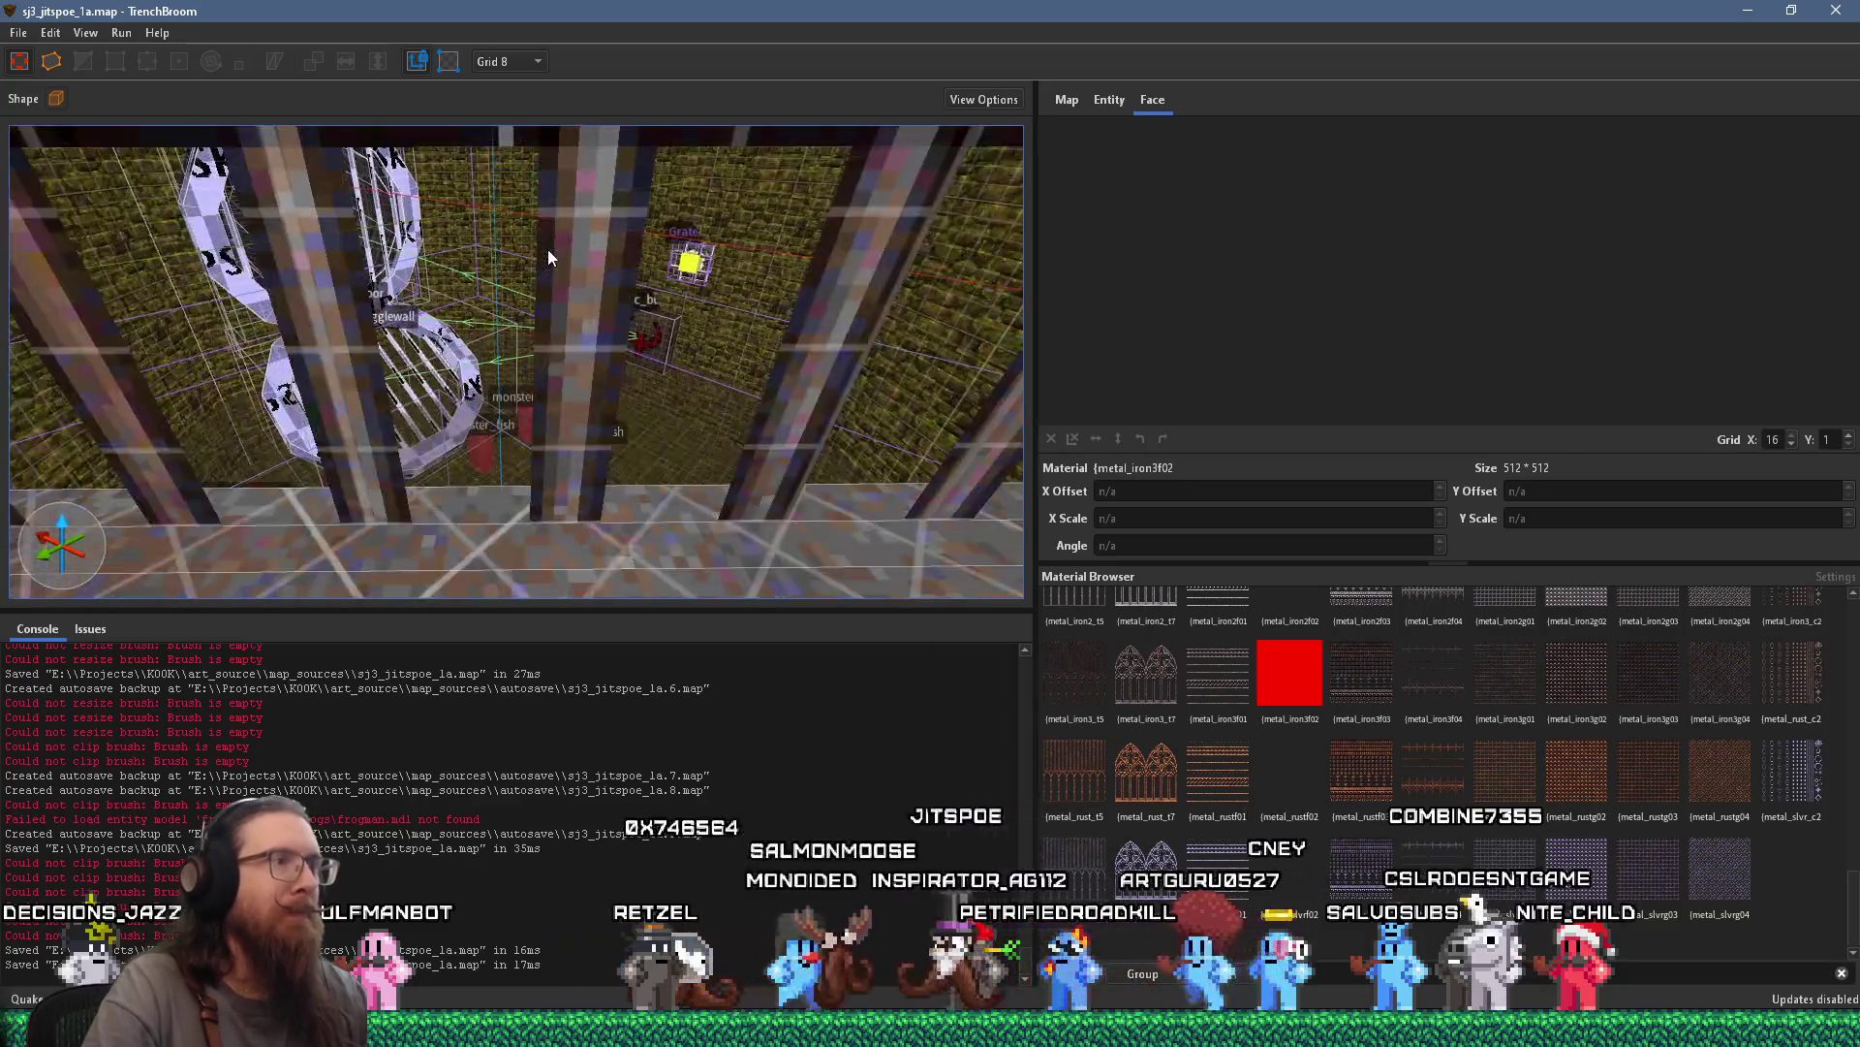
{"action": "left_click", "coordinate": [649, 281]}
{"action": "scroll", "coordinate": [642, 284], "scroll_direction": "up", "scroll_amount": 3}
{"action": "scroll", "coordinate": [669, 300], "scroll_direction": "up", "scroll_amount": 2}
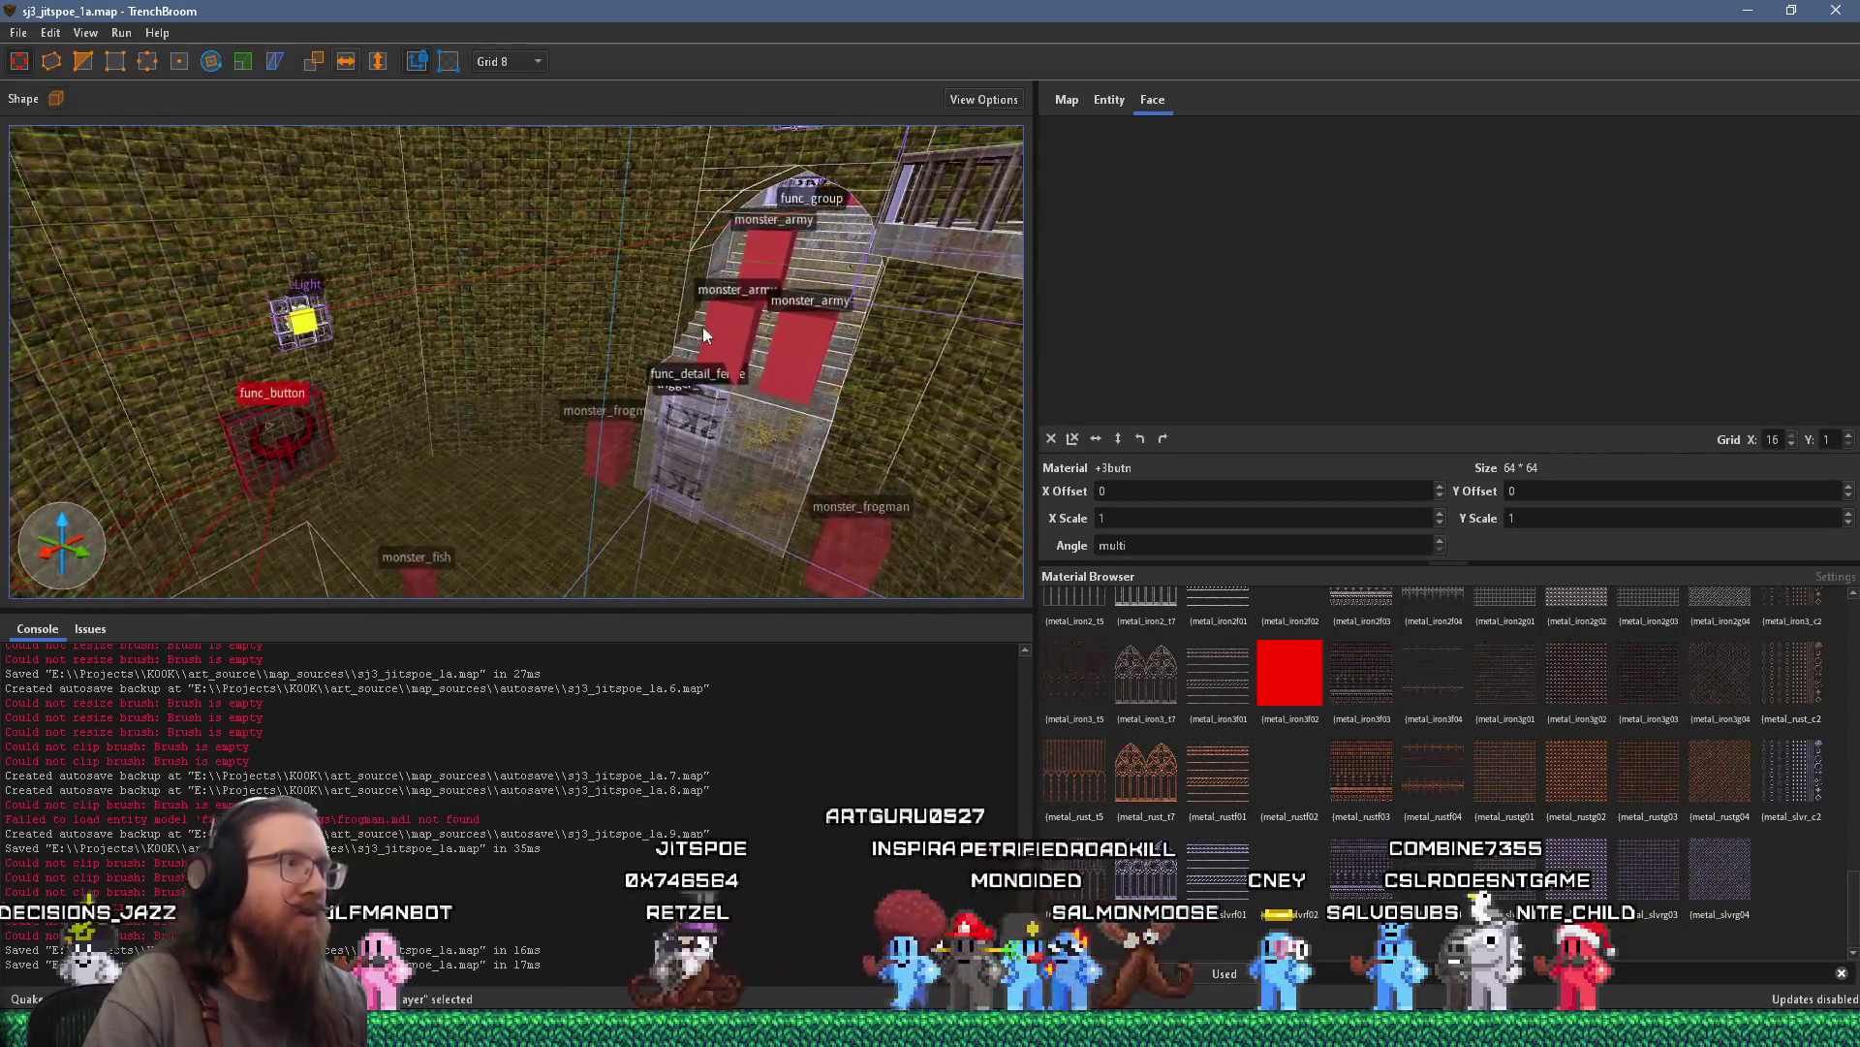
{"action": "key", "text": "Page_Up"}
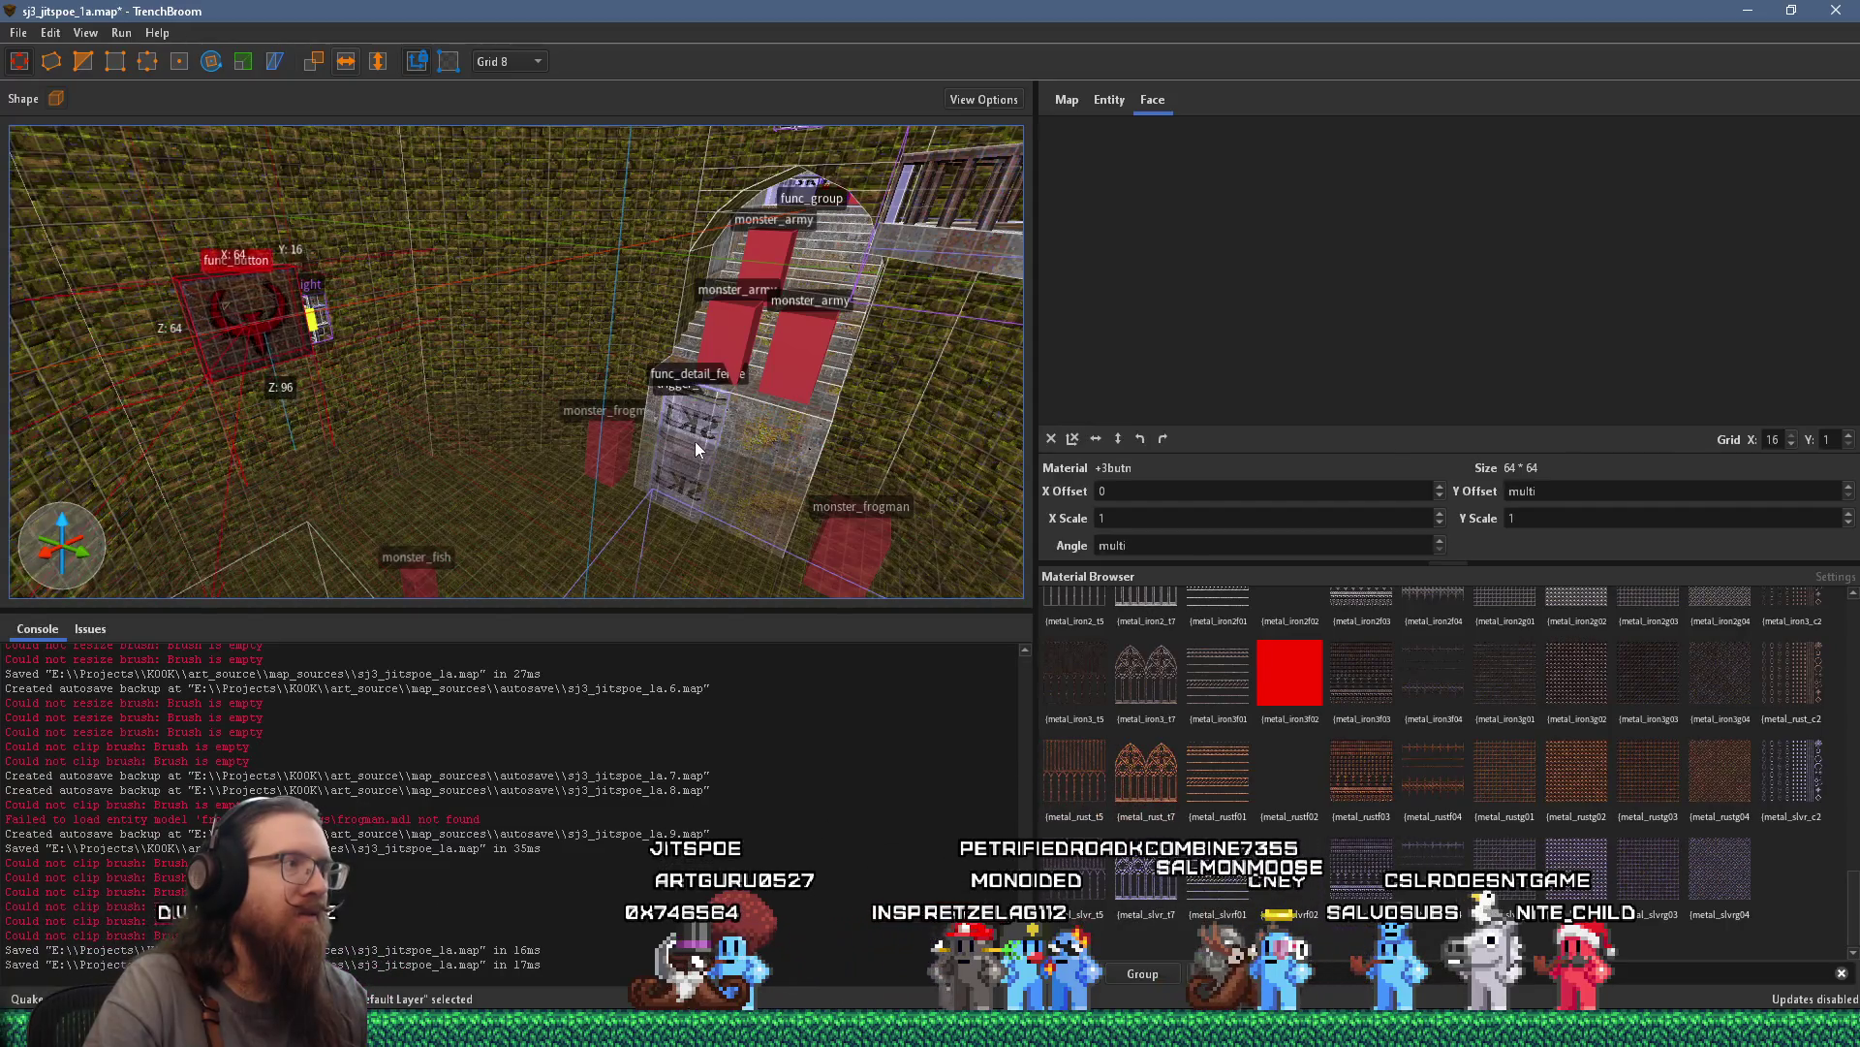
{"action": "mouse_move", "coordinate": [239, 345]}
{"action": "left_mouse_down"}
{"action": "mouse_move", "coordinate": [822, 372]}
{"action": "mouse_move", "coordinate": [865, 416]}
{"action": "mouse_move", "coordinate": [561, 453]}
{"action": "mouse_move", "coordinate": [810, 381]}
{"action": "mouse_move", "coordinate": [857, 429]}
{"action": "left_mouse_up"}
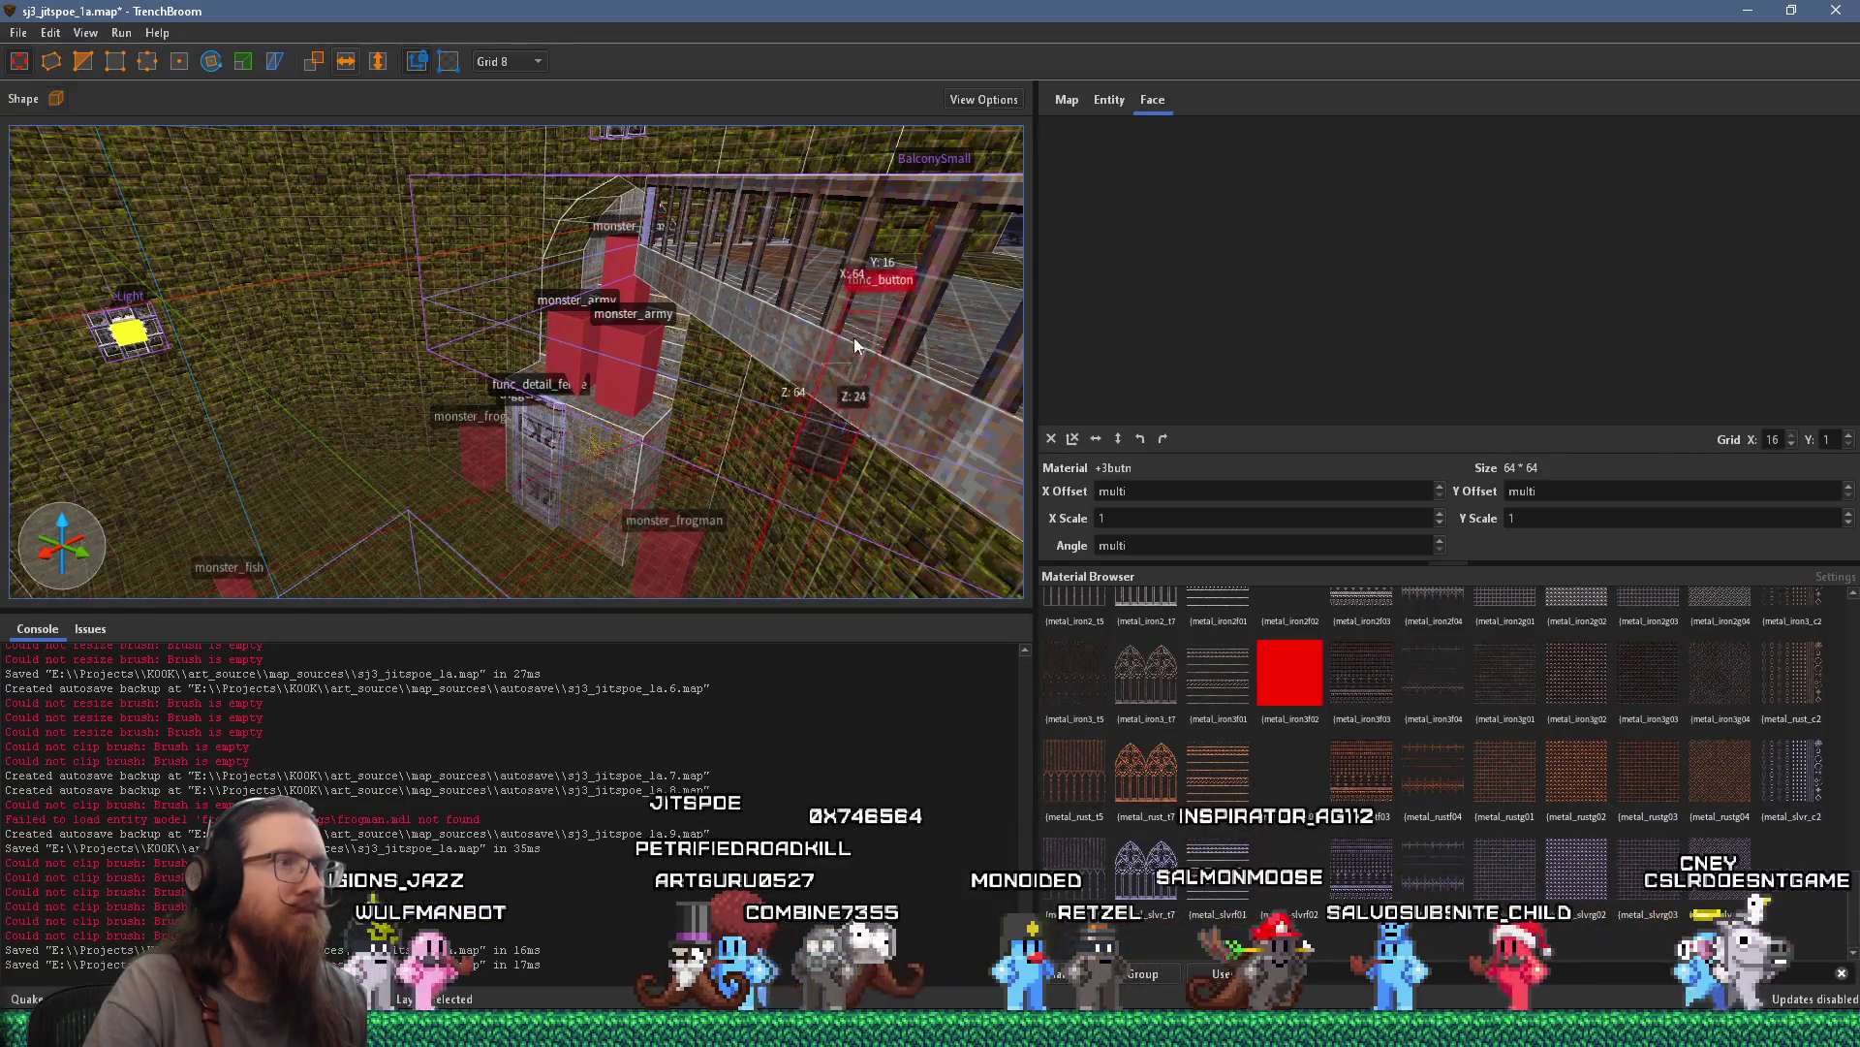
{"action": "key", "text": "ctrl+u"}
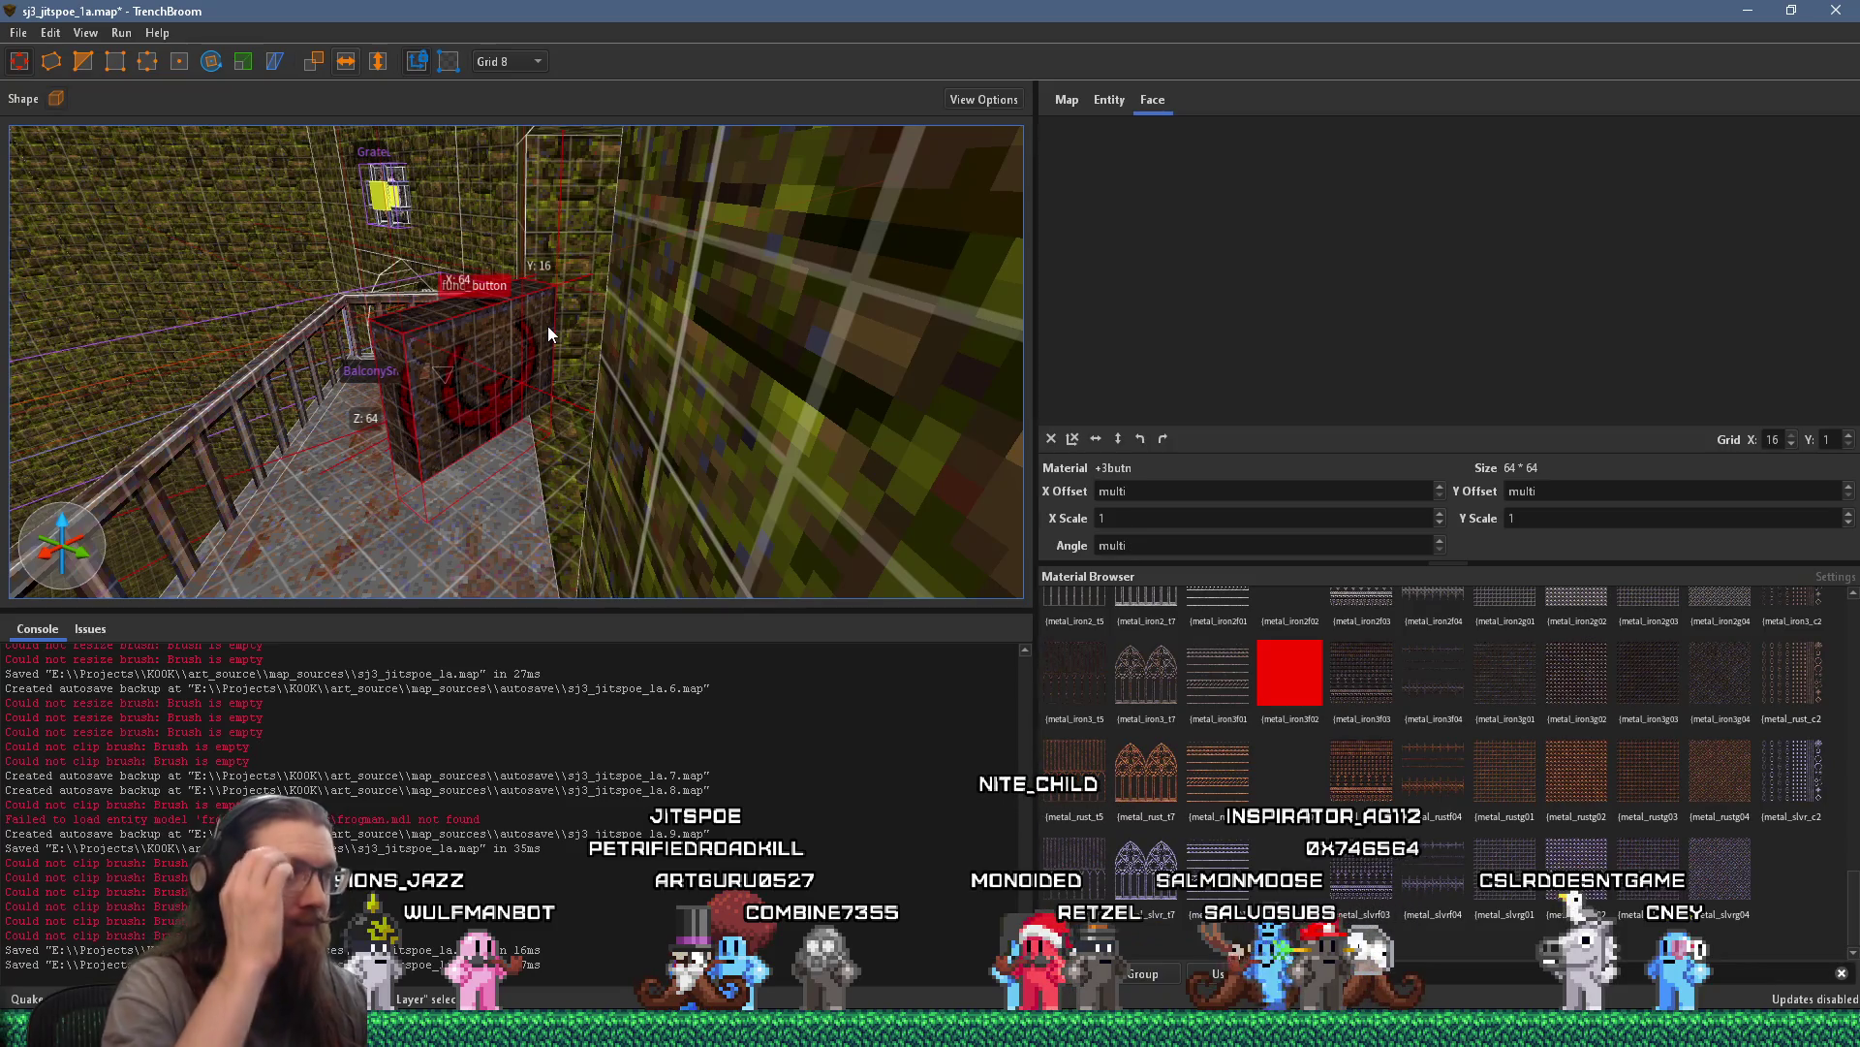
{"action": "mouse_move", "coordinate": [549, 326]}
{"action": "left_mouse_down"}
{"action": "mouse_move", "coordinate": [498, 367]}
{"action": "mouse_move", "coordinate": [467, 362]}
{"action": "left_mouse_up"}
{"action": "scroll", "coordinate": [455, 435], "scroll_direction": "up", "scroll_amount": 3}
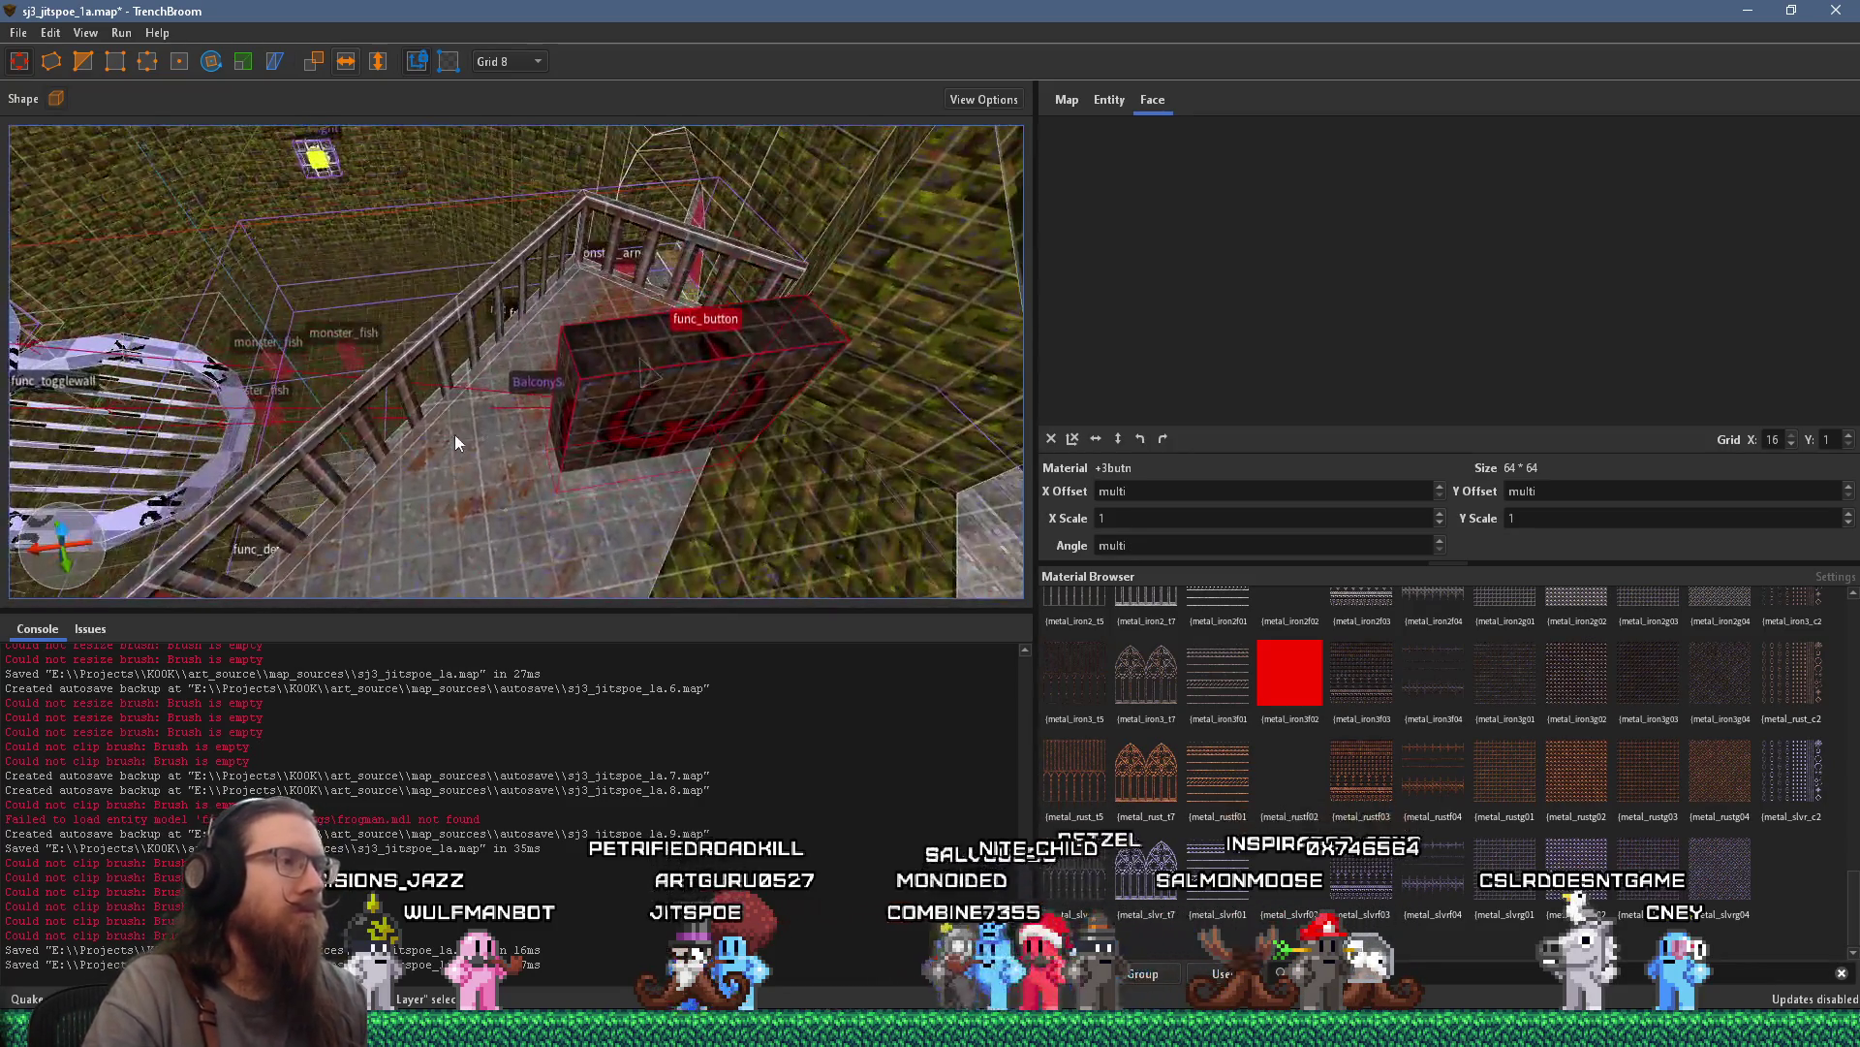
{"action": "scroll", "coordinate": [576, 380], "scroll_direction": "up", "scroll_amount": 3}
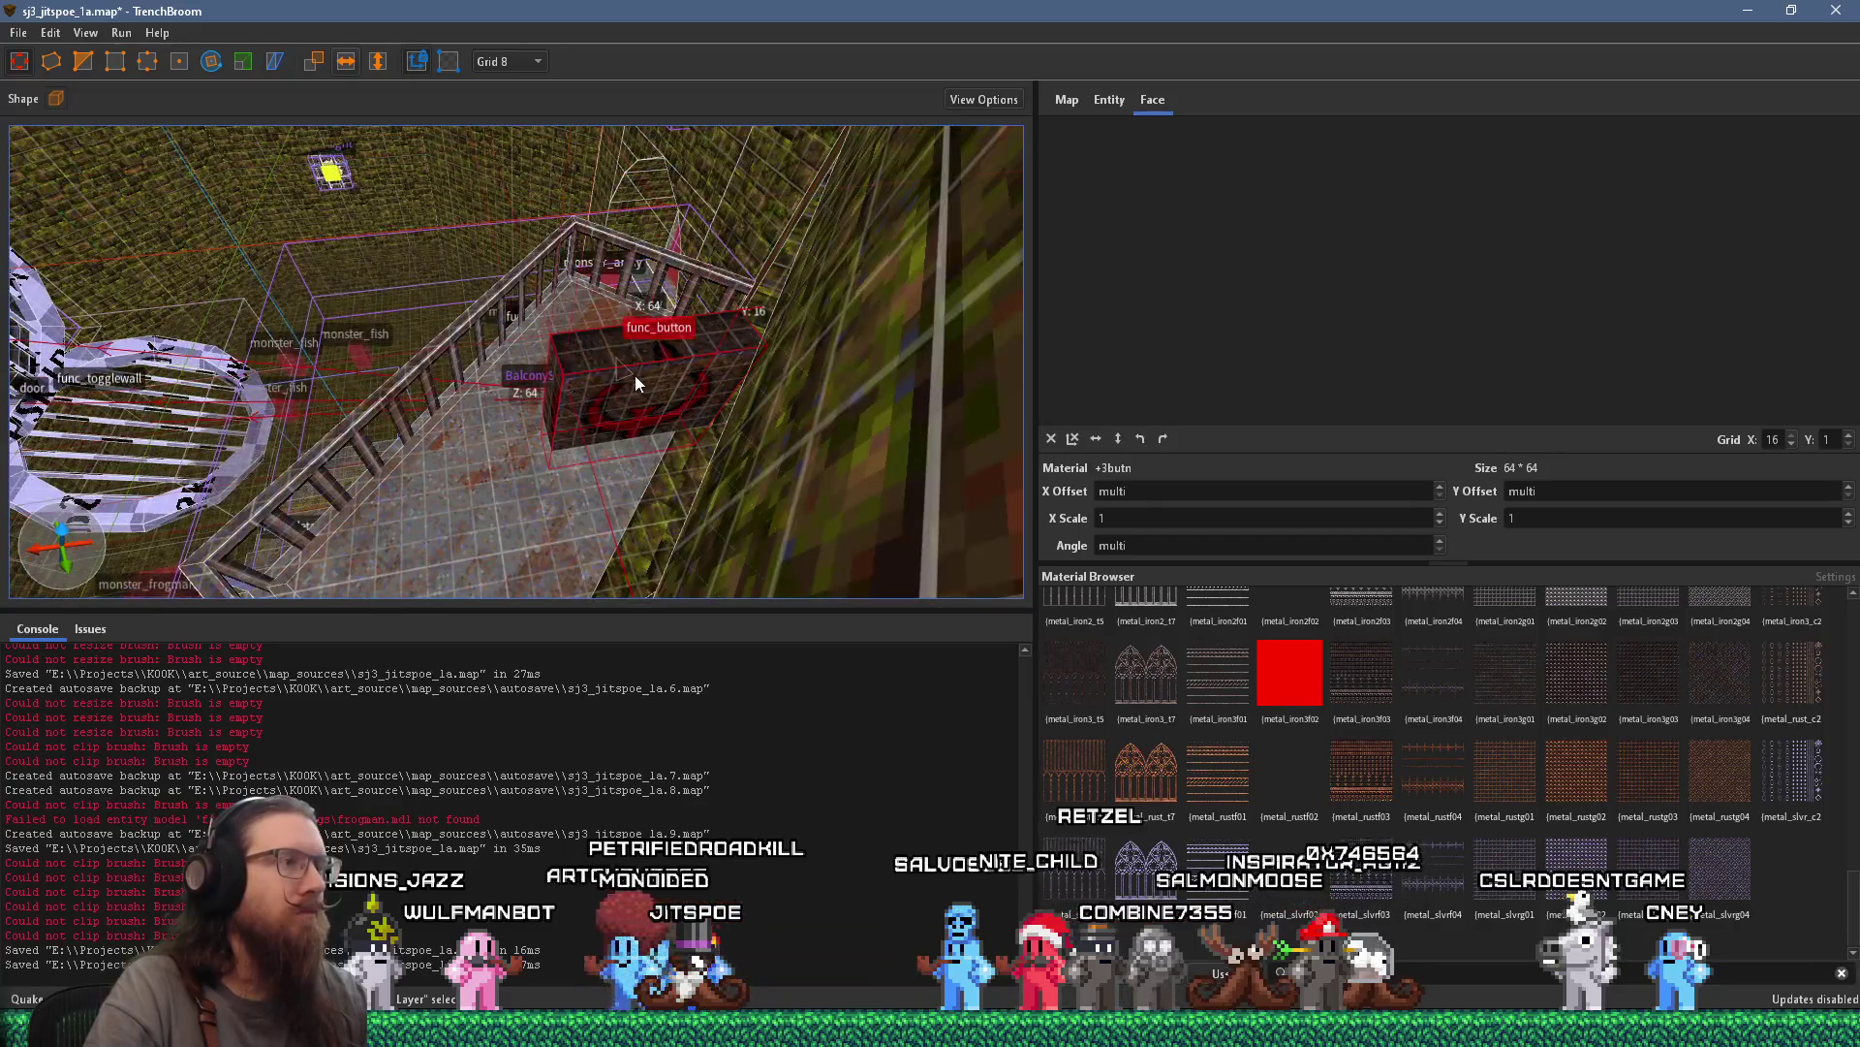
{"action": "scroll", "coordinate": [636, 374], "scroll_direction": "up", "scroll_amount": 5}
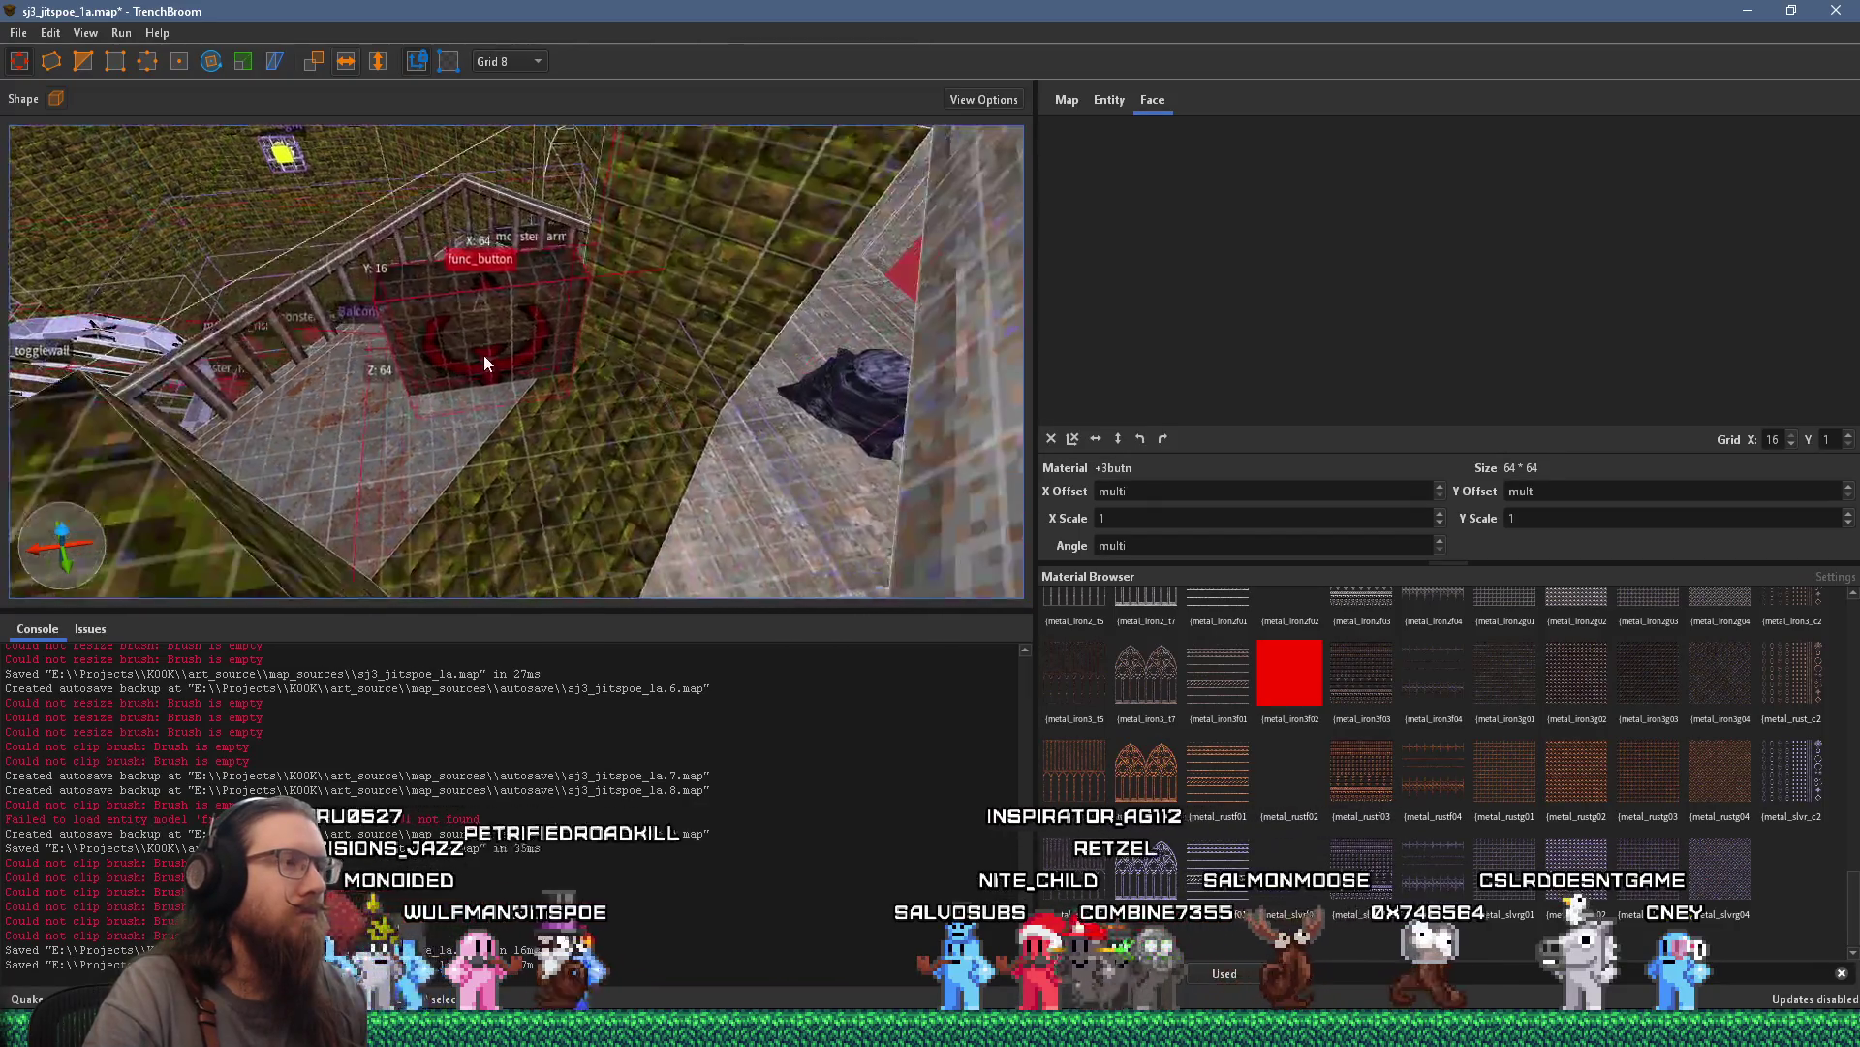
{"action": "scroll", "coordinate": [423, 282], "scroll_direction": "down", "scroll_amount": 8}
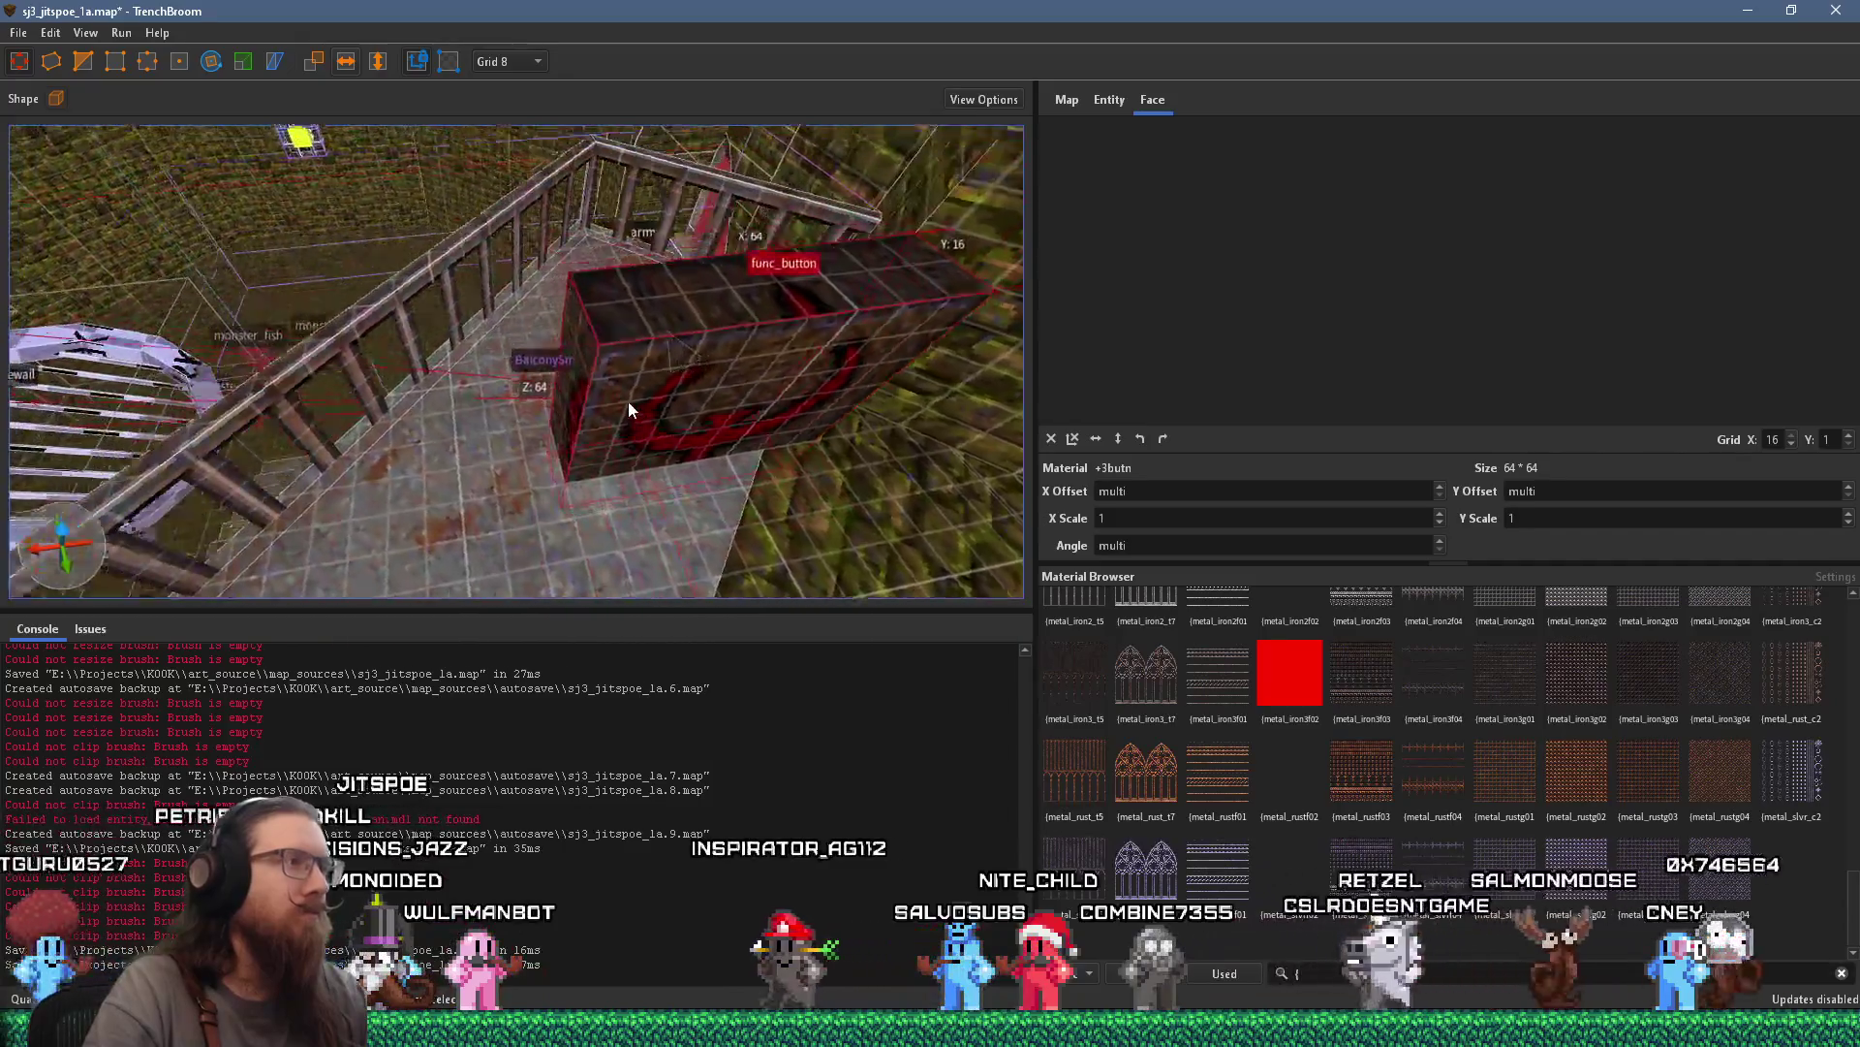
{"action": "mouse_move", "coordinate": [707, 416]}
{"action": "left_mouse_down"}
{"action": "mouse_move", "coordinate": [624, 409]}
{"action": "mouse_move", "coordinate": [558, 353]}
{"action": "mouse_move", "coordinate": [591, 339]}
{"action": "mouse_move", "coordinate": [549, 287]}
{"action": "left_mouse_up"}
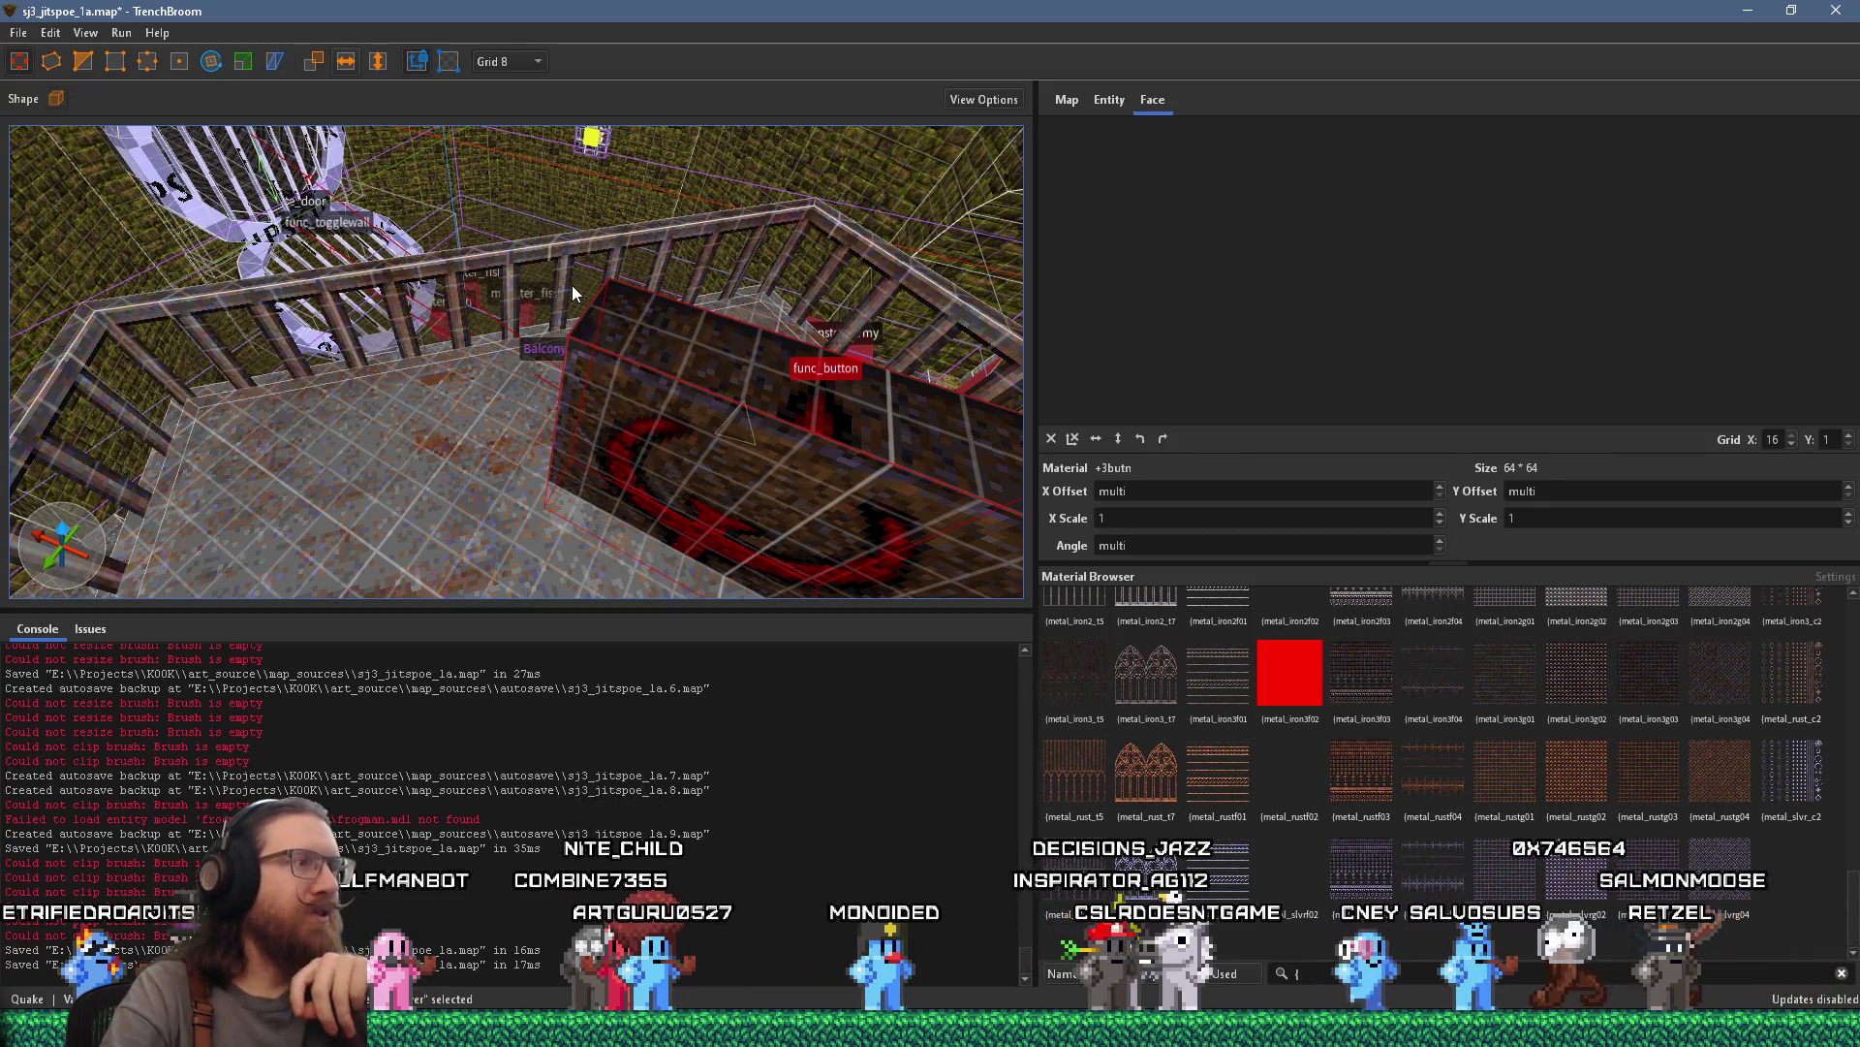
{"action": "scroll", "coordinate": [571, 374], "scroll_direction": "up", "scroll_amount": 5}
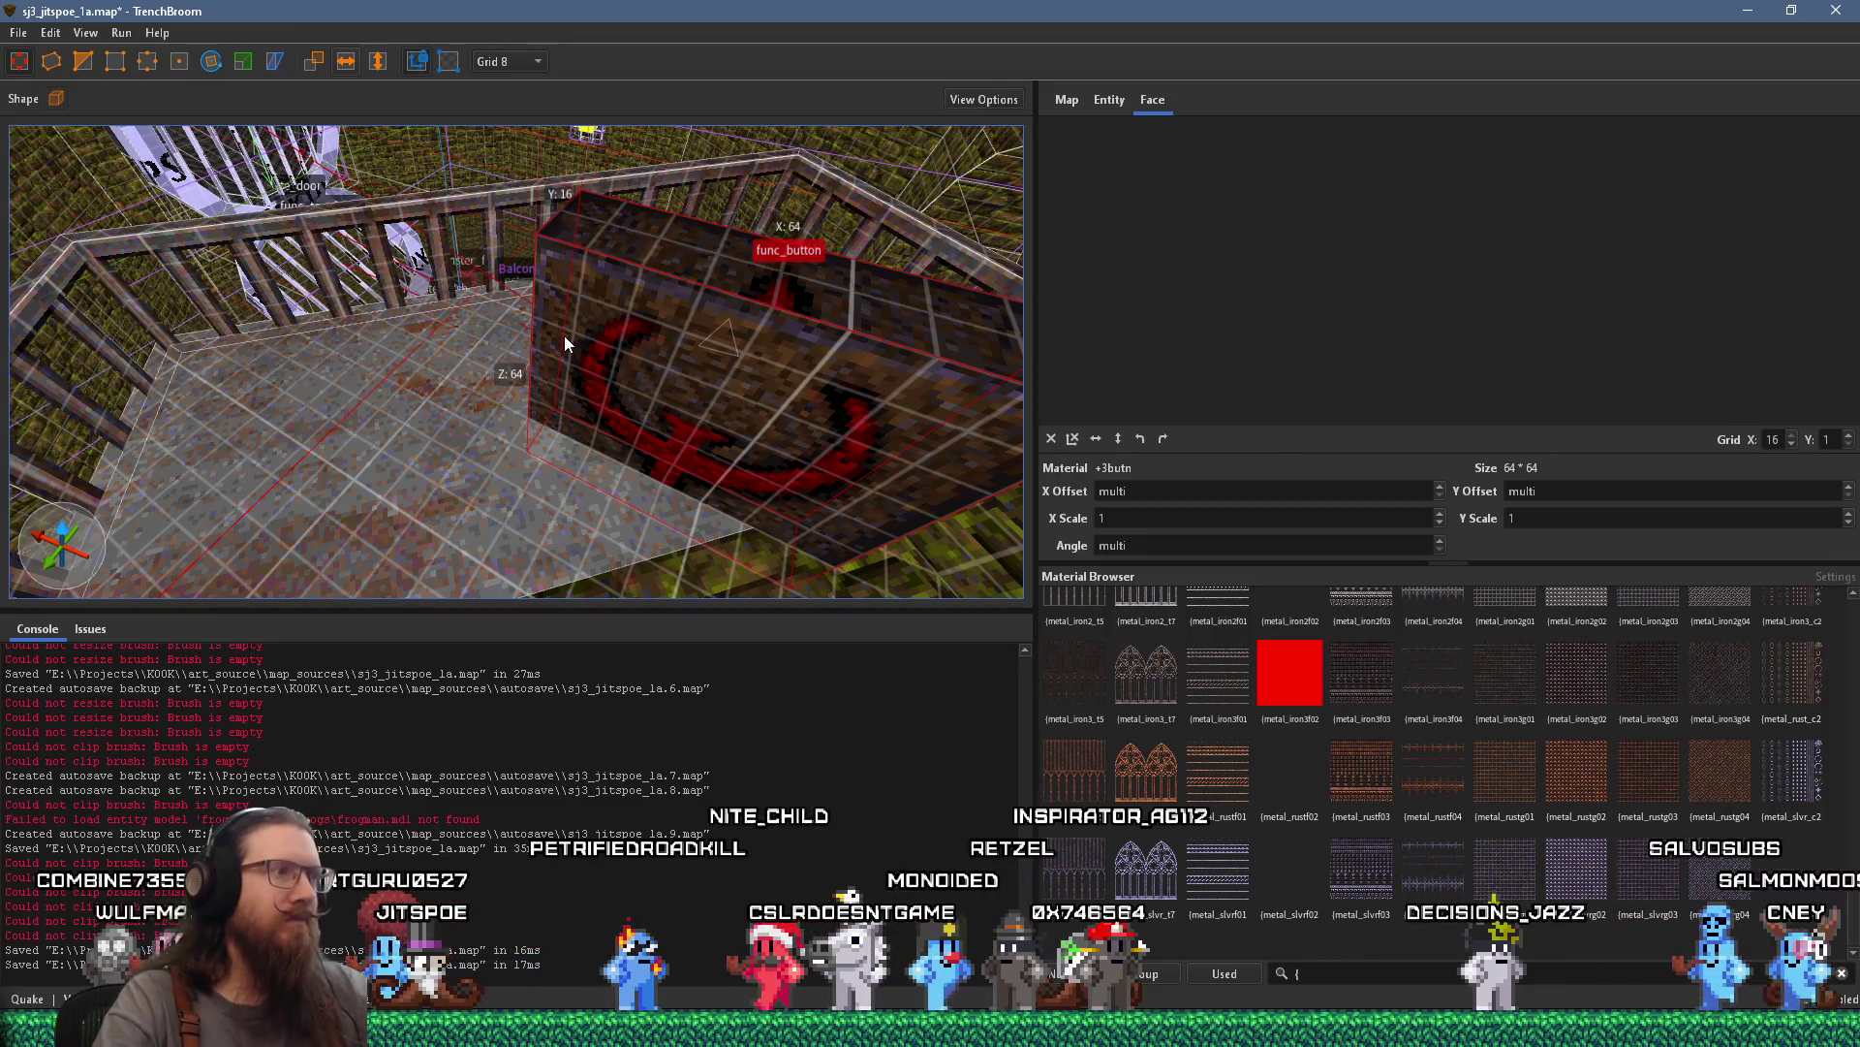
{"action": "key", "text": "w"}
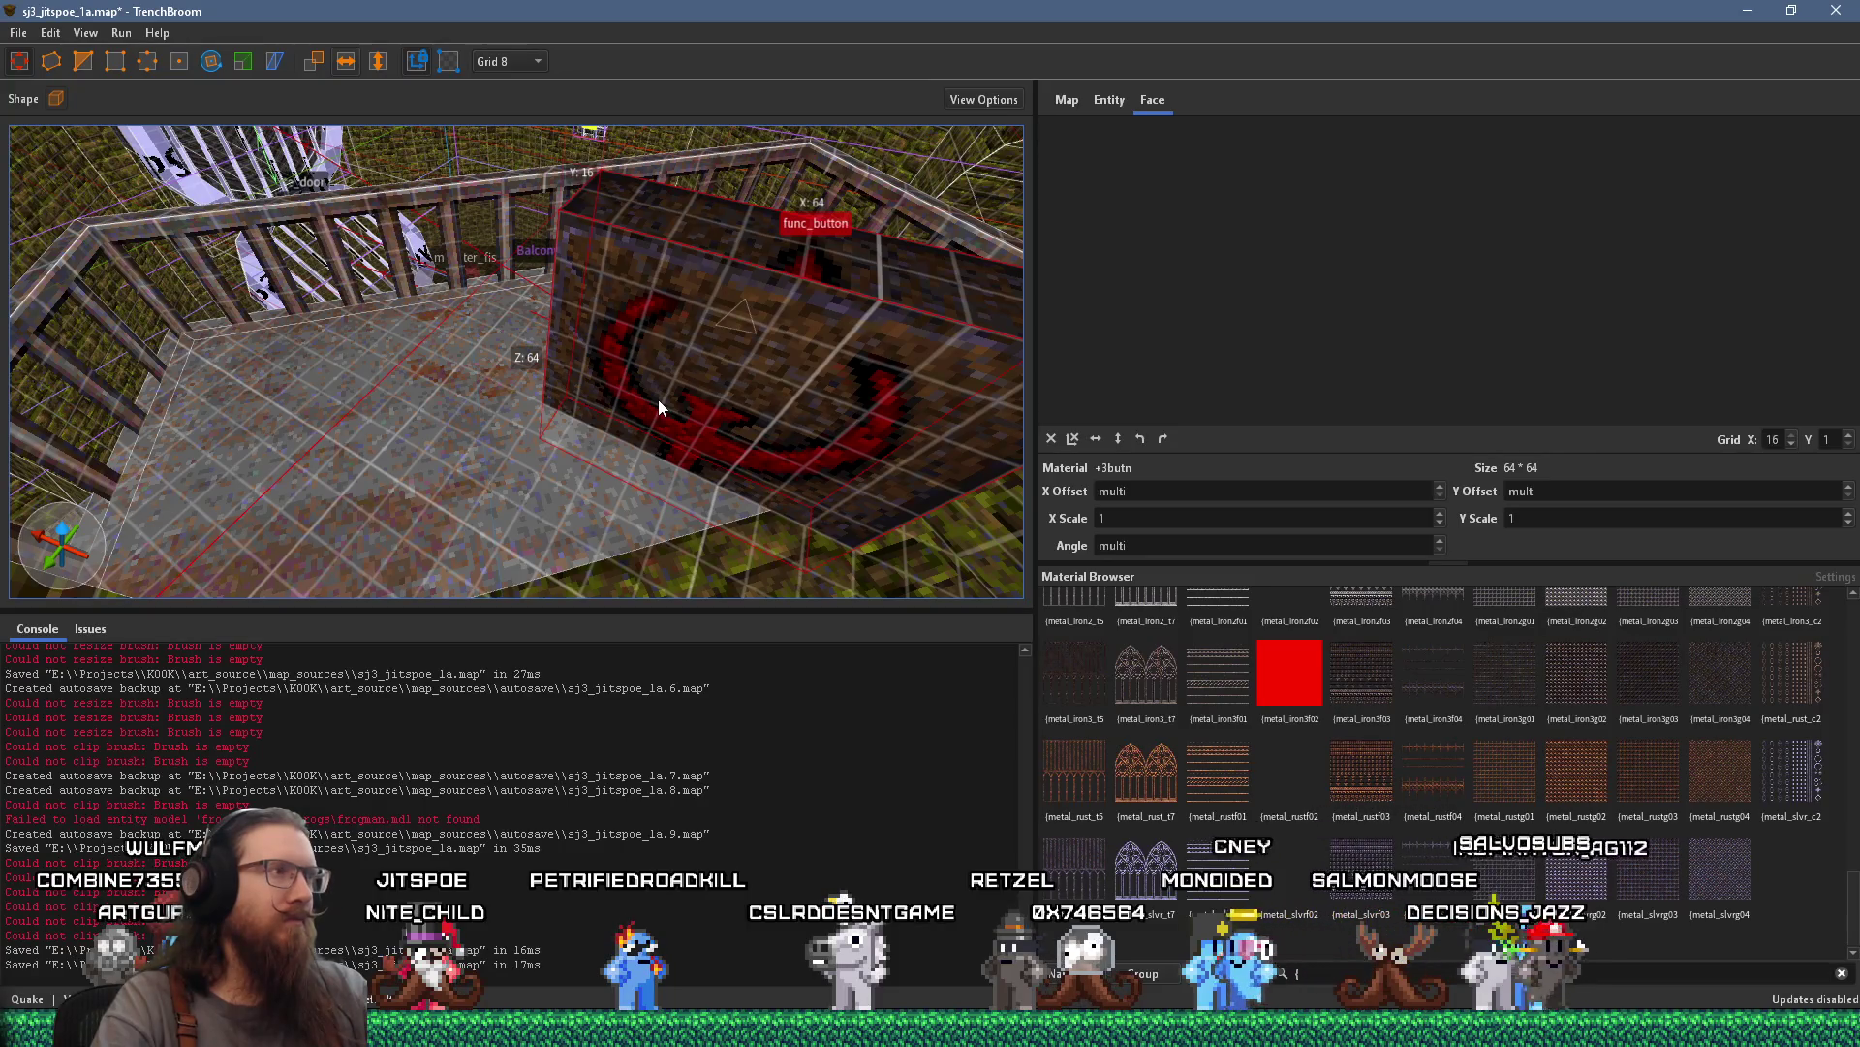
{"action": "key", "text": "d"}
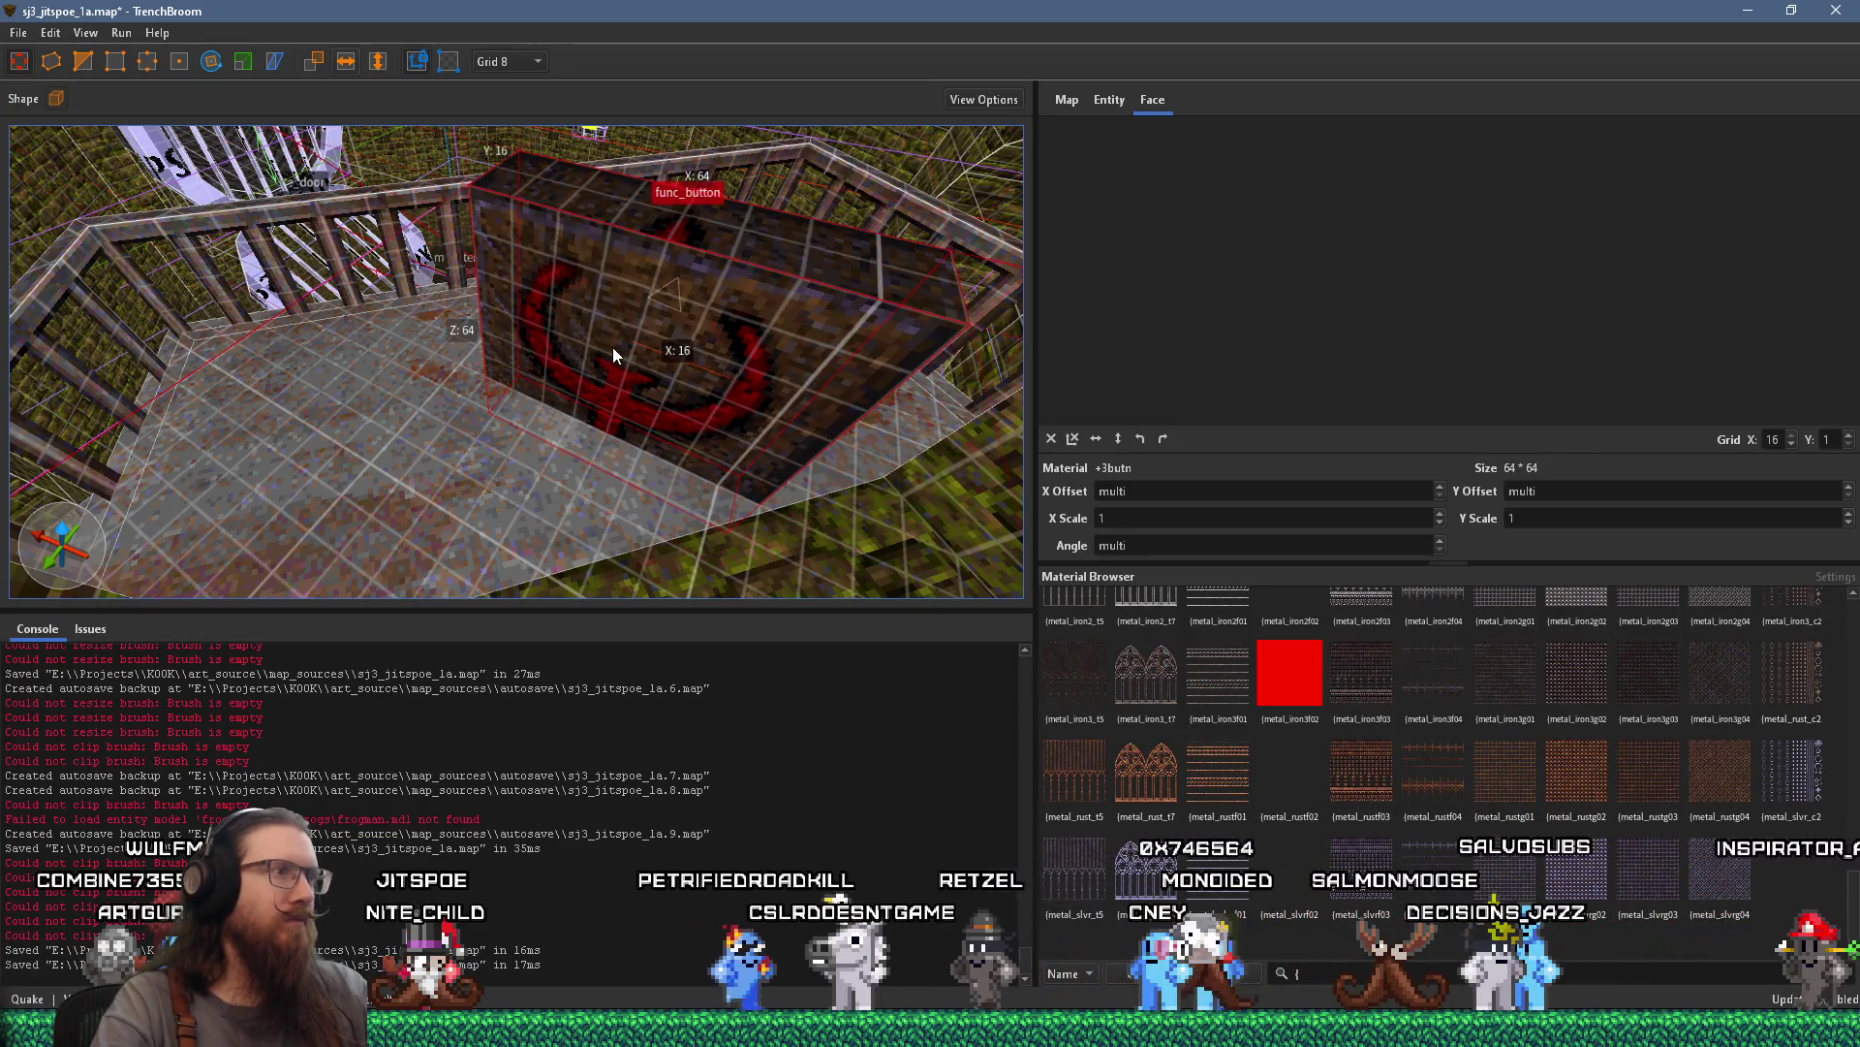
{"action": "key", "text": "s"}
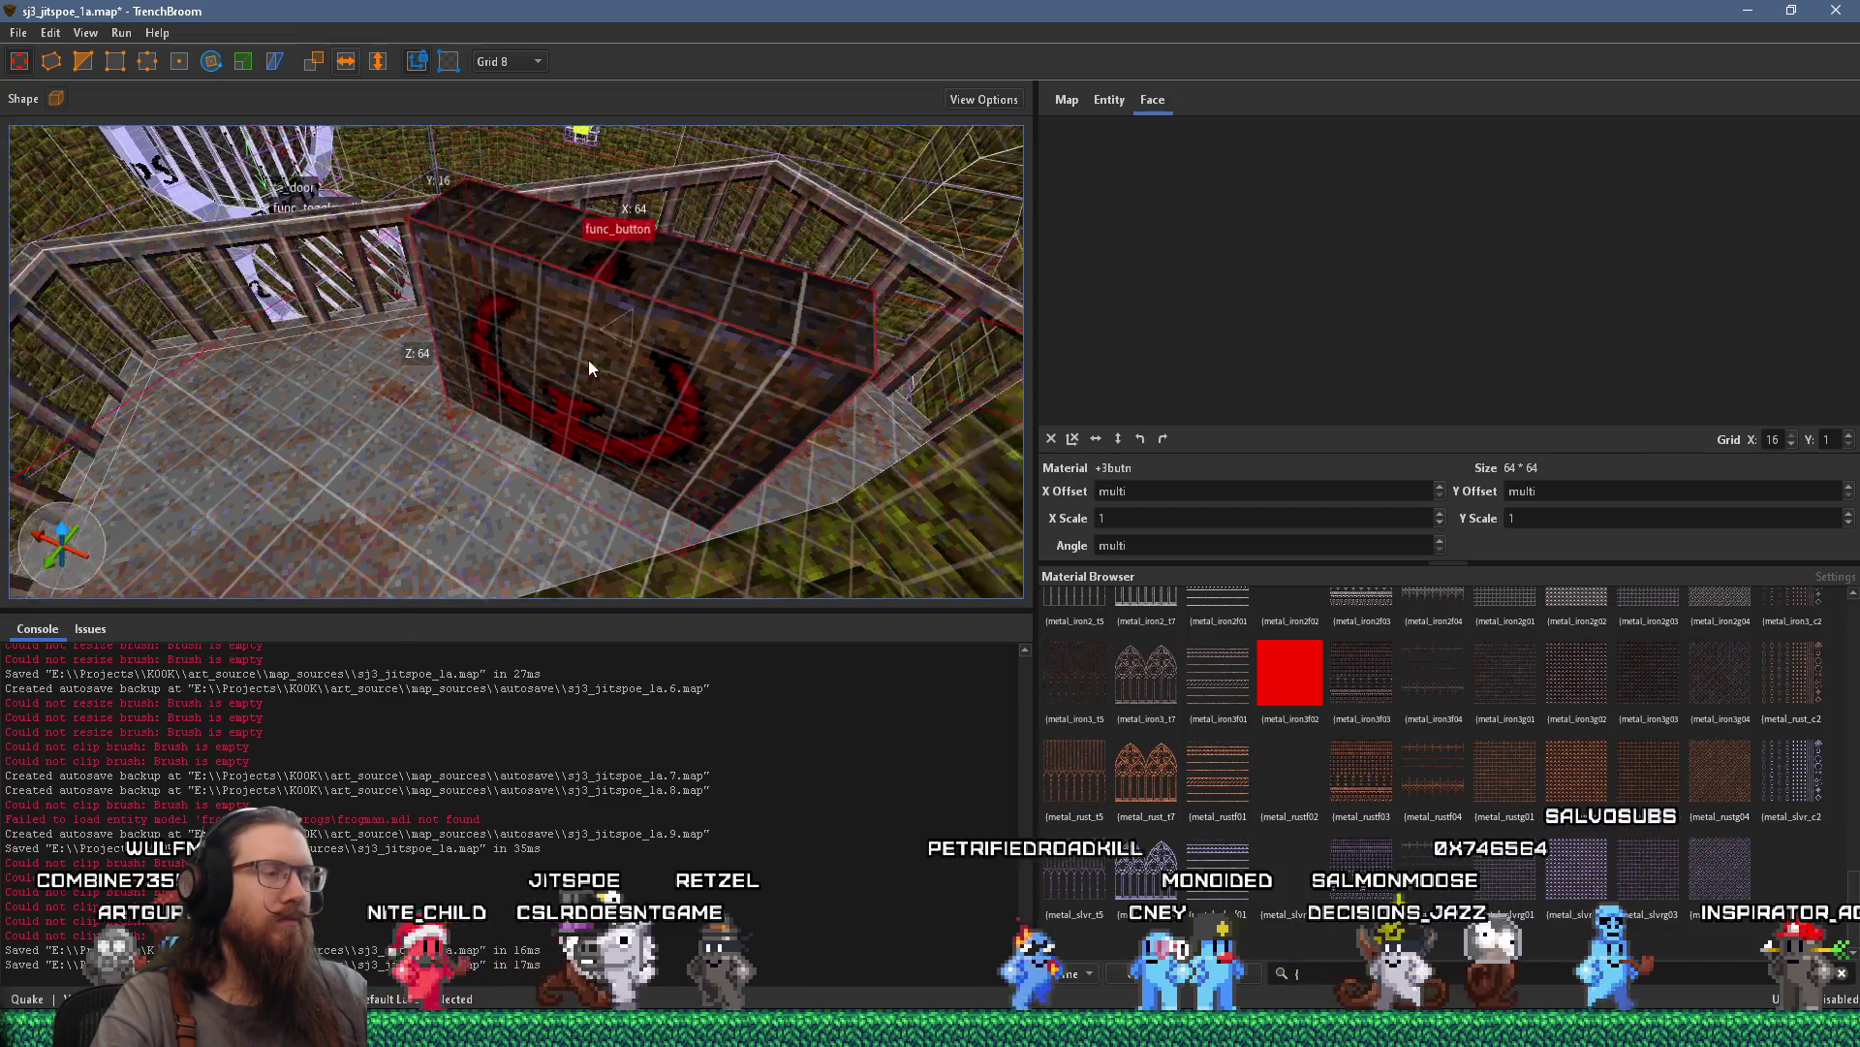
{"action": "left_click", "coordinate": [572, 390], "text": "shift"}
{"action": "key", "text": "d"}
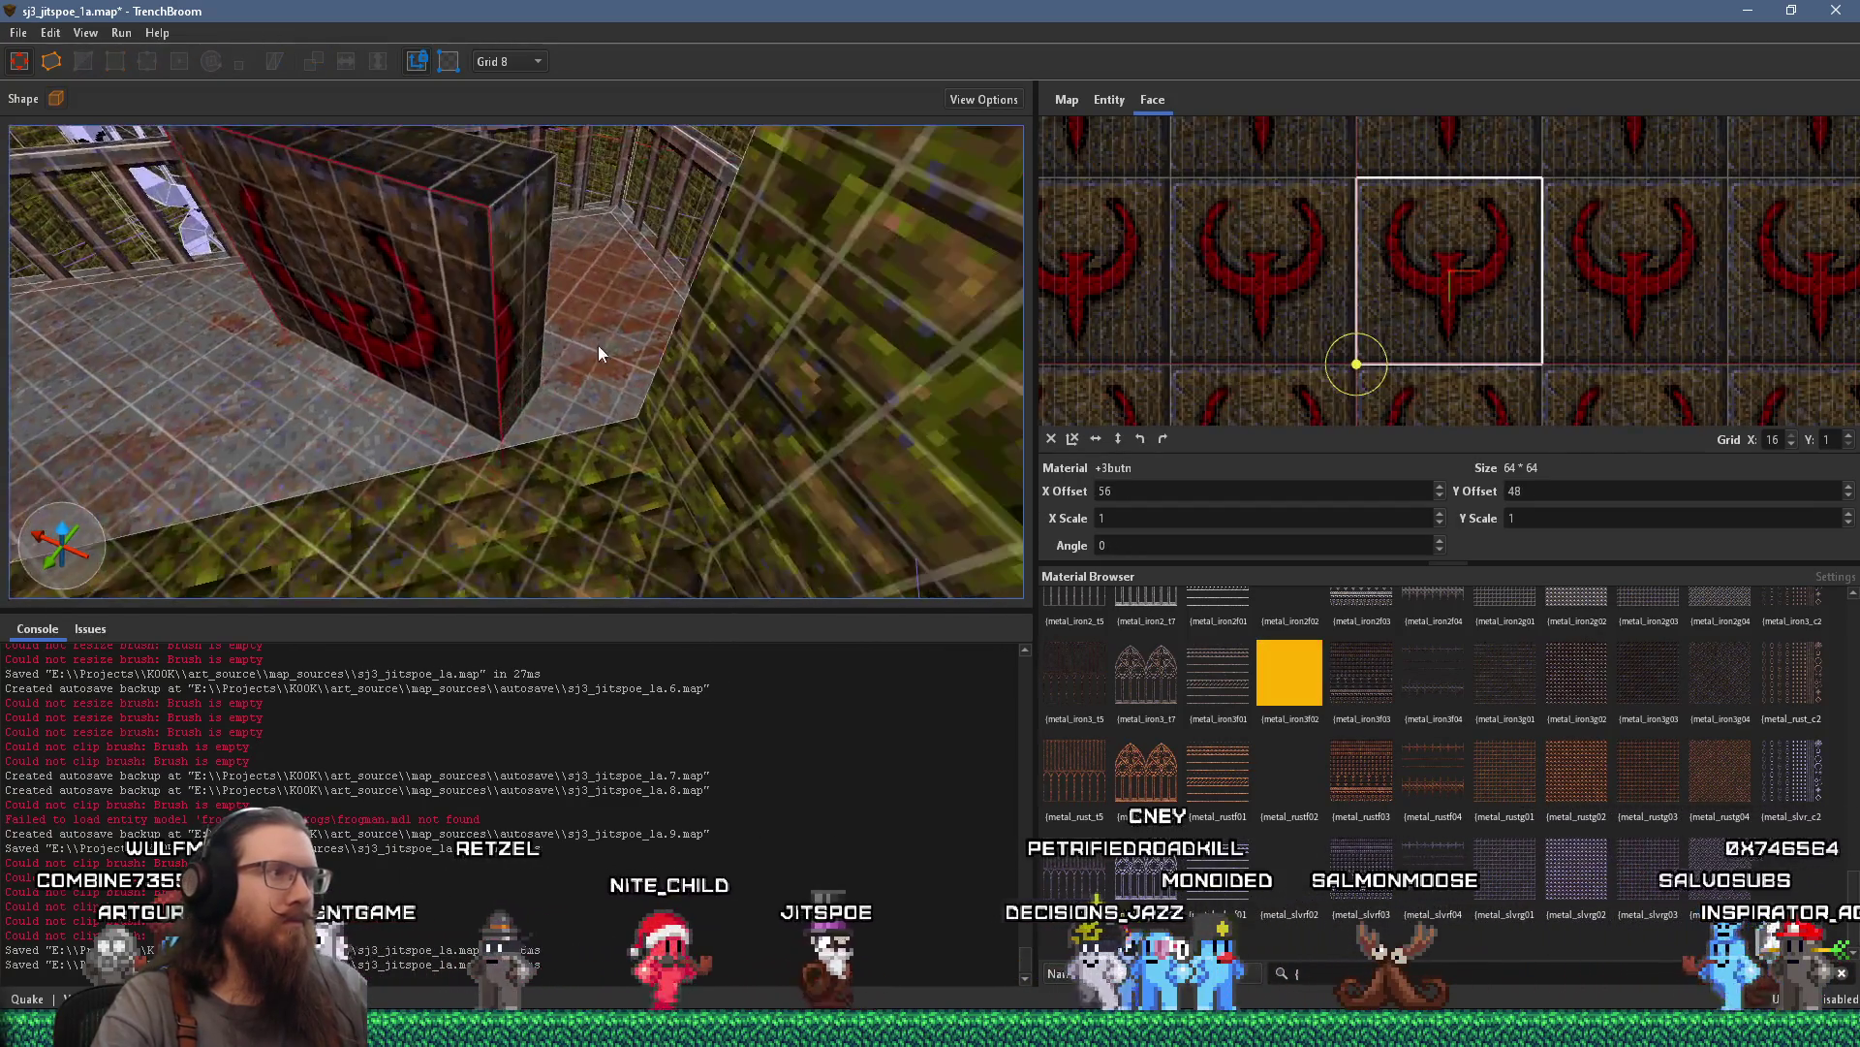
{"action": "key", "text": "a"}
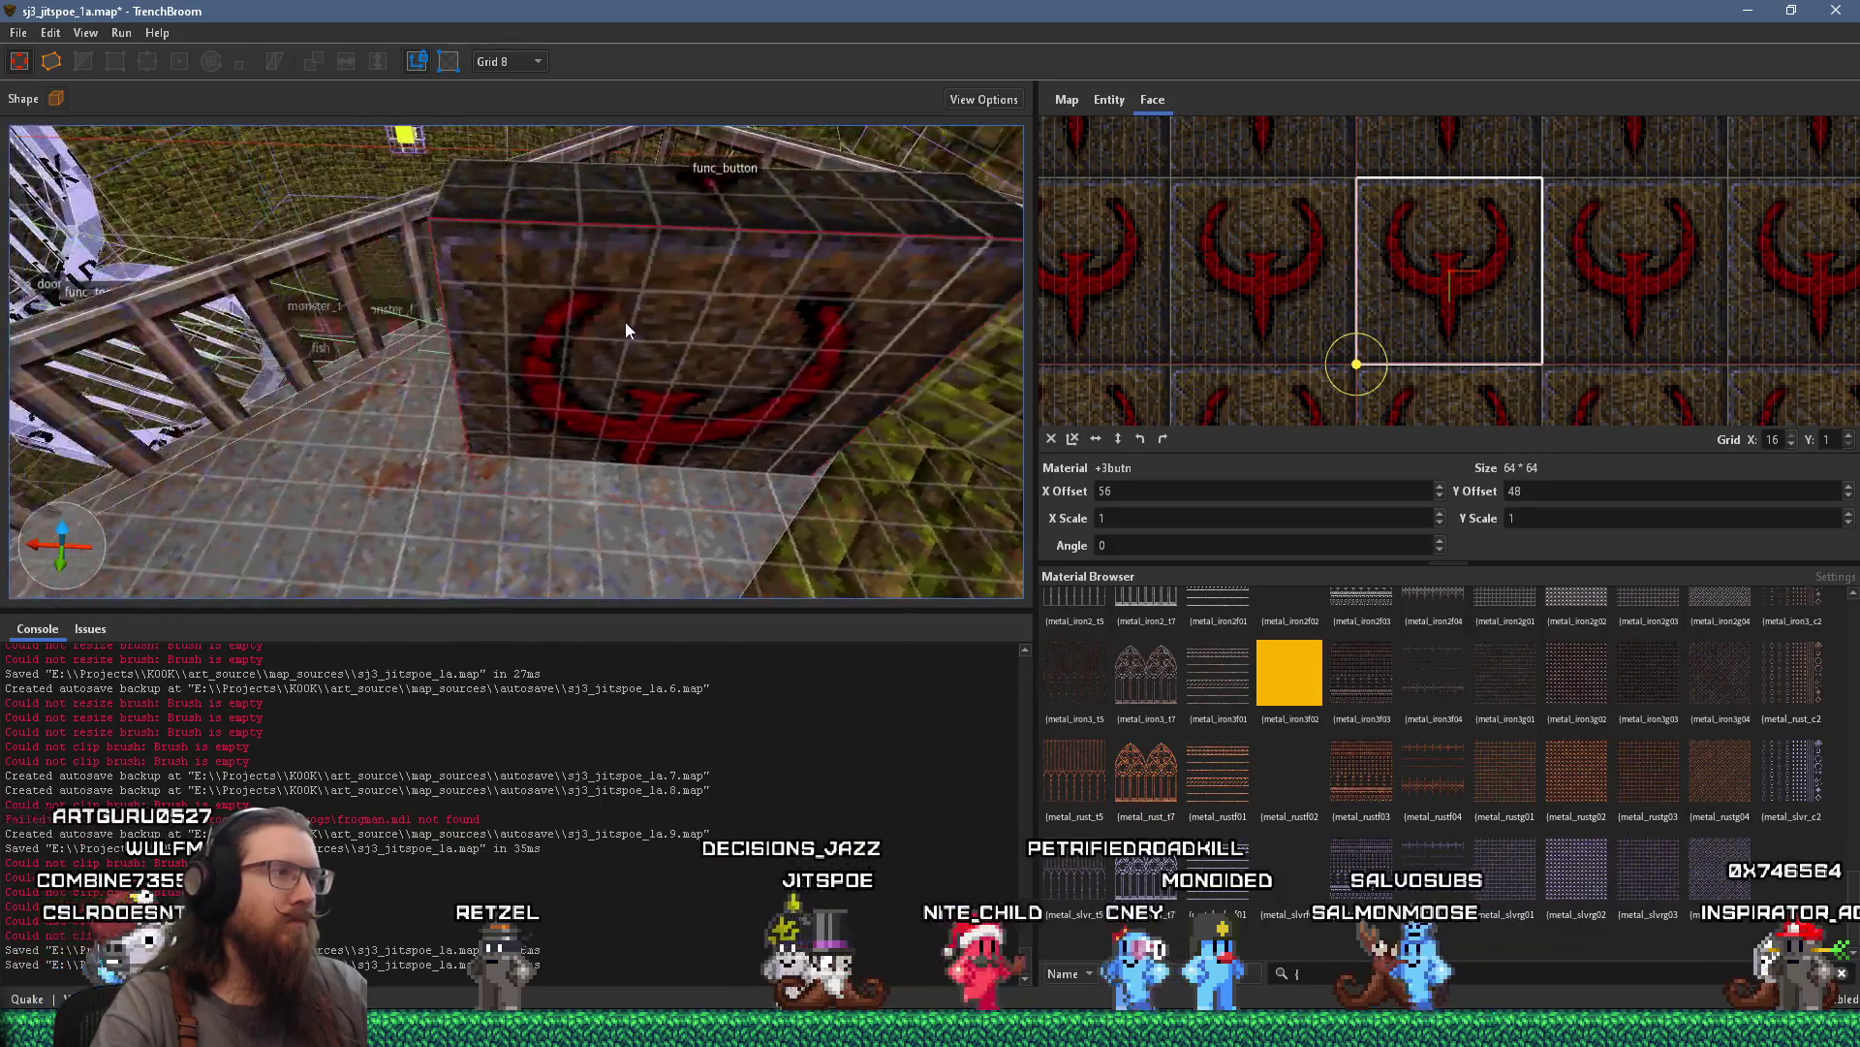
{"action": "key", "text": "w"}
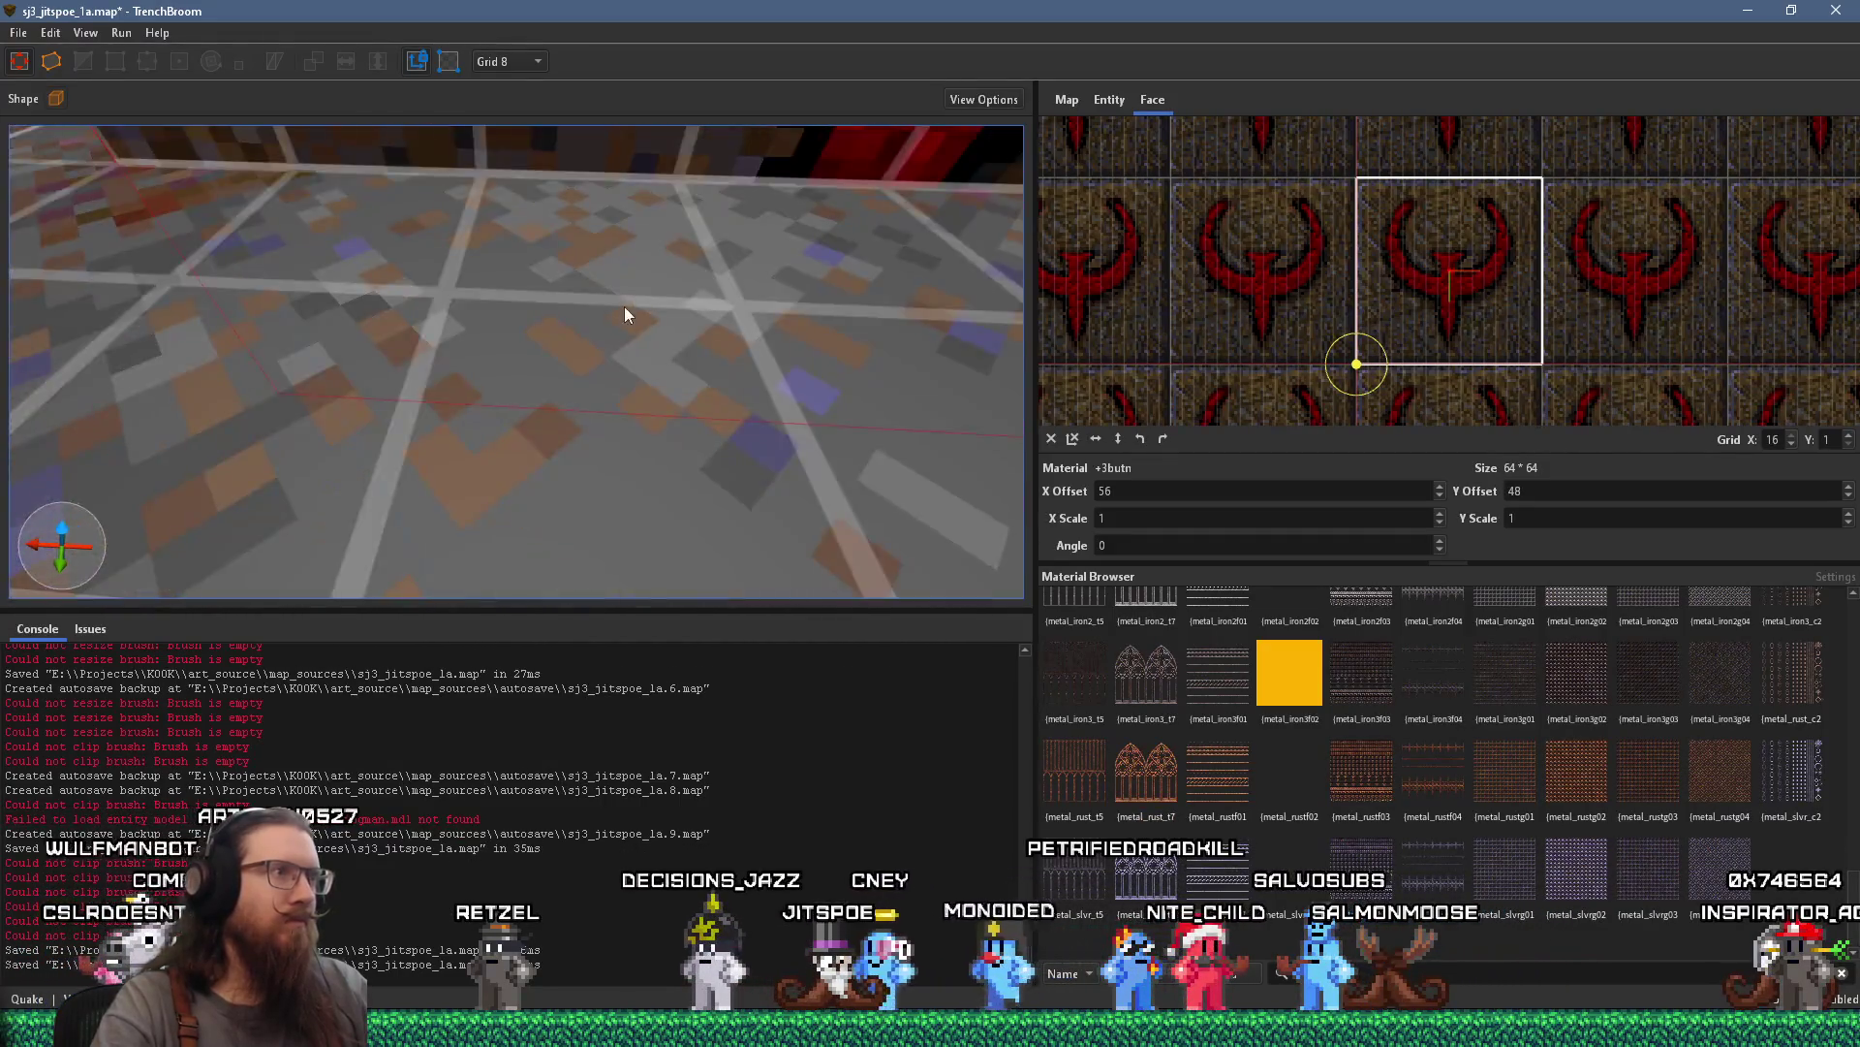
{"action": "key", "text": "s"}
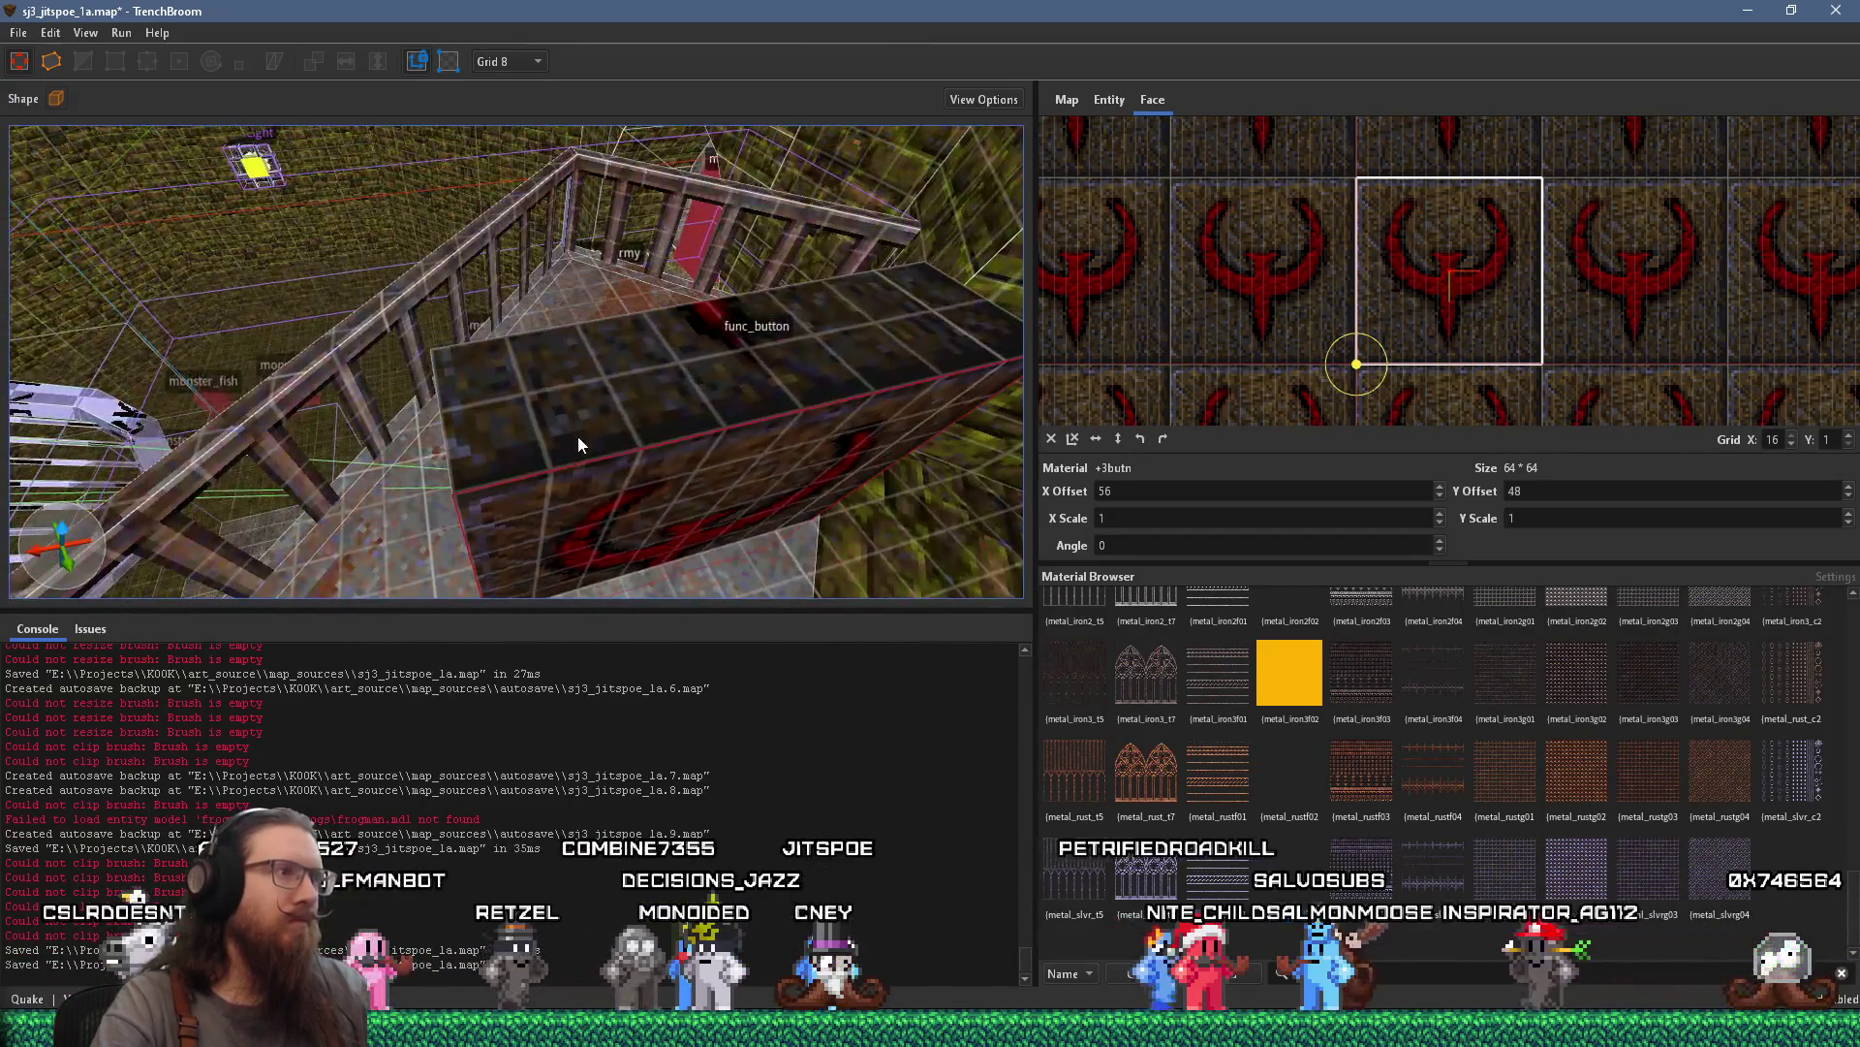
{"action": "left_click", "coordinate": [576, 434]}
{"action": "key", "text": "w"}
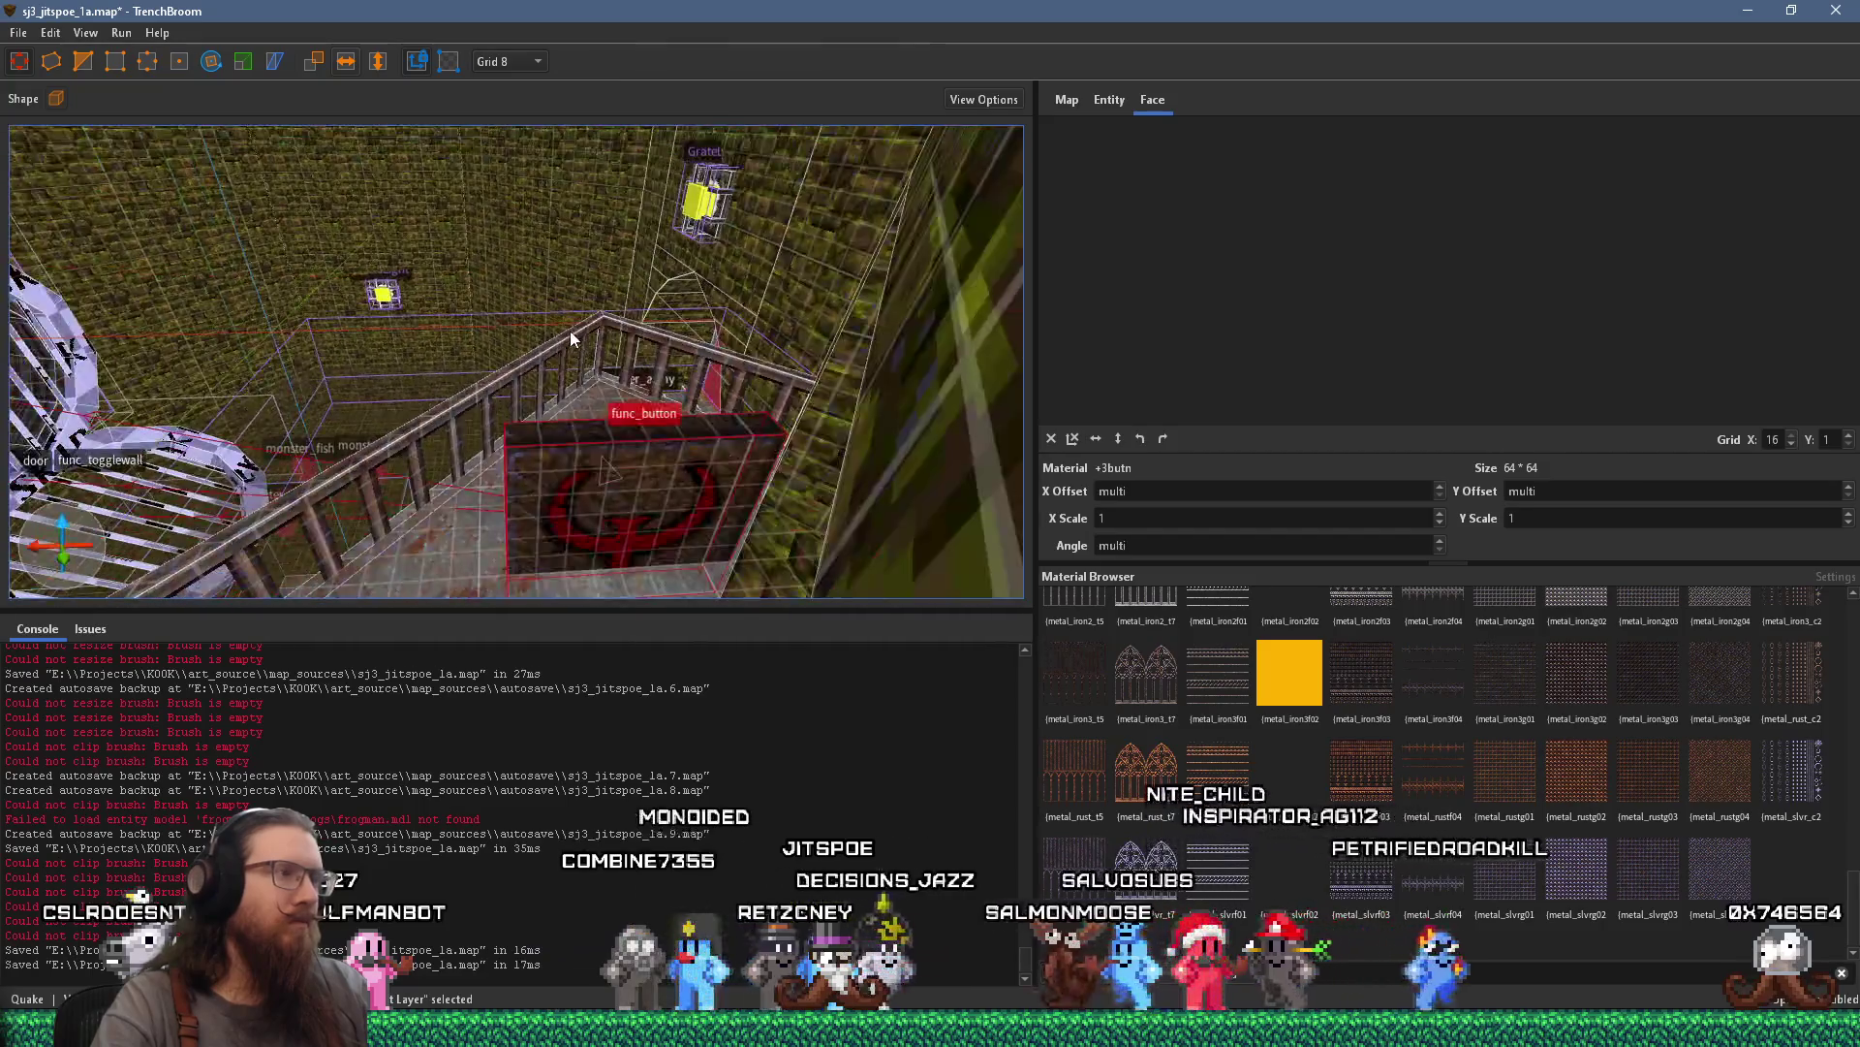
Pull the camera back, then move it close to the wall face beside the func_button
{"action": "key", "text": "s"}
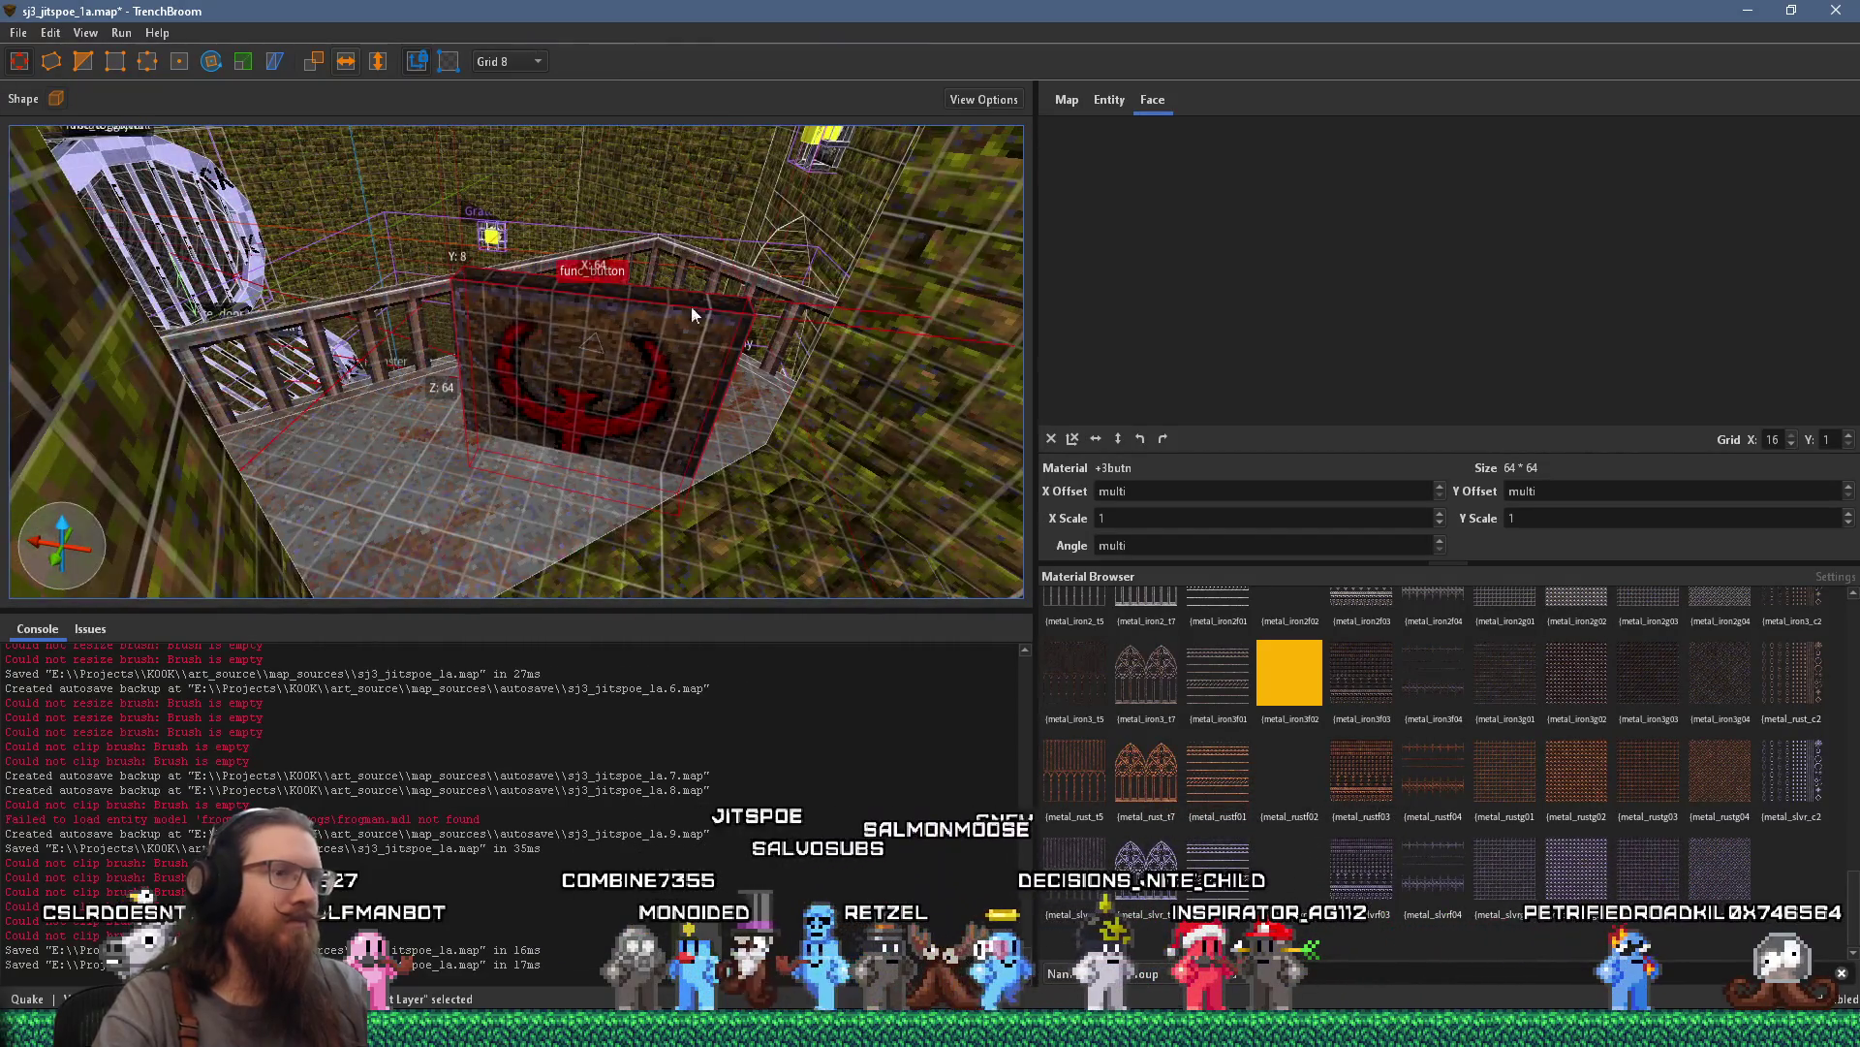
{"action": "scroll", "coordinate": [1340, 776], "scroll_direction": "up", "scroll_amount": 15}
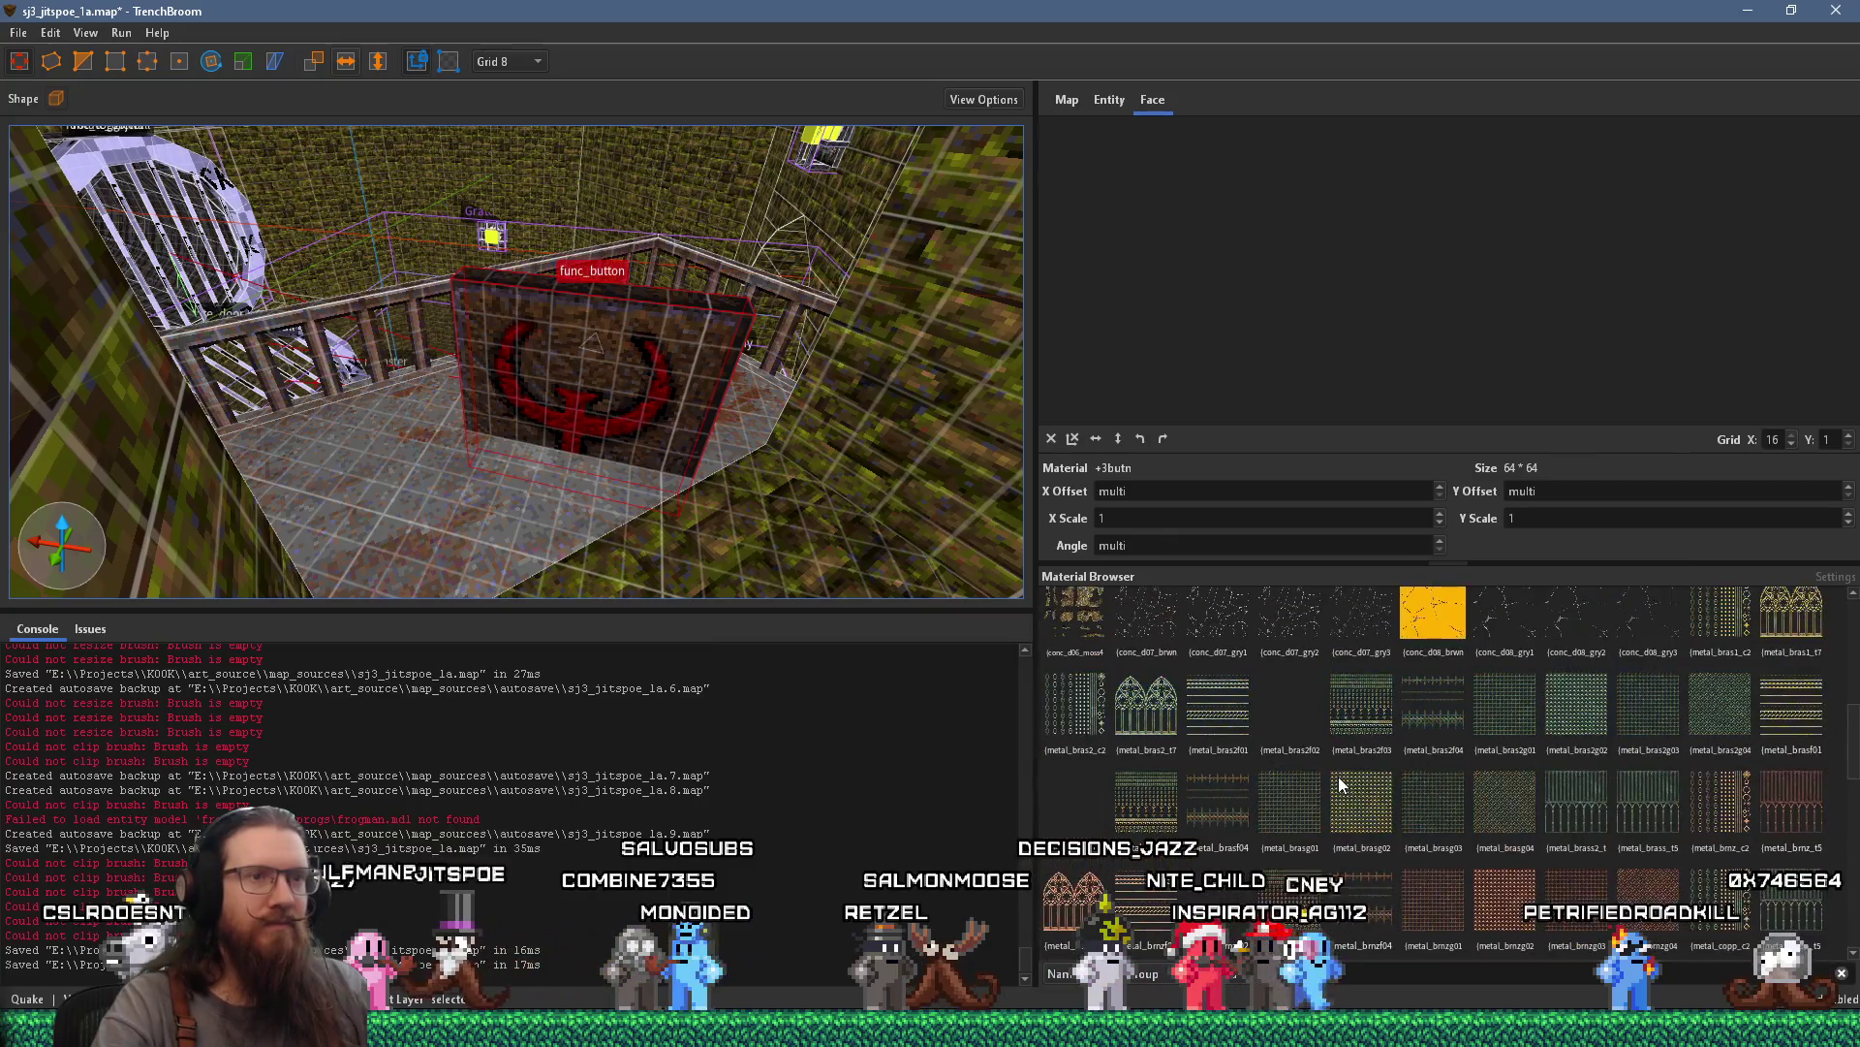
{"action": "scroll", "coordinate": [1339, 776], "scroll_direction": "down", "scroll_amount": 10}
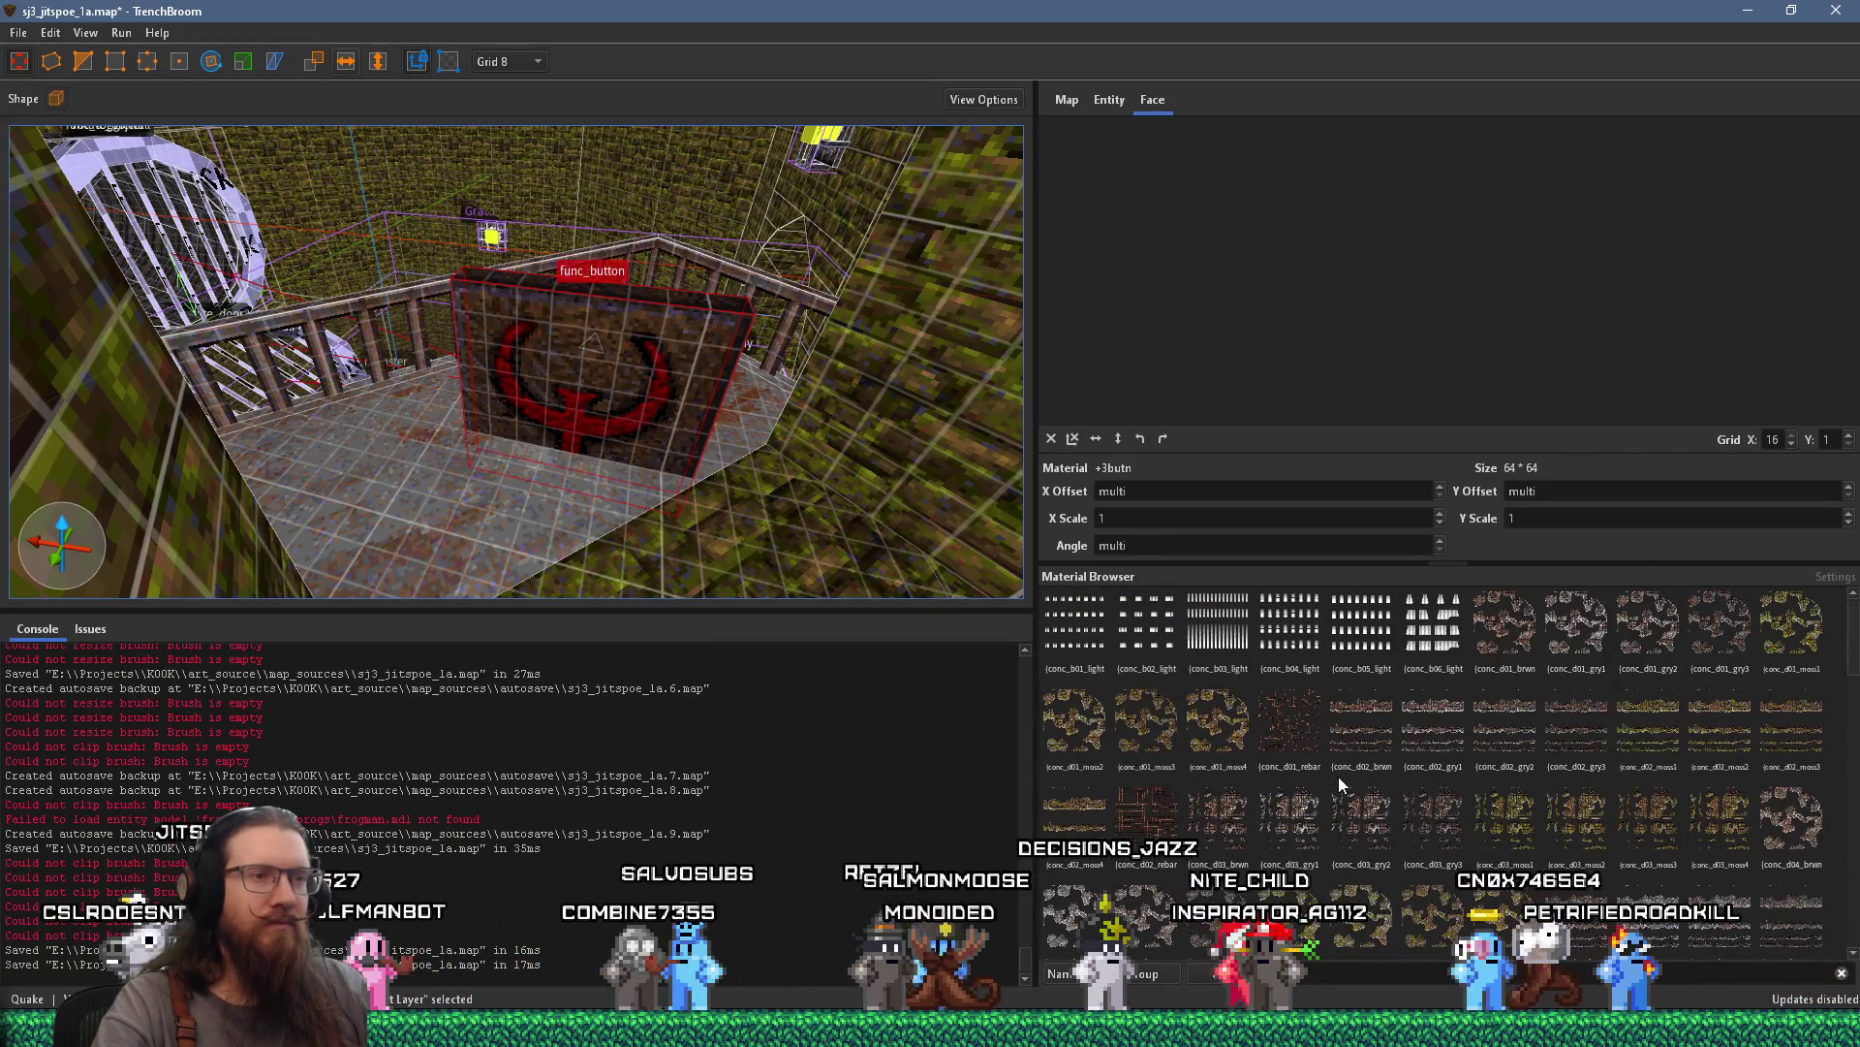
{"action": "scroll", "coordinate": [1339, 776], "scroll_direction": "up", "scroll_amount": 3}
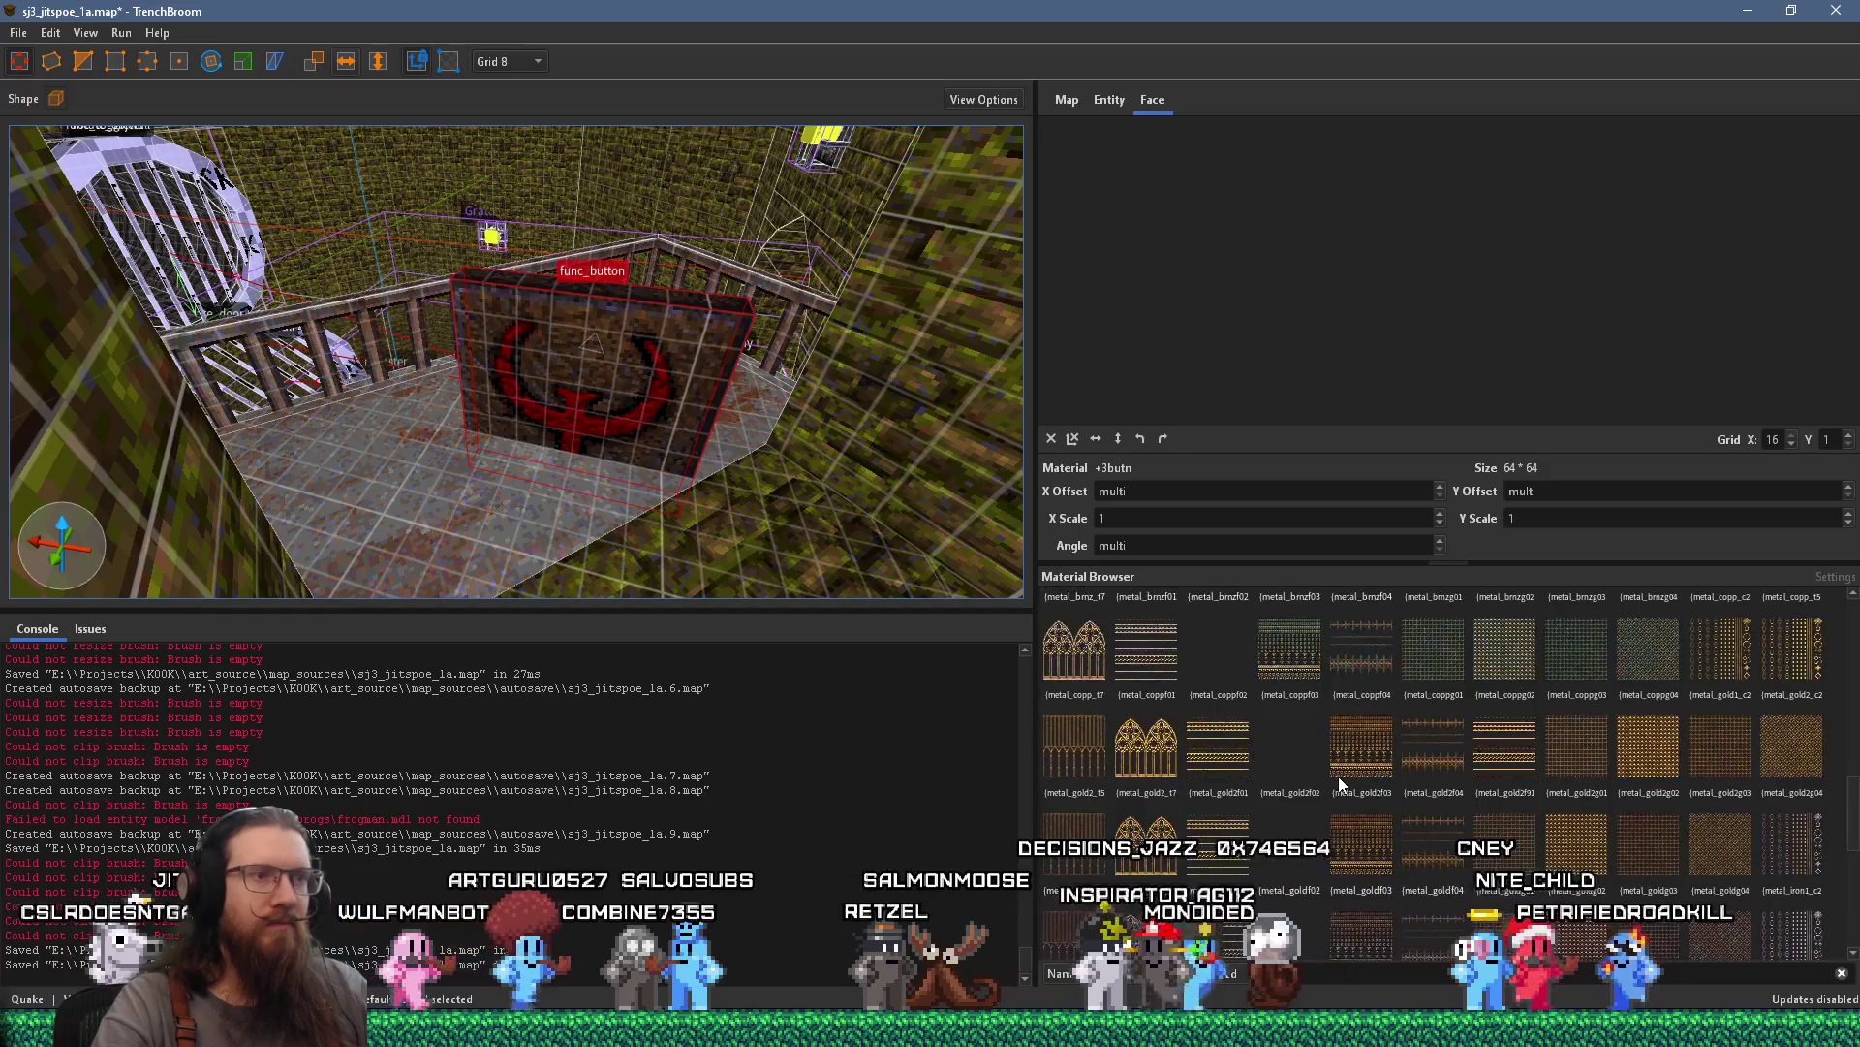
{"action": "left_click_drag", "start_coordinate": [508, 480], "coordinate": [618, 471]}
{"action": "key", "text": "ctrl+z"}
{"action": "scroll", "coordinate": [619, 470], "scroll_direction": "up", "scroll_amount": 4}
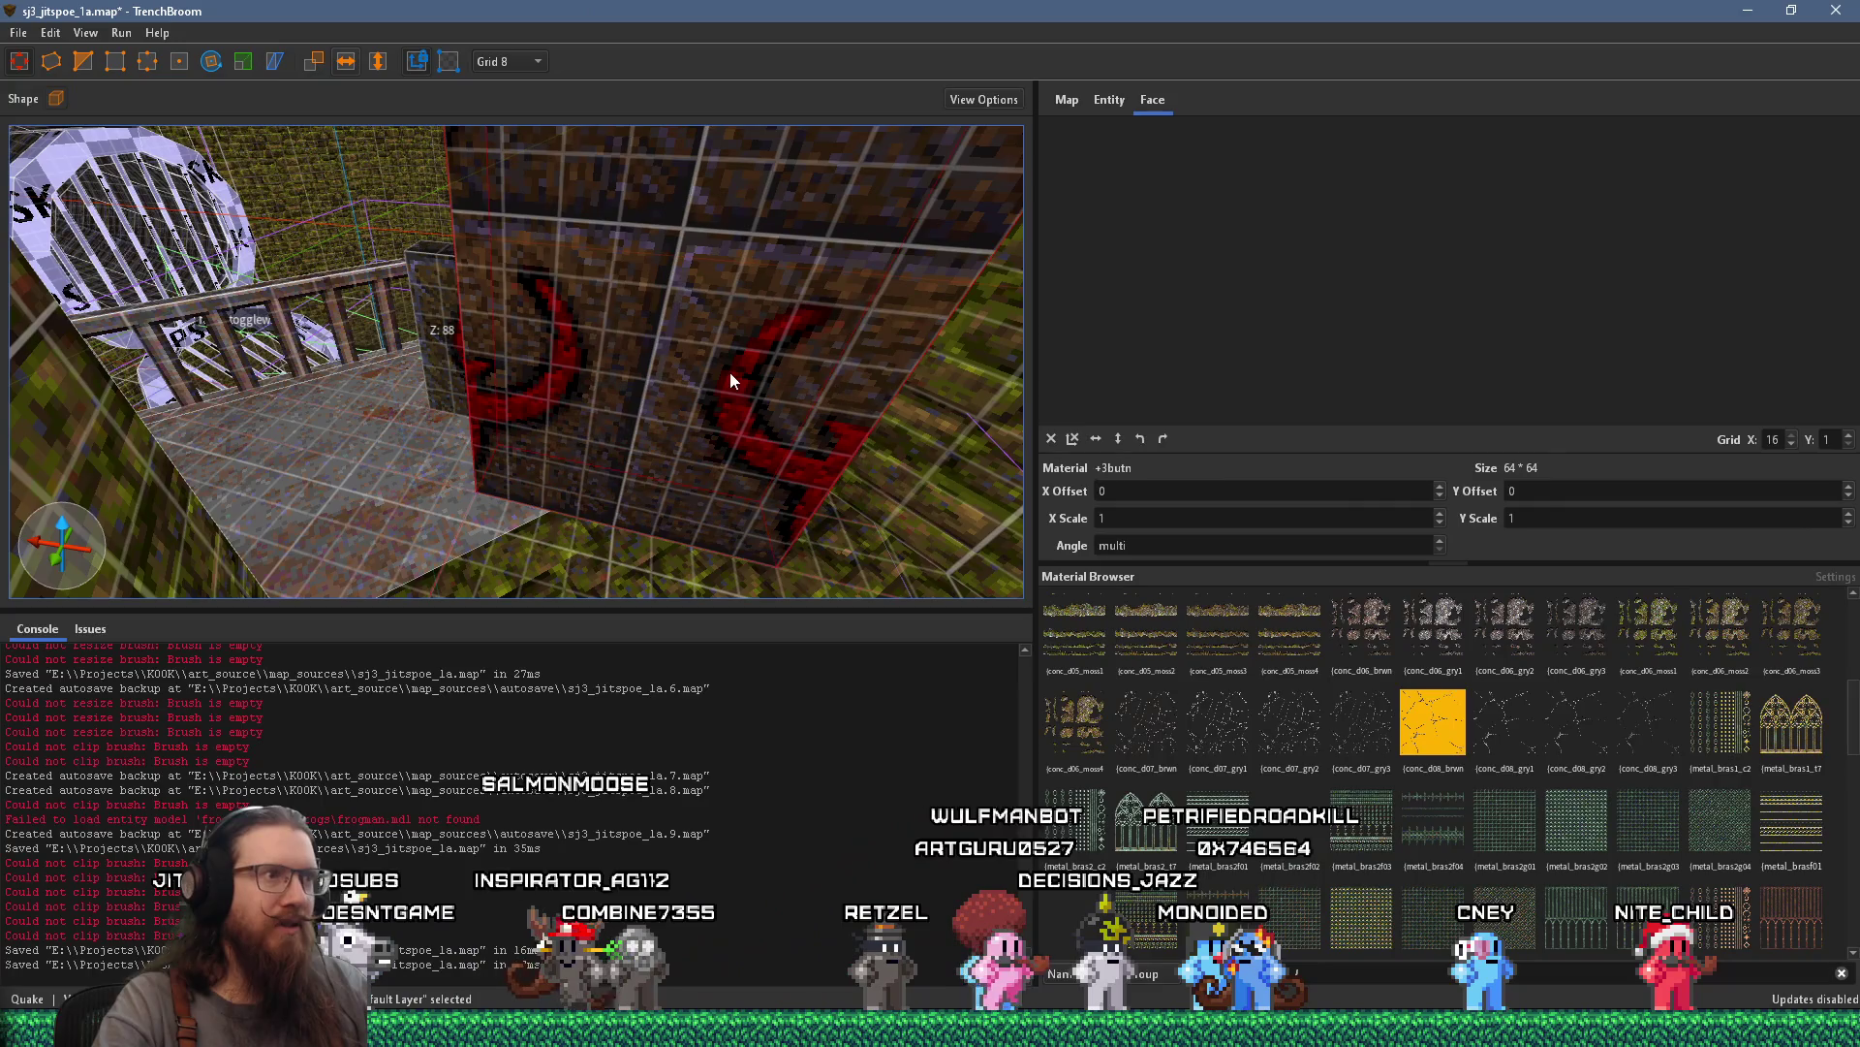
{"action": "scroll", "coordinate": [1528, 785], "scroll_direction": "down", "scroll_amount": 4}
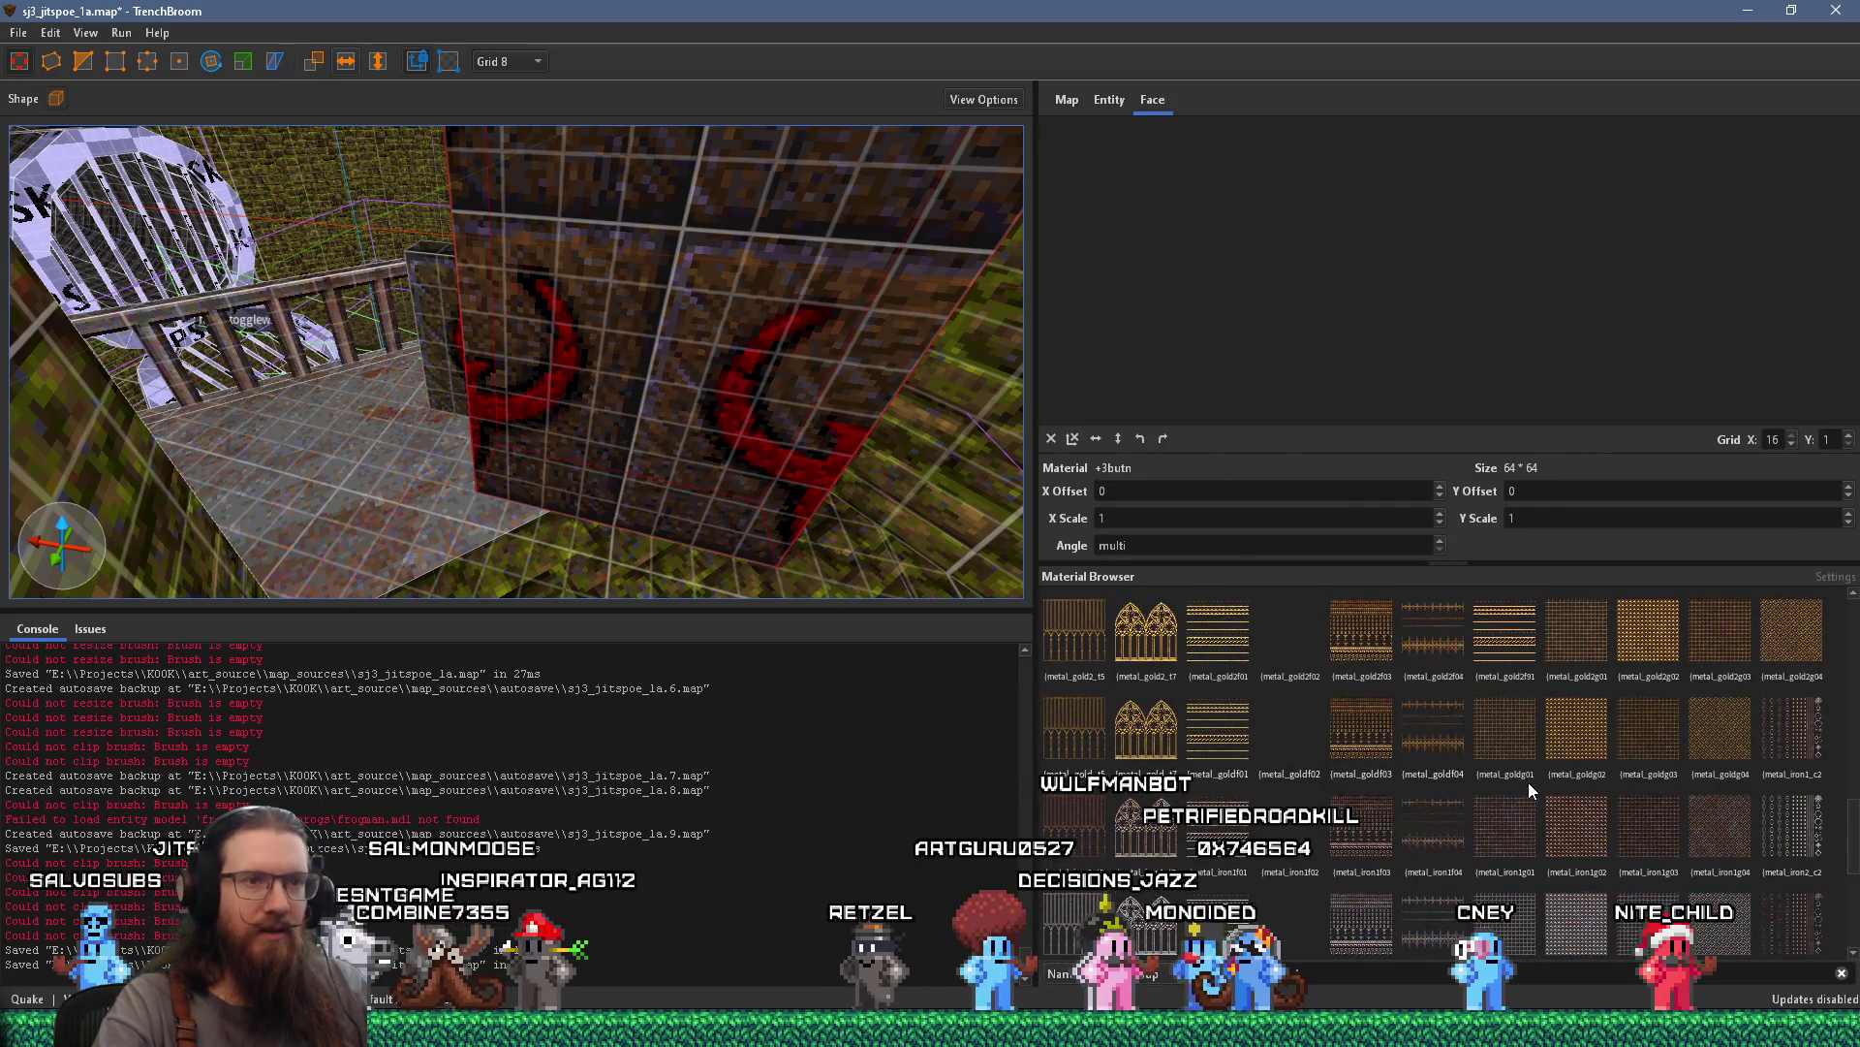
{"action": "scroll", "coordinate": [1527, 782], "scroll_direction": "up", "scroll_amount": 3}
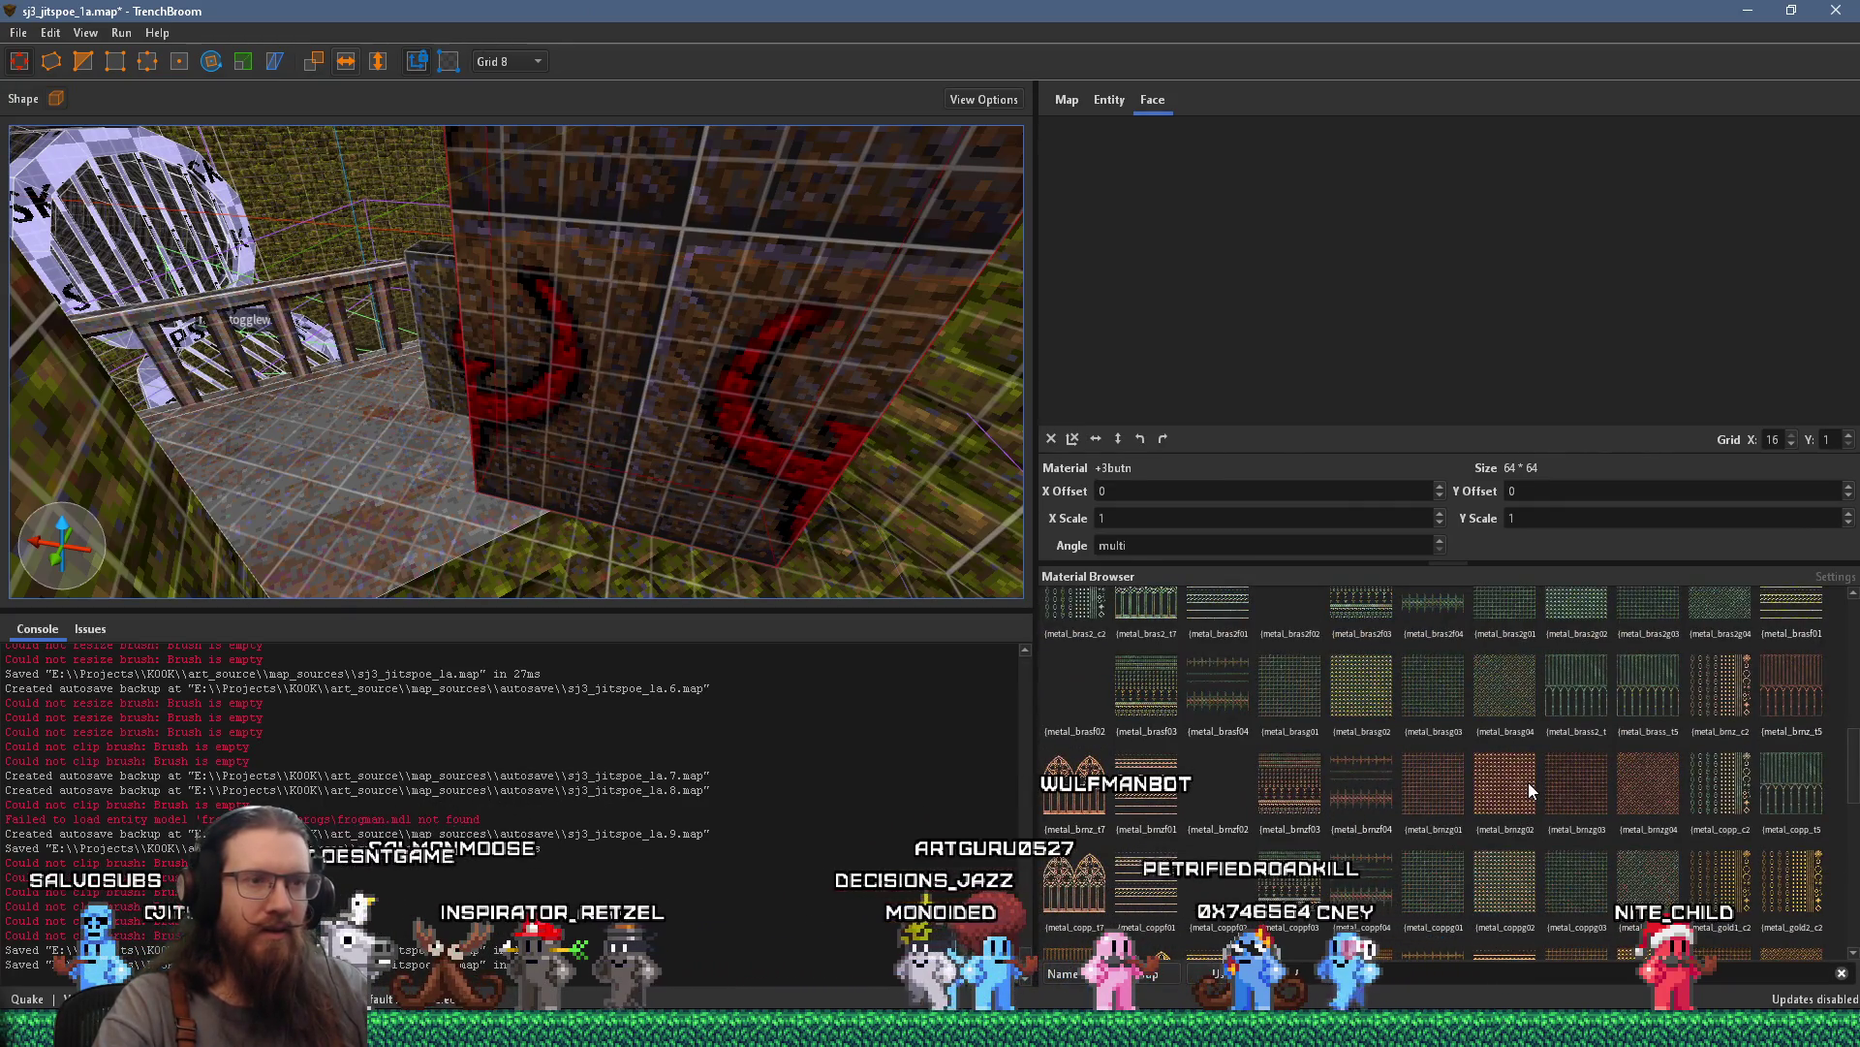
Try metal_brnzf03, metal_brnzf01, metal_brasf03, metal_brasf04, metal_brass_t5, metal_copp_c2 and metal_gold1_c2 on the face
{"action": "left_click", "coordinate": [1290, 797]}
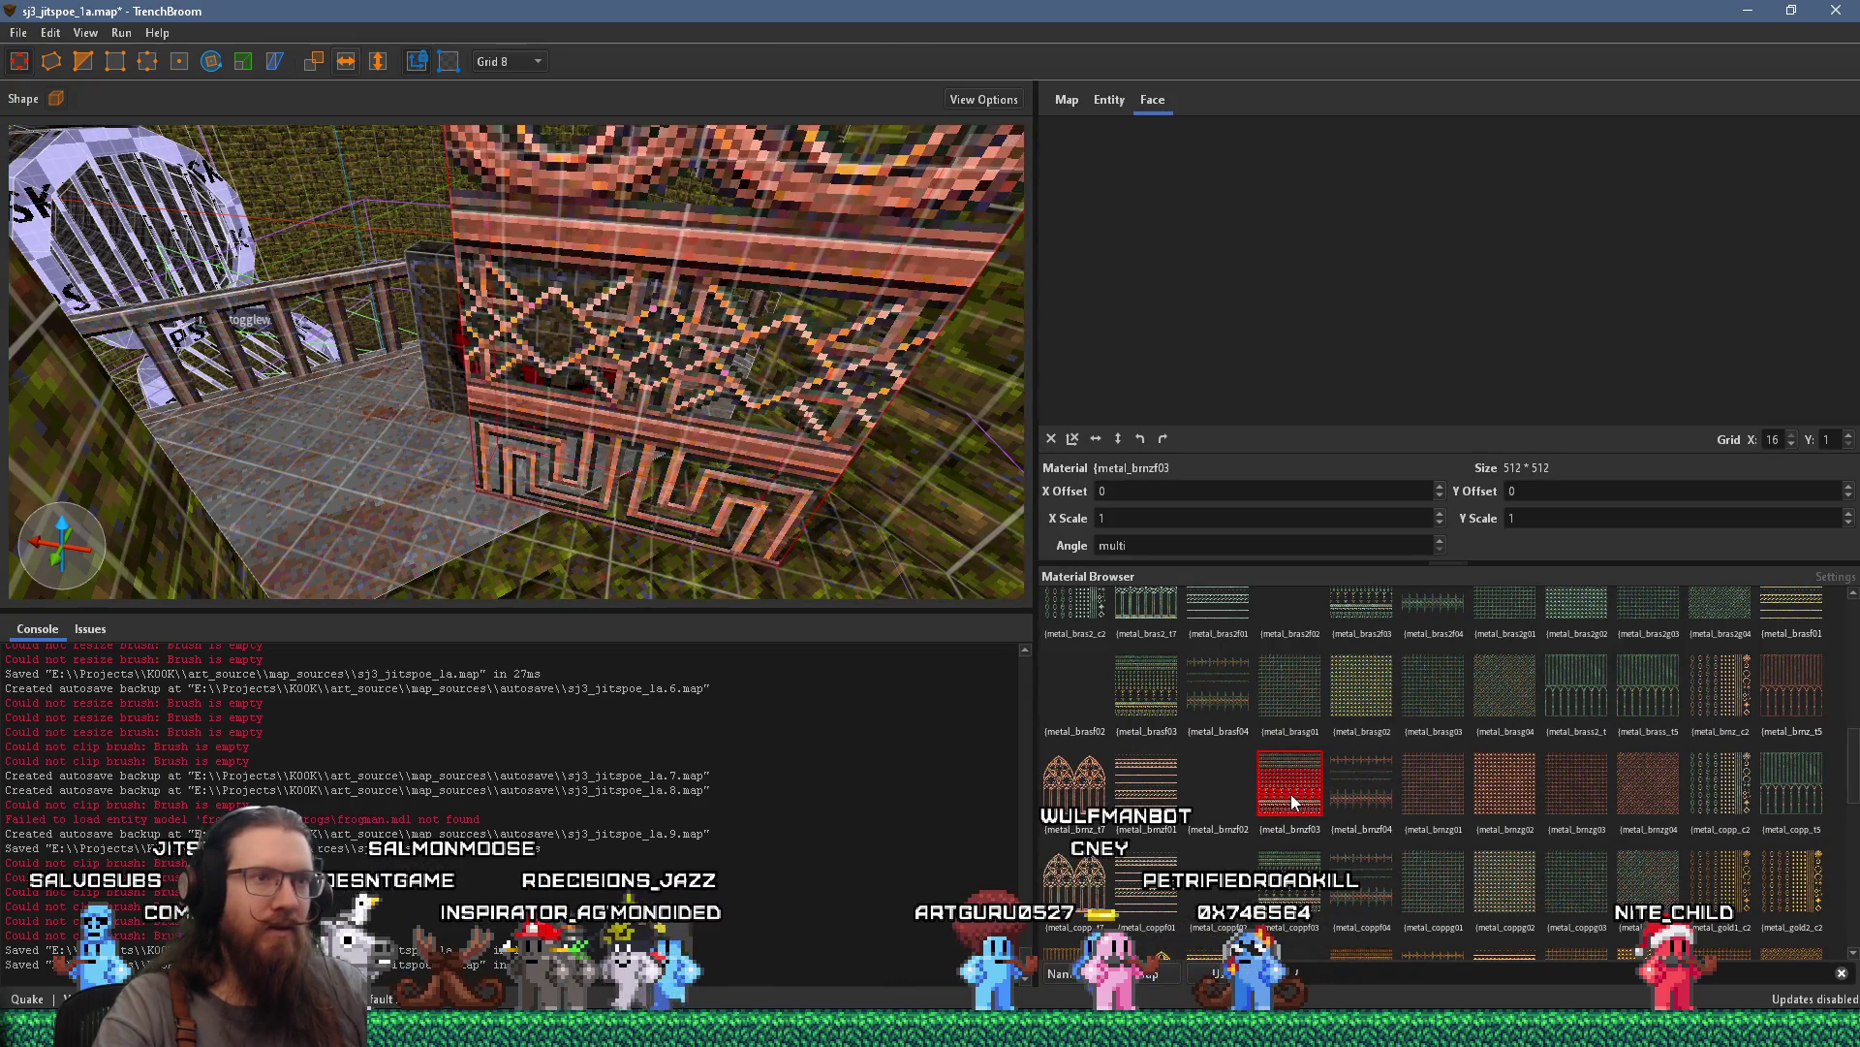
{"action": "left_click", "coordinate": [1146, 782]}
{"action": "left_click", "coordinate": [1157, 698]}
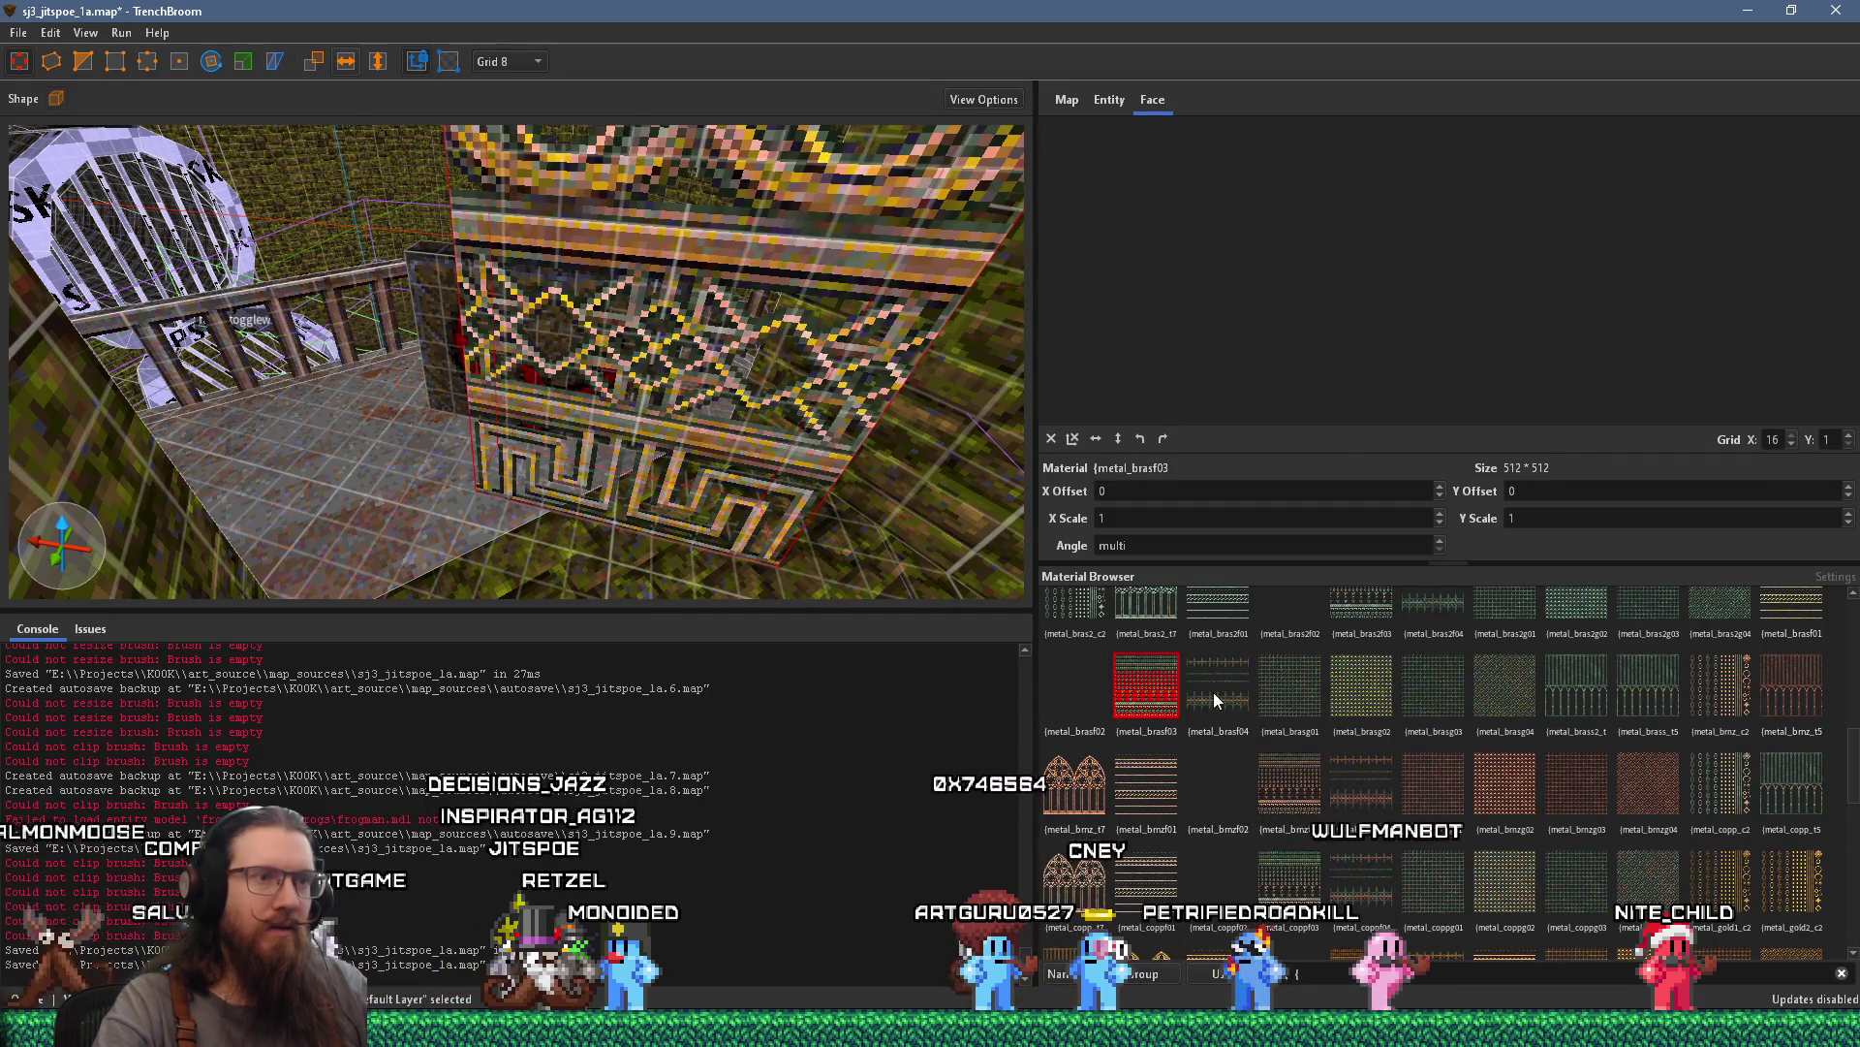
{"action": "left_click", "coordinate": [1213, 692]}
{"action": "left_click", "coordinate": [1642, 683]}
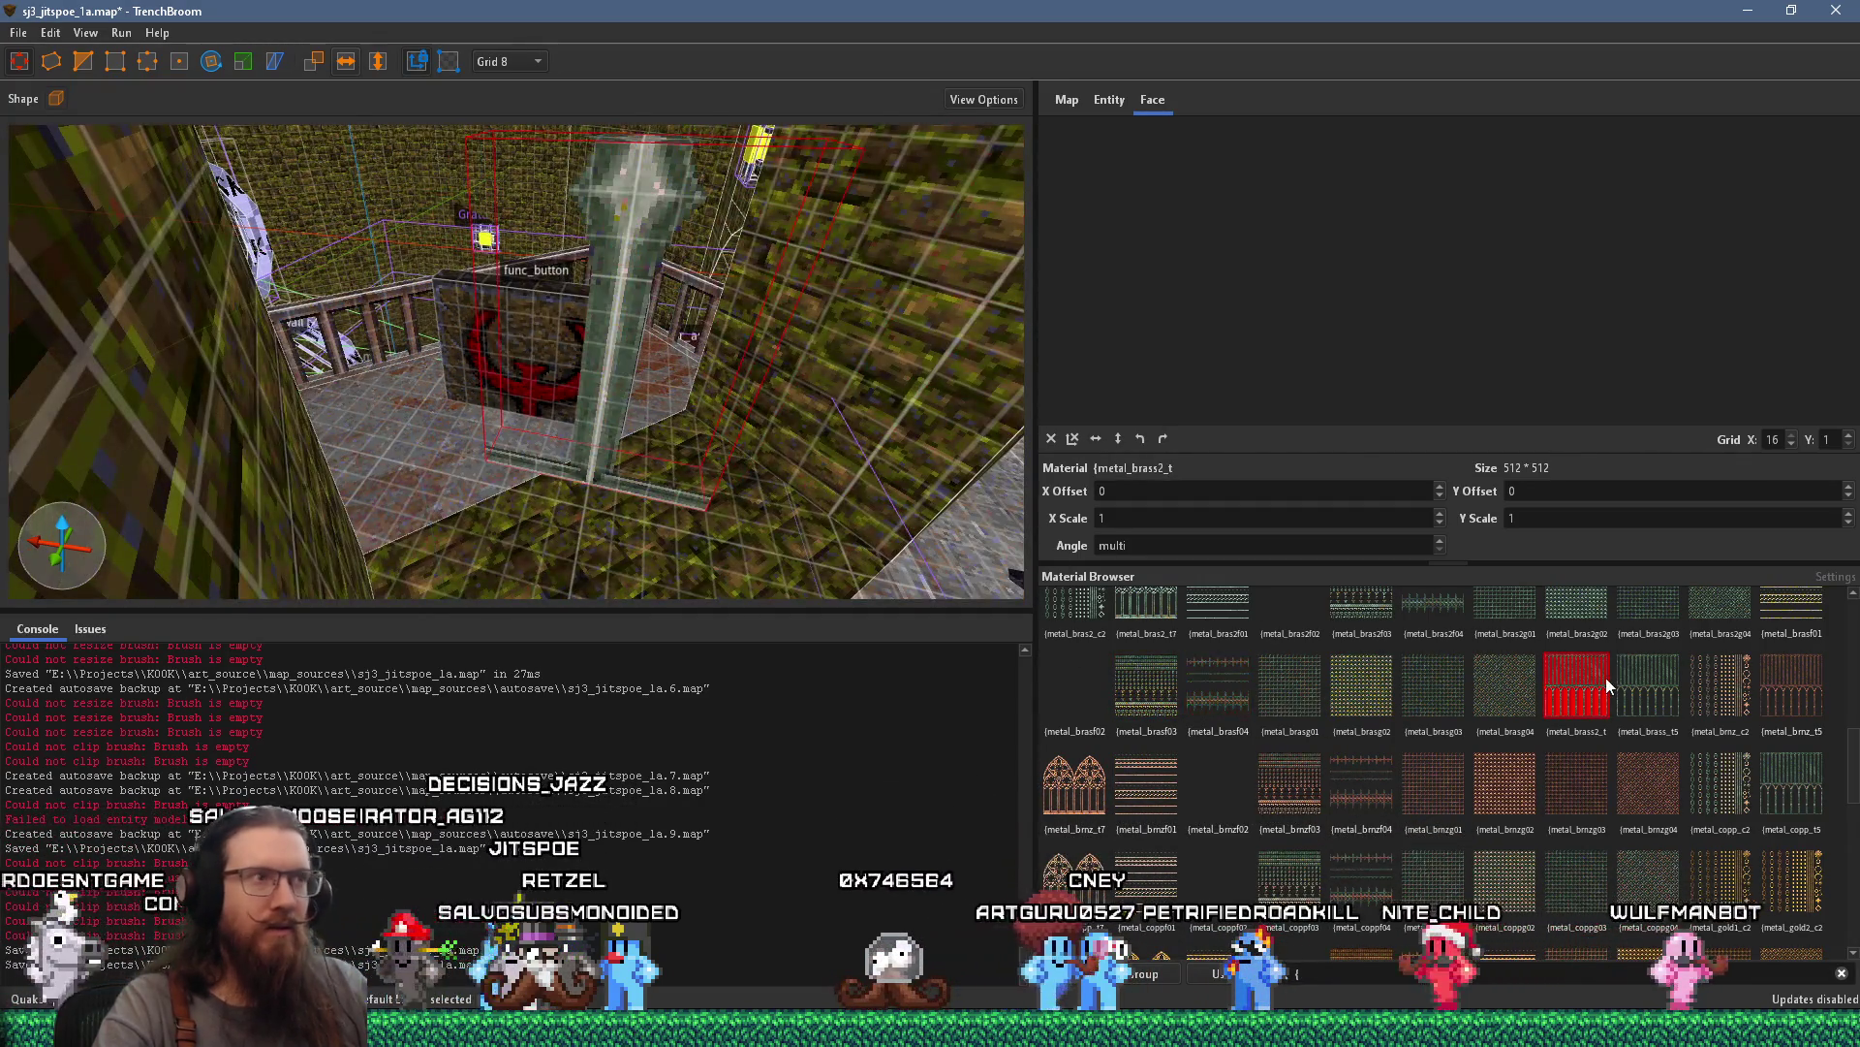
{"action": "left_click", "coordinate": [1713, 791]}
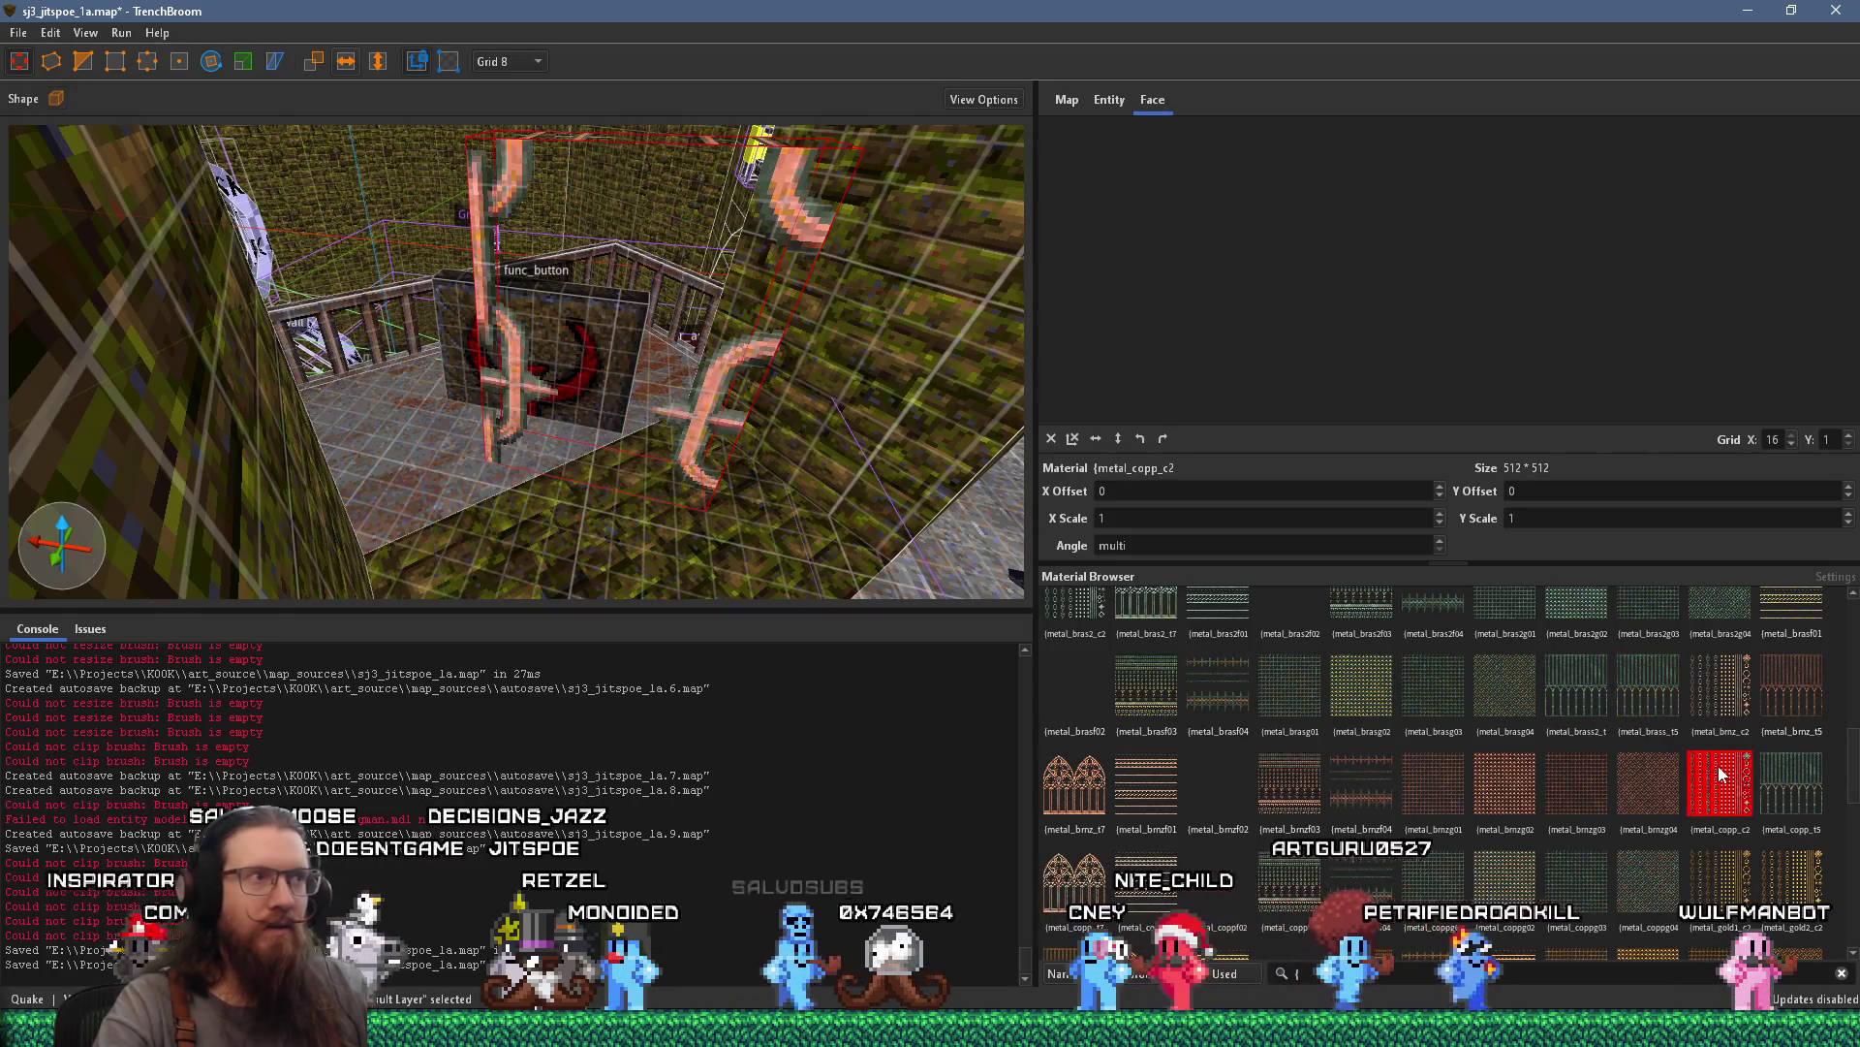
{"action": "left_click", "coordinate": [1742, 876]}
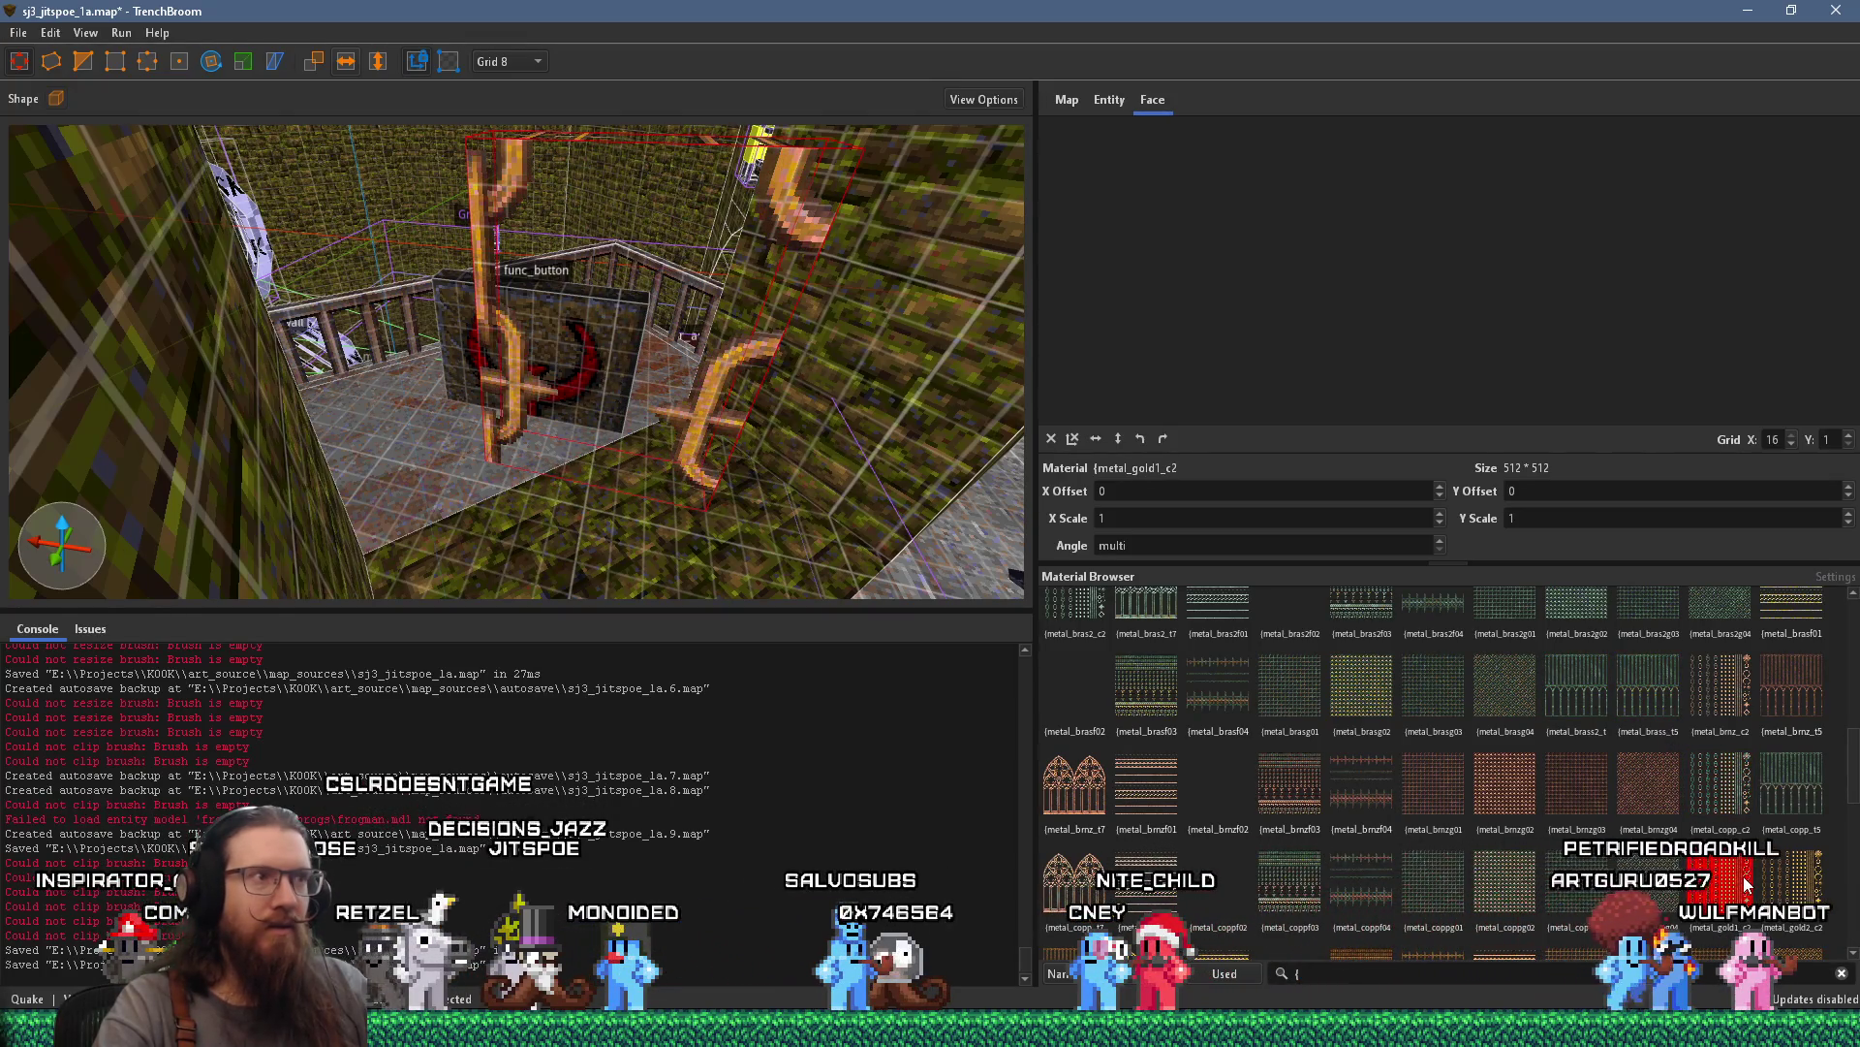
Try metal_iron3f01, then settle on the patterned metal_iron3f03 for the face
{"action": "scroll", "coordinate": [1743, 876], "scroll_direction": "down", "scroll_amount": 3}
{"action": "scroll", "coordinate": [1491, 863], "scroll_direction": "down", "scroll_amount": 3}
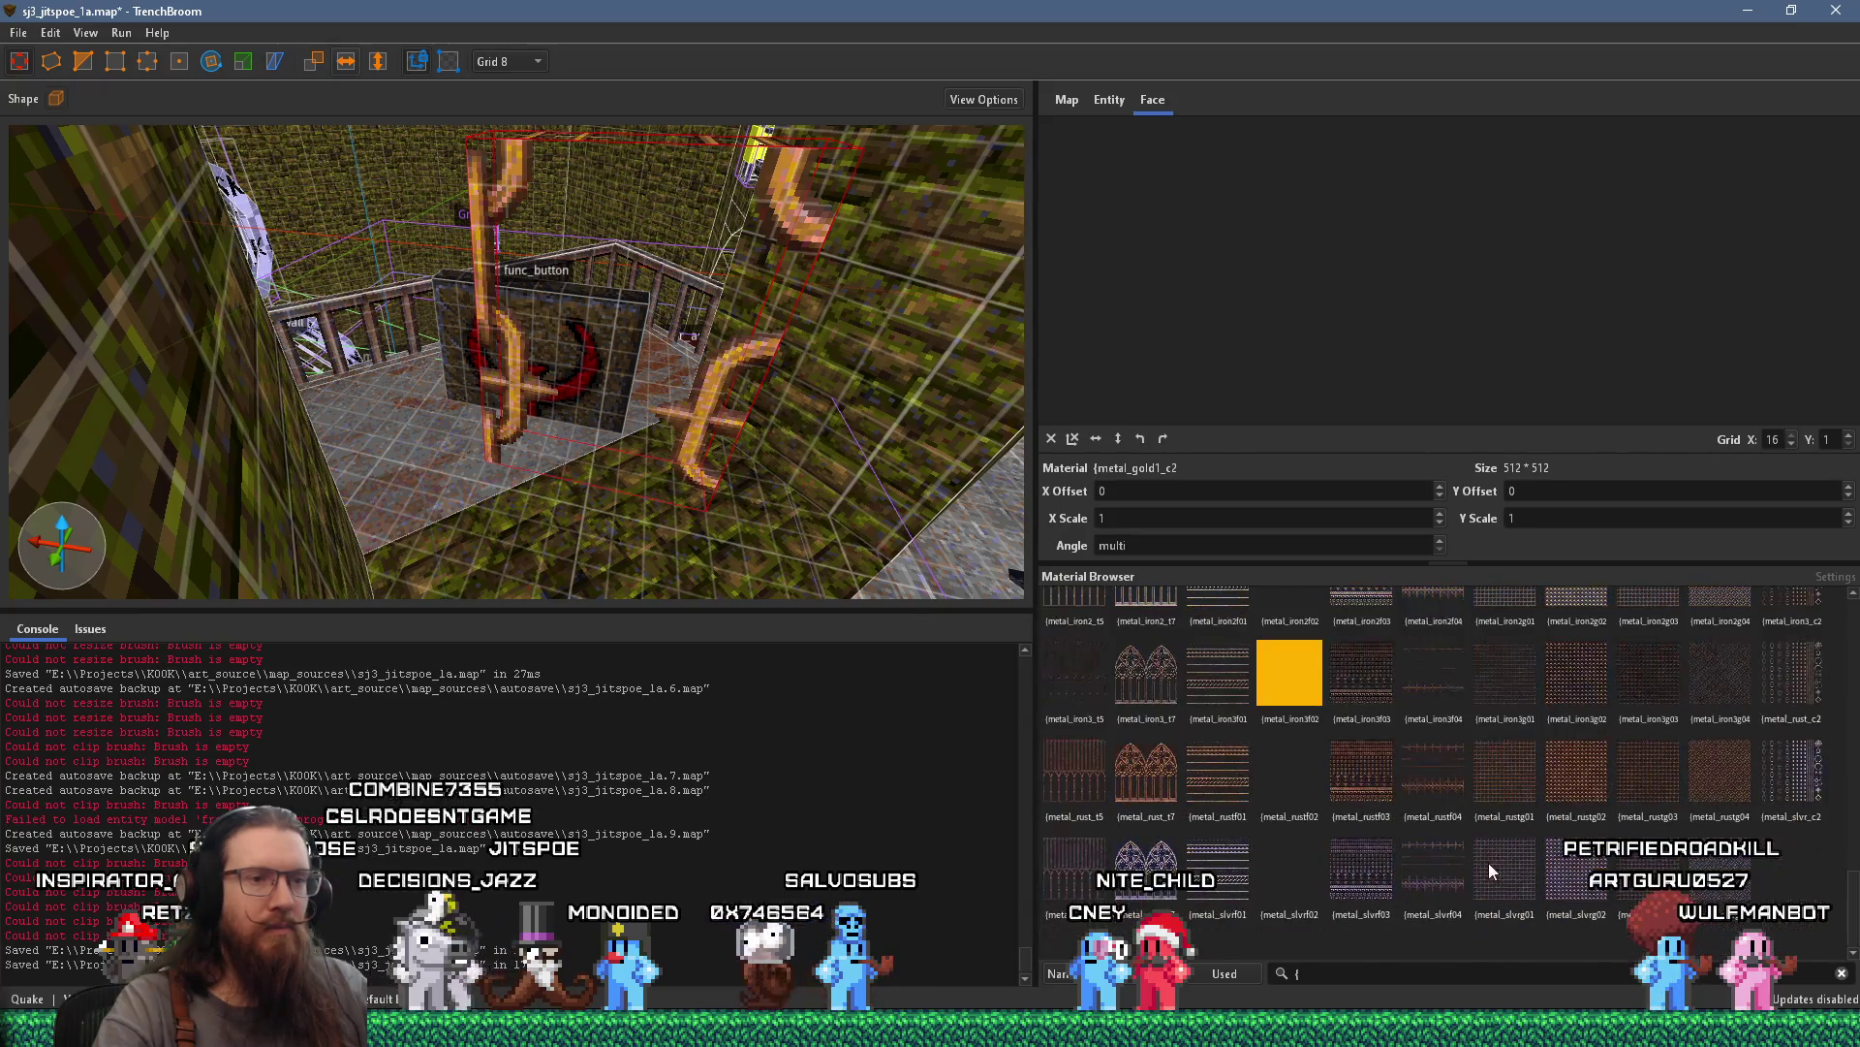
{"action": "left_click", "coordinate": [1210, 686]}
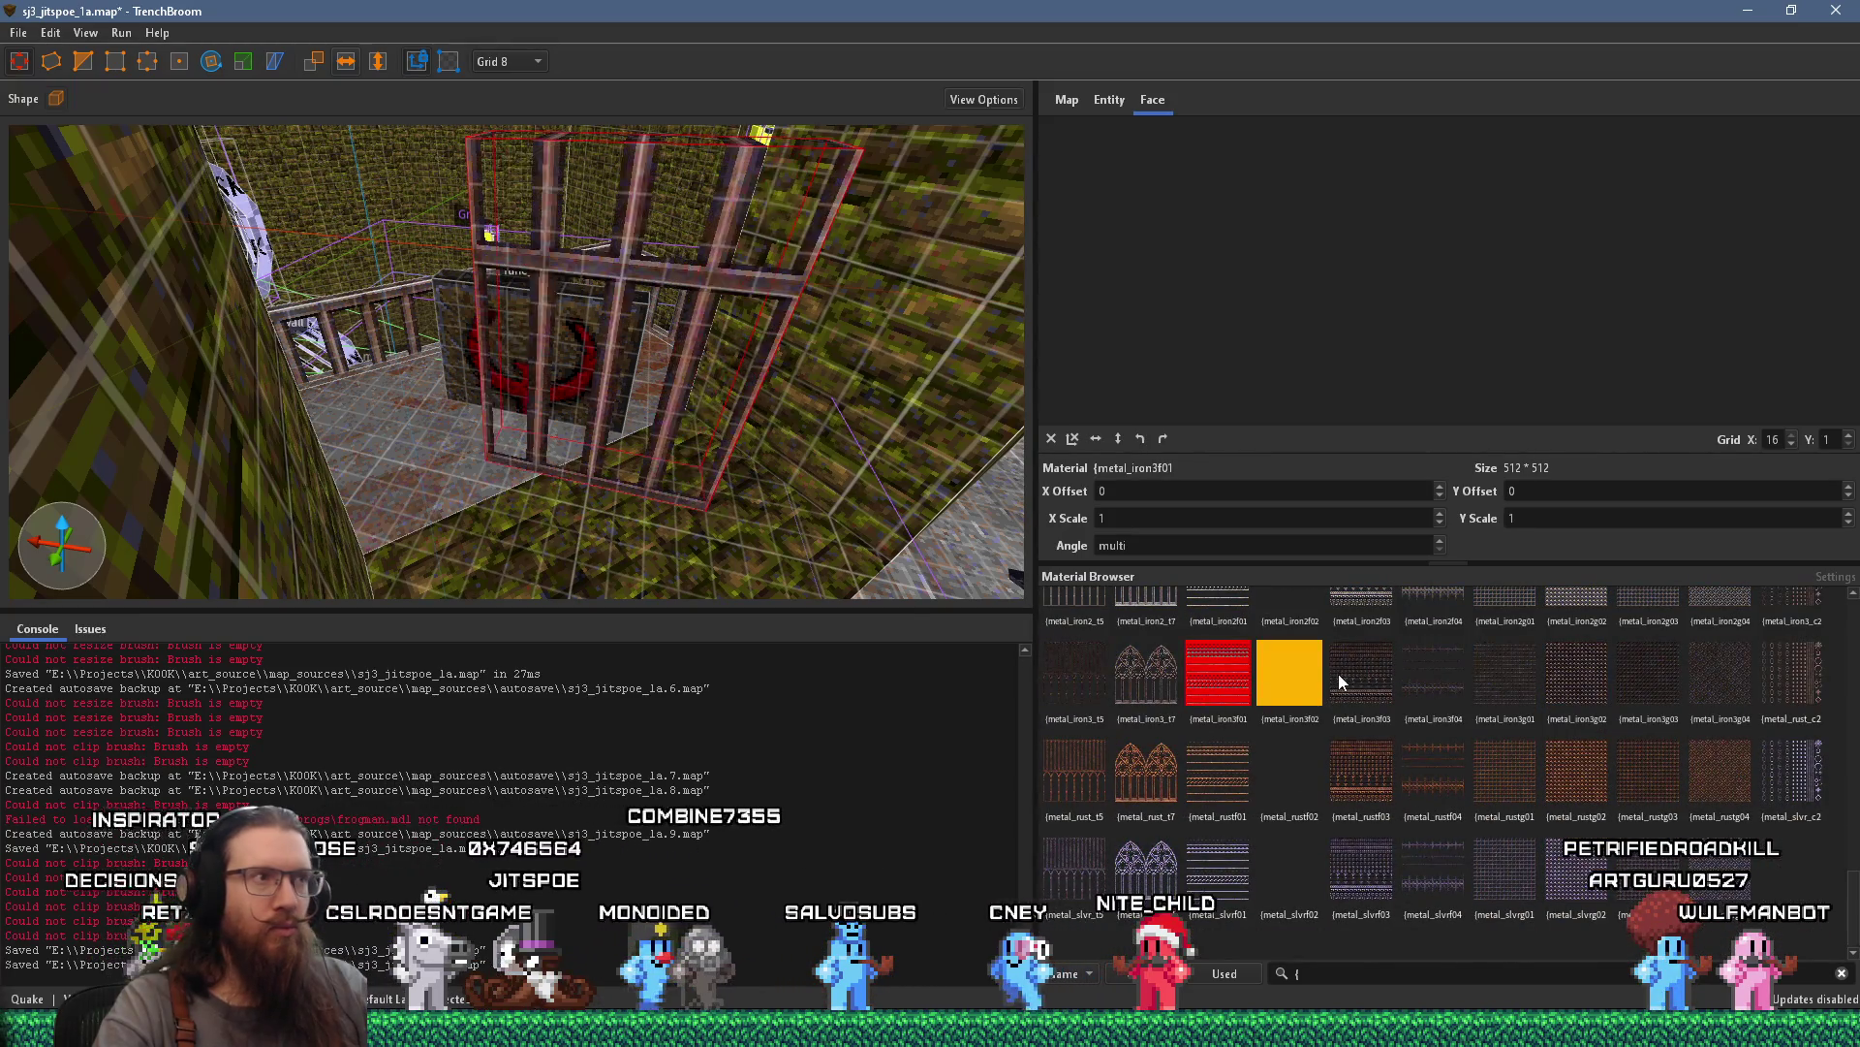
{"action": "left_click", "coordinate": [1341, 679]}
{"action": "scroll", "coordinate": [719, 531], "scroll_direction": "up", "scroll_amount": 5}
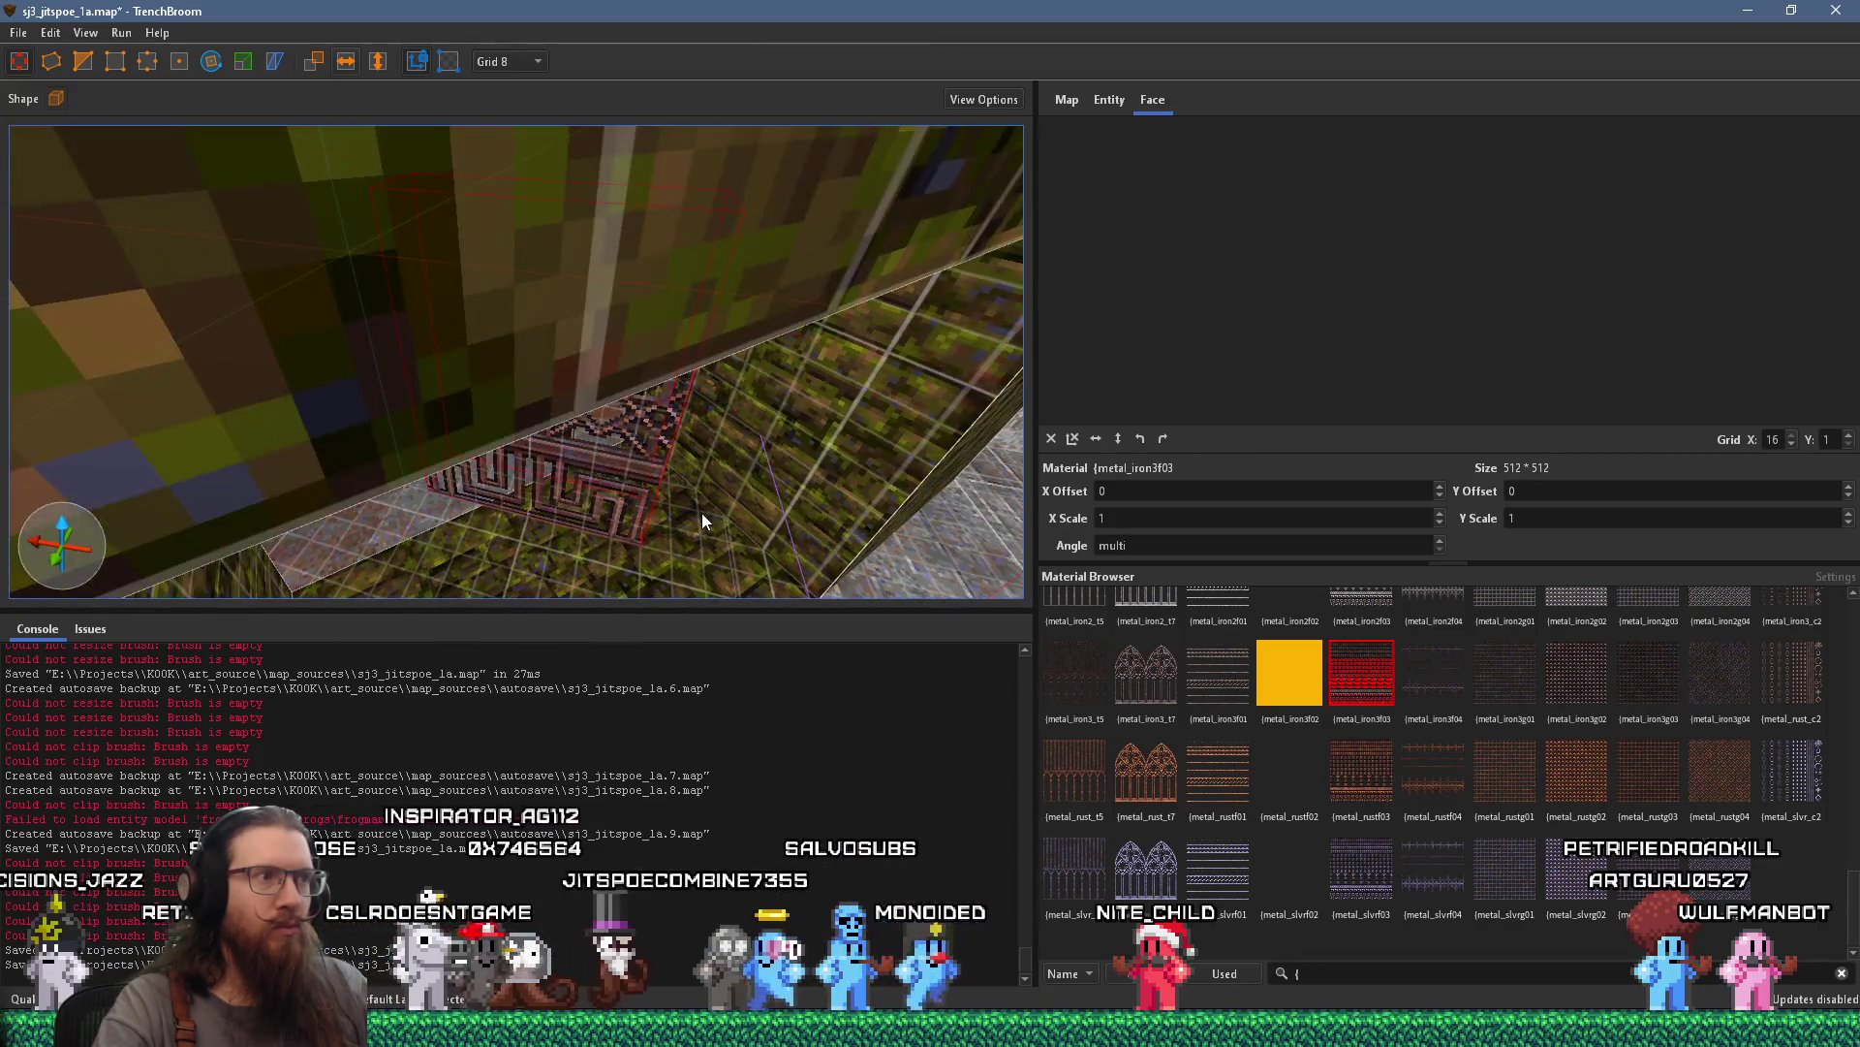
{"action": "scroll", "coordinate": [789, 355], "scroll_direction": "up", "scroll_amount": 5}
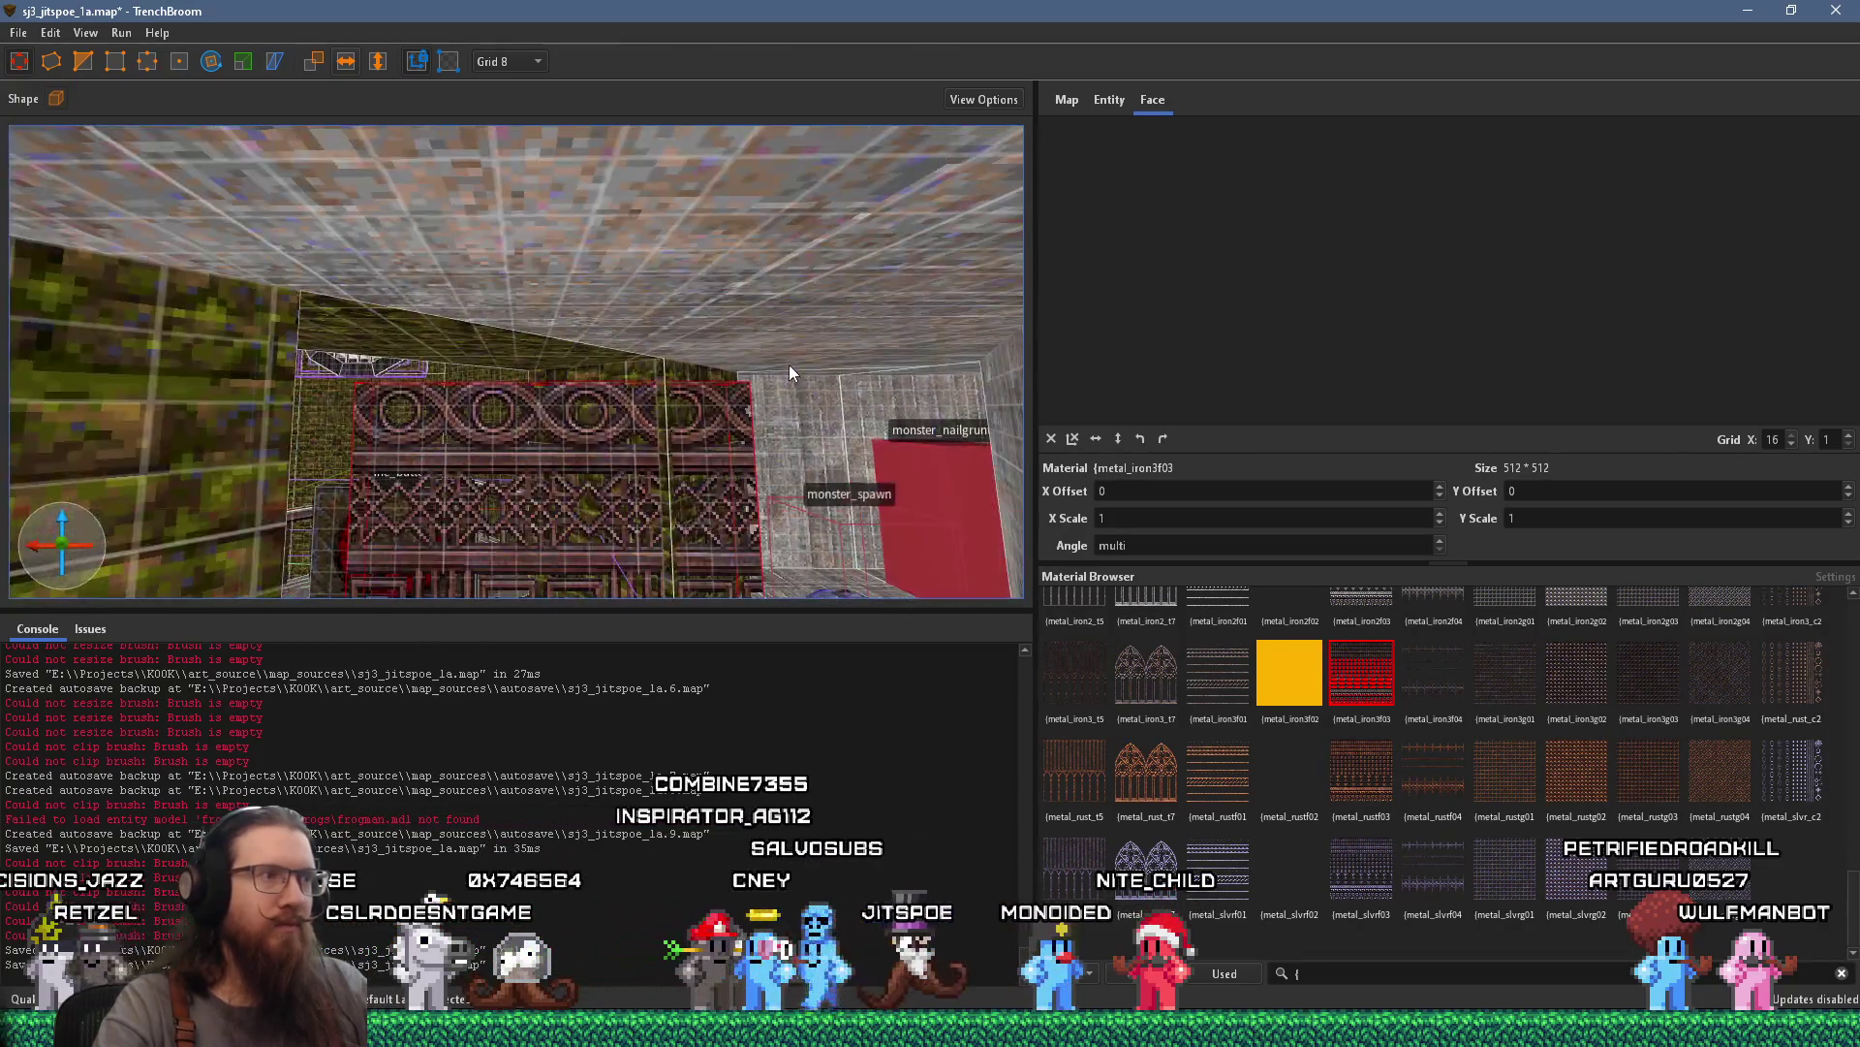
Undo to the gothic windowed texture, then redo back to the iron wall texture
{"action": "scroll", "coordinate": [649, 336], "scroll_direction": "down", "scroll_amount": 10}
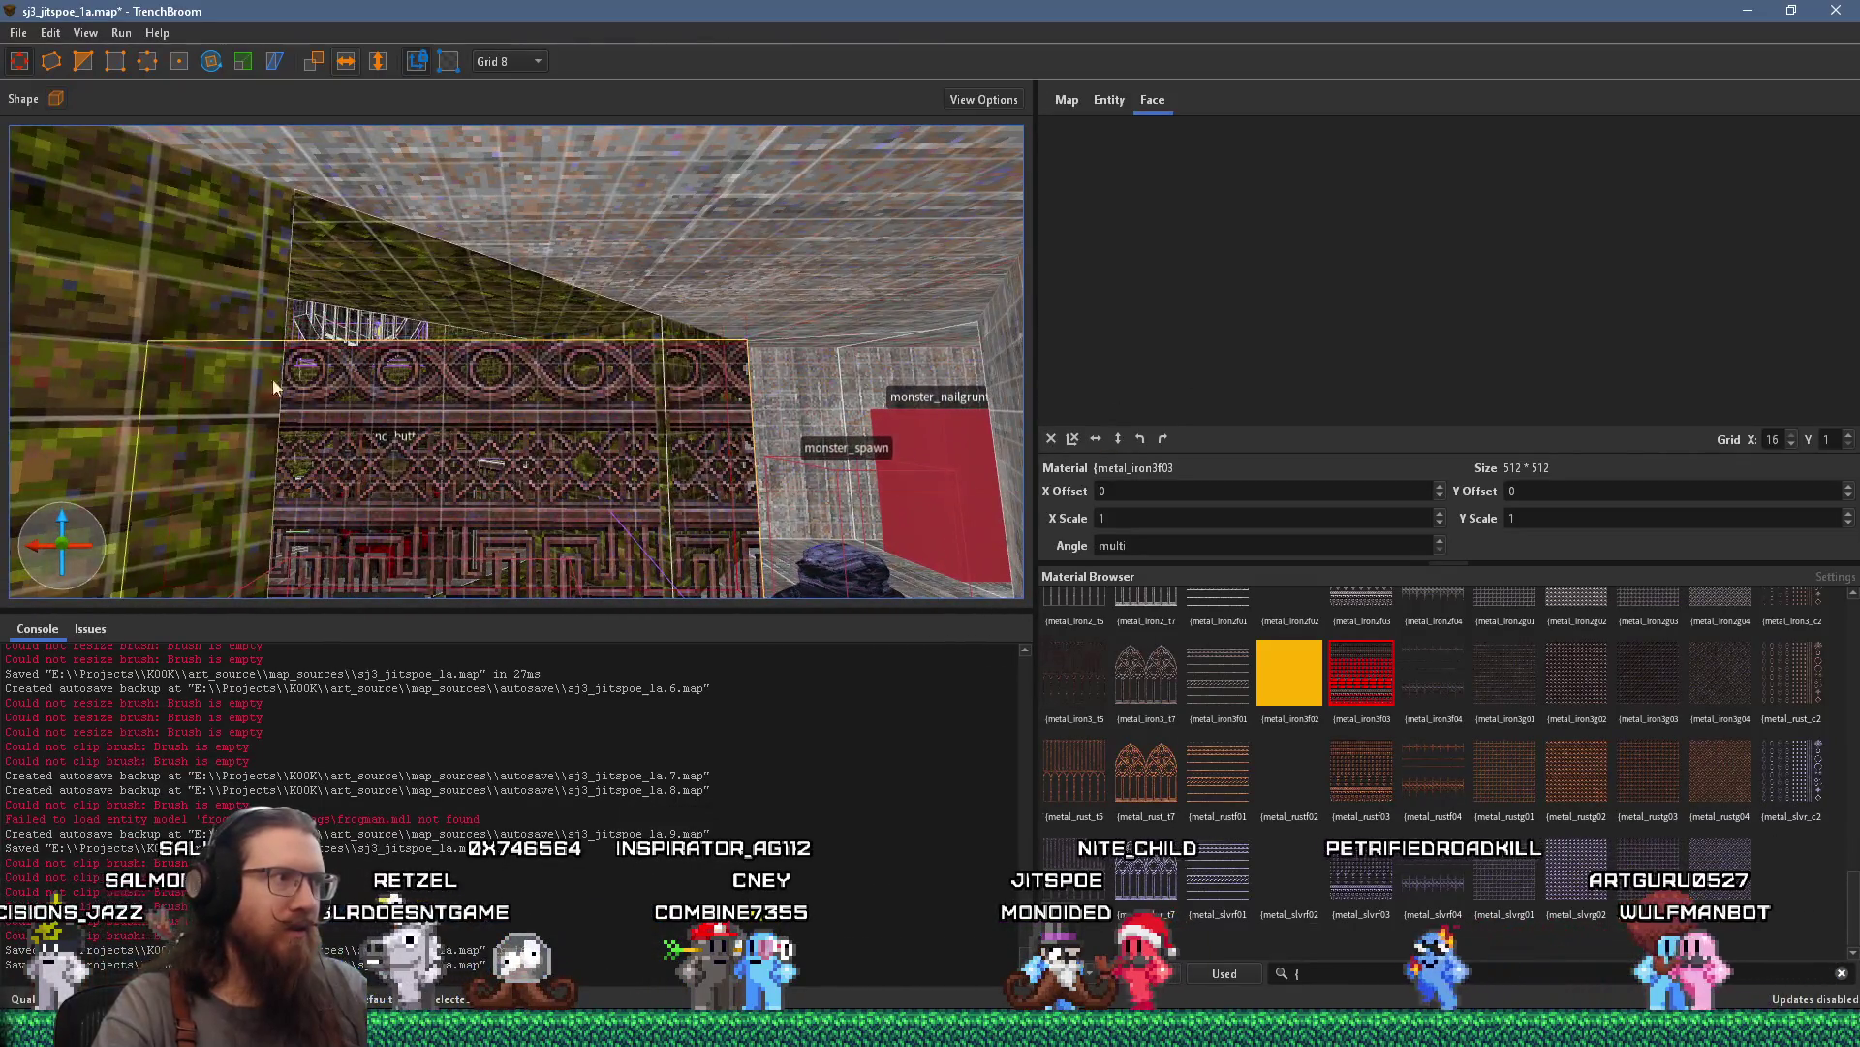
{"action": "scroll", "coordinate": [525, 319], "scroll_direction": "up", "scroll_amount": 6}
{"action": "scroll", "coordinate": [729, 332], "scroll_direction": "down", "scroll_amount": 8}
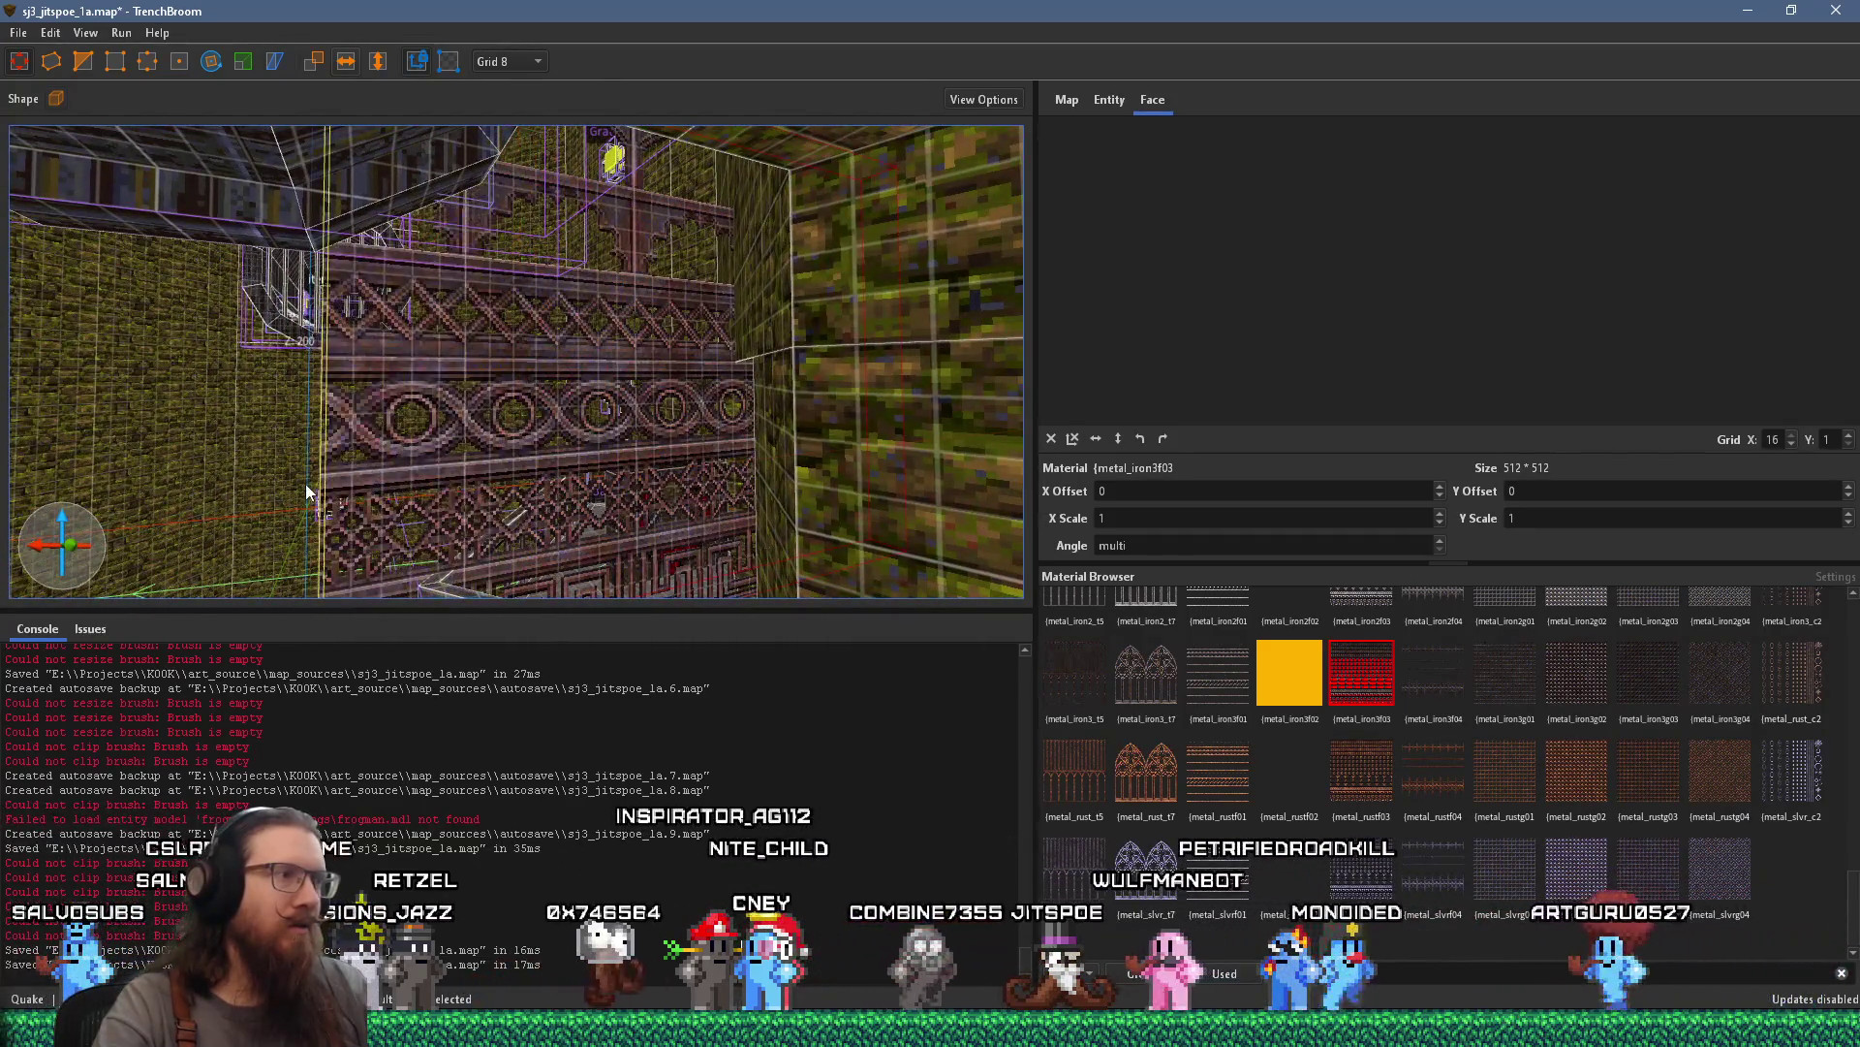
{"action": "scroll", "coordinate": [305, 484], "scroll_direction": "down", "scroll_amount": 10}
{"action": "key", "text": "ctrl+z"}
{"action": "scroll", "coordinate": [601, 373], "scroll_direction": "up", "scroll_amount": 4}
{"action": "key", "text": "ctrl+shift+z"}
{"action": "scroll", "coordinate": [610, 378], "scroll_direction": "up", "scroll_amount": 3}
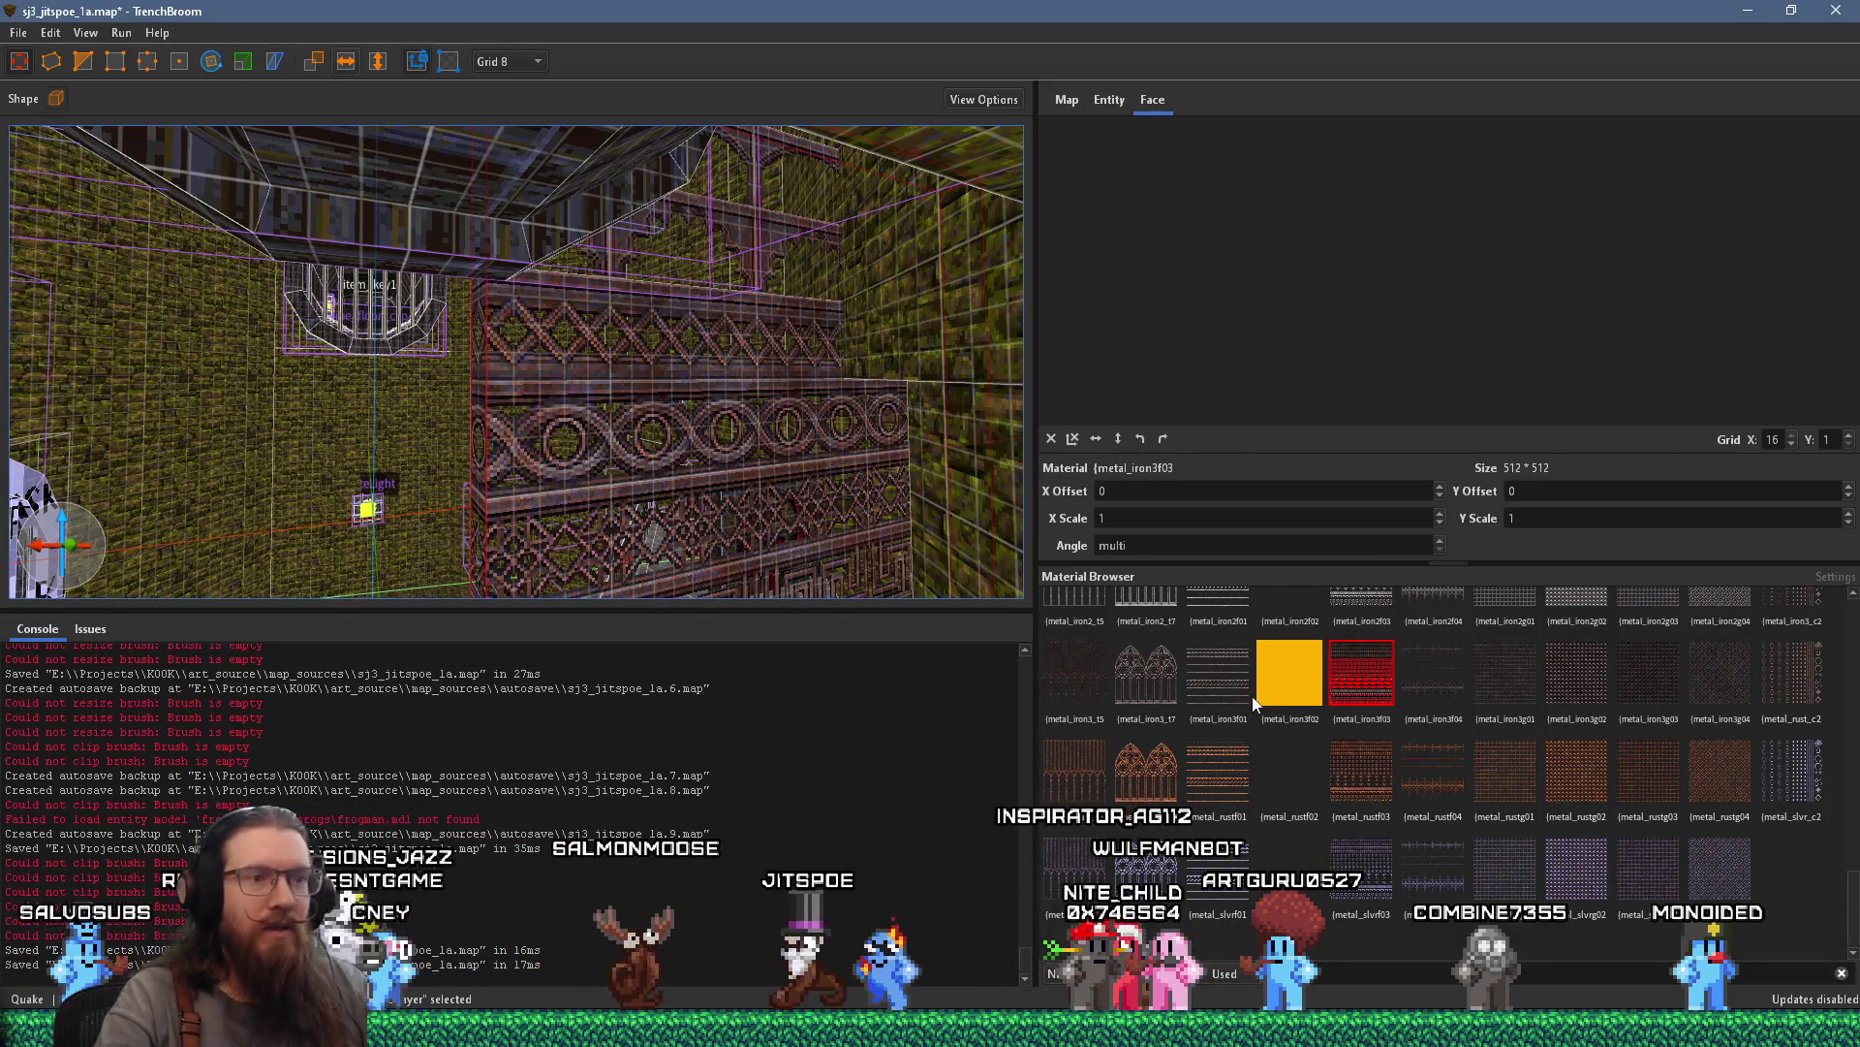
Try rust and silver metals on the rocks: metal_rust_t7, rustg02, slvrg04, slvr_c2, rustg03, rustf04, slvrf01, slvr_t5
{"action": "left_click", "coordinate": [1146, 770]}
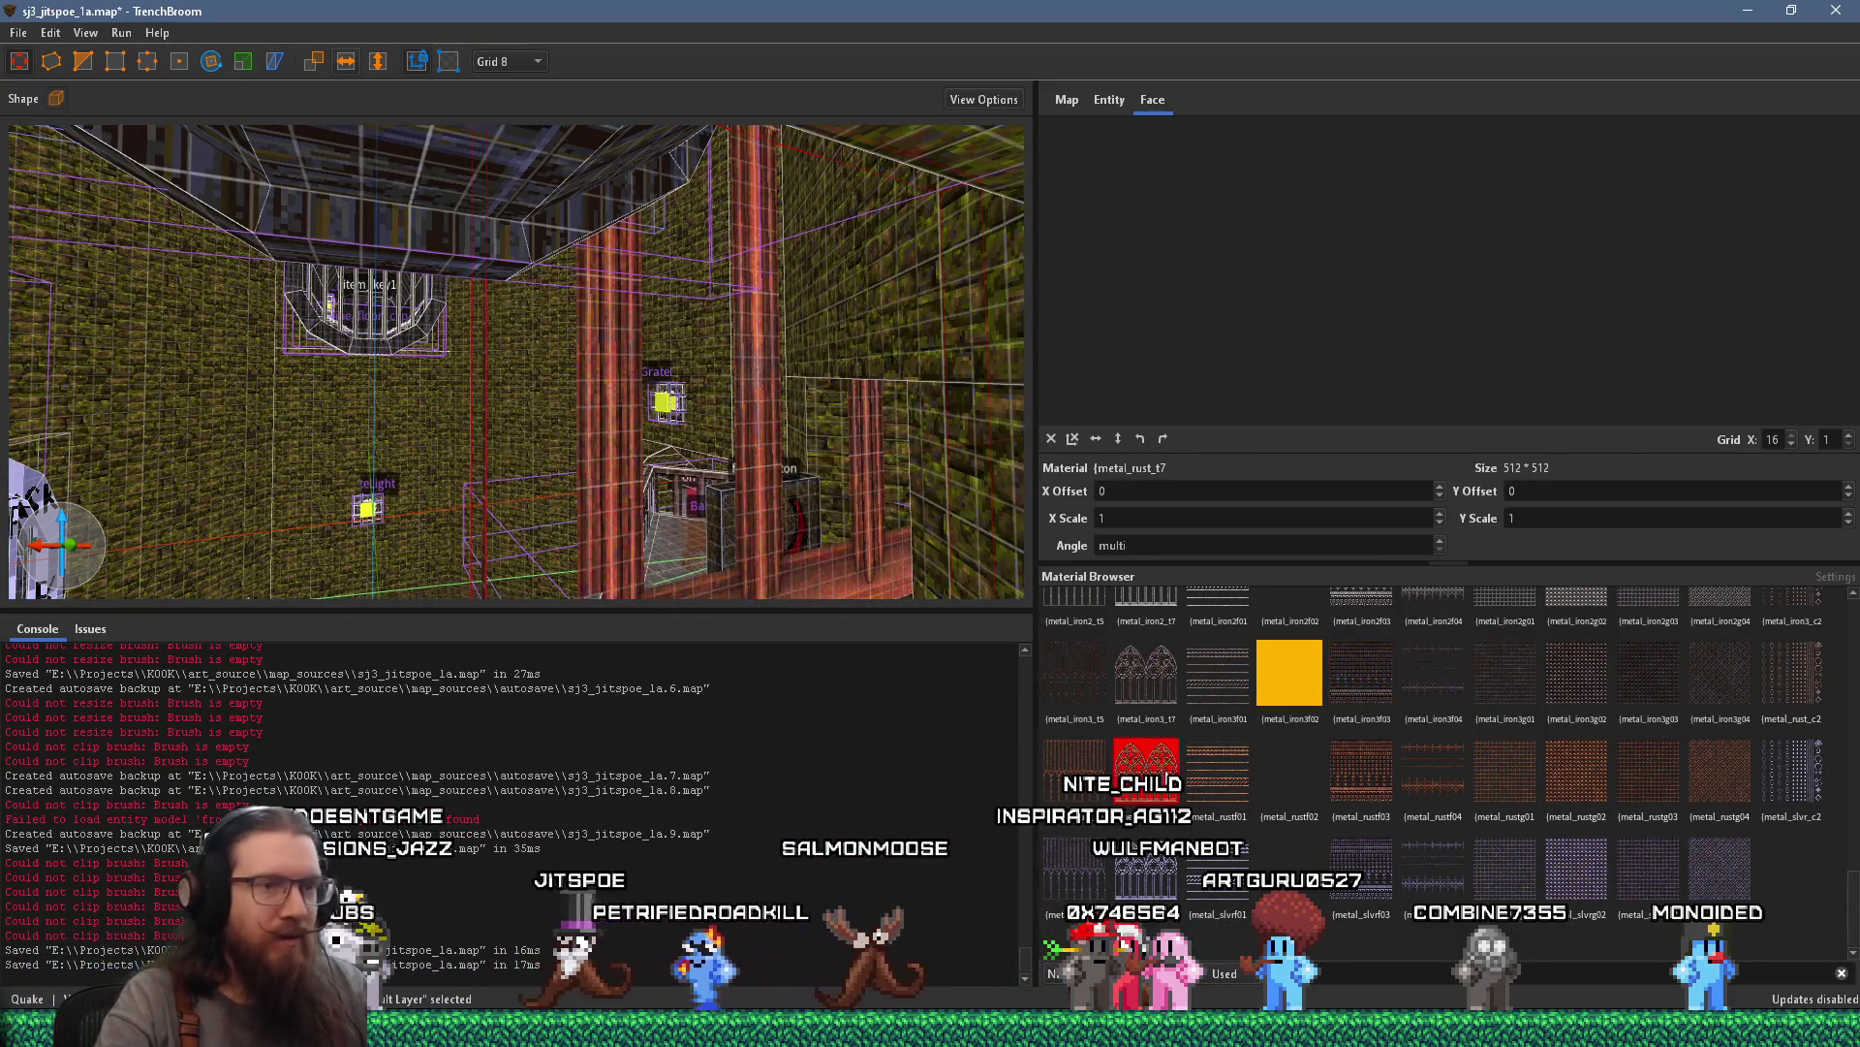
{"action": "left_click", "coordinate": [1589, 802]}
{"action": "left_click", "coordinate": [1720, 867]}
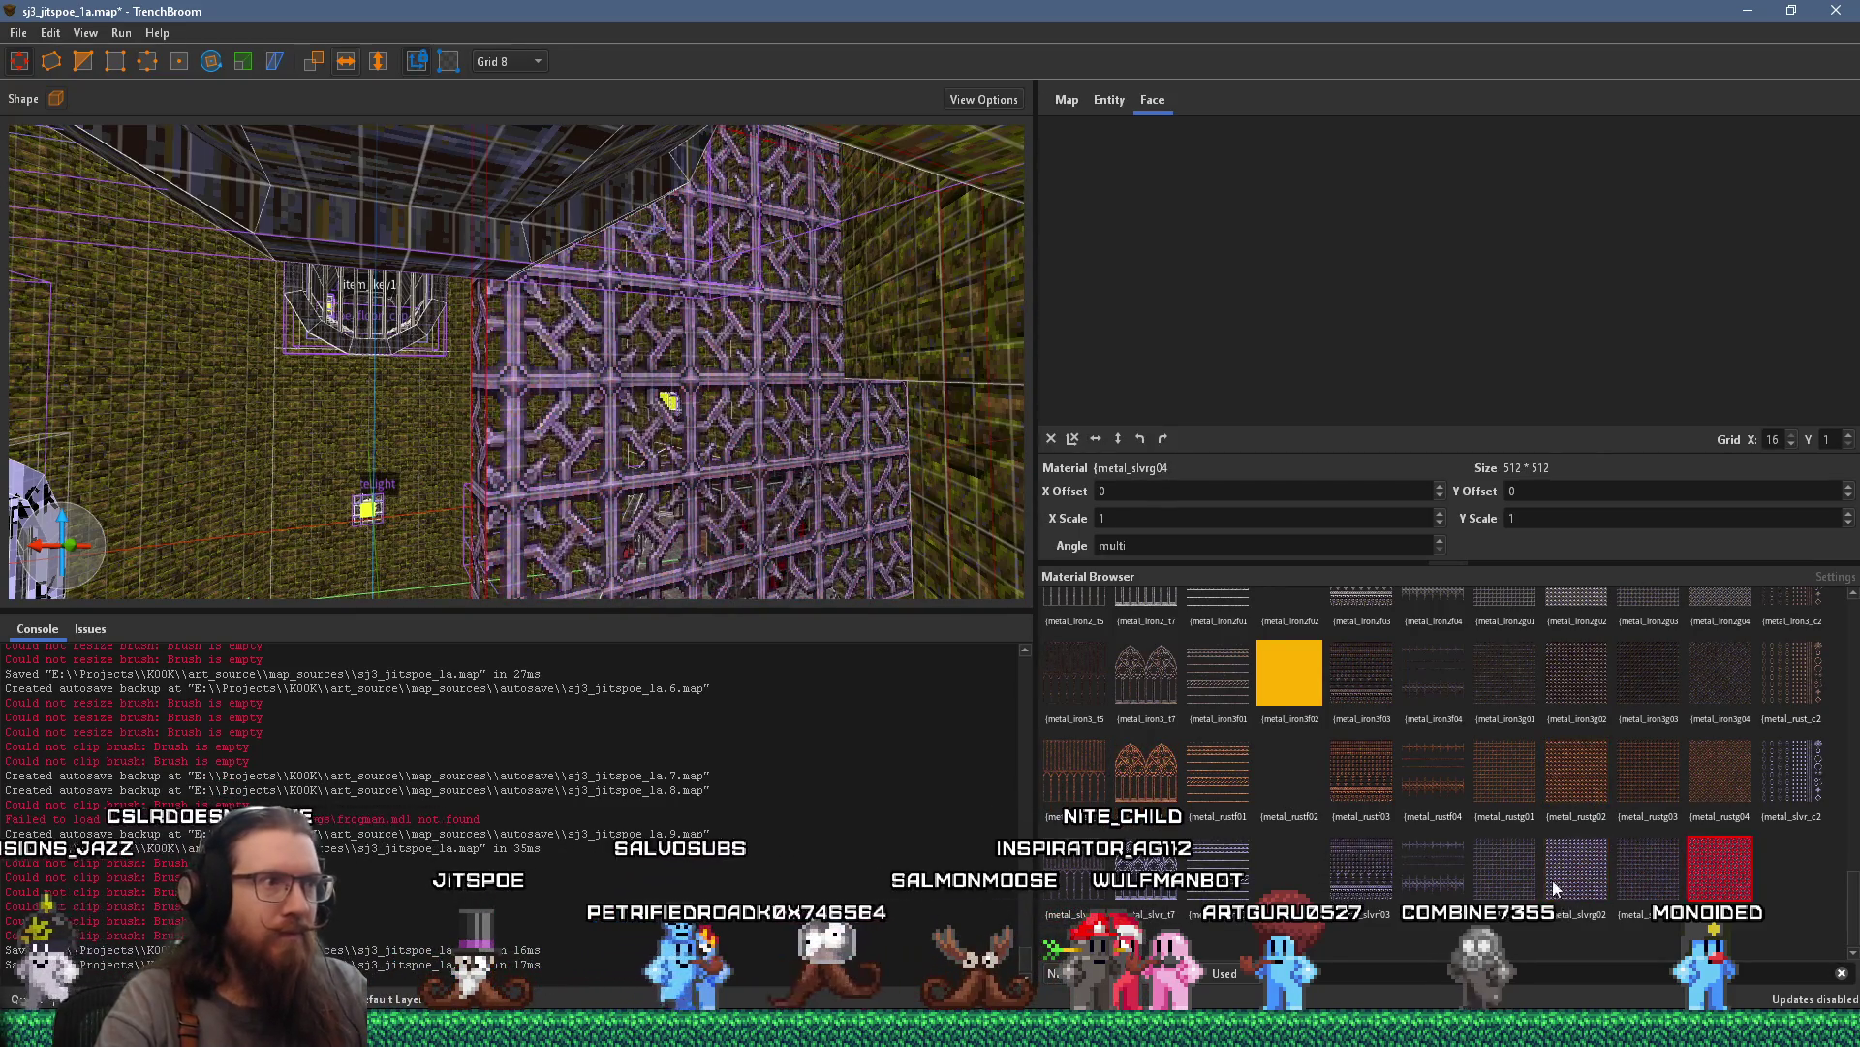
{"action": "left_click", "coordinate": [1793, 770]}
{"action": "left_click", "coordinate": [1647, 771]}
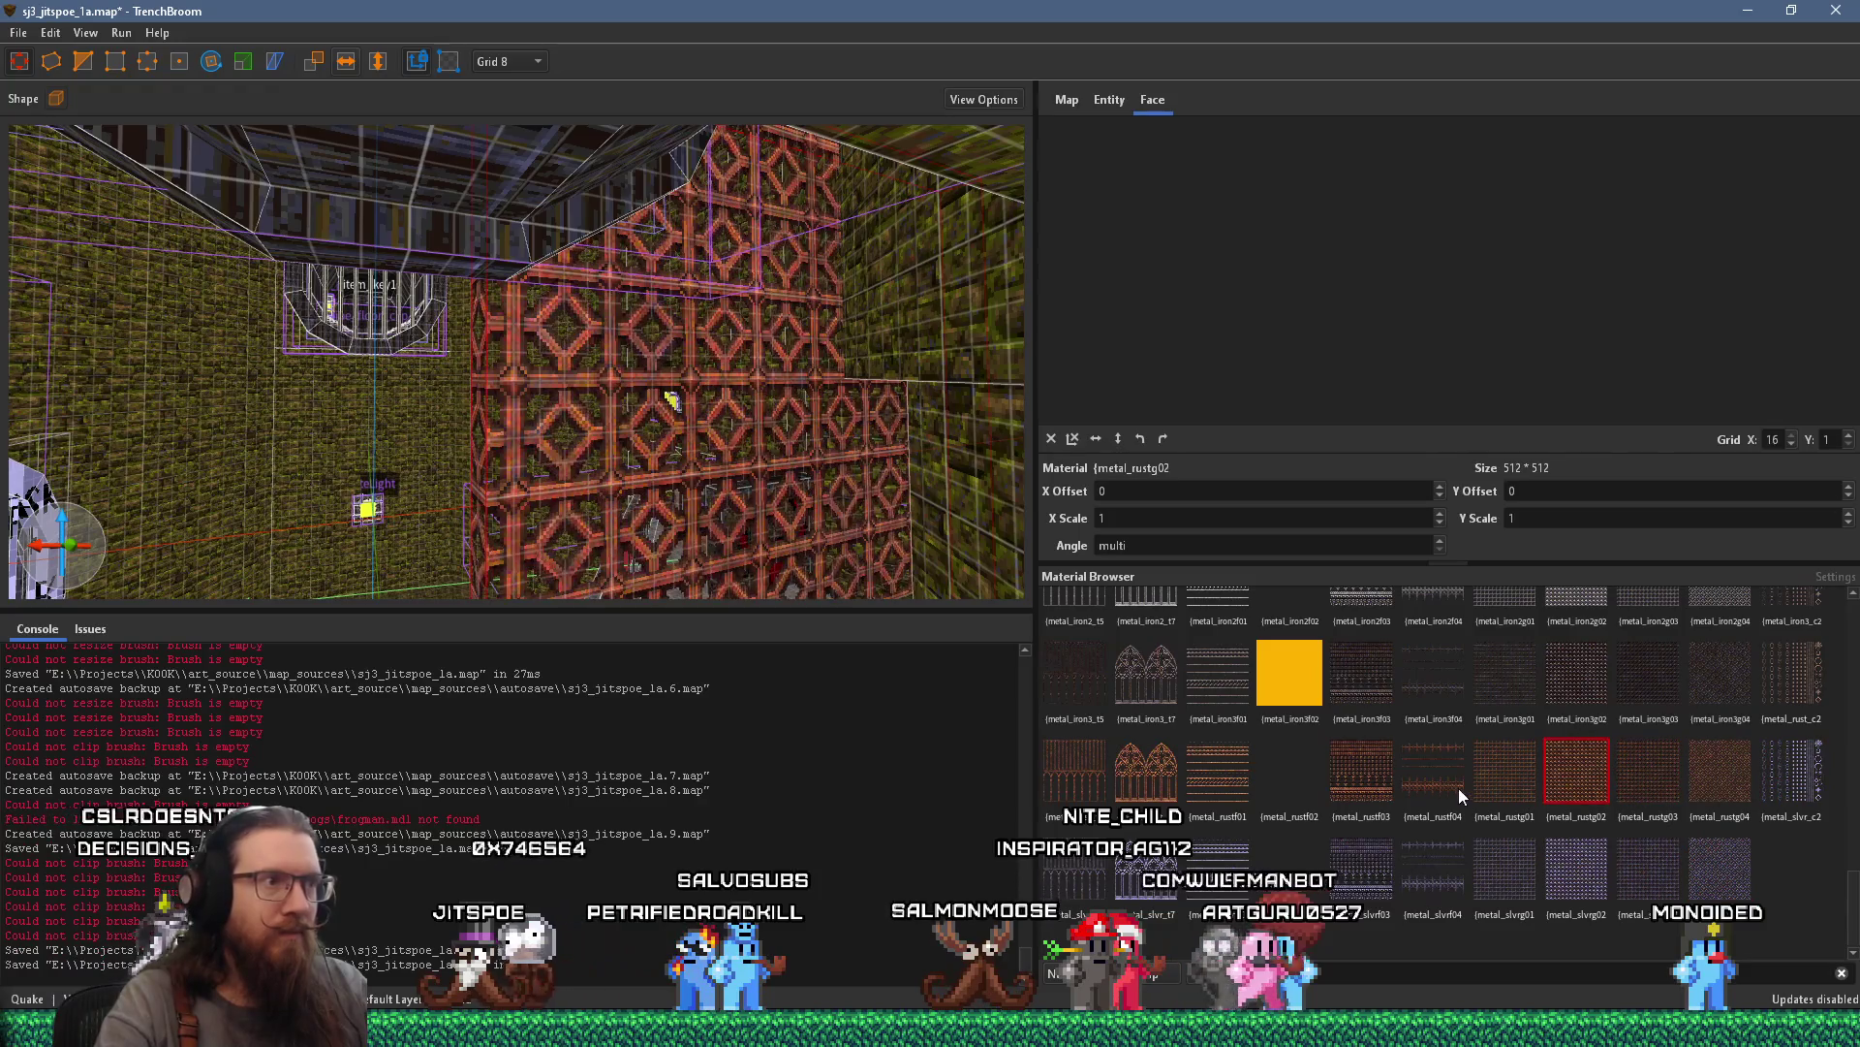
{"action": "left_click", "coordinate": [1433, 771]}
{"action": "left_click", "coordinate": [1212, 867]}
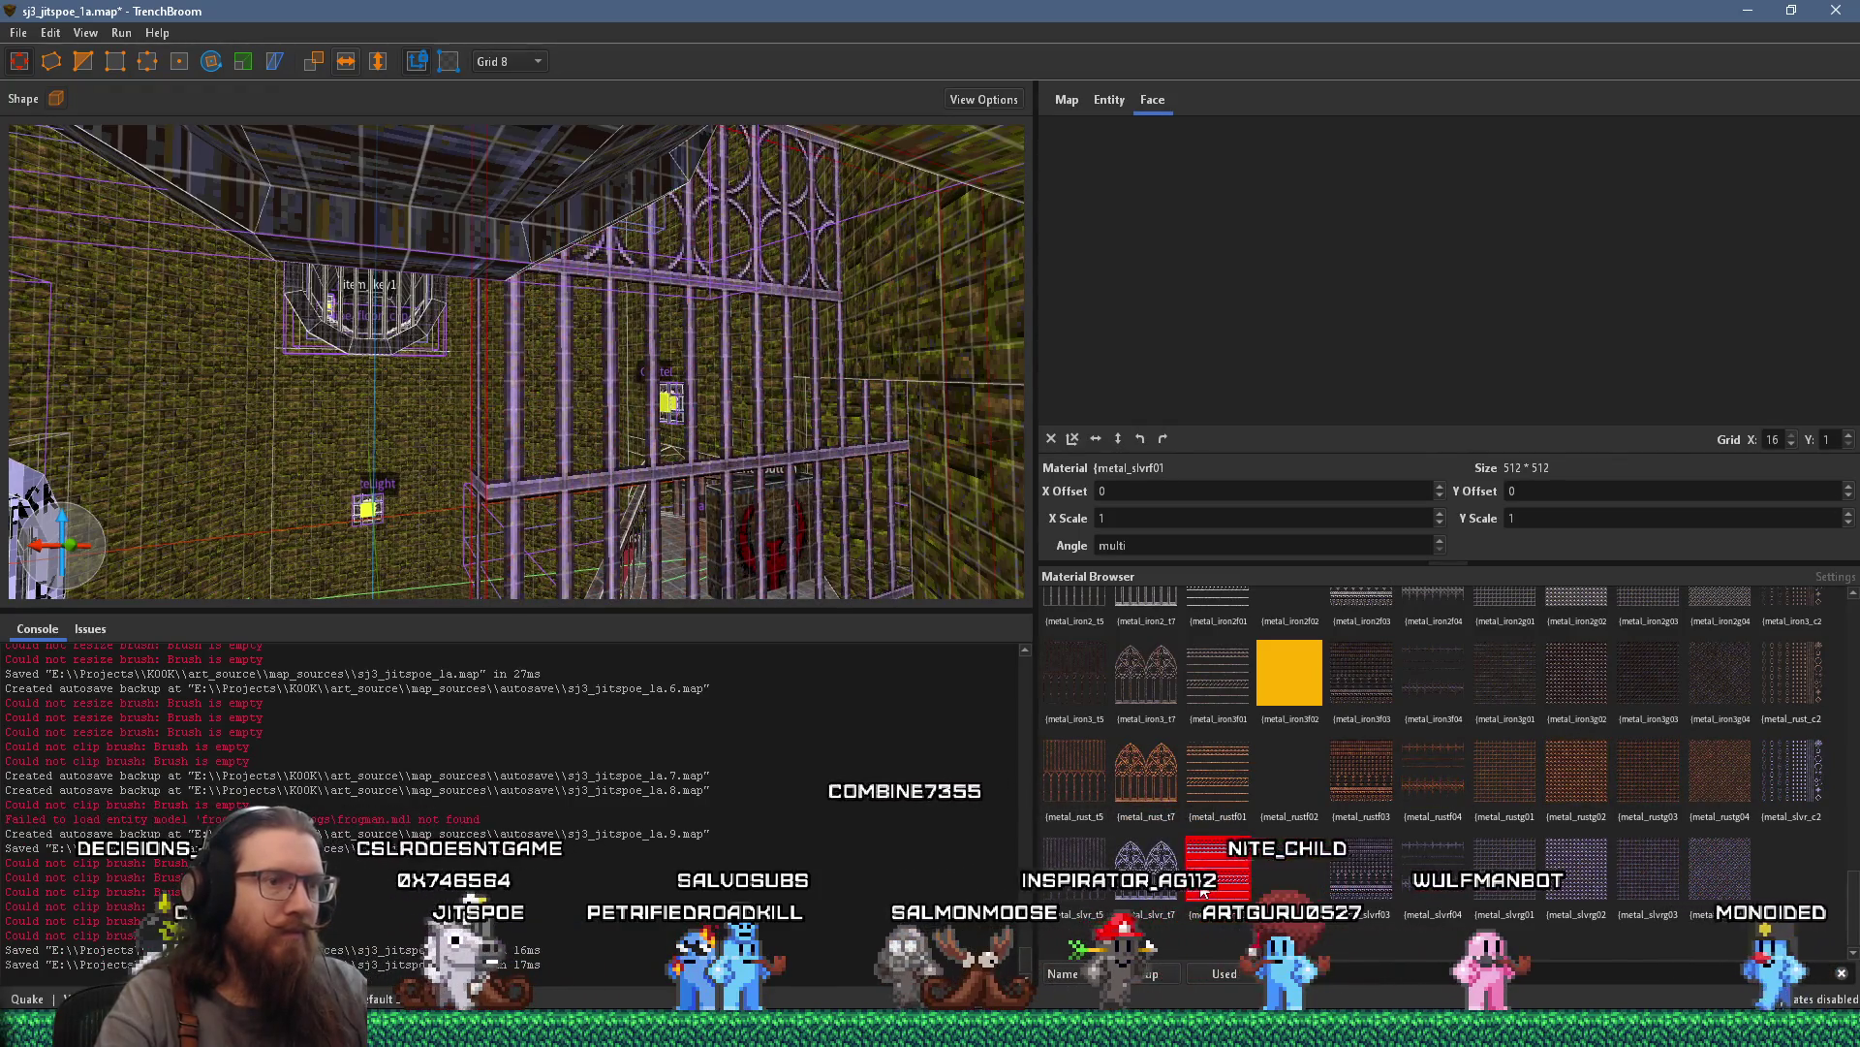
{"action": "left_click", "coordinate": [1066, 870]}
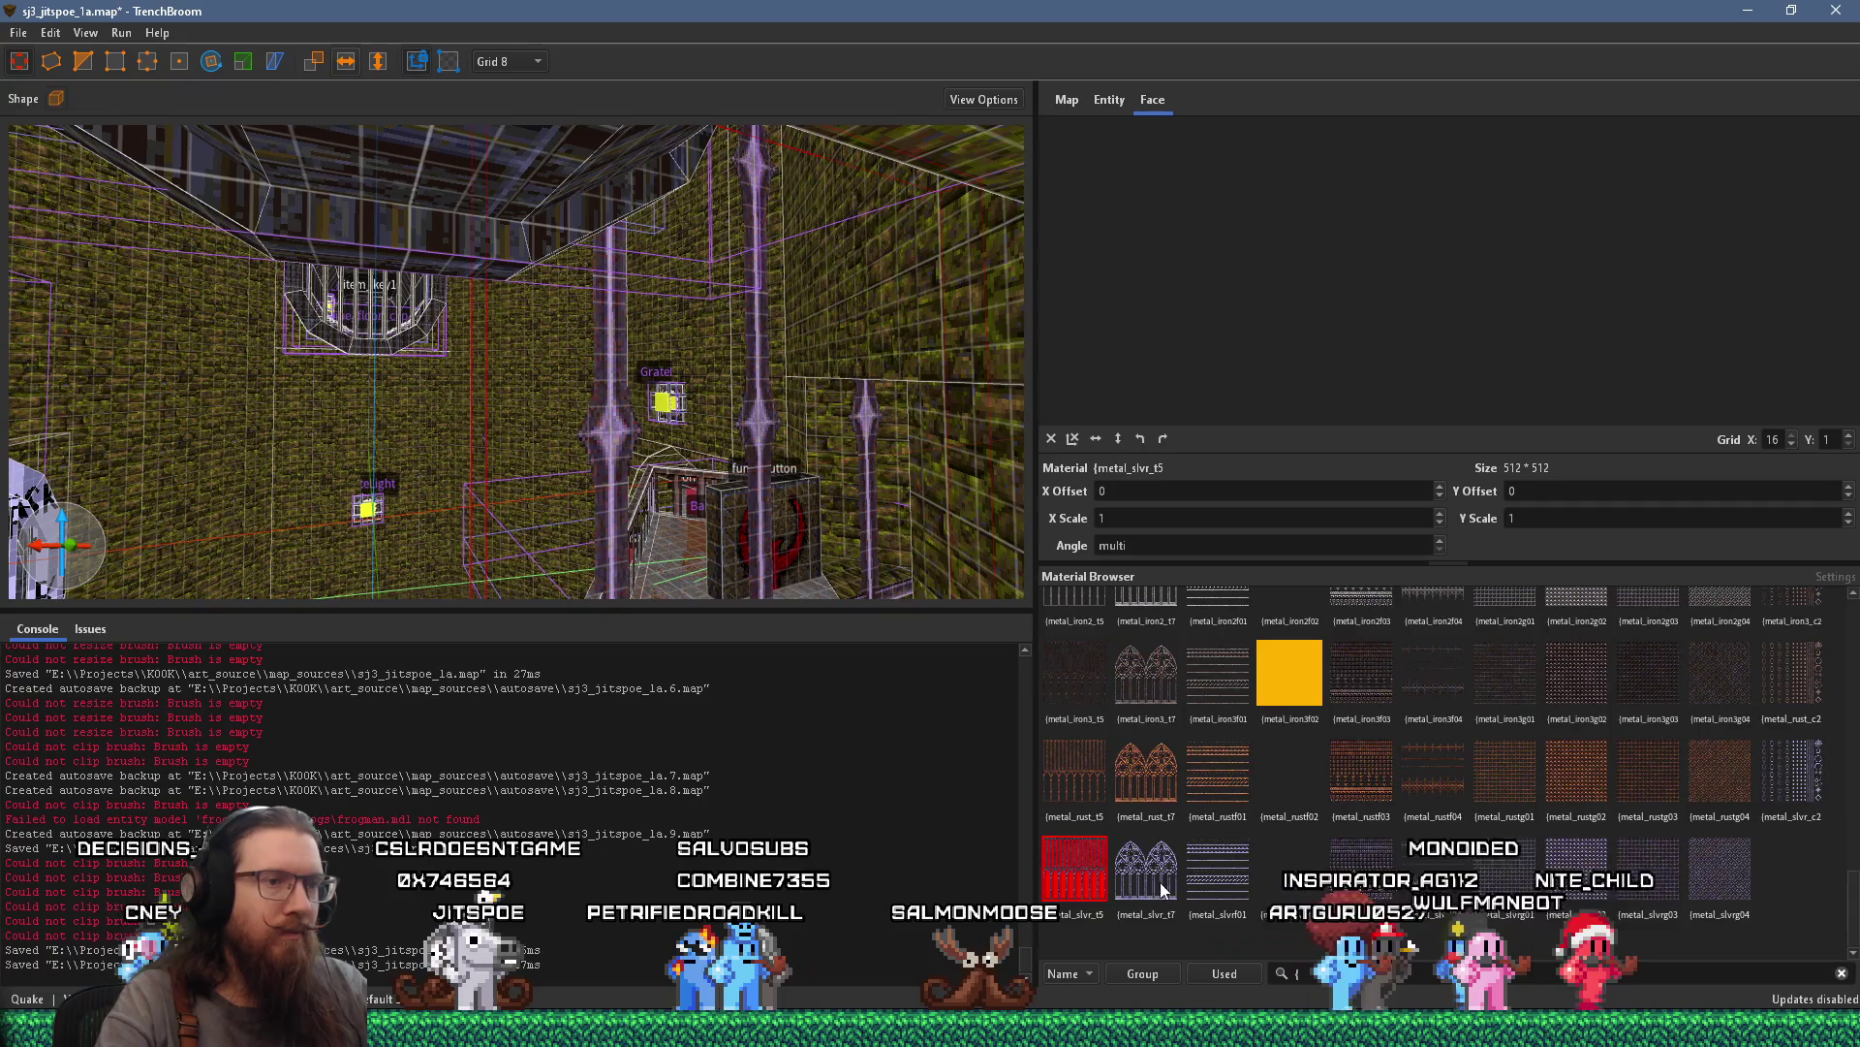
Try metal_brasf04 and other brass and bronze bars, then switch the rocks to conc_d07_gry2
{"action": "scroll", "coordinate": [1163, 874], "scroll_direction": "up", "scroll_amount": 5}
{"action": "scroll", "coordinate": [1166, 866], "scroll_direction": "up", "scroll_amount": 1}
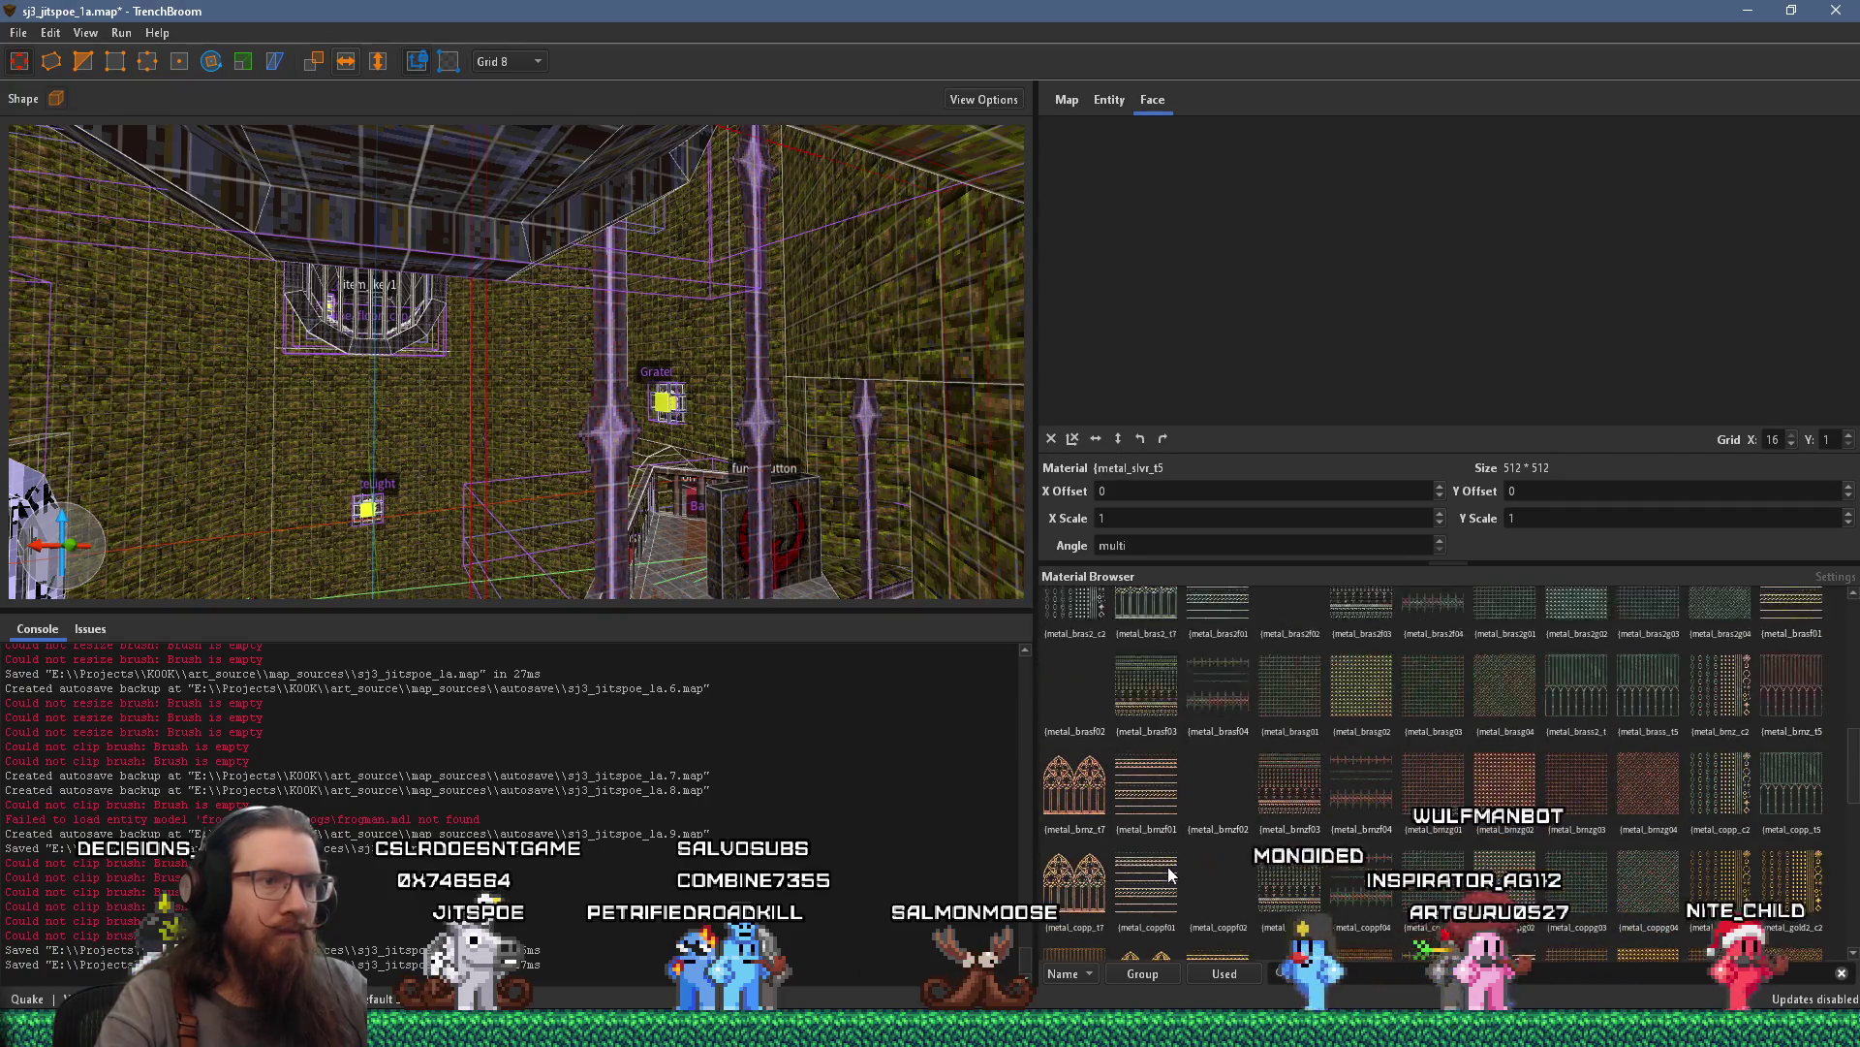
{"action": "left_click", "coordinate": [1222, 736]}
{"action": "left_click", "coordinate": [1221, 782]}
{"action": "left_click", "coordinate": [1089, 722]}
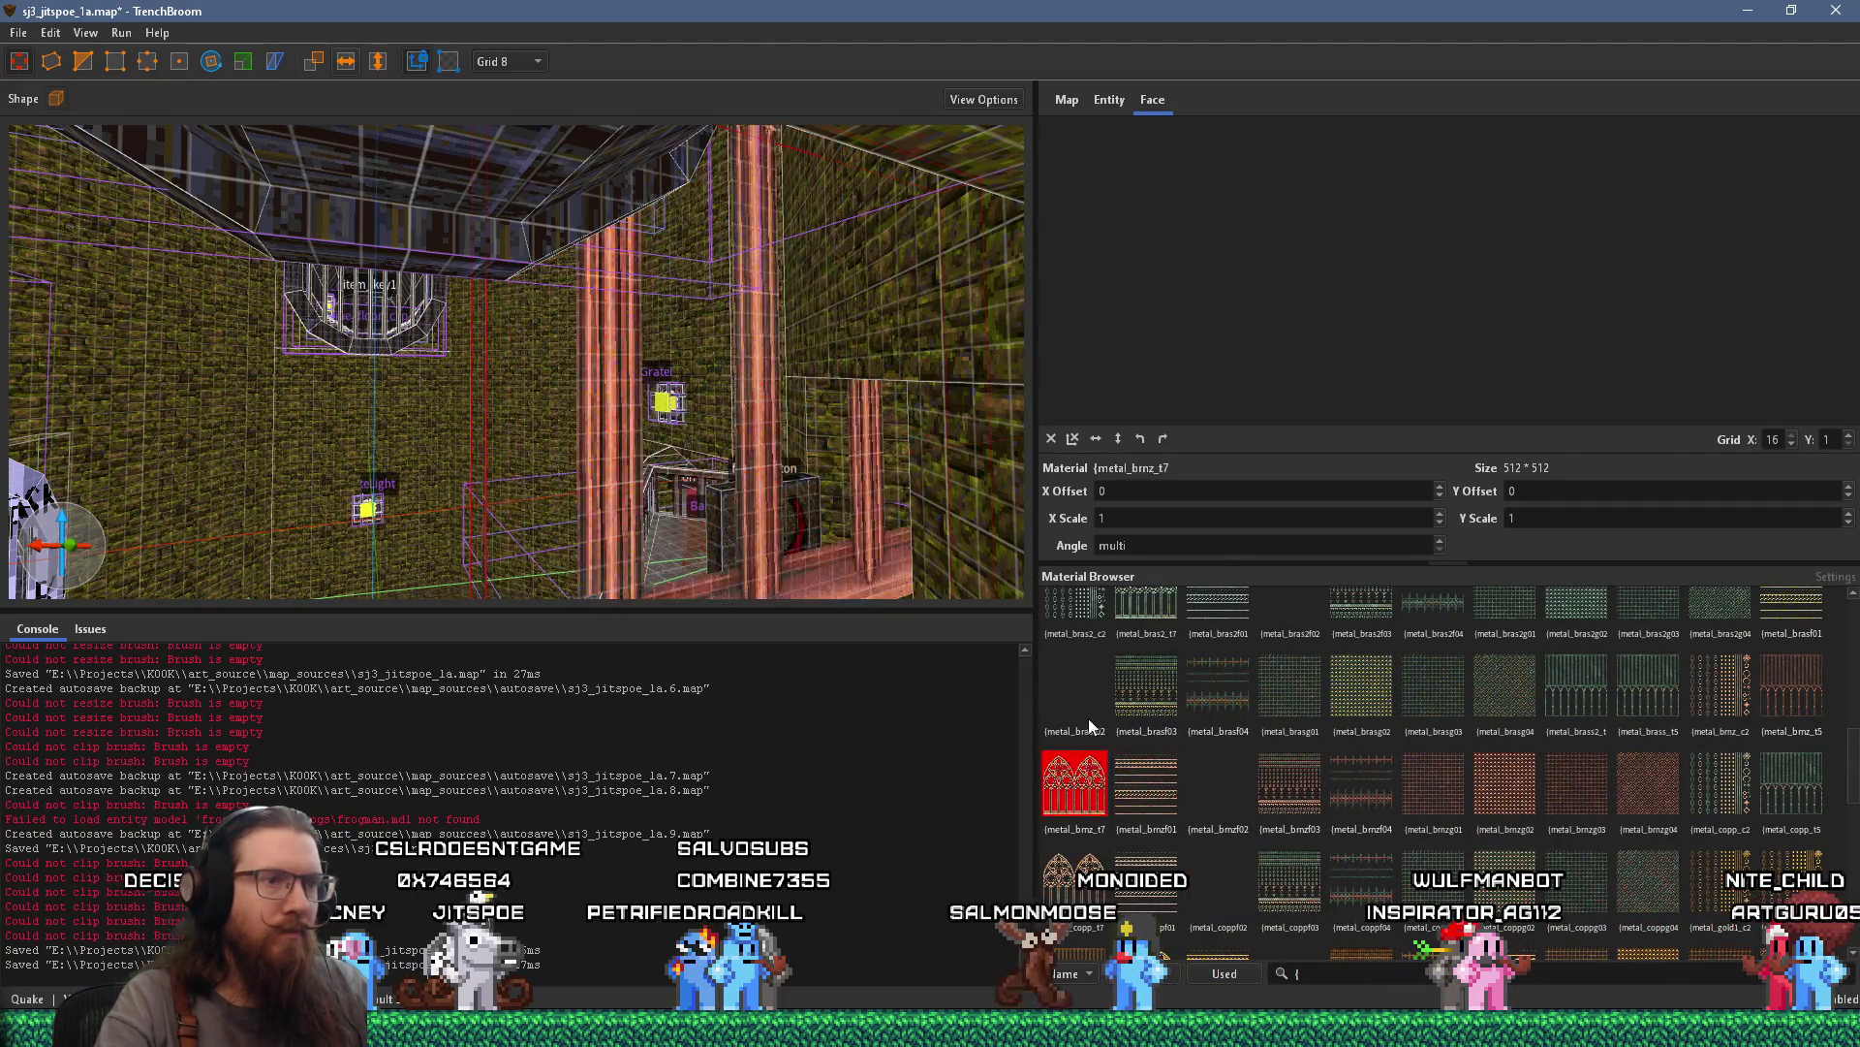
{"action": "scroll", "coordinate": [1212, 790], "scroll_direction": "up", "scroll_amount": 2}
{"action": "left_click", "coordinate": [1293, 751]}
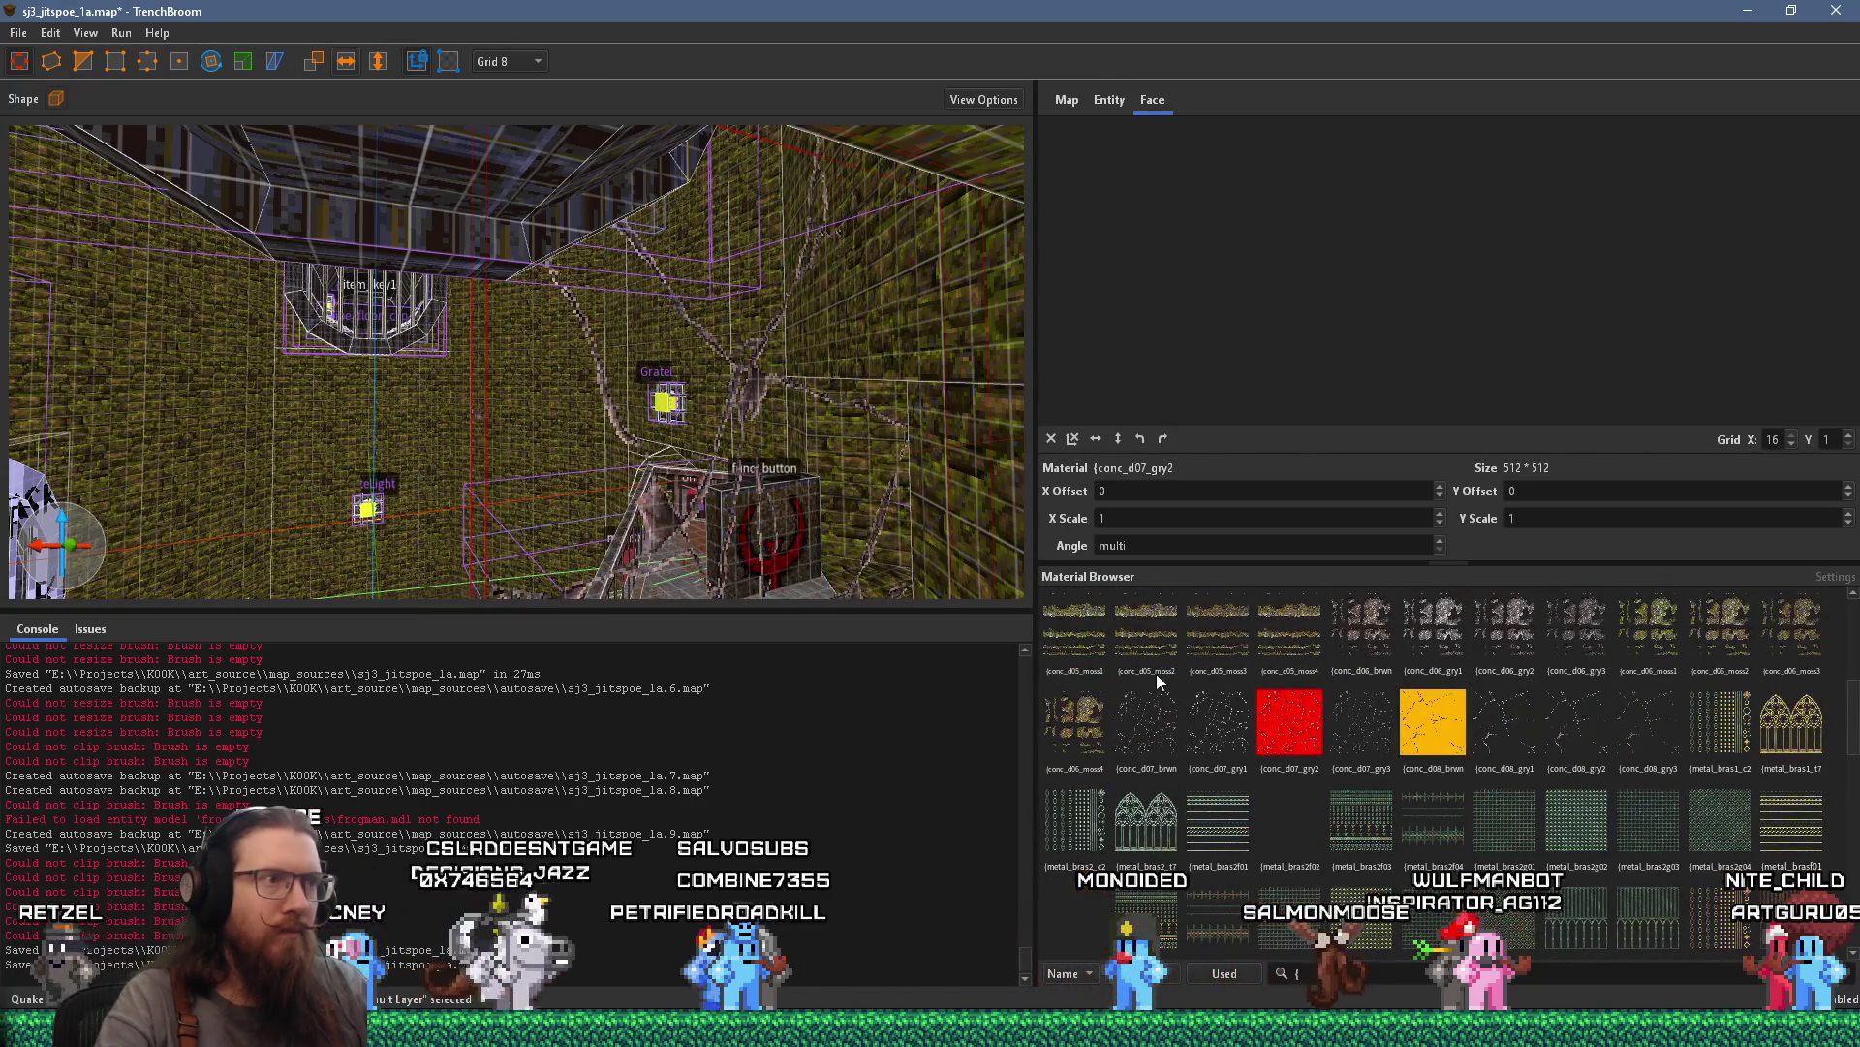
Try conc_d05_moss2, conc_d05_moss4 and conc_d06_brwn on the rocks, reverting to conc_d05_moss4
{"action": "left_click", "coordinate": [1148, 674]}
{"action": "left_click", "coordinate": [1298, 650]}
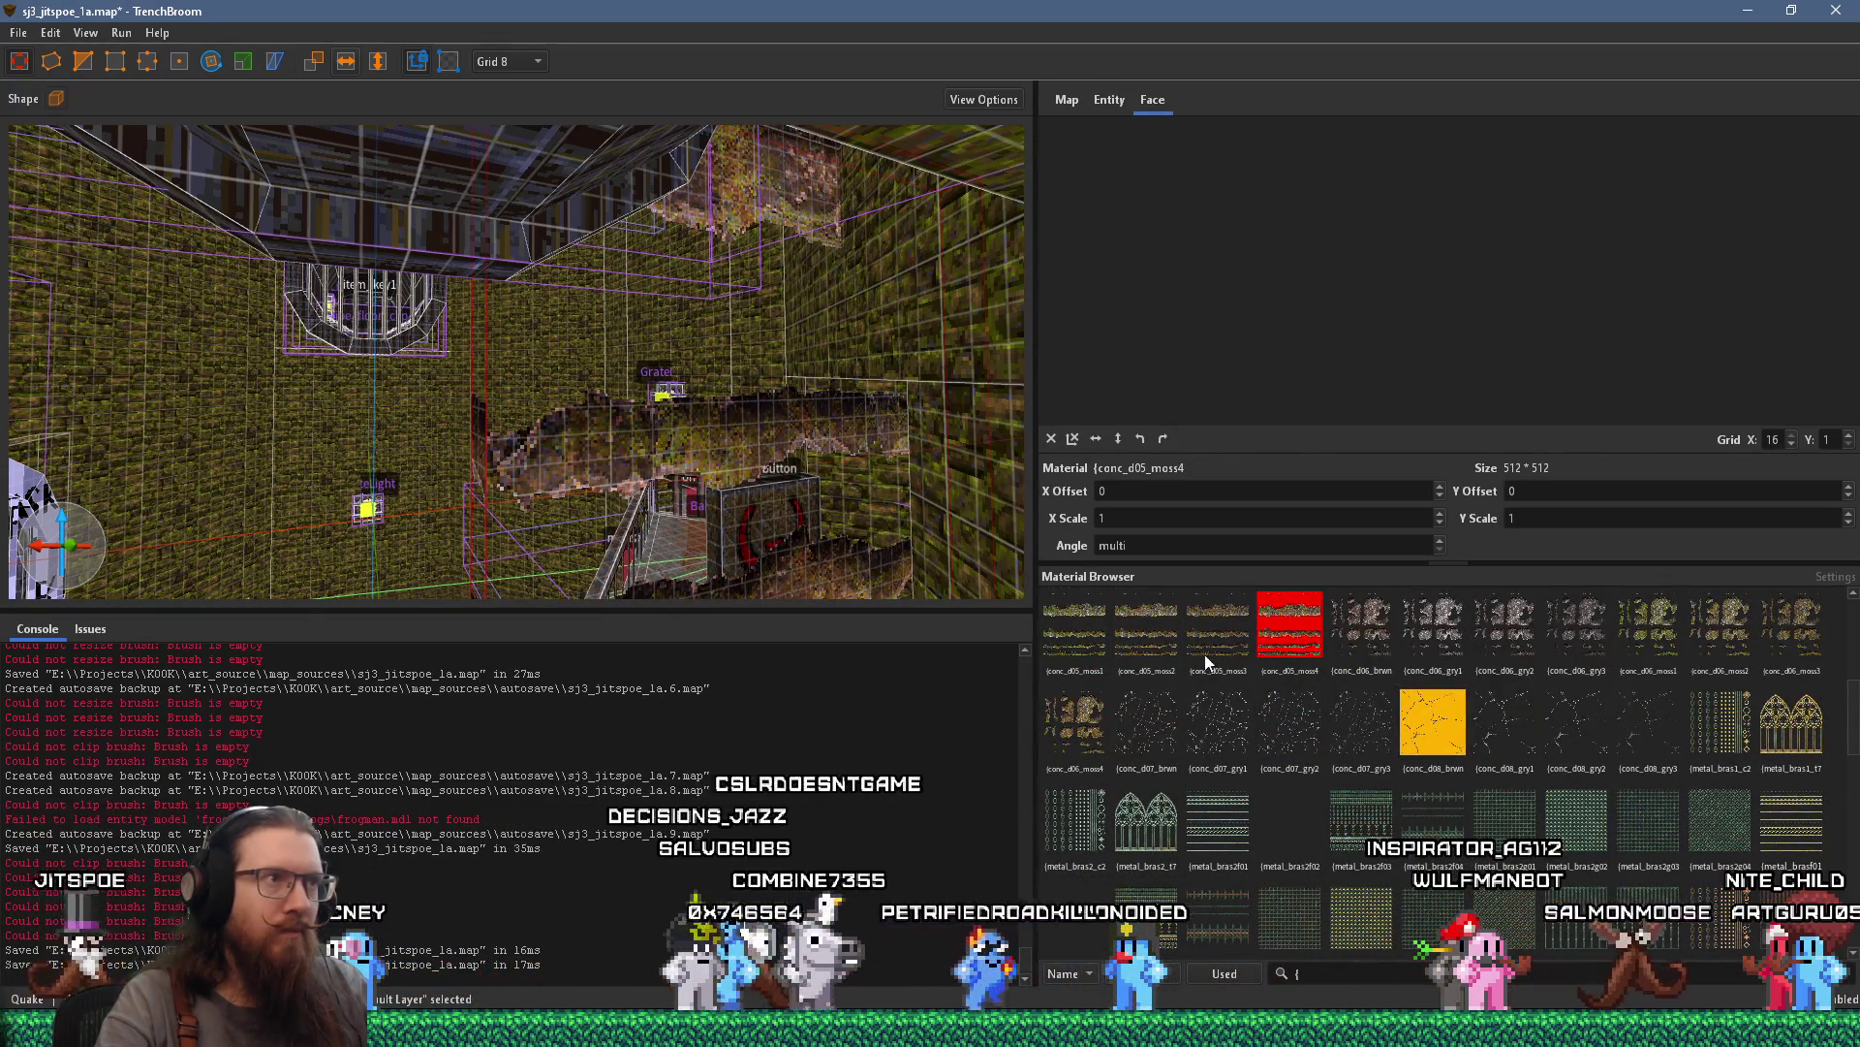
{"action": "scroll", "coordinate": [753, 498], "scroll_direction": "up", "scroll_amount": 5}
{"action": "scroll", "coordinate": [758, 459], "scroll_direction": "up", "scroll_amount": 5}
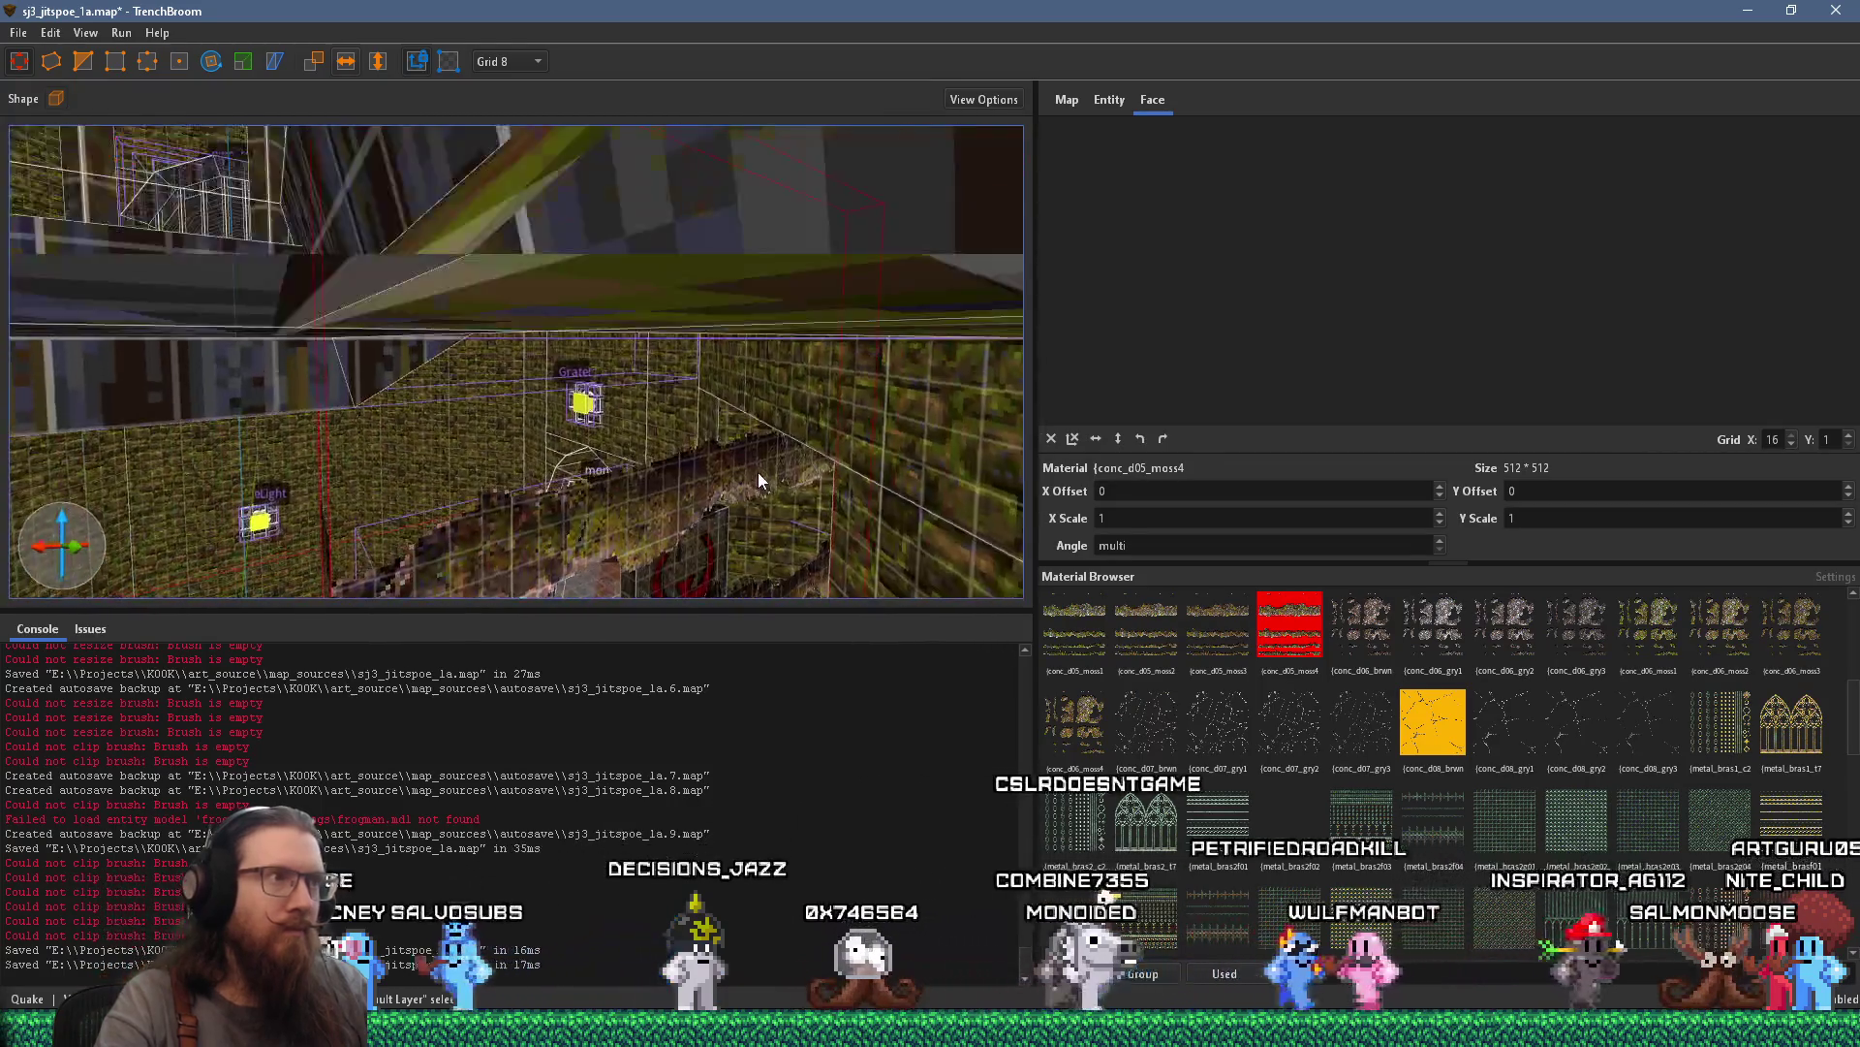
{"action": "scroll", "coordinate": [758, 275], "scroll_direction": "up", "scroll_amount": 5}
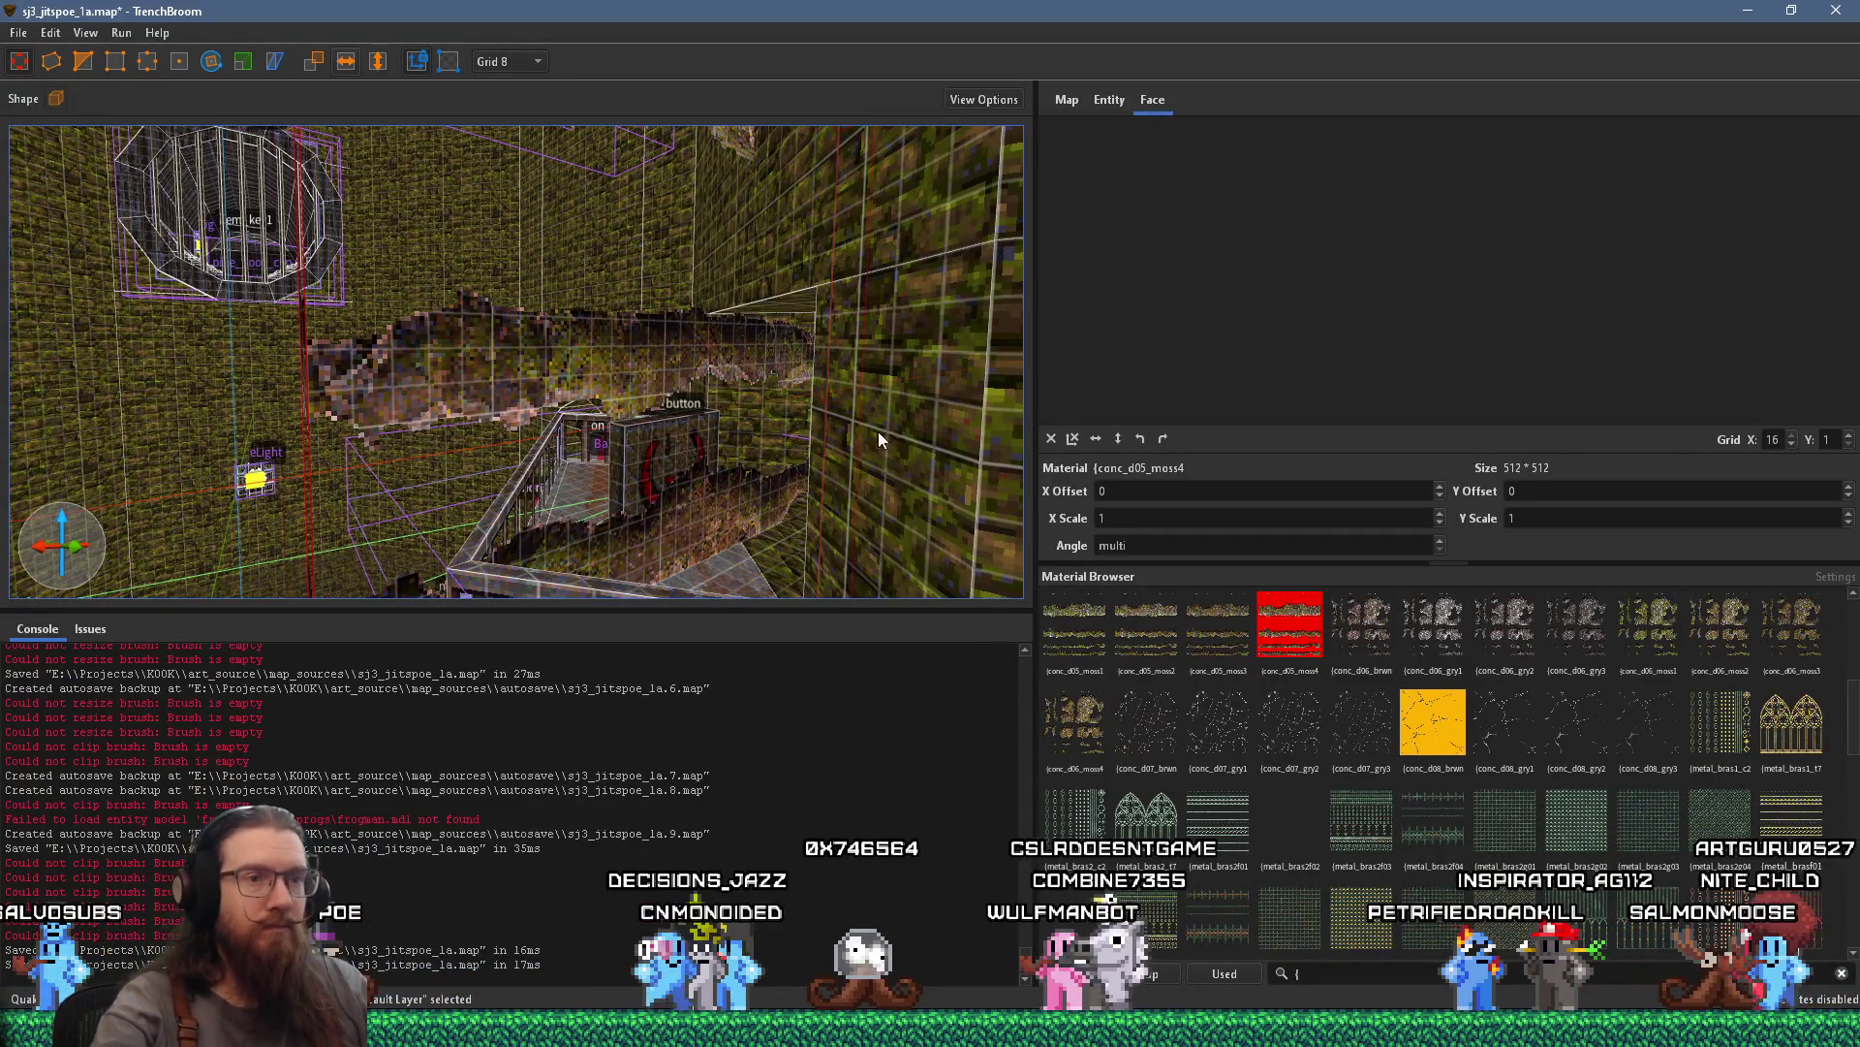
{"action": "left_click", "coordinate": [1331, 611]}
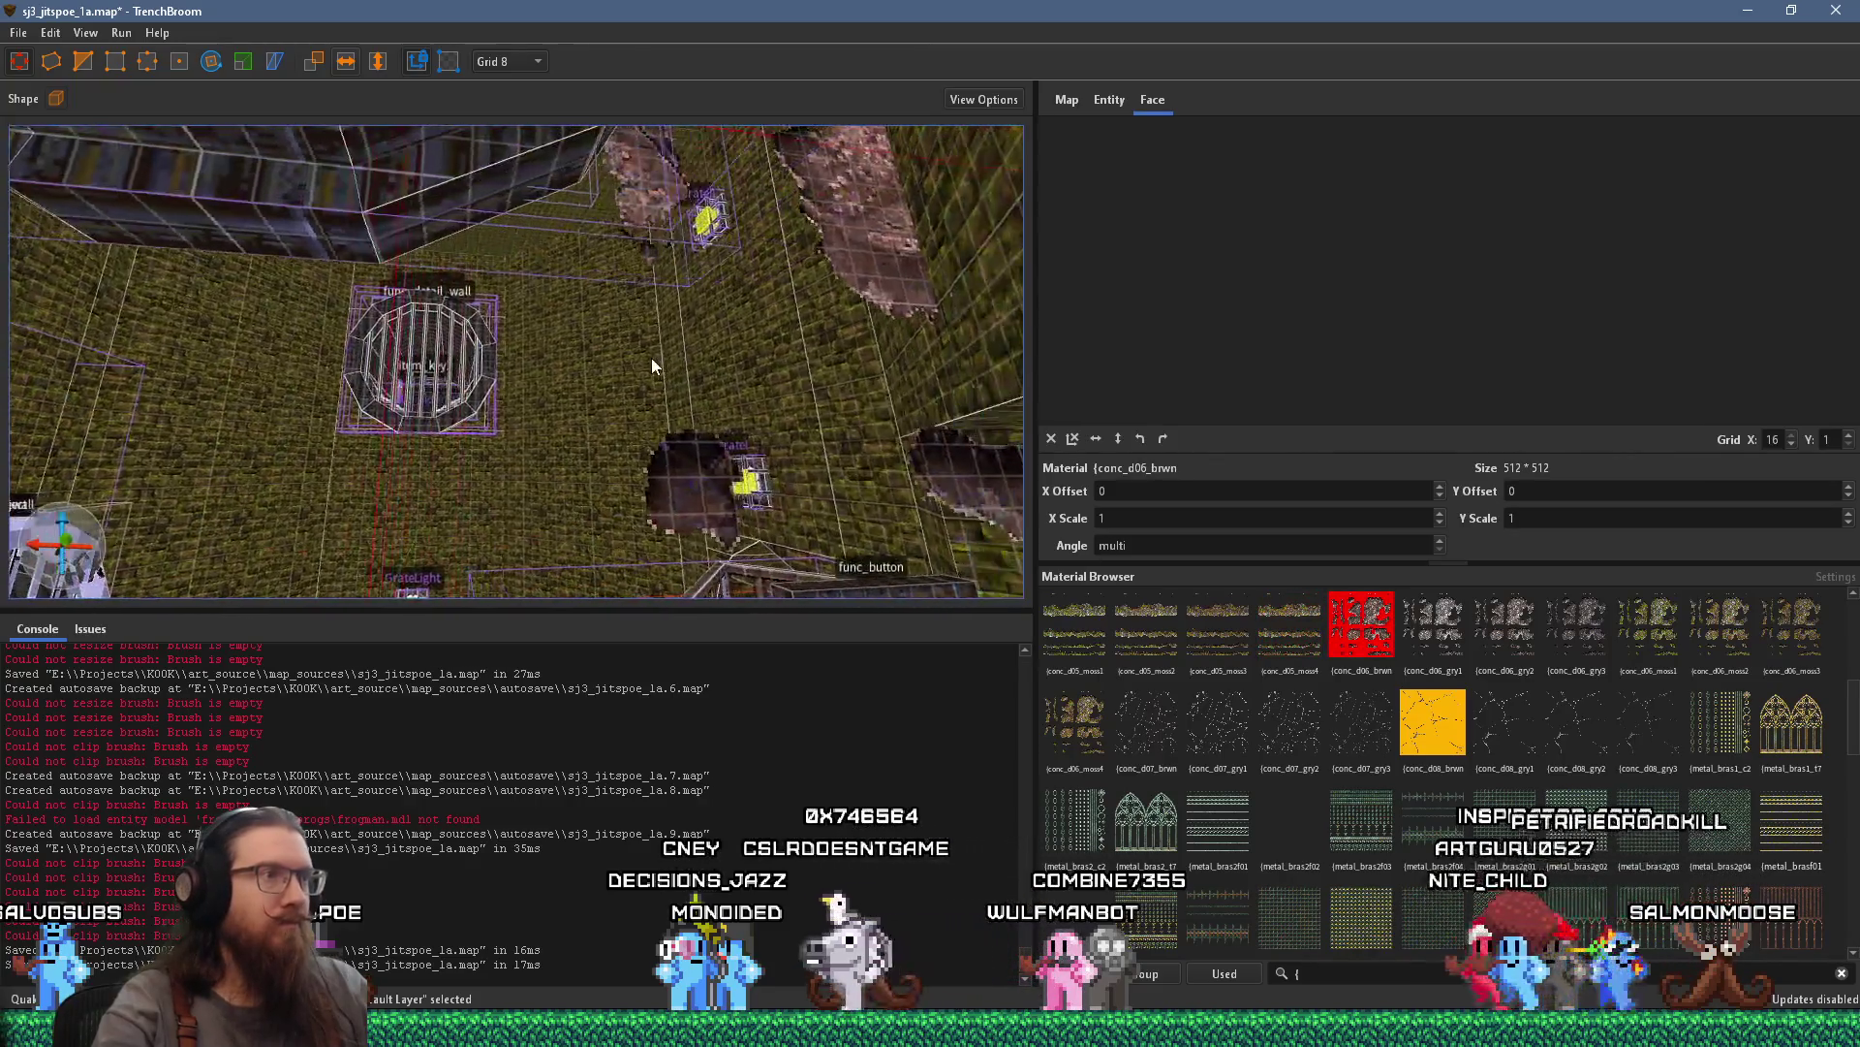
{"action": "mouse_move", "coordinate": [586, 371]}
{"action": "left_mouse_down"}
{"action": "mouse_move", "coordinate": [555, 230]}
{"action": "mouse_move", "coordinate": [589, 166]}
{"action": "left_mouse_up"}
{"action": "scroll", "coordinate": [543, 184], "scroll_direction": "up", "scroll_amount": 5}
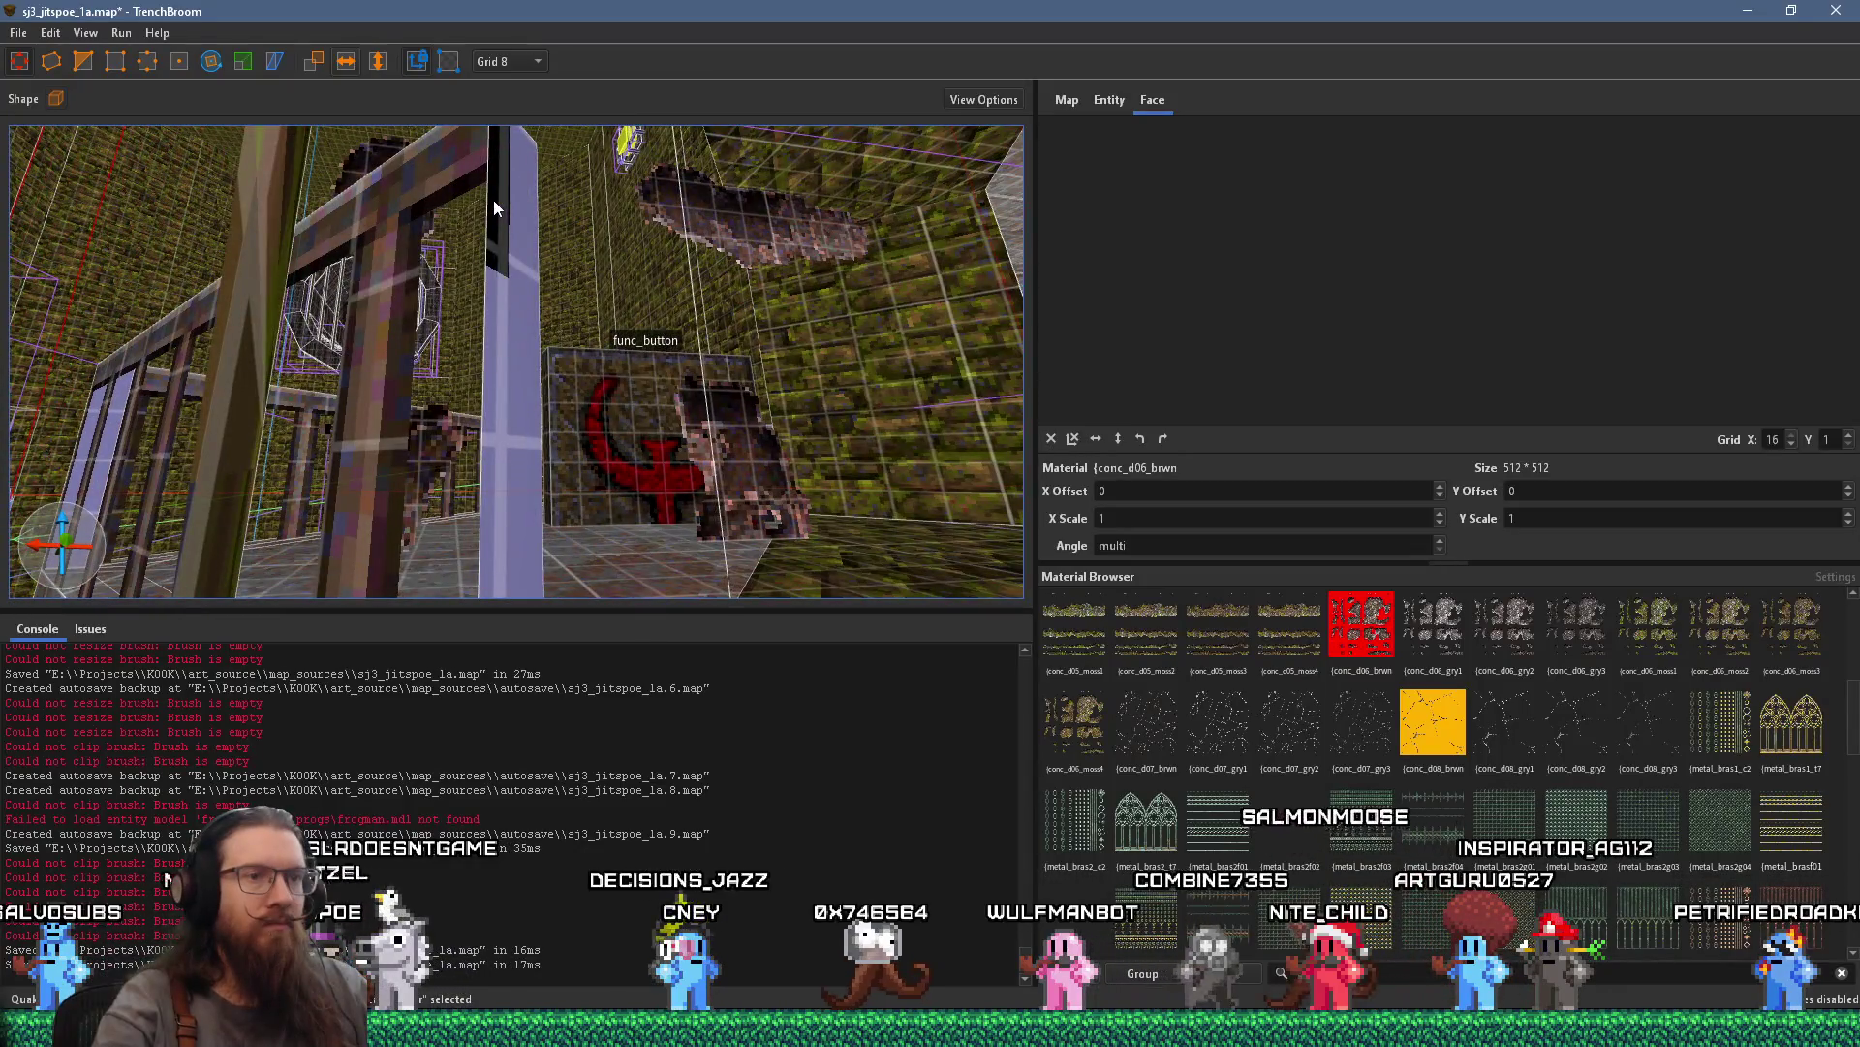
{"action": "key", "text": "ctrl+z"}
{"action": "scroll", "coordinate": [614, 369], "scroll_direction": "down", "scroll_amount": 8}
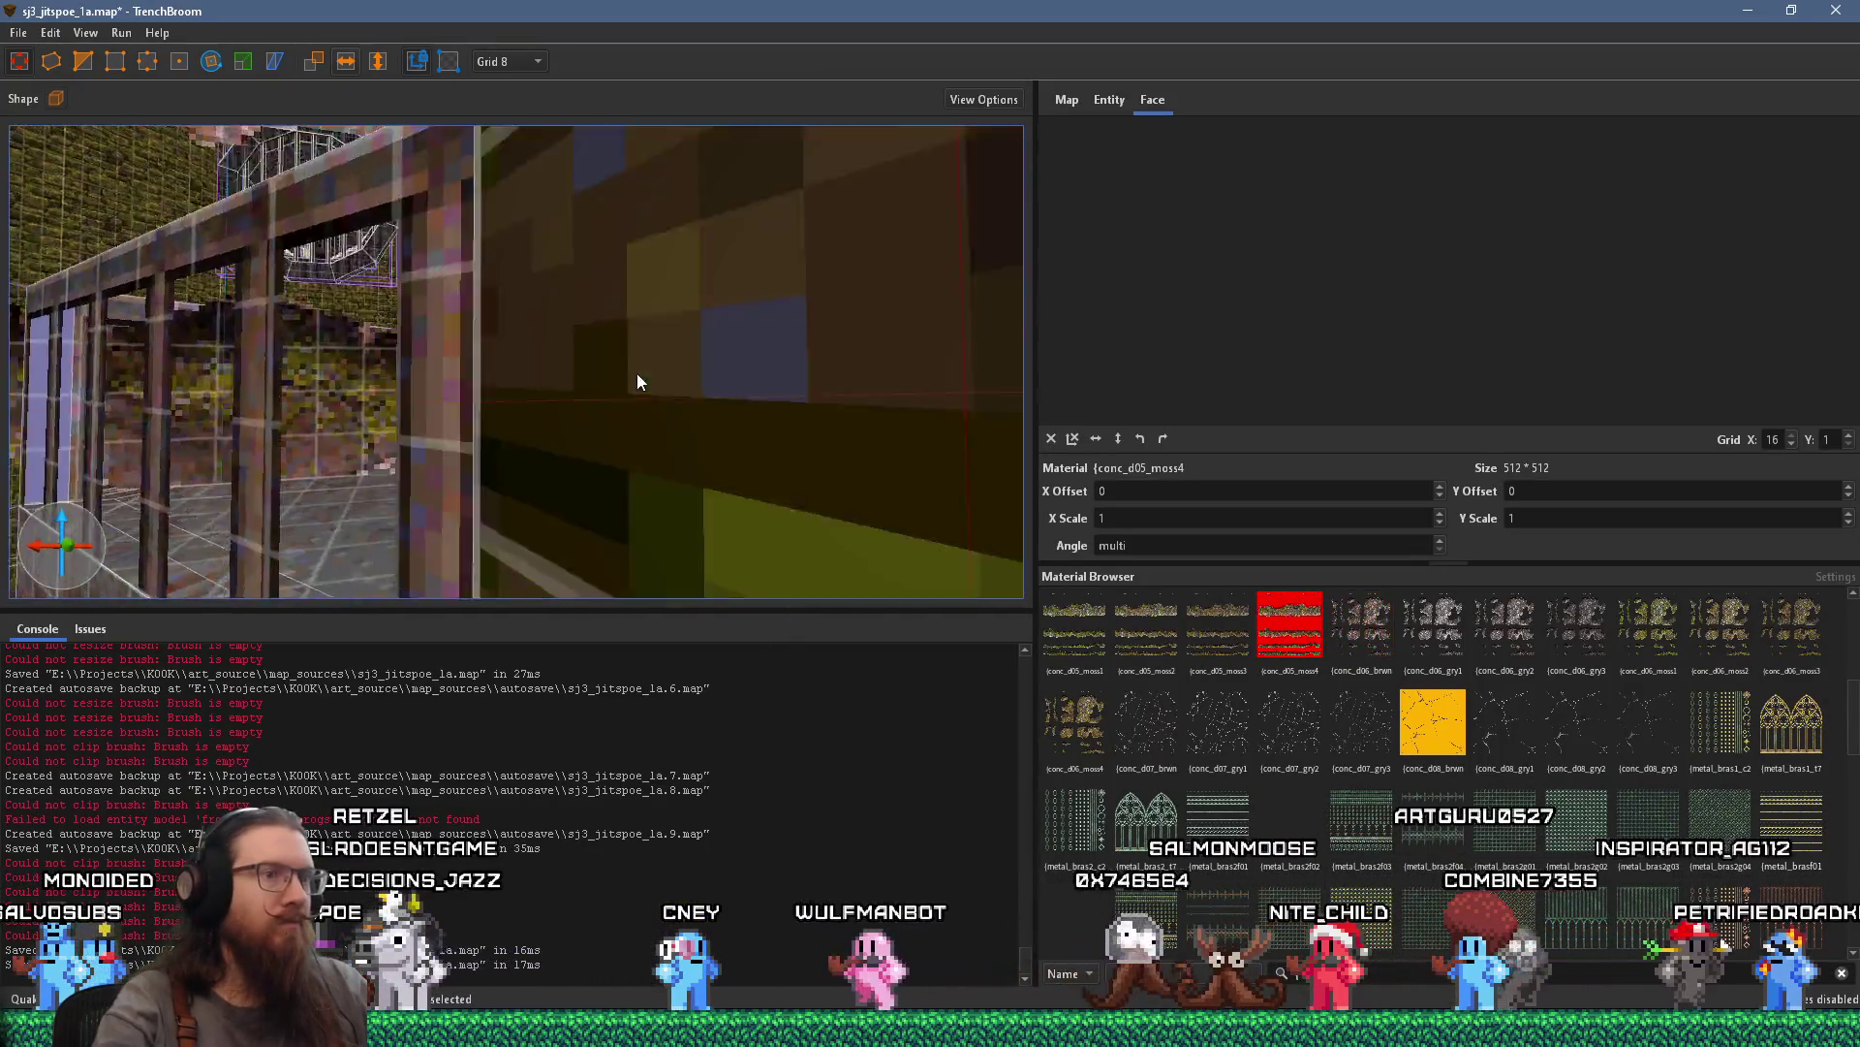
{"action": "scroll", "coordinate": [703, 443], "scroll_direction": "down", "scroll_amount": 3}
Try conc_d06_gry2 and conc_d05_moss3, then apply conc_d04_moss1 to the rocks
{"action": "left_click", "coordinate": [1510, 620]}
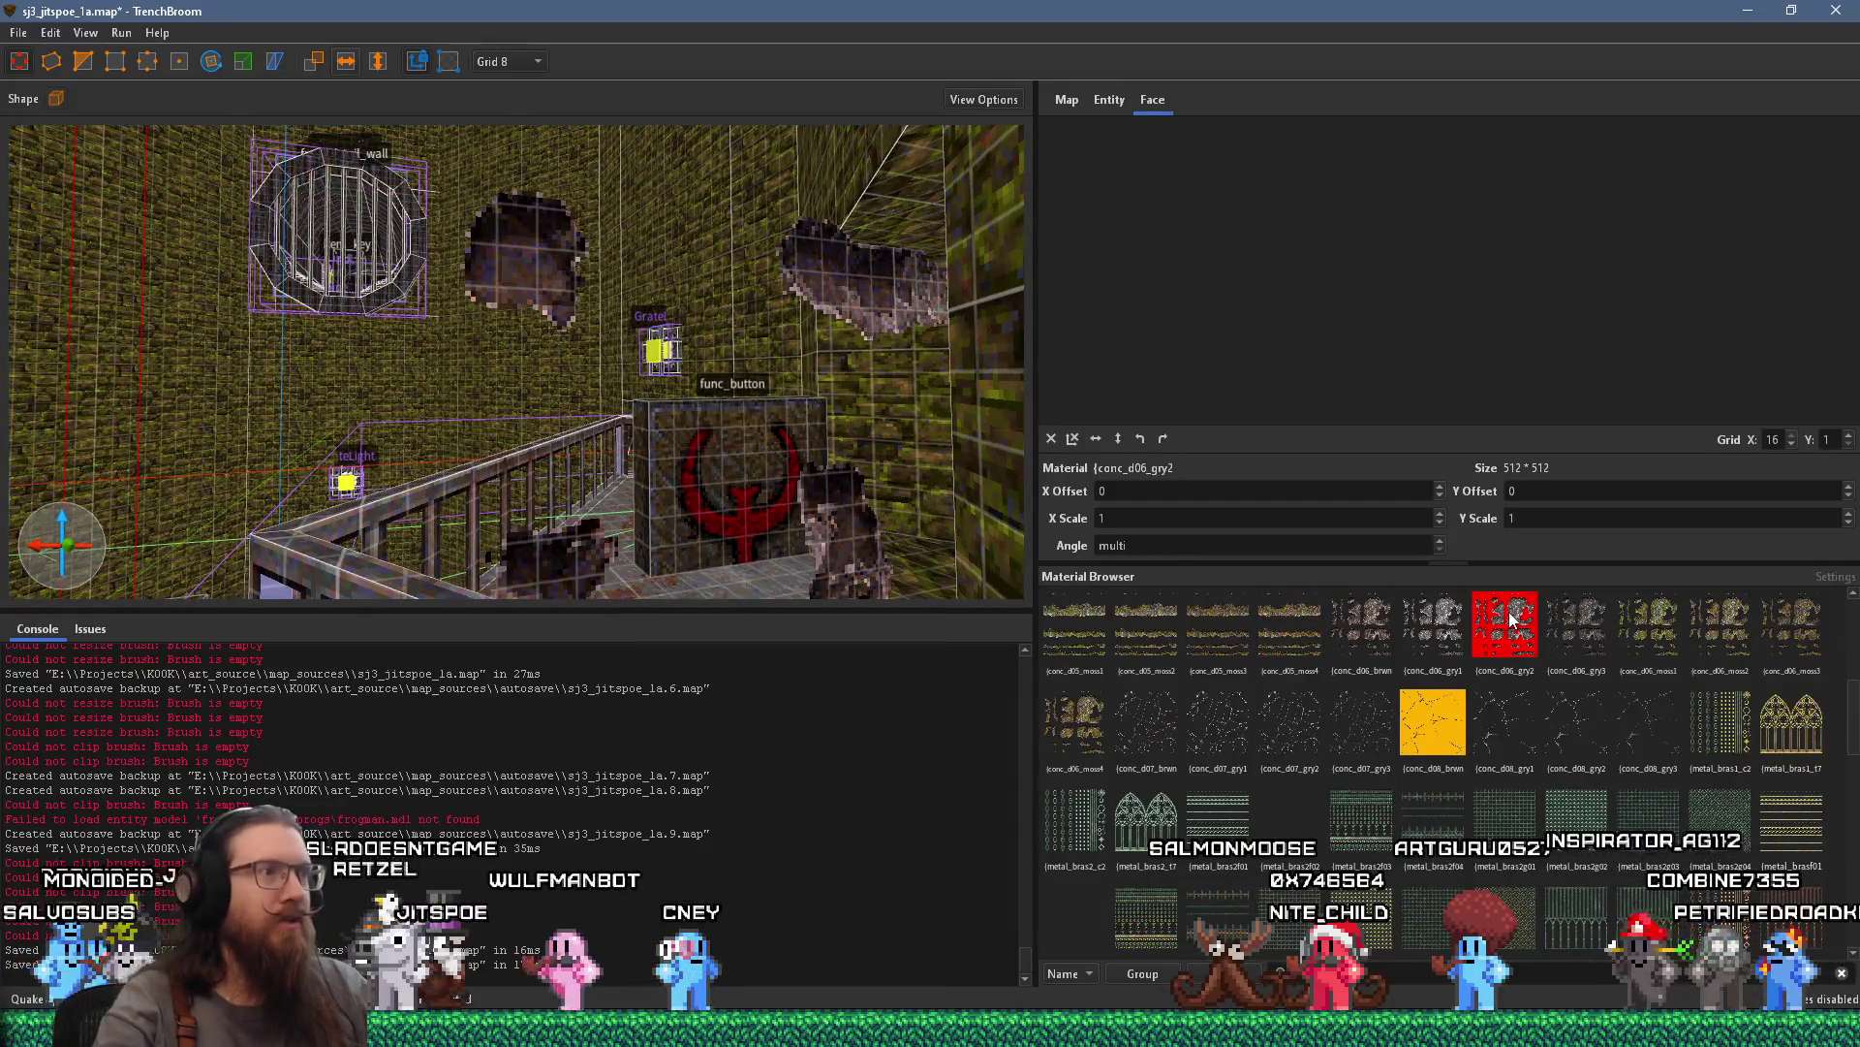
{"action": "left_click", "coordinate": [1223, 625]}
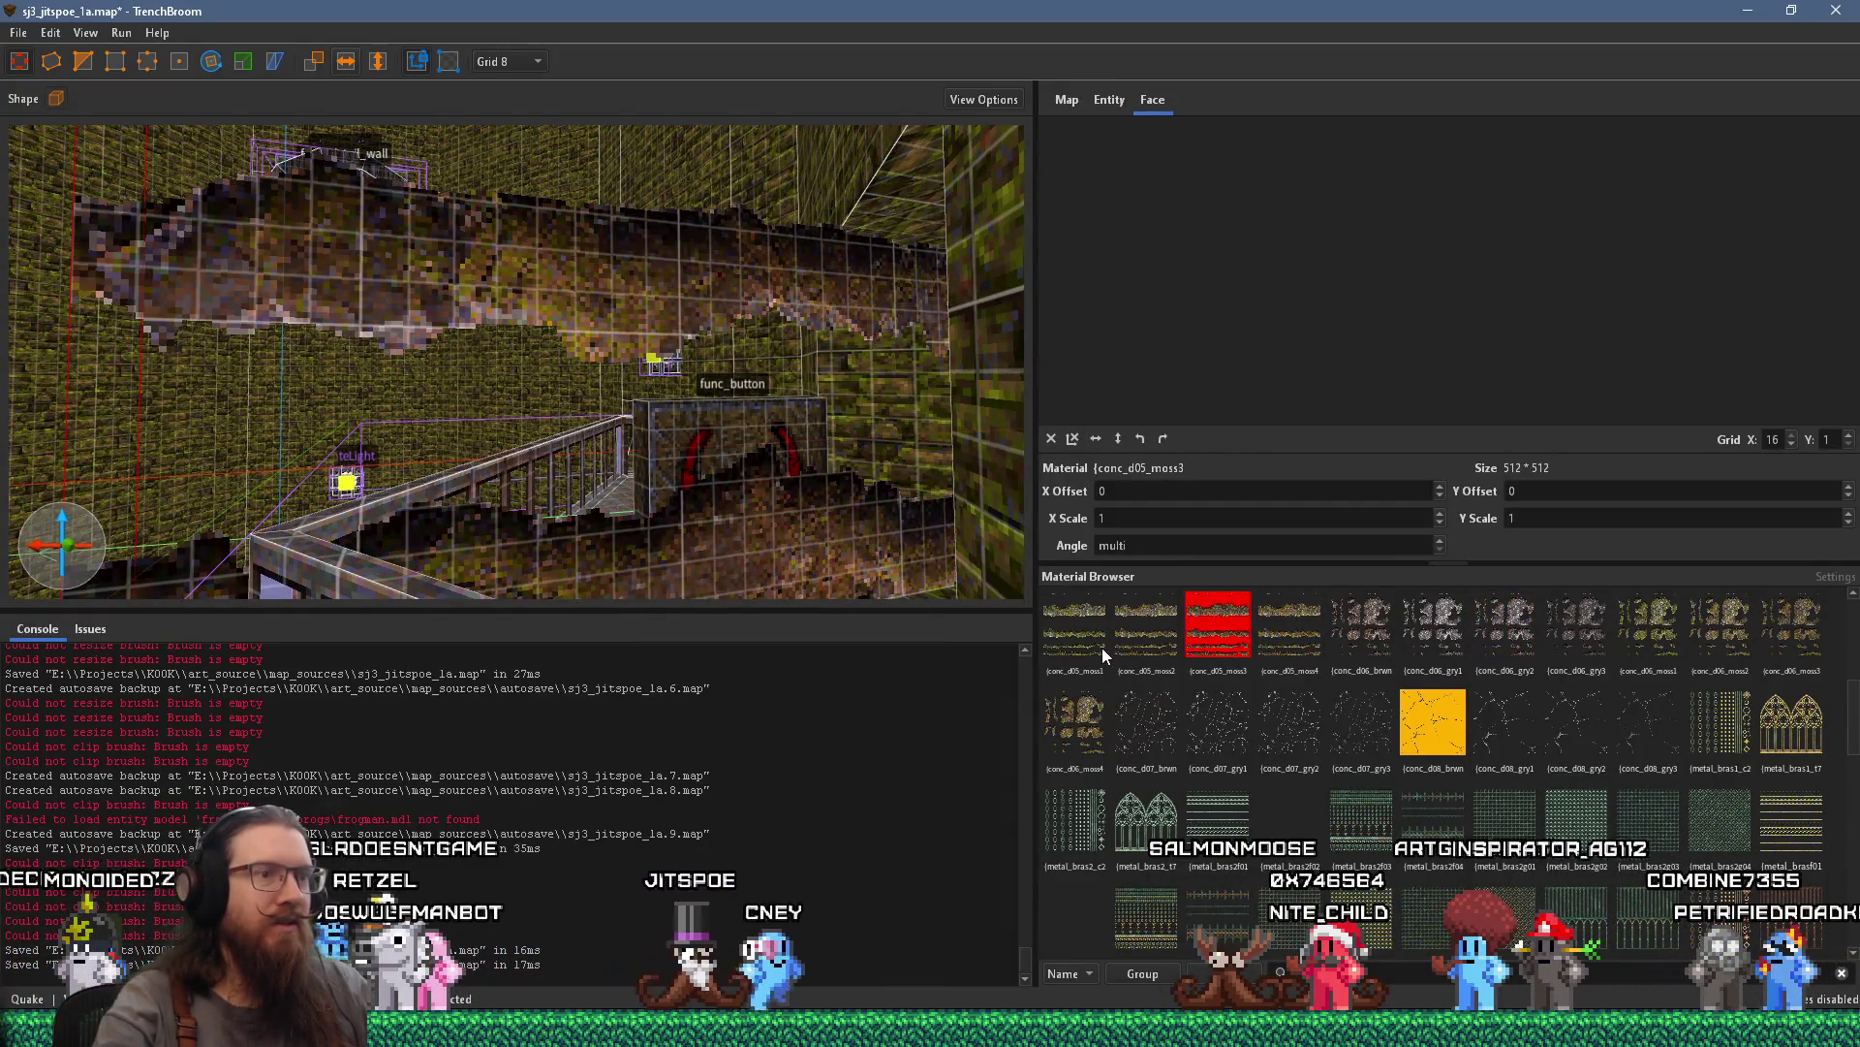
{"action": "scroll", "coordinate": [1114, 659], "scroll_direction": "up", "scroll_amount": 2}
{"action": "left_click", "coordinate": [1288, 758]}
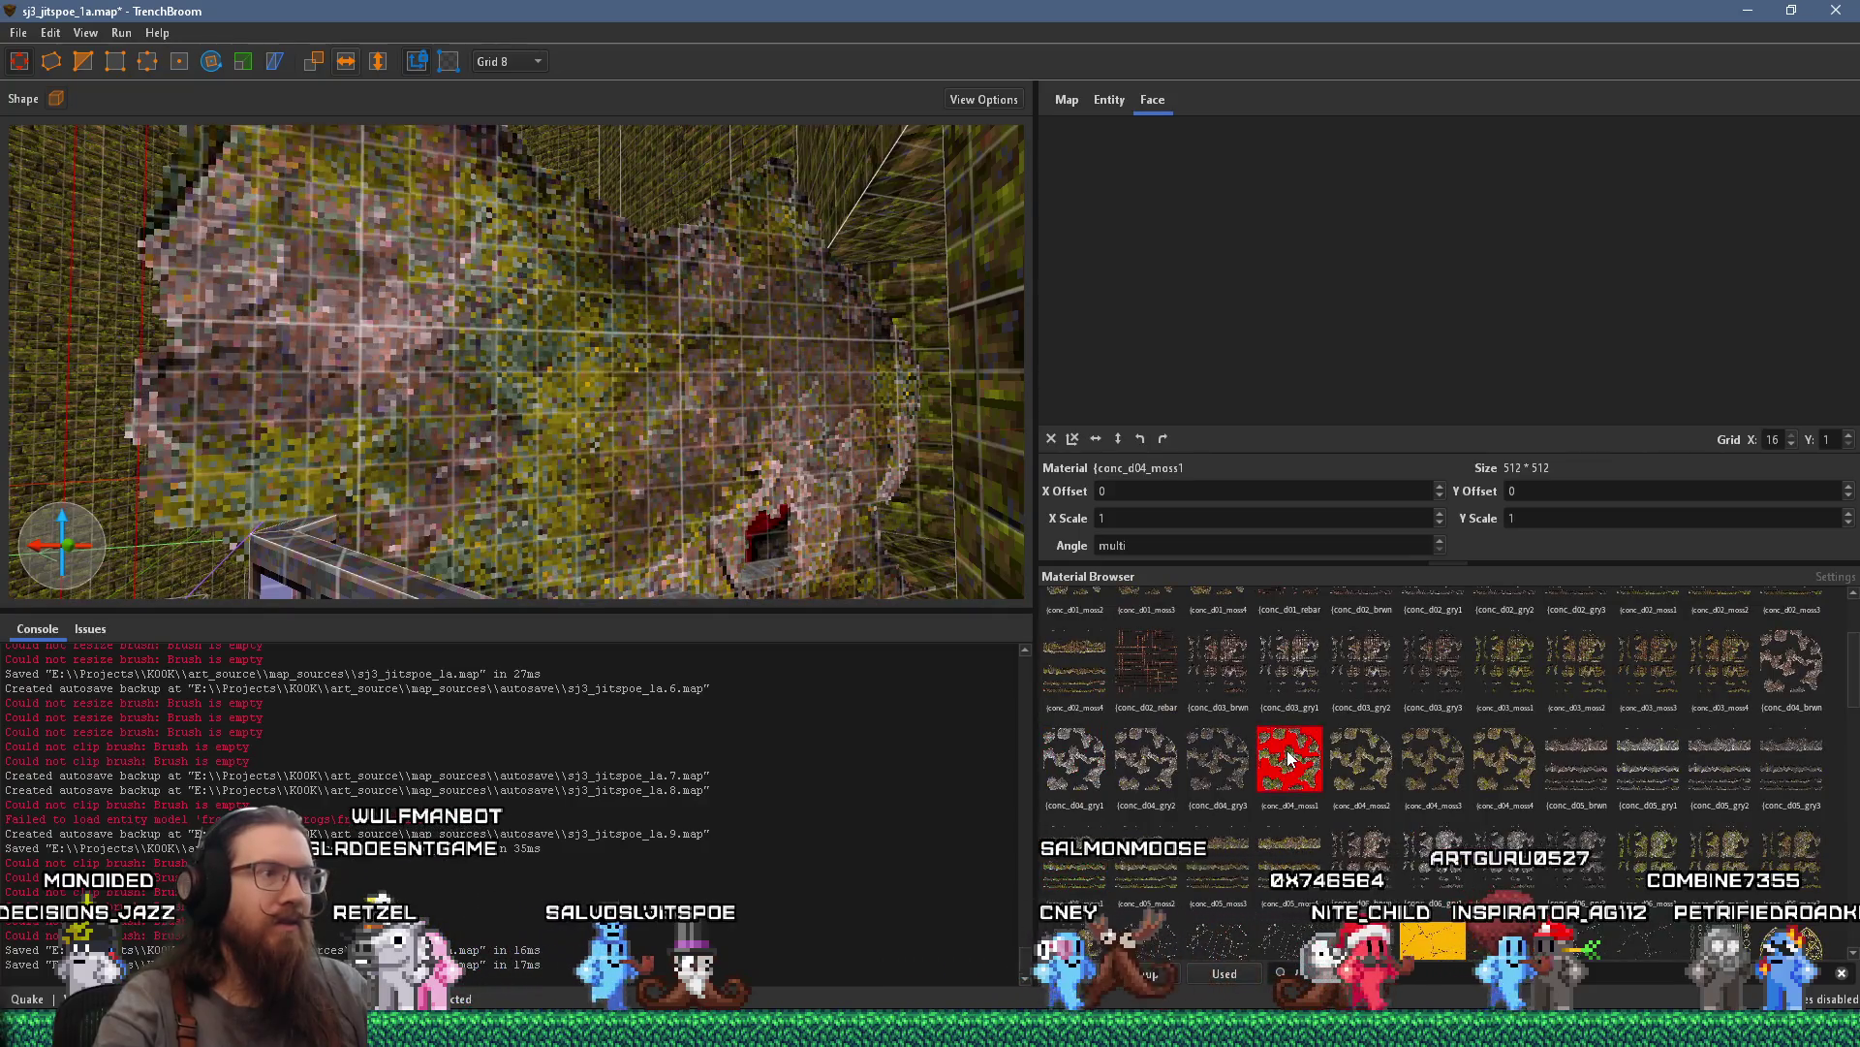
Inspect the conc_d04_moss1 rocks and nearby light, then filter the material list to 'skip'
{"action": "scroll", "coordinate": [706, 473], "scroll_direction": "down", "scroll_amount": 5}
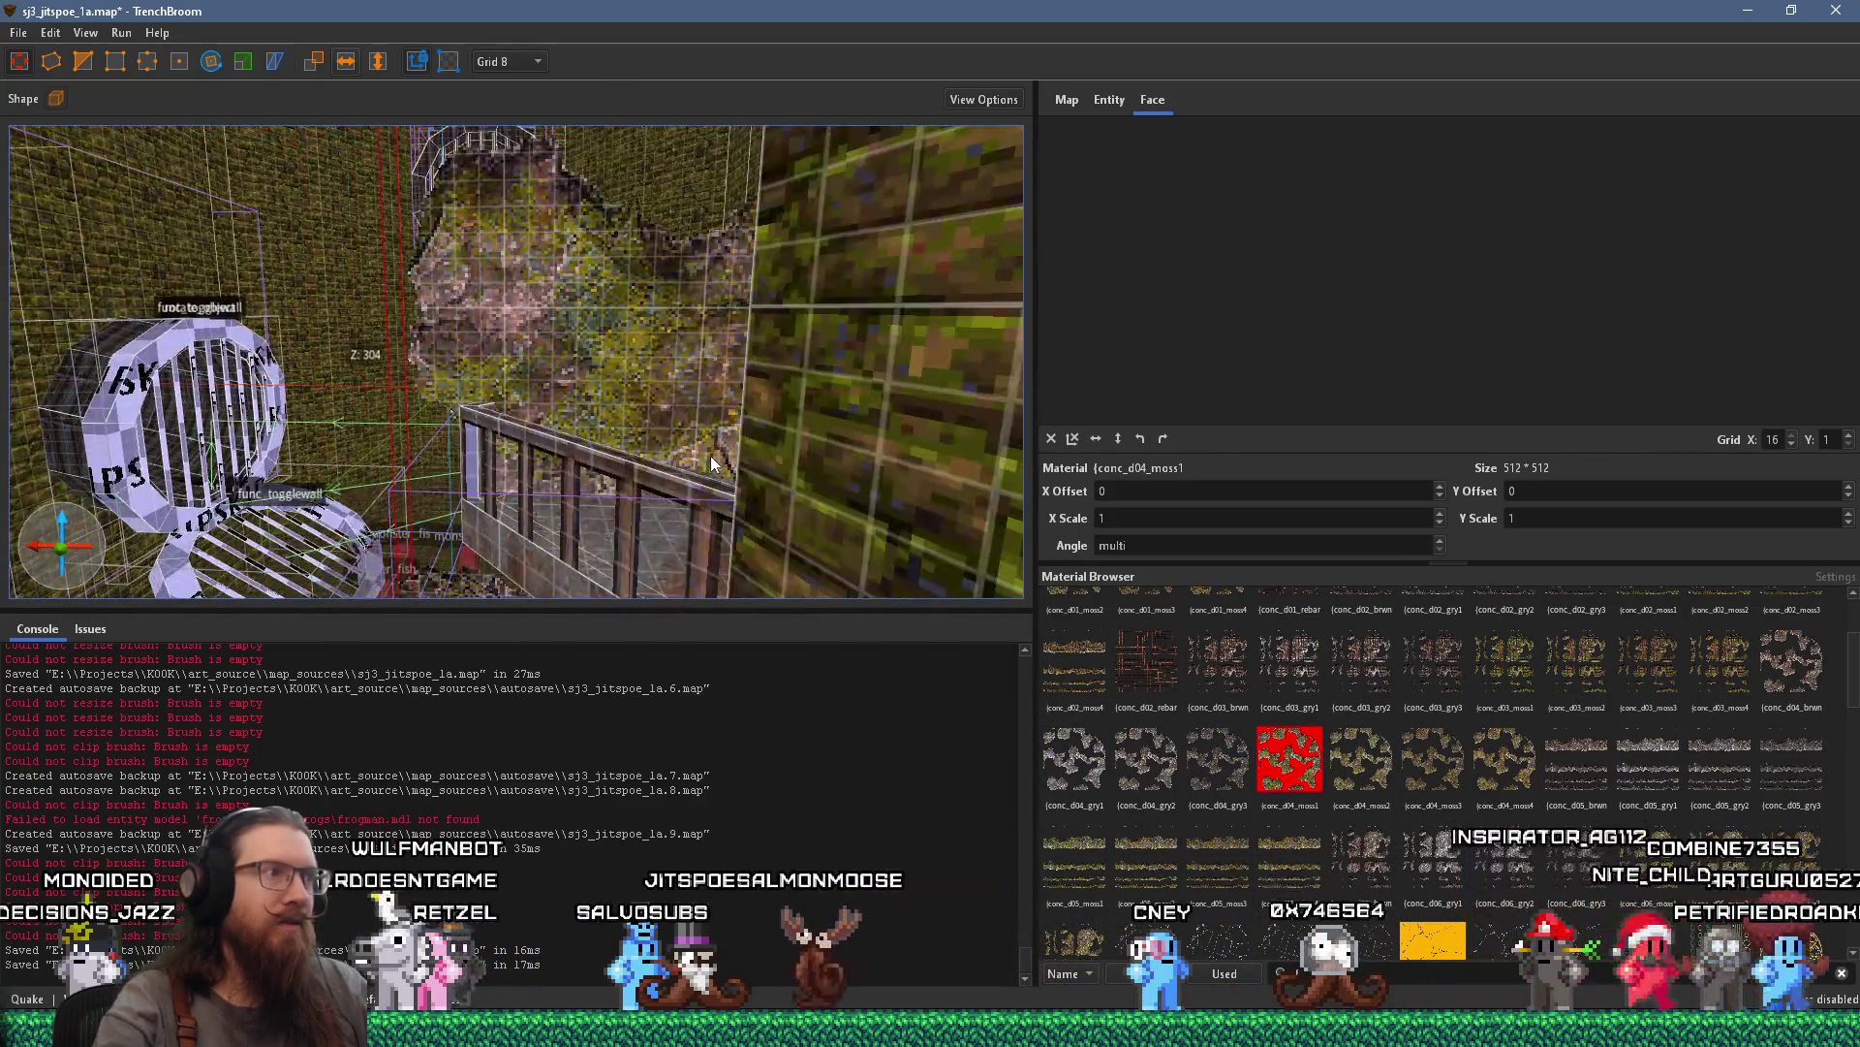
{"action": "scroll", "coordinate": [711, 455], "scroll_direction": "down", "scroll_amount": 10}
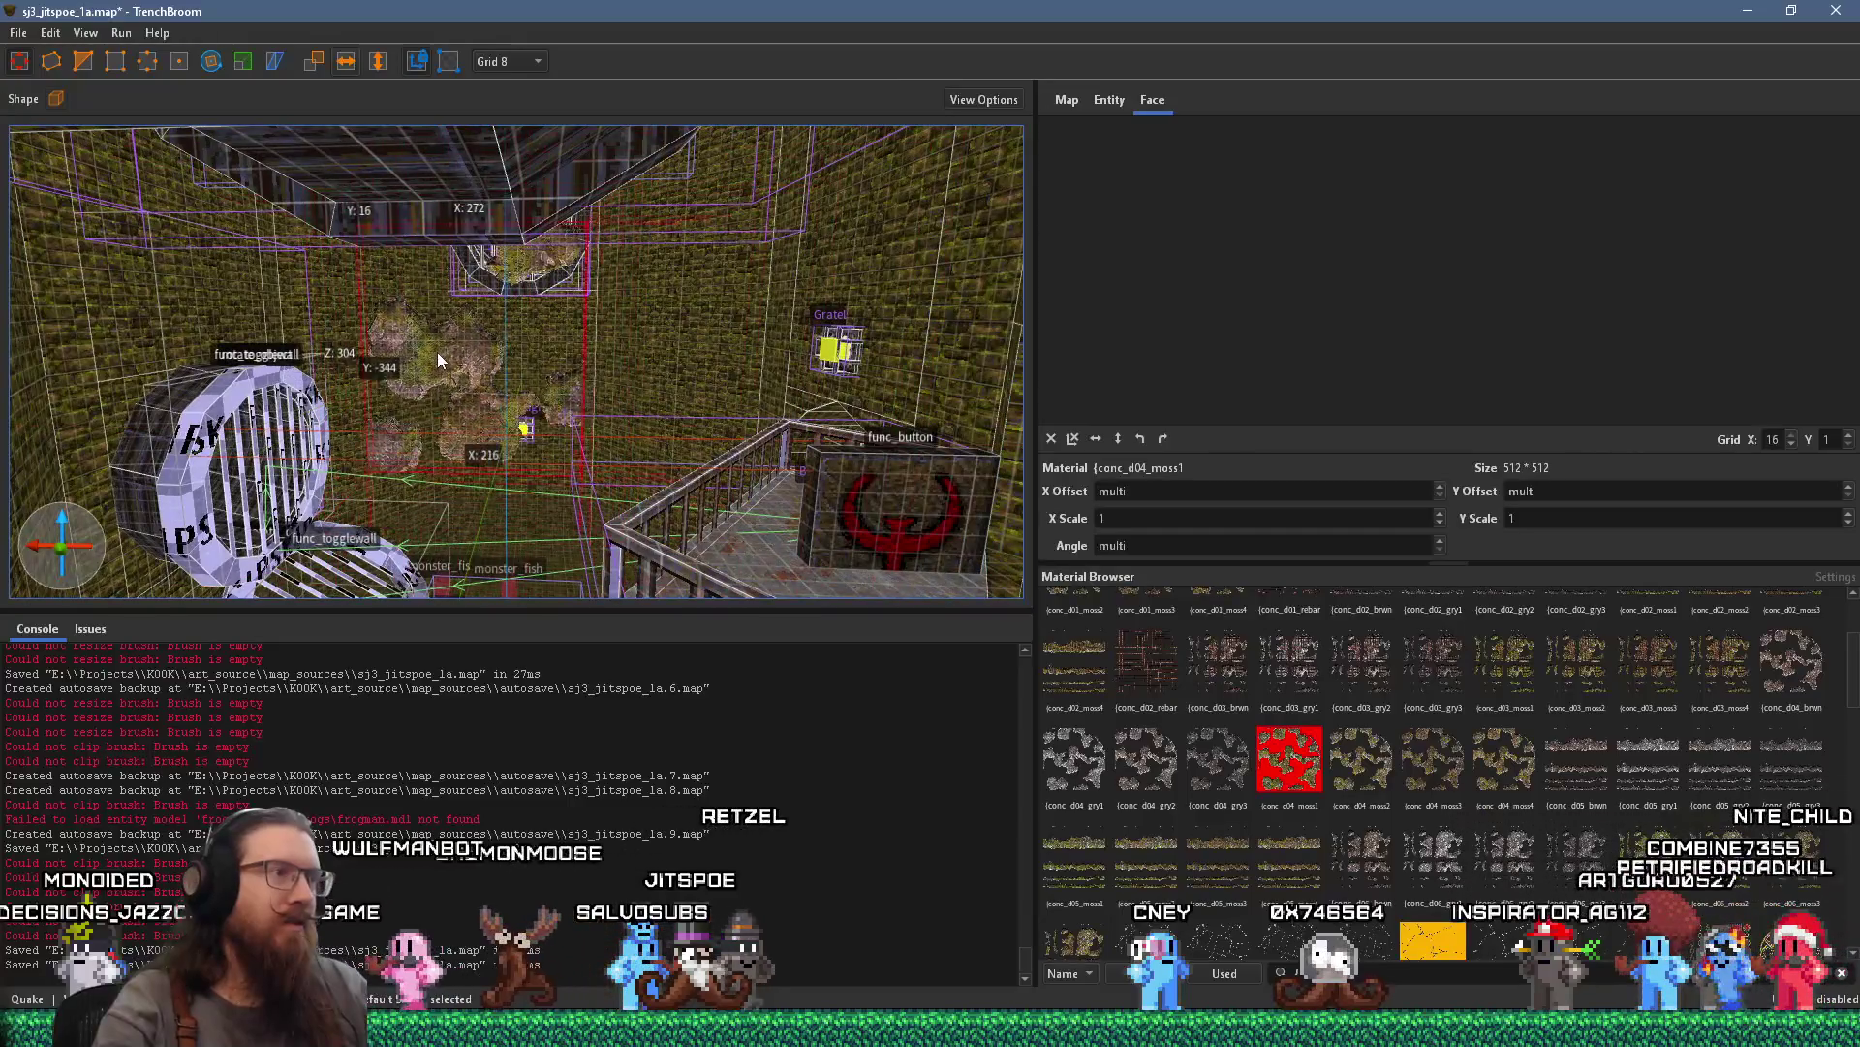
{"action": "scroll", "coordinate": [487, 349], "scroll_direction": "up", "scroll_amount": 6}
{"action": "scroll", "coordinate": [510, 352], "scroll_direction": "up", "scroll_amount": 8}
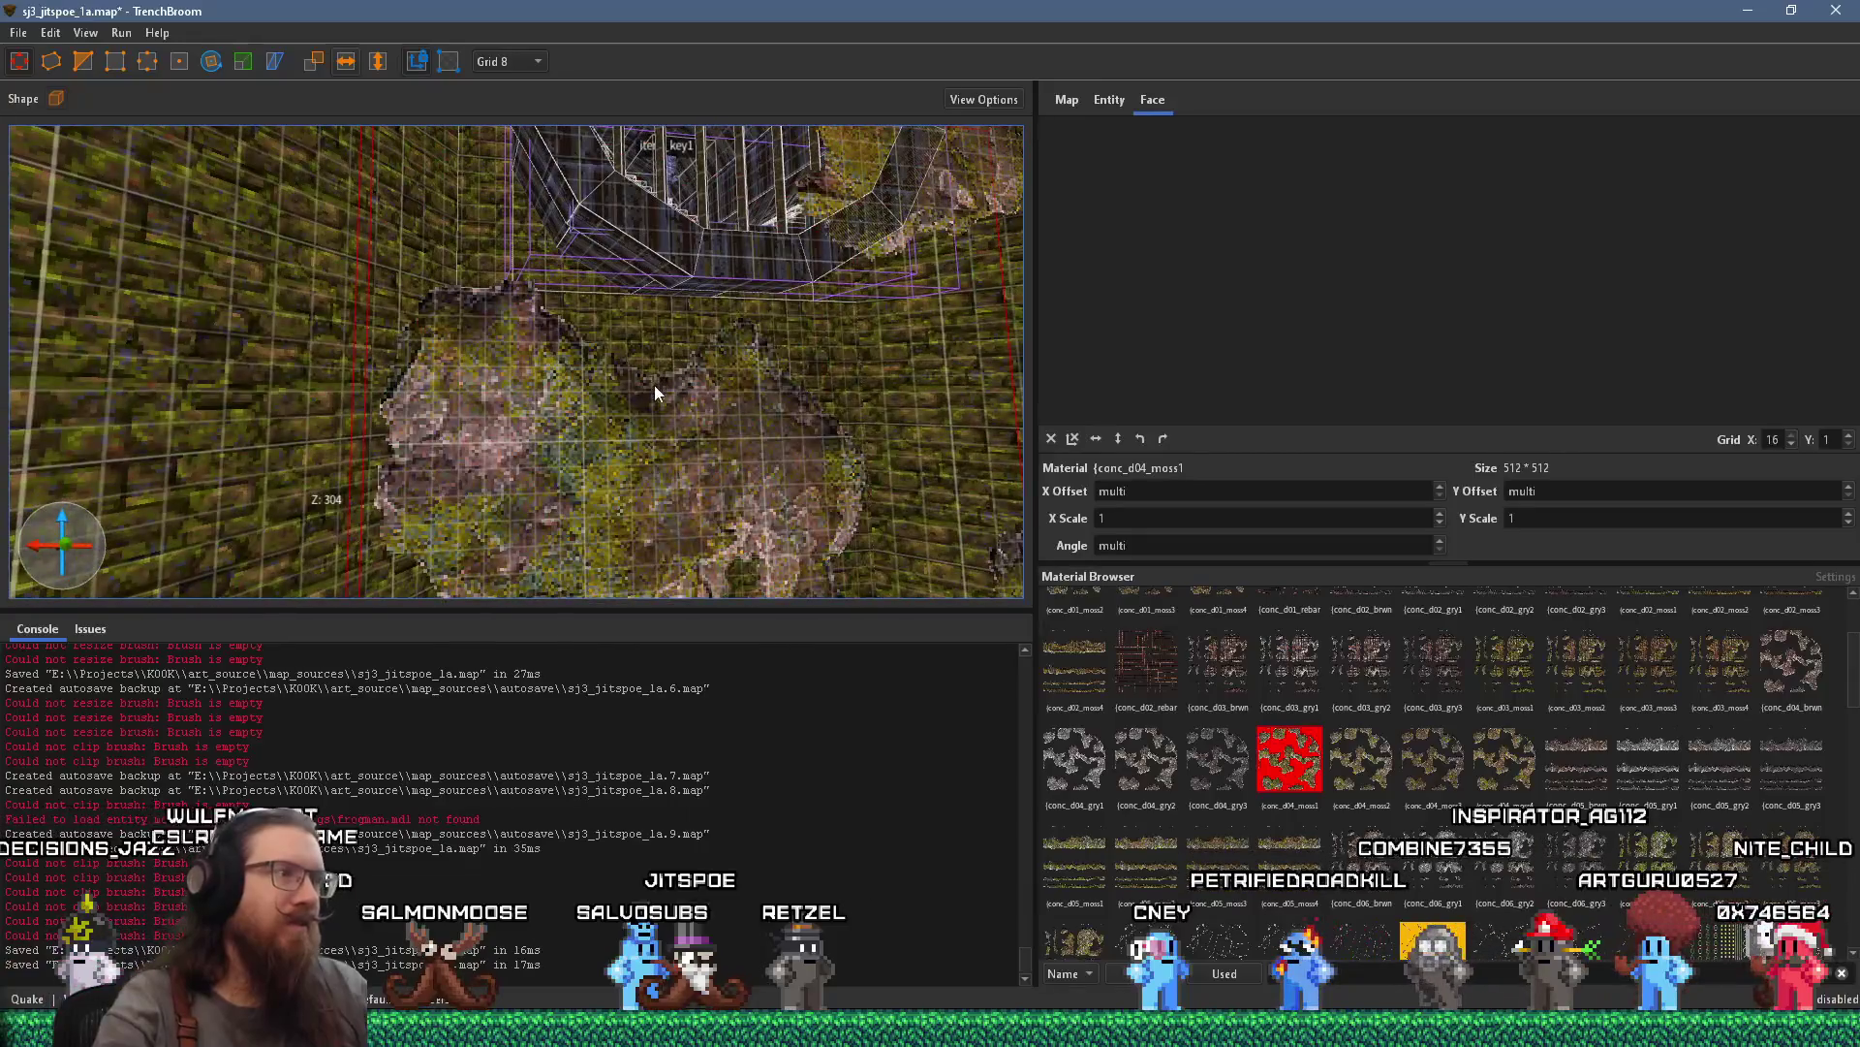
{"action": "scroll", "coordinate": [783, 429], "scroll_direction": "down", "scroll_amount": 6}
{"action": "scroll", "coordinate": [775, 417], "scroll_direction": "up", "scroll_amount": 8}
{"action": "mouse_move", "coordinate": [490, 172]}
{"action": "left_mouse_down"}
{"action": "mouse_move", "coordinate": [537, 176]}
{"action": "mouse_move", "coordinate": [643, 358]}
{"action": "mouse_move", "coordinate": [604, 387]}
{"action": "mouse_move", "coordinate": [622, 413]}
{"action": "mouse_move", "coordinate": [590, 417]}
{"action": "mouse_move", "coordinate": [583, 345]}
{"action": "mouse_move", "coordinate": [622, 370]}
{"action": "mouse_move", "coordinate": [590, 399]}
{"action": "mouse_move", "coordinate": [488, 419]}
{"action": "left_mouse_up"}
{"action": "mouse_move", "coordinate": [510, 565]}
{"action": "left_mouse_down"}
{"action": "mouse_move", "coordinate": [532, 567]}
{"action": "mouse_move", "coordinate": [528, 544]}
{"action": "left_mouse_up"}
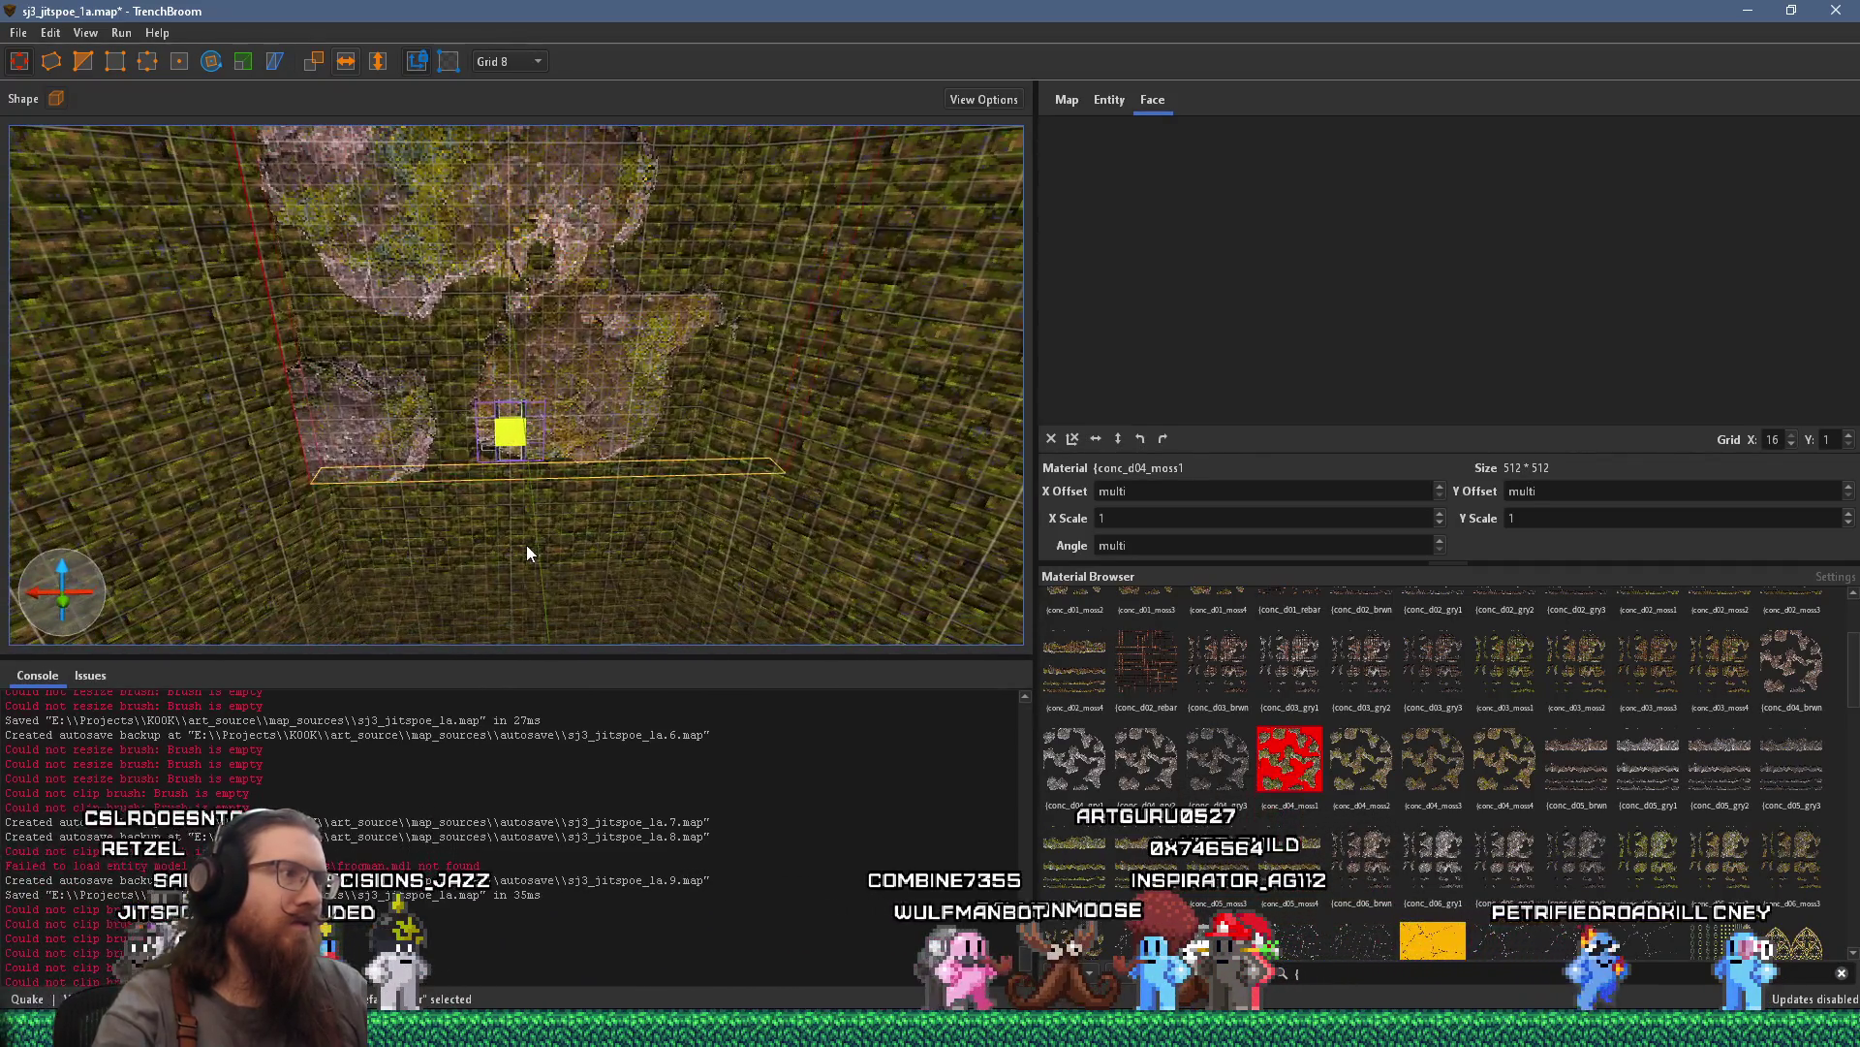
{"action": "mouse_move", "coordinate": [471, 474]}
{"action": "left_mouse_down"}
{"action": "mouse_move", "coordinate": [539, 537]}
{"action": "mouse_move", "coordinate": [539, 623]}
{"action": "mouse_move", "coordinate": [544, 497]}
{"action": "mouse_move", "coordinate": [584, 467]}
{"action": "mouse_move", "coordinate": [715, 487]}
{"action": "mouse_move", "coordinate": [713, 529]}
{"action": "mouse_move", "coordinate": [770, 541]}
{"action": "mouse_move", "coordinate": [484, 403]}
{"action": "mouse_move", "coordinate": [897, 511]}
{"action": "mouse_move", "coordinate": [666, 442]}
{"action": "mouse_move", "coordinate": [721, 451]}
{"action": "left_mouse_up"}
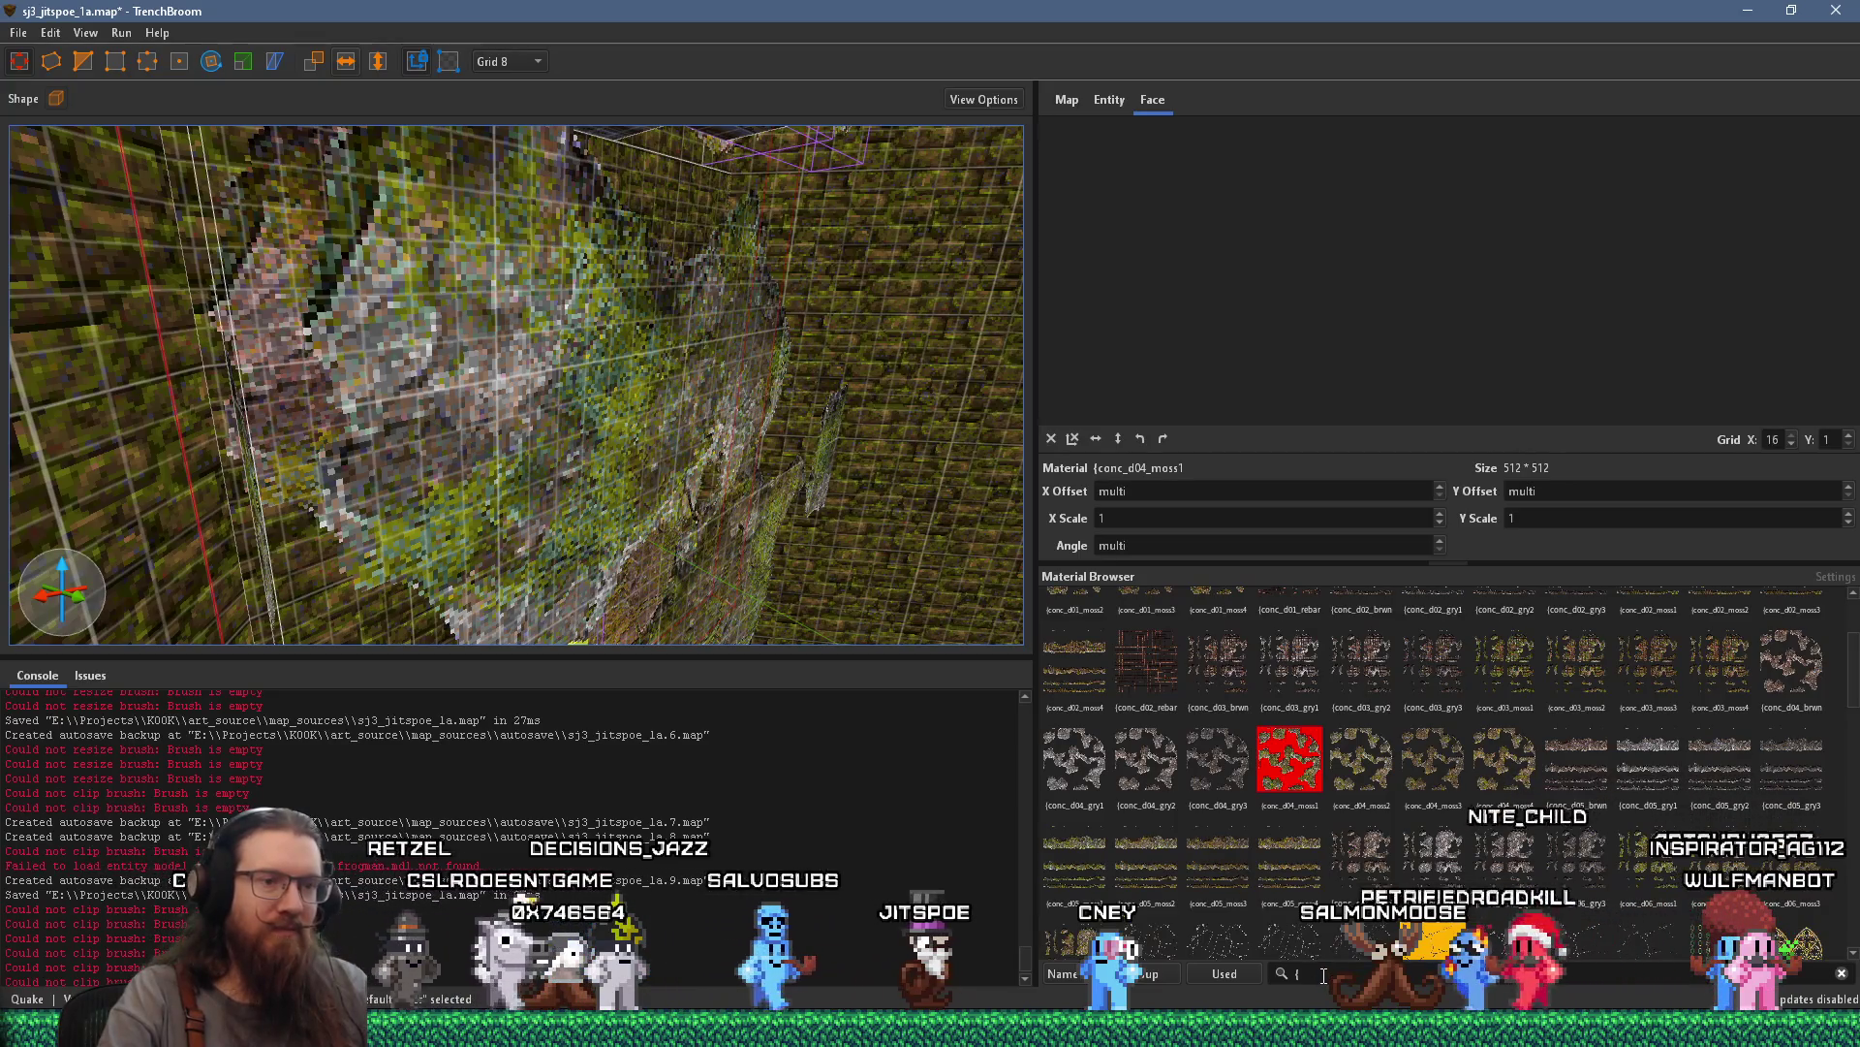
{"action": "type", "text": "skip"}
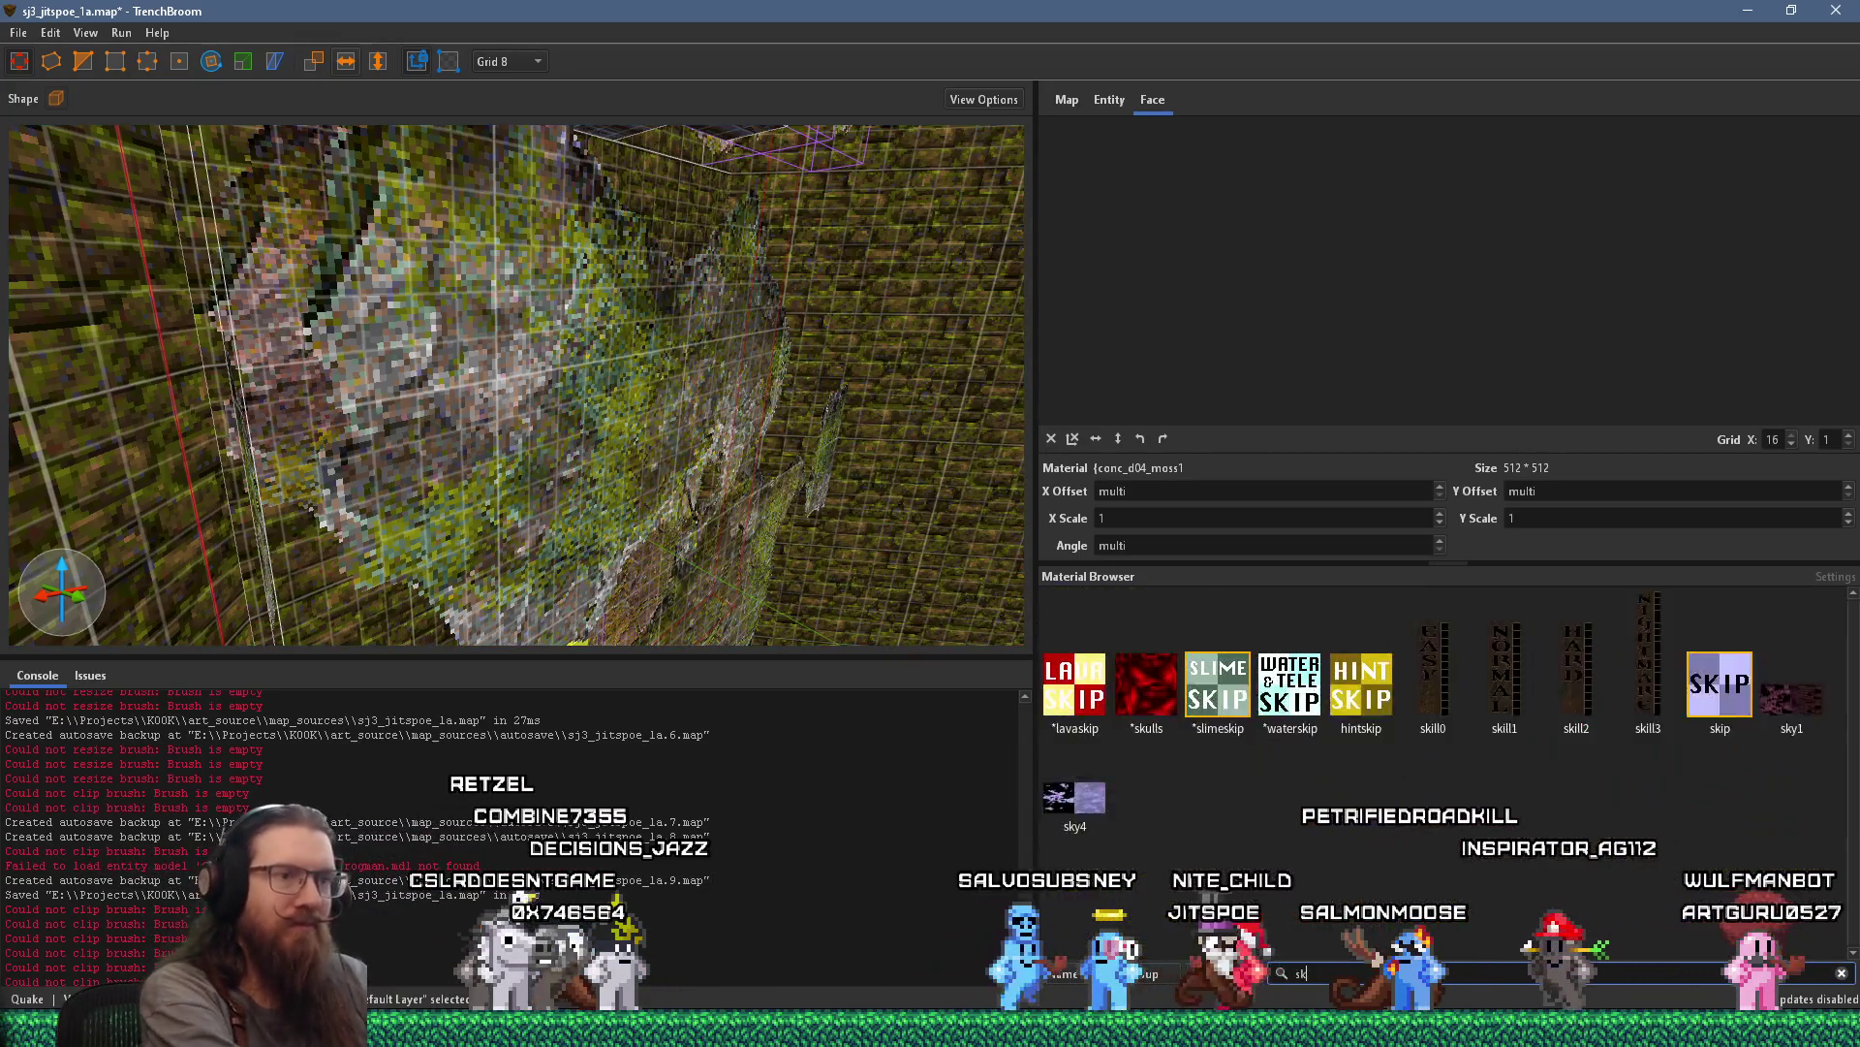
{"action": "left_click", "coordinate": [1390, 647]}
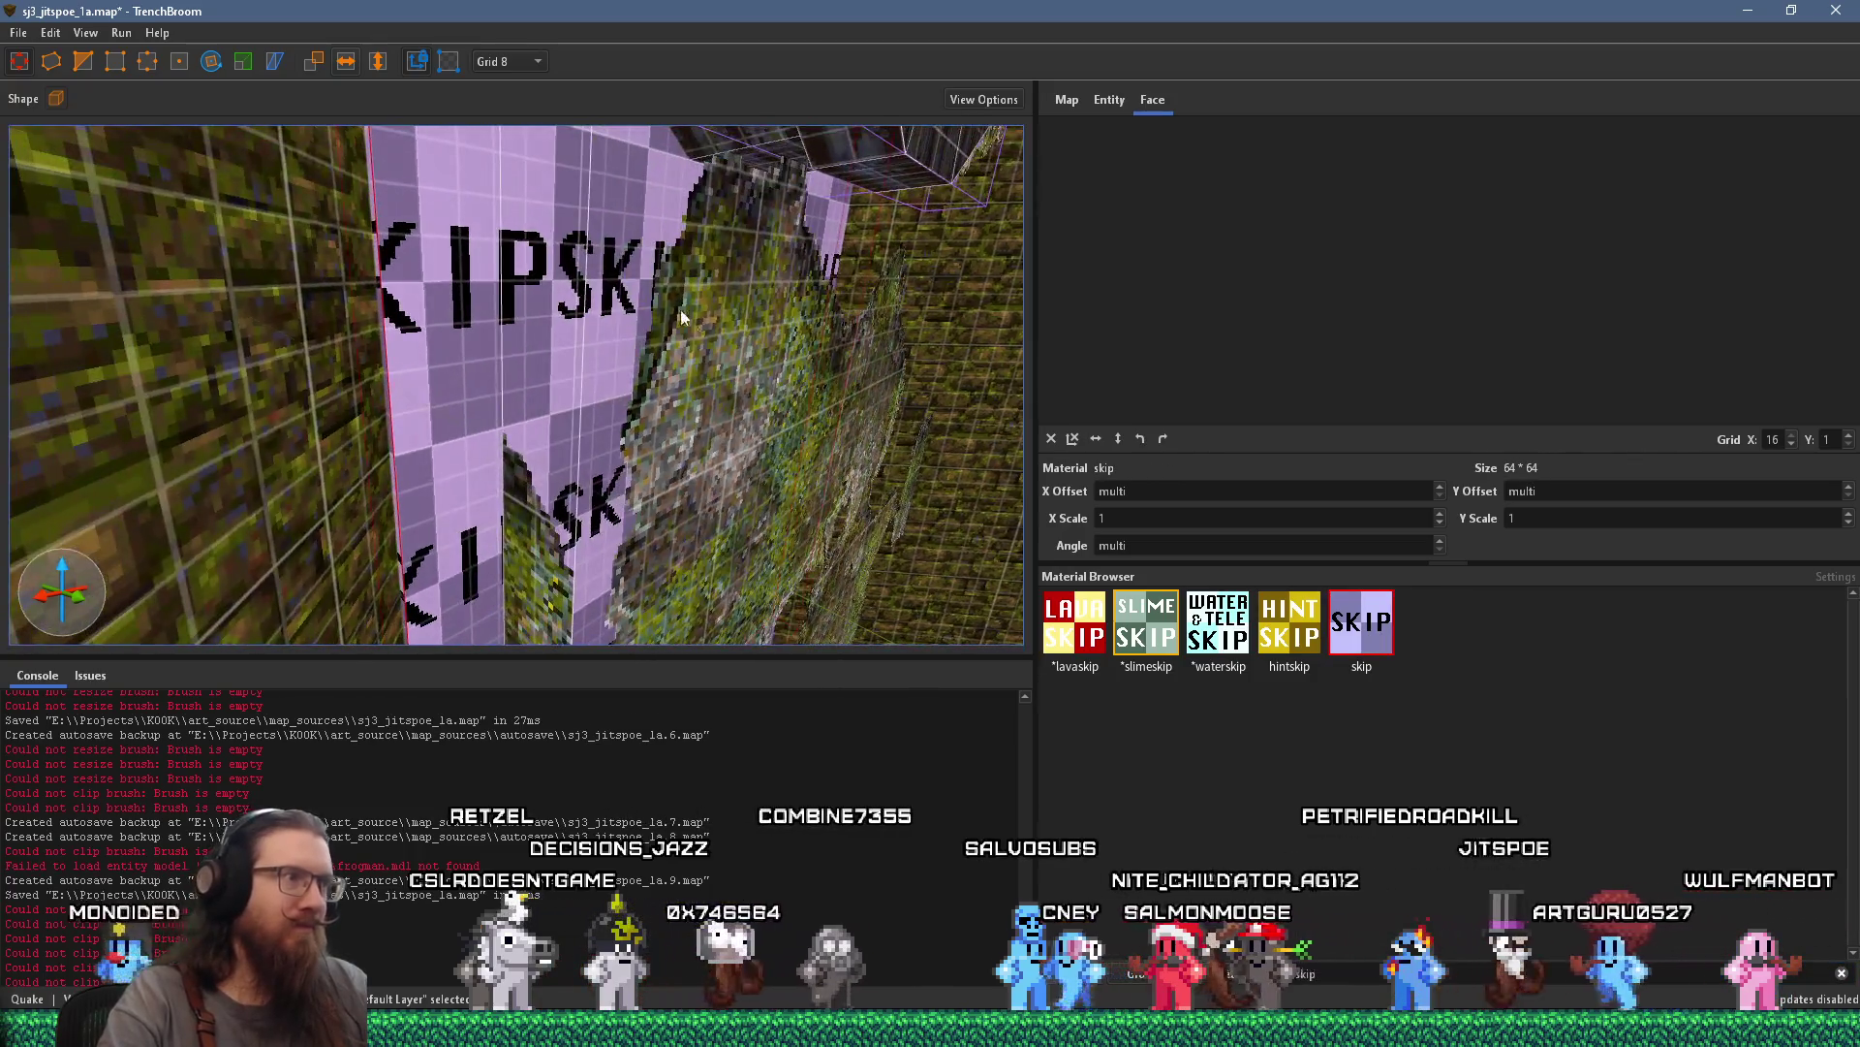
{"action": "left_click", "coordinate": [480, 323], "text": "shift"}
{"action": "key", "text": "ctrl+z"}
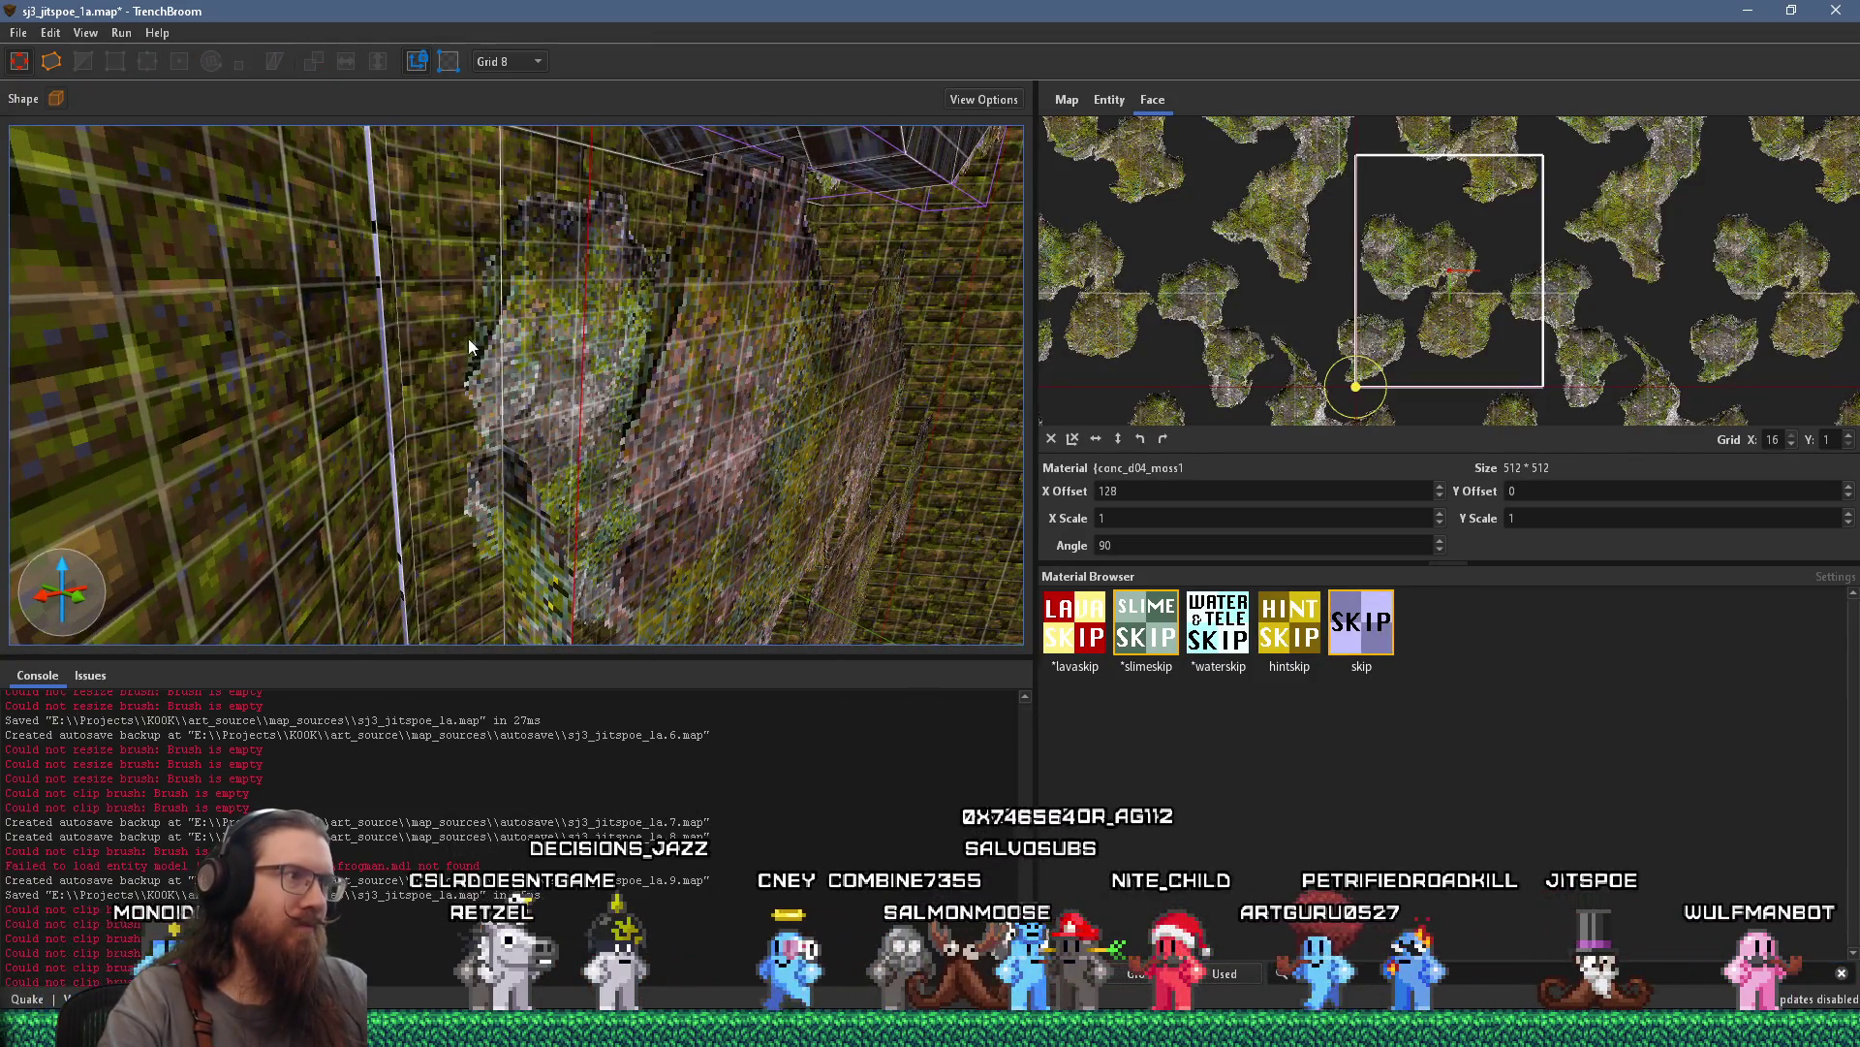
{"action": "key", "text": "Escape"}
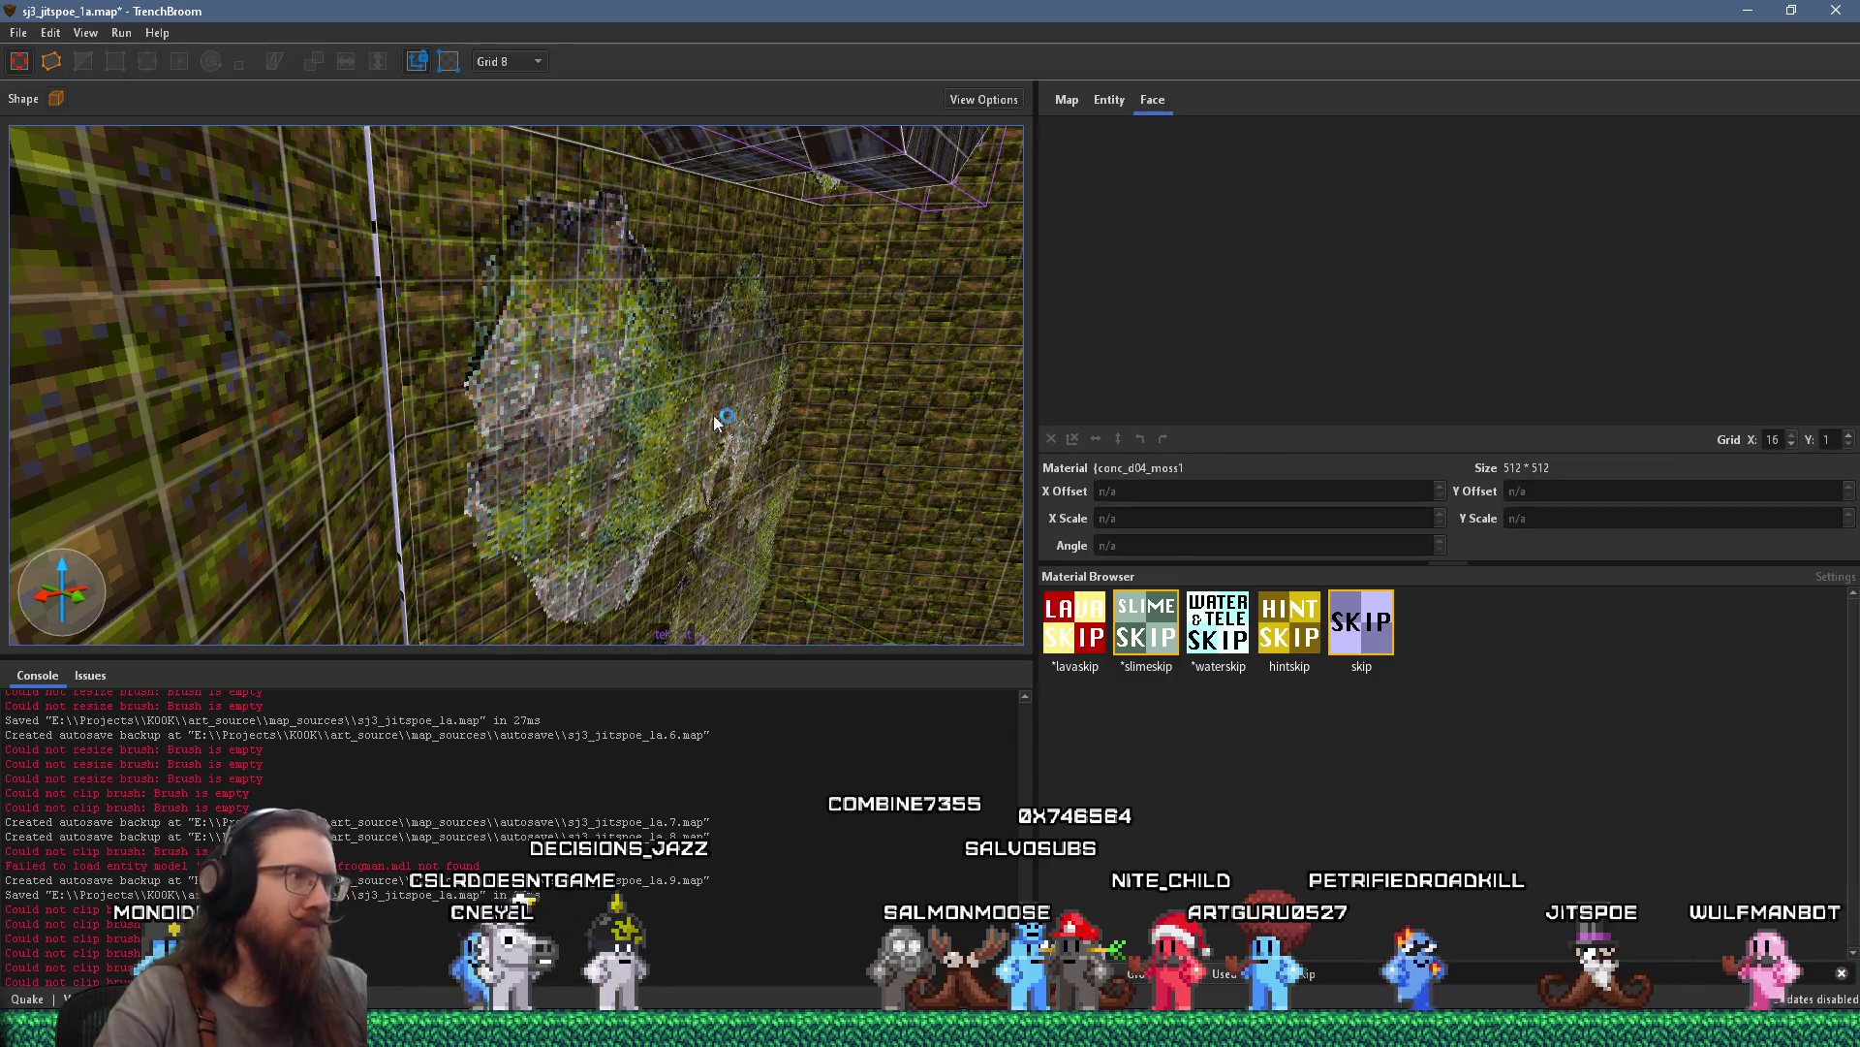
{"action": "key", "text": "w"}
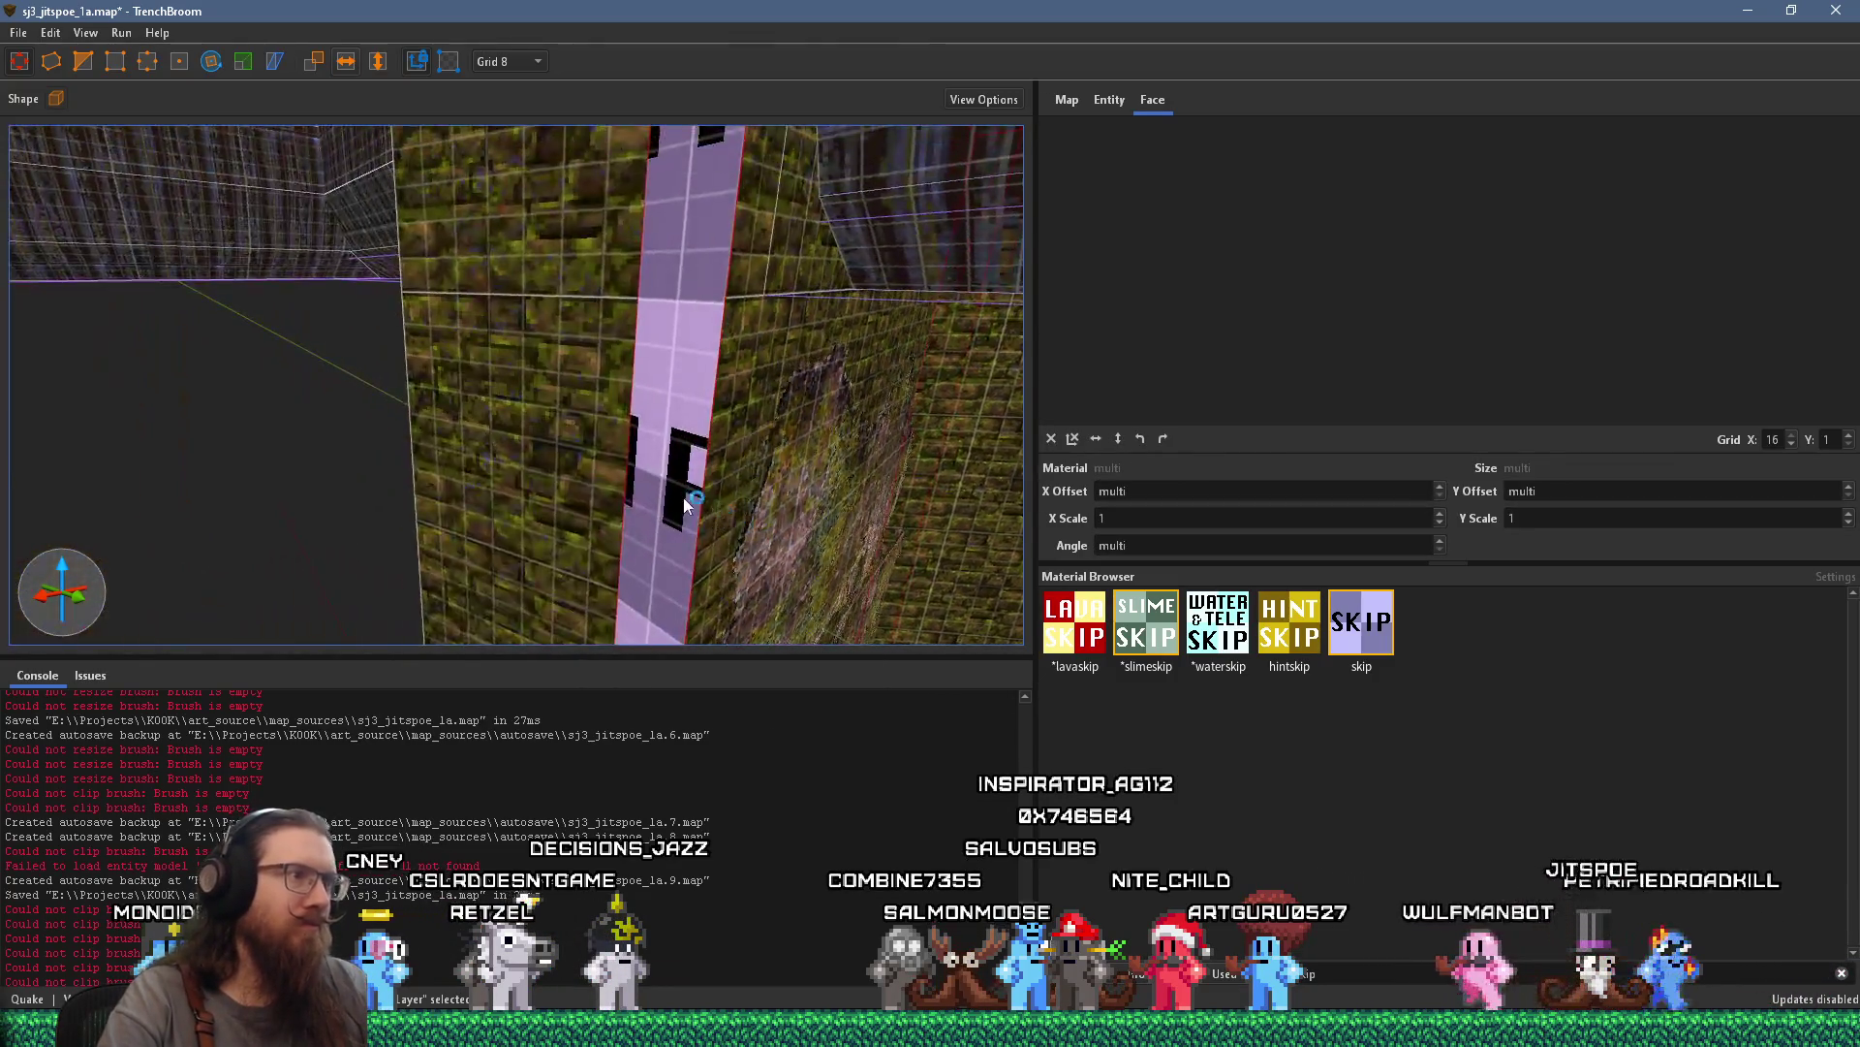
{"action": "key", "text": "w"}
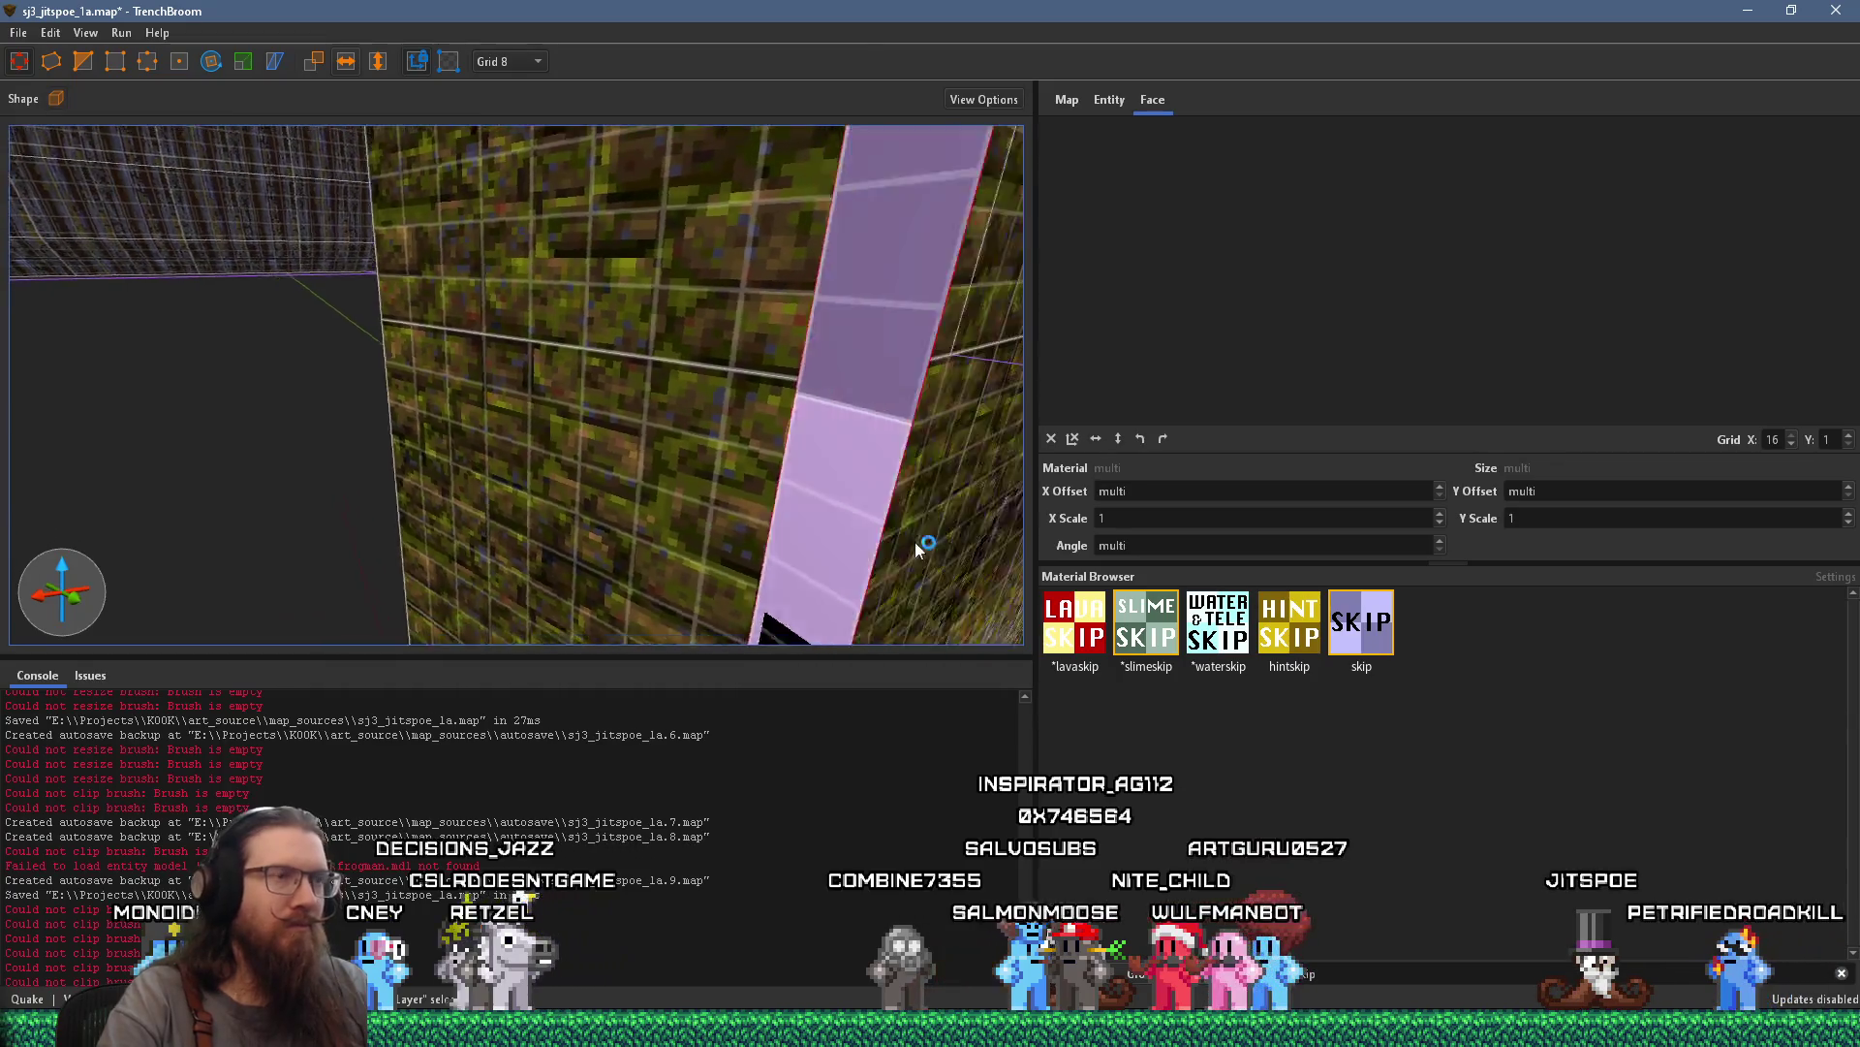
{"action": "key", "text": "w"}
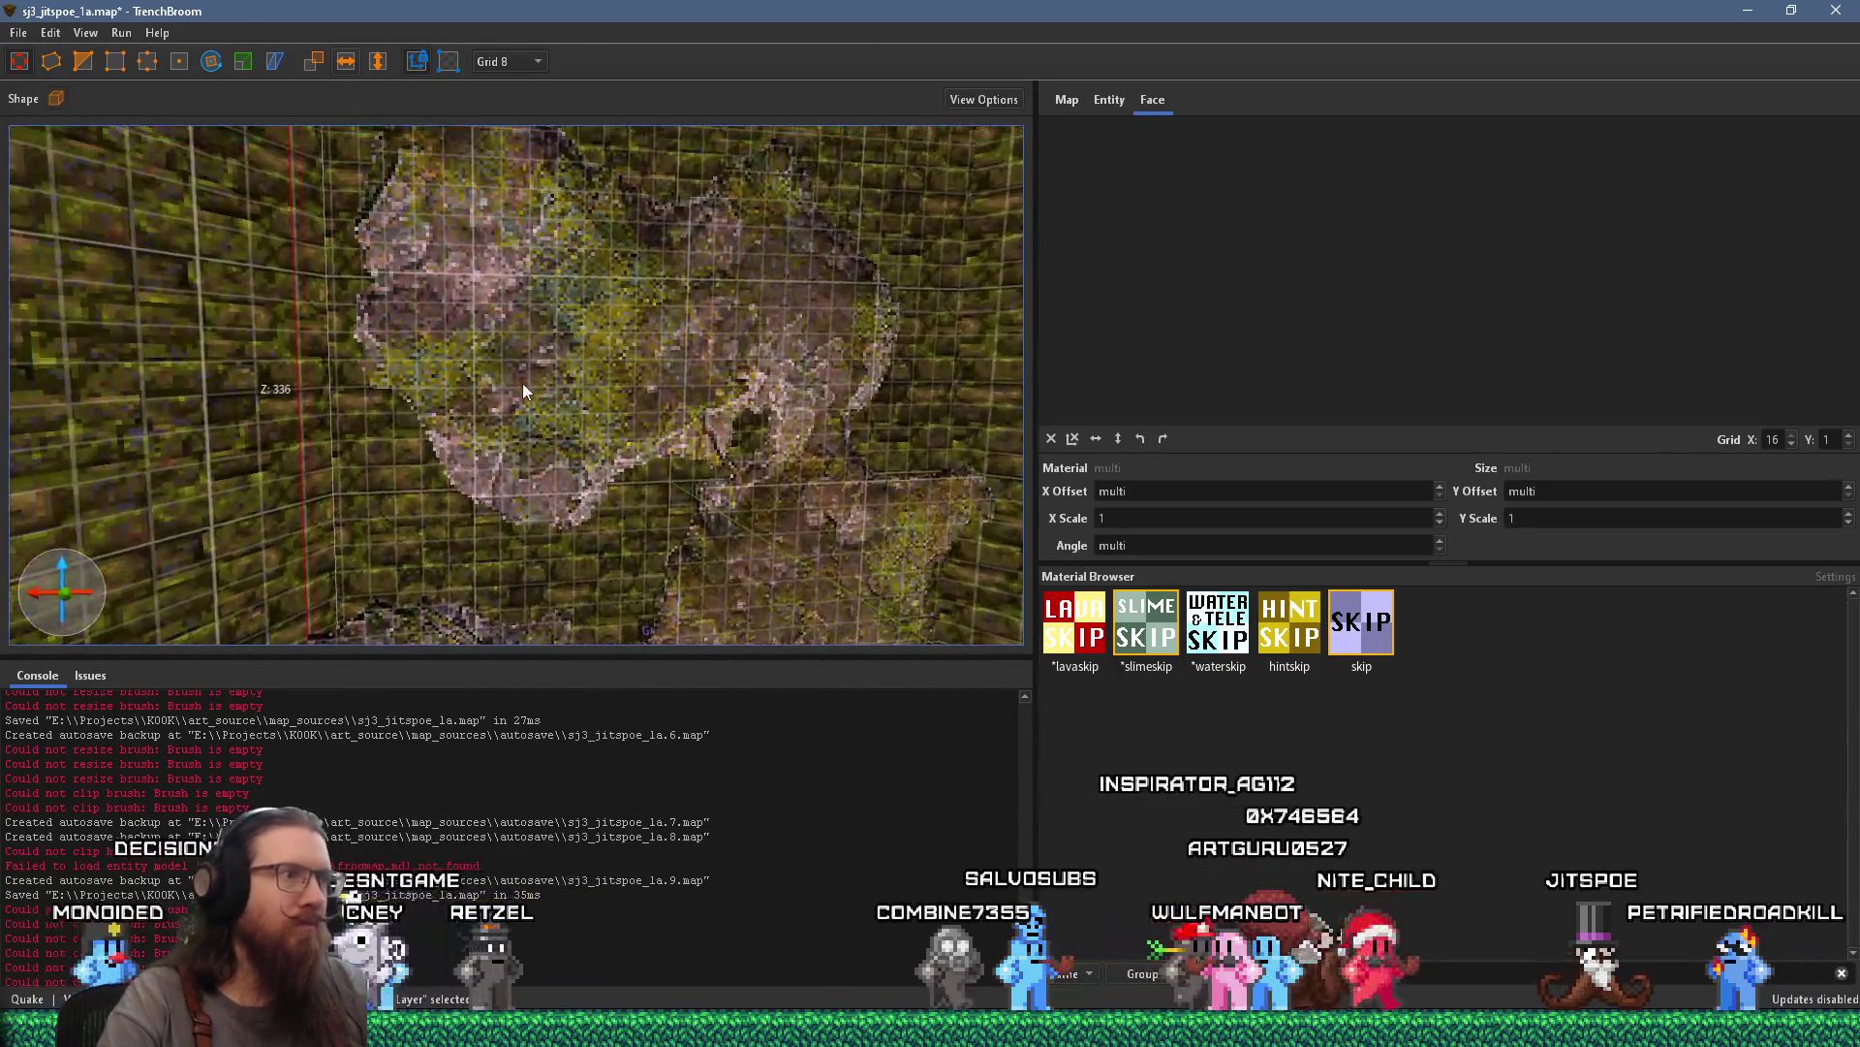
{"action": "scroll", "coordinate": [538, 323], "scroll_direction": "down", "scroll_amount": 5}
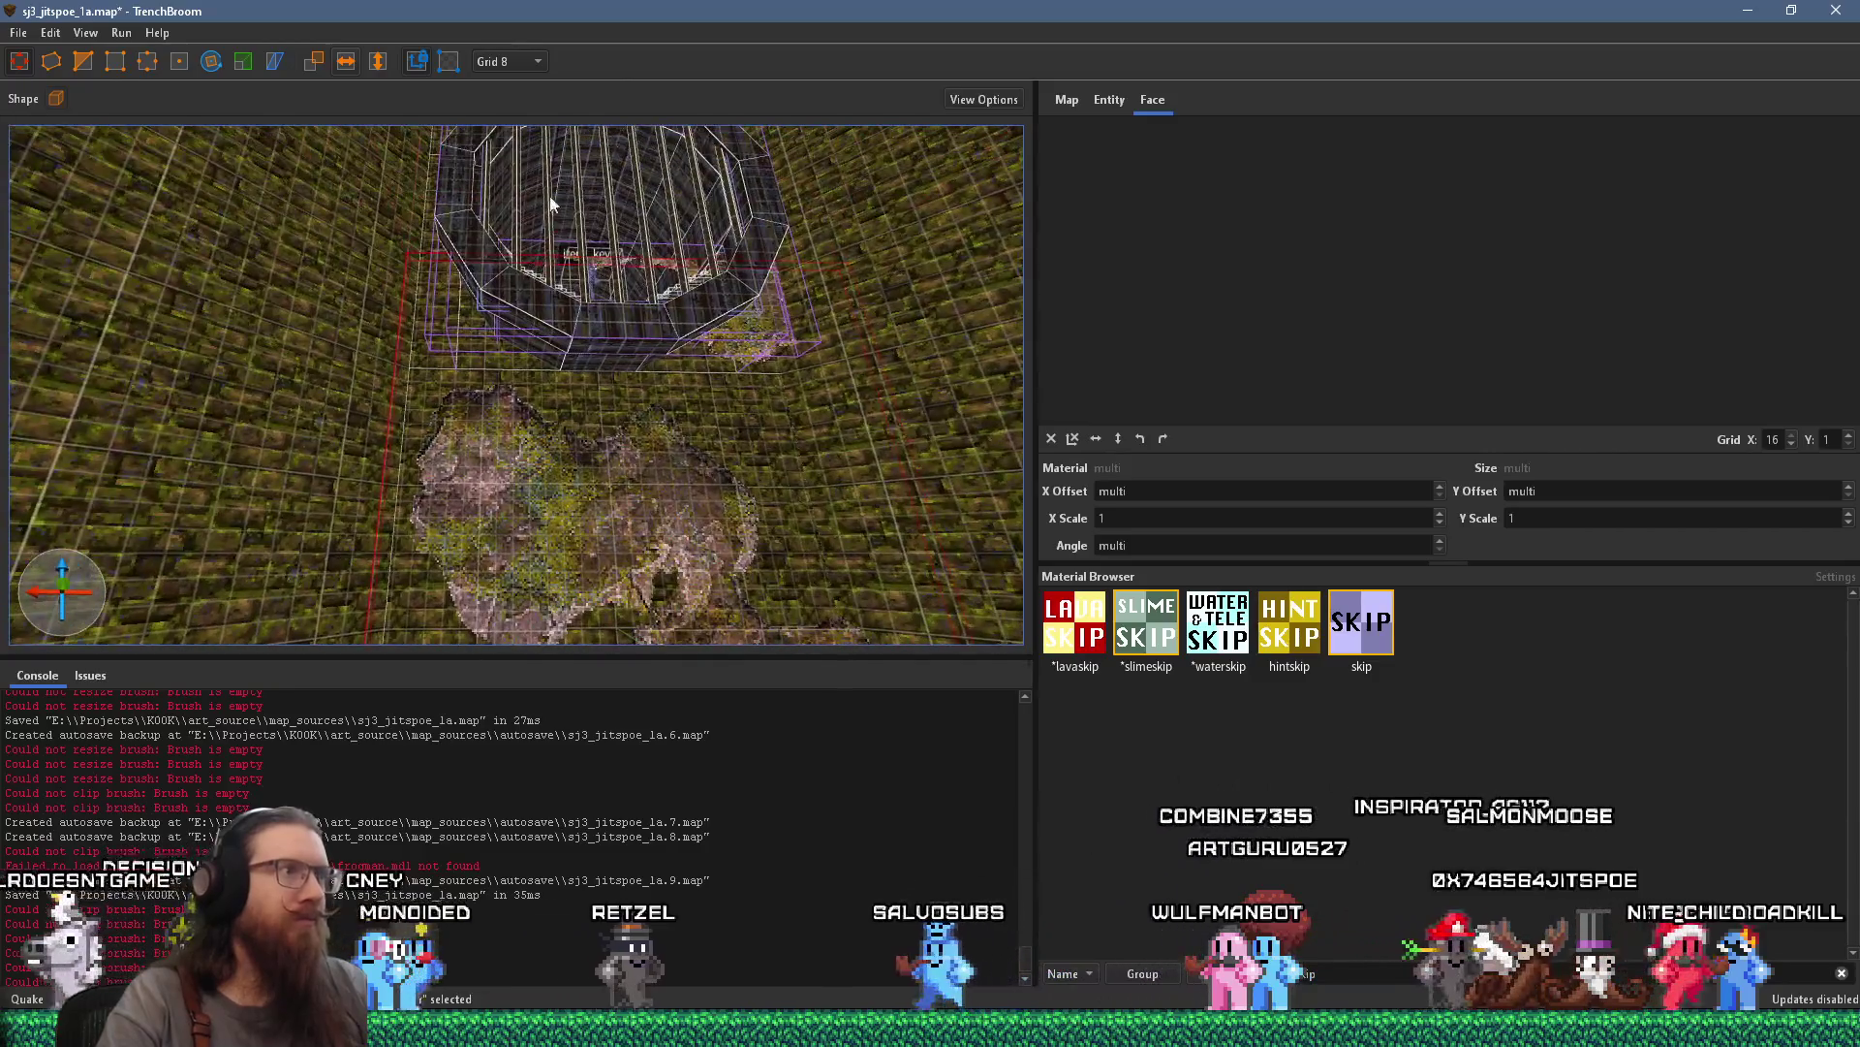
{"action": "scroll", "coordinate": [603, 368], "scroll_direction": "up", "scroll_amount": 8}
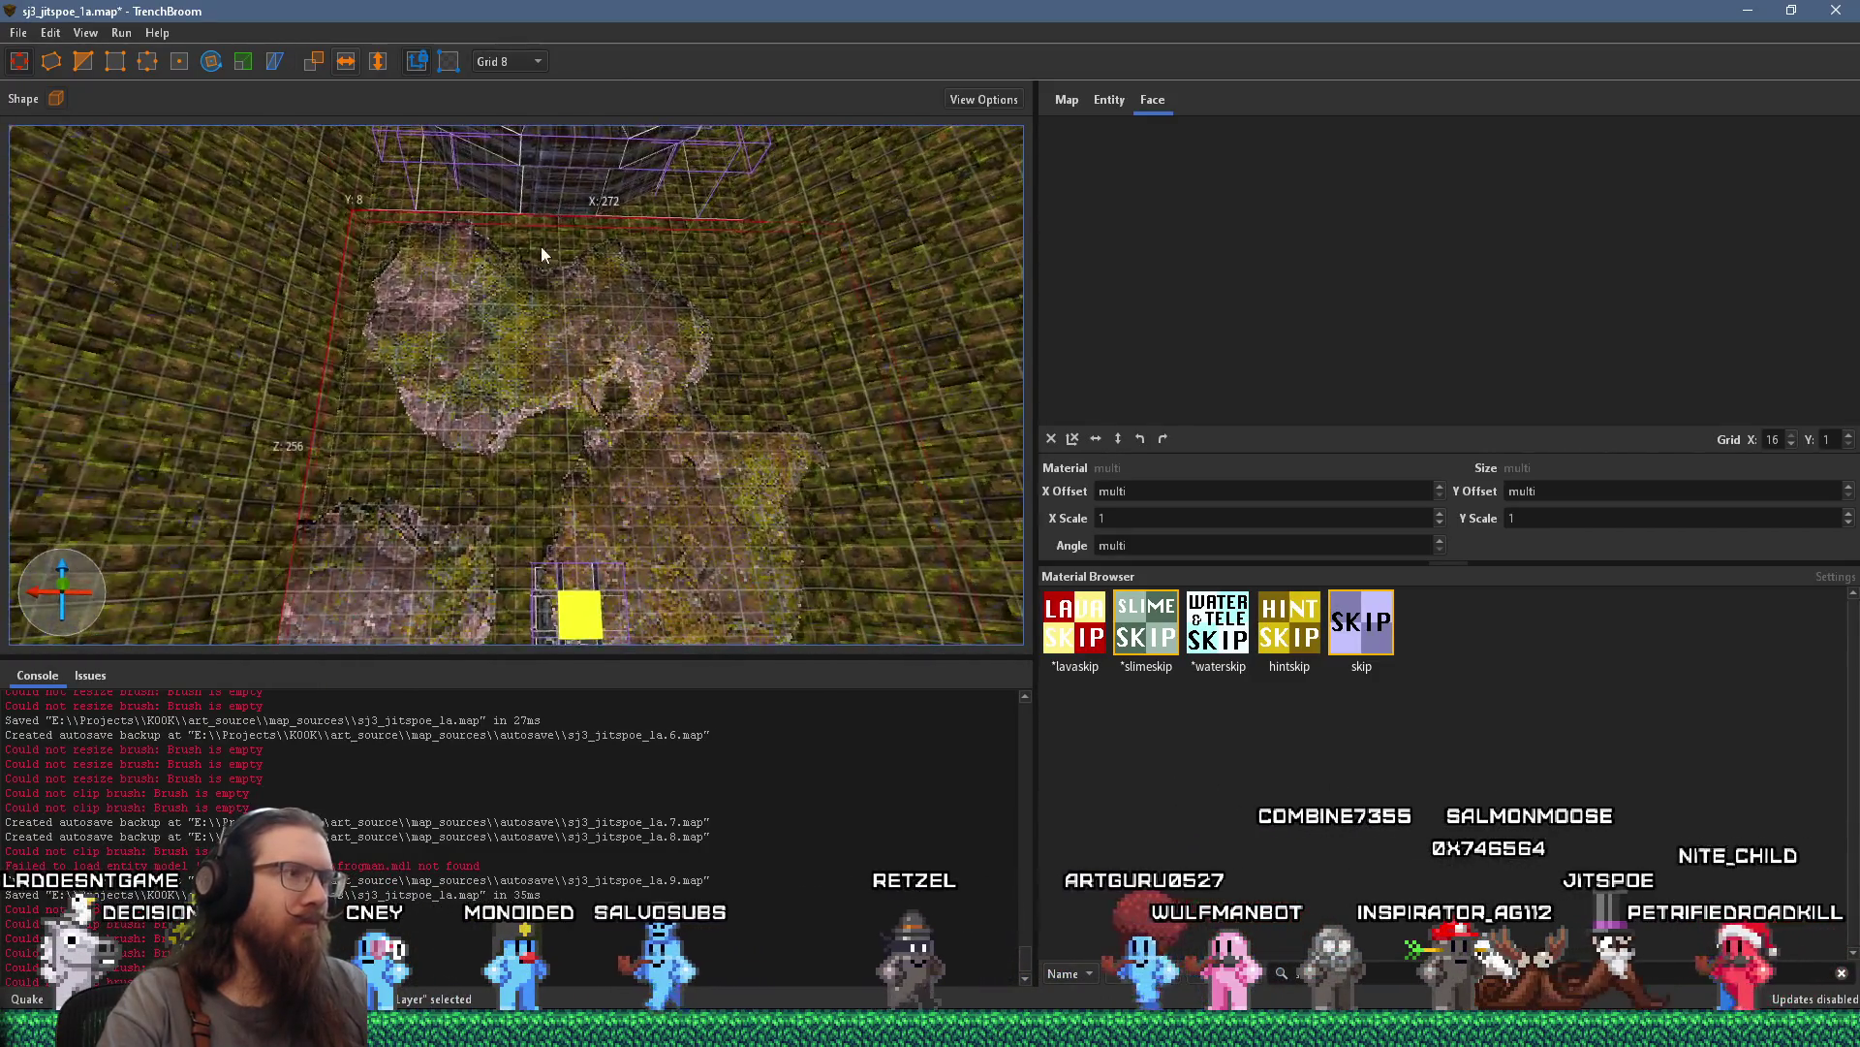
{"action": "scroll", "coordinate": [485, 453], "scroll_direction": "down", "scroll_amount": 2}
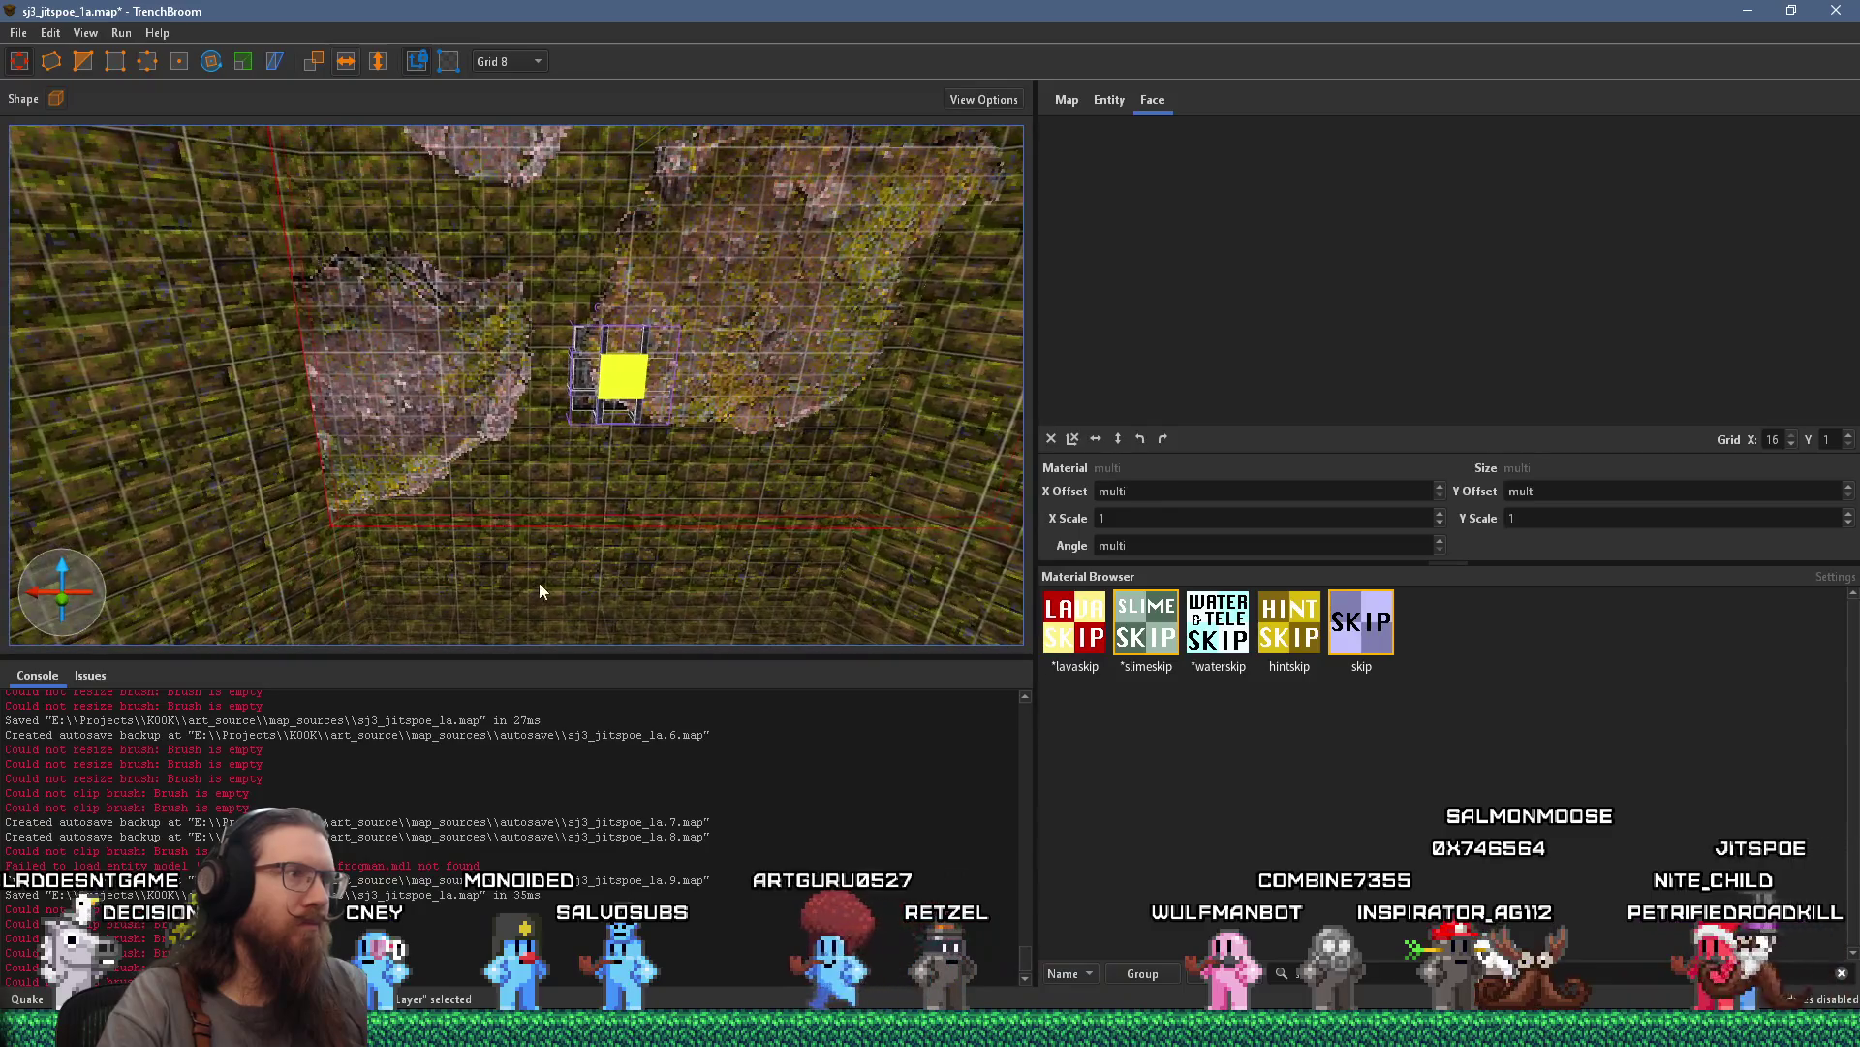
{"action": "scroll", "coordinate": [553, 507], "scroll_direction": "down", "scroll_amount": 3}
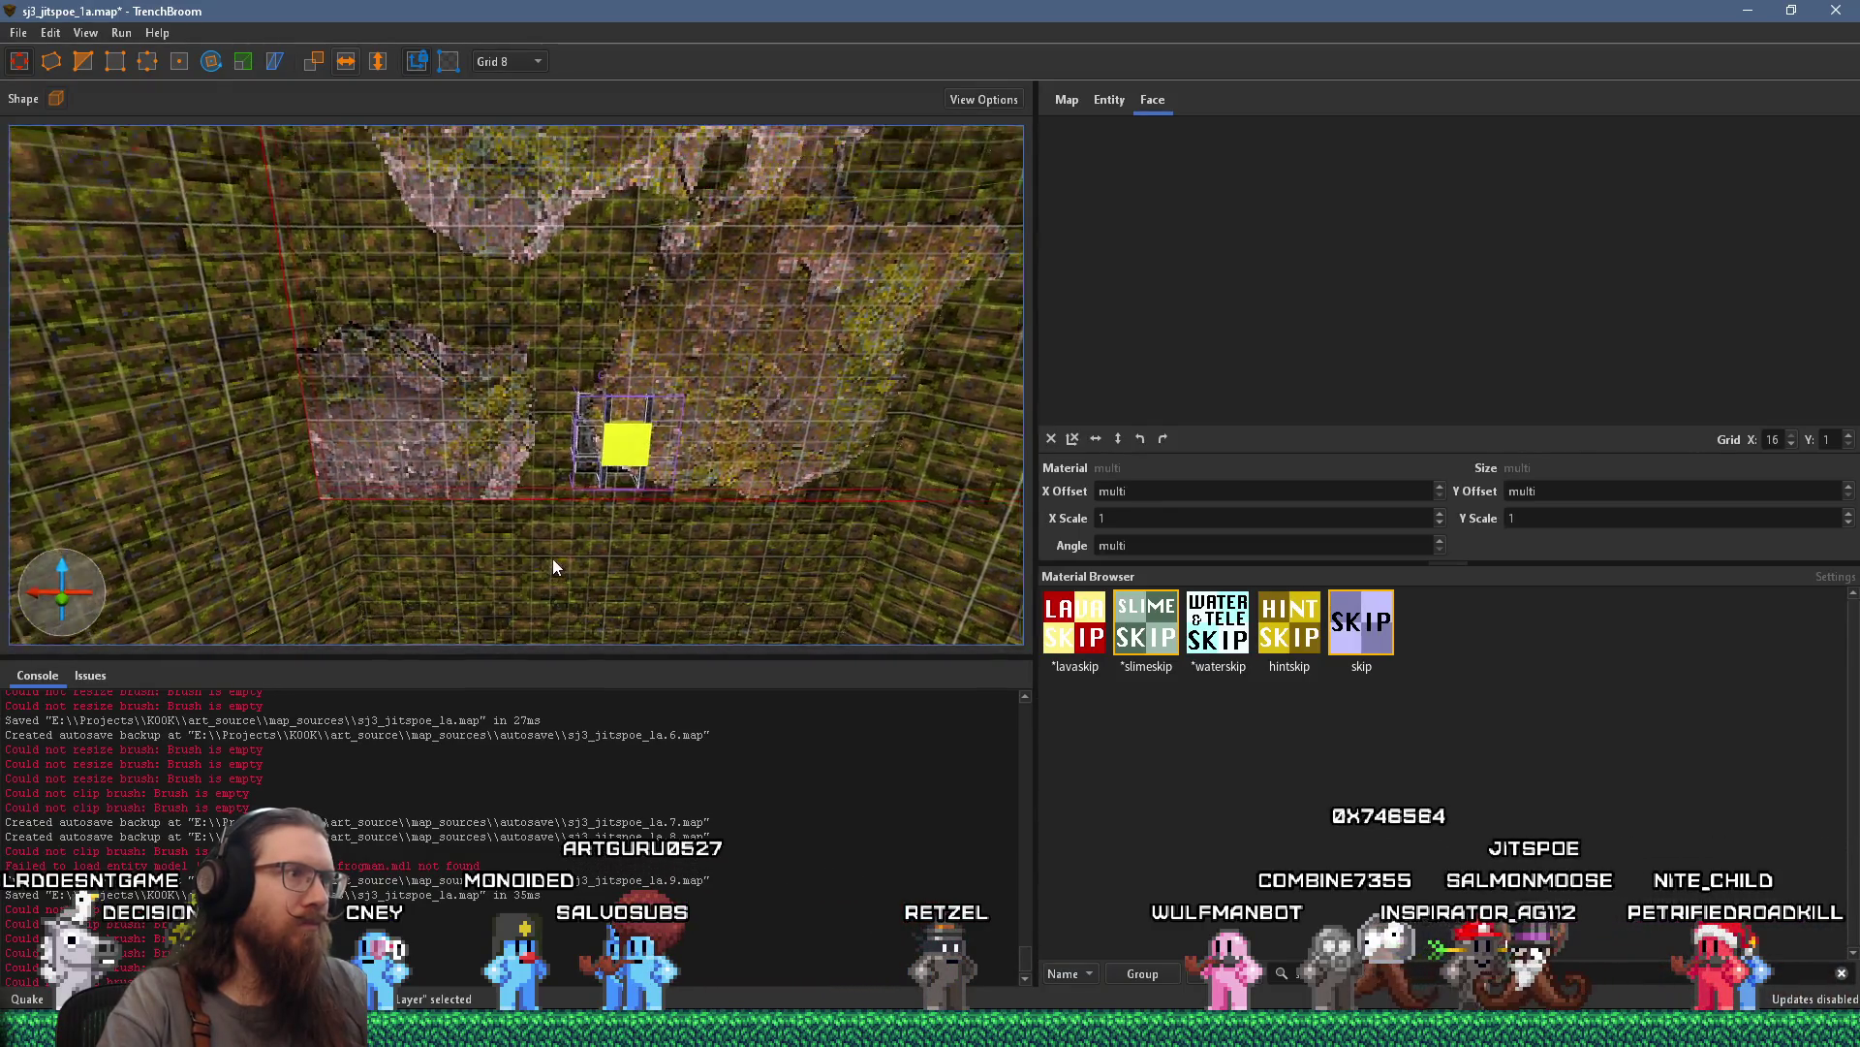
{"action": "mouse_move", "coordinate": [521, 426]}
{"action": "left_mouse_down"}
{"action": "mouse_move", "coordinate": [496, 422]}
{"action": "mouse_move", "coordinate": [453, 622]}
{"action": "mouse_move", "coordinate": [457, 405]}
{"action": "left_mouse_up"}
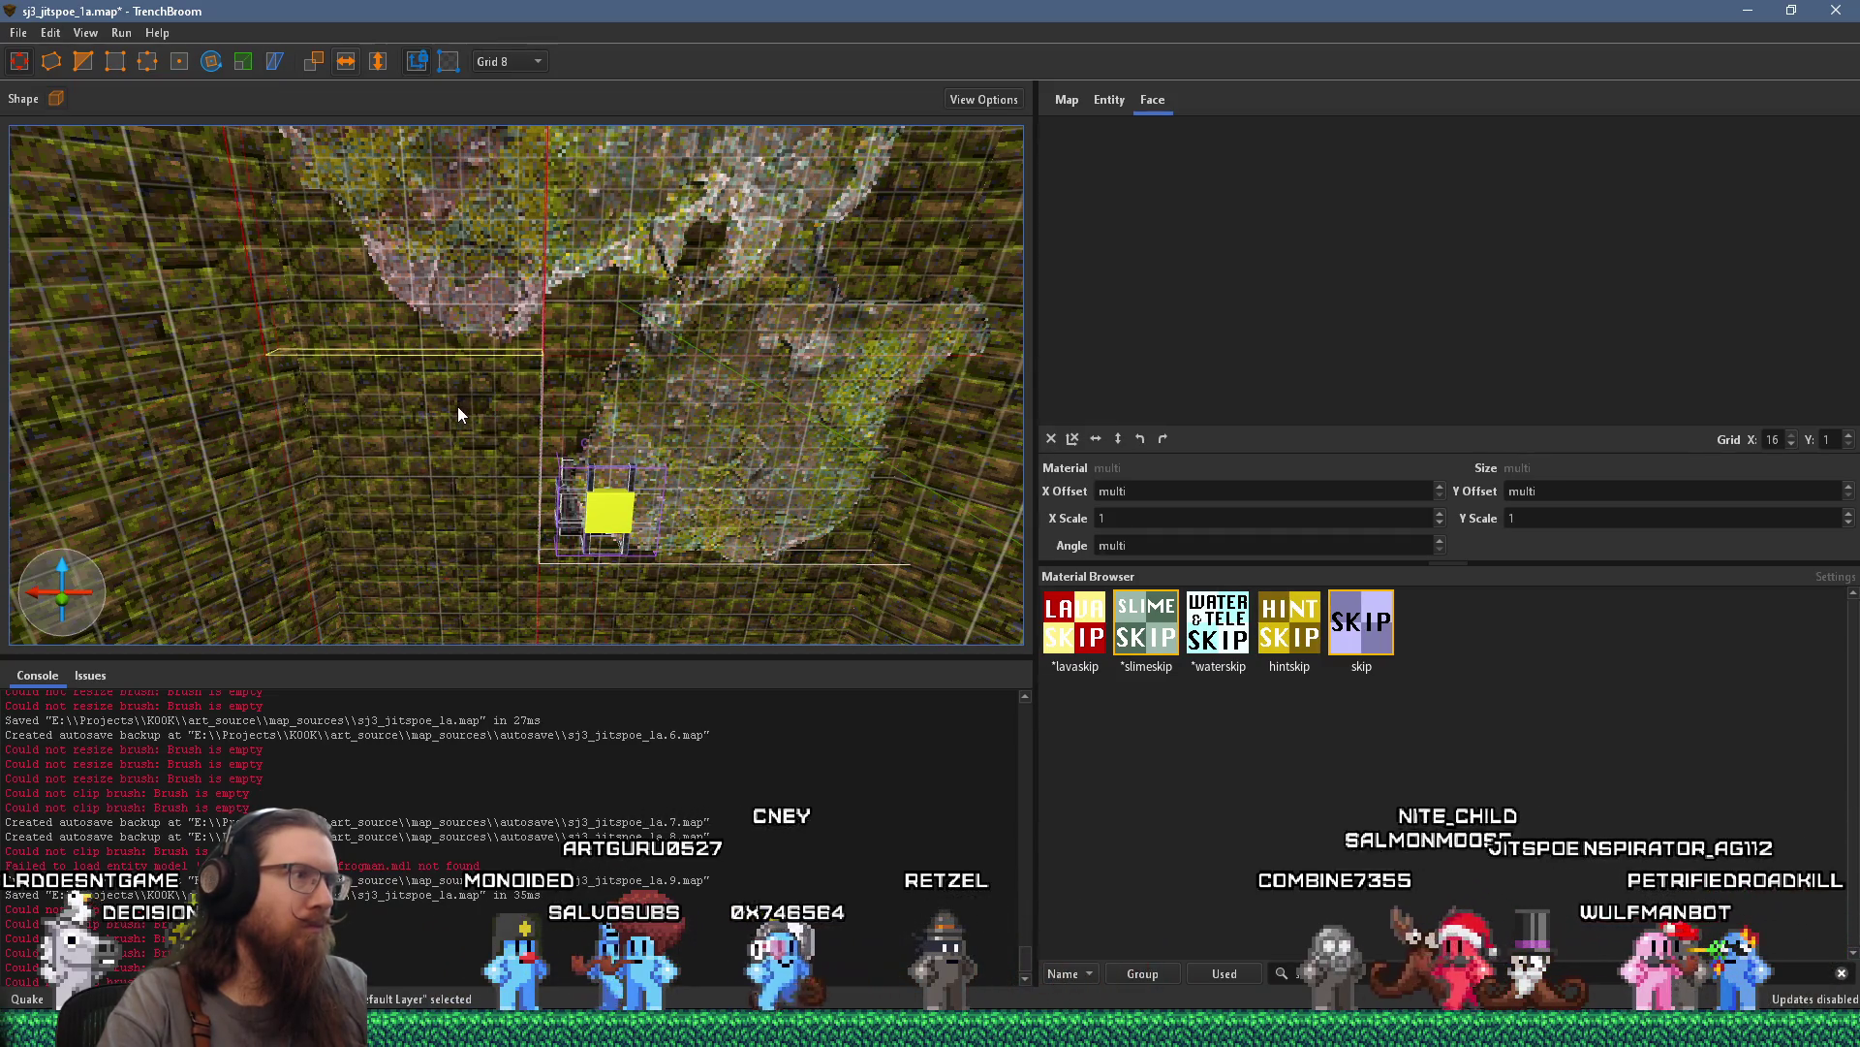
{"action": "mouse_move", "coordinate": [568, 415]}
{"action": "left_mouse_down"}
{"action": "mouse_move", "coordinate": [446, 486]}
{"action": "mouse_move", "coordinate": [469, 492]}
{"action": "mouse_move", "coordinate": [492, 463]}
{"action": "left_mouse_up"}
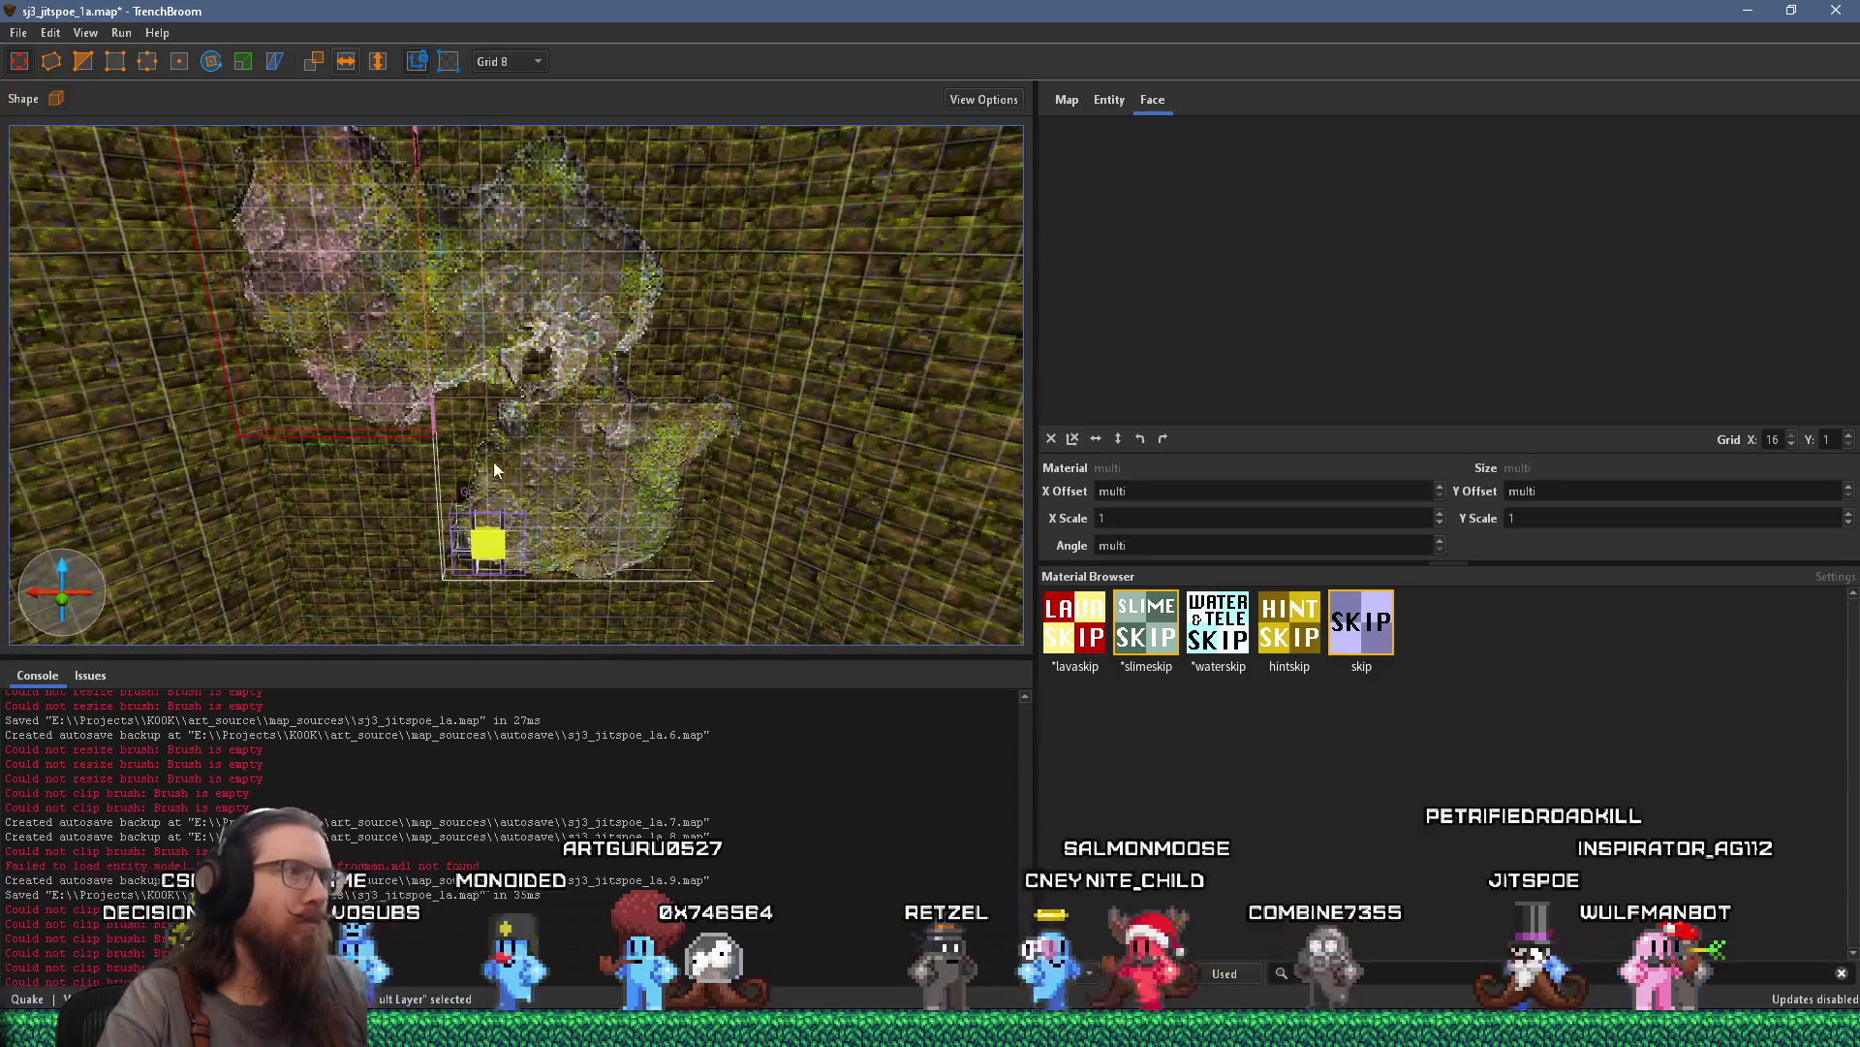
{"action": "mouse_move", "coordinate": [556, 411]}
{"action": "left_mouse_down"}
{"action": "mouse_move", "coordinate": [384, 444]}
{"action": "mouse_move", "coordinate": [319, 491]}
{"action": "mouse_move", "coordinate": [470, 584]}
{"action": "left_mouse_up"}
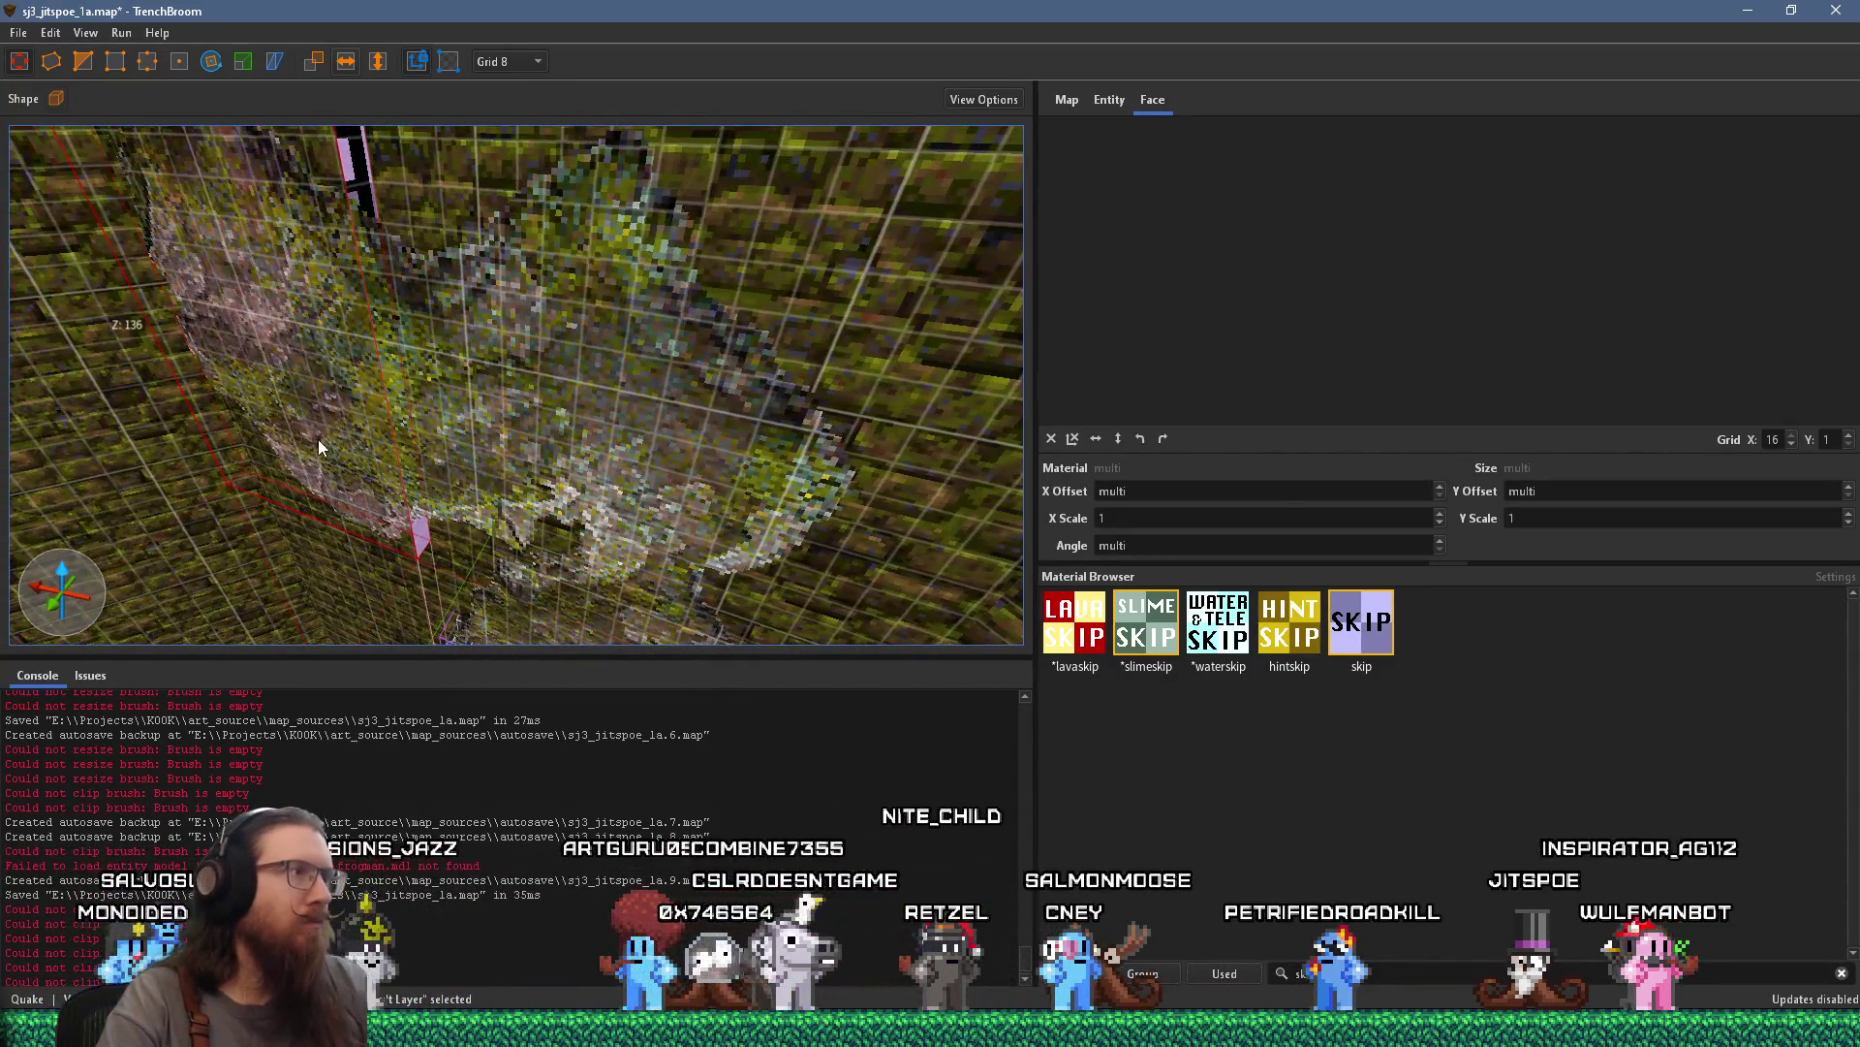
{"action": "mouse_move", "coordinate": [308, 416]}
{"action": "left_mouse_down"}
{"action": "mouse_move", "coordinate": [452, 444]}
{"action": "mouse_move", "coordinate": [407, 494]}
{"action": "mouse_move", "coordinate": [445, 486]}
{"action": "mouse_move", "coordinate": [337, 523]}
{"action": "left_mouse_up"}
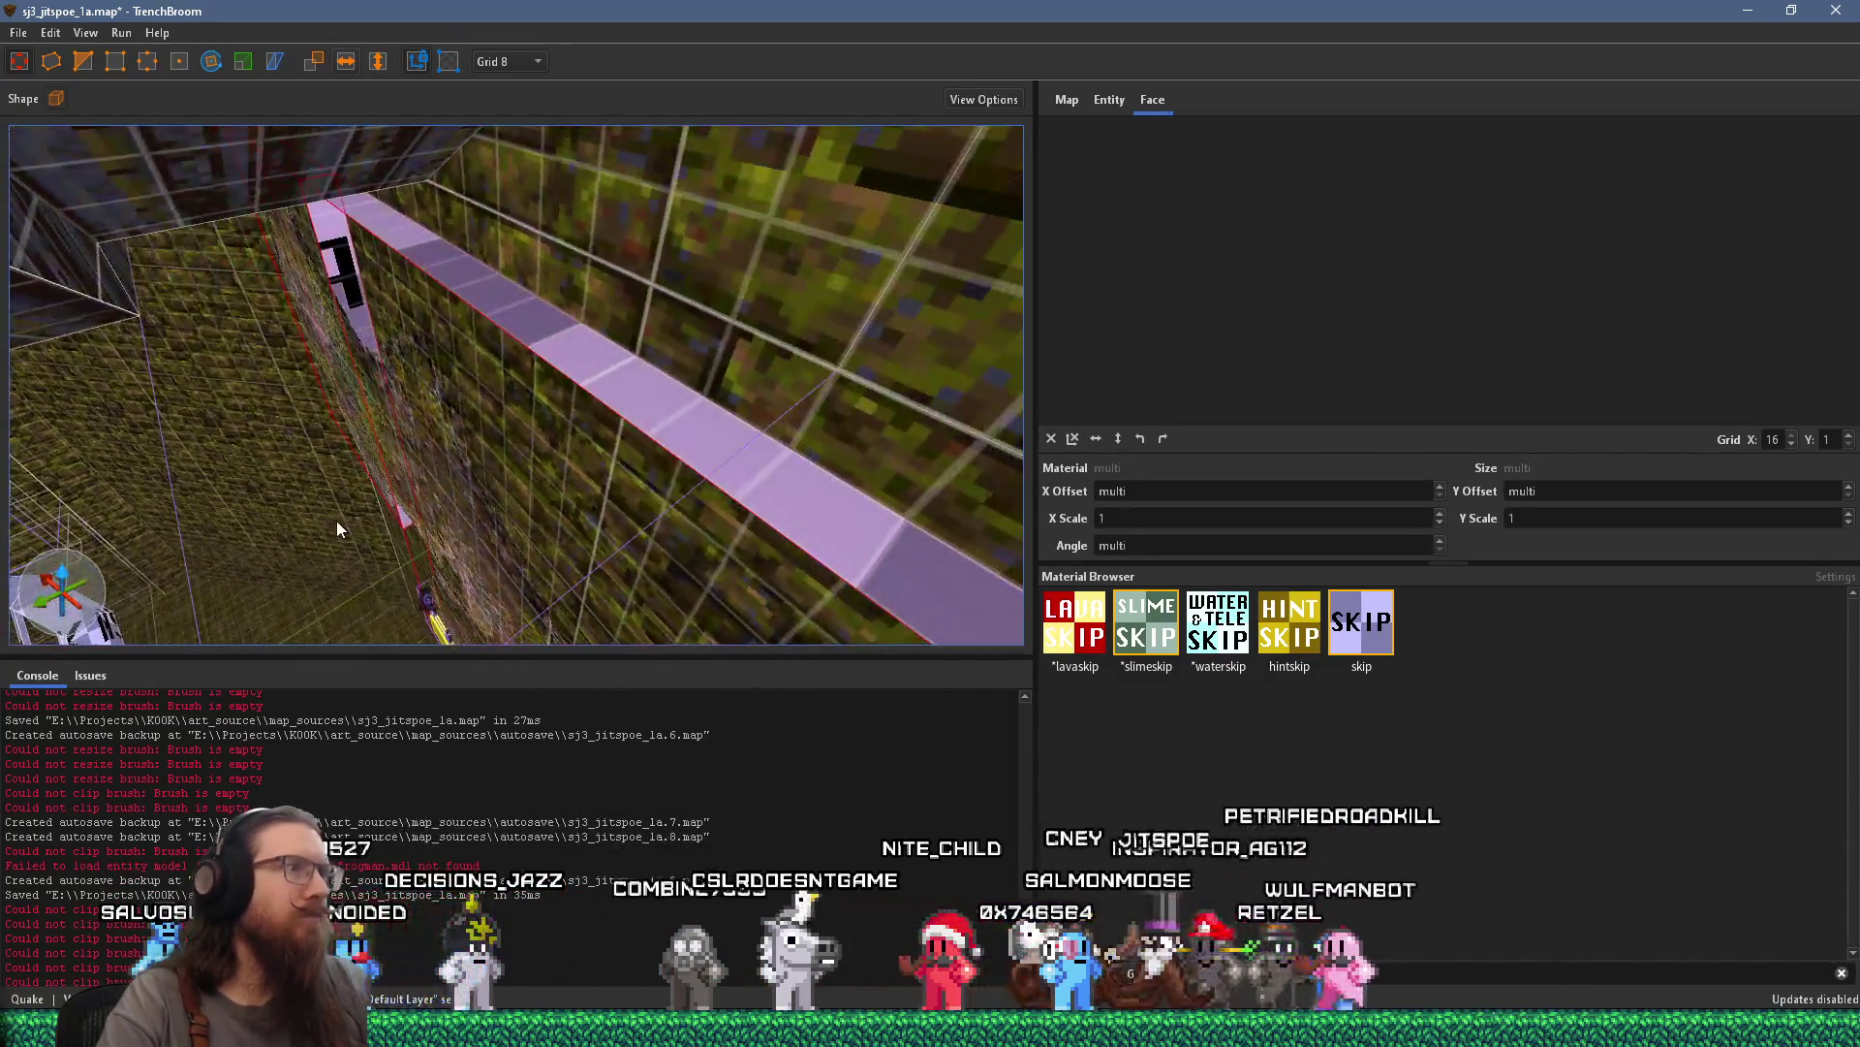
{"action": "left_click", "coordinate": [535, 62]}
{"action": "left_click", "coordinate": [519, 14]}
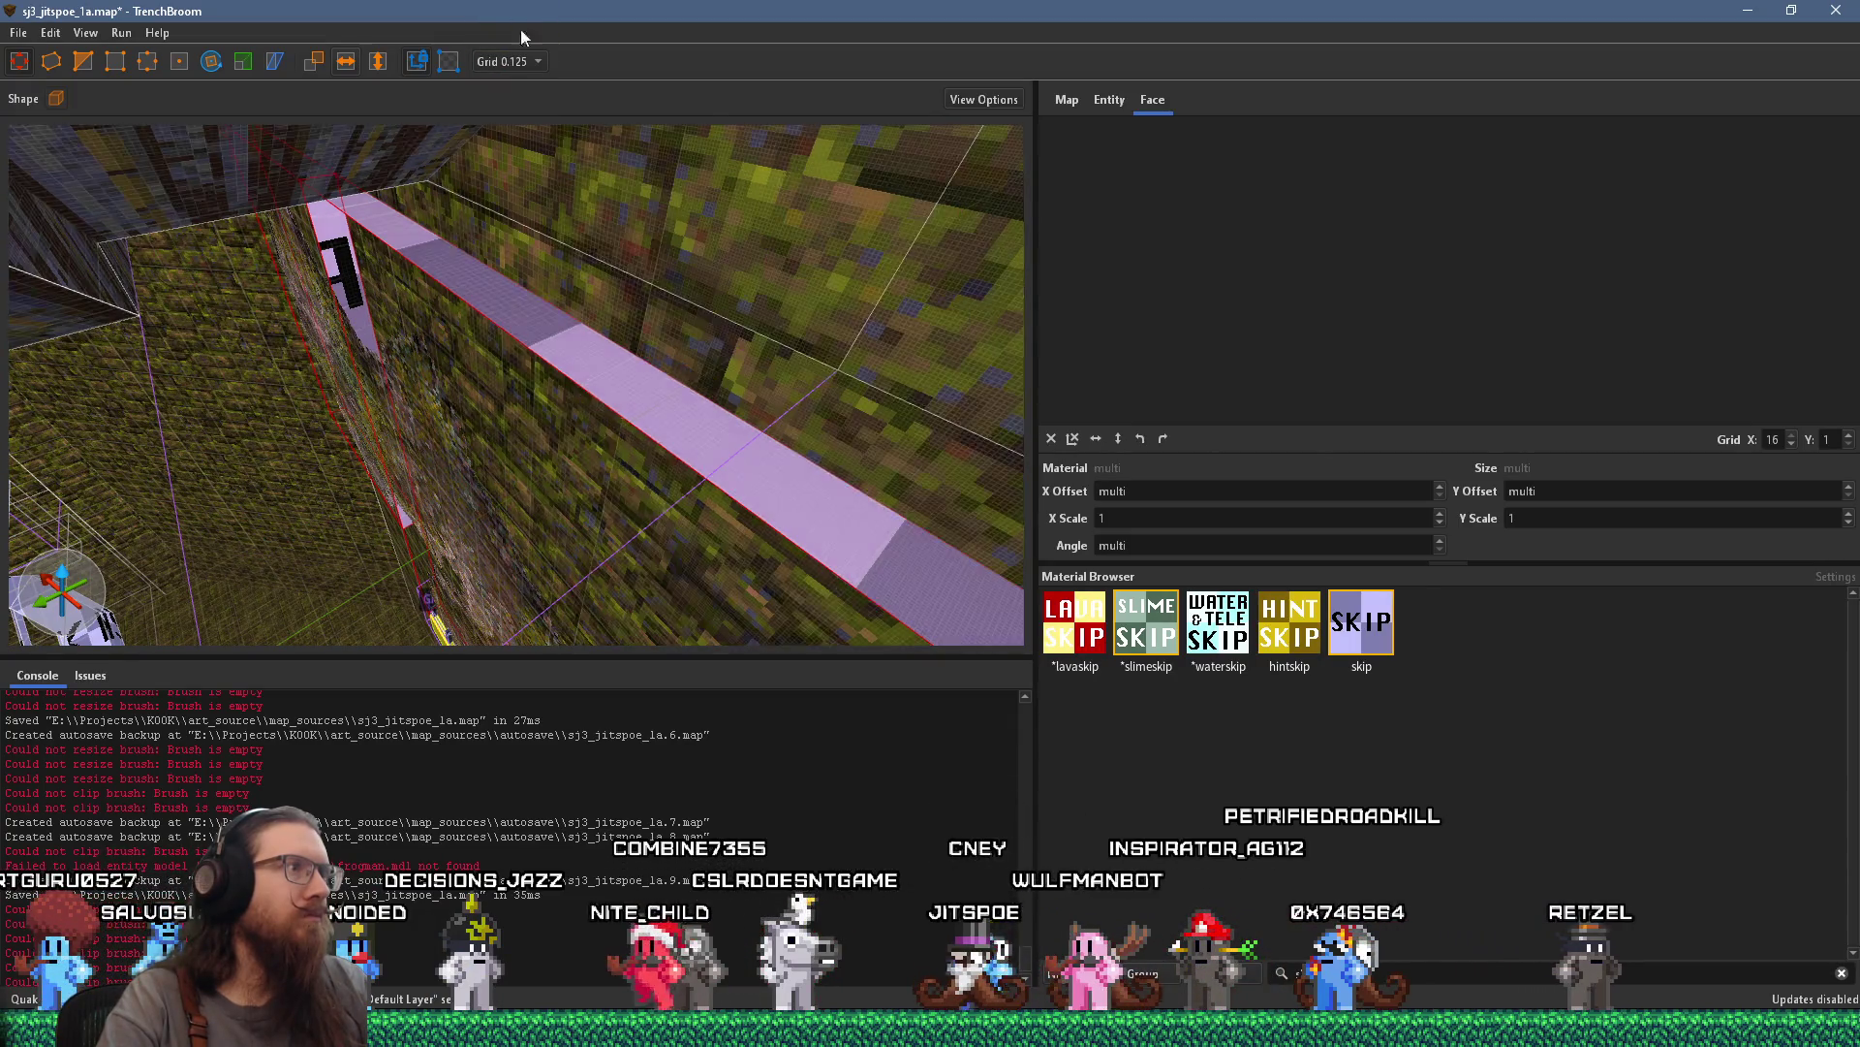
{"action": "mouse_move", "coordinate": [479, 293]}
{"action": "left_mouse_down"}
{"action": "mouse_move", "coordinate": [521, 404]}
{"action": "mouse_move", "coordinate": [562, 397]}
{"action": "mouse_move", "coordinate": [512, 450]}
{"action": "mouse_move", "coordinate": [537, 344]}
{"action": "mouse_move", "coordinate": [558, 368]}
{"action": "mouse_move", "coordinate": [653, 370]}
{"action": "mouse_move", "coordinate": [542, 462]}
{"action": "mouse_move", "coordinate": [576, 388]}
{"action": "mouse_move", "coordinate": [570, 437]}
{"action": "mouse_move", "coordinate": [580, 339]}
{"action": "mouse_move", "coordinate": [557, 310]}
{"action": "left_mouse_up"}
{"action": "left_click", "coordinate": [531, 64]}
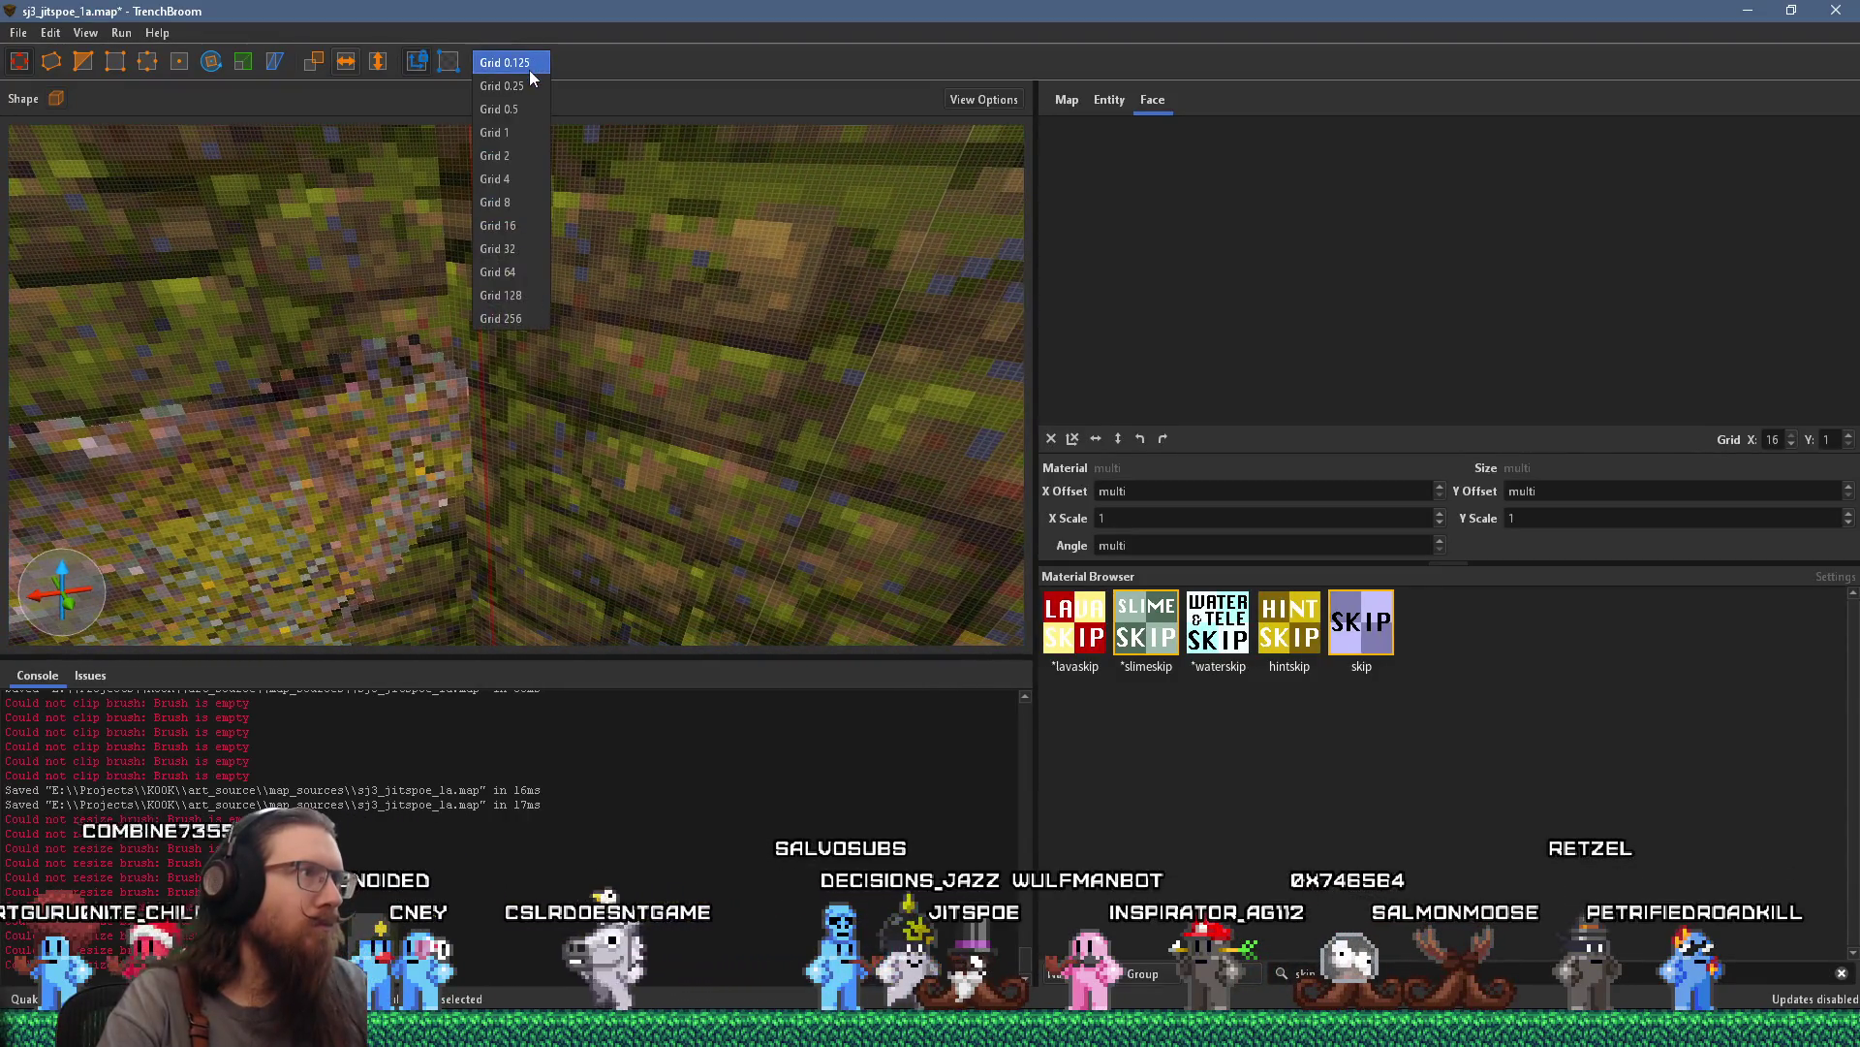
{"action": "left_click", "coordinate": [473, 405]}
{"action": "mouse_move", "coordinate": [473, 405]}
{"action": "left_mouse_down"}
{"action": "mouse_move", "coordinate": [358, 399]}
{"action": "mouse_move", "coordinate": [477, 347]}
{"action": "mouse_move", "coordinate": [634, 361]}
{"action": "mouse_move", "coordinate": [903, 560]}
{"action": "mouse_move", "coordinate": [754, 542]}
{"action": "left_mouse_up"}
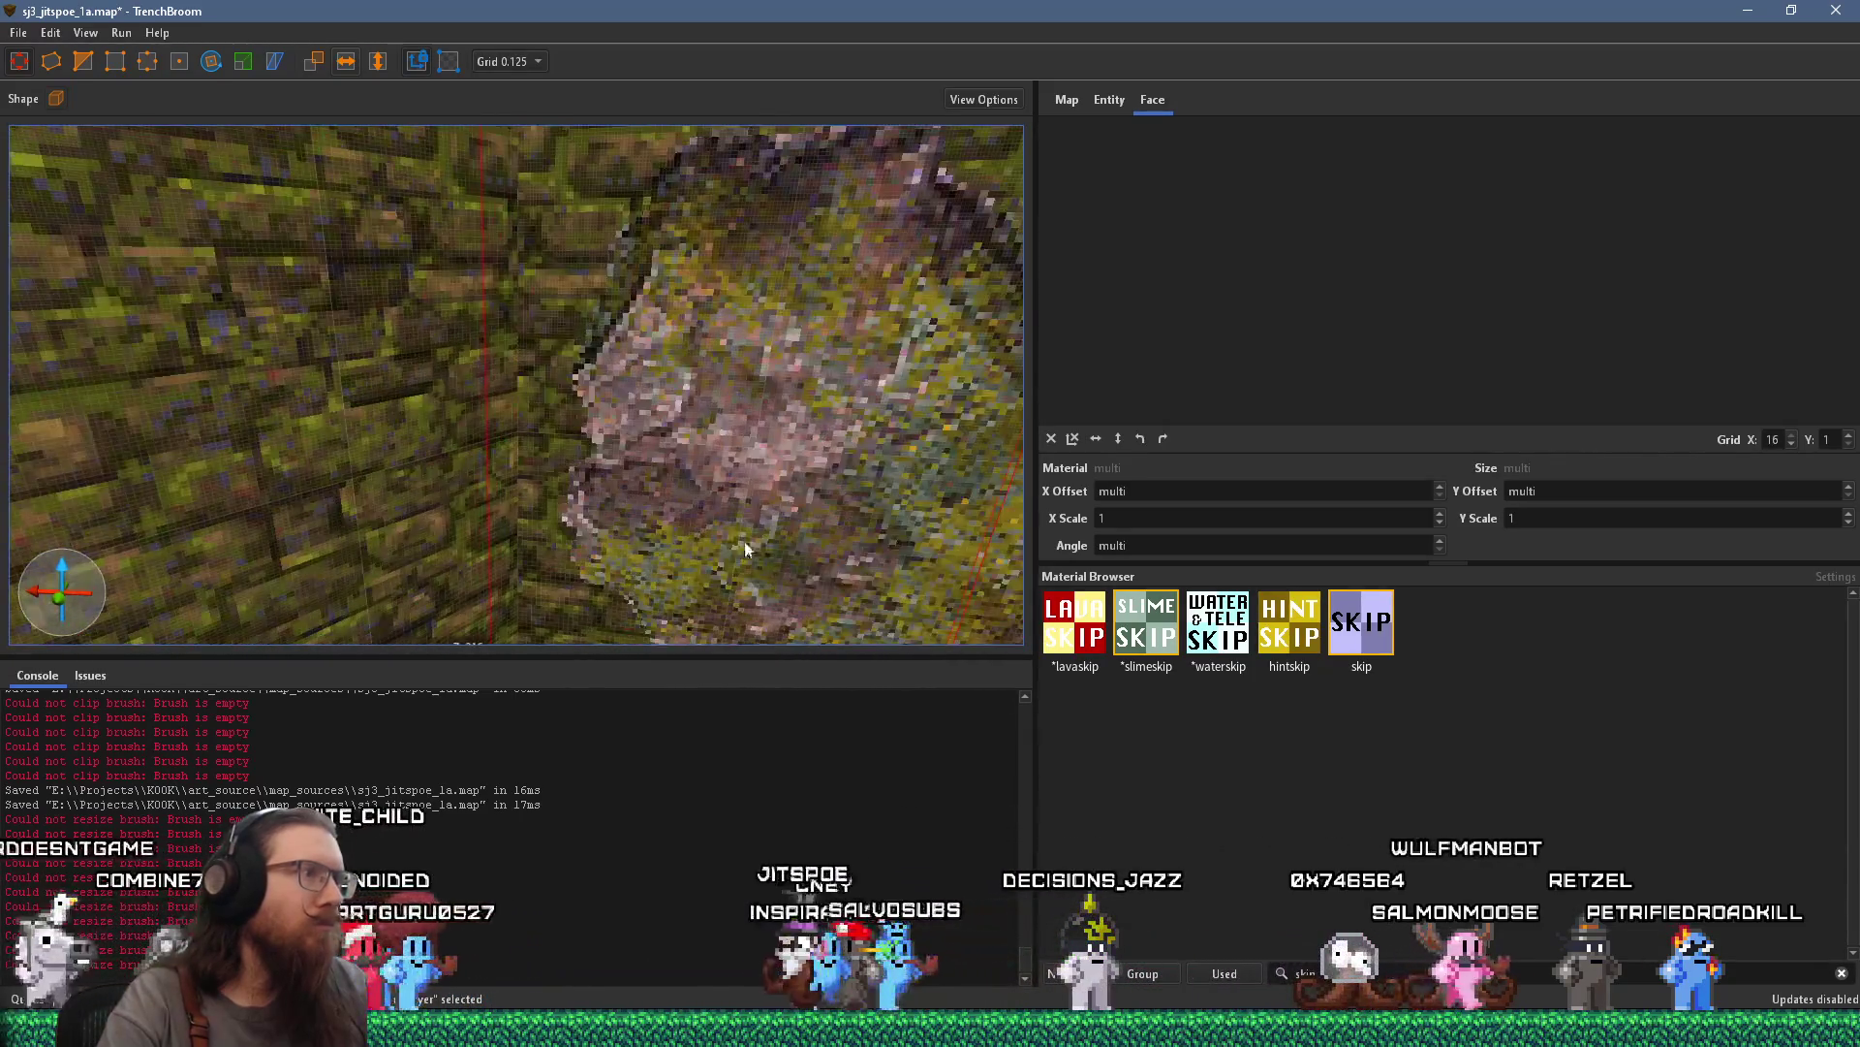
{"action": "mouse_move", "coordinate": [475, 478]}
{"action": "left_mouse_down"}
{"action": "mouse_move", "coordinate": [552, 496]}
{"action": "mouse_move", "coordinate": [474, 486]}
{"action": "left_mouse_up"}
{"action": "mouse_move", "coordinate": [597, 550]}
{"action": "left_mouse_down"}
{"action": "mouse_move", "coordinate": [628, 512]}
{"action": "mouse_move", "coordinate": [577, 336]}
{"action": "left_mouse_up"}
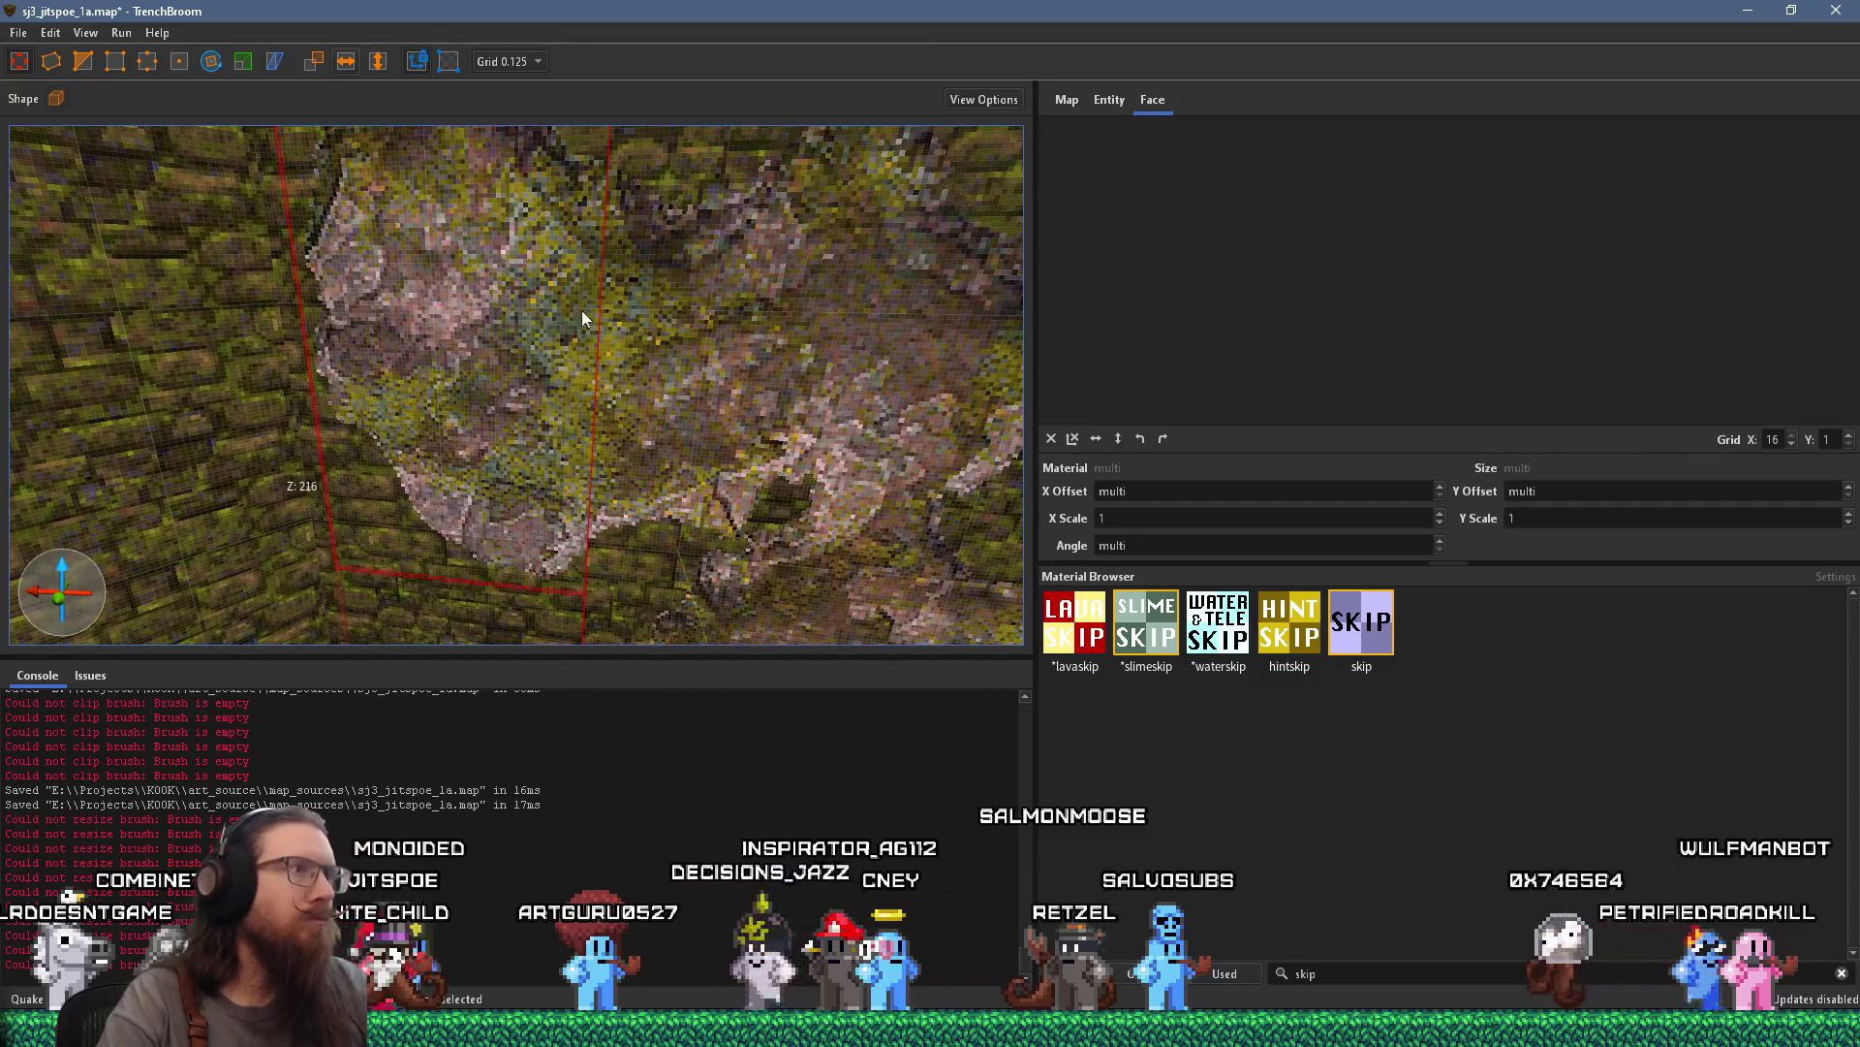
{"action": "left_click", "coordinate": [529, 152]}
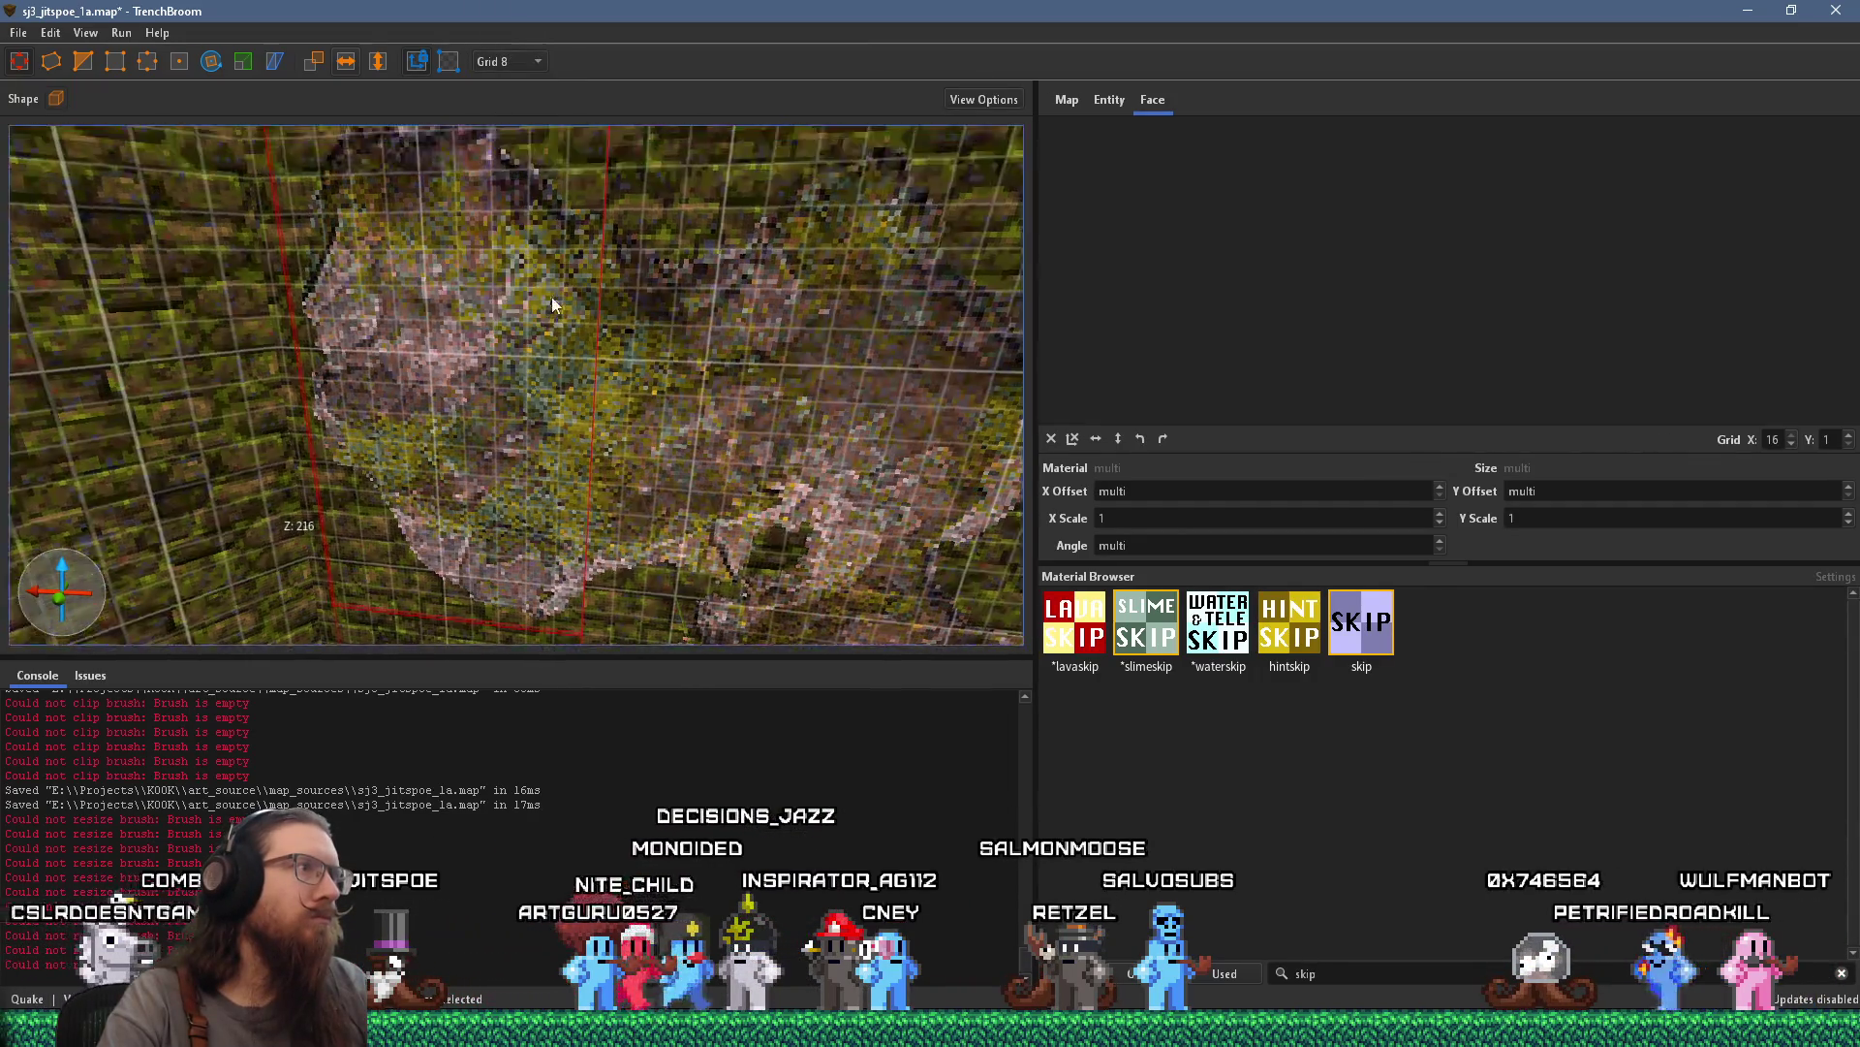
{"action": "mouse_move", "coordinate": [539, 356]}
{"action": "left_mouse_down"}
{"action": "mouse_move", "coordinate": [549, 95]}
{"action": "mouse_move", "coordinate": [407, 21]}
{"action": "mouse_move", "coordinate": [328, 58]}
{"action": "mouse_move", "coordinate": [417, 169]}
{"action": "left_mouse_up"}
Convert the selected mossy rock brushes into a func_detail_fence entity via Create Brush Entity > Func
{"action": "right_click", "coordinate": [536, 289]}
{"action": "mouse_move", "coordinate": [644, 659]}
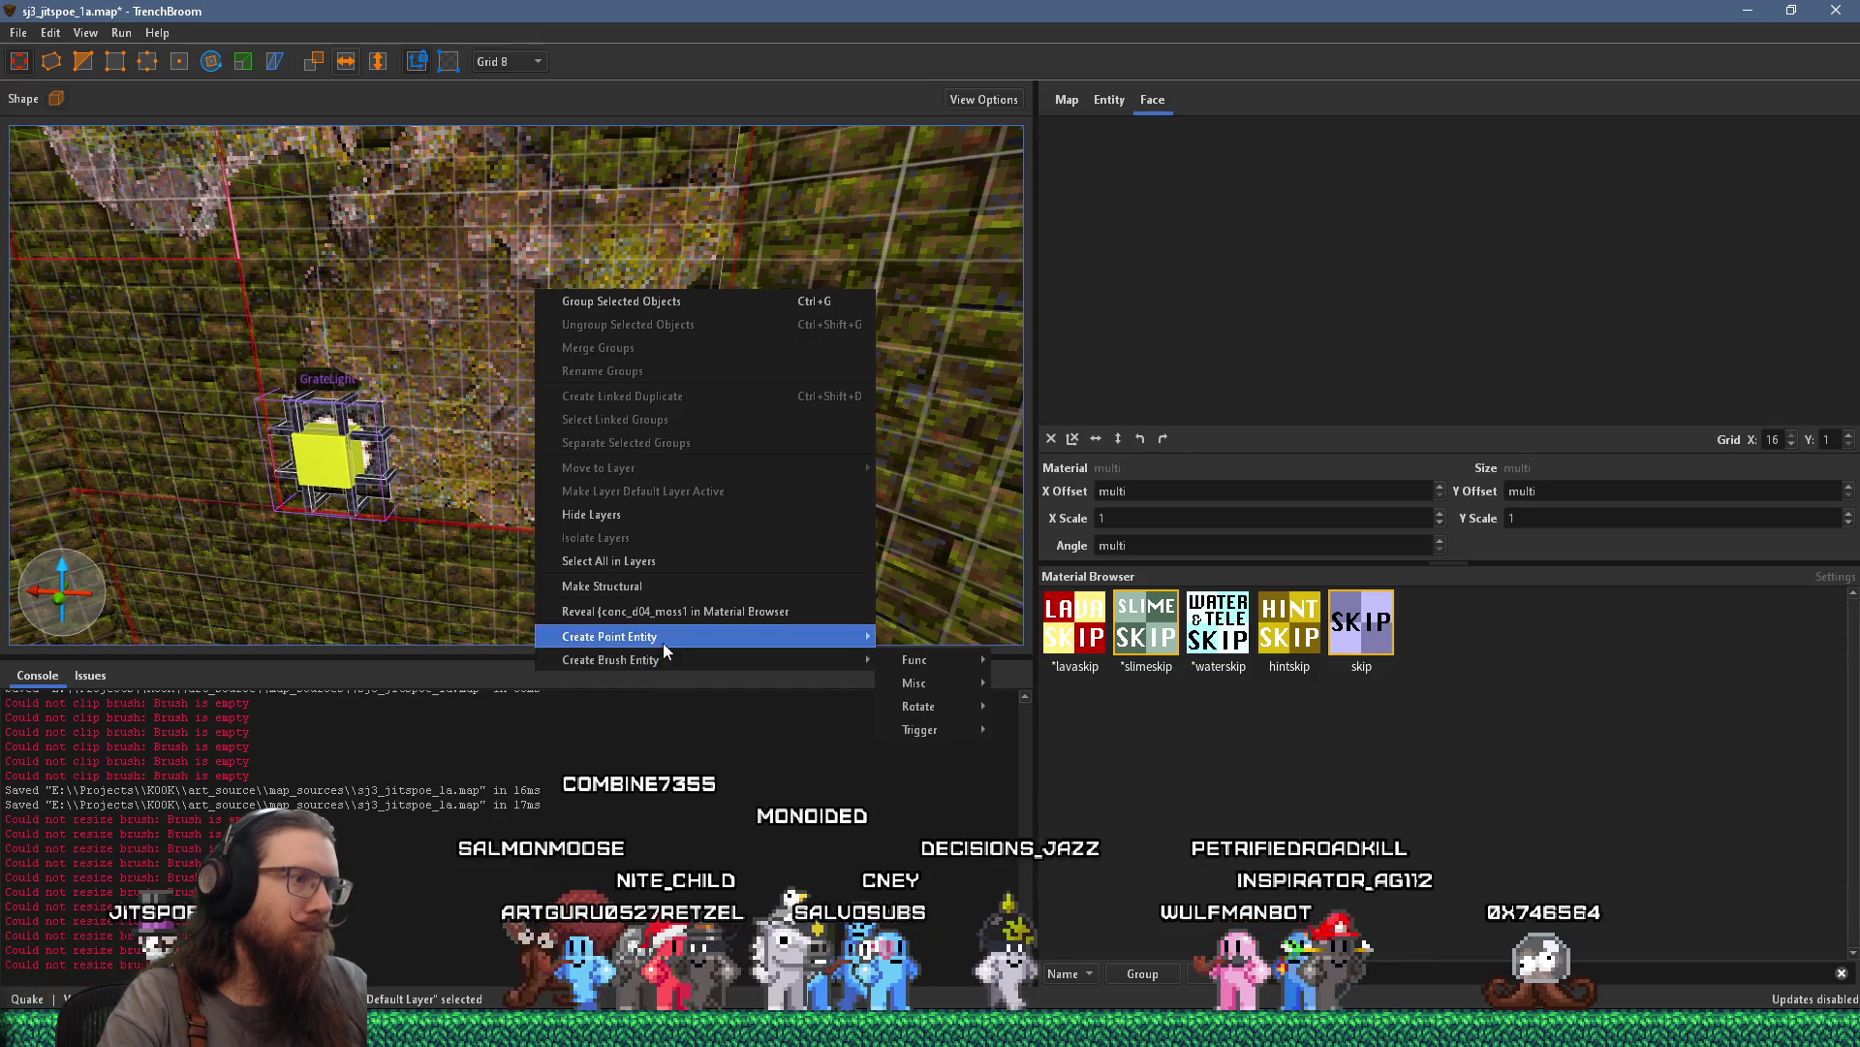
{"action": "mouse_move", "coordinate": [967, 666]}
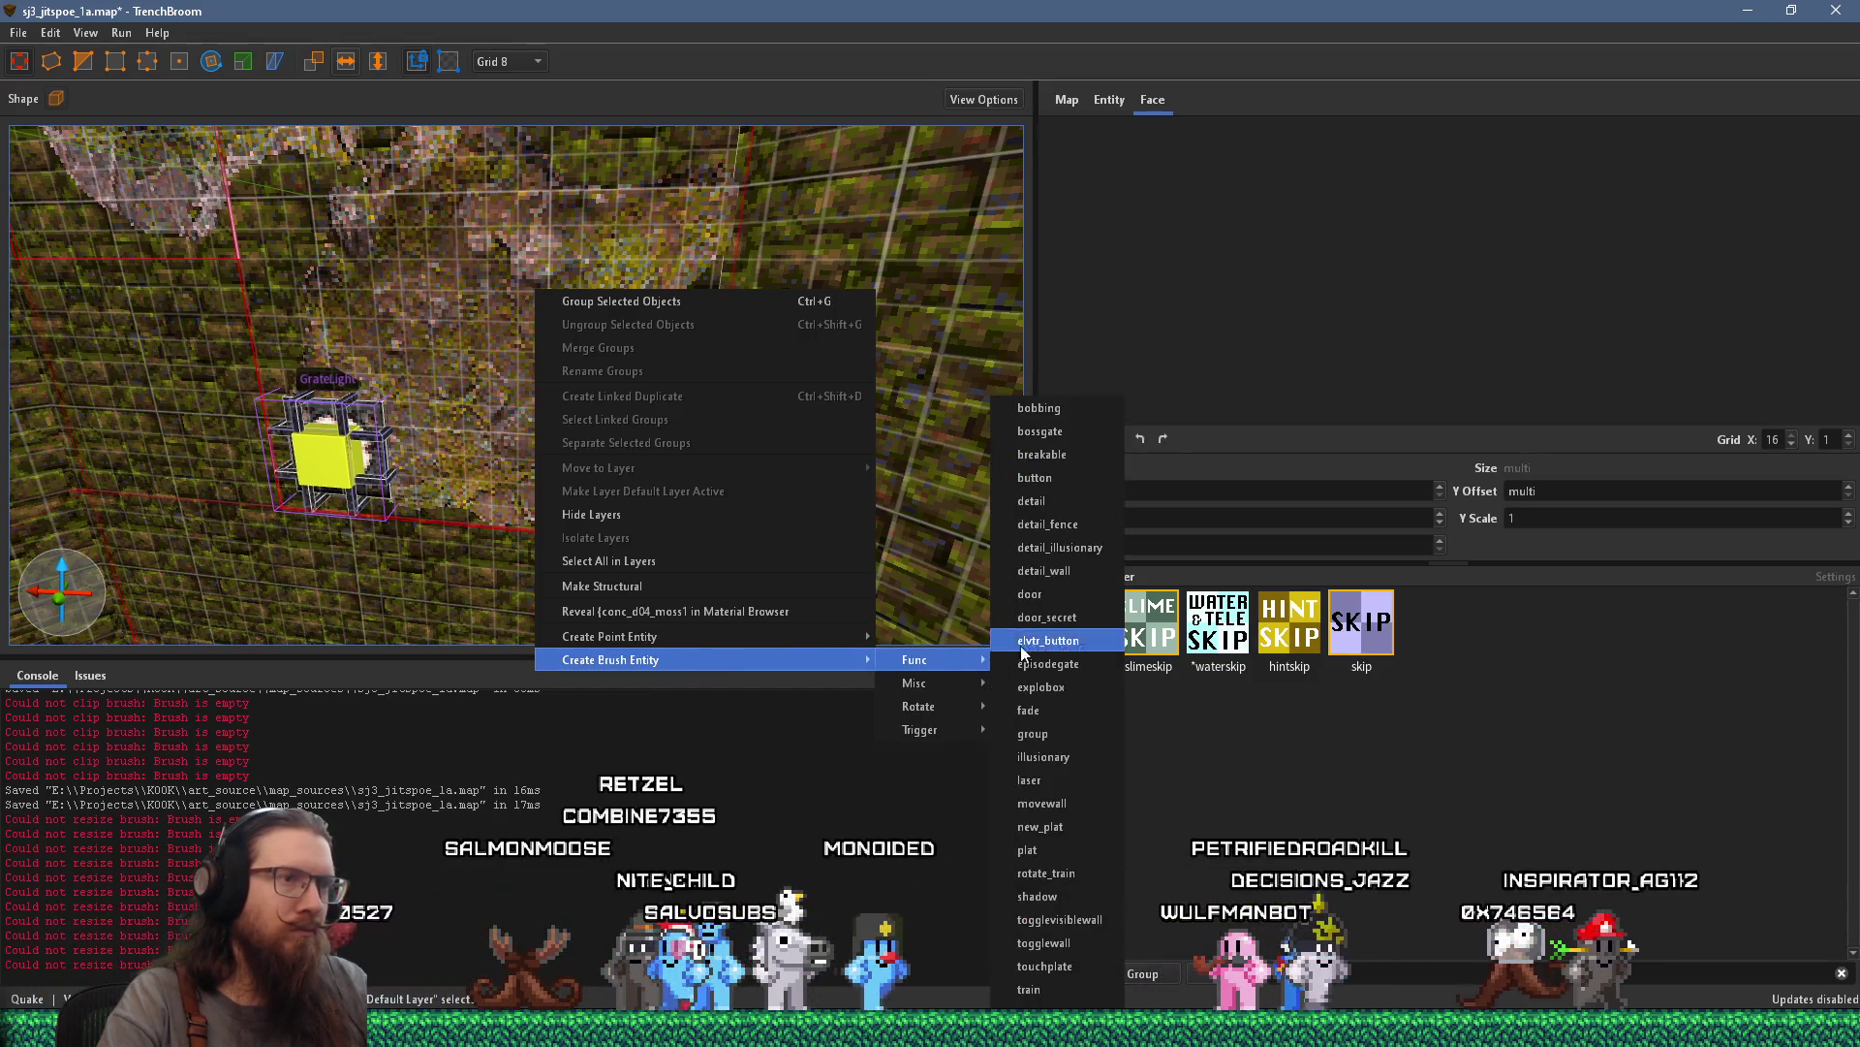
{"action": "left_click", "coordinate": [1048, 525]}
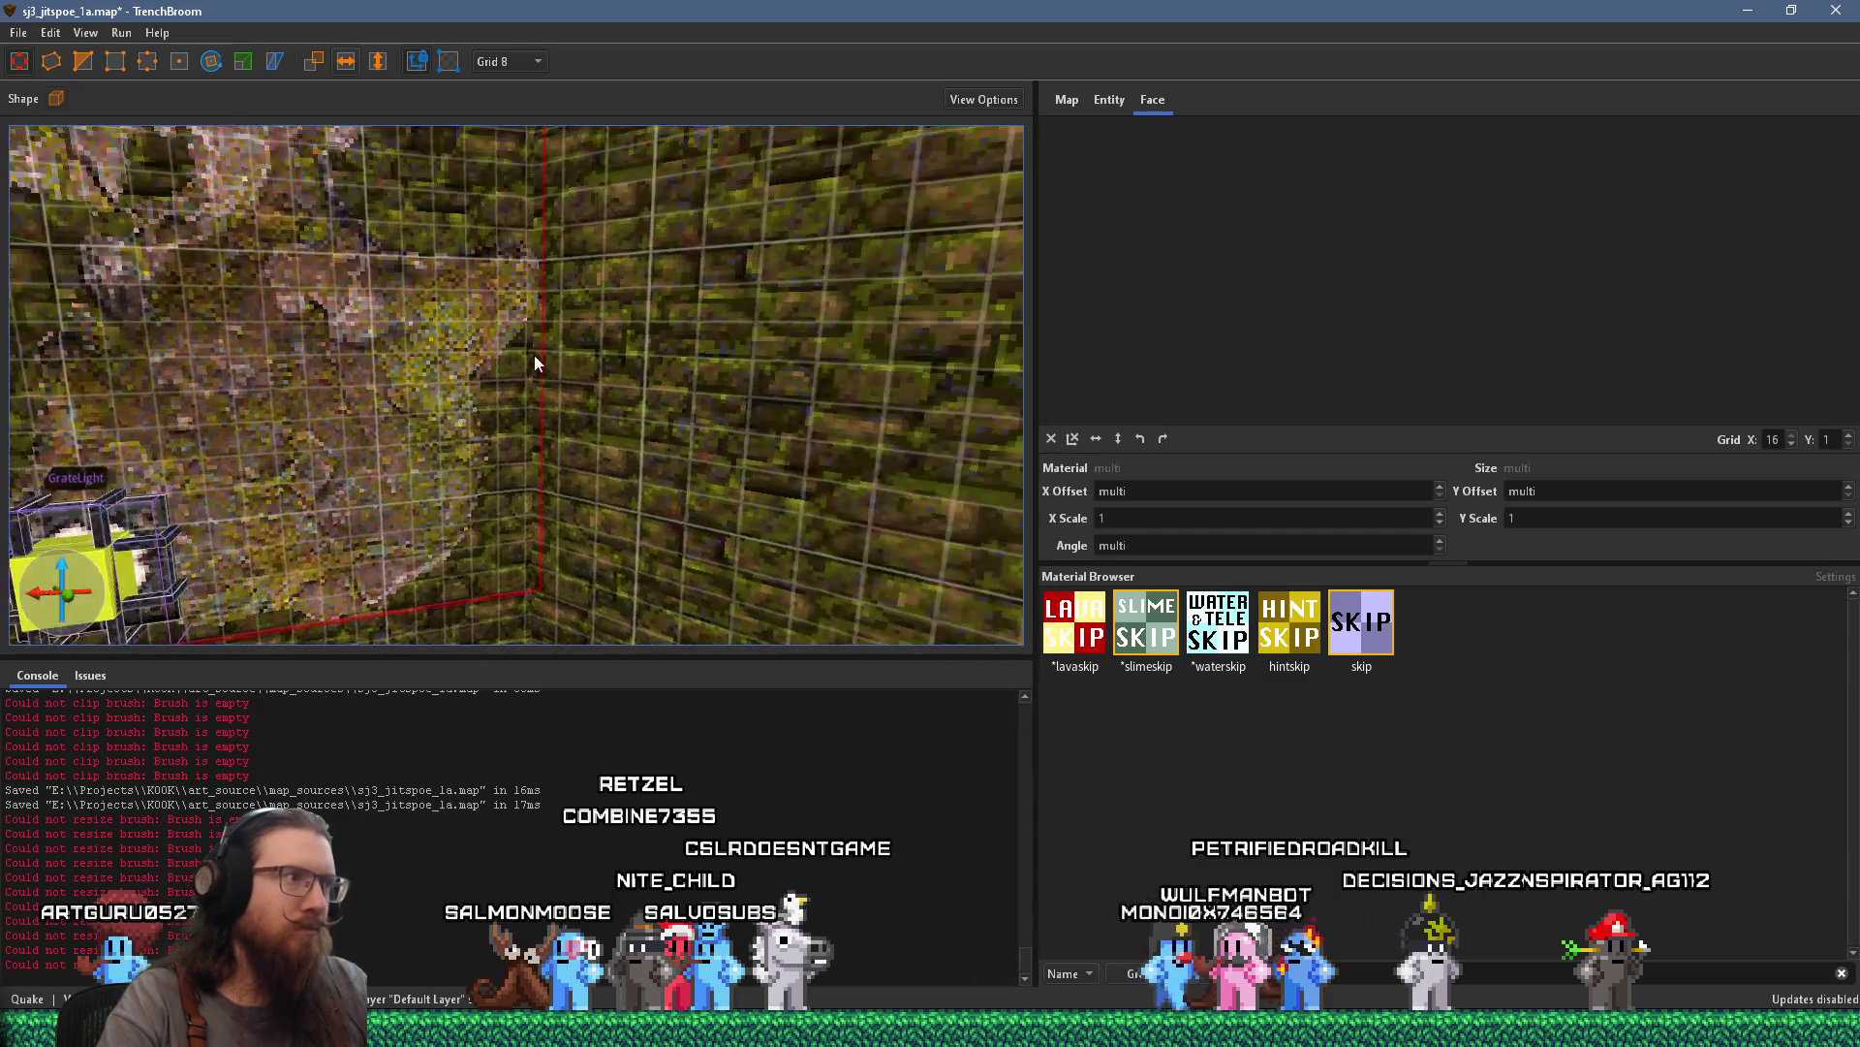
{"action": "scroll", "coordinate": [515, 397], "scroll_direction": "down", "scroll_amount": 5}
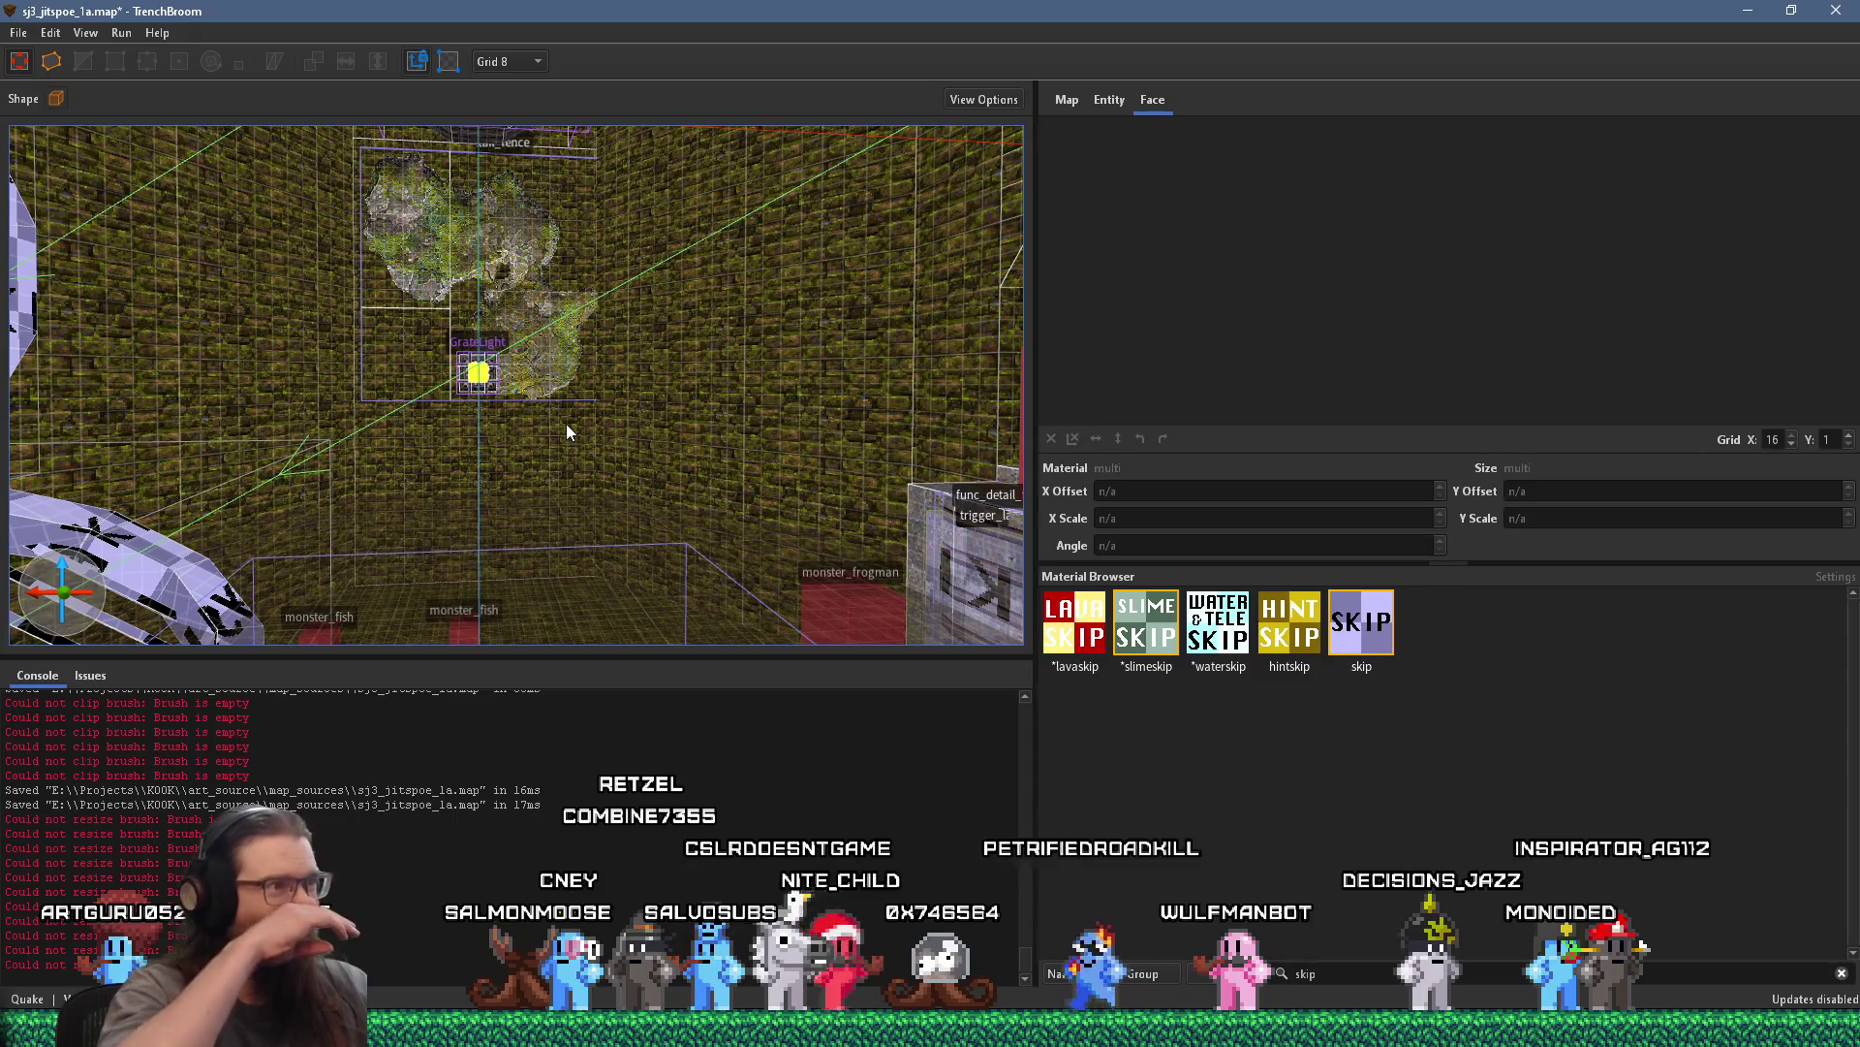
{"action": "scroll", "coordinate": [567, 416], "scroll_direction": "up", "scroll_amount": 5}
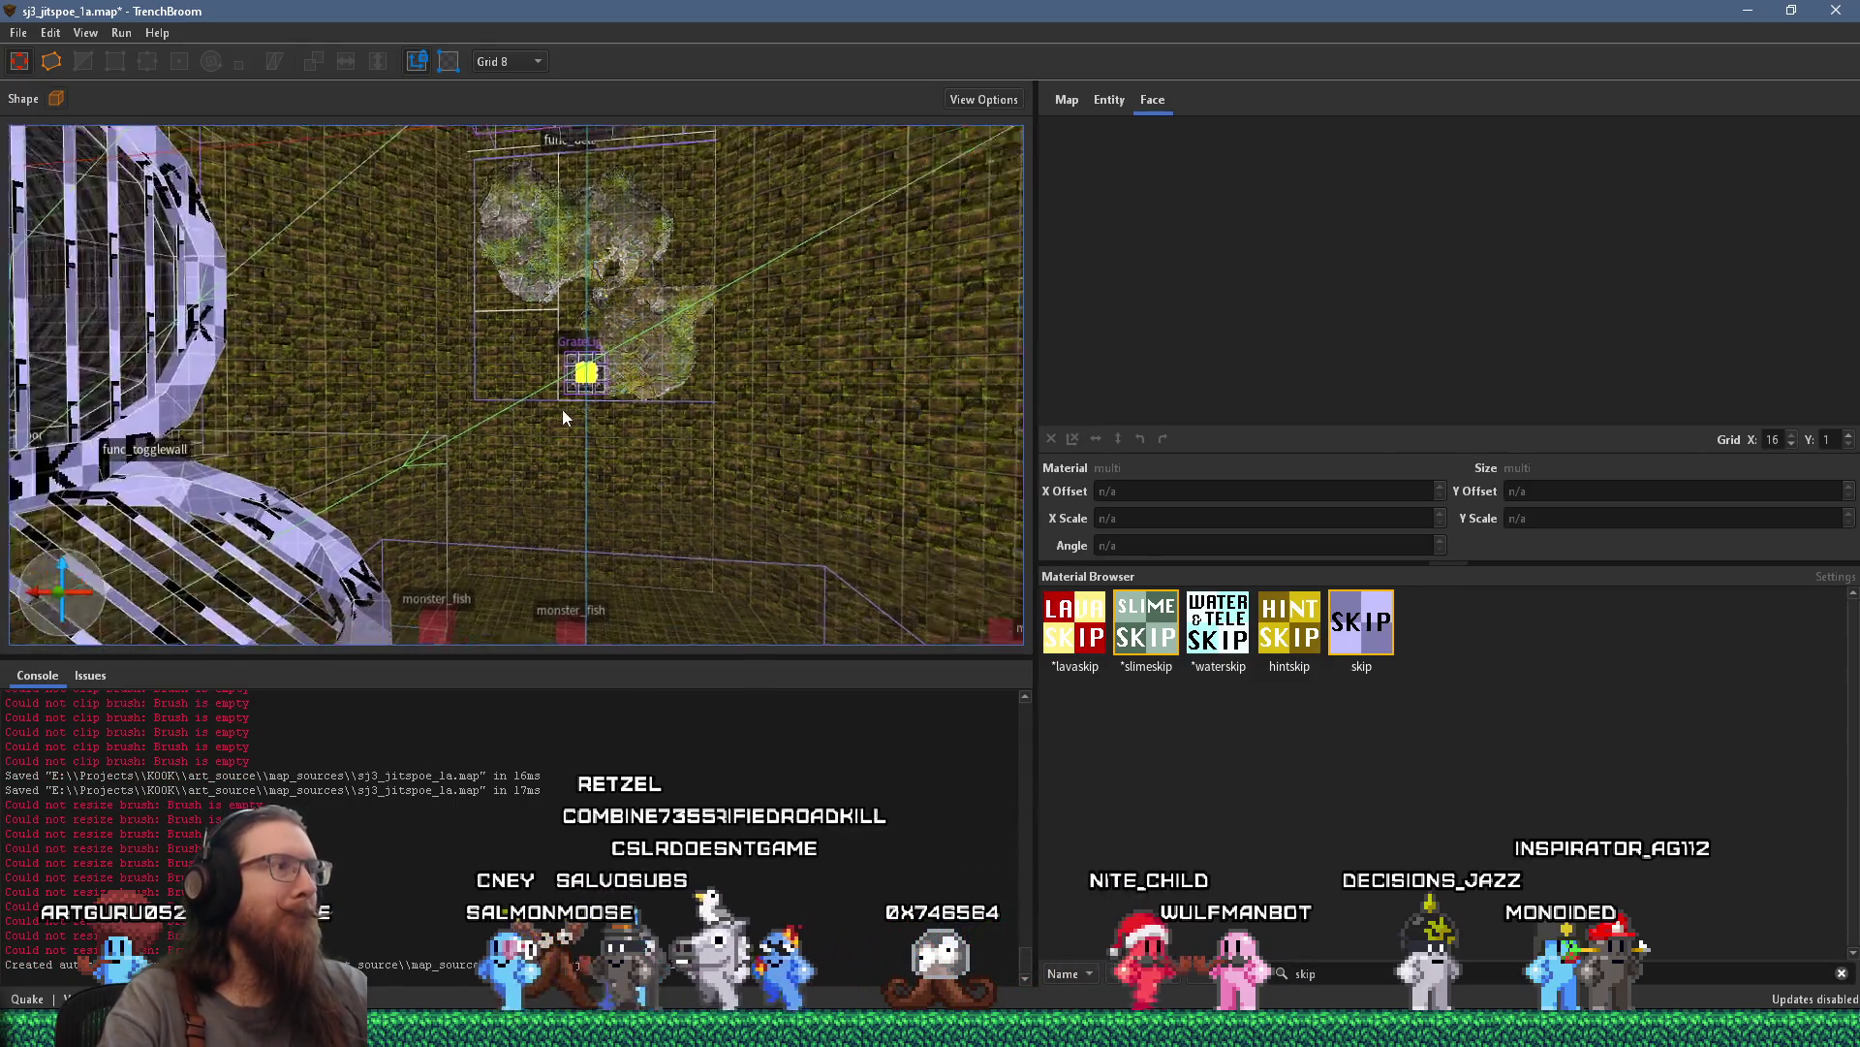
{"action": "scroll", "coordinate": [600, 539], "scroll_direction": "down", "scroll_amount": 3}
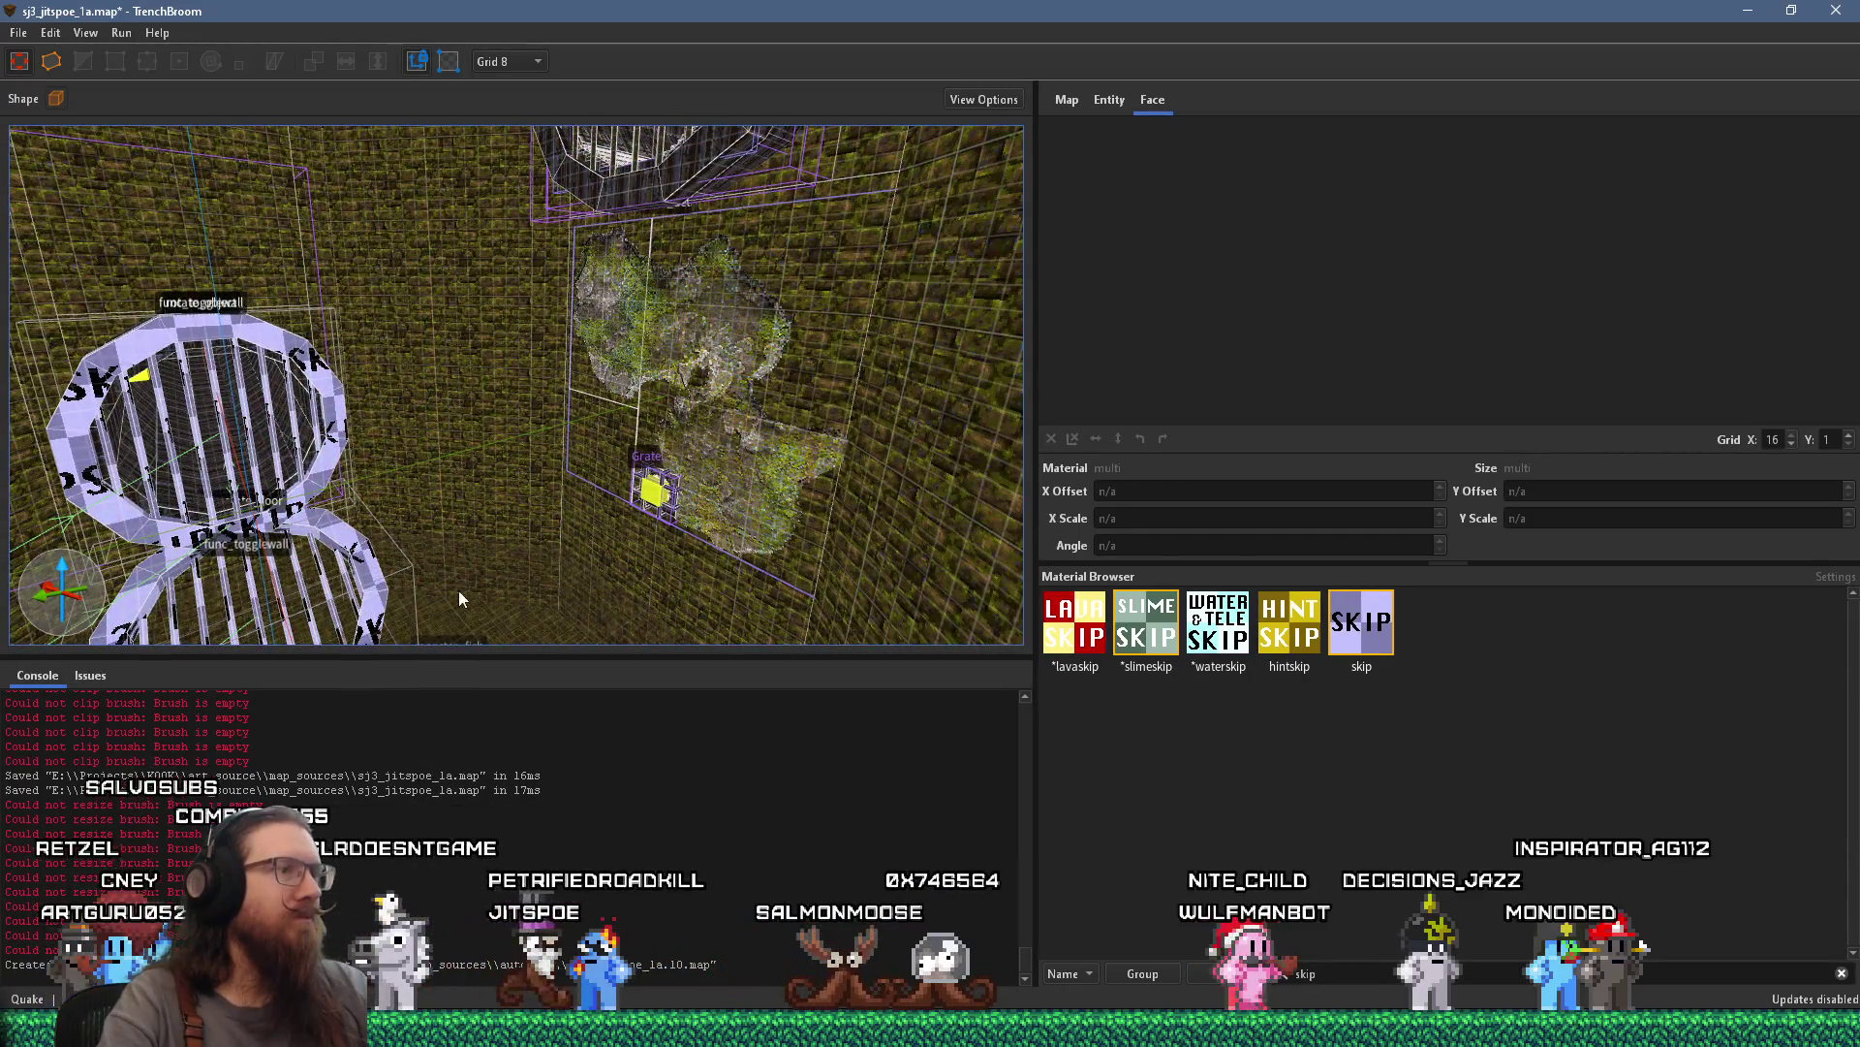
{"action": "scroll", "coordinate": [416, 576], "scroll_direction": "down", "scroll_amount": 3}
{"action": "scroll", "coordinate": [776, 500], "scroll_direction": "up", "scroll_amount": 3}
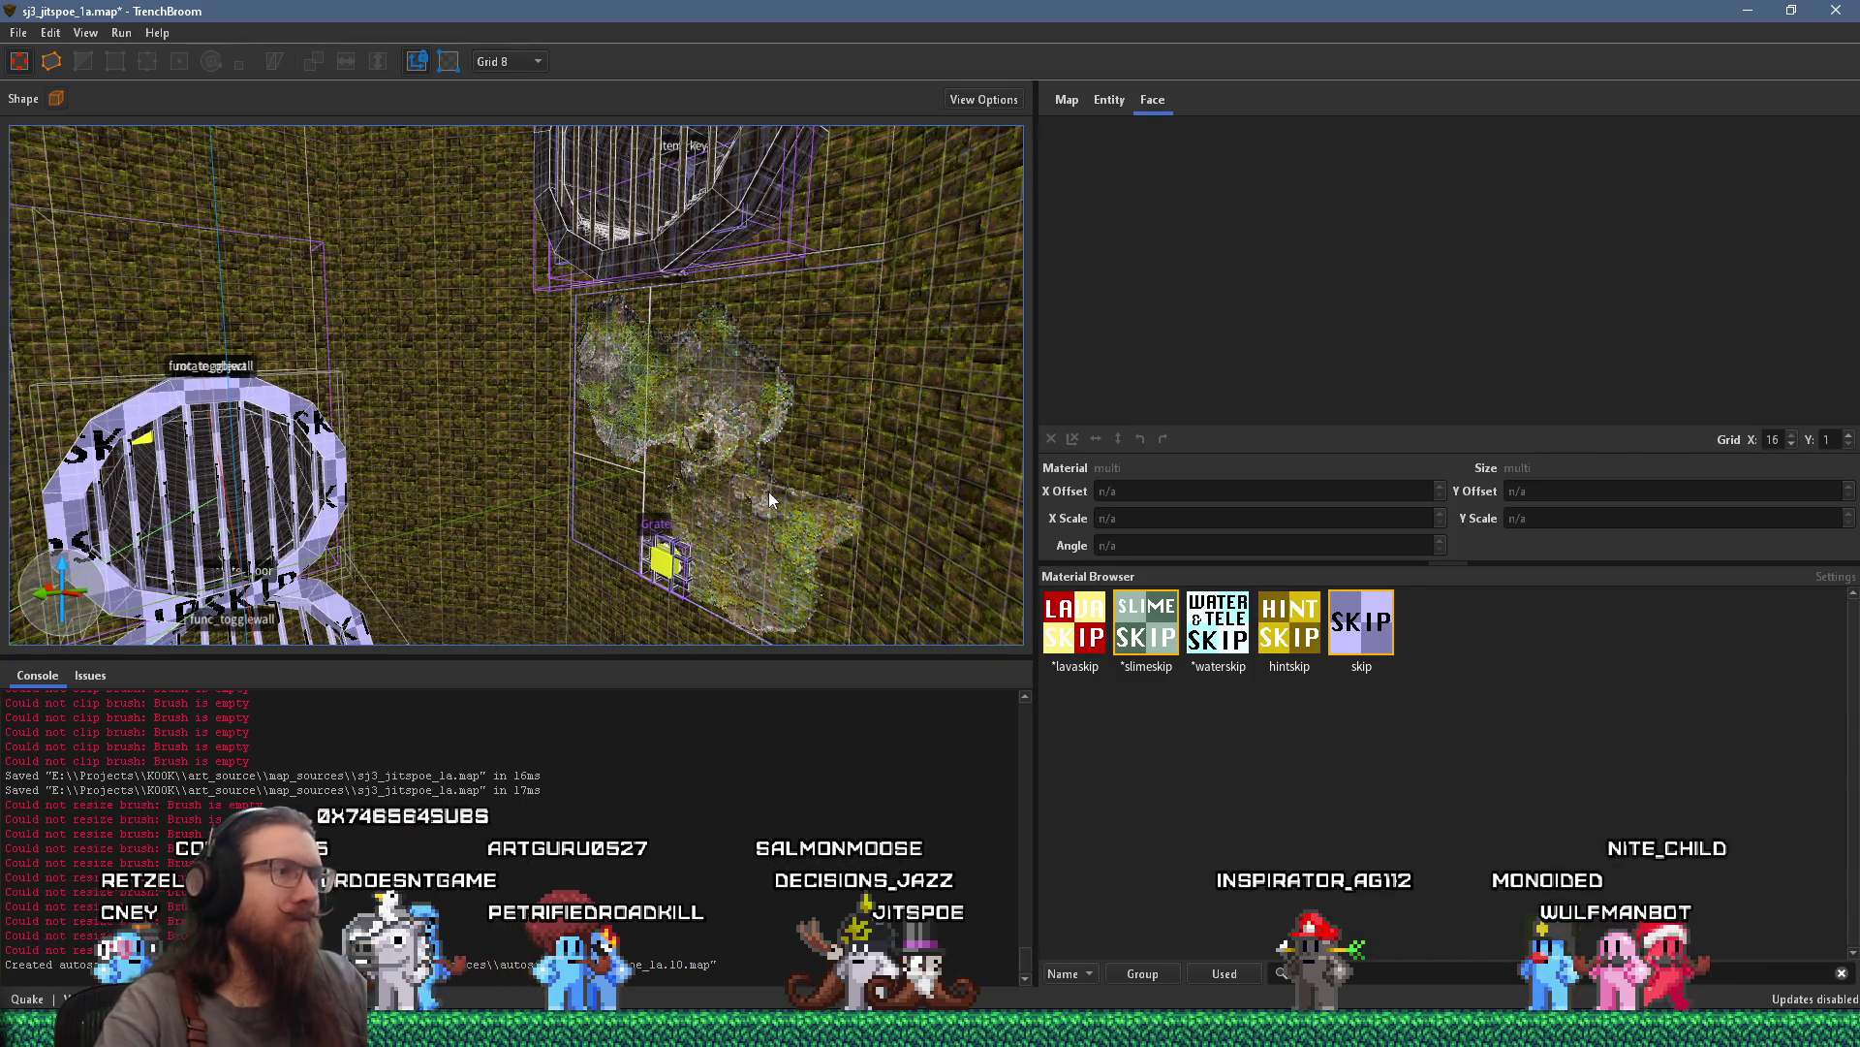
{"action": "scroll", "coordinate": [923, 475], "scroll_direction": "down", "scroll_amount": 5}
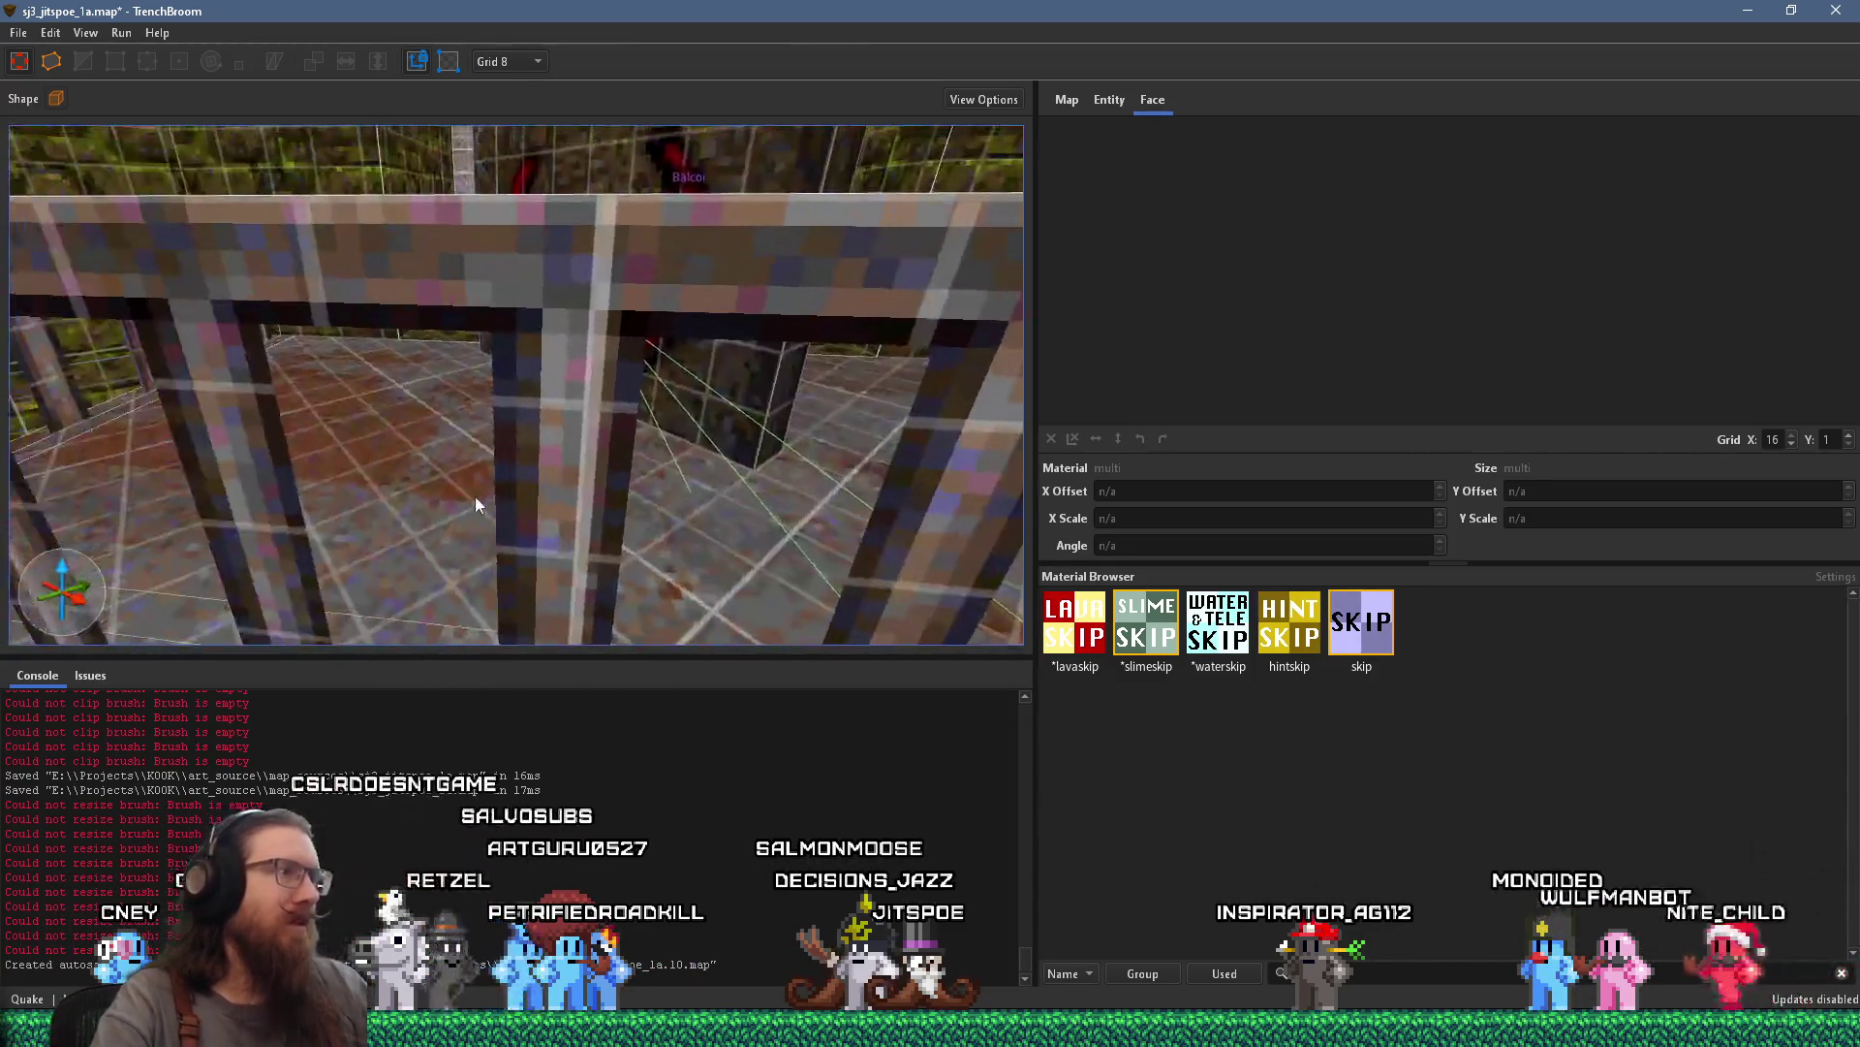
{"action": "scroll", "coordinate": [477, 524], "scroll_direction": "up", "scroll_amount": 3}
{"action": "scroll", "coordinate": [491, 479], "scroll_direction": "down", "scroll_amount": 10}
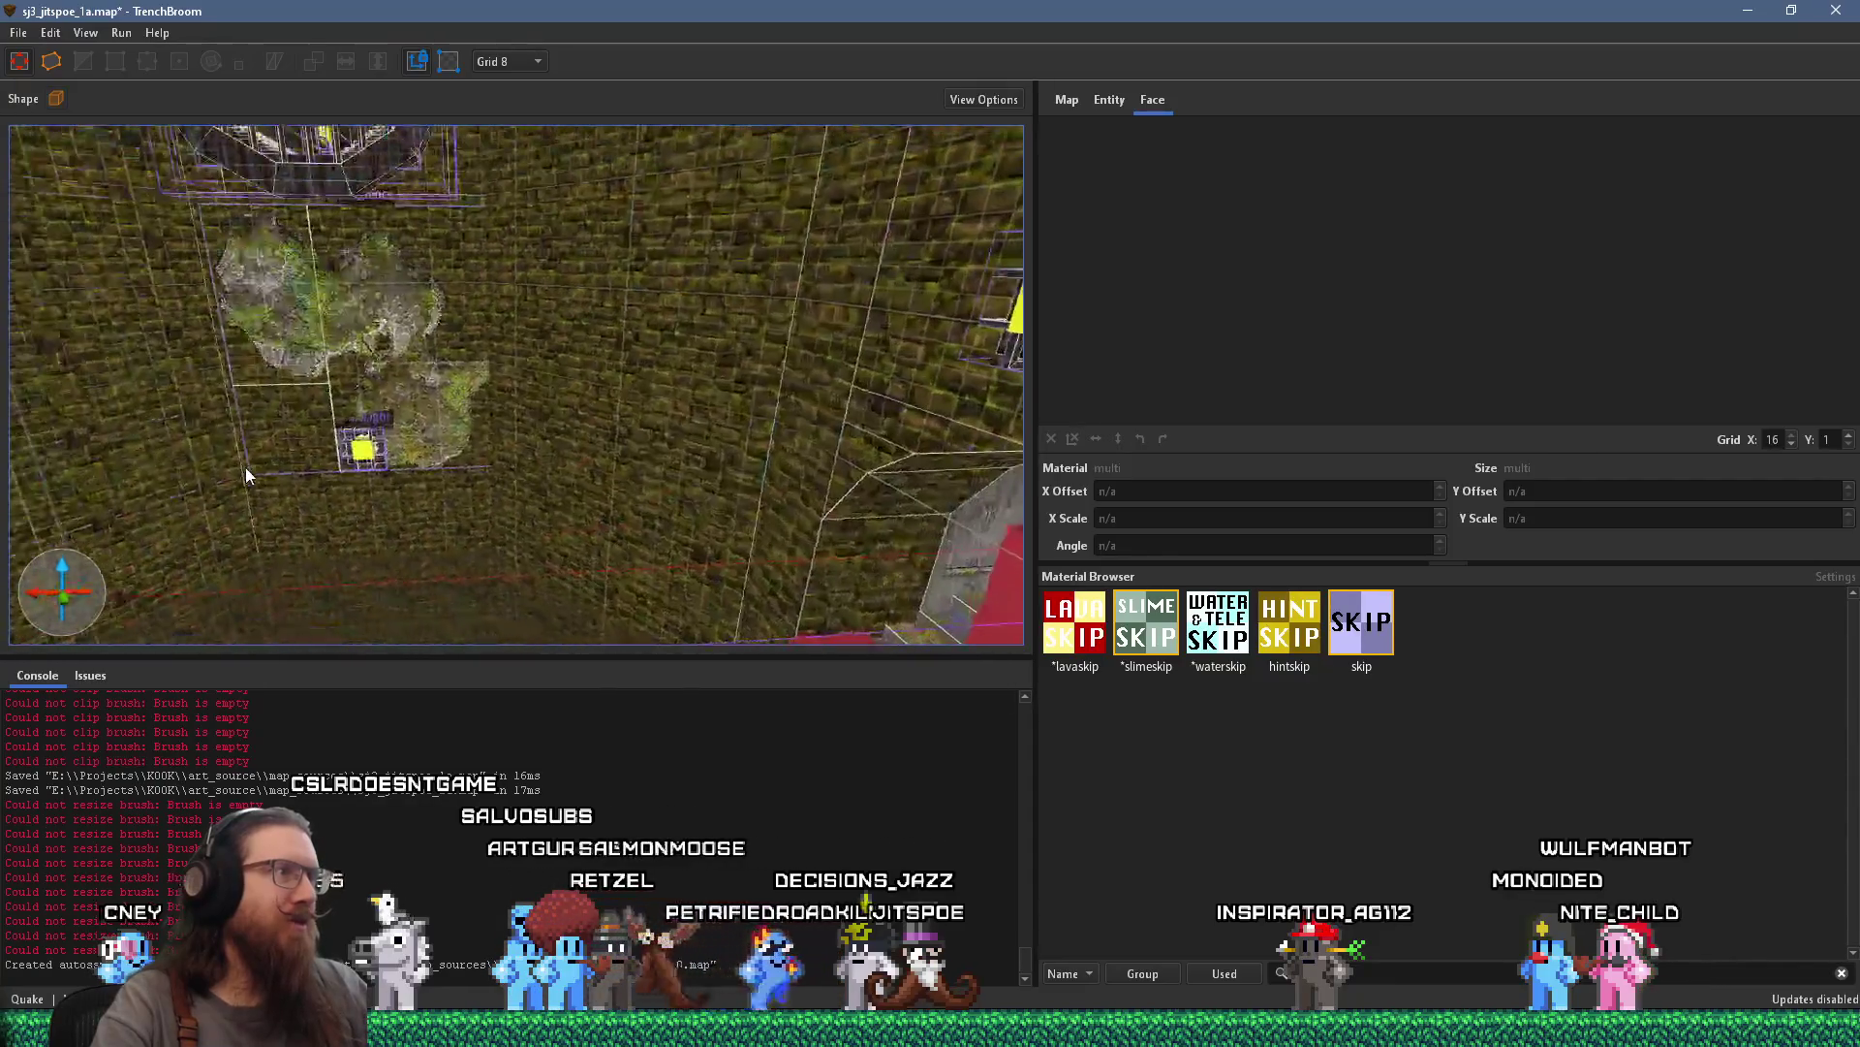
{"action": "scroll", "coordinate": [684, 457], "scroll_direction": "up", "scroll_amount": 8}
{"action": "scroll", "coordinate": [683, 457], "scroll_direction": "down", "scroll_amount": 6}
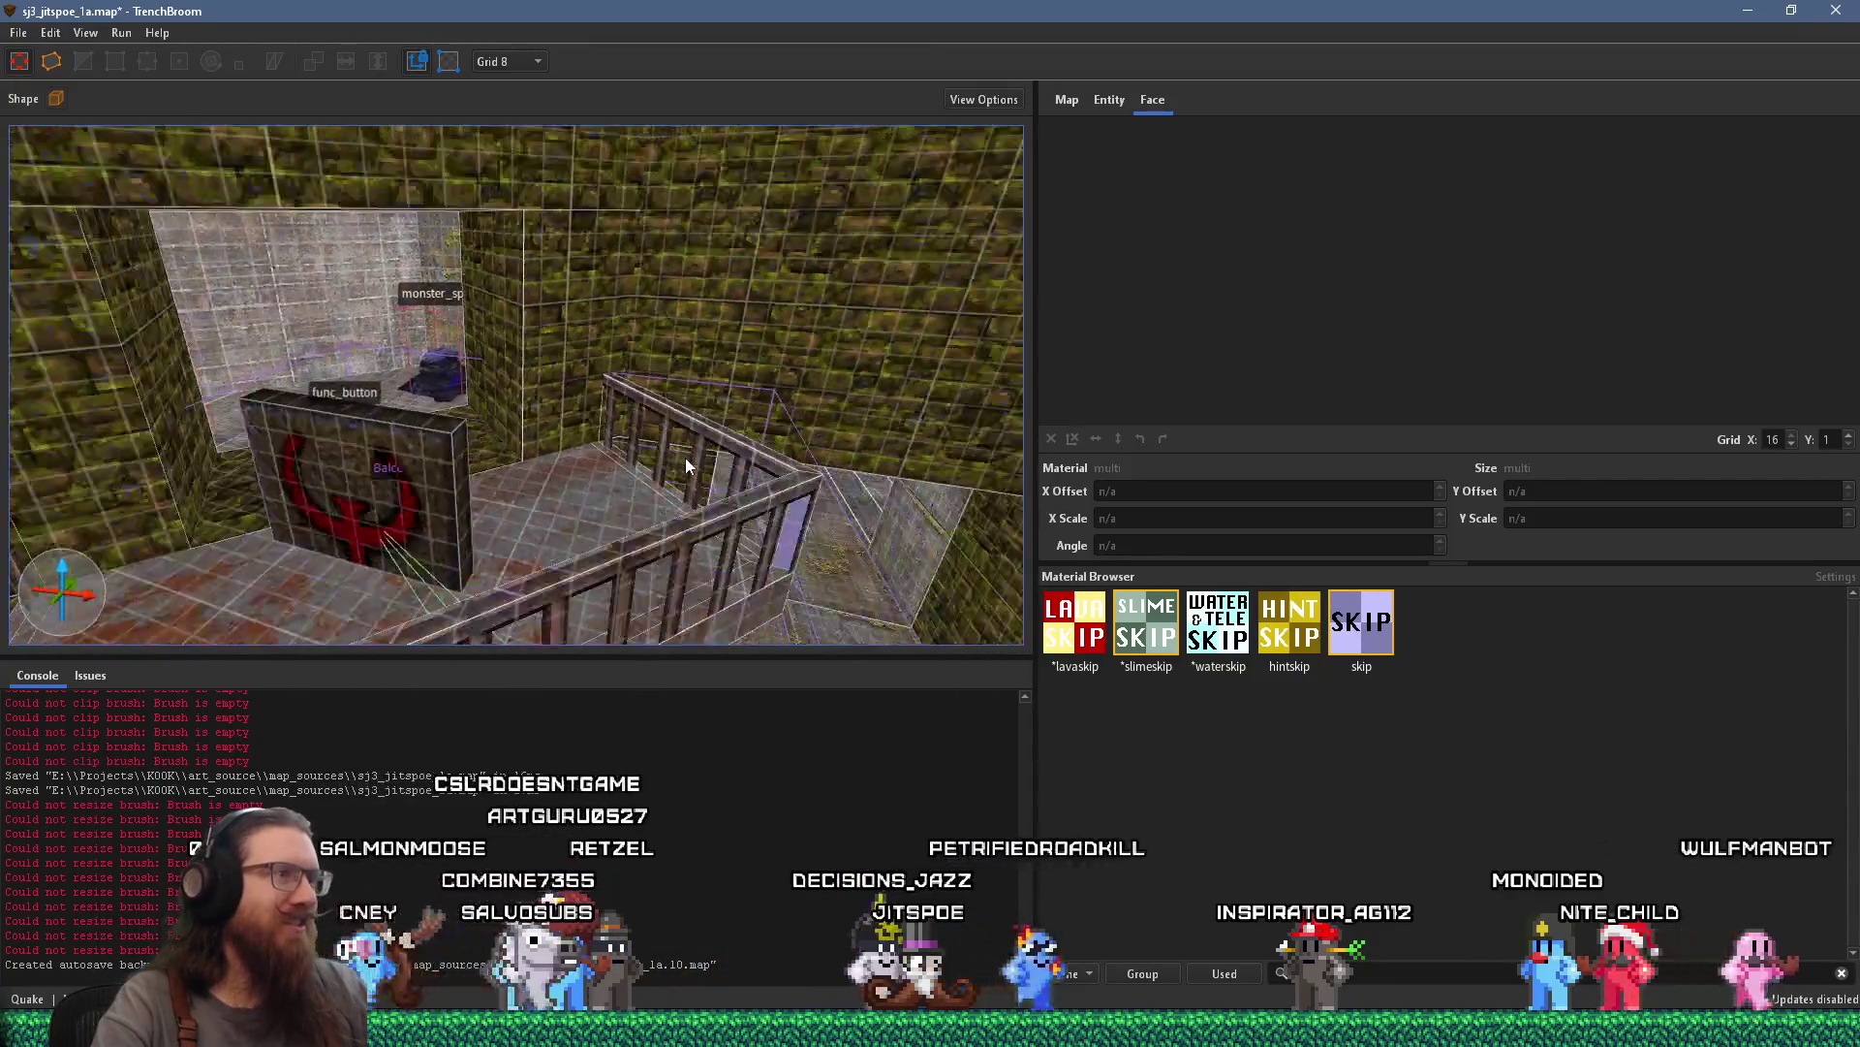
{"action": "left_click", "coordinate": [587, 467]}
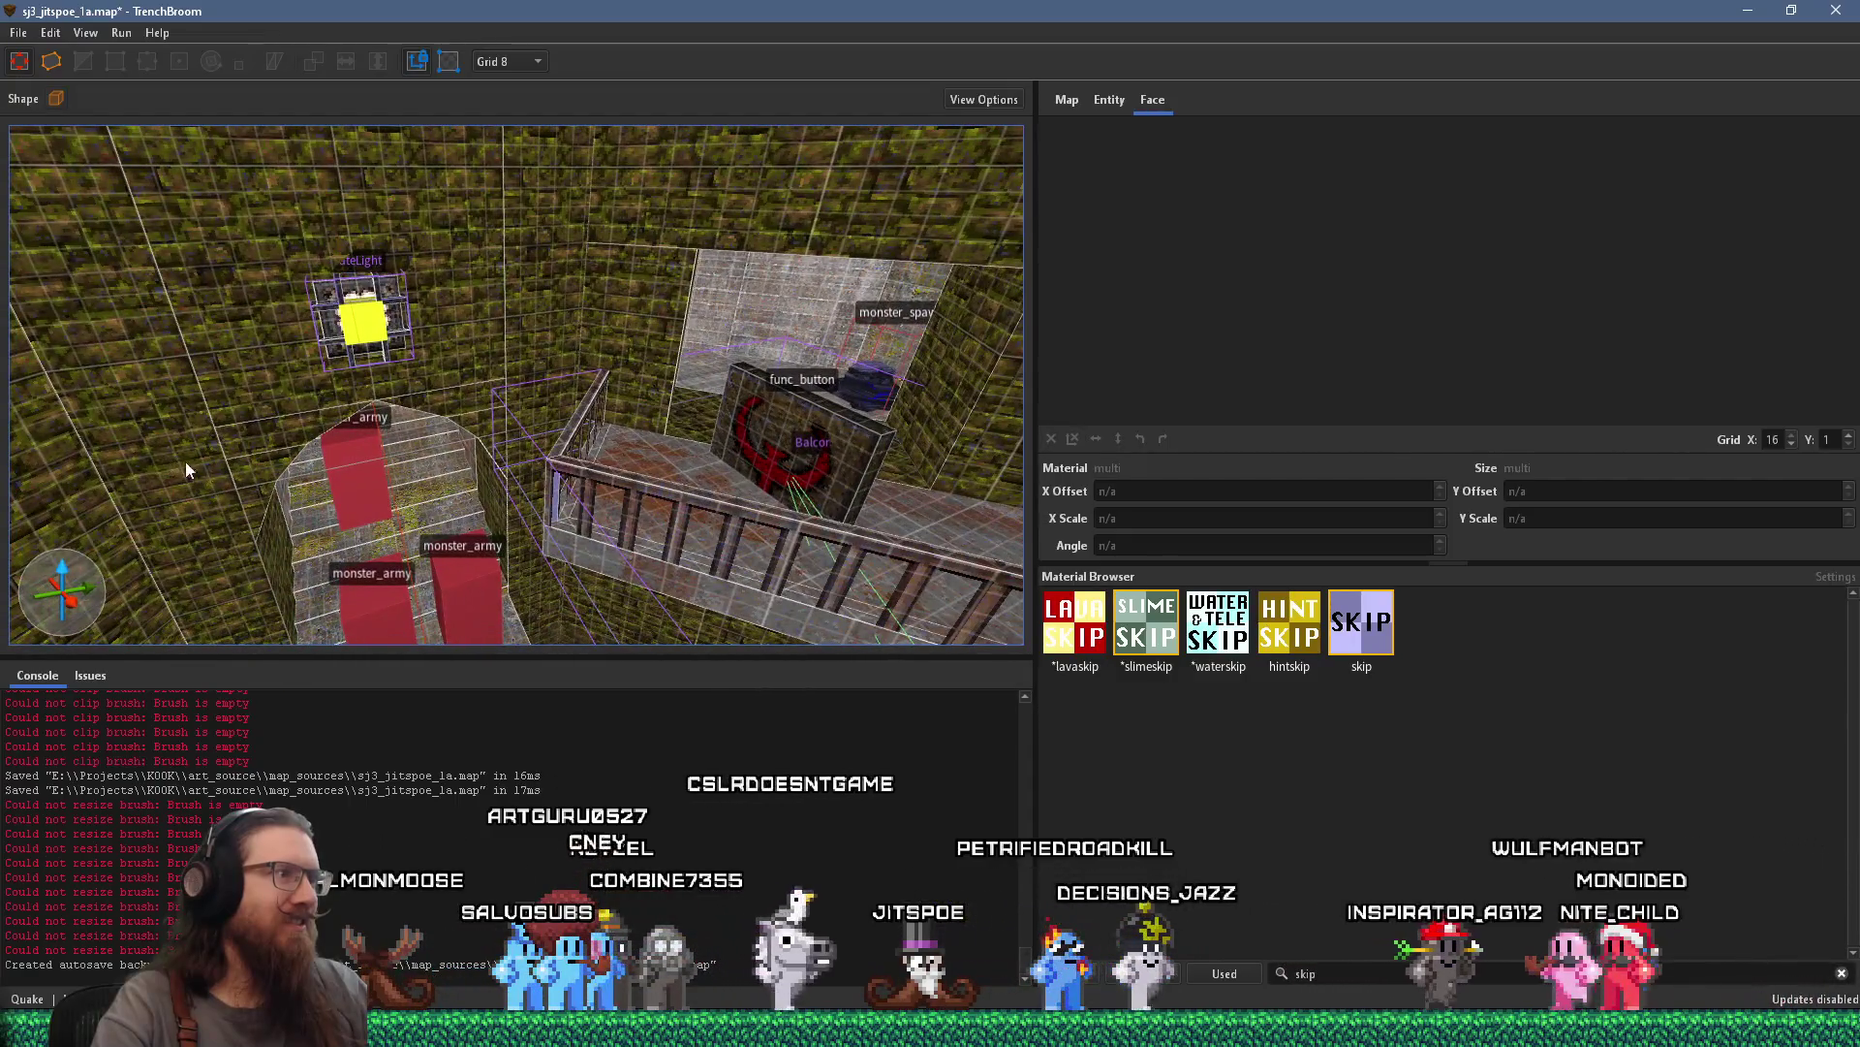
{"action": "scroll", "coordinate": [184, 472], "scroll_direction": "up", "scroll_amount": 5}
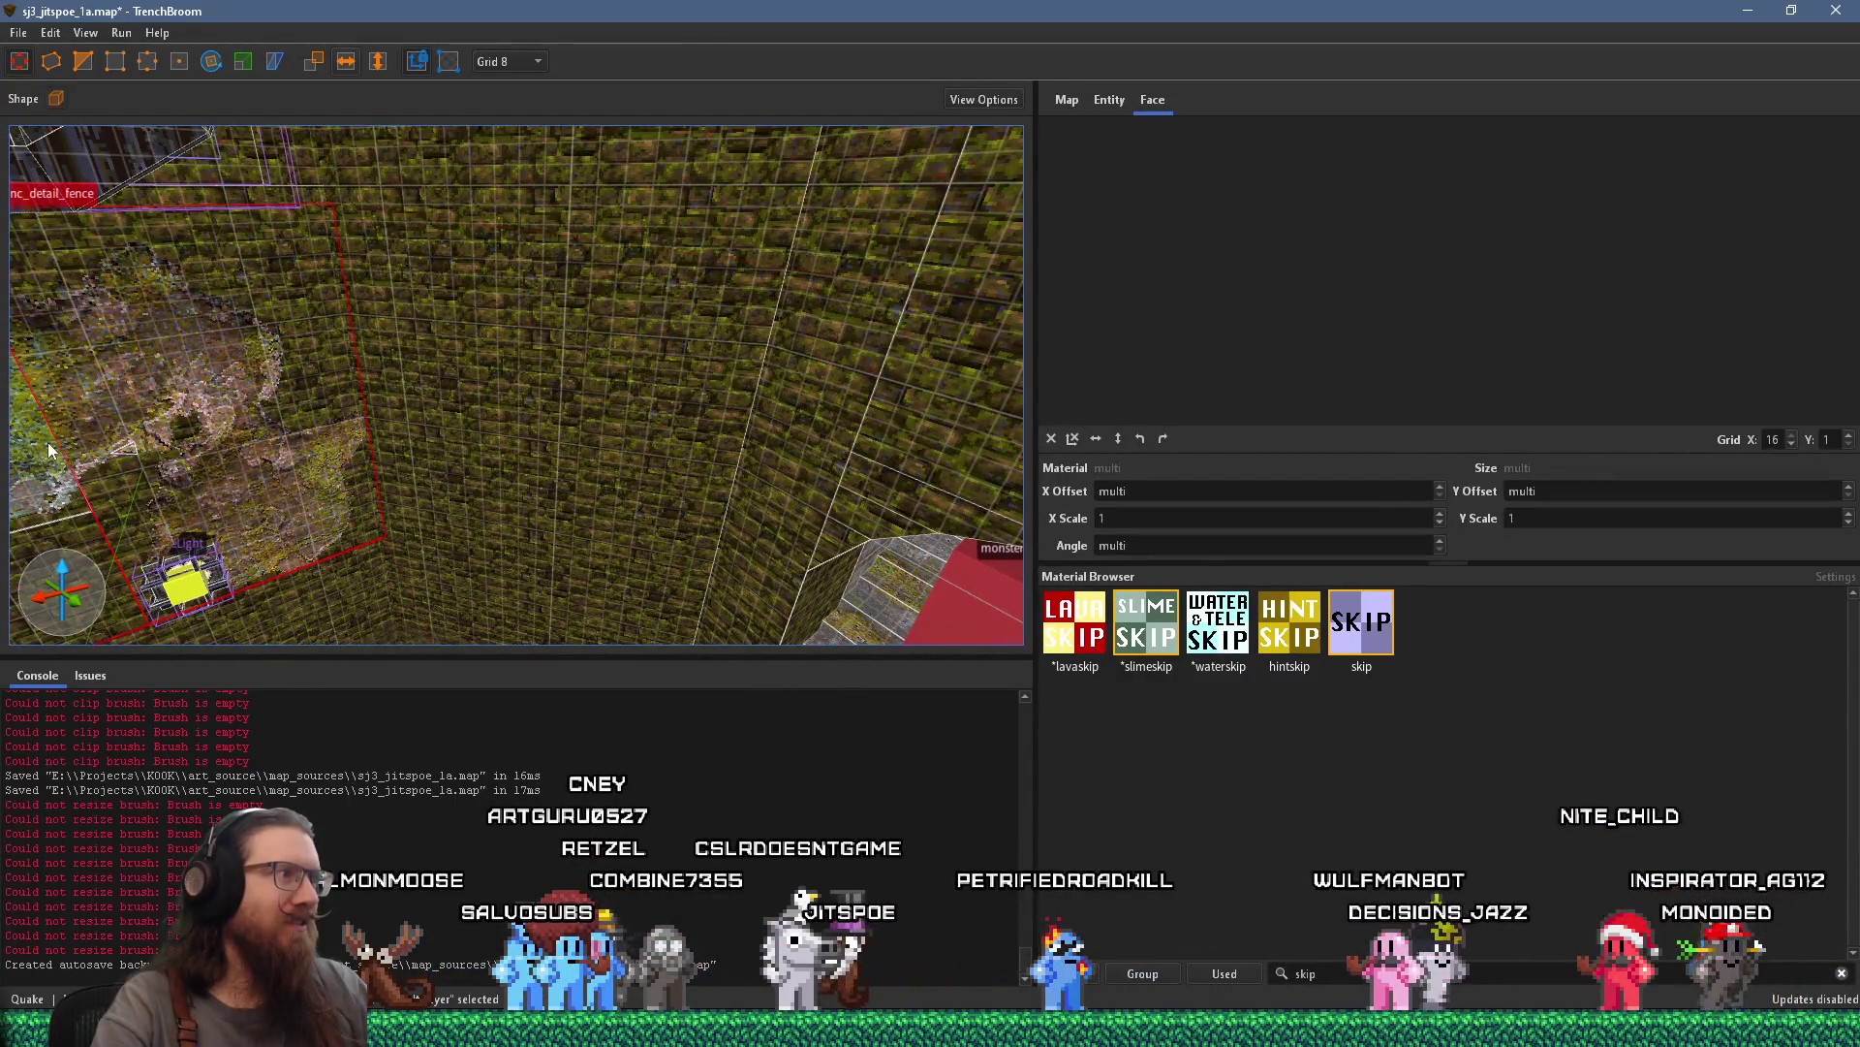
{"action": "scroll", "coordinate": [24, 534], "scroll_direction": "down", "scroll_amount": 8}
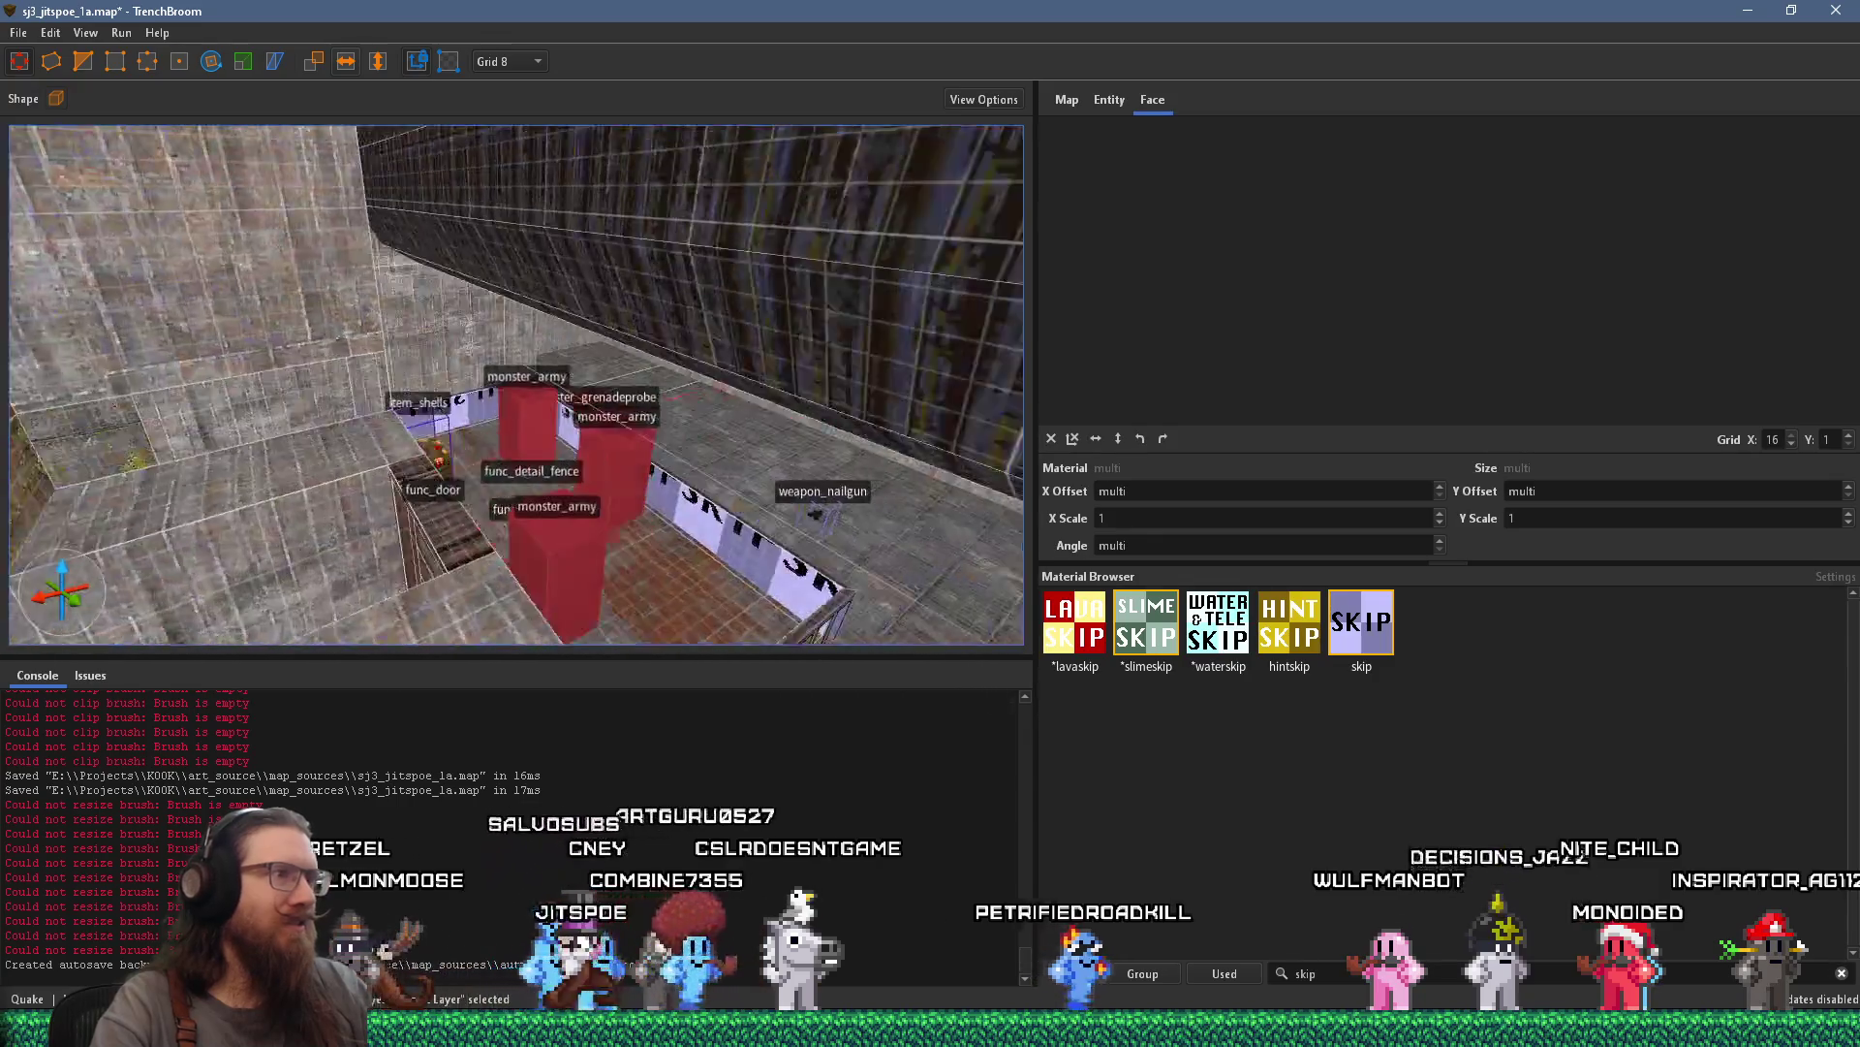
{"action": "scroll", "coordinate": [585, 464], "scroll_direction": "up", "scroll_amount": 3}
{"action": "mouse_move", "coordinate": [492, 327]}
{"action": "left_mouse_down"}
{"action": "mouse_move", "coordinate": [701, 351]}
{"action": "mouse_move", "coordinate": [474, 421]}
{"action": "mouse_move", "coordinate": [797, 370]}
{"action": "mouse_move", "coordinate": [556, 402]}
{"action": "mouse_move", "coordinate": [985, 473]}
{"action": "mouse_move", "coordinate": [948, 589]}
{"action": "mouse_move", "coordinate": [770, 556]}
{"action": "mouse_move", "coordinate": [649, 570]}
{"action": "mouse_move", "coordinate": [898, 544]}
{"action": "left_mouse_up"}
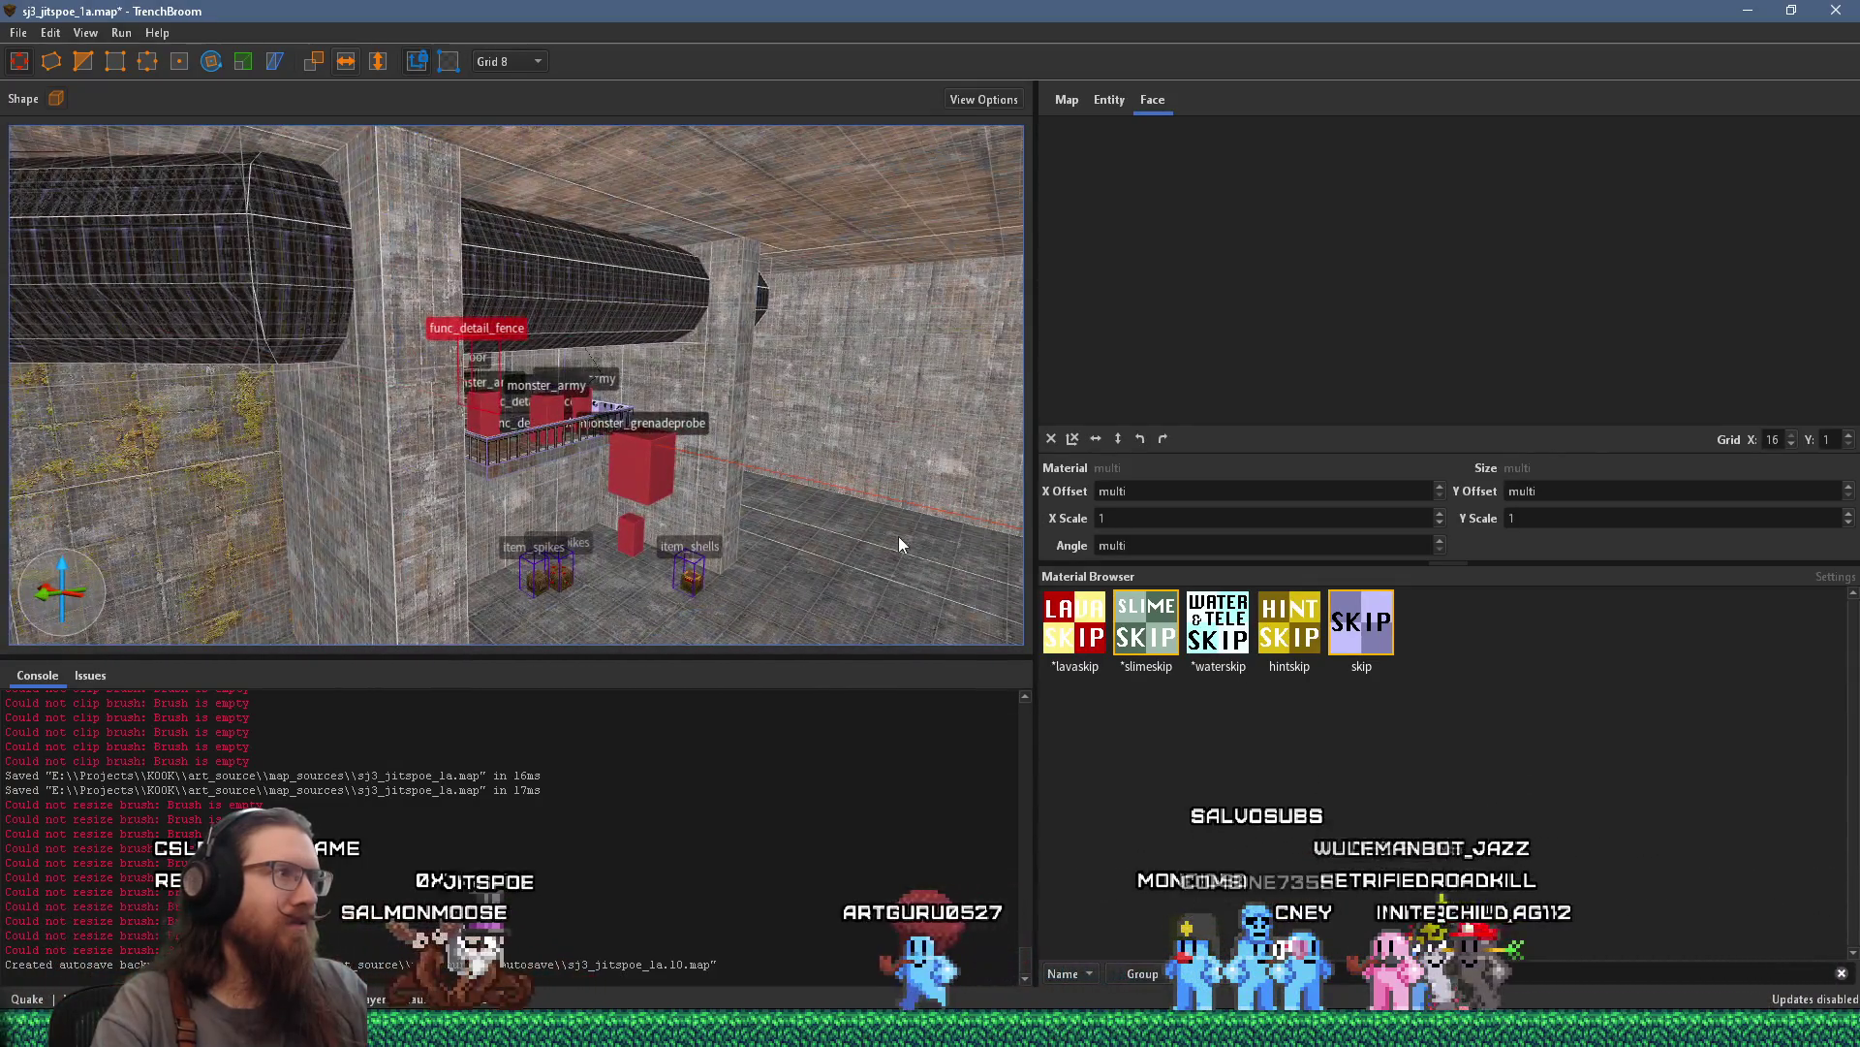
{"action": "mouse_move", "coordinate": [448, 501]}
{"action": "left_mouse_down"}
{"action": "mouse_move", "coordinate": [459, 601]}
{"action": "mouse_move", "coordinate": [760, 480]}
{"action": "mouse_move", "coordinate": [779, 502]}
{"action": "mouse_move", "coordinate": [661, 567]}
{"action": "mouse_move", "coordinate": [550, 506]}
{"action": "mouse_move", "coordinate": [608, 469]}
{"action": "mouse_move", "coordinate": [380, 531]}
{"action": "mouse_move", "coordinate": [796, 455]}
{"action": "mouse_move", "coordinate": [628, 490]}
{"action": "mouse_move", "coordinate": [681, 498]}
{"action": "left_mouse_up"}
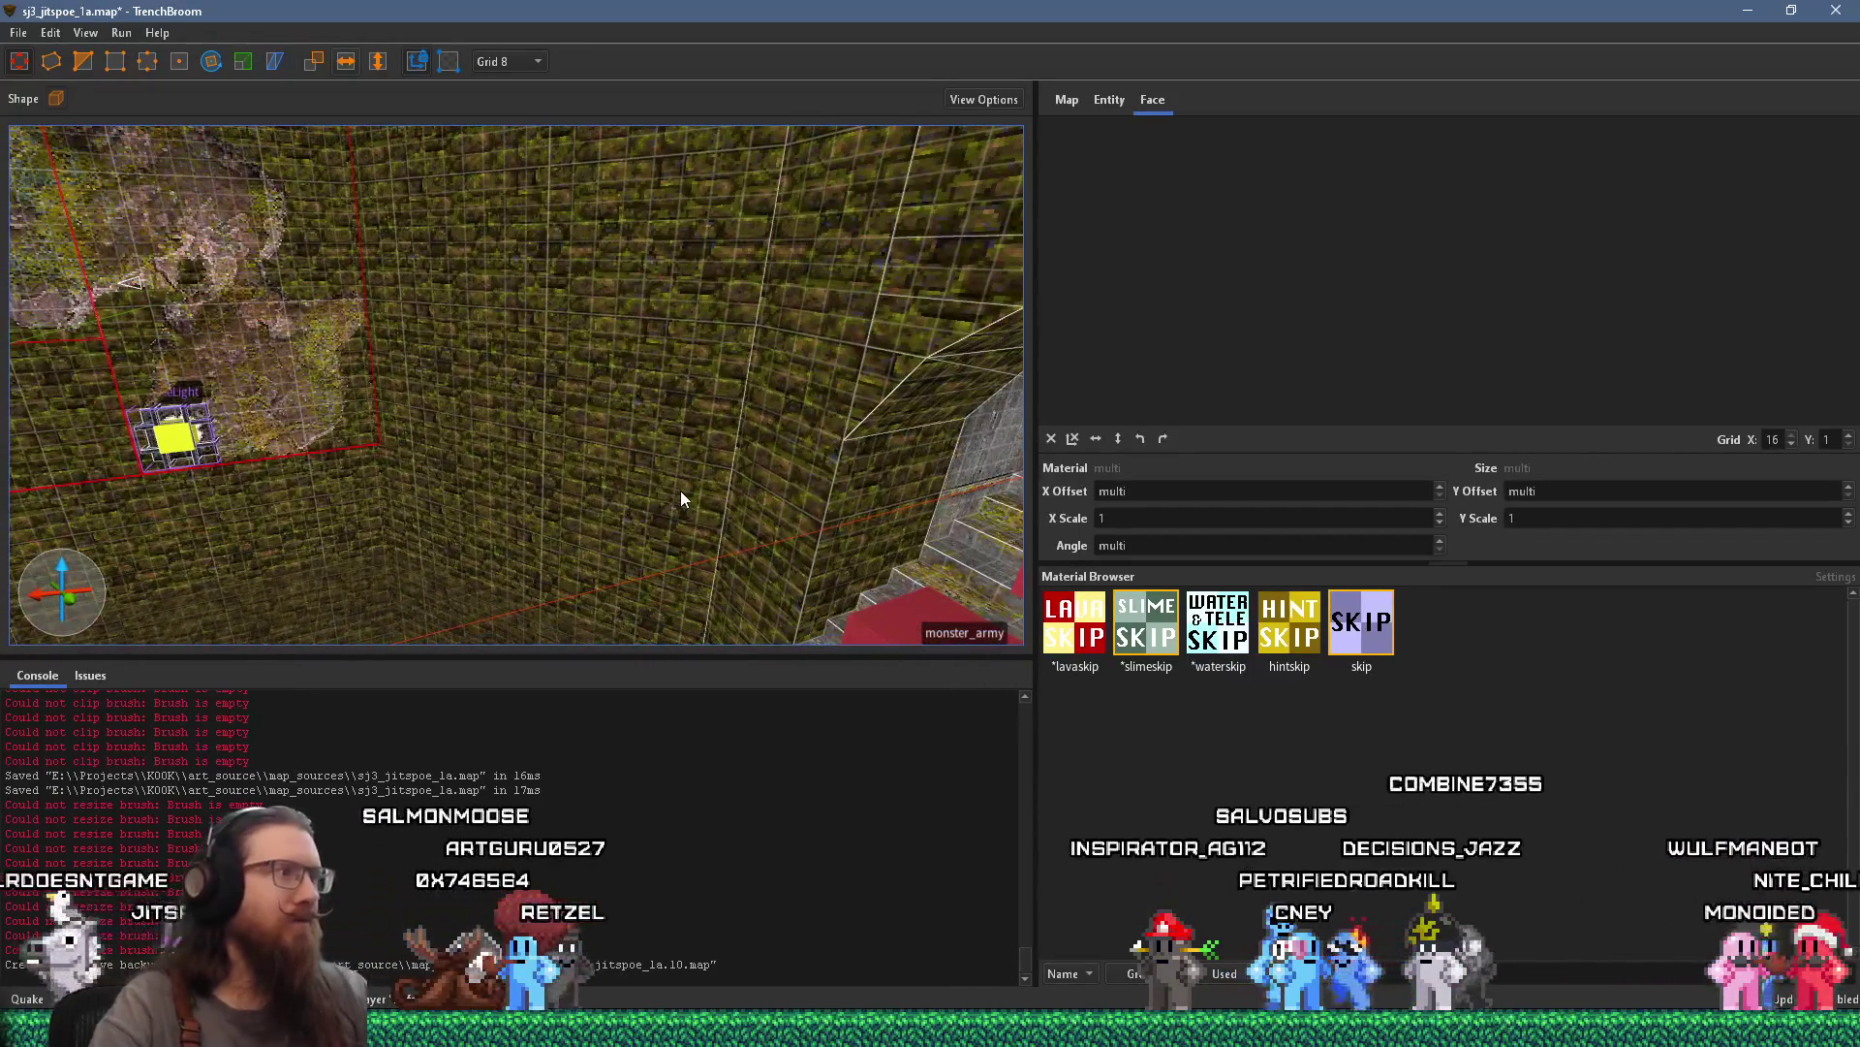
{"action": "key", "text": "Escape"}
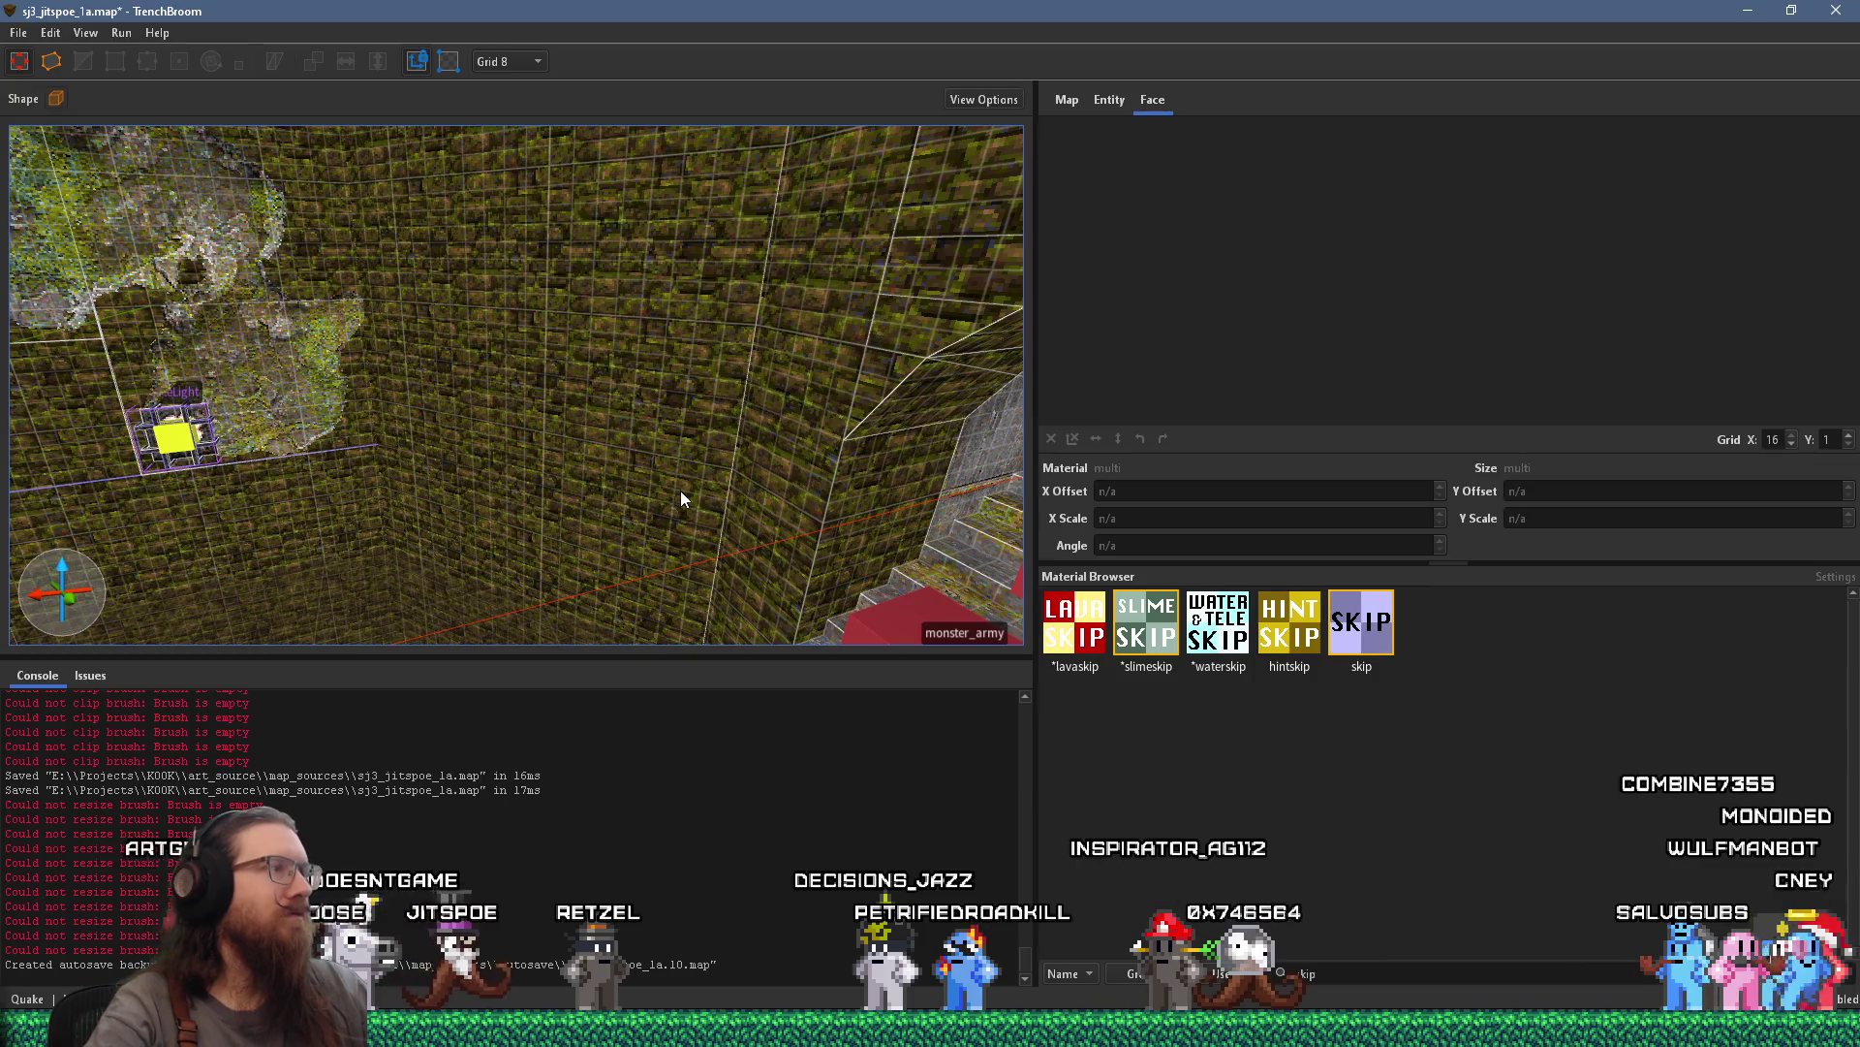
{"action": "mouse_move", "coordinate": [680, 490]}
{"action": "left_mouse_down"}
{"action": "mouse_move", "coordinate": [468, 392]}
{"action": "mouse_move", "coordinate": [546, 398]}
{"action": "left_mouse_up"}
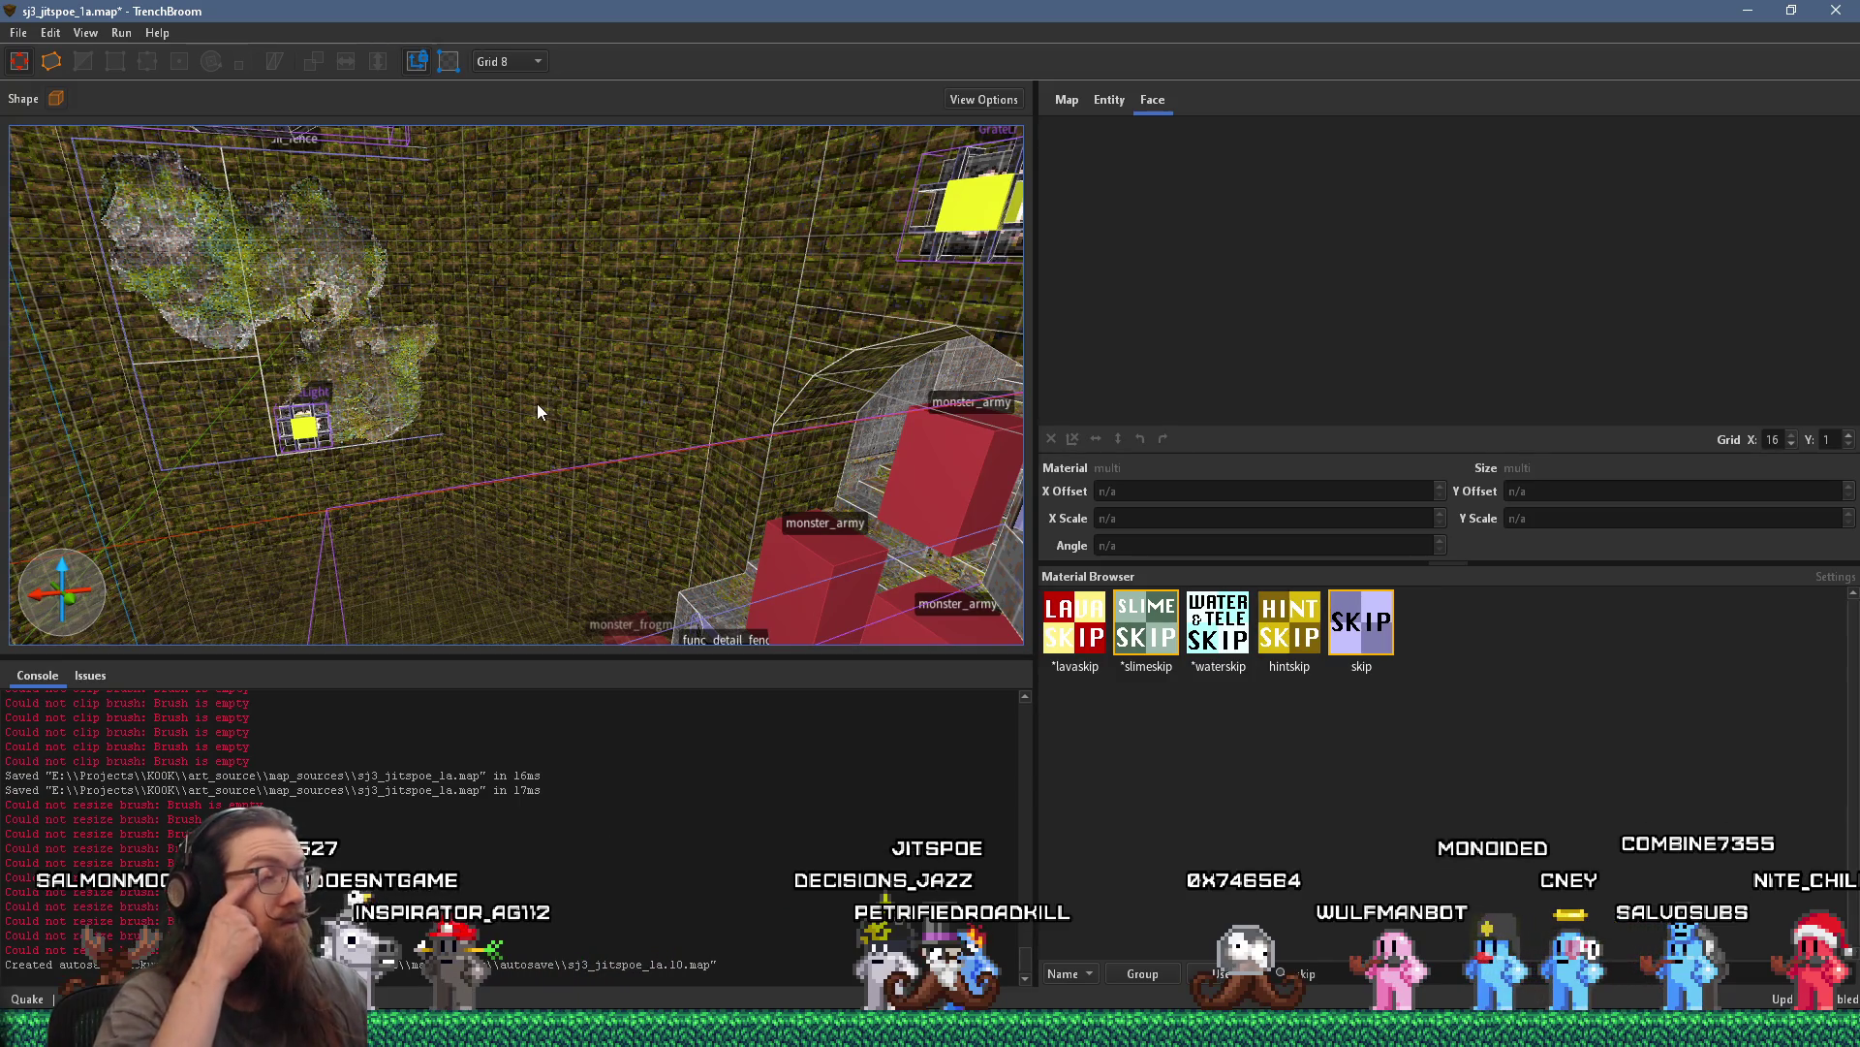
{"action": "mouse_move", "coordinate": [537, 403]}
{"action": "left_mouse_down"}
{"action": "mouse_move", "coordinate": [74, 411]}
{"action": "mouse_move", "coordinate": [211, 386]}
{"action": "left_mouse_up"}
{"action": "mouse_move", "coordinate": [438, 405]}
{"action": "left_mouse_down"}
{"action": "mouse_move", "coordinate": [496, 405]}
{"action": "mouse_move", "coordinate": [490, 428]}
{"action": "mouse_move", "coordinate": [462, 404]}
{"action": "mouse_move", "coordinate": [595, 380]}
{"action": "mouse_move", "coordinate": [717, 466]}
{"action": "mouse_move", "coordinate": [523, 426]}
{"action": "mouse_move", "coordinate": [649, 421]}
{"action": "left_mouse_up"}
{"action": "left_click", "coordinate": [500, 413]}
With all materials listed, give the func_button the green +ametal_brass2 material
{"action": "left_click", "coordinate": [756, 428]}
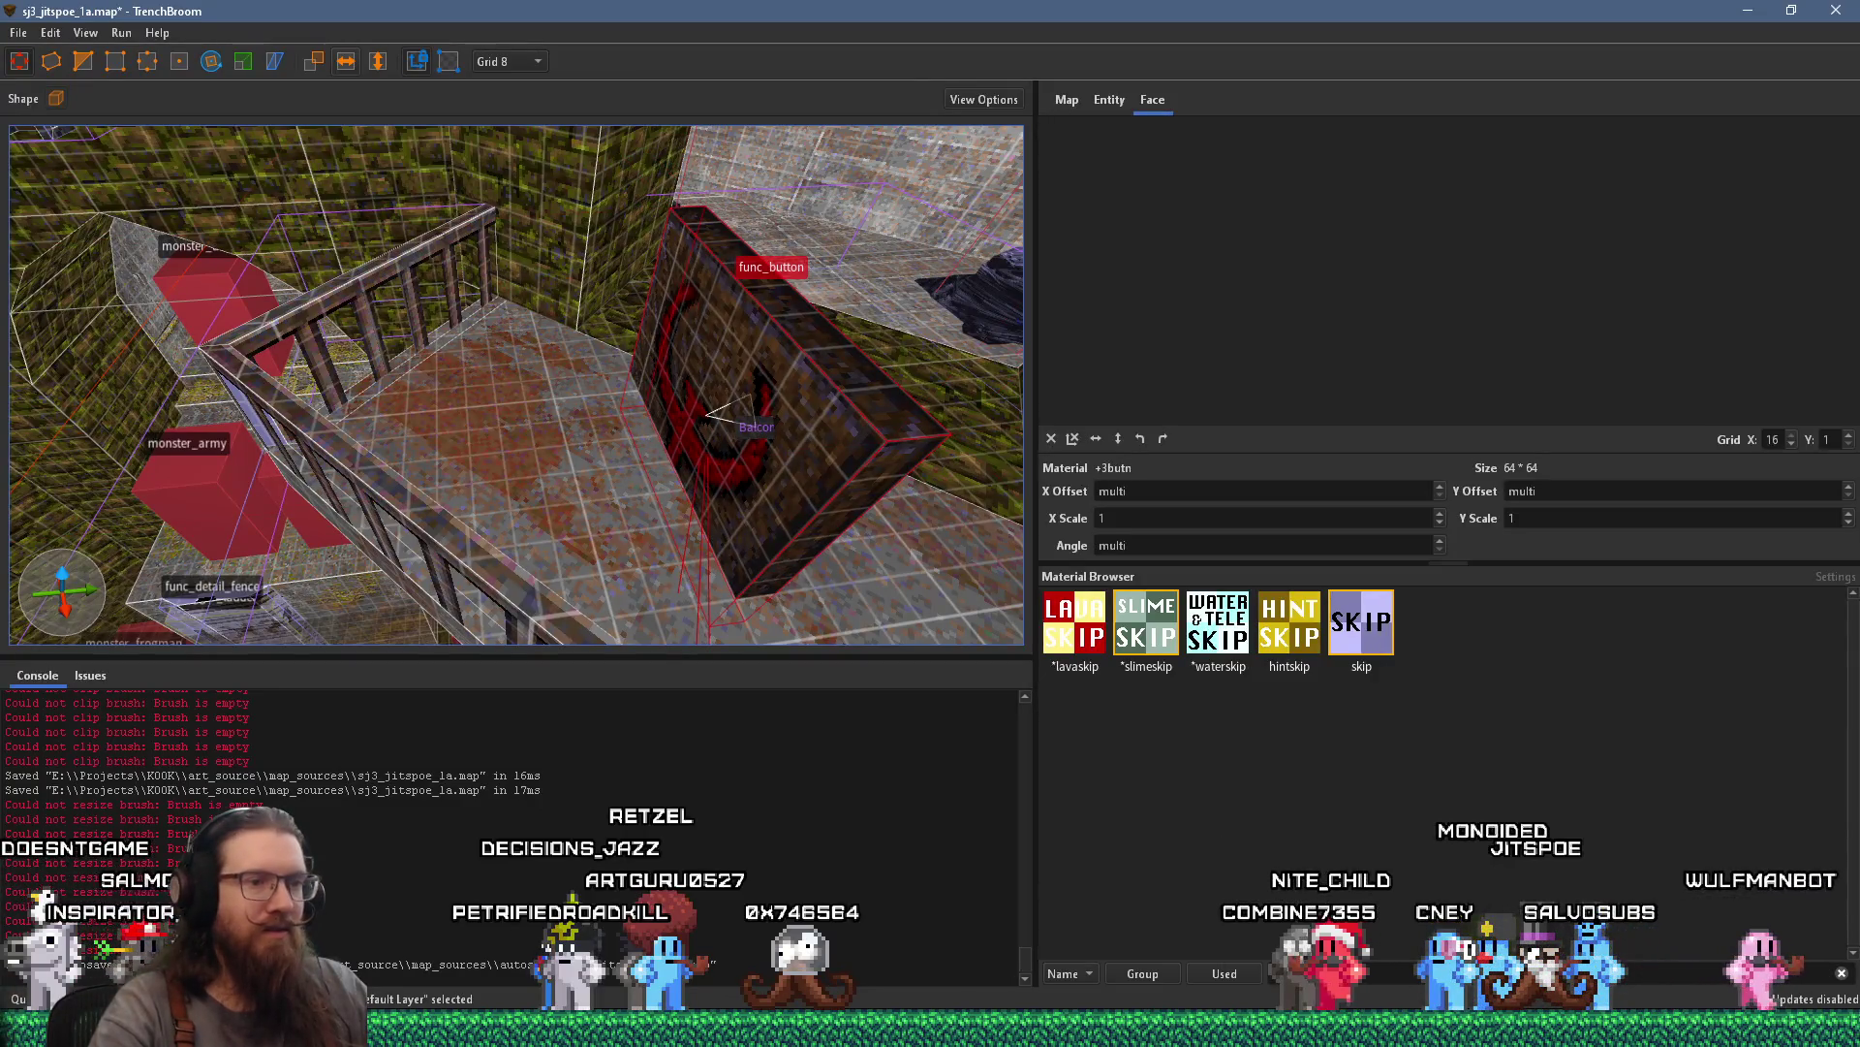
{"action": "left_click", "coordinate": [1234, 974]}
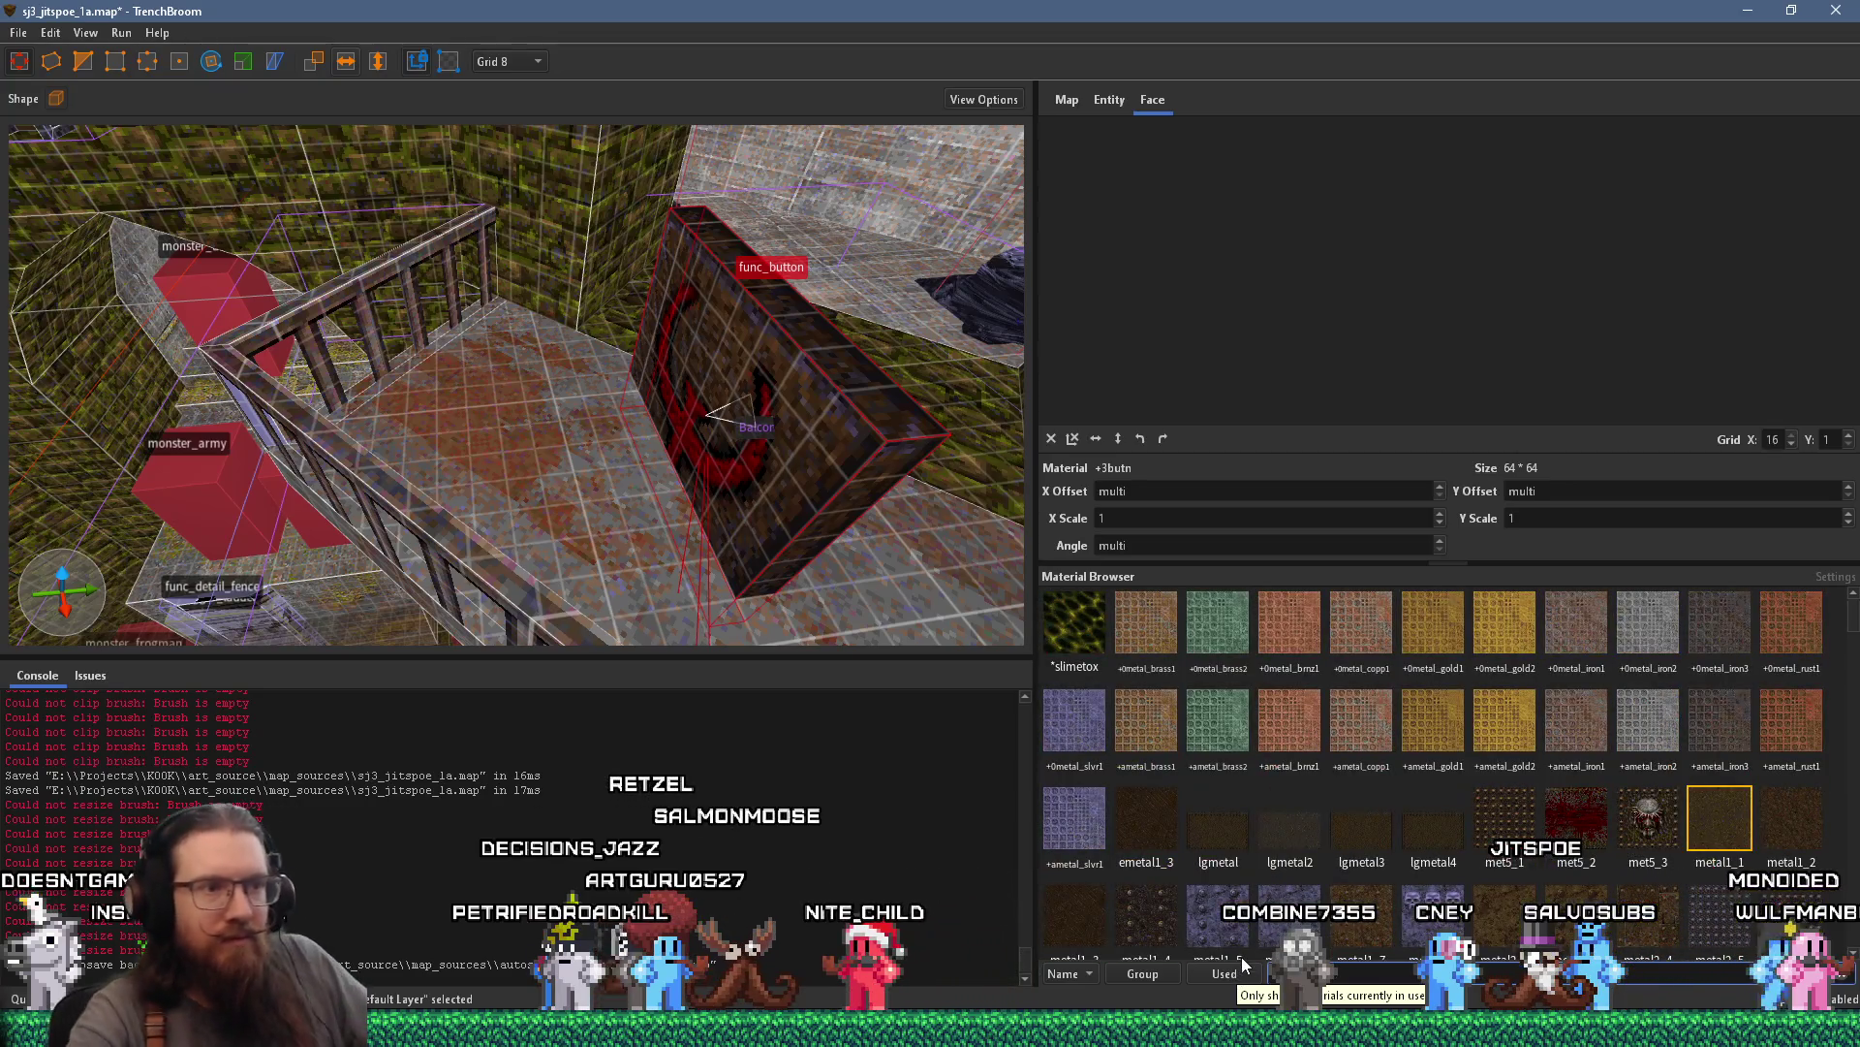
{"action": "left_click", "coordinate": [1225, 719]}
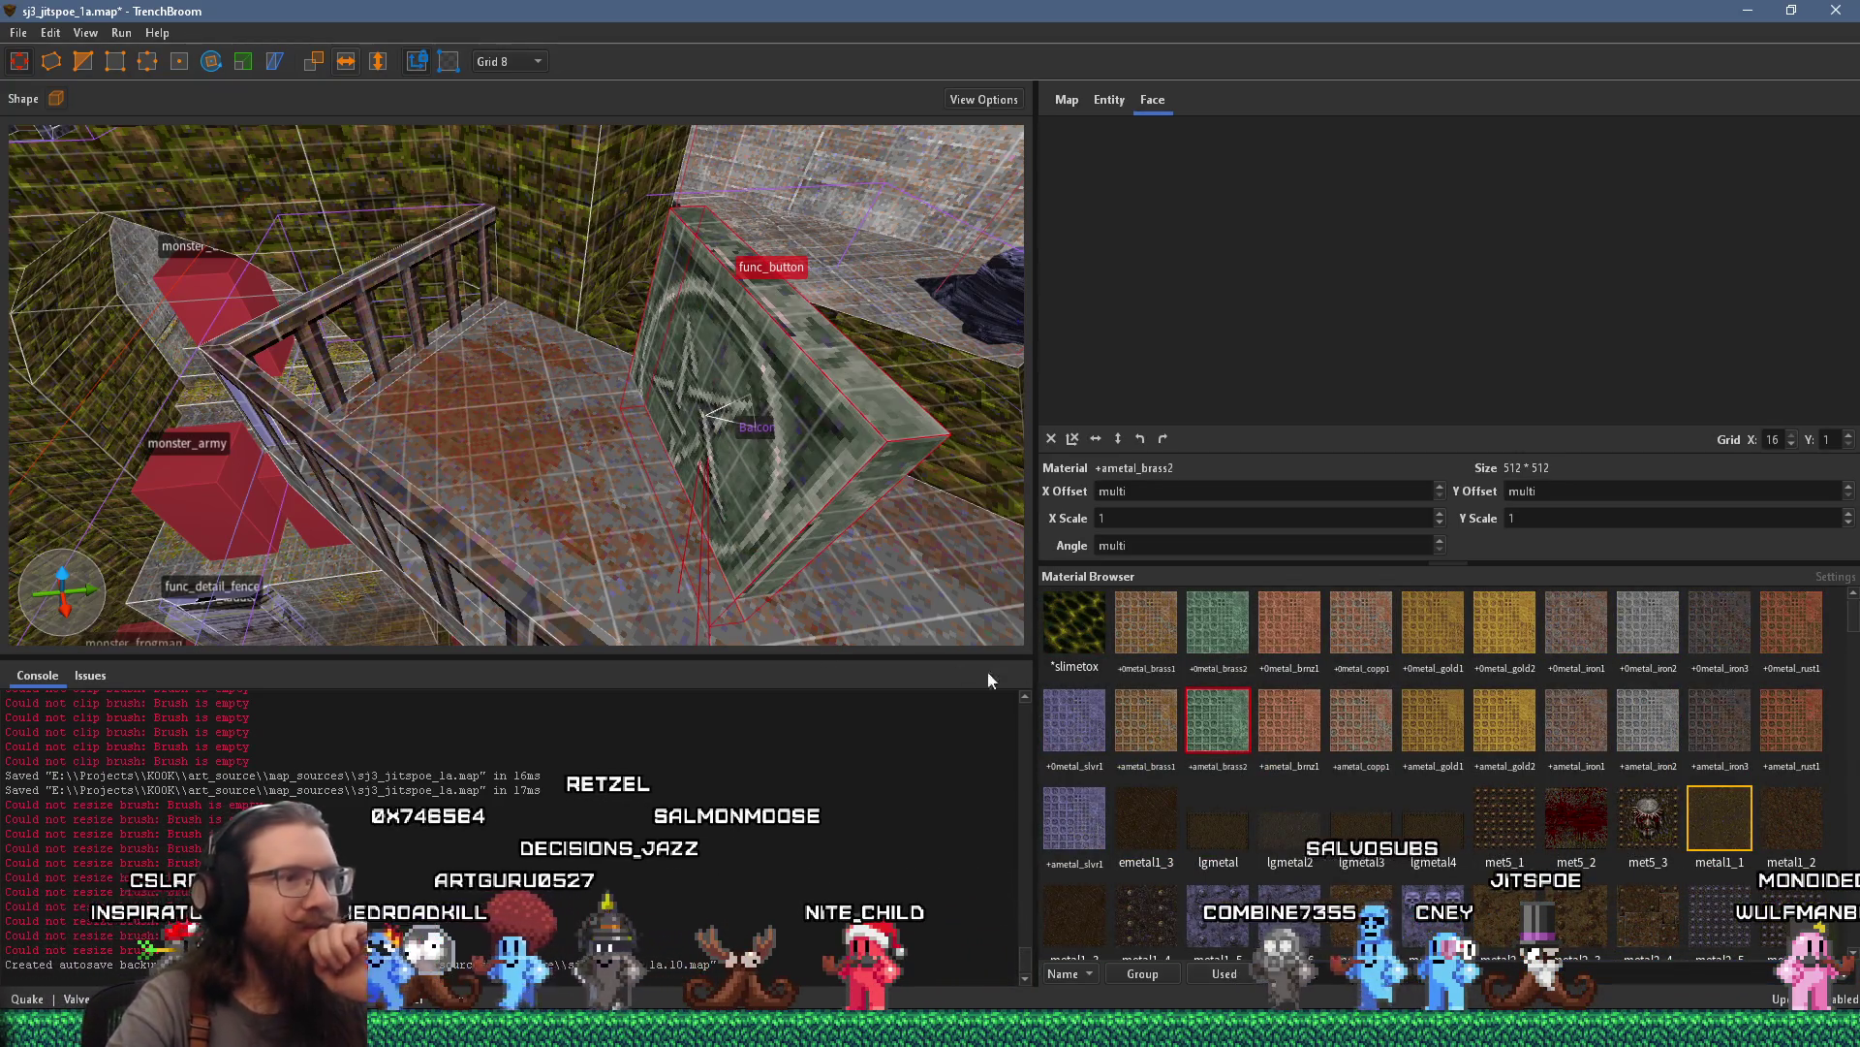
Deselect the button, select the tall pillar, and fly toward the symbol-panelled wall and stairs
{"action": "key", "text": "Escape"}
{"action": "key", "text": "s"}
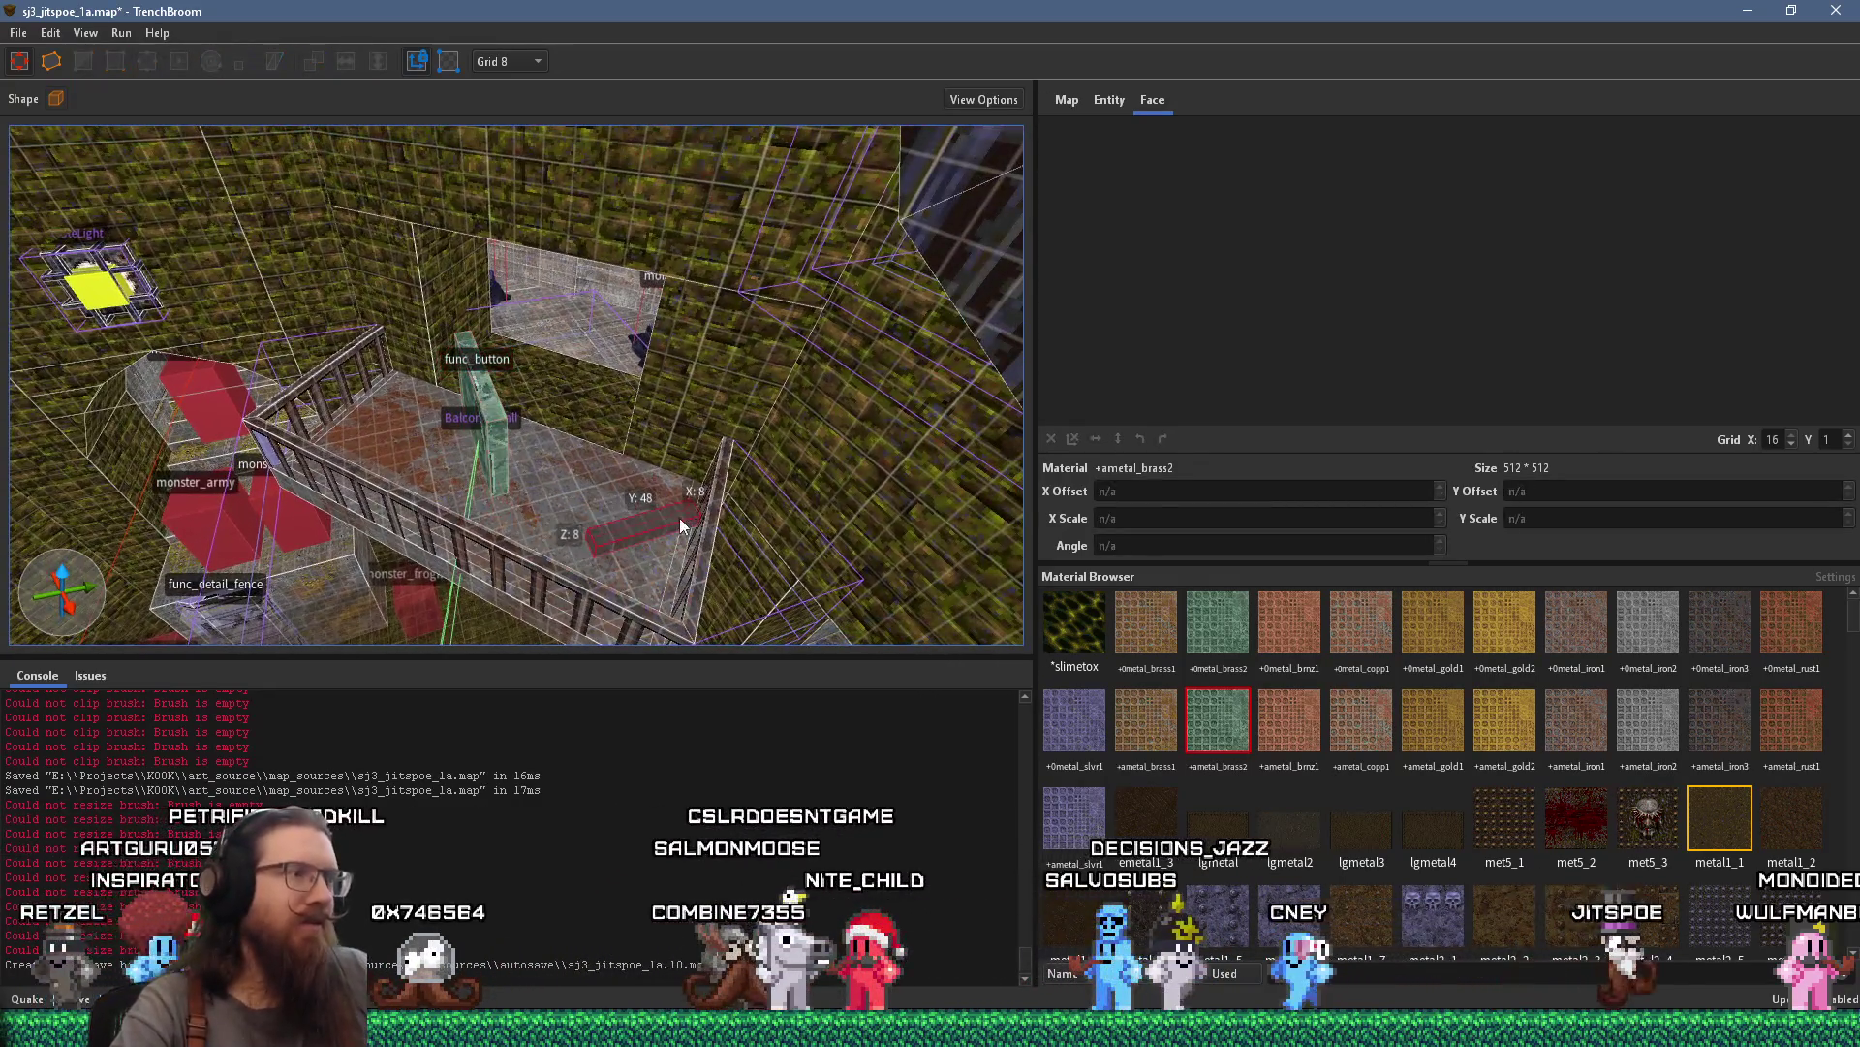
{"action": "left_click", "coordinate": [568, 275]}
{"action": "key", "text": "w"}
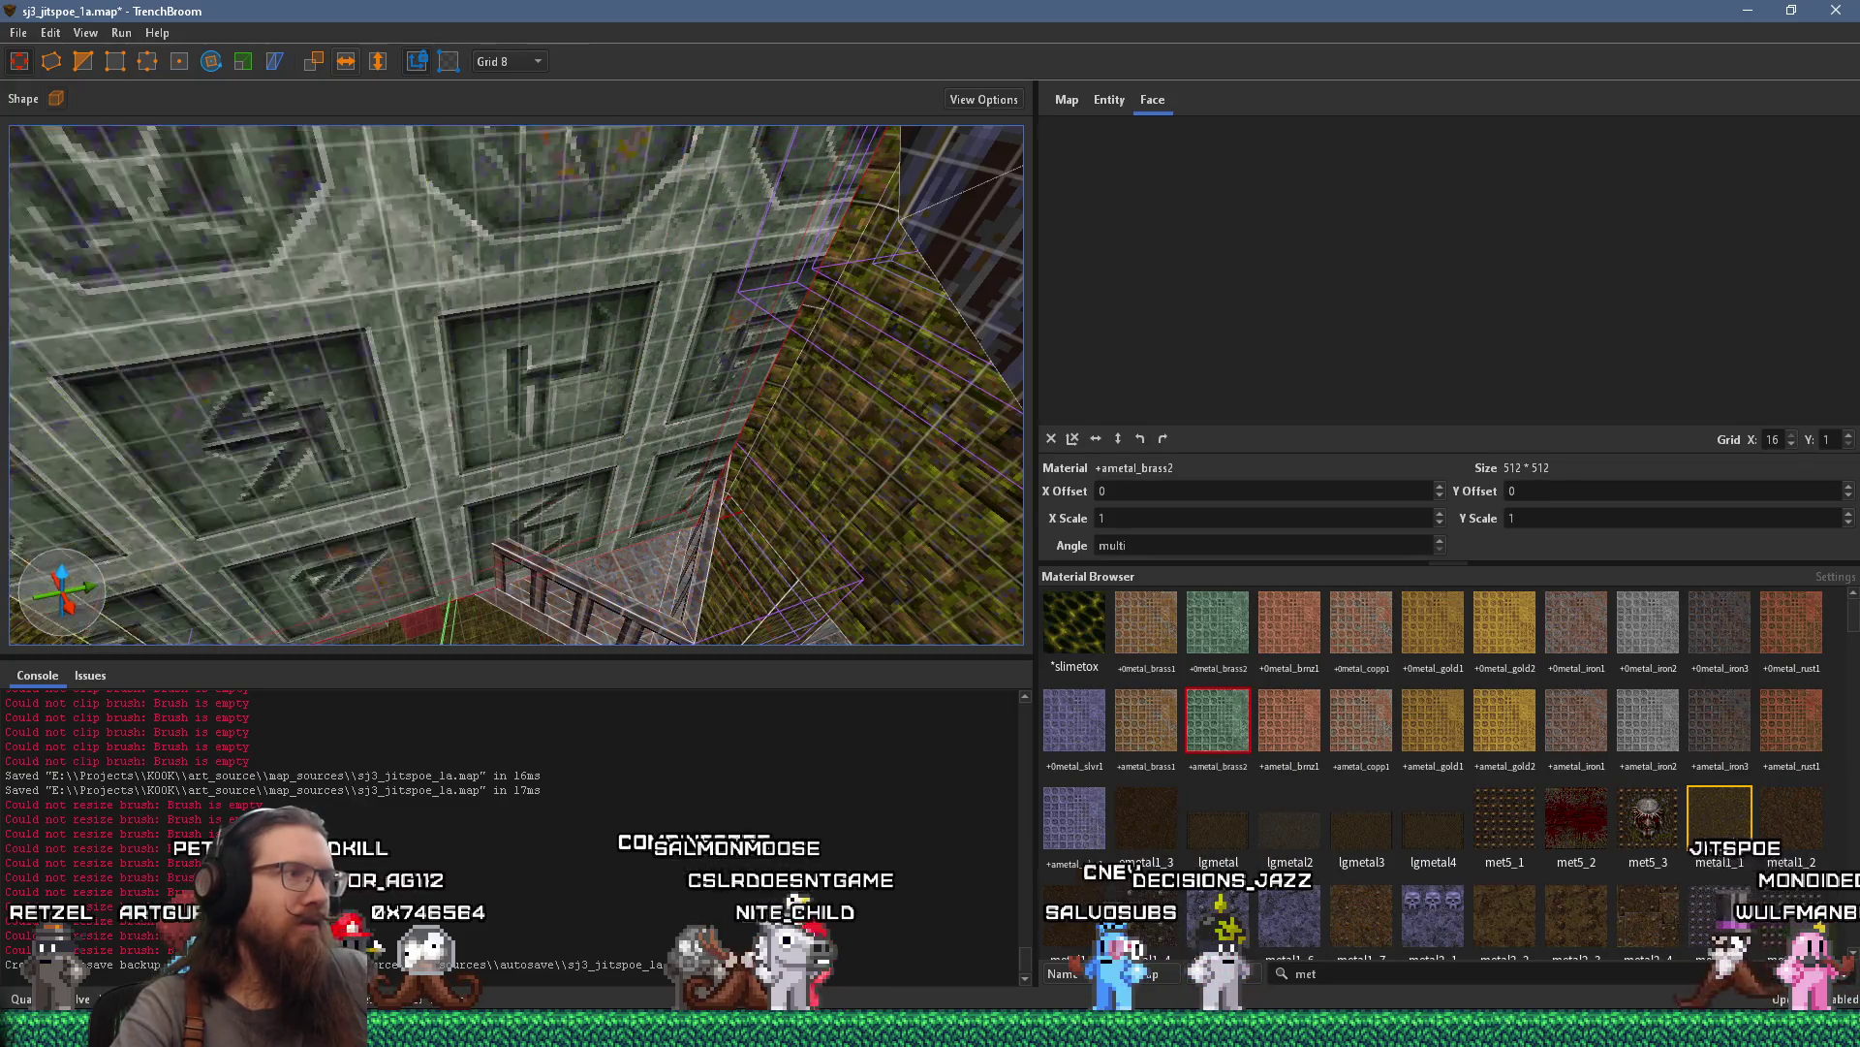
{"action": "key", "text": "s"}
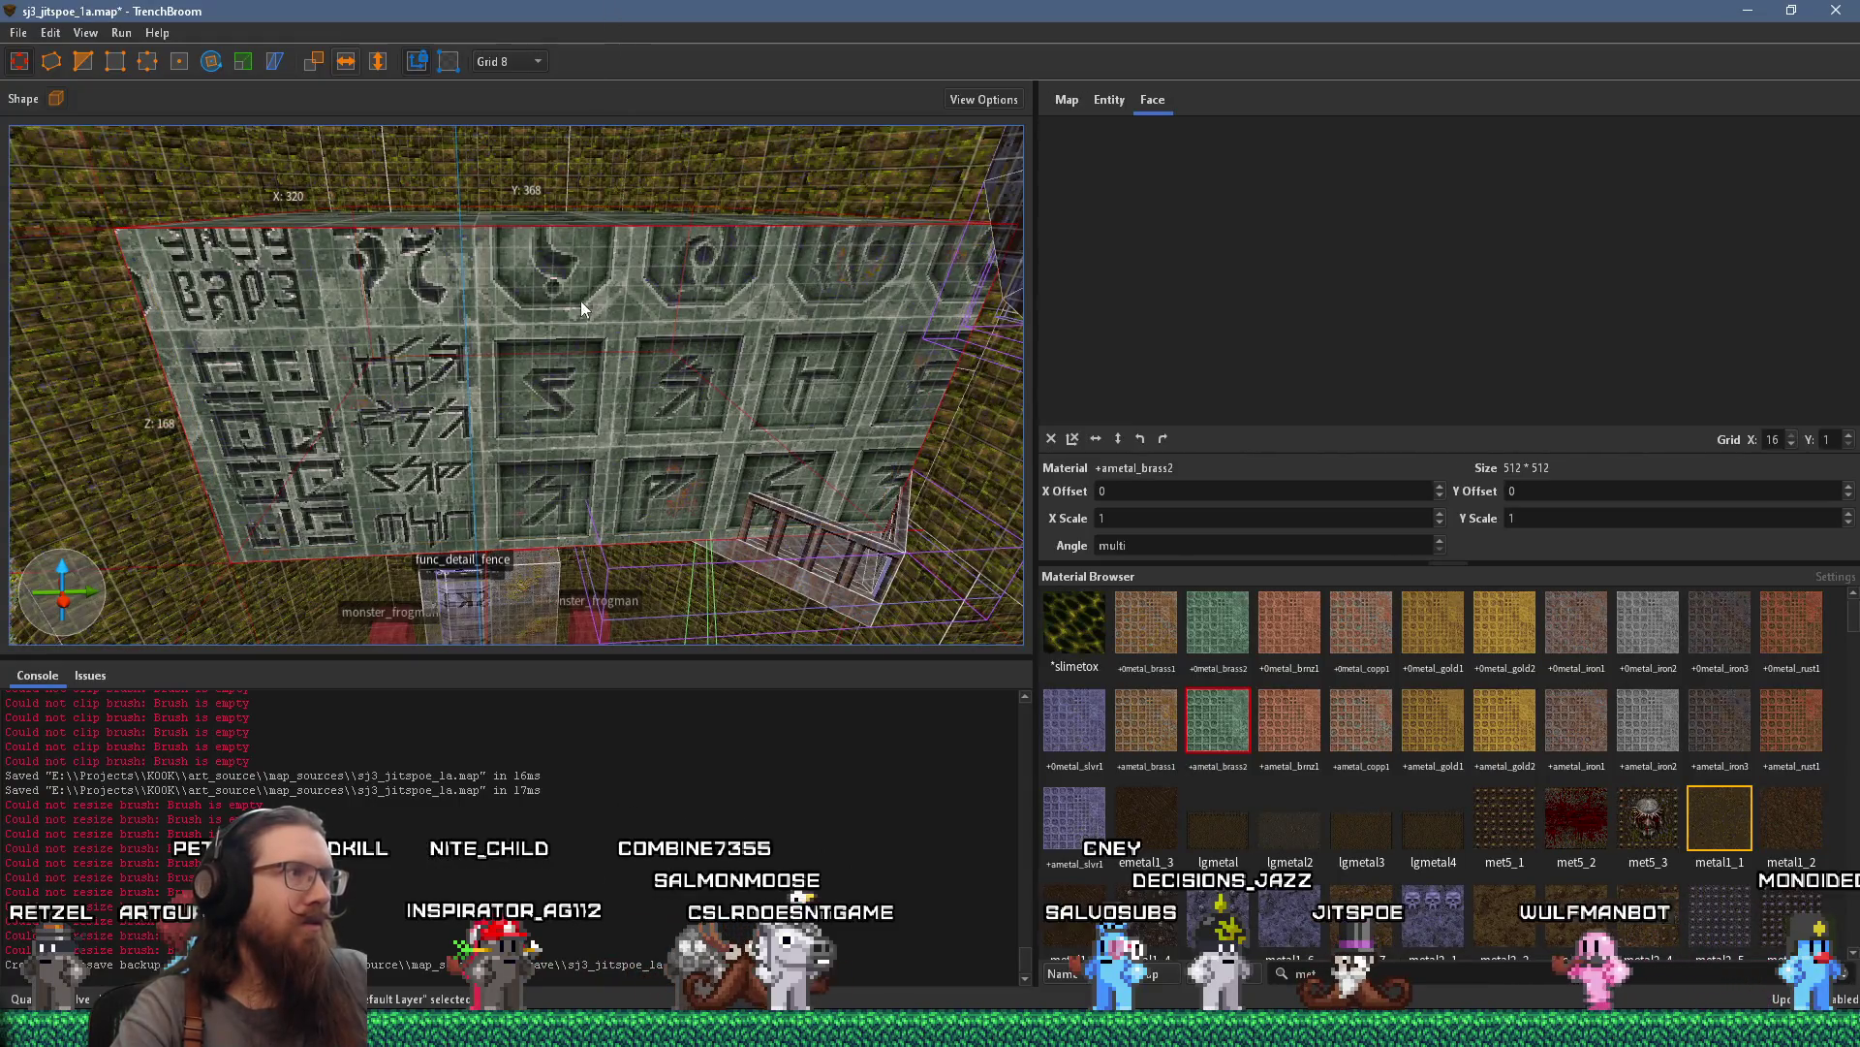
{"action": "key", "text": "s"}
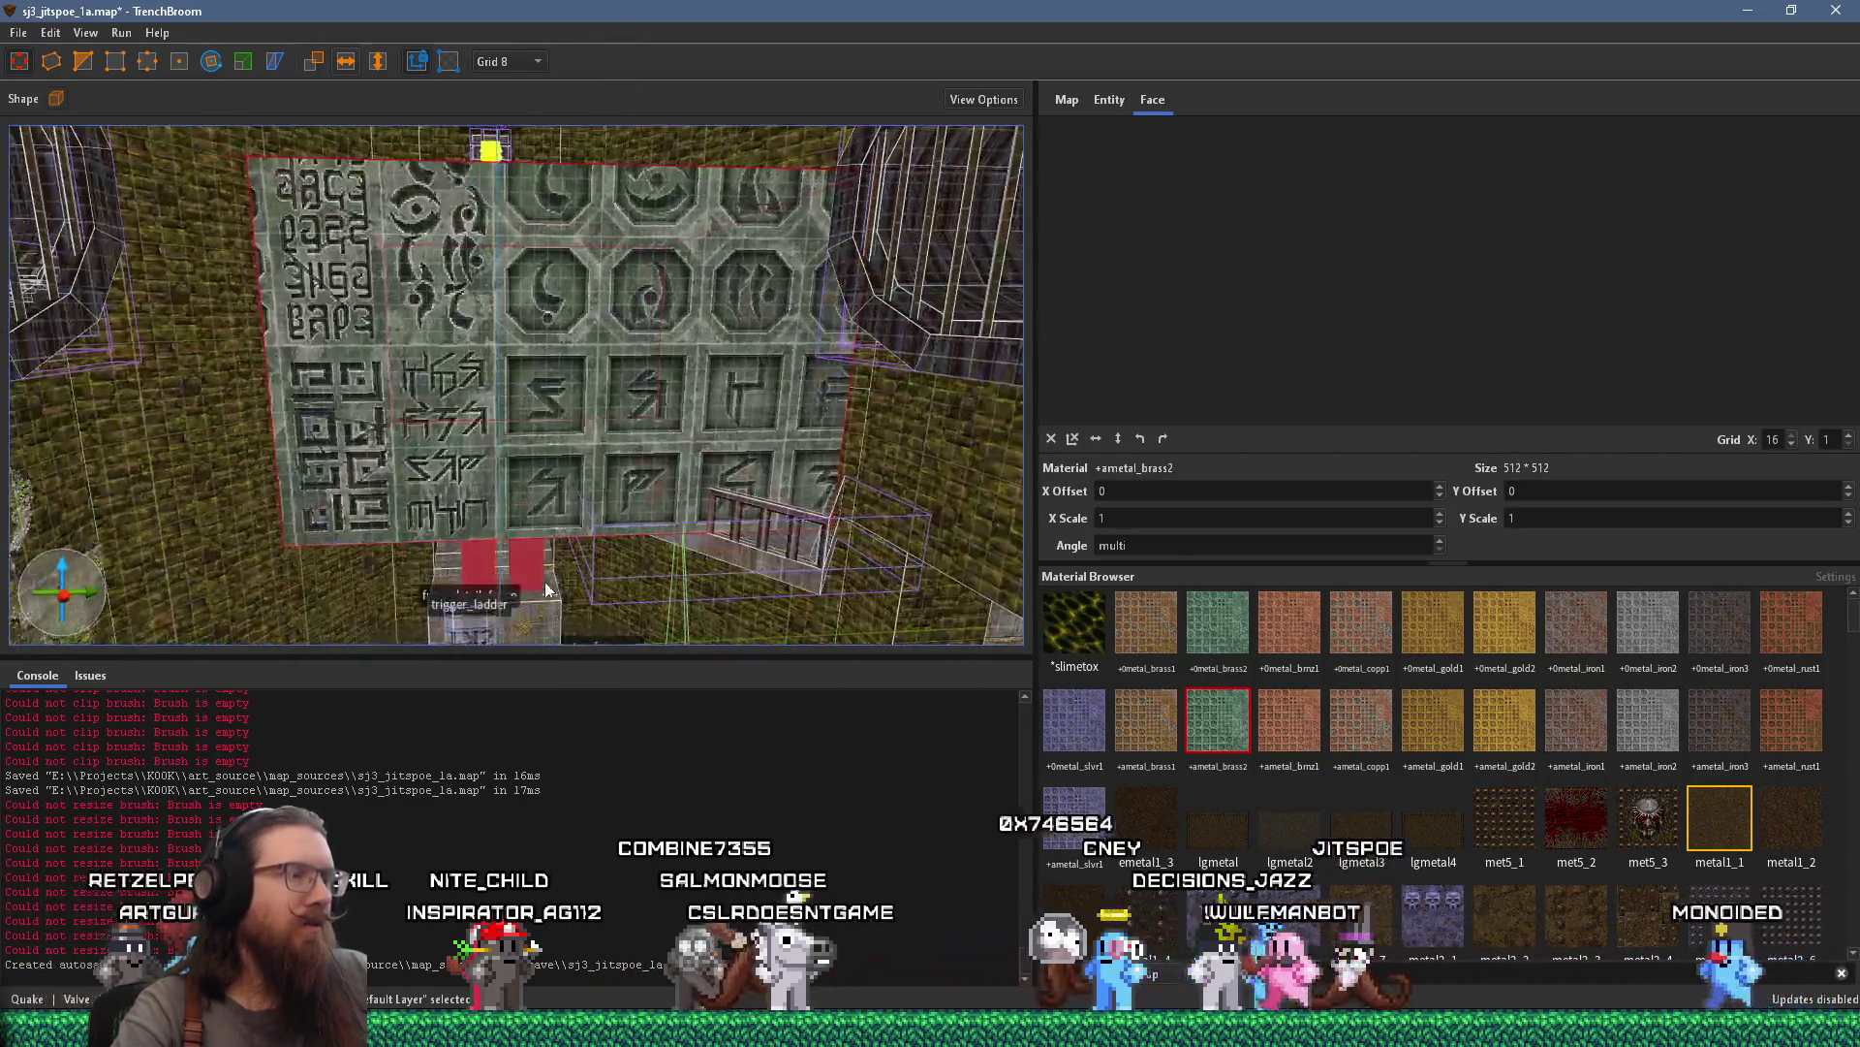
{"action": "key", "text": "s"}
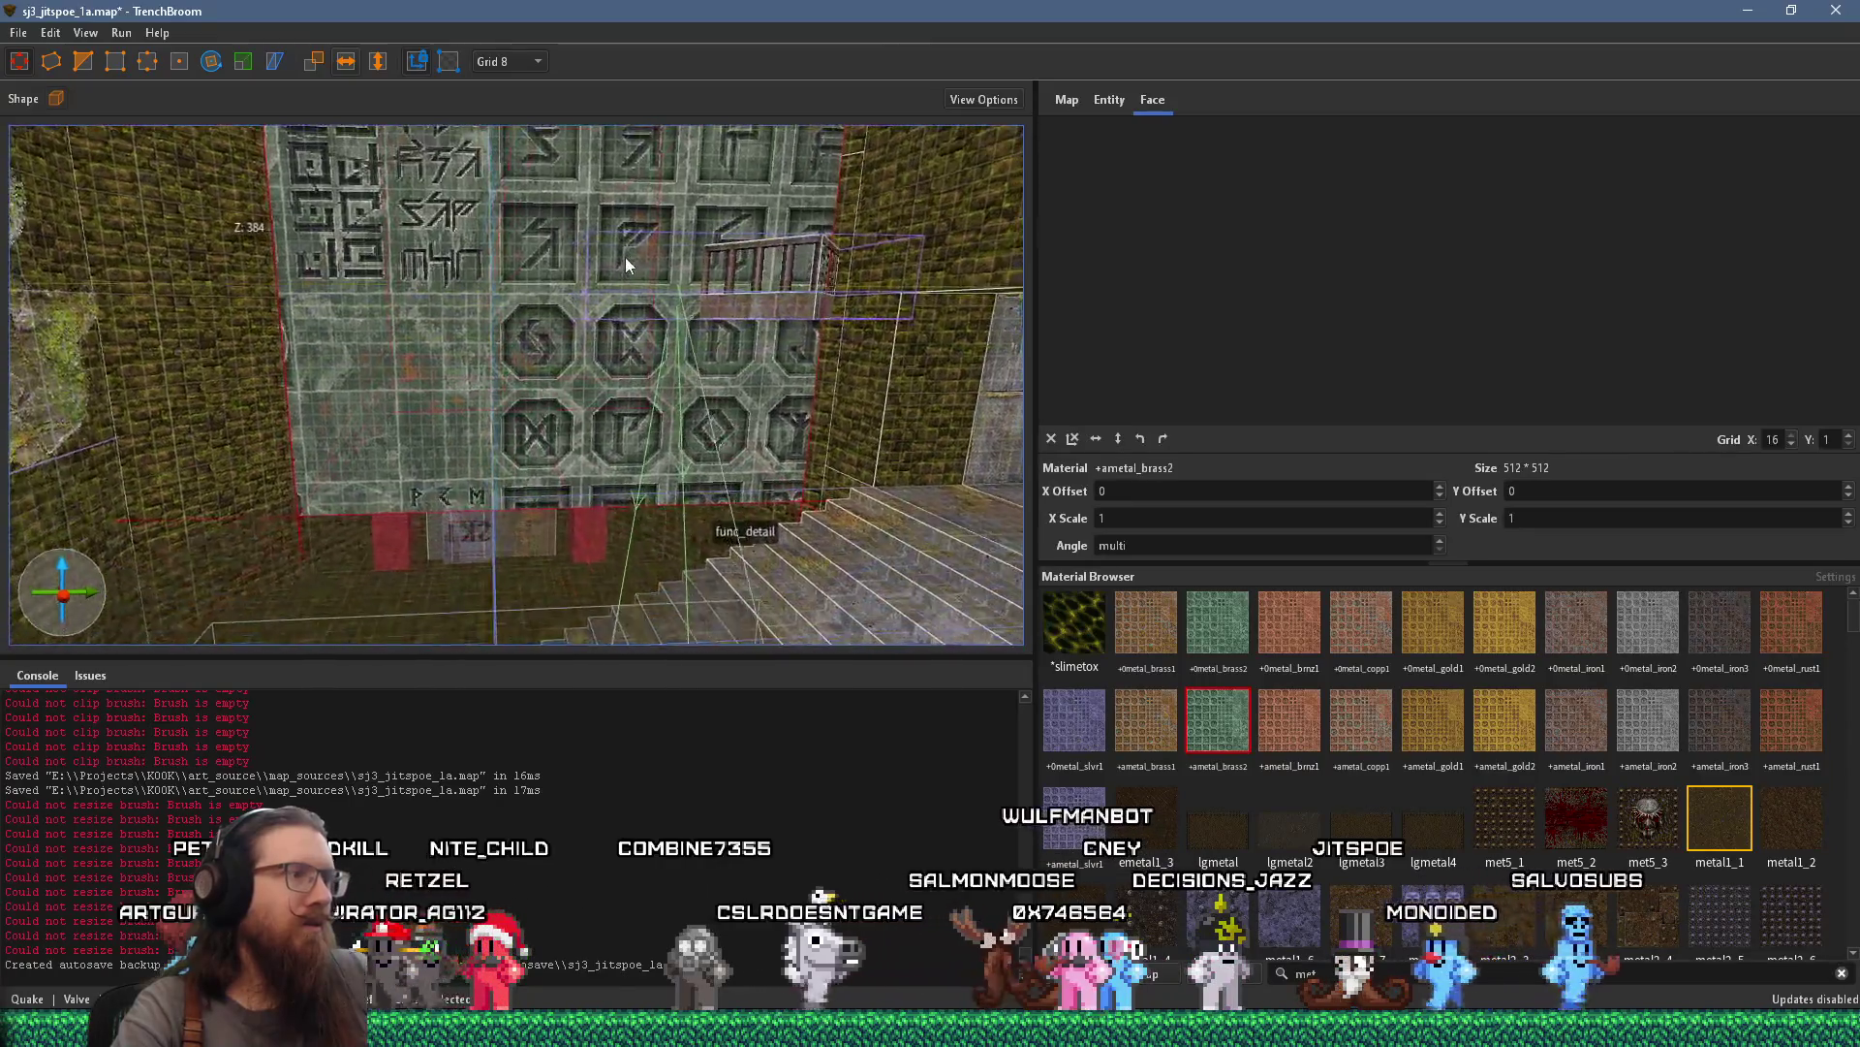
{"action": "key", "text": "w"}
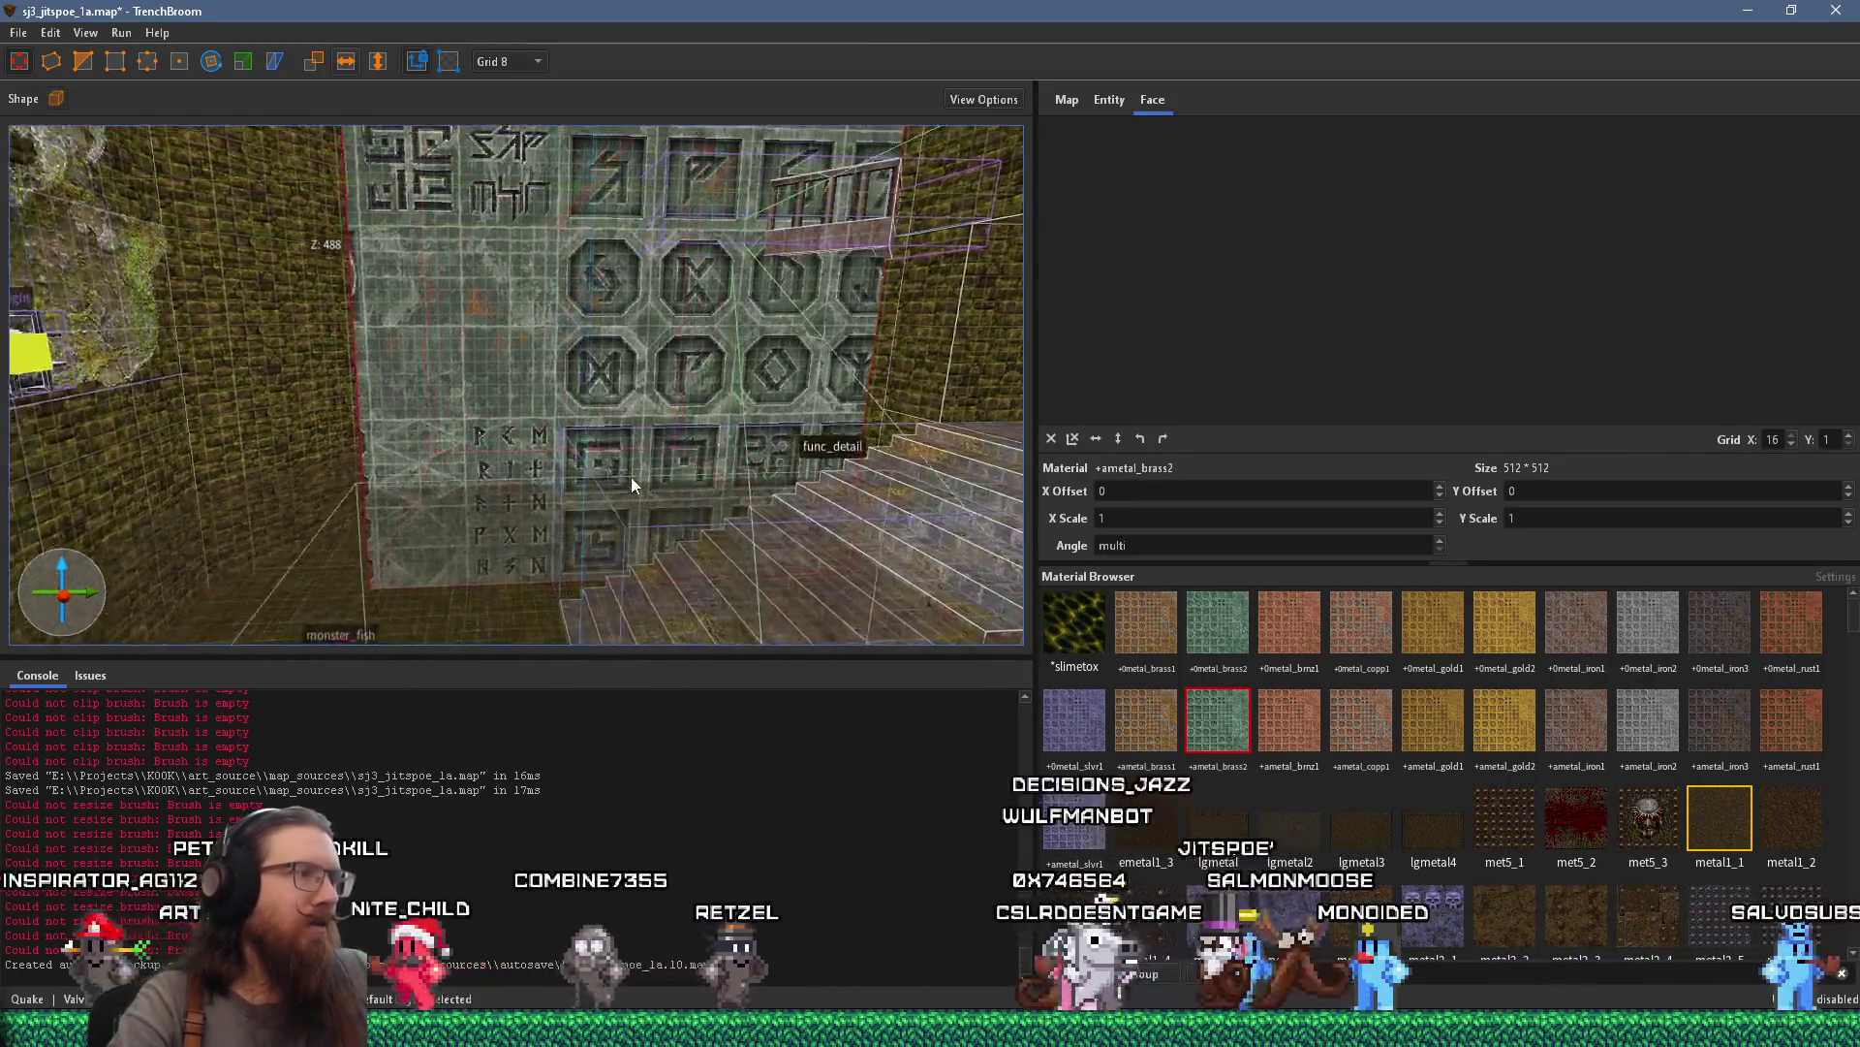
{"action": "key", "text": "a"}
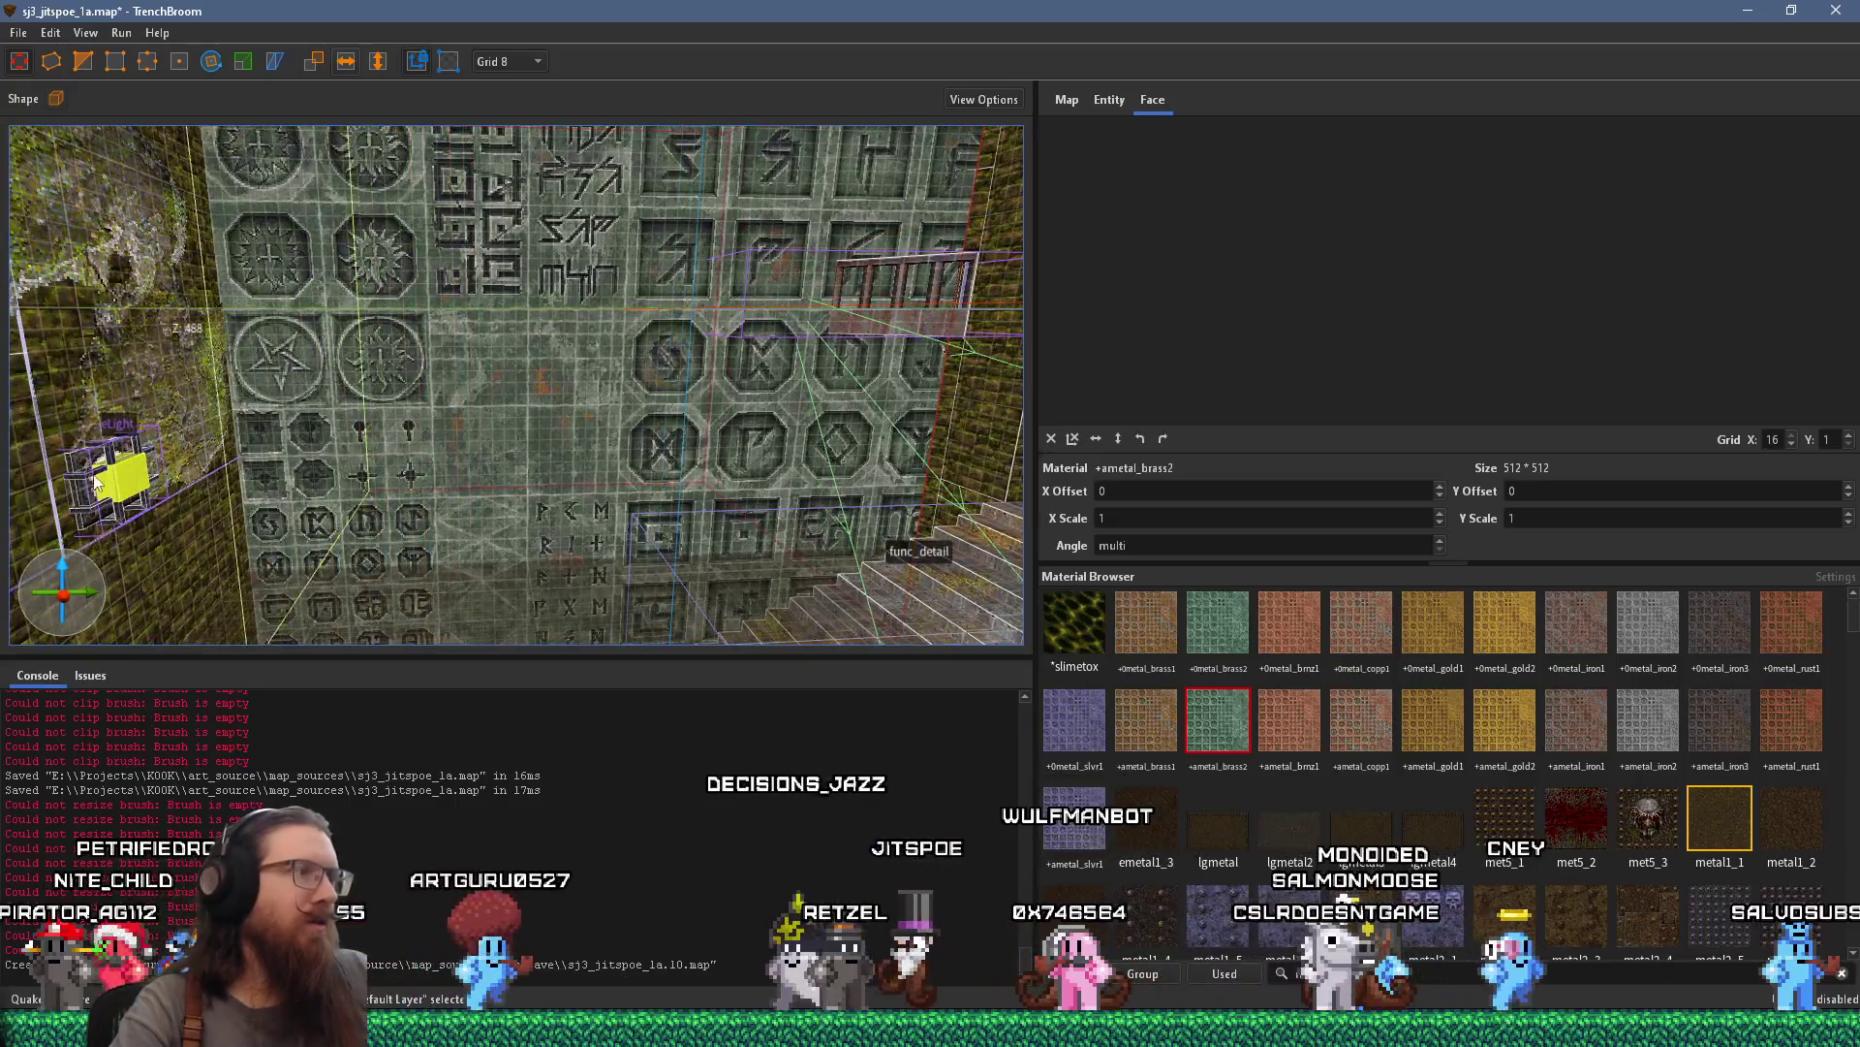
{"action": "key", "text": "e"}
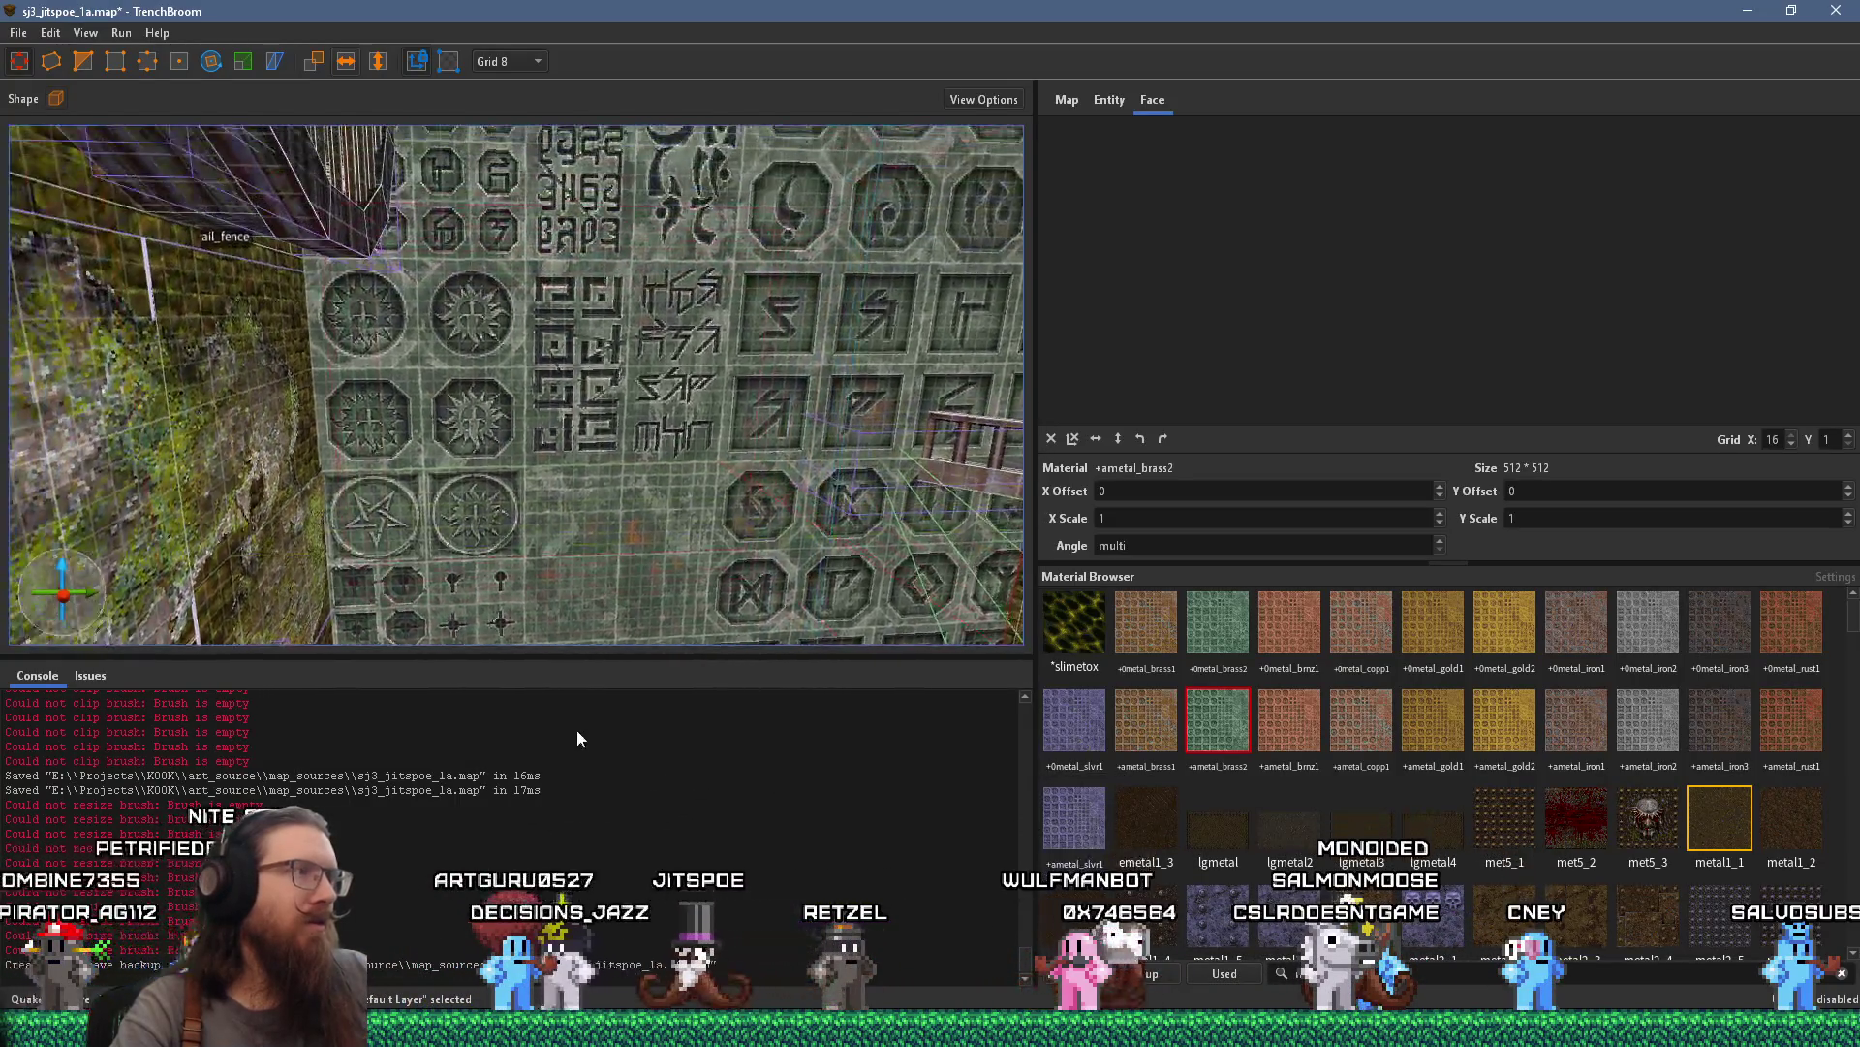
{"action": "key", "text": "e"}
{"action": "key", "text": "e"}
{"action": "key", "text": "a"}
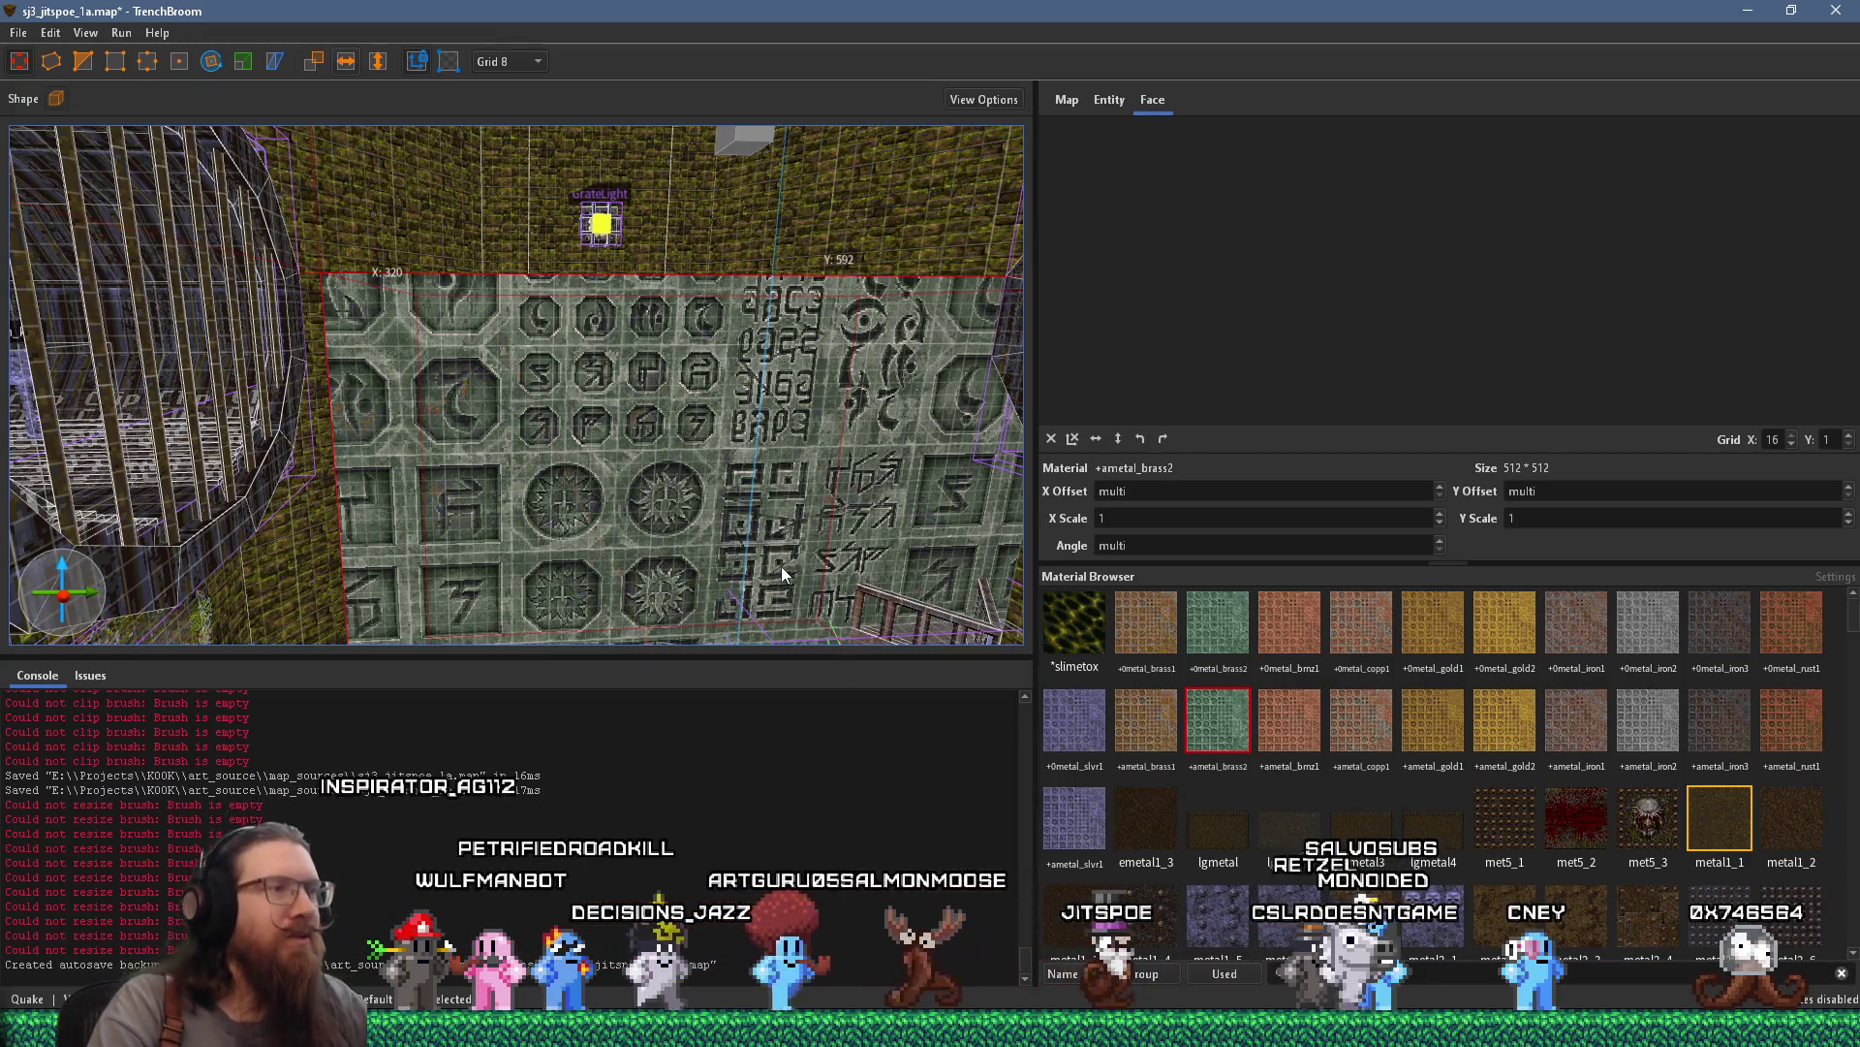
{"action": "key", "text": "q"}
{"action": "key", "text": "w"}
{"action": "key", "text": "q"}
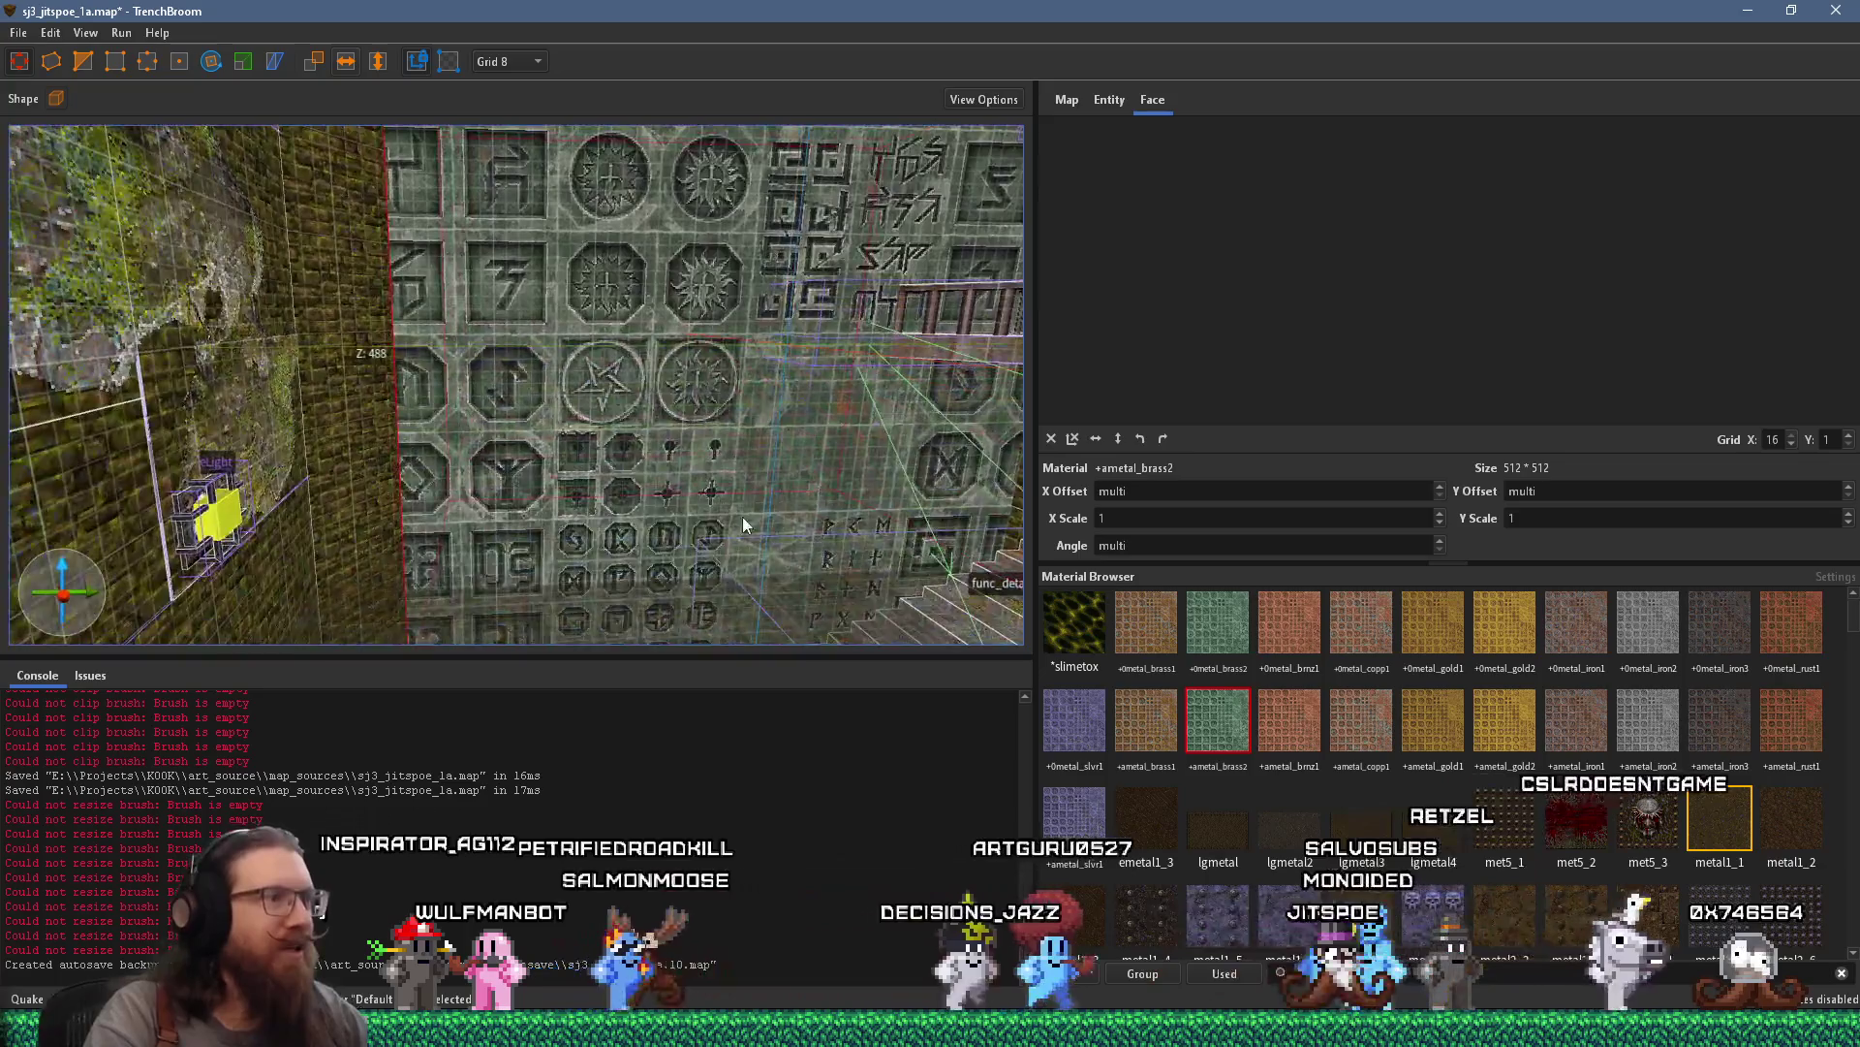
{"action": "key", "text": "w"}
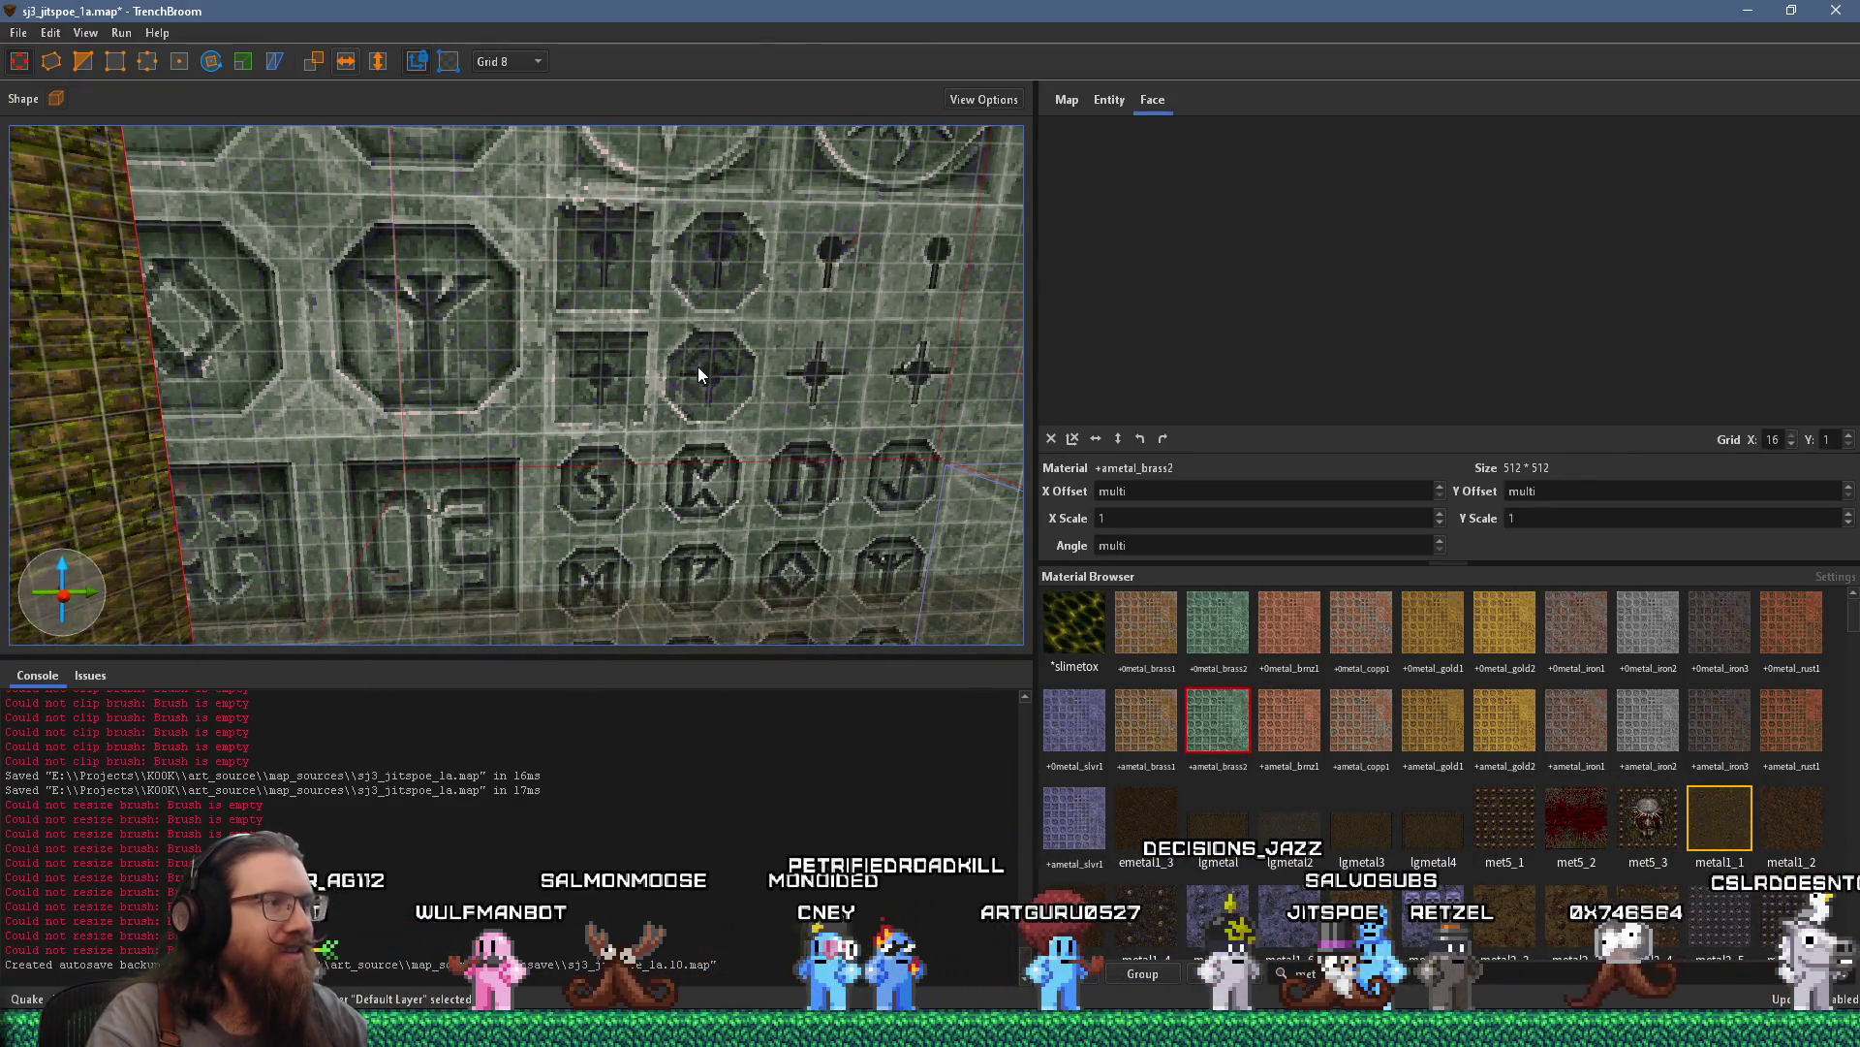
{"action": "key", "text": "s"}
{"action": "left_click_drag", "start_coordinate": [409, 440], "coordinate": [729, 430]}
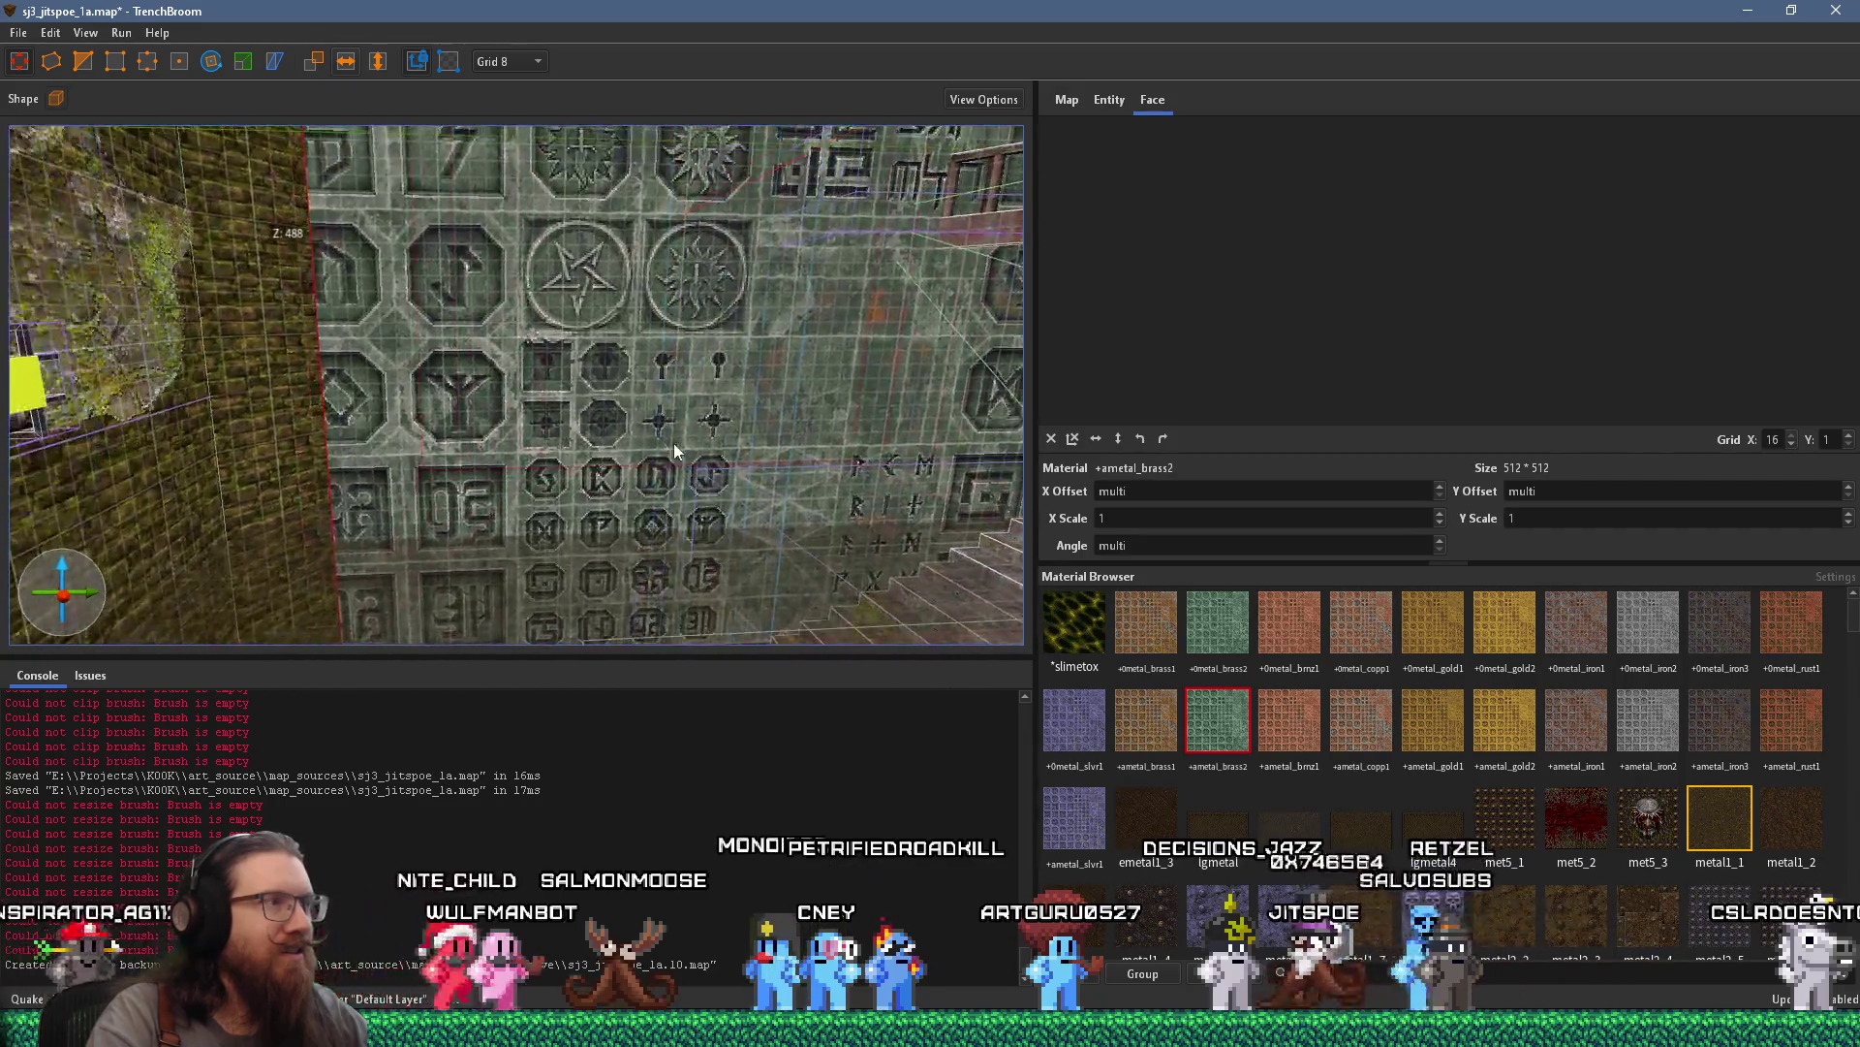
{"action": "left_click_drag", "start_coordinate": [570, 436], "coordinate": [169, 436]}
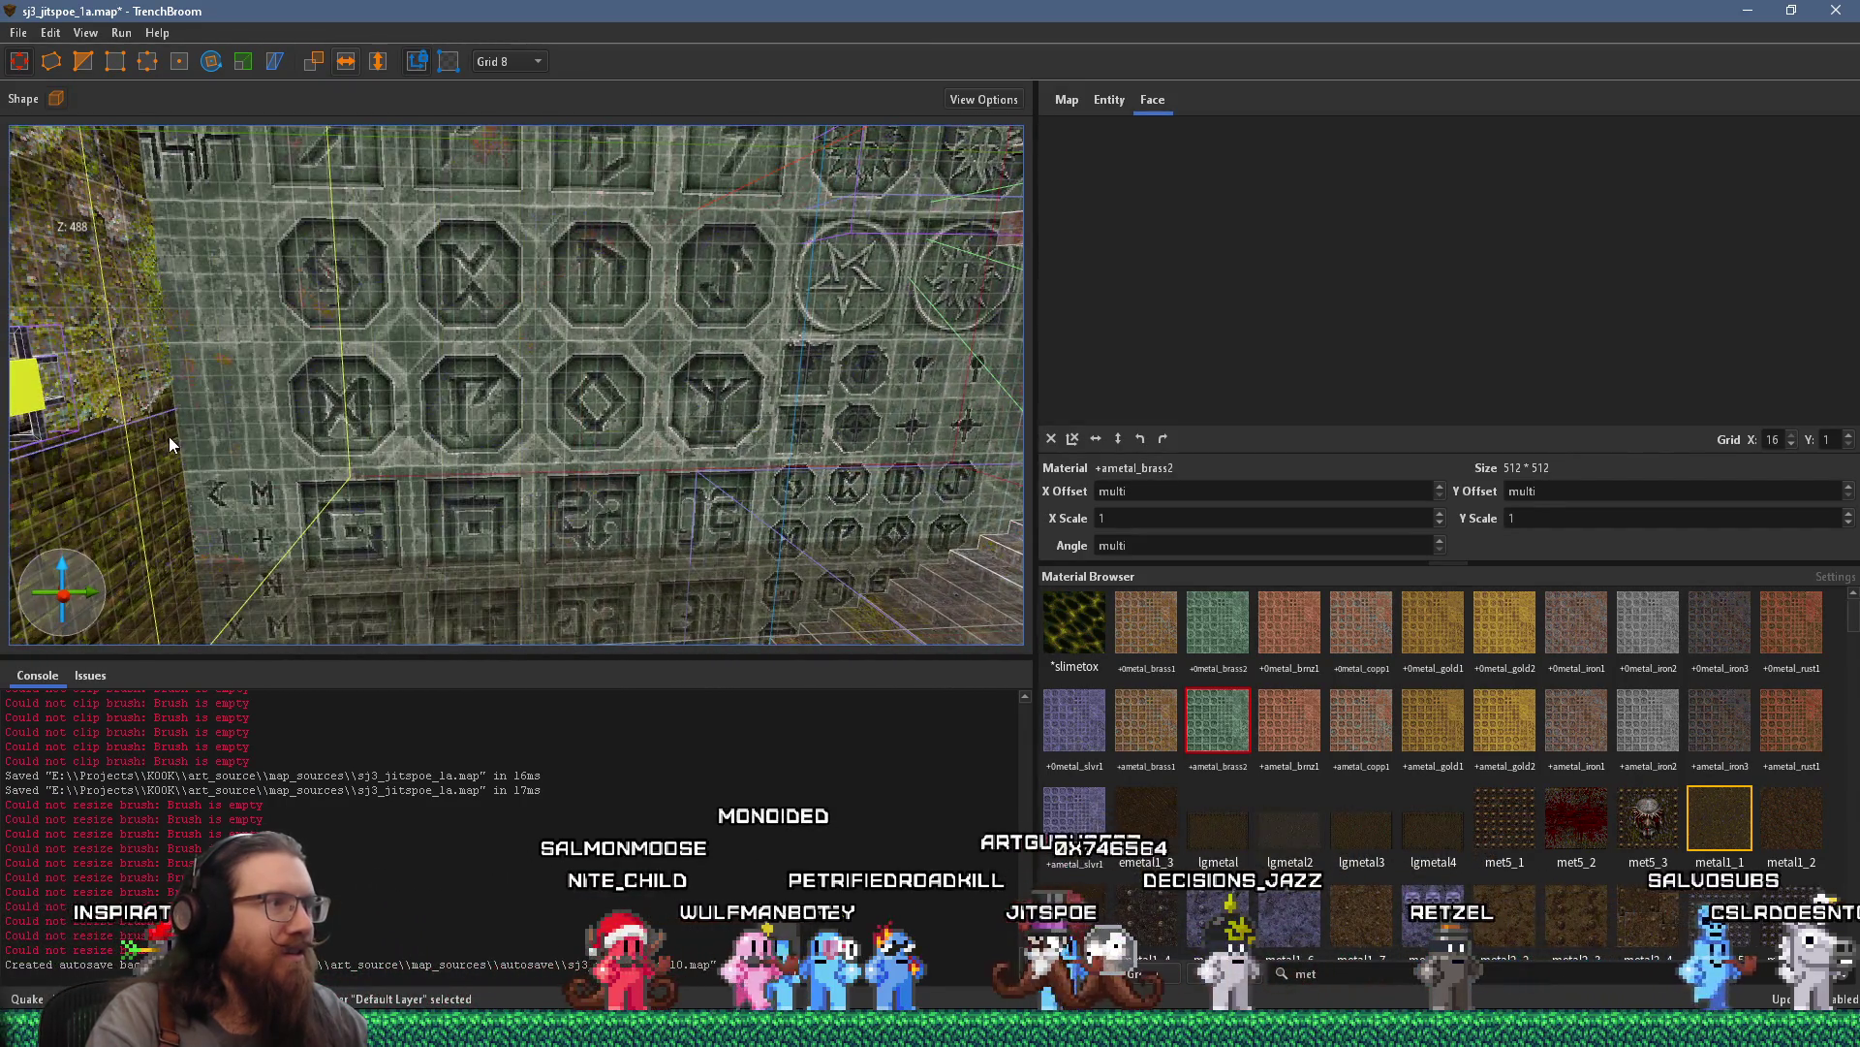
{"action": "mouse_move", "coordinate": [474, 493]}
{"action": "left_mouse_down"}
{"action": "mouse_move", "coordinate": [568, 597]}
{"action": "mouse_move", "coordinate": [621, 424]}
{"action": "mouse_move", "coordinate": [560, 498]}
{"action": "mouse_move", "coordinate": [545, 483]}
{"action": "left_mouse_up"}
{"action": "scroll", "coordinate": [550, 492], "scroll_direction": "down", "scroll_amount": 5}
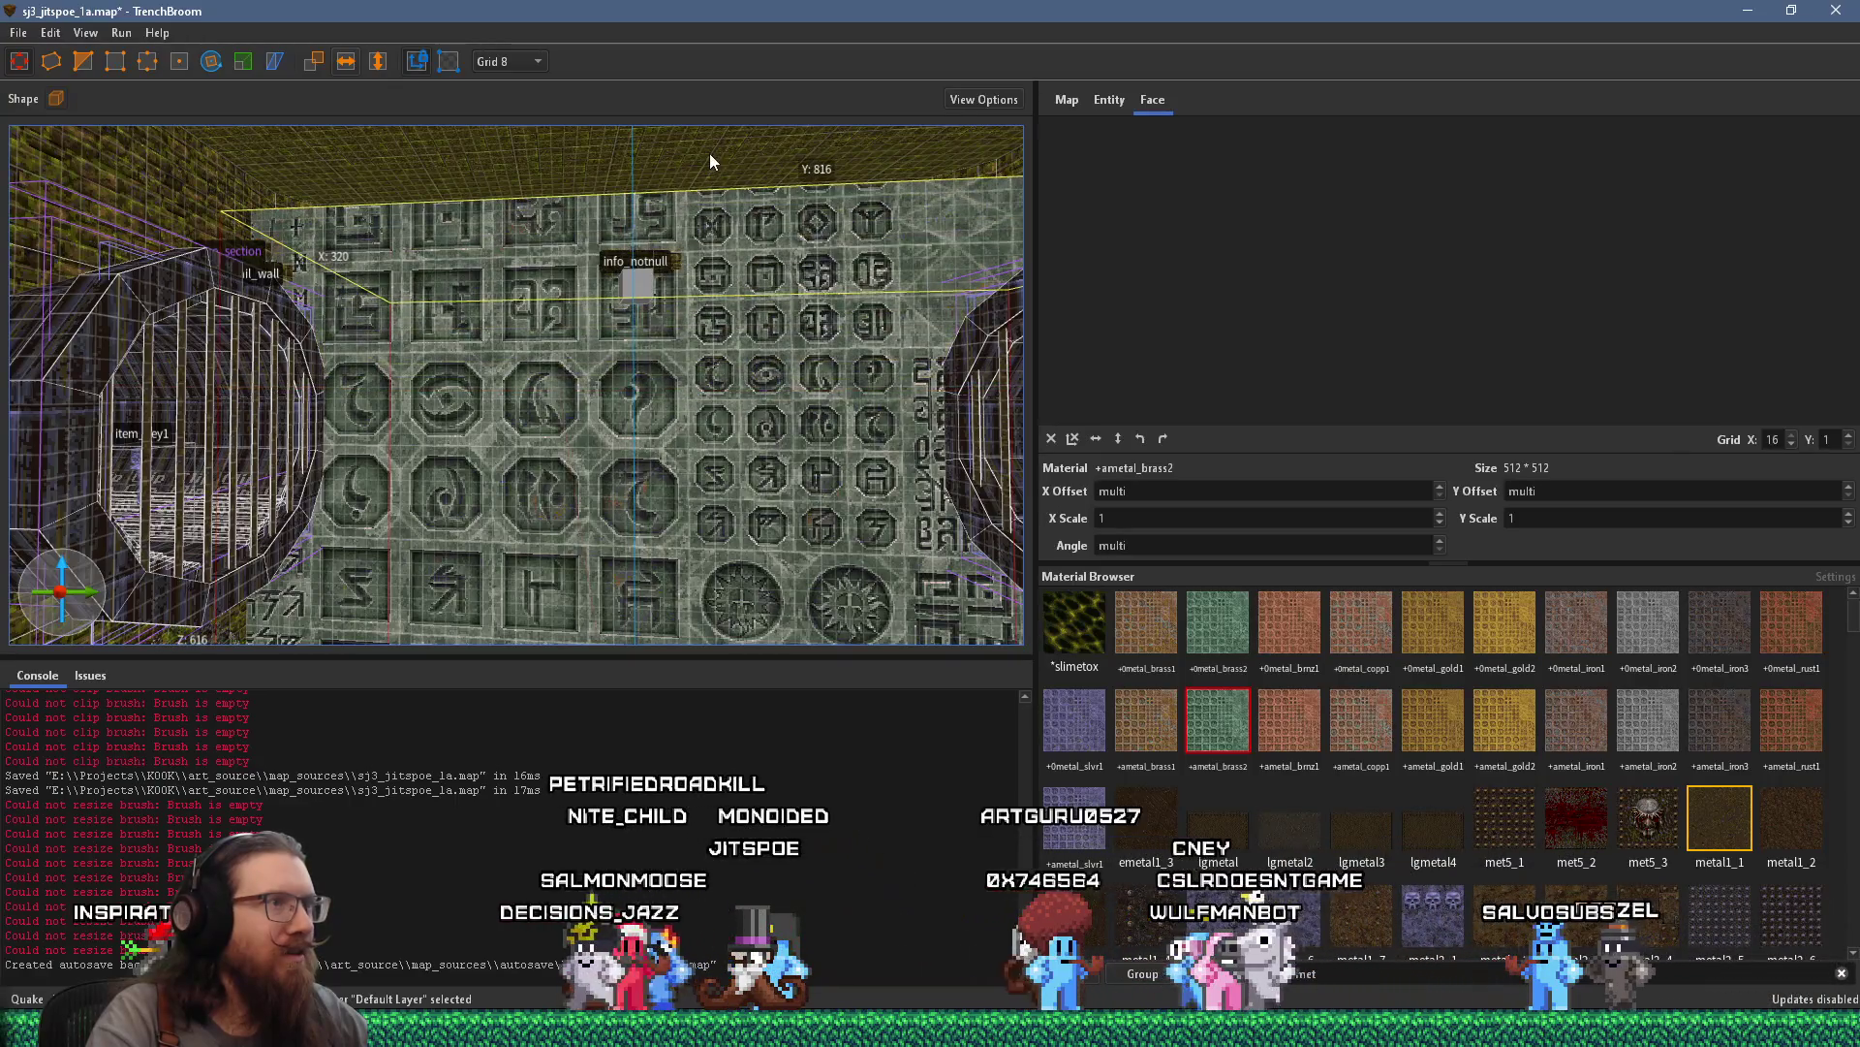
{"action": "left_click_drag", "start_coordinate": [709, 153], "coordinate": [706, 166]}
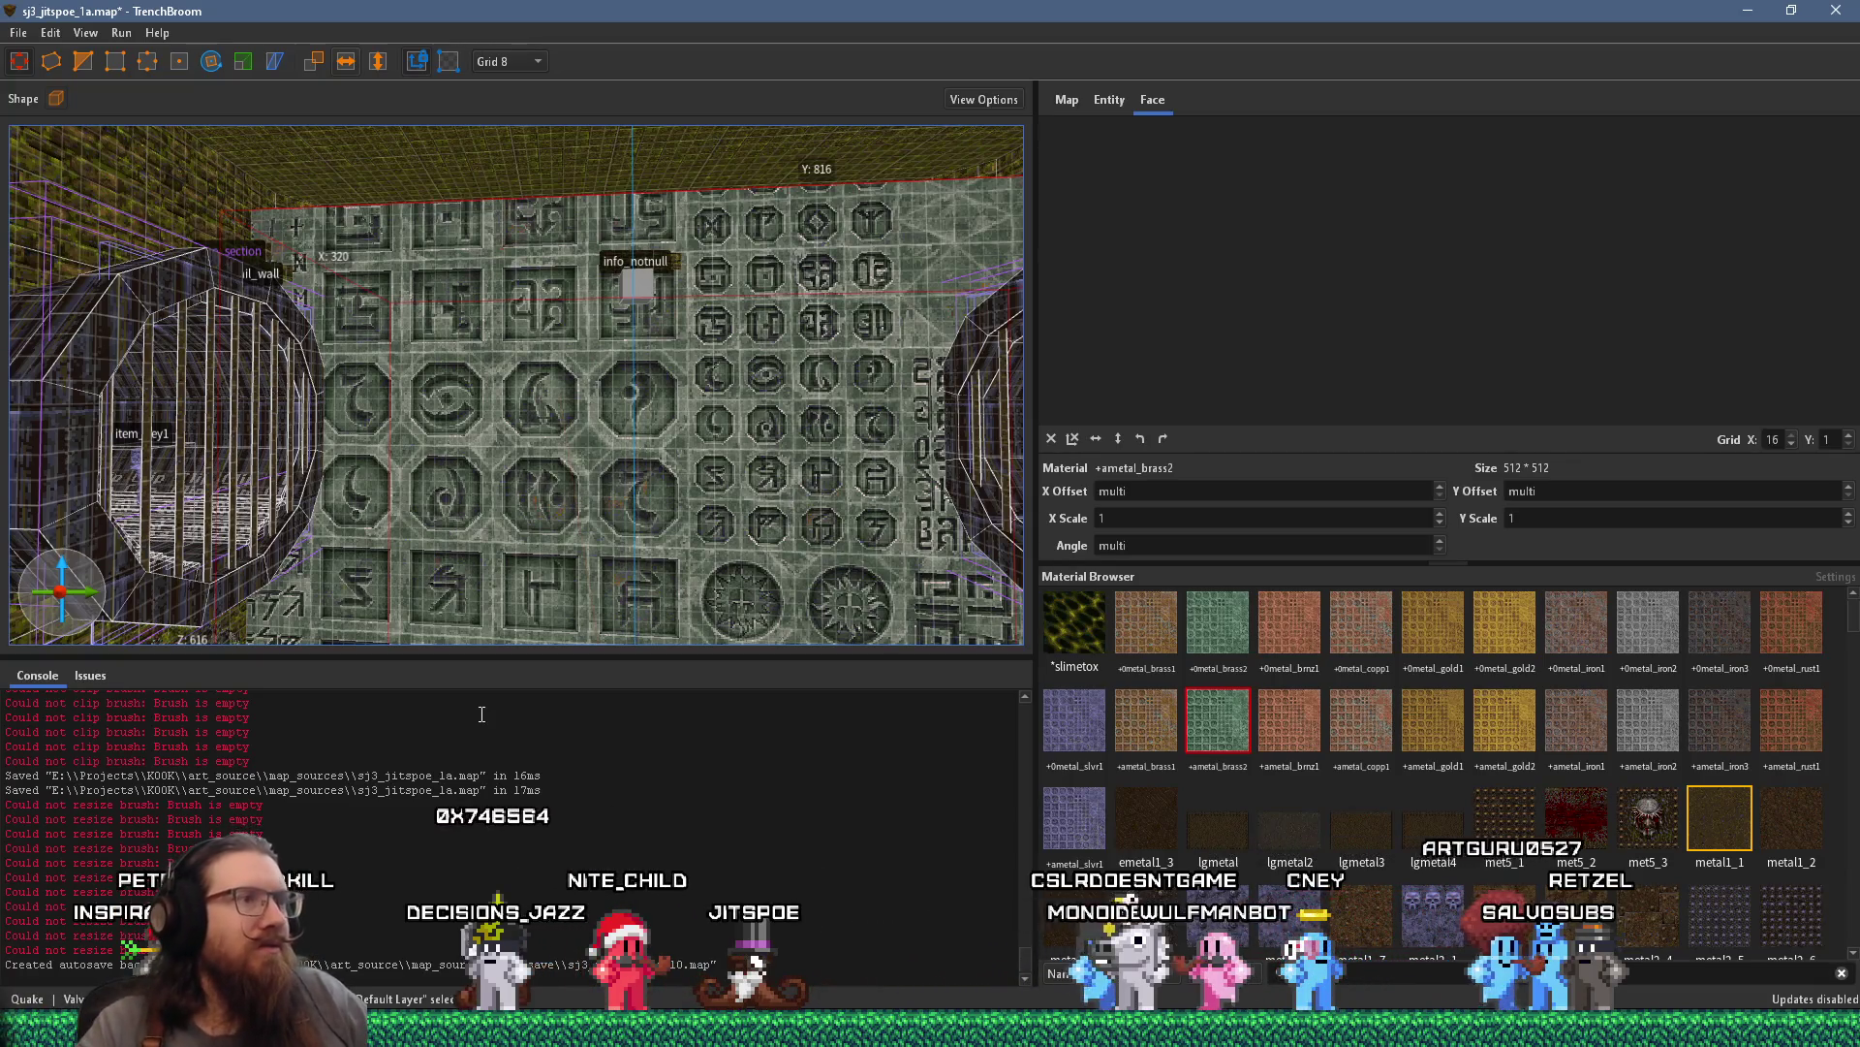
{"action": "scroll", "coordinate": [641, 604], "scroll_direction": "down", "scroll_amount": 2}
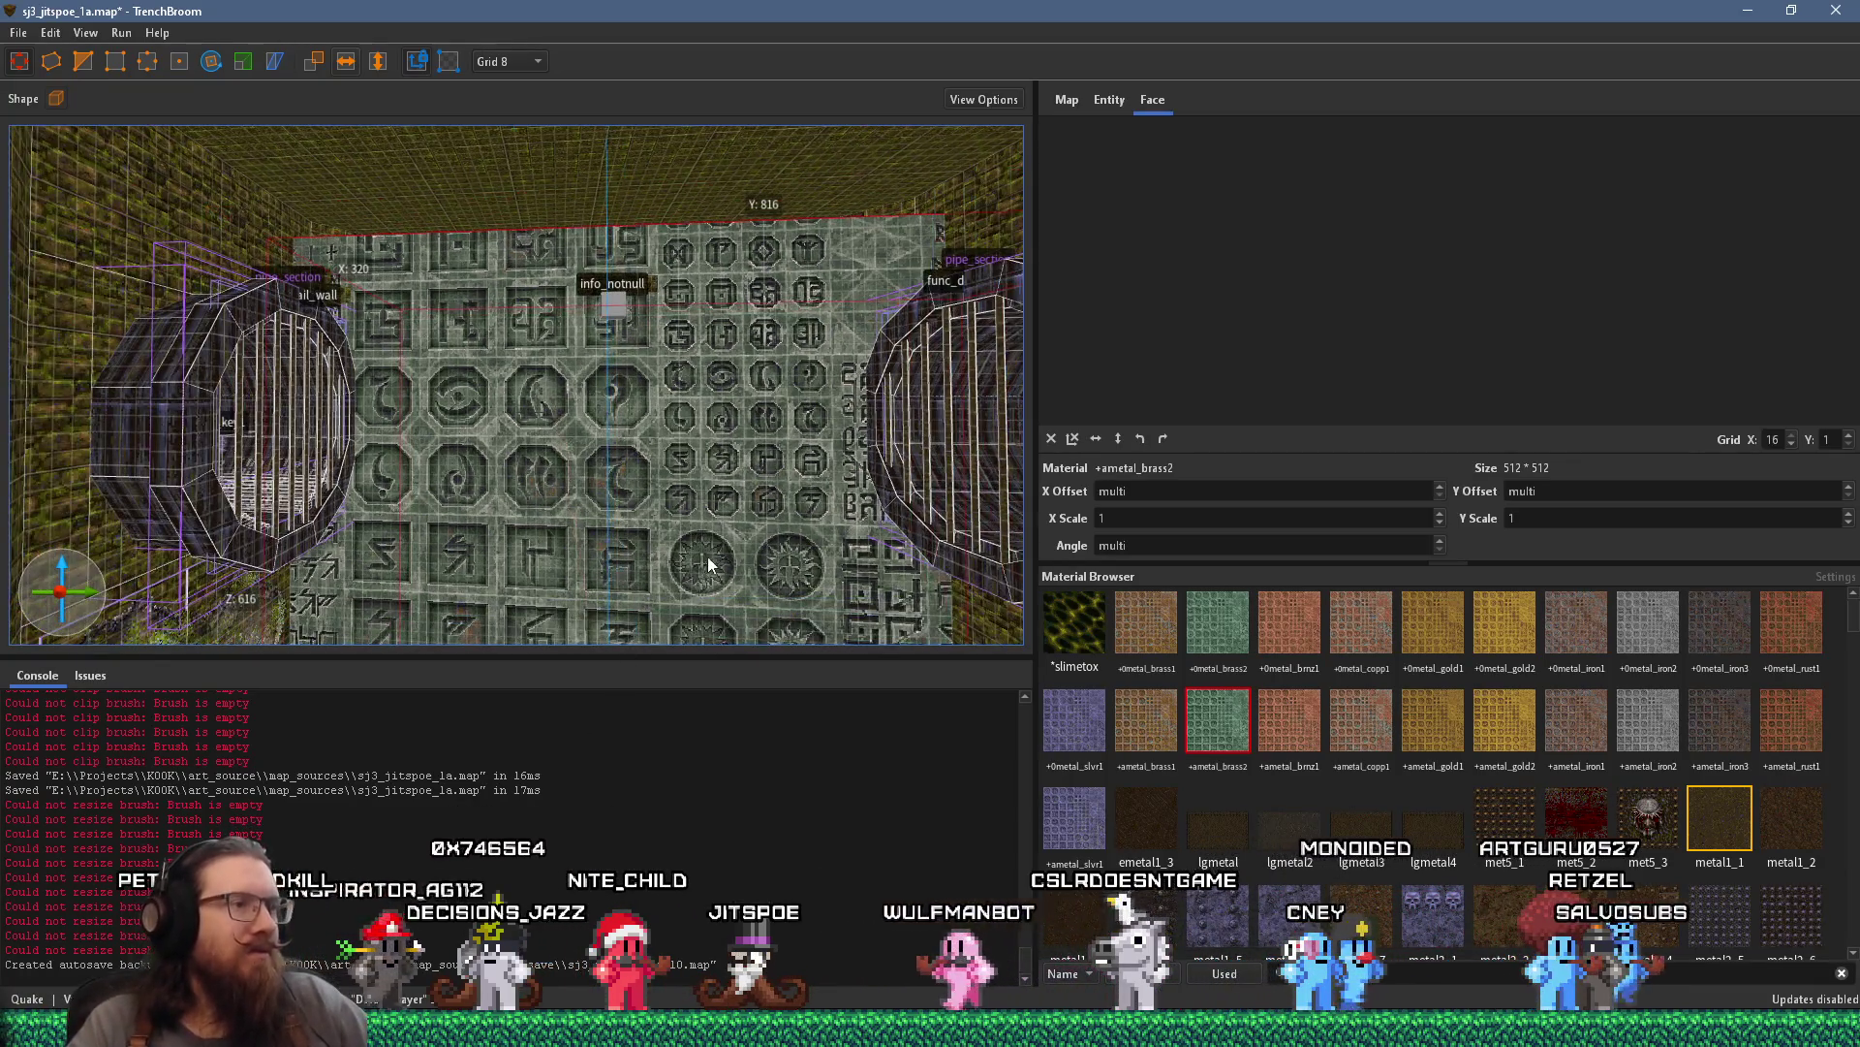
{"action": "scroll", "coordinate": [603, 424], "scroll_direction": "up", "scroll_amount": 5}
{"action": "mouse_move", "coordinate": [684, 531]}
{"action": "left_mouse_down"}
{"action": "mouse_move", "coordinate": [520, 458]}
{"action": "mouse_move", "coordinate": [514, 211]}
{"action": "left_mouse_up"}
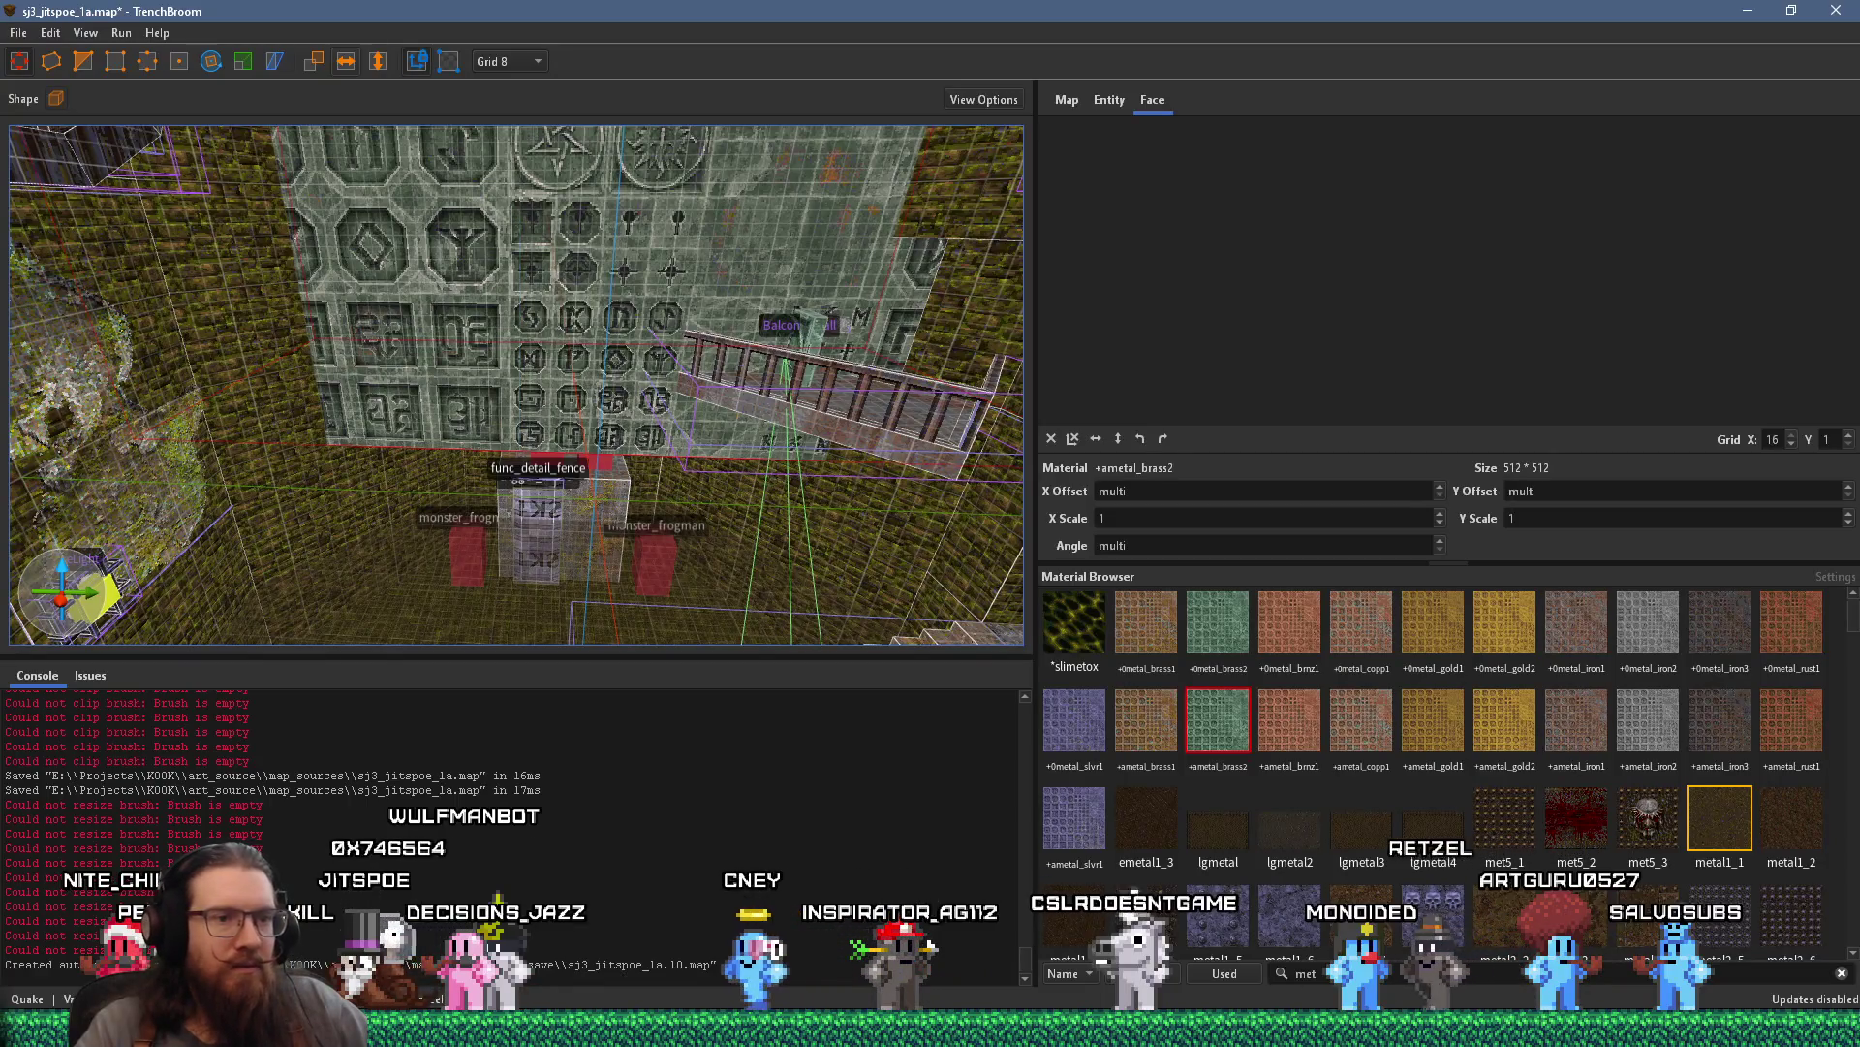
Search materials for 'butt', then erase the search so every material lists again
{"action": "type", "text": "butt"}
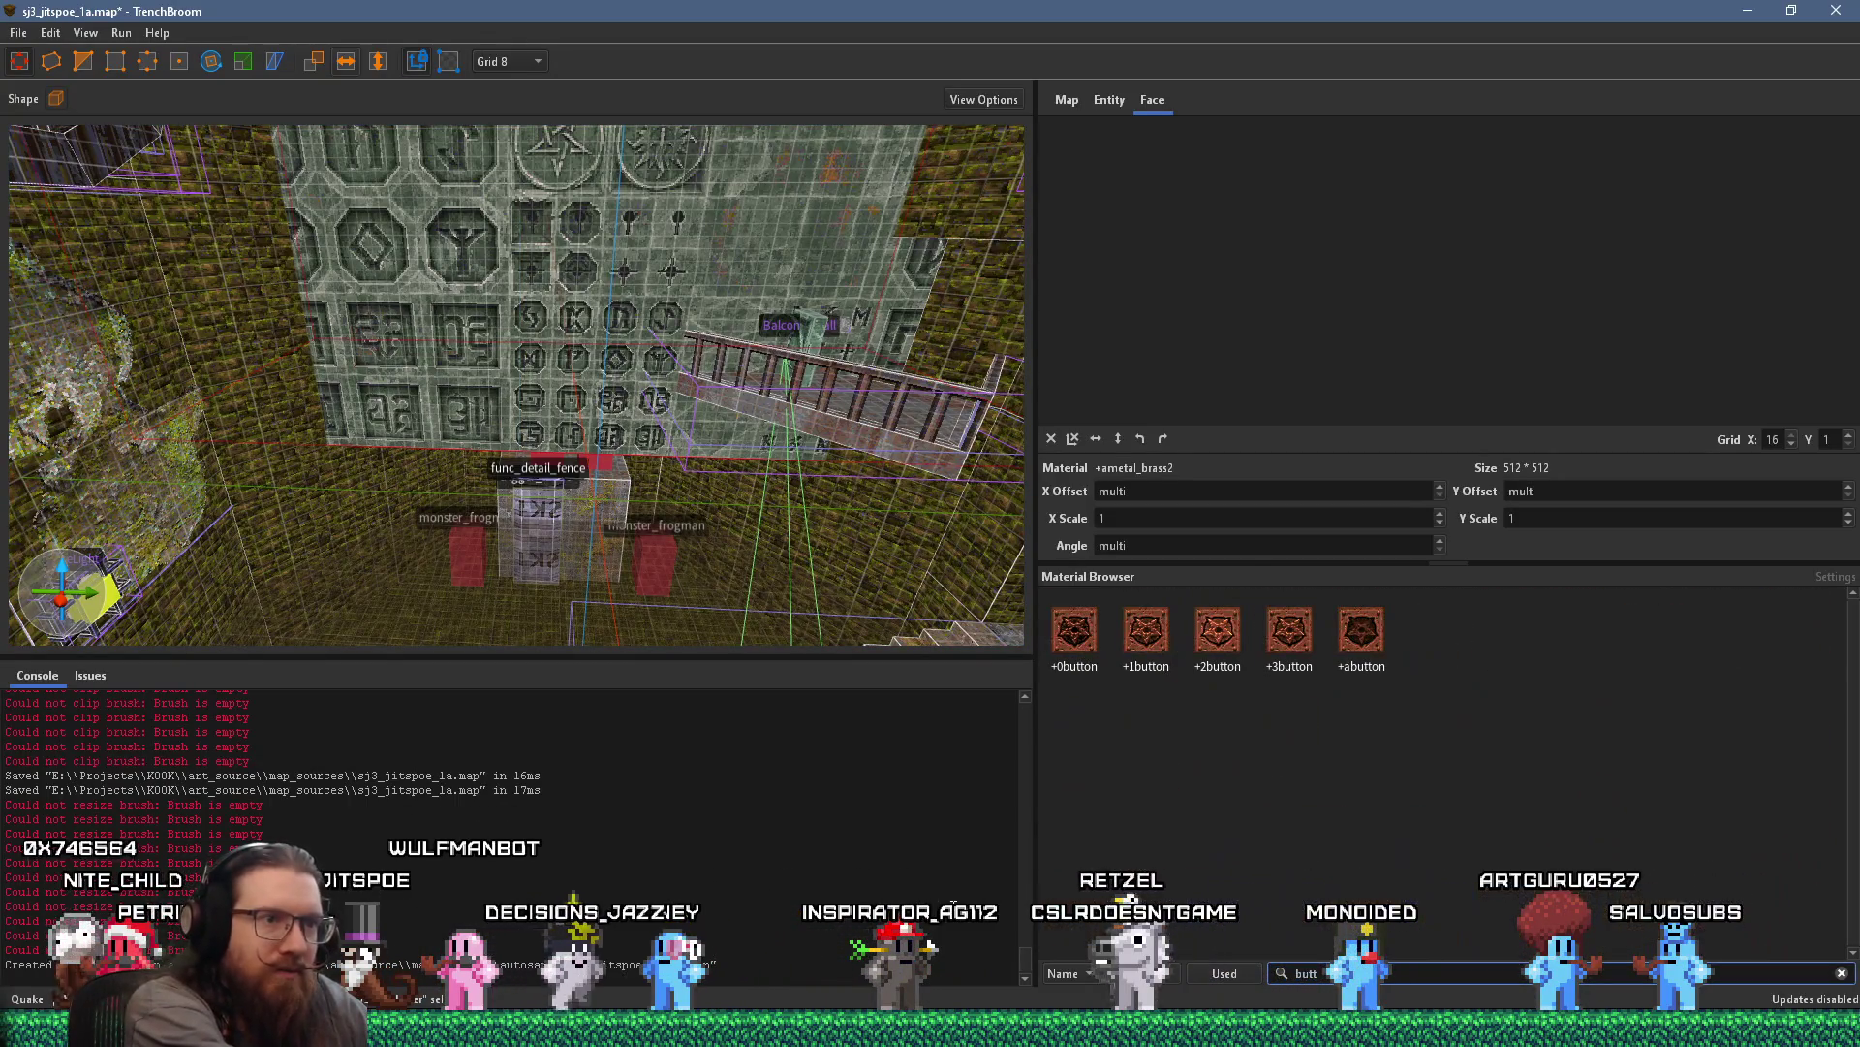
{"action": "key", "text": "BackSpace"}
{"action": "key", "text": "BackSpace"}
{"action": "key", "text": "BackSpace"}
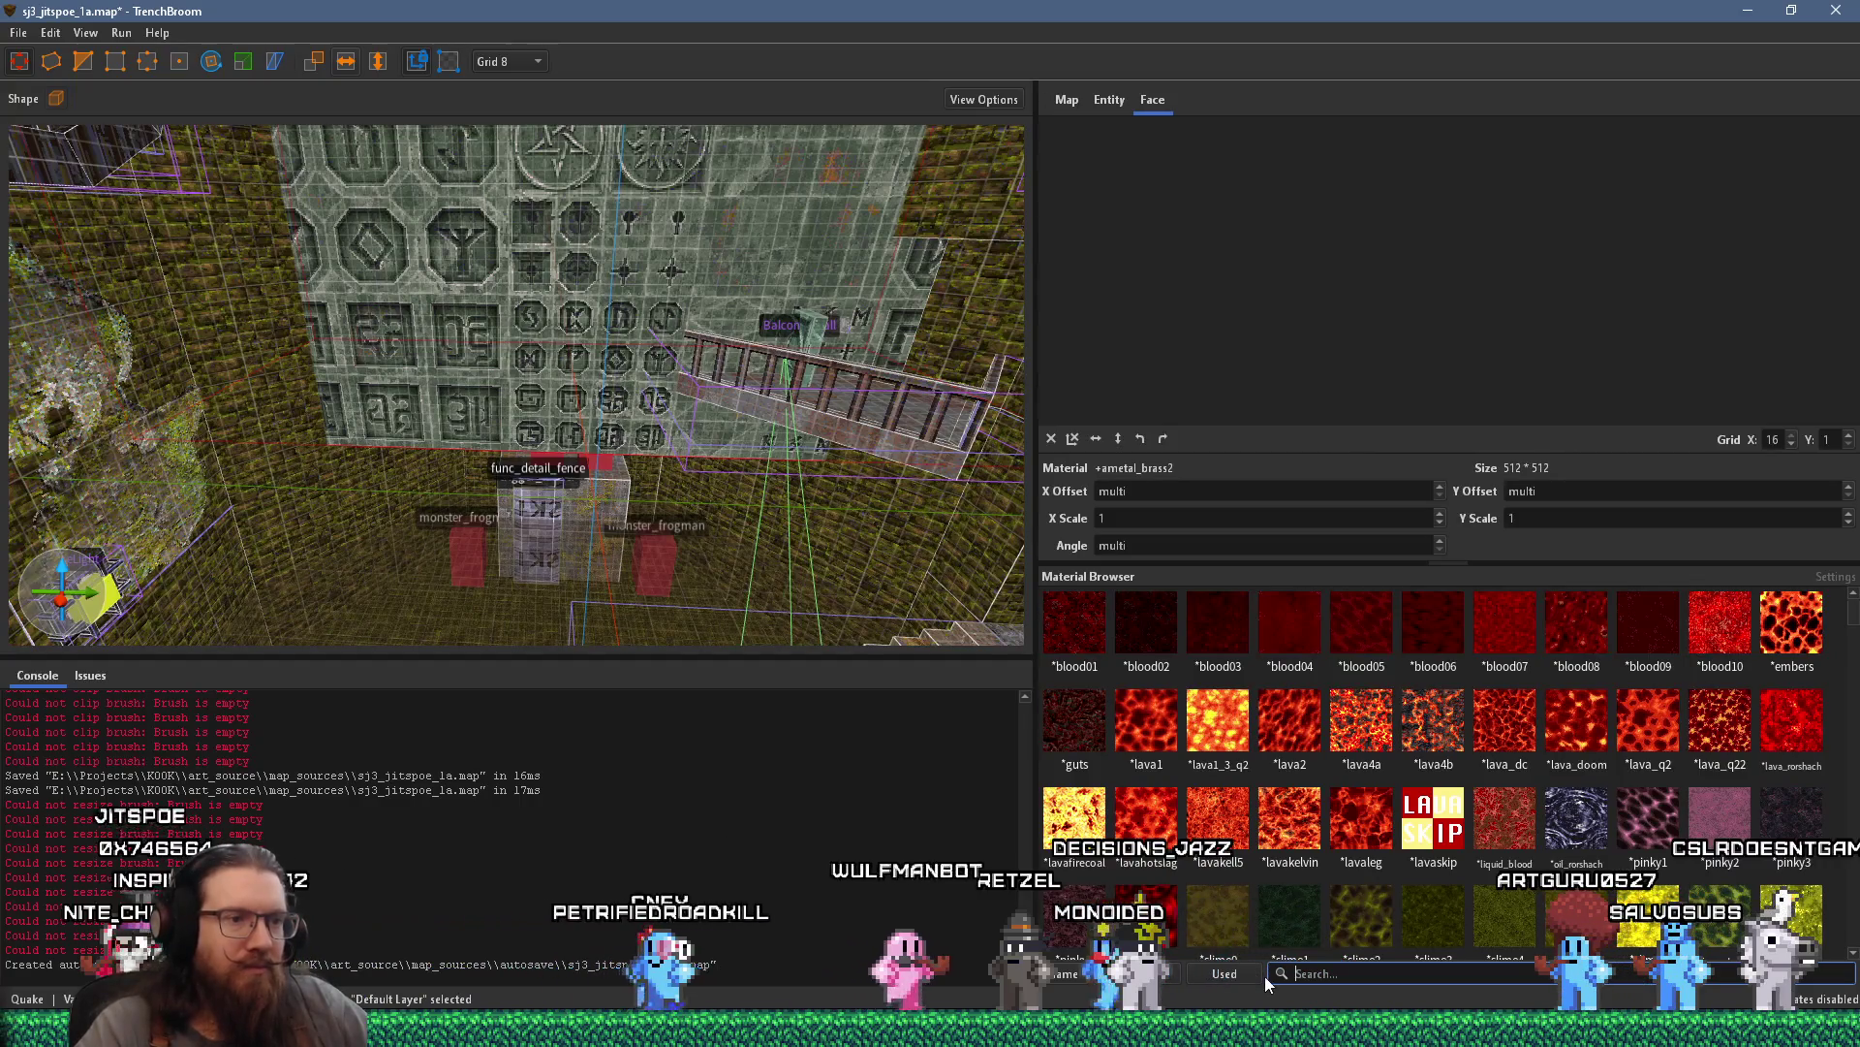
{"action": "scroll", "coordinate": [1174, 853], "scroll_direction": "down", "scroll_amount": 3}
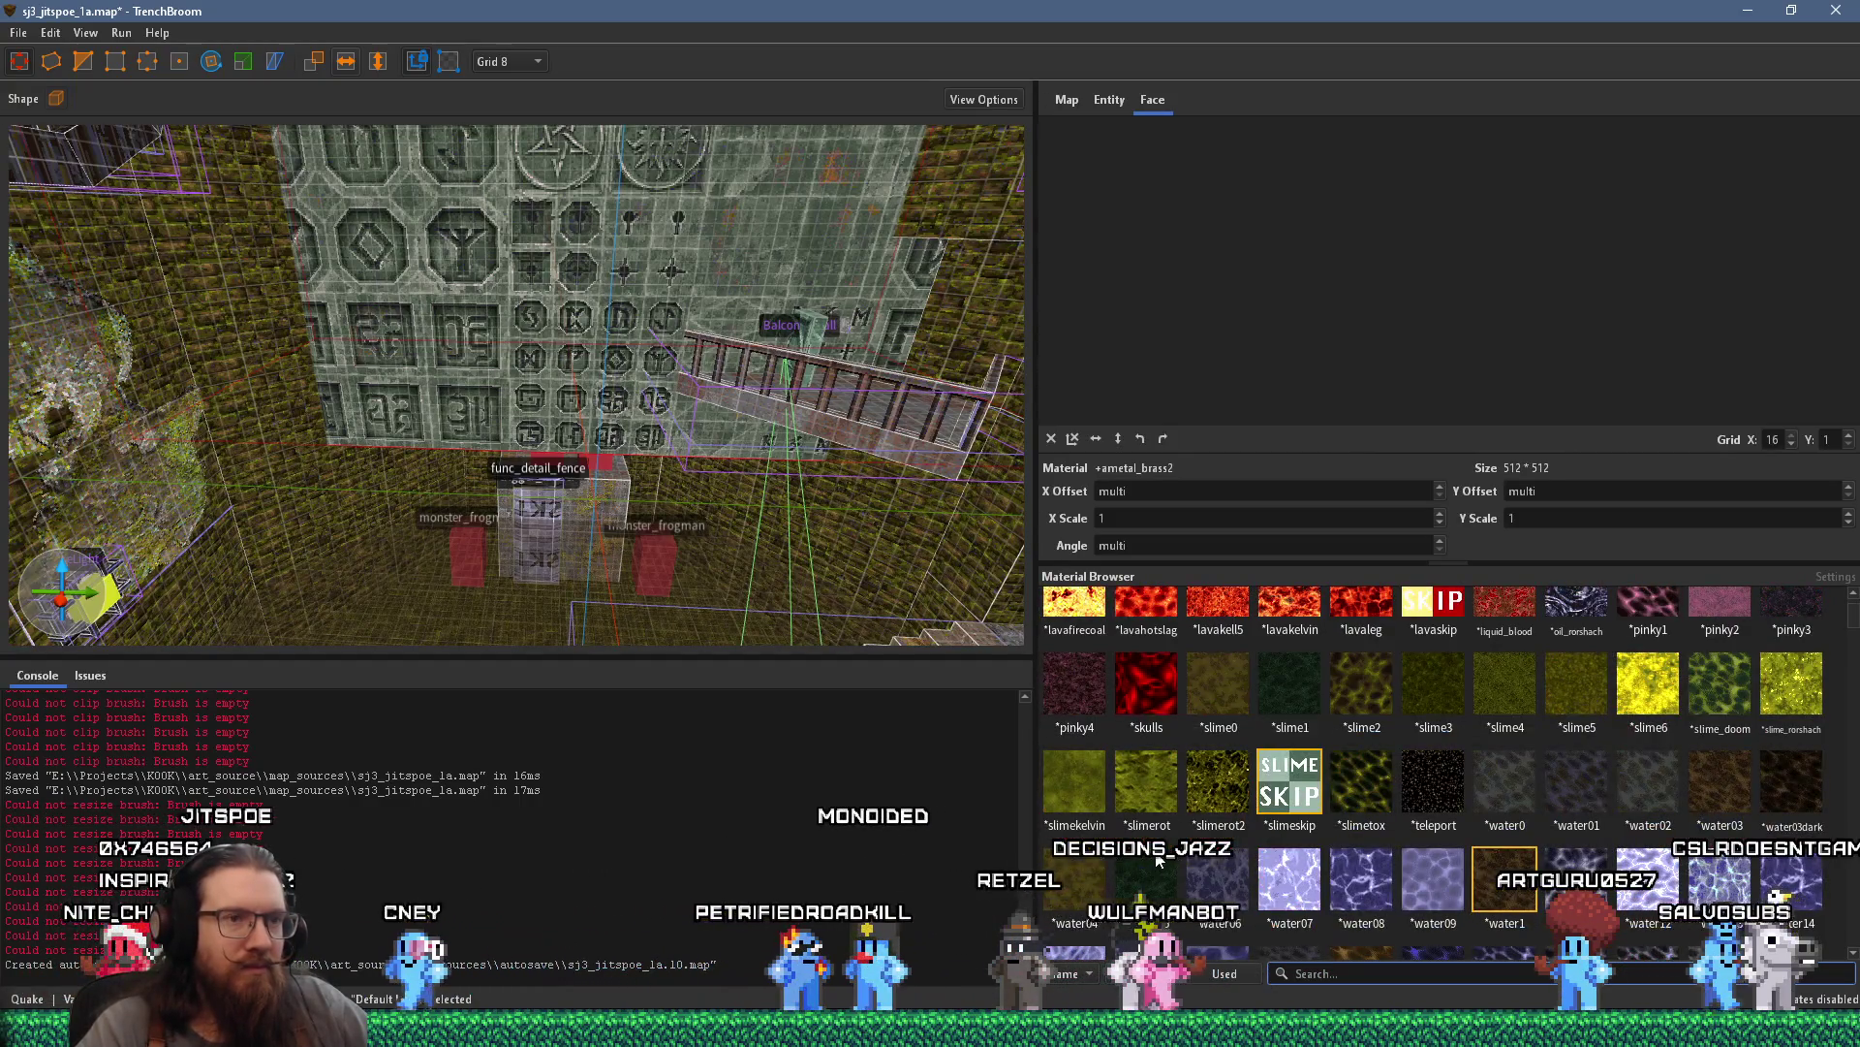
{"action": "scroll", "coordinate": [1270, 841], "scroll_direction": "up", "scroll_amount": 1}
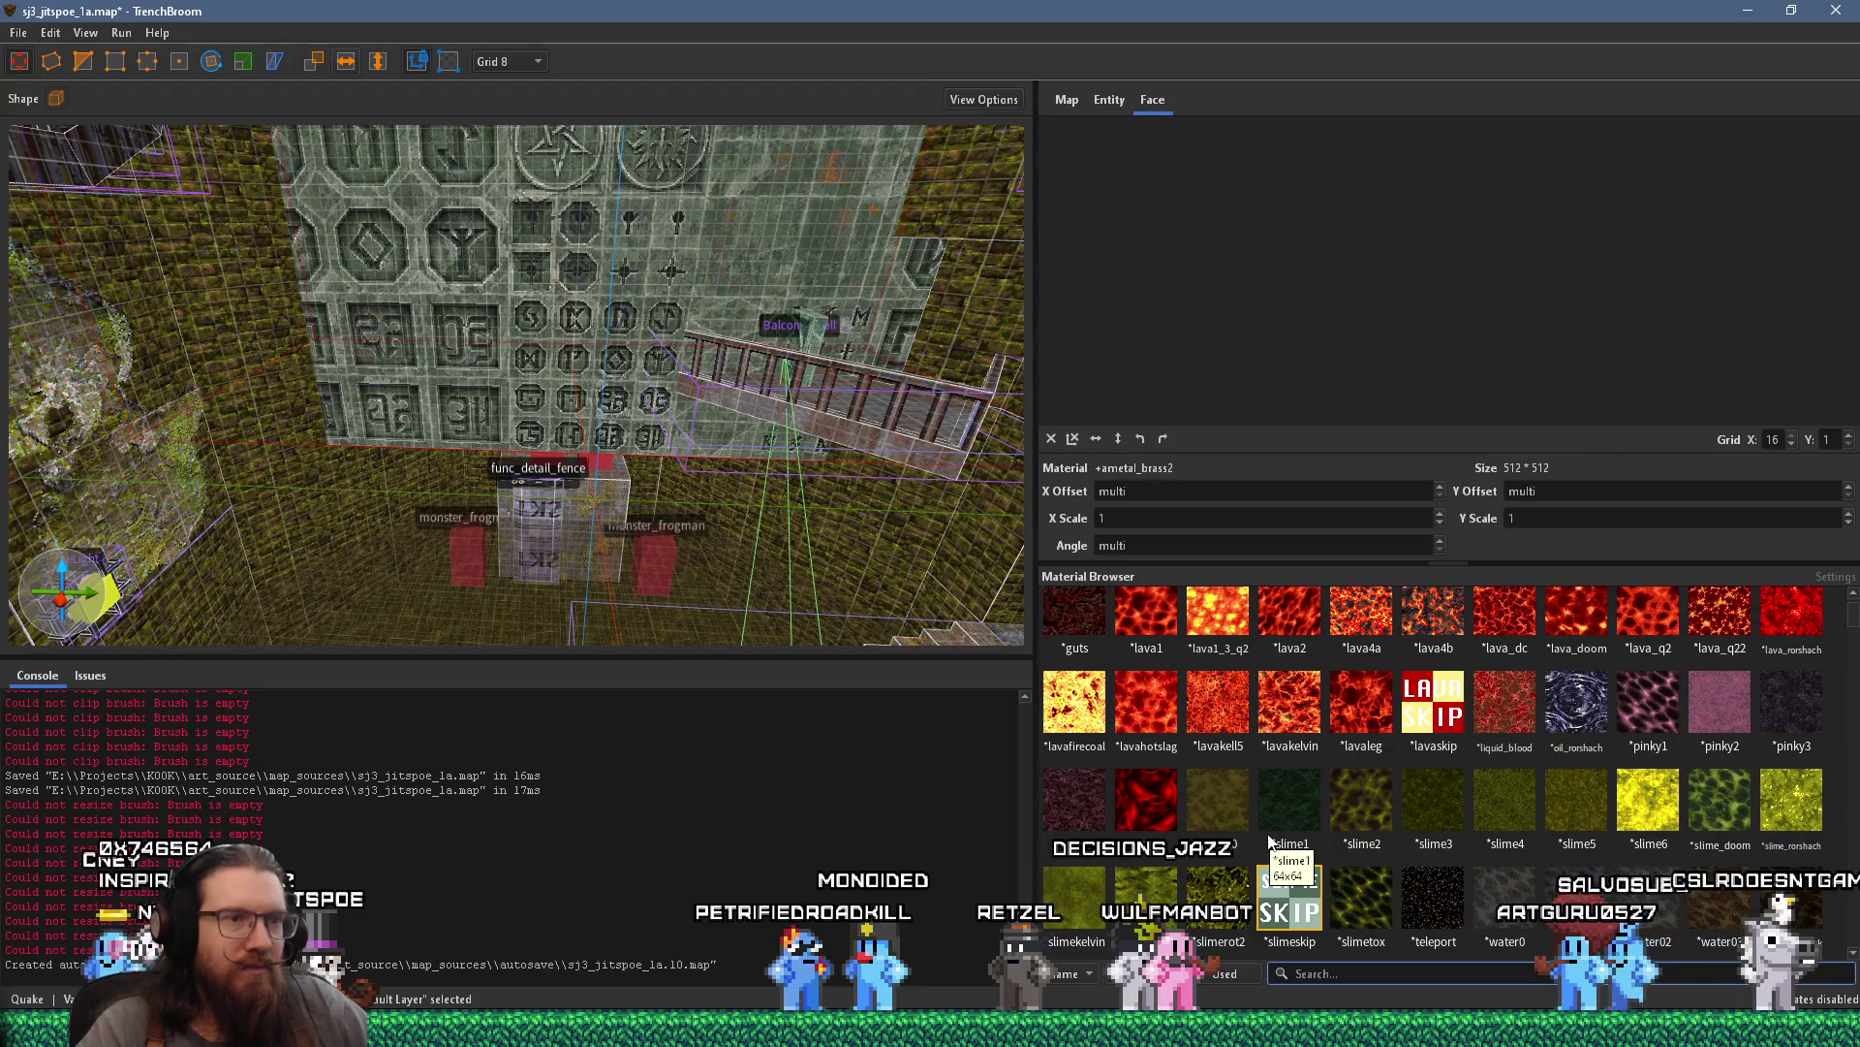
{"action": "scroll", "coordinate": [1268, 839], "scroll_direction": "up", "scroll_amount": 1}
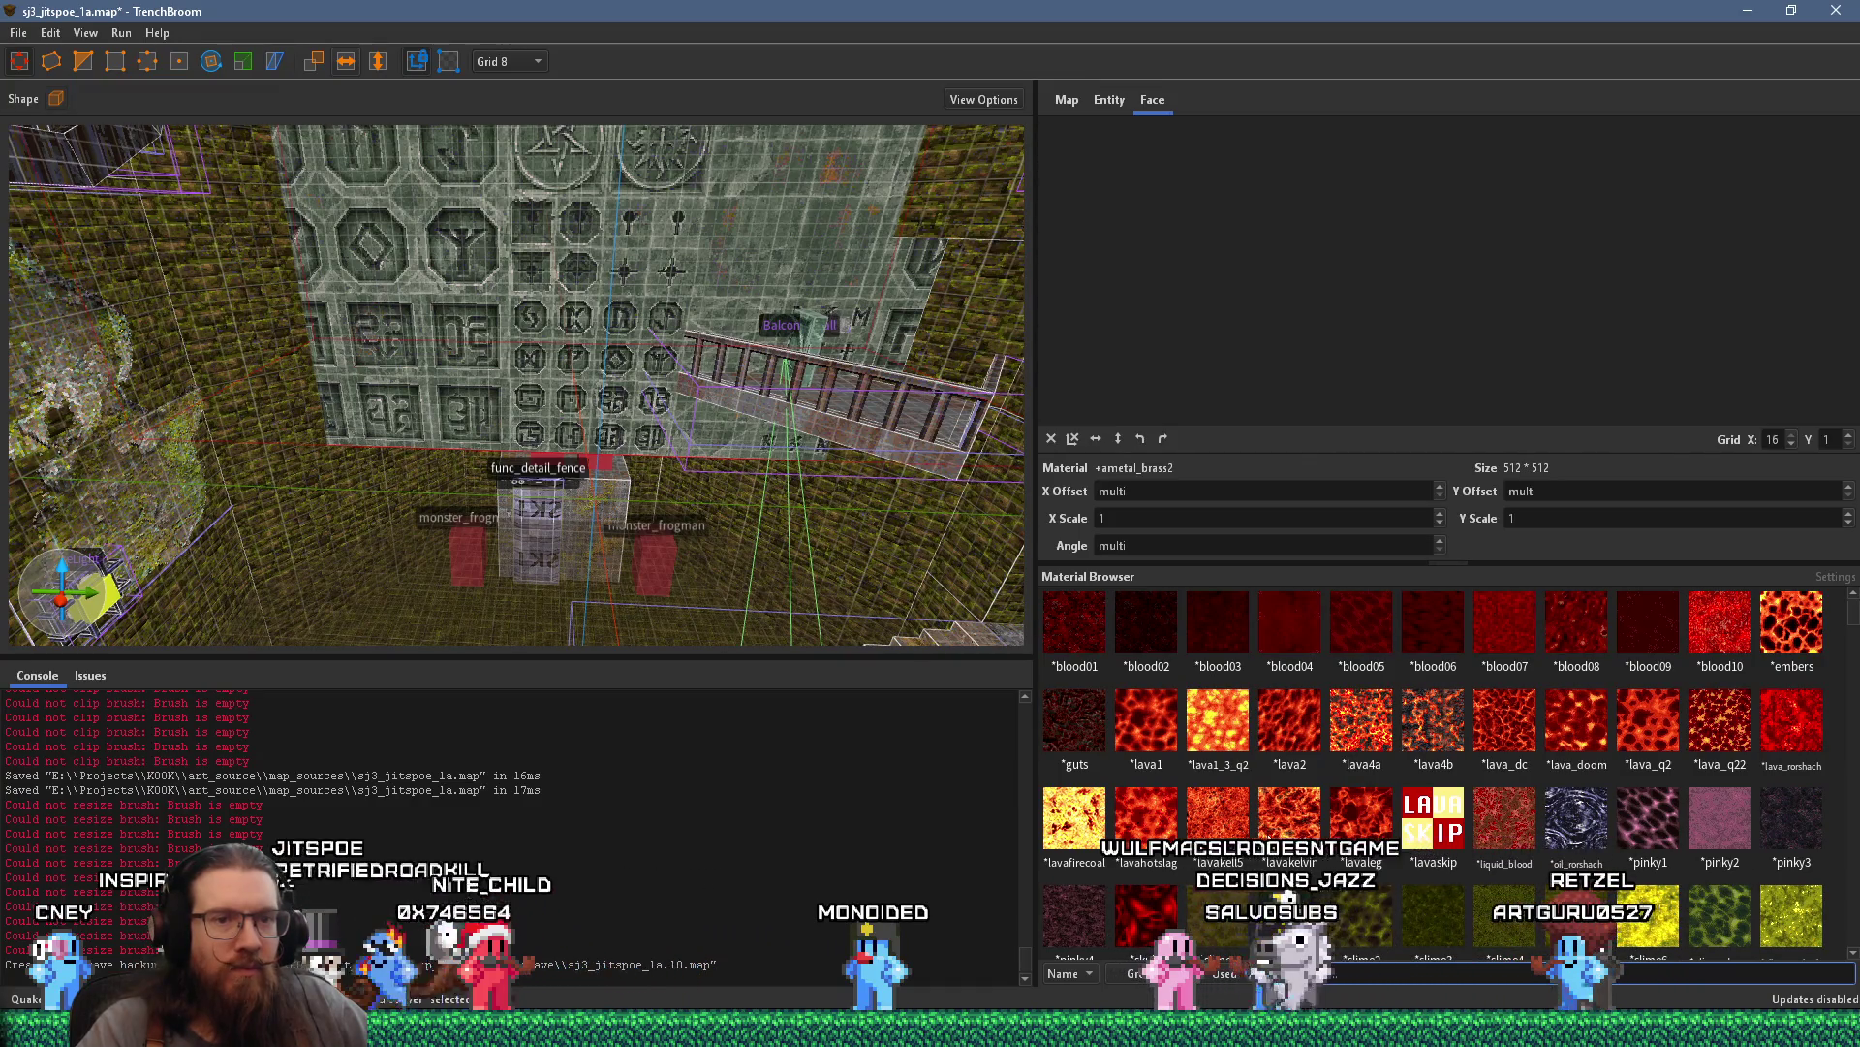
{"action": "scroll", "coordinate": [1270, 845], "scroll_direction": "down", "scroll_amount": 1}
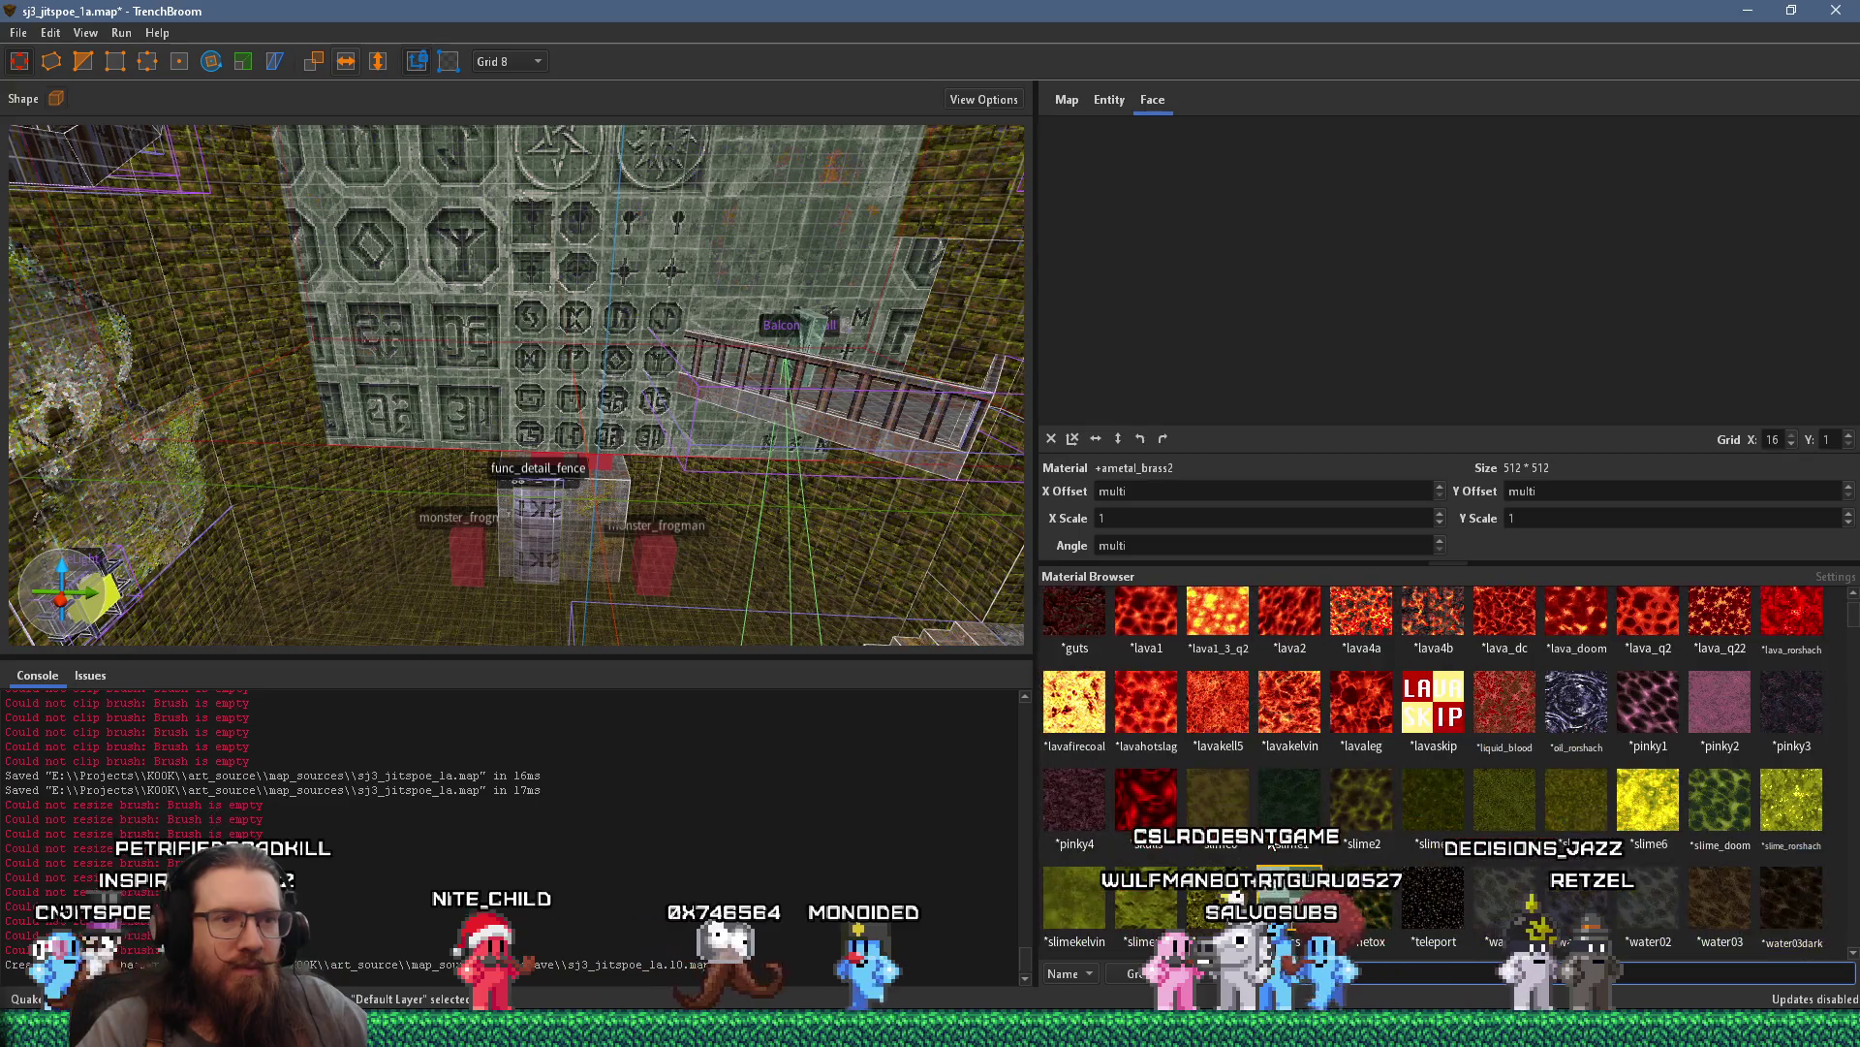
{"action": "scroll", "coordinate": [1271, 846], "scroll_direction": "down", "scroll_amount": 2}
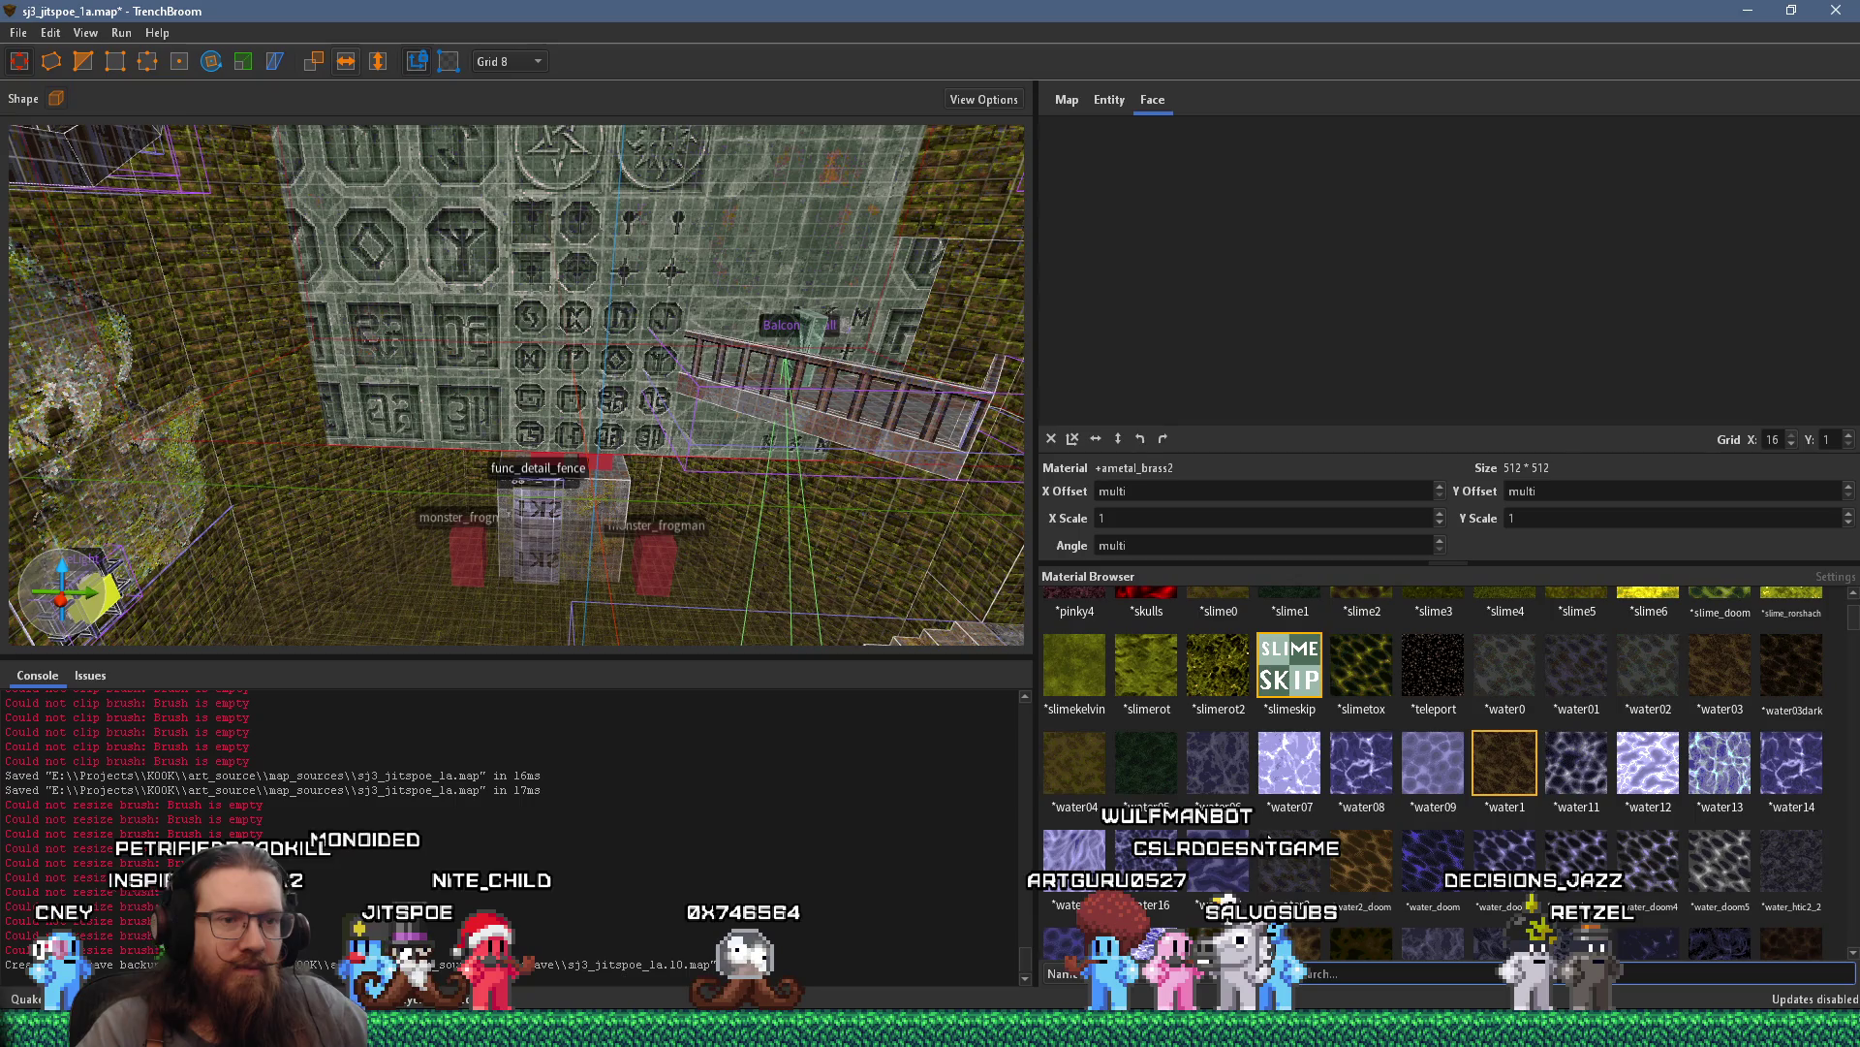
{"action": "scroll", "coordinate": [1270, 841], "scroll_direction": "down", "scroll_amount": 2}
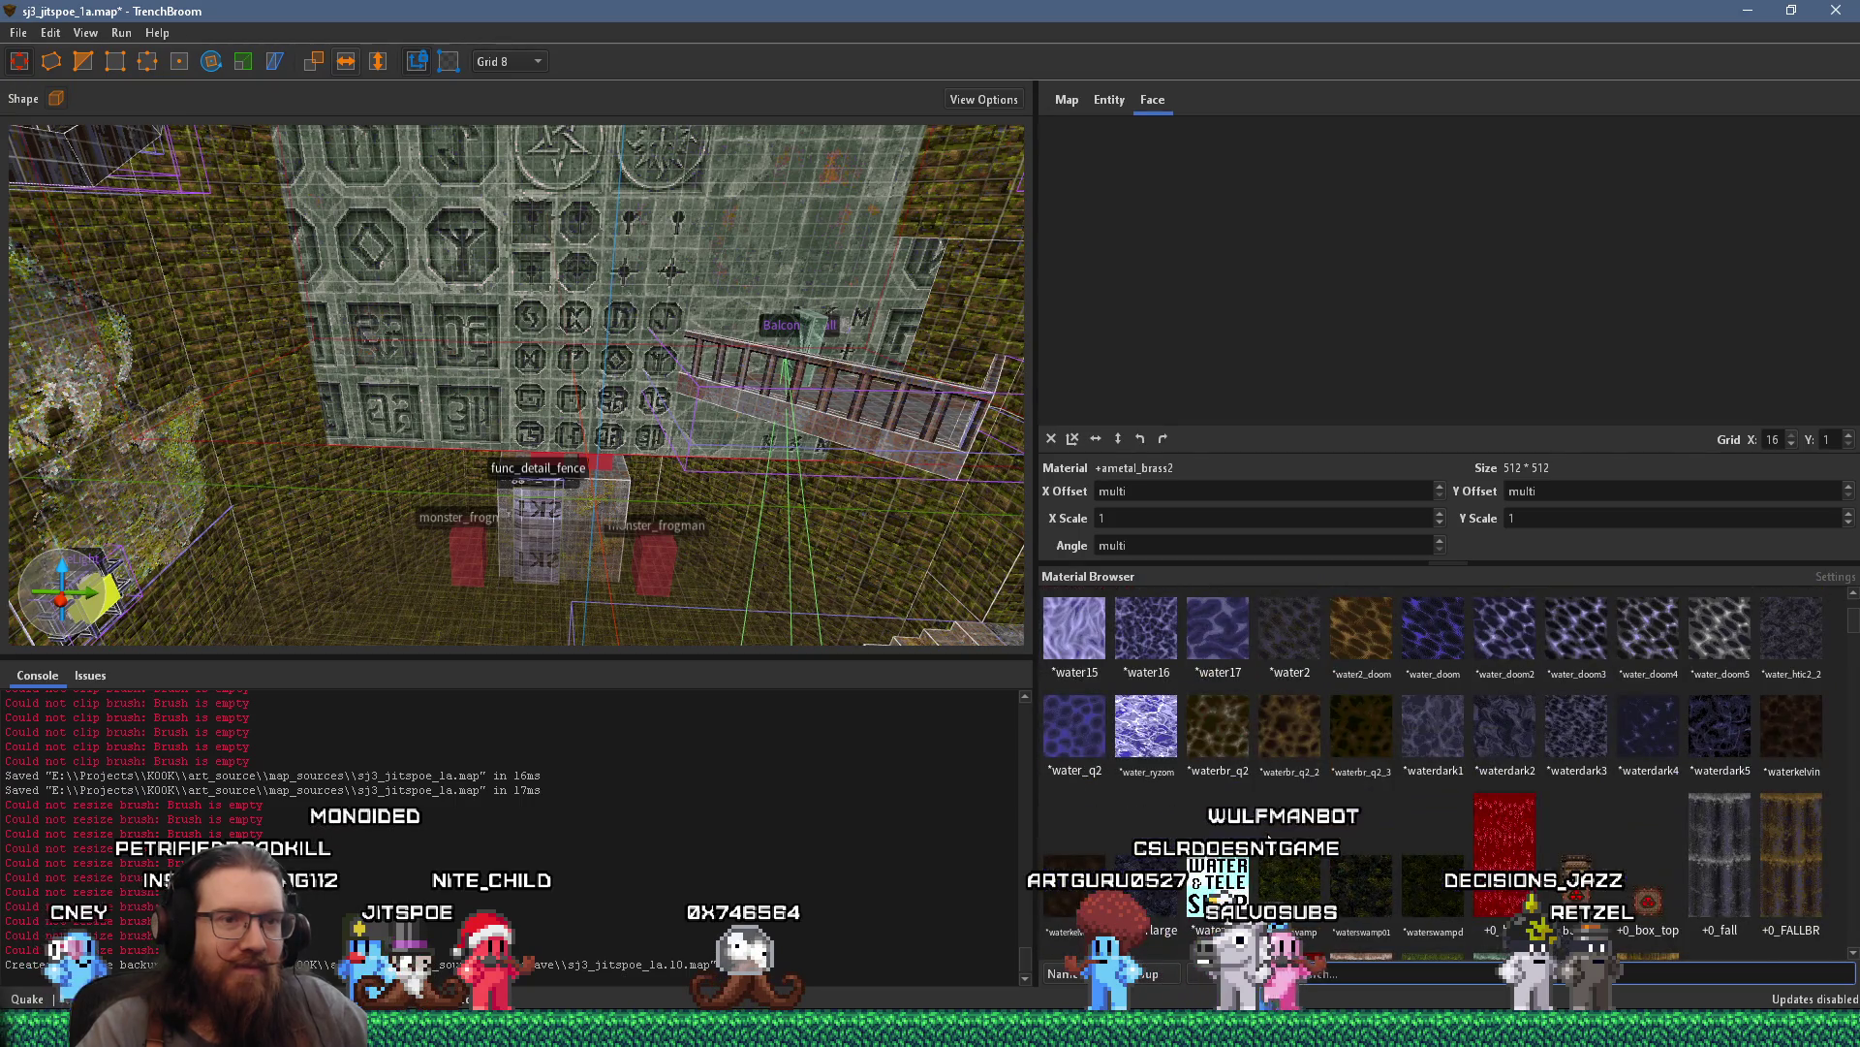
{"action": "scroll", "coordinate": [1271, 841], "scroll_direction": "down", "scroll_amount": 3}
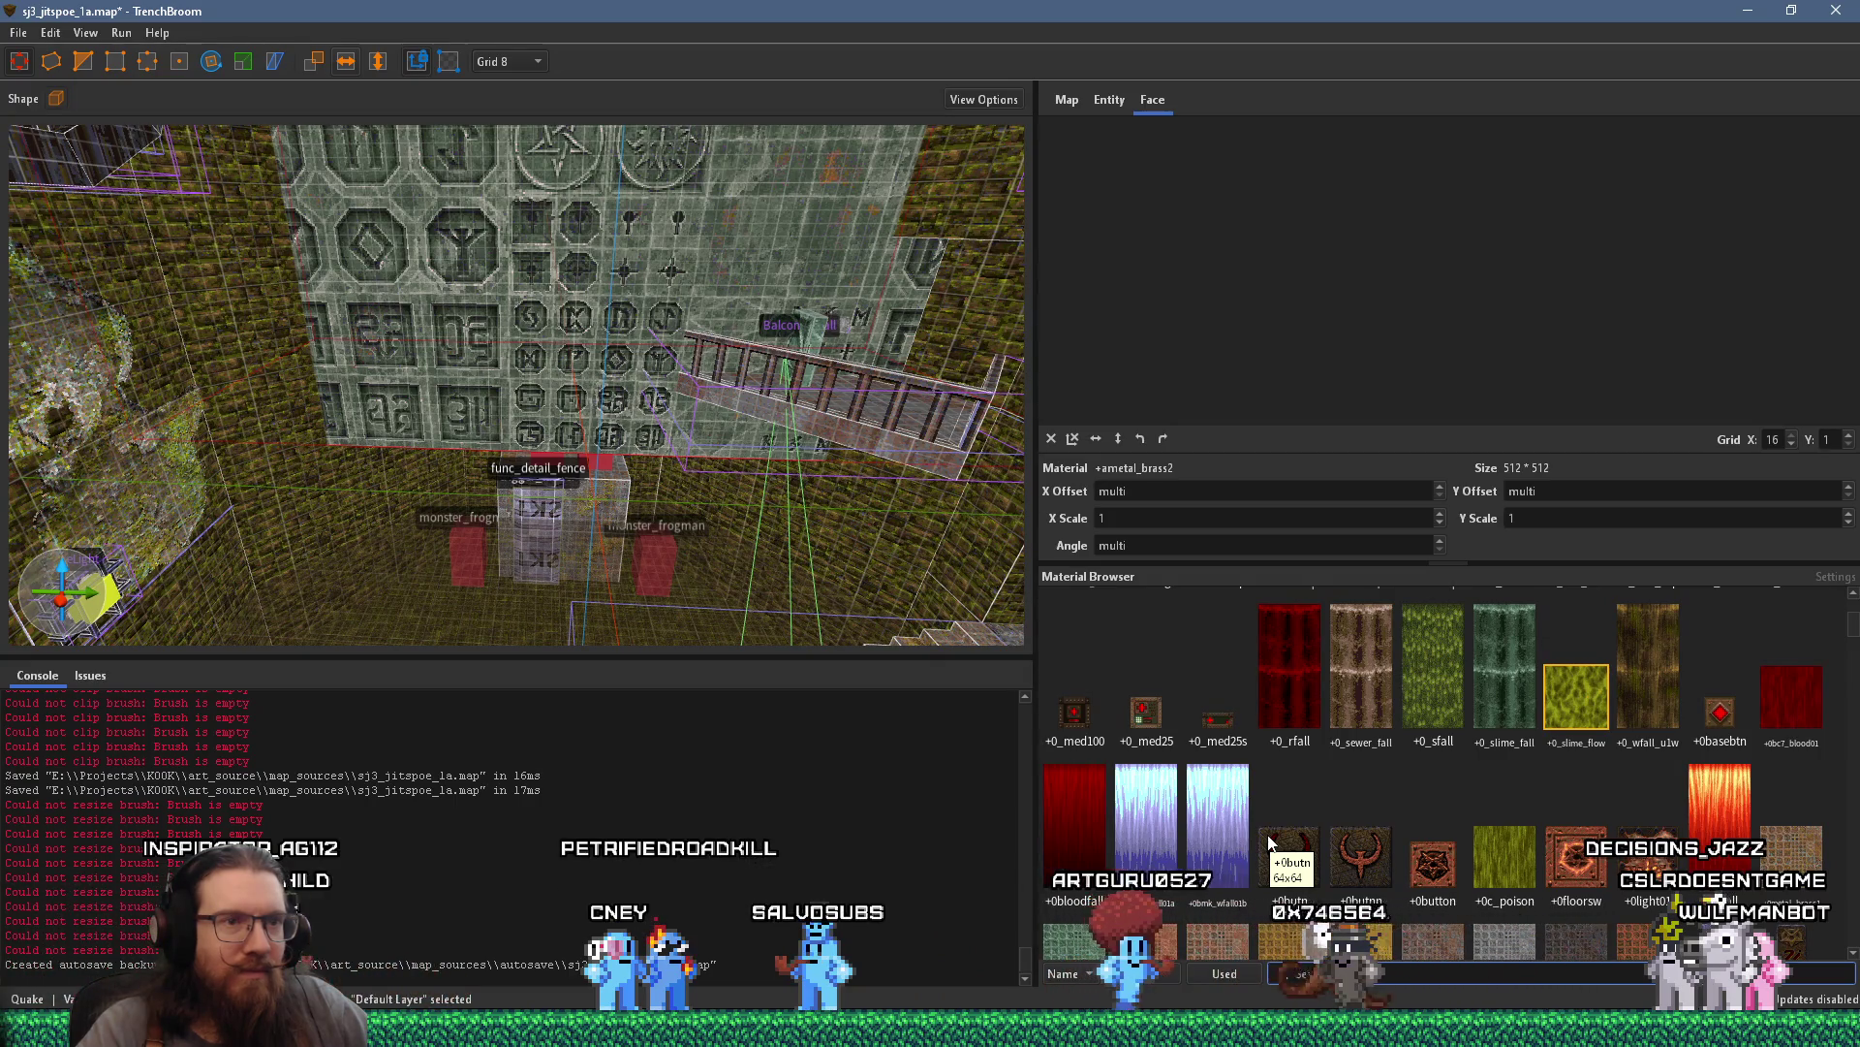
{"action": "scroll", "coordinate": [1270, 841], "scroll_direction": "down", "scroll_amount": 2}
{"action": "scroll", "coordinate": [1272, 843], "scroll_direction": "up", "scroll_amount": 2}
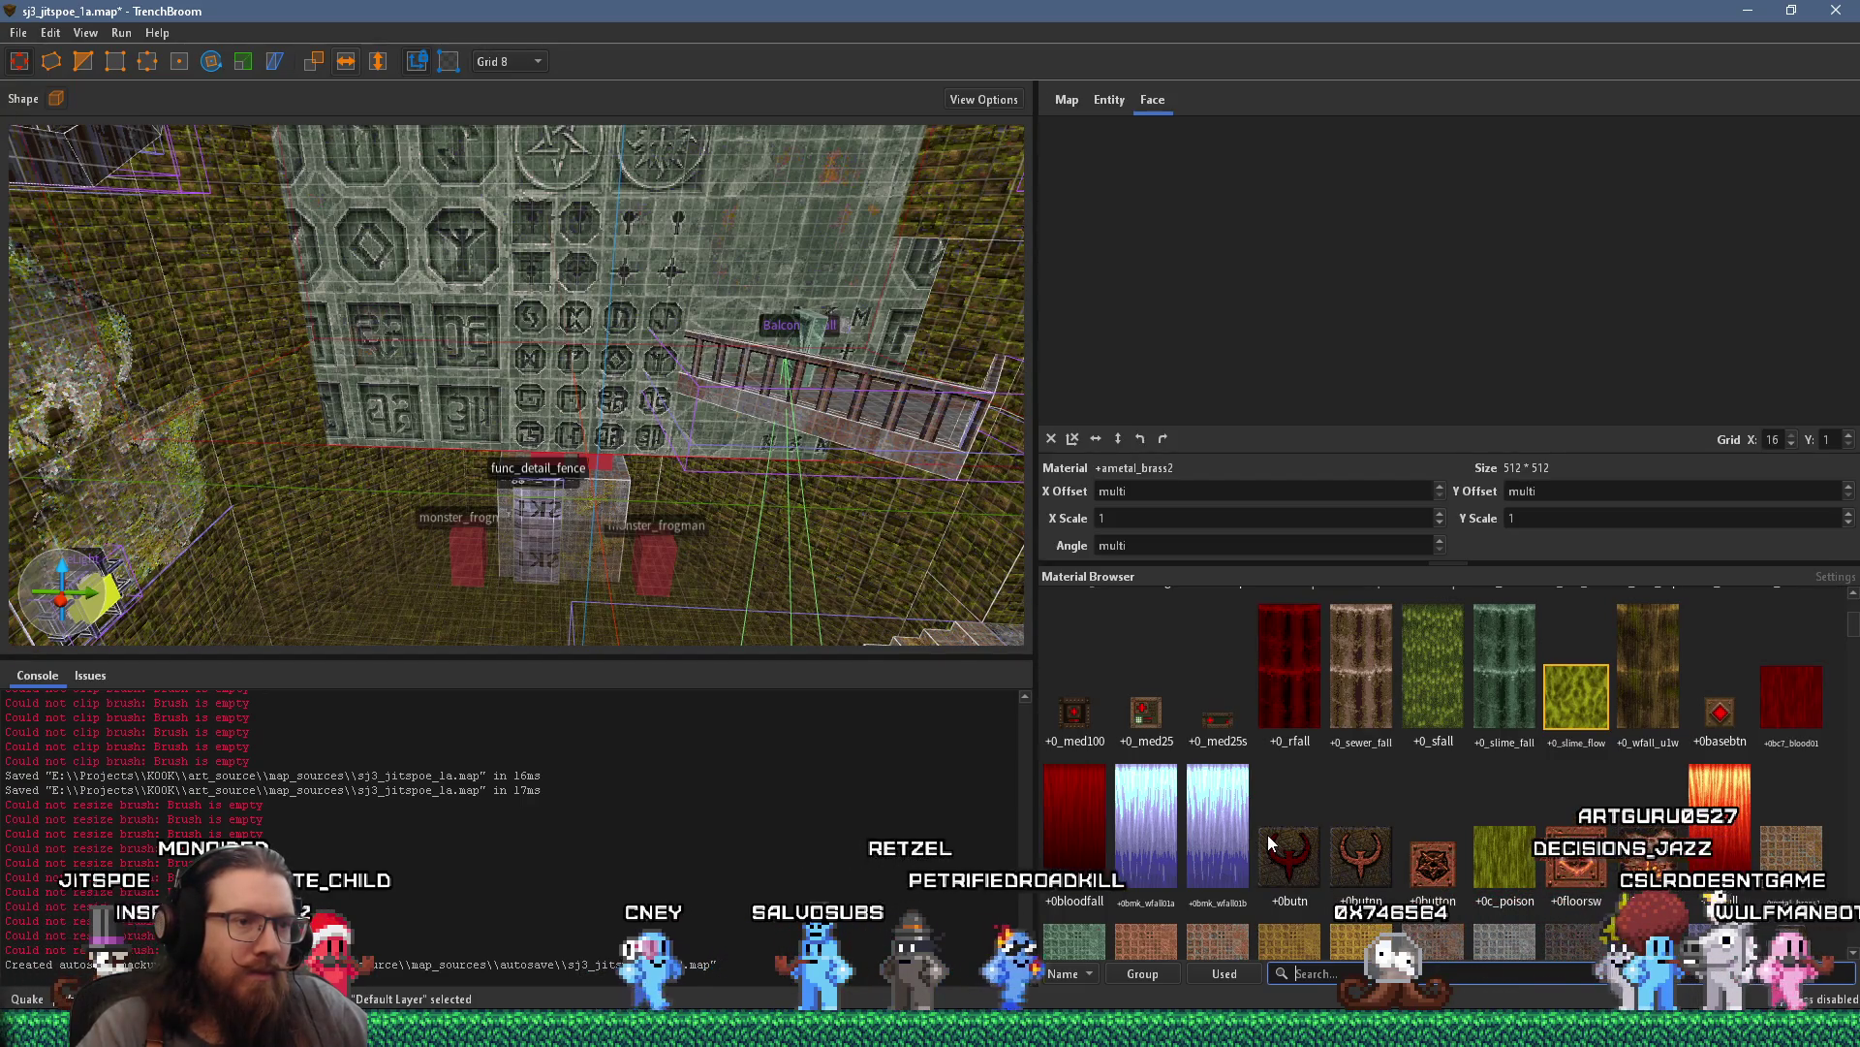
{"action": "scroll", "coordinate": [1271, 843], "scroll_direction": "down", "scroll_amount": 3}
{"action": "scroll", "coordinate": [1267, 835], "scroll_direction": "down", "scroll_amount": 5}
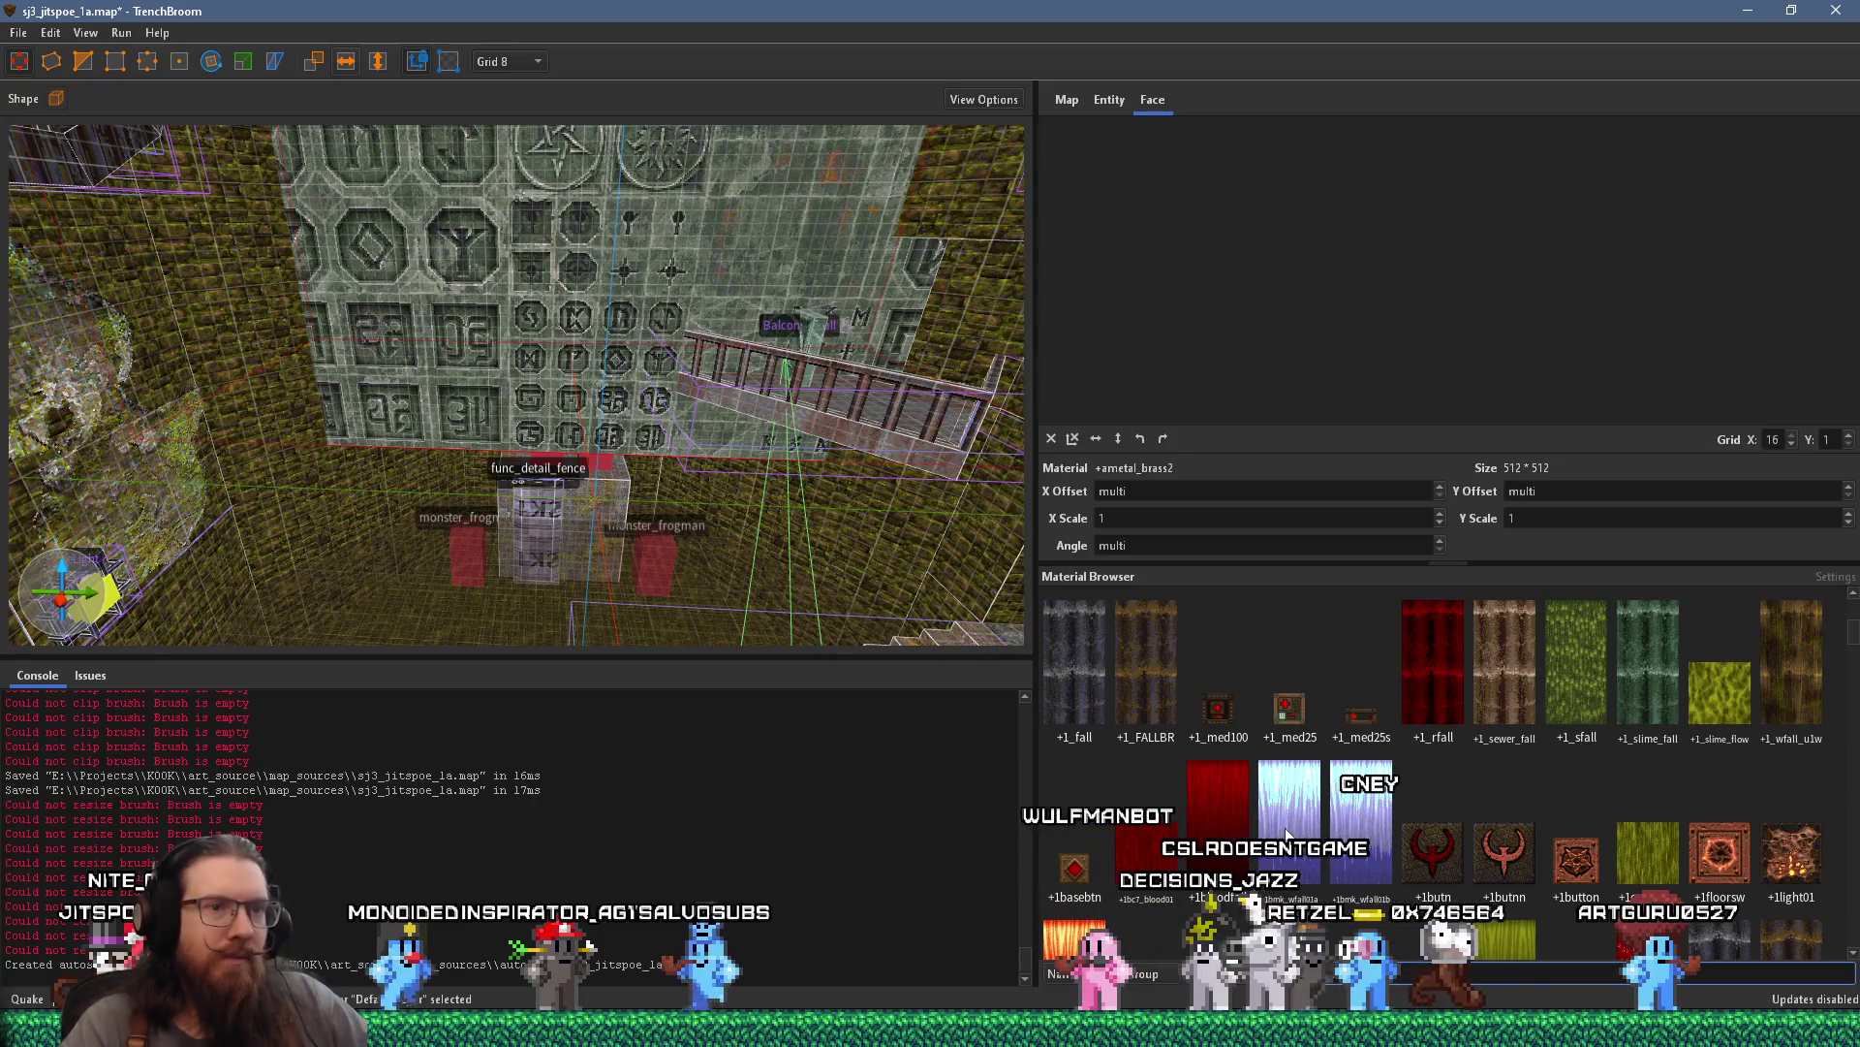
{"action": "scroll", "coordinate": [1289, 831], "scroll_direction": "down", "scroll_amount": 3}
{"action": "scroll", "coordinate": [1291, 828], "scroll_direction": "down", "scroll_amount": 3}
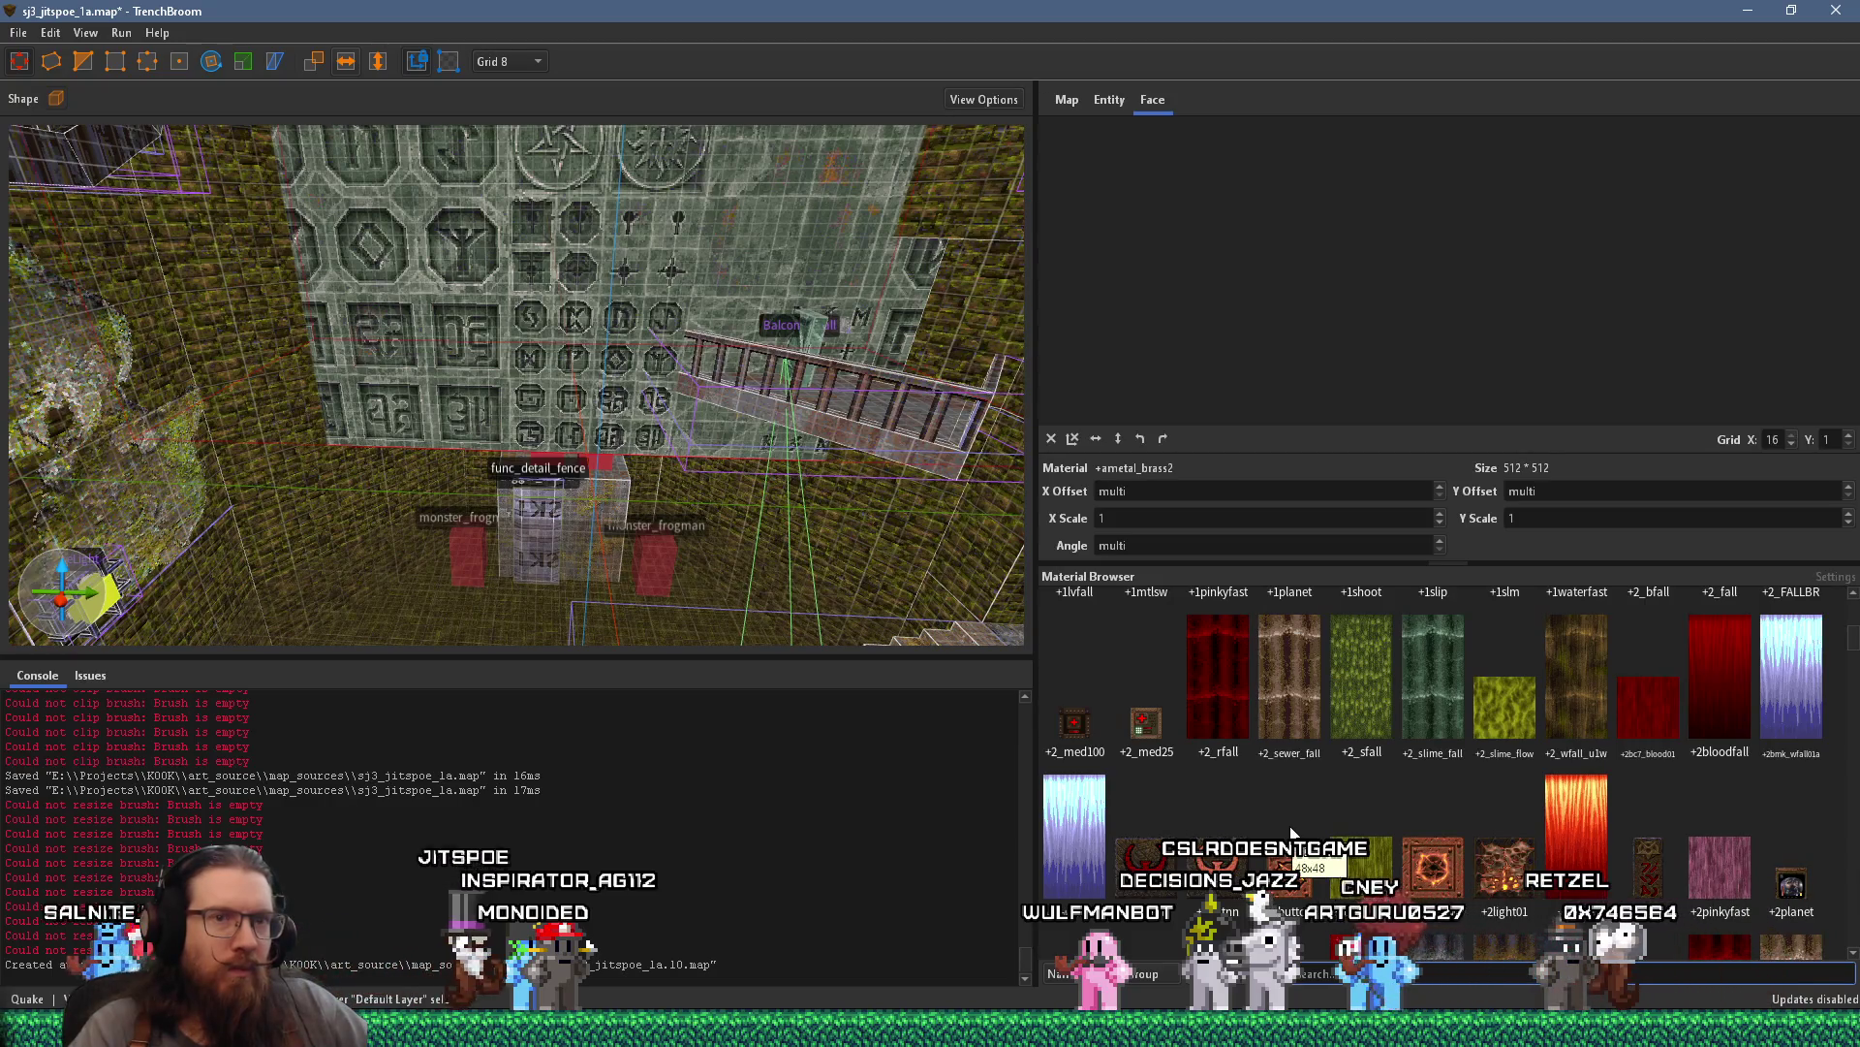
{"action": "scroll", "coordinate": [1292, 831], "scroll_direction": "down", "scroll_amount": 2}
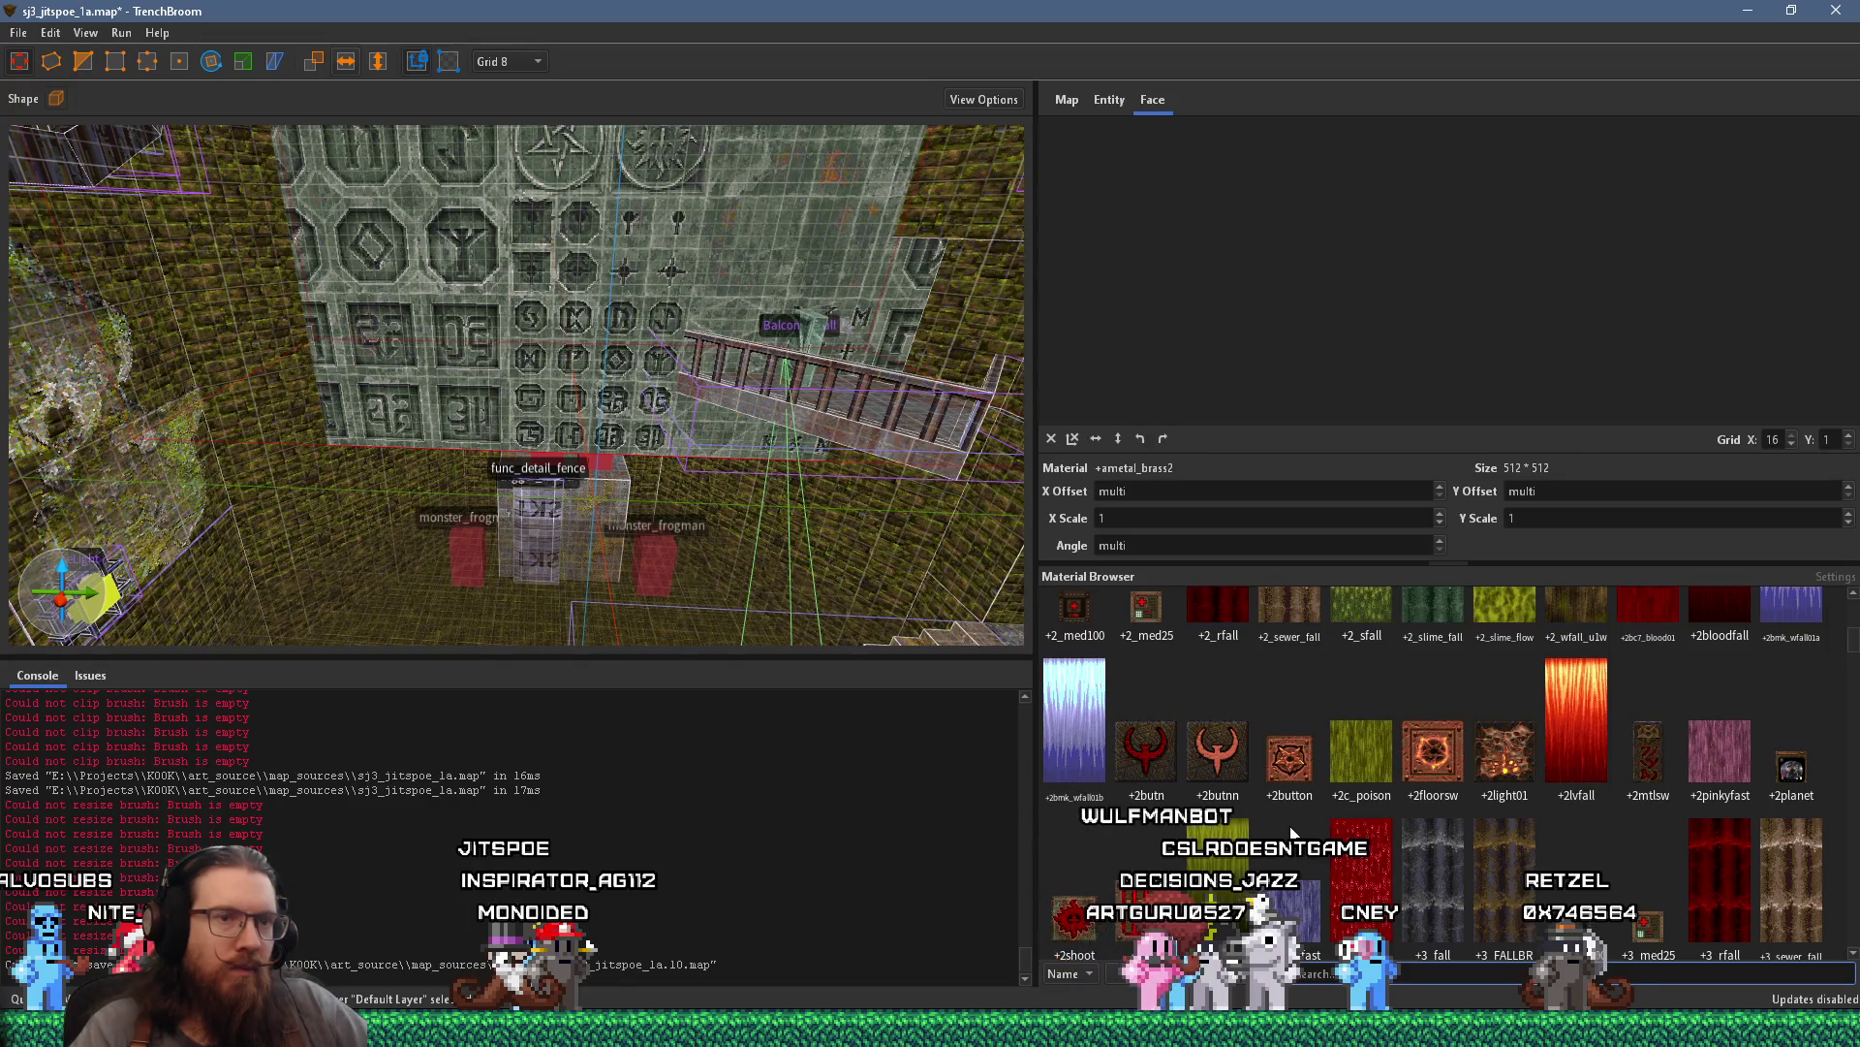
{"action": "scroll", "coordinate": [1292, 831], "scroll_direction": "down", "scroll_amount": 2}
{"action": "scroll", "coordinate": [1292, 831], "scroll_direction": "down", "scroll_amount": 4}
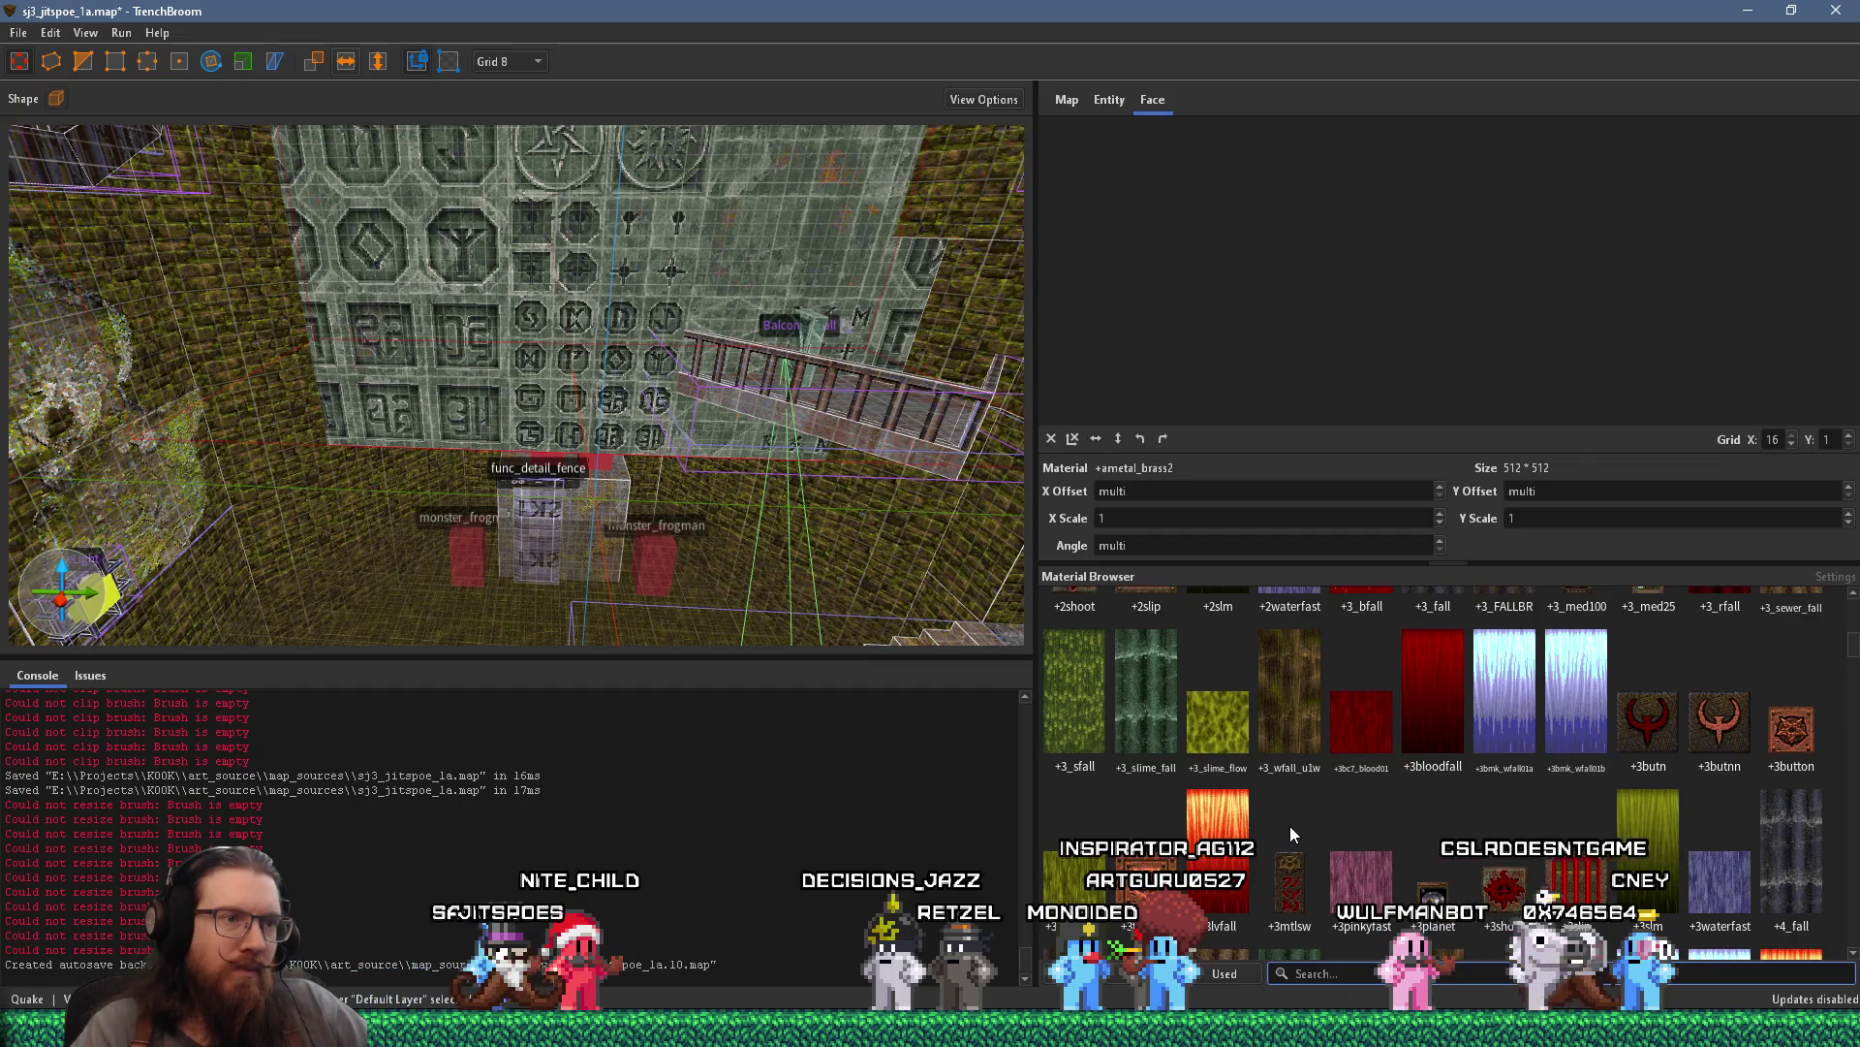
{"action": "scroll", "coordinate": [1289, 832], "scroll_direction": "down", "scroll_amount": 2}
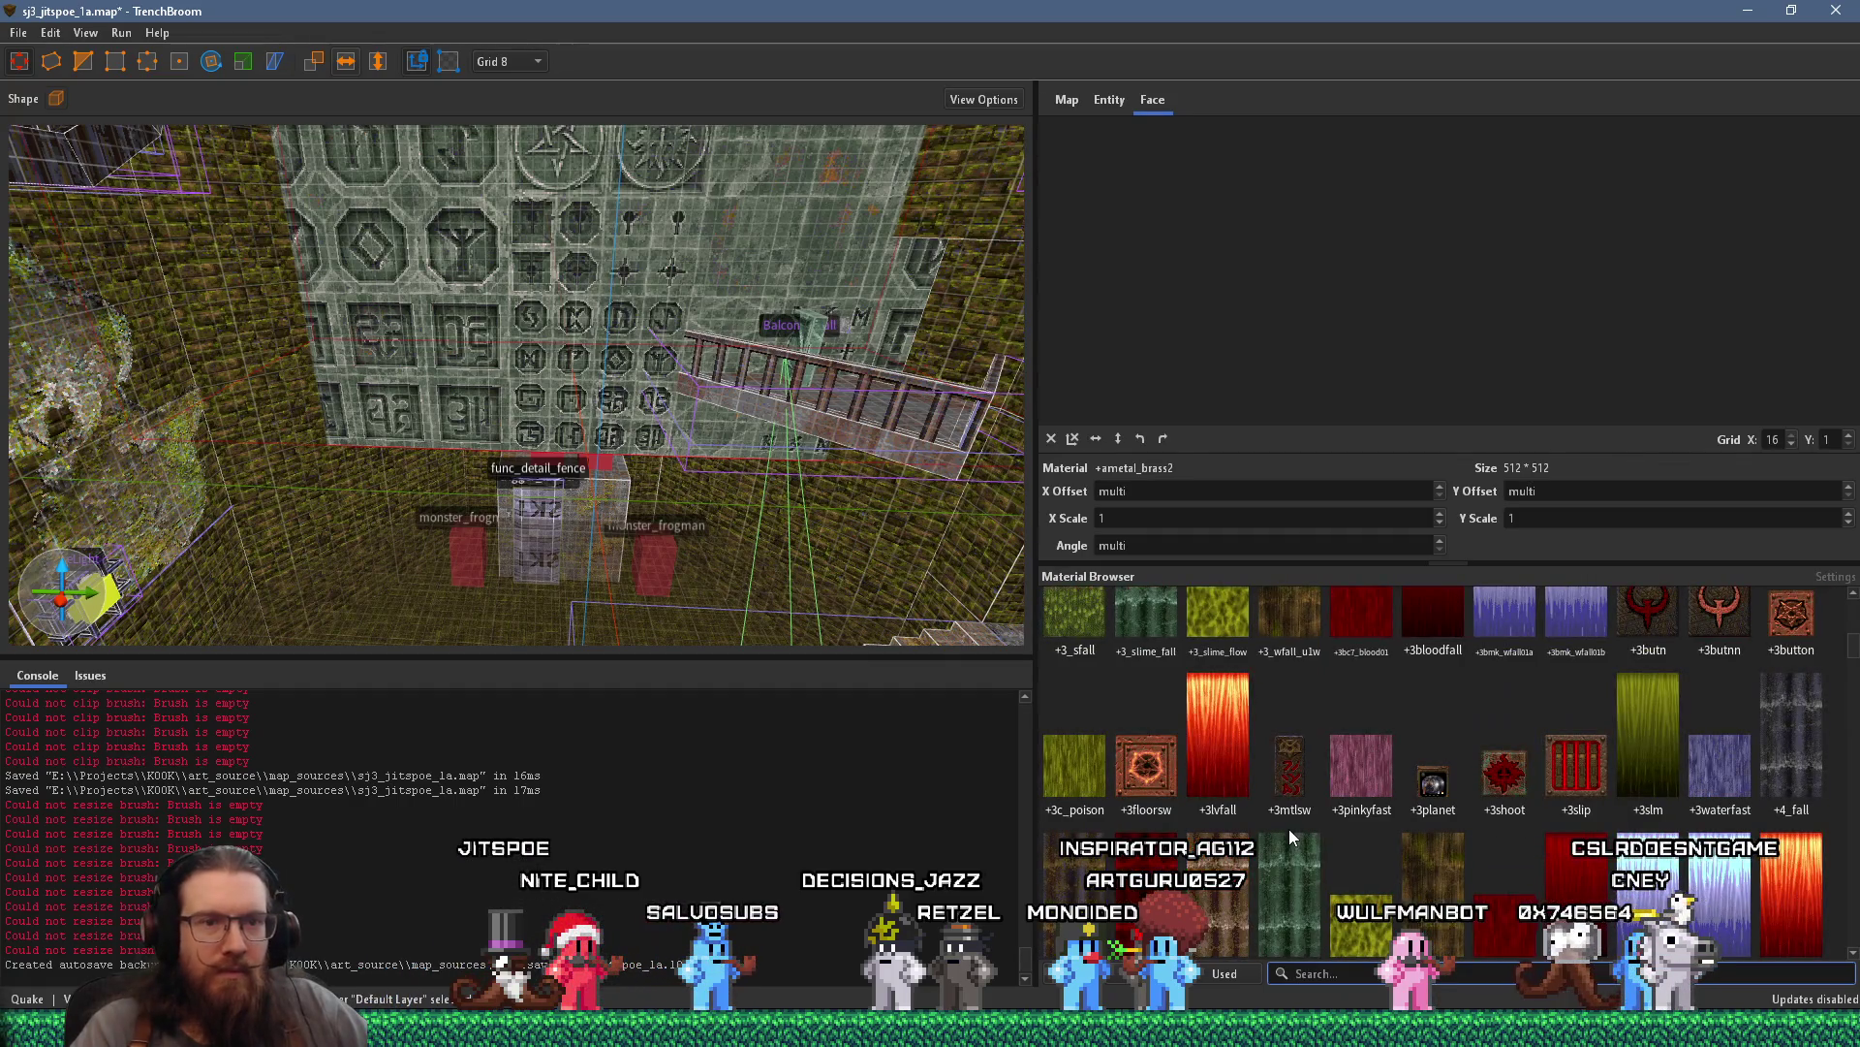
{"action": "scroll", "coordinate": [1289, 829], "scroll_direction": "down", "scroll_amount": 4}
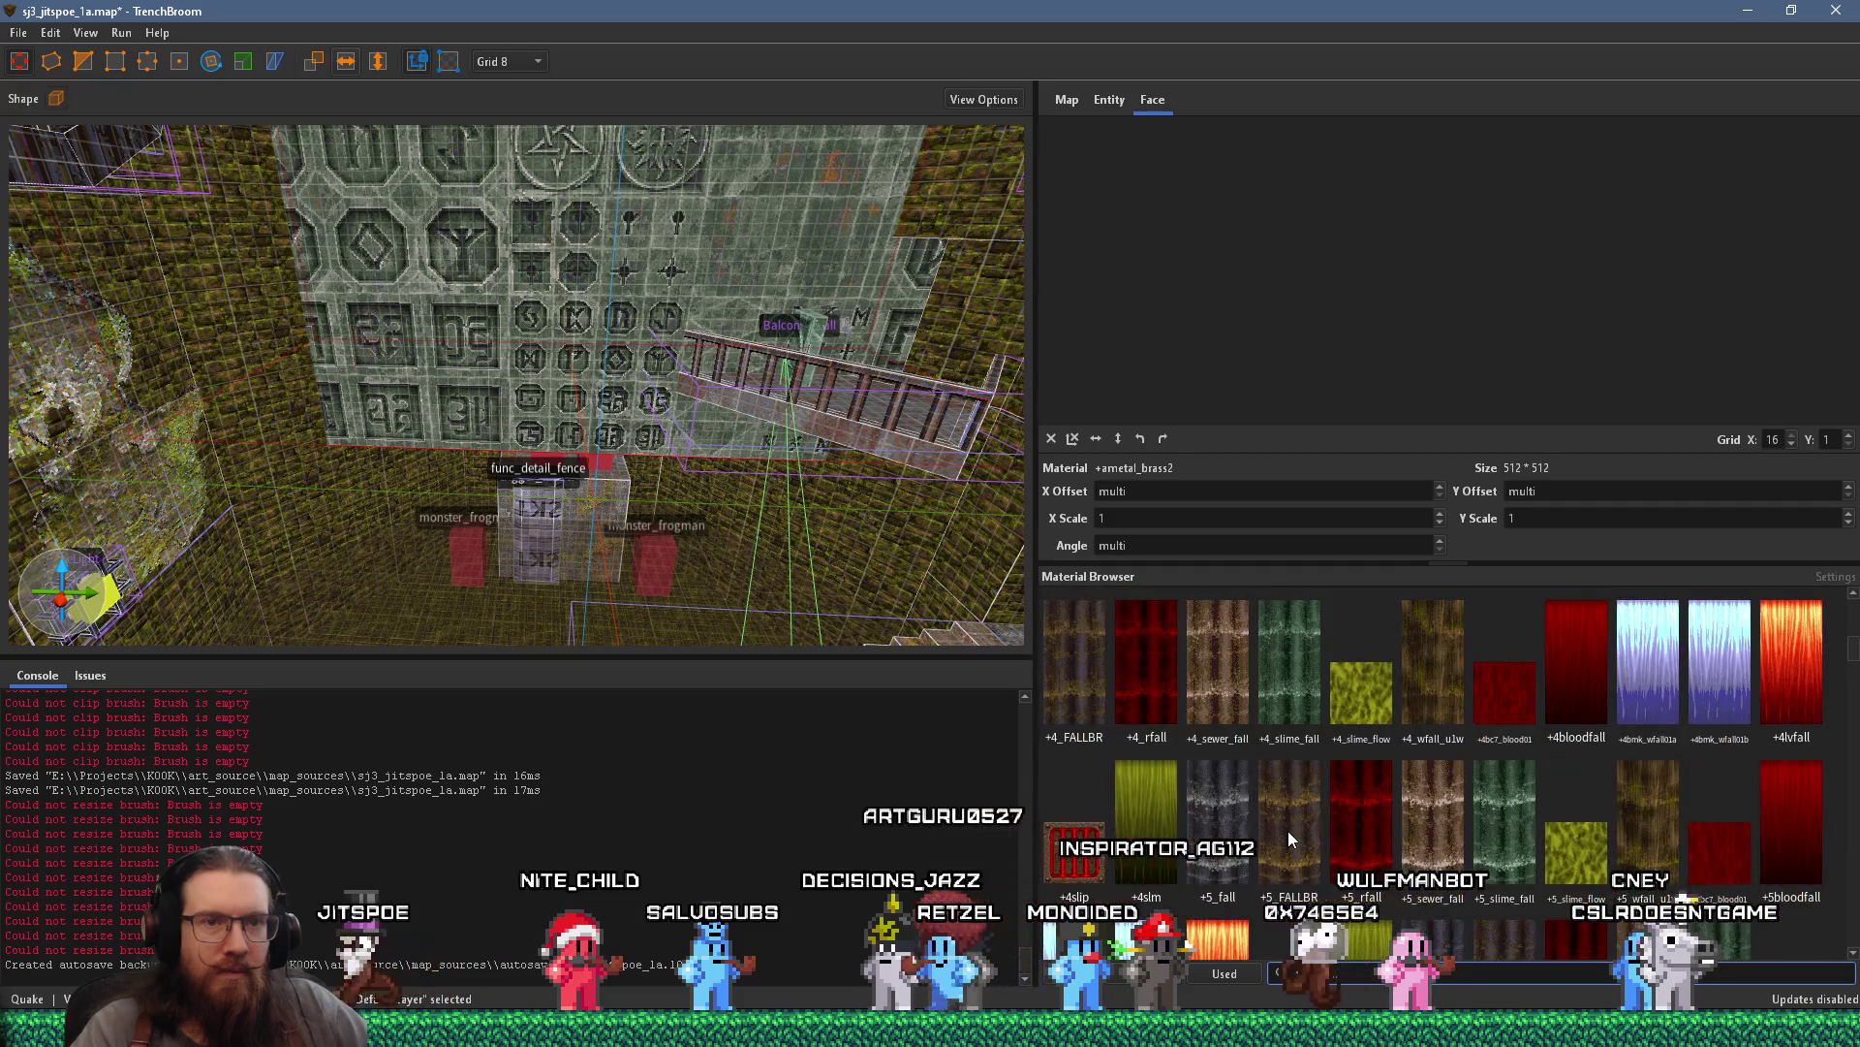
{"action": "scroll", "coordinate": [1289, 839], "scroll_direction": "down", "scroll_amount": 2}
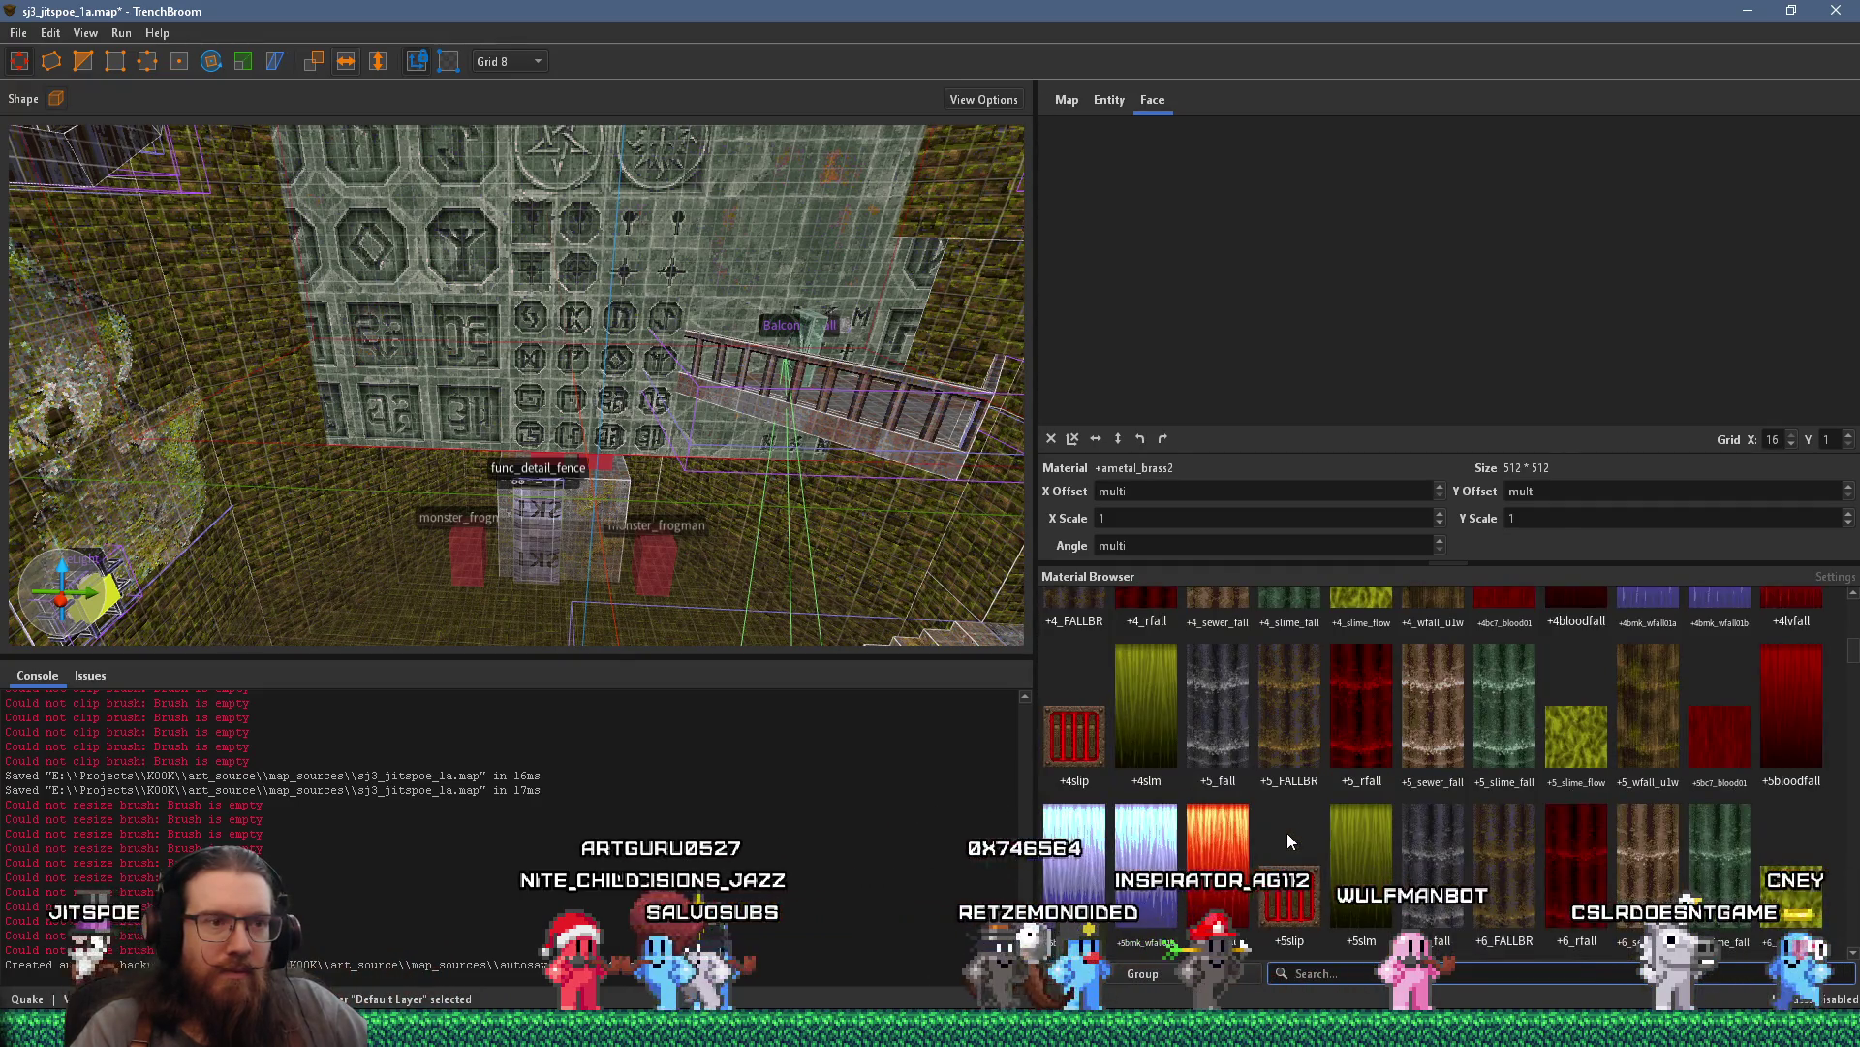
{"action": "scroll", "coordinate": [1287, 840], "scroll_direction": "down", "scroll_amount": 2}
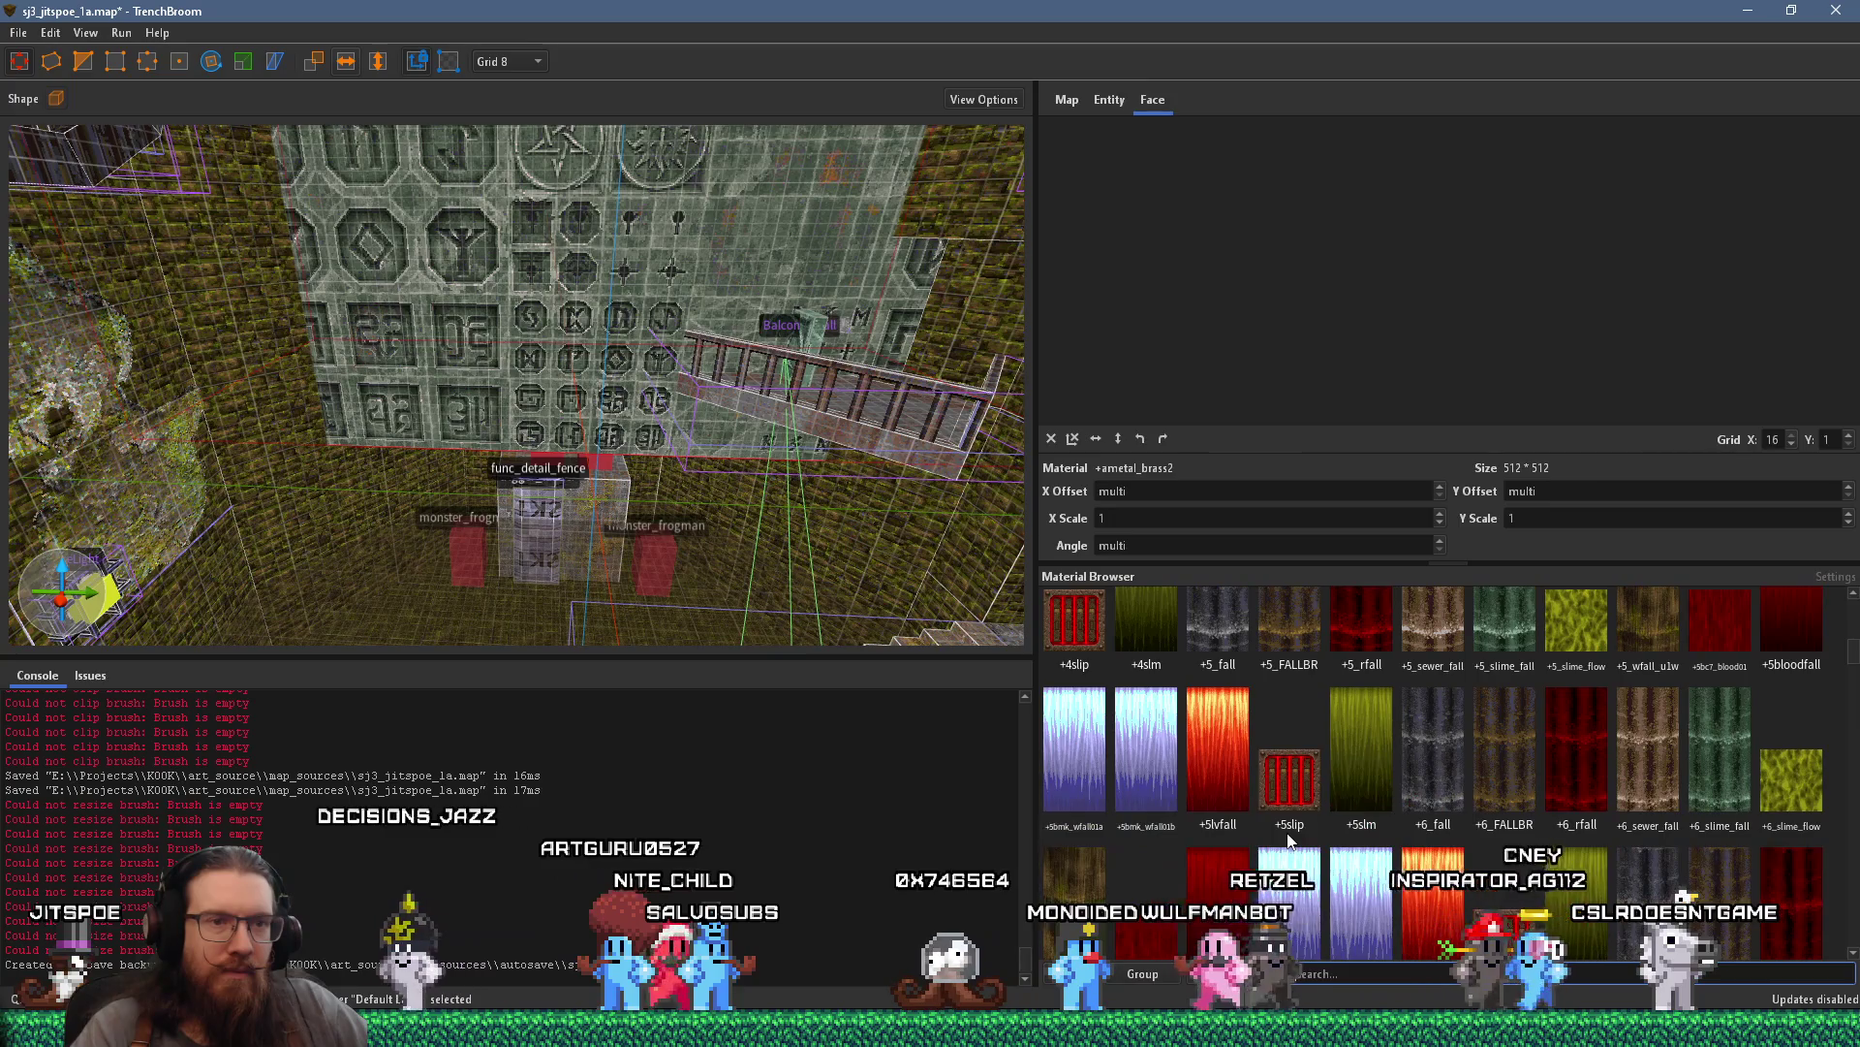
{"action": "scroll", "coordinate": [1289, 840], "scroll_direction": "down", "scroll_amount": 4}
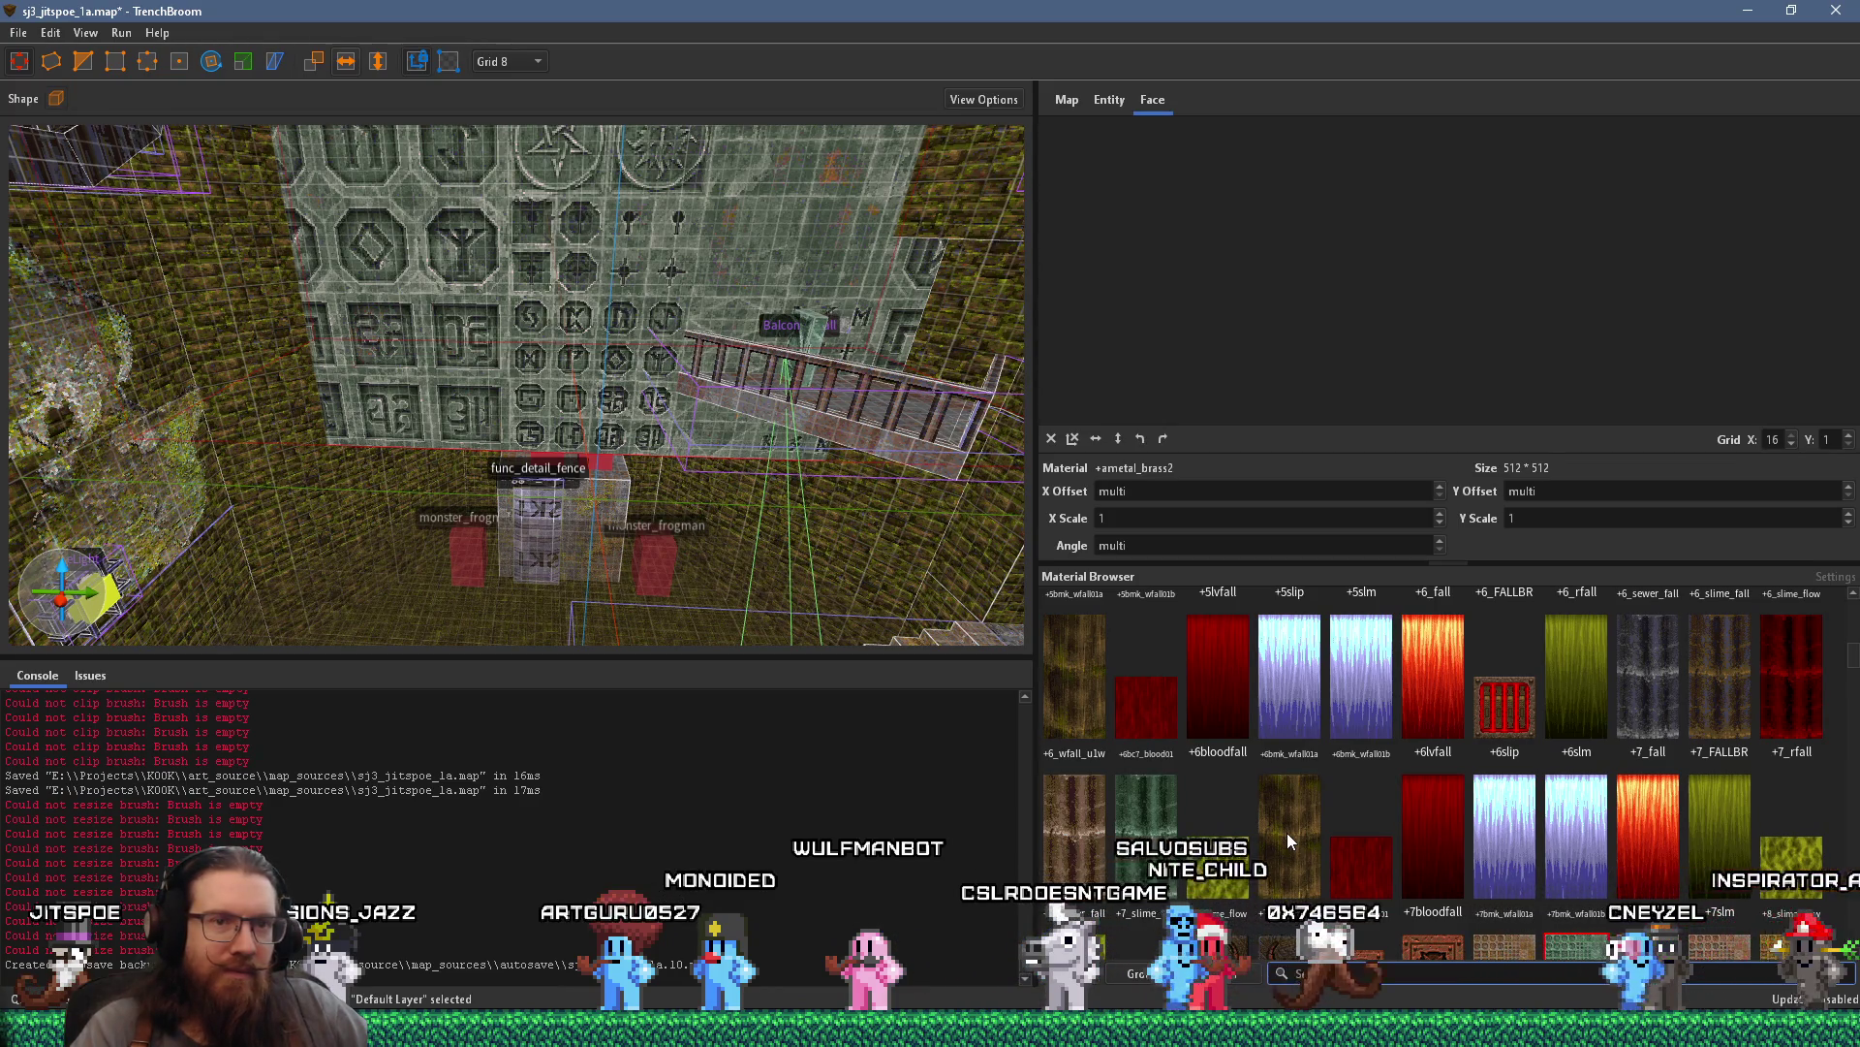
{"action": "scroll", "coordinate": [1287, 833], "scroll_direction": "down", "scroll_amount": 1}
{"action": "scroll", "coordinate": [1288, 841], "scroll_direction": "down", "scroll_amount": 3}
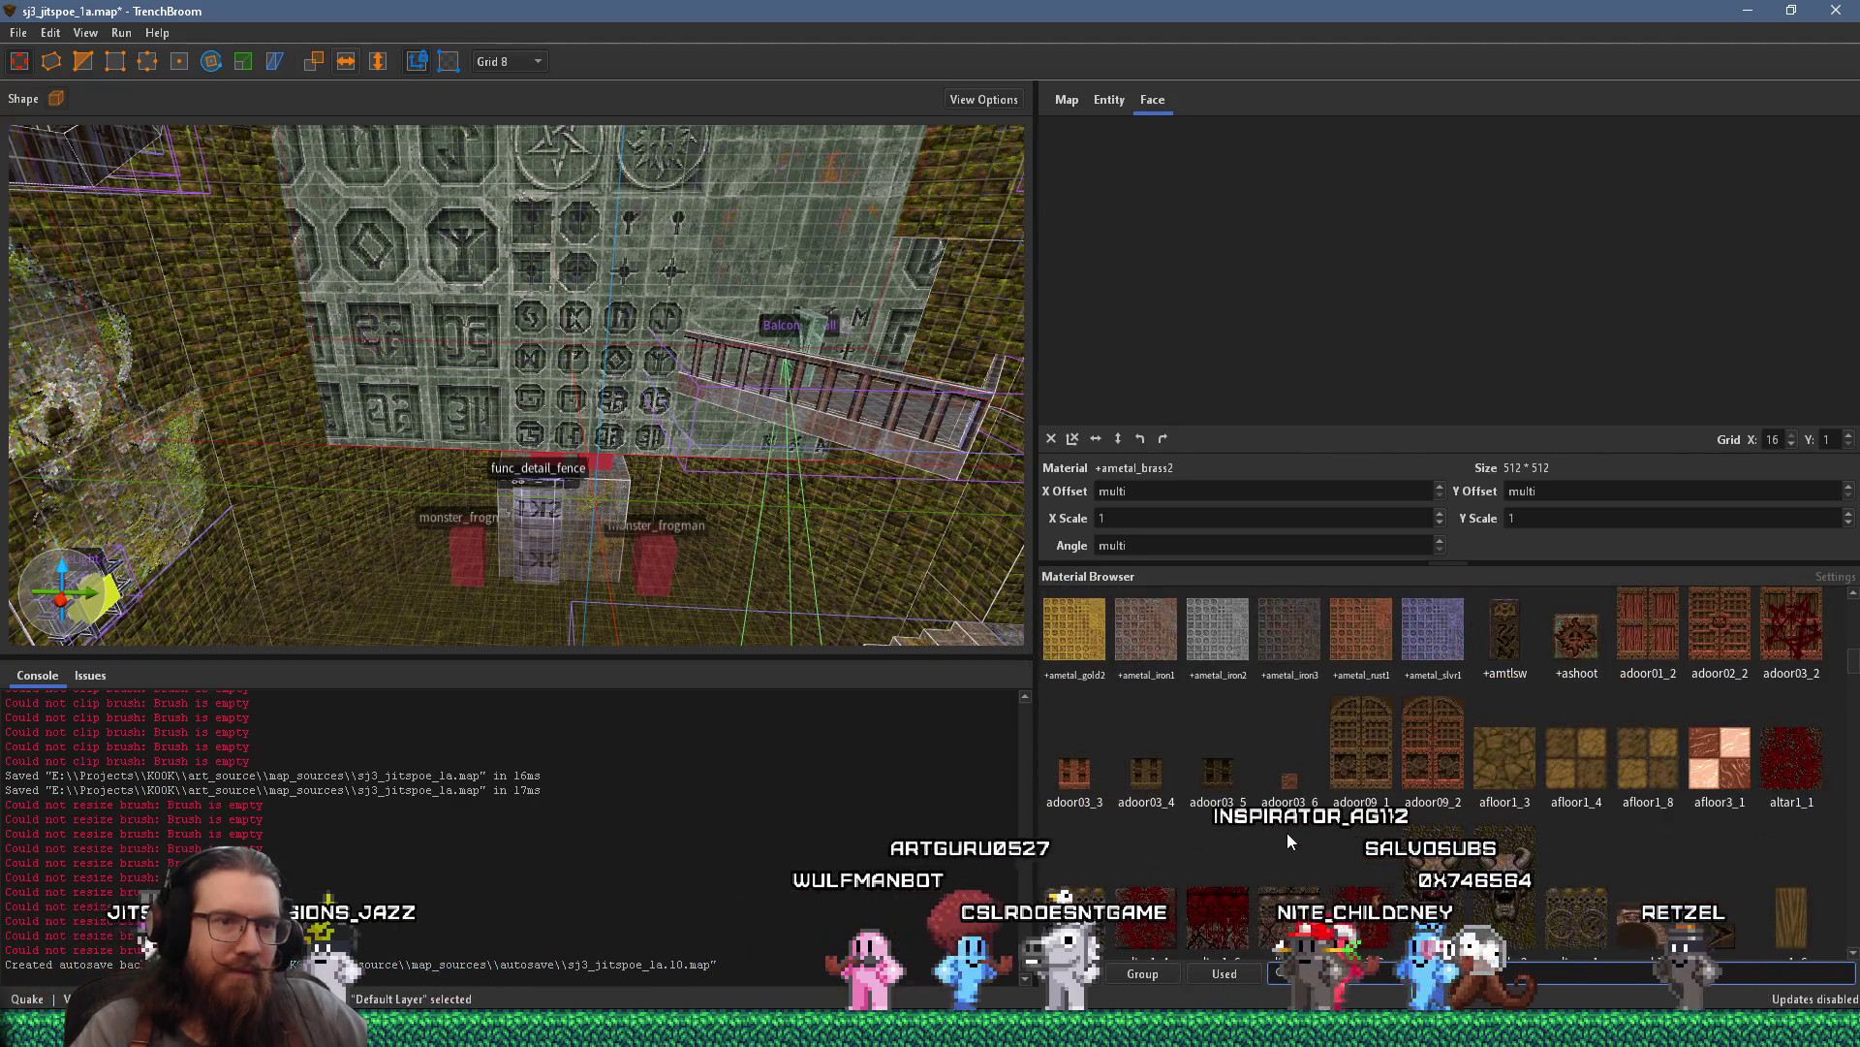
{"action": "scroll", "coordinate": [1287, 837], "scroll_direction": "down", "scroll_amount": 1}
{"action": "scroll", "coordinate": [1287, 834], "scroll_direction": "down", "scroll_amount": 10}
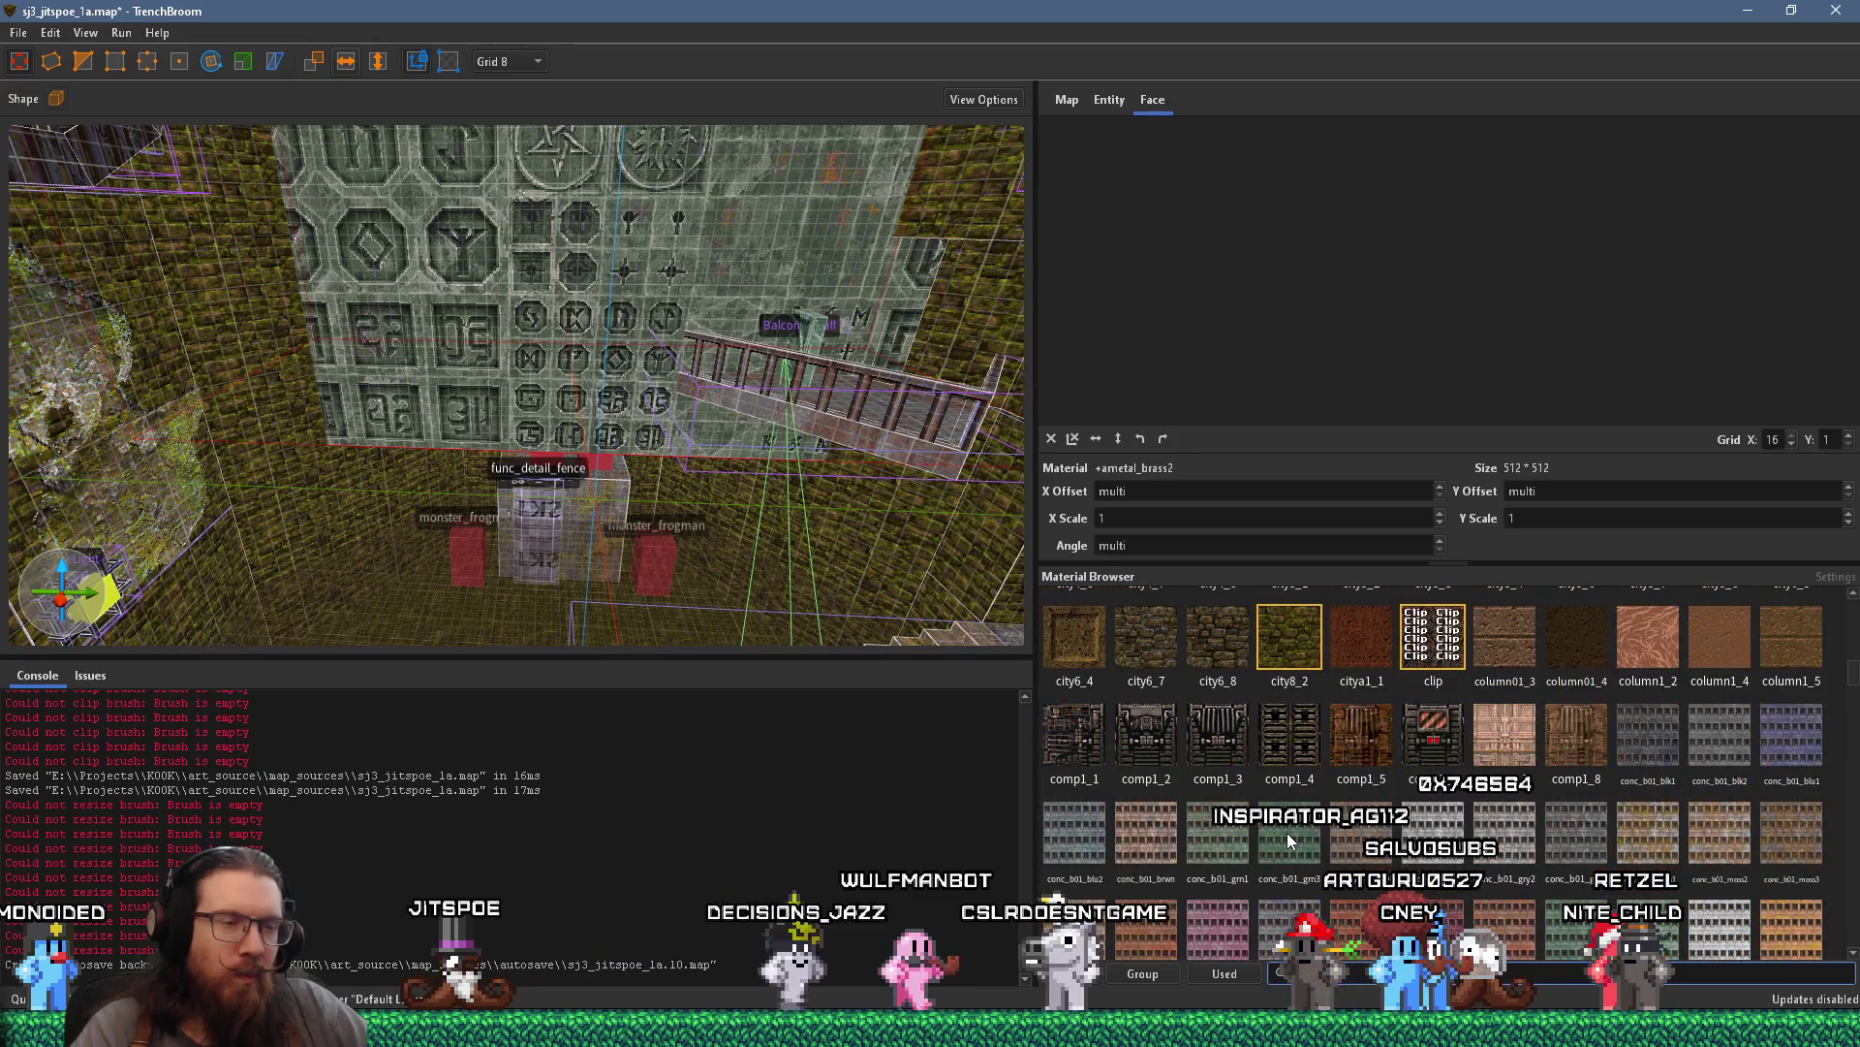
{"action": "scroll", "coordinate": [1287, 833], "scroll_direction": "down", "scroll_amount": 4}
{"action": "scroll", "coordinate": [1287, 834], "scroll_direction": "down", "scroll_amount": 5}
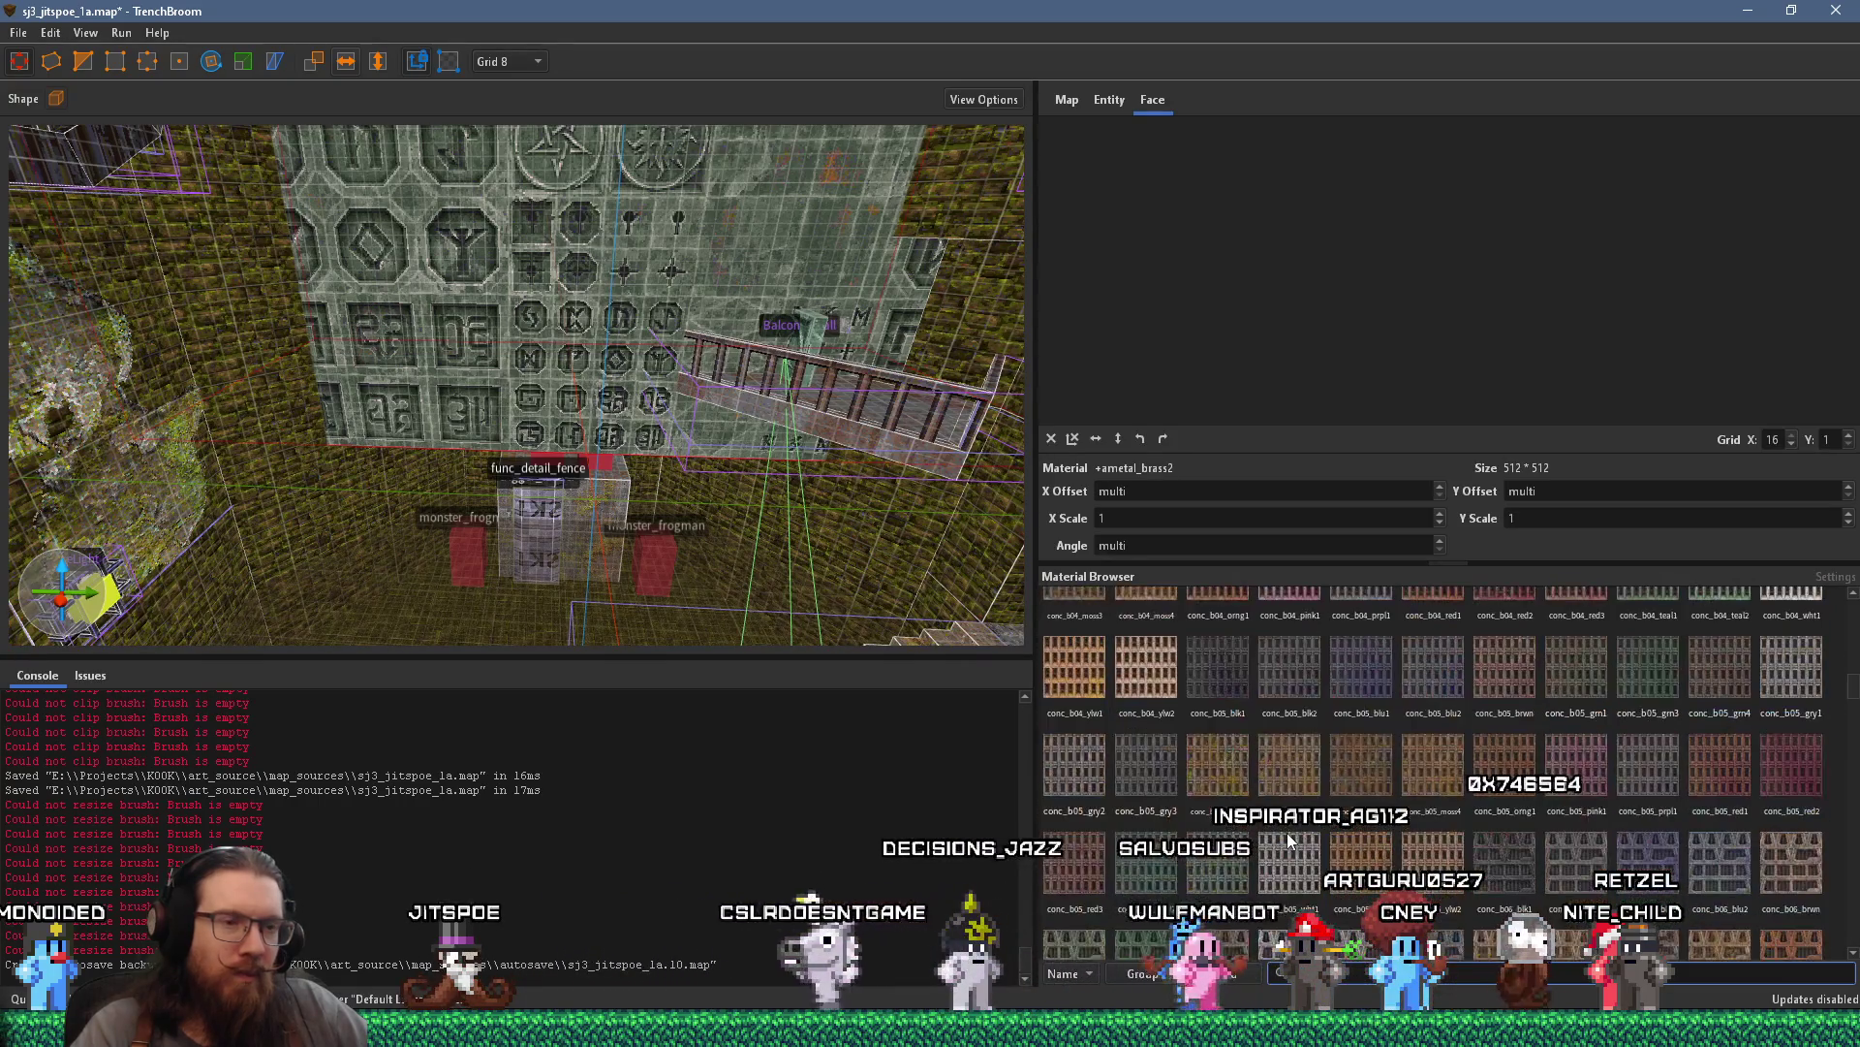
{"action": "scroll", "coordinate": [1287, 836], "scroll_direction": "down", "scroll_amount": 4}
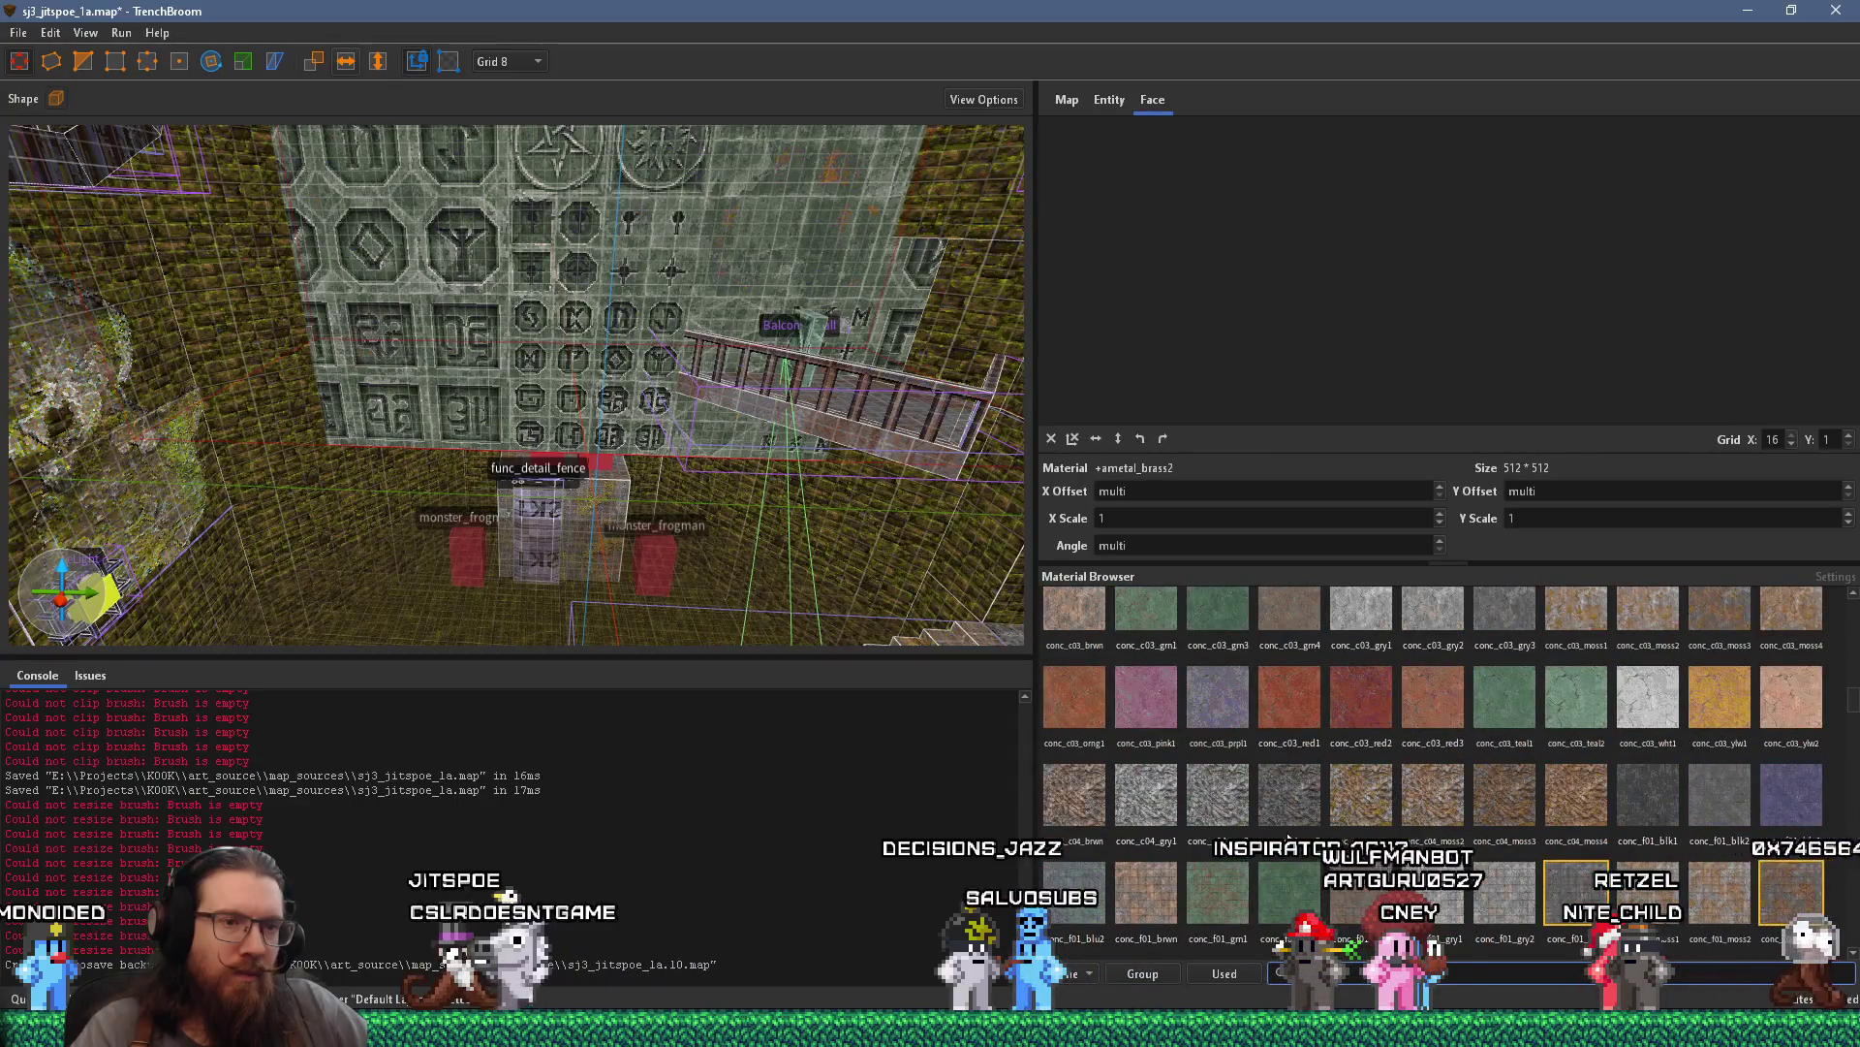
{"action": "scroll", "coordinate": [1287, 836], "scroll_direction": "down", "scroll_amount": 8}
{"action": "scroll", "coordinate": [1287, 836], "scroll_direction": "down", "scroll_amount": 15}
{"action": "scroll", "coordinate": [1287, 835], "scroll_direction": "down", "scroll_amount": 4}
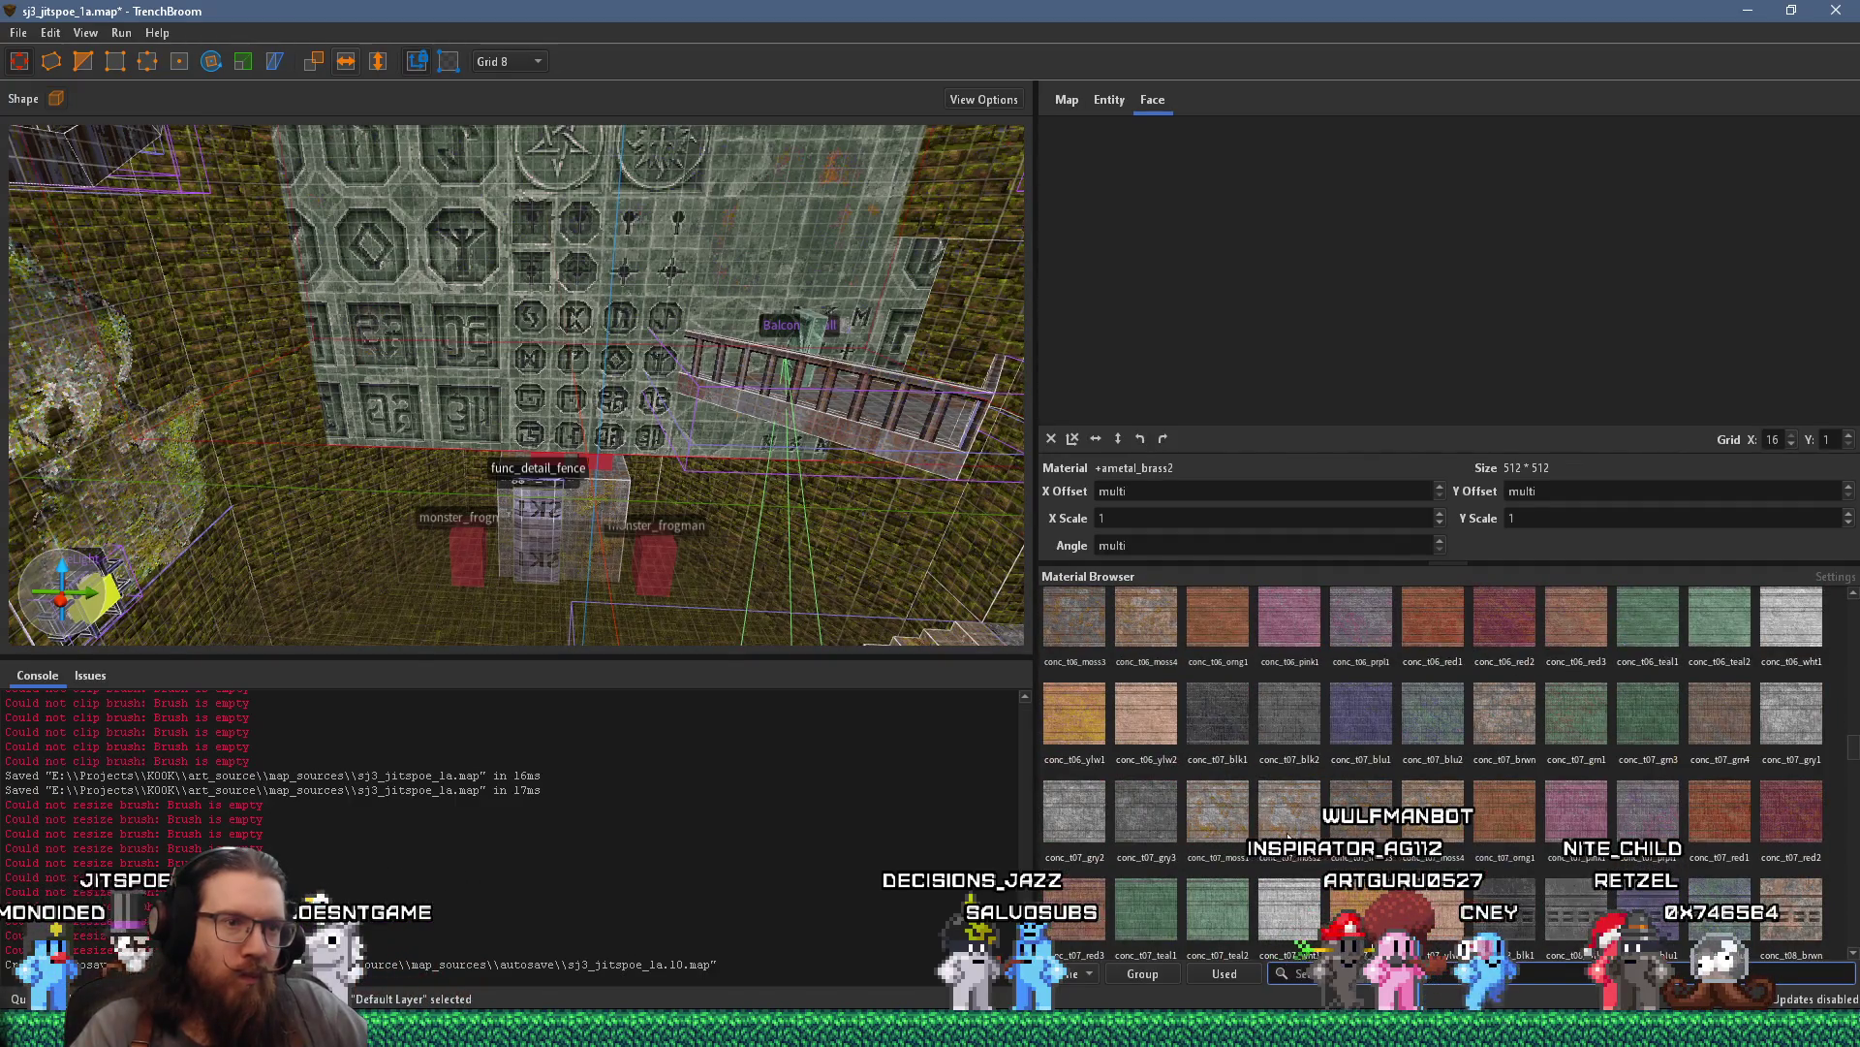
{"action": "scroll", "coordinate": [1287, 834], "scroll_direction": "down", "scroll_amount": 6}
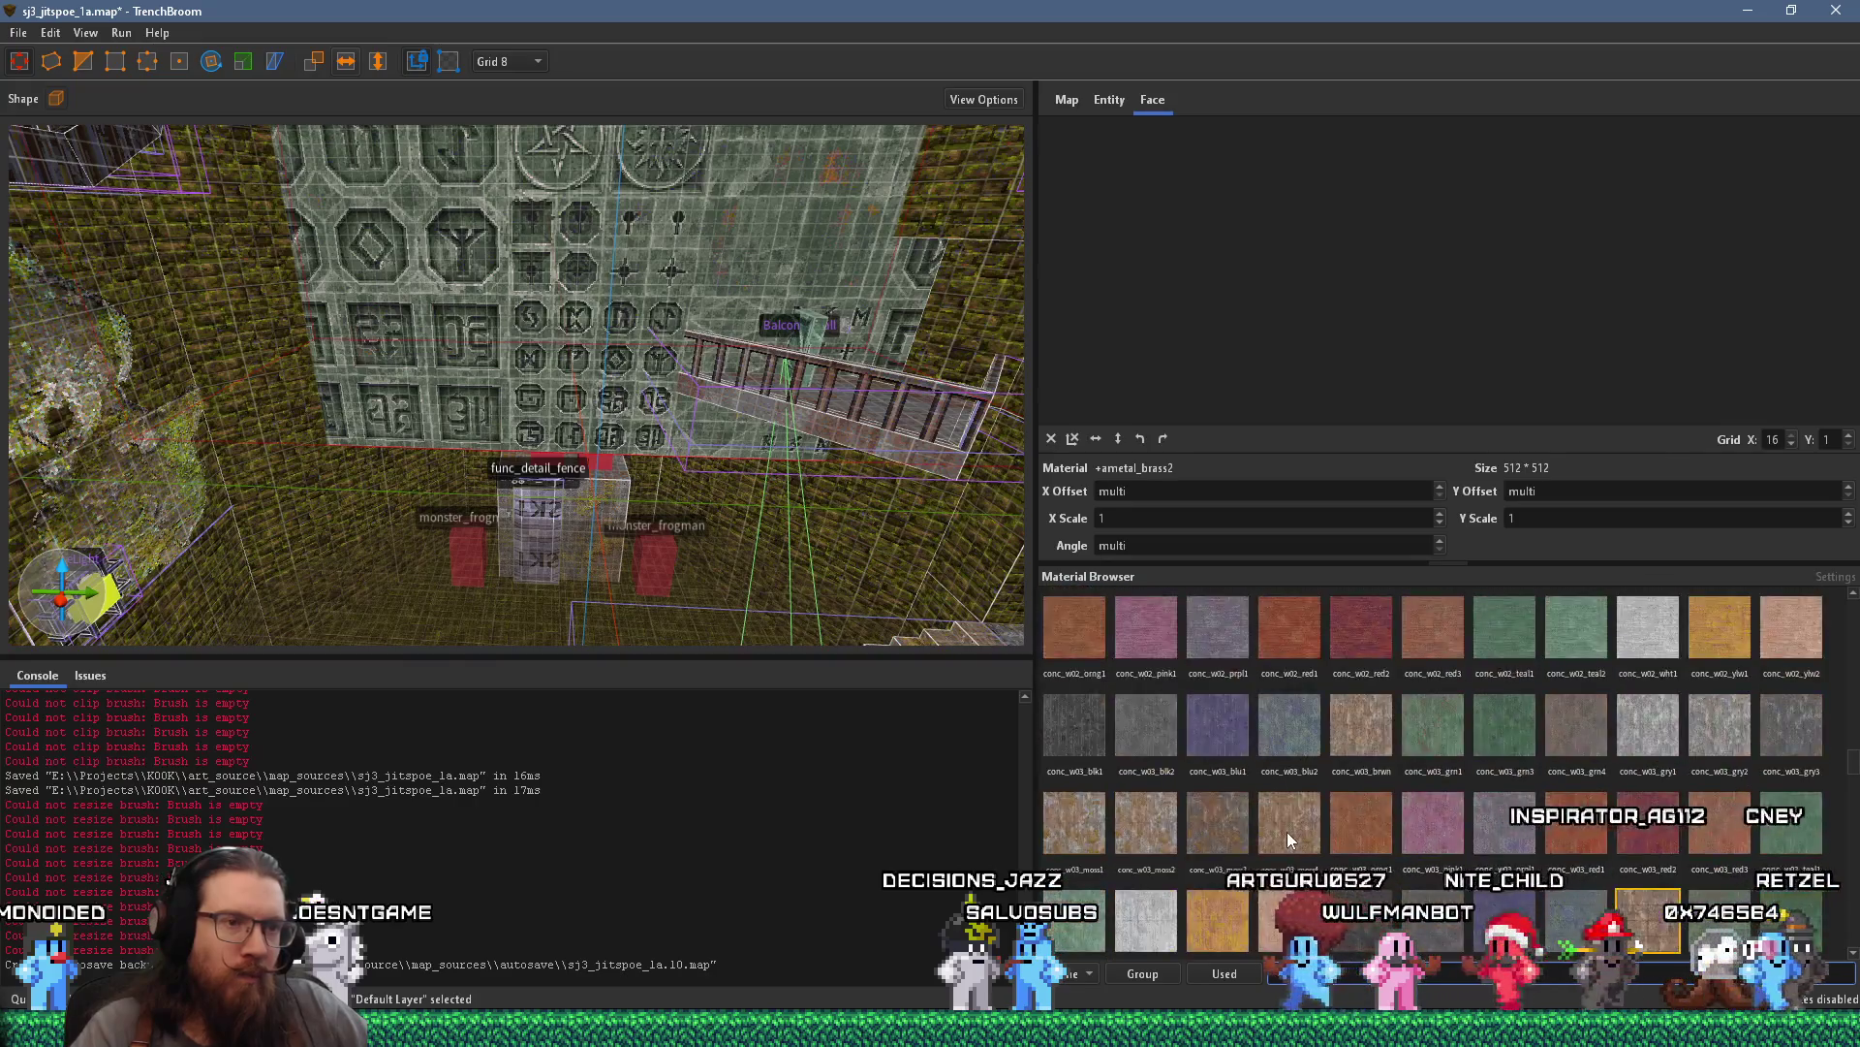
{"action": "scroll", "coordinate": [1287, 839], "scroll_direction": "down", "scroll_amount": 10}
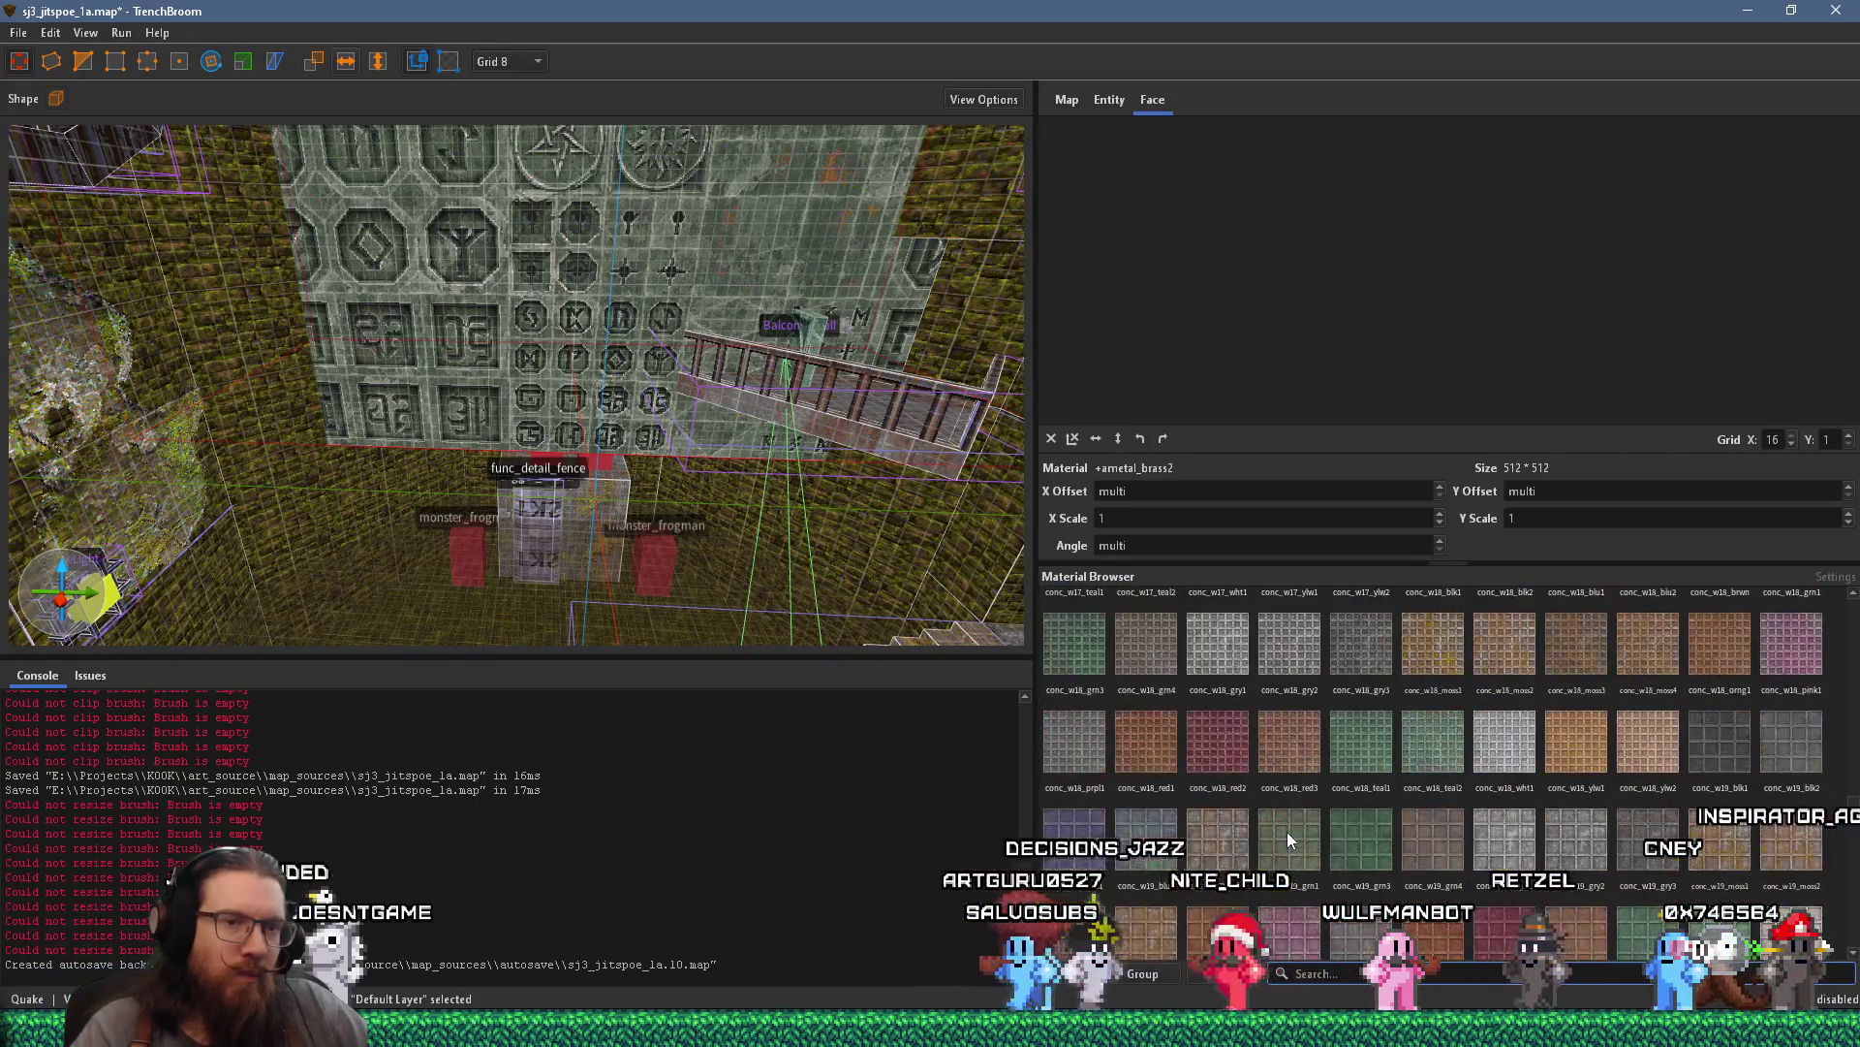
{"action": "scroll", "coordinate": [1287, 831], "scroll_direction": "down", "scroll_amount": 10}
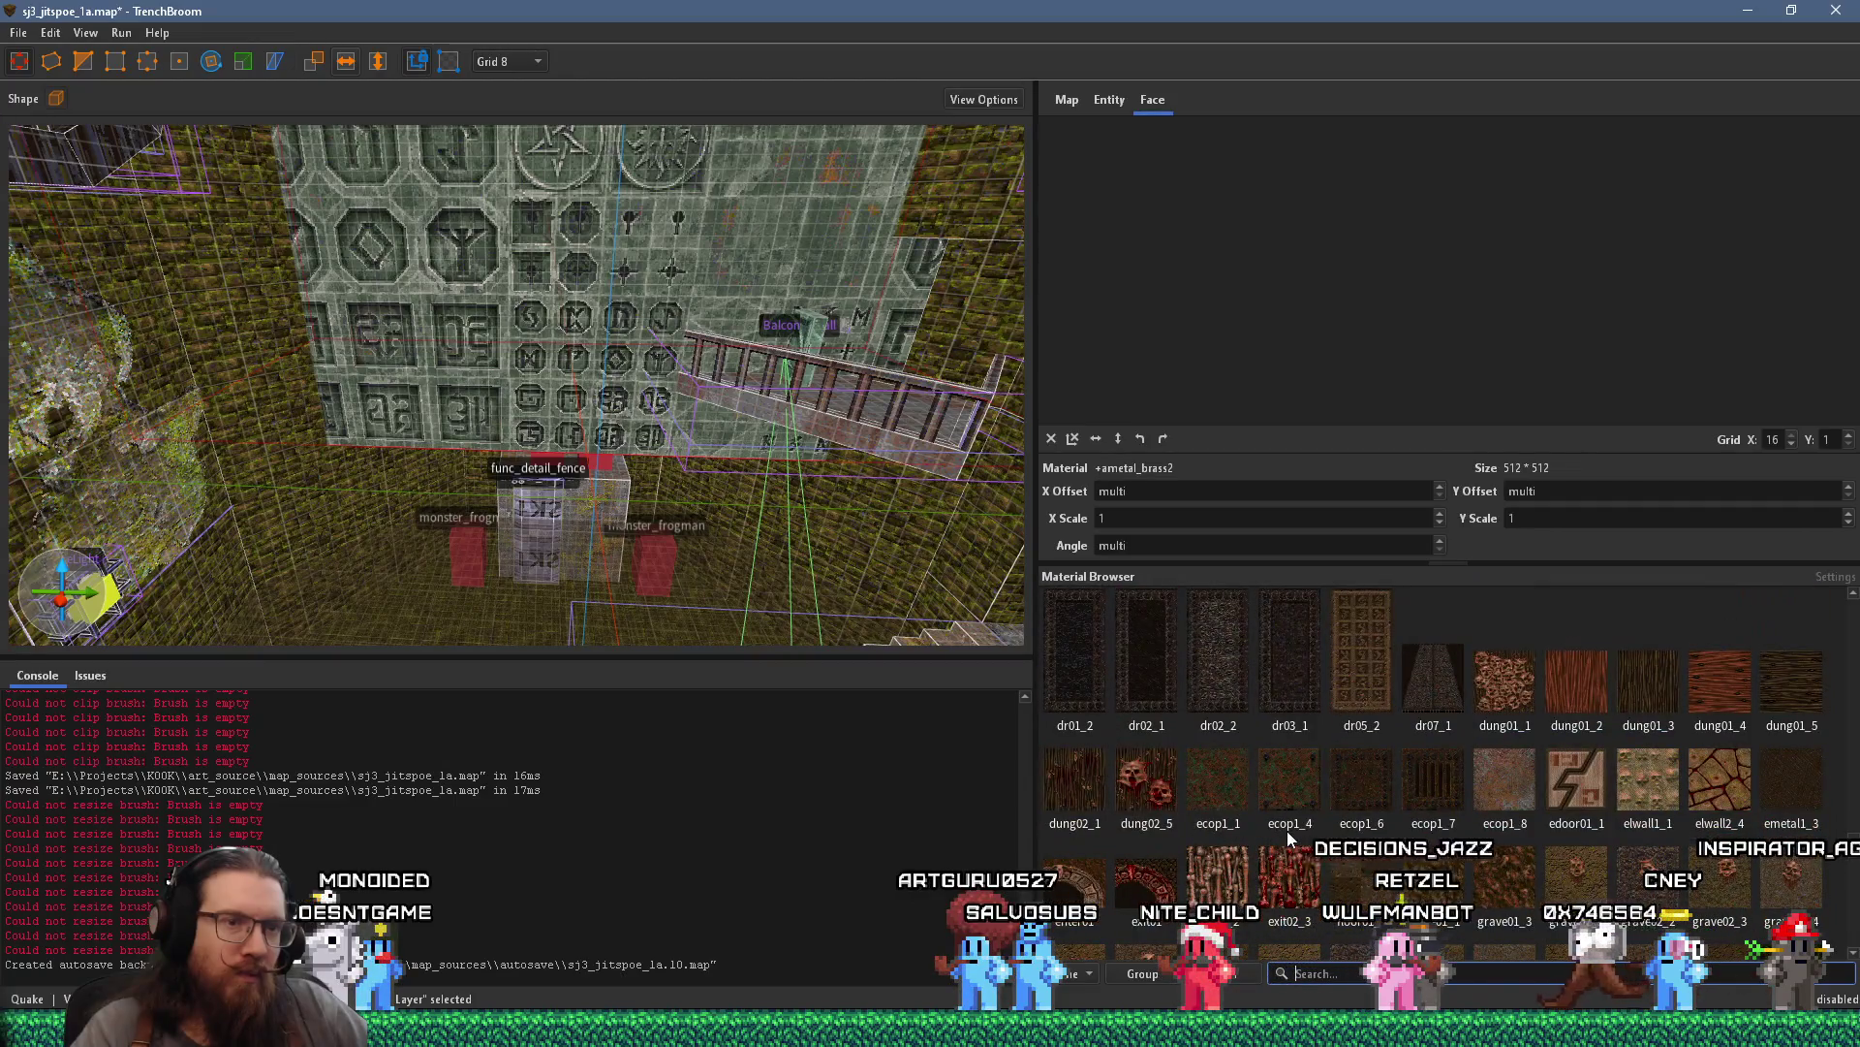
{"action": "scroll", "coordinate": [1289, 836], "scroll_direction": "down", "scroll_amount": 5}
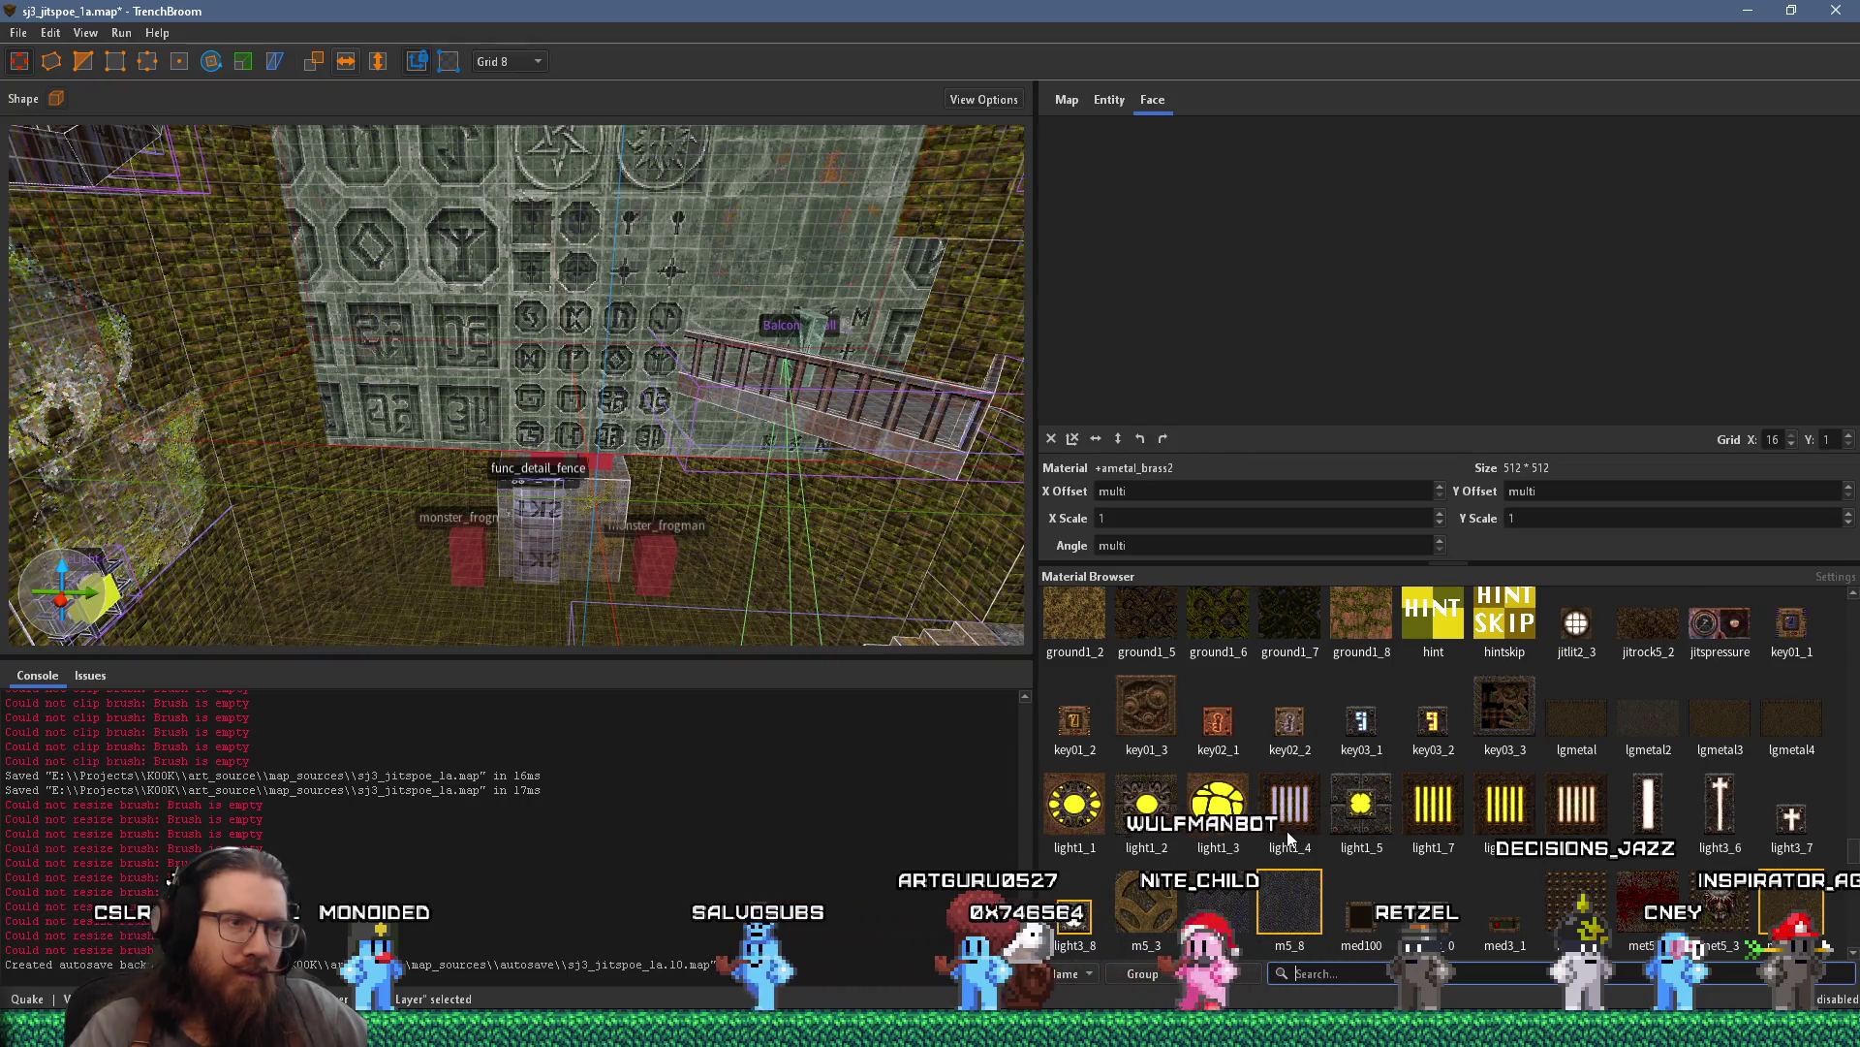
{"action": "scroll", "coordinate": [1289, 838], "scroll_direction": "down", "scroll_amount": 6}
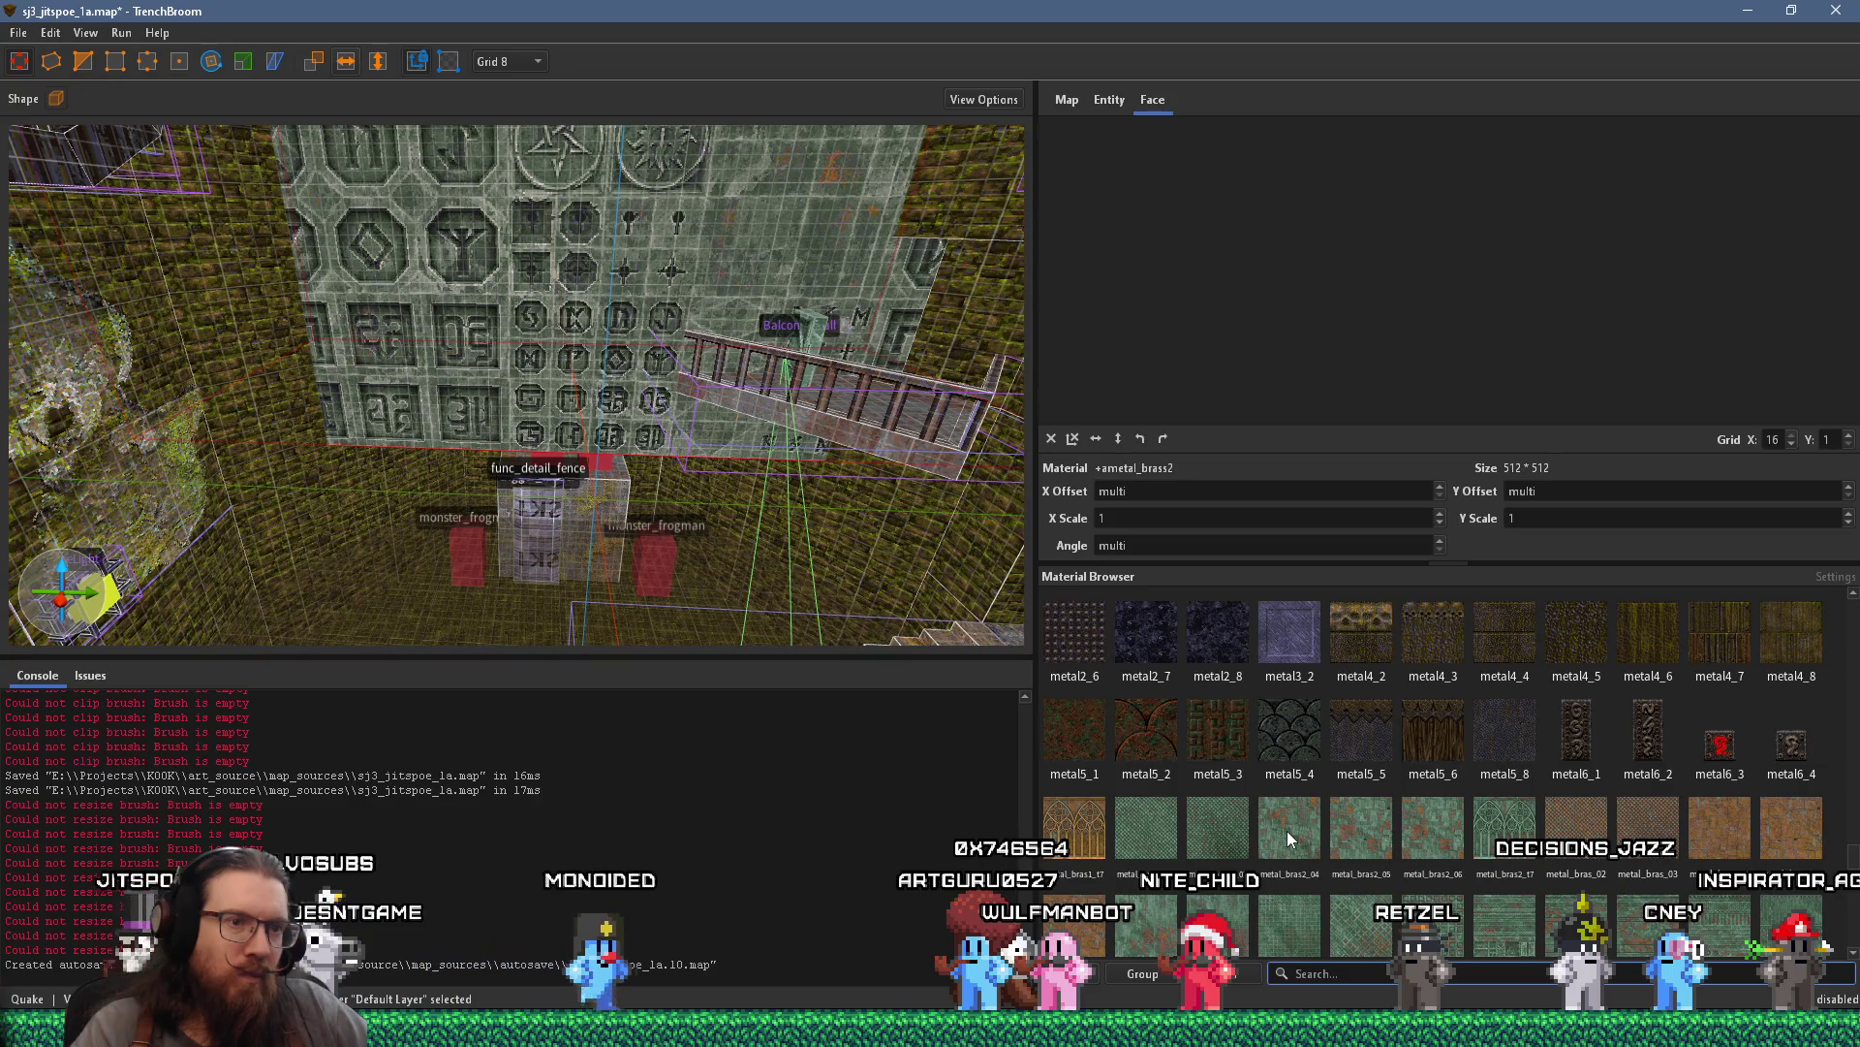
{"action": "scroll", "coordinate": [1288, 836], "scroll_direction": "down", "scroll_amount": 5}
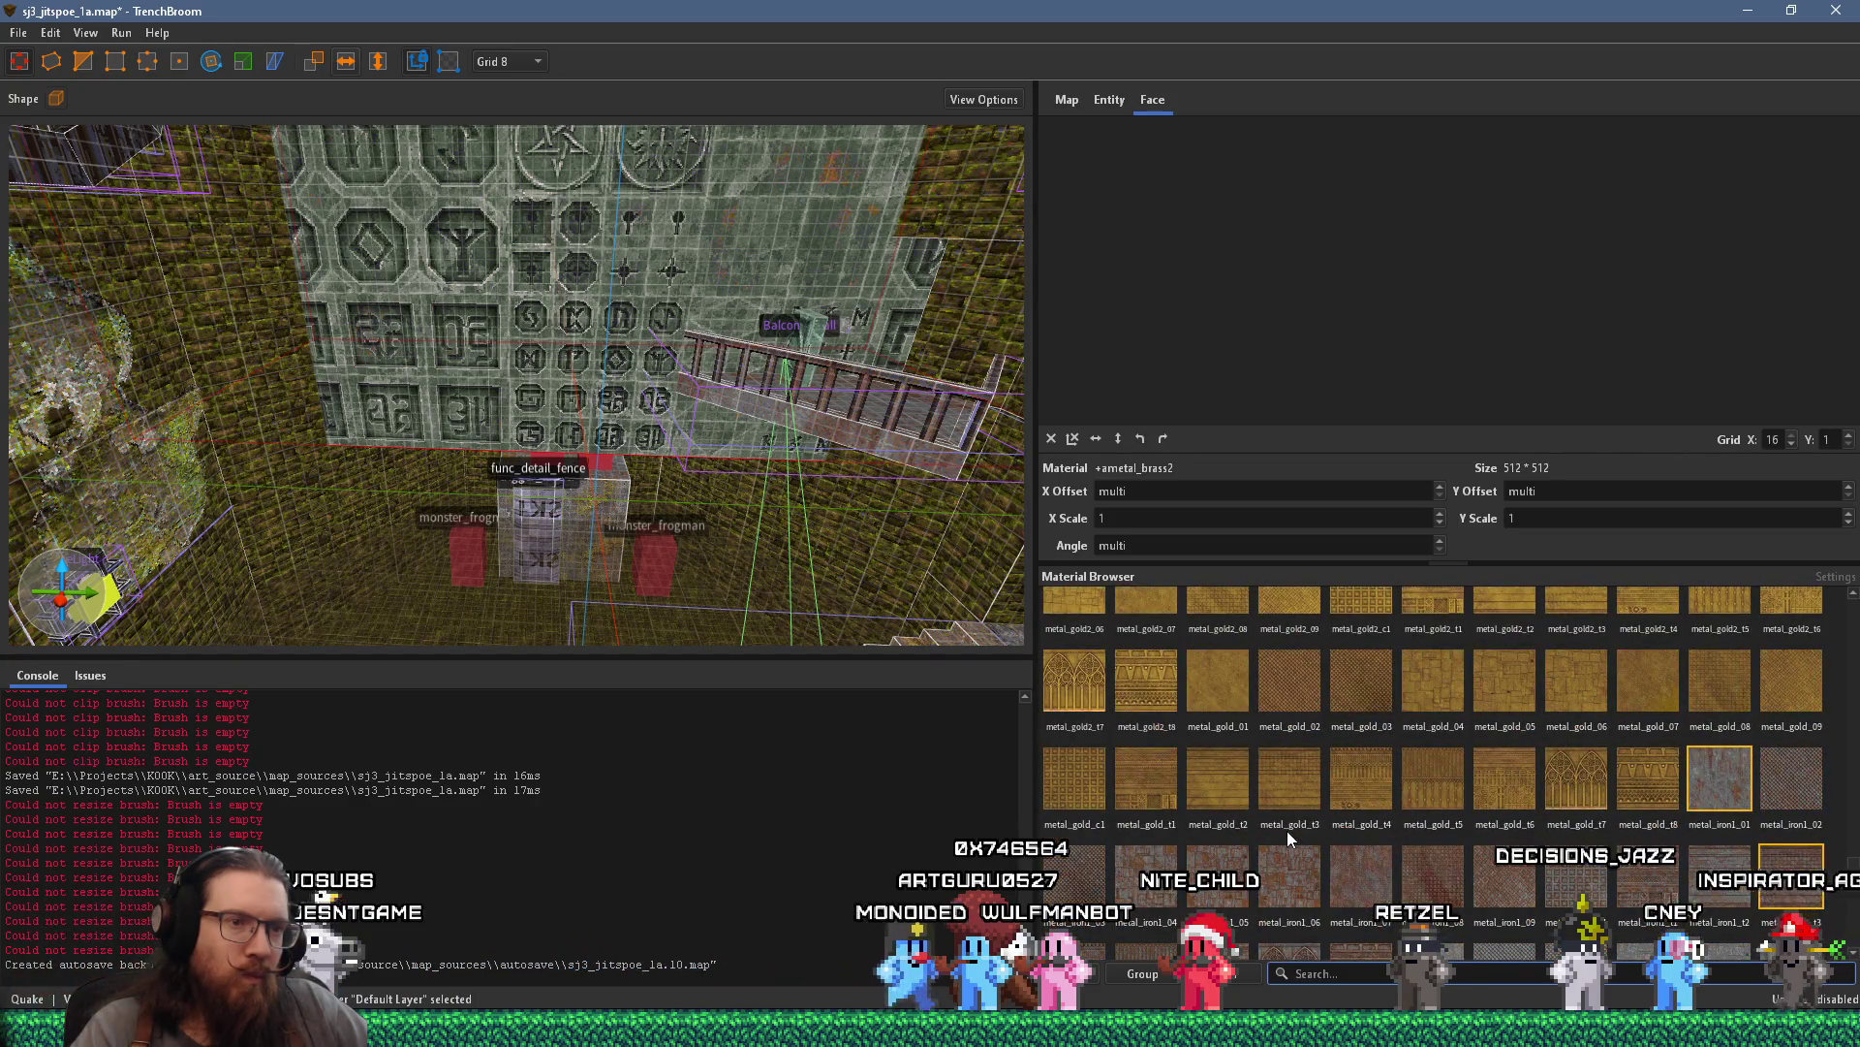
{"action": "scroll", "coordinate": [1287, 829], "scroll_direction": "down", "scroll_amount": 8}
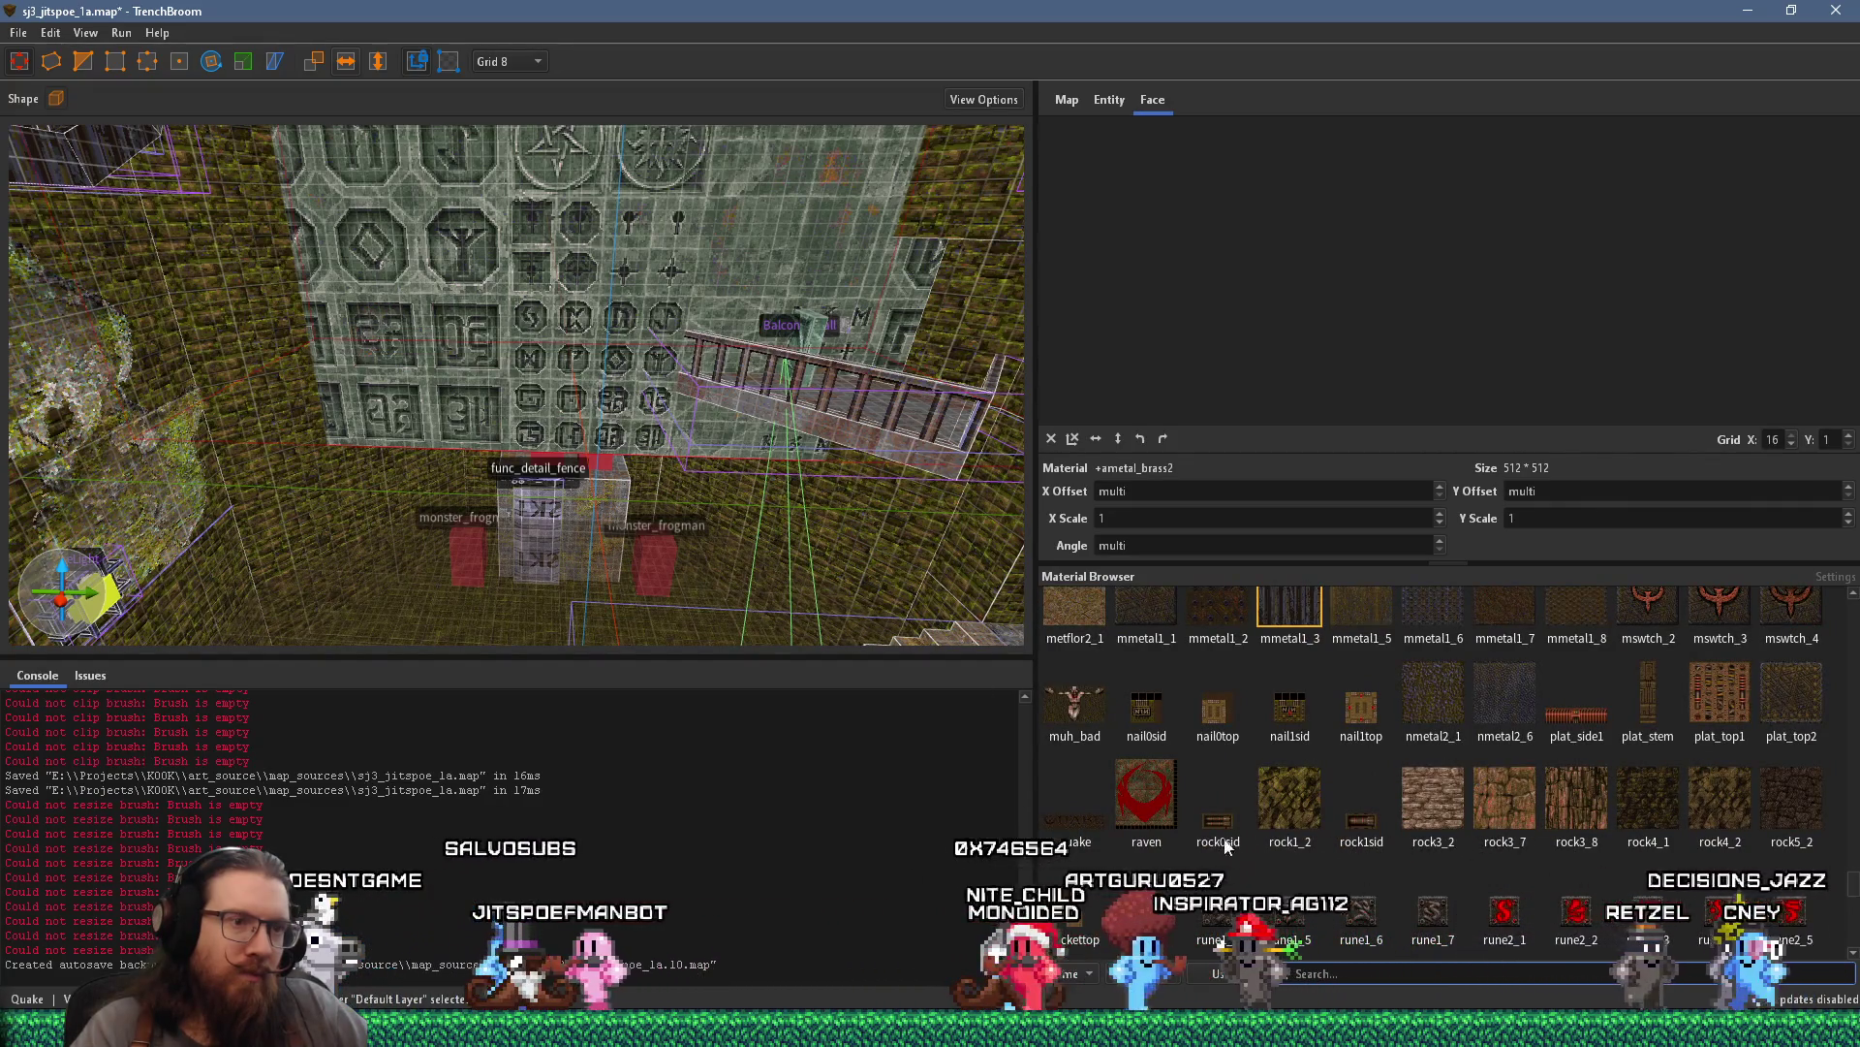
{"action": "scroll", "coordinate": [1256, 817], "scroll_direction": "down", "scroll_amount": 5}
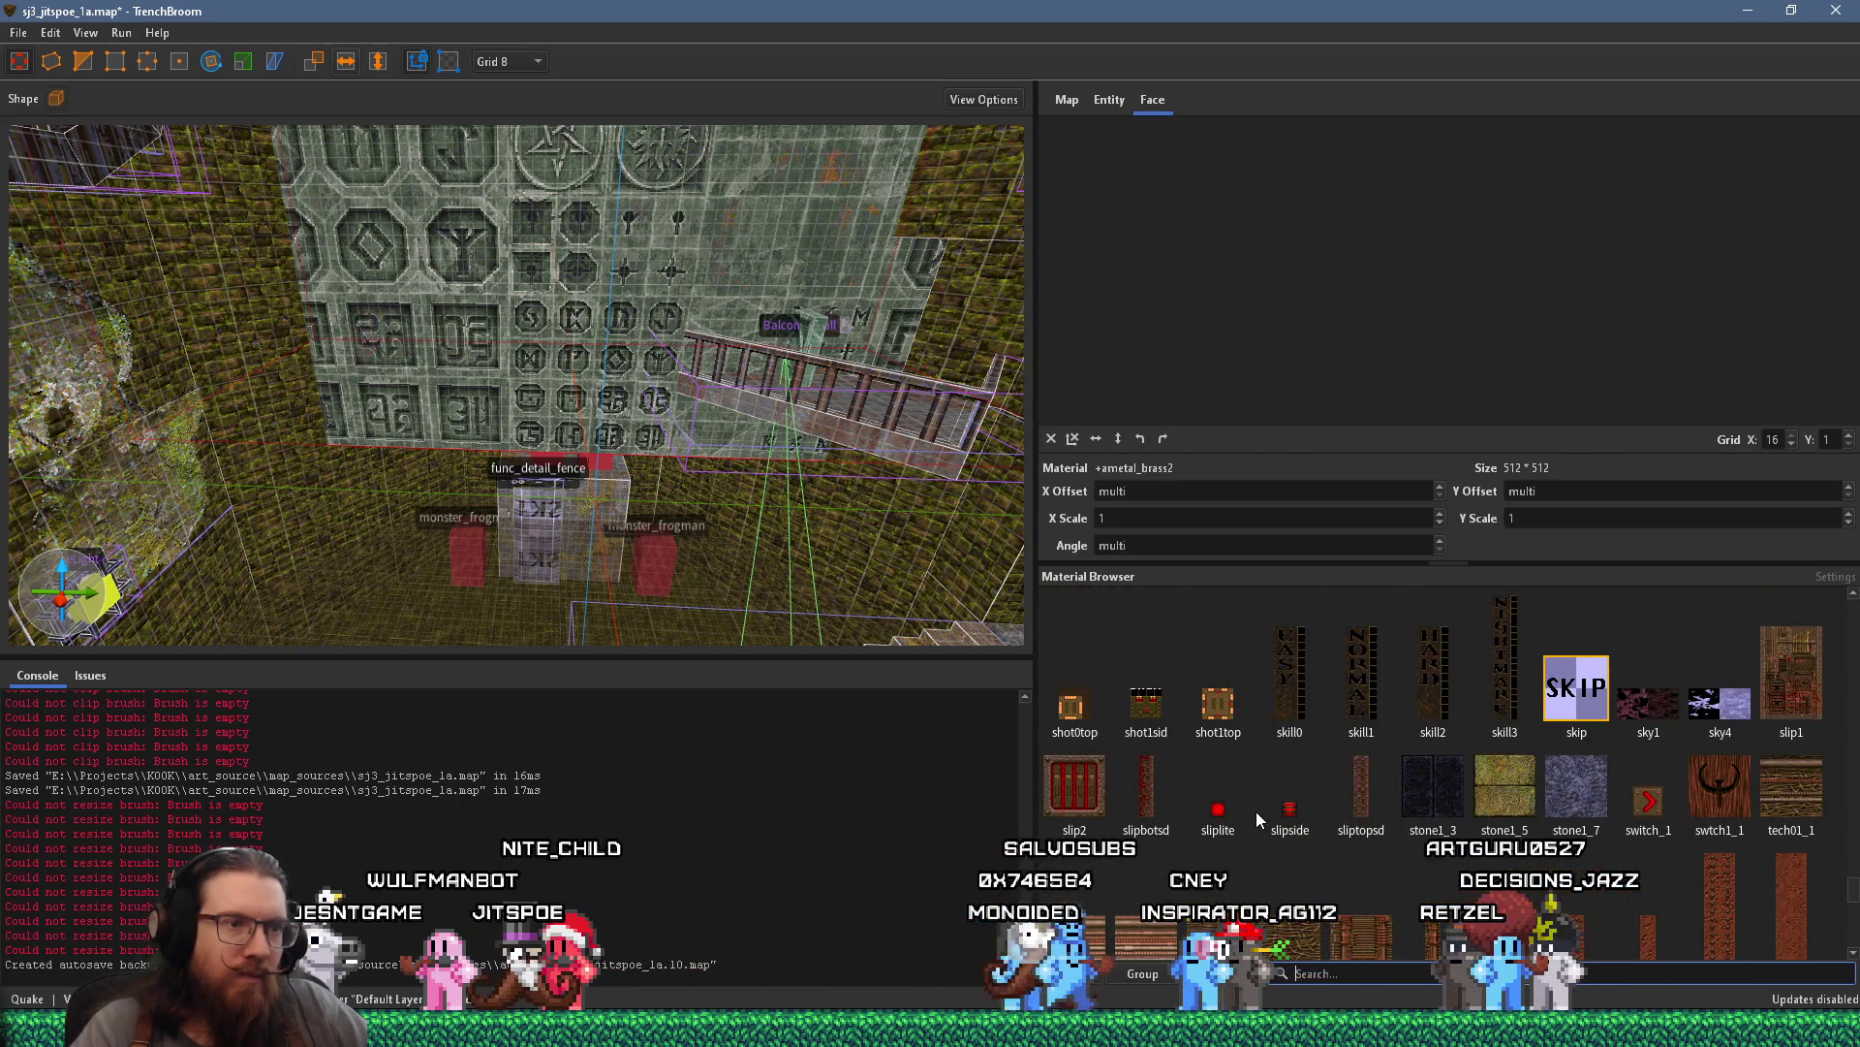
{"action": "scroll", "coordinate": [1256, 819], "scroll_direction": "down", "scroll_amount": 1}
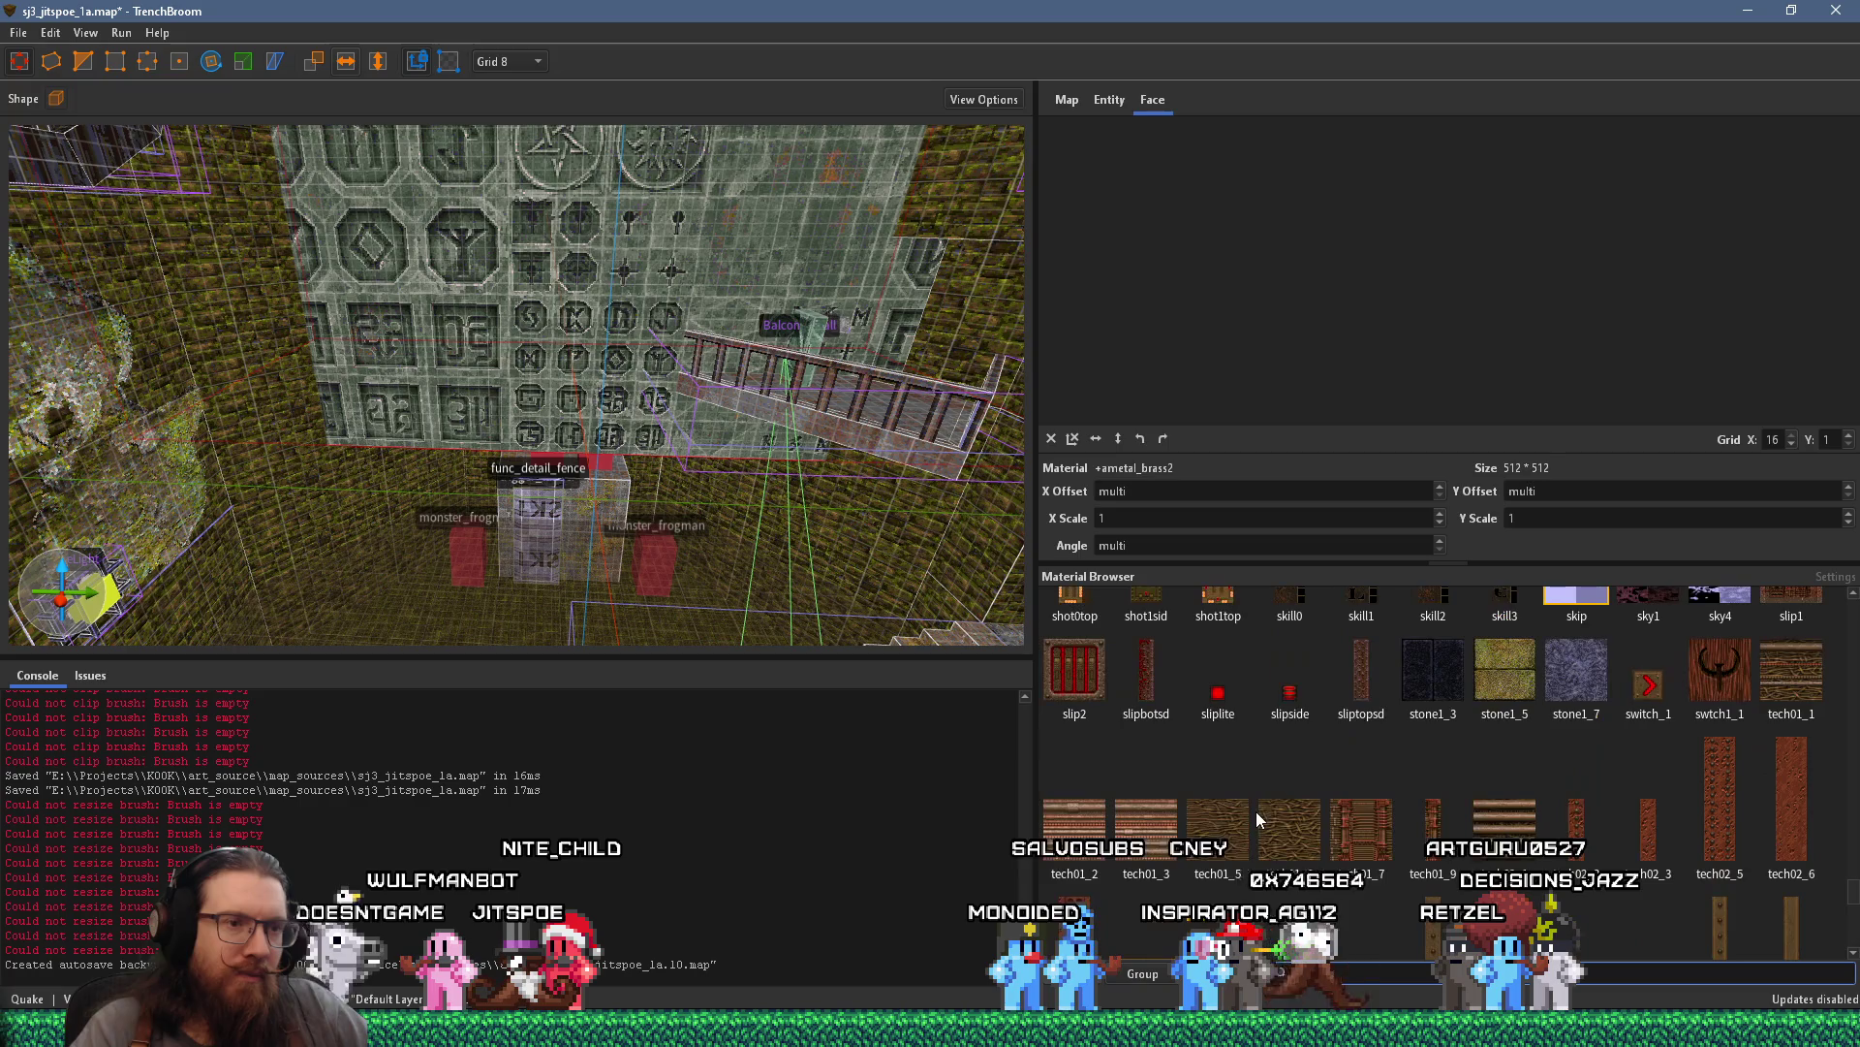
{"action": "scroll", "coordinate": [1257, 812], "scroll_direction": "down", "scroll_amount": 2}
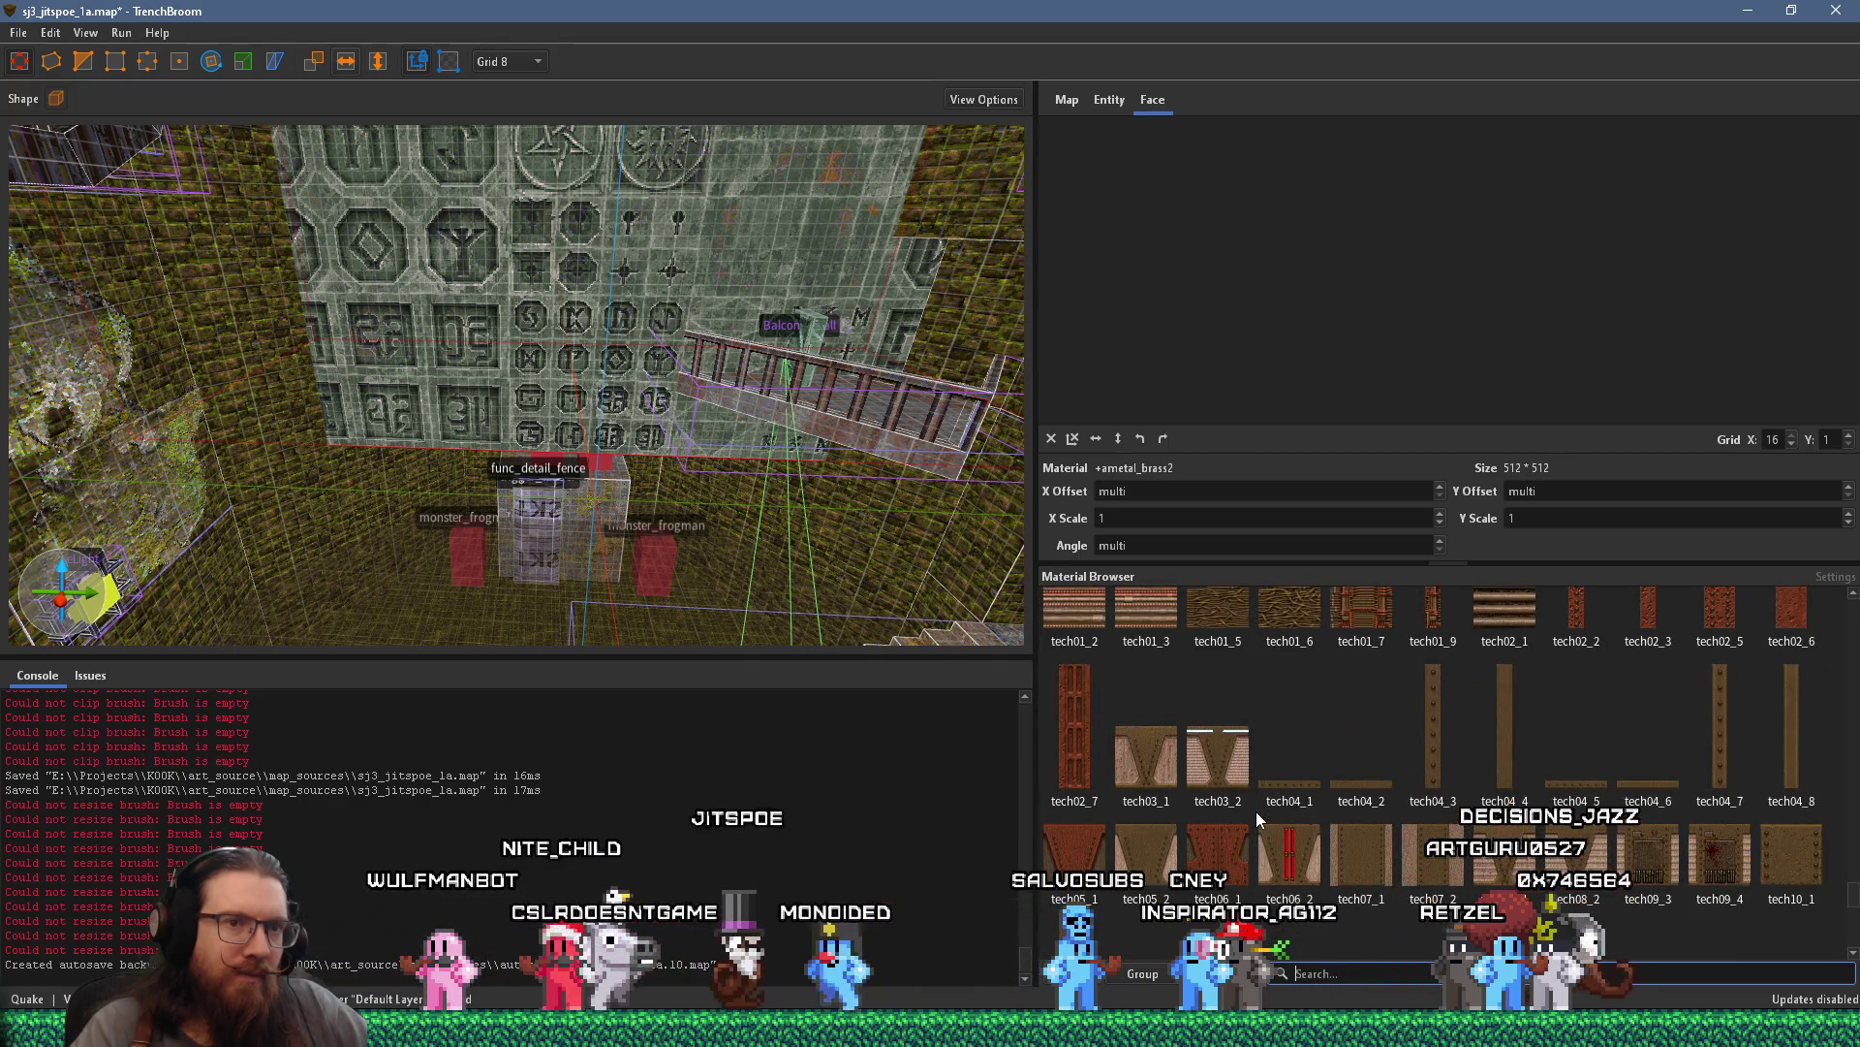
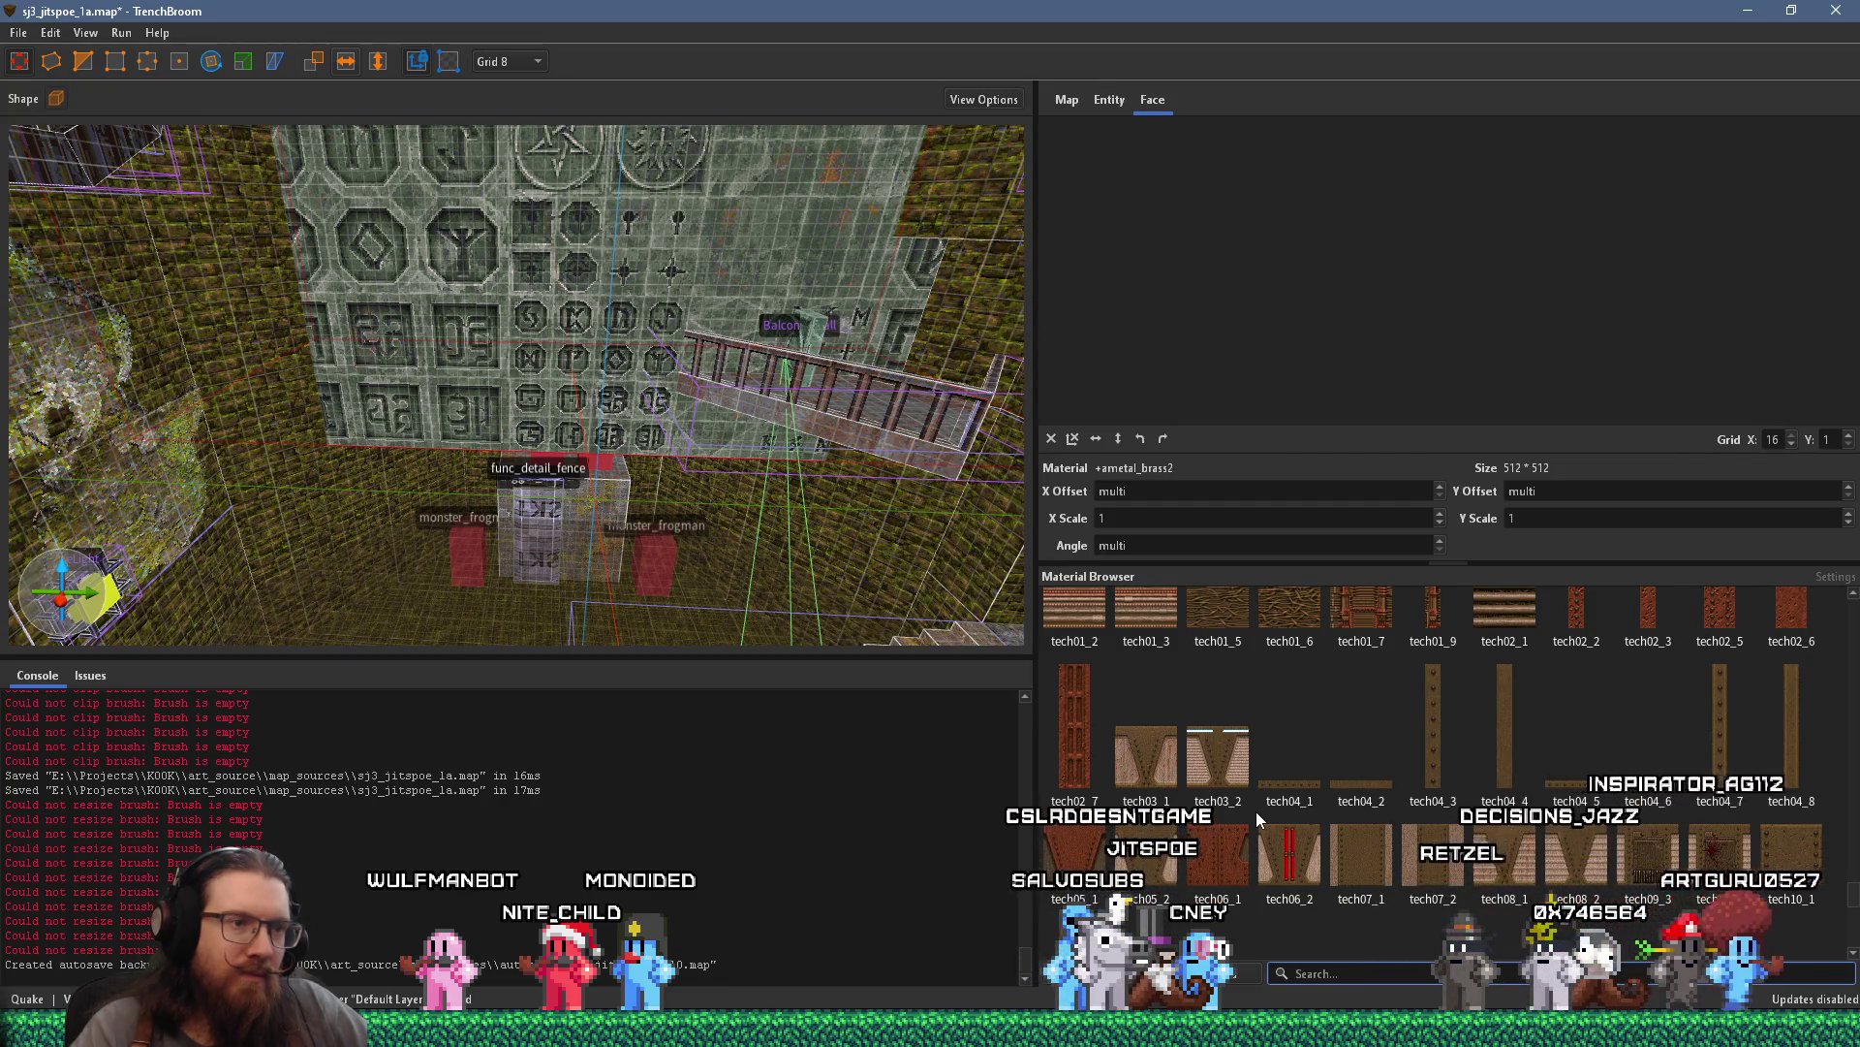
Hide the rune wall brush to see the balcony behind it
{"action": "scroll", "coordinate": [1258, 808], "scroll_direction": "down", "scroll_amount": 5}
{"action": "scroll", "coordinate": [1258, 805], "scroll_direction": "down", "scroll_amount": 5}
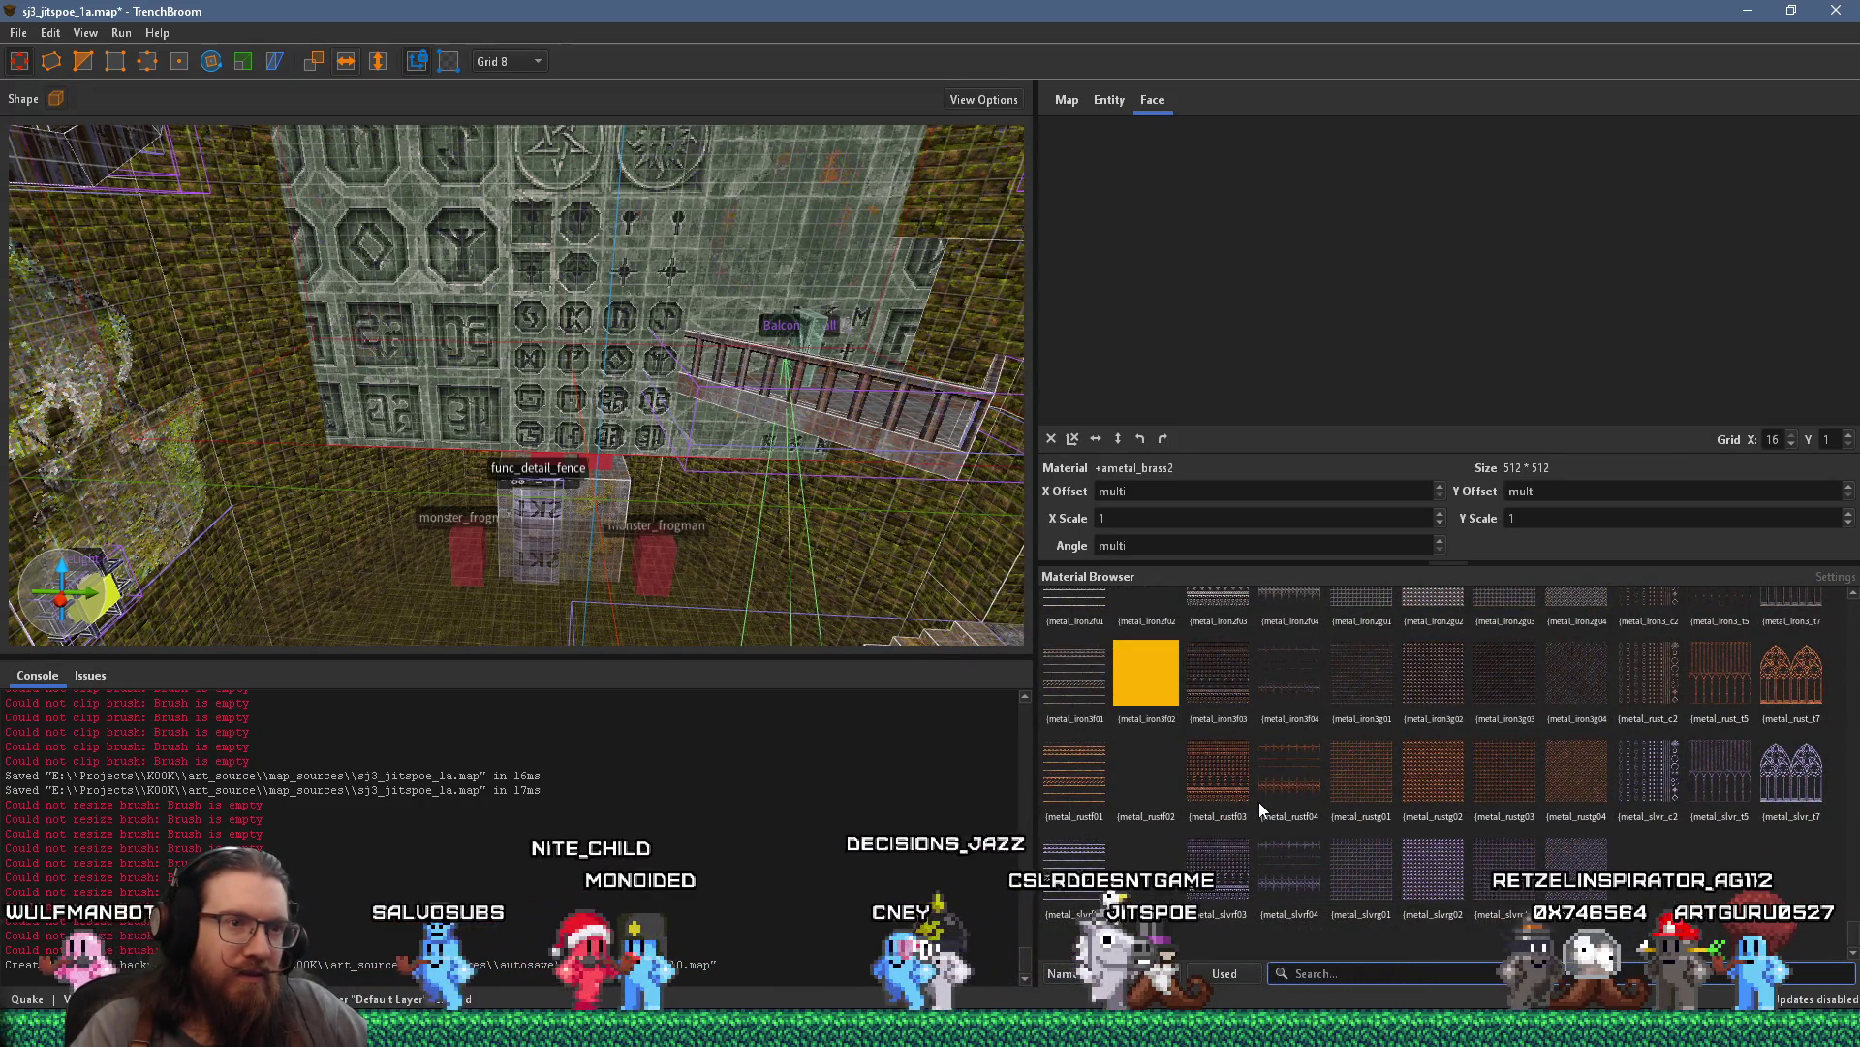
{"action": "scroll", "coordinate": [1258, 802], "scroll_direction": "down", "scroll_amount": 10}
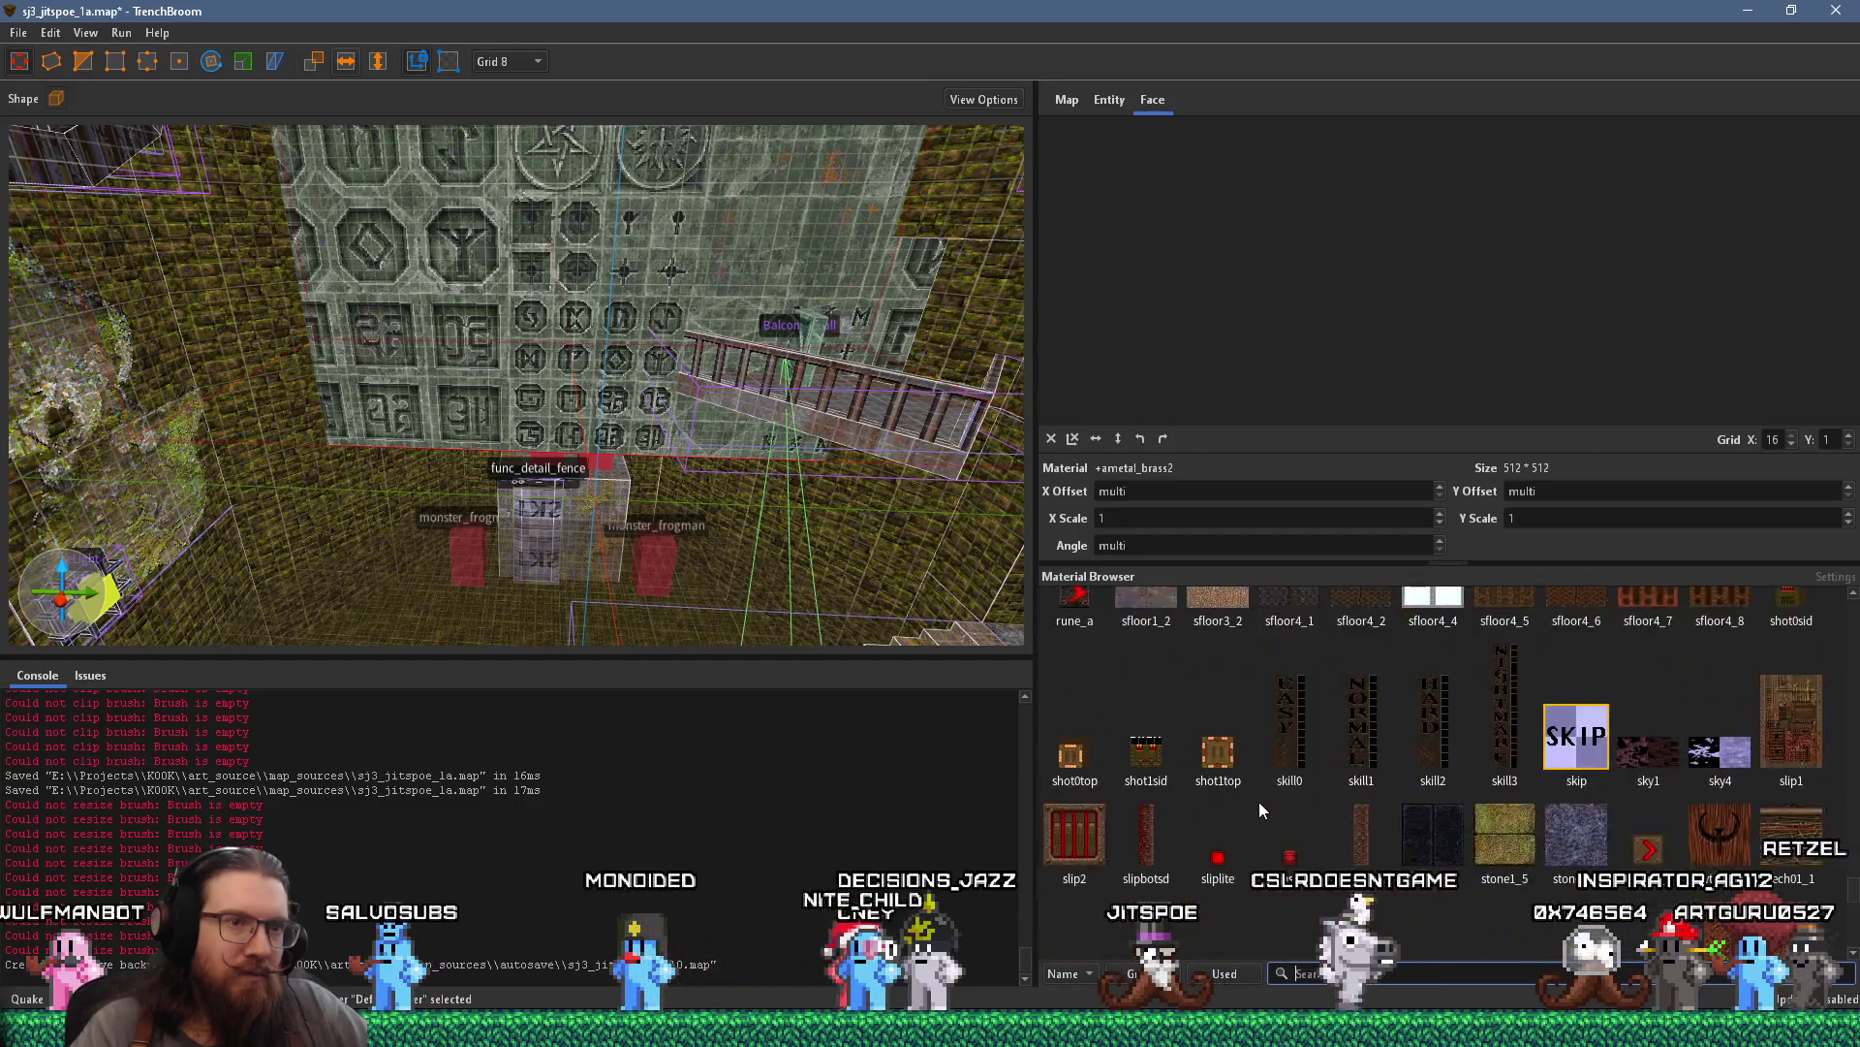
{"action": "scroll", "coordinate": [1259, 801], "scroll_direction": "up", "scroll_amount": 8}
{"action": "scroll", "coordinate": [800, 481], "scroll_direction": "up", "scroll_amount": 2}
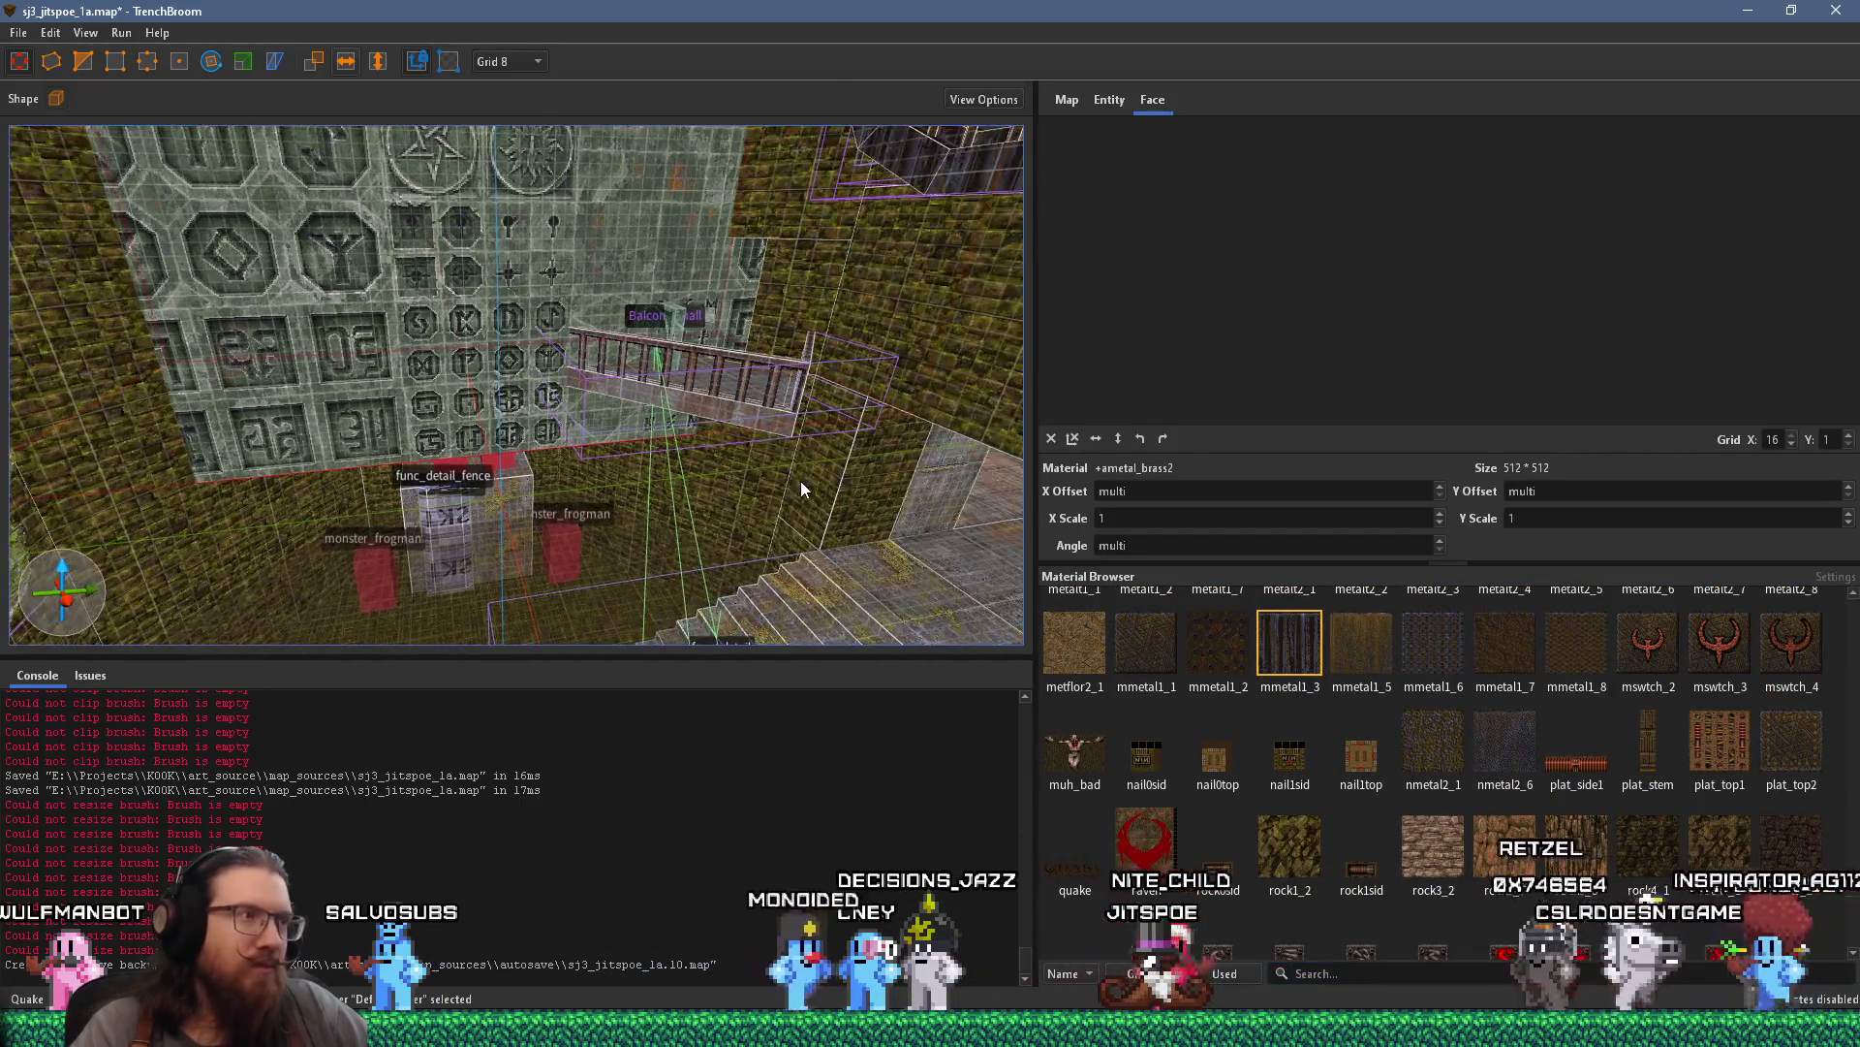
{"action": "scroll", "coordinate": [801, 481], "scroll_direction": "up", "scroll_amount": 5}
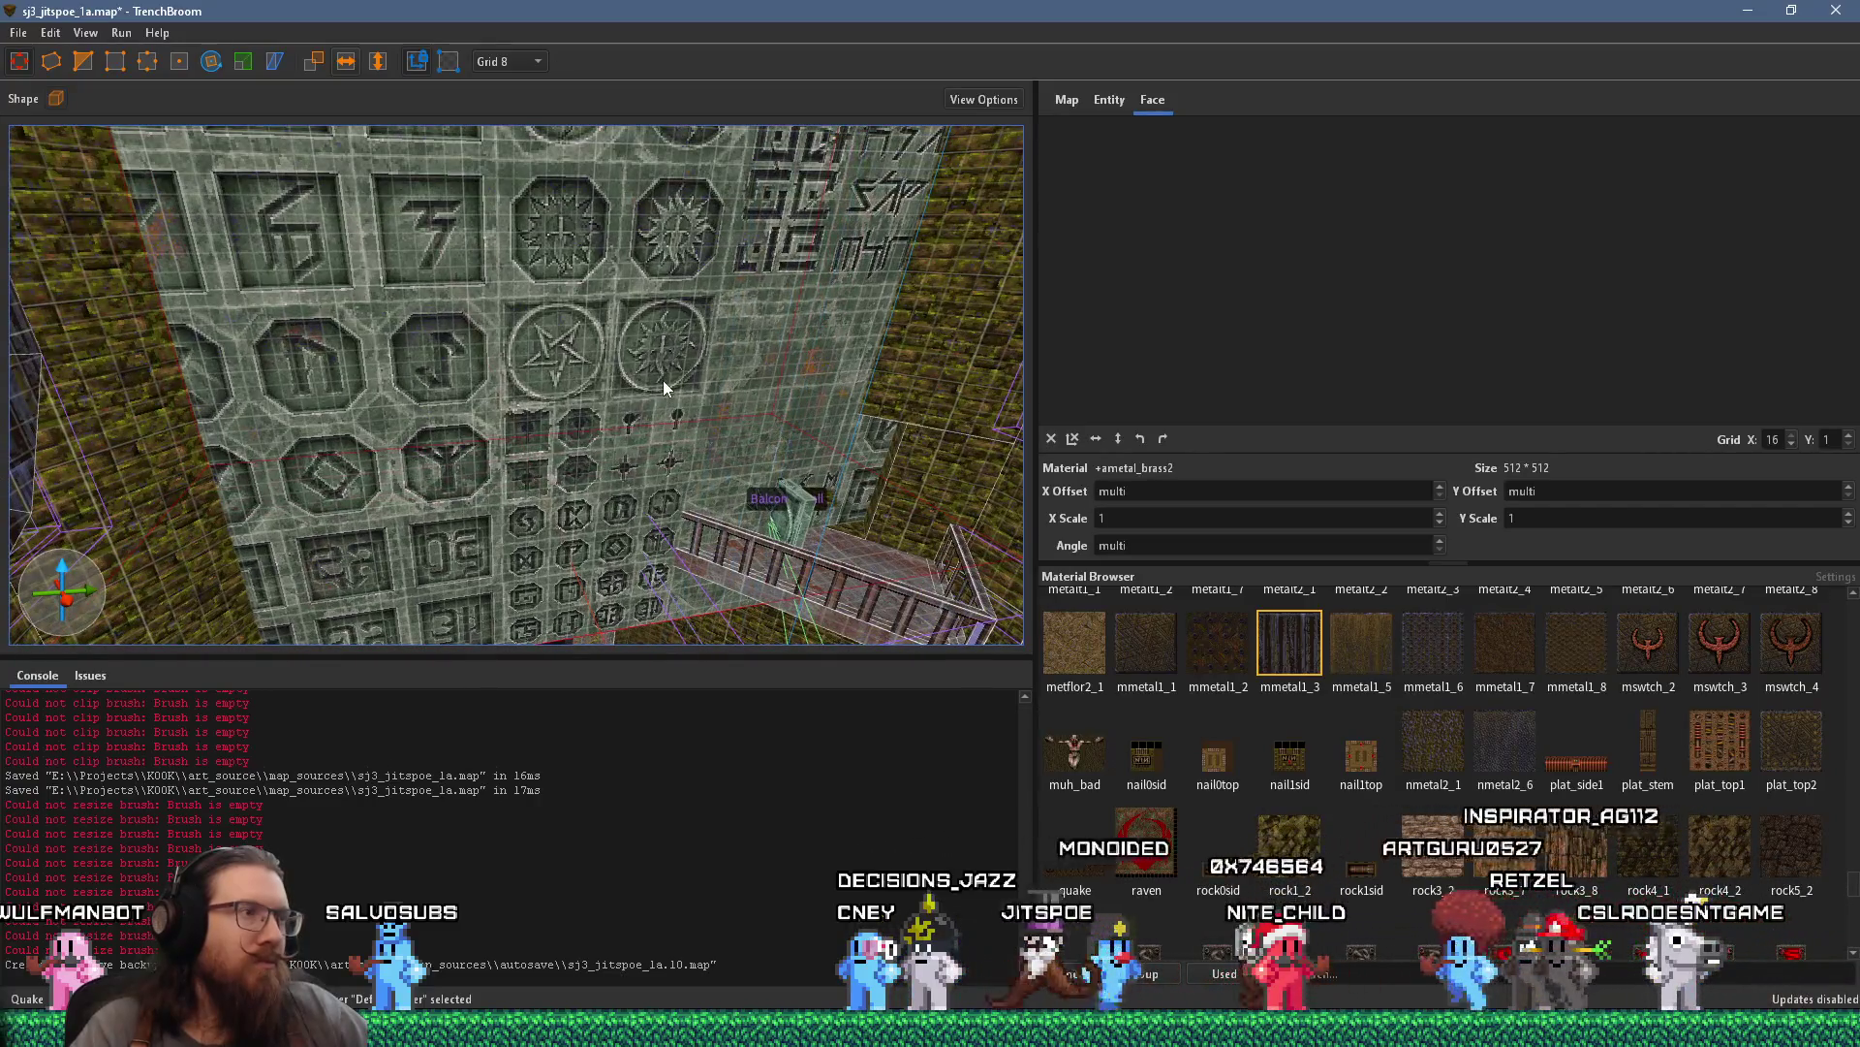
{"action": "key", "text": "ctrl+h"}
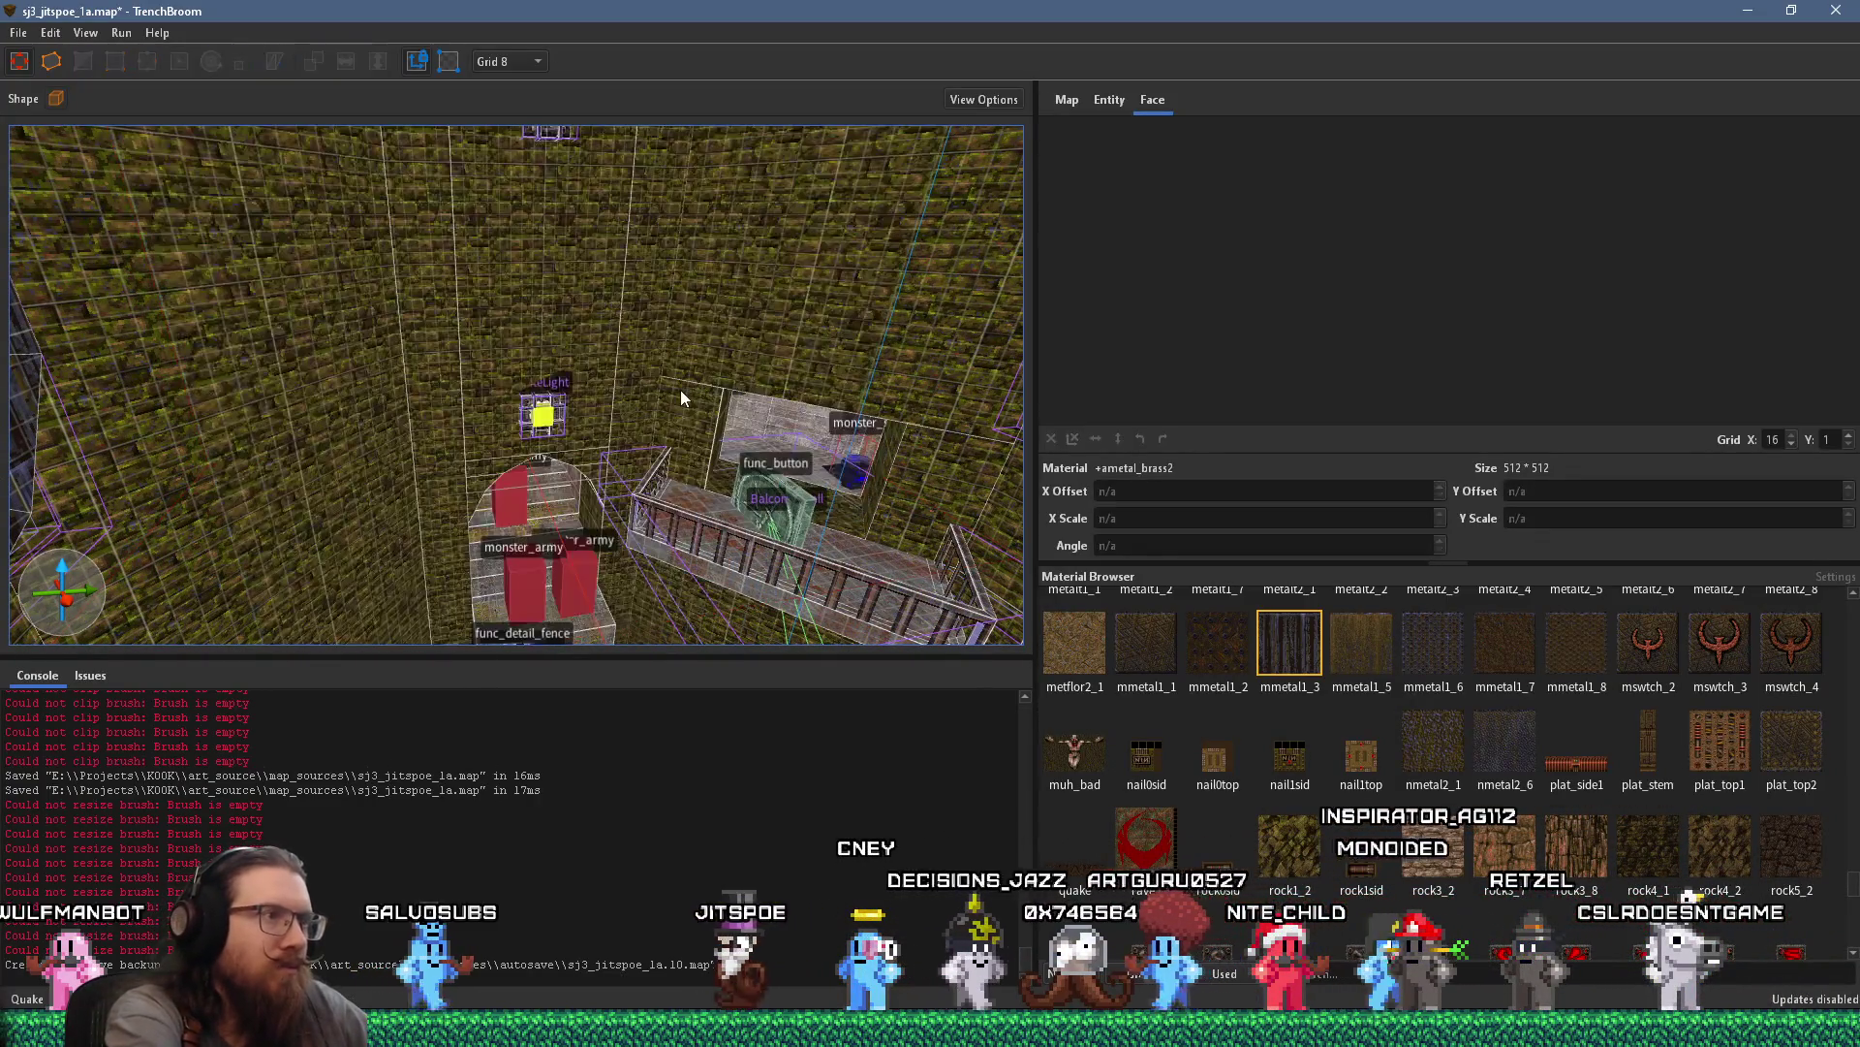
Apply the mmetal1_5 texture to the balcony func_button brush and frame it in view
{"action": "scroll", "coordinate": [849, 487], "scroll_direction": "up", "scroll_amount": 6}
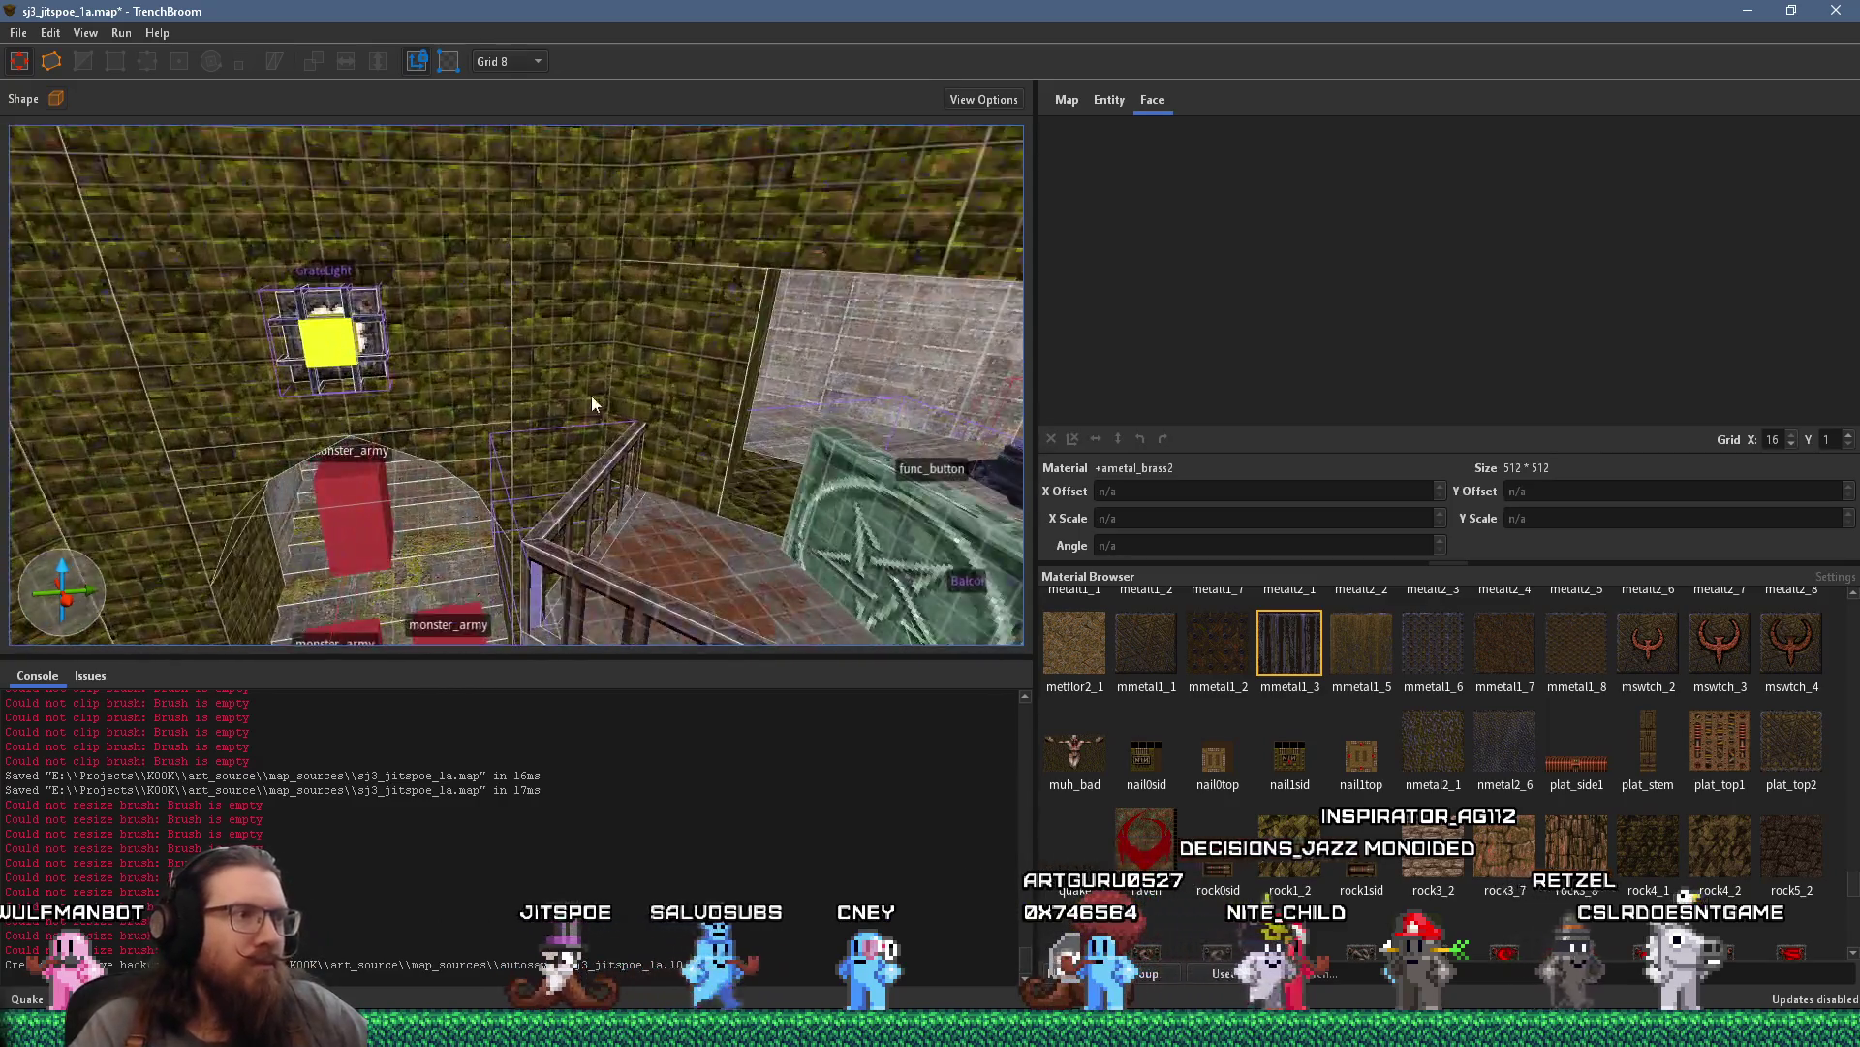
{"action": "left_click", "coordinate": [587, 416]}
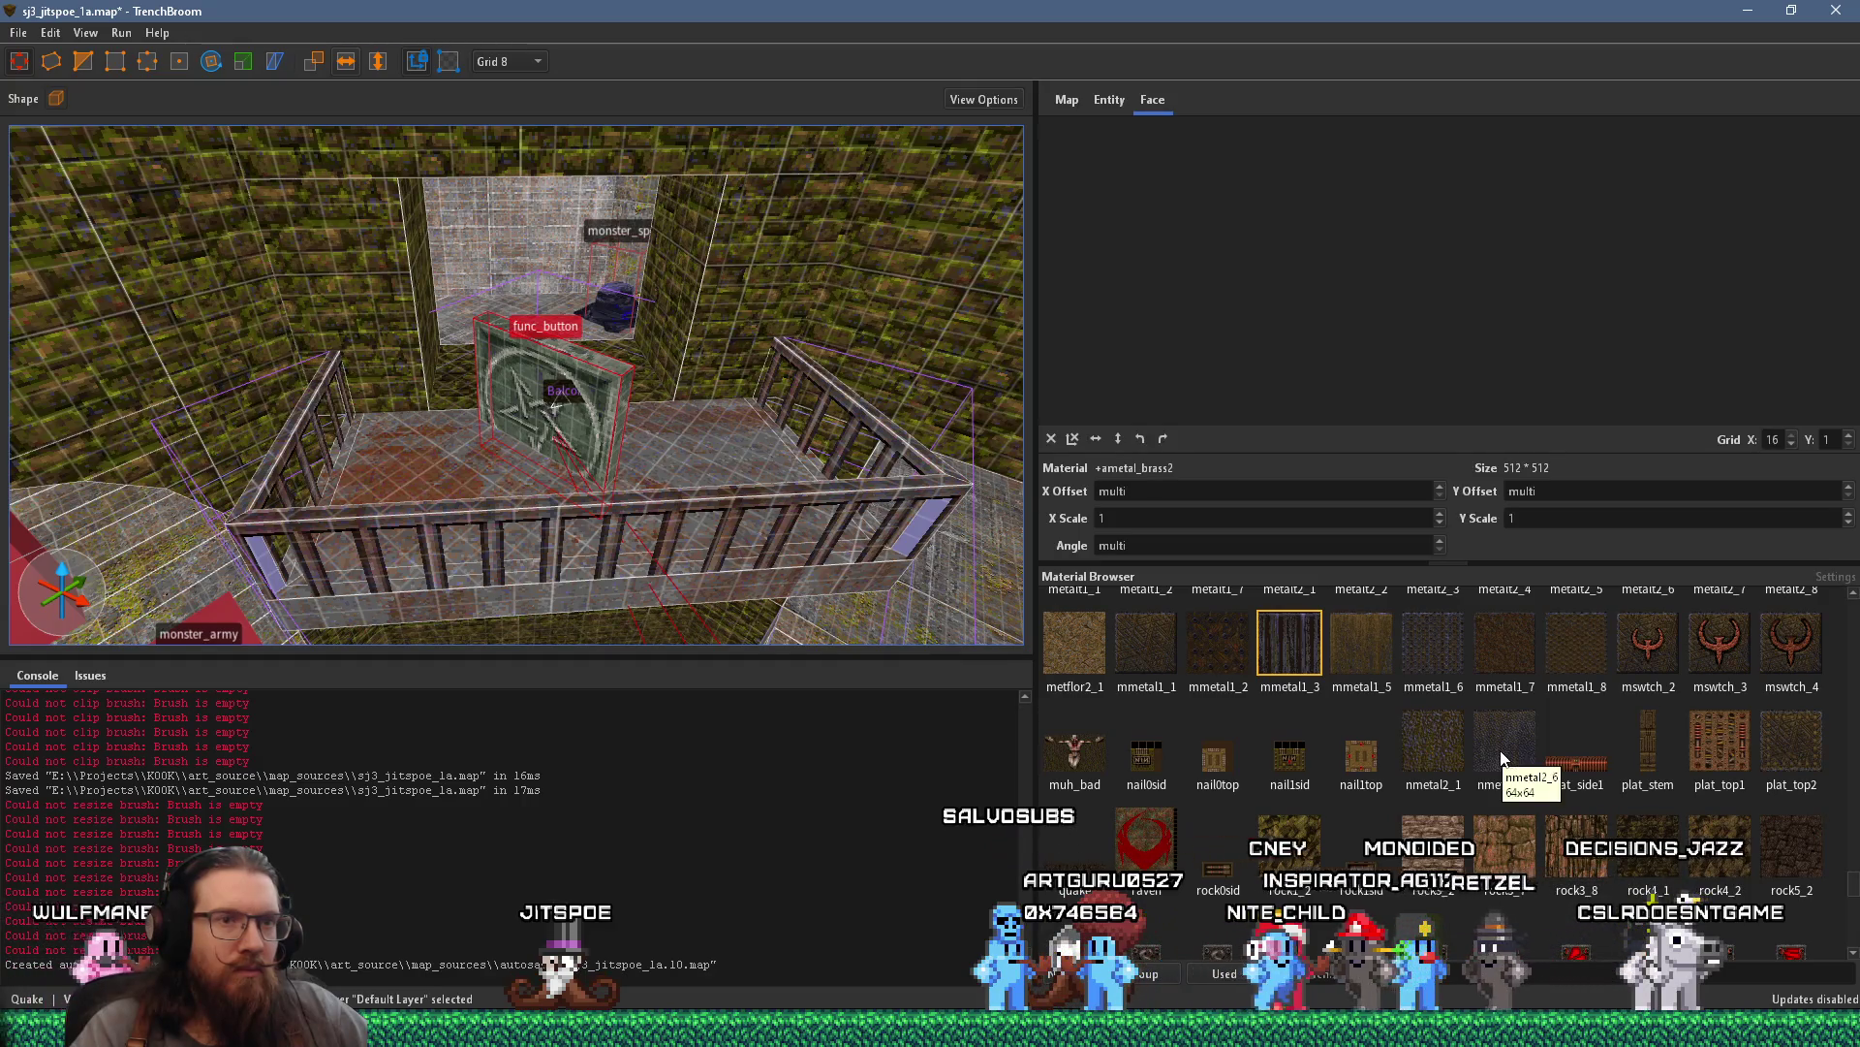
{"action": "left_click", "coordinate": [1396, 673]}
{"action": "scroll", "coordinate": [661, 485], "scroll_direction": "up", "scroll_amount": 8}
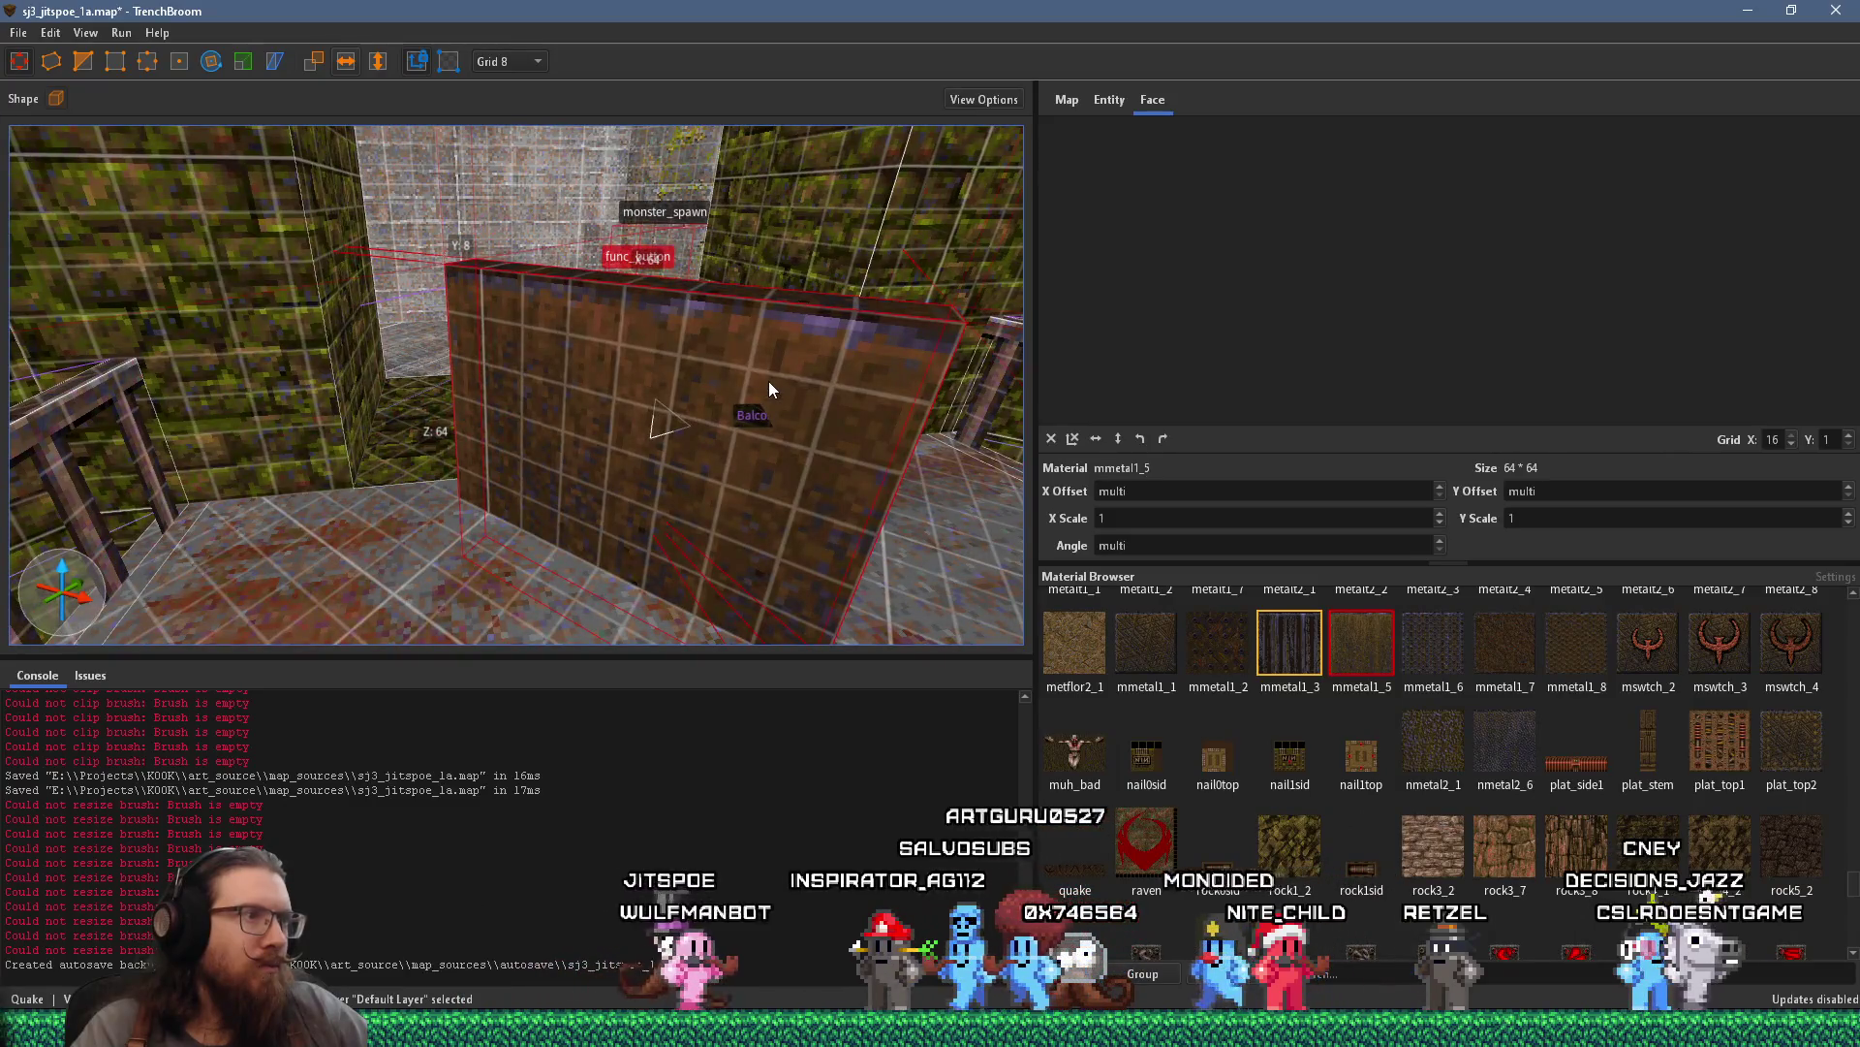
{"action": "mouse_move", "coordinate": [781, 384]}
{"action": "left_mouse_down"}
{"action": "mouse_move", "coordinate": [728, 427]}
{"action": "mouse_move", "coordinate": [492, 431]}
{"action": "left_mouse_up"}
{"action": "key", "text": "ctrl+u"}
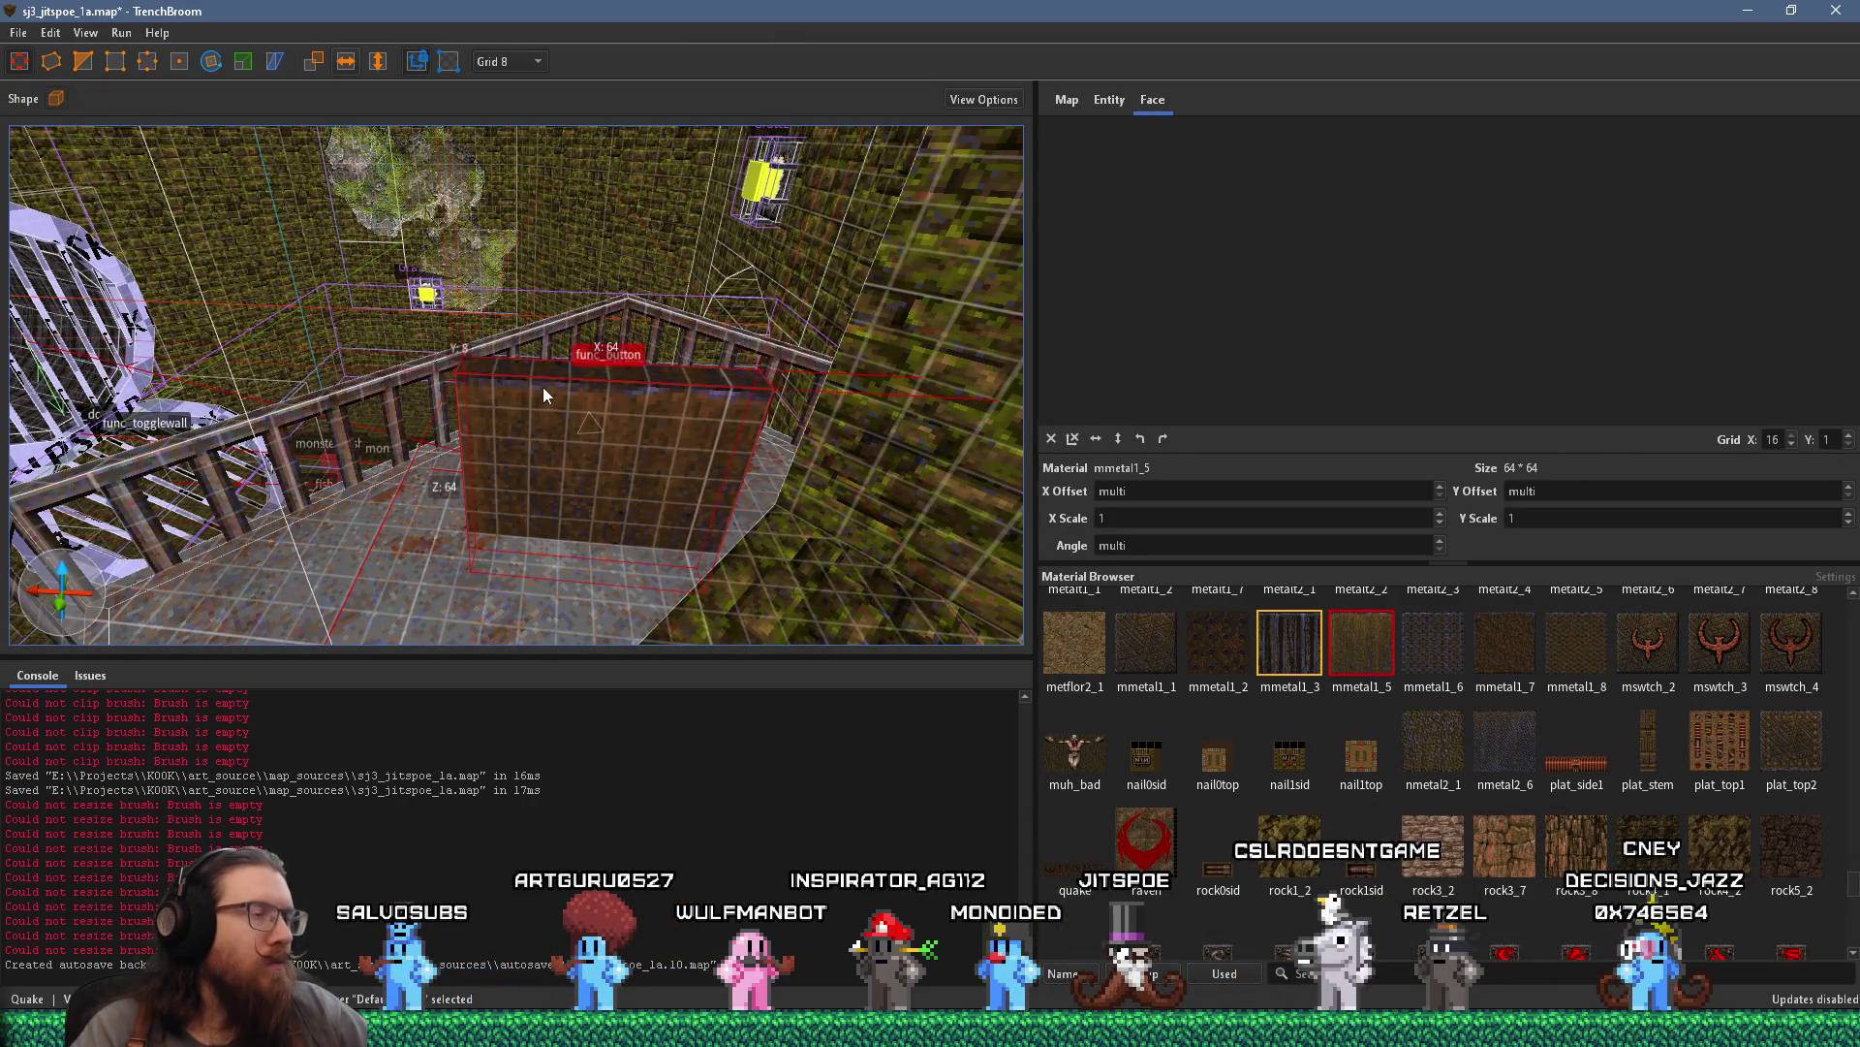
{"action": "scroll", "coordinate": [597, 399], "scroll_direction": "up", "scroll_amount": 3}
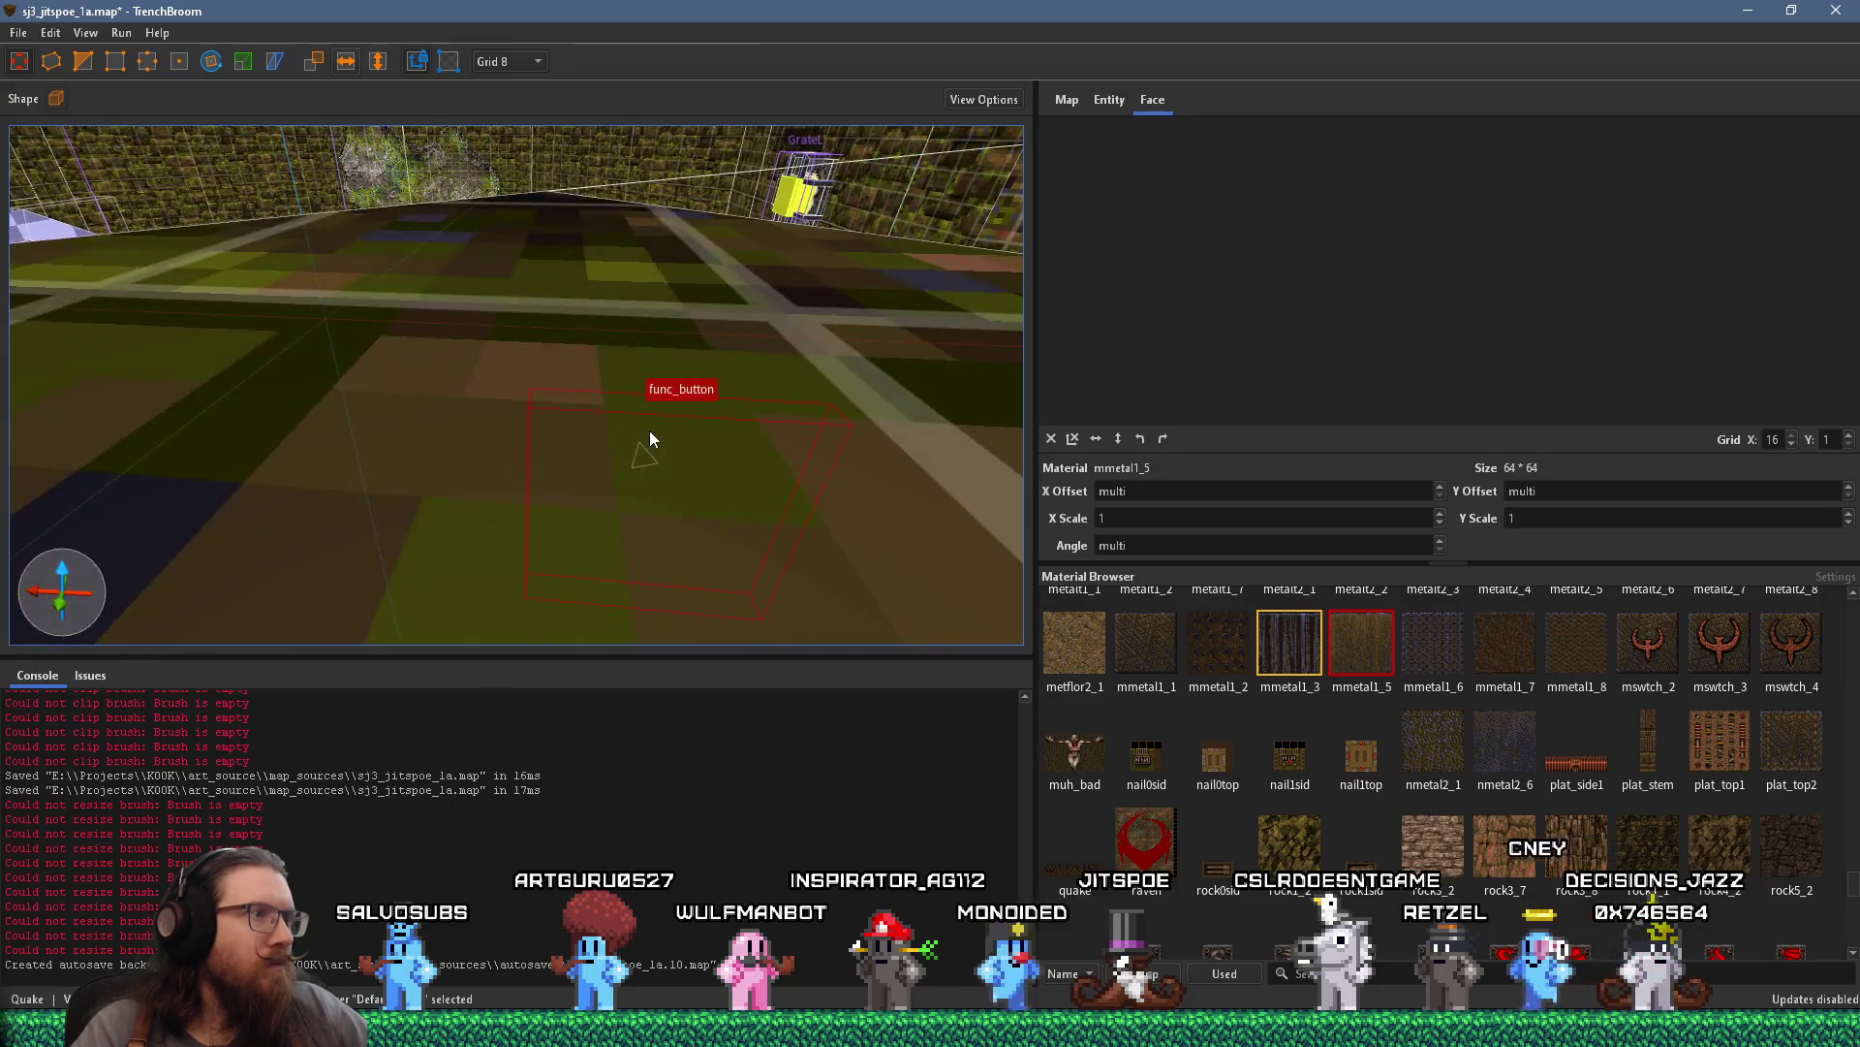
Set the func_button's angle property to -1 in the Entity tab
{"action": "left_click", "coordinate": [1122, 100]}
{"action": "left_click", "coordinate": [1155, 148]}
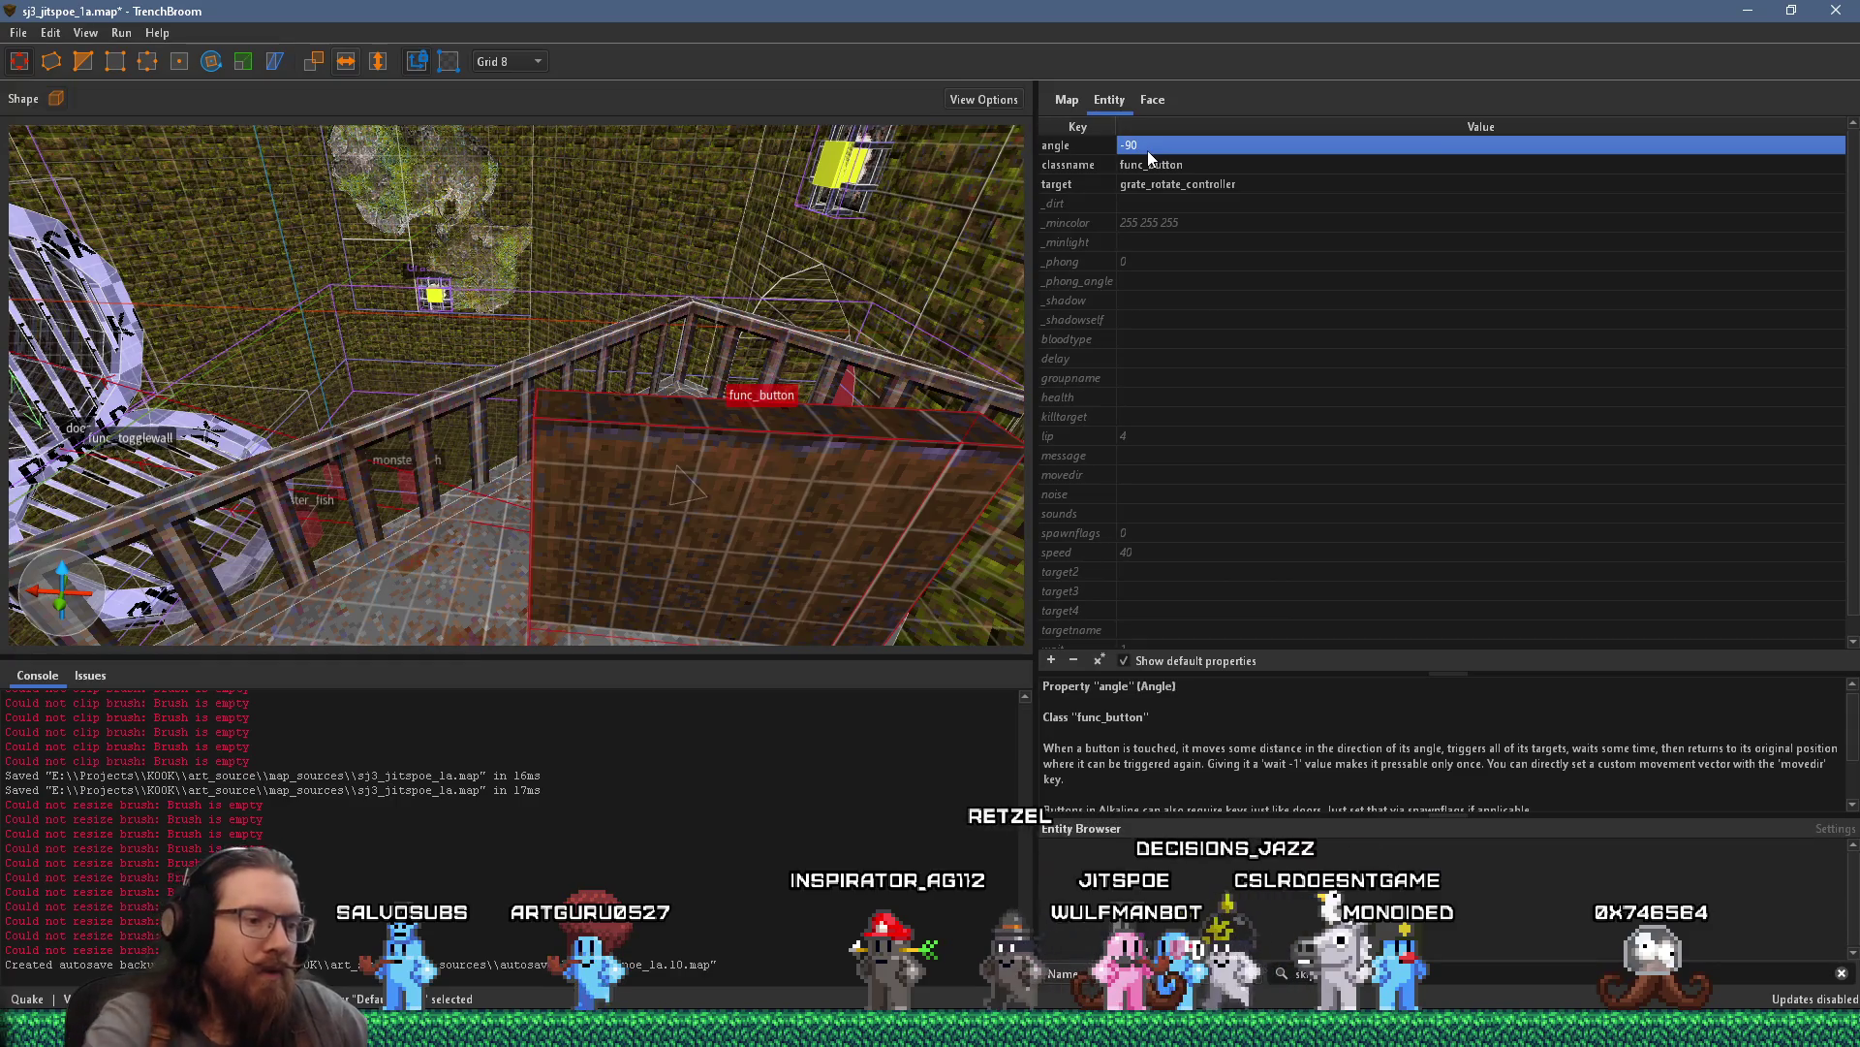
{"action": "type", "text": "-1"}
{"action": "key", "text": "Return"}
{"action": "scroll", "coordinate": [699, 319], "scroll_direction": "up", "scroll_amount": 3}
{"action": "scroll", "coordinate": [813, 255], "scroll_direction": "up", "scroll_amount": 3}
{"action": "scroll", "coordinate": [757, 330], "scroll_direction": "down", "scroll_amount": 4}
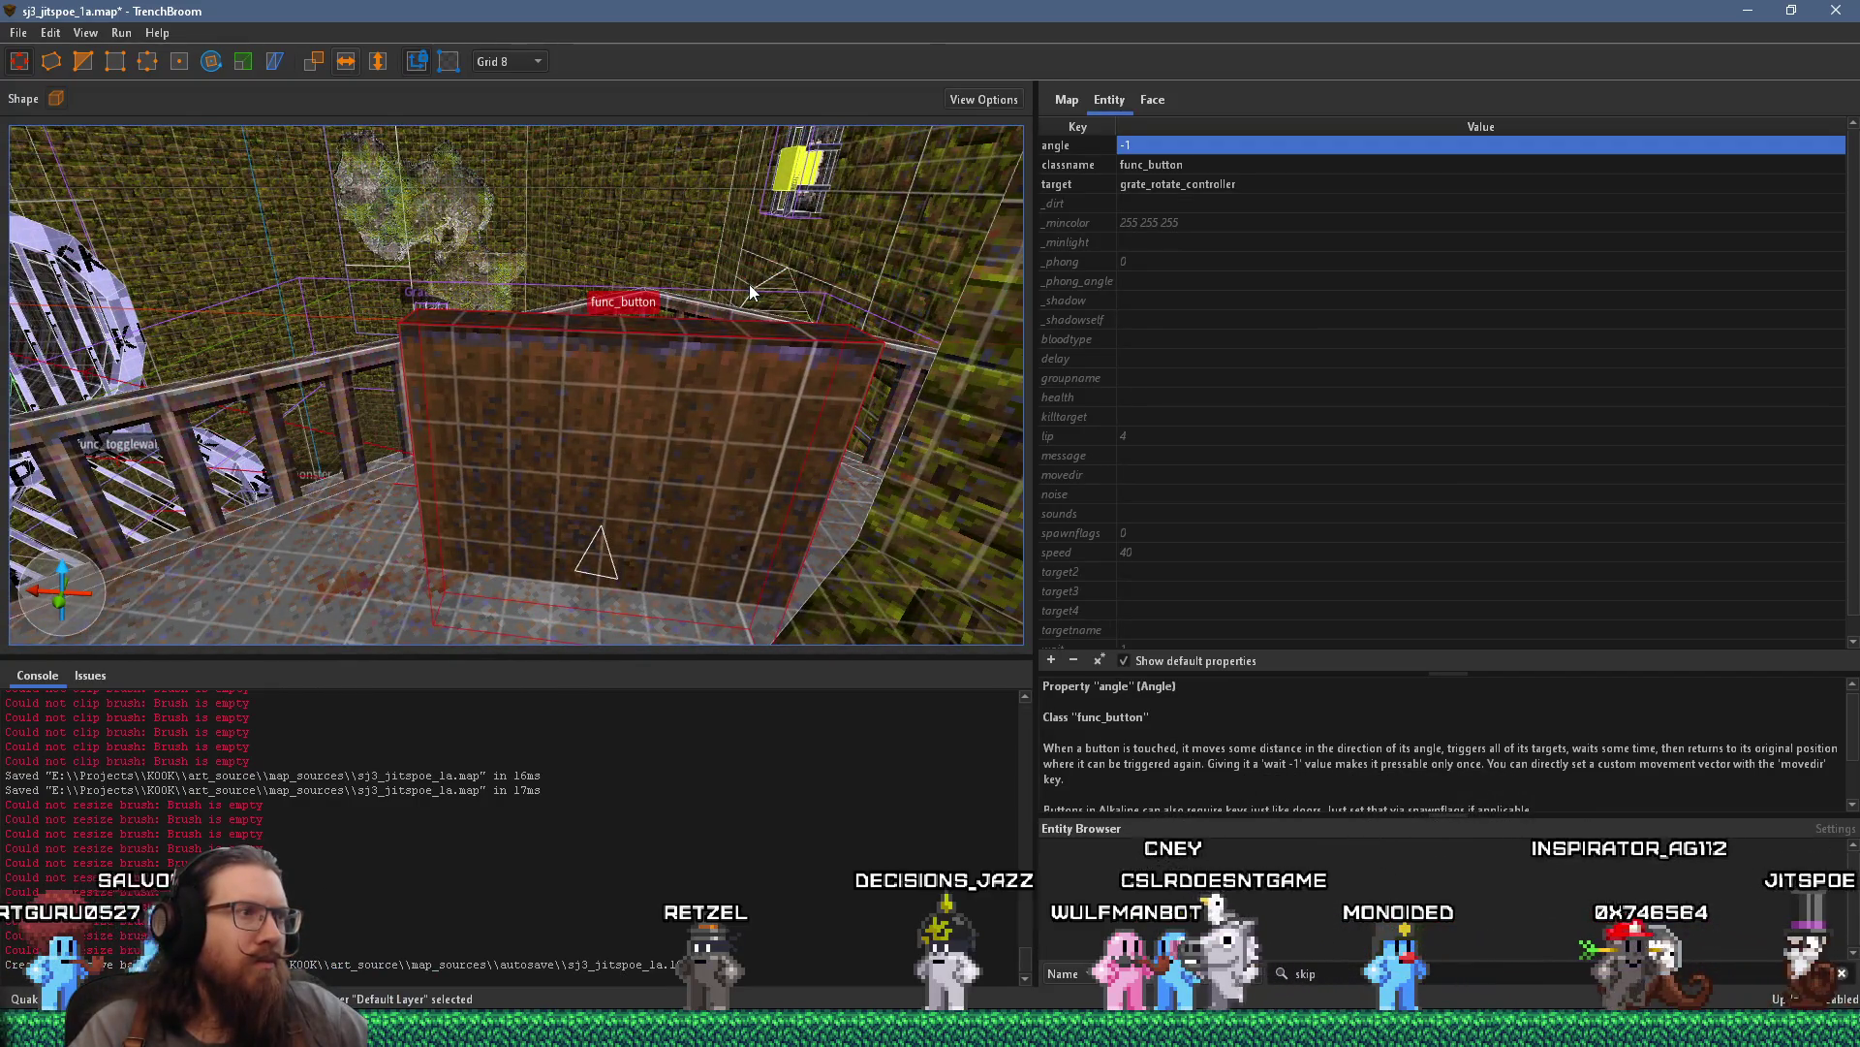
{"action": "scroll", "coordinate": [739, 236], "scroll_direction": "up", "scroll_amount": 5}
{"action": "scroll", "coordinate": [739, 244], "scroll_direction": "down", "scroll_amount": 5}
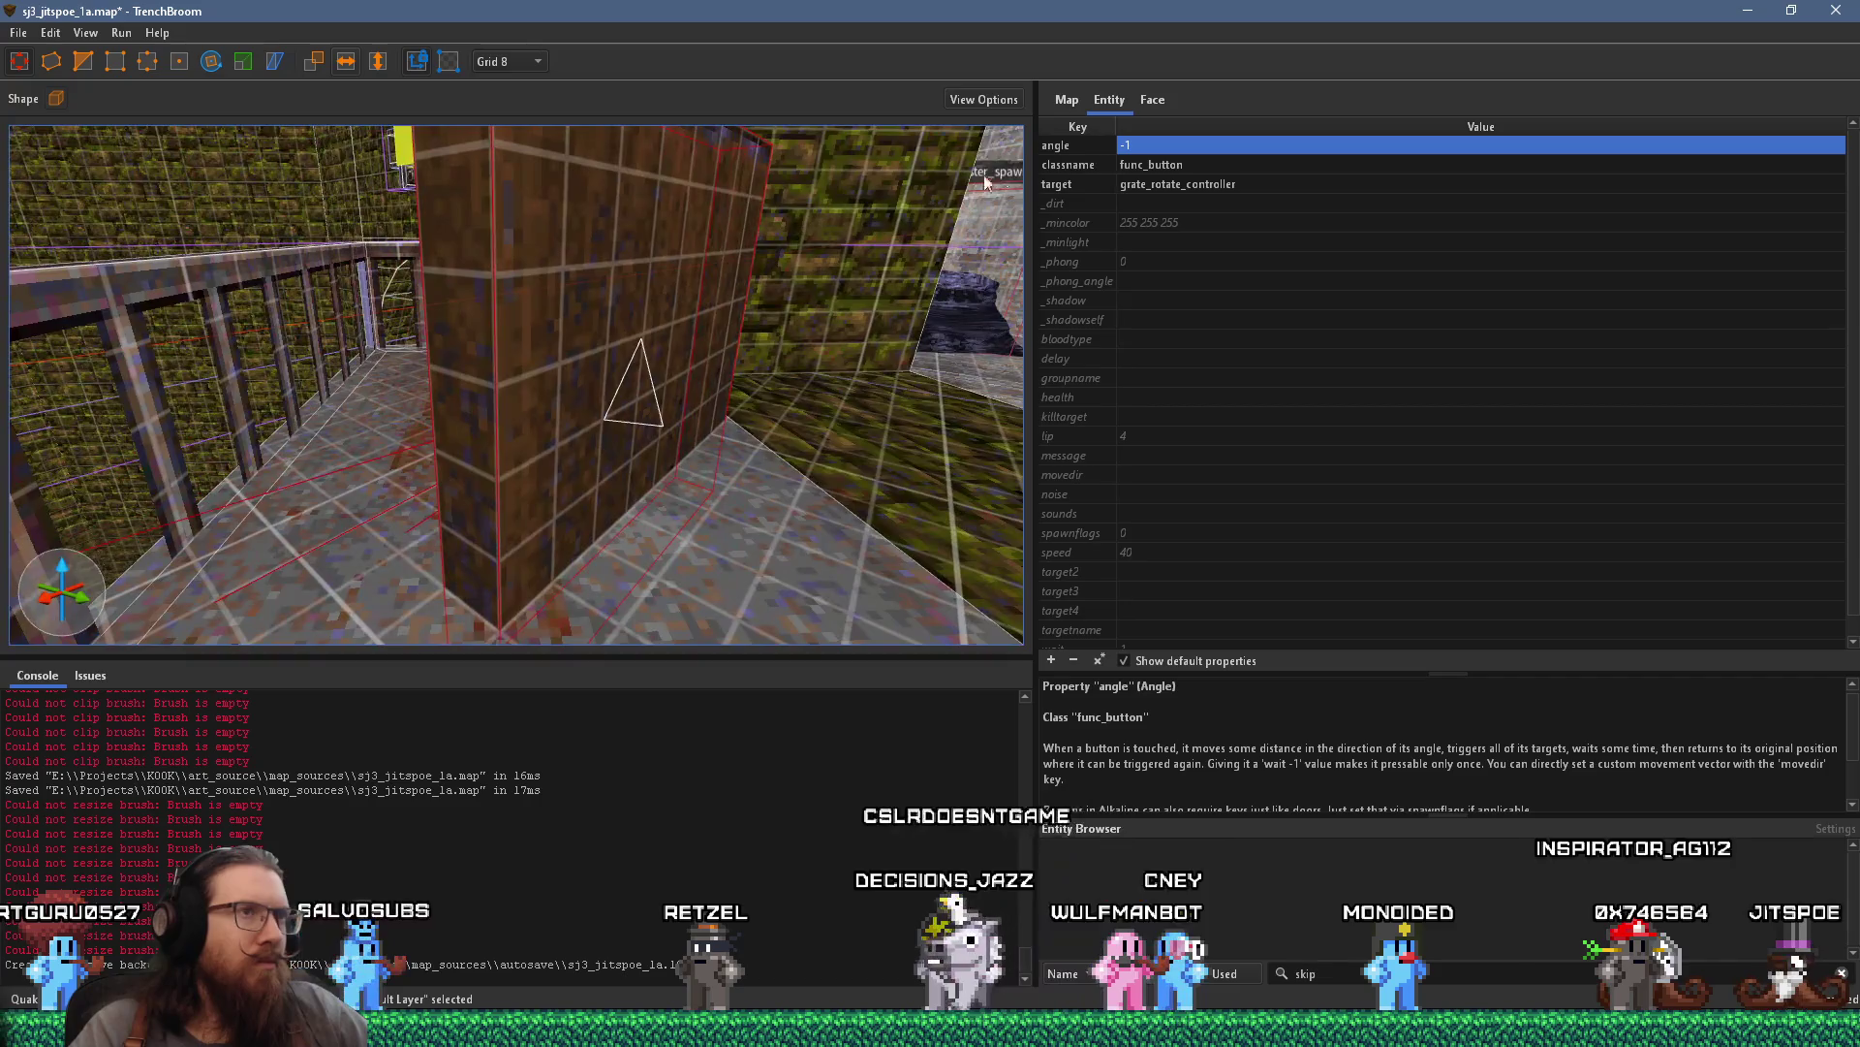
Change the func_button's angle to 1, then to -2
{"action": "double_click", "coordinate": [1144, 144]}
{"action": "type", "text": "1"}
{"action": "key", "text": "Return"}
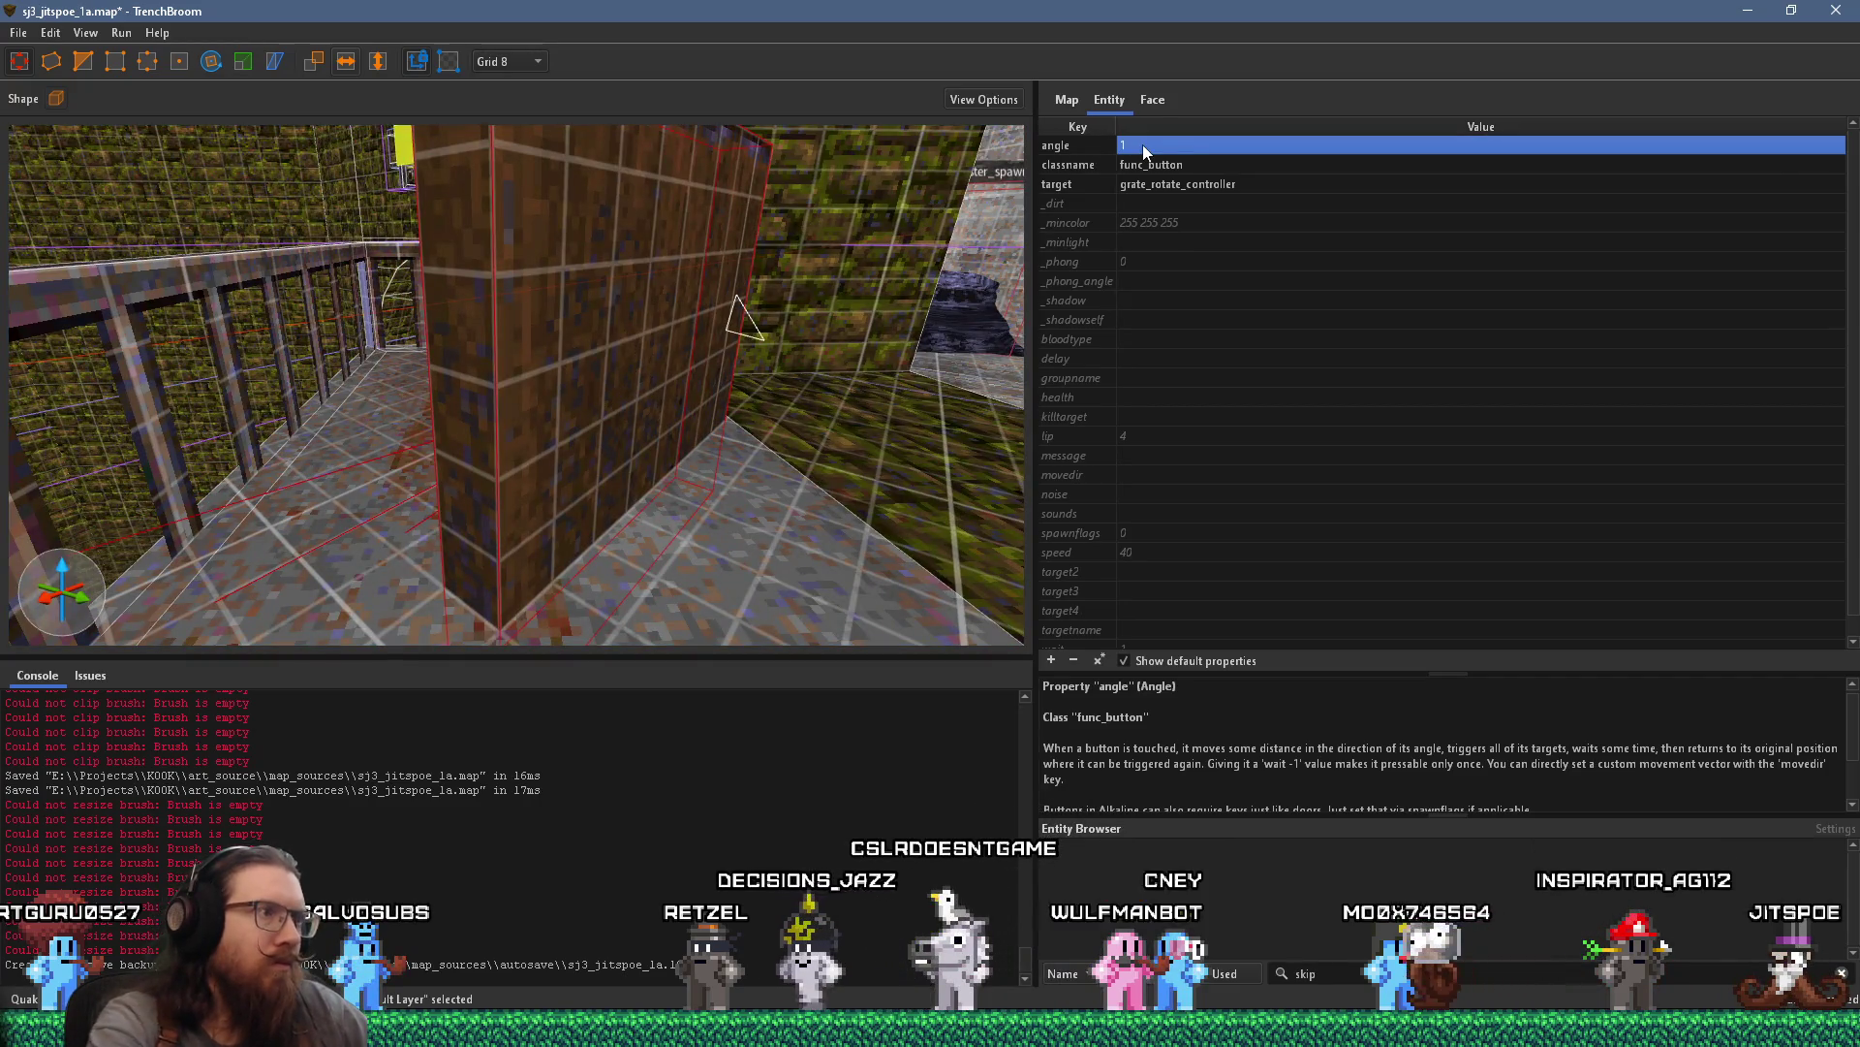
{"action": "scroll", "coordinate": [754, 337], "scroll_direction": "up", "scroll_amount": 5}
{"action": "scroll", "coordinate": [581, 346], "scroll_direction": "down", "scroll_amount": 5}
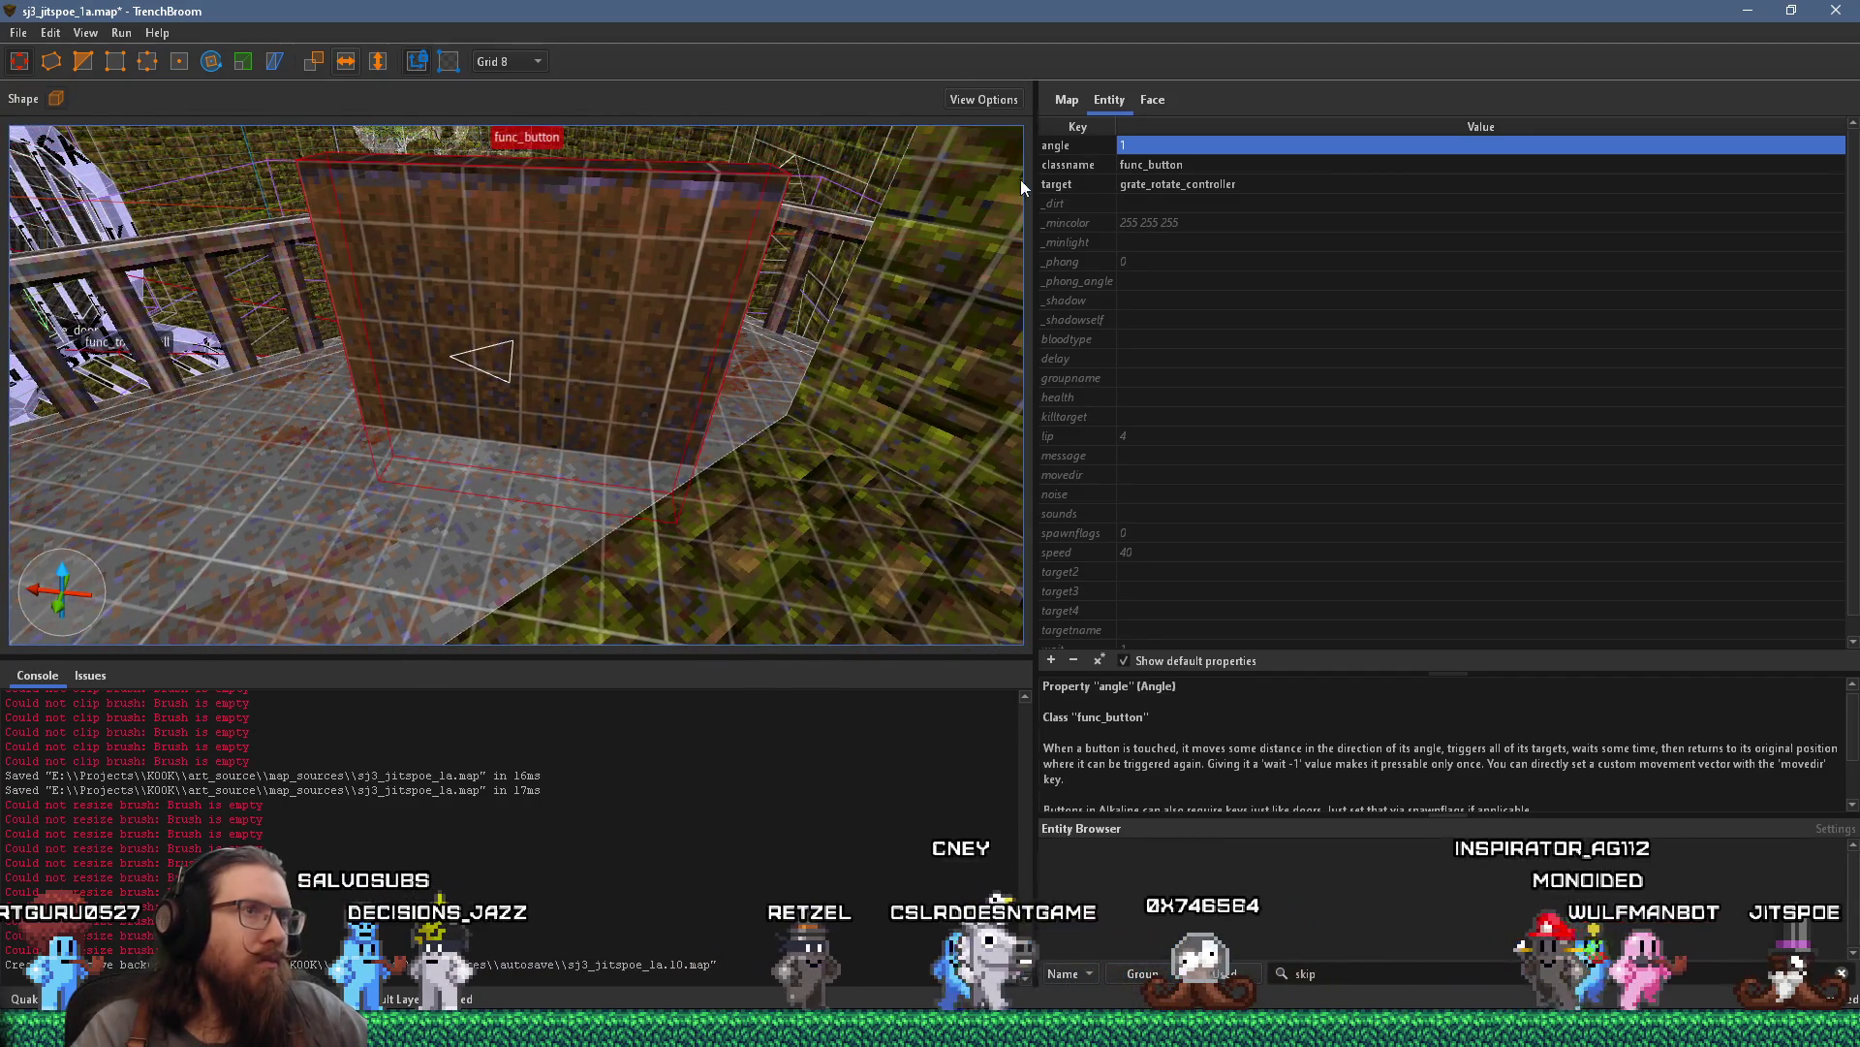
{"action": "double_click", "coordinate": [1144, 146]}
{"action": "type", "text": "-2"}
{"action": "key", "text": "Return"}
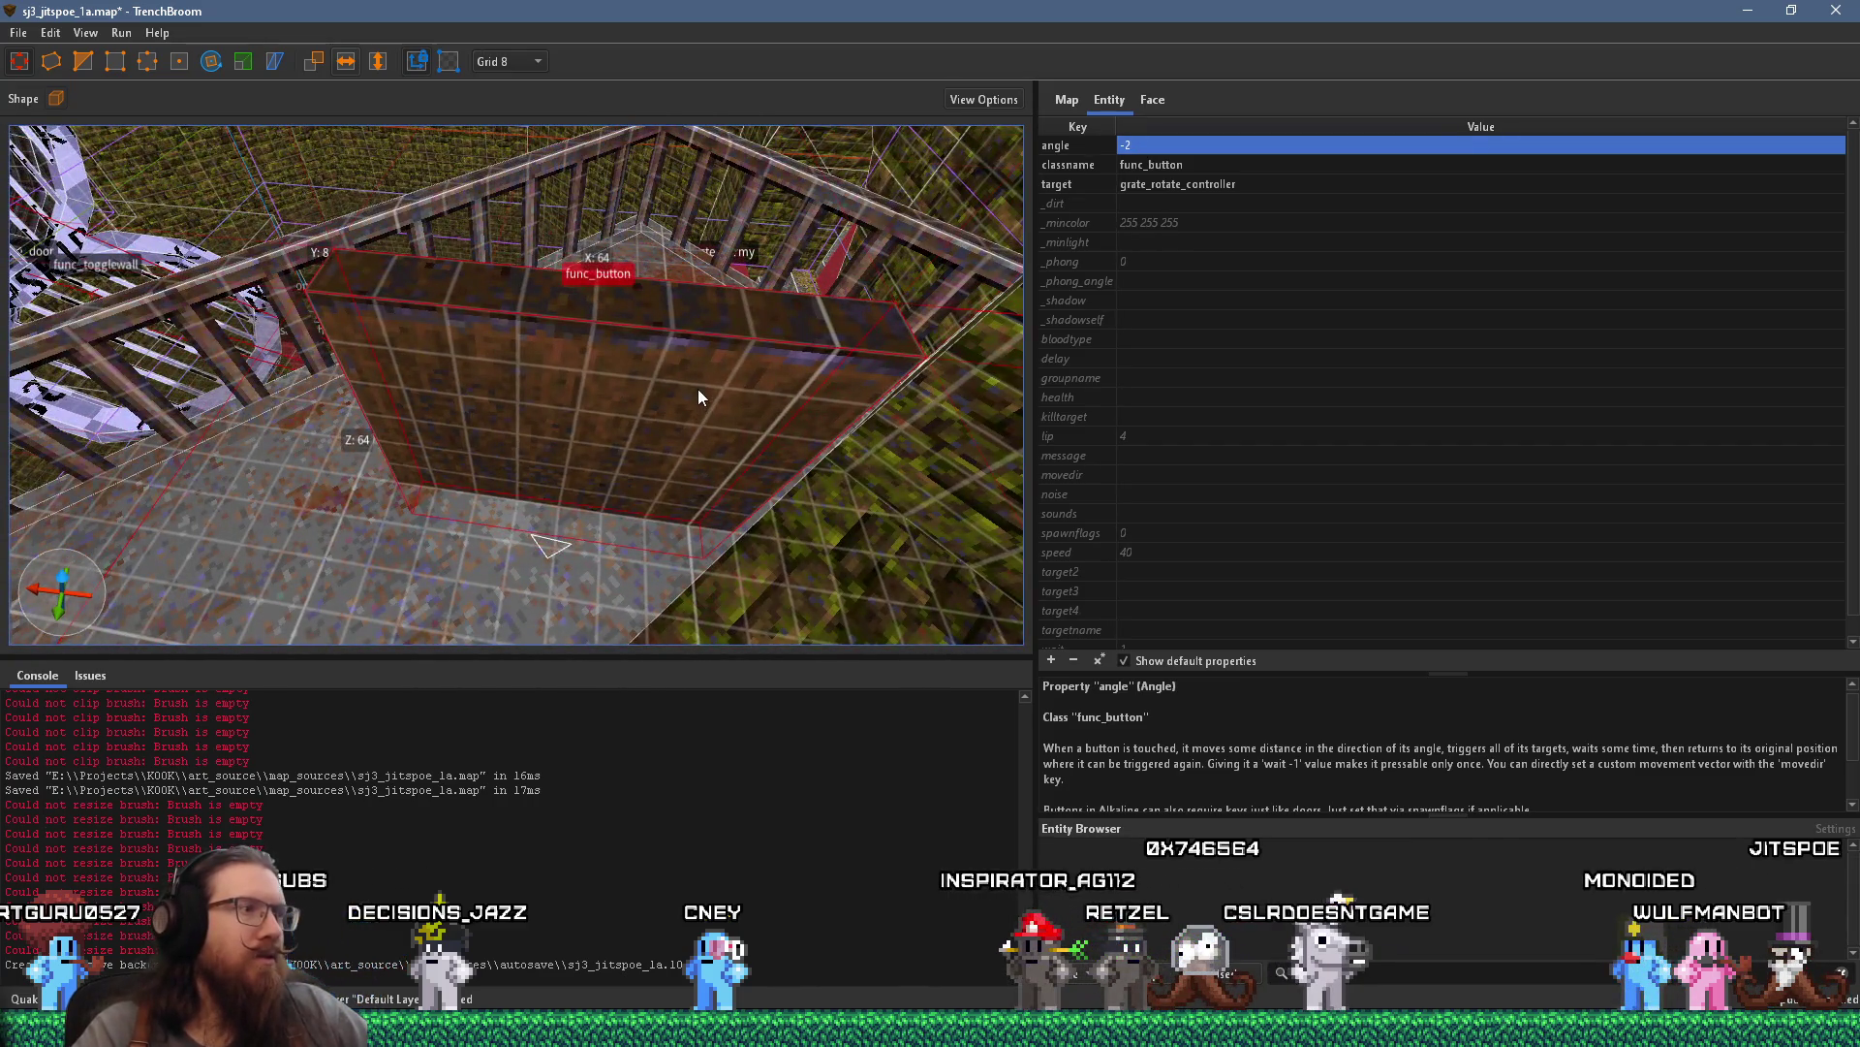
{"action": "mouse_move", "coordinate": [698, 388]}
{"action": "left_mouse_down"}
{"action": "mouse_move", "coordinate": [569, 438]}
{"action": "mouse_move", "coordinate": [525, 389]}
{"action": "left_mouse_up"}
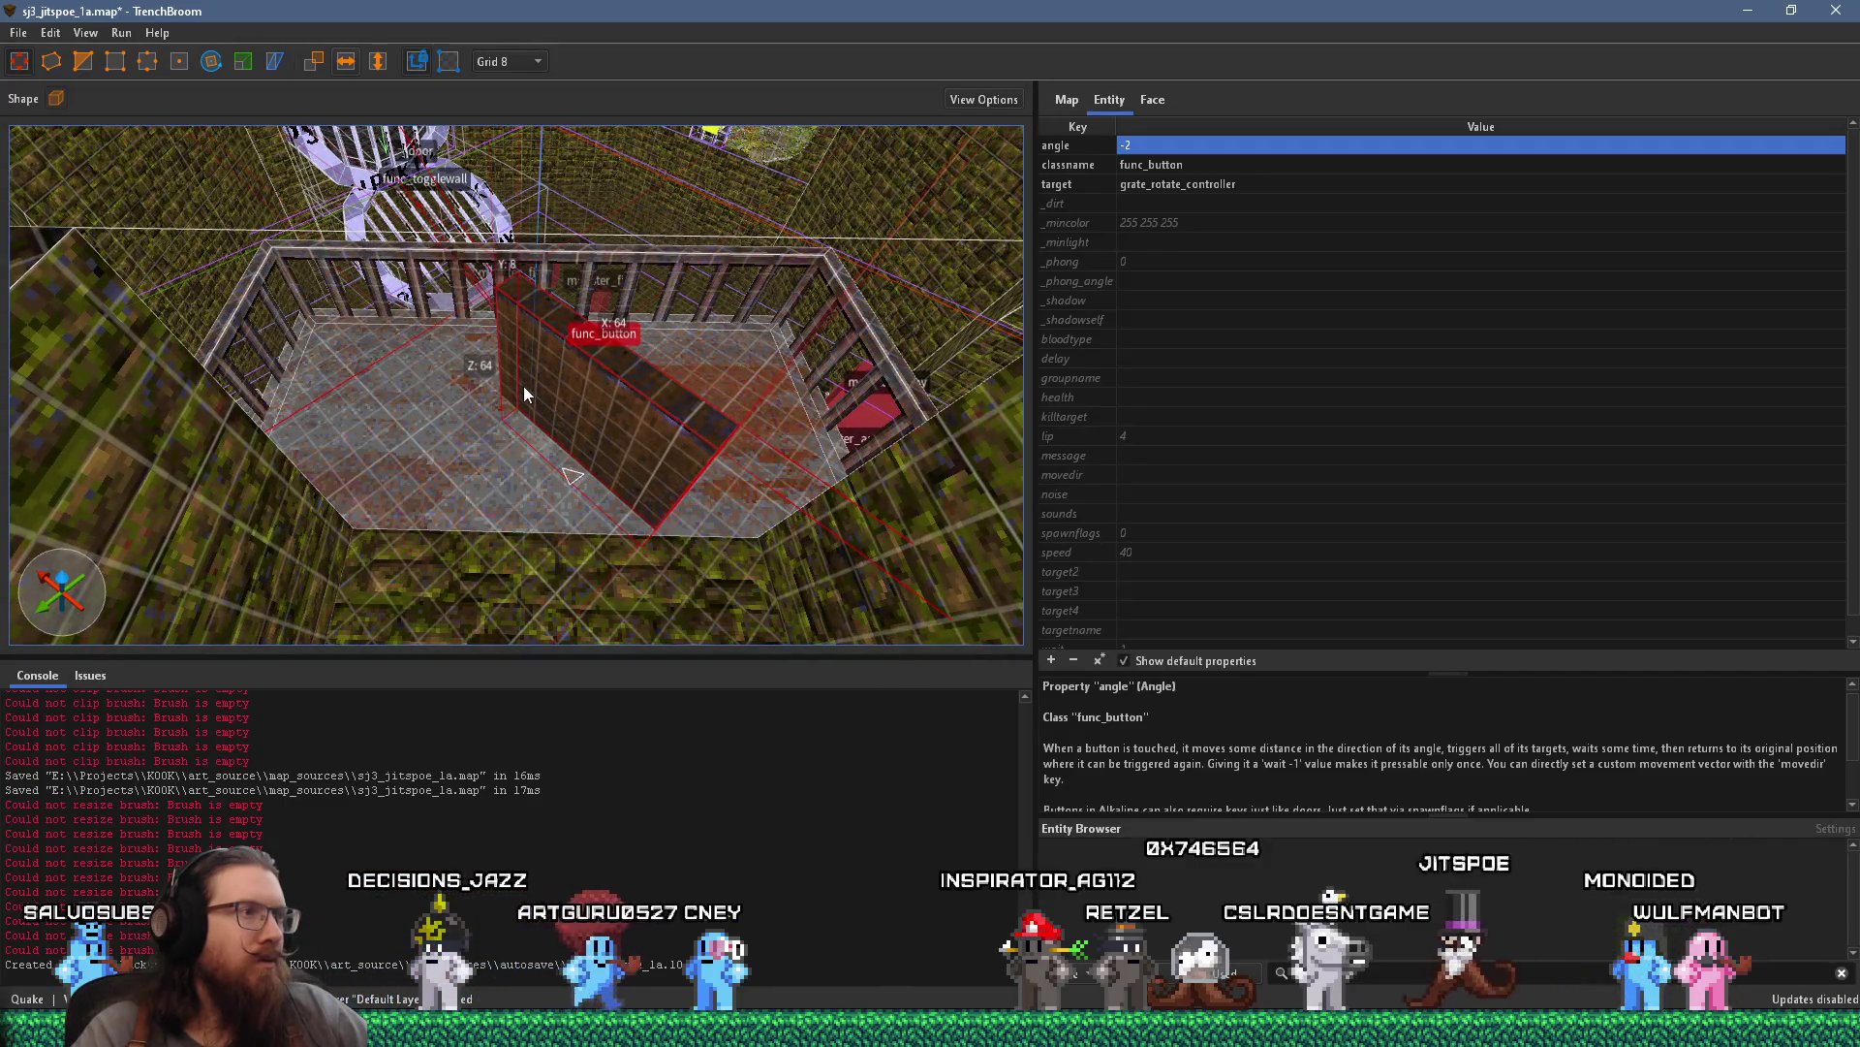
Rotate the func_button brush 45°, then a further 135°, about the vertical axis
{"action": "key", "text": "r"}
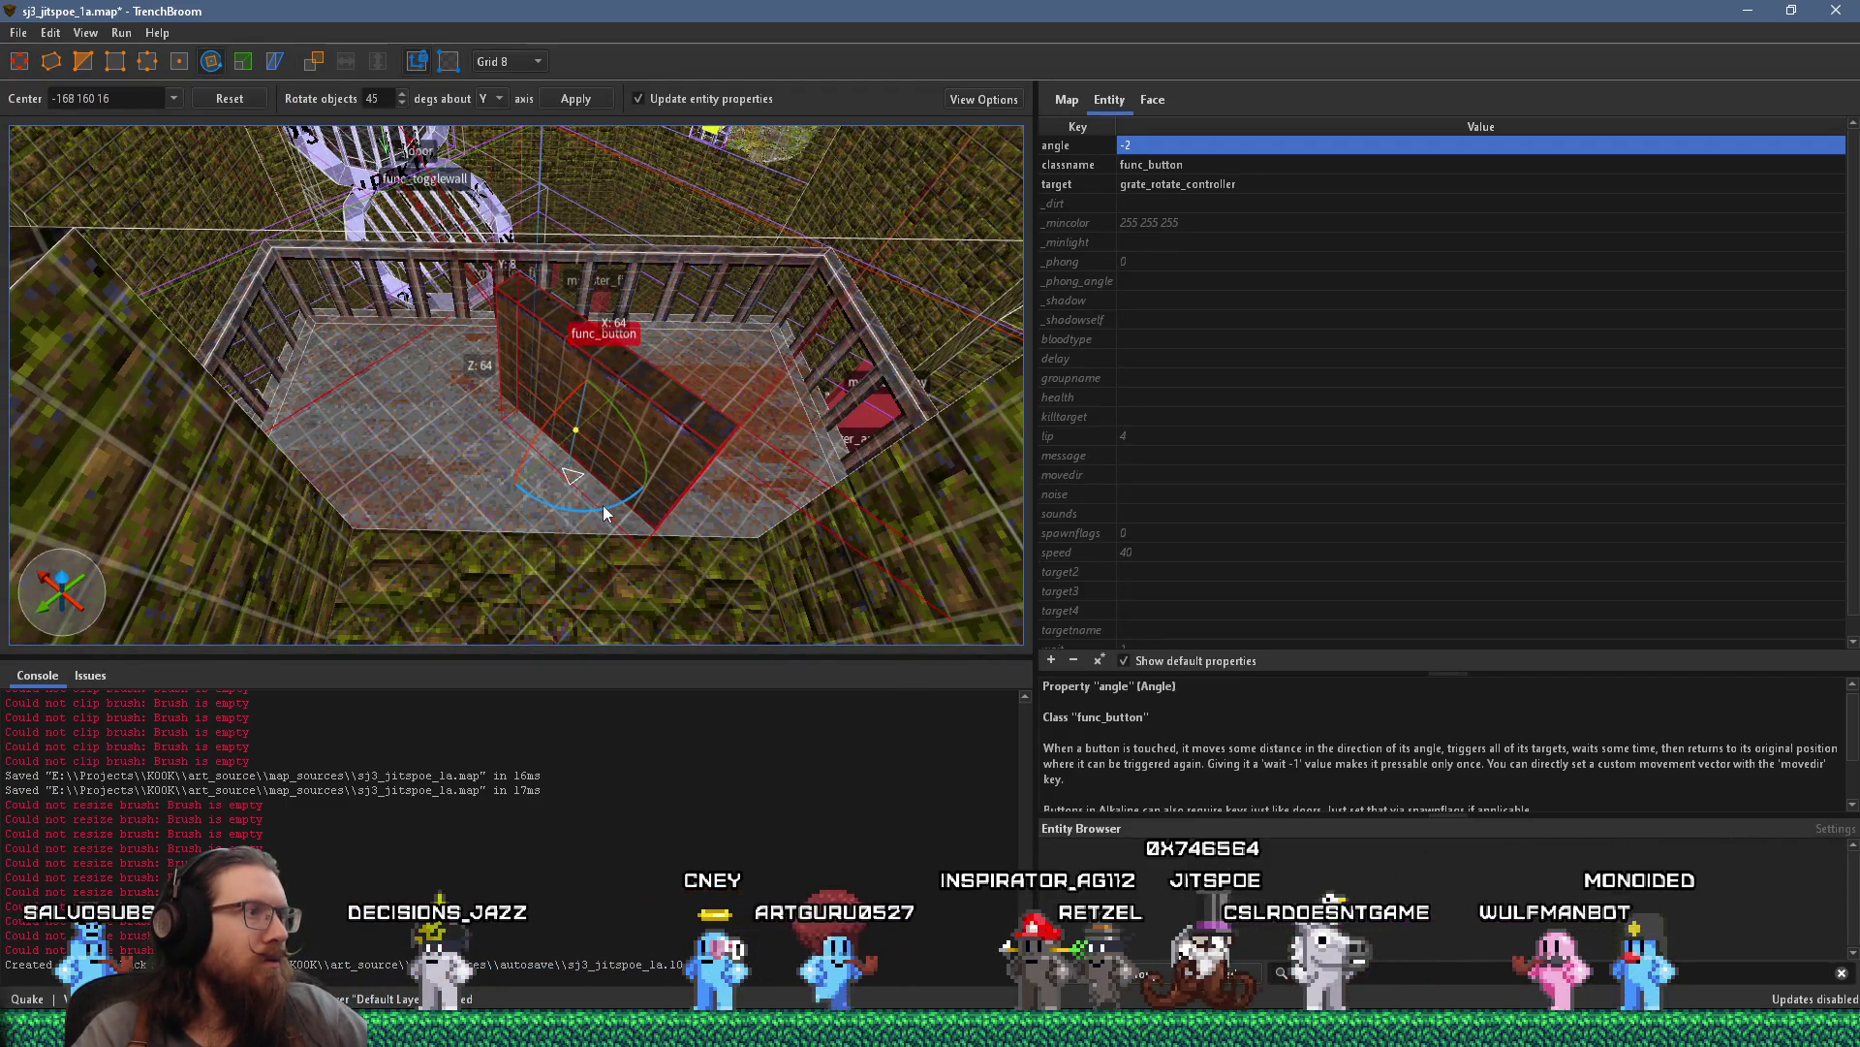
{"action": "left_click_drag", "start_coordinate": [599, 501], "coordinate": [638, 490]}
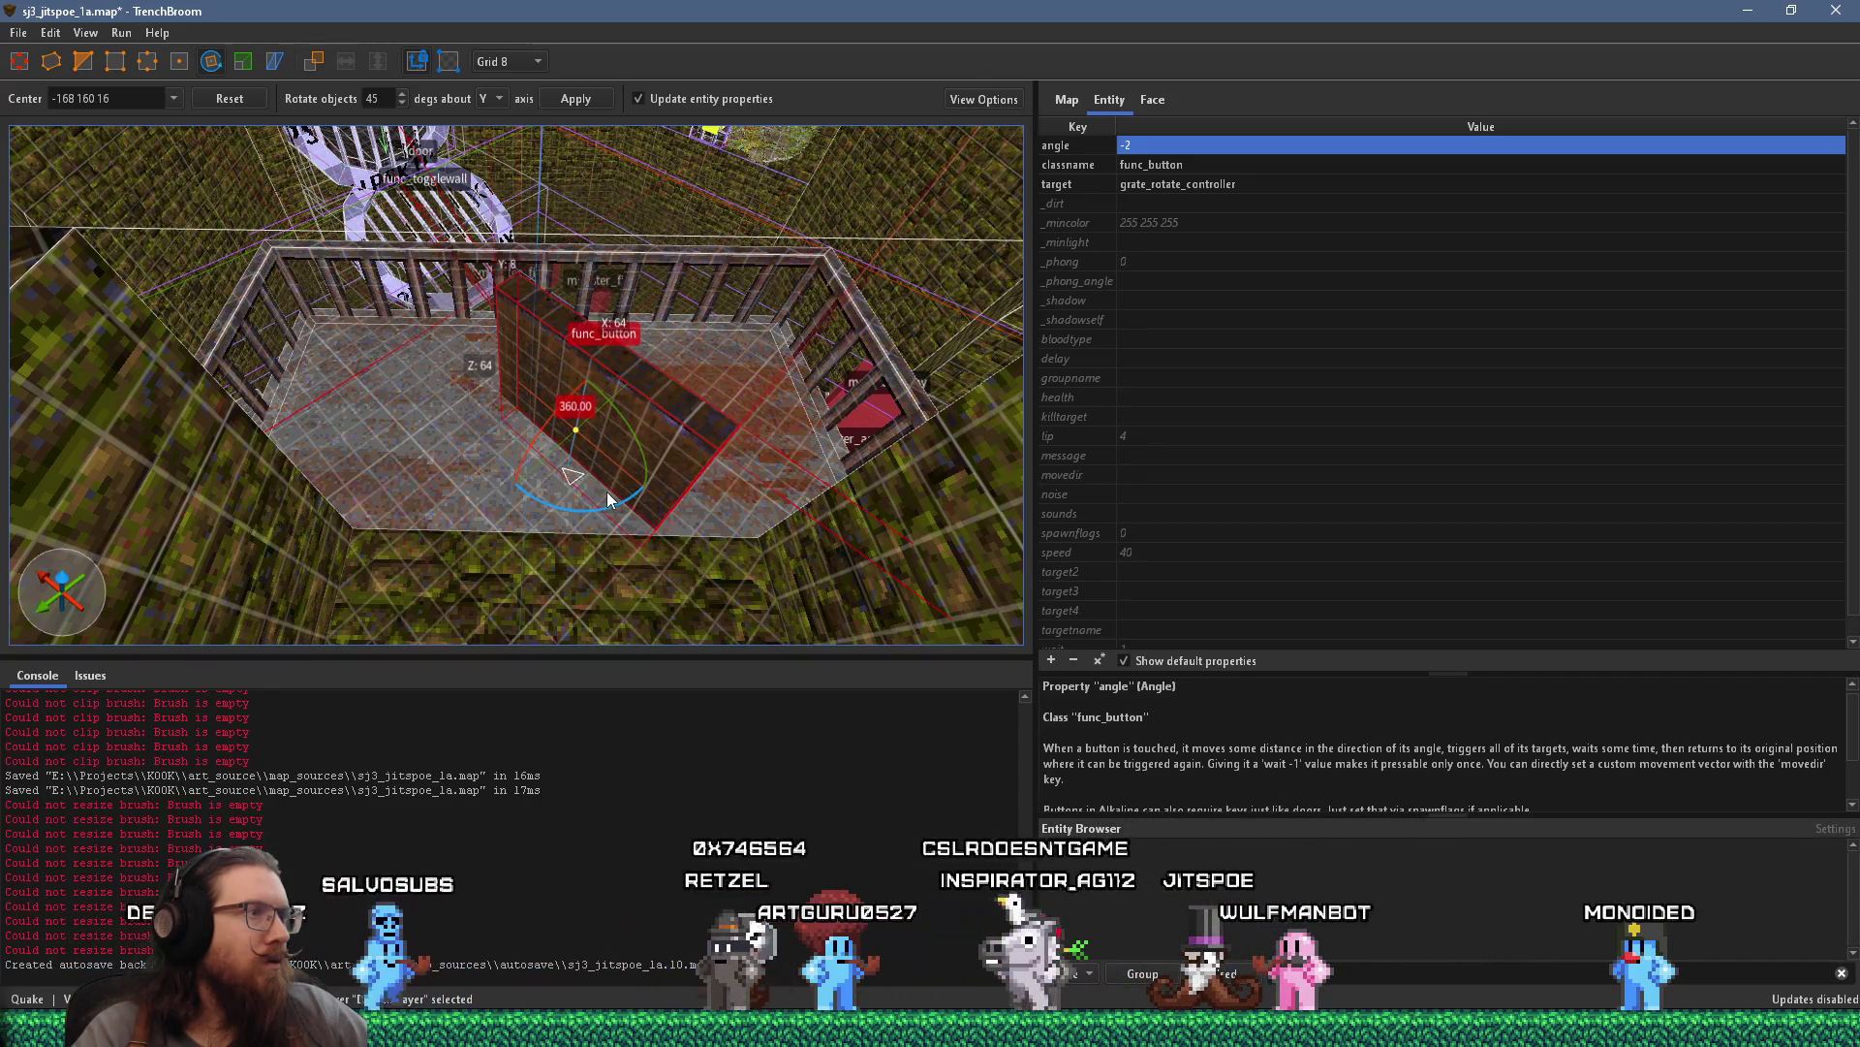
{"action": "scroll", "coordinate": [597, 444], "scroll_direction": "up", "scroll_amount": 5}
{"action": "scroll", "coordinate": [612, 281], "scroll_direction": "down", "scroll_amount": 5}
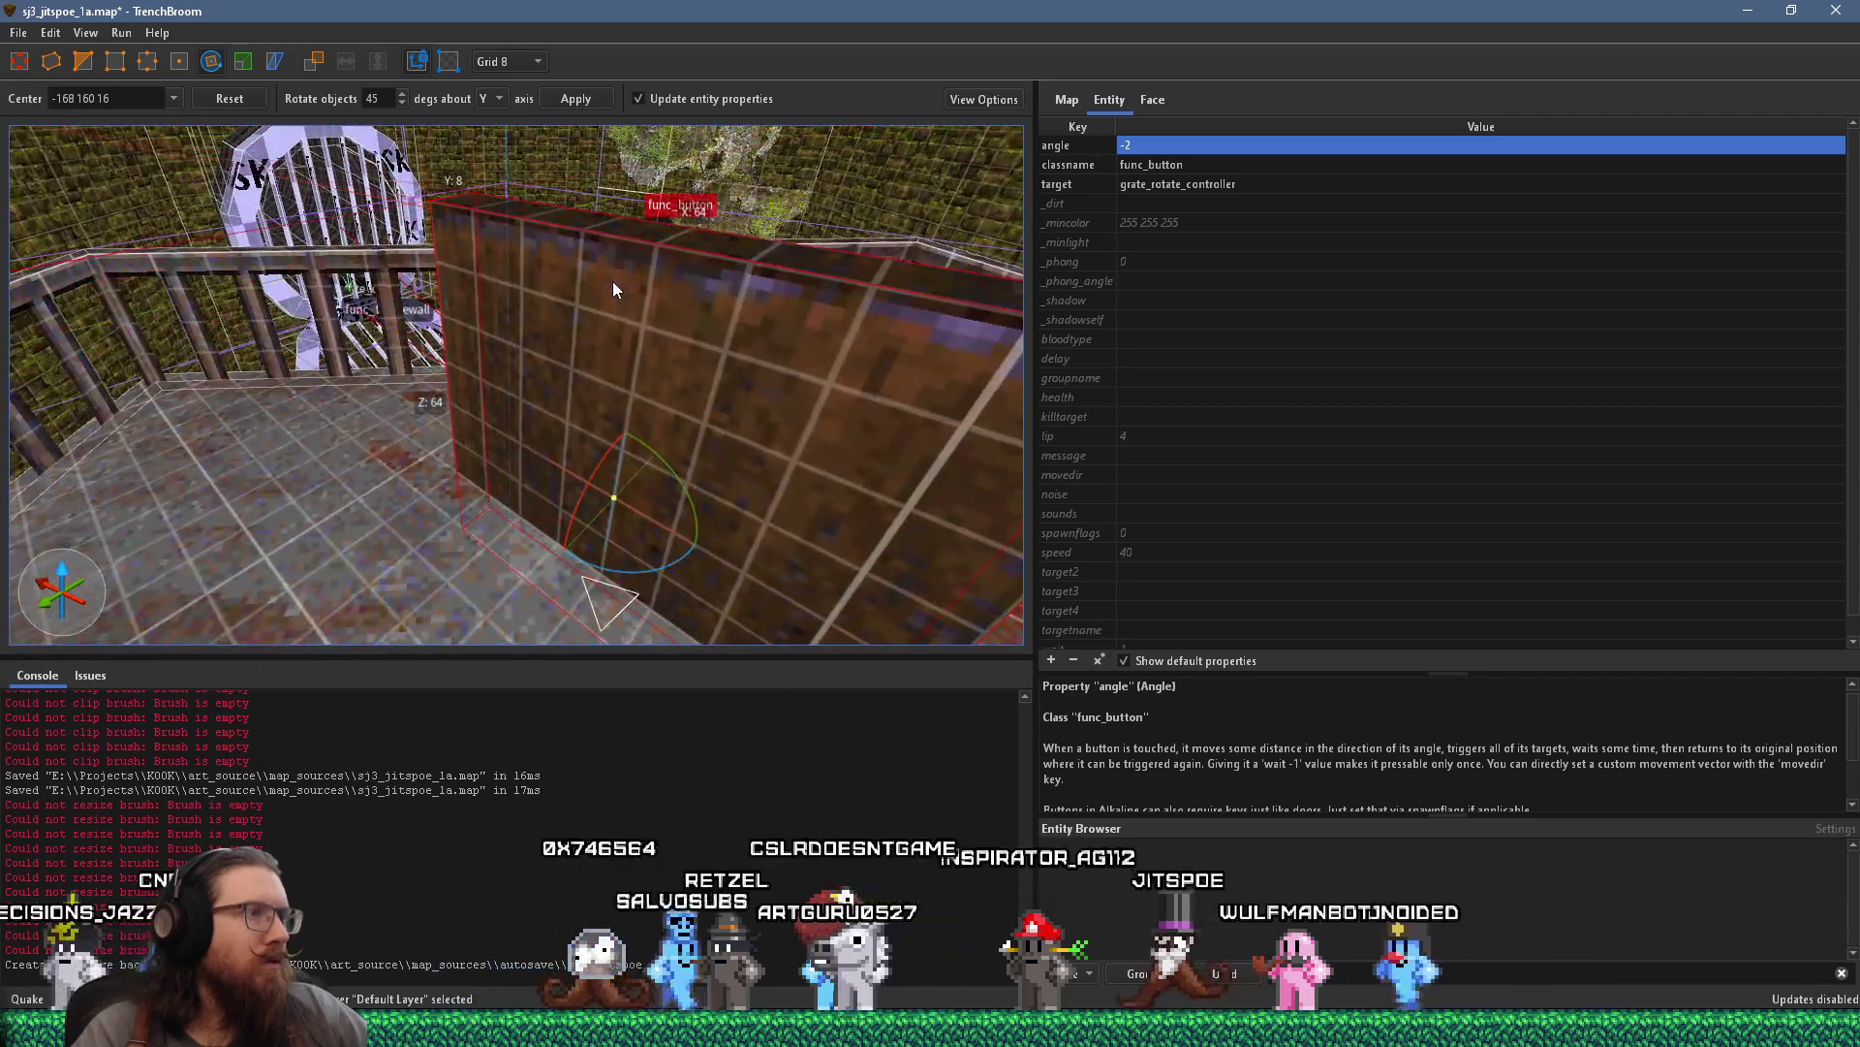
{"action": "scroll", "coordinate": [456, 338], "scroll_direction": "up", "scroll_amount": 5}
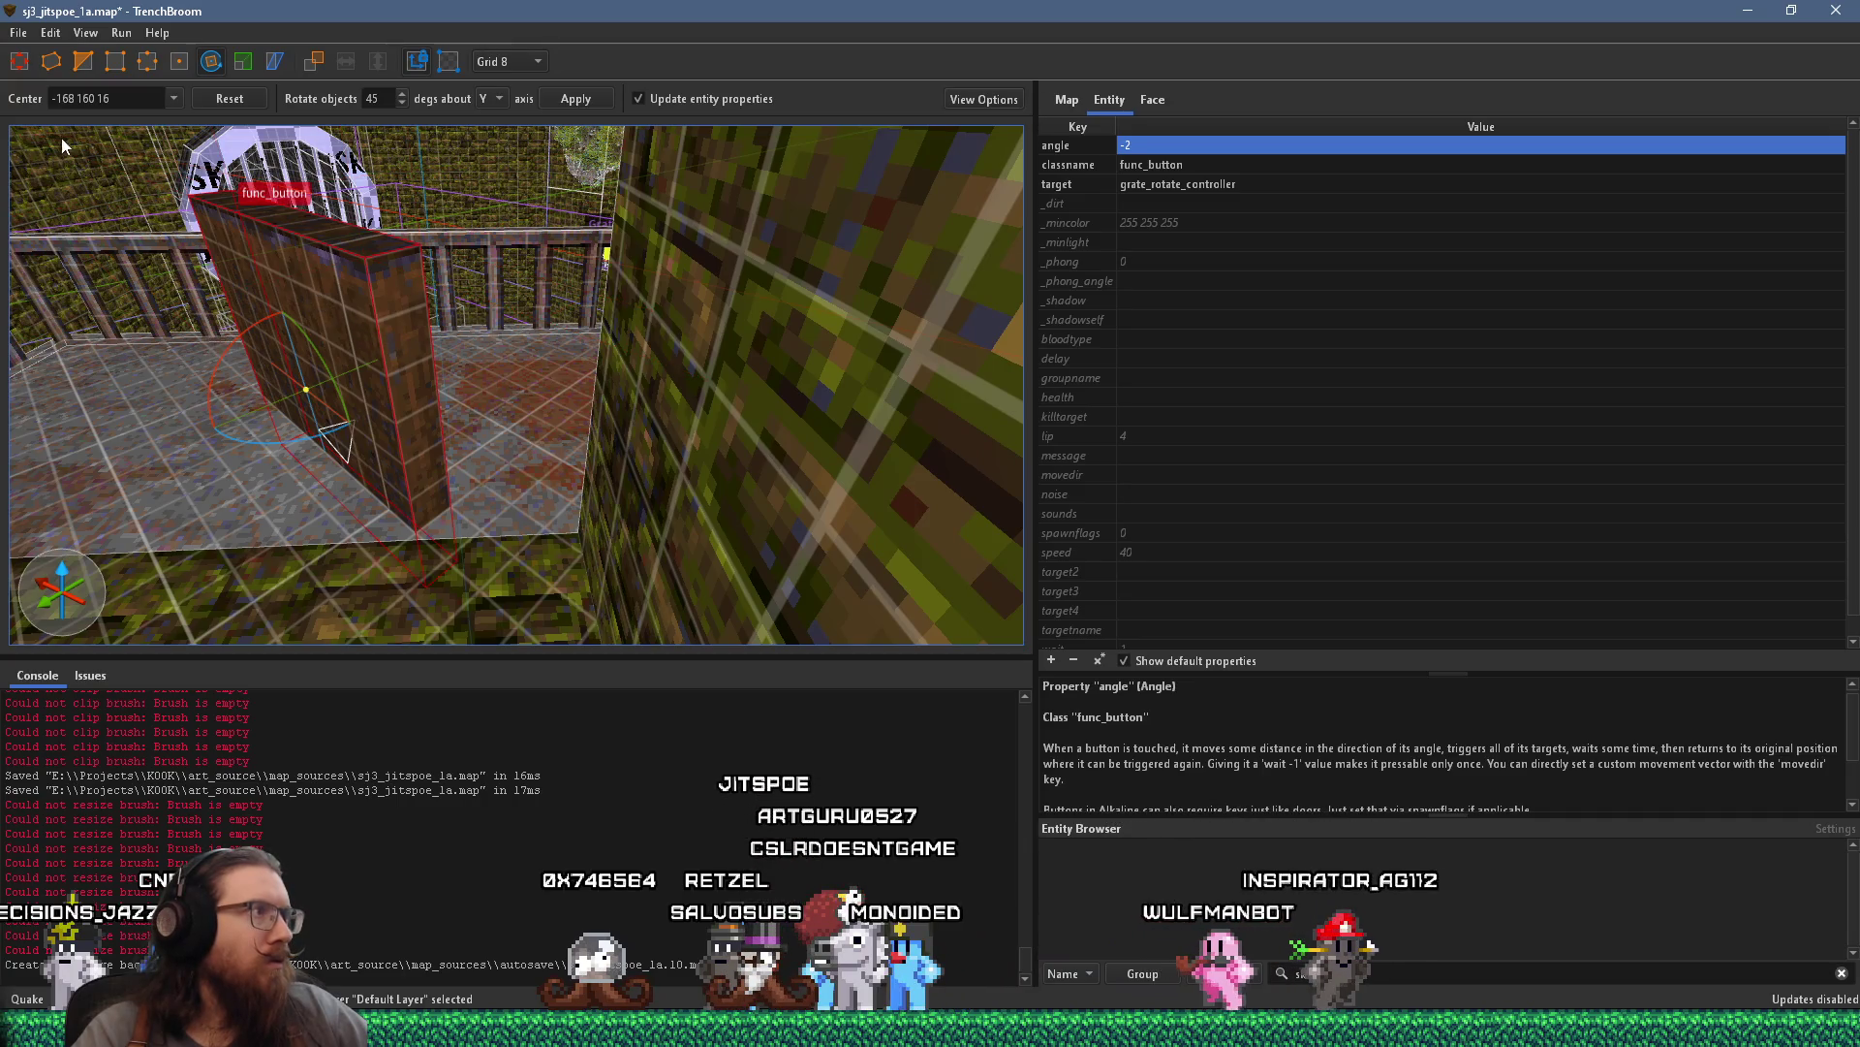
{"action": "mouse_move", "coordinate": [237, 345]}
{"action": "left_mouse_down"}
{"action": "mouse_move", "coordinate": [403, 327]}
{"action": "mouse_move", "coordinate": [358, 335]}
{"action": "left_mouse_up"}
Set the func_button's angle from 90 back to -2
{"action": "double_click", "coordinate": [1155, 144]}
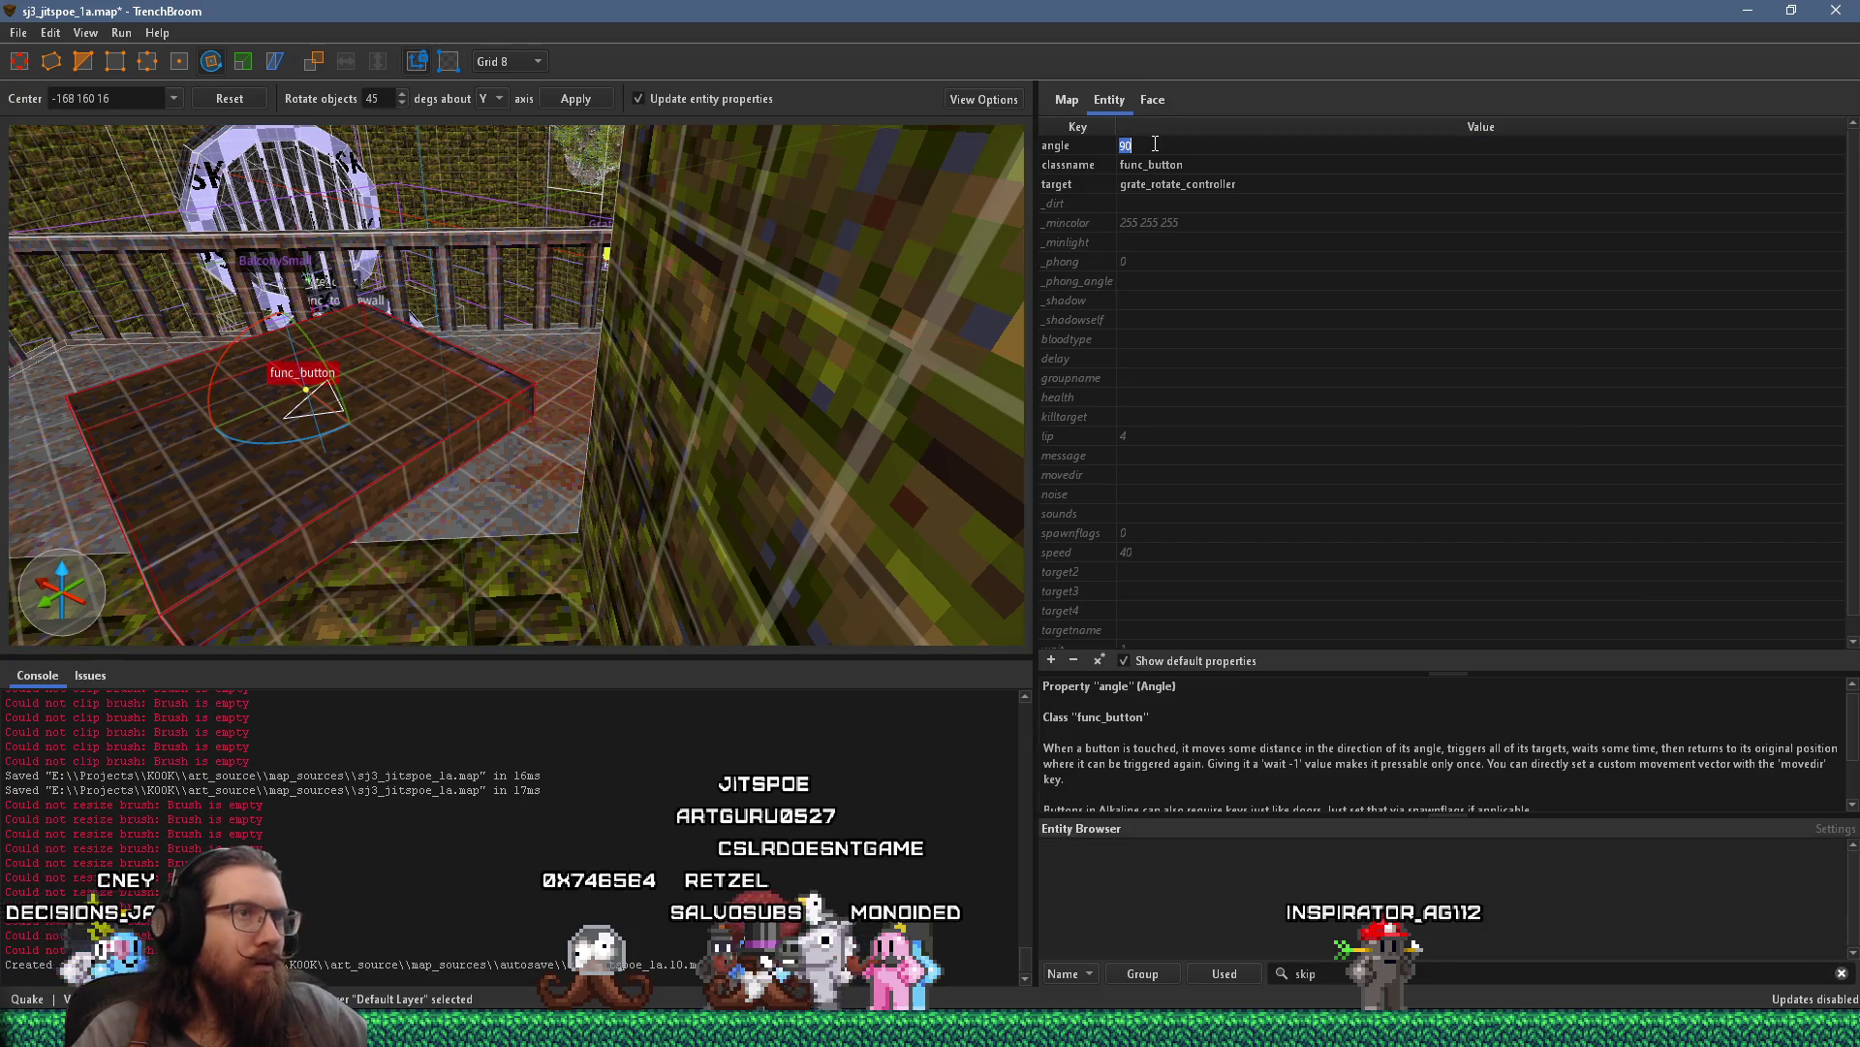
{"action": "type", "text": "-2"}
{"action": "key", "text": "Return"}
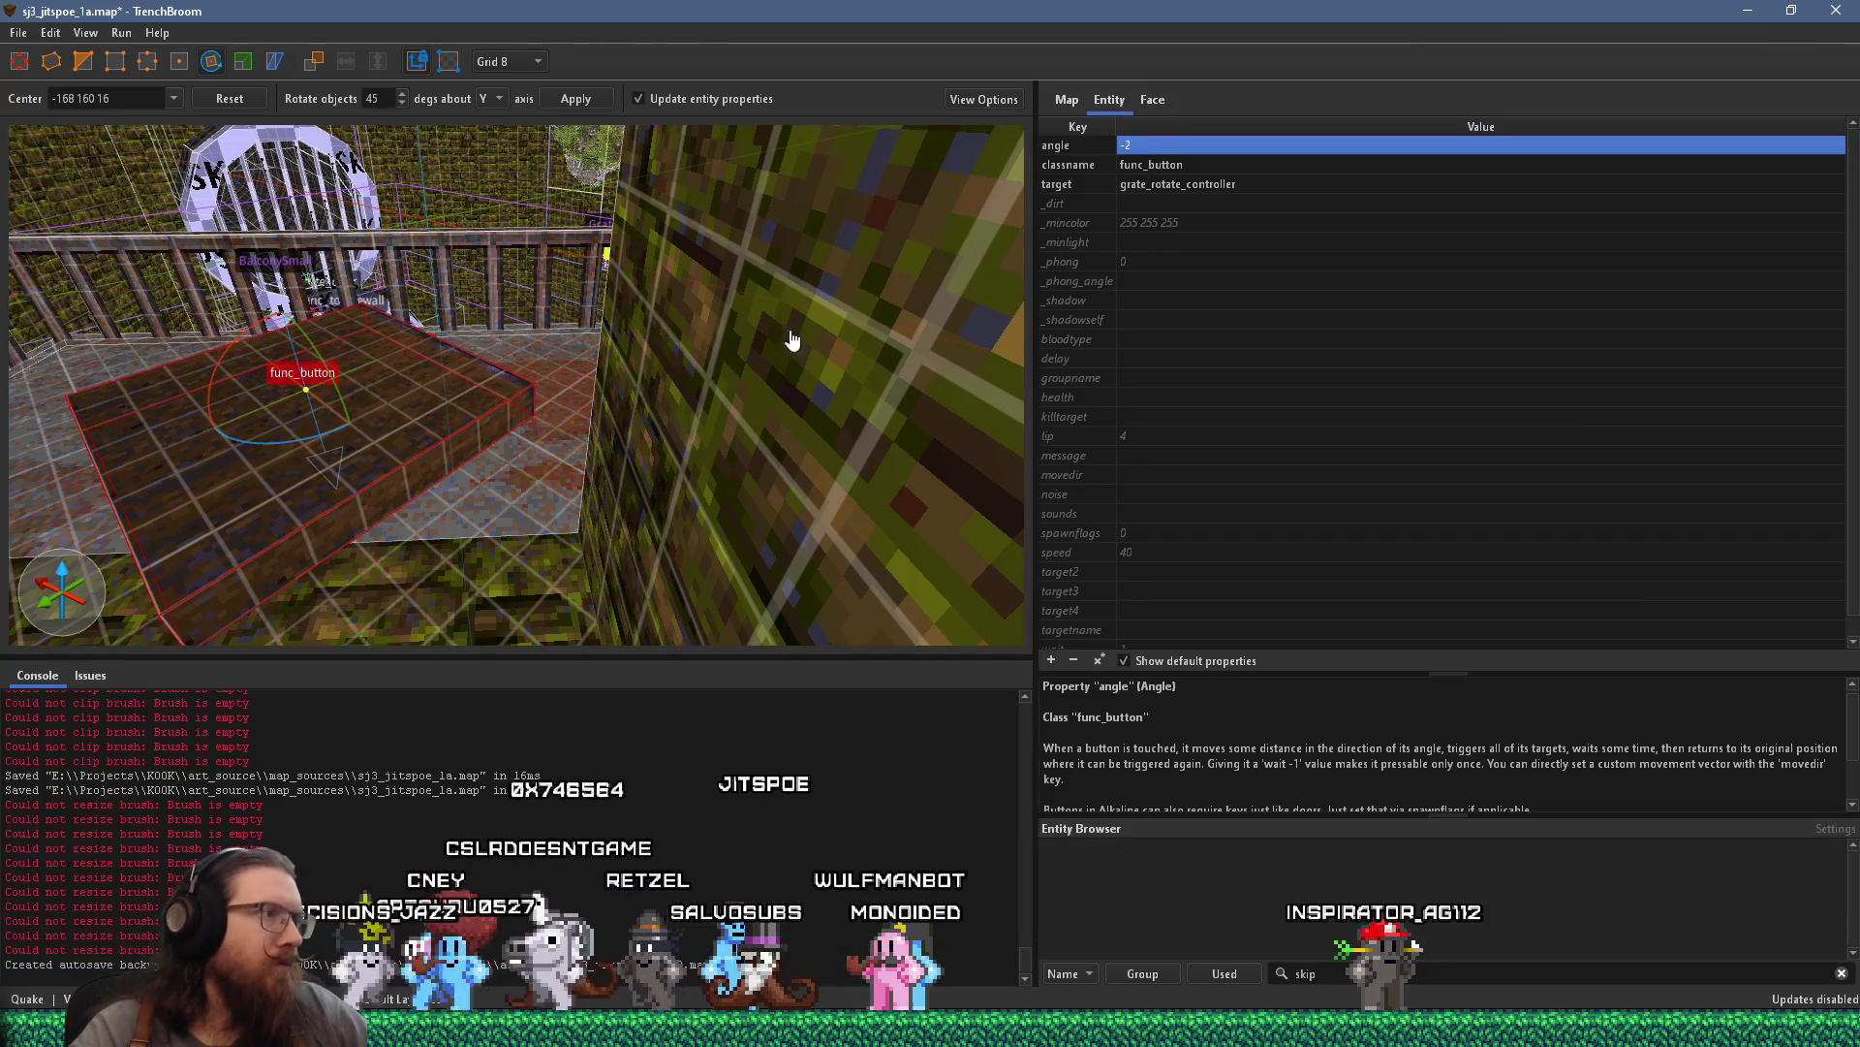
{"action": "key", "text": "ctrl+u"}
{"action": "mouse_move", "coordinate": [658, 392]}
{"action": "left_mouse_down"}
{"action": "mouse_move", "coordinate": [596, 380]}
{"action": "mouse_move", "coordinate": [662, 461]}
{"action": "left_mouse_up"}
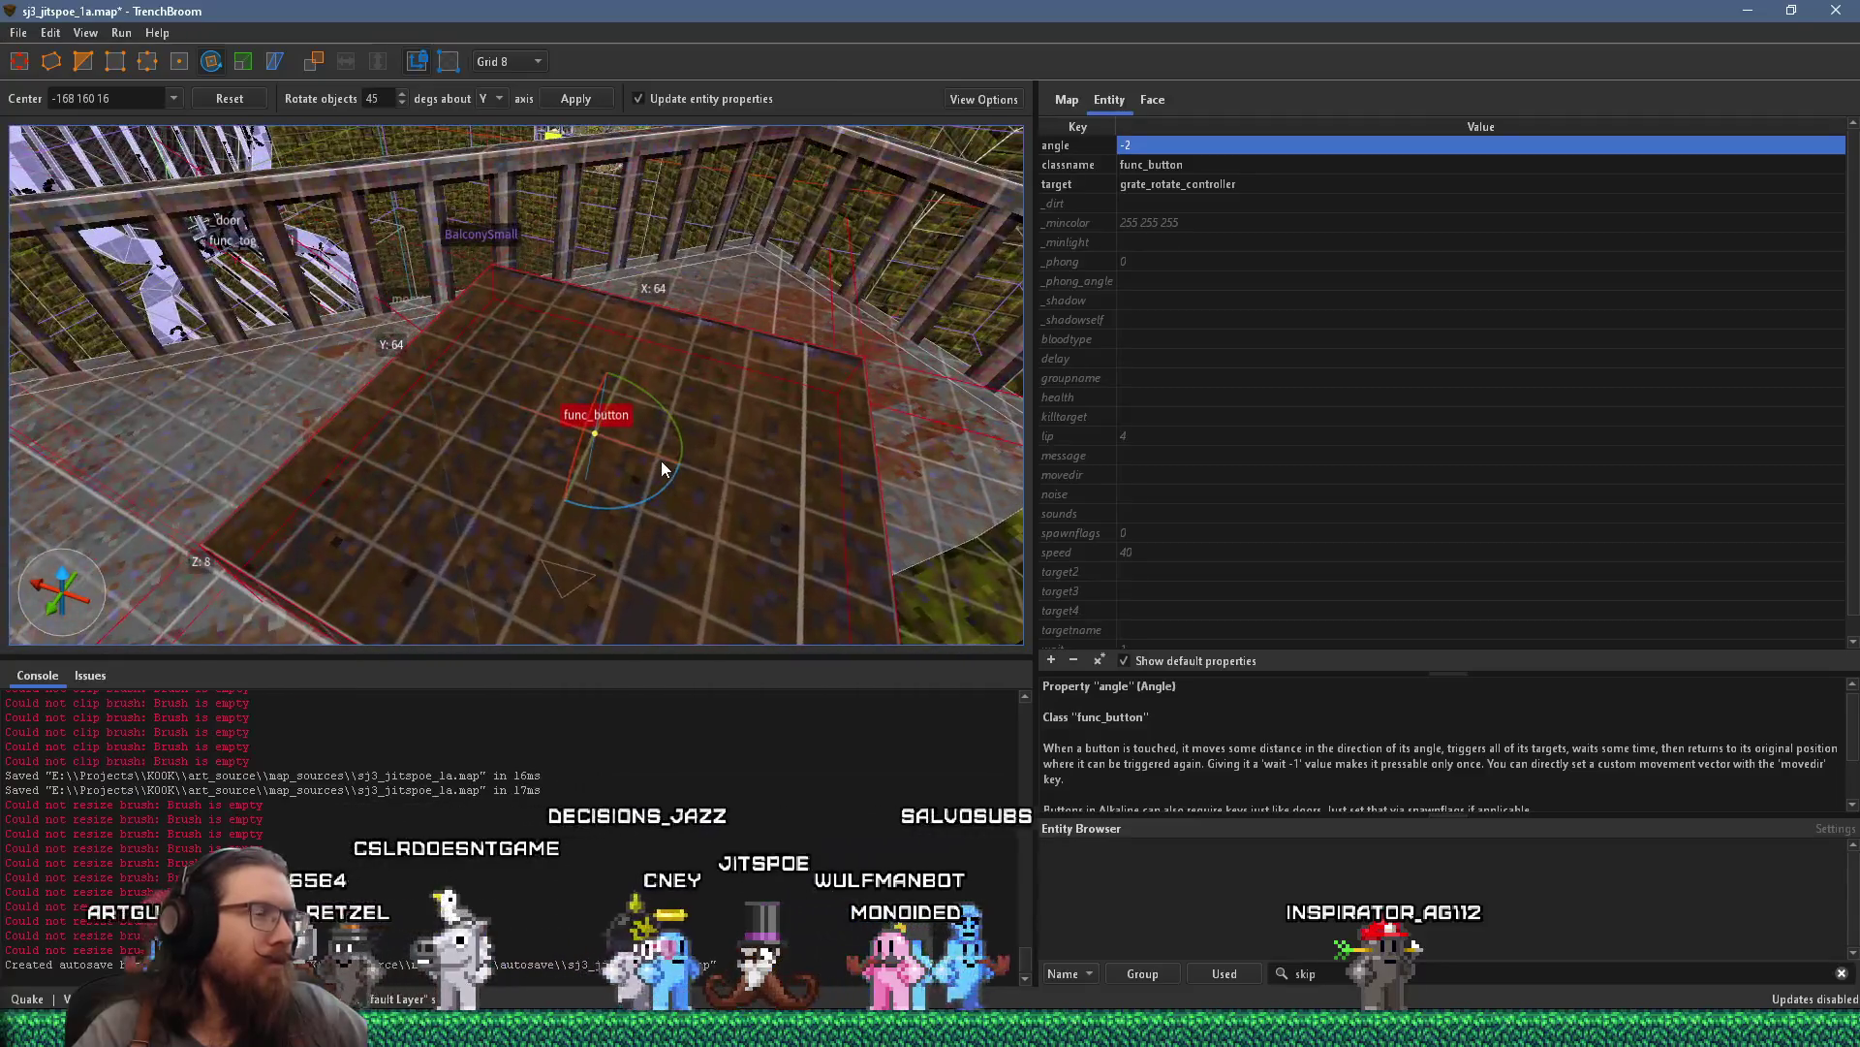
{"action": "scroll", "coordinate": [295, 338], "scroll_direction": "down", "scroll_amount": 3}
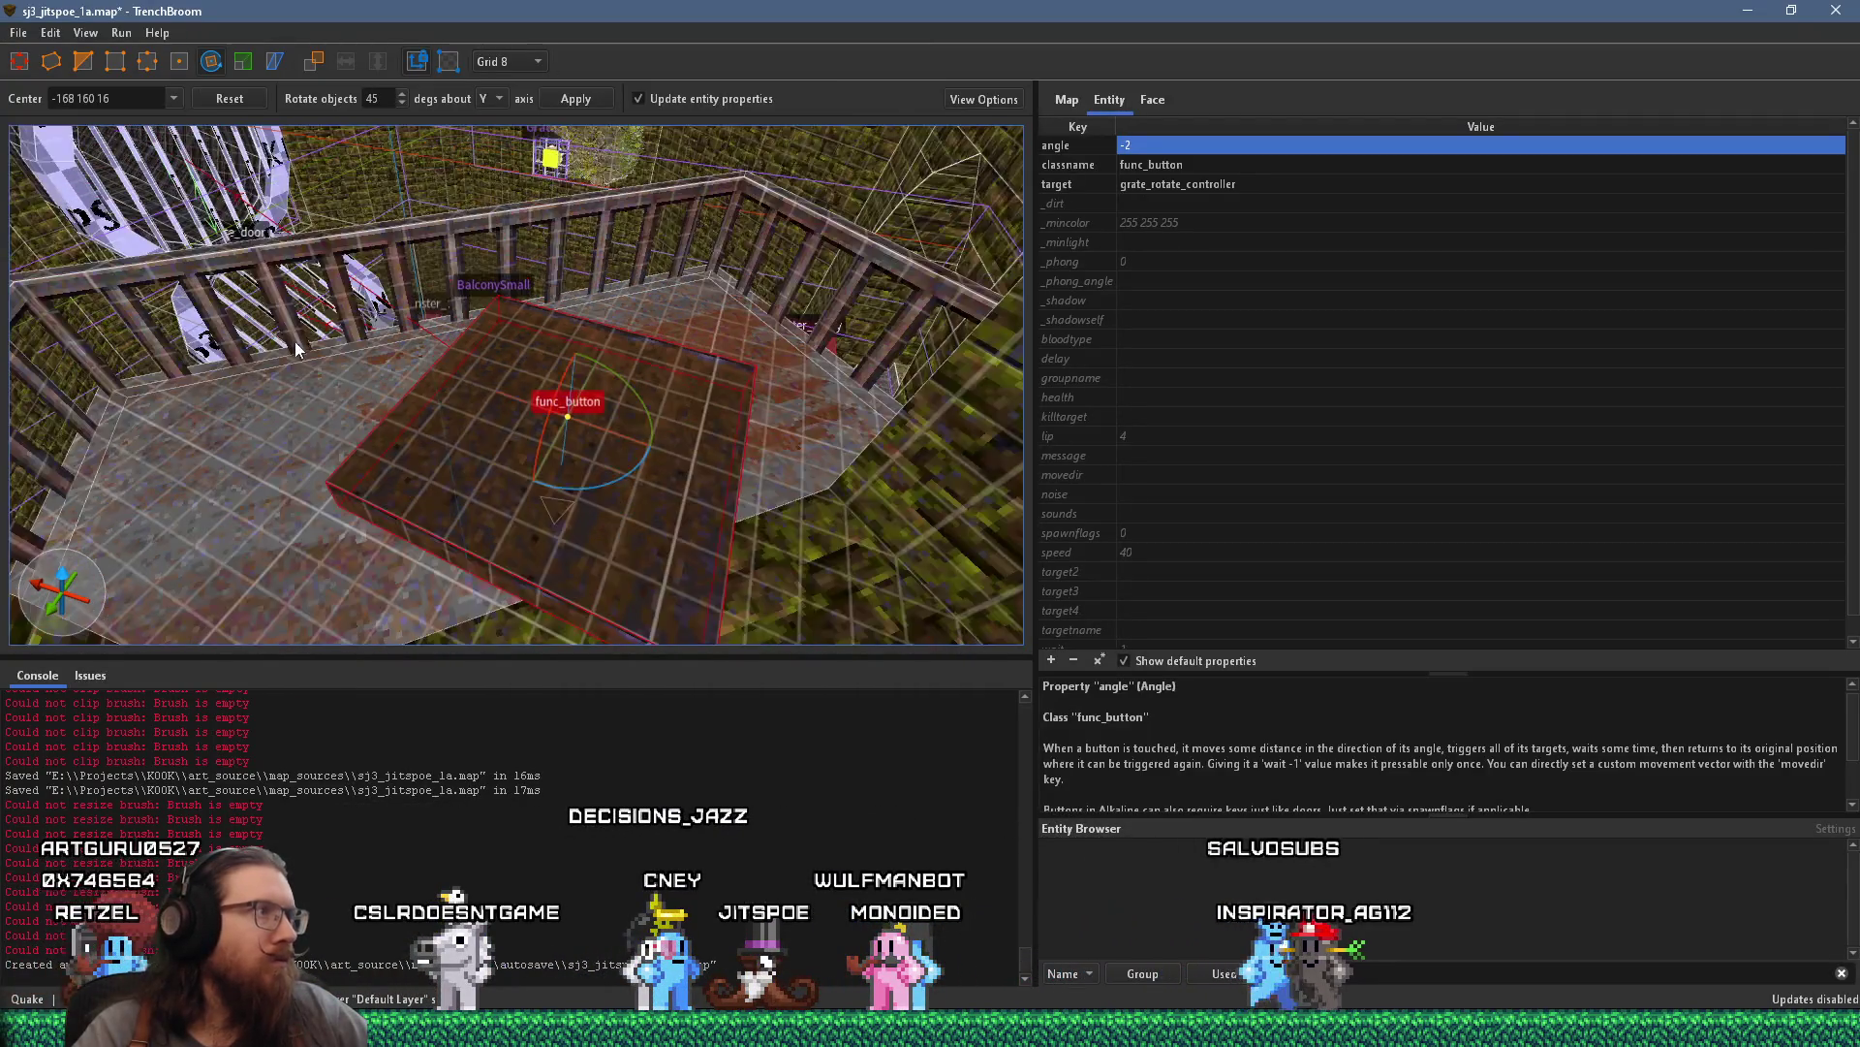
Refine the grid size from 8 to 4 units
{"action": "left_click", "coordinate": [506, 63]}
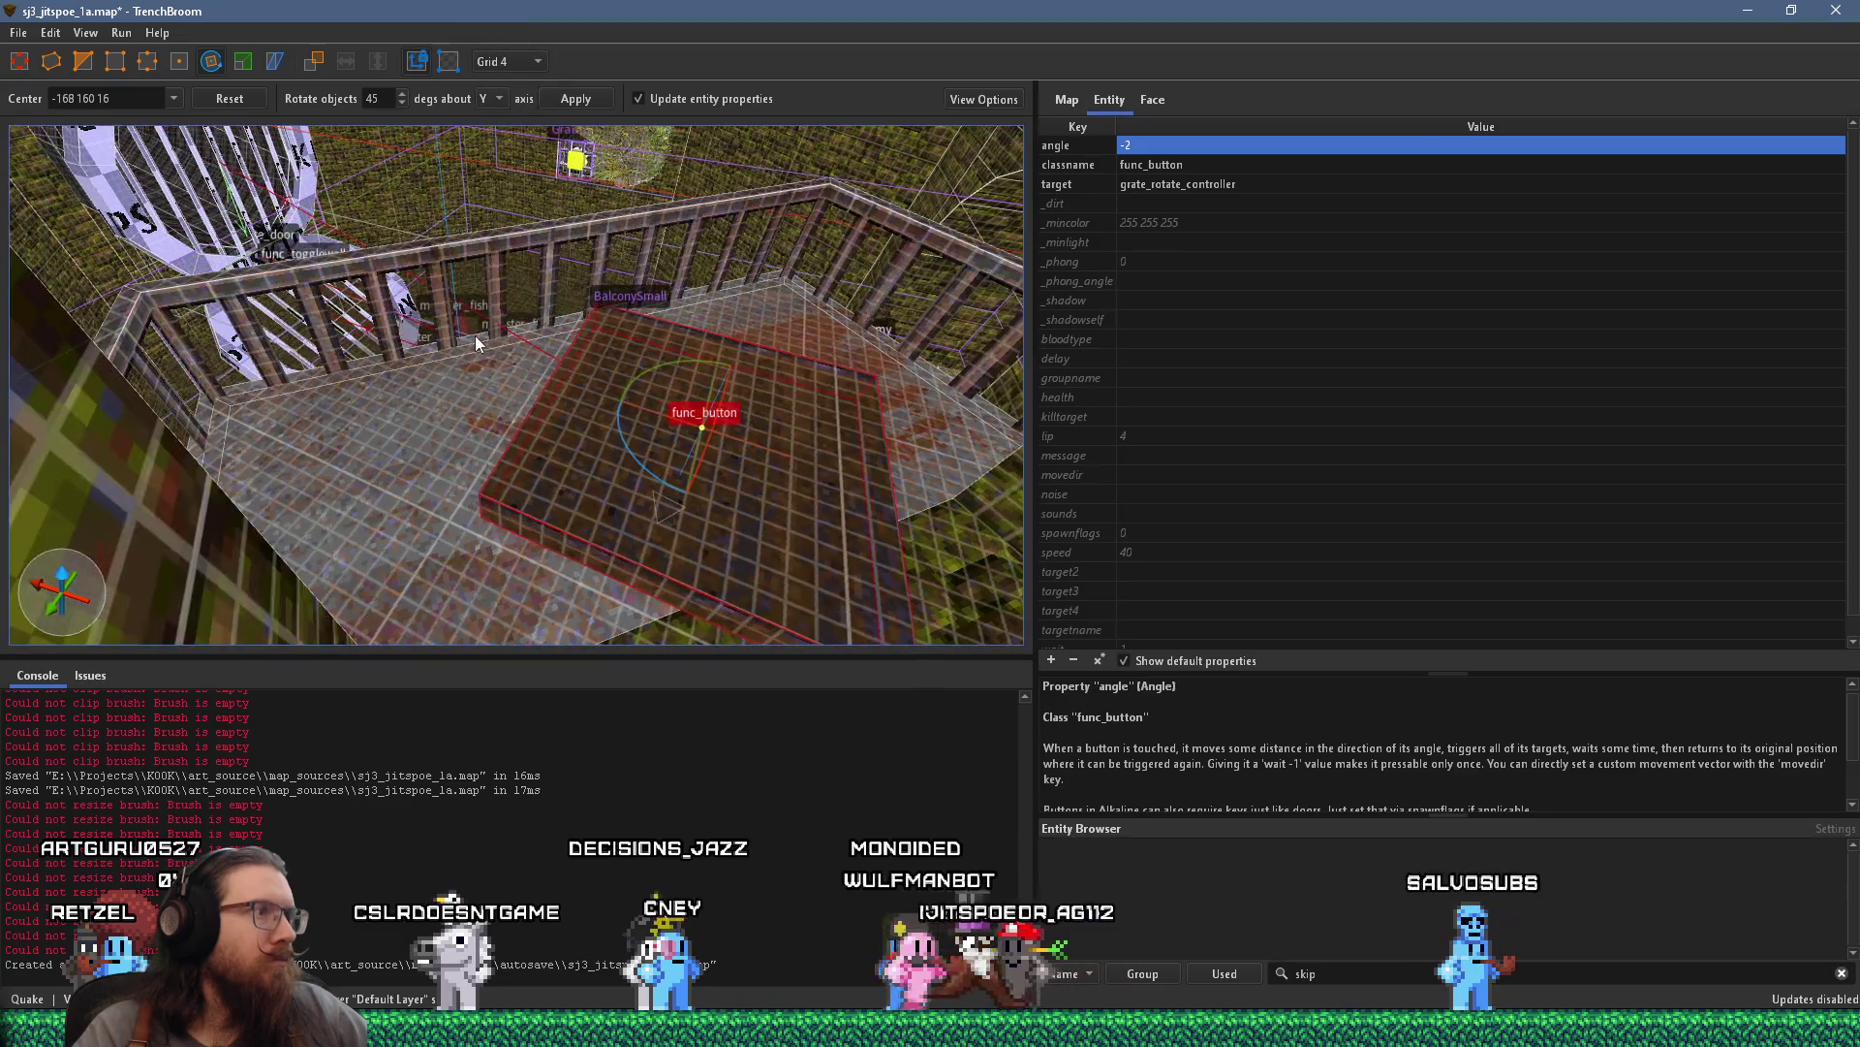
{"action": "scroll", "coordinate": [476, 336], "scroll_direction": "up", "scroll_amount": 2}
{"action": "scroll", "coordinate": [557, 399], "scroll_direction": "up", "scroll_amount": 2}
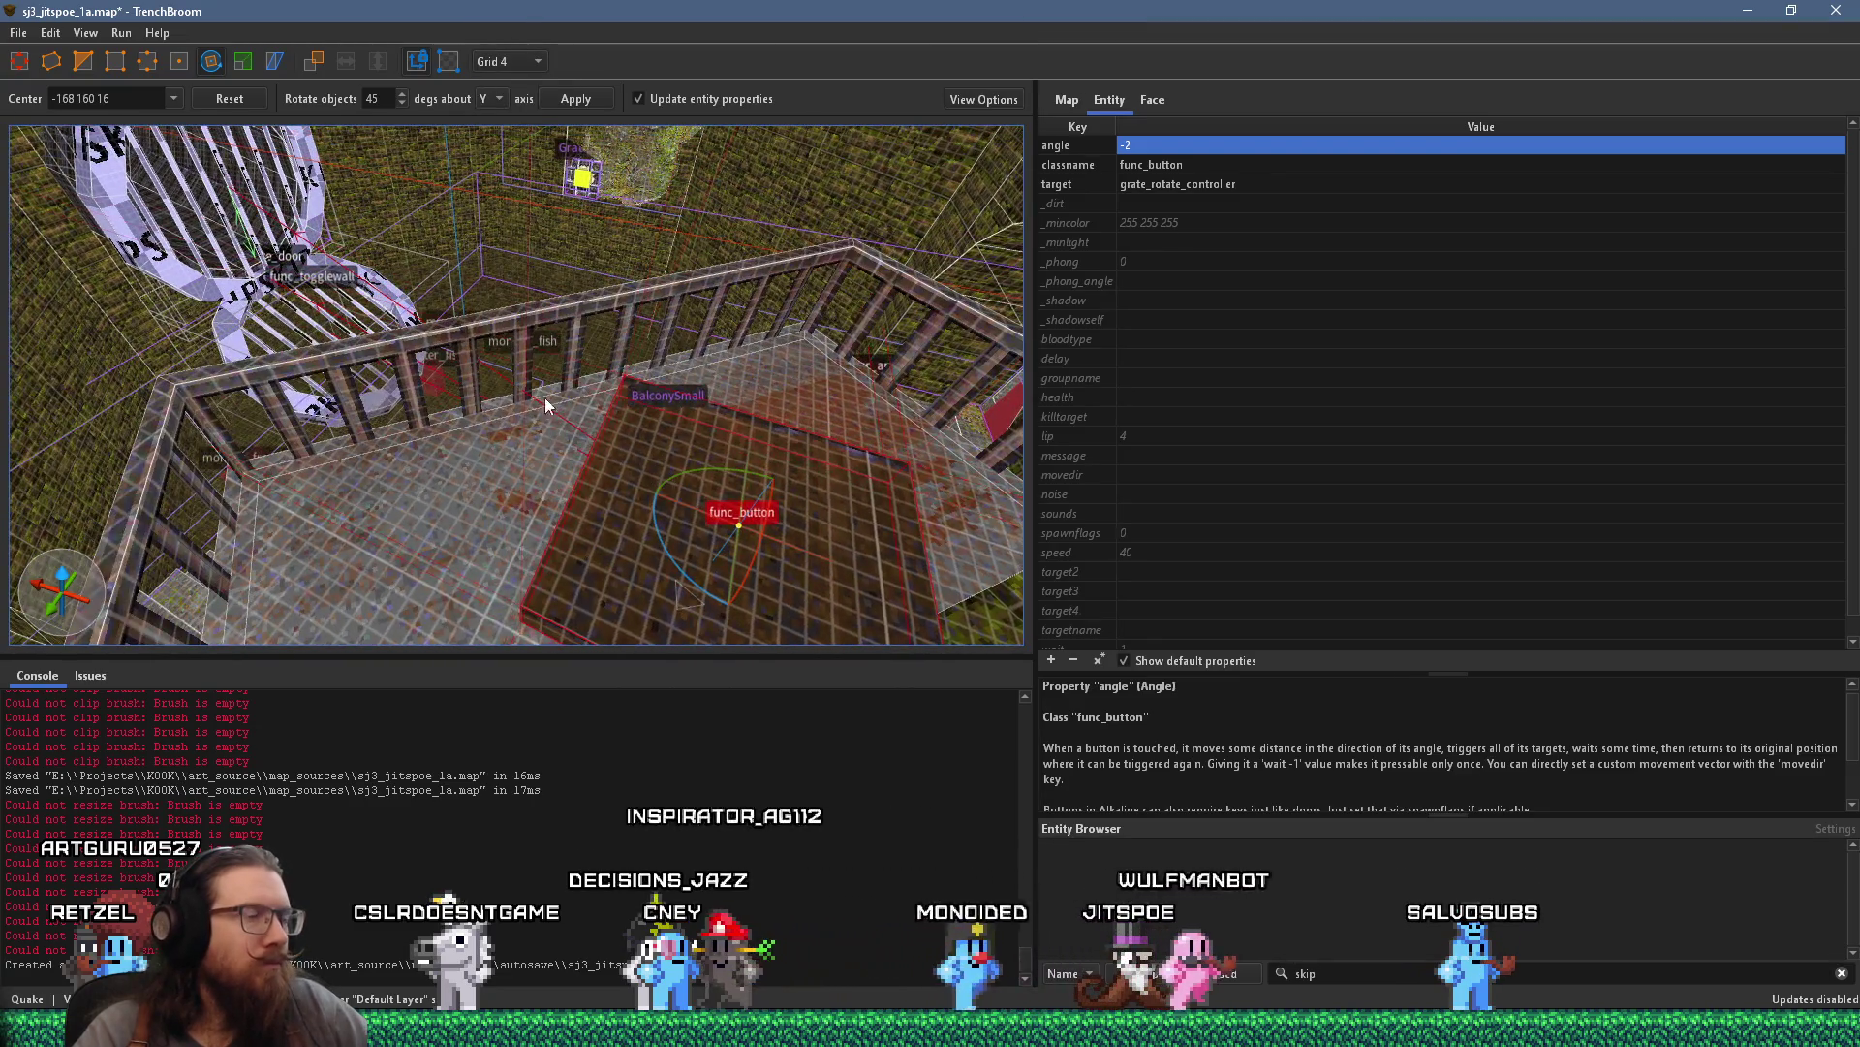
{"action": "scroll", "coordinate": [672, 426], "scroll_direction": "up", "scroll_amount": 5}
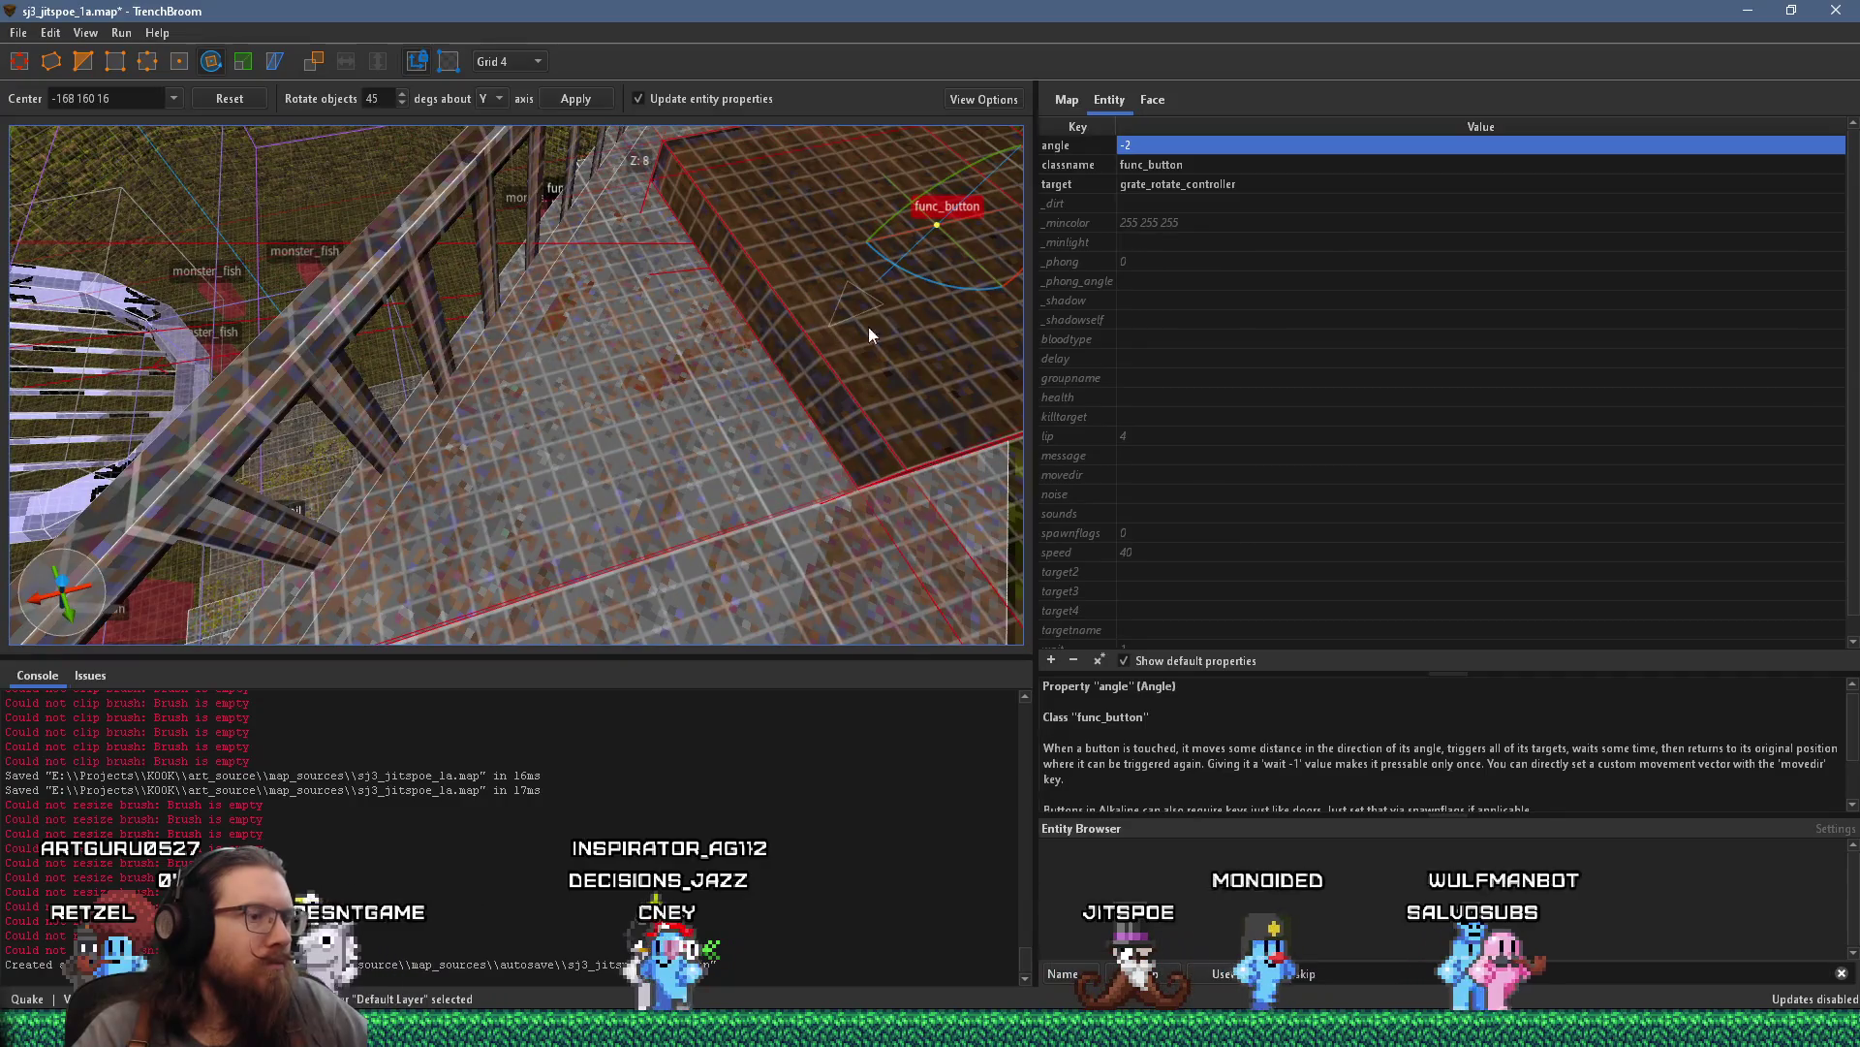
Leave rotate mode and narrow the func_button brush to 16 units
{"action": "key", "text": "Escape"}
{"action": "key", "text": "ctrl+u"}
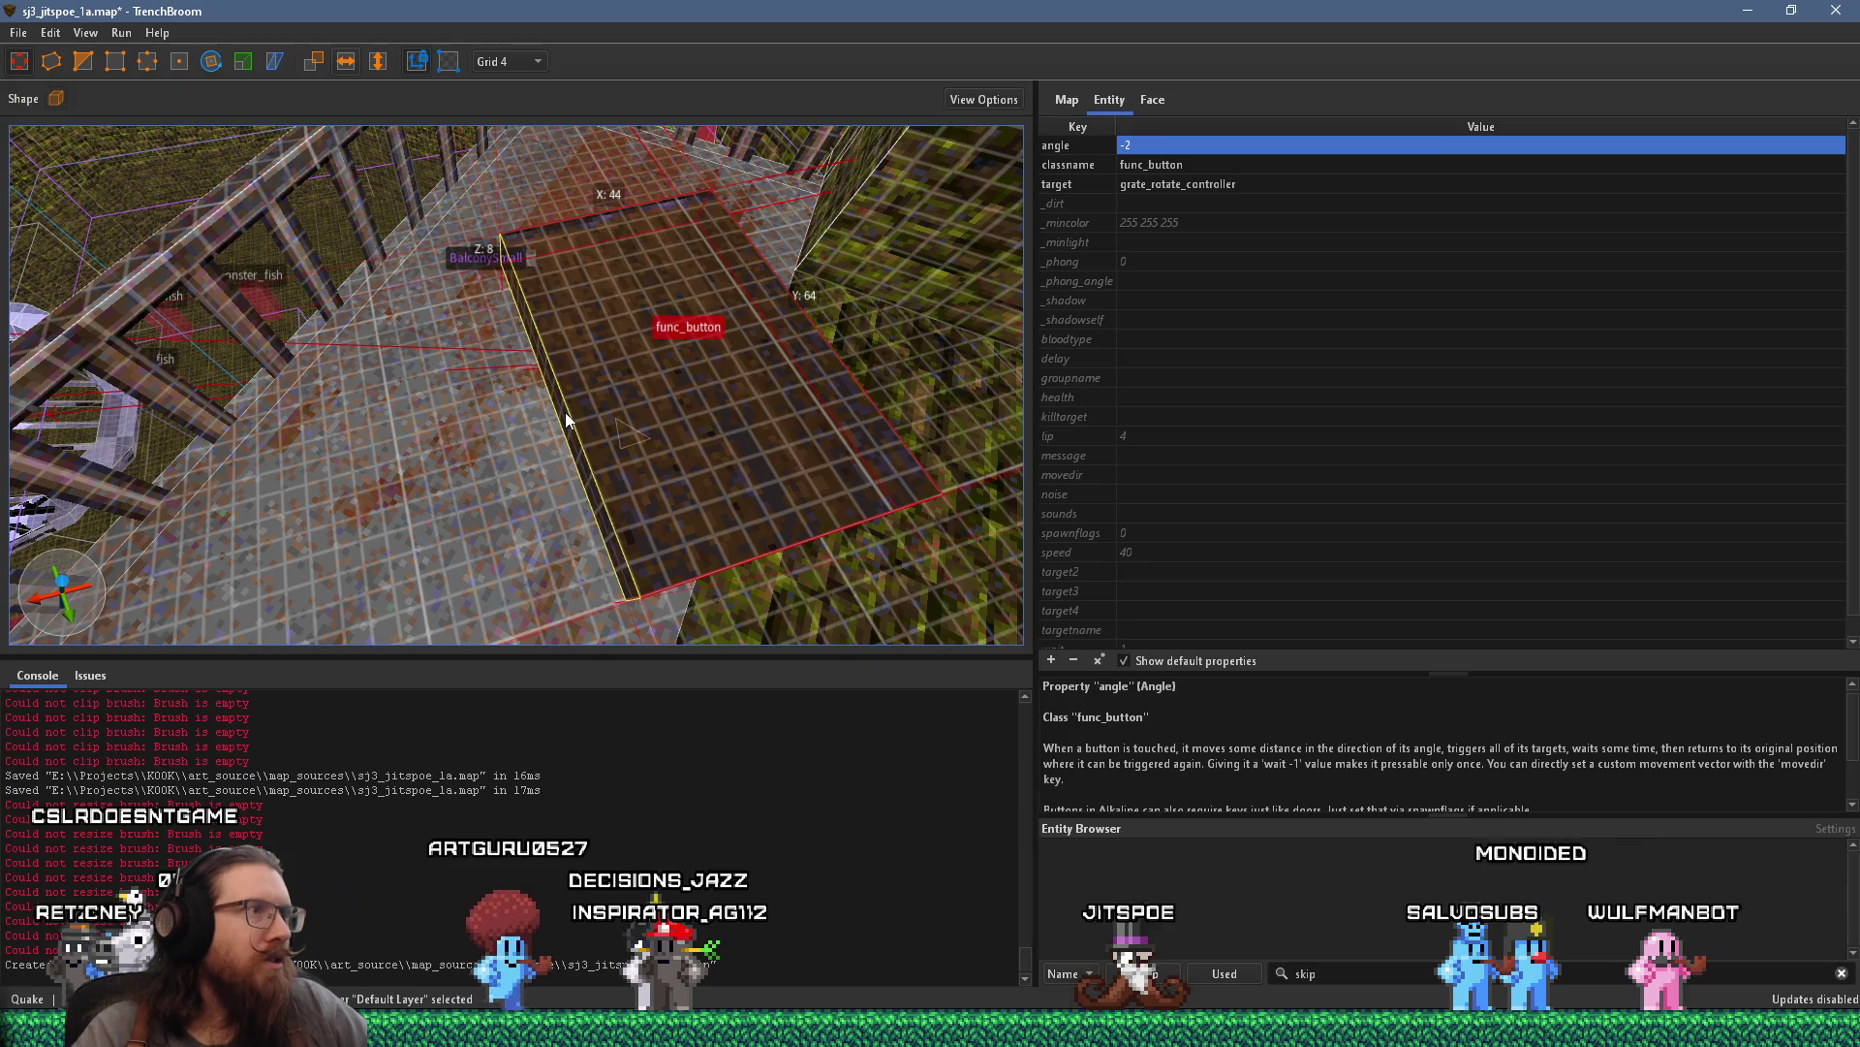
{"action": "mouse_move", "coordinate": [805, 322]}
{"action": "left_mouse_down"}
{"action": "mouse_move", "coordinate": [656, 353]}
{"action": "mouse_move", "coordinate": [659, 402]}
{"action": "mouse_move", "coordinate": [924, 440]}
{"action": "left_mouse_up"}
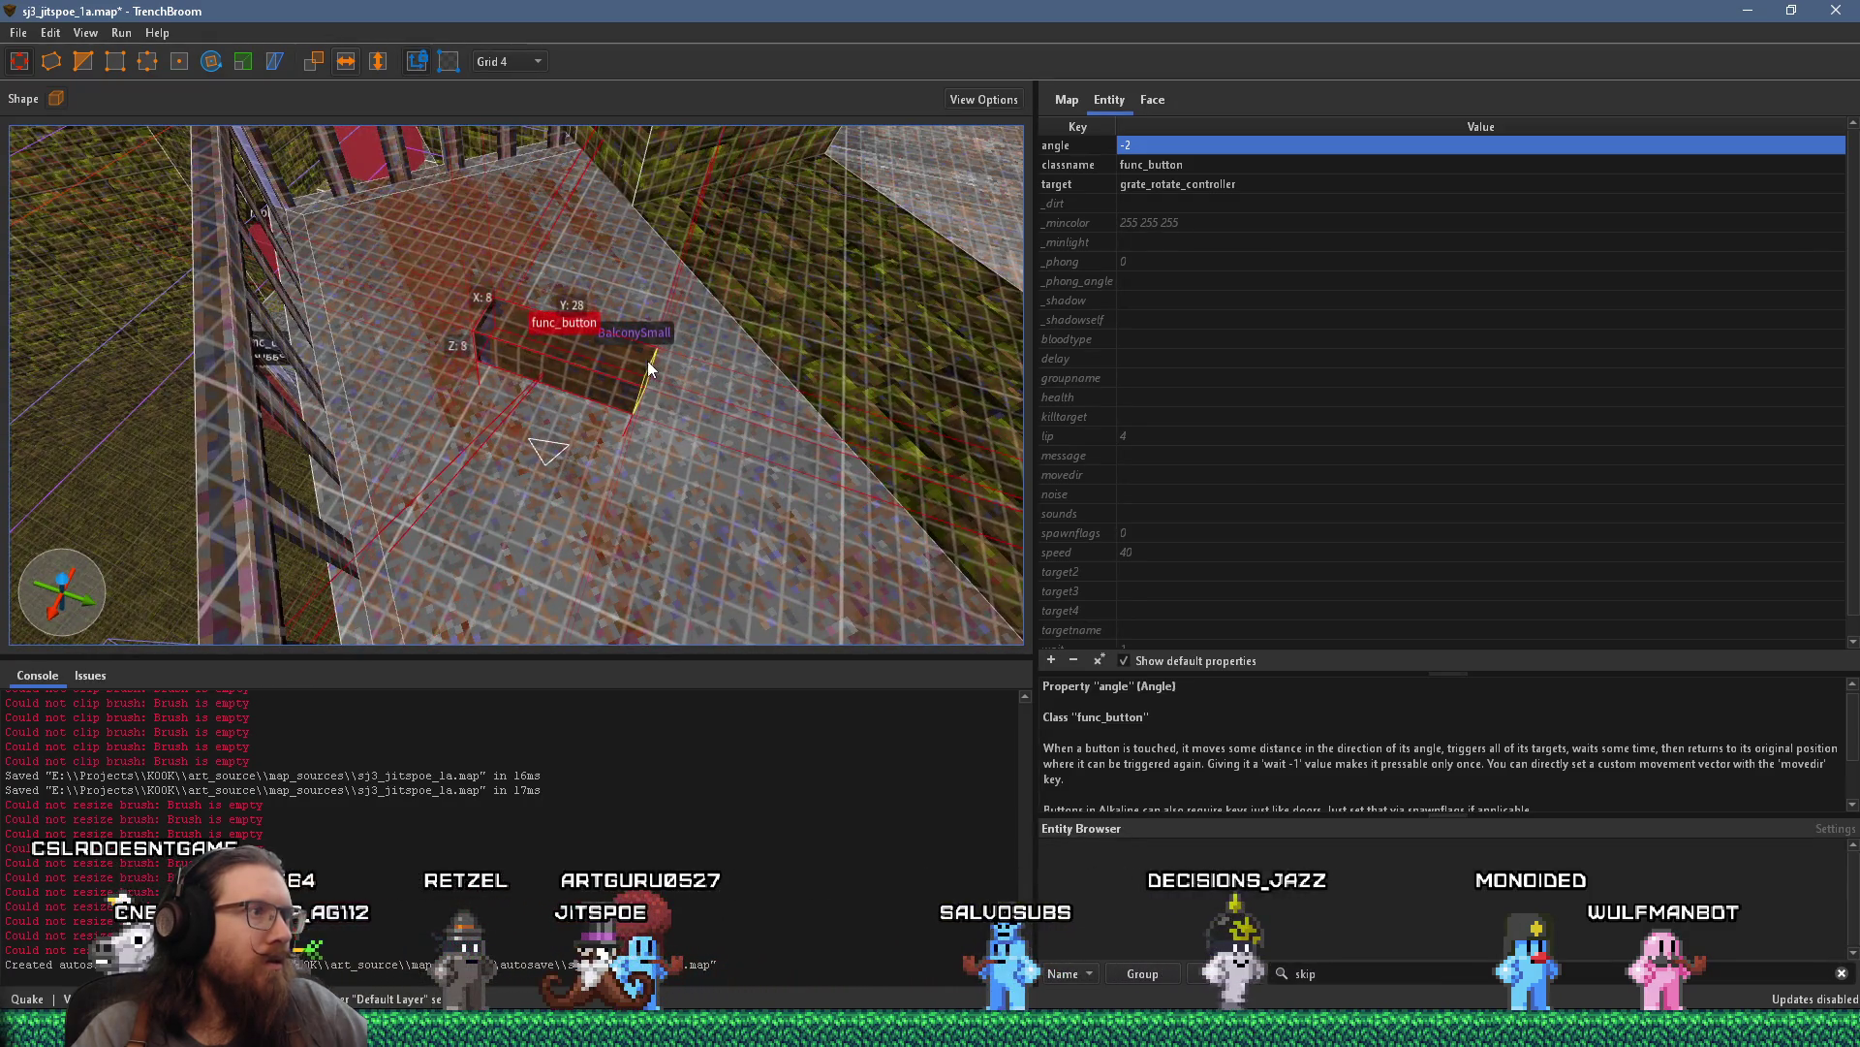
{"action": "scroll", "coordinate": [568, 329], "scroll_direction": "down", "scroll_amount": 3}
{"action": "mouse_move", "coordinate": [568, 329]}
{"action": "left_mouse_down"}
{"action": "mouse_move", "coordinate": [469, 193]}
{"action": "mouse_move", "coordinate": [429, 188]}
{"action": "mouse_move", "coordinate": [455, 135]}
{"action": "left_mouse_up"}
Set the grid to 2 units
{"action": "left_click", "coordinate": [516, 64]}
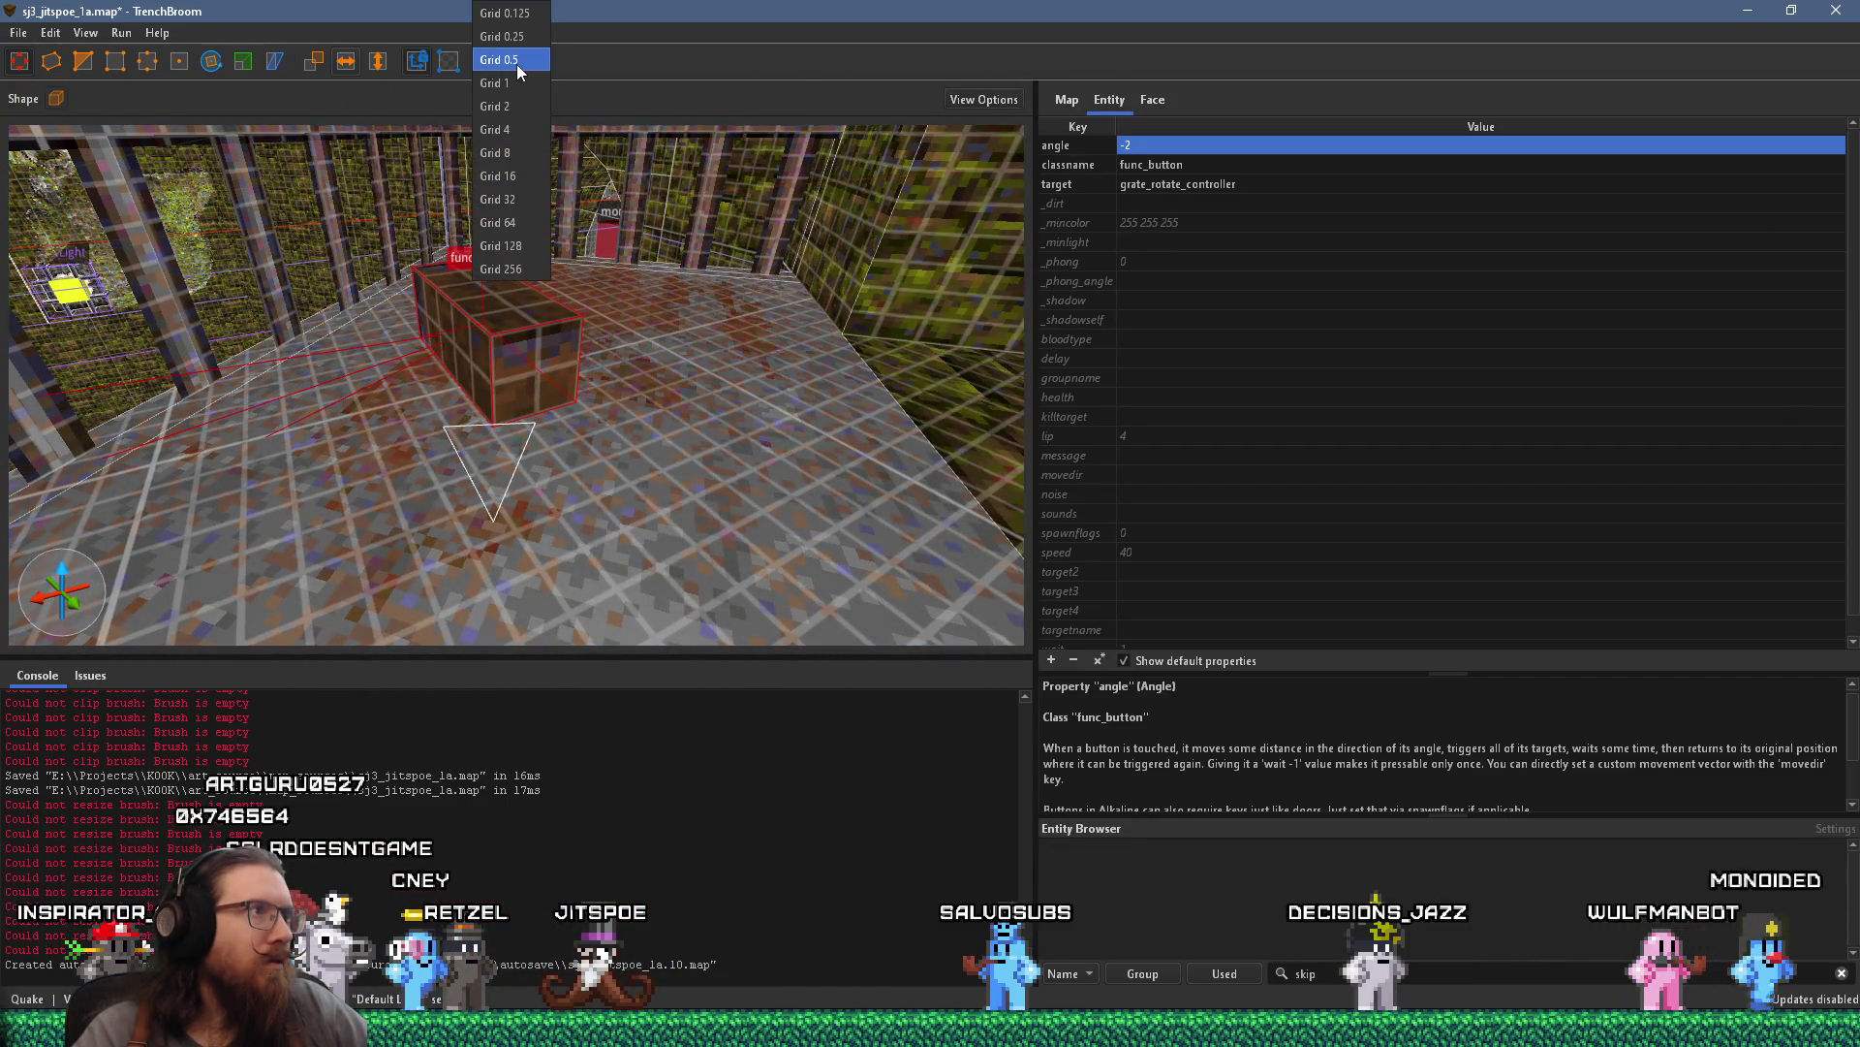
{"action": "left_click", "coordinate": [522, 113]}
{"action": "mouse_move", "coordinate": [504, 193]}
{"action": "left_mouse_down"}
{"action": "mouse_move", "coordinate": [442, 232]}
{"action": "mouse_move", "coordinate": [512, 289]}
{"action": "mouse_move", "coordinate": [496, 289]}
{"action": "left_mouse_up"}
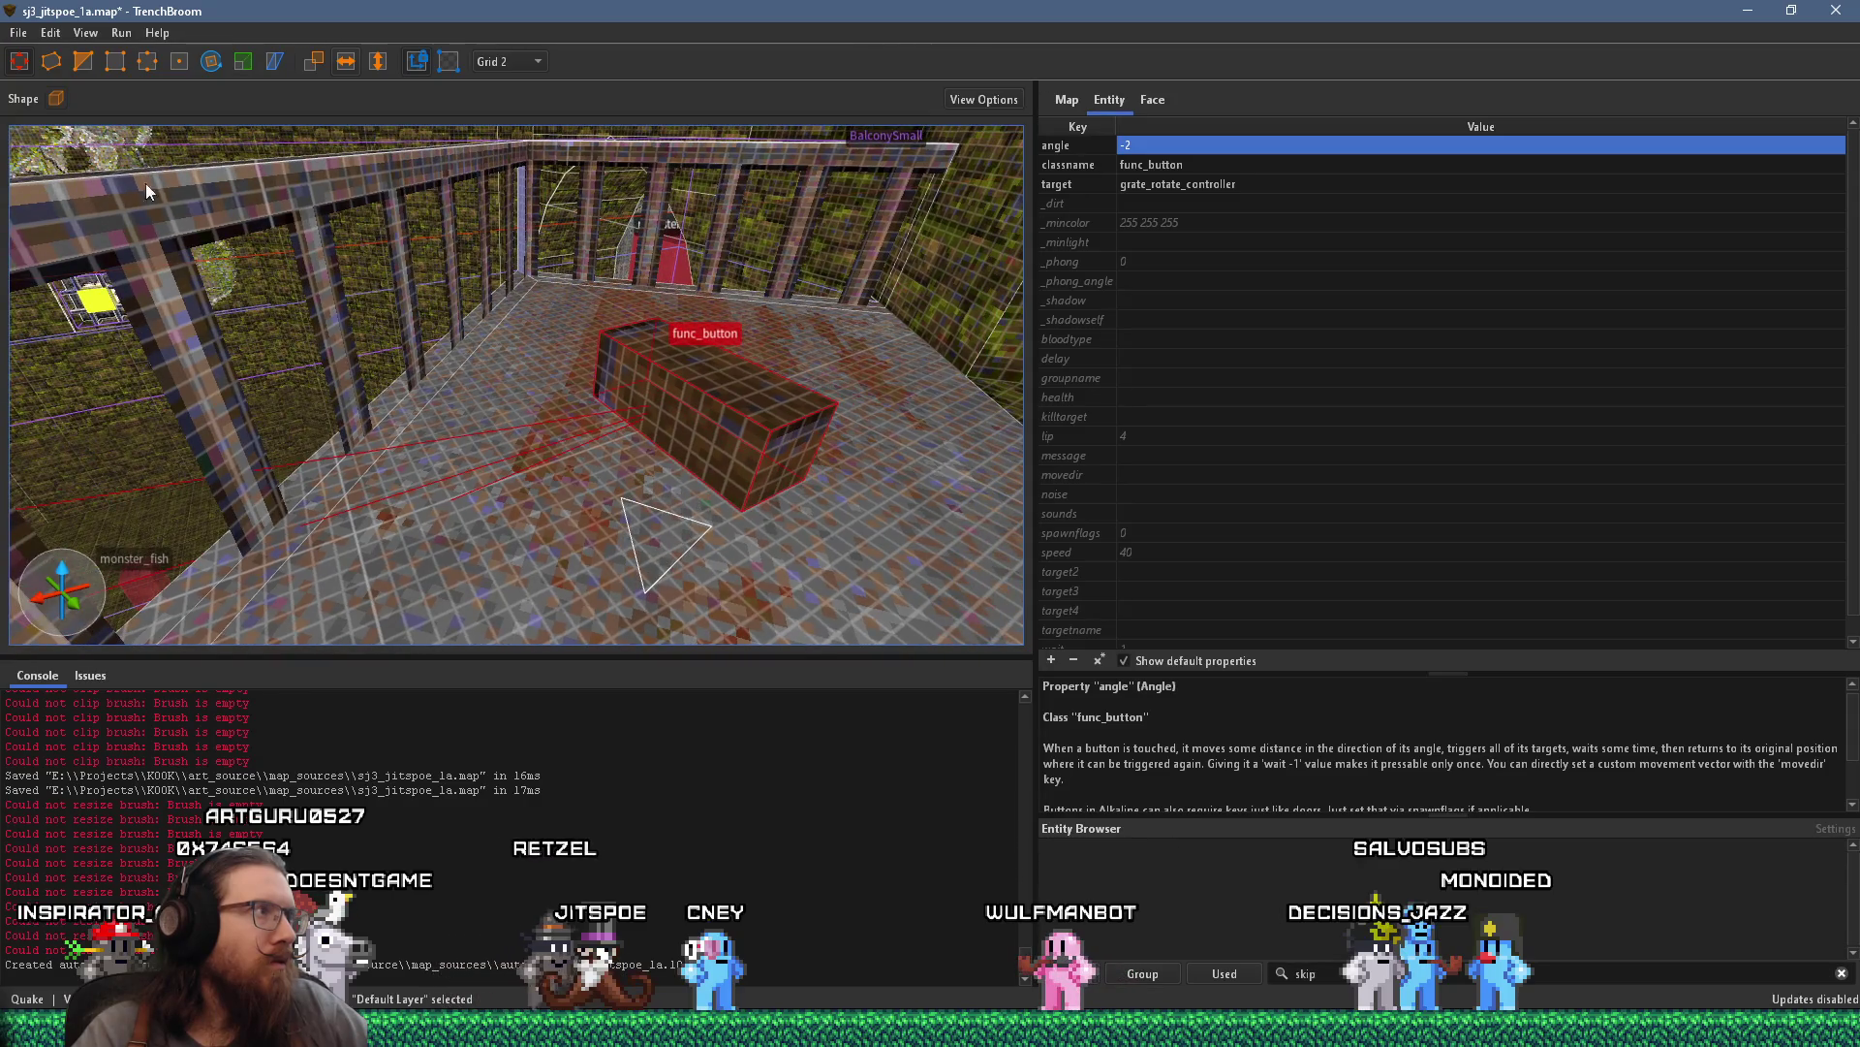
Switch the brush creation shape to Cylinder
{"action": "left_click", "coordinate": [57, 95]}
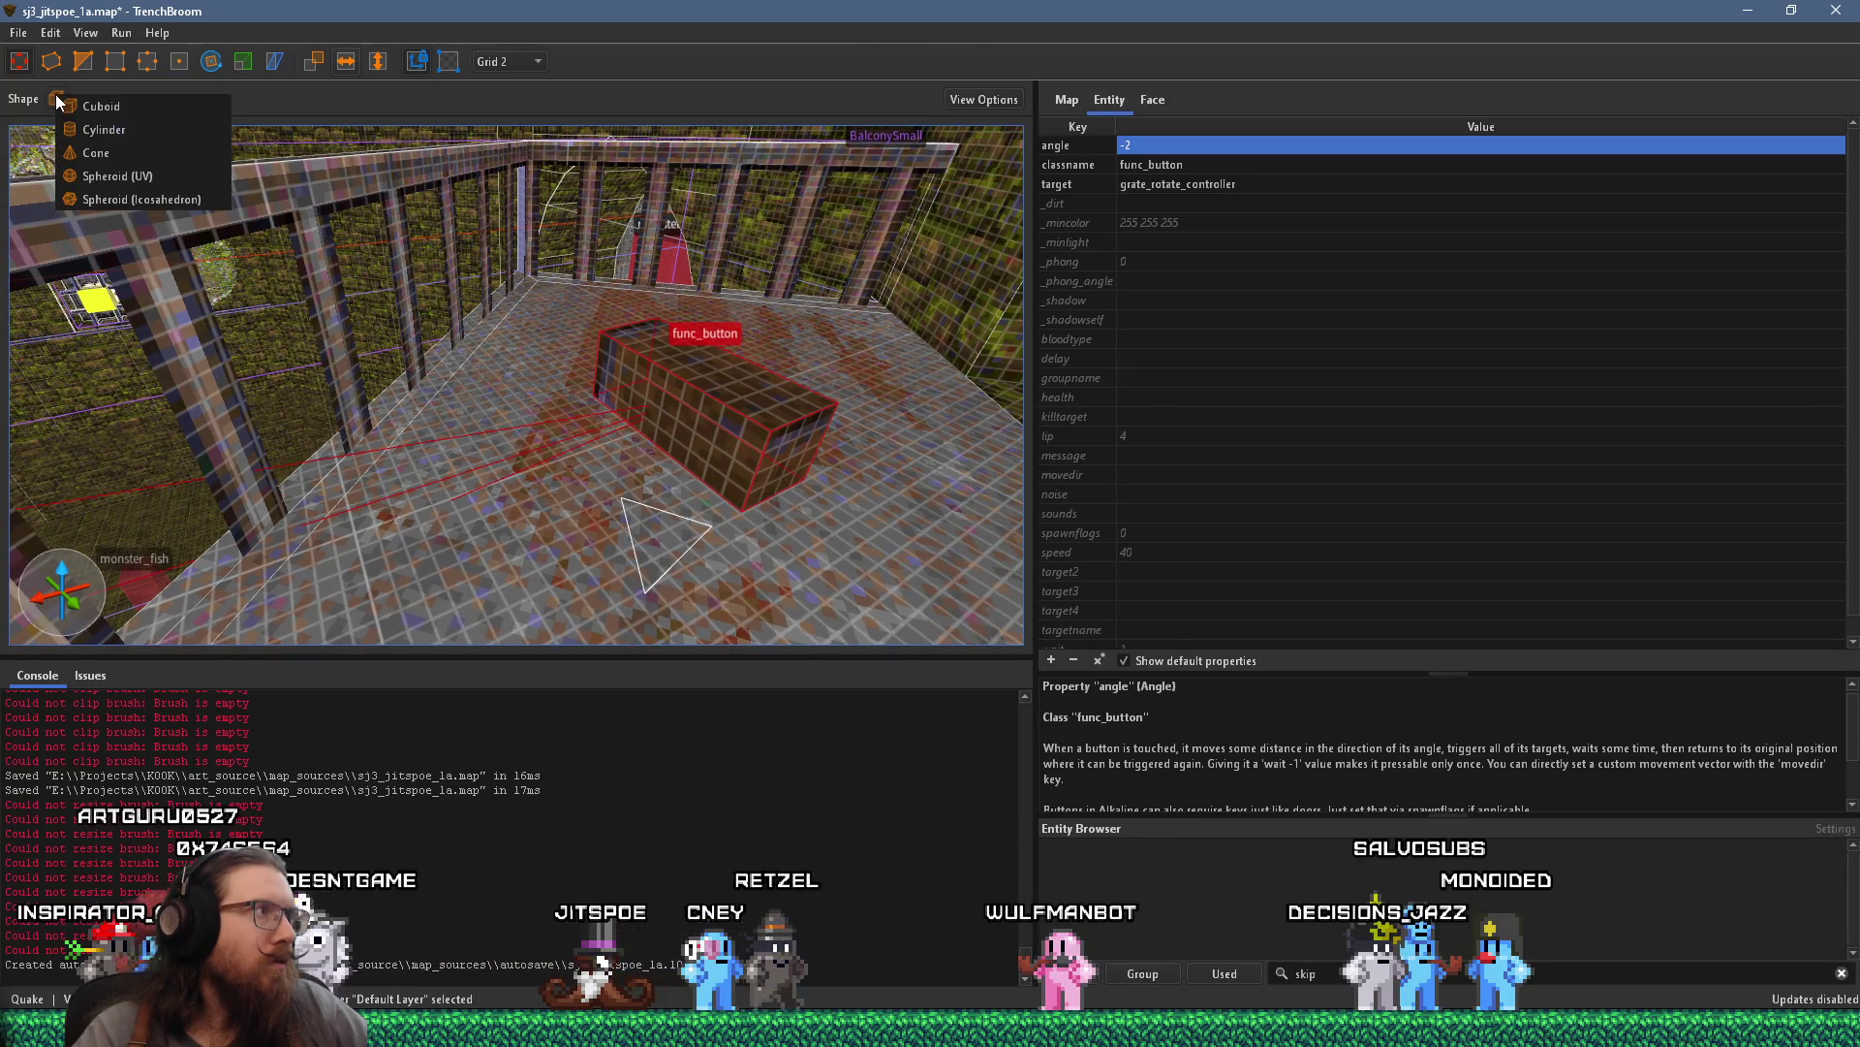
{"action": "left_click", "coordinate": [104, 131]}
{"action": "double_click", "coordinate": [257, 97]}
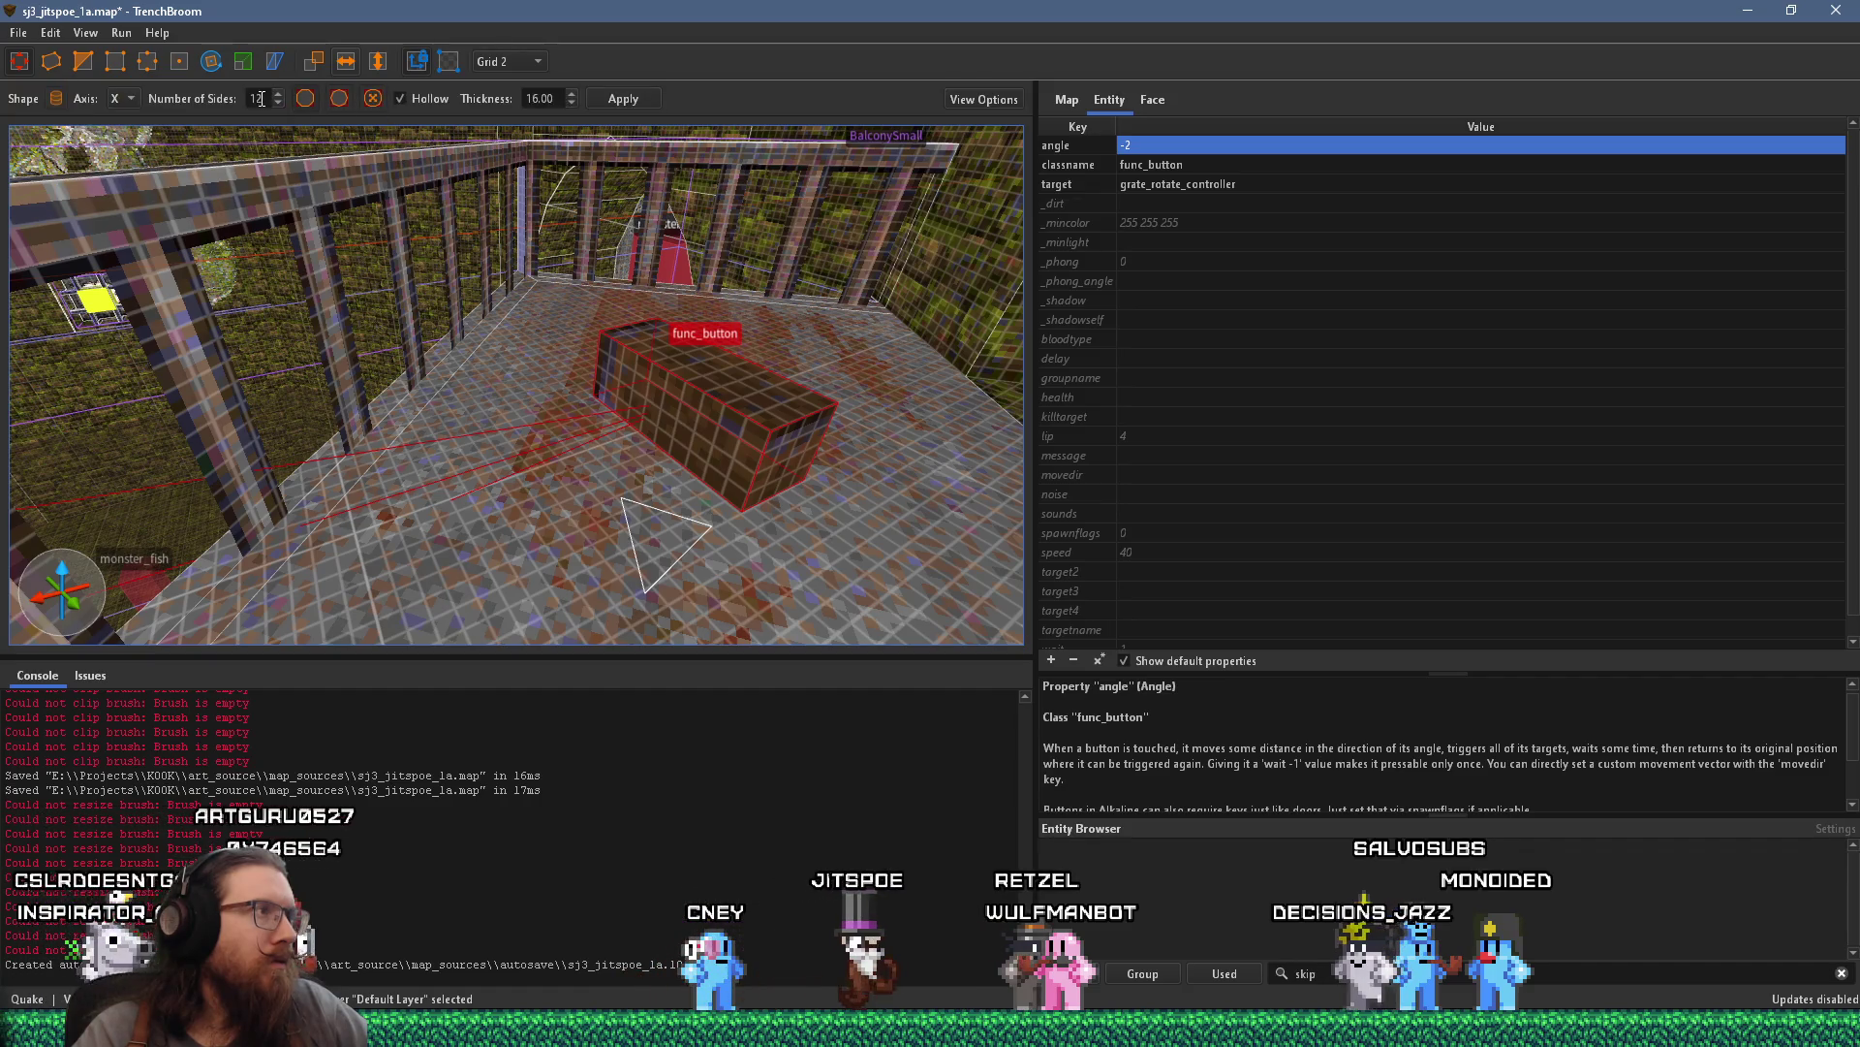
Set the cylinder to 6 sides and deselect the func_button brush
{"action": "type", "text": "6"}
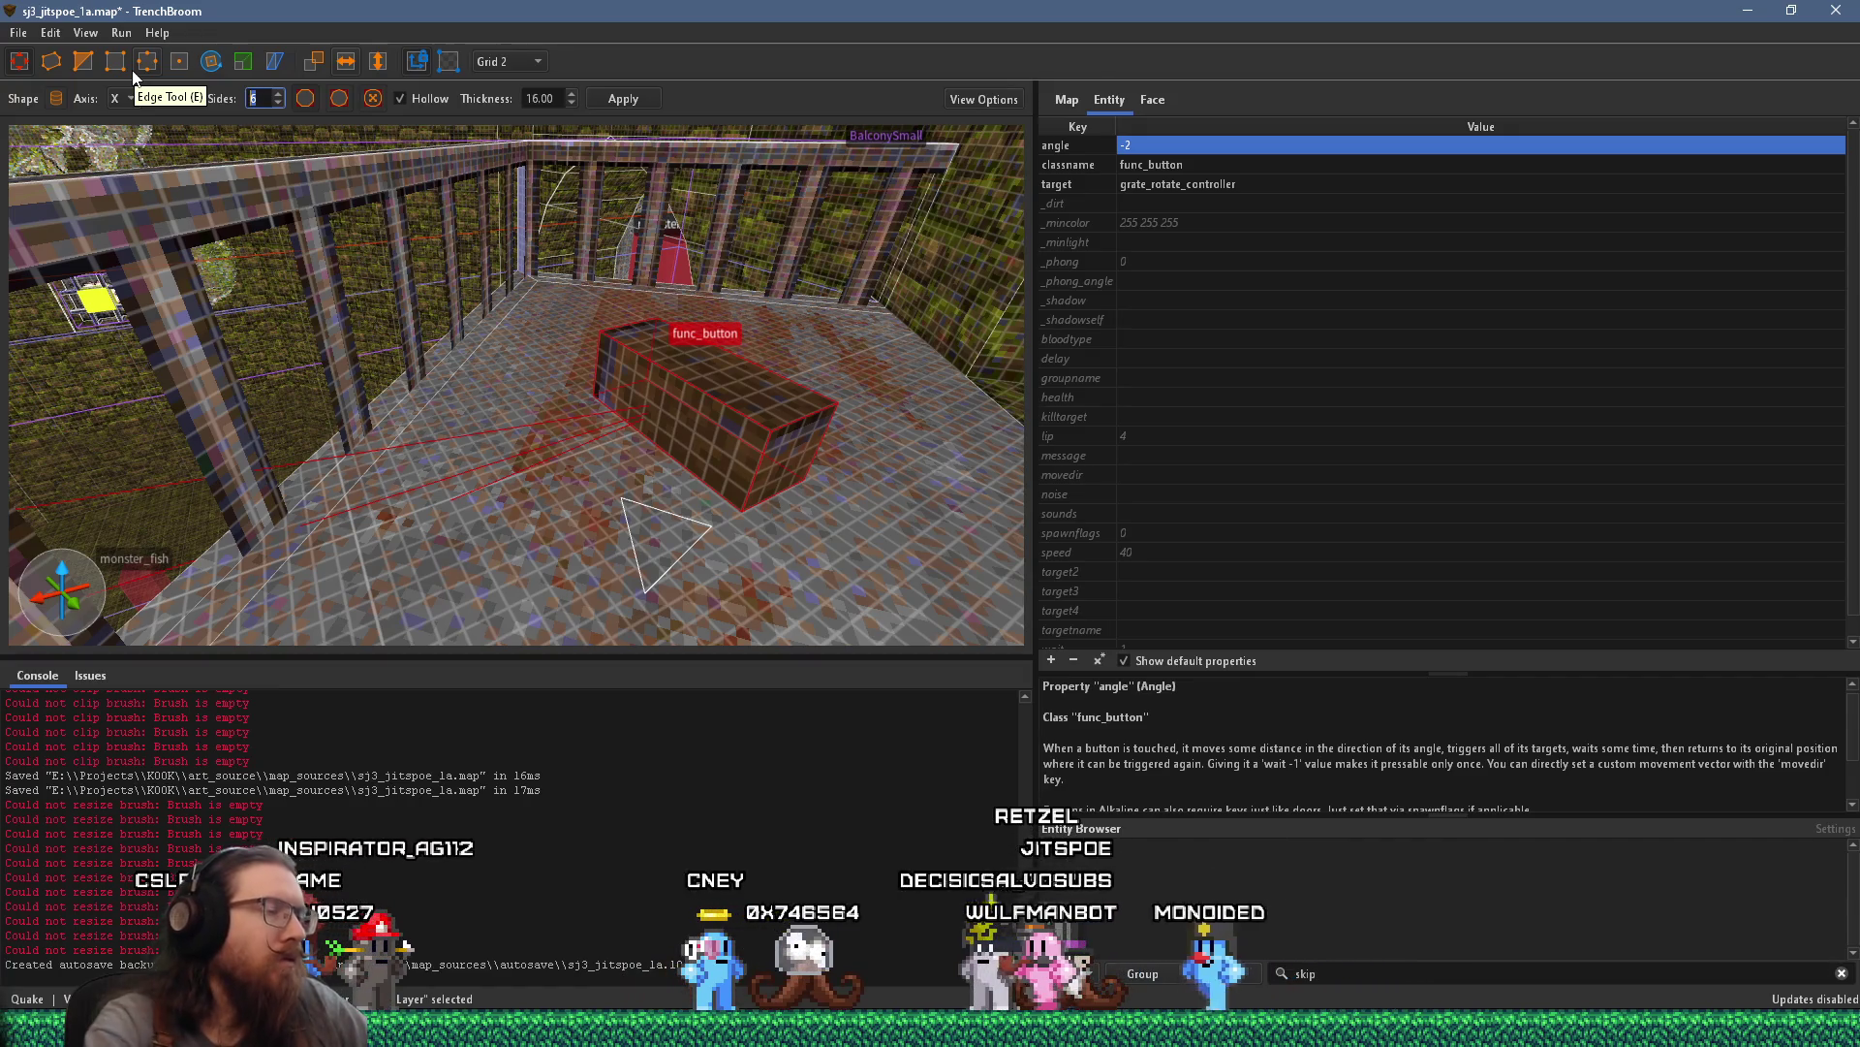
{"action": "left_click_drag", "start_coordinate": [889, 386], "coordinate": [694, 325]}
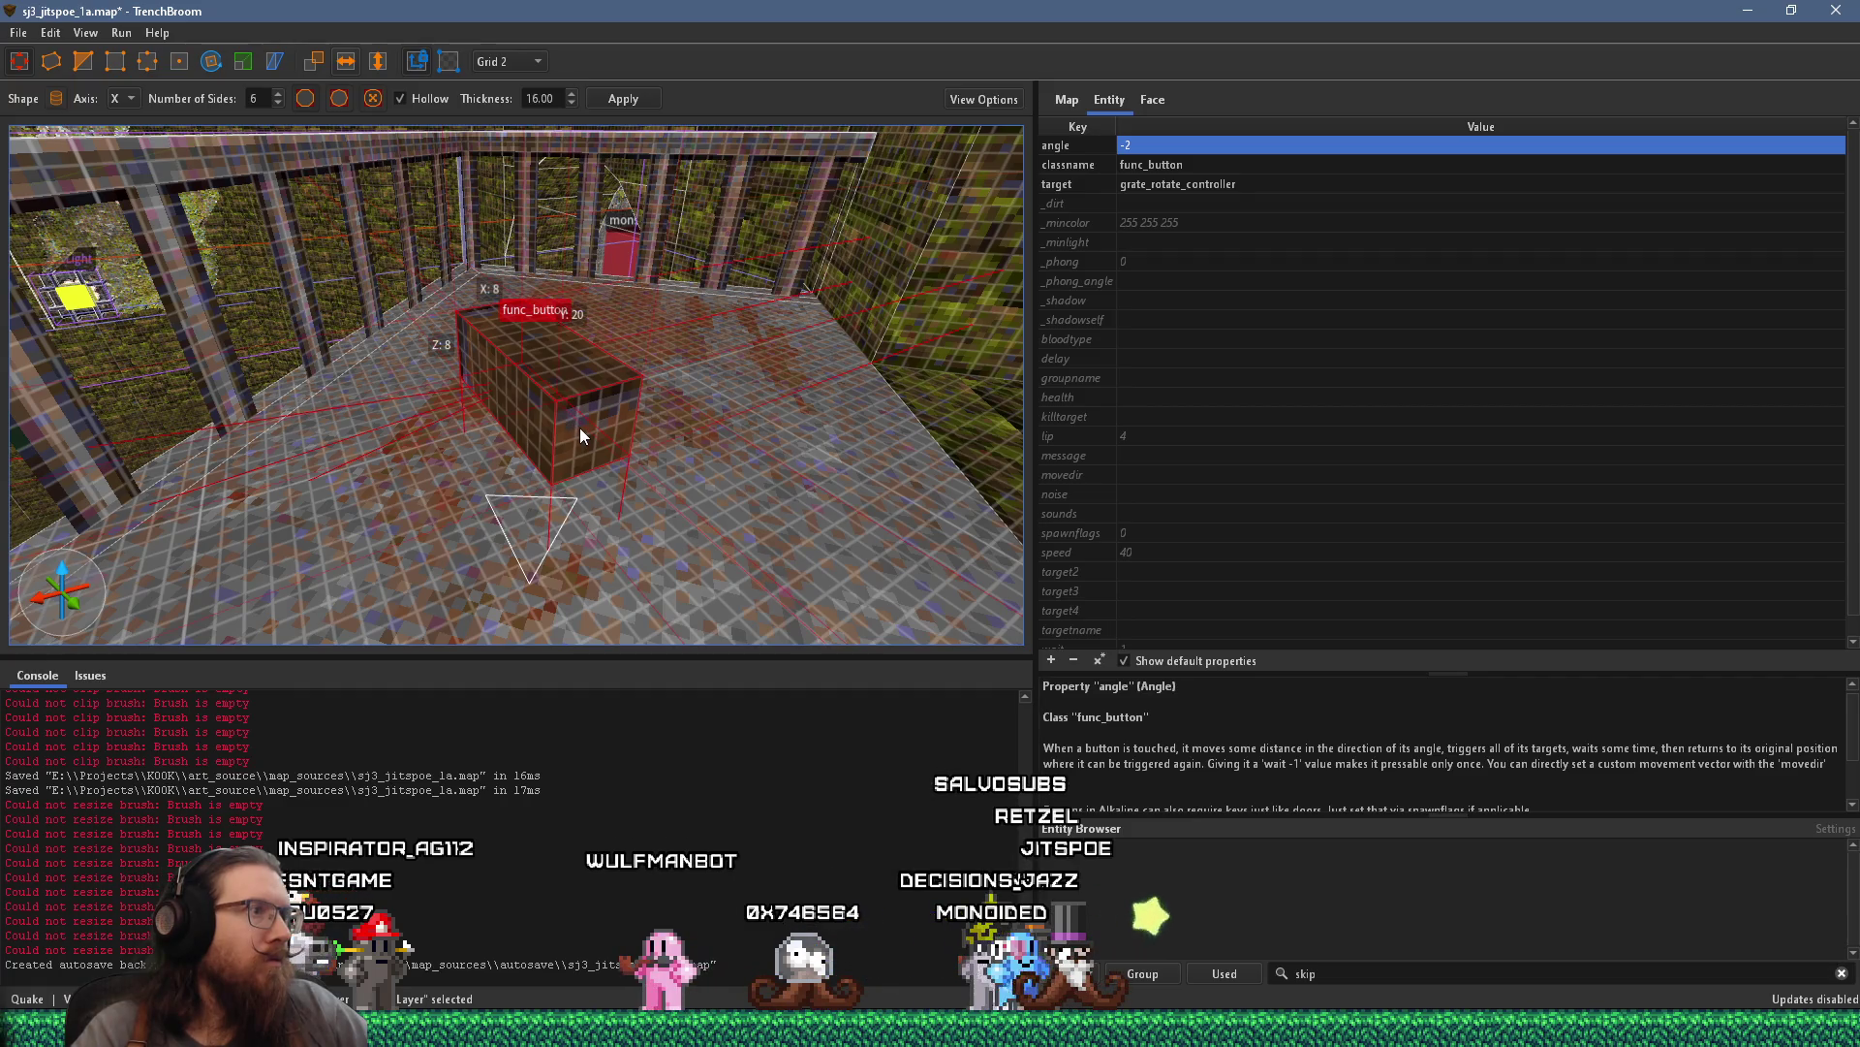
{"action": "mouse_move", "coordinate": [584, 429]}
{"action": "left_mouse_down"}
{"action": "mouse_move", "coordinate": [602, 442]}
{"action": "mouse_move", "coordinate": [587, 431]}
{"action": "left_mouse_up"}
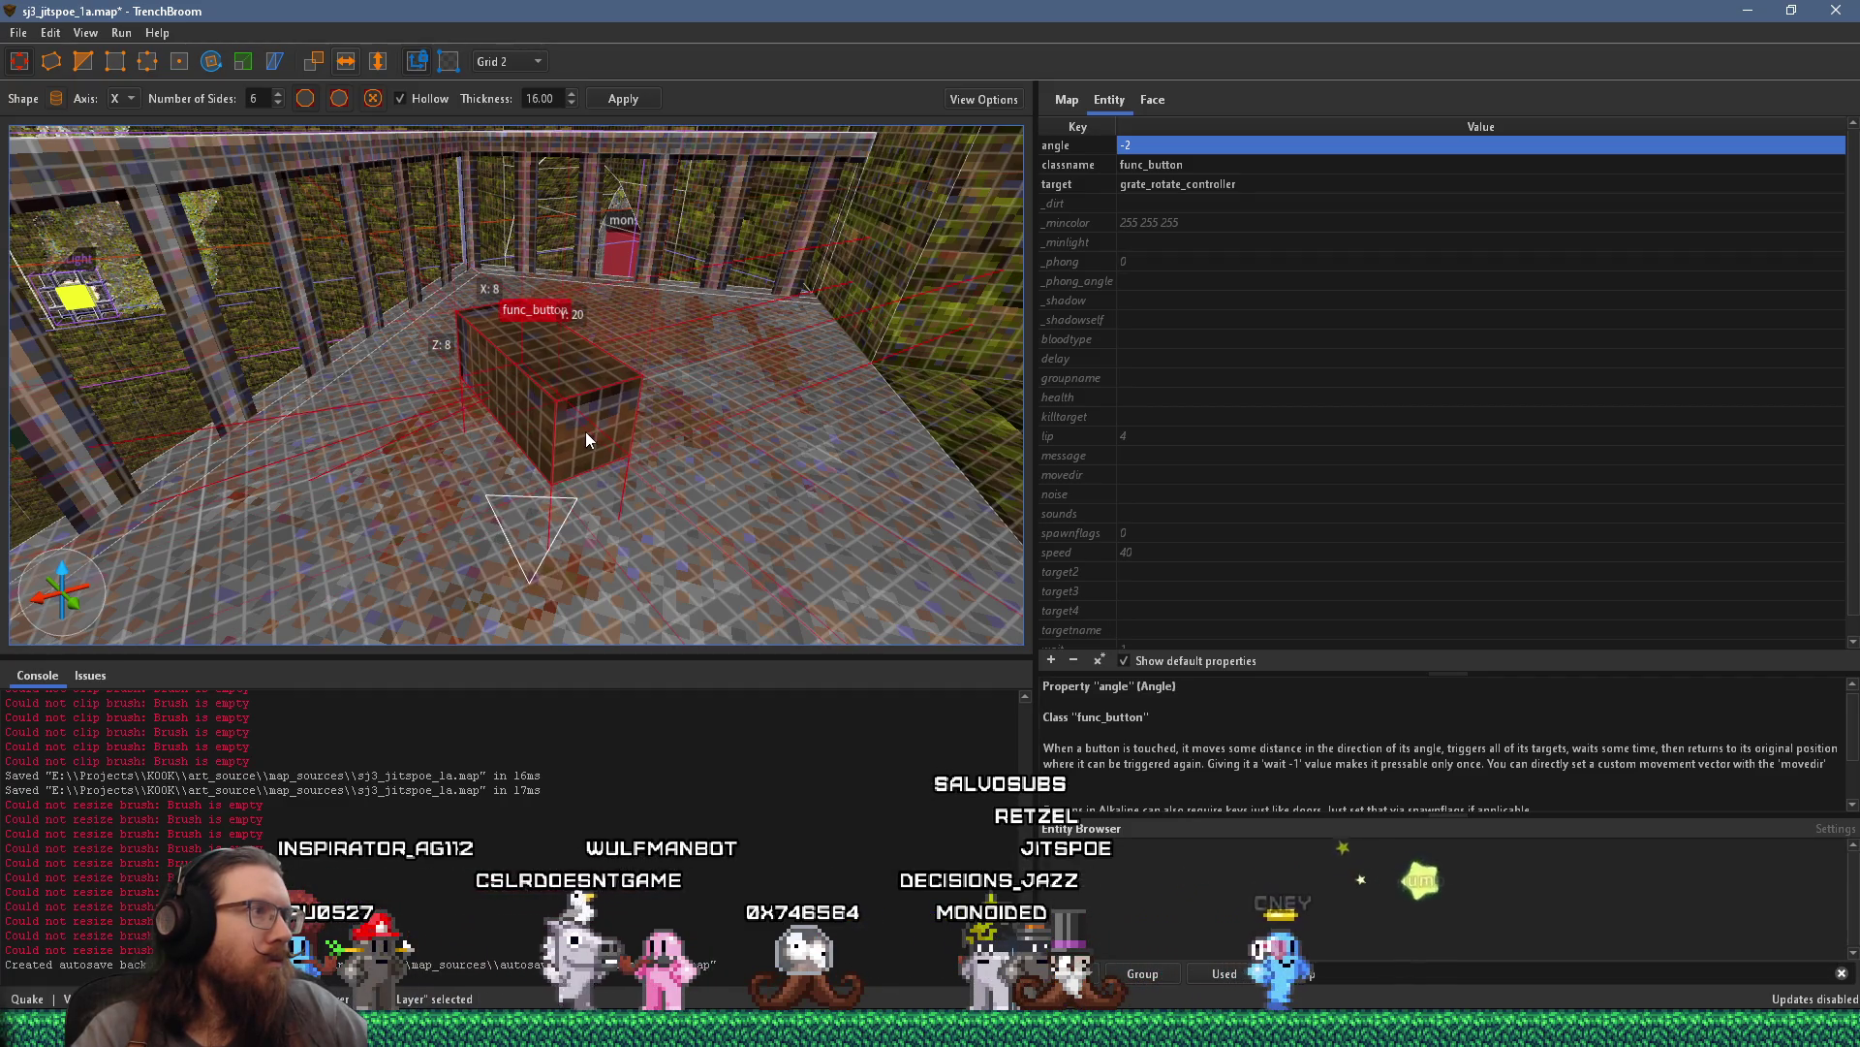
{"action": "key", "text": "Escape"}
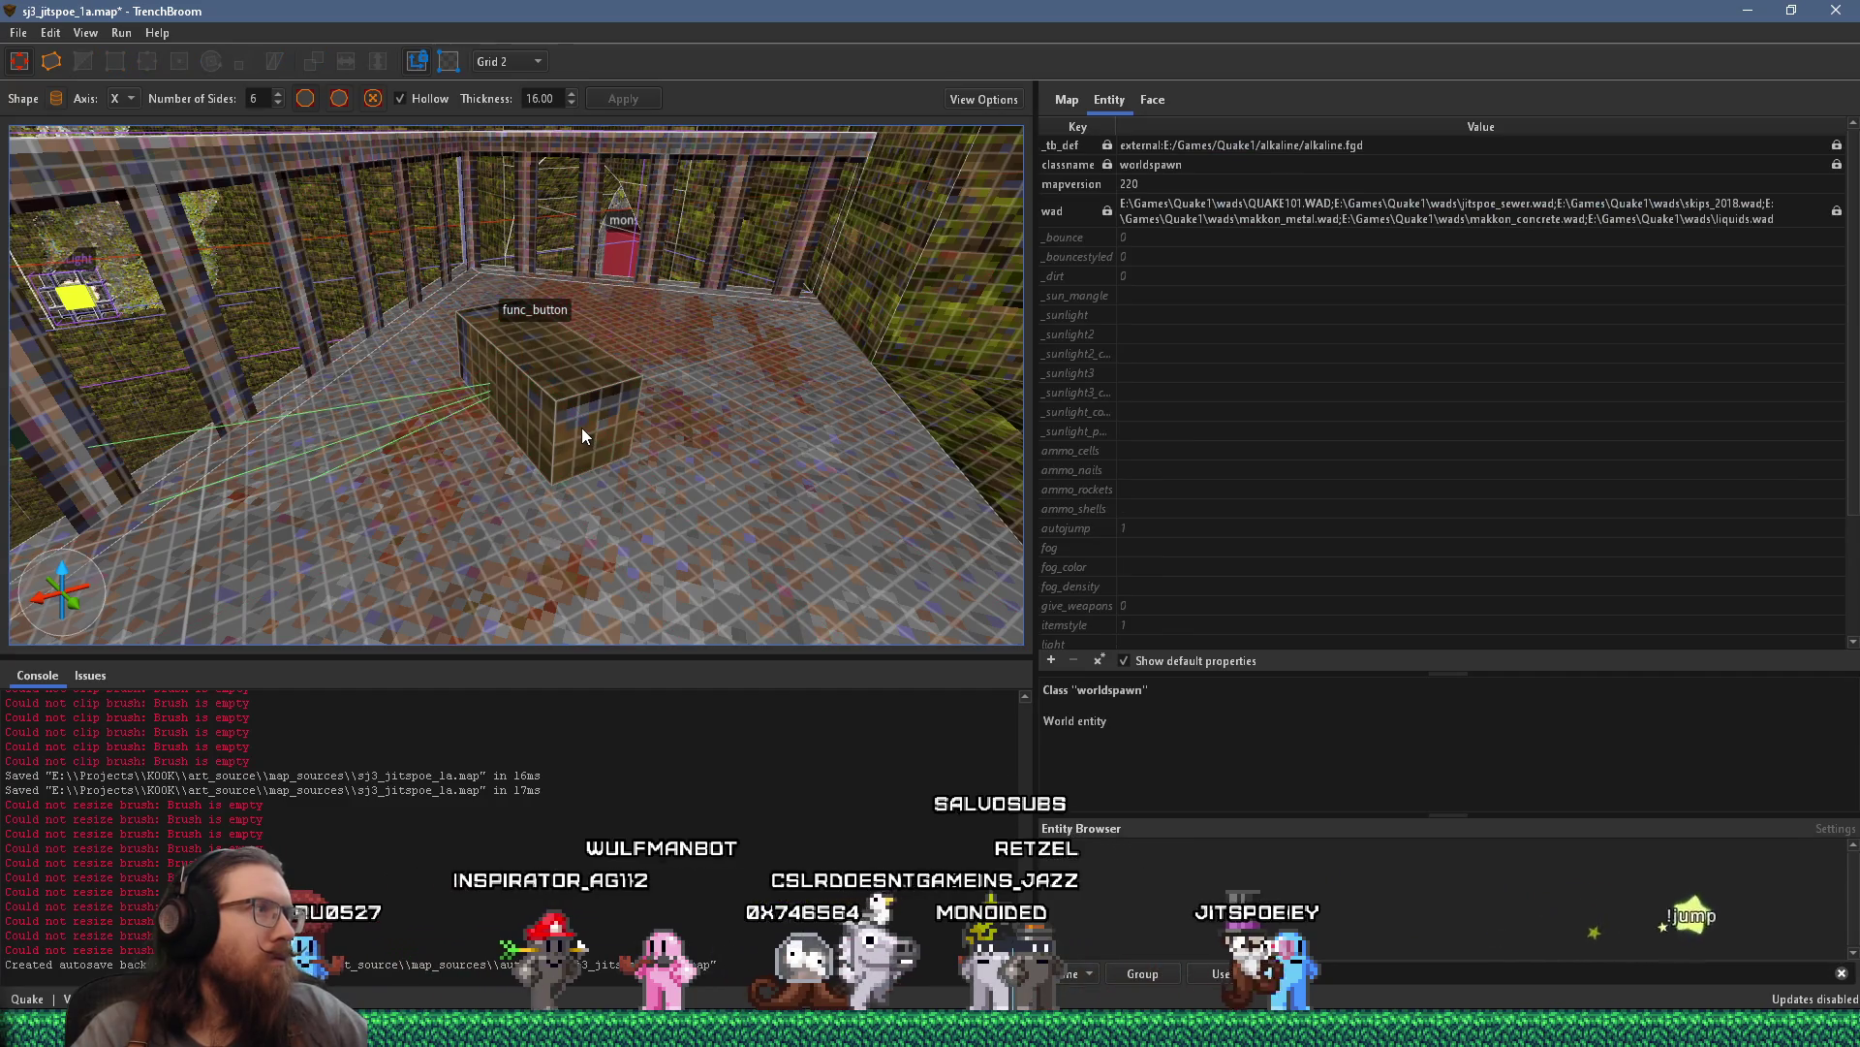
{"action": "key", "text": "d"}
{"action": "key", "text": "w"}
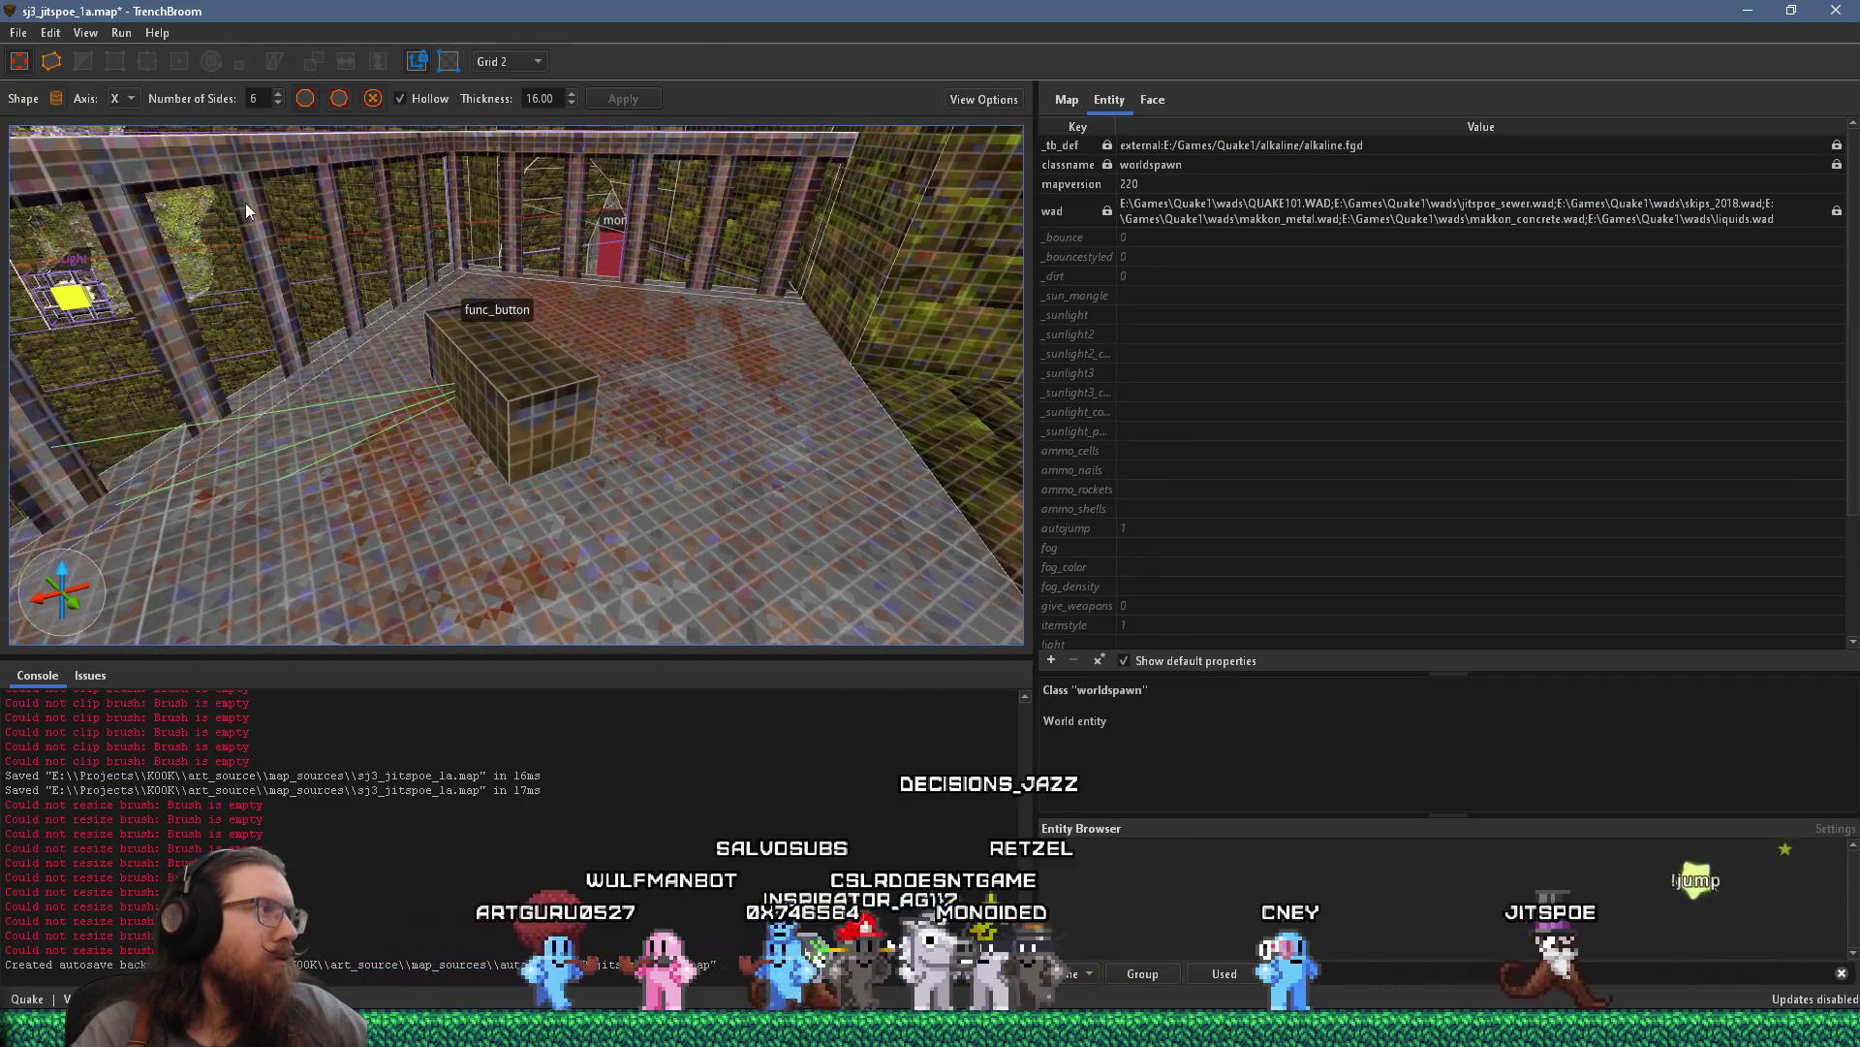
{"action": "key", "text": "s"}
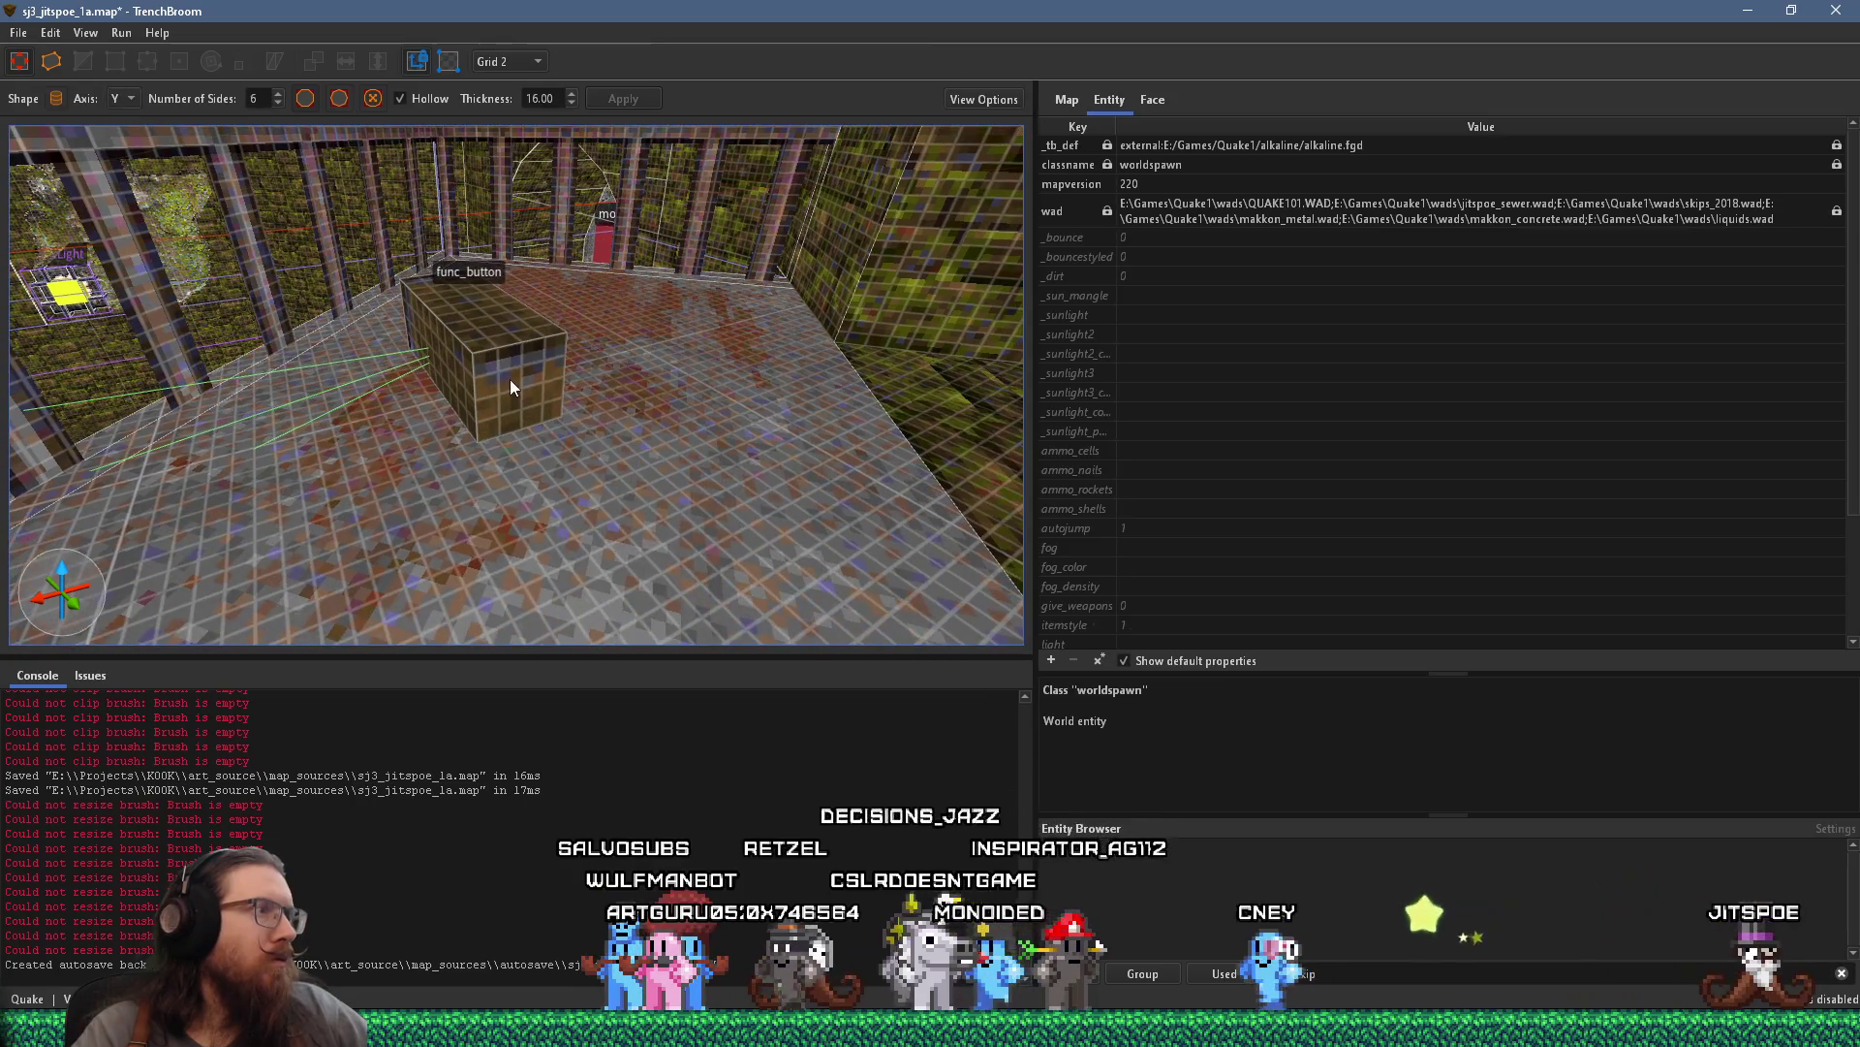
Draw a six-sided cylinder on the balcony floor and extrude it into a long bar
{"action": "mouse_move", "coordinate": [552, 411]}
{"action": "left_mouse_down"}
{"action": "mouse_move", "coordinate": [559, 424]}
{"action": "mouse_move", "coordinate": [553, 377]}
{"action": "mouse_move", "coordinate": [571, 380]}
{"action": "left_mouse_up"}
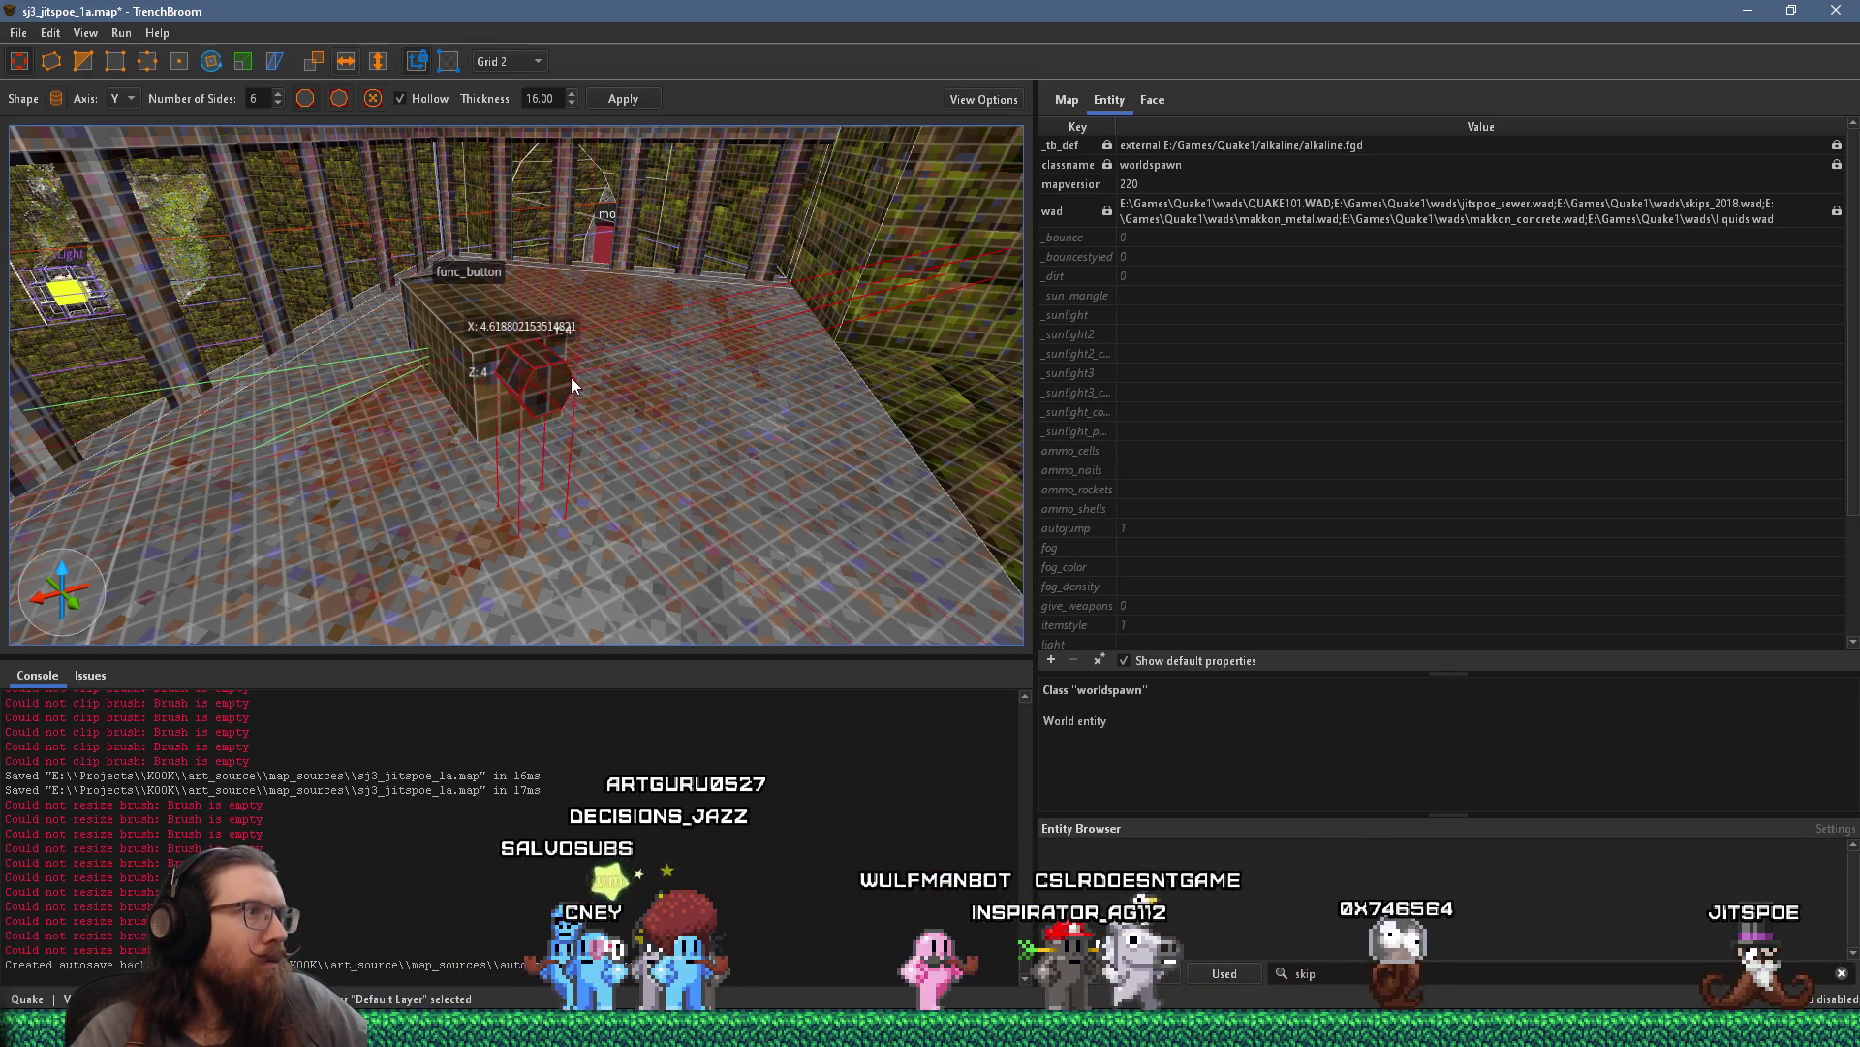
{"action": "key", "text": "s"}
{"action": "mouse_move", "coordinate": [702, 522]}
{"action": "left_mouse_down"}
{"action": "mouse_move", "coordinate": [503, 356]}
{"action": "mouse_move", "coordinate": [785, 555]}
{"action": "mouse_move", "coordinate": [668, 469]}
{"action": "mouse_move", "coordinate": [444, 473]}
{"action": "mouse_move", "coordinate": [441, 500]}
{"action": "mouse_move", "coordinate": [476, 527]}
{"action": "left_mouse_up"}
{"action": "left_click", "coordinate": [620, 504]}
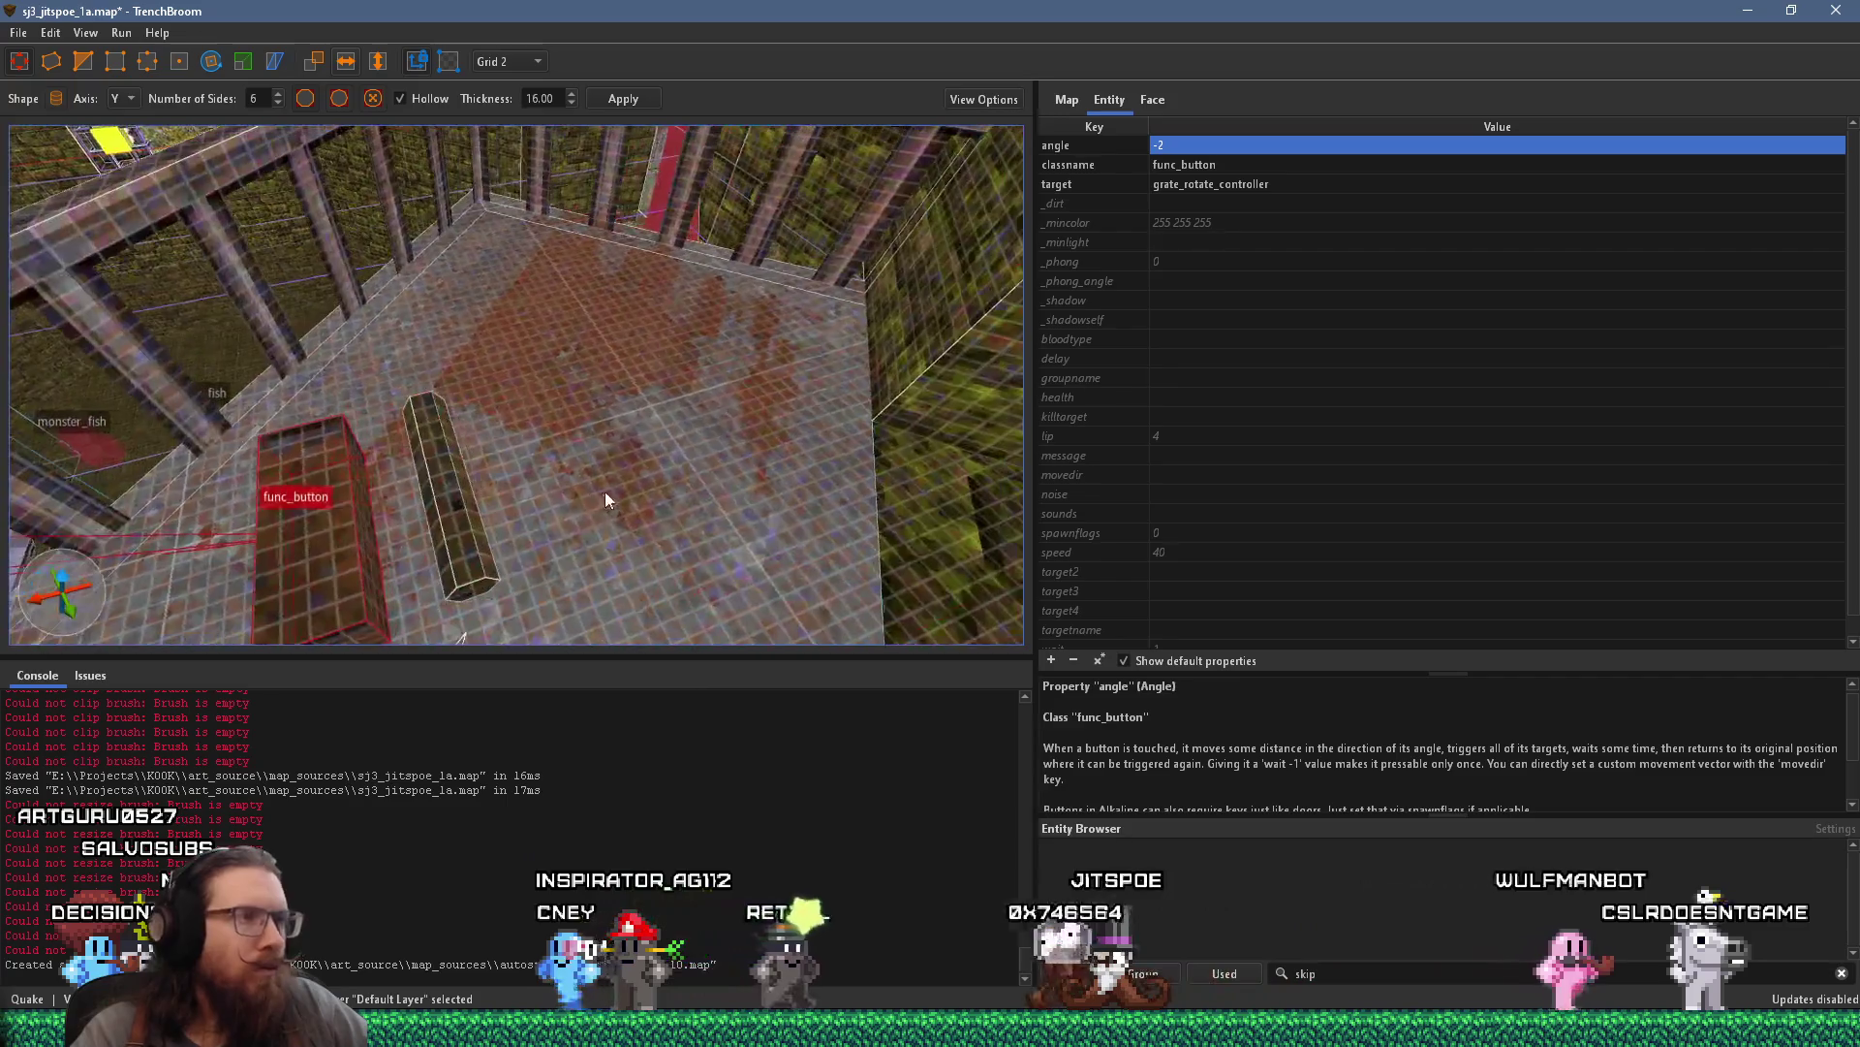
{"action": "key", "text": "Escape"}
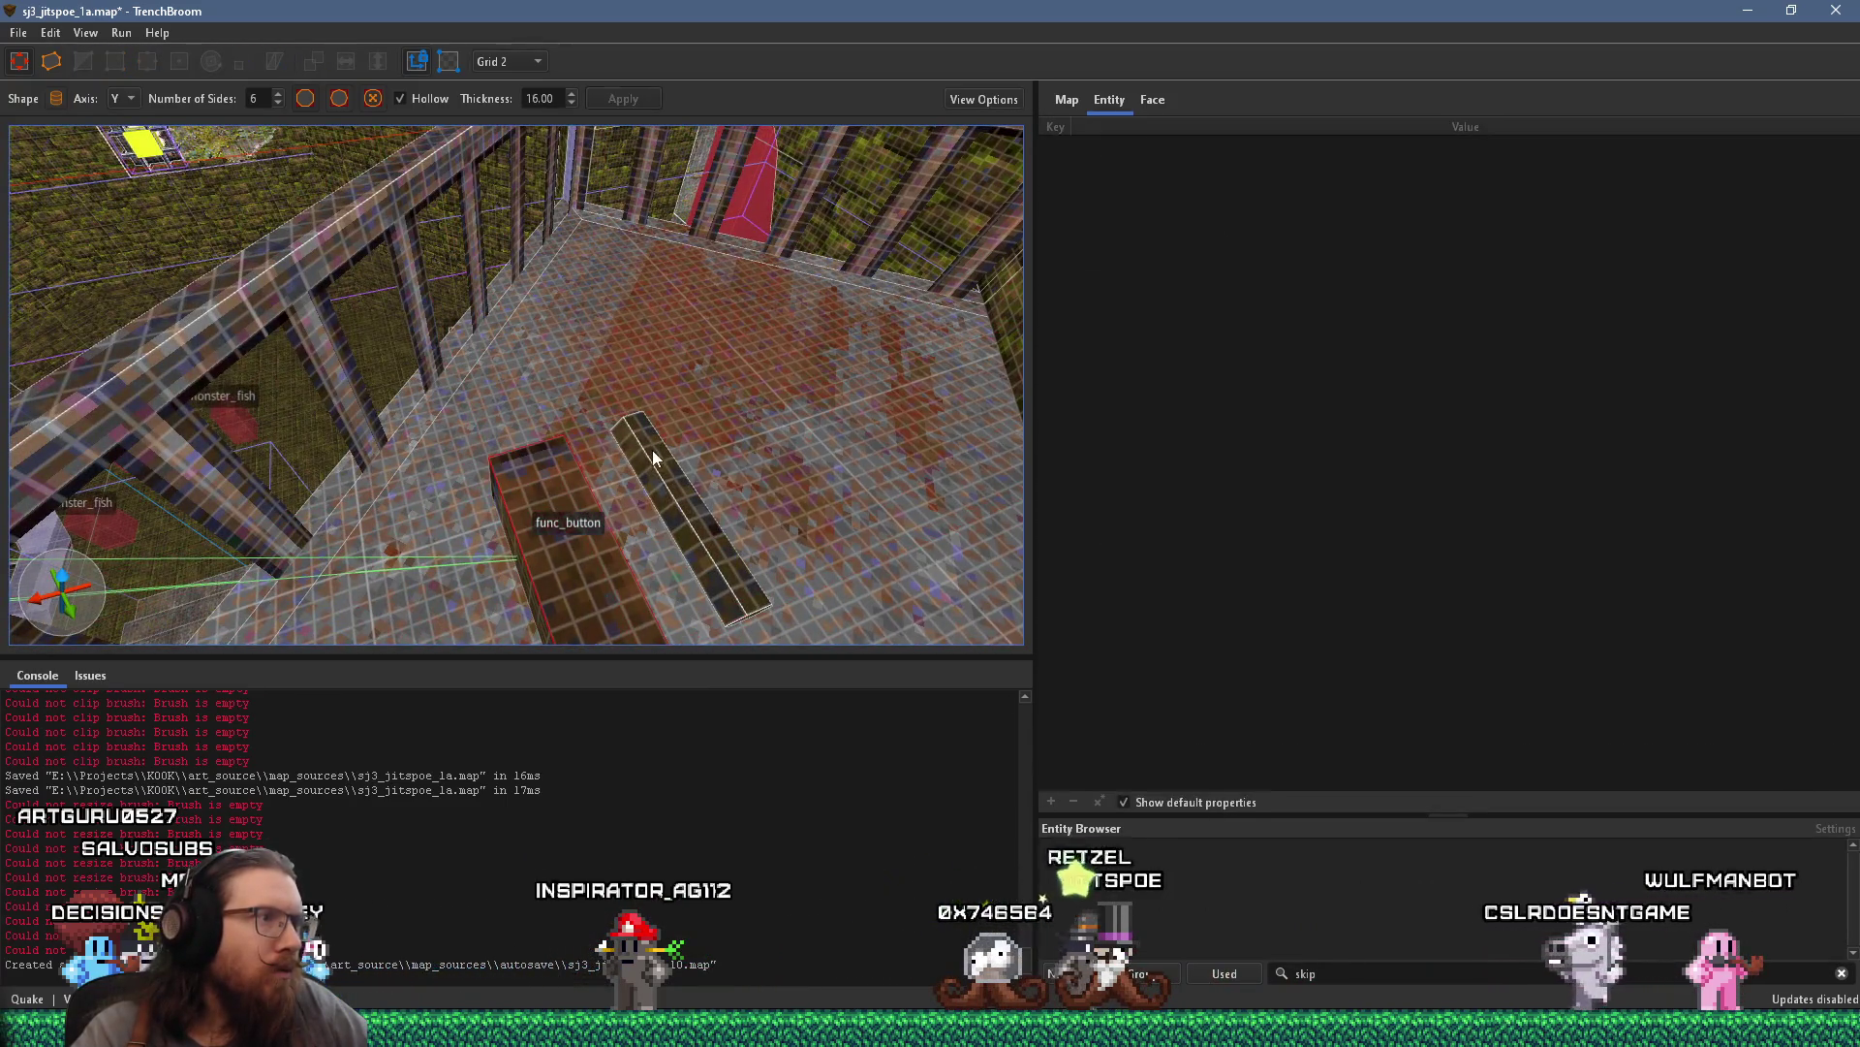
Drag the hexagonal bar's end face back to shorten it, then select the func_button
{"action": "left_click", "coordinate": [664, 476]}
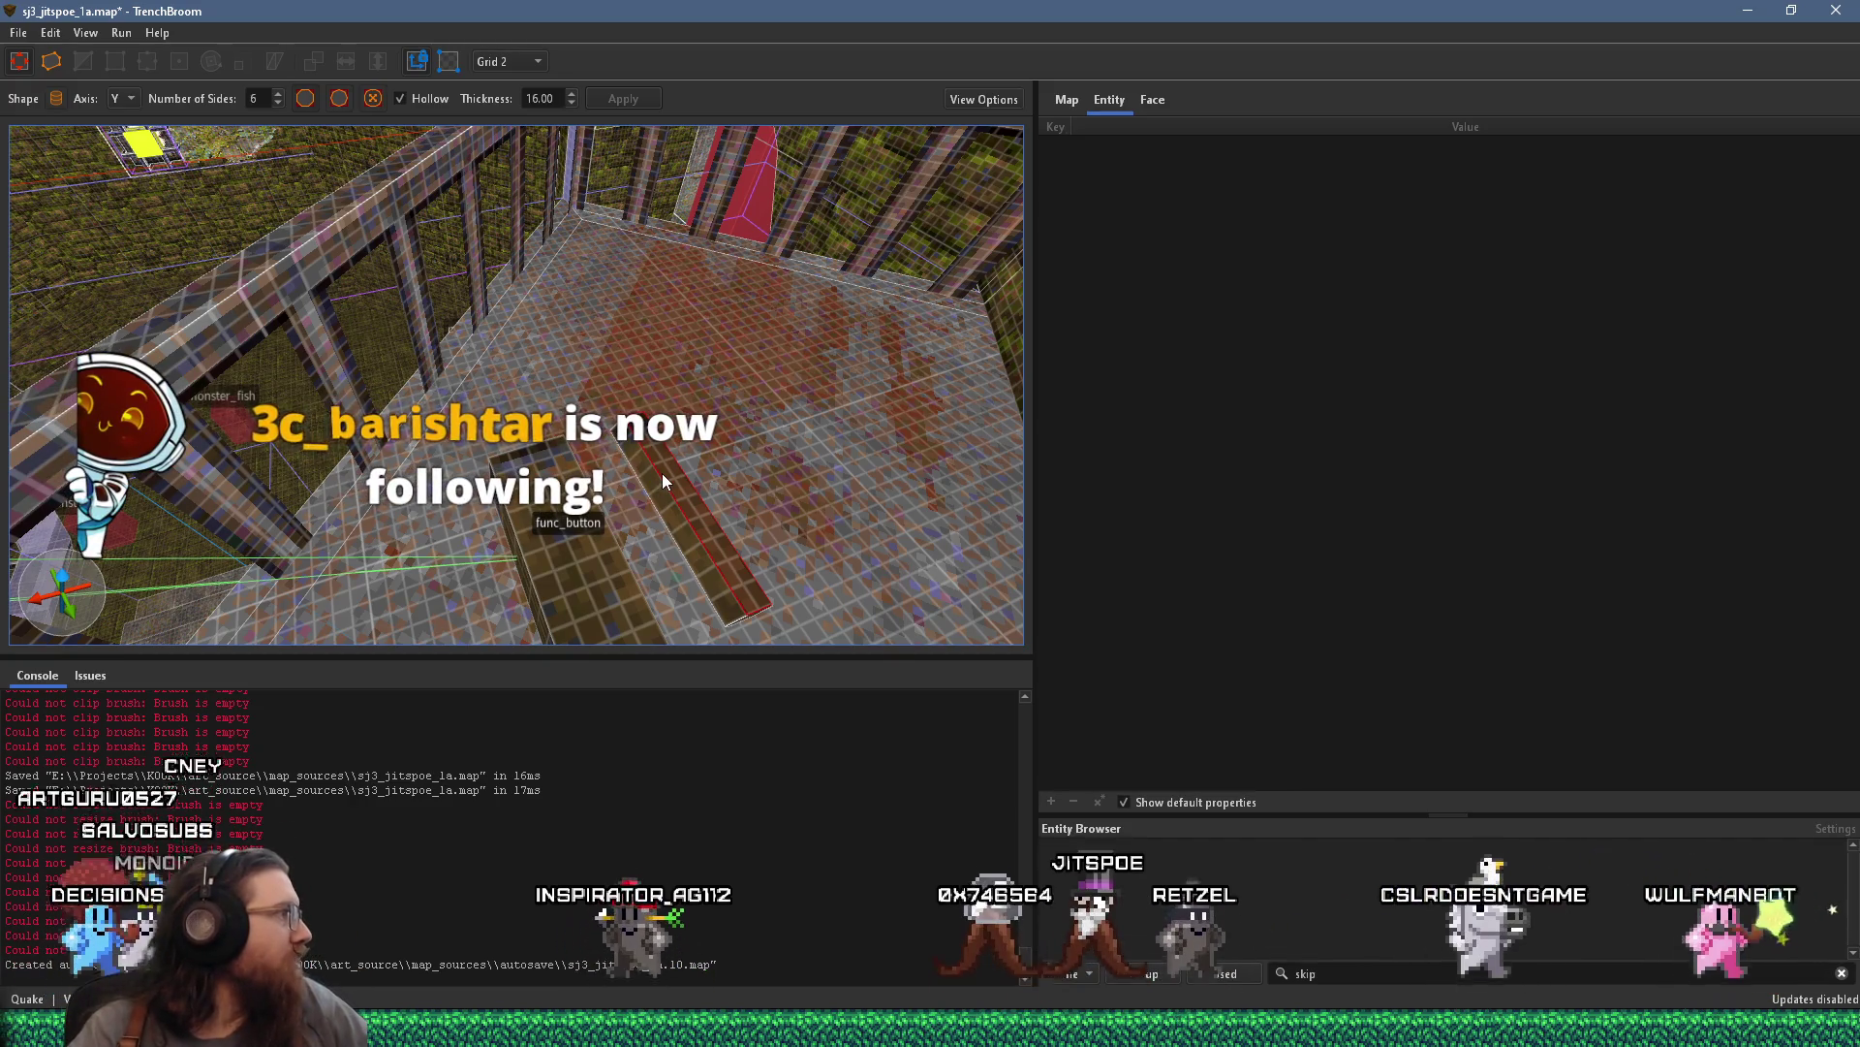
{"action": "scroll", "coordinate": [725, 457], "scroll_direction": "up", "scroll_amount": 5}
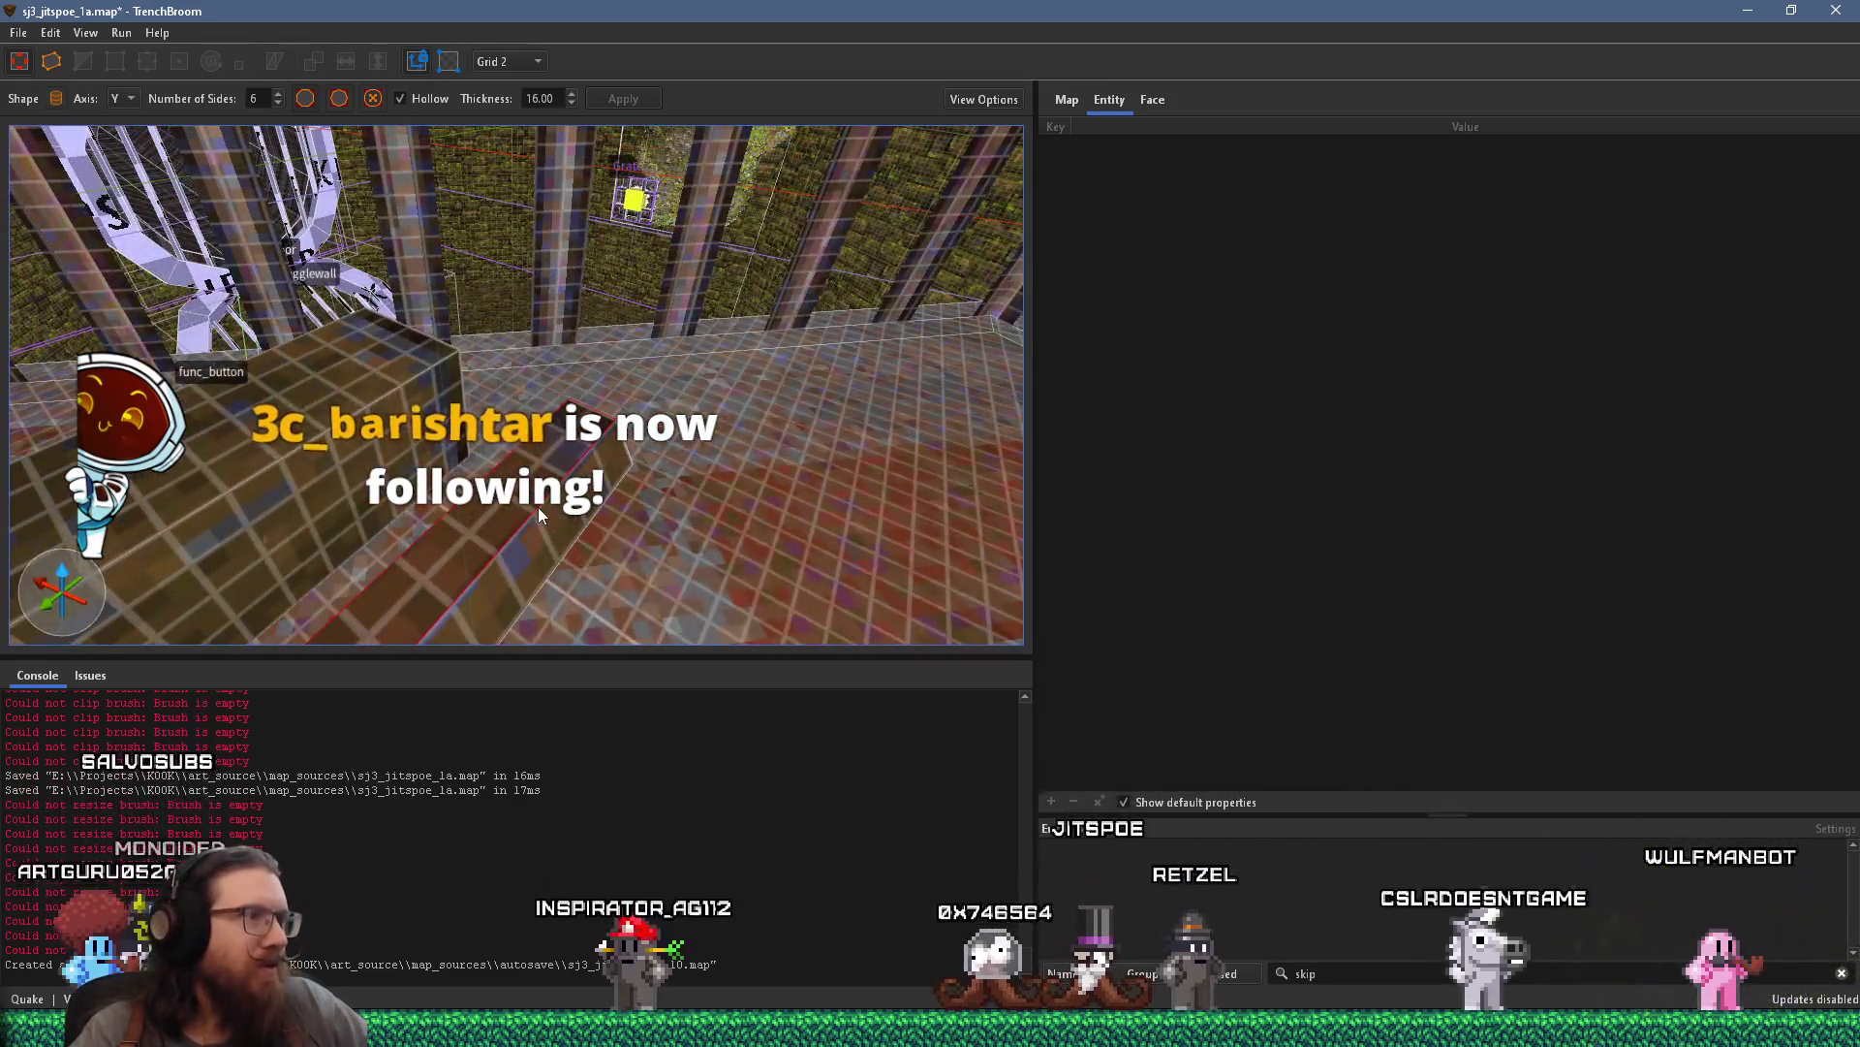
{"action": "scroll", "coordinate": [513, 473], "scroll_direction": "up", "scroll_amount": 3}
{"action": "scroll", "coordinate": [512, 473], "scroll_direction": "down", "scroll_amount": 3}
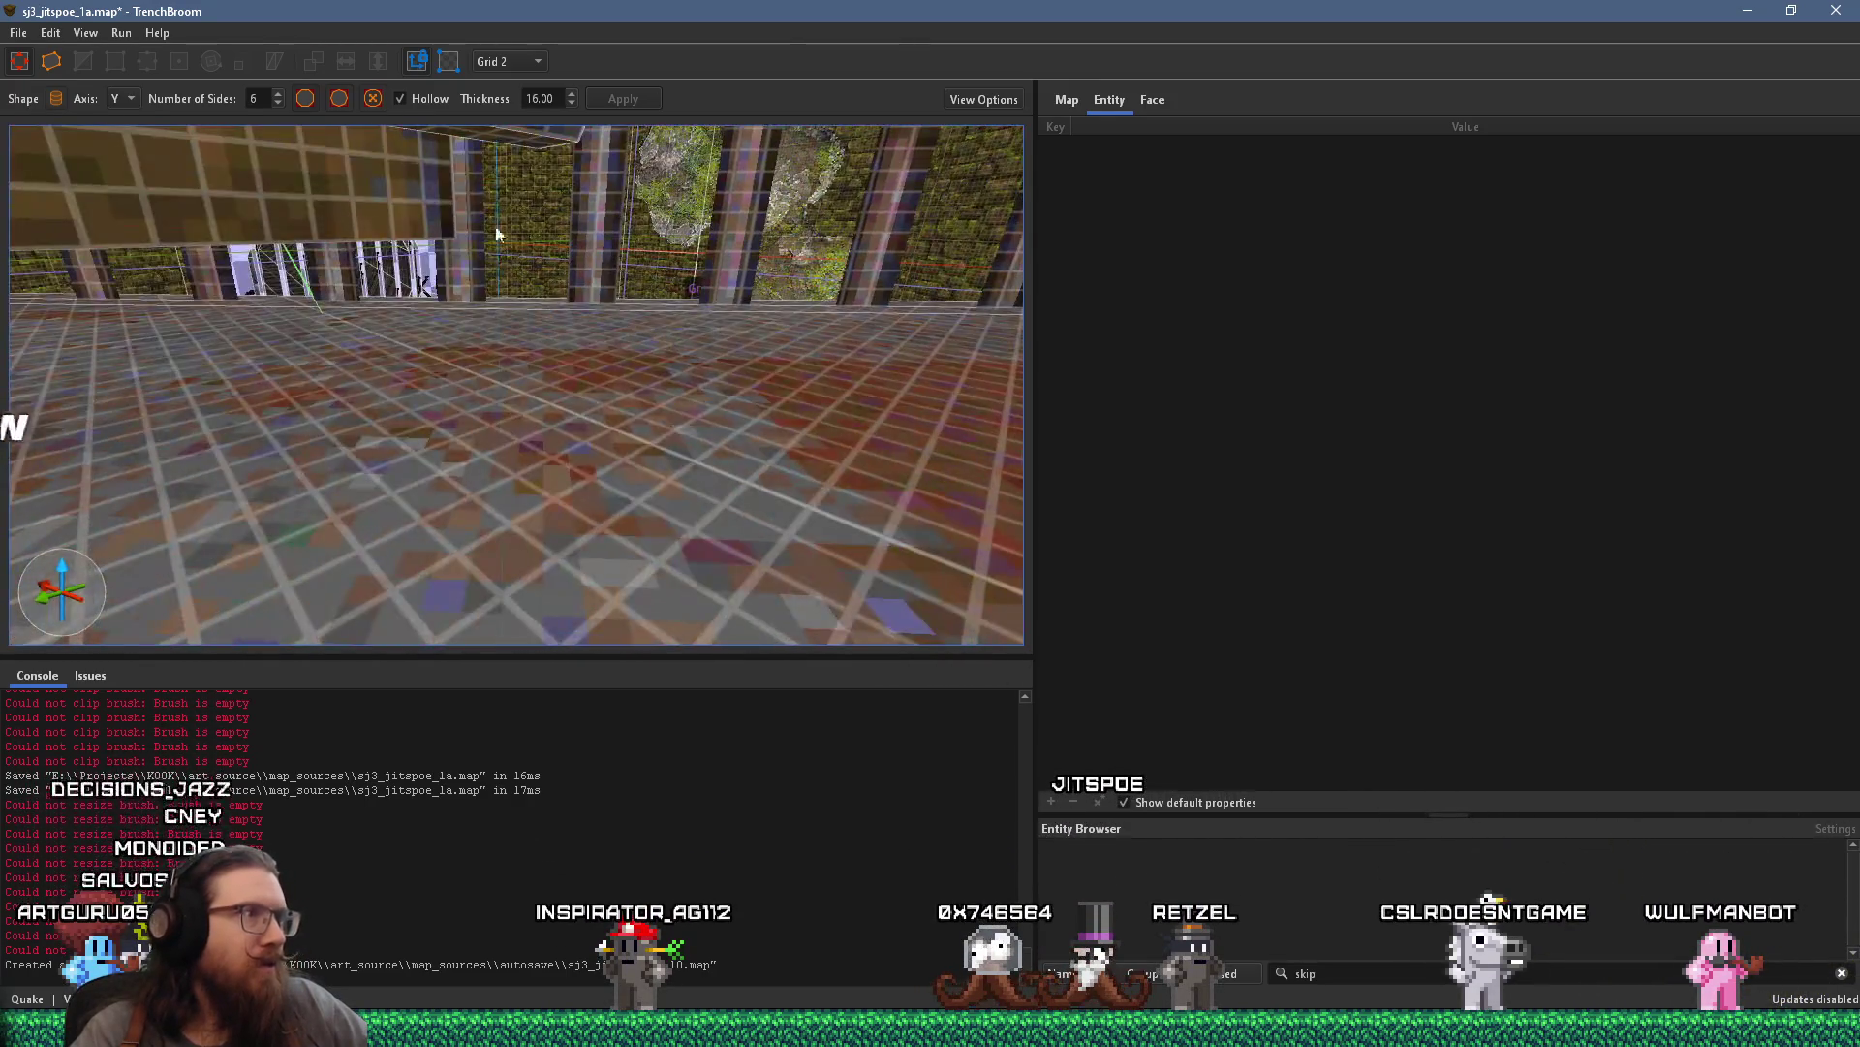
{"action": "scroll", "coordinate": [530, 139], "scroll_direction": "up", "scroll_amount": 2}
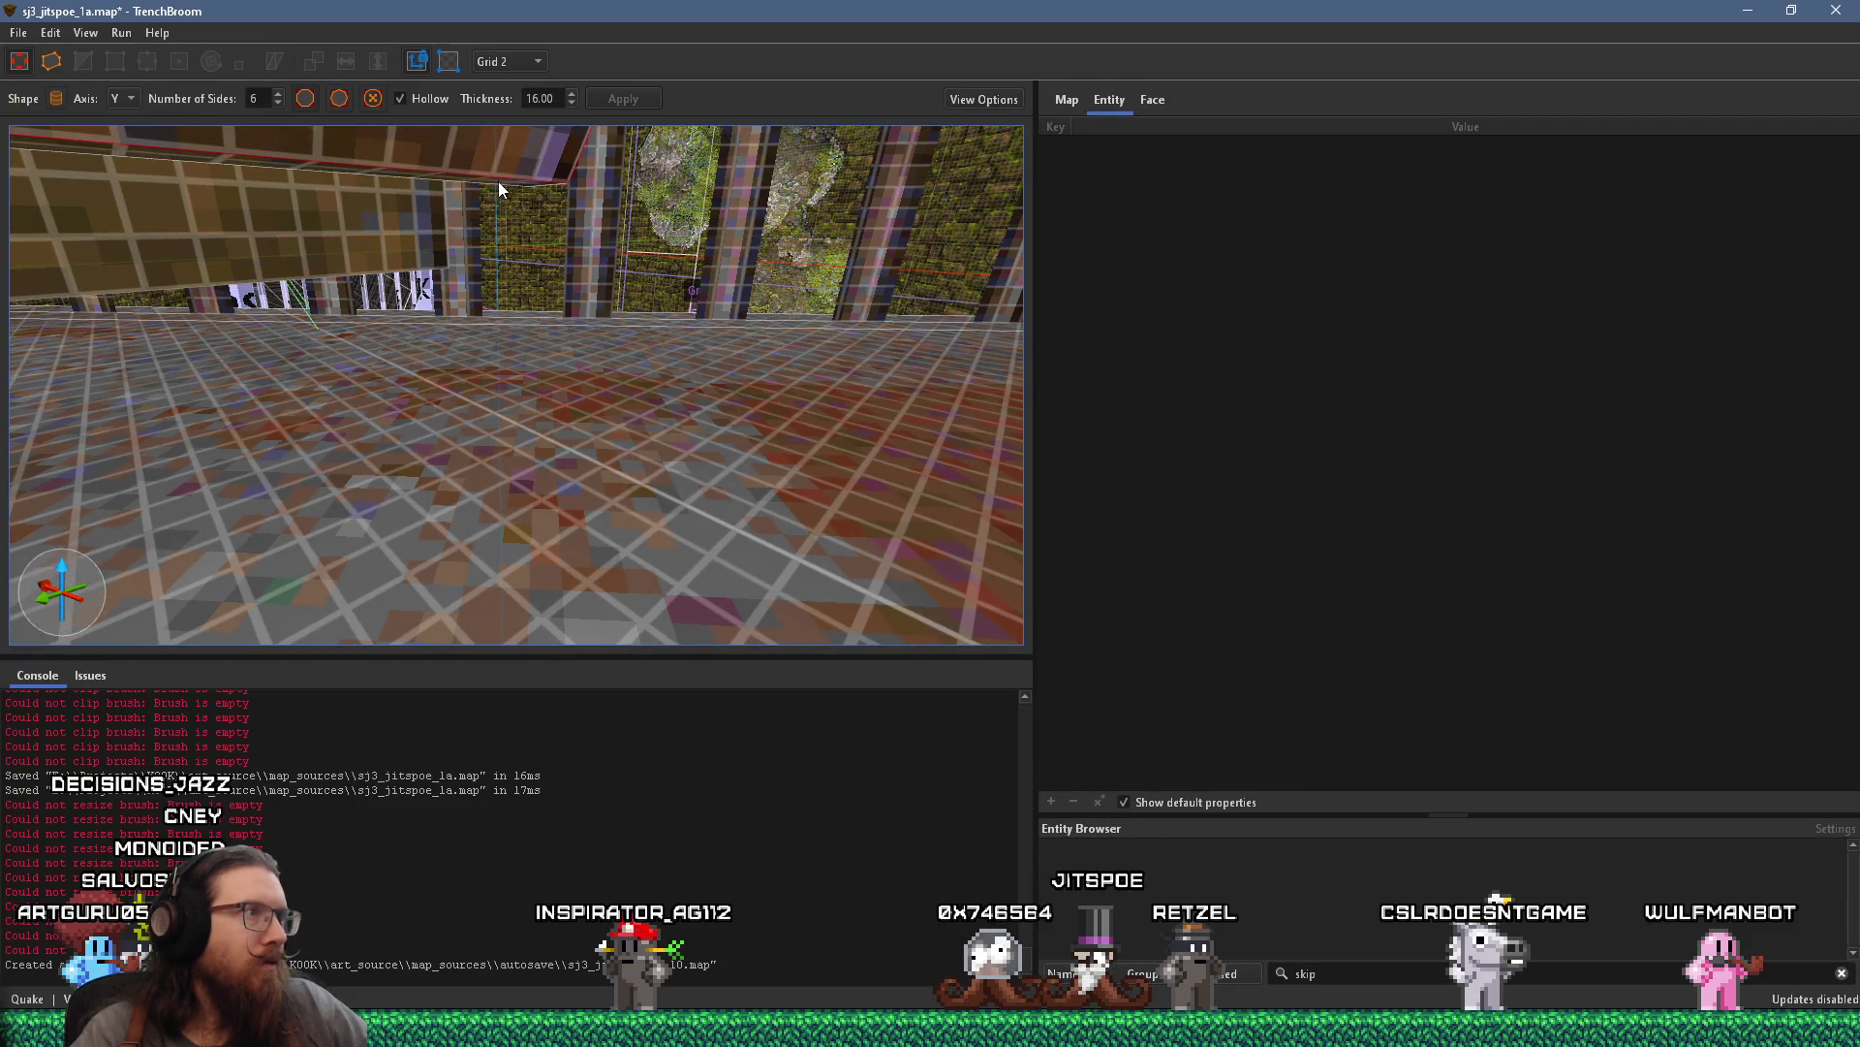
{"action": "scroll", "coordinate": [496, 182], "scroll_direction": "down", "scroll_amount": 5}
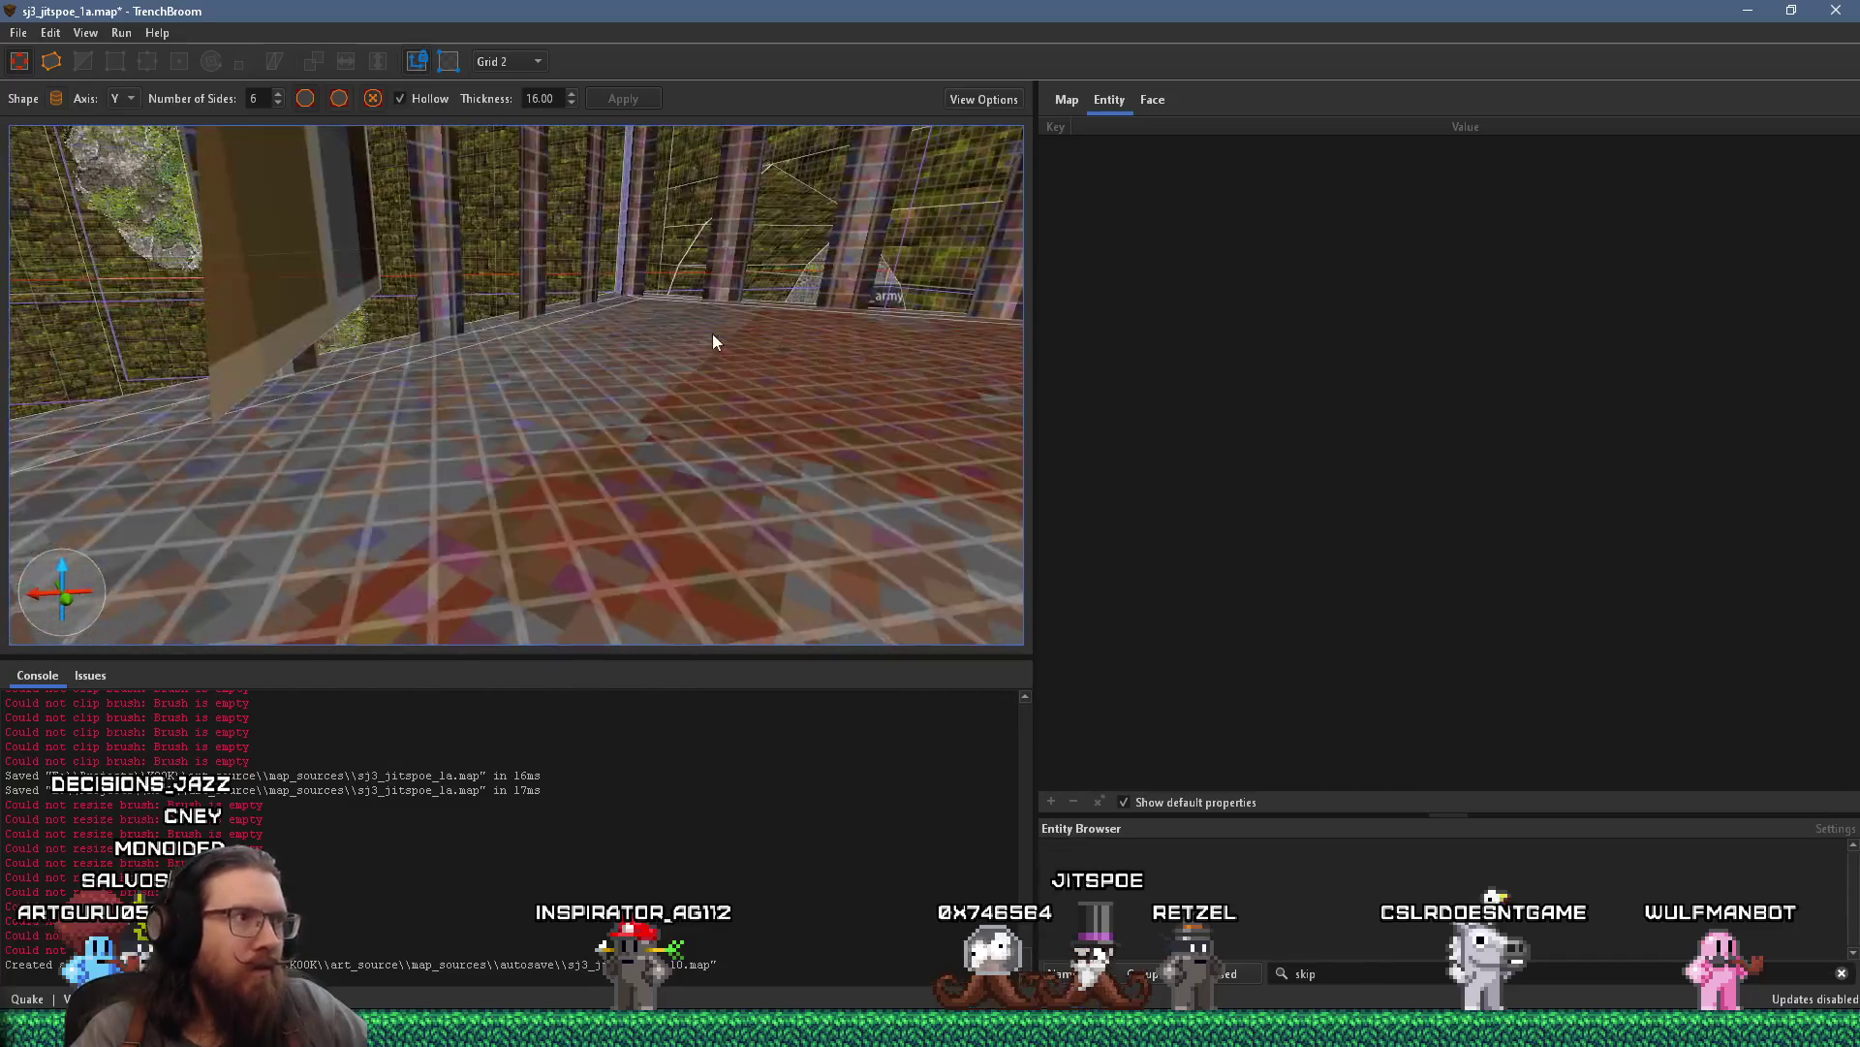
{"action": "left_click", "coordinate": [681, 330]}
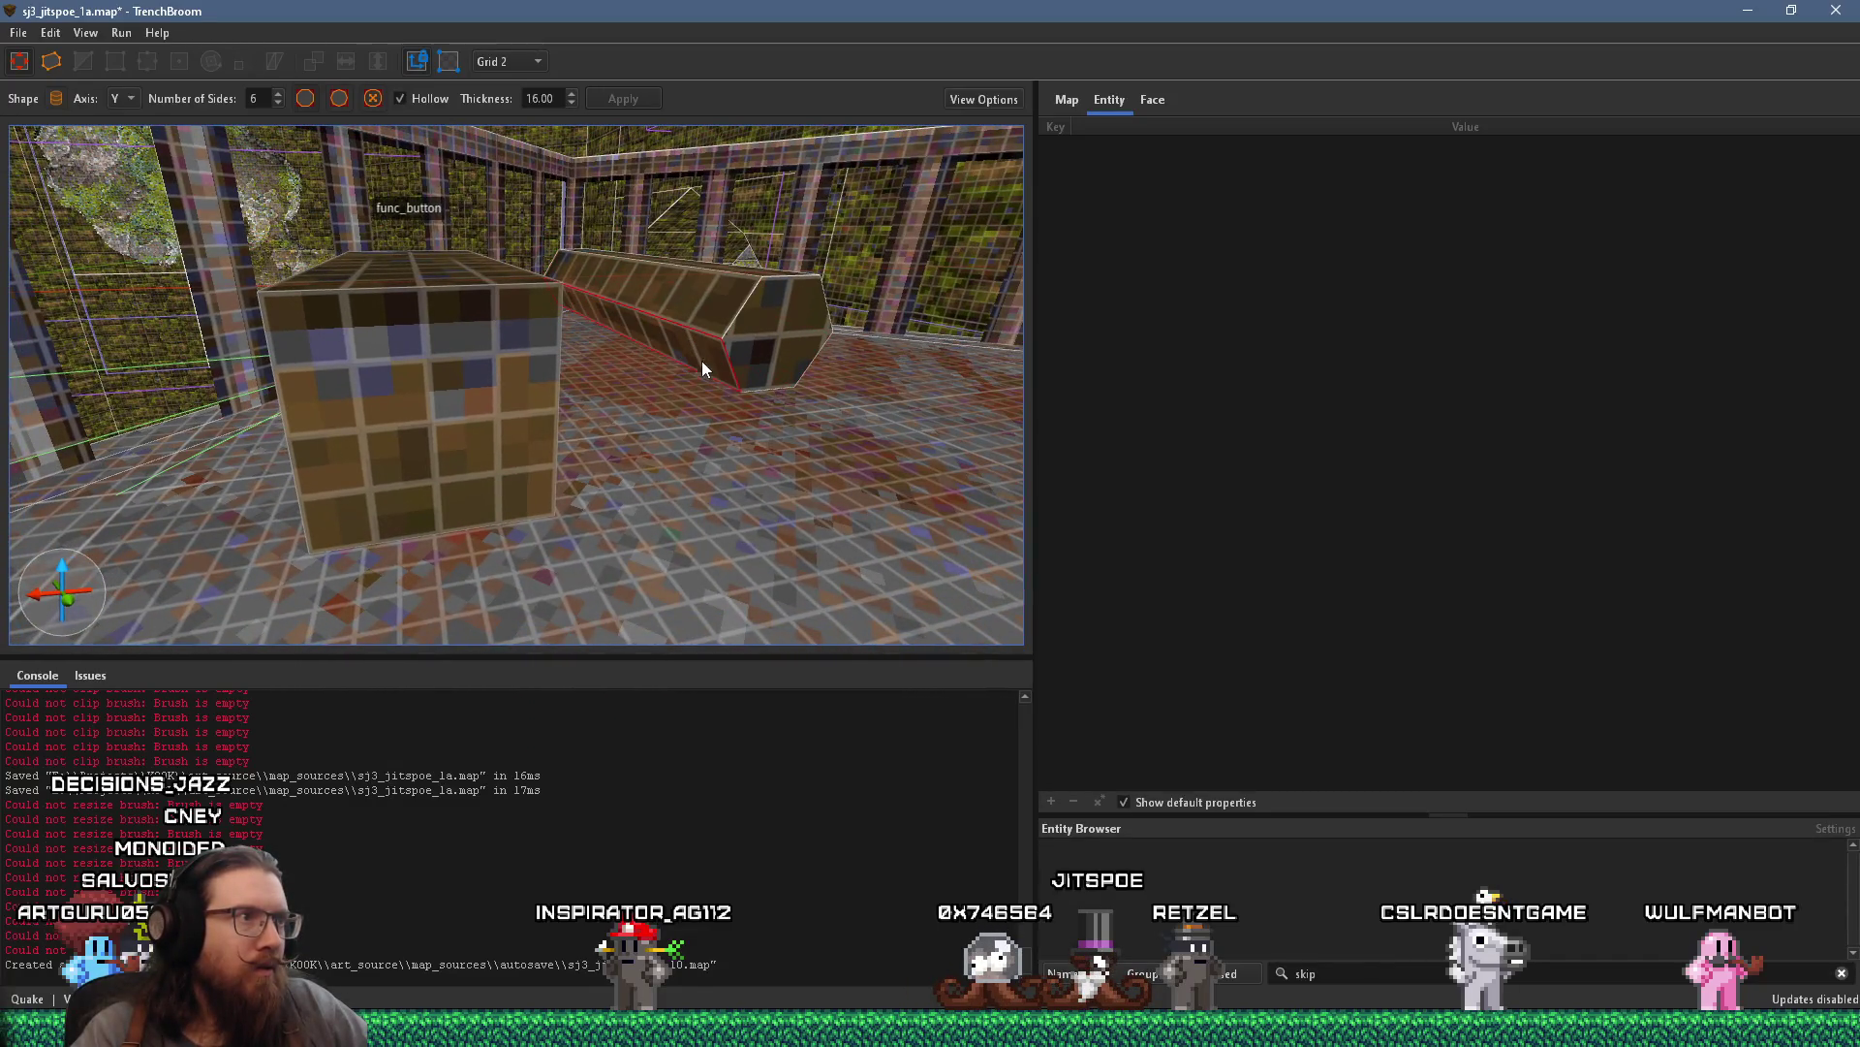
{"action": "scroll", "coordinate": [698, 352], "scroll_direction": "down", "scroll_amount": 5}
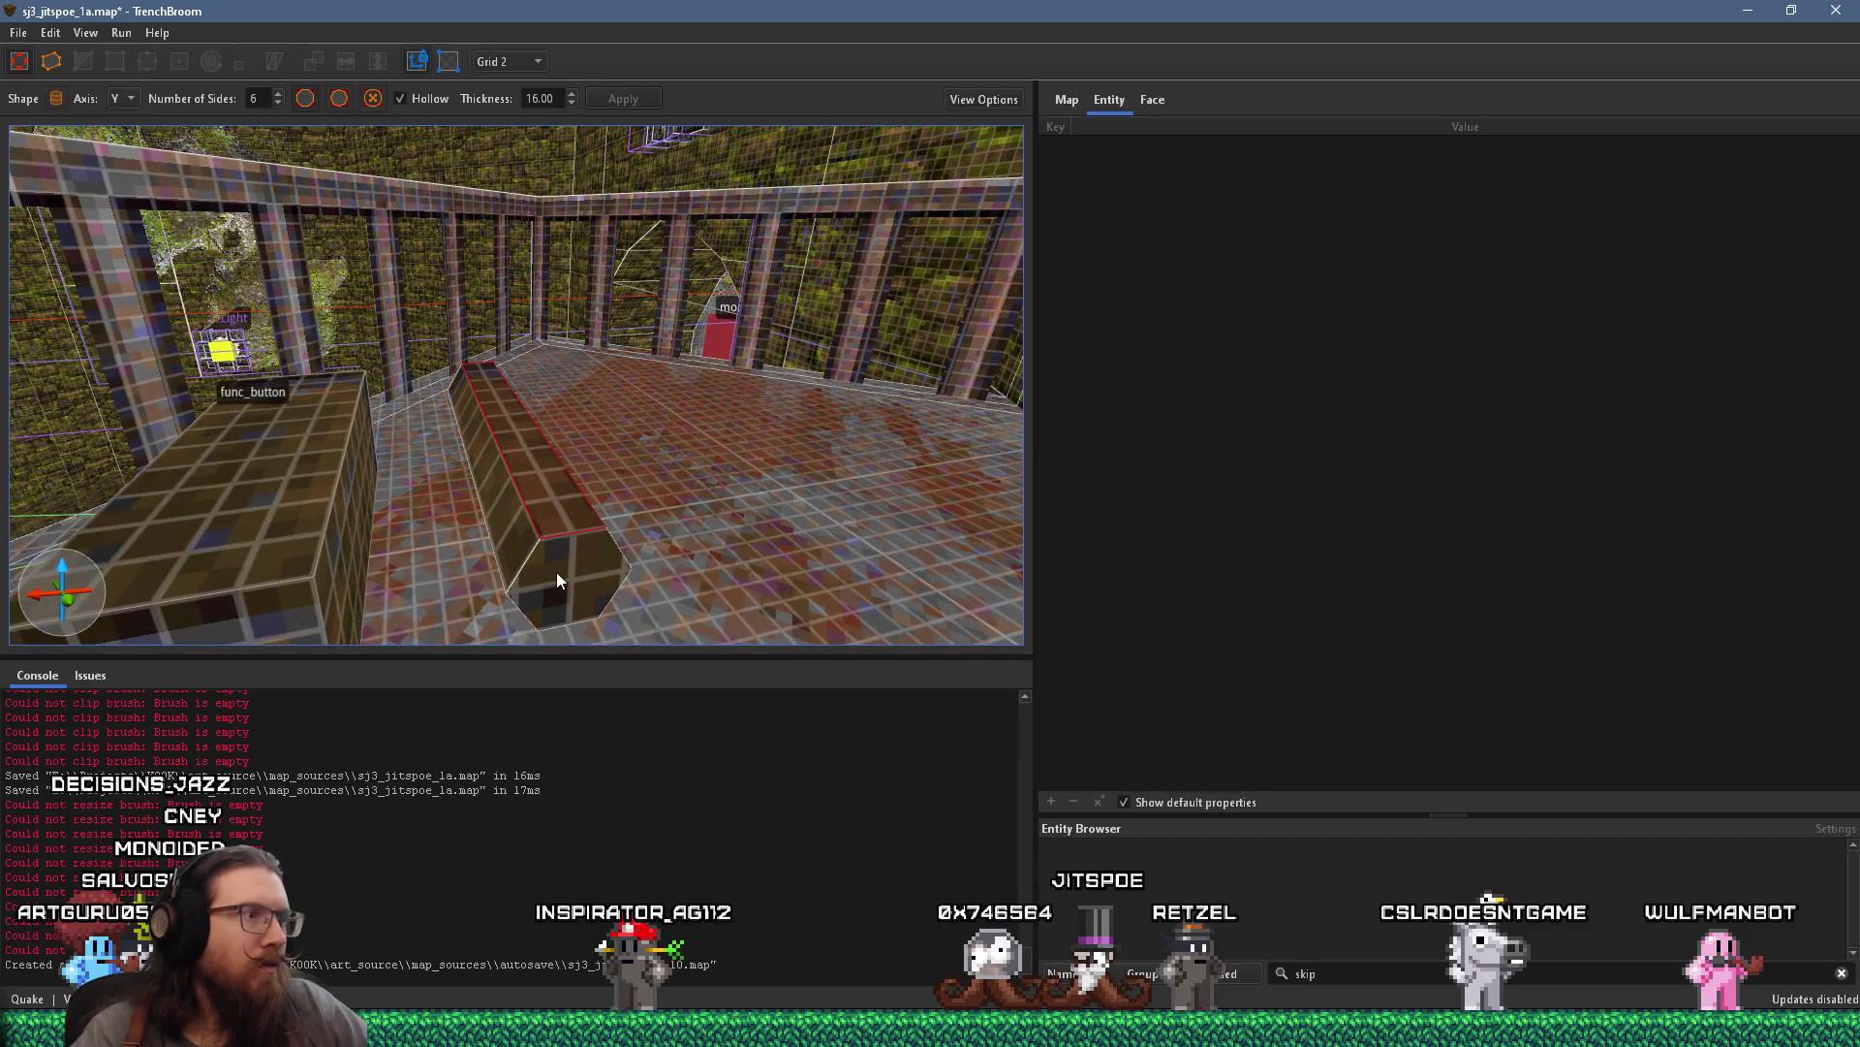
{"action": "scroll", "coordinate": [562, 576], "scroll_direction": "up", "scroll_amount": 3}
{"action": "mouse_move", "coordinate": [581, 454]}
{"action": "left_mouse_down"}
{"action": "mouse_move", "coordinate": [547, 319]}
{"action": "mouse_move", "coordinate": [539, 357]}
{"action": "mouse_move", "coordinate": [550, 381]}
{"action": "mouse_move", "coordinate": [563, 335]}
{"action": "left_mouse_up"}
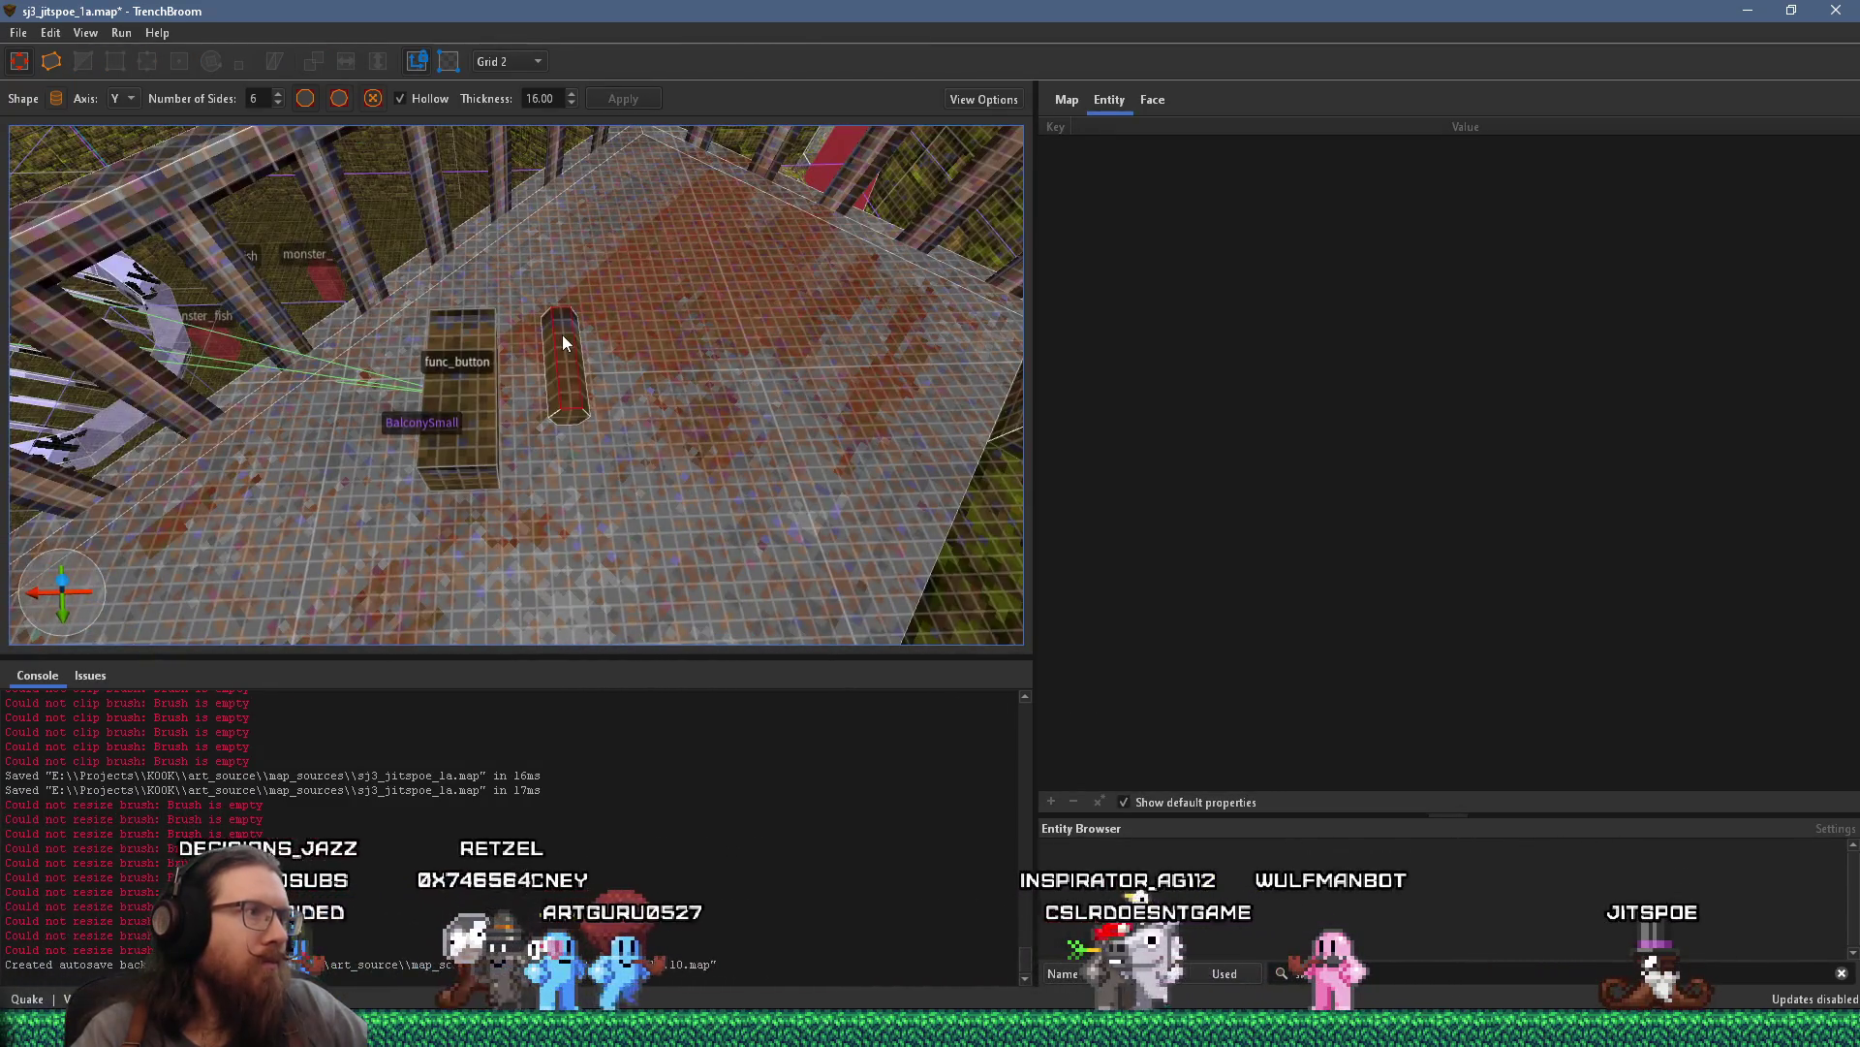
{"action": "left_click", "coordinate": [461, 427]}
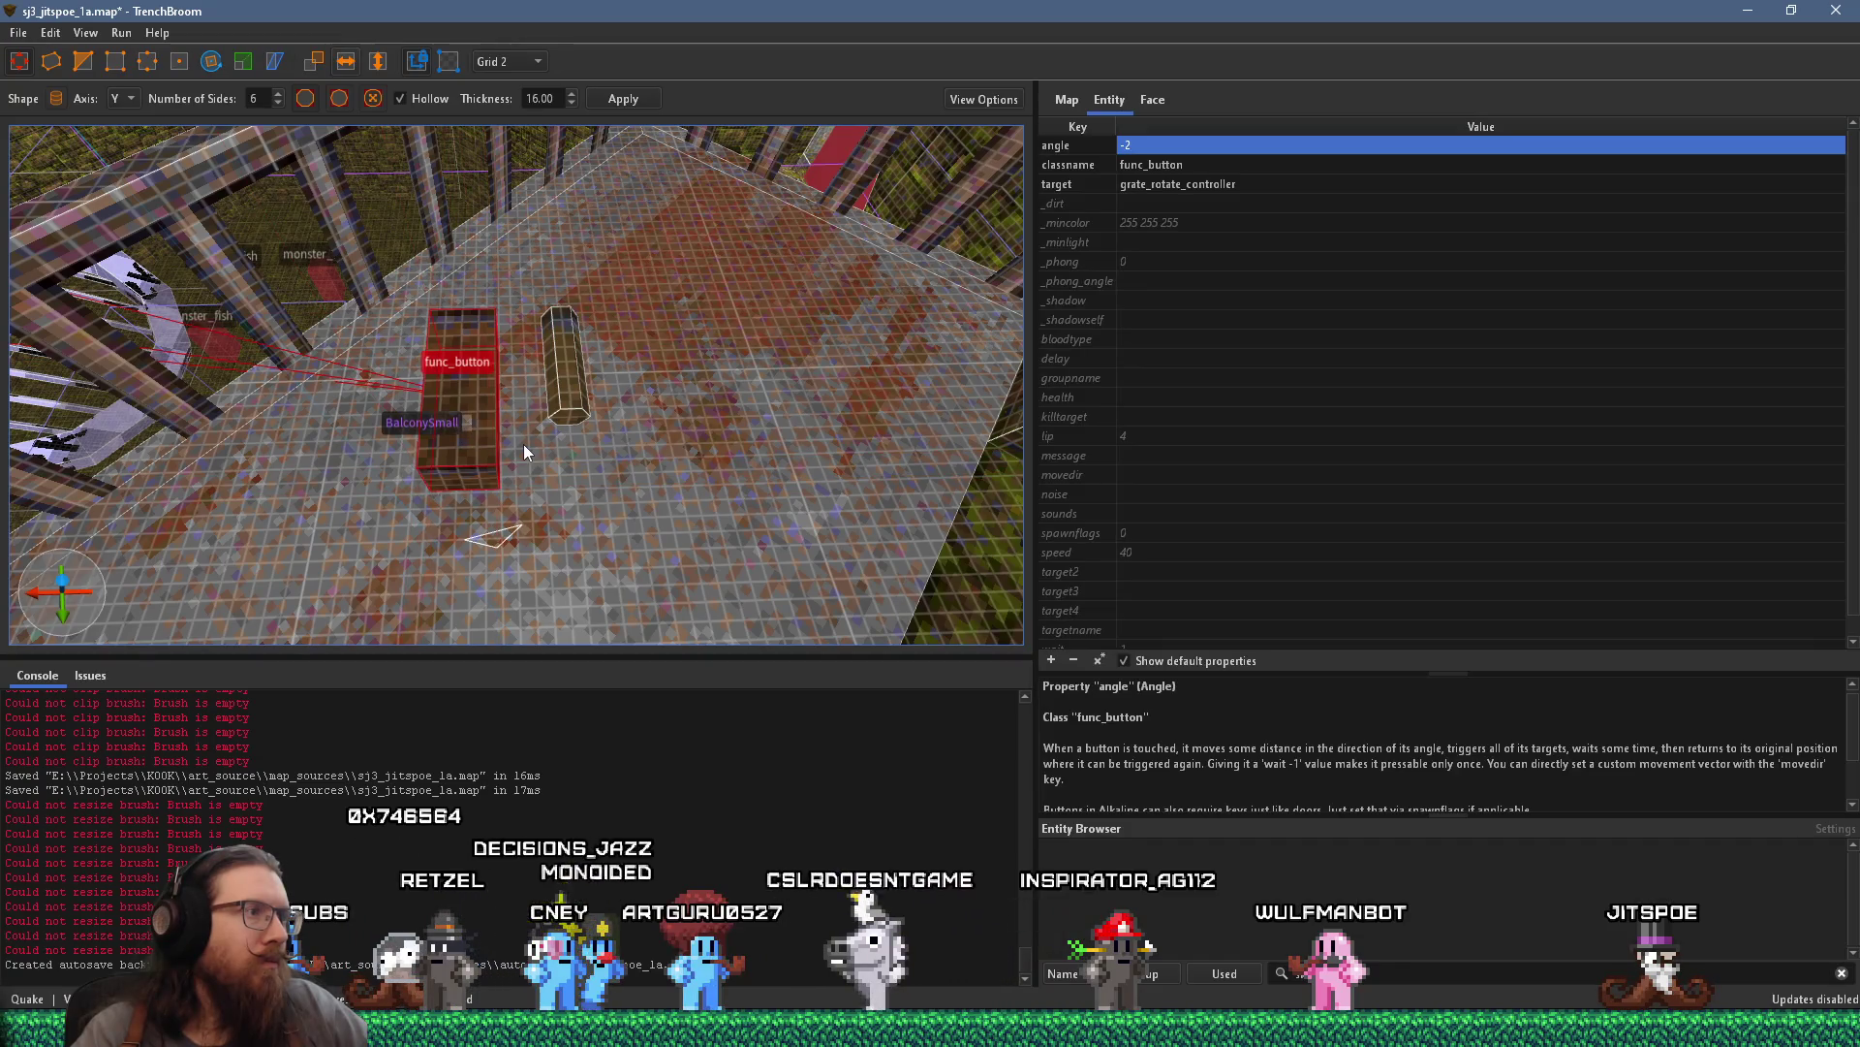
Move the hexagonal cylinder into the func_button entity and delete the old box brush
{"action": "left_click", "coordinate": [571, 391]}
{"action": "right_click", "coordinate": [452, 425]}
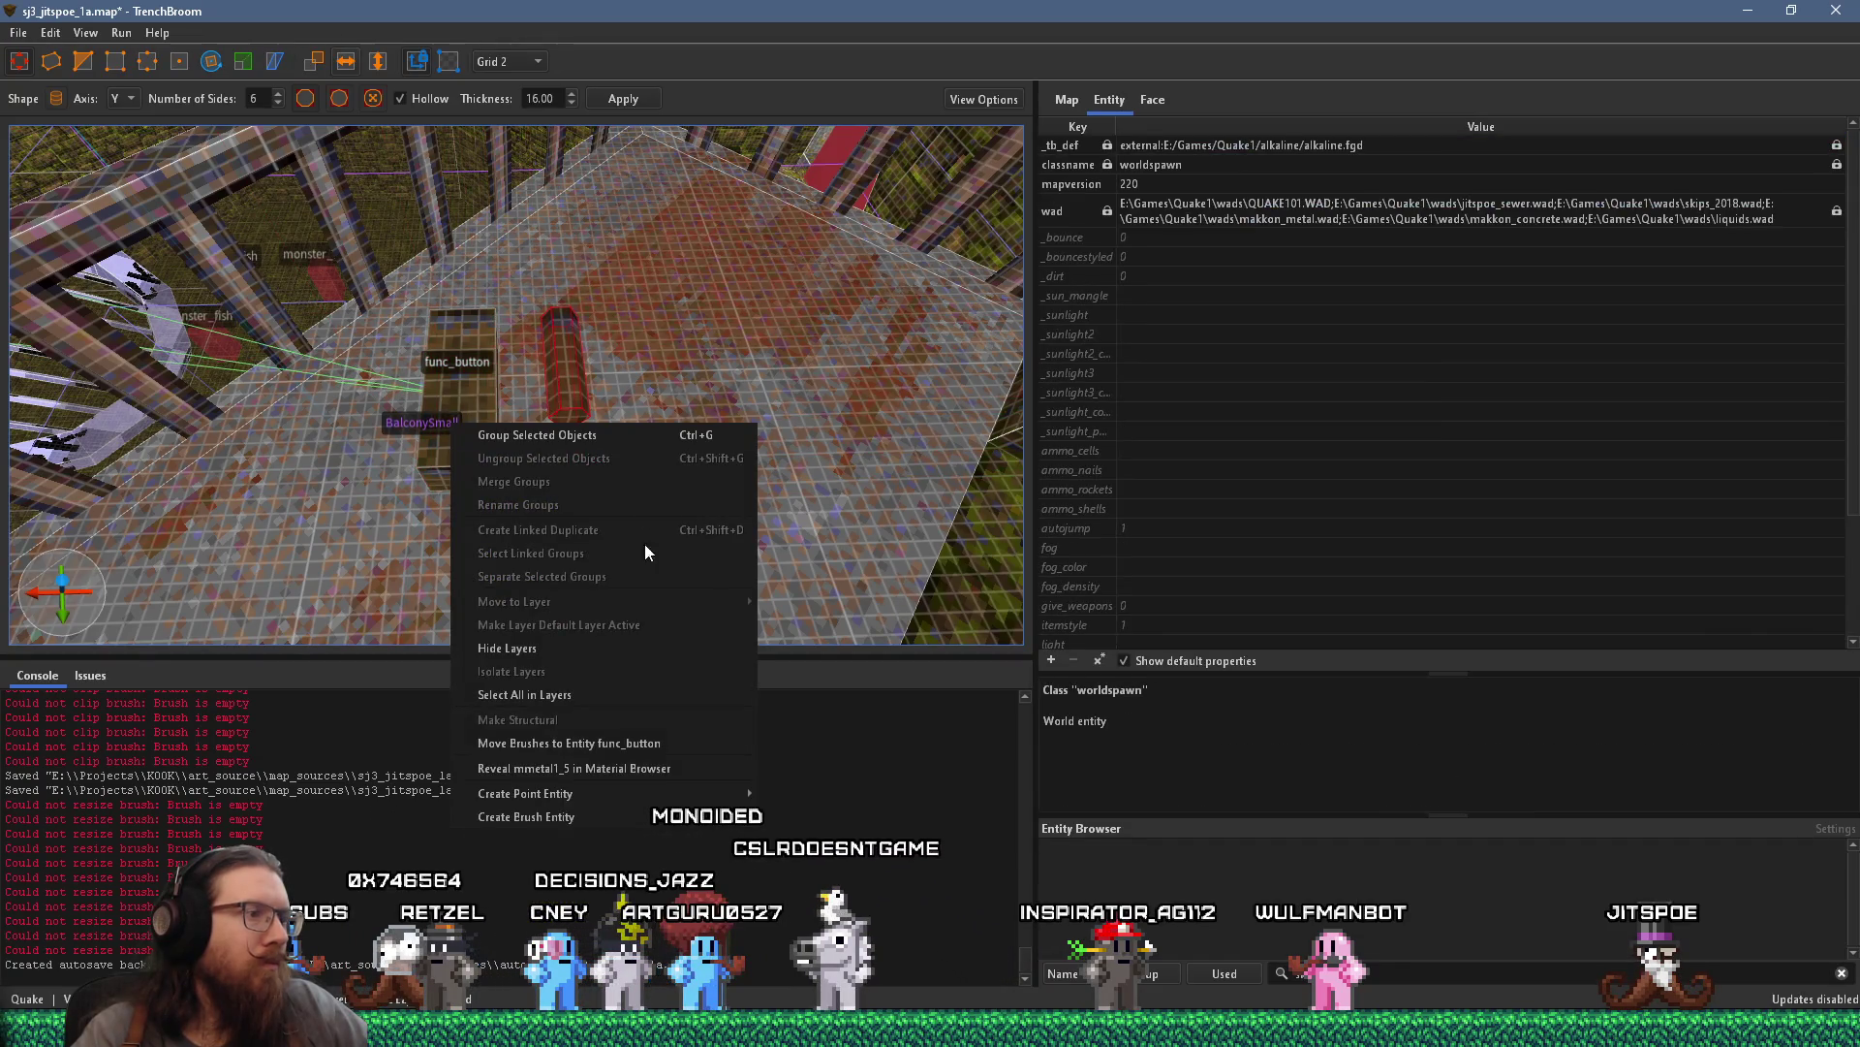
{"action": "left_click", "coordinate": [625, 745]}
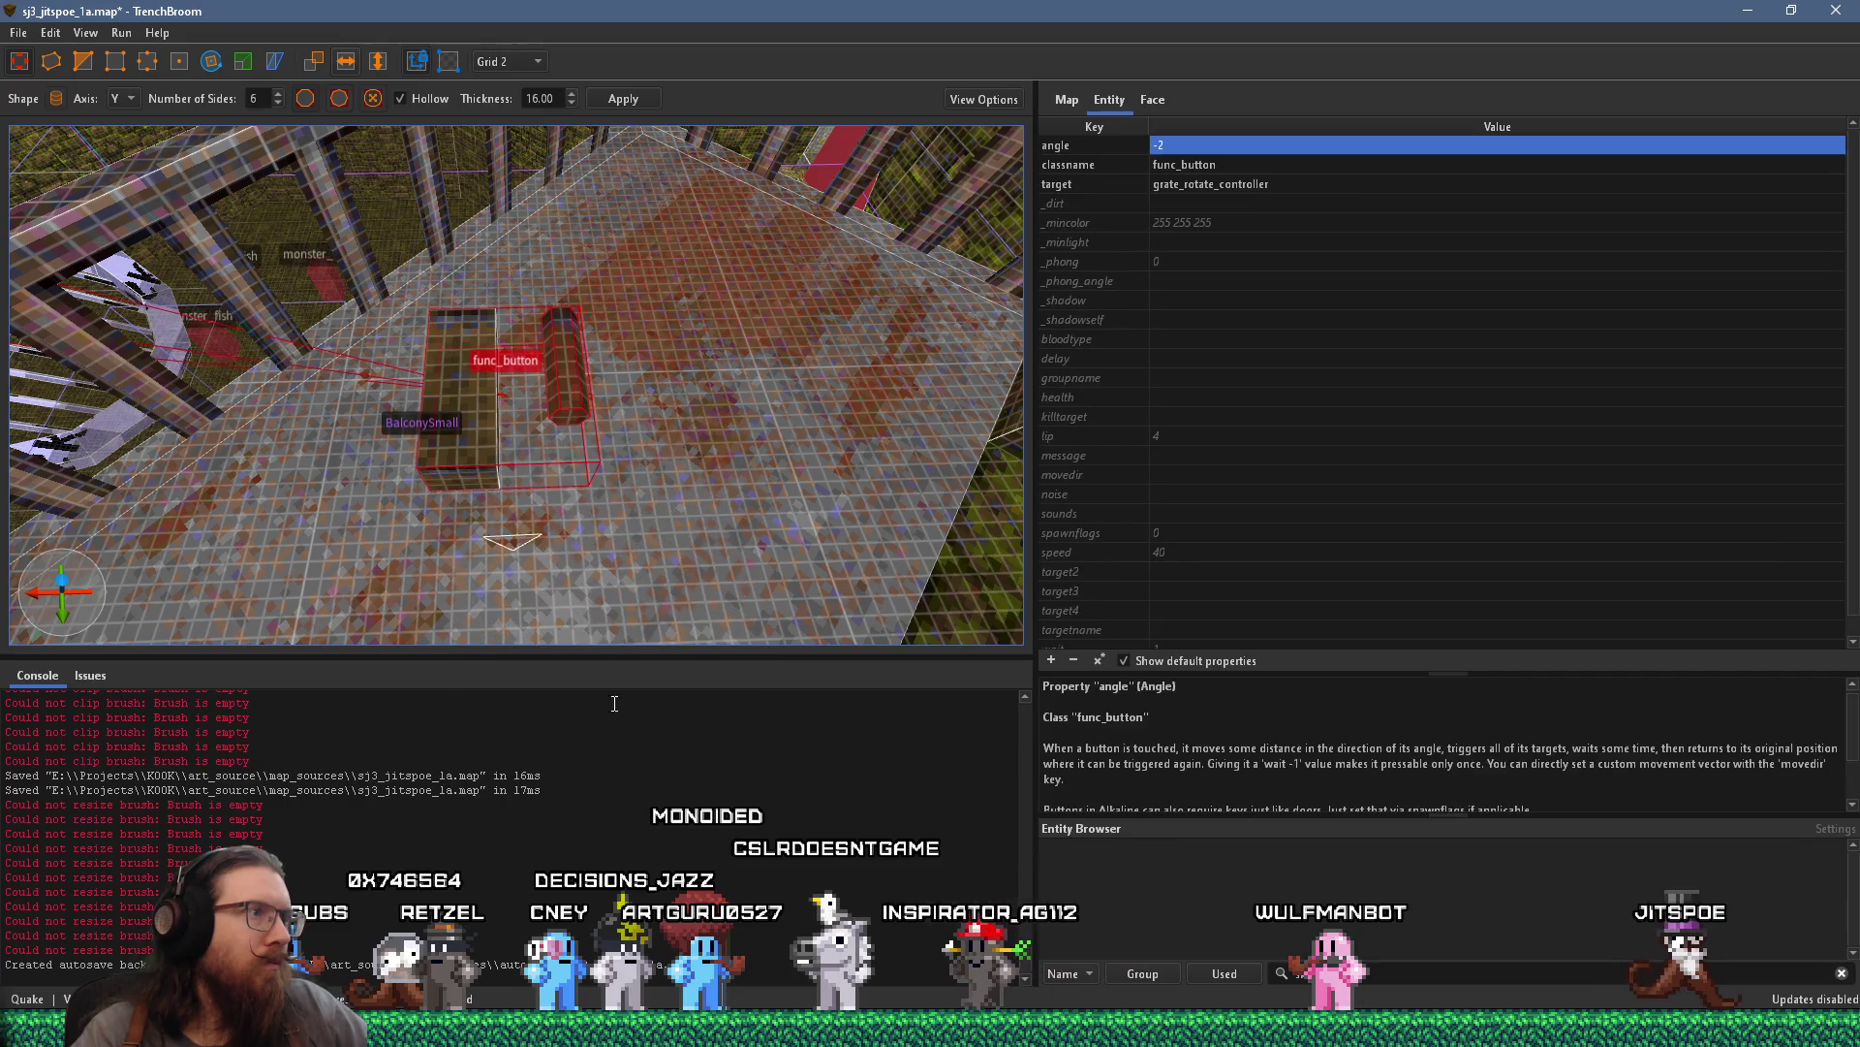
{"action": "key", "text": "Escape"}
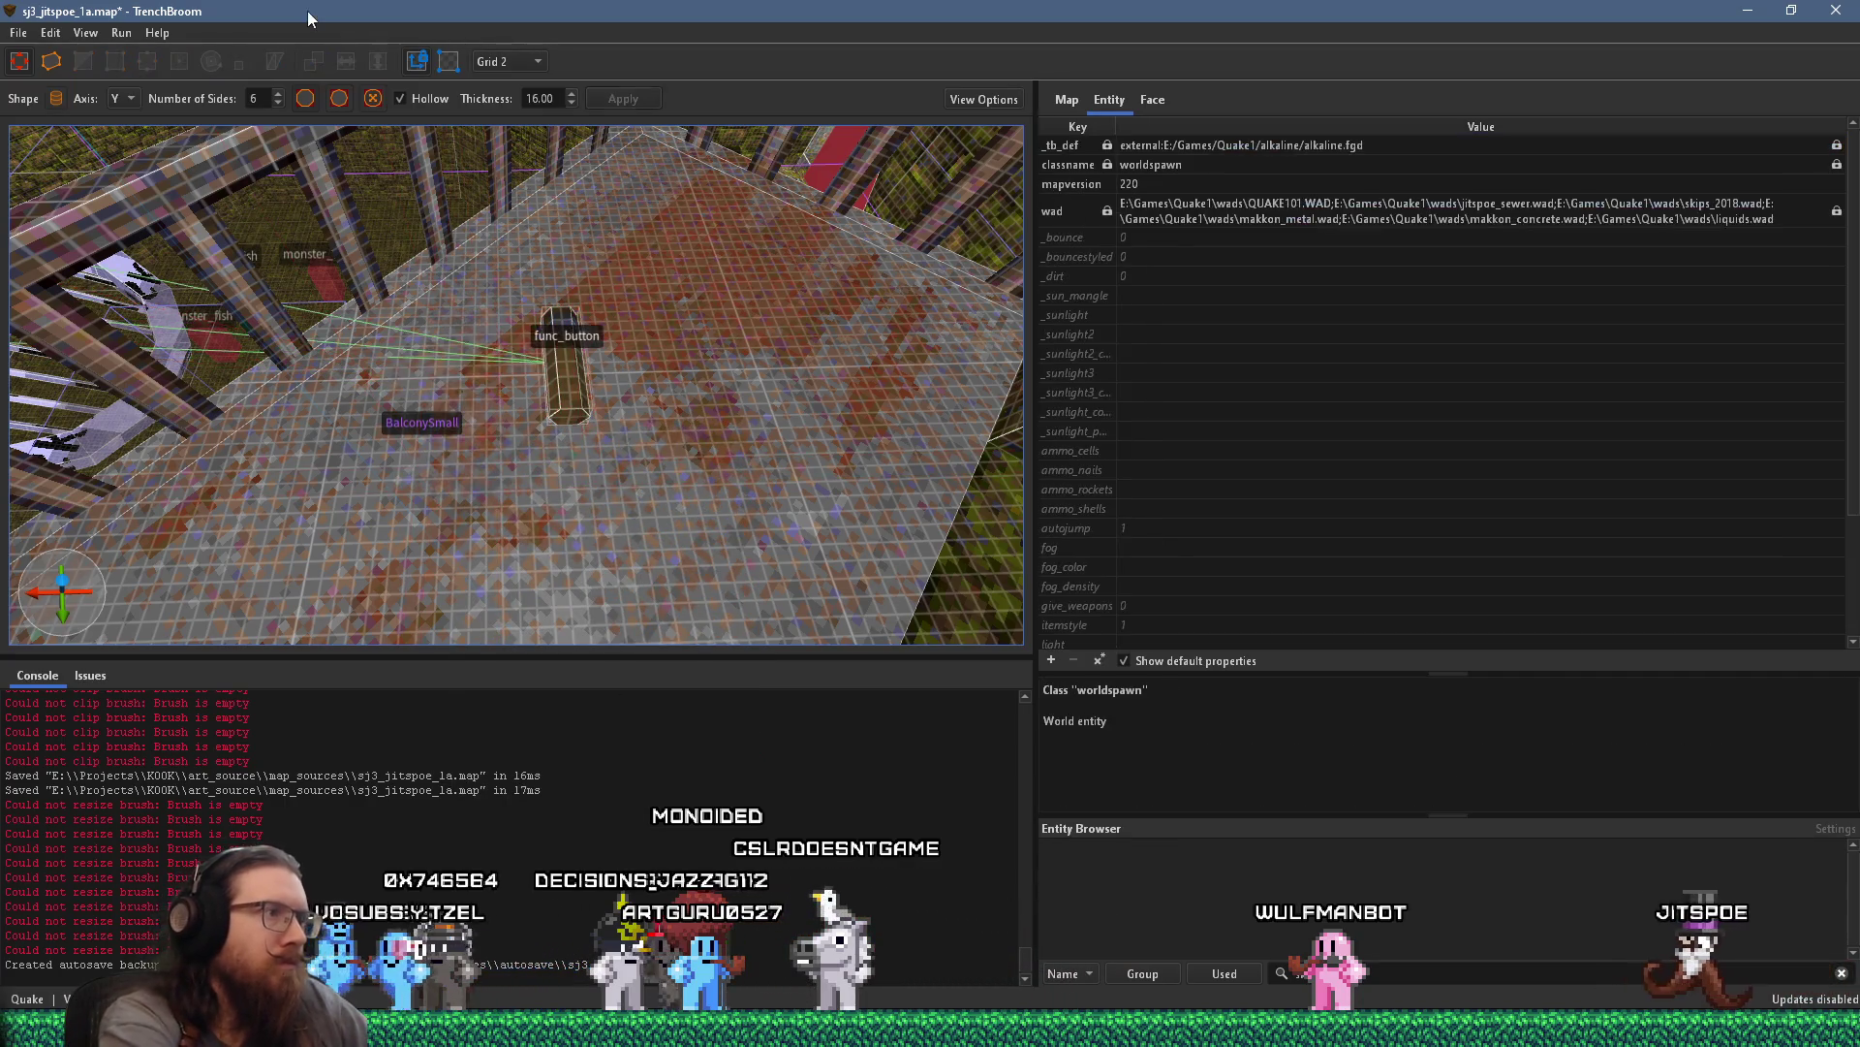
Select the func_button and switch to the Rotate tool centred on it
{"action": "scroll", "coordinate": [508, 426], "scroll_direction": "down", "scroll_amount": 3}
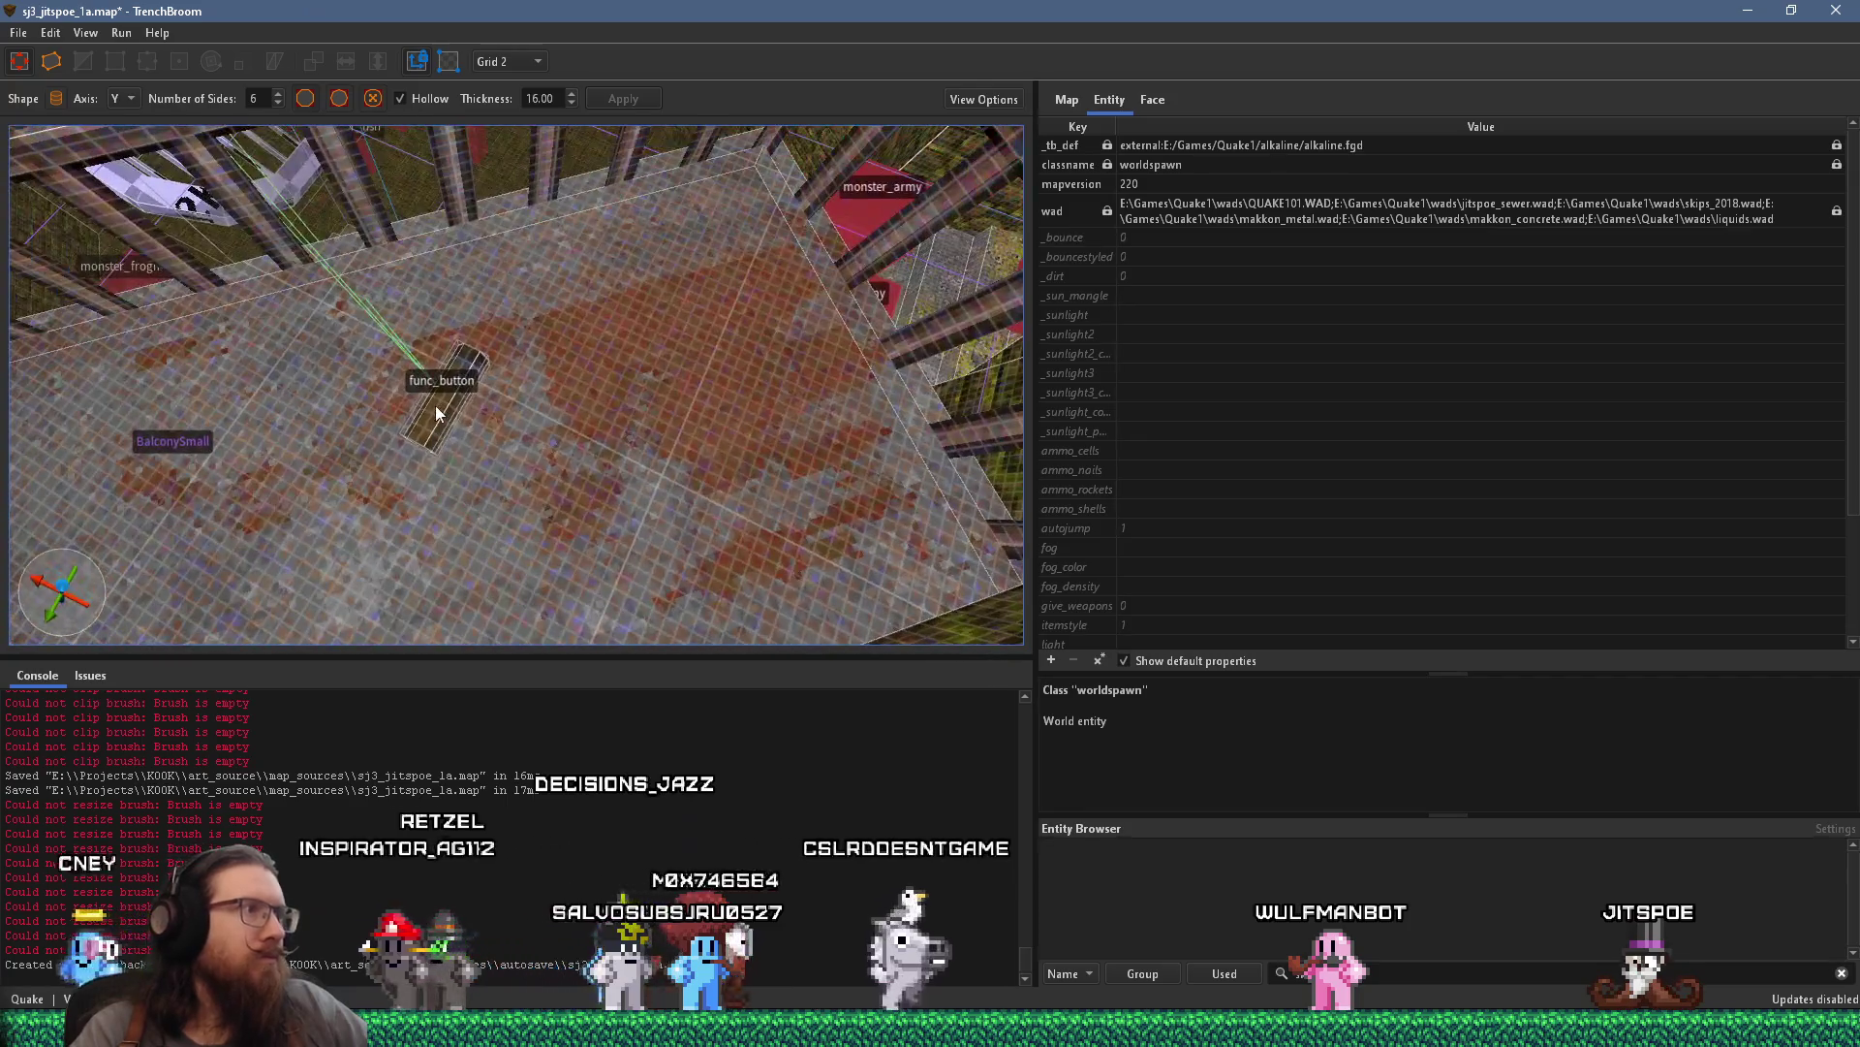
{"action": "left_click", "coordinate": [435, 406]}
{"action": "left_click", "coordinate": [209, 64]}
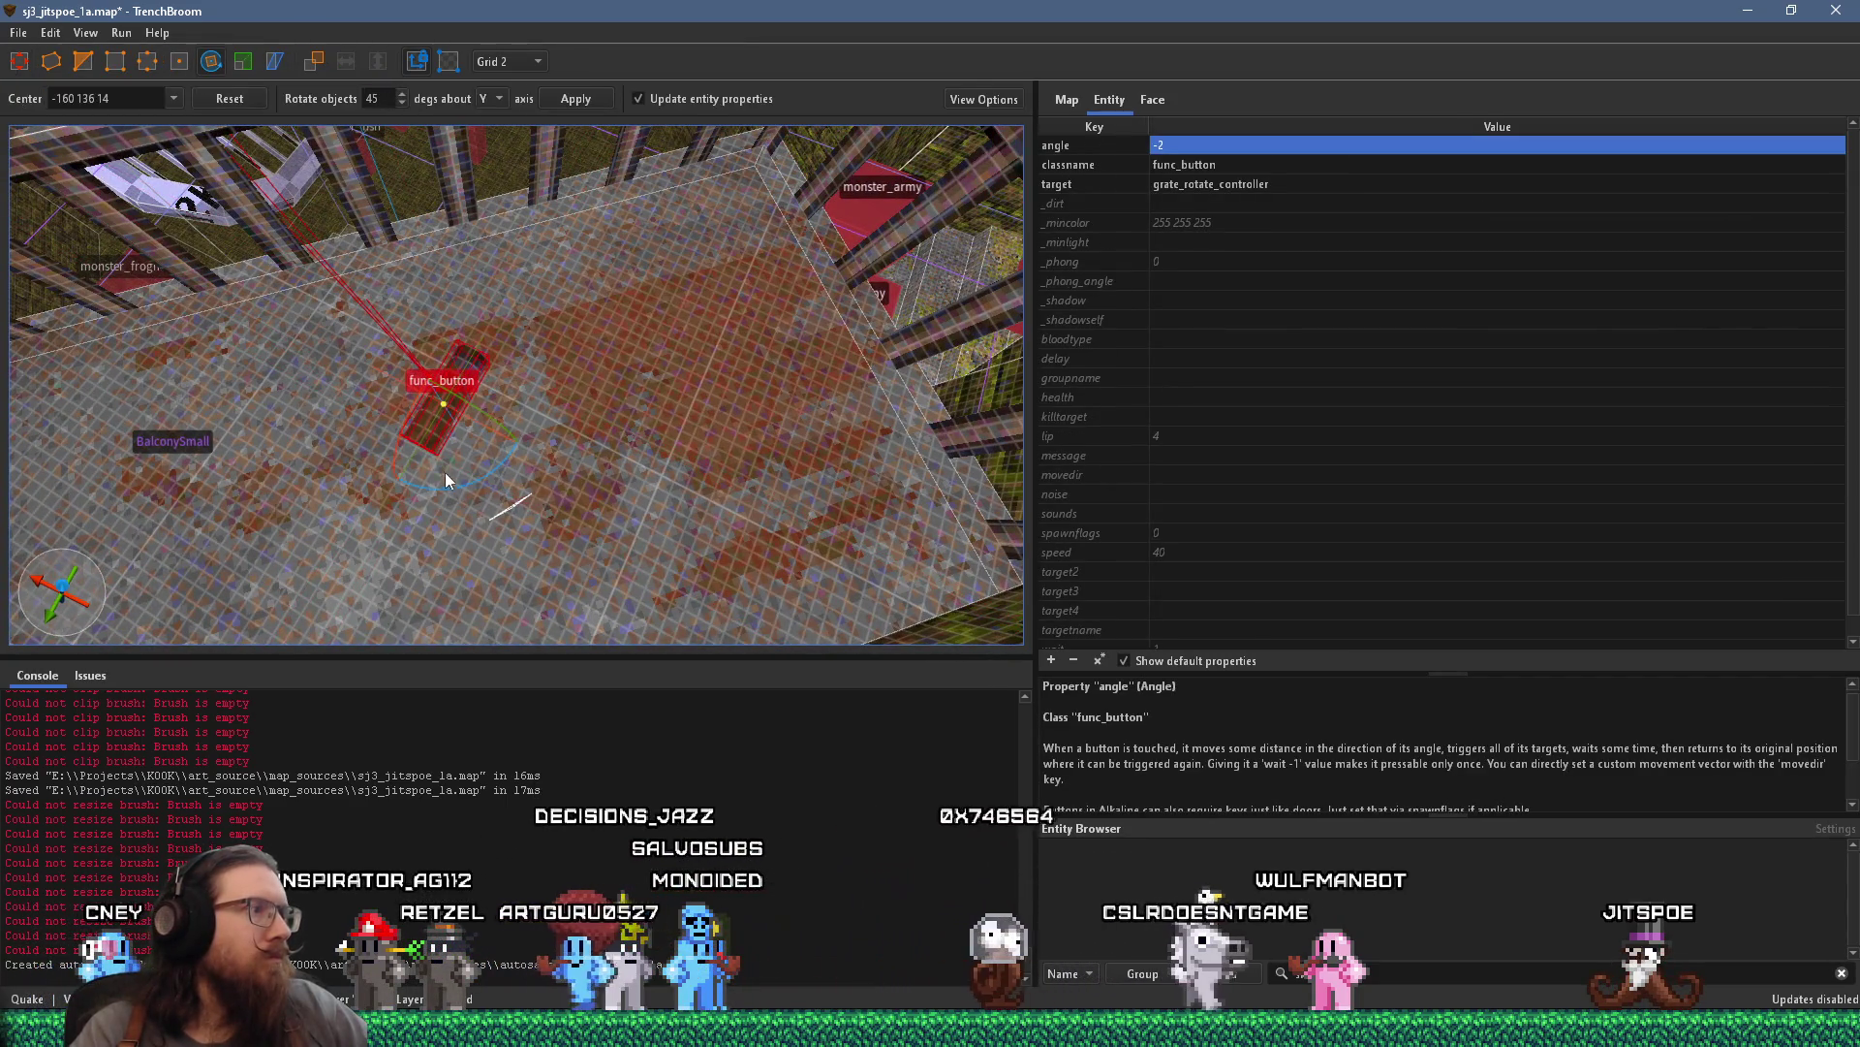
{"action": "key", "text": "ctrl+u"}
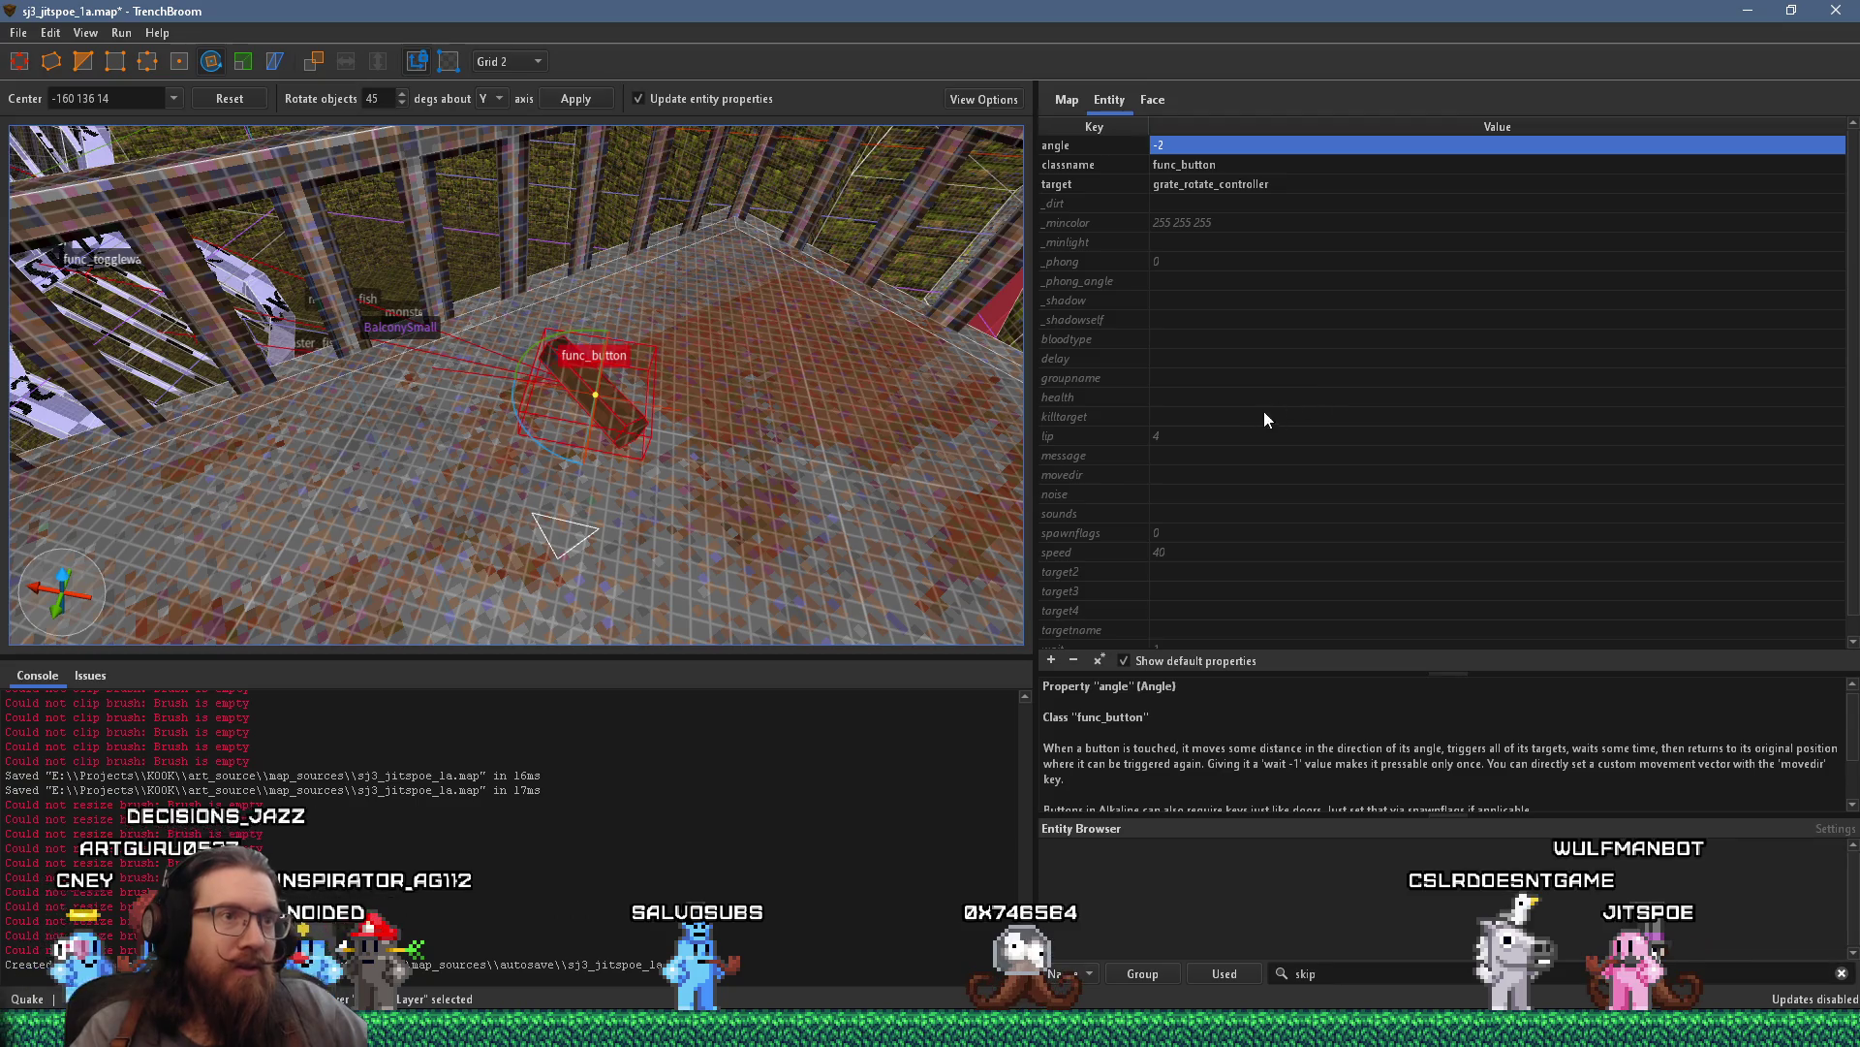
Set the func_button's lip property to -8
{"action": "left_click", "coordinate": [1234, 434]}
{"action": "left_click", "coordinate": [1243, 437]}
{"action": "type", "text": "-"}
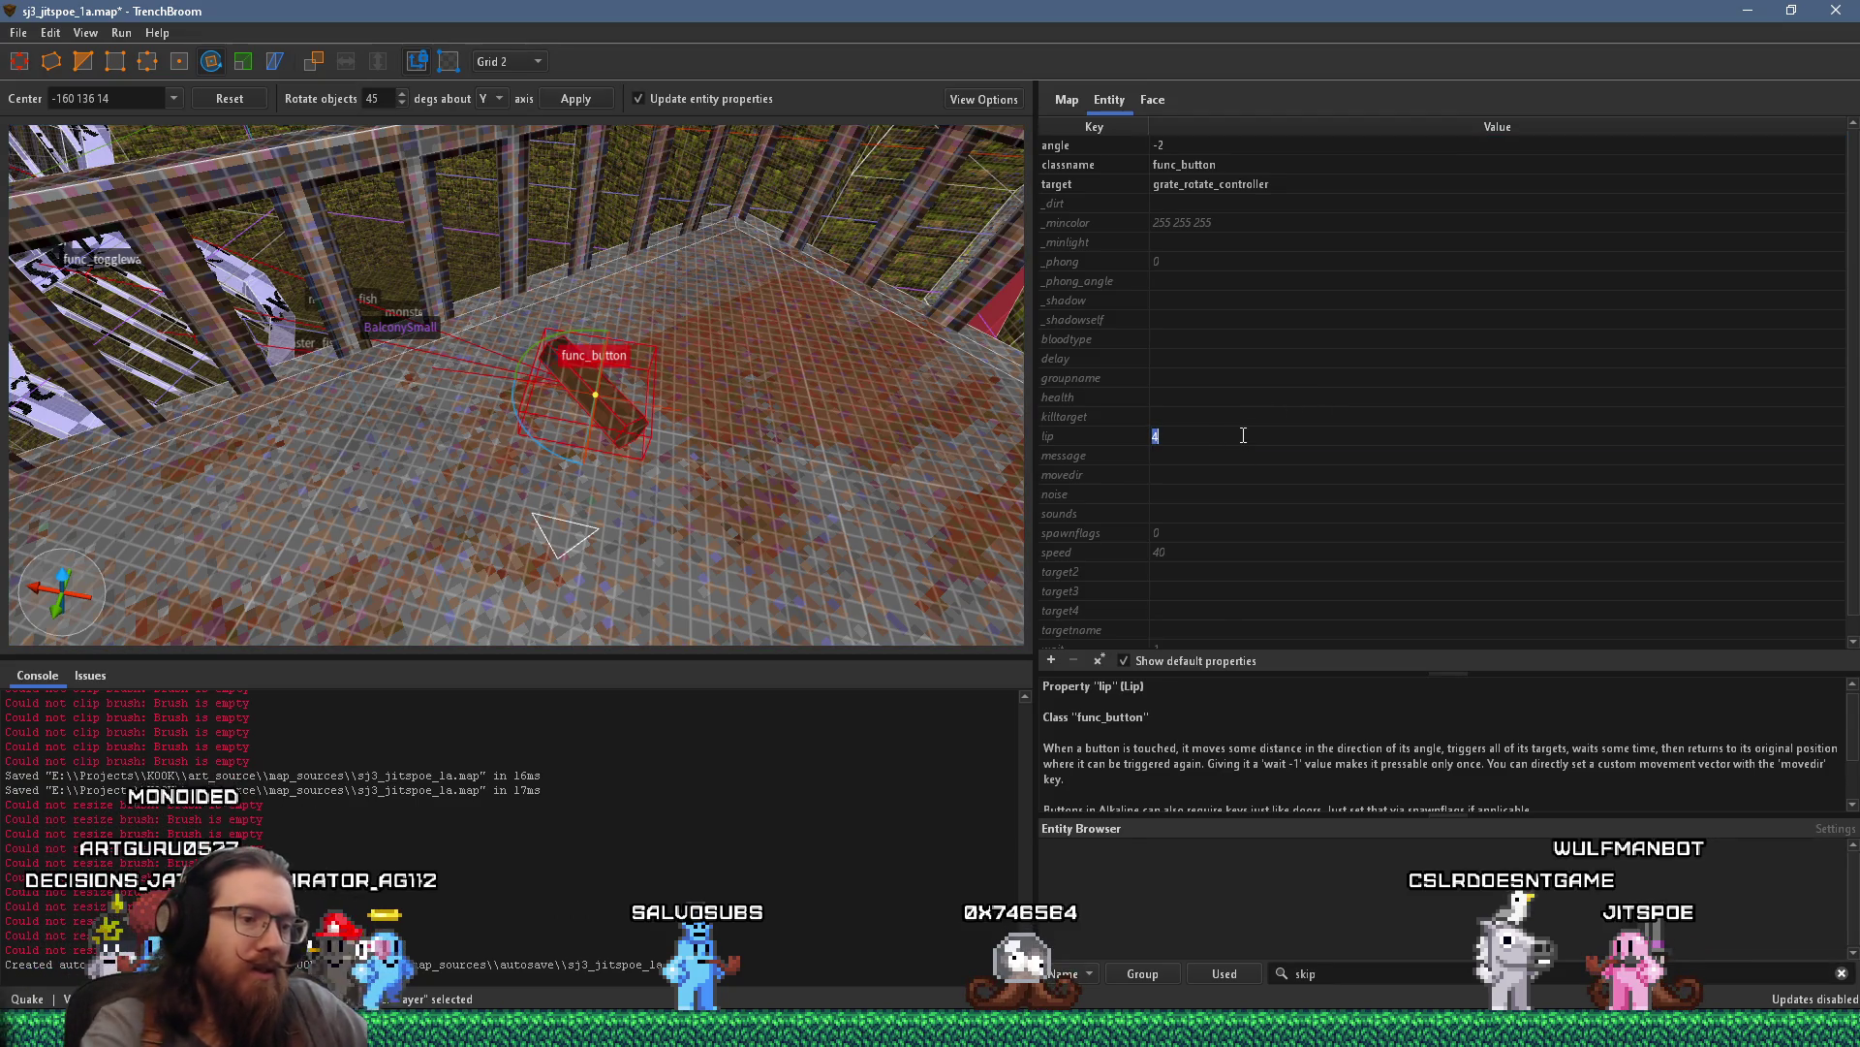
{"action": "type", "text": "8"}
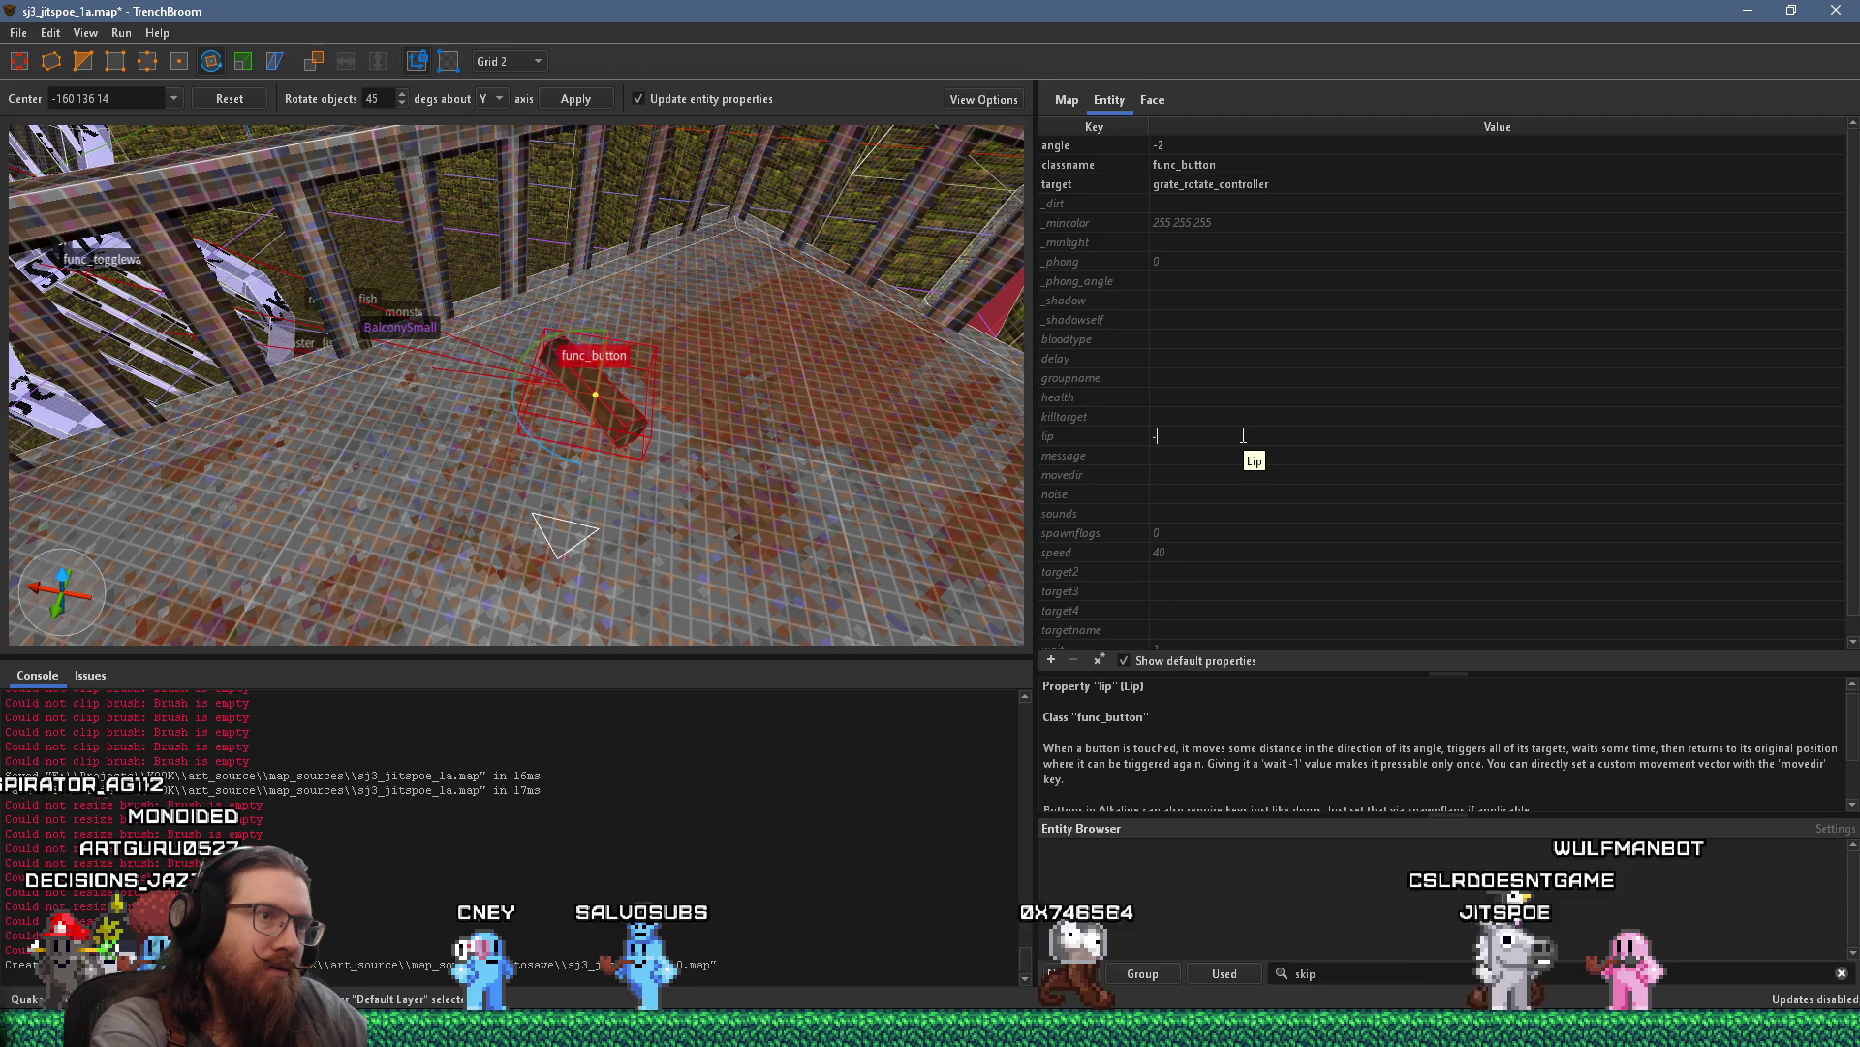
{"action": "key", "text": "Return"}
Exit the Rotate tool, deselect, and select a face of the button cylinder
{"action": "mouse_move", "coordinate": [743, 475]}
{"action": "left_mouse_down"}
{"action": "mouse_move", "coordinate": [698, 444]}
{"action": "mouse_move", "coordinate": [700, 380]}
{"action": "mouse_move", "coordinate": [592, 441]}
{"action": "mouse_move", "coordinate": [599, 466]}
{"action": "mouse_move", "coordinate": [542, 455]}
{"action": "left_mouse_up"}
{"action": "key", "text": "r"}
{"action": "scroll", "coordinate": [540, 454], "scroll_direction": "up", "scroll_amount": 5}
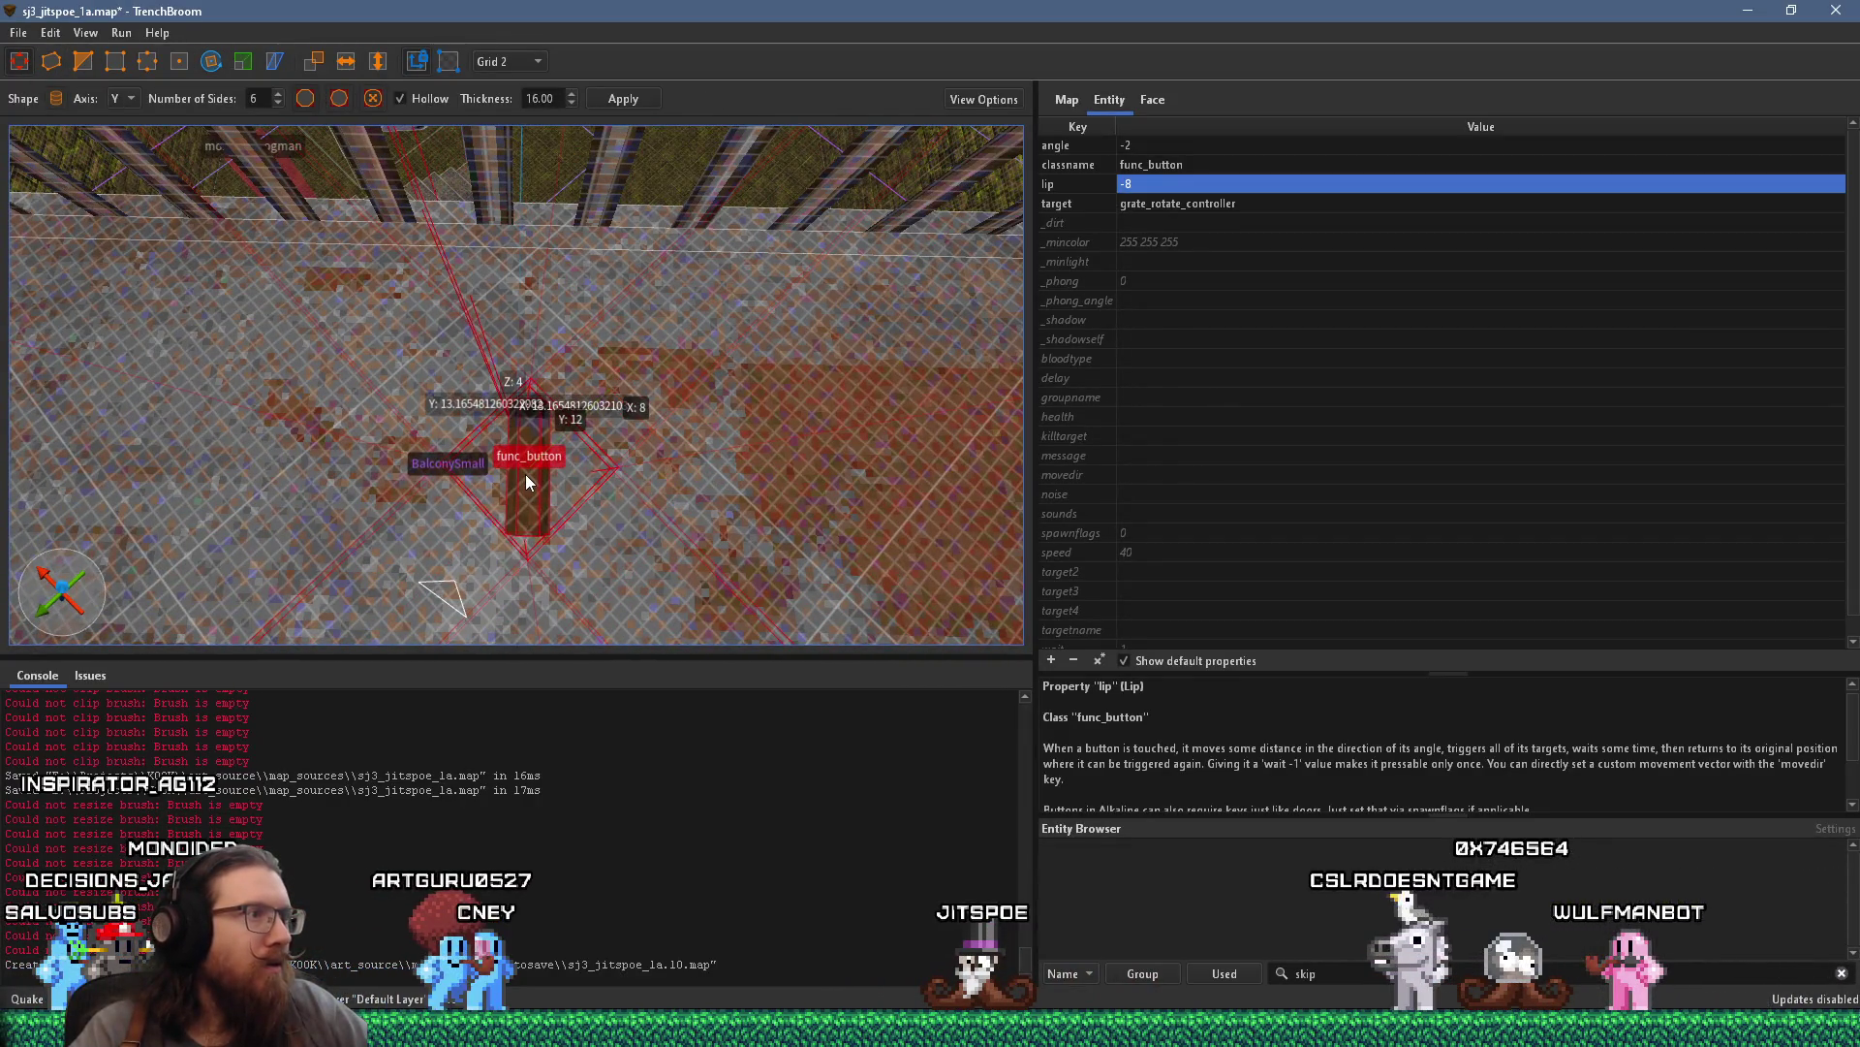
{"action": "scroll", "coordinate": [537, 465], "scroll_direction": "down", "scroll_amount": 5}
{"action": "mouse_move", "coordinate": [550, 456]}
{"action": "left_mouse_down"}
{"action": "mouse_move", "coordinate": [514, 389]}
{"action": "mouse_move", "coordinate": [526, 205]}
{"action": "mouse_move", "coordinate": [553, 270]}
{"action": "left_mouse_up"}
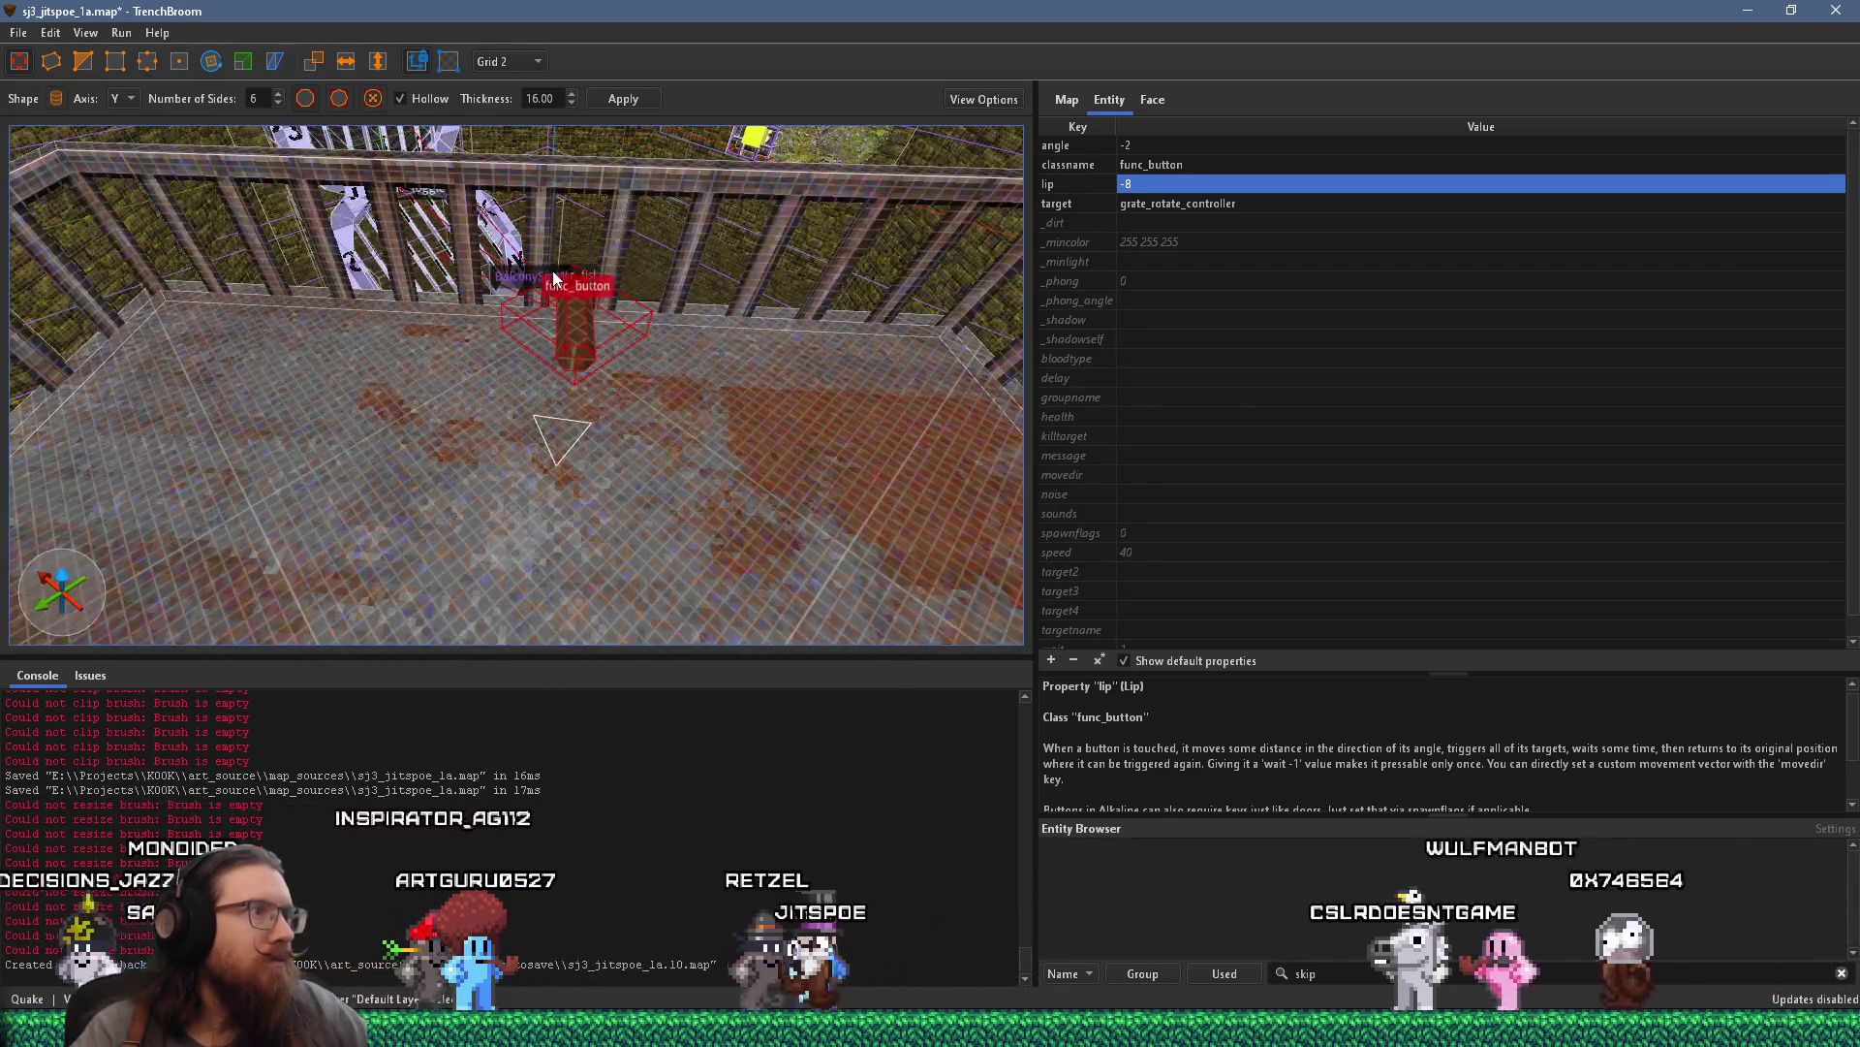
{"action": "key", "text": "Escape"}
{"action": "mouse_move", "coordinate": [537, 365]}
{"action": "left_mouse_down"}
{"action": "mouse_move", "coordinate": [544, 410]}
{"action": "mouse_move", "coordinate": [735, 478]}
{"action": "mouse_move", "coordinate": [686, 513]}
{"action": "mouse_move", "coordinate": [630, 460]}
{"action": "mouse_move", "coordinate": [642, 331]}
{"action": "mouse_move", "coordinate": [622, 453]}
{"action": "mouse_move", "coordinate": [496, 298]}
{"action": "left_mouse_up"}
{"action": "scroll", "coordinate": [464, 365], "scroll_direction": "up", "scroll_amount": 3}
{"action": "left_click", "coordinate": [574, 217], "text": "shift"}
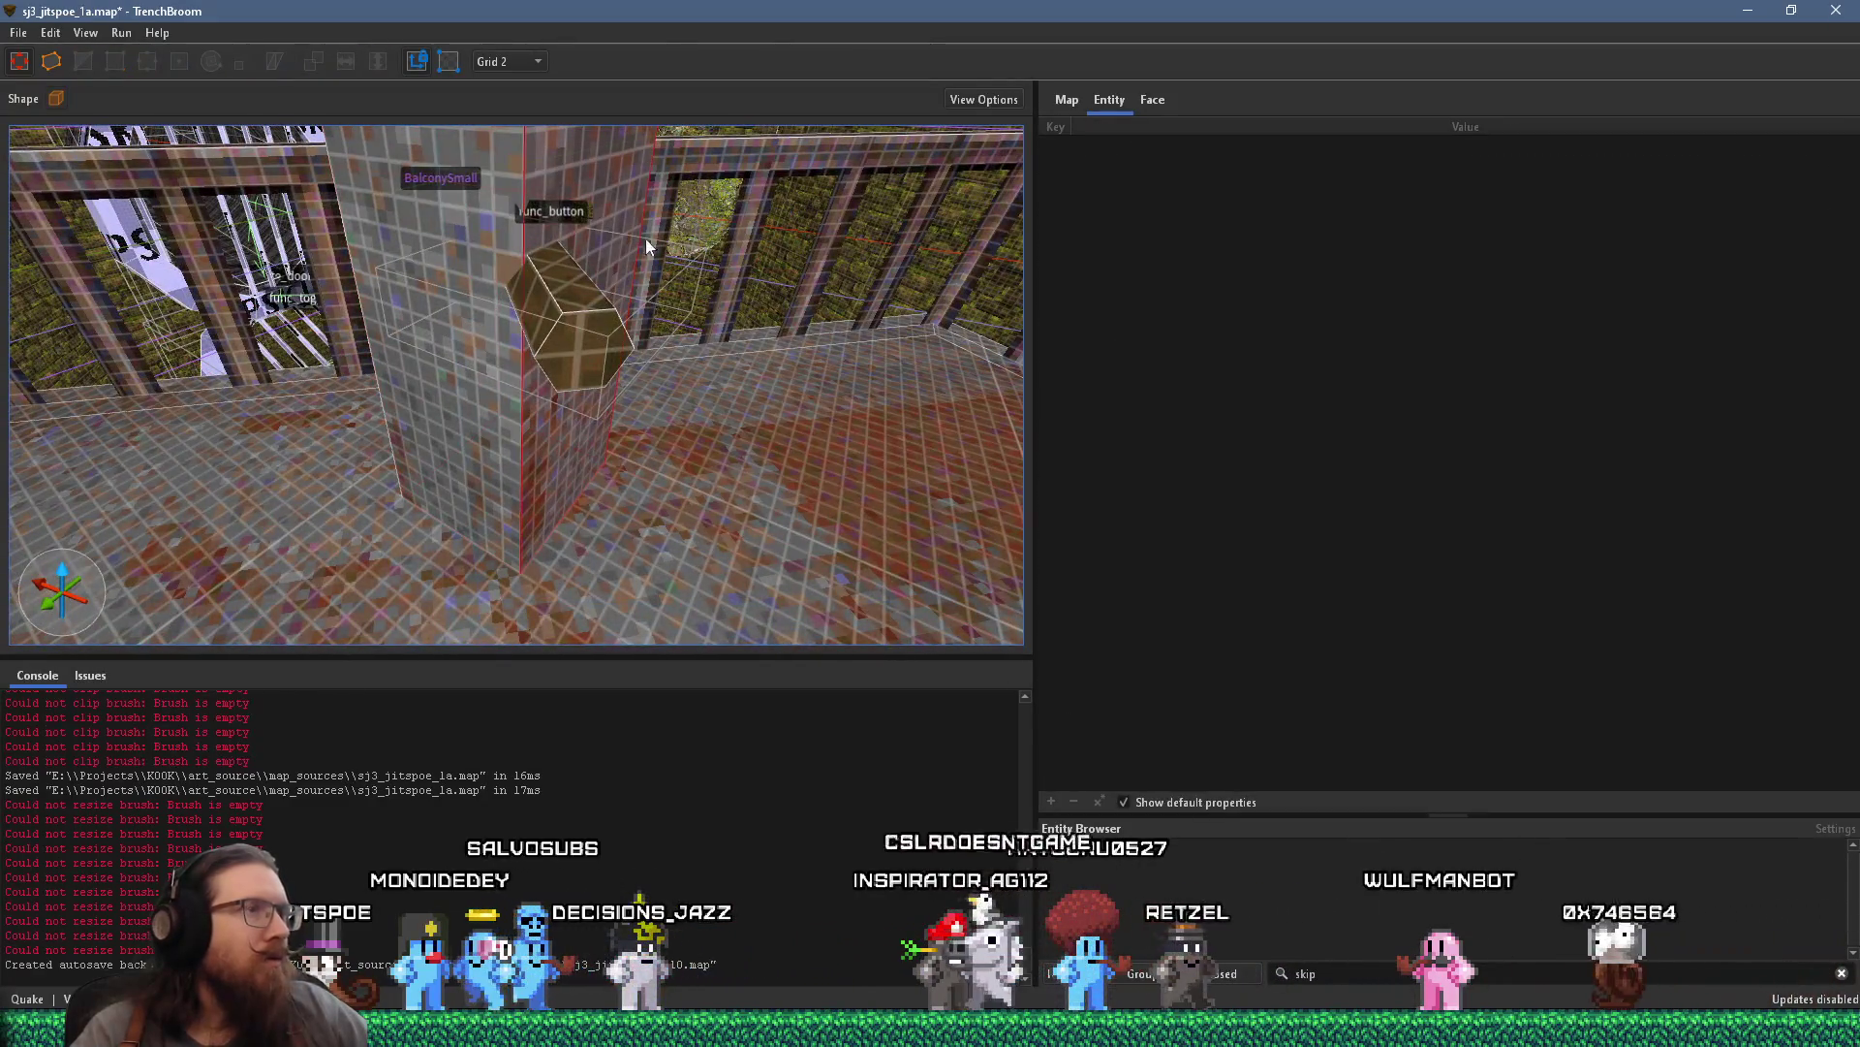
Filter the Material Browser for iron materials from the Face tab
{"action": "left_click", "coordinate": [1153, 100]}
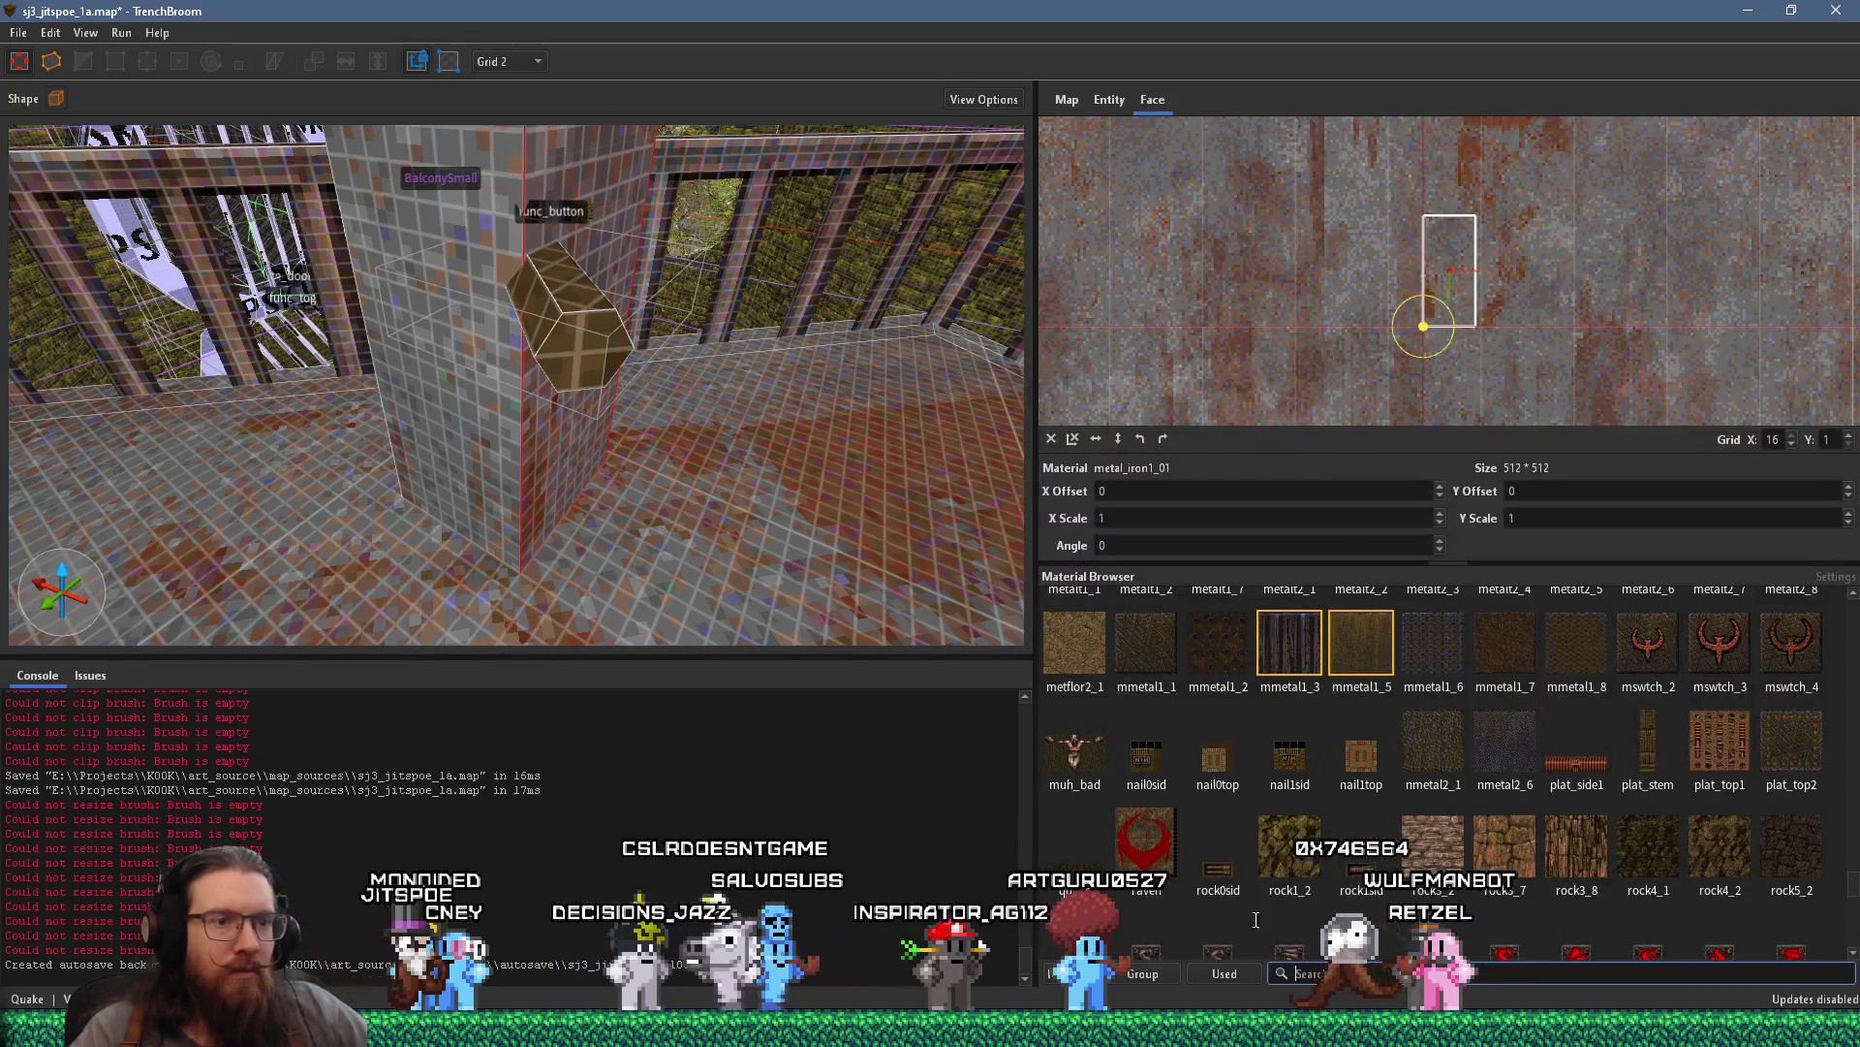
{"action": "type", "text": "iro"}
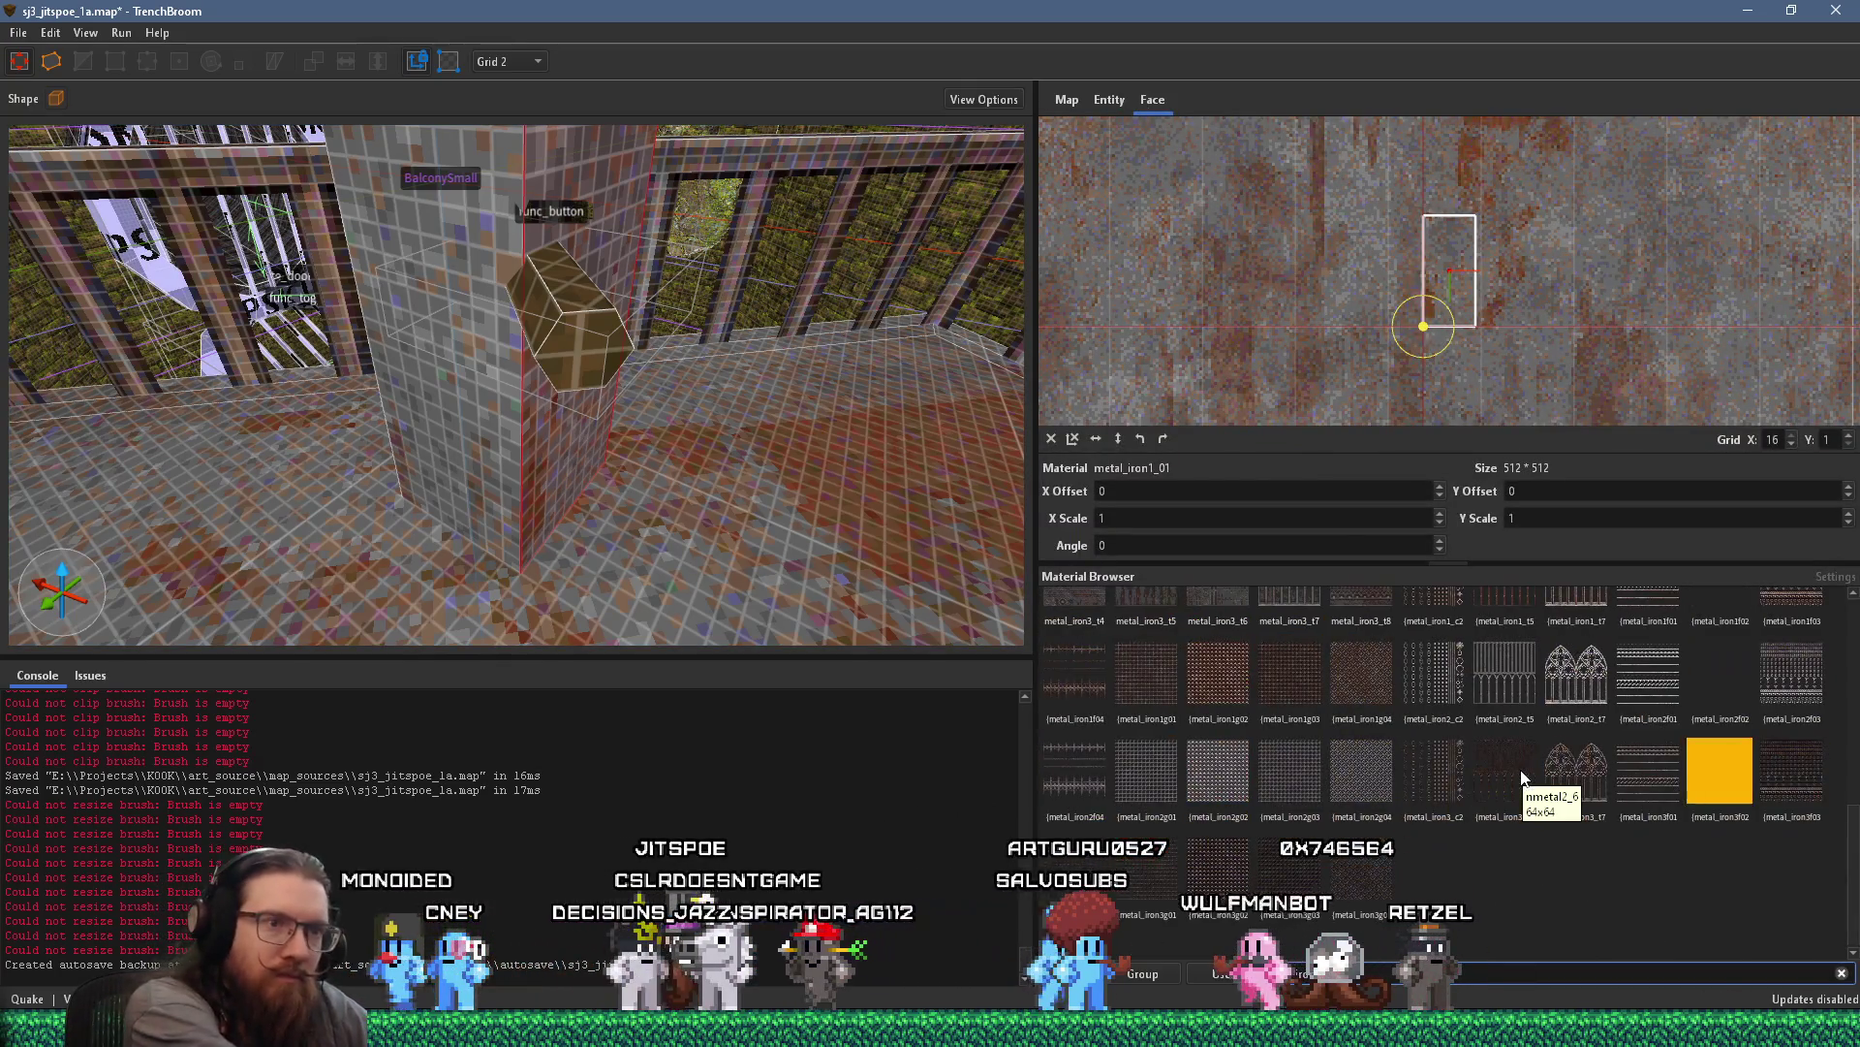
{"action": "scroll", "coordinate": [1647, 854], "scroll_direction": "down", "scroll_amount": 2}
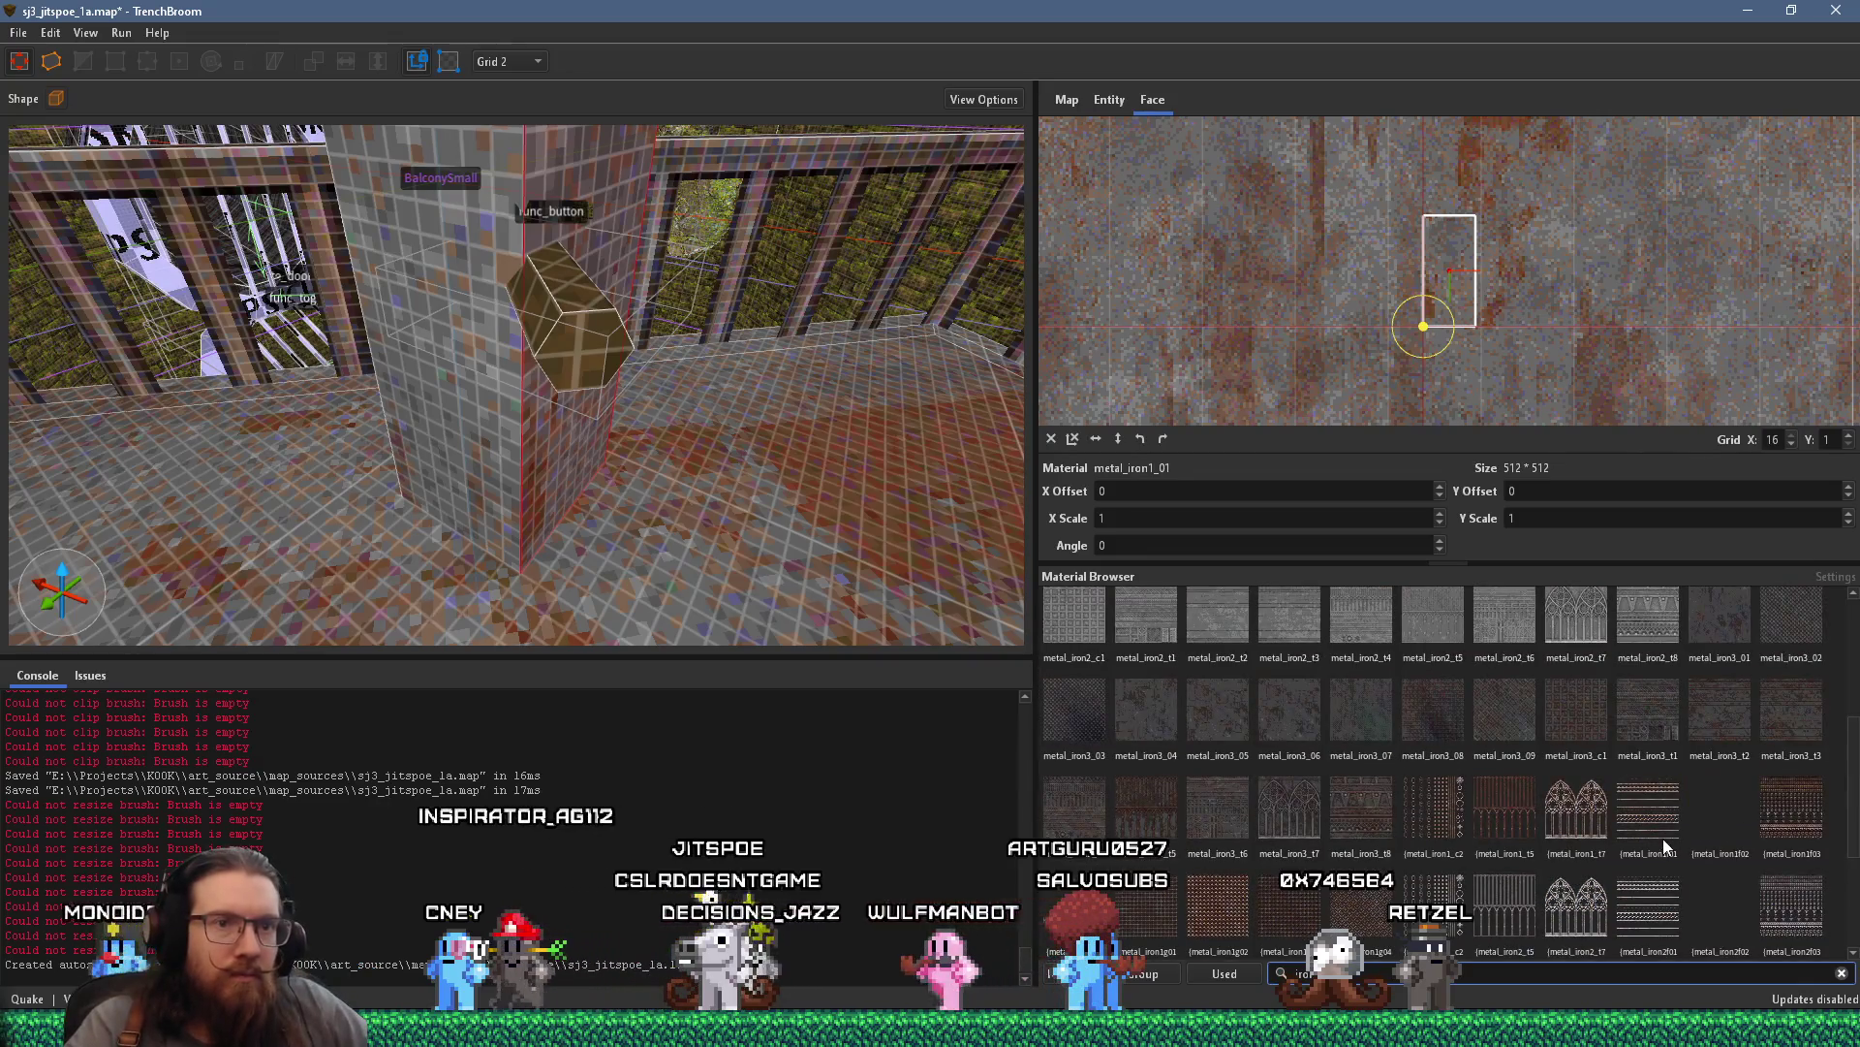
{"action": "scroll", "coordinate": [1663, 844], "scroll_direction": "up", "scroll_amount": 1}
Select a ceiling face to look up its metal_iron1_t3 material
{"action": "mouse_move", "coordinate": [794, 544]}
{"action": "left_mouse_down"}
{"action": "mouse_move", "coordinate": [697, 452]}
{"action": "mouse_move", "coordinate": [793, 417]}
{"action": "mouse_move", "coordinate": [554, 281]}
{"action": "mouse_move", "coordinate": [775, 402]}
{"action": "mouse_move", "coordinate": [577, 390]}
{"action": "mouse_move", "coordinate": [630, 438]}
{"action": "mouse_move", "coordinate": [559, 349]}
{"action": "mouse_move", "coordinate": [586, 348]}
{"action": "mouse_move", "coordinate": [583, 321]}
{"action": "mouse_move", "coordinate": [699, 351]}
{"action": "mouse_move", "coordinate": [819, 502]}
{"action": "mouse_move", "coordinate": [652, 447]}
{"action": "mouse_move", "coordinate": [747, 475]}
{"action": "mouse_move", "coordinate": [568, 448]}
{"action": "mouse_move", "coordinate": [795, 502]}
{"action": "left_mouse_up"}
{"action": "key", "text": "Escape"}
{"action": "left_click", "coordinate": [686, 299], "text": "shift"}
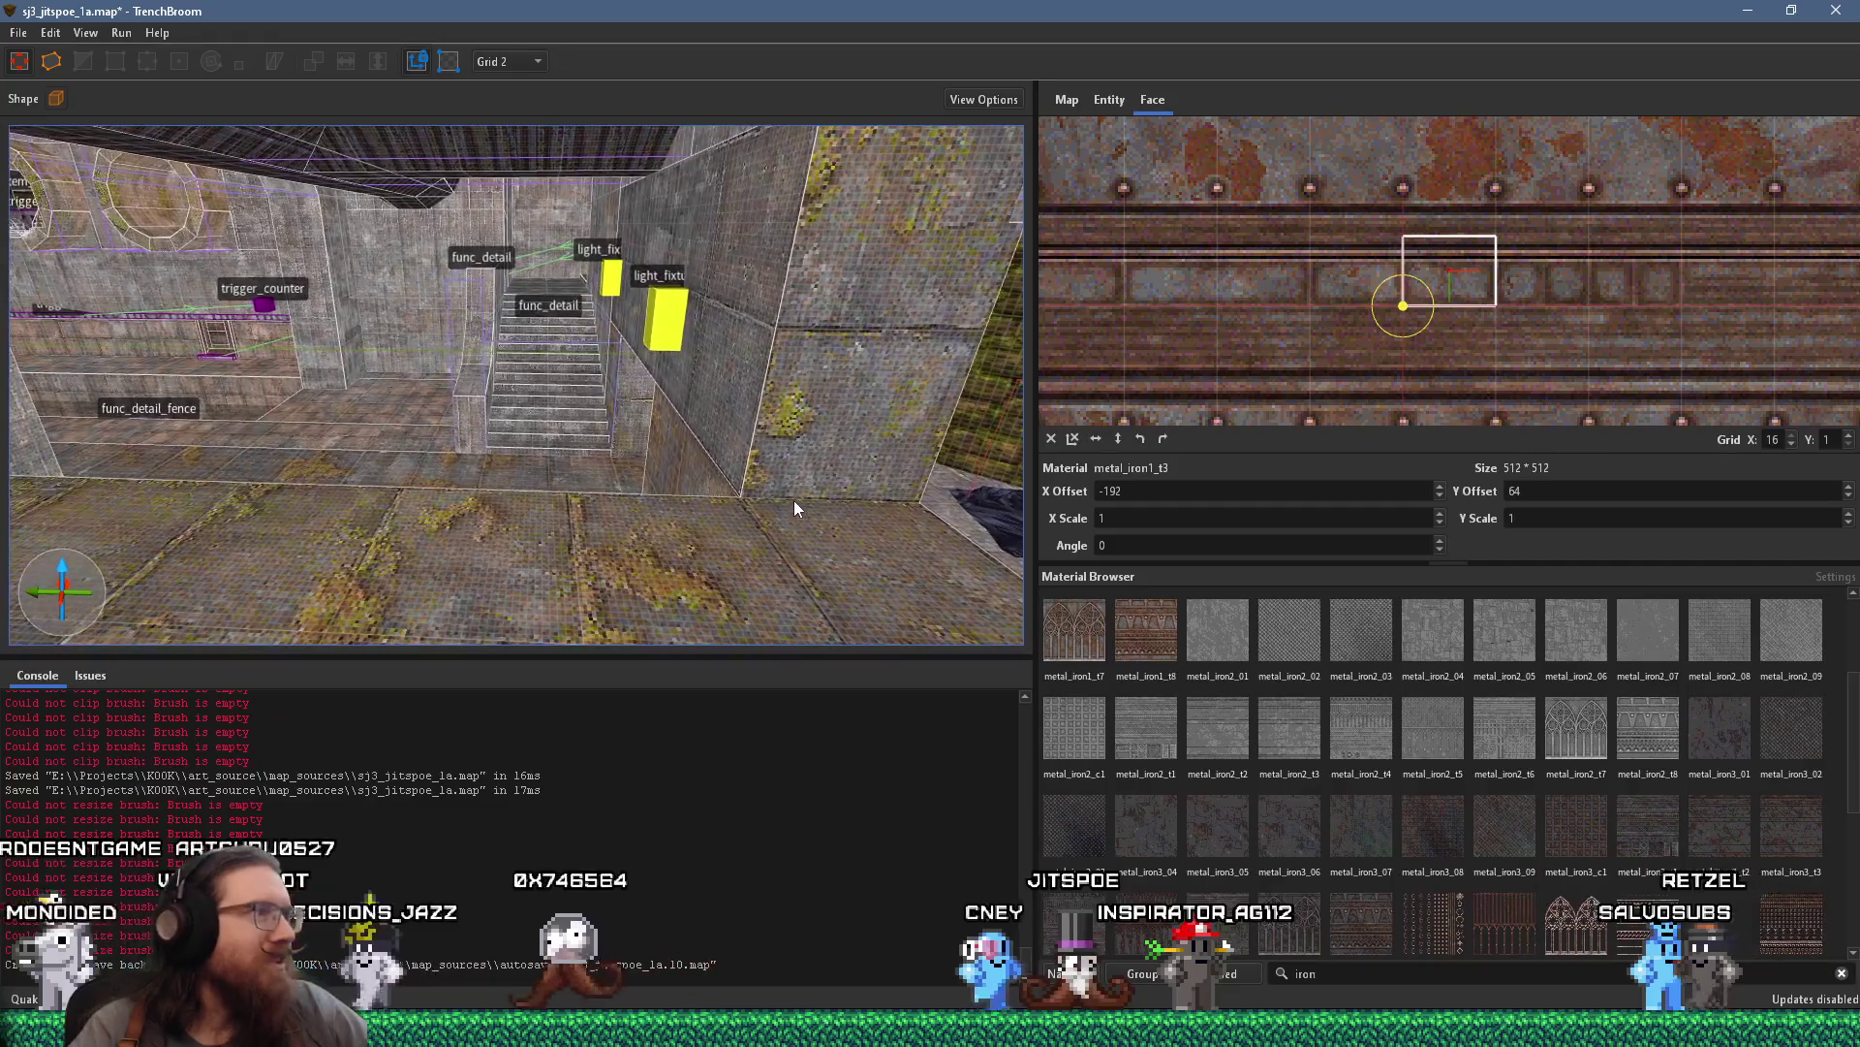